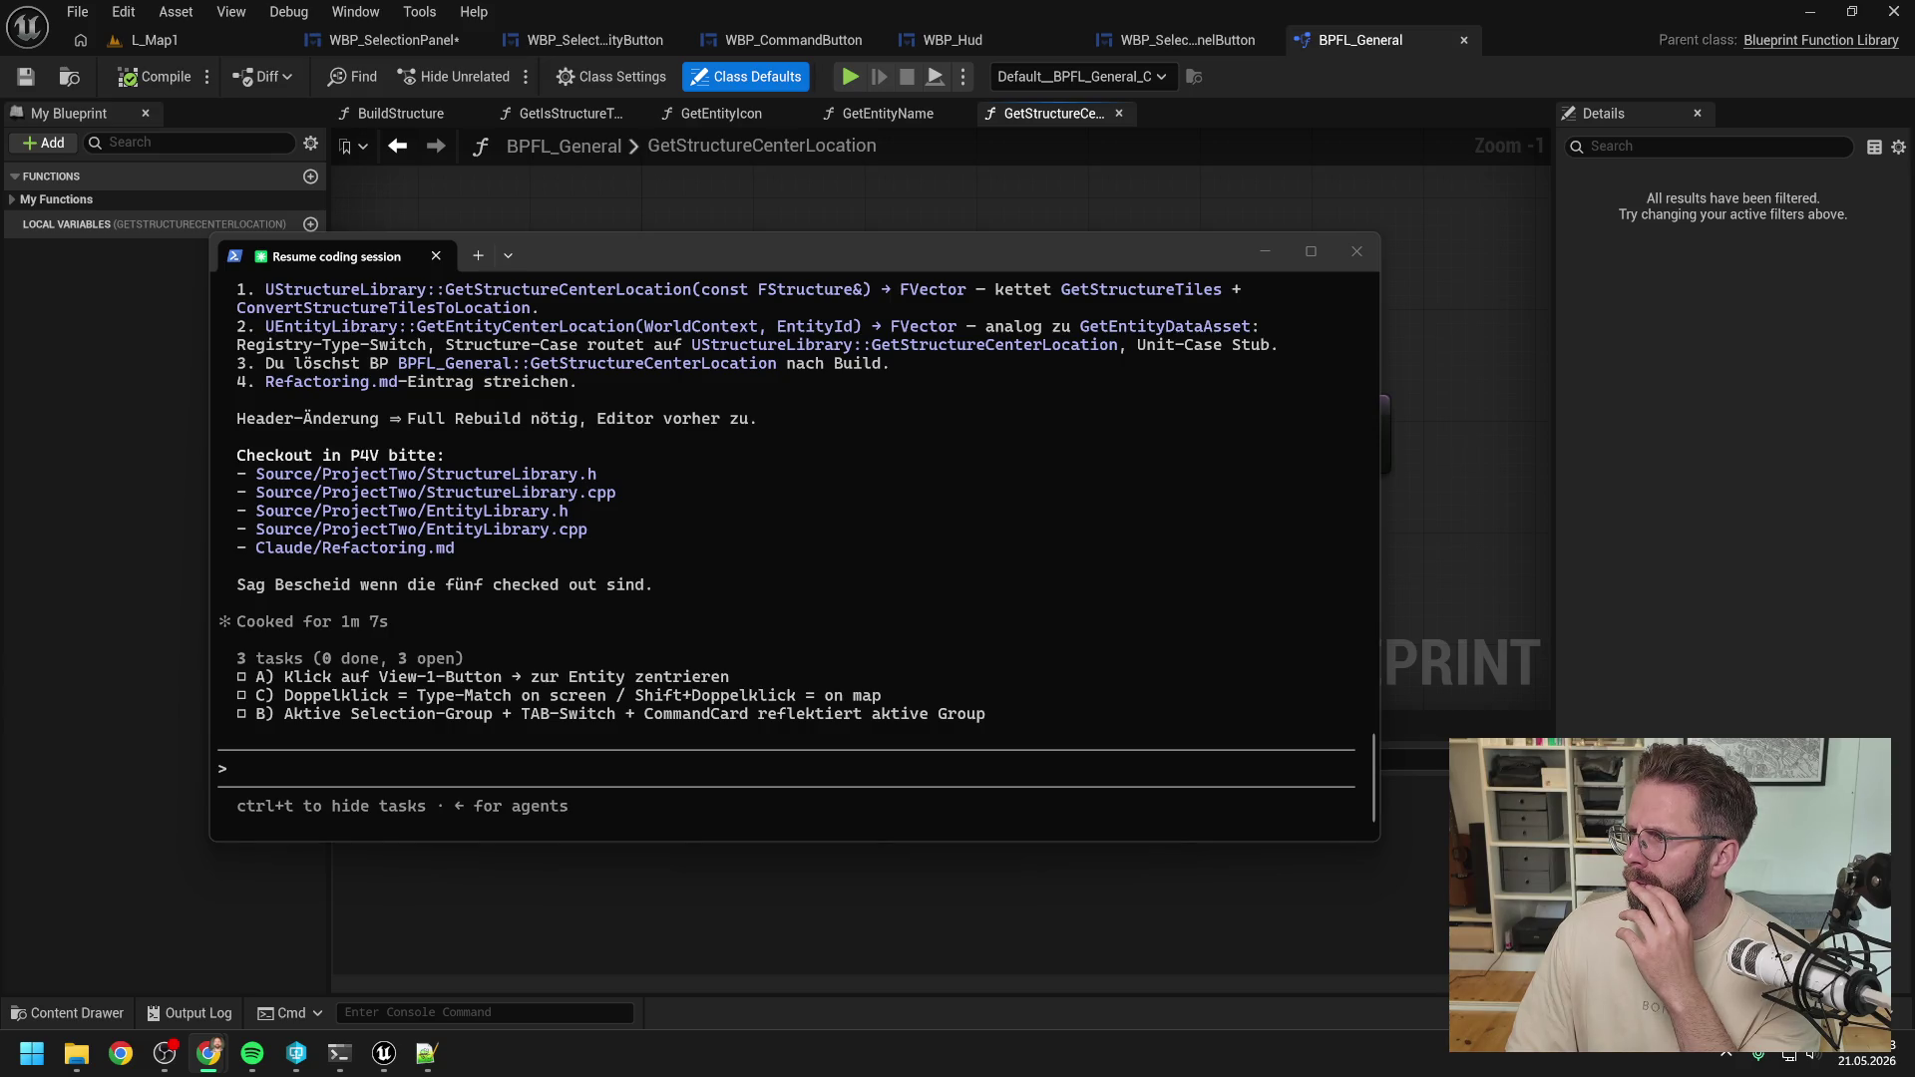
Review Claude Code's four-step plan for porting GetStructureCenterLocation to C++.
{"action": "left_click", "coordinate": [906, 534]}
{"action": "scroll", "coordinate": [904, 545], "scroll_direction": "up", "scroll_amount": 3}
{"action": "scroll", "coordinate": [932, 553], "scroll_direction": "up", "scroll_amount": 1}
{"action": "scroll", "coordinate": [931, 555], "scroll_direction": "down", "scroll_amount": 1}
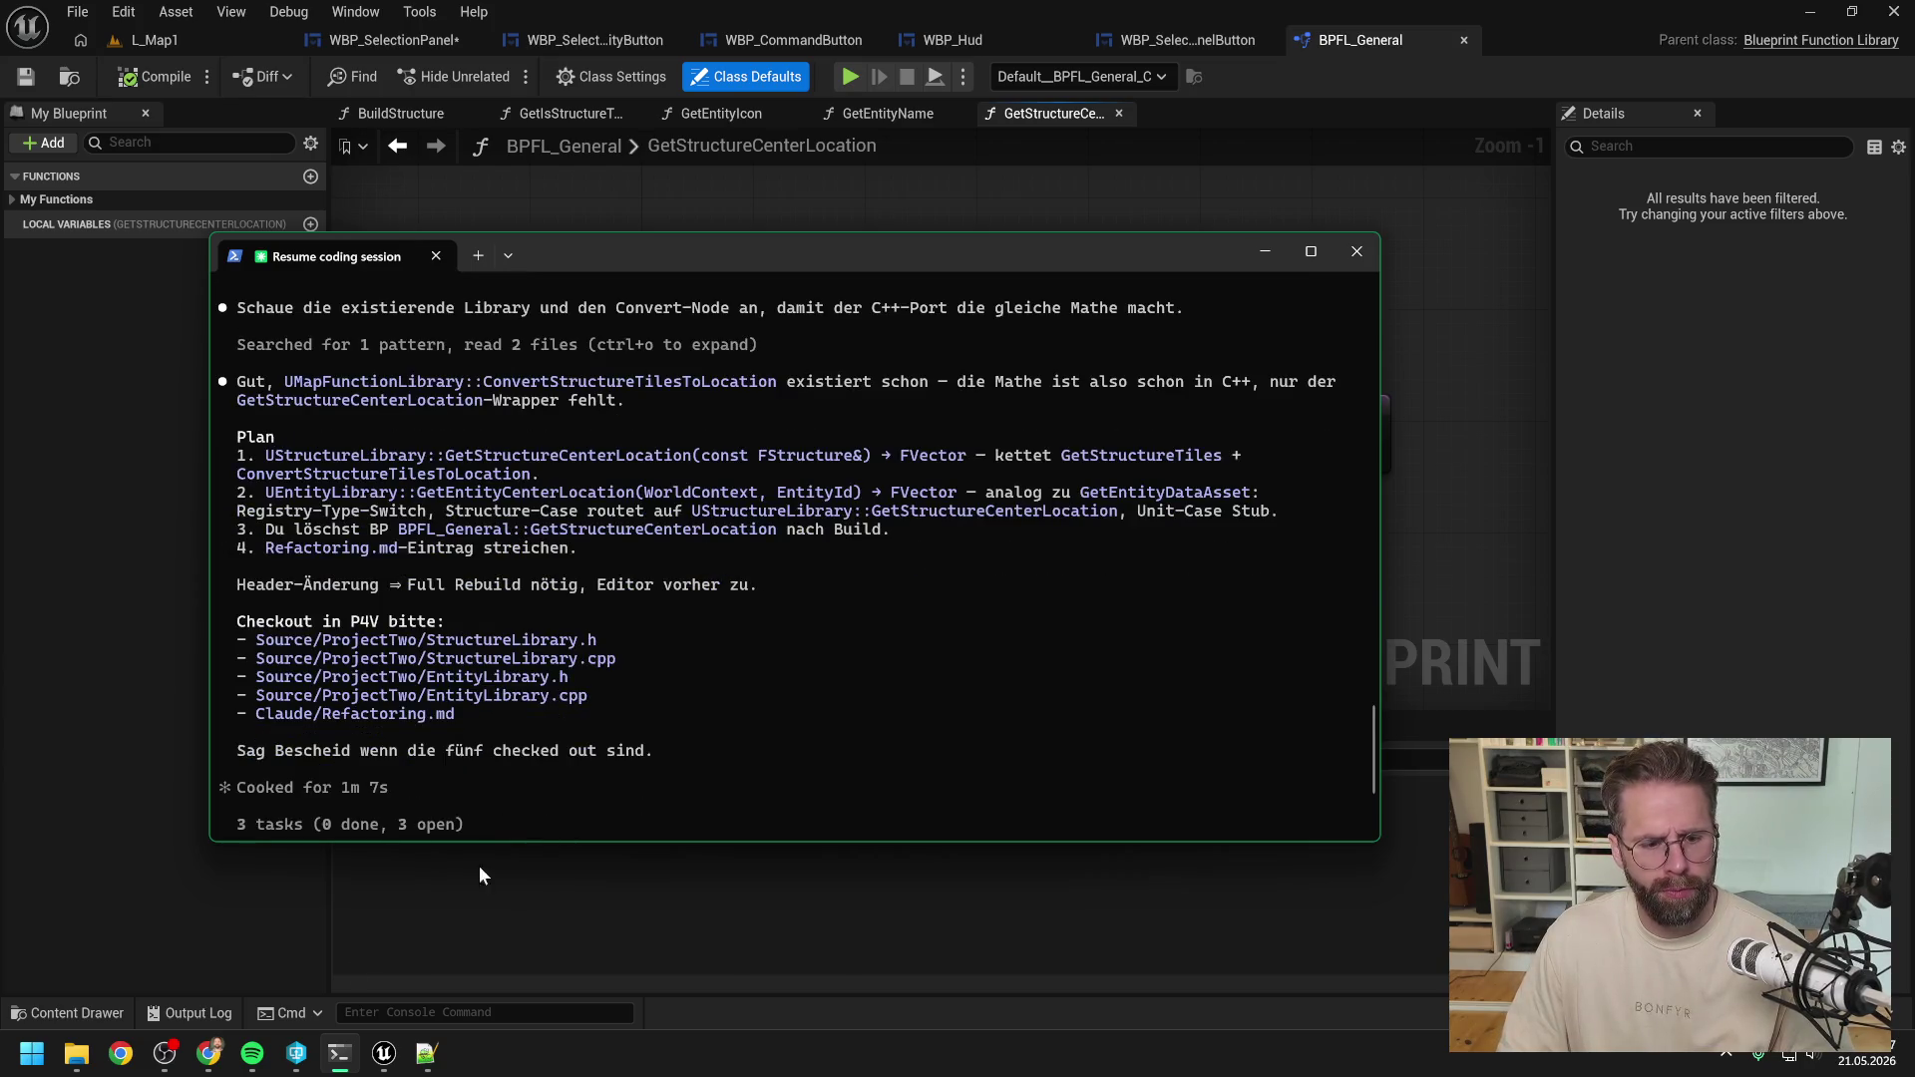
Open P4V on the right side of the screen and bring the Unreal Blueprint graph forward.
{"action": "left_click", "coordinate": [298, 1054]}
{"action": "left_click_drag", "start_coordinate": [821, 217], "coordinate": [1331, 228]}
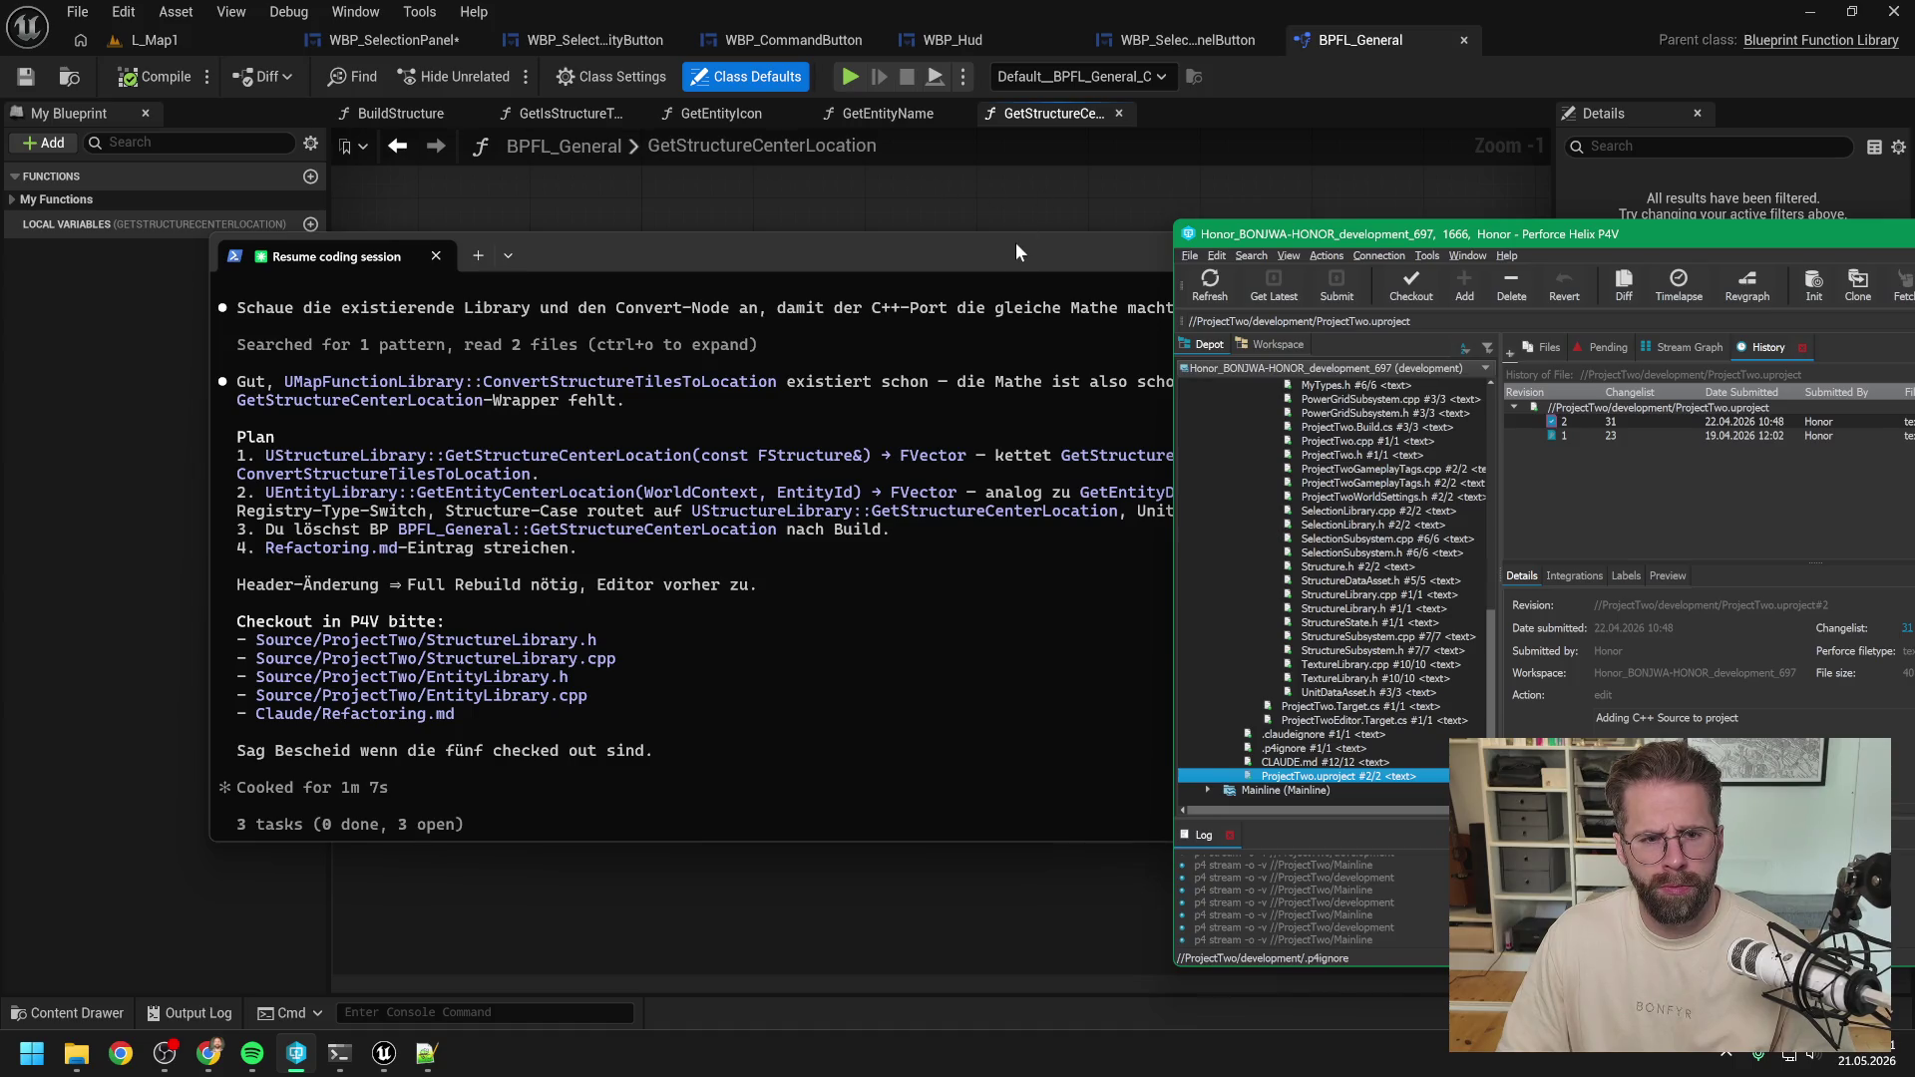
{"action": "left_click", "coordinate": [997, 201]}
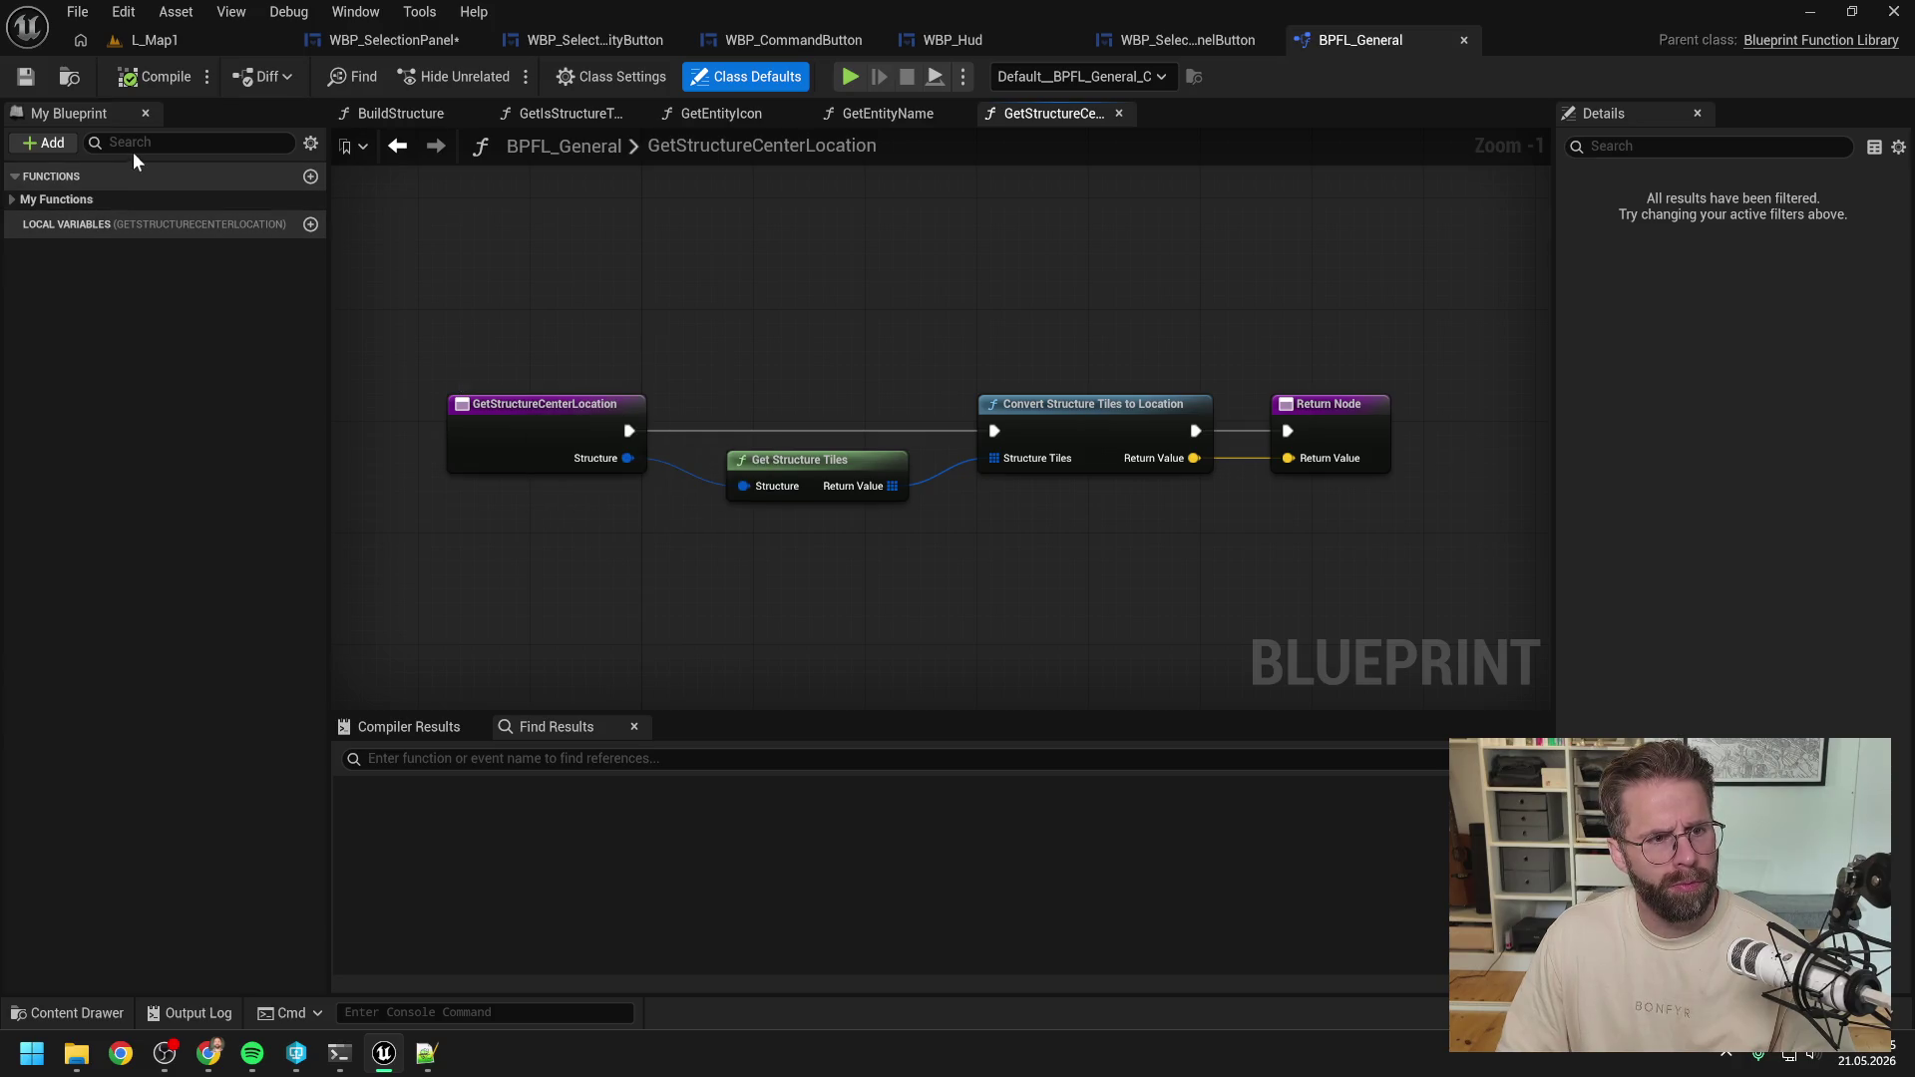
Rename the GetStructureCenterLocation Blueprint function to GetStructureCenterLocationOLD.
{"action": "left_click", "coordinate": [56, 199]}
{"action": "left_click", "coordinate": [110, 141]}
{"action": "type", "text": "g"}
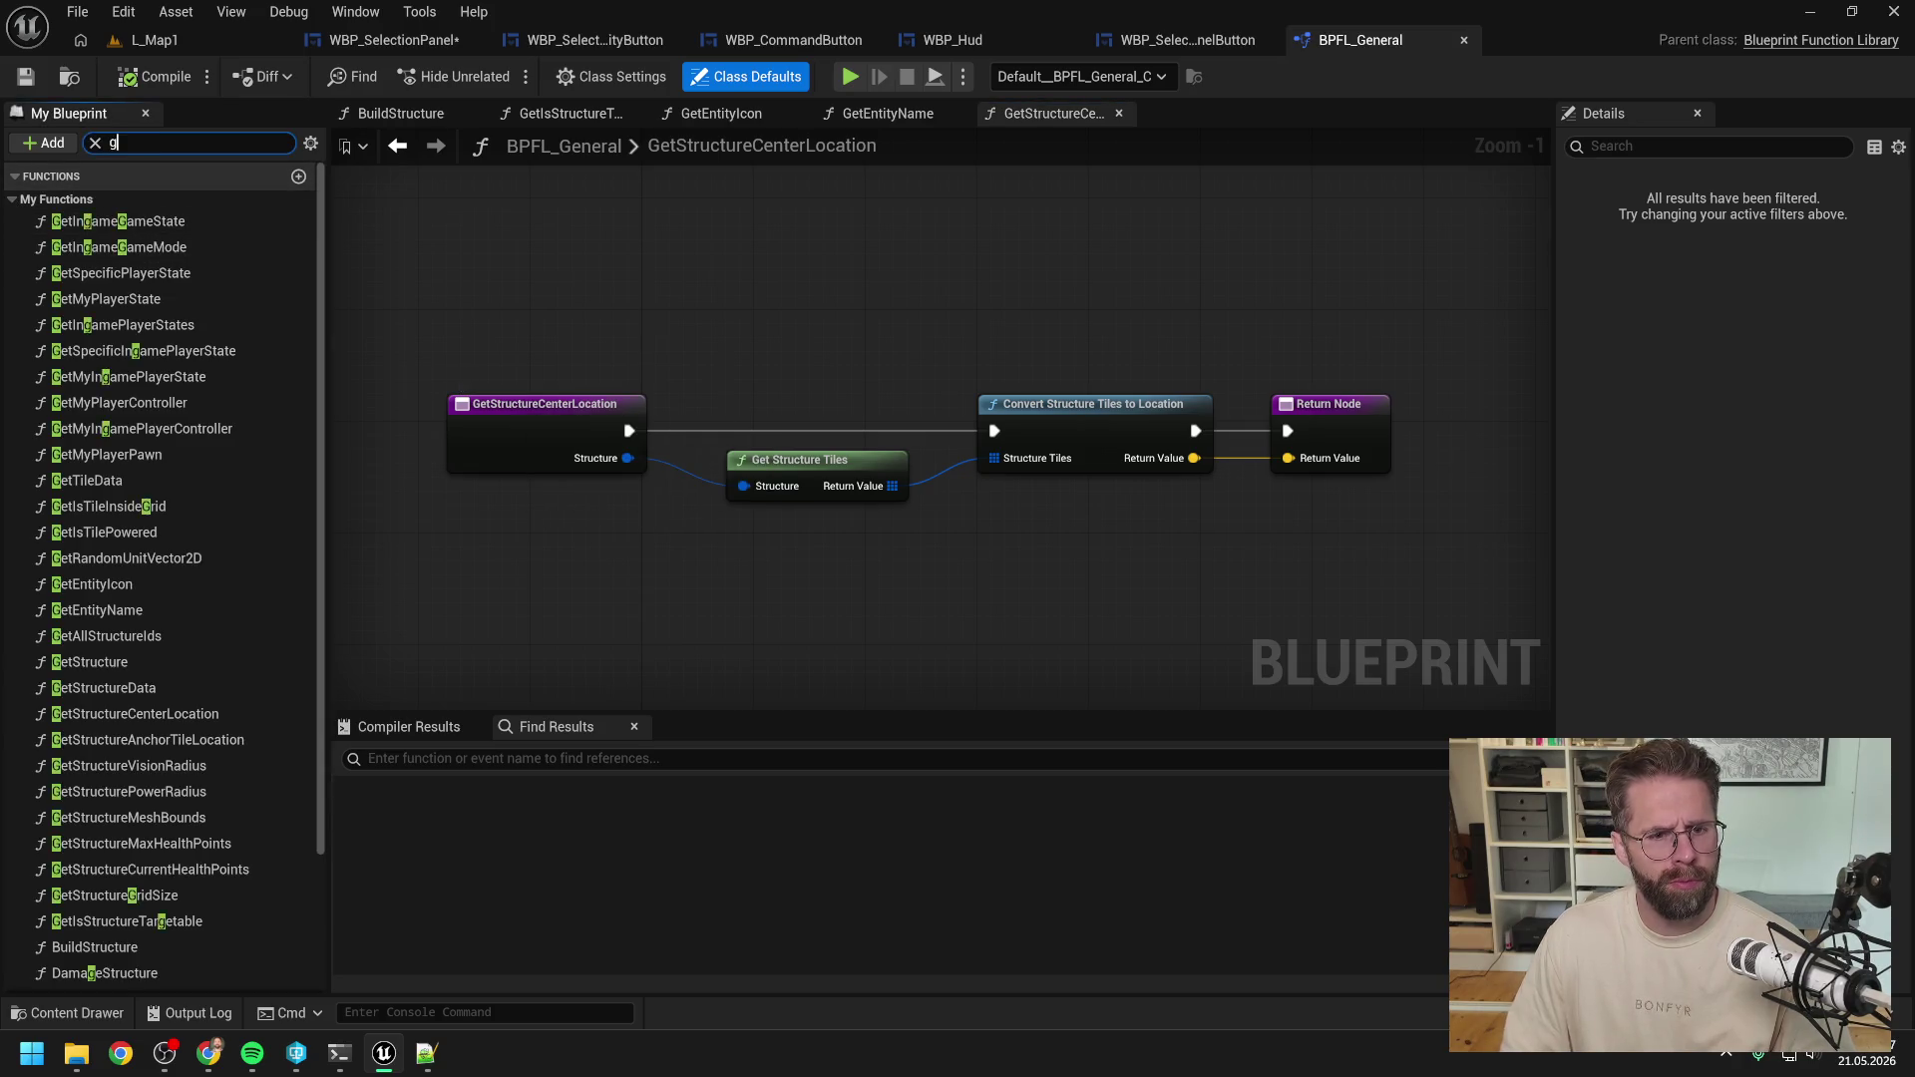
{"action": "type", "text": "et stru cen"}
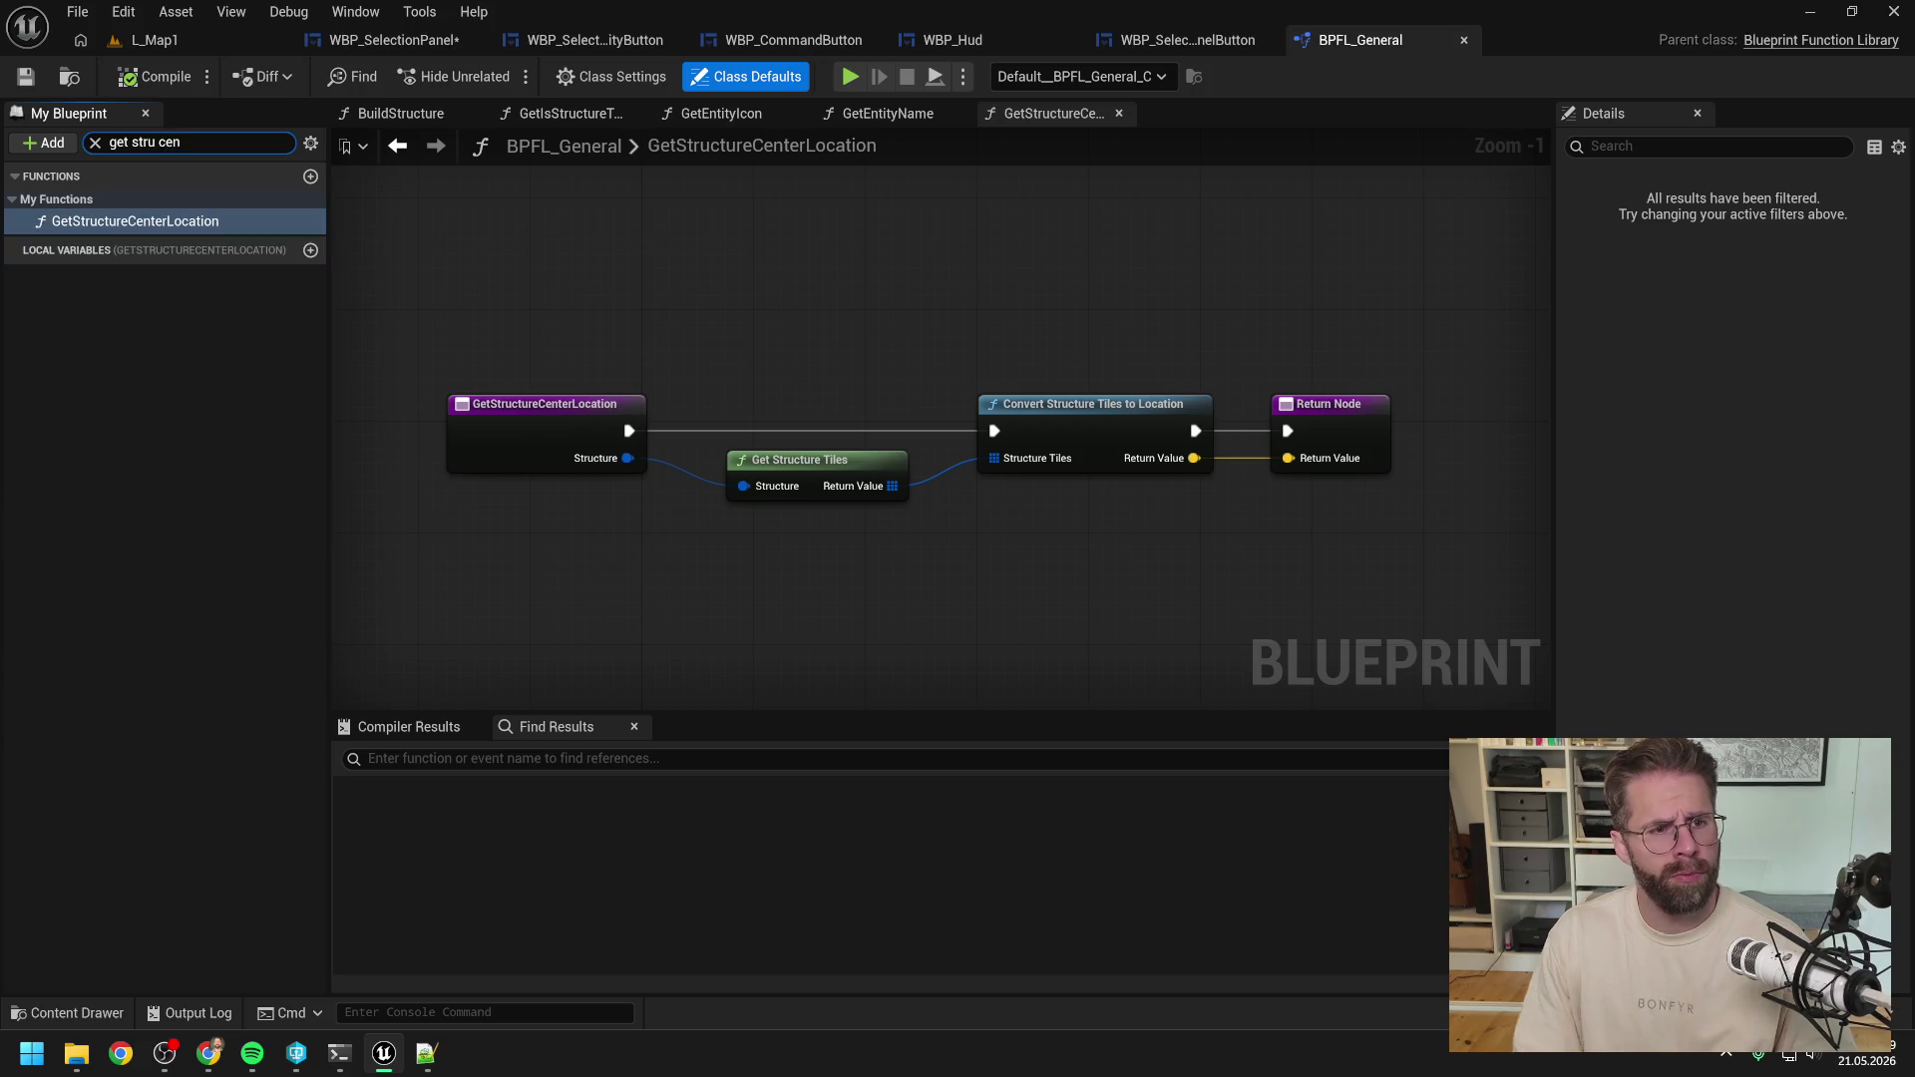
{"action": "left_click", "coordinate": [199, 223]}
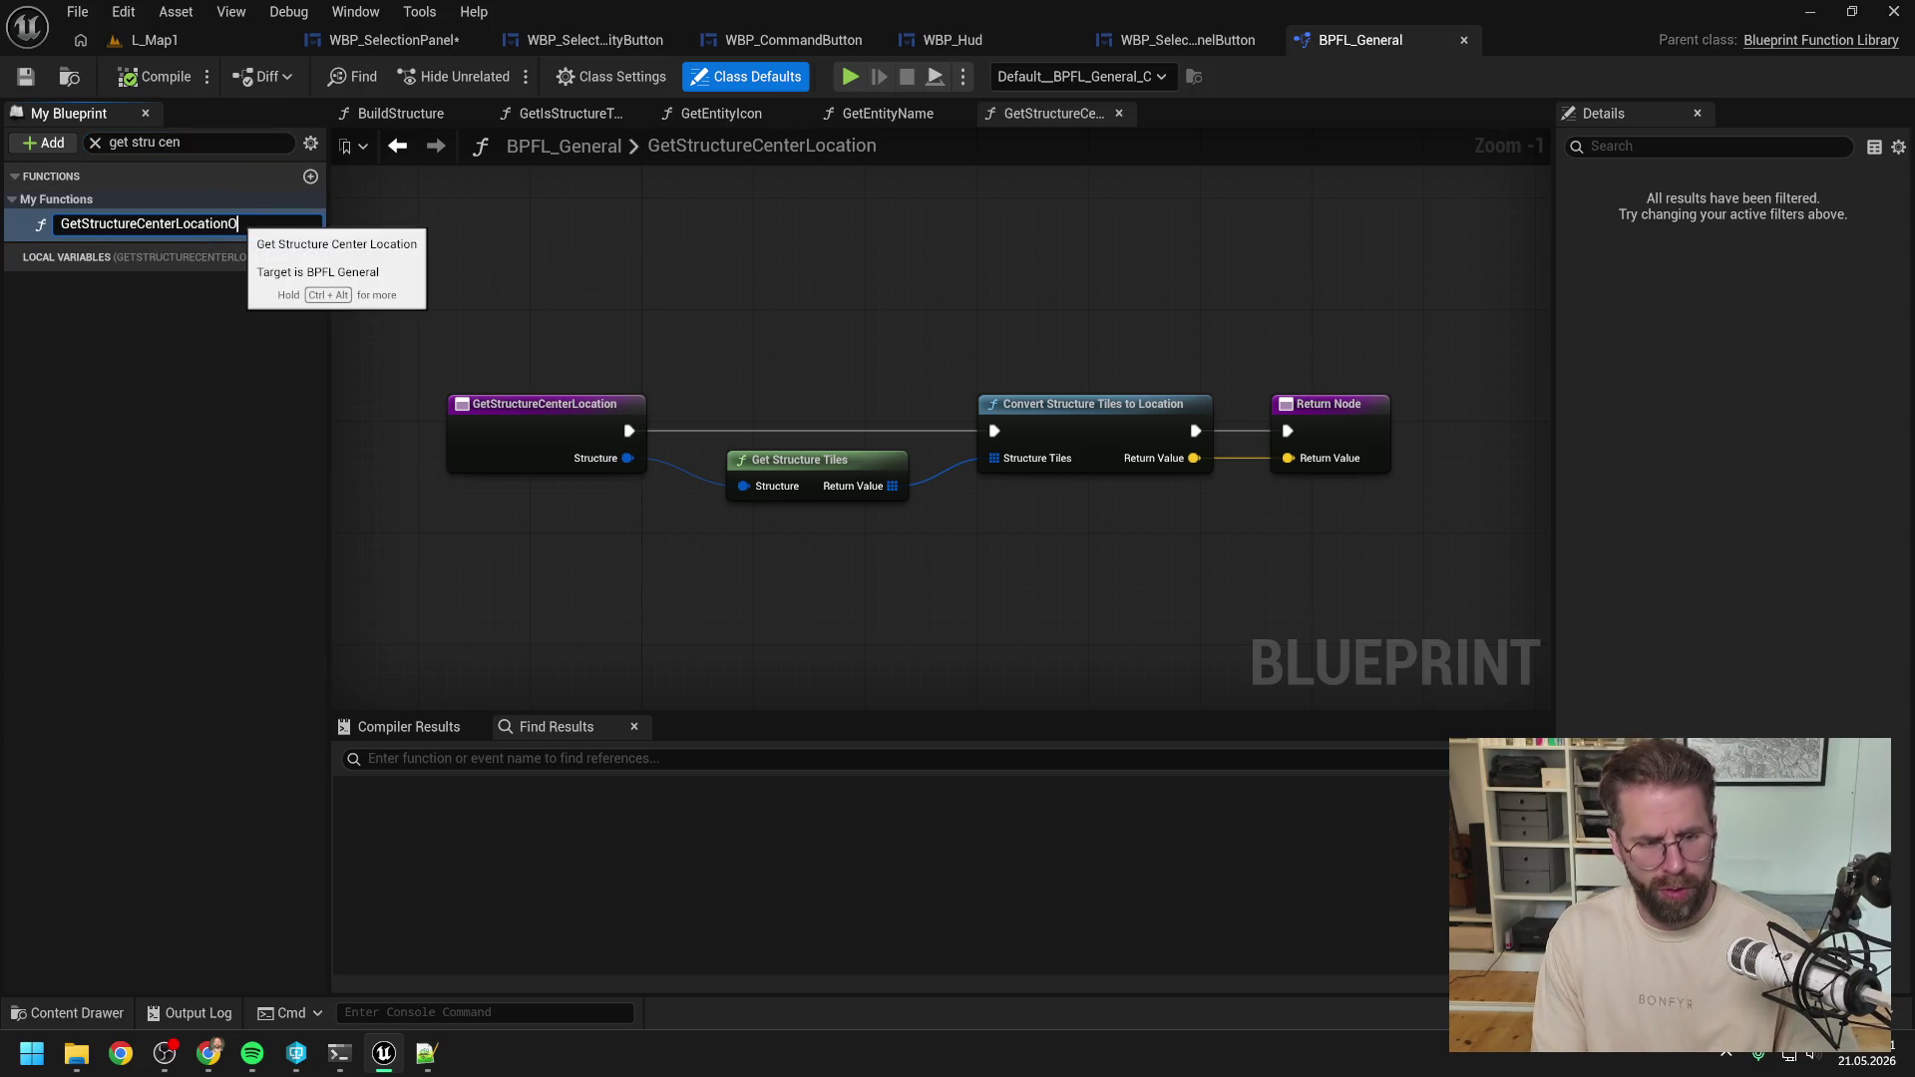
{"action": "type", "text": "OLD"}
{"action": "key", "text": "Return"}
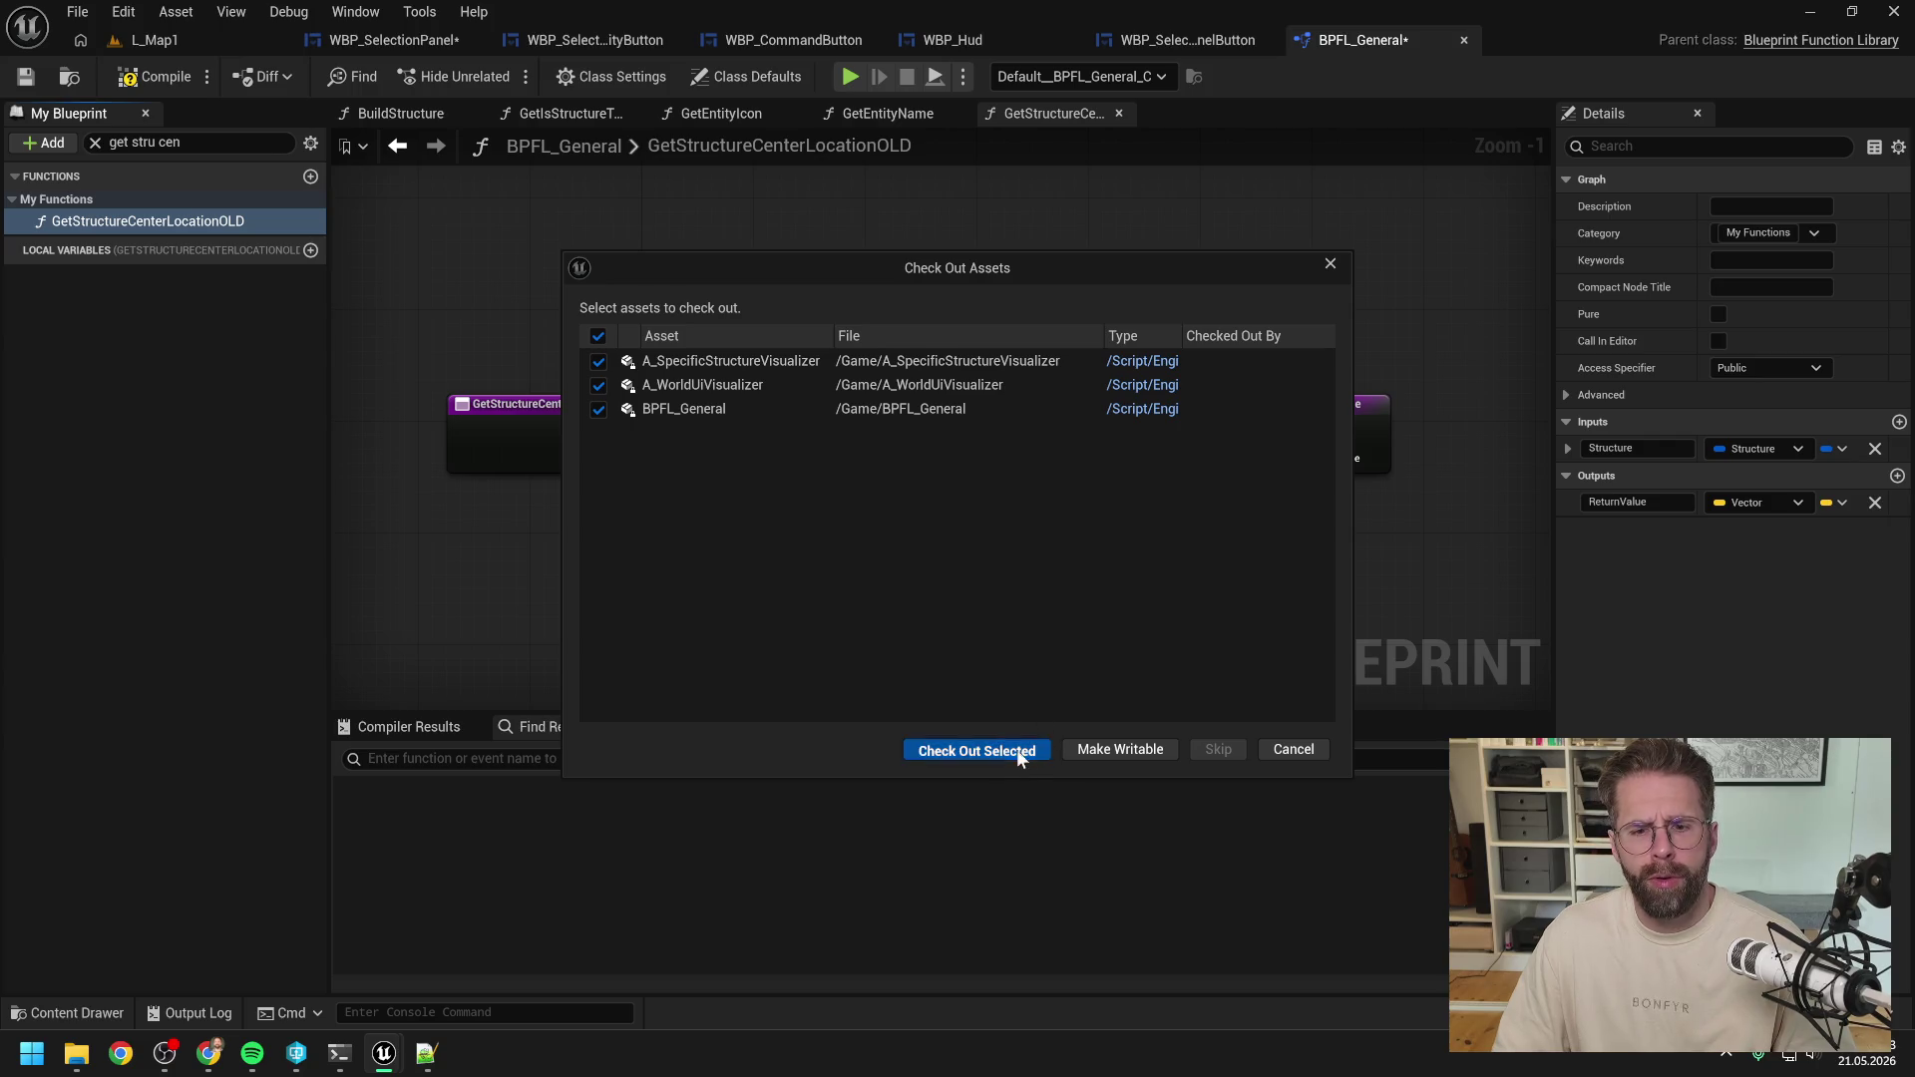
Check out the affected Blueprint assets and close every graph tab except this function's.
{"action": "left_click", "coordinate": [976, 749]}
{"action": "right_click", "coordinate": [1072, 117]}
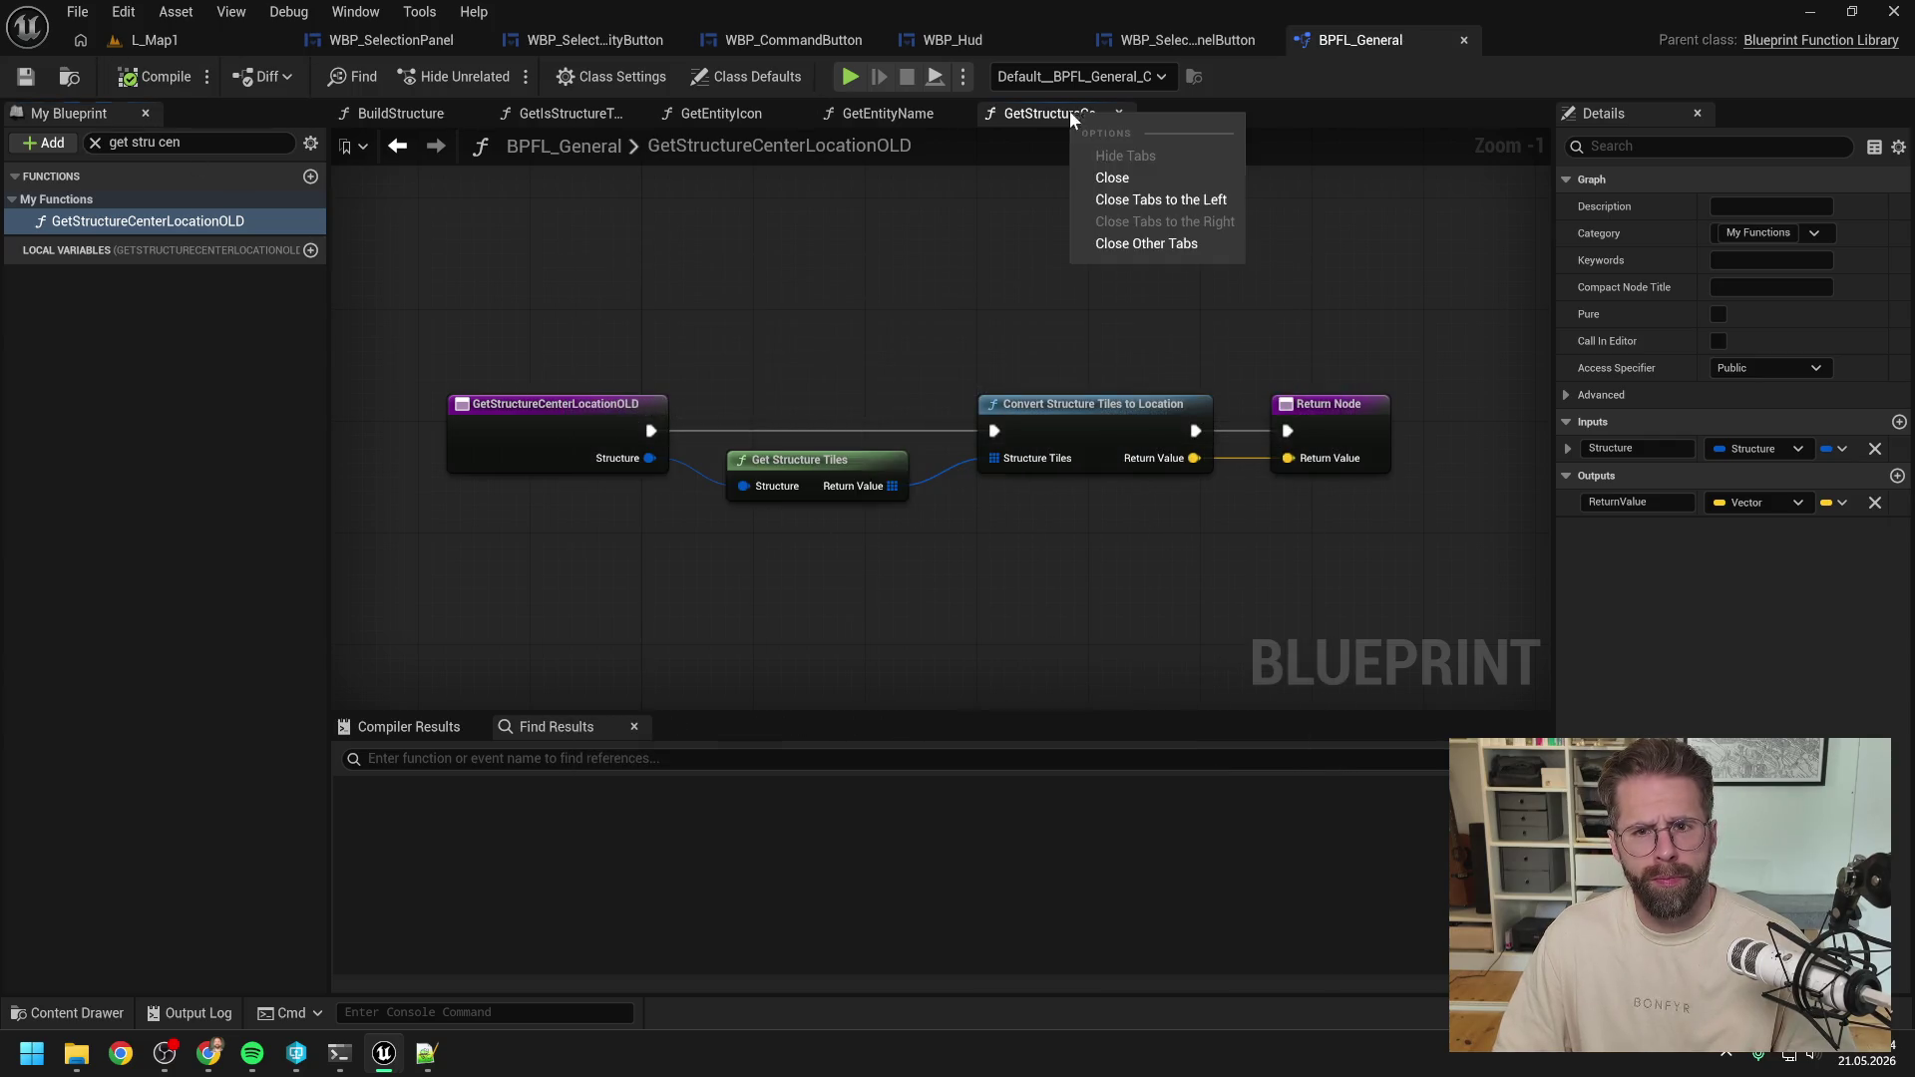
{"action": "left_click", "coordinate": [1137, 243]}
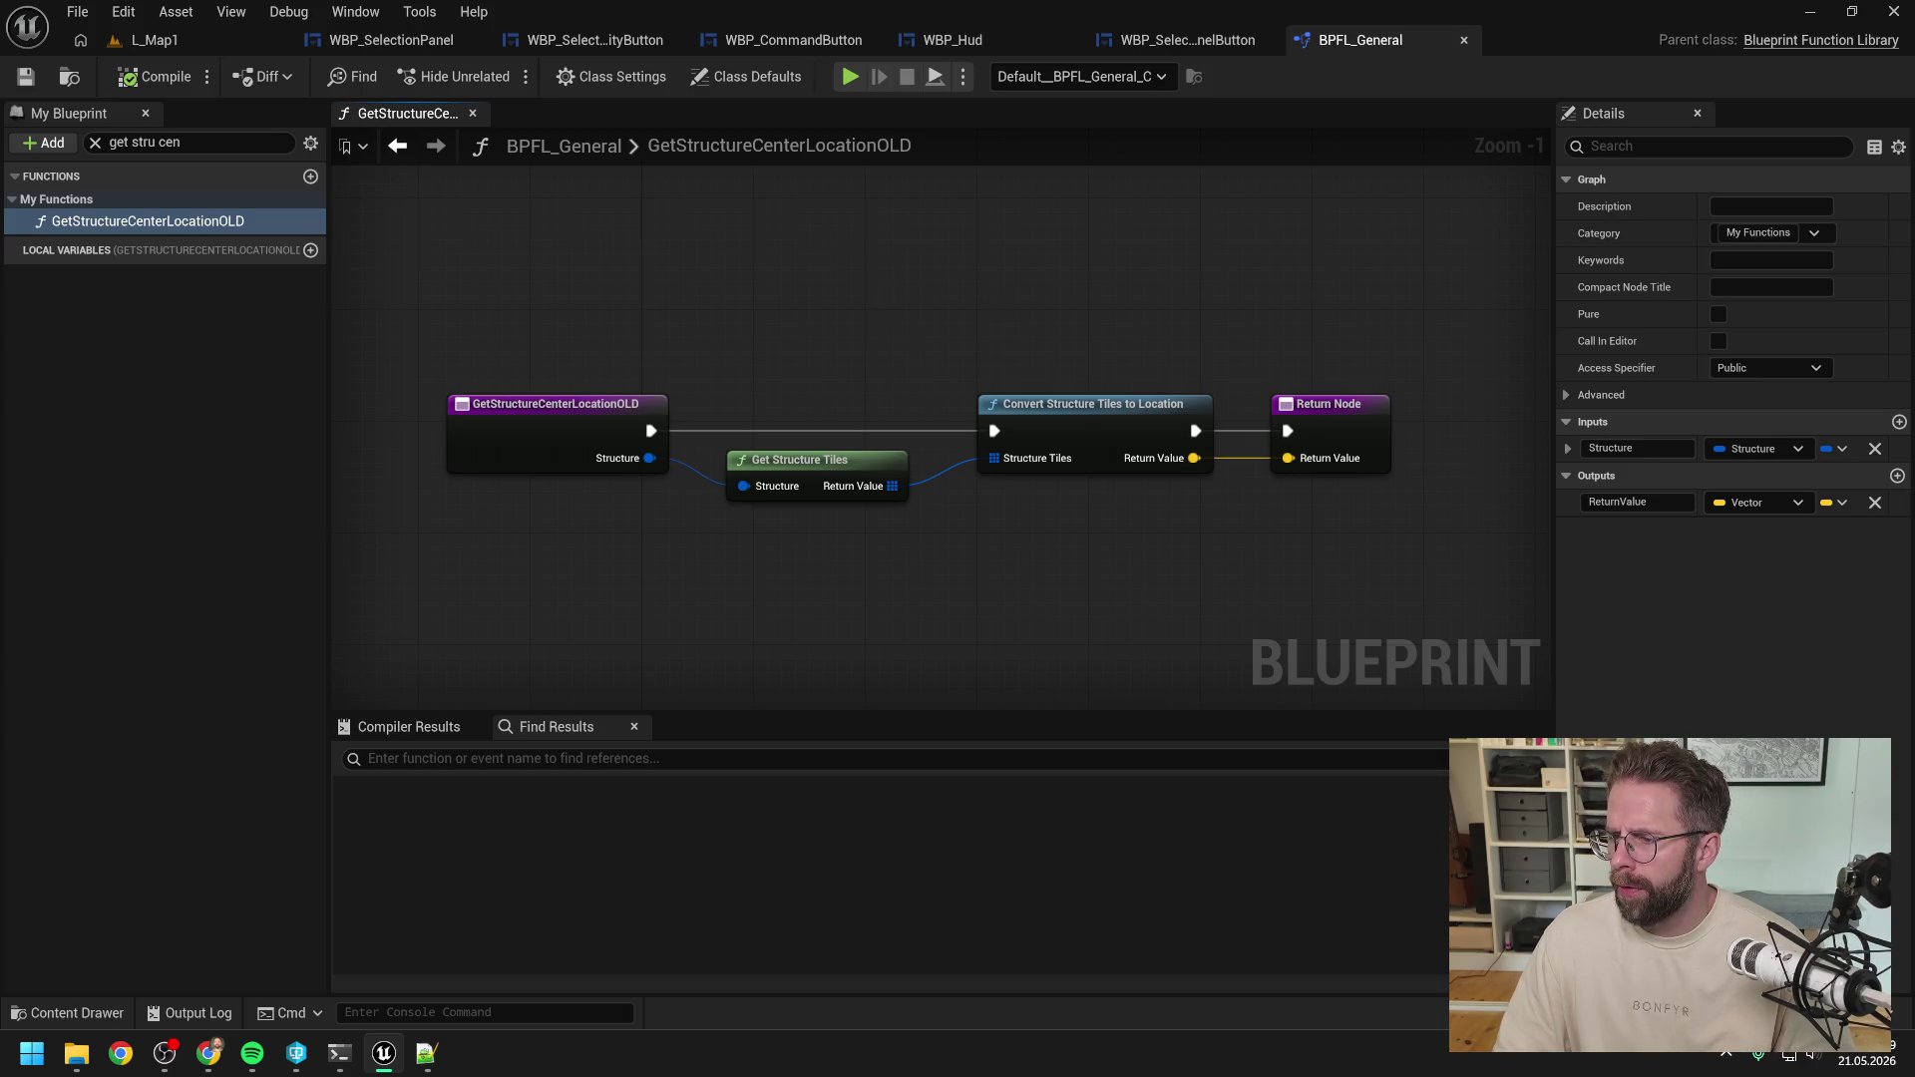
{"action": "key", "text": "alt+Tab"}
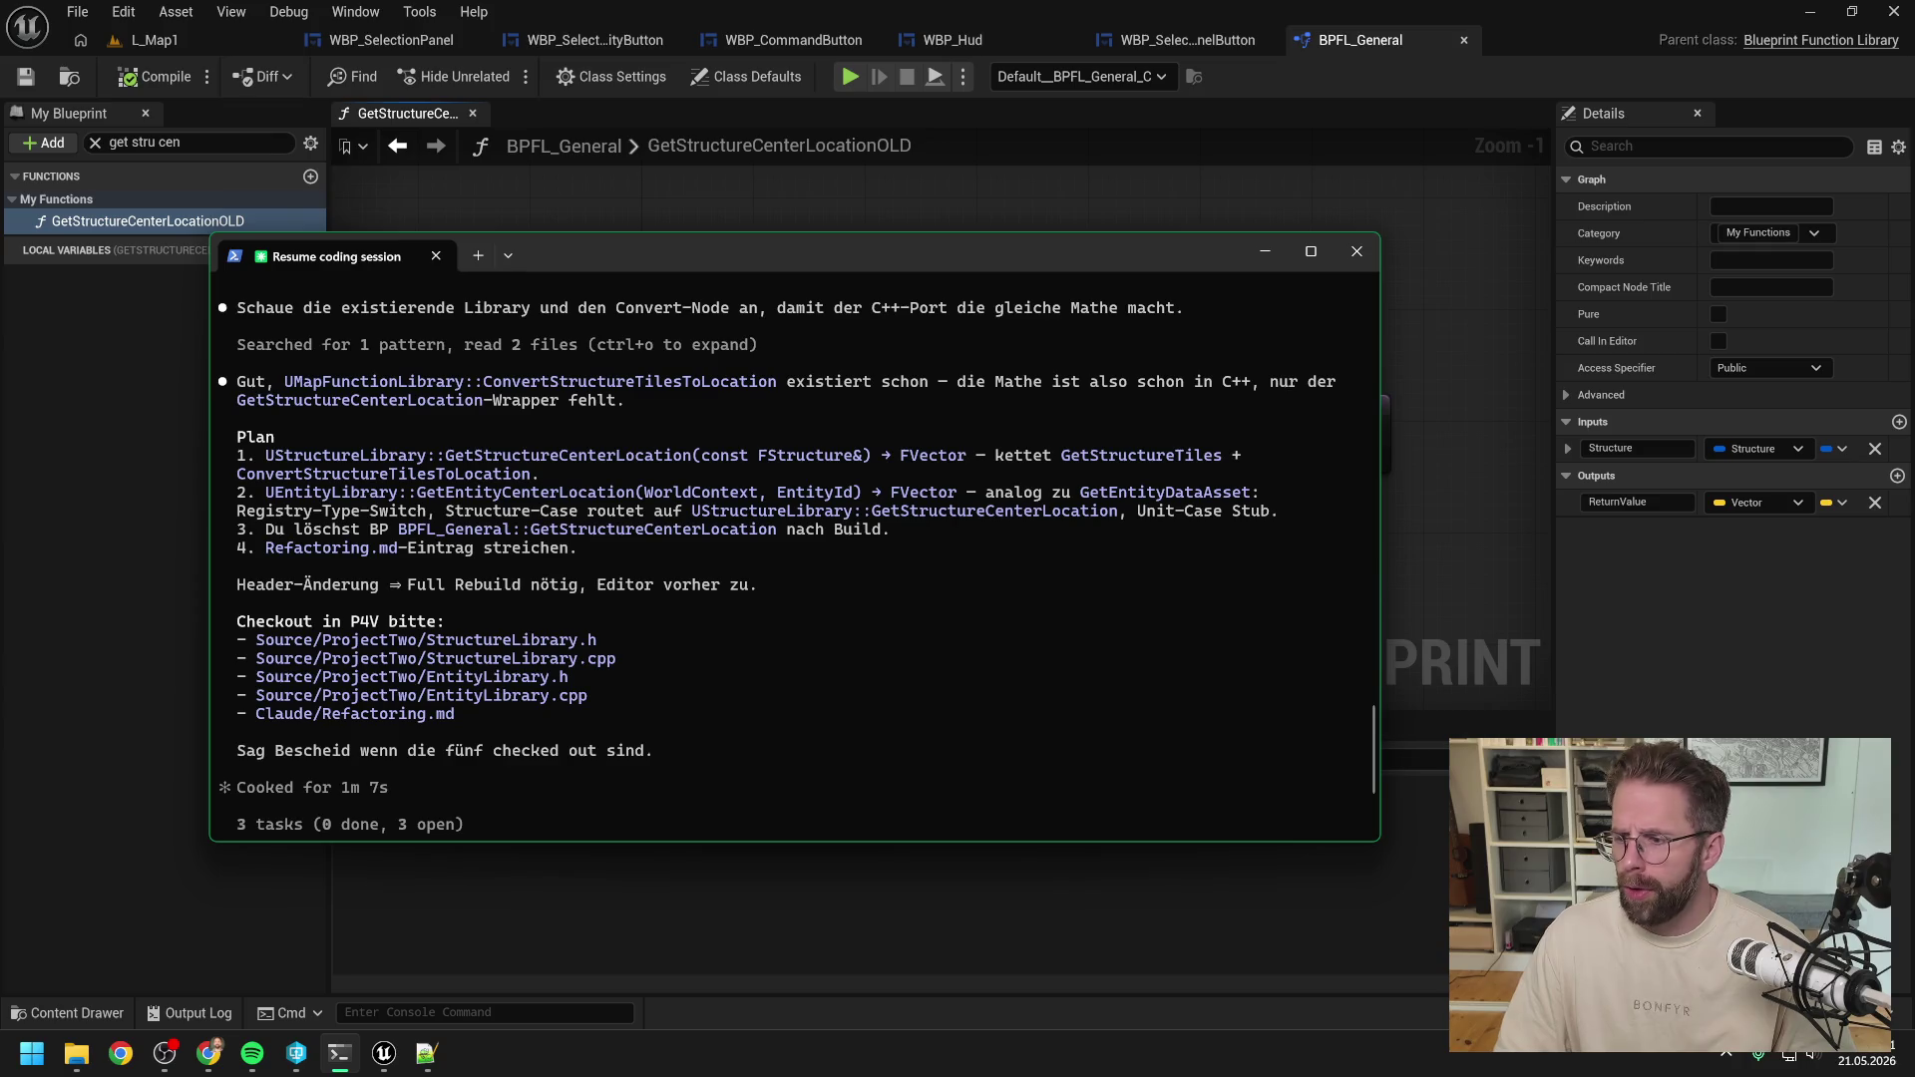
Check out StructureLibrary.h/.cpp, EntityLibrary.h/.cpp and Refactoring.md in the P4V depot.
{"action": "key", "text": "alt+Tab"}
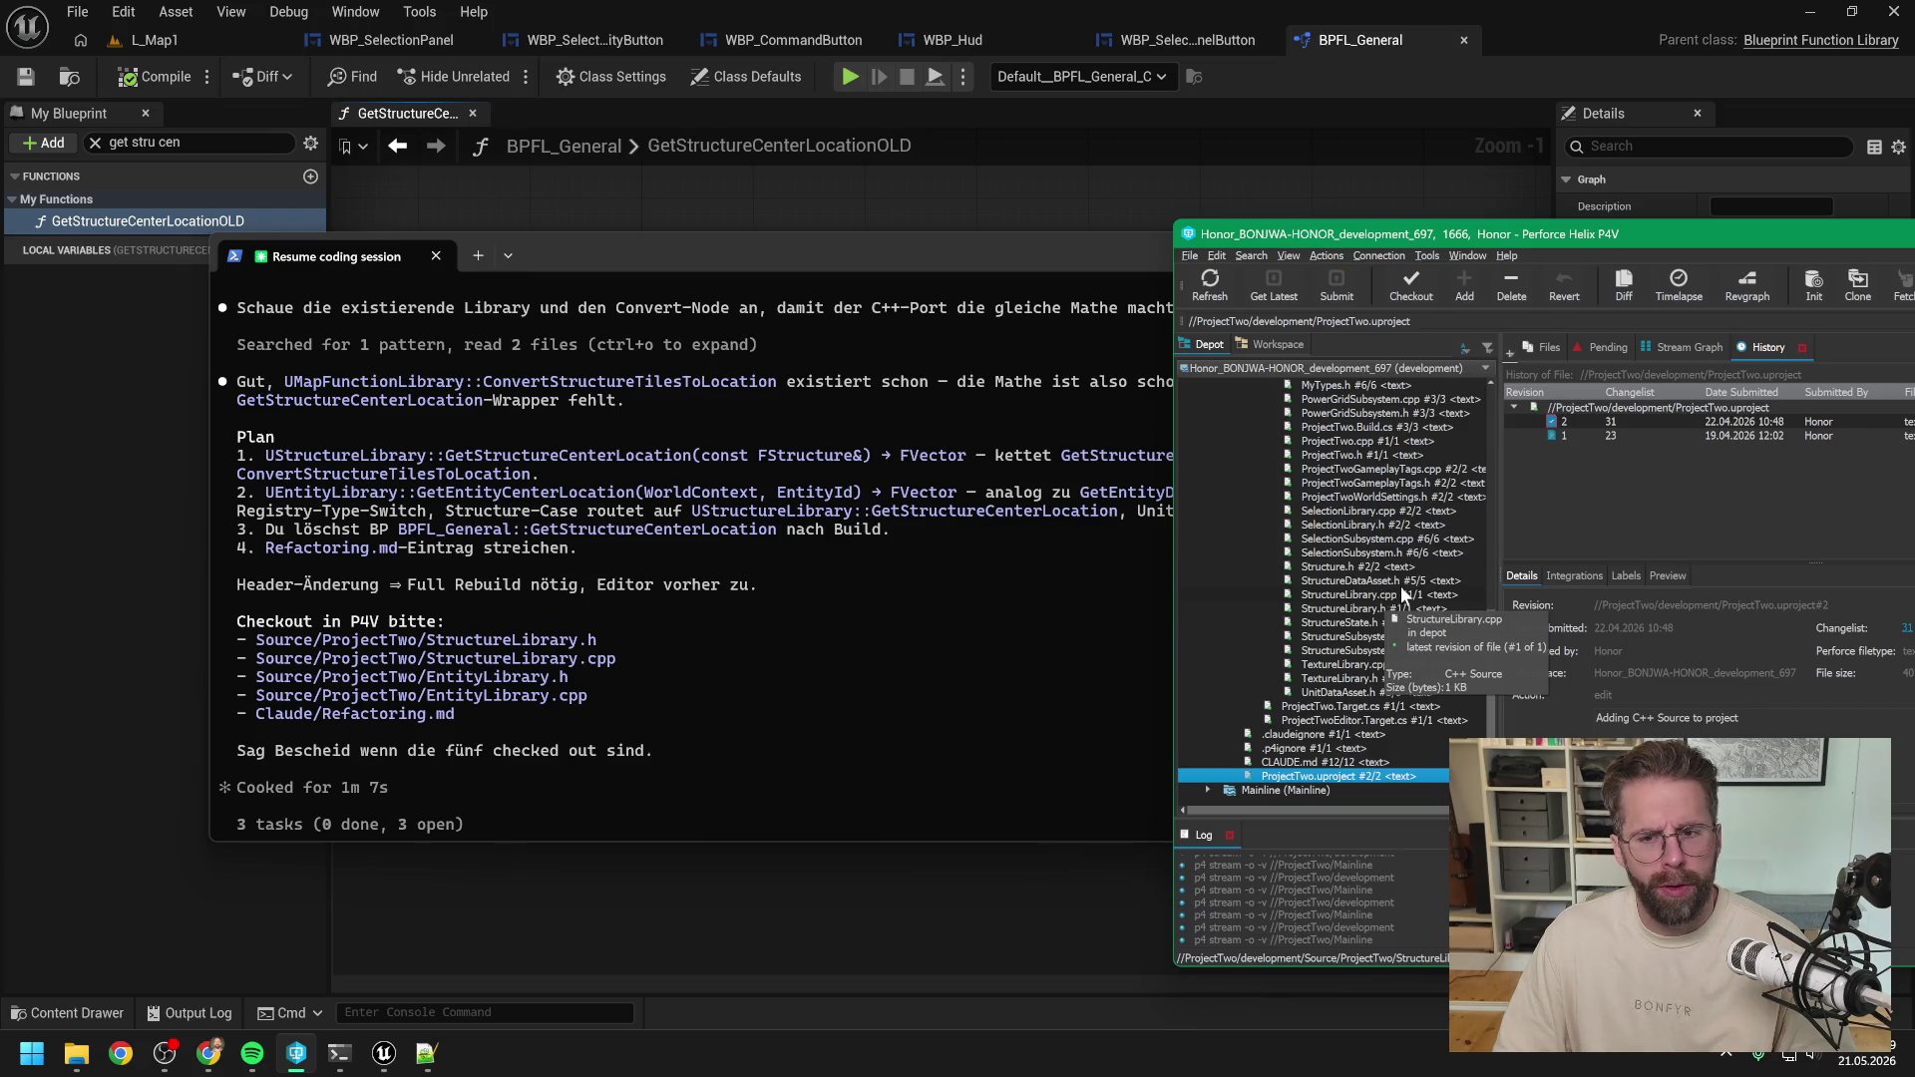
{"action": "left_click", "coordinate": [1380, 537]}
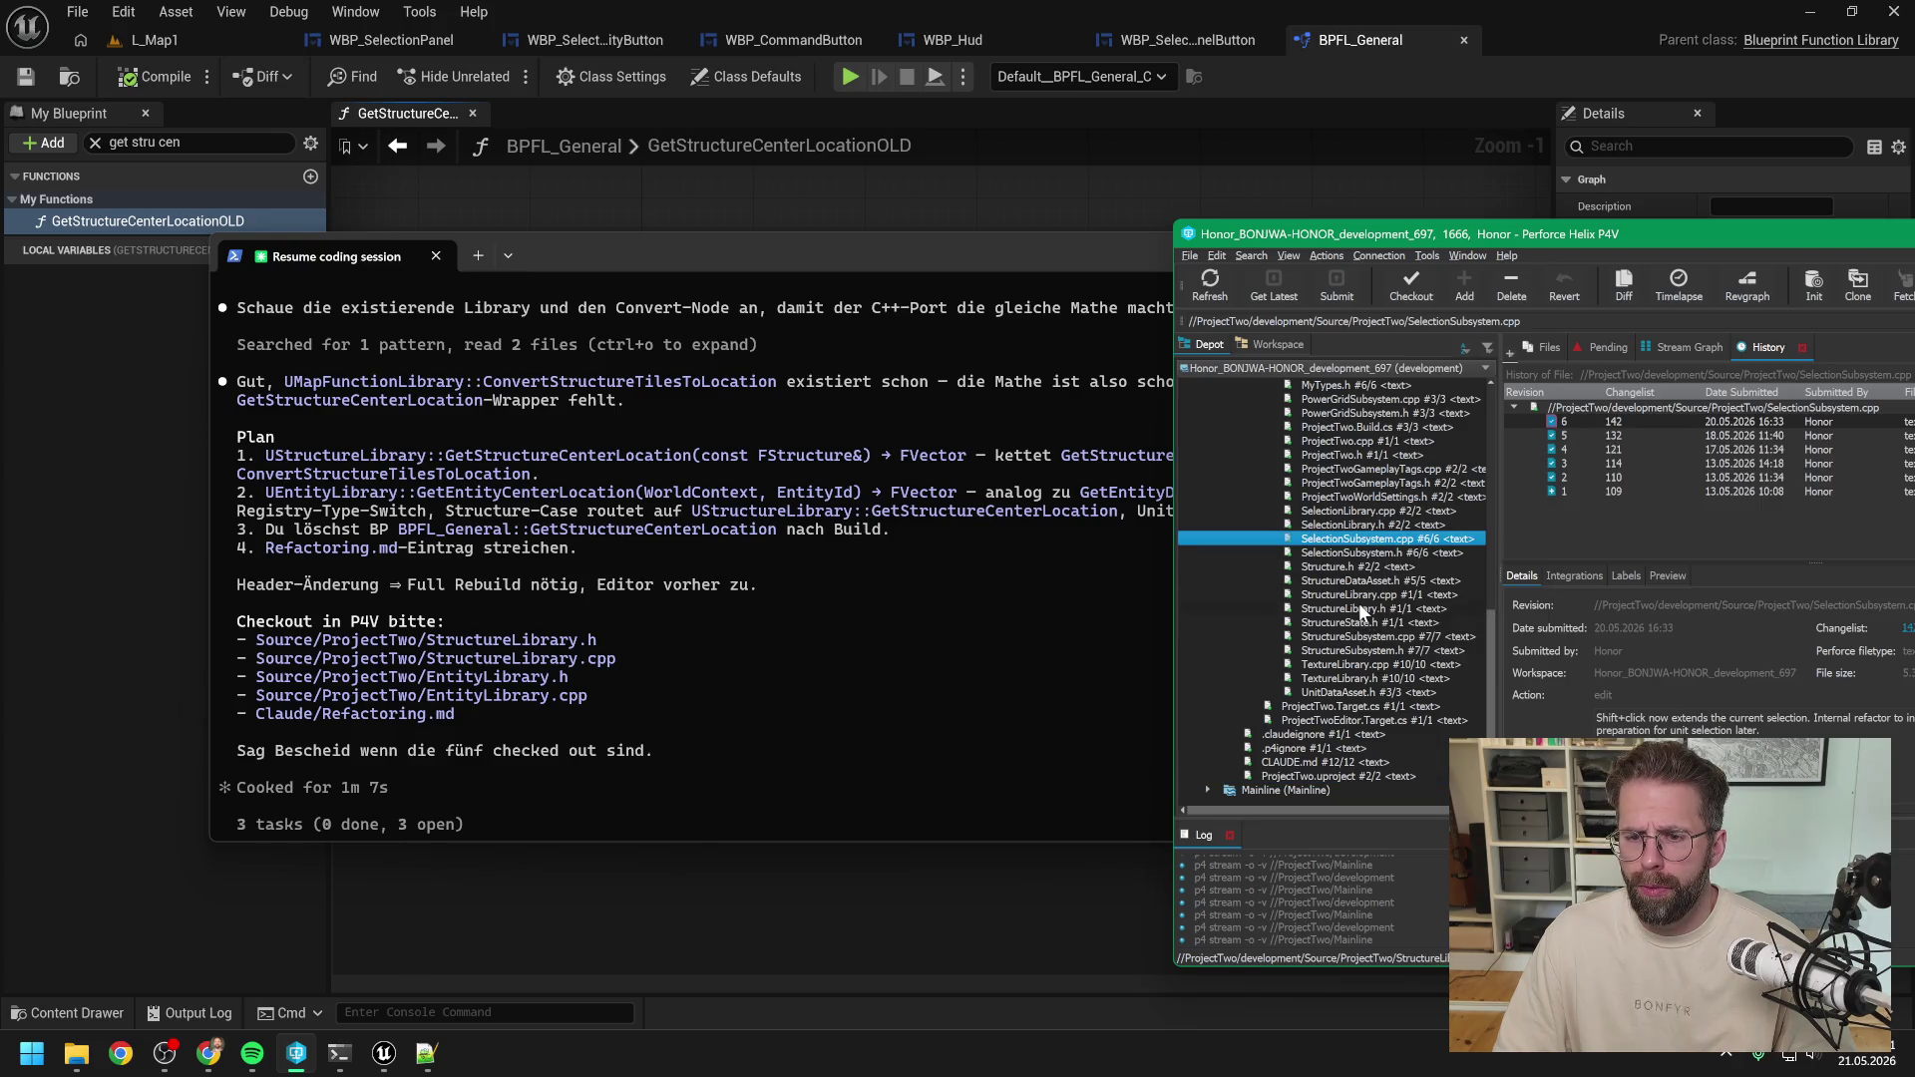
{"action": "left_click", "coordinate": [1373, 610]}
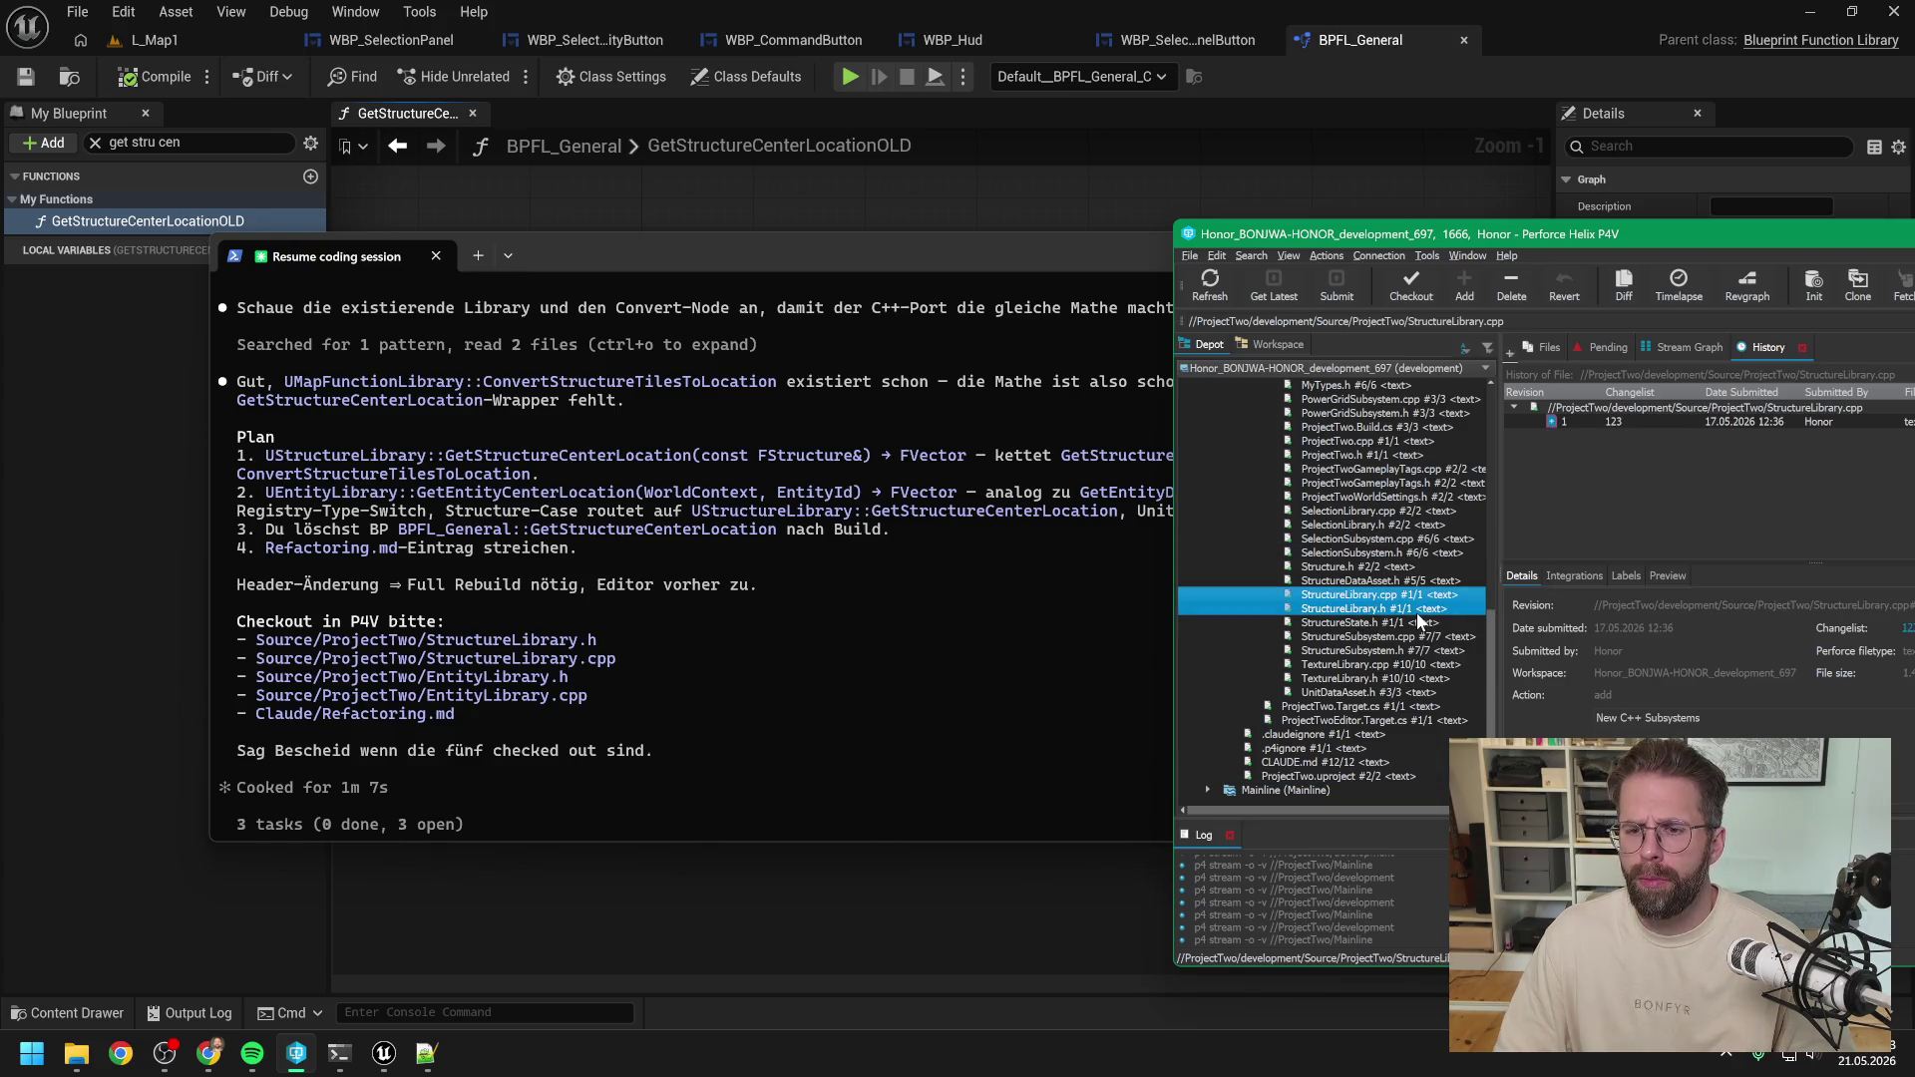
{"action": "left_click", "coordinate": [1368, 594], "text": "ctrl"}
{"action": "scroll", "coordinate": [1372, 540], "scroll_direction": "up", "scroll_amount": 1}
{"action": "scroll", "coordinate": [1372, 540], "scroll_direction": "up", "scroll_amount": 4}
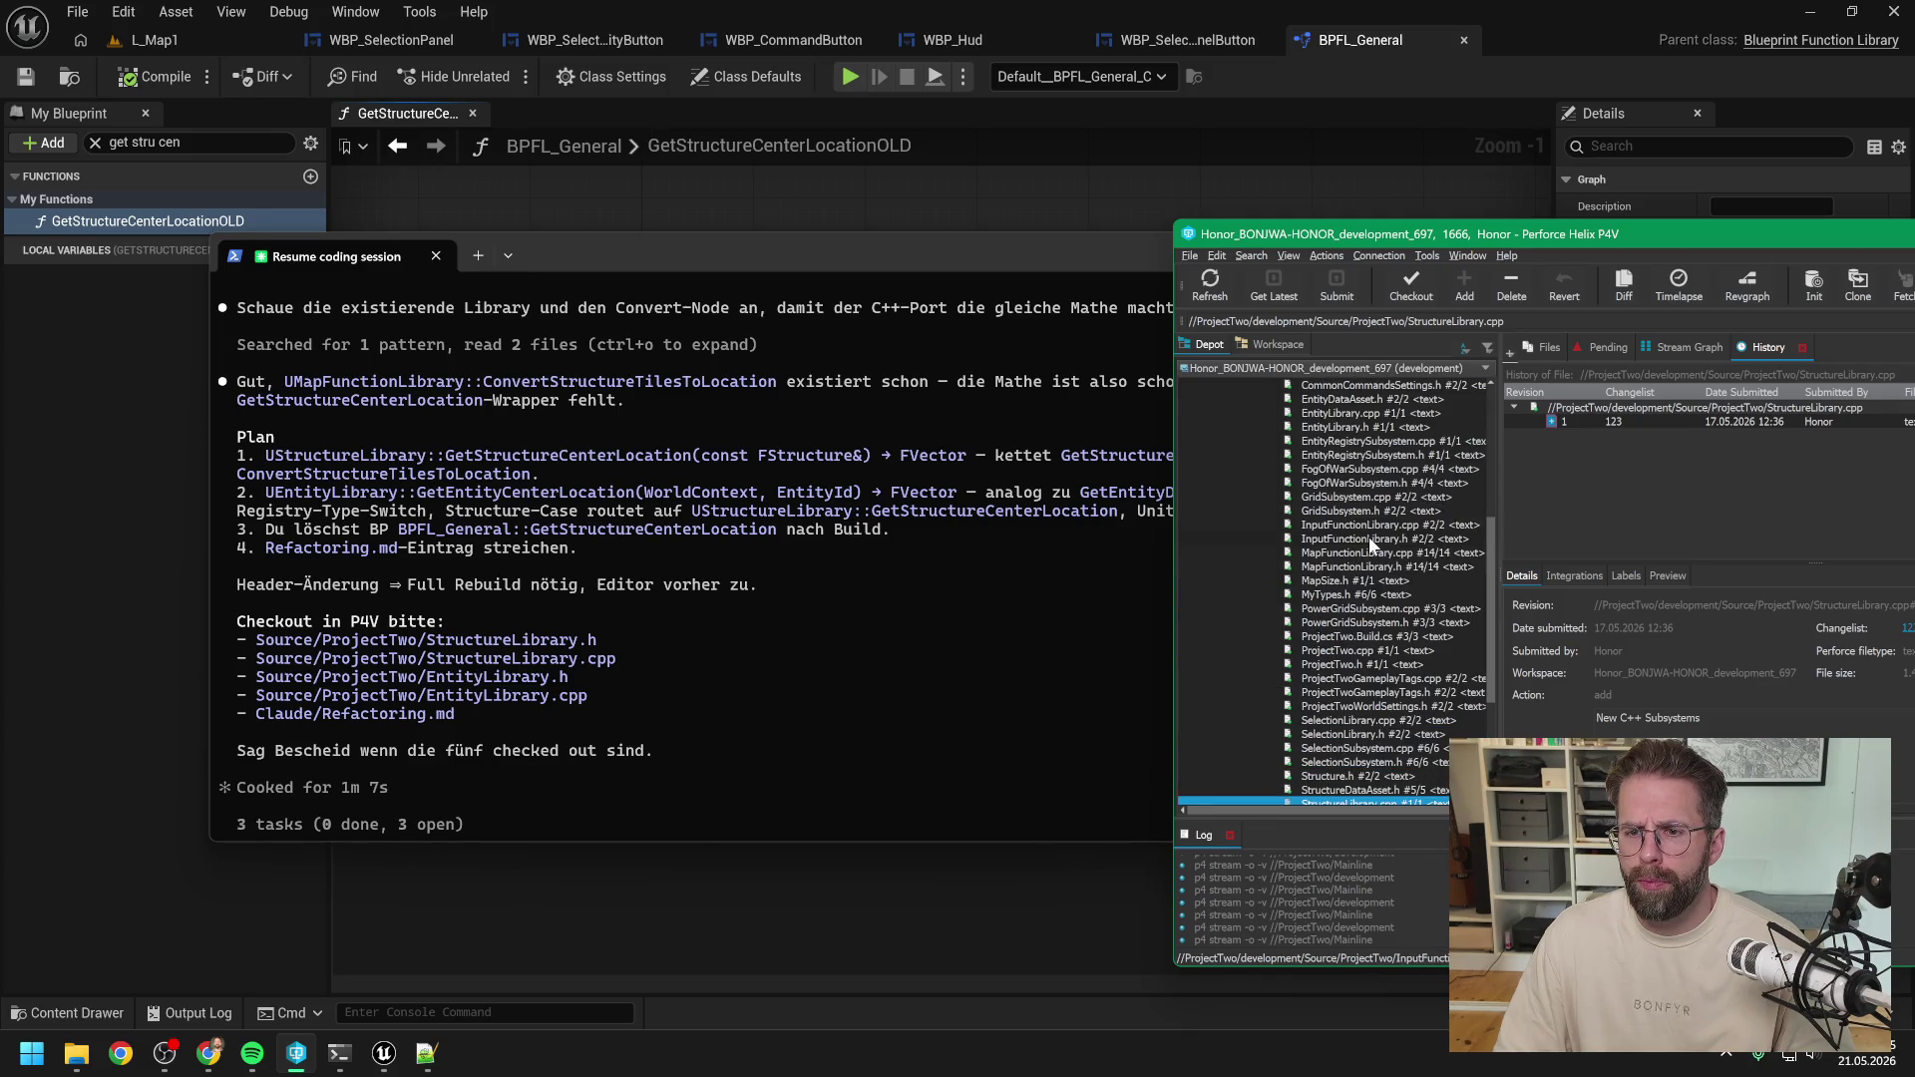
{"action": "left_click", "coordinate": [1347, 427], "text": "ctrl"}
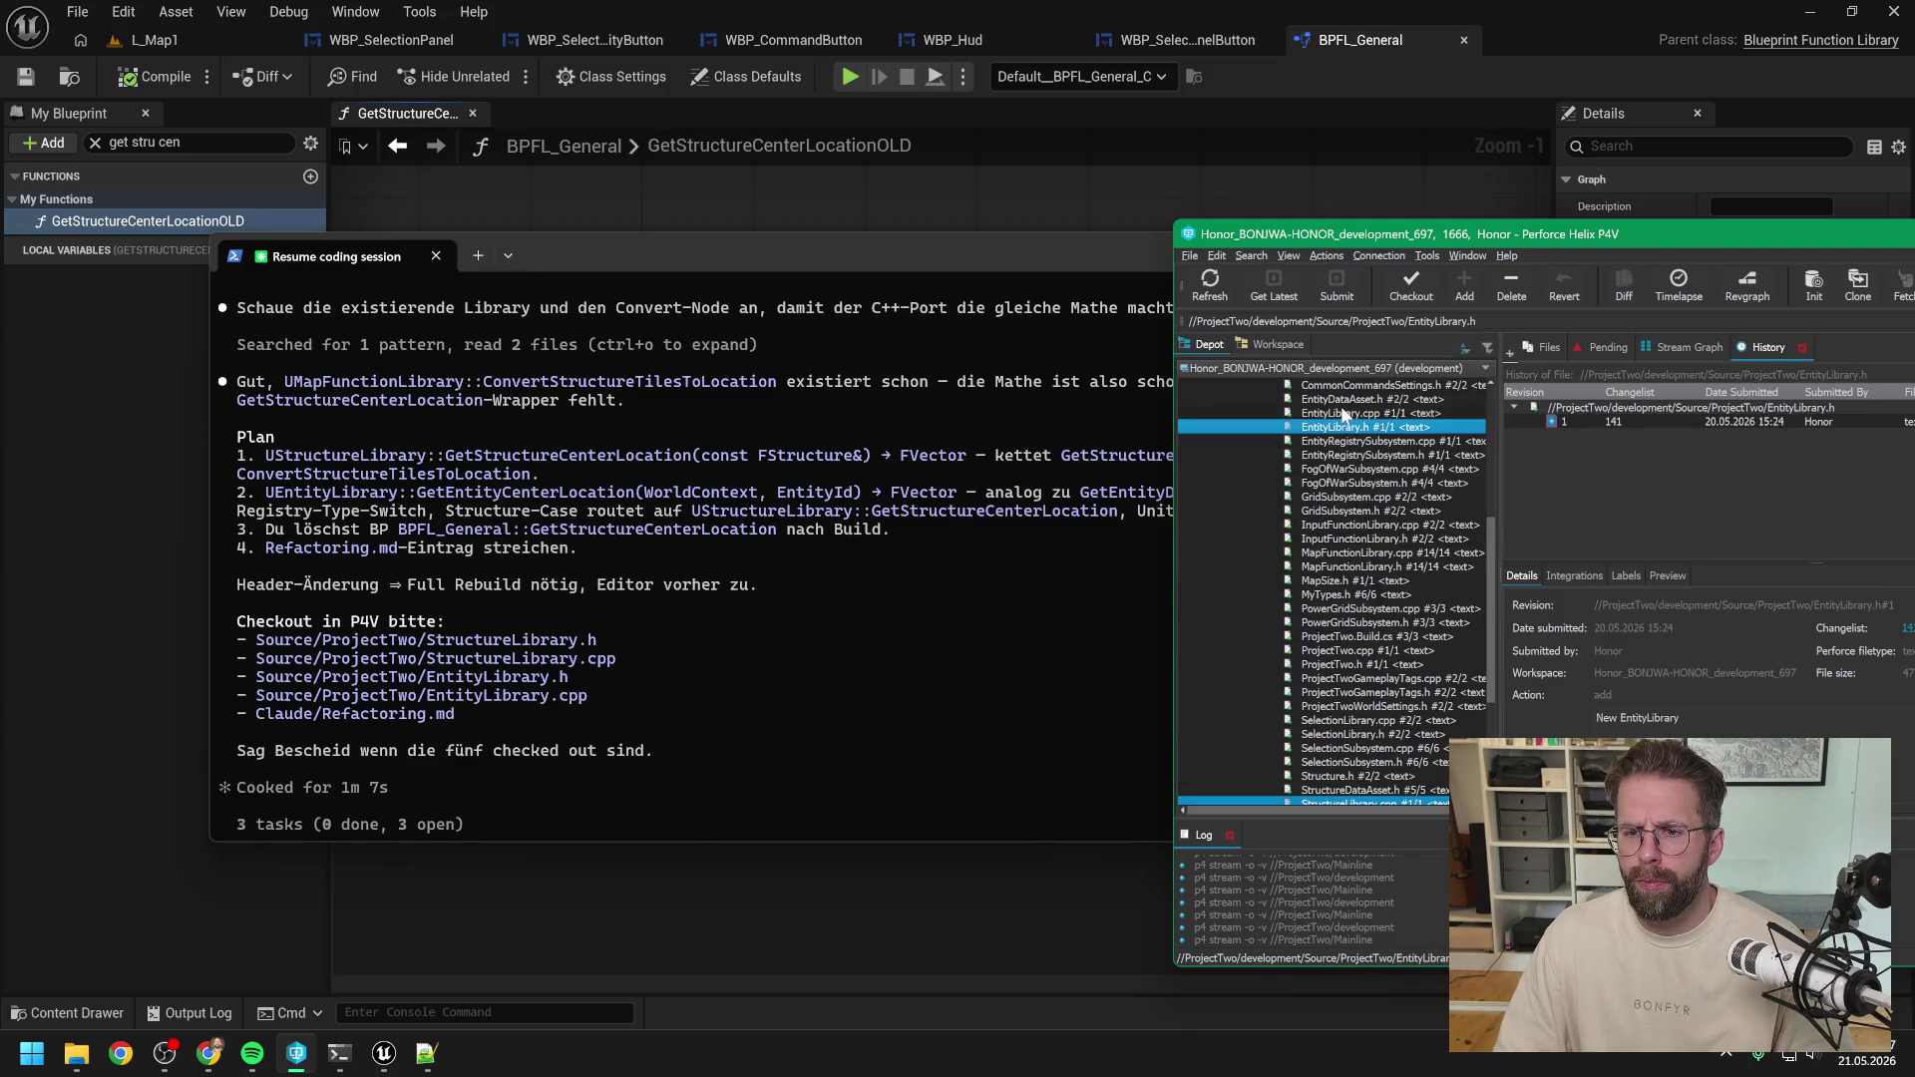
{"action": "left_click", "coordinate": [1347, 413], "text": "ctrl"}
{"action": "scroll", "coordinate": [1381, 582], "scroll_direction": "up", "scroll_amount": 7}
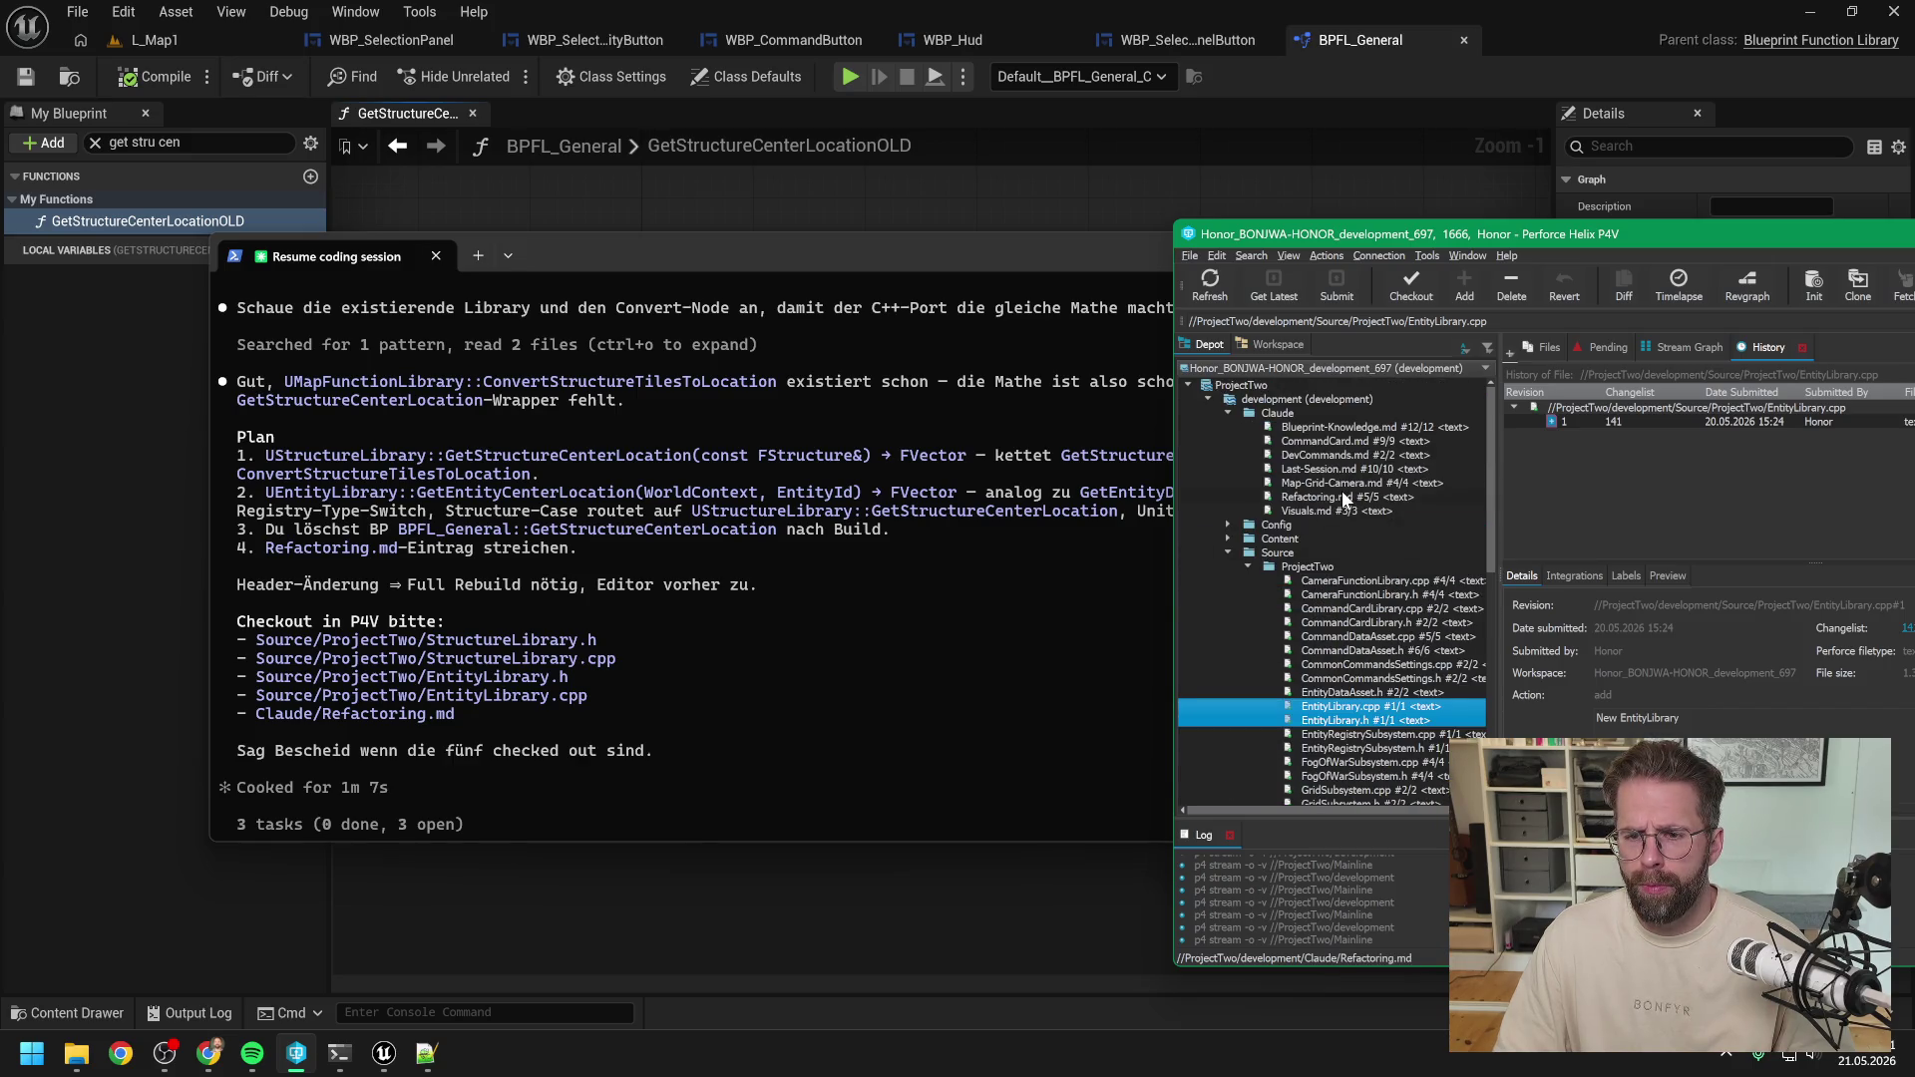
{"action": "left_click", "coordinate": [1342, 496], "text": "ctrl"}
{"action": "left_click", "coordinate": [1405, 287]}
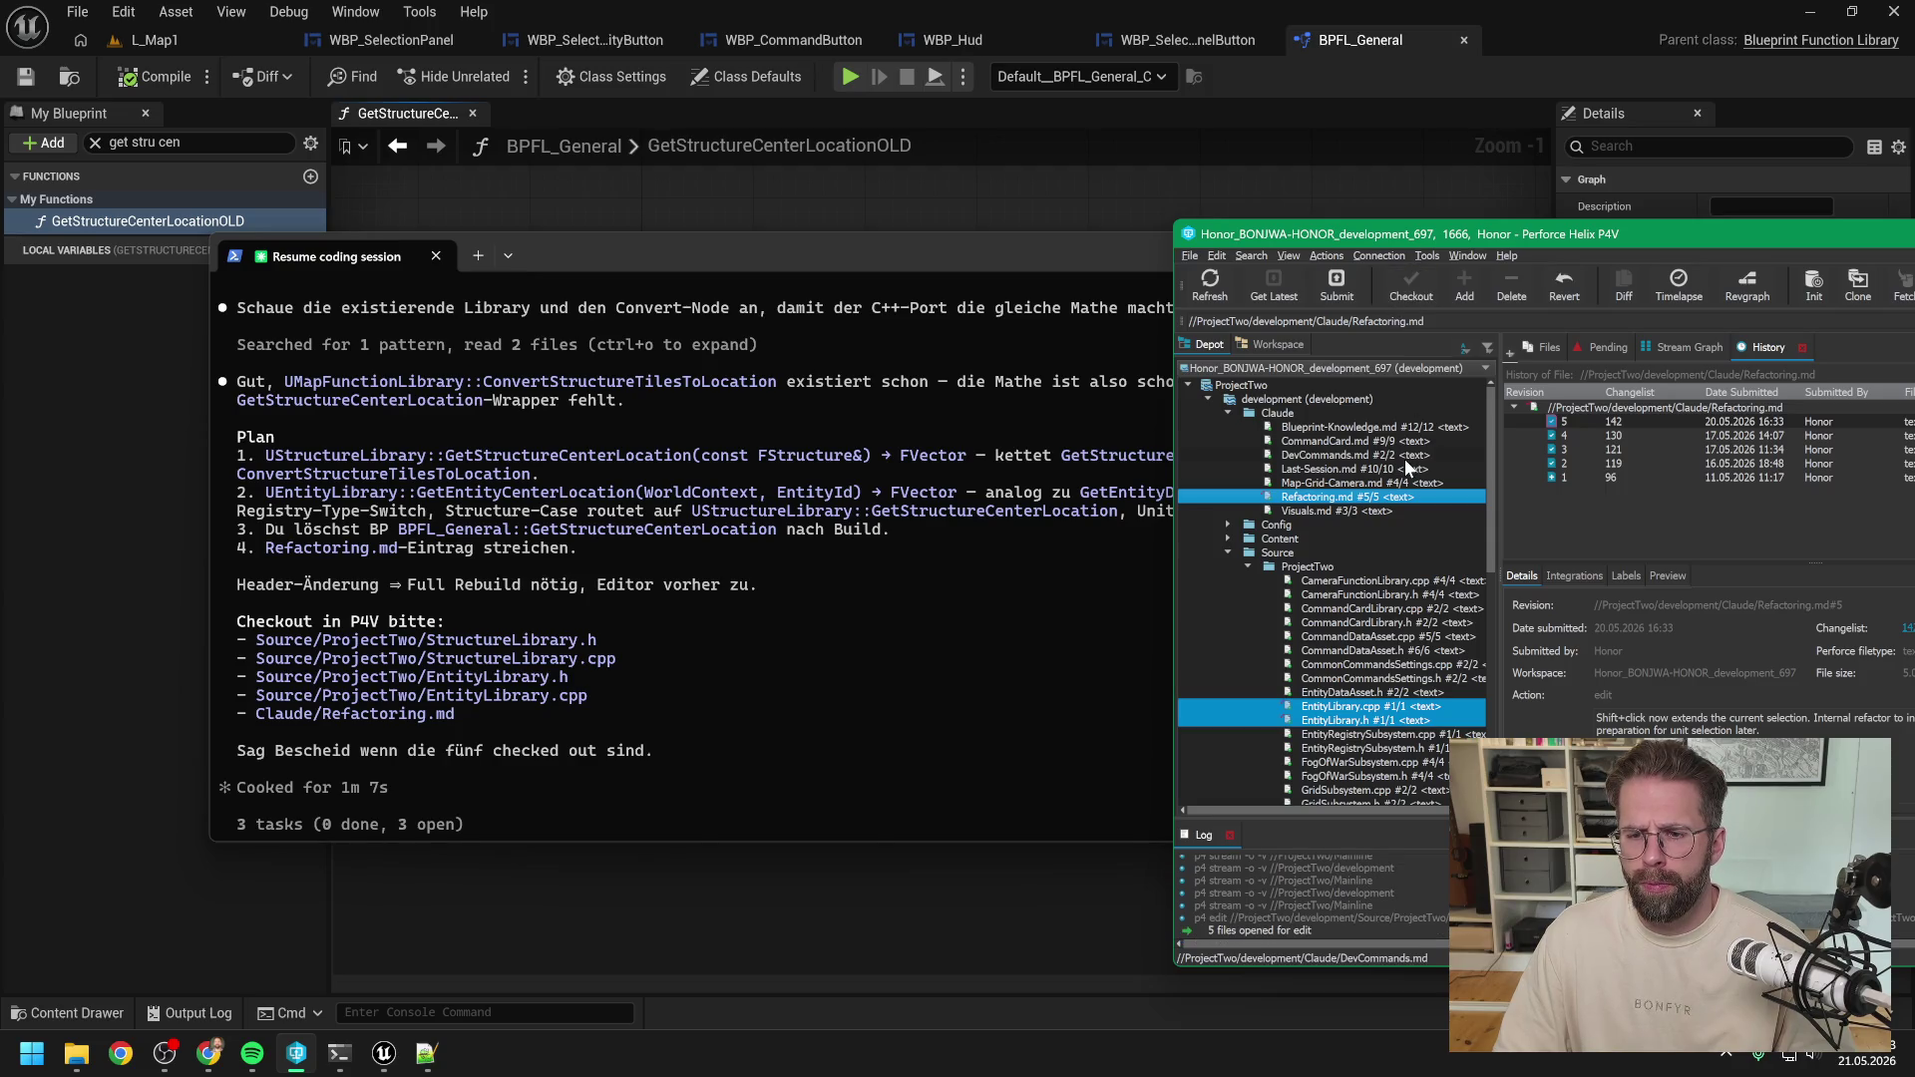
{"action": "left_click", "coordinate": [746, 796]}
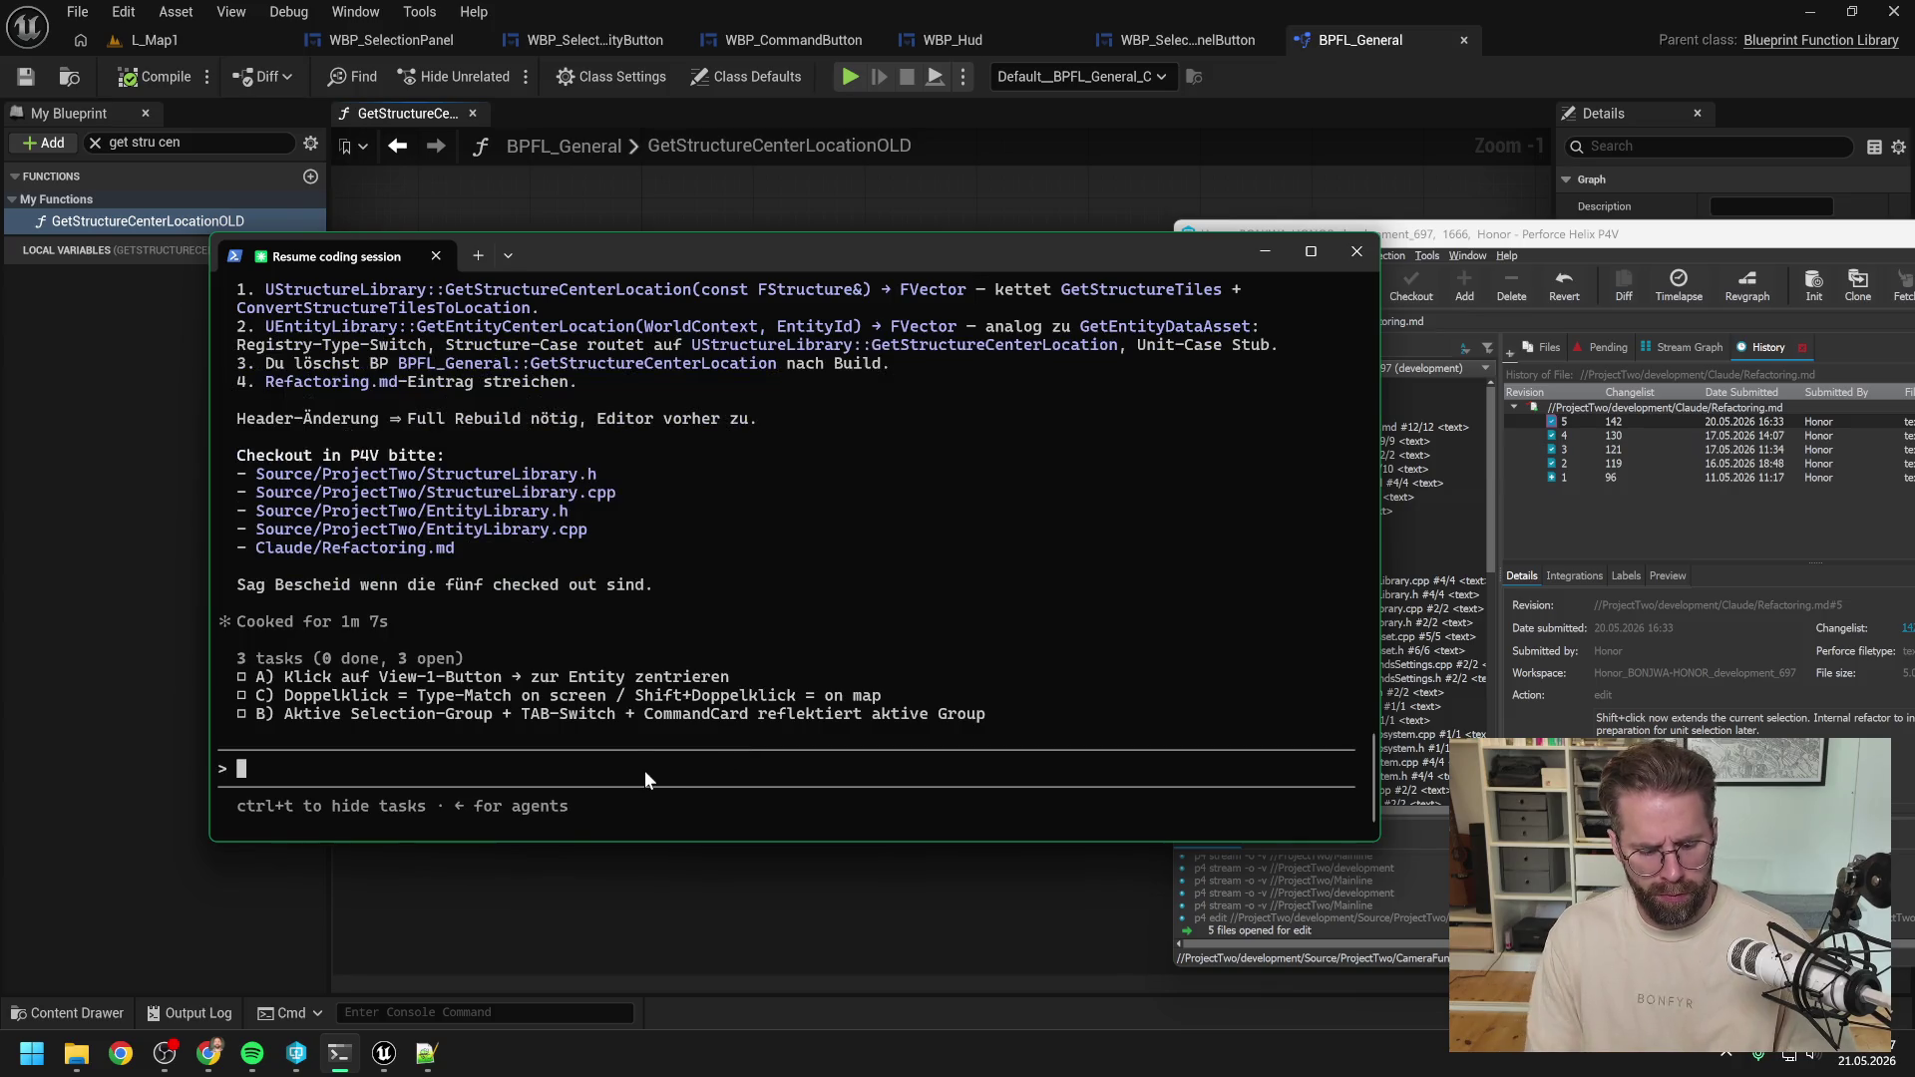
Send the go-ahead 'jetzt' and accept the StructureLibrary.h and StructureLibrary.cpp edits.
{"action": "type", "text": "jetzt"}
{"action": "key", "text": "Return"}
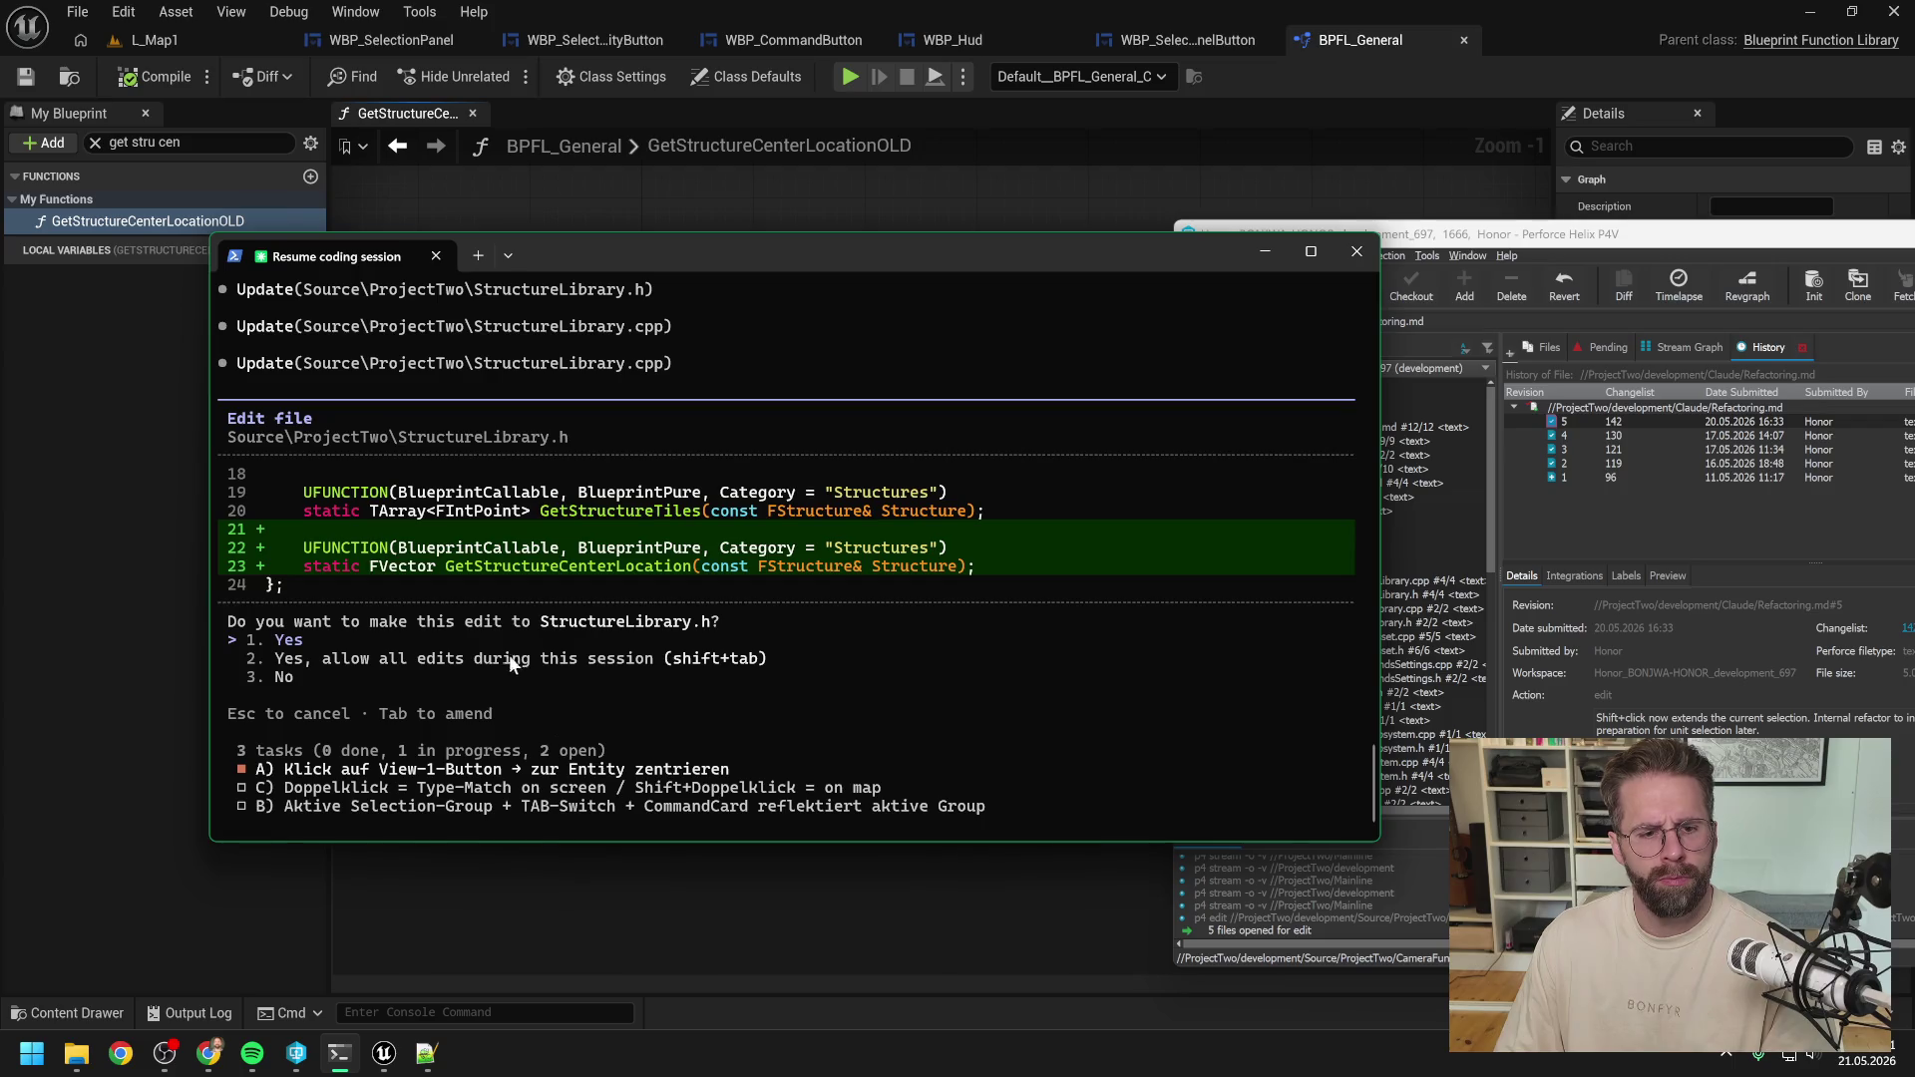
{"action": "key", "text": "Return"}
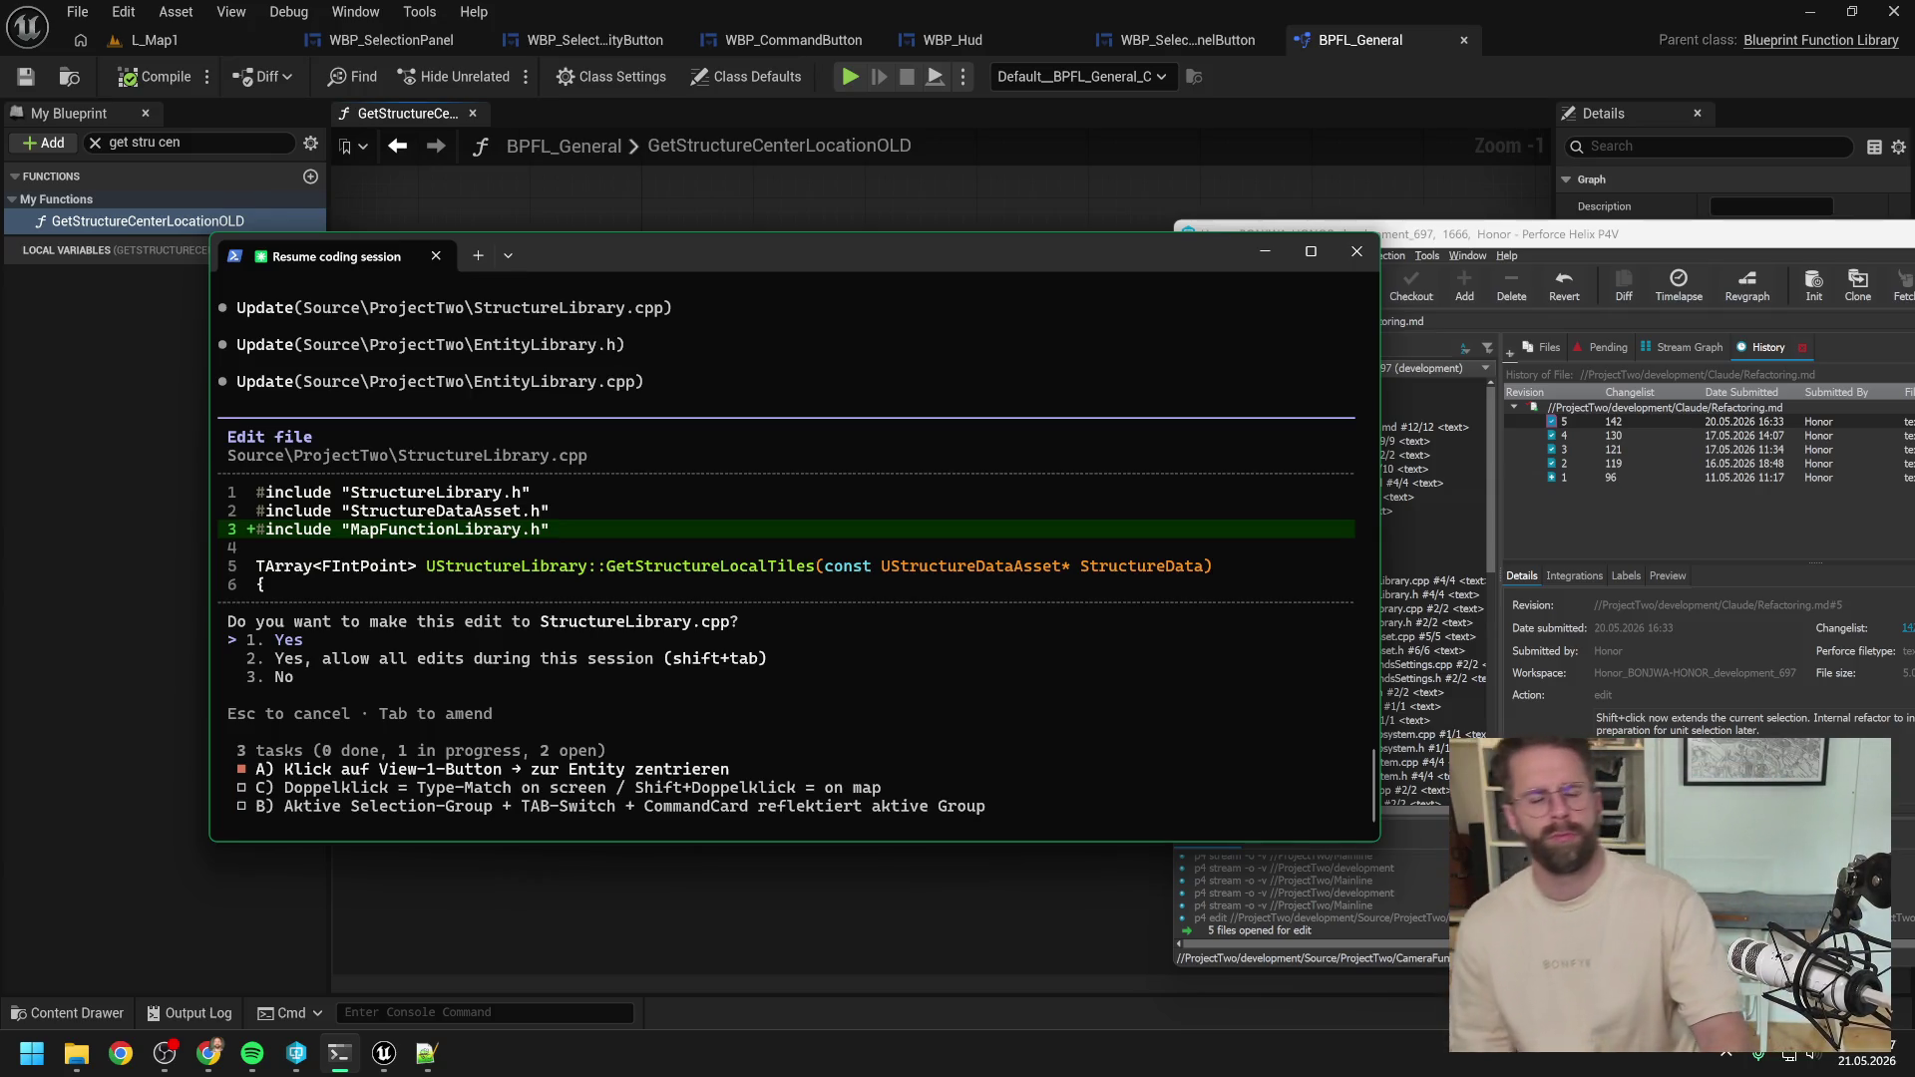
{"action": "key", "text": "Return"}
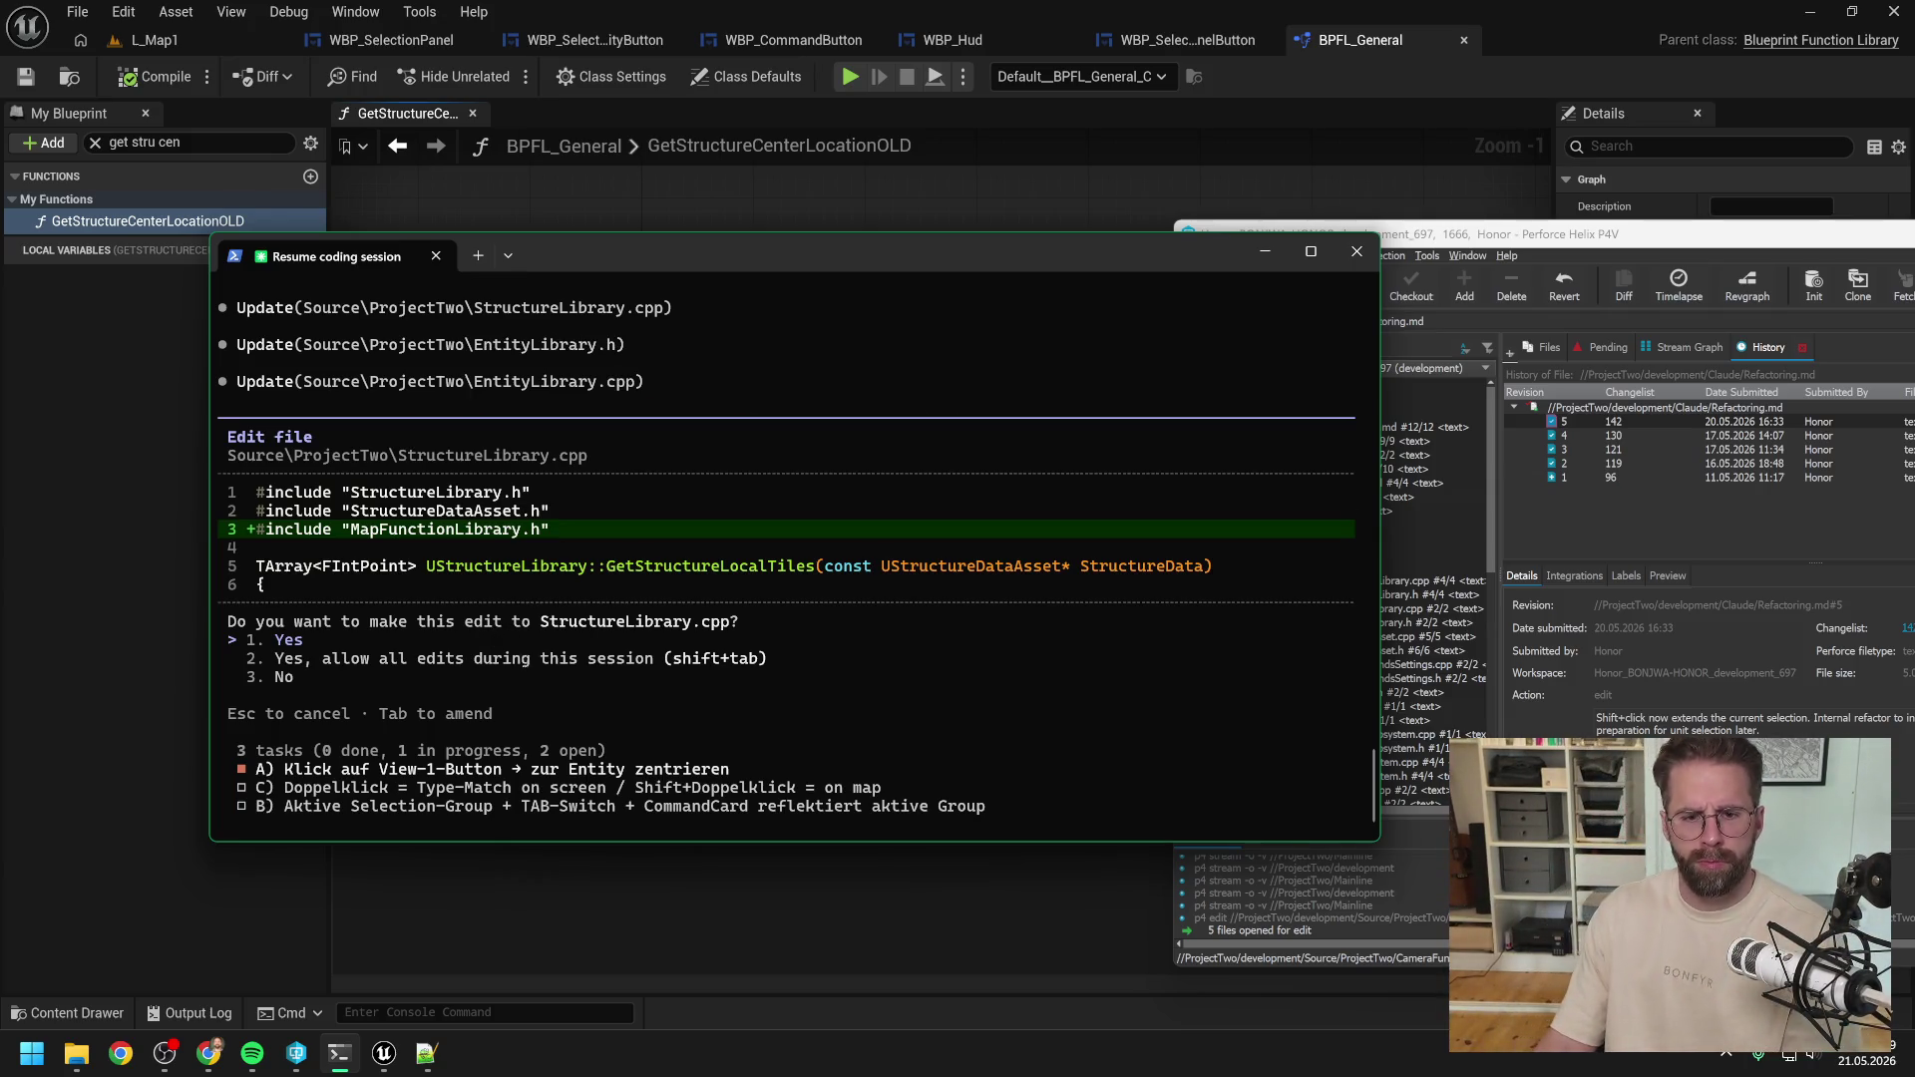
{"action": "key", "text": "Return"}
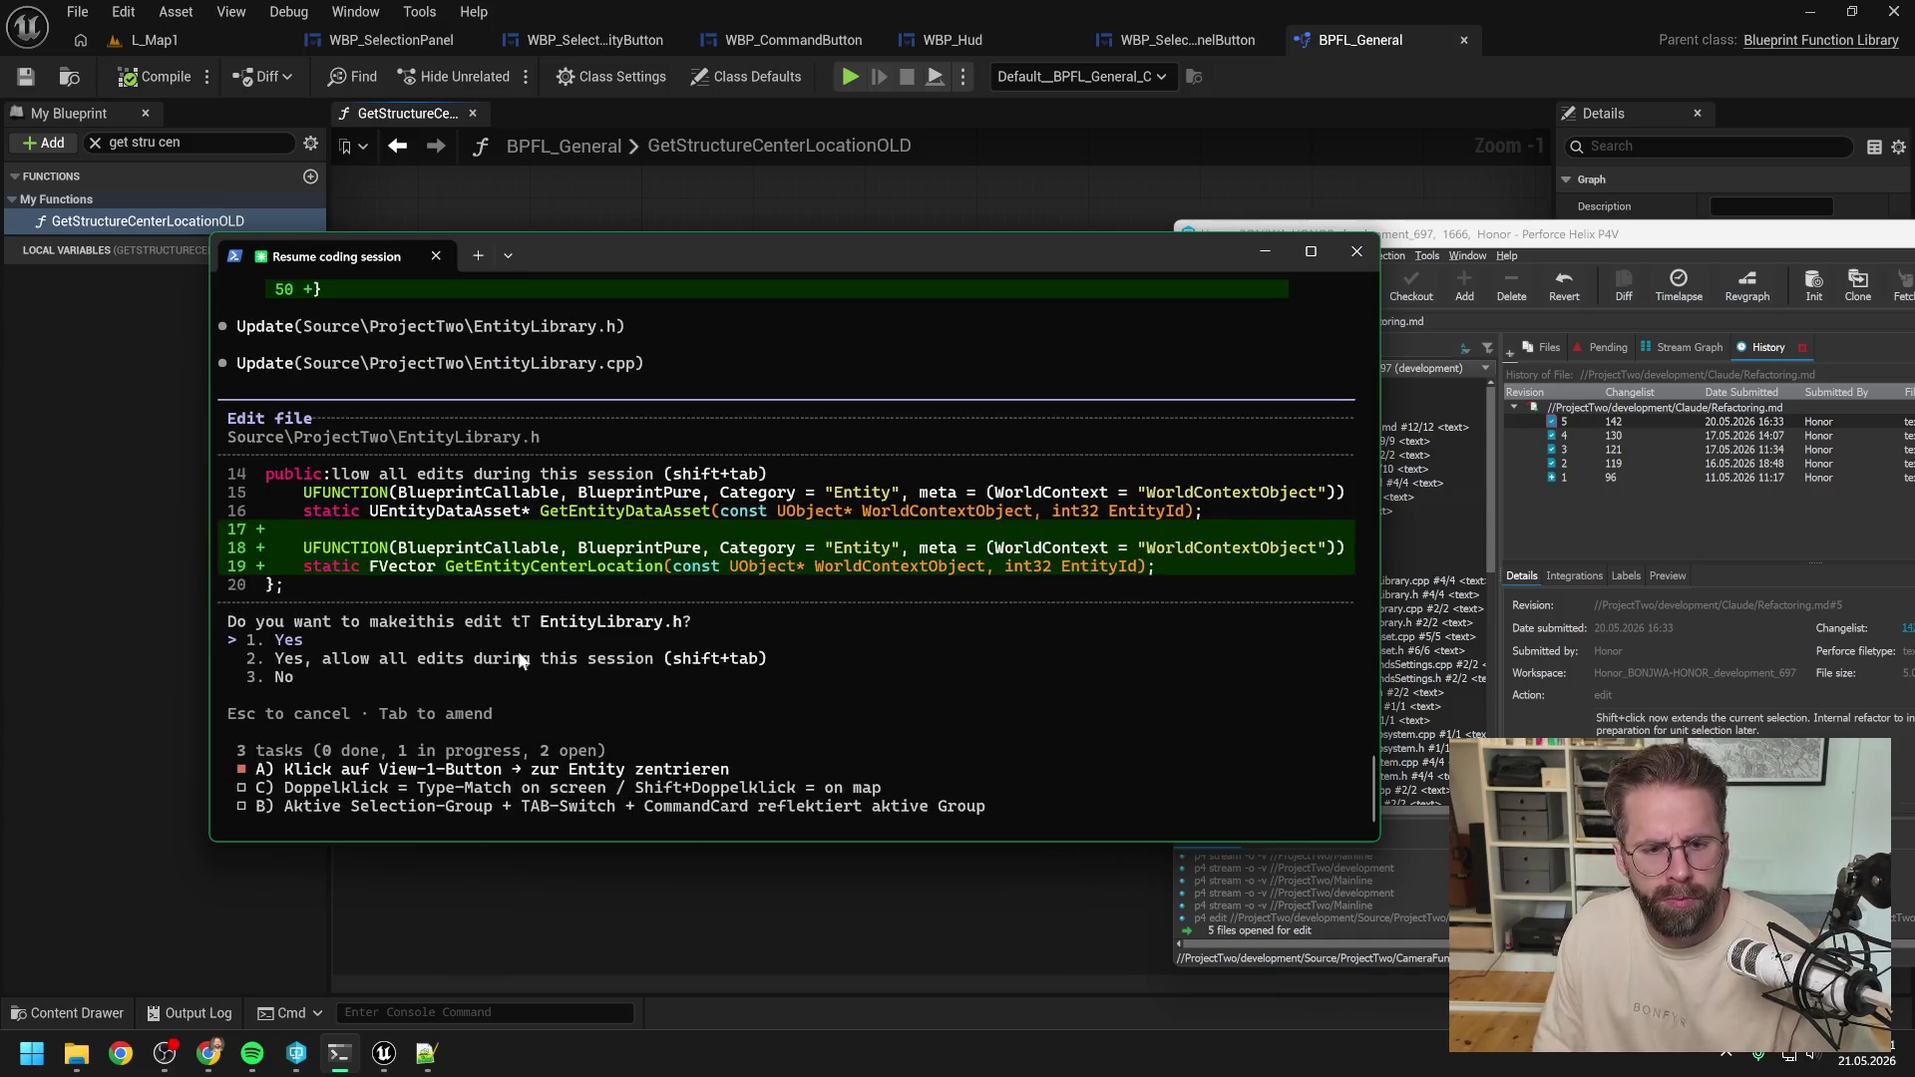
Accept the EntityLibrary.h and EntityLibrary.cpp edits and the Refactoring.md update.
{"action": "key", "text": "Return"}
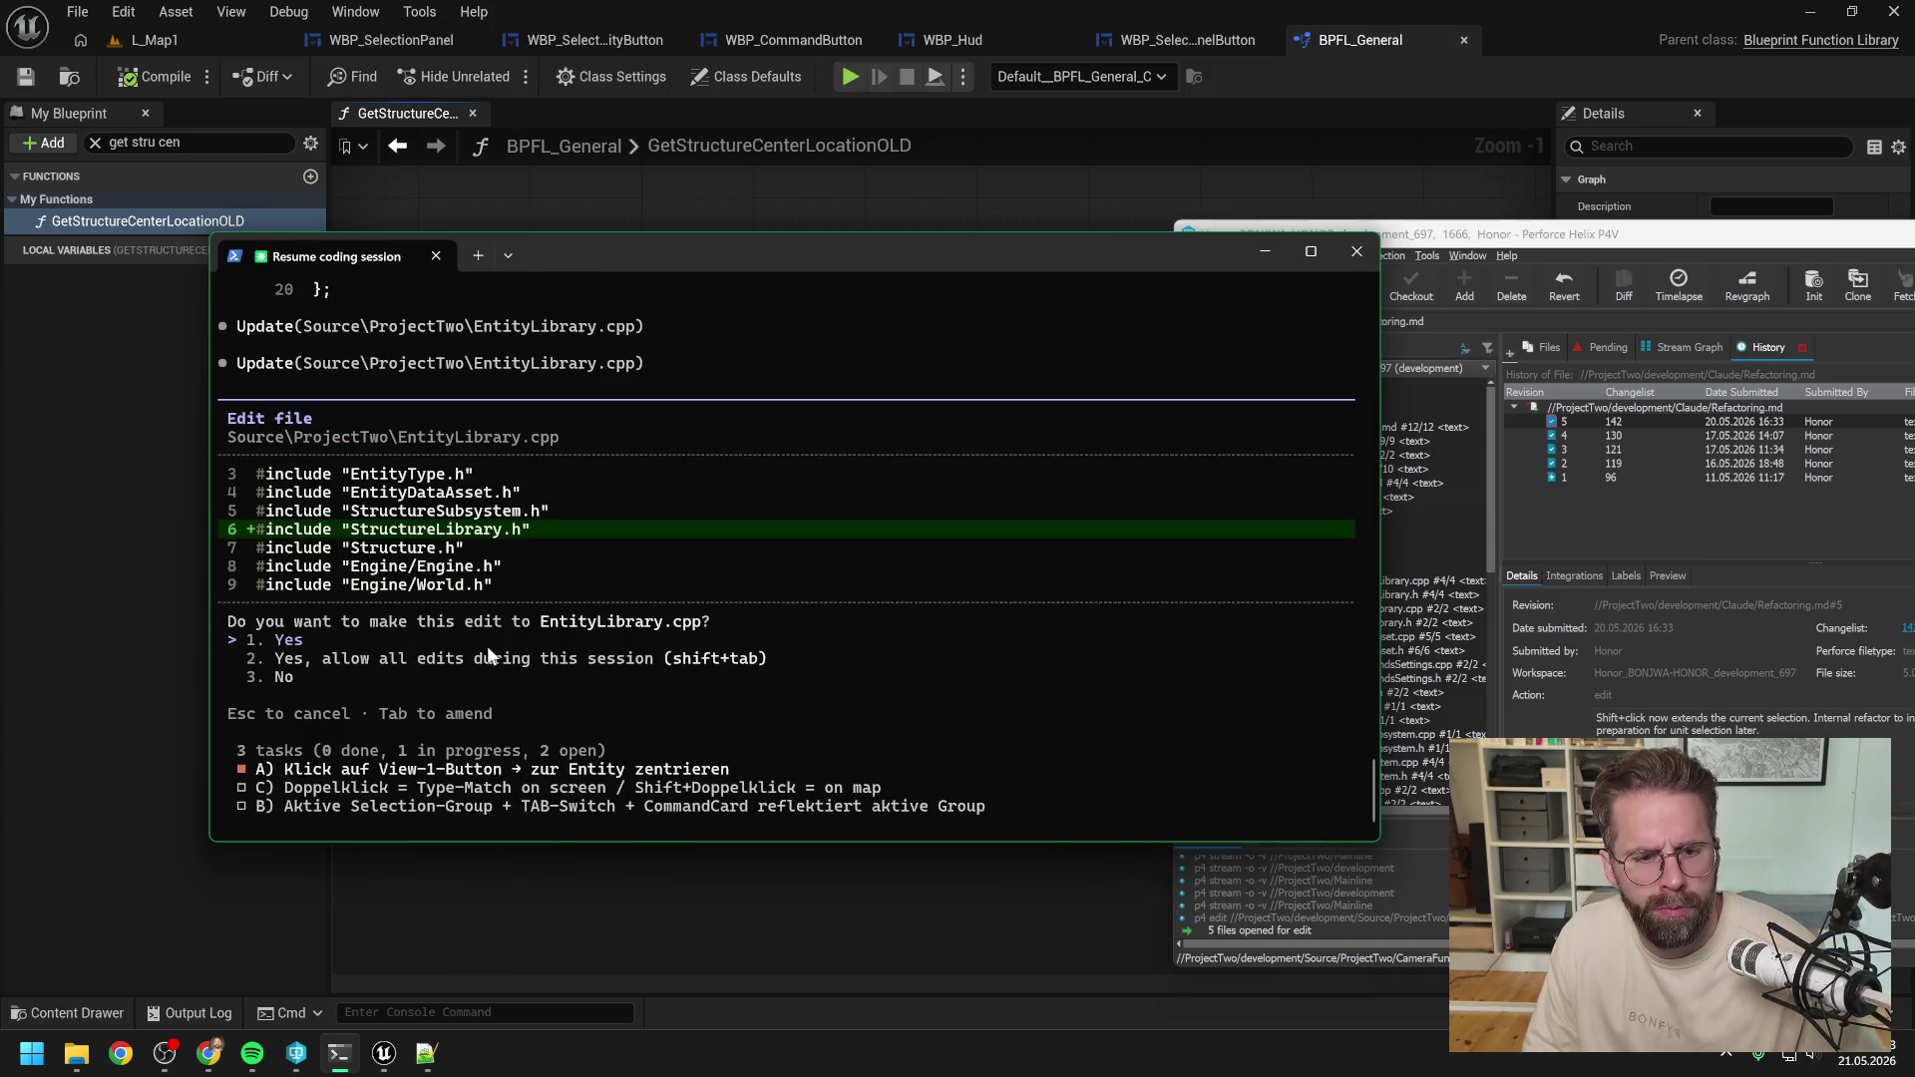
{"action": "key", "text": "Return"}
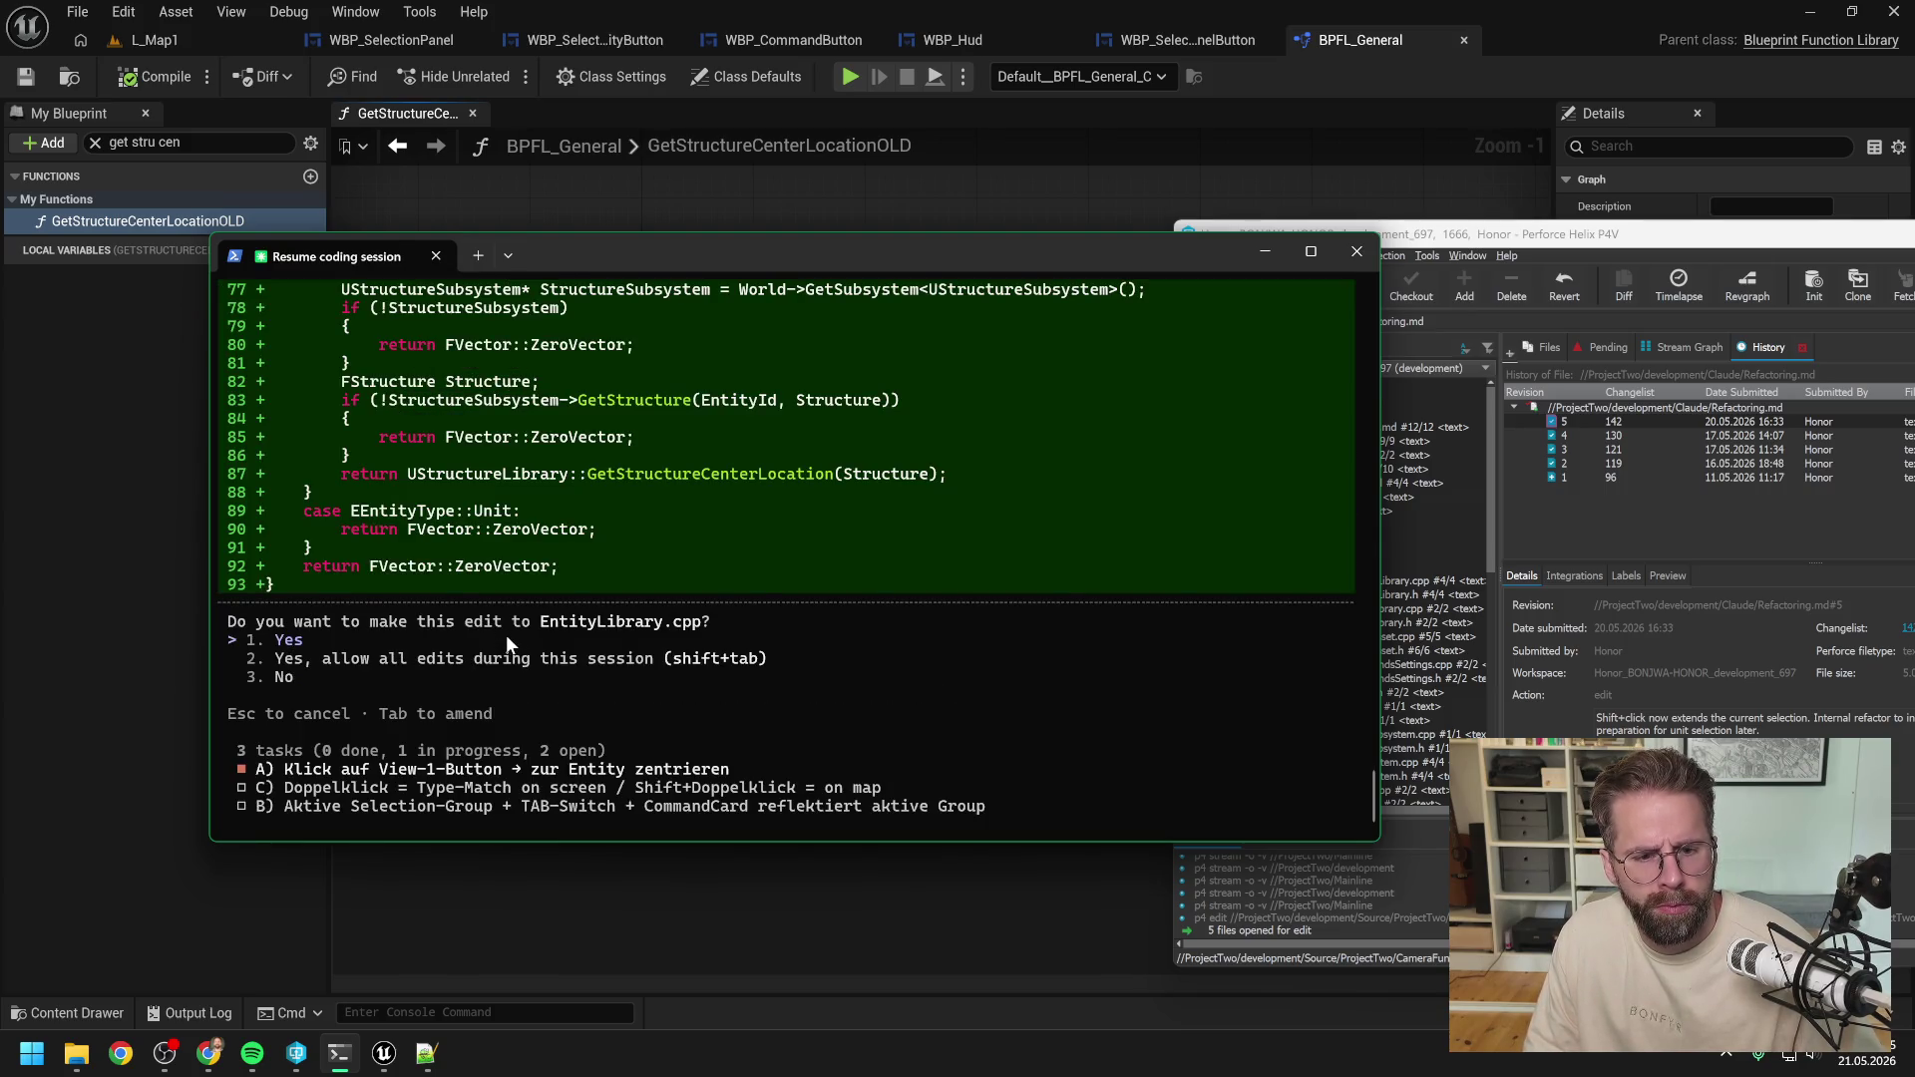
{"action": "scroll", "coordinate": [679, 557], "scroll_direction": "up", "scroll_amount": 10}
{"action": "scroll", "coordinate": [680, 556], "scroll_direction": "down", "scroll_amount": 10}
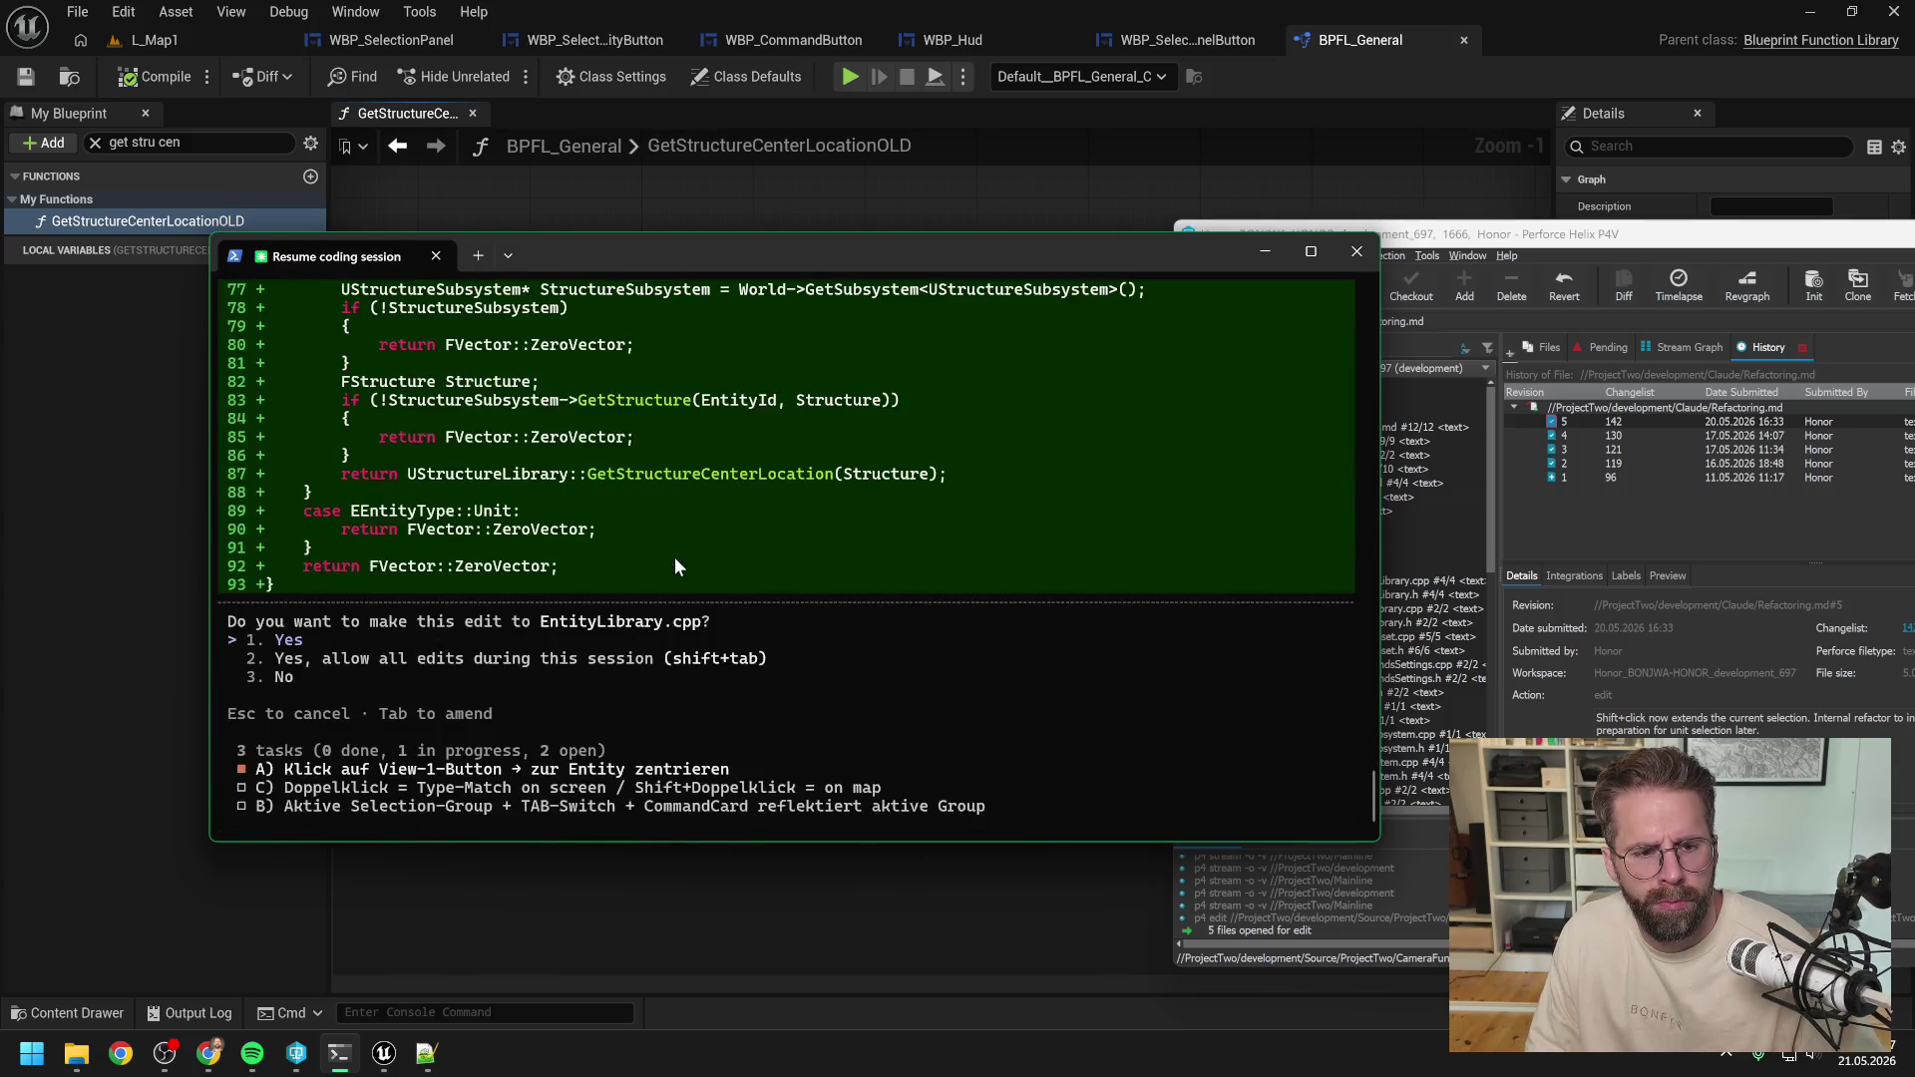
{"action": "key", "text": "Return"}
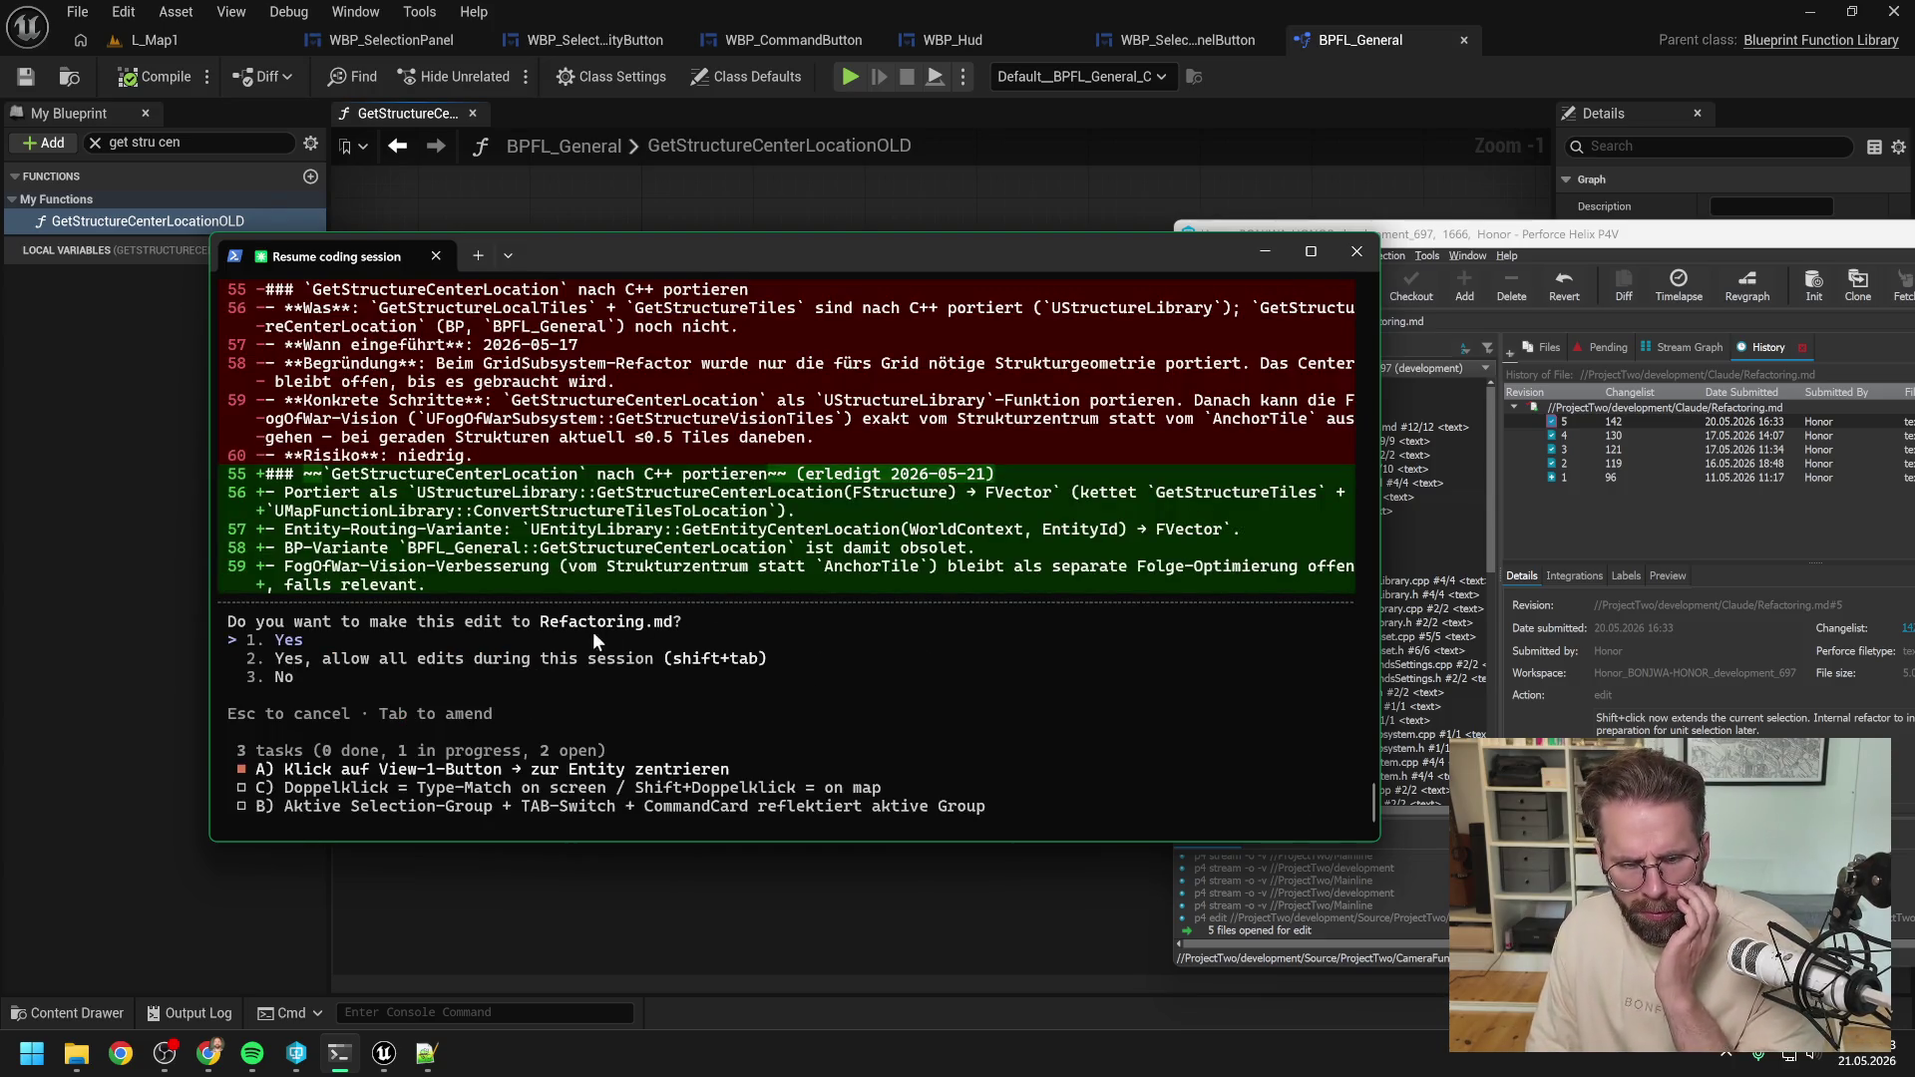
{"action": "key", "text": "Return"}
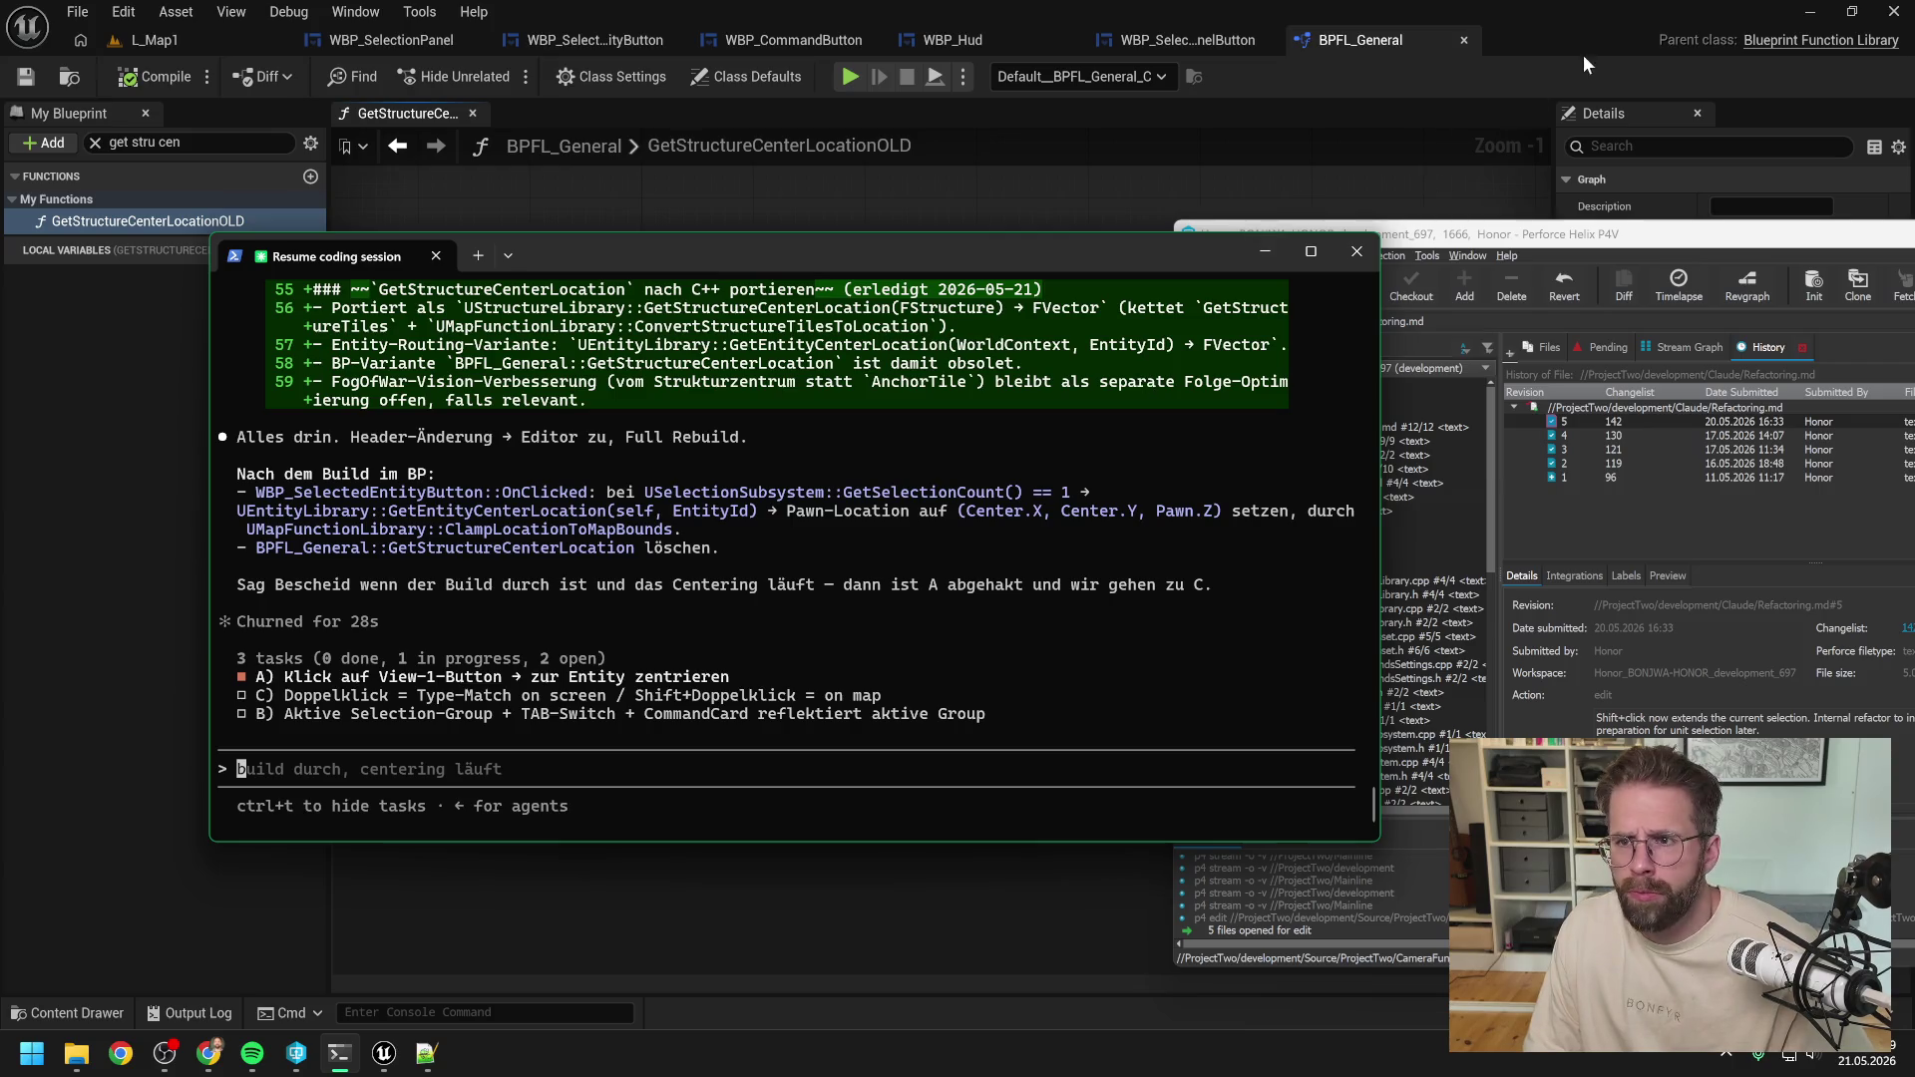
Close Unreal and the Downloads and Placeholders windows, then open ProjectTwo.sln in Visual Studio.
{"action": "left_click", "coordinate": [1636, 48]}
{"action": "left_click", "coordinate": [1894, 11]}
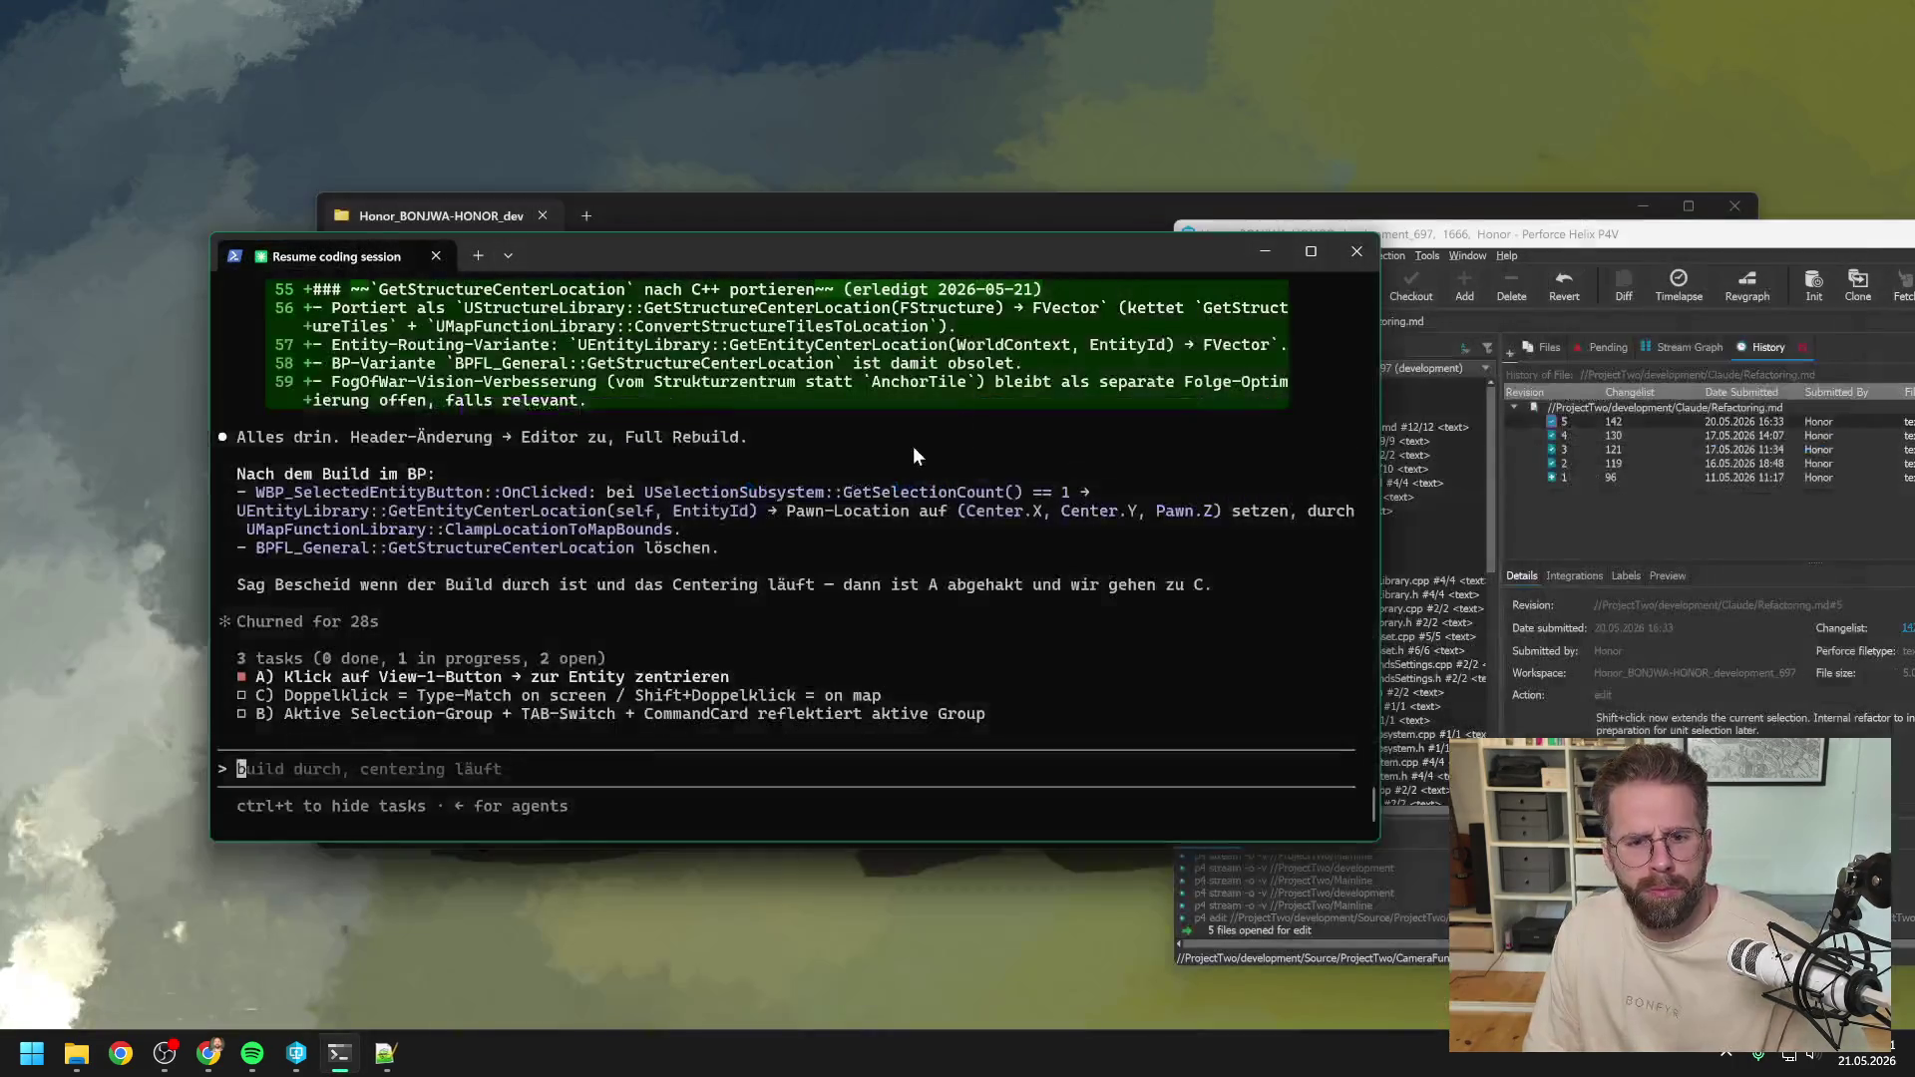
{"action": "left_click", "coordinate": [80, 1057]}
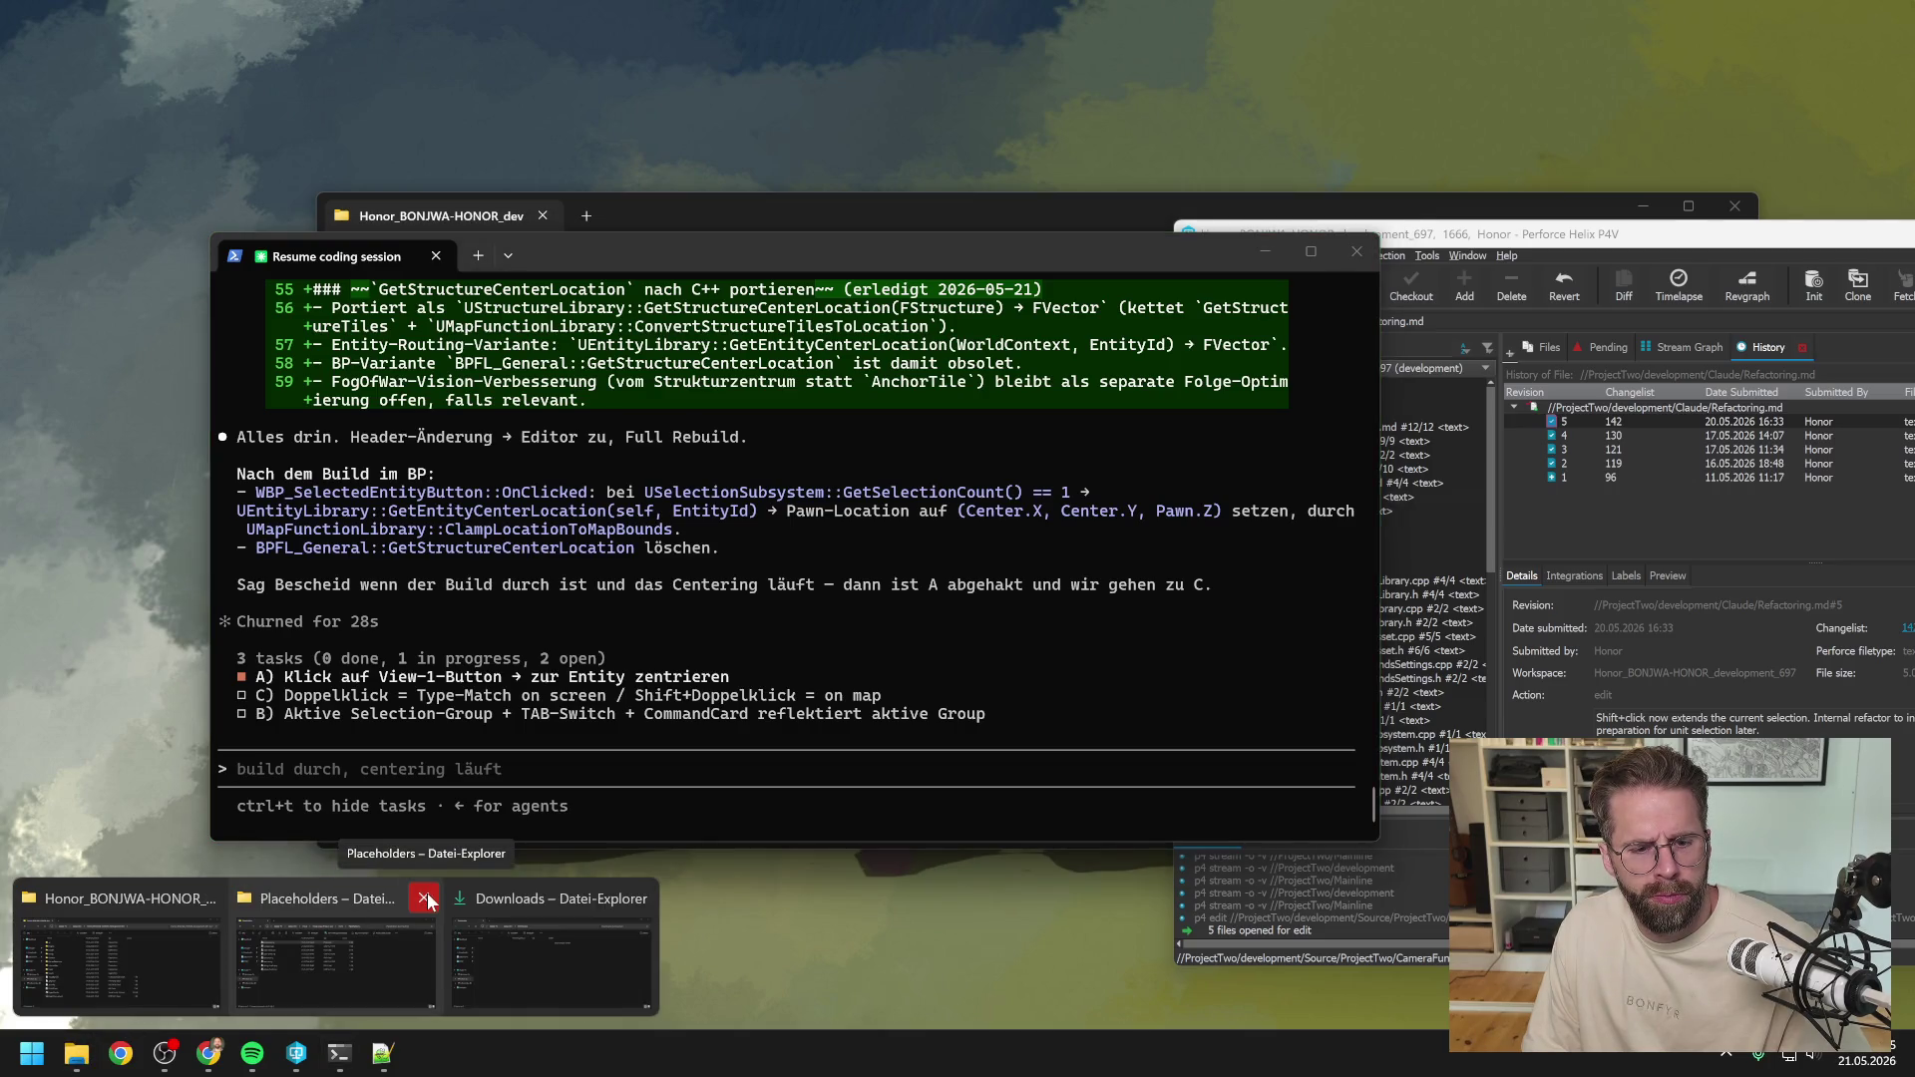
{"action": "left_click", "coordinate": [638, 897]}
{"action": "left_click", "coordinate": [425, 898]}
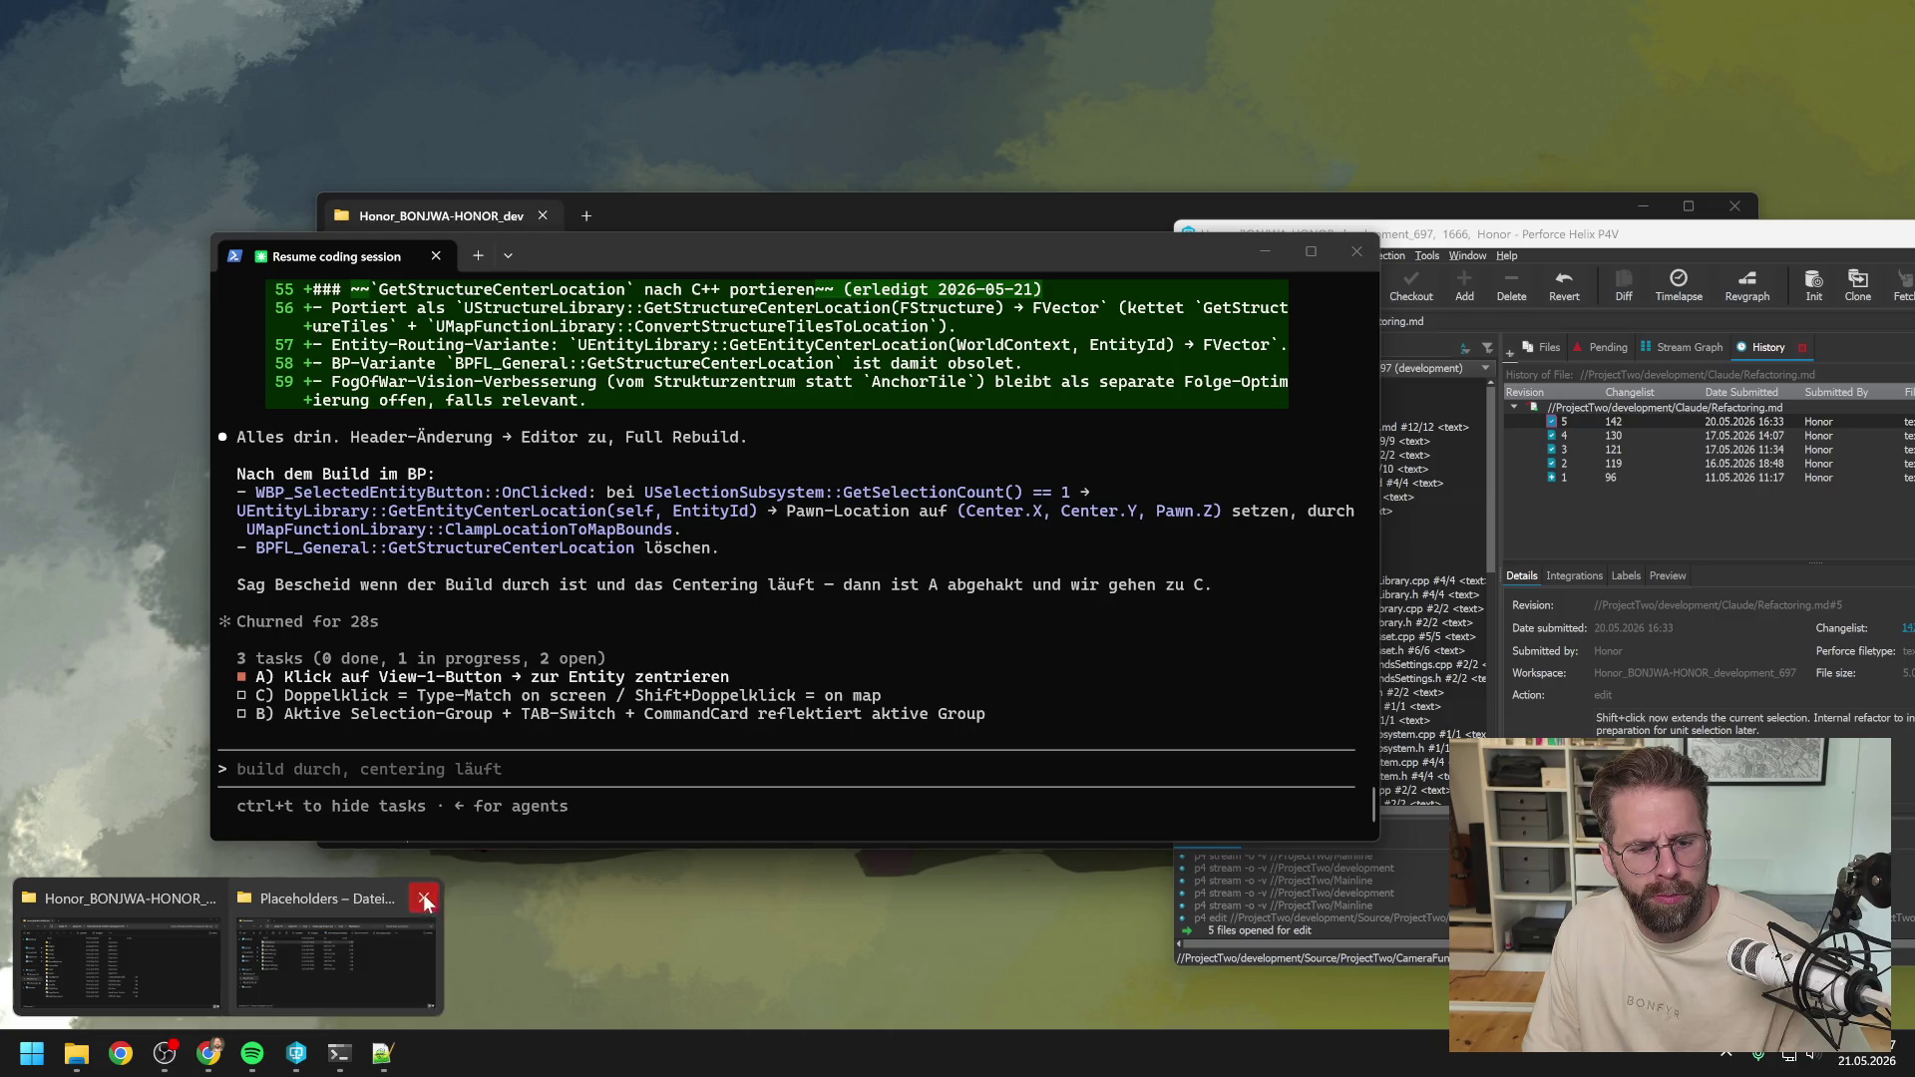
{"action": "left_click", "coordinate": [114, 950]}
{"action": "double_click", "coordinate": [638, 740]}
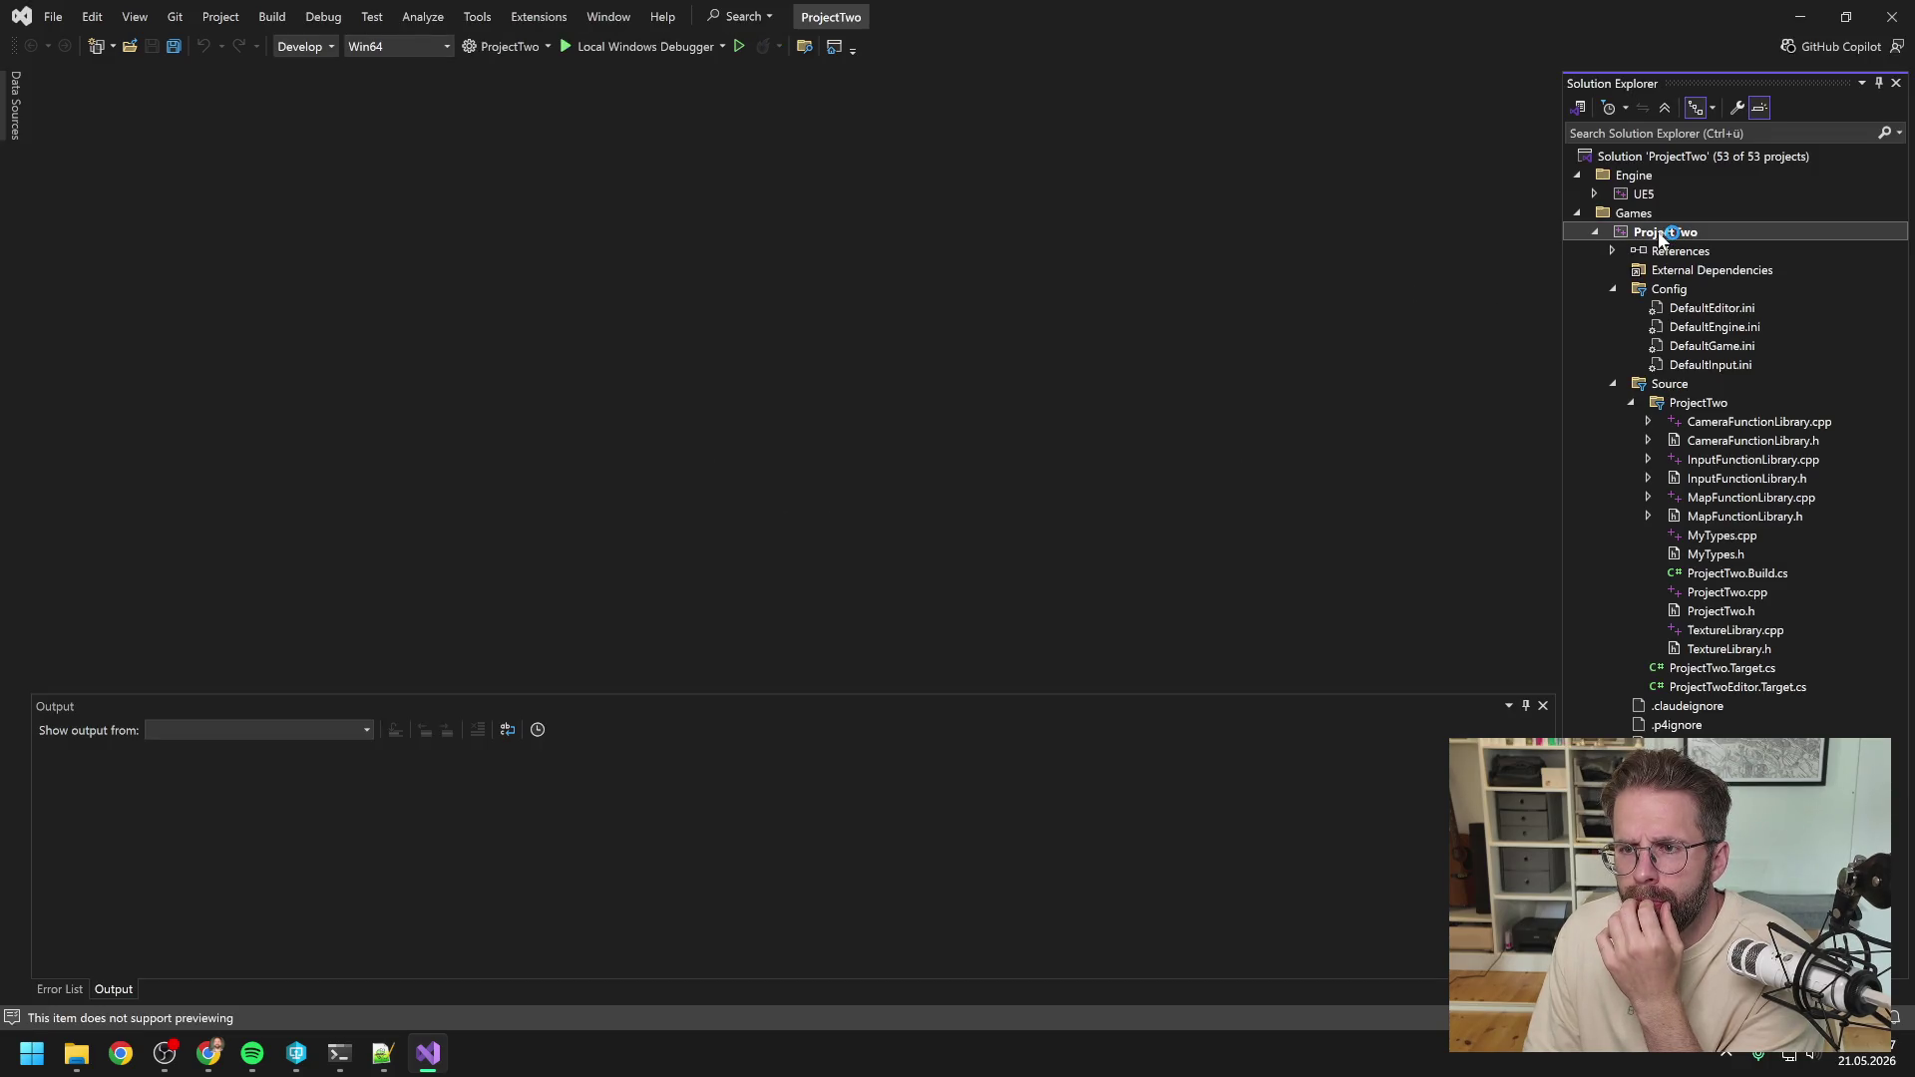
Rebuild ProjectTwo, which fails with 2 errors including C2440 in EntityLibrary.cpp.
{"action": "right_click", "coordinate": [1660, 235]}
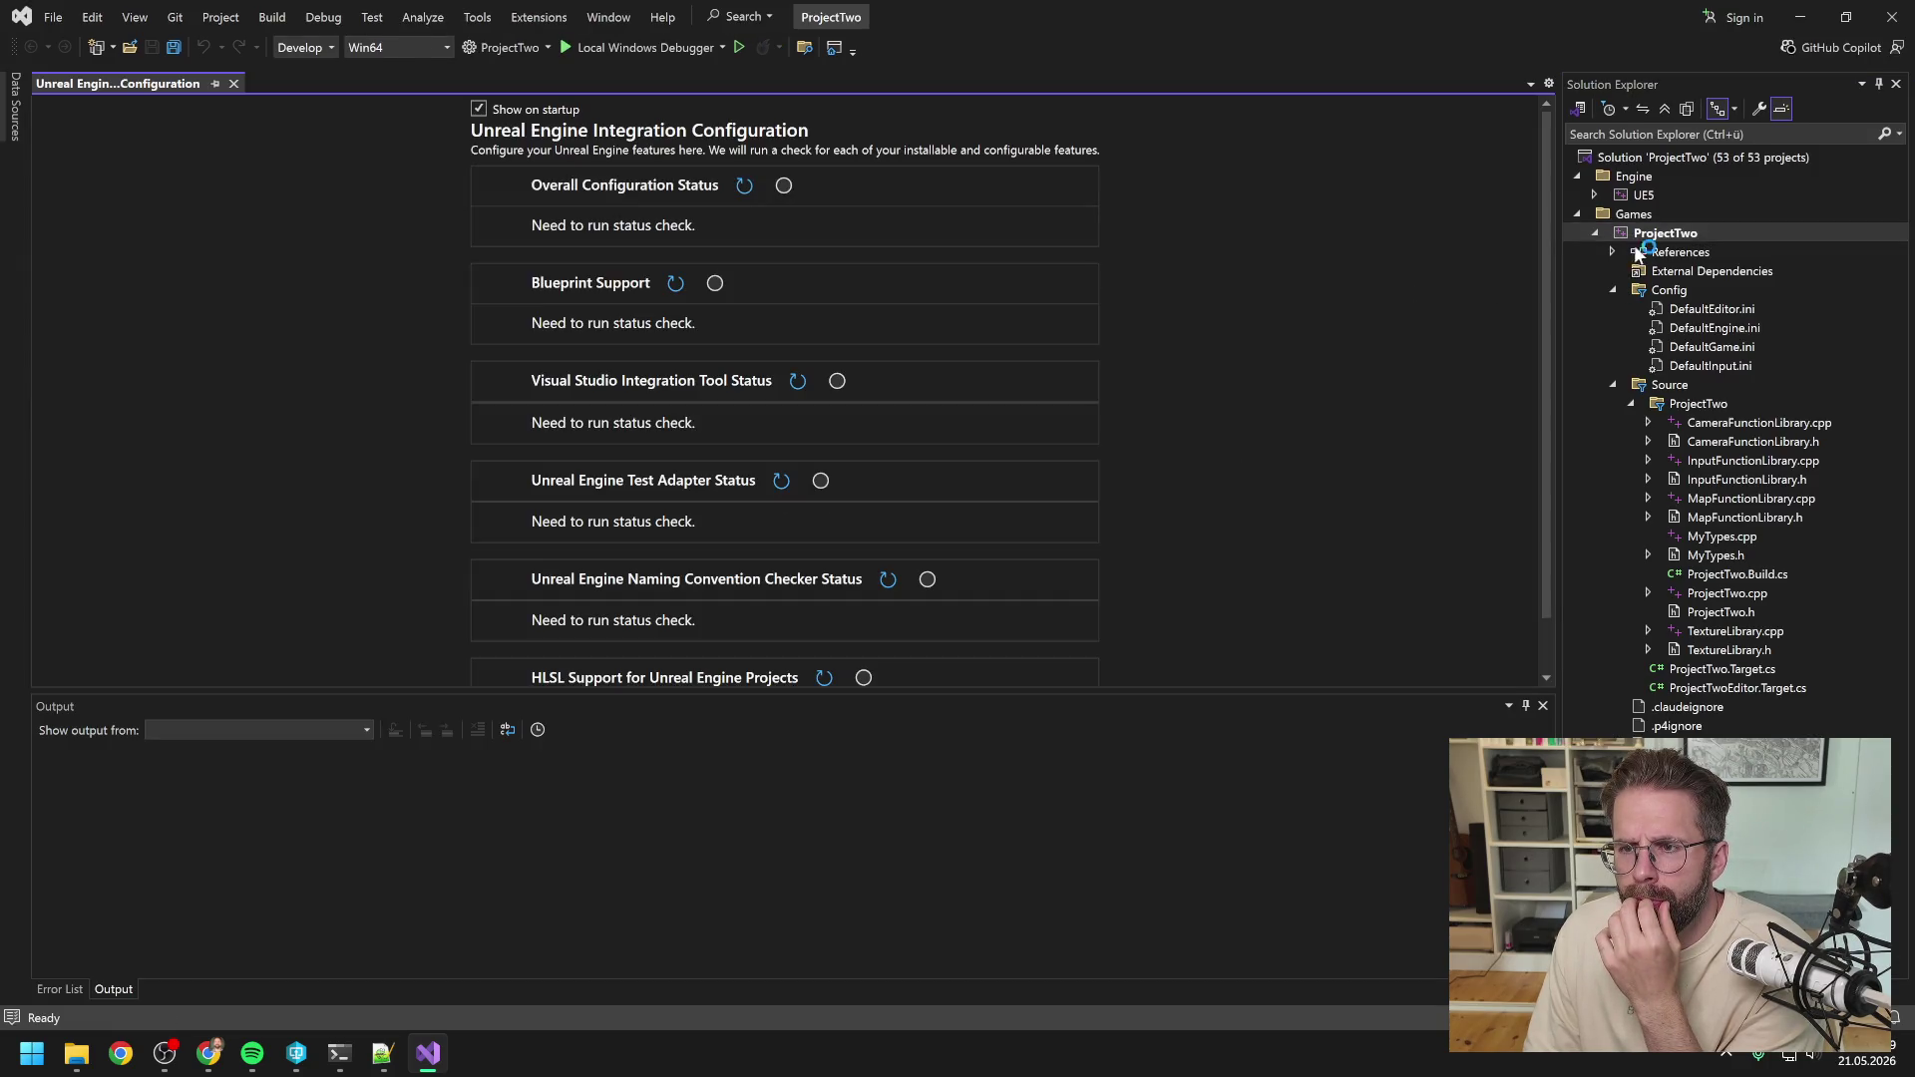
{"action": "left_click", "coordinate": [1643, 237]}
{"action": "right_click", "coordinate": [1644, 237]}
{"action": "left_click", "coordinate": [1616, 255]}
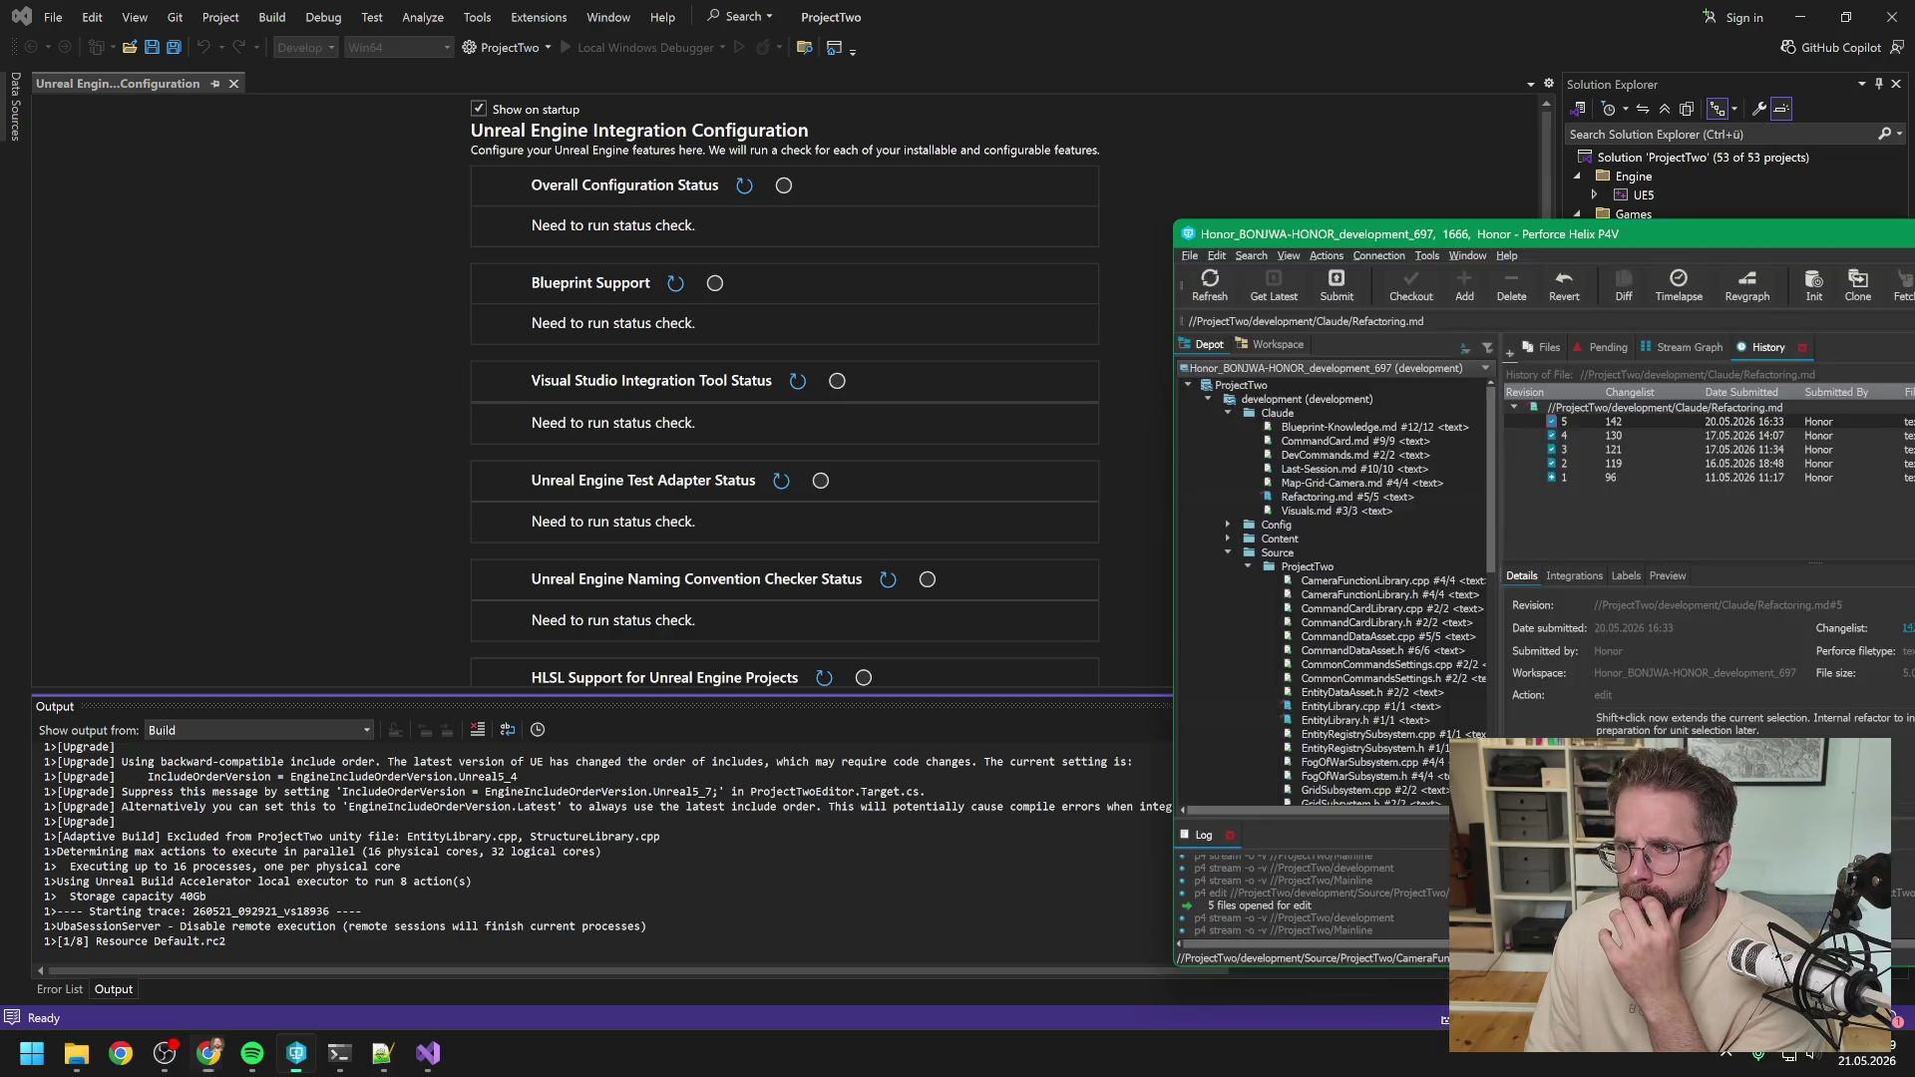
{"action": "left_click_drag", "start_coordinate": [1914, 224], "coordinate": [1535, 200]}
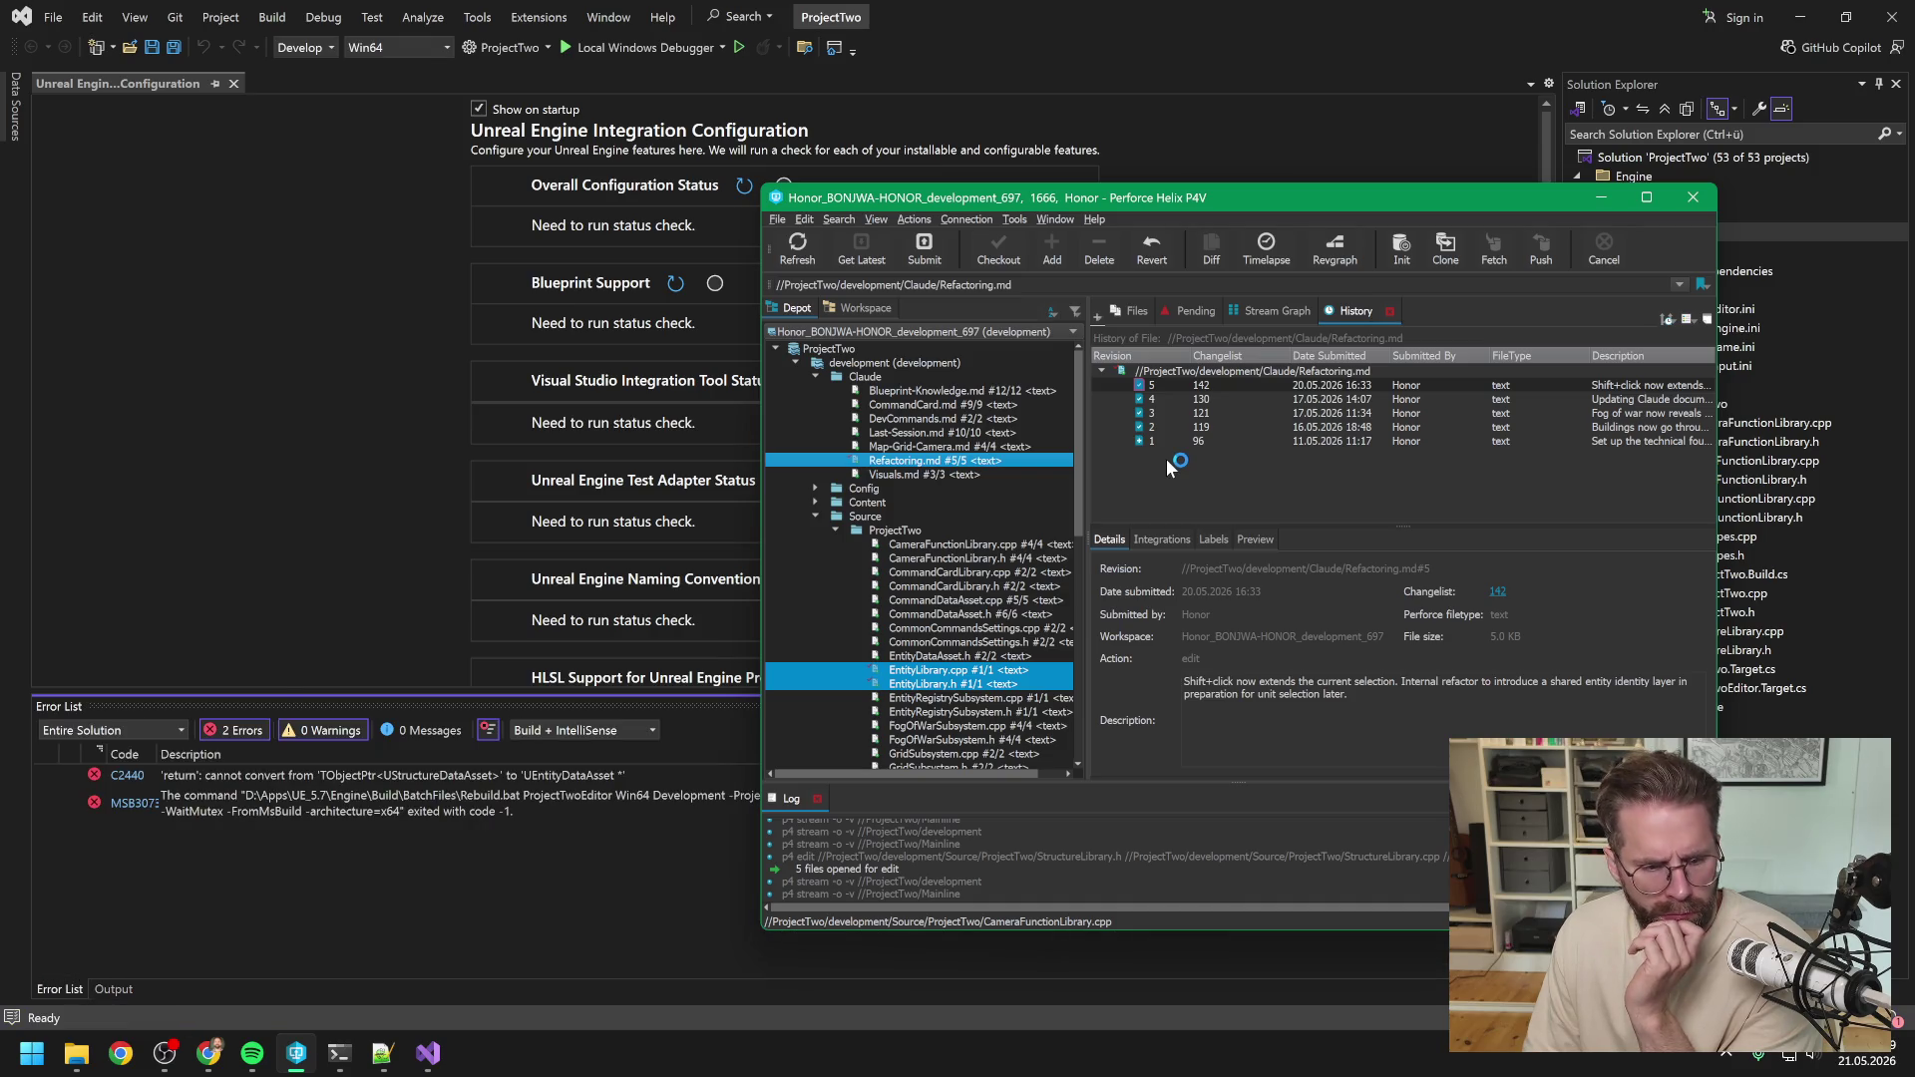
{"action": "left_click", "coordinate": [553, 864]}
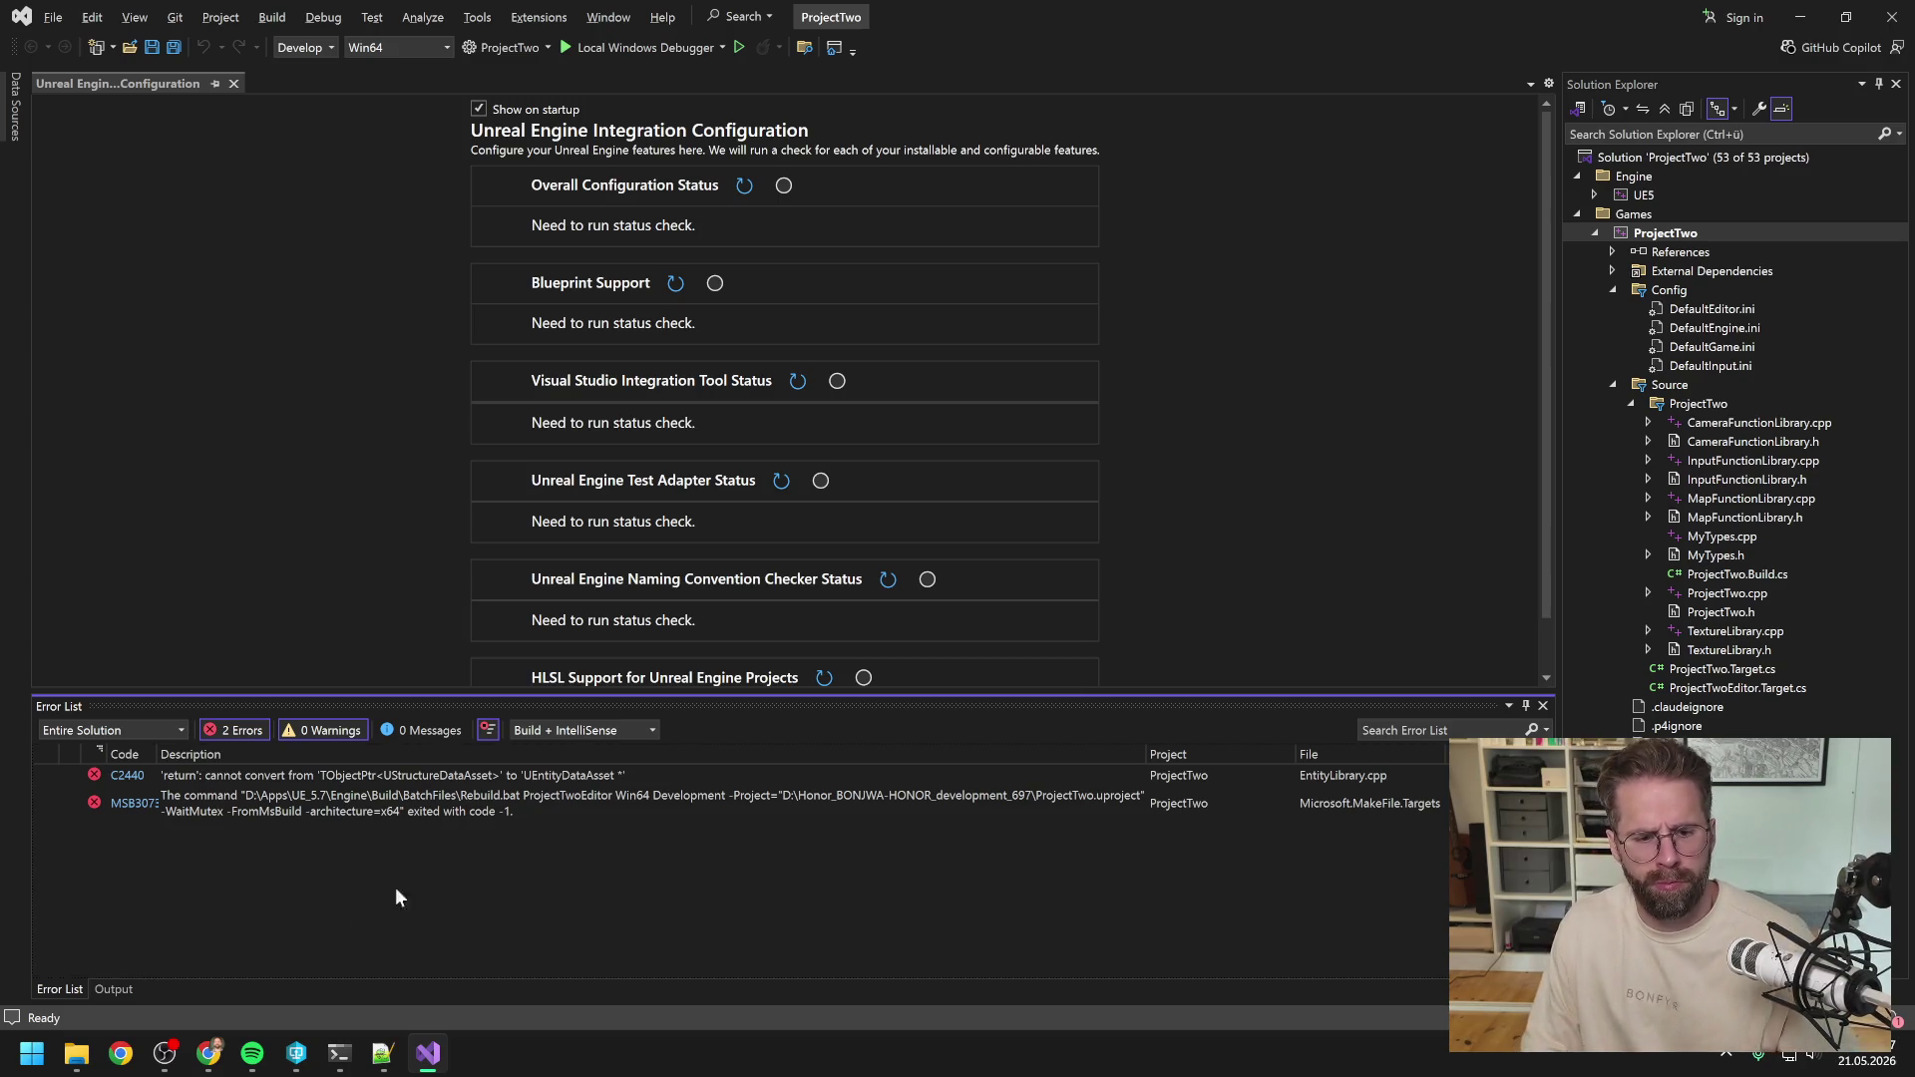
Send the build-error screenshot to Claude Code and approve its Structure.StructureData.Get() return fix.
{"action": "left_click", "coordinate": [340, 1053]}
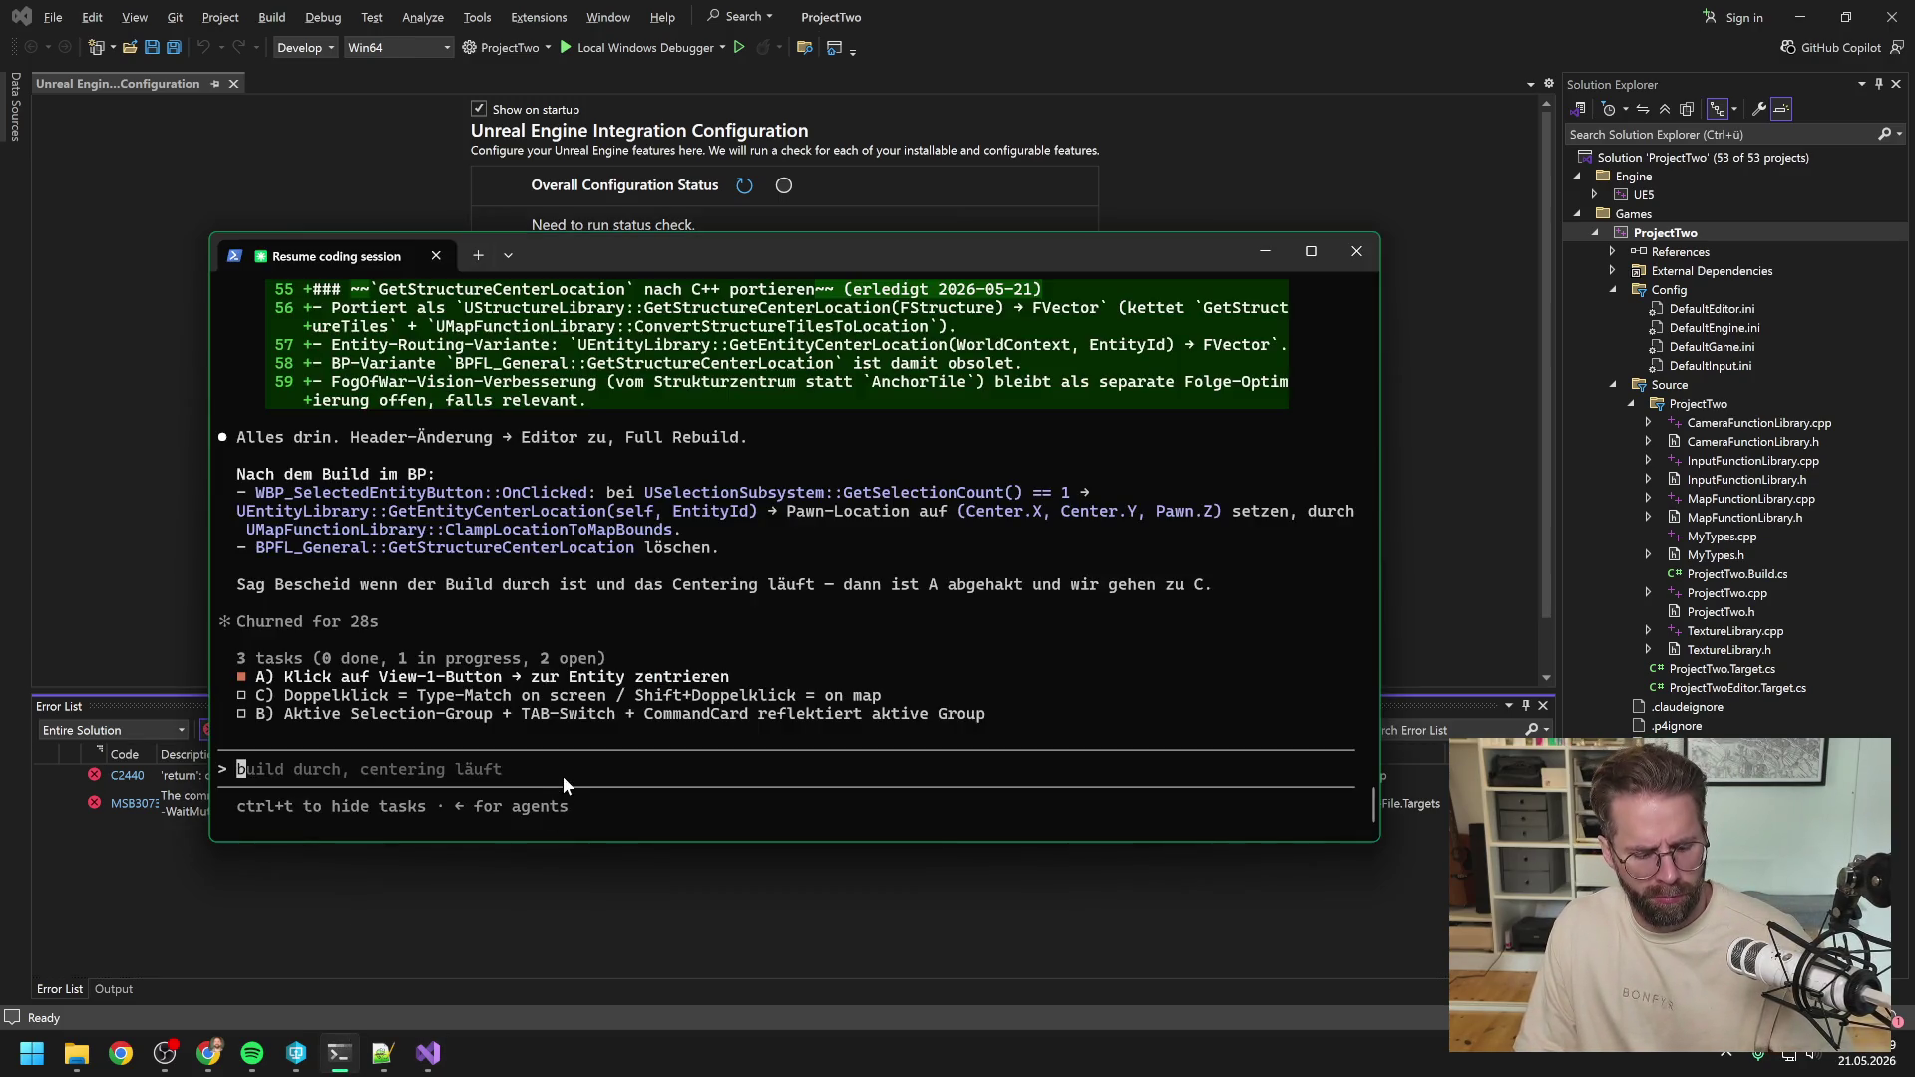
{"action": "key", "text": "alt+v"}
{"action": "key", "text": "Return"}
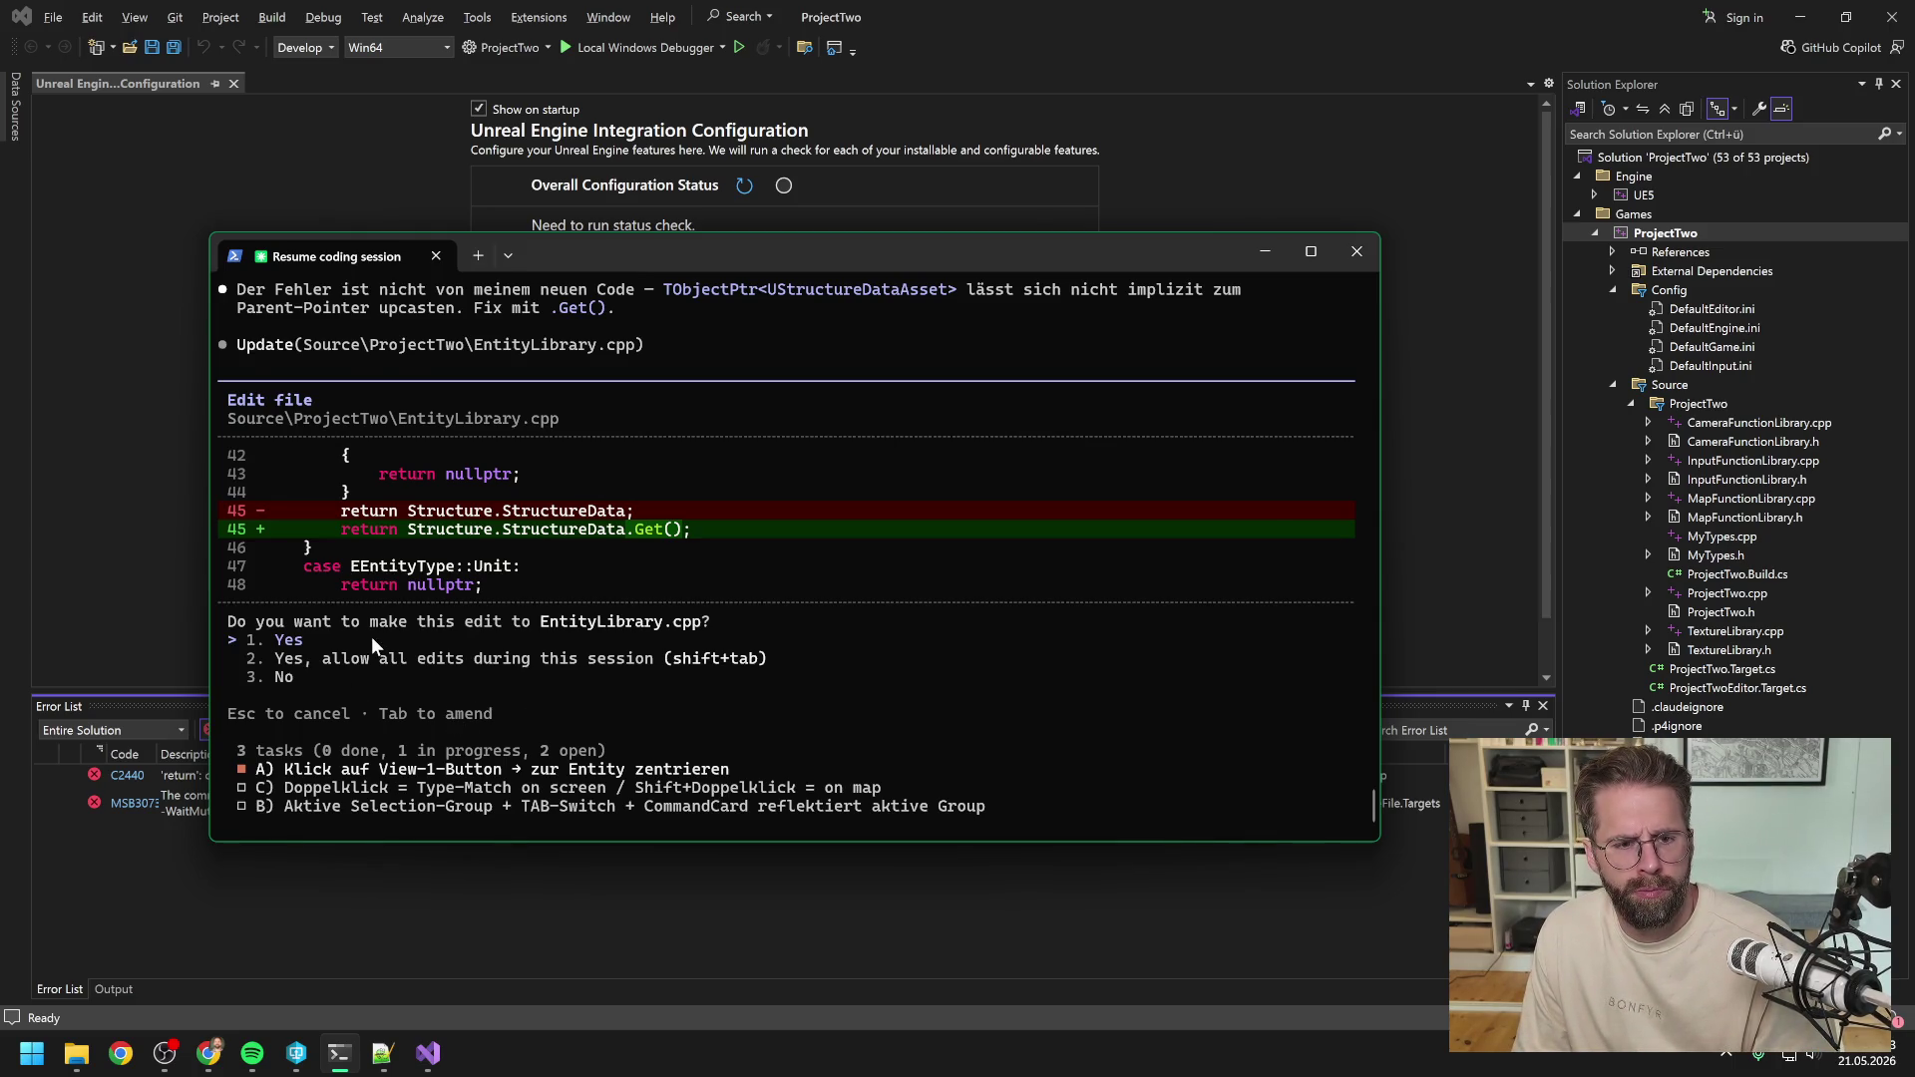
{"action": "key", "text": "Return"}
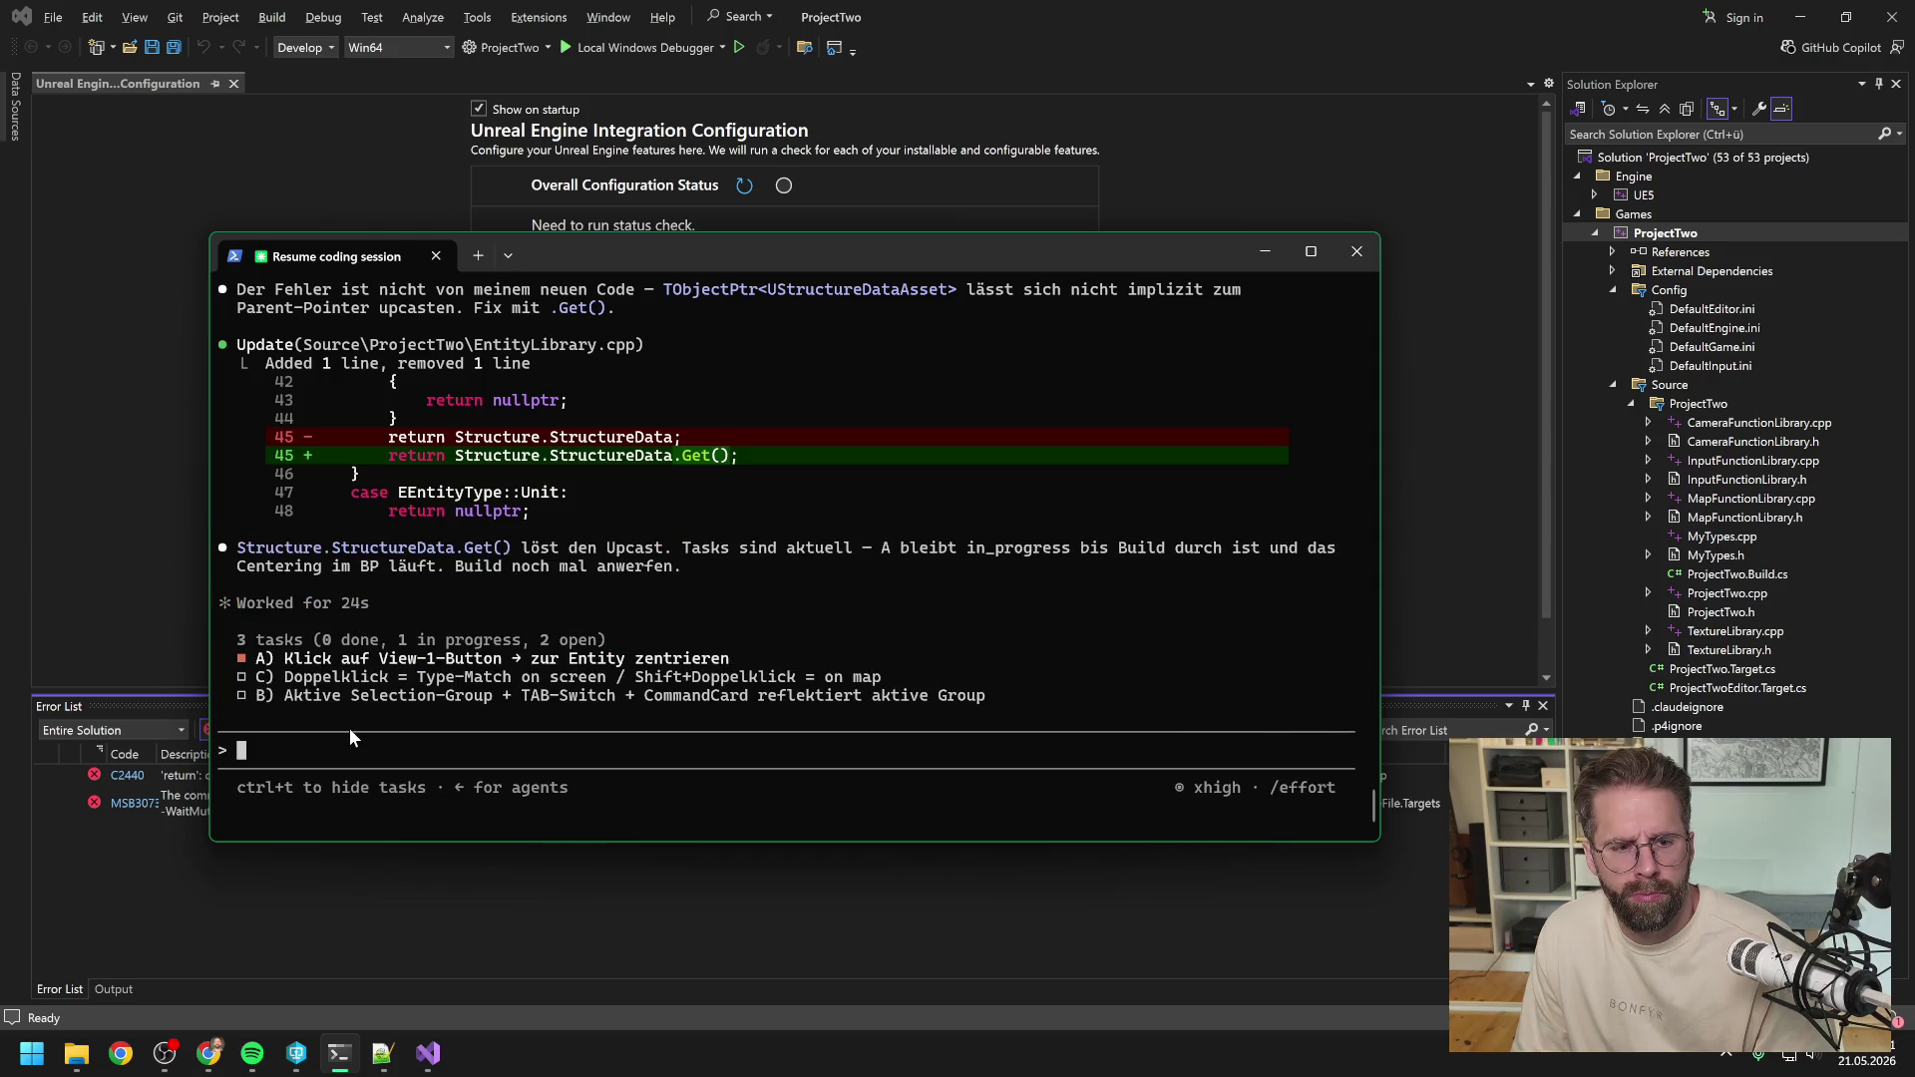
{"action": "left_click", "coordinate": [111, 545]}
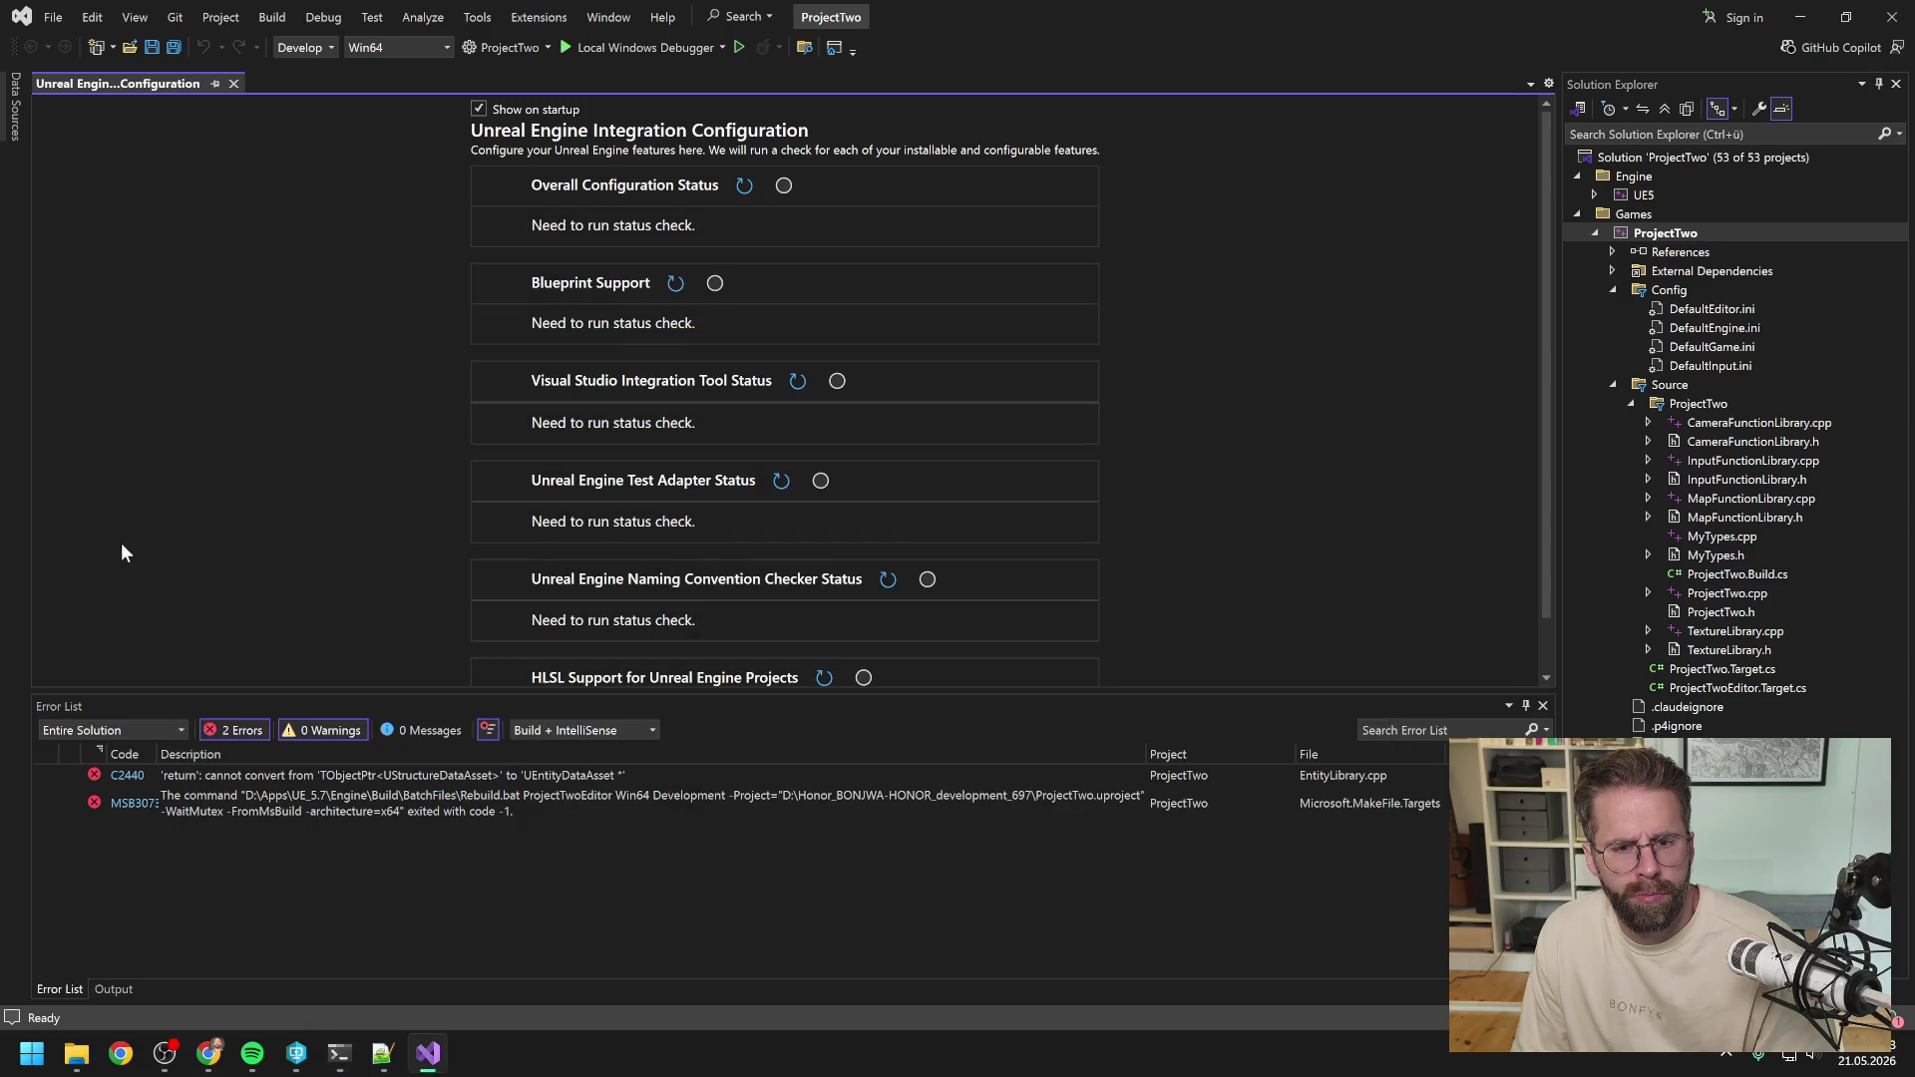
Rebuild ProjectTwo again; it still fails with C2440 from 'T *' to UEntityDataAsset *.
{"action": "right_click", "coordinate": [1628, 232]}
{"action": "left_click", "coordinate": [1623, 261]}
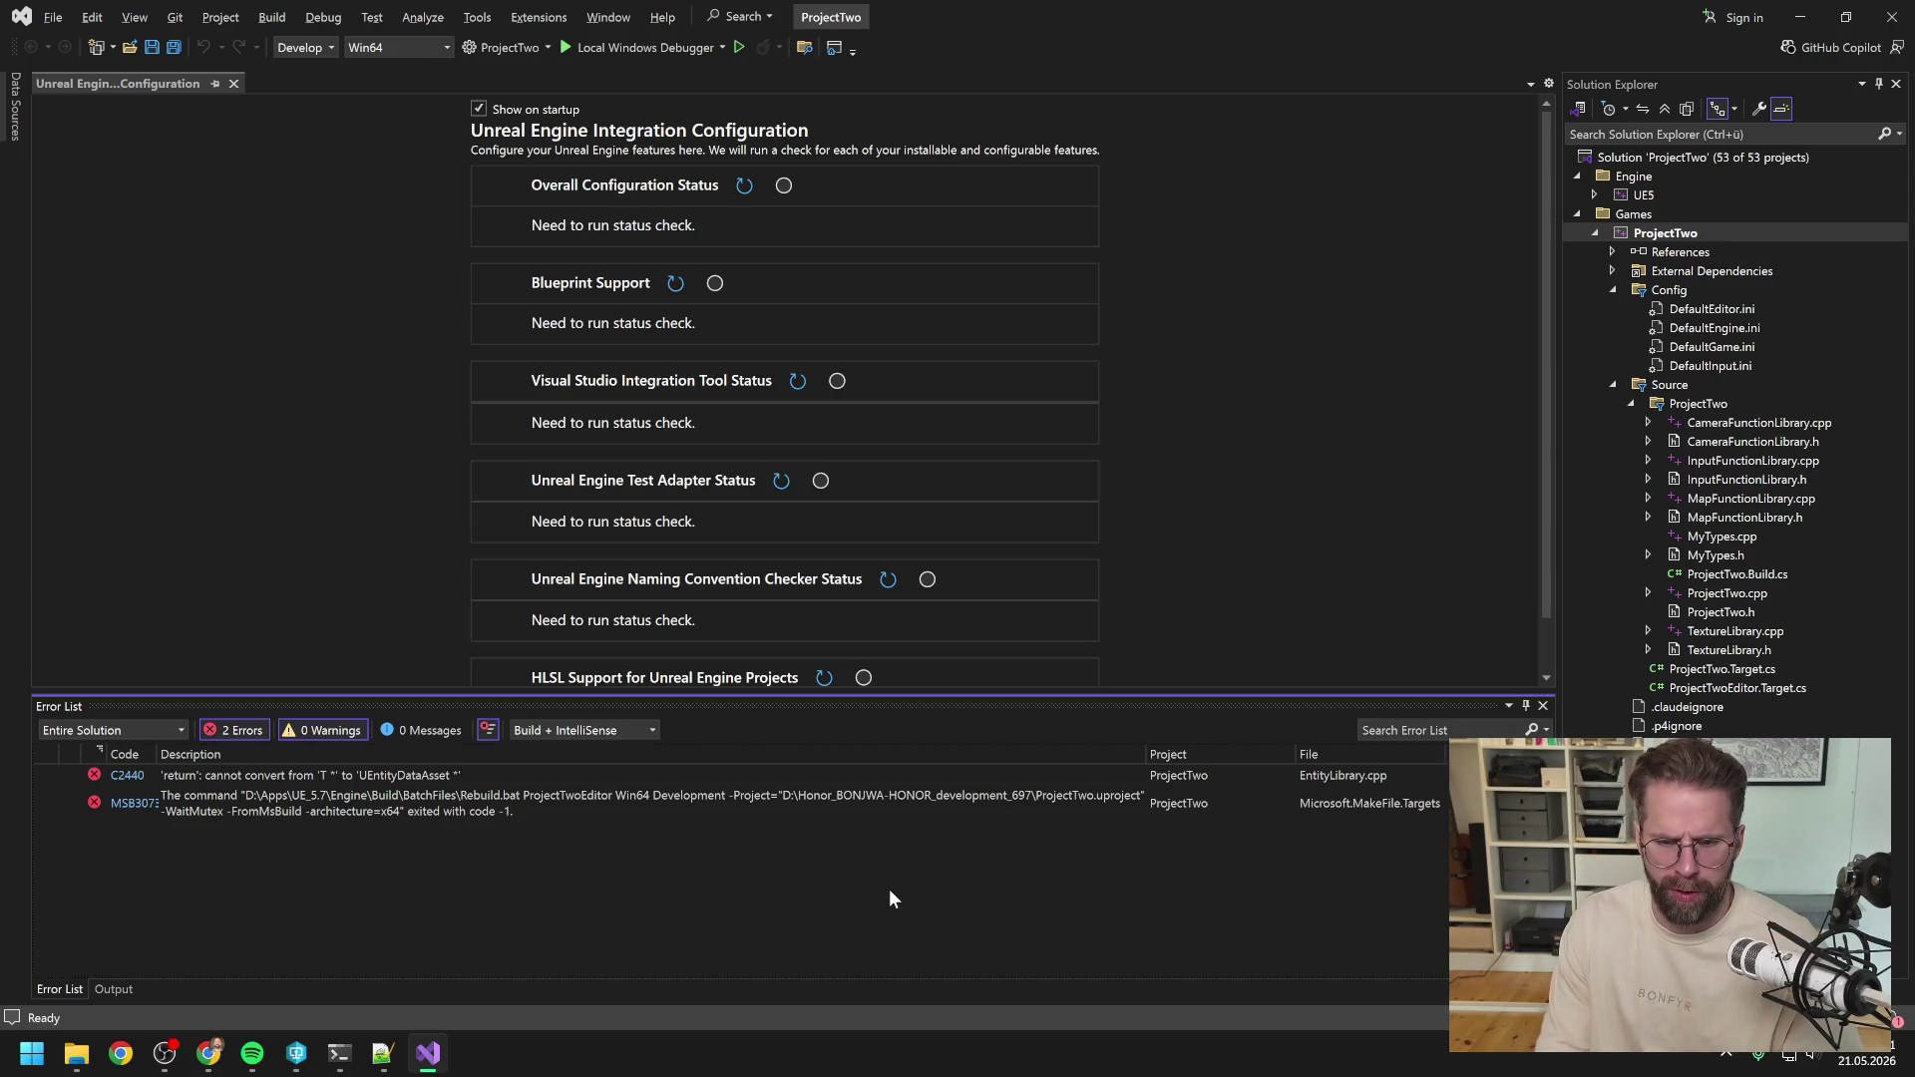
{"action": "left_click", "coordinate": [345, 1059]}
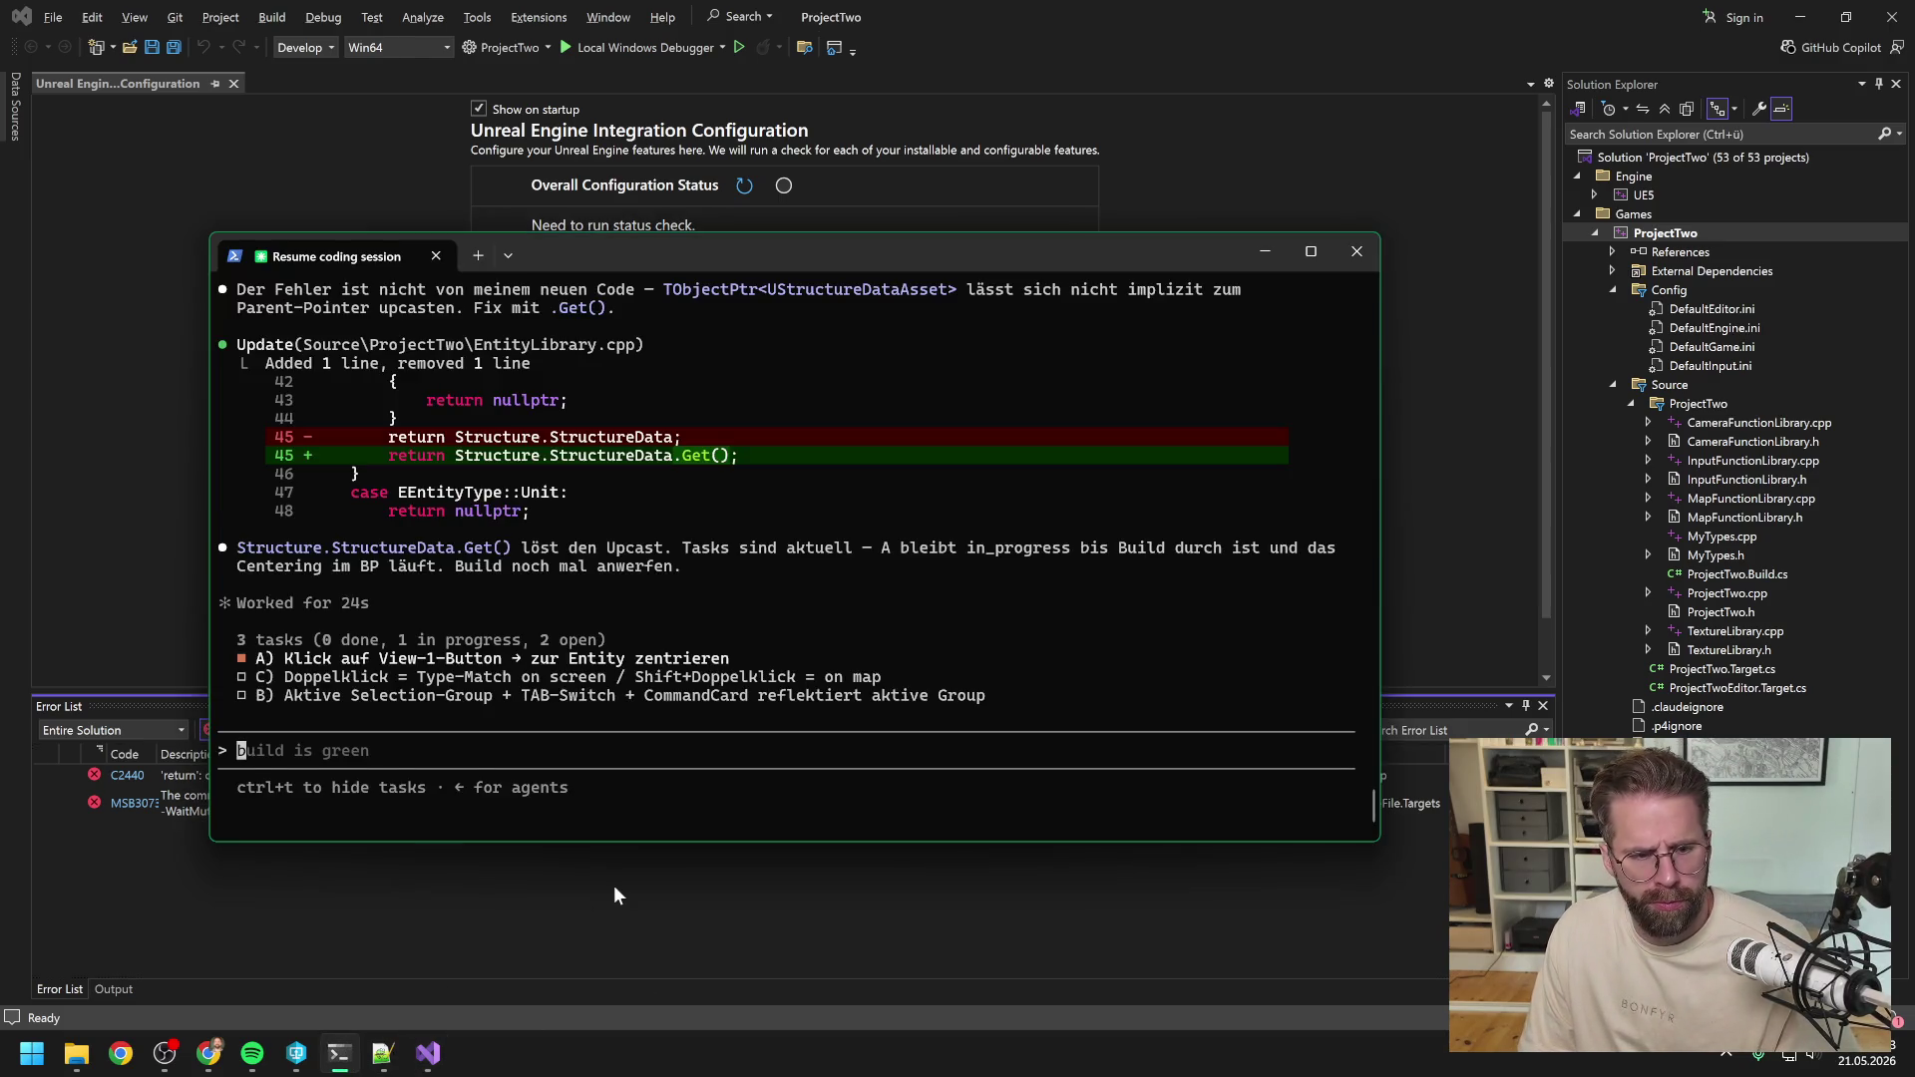
Send the new error screenshot and approve returning a typed UStructureDataAsset* StructureData variable.
{"action": "key", "text": "alt+v"}
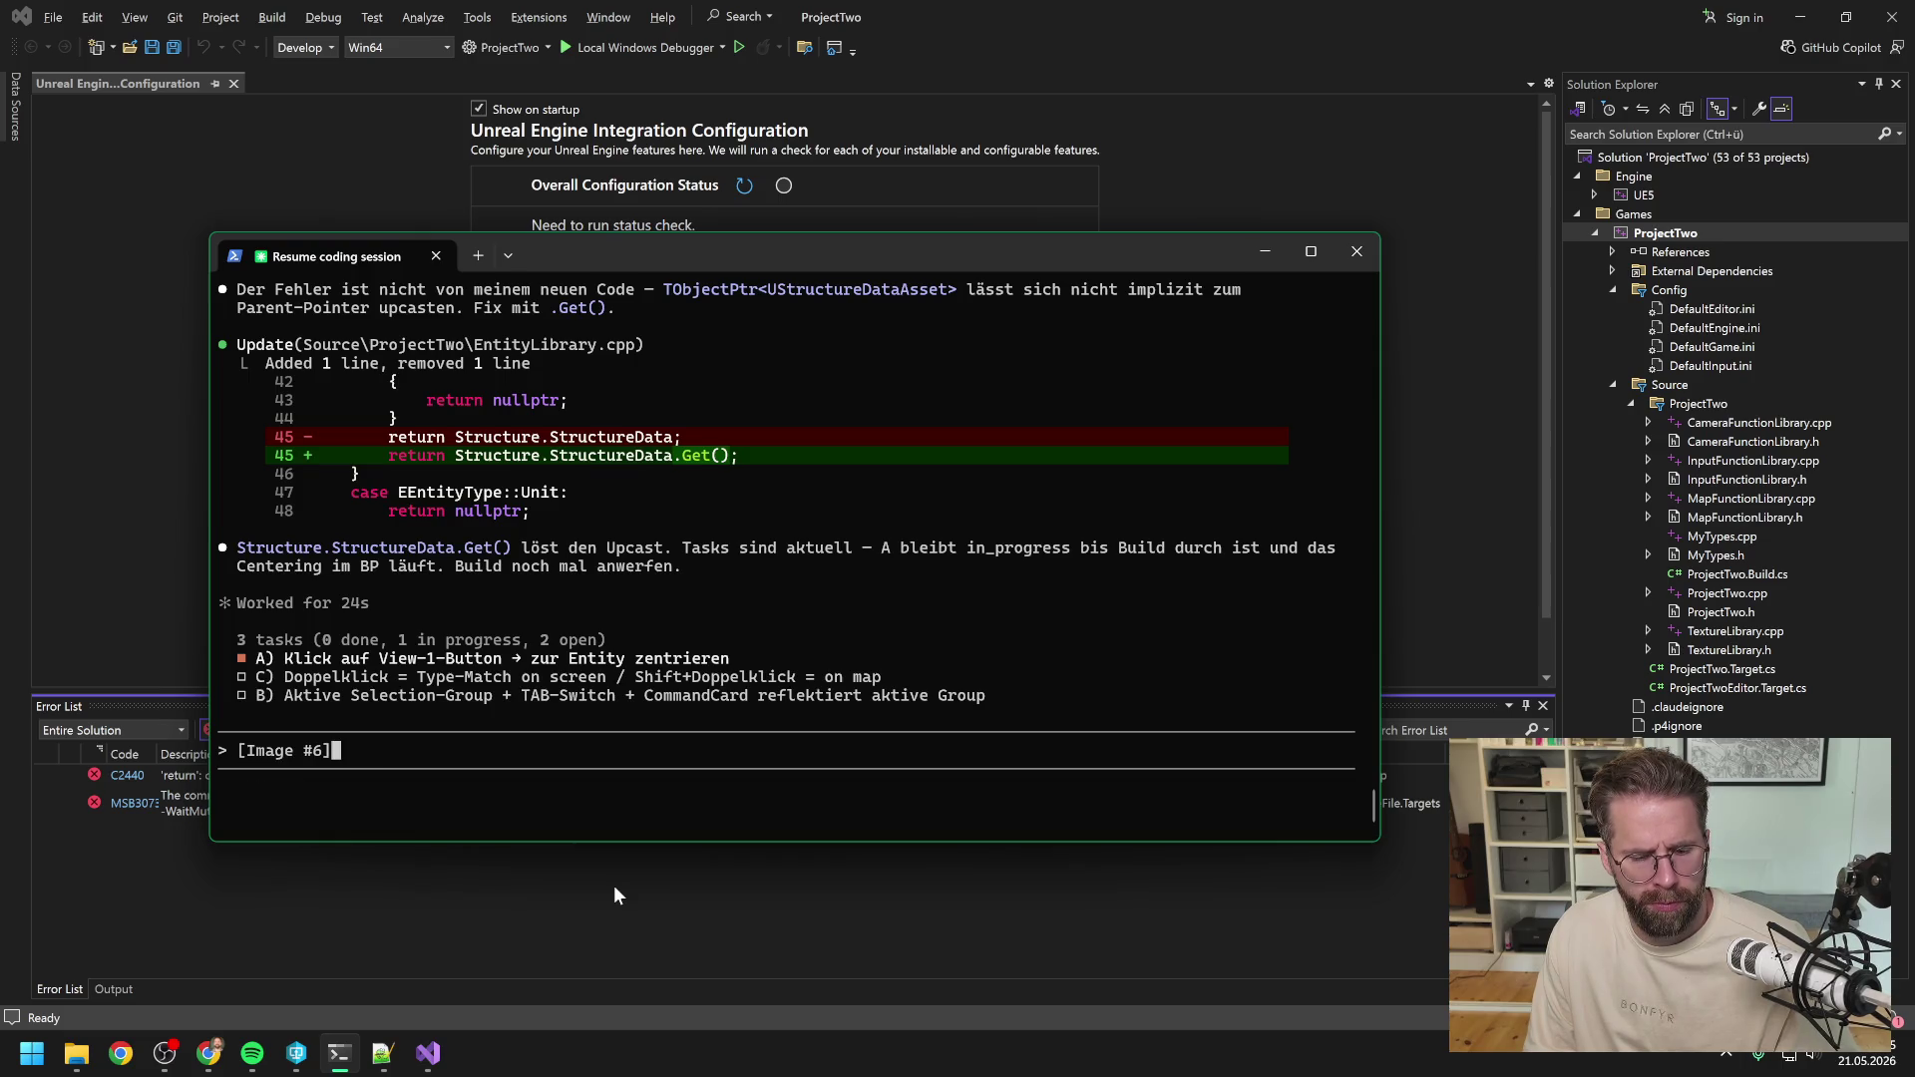
{"action": "key", "text": "Return"}
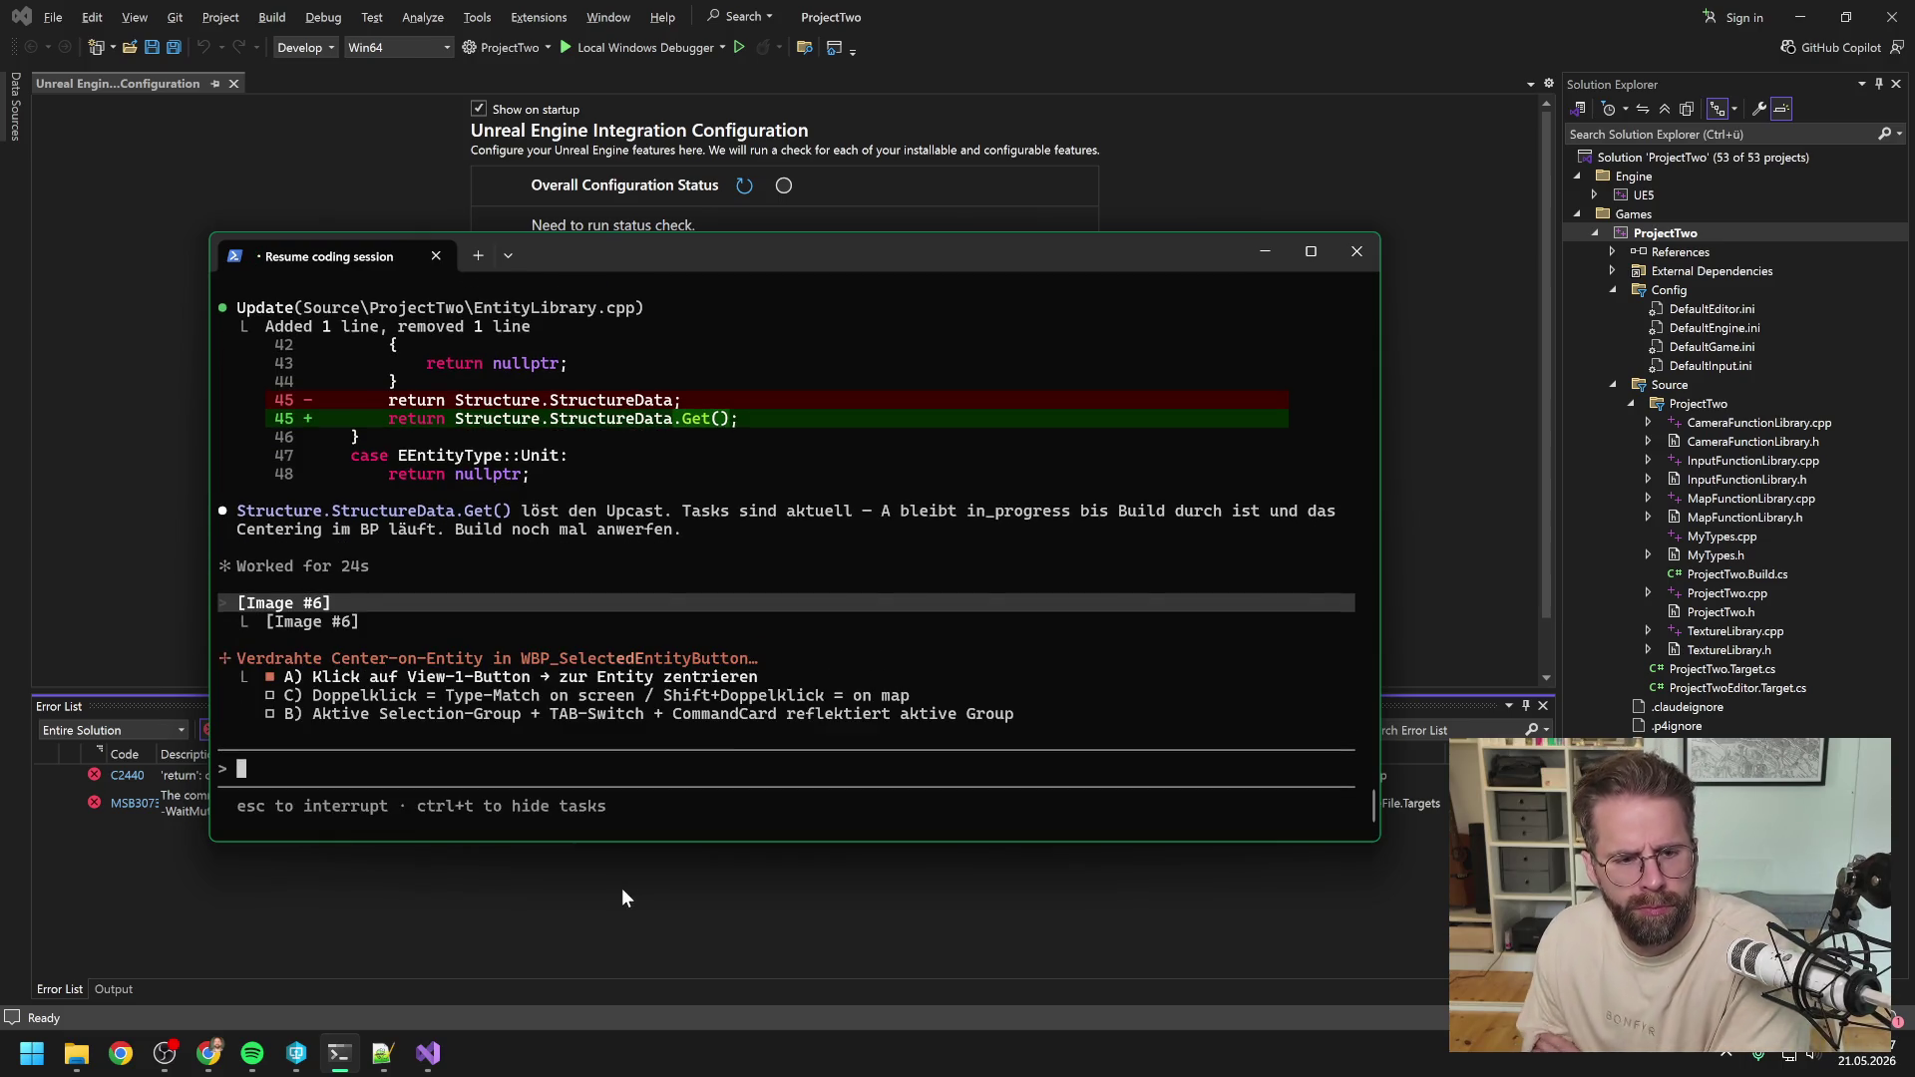
{"action": "left_click", "coordinate": [620, 888]}
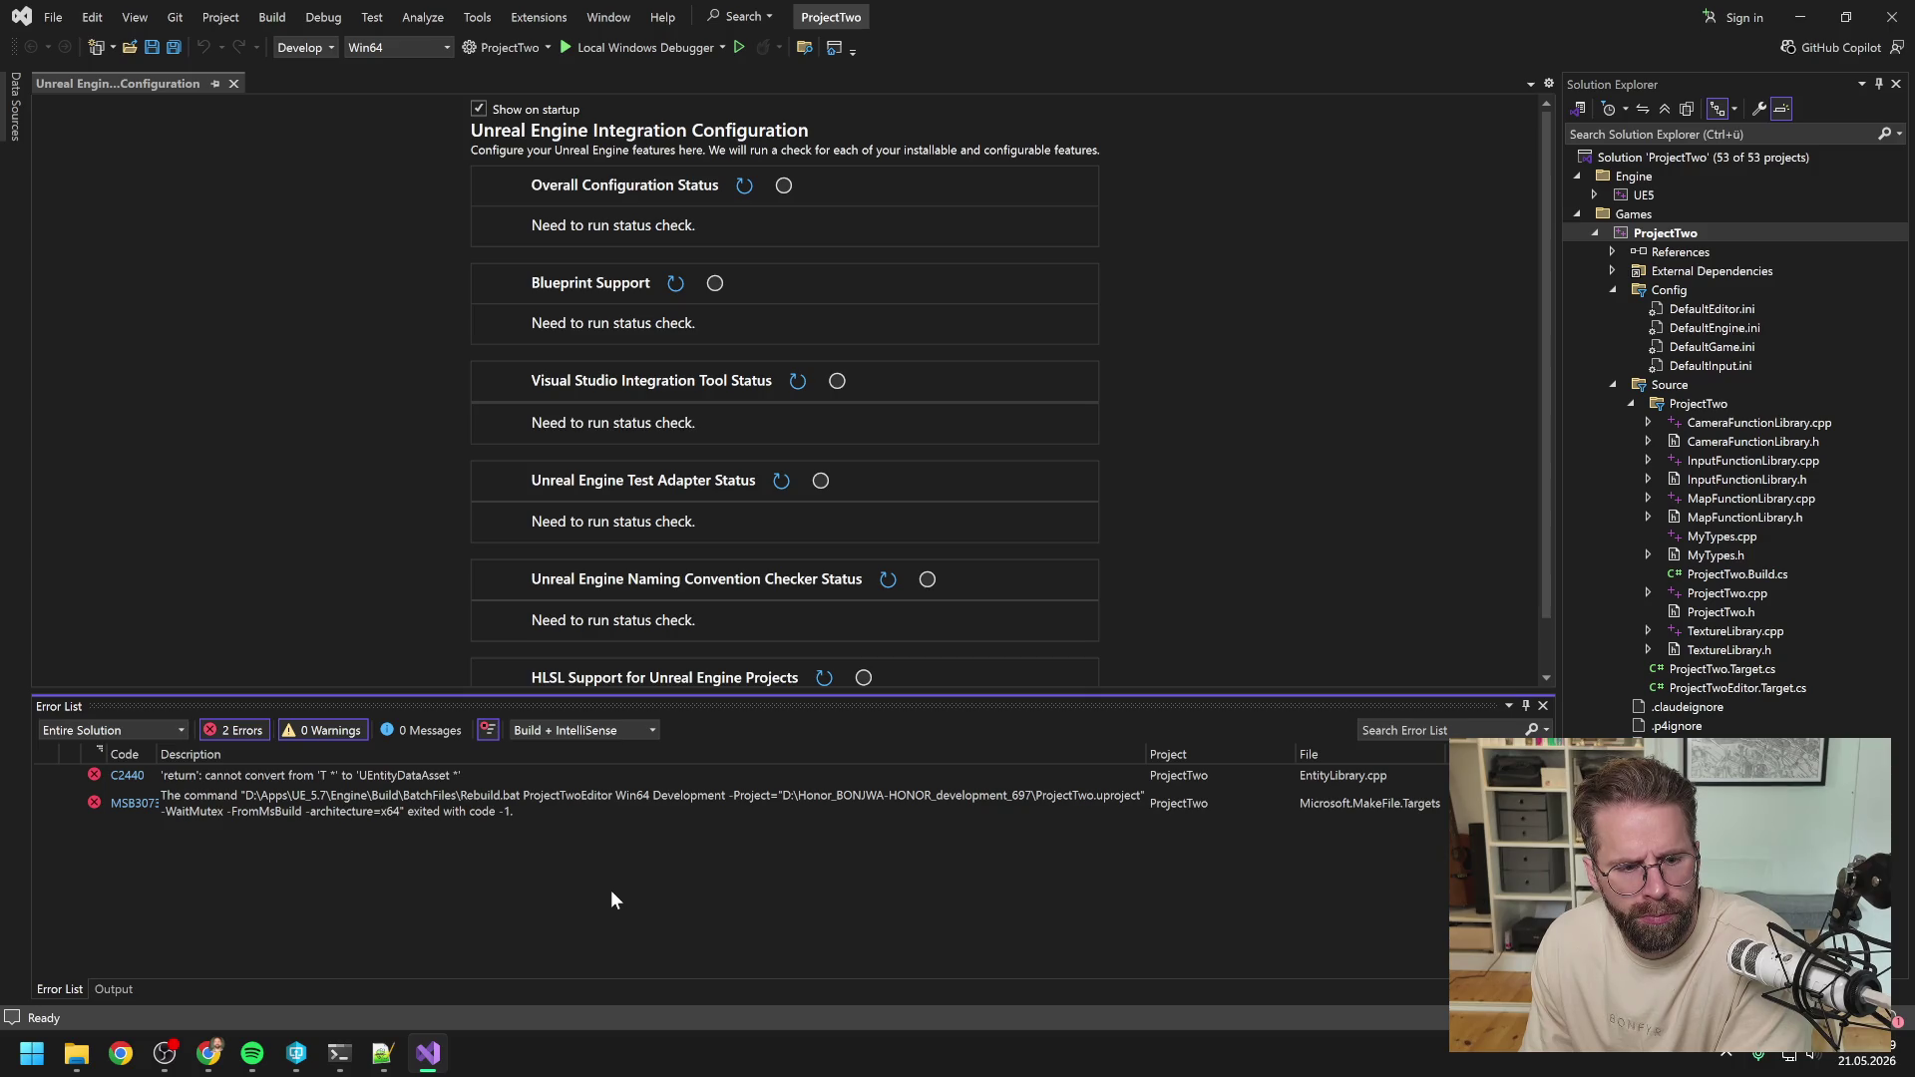
{"action": "left_click", "coordinate": [339, 1053]}
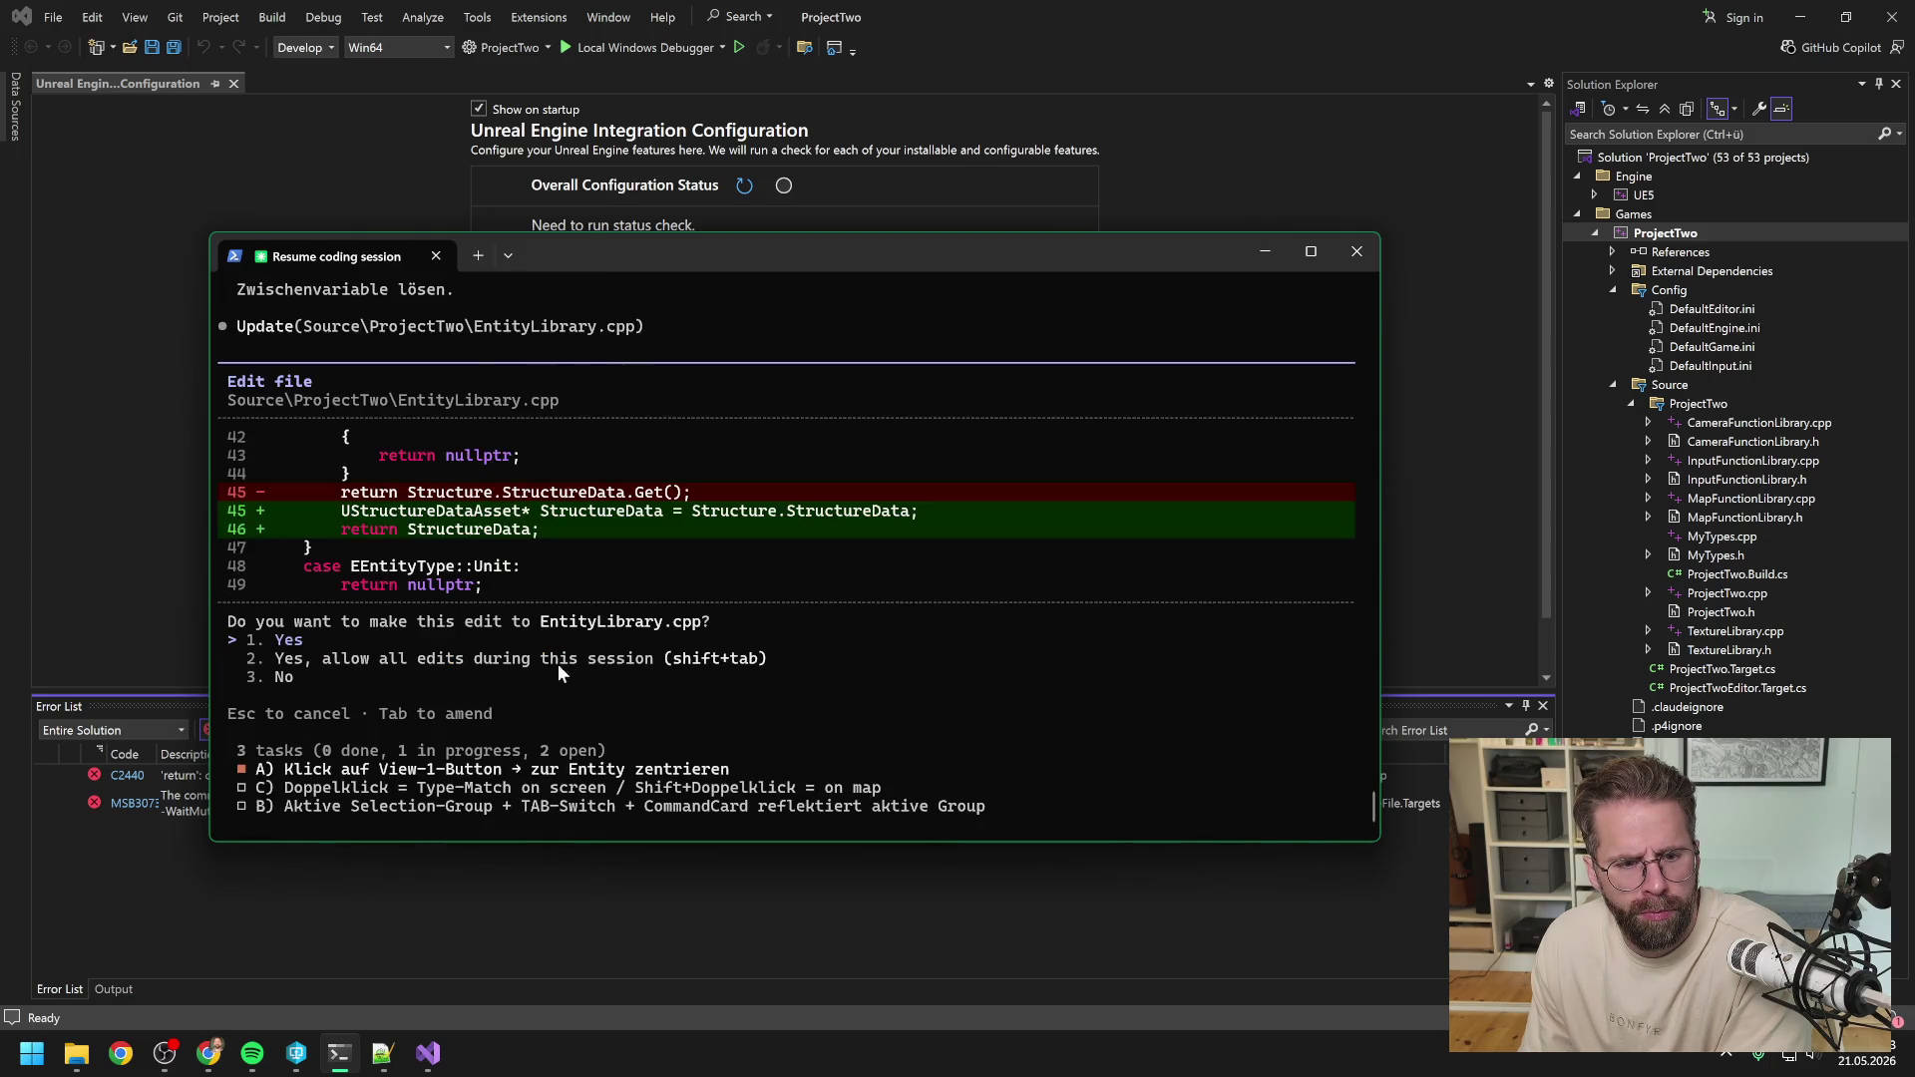
{"action": "scroll", "coordinate": [586, 686], "scroll_direction": "up", "scroll_amount": 4}
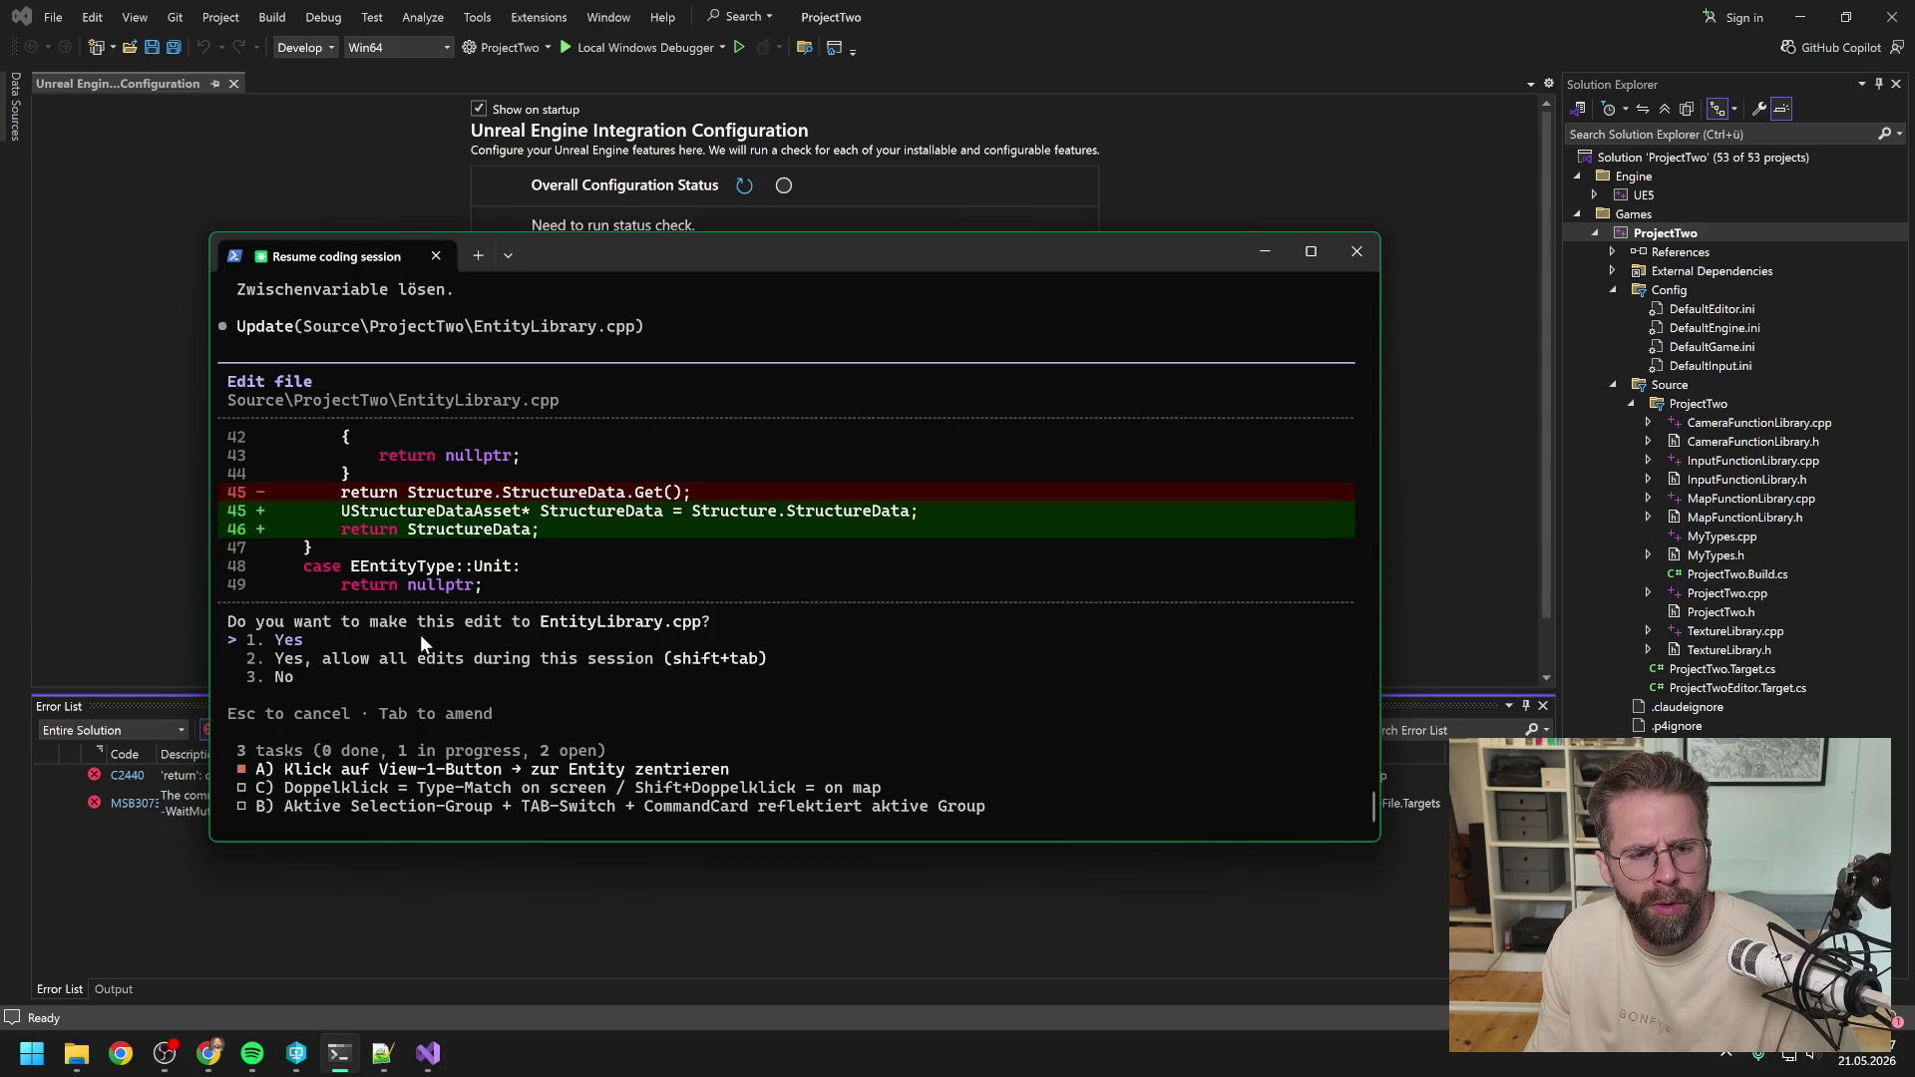
{"action": "key", "text": "Return"}
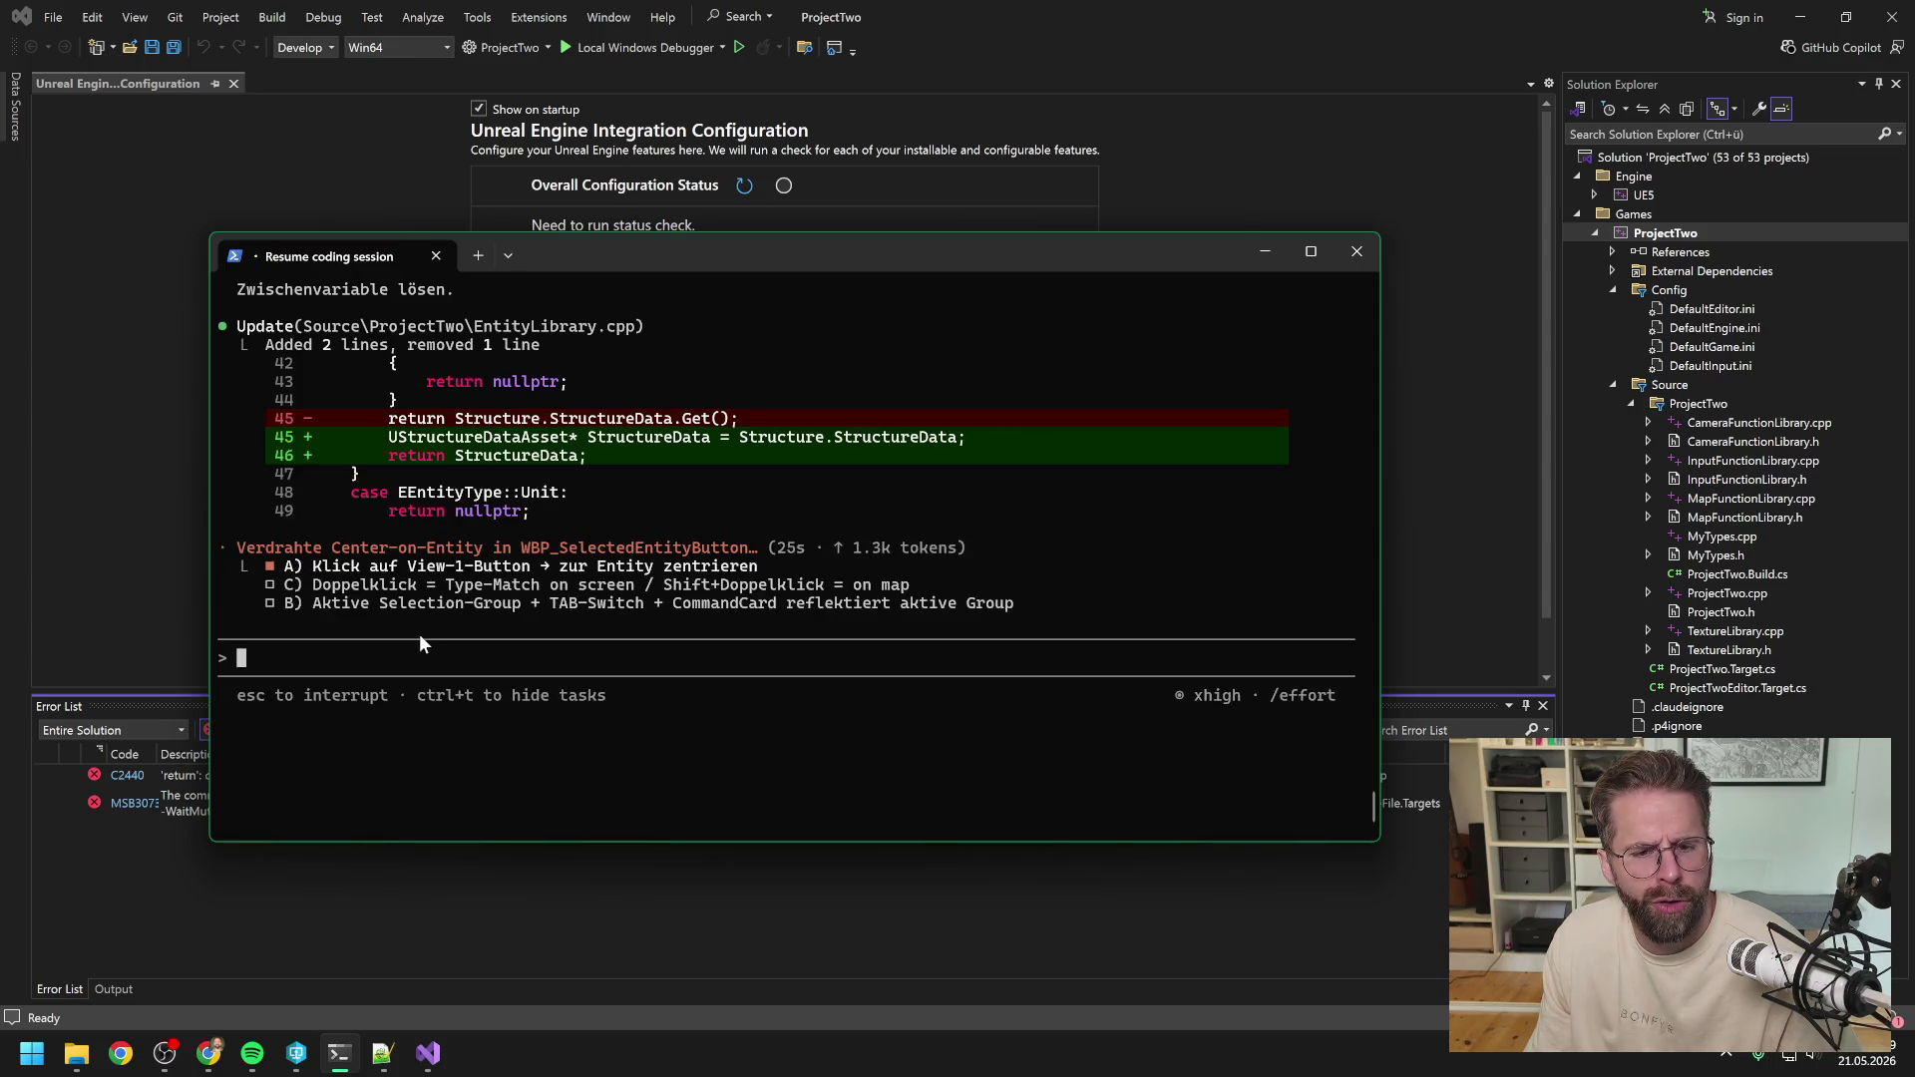
Approve the edit adding #include "StructureDataAsset.h" to EntityLibrary.cpp, then return to Visual Studio.
{"action": "left_click", "coordinate": [335, 931]}
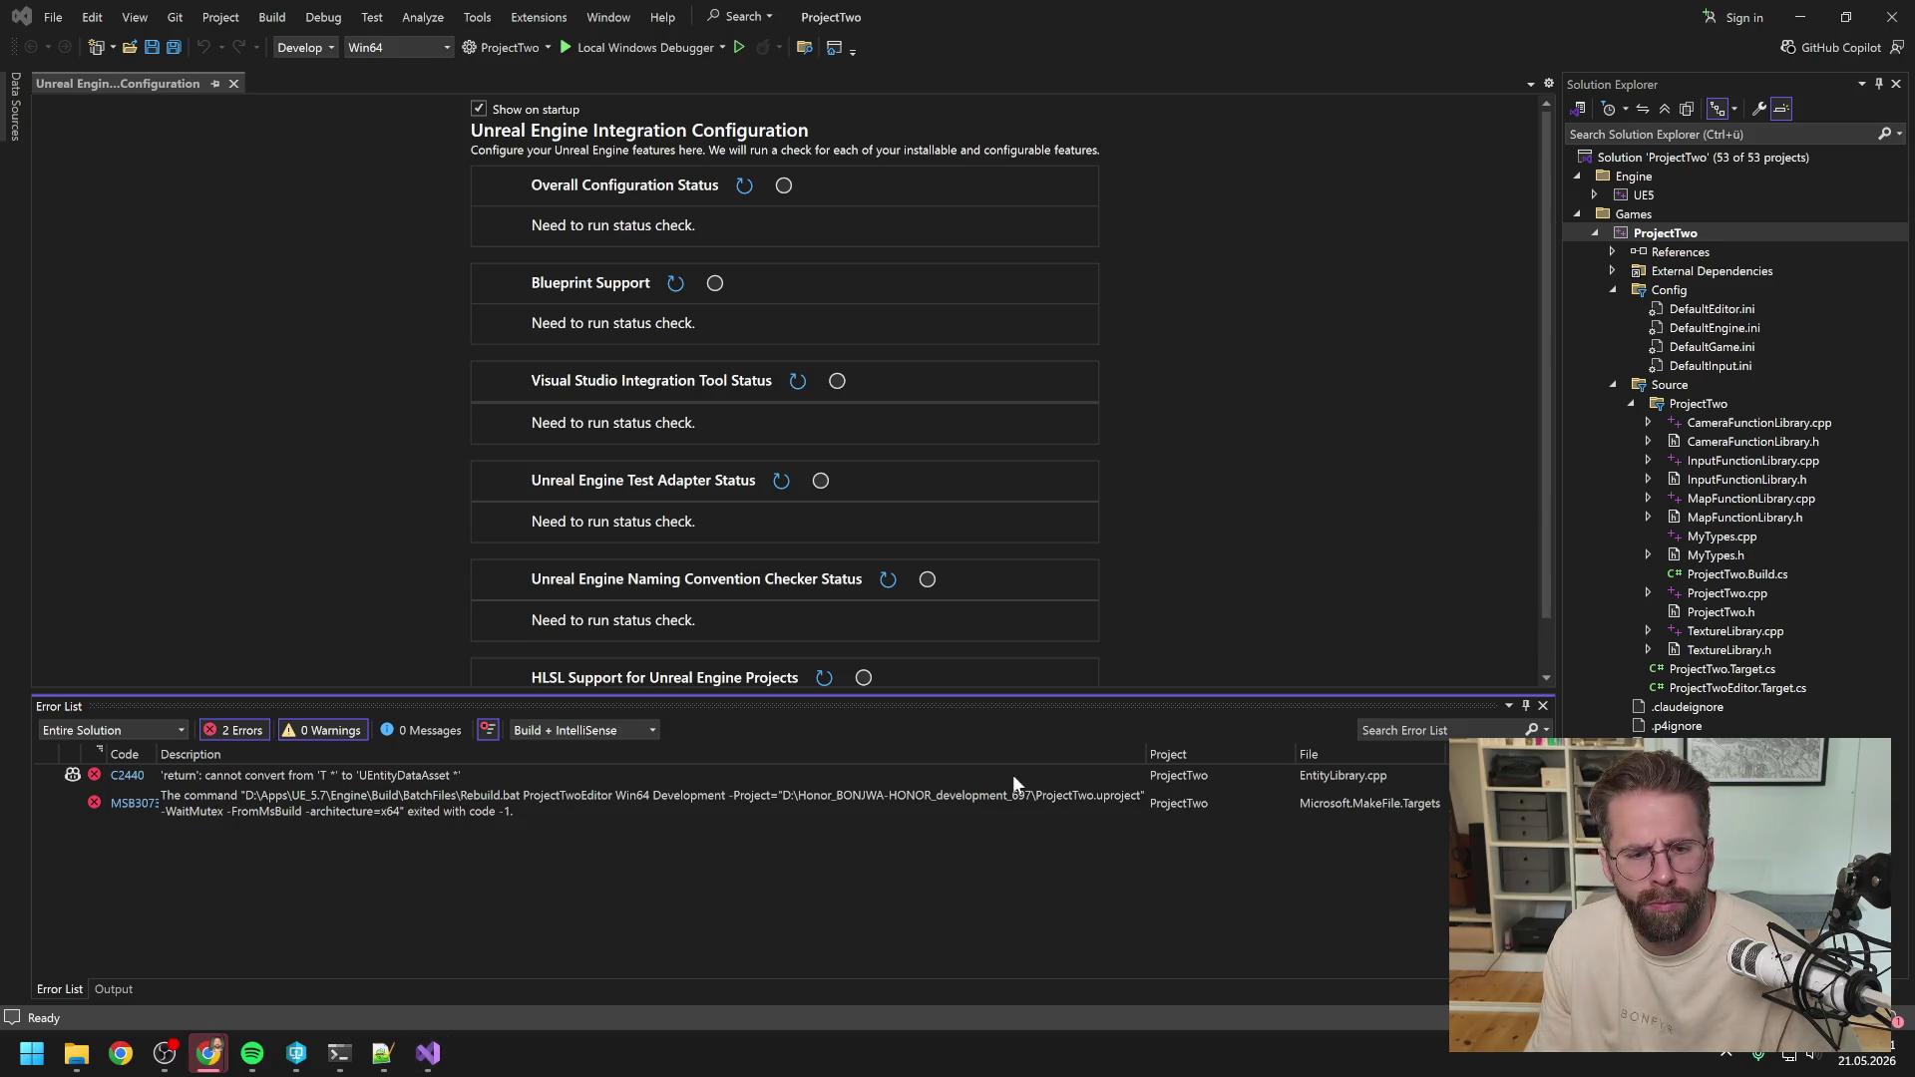
{"action": "left_click", "coordinate": [796, 919]}
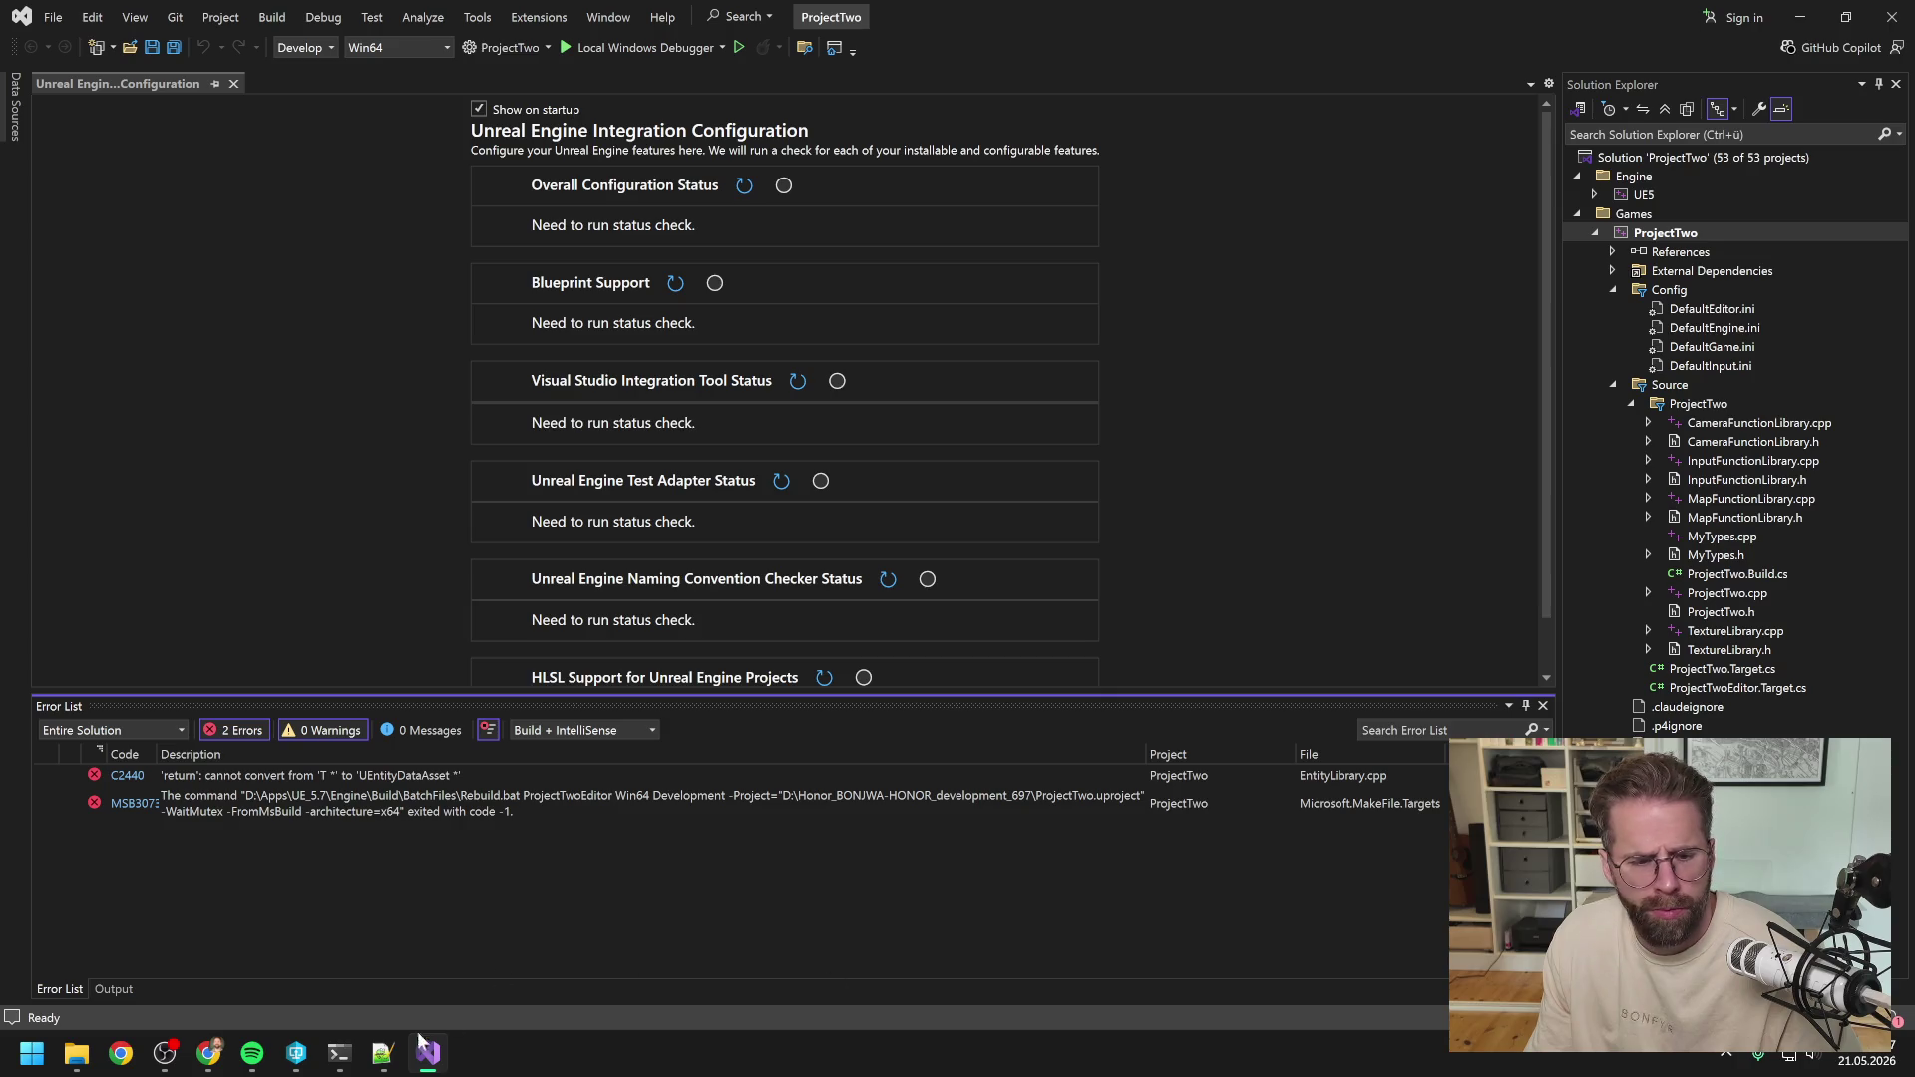
{"action": "left_click", "coordinate": [339, 1054]}
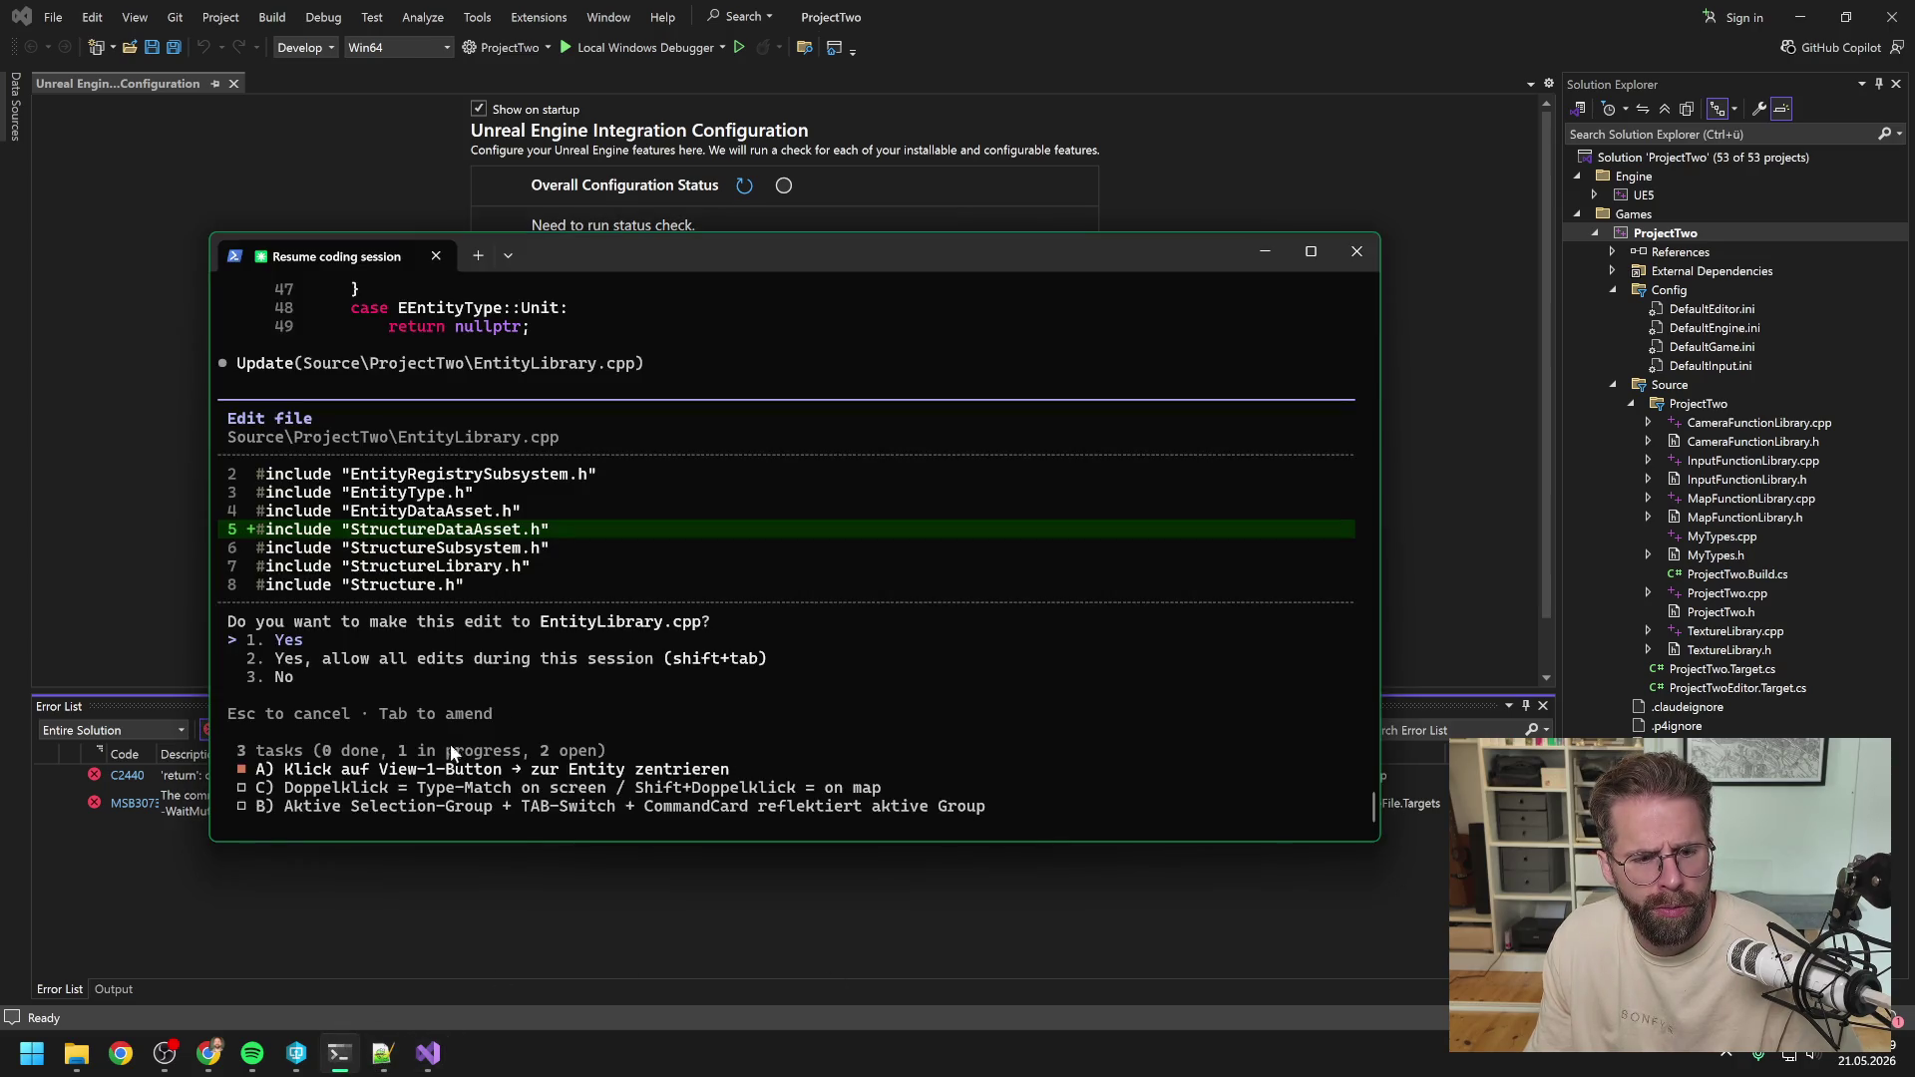
{"action": "key", "text": "Return"}
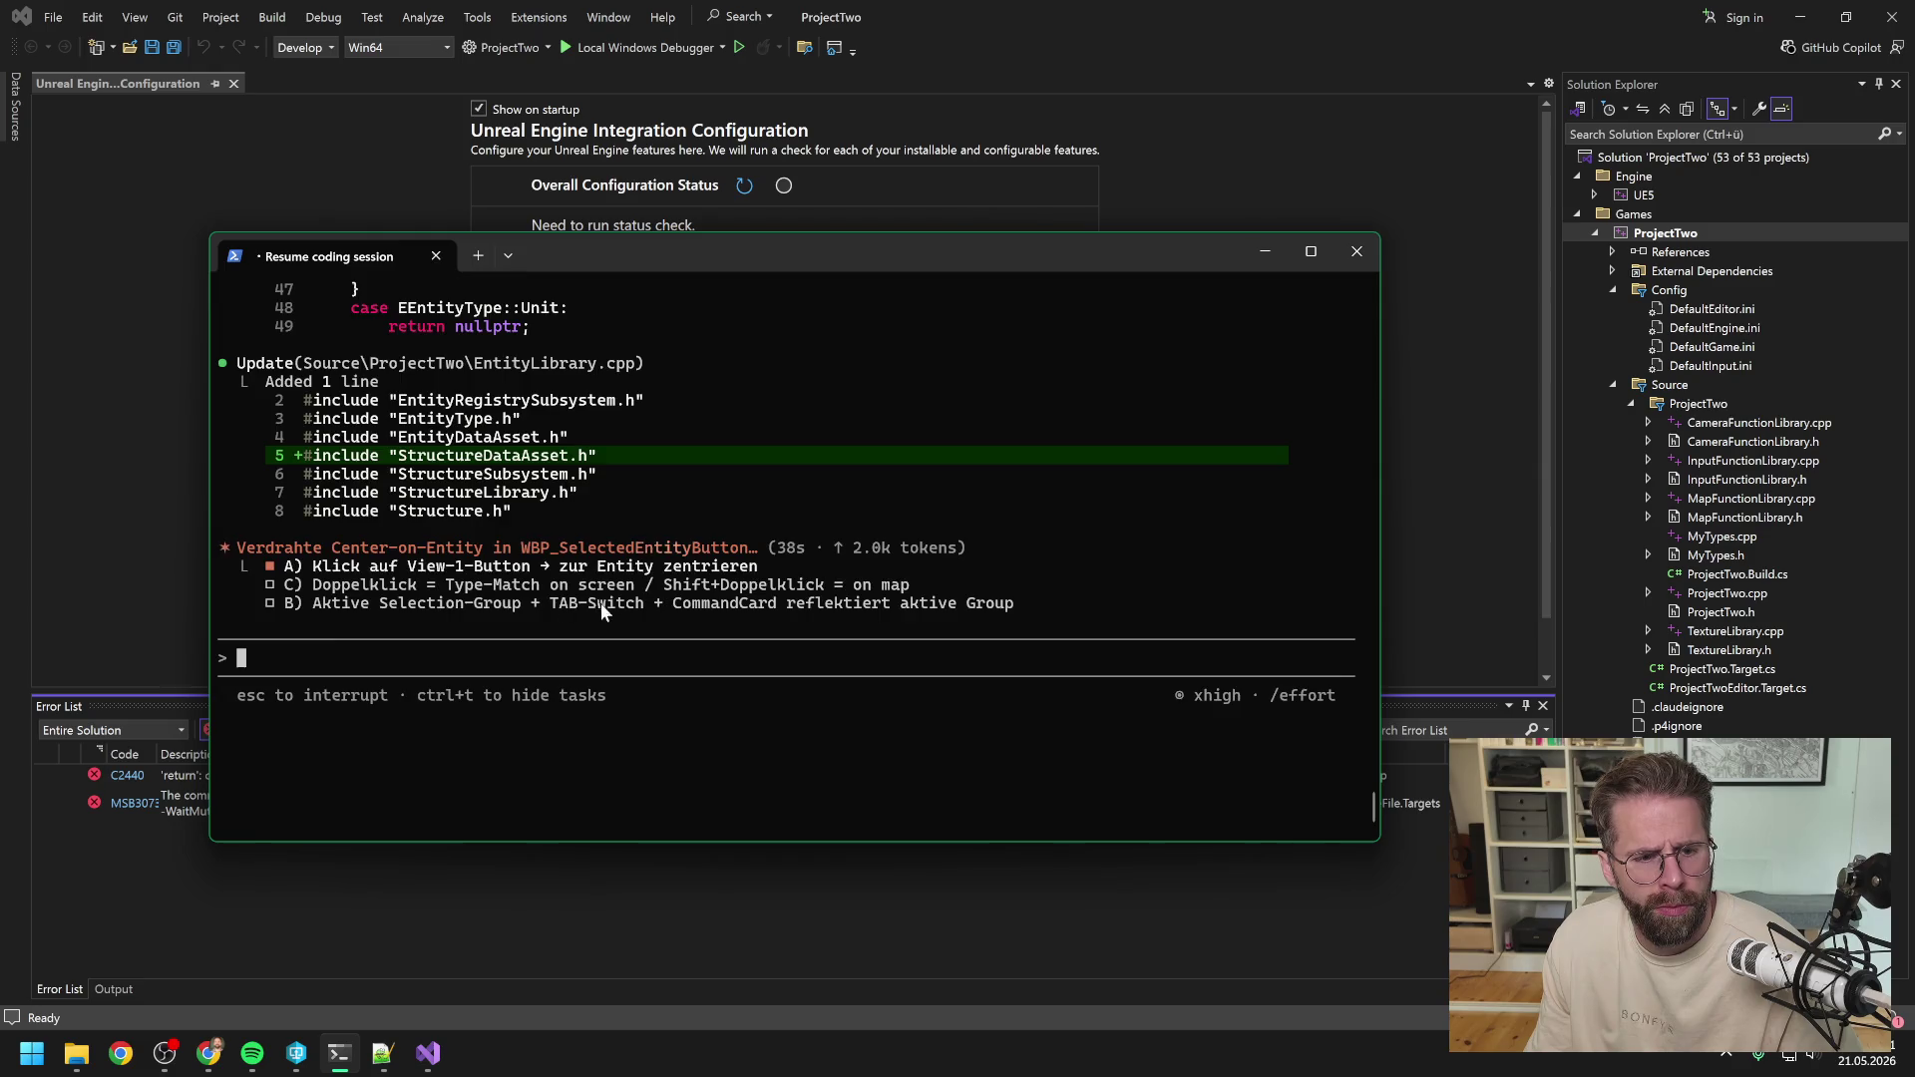
{"action": "scroll", "coordinate": [597, 623], "scroll_direction": "up", "scroll_amount": 1}
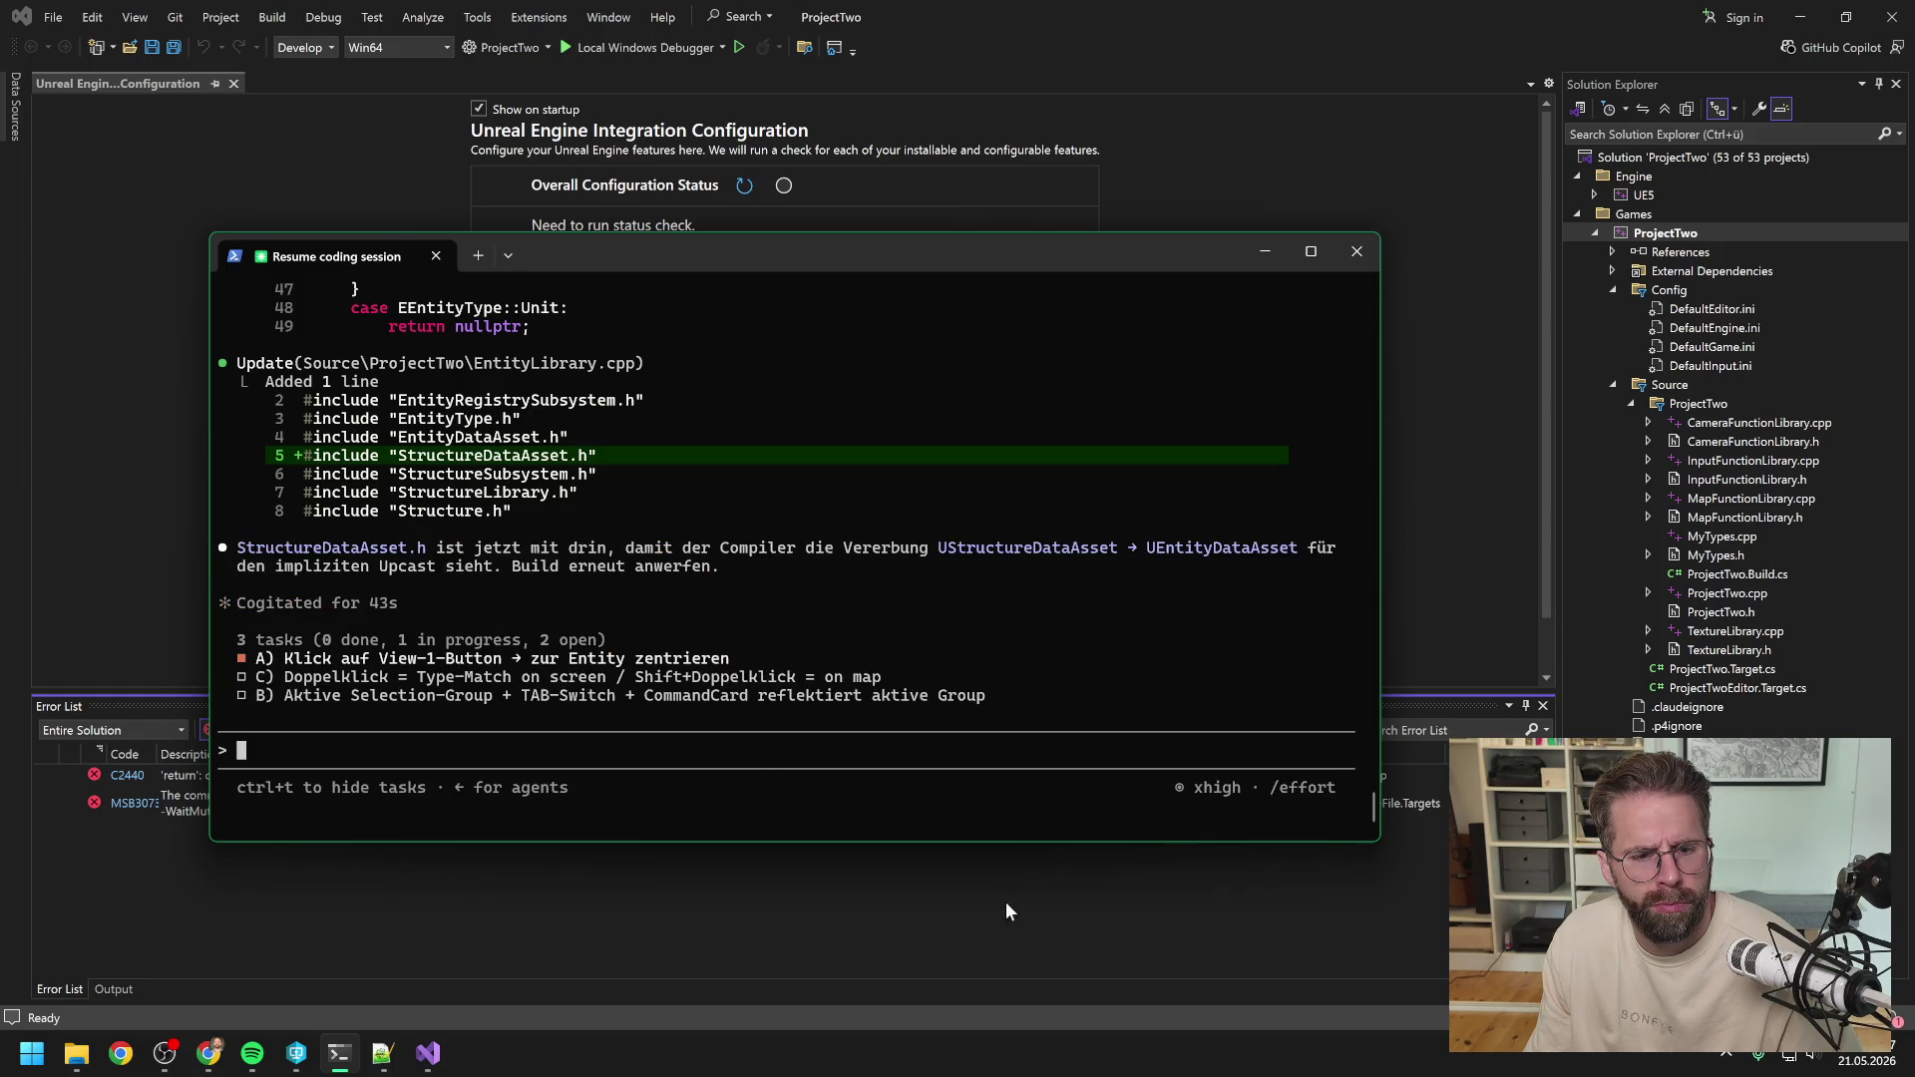
{"action": "left_click", "coordinate": [965, 914]}
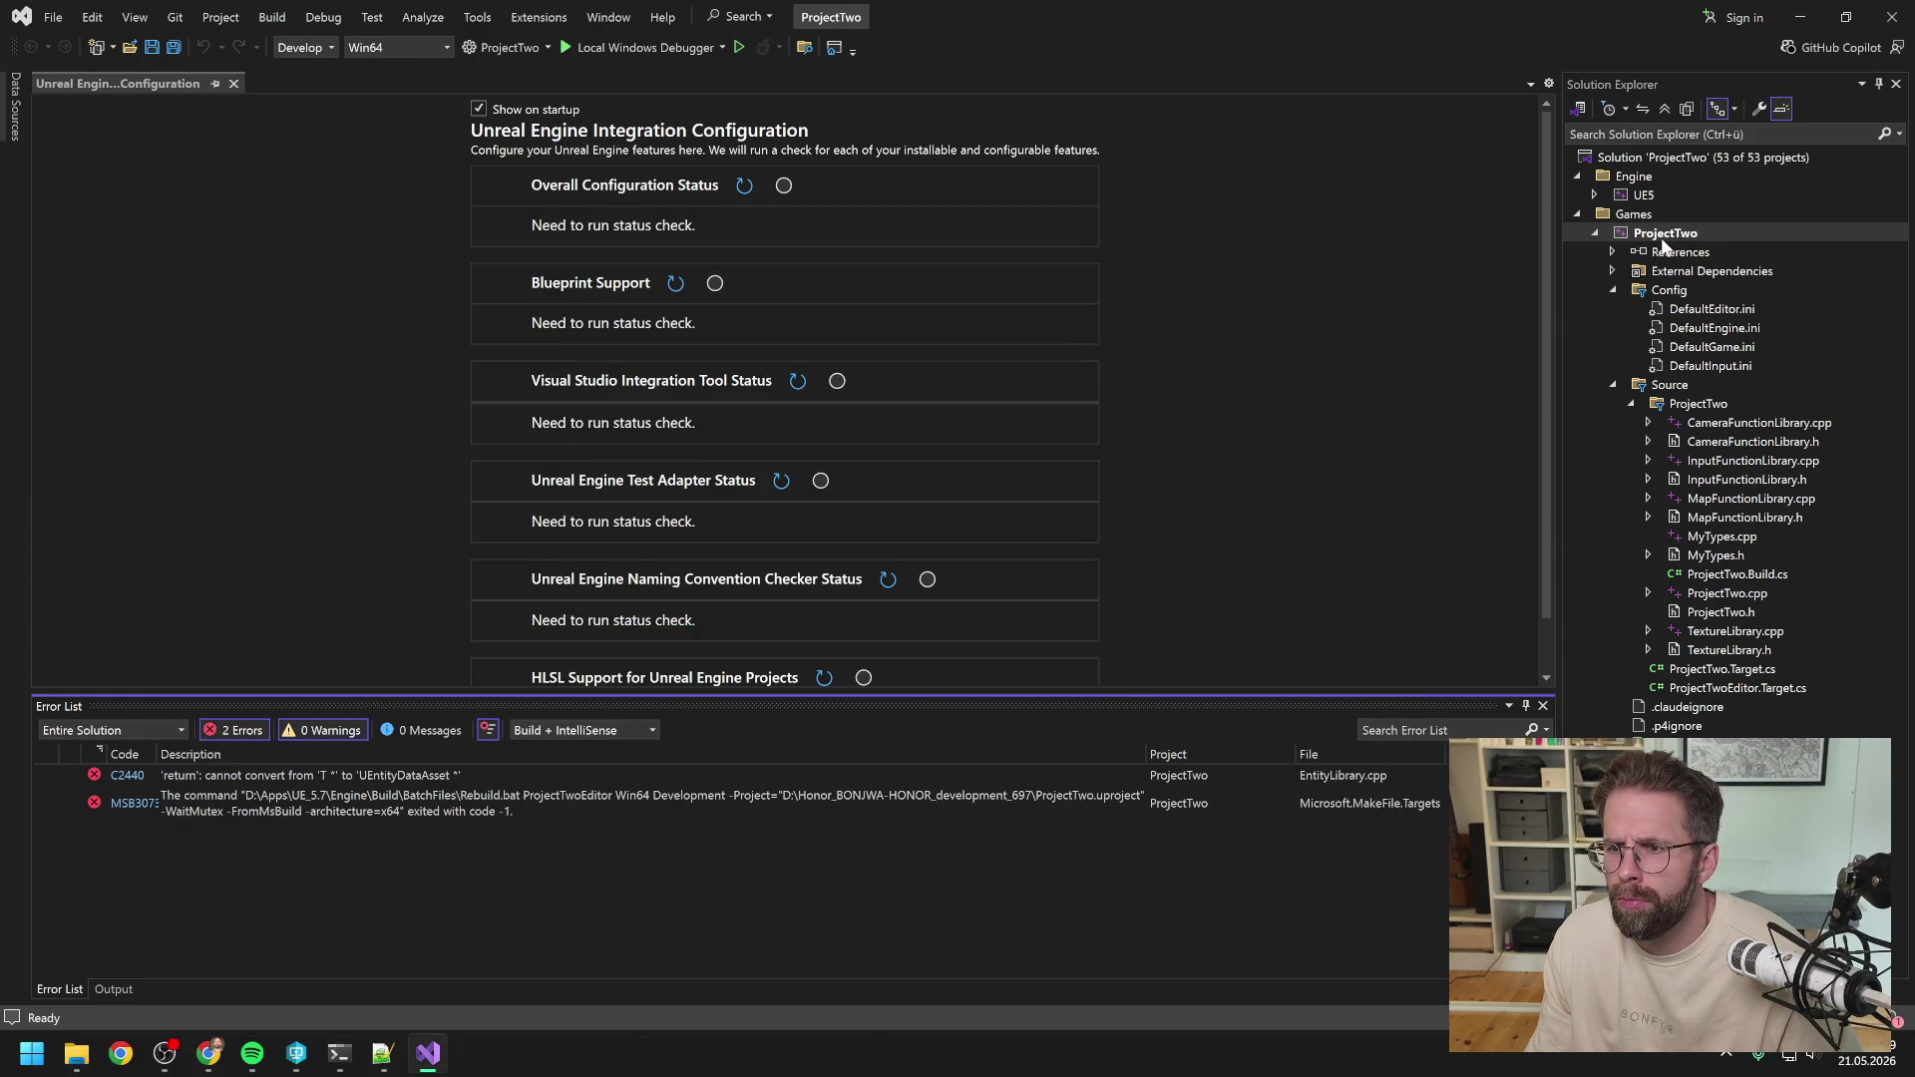
Rebuild the ProjectTwo project from Solution Explorer after the include fix.
{"action": "right_click", "coordinate": [1661, 238]}
{"action": "left_click", "coordinate": [1642, 255]}
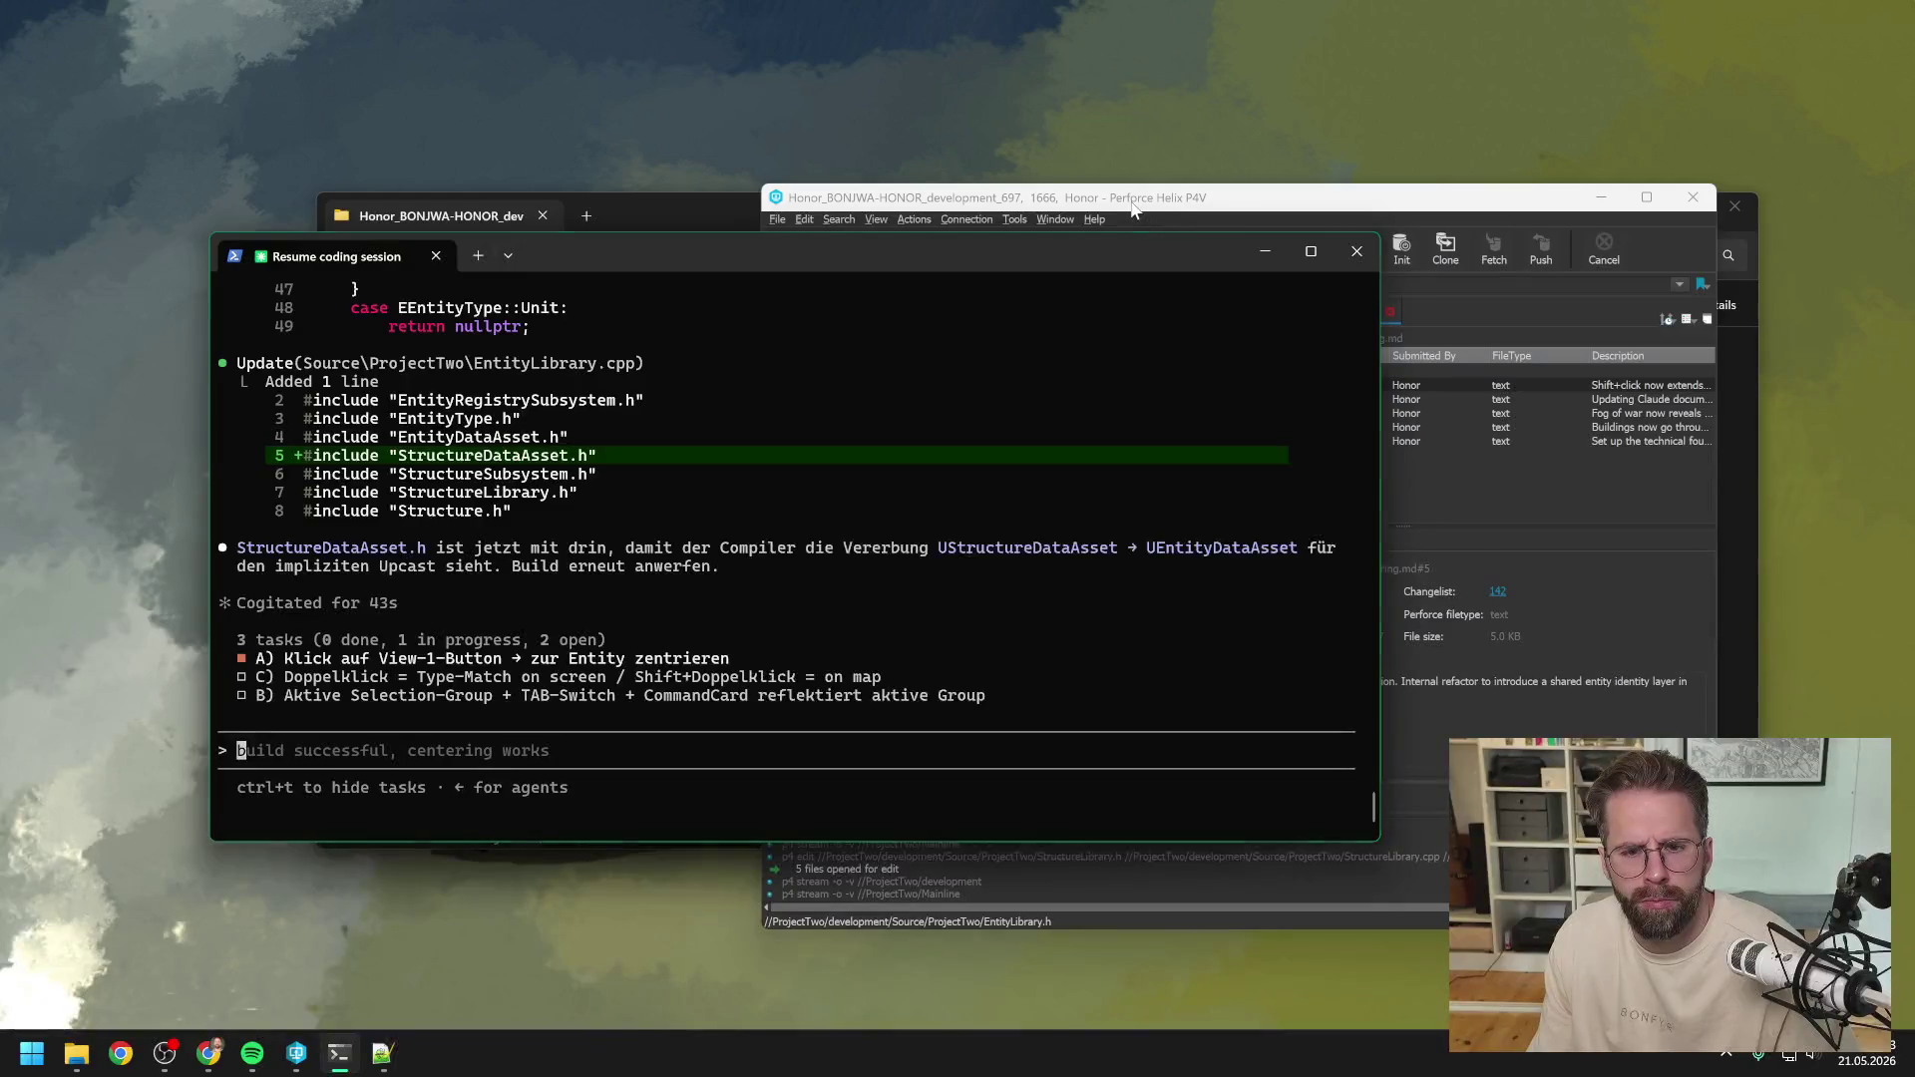
Select ProjectTwo.uproject in the P4V depot tree to launch the Unreal Editor.
{"action": "left_click", "coordinate": [1177, 234]}
{"action": "scroll", "coordinate": [987, 558], "scroll_direction": "up", "scroll_amount": 3}
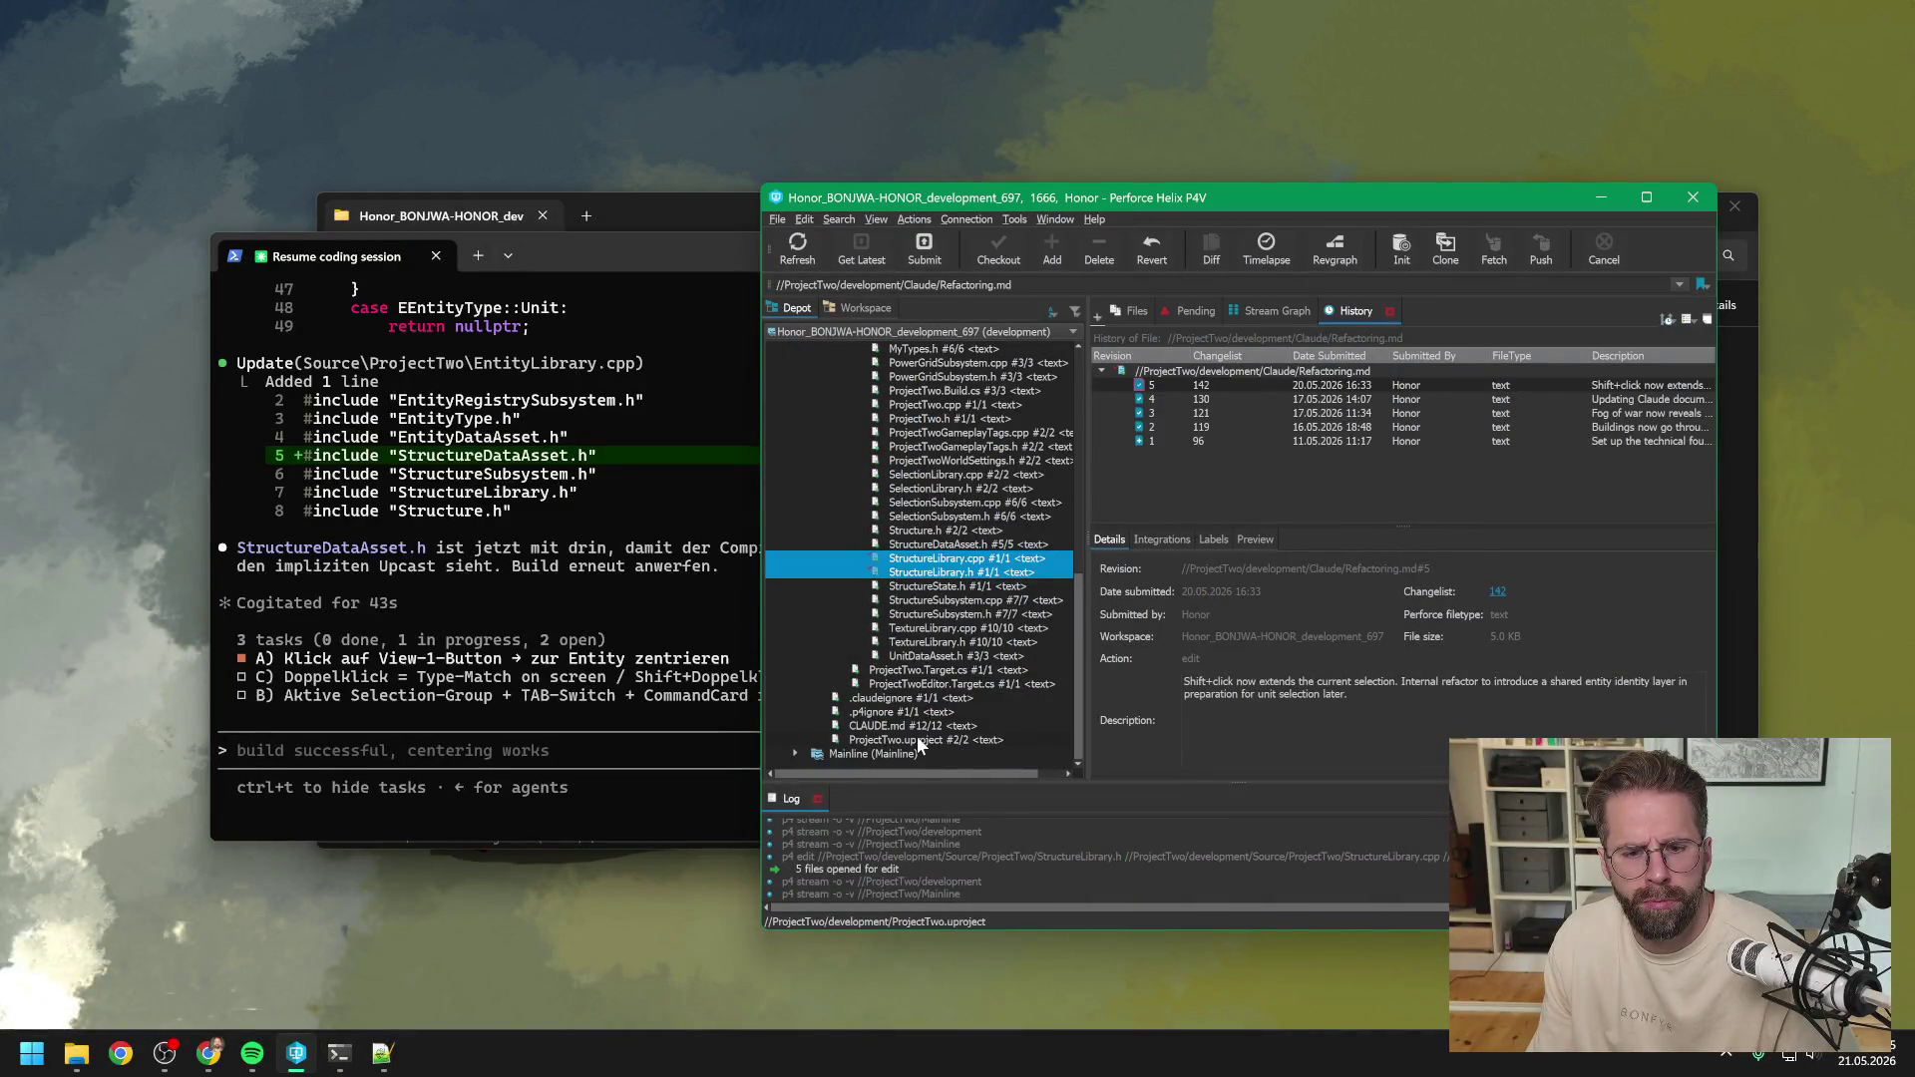
{"action": "left_click", "coordinate": [918, 738]}
{"action": "left_click", "coordinate": [658, 569]}
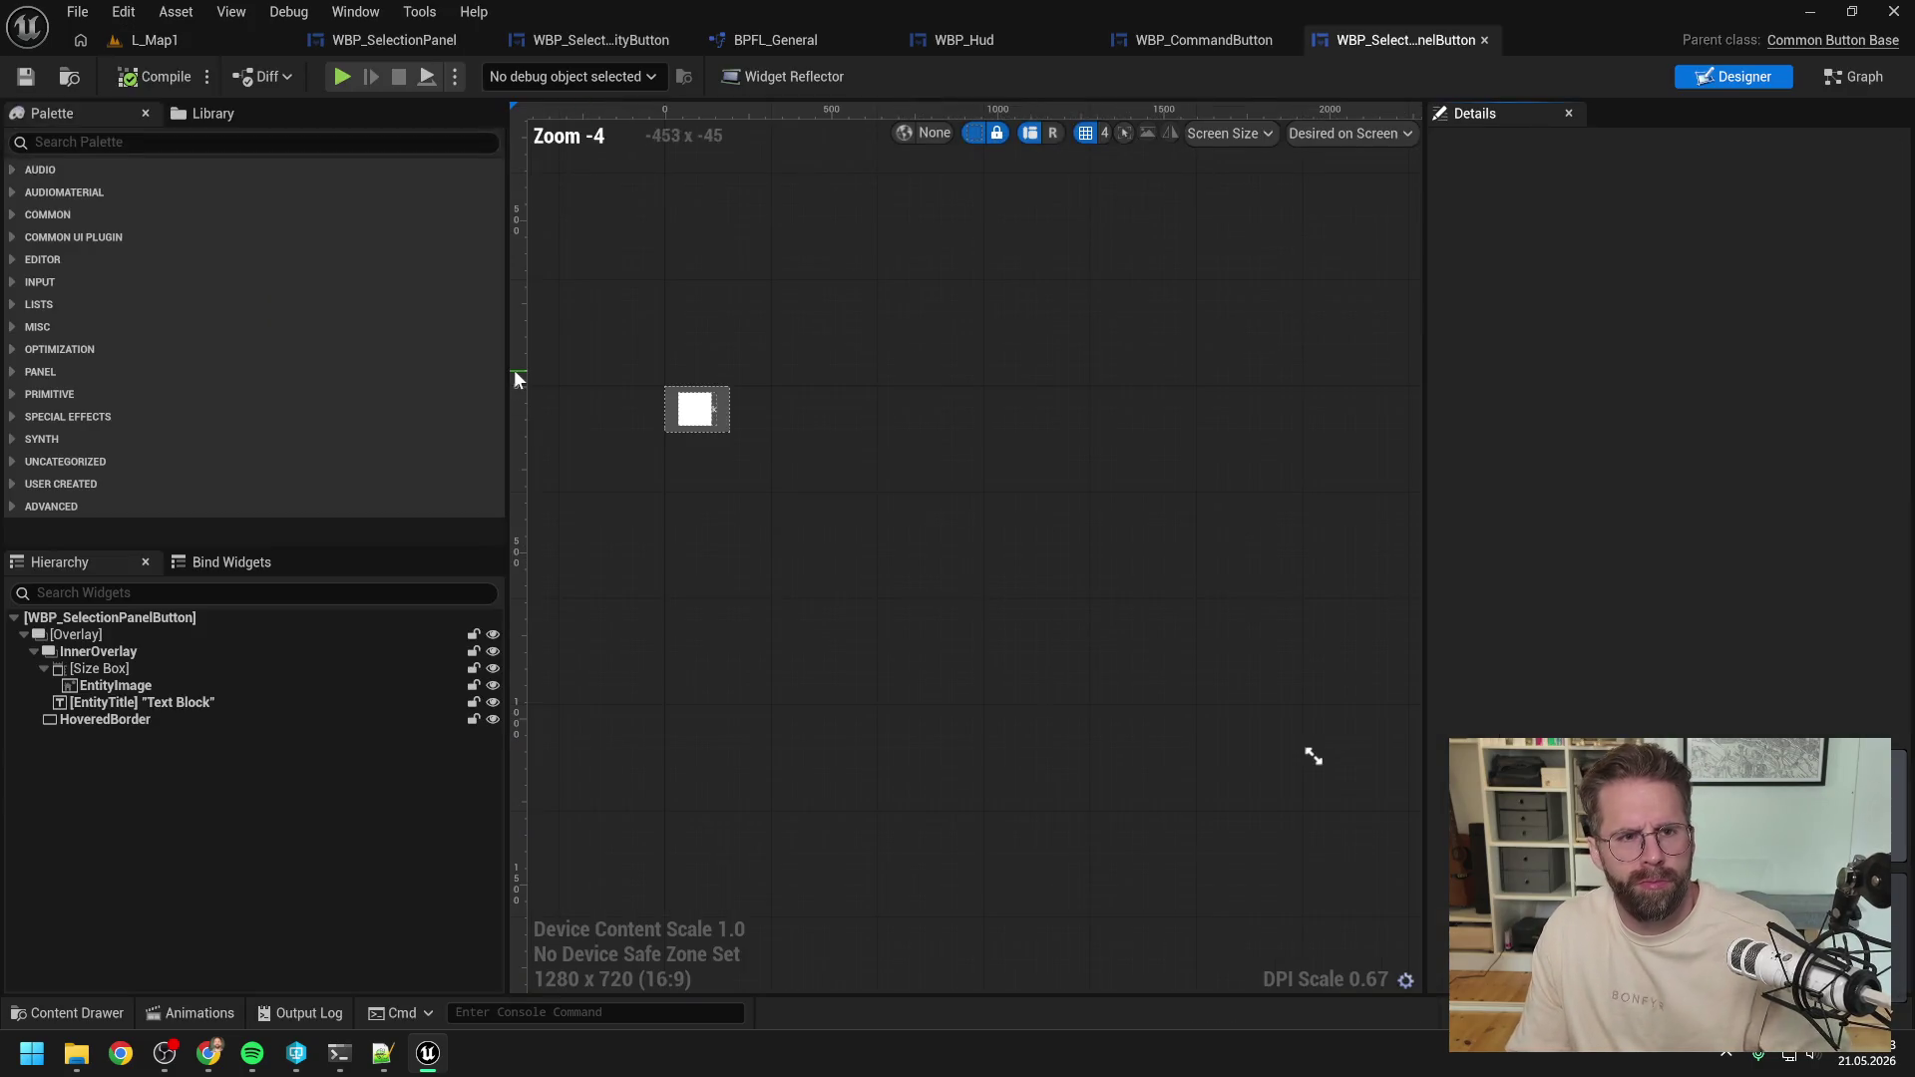
Play L_Map1 briefly, deselect the Main Hall building, and stop the session.
{"action": "left_click", "coordinate": [147, 40]}
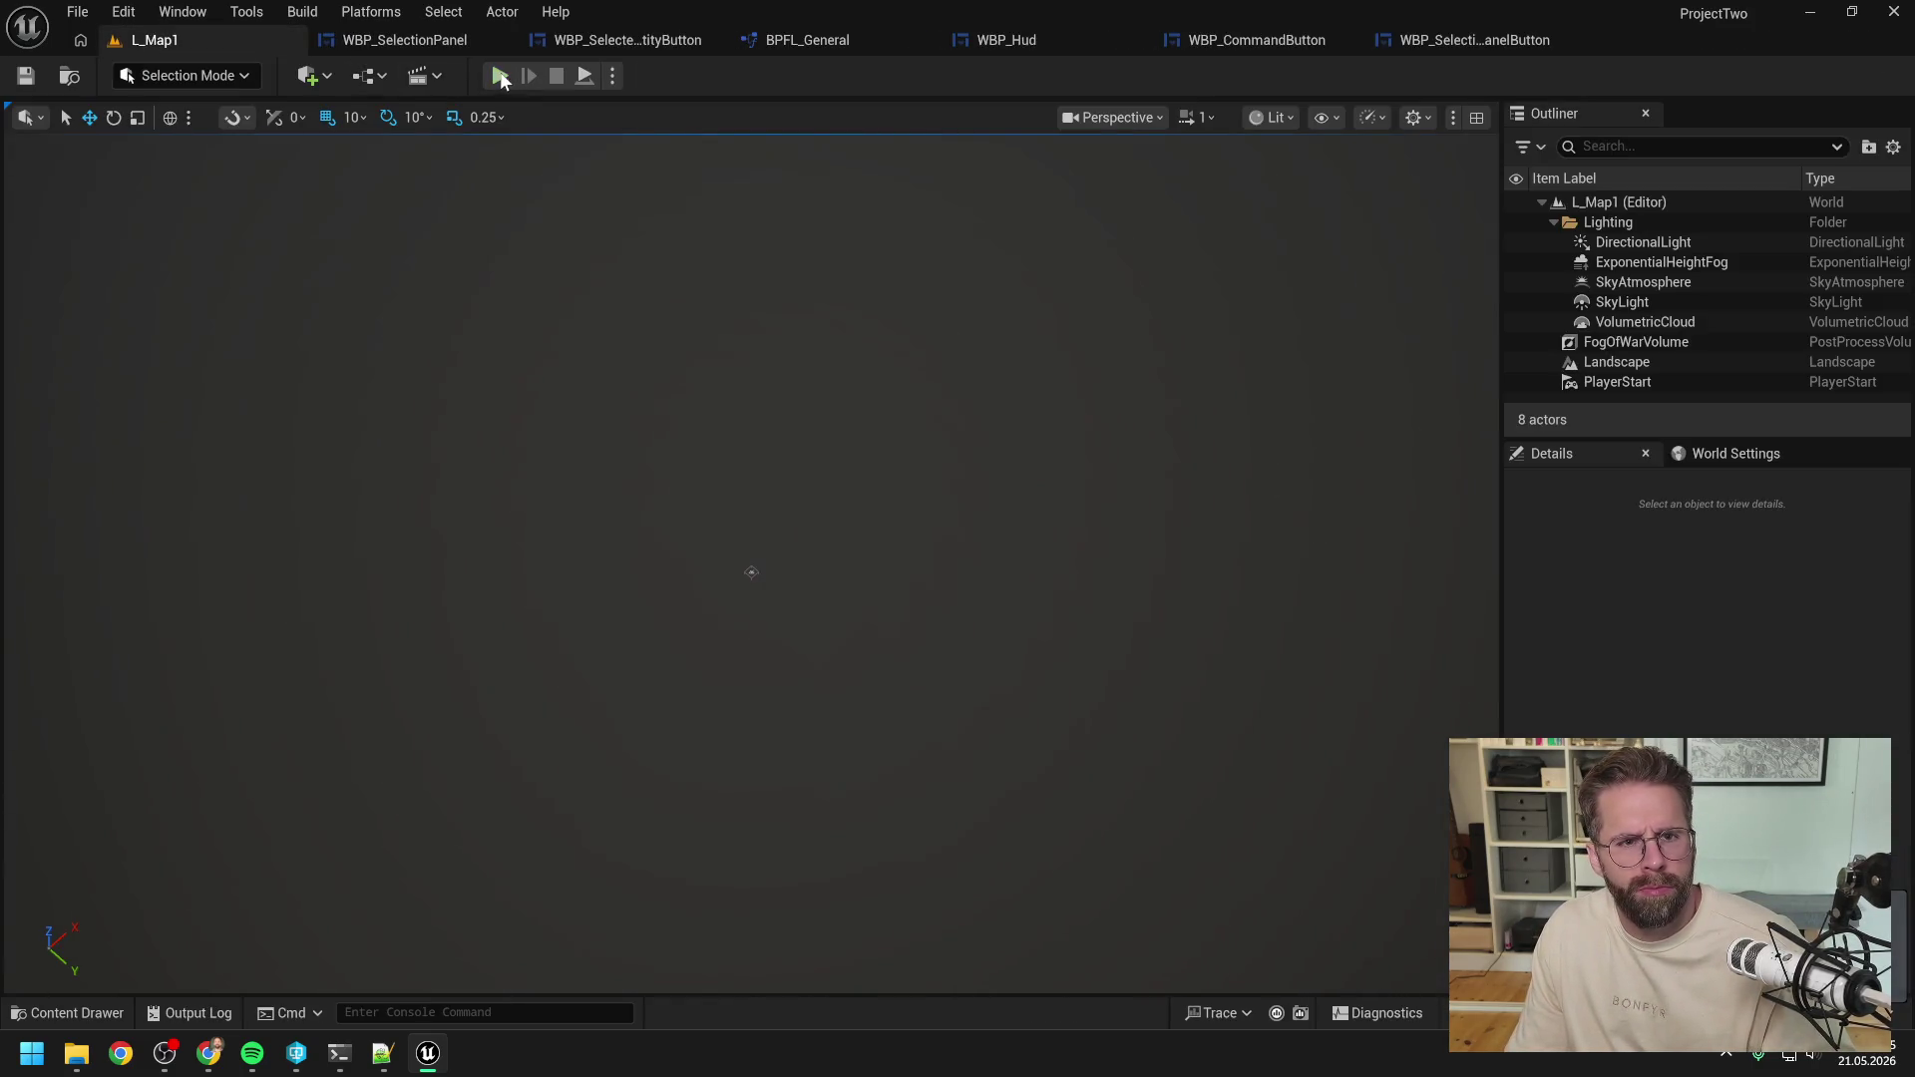
{"action": "left_click", "coordinate": [501, 77]}
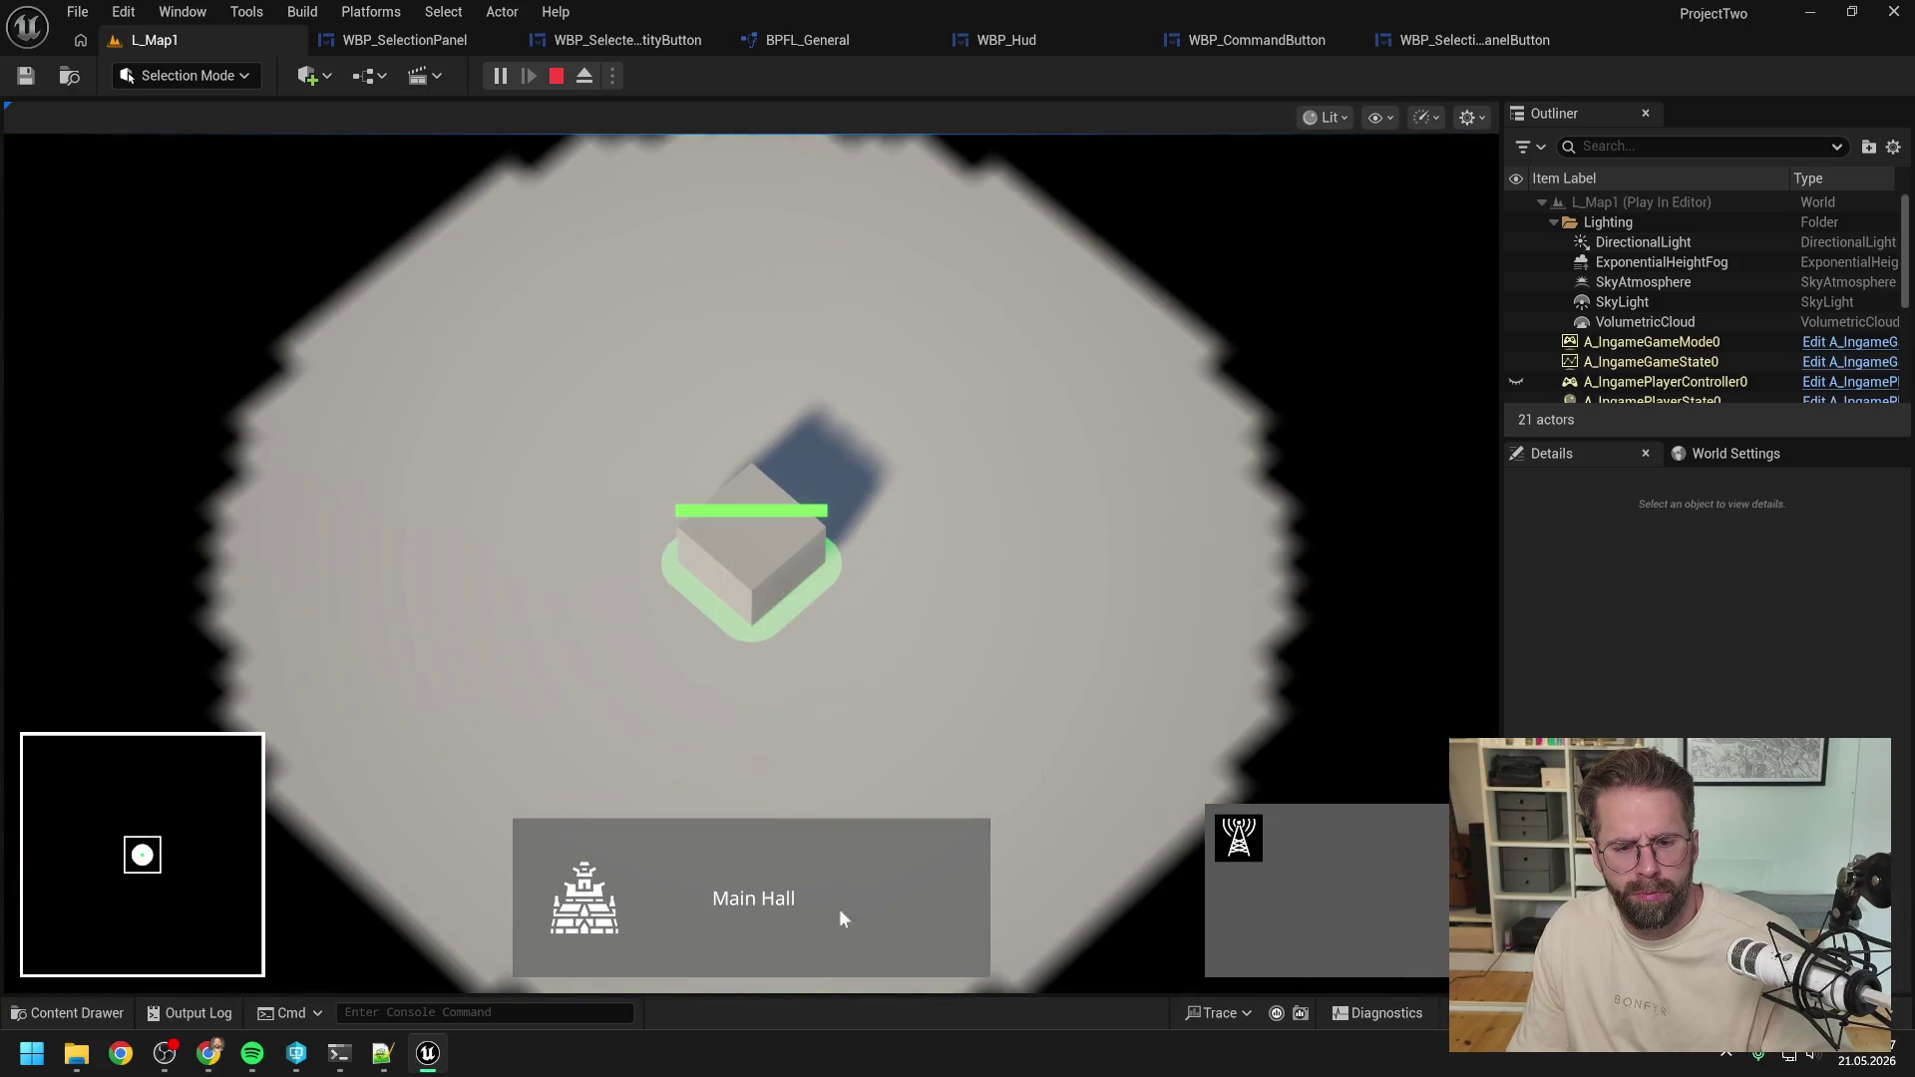
{"action": "left_click", "coordinate": [967, 592]}
{"action": "key", "text": "Escape"}
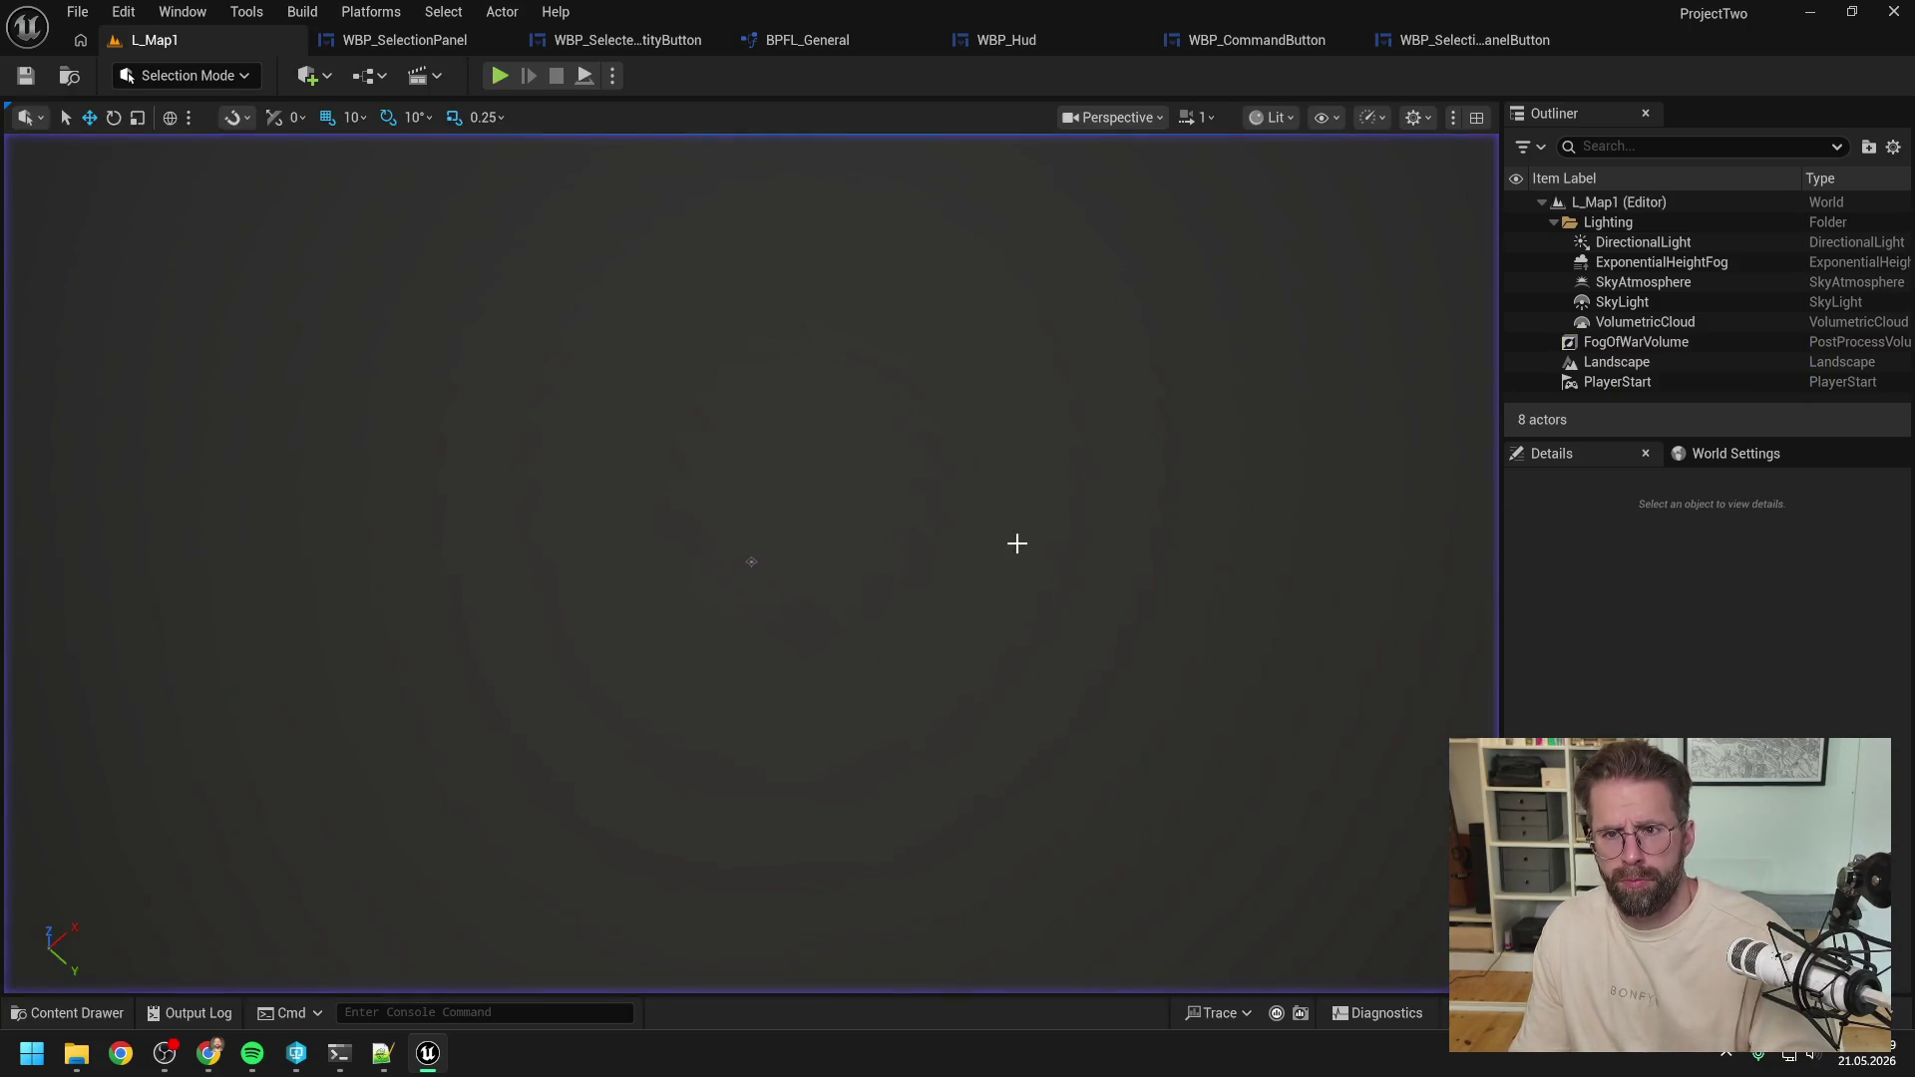
In BPFL_General, find references to GetStructureCenterLocationOLD by name and open GetStructureMeshBounds.
{"action": "left_click", "coordinate": [800, 45]}
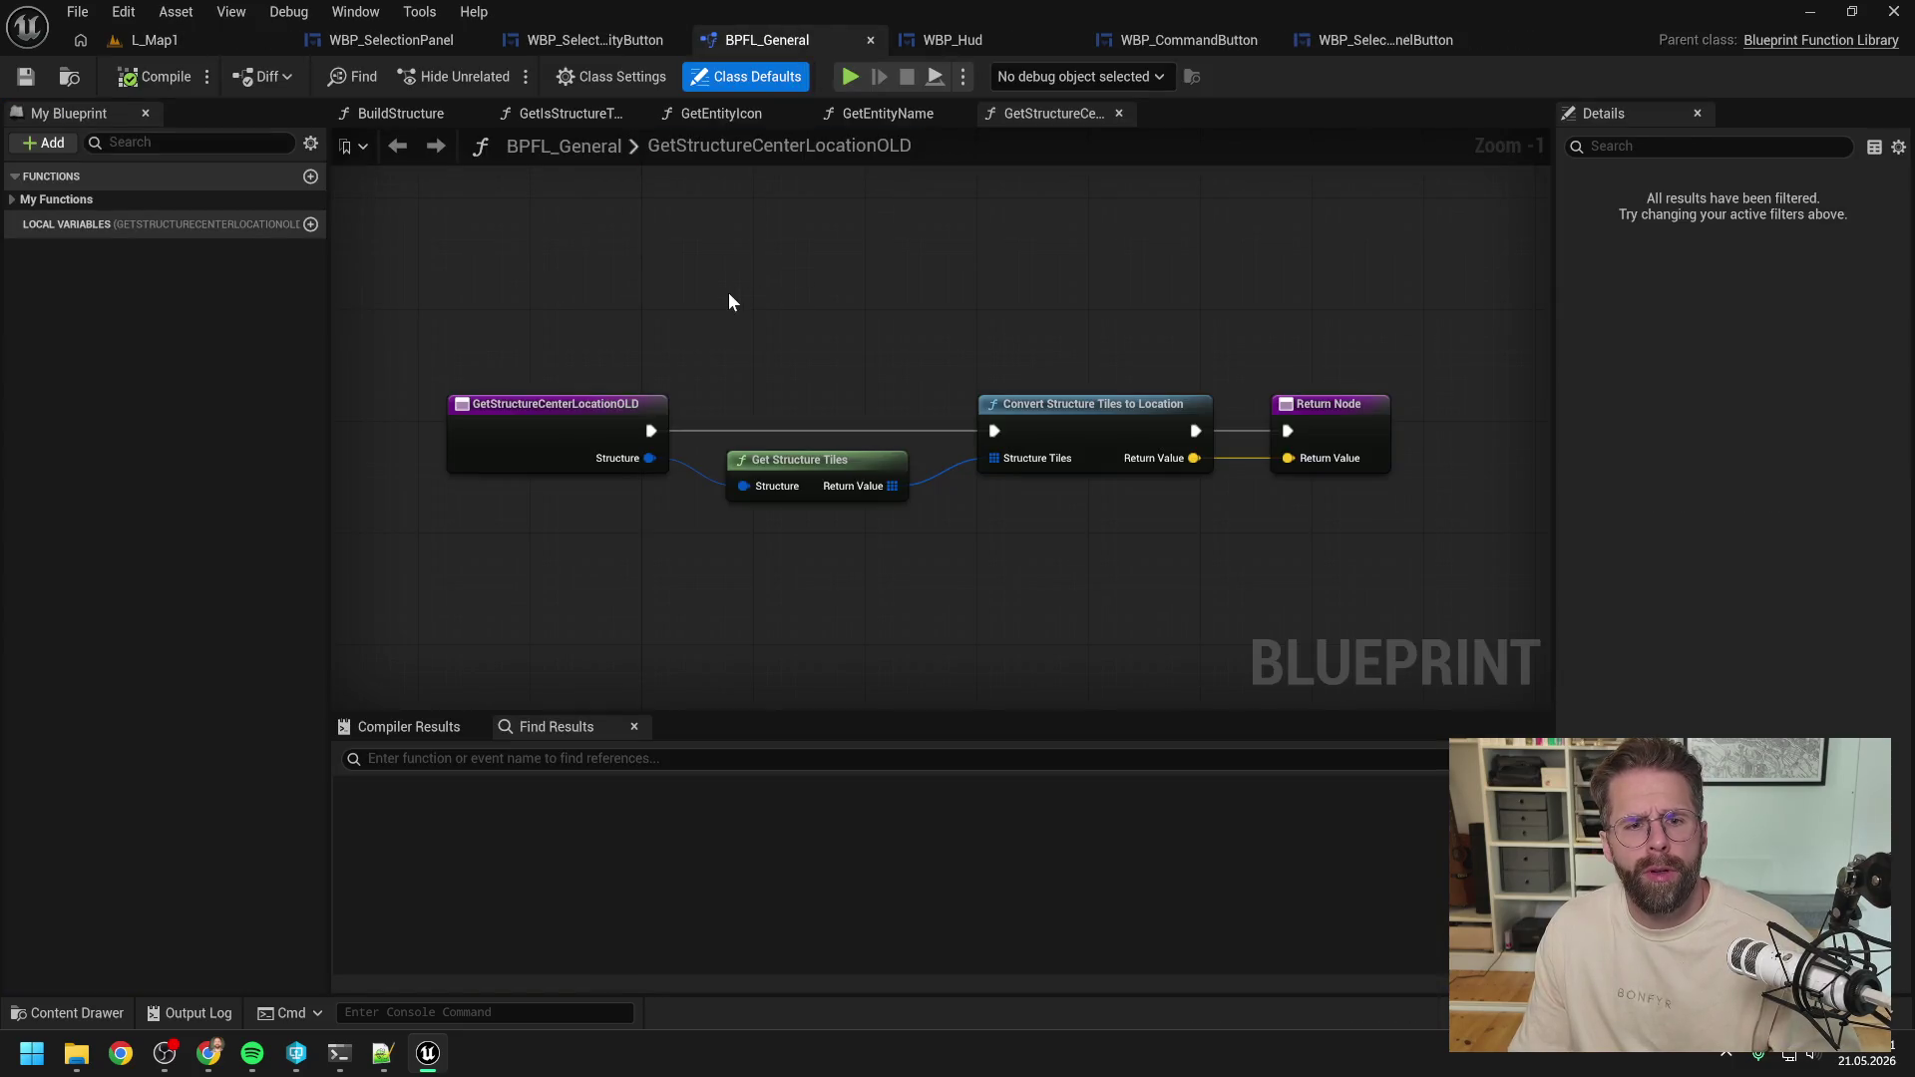
{"action": "left_click", "coordinate": [531, 434]}
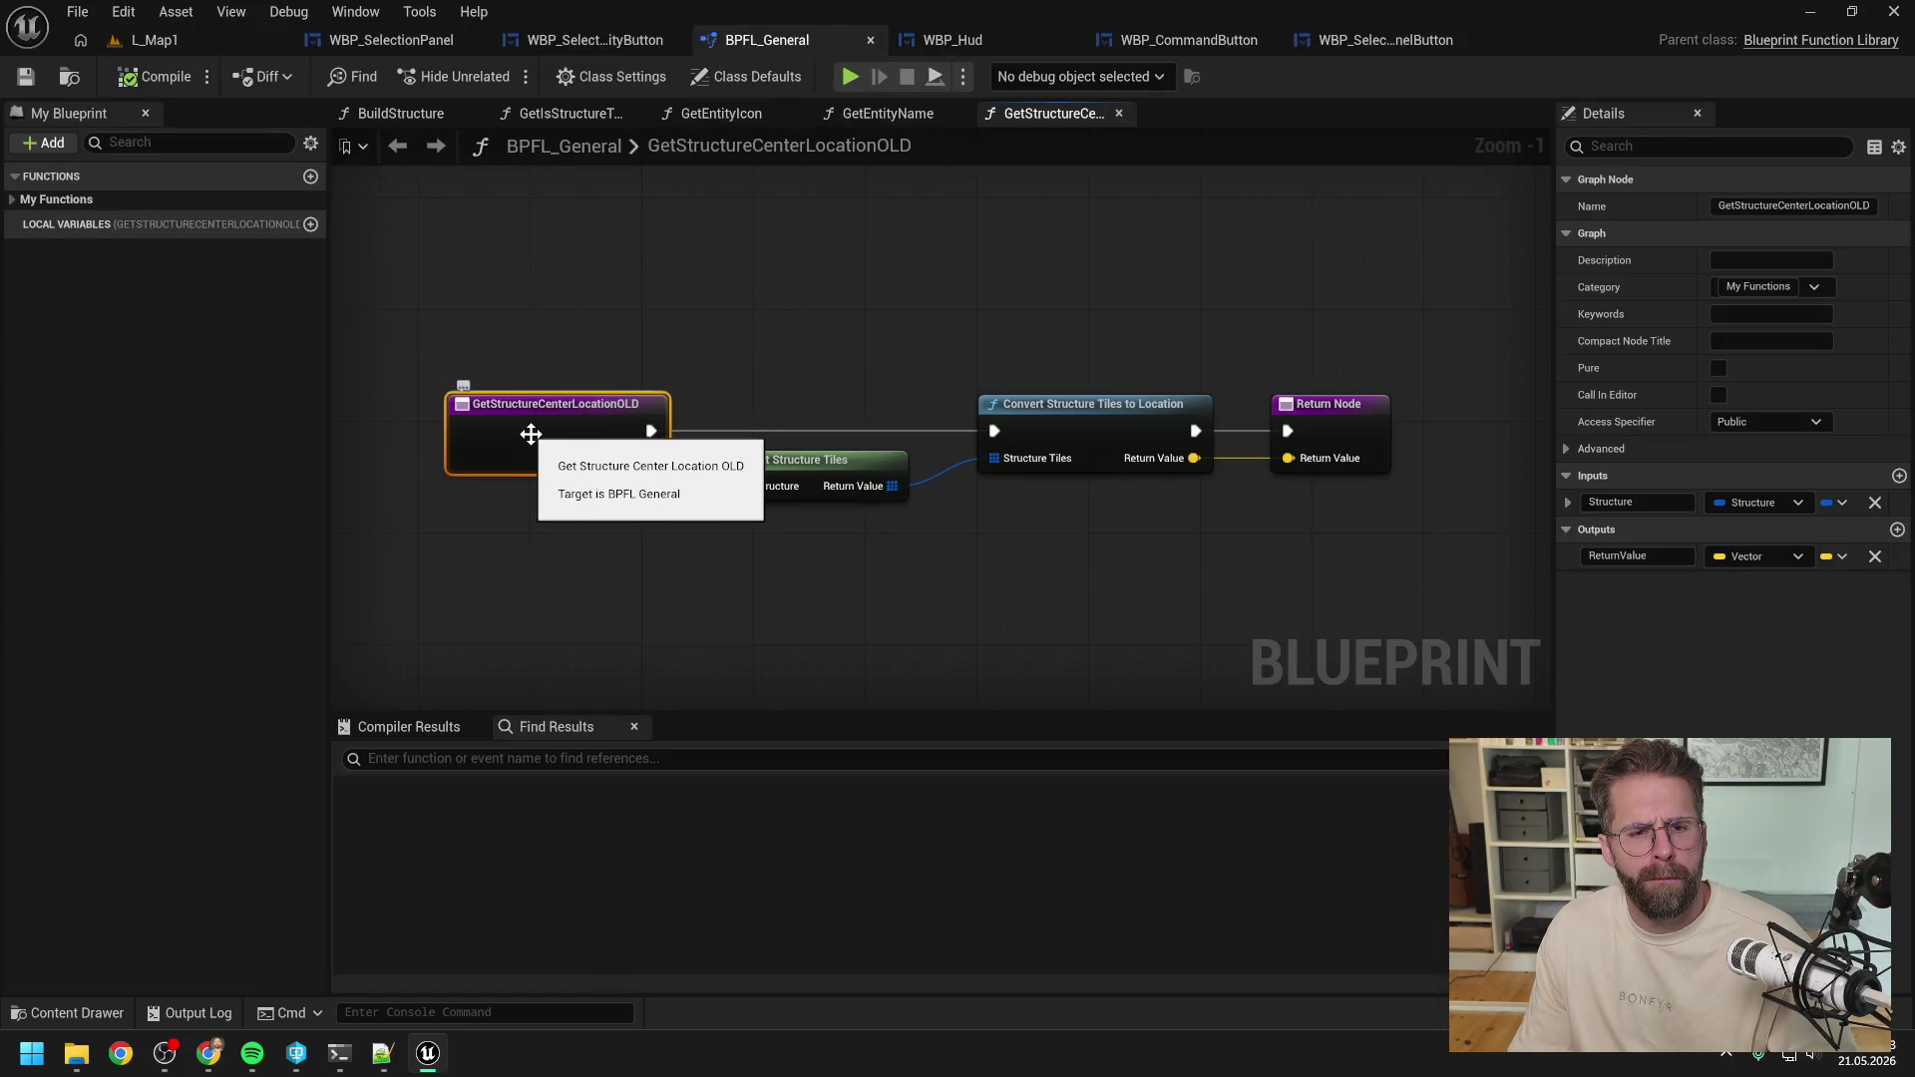
{"action": "right_click", "coordinate": [530, 433]}
{"action": "mouse_move", "coordinate": [626, 654]}
{"action": "left_click", "coordinate": [805, 666]}
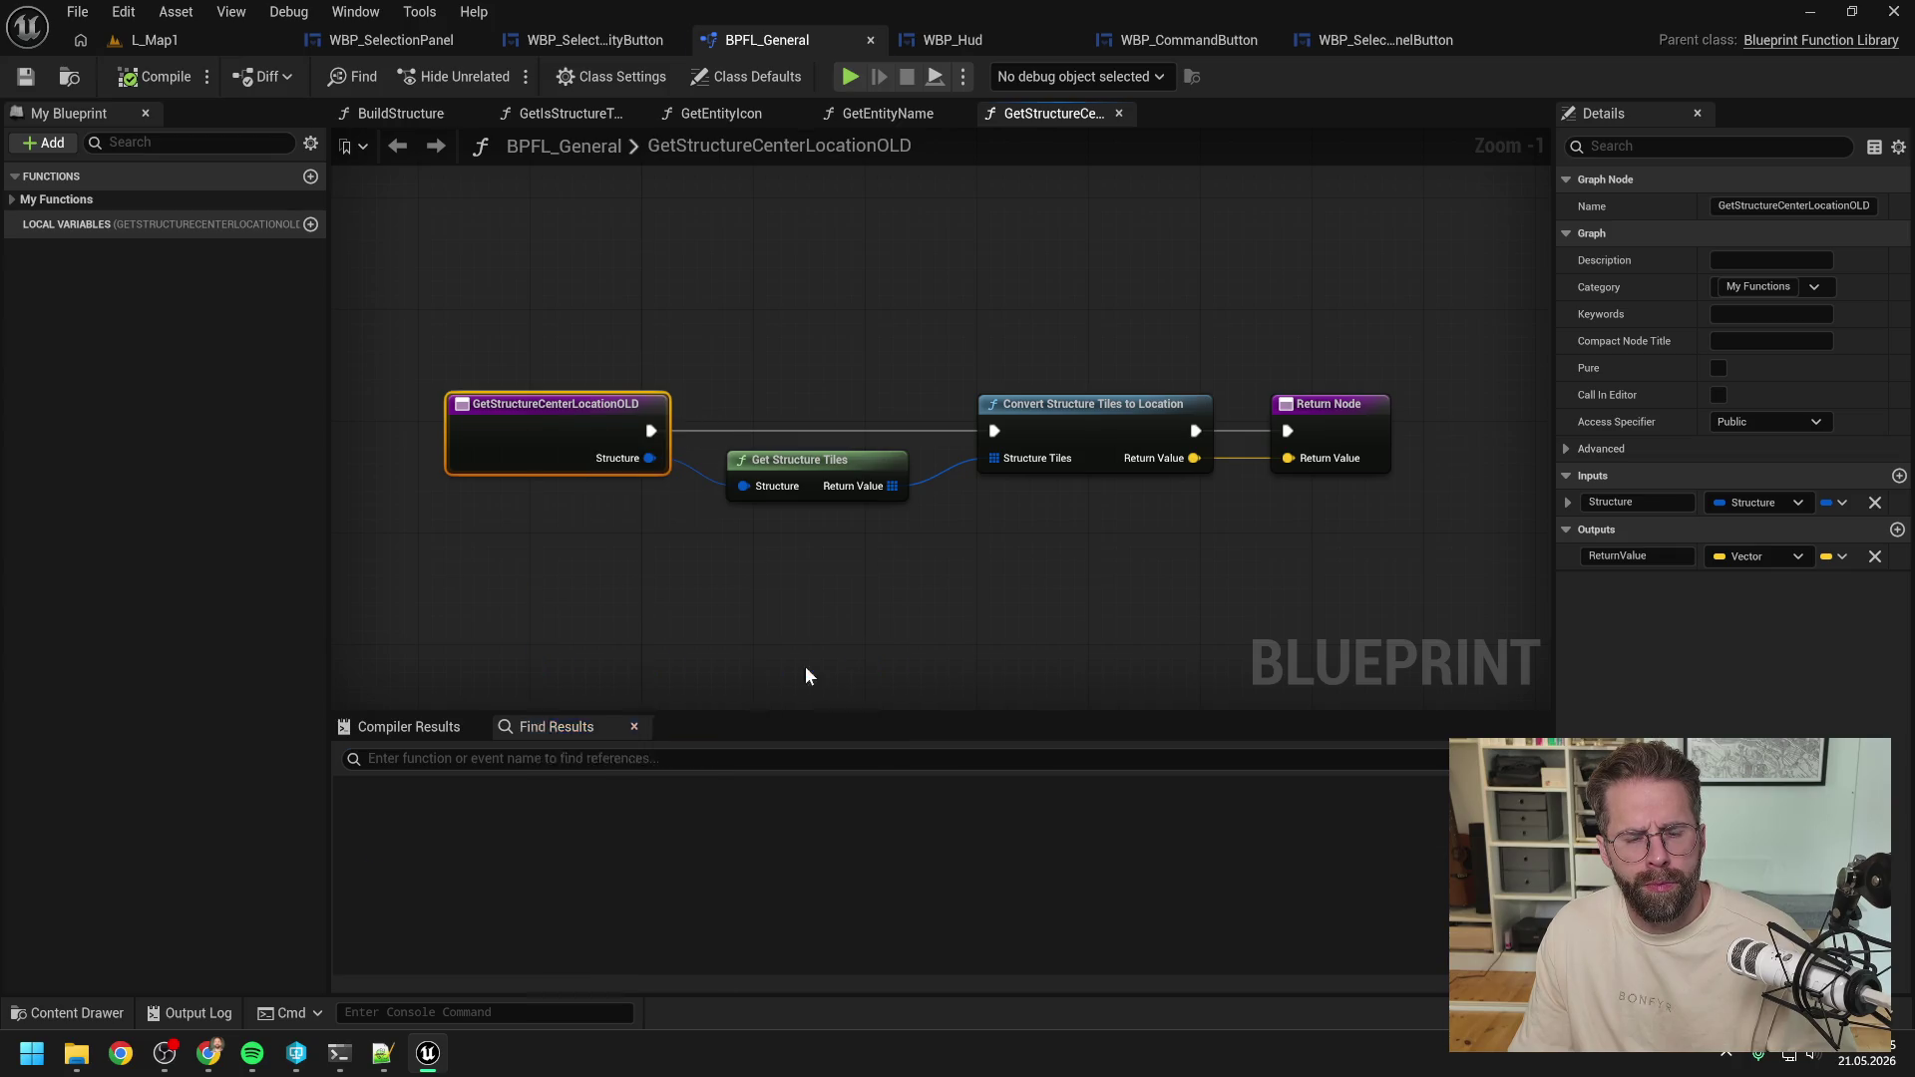
{"action": "left_click", "coordinate": [543, 858]}
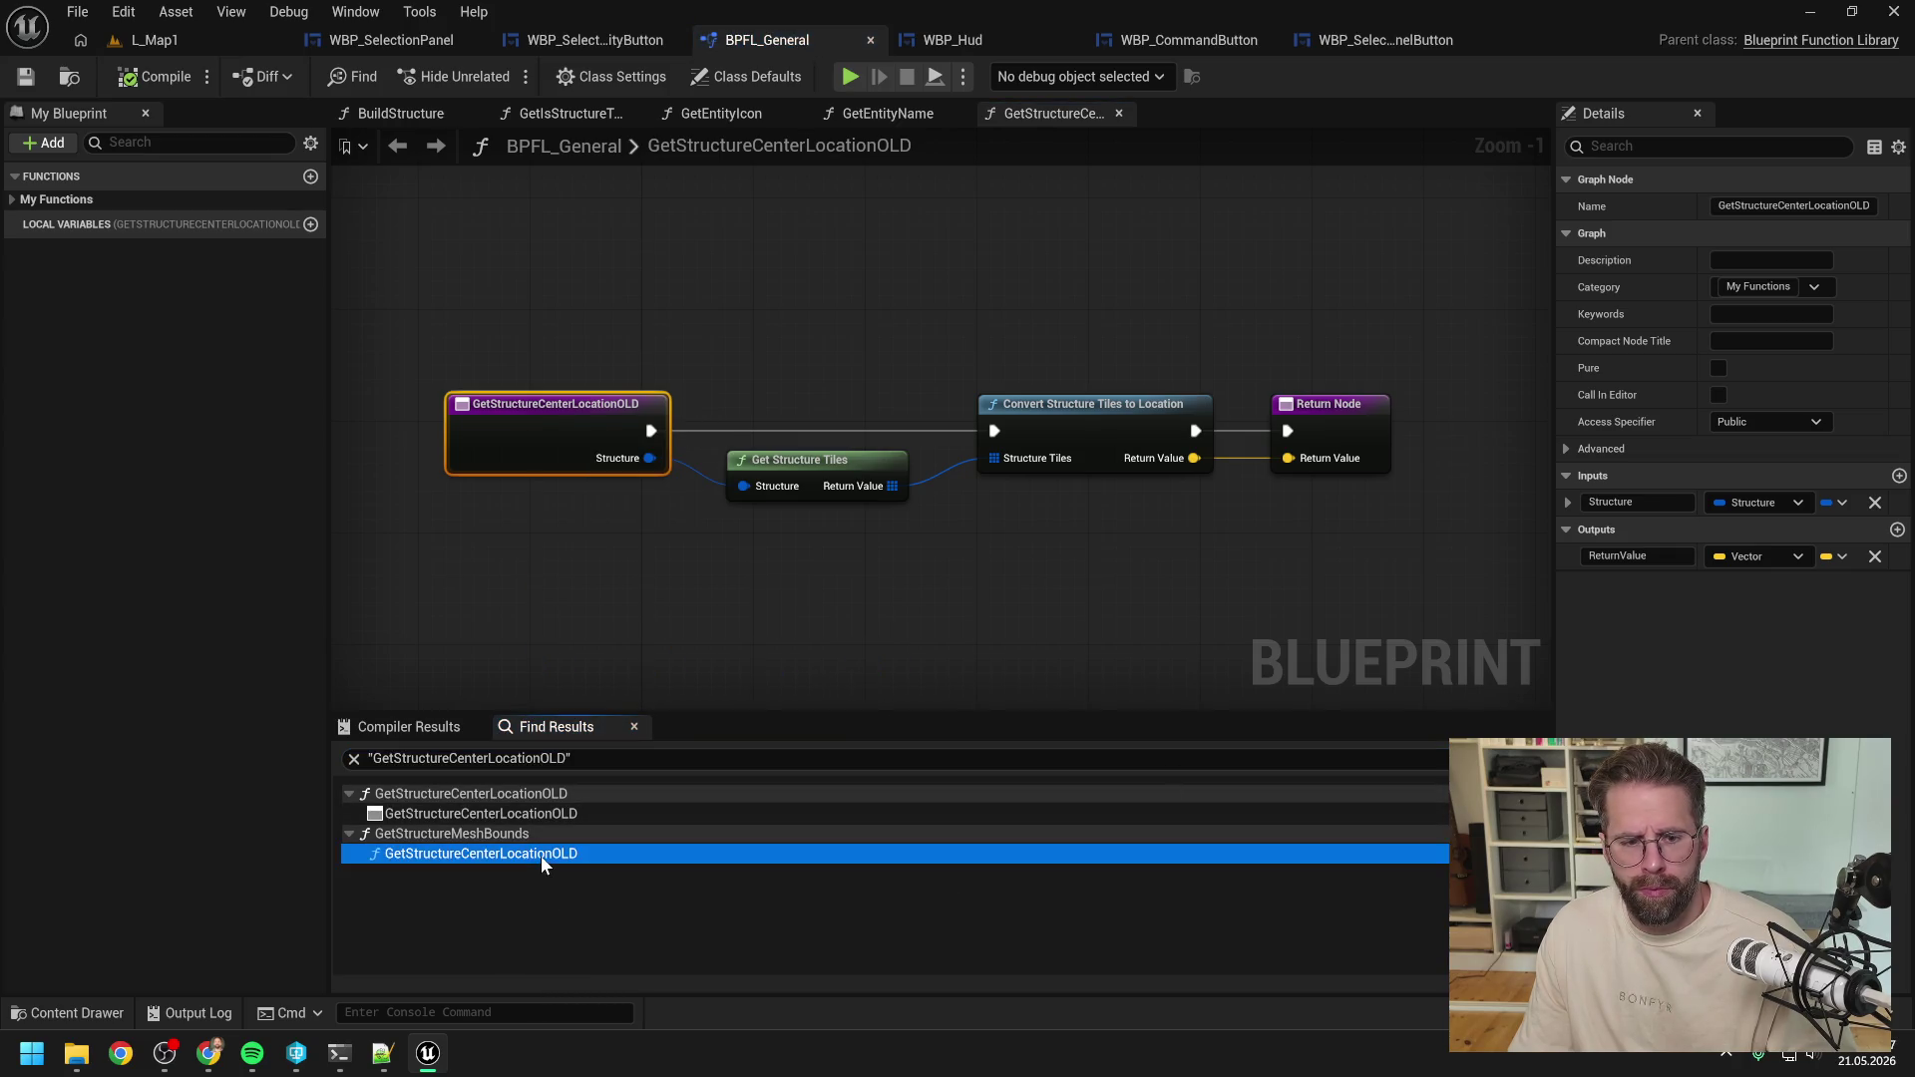
{"action": "double_click", "coordinate": [544, 858]}
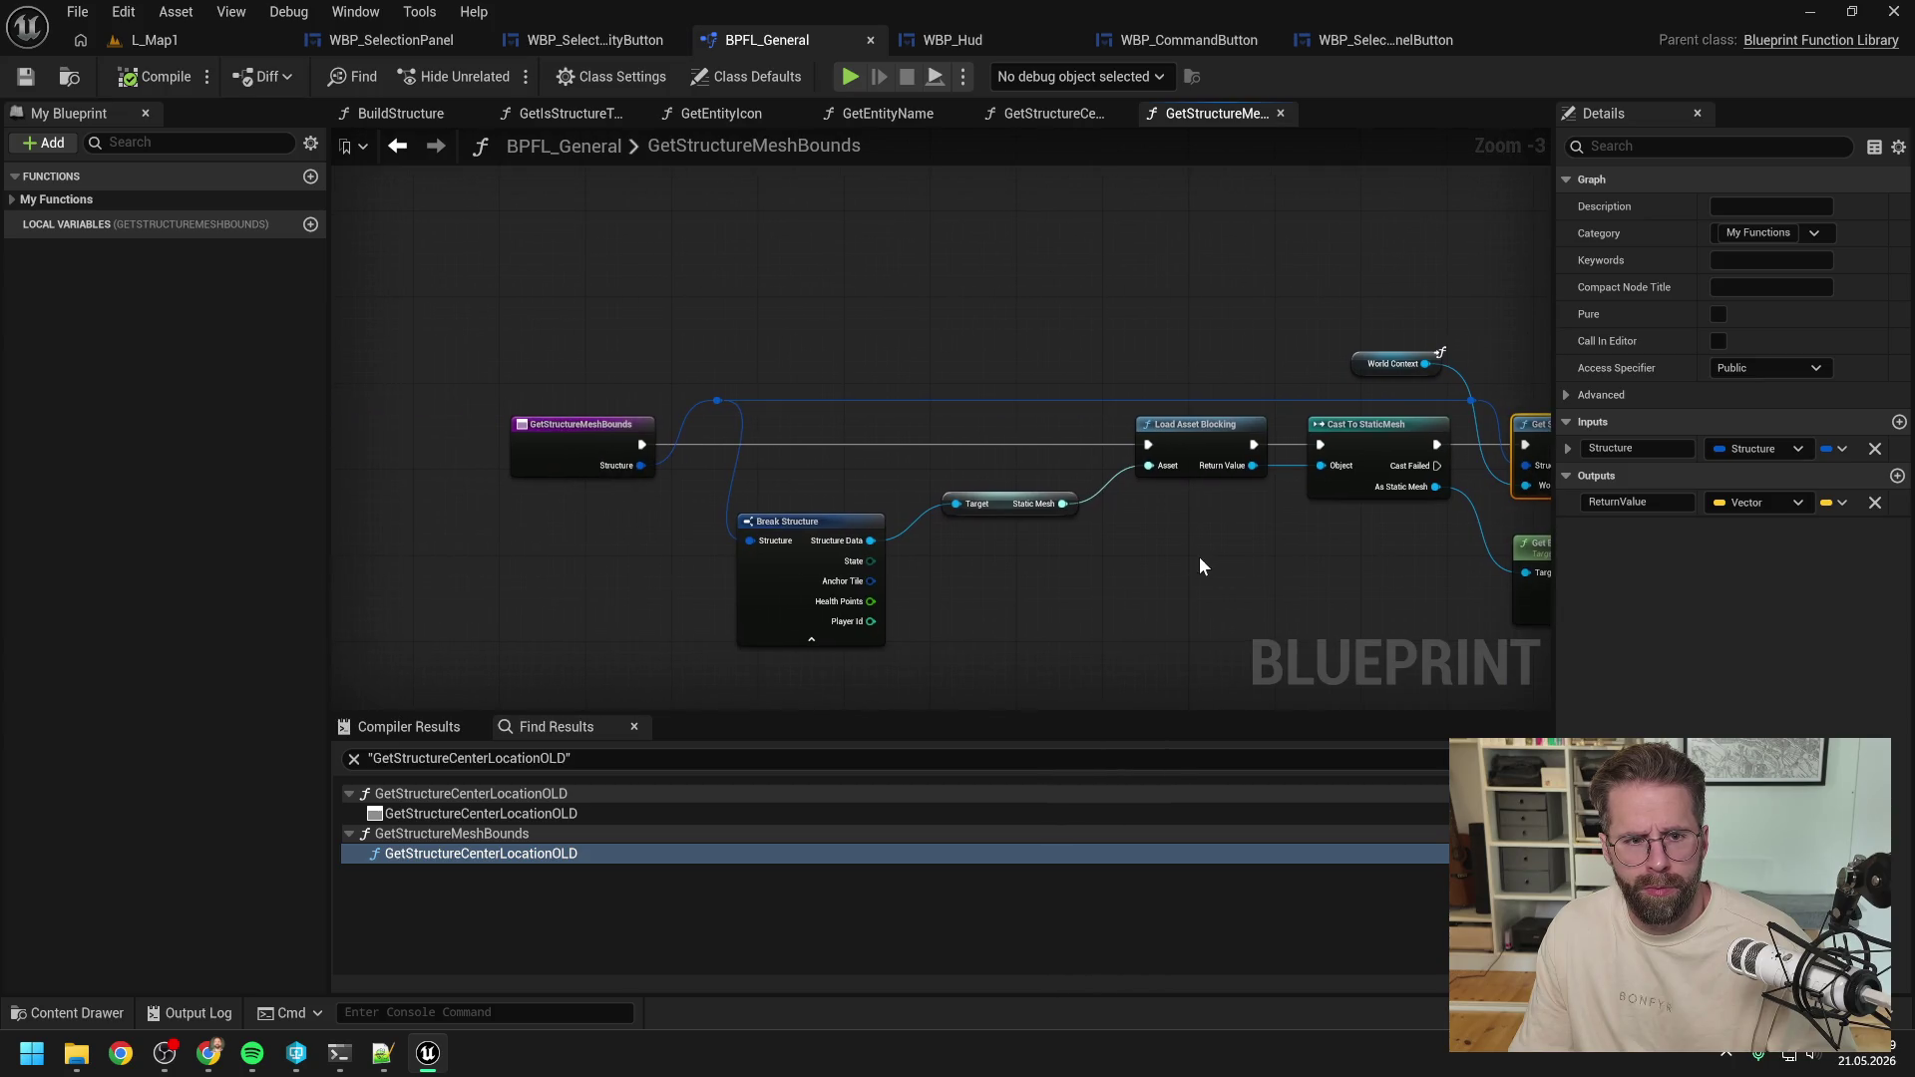
Add a Get Structure Center Location node and feed the structure wire into it.
{"action": "right_click", "coordinate": [1025, 347]}
{"action": "type", "text": "g"}
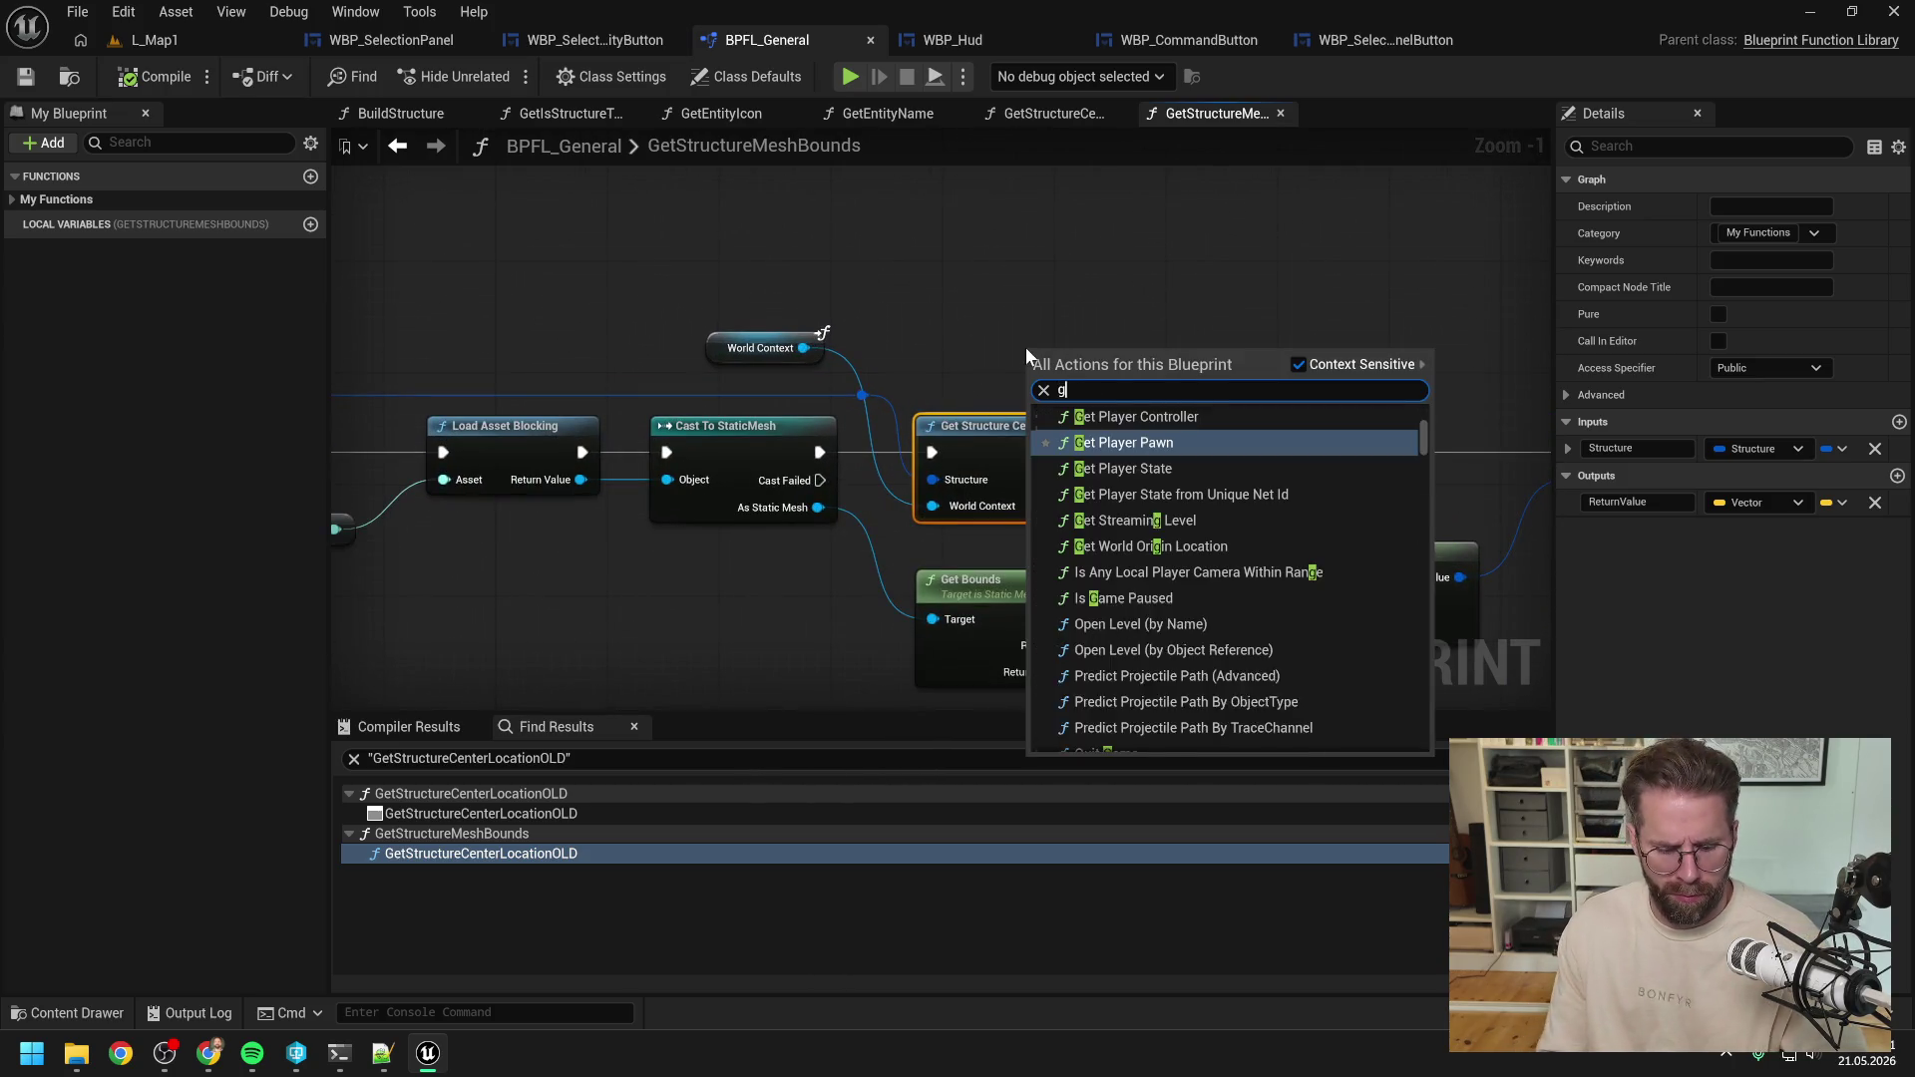
{"action": "type", "text": "et stru center"}
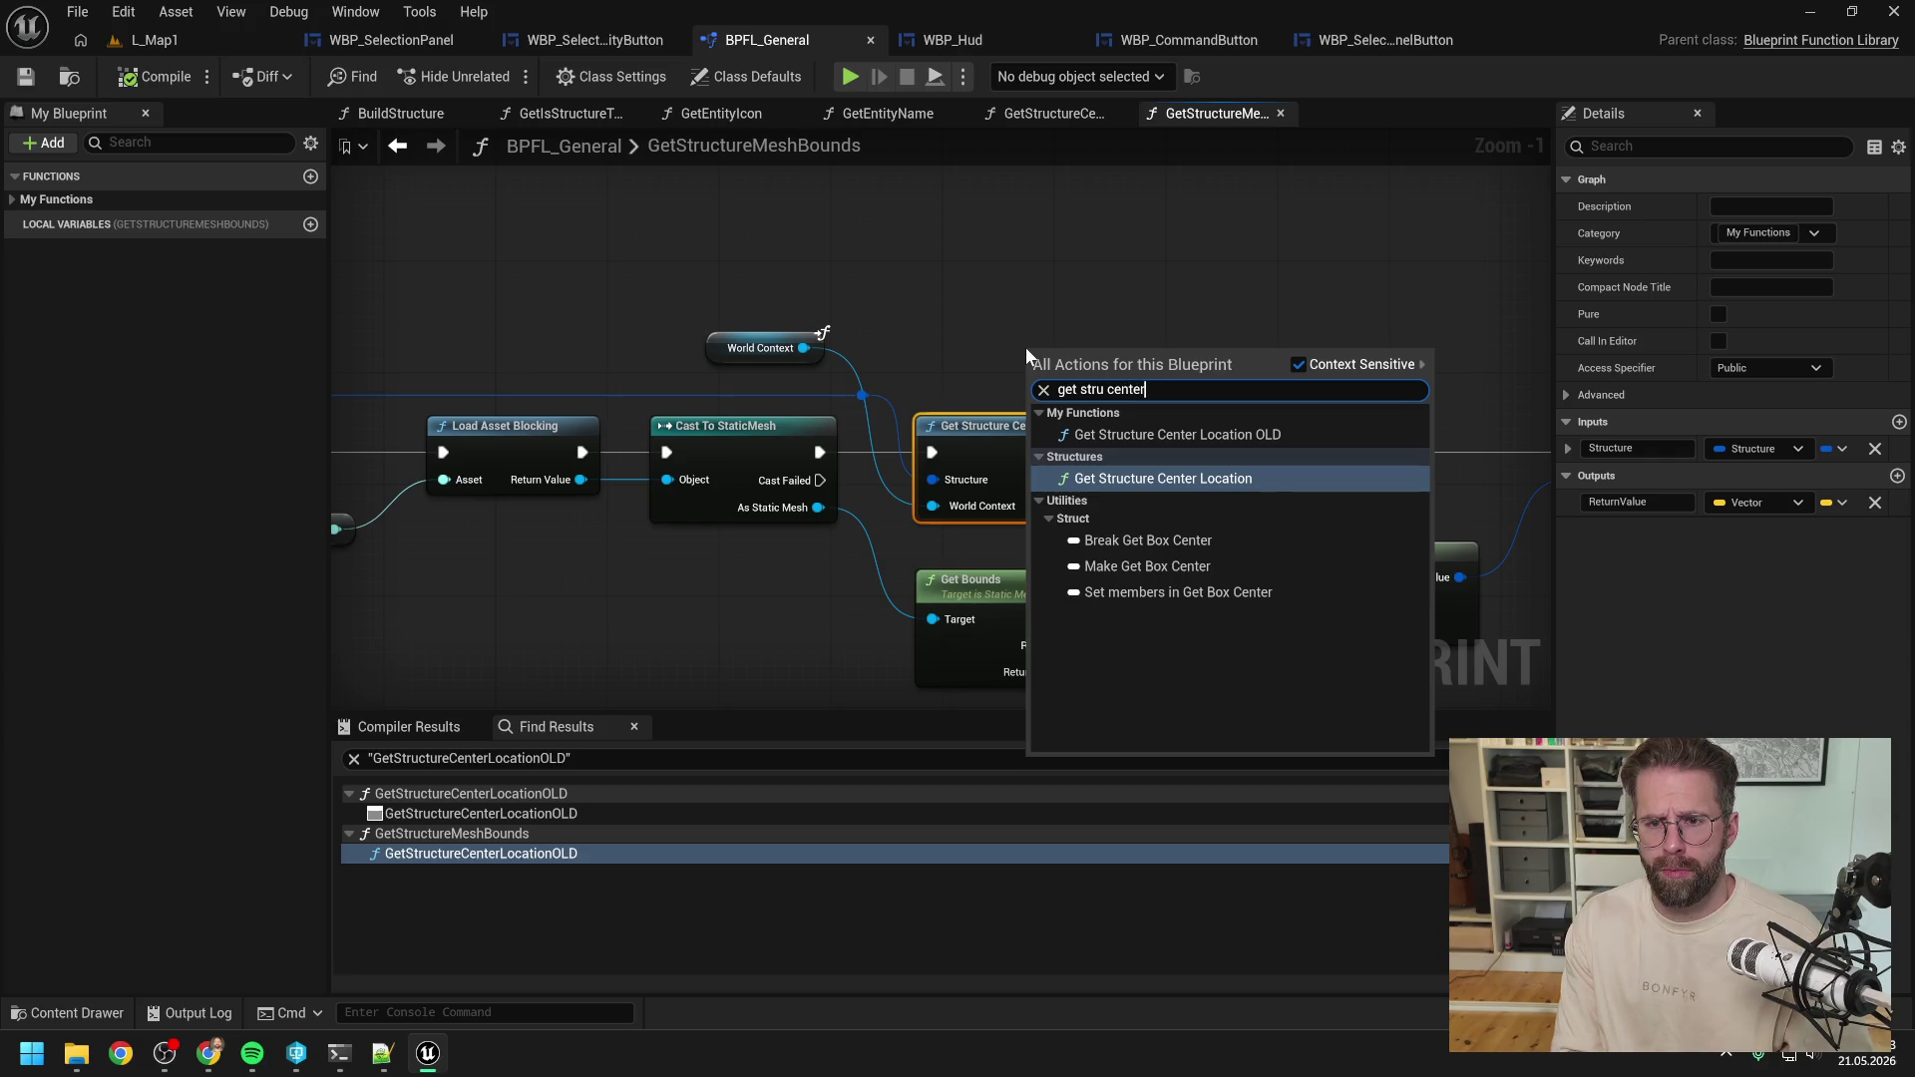
{"action": "left_click", "coordinate": [1139, 478]}
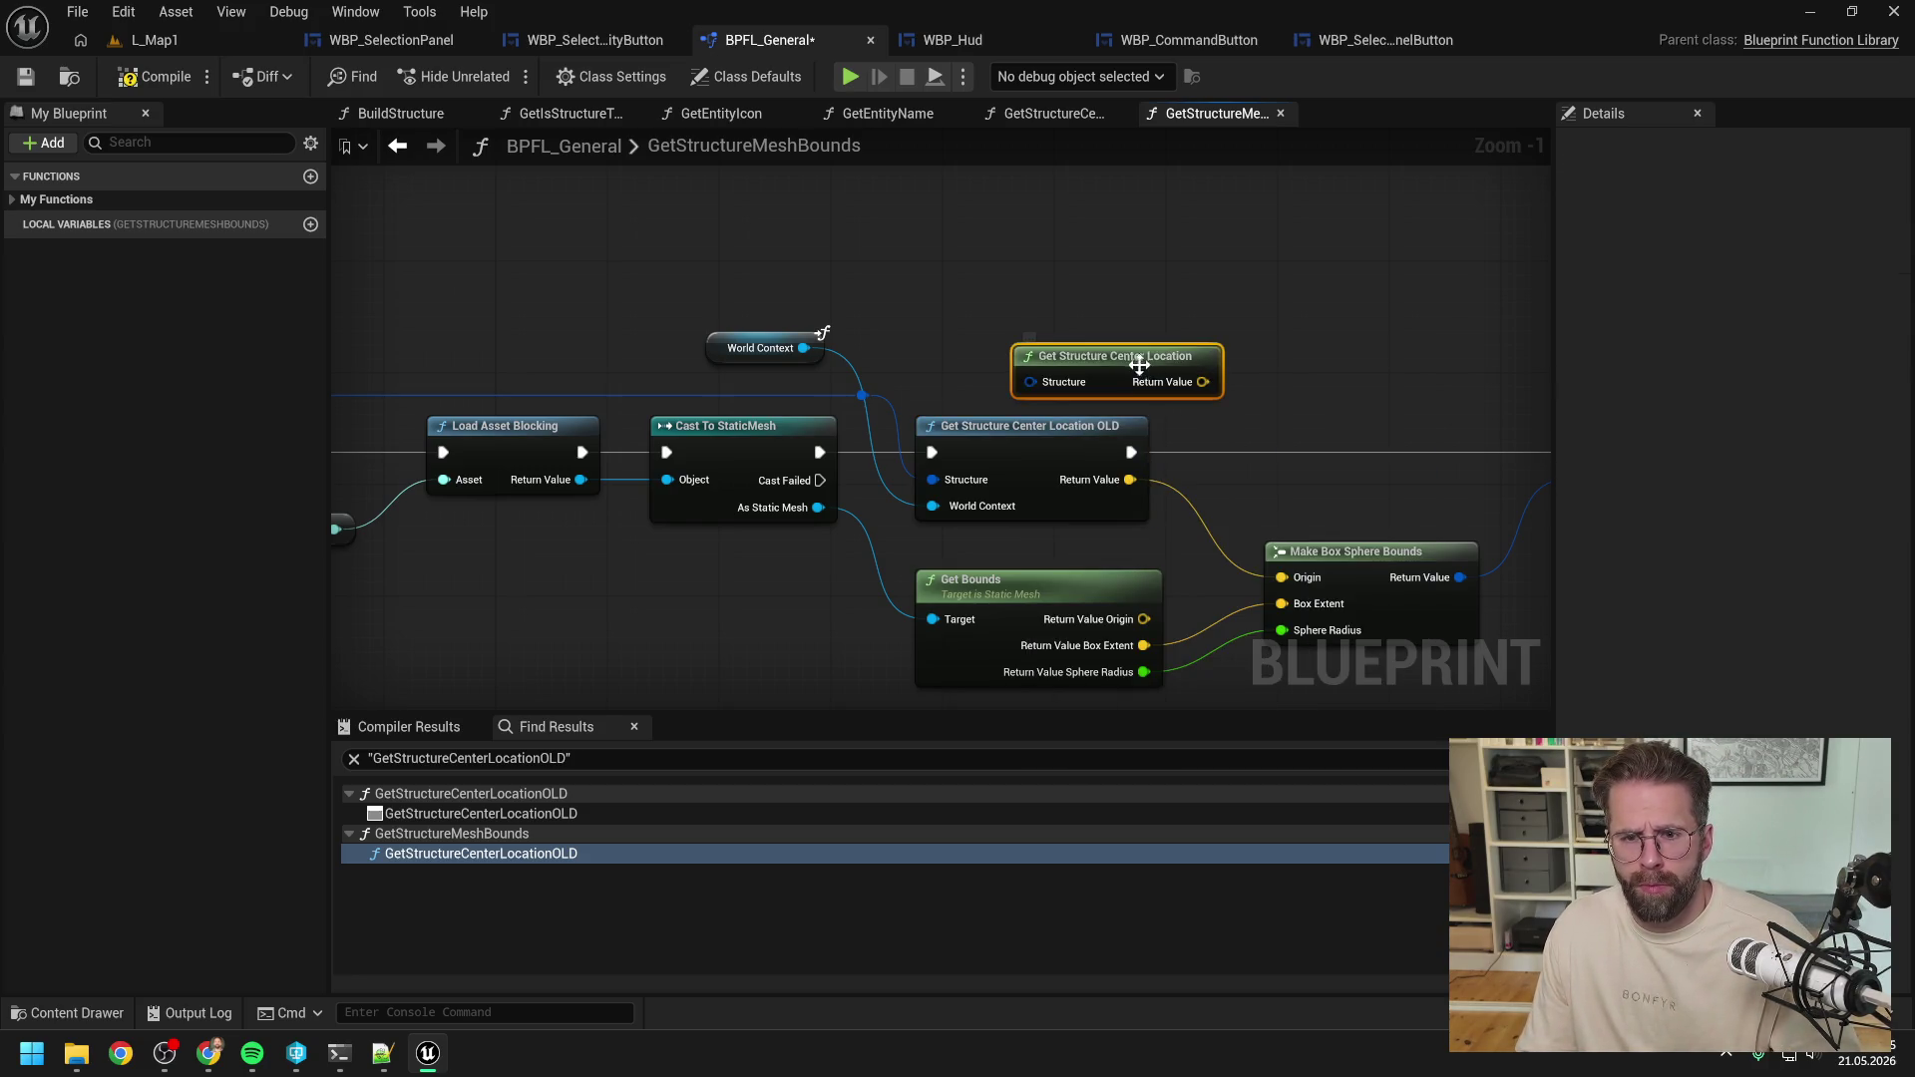
{"action": "left_click_drag", "start_coordinate": [1127, 361], "coordinate": [1026, 365]}
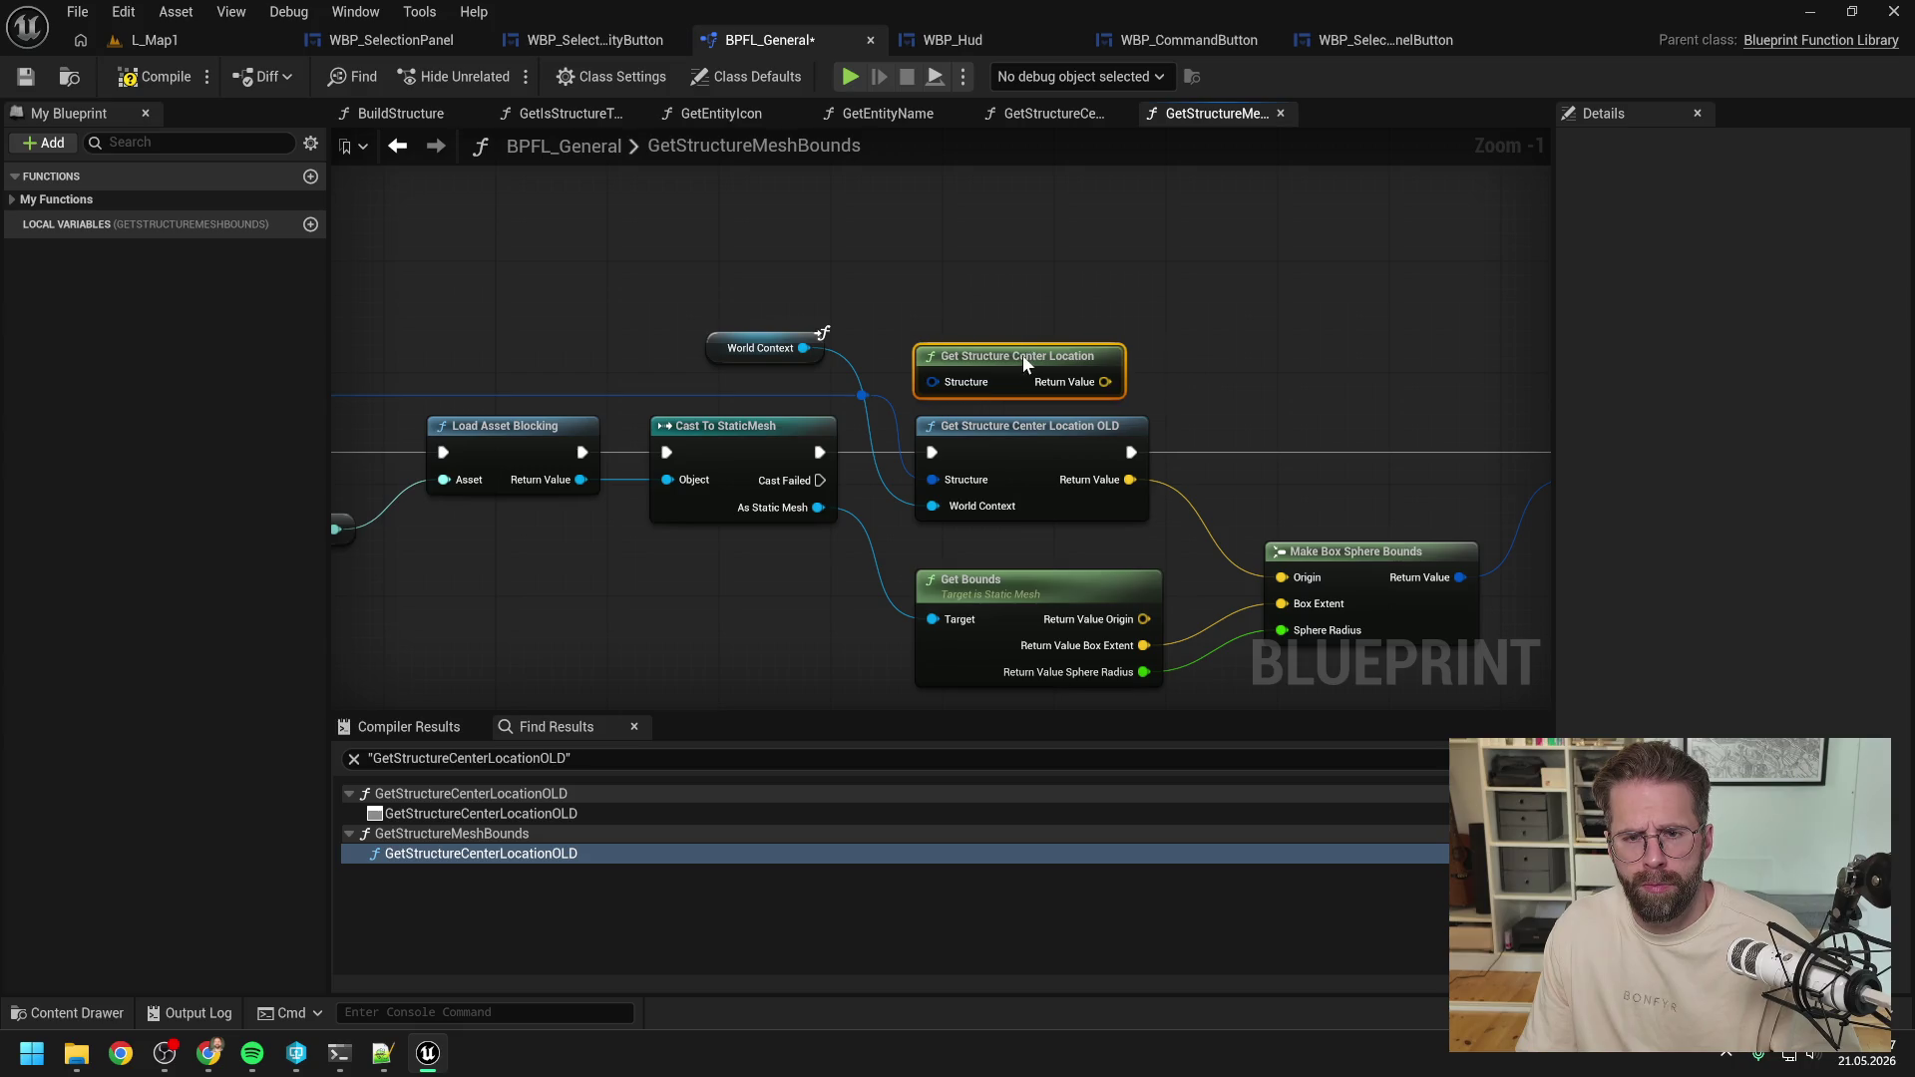
{"action": "left_click", "coordinate": [970, 343]}
{"action": "double_click", "coordinate": [860, 396]}
{"action": "mouse_move", "coordinate": [863, 395]}
{"action": "left_mouse_down"}
{"action": "mouse_move", "coordinate": [933, 382]}
{"action": "mouse_move", "coordinate": [1121, 575]}
{"action": "left_mouse_up"}
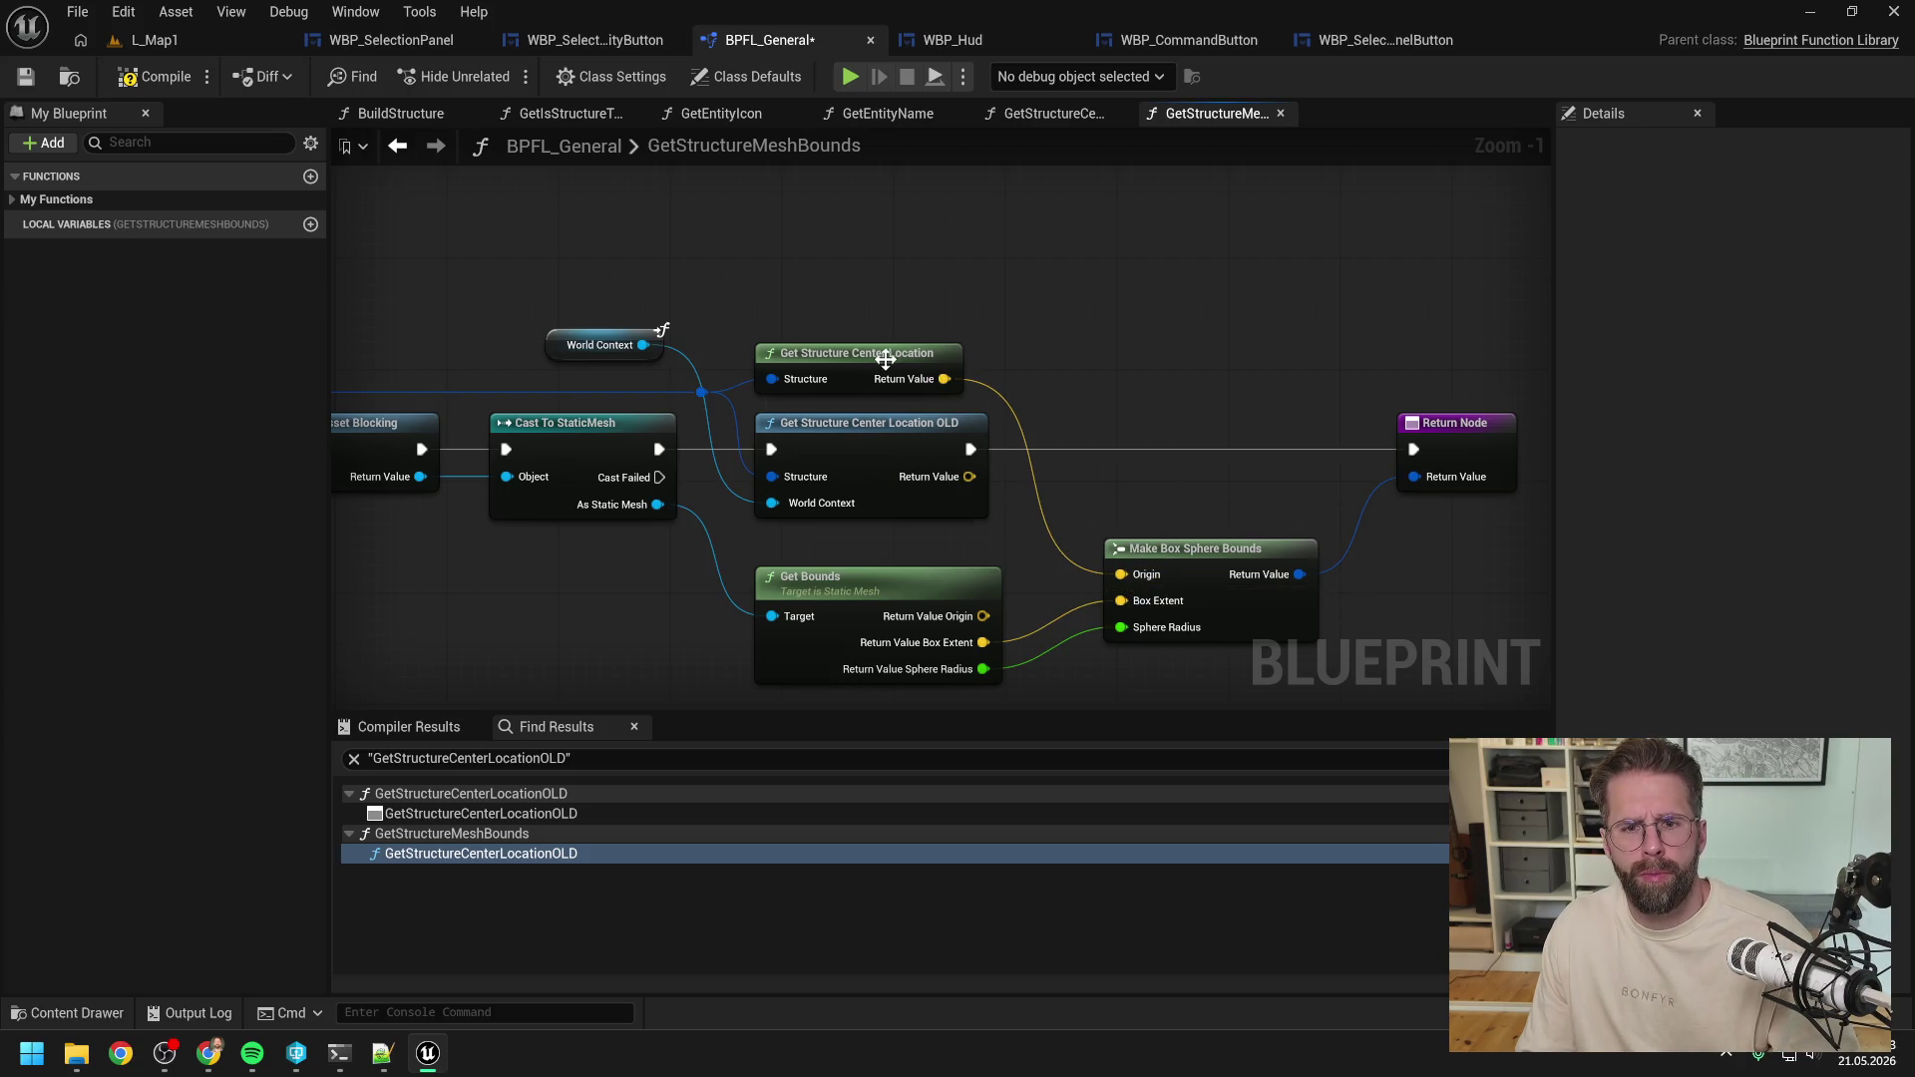
Delete the OLD node, link Cast To StaticMesh to the Return Node, and remove World Context.
{"action": "left_click", "coordinate": [876, 425]}
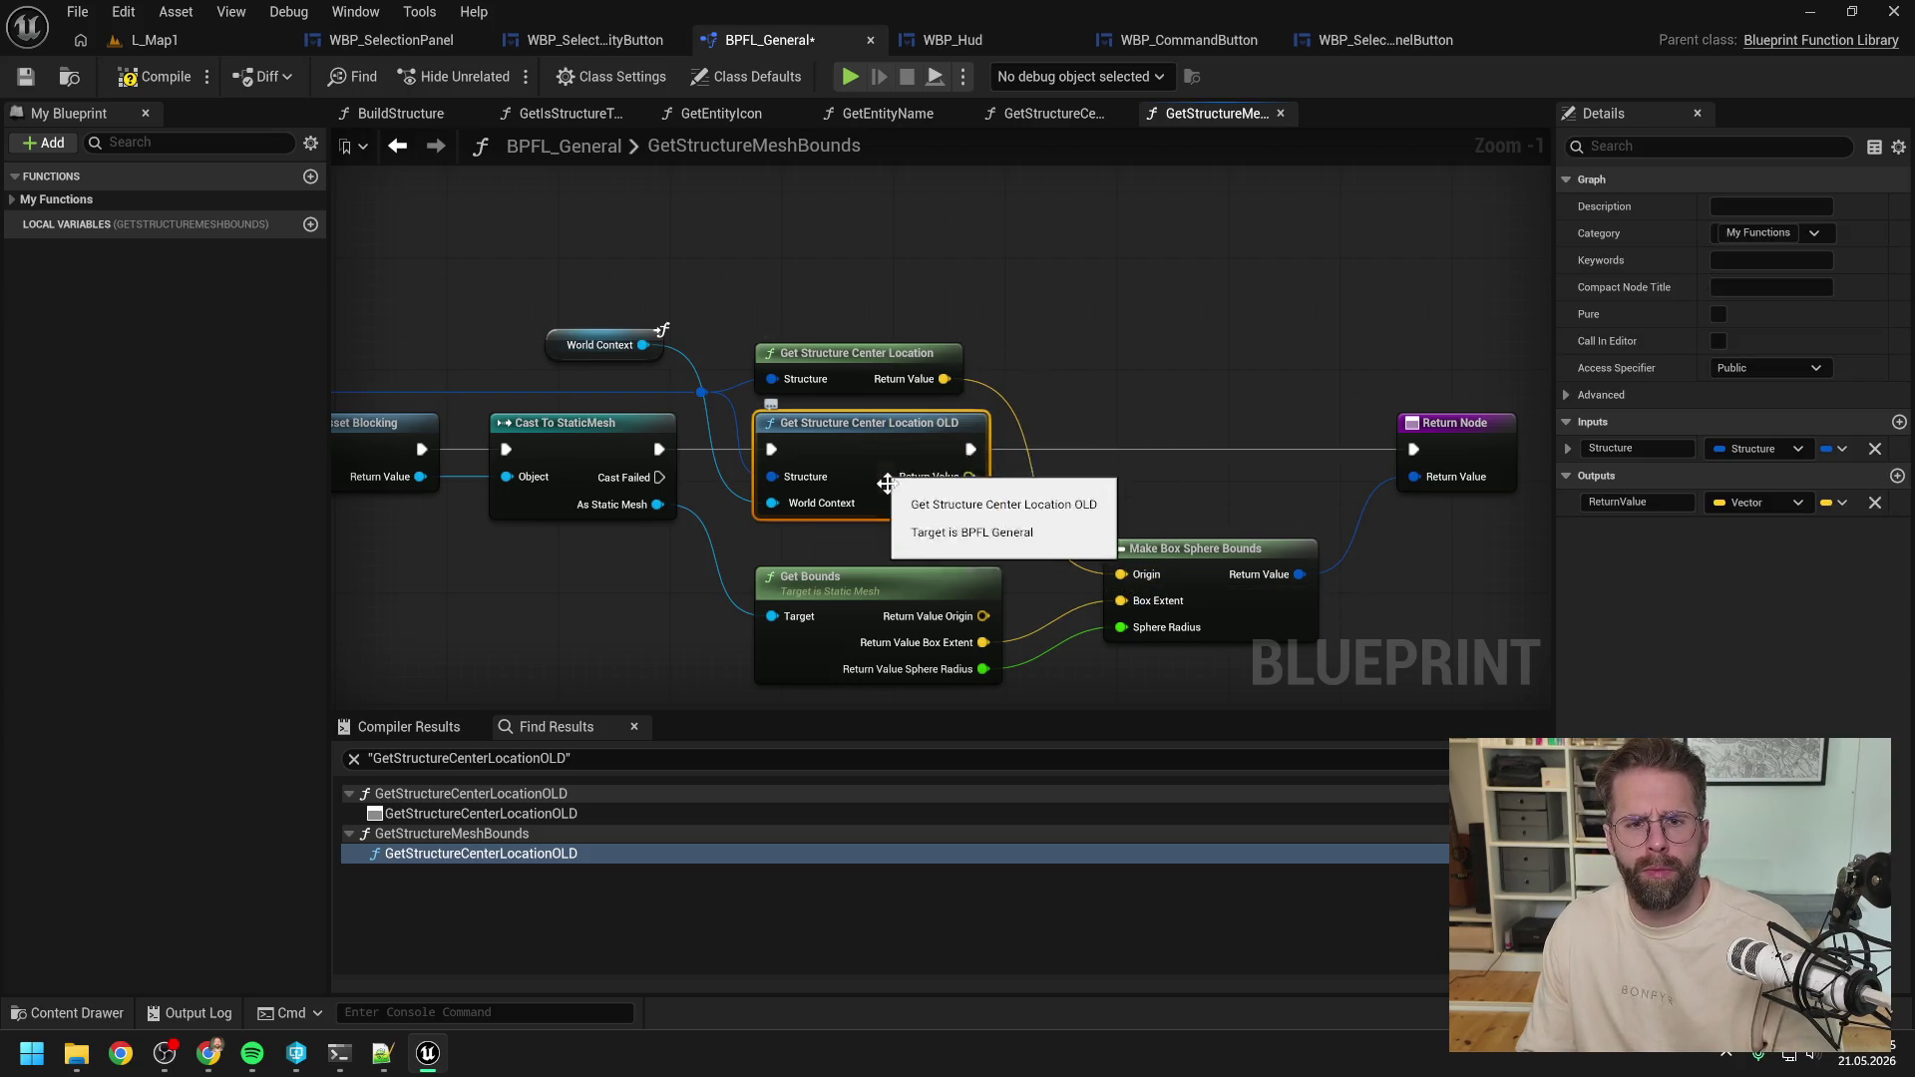
{"action": "key", "text": "Delete"}
{"action": "left_click_drag", "start_coordinate": [869, 364], "coordinate": [871, 483]}
{"action": "mouse_move", "coordinate": [659, 450]}
{"action": "left_mouse_down"}
{"action": "mouse_move", "coordinate": [1410, 492]}
{"action": "mouse_move", "coordinate": [1414, 450]}
{"action": "left_mouse_up"}
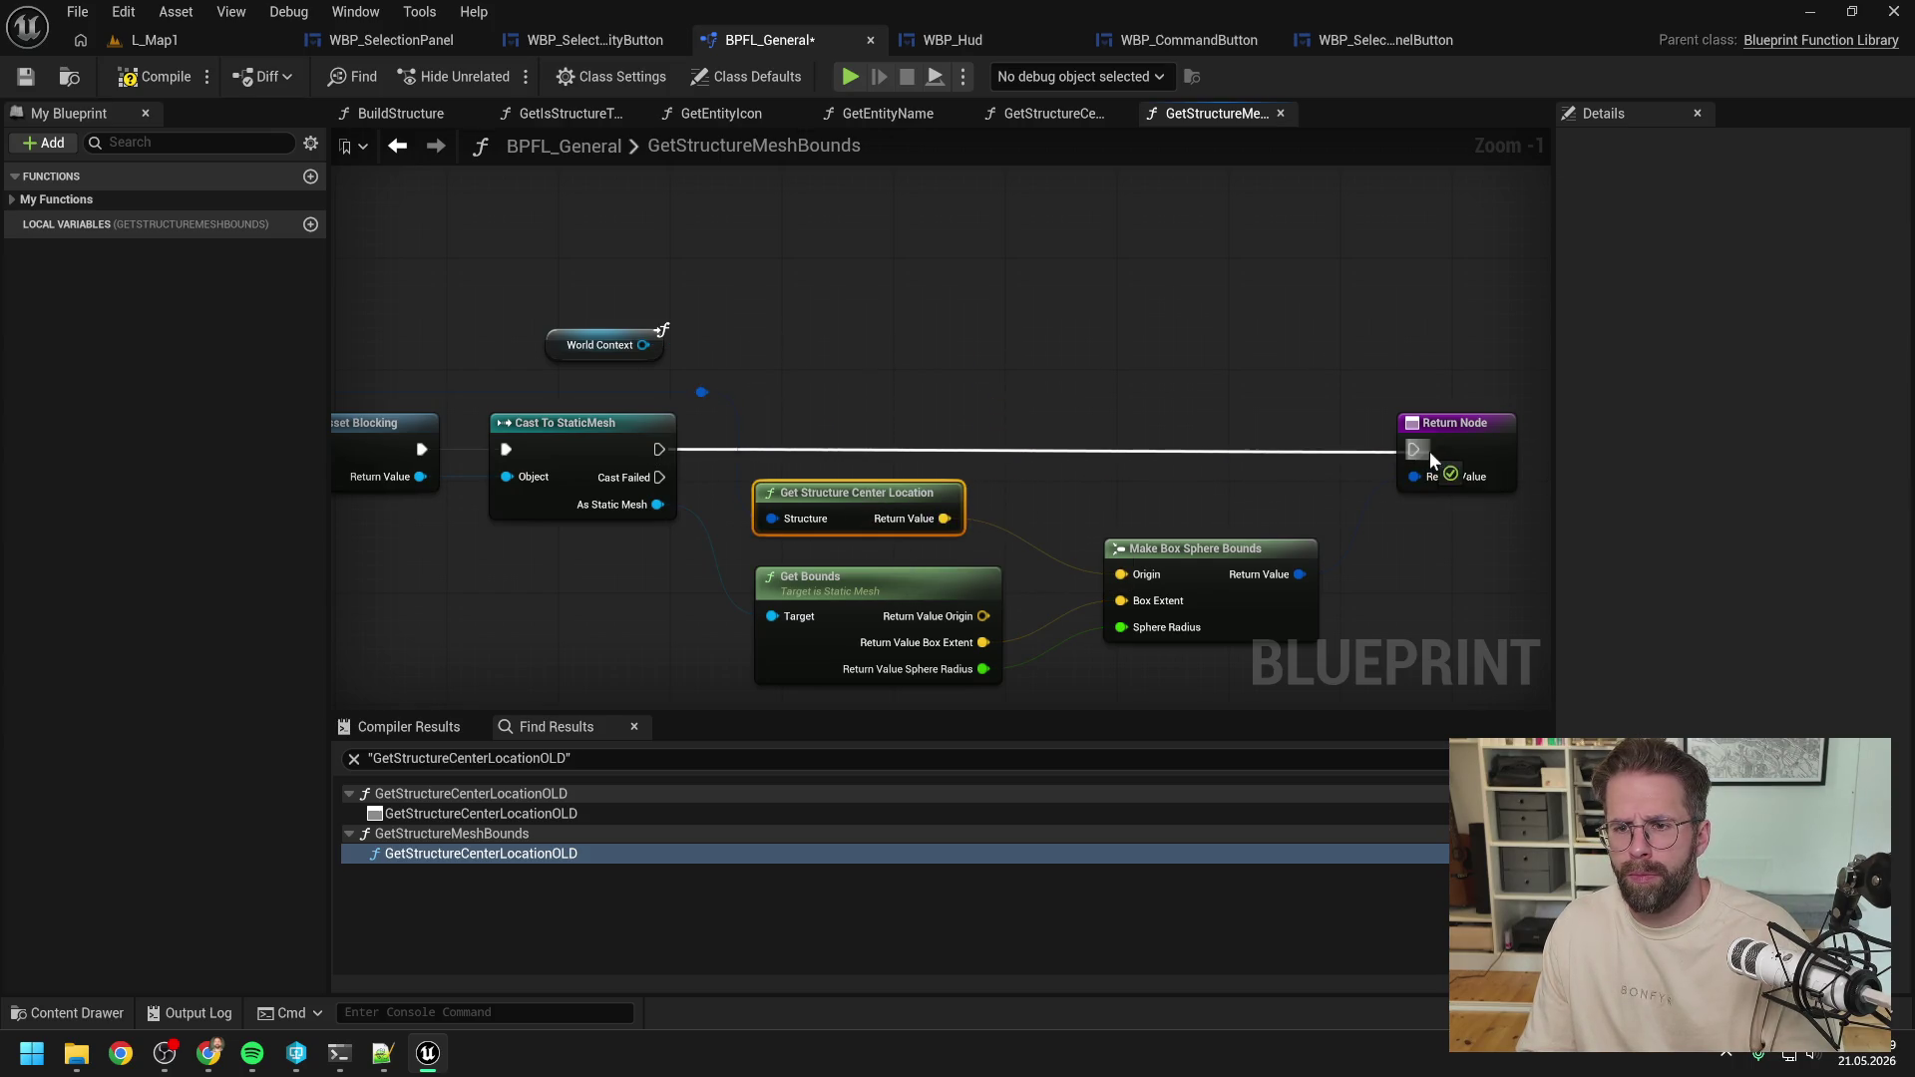
{"action": "left_click", "coordinate": [619, 359]}
{"action": "key", "text": "Delete"}
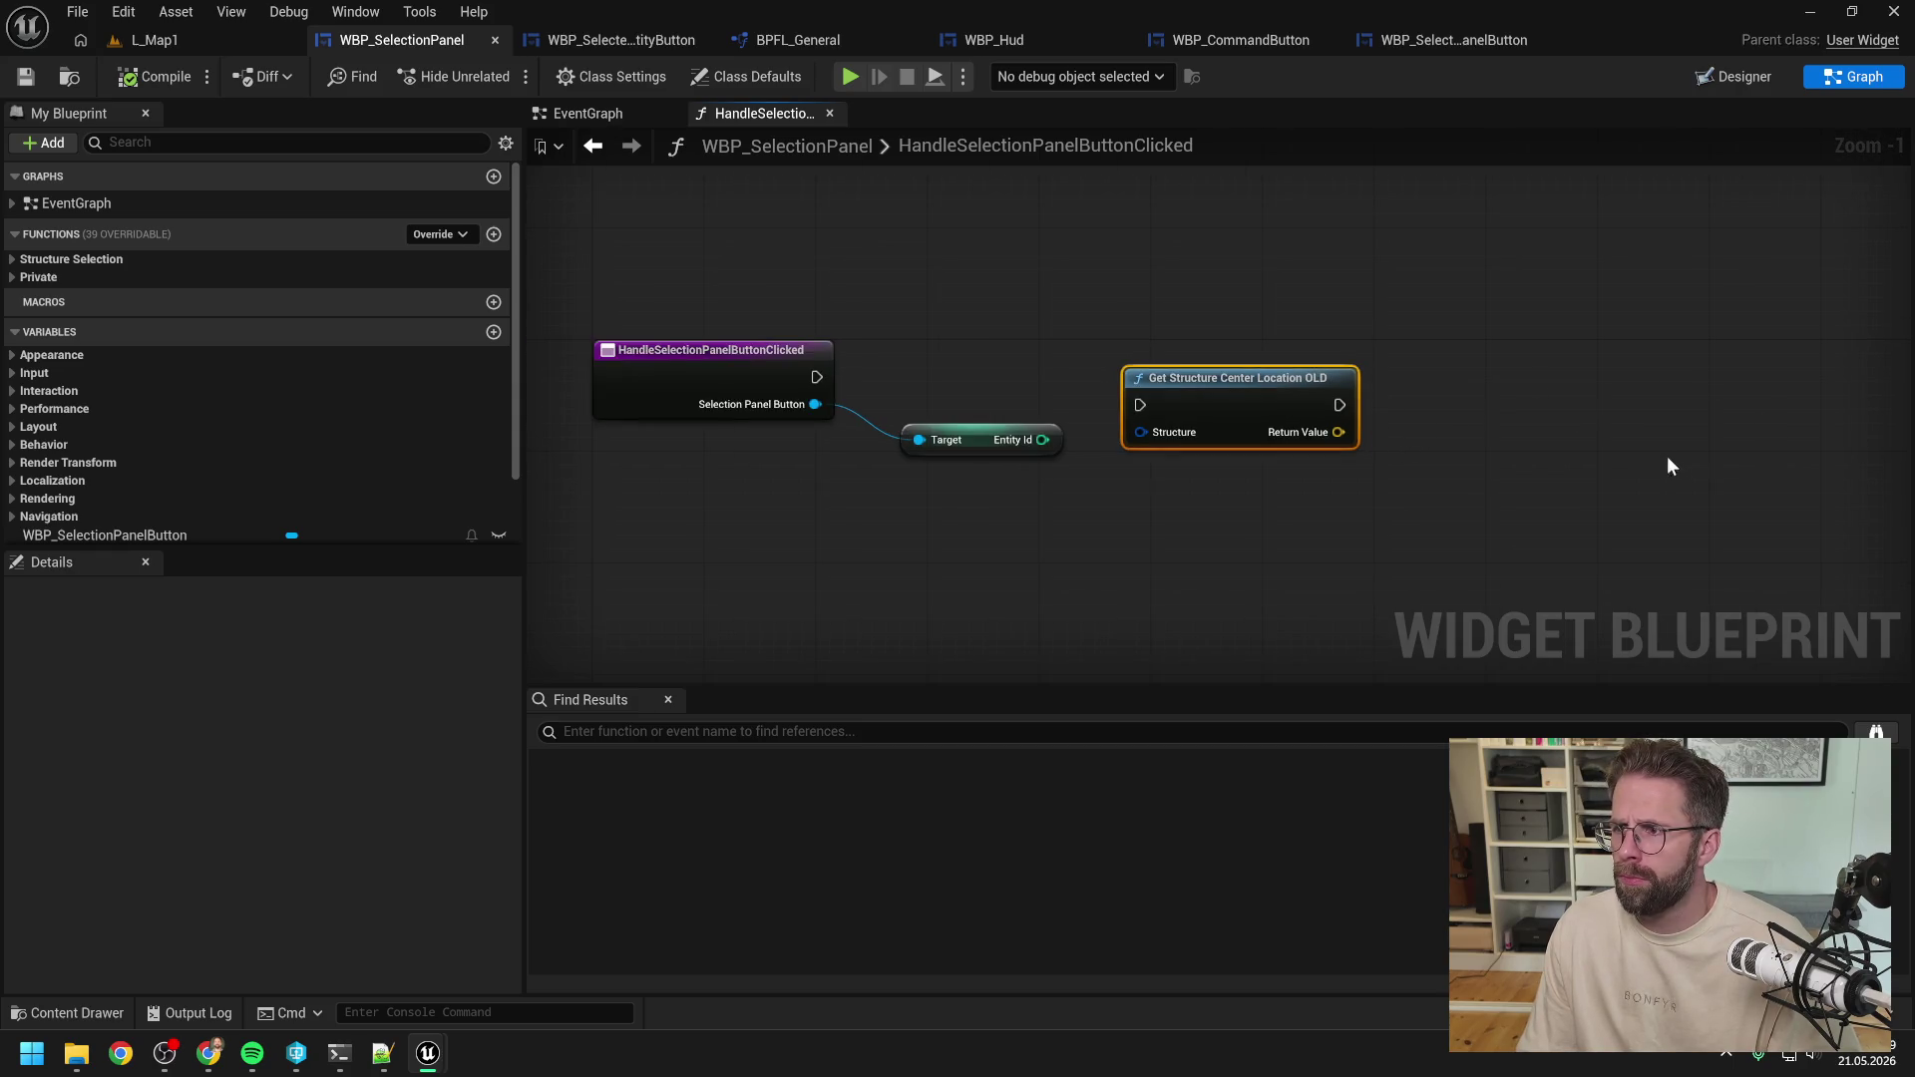
Replace the OLD node with Get Entity Center Location fed by Entity Id.
{"action": "key", "text": "Delete"}
{"action": "right_click", "coordinate": [1185, 381]}
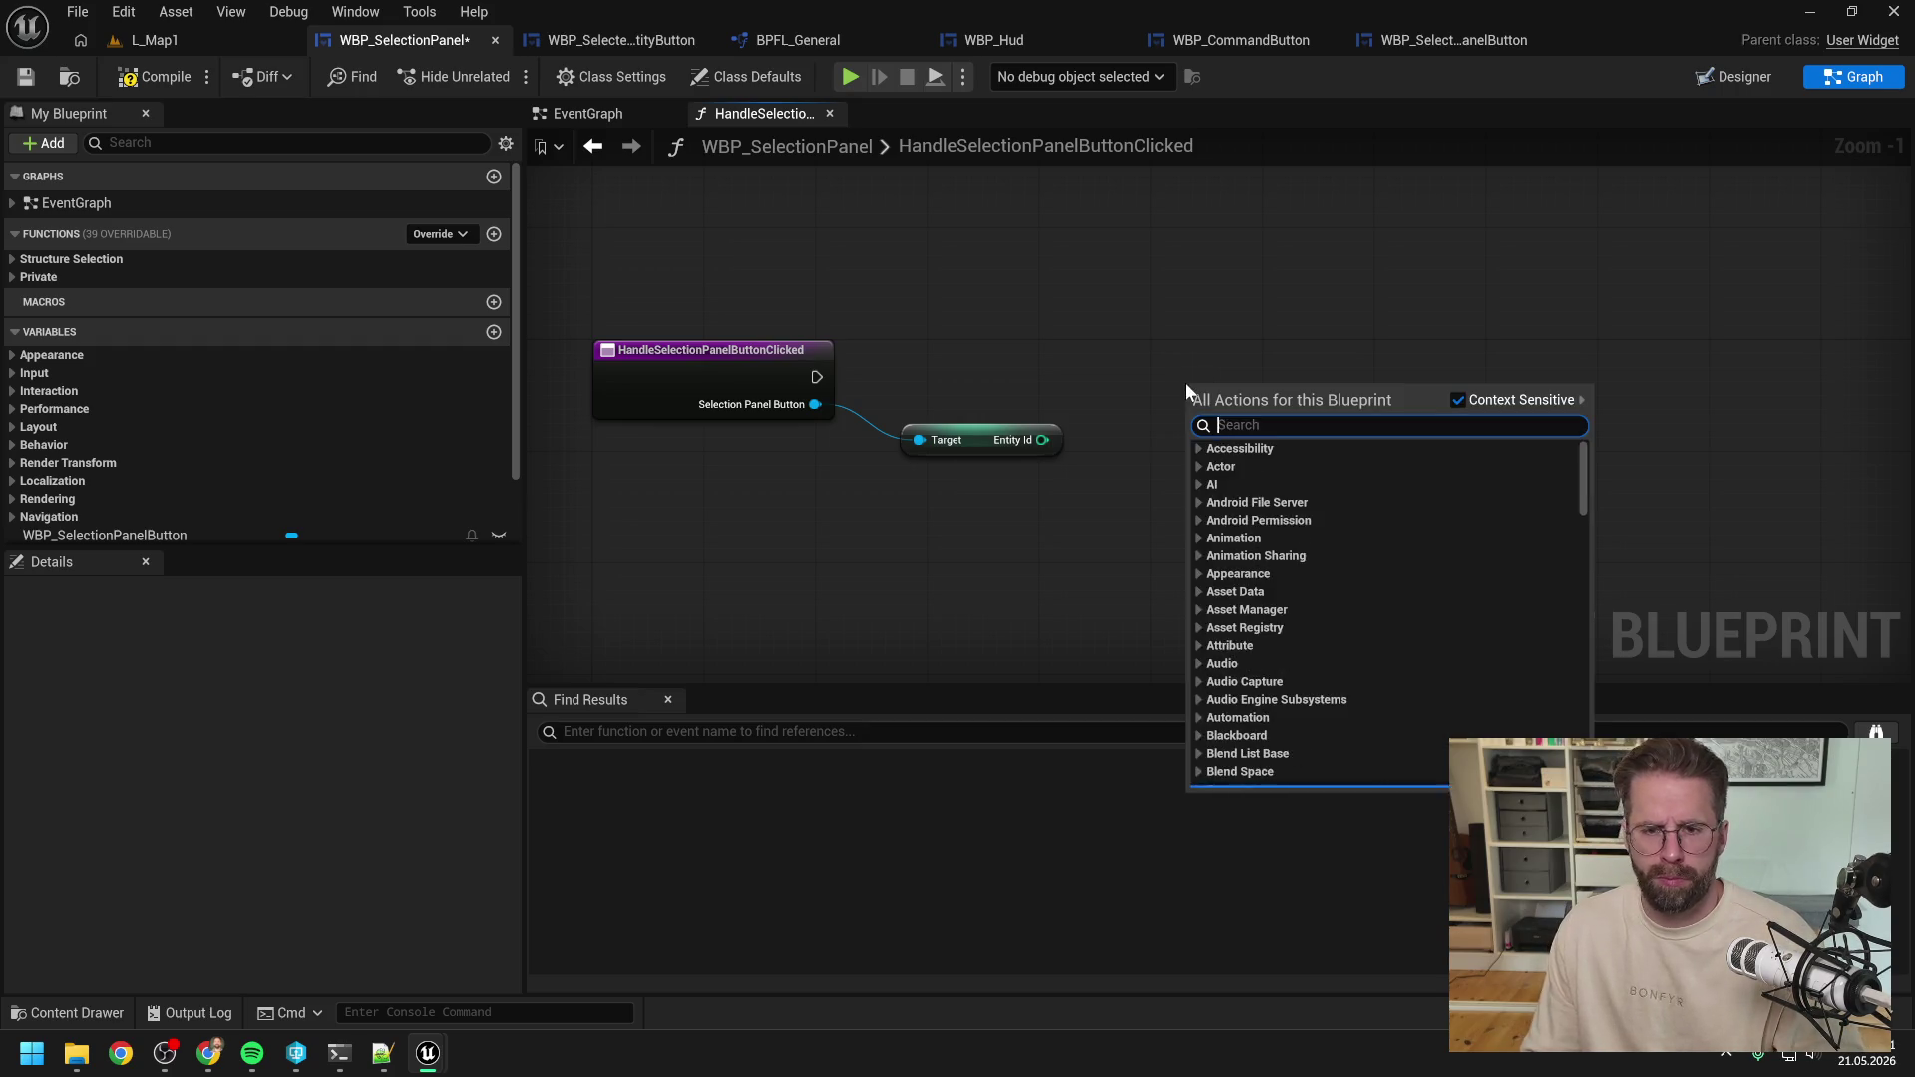
{"action": "type", "text": "get stru cent"}
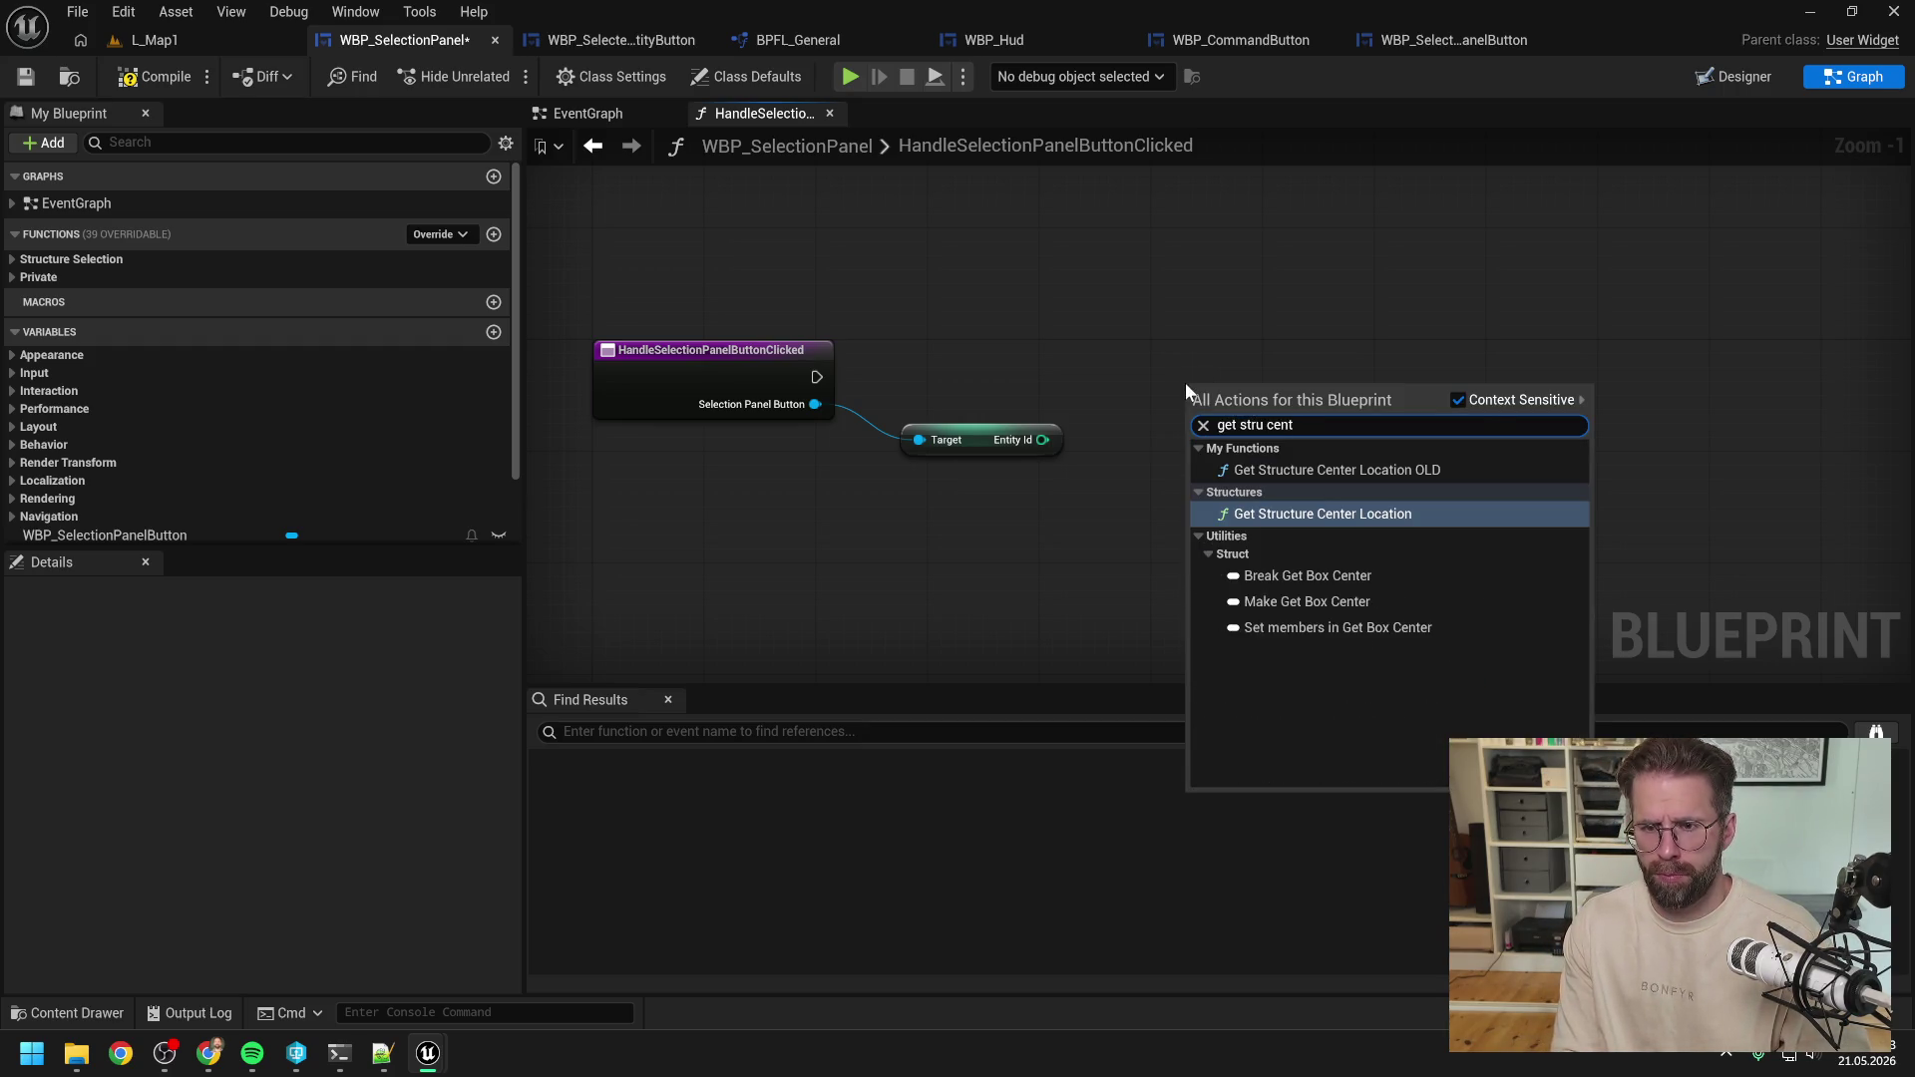
{"action": "key", "text": "ctrl+BackSpace"}
{"action": "key", "text": "ctrl+BackSpace"}
{"action": "type", "text": "ent"}
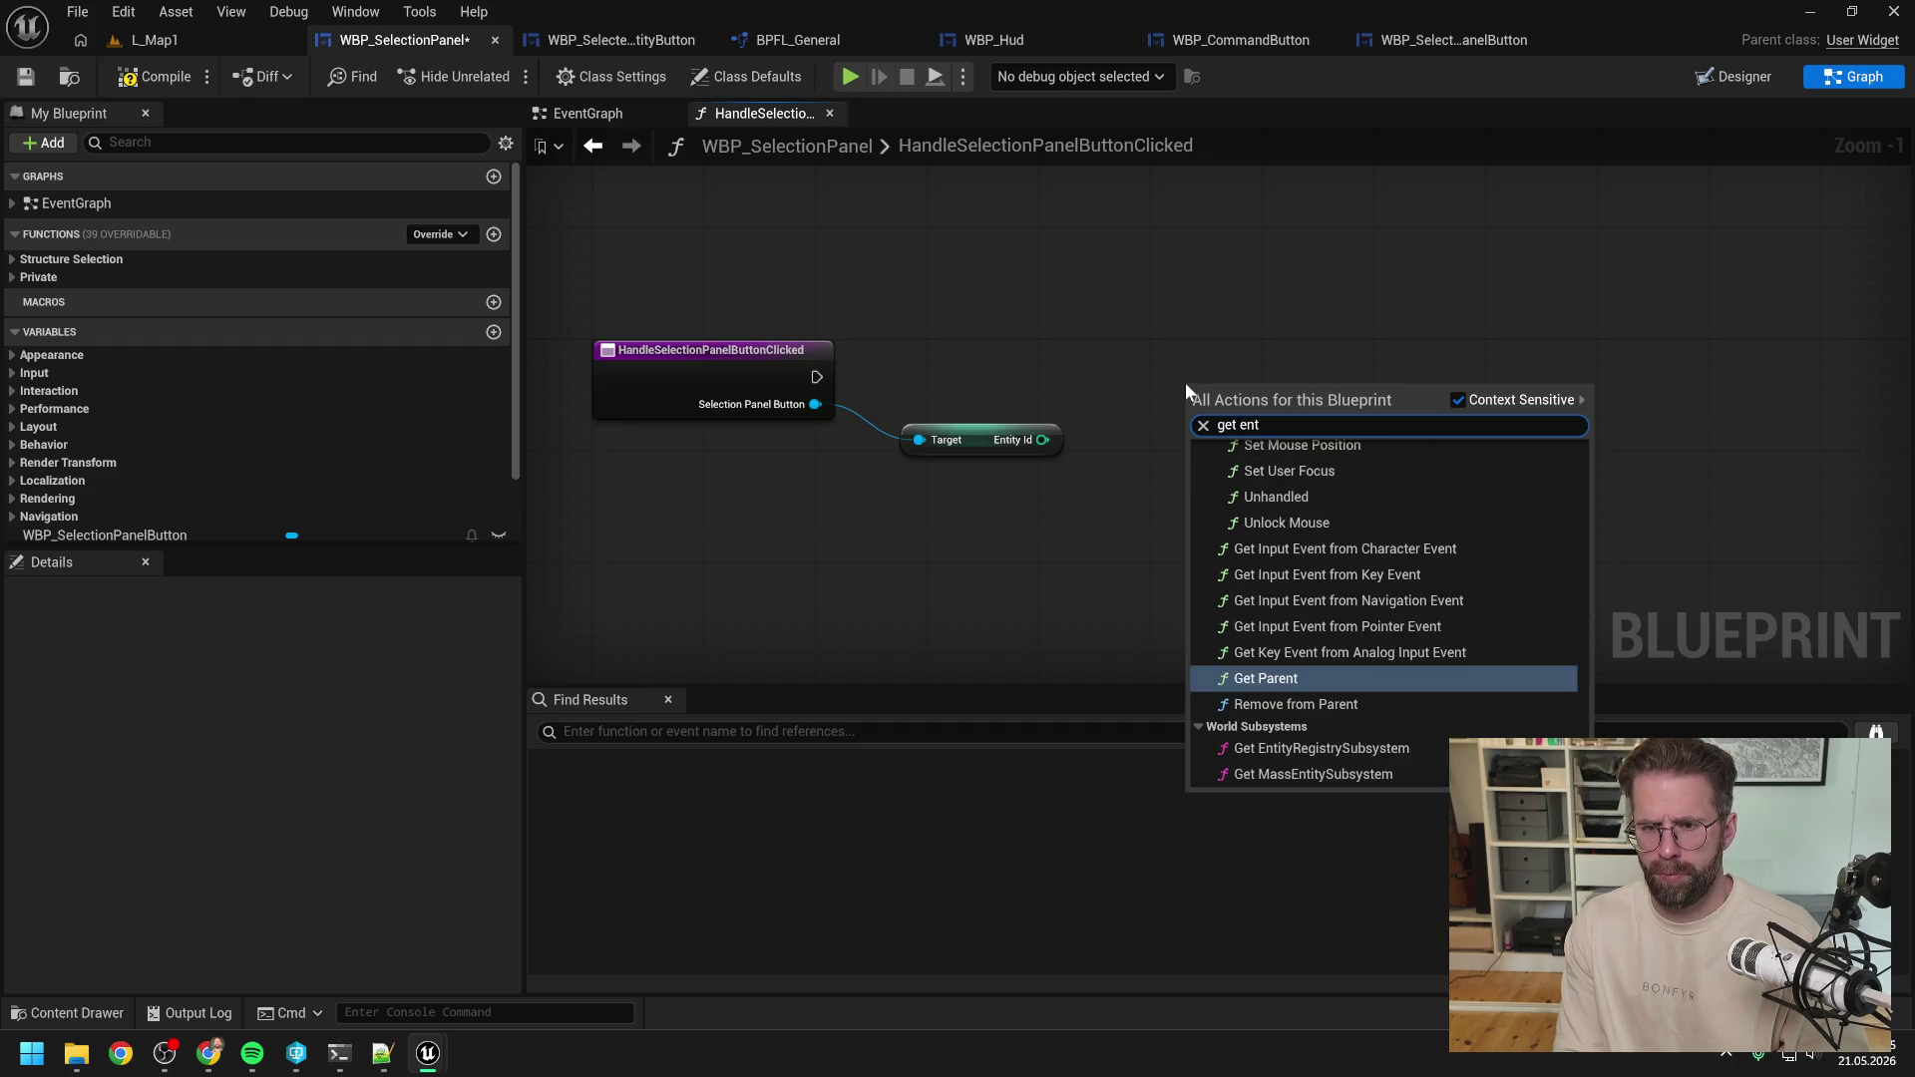
{"action": "type", "text": " cent"}
{"action": "key", "text": "Return"}
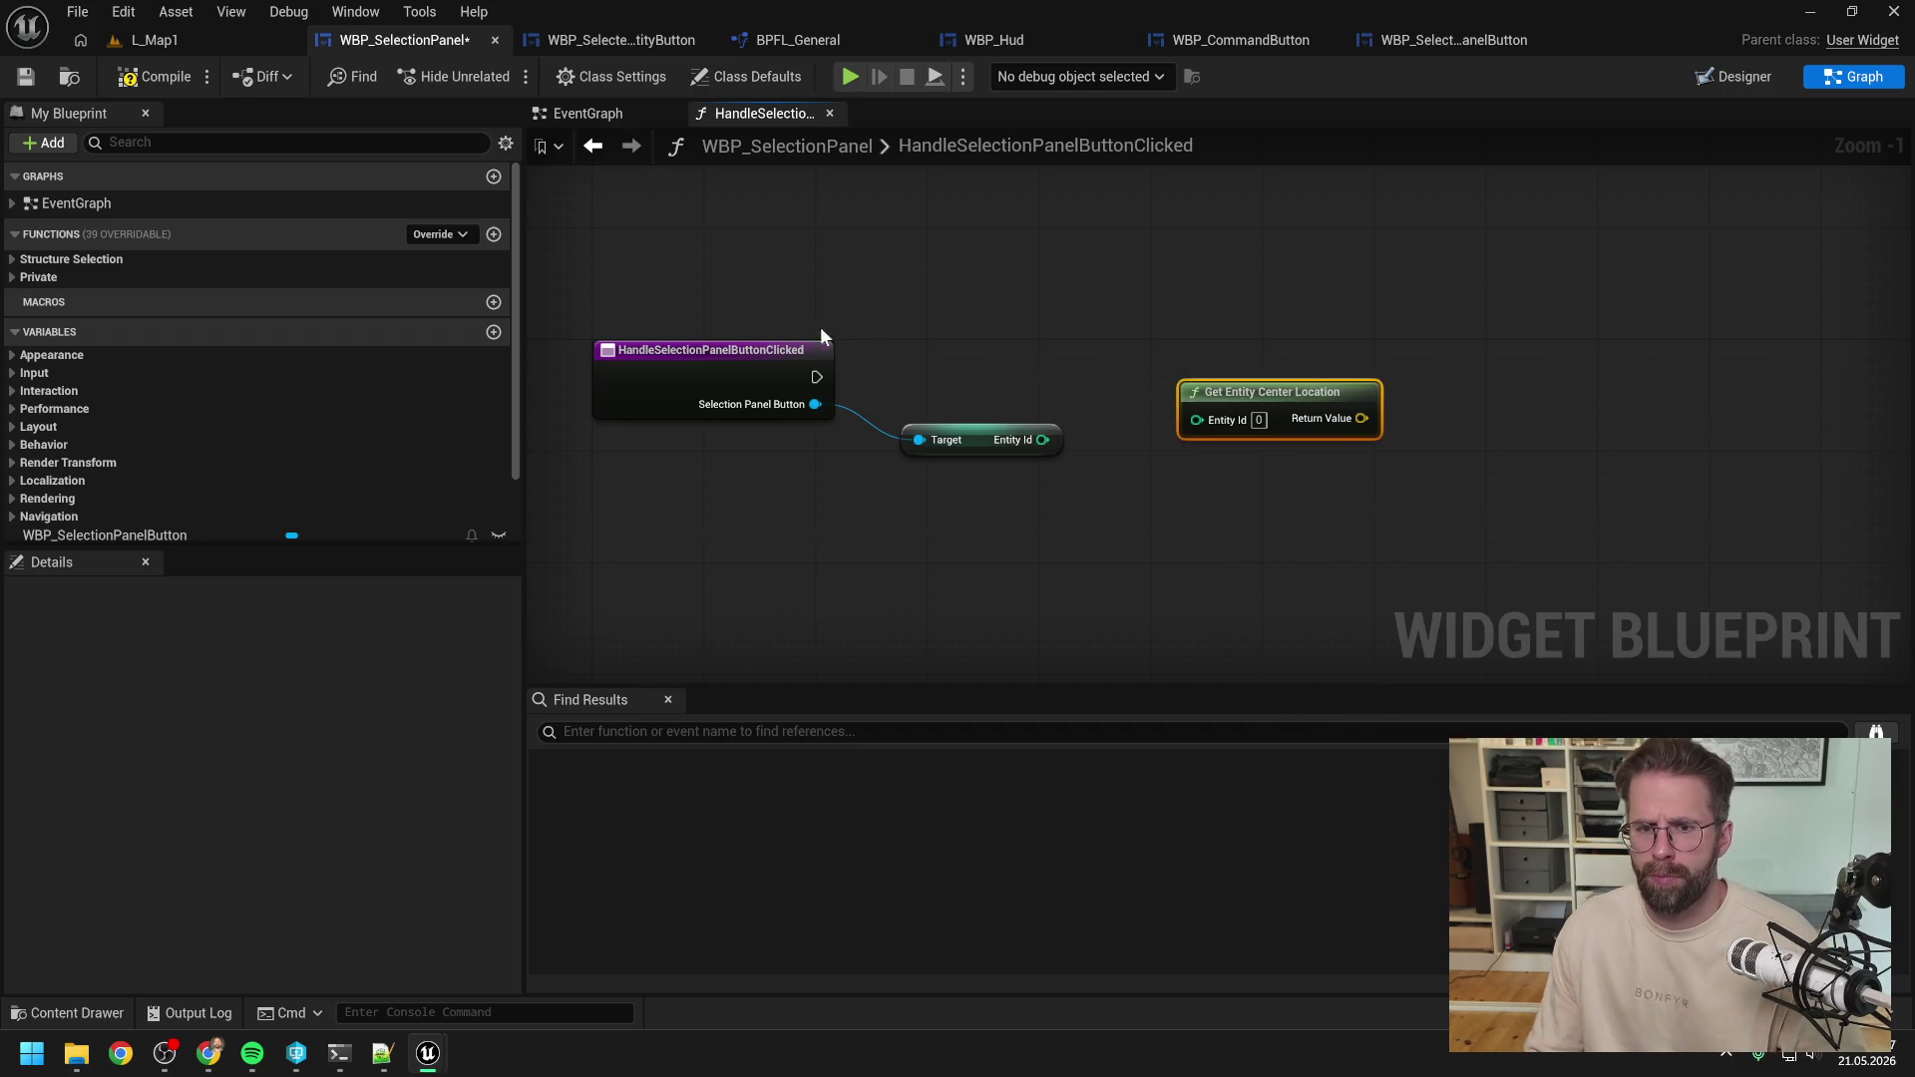
{"action": "left_click_drag", "start_coordinate": [1042, 440], "coordinate": [1197, 419]}
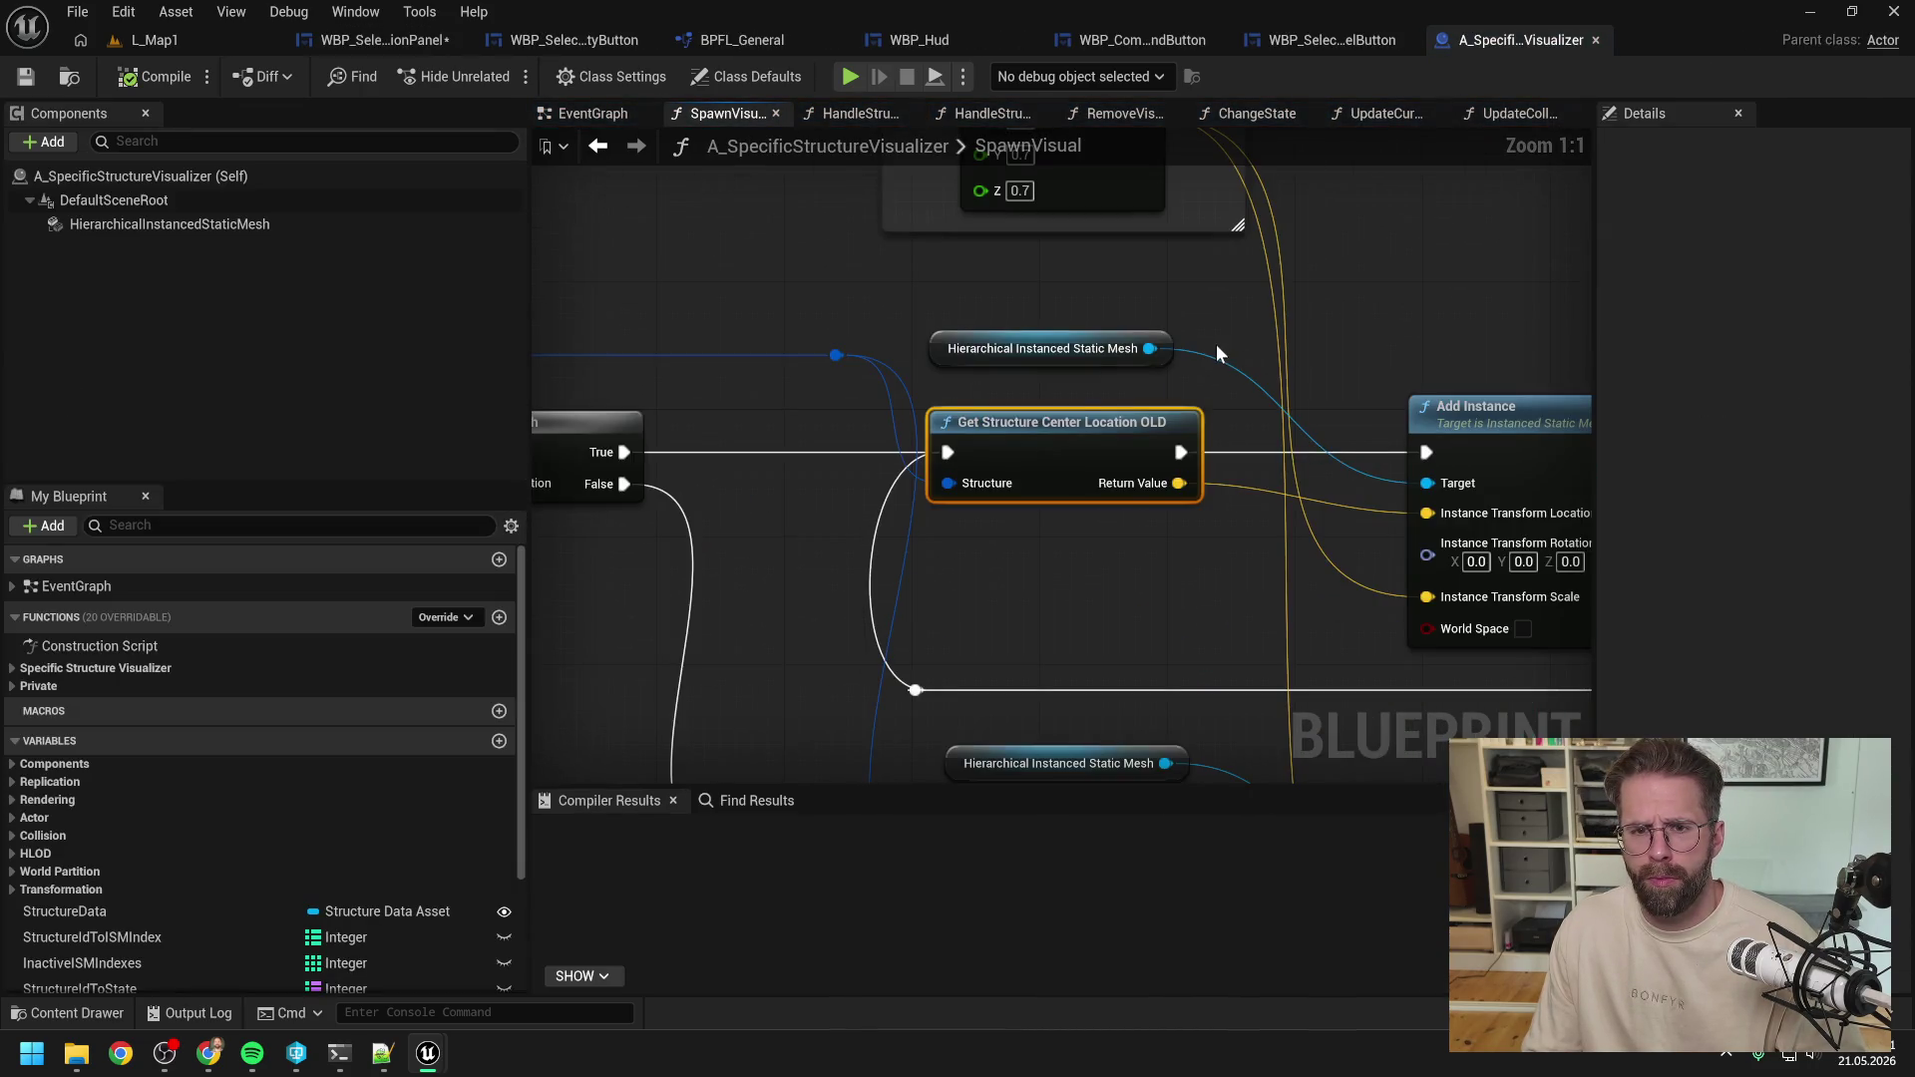
{"action": "left_click", "coordinate": [1044, 507]}
In SpawnVisual, add a Get Structure Center Location node fed by the structure.
{"action": "scroll", "coordinate": [1037, 513], "scroll_direction": "down", "scroll_amount": 2}
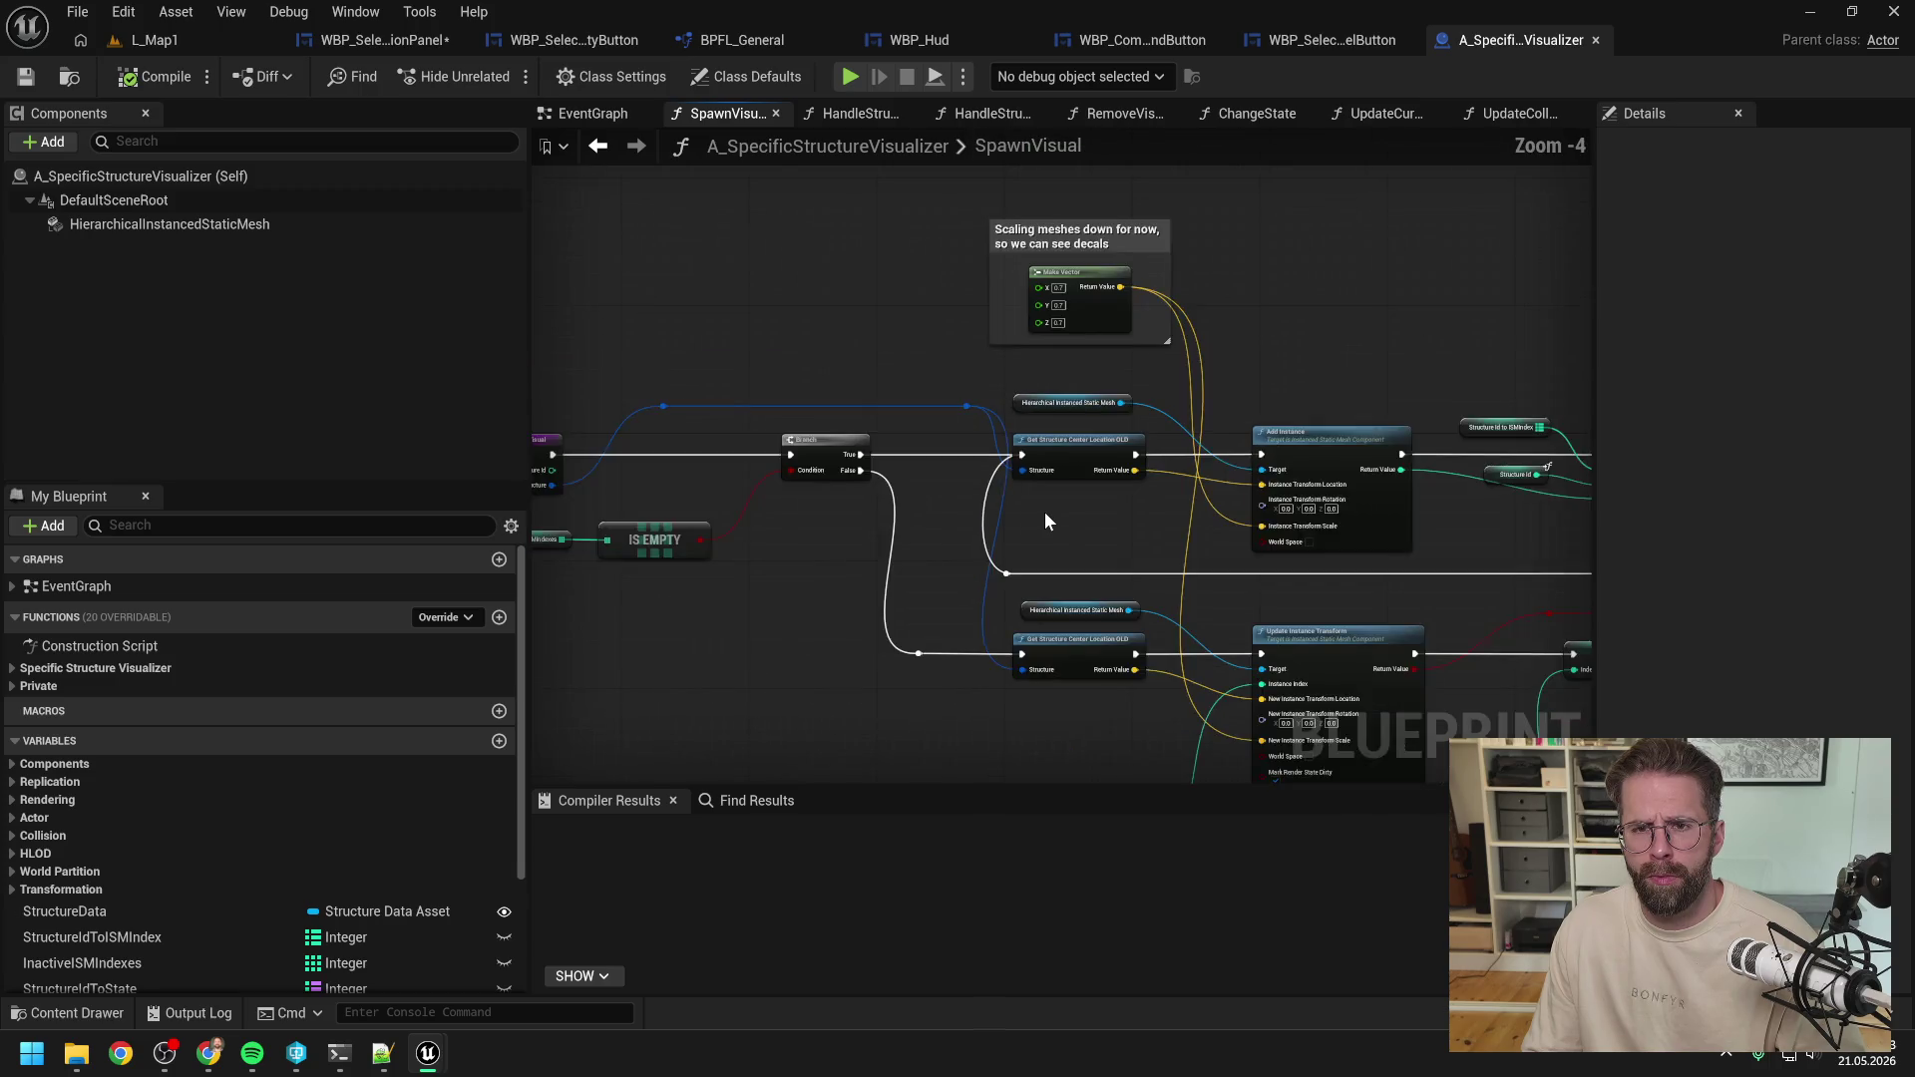
{"action": "left_click_drag", "start_coordinate": [1045, 512], "coordinate": [1505, 480]}
{"action": "scroll", "coordinate": [1199, 447], "scroll_direction": "up", "scroll_amount": 3}
{"action": "right_click", "coordinate": [1138, 501]}
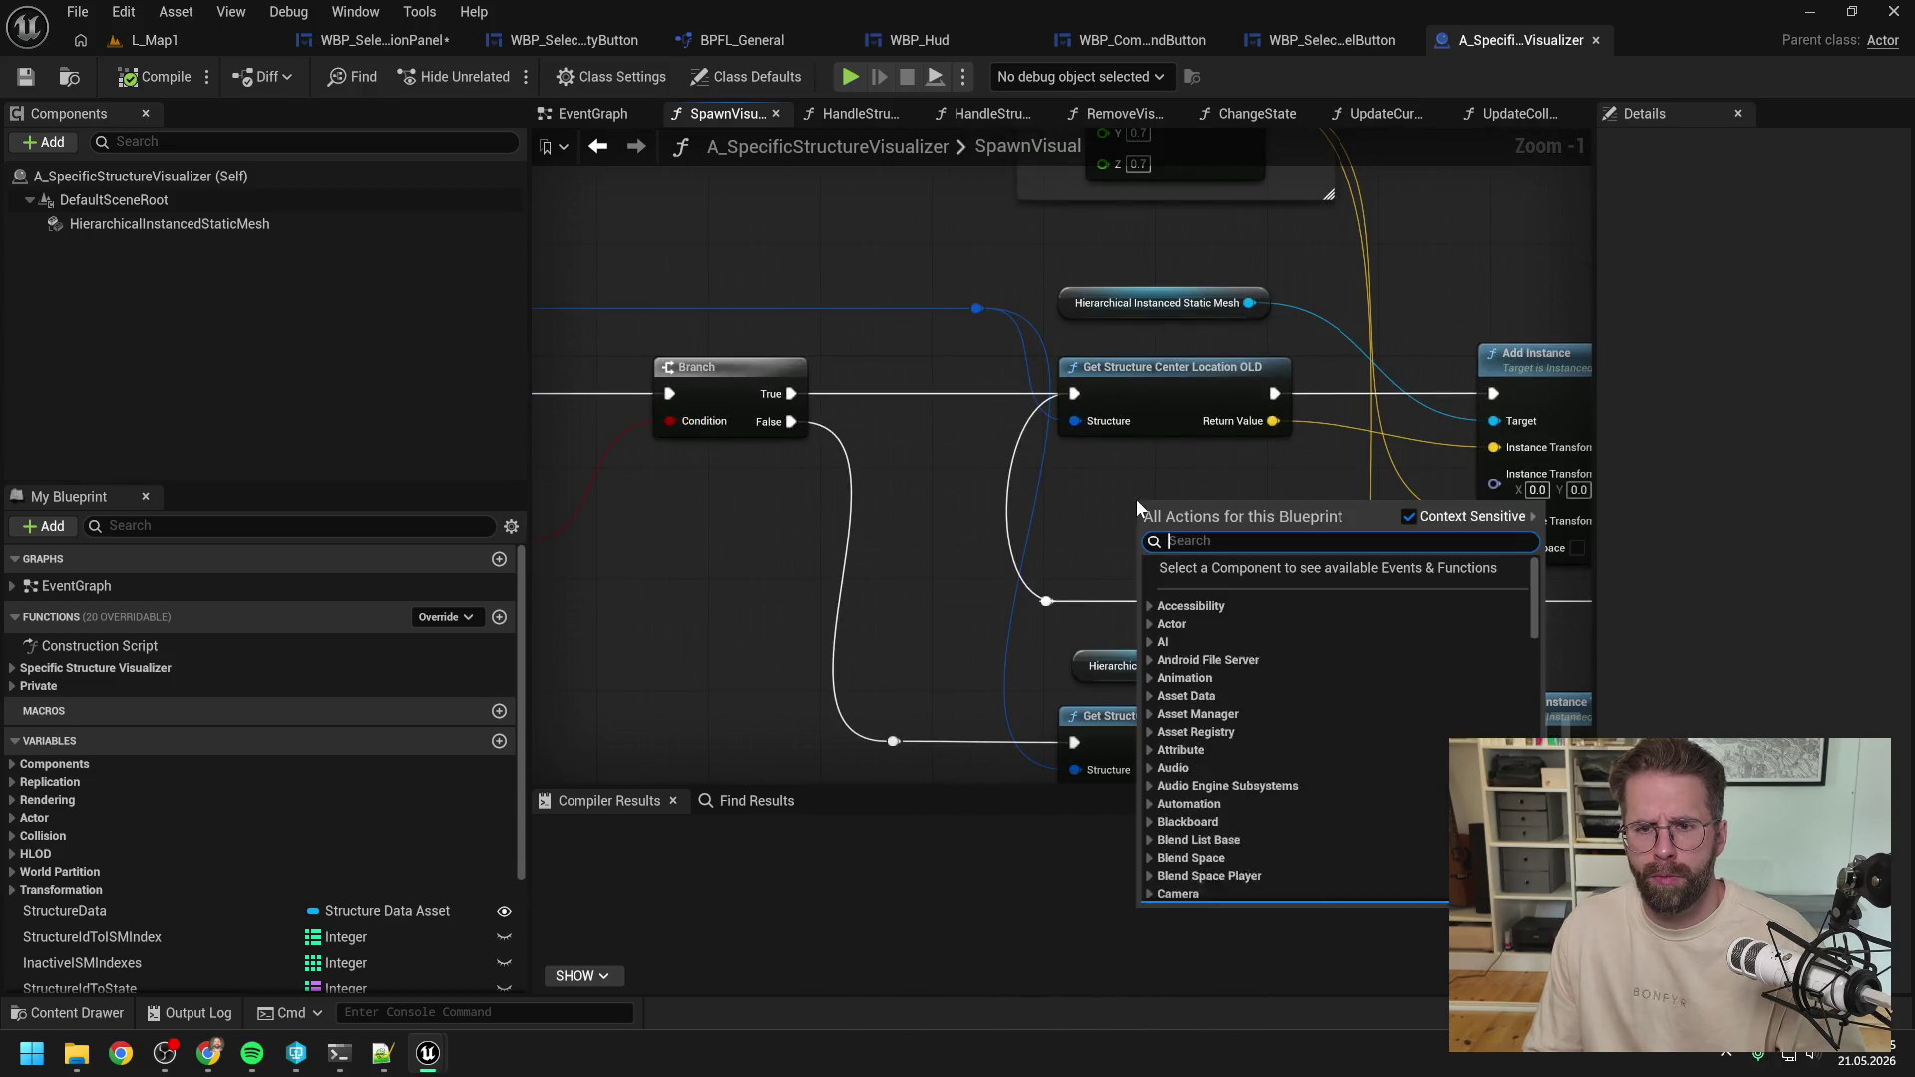
{"action": "type", "text": "get struc "}
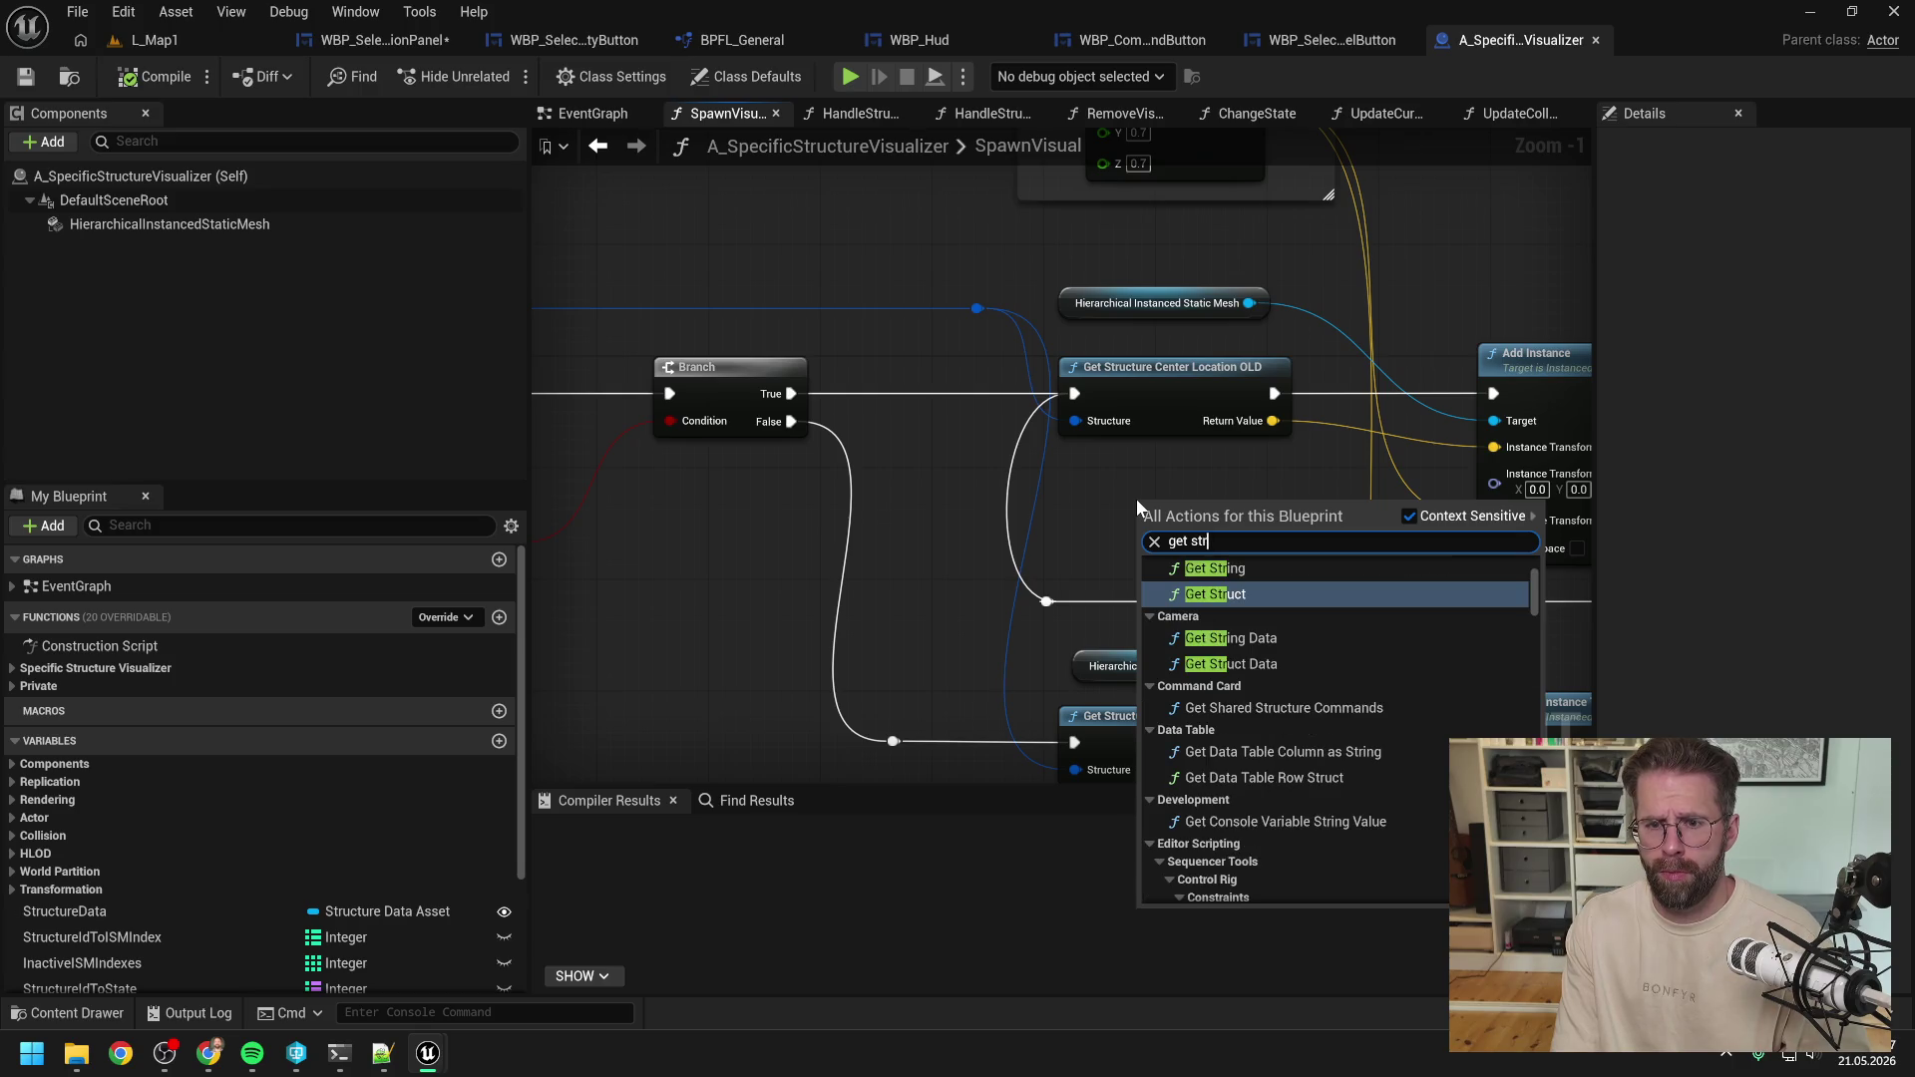
{"action": "type", "text": "cen"}
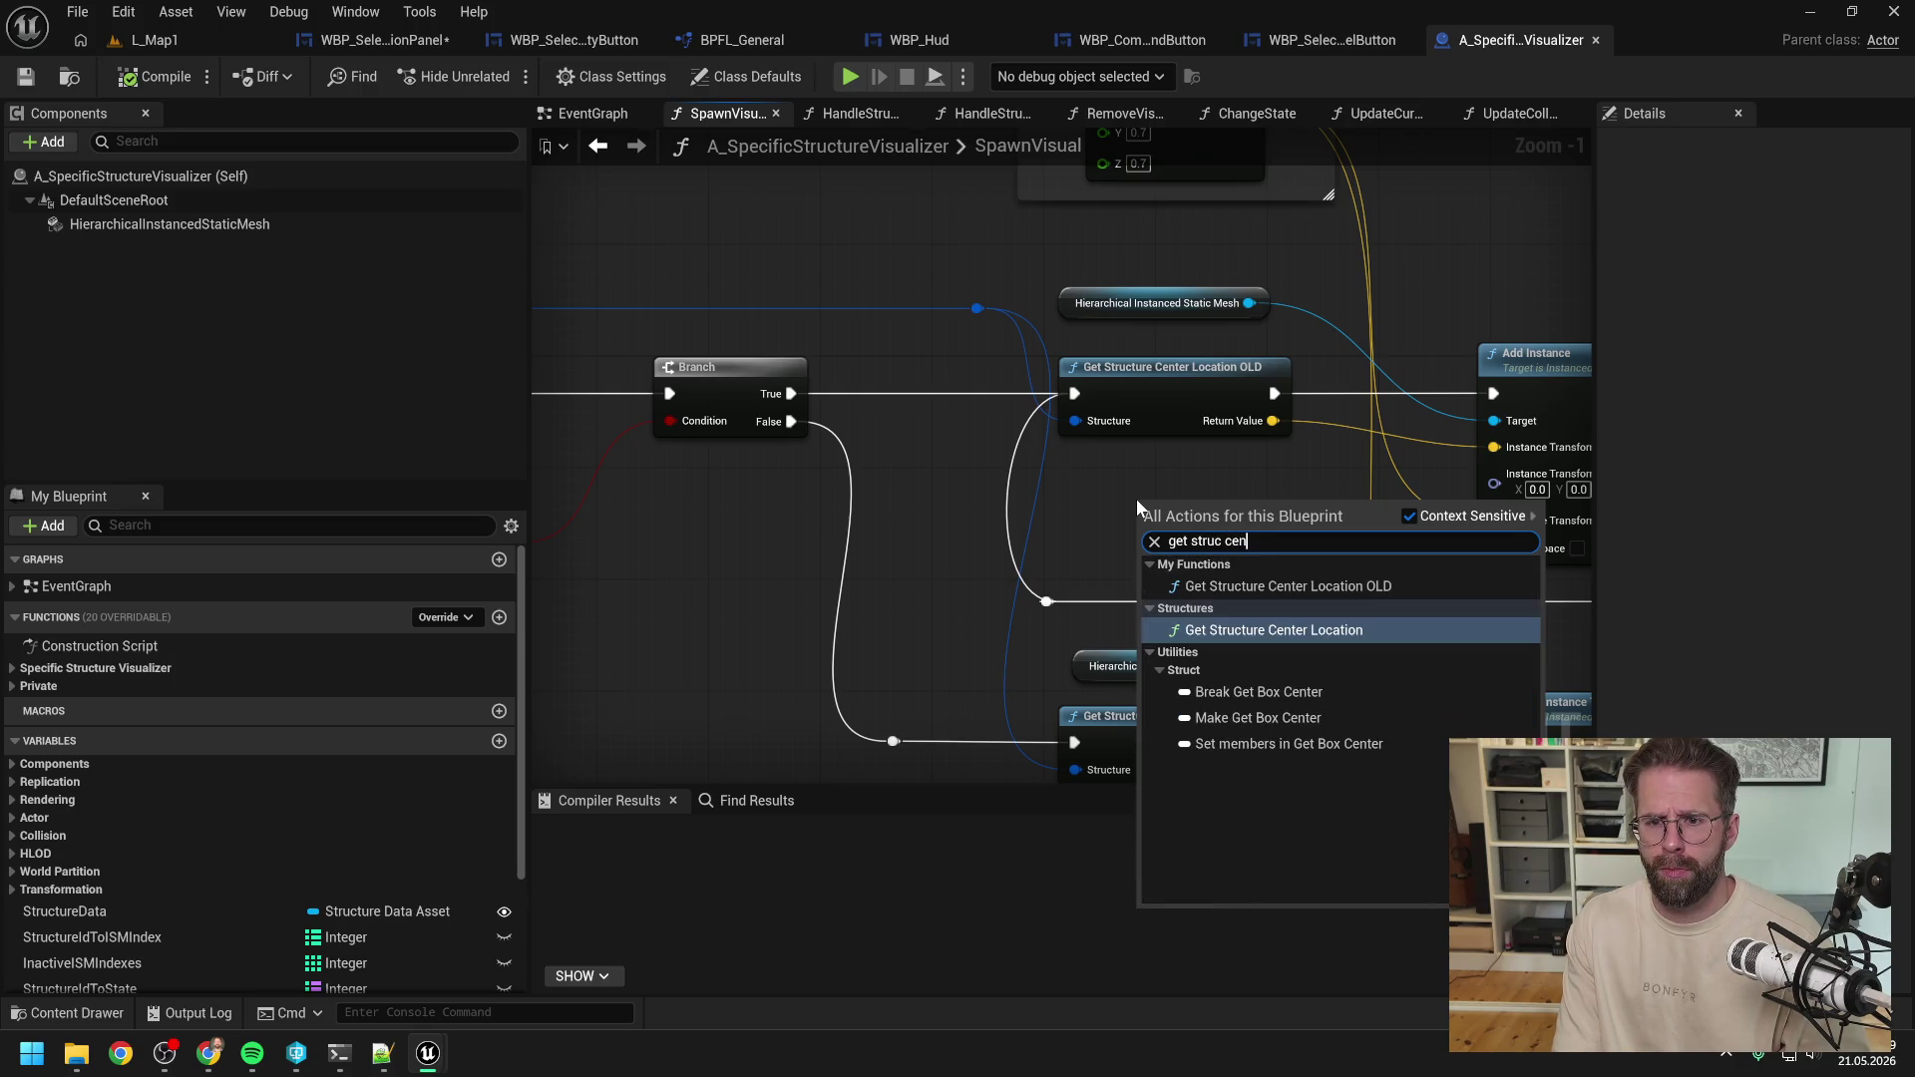
{"action": "left_click", "coordinate": [1271, 631]}
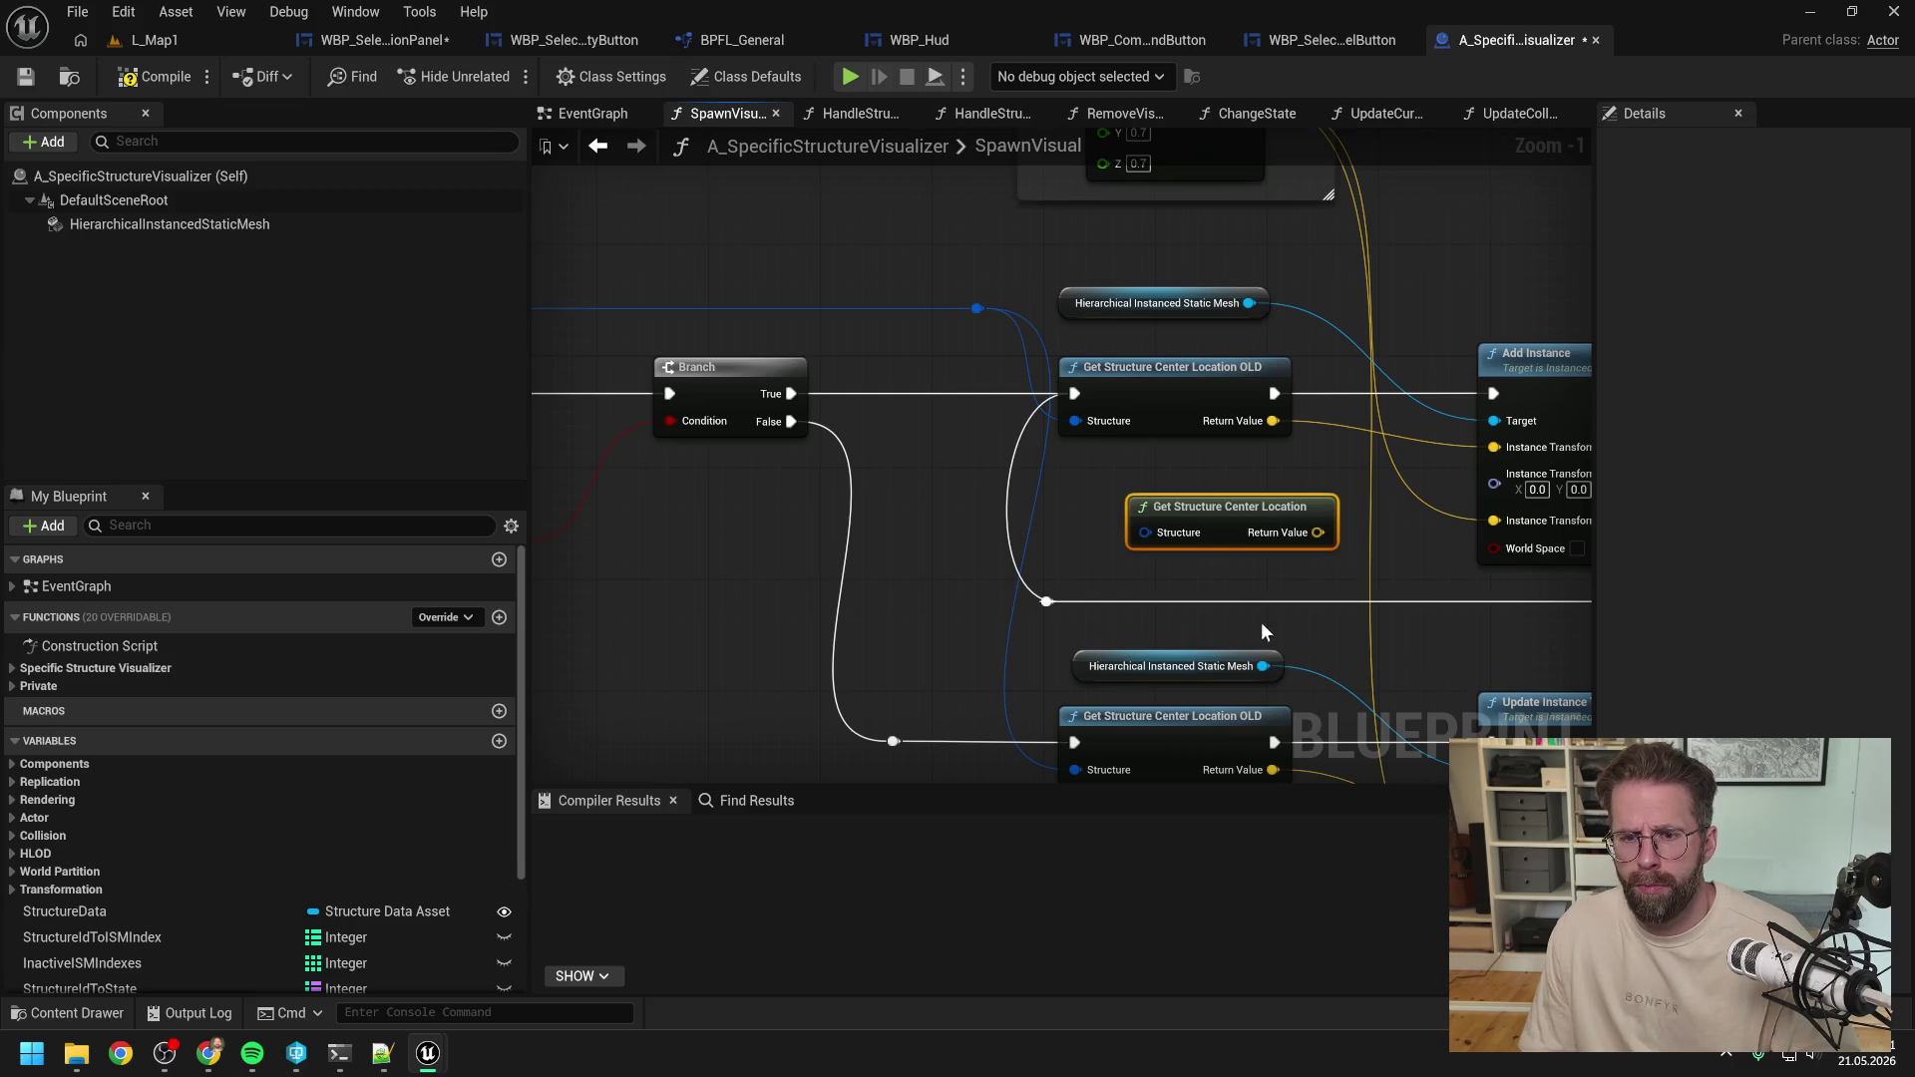
{"action": "left_click_drag", "start_coordinate": [1213, 507], "coordinate": [1143, 465]}
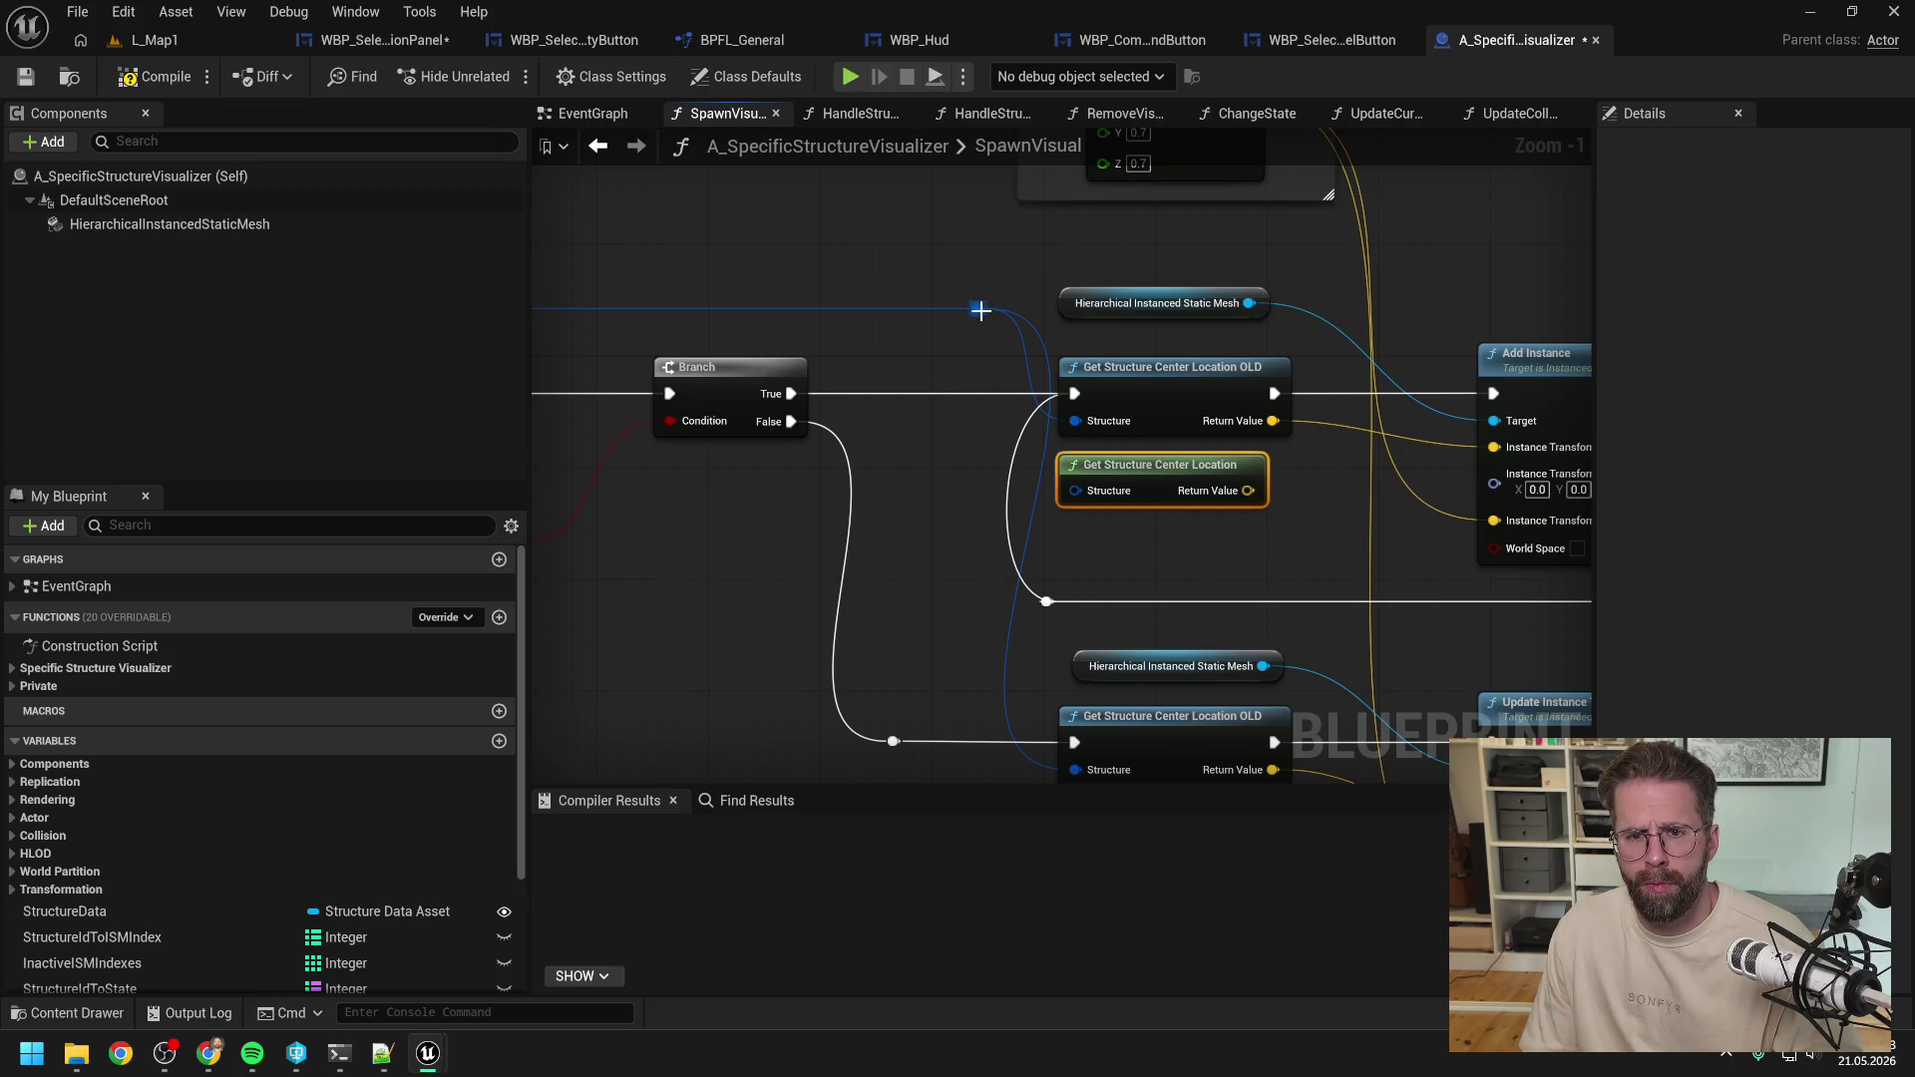
{"action": "mouse_move", "coordinate": [978, 308]}
{"action": "left_mouse_down"}
{"action": "mouse_move", "coordinate": [1077, 493]}
{"action": "mouse_move", "coordinate": [1284, 484]}
{"action": "mouse_move", "coordinate": [1324, 454]}
{"action": "left_mouse_up"}
Route execution straight into Add Instance, delete the OLD node, and tidy the reroute point.
{"action": "left_click", "coordinate": [983, 382]}
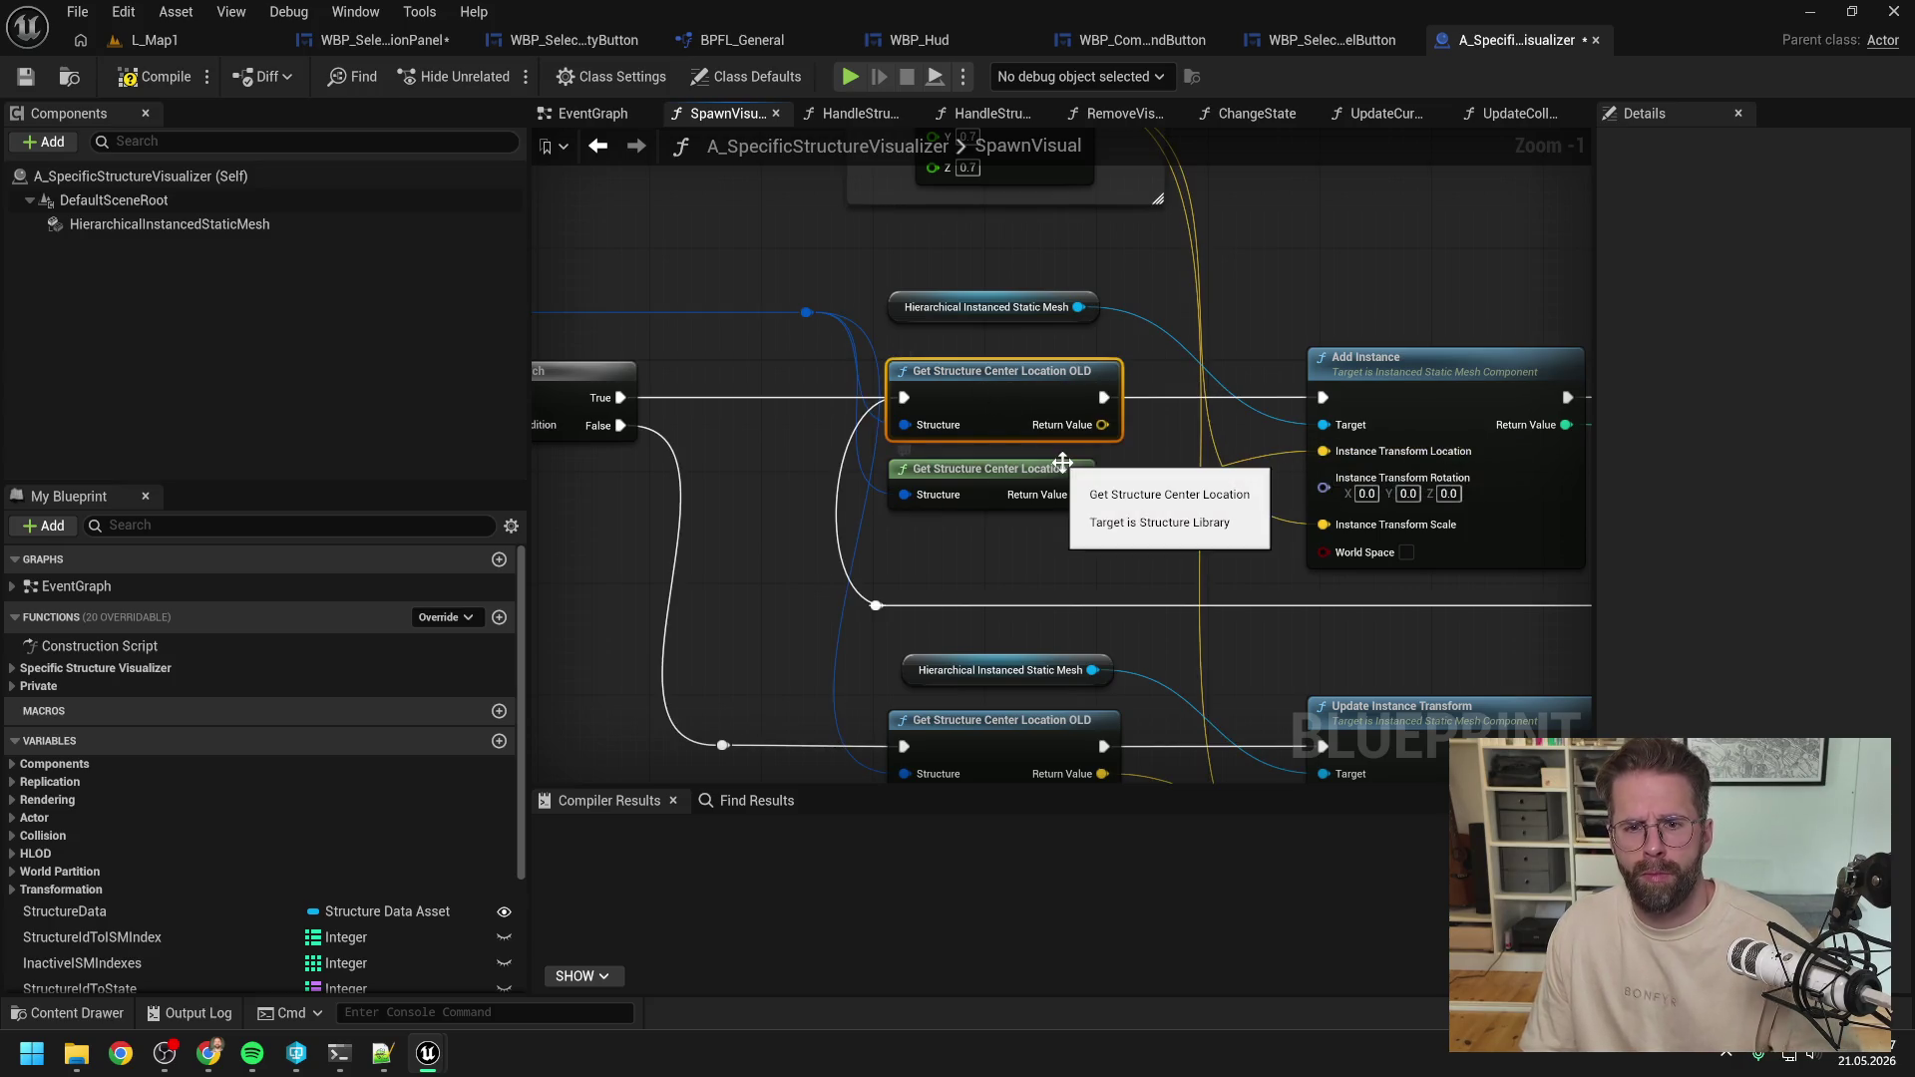
{"action": "left_click", "coordinate": [1041, 547]}
{"action": "mouse_move", "coordinate": [876, 605]}
{"action": "left_mouse_down"}
{"action": "mouse_move", "coordinate": [1085, 444]}
{"action": "mouse_move", "coordinate": [1325, 400]}
{"action": "left_mouse_up"}
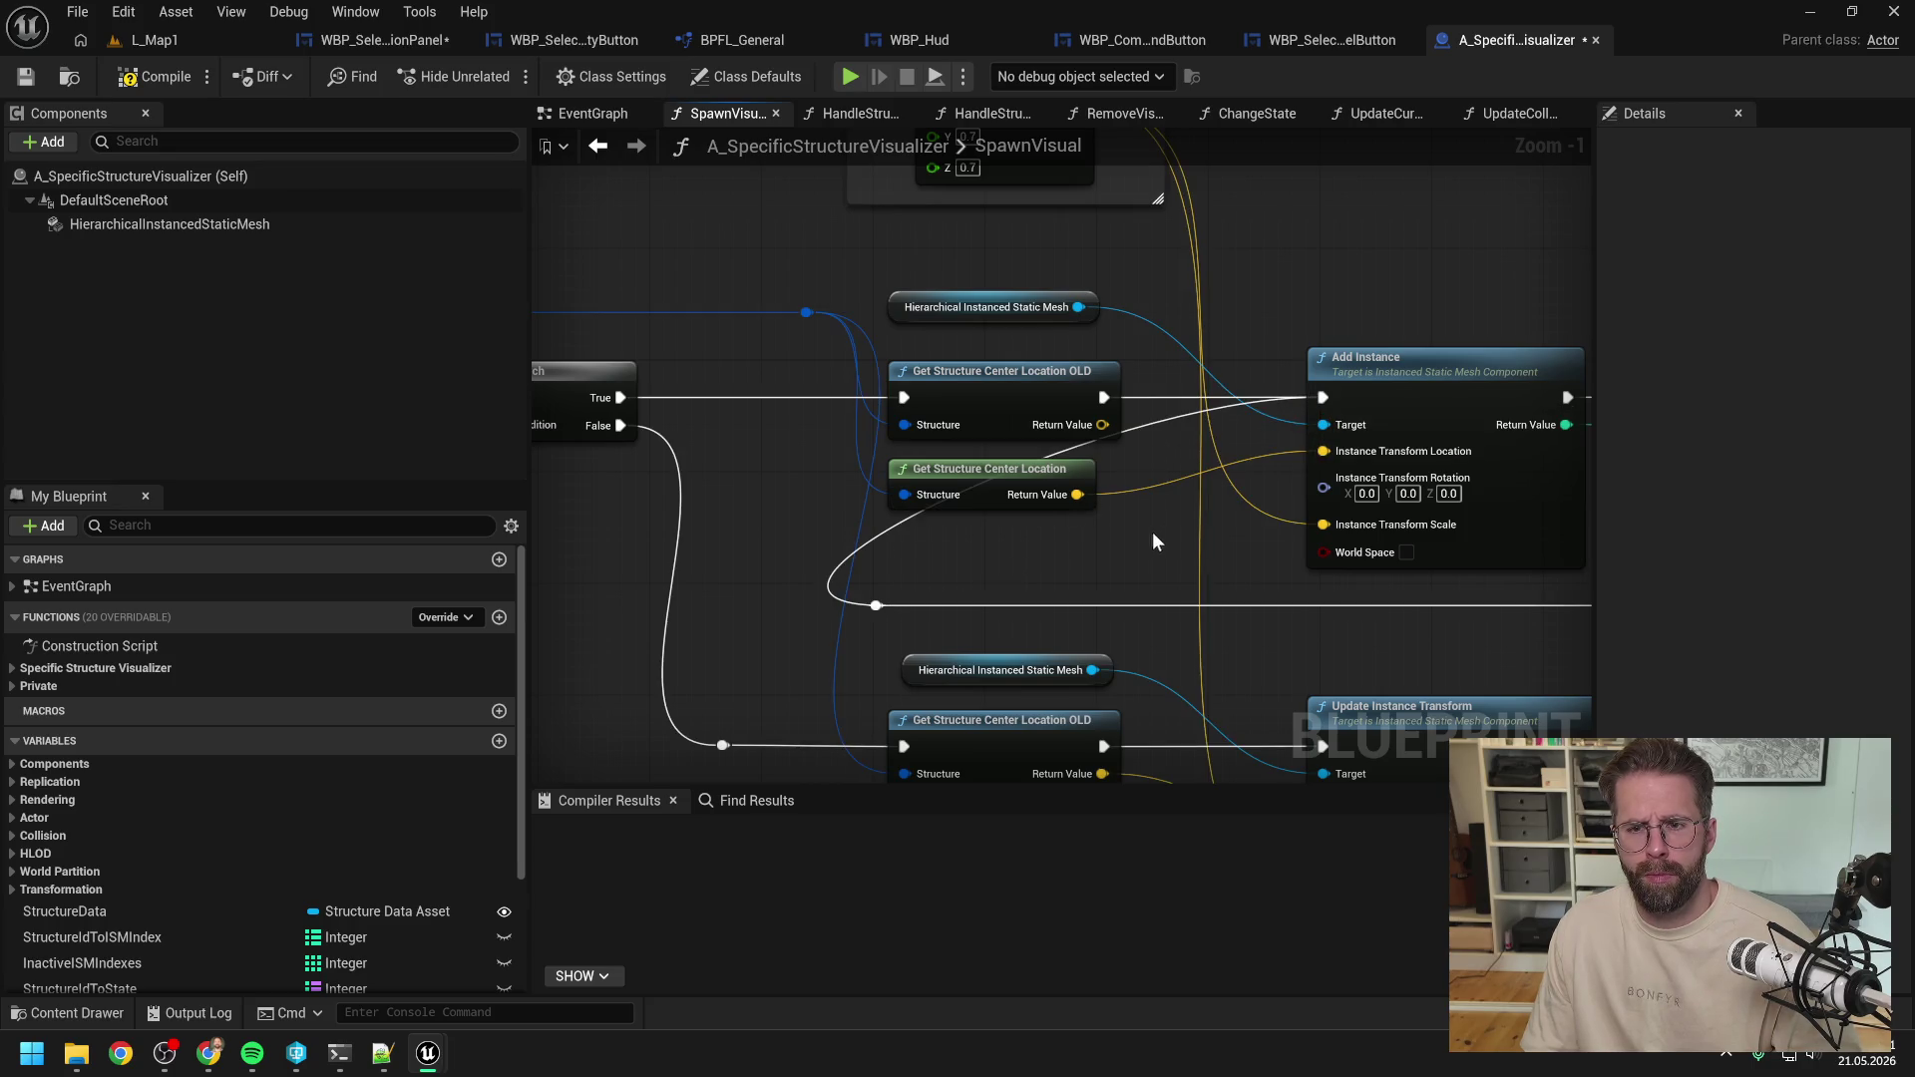
{"action": "left_click", "coordinate": [1031, 380]}
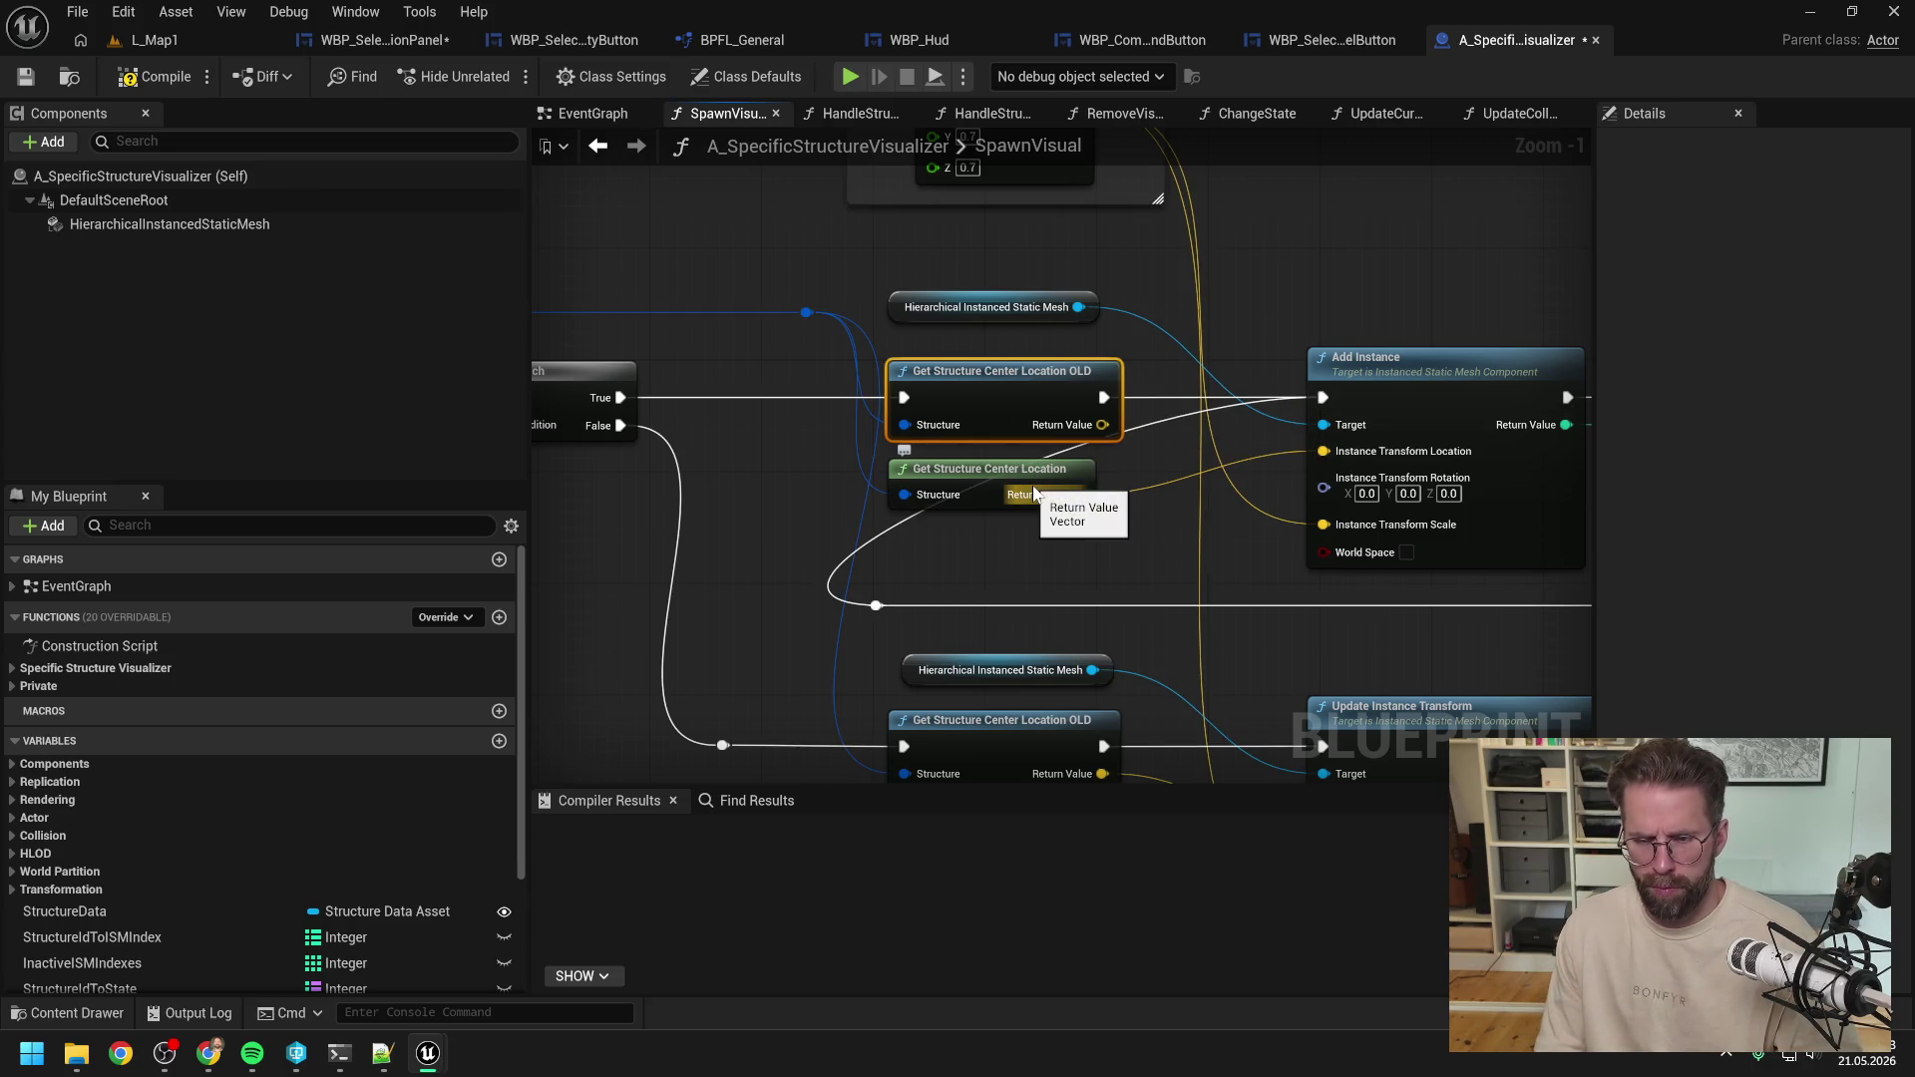
{"action": "key", "text": "Delete"}
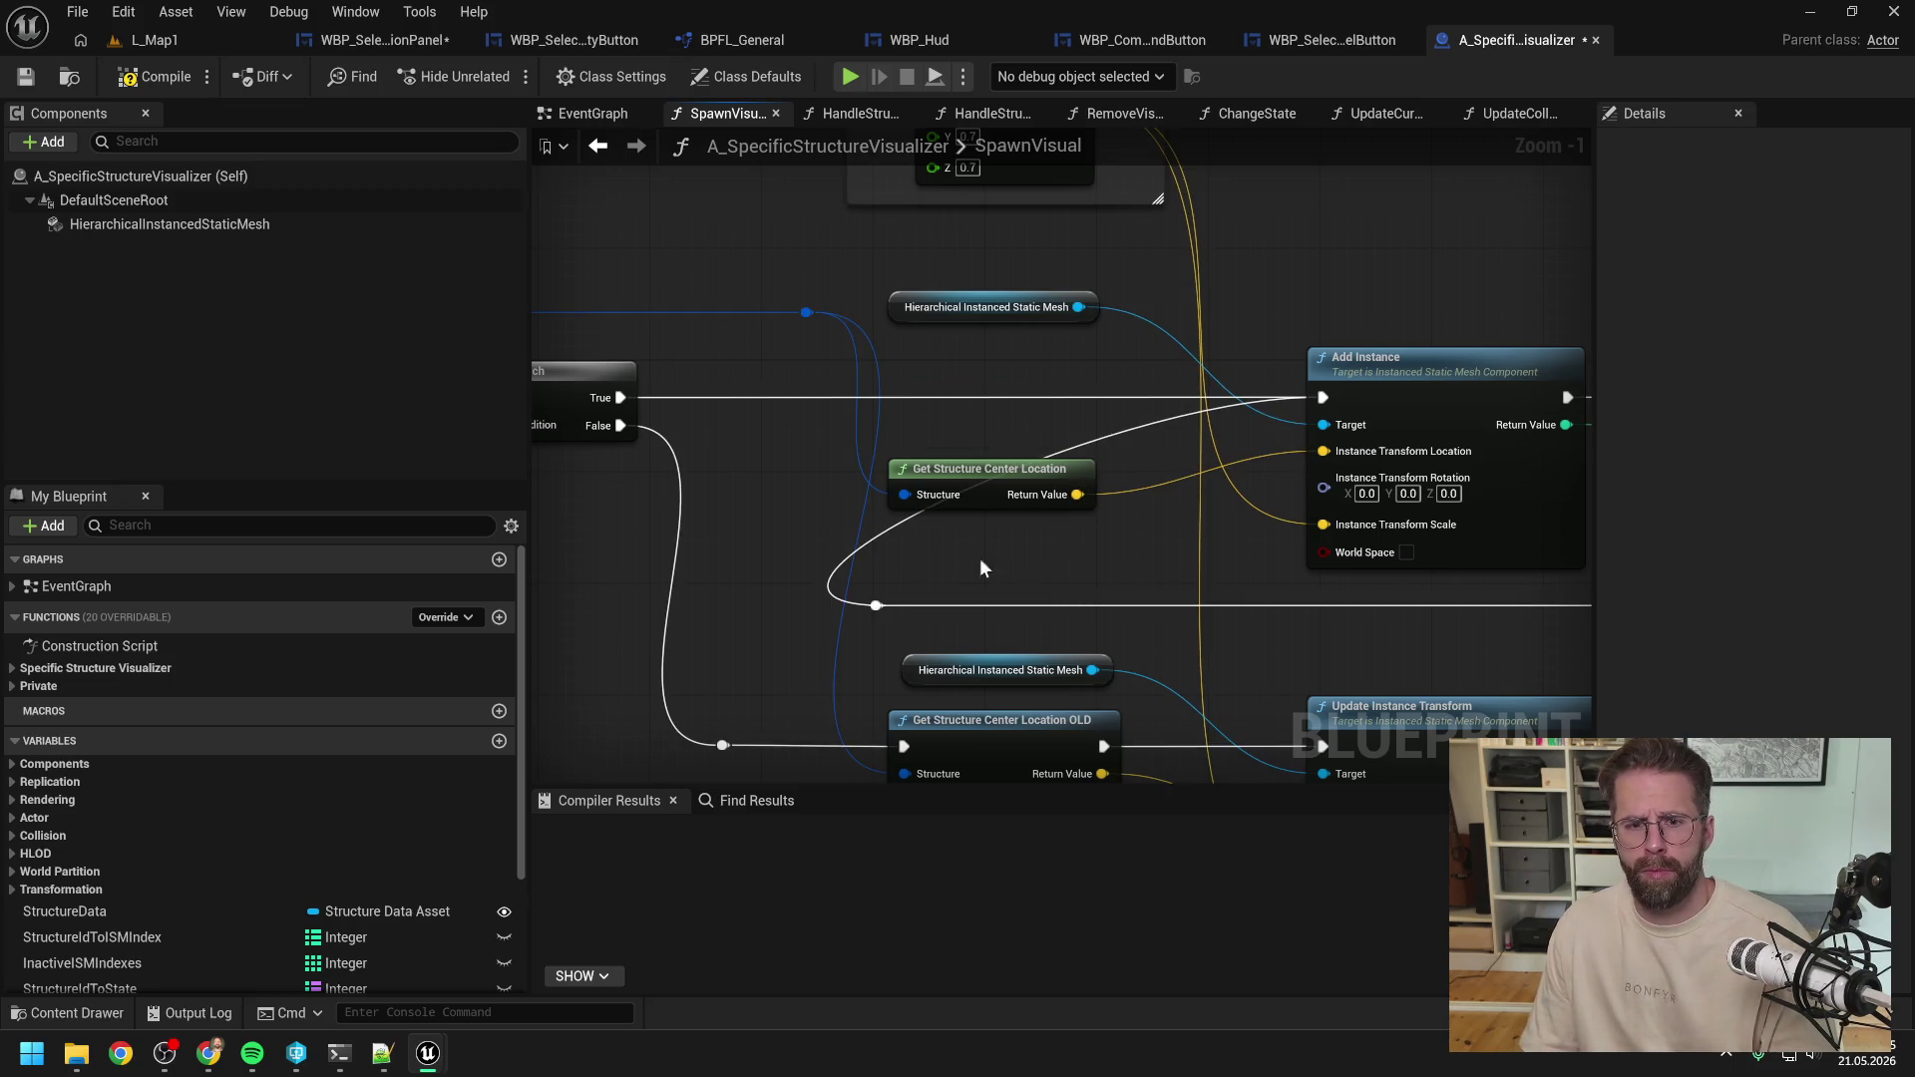
{"action": "mouse_move", "coordinate": [961, 633]}
{"action": "left_mouse_down"}
{"action": "mouse_move", "coordinate": [1398, 653]}
{"action": "mouse_move", "coordinate": [1271, 609]}
{"action": "left_mouse_up"}
{"action": "left_click", "coordinate": [1398, 653]}
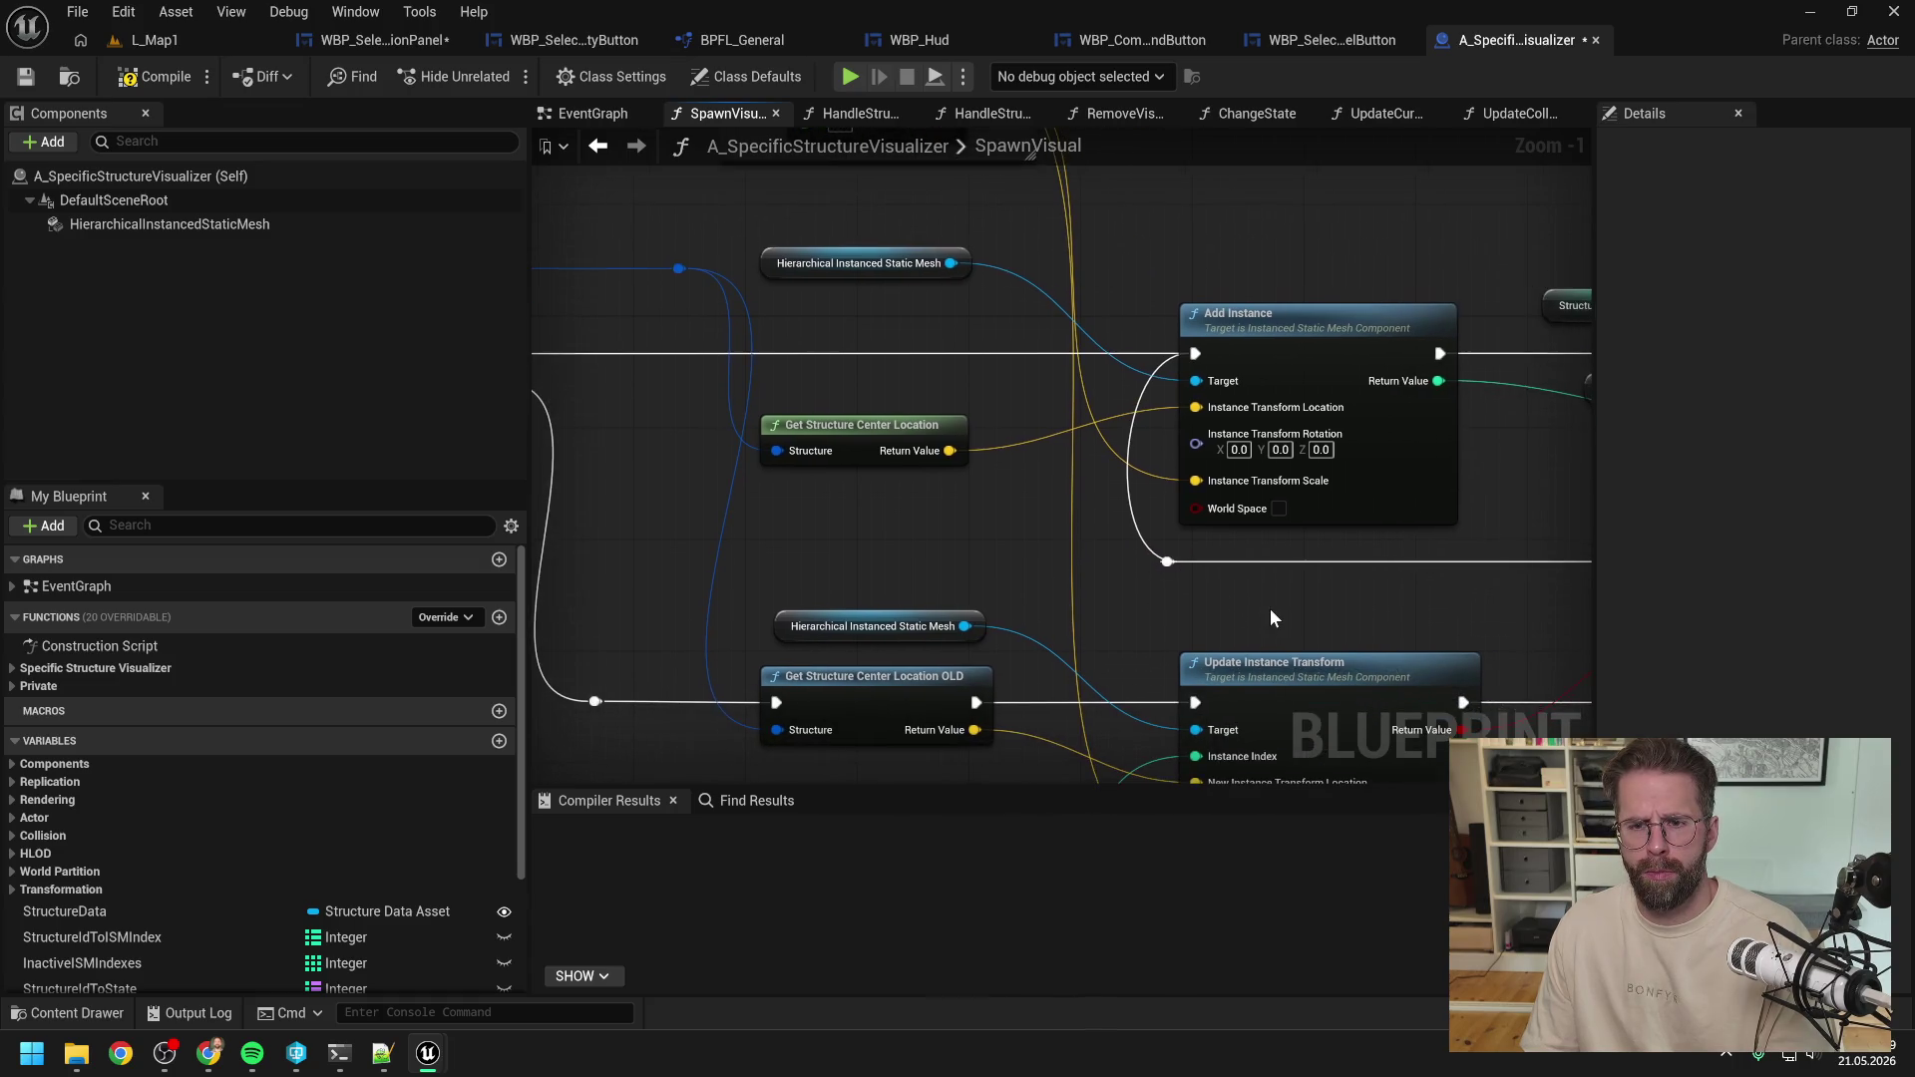
{"action": "scroll", "coordinate": [1271, 608], "scroll_direction": "down", "scroll_amount": 1}
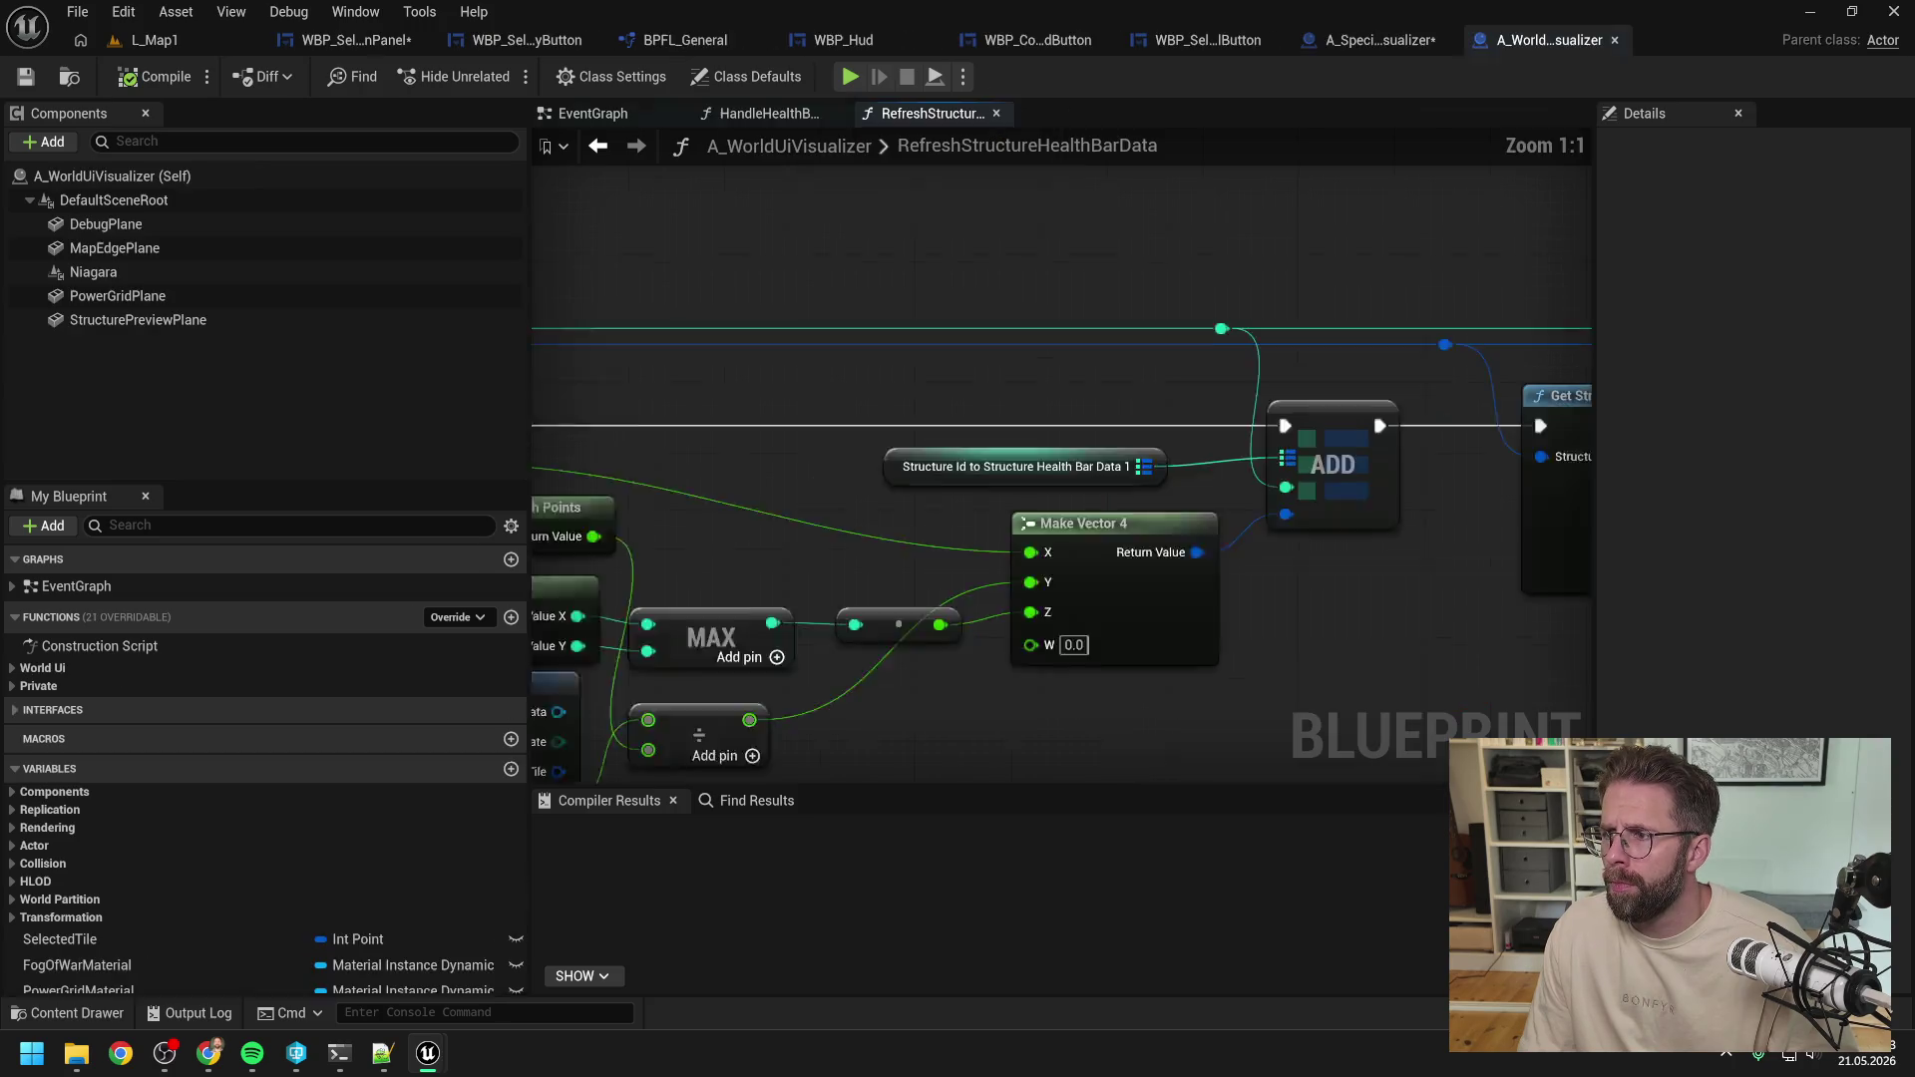
In RefreshStructureHealthBarData, add Get Structure Center Location and split its Return Value into X, Y, Z.
{"action": "right_click", "coordinate": [1225, 565]}
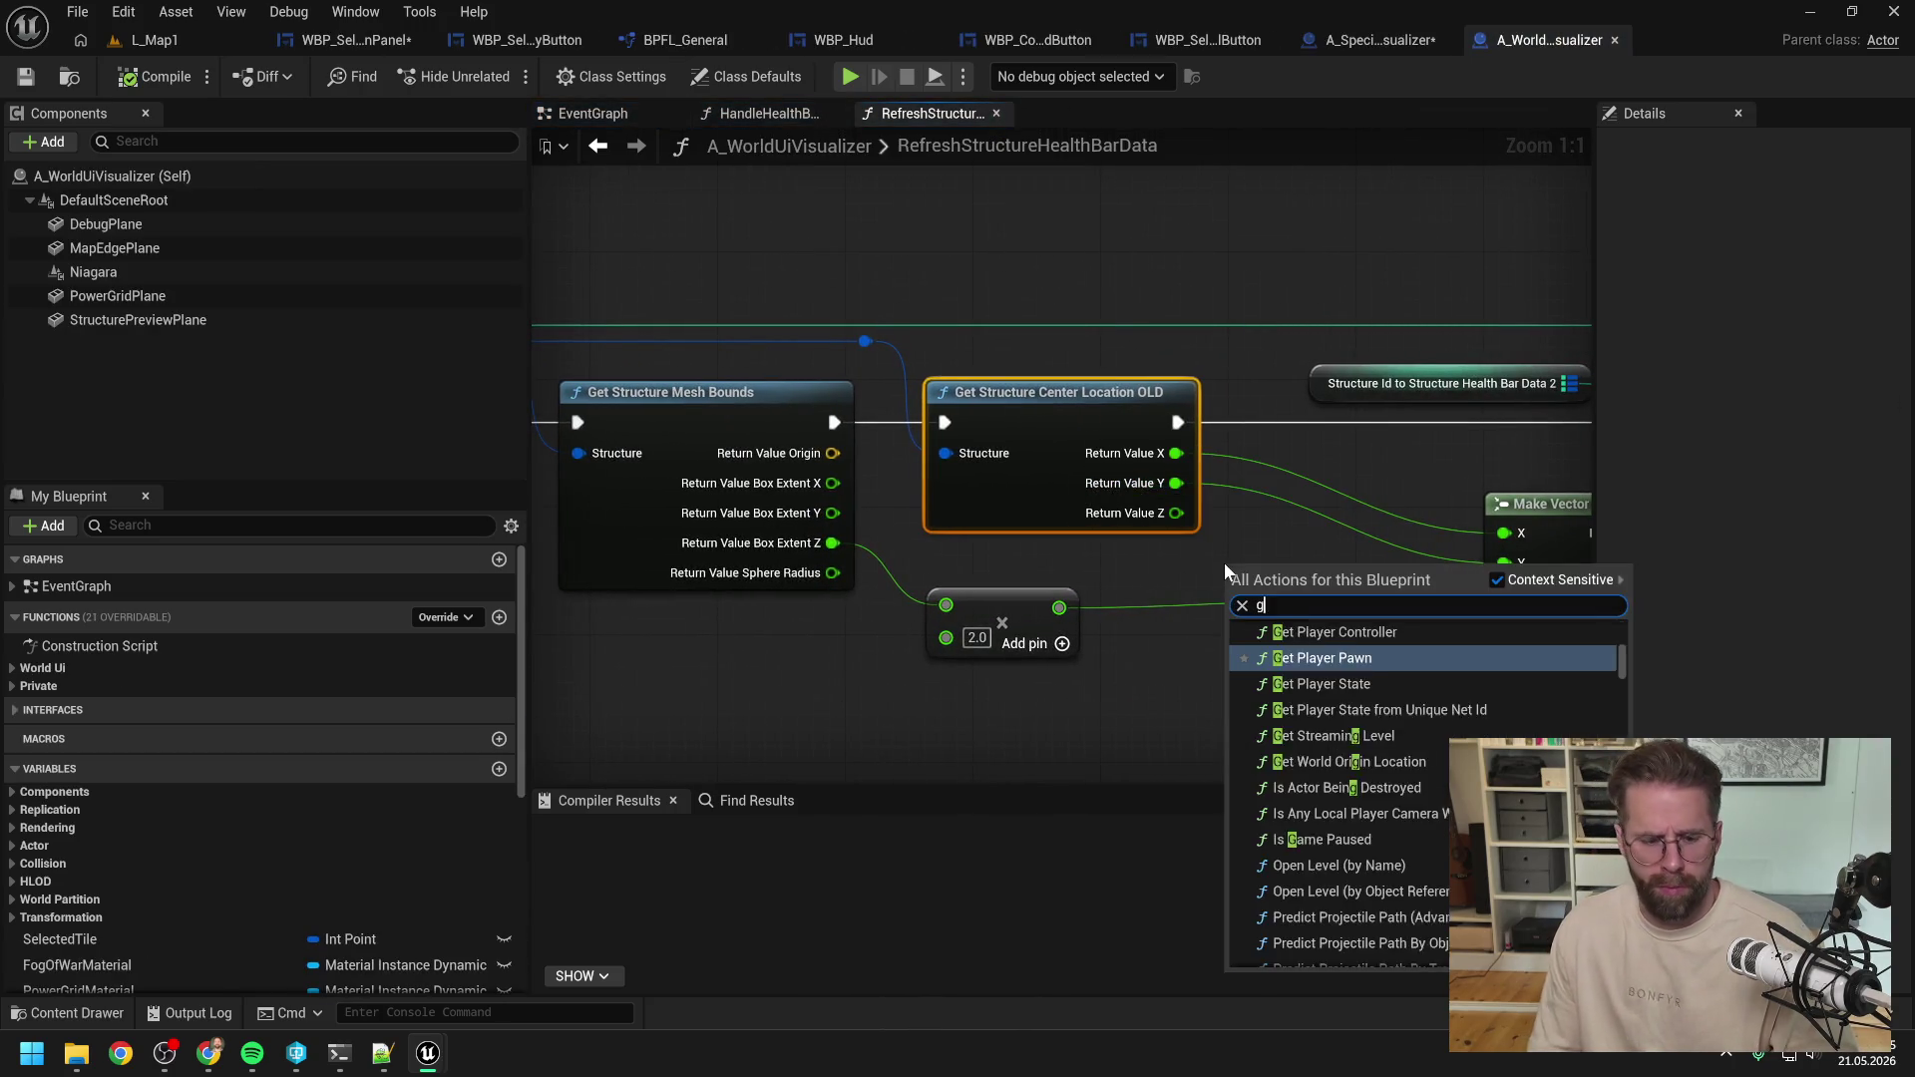
{"action": "type", "text": "get str cent"}
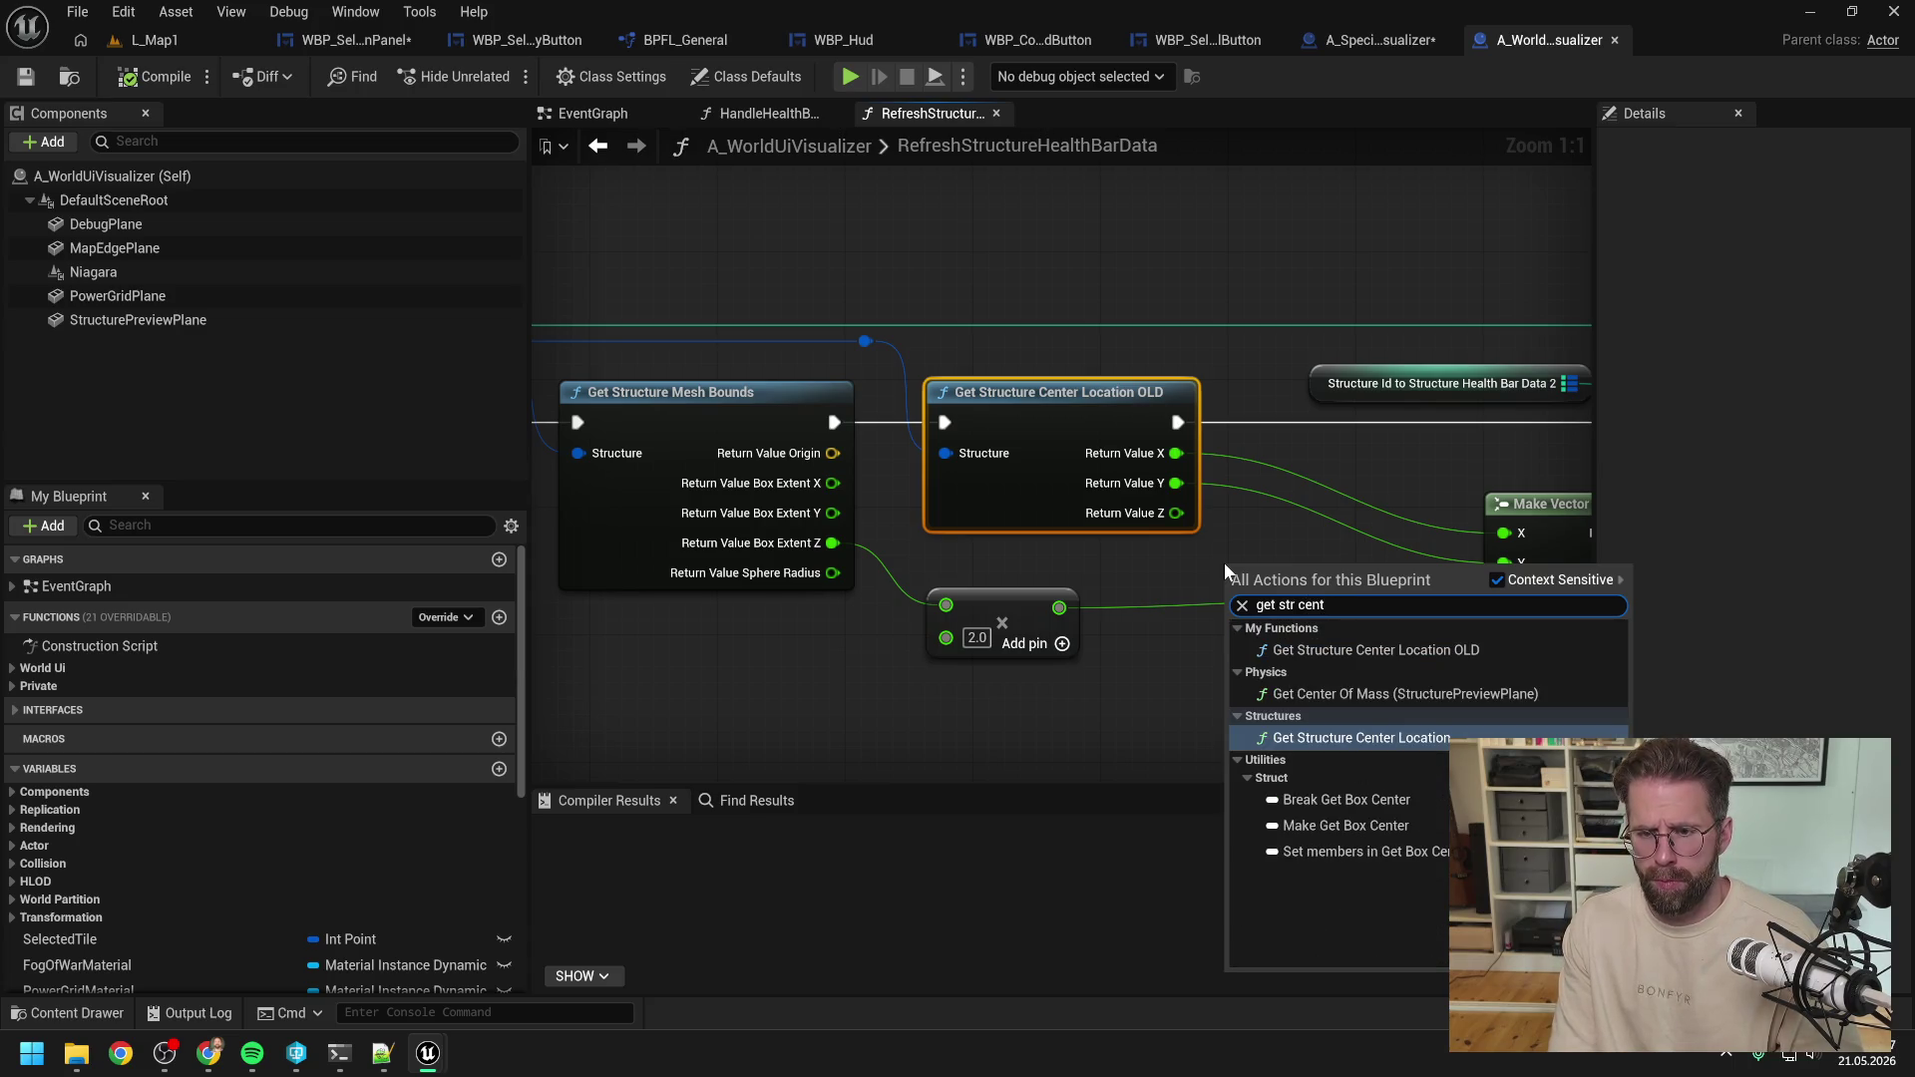
{"action": "left_click", "coordinate": [1317, 695]}
{"action": "left_click_drag", "start_coordinate": [1328, 604], "coordinate": [1183, 684]}
{"action": "right_click", "coordinate": [1290, 676]}
{"action": "left_click", "coordinate": [1316, 788]}
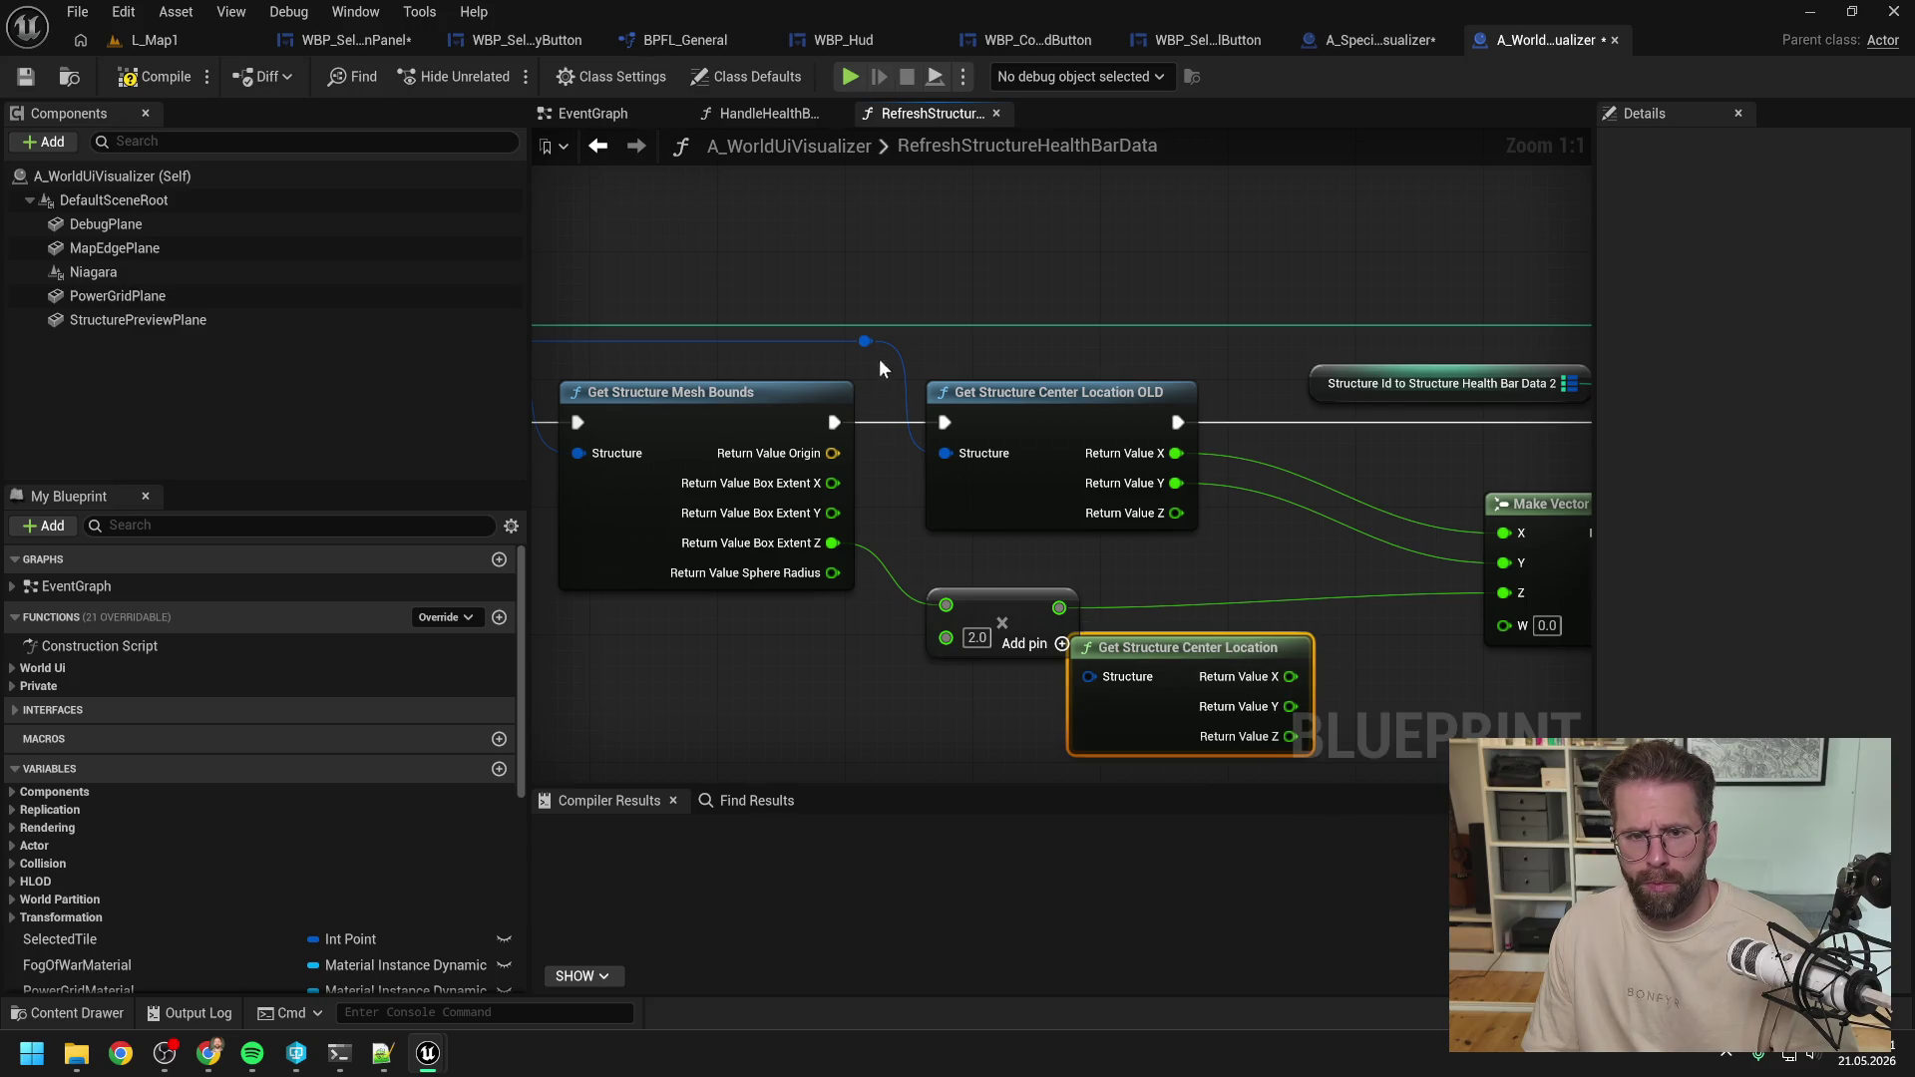
Feed the structure into the new node, wire X and Y to Make Vector 4, delete OLD.
{"action": "left_click_drag", "start_coordinate": [864, 342], "coordinate": [1089, 677]}
{"action": "left_click_drag", "start_coordinate": [1313, 648], "coordinate": [1313, 563]}
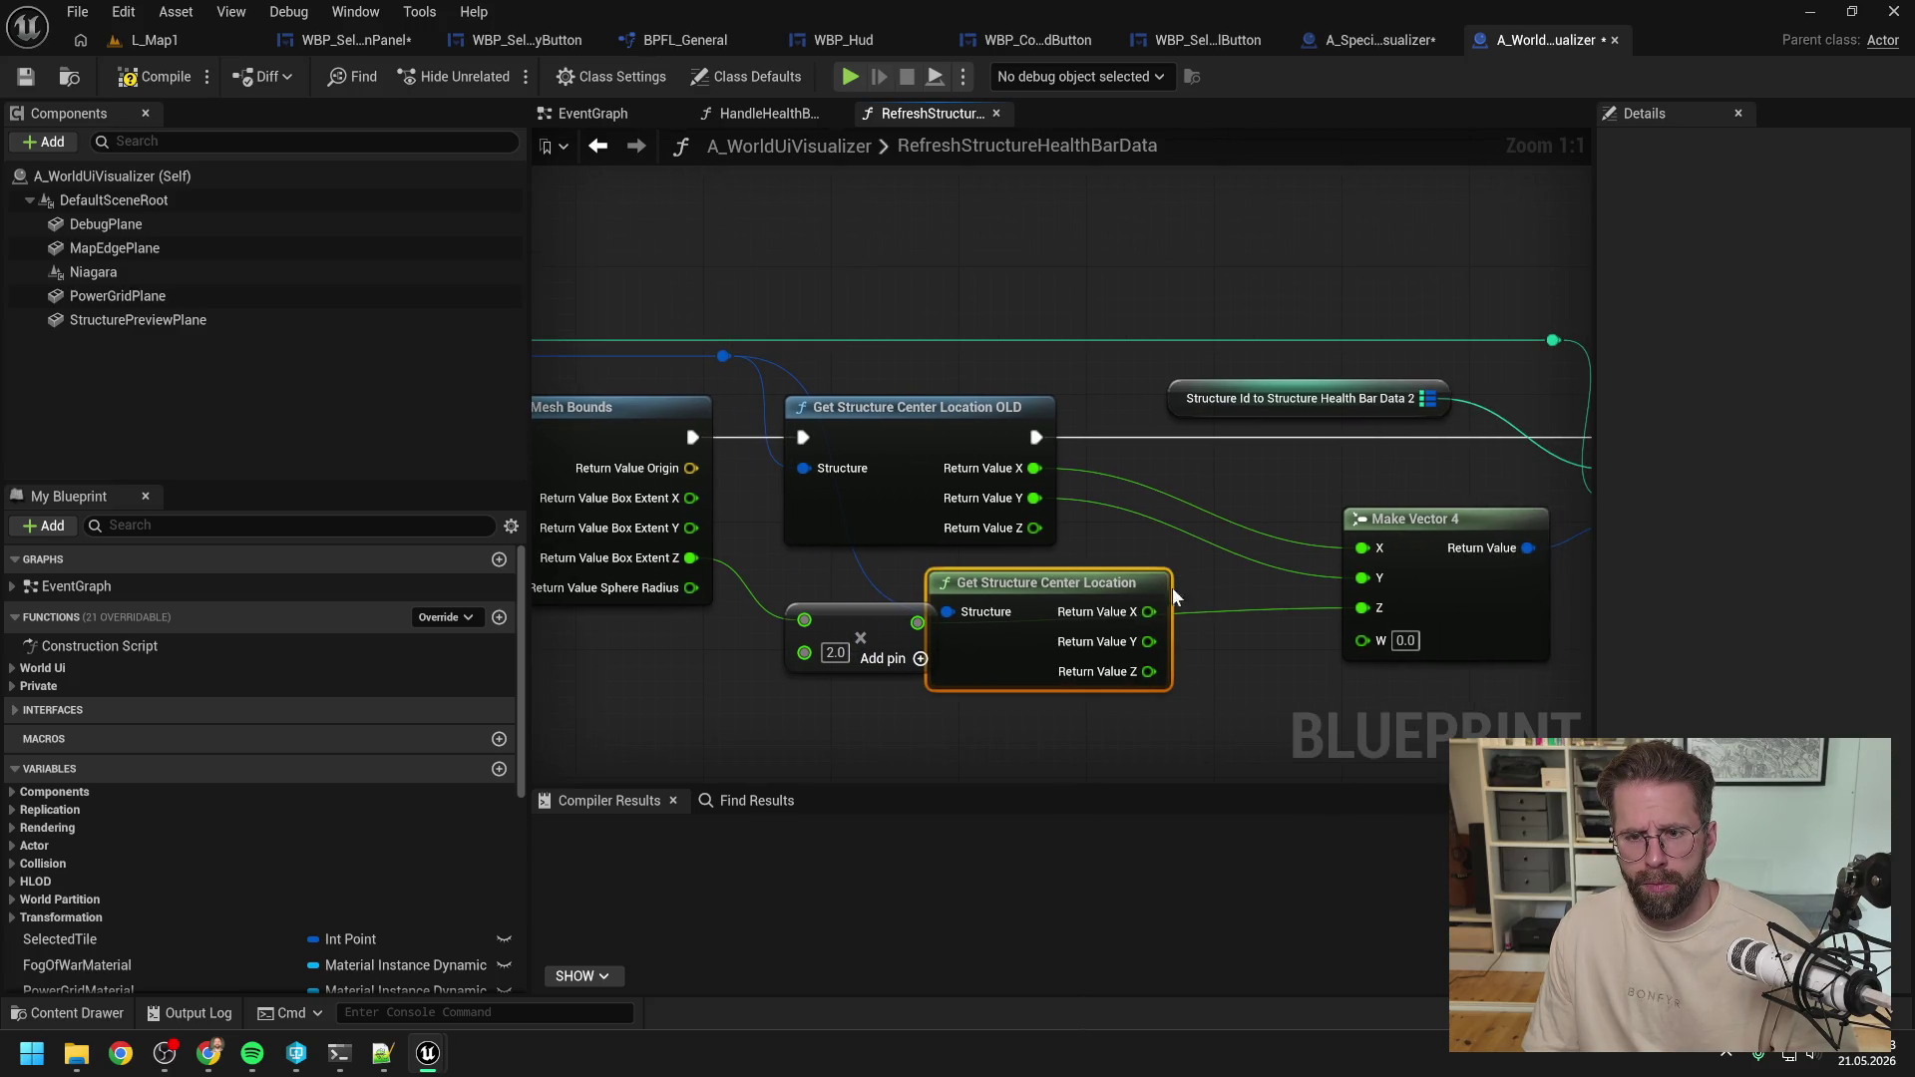
{"action": "left_click_drag", "start_coordinate": [1150, 612], "coordinate": [1362, 548]}
{"action": "left_click_drag", "start_coordinate": [1150, 641], "coordinate": [1363, 578]}
{"action": "left_click", "coordinate": [963, 489]}
{"action": "key", "text": "Delete"}
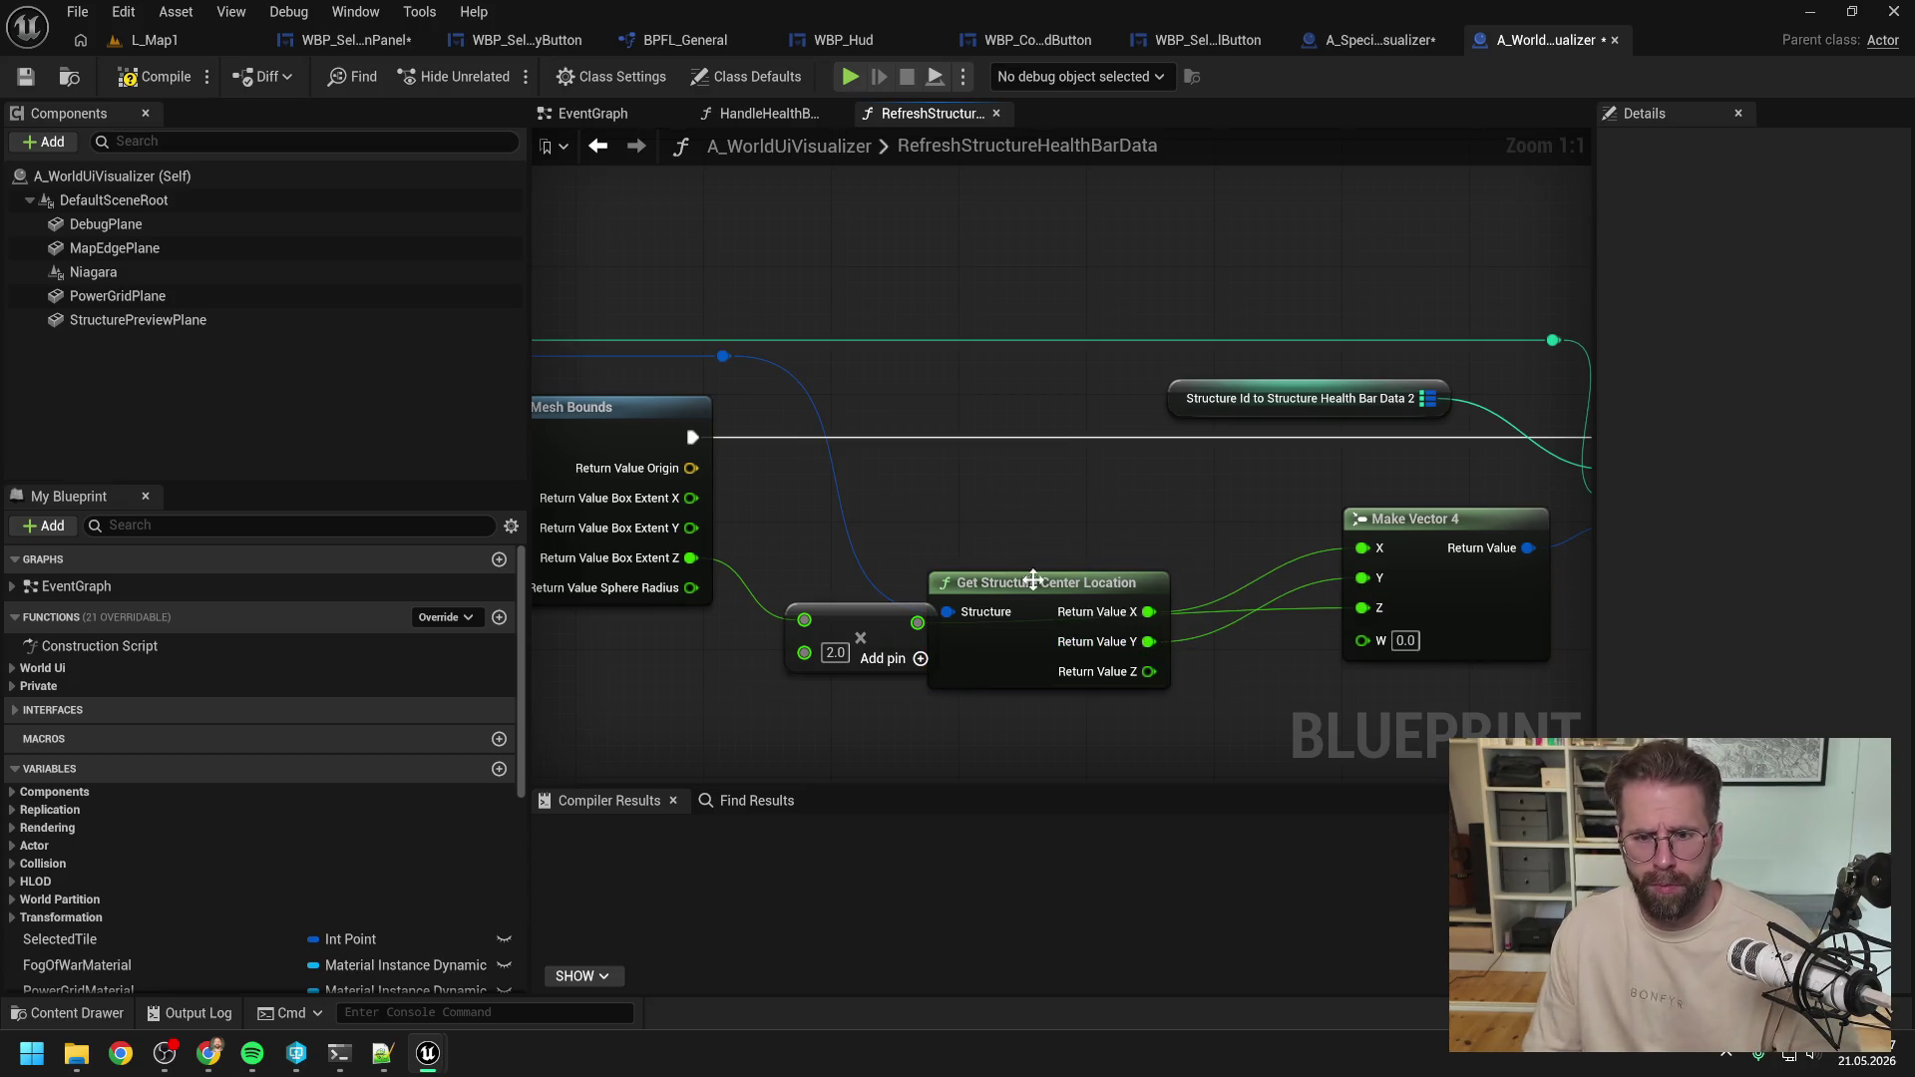
{"action": "left_click_drag", "start_coordinate": [1033, 580], "coordinate": [888, 485]}
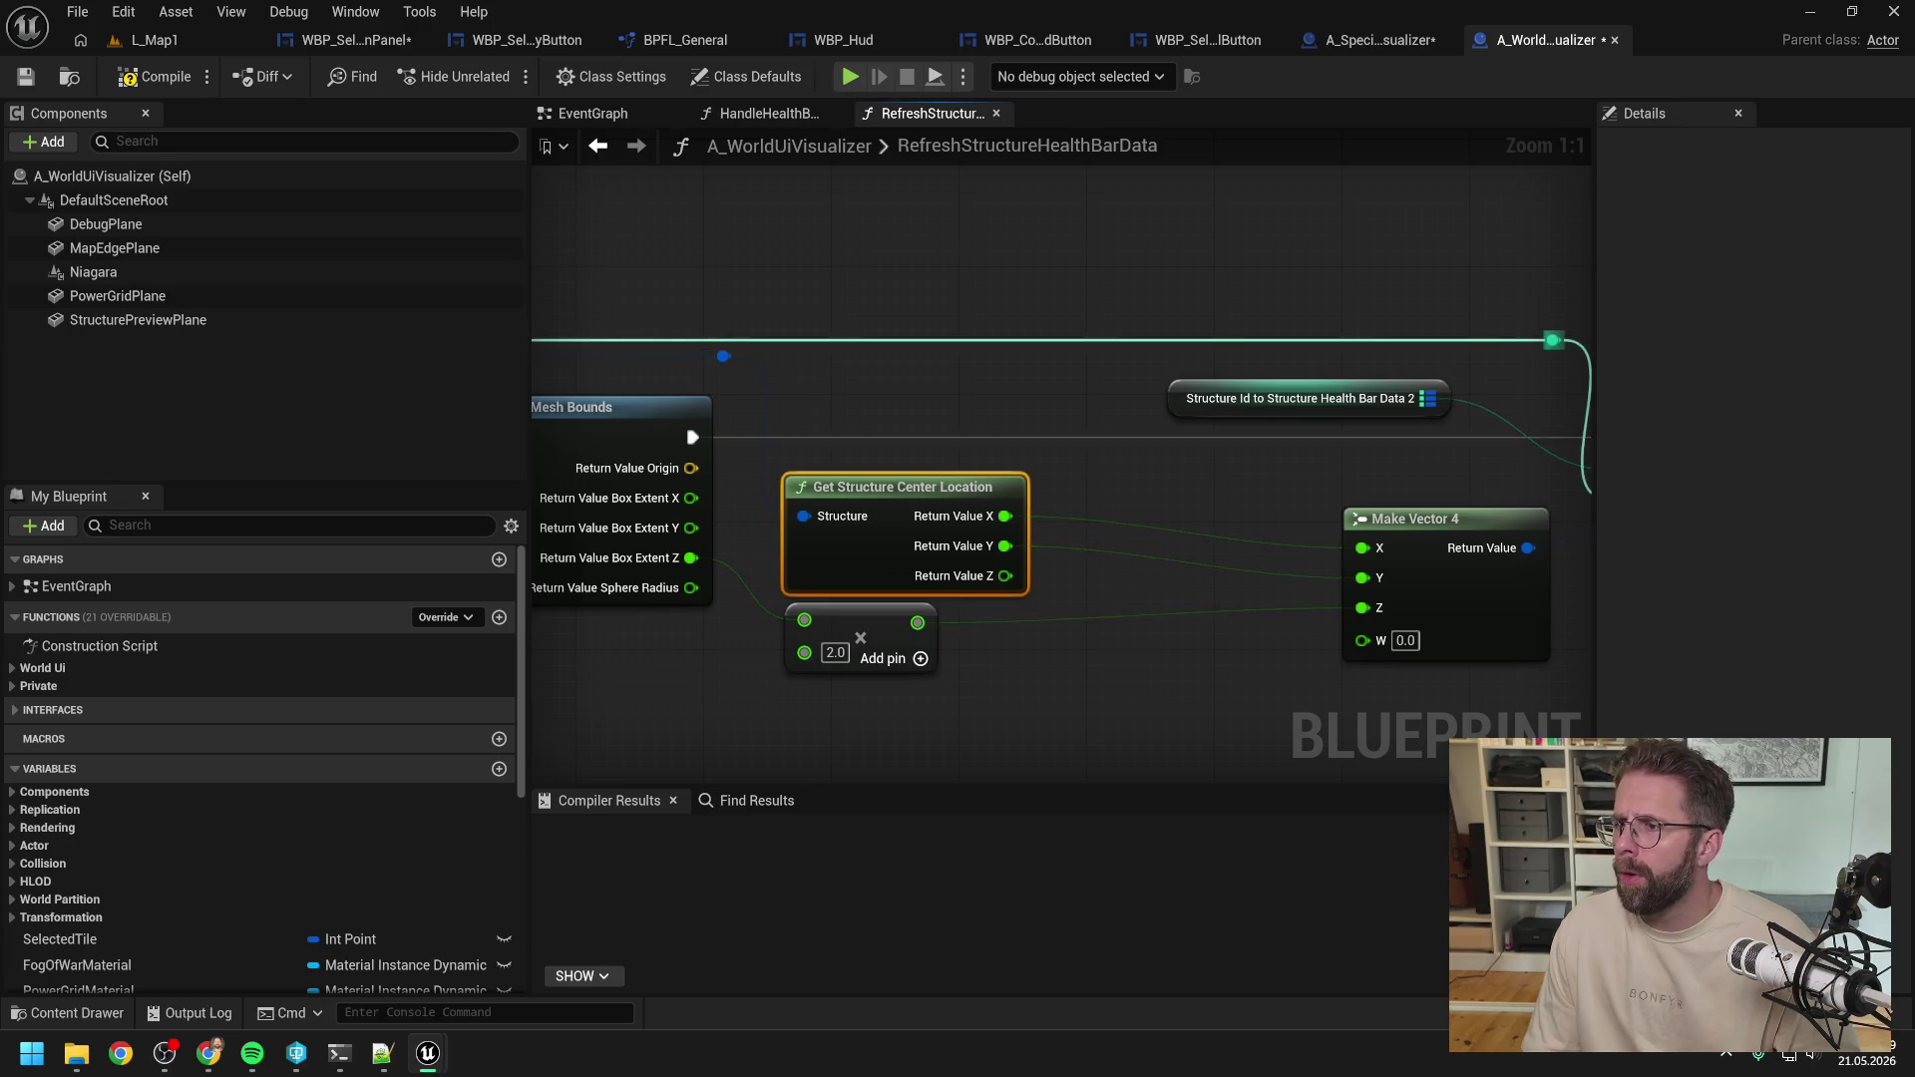
In RefreshStructureDecalData, swap the OLD node for a split Get Structure Center Location and compile.
{"action": "right_click", "coordinate": [1288, 380]}
{"action": "type", "text": "get stru cent"}
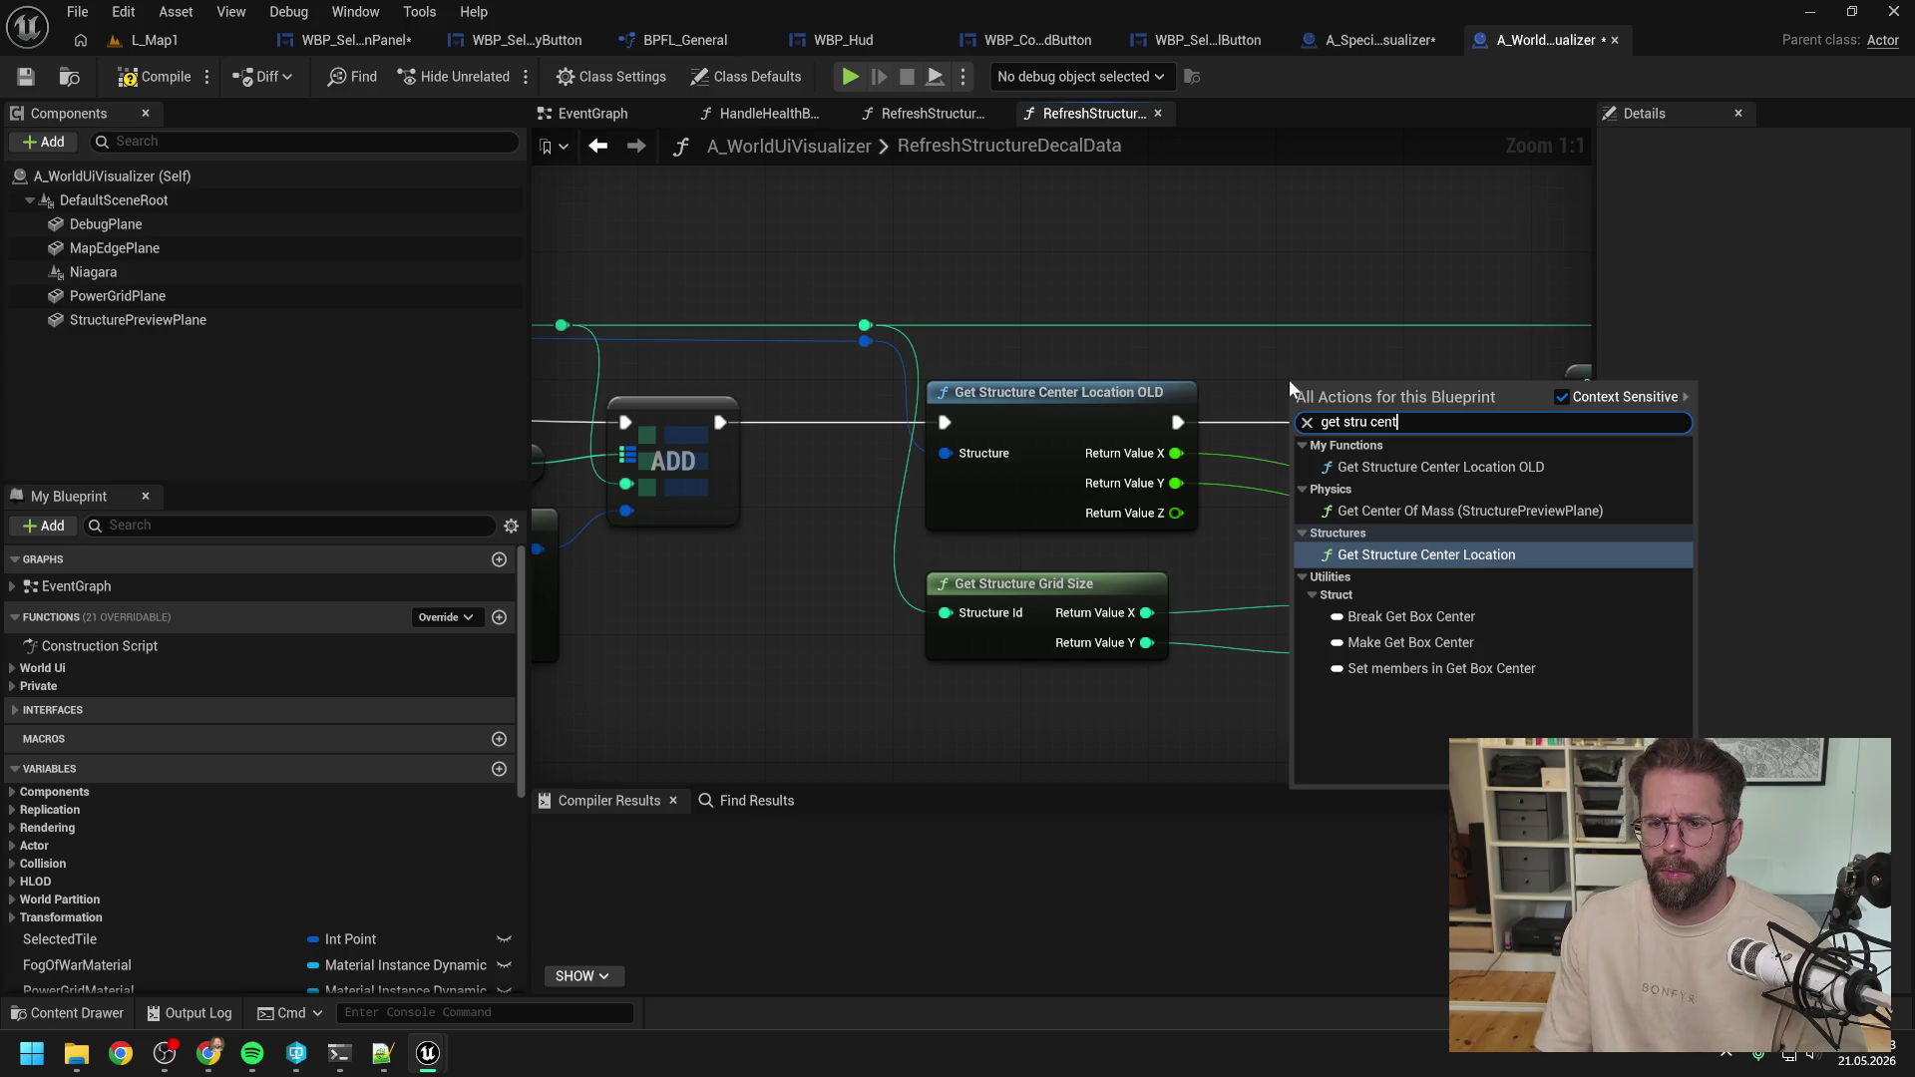
{"action": "left_click", "coordinate": [1377, 555]}
{"action": "left_click_drag", "start_coordinate": [1391, 411], "coordinate": [1357, 493]}
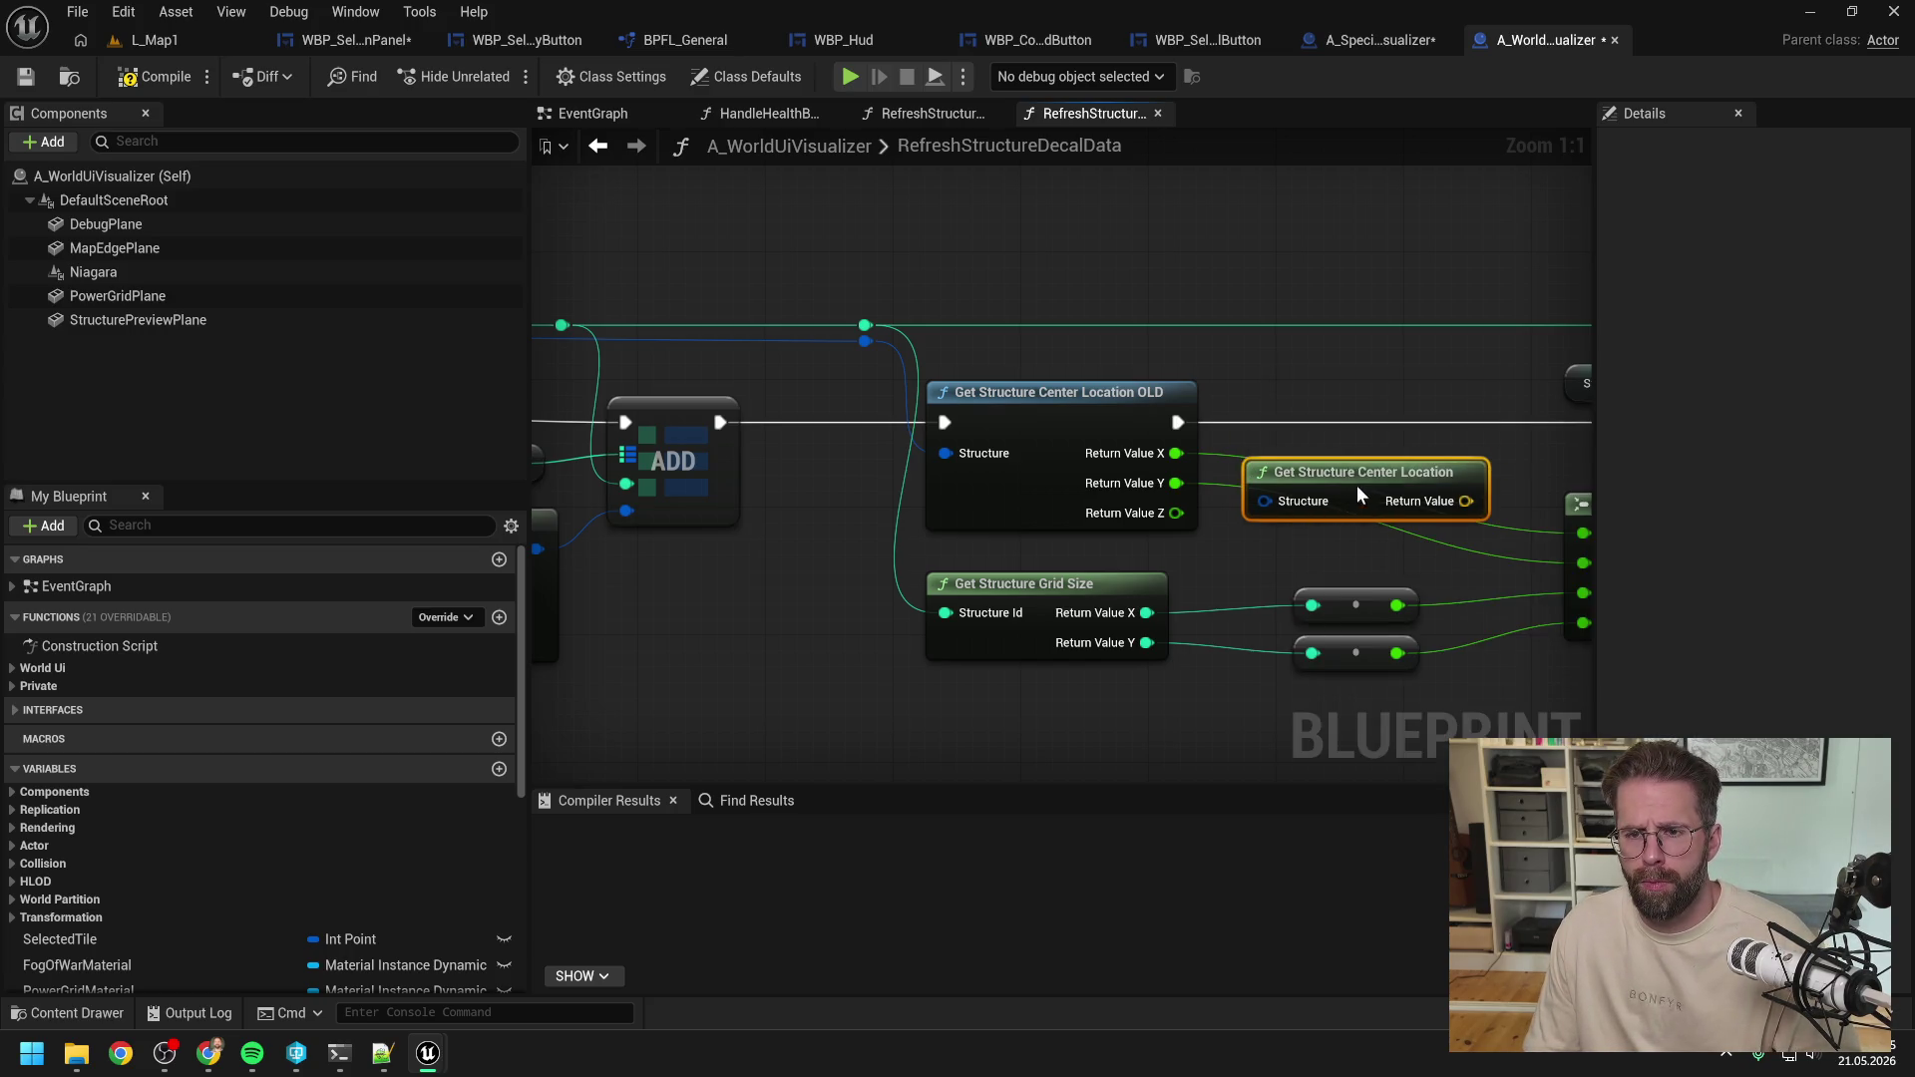
{"action": "right_click", "coordinate": [1226, 516]}
{"action": "left_click", "coordinate": [1306, 625]}
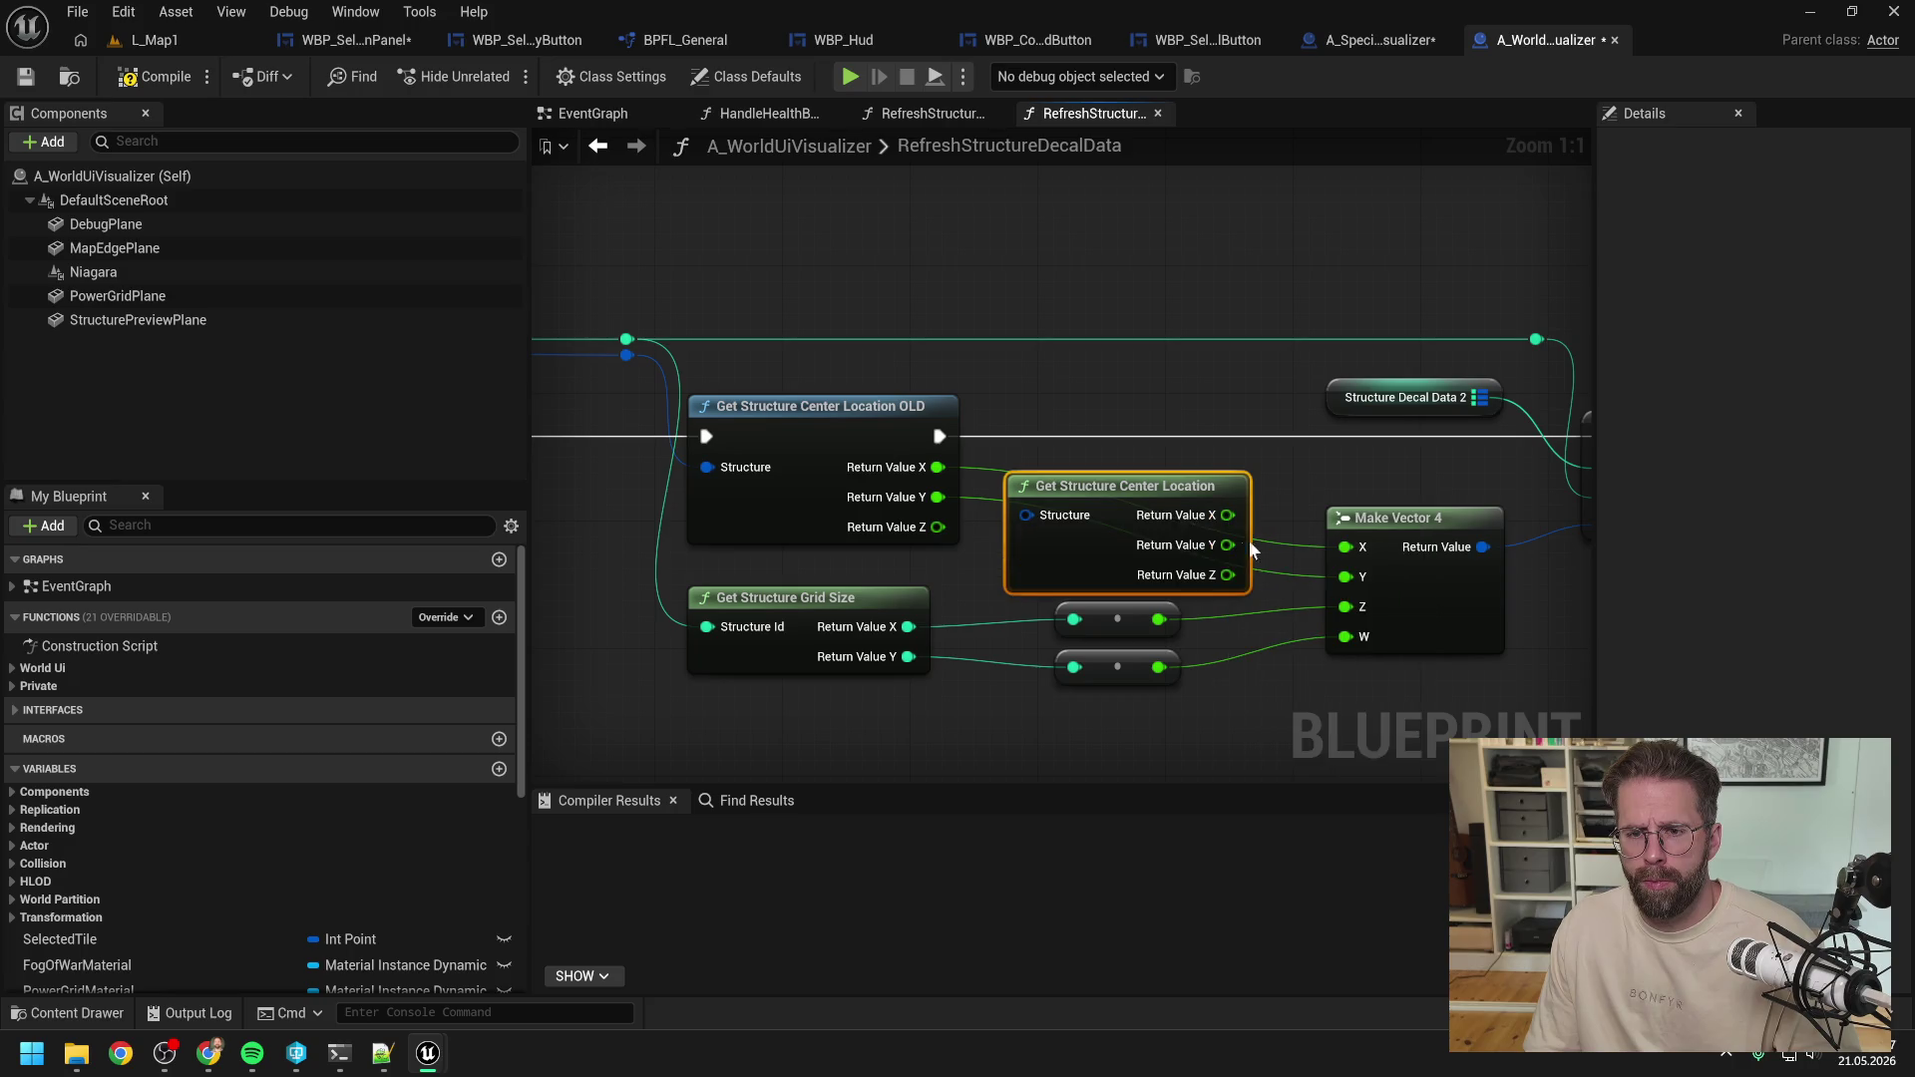
{"action": "mouse_move", "coordinate": [1227, 514]}
{"action": "left_mouse_down"}
{"action": "mouse_move", "coordinate": [1345, 547]}
{"action": "mouse_move", "coordinate": [1344, 576]}
{"action": "left_mouse_up"}
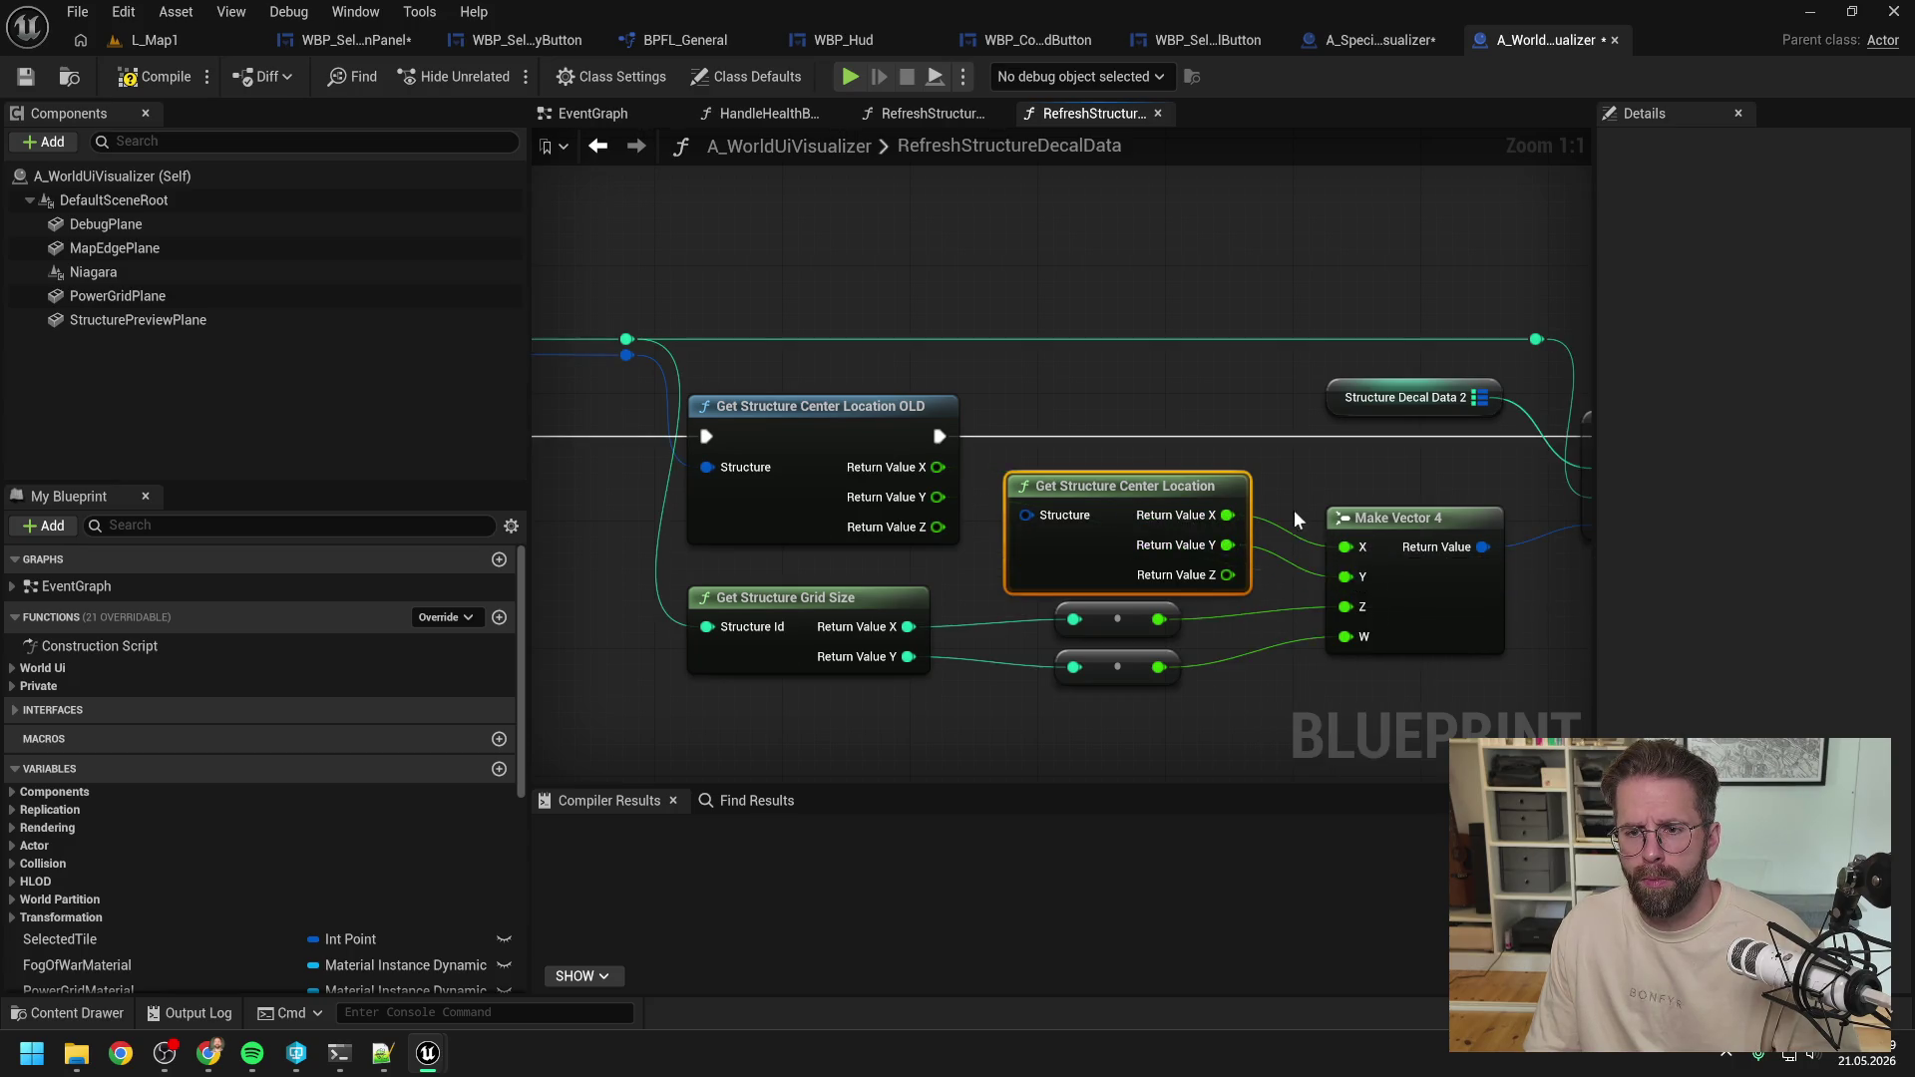
{"action": "mouse_move", "coordinate": [865, 360]}
{"action": "left_mouse_down"}
{"action": "mouse_move", "coordinate": [1264, 521]}
{"action": "mouse_move", "coordinate": [1025, 482]}
{"action": "left_mouse_up"}
{"action": "left_click", "coordinate": [1096, 420]}
{"action": "key", "text": "Delete"}
{"action": "left_click", "coordinate": [152, 78]}
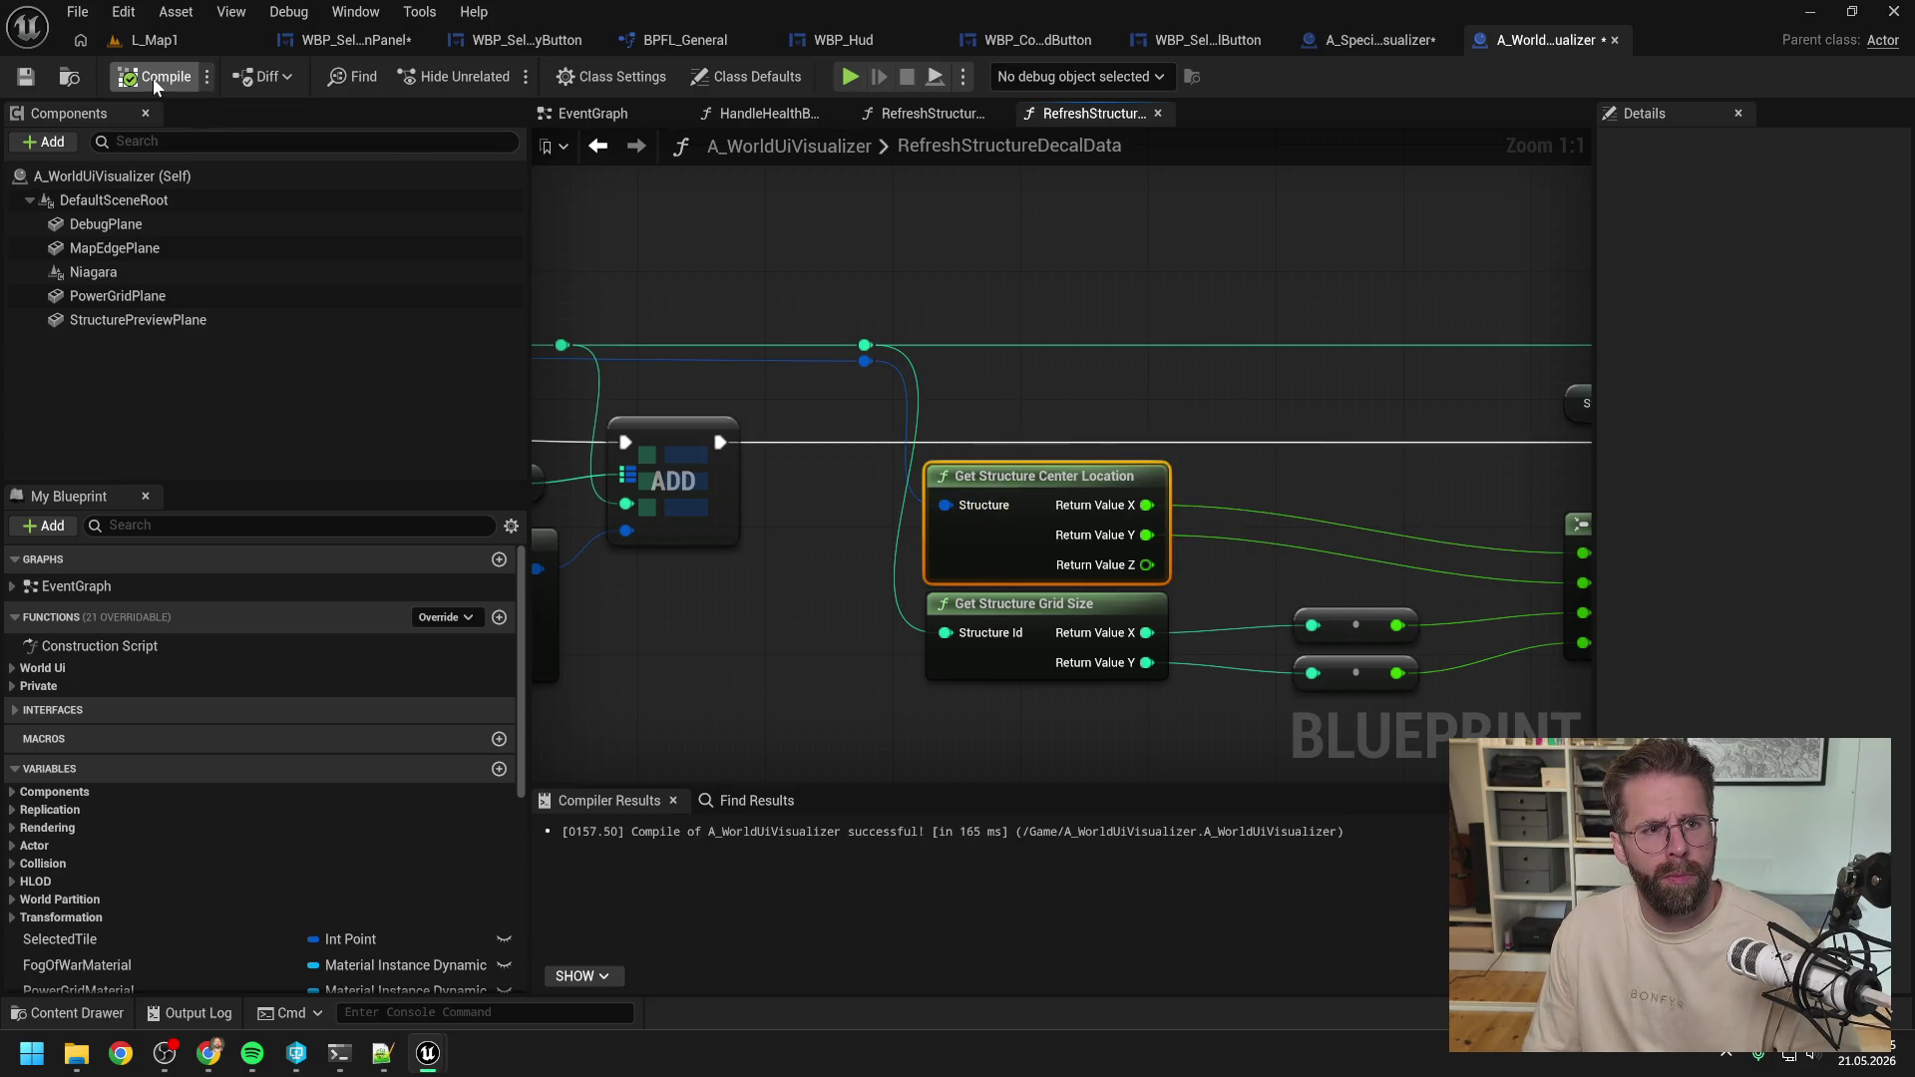
{"action": "double_click", "coordinate": [918, 148]}
Search BPFL_General for the OLD function and cancel deleting it while still referenced.
{"action": "left_click", "coordinate": [698, 38]}
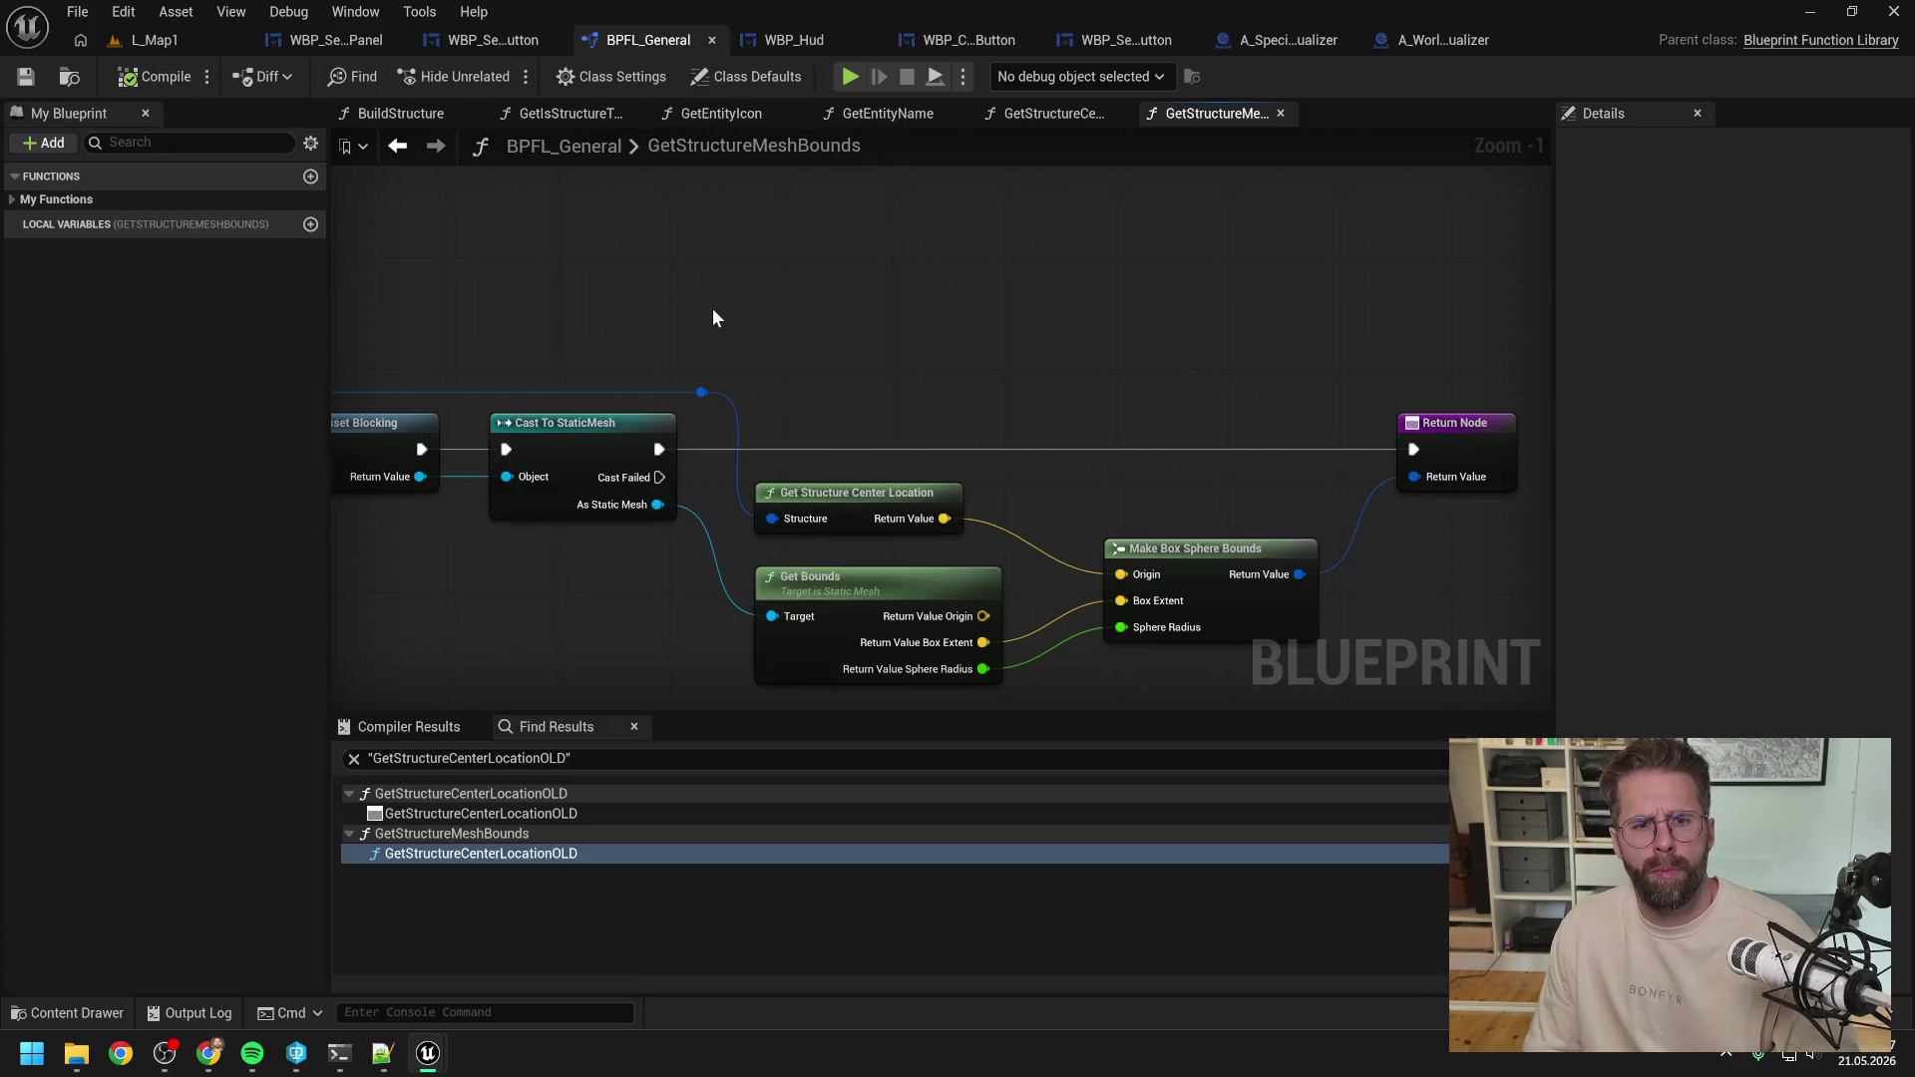
{"action": "left_click", "coordinate": [190, 142]}
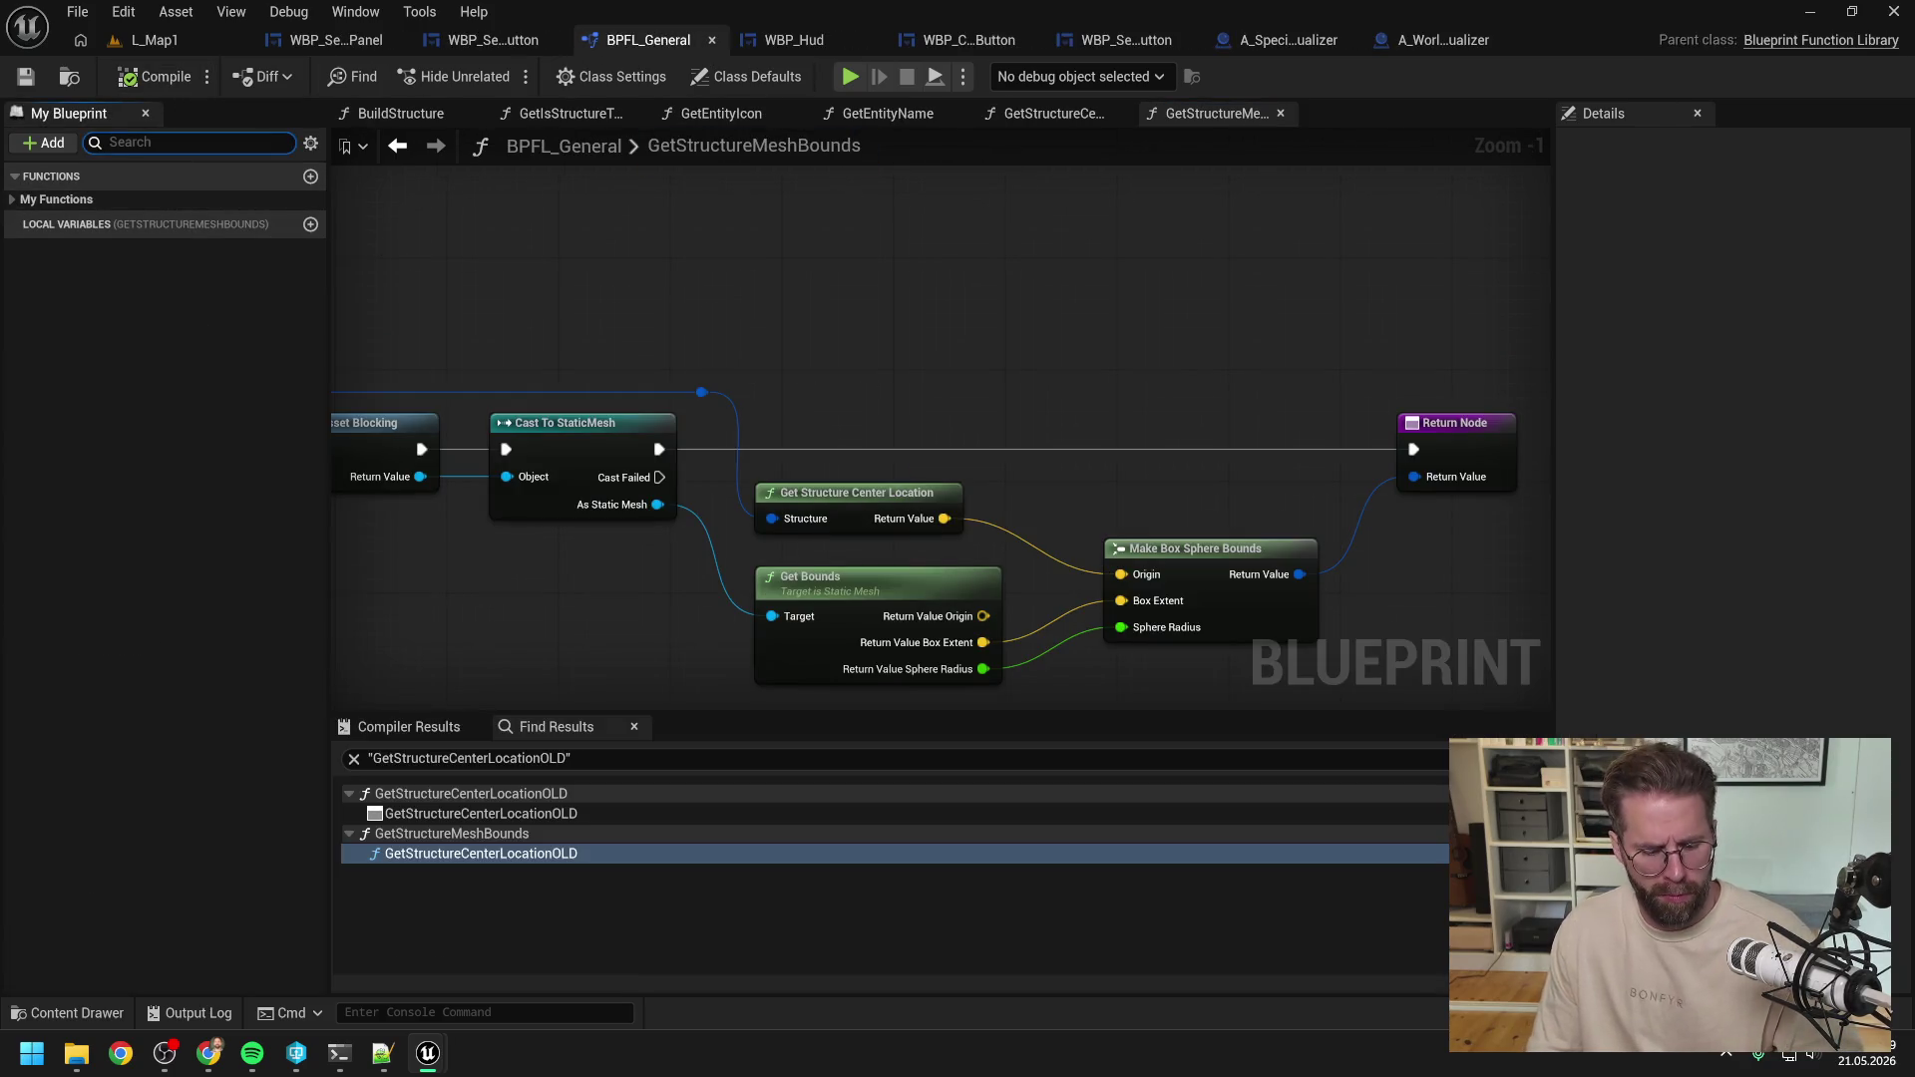
{"action": "type", "text": "targ"}
{"action": "key", "text": "BackSpace"}
{"action": "key", "text": "BackSpace"}
{"action": "key", "text": "BackSpace"}
{"action": "type", "text": "old"}
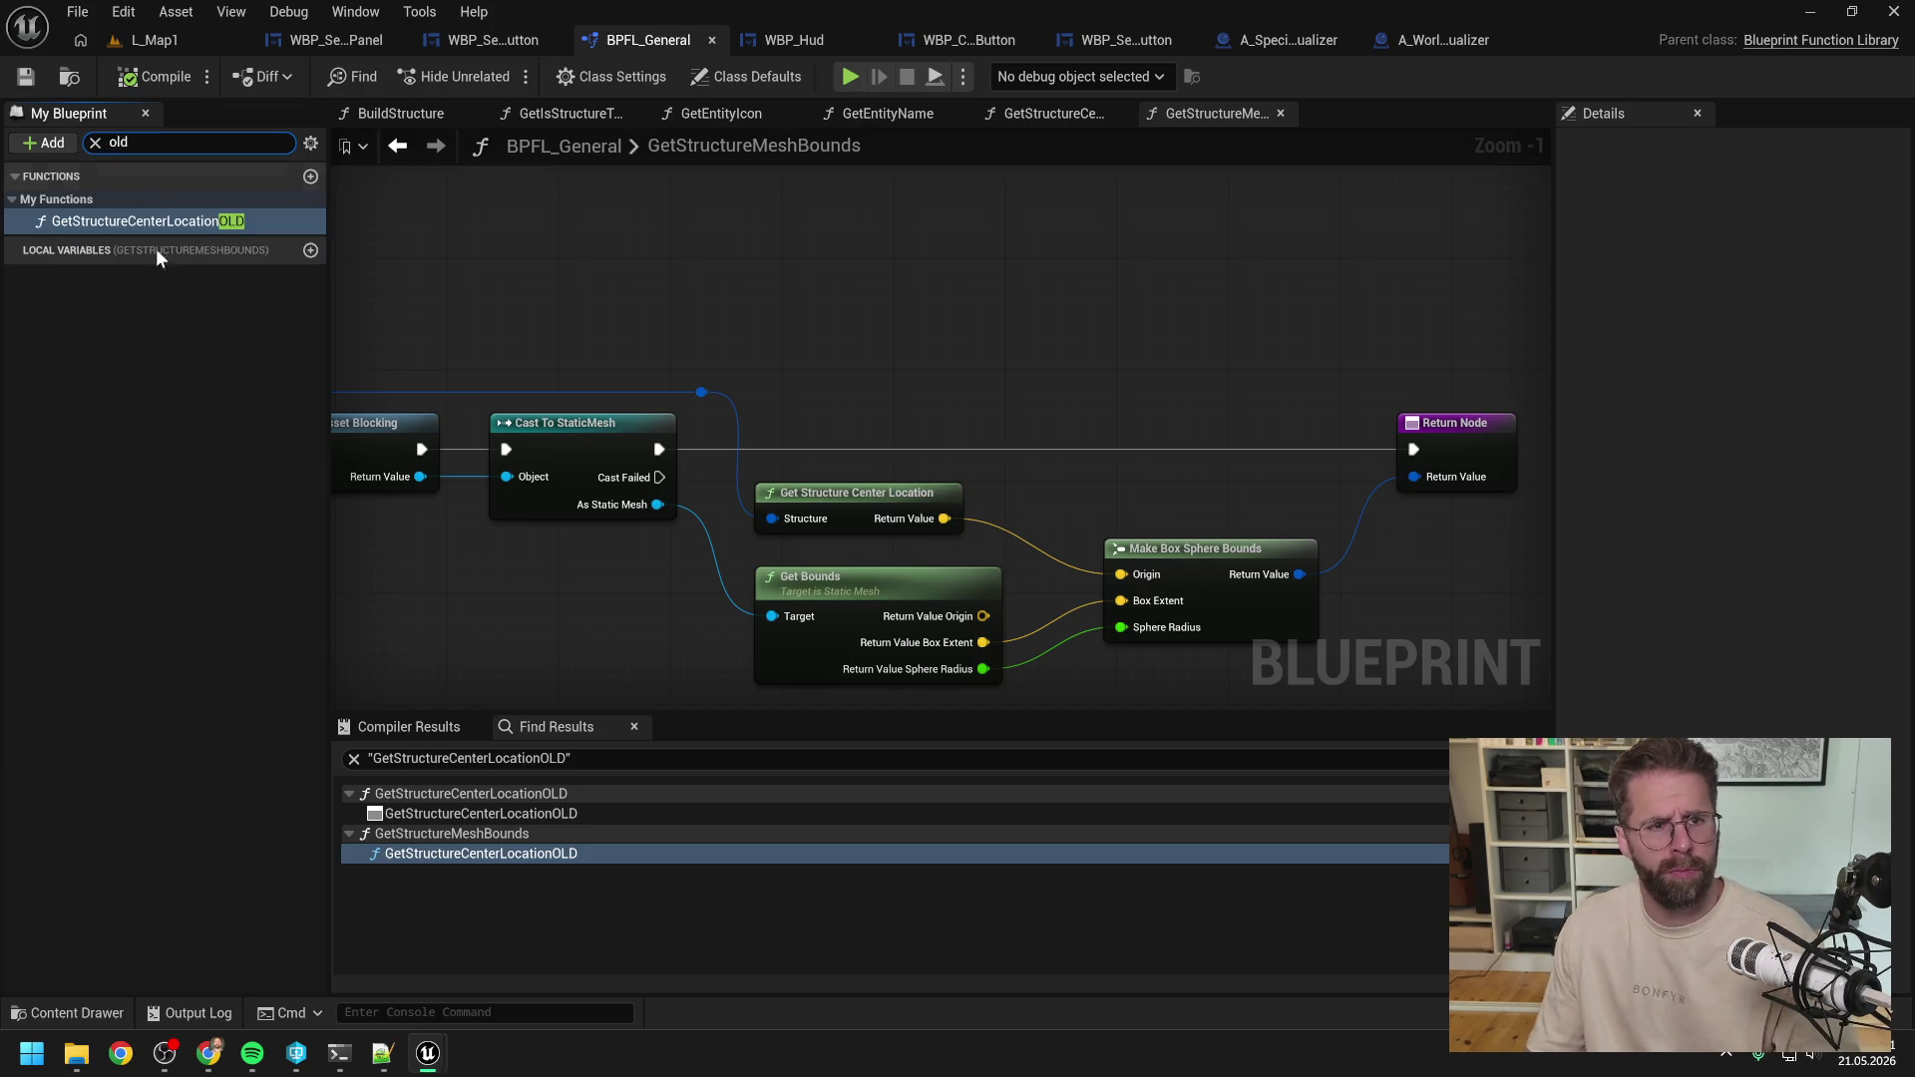
{"action": "left_click", "coordinate": [144, 222]}
{"action": "key", "text": "Delete"}
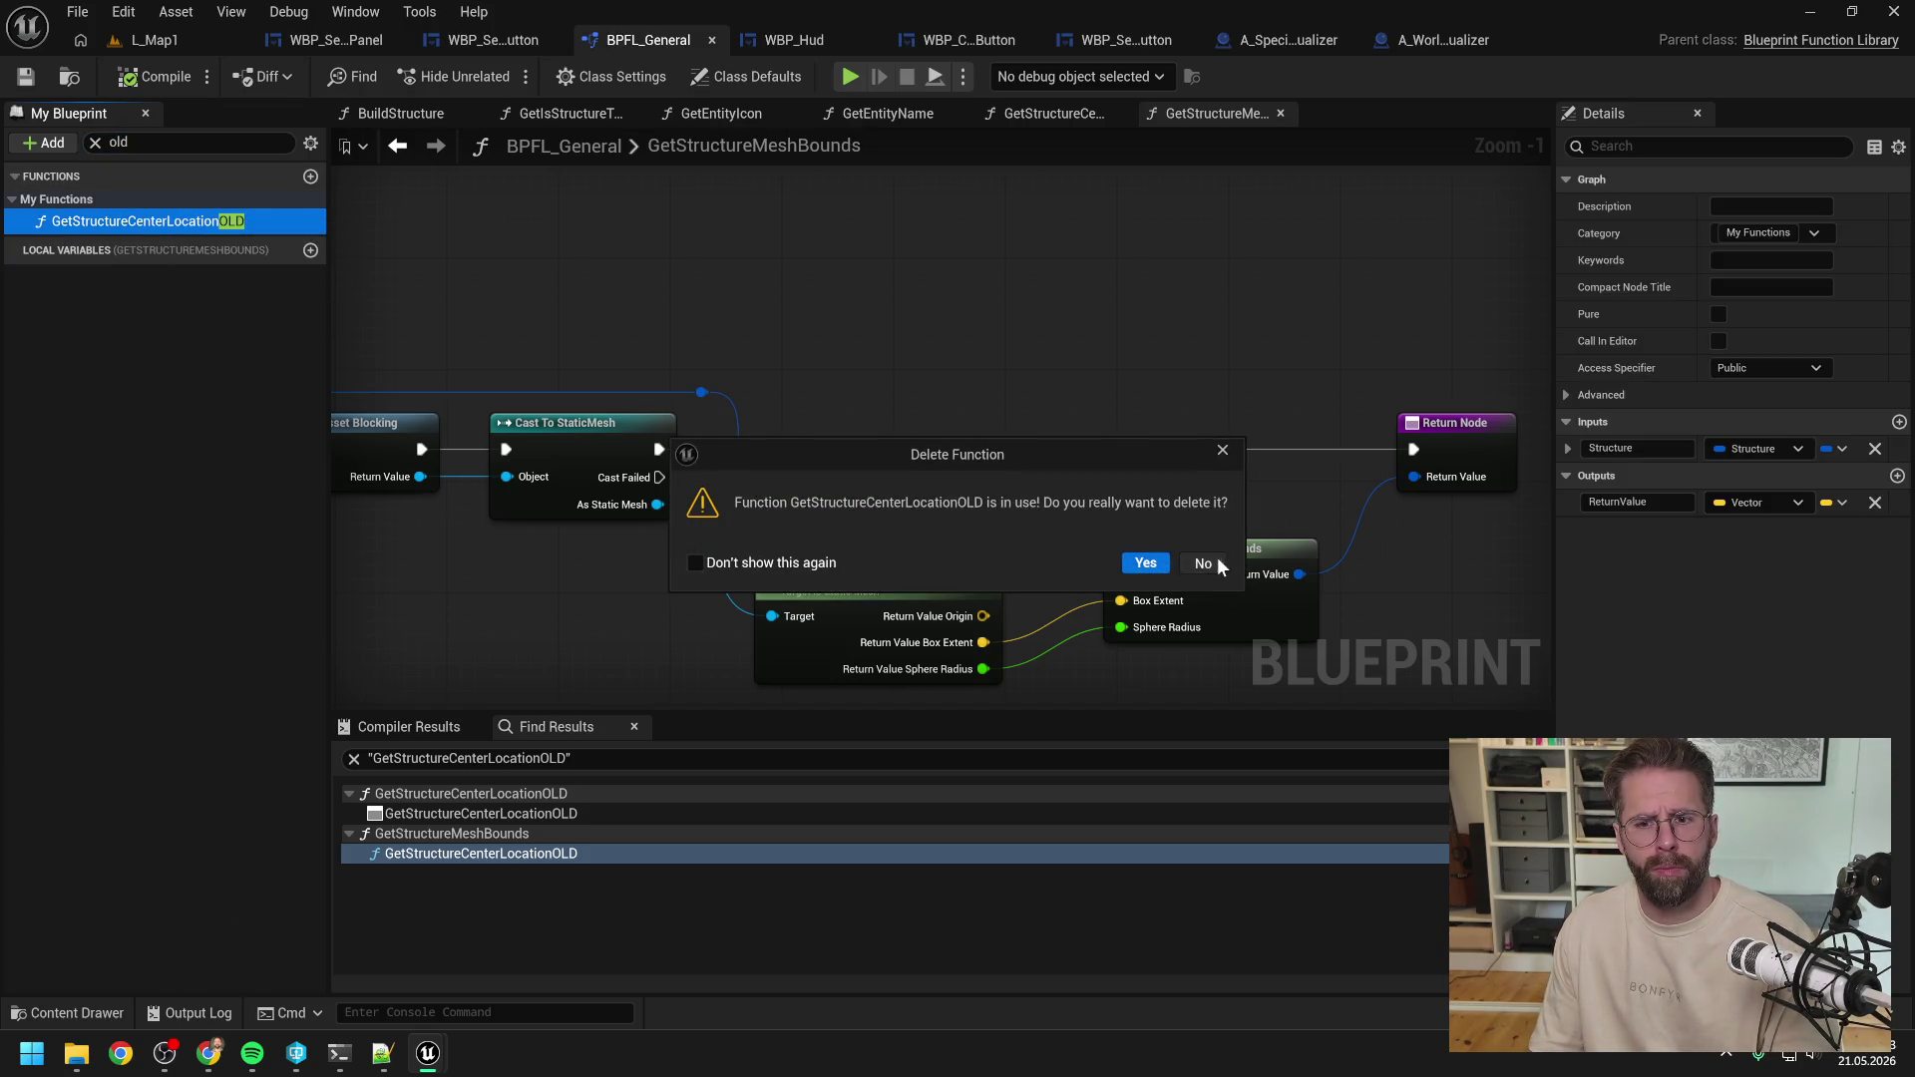
{"action": "left_click", "coordinate": [1217, 565]}
Find the OLD function's remaining reference in SpawnVisual and wire in Get Structure Center Location's location.
{"action": "right_click", "coordinate": [179, 221]}
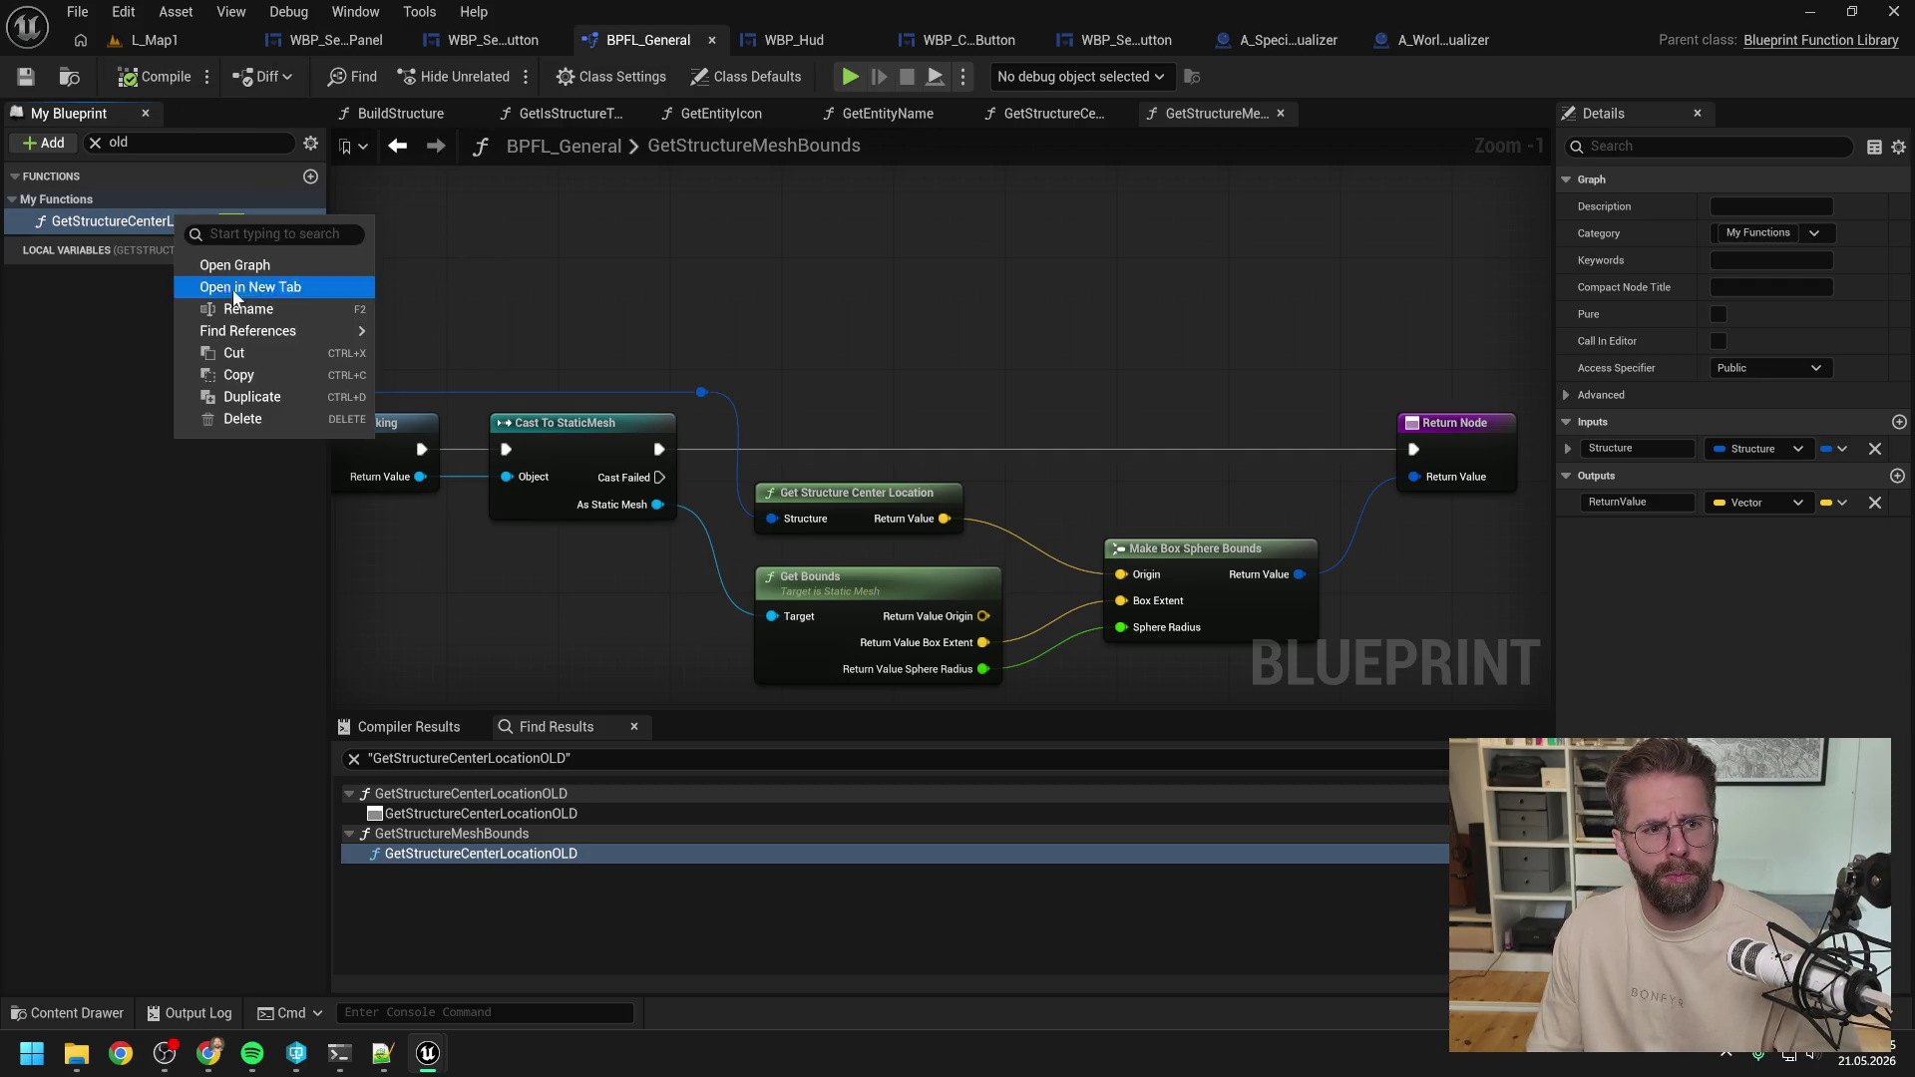
{"action": "mouse_move", "coordinate": [329, 330]}
{"action": "left_click", "coordinate": [419, 337]}
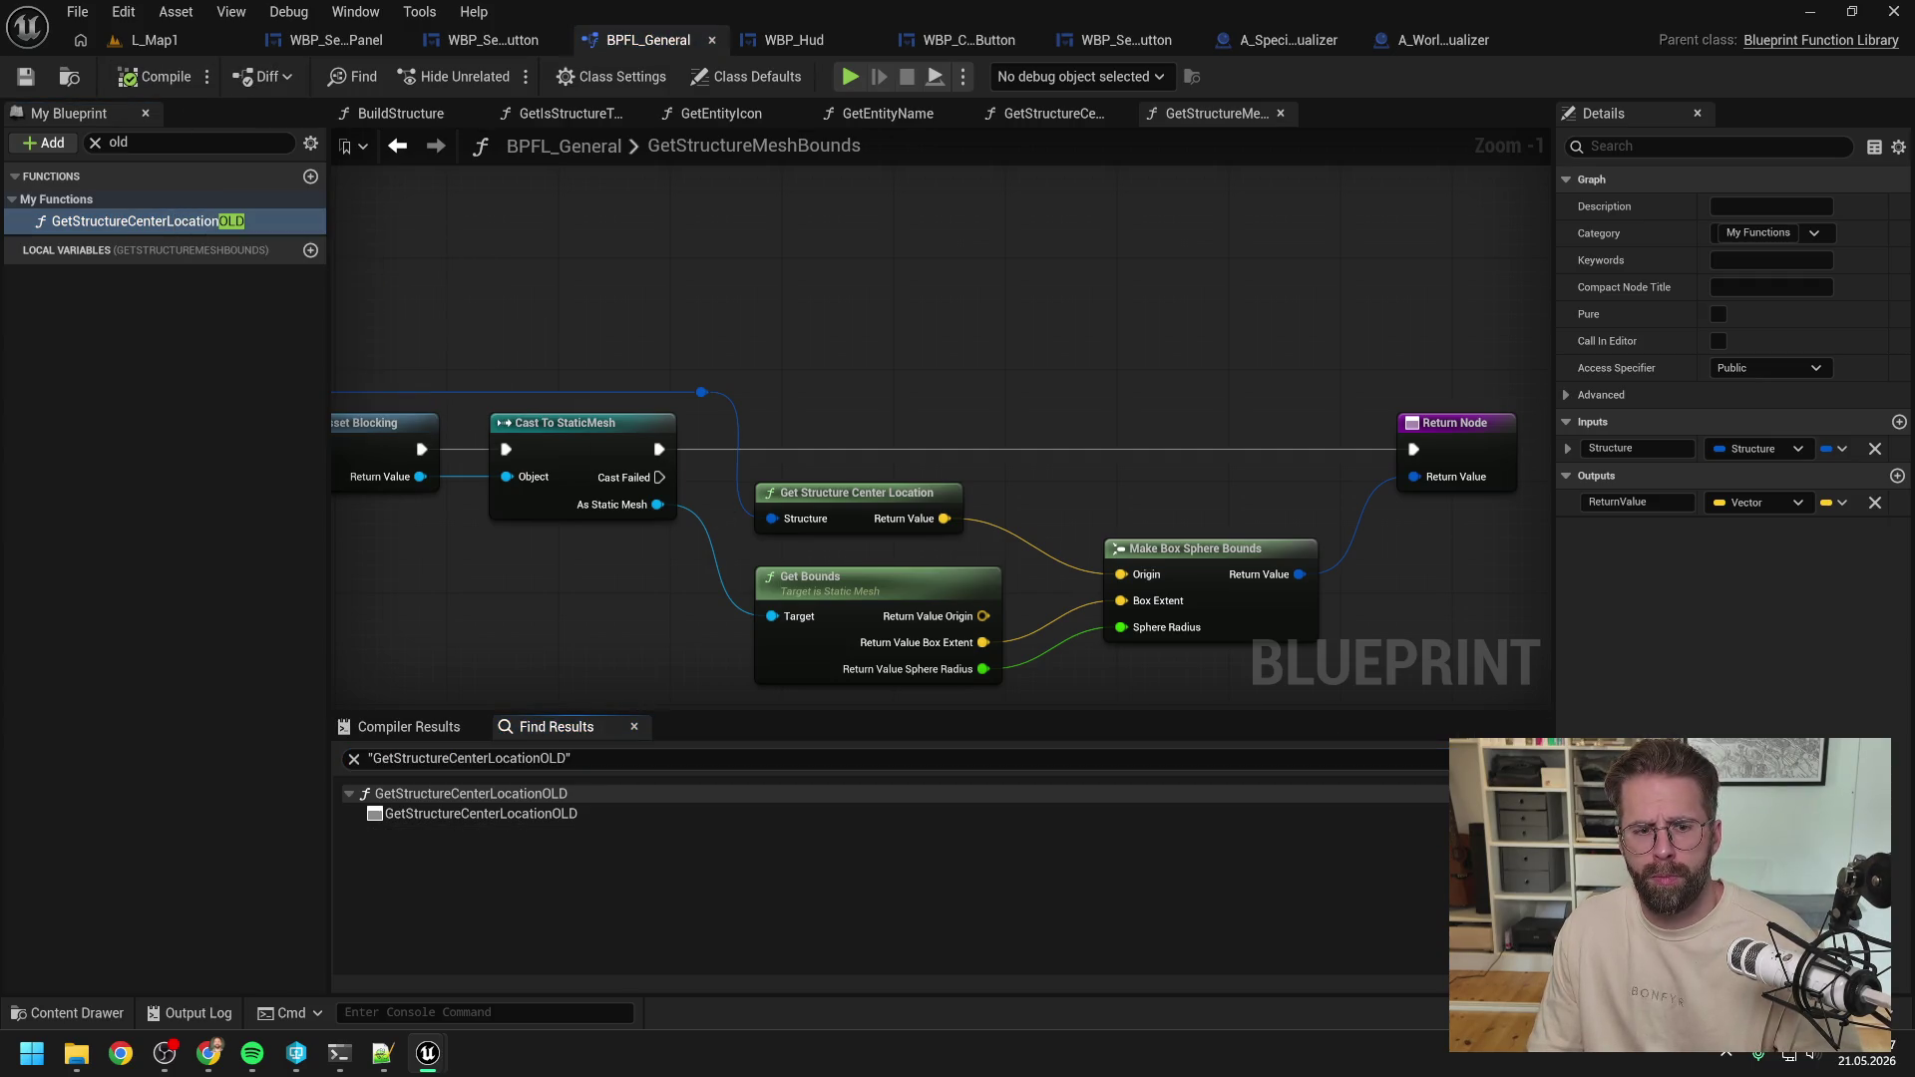
{"action": "double_click", "coordinate": [481, 813]}
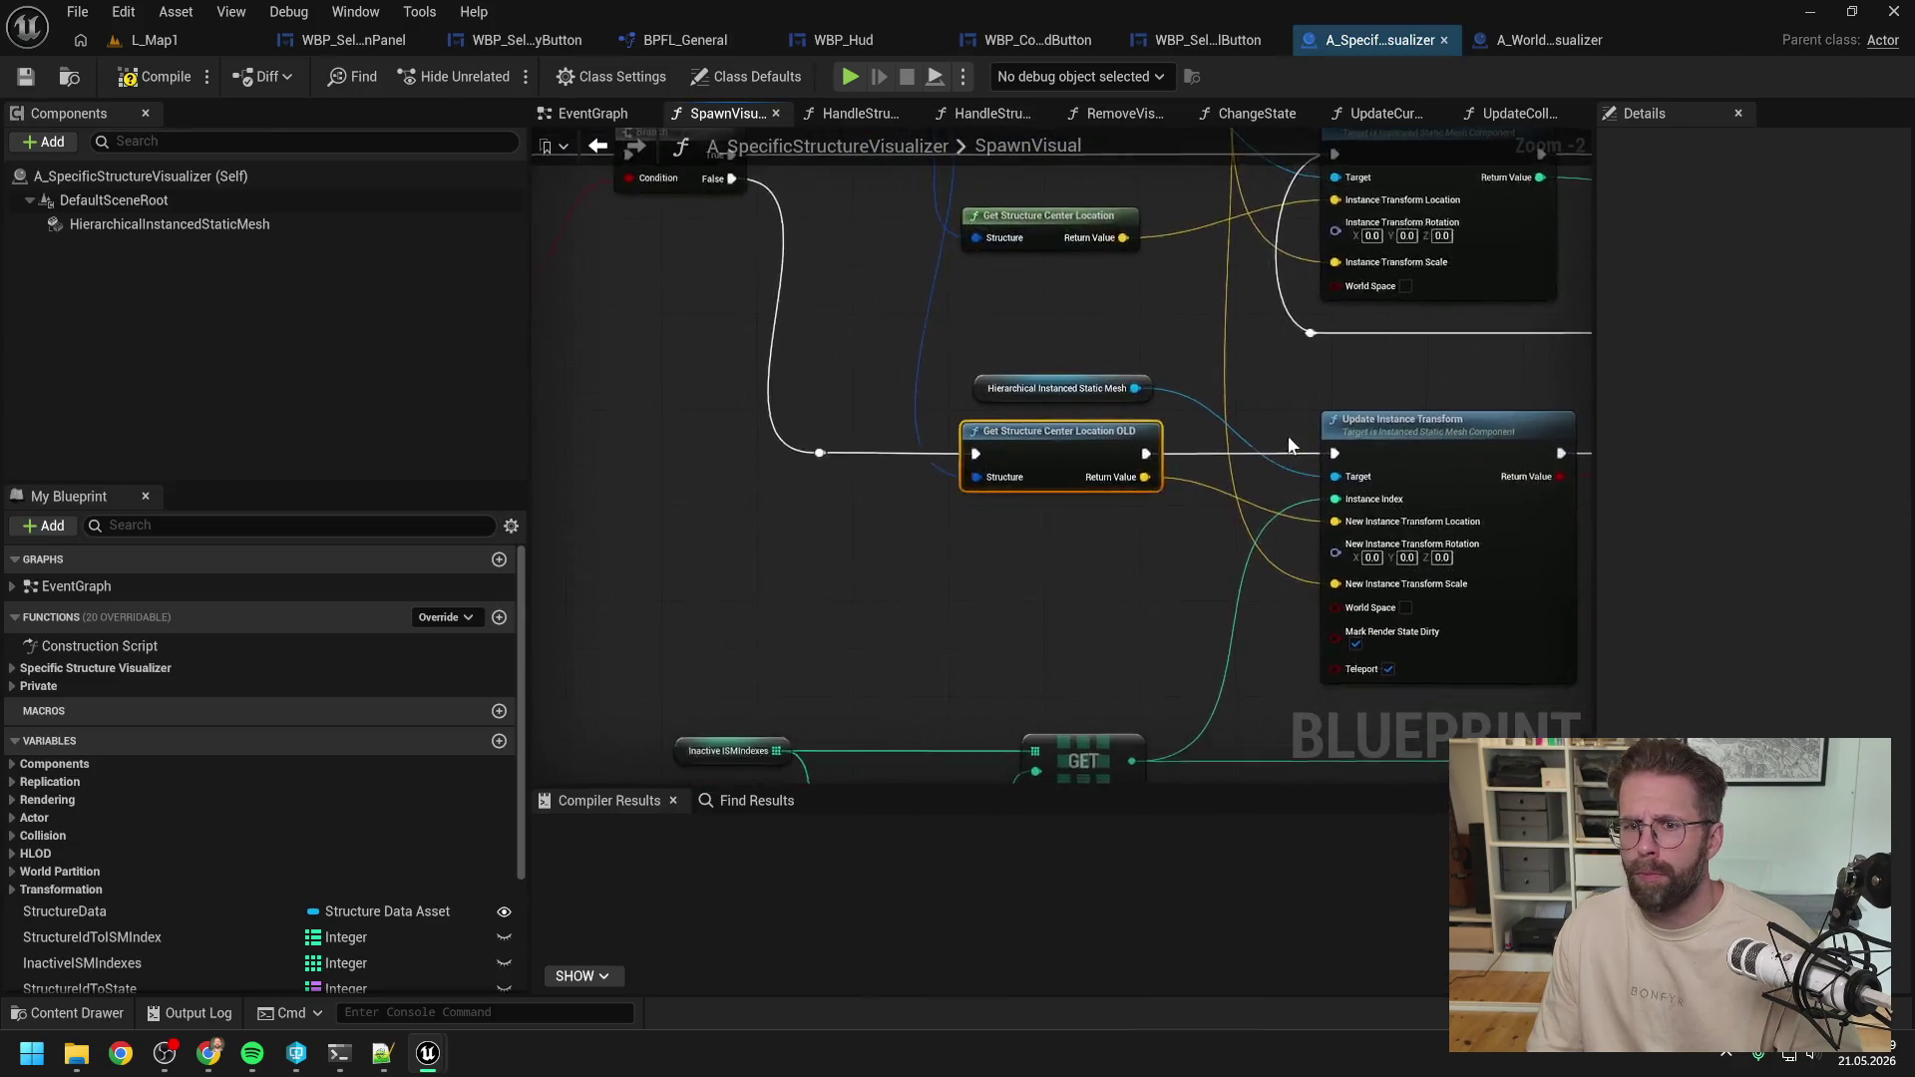
{"action": "right_click", "coordinate": [979, 596]}
{"action": "type", "text": "get structure center"}
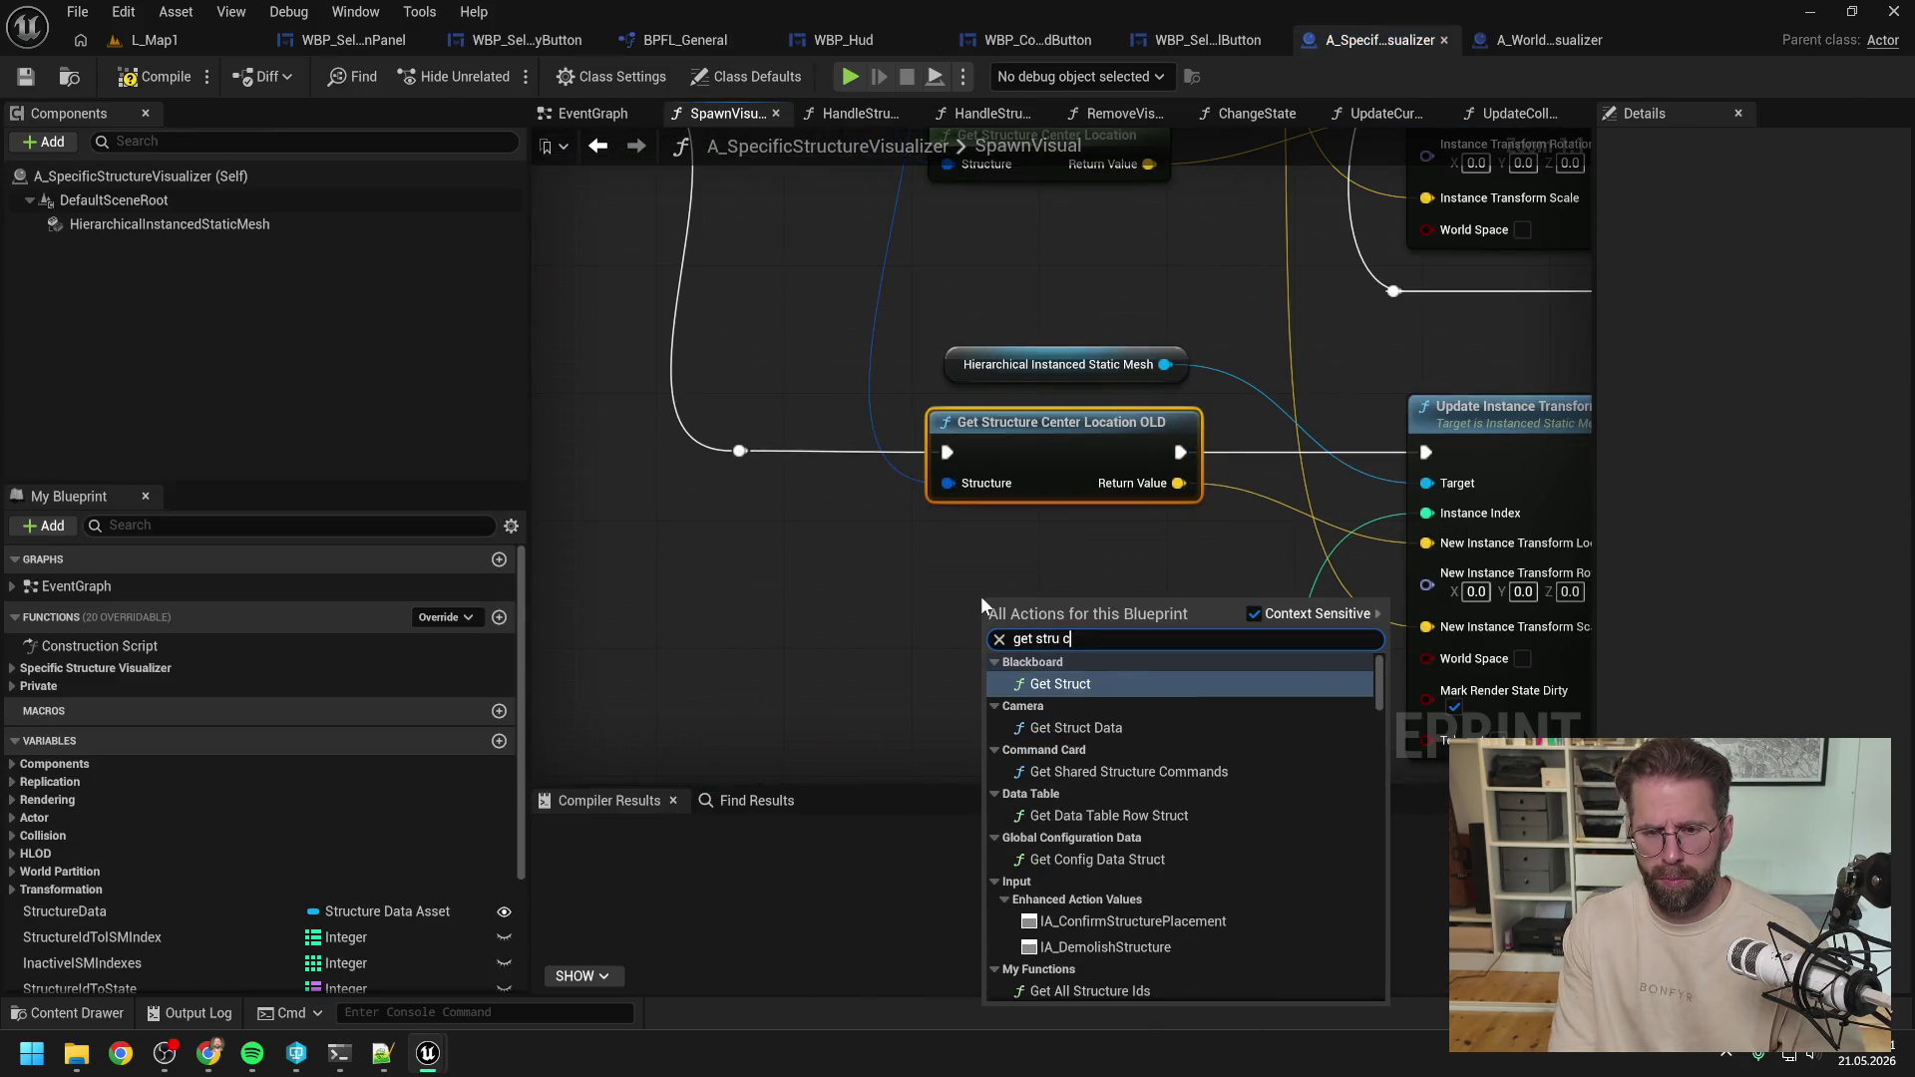
{"action": "key", "text": "Return"}
{"action": "left_click_drag", "start_coordinate": [1195, 626], "coordinate": [1426, 543]}
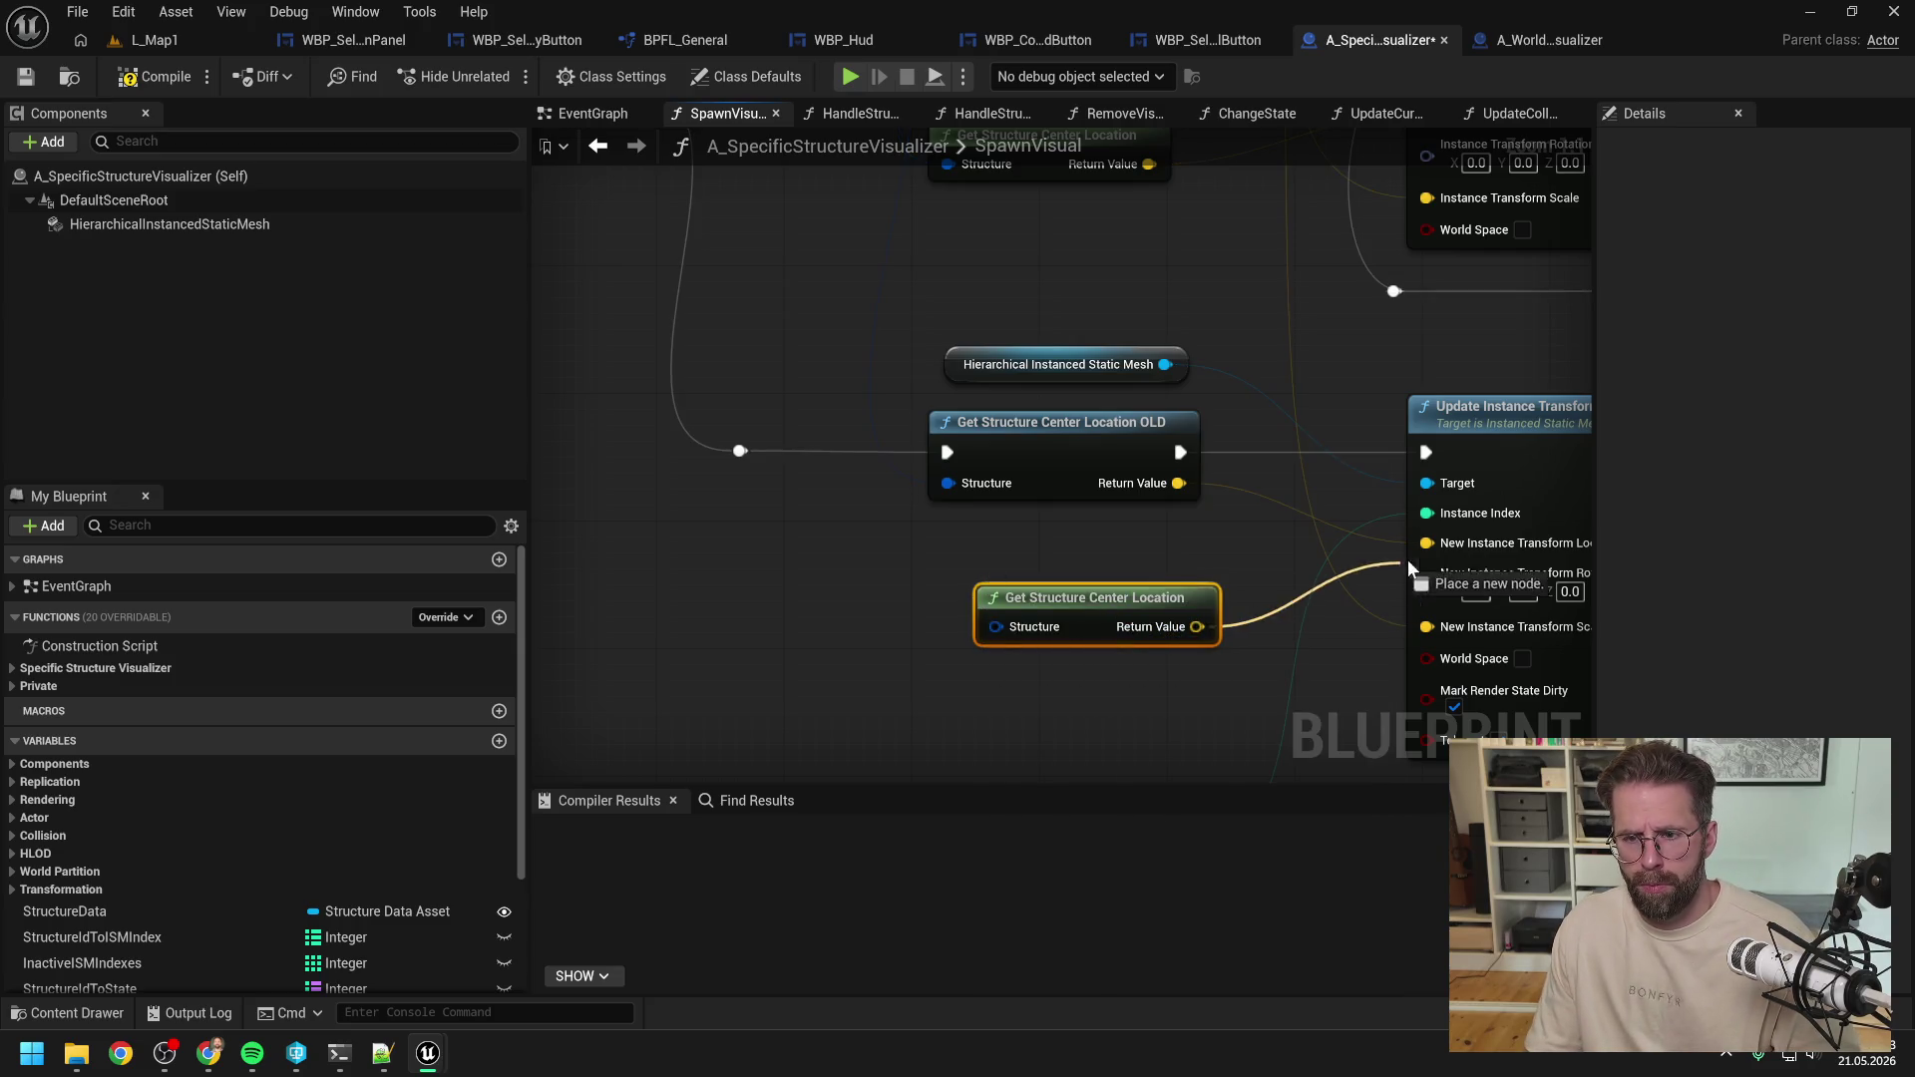
Feed the structure into the new node, delete the OLD node, and compile the visualizer.
{"action": "scroll", "coordinate": [1216, 618], "scroll_direction": "down", "scroll_amount": 2}
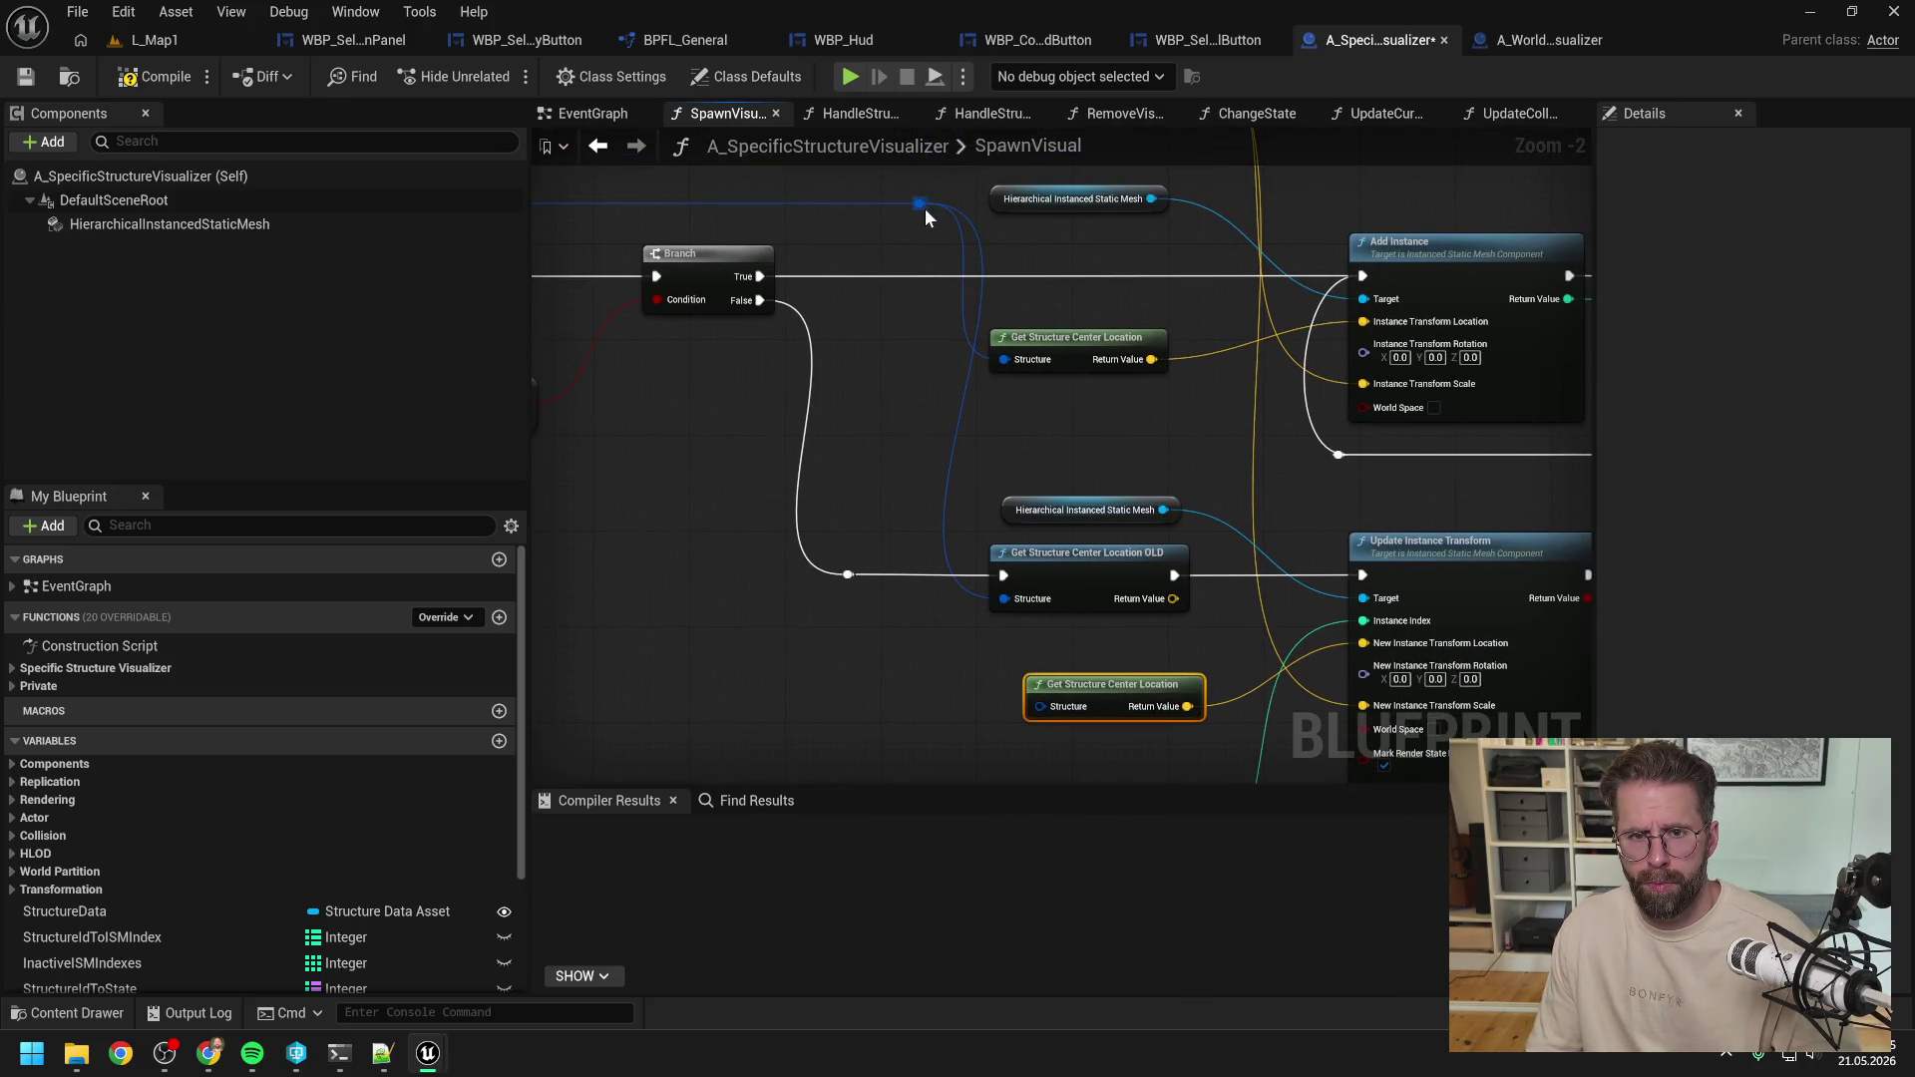
{"action": "mouse_move", "coordinate": [920, 203]}
{"action": "left_mouse_down"}
{"action": "mouse_move", "coordinate": [1040, 706]}
{"action": "mouse_move", "coordinate": [1066, 613]}
{"action": "left_mouse_up"}
{"action": "left_click", "coordinate": [1059, 560]}
{"action": "key", "text": "Delete"}
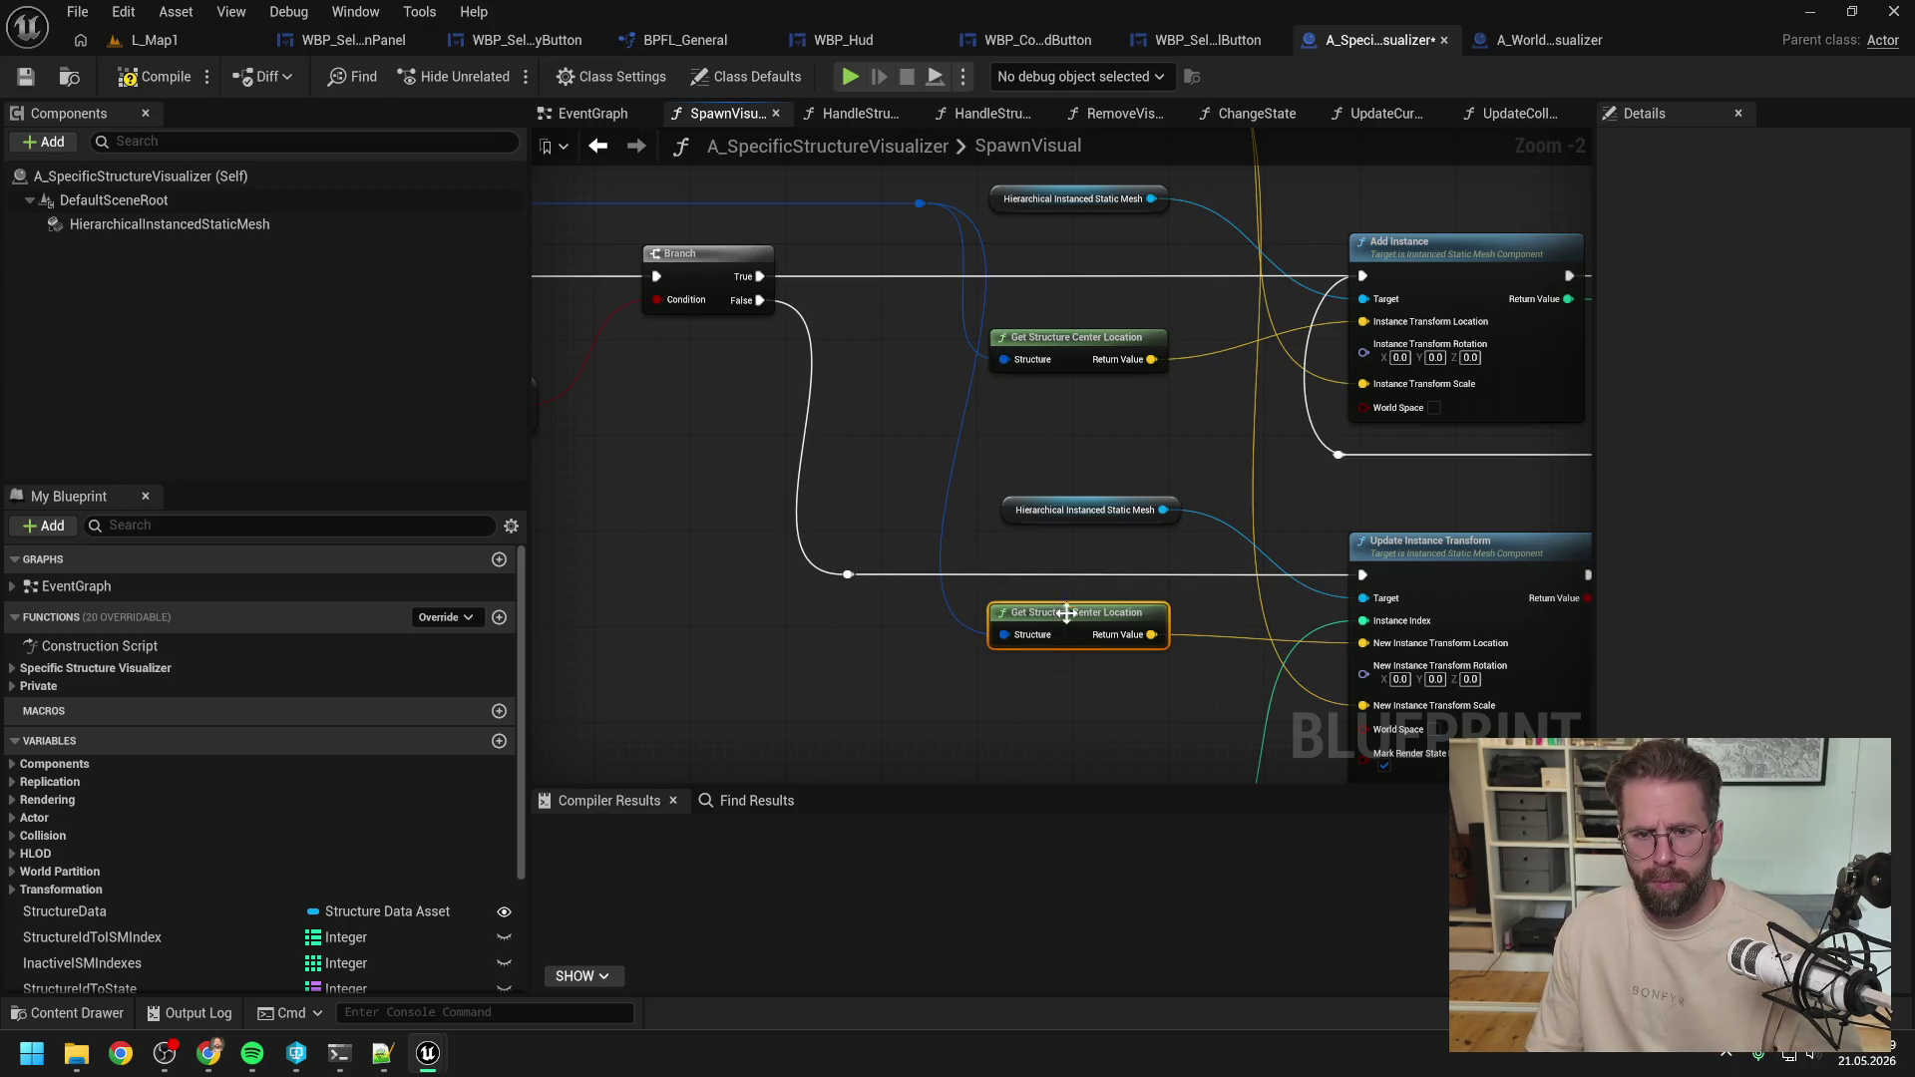
{"action": "left_click", "coordinate": [200, 84]}
{"action": "left_click", "coordinate": [168, 36]}
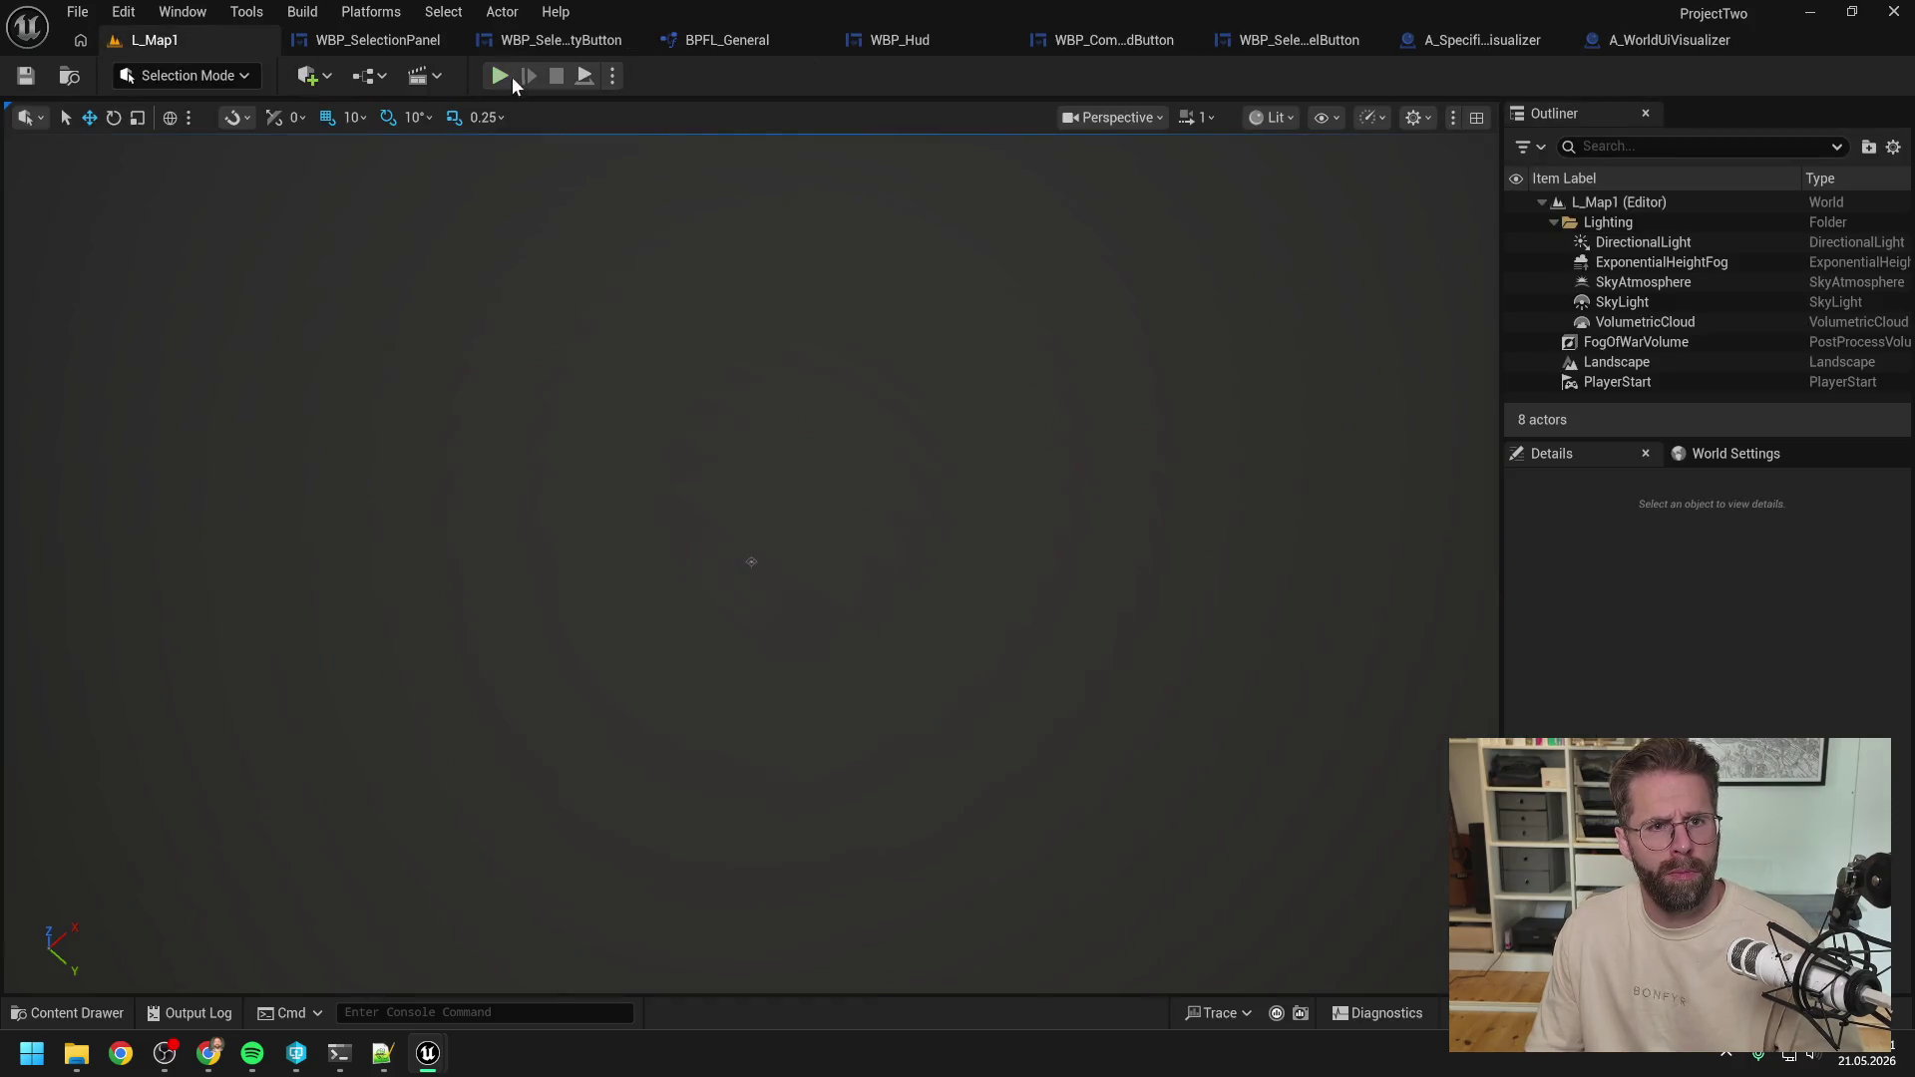
Play-test selecting Main Hall and the power grid generator, then open the Content Drawer.
{"action": "left_click", "coordinate": [506, 72]}
{"action": "left_click", "coordinate": [770, 511]}
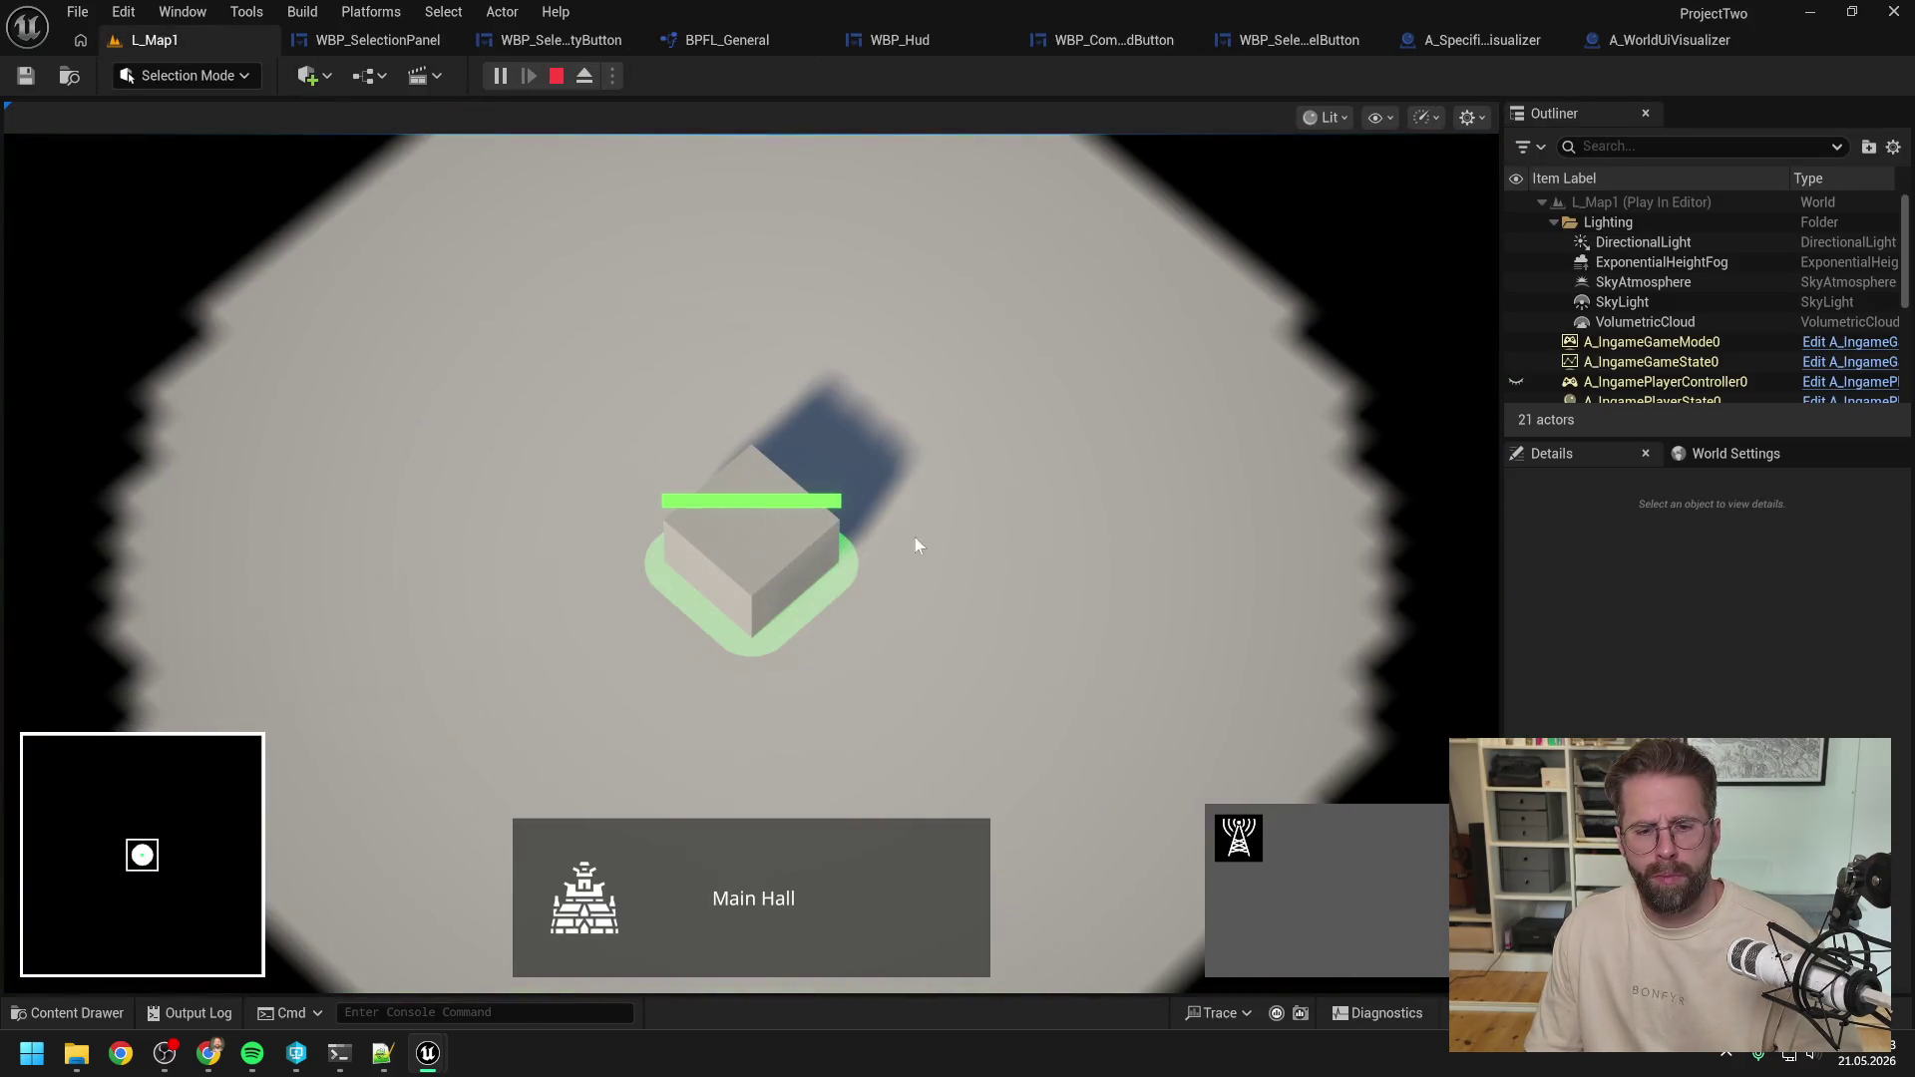
{"action": "left_click", "coordinate": [1225, 821]}
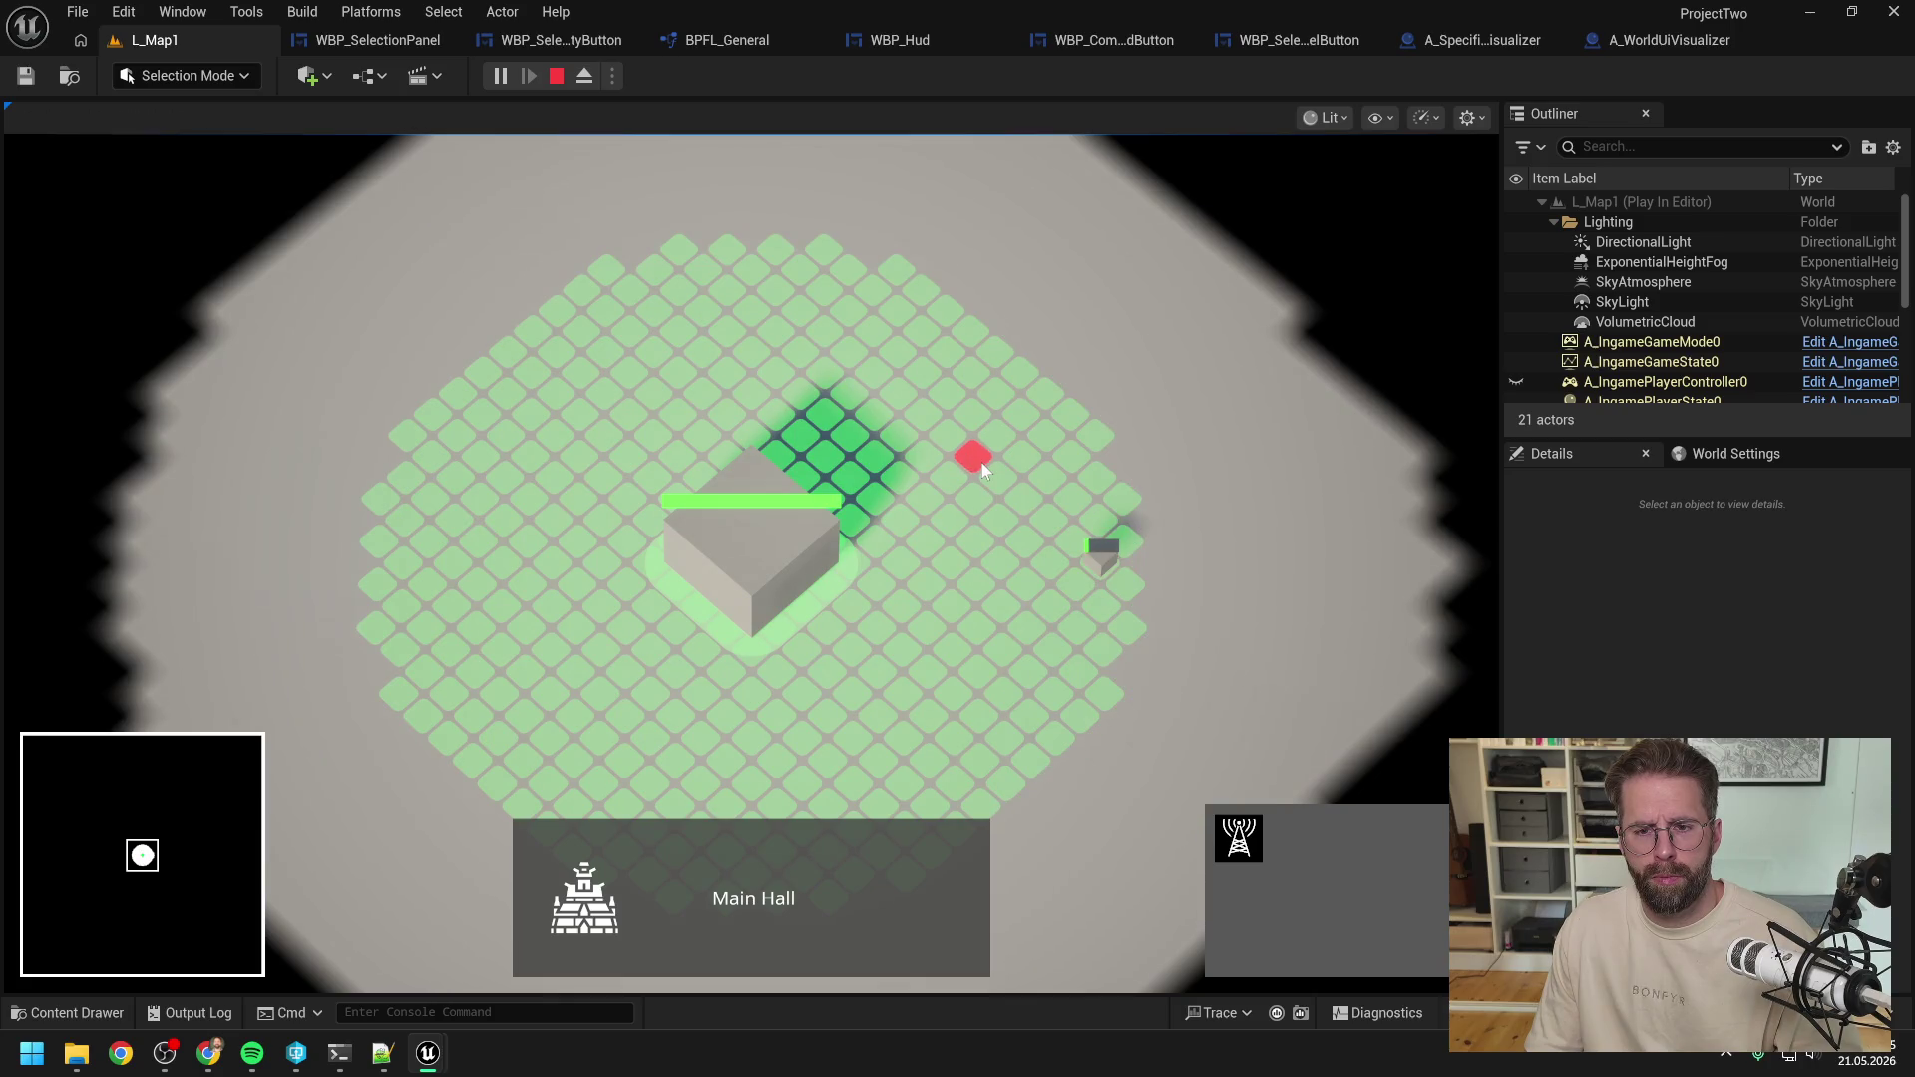
{"action": "right_click", "coordinate": [981, 464]}
{"action": "left_click", "coordinate": [982, 465]}
{"action": "left_click", "coordinate": [1099, 550]}
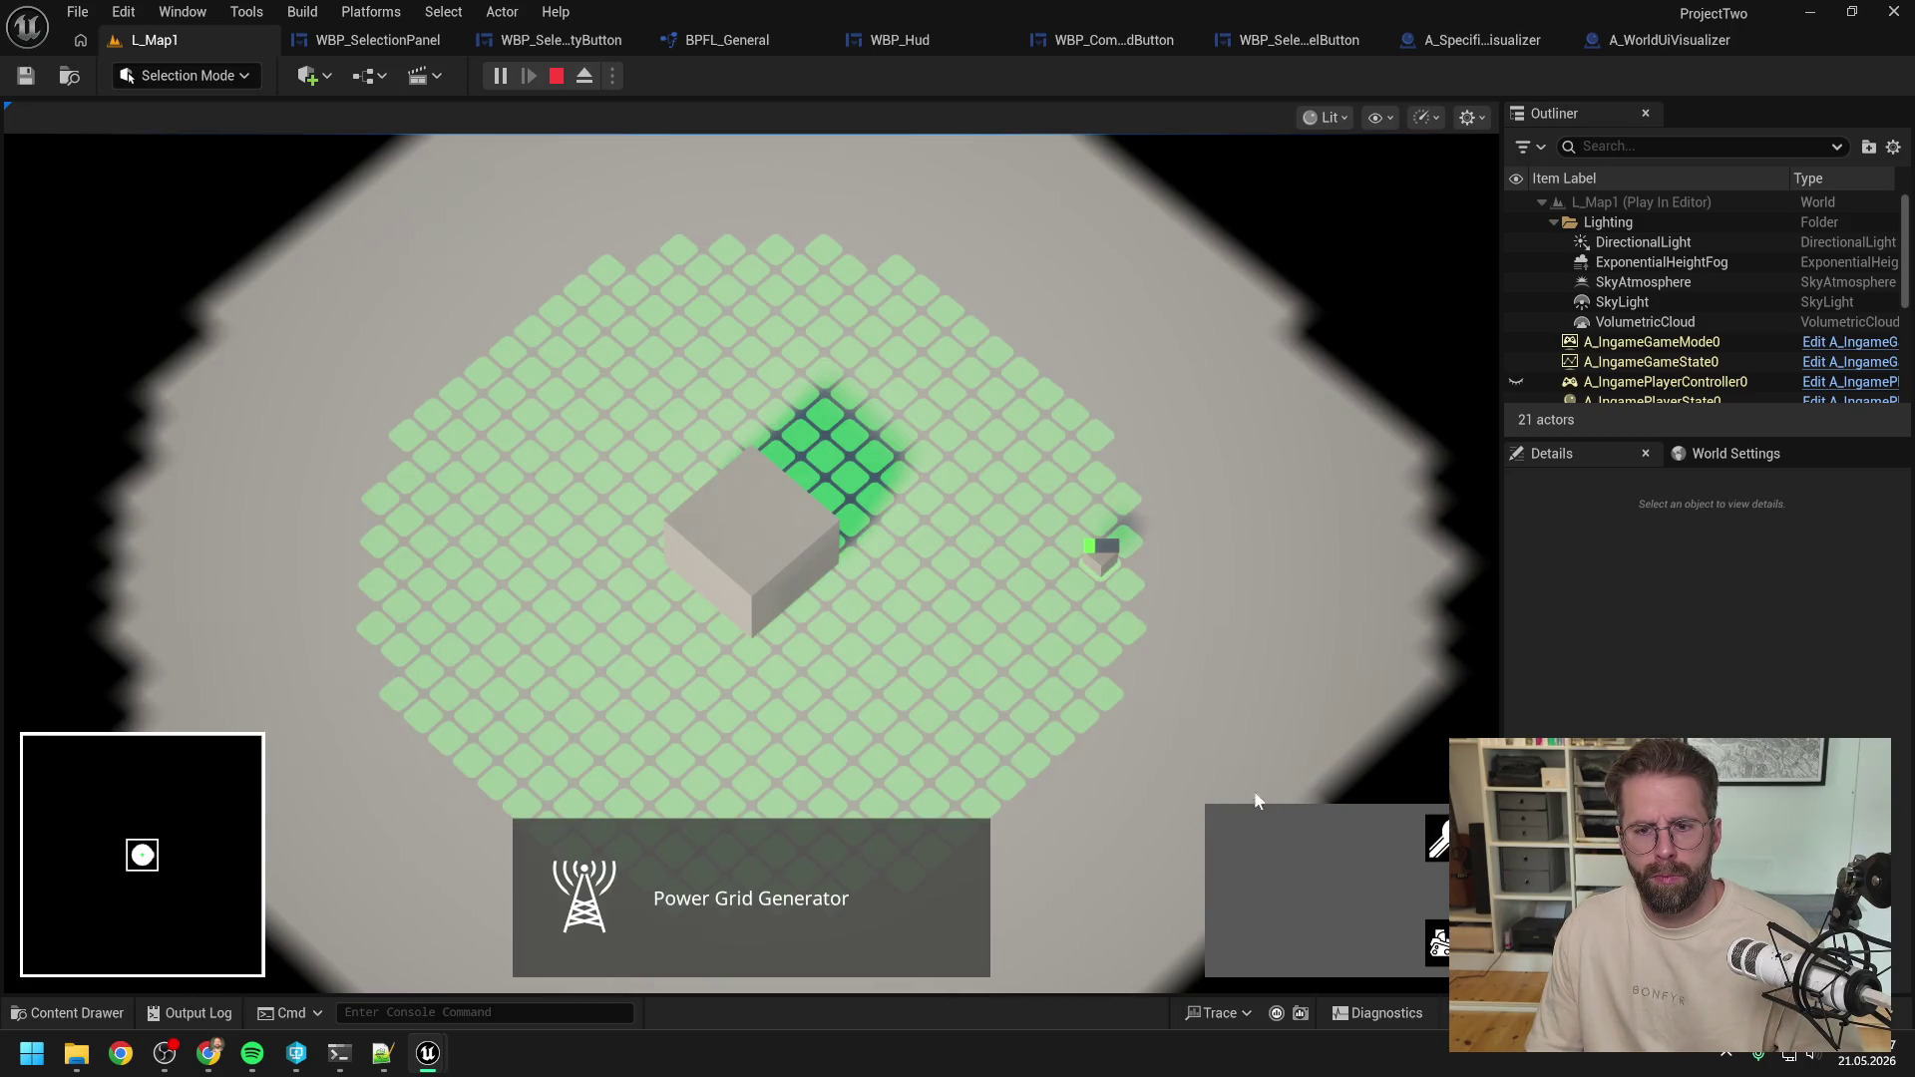
{"action": "left_click", "coordinate": [1170, 722]}
{"action": "key", "text": "Escape"}
{"action": "key", "text": "ctrl+space"}
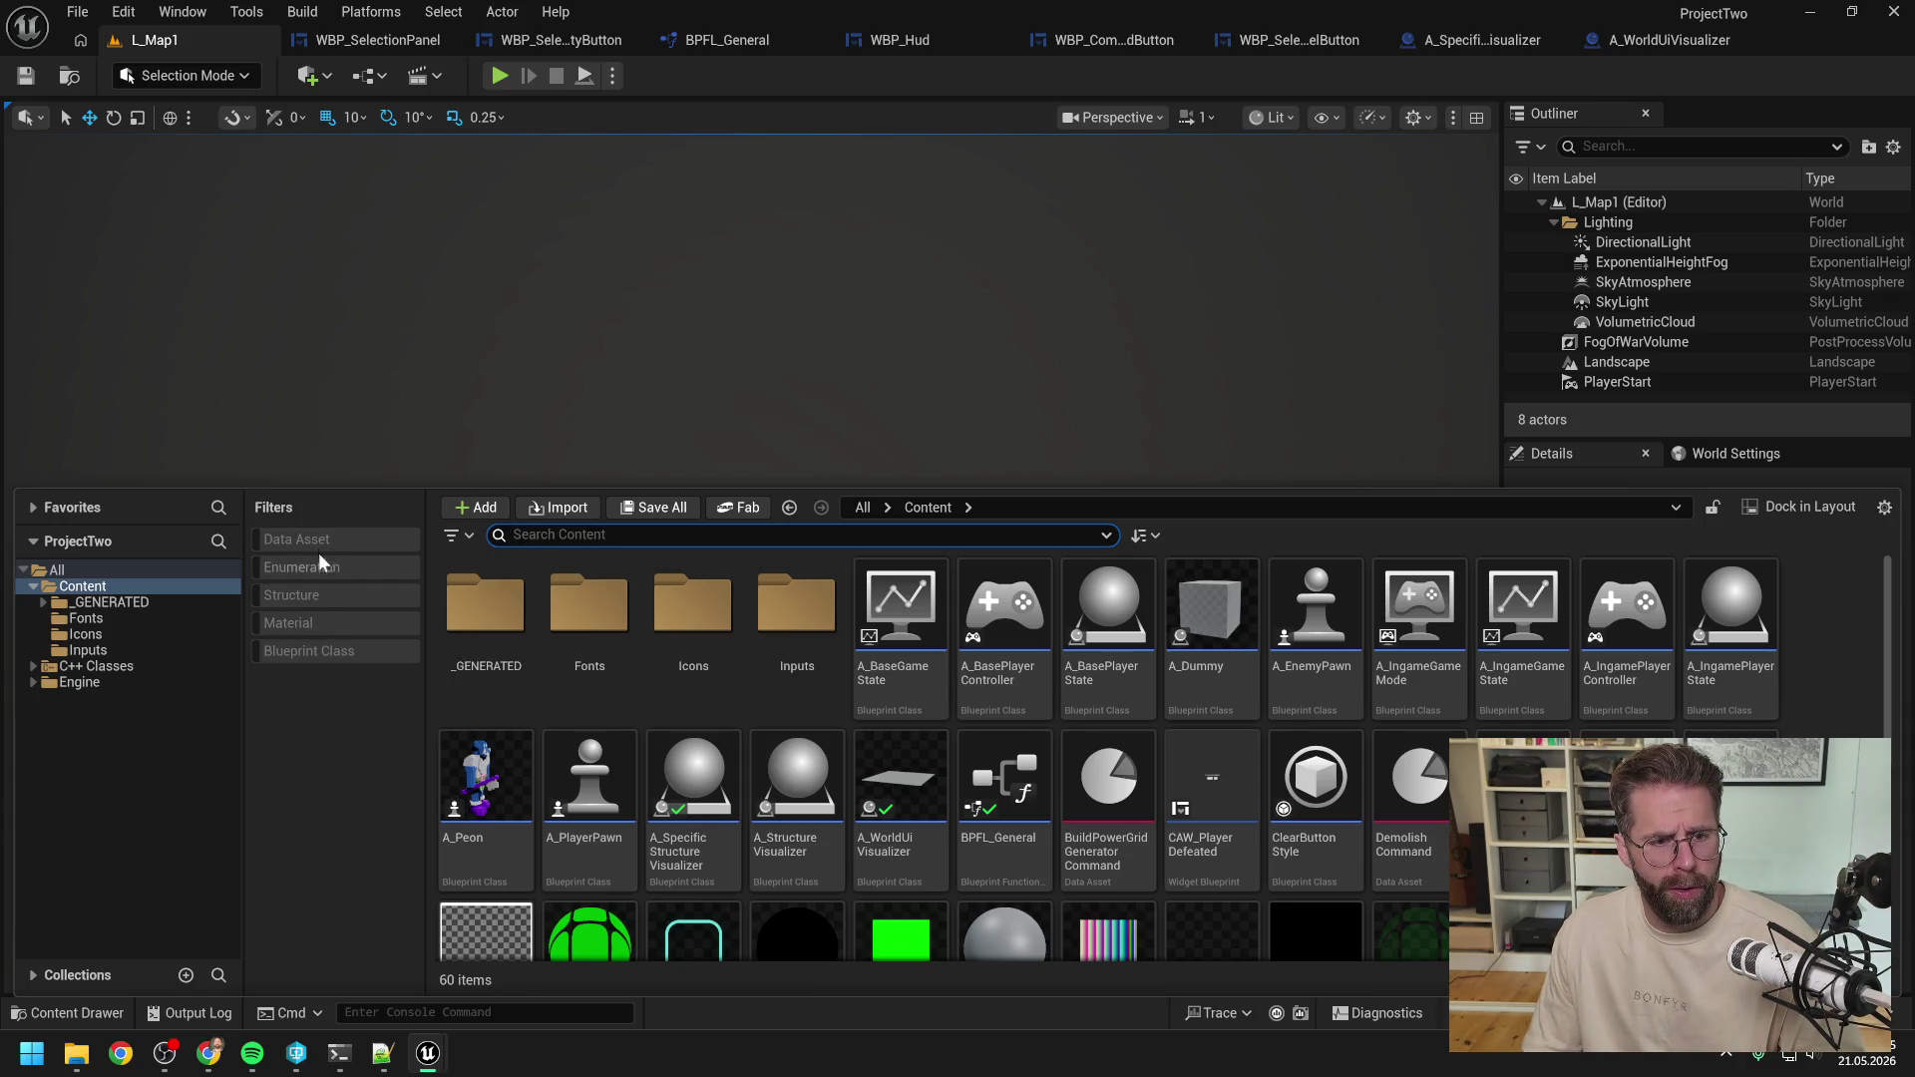
Filter to data assets, open PowerGridGeneratorStructure, edit Grid Size, and check it out.
{"action": "left_click", "coordinate": [304, 540]}
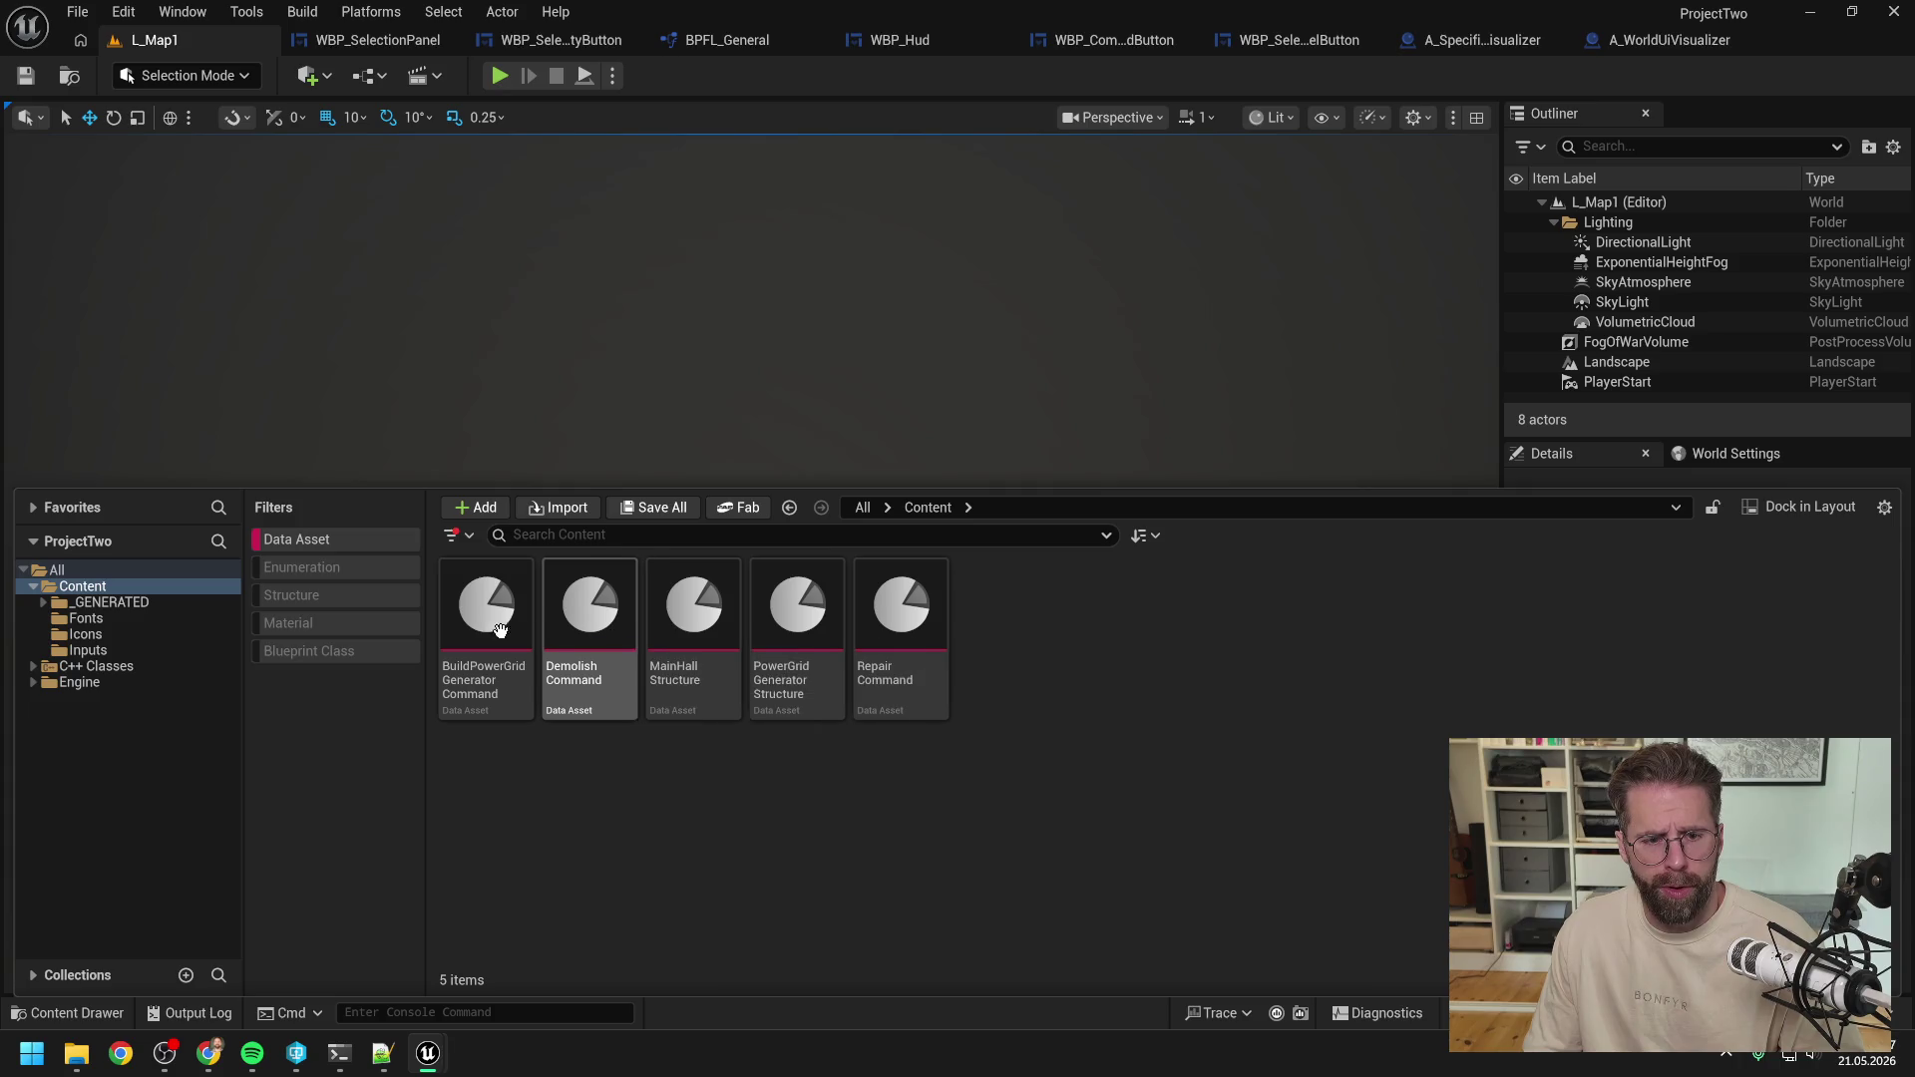
{"action": "double_click", "coordinate": [771, 668]}
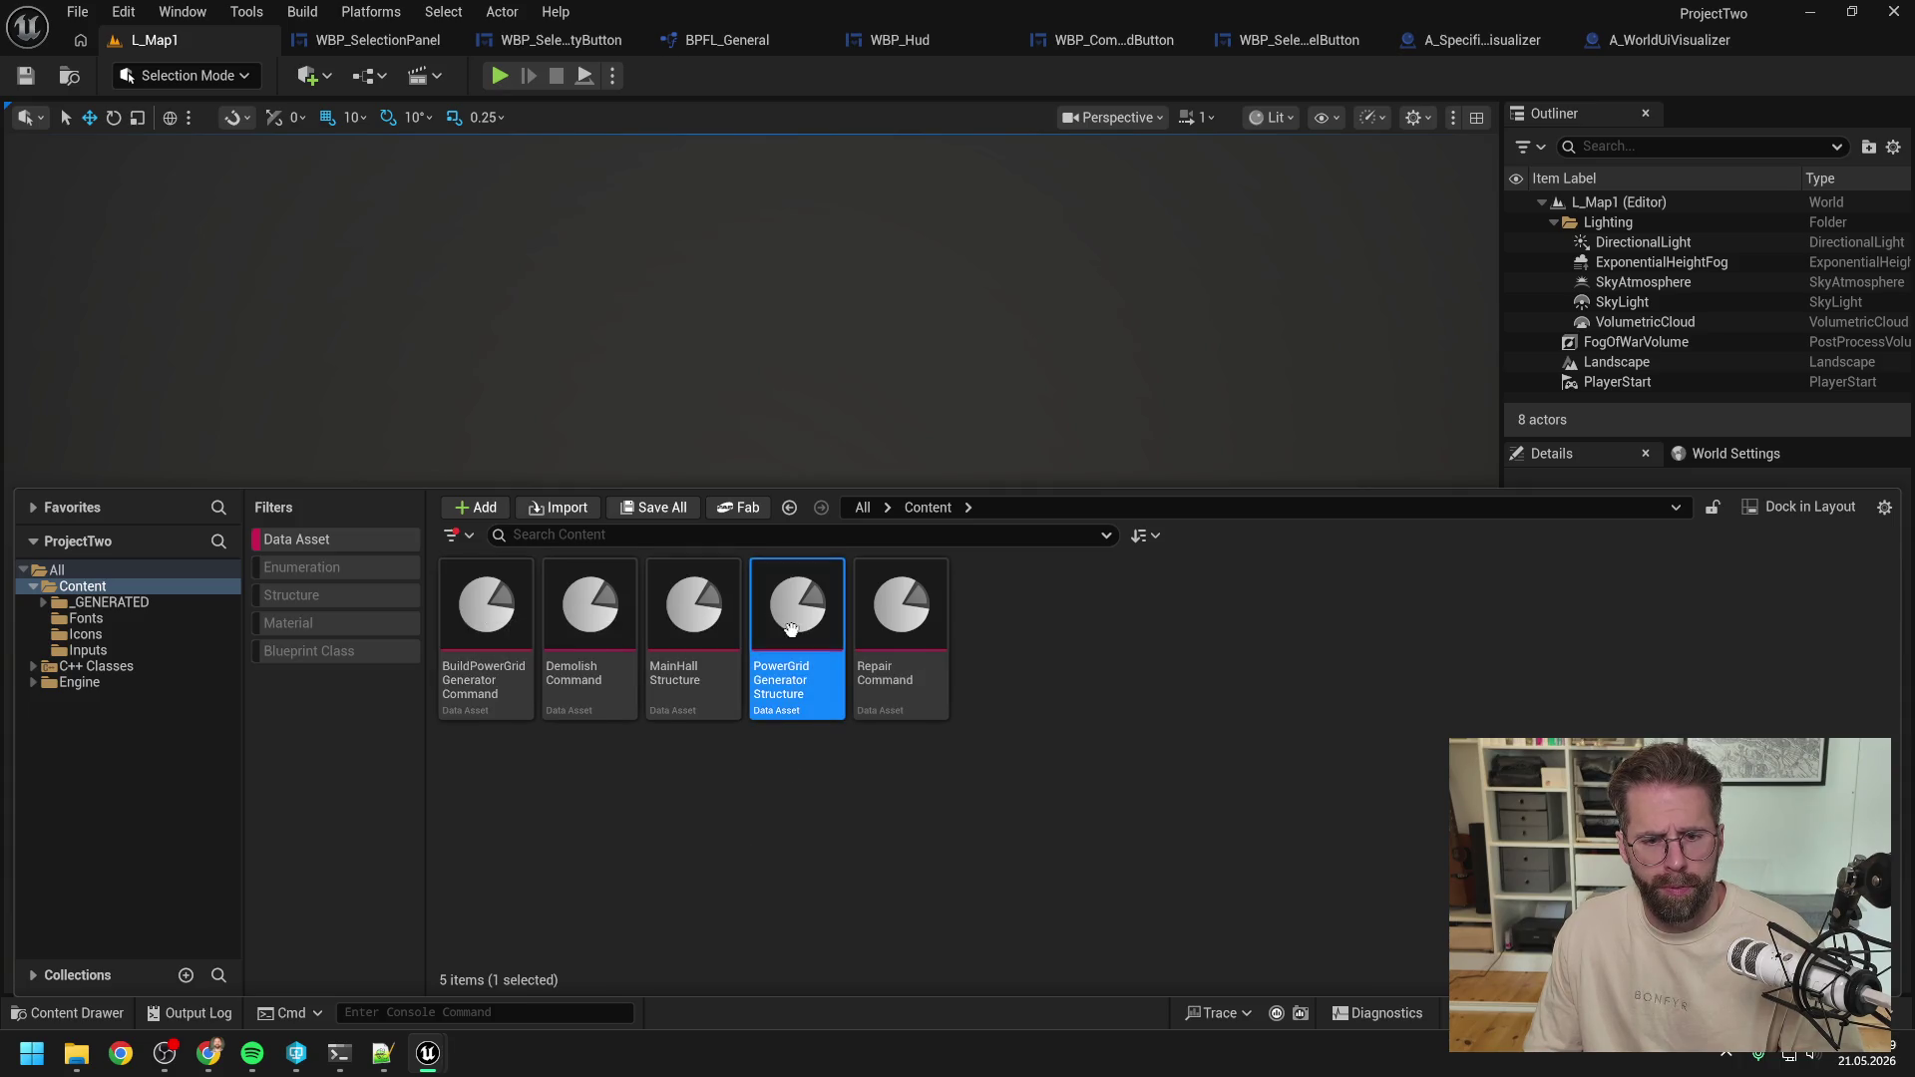
{"action": "left_click", "coordinate": [900, 260]}
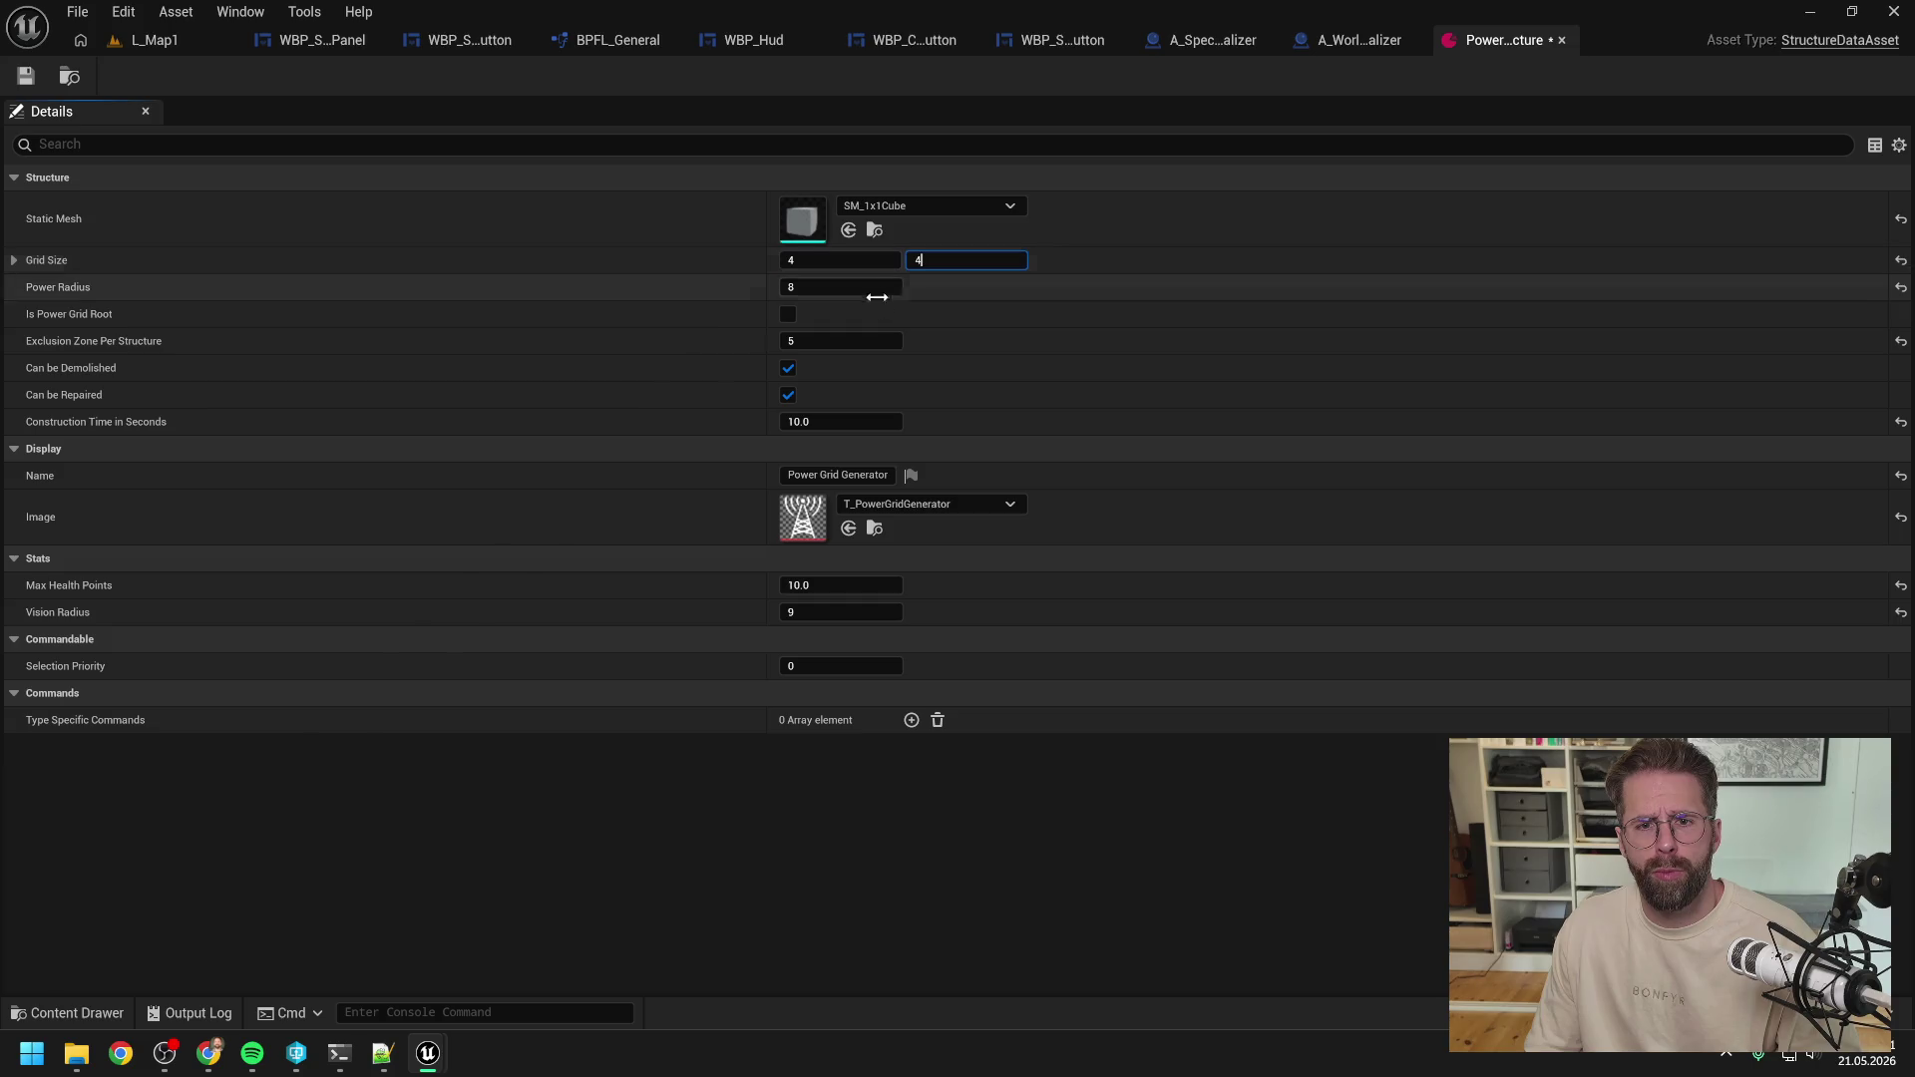
{"action": "key", "text": "Return"}
{"action": "left_click", "coordinate": [1005, 750]}
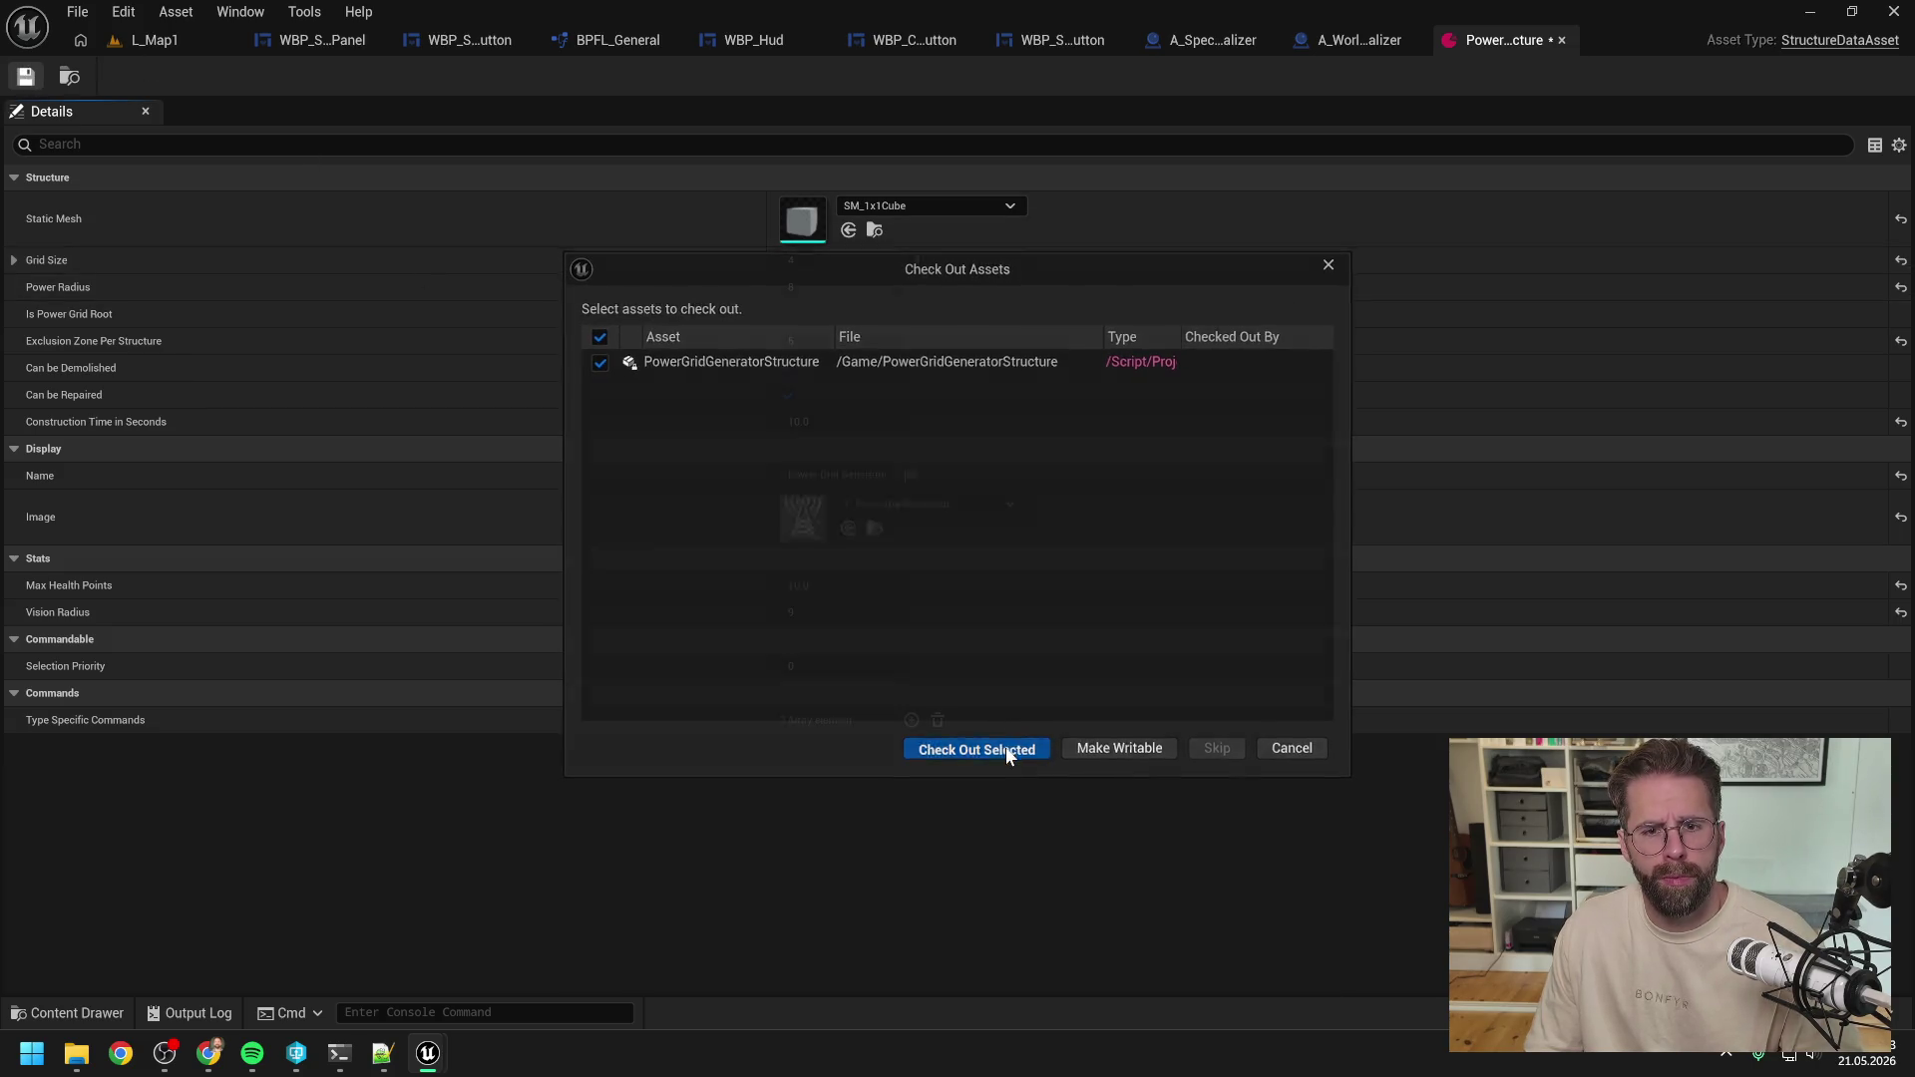
Play-test L_Map1 by placing a power grid generator from the Main Hall.
{"action": "left_click", "coordinate": [173, 39]}
{"action": "left_click", "coordinate": [499, 77]}
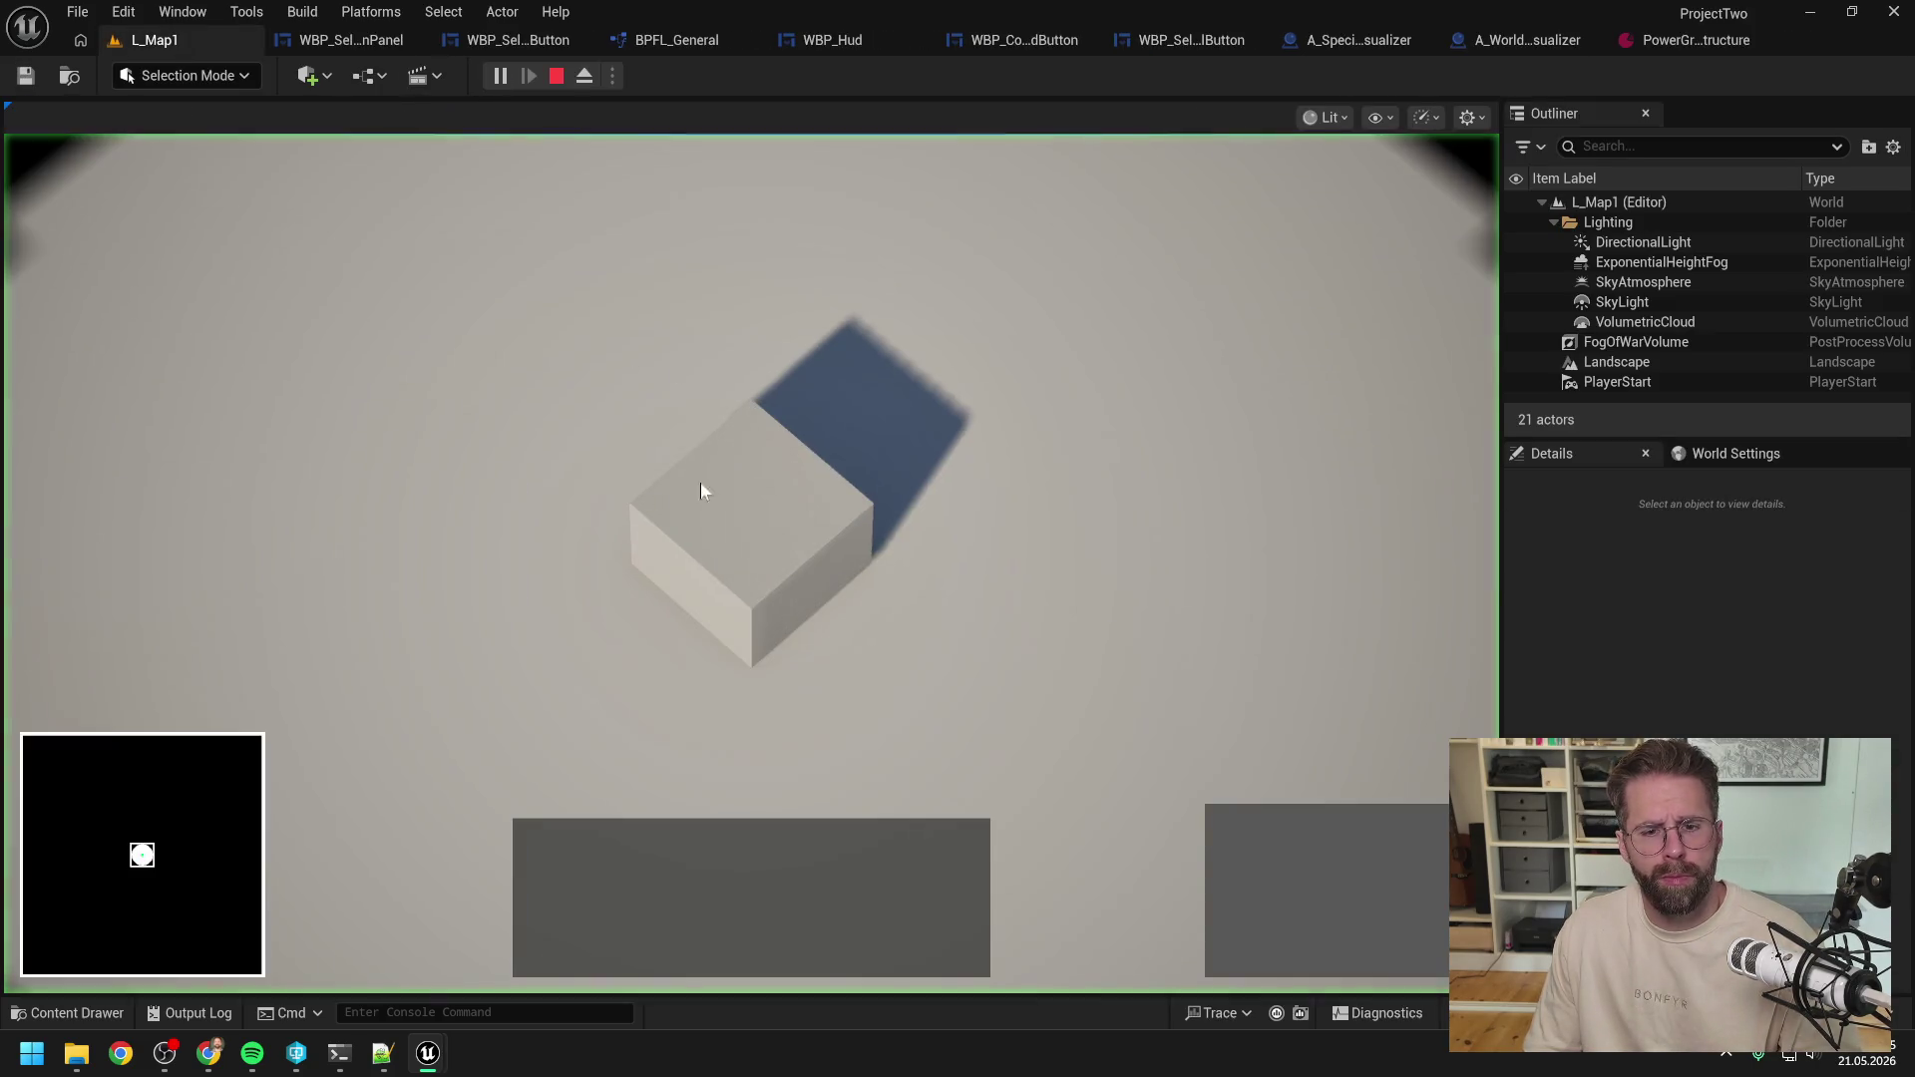
{"action": "left_click", "coordinate": [701, 481]}
{"action": "left_click", "coordinate": [1238, 838]}
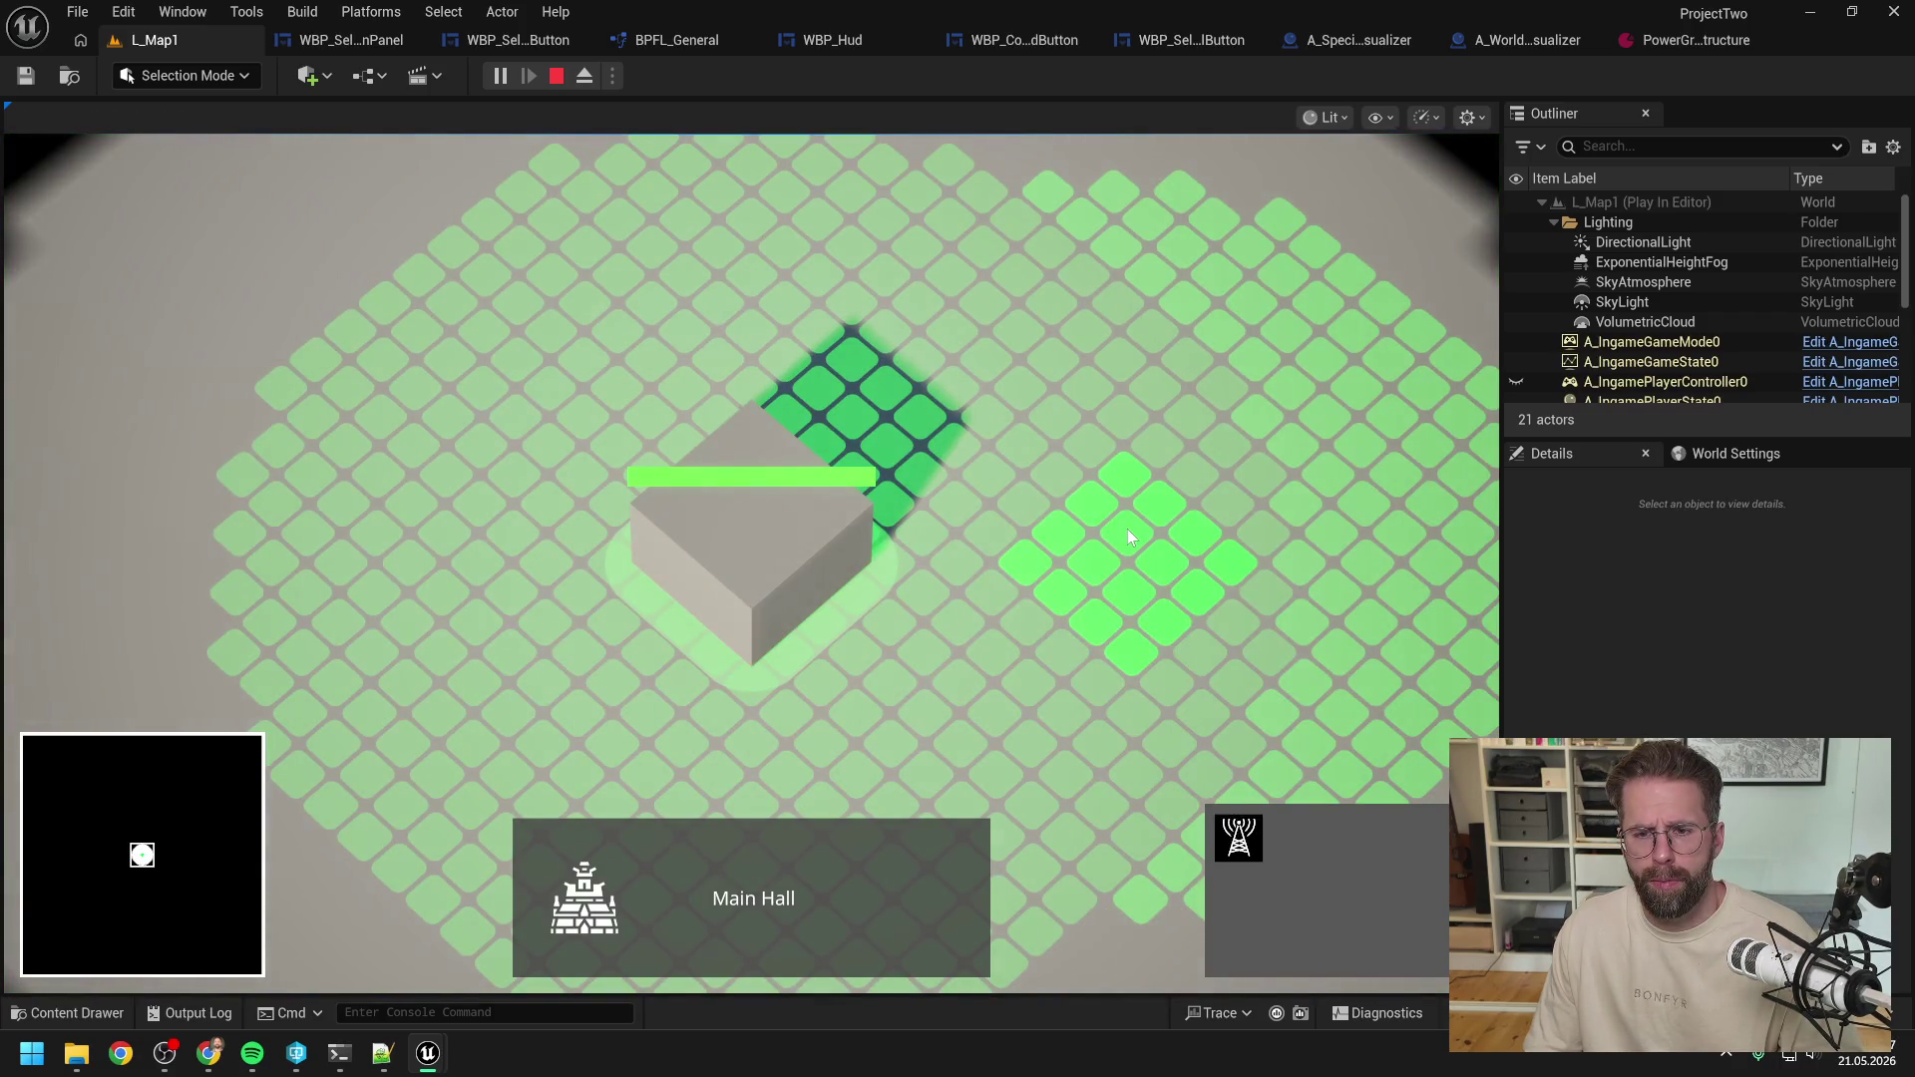
{"action": "left_click", "coordinate": [1127, 531]}
{"action": "right_click", "coordinate": [961, 374]}
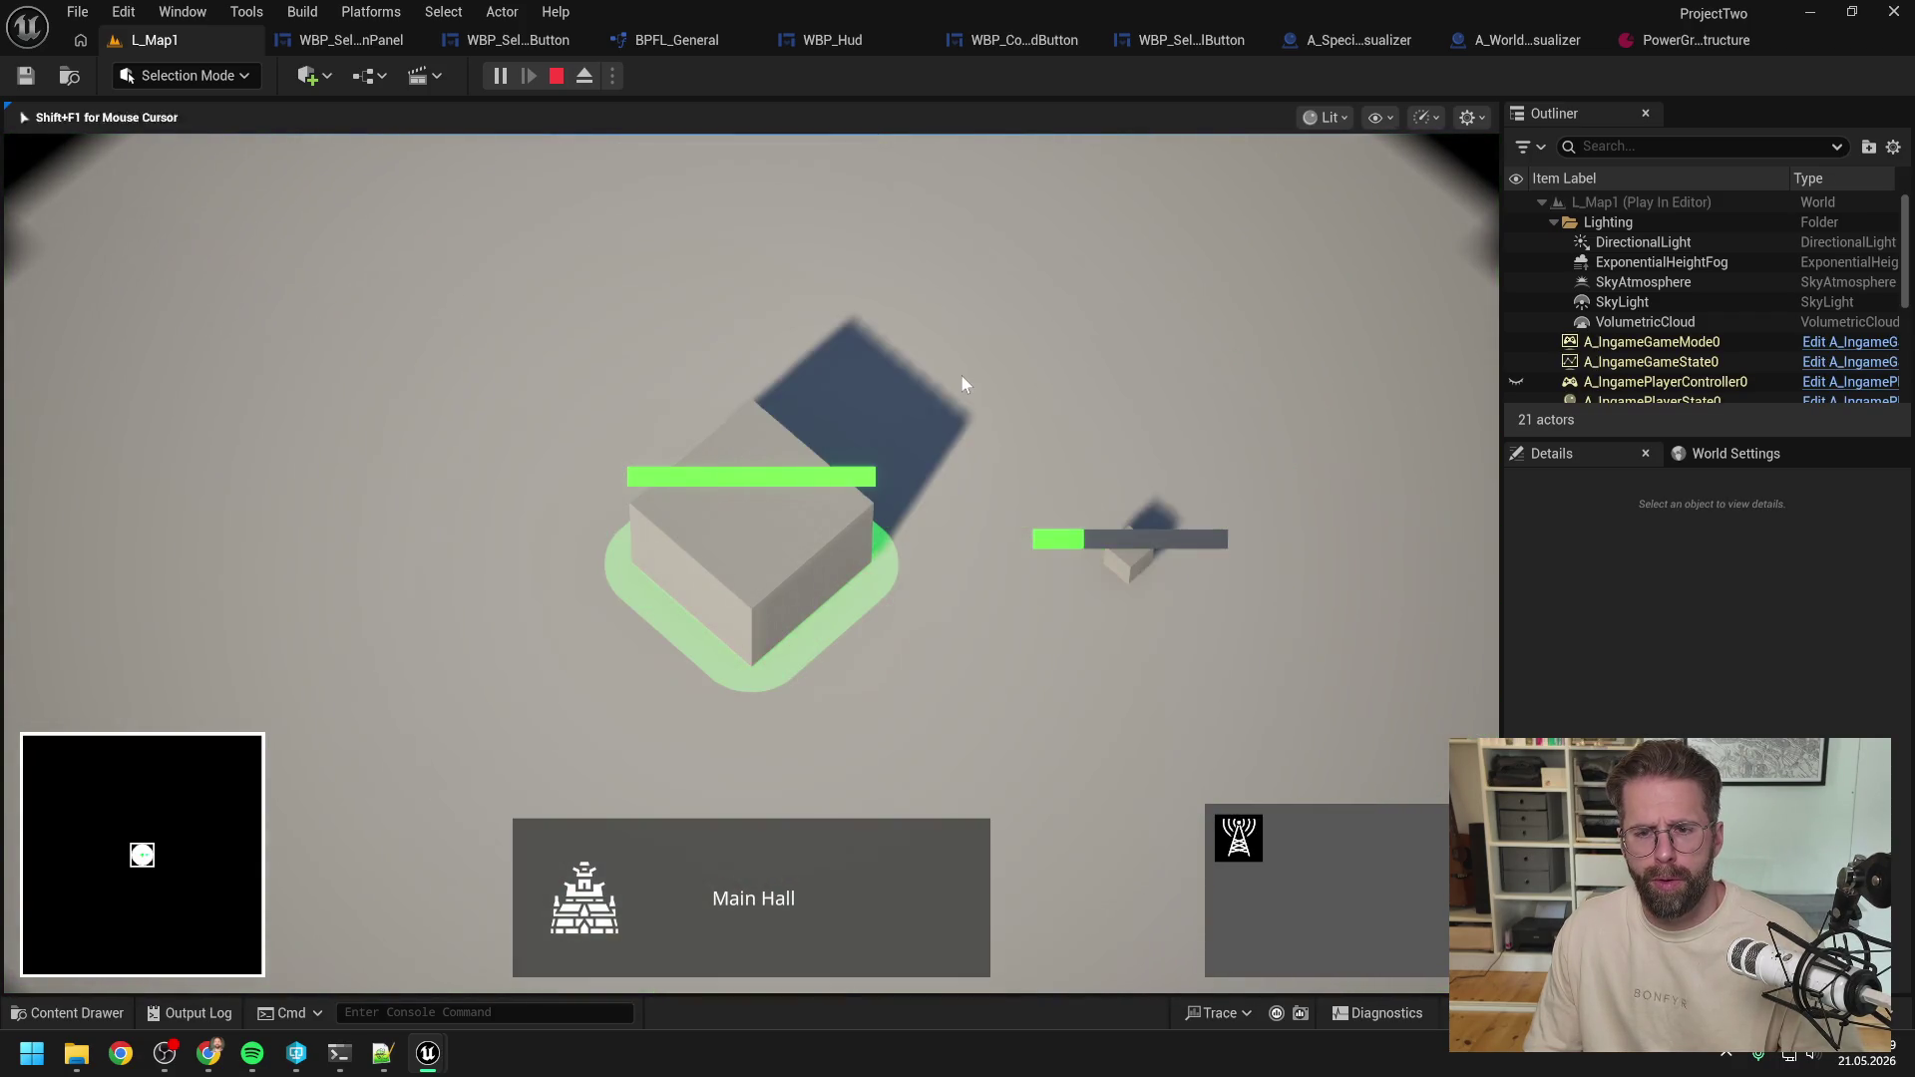
{"action": "key", "text": "Escape"}
Set the generator's Grid Size X and Y to 1, save, and close the asset.
{"action": "left_click", "coordinate": [1696, 40]}
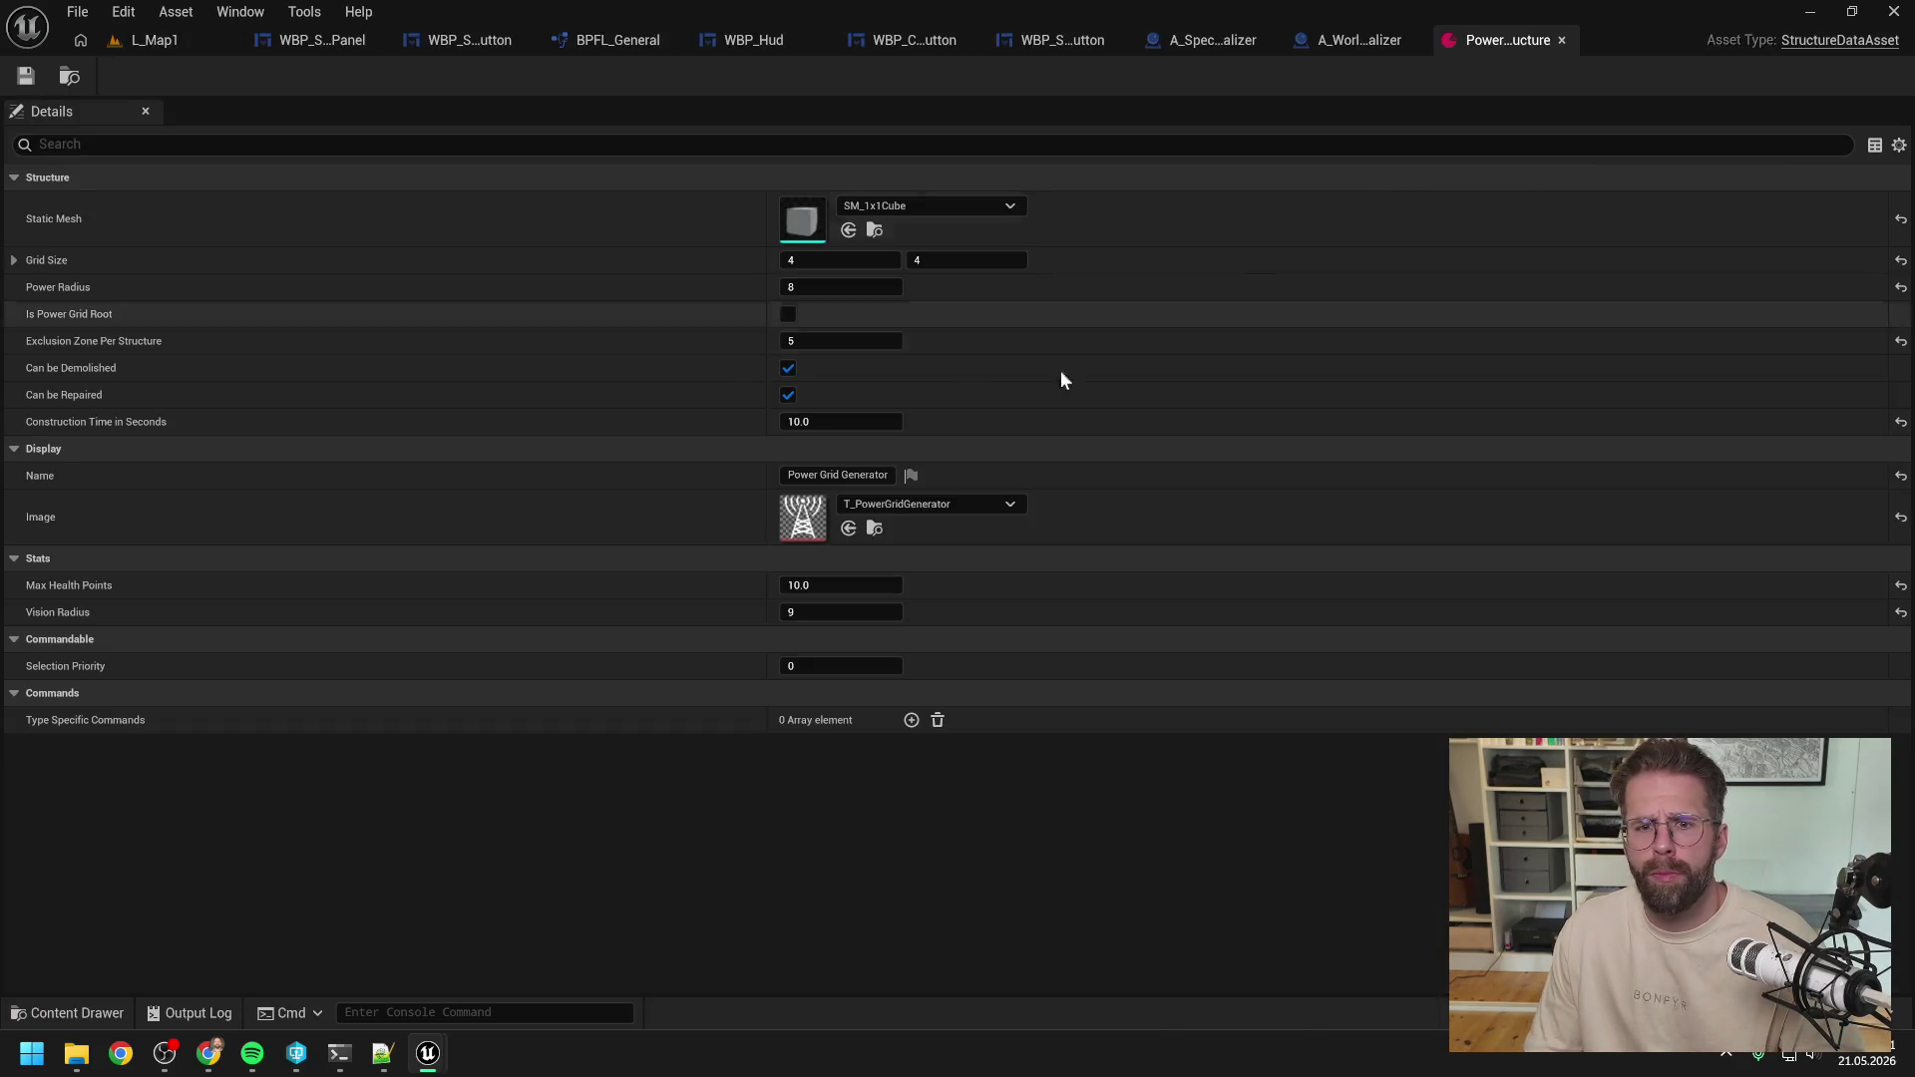
{"action": "left_click", "coordinate": [966, 259]}
{"action": "type", "text": "1"}
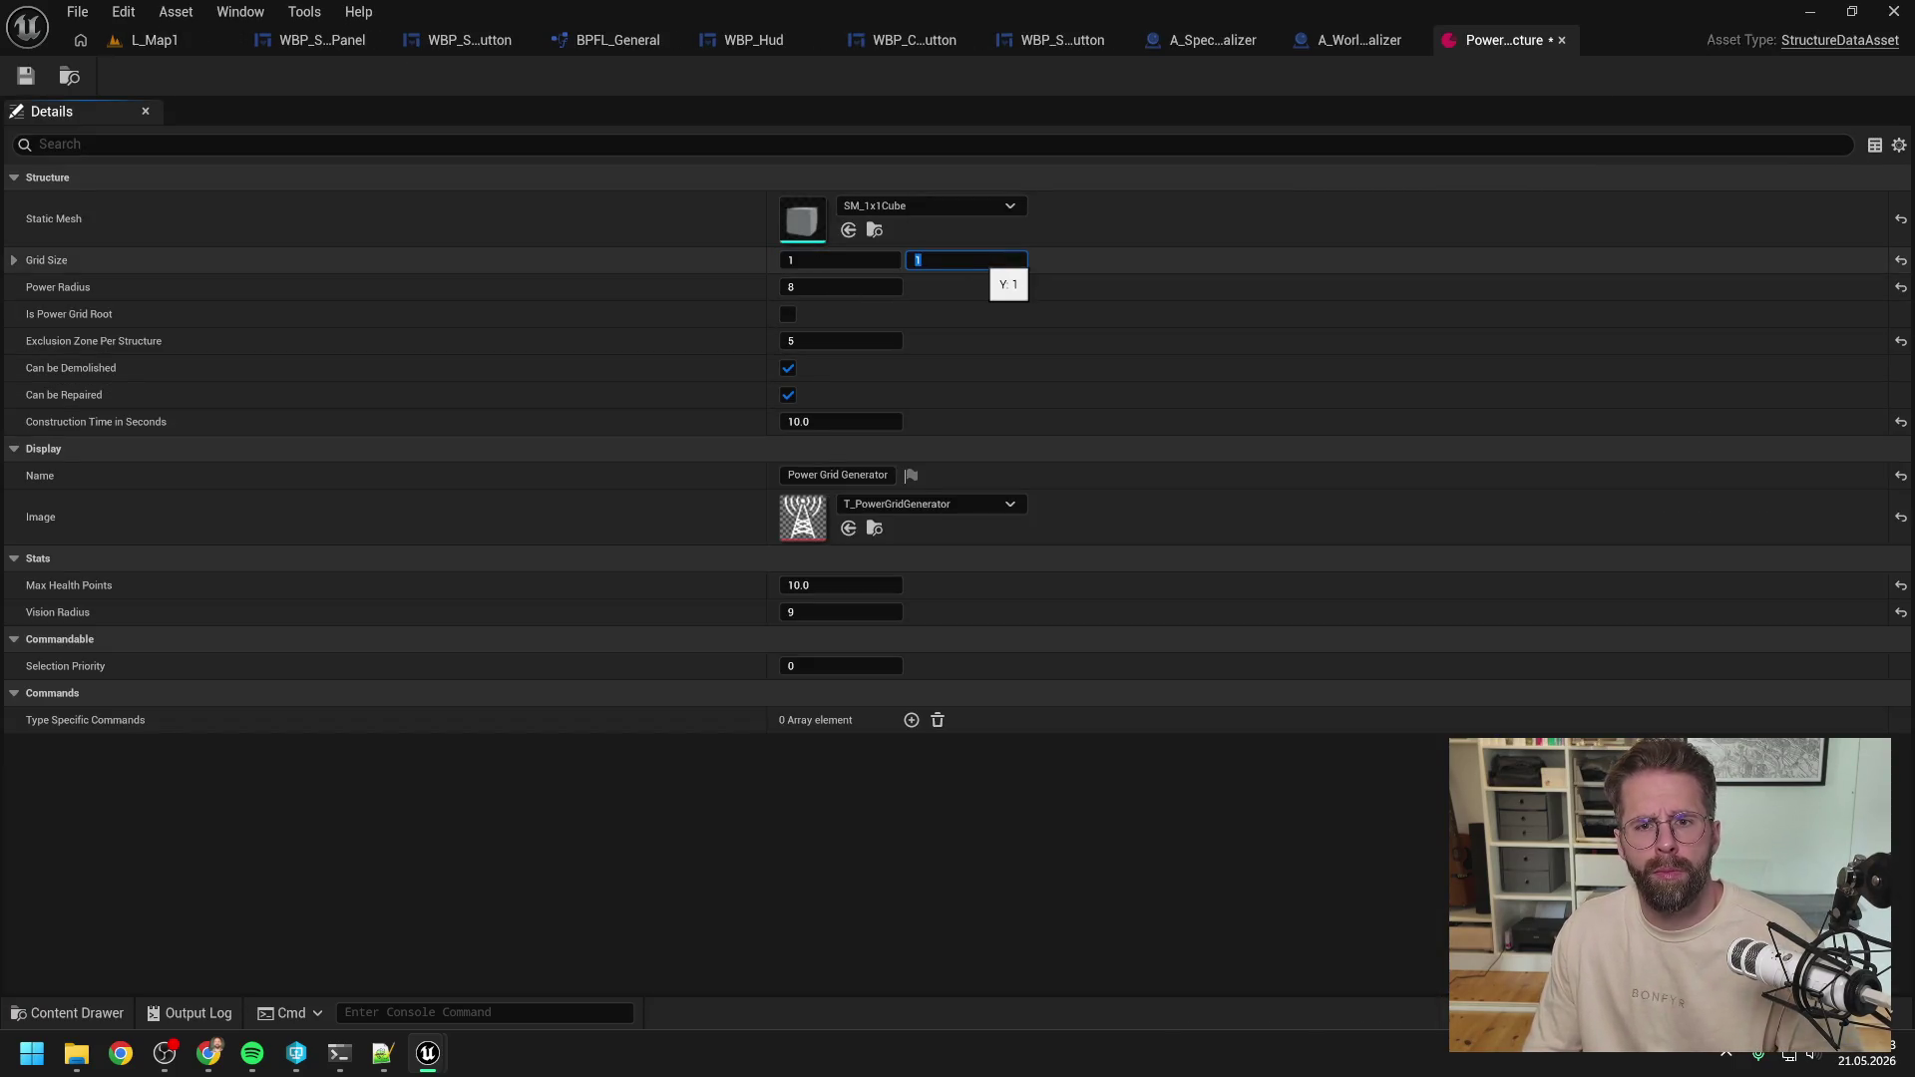
{"action": "key", "text": "Return"}
{"action": "key", "text": "ctrl+s"}
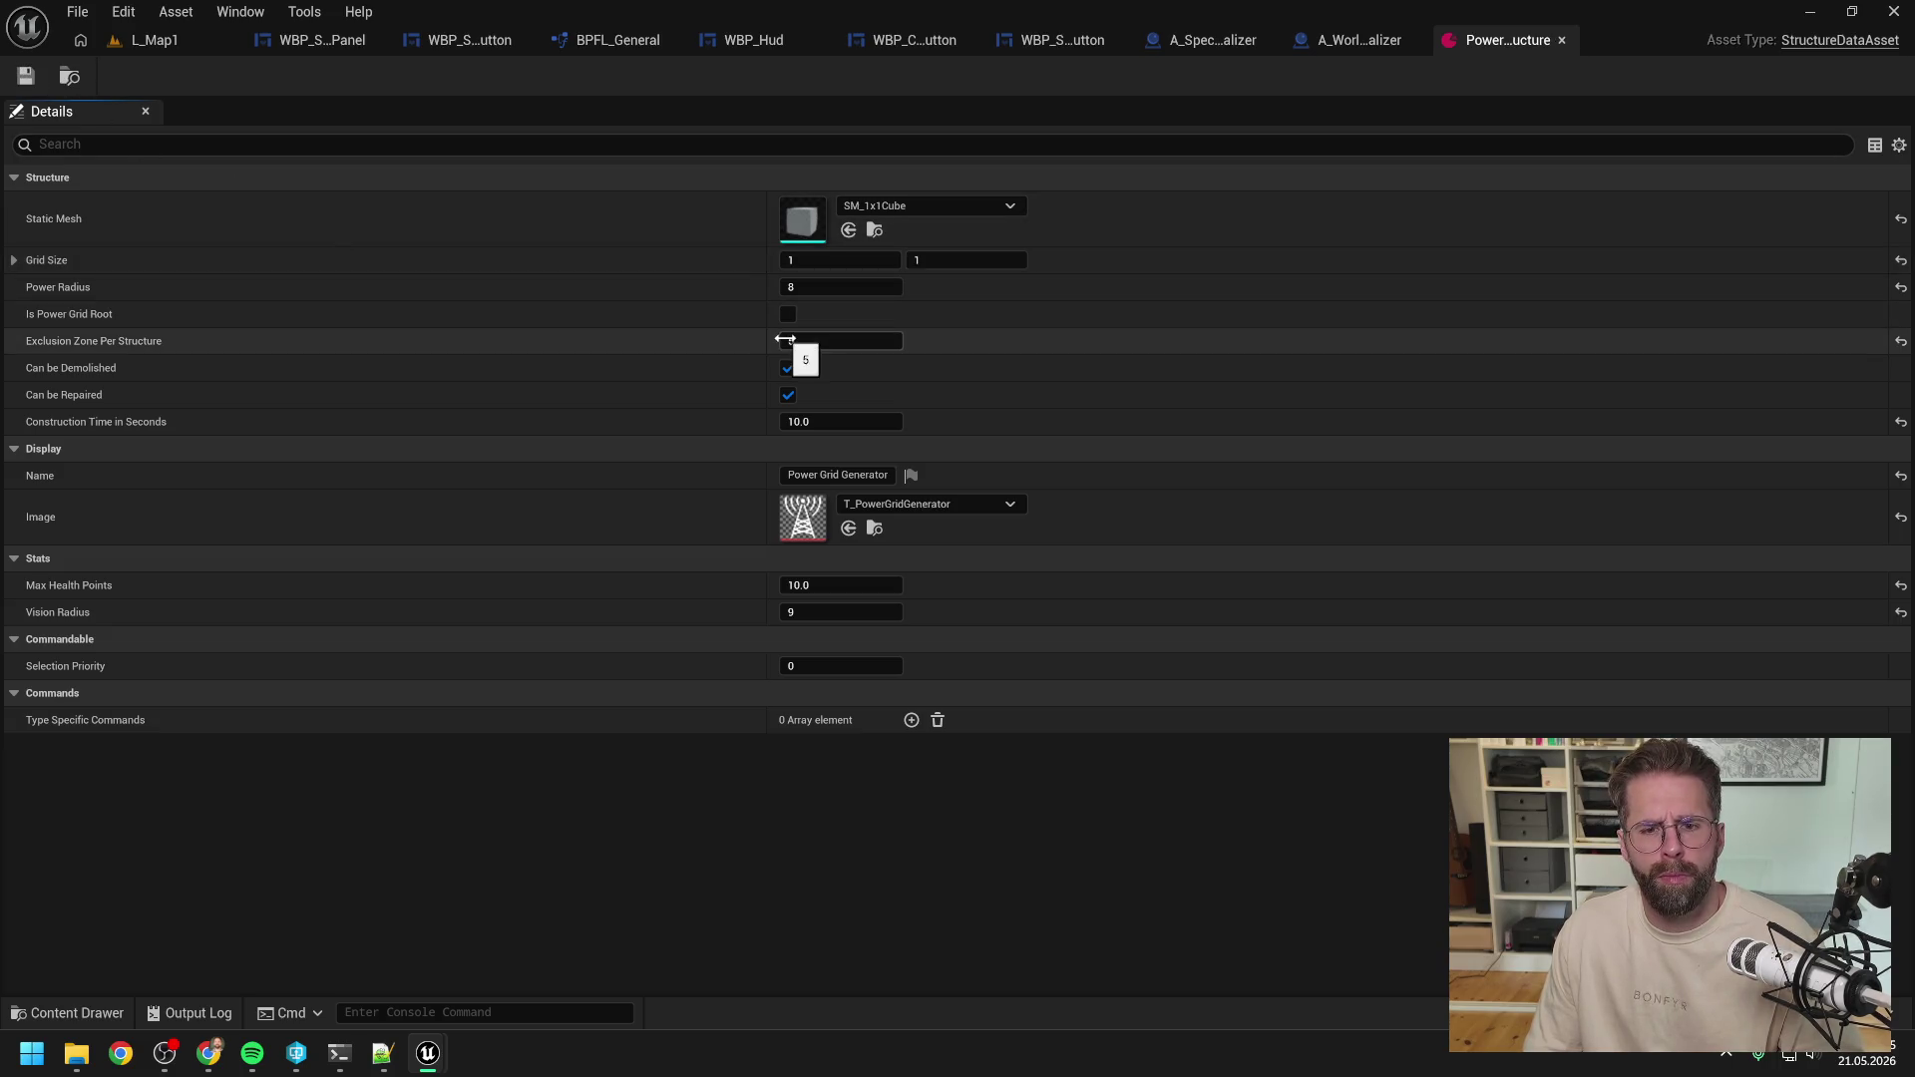
{"action": "left_click", "coordinate": [1562, 40]}
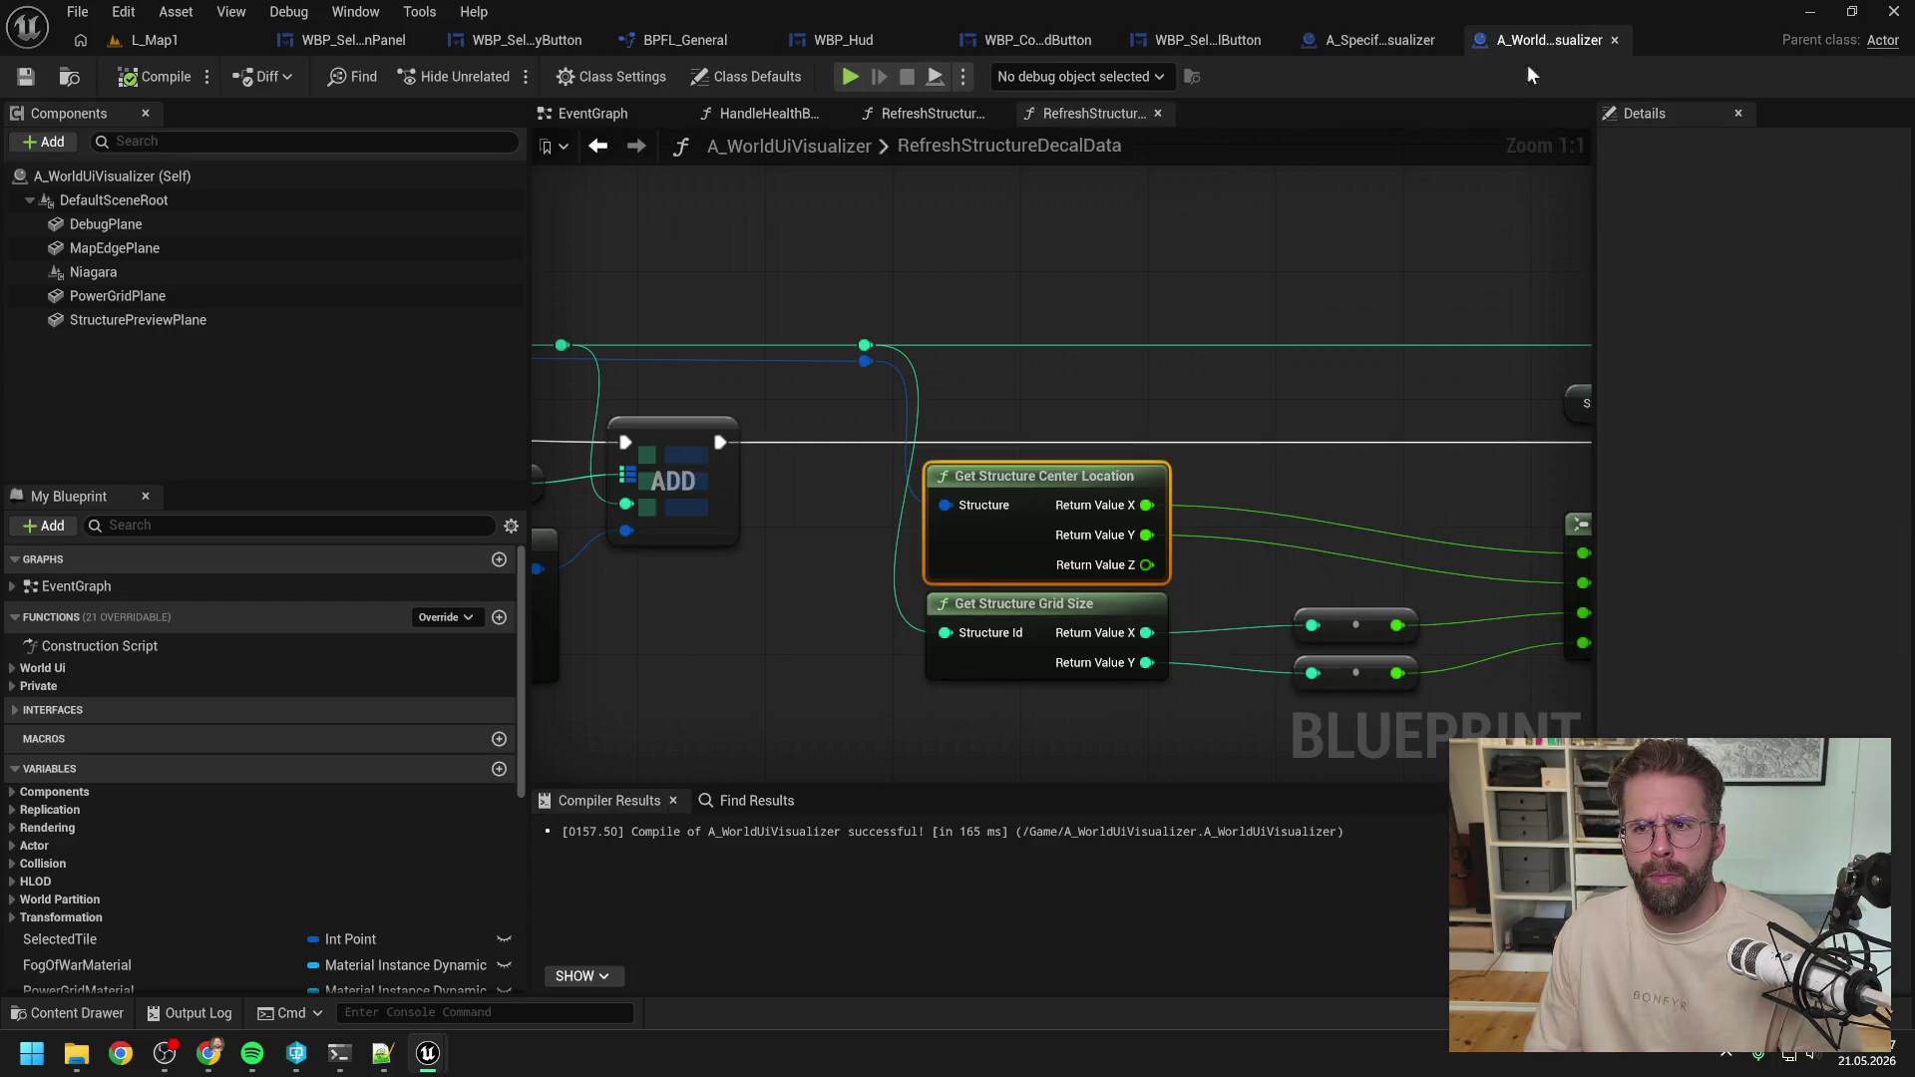
Close the extra graph tabs and both the world UI and specific structure visualizer blueprints.
{"action": "left_click", "coordinate": [598, 113]}
{"action": "right_click", "coordinate": [611, 113]}
{"action": "left_click", "coordinate": [659, 242]}
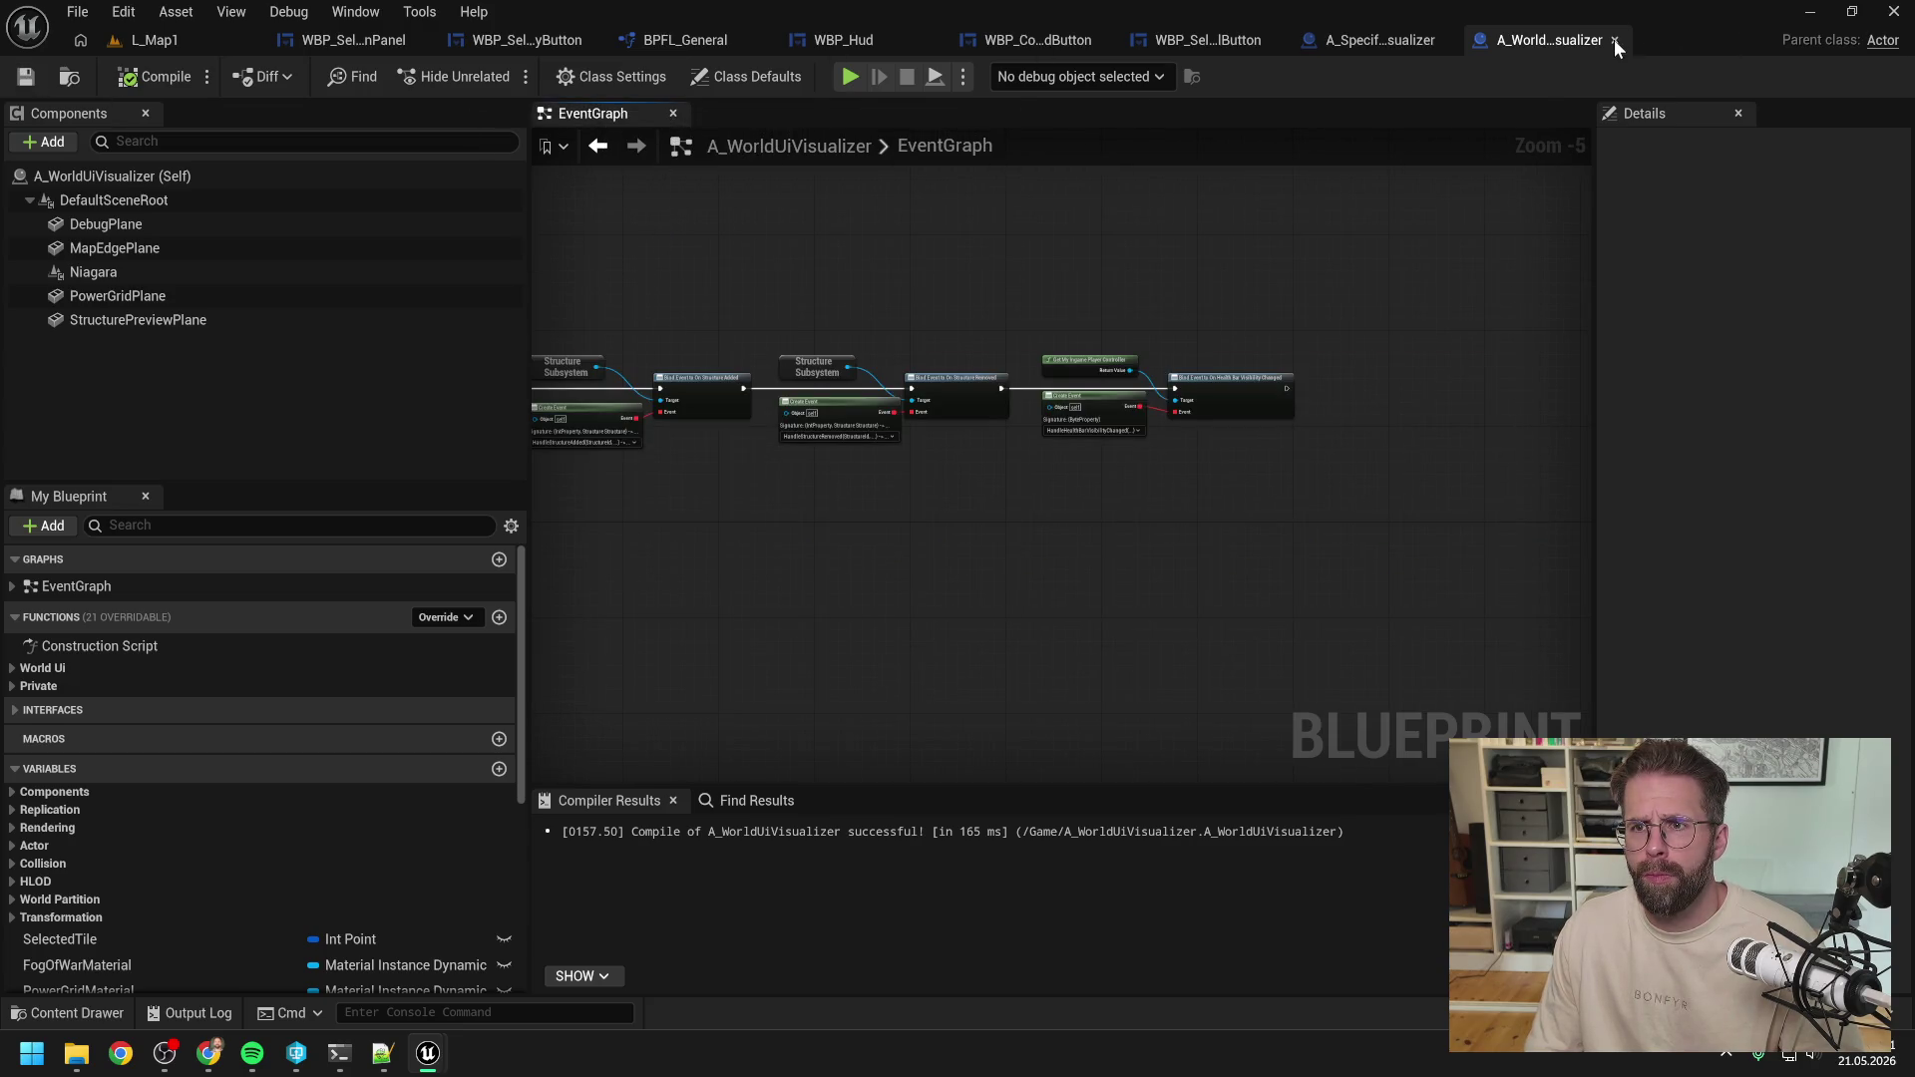
{"action": "left_click", "coordinate": [1614, 40]}
{"action": "left_click", "coordinate": [600, 108]}
{"action": "right_click", "coordinate": [600, 106]}
{"action": "left_click", "coordinate": [650, 237]}
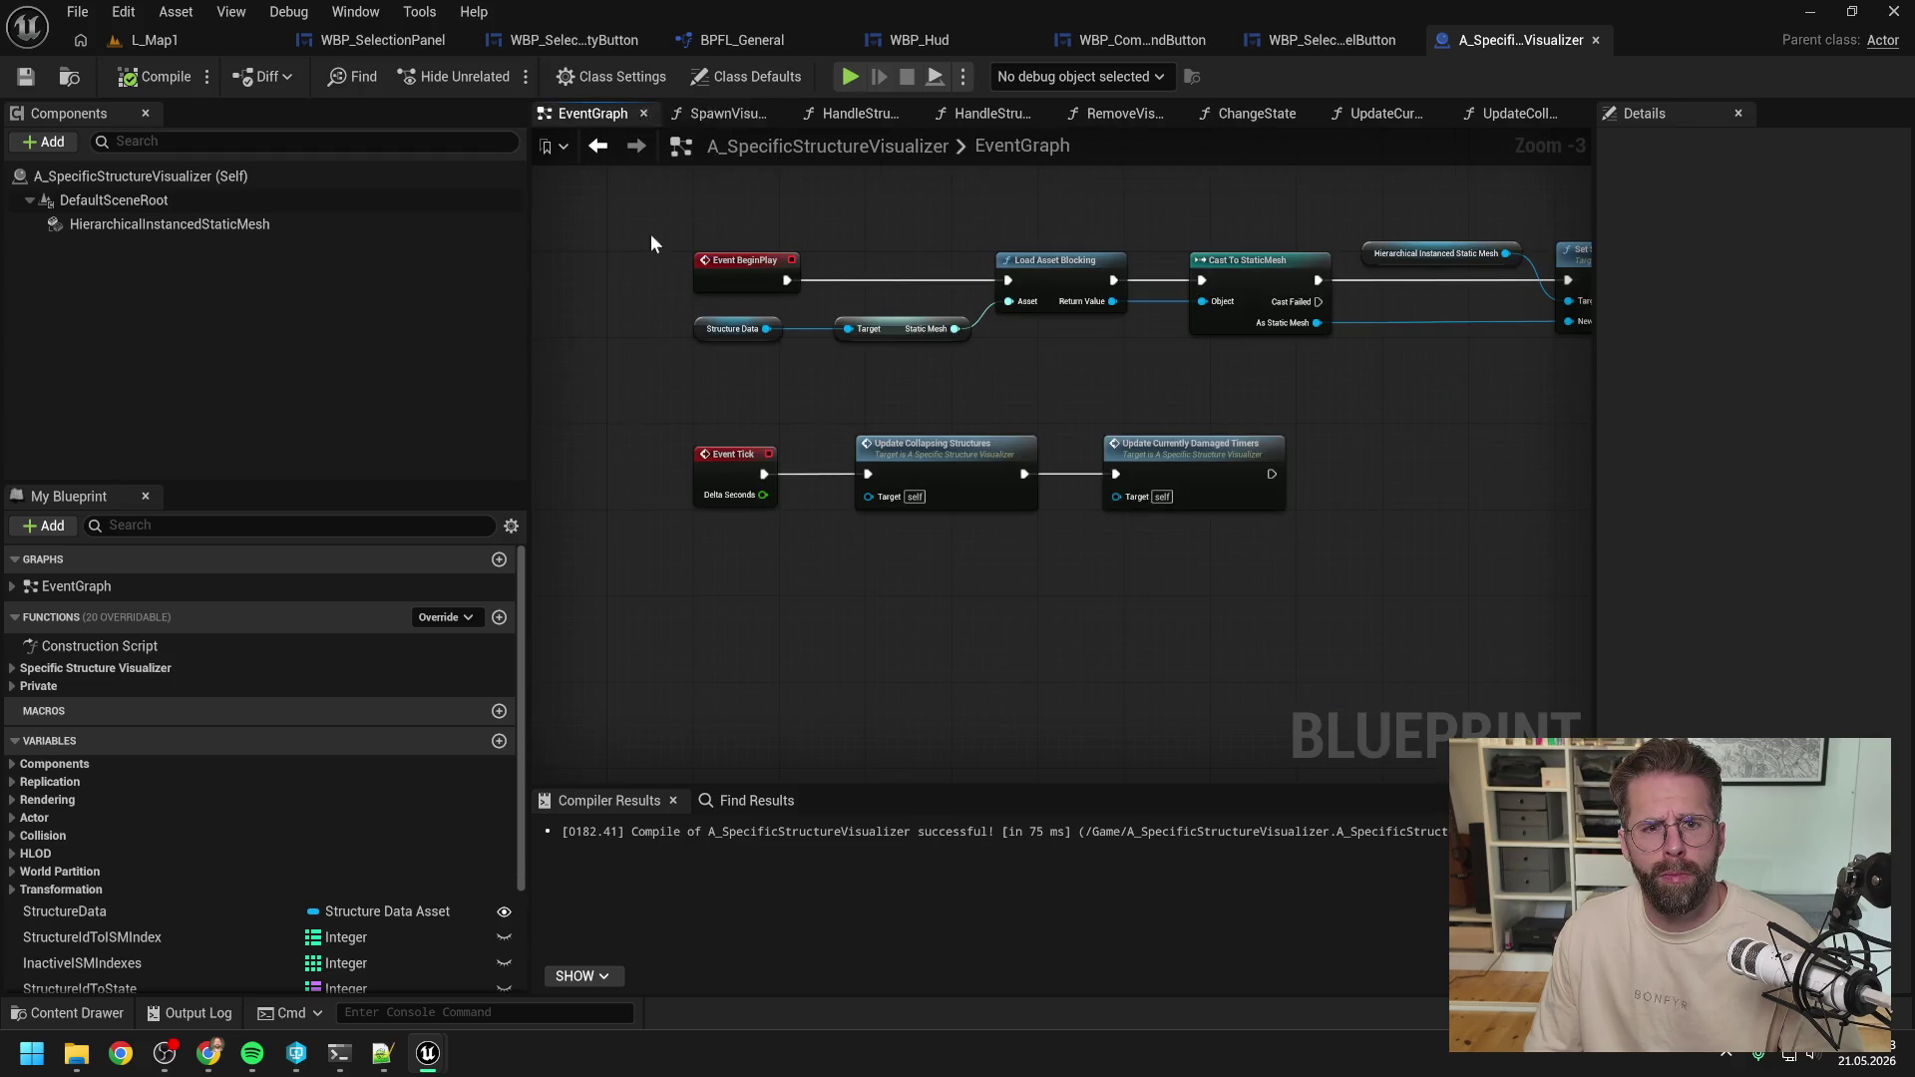
{"action": "left_click", "coordinate": [1595, 41]}
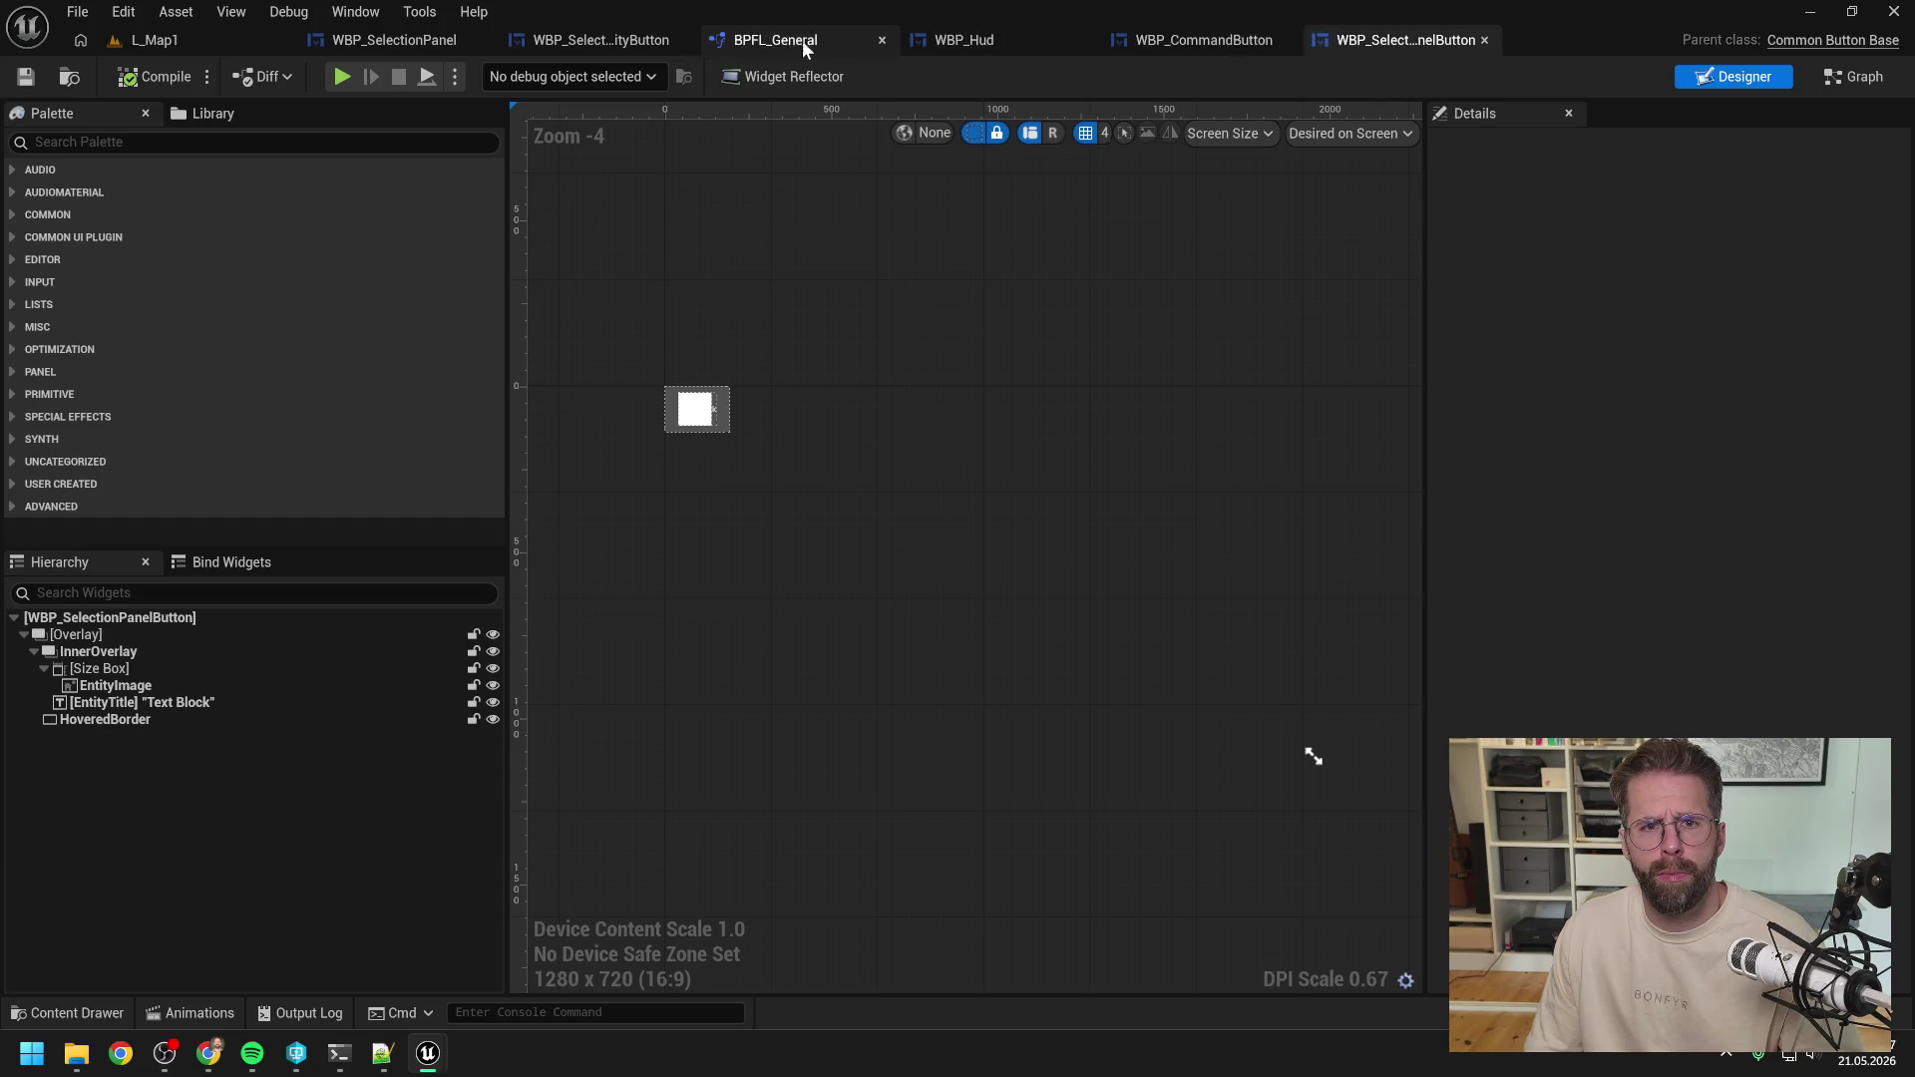
Delete GetStructureCenterLocationOLD from BPFL_General, save, and close the library with its graph tabs.
{"action": "left_click", "coordinate": [802, 40]}
{"action": "left_click", "coordinate": [165, 224]}
{"action": "key", "text": "Delete"}
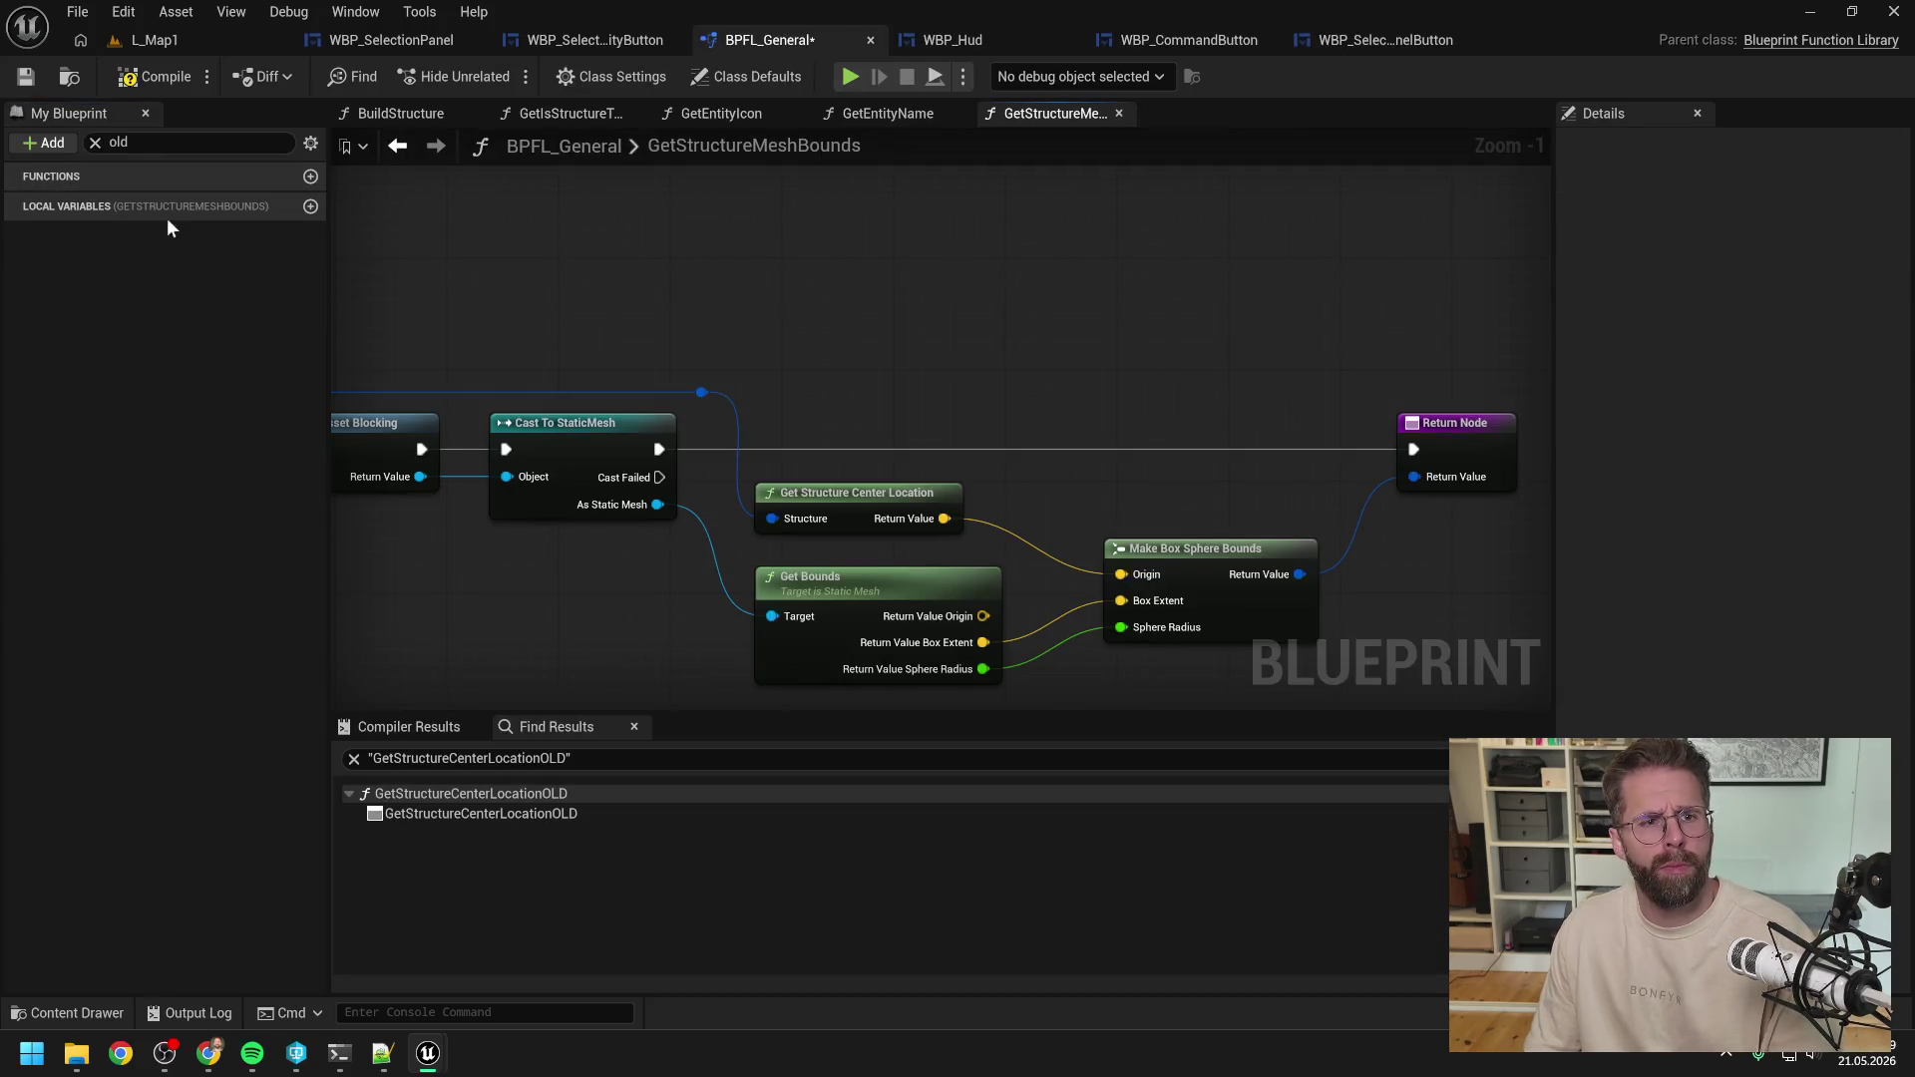
{"action": "key", "text": "ctrl+s"}
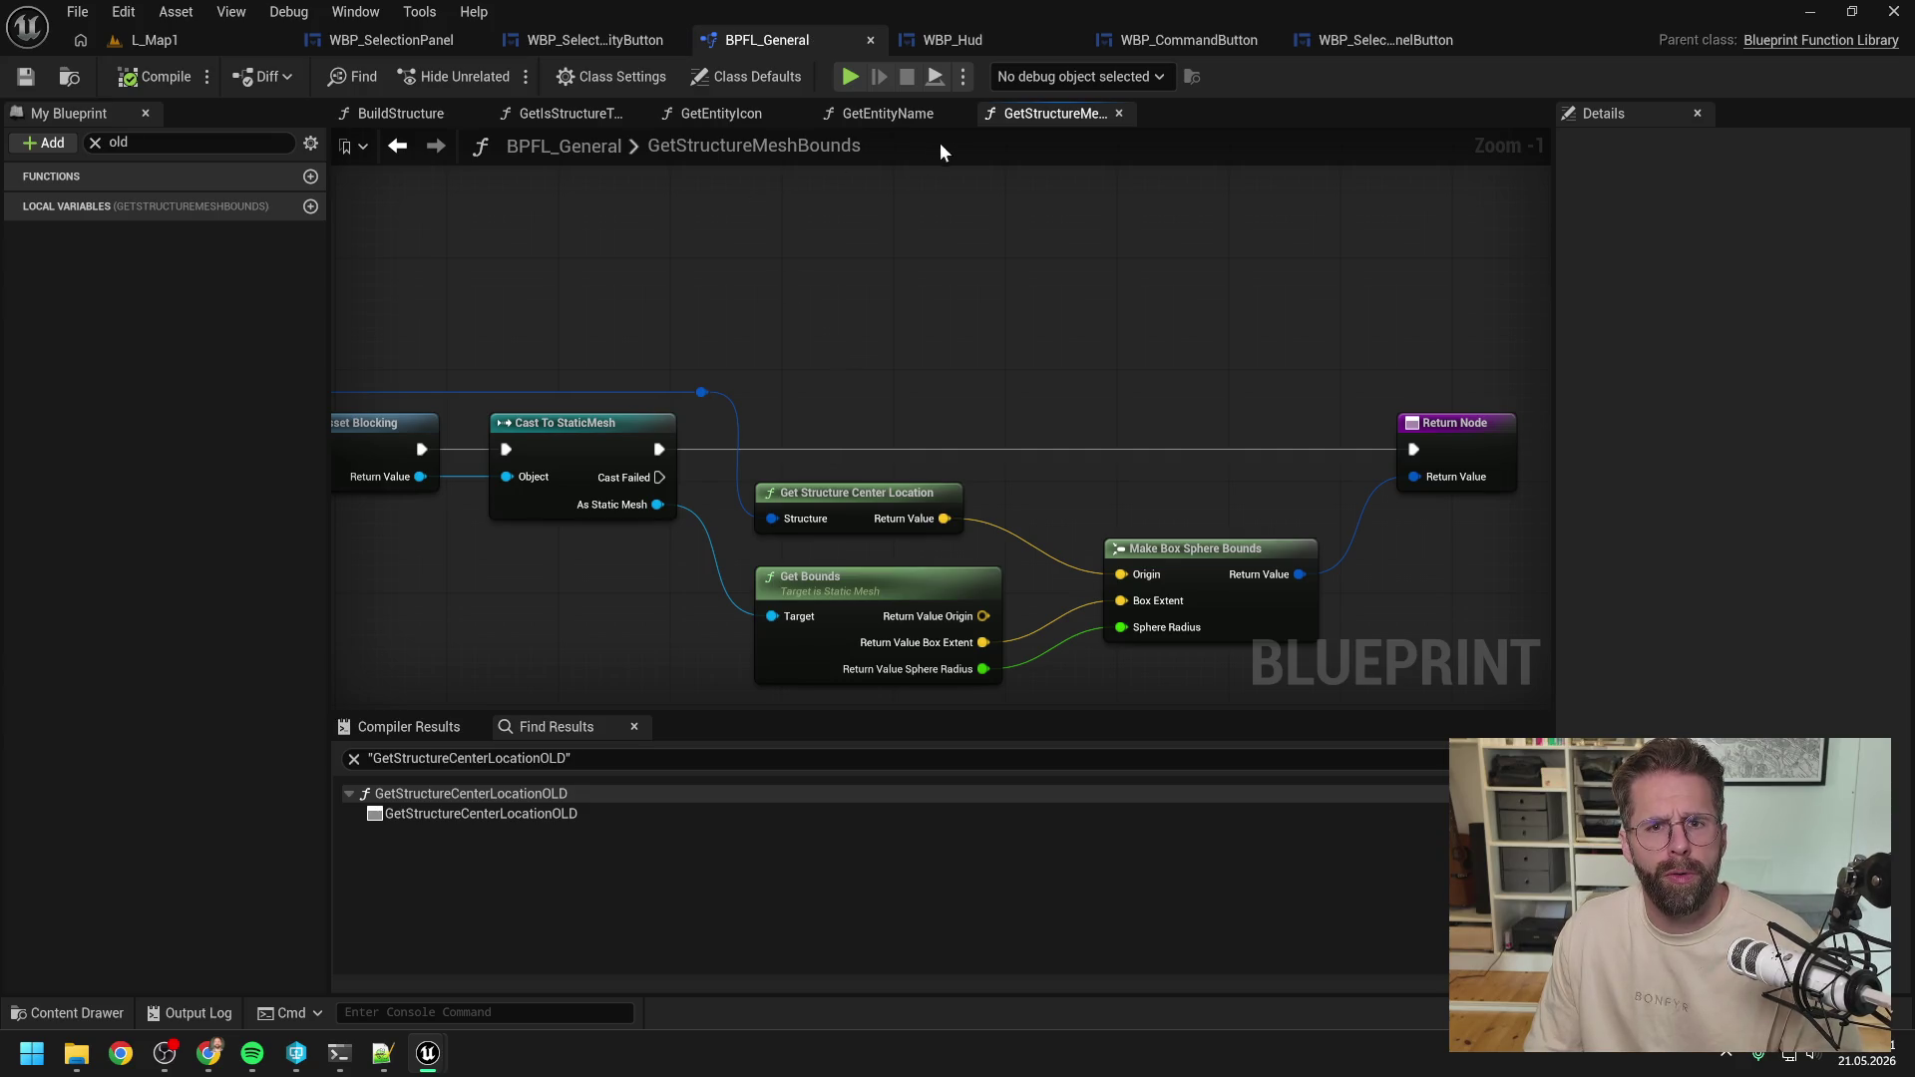
{"action": "right_click", "coordinate": [1007, 113]}
{"action": "left_click", "coordinate": [1082, 249]}
{"action": "left_click", "coordinate": [514, 113]}
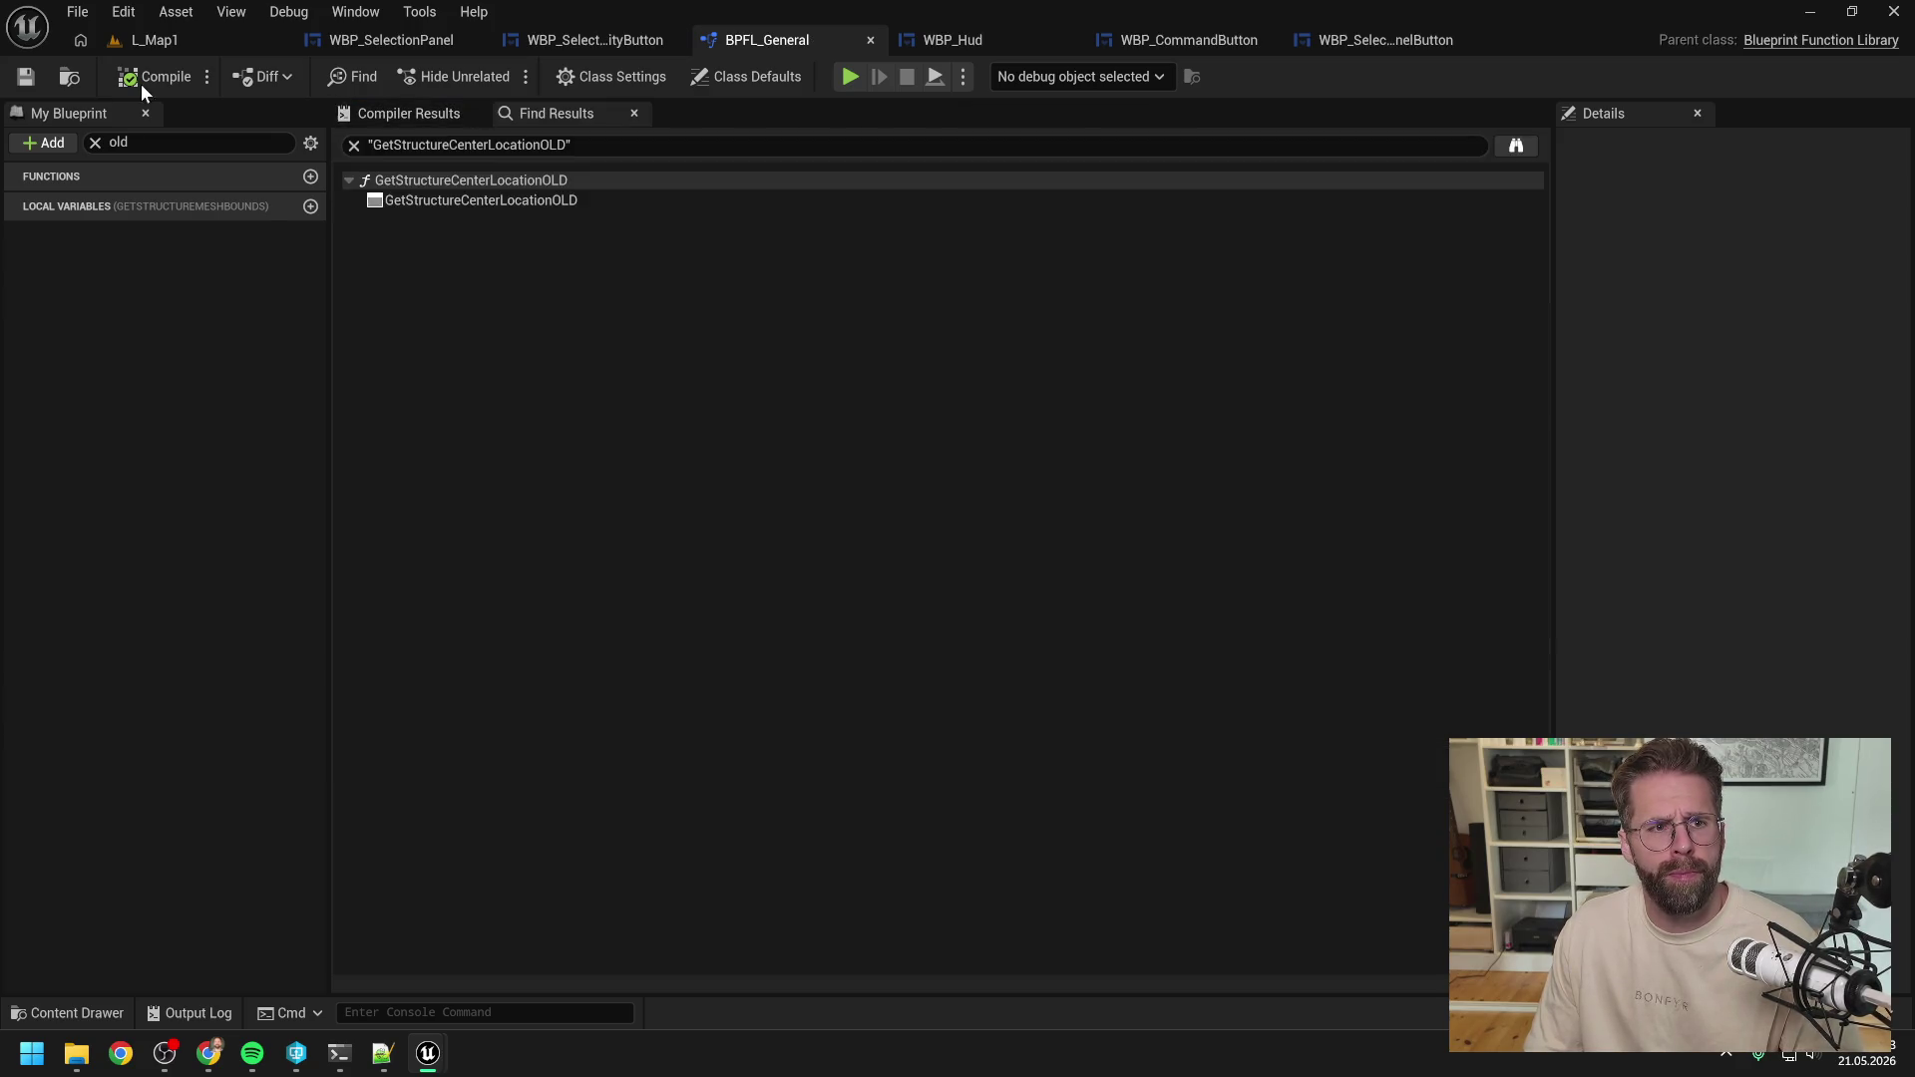
{"action": "left_click", "coordinate": [869, 44]}
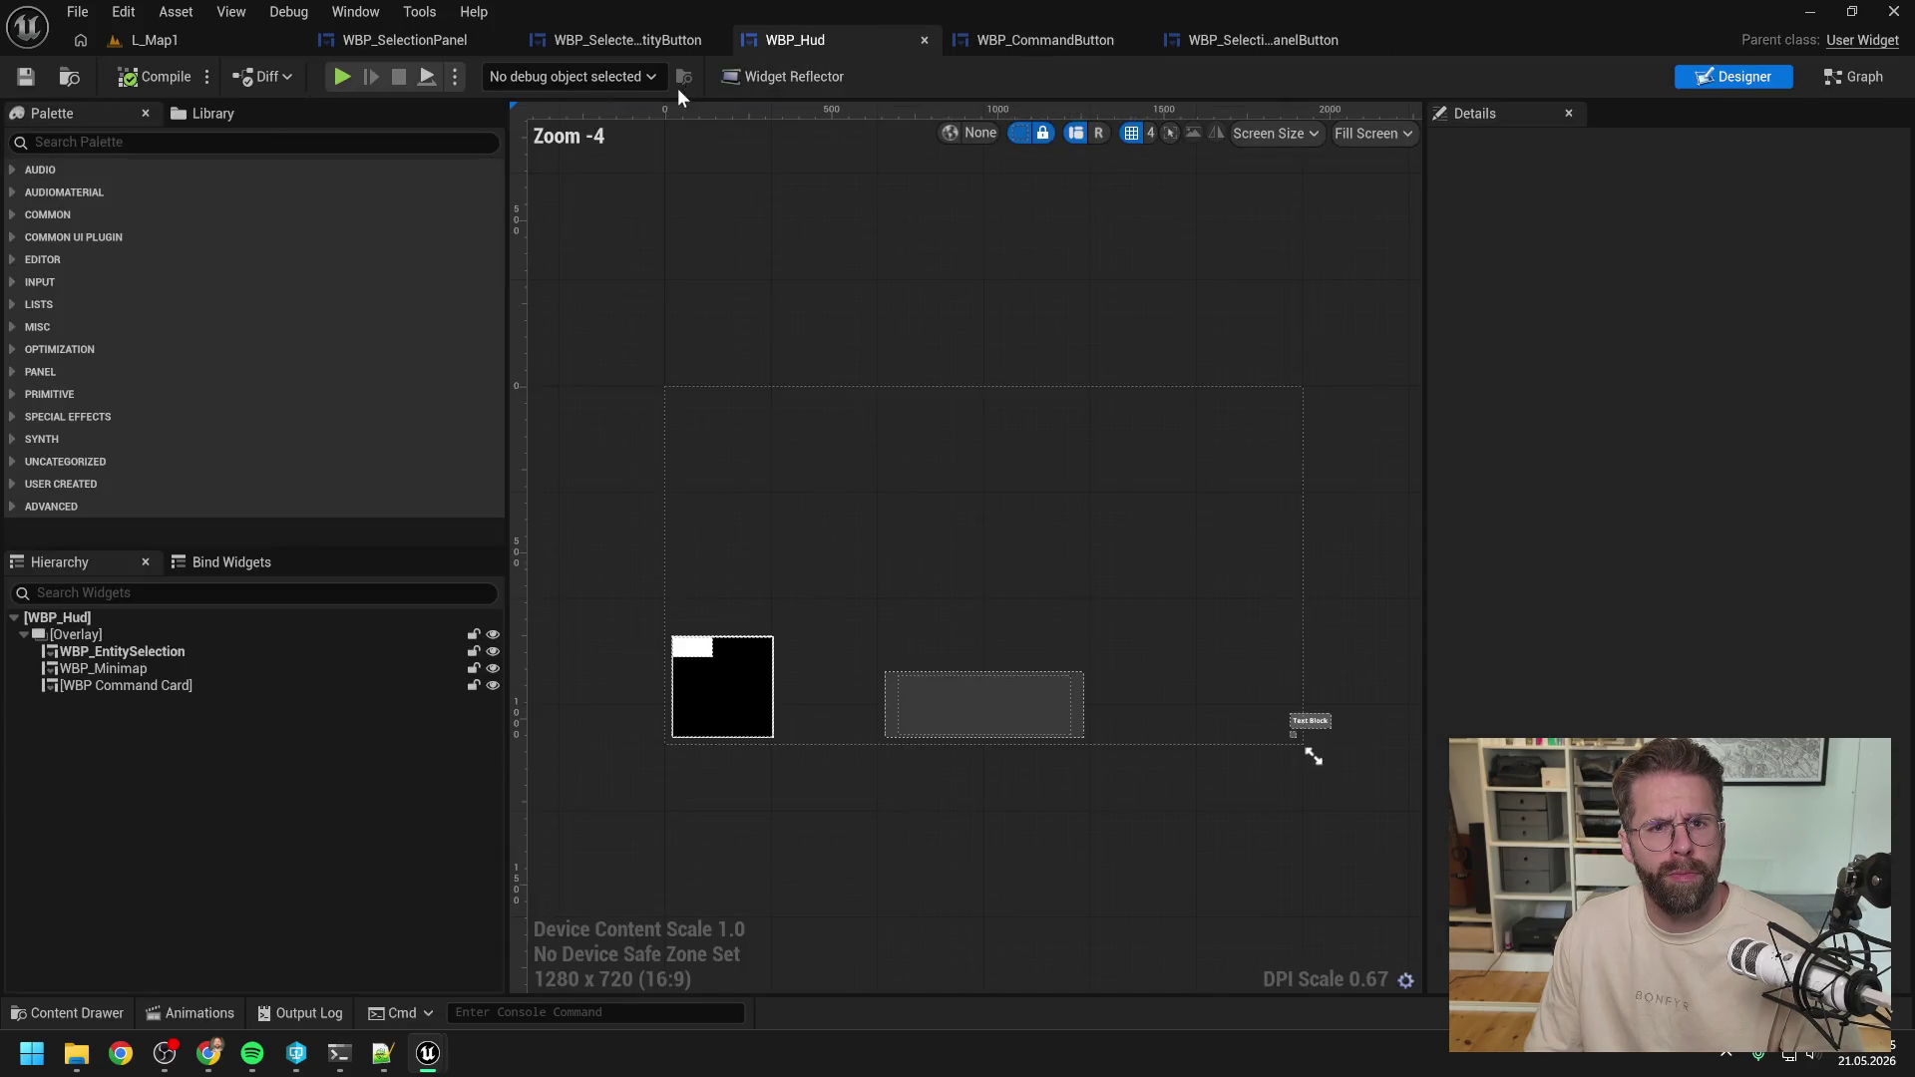
Bring up the WBP_SelectionPanel button-click handler graph.
{"action": "left_click", "coordinate": [1085, 38]}
{"action": "left_click", "coordinate": [1202, 38]}
{"action": "left_click", "coordinate": [612, 38]}
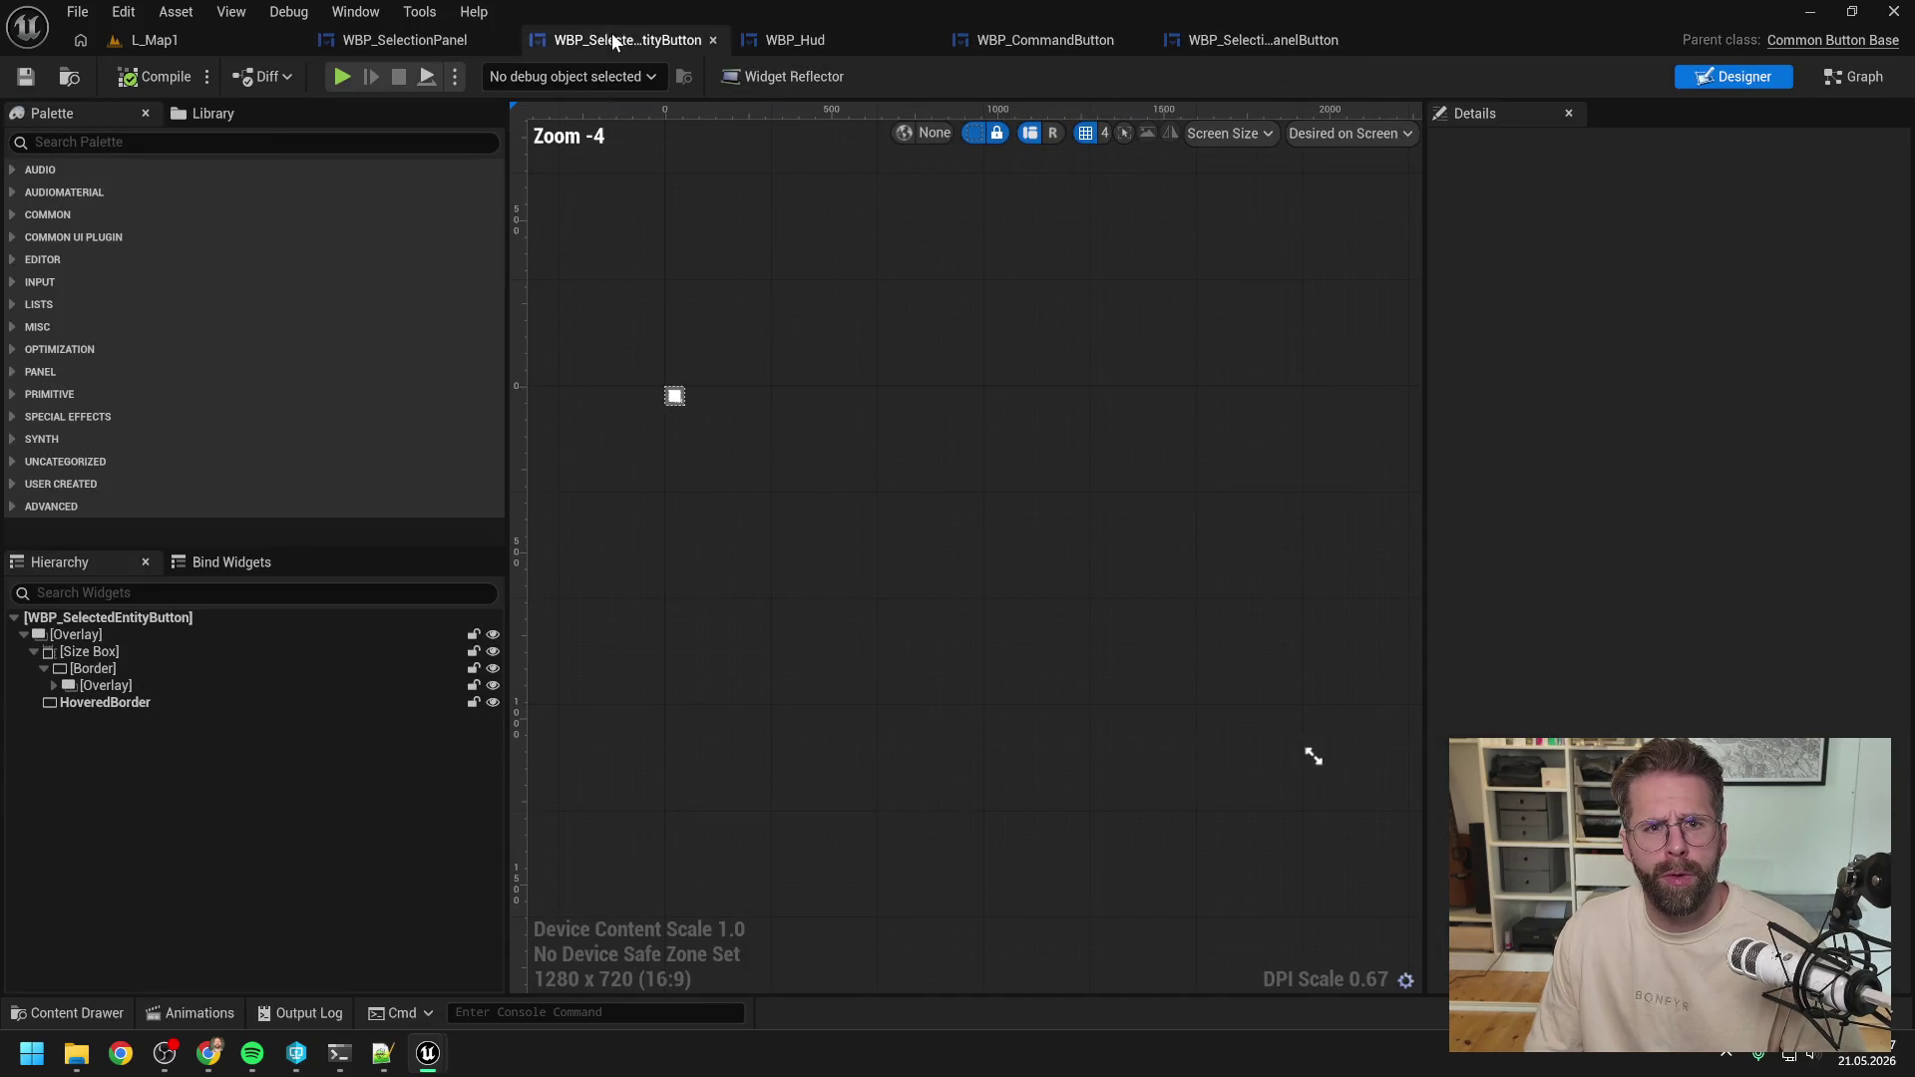
{"action": "left_click", "coordinate": [387, 40]}
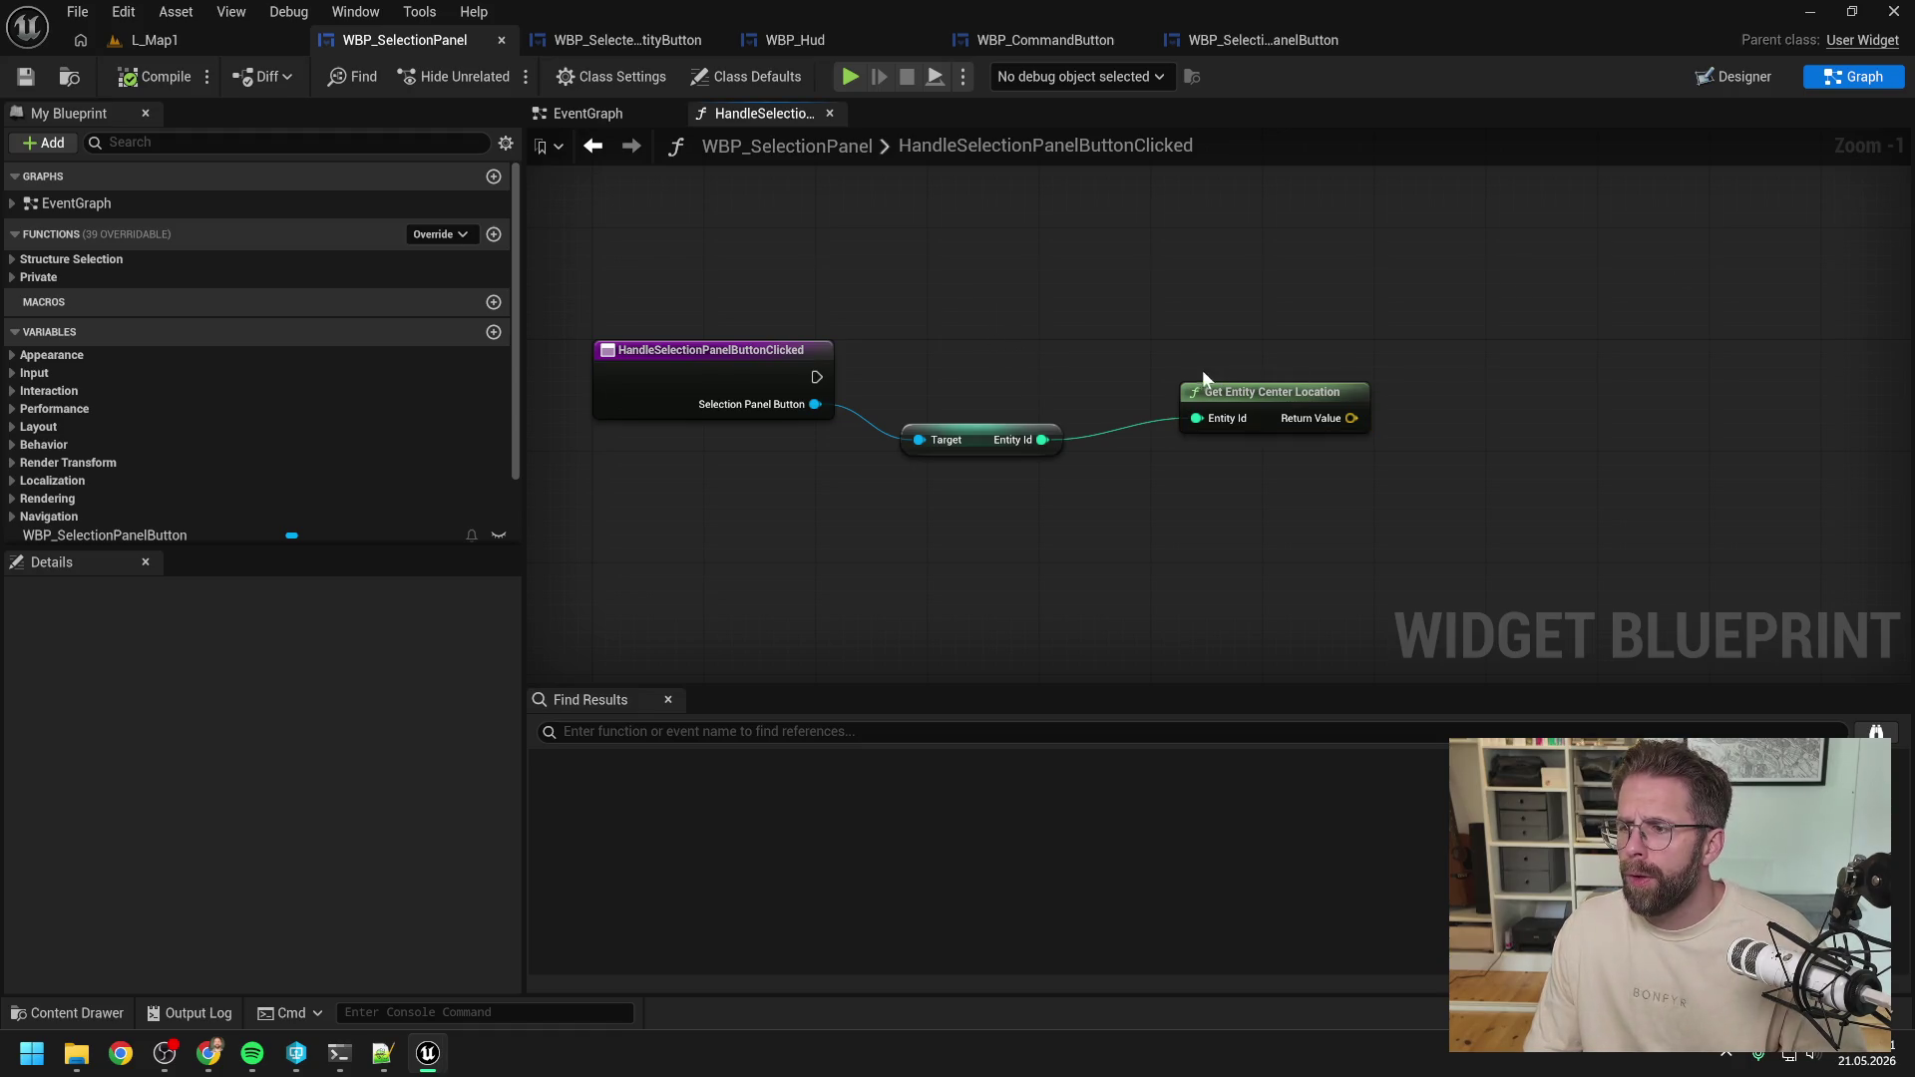
Reposition the Get Entity Center Location and Target nodes and save WBP_SelectionPanel.
{"action": "left_click_drag", "start_coordinate": [1262, 392], "coordinate": [1204, 390]}
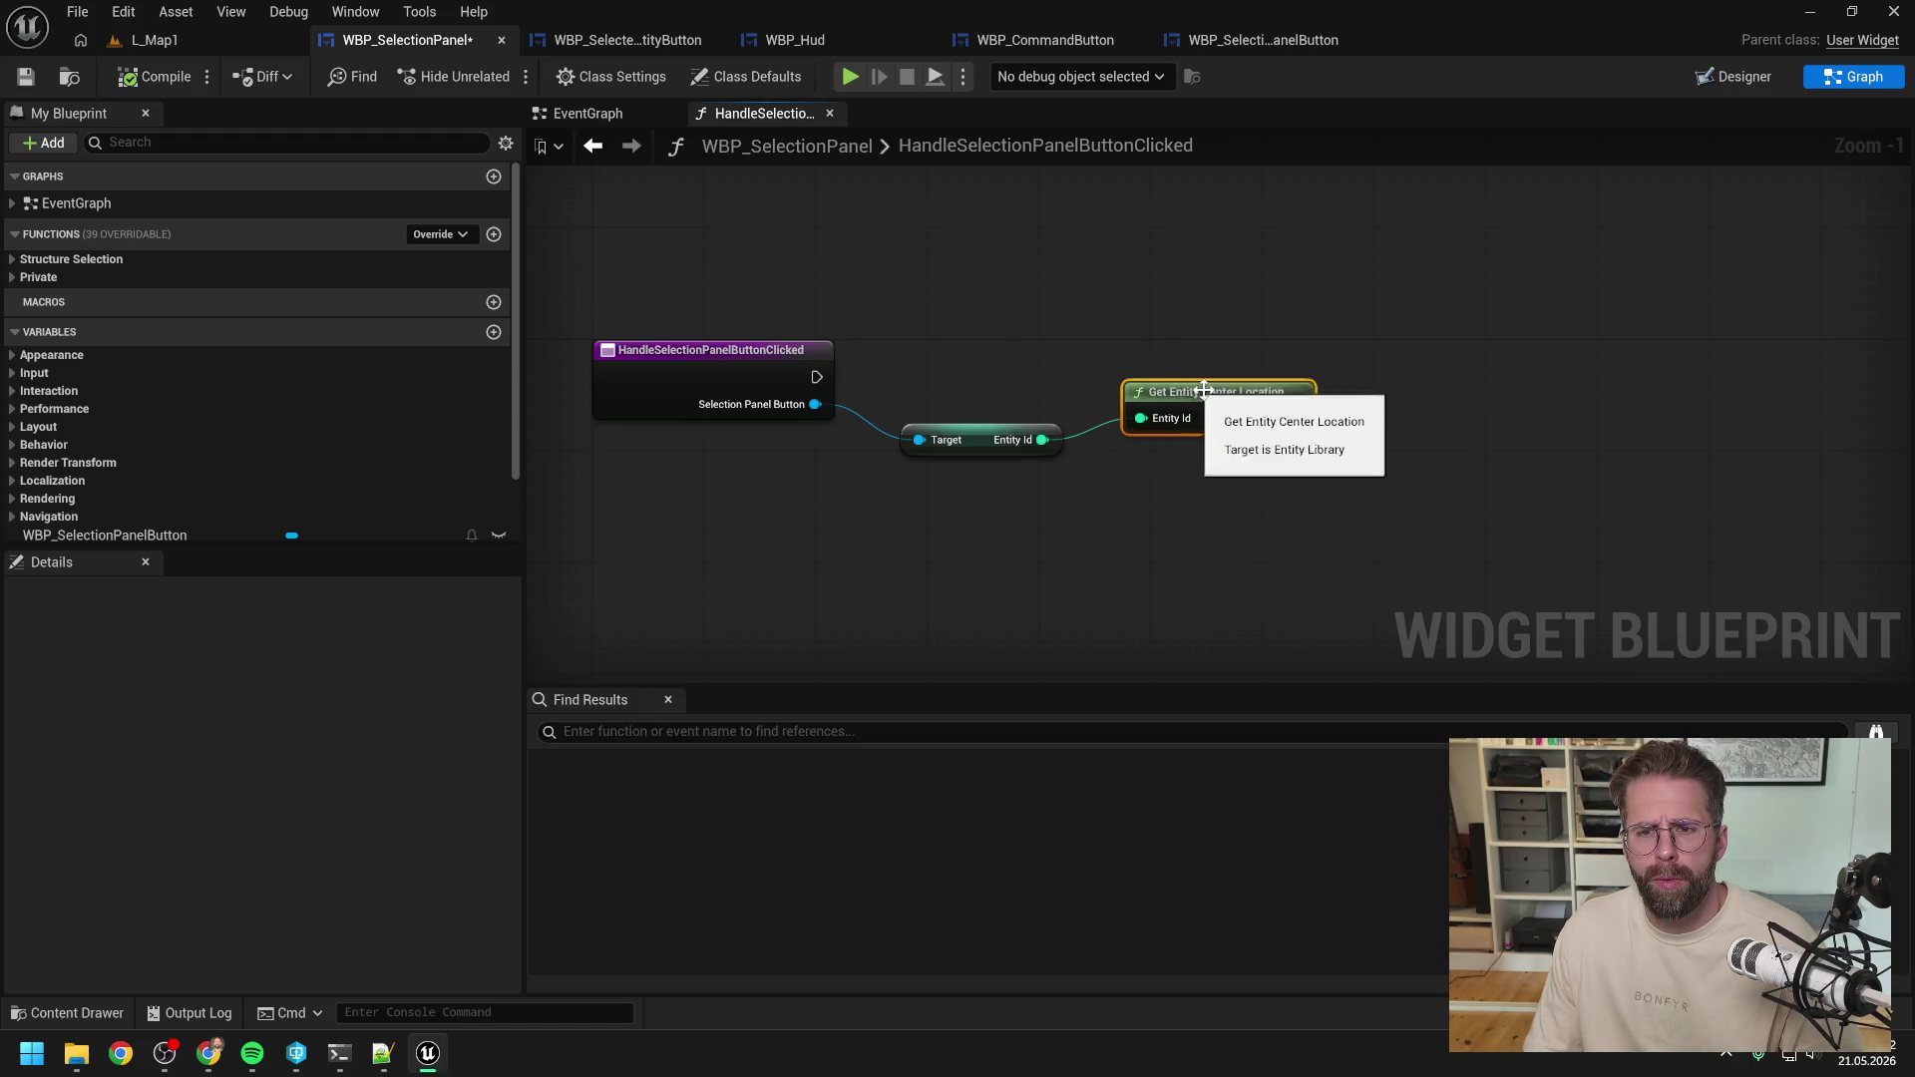
{"action": "left_click", "coordinate": [1012, 429], "text": "ctrl"}
{"action": "left_click_drag", "start_coordinate": [1103, 452], "coordinate": [1194, 445]}
{"action": "left_click", "coordinate": [1092, 375]}
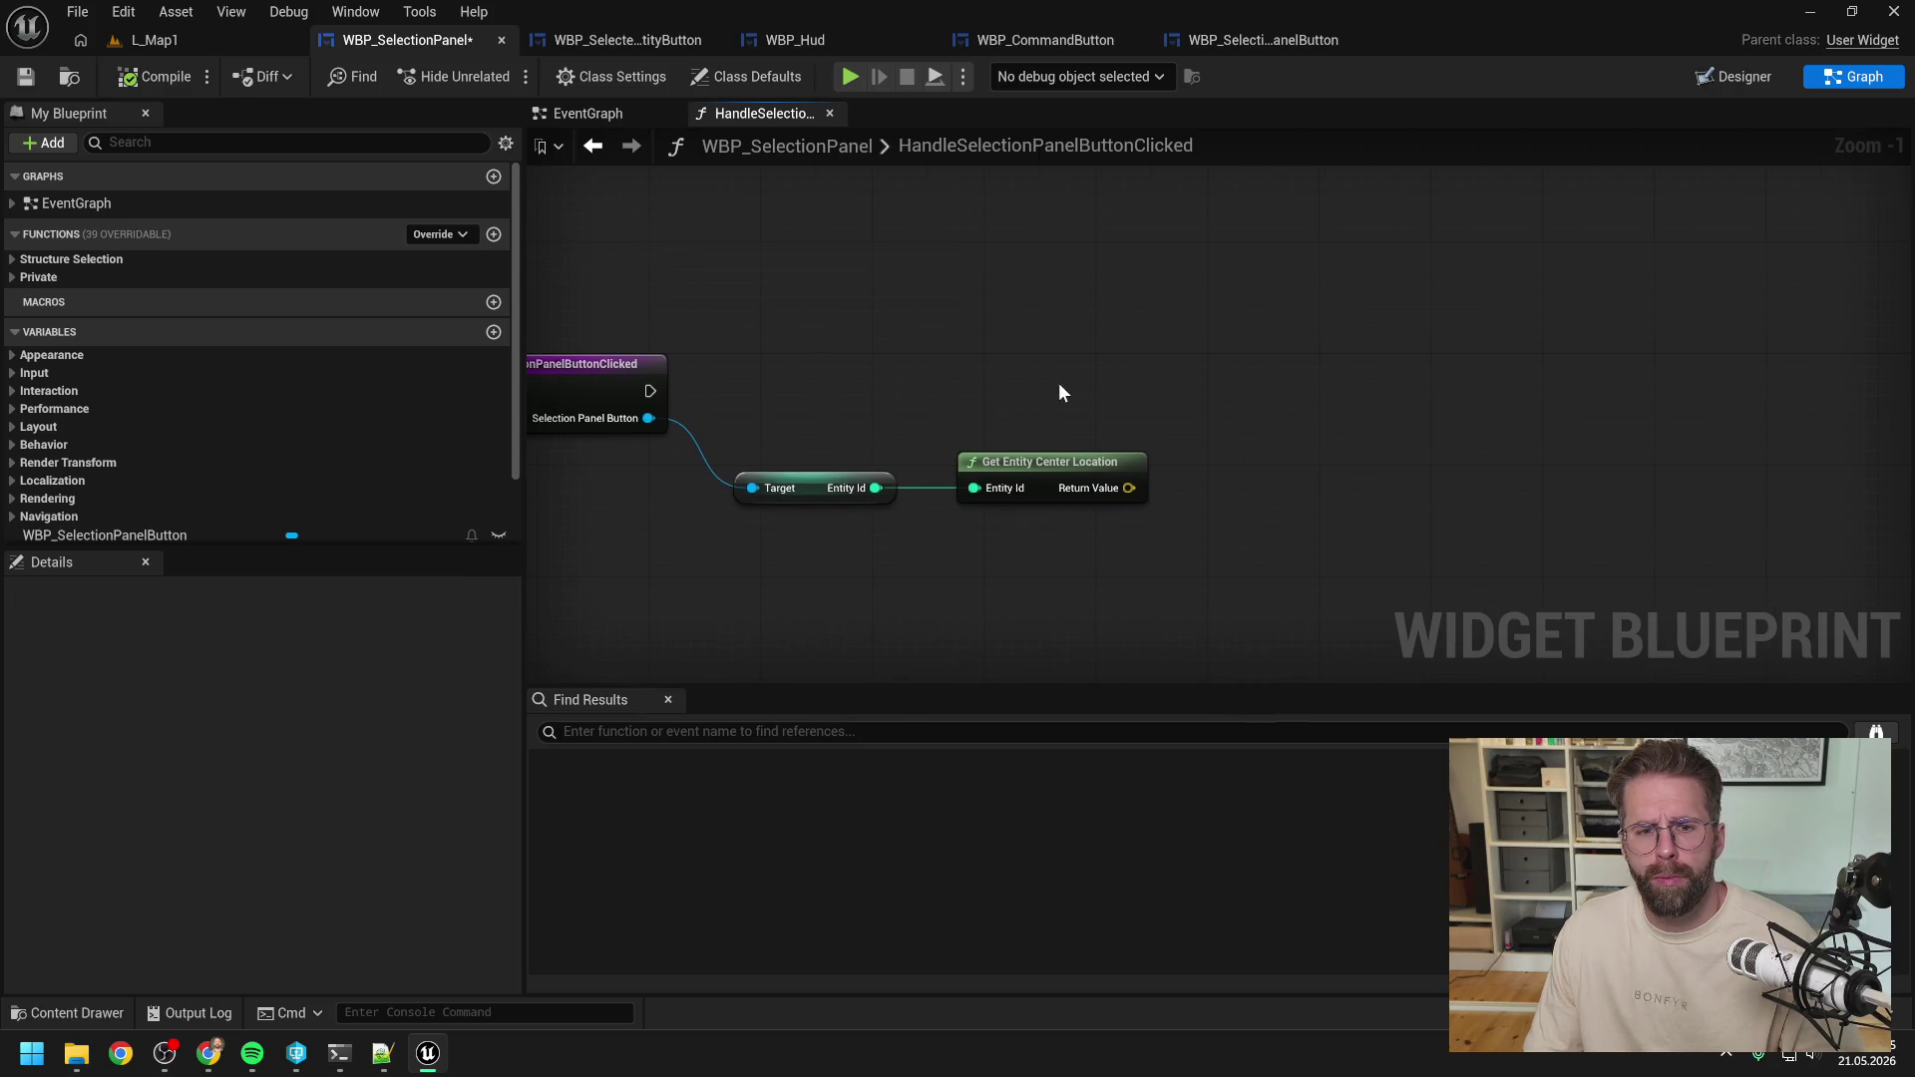
{"action": "key", "text": "ctrl+s"}
{"action": "left_click_drag", "start_coordinate": [979, 279], "coordinate": [1079, 287]}
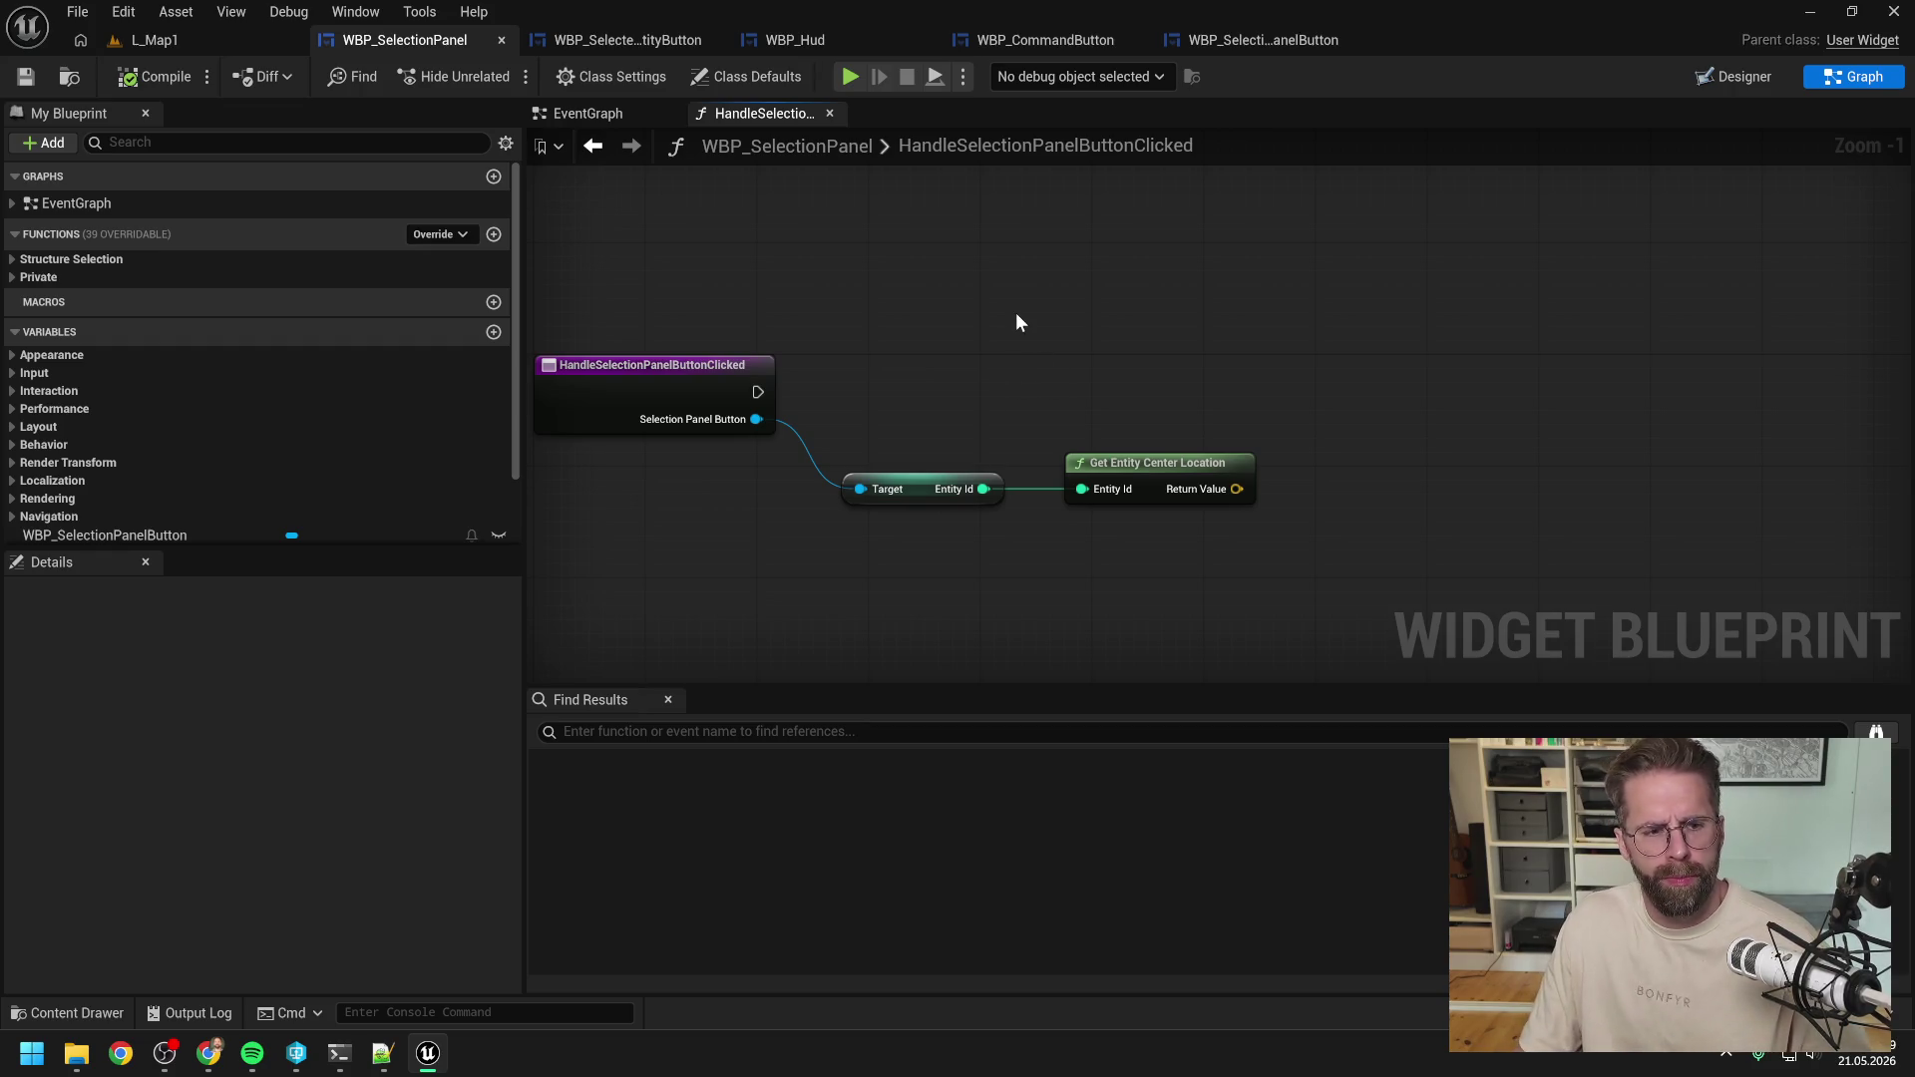
Close the EventGraph tab, keeping only the handler graph, and show the content browser.
{"action": "key", "text": "ctrl+space"}
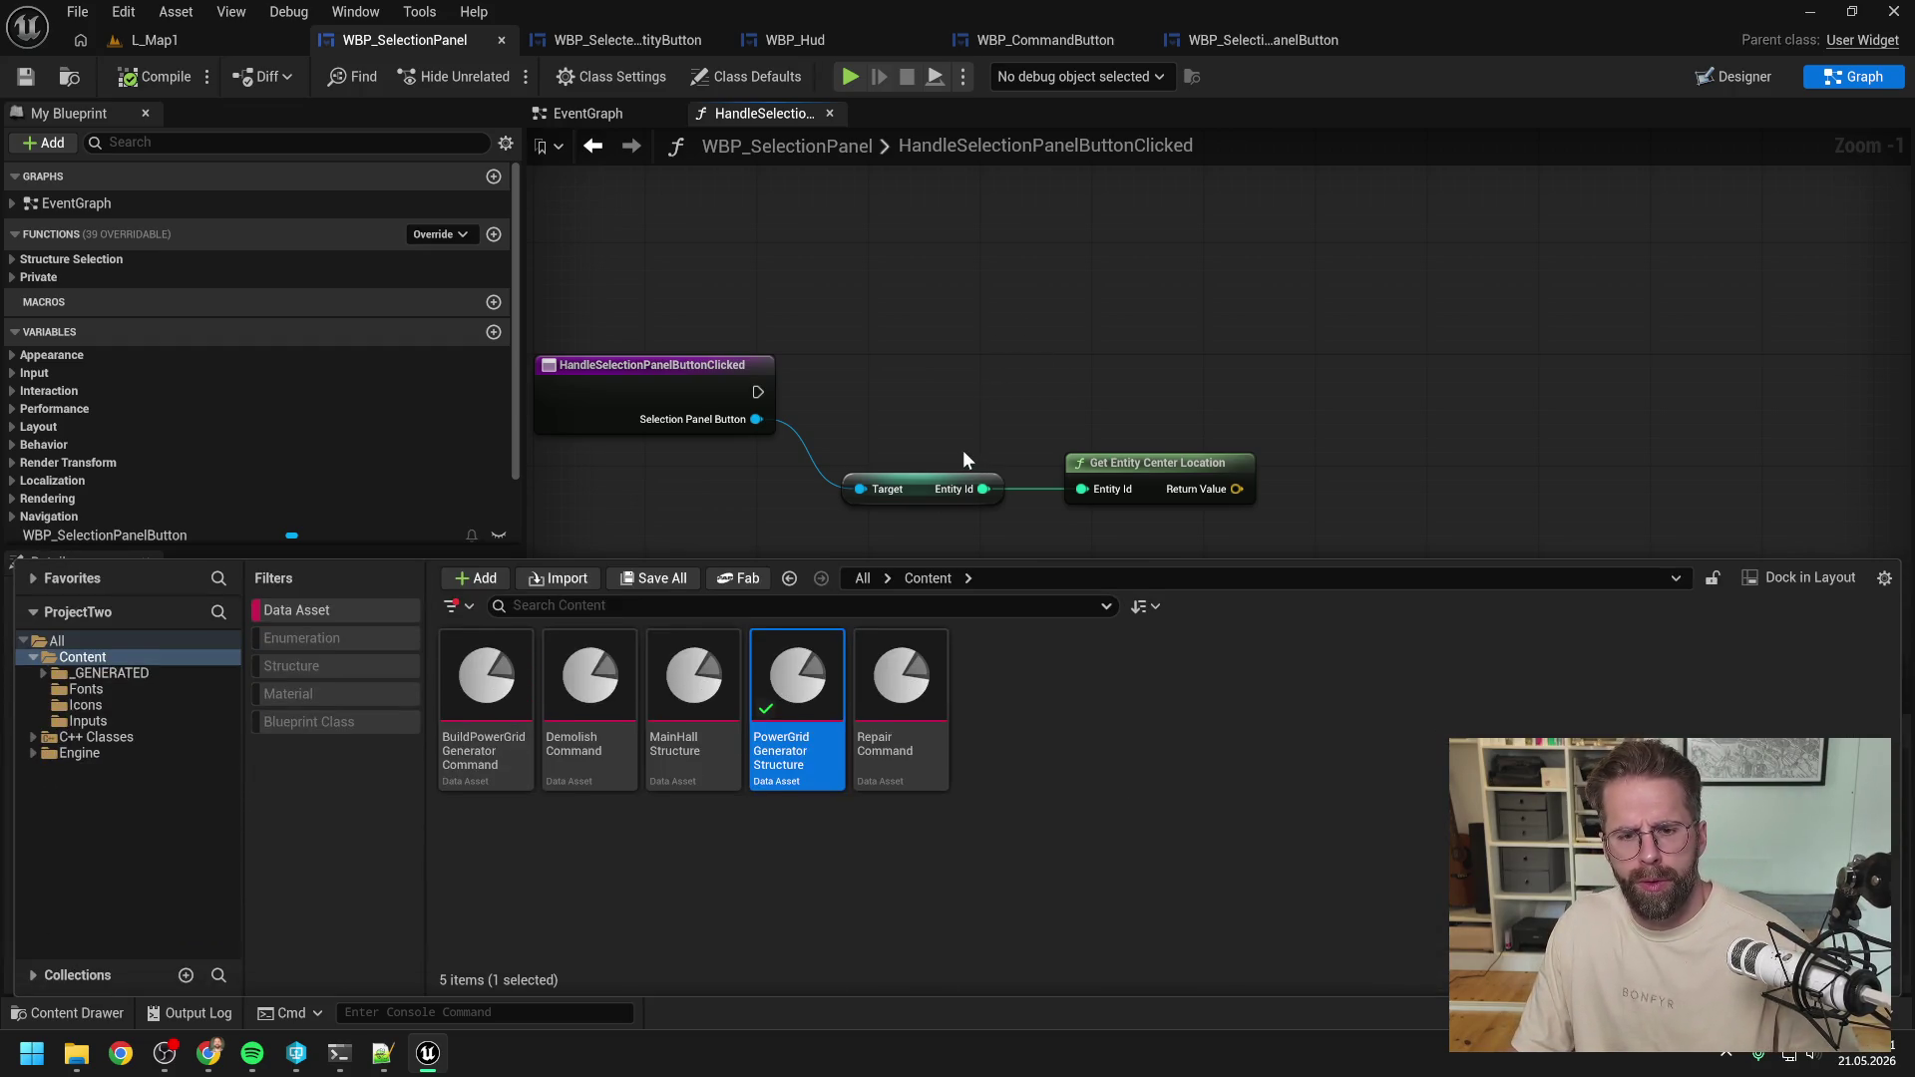
{"action": "left_click", "coordinate": [294, 615]}
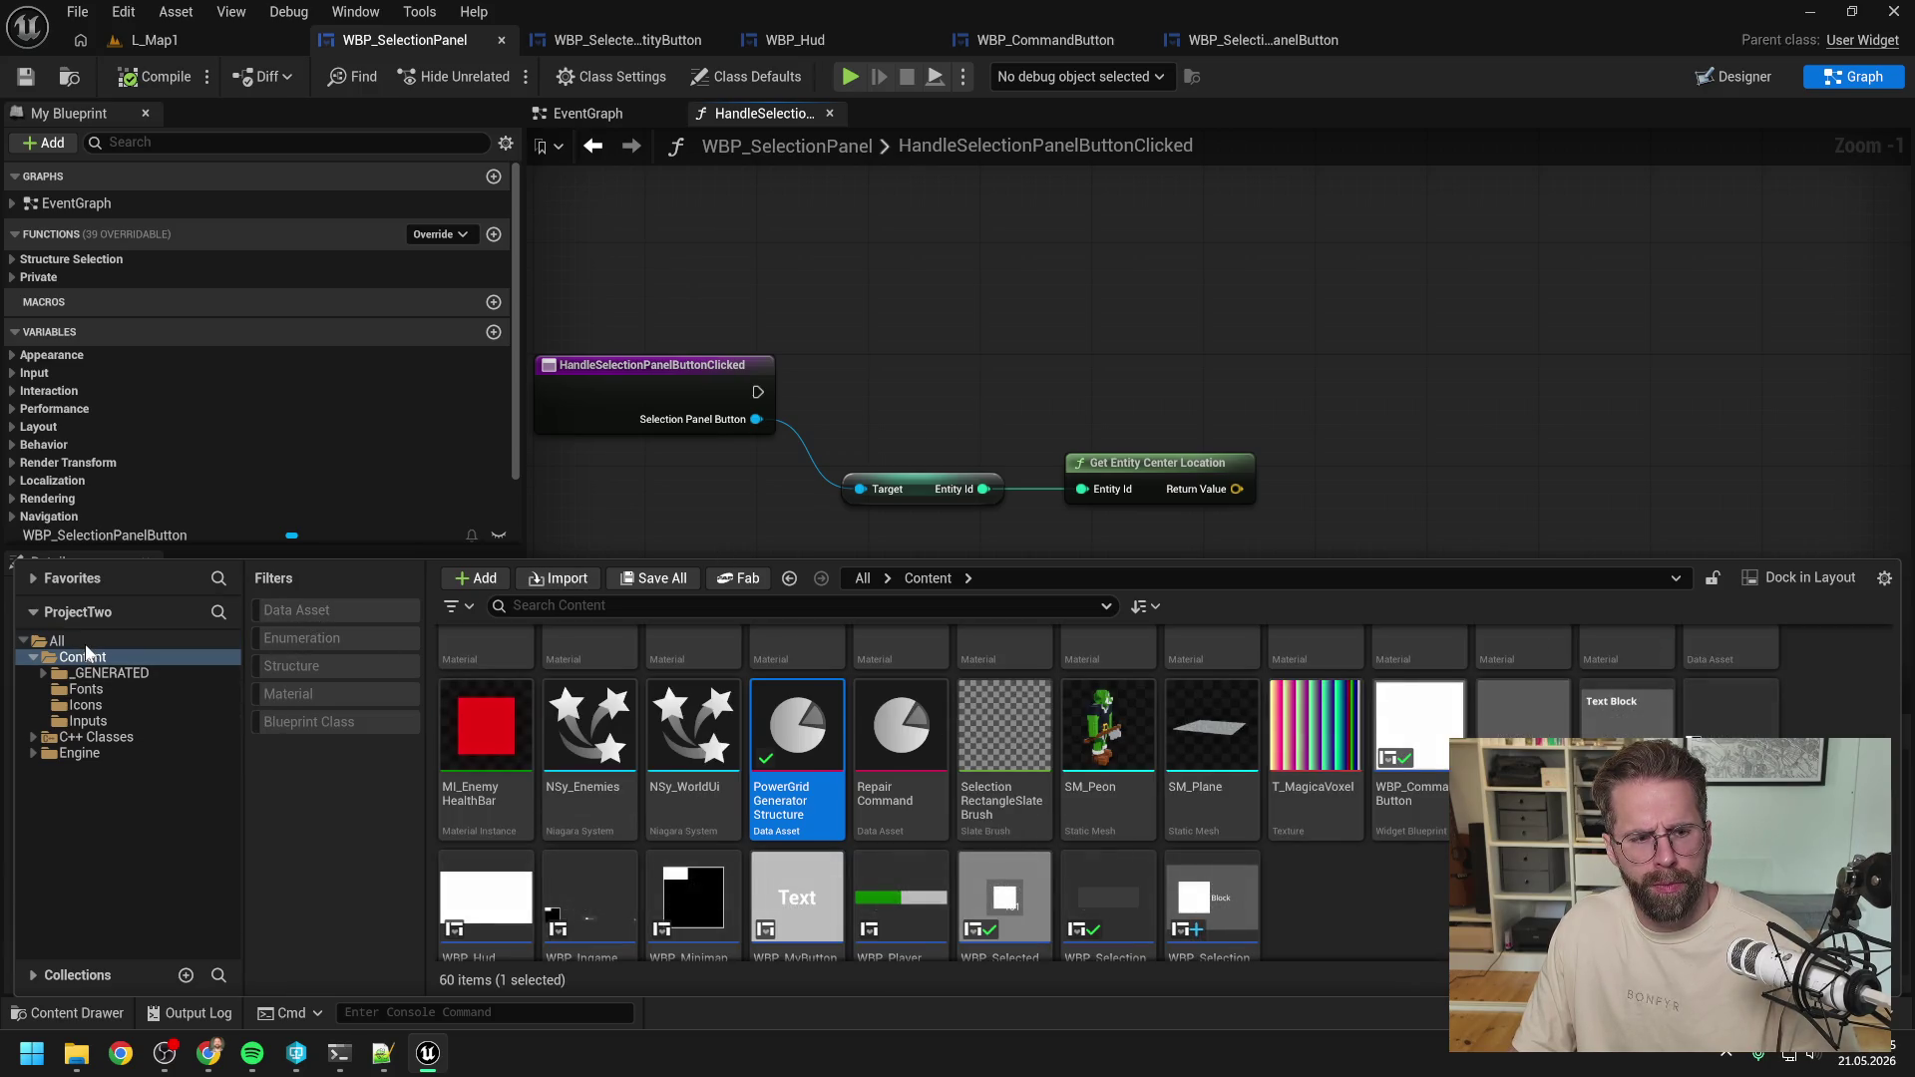
{"action": "left_click", "coordinate": [1011, 319]}
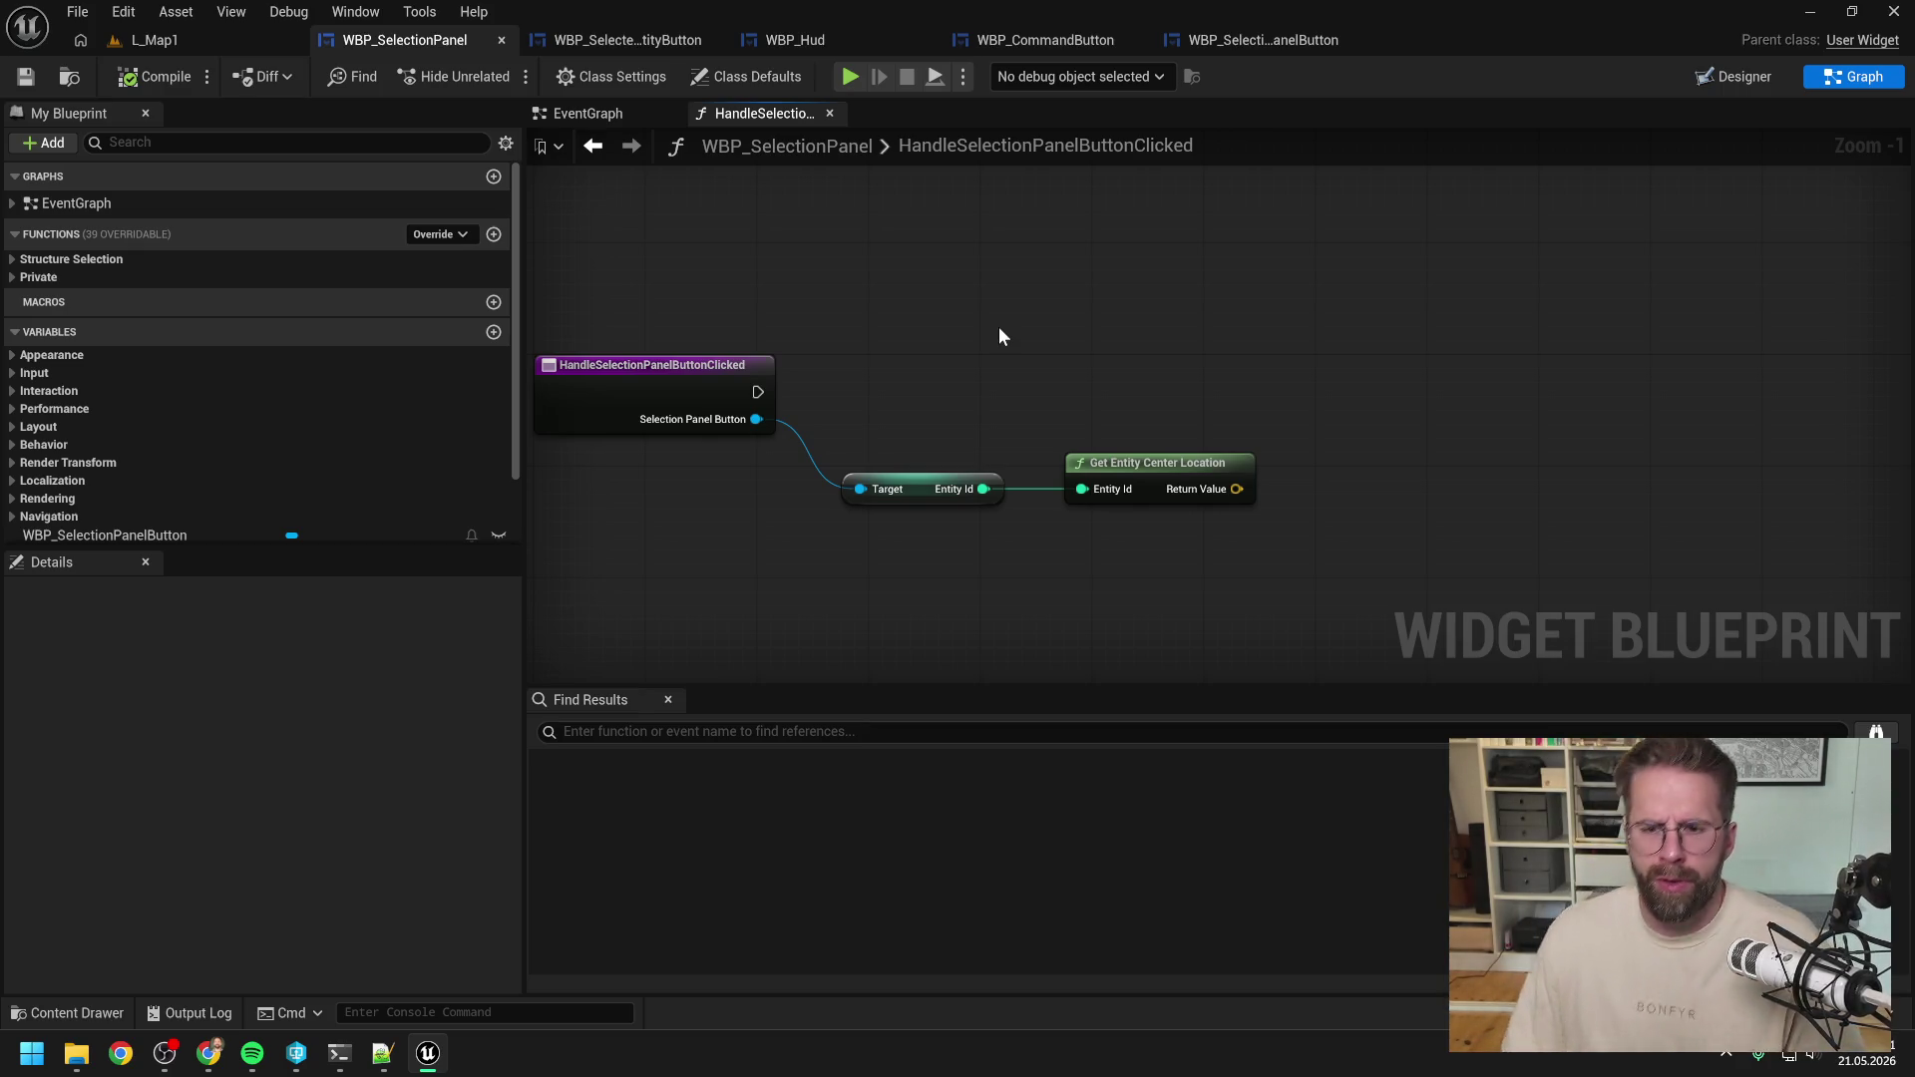
{"action": "right_click", "coordinate": [780, 120]}
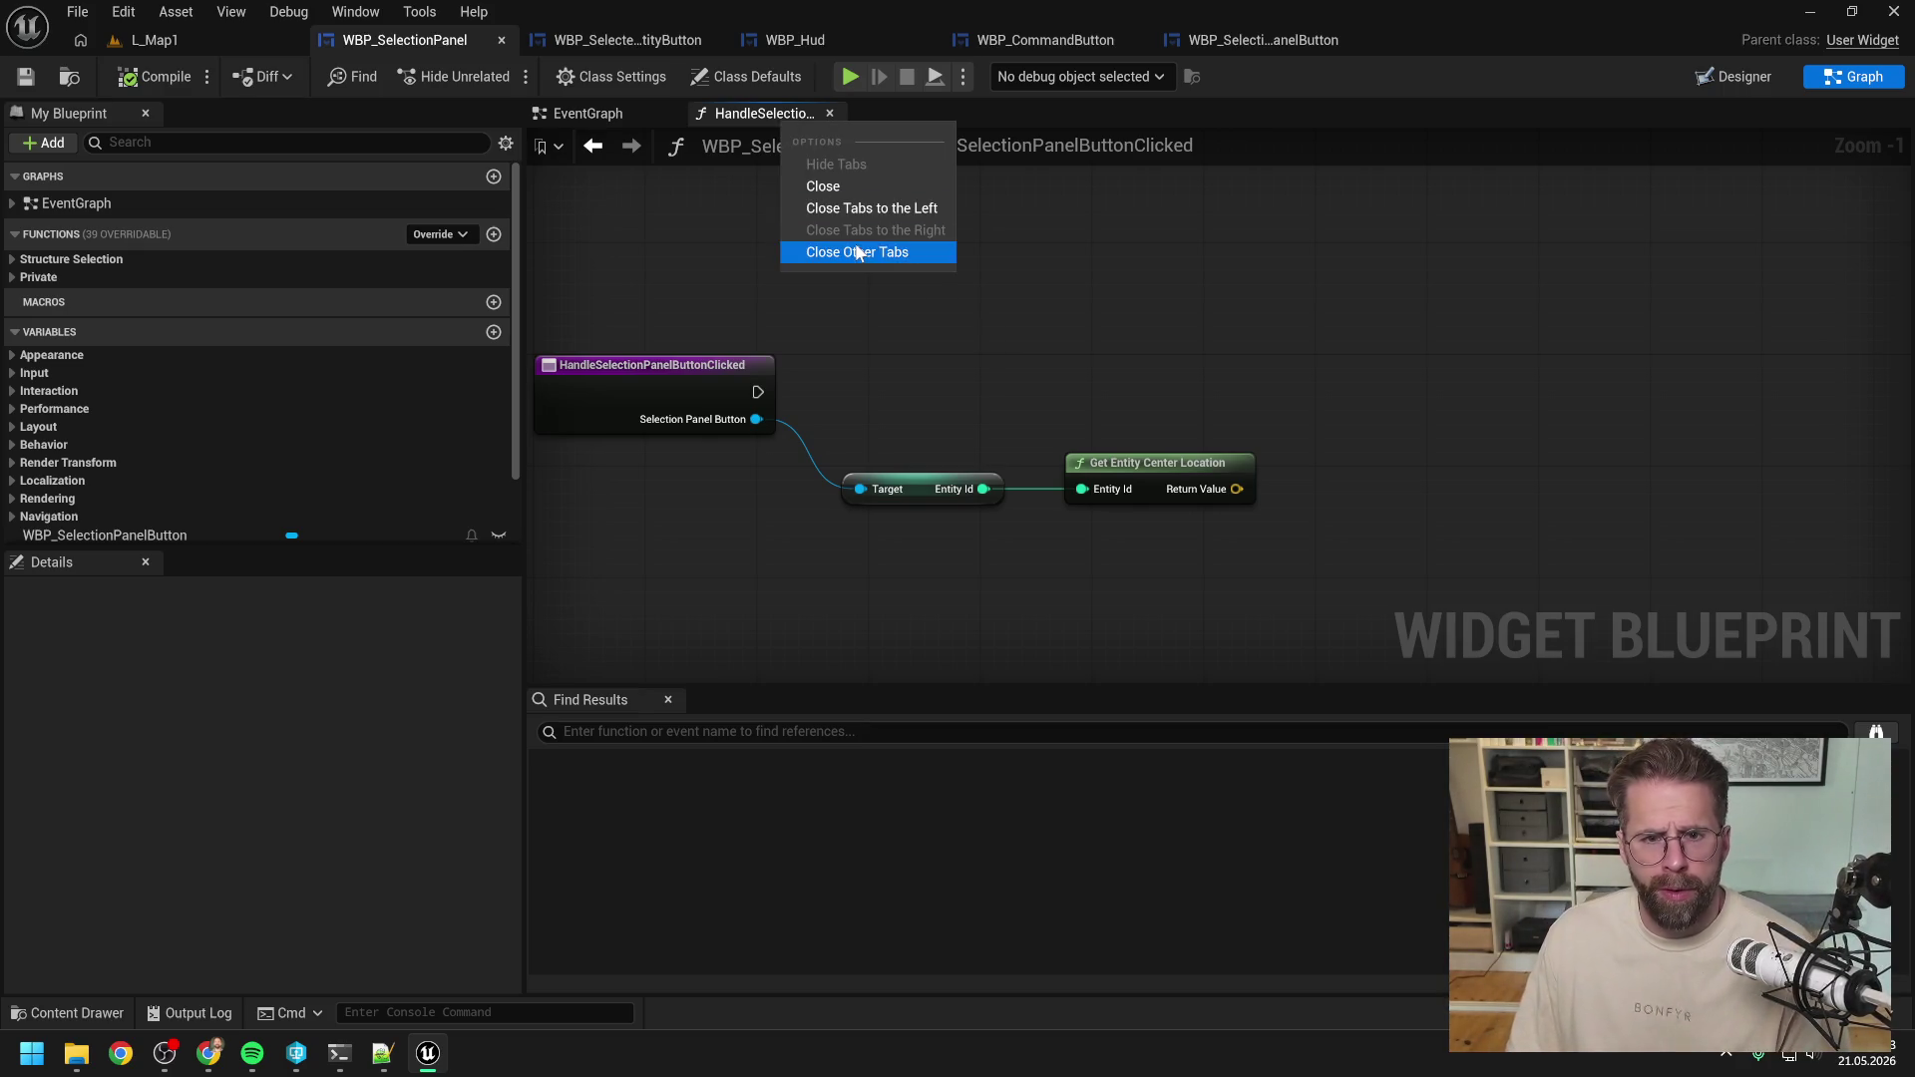
{"action": "left_click", "coordinate": [856, 251]}
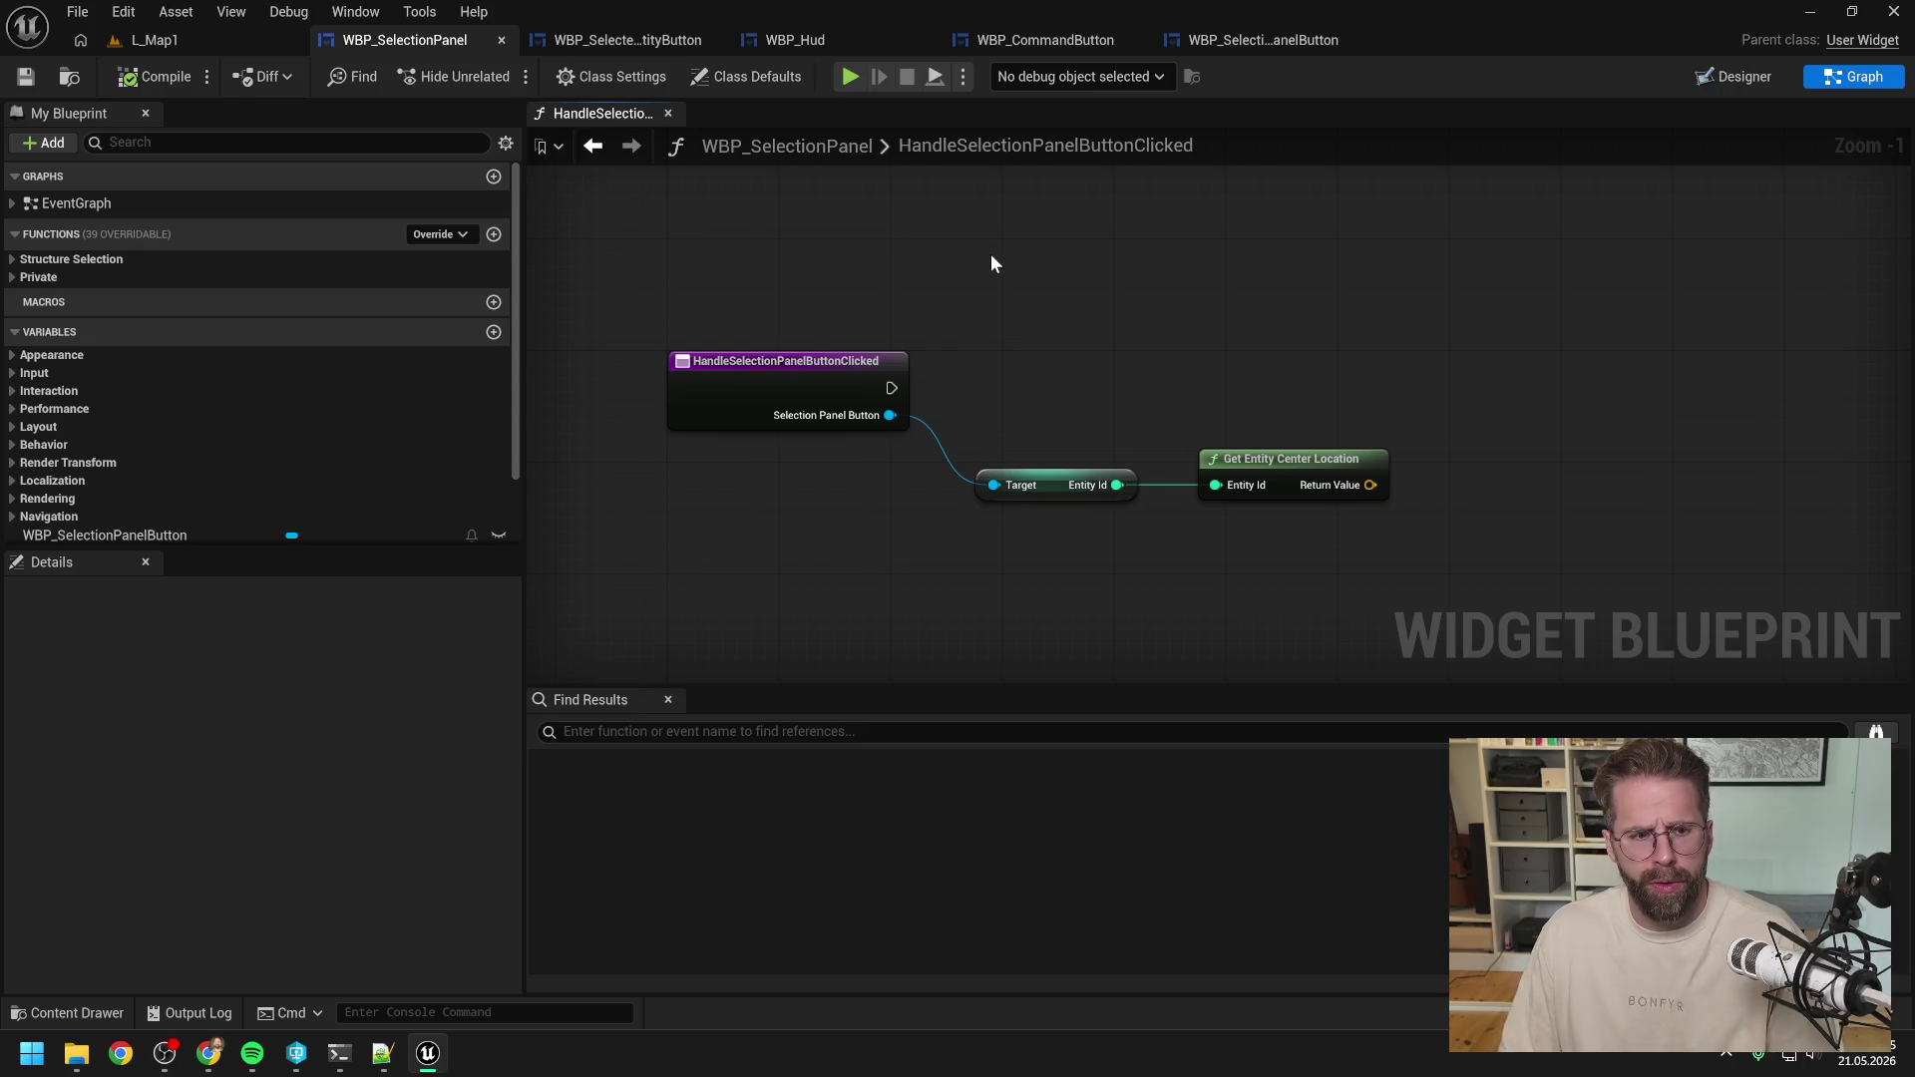
{"action": "key", "text": "ctrl+space"}
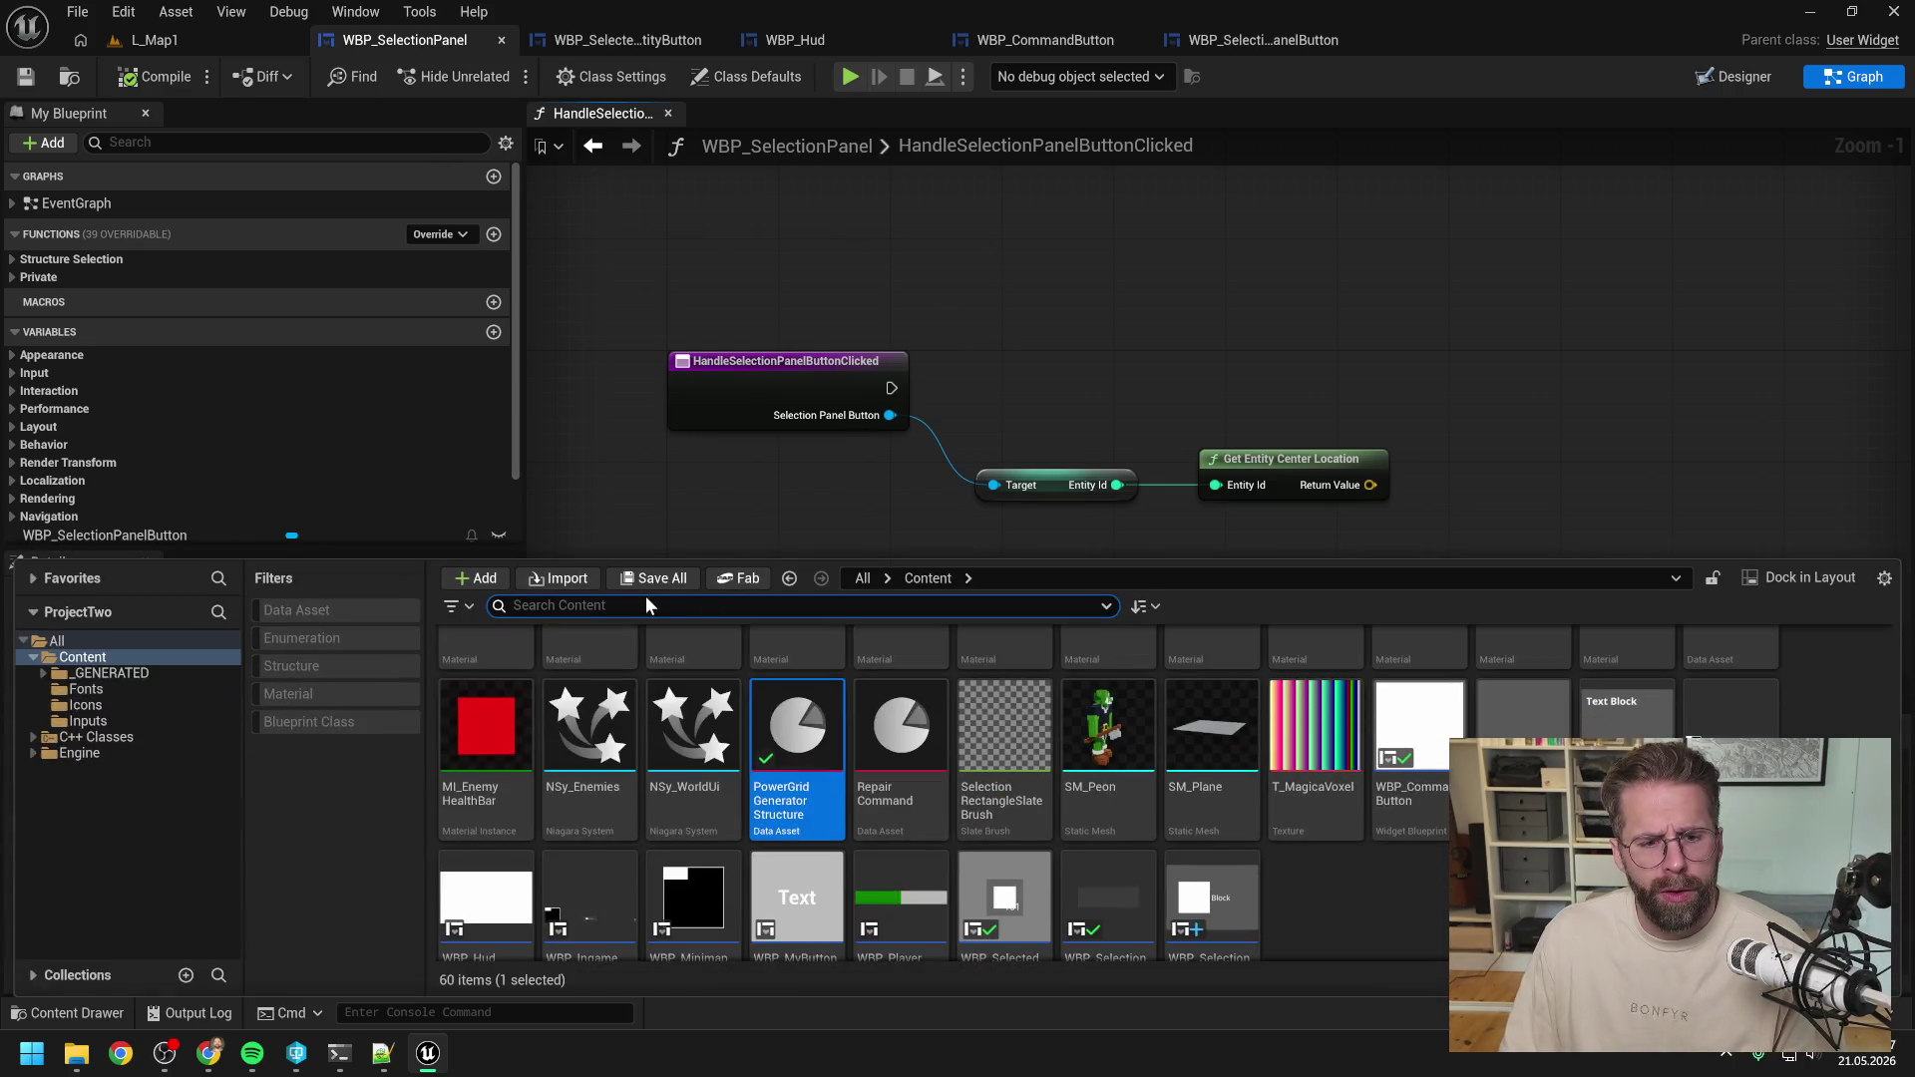
Open A_PlayerPawn via a 'player pawn' search and add a Cube component under DefaultSceneRoot.
{"action": "type", "text": "player pawn"}
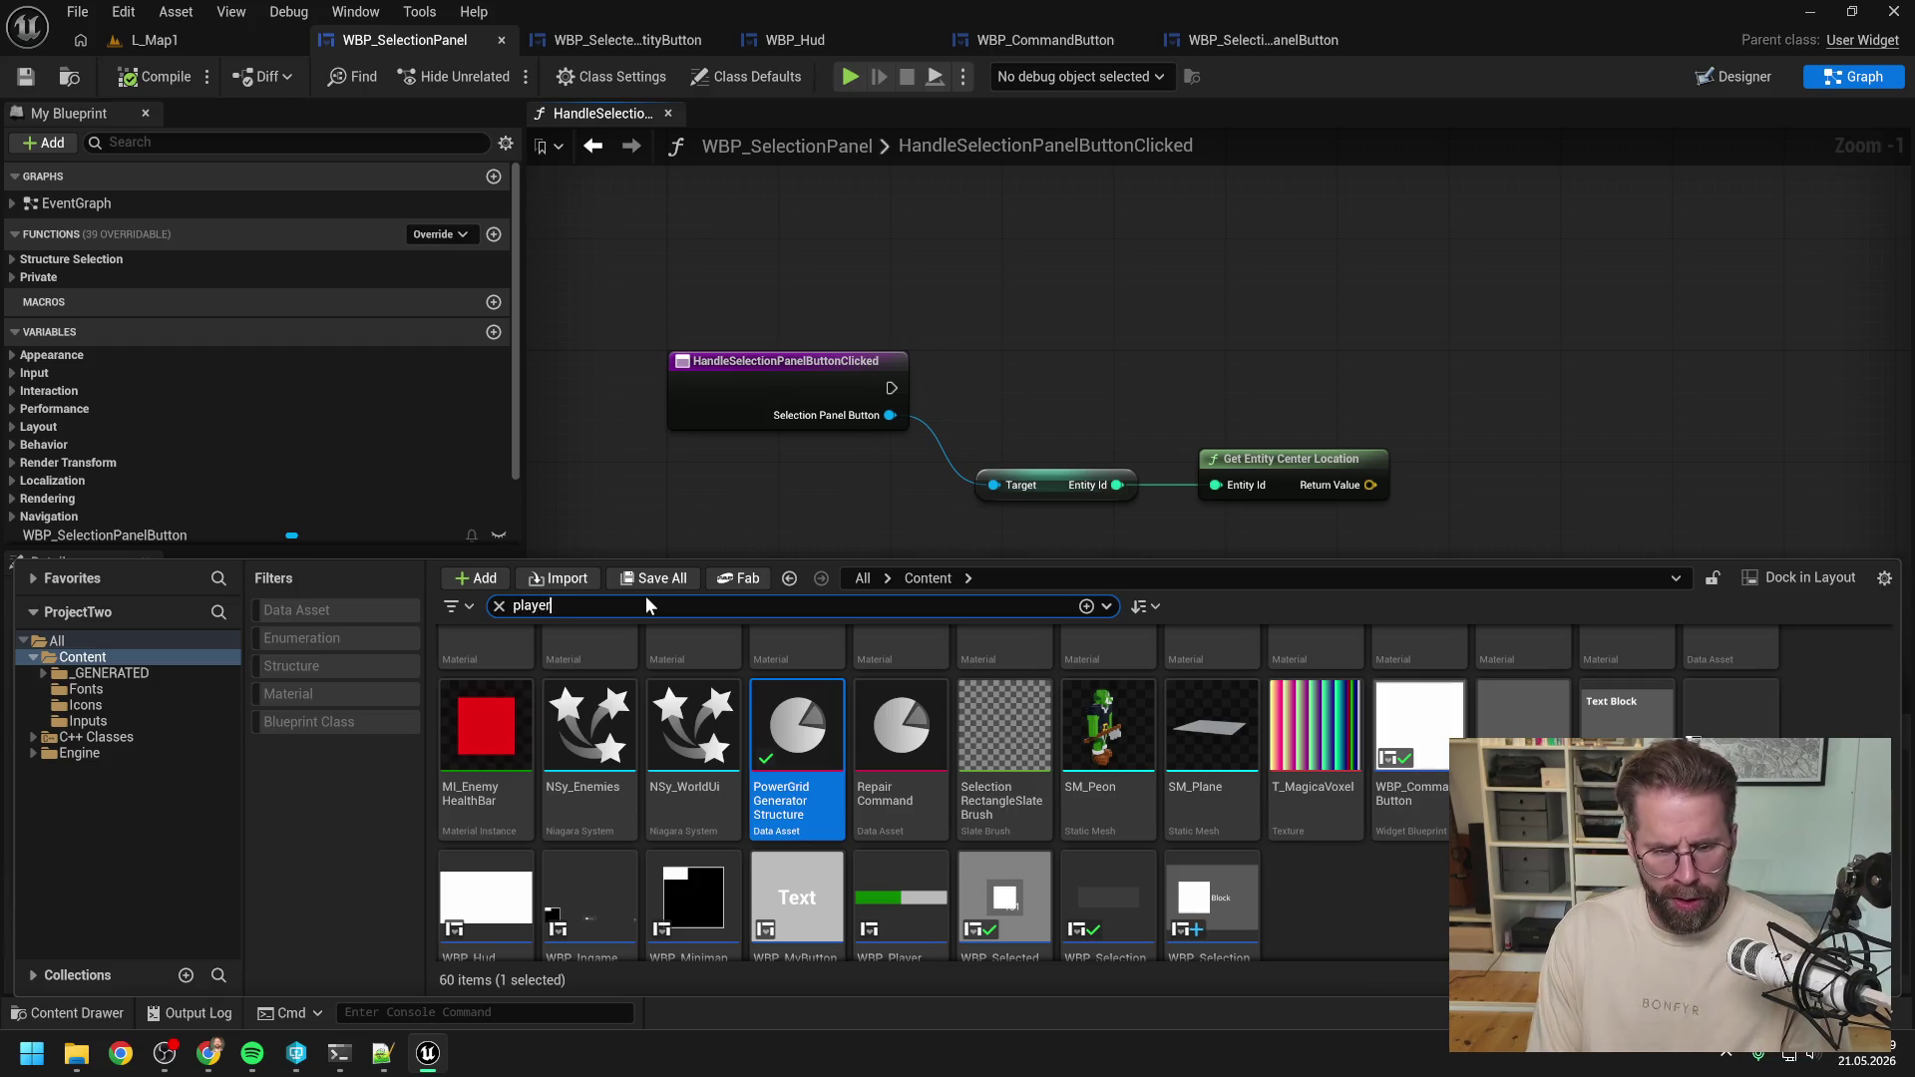
{"action": "double_click", "coordinate": [465, 679]}
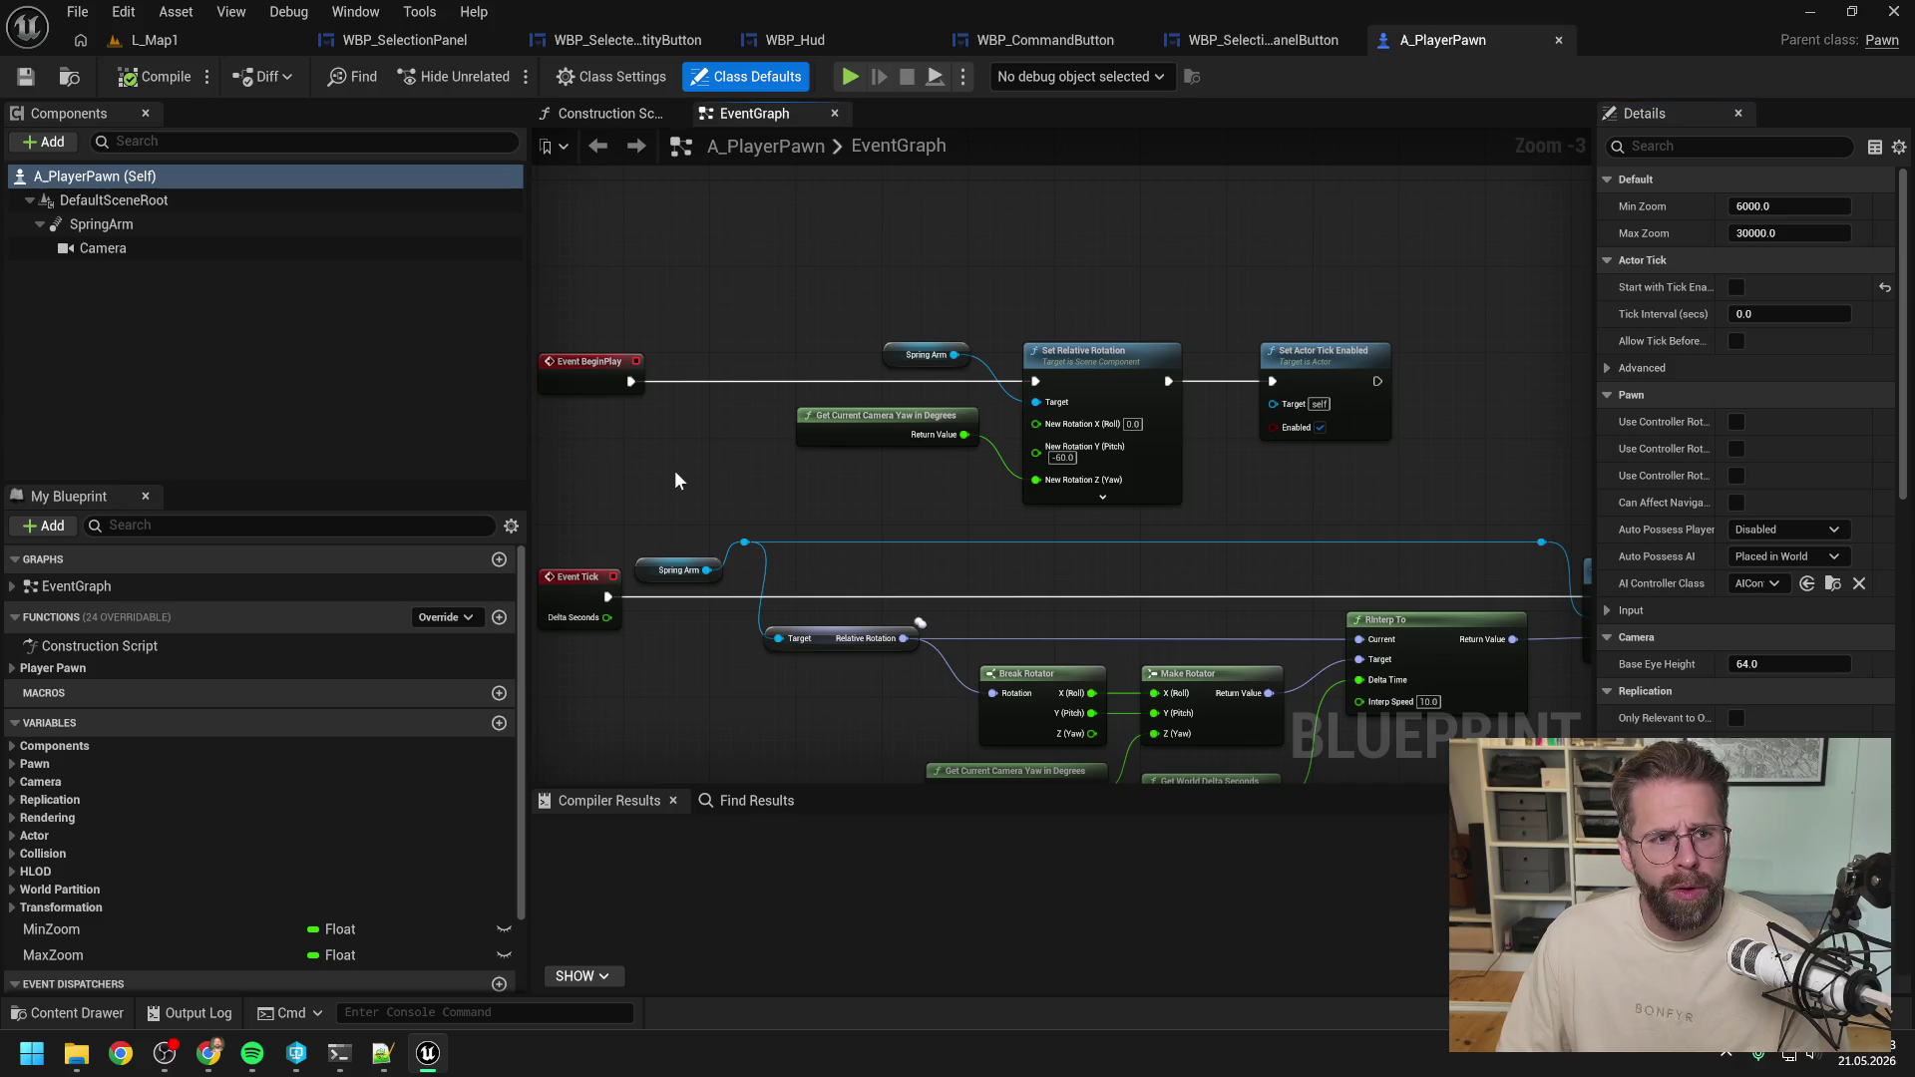
{"action": "left_click", "coordinate": [209, 353]}
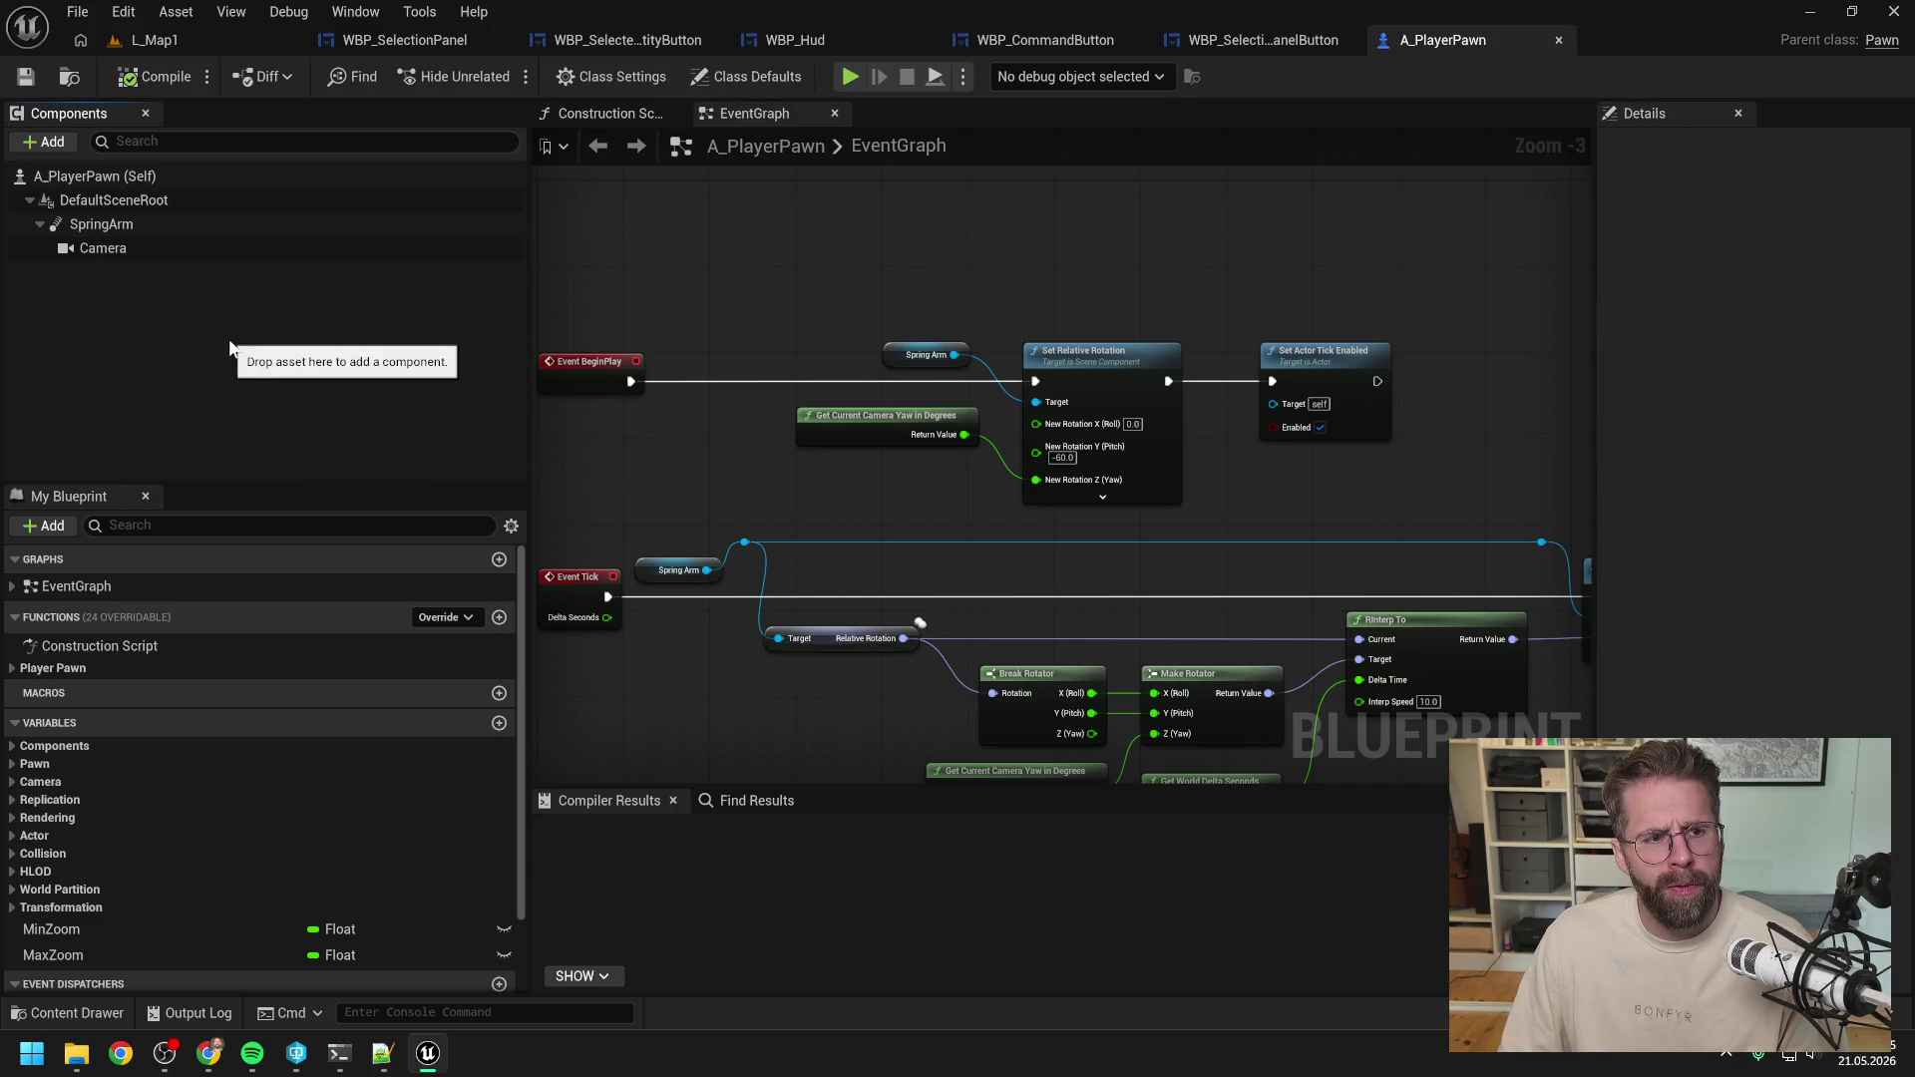
{"action": "left_click", "coordinate": [61, 144]}
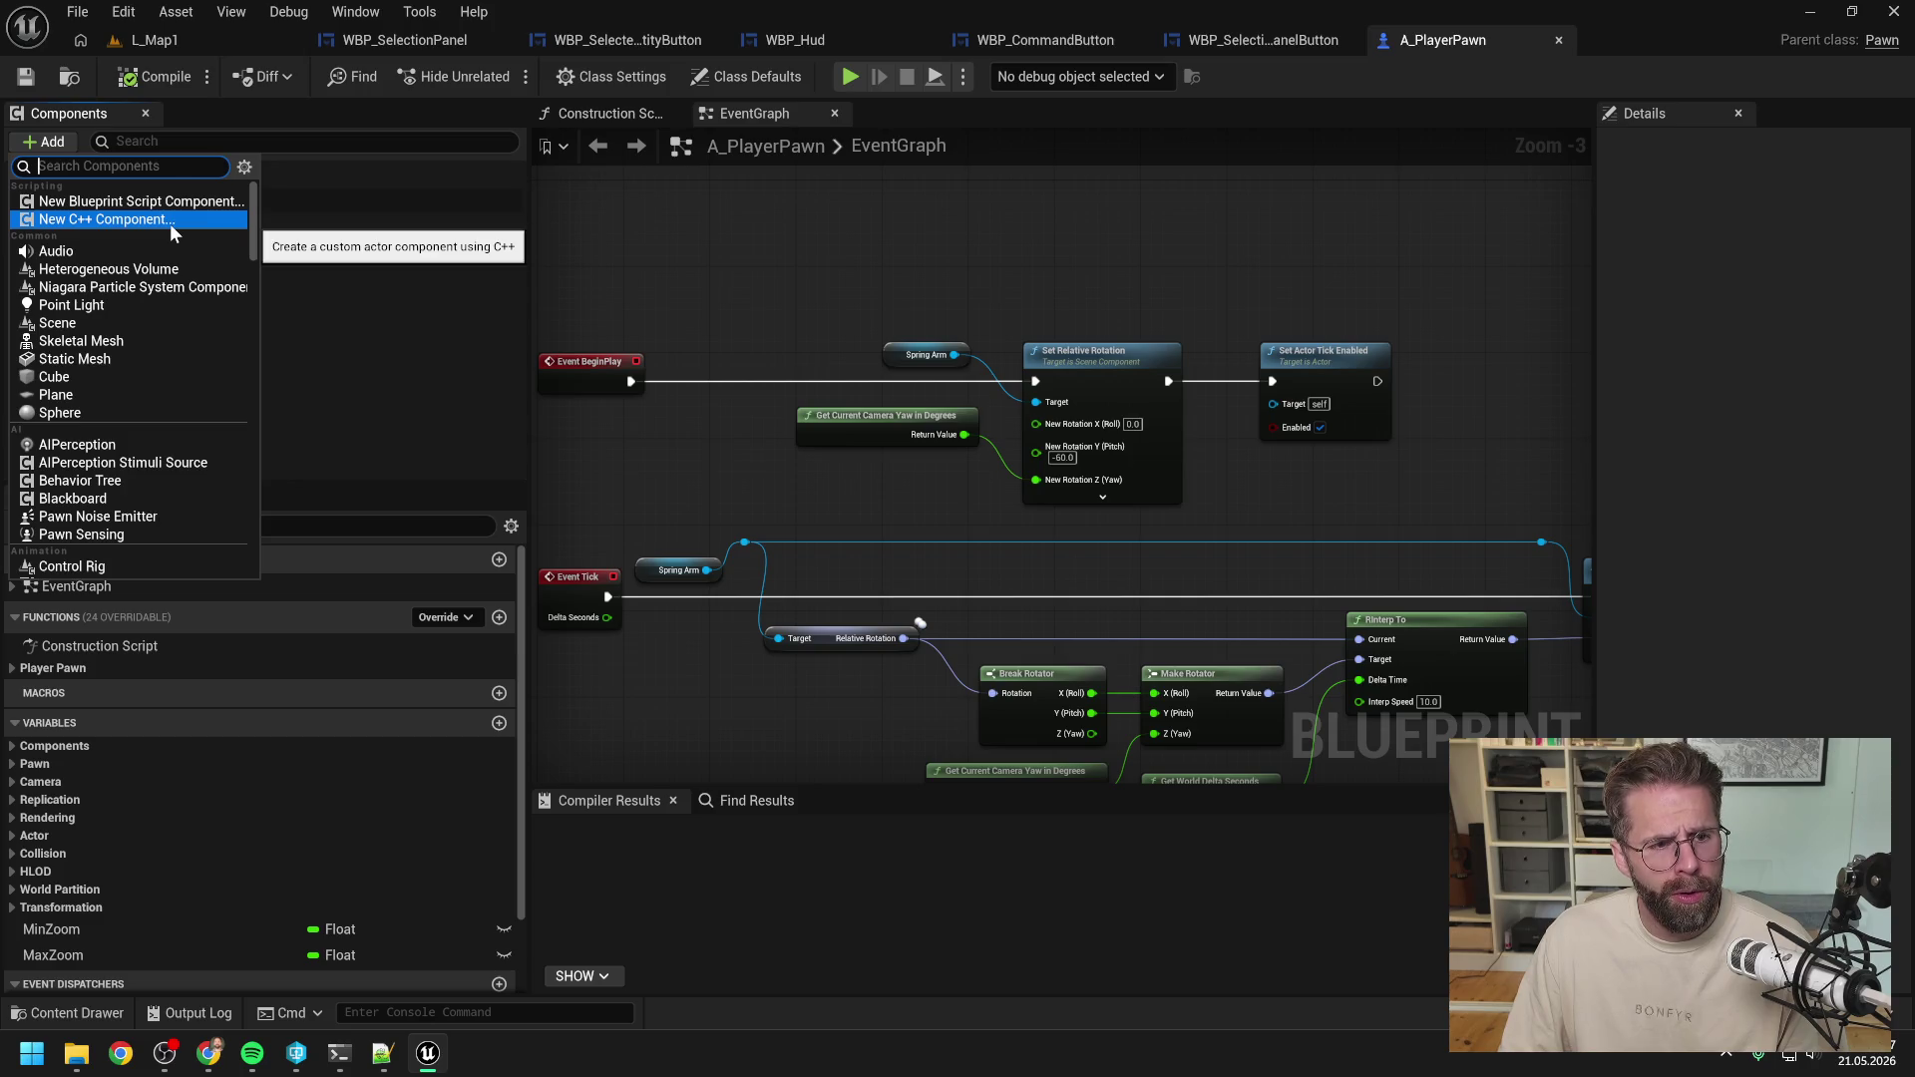
{"action": "left_click", "coordinate": [103, 376]}
{"action": "left_click", "coordinate": [120, 369]}
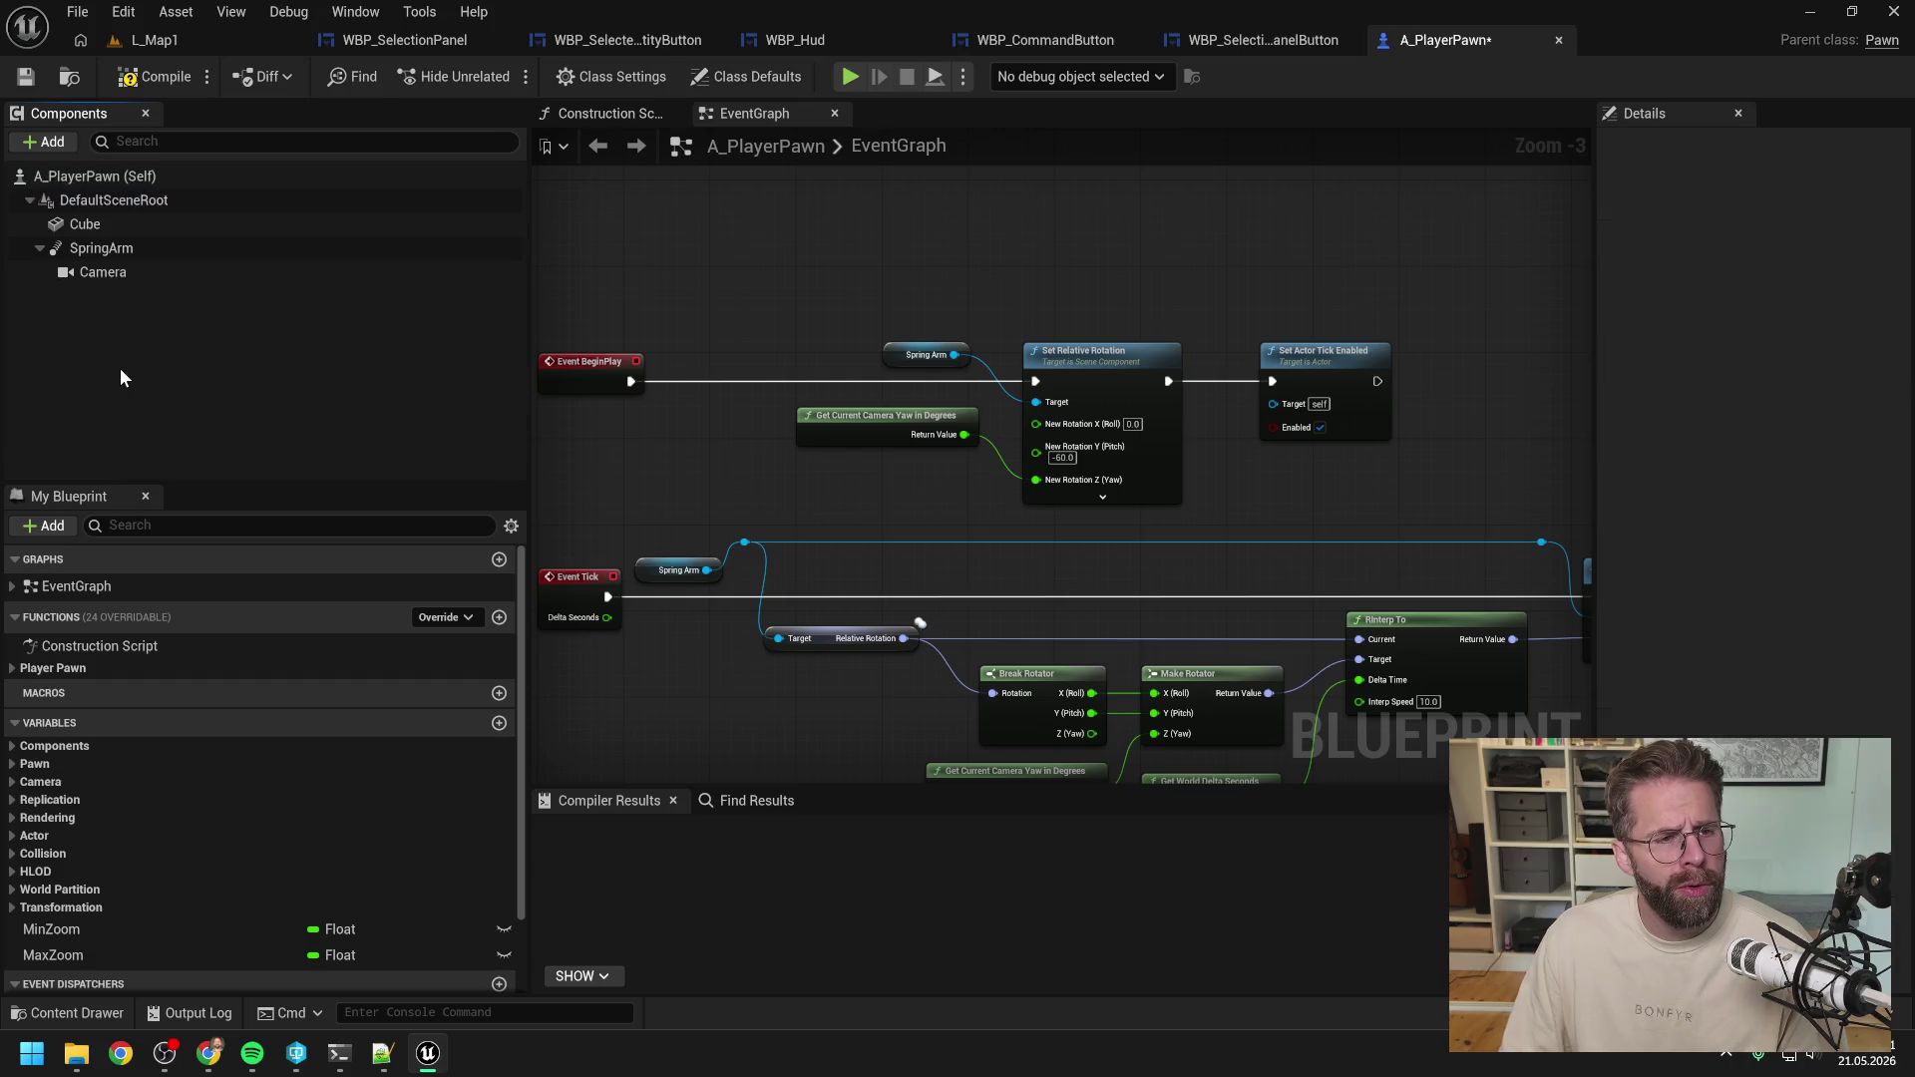
{"action": "left_click", "coordinate": [108, 225]}
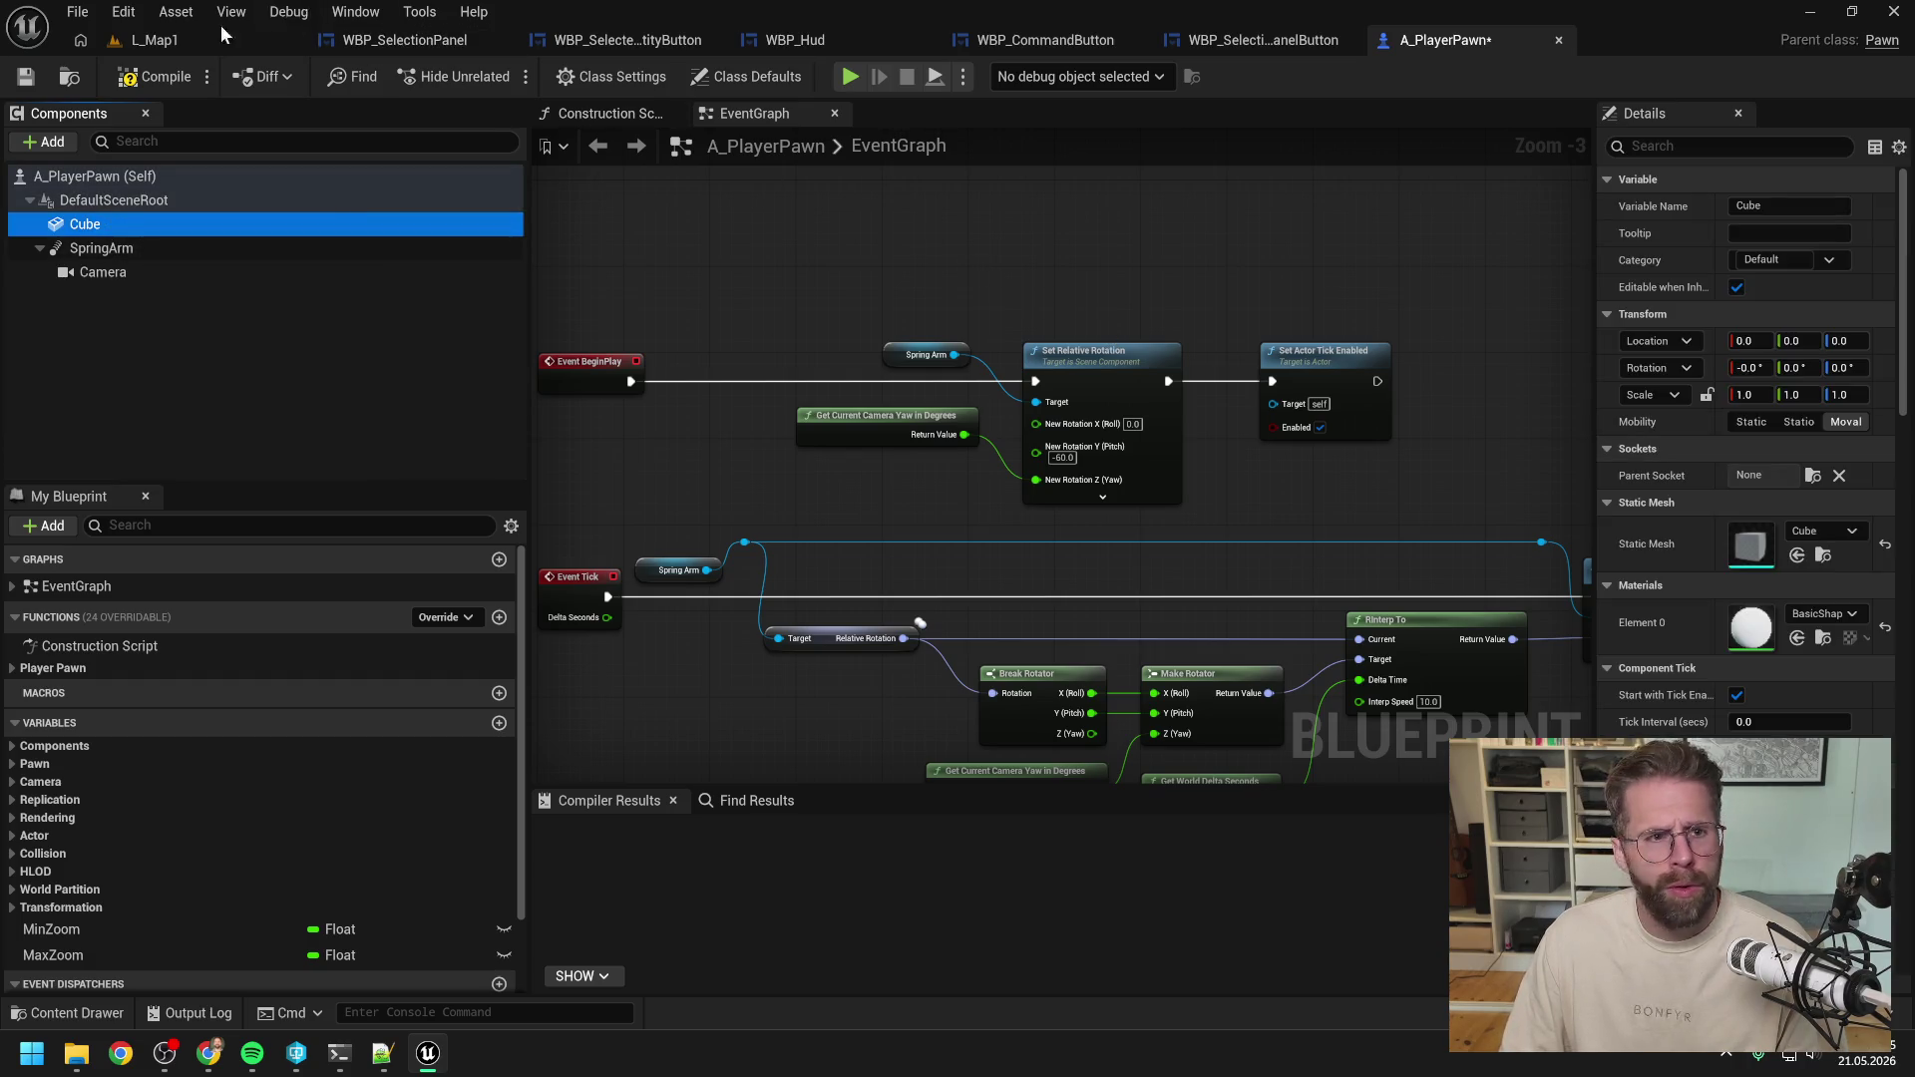
Compile the pawn blueprint and play L_Map1.
{"action": "left_click", "coordinate": [155, 77]}
{"action": "left_click", "coordinate": [155, 40]}
{"action": "left_click", "coordinate": [510, 78]}
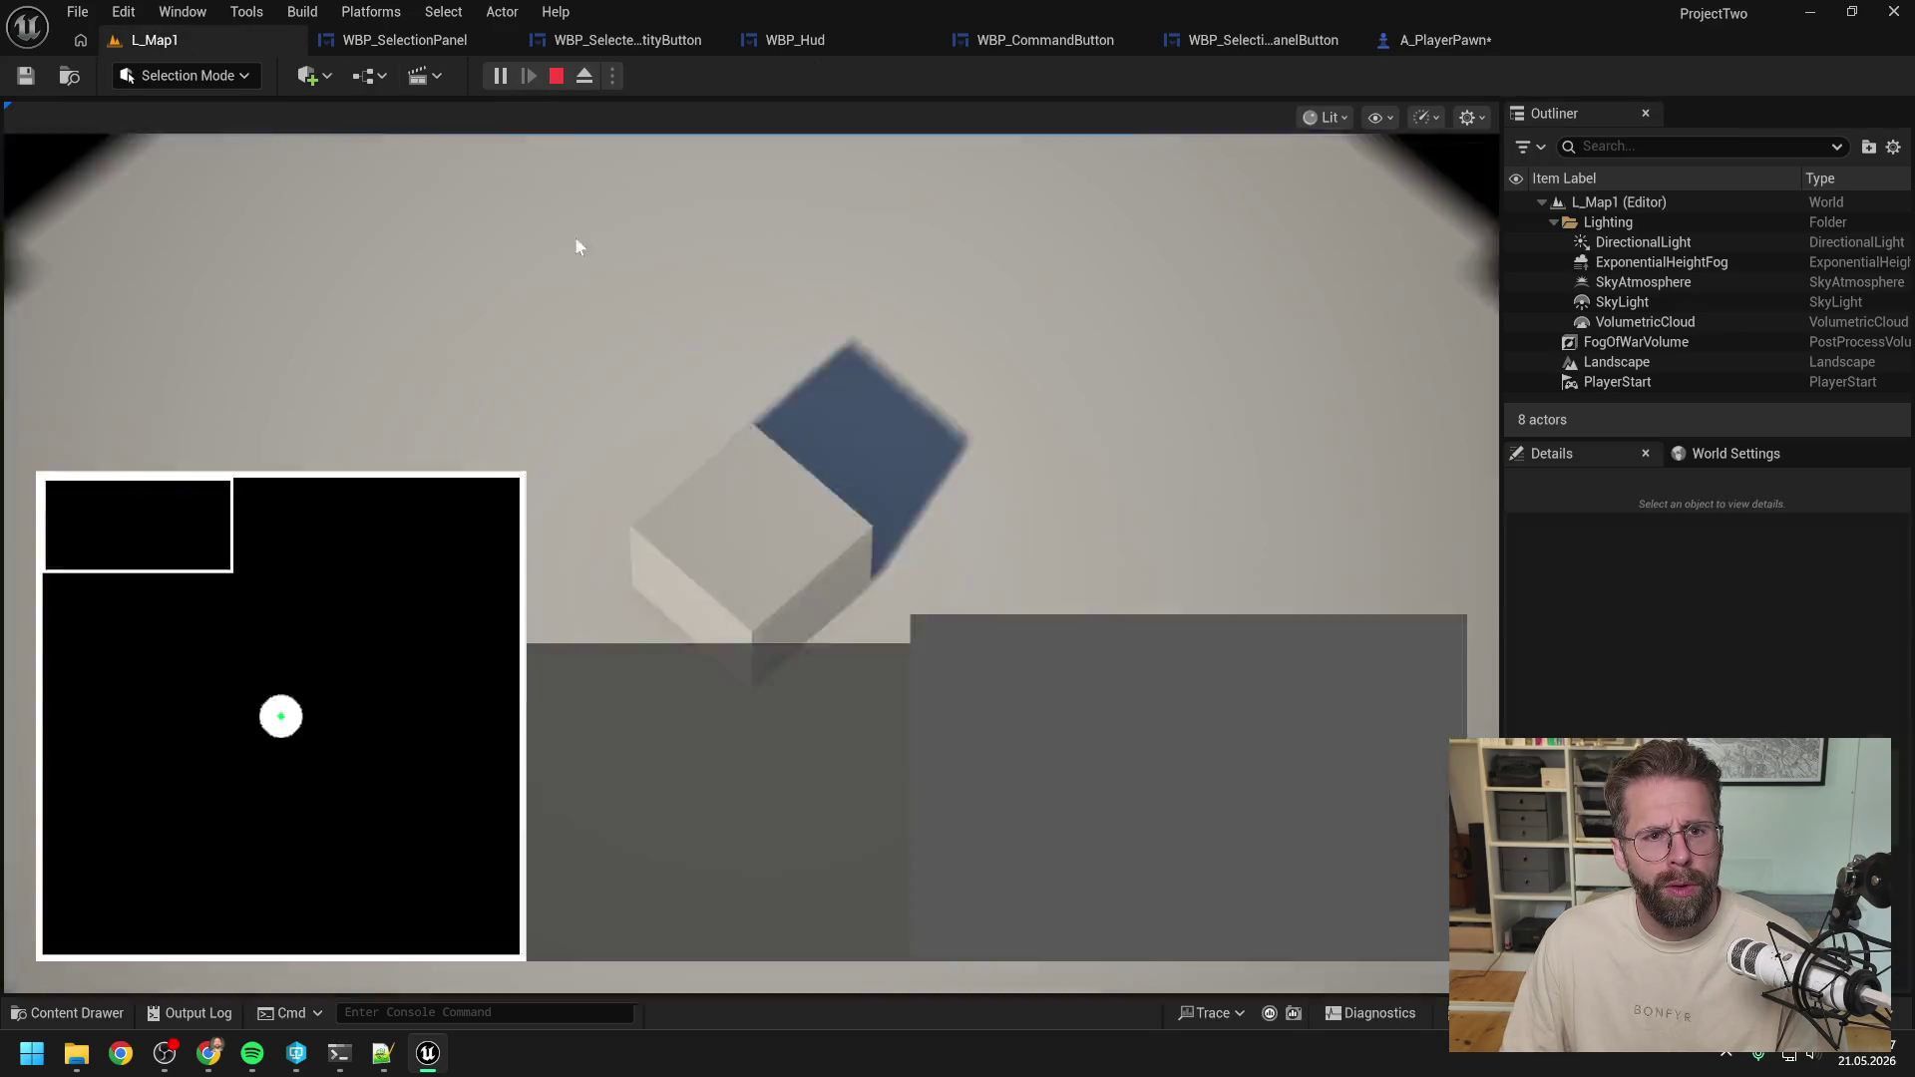
Orbit the game camera back and forth around the white unit with Q and E, then stop playing.
{"action": "key", "text": "e"}
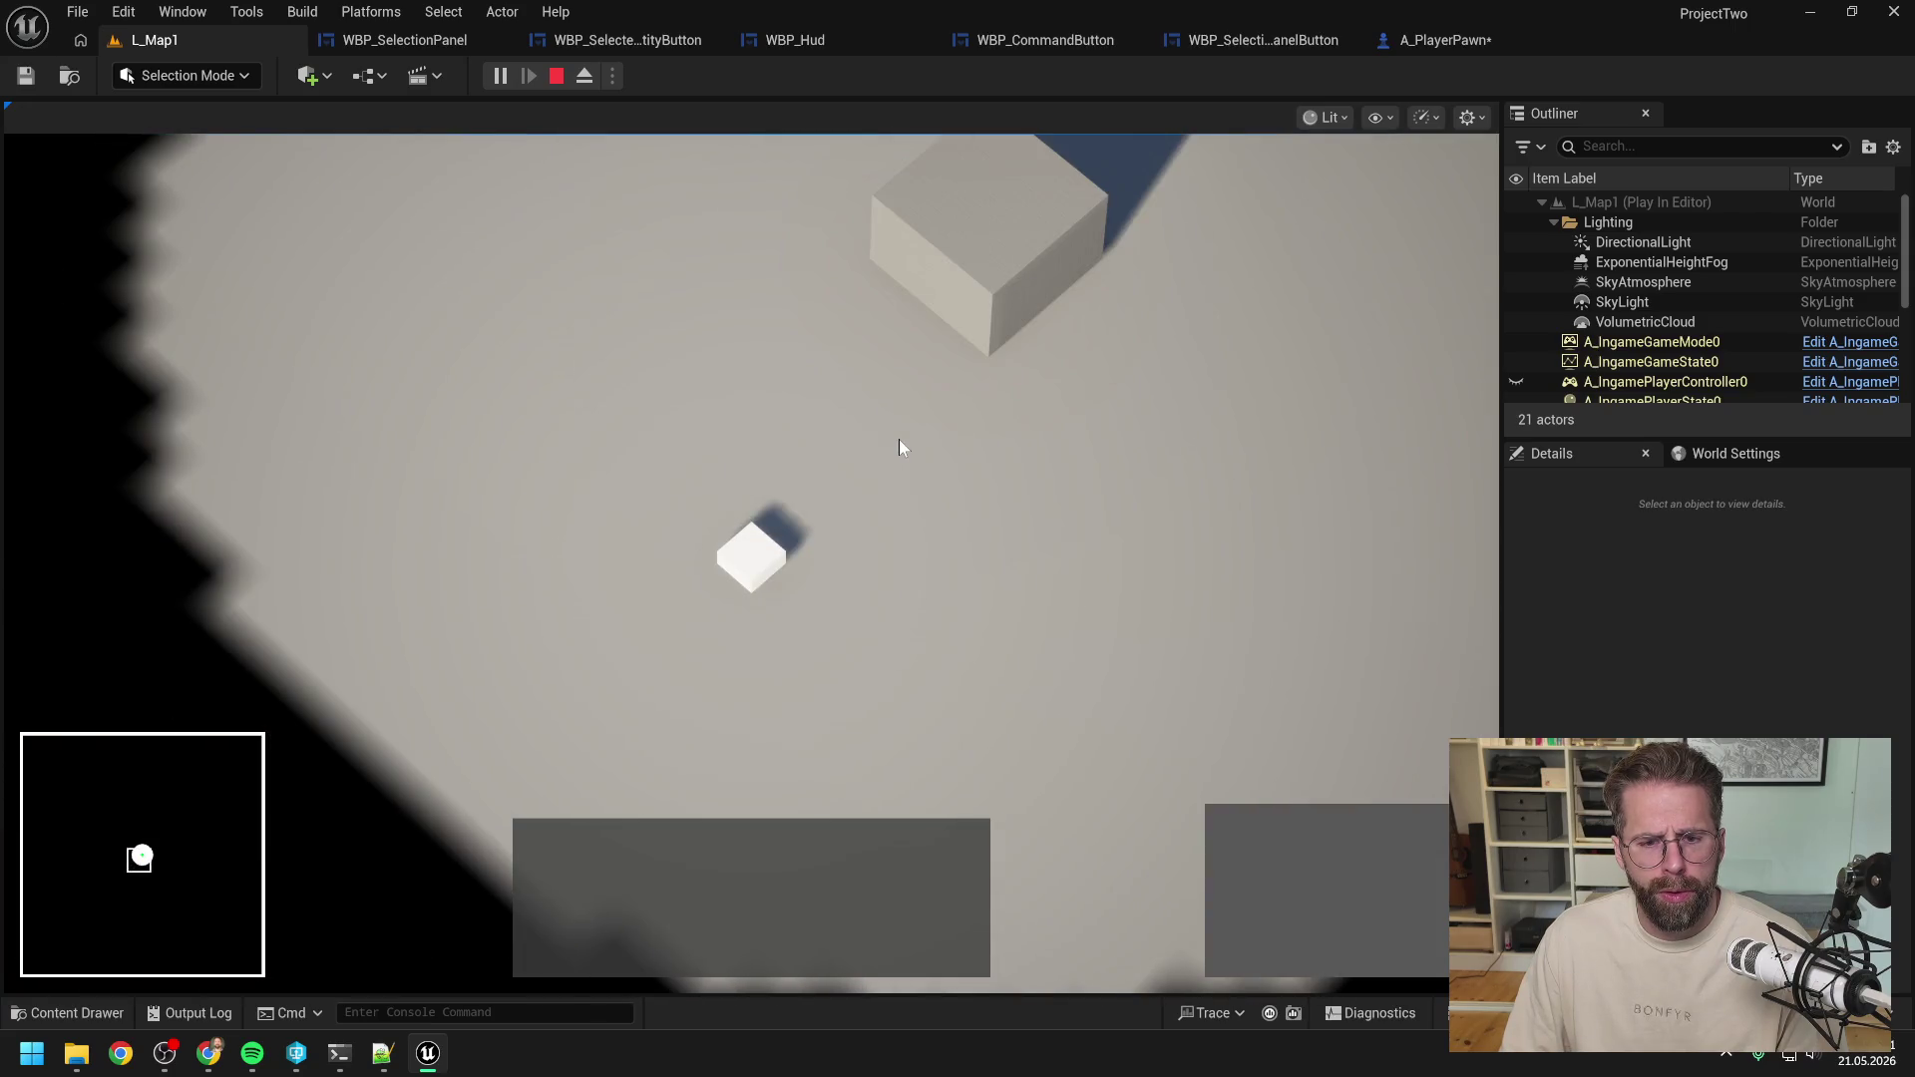
{"action": "key", "text": "q"}
{"action": "key", "text": "e"}
{"action": "key", "text": "e"}
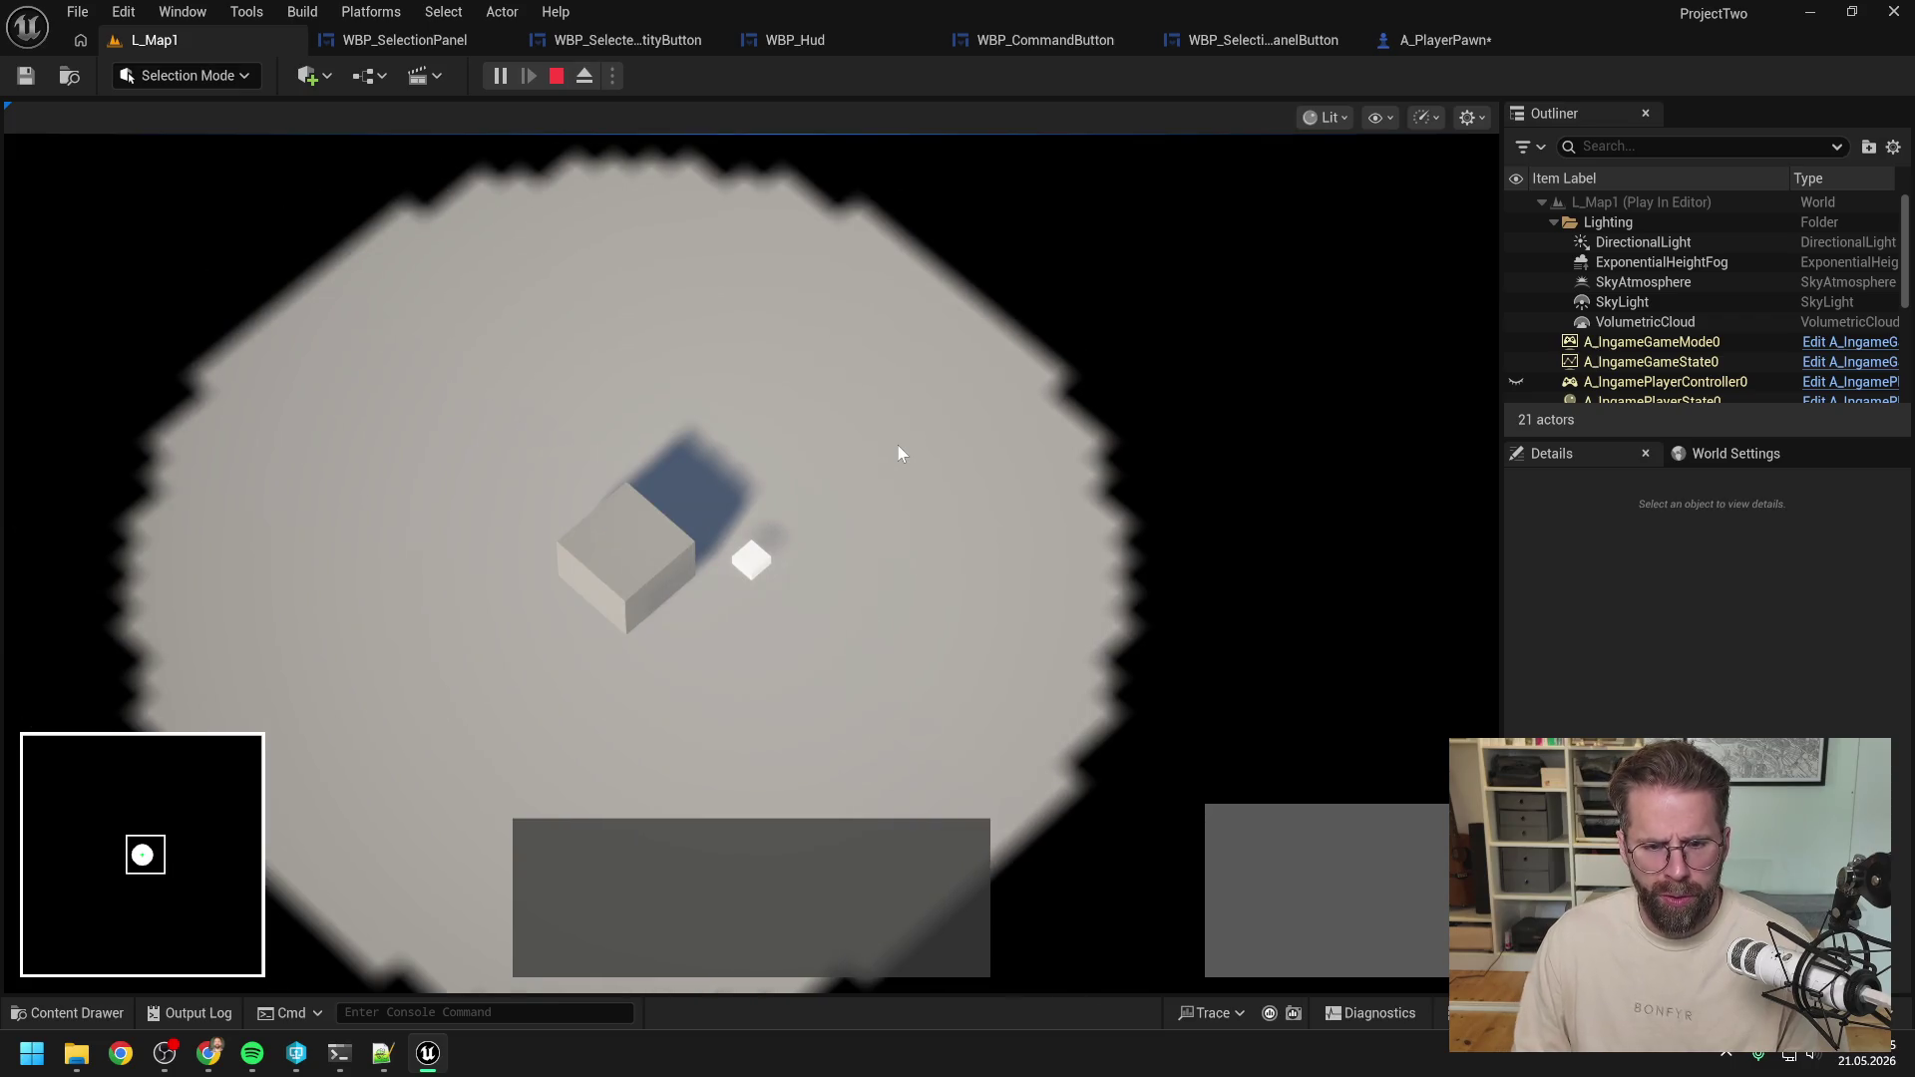
{"action": "key", "text": "q"}
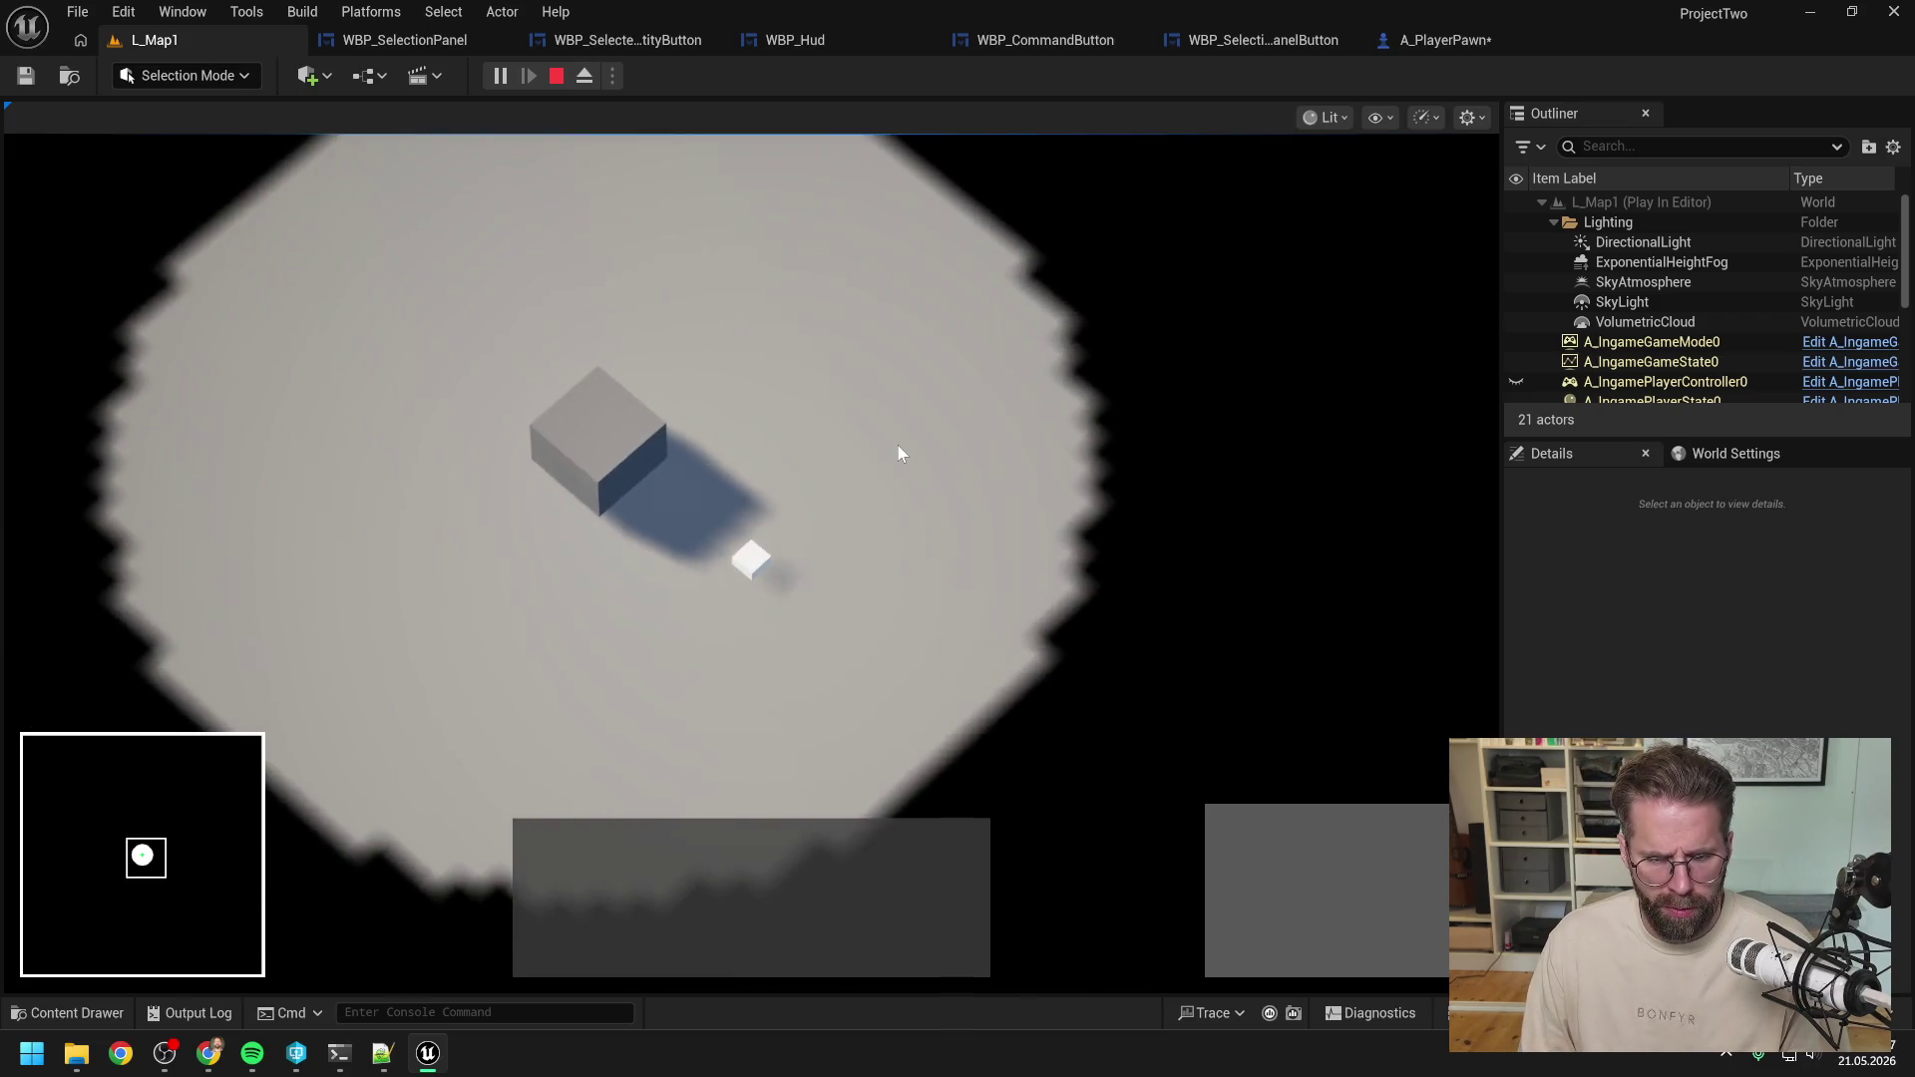
{"action": "key", "text": "e"}
{"action": "key", "text": "e"}
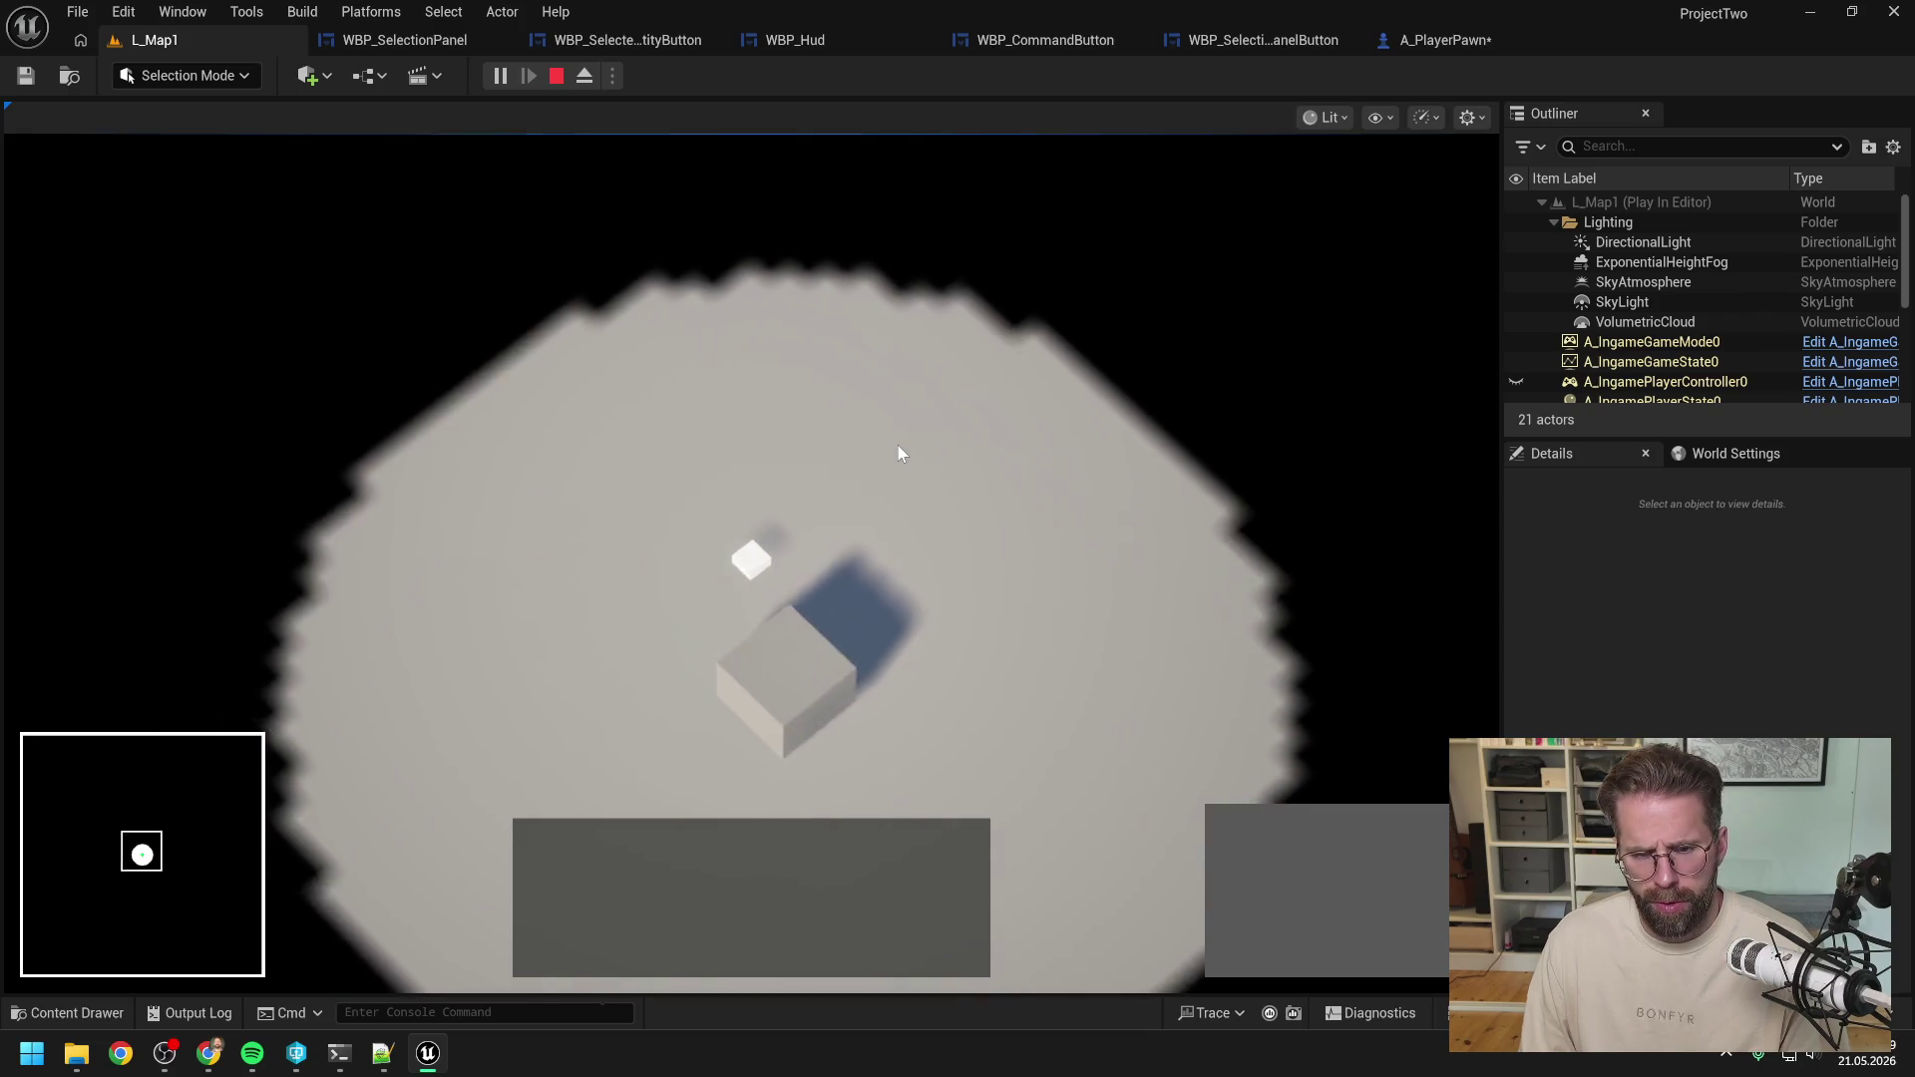
{"action": "key", "text": "q"}
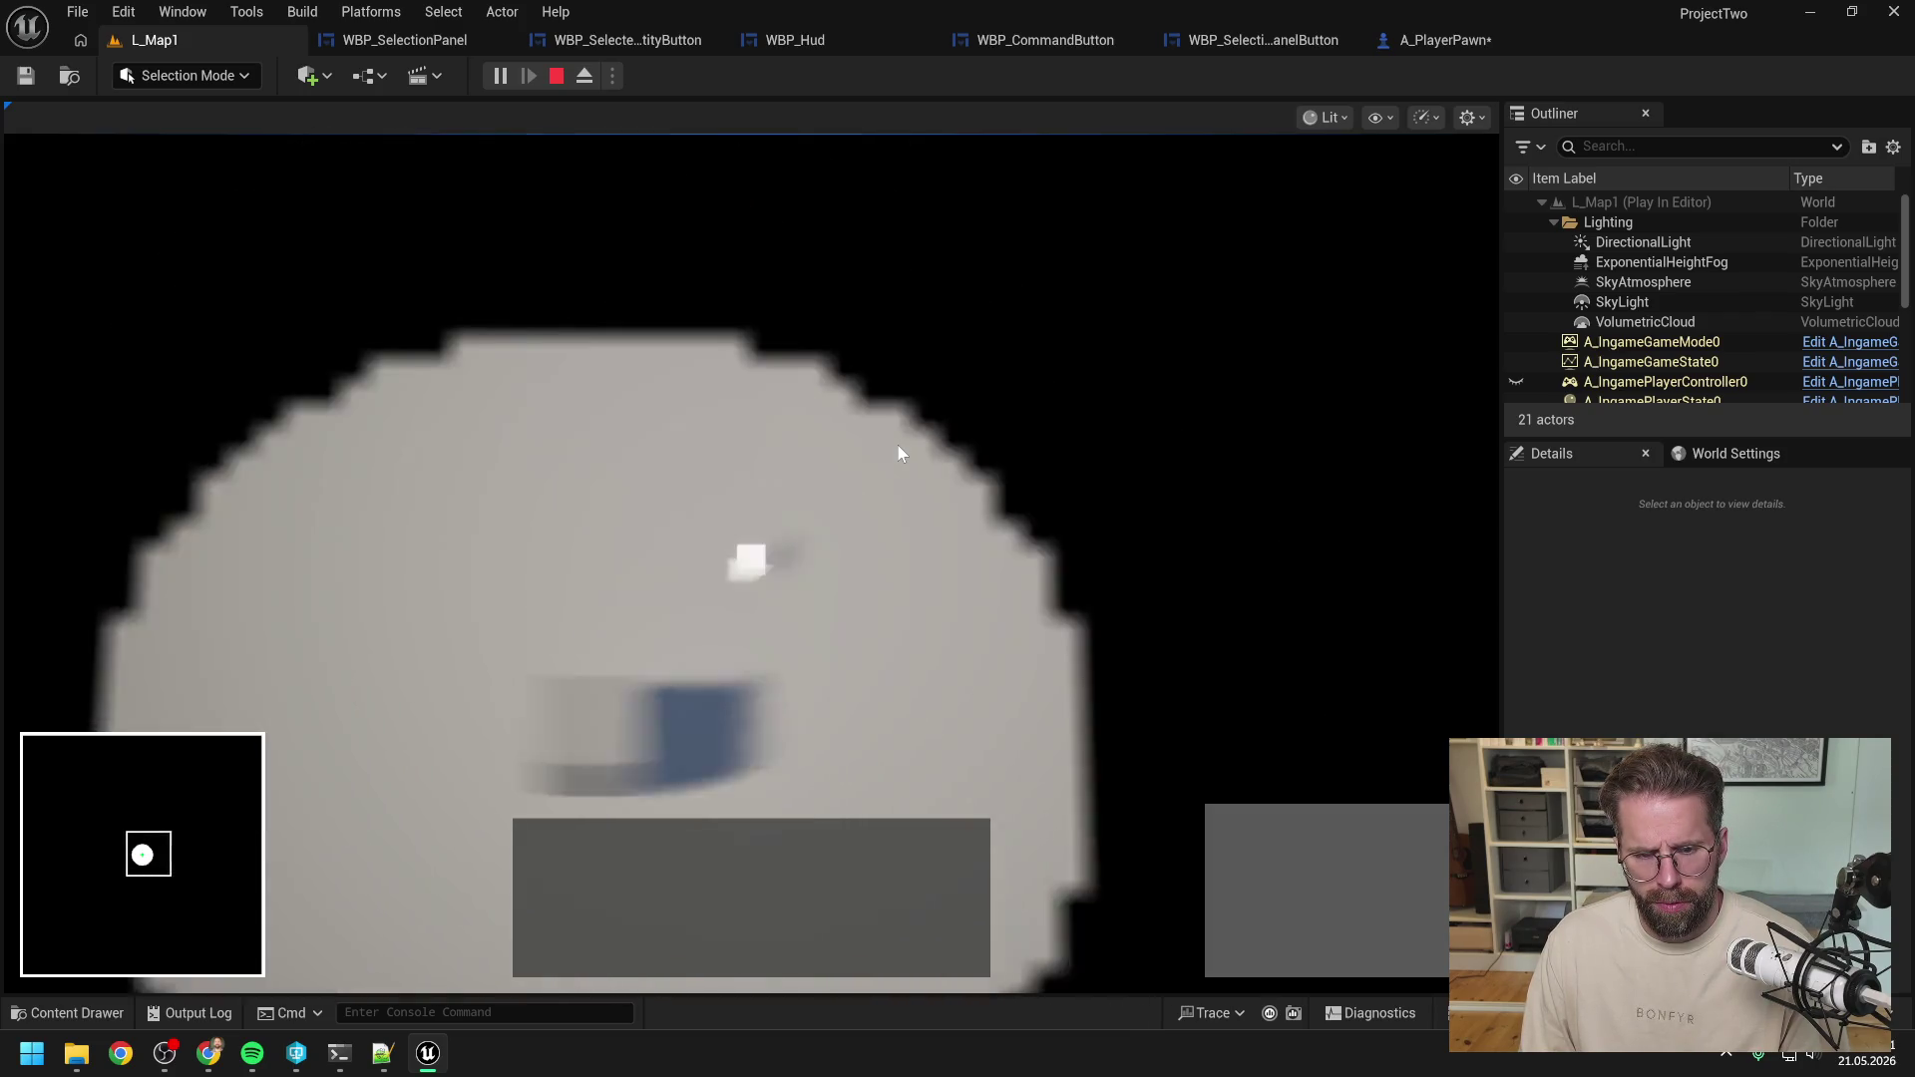
{"action": "key", "text": "e"}
{"action": "key", "text": "e"}
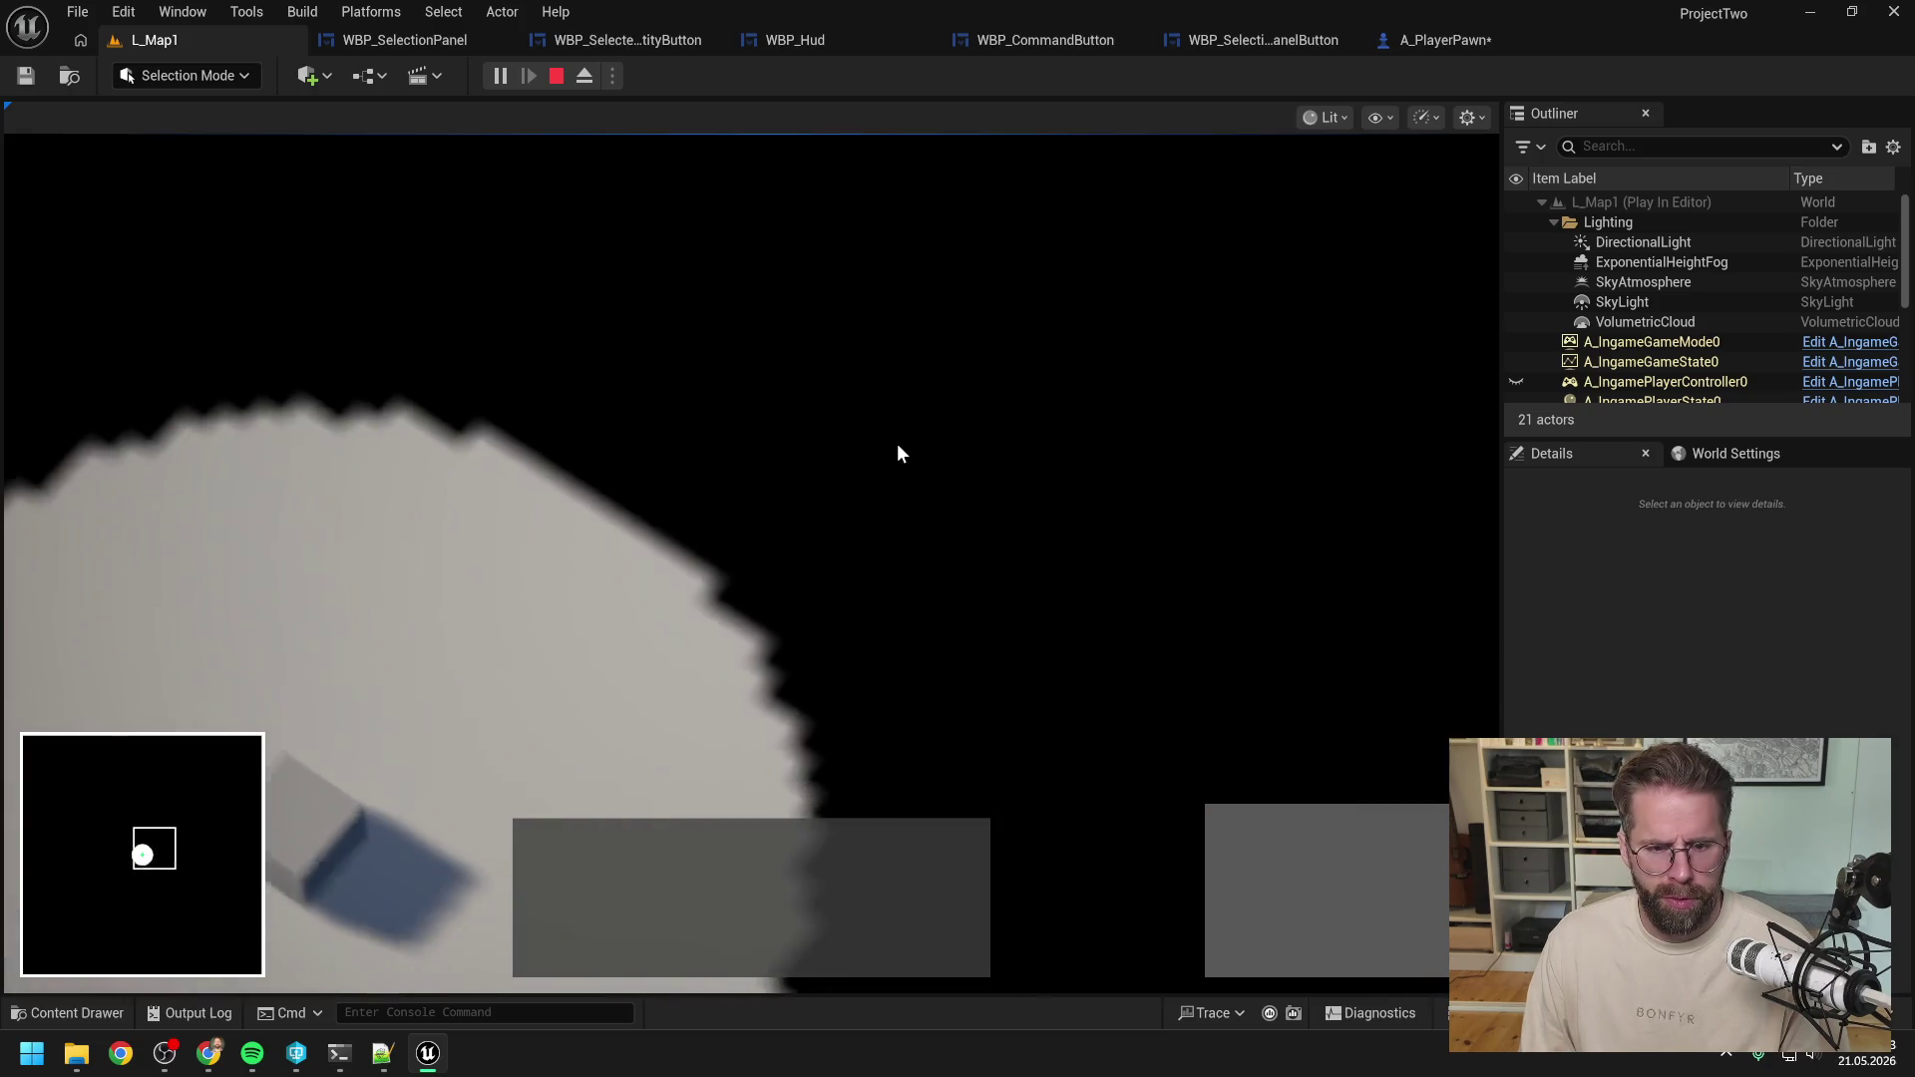
{"action": "key", "text": "q"}
{"action": "key", "text": "e"}
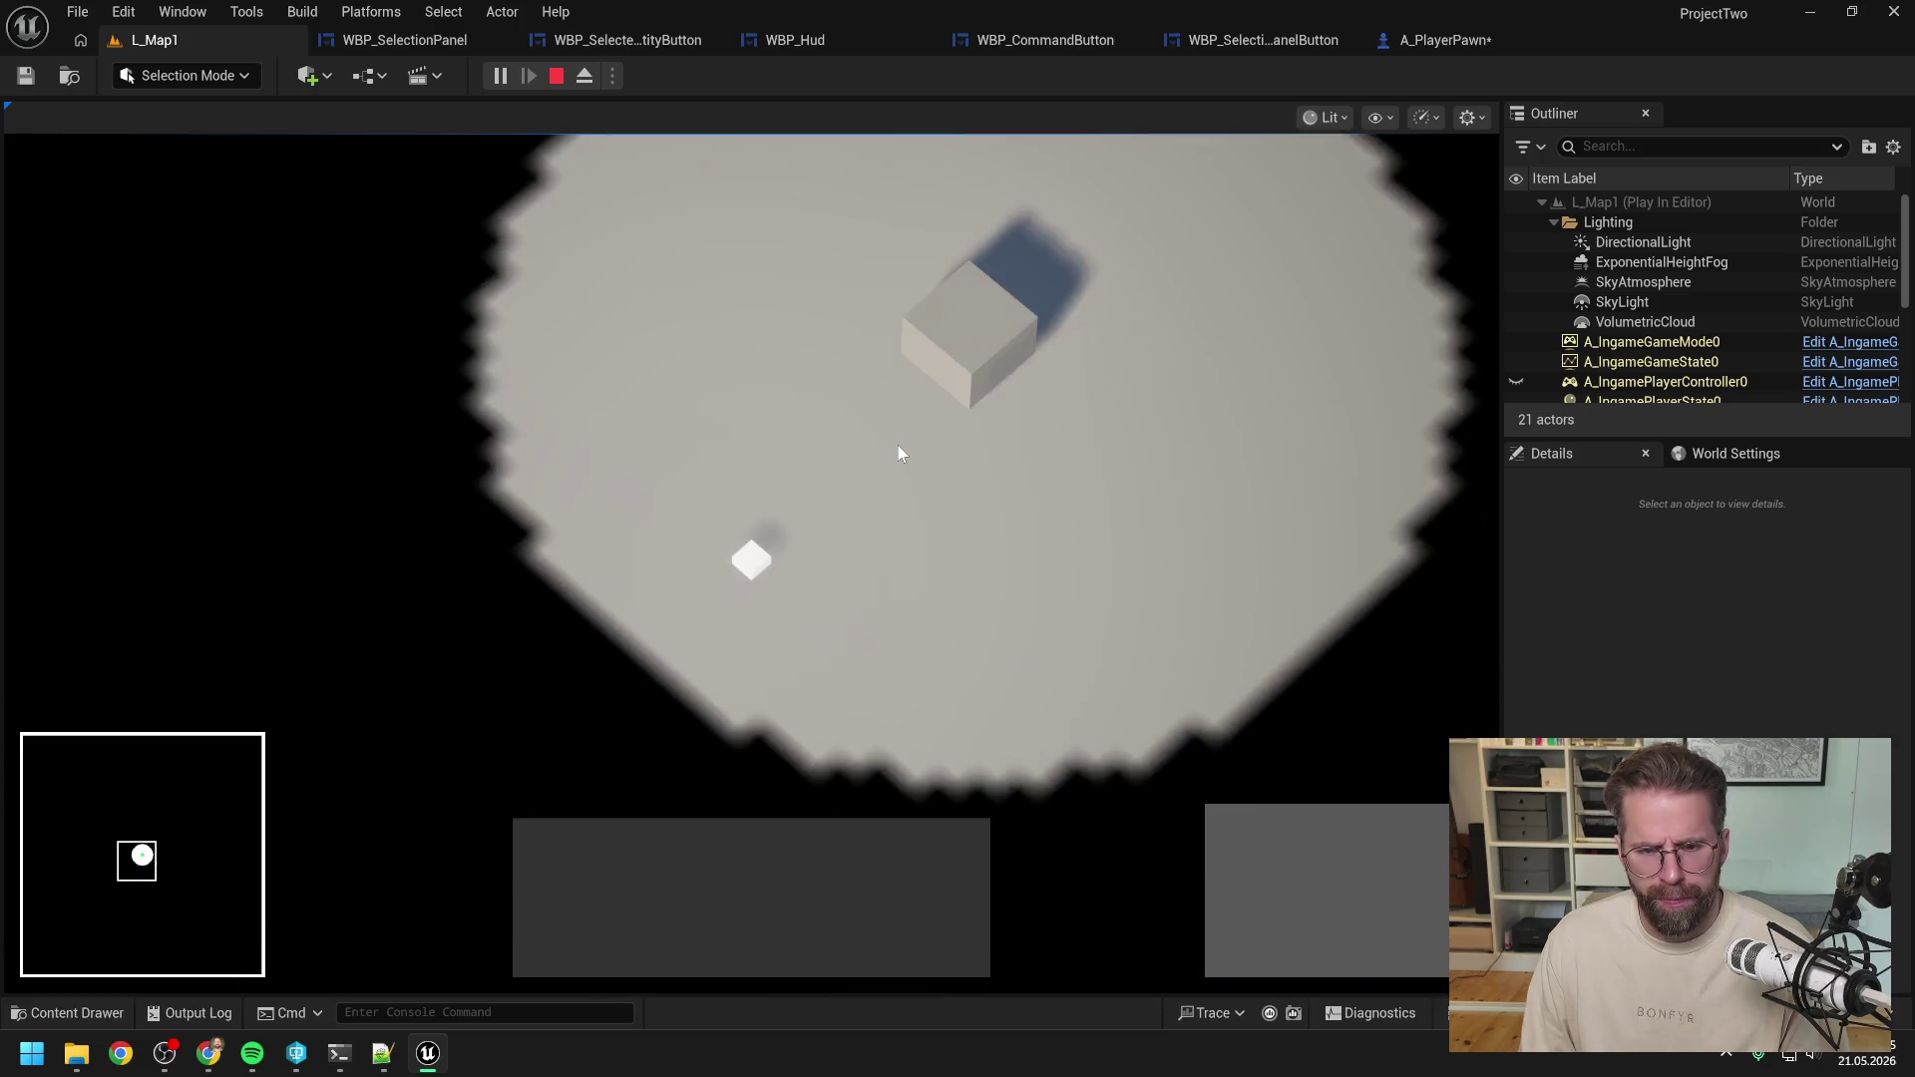
{"action": "key", "text": "q"}
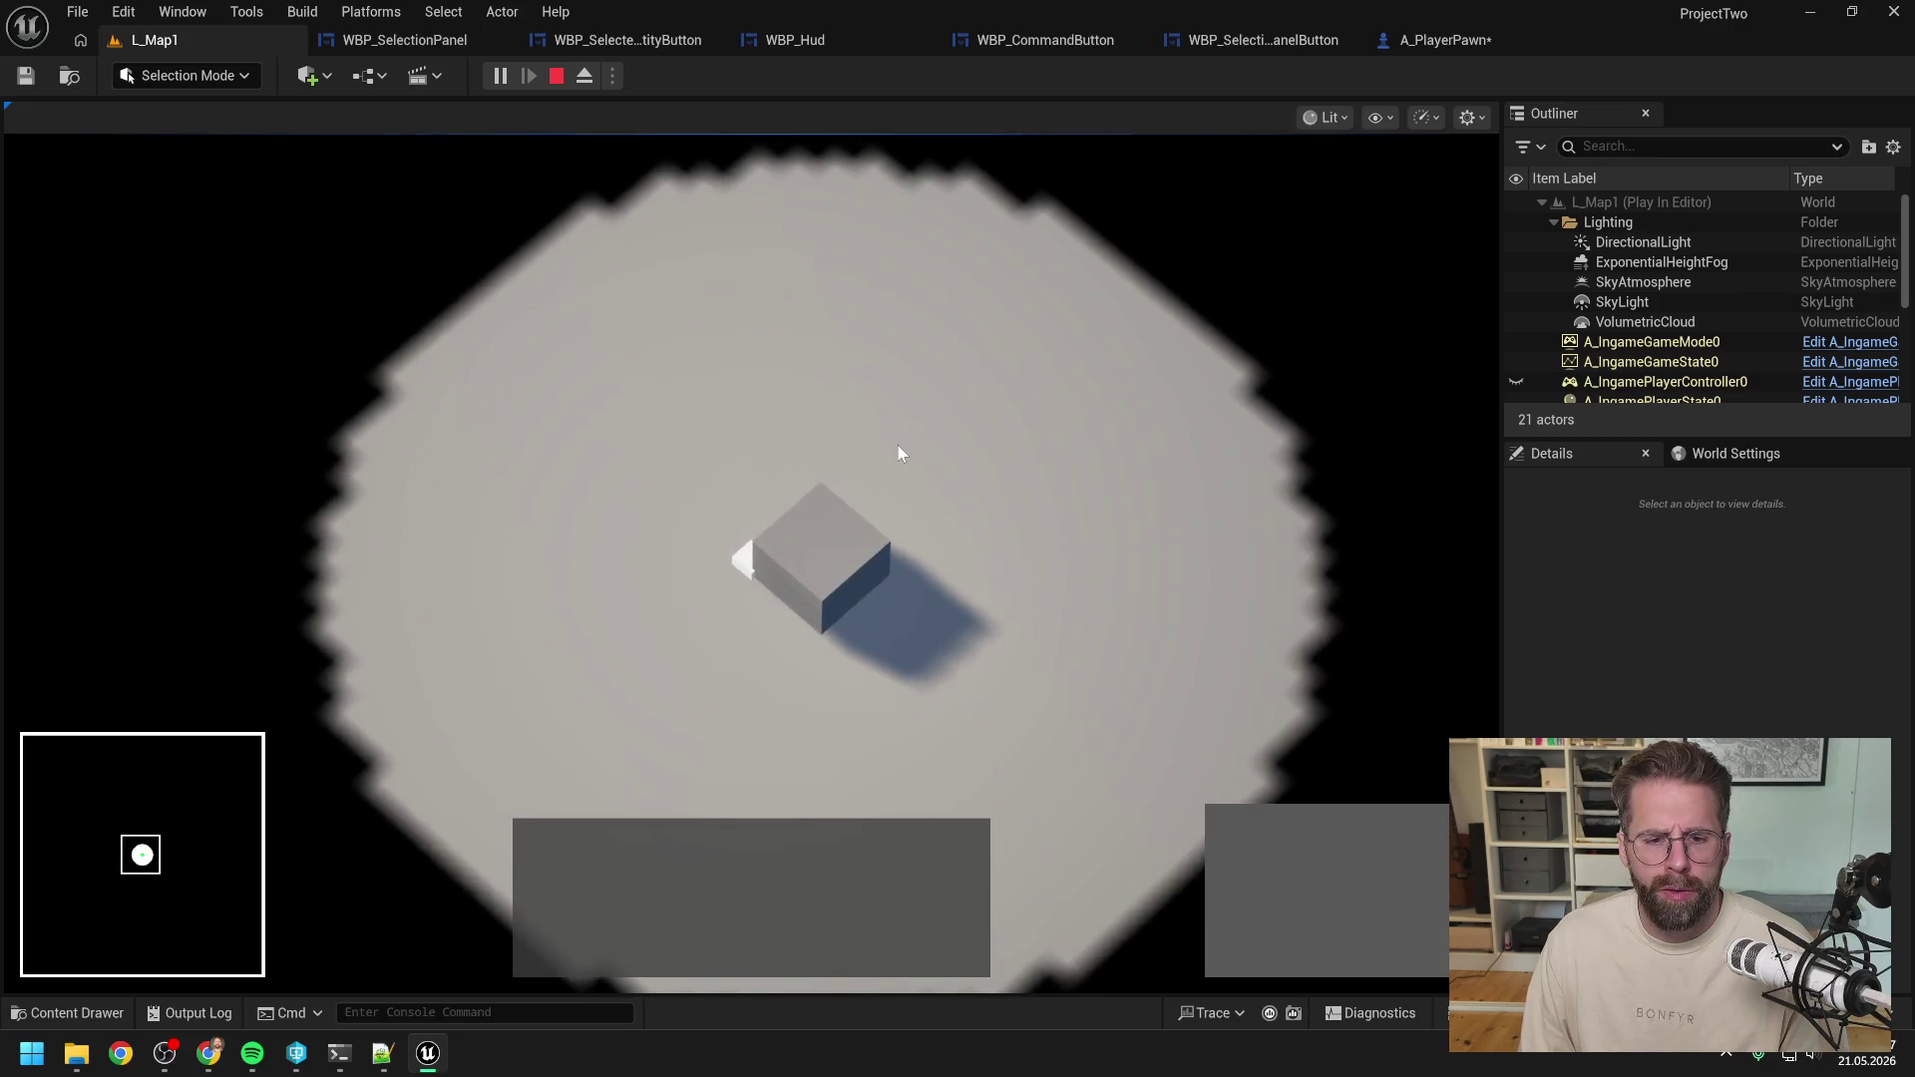
{"action": "key", "text": "e"}
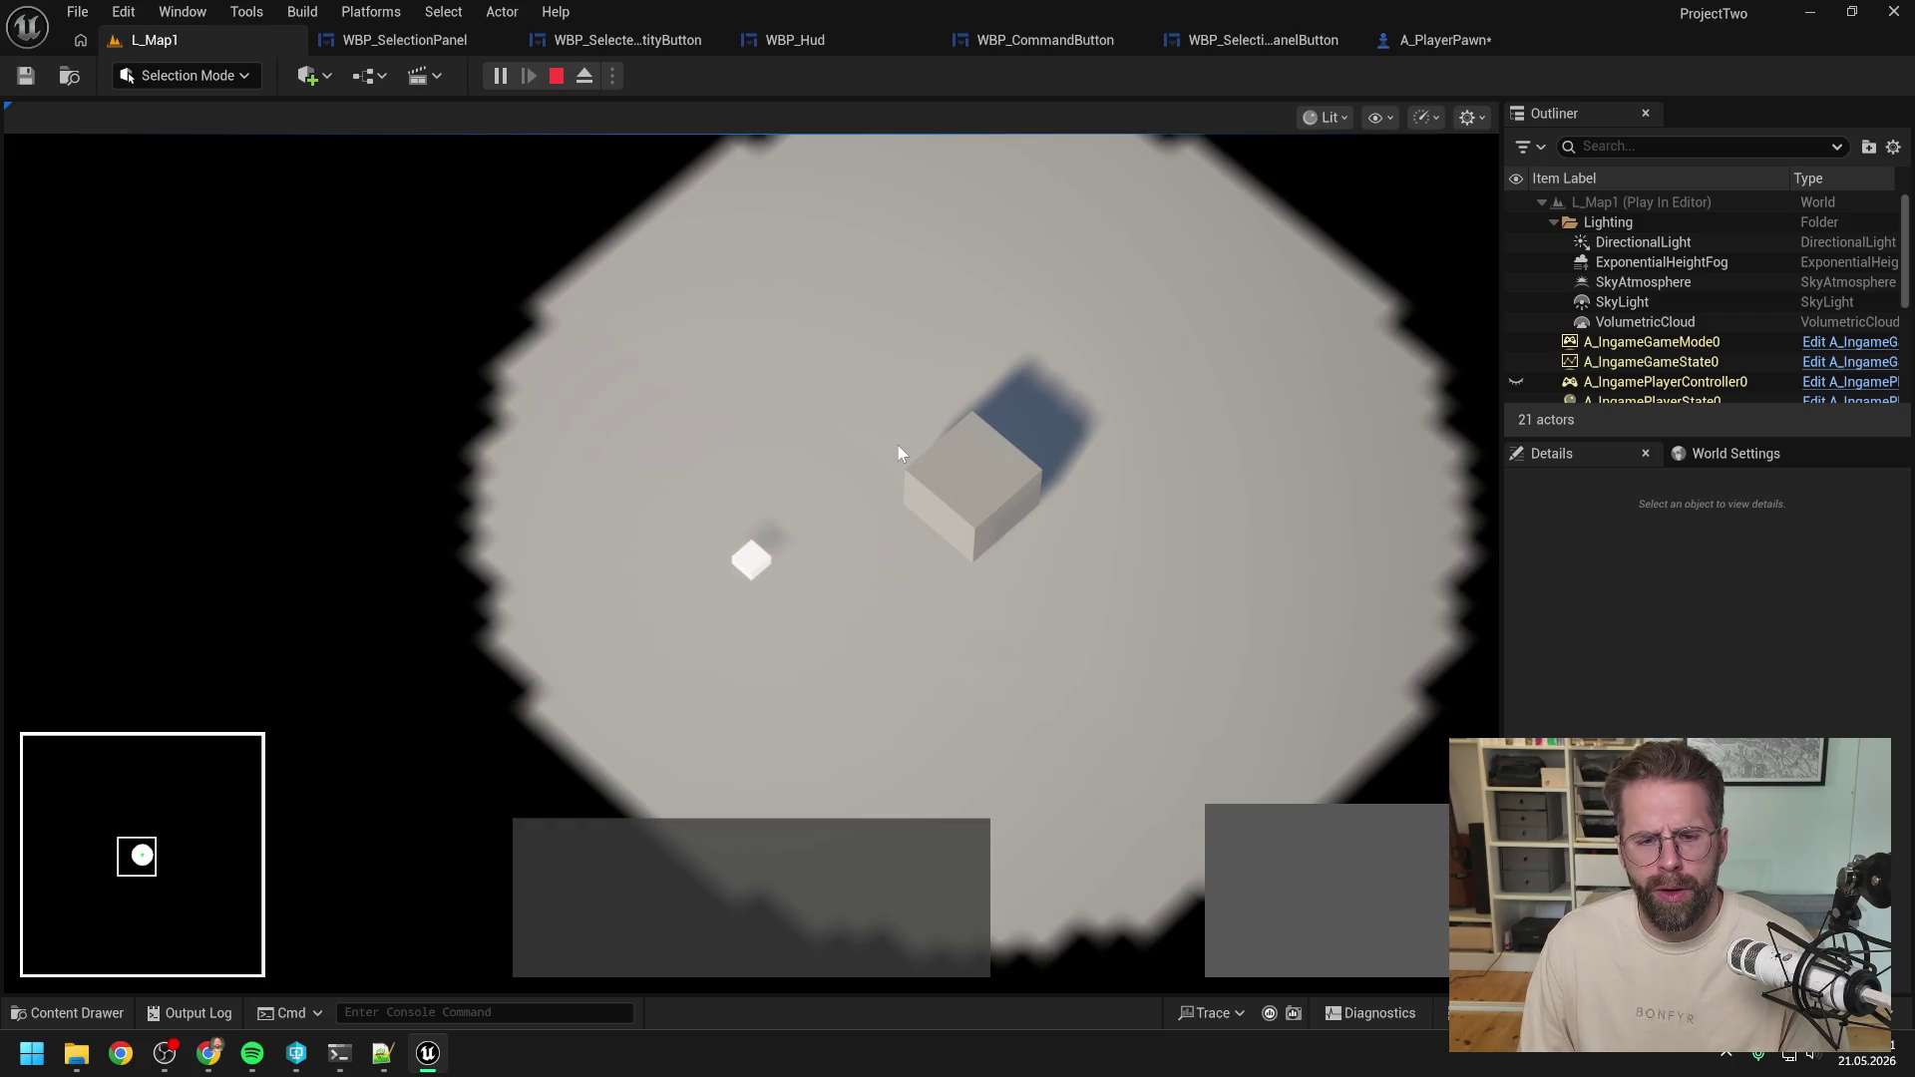
{"action": "key", "text": "q"}
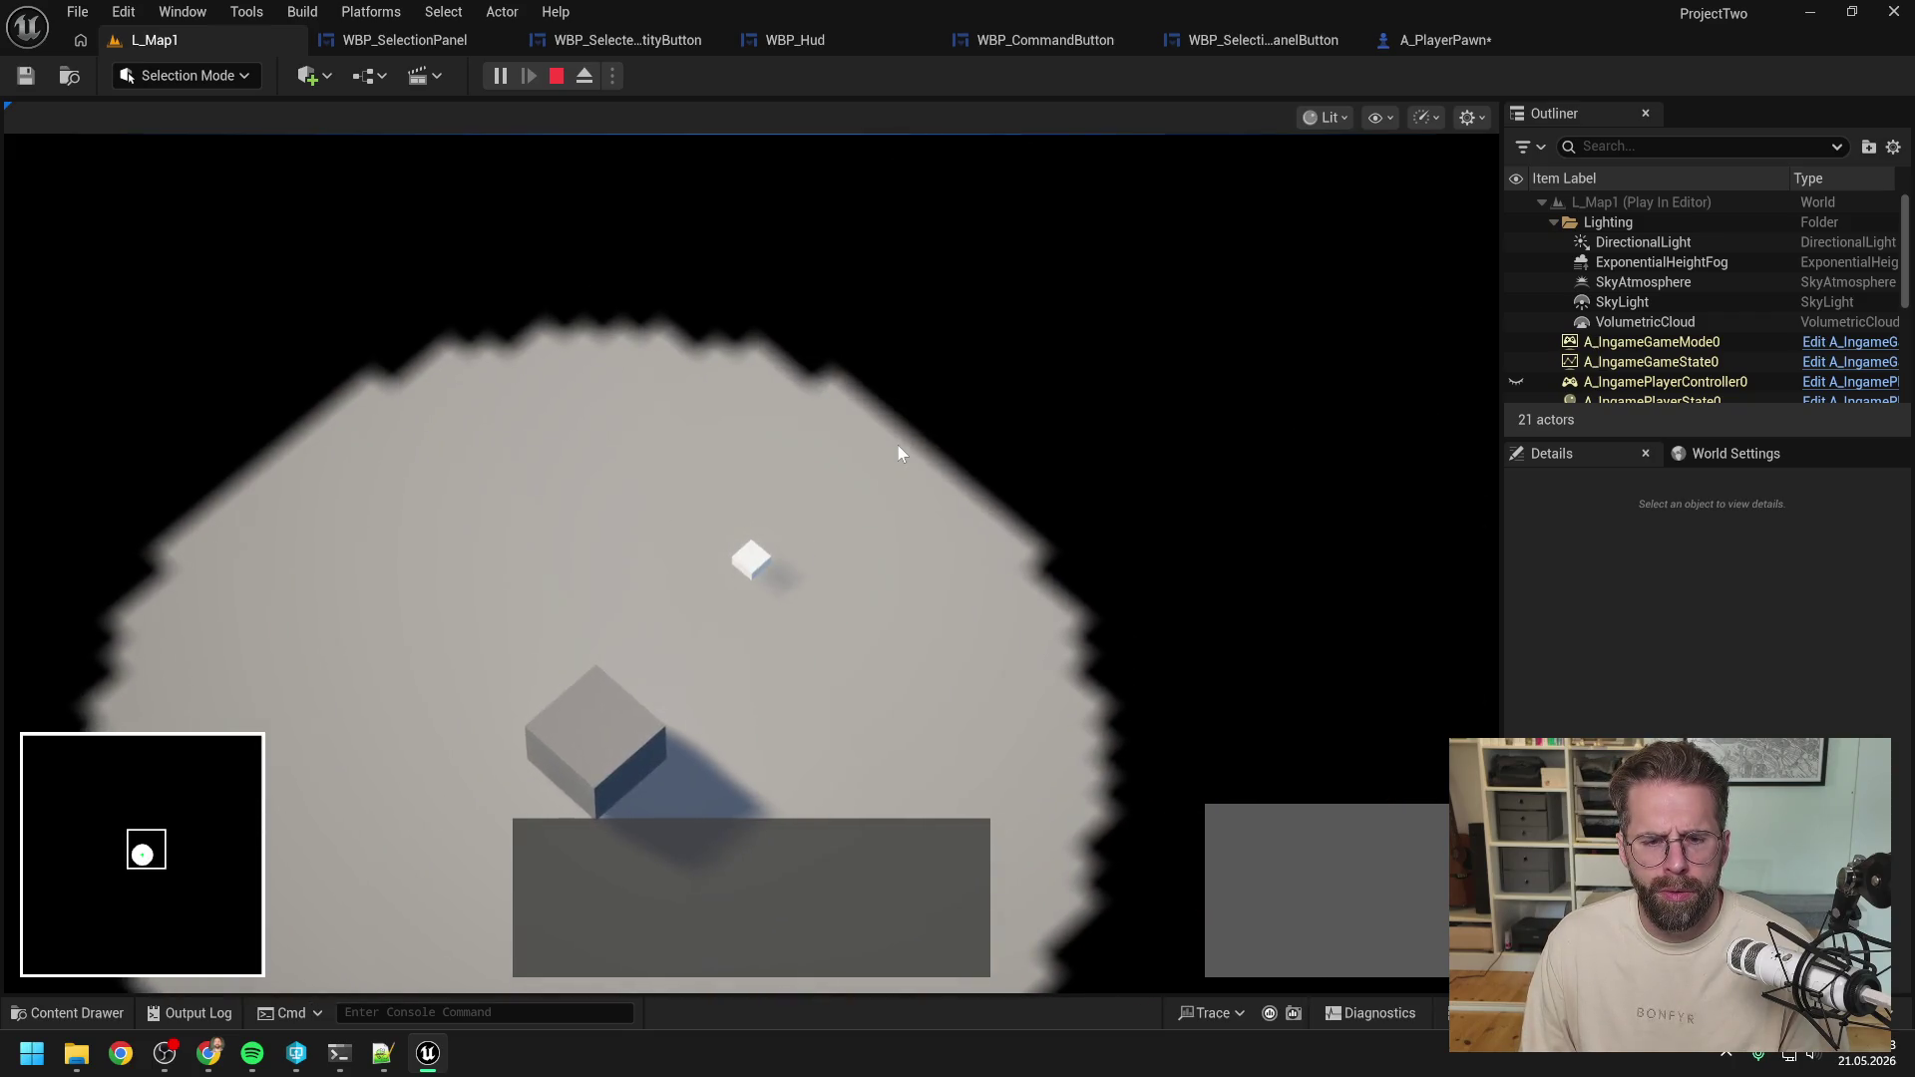
{"action": "key", "text": "e"}
{"action": "key", "text": "e"}
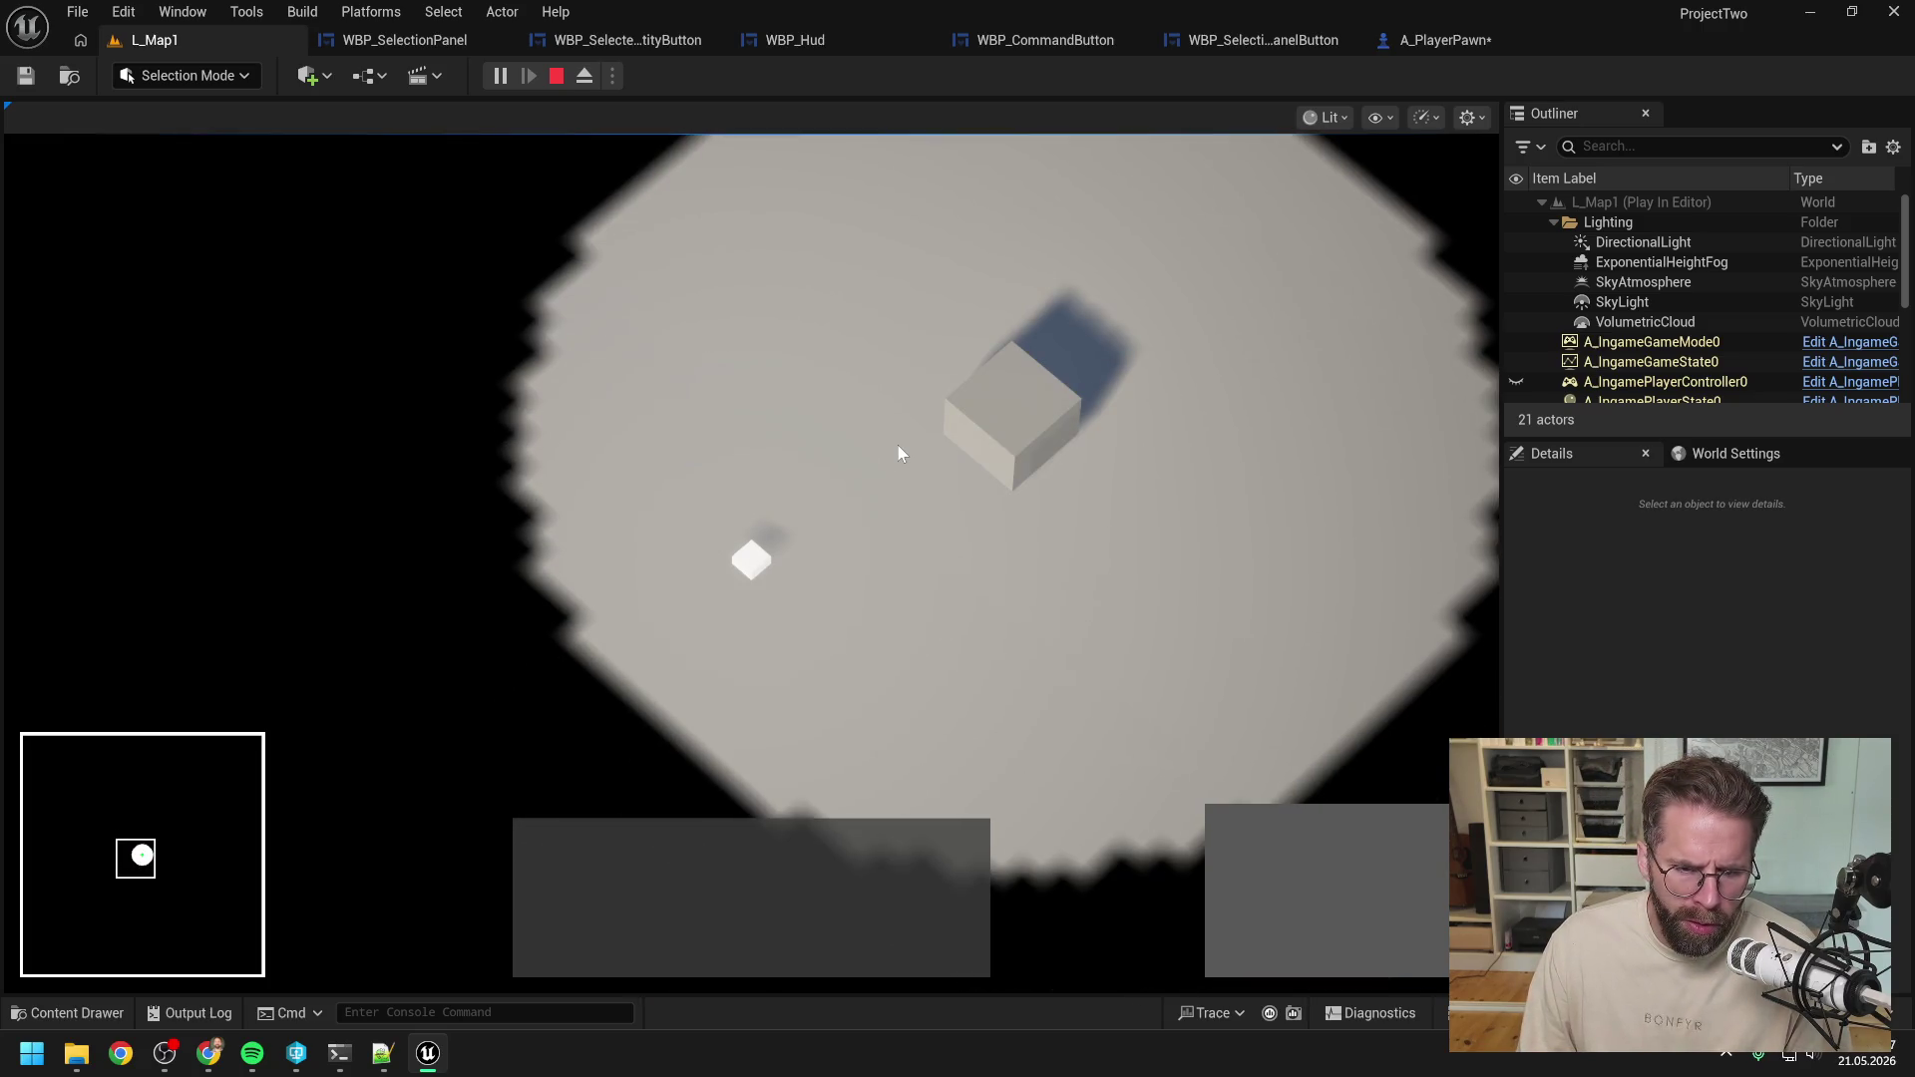
{"action": "key", "text": "q"}
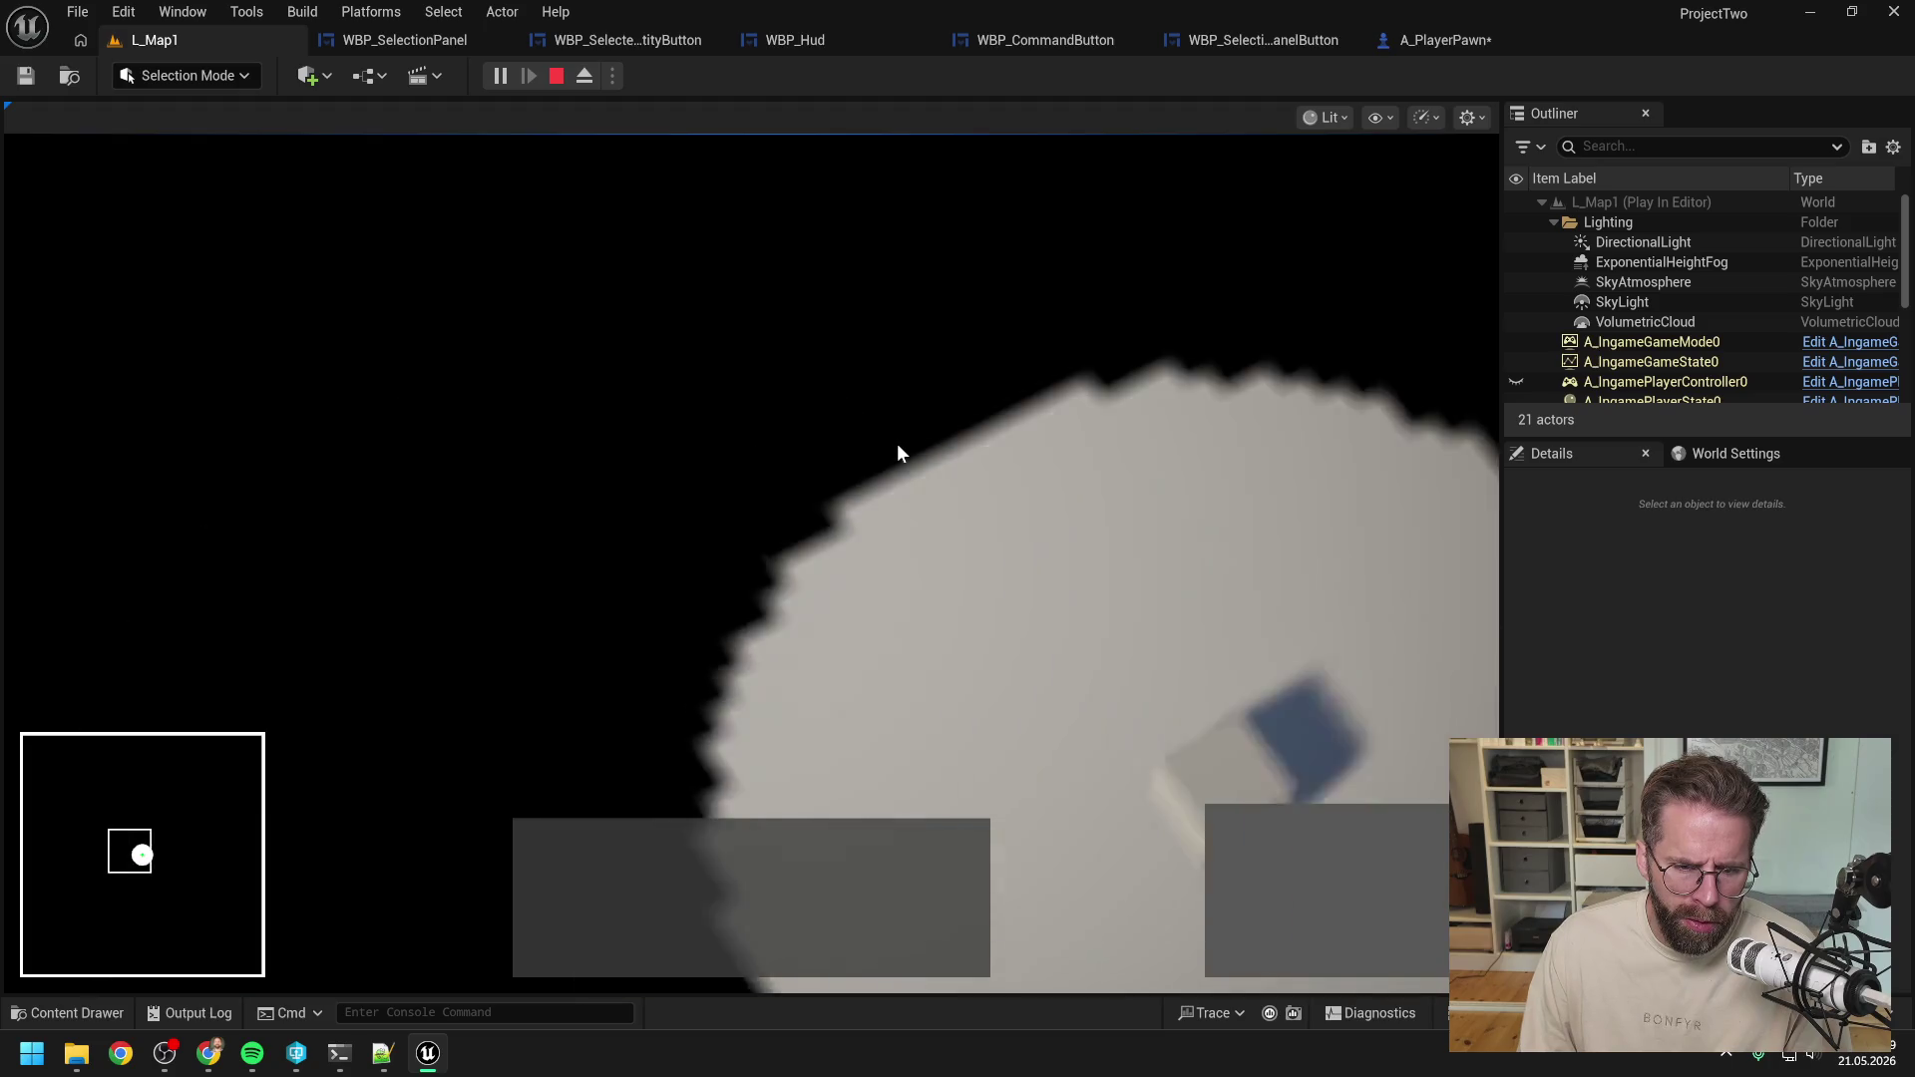
{"action": "key", "text": "e"}
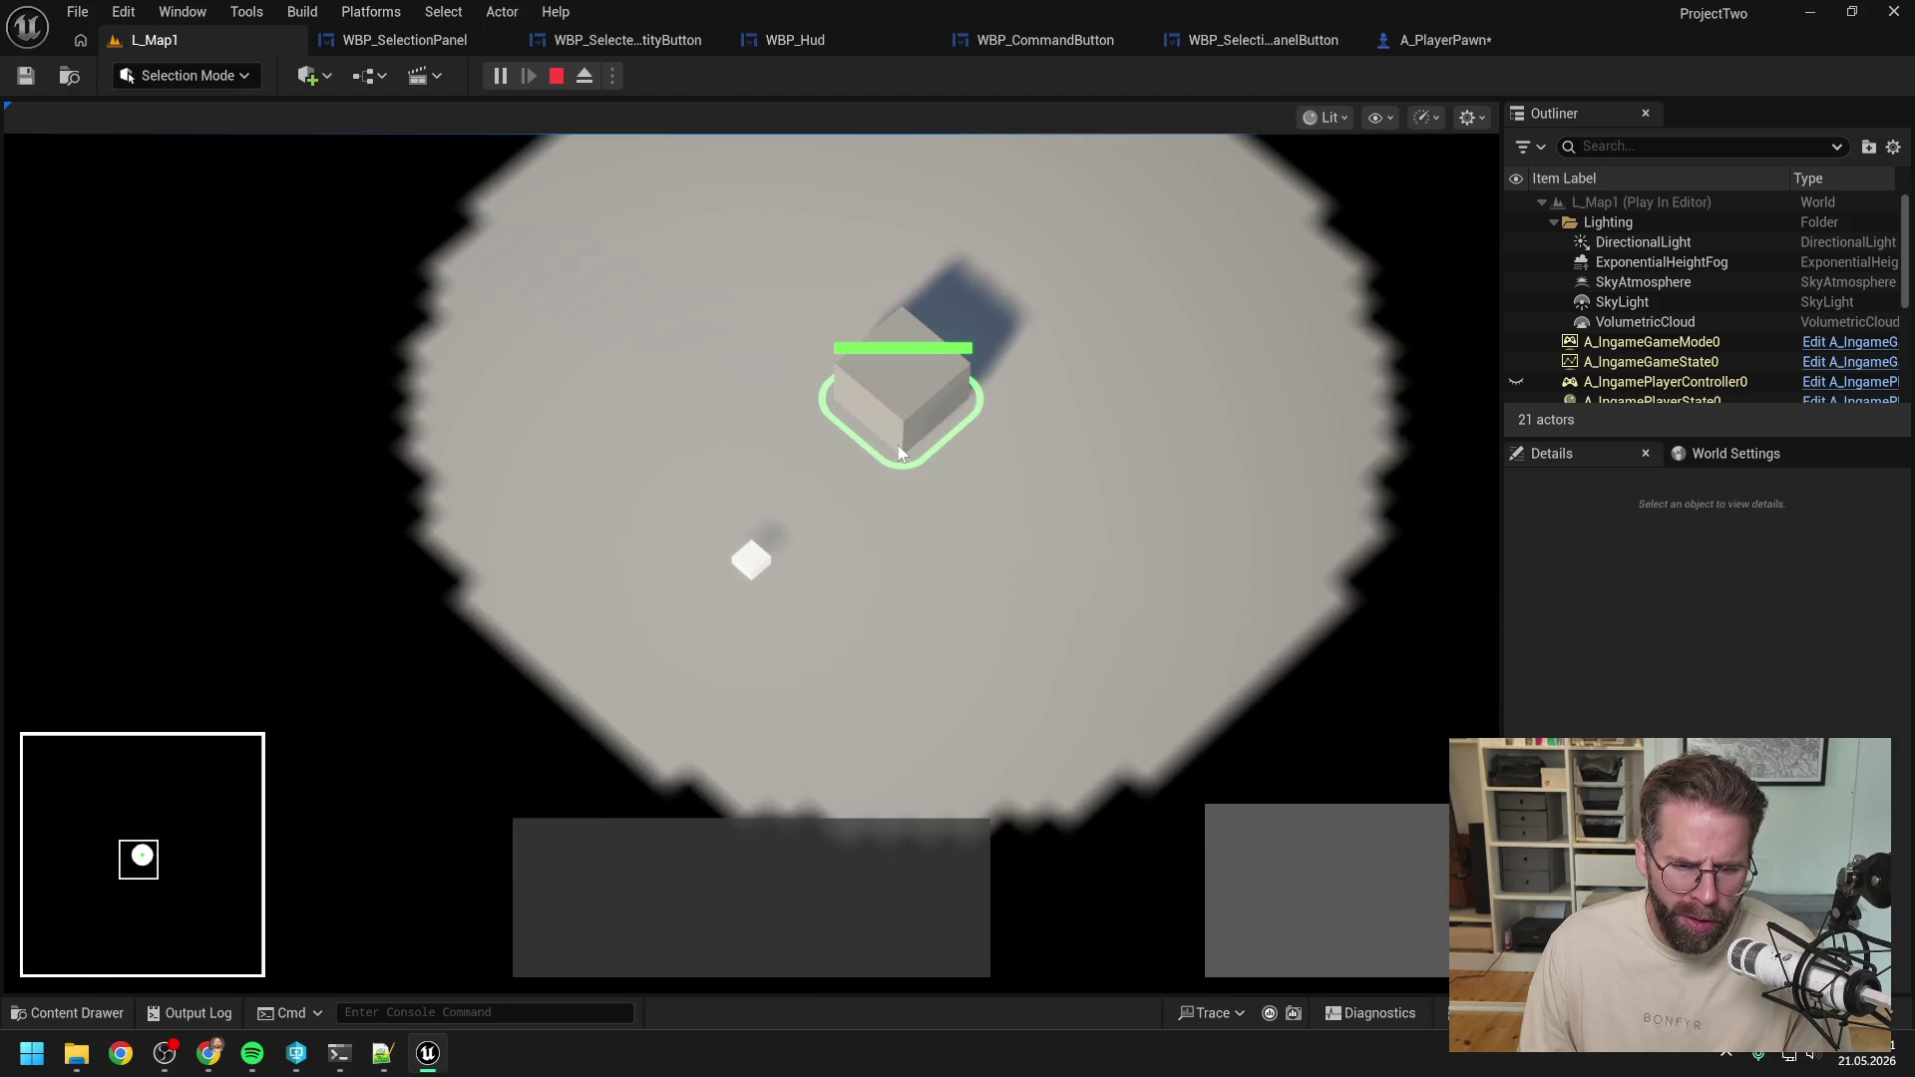
{"action": "key", "text": "q"}
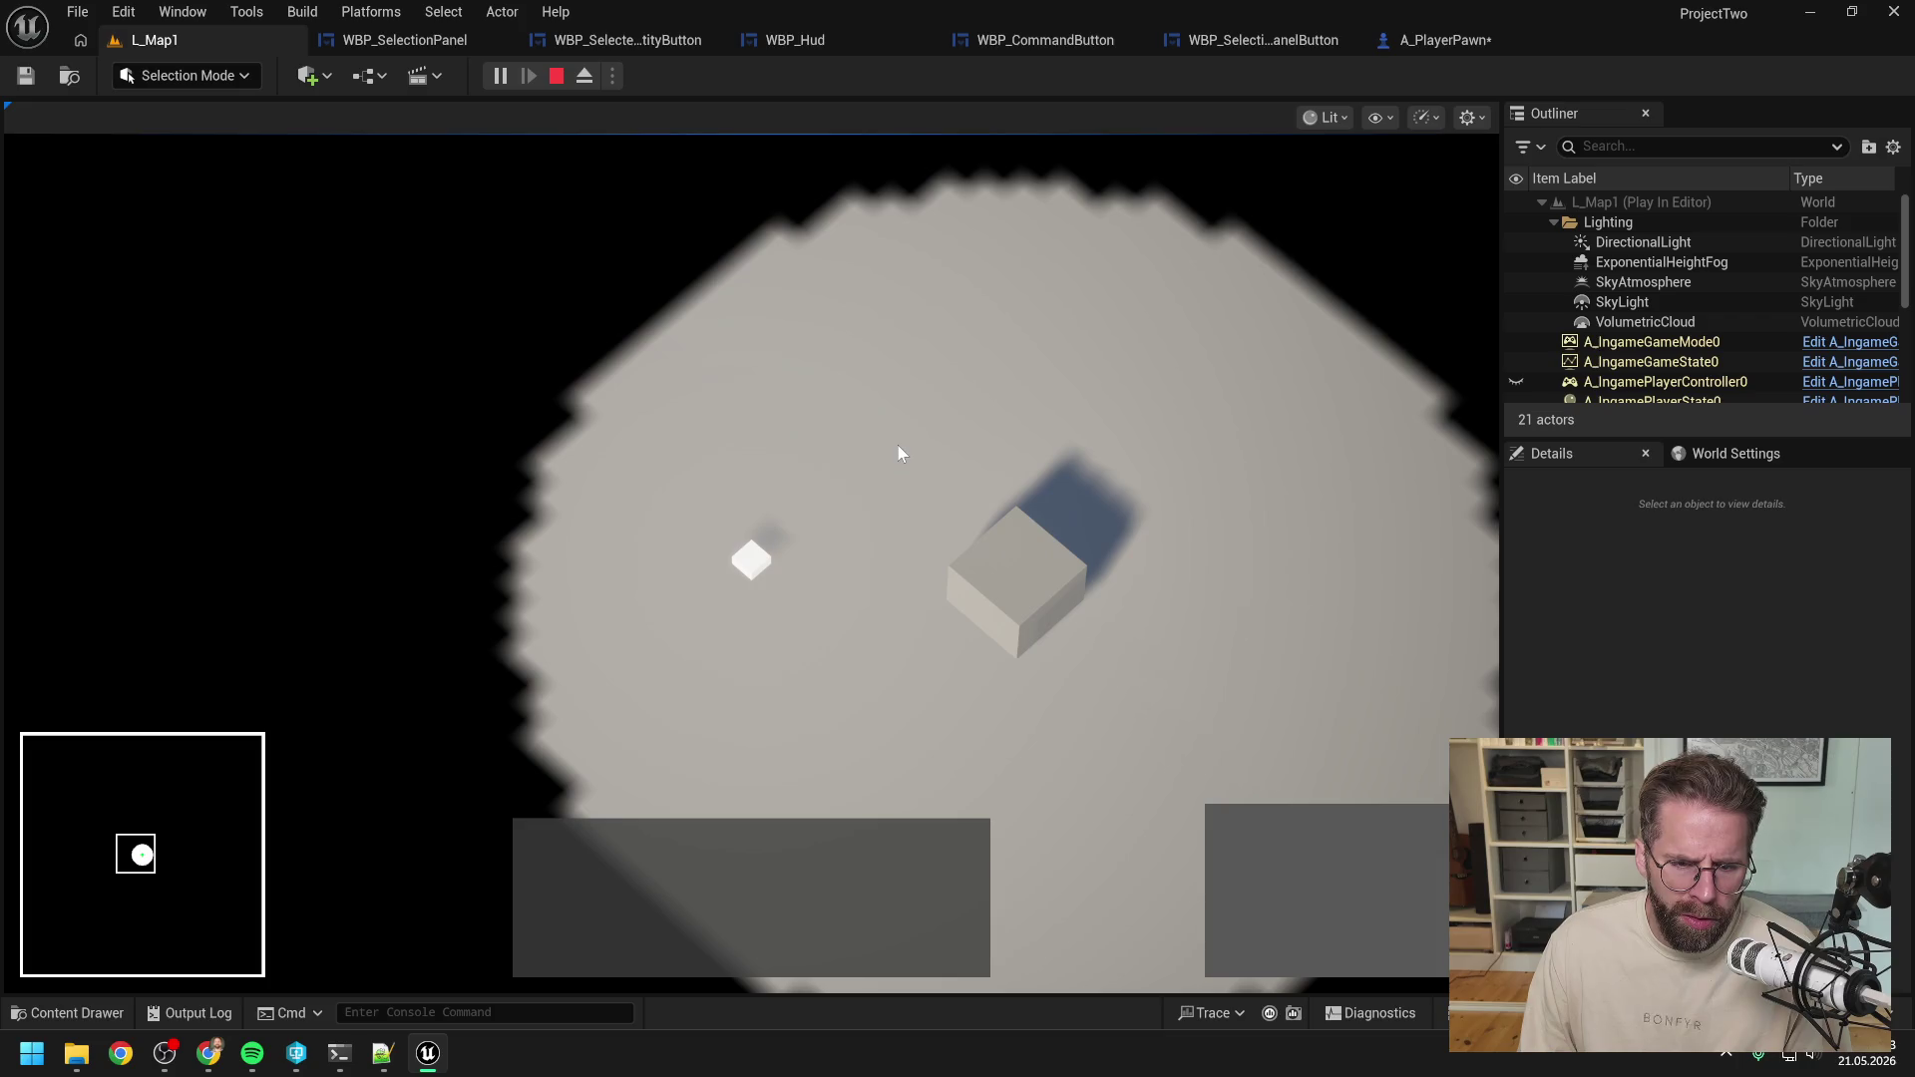
{"action": "key", "text": "q"}
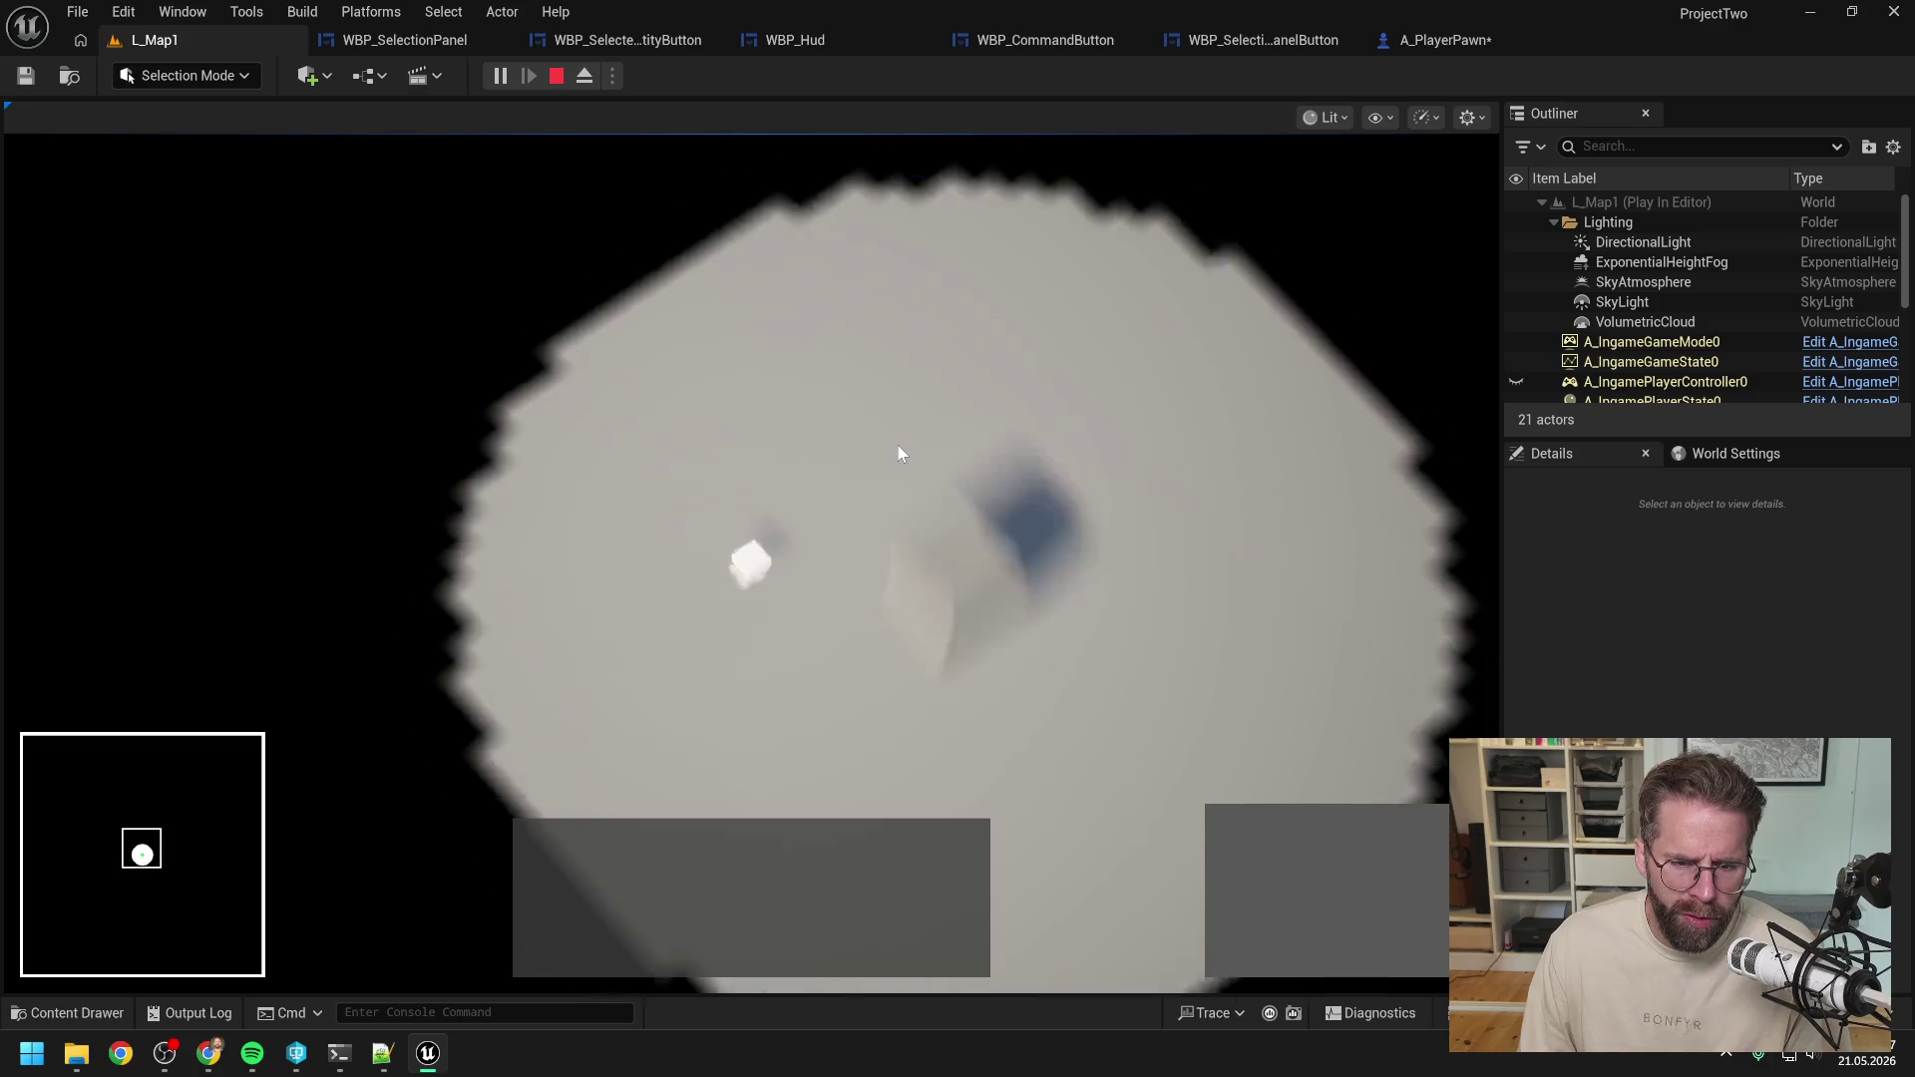
{"action": "key", "text": "q"}
{"action": "key", "text": "e"}
{"action": "key", "text": "q"}
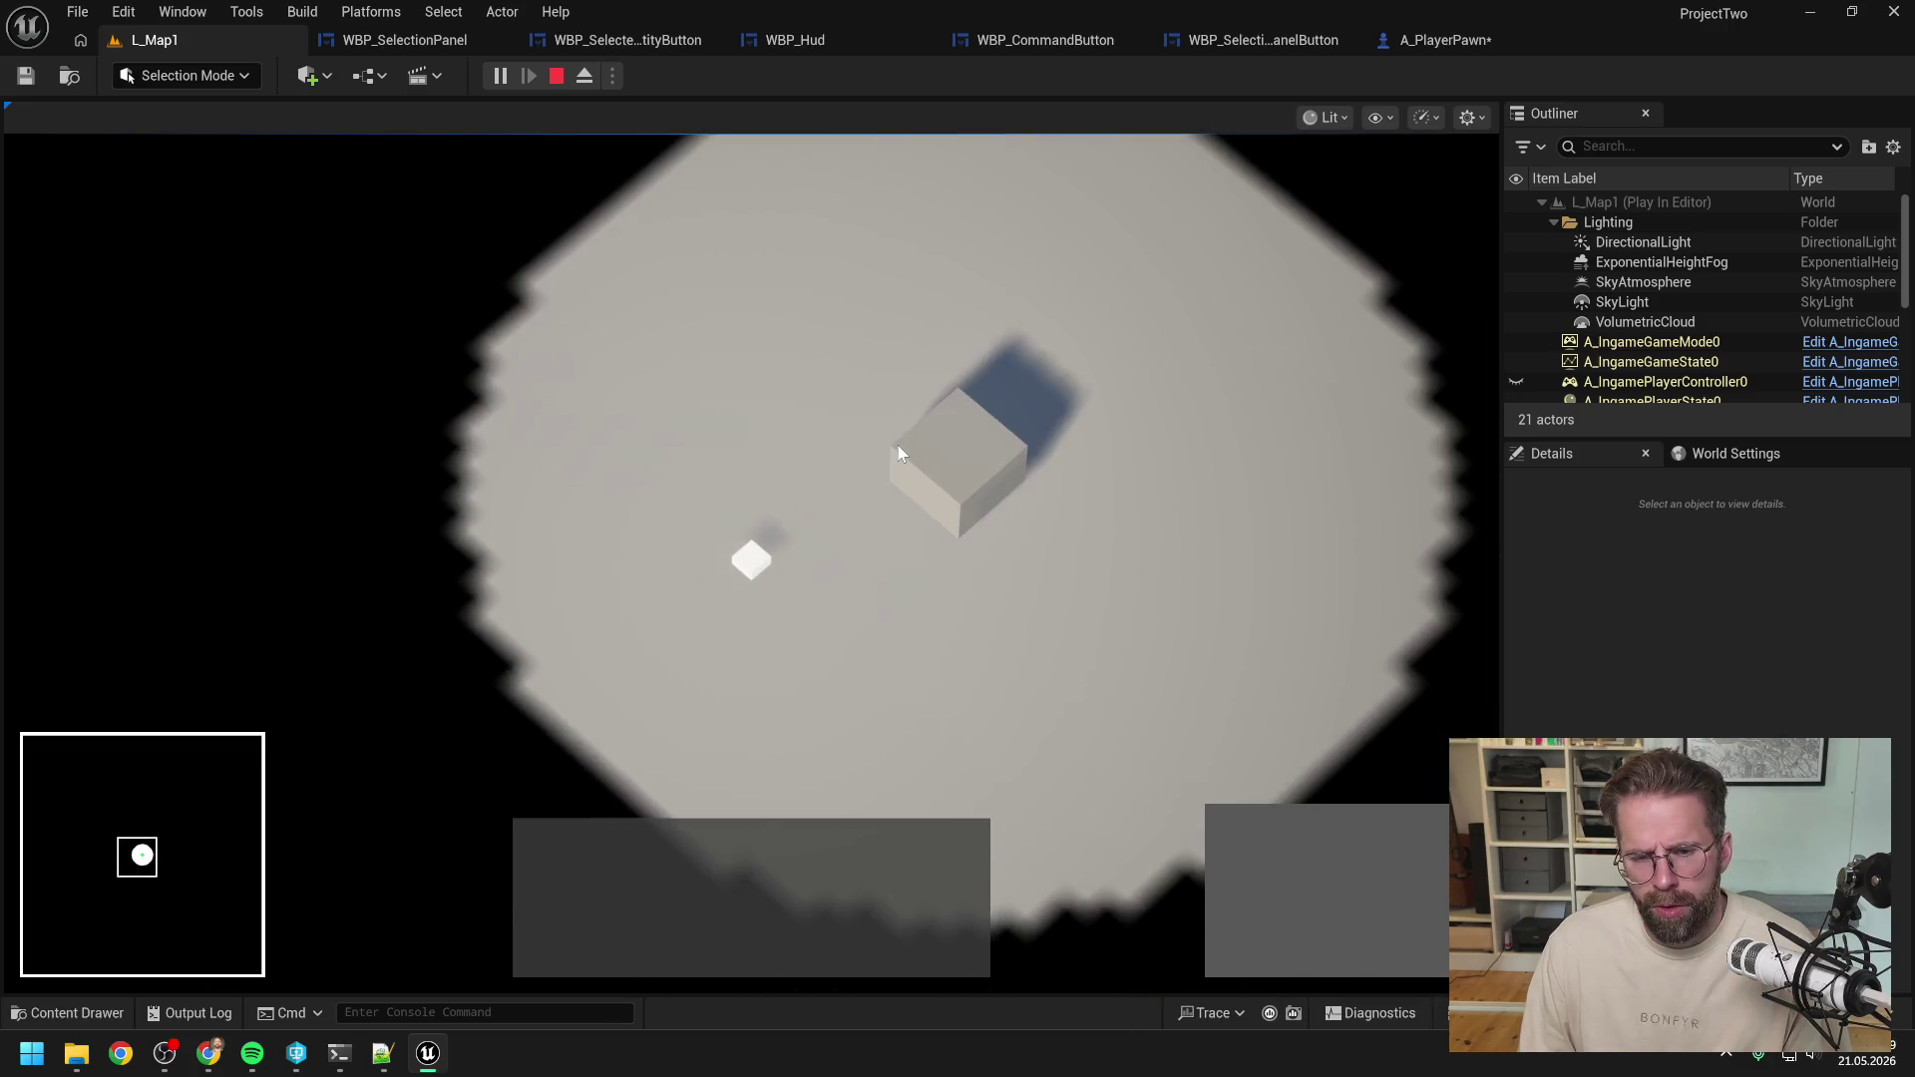
{"action": "key", "text": "q"}
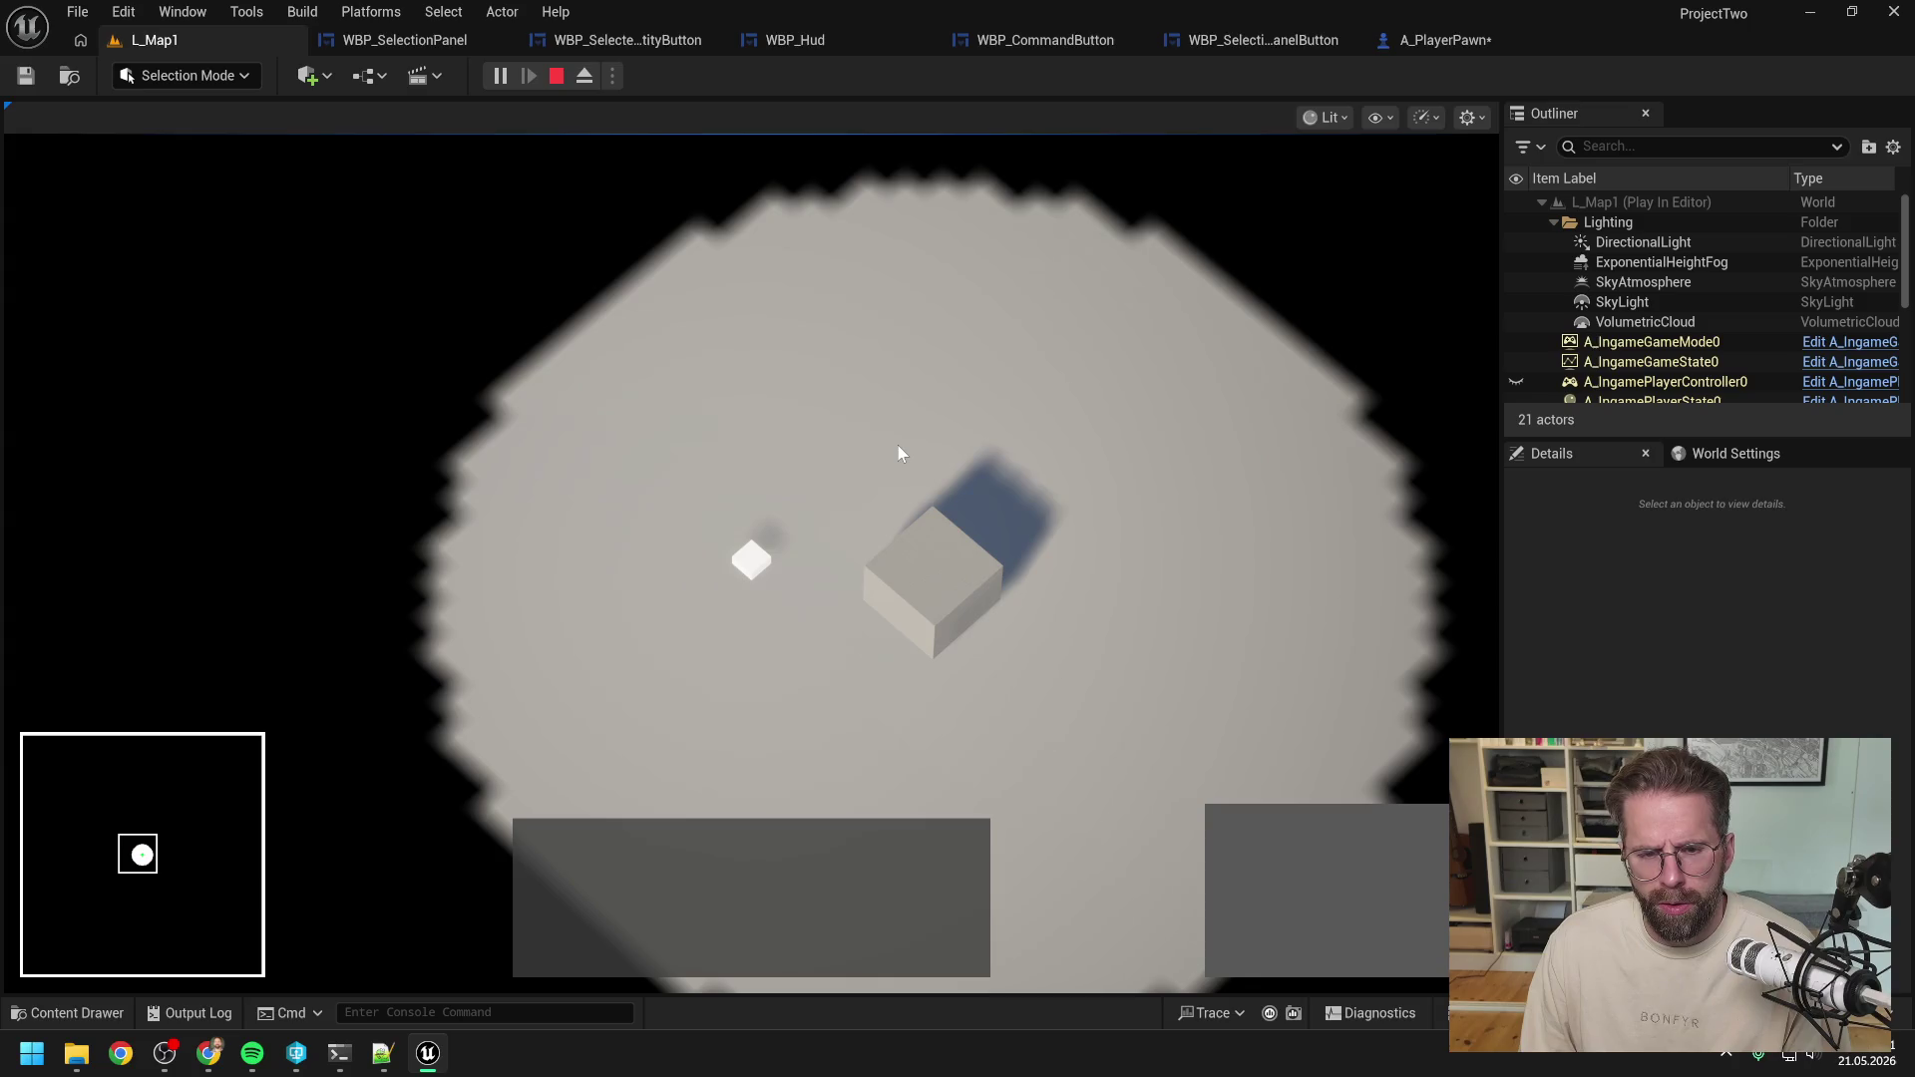
{"action": "key", "text": "q"}
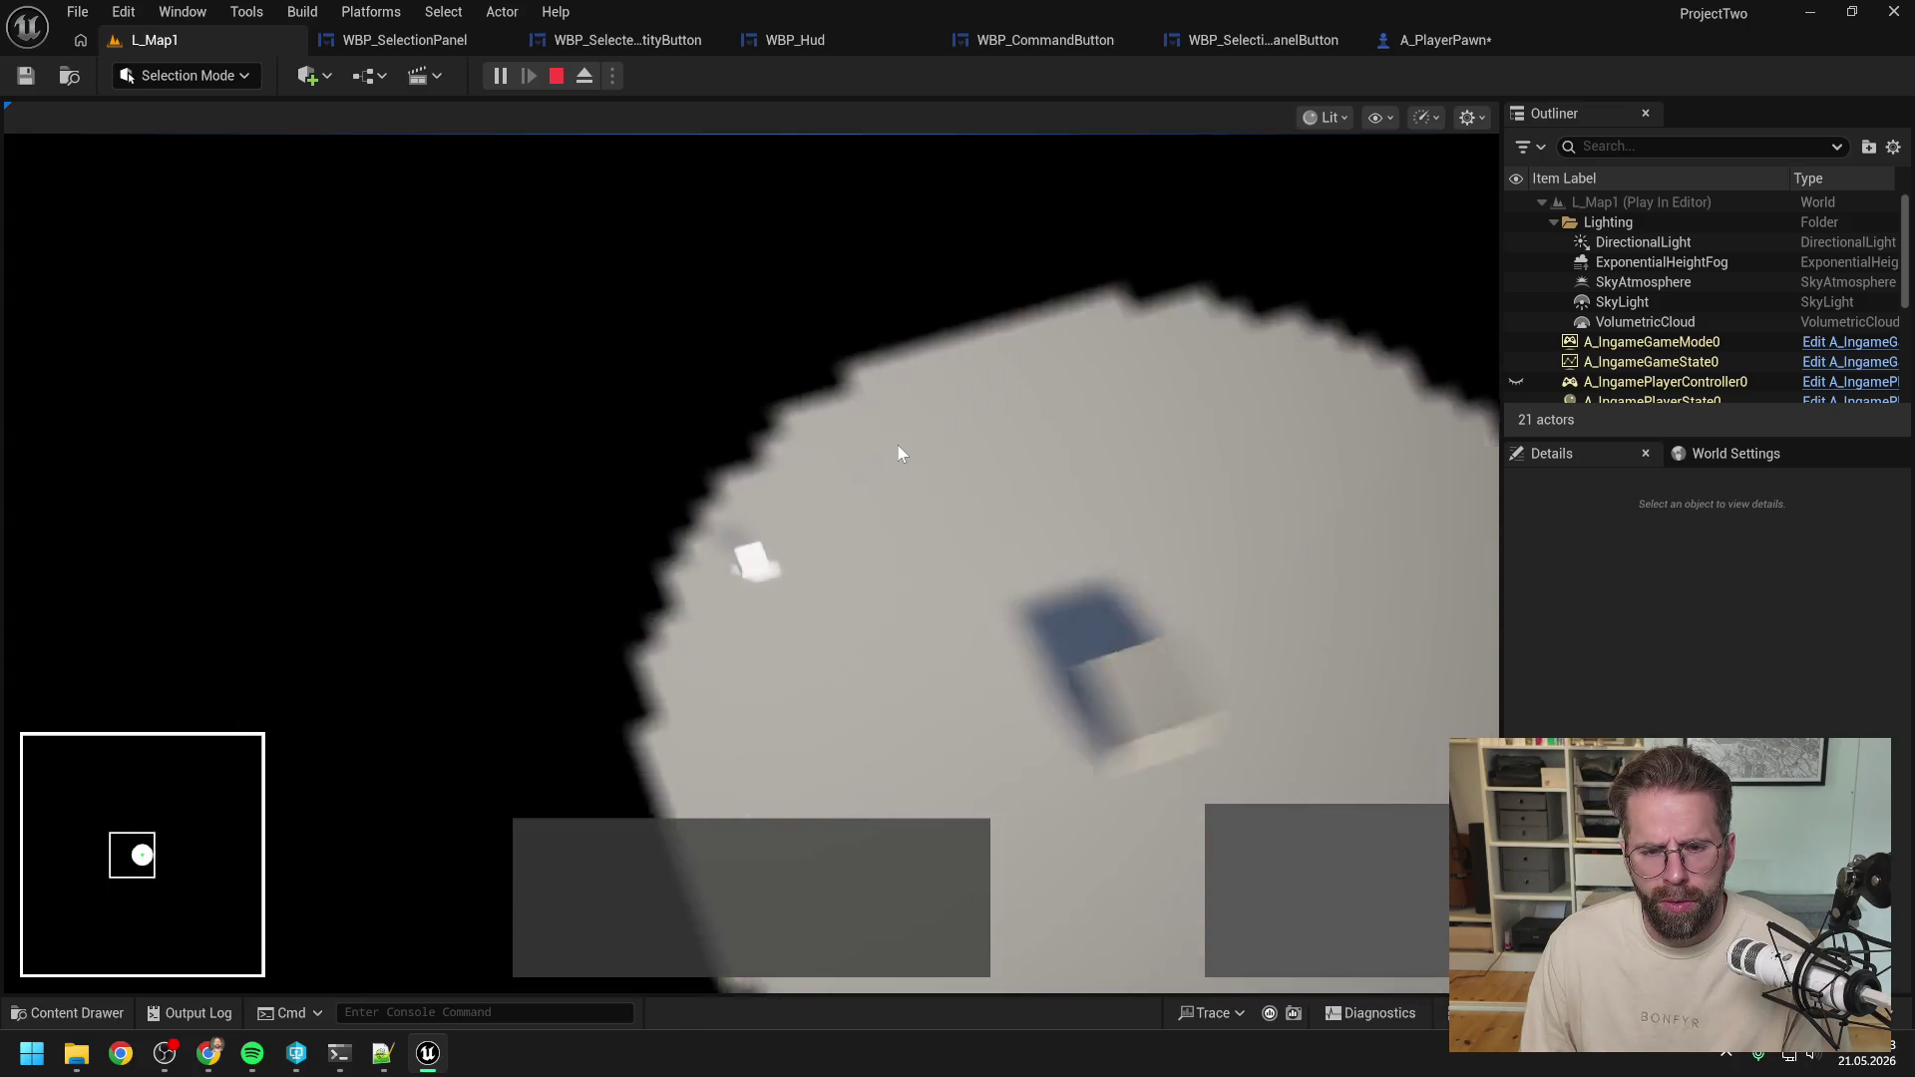
{"action": "key", "text": "q"}
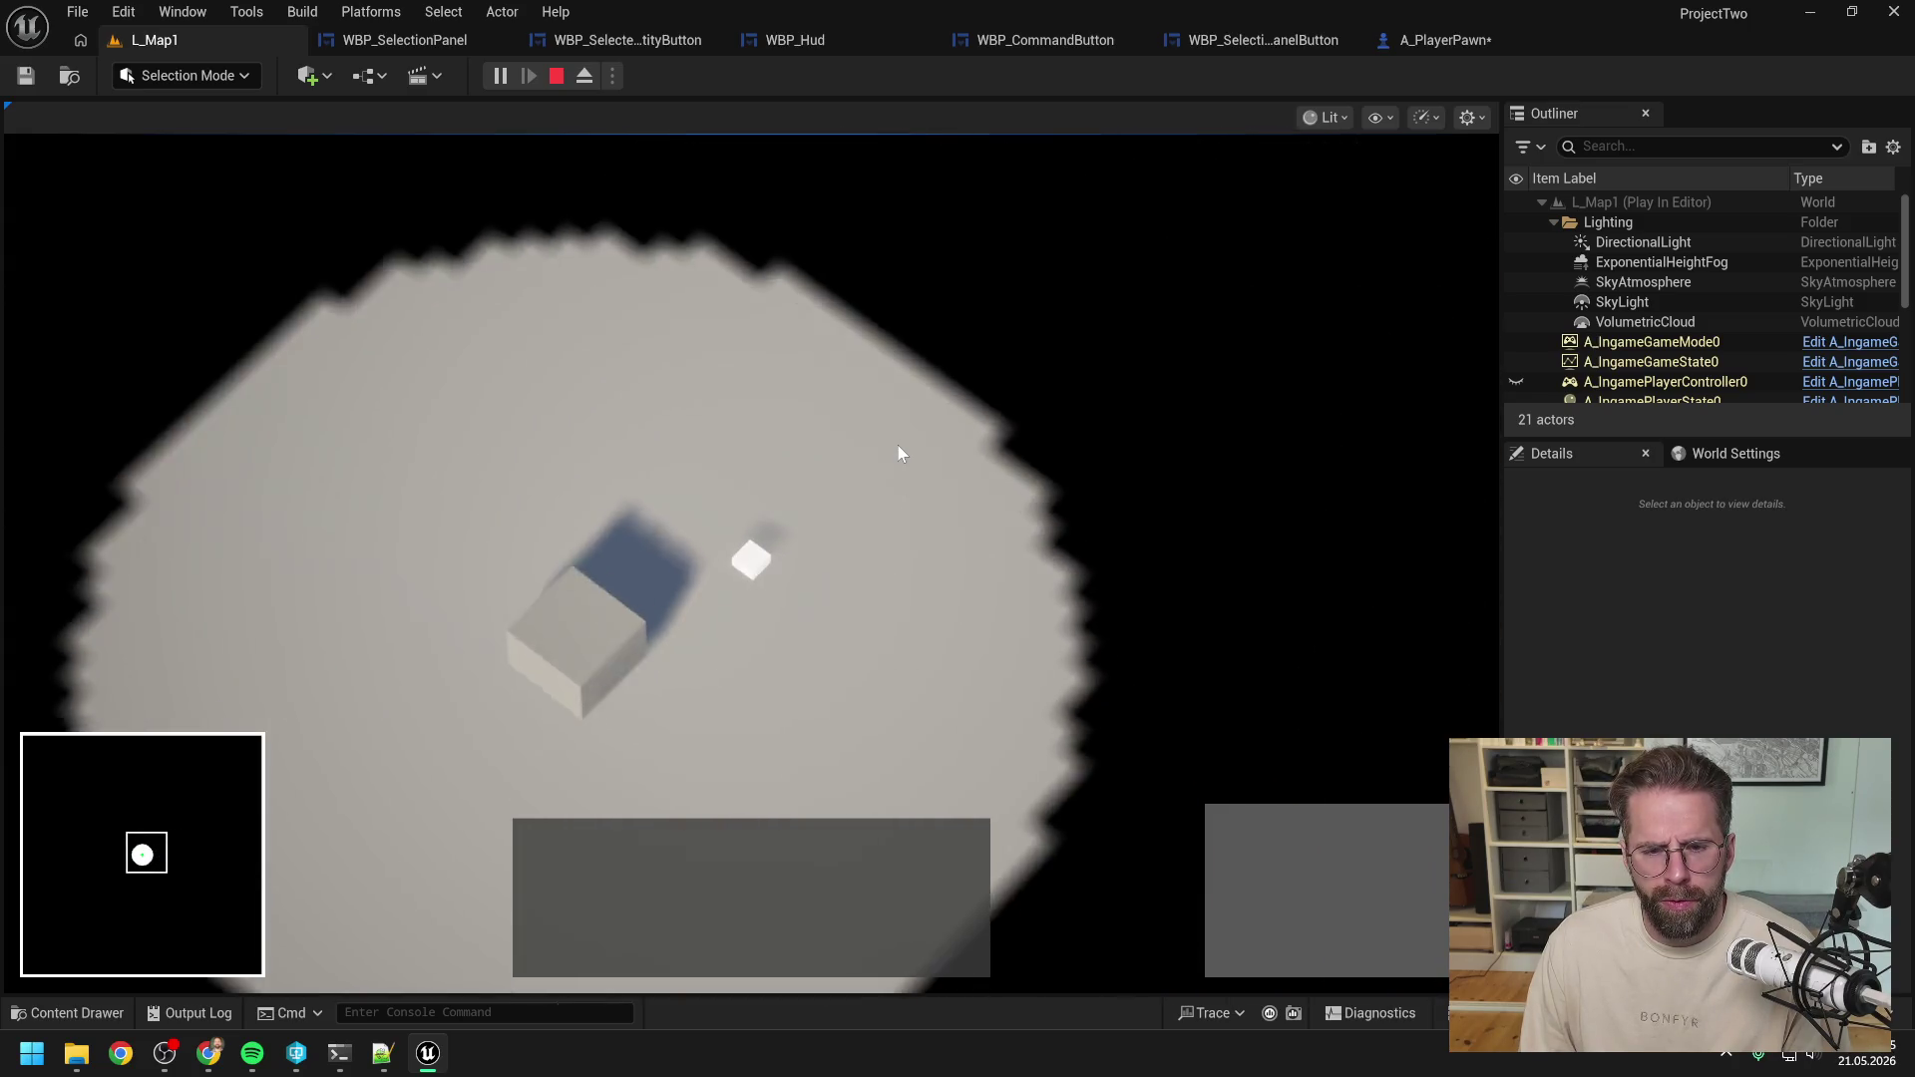
{"action": "key", "text": "q"}
{"action": "key", "text": "q"}
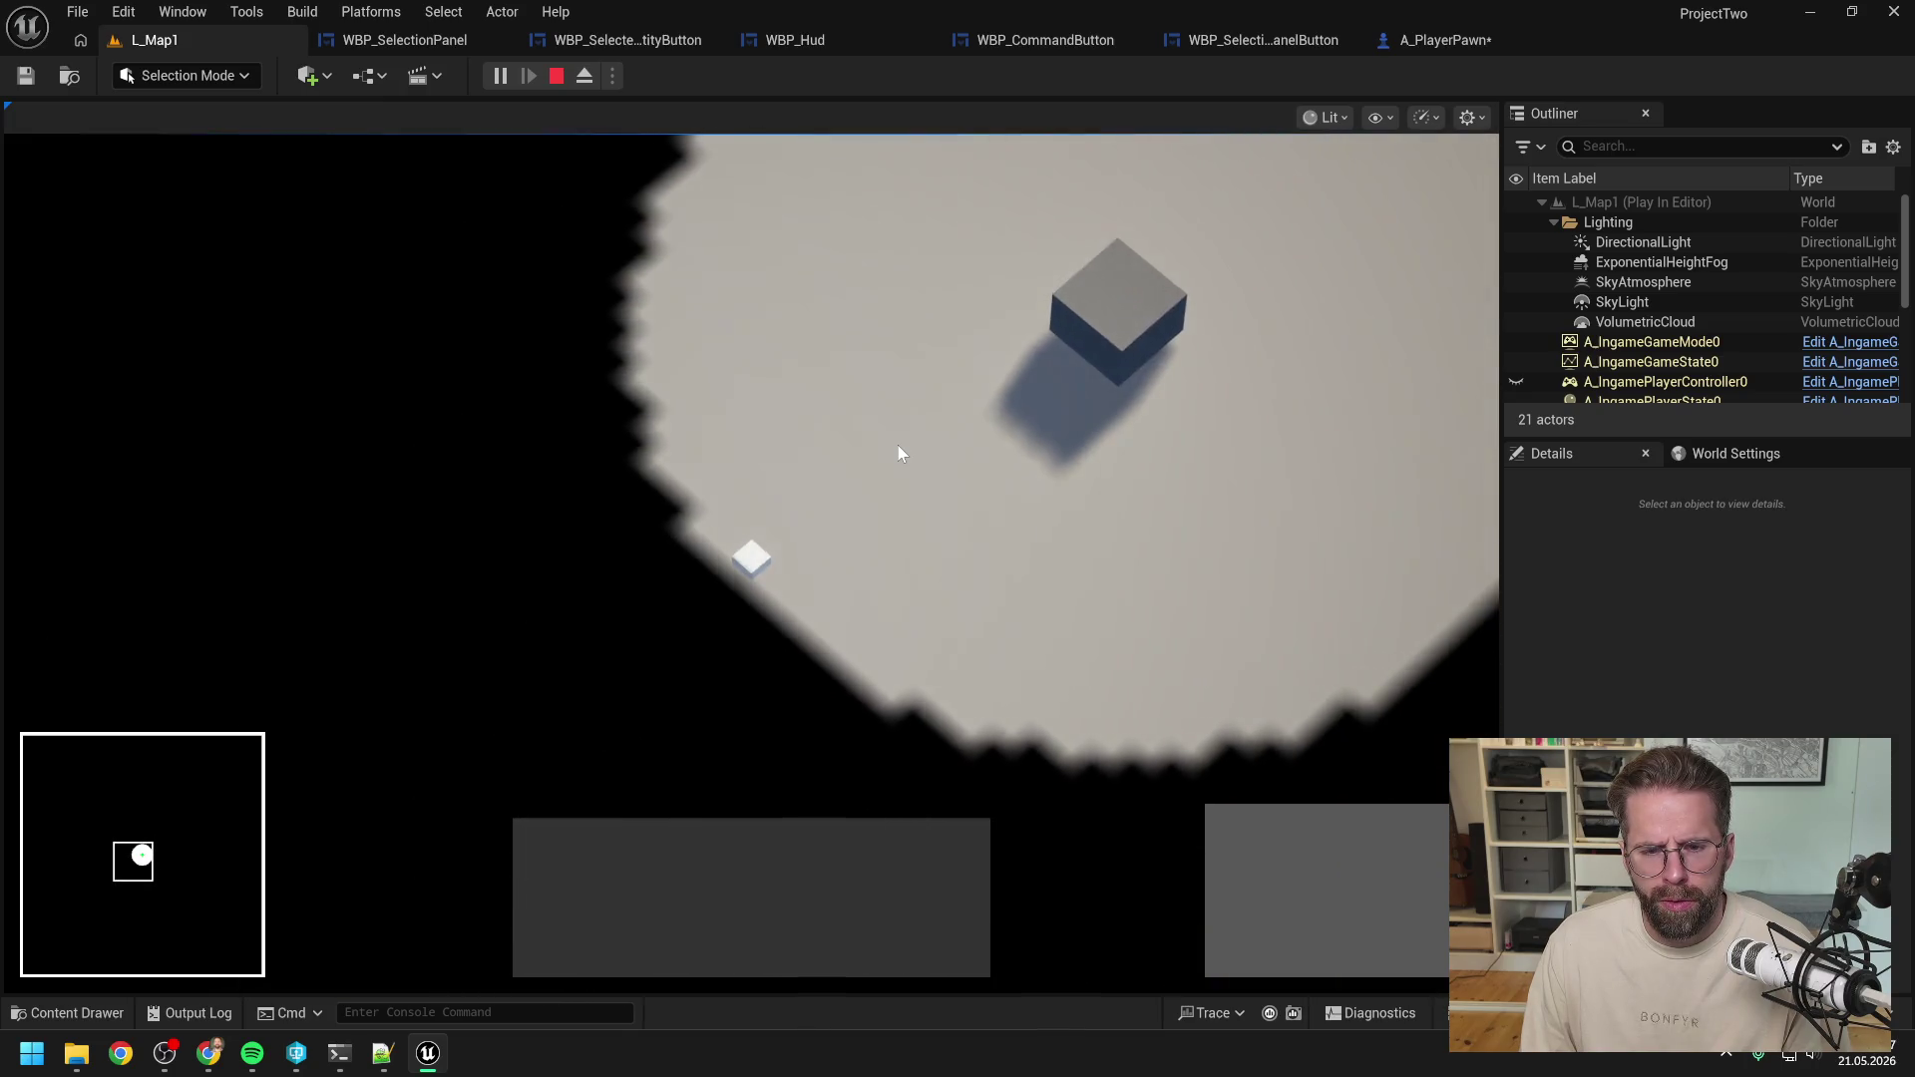
{"action": "key", "text": "q"}
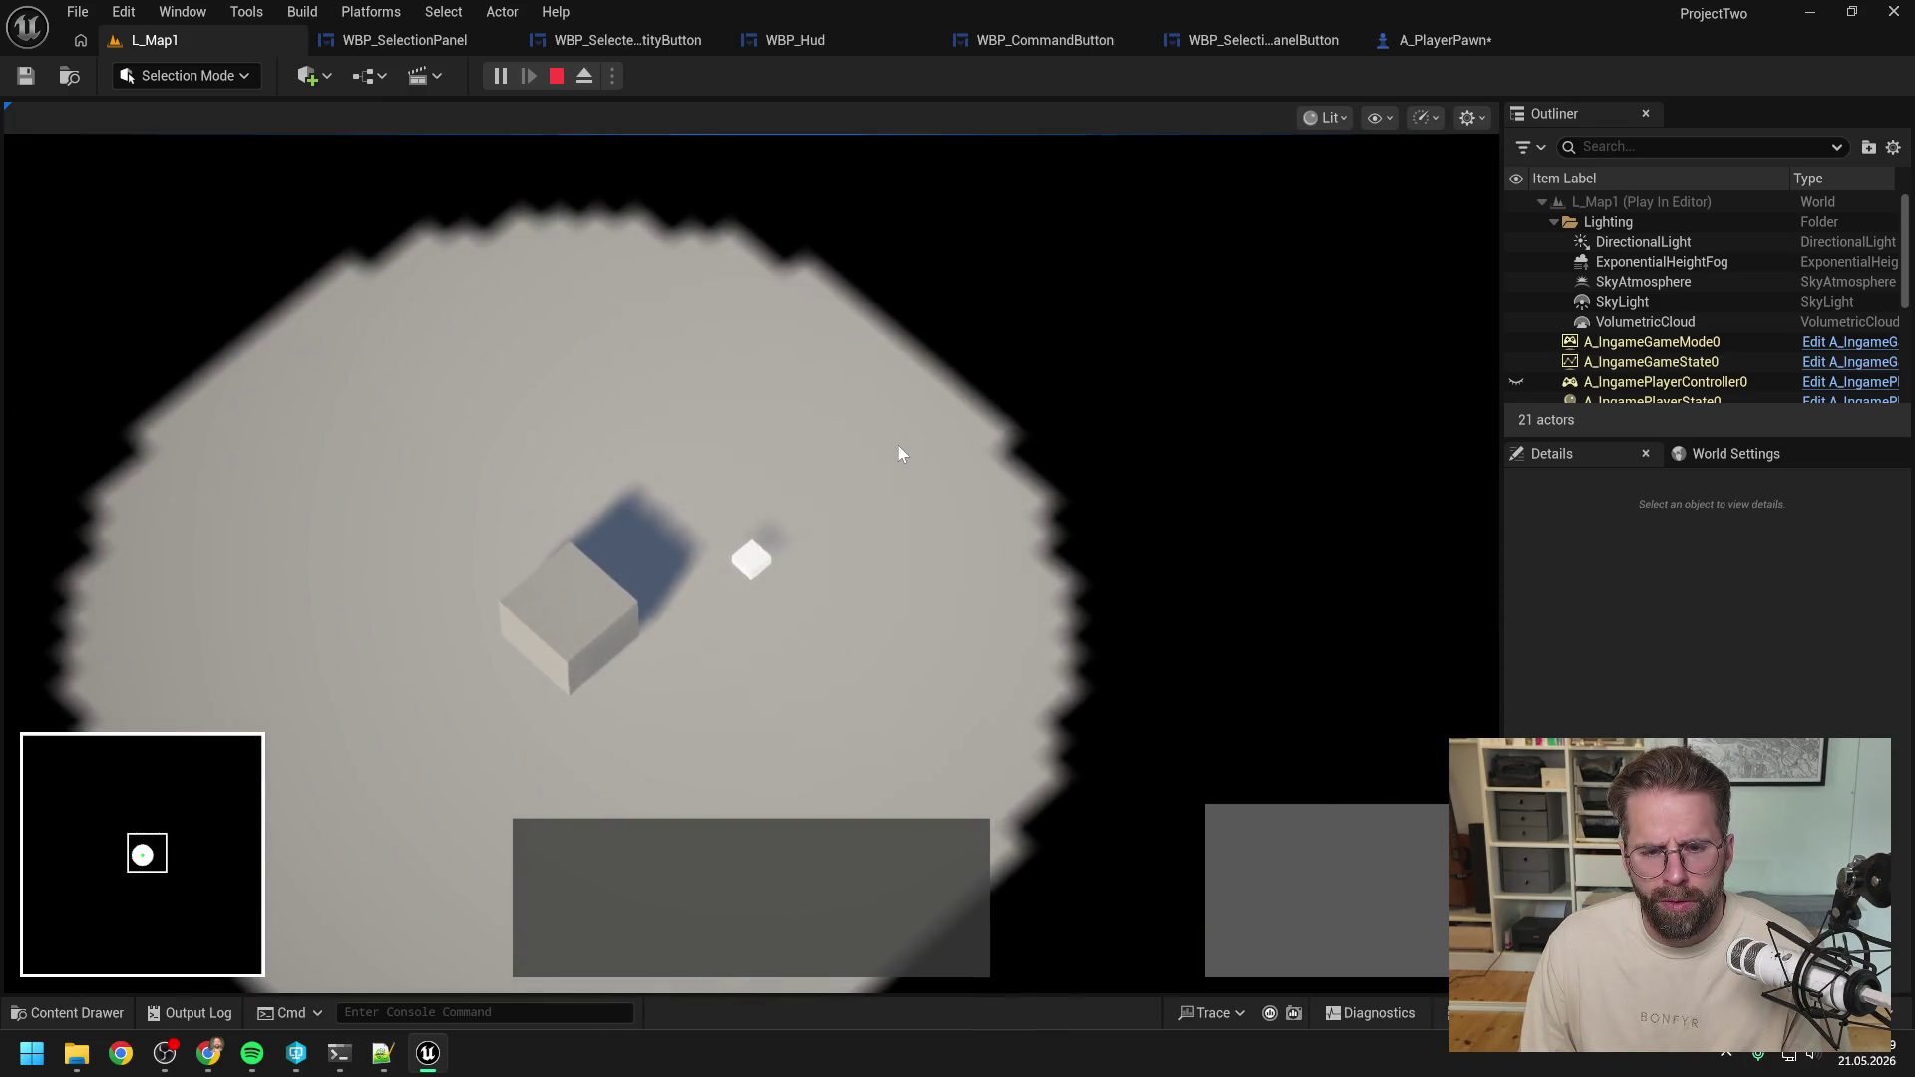
{"action": "key", "text": "q"}
{"action": "key", "text": "q"}
{"action": "key", "text": "q"}
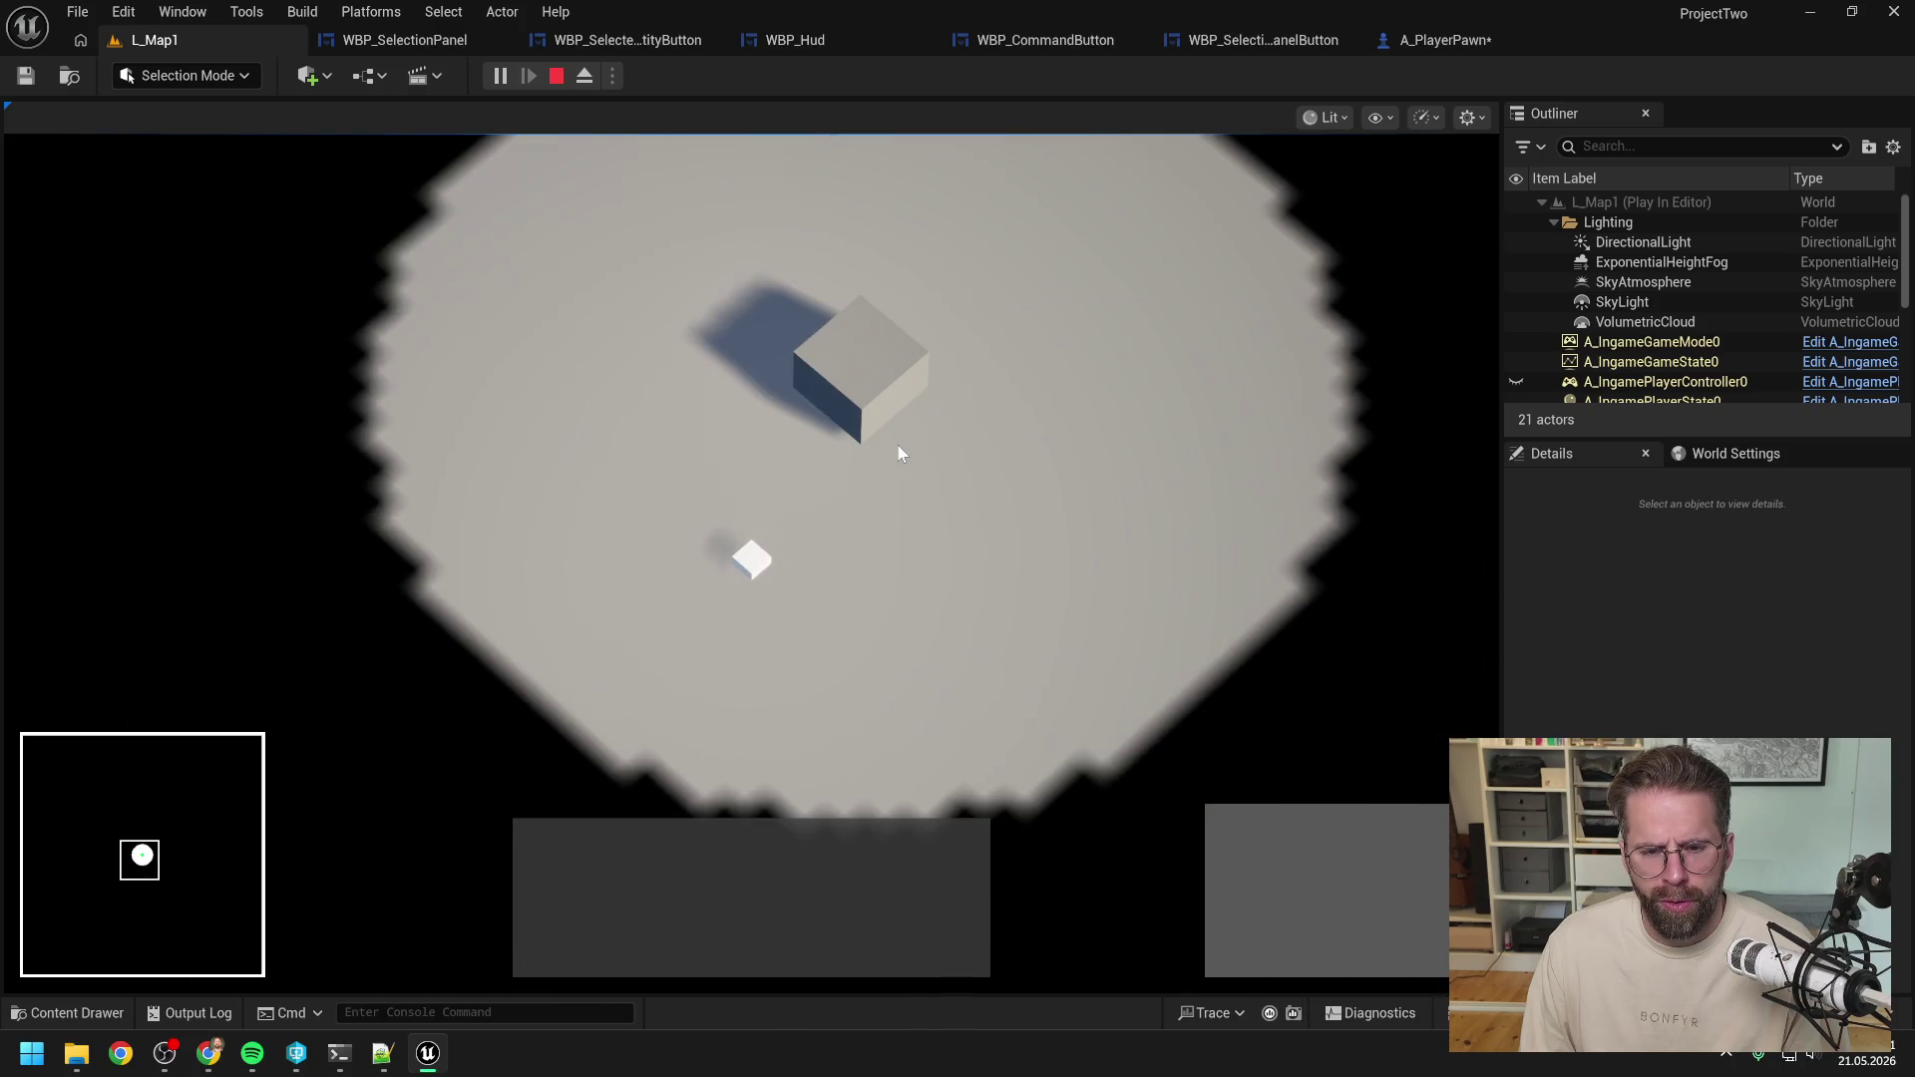
{"action": "key", "text": "q"}
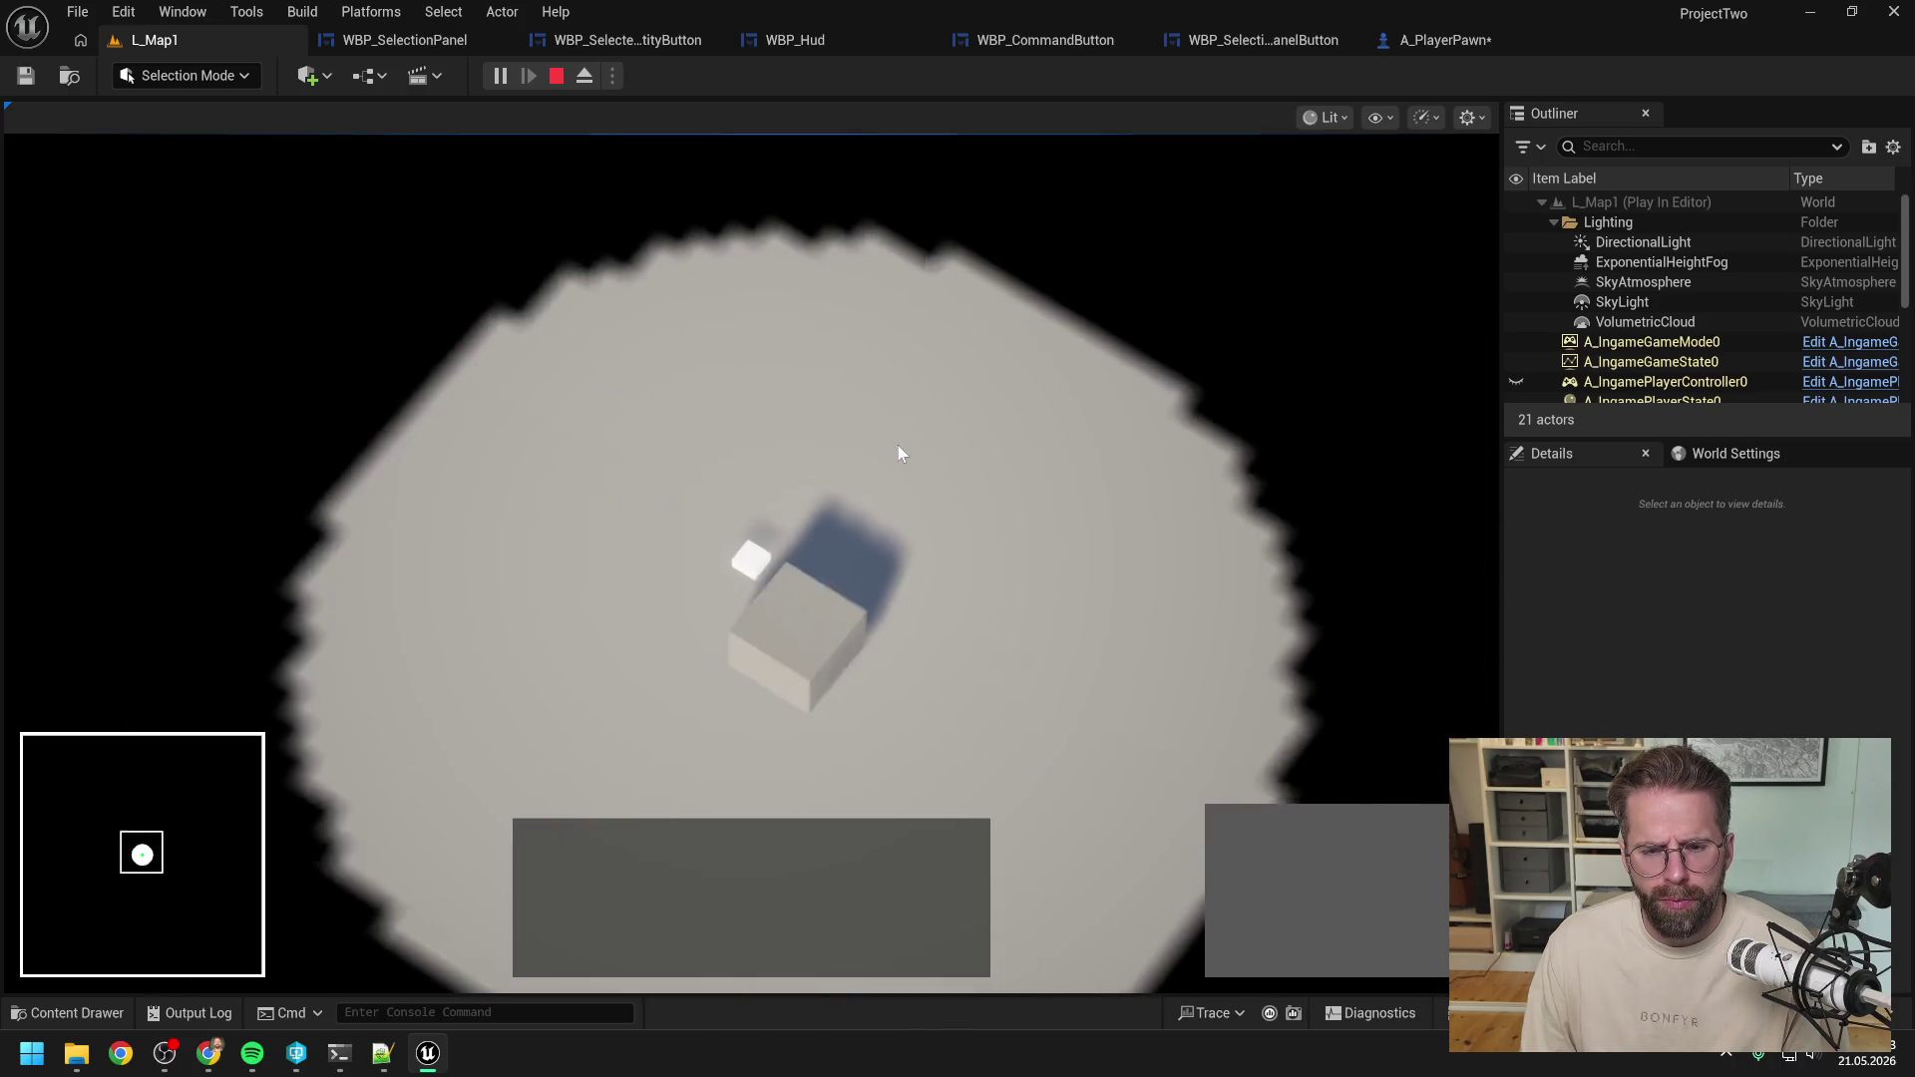
{"action": "key", "text": "Escape"}
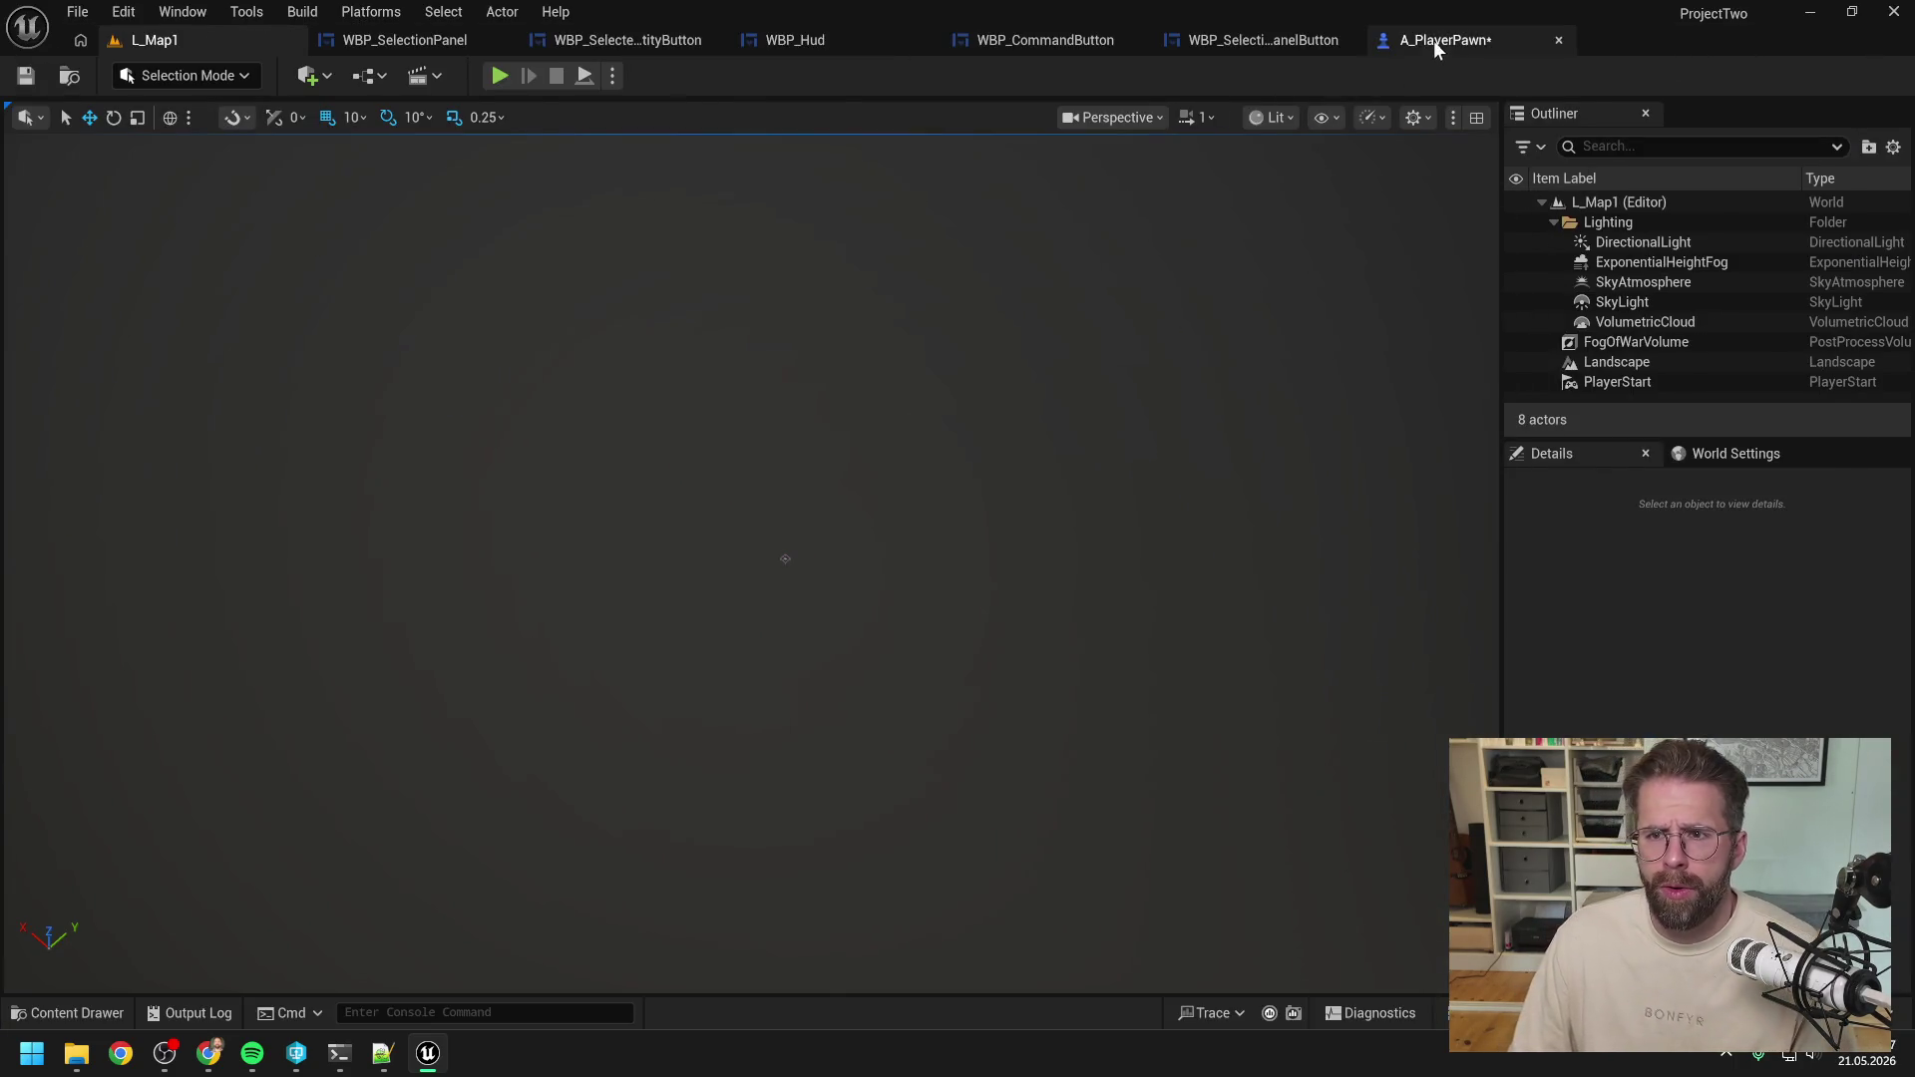
Show A_PlayerPawn's Event Graph around Set Relative Rotation and inspect the SpringArm camera settings.
{"action": "left_click", "coordinate": [1436, 40]}
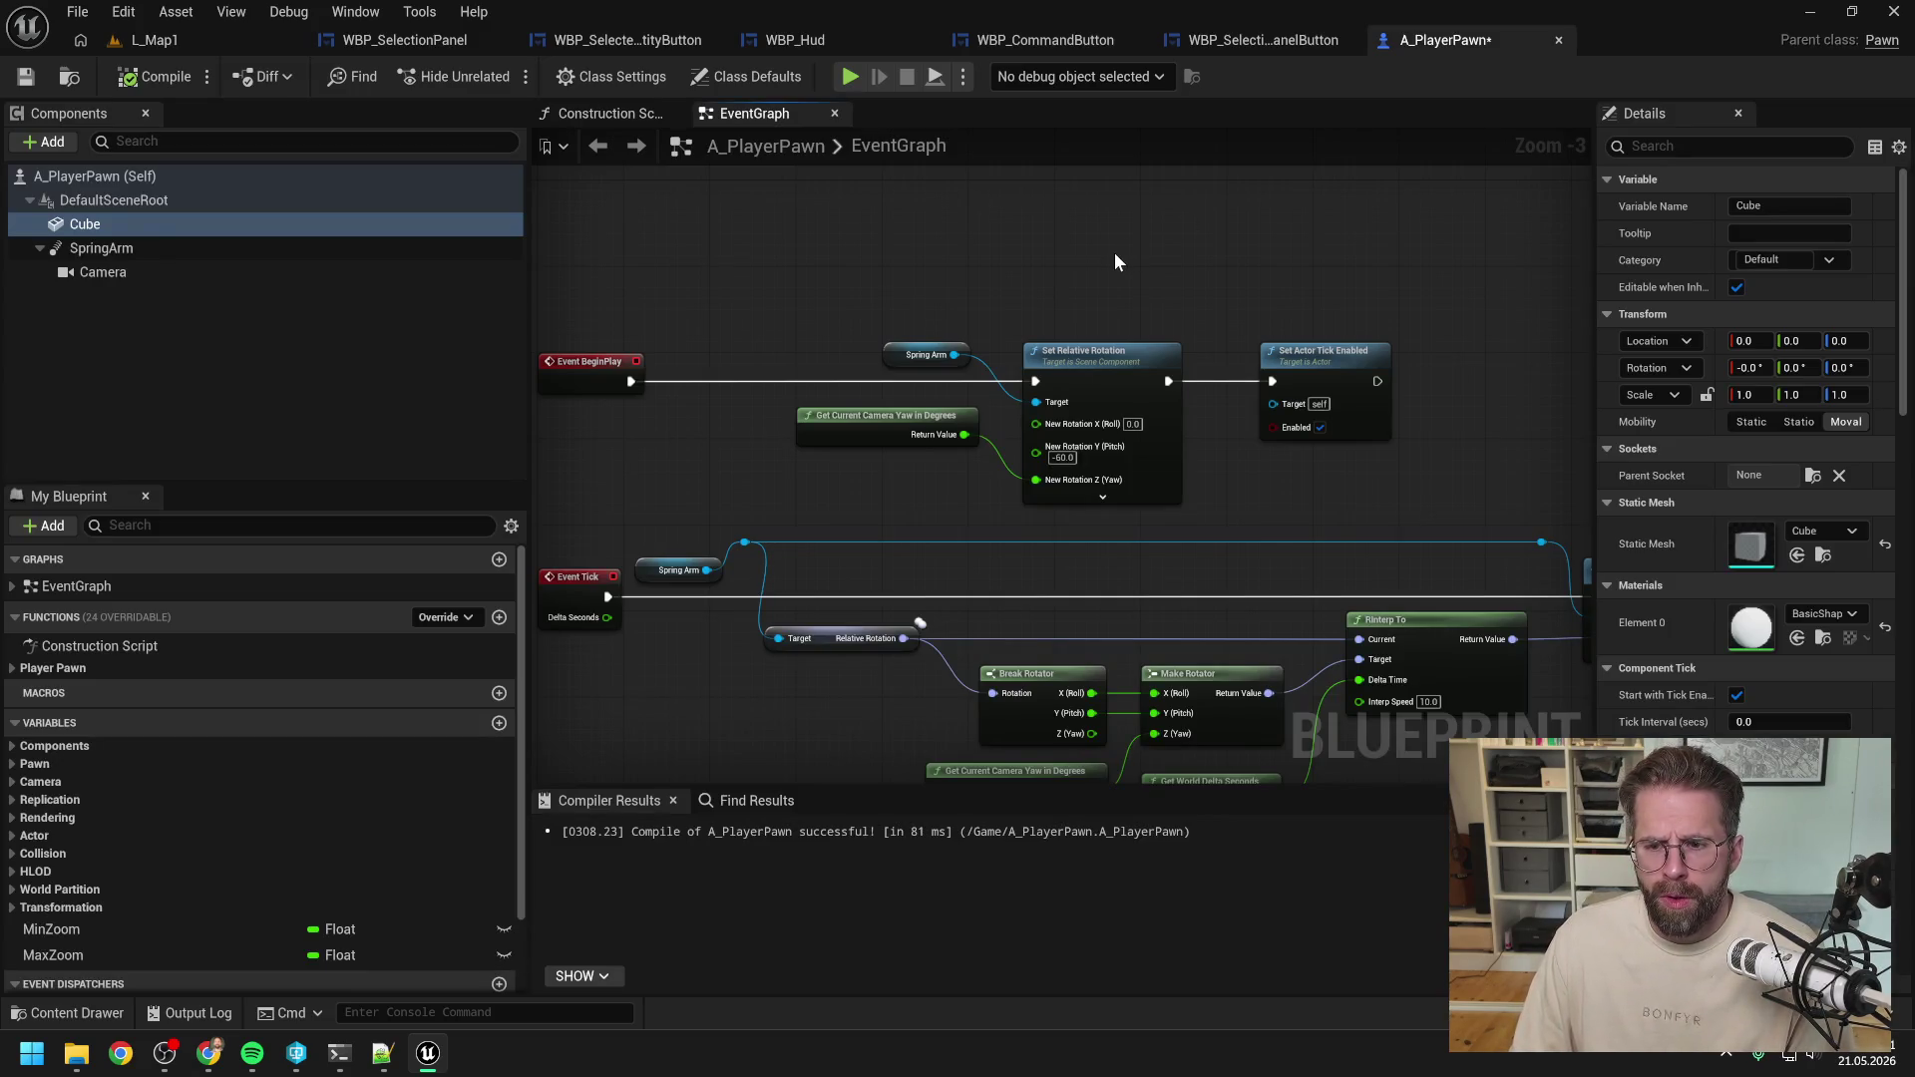
{"action": "mouse_move", "coordinate": [1115, 253]}
{"action": "left_mouse_down"}
{"action": "mouse_move", "coordinate": [1070, 200]}
{"action": "mouse_move", "coordinate": [1168, 115]}
{"action": "mouse_move", "coordinate": [1212, 127]}
{"action": "left_mouse_up"}
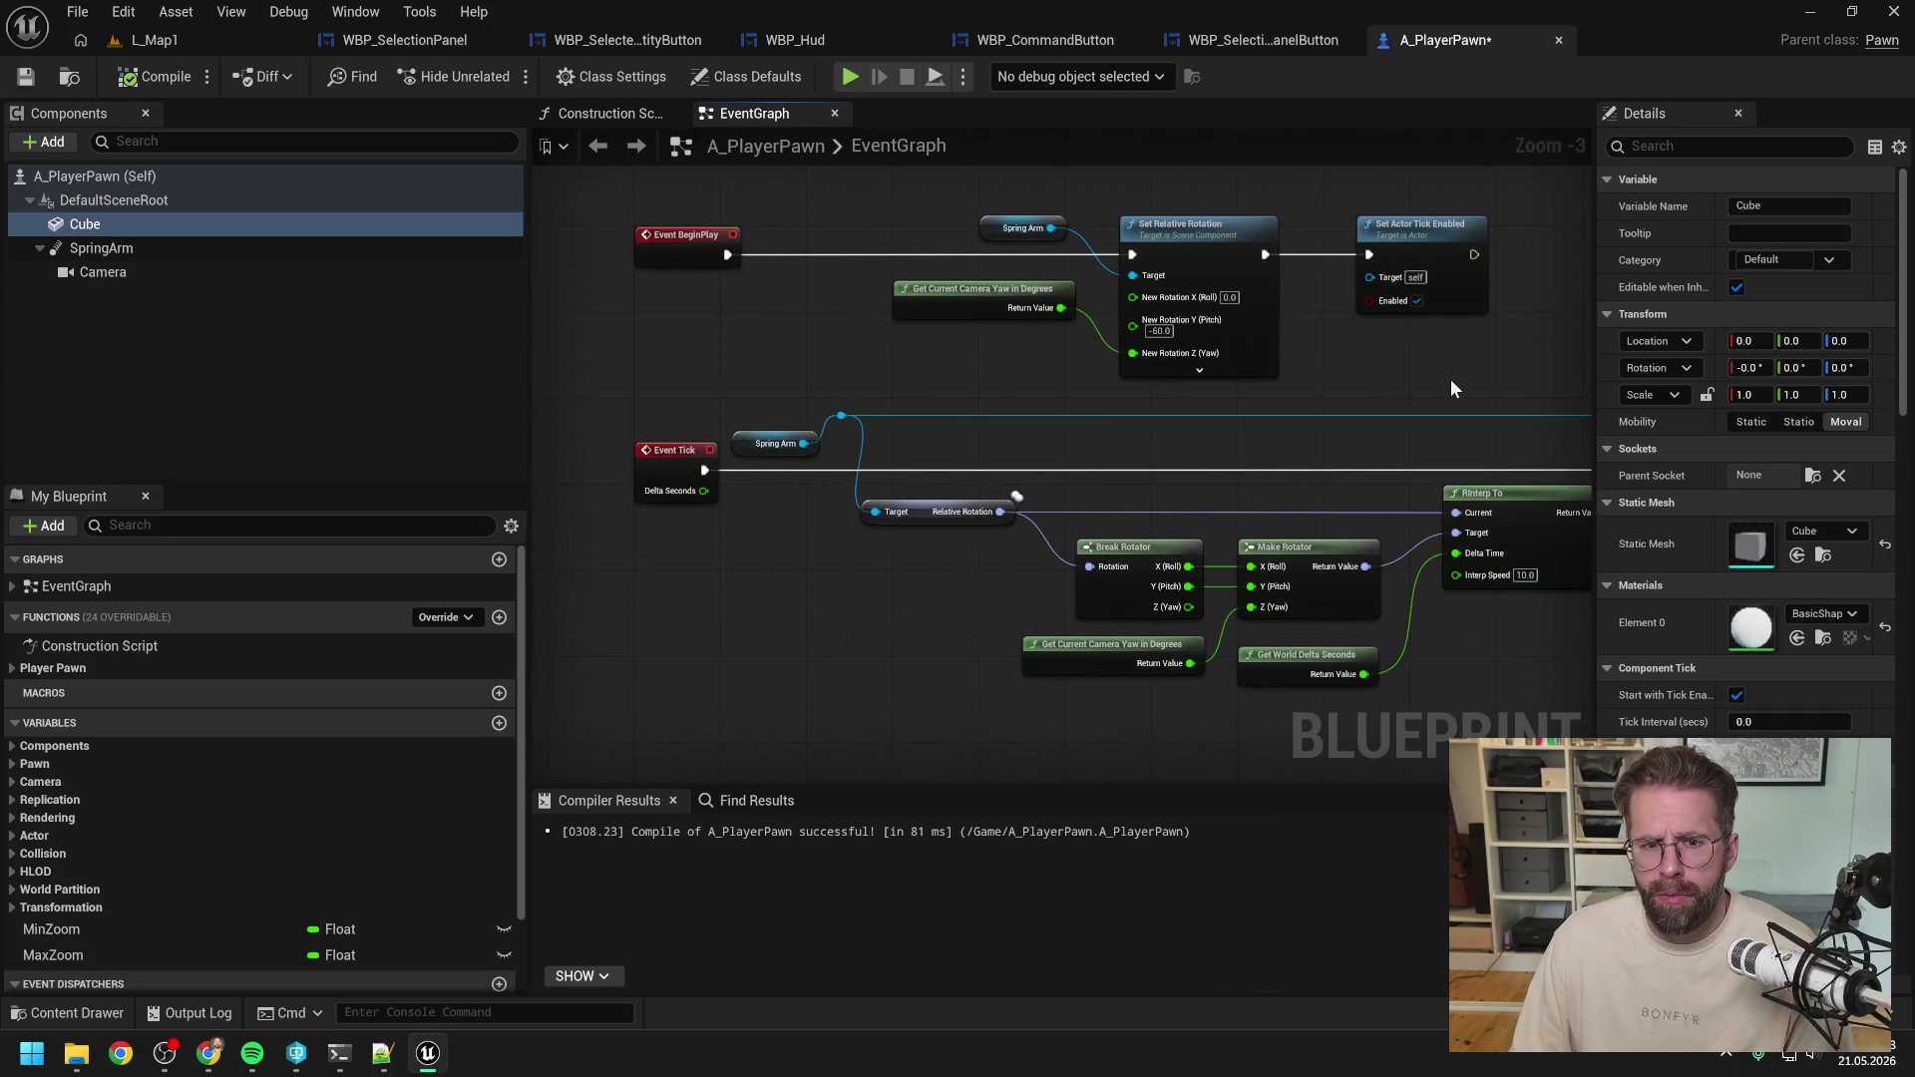
{"action": "left_click_drag", "start_coordinate": [1452, 383], "coordinate": [1241, 384]}
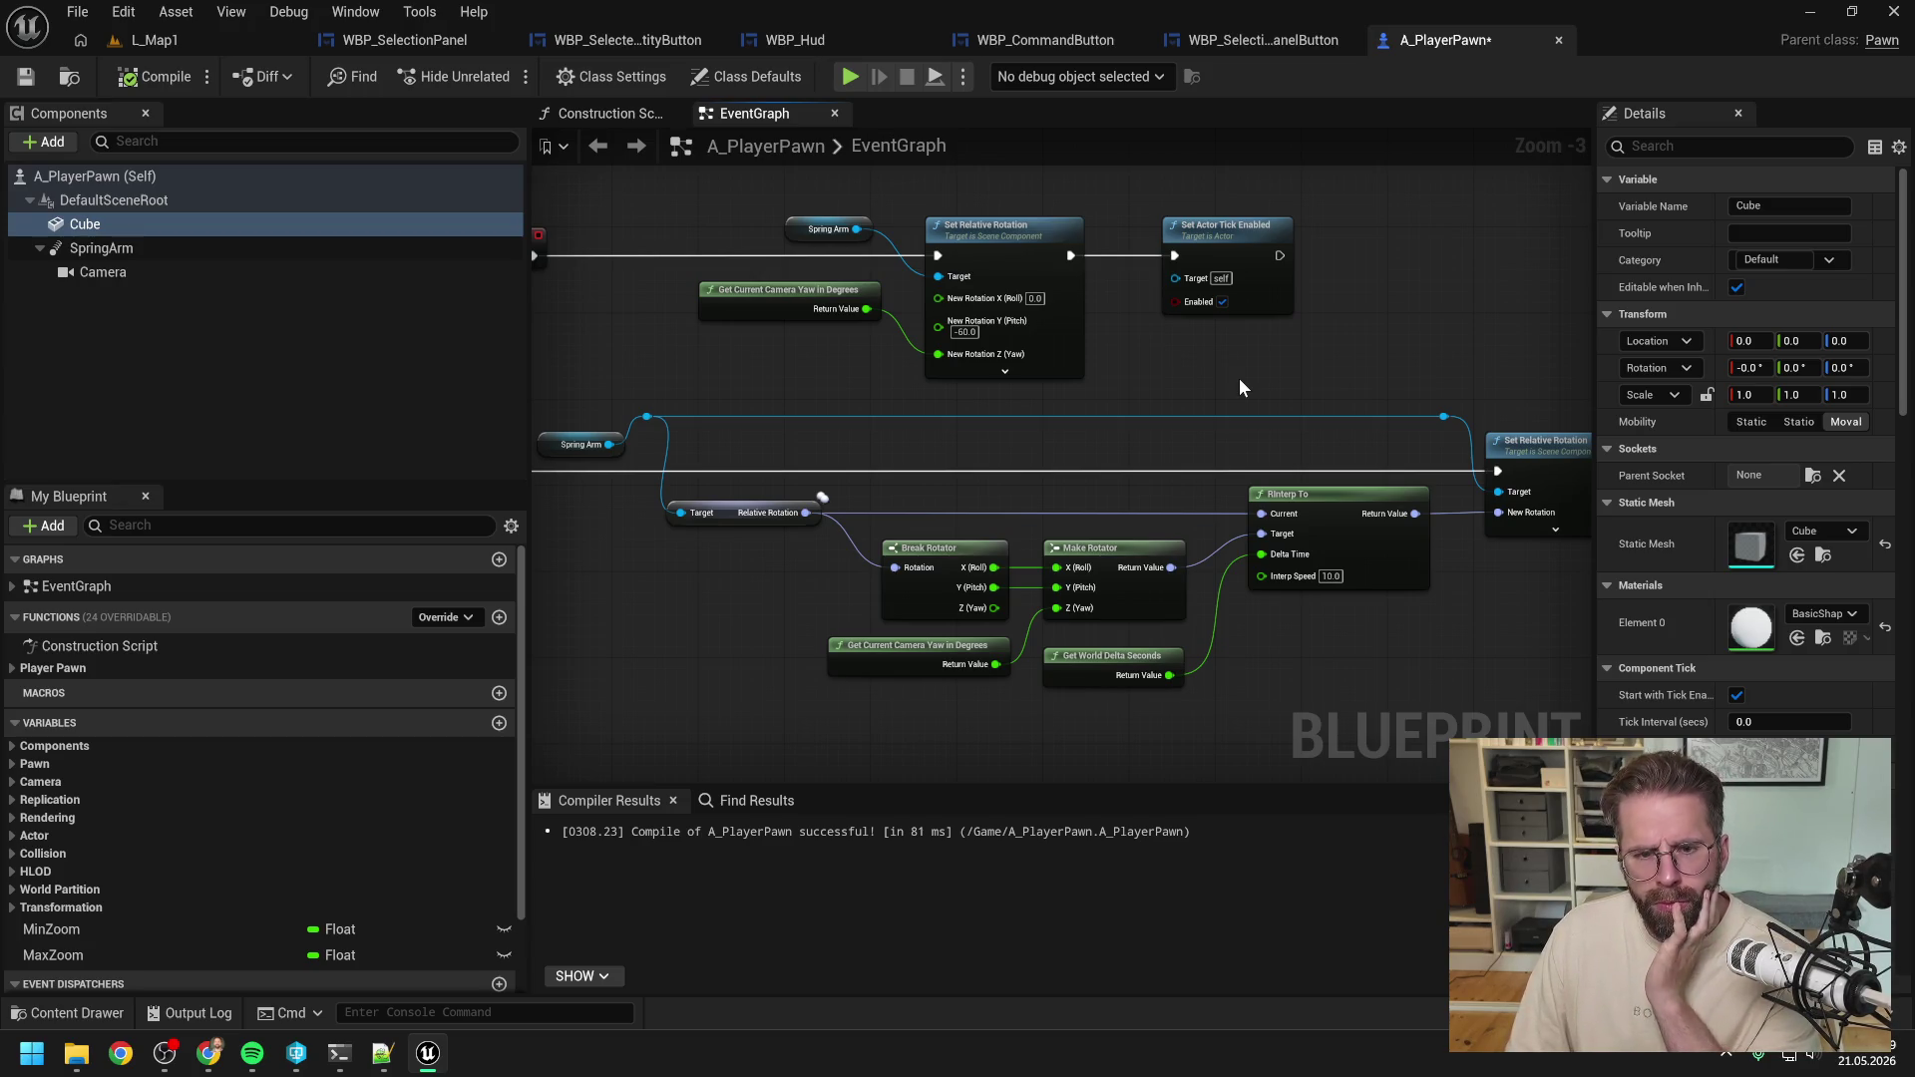
{"action": "left_click", "coordinate": [190, 249]}
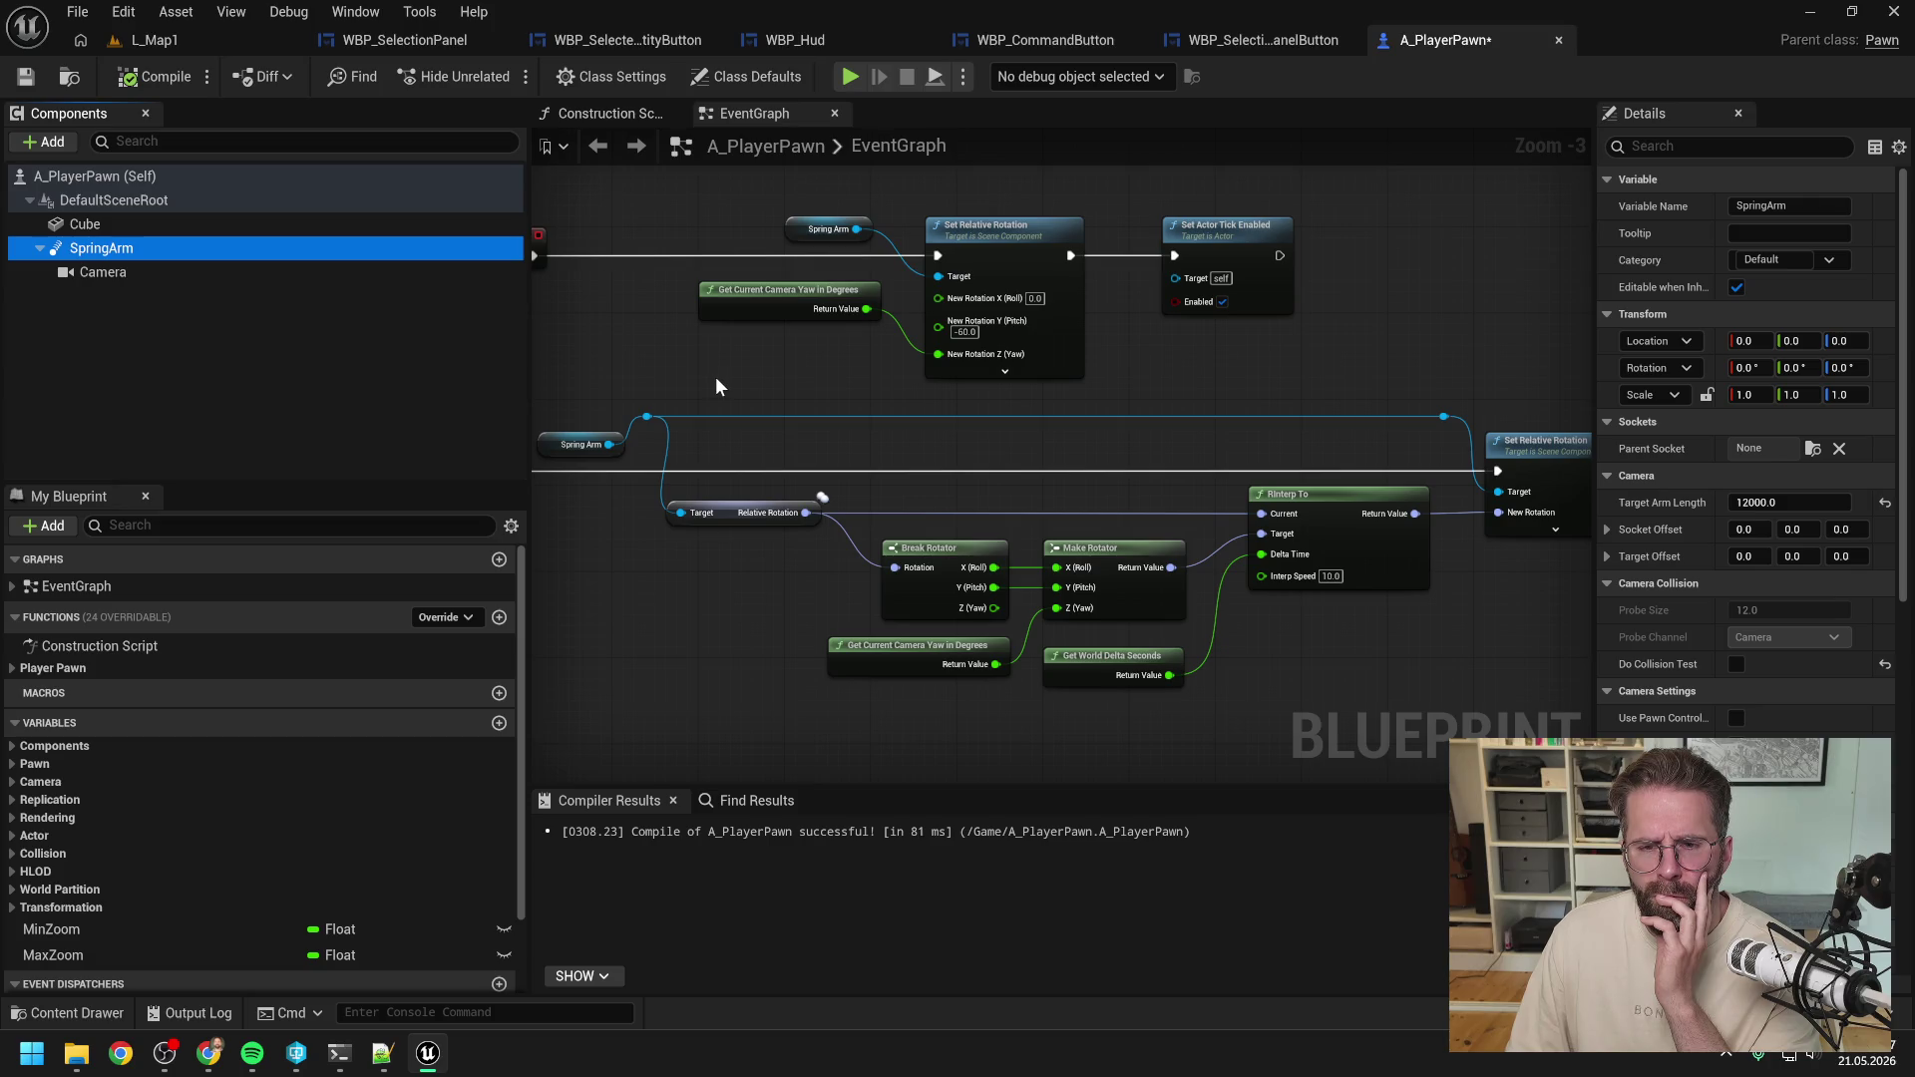
{"action": "scroll", "coordinate": [712, 375], "scroll_direction": "down", "scroll_amount": 1}
{"action": "left_click_drag", "start_coordinate": [712, 375], "coordinate": [823, 367]}
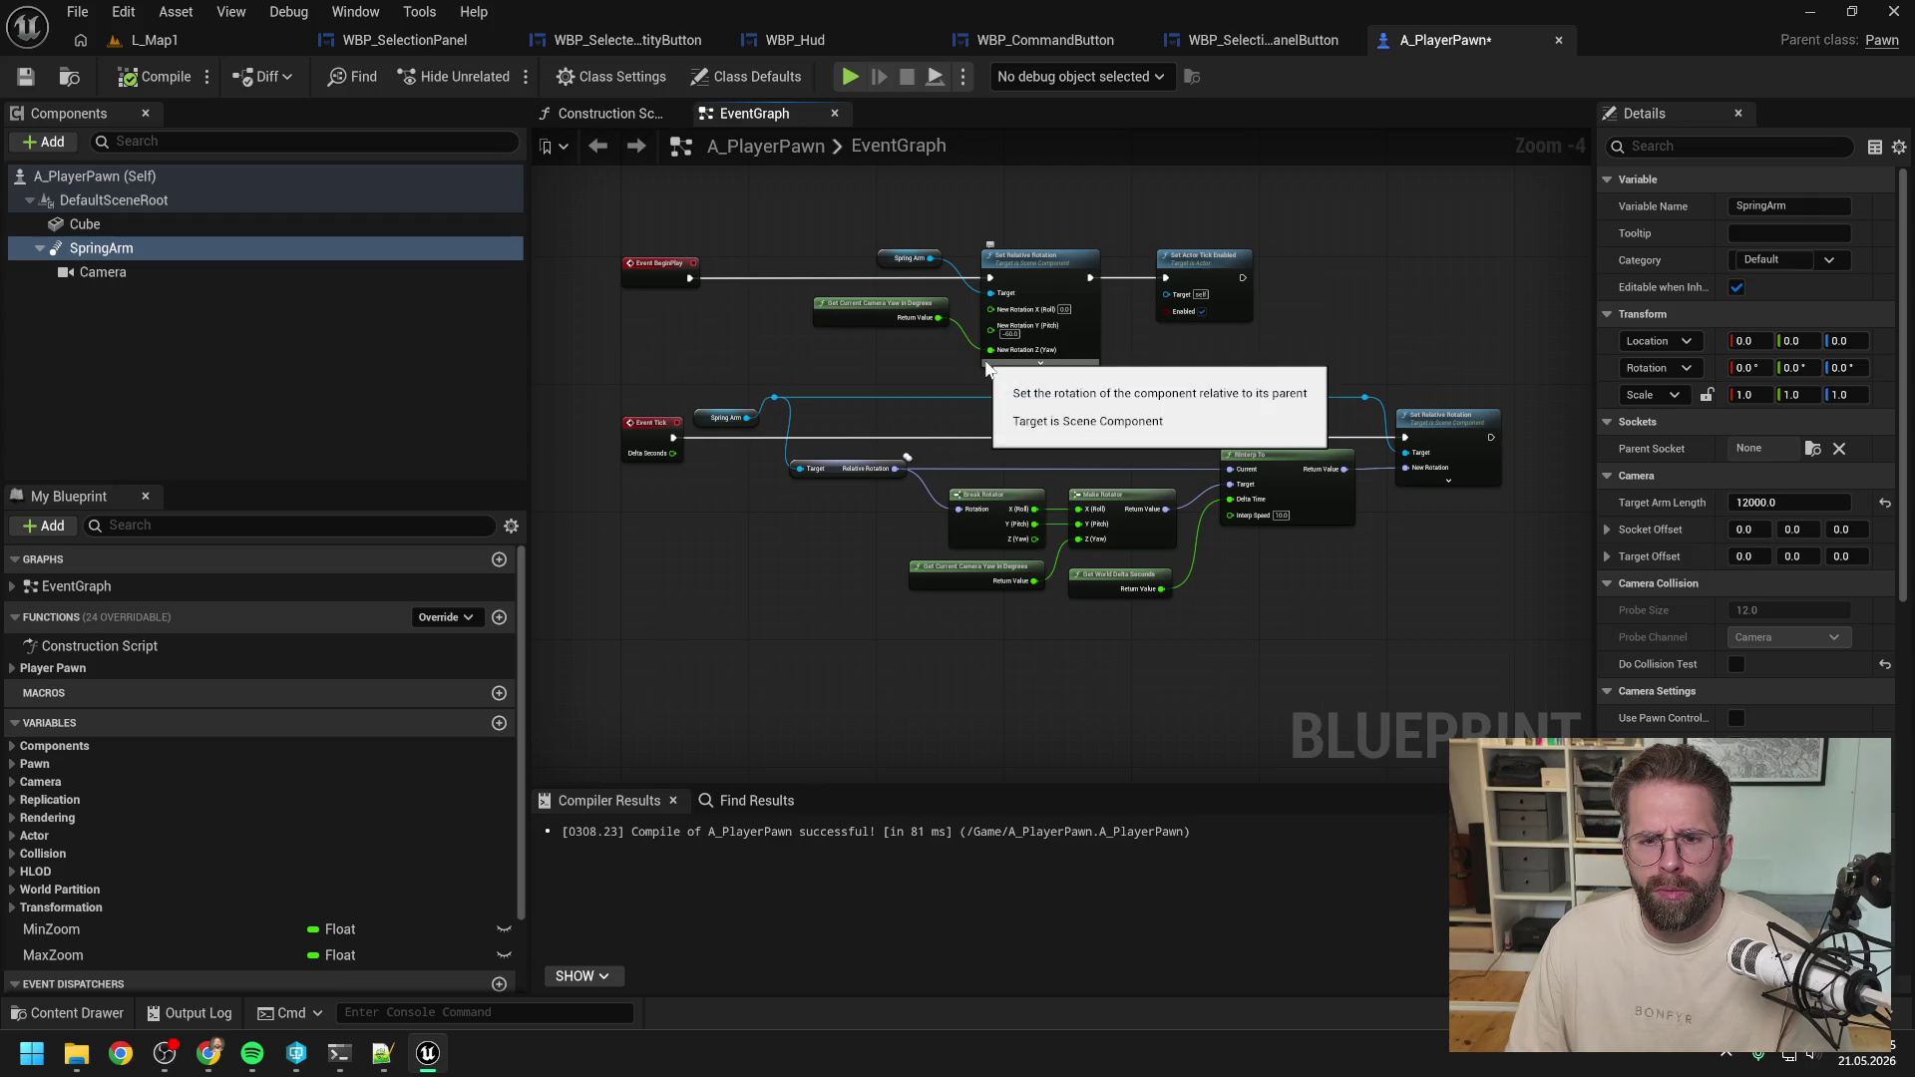
{"action": "left_click_drag", "start_coordinate": [1423, 351], "coordinate": [1050, 317]}
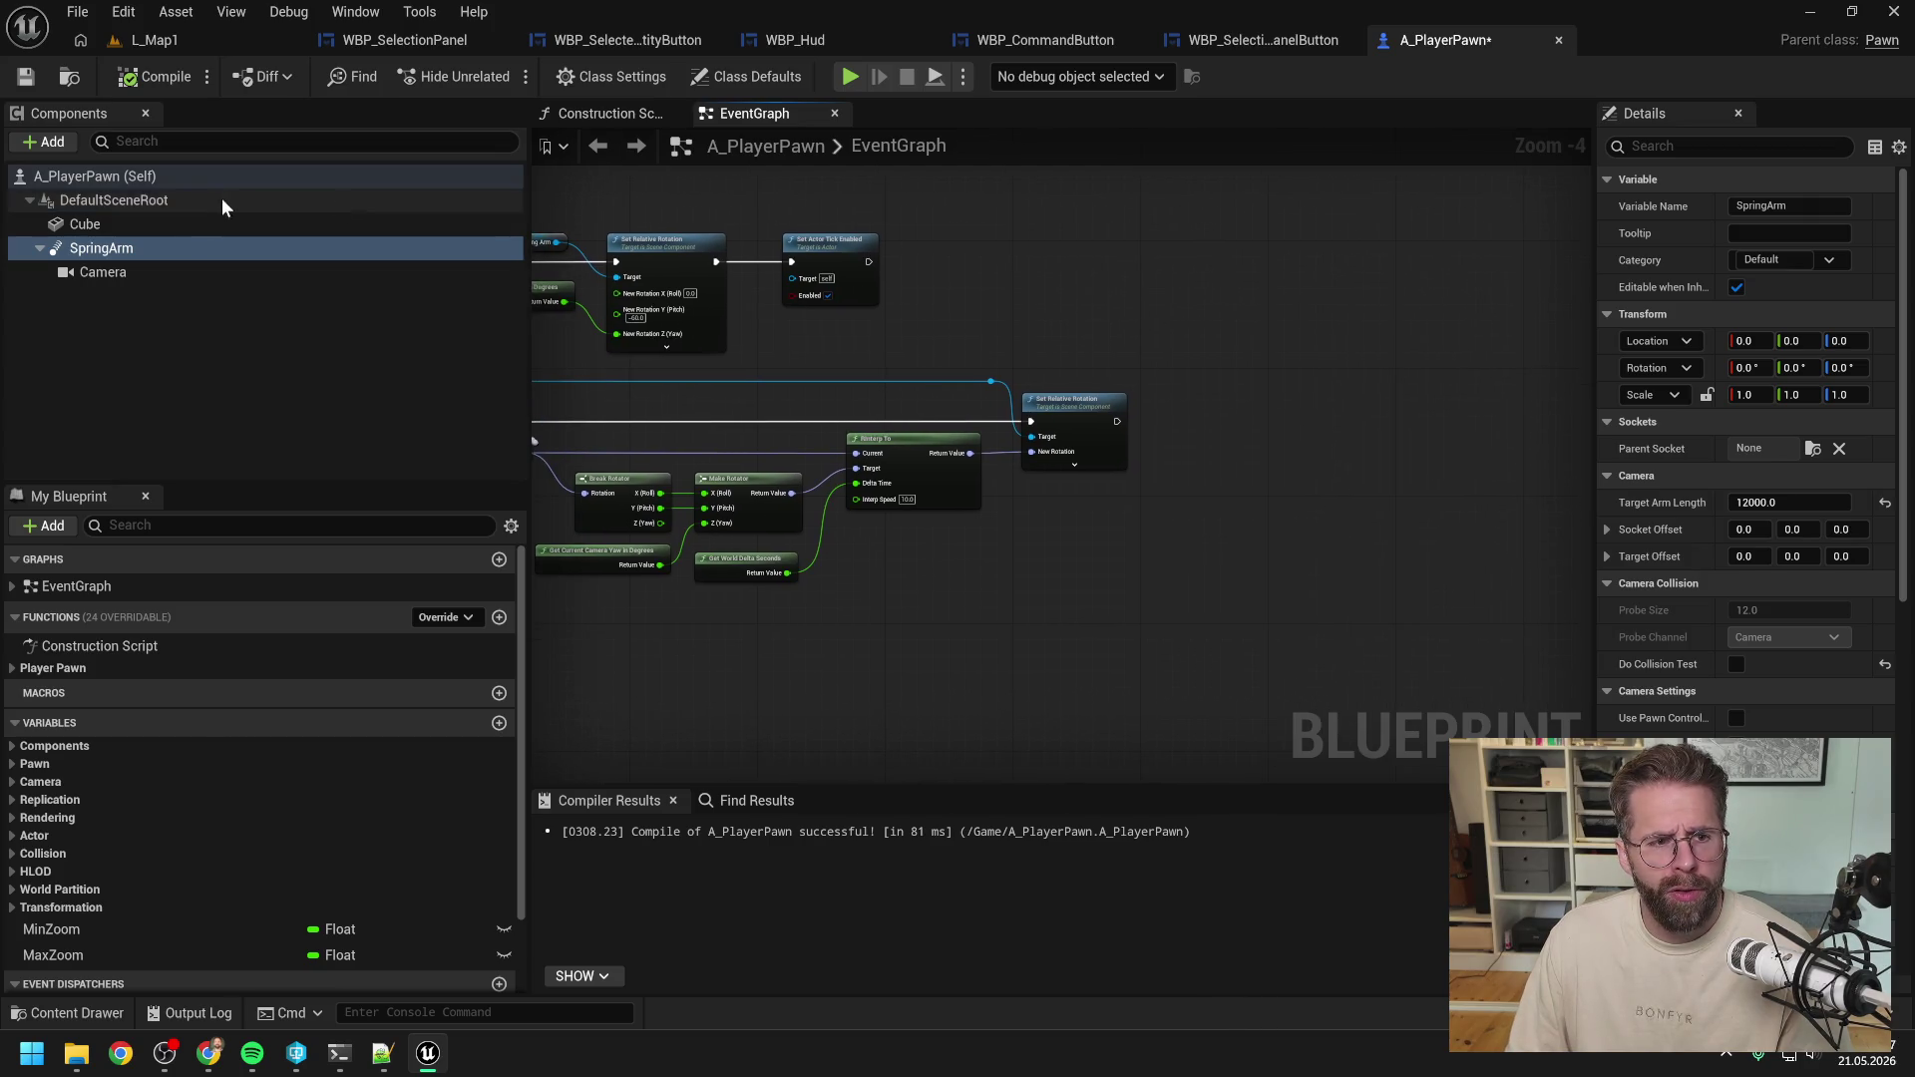
Drag the Cube component into the graph as a reference node.
{"action": "left_click", "coordinate": [199, 227]}
{"action": "left_click_drag", "start_coordinate": [1189, 391], "coordinate": [1187, 393]}
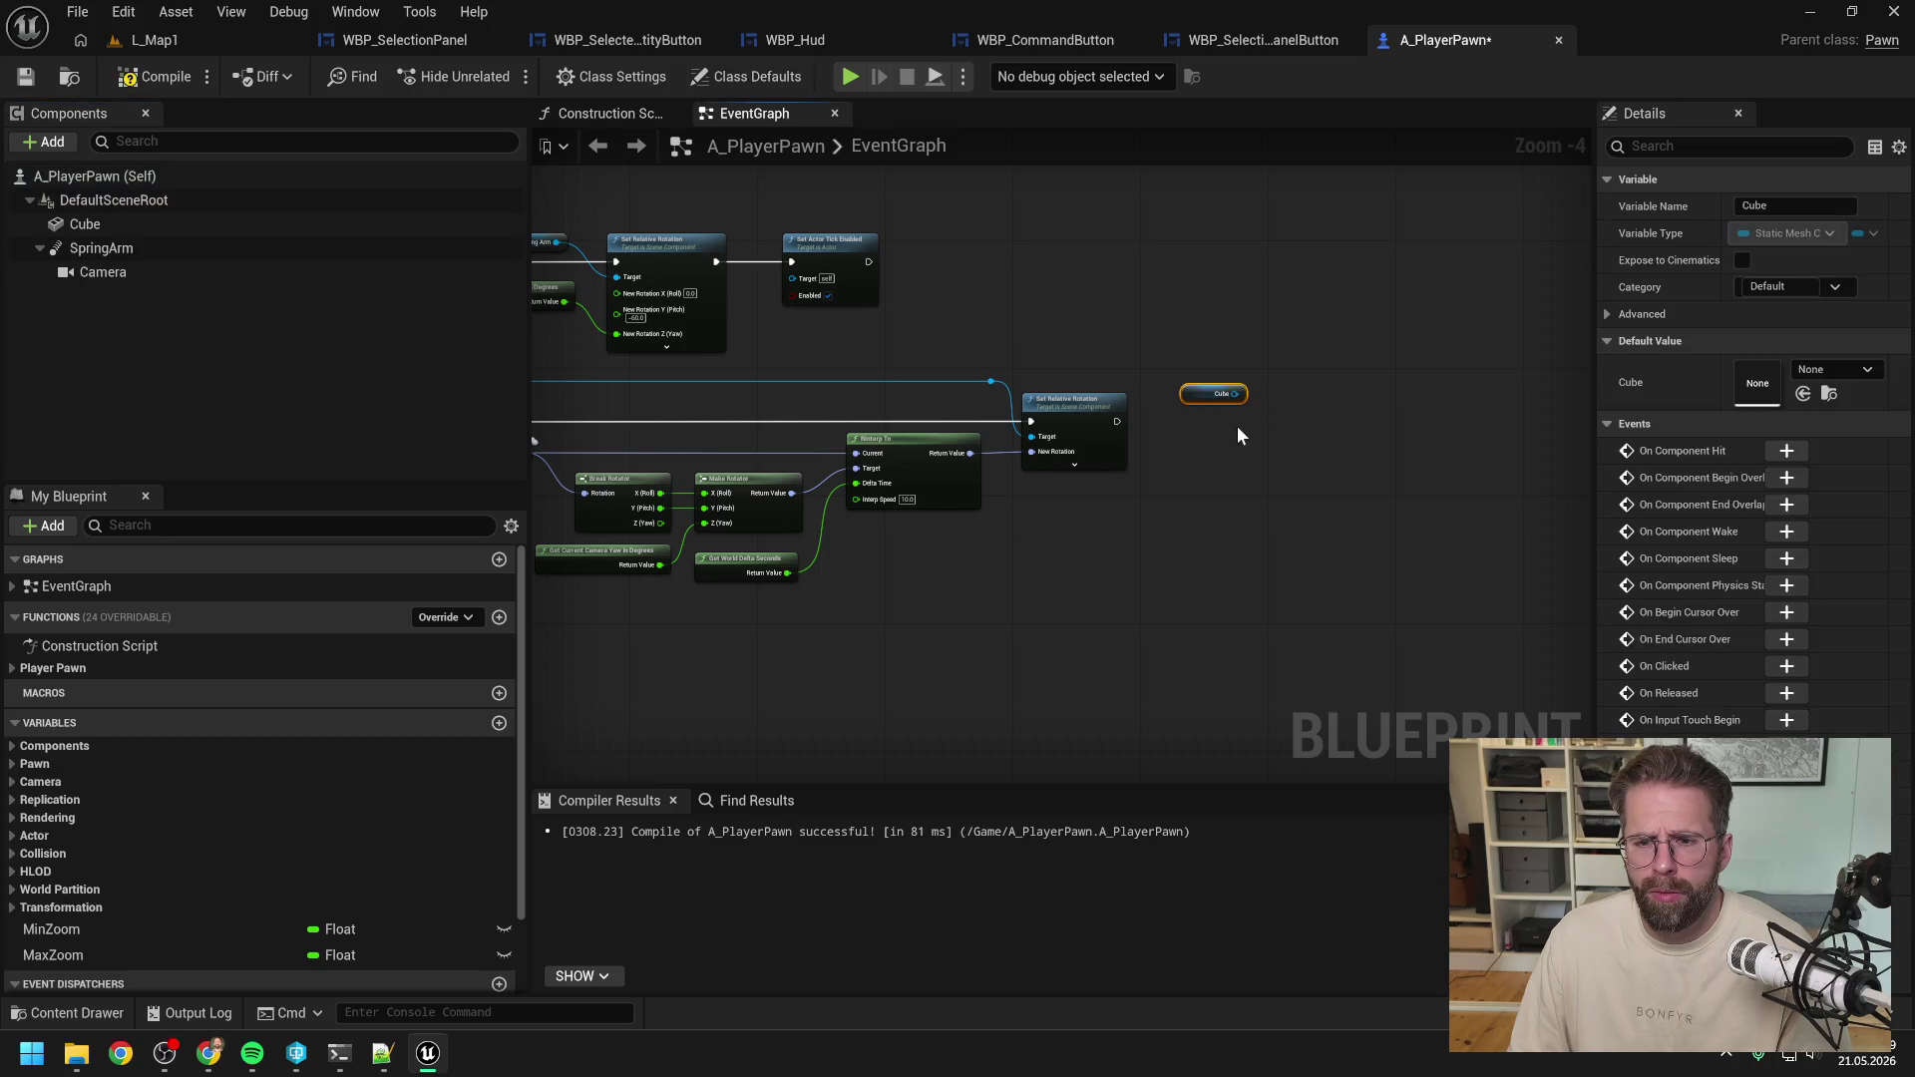
{"action": "left_click", "coordinate": [1273, 448]}
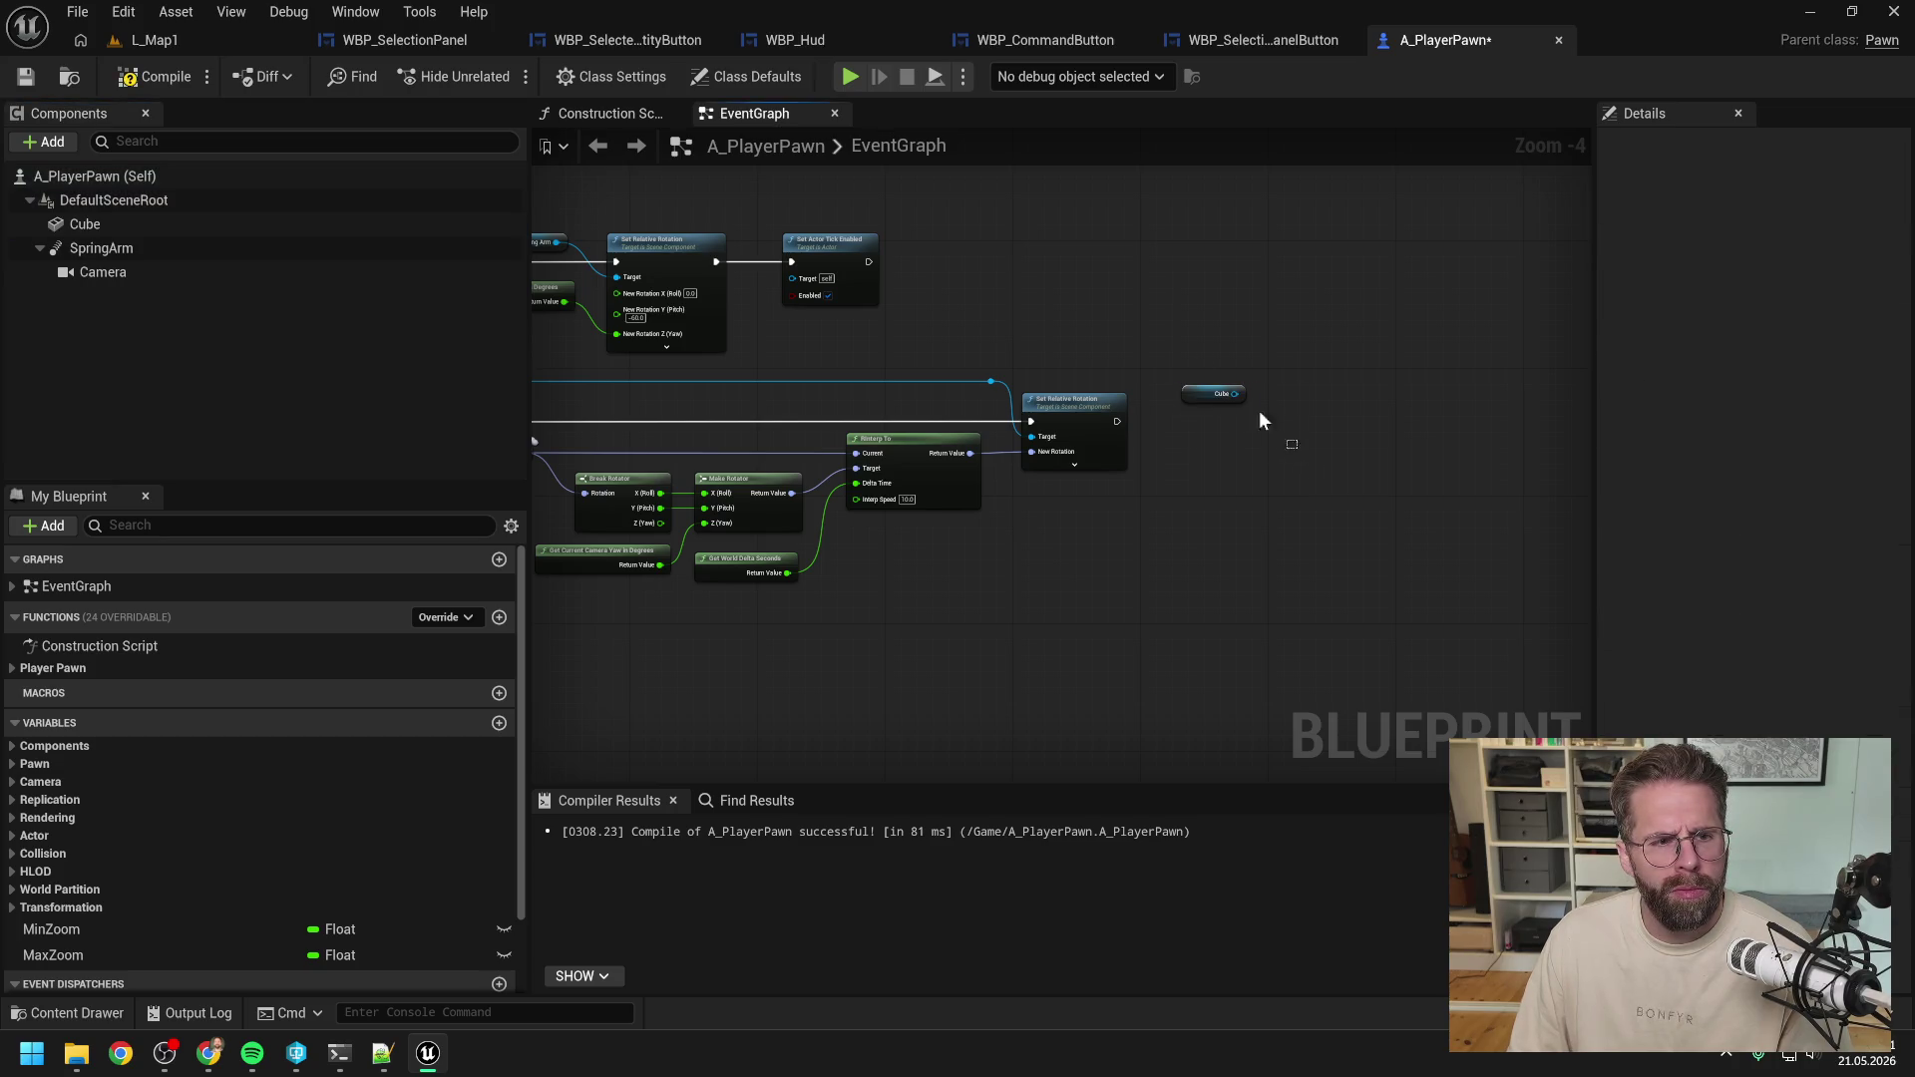
Replace the Cube node with Get Actor Location feeding Draw Debug Line's Line Start, plus a vector + node.
{"action": "left_click", "coordinate": [1209, 395]}
{"action": "key", "text": "Delete"}
{"action": "right_click", "coordinate": [1211, 415]}
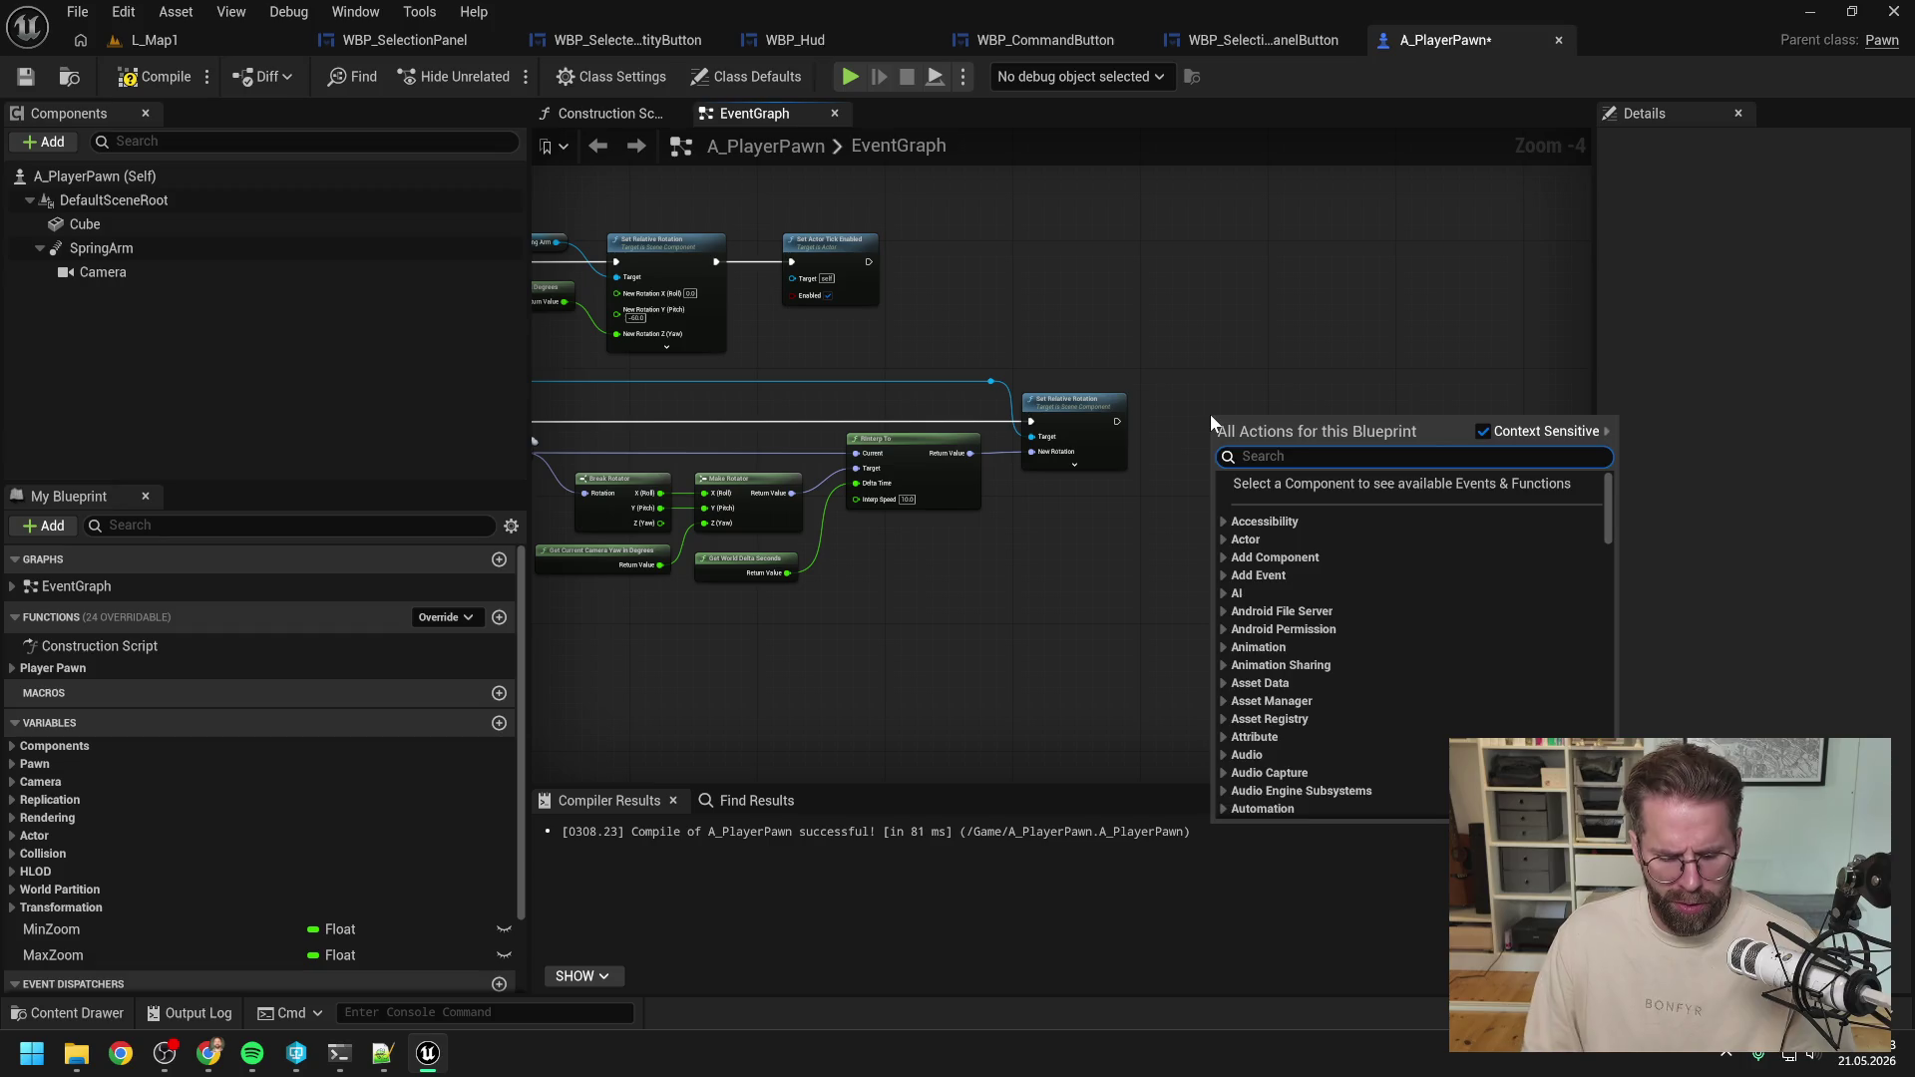
{"action": "type", "text": "get actor loc"}
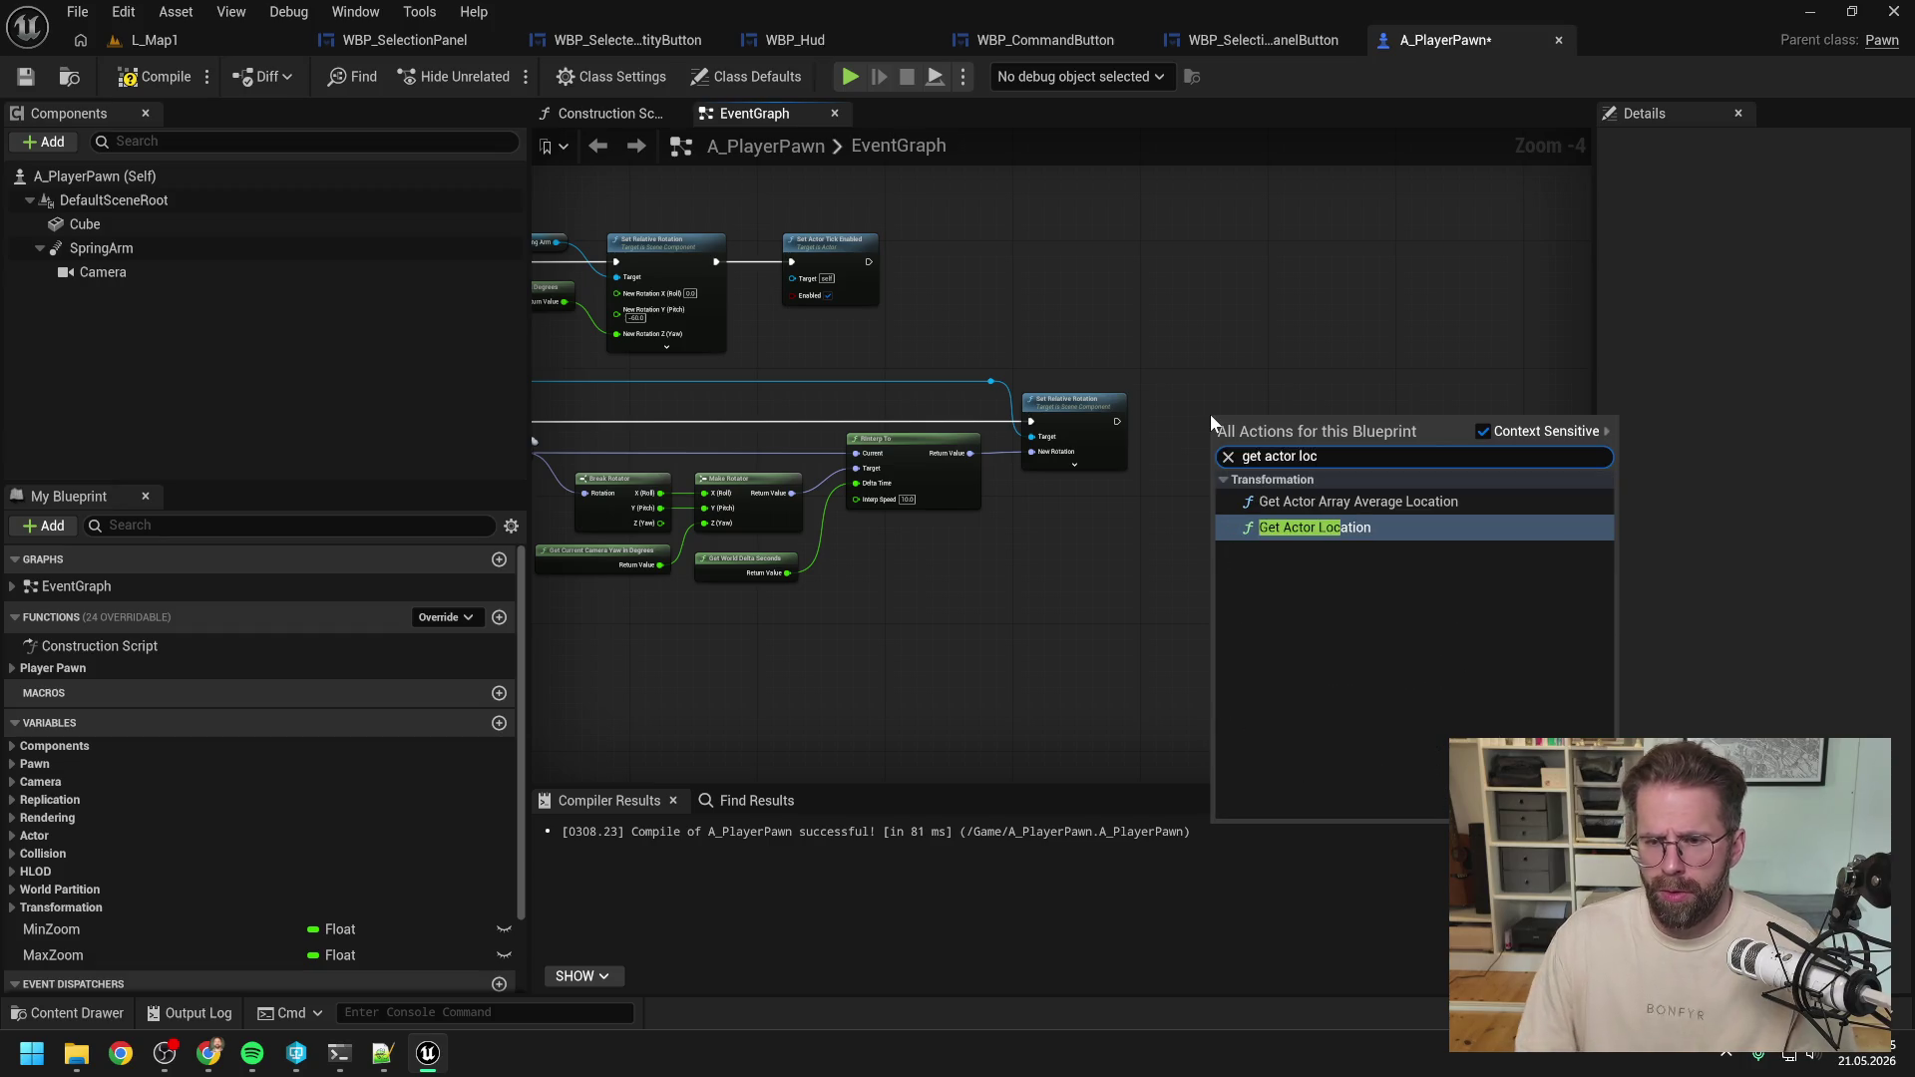
{"action": "left_click", "coordinate": [1291, 536]}
{"action": "right_click", "coordinate": [1254, 489]}
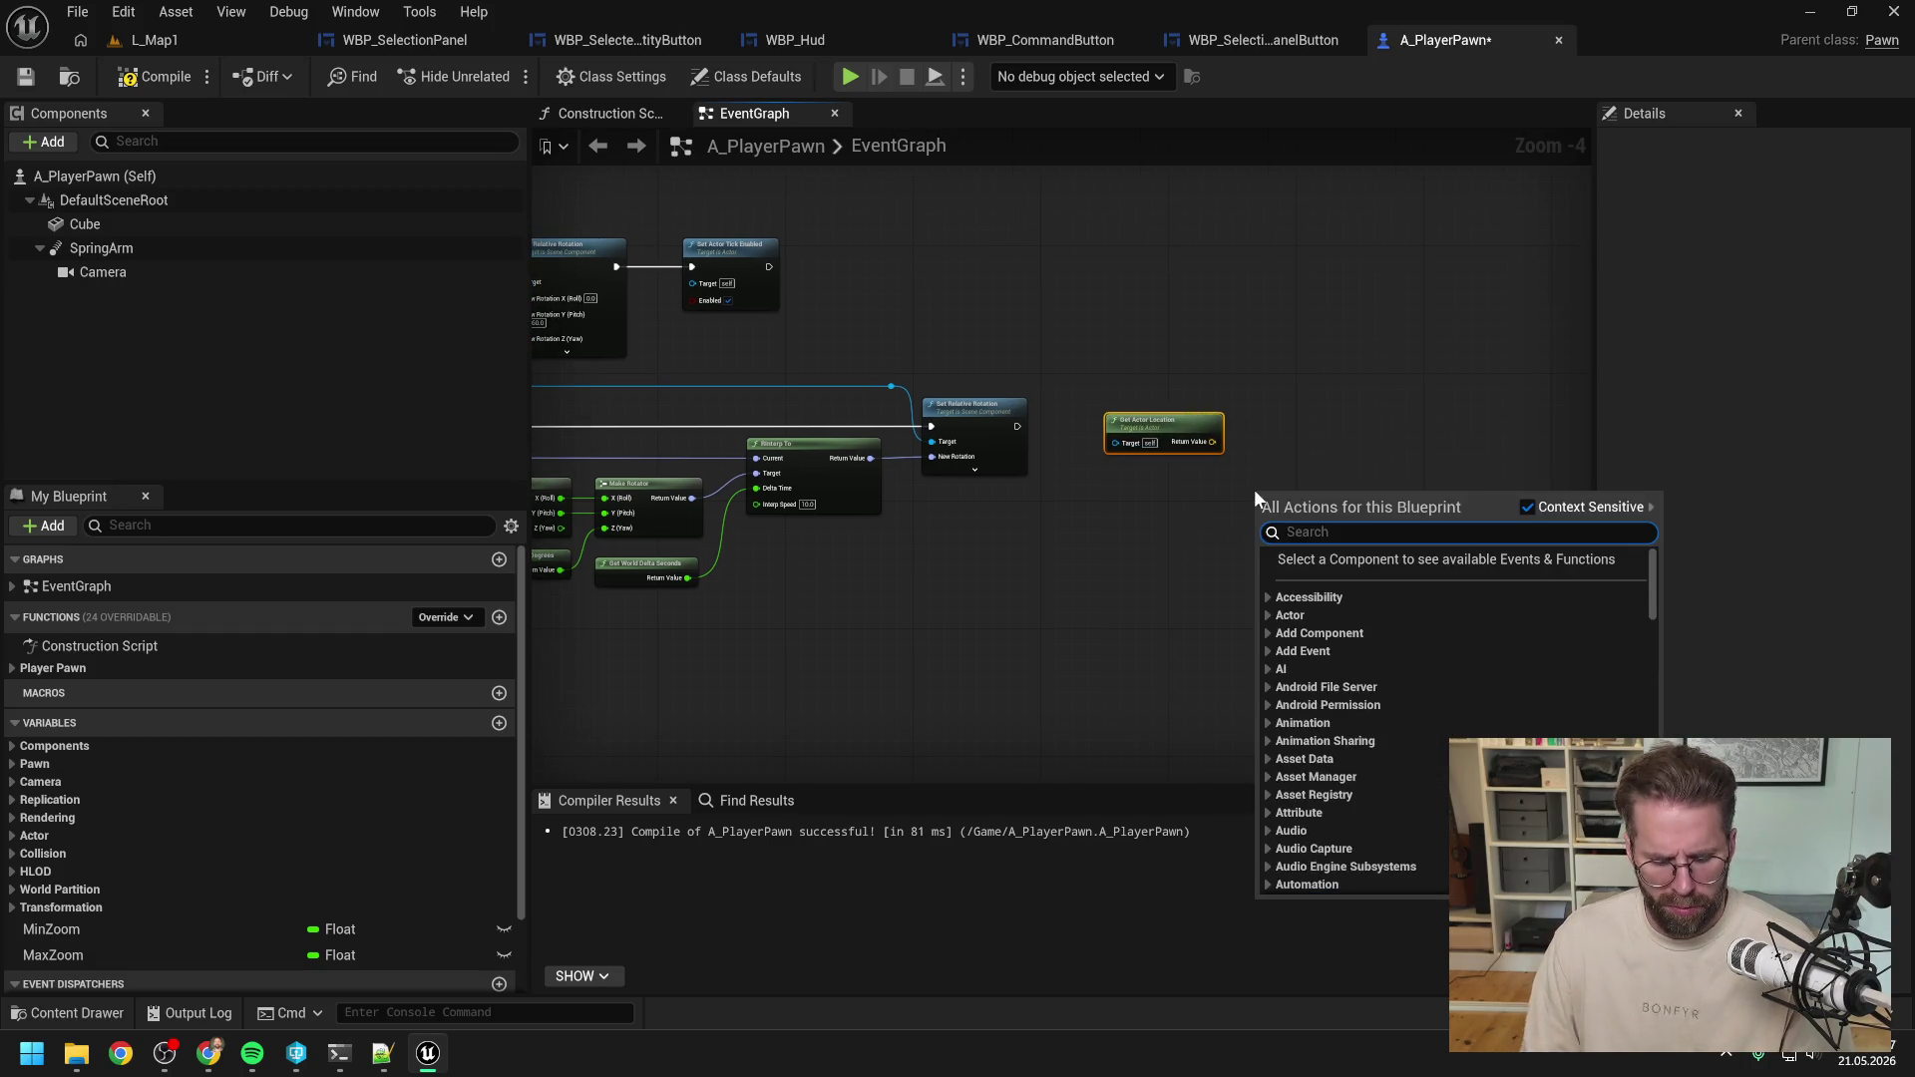
{"action": "type", "text": "debug line"}
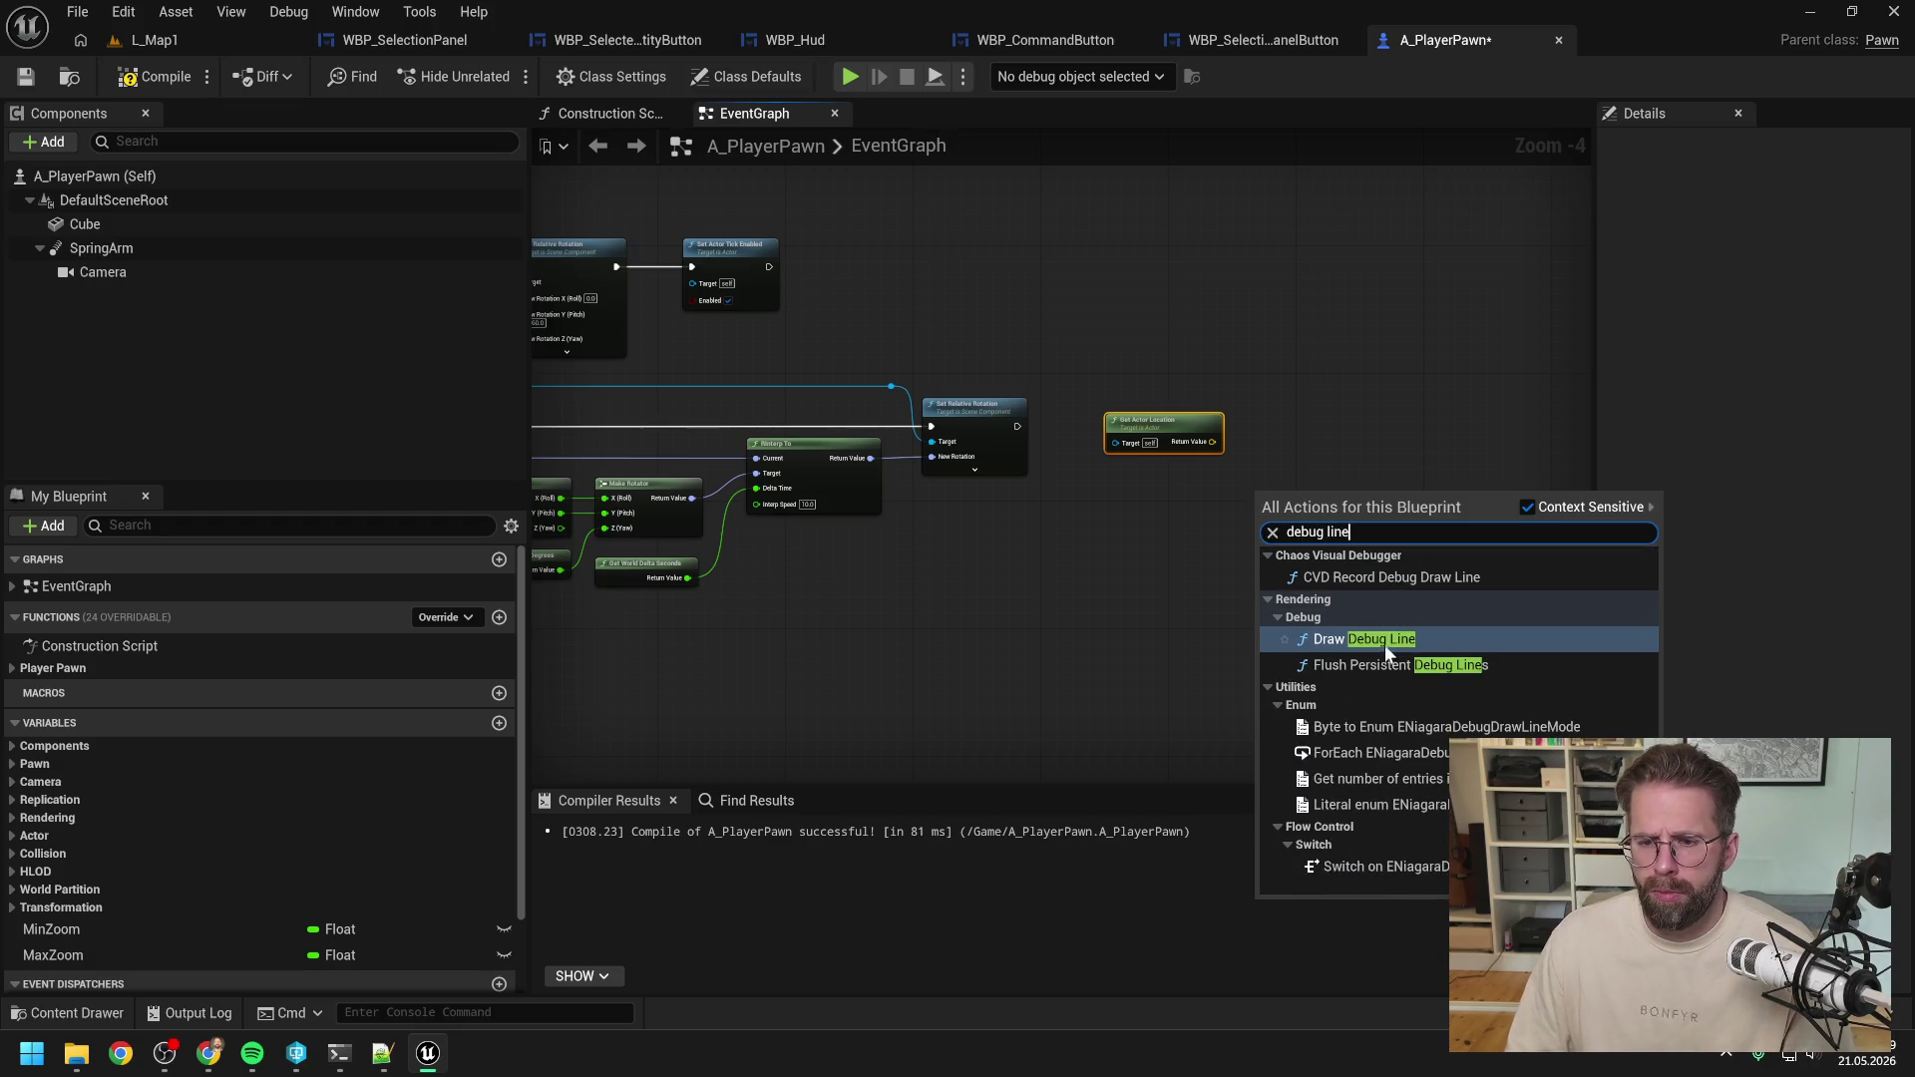
{"action": "left_click", "coordinate": [1384, 644]}
{"action": "left_click_drag", "start_coordinate": [1331, 512], "coordinate": [1415, 434]}
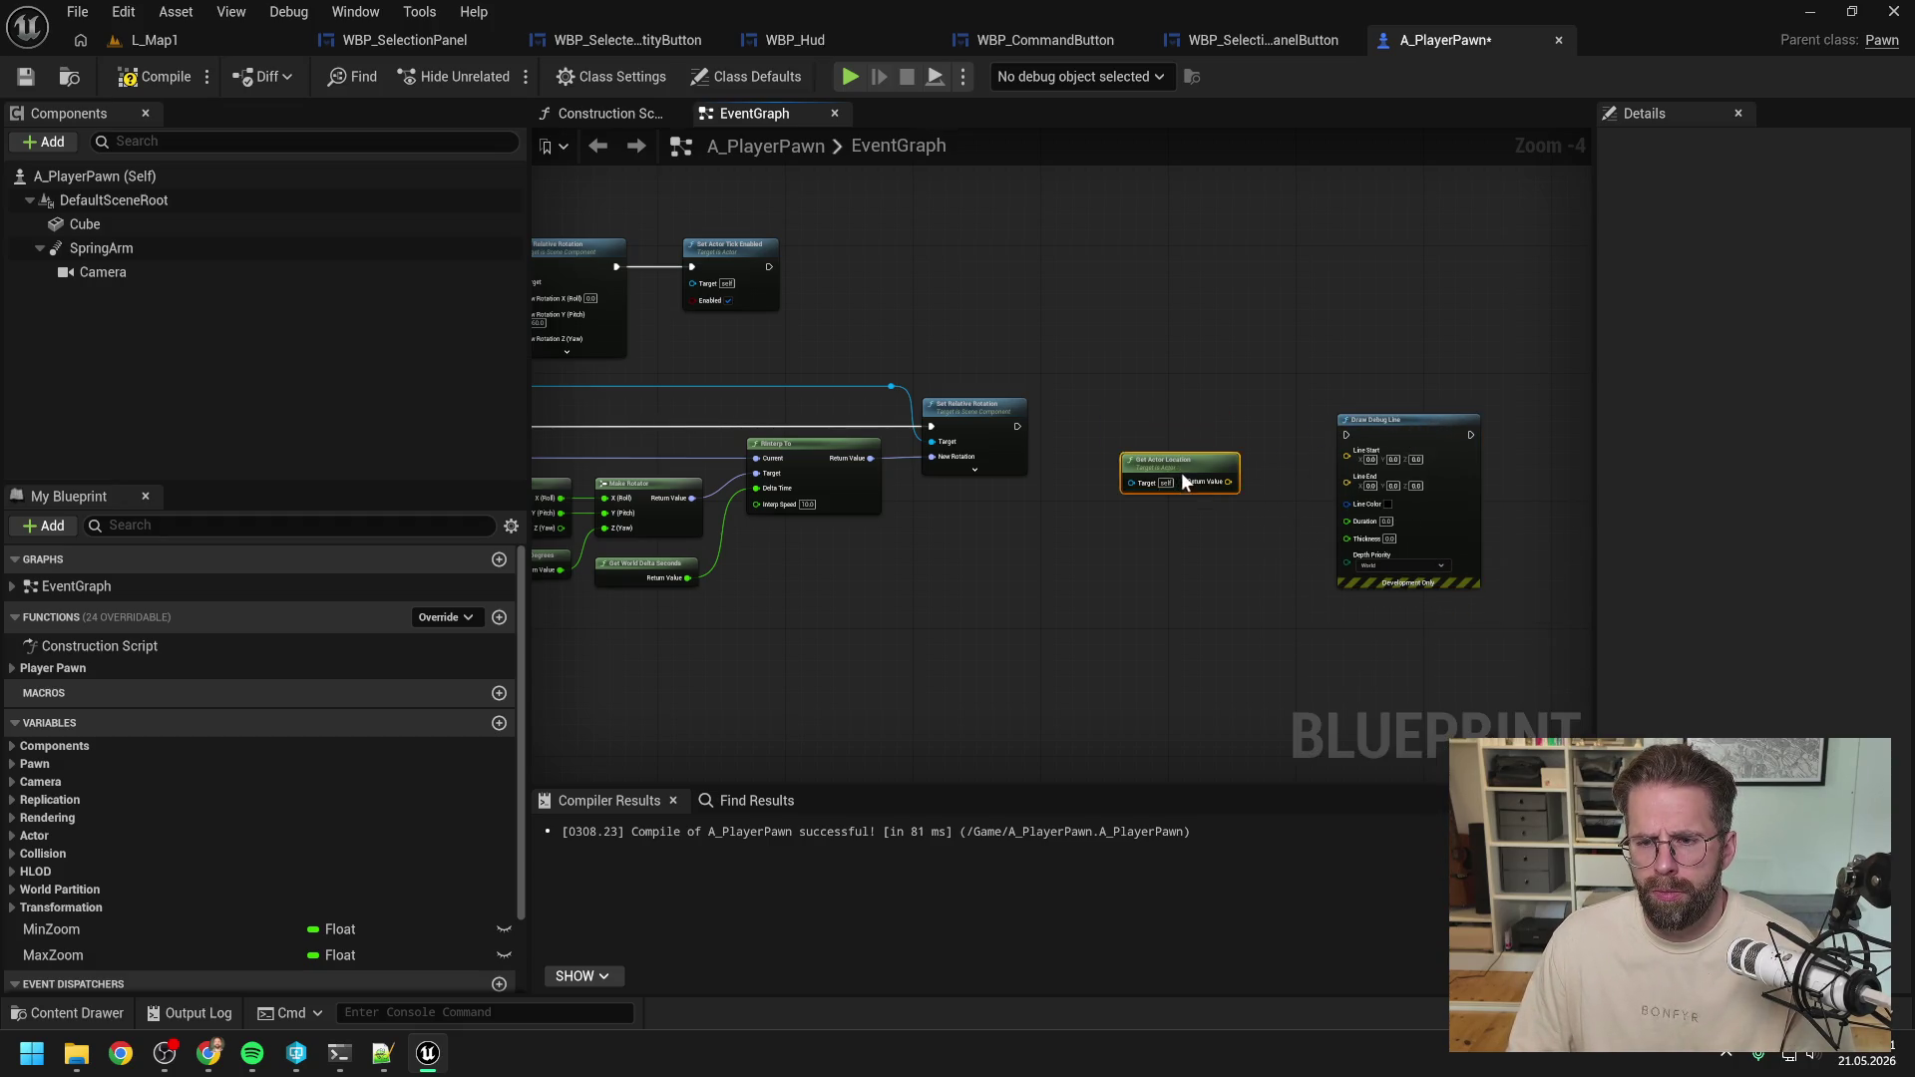
{"action": "mouse_move", "coordinate": [1197, 466]}
{"action": "left_mouse_down"}
{"action": "mouse_move", "coordinate": [1149, 498]}
{"action": "mouse_move", "coordinate": [1345, 450]}
{"action": "left_mouse_up"}
{"action": "left_click_drag", "start_coordinate": [1181, 514], "coordinate": [1214, 556]}
{"action": "type", "text": "+"}
{"action": "key", "text": "Return"}
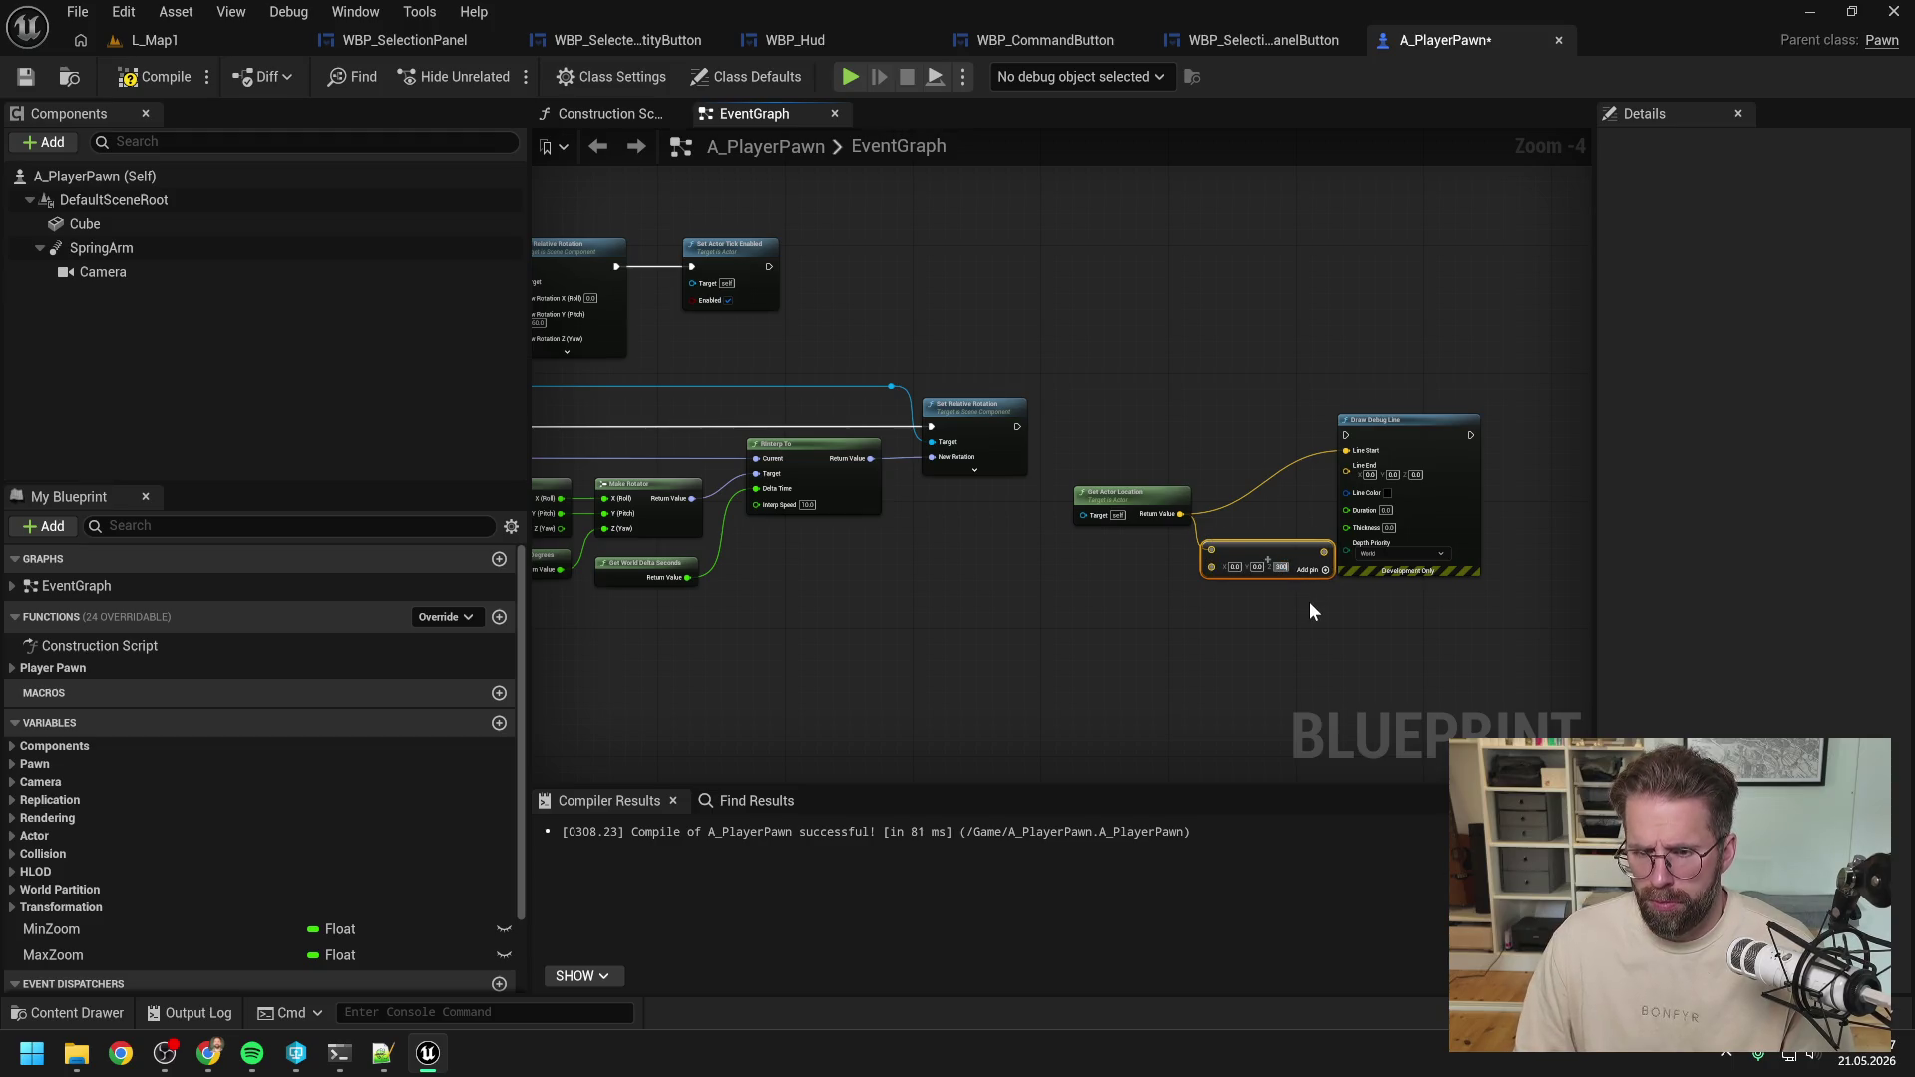
Make the debug line red with Duration 10, wire location + 300 Z to Line End, and compile.
{"action": "left_click", "coordinate": [1391, 495]}
{"action": "left_click_drag", "start_coordinate": [1586, 605], "coordinate": [1656, 609]}
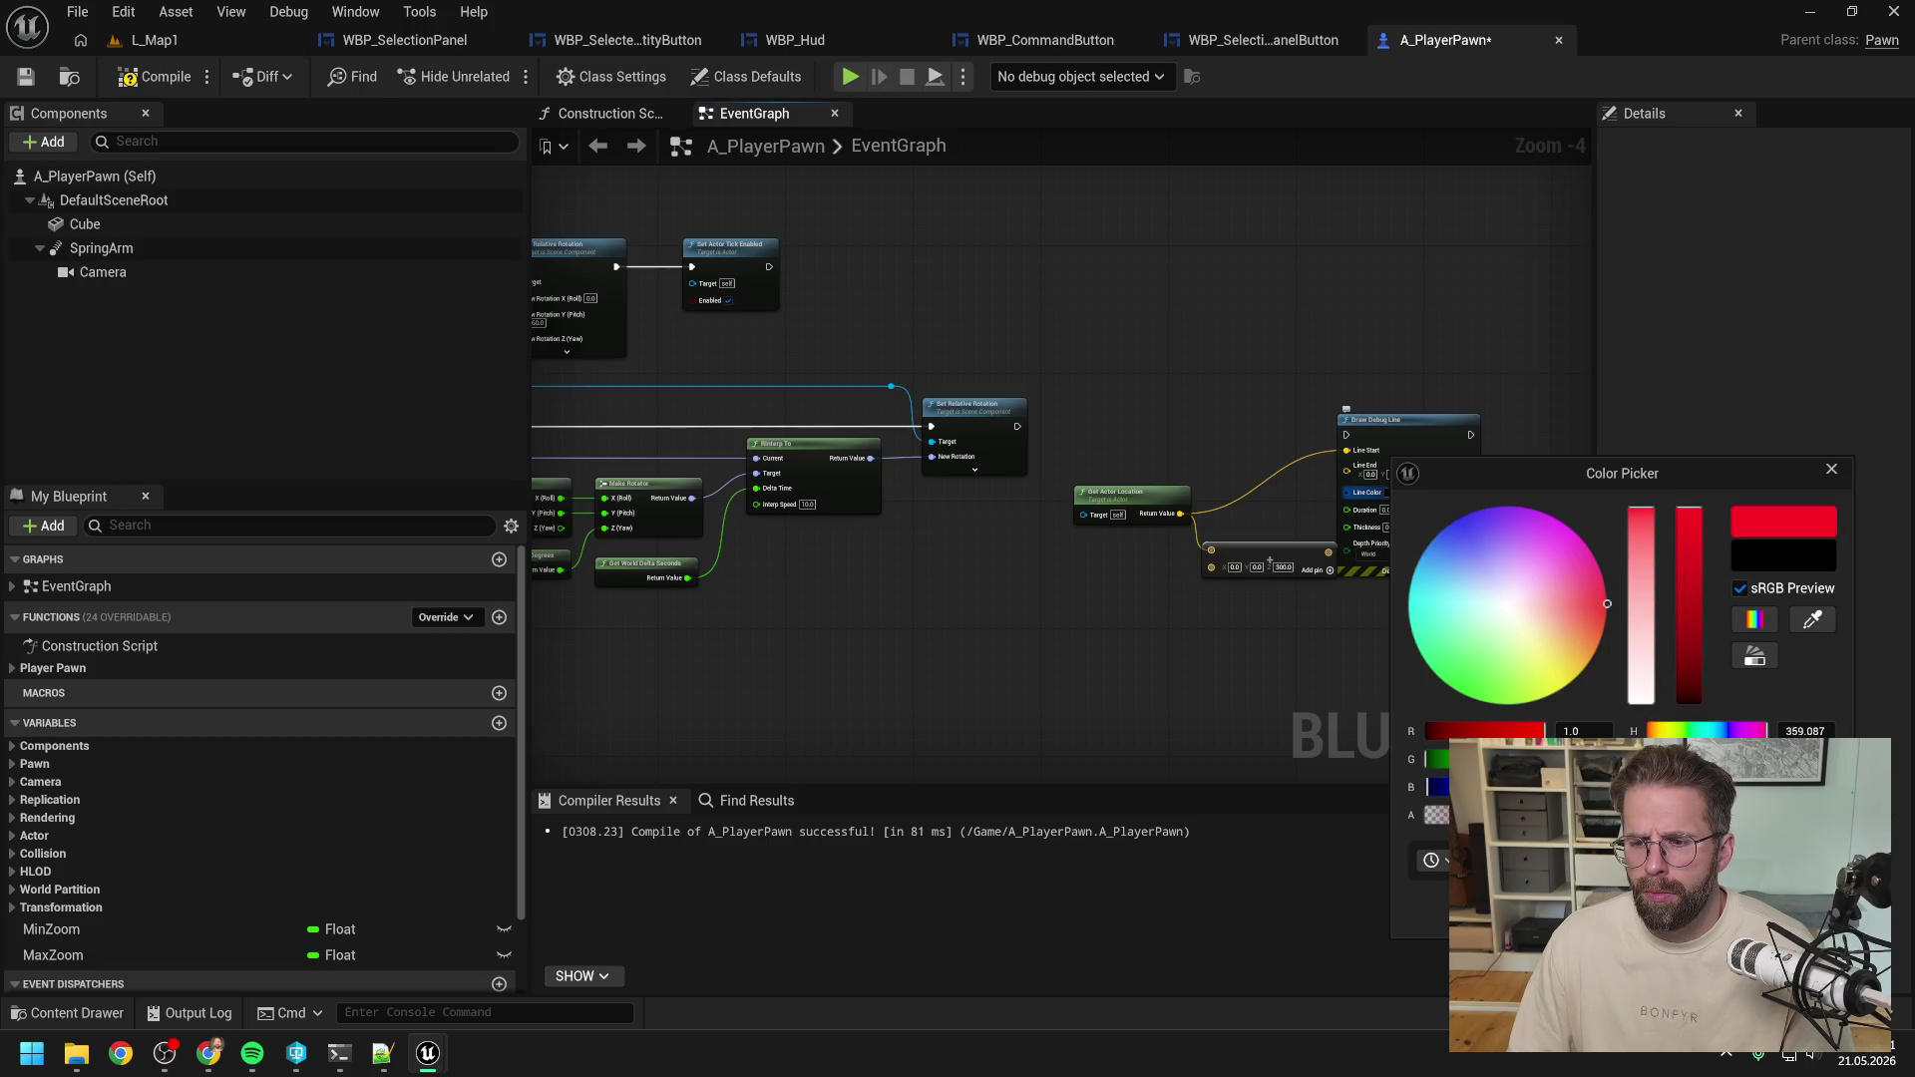
{"action": "left_click", "coordinate": [1411, 492]}
{"action": "scroll", "coordinate": [1462, 433], "scroll_direction": "up", "scroll_amount": 3}
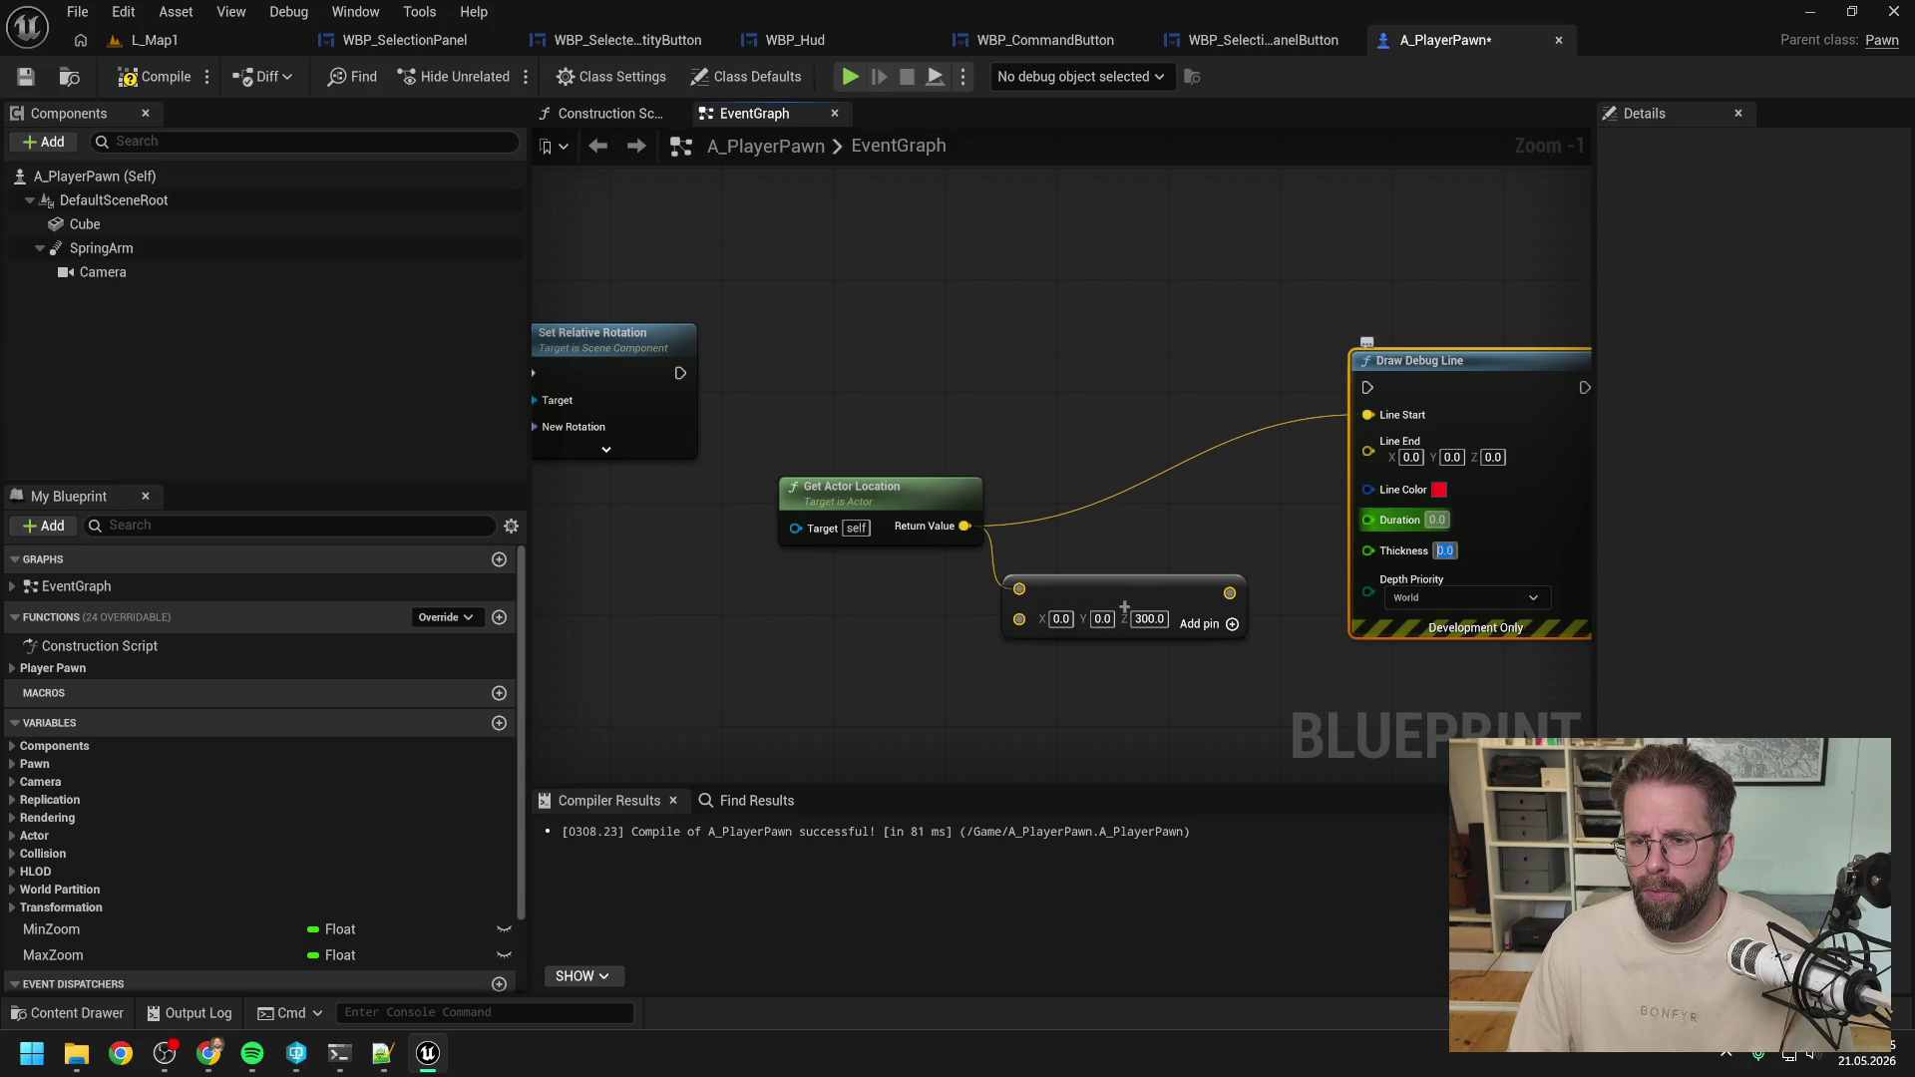
{"action": "left_click", "coordinate": [1436, 520]}
{"action": "type", "text": "10"}
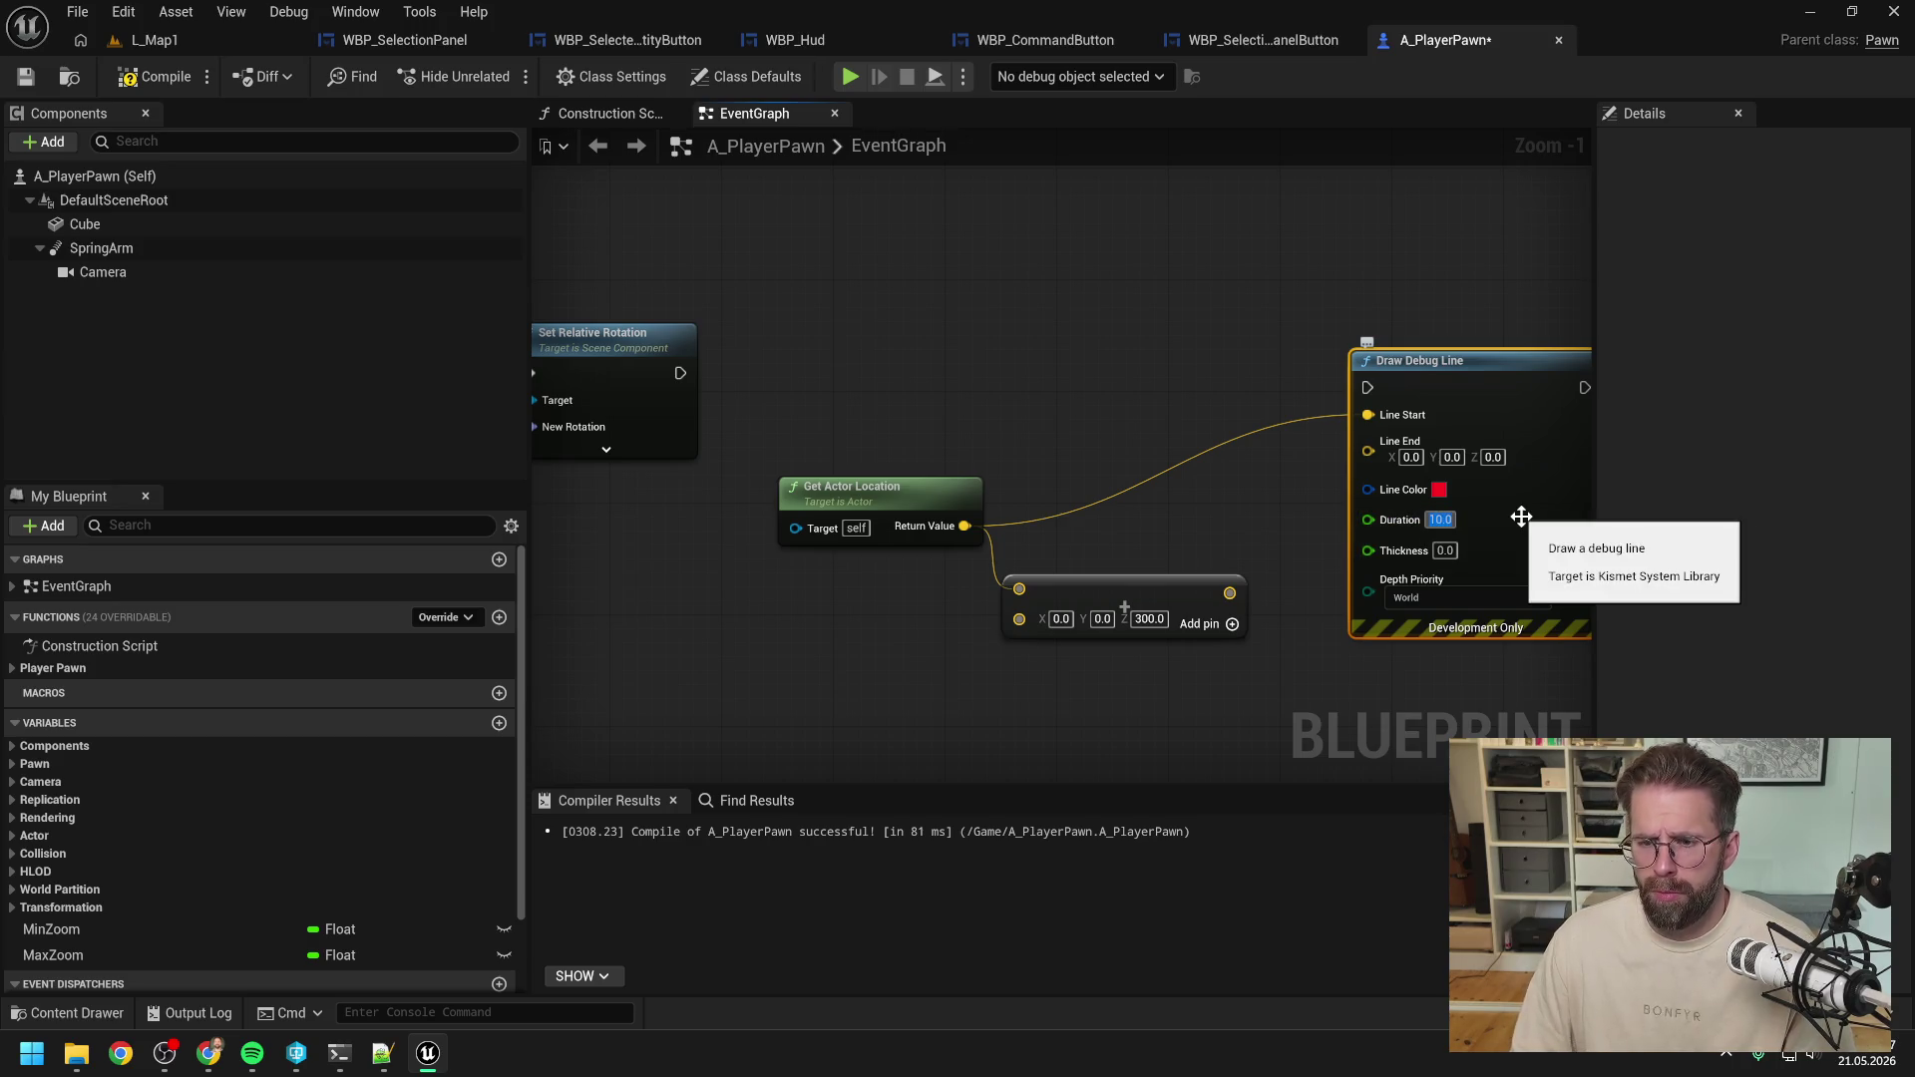
{"action": "left_click", "coordinate": [1247, 543]}
{"action": "left_click_drag", "start_coordinate": [1230, 592], "coordinate": [1368, 450]}
{"action": "scroll", "coordinate": [1326, 441], "scroll_direction": "down", "scroll_amount": 2}
{"action": "mouse_move", "coordinate": [823, 390]}
{"action": "left_mouse_down"}
{"action": "mouse_move", "coordinate": [1247, 429]}
{"action": "mouse_move", "coordinate": [1356, 402]}
{"action": "left_mouse_up"}
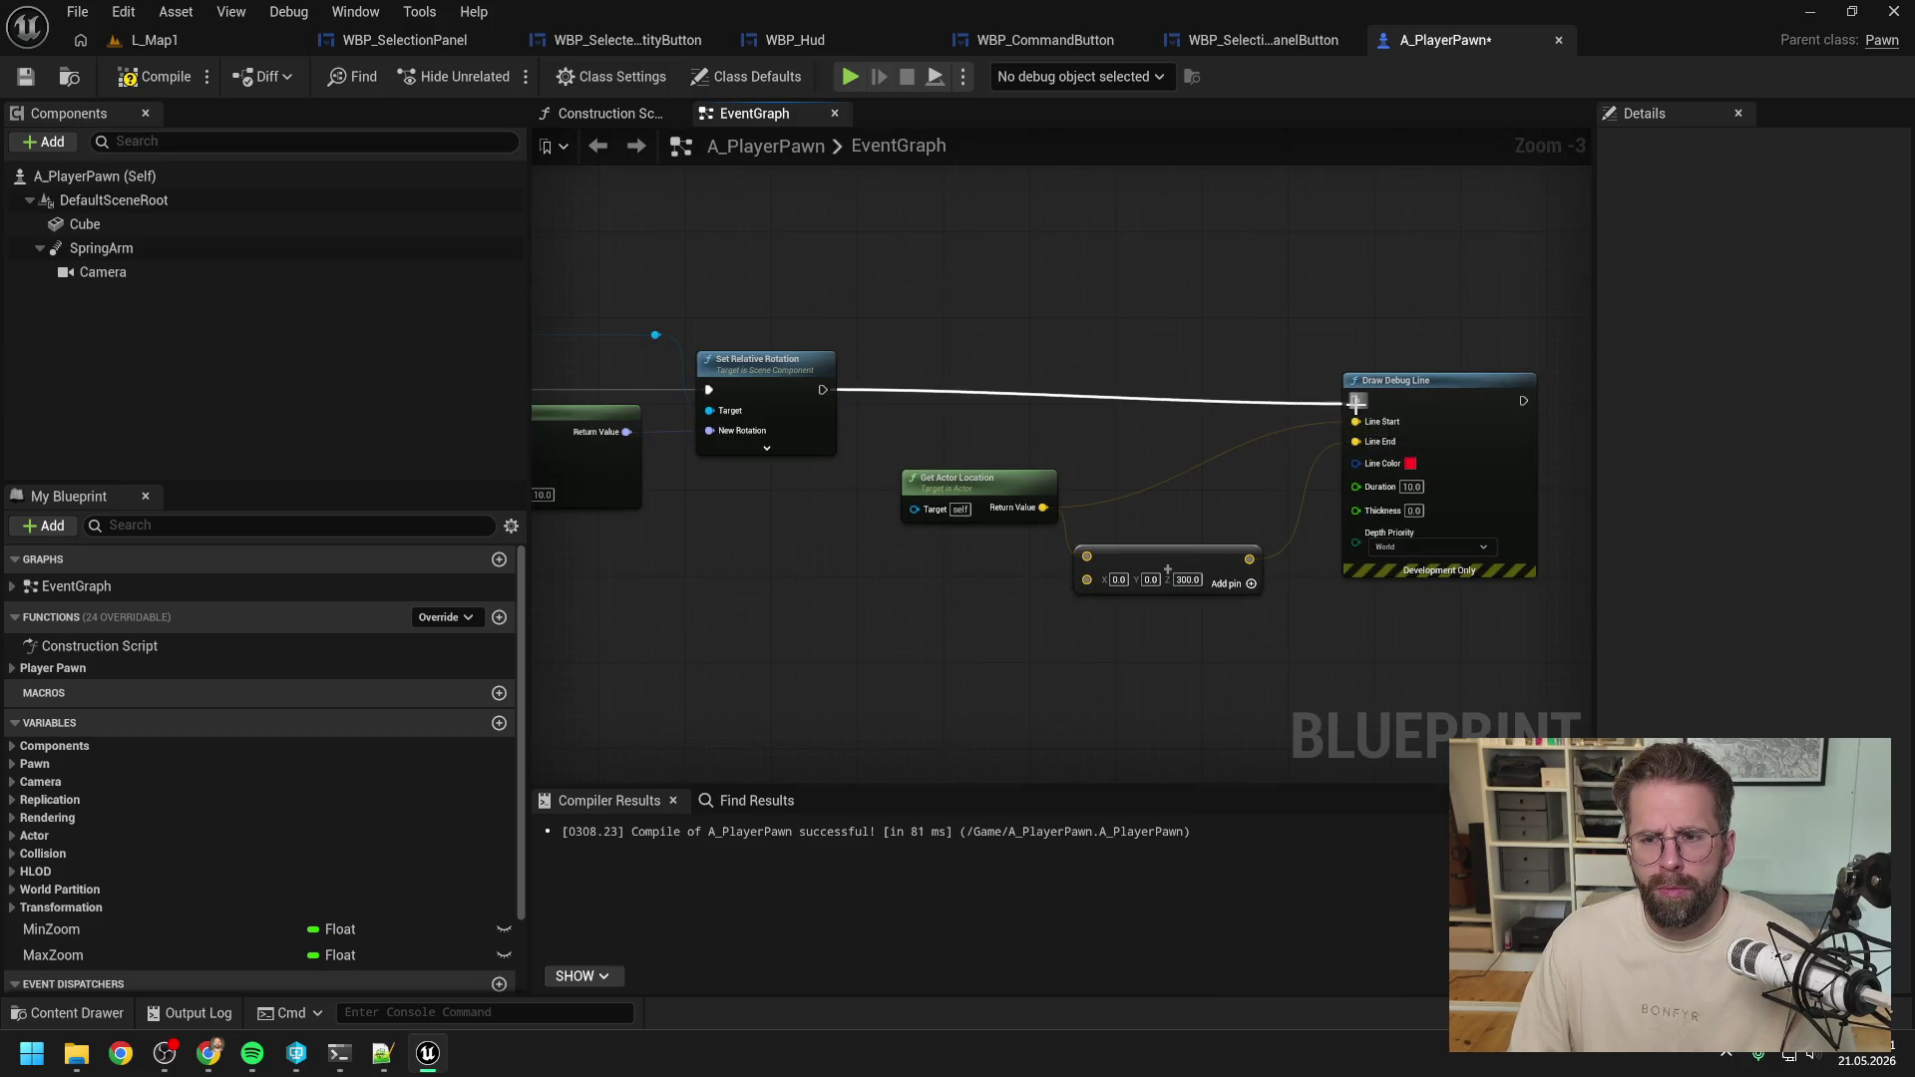
{"action": "left_click", "coordinate": [152, 77]}
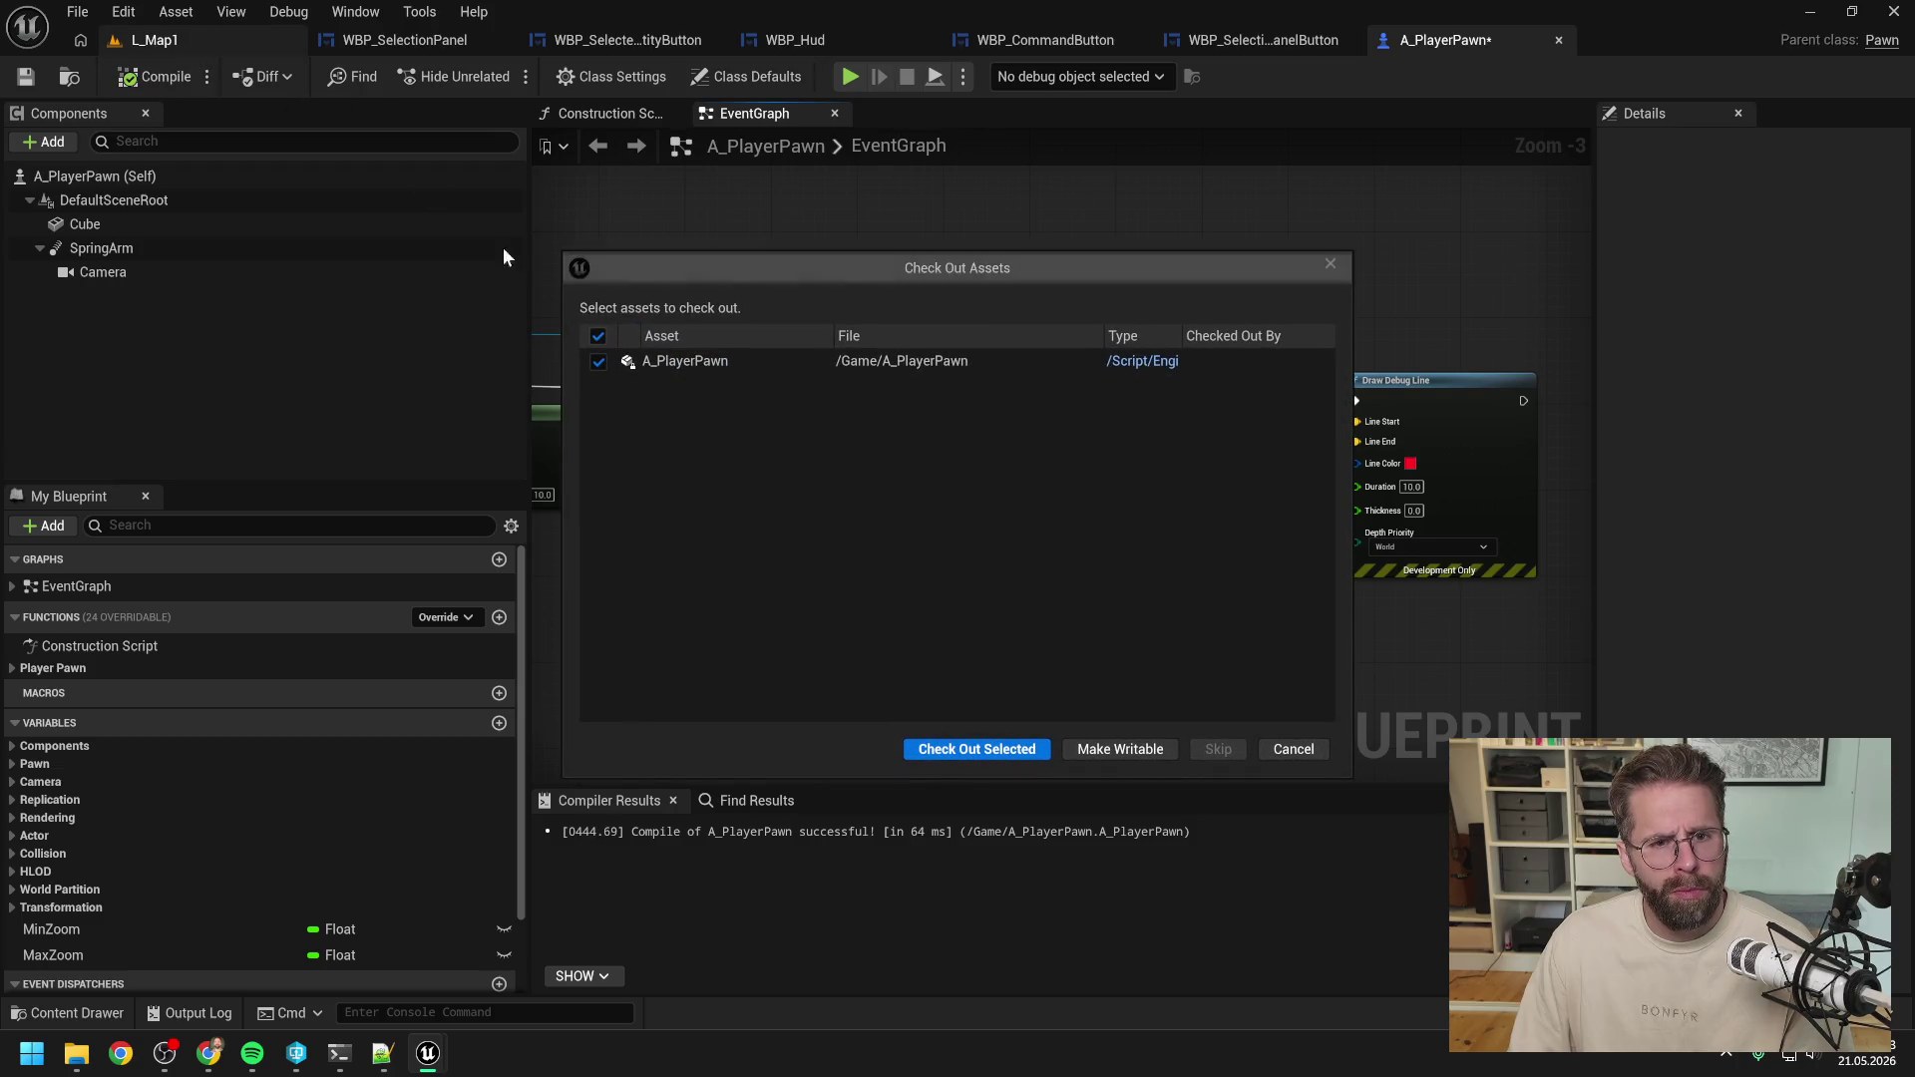
Play L_Map1 and move the pawn with D to watch its red debug lines trail, then stop.
{"action": "left_click", "coordinate": [976, 749]}
{"action": "left_click", "coordinate": [154, 40]}
{"action": "left_click", "coordinate": [500, 75]}
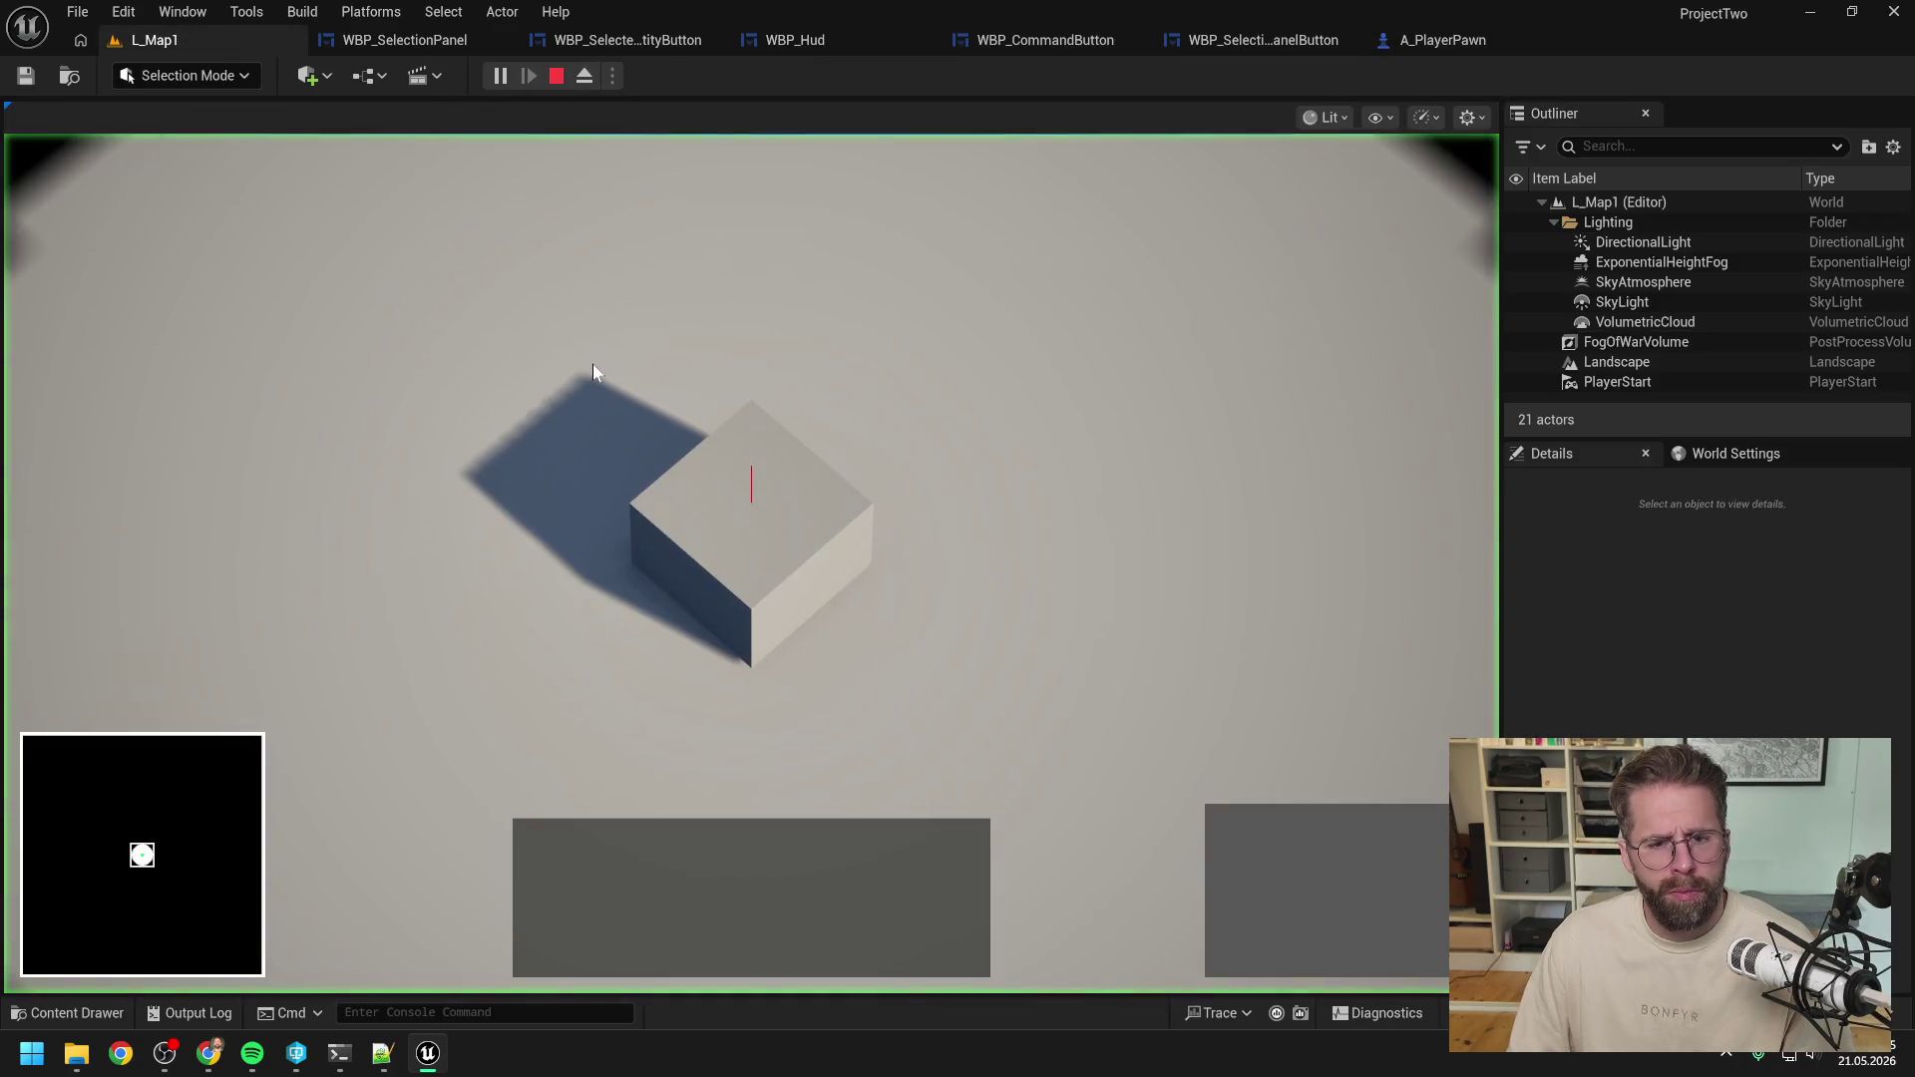
{"action": "key", "text": "d"}
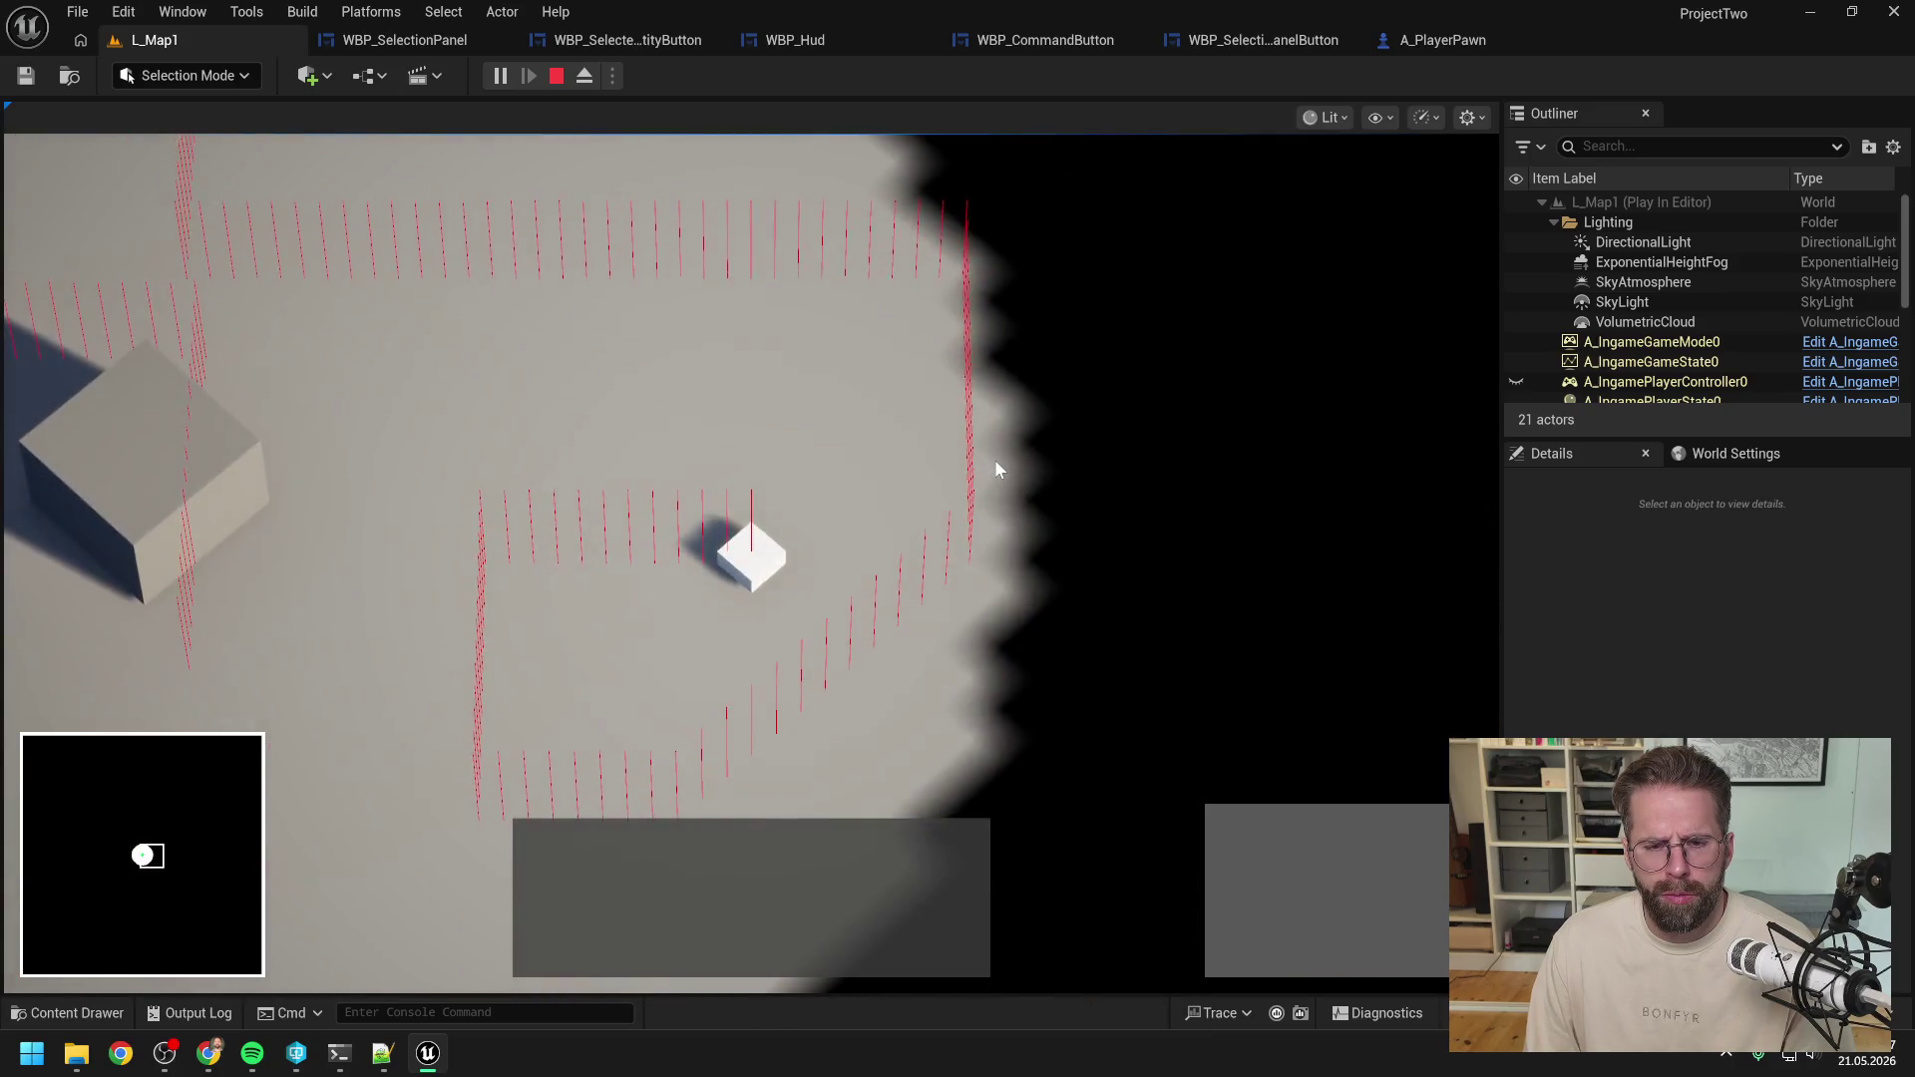
{"action": "key", "text": "Escape"}
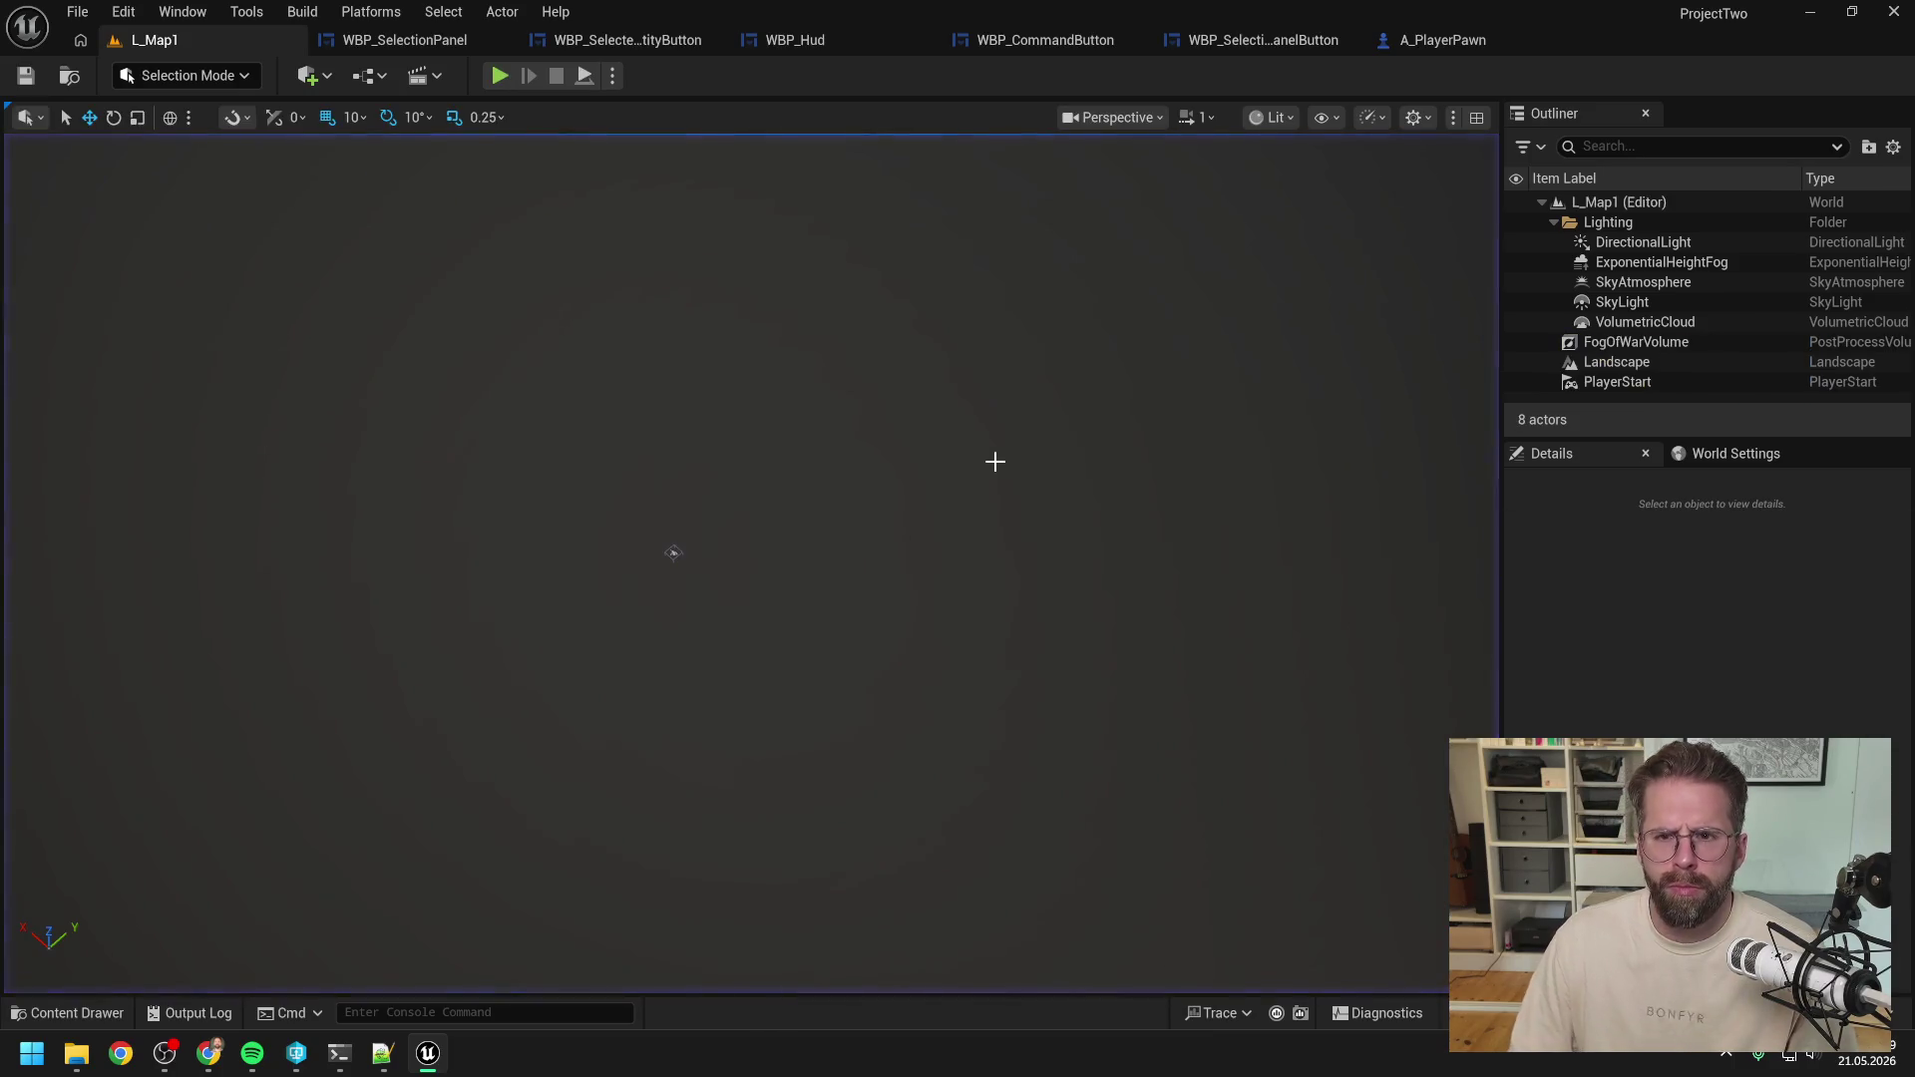
Break Event Tick's exec wire in A_PlayerPawn's Event Graph.
{"action": "left_click", "coordinate": [1403, 44]}
{"action": "scroll", "coordinate": [1187, 240], "scroll_direction": "down", "scroll_amount": 6}
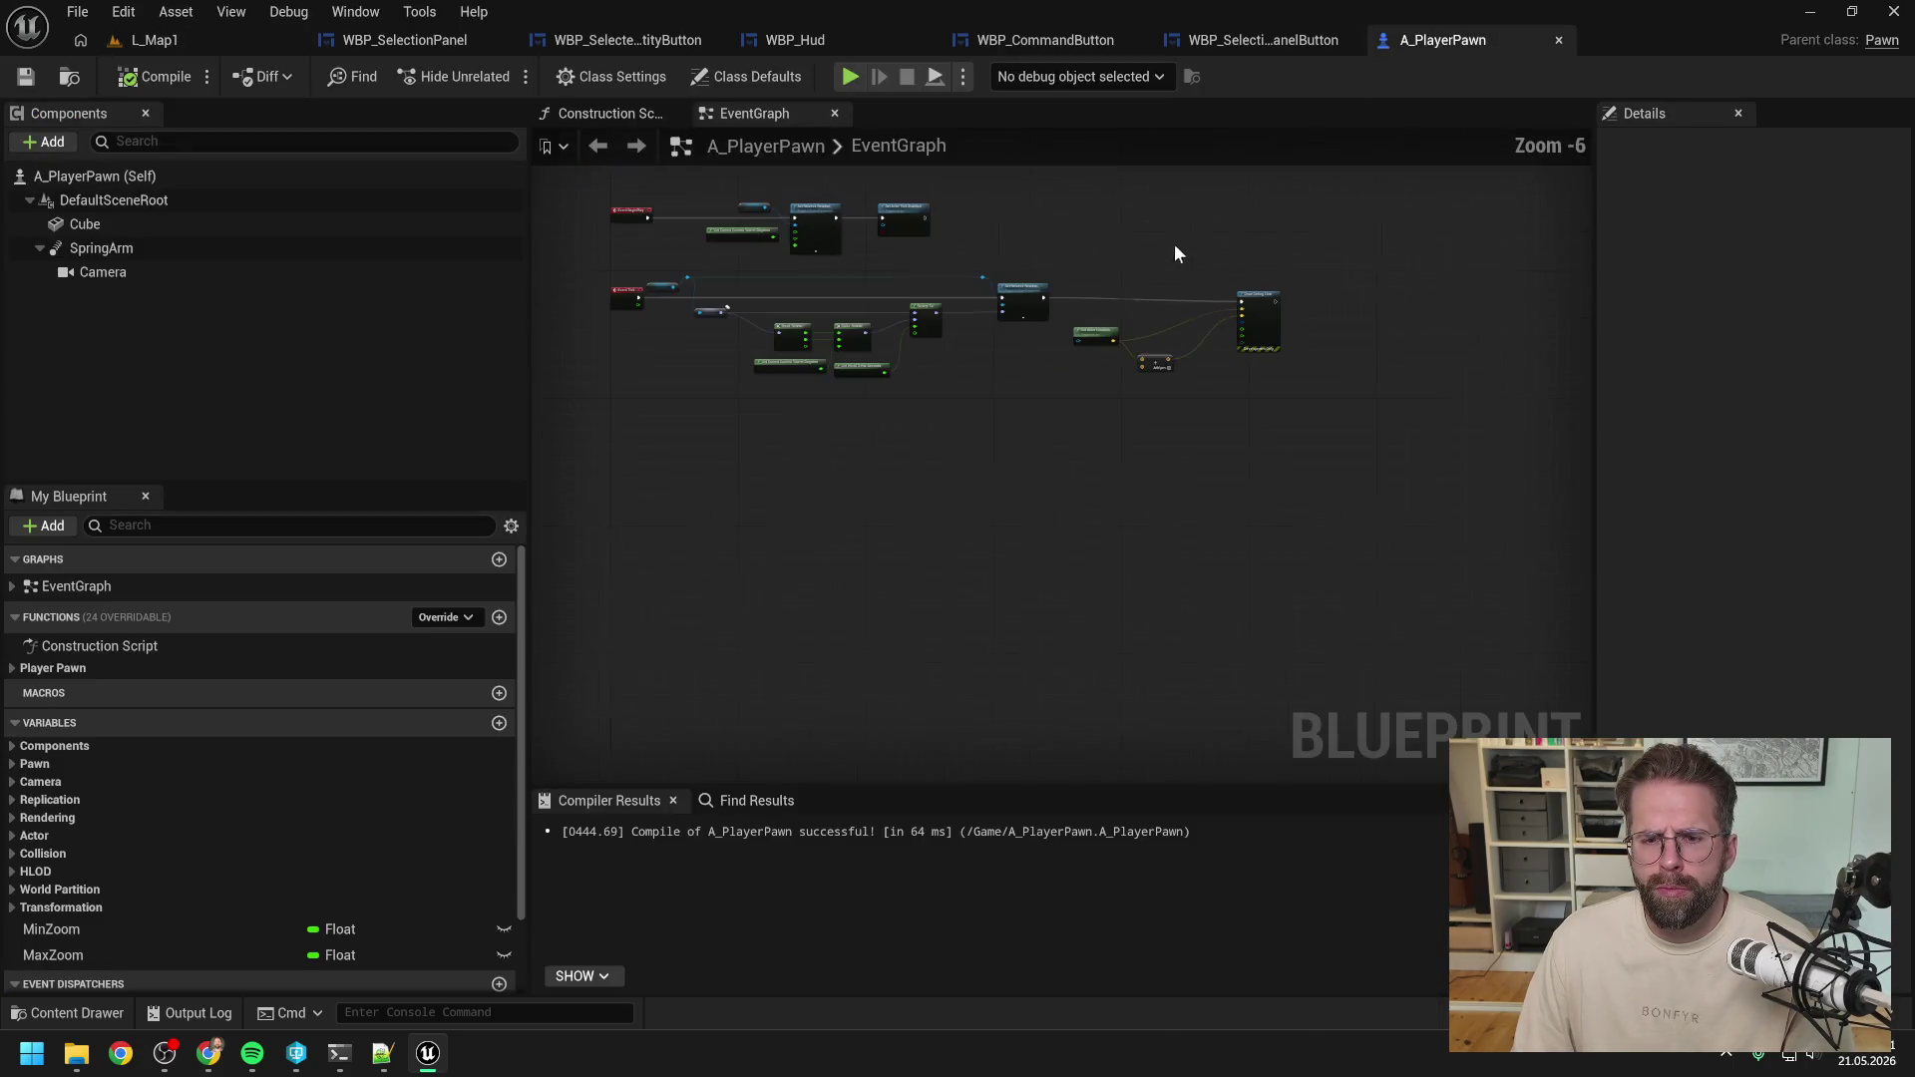
{"action": "scroll", "coordinate": [1207, 335], "scroll_direction": "up", "scroll_amount": 2}
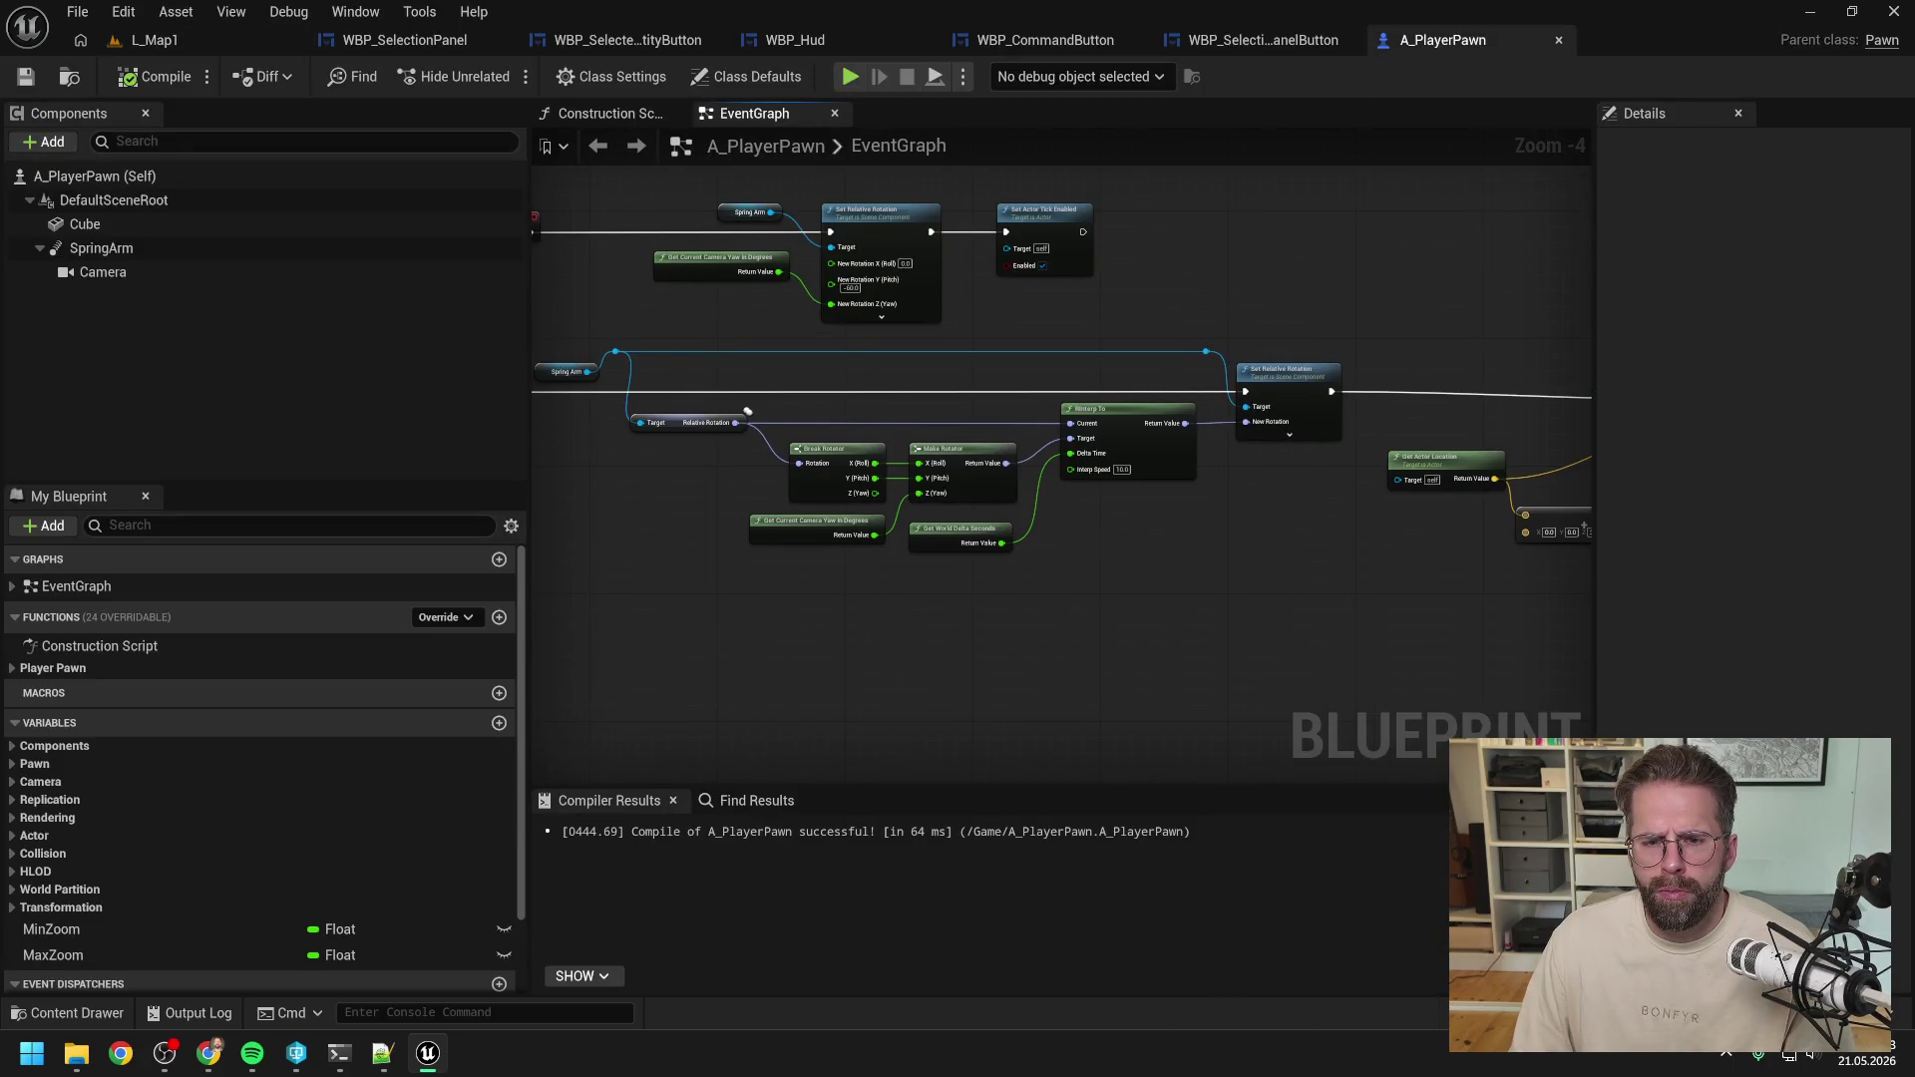
{"action": "left_click_drag", "start_coordinate": [1207, 325], "coordinate": [1268, 302]}
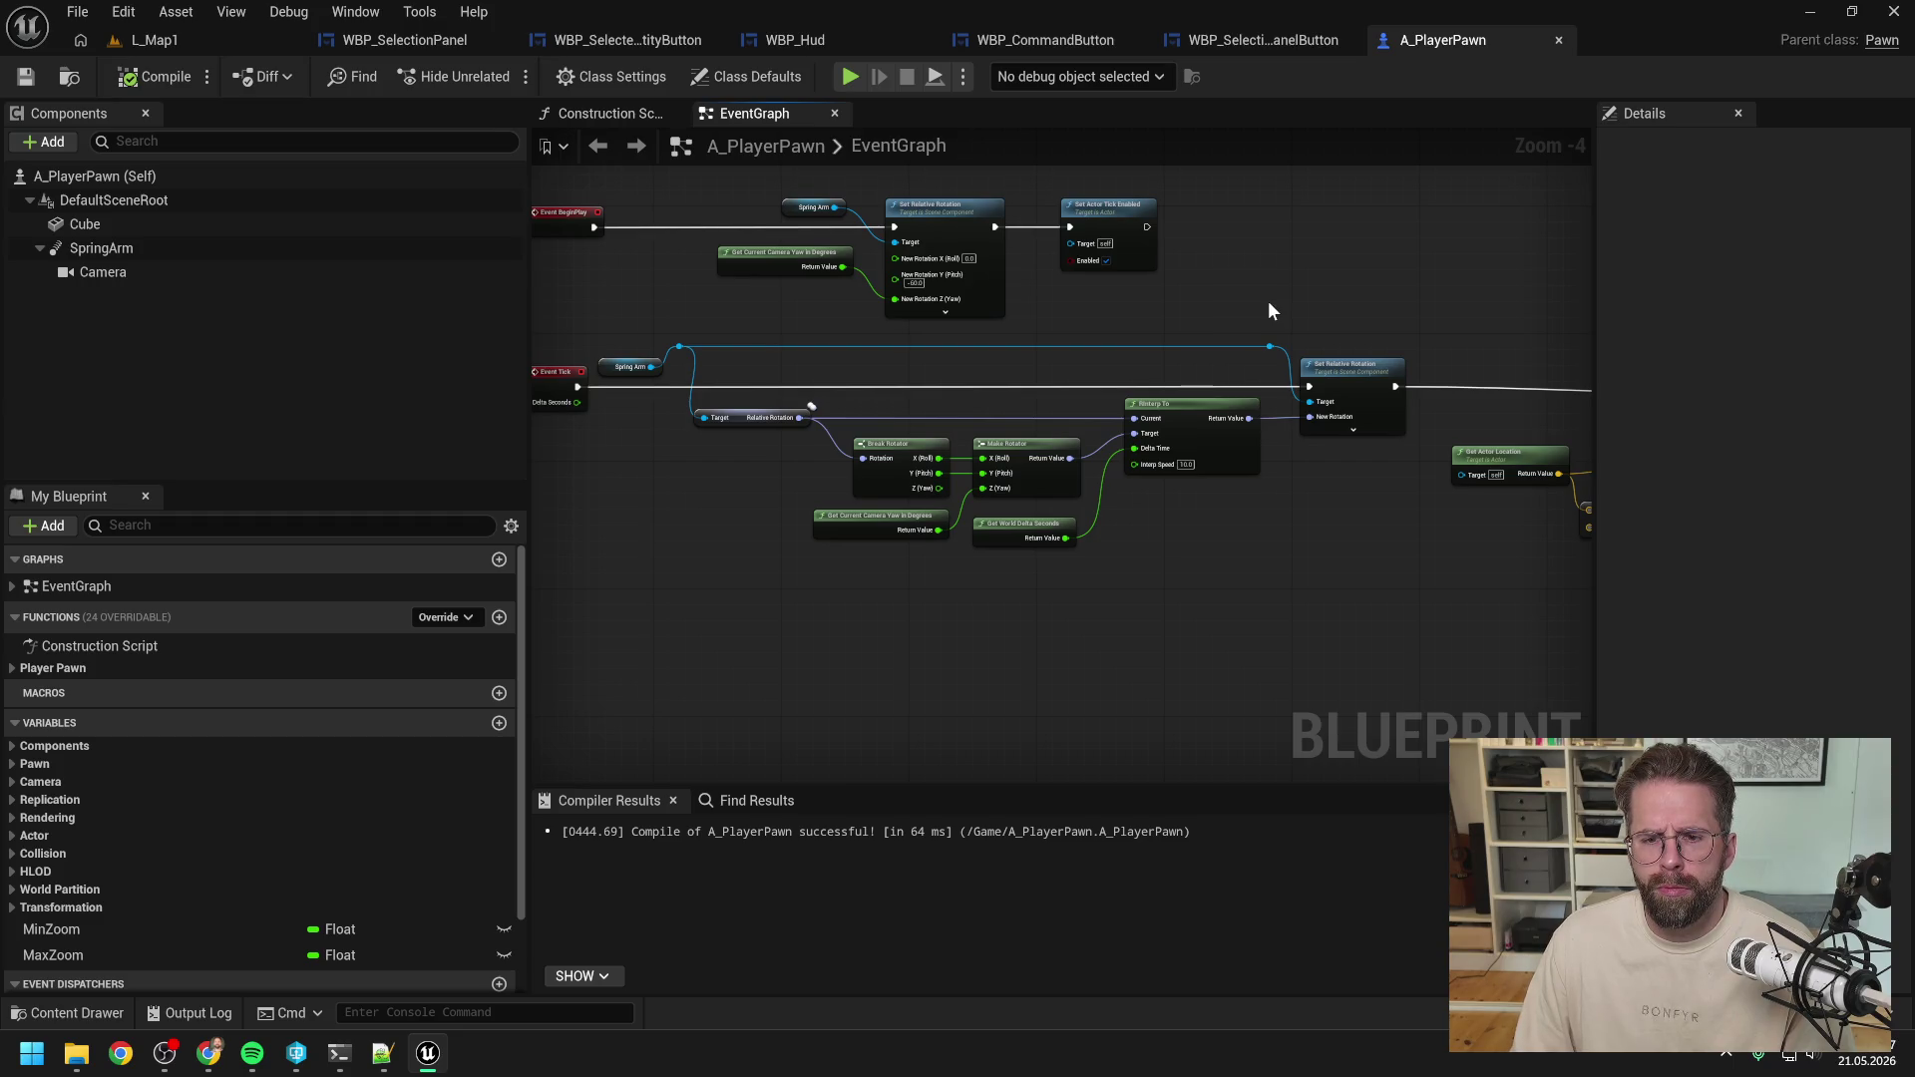
{"action": "scroll", "coordinate": [1287, 333], "scroll_direction": "up", "scroll_amount": 2}
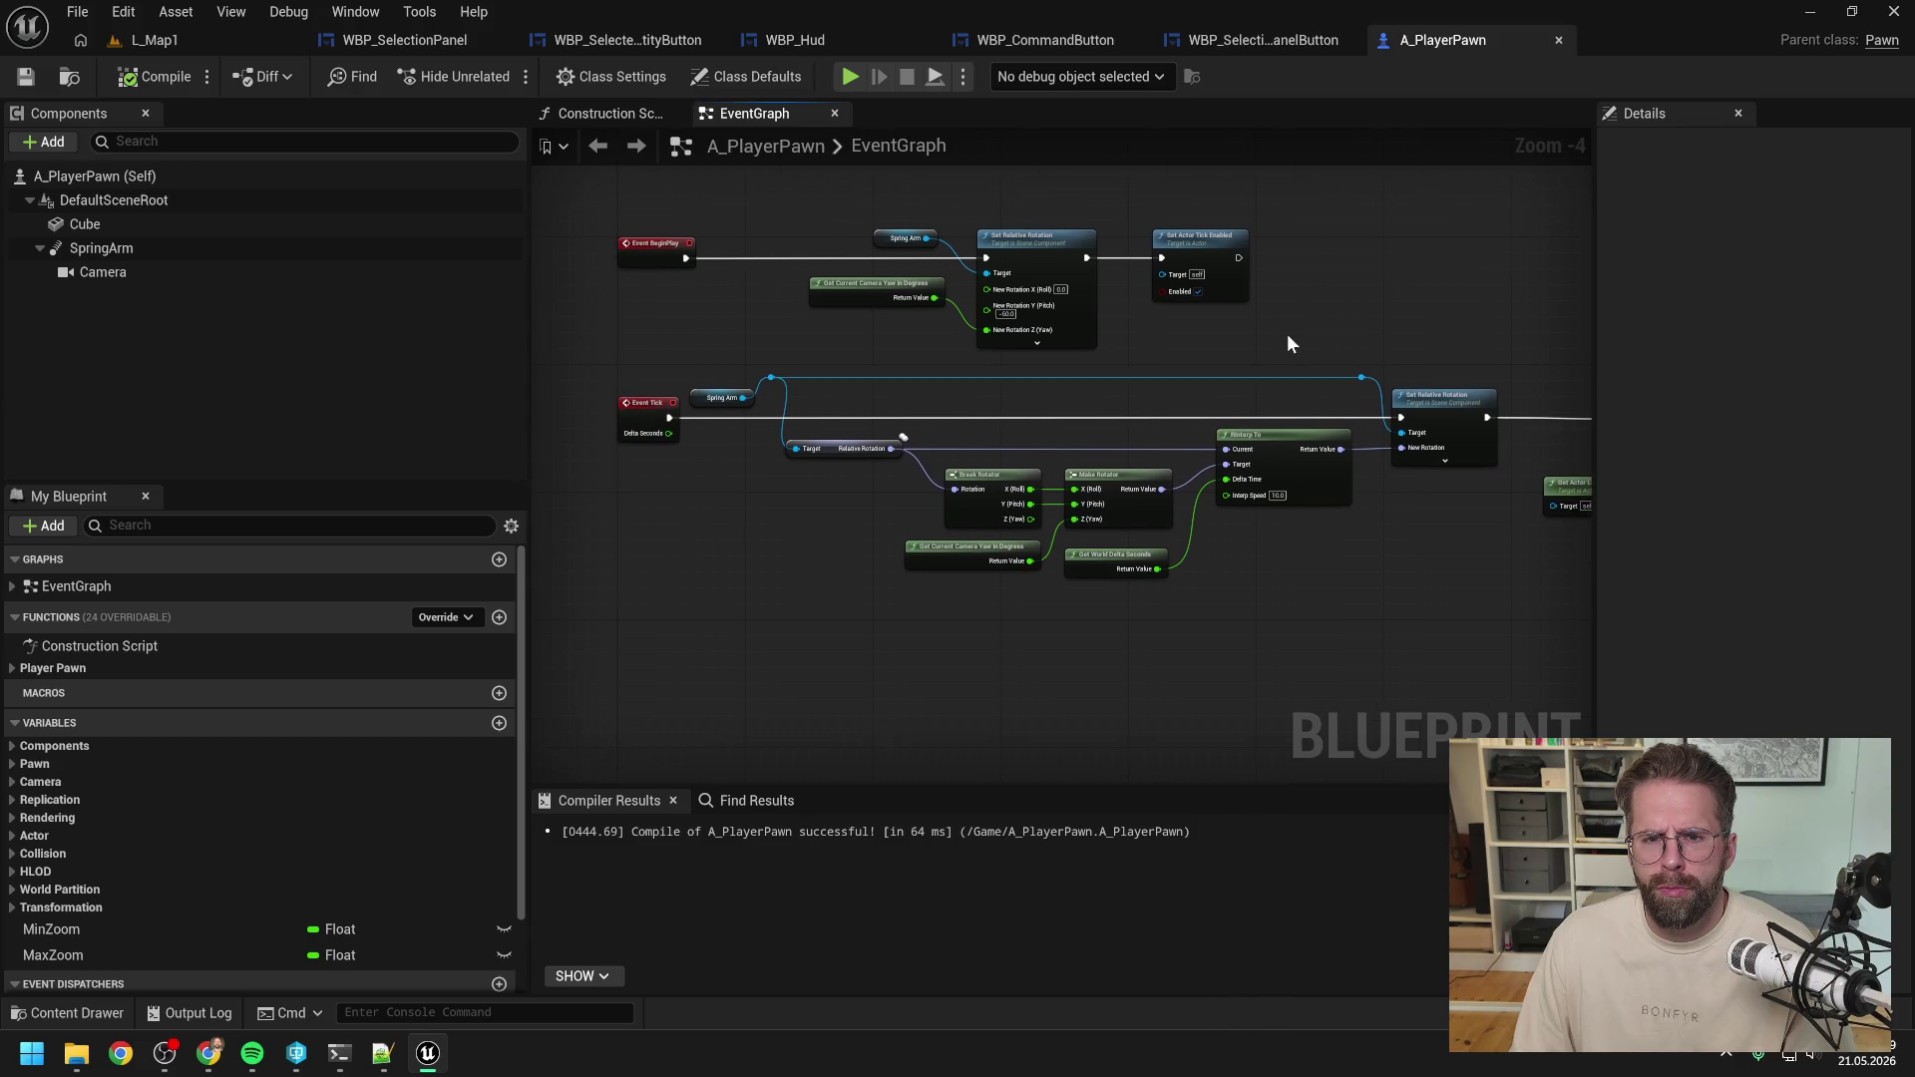
{"action": "left_click", "coordinate": [603, 425], "text": "alt"}
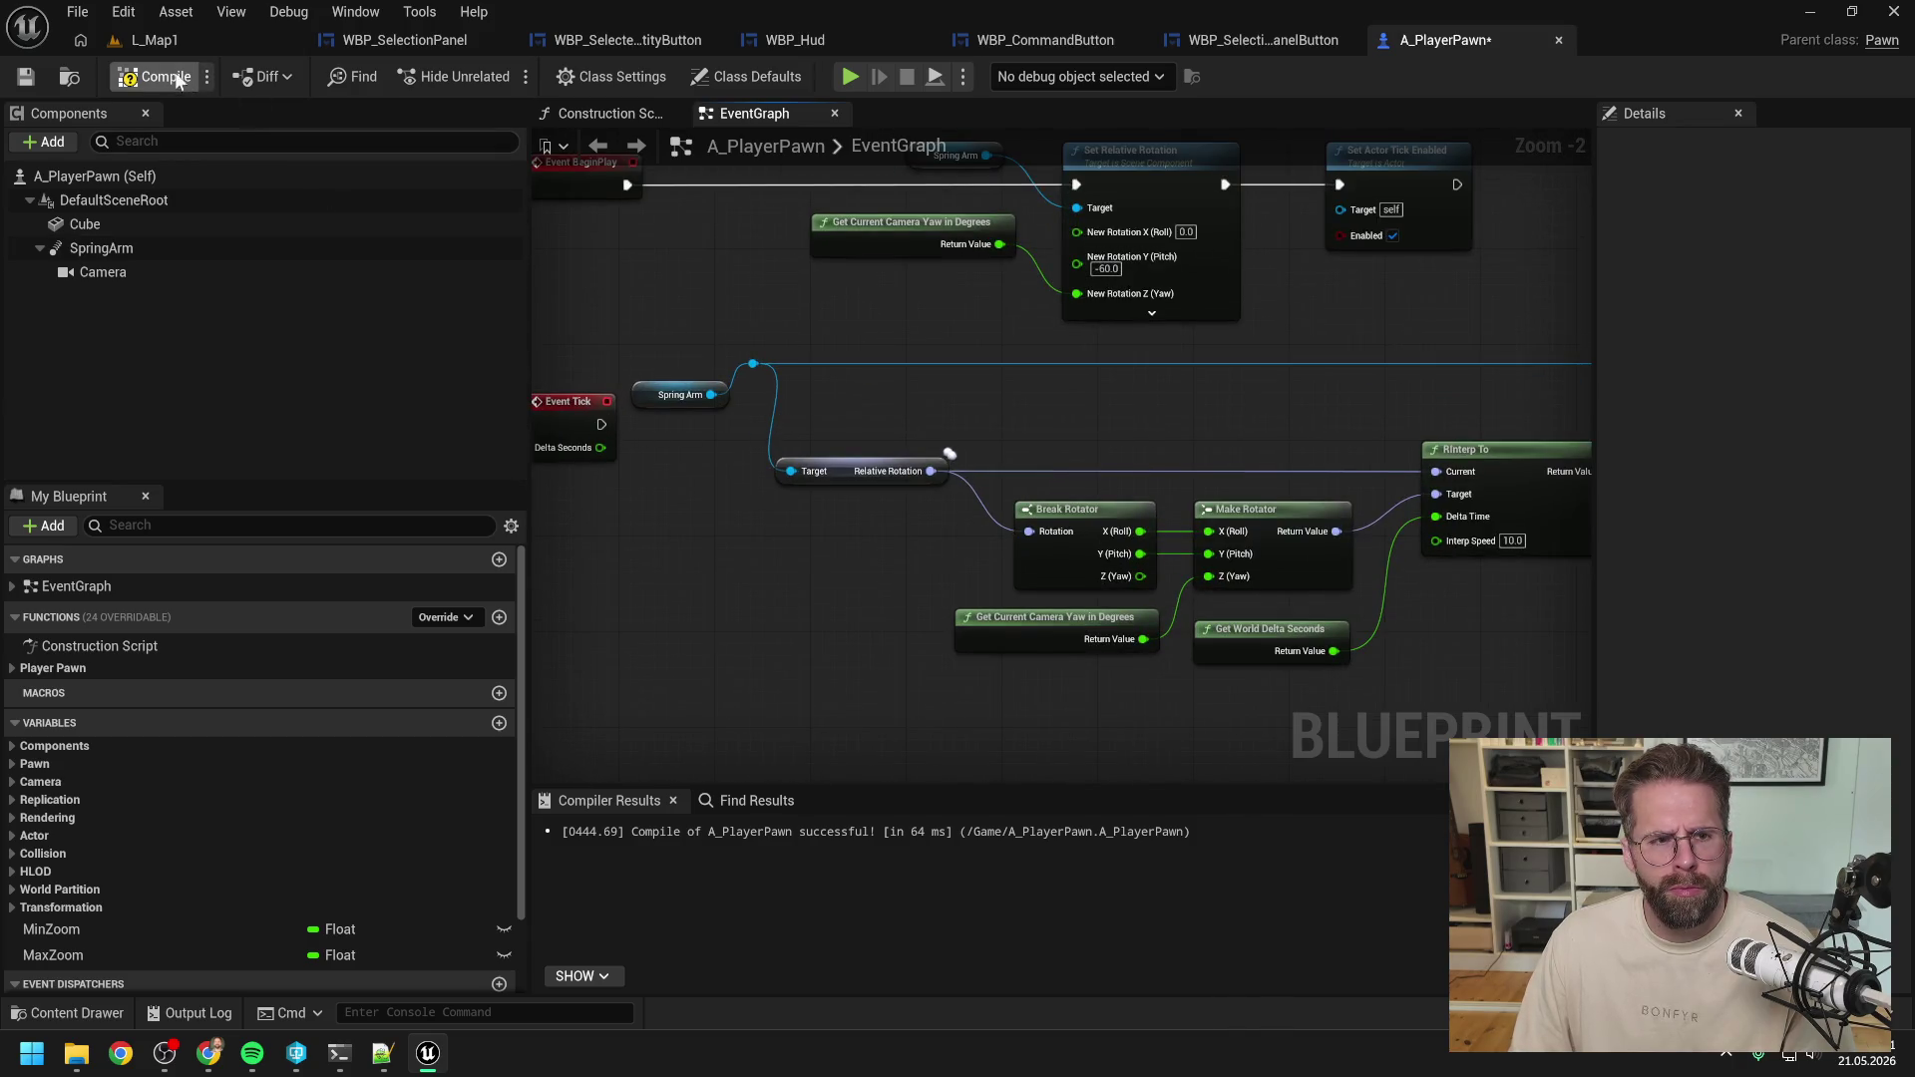
Play-test L_Map1 orbiting around the cube pawn, then stop the session.
{"action": "left_click", "coordinate": [204, 45]}
{"action": "left_click", "coordinate": [501, 76]}
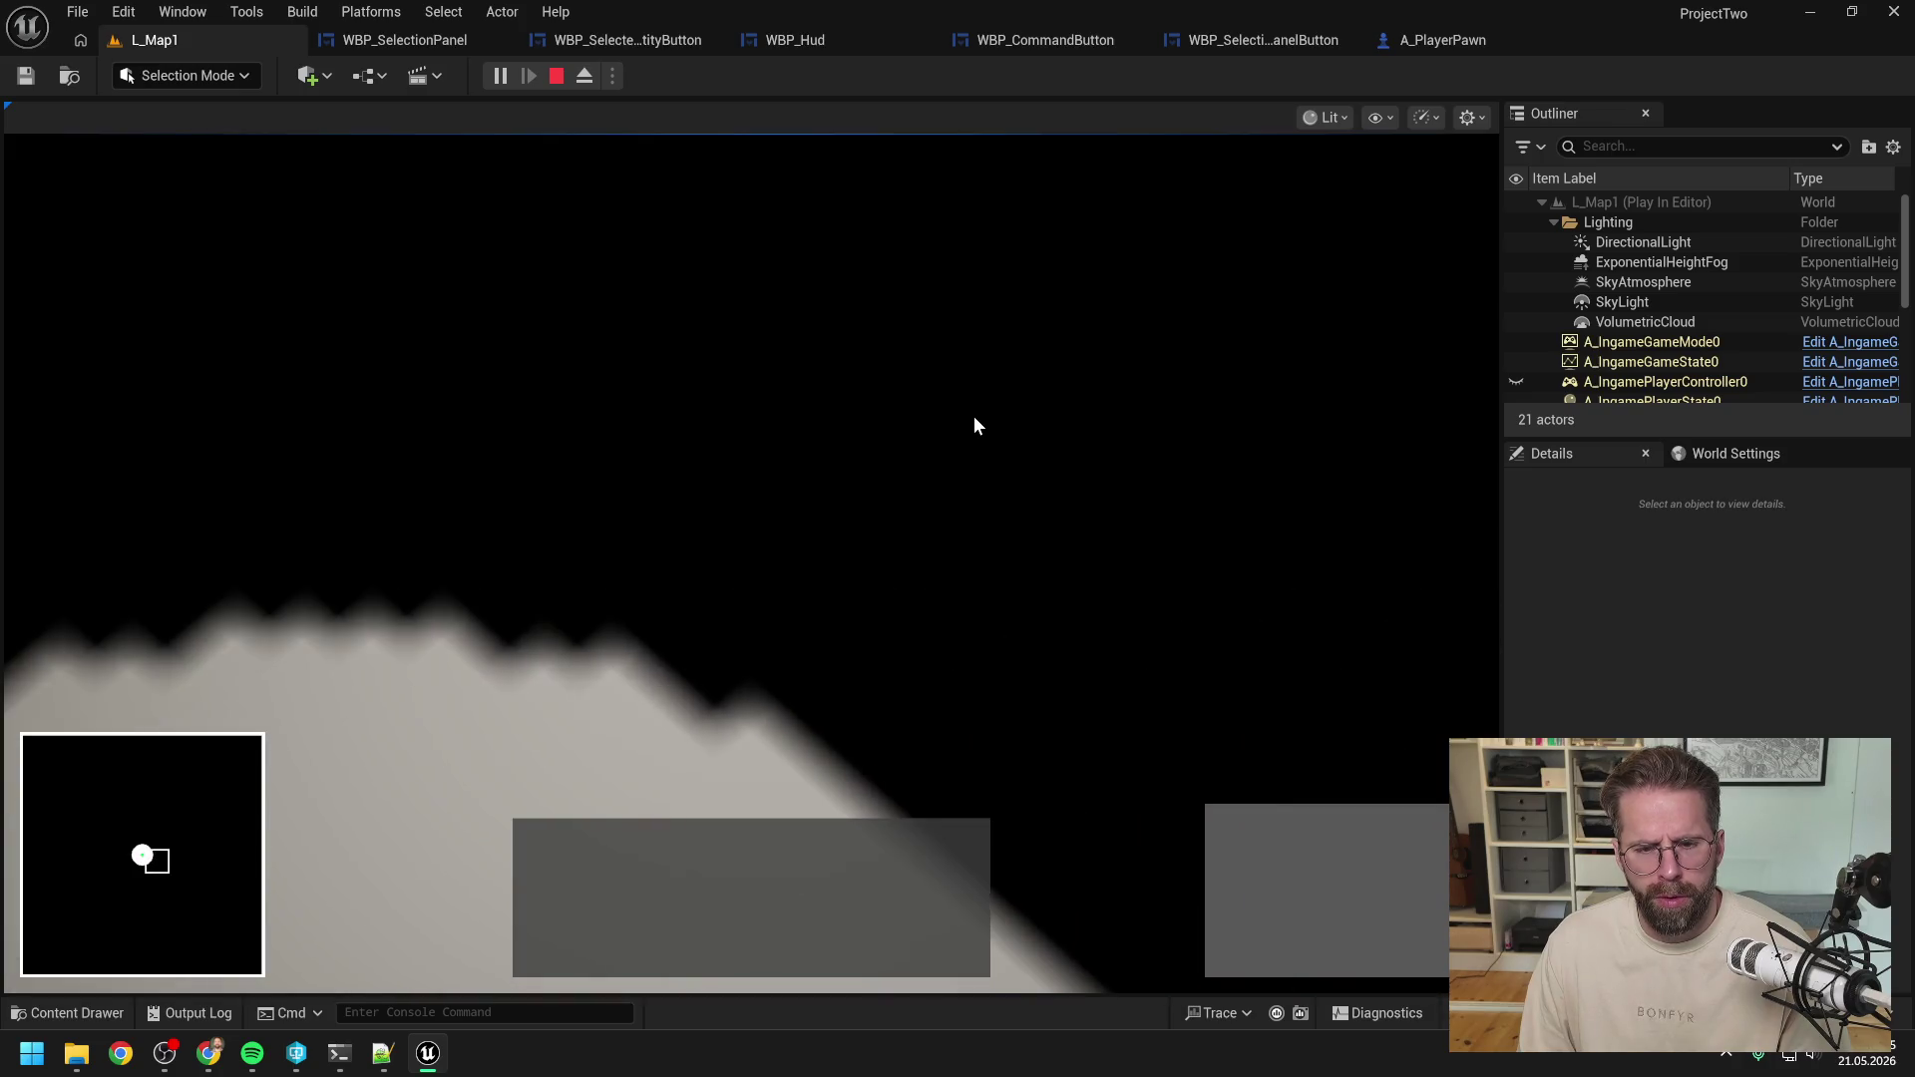
{"action": "key", "text": "Escape"}
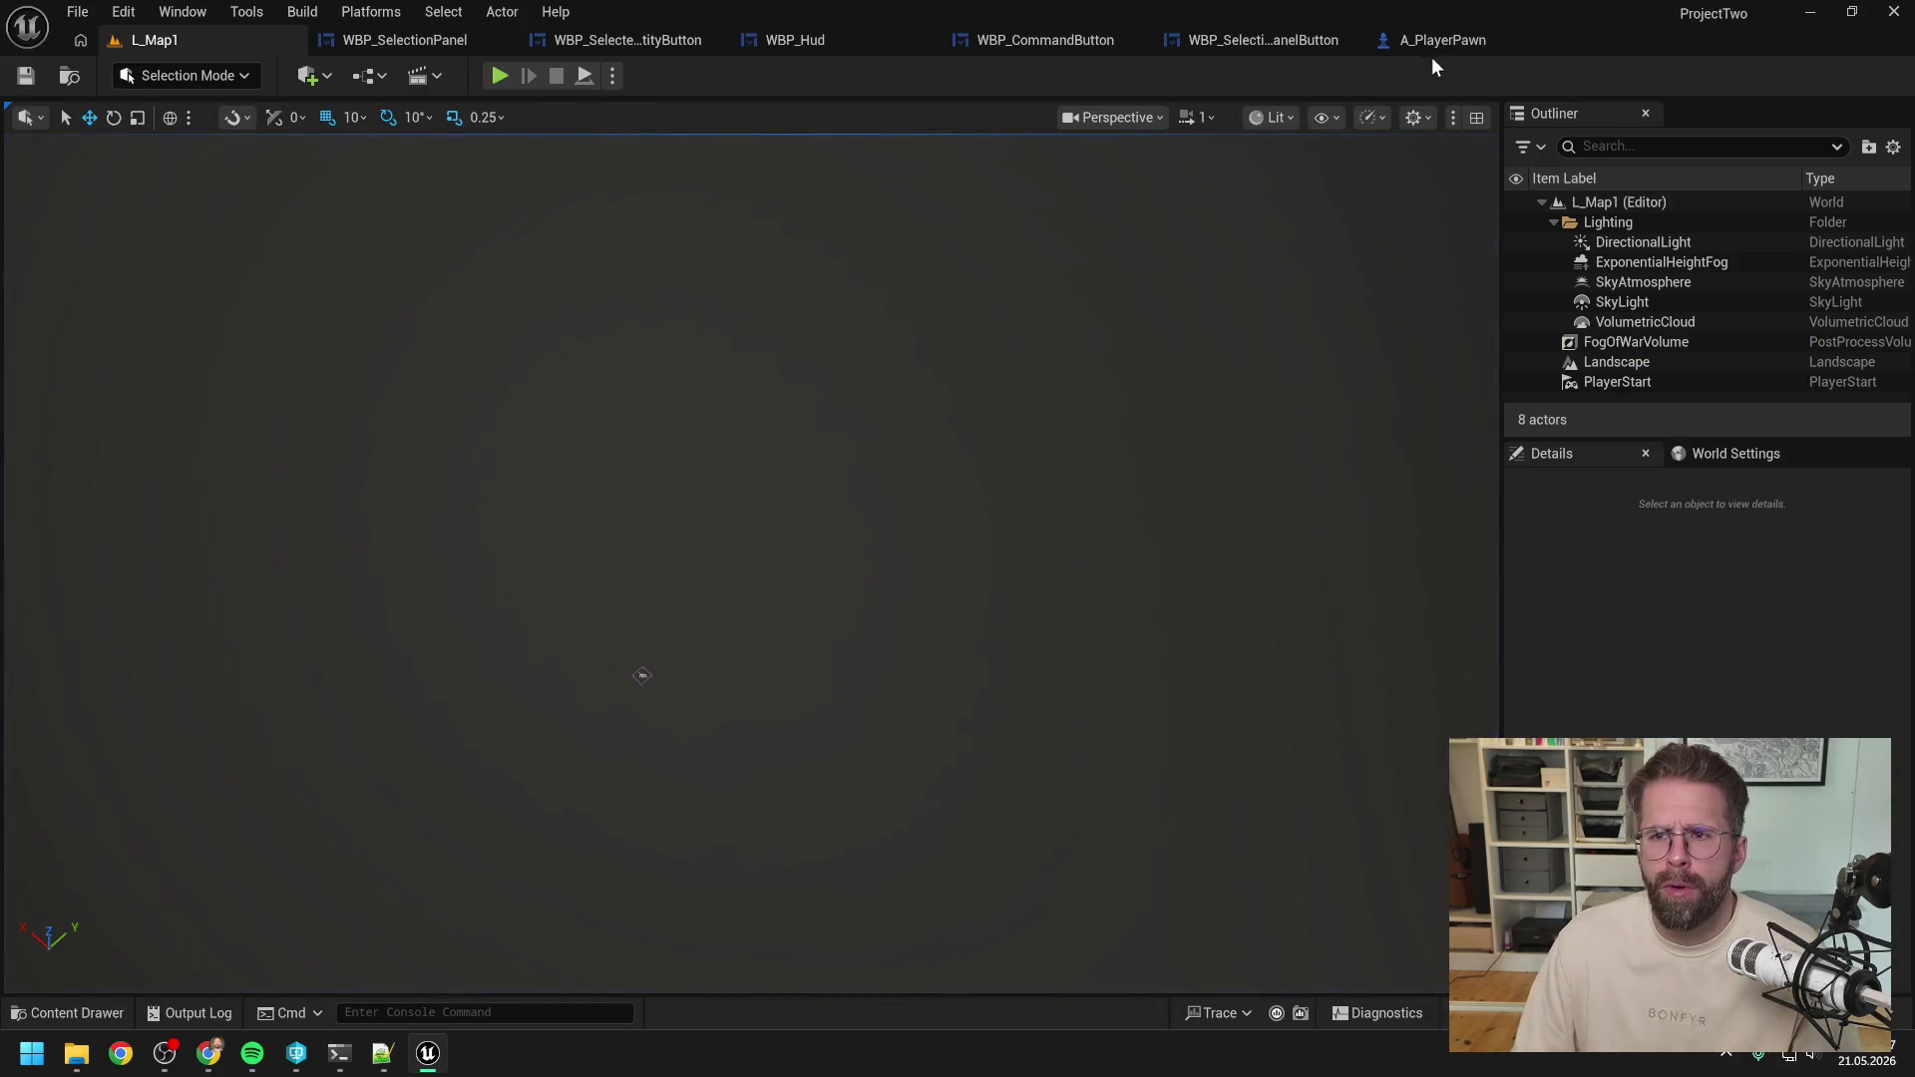
Reconnect Event Tick to Set Relative Rotation in A_PlayerPawn.
{"action": "left_click", "coordinate": [1432, 52]}
{"action": "mouse_move", "coordinate": [603, 419]}
{"action": "left_mouse_down"}
{"action": "mouse_move", "coordinate": [1478, 405]}
{"action": "mouse_move", "coordinate": [1358, 411]}
{"action": "left_mouse_up"}
{"action": "scroll", "coordinate": [1293, 319], "scroll_direction": "down", "scroll_amount": 1}
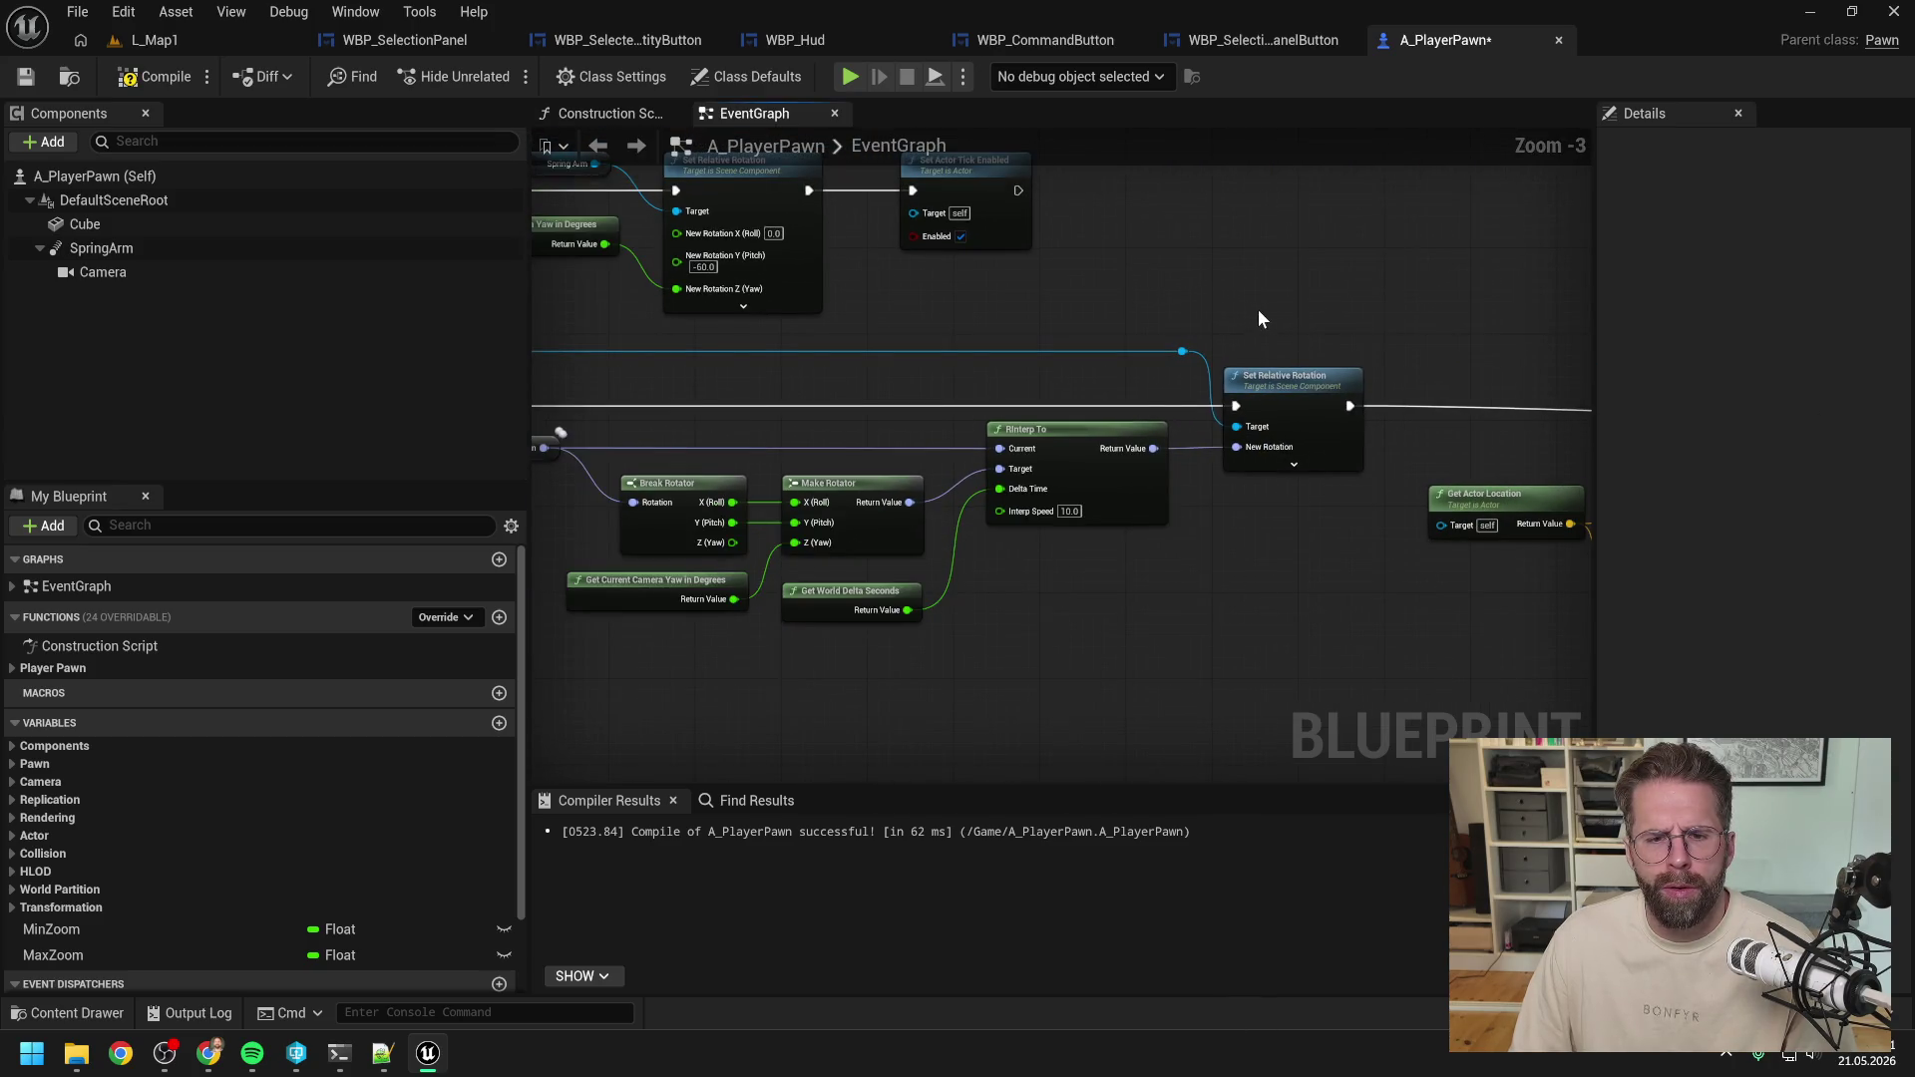
{"action": "left_click_drag", "start_coordinate": [895, 315], "coordinate": [1221, 315]}
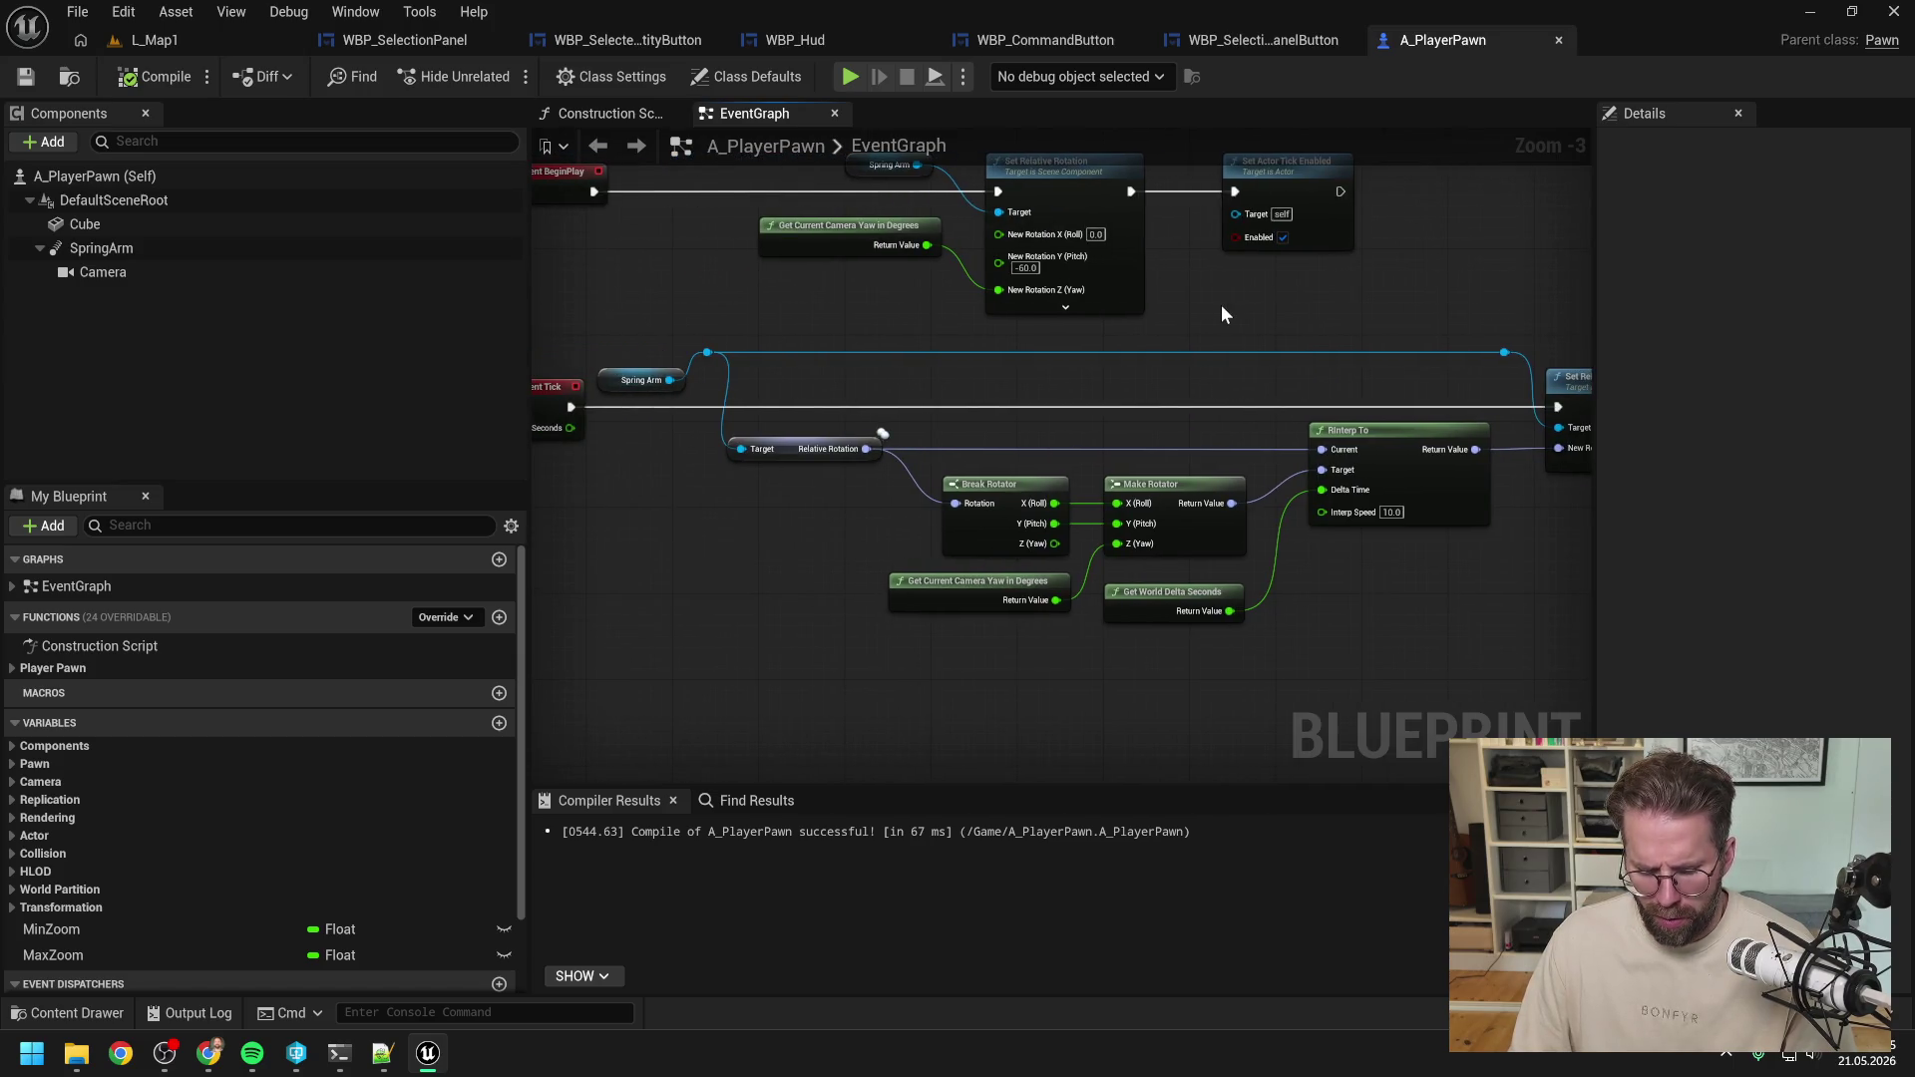
Search the content drawer for 'imc' and open IMC_Default.
{"action": "key", "text": "ctrl+space"}
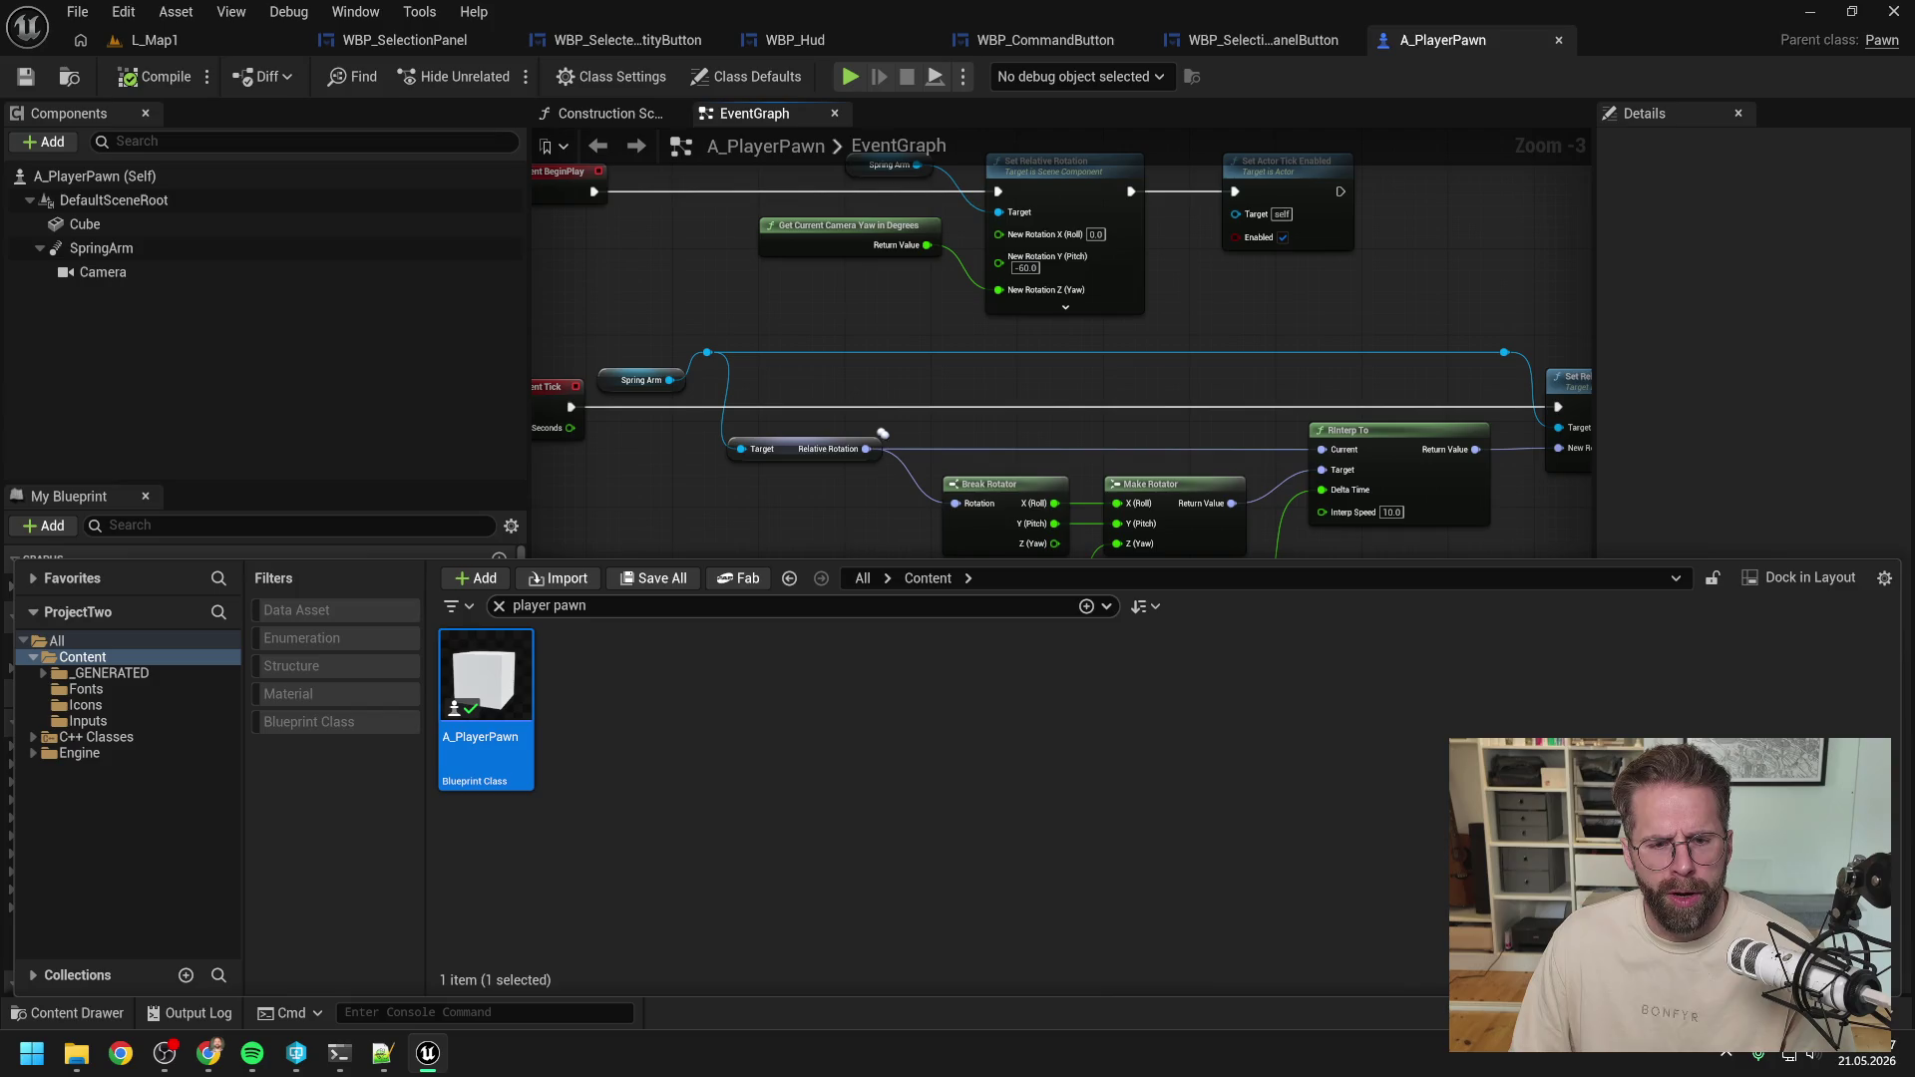
{"action": "key", "text": "BackSpace"}
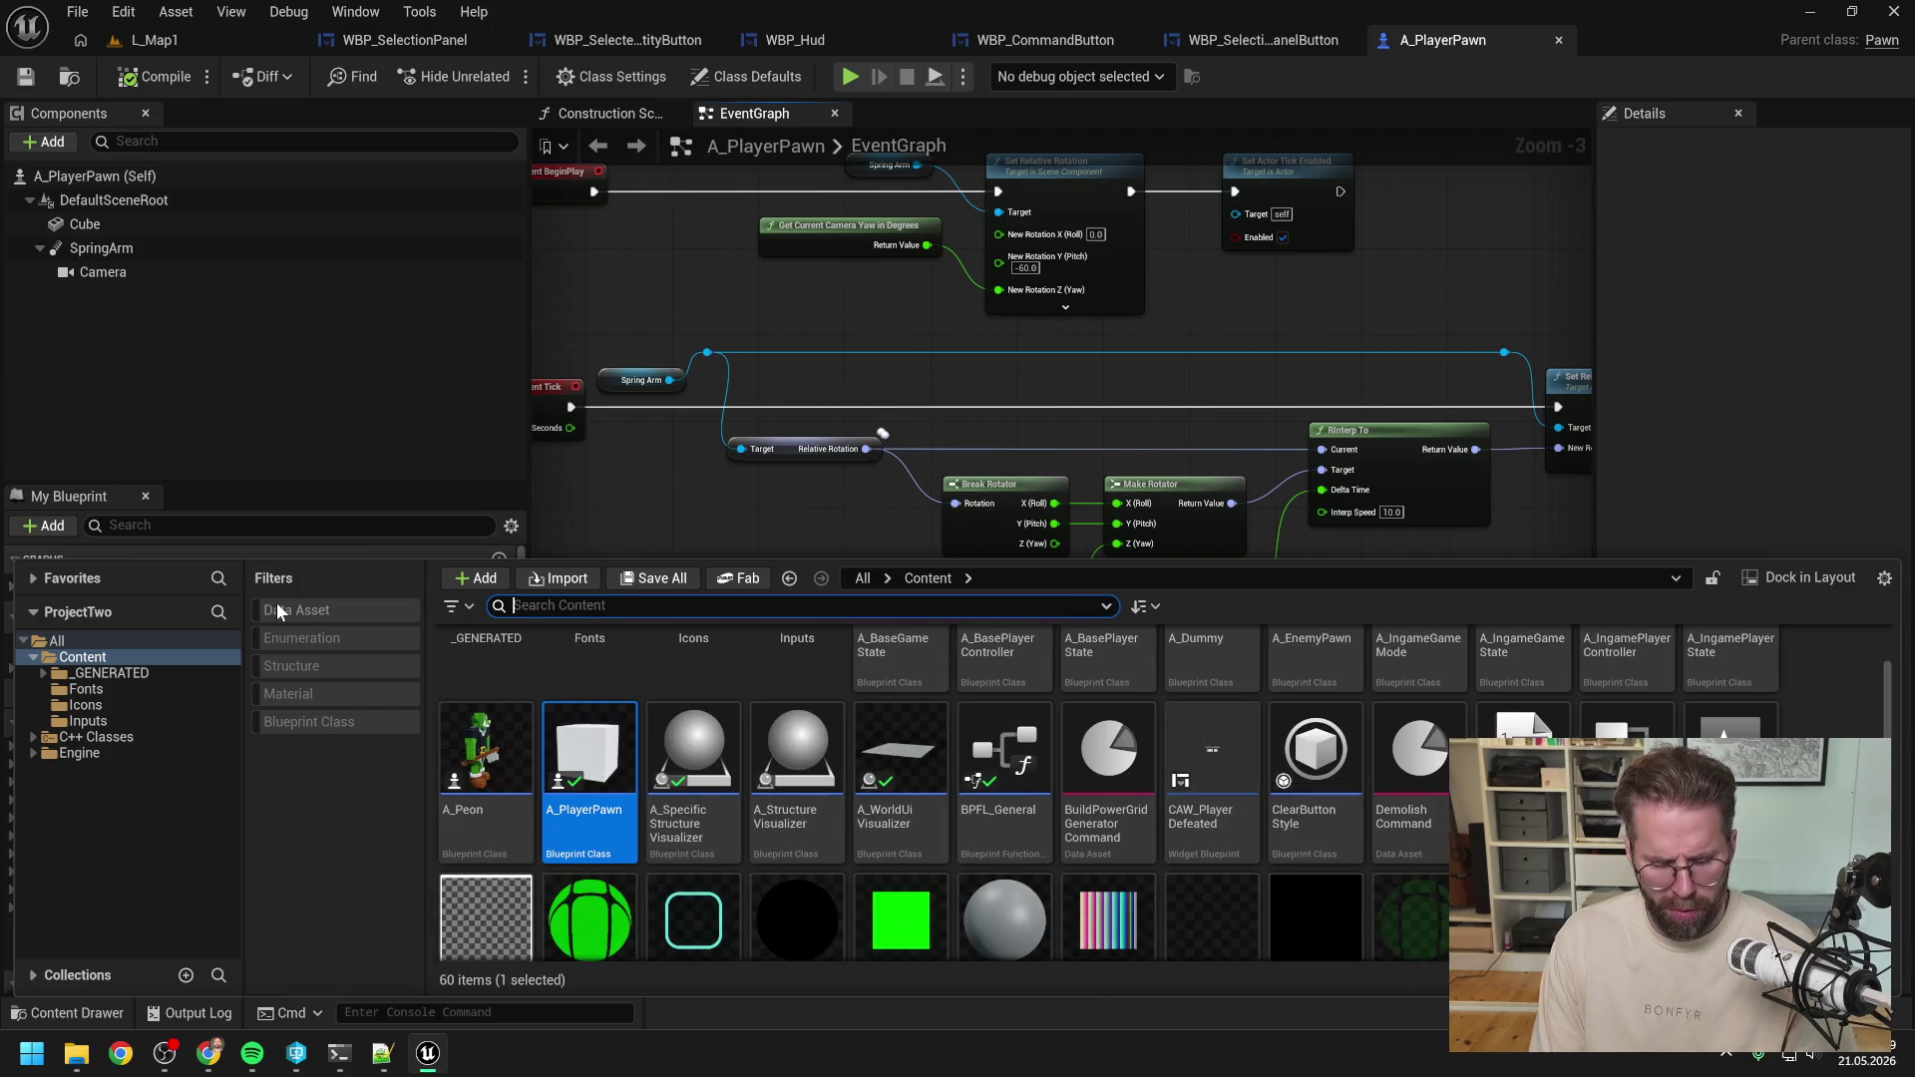
{"action": "type", "text": "imc"}
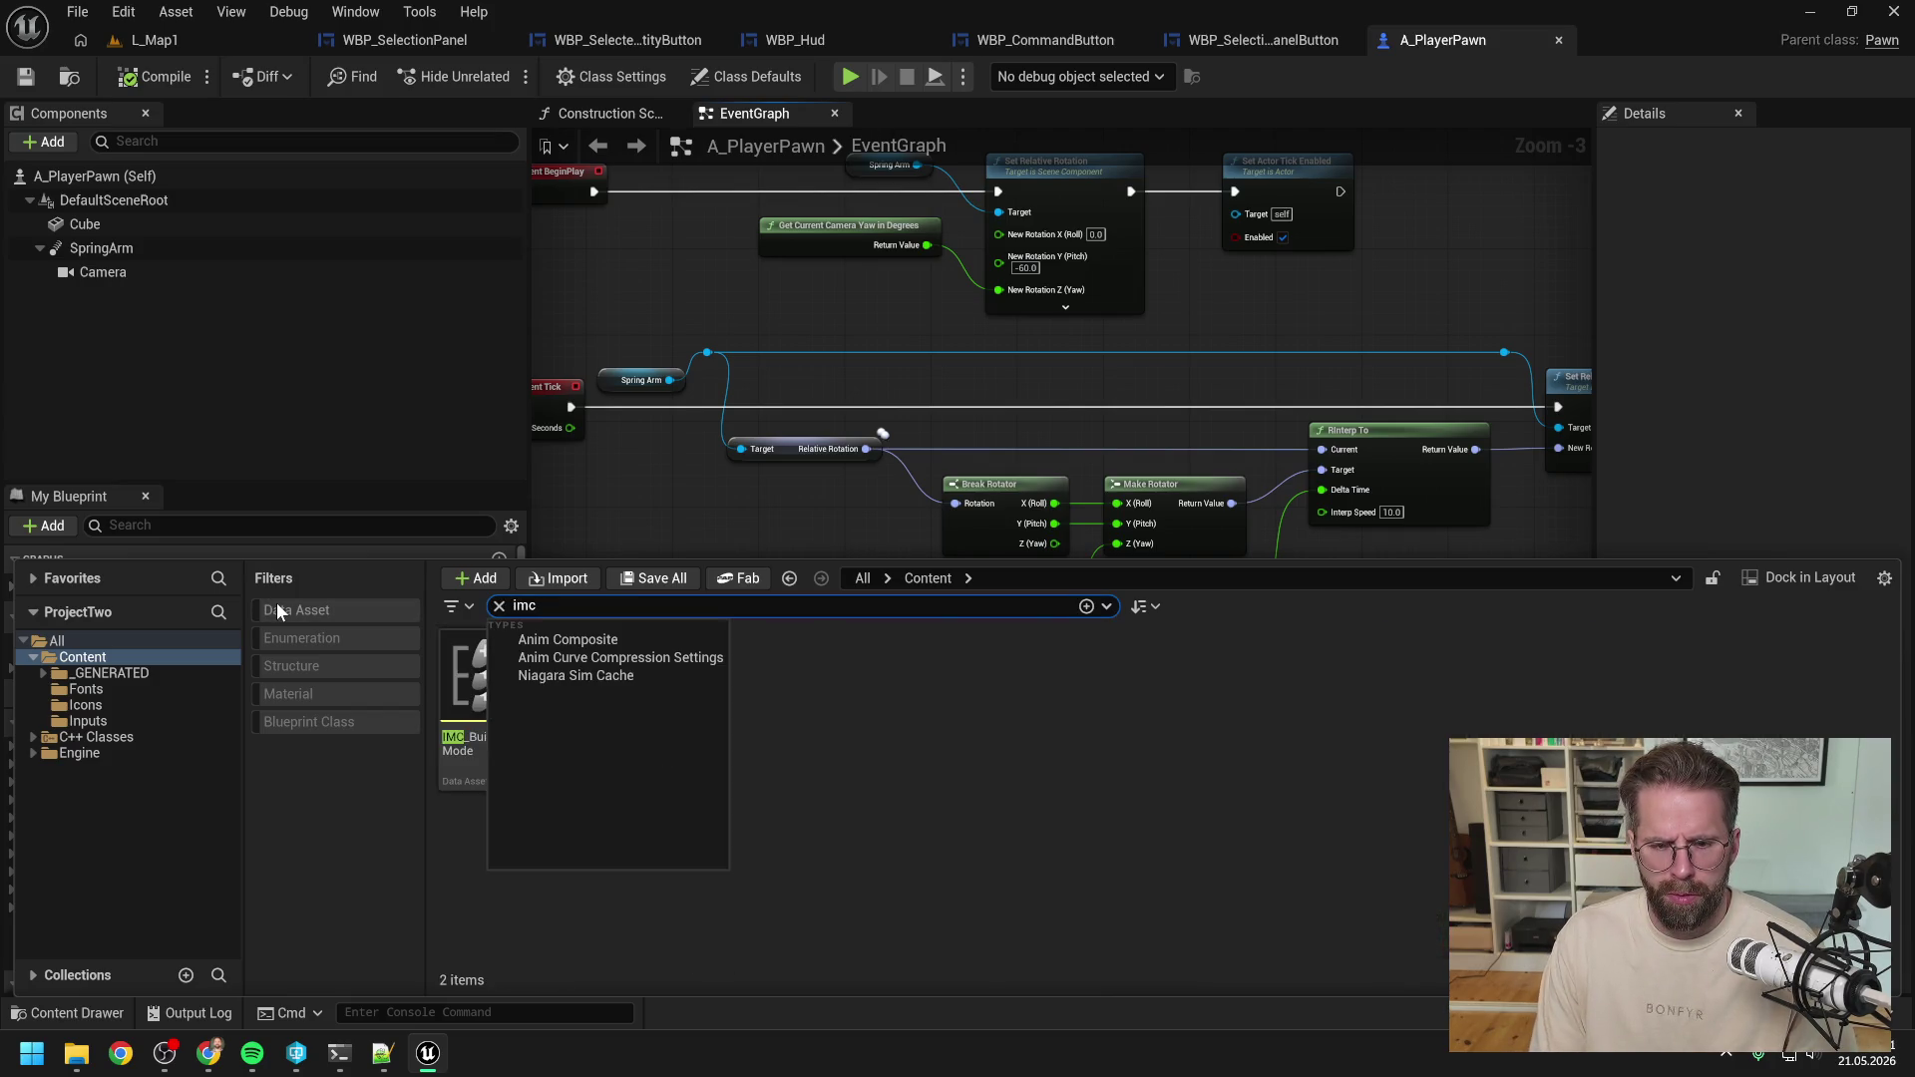
{"action": "left_click", "coordinate": [829, 798]}
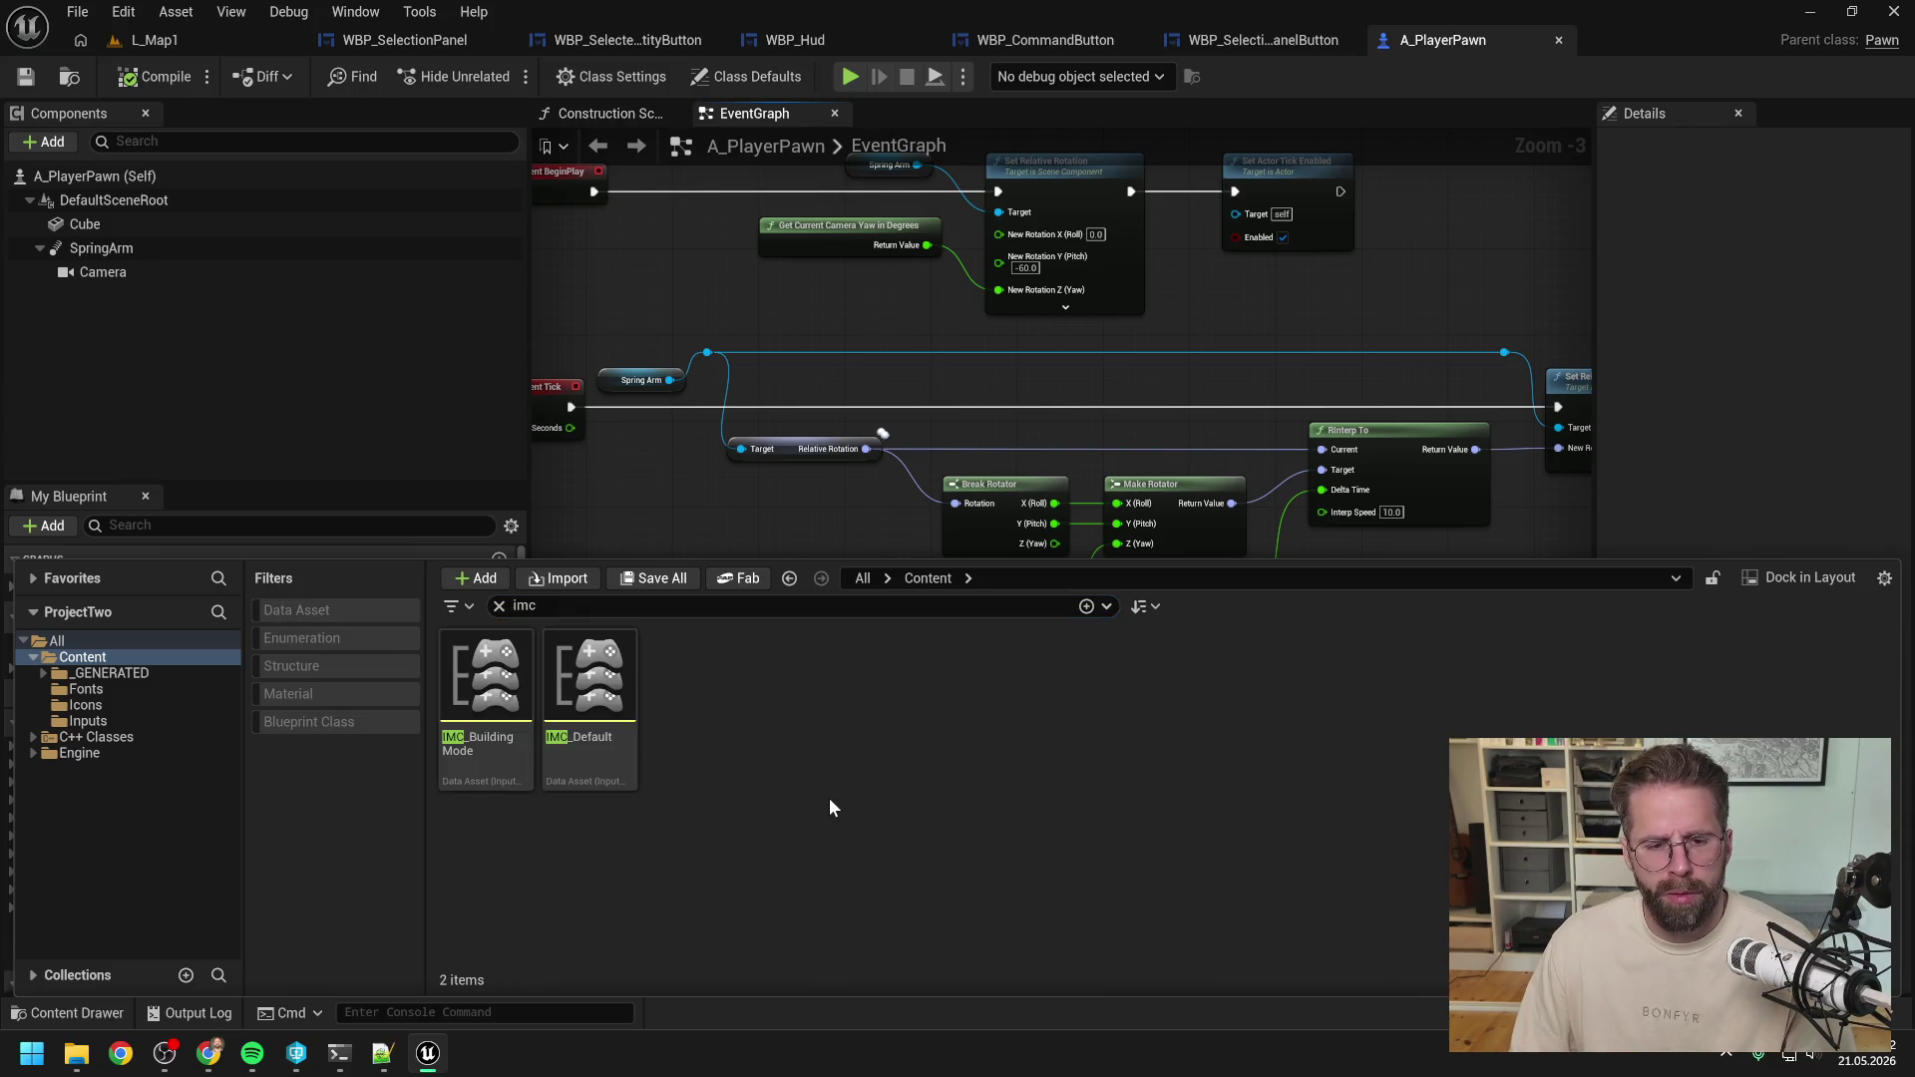
{"action": "left_click", "coordinate": [597, 705]}
{"action": "double_click", "coordinate": [597, 704]}
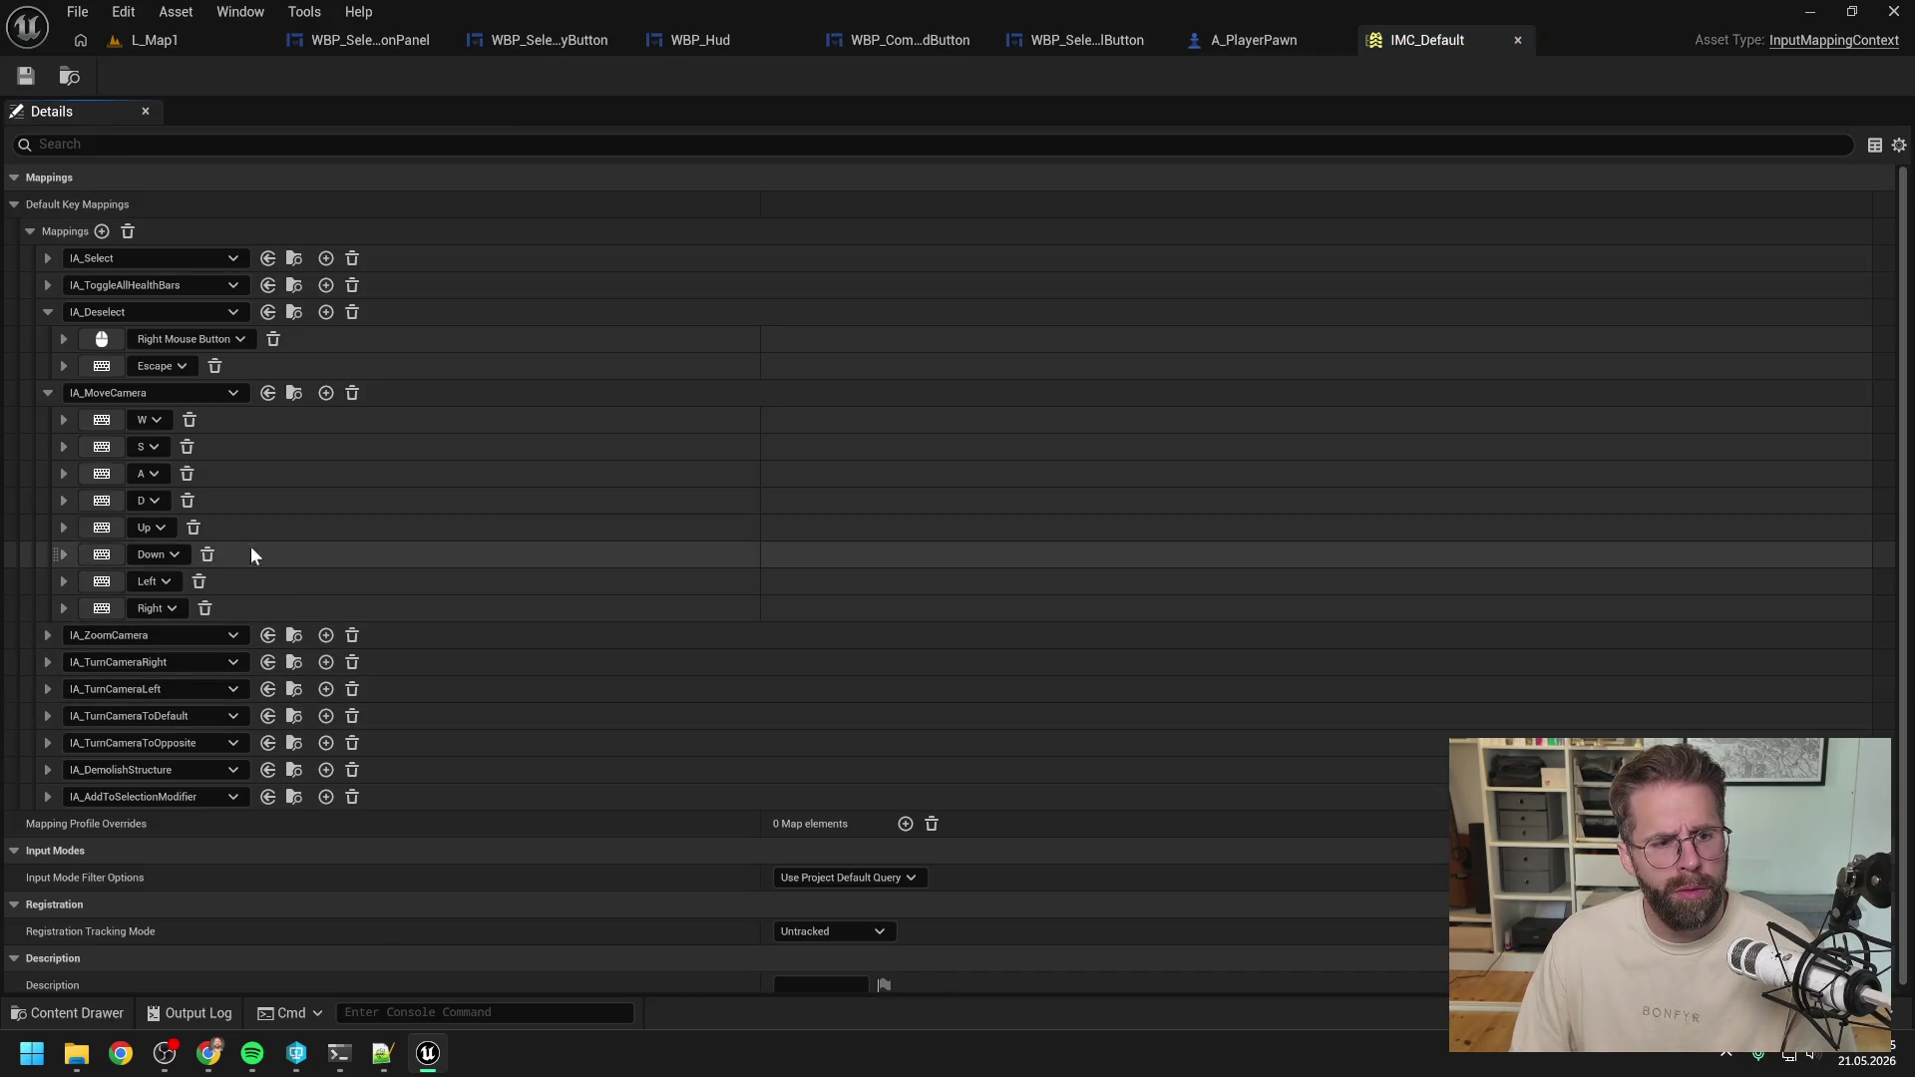
Remove the Up, Down, Left and Right keys from IA_MoveCamera, leaving W, S, A, D, and save.
{"action": "left_click", "coordinate": [194, 527]}
{"action": "left_click", "coordinate": [208, 527]}
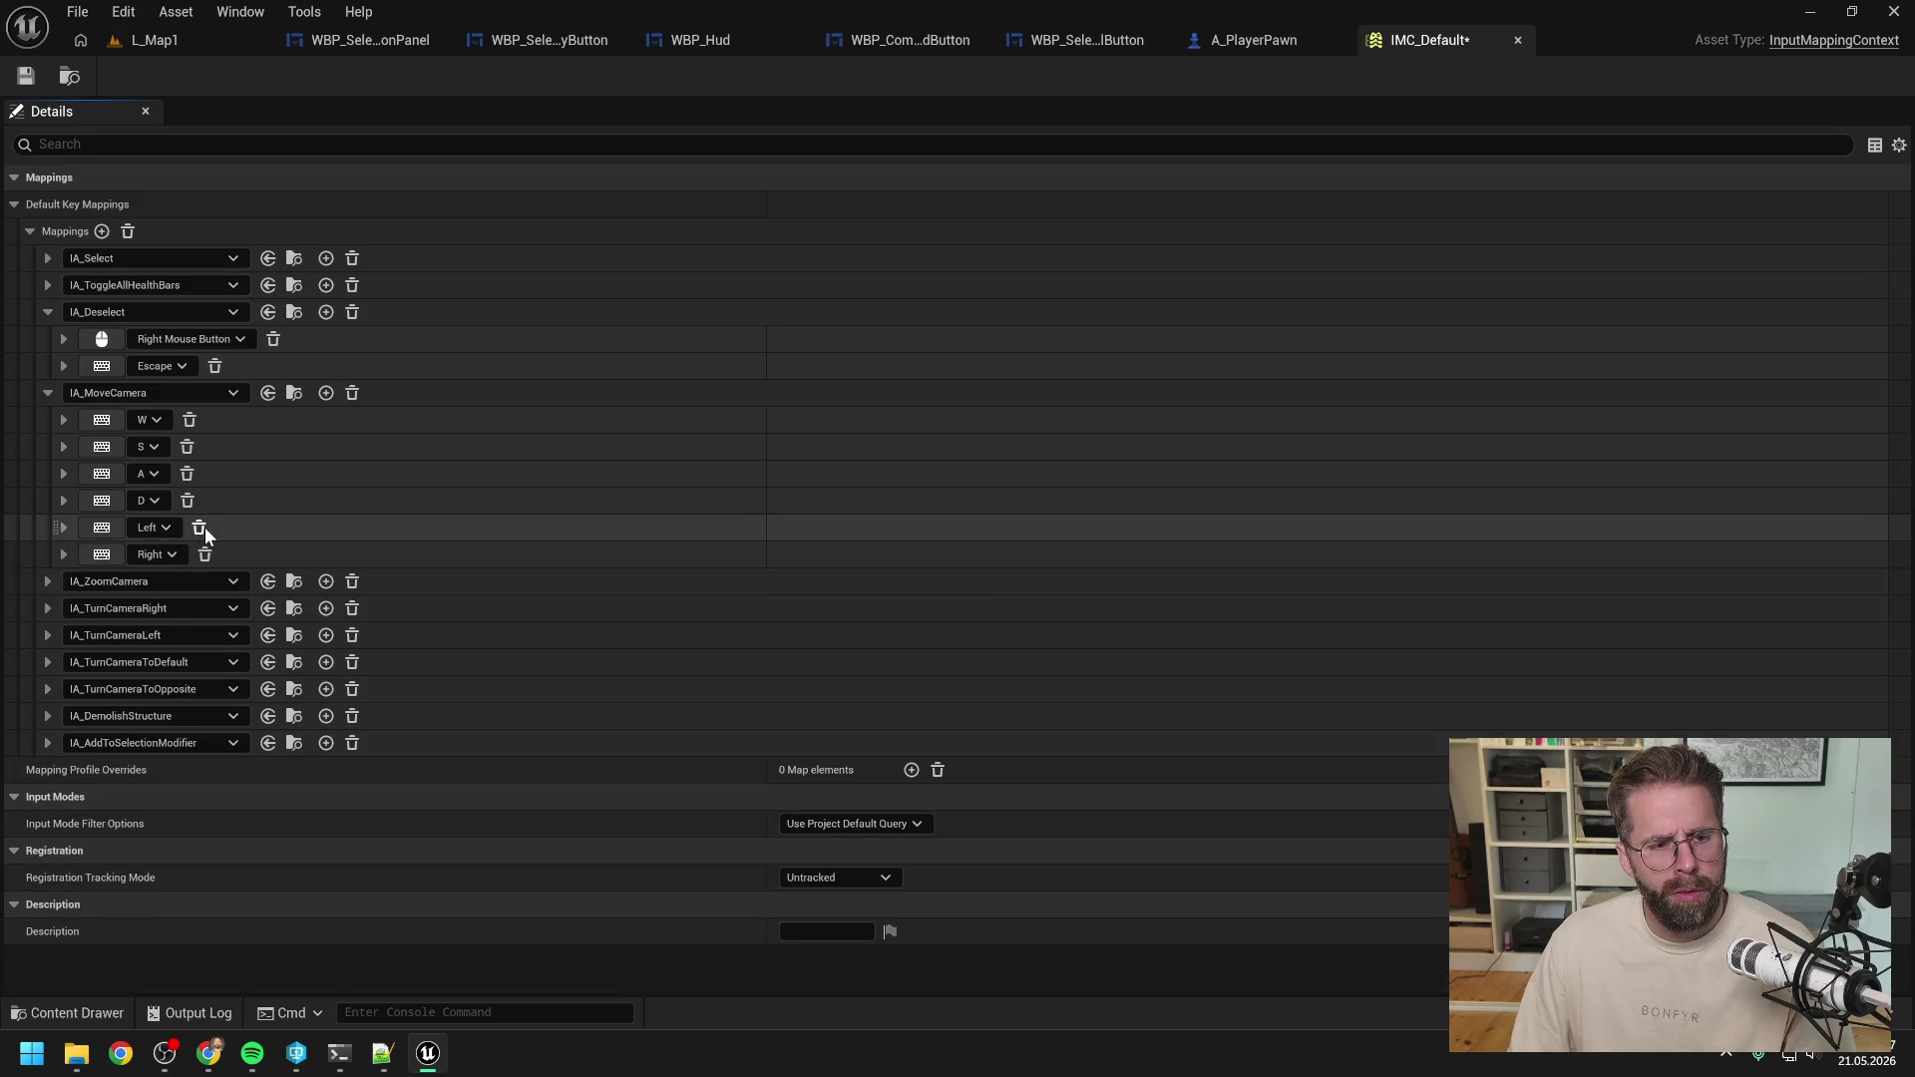
{"action": "left_click", "coordinate": [204, 529]}
{"action": "left_click", "coordinate": [205, 528]}
{"action": "left_click", "coordinate": [26, 76]}
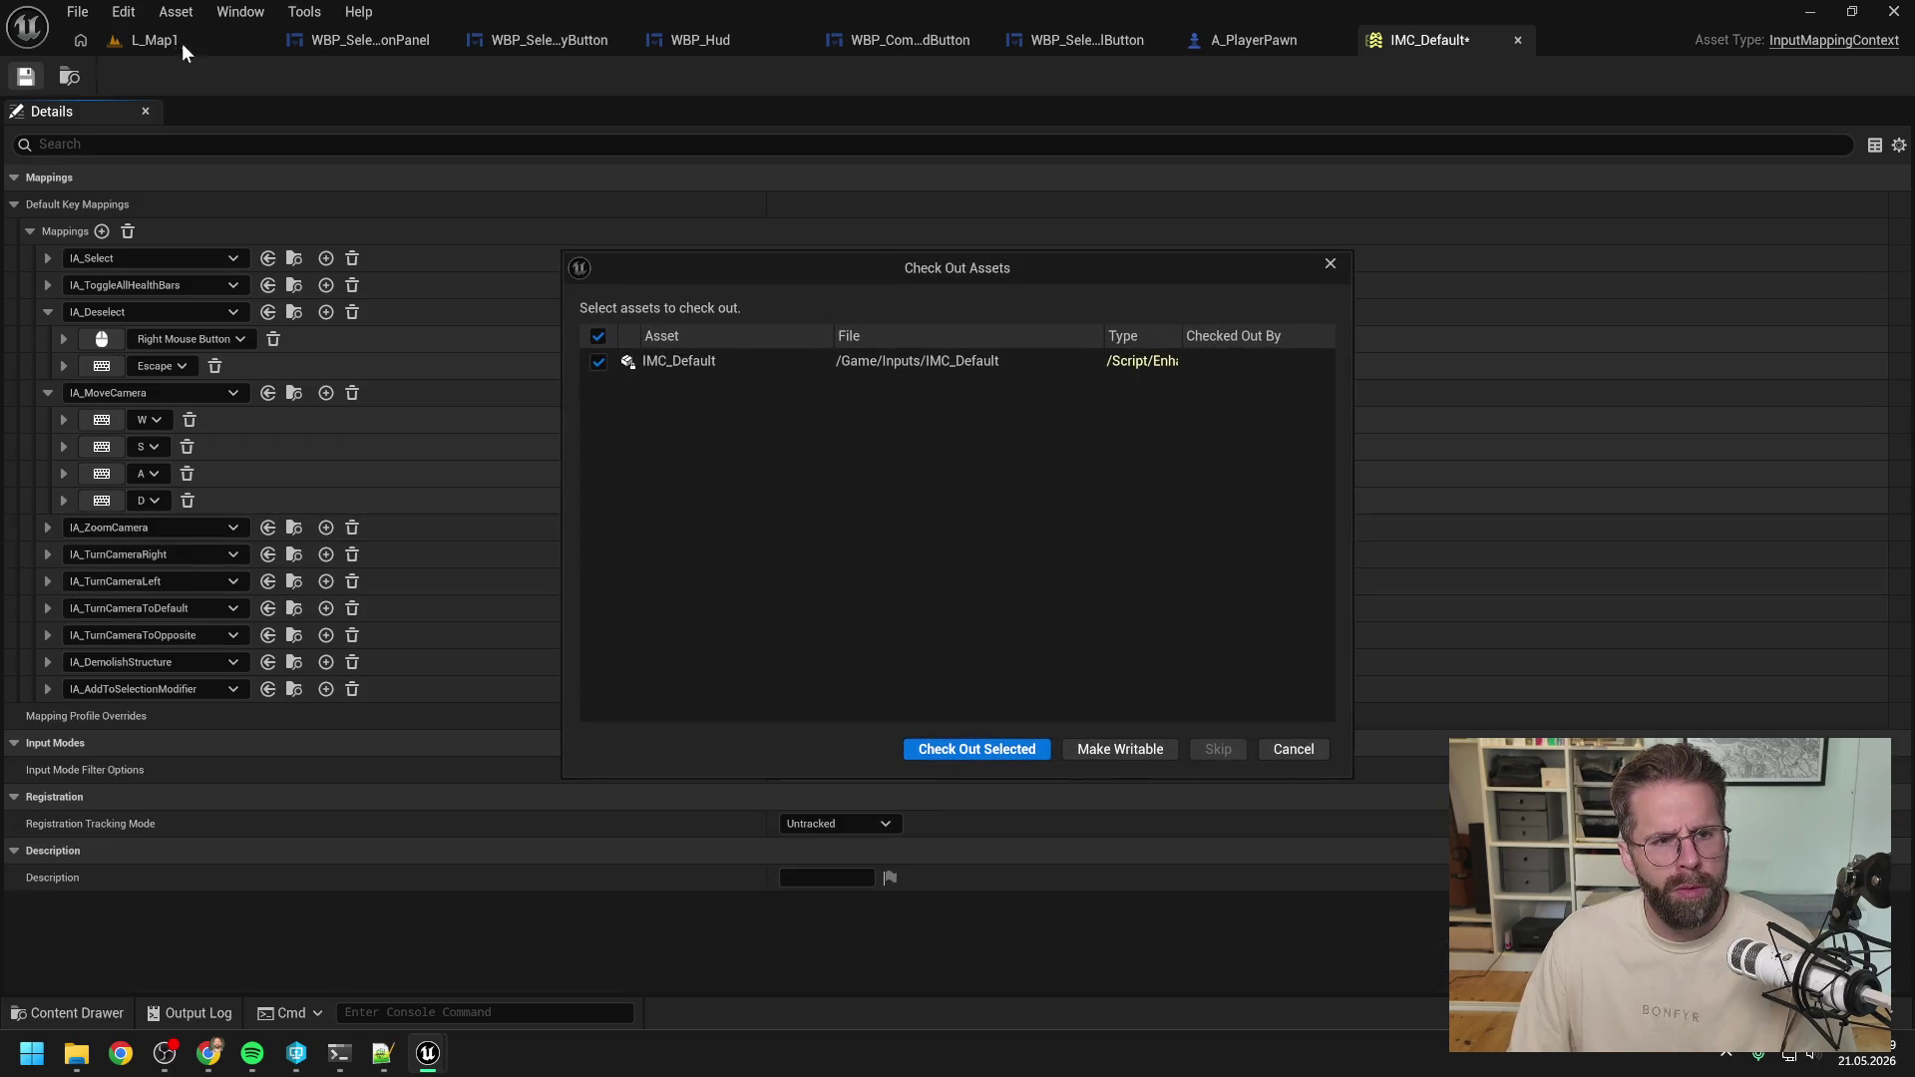
{"action": "left_click", "coordinate": [993, 750]}
{"action": "left_click", "coordinate": [149, 40]}
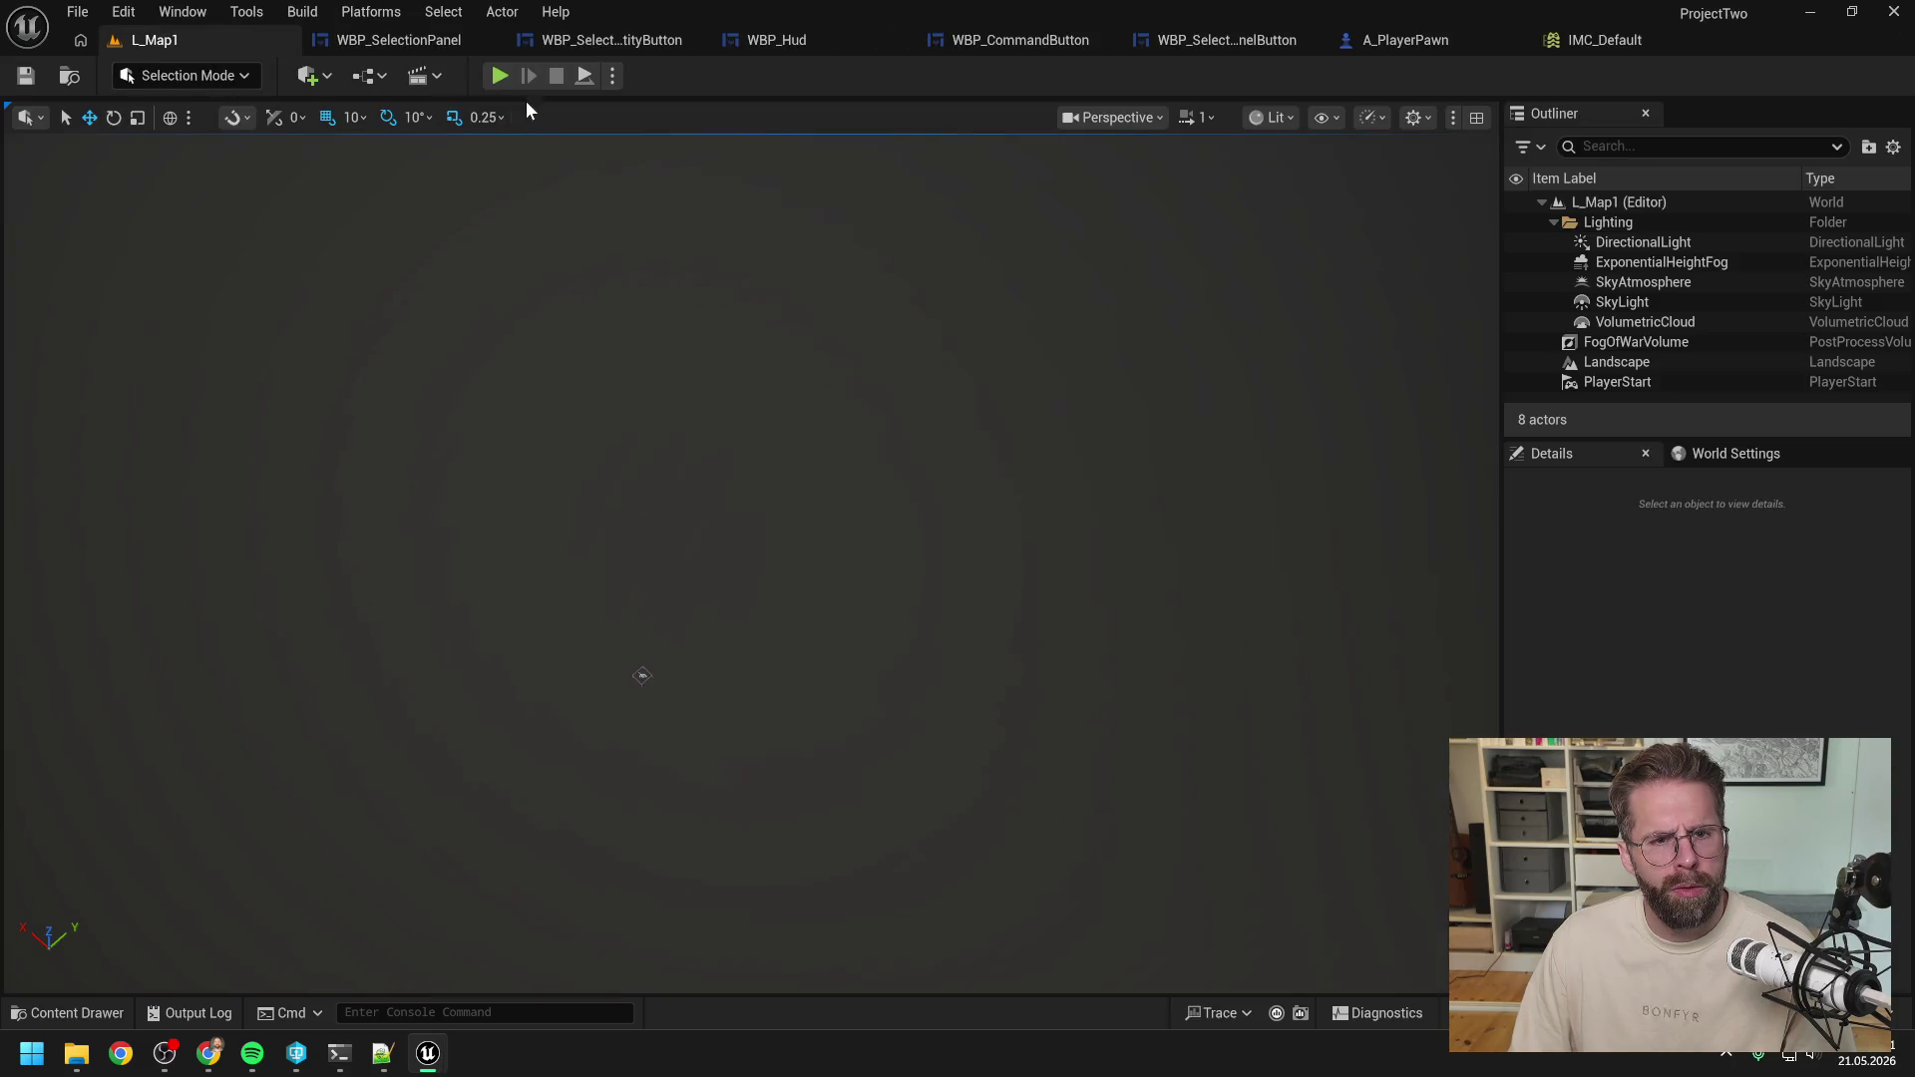
Play-test L_Map1 moving the camera around the cube pawn, then return to IMC_Default.
{"action": "left_click", "coordinate": [501, 76]}
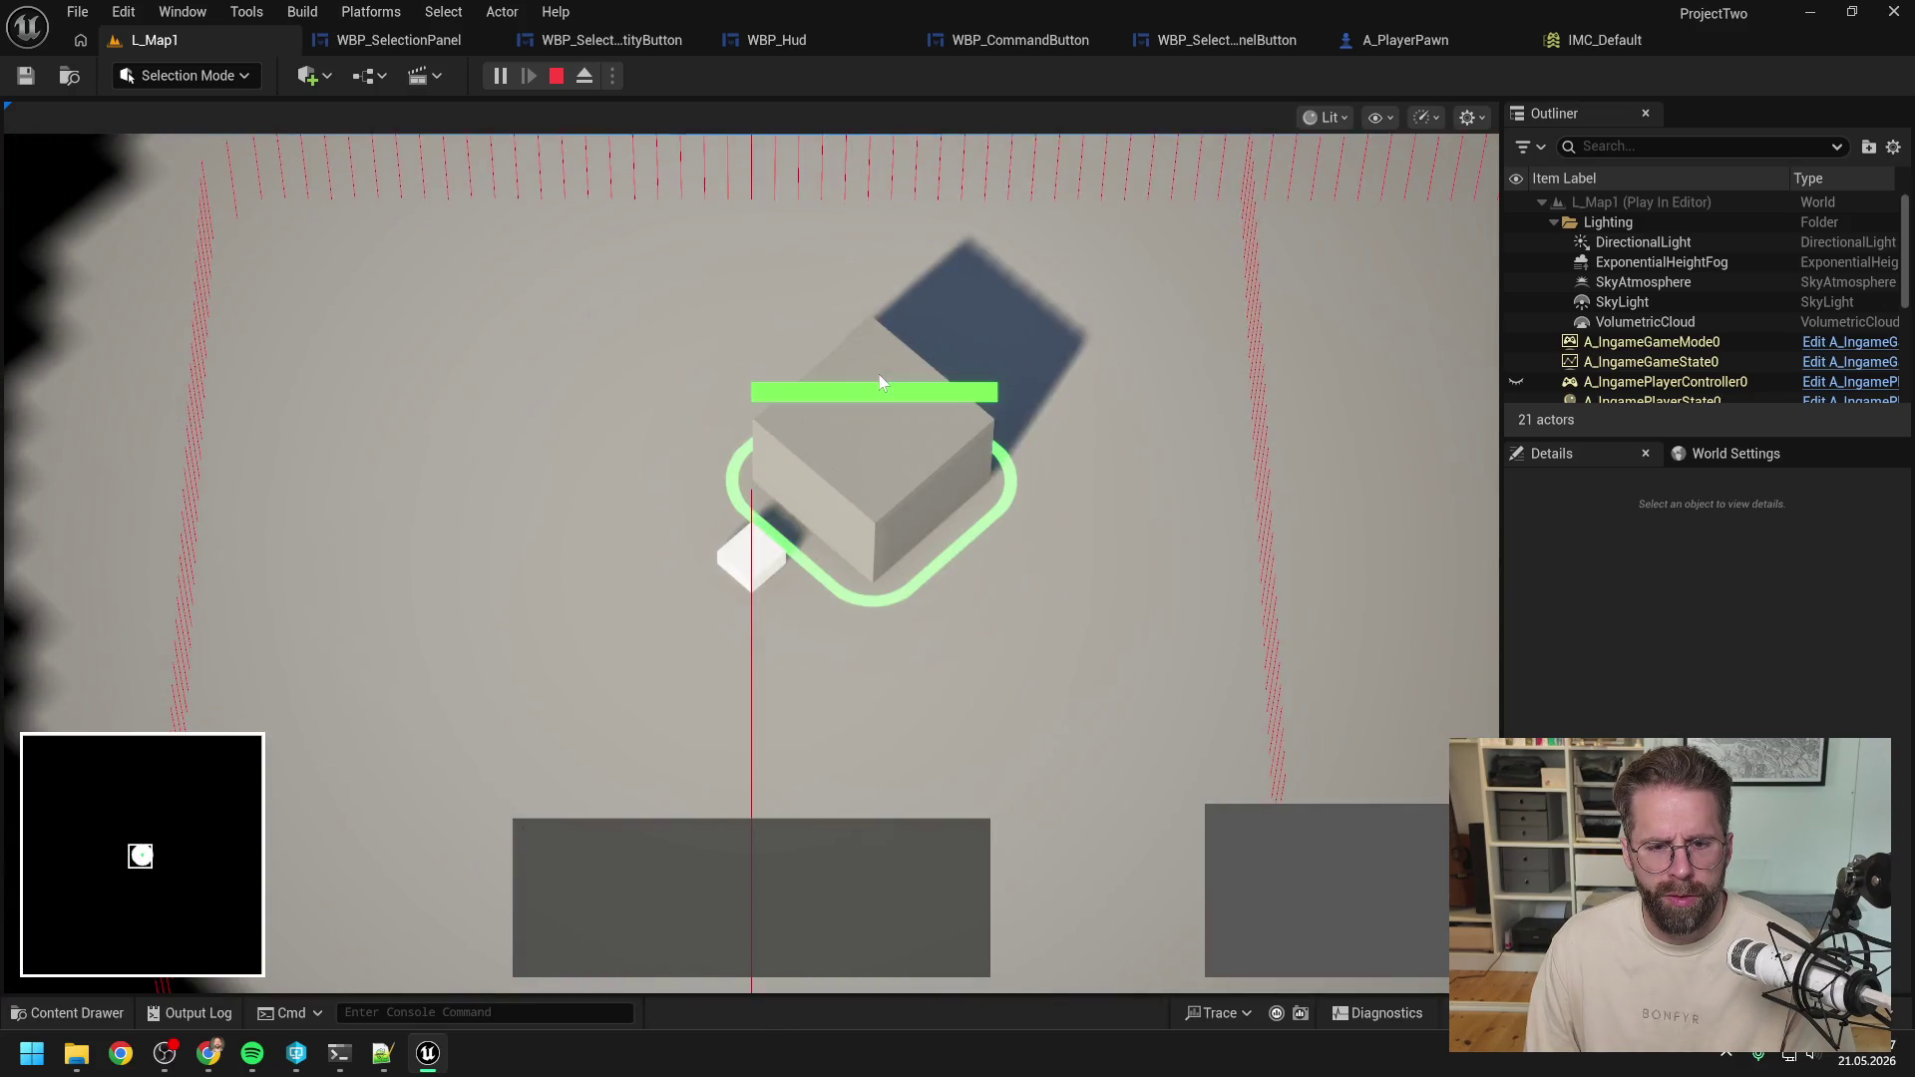
{"action": "key", "text": "Escape"}
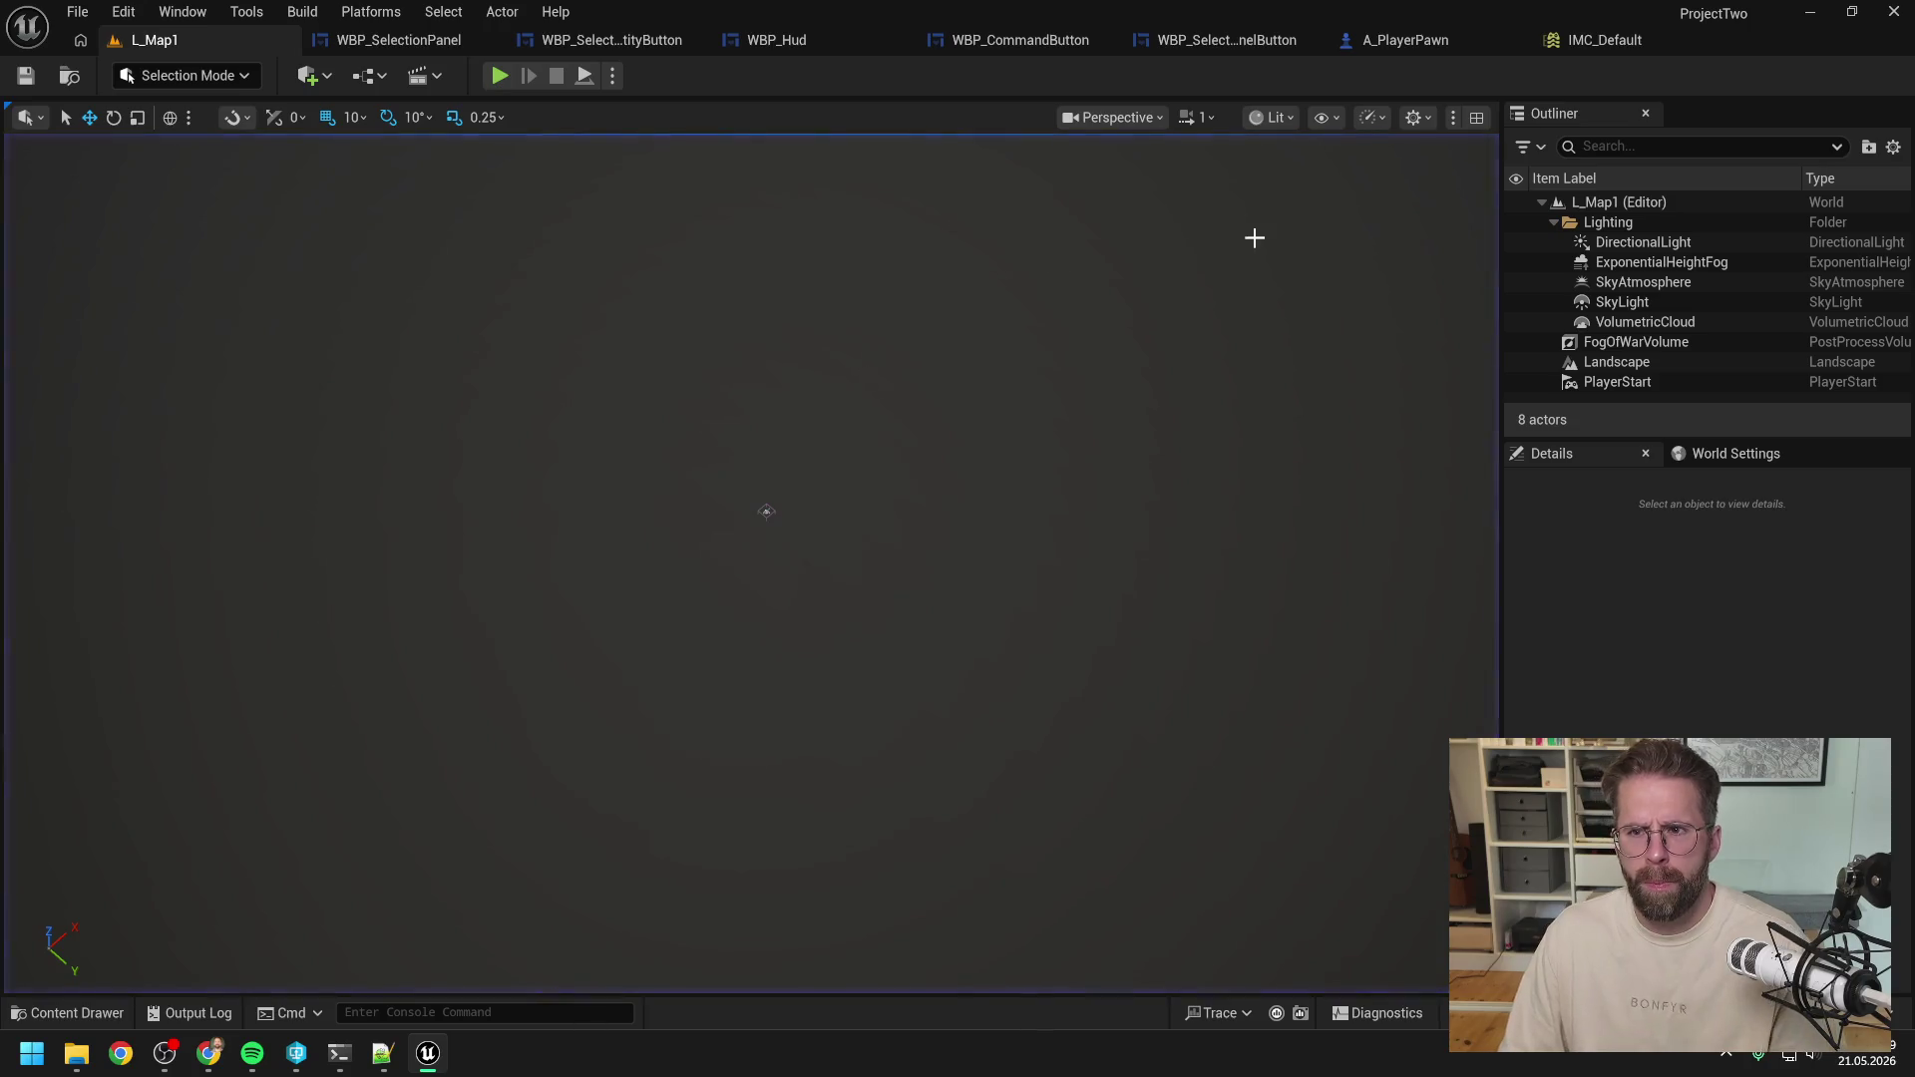
{"action": "left_click", "coordinate": [1601, 40]}
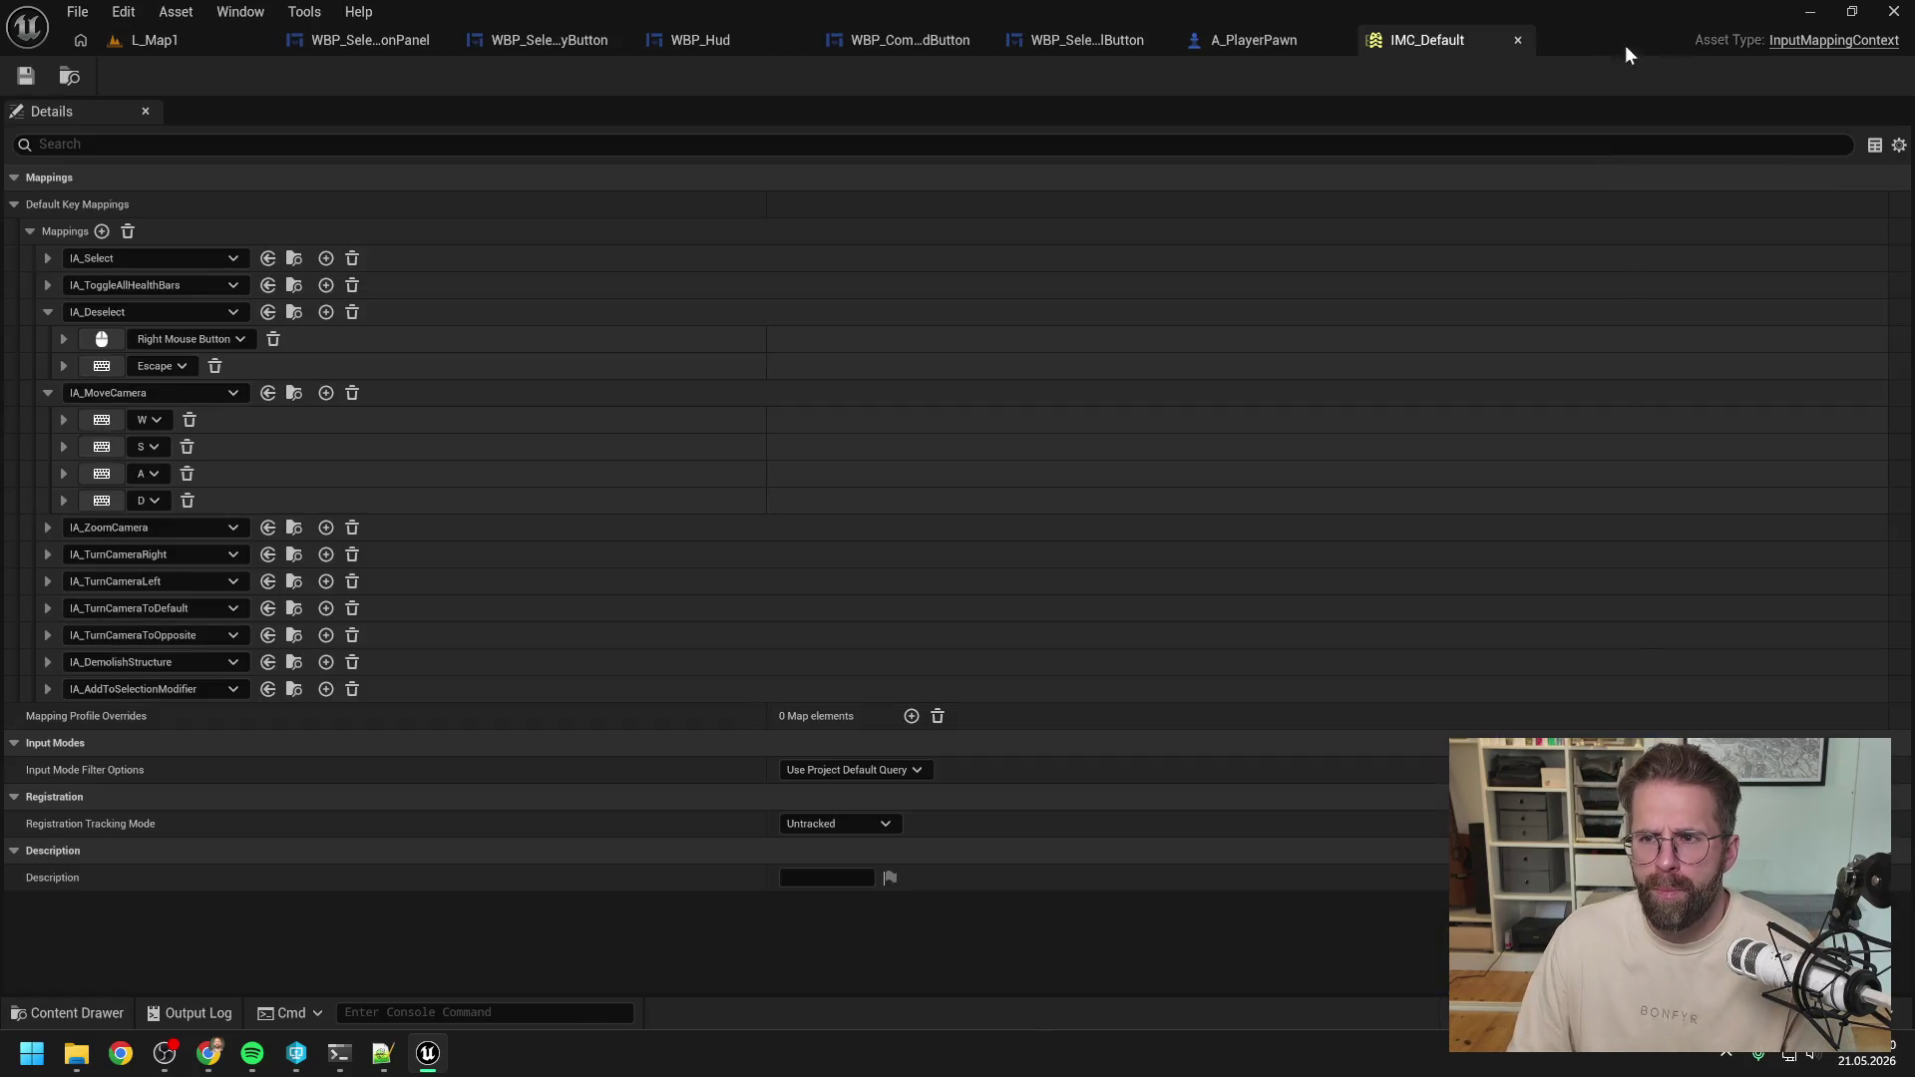
Close IMC_Default and return to the WBP_SelectionPanel click-handler graph with free space ready.
{"action": "left_click", "coordinate": [1517, 40]}
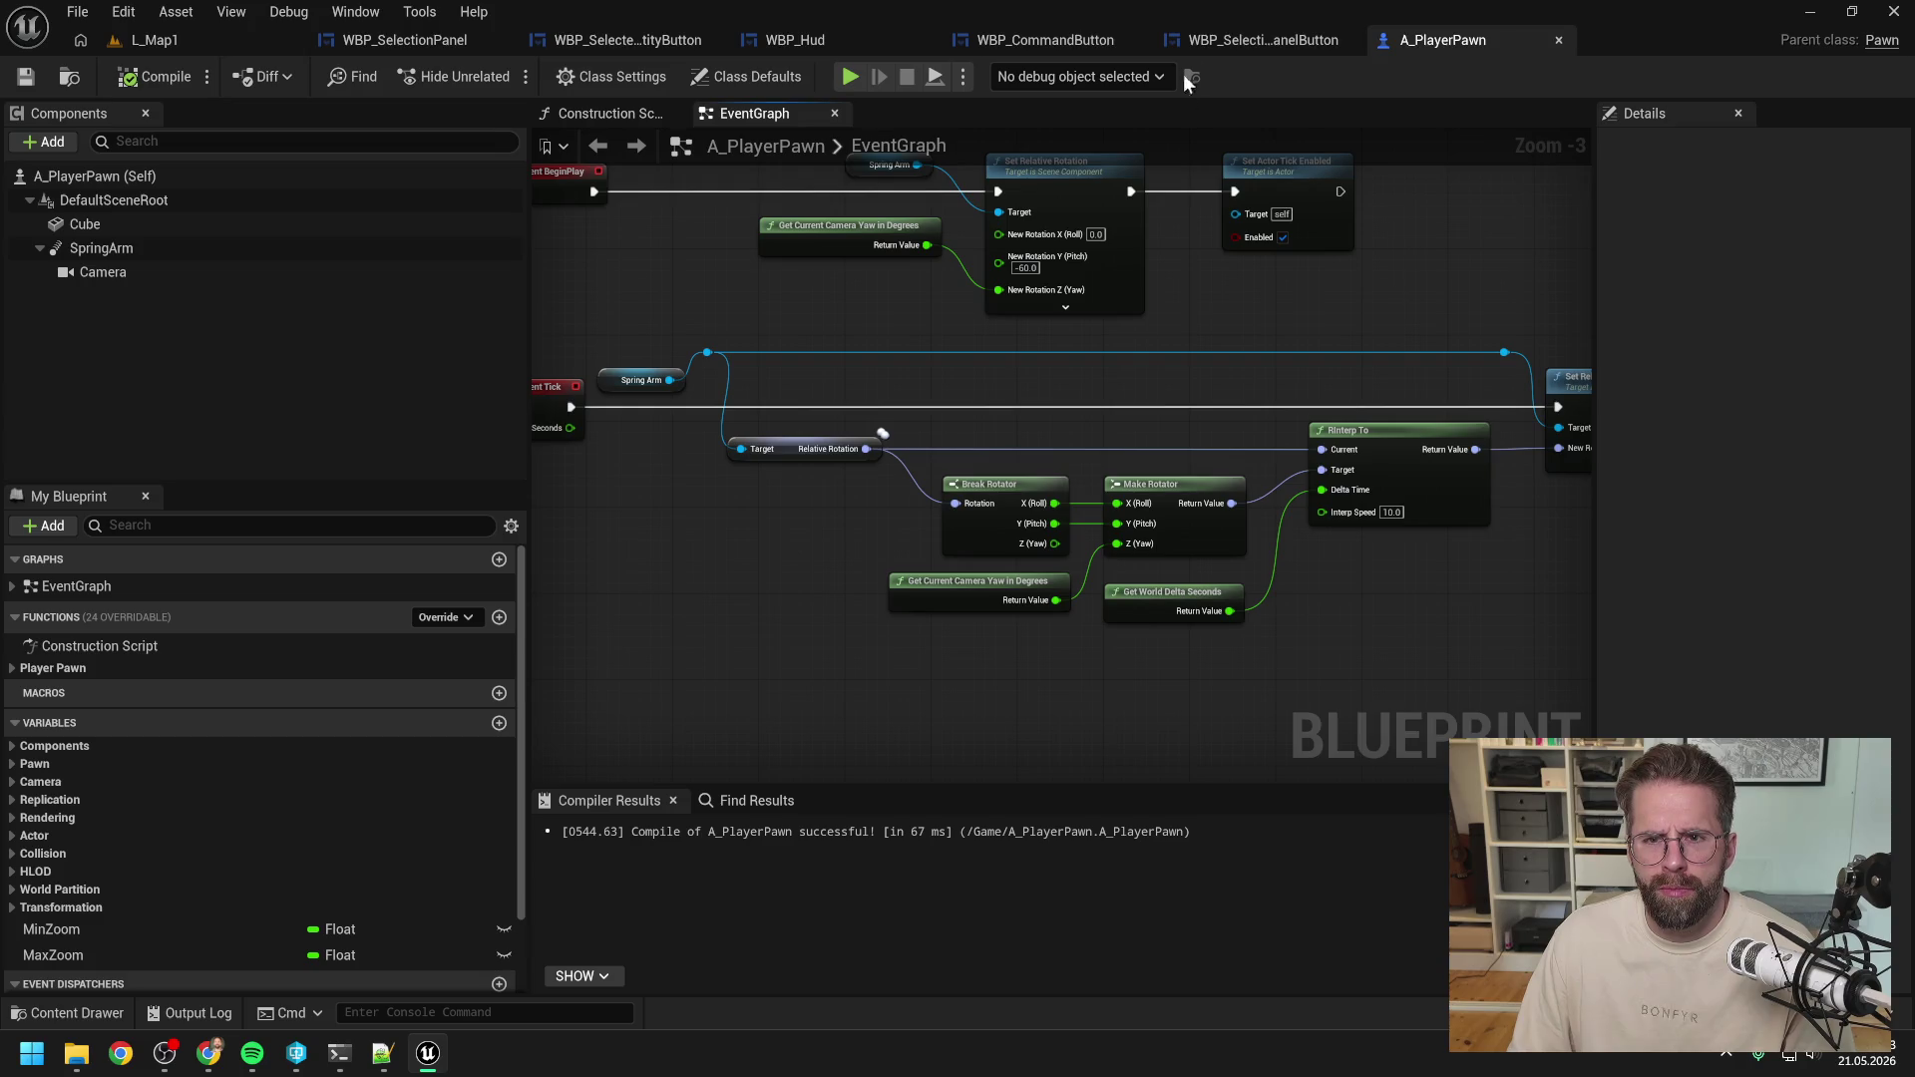
{"action": "left_click", "coordinate": [1237, 41]}
{"action": "left_click", "coordinate": [1015, 41]}
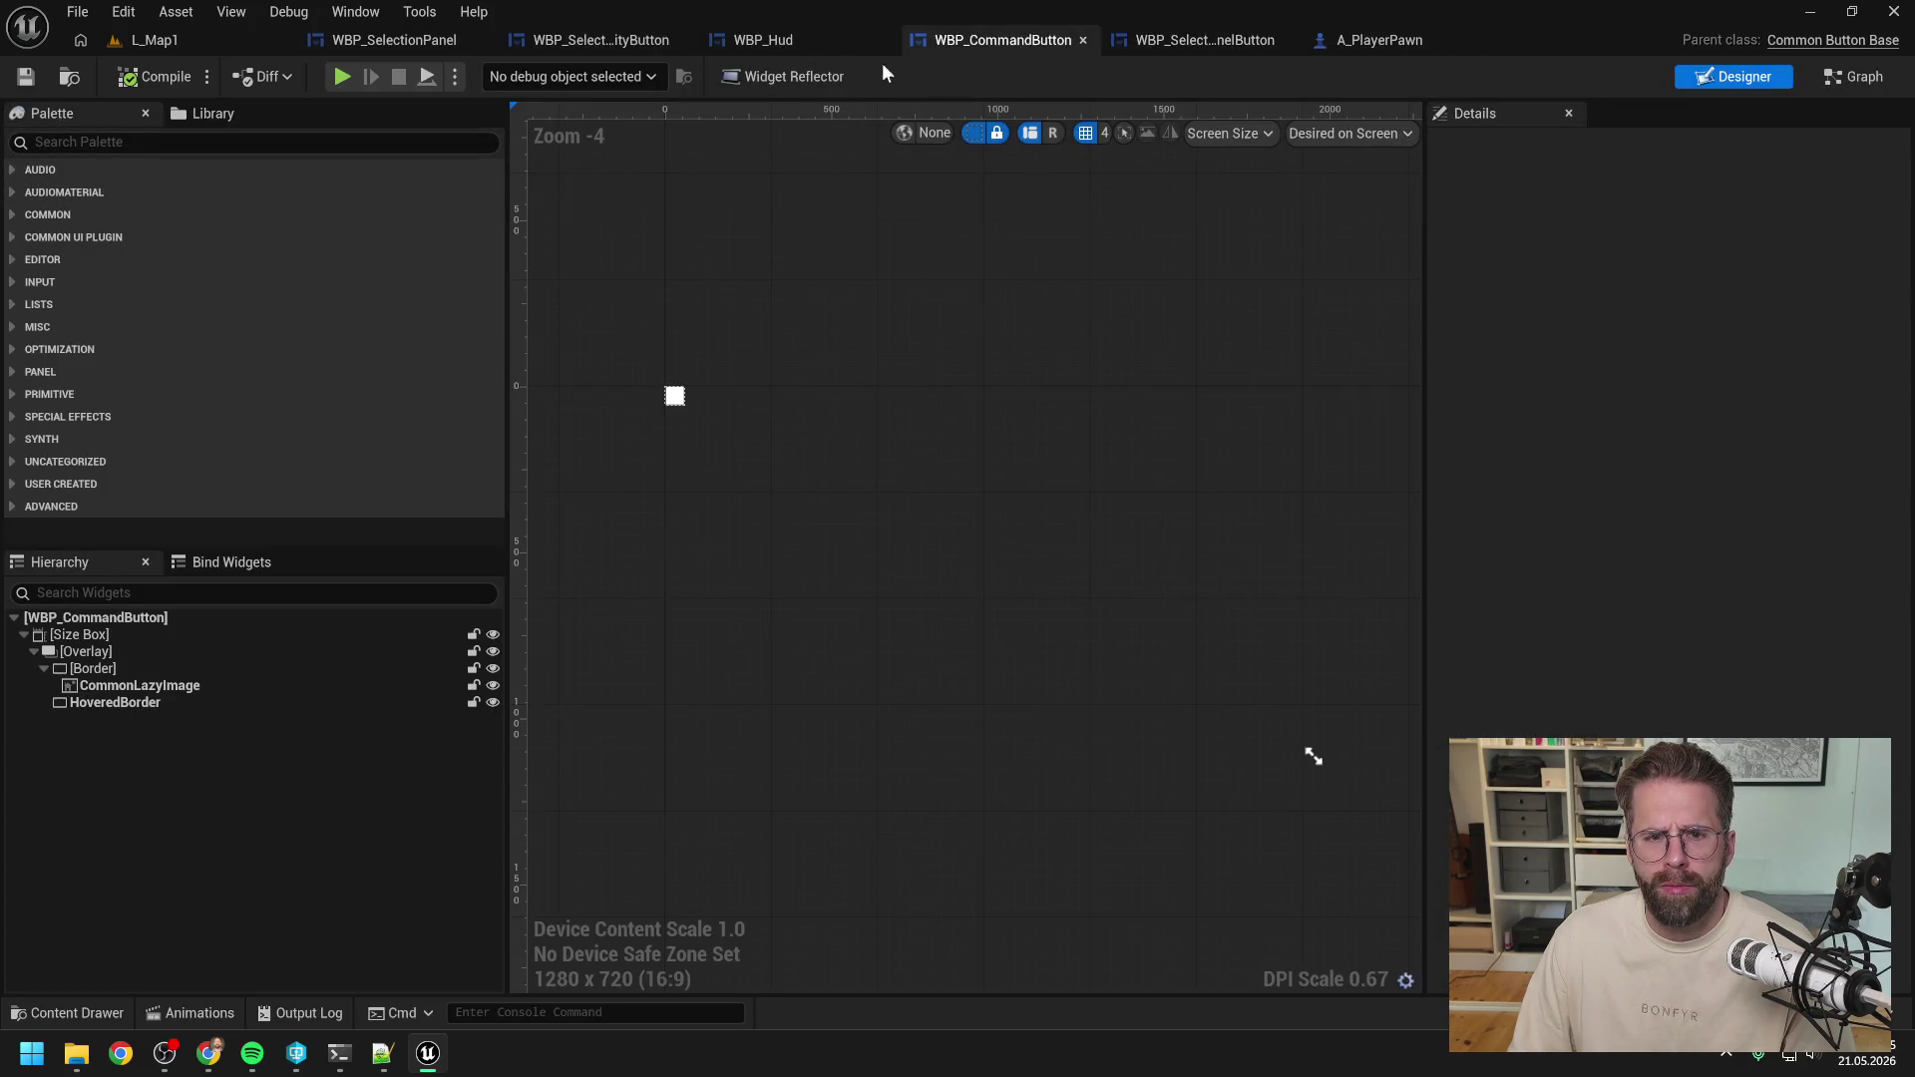
{"action": "left_click", "coordinate": [787, 36]}
{"action": "left_click", "coordinate": [607, 40]}
{"action": "left_click", "coordinate": [398, 36]}
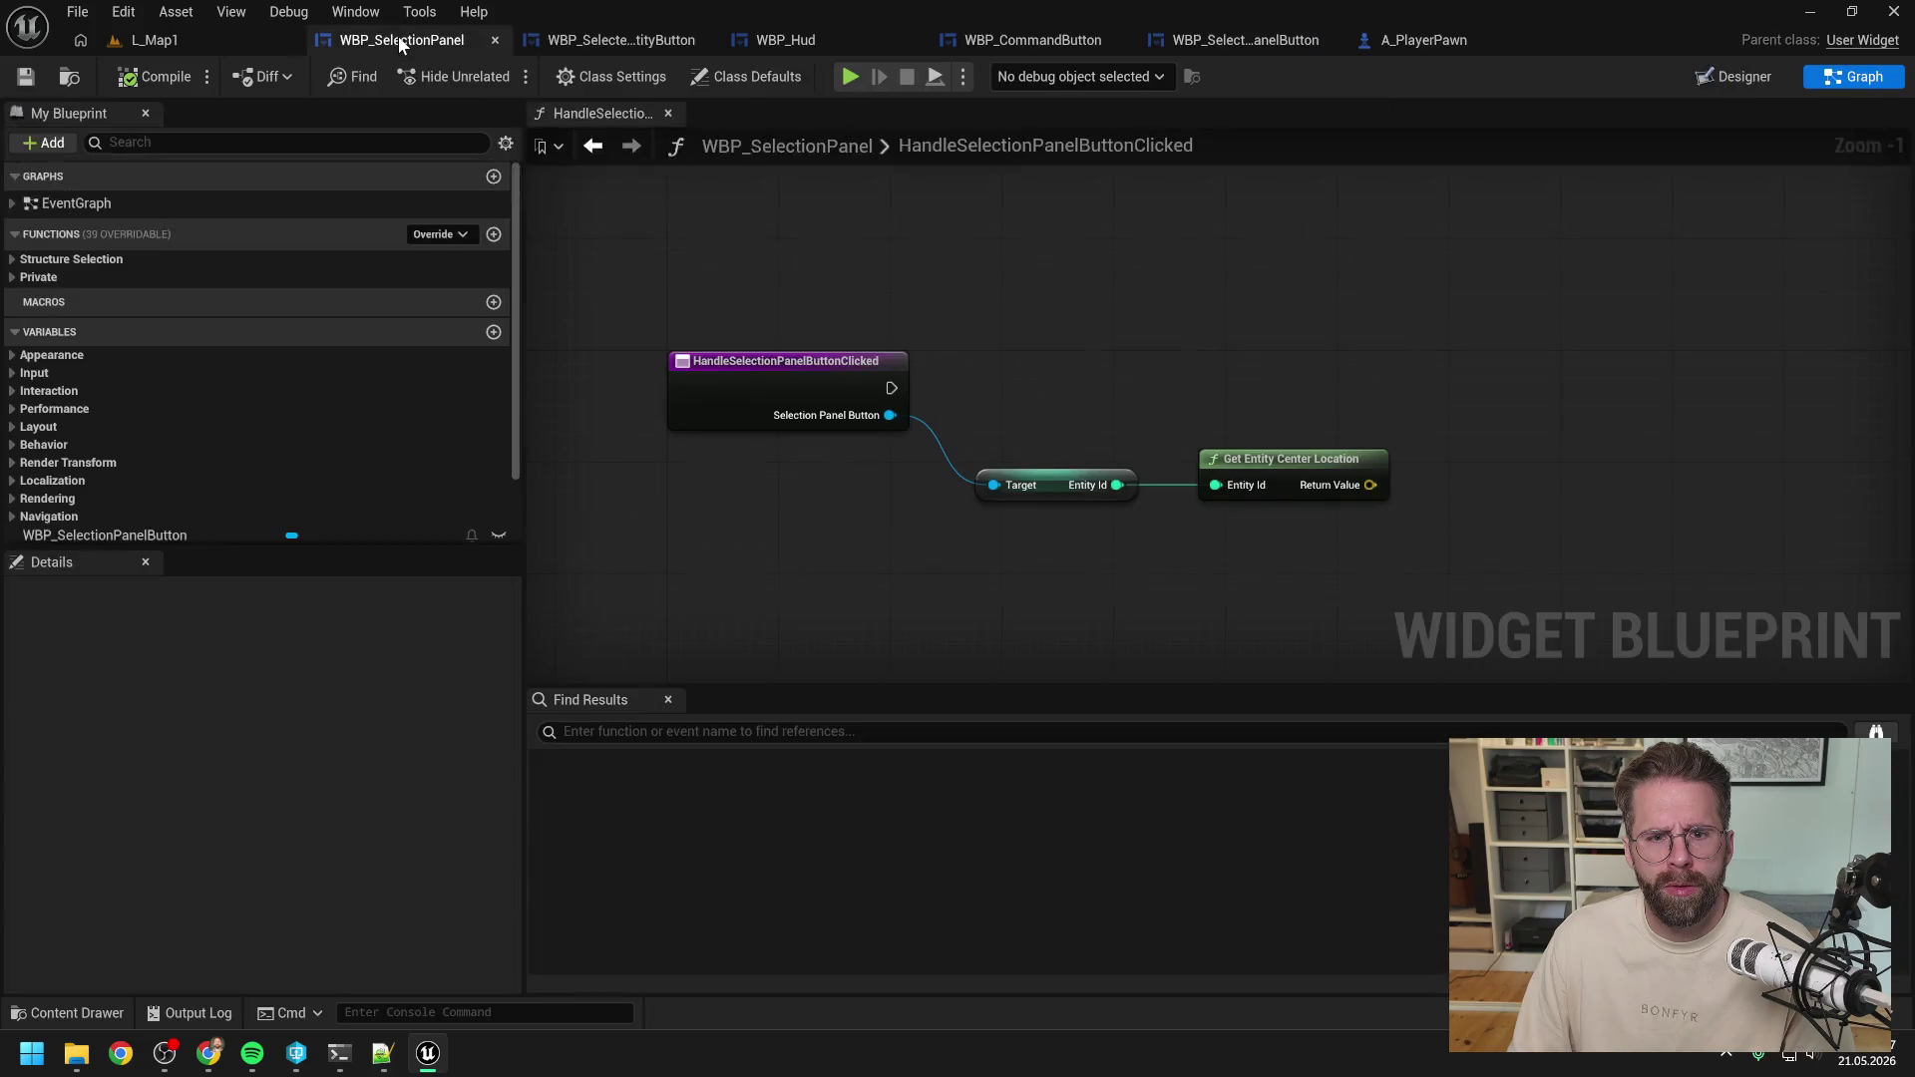
{"action": "scroll", "coordinate": [1089, 286], "scroll_direction": "down", "scroll_amount": 1}
{"action": "left_click_drag", "start_coordinate": [1097, 279], "coordinate": [950, 349]}
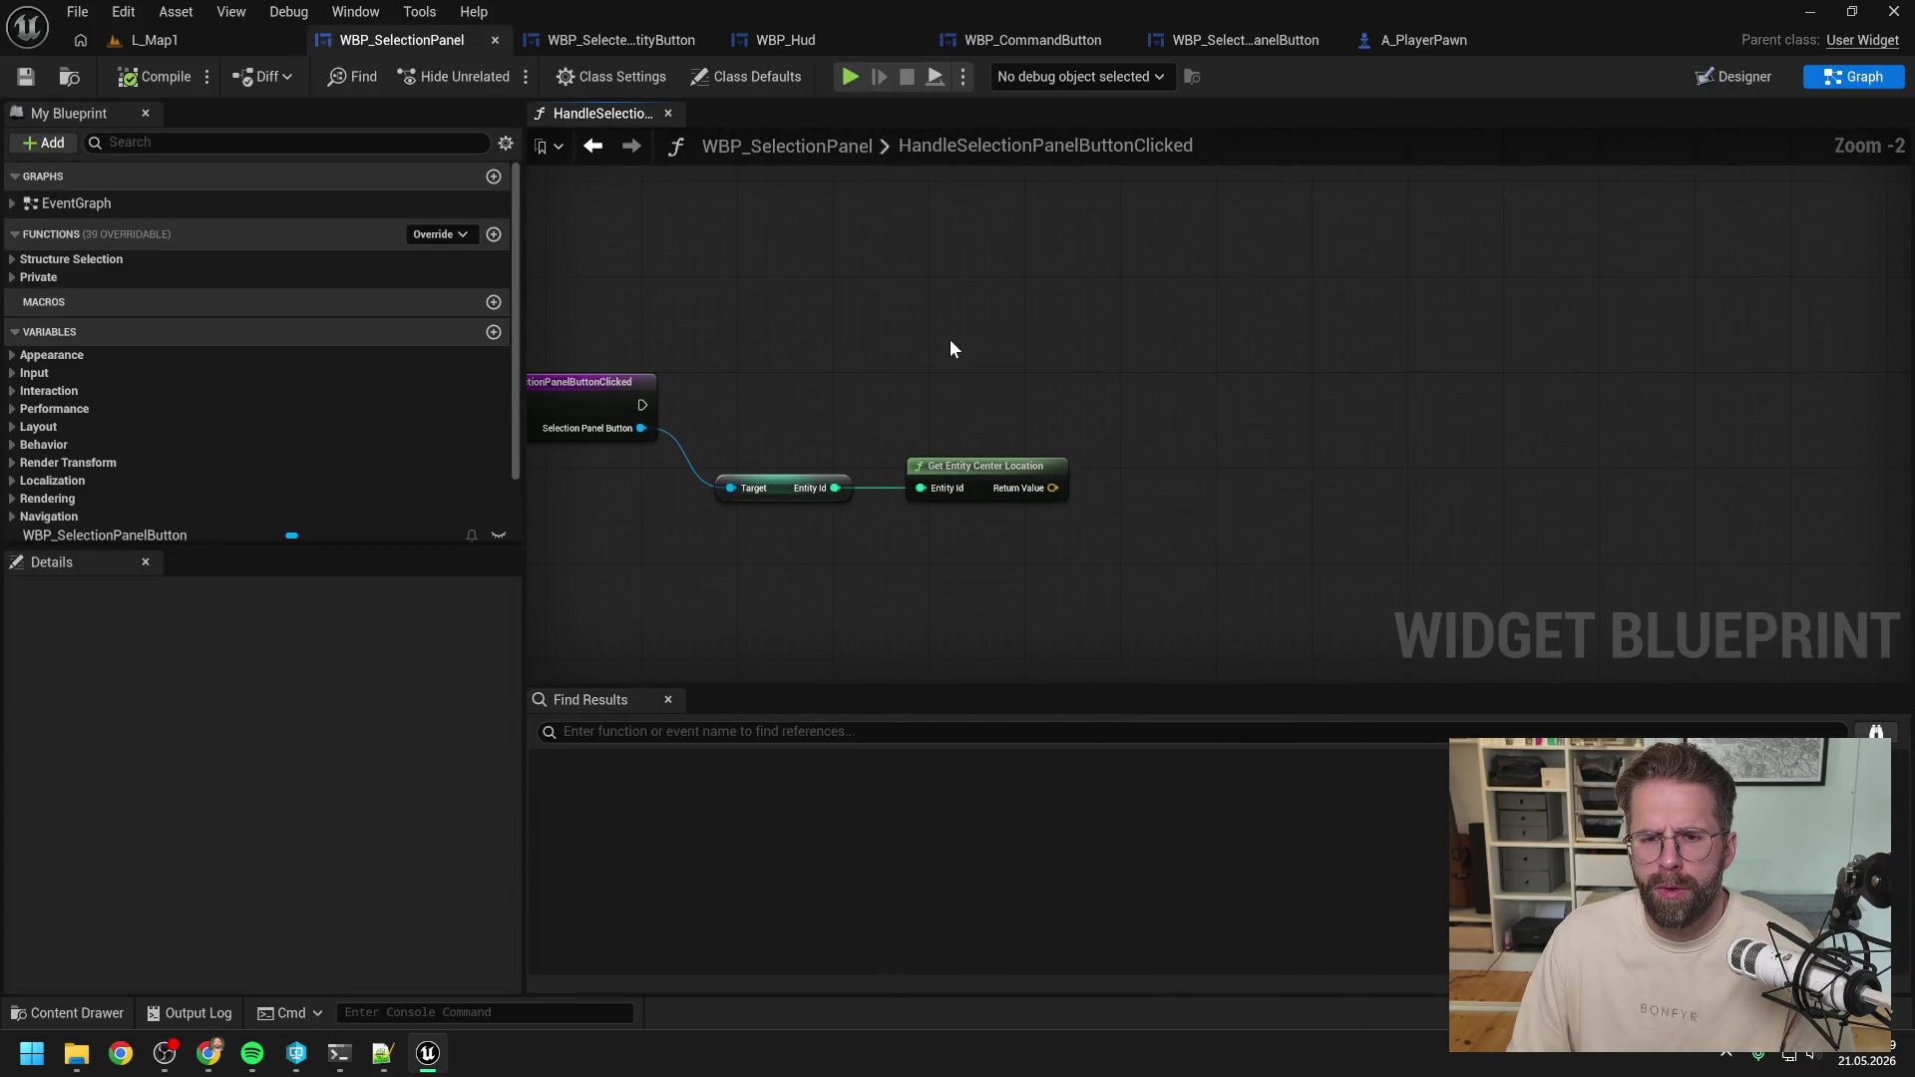
Add a Get My Player Pawn node and a Set Actor Location node wired to it.
{"action": "right_click", "coordinate": [1123, 436]}
{"action": "type", "text": "get my"}
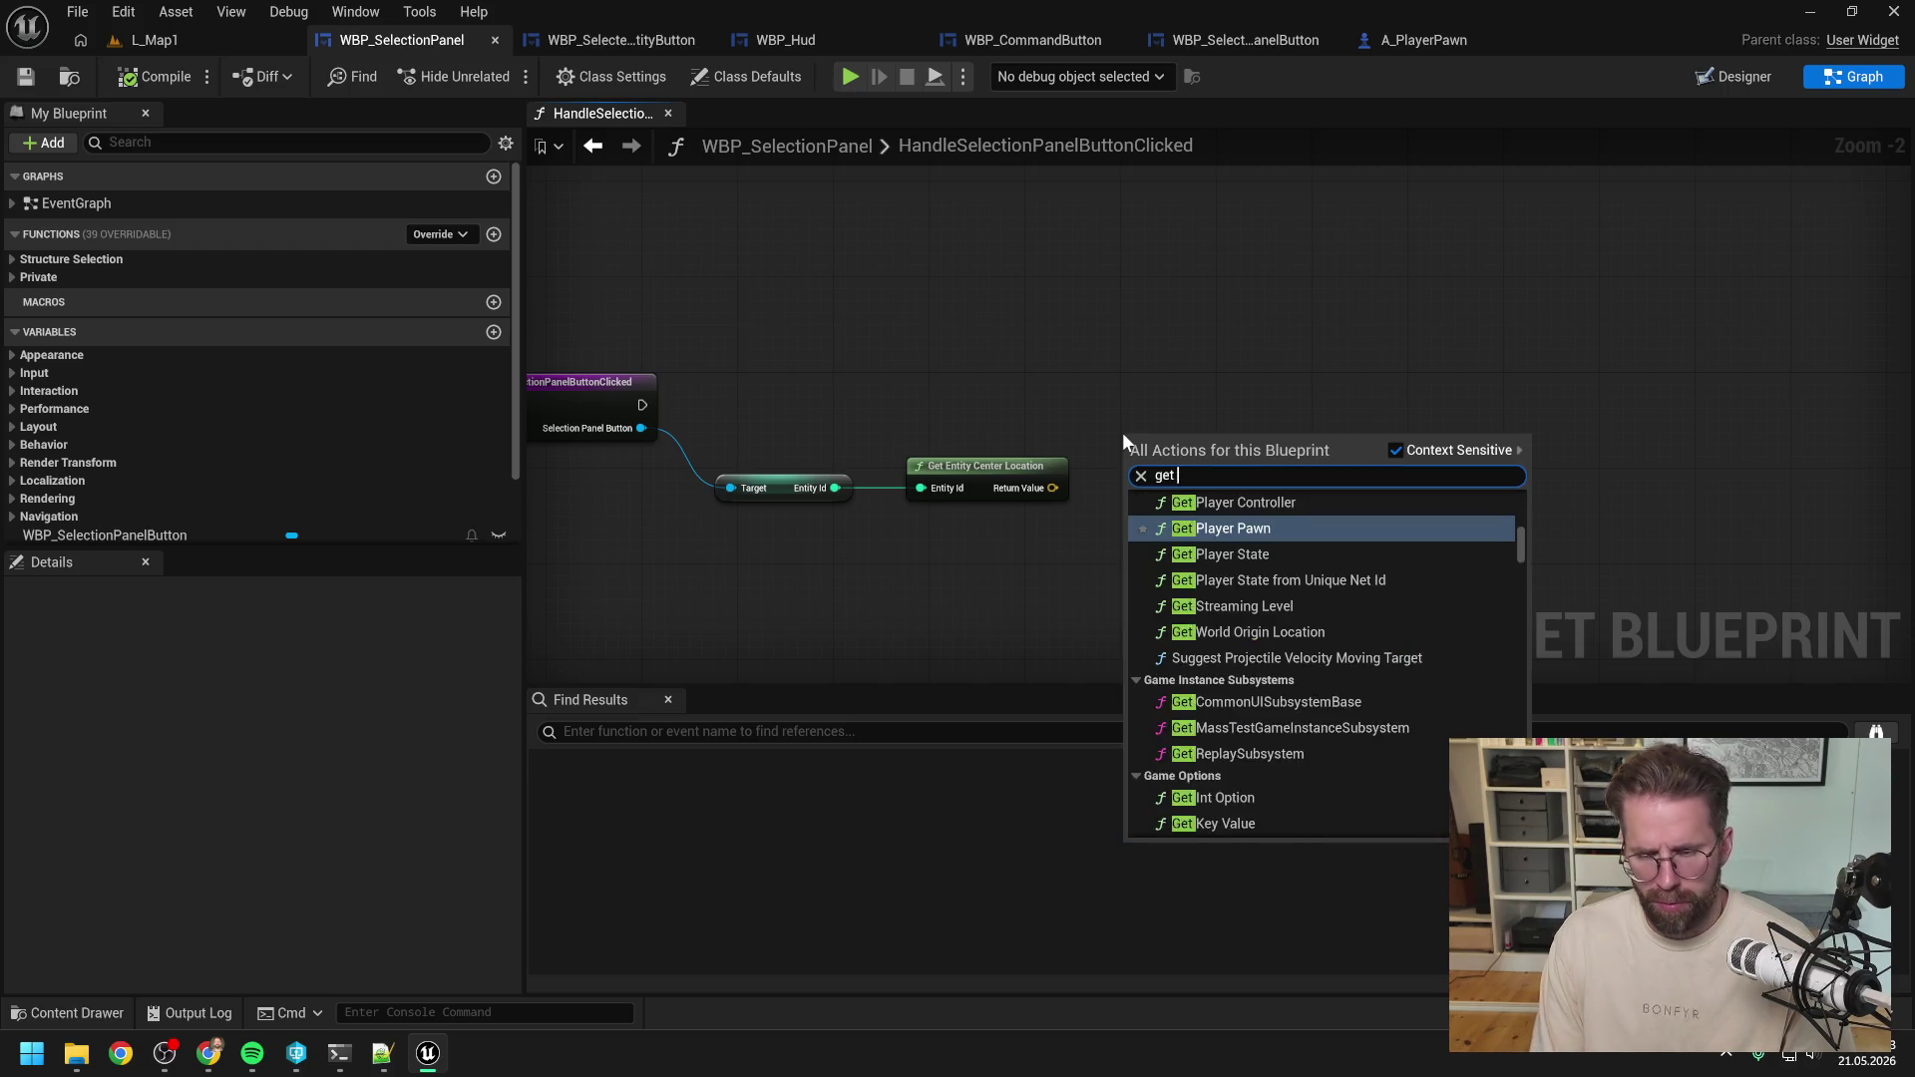
{"action": "key", "text": "Return"}
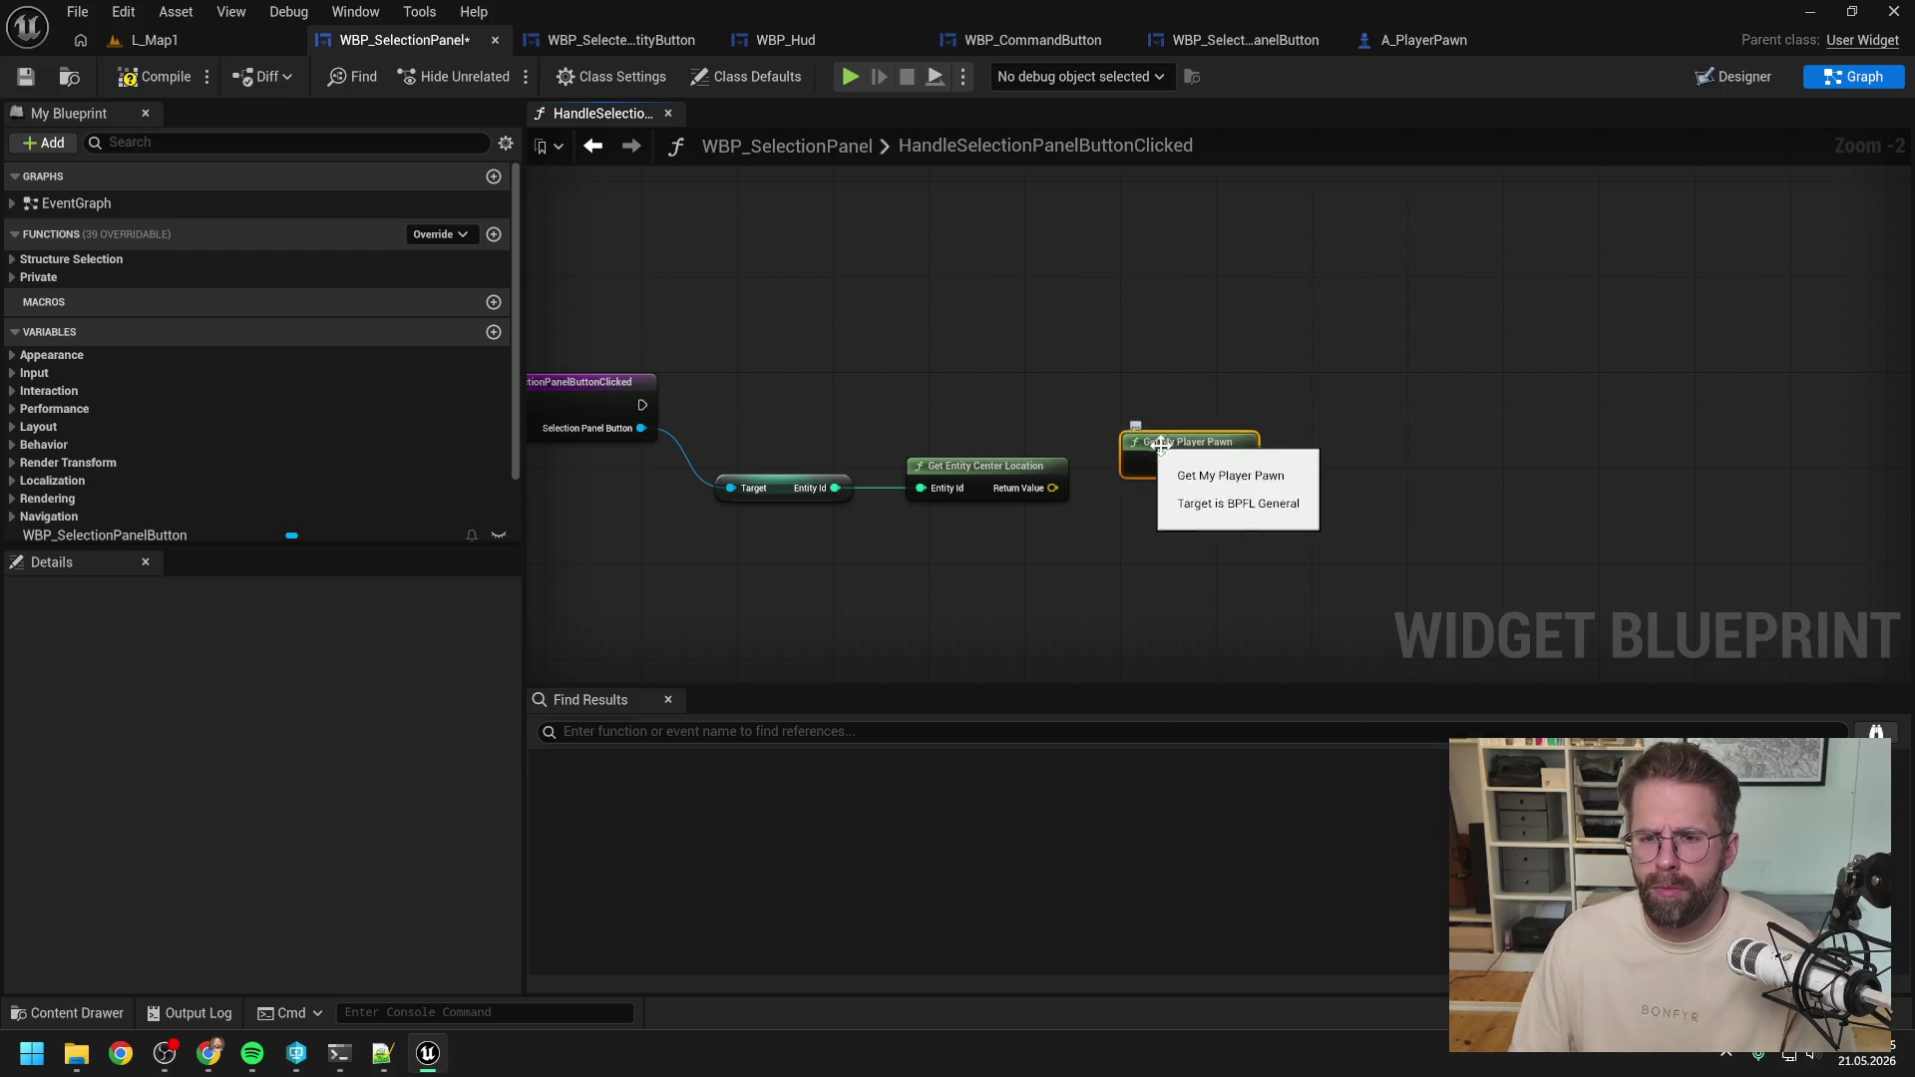
{"action": "mouse_move", "coordinate": [1206, 455]}
{"action": "left_mouse_down"}
{"action": "mouse_move", "coordinate": [1012, 367]}
{"action": "mouse_move", "coordinate": [1127, 415]}
{"action": "left_mouse_up"}
{"action": "type", "text": "s"}
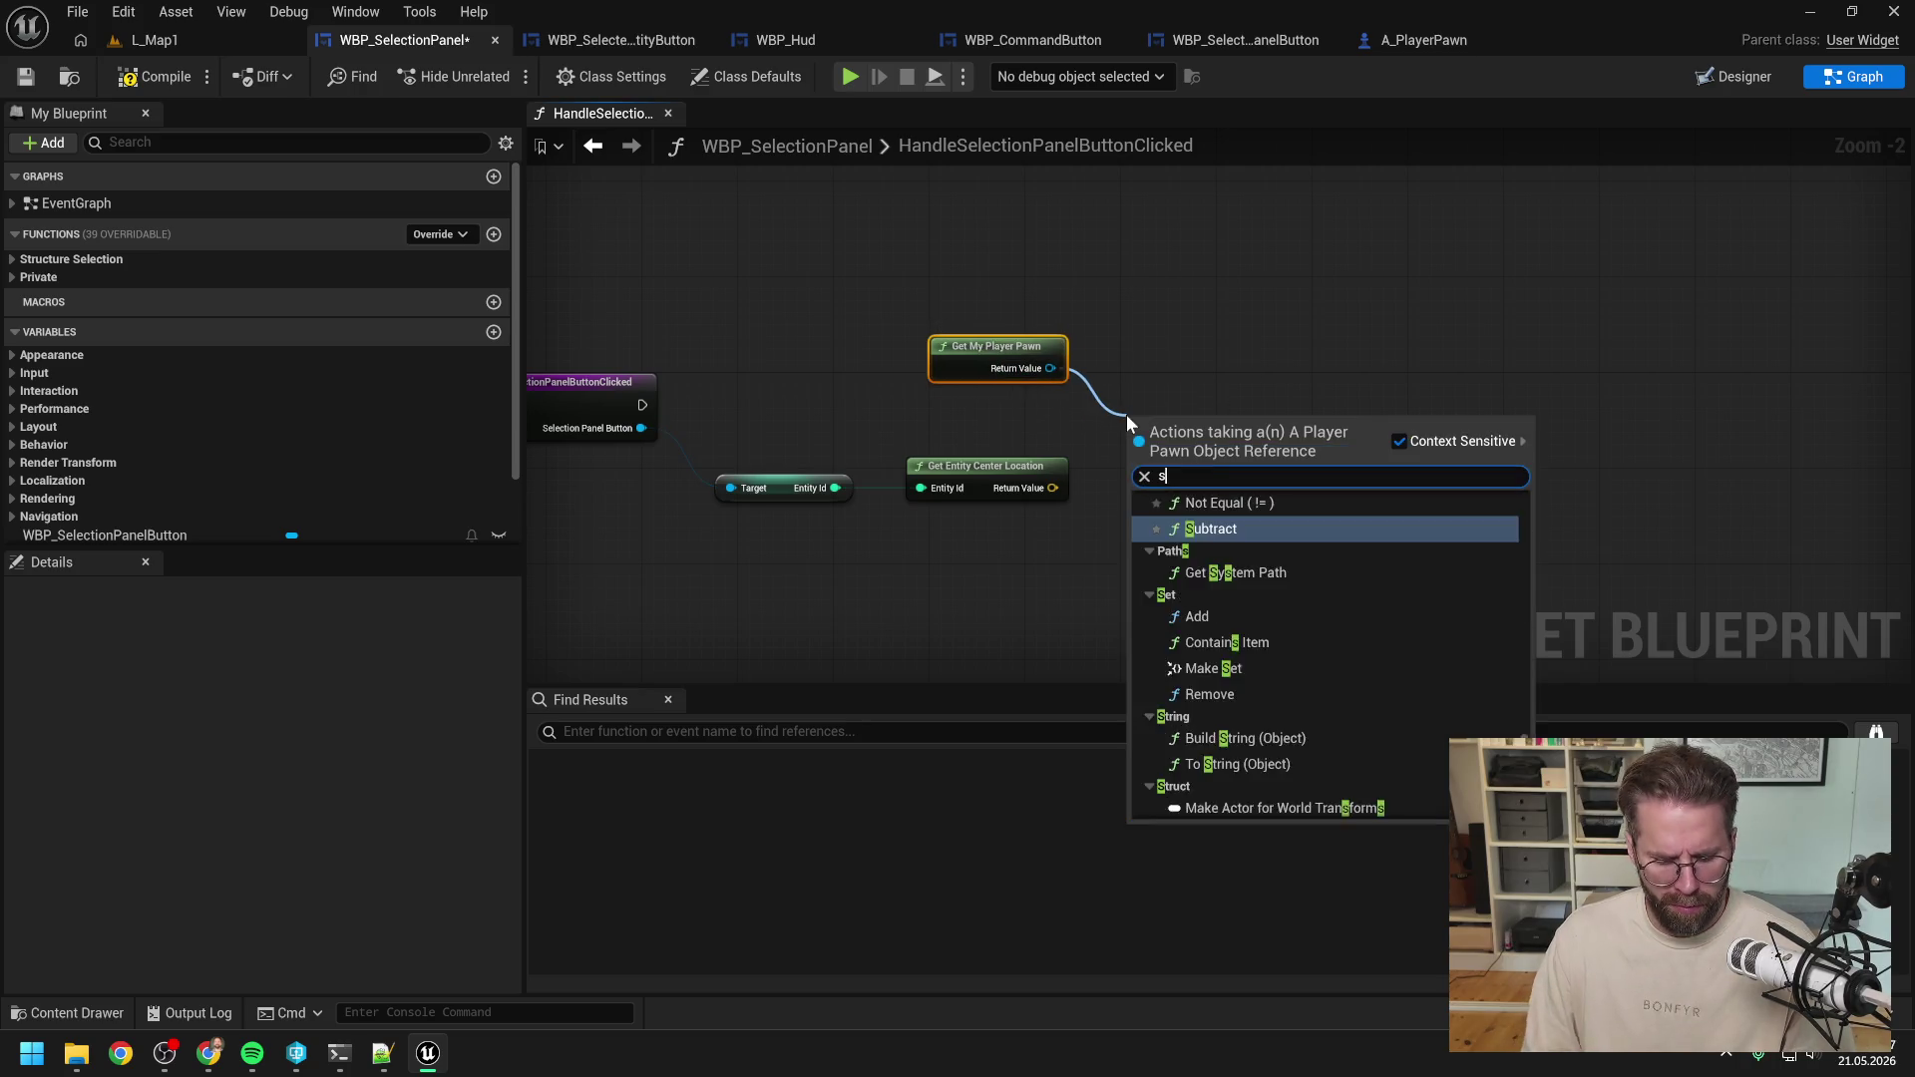
{"action": "type", "text": "et actor loc"}
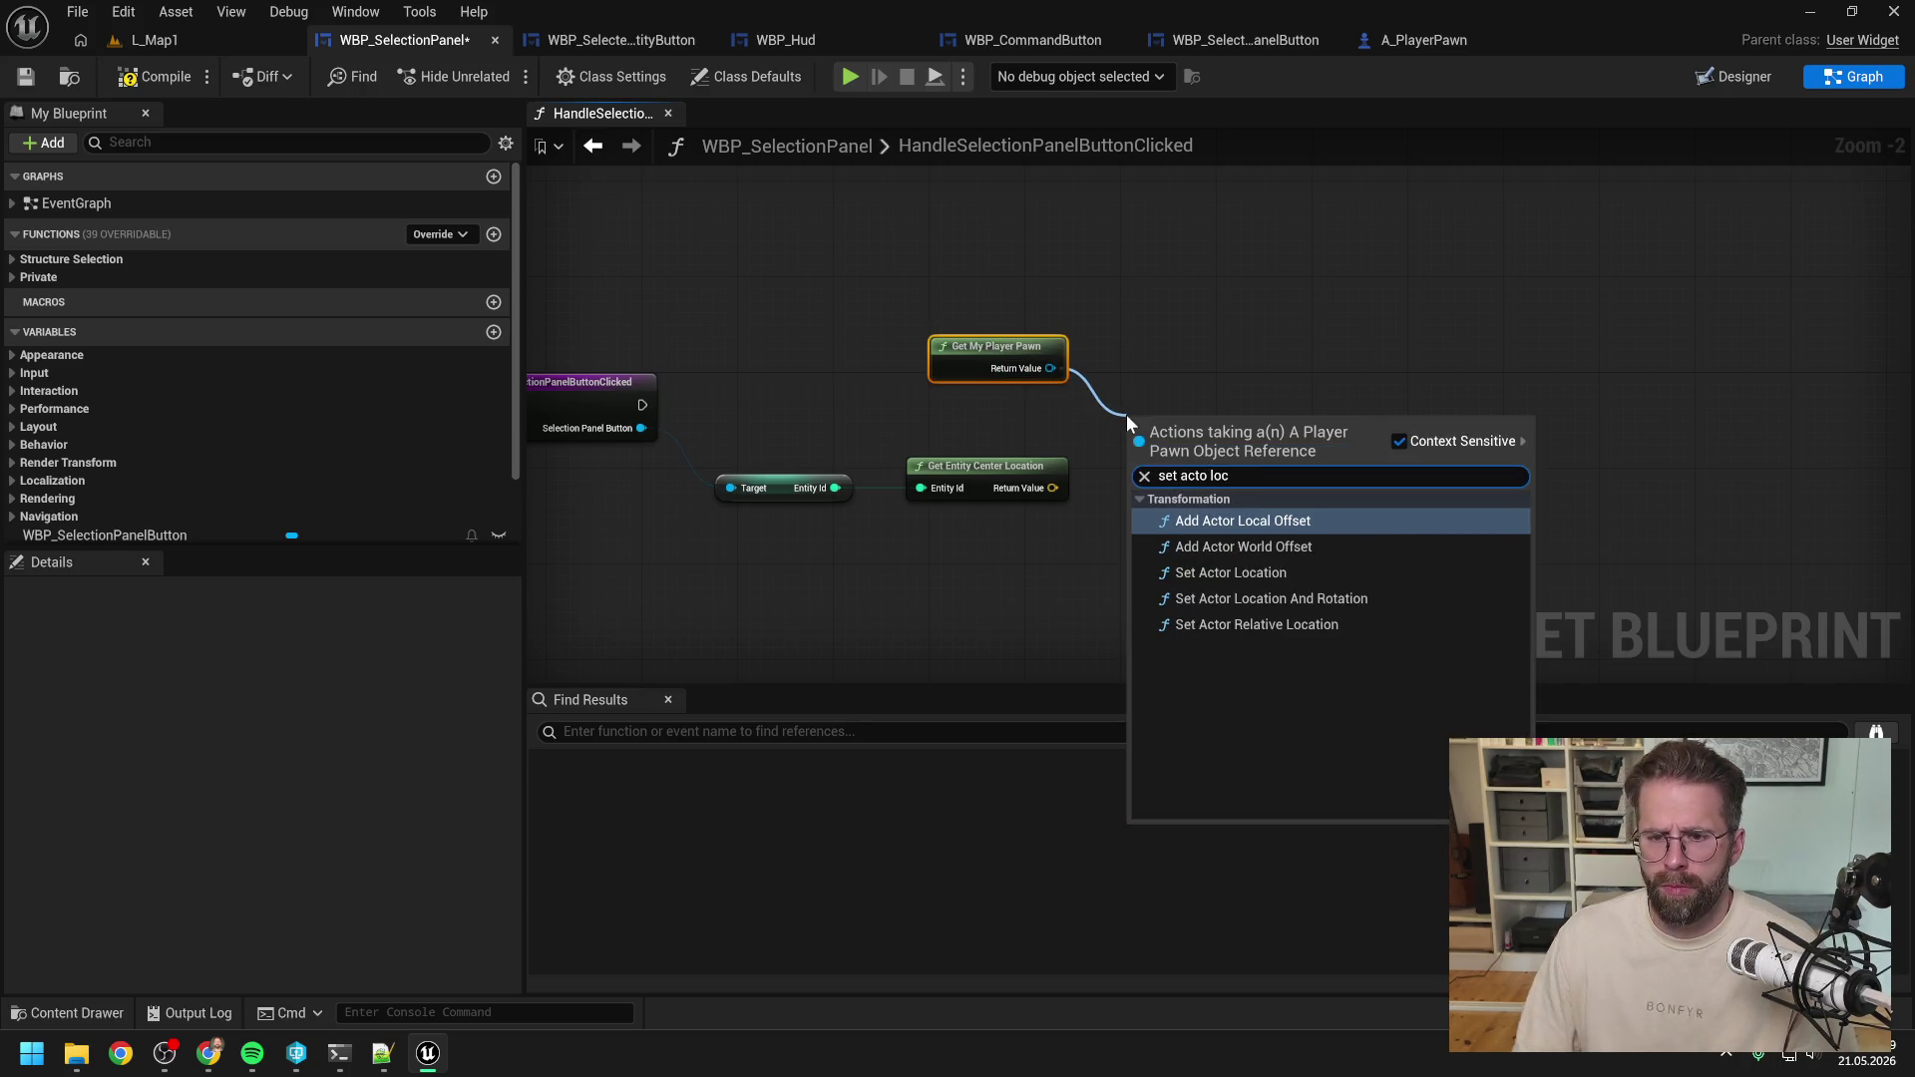
{"action": "key", "text": "Return"}
Run Set Actor Location on click with Get Entity Center Location as New Location, compile, then play L_Map1.
{"action": "left_click_drag", "start_coordinate": [643, 404], "coordinate": [1137, 452]}
{"action": "left_click_drag", "start_coordinate": [1173, 440], "coordinate": [1185, 392]}
{"action": "left_click_drag", "start_coordinate": [1052, 488], "coordinate": [1148, 458]}
{"action": "left_click", "coordinate": [1193, 324]}
{"action": "left_click", "coordinate": [167, 77]}
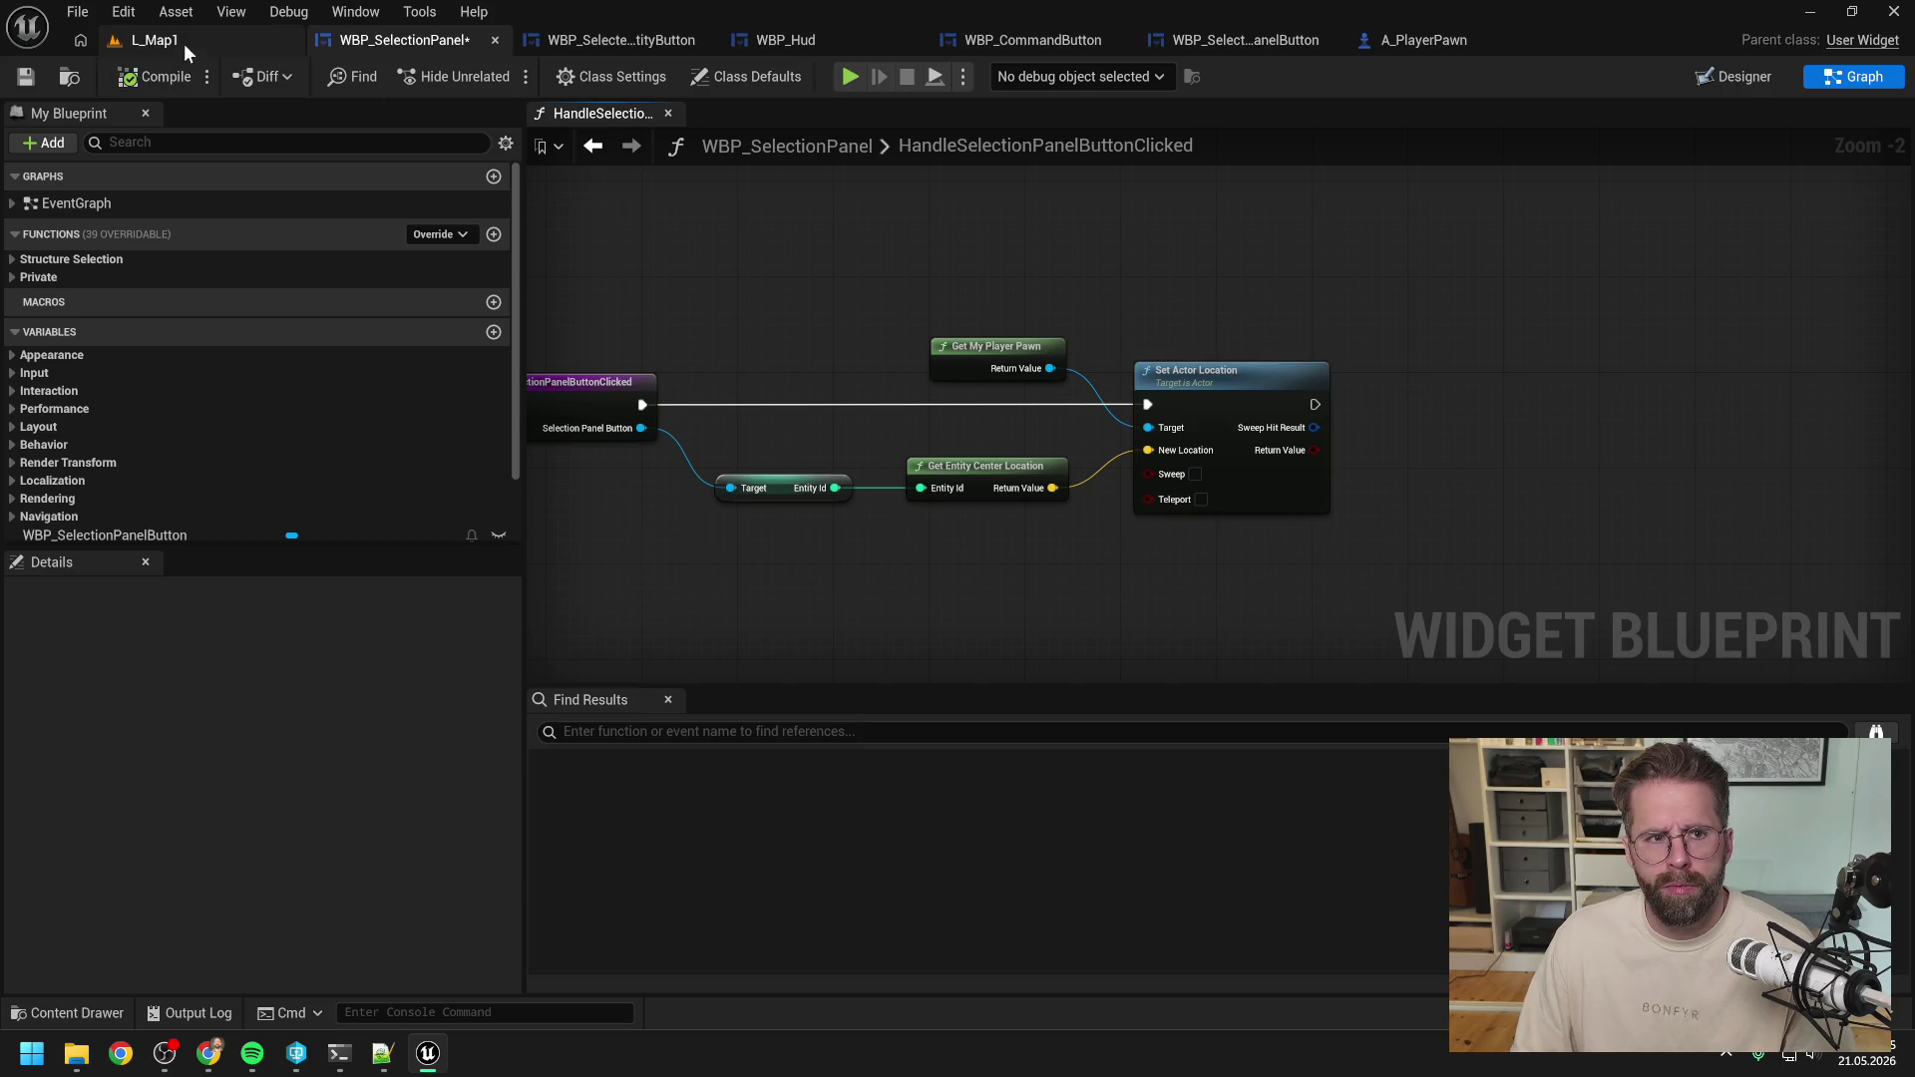
{"action": "left_click", "coordinate": [184, 44]}
{"action": "left_click", "coordinate": [501, 76]}
Select the cube and press Main Hall repeatedly to confirm the camera jumps to it, then stop playing.
{"action": "left_click", "coordinate": [774, 528]}
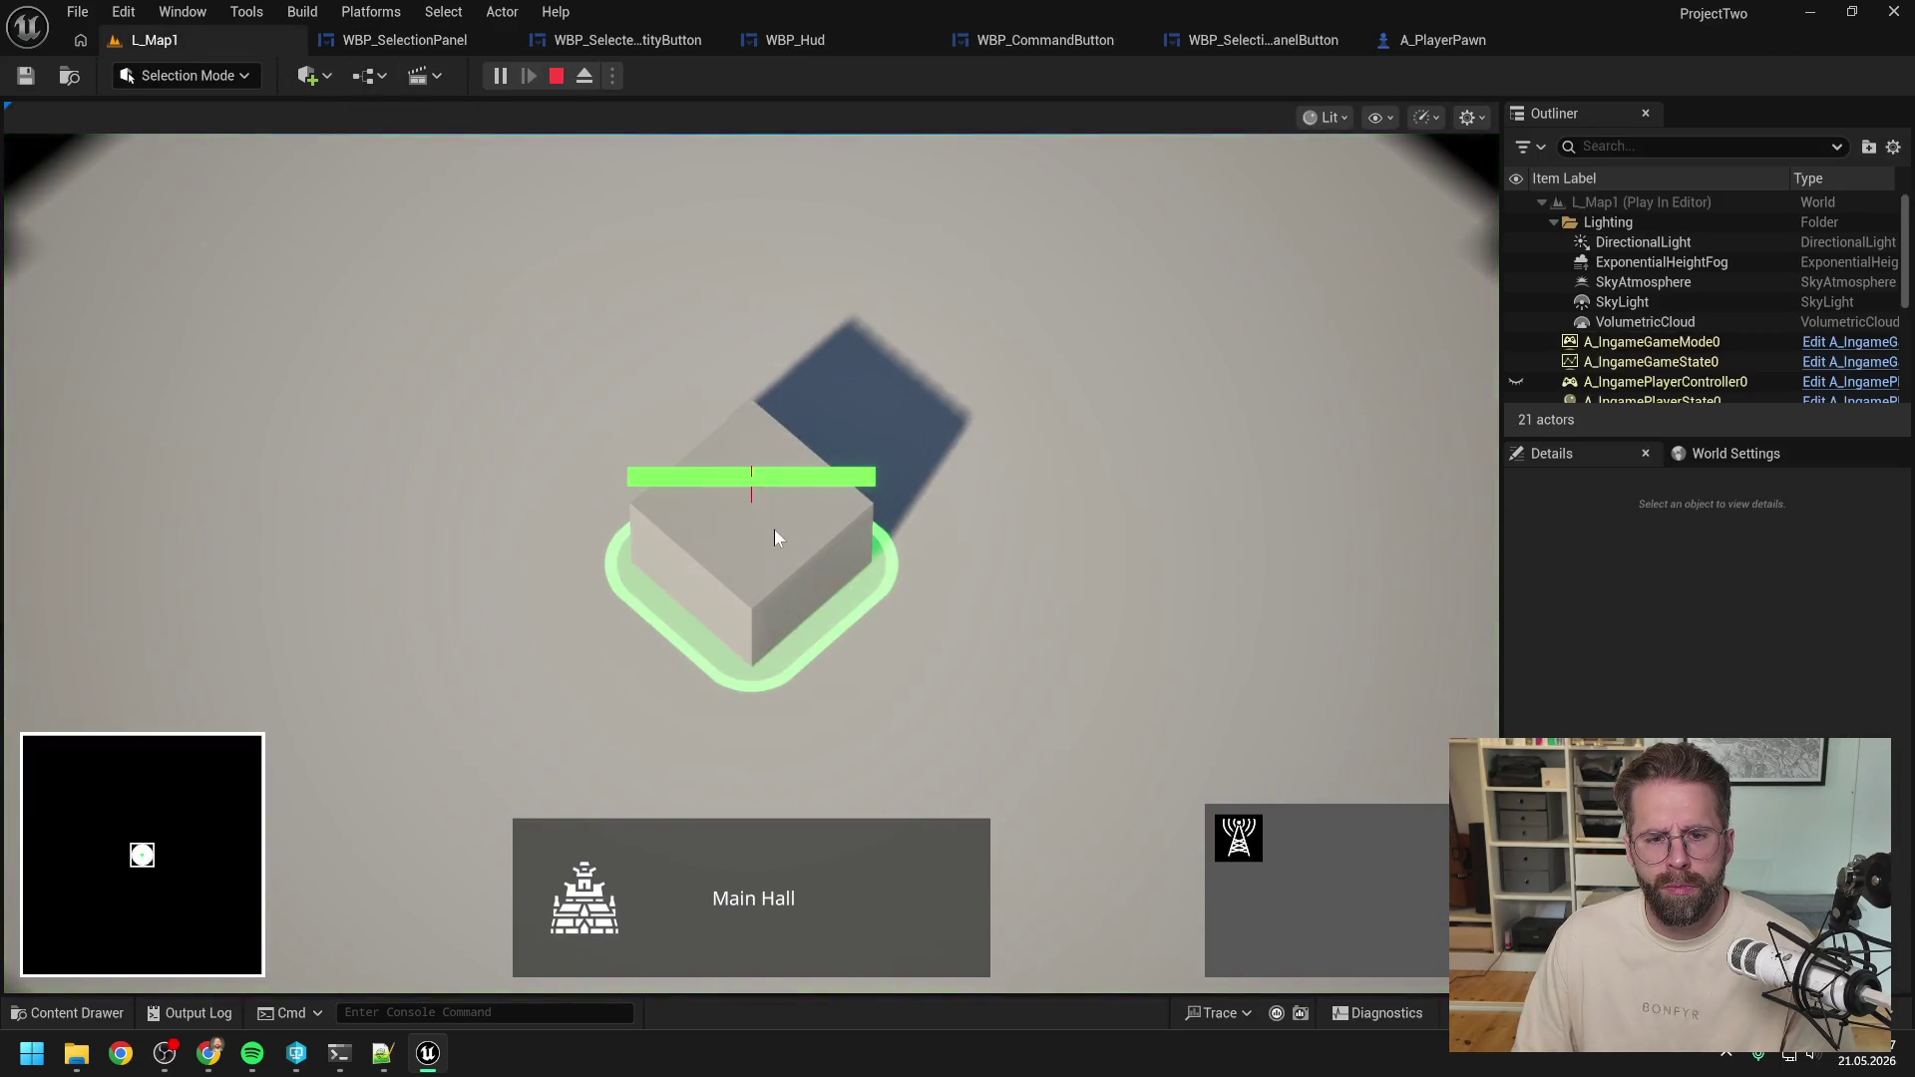
{"action": "left_click", "coordinate": [774, 529]}
{"action": "left_click", "coordinate": [715, 897]}
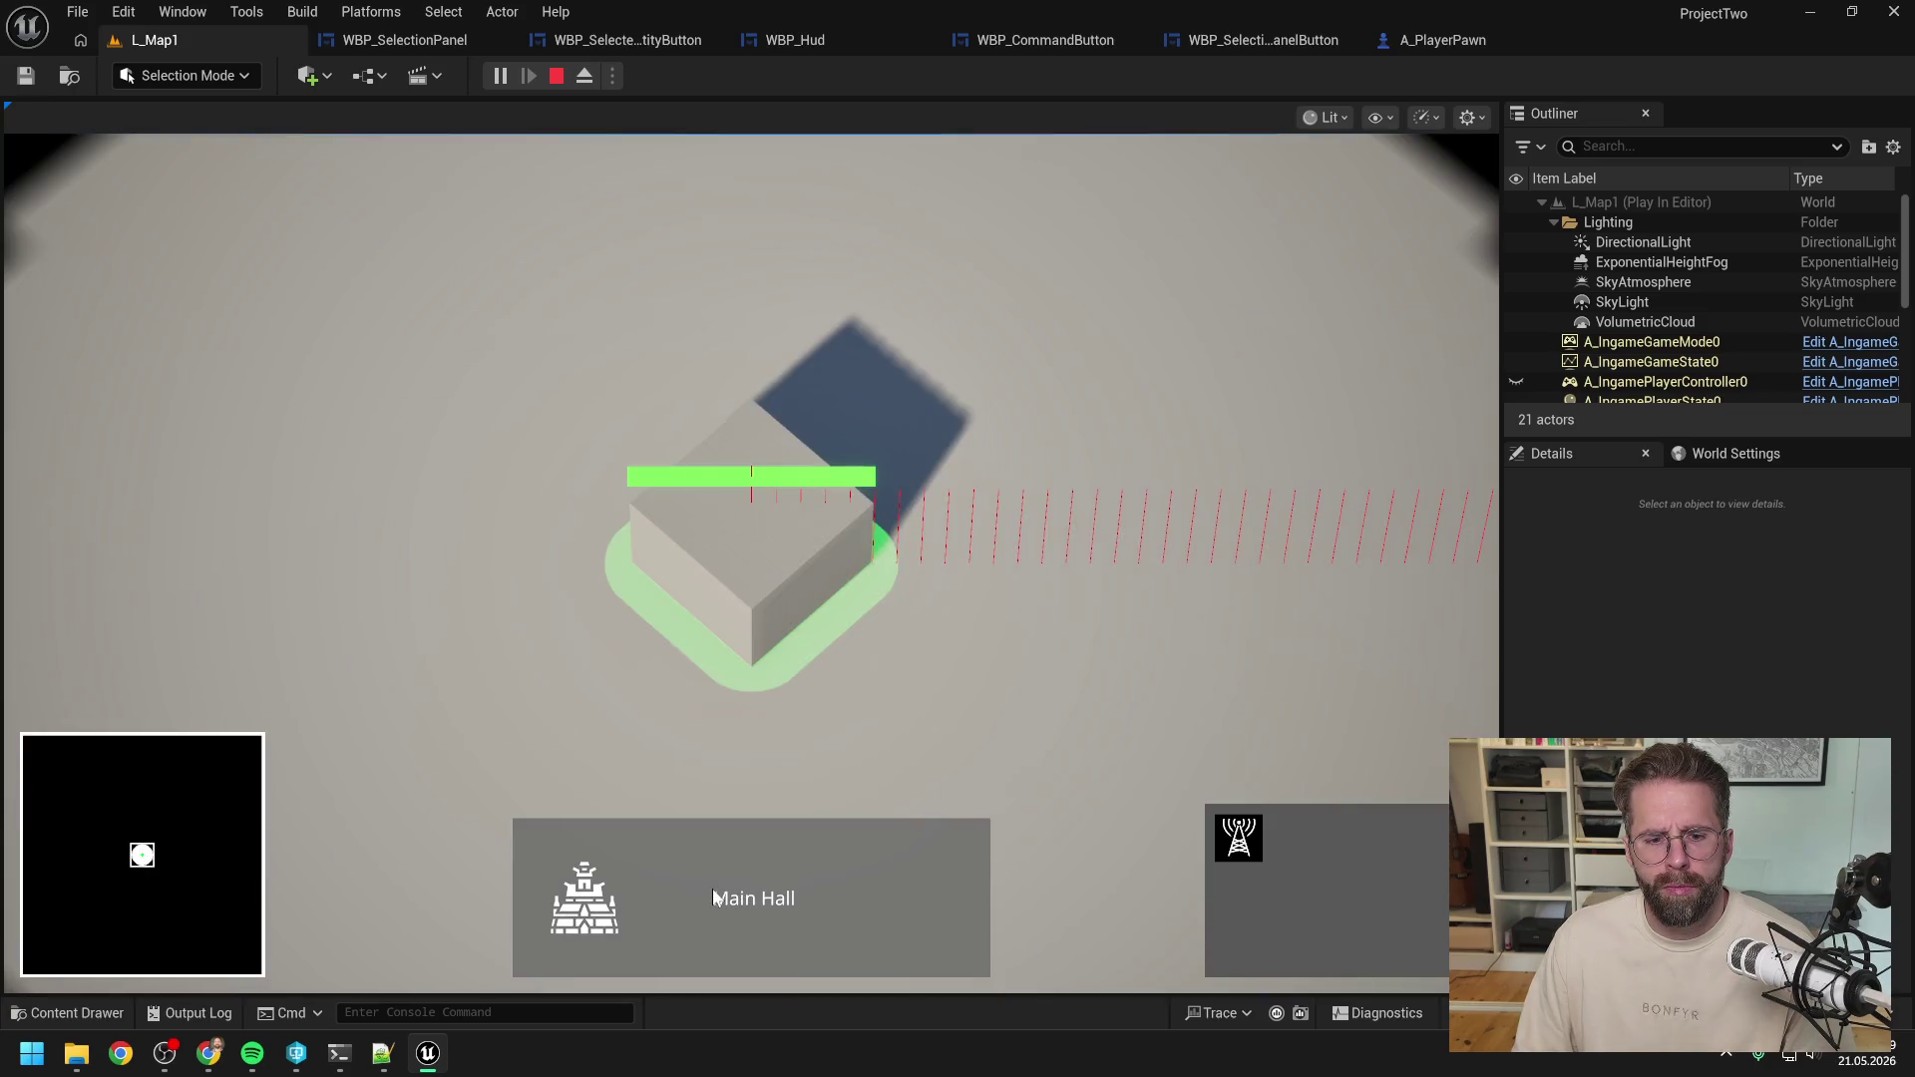
{"action": "left_click", "coordinate": [914, 692]}
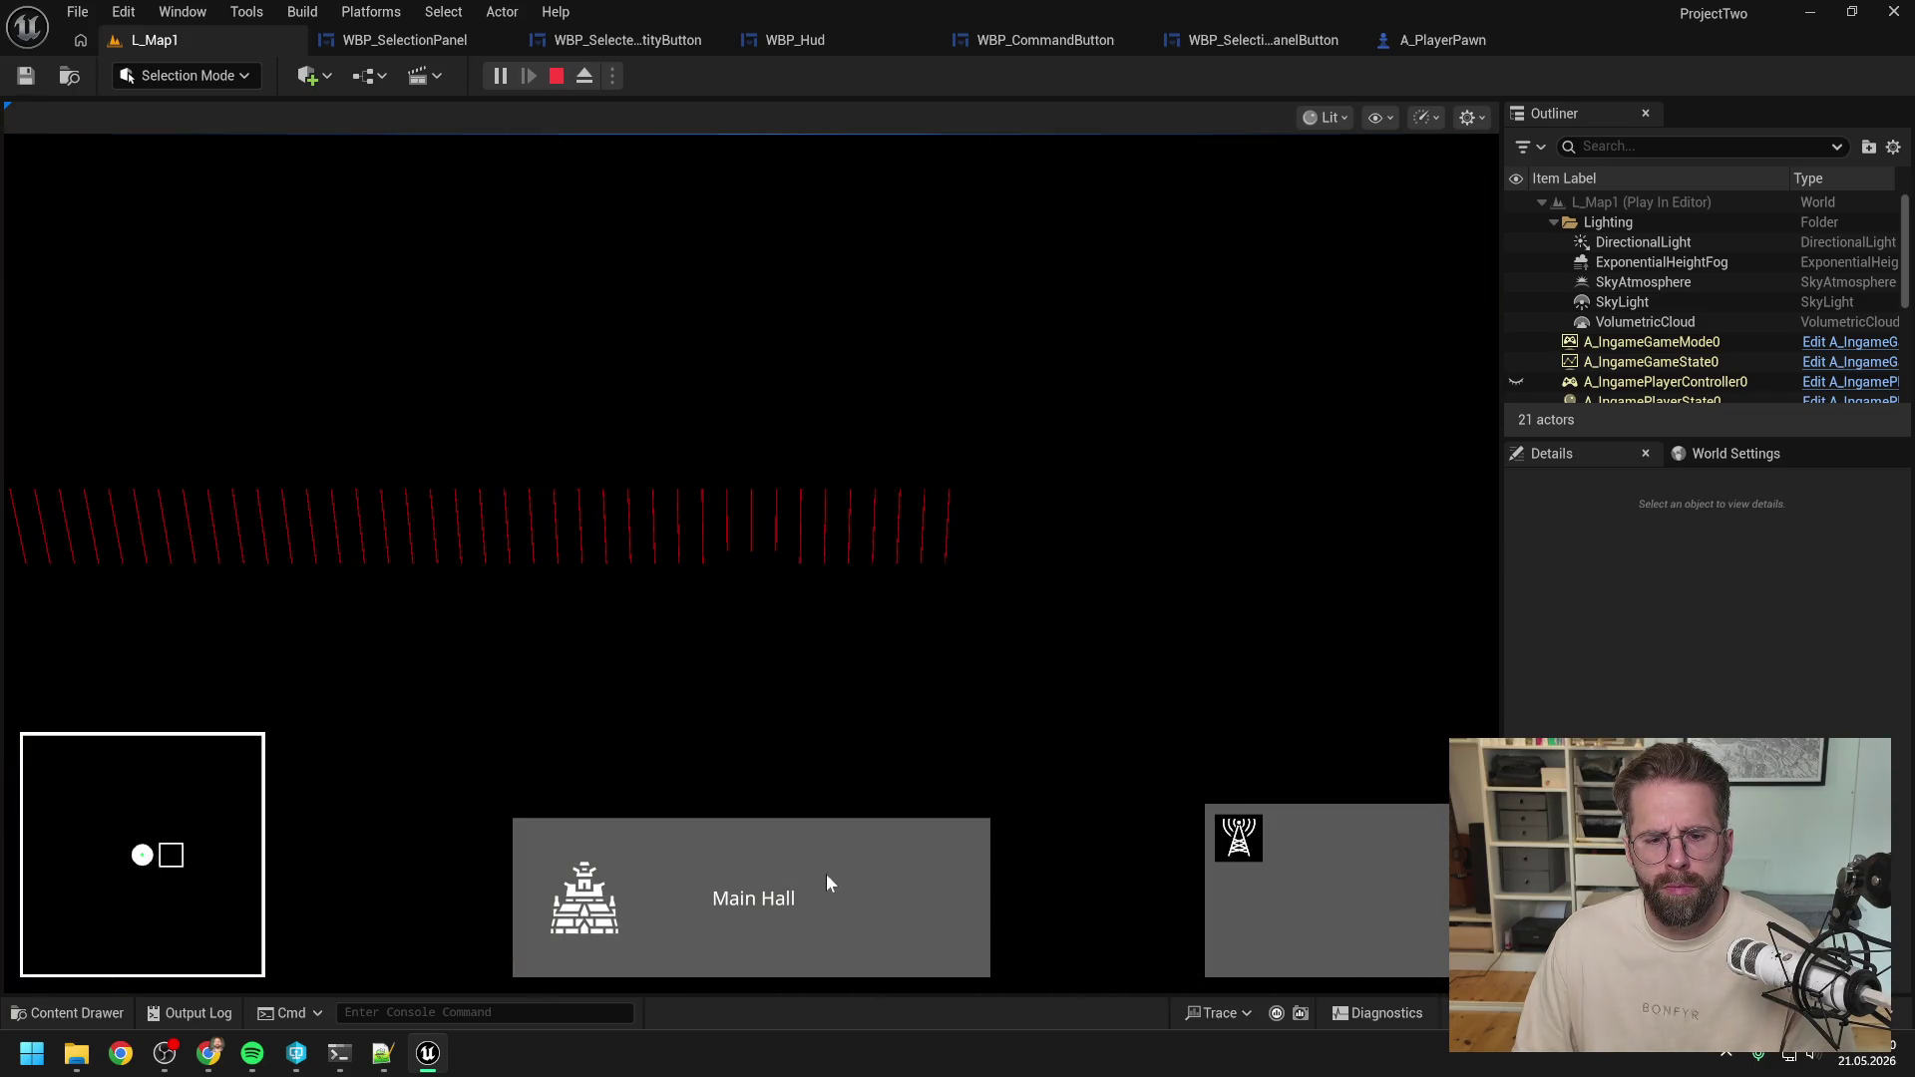
{"action": "left_click", "coordinate": [812, 880]}
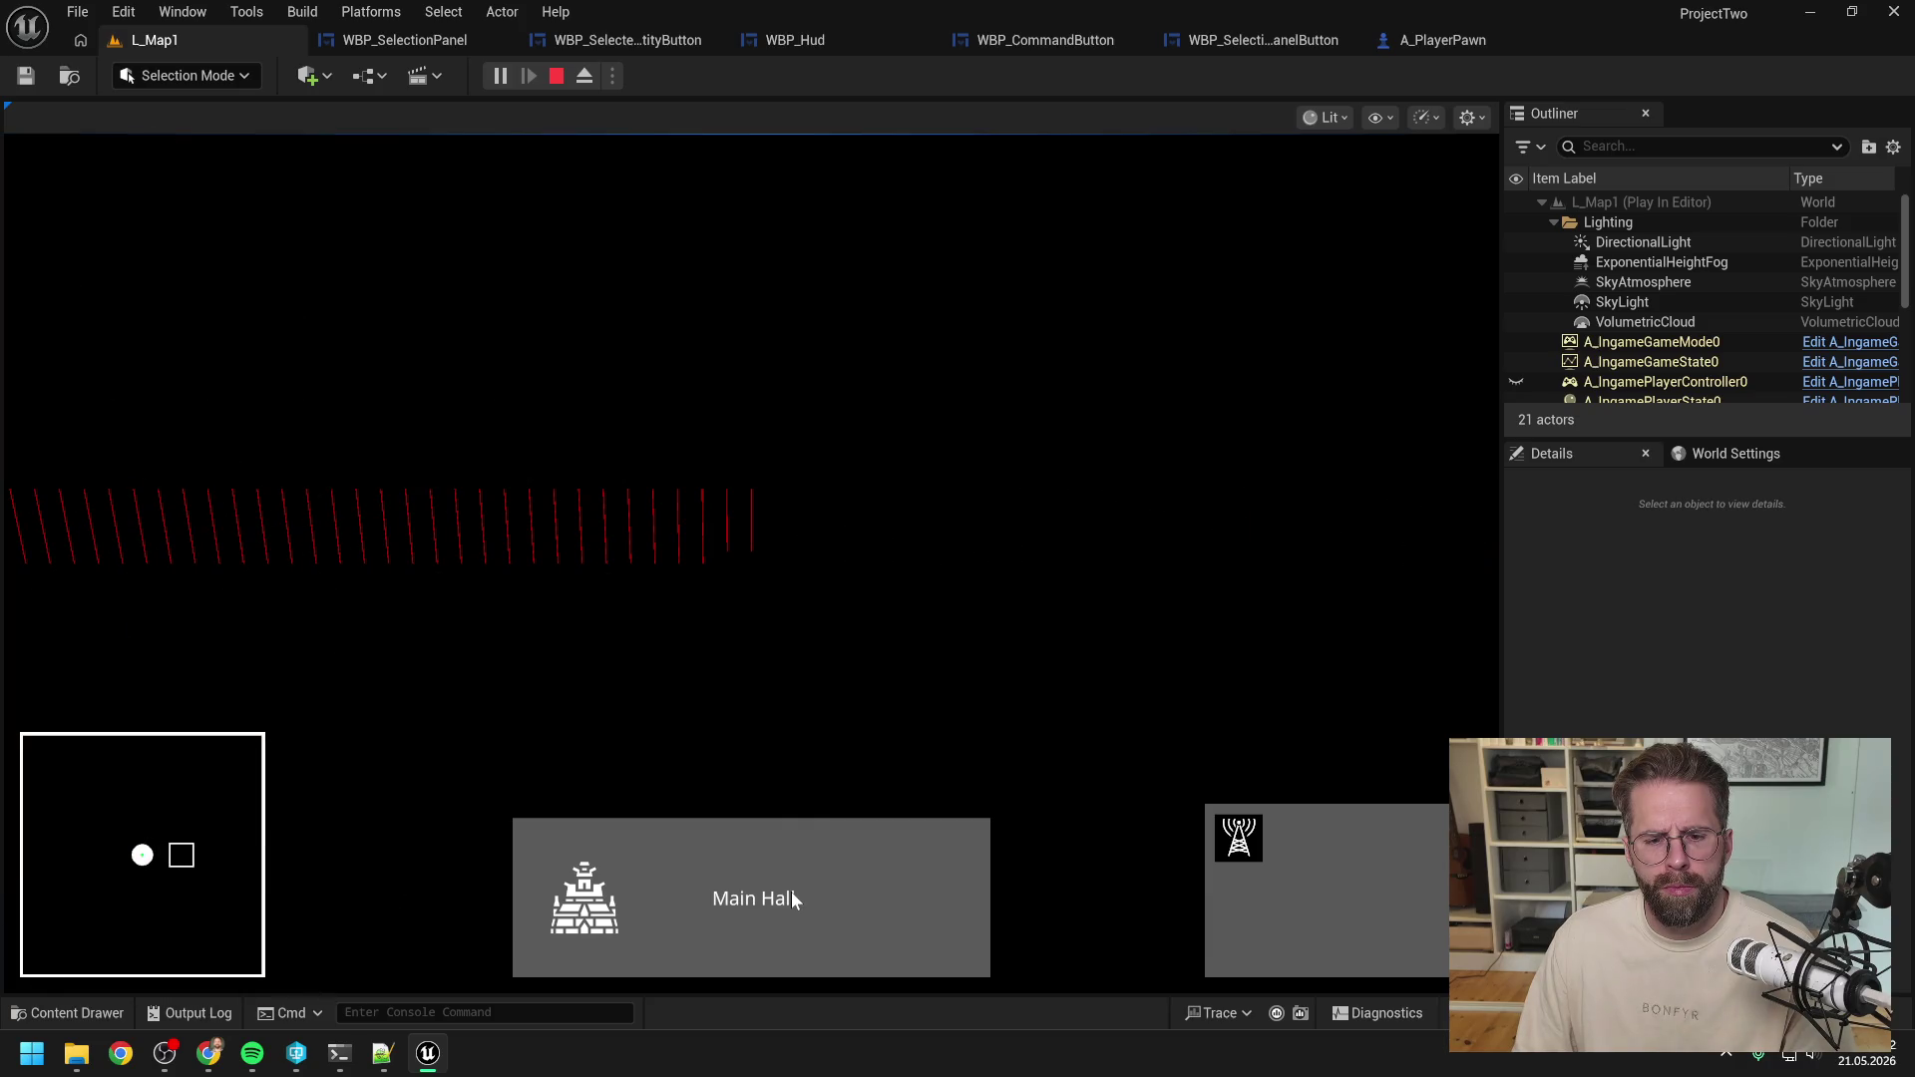
{"action": "left_click", "coordinate": [792, 892]}
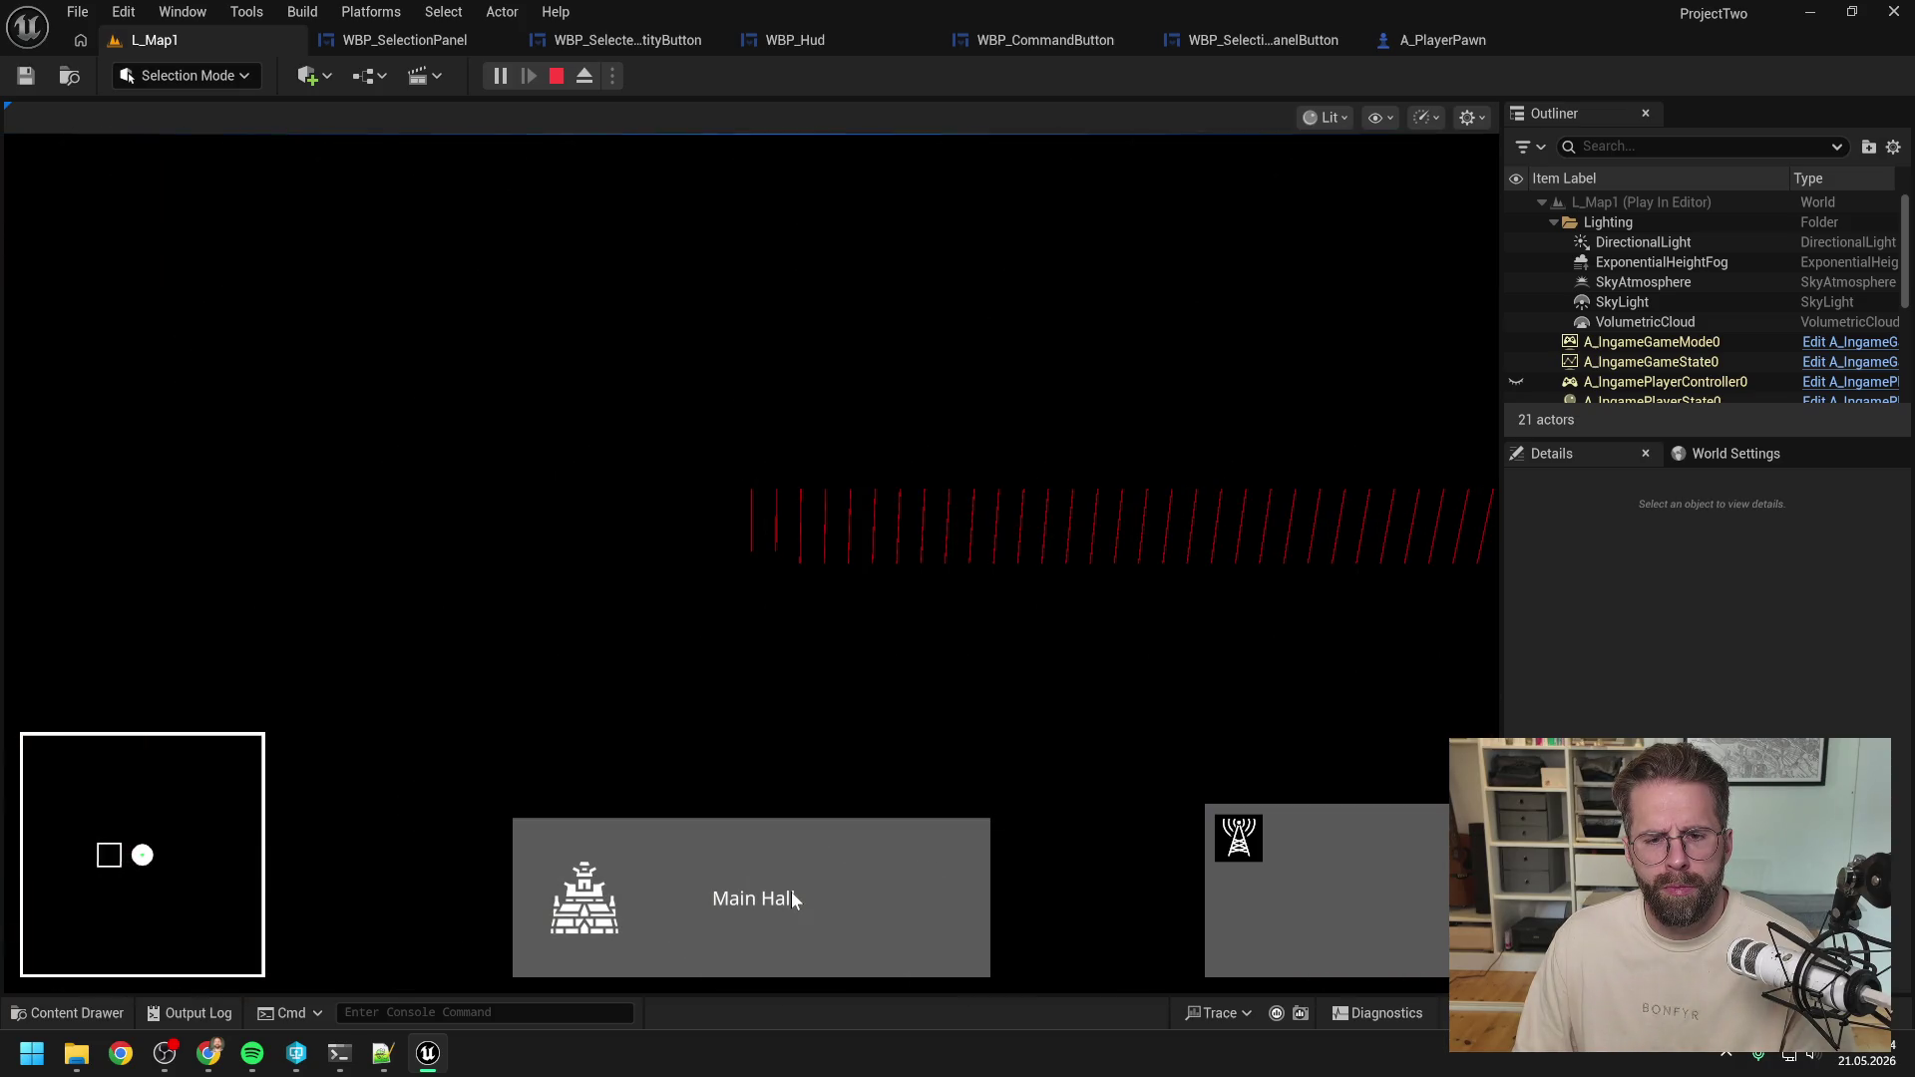
{"action": "left_click", "coordinate": [792, 892]}
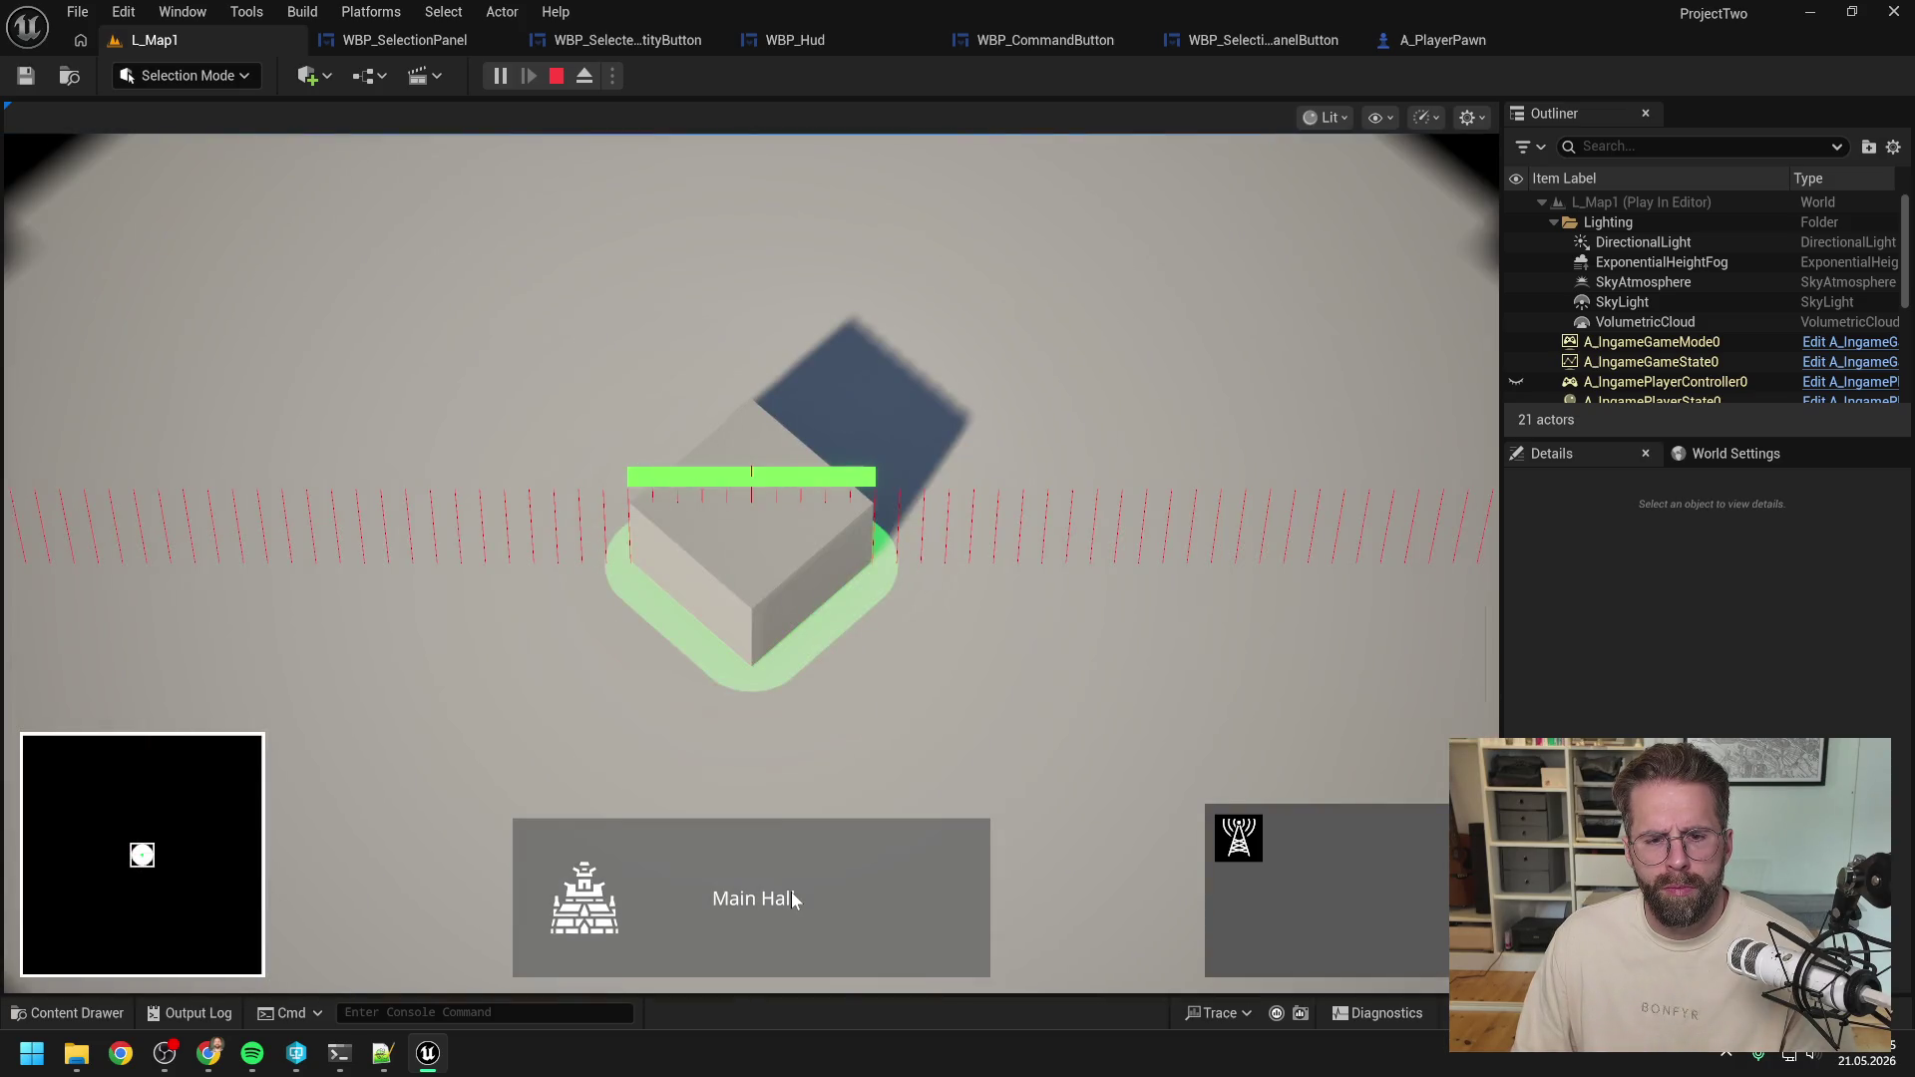
{"action": "left_click", "coordinate": [792, 892]}
{"action": "left_click", "coordinate": [792, 891]}
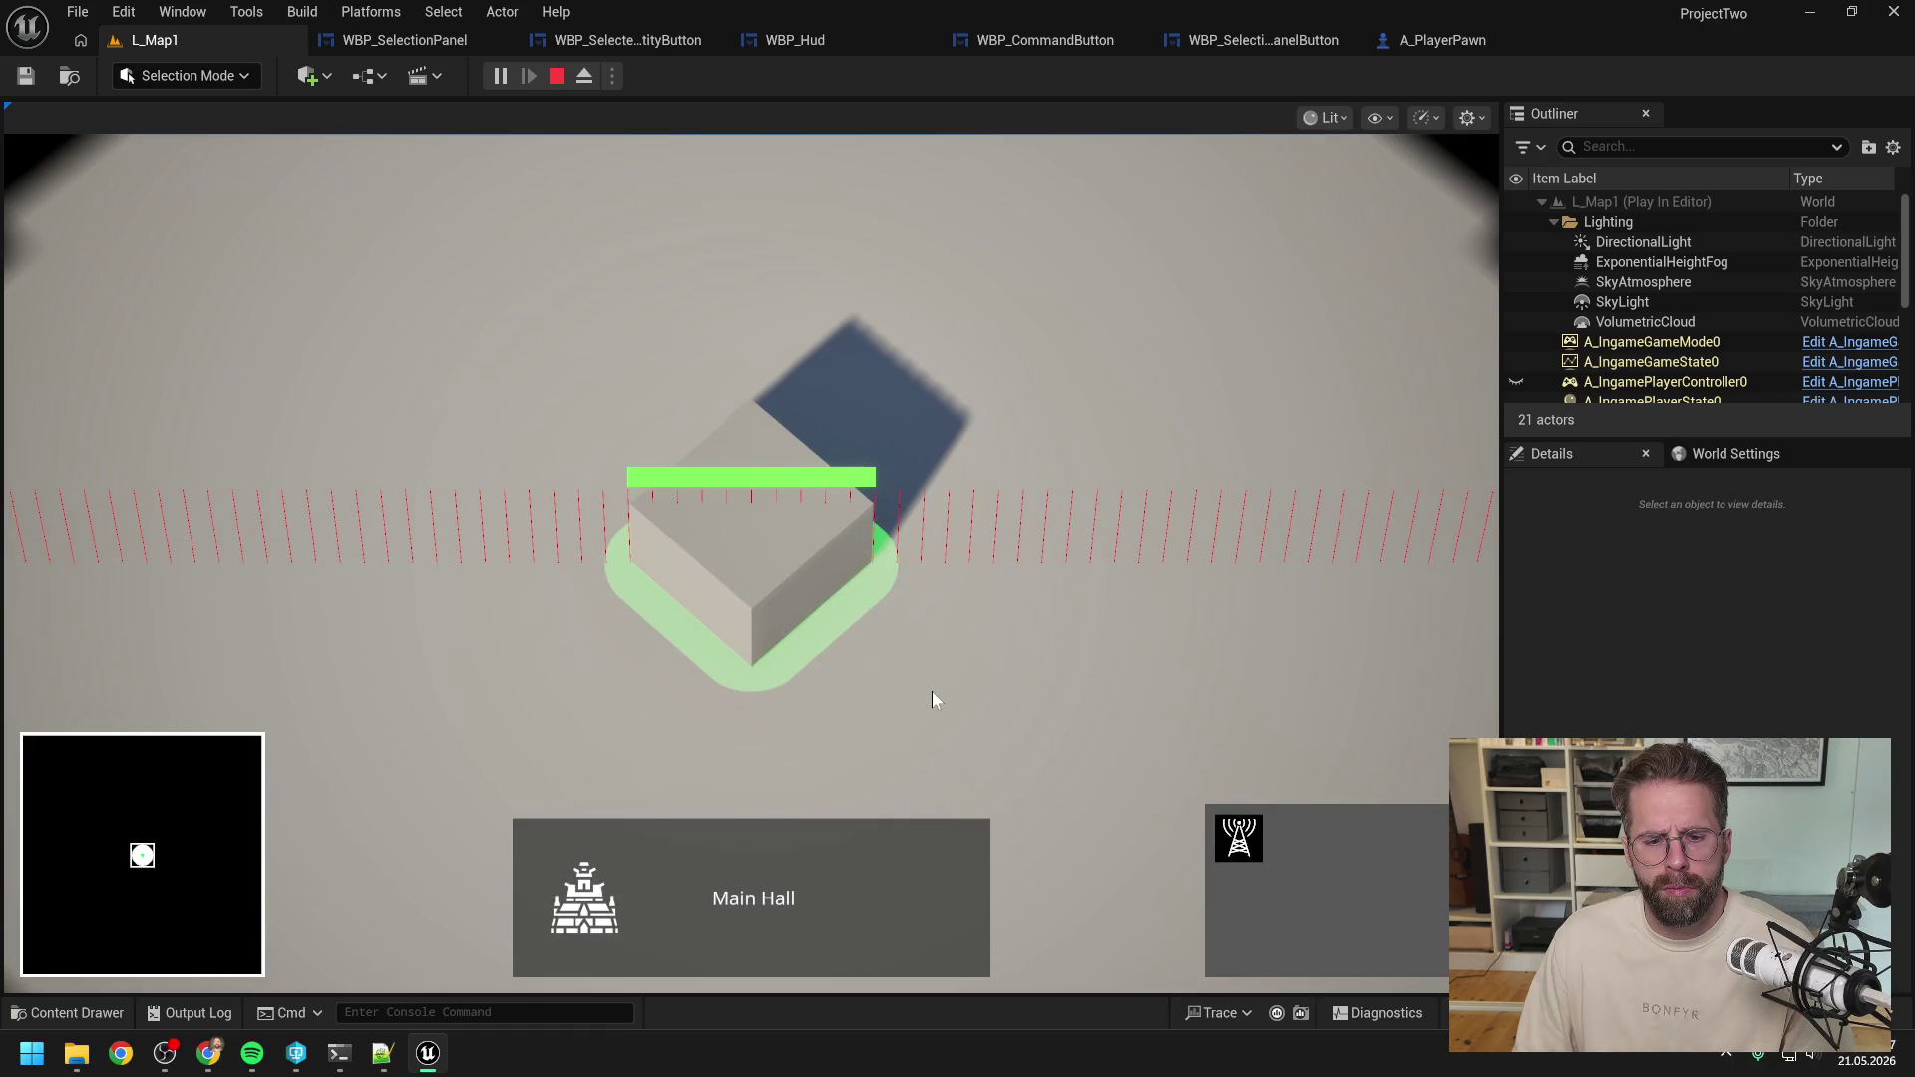
{"action": "key", "text": "Escape"}
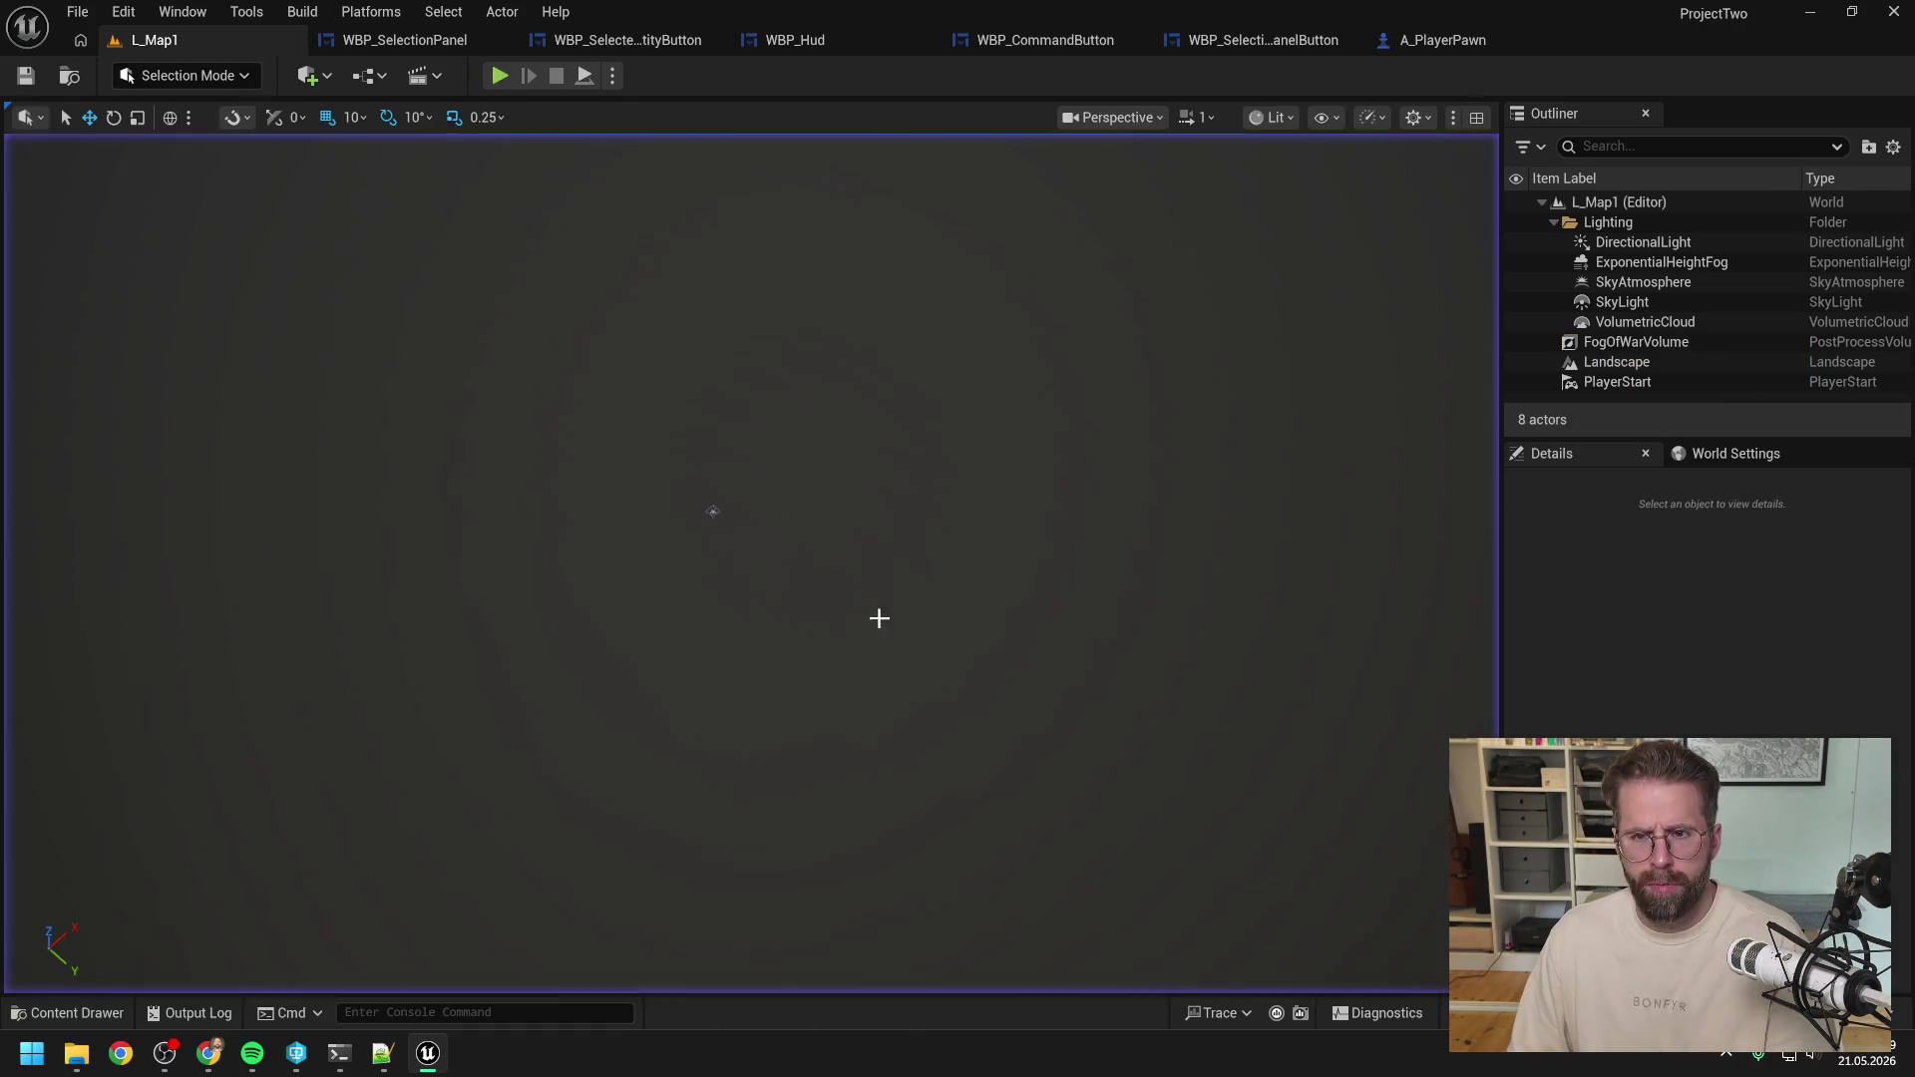
Delete the debug line nodes from A_PlayerPawn and recompile it.
{"action": "left_click", "coordinate": [1440, 40]}
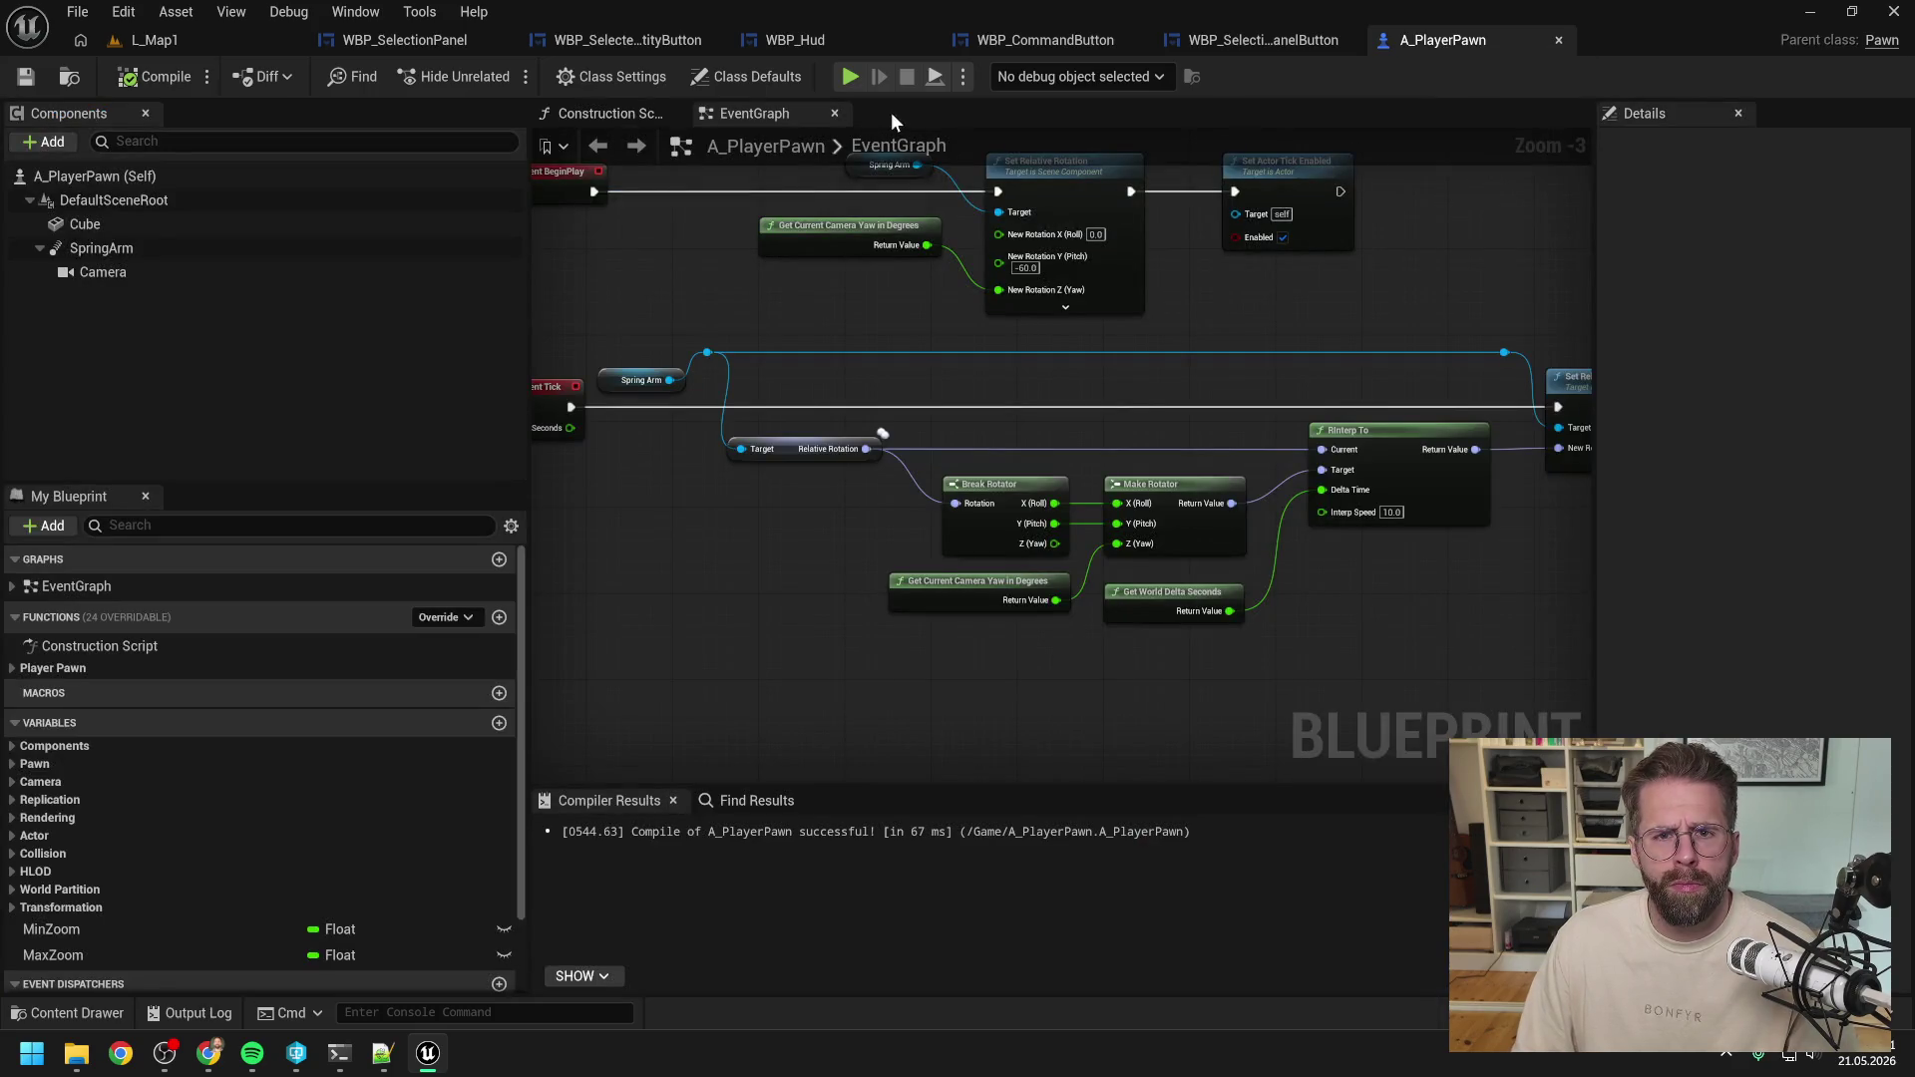
{"action": "mouse_move", "coordinate": [889, 111]}
{"action": "left_mouse_down"}
{"action": "mouse_move", "coordinate": [911, 308]}
{"action": "mouse_move", "coordinate": [1249, 385]}
{"action": "mouse_move", "coordinate": [1163, 320]}
{"action": "mouse_move", "coordinate": [1117, 341]}
{"action": "mouse_move", "coordinate": [1480, 589]}
{"action": "left_mouse_up"}
{"action": "key", "text": "Delete"}
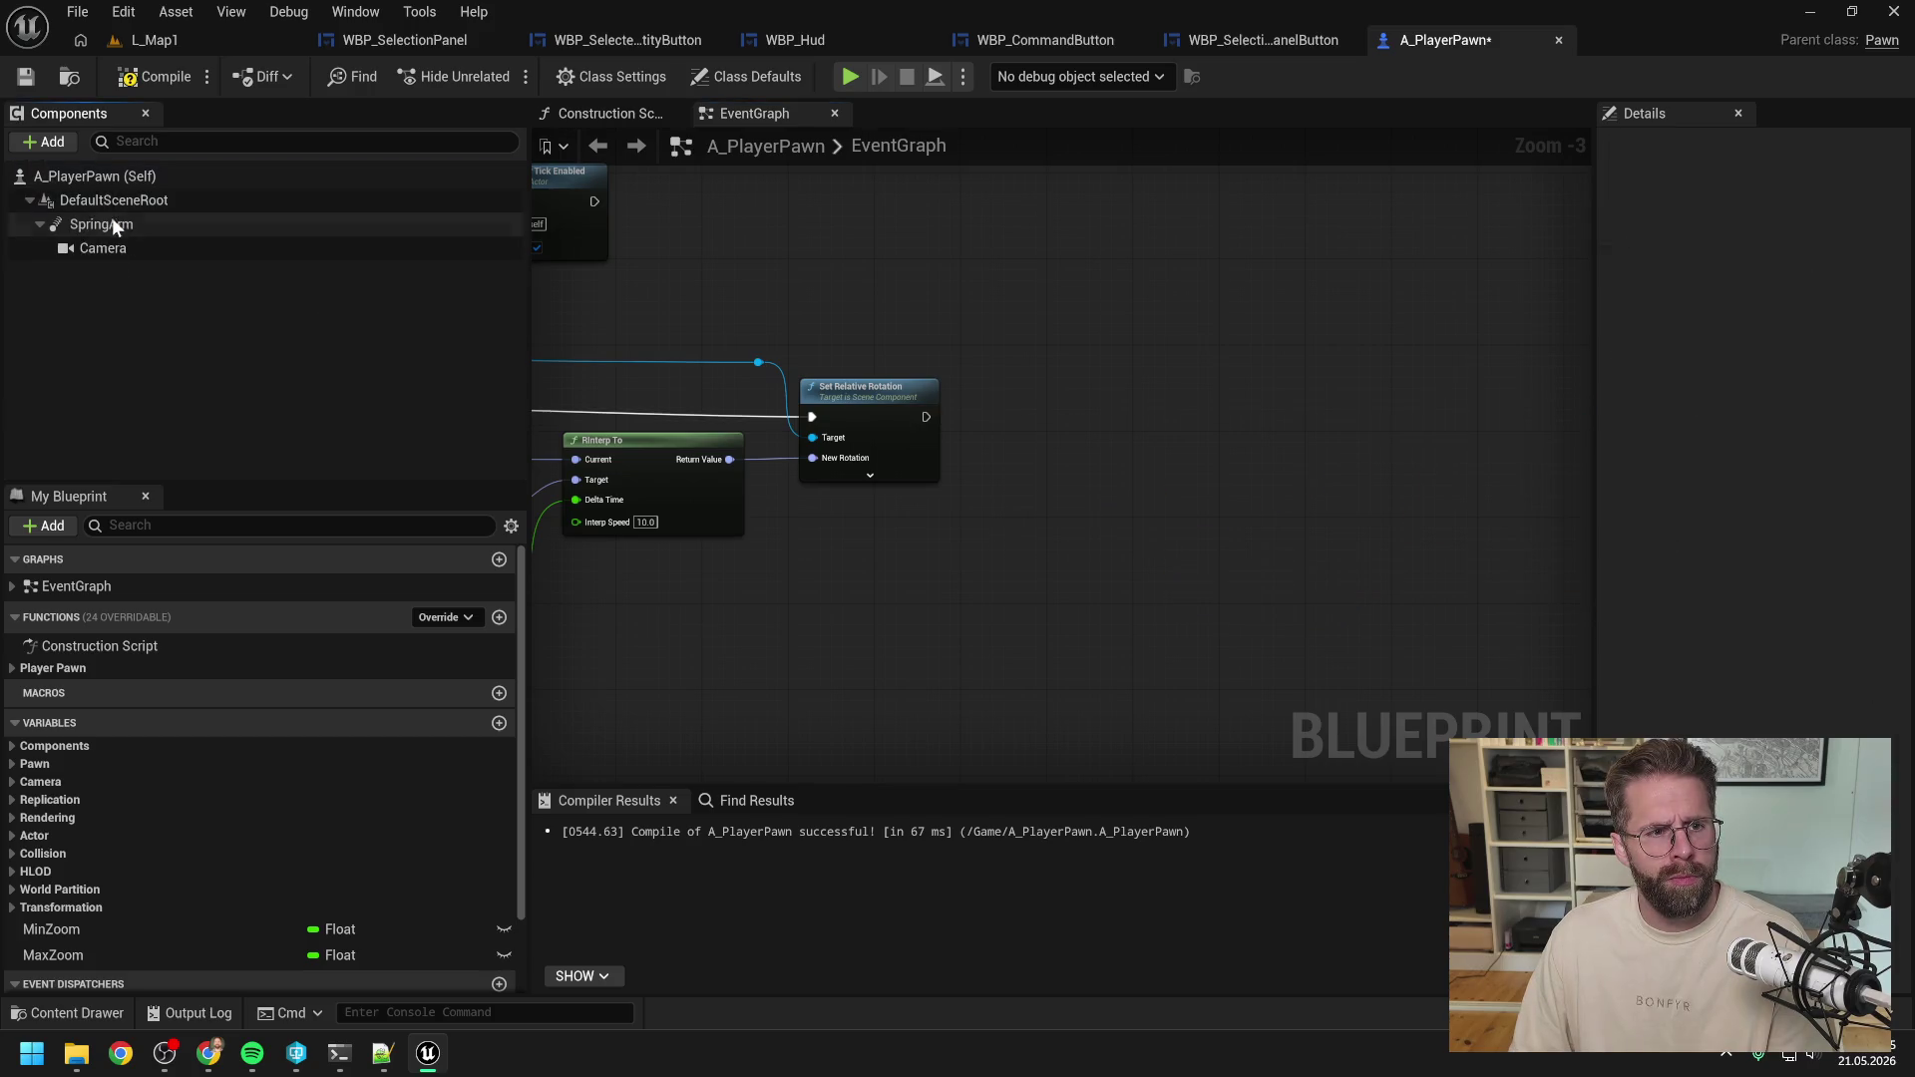
{"action": "left_click", "coordinate": [150, 76]}
Play L_Map1, select the cube, press Main Hall several times to recentre the camera, then stop.
{"action": "left_click", "coordinate": [160, 40]}
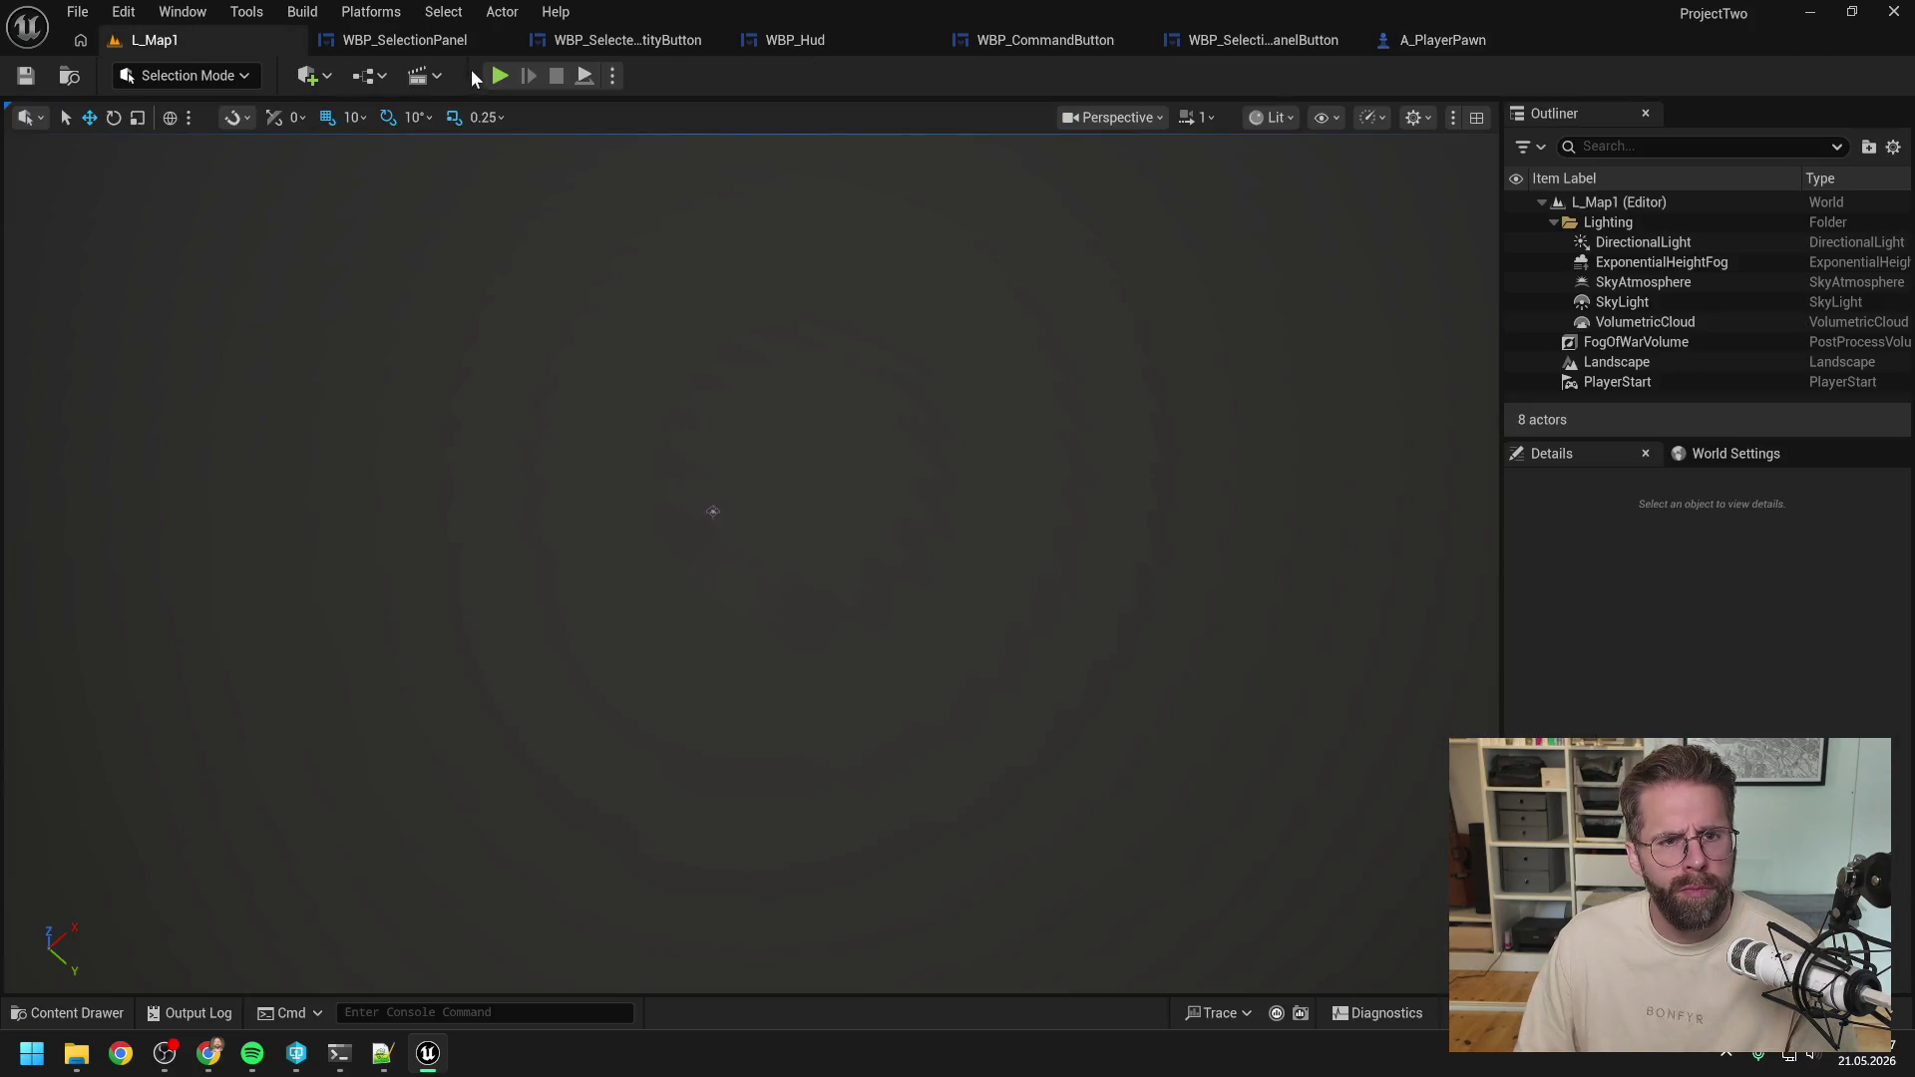
{"action": "left_click", "coordinate": [500, 75]}
{"action": "left_click", "coordinate": [763, 529]}
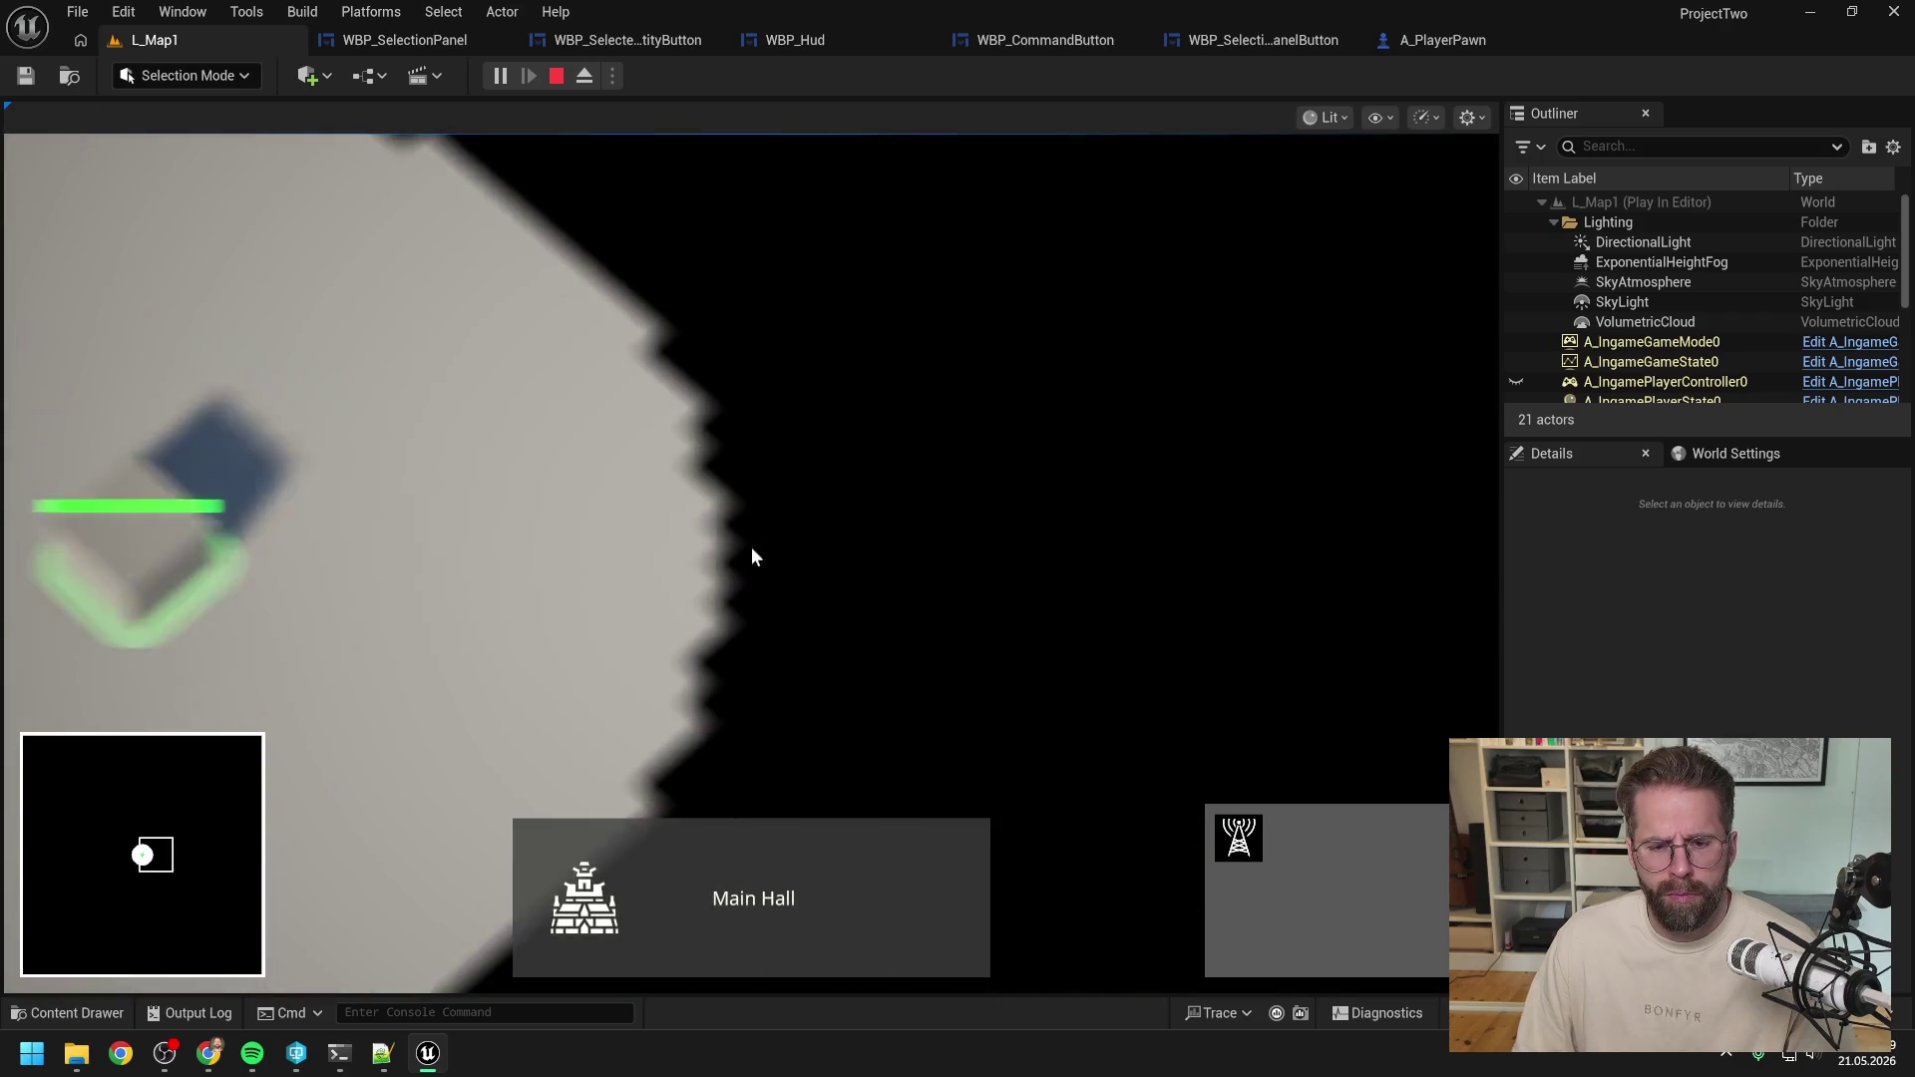
{"action": "left_click", "coordinate": [764, 898]}
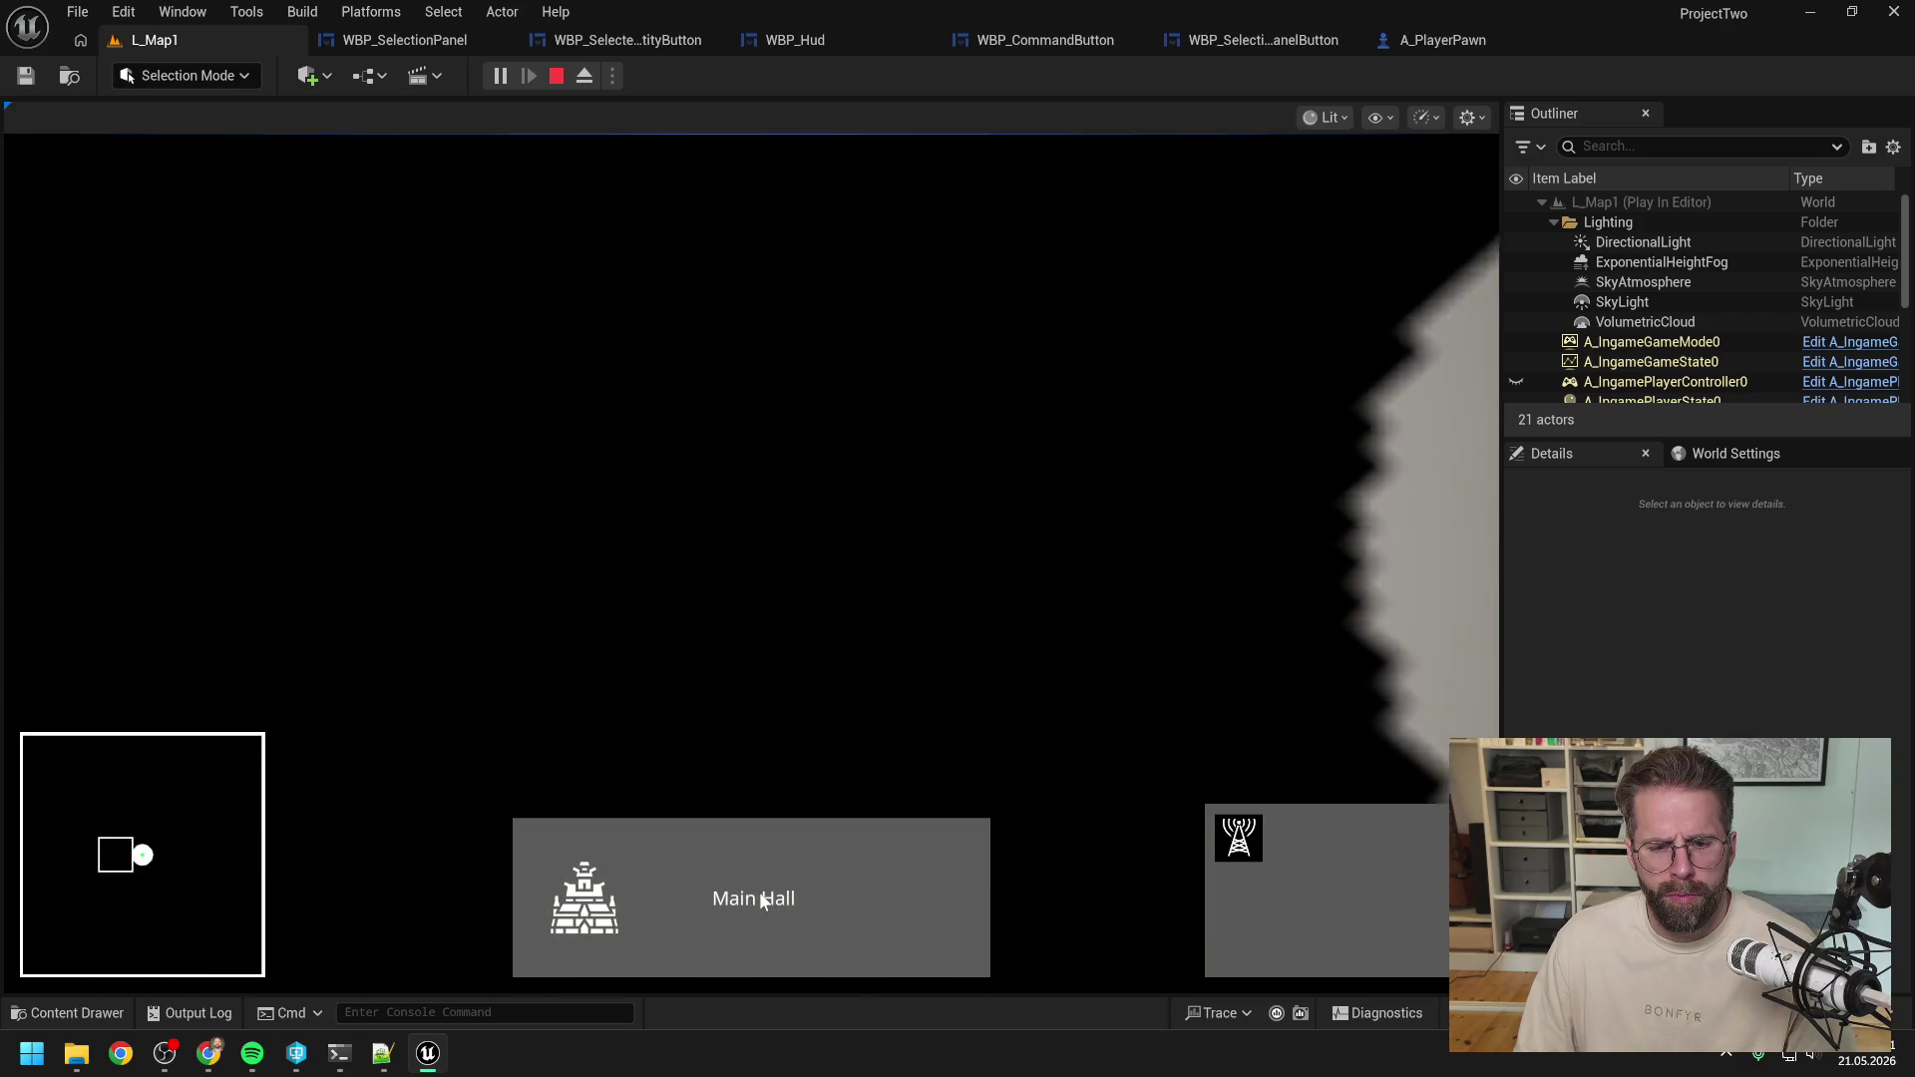
{"action": "left_click", "coordinate": [772, 868]}
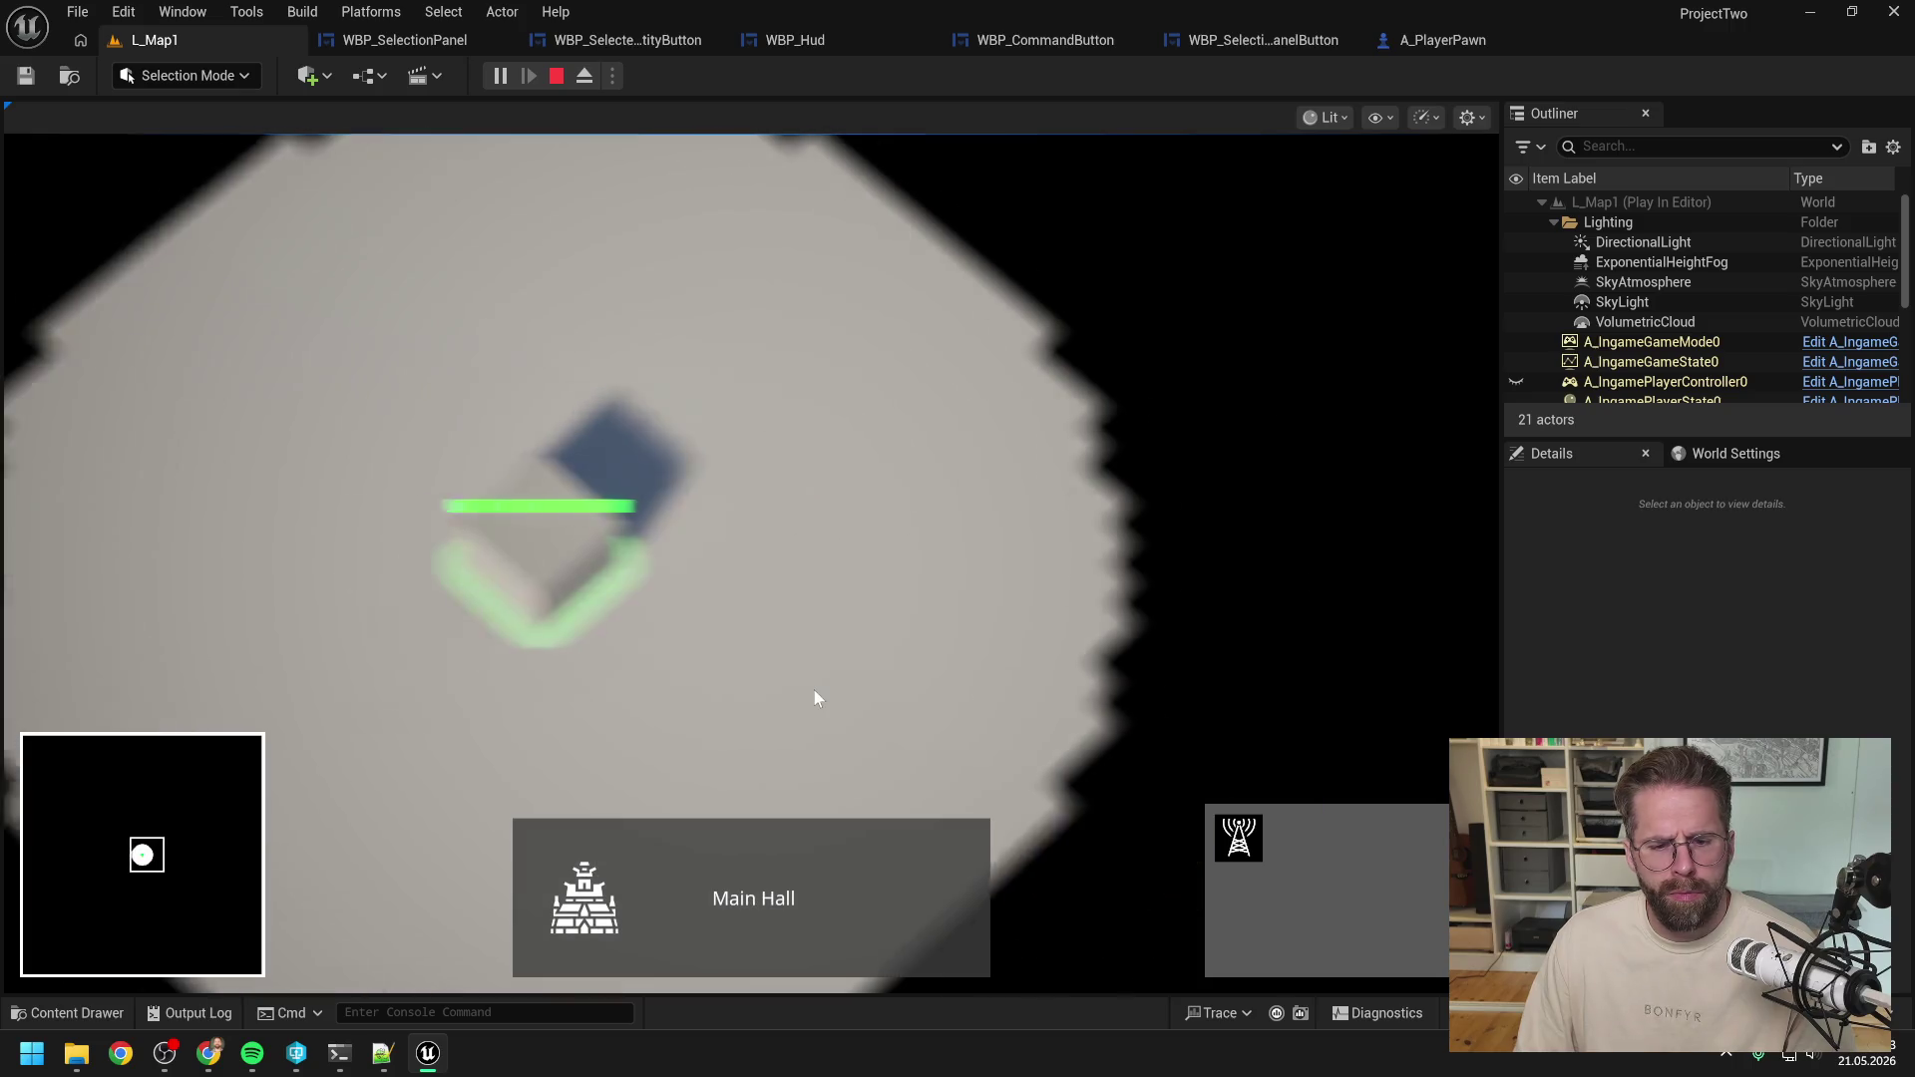
{"action": "left_click", "coordinate": [779, 864]}
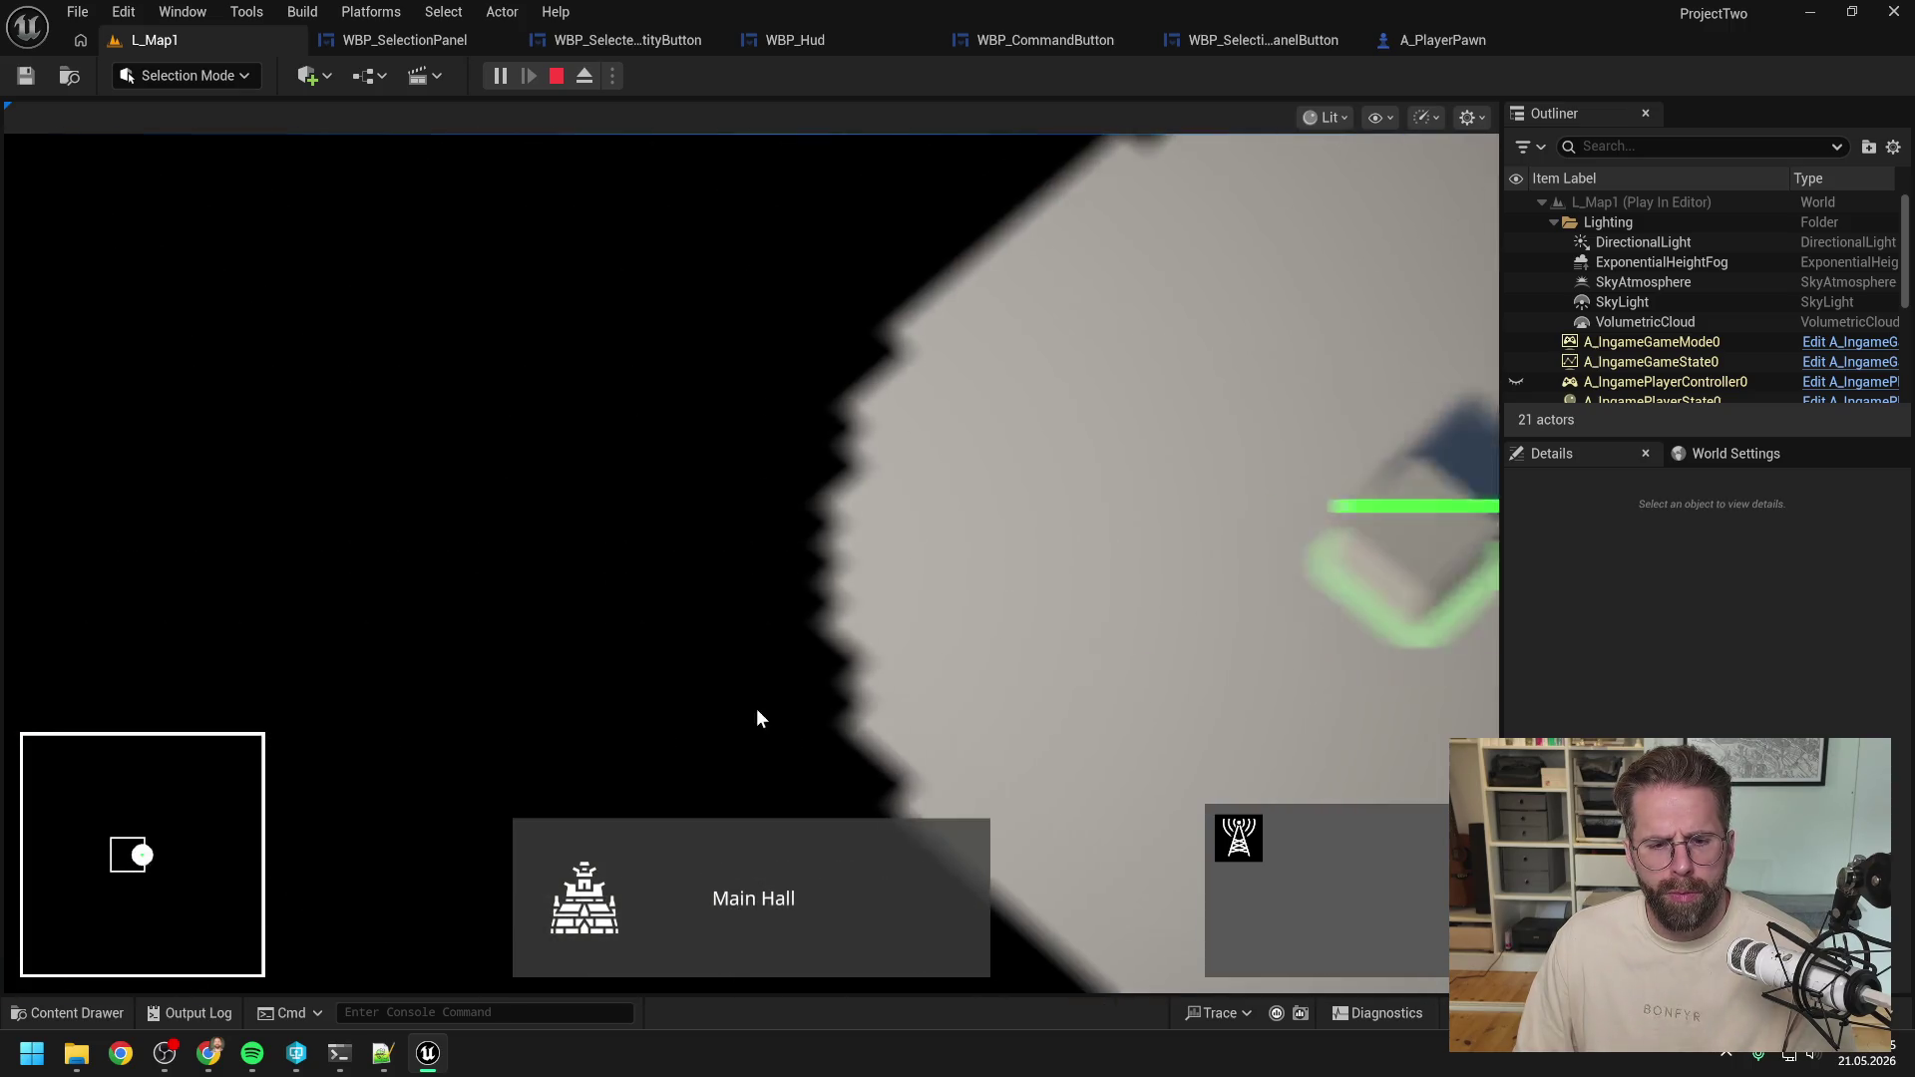
{"action": "left_click", "coordinate": [740, 867]}
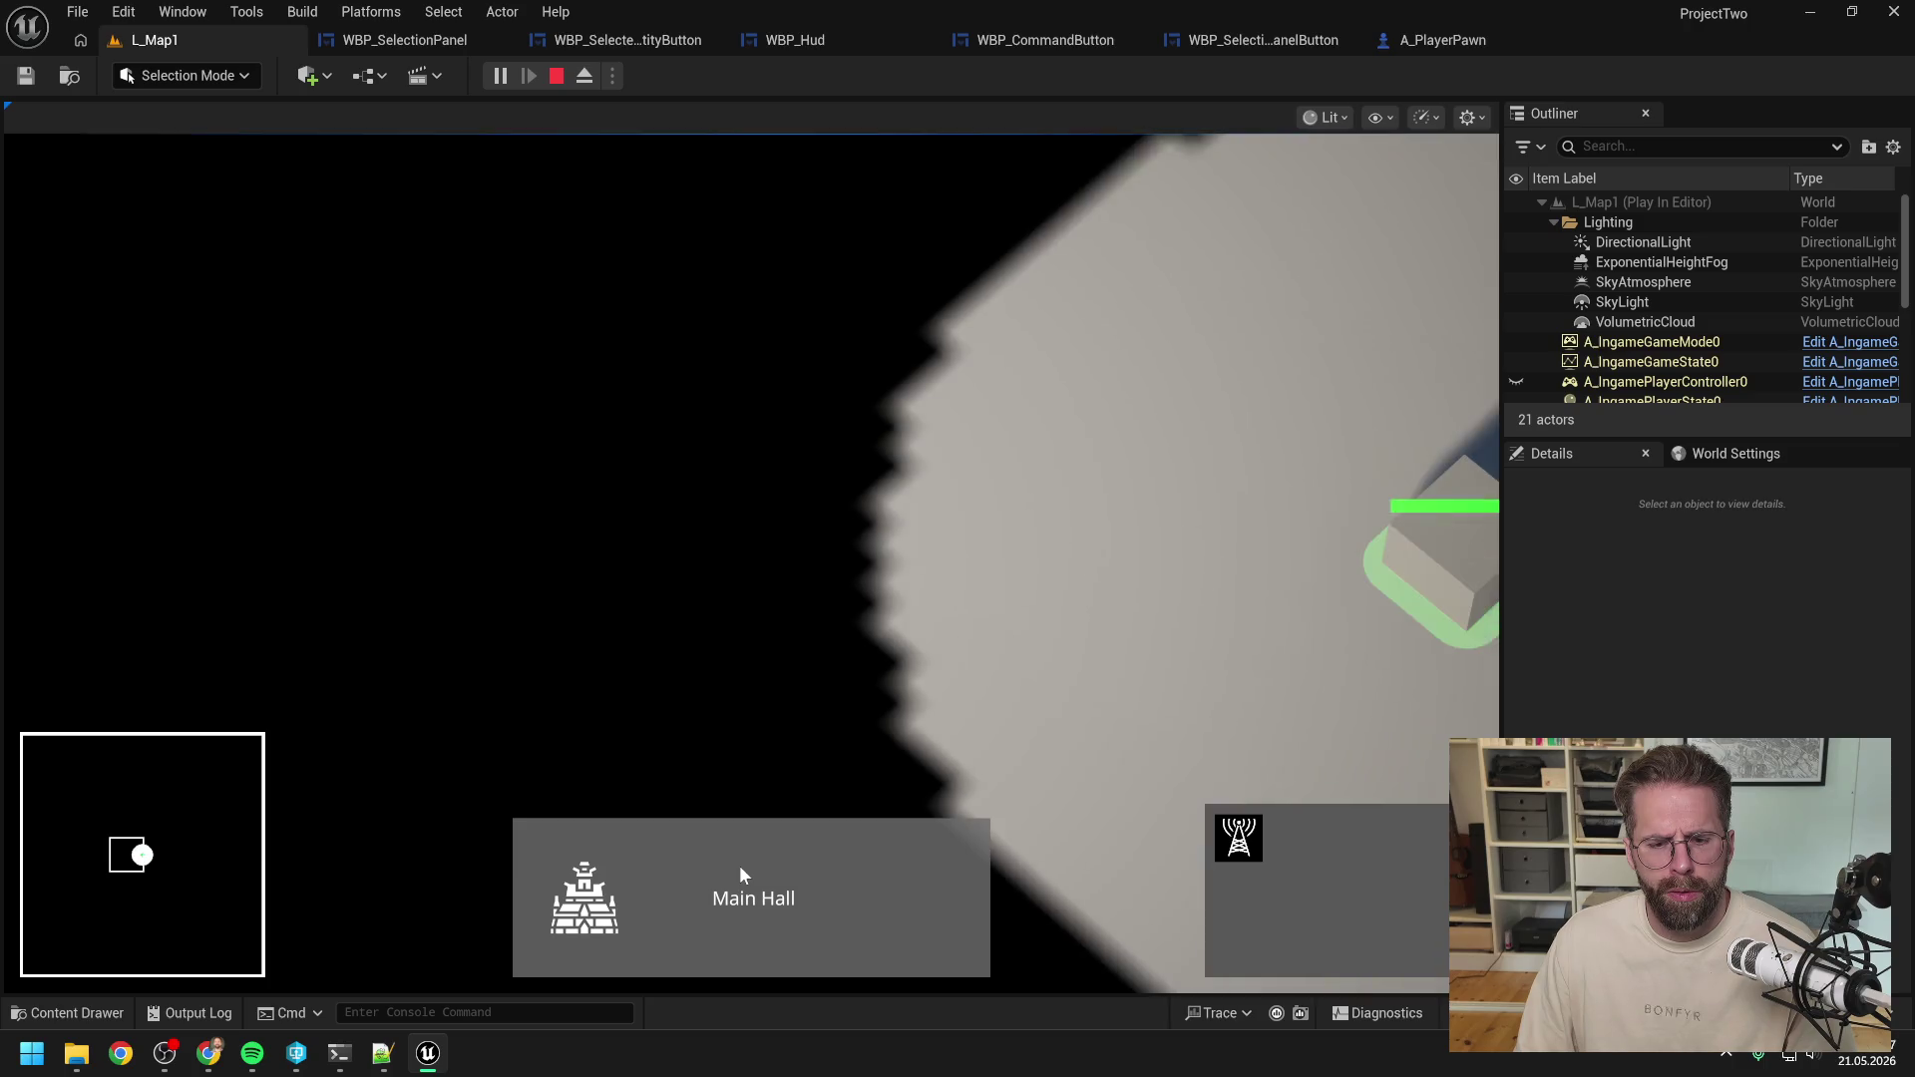
{"action": "left_click", "coordinate": [740, 865]}
{"action": "key", "text": "Escape"}
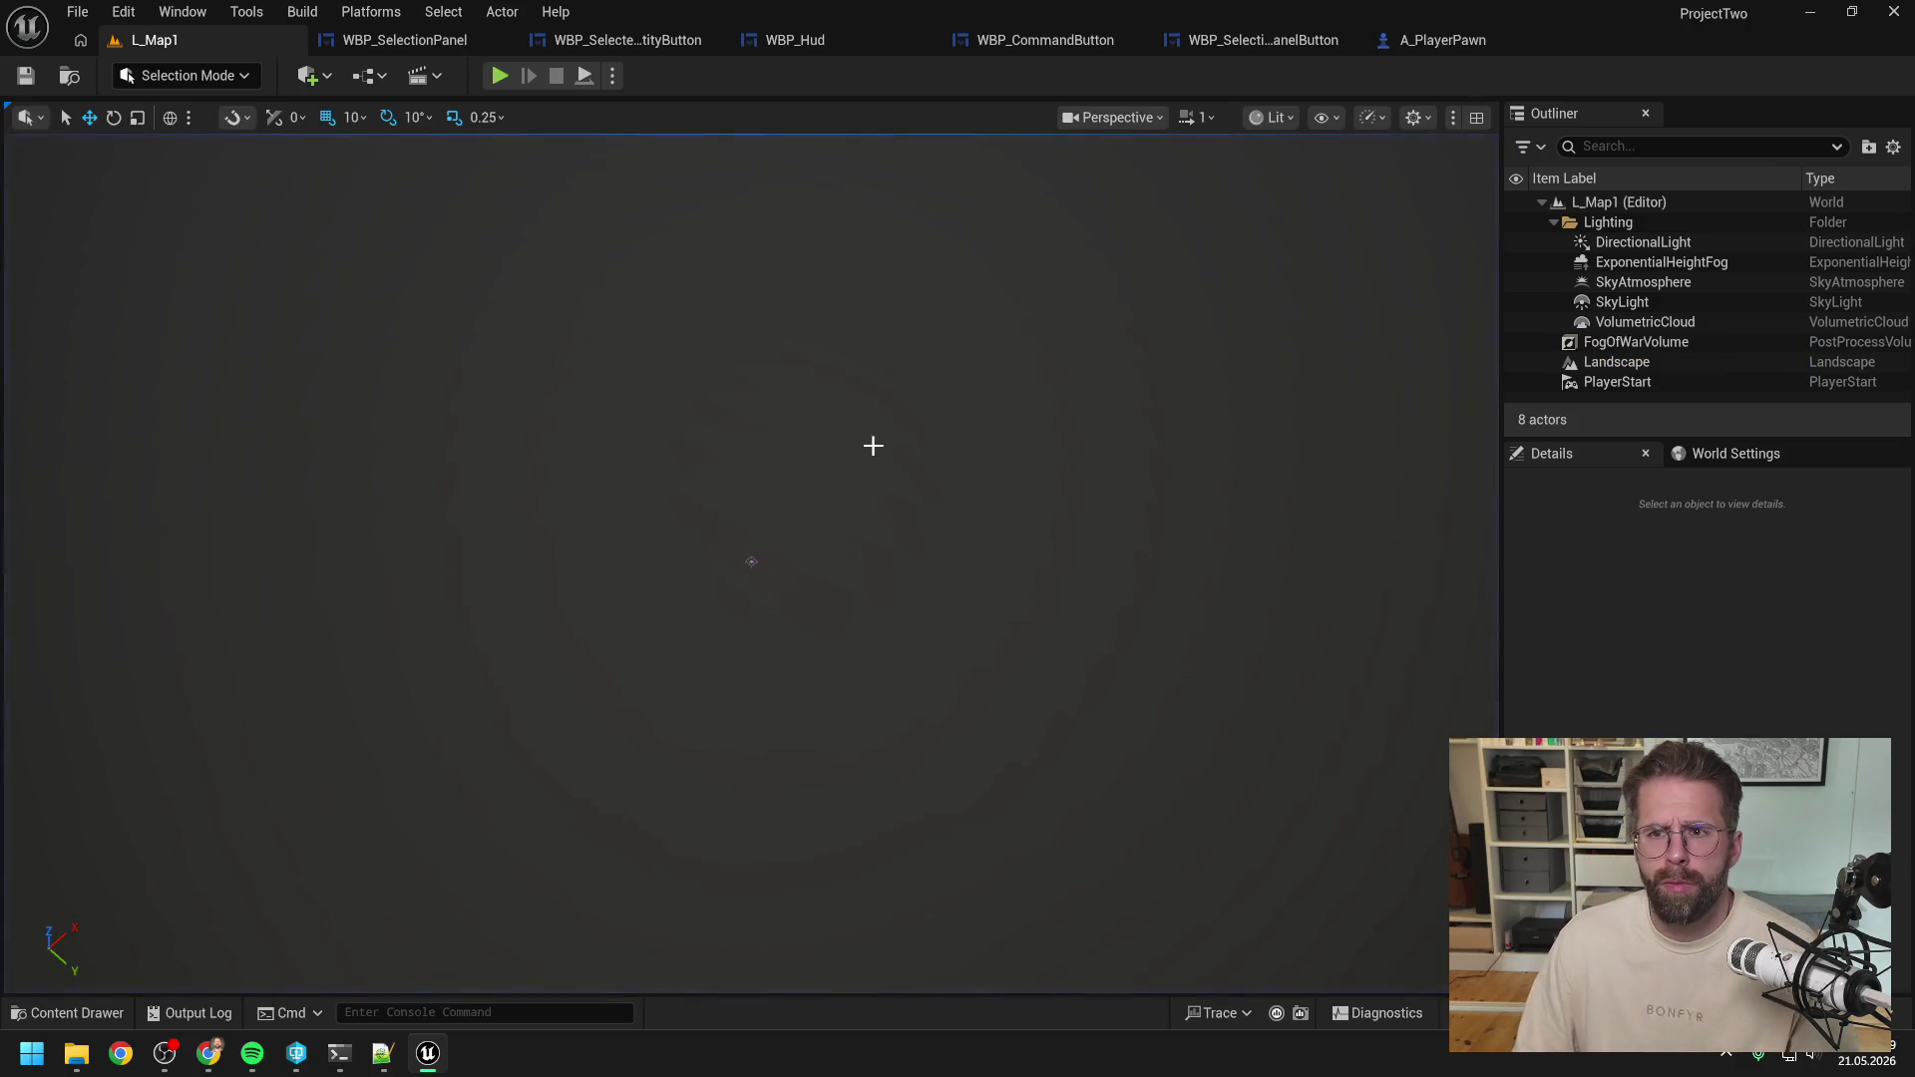
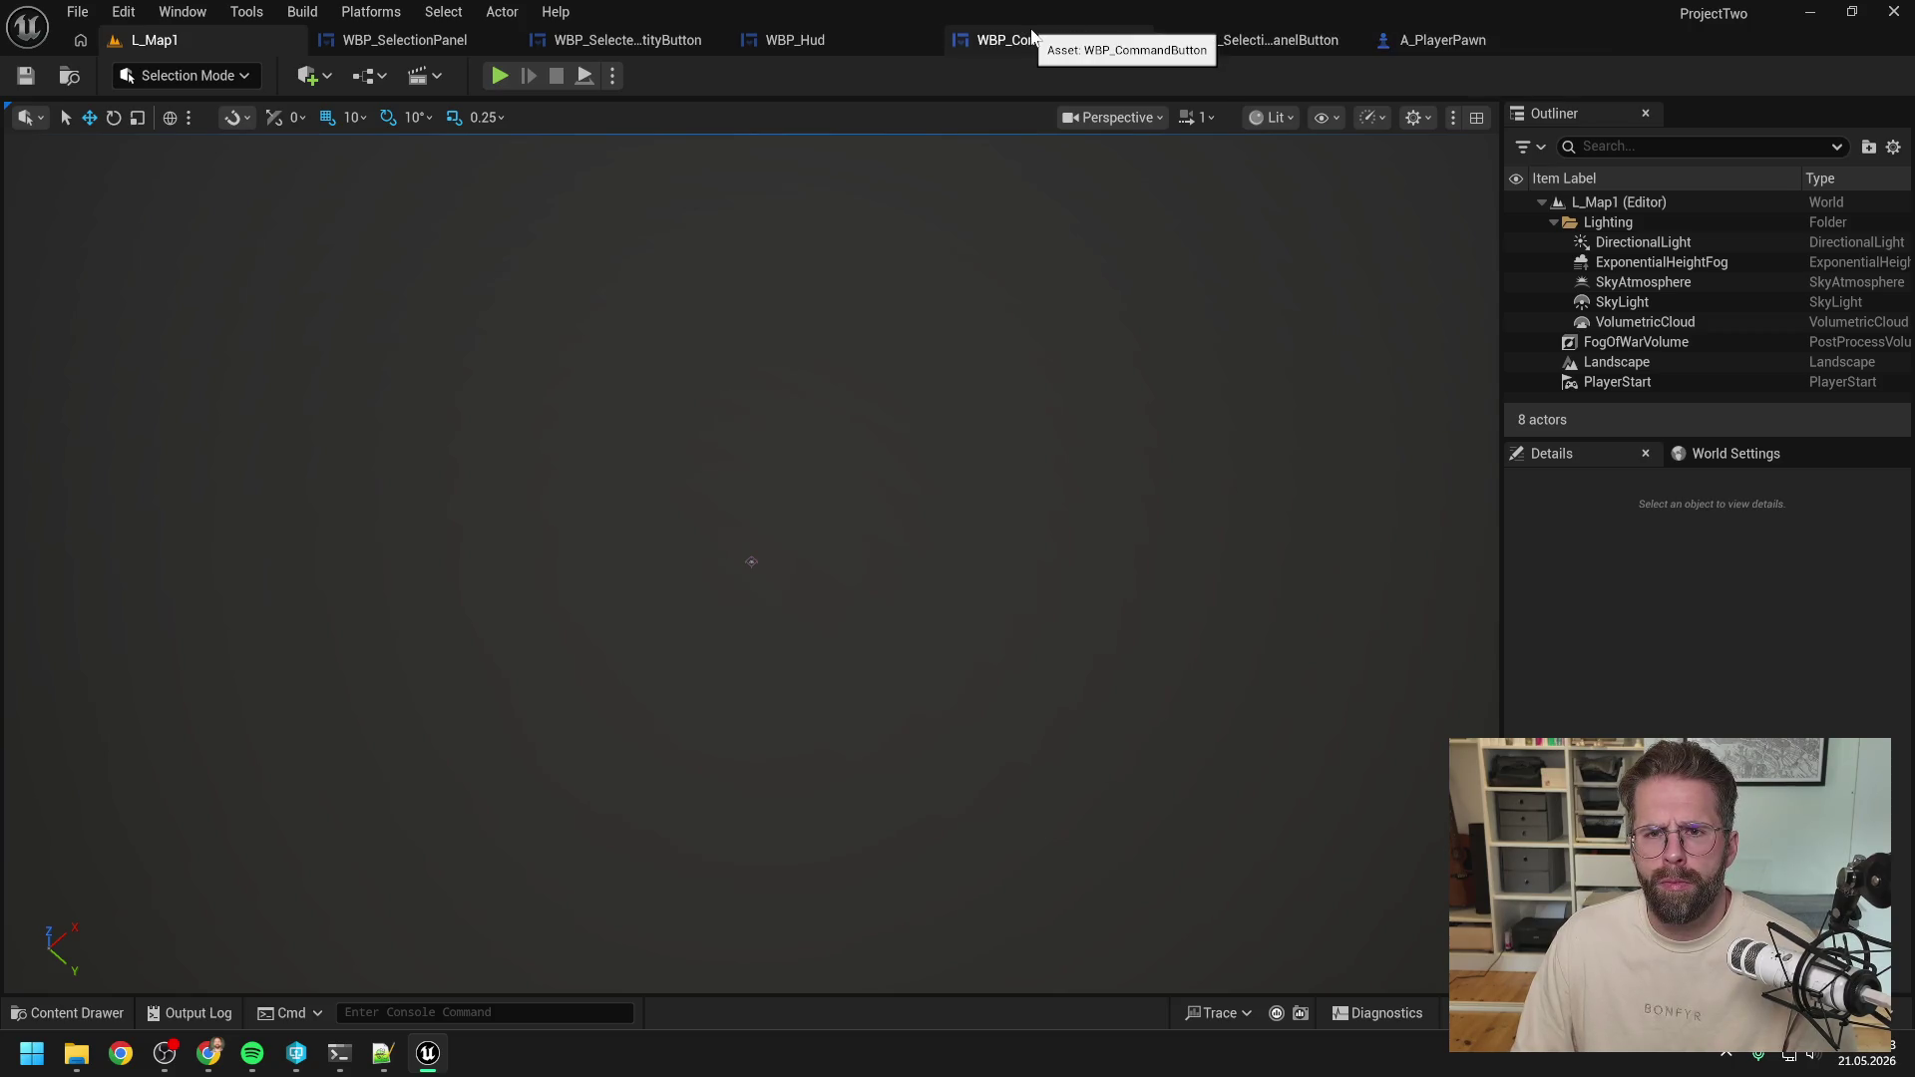
Add an Event On Pressed override in the WBP_SelectionPanelButton graph.
{"action": "left_click", "coordinate": [1285, 45]}
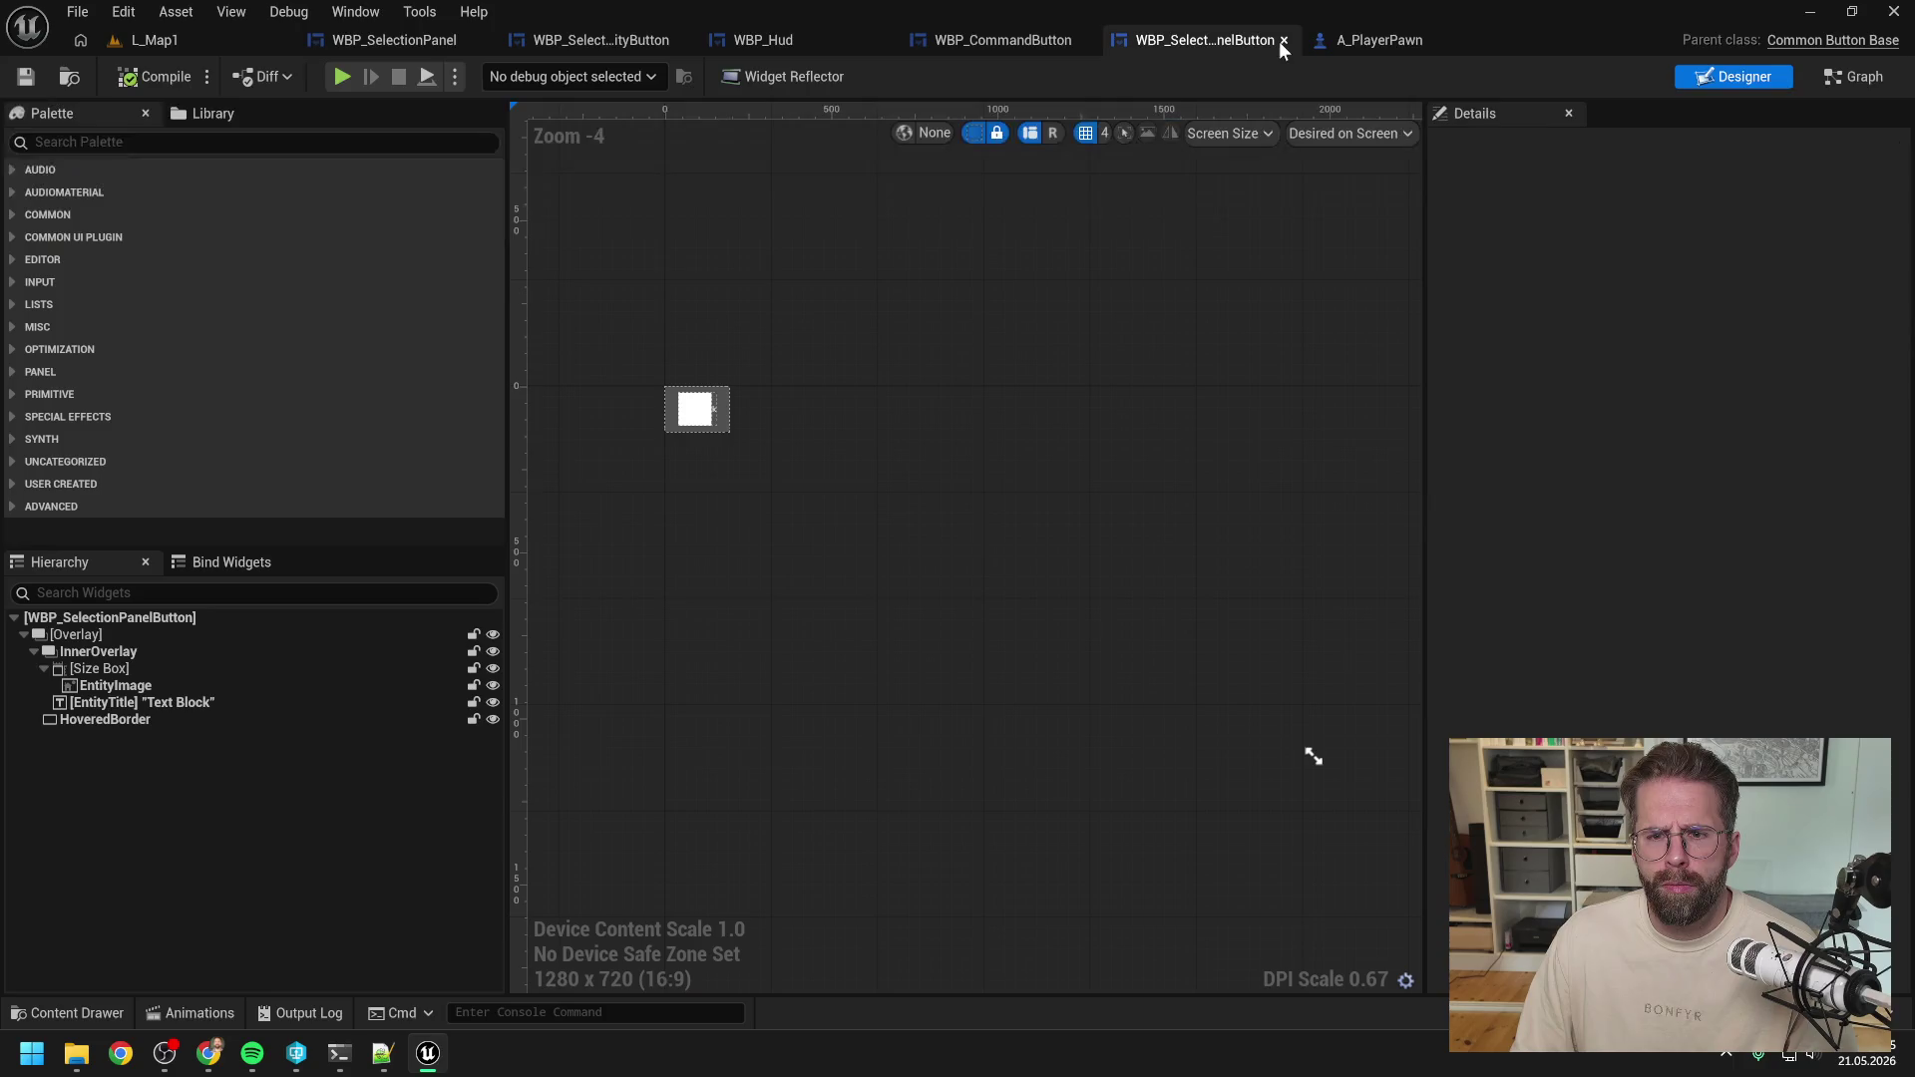
{"action": "left_click", "coordinate": [1831, 79]}
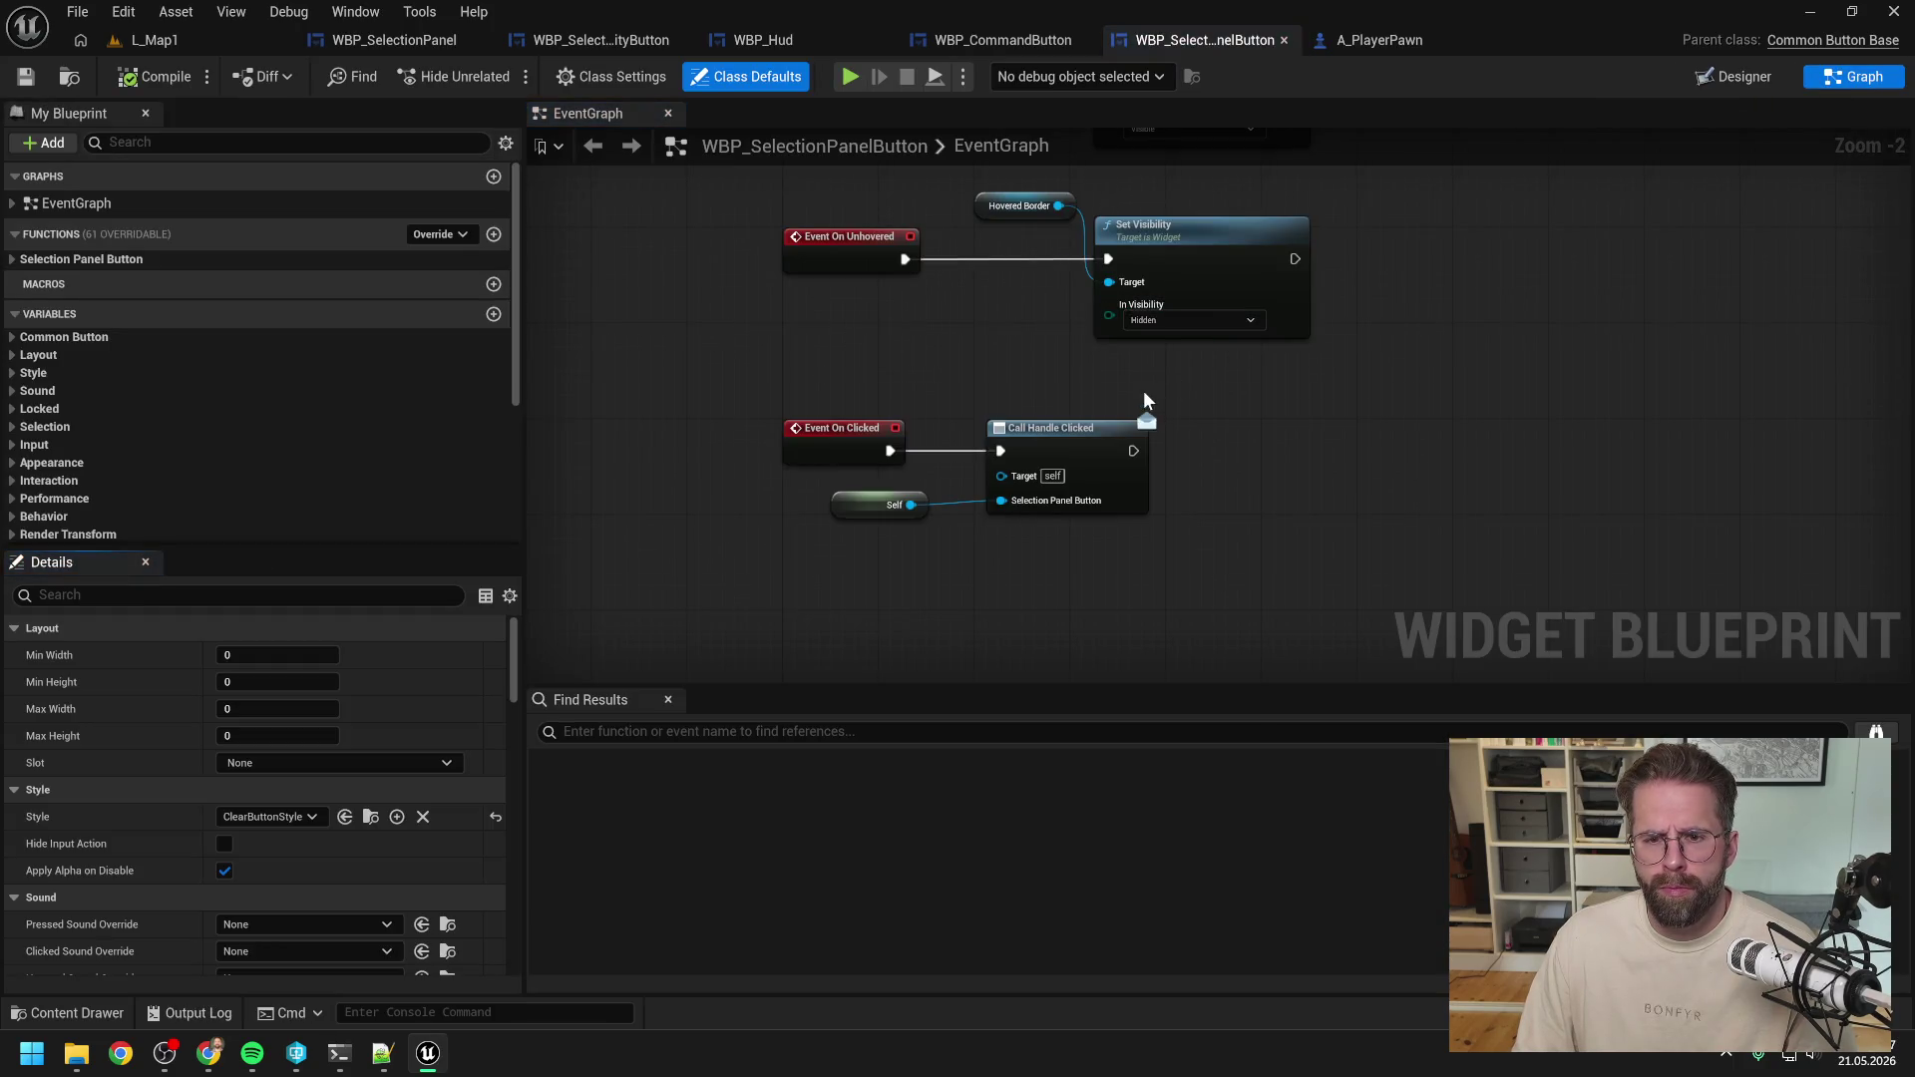
{"action": "left_click", "coordinate": [439, 235]}
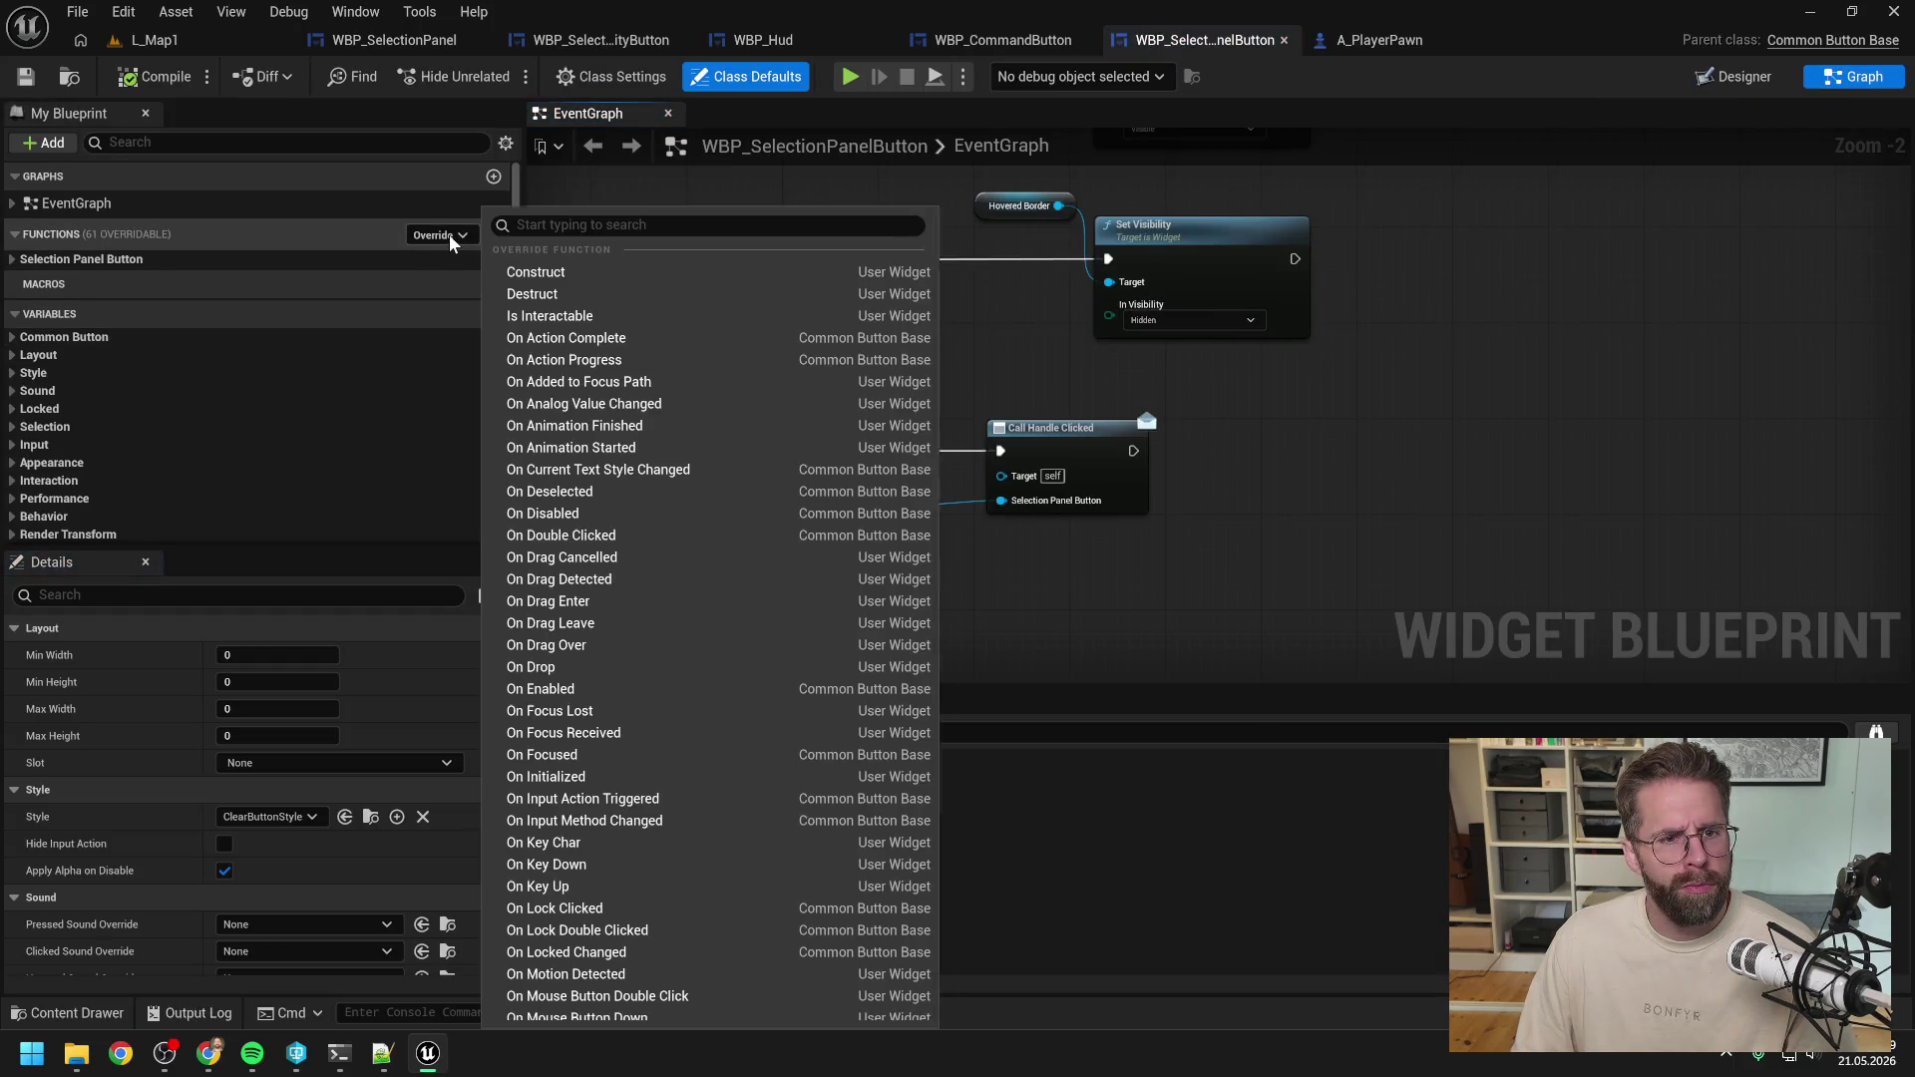
{"action": "type", "text": "pre"}
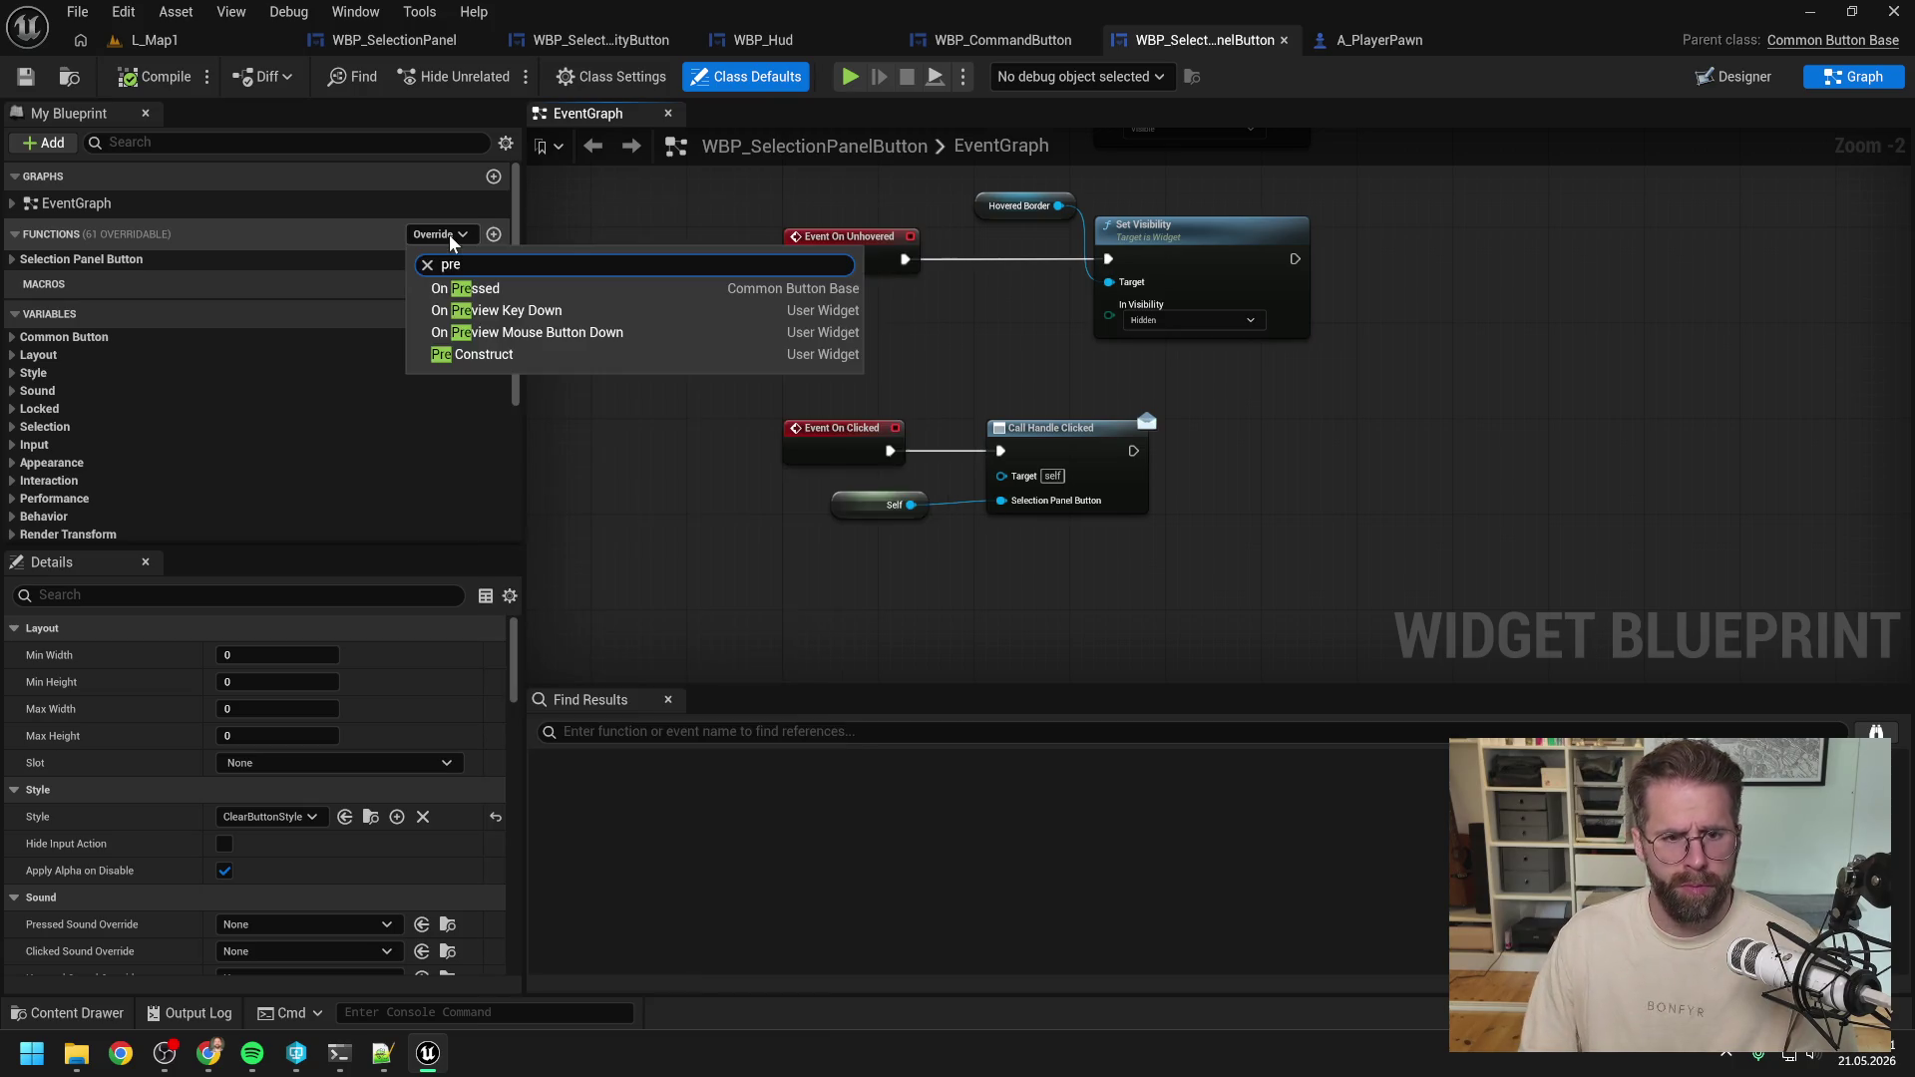
{"action": "left_click", "coordinate": [467, 288]}
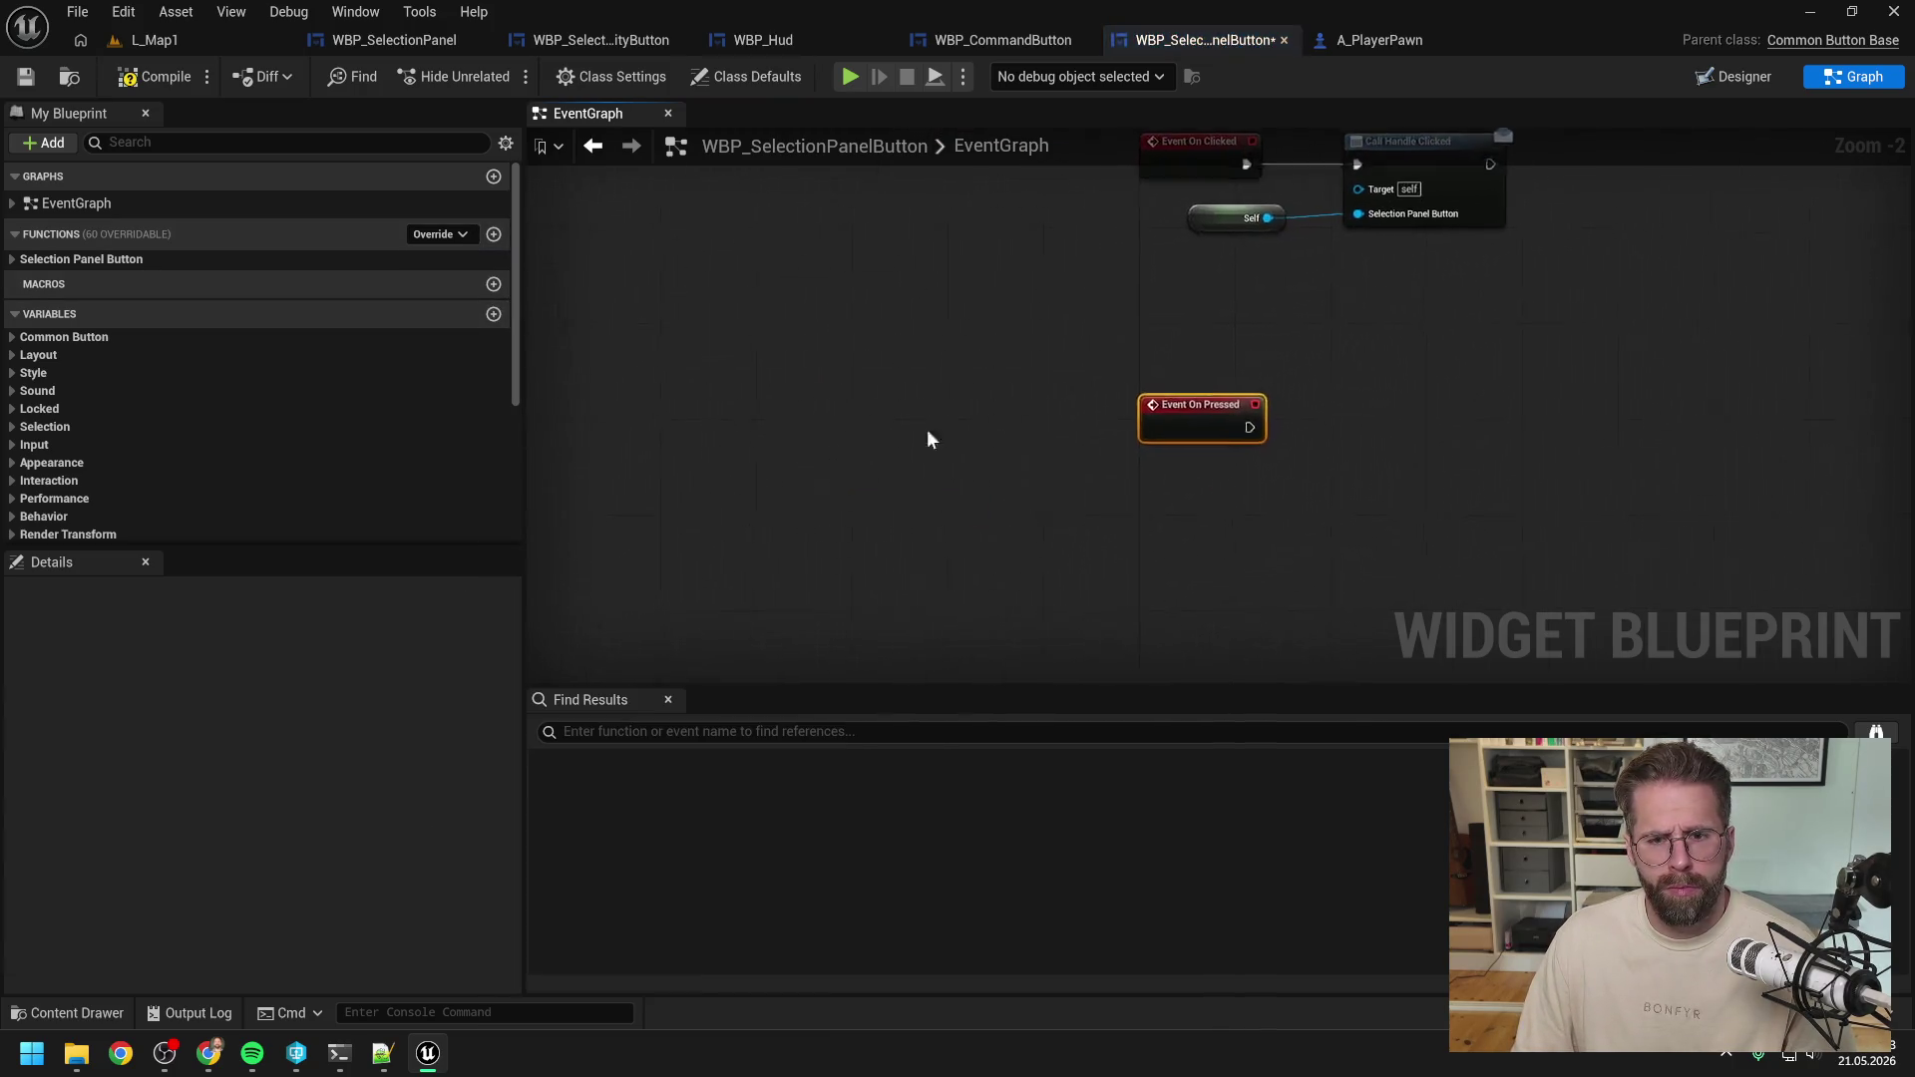
{"action": "left_click_drag", "start_coordinate": [870, 459], "coordinate": [741, 474]}
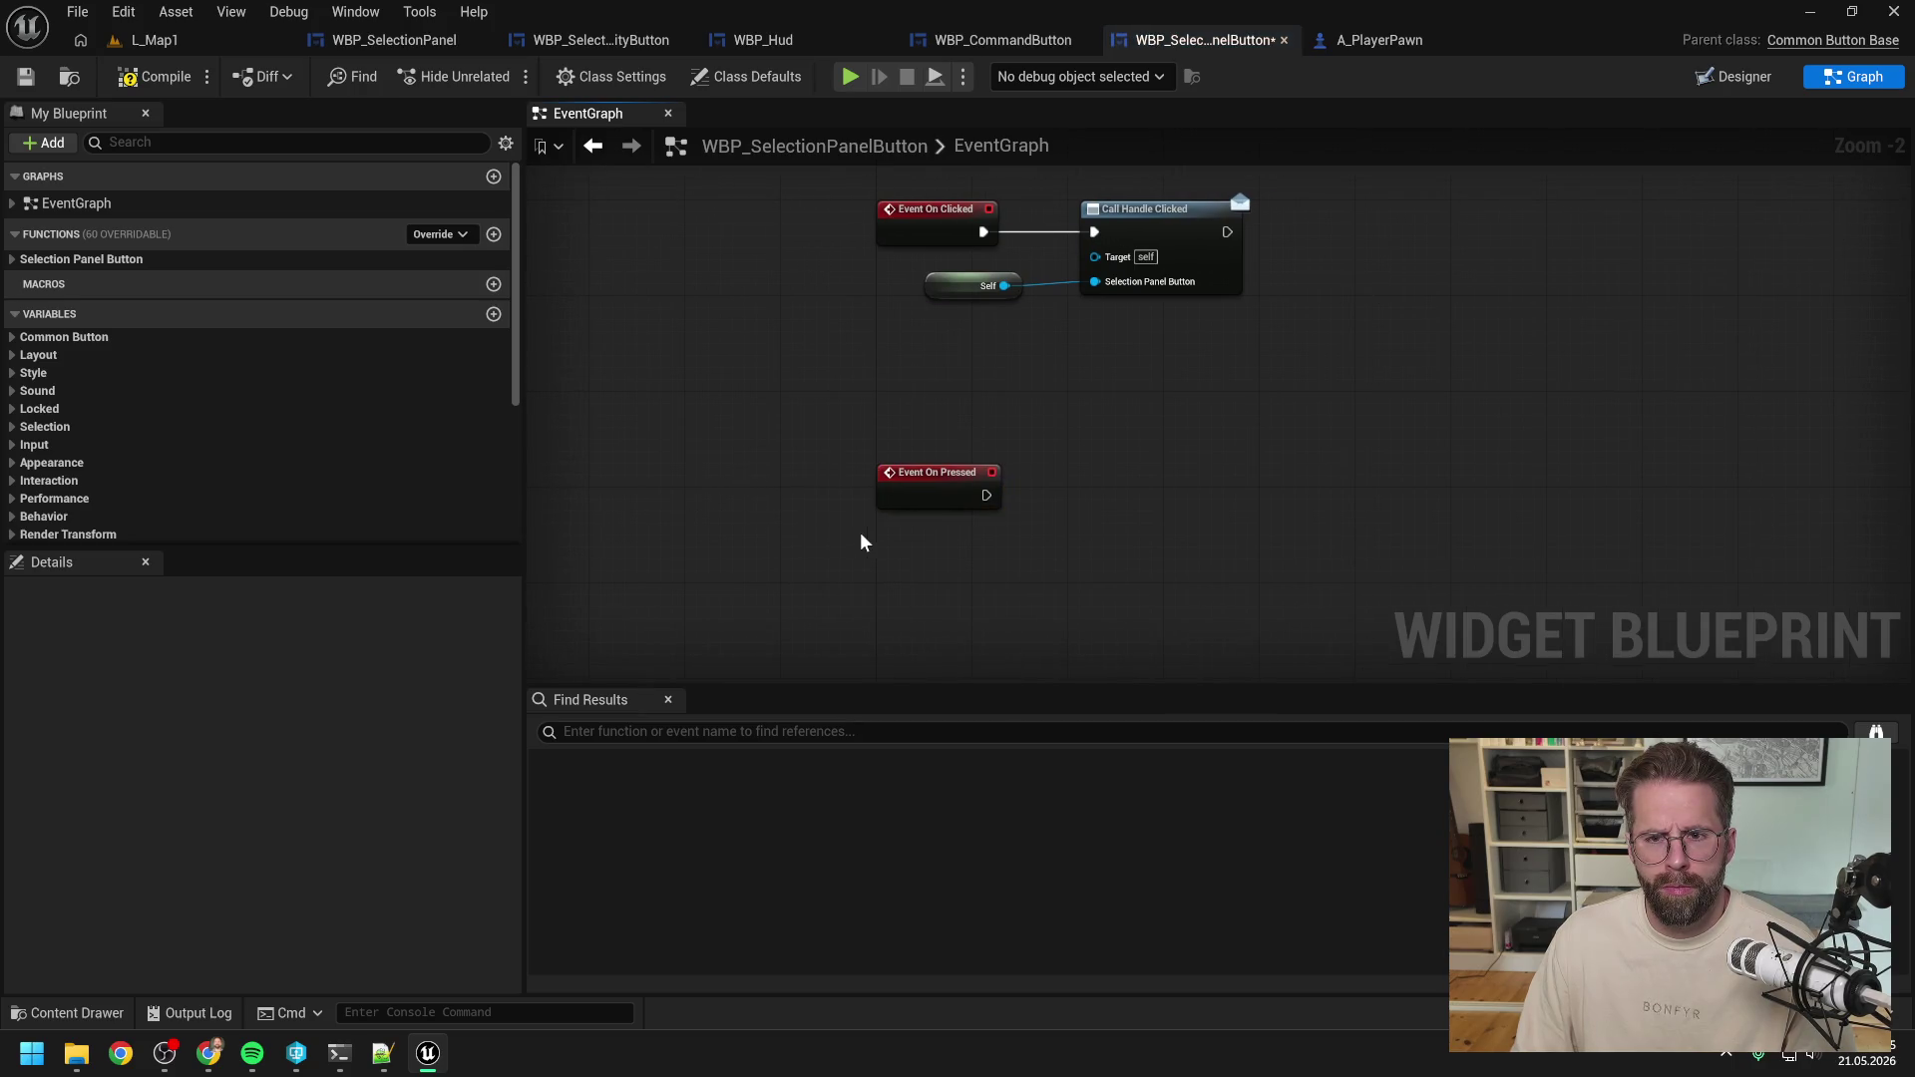
{"action": "left_click_drag", "start_coordinate": [880, 535], "coordinate": [905, 498]}
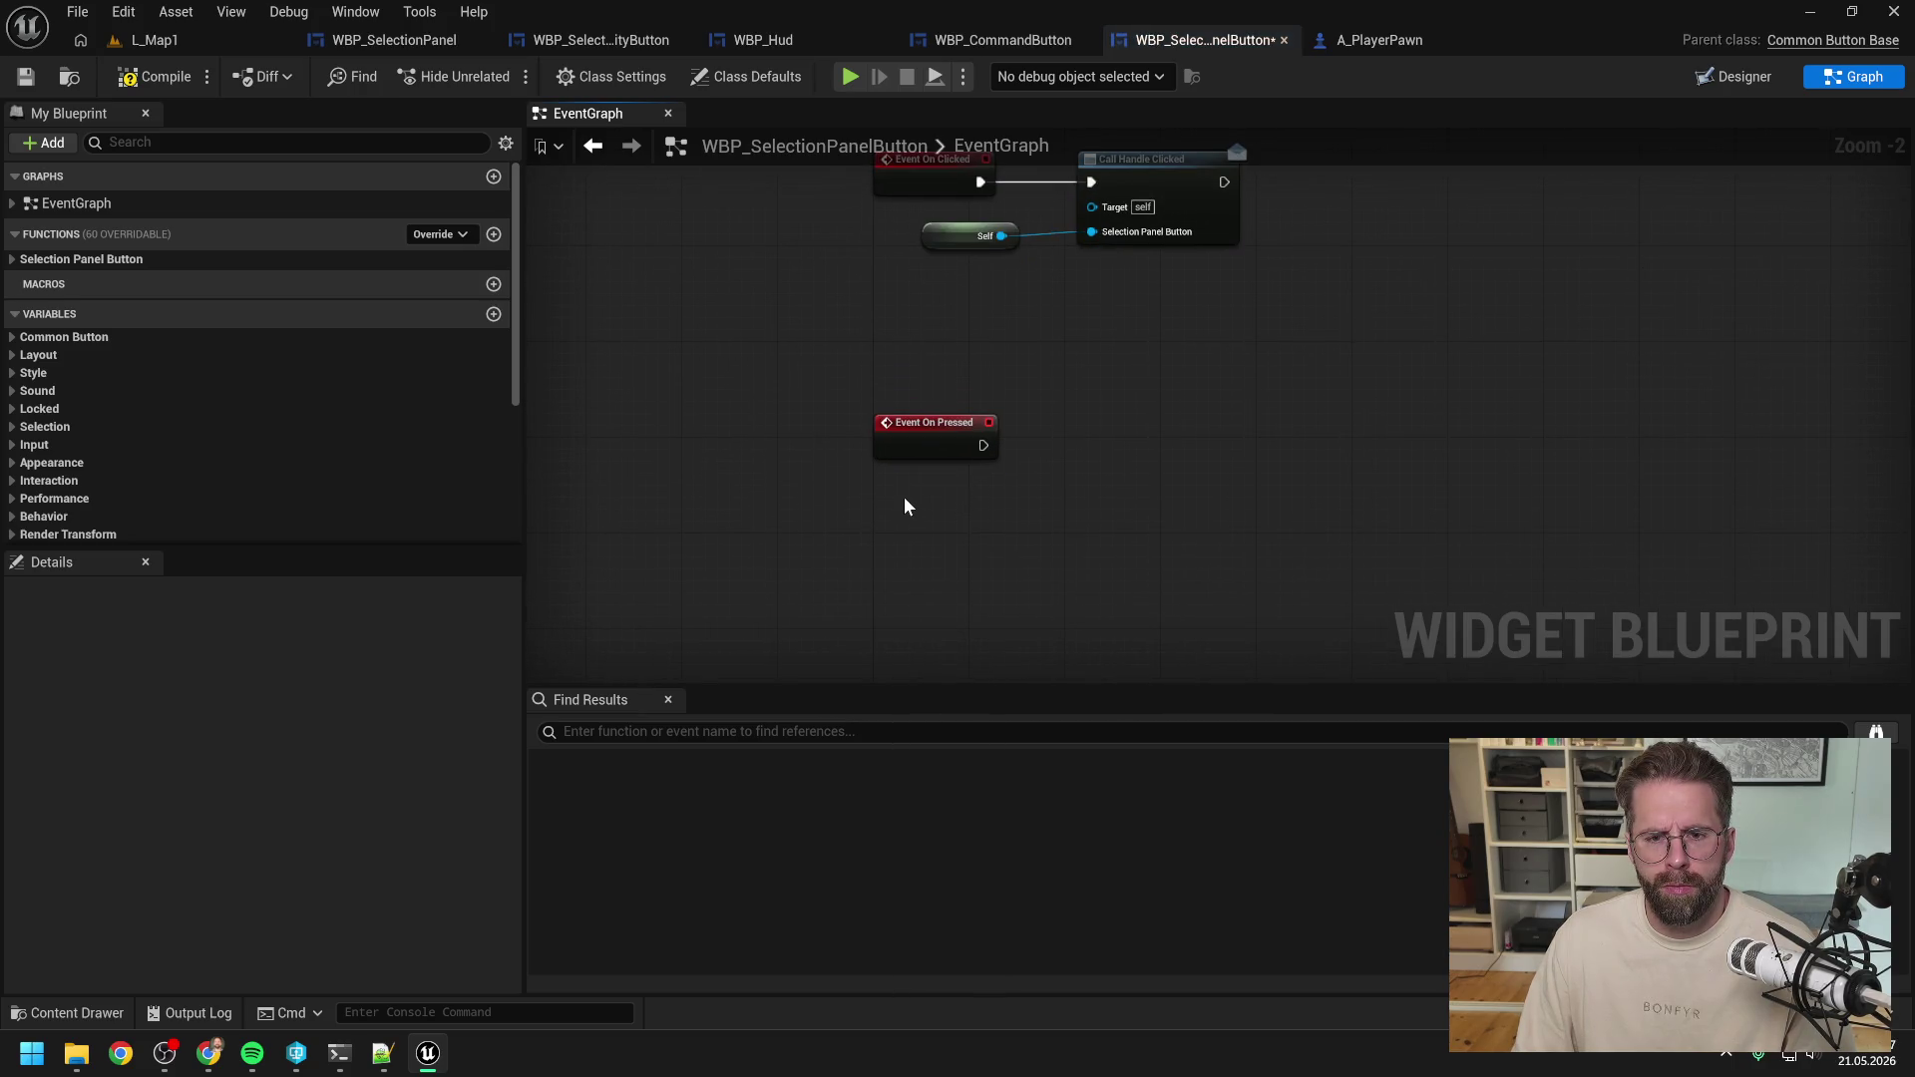
Add an Event On Released override and save the button blueprint.
{"action": "left_click", "coordinate": [422, 234]}
{"action": "type", "text": "rel"}
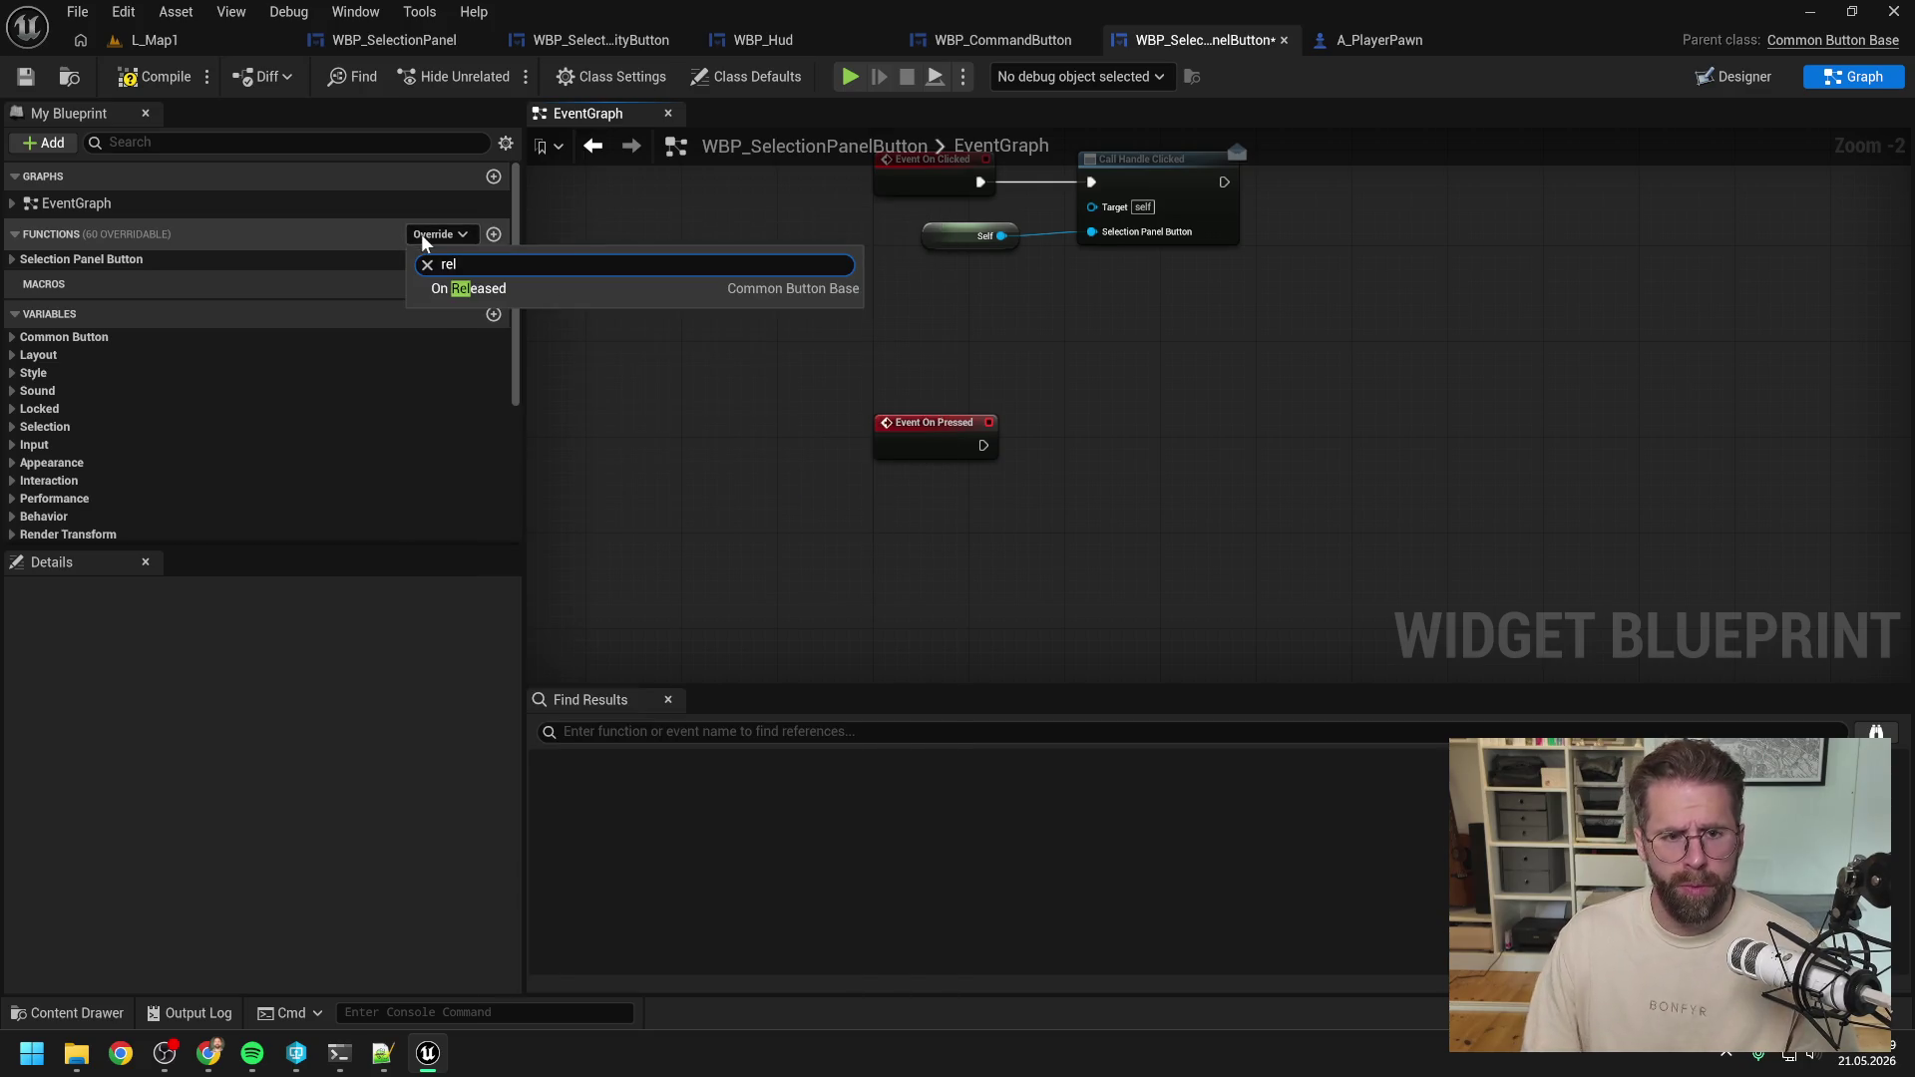
{"action": "left_click", "coordinate": [499, 291]}
{"action": "scroll", "coordinate": [816, 439], "scroll_direction": "down", "scroll_amount": 2}
{"action": "left_click", "coordinate": [1047, 439]}
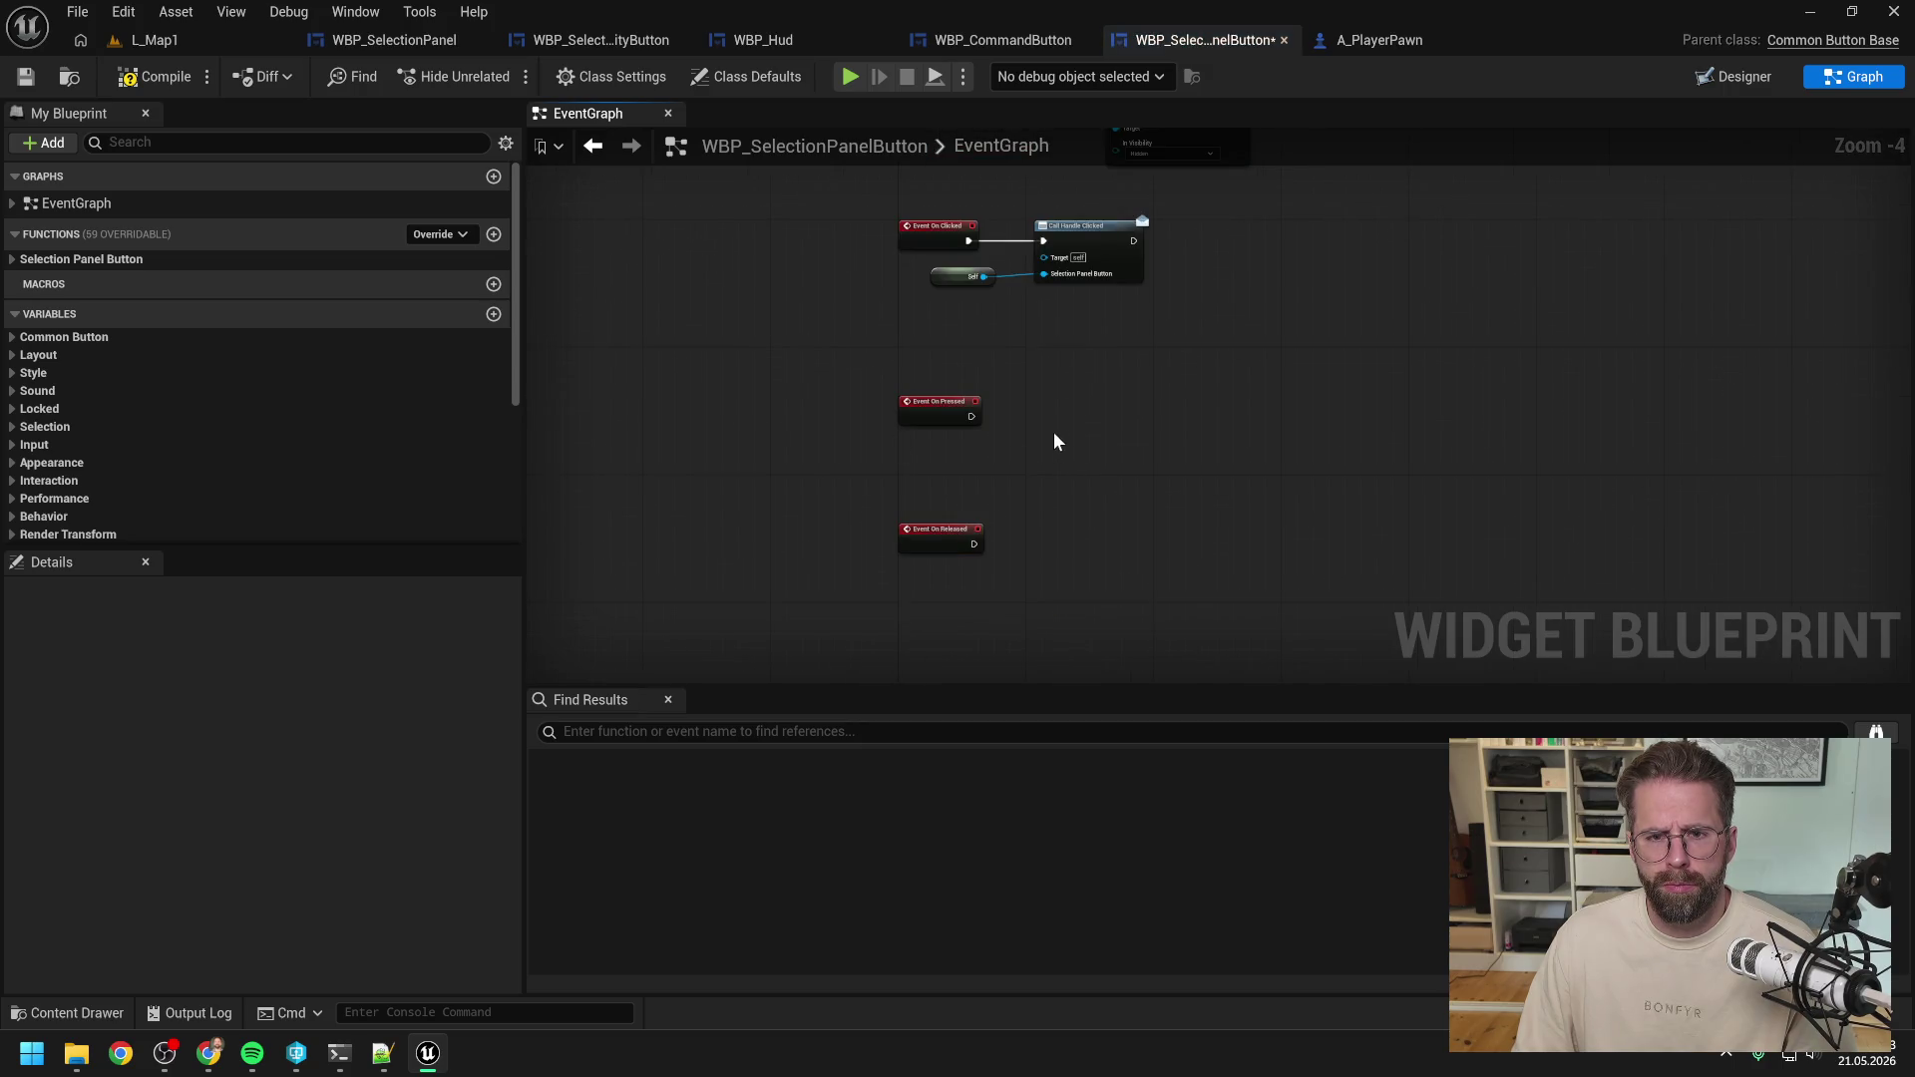
{"action": "scroll", "coordinate": [1047, 423], "scroll_direction": "up", "scroll_amount": 1}
{"action": "key", "text": "ctrl+s"}
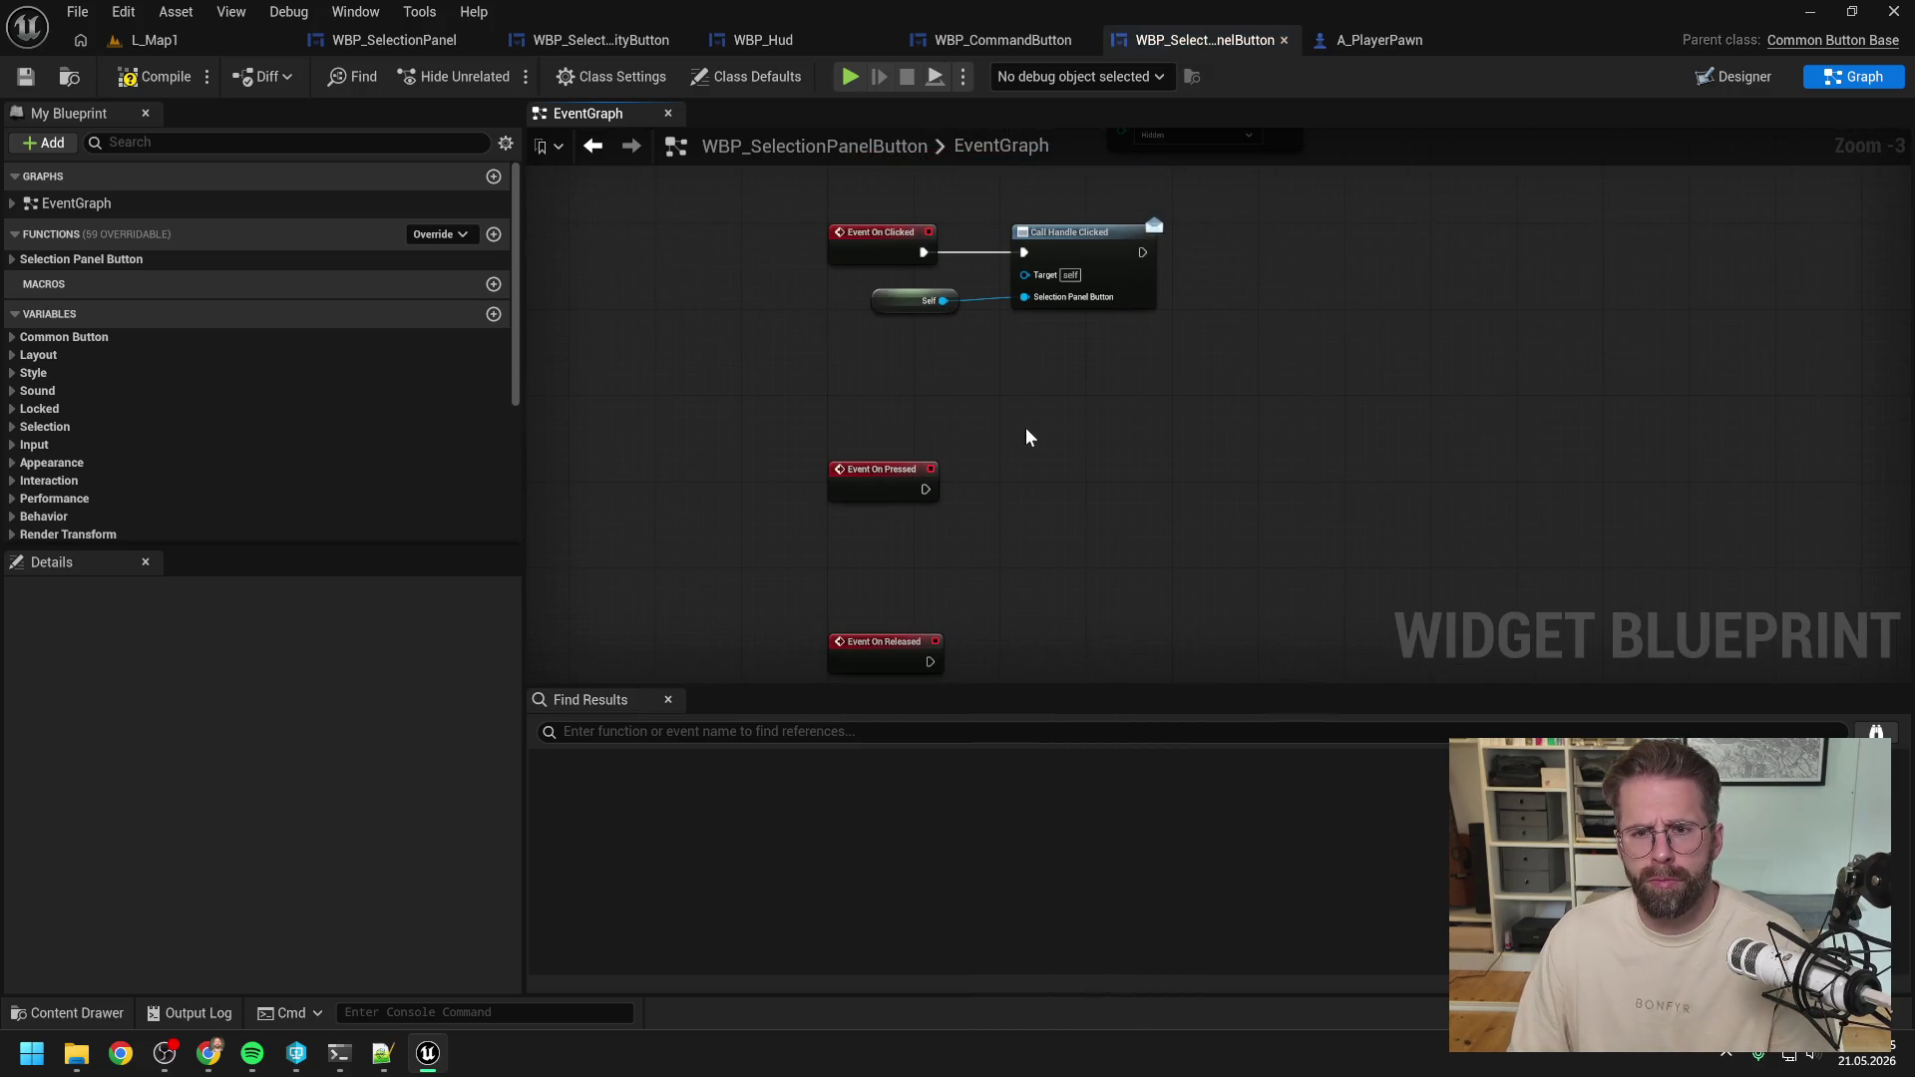
Delete the old On Clicked chain and stack Event On Released under Event On Pressed.
{"action": "key", "text": "Delete"}
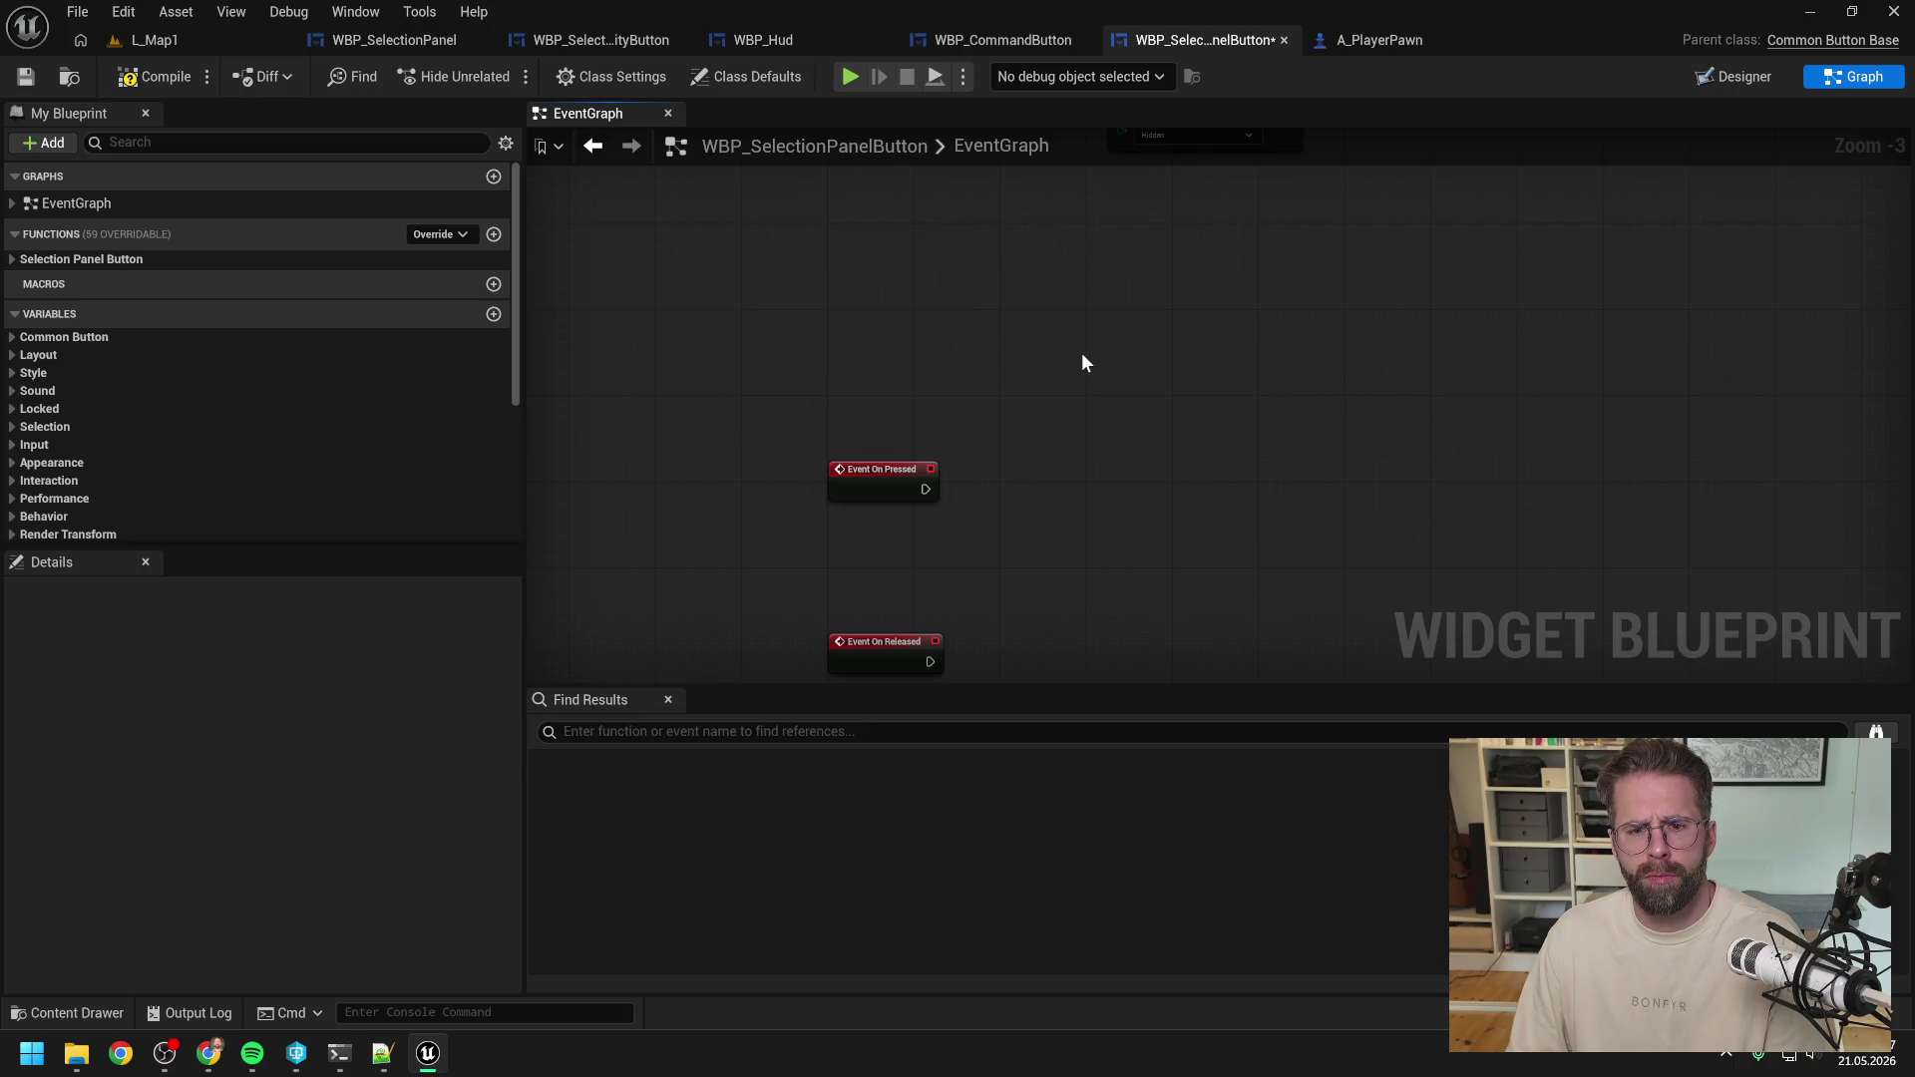
{"action": "left_click_drag", "start_coordinate": [878, 457], "coordinate": [878, 285]}
{"action": "left_click_drag", "start_coordinate": [858, 643], "coordinate": [858, 428]}
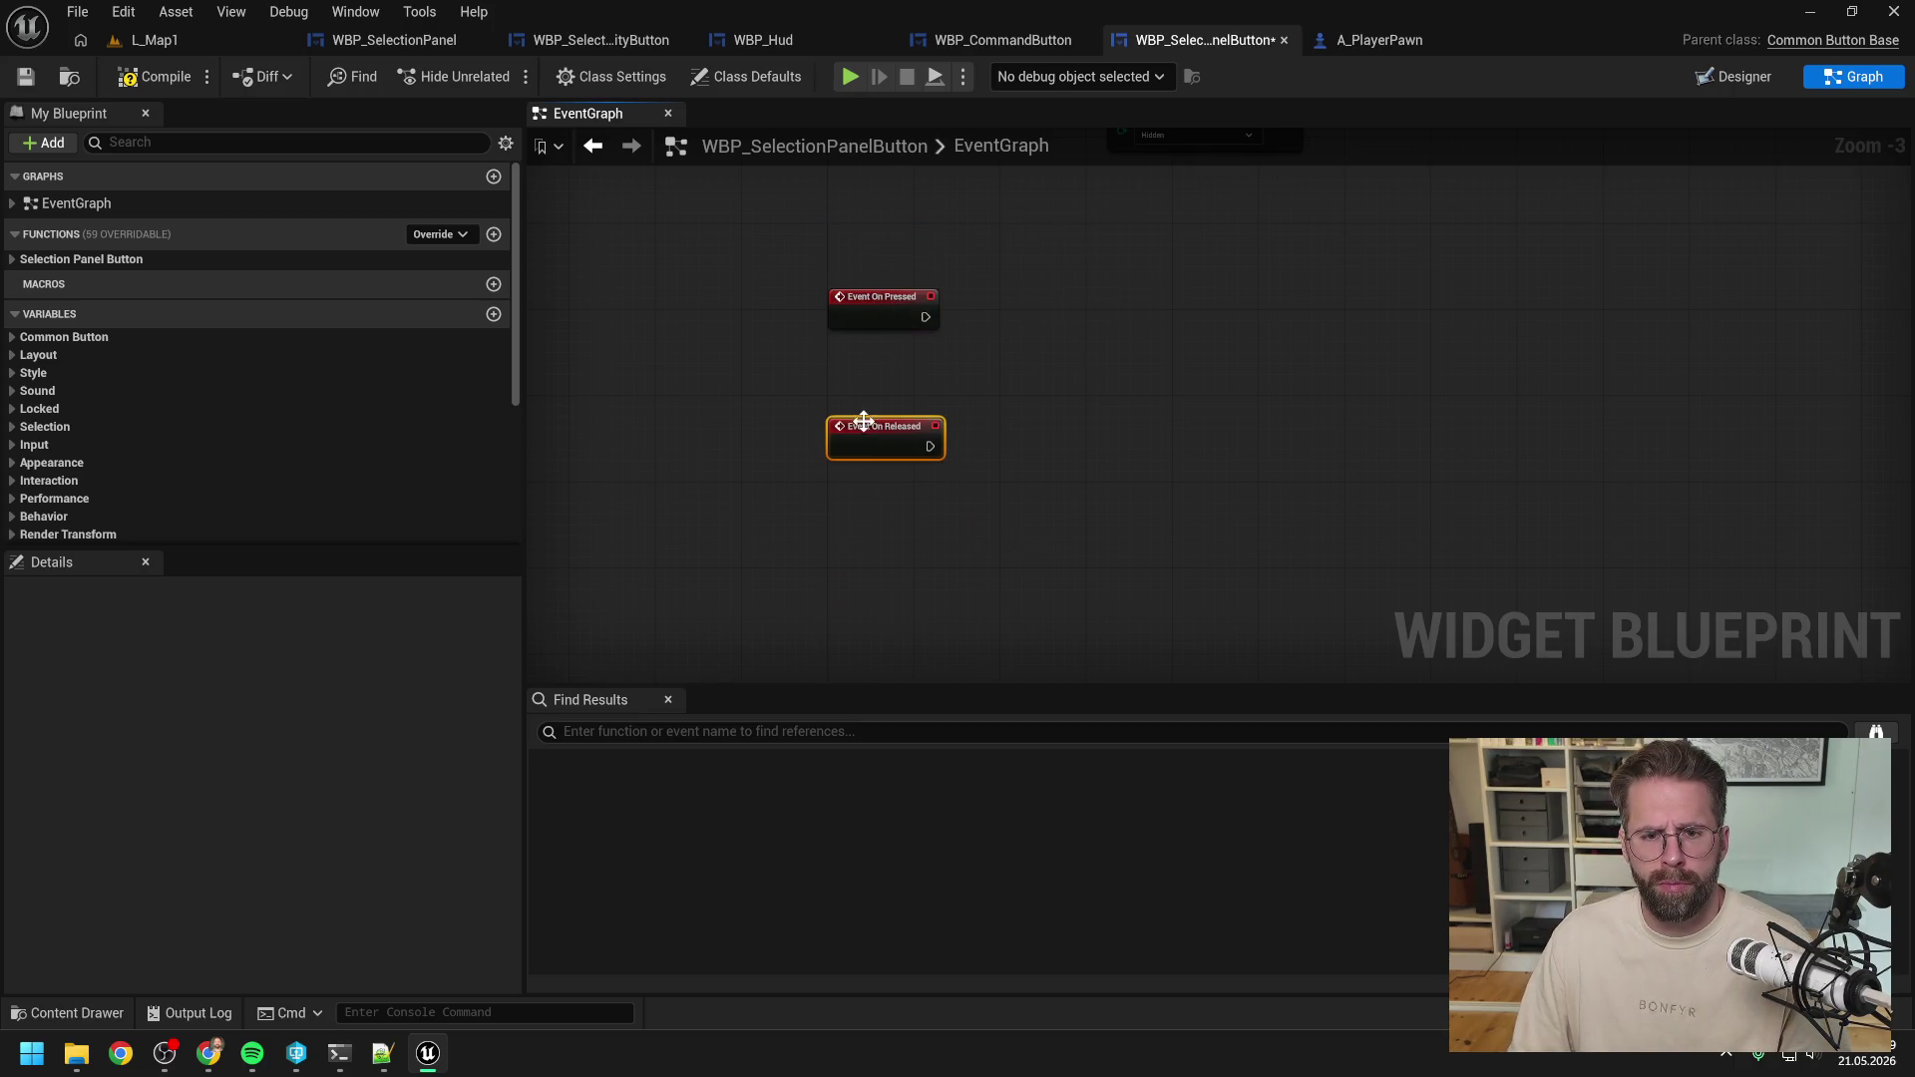
{"action": "left_click", "coordinate": [1041, 397]}
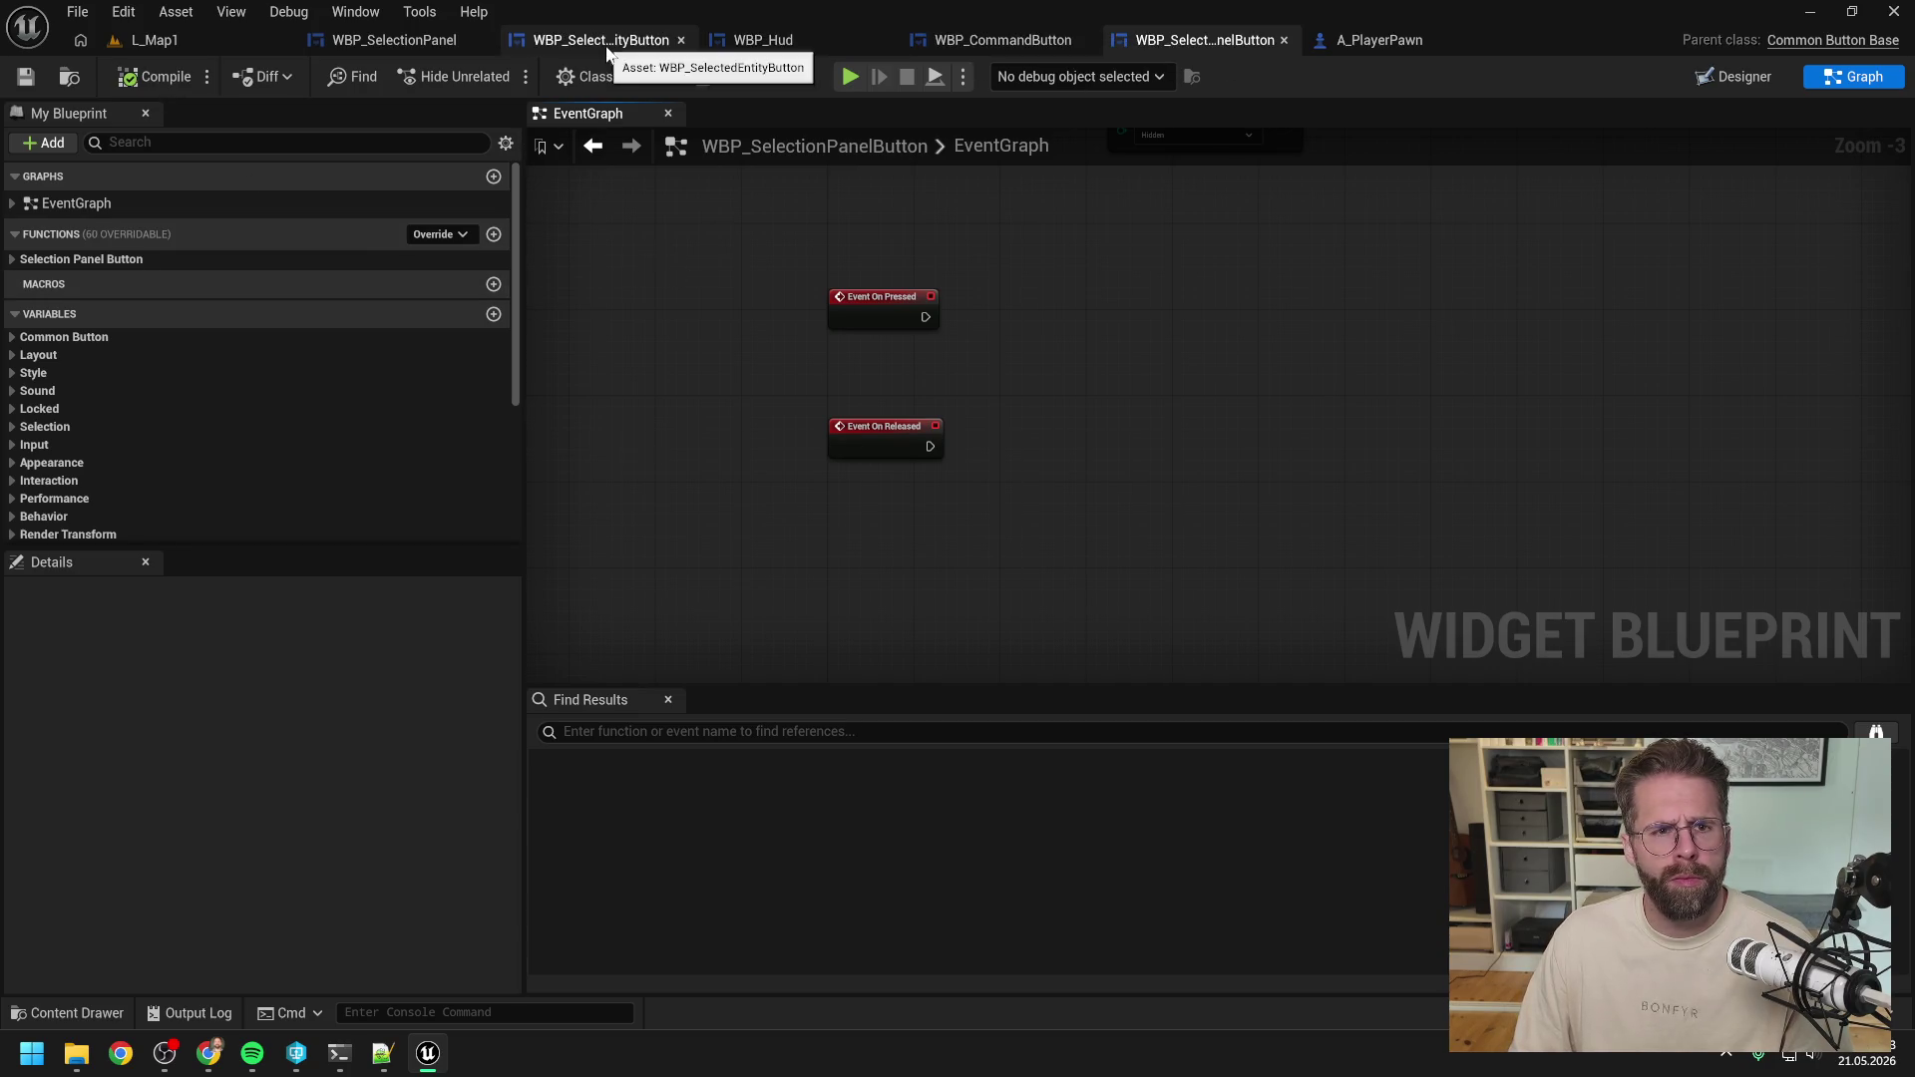
{"action": "left_click", "coordinate": [399, 40]}
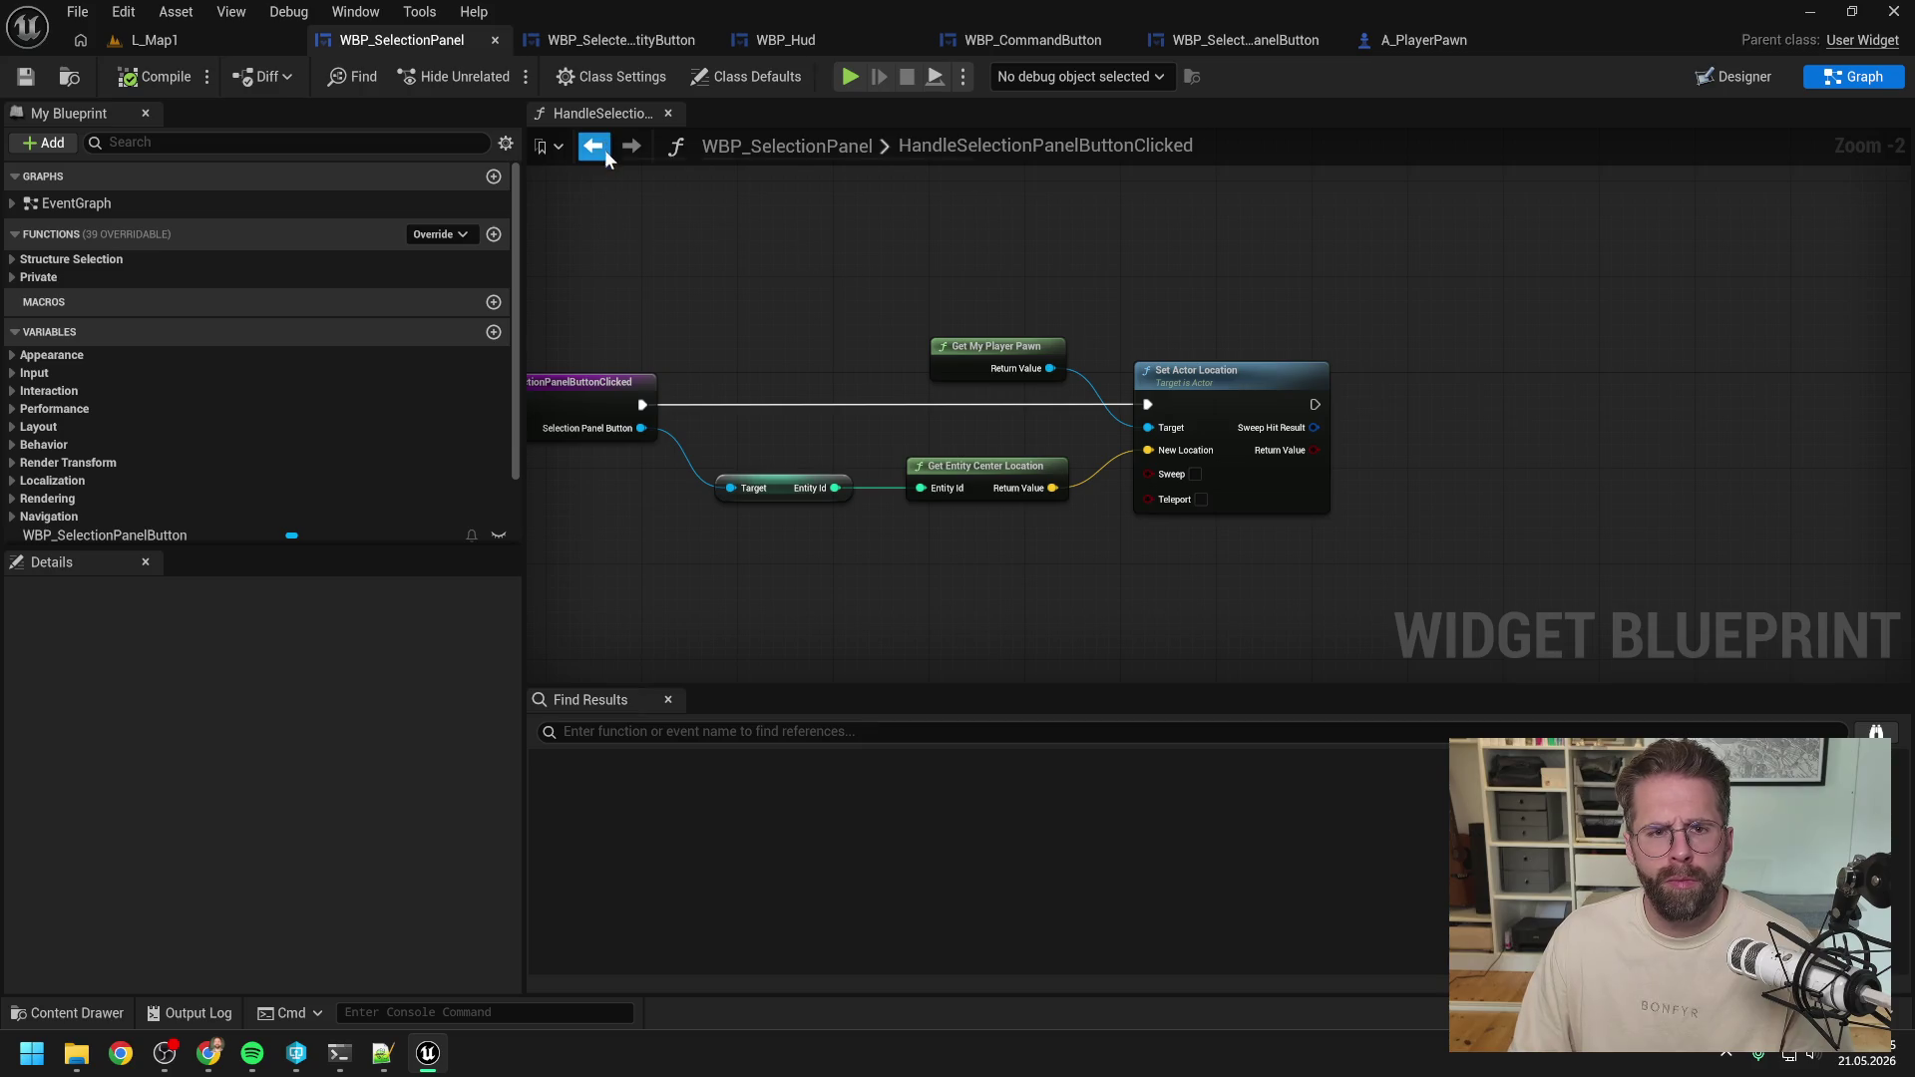
In WBP_SelectionPanel's EventGraph, add Bind Event to Handle Clicked off the button reference.
{"action": "double_click", "coordinate": [136, 200]}
{"action": "left_click_drag", "start_coordinate": [1167, 341], "coordinate": [1215, 257]}
{"action": "type", "text": "bind handle"}
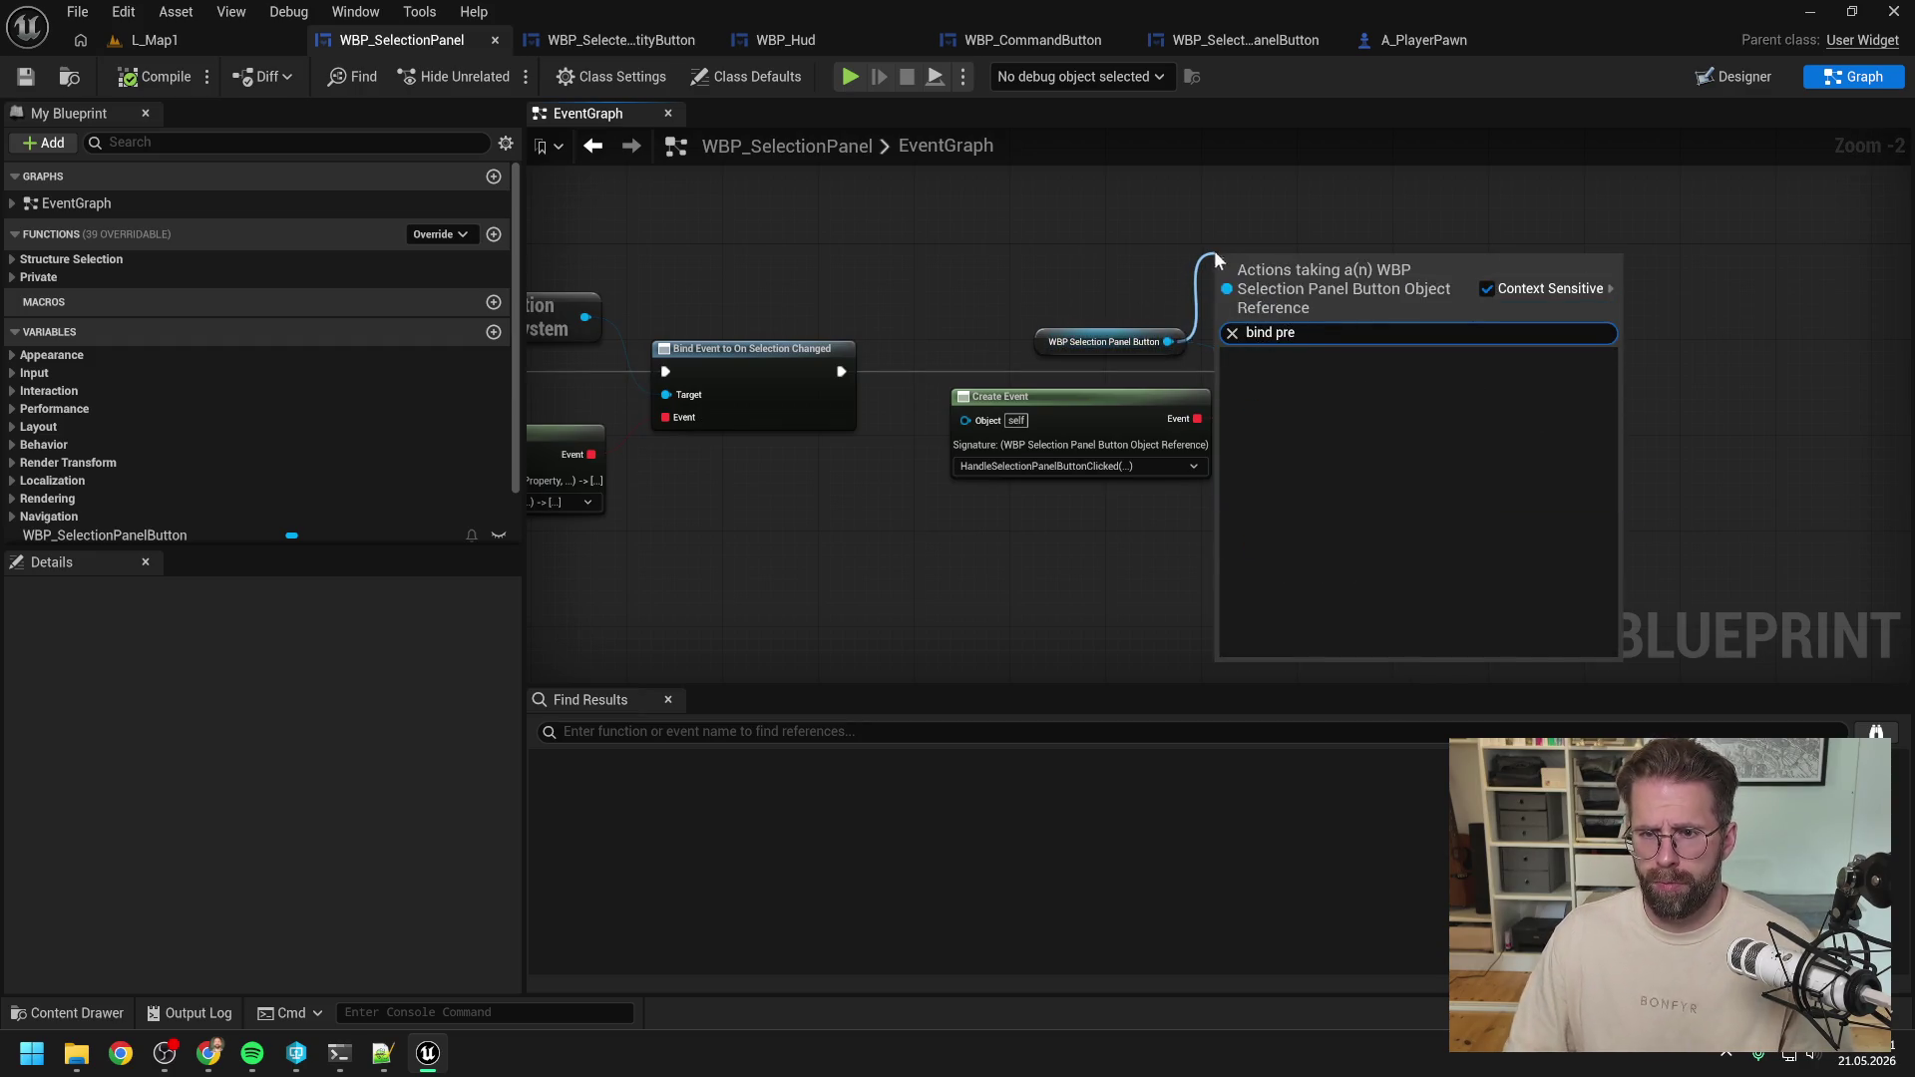
{"action": "key", "text": "Return"}
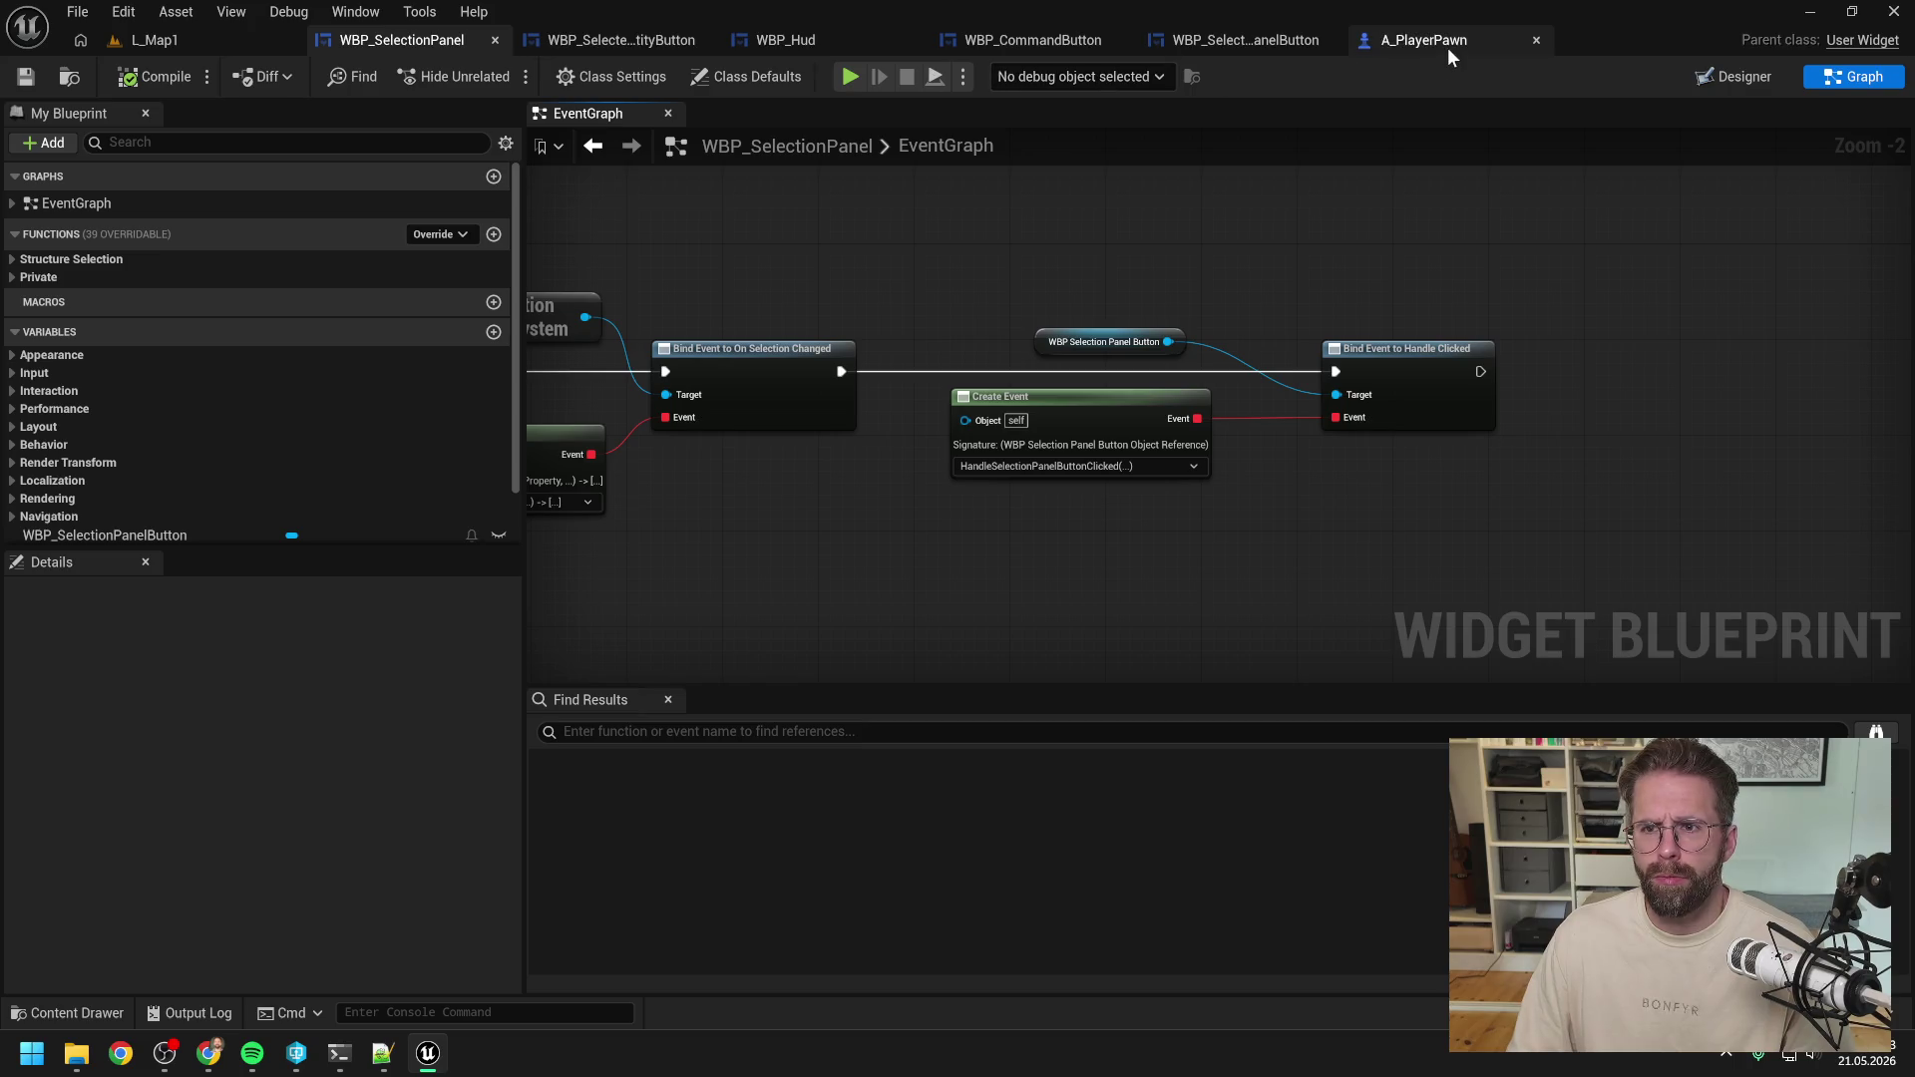
{"action": "left_click", "coordinate": [1247, 40]}
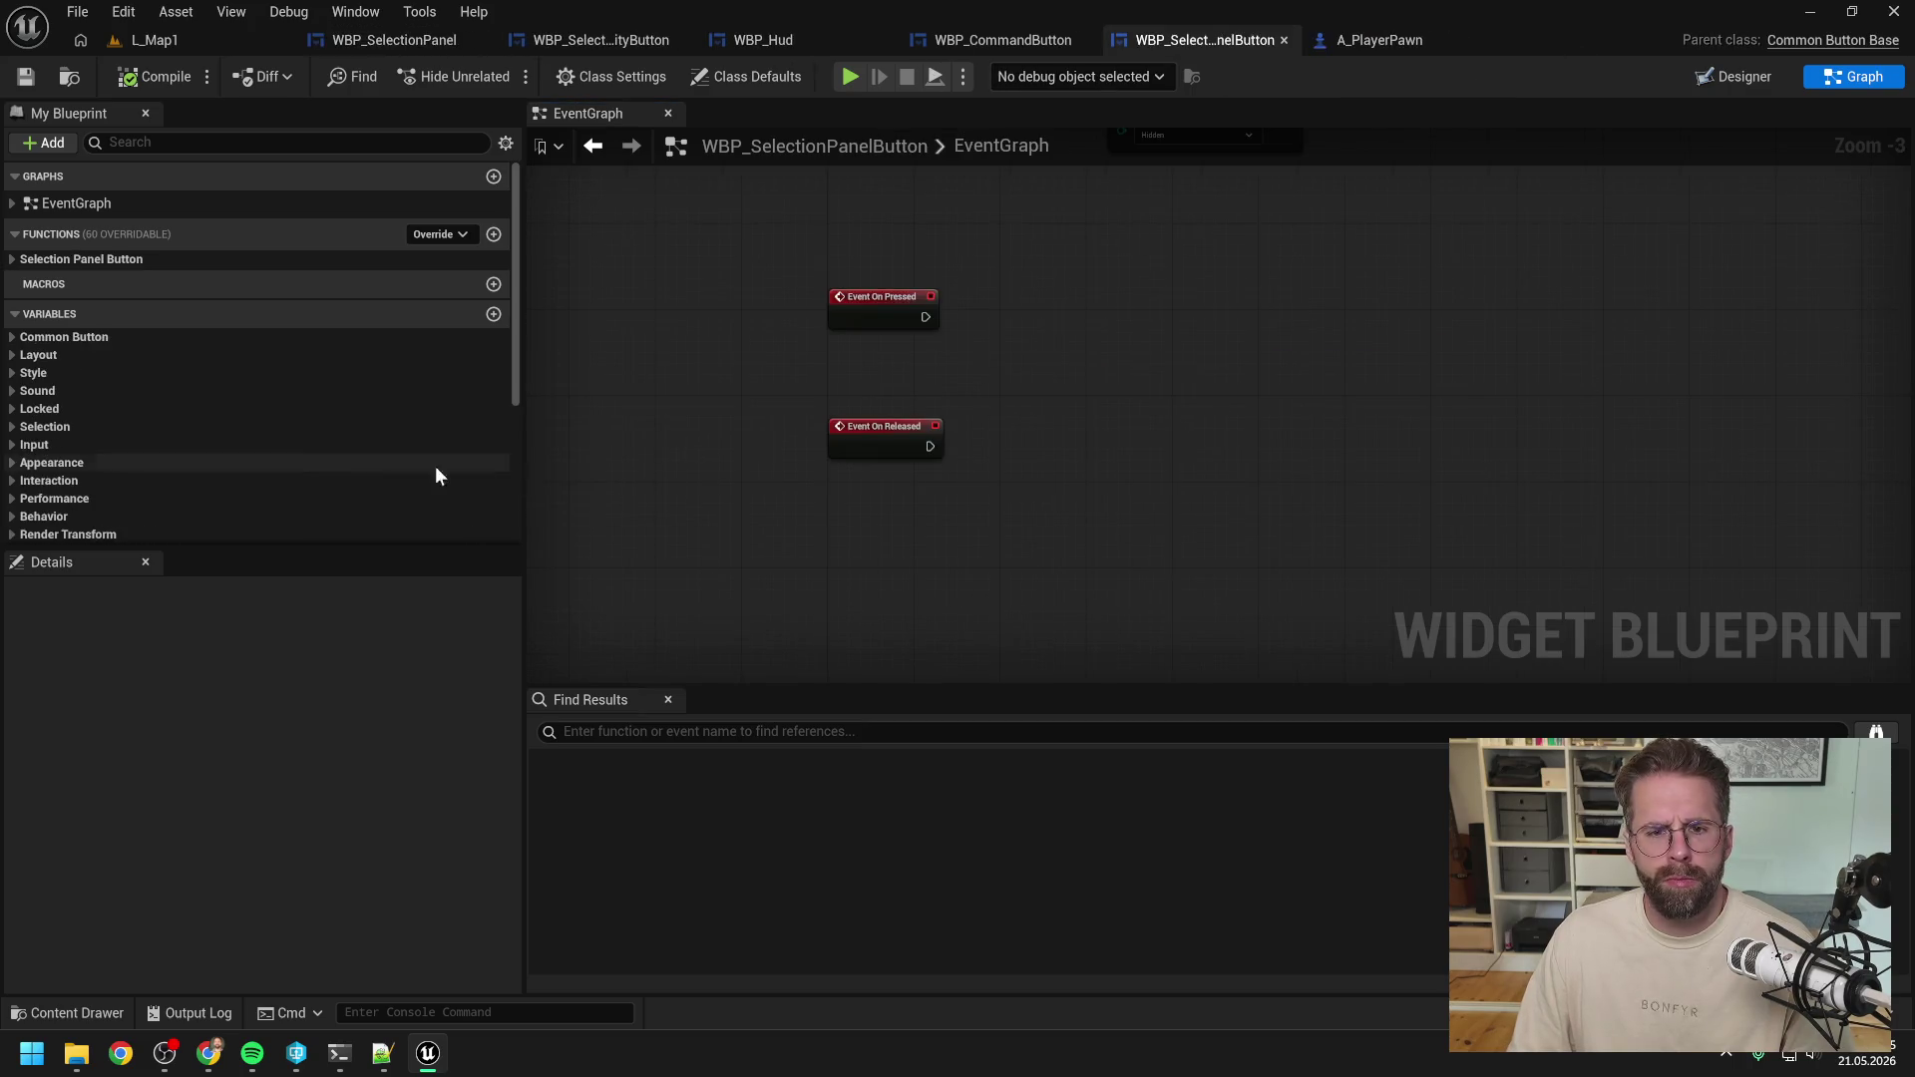
Rename the HandleClicked event dispatcher to OnPressed.
{"action": "scroll", "coordinate": [435, 475], "scroll_direction": "down", "scroll_amount": 5}
{"action": "left_click", "coordinate": [152, 537]}
{"action": "key", "text": "F2"}
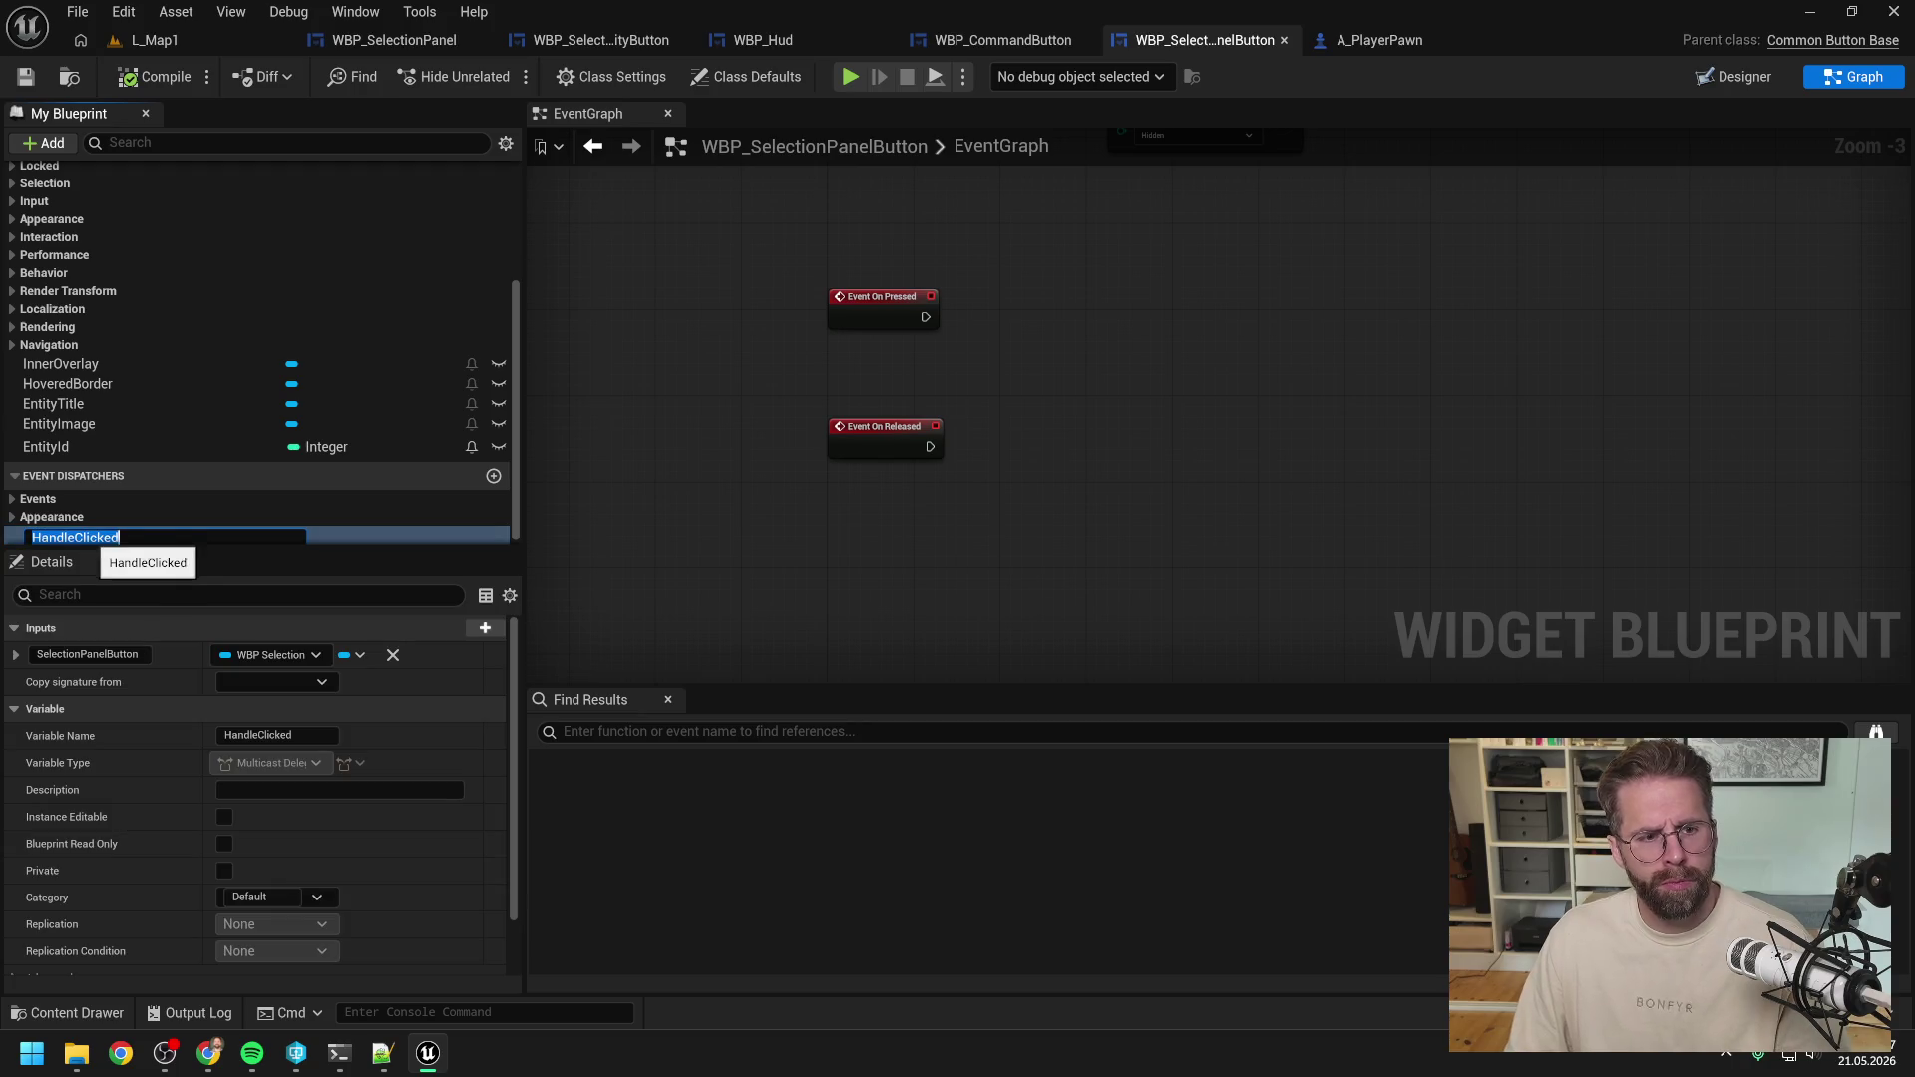
{"action": "key", "text": "End"}
{"action": "key", "text": "BackSpace"}
{"action": "key", "text": "BackSpace"}
{"action": "key", "text": "BackSpace"}
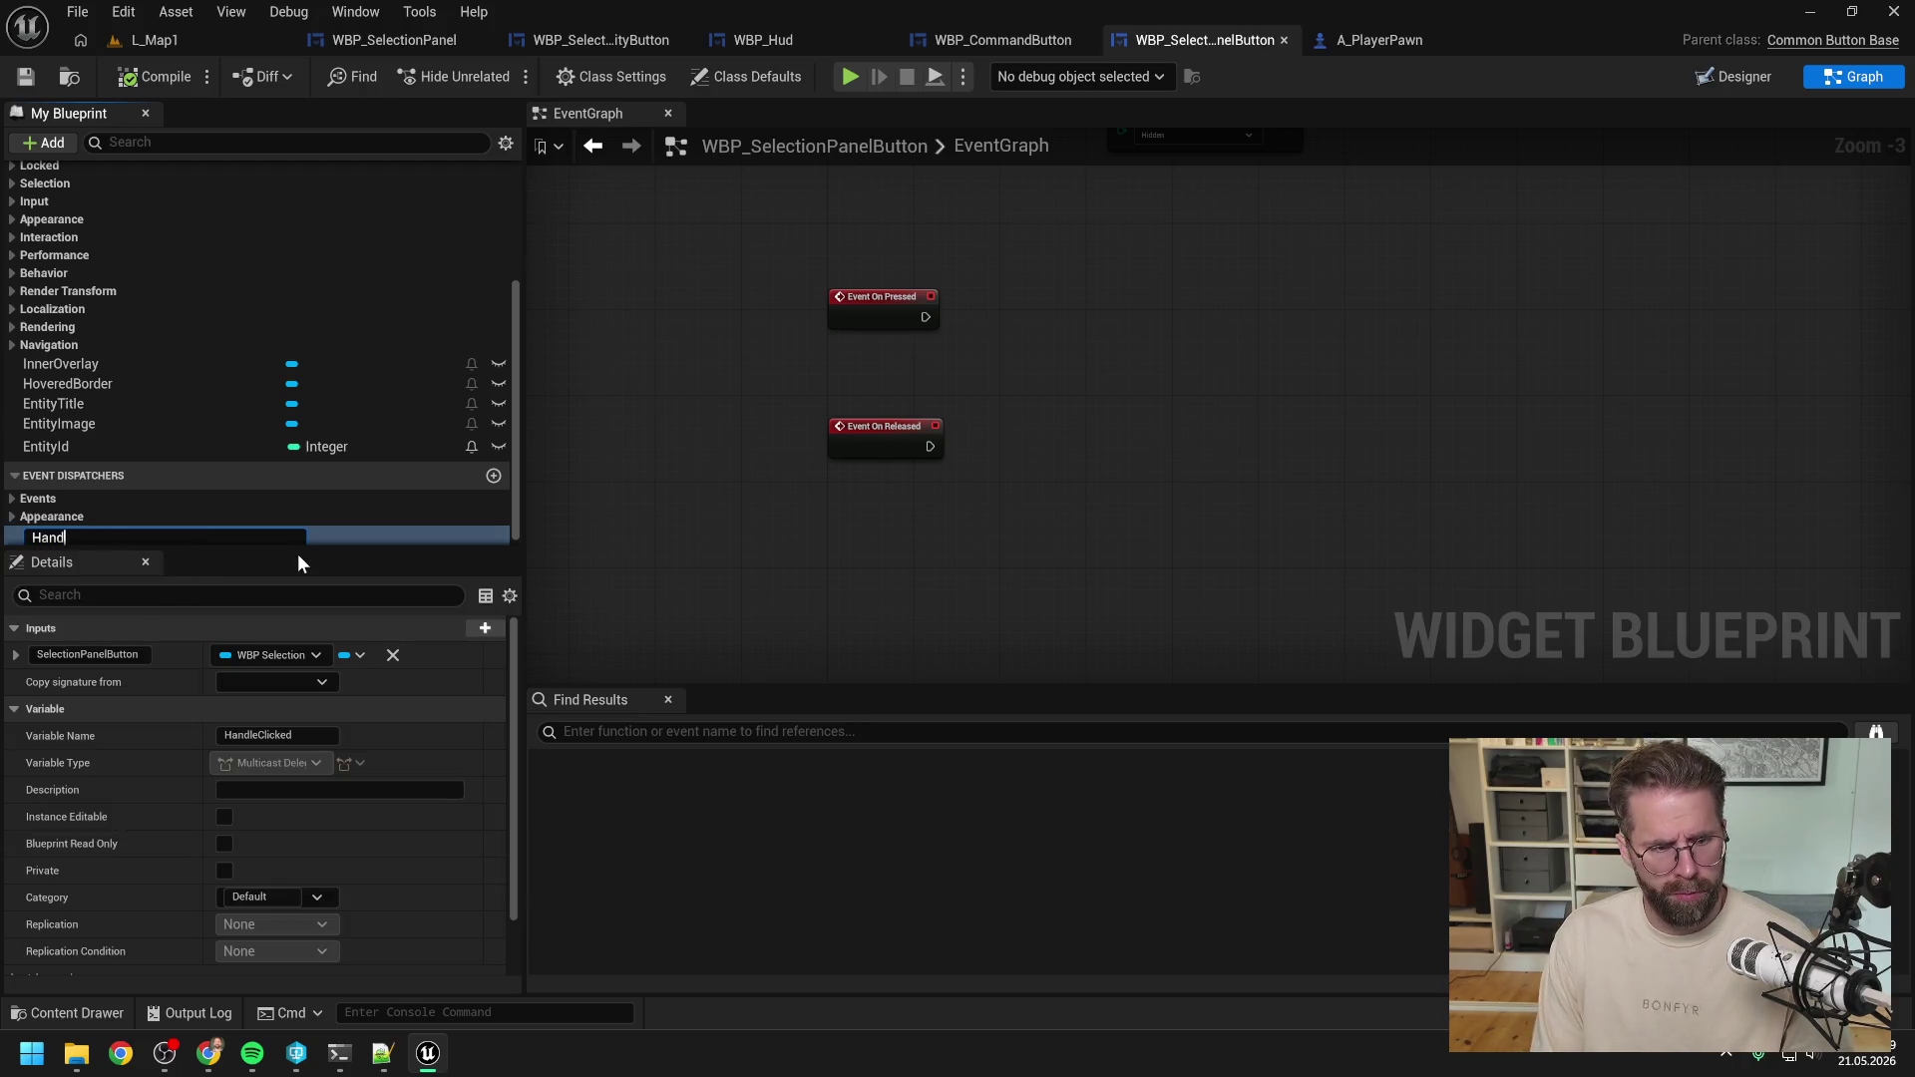
{"action": "key", "text": "BackSpace"}
{"action": "key", "text": "BackSpace"}
{"action": "key", "text": "BackSpace"}
{"action": "type", "text": "OnPres"}
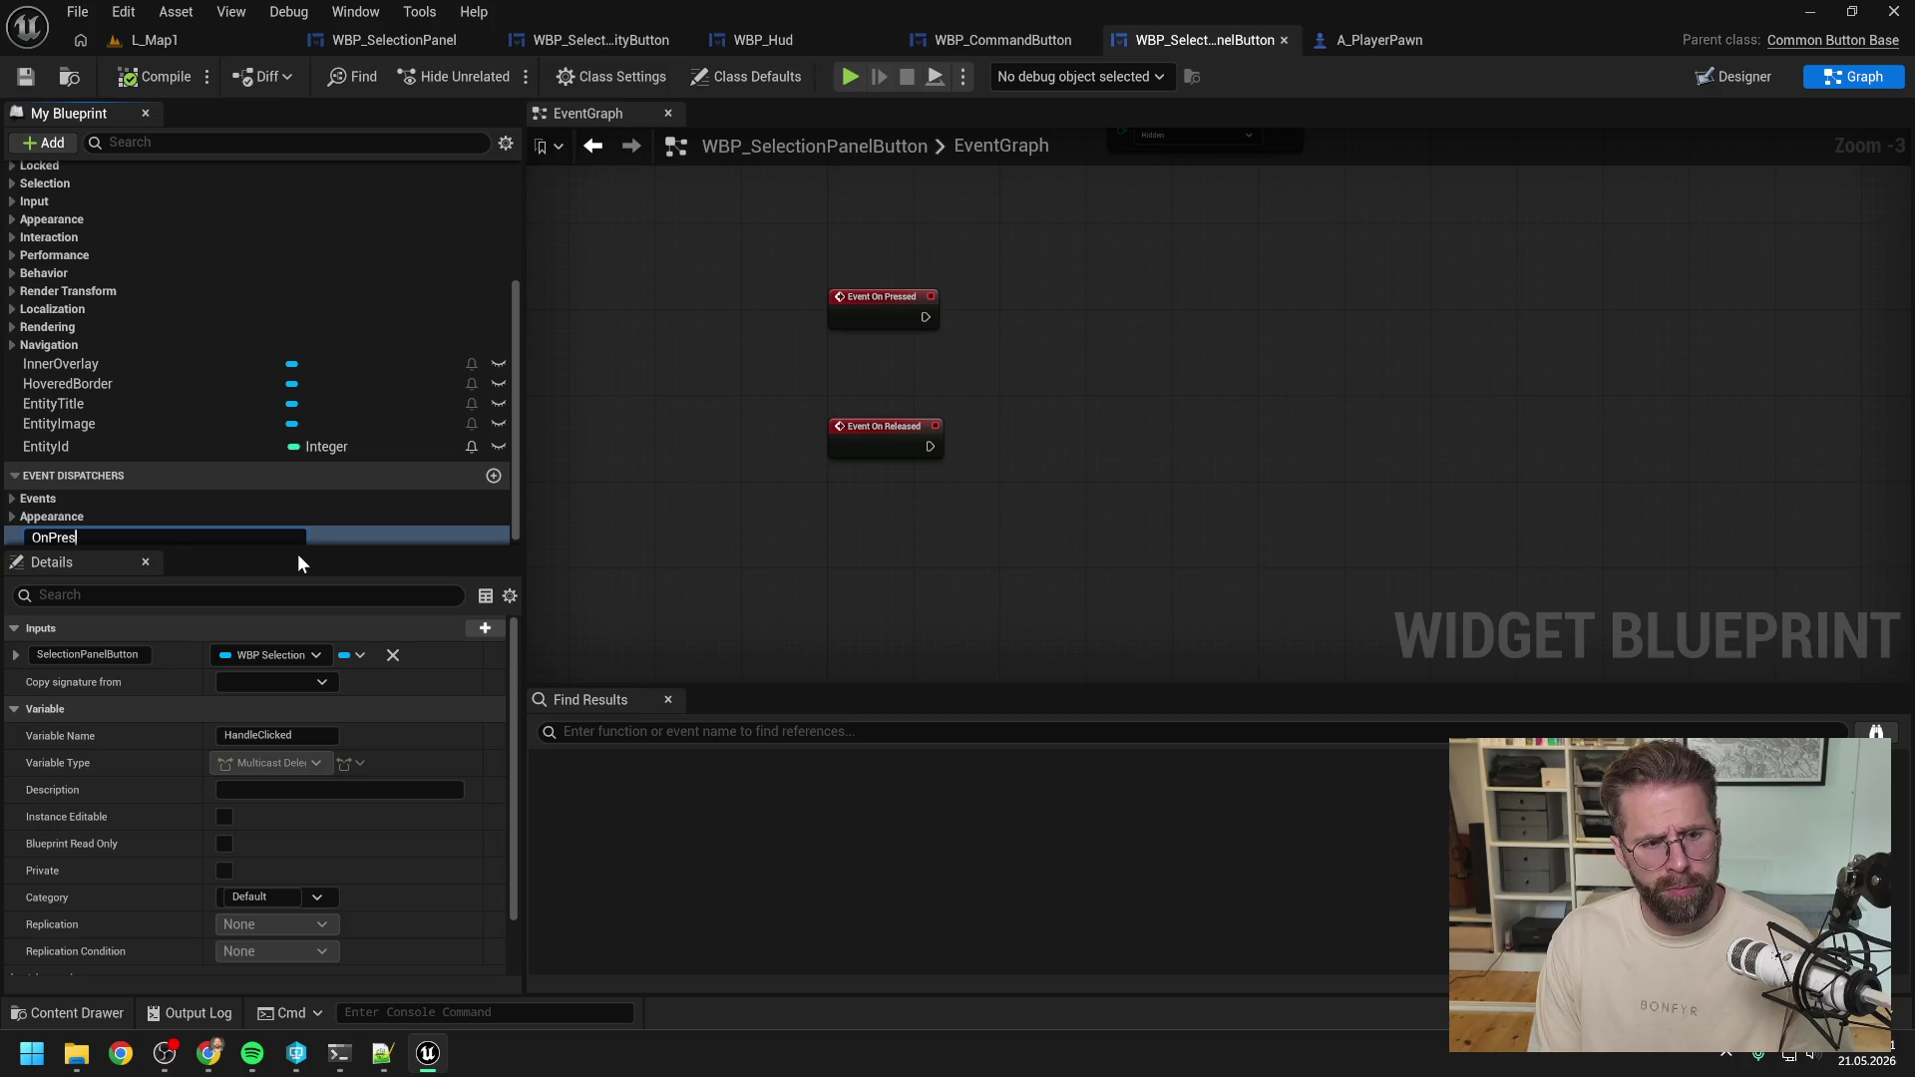
{"action": "type", "text": "sed"}
{"action": "key", "text": "Return"}
Make Event On Pressed call OnPressed, passing Self as the Selection Panel Button.
{"action": "left_click_drag", "start_coordinate": [329, 537], "coordinate": [1055, 291]}
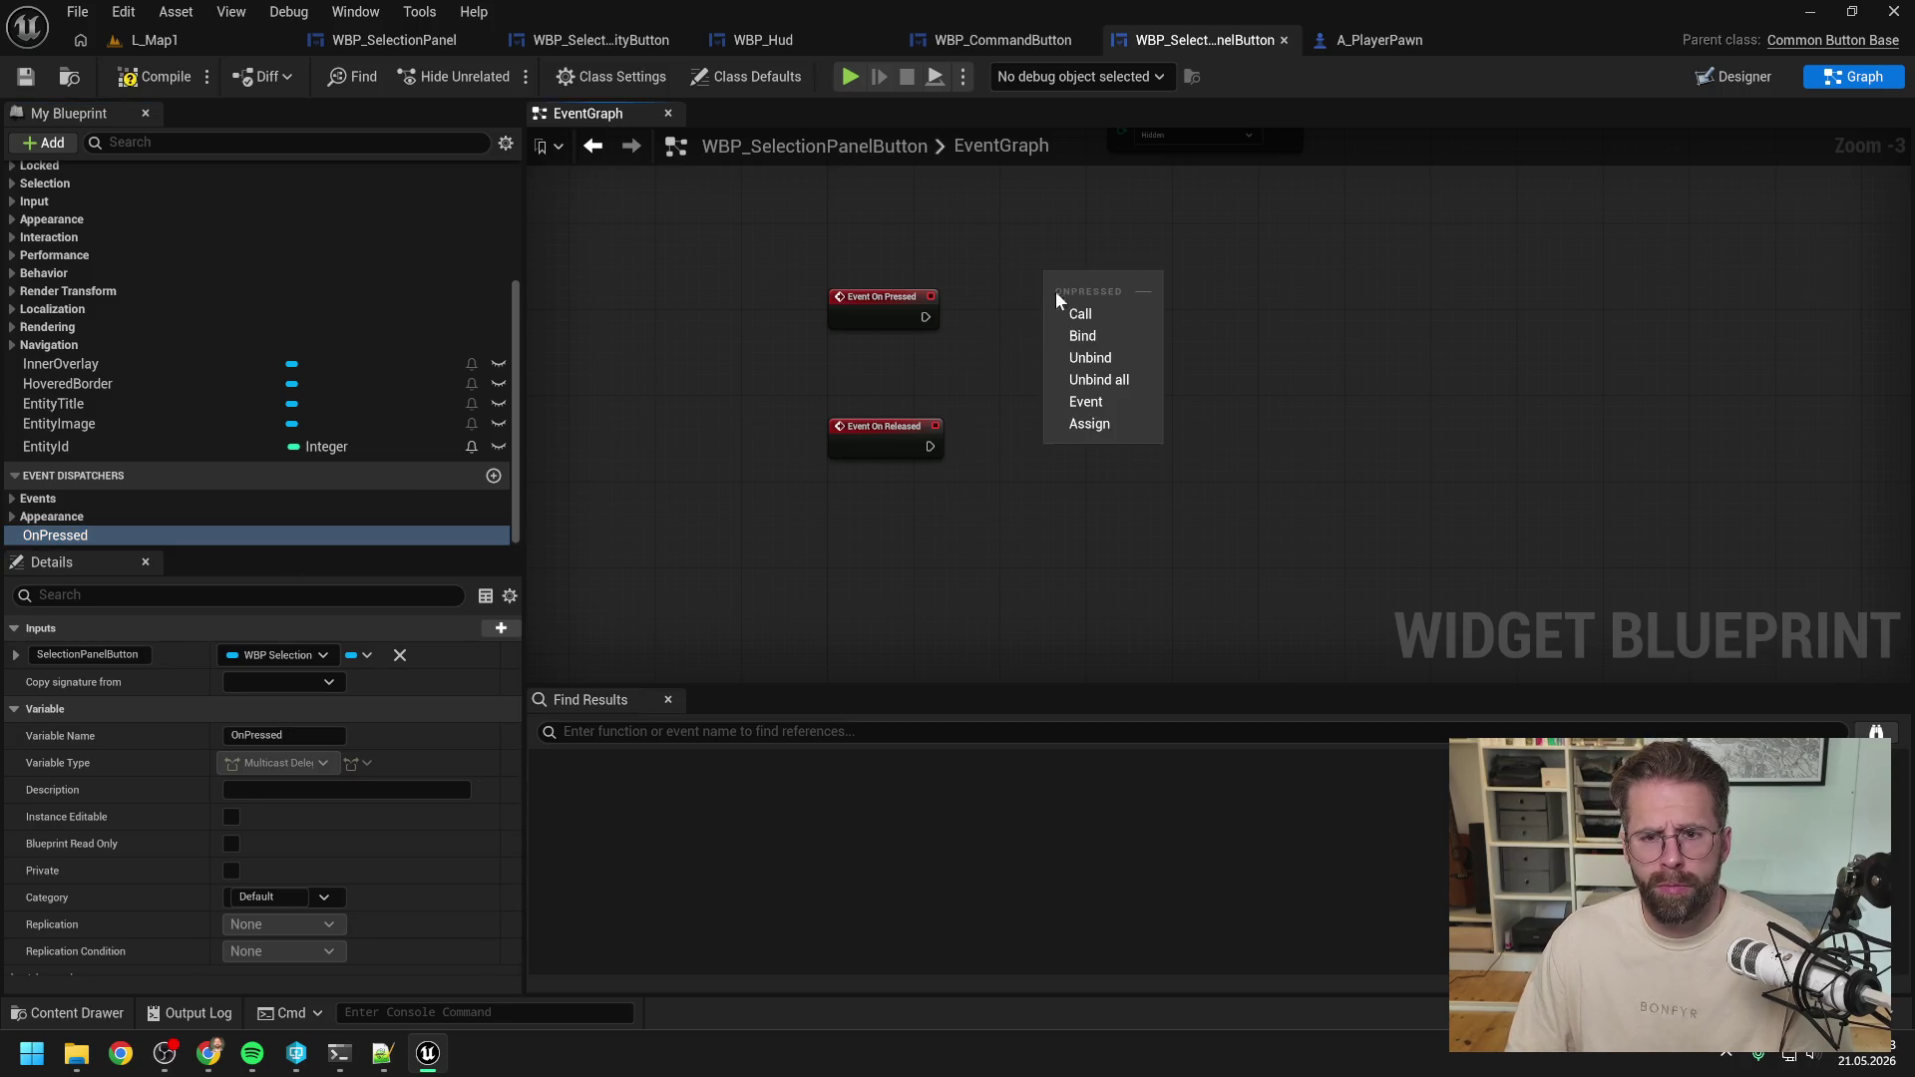
{"action": "left_click", "coordinate": [1082, 313]}
{"action": "left_click_drag", "start_coordinate": [926, 318], "coordinate": [1137, 317]}
{"action": "right_click", "coordinate": [944, 355]}
{"action": "type", "text": "self"}
{"action": "key", "text": "Return"}
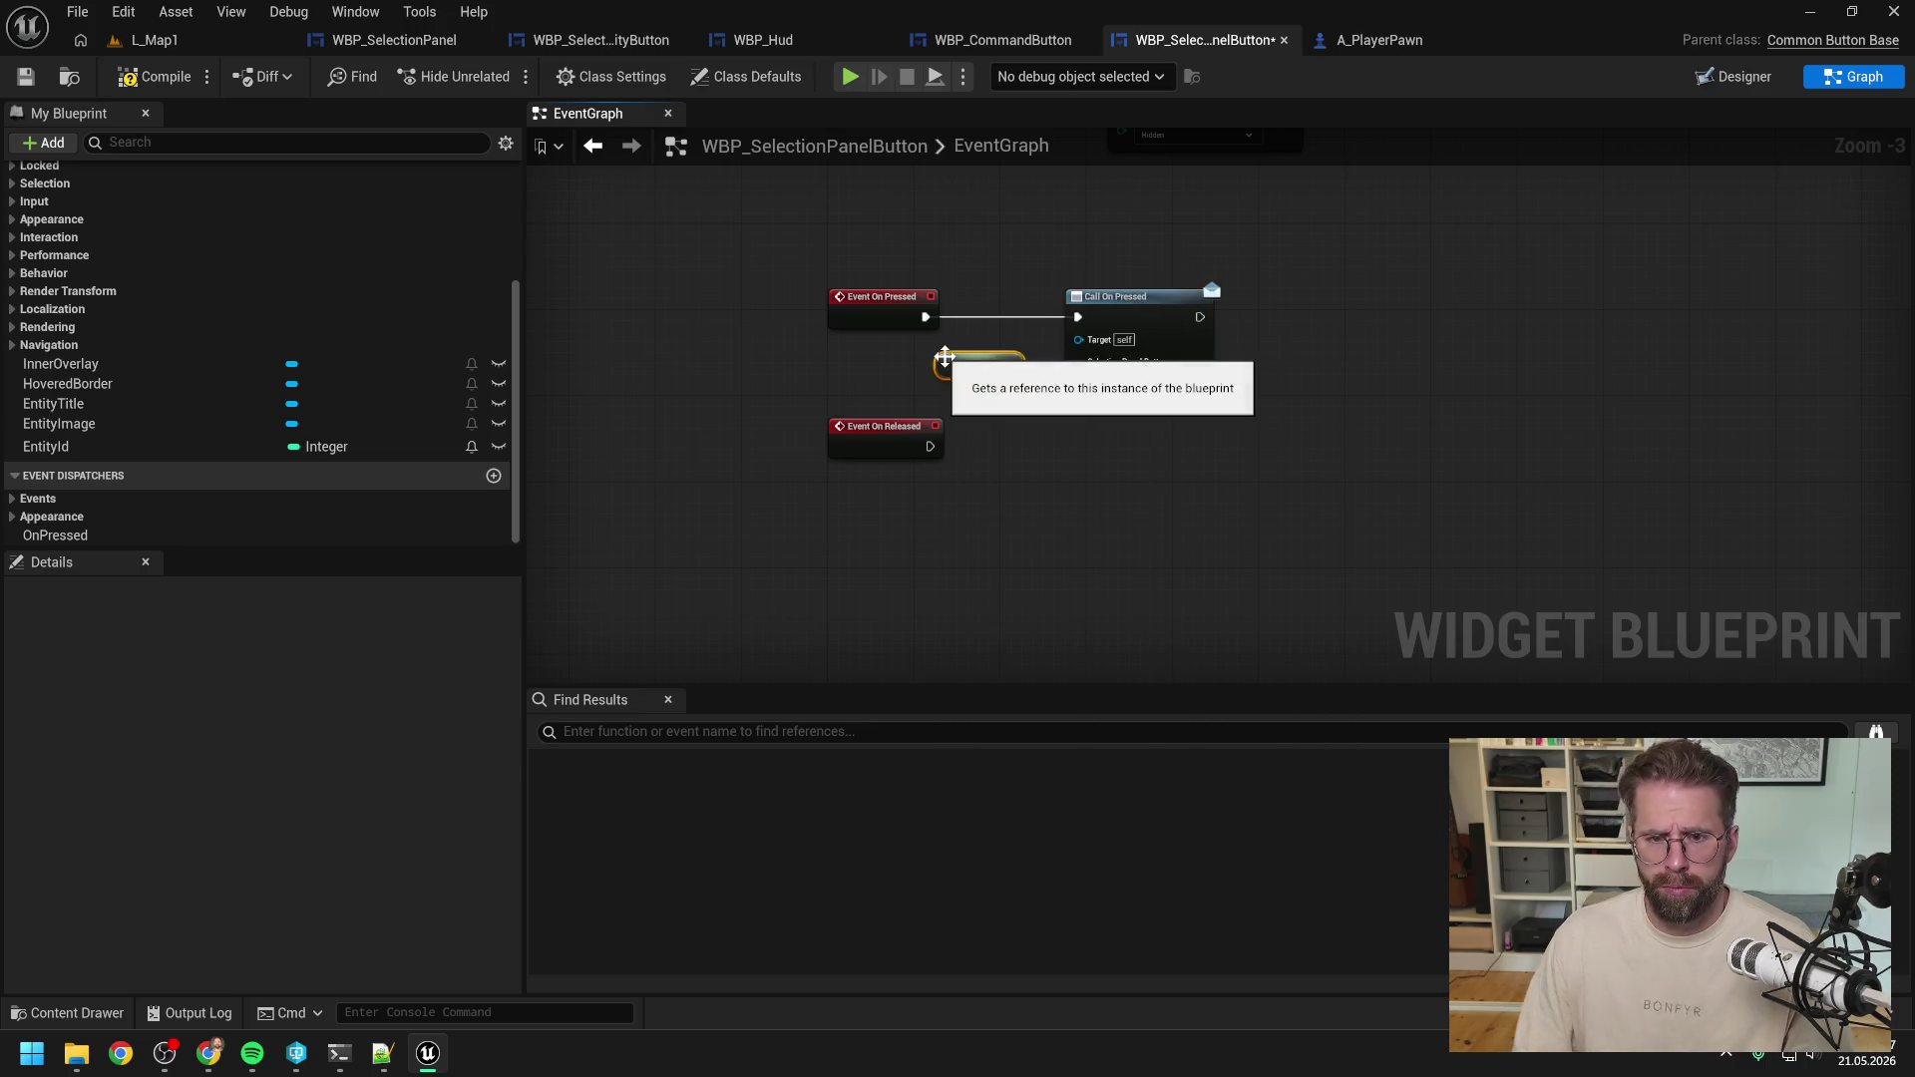
{"action": "mouse_move", "coordinate": [1010, 365]}
{"action": "left_mouse_down"}
{"action": "mouse_move", "coordinate": [1097, 377]}
{"action": "mouse_move", "coordinate": [1079, 361]}
{"action": "left_mouse_up"}
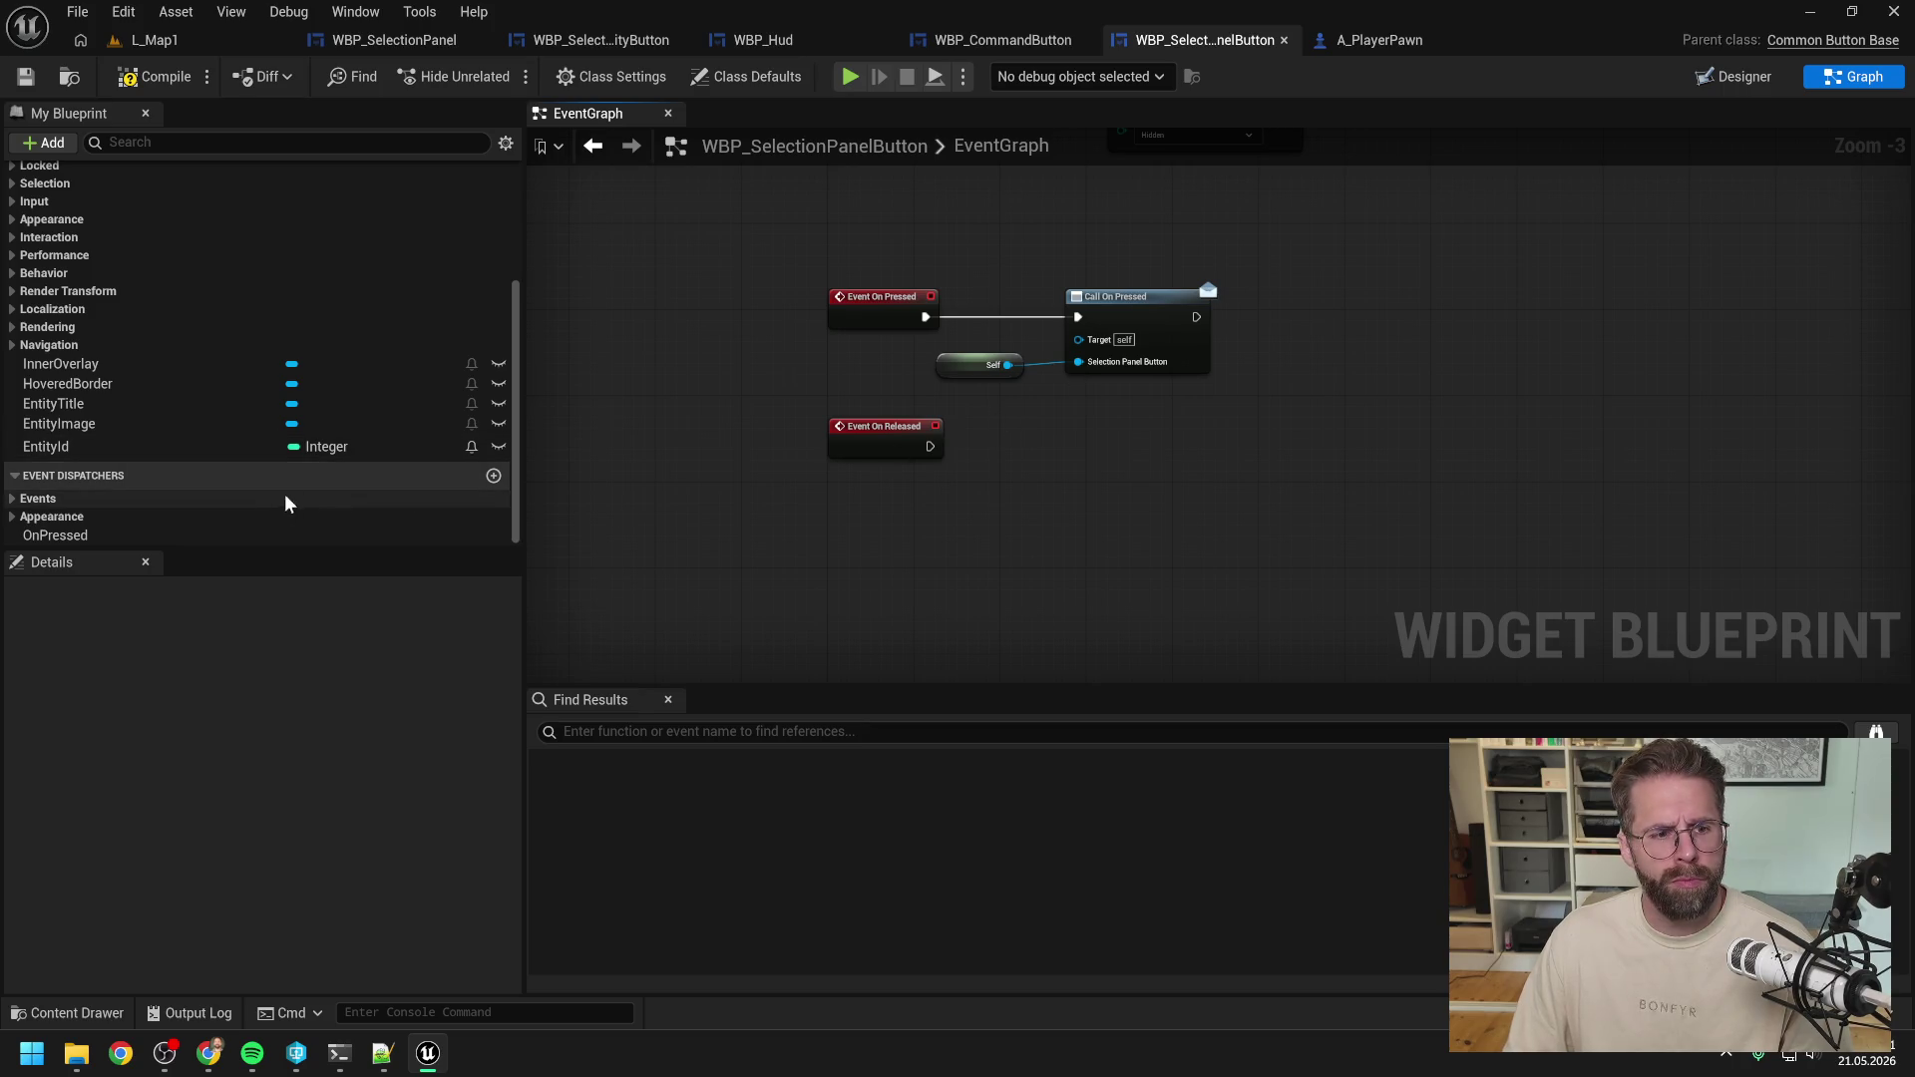
Create a new event dispatcher named OnReleased.
{"action": "left_click", "coordinate": [142, 537]}
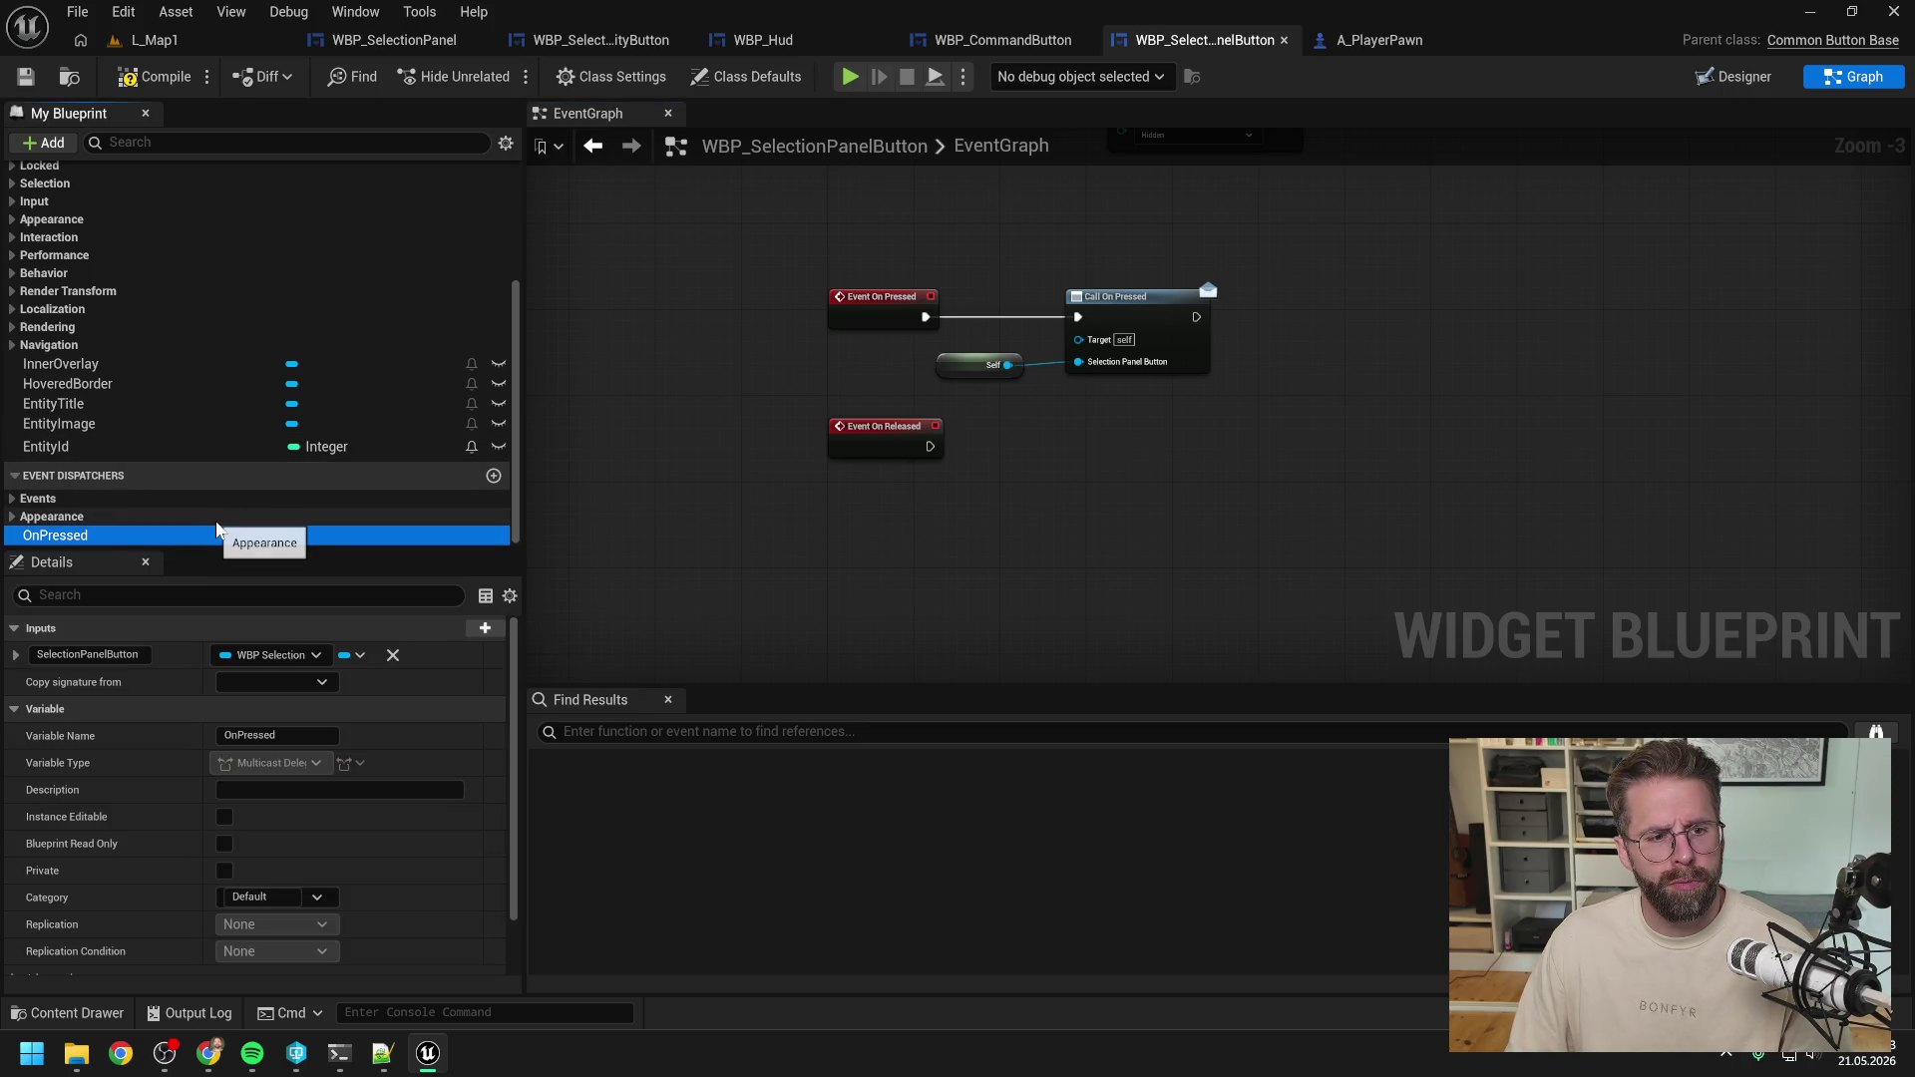
{"action": "left_click", "coordinate": [130, 516]}
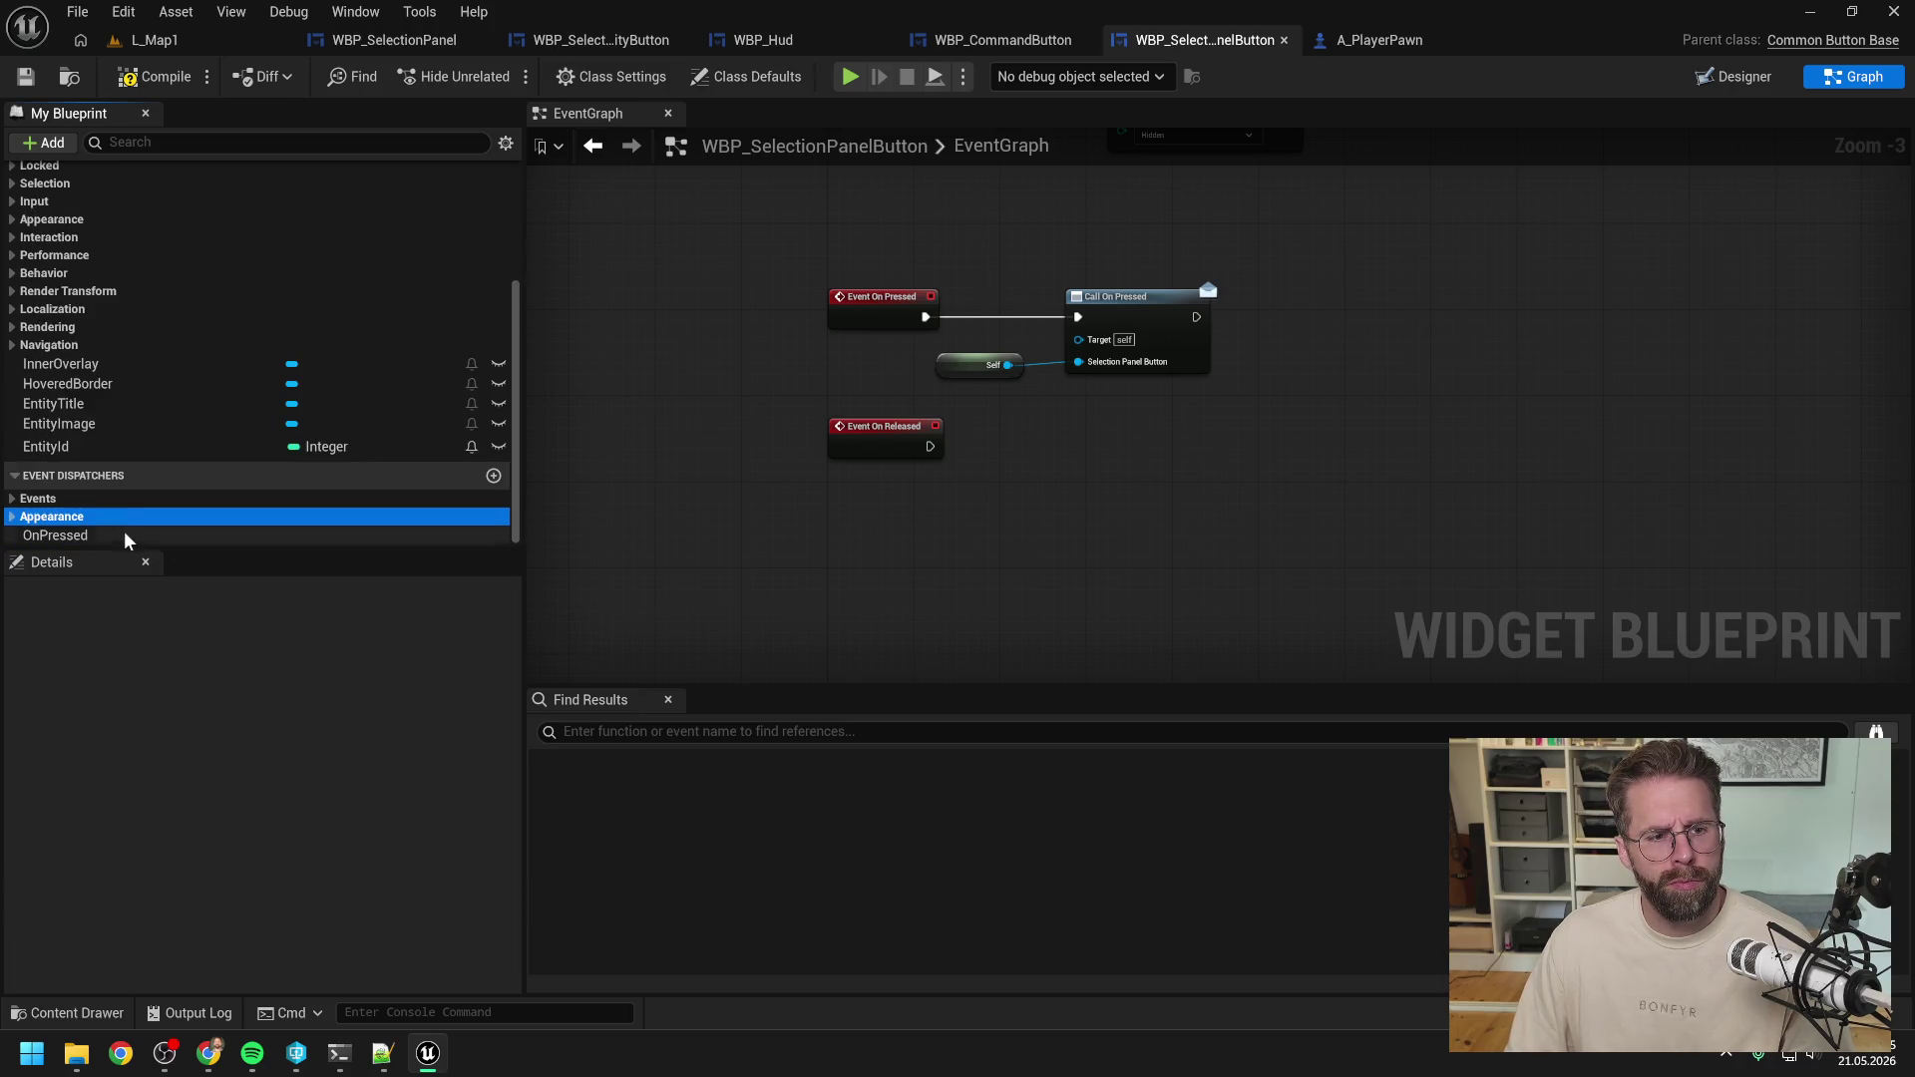
{"action": "left_click", "coordinate": [125, 539]}
{"action": "left_click", "coordinate": [493, 476]}
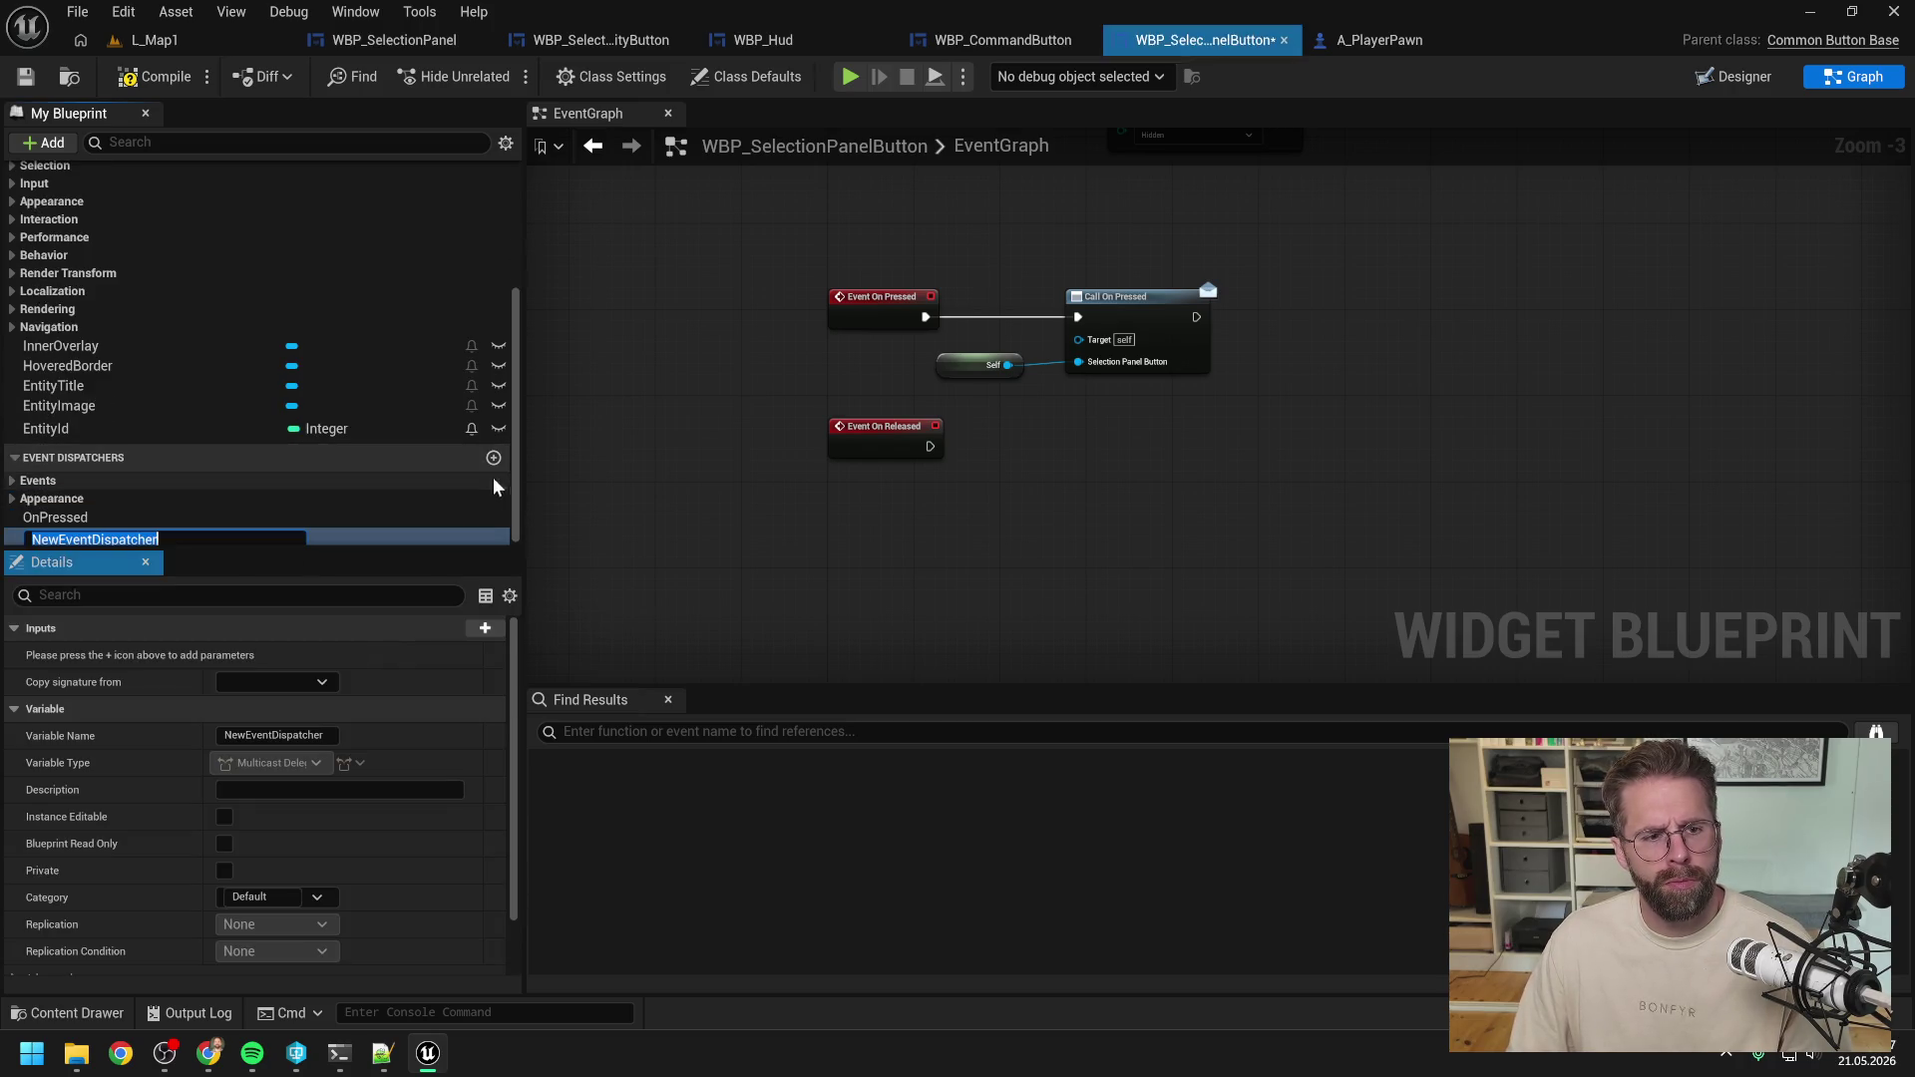
{"action": "type", "text": "OnRele"}
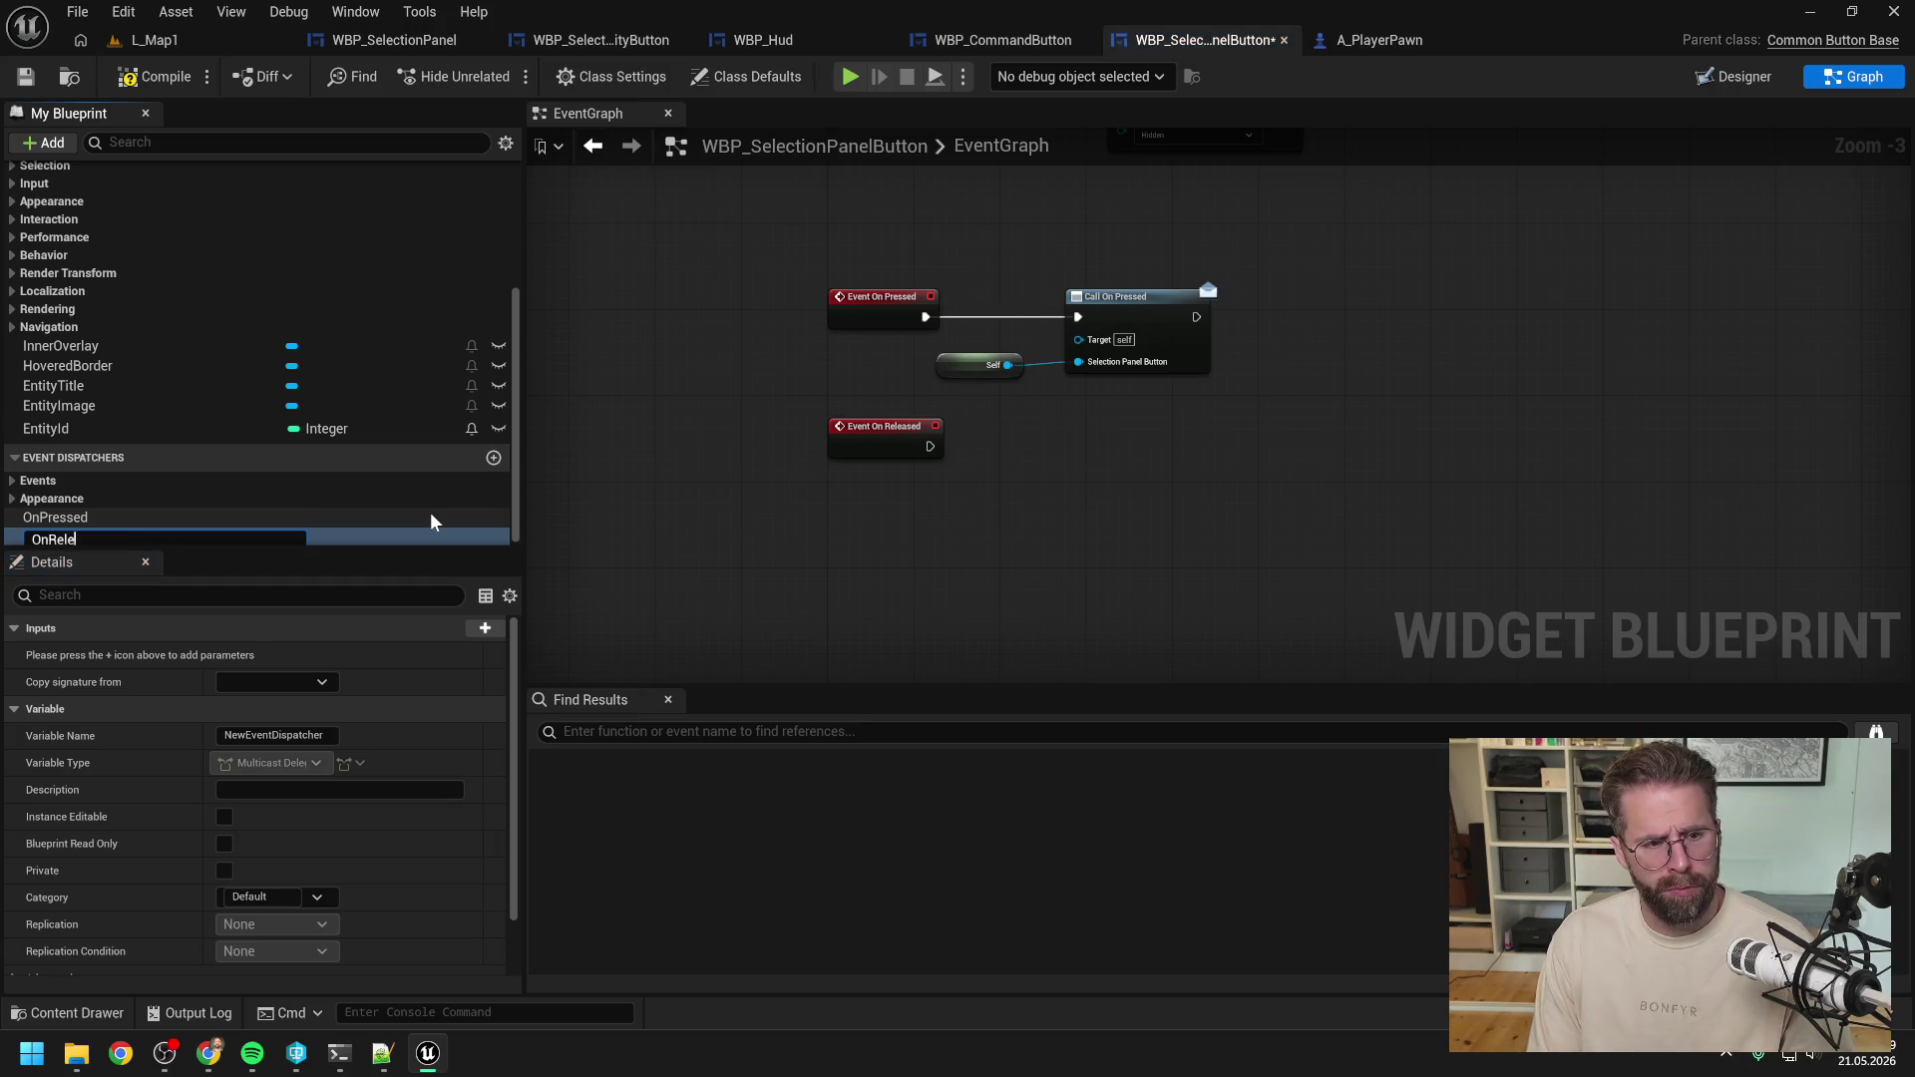
{"action": "type", "text": "ased"}
{"action": "key", "text": "Return"}
{"action": "scroll", "coordinate": [379, 822], "scroll_direction": "down", "scroll_amount": 2}
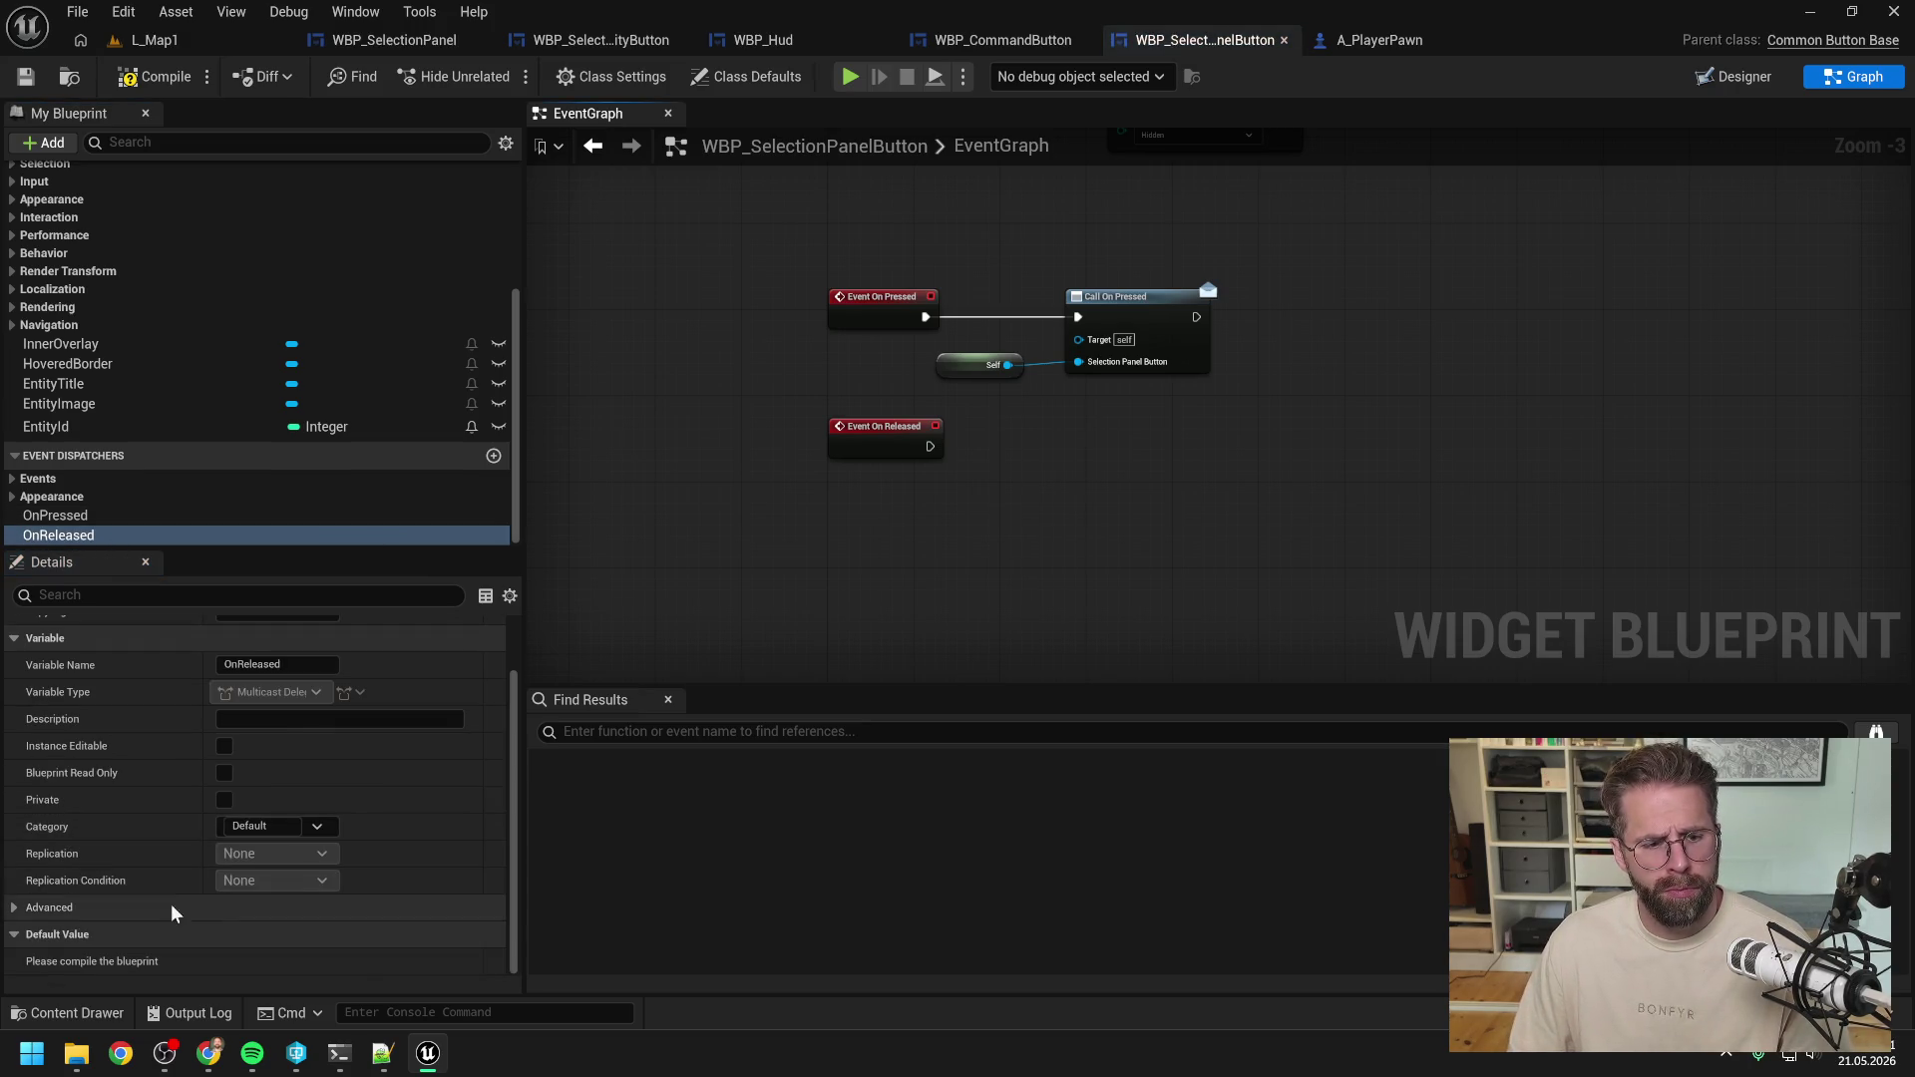
{"action": "scroll", "coordinate": [171, 904], "scroll_direction": "up", "scroll_amount": 2}
Give OnReleased a WBP Selection Panel Button input named SelectionPanelButton and save.
{"action": "left_click", "coordinate": [485, 627]}
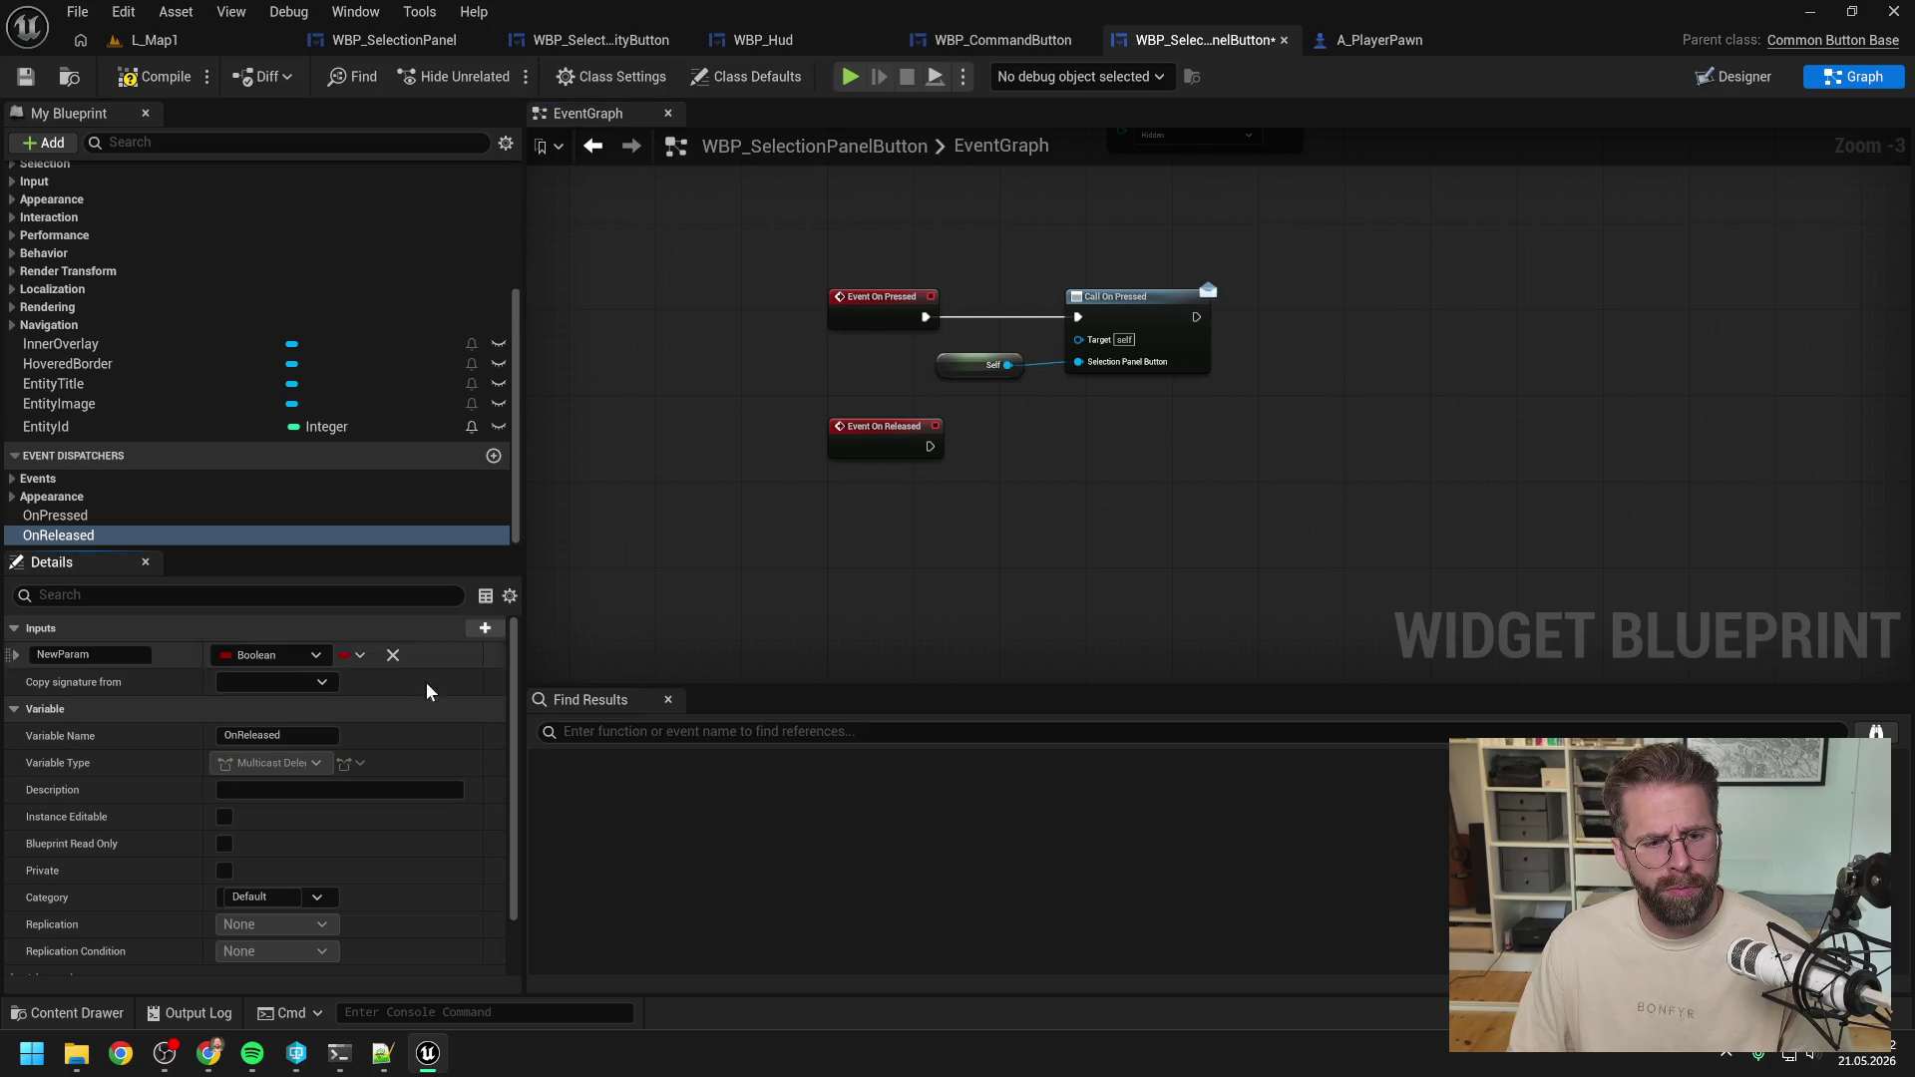
{"action": "left_click", "coordinate": [287, 660]}
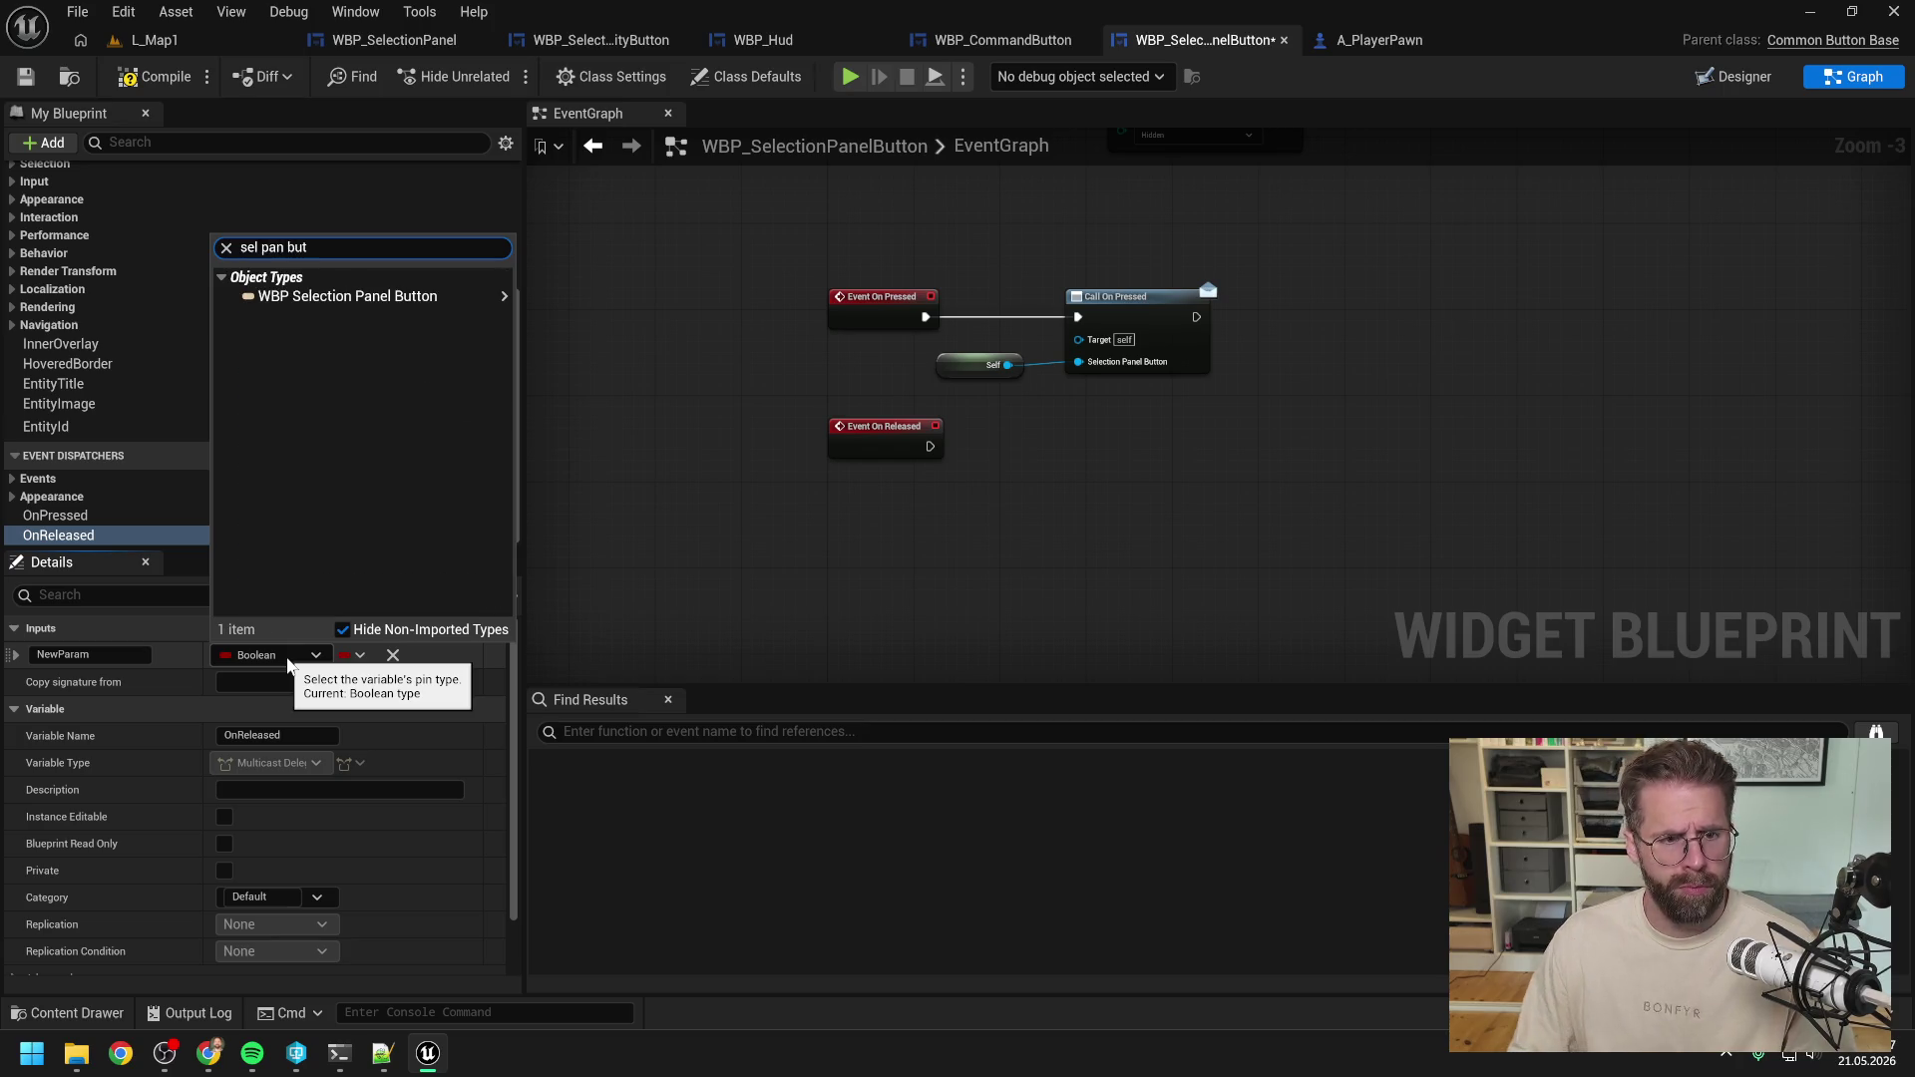
{"action": "mouse_move", "coordinate": [379, 291]}
{"action": "left_click", "coordinate": [558, 295]}
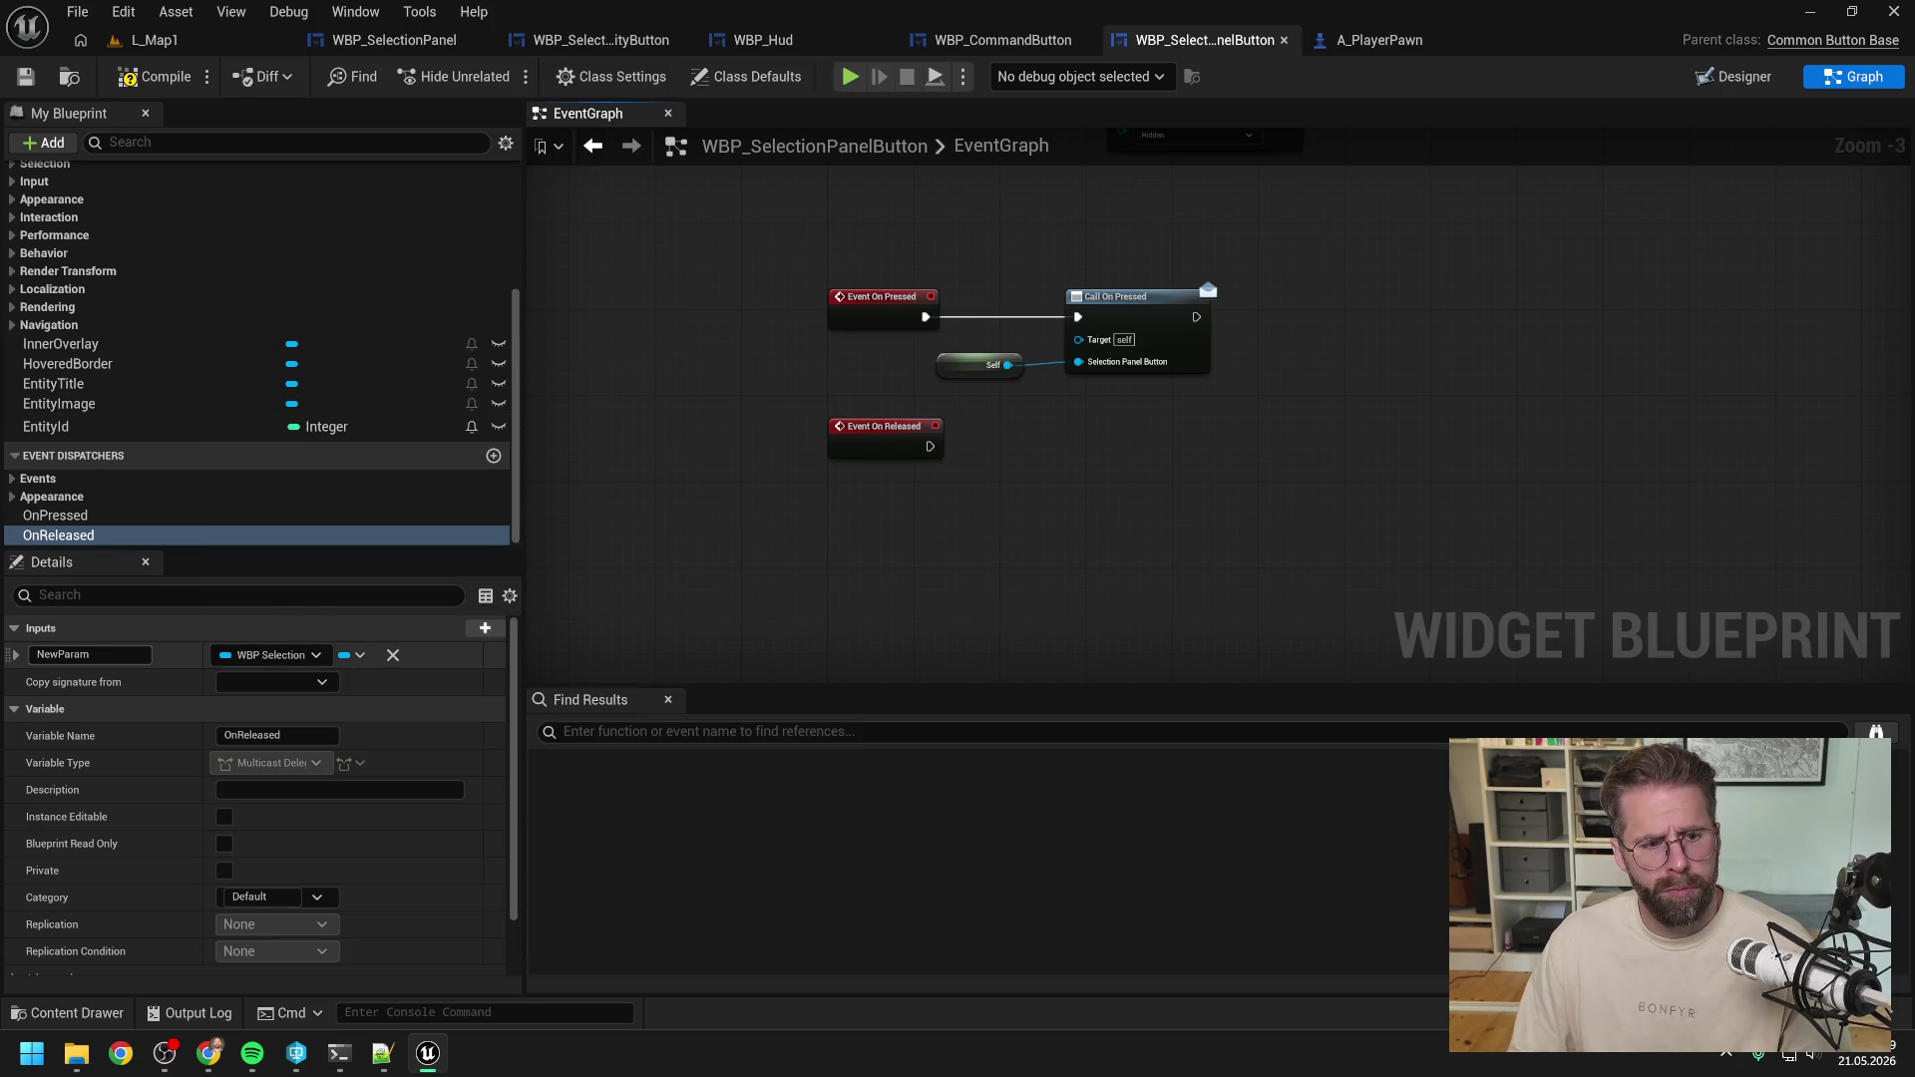
{"action": "left_click", "coordinate": [80, 654]}
{"action": "type", "text": "SelectionPanelButton"}
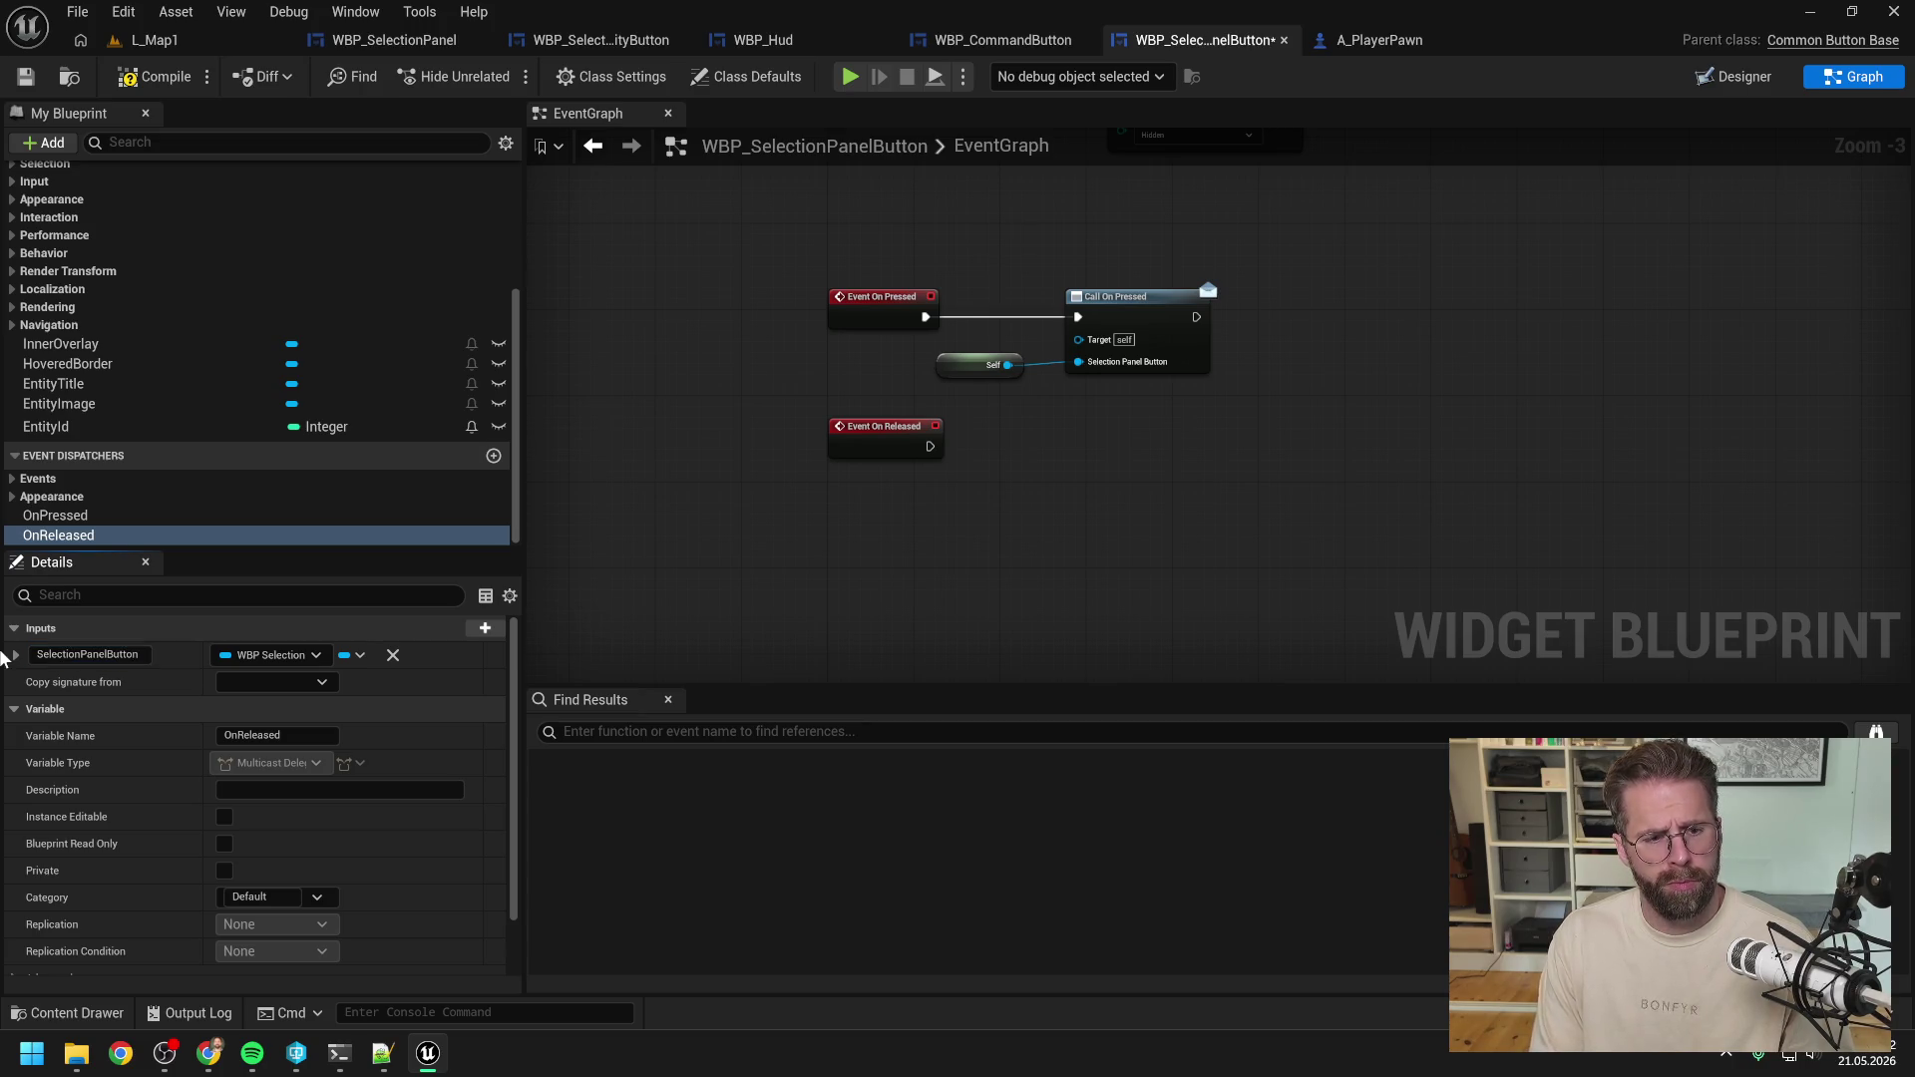
{"action": "key", "text": "ctrl+s"}
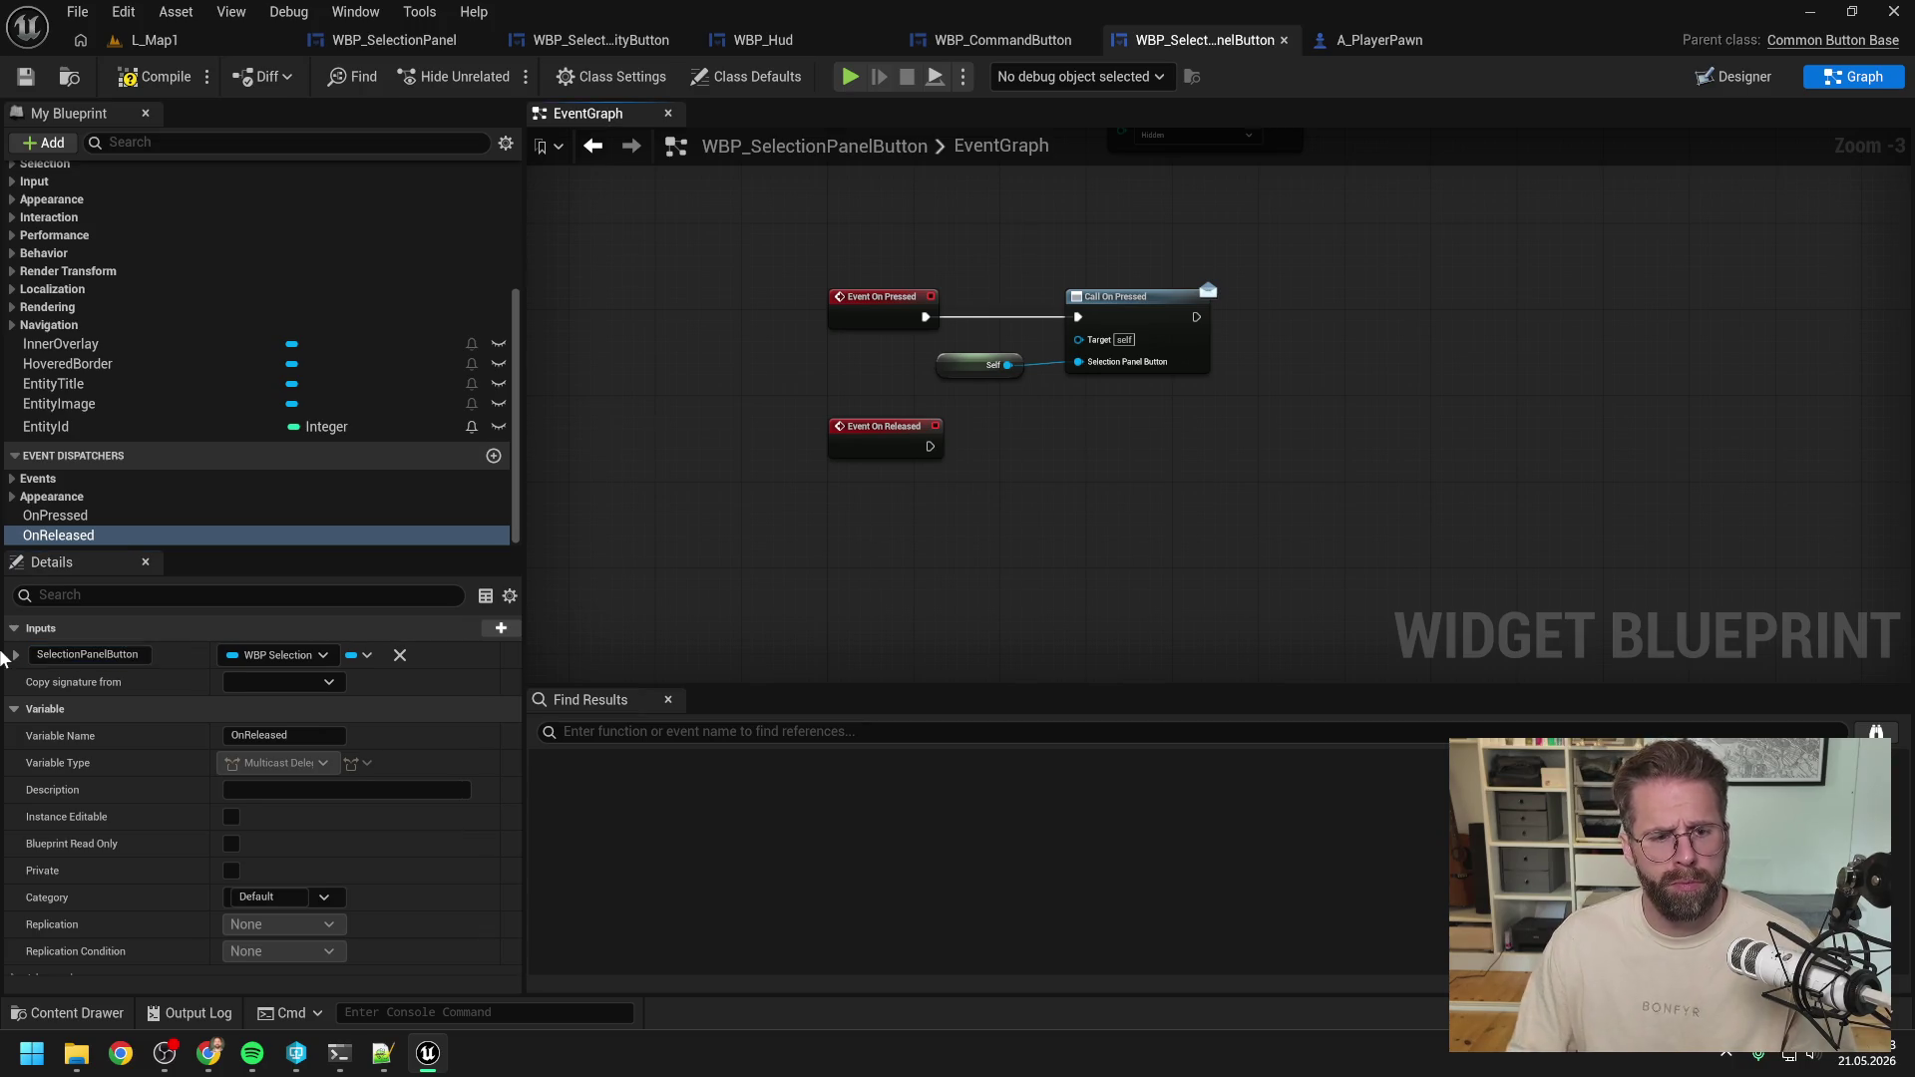
Make Event On Released call OnReleased with Self, then compile the button blueprint.
{"action": "mouse_move", "coordinate": [100, 536]}
{"action": "left_mouse_down"}
{"action": "mouse_move", "coordinate": [265, 535]}
{"action": "mouse_move", "coordinate": [1093, 413]}
{"action": "left_mouse_up"}
{"action": "left_click", "coordinate": [1109, 436]}
{"action": "left_click_drag", "start_coordinate": [930, 446], "coordinate": [1078, 423]}
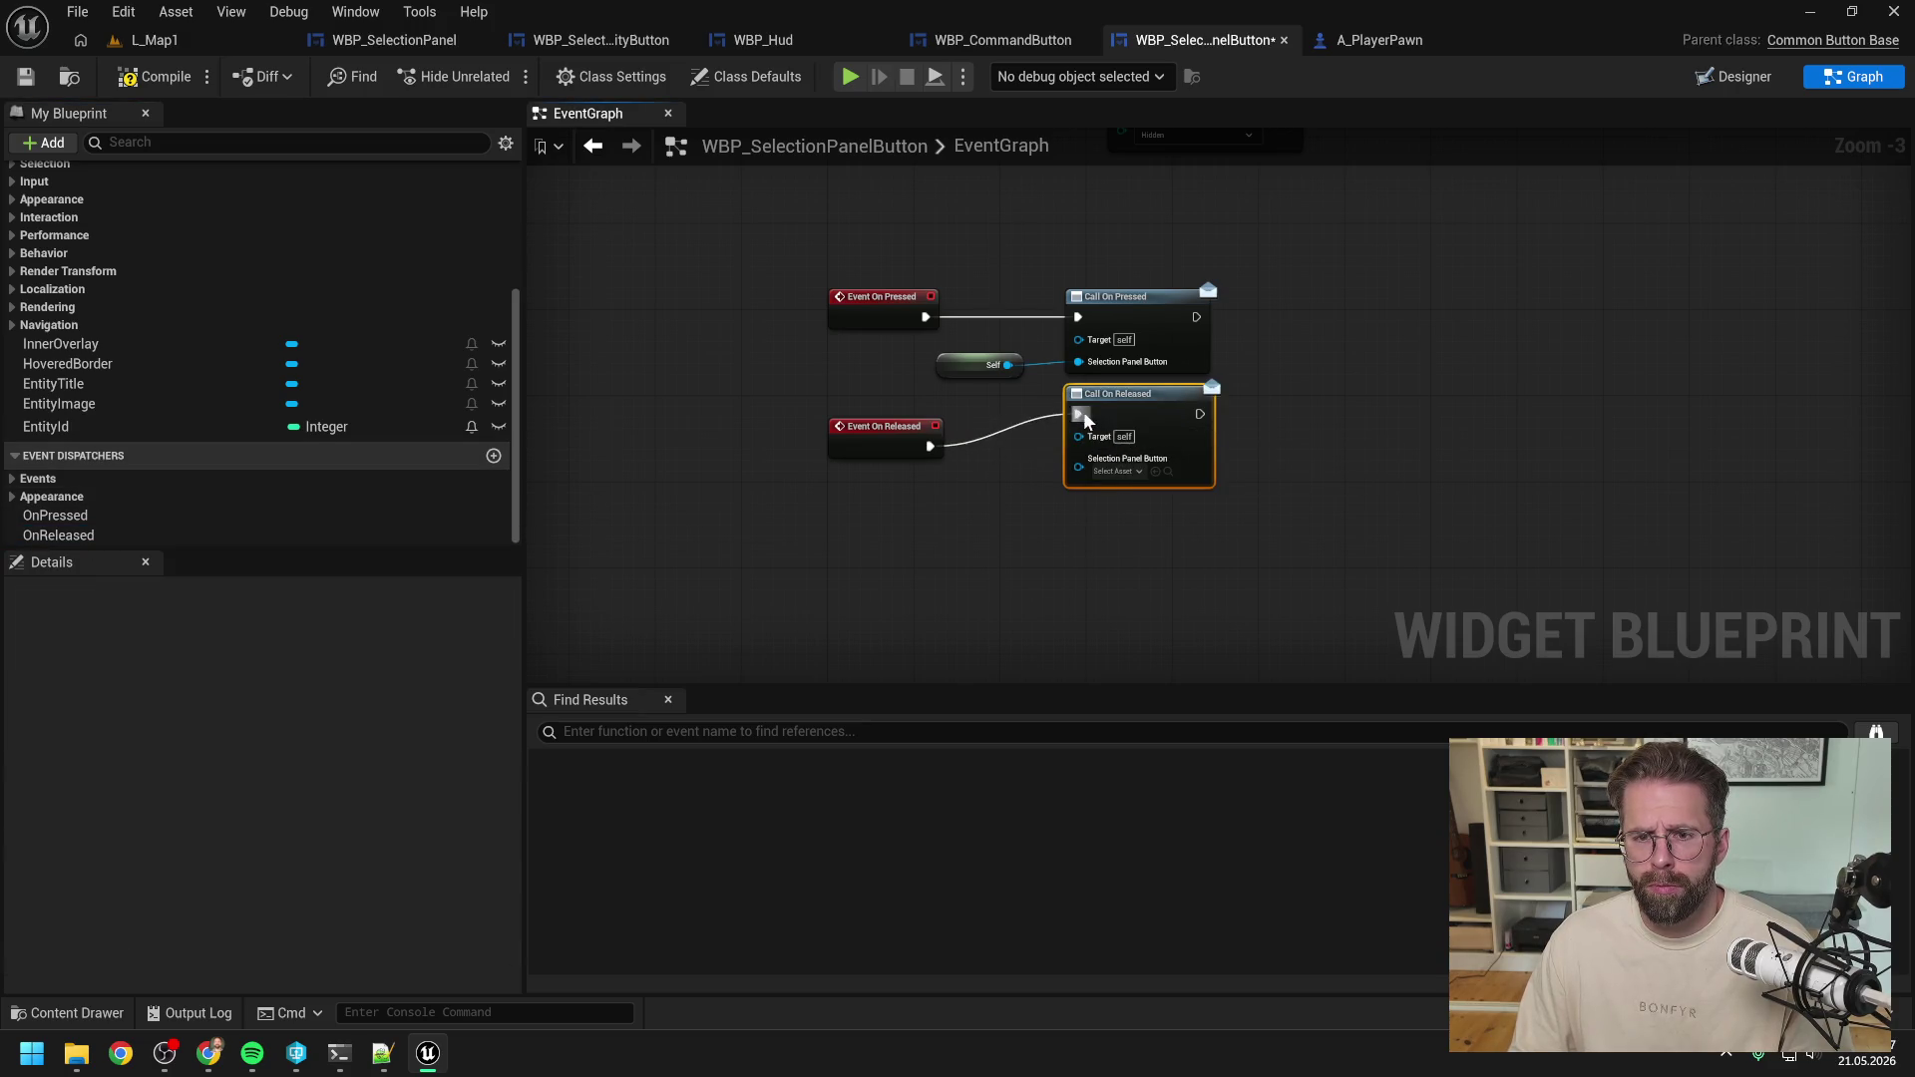
{"action": "left_click_drag", "start_coordinate": [1008, 365], "coordinate": [1078, 477]}
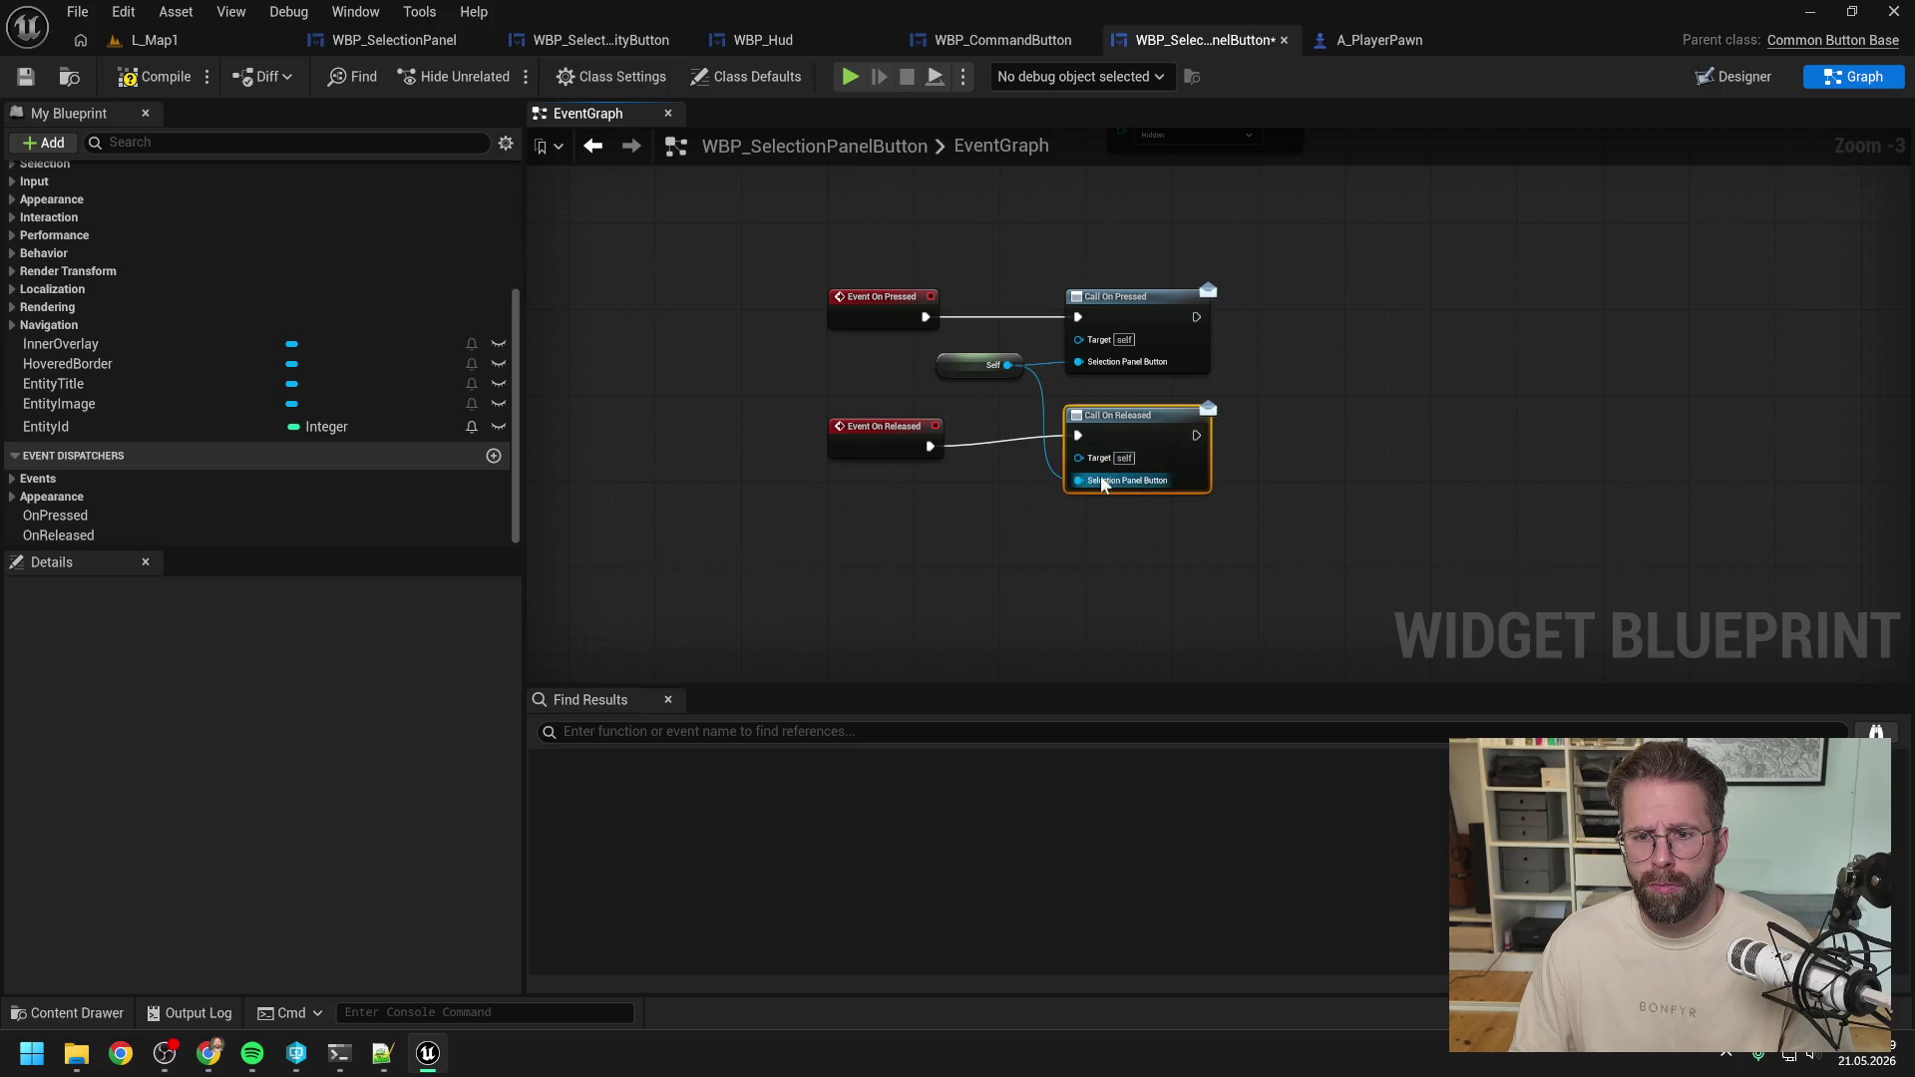
{"action": "left_click", "coordinate": [997, 437]}
{"action": "left_click_drag", "start_coordinate": [818, 469], "coordinate": [1097, 399]}
{"action": "key", "text": "q"}
{"action": "left_click", "coordinate": [150, 77]}
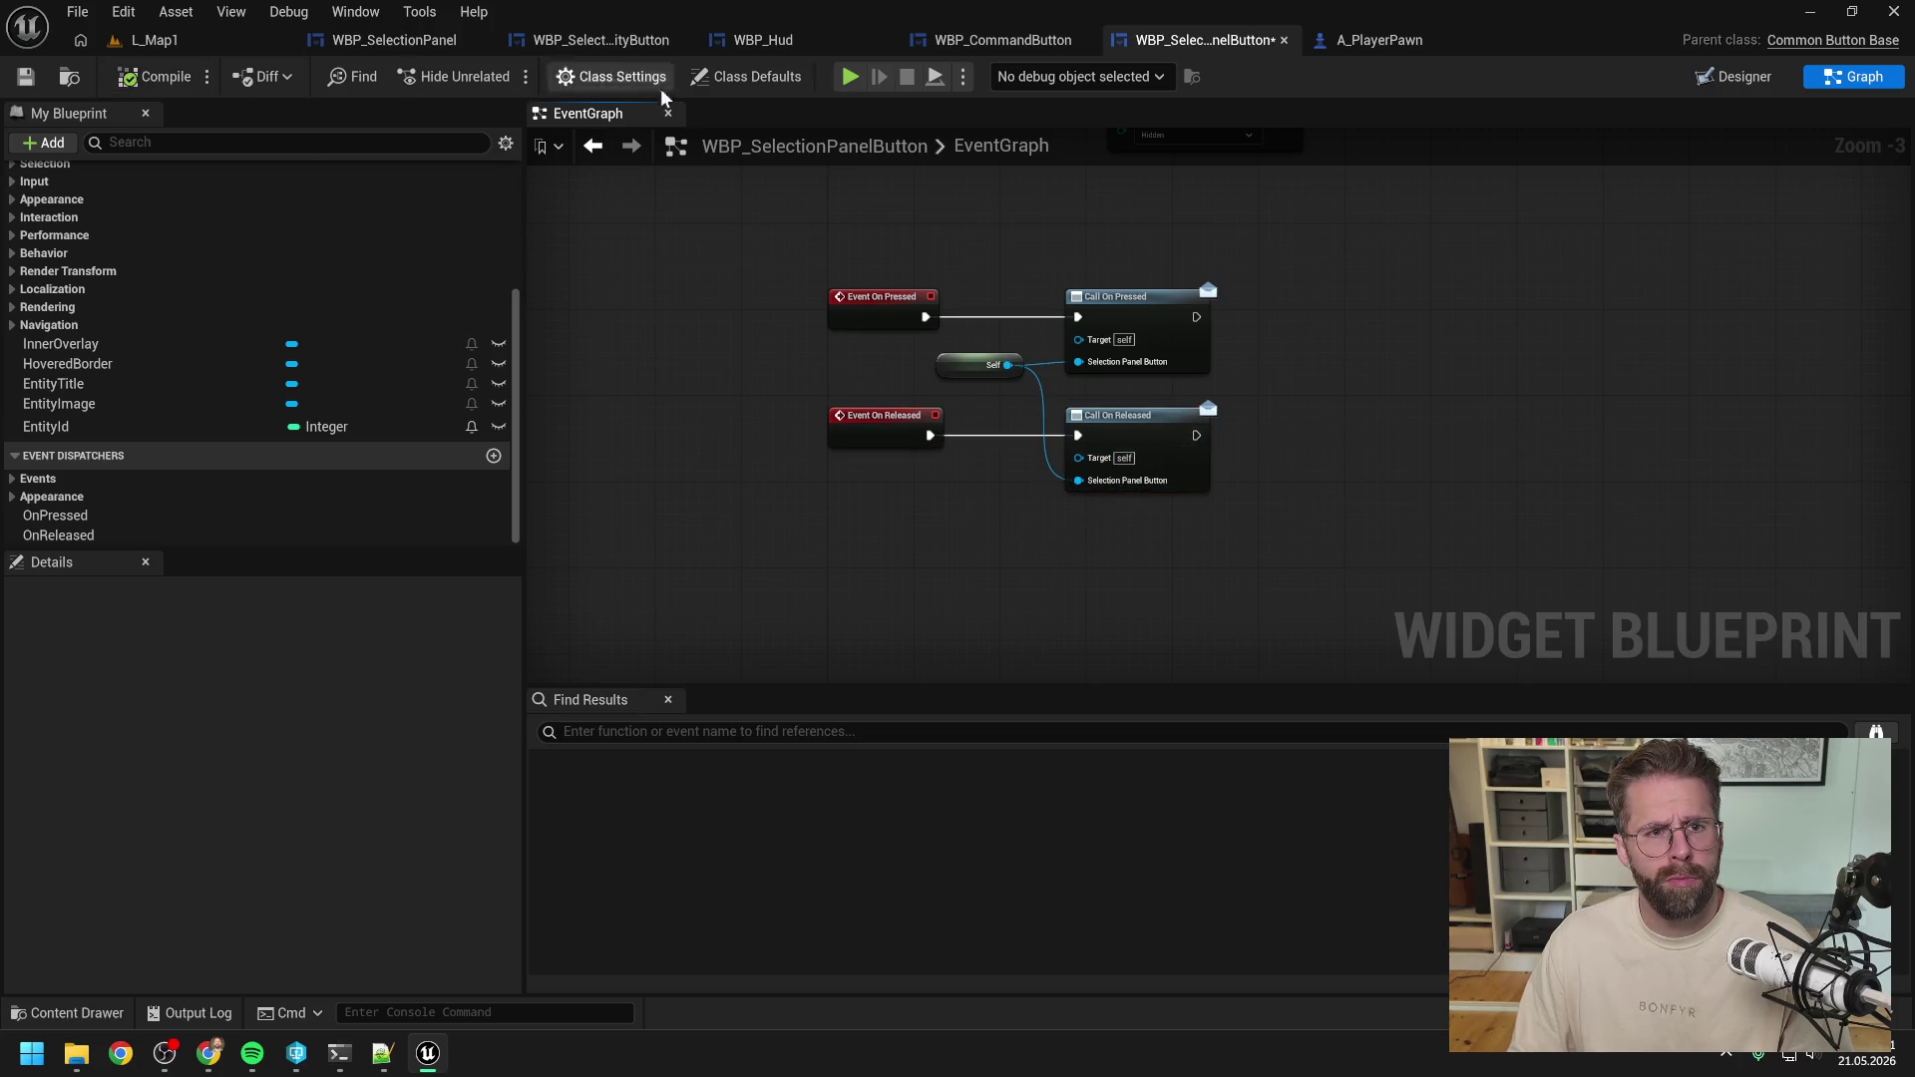
{"action": "left_click", "coordinate": [399, 40]}
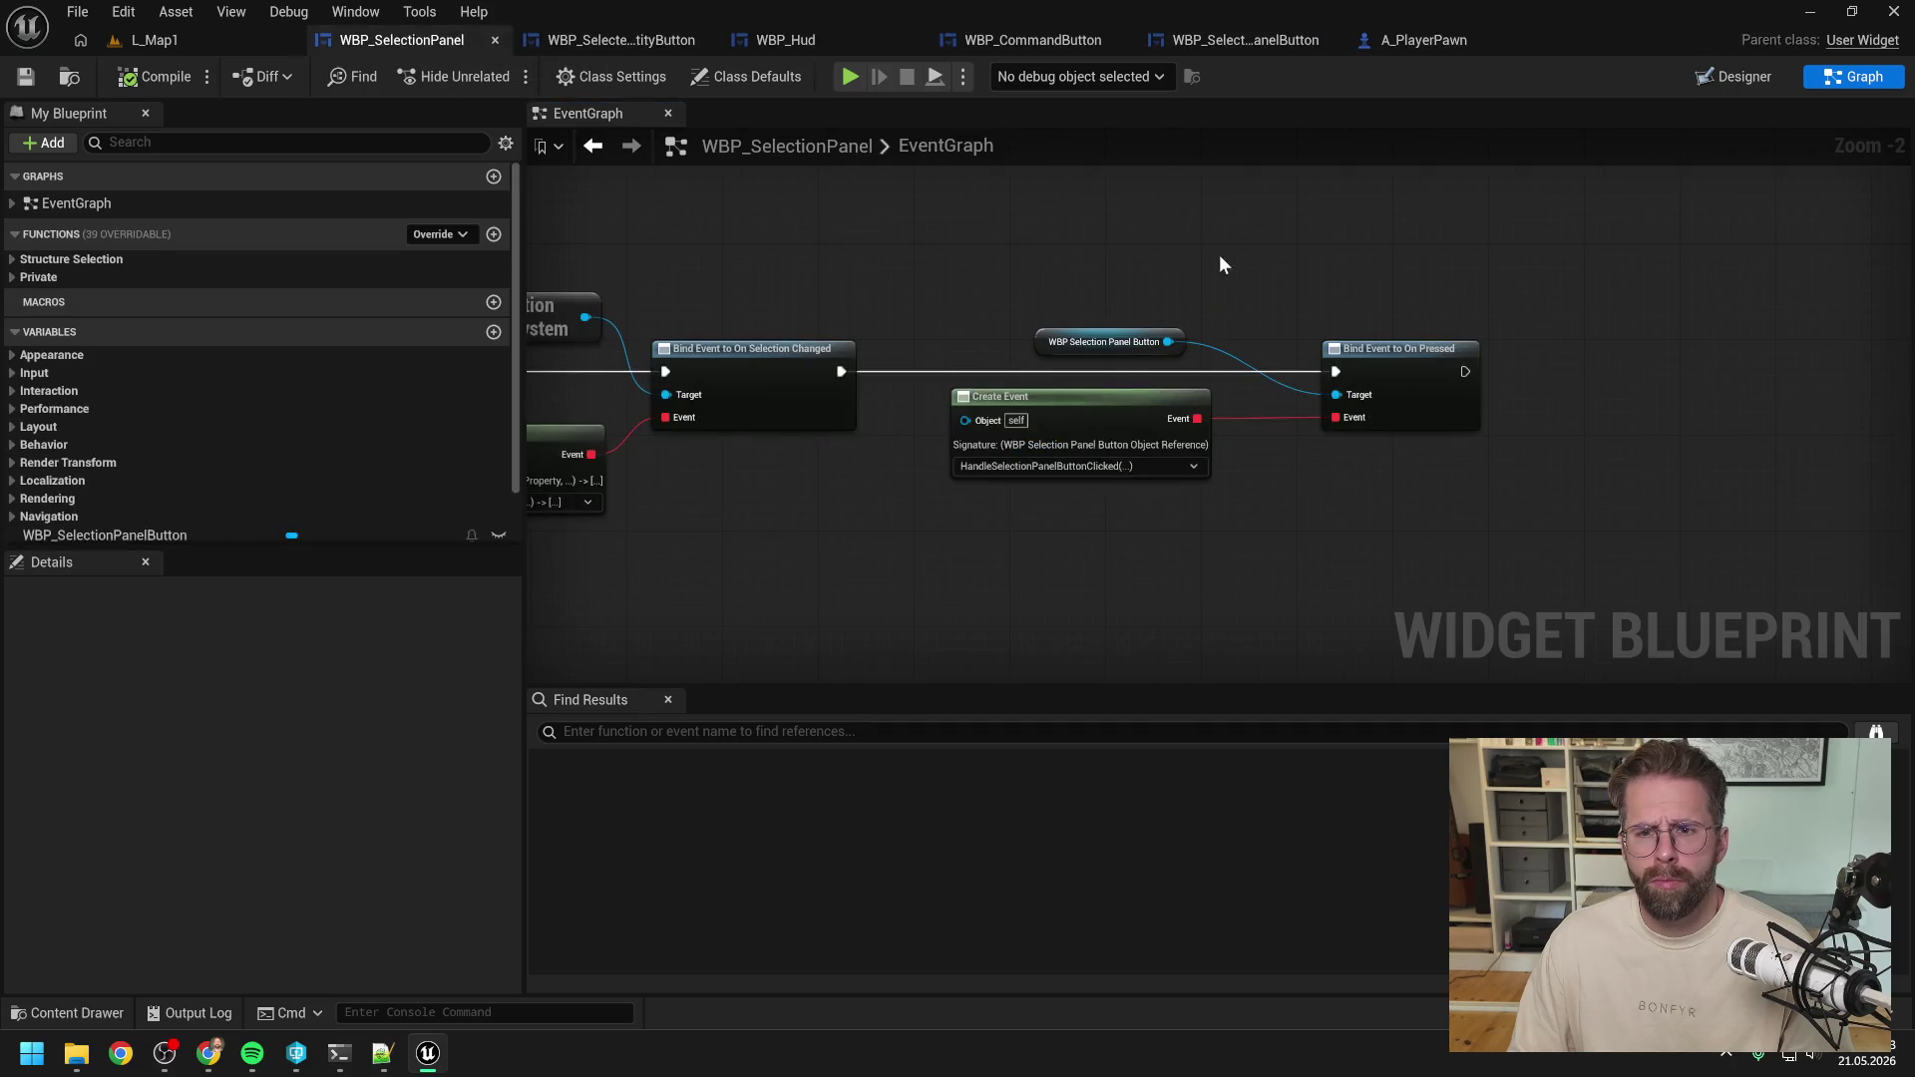
Duplicate the WBP Selection Panel Button reference node beside the On Pressed binding.
{"action": "left_click_drag", "start_coordinate": [1219, 254], "coordinate": [1115, 266]}
{"action": "left_click", "coordinate": [1038, 339]}
{"action": "left_click_drag", "start_coordinate": [1061, 344], "coordinate": [1235, 335]}
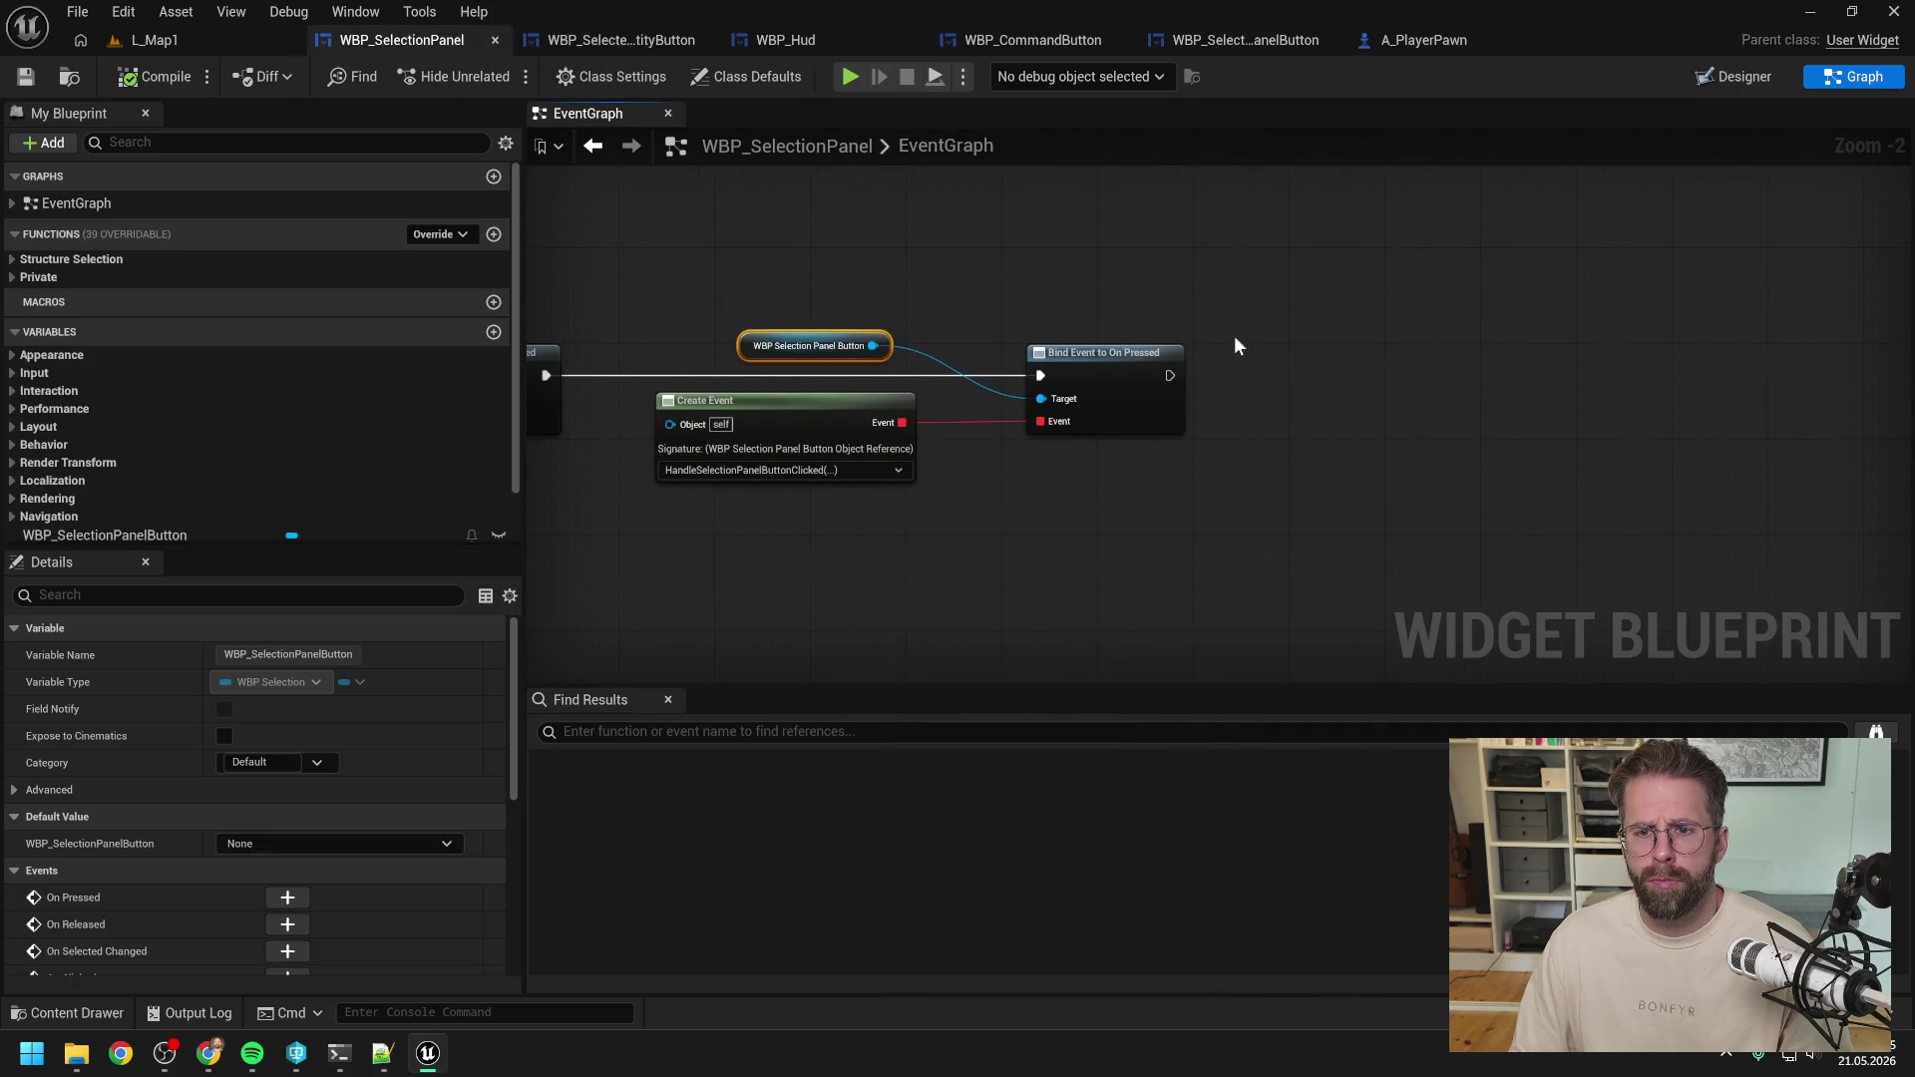
{"action": "key", "text": "ctrl+c"}
{"action": "key", "text": "ctrl+v"}
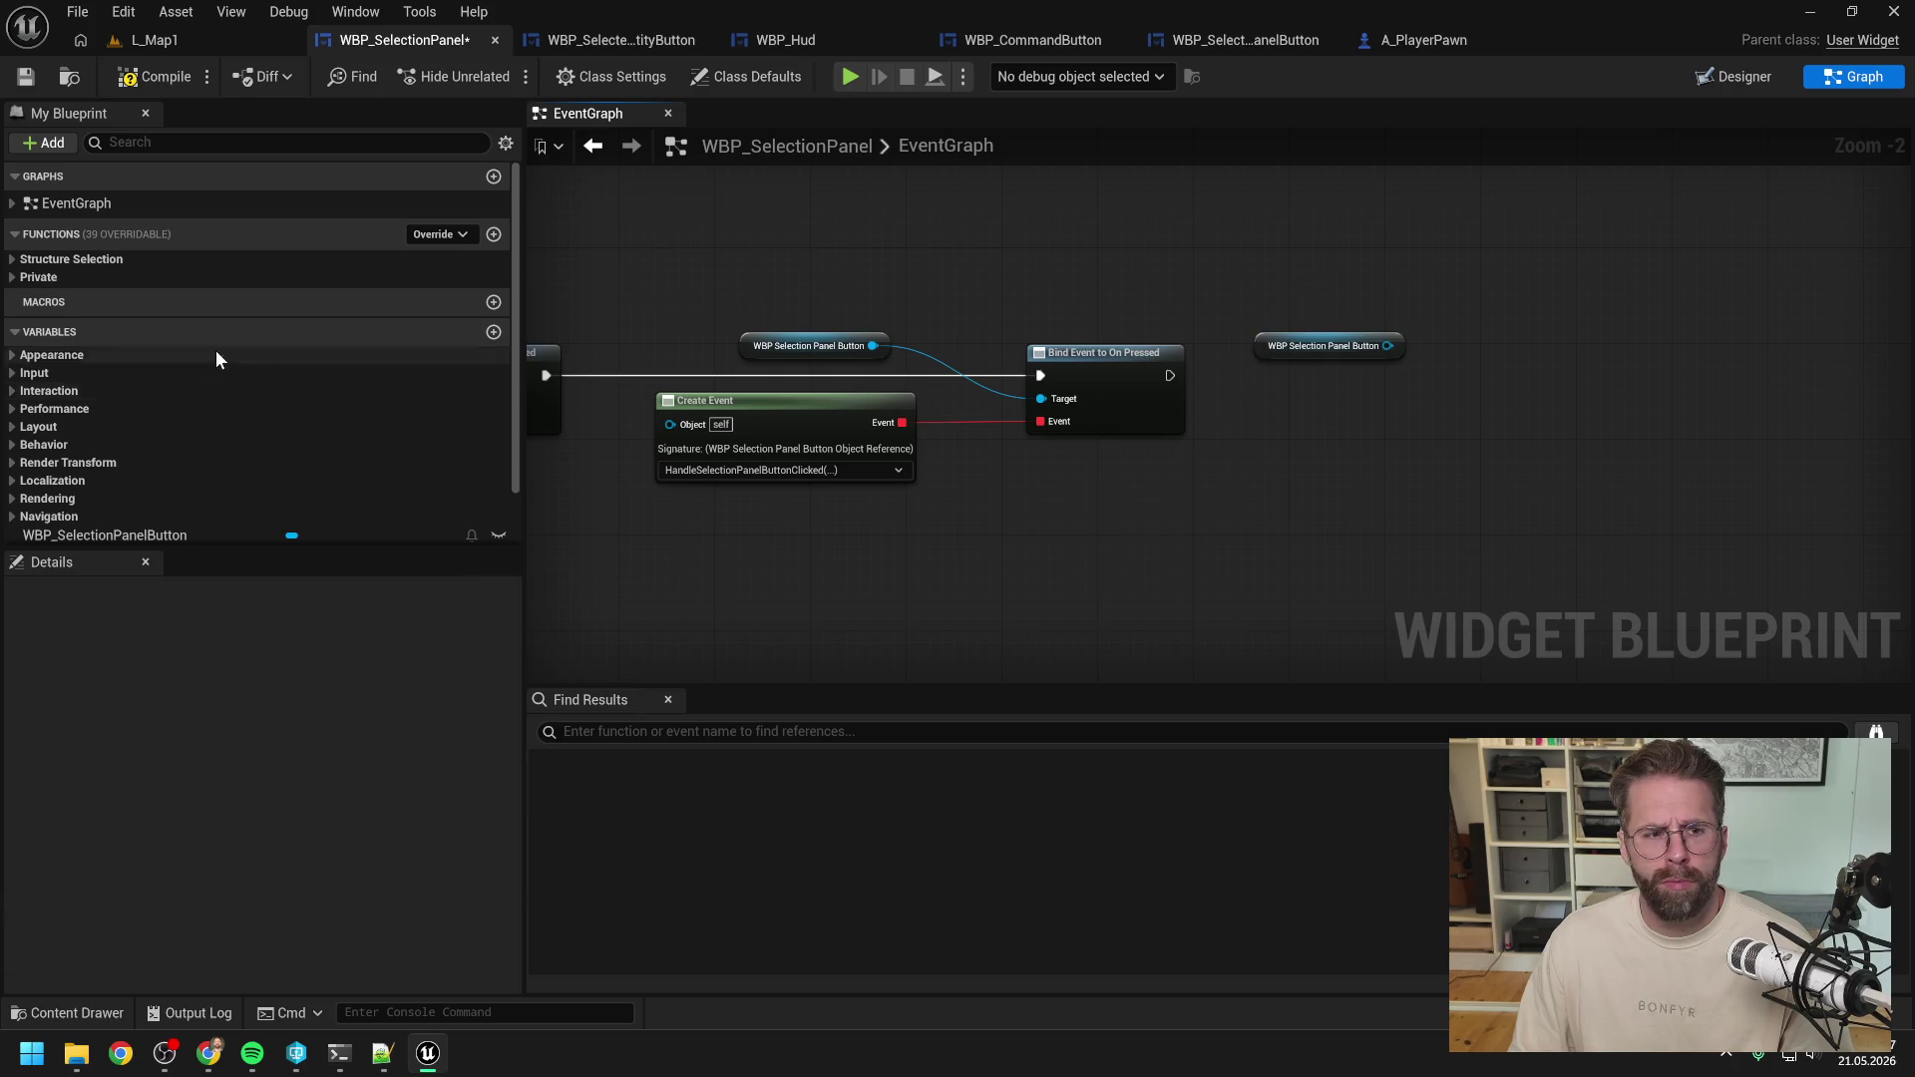
Rename HandleSelectionPanelButtonClicked to HandleSelectionPanelButtonPressed.
{"action": "left_click", "coordinate": [38, 277]}
{"action": "left_click", "coordinate": [185, 405]}
{"action": "key", "text": "F2"}
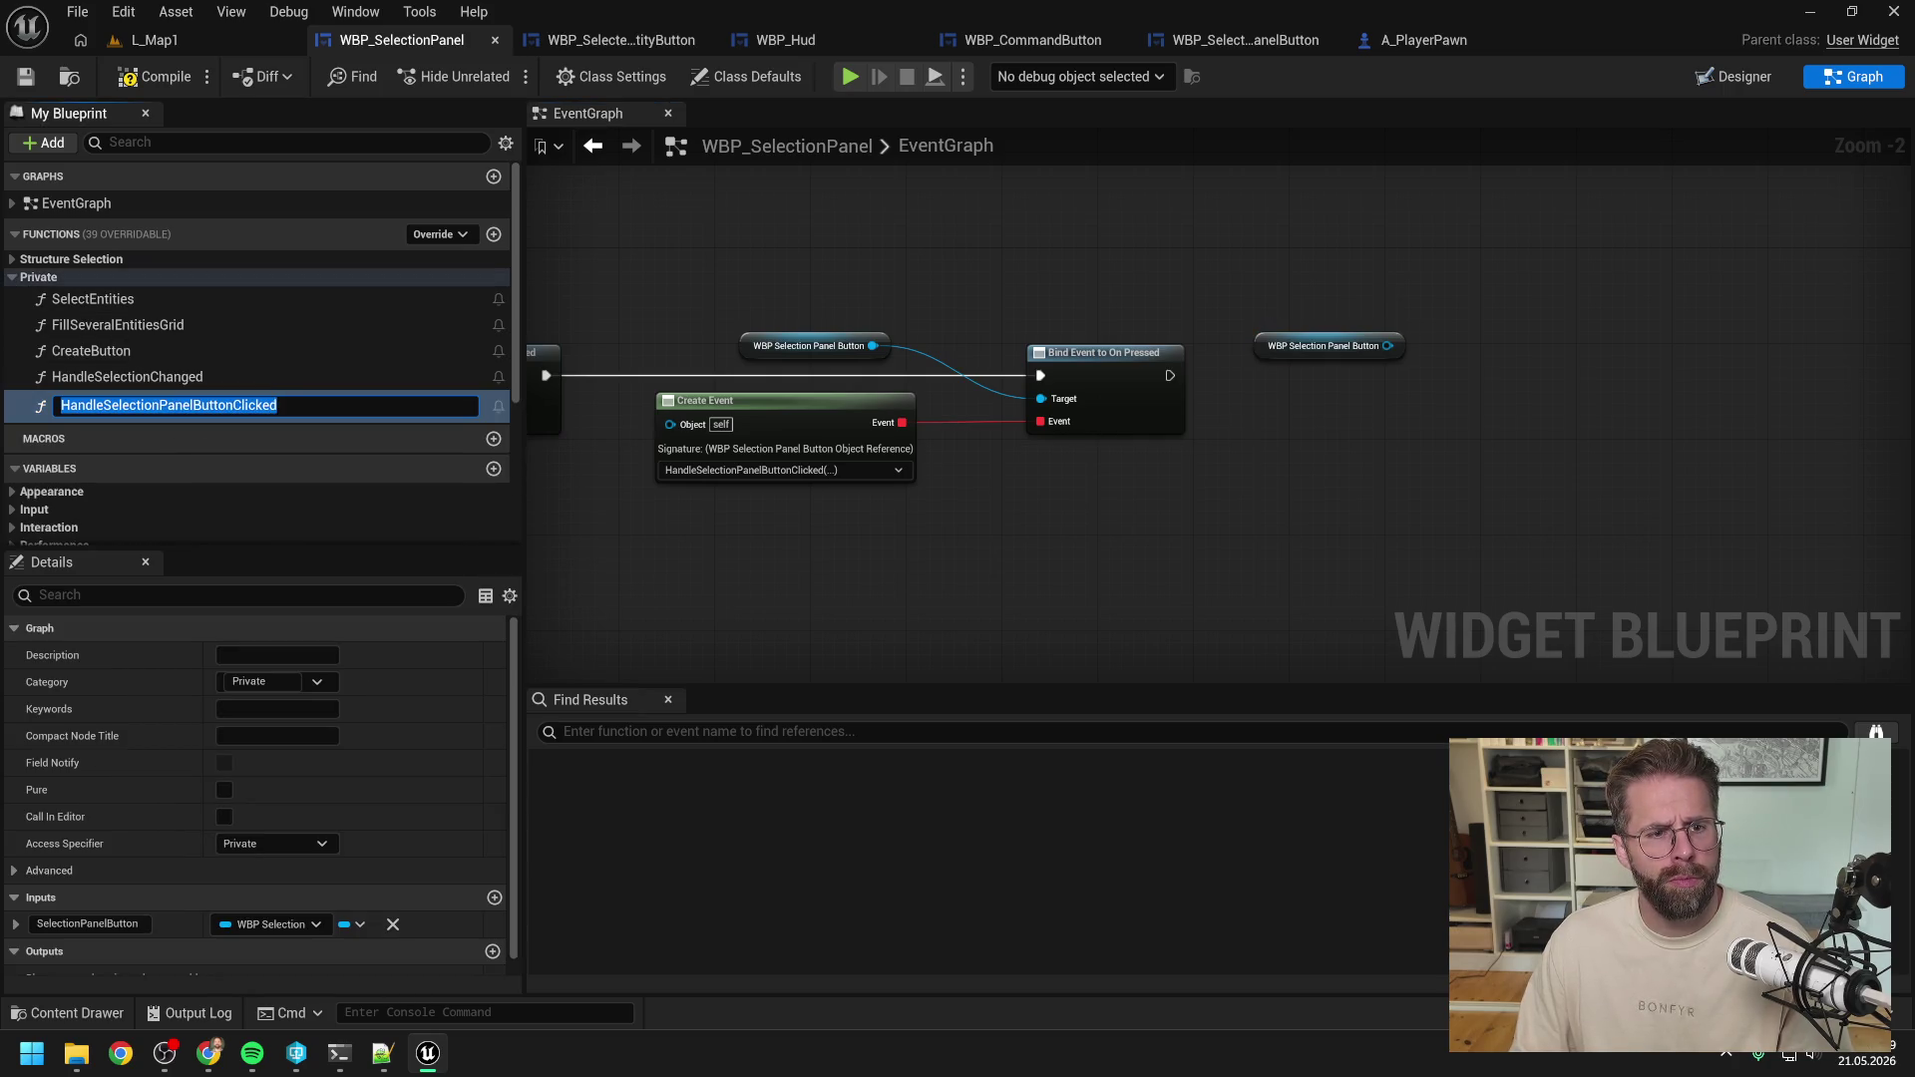
{"action": "left_click_drag", "start_coordinate": [278, 405], "coordinate": [233, 405]}
{"action": "type", "text": "Pre"}
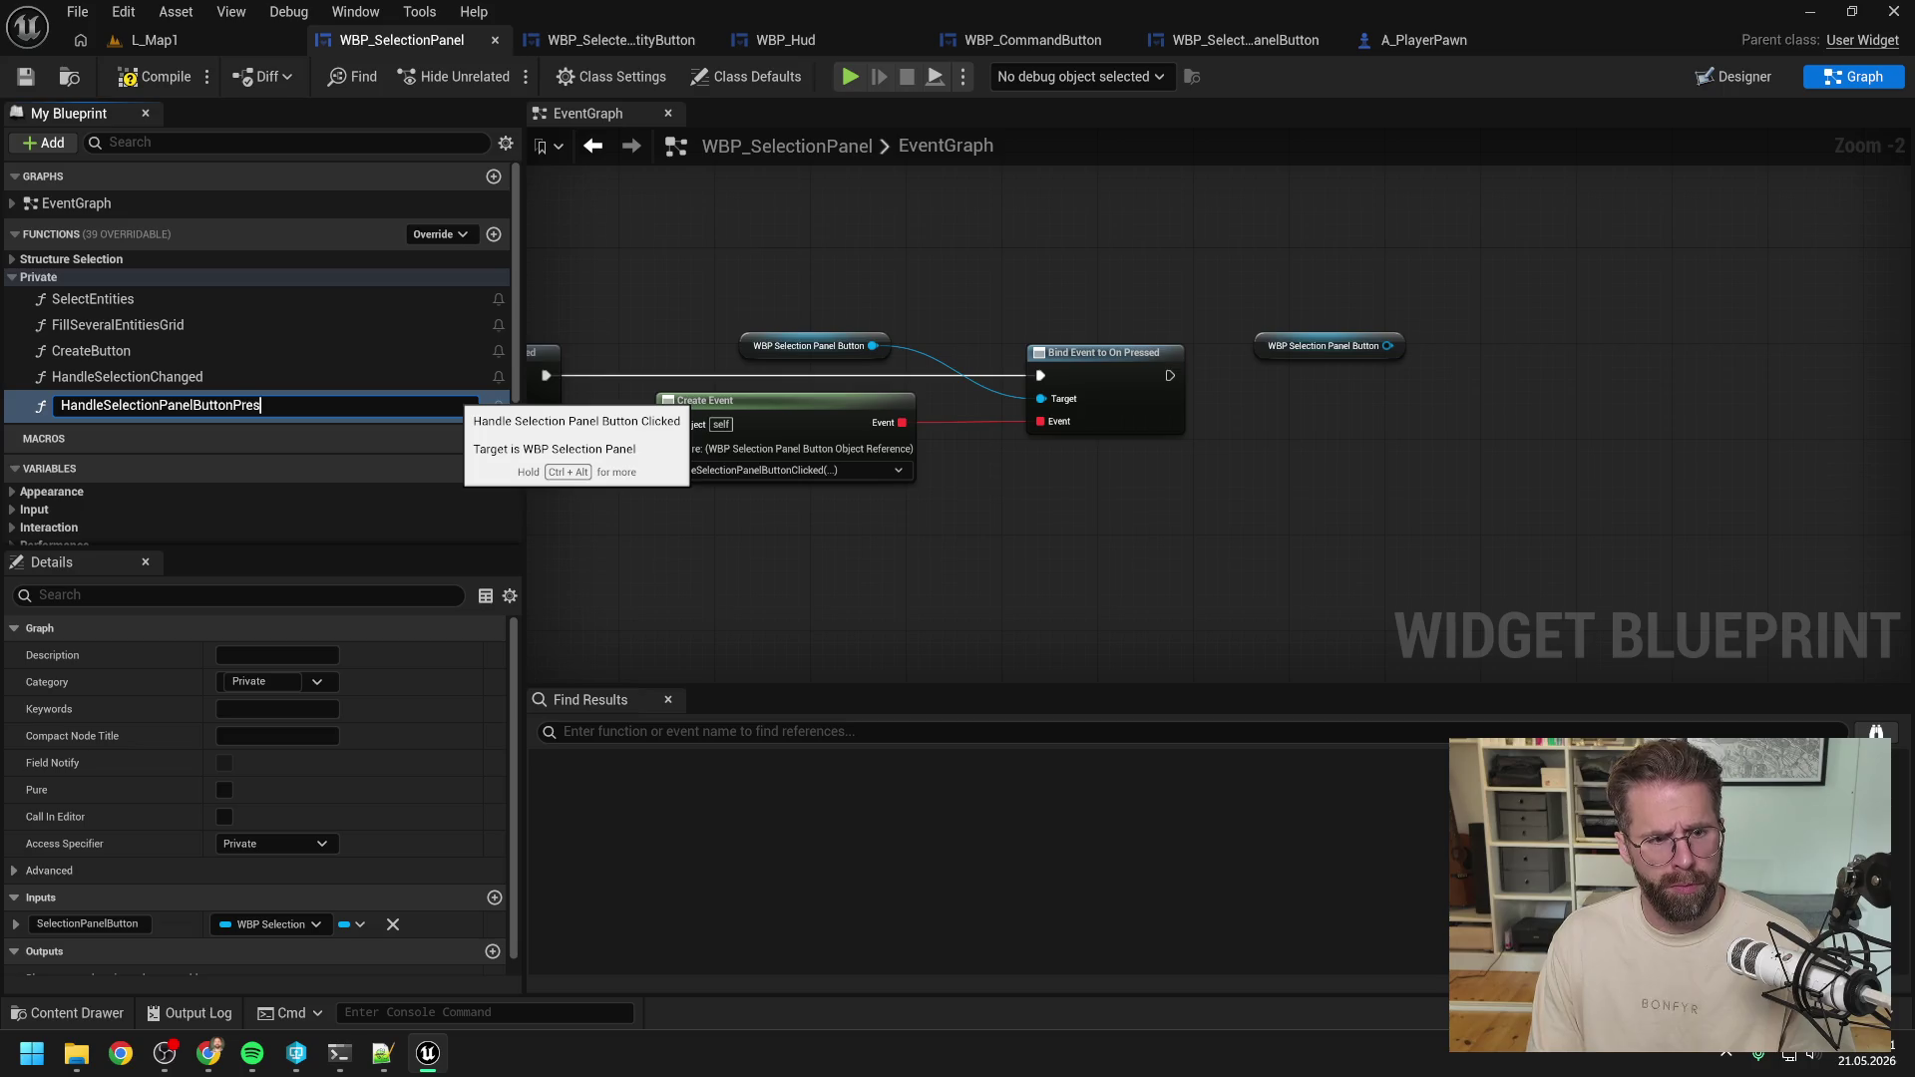
{"action": "type", "text": "sed"}
{"action": "key", "text": "Return"}
Duplicate the Pressed handler as HandleSelectionPanelButtonReleased and compile the panel.
{"action": "left_click", "coordinate": [307, 371]}
{"action": "left_click", "coordinate": [312, 403]}
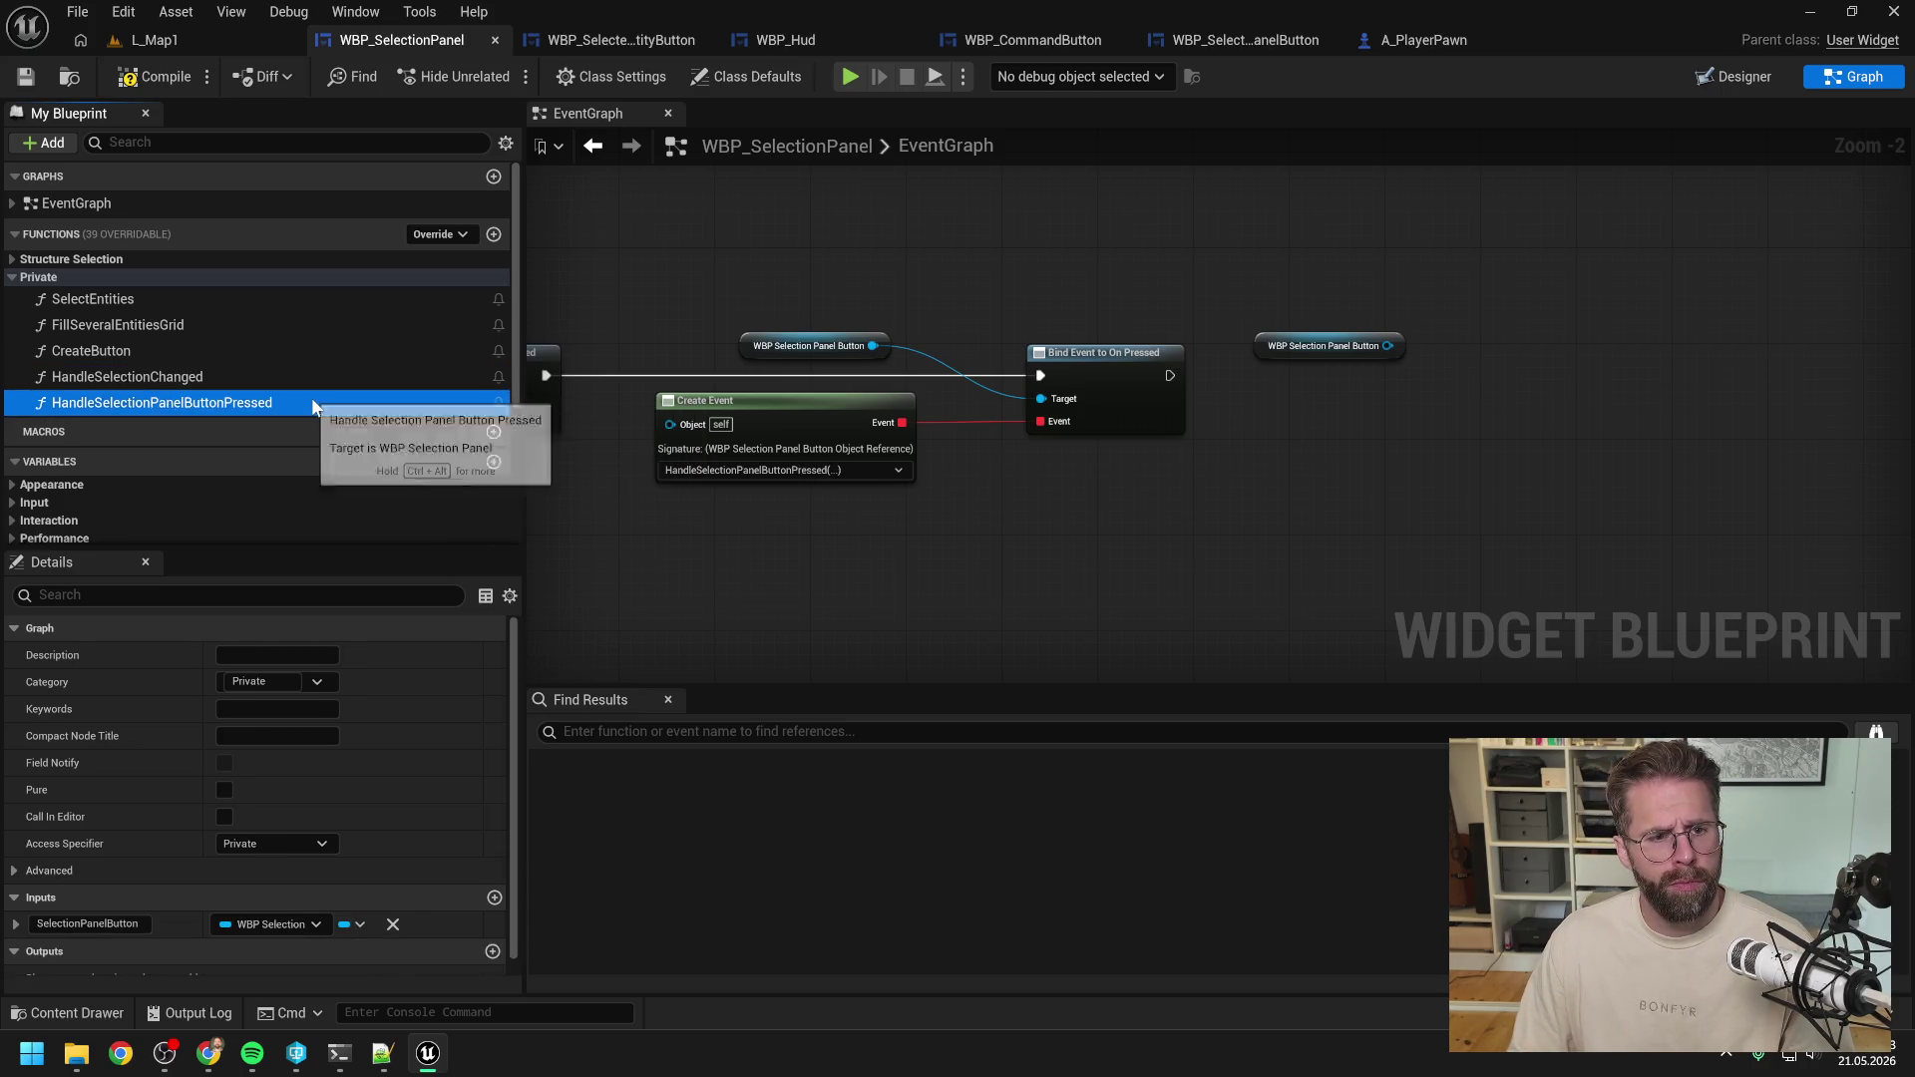
{"action": "key", "text": "ctrl+w"}
{"action": "left_click_drag", "start_coordinate": [290, 431], "coordinate": [233, 431]}
{"action": "key", "text": "BackSpace"}
{"action": "type", "text": "Re"}
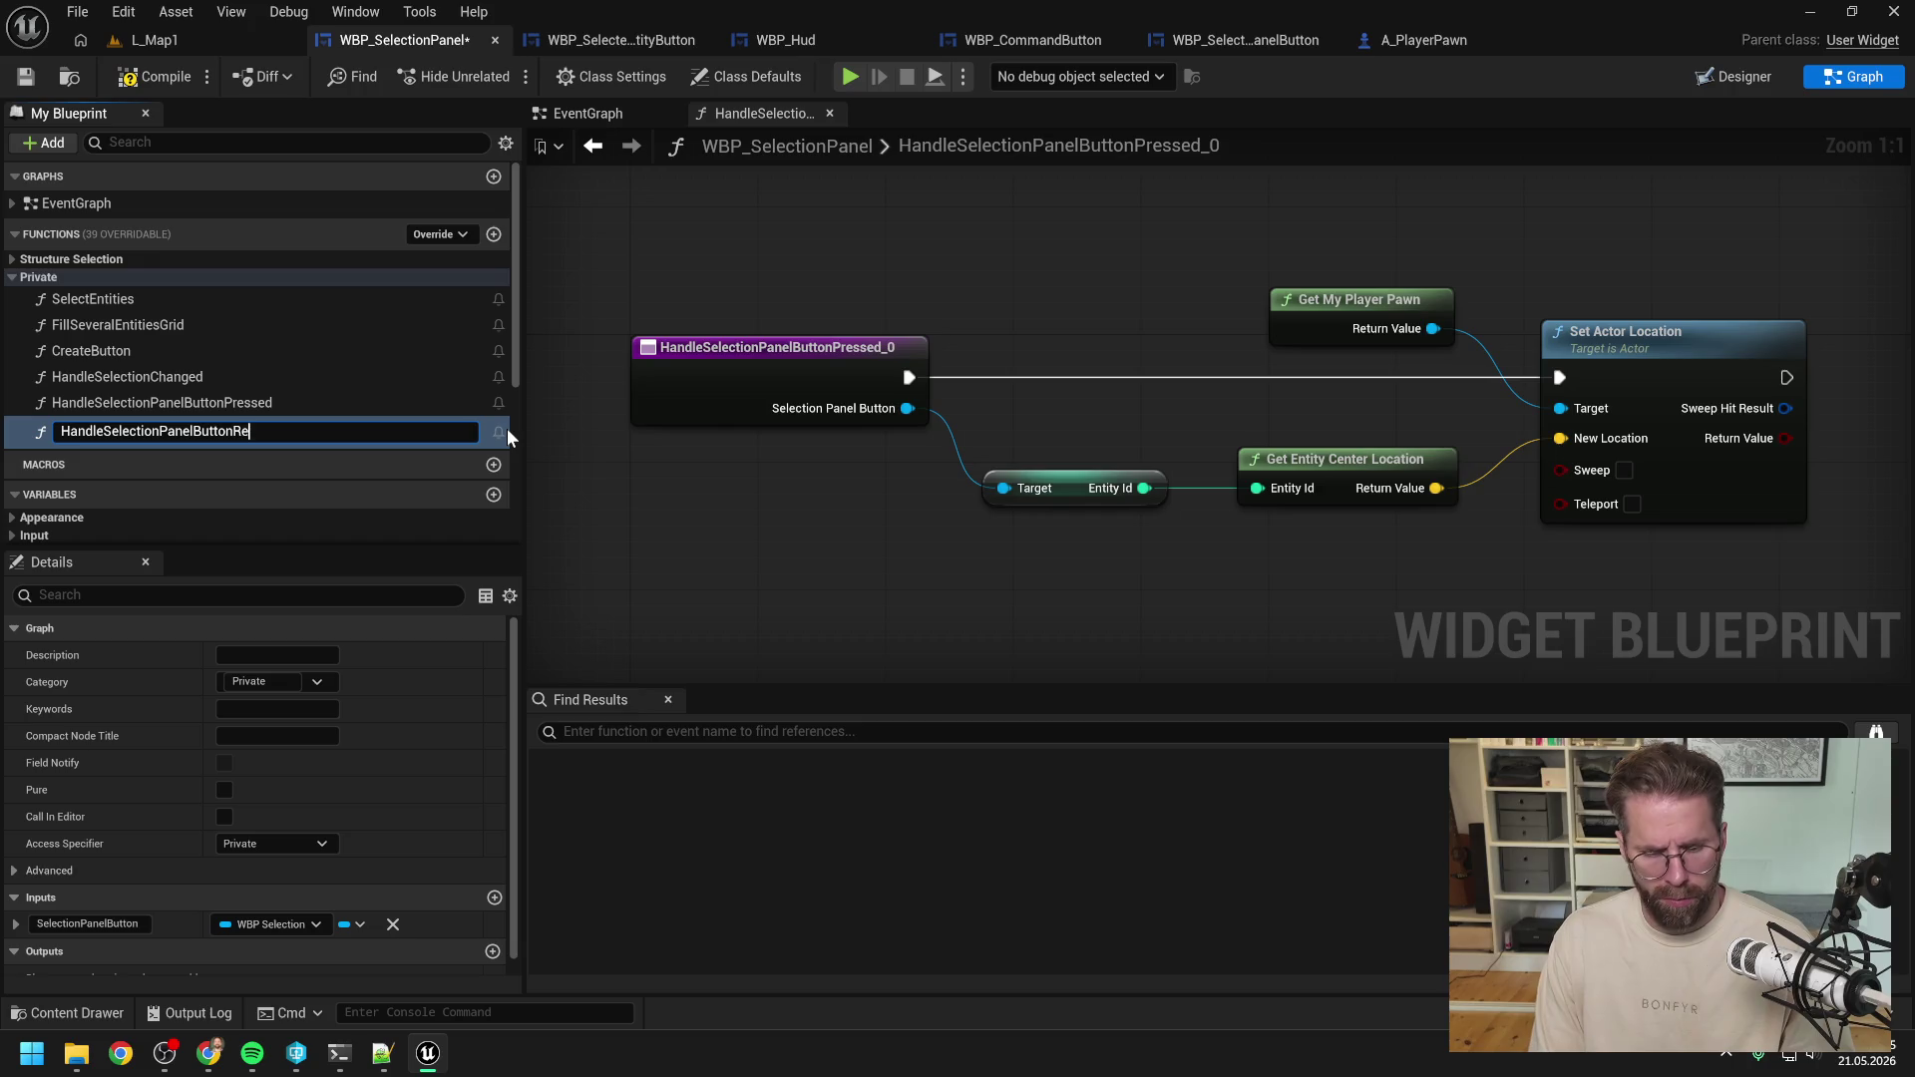
{"action": "type", "text": "leased"}
{"action": "key", "text": "Return"}
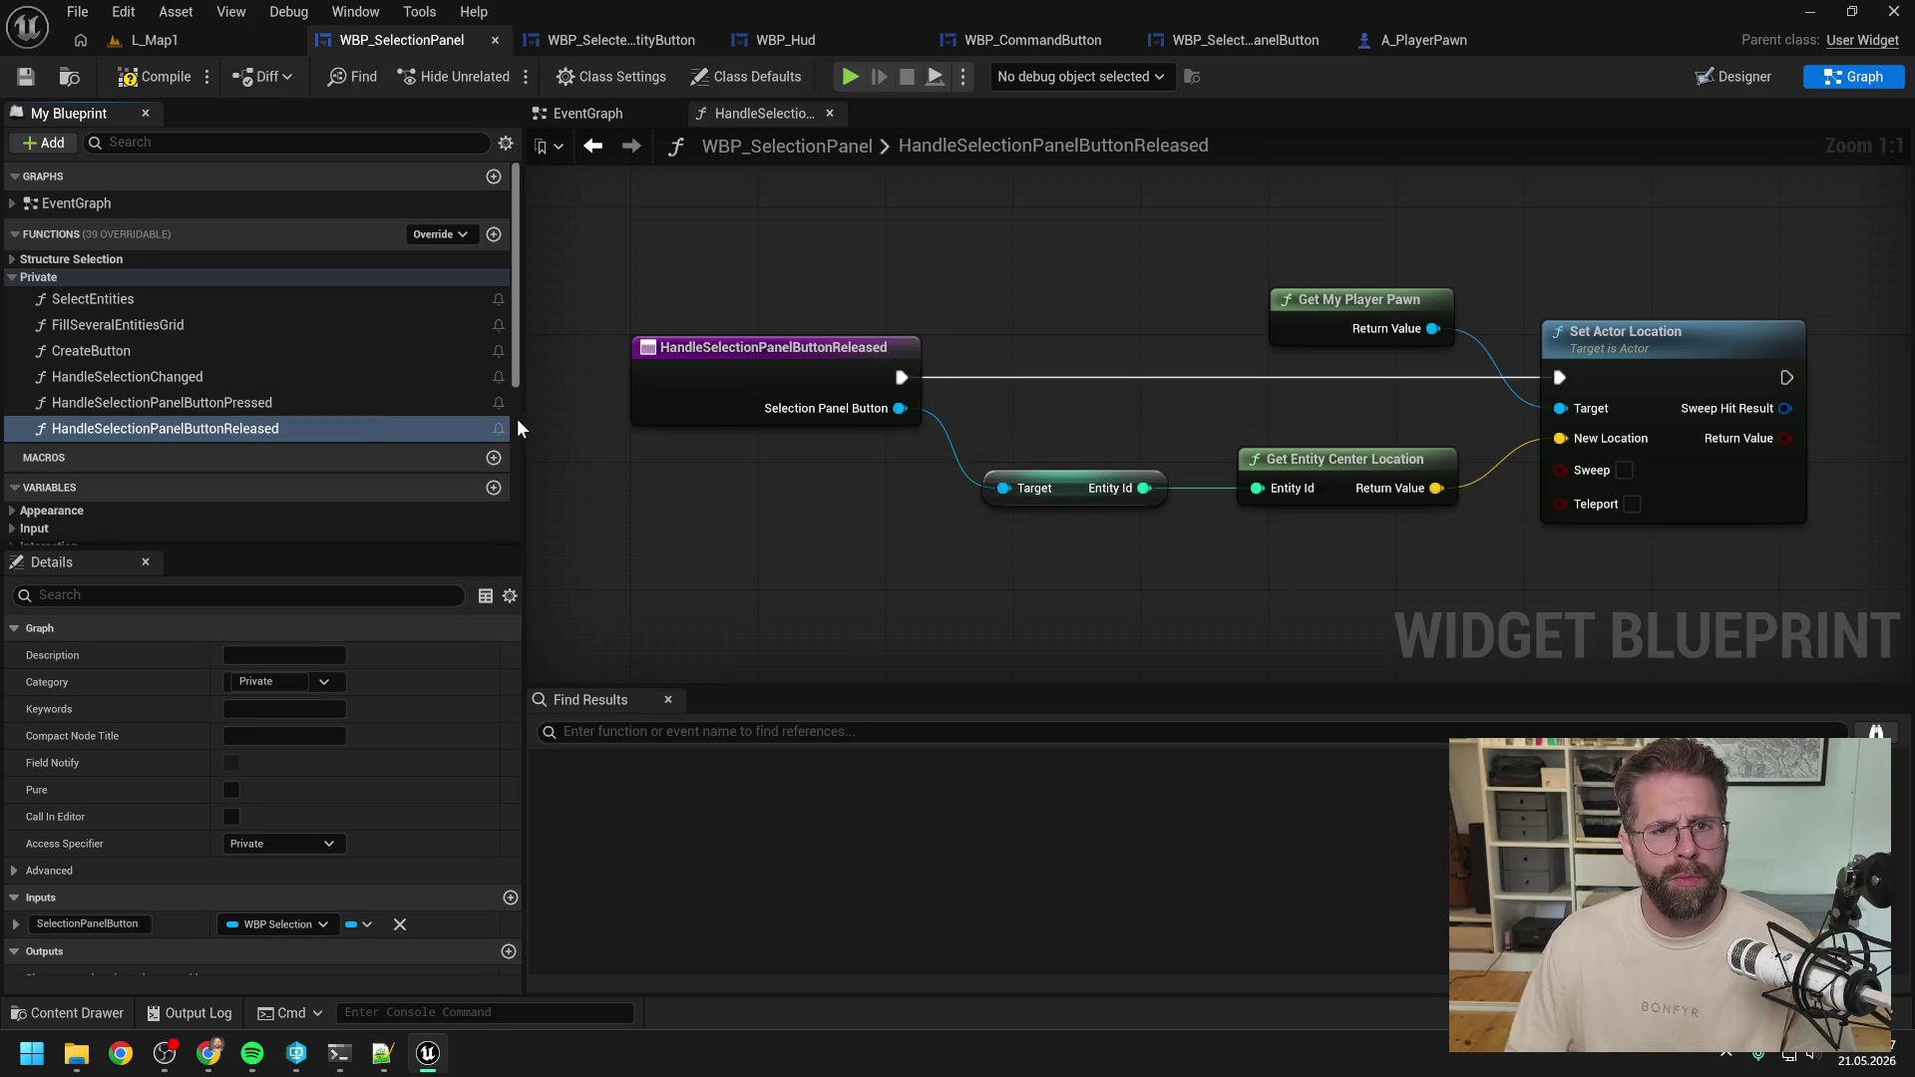
{"action": "left_click", "coordinate": [588, 113]}
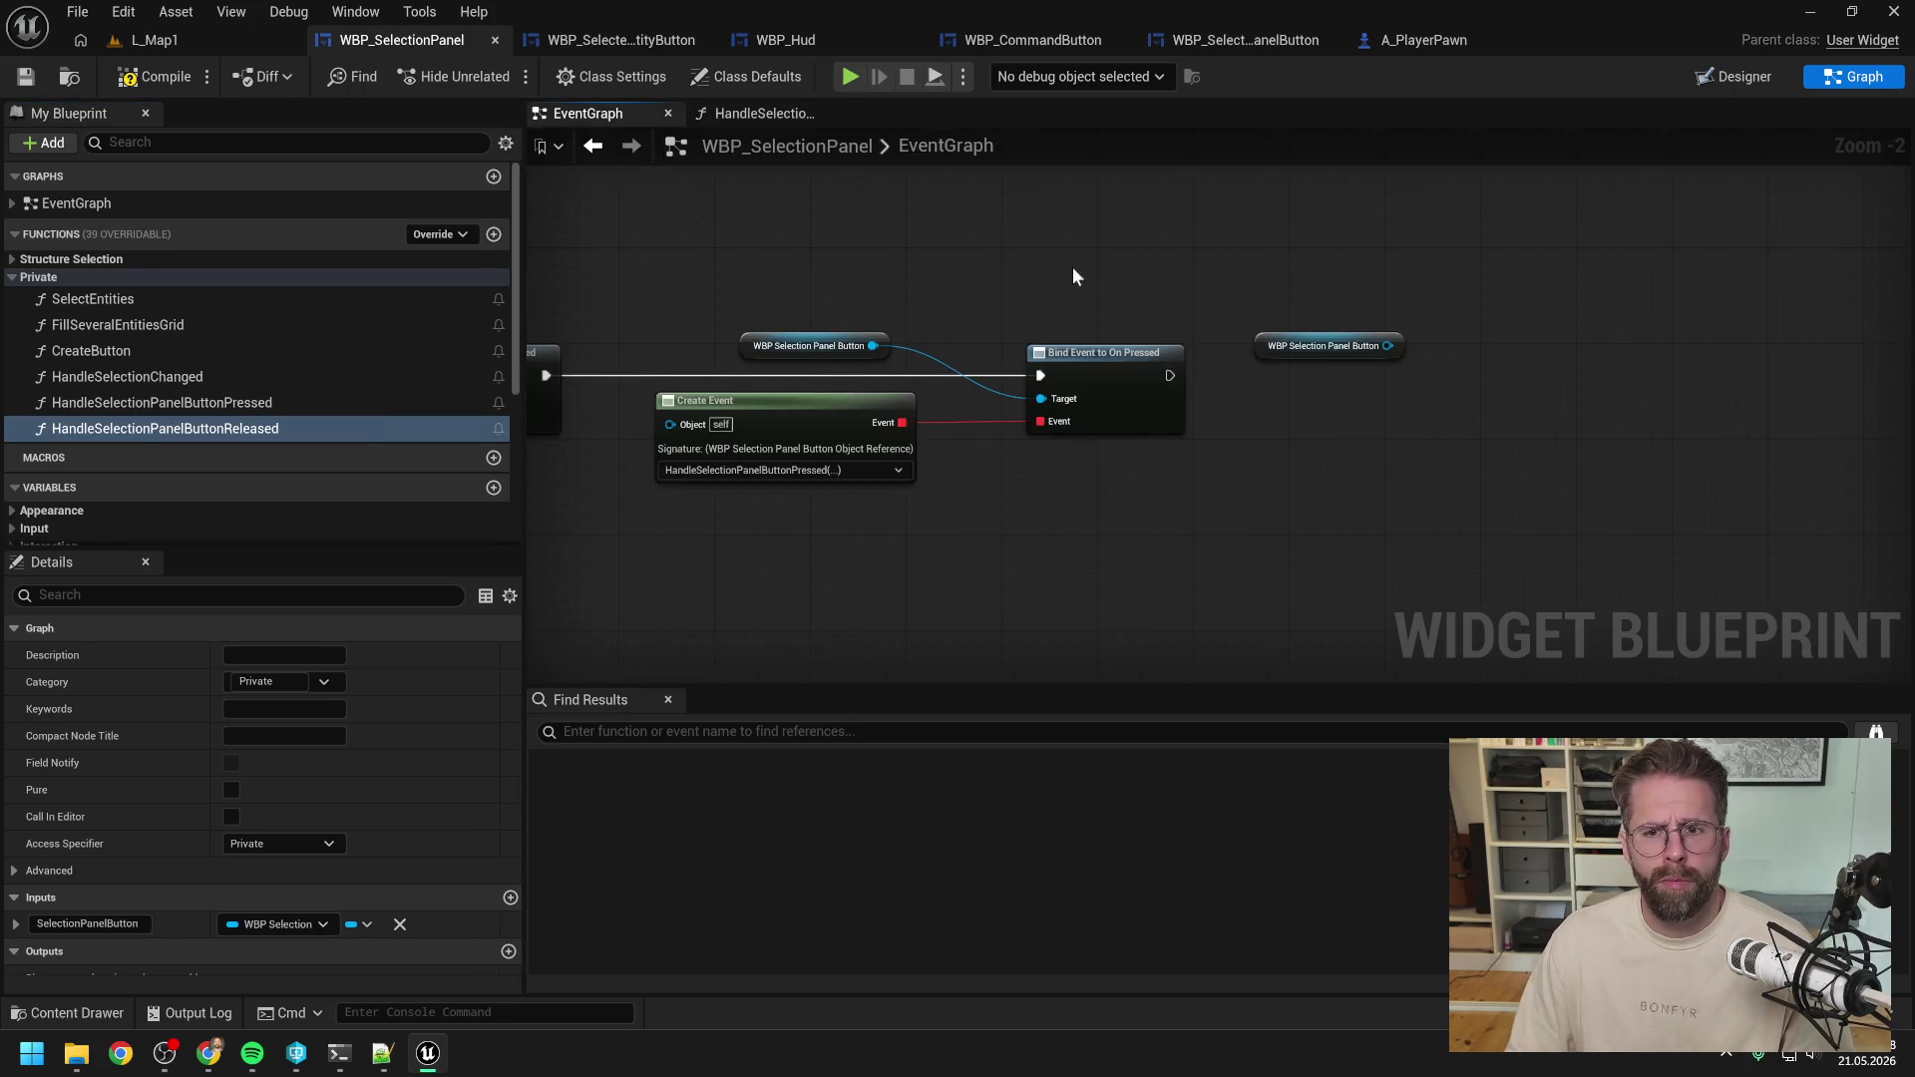
{"action": "left_click", "coordinate": [159, 79]}
Add a Bind Event to On Released node chained after the On Pressed binding.
{"action": "mouse_move", "coordinate": [1223, 403]}
{"action": "left_mouse_down"}
{"action": "mouse_move", "coordinate": [1362, 362]}
{"action": "mouse_move", "coordinate": [1391, 373]}
{"action": "left_mouse_up"}
{"action": "type", "text": "bind rel"}
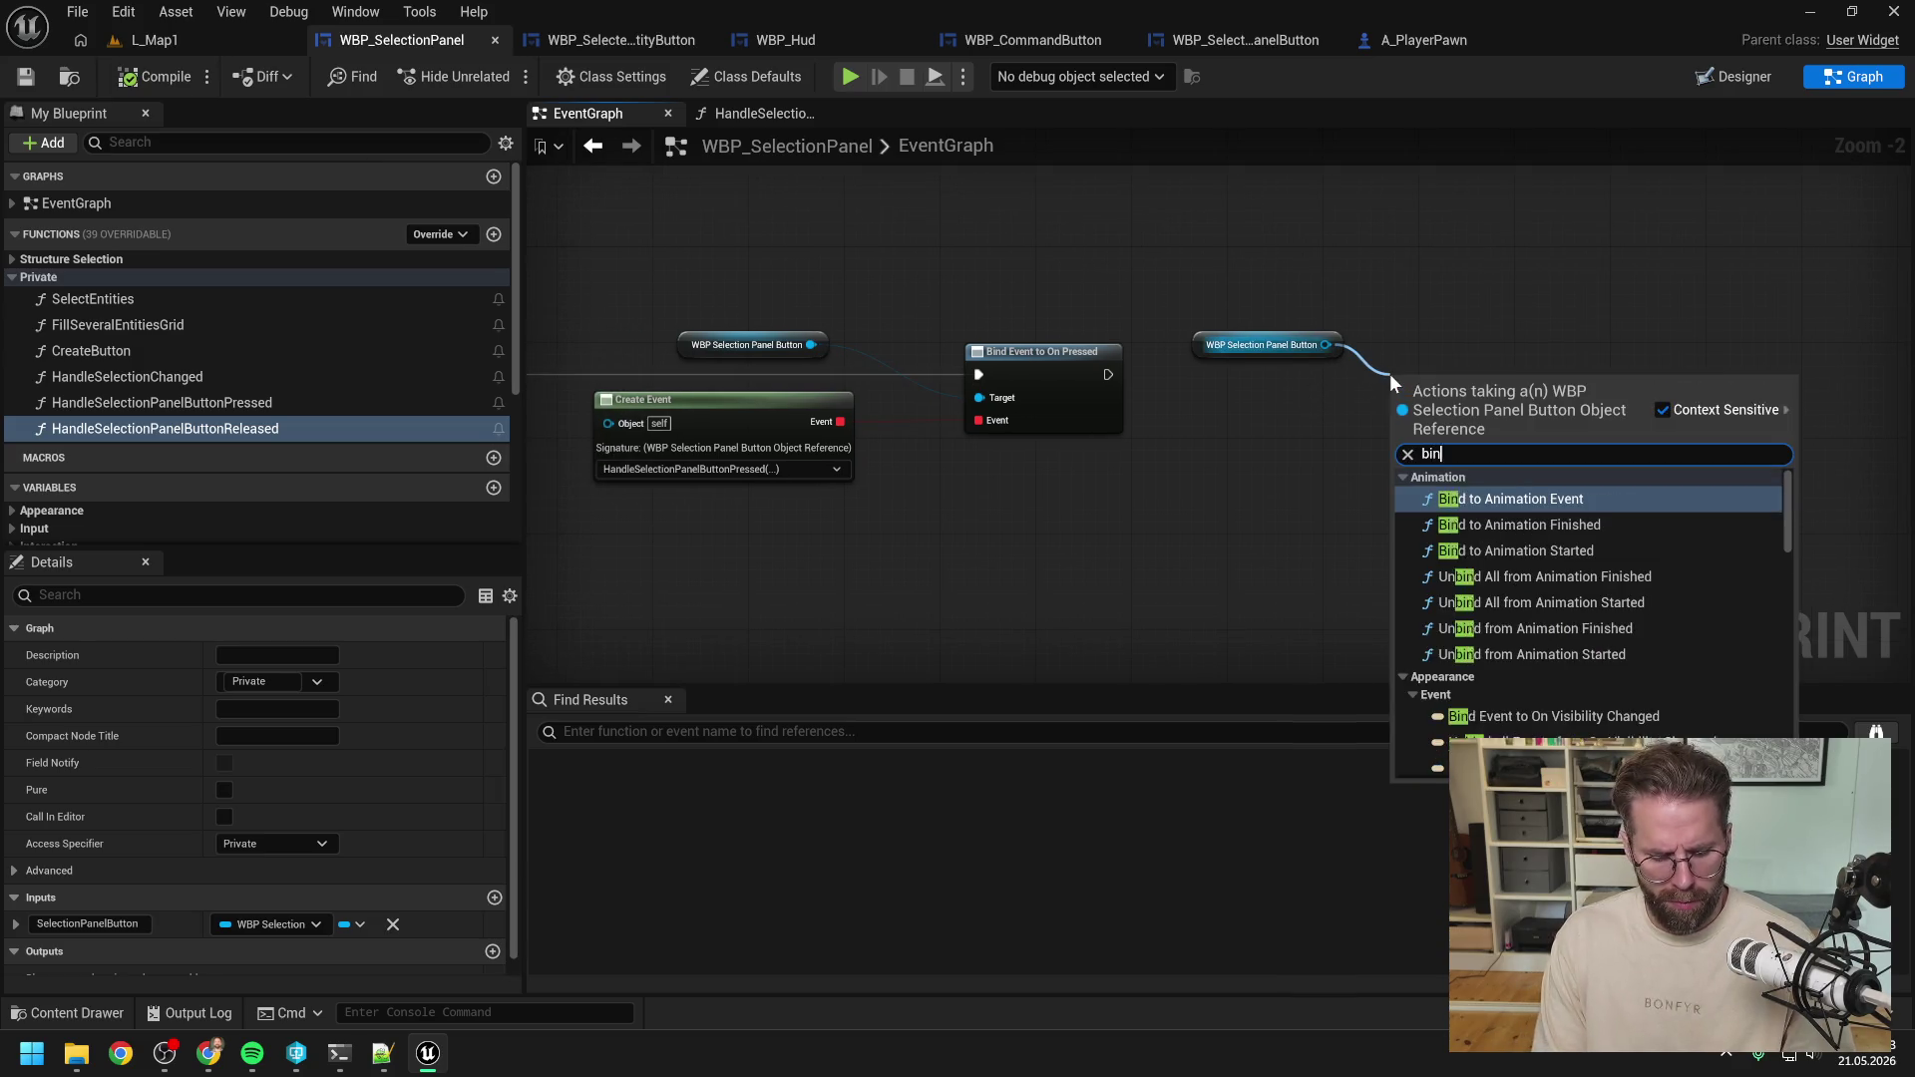
{"action": "left_click", "coordinate": [1510, 499]}
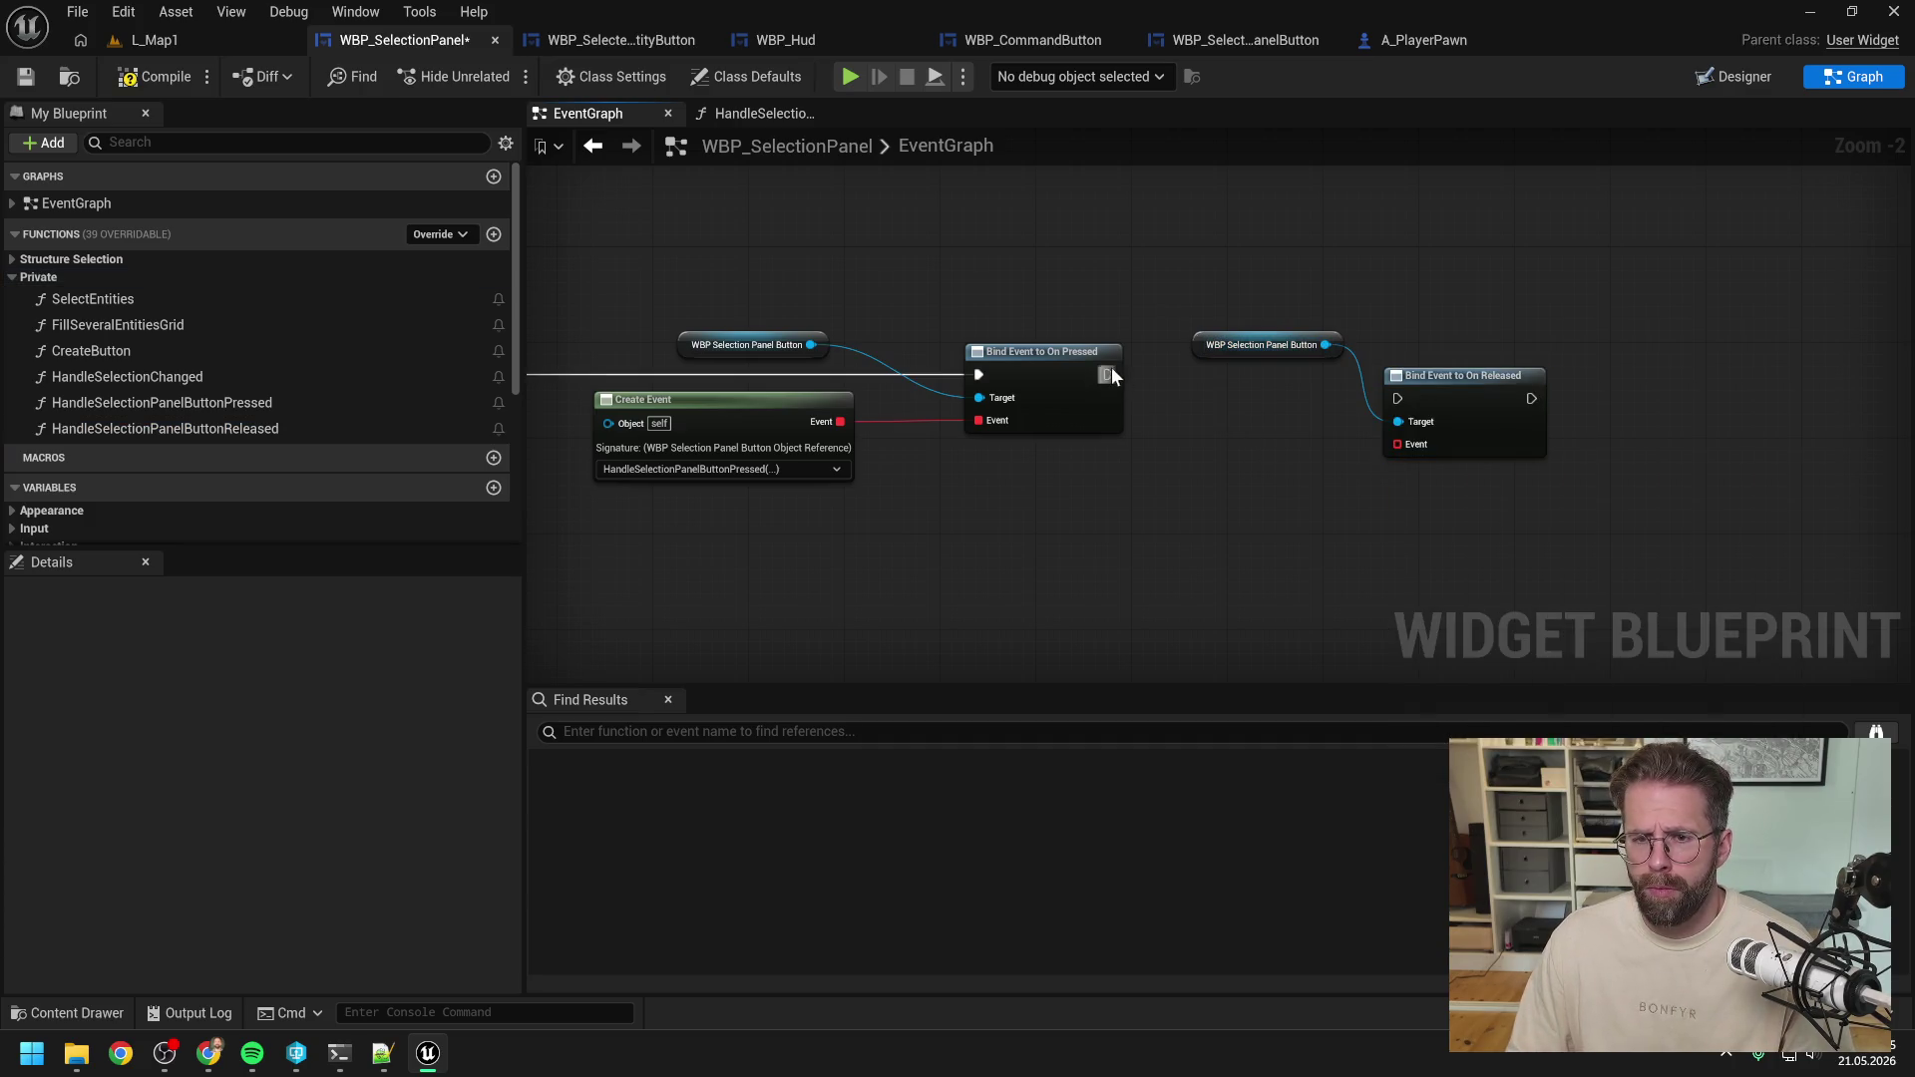
{"action": "mouse_move", "coordinate": [1107, 374]}
{"action": "left_mouse_down"}
{"action": "mouse_move", "coordinate": [1496, 389]}
{"action": "mouse_move", "coordinate": [1437, 375]}
{"action": "mouse_move", "coordinate": [1464, 361]}
{"action": "left_mouse_up"}
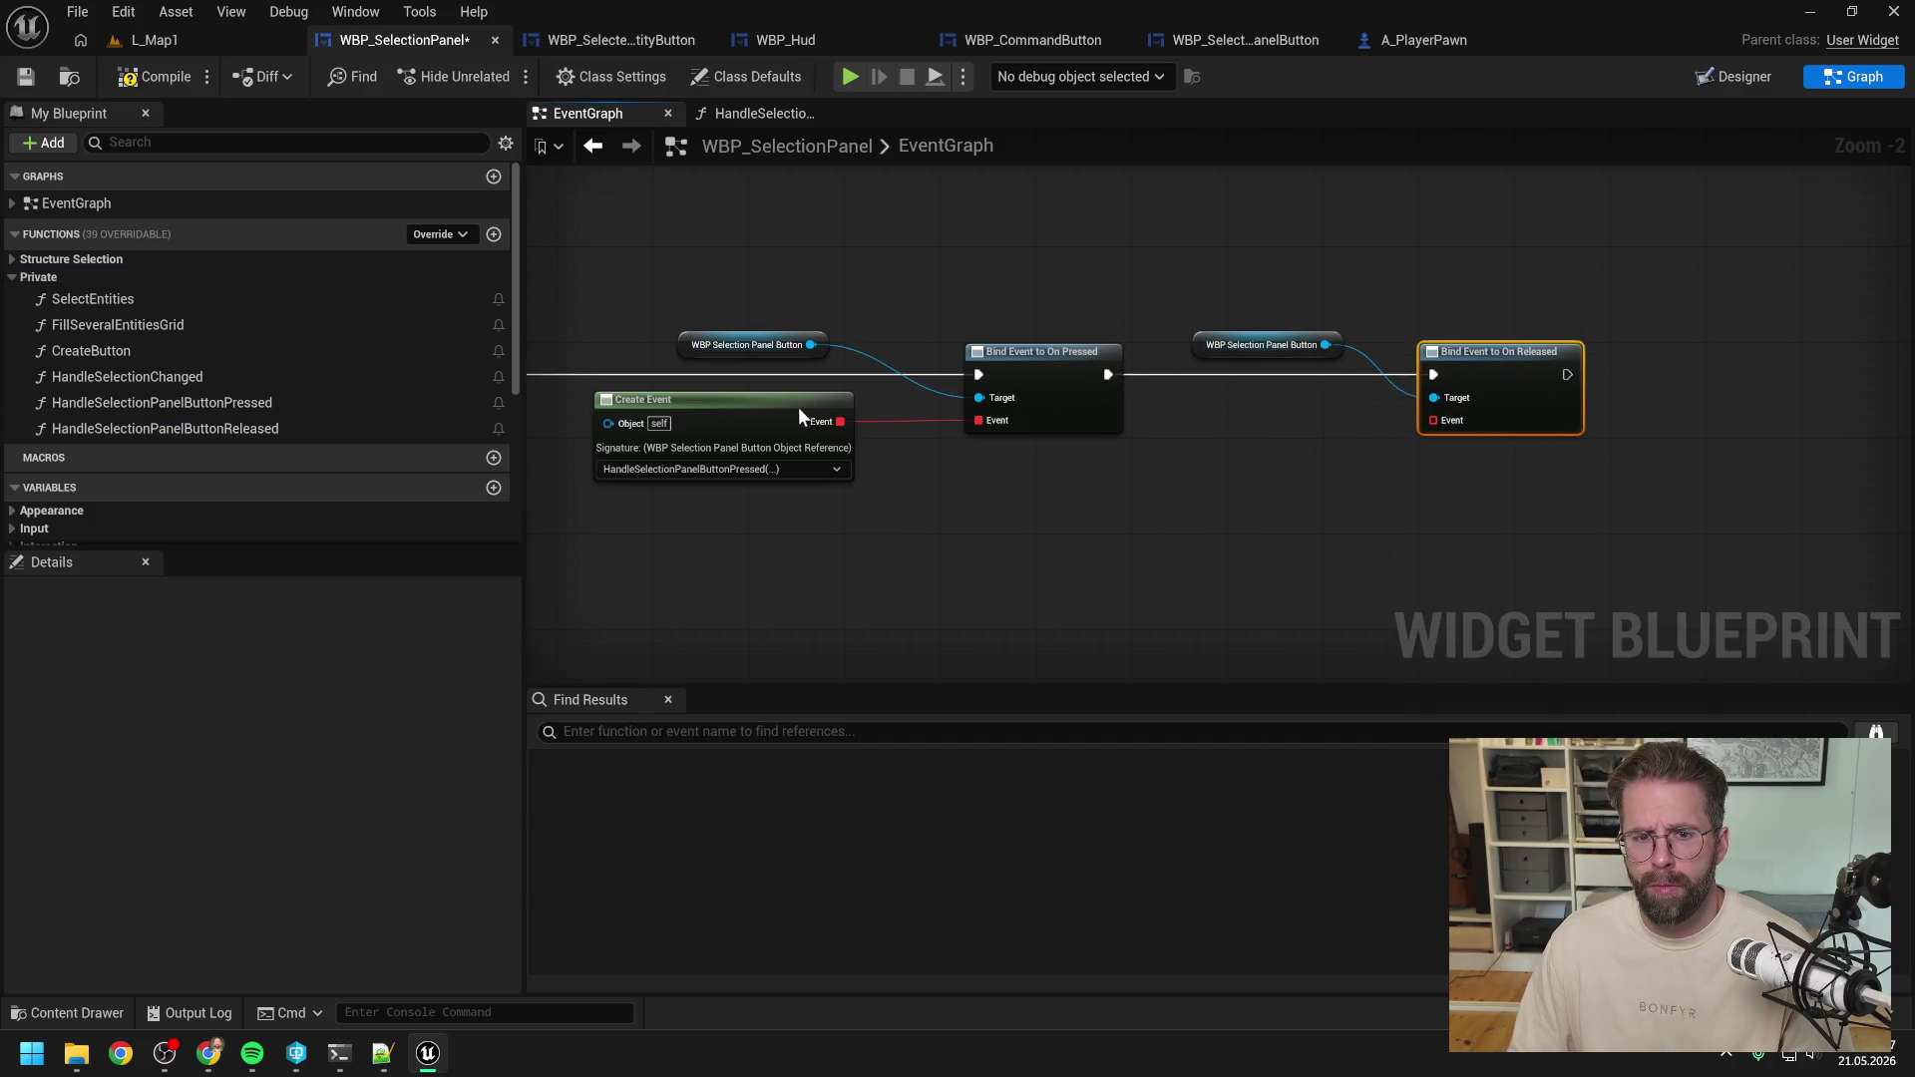
Wire a copied Create Event into the On Released binding, set to HandleSelectionPanelButtonReleased.
{"action": "left_click", "coordinate": [798, 414]}
{"action": "key", "text": "ctrl+c"}
{"action": "key", "text": "ctrl+v"}
{"action": "mouse_move", "coordinate": [1392, 445]}
{"action": "left_mouse_down"}
{"action": "mouse_move", "coordinate": [1431, 412]}
{"action": "mouse_move", "coordinate": [1409, 439]}
{"action": "mouse_move", "coordinate": [1433, 420]}
{"action": "mouse_move", "coordinate": [1247, 404]}
{"action": "left_mouse_up"}
{"action": "left_click", "coordinate": [1267, 344]}
{"action": "left_click", "coordinate": [1485, 368], "text": "shift"}
{"action": "left_click_drag", "start_coordinate": [1484, 368], "coordinate": [1520, 368]}
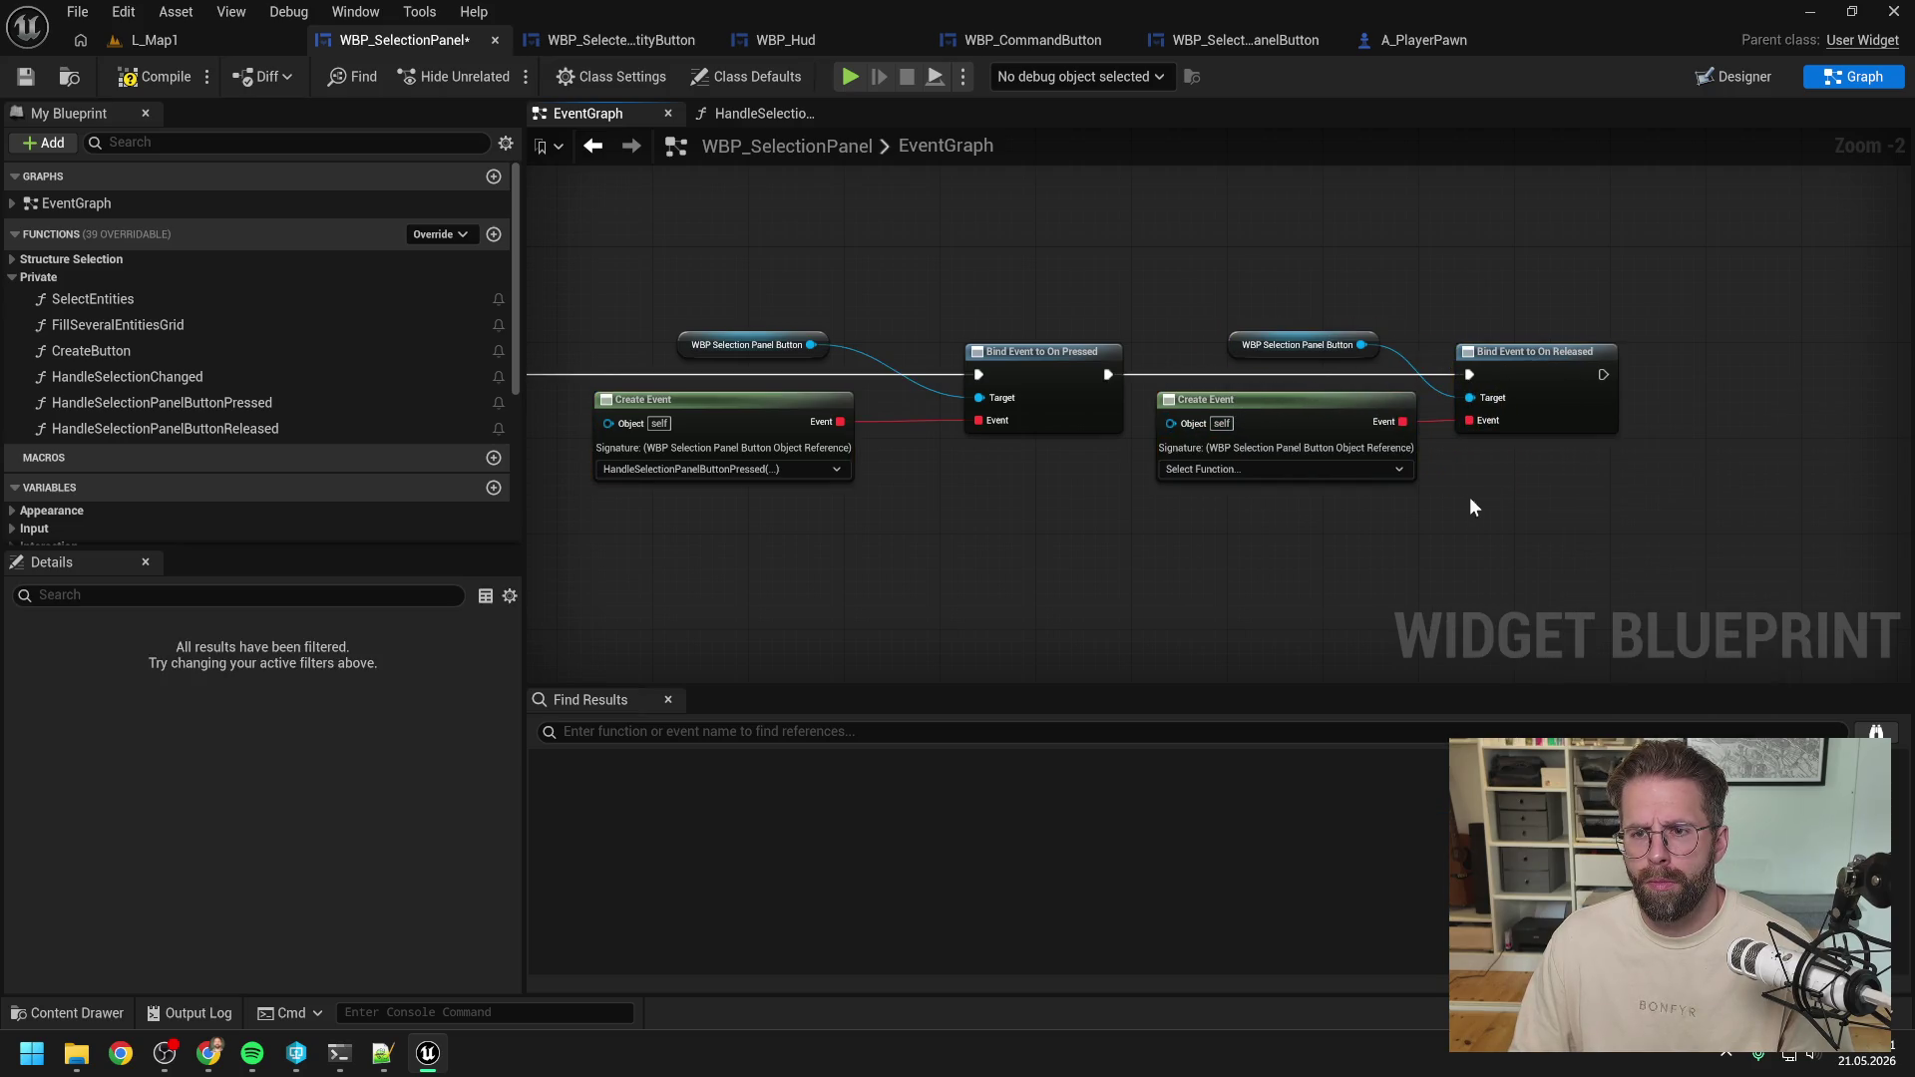
{"action": "left_click", "coordinate": [1312, 471]}
{"action": "left_click", "coordinate": [1357, 596]}
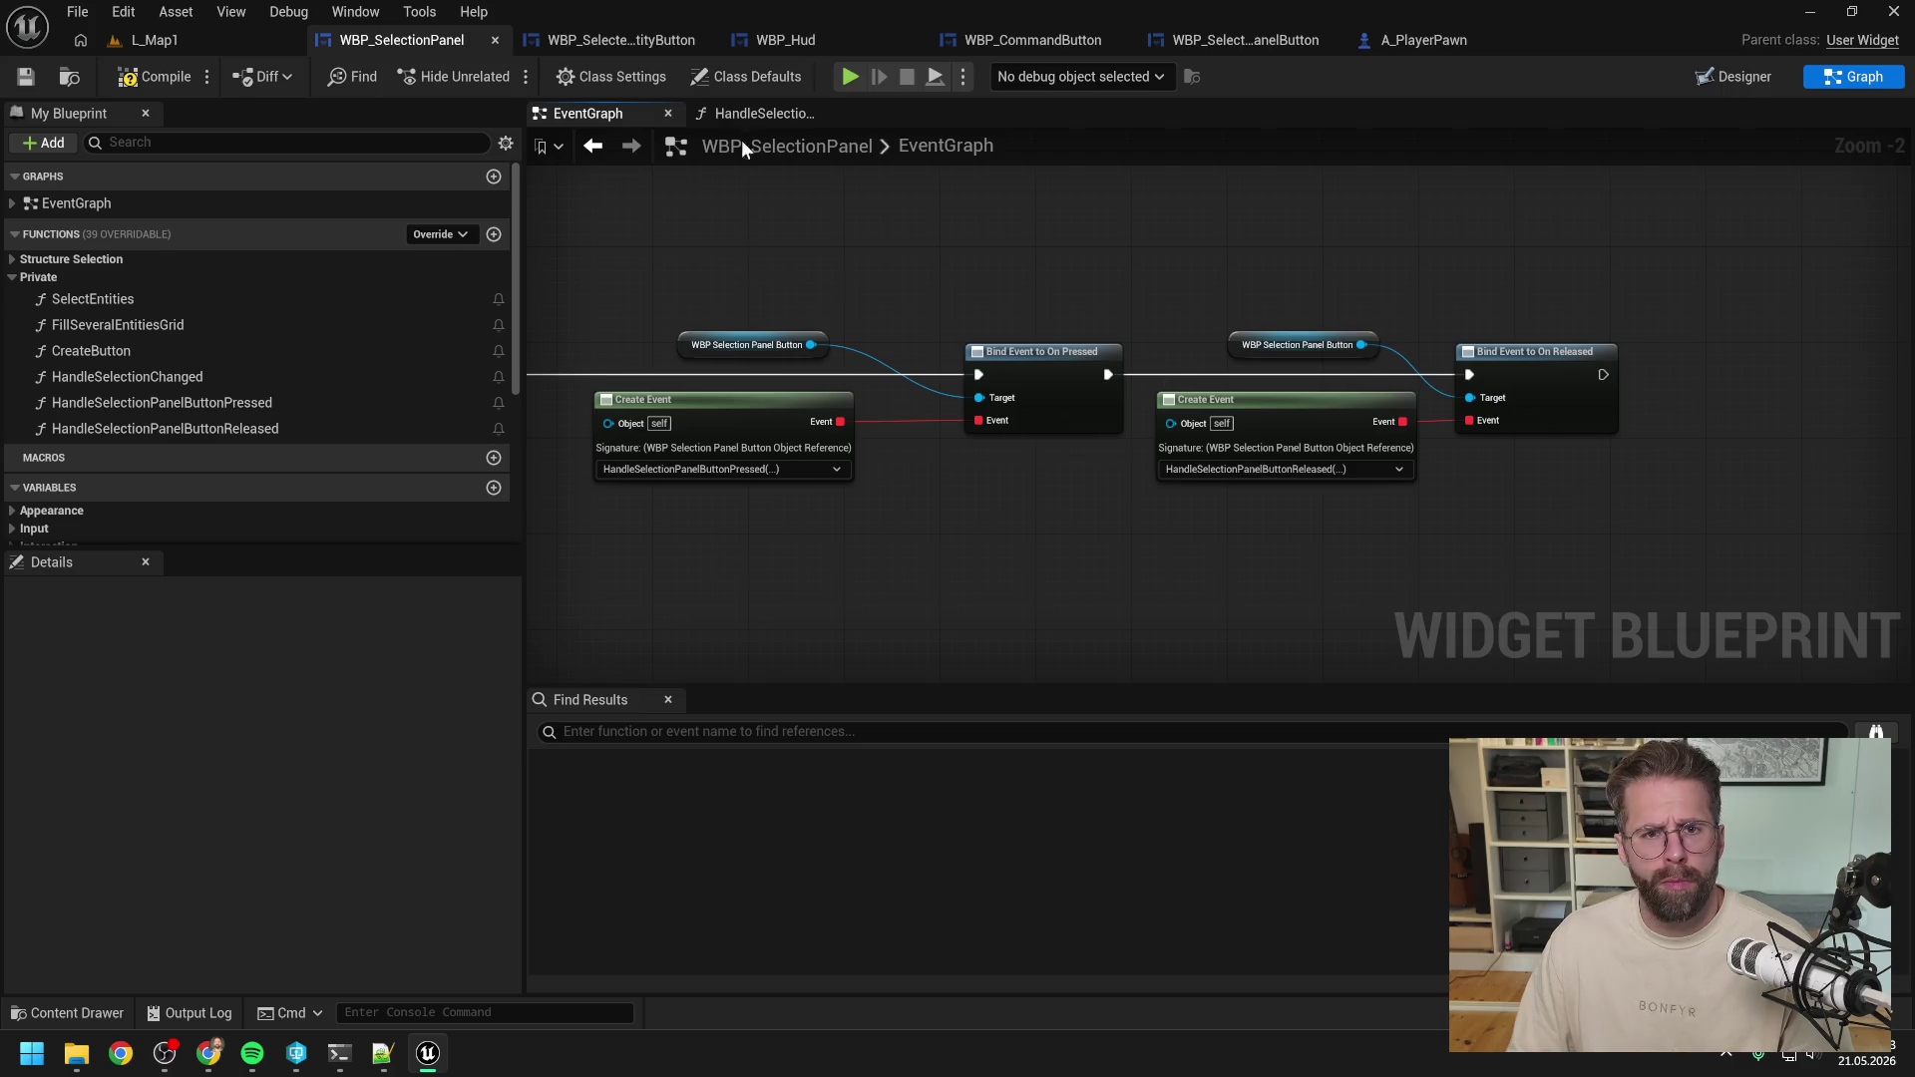
Open the HandleSelectionPanelButtonPressed function graph and compile.
{"action": "double_click", "coordinate": [216, 402]}
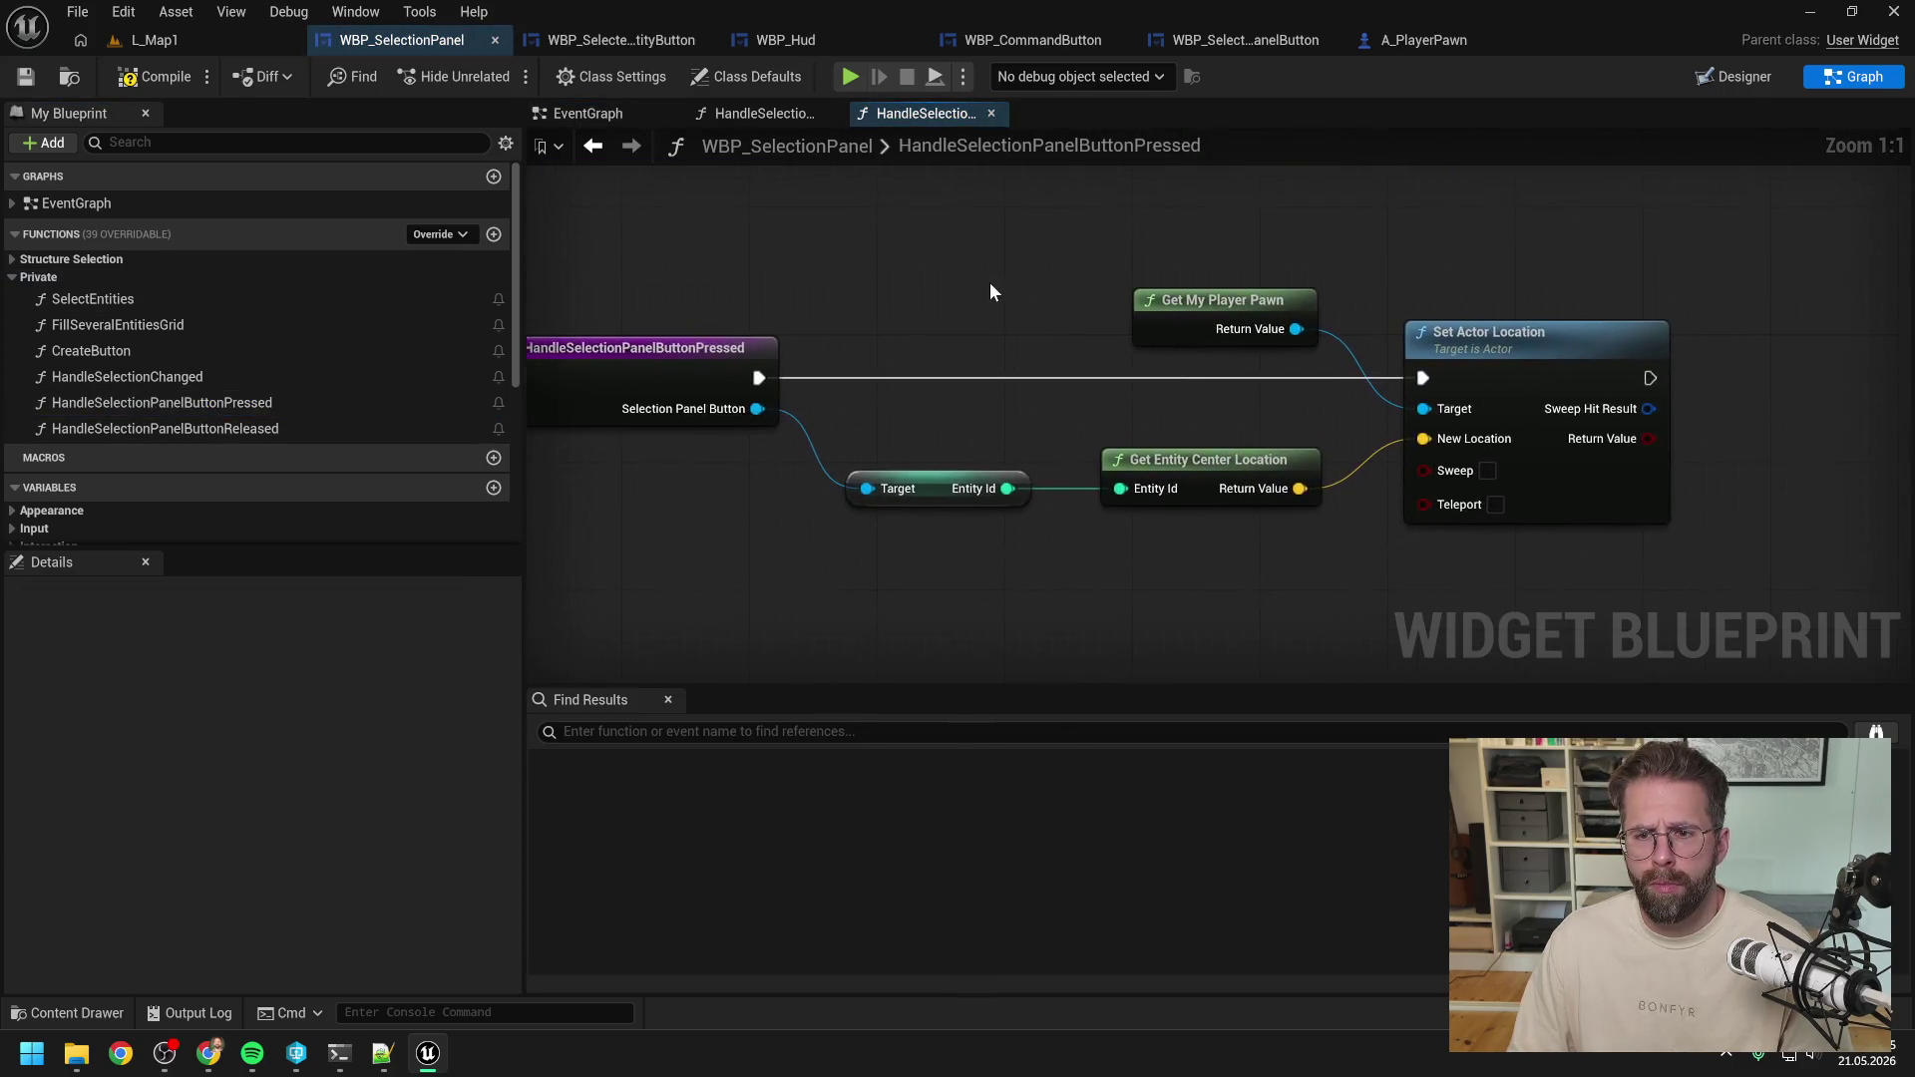
{"action": "scroll", "coordinate": [991, 290], "scroll_direction": "down", "scroll_amount": 1}
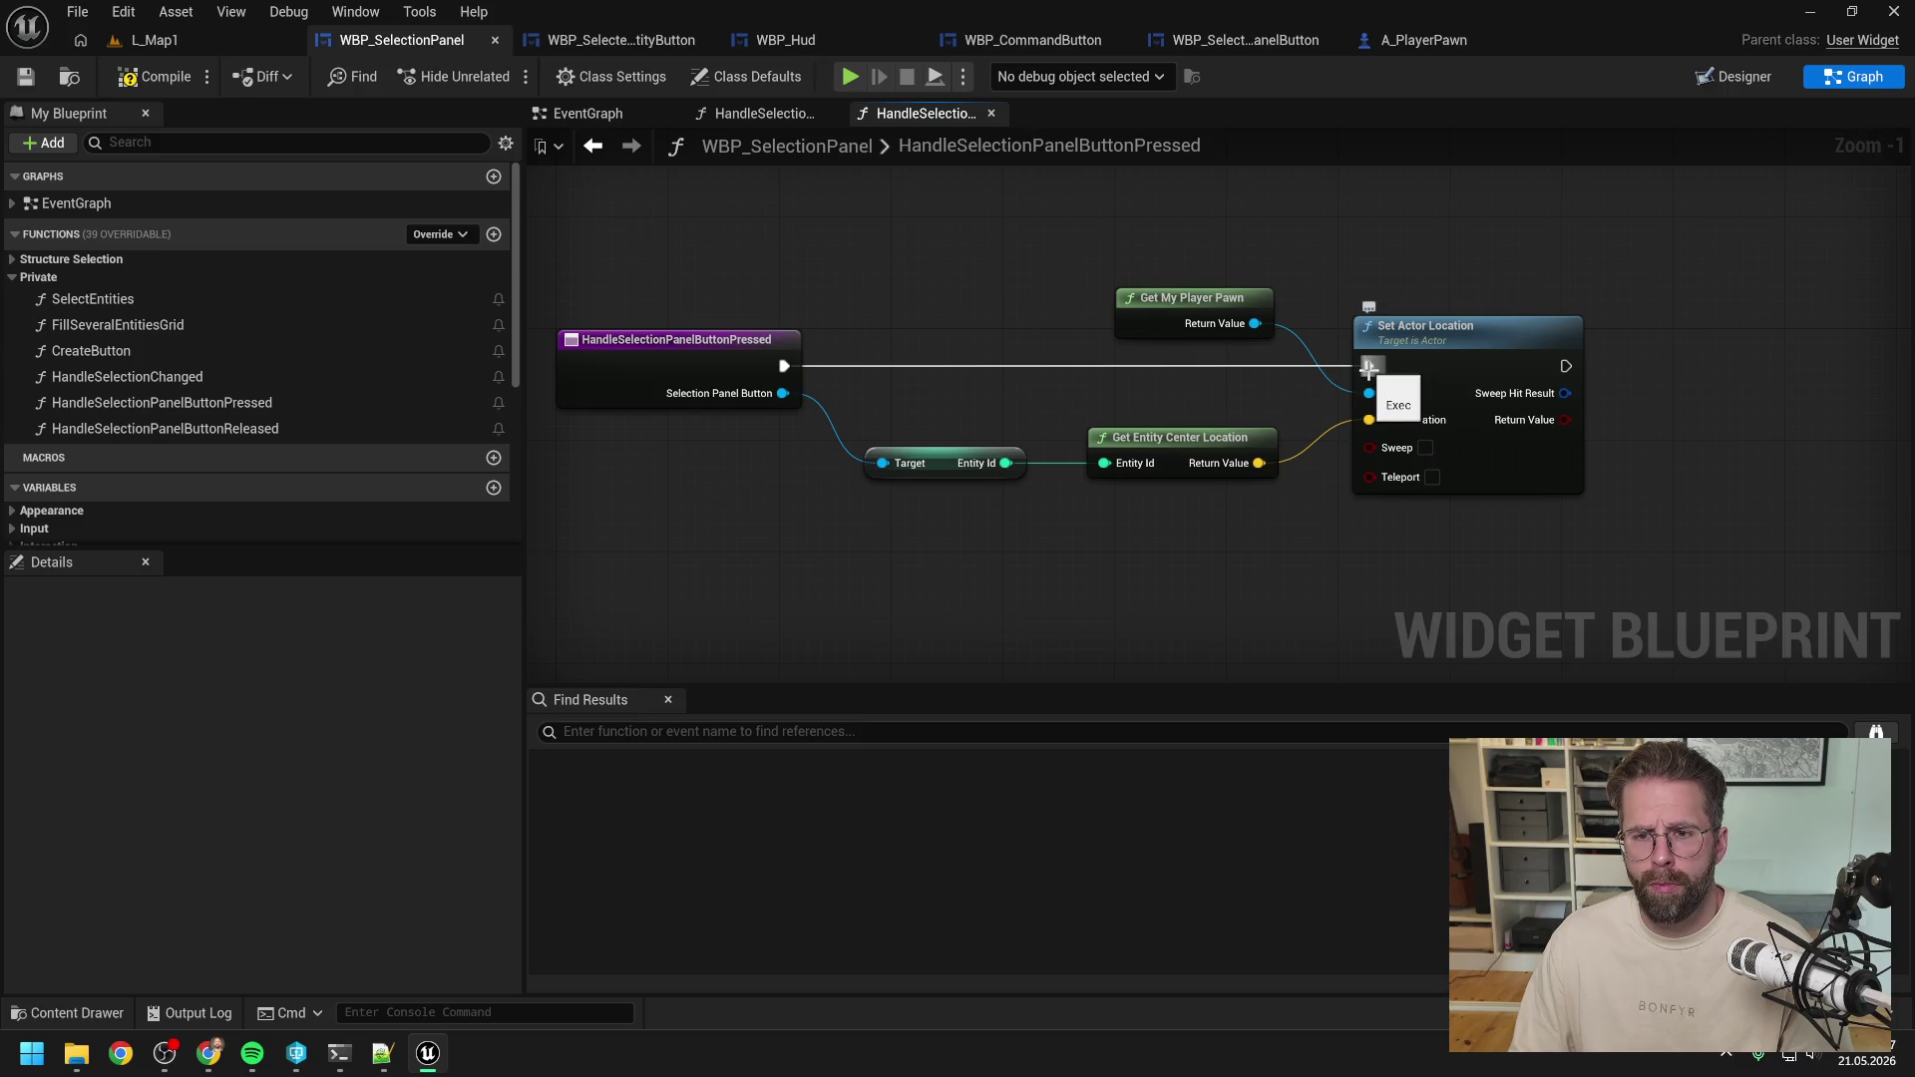
{"action": "left_click_drag", "start_coordinate": [1368, 367], "coordinate": [1369, 367]}
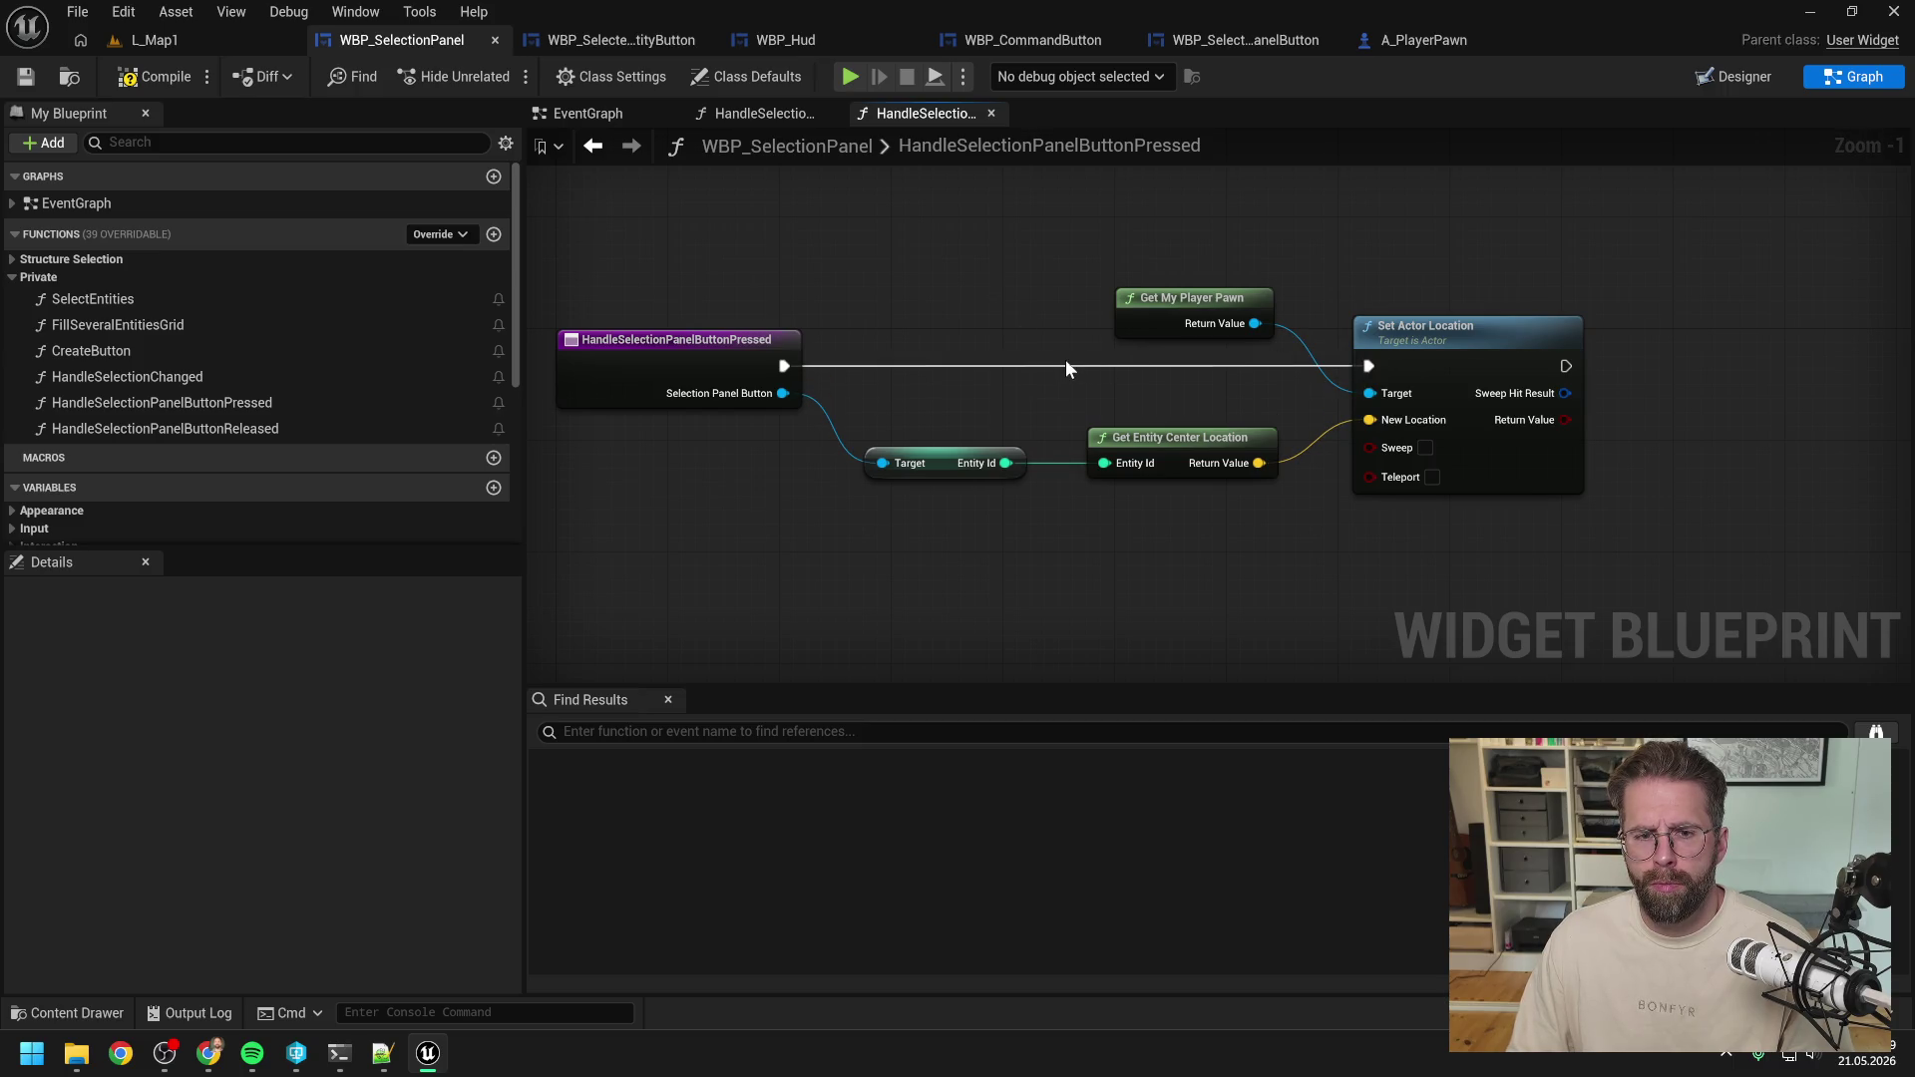
{"action": "scroll", "coordinate": [1067, 350], "scroll_direction": "down", "scroll_amount": 2}
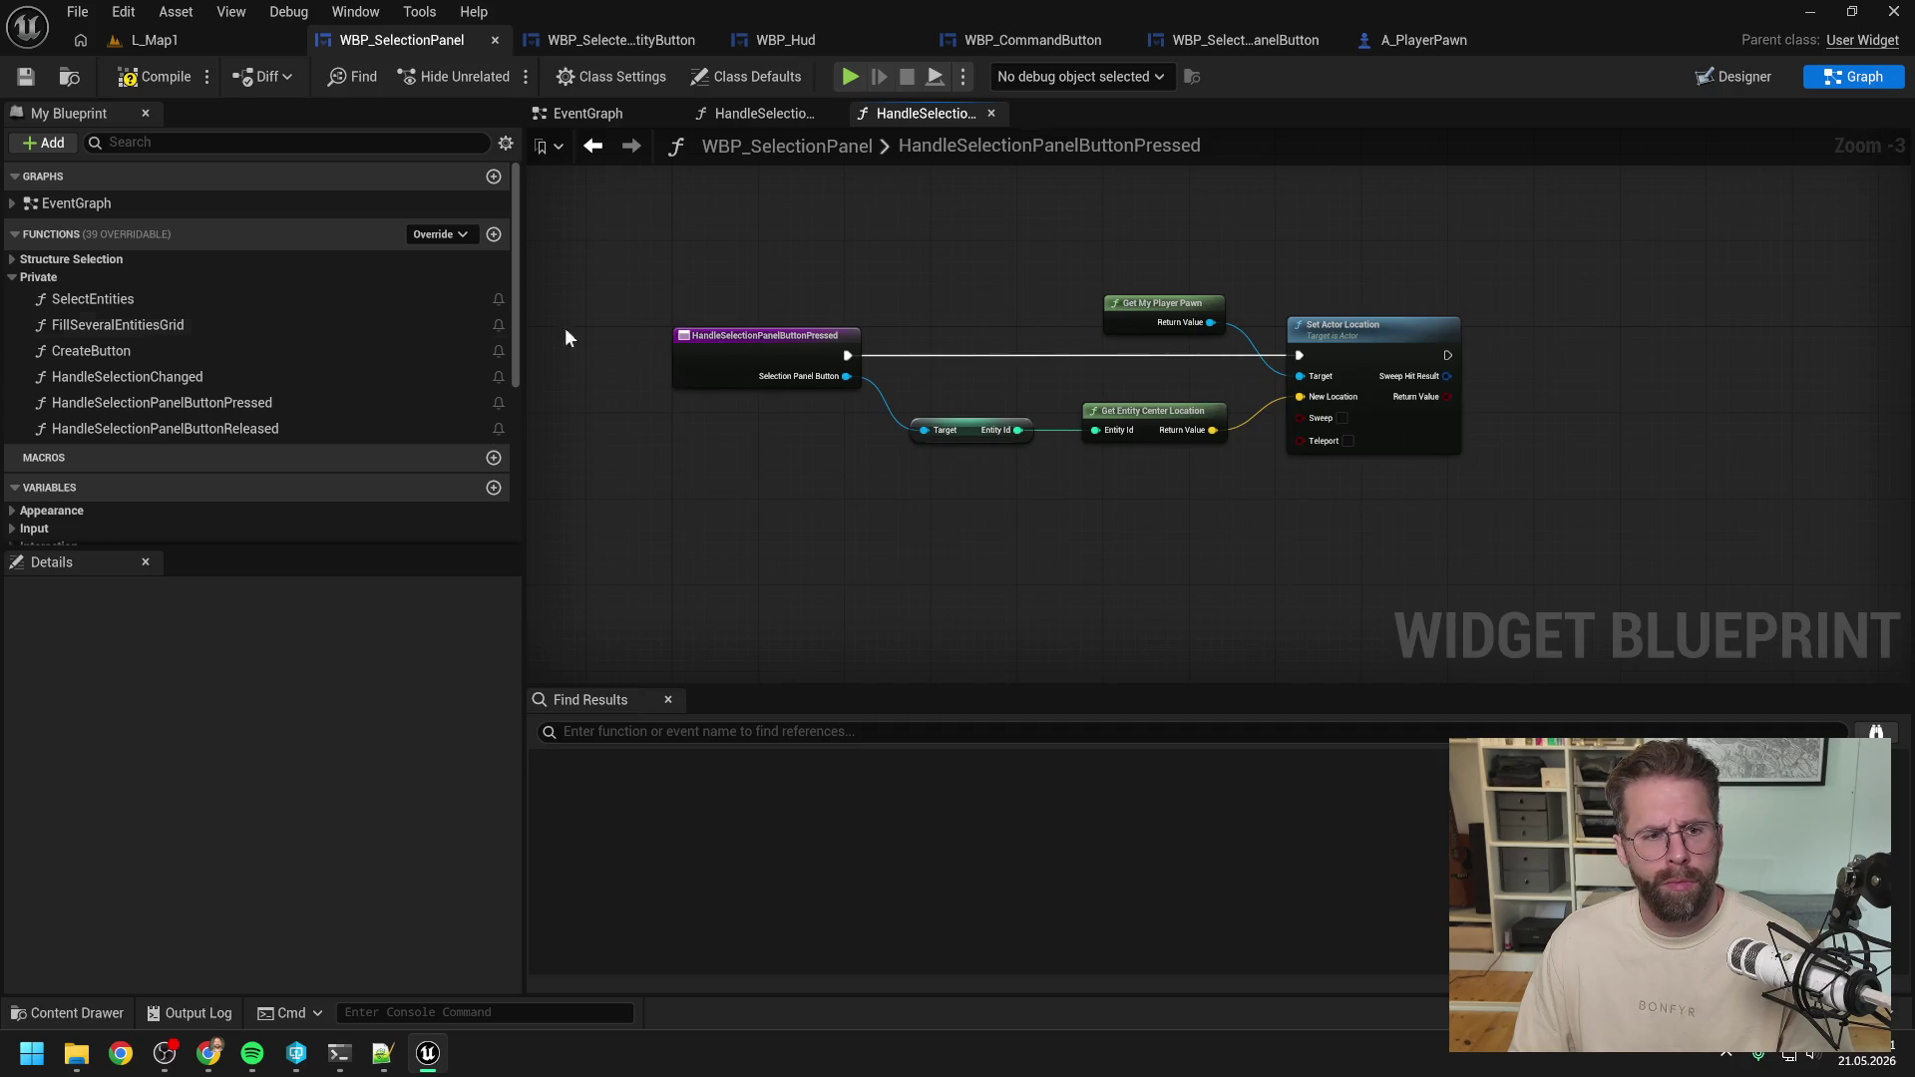
{"action": "scroll", "coordinate": [361, 315], "scroll_direction": "down", "scroll_amount": 5}
{"action": "left_click", "coordinate": [152, 78]}
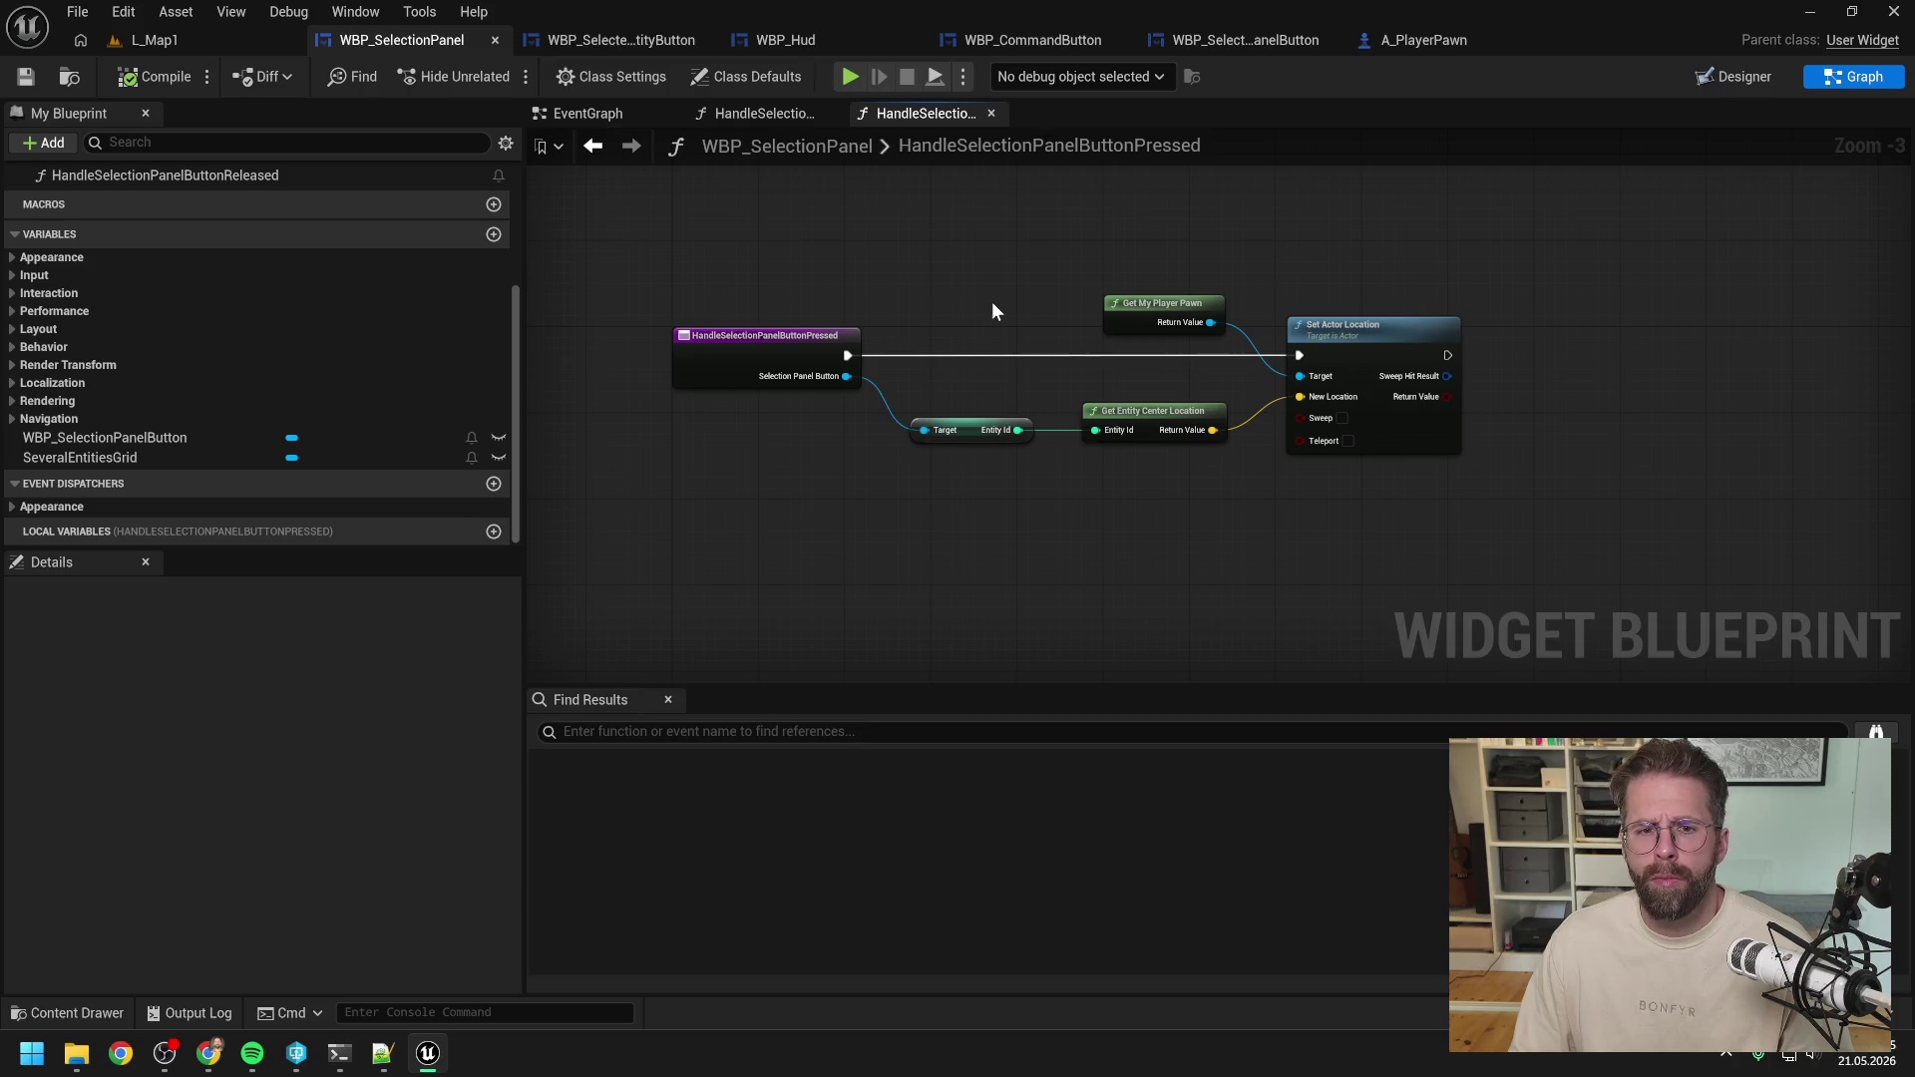
Promote the button input to a Selection Panel Button variable set after entry; delete the pawn-moving nodes.
{"action": "mouse_move", "coordinate": [846, 376]}
{"action": "left_mouse_down"}
{"action": "mouse_move", "coordinate": [1127, 404]}
{"action": "mouse_move", "coordinate": [997, 375]}
{"action": "left_mouse_up"}
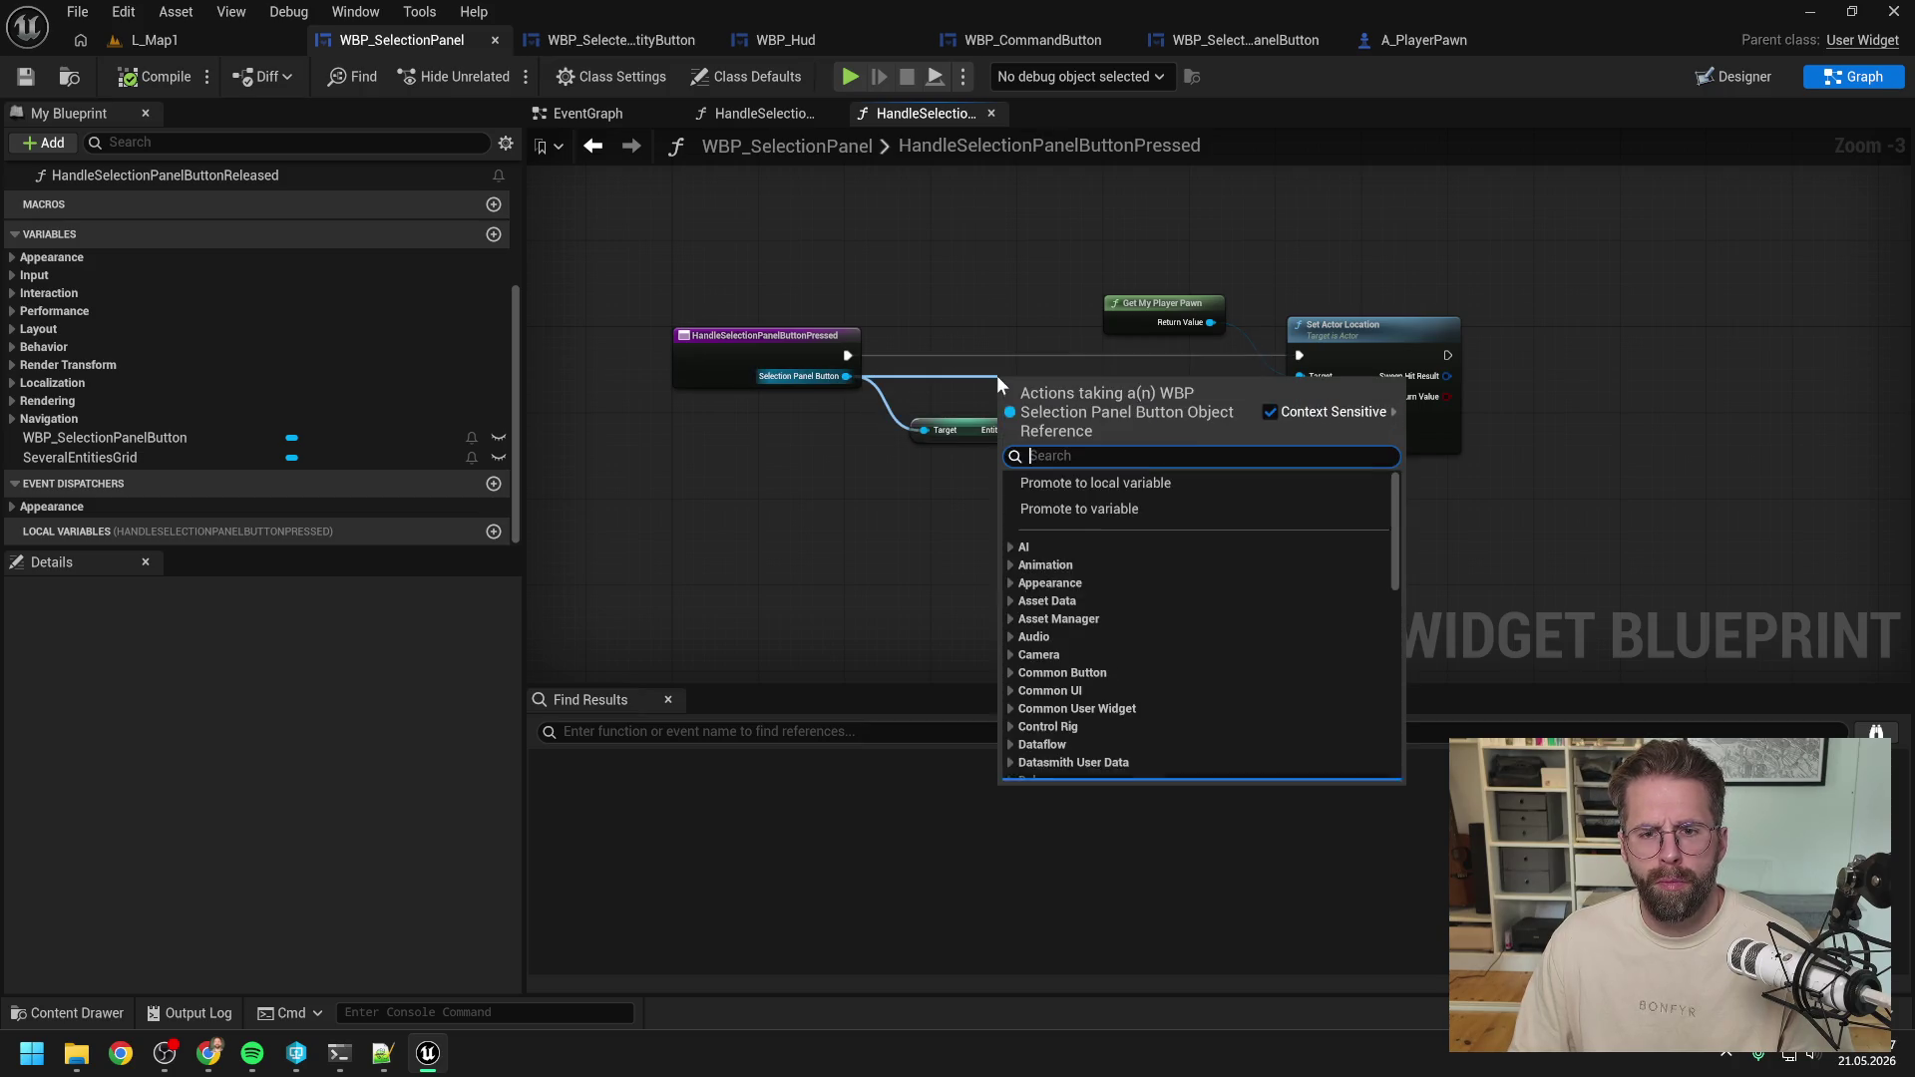
{"action": "left_click", "coordinate": [1103, 511]}
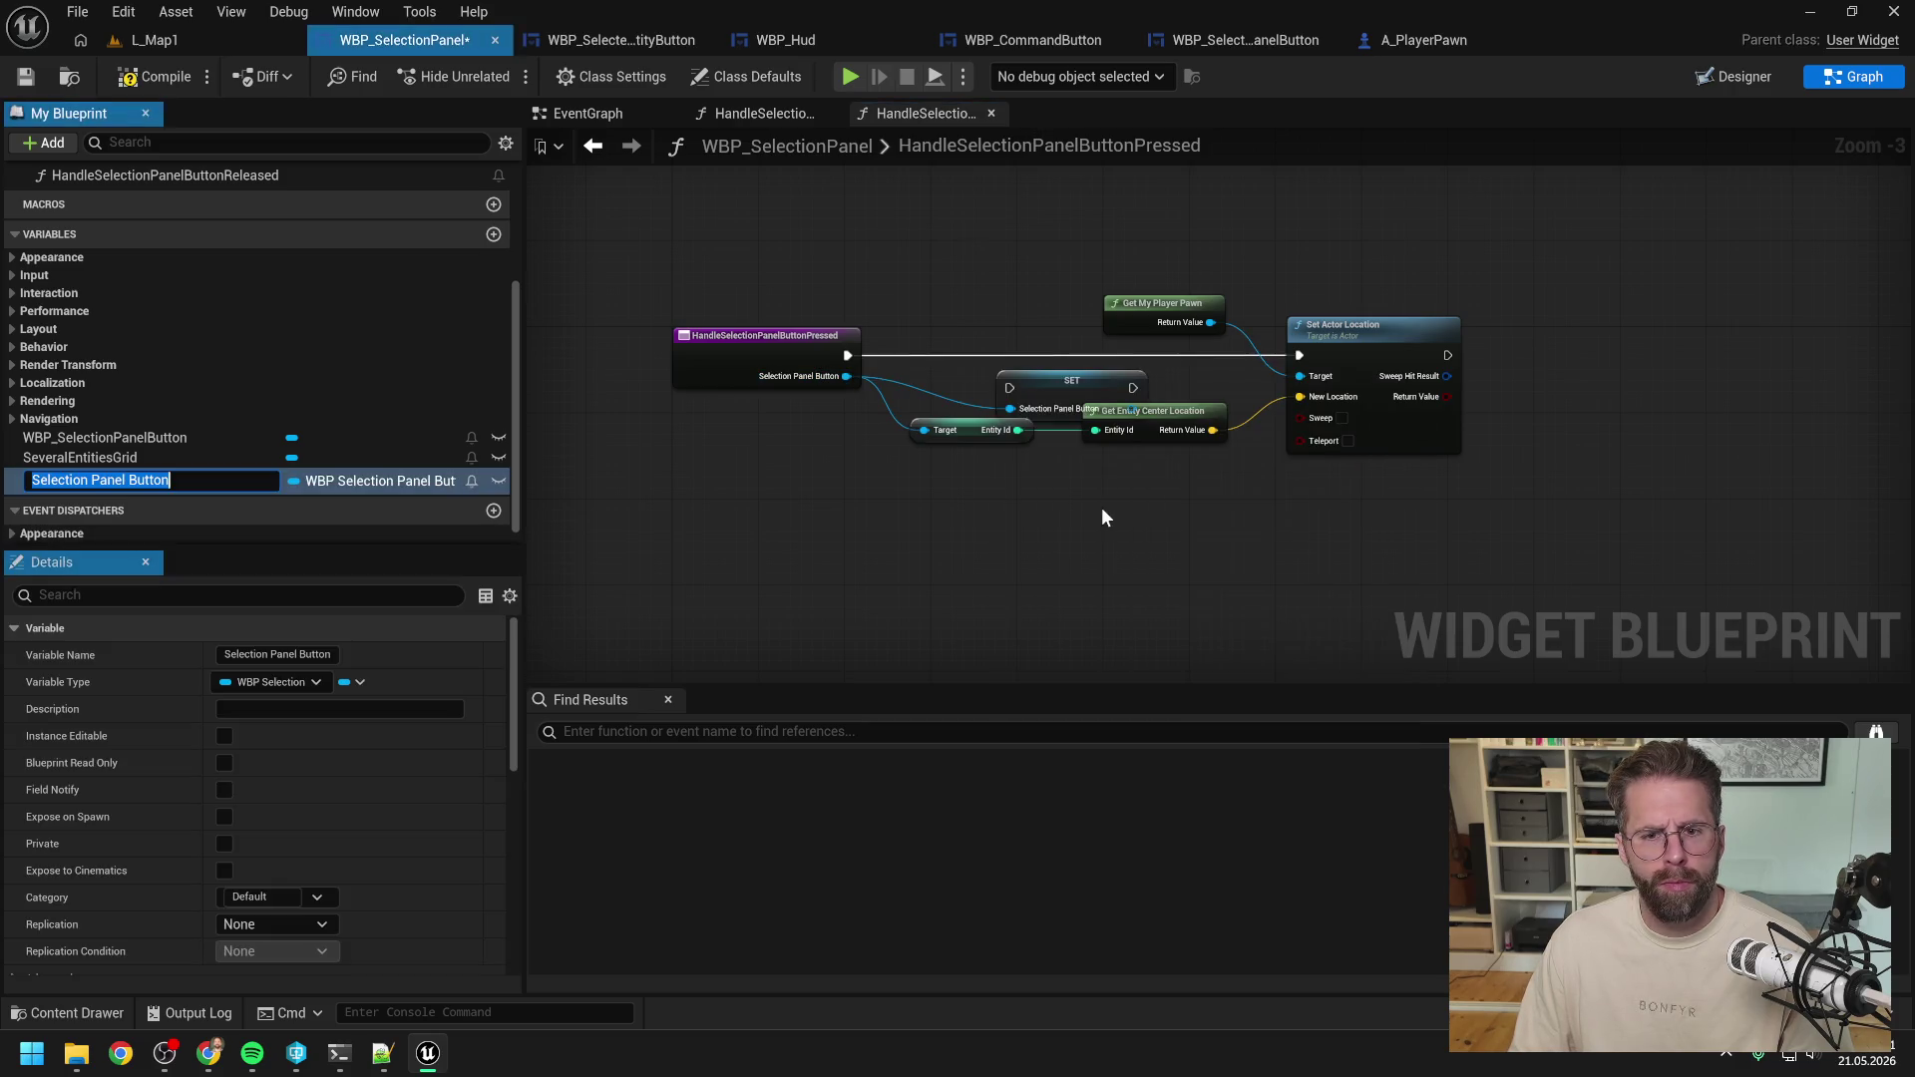
{"action": "left_click_drag", "start_coordinate": [868, 357], "coordinate": [960, 357]}
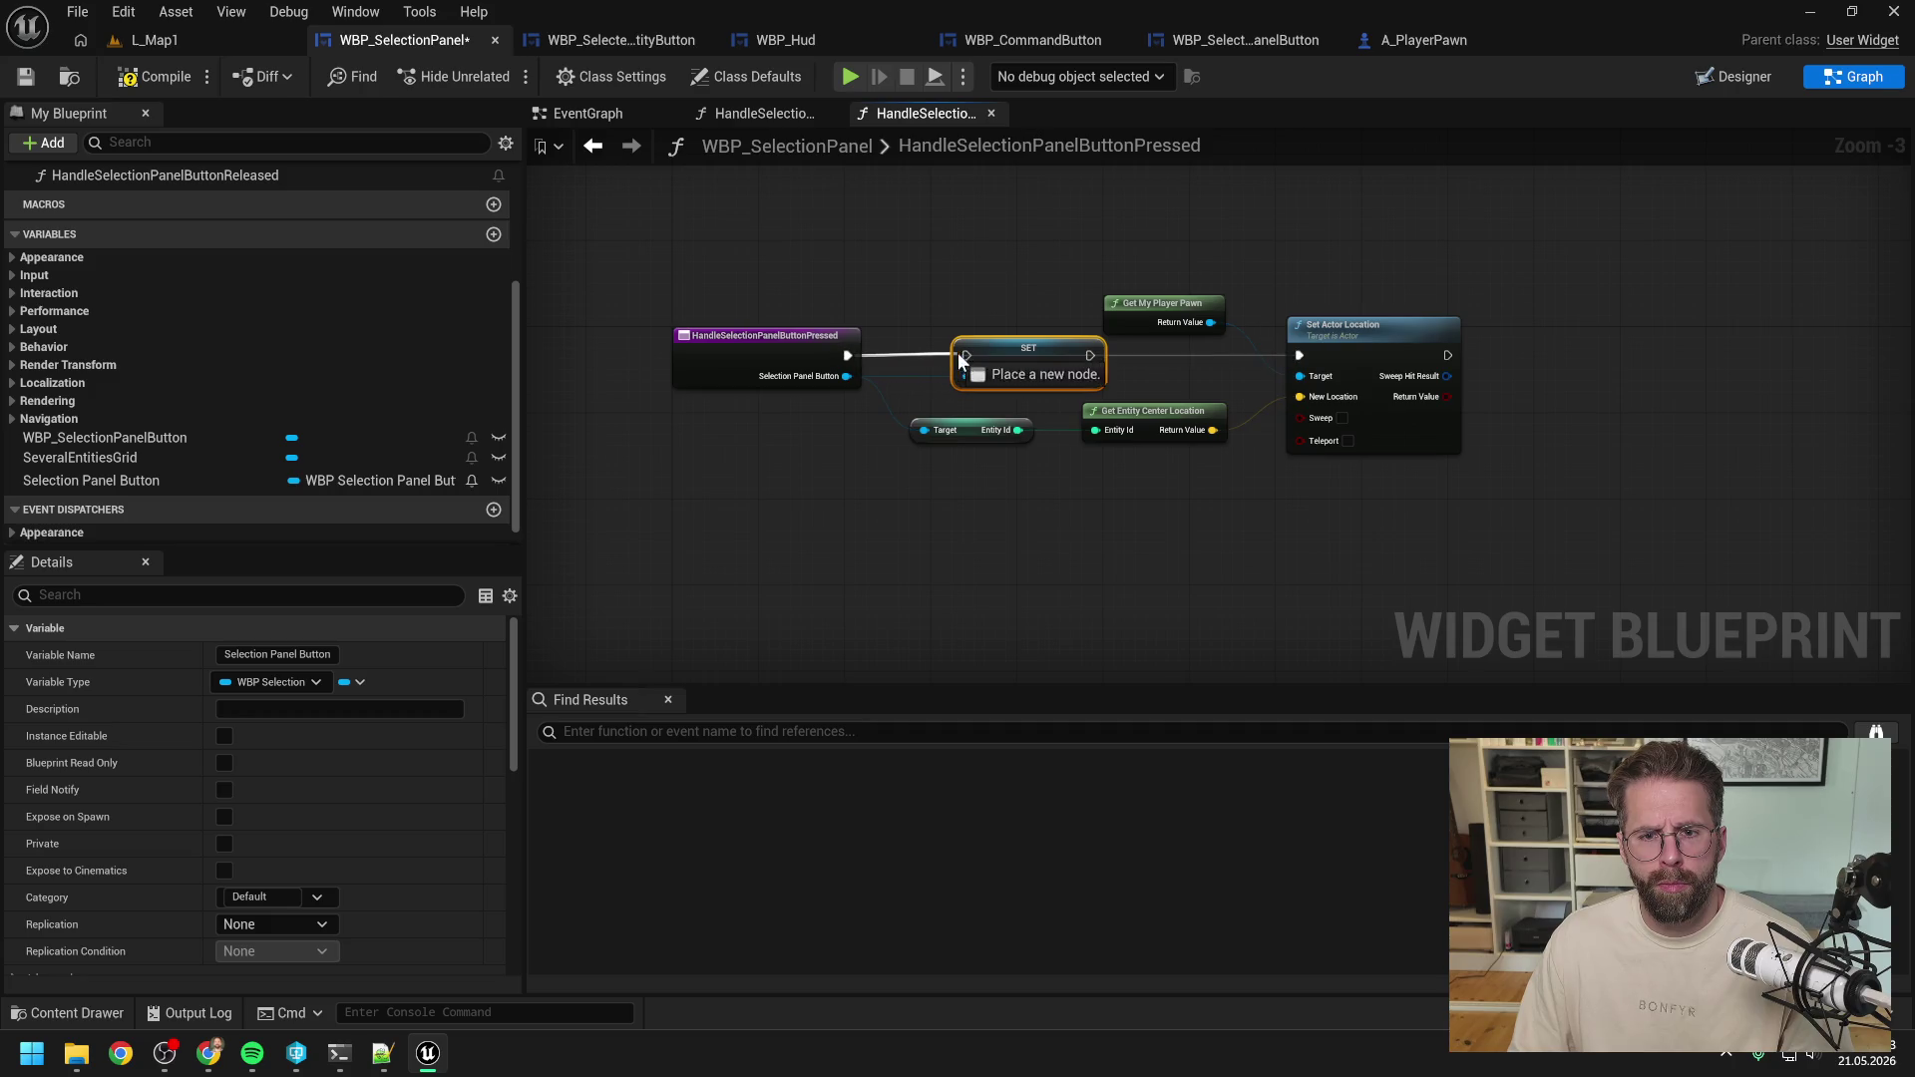
{"action": "left_click", "coordinate": [1124, 394]}
{"action": "mouse_move", "coordinate": [1436, 275]}
{"action": "left_mouse_down"}
{"action": "mouse_move", "coordinate": [1187, 487]}
{"action": "mouse_move", "coordinate": [966, 431]}
{"action": "left_mouse_up"}
{"action": "key", "text": "Delete"}
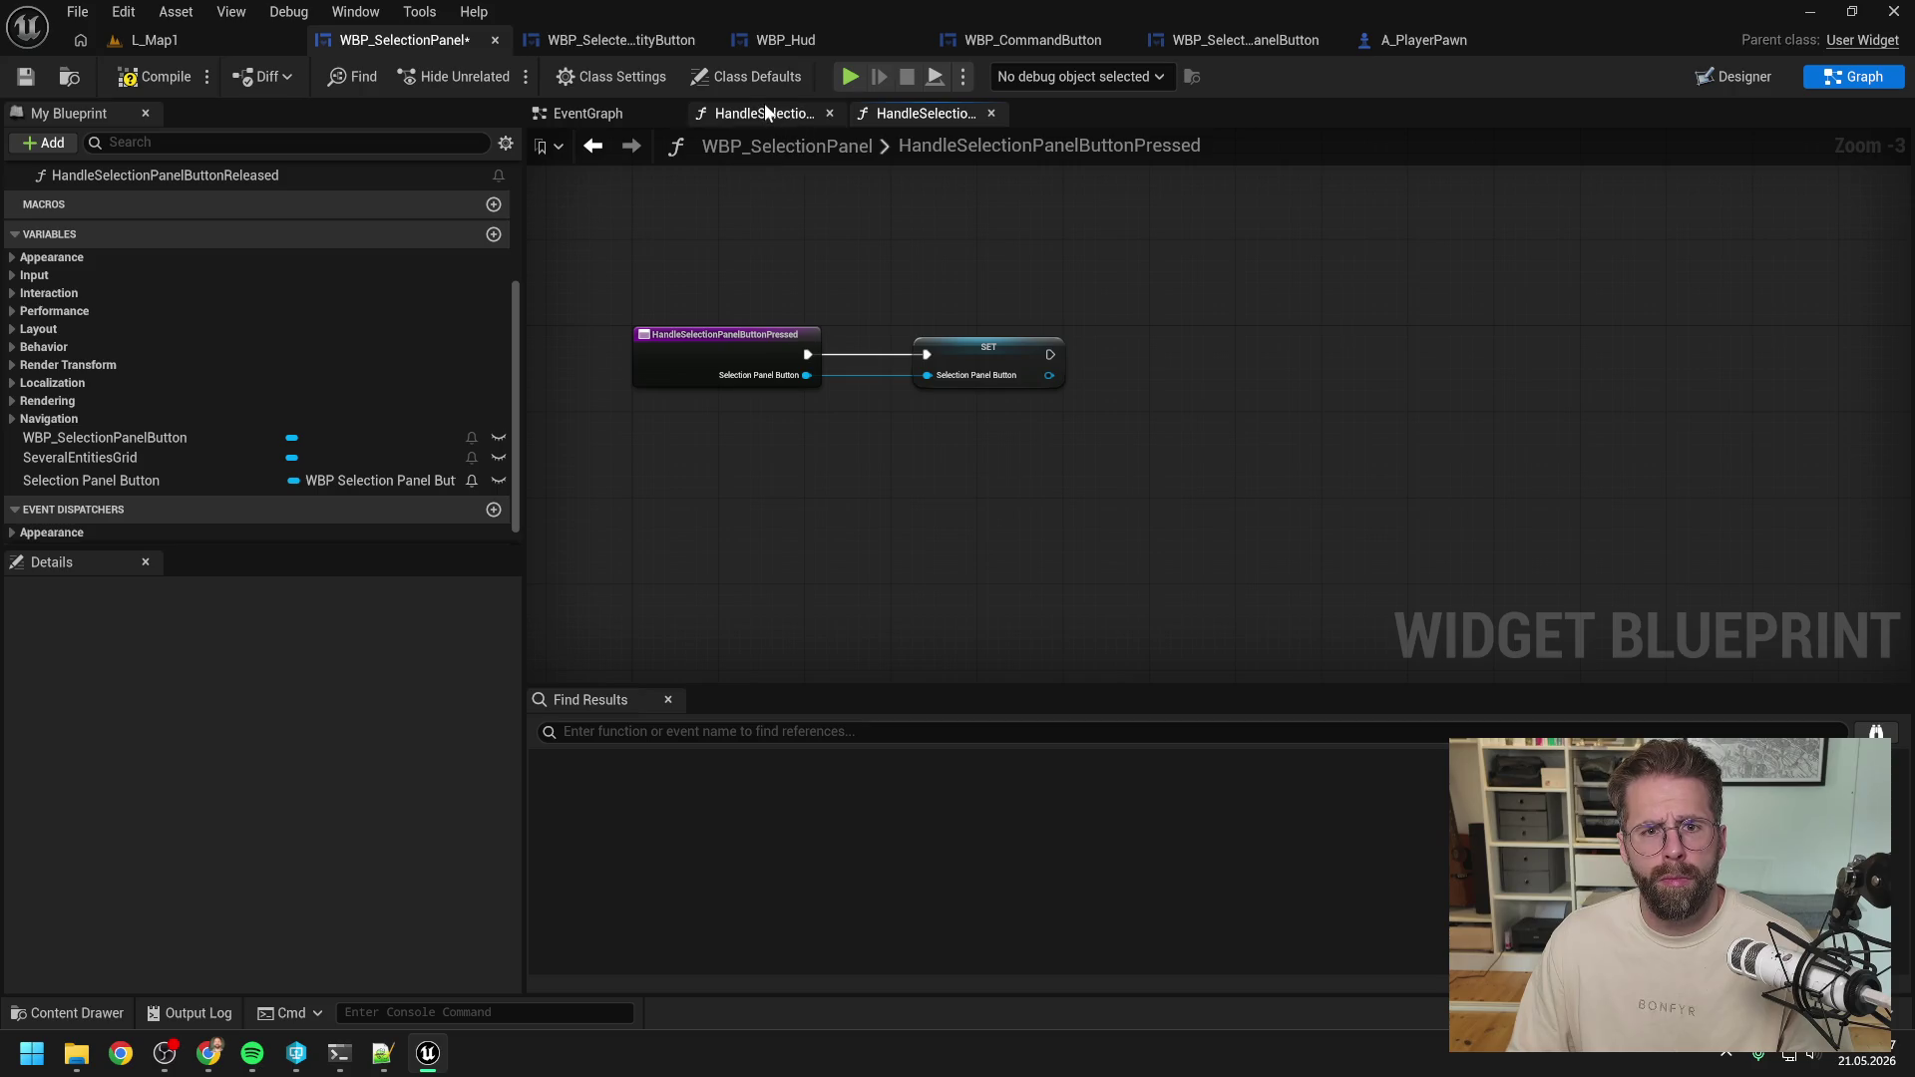
In the Released handler, replace the pawn-moving nodes with a SET clearing Selection Panel Button.
{"action": "left_click", "coordinate": [768, 116]}
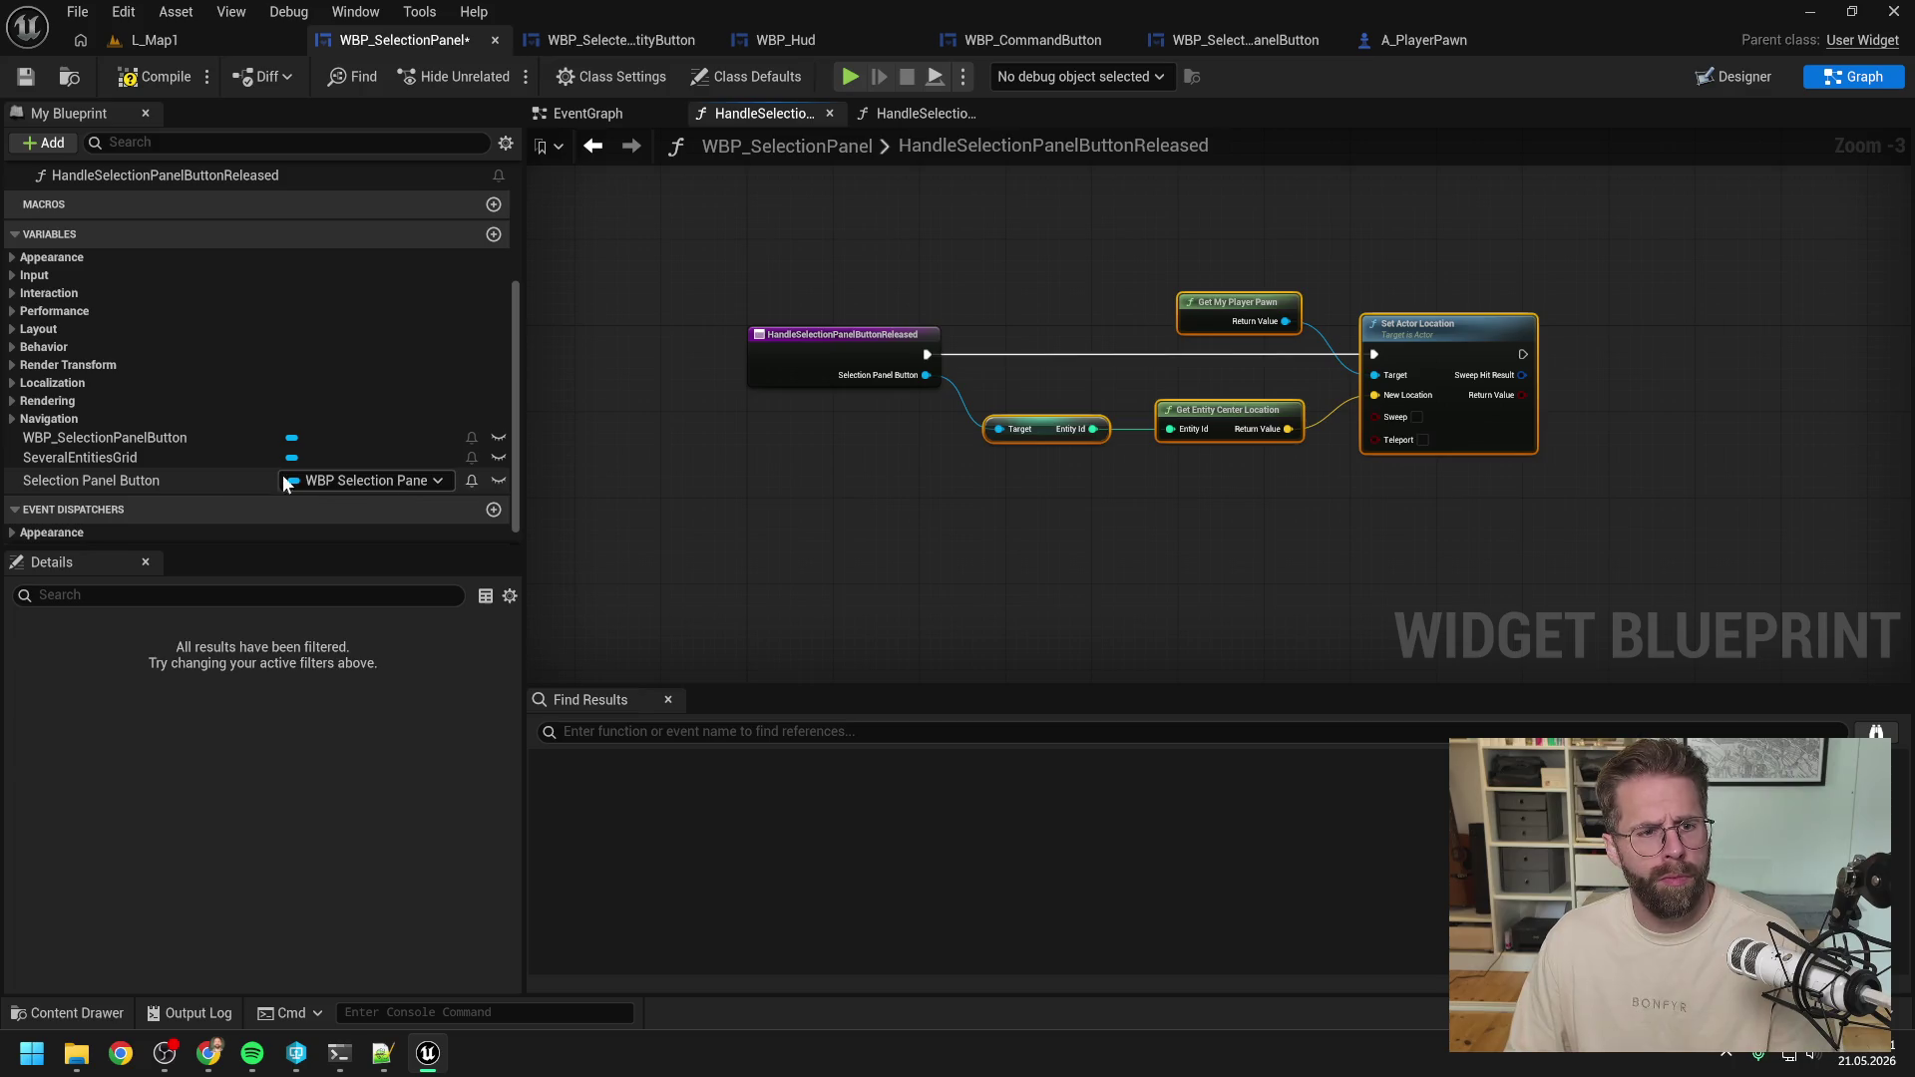
{"action": "key", "text": "Delete"}
{"action": "mouse_move", "coordinate": [91, 480]}
{"action": "left_mouse_down"}
{"action": "mouse_move", "coordinate": [1006, 330]}
{"action": "mouse_move", "coordinate": [995, 351]}
{"action": "mouse_move", "coordinate": [935, 351]}
{"action": "mouse_move", "coordinate": [1057, 351]}
{"action": "left_mouse_up"}
{"action": "left_click", "coordinate": [1023, 389]}
{"action": "left_click", "coordinate": [755, 214]}
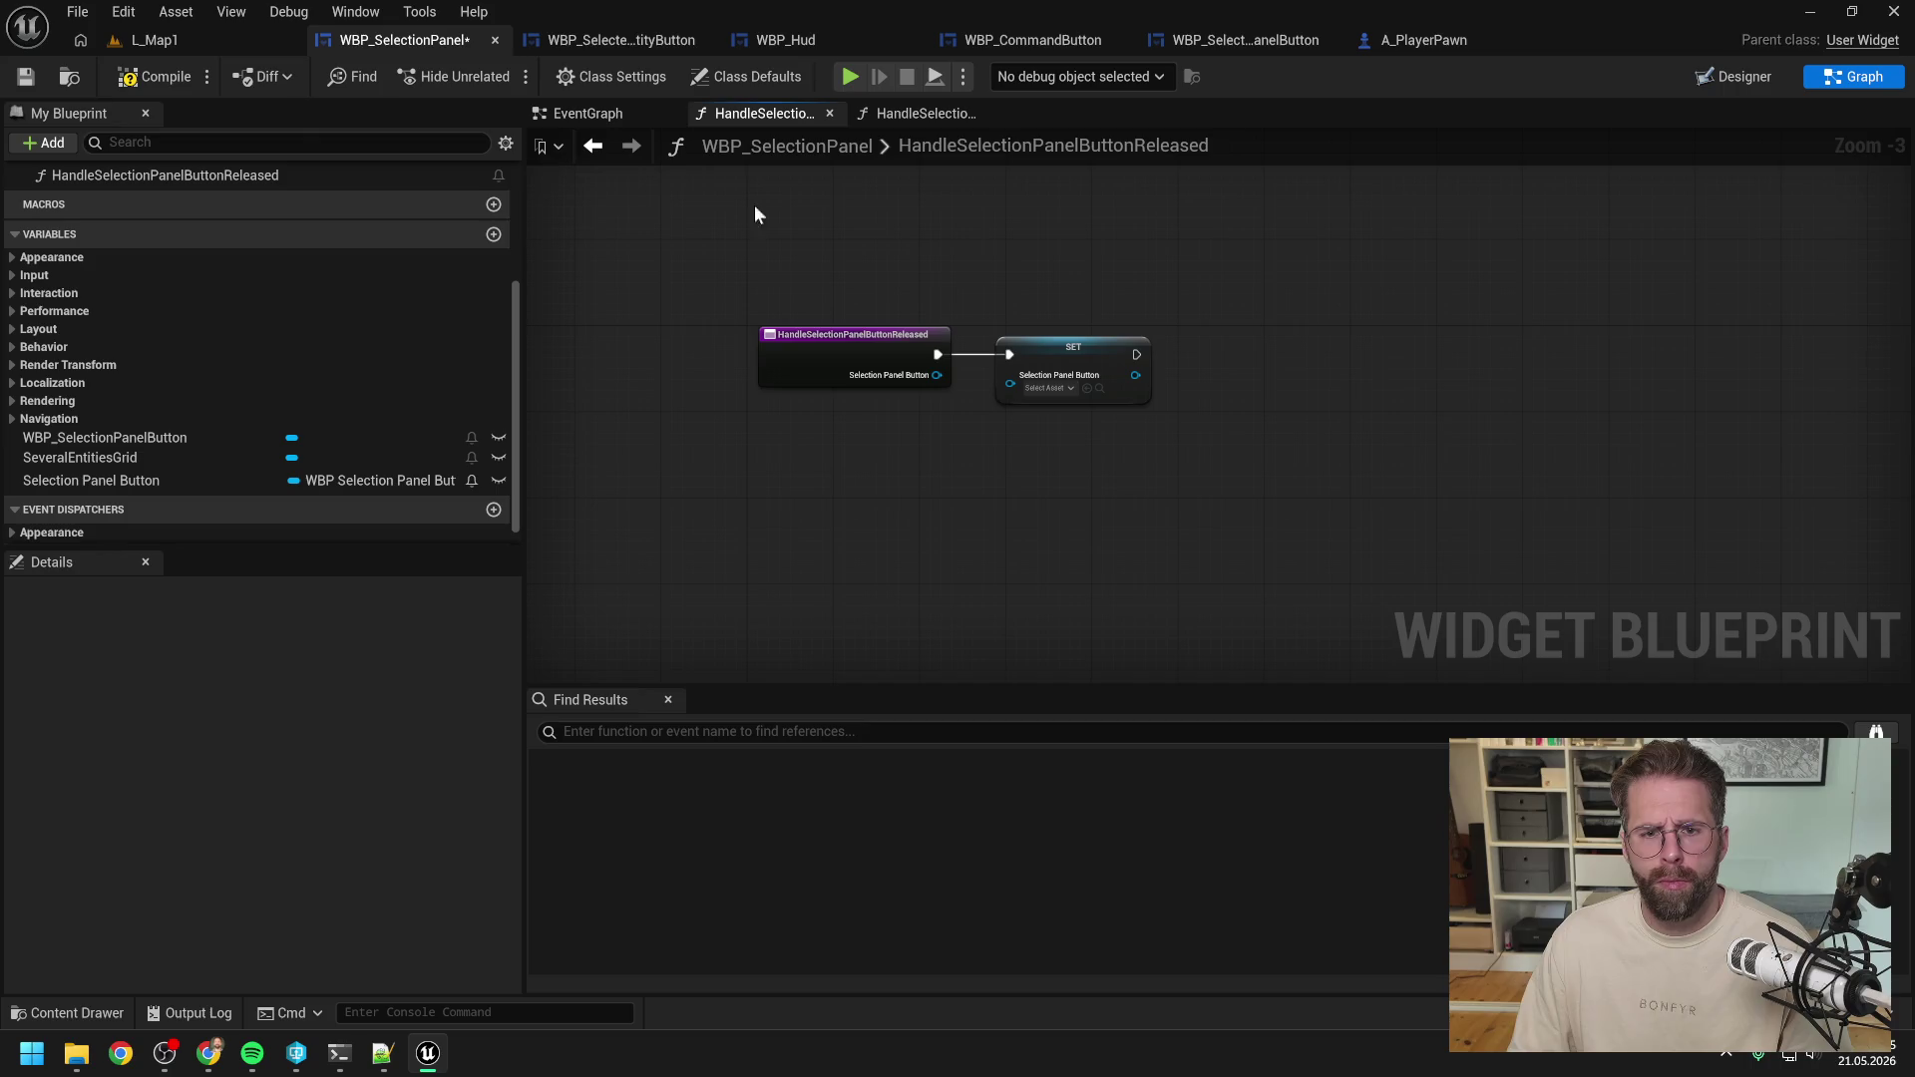
{"action": "left_click", "coordinate": [170, 81]}
Add Event Tick to the panel's event graph and paste the pawn-location nodes beside it.
{"action": "left_click", "coordinate": [636, 115]}
{"action": "scroll", "coordinate": [1165, 255], "scroll_direction": "down", "scroll_amount": 3}
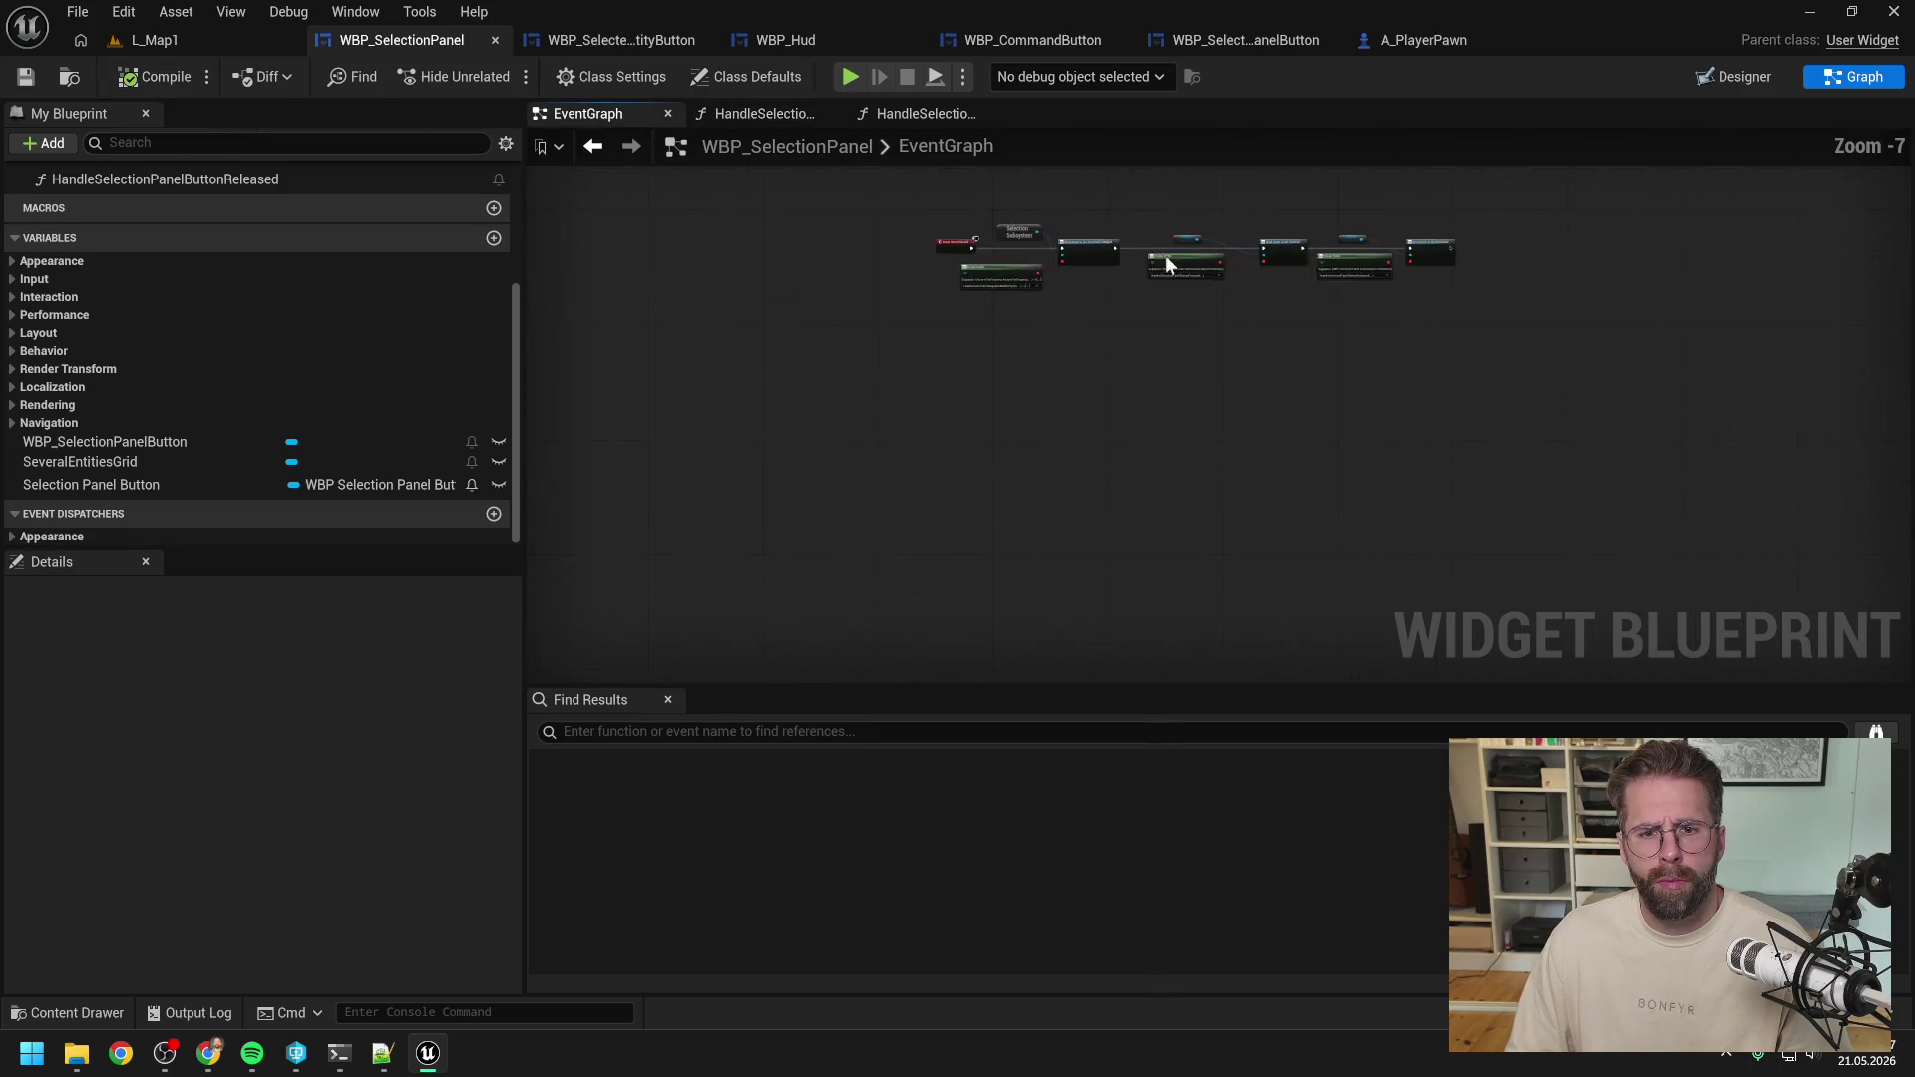
{"action": "scroll", "coordinate": [1080, 300], "scroll_direction": "up", "scroll_amount": 3}
{"action": "right_click", "coordinate": [925, 381]}
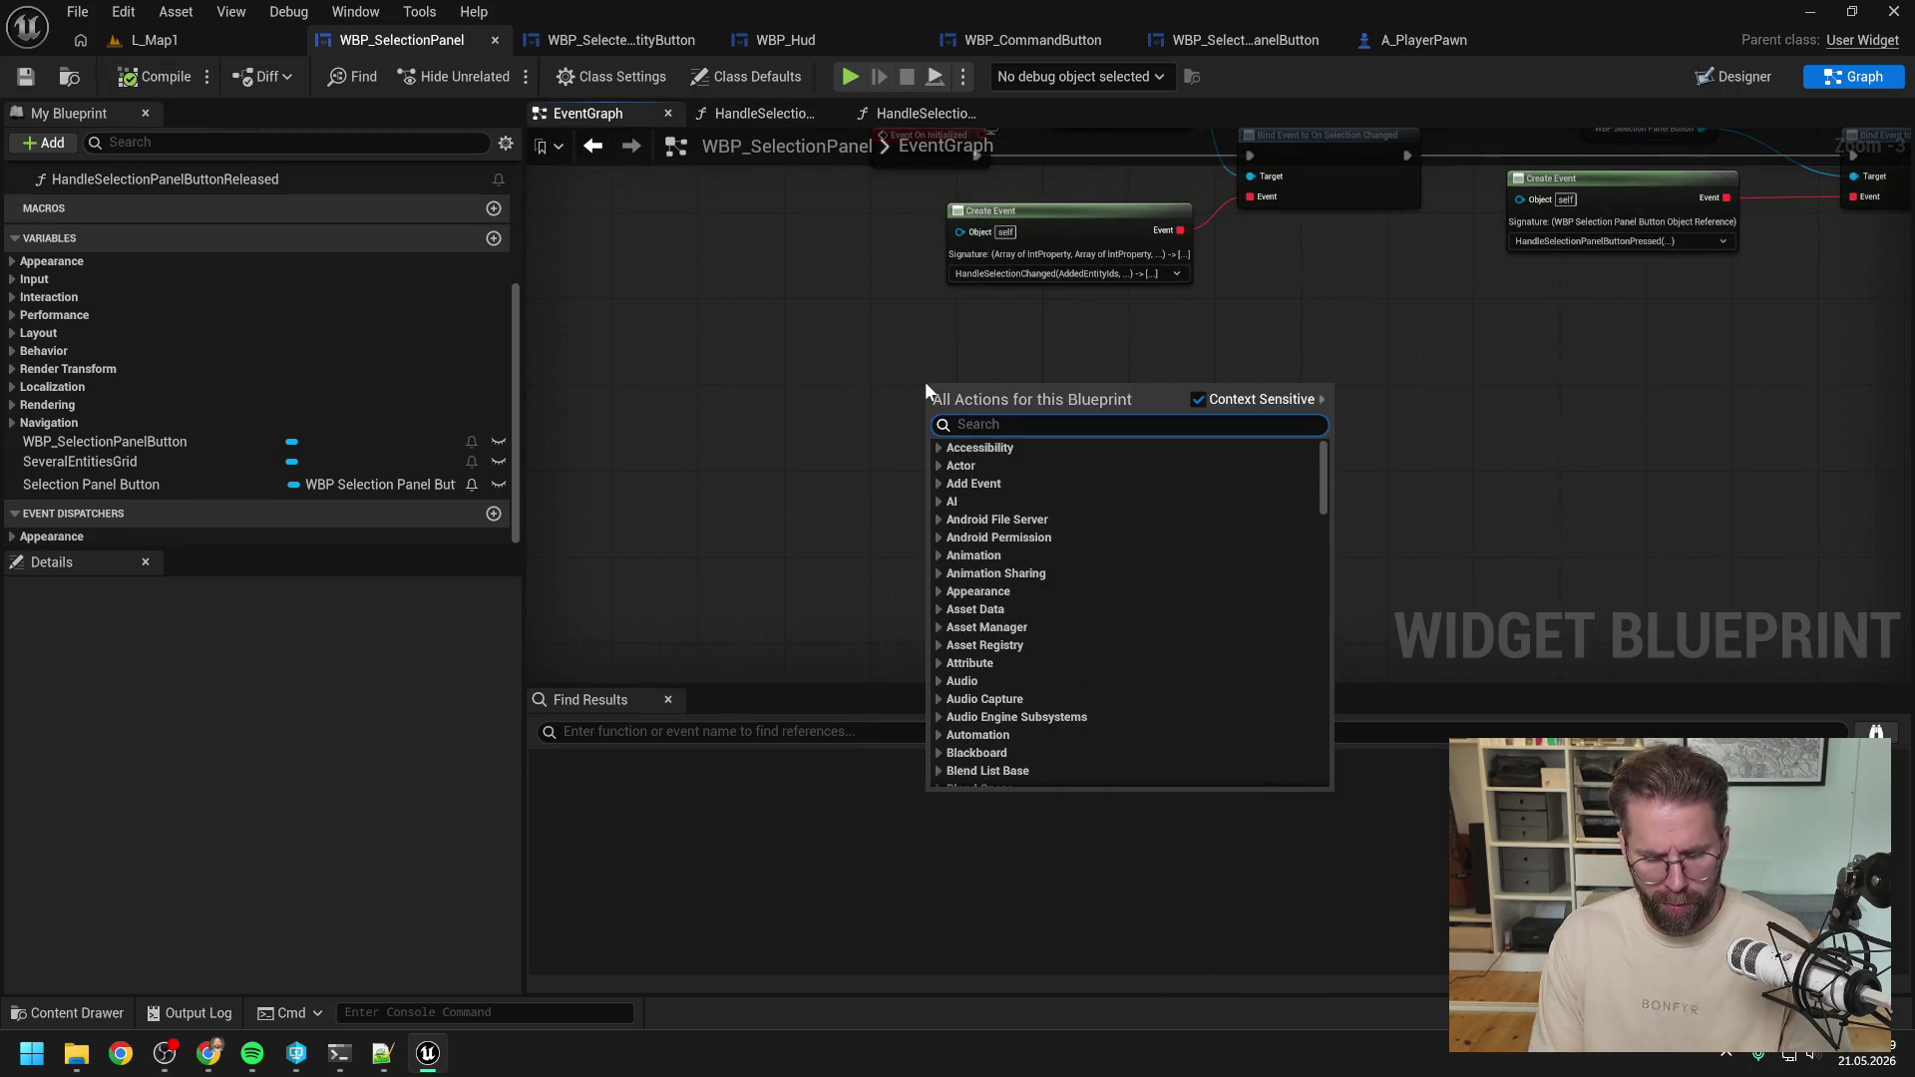
{"action": "type", "text": "tick"}
{"action": "left_click", "coordinate": [998, 469]}
{"action": "left_click_drag", "start_coordinate": [966, 383], "coordinate": [922, 393]}
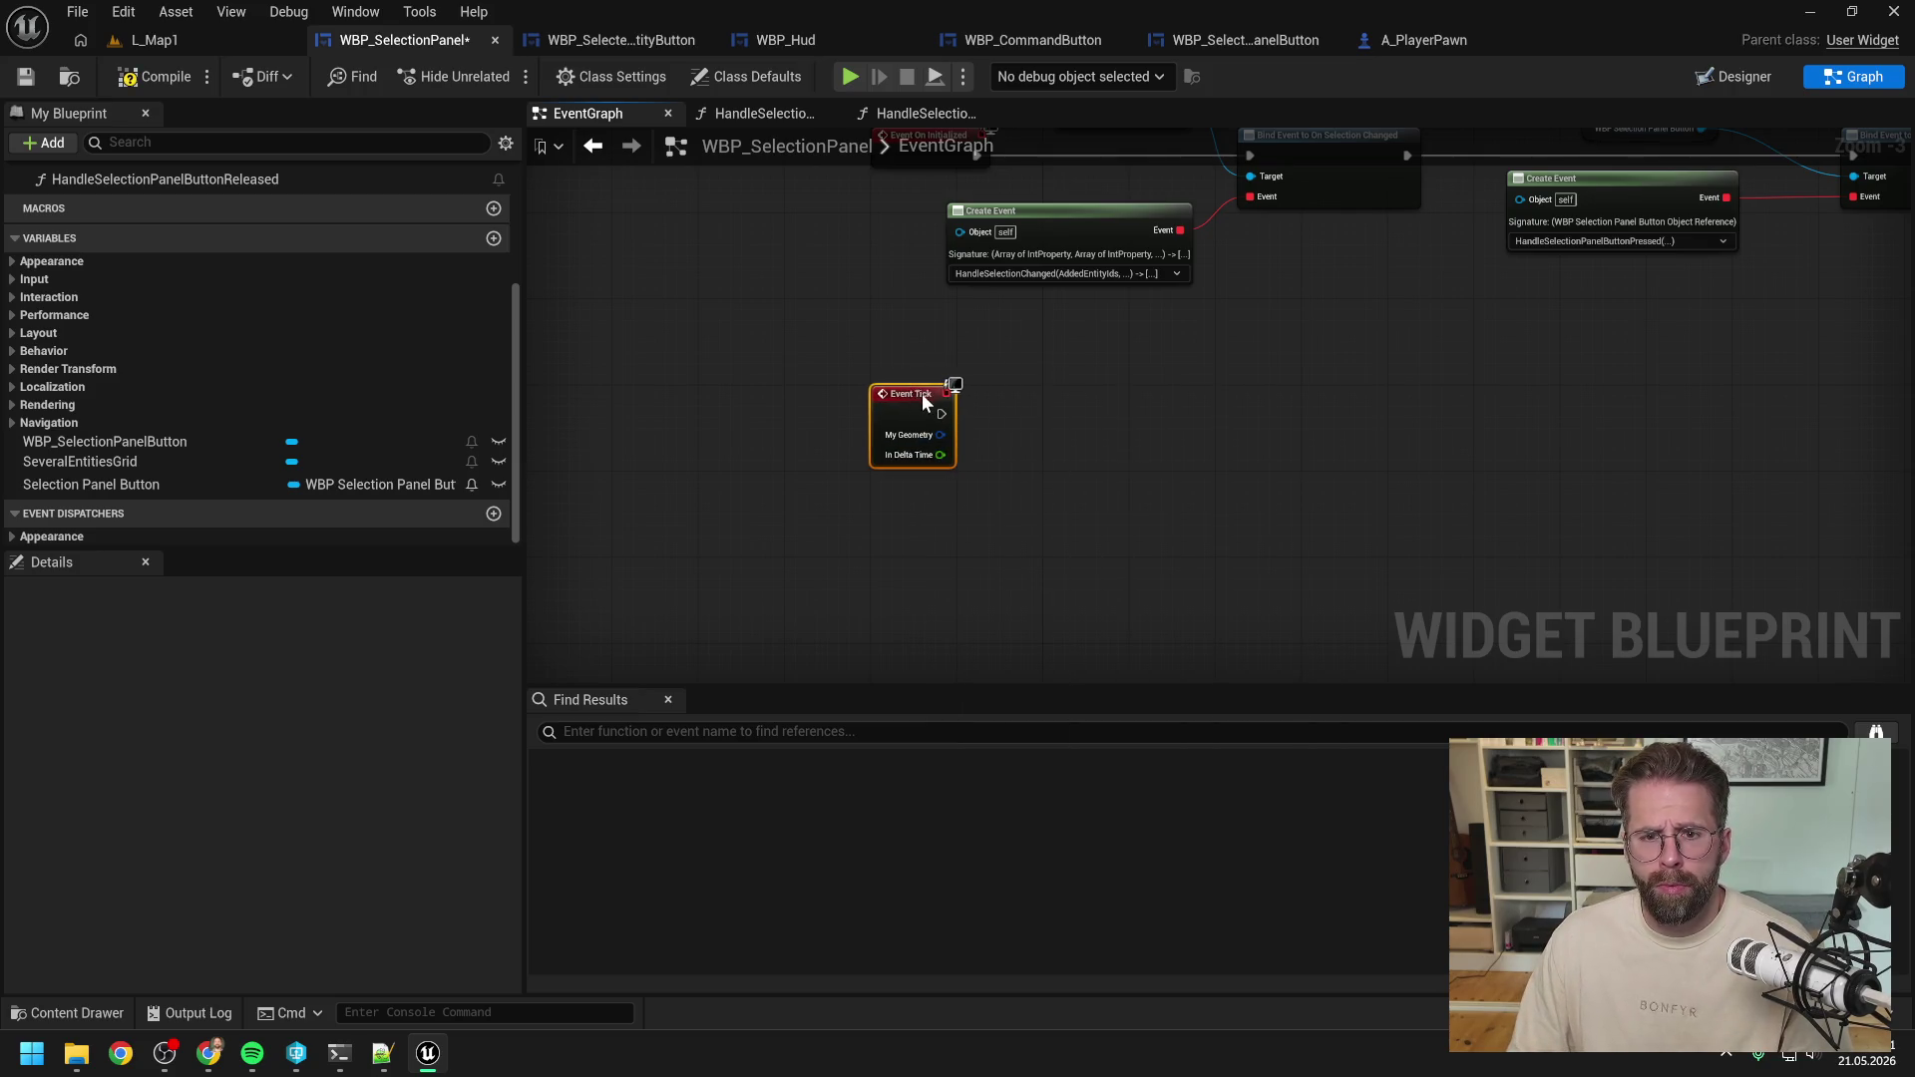
{"action": "key", "text": "ctrl+v"}
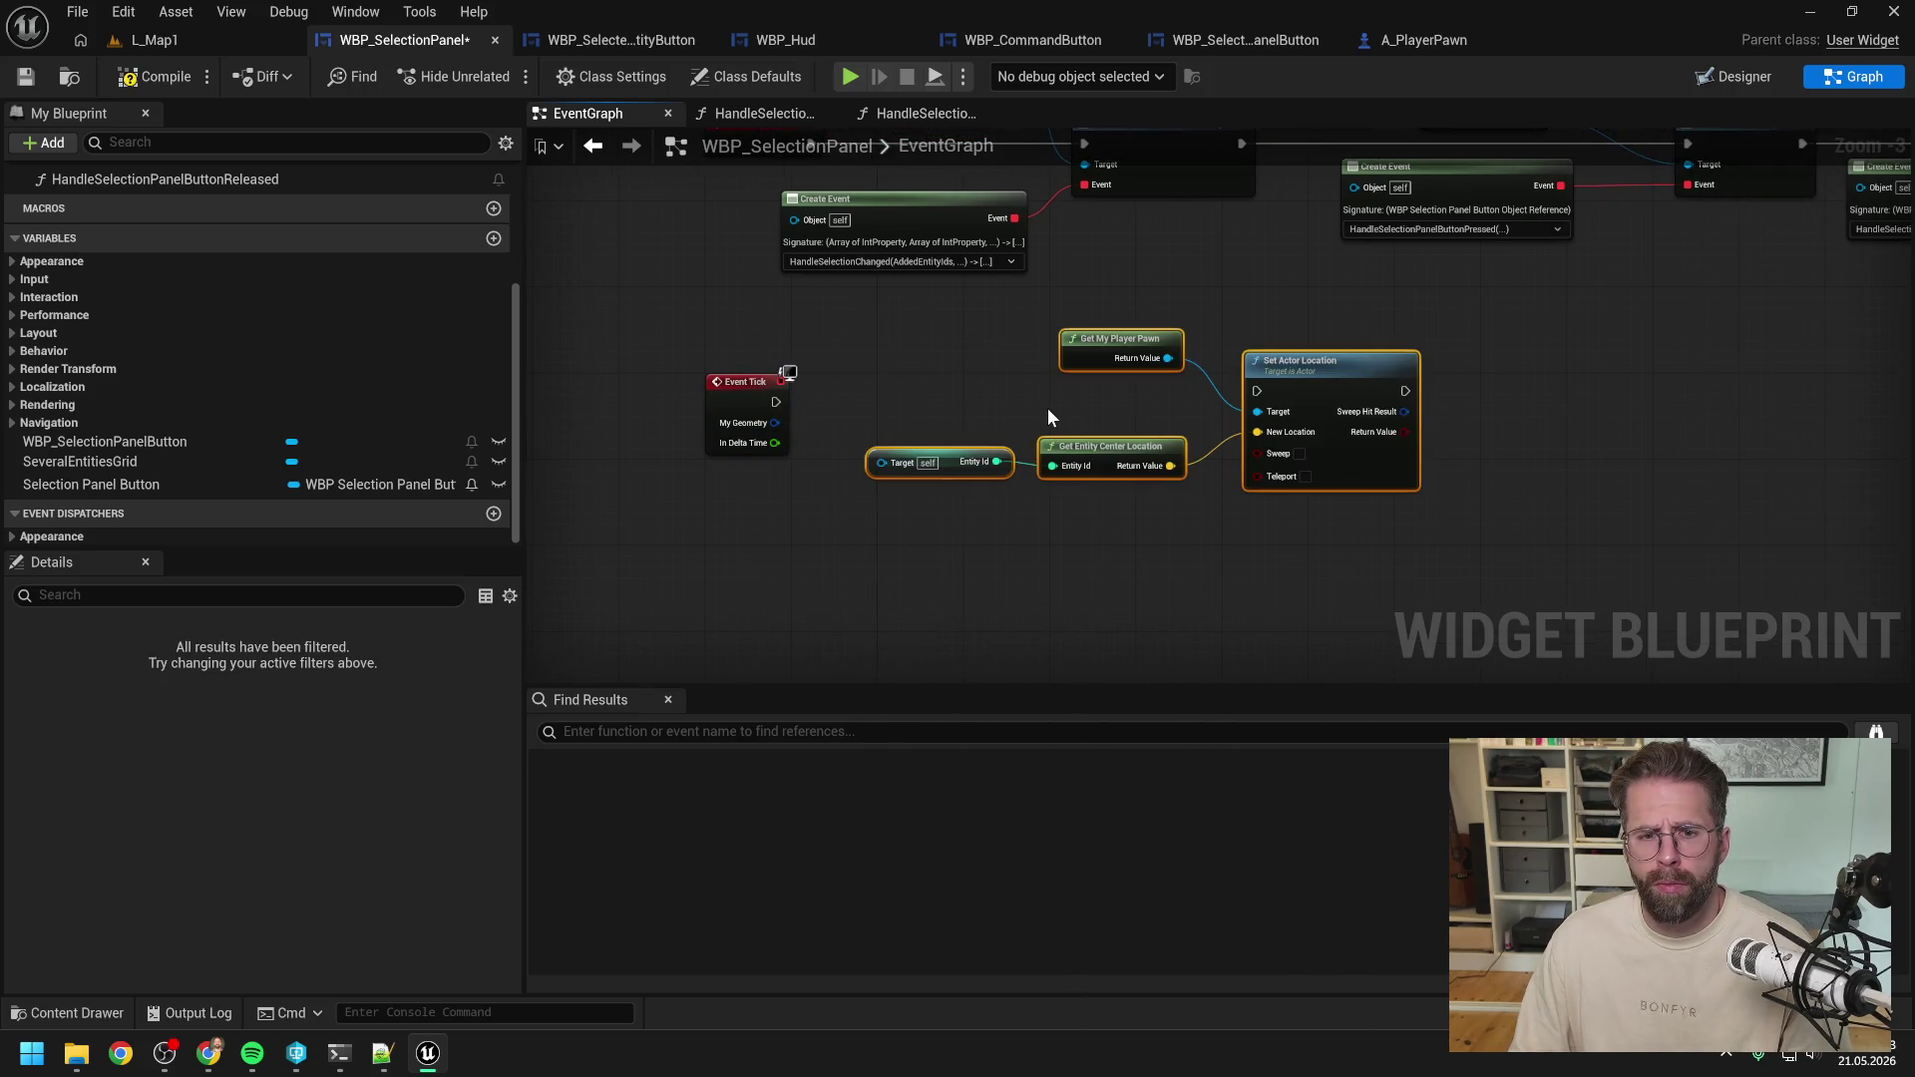
{"action": "left_click_drag", "start_coordinate": [1336, 380], "coordinate": [1466, 380]}
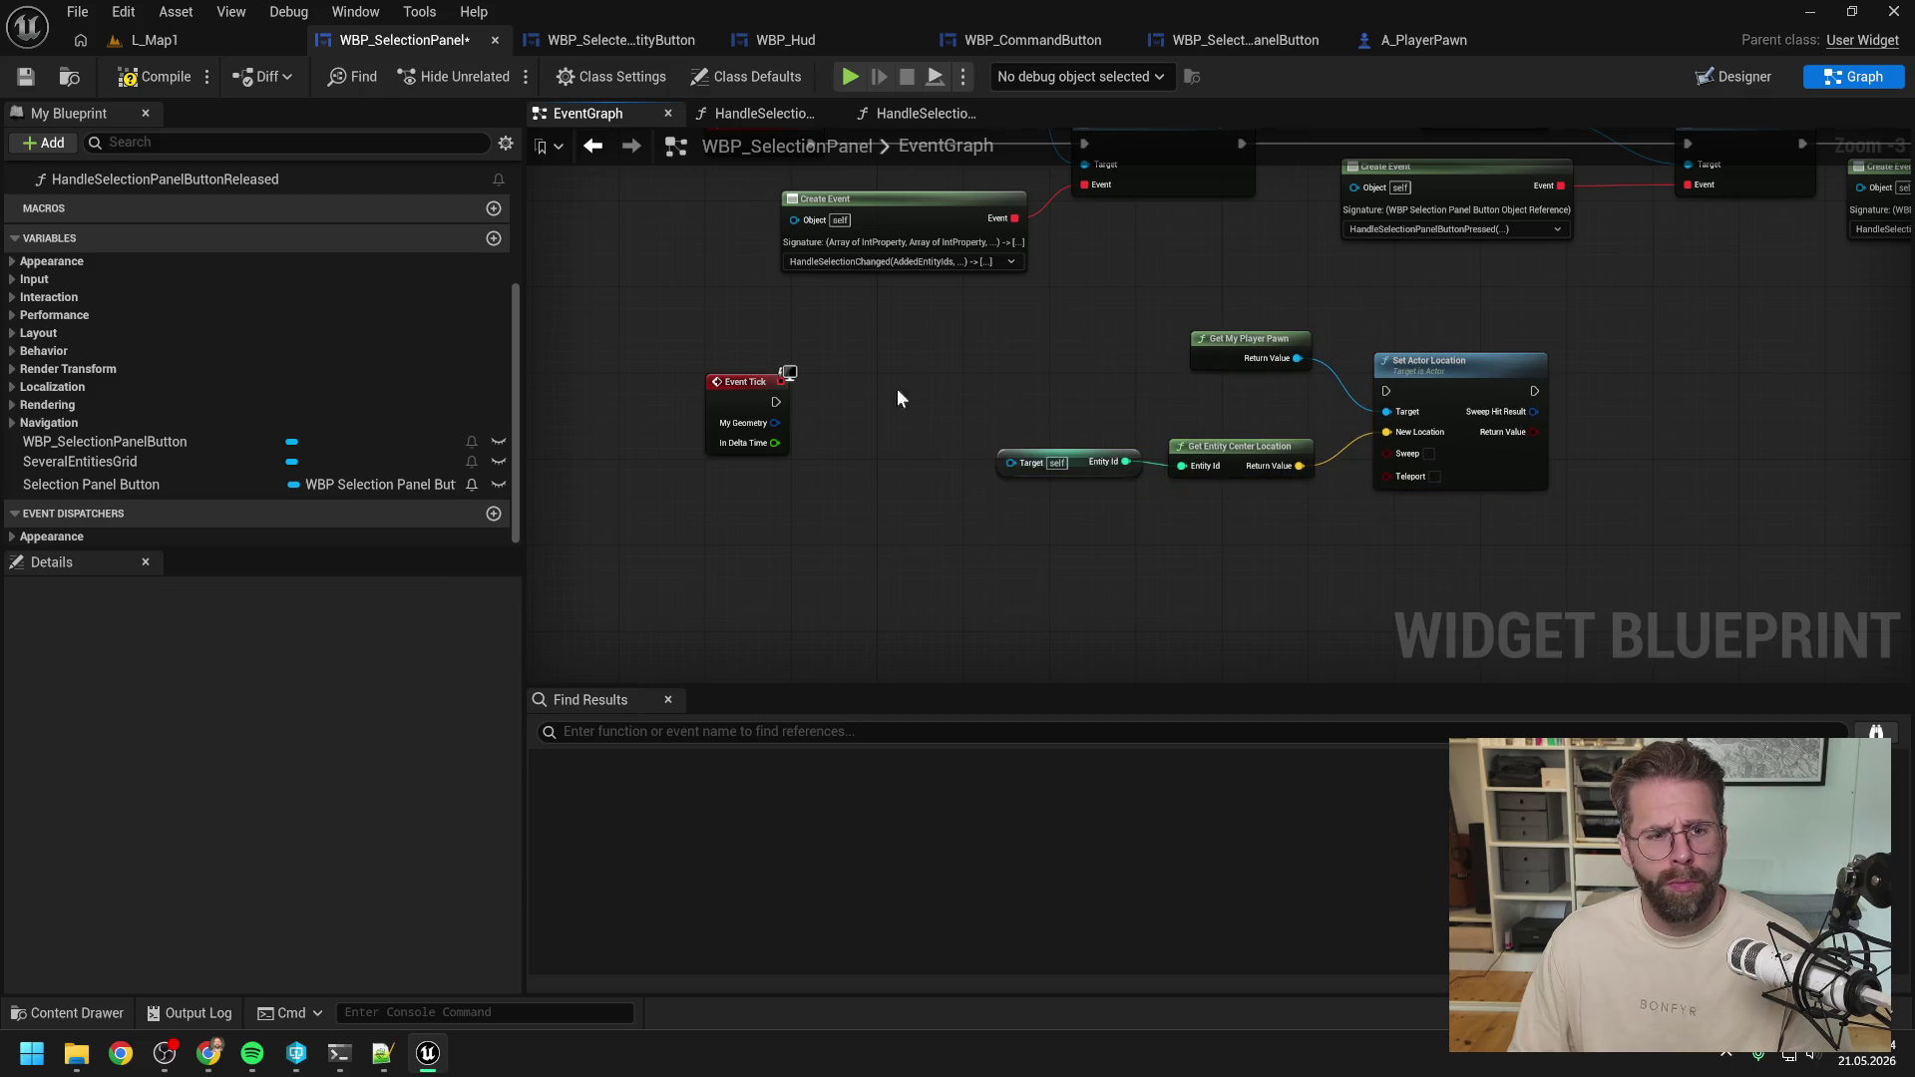
Run Event Tick through a validated get of Selection Panel Button into Set Actor Location on Is Valid.
{"action": "left_click", "coordinate": [143, 484]}
{"action": "mouse_move", "coordinate": [142, 487]}
{"action": "left_mouse_down"}
{"action": "mouse_move", "coordinate": [289, 488]}
{"action": "mouse_move", "coordinate": [937, 379]}
{"action": "left_mouse_up"}
{"action": "left_click", "coordinate": [1003, 405]}
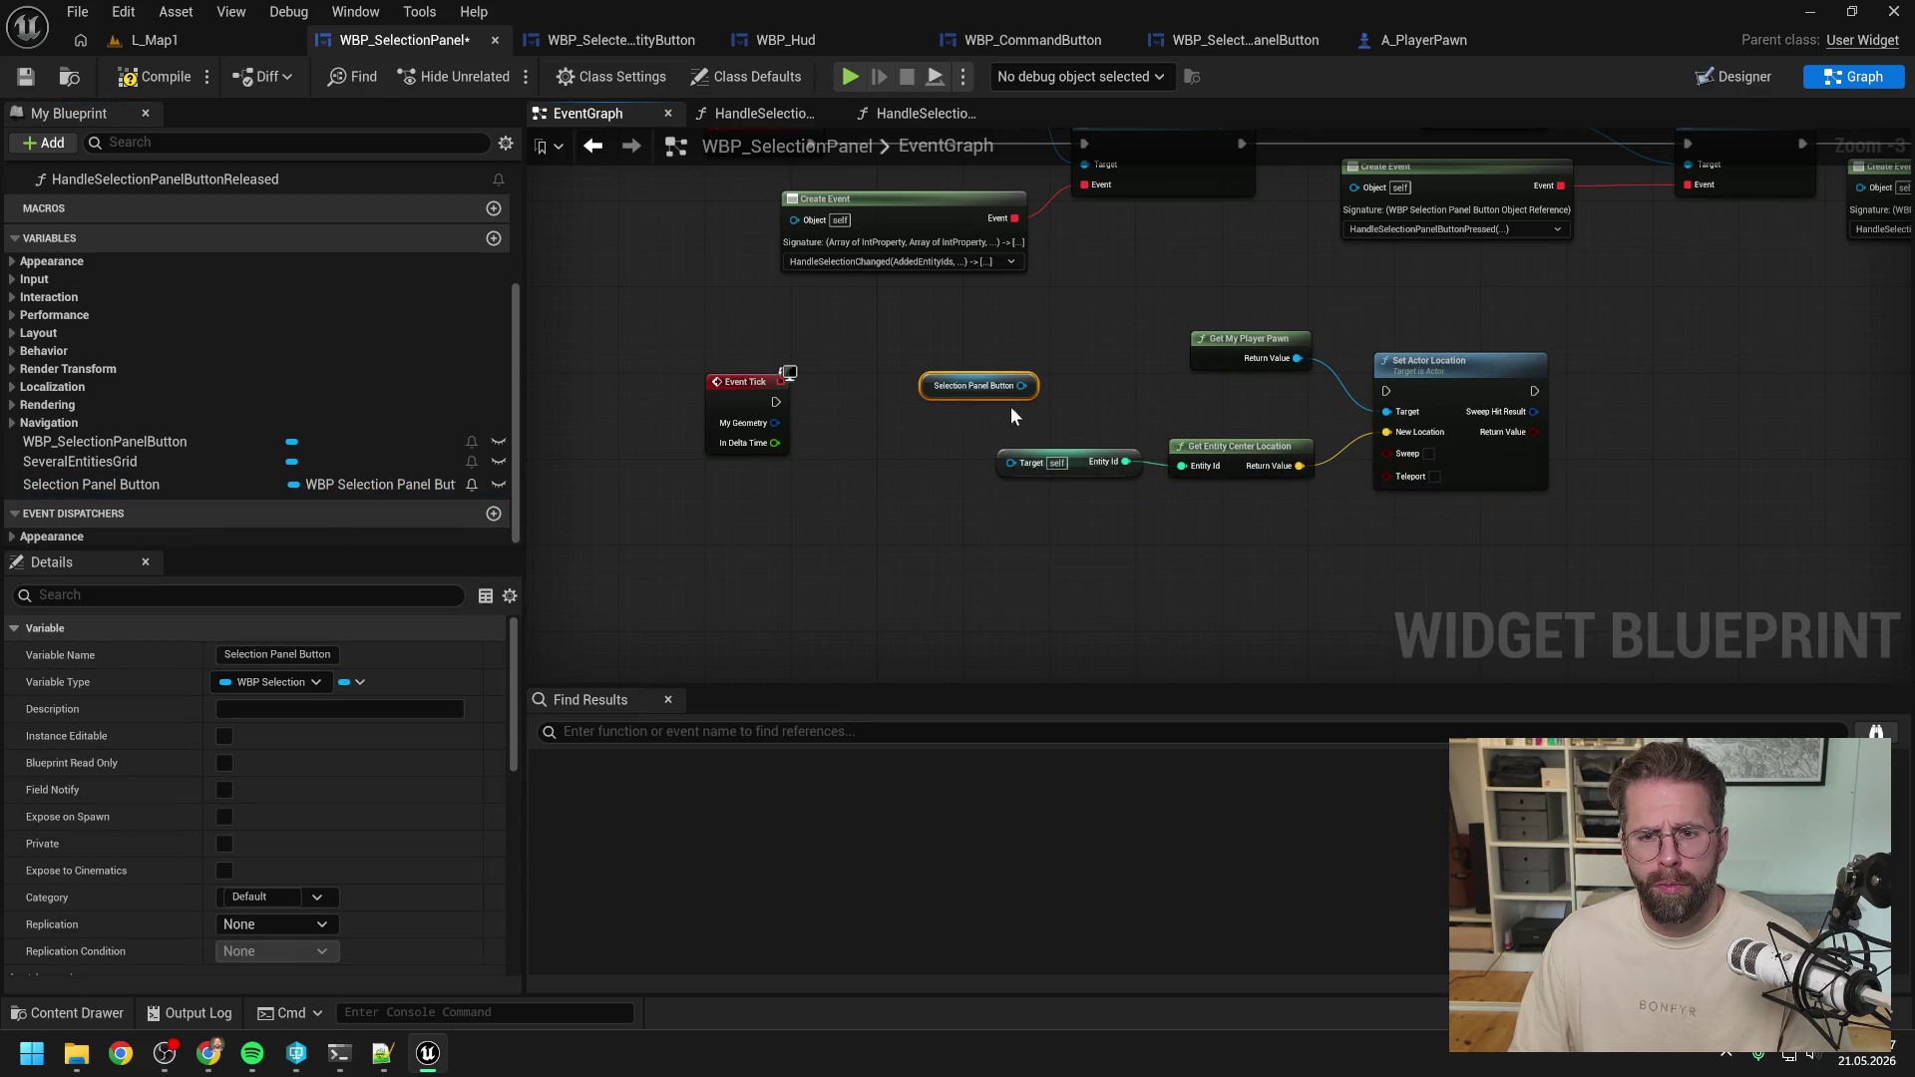
{"action": "right_click", "coordinate": [1019, 386]}
{"action": "left_click", "coordinate": [1117, 588]}
{"action": "mouse_move", "coordinate": [758, 382]}
{"action": "left_mouse_down"}
{"action": "mouse_move", "coordinate": [934, 402]}
{"action": "mouse_move", "coordinate": [901, 391]}
{"action": "mouse_move", "coordinate": [1381, 394]}
{"action": "left_mouse_up"}
{"action": "left_click", "coordinate": [1032, 411]}
Feed Selection Panel Button into the Target node and tidy the pawn-location node group.
{"action": "left_click_drag", "start_coordinate": [1586, 320], "coordinate": [988, 499]}
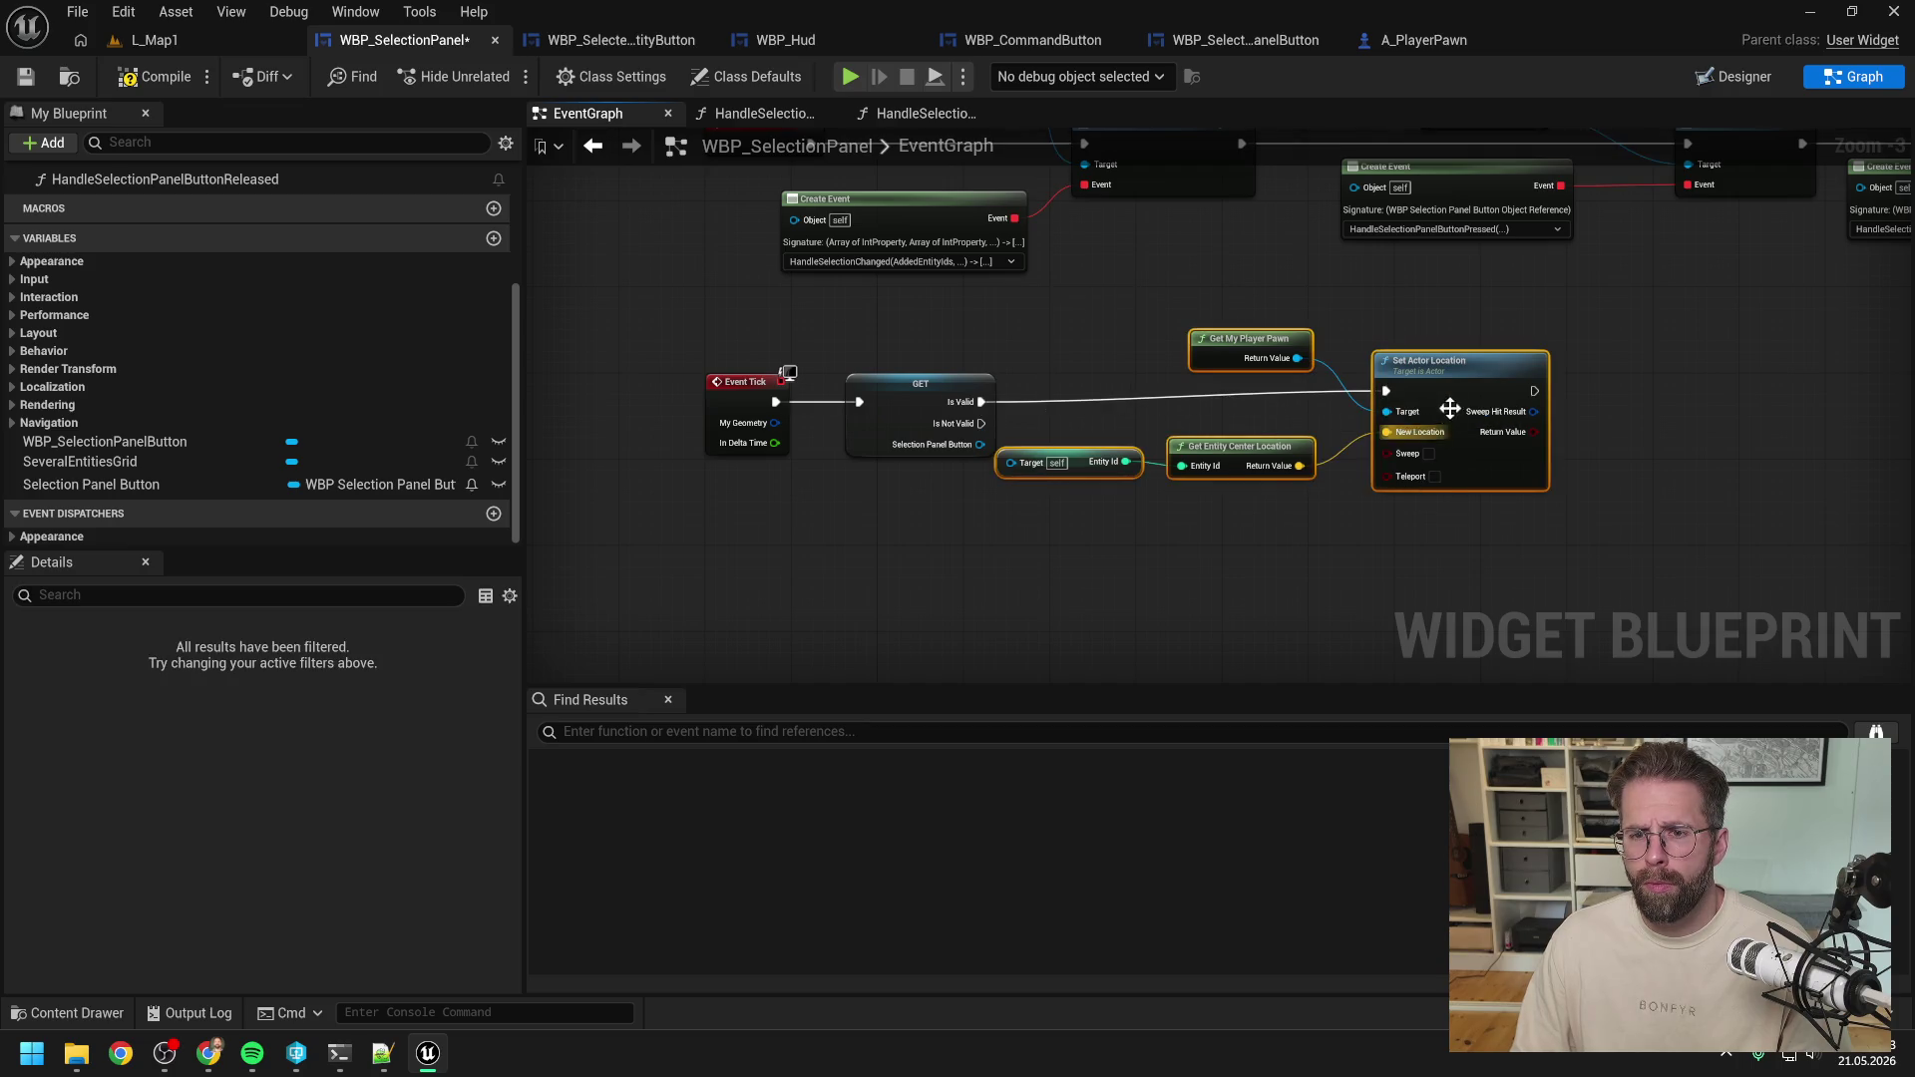
{"action": "left_click_drag", "start_coordinate": [1453, 410], "coordinate": [1519, 410]}
{"action": "left_click_drag", "start_coordinate": [965, 443], "coordinate": [1074, 463]}
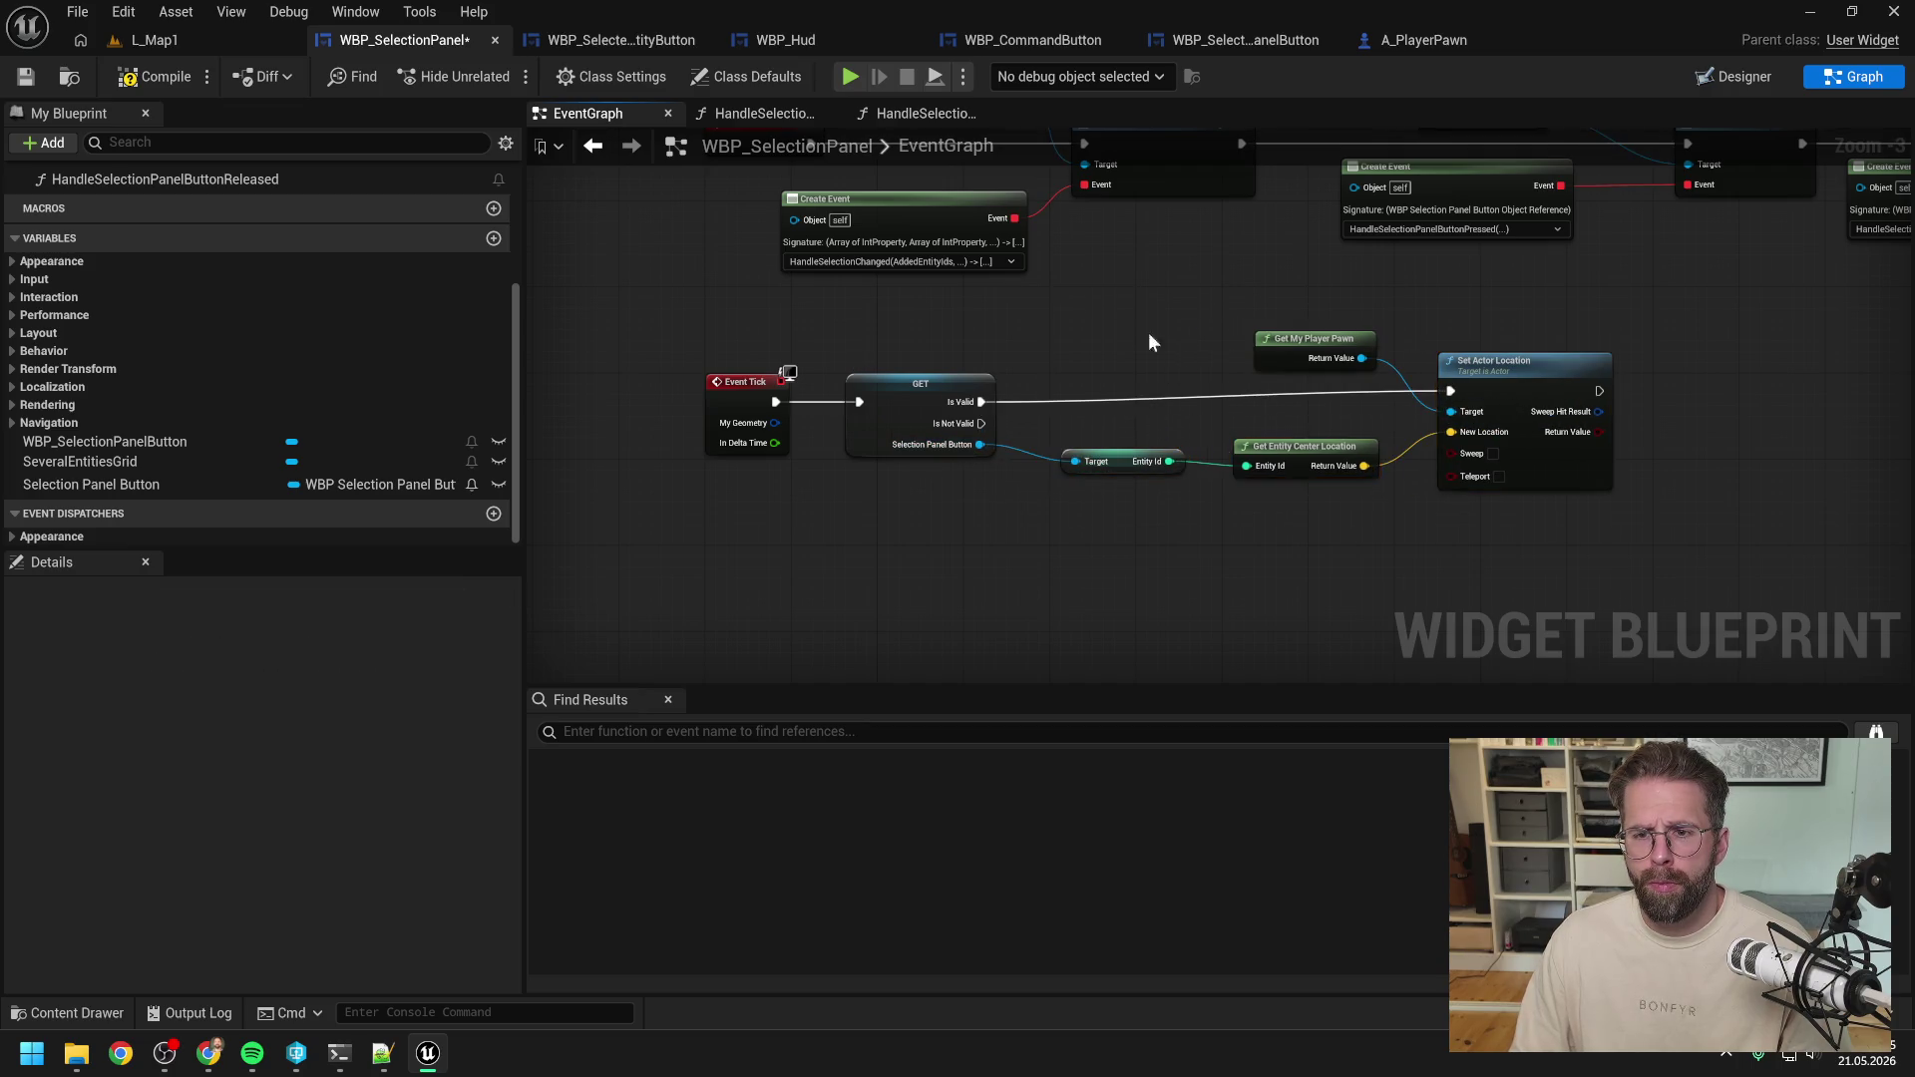
{"action": "left_click_drag", "start_coordinate": [1496, 361], "coordinate": [1496, 372]}
{"action": "left_click", "coordinate": [1441, 339]}
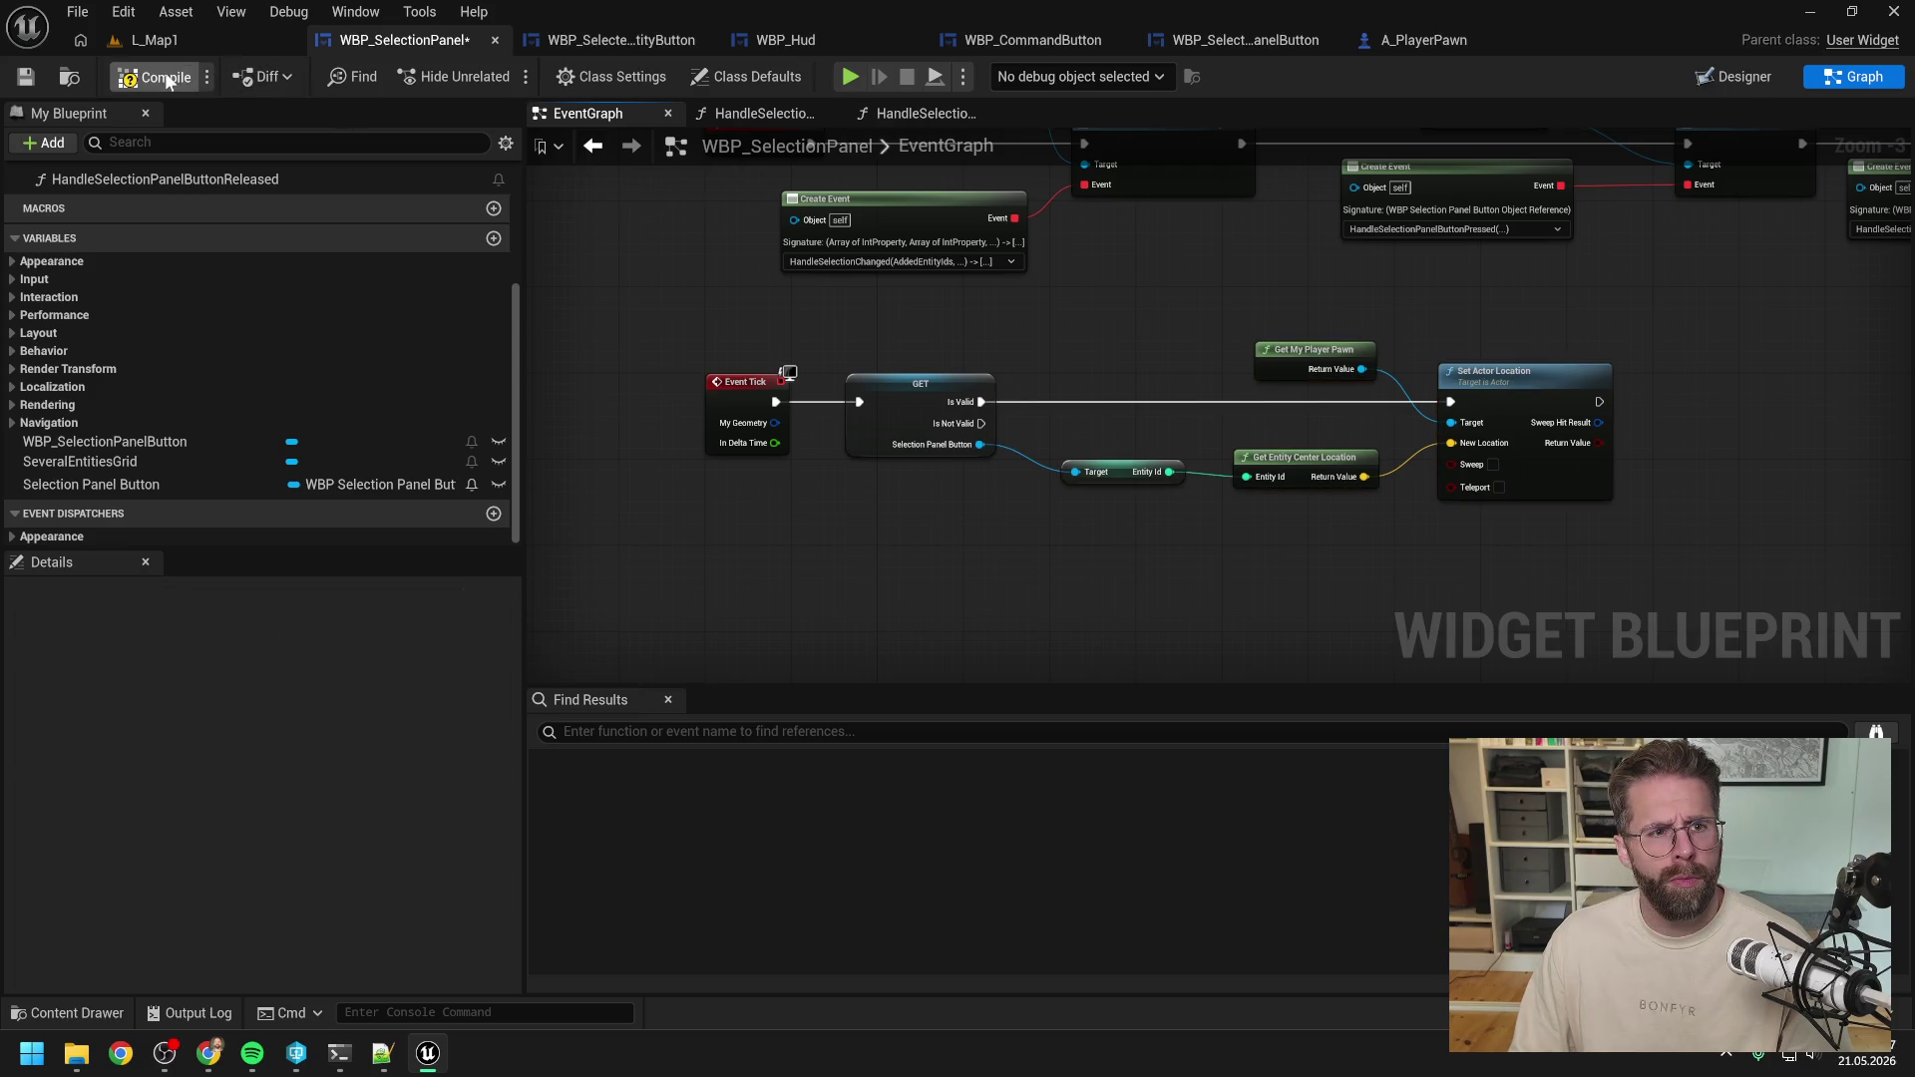
{"action": "left_click", "coordinate": [188, 40]}
Start Play-In-Editor and test jumping the camera to the Main Hall from its panel.
{"action": "left_click", "coordinate": [496, 75]}
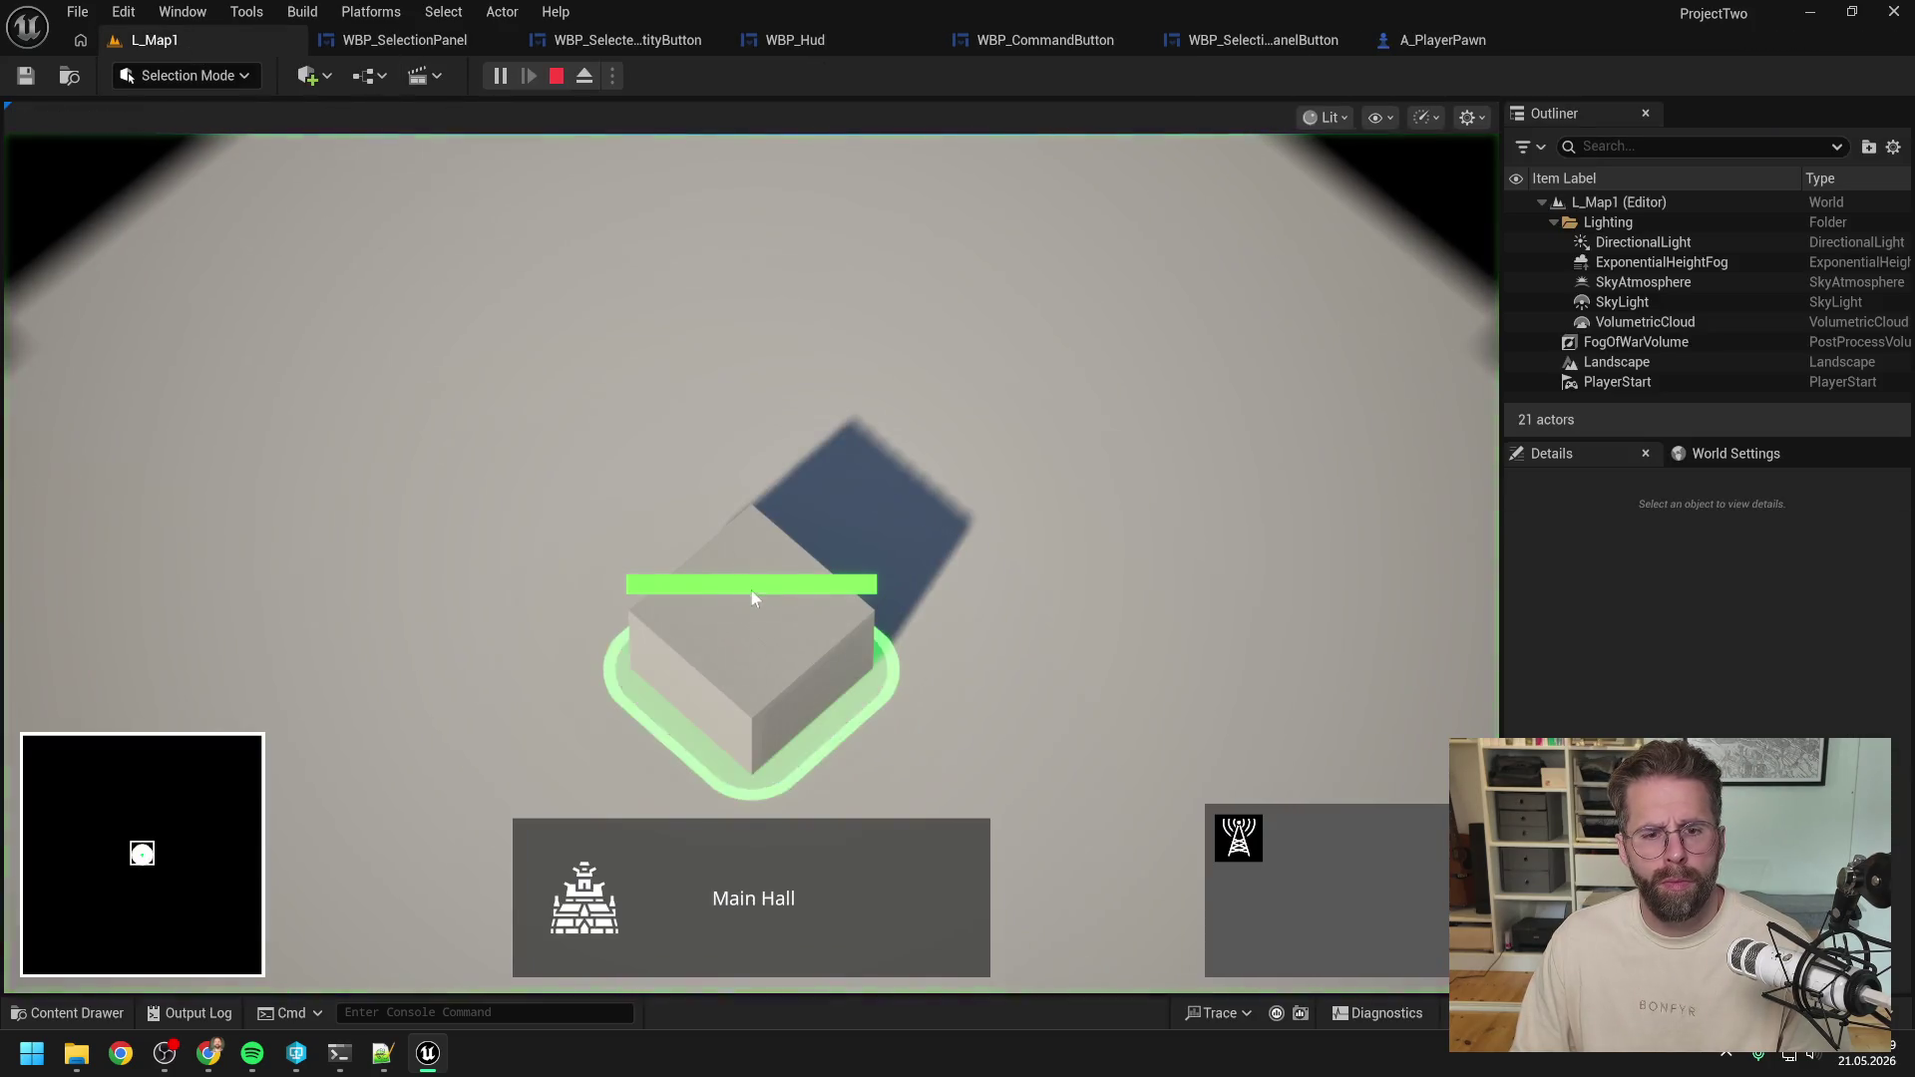
{"action": "left_click", "coordinate": [800, 884]}
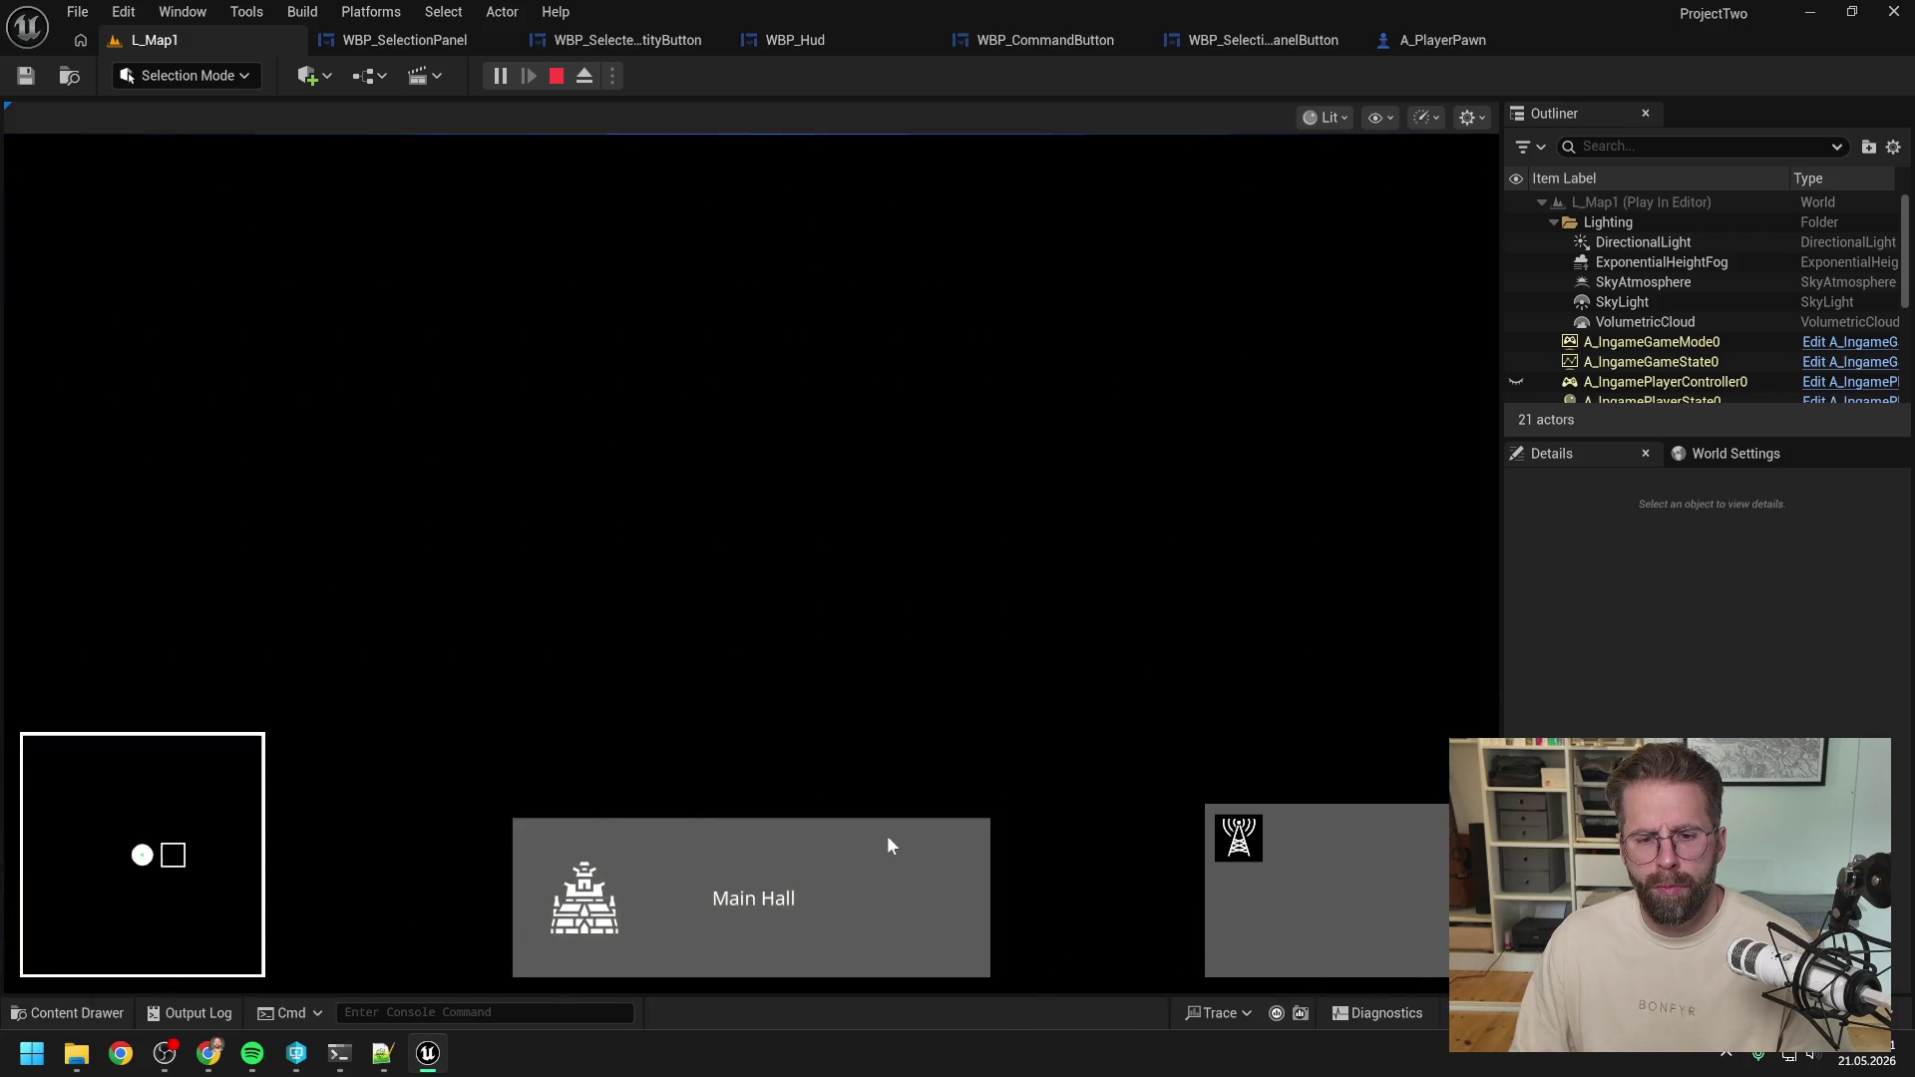
{"action": "left_click", "coordinate": [864, 866]}
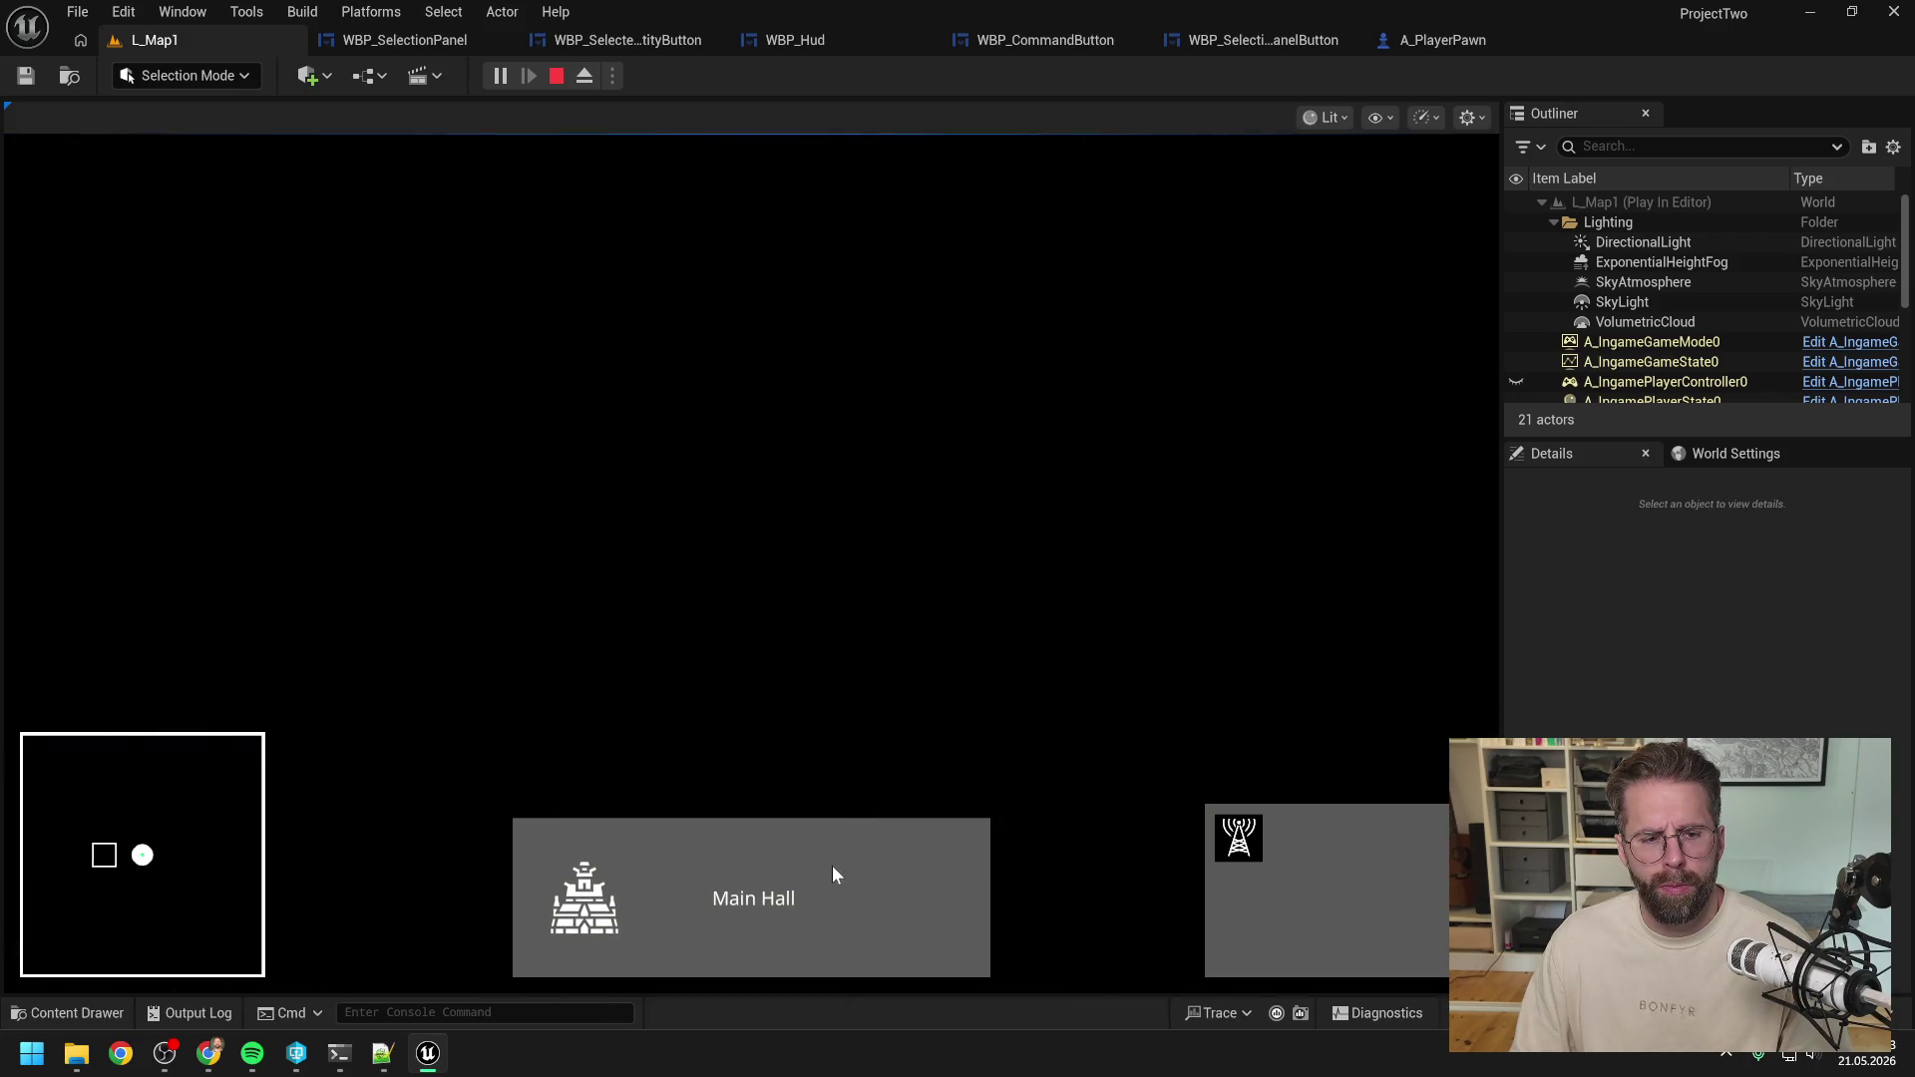
{"action": "left_click", "coordinate": [826, 872]}
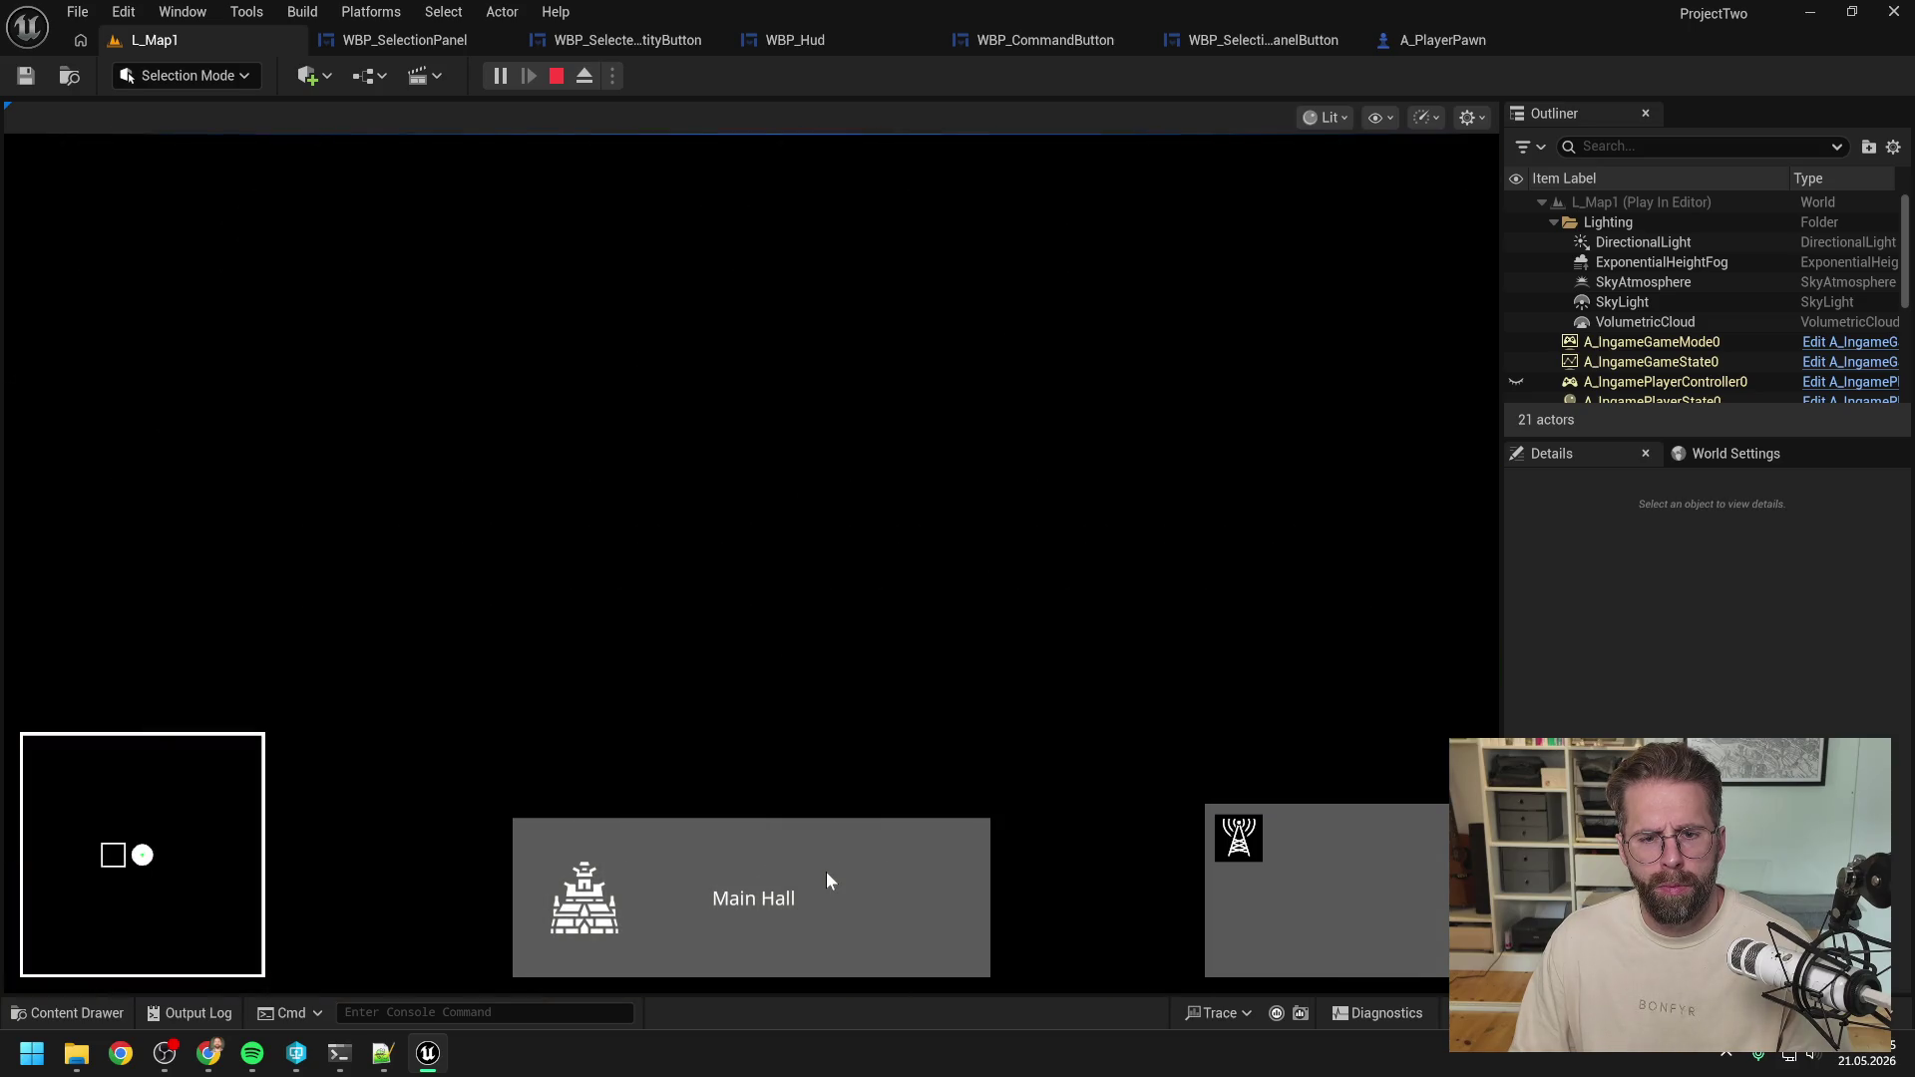
{"action": "left_click", "coordinate": [826, 871]}
{"action": "left_click", "coordinate": [826, 871]}
{"action": "left_click", "coordinate": [826, 871]}
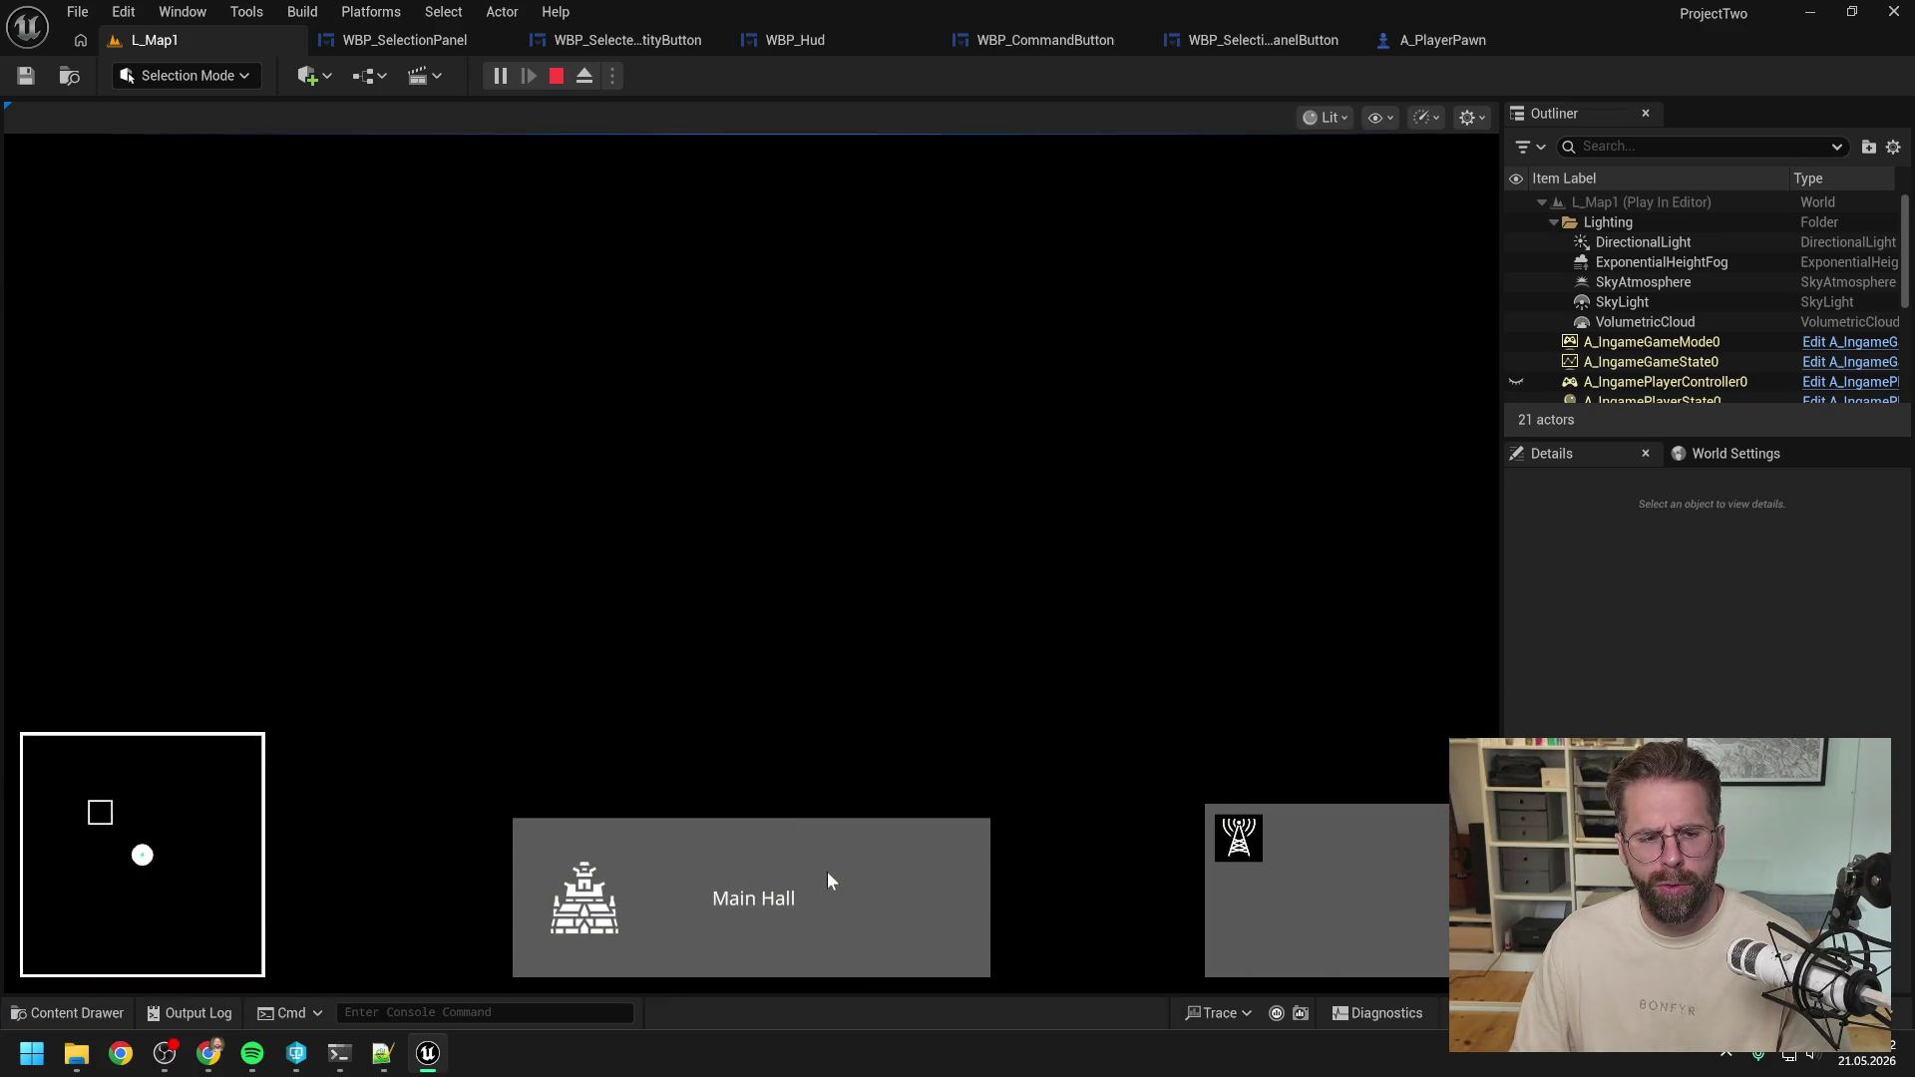
{"action": "left_click", "coordinate": [828, 870]}
{"action": "left_click", "coordinate": [828, 871]}
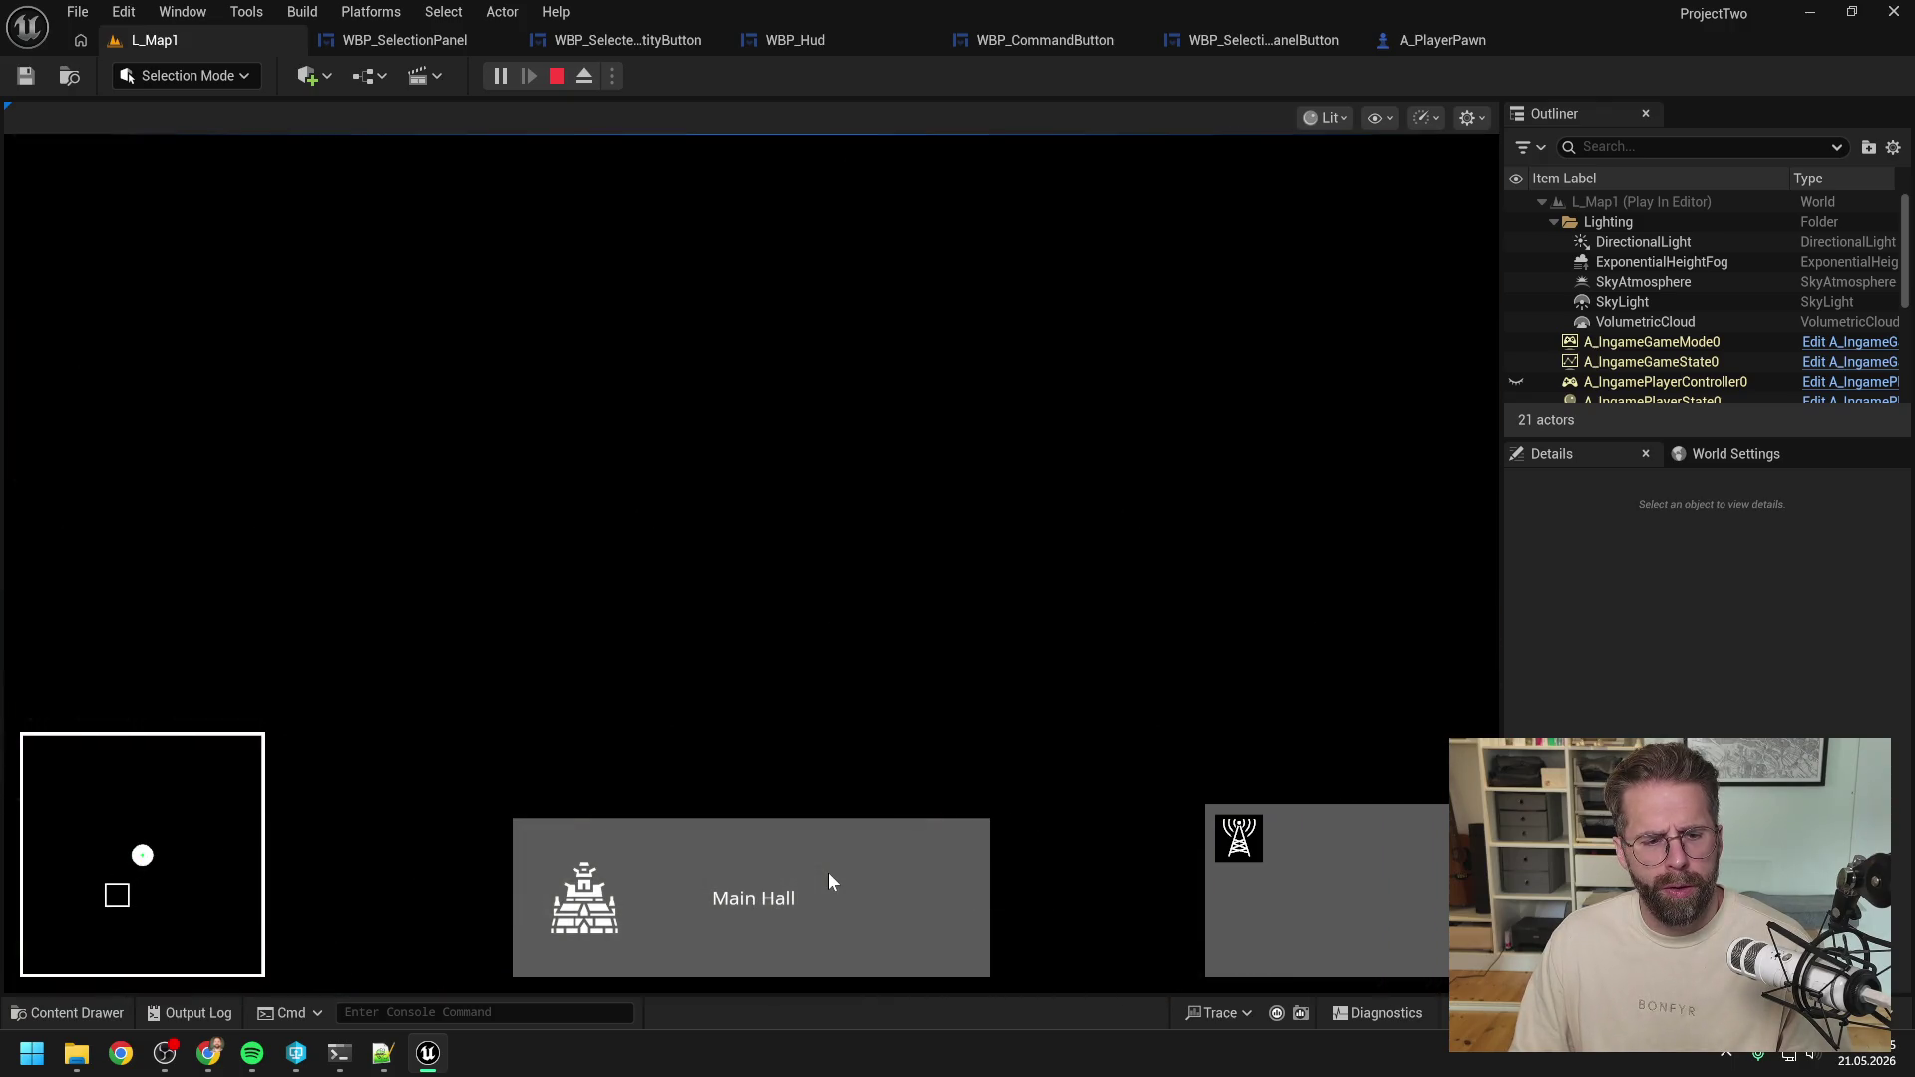
{"action": "left_click", "coordinate": [828, 872]}
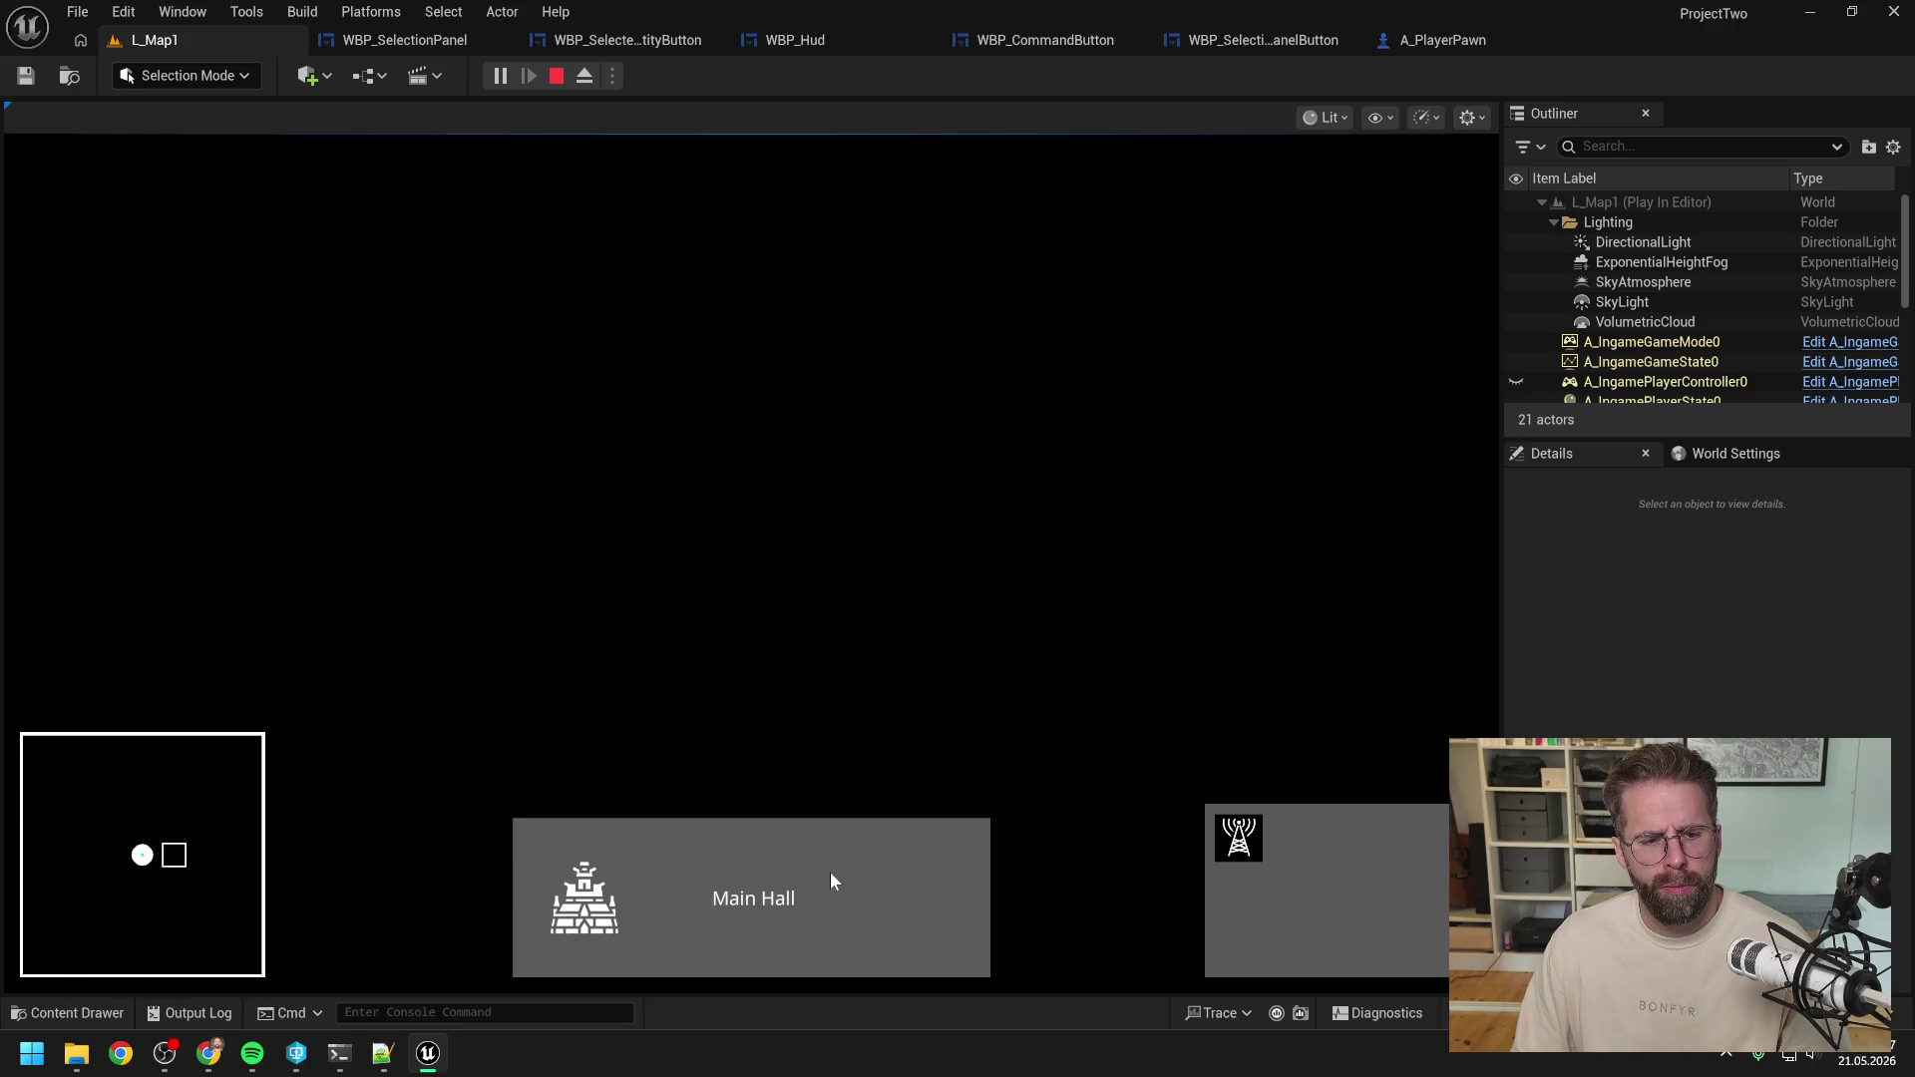
{"action": "left_click", "coordinate": [830, 872]}
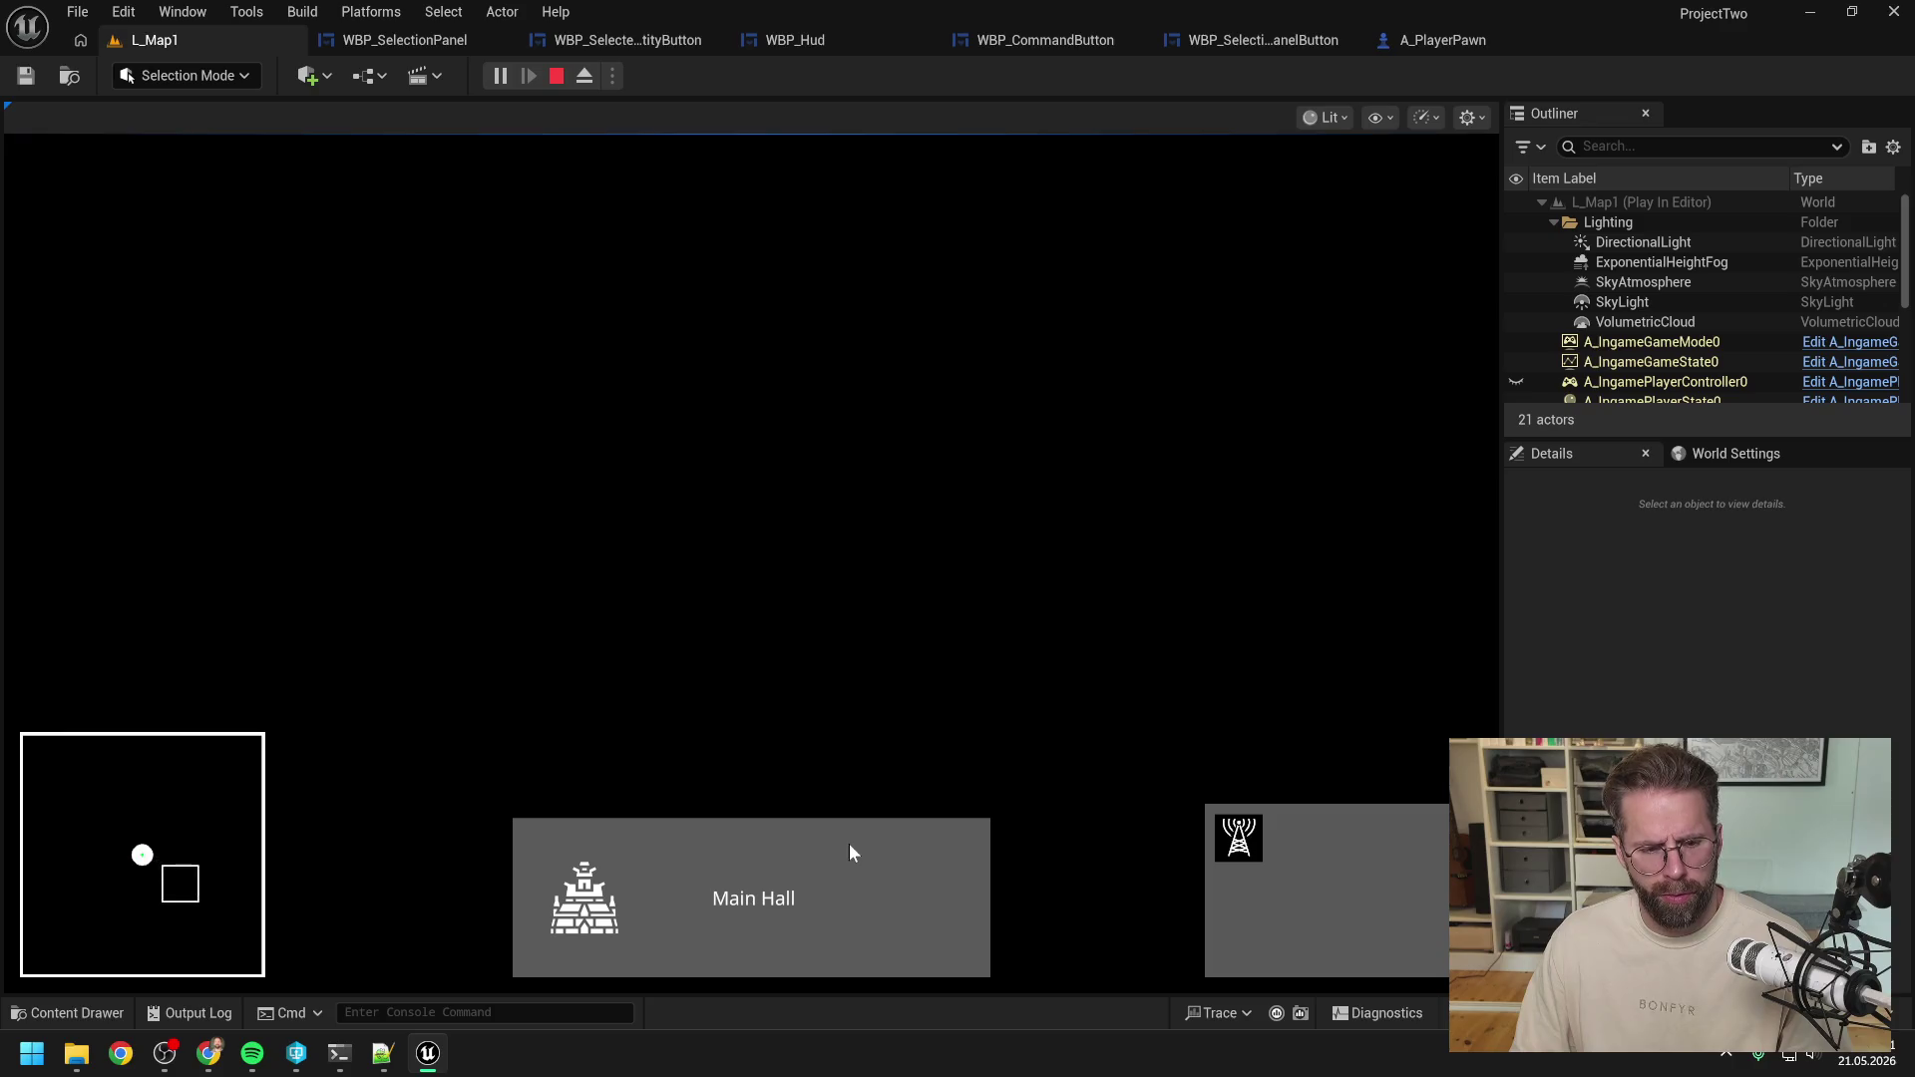
{"action": "left_click", "coordinate": [842, 856]}
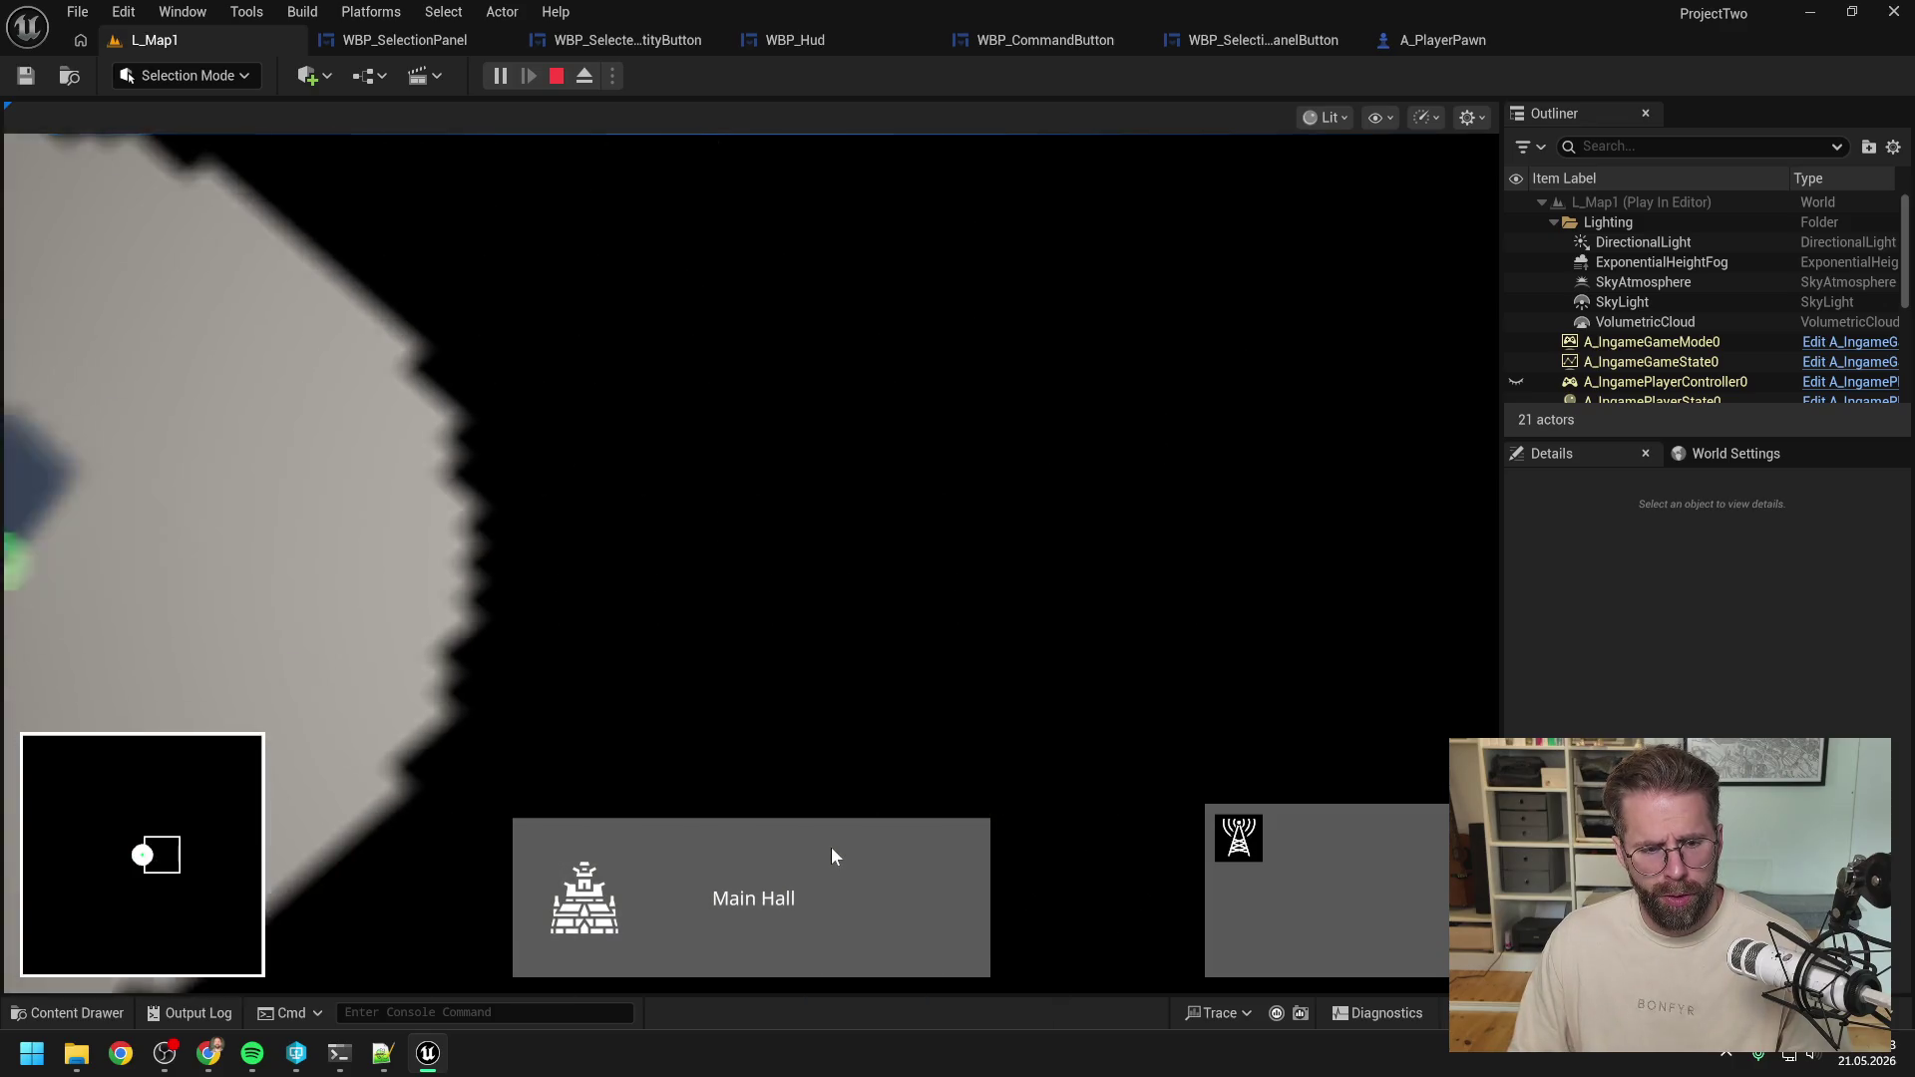
{"action": "left_click", "coordinate": [824, 869]}
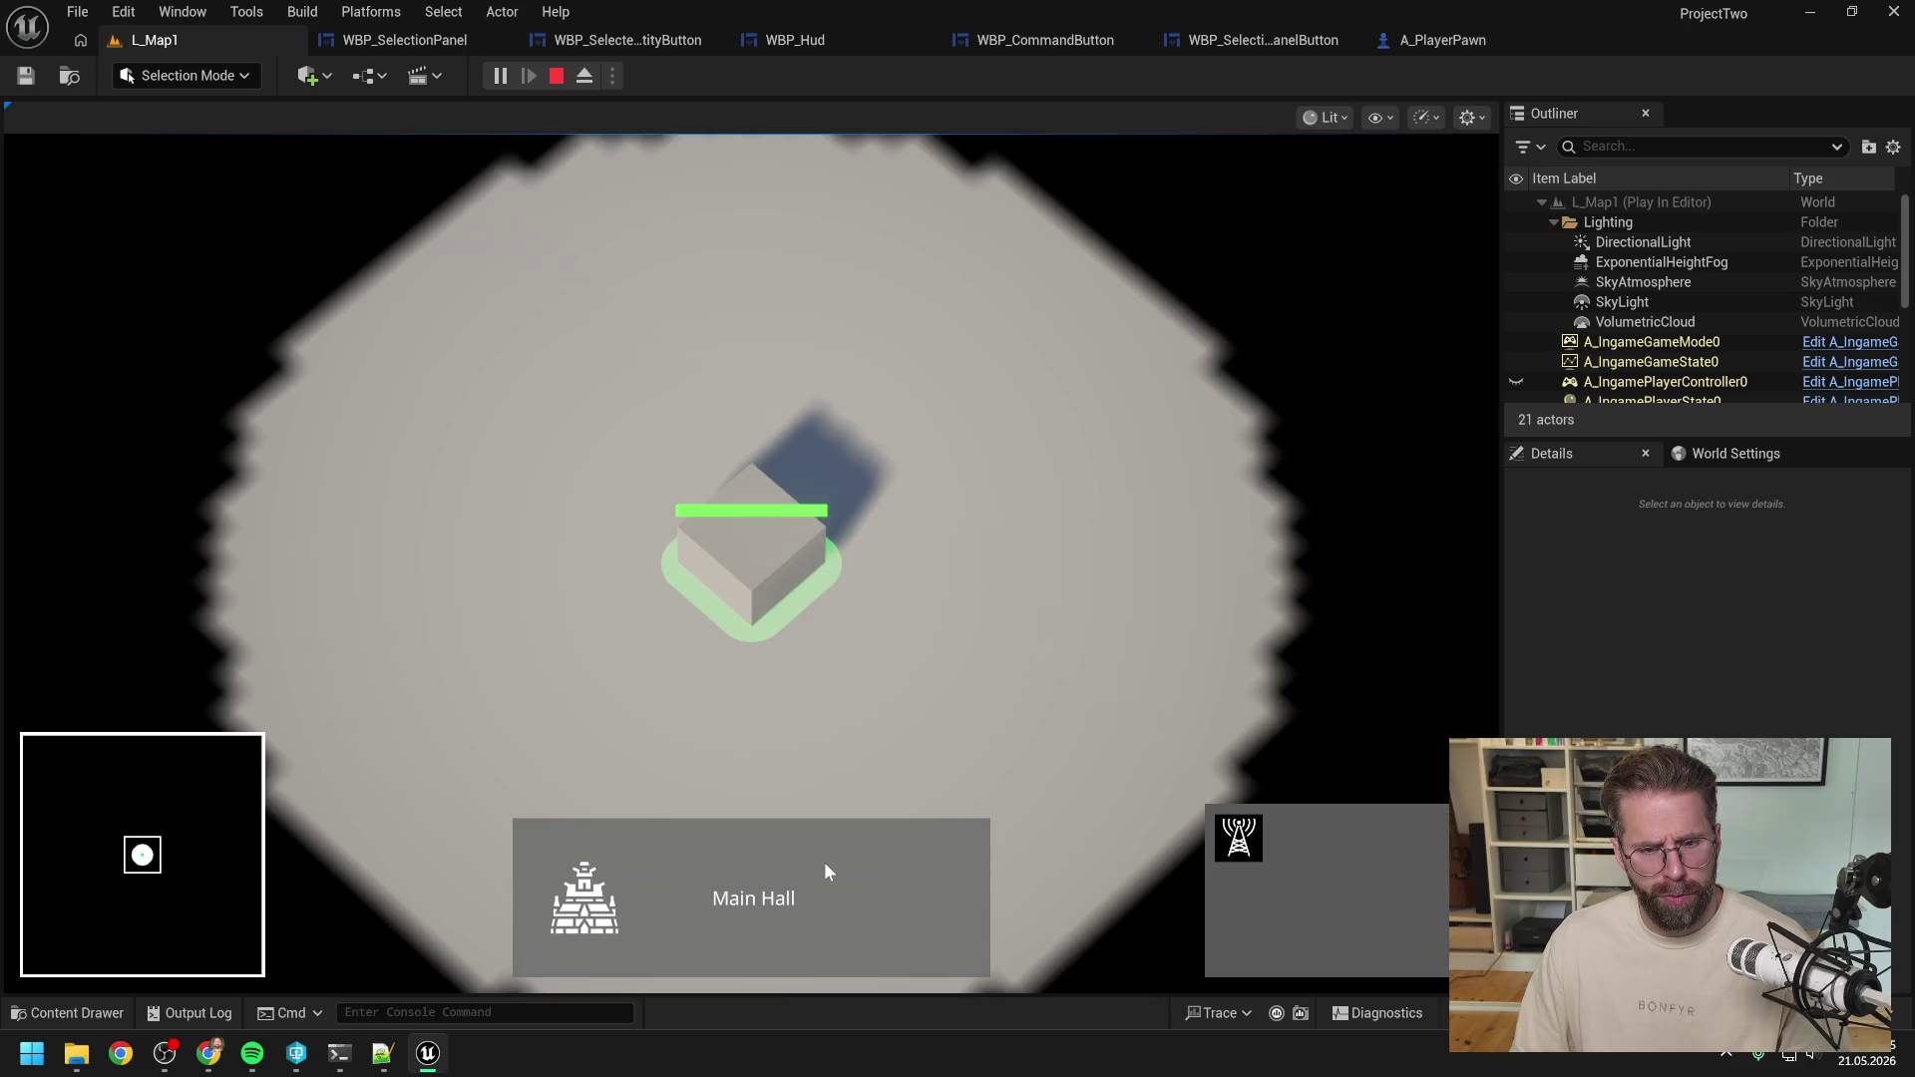
{"action": "left_click", "coordinate": [824, 872]}
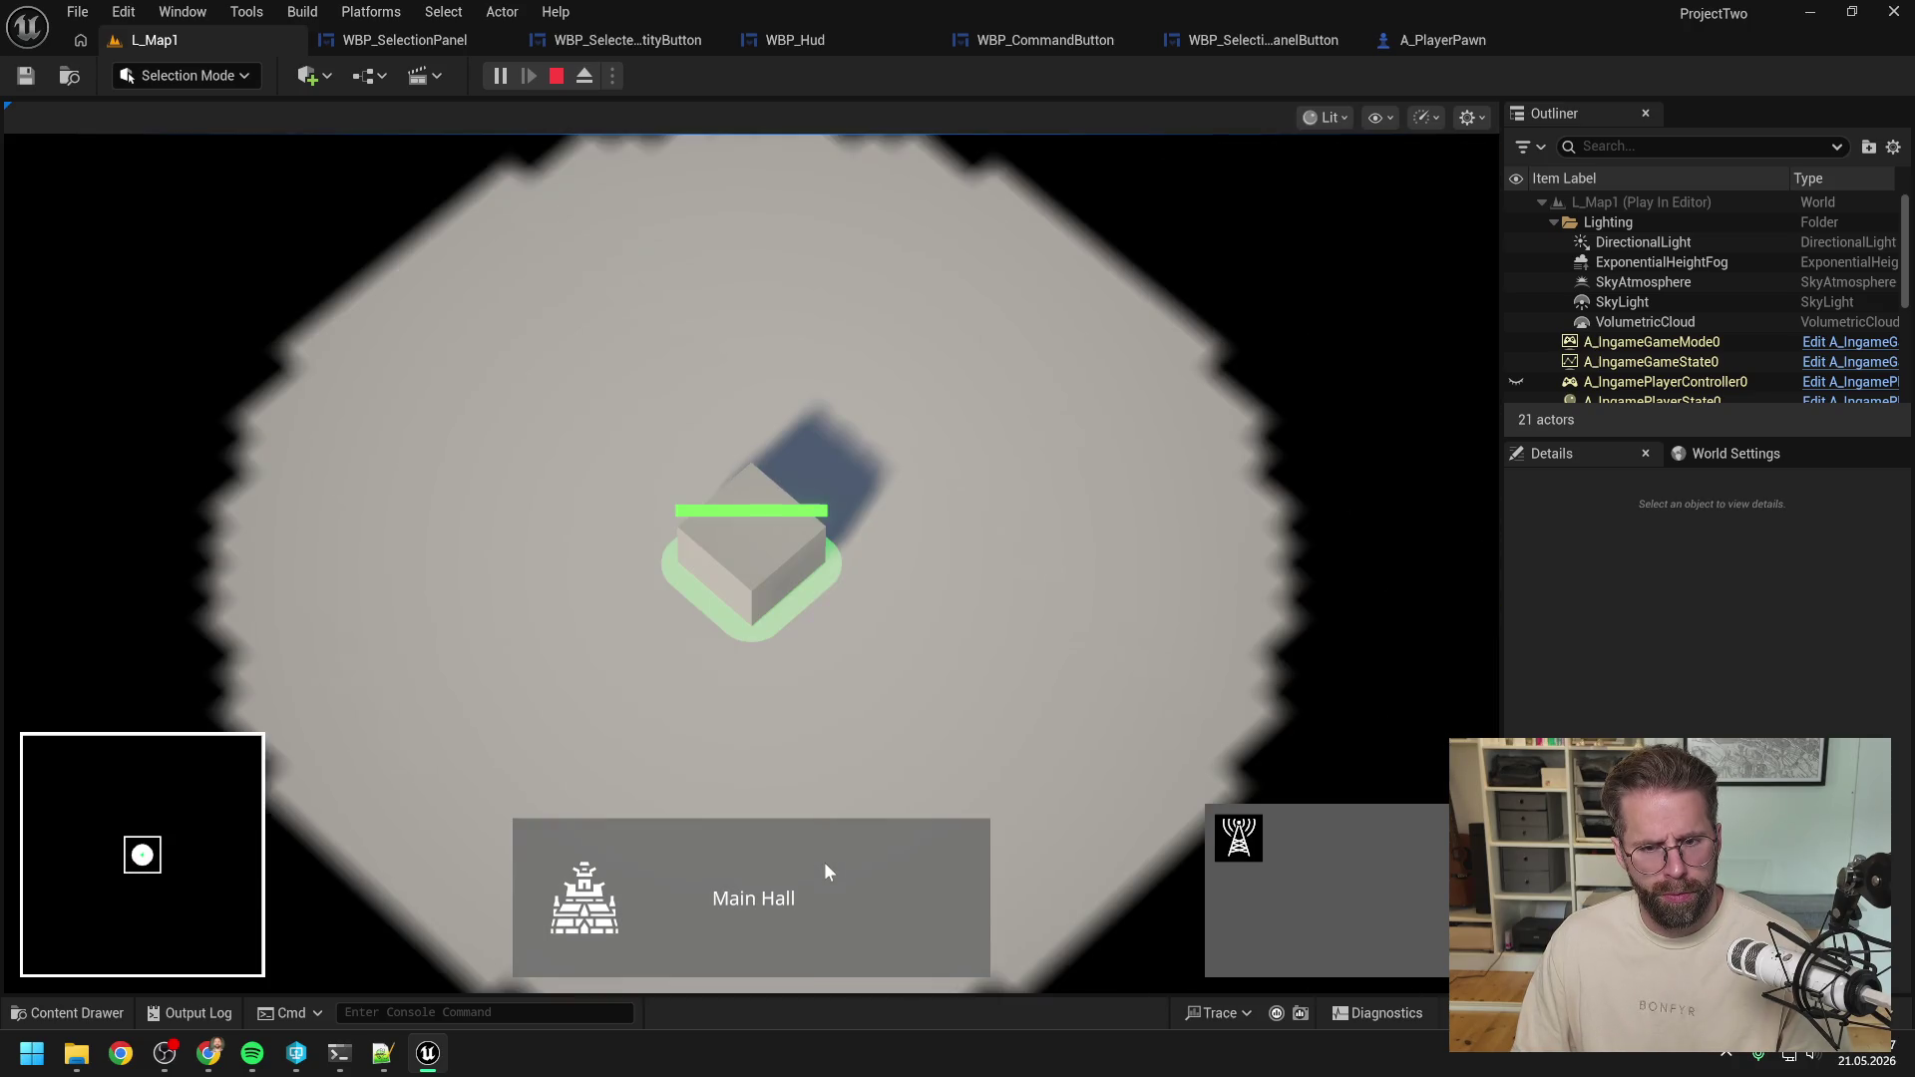
{"action": "left_click", "coordinate": [824, 869]}
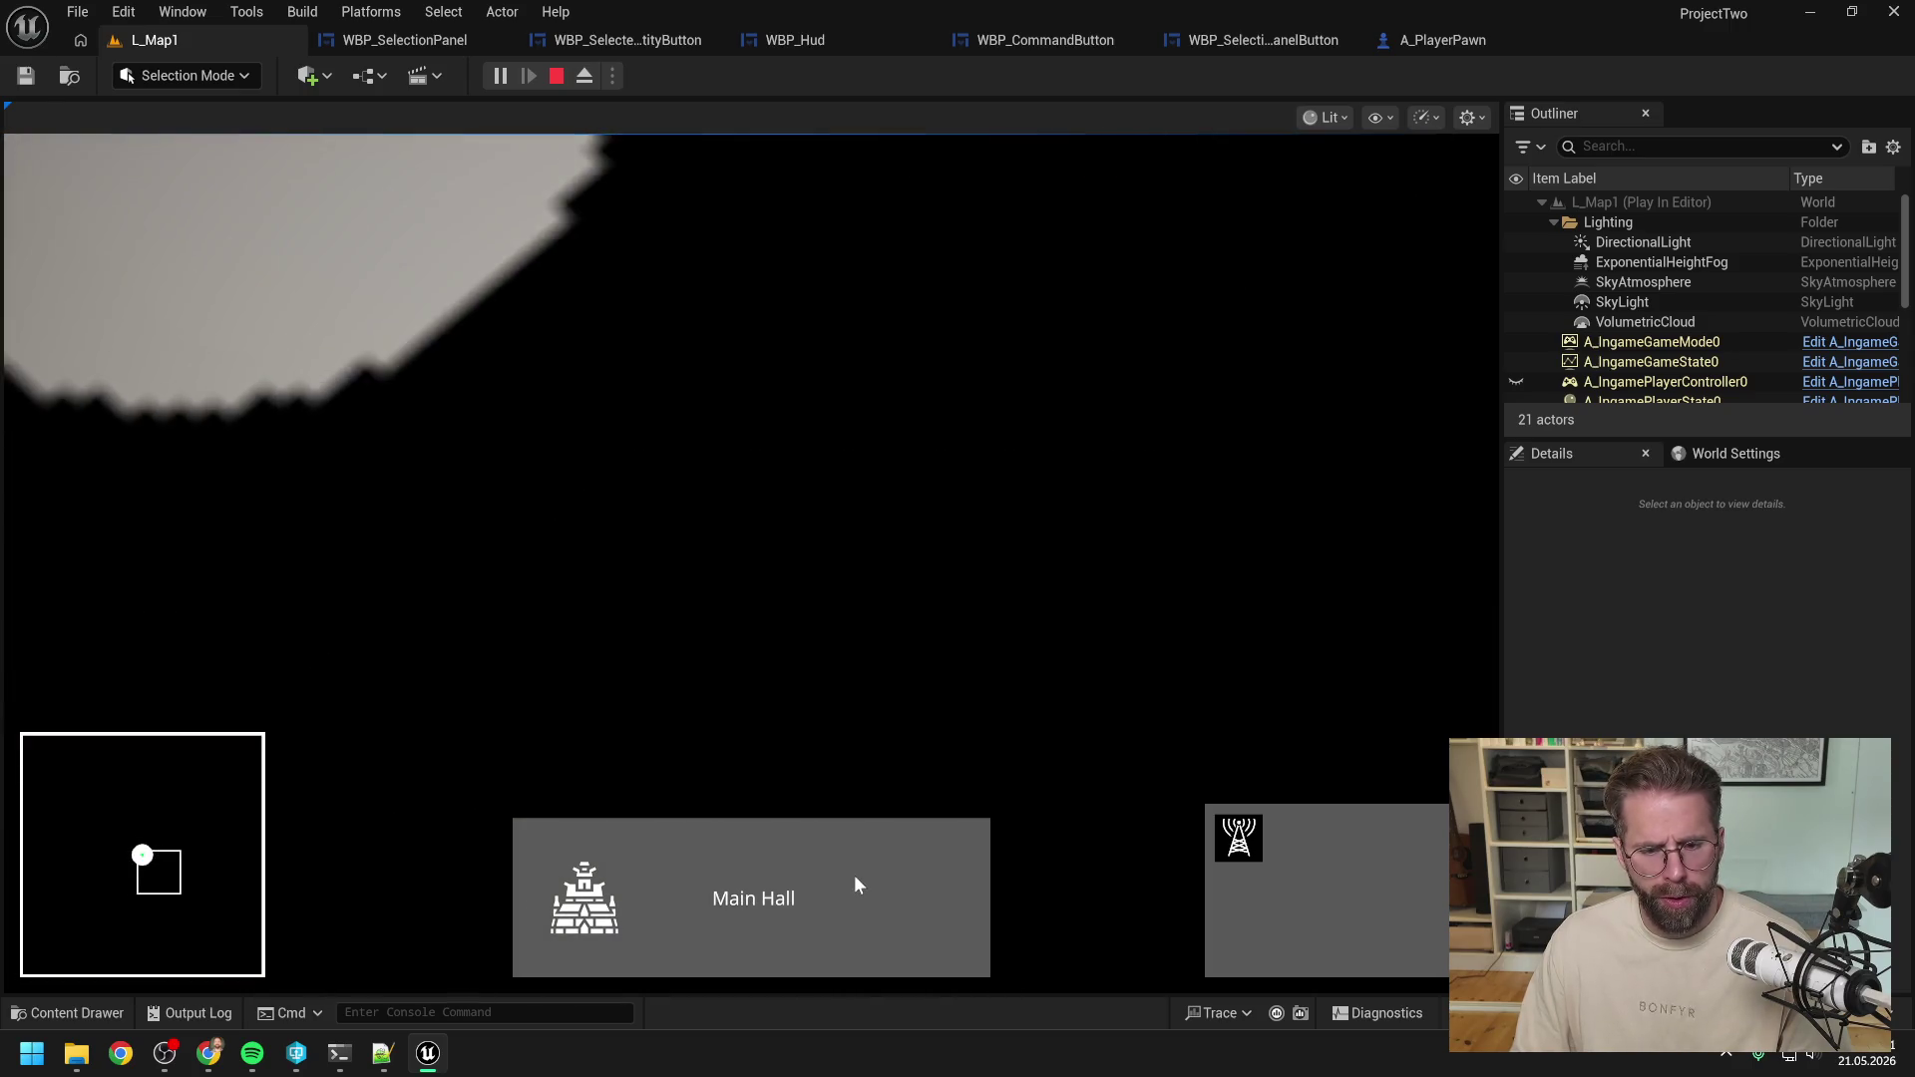
{"action": "left_click", "coordinate": [853, 878]}
{"action": "left_click", "coordinate": [800, 869]}
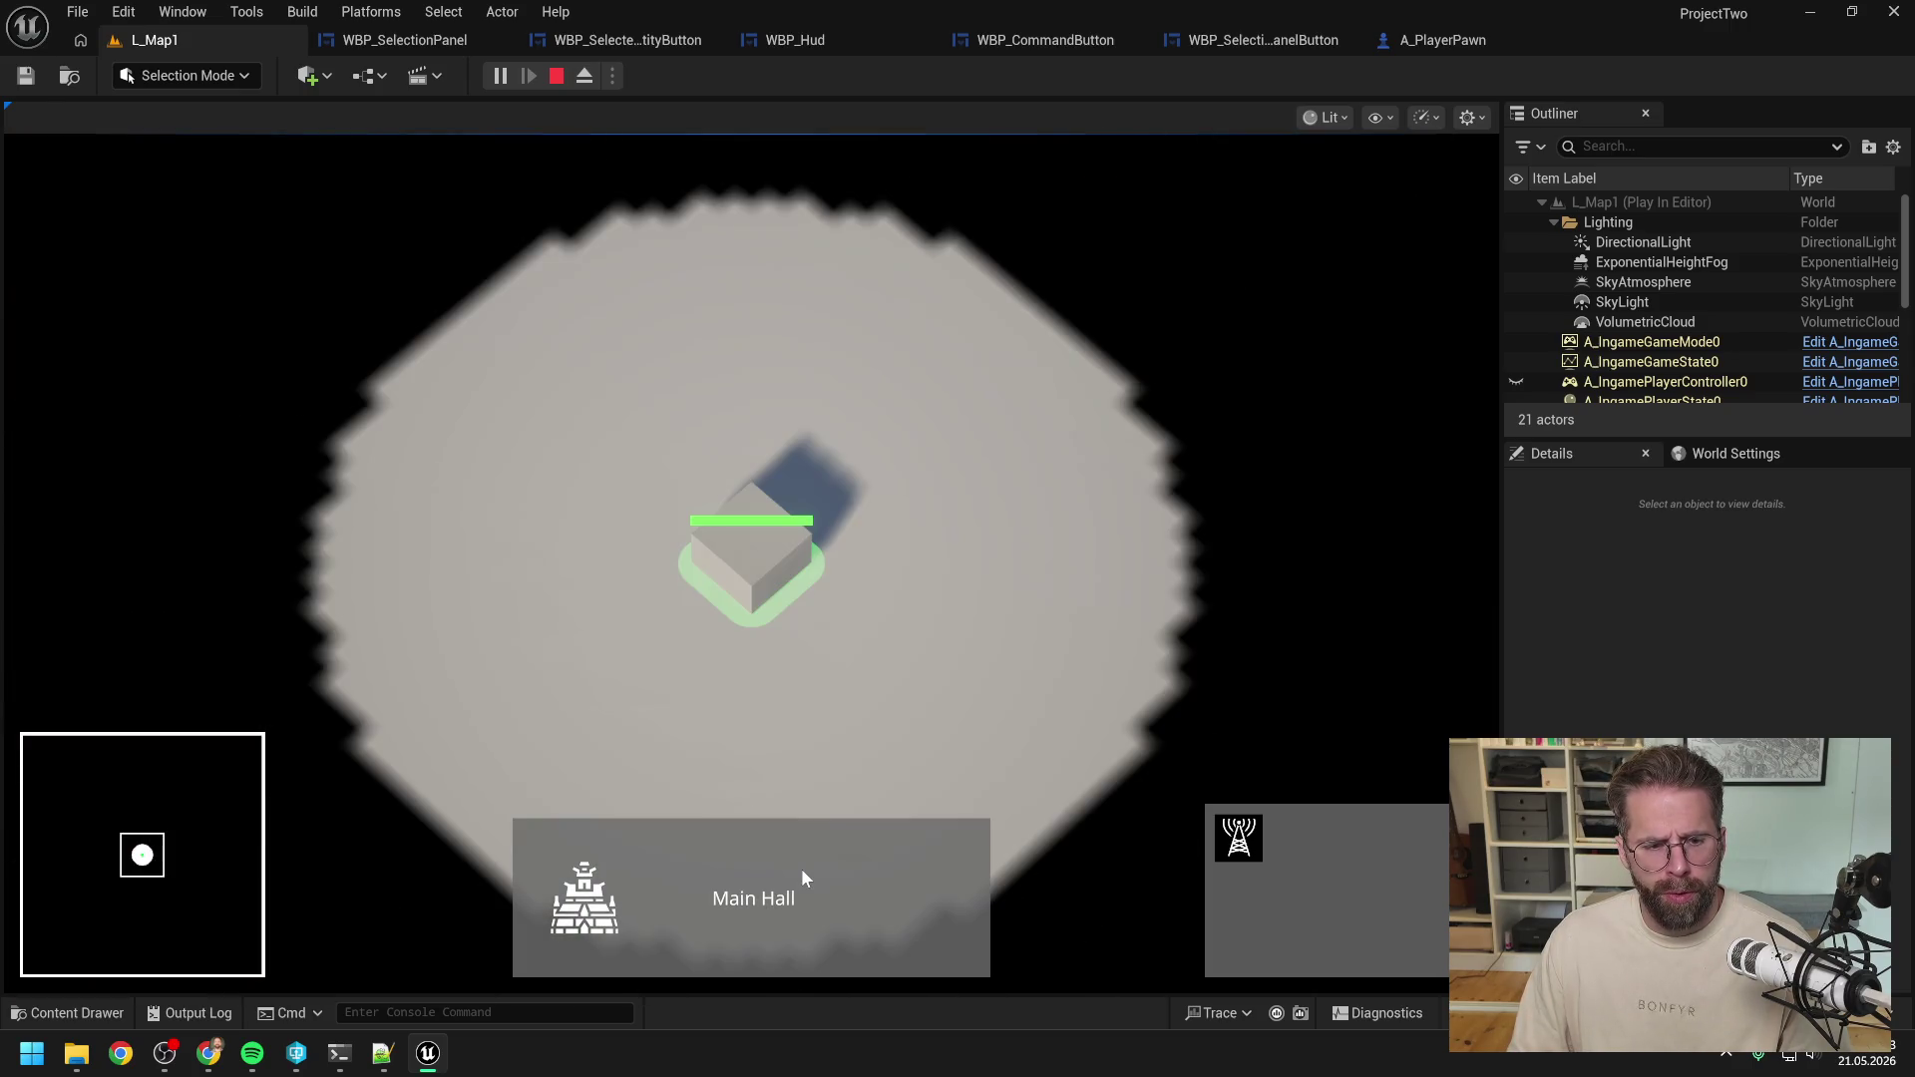
Repeat the Main Hall camera jumps several more times, then stop Play-In-Editor.
{"action": "left_click", "coordinate": [820, 886]}
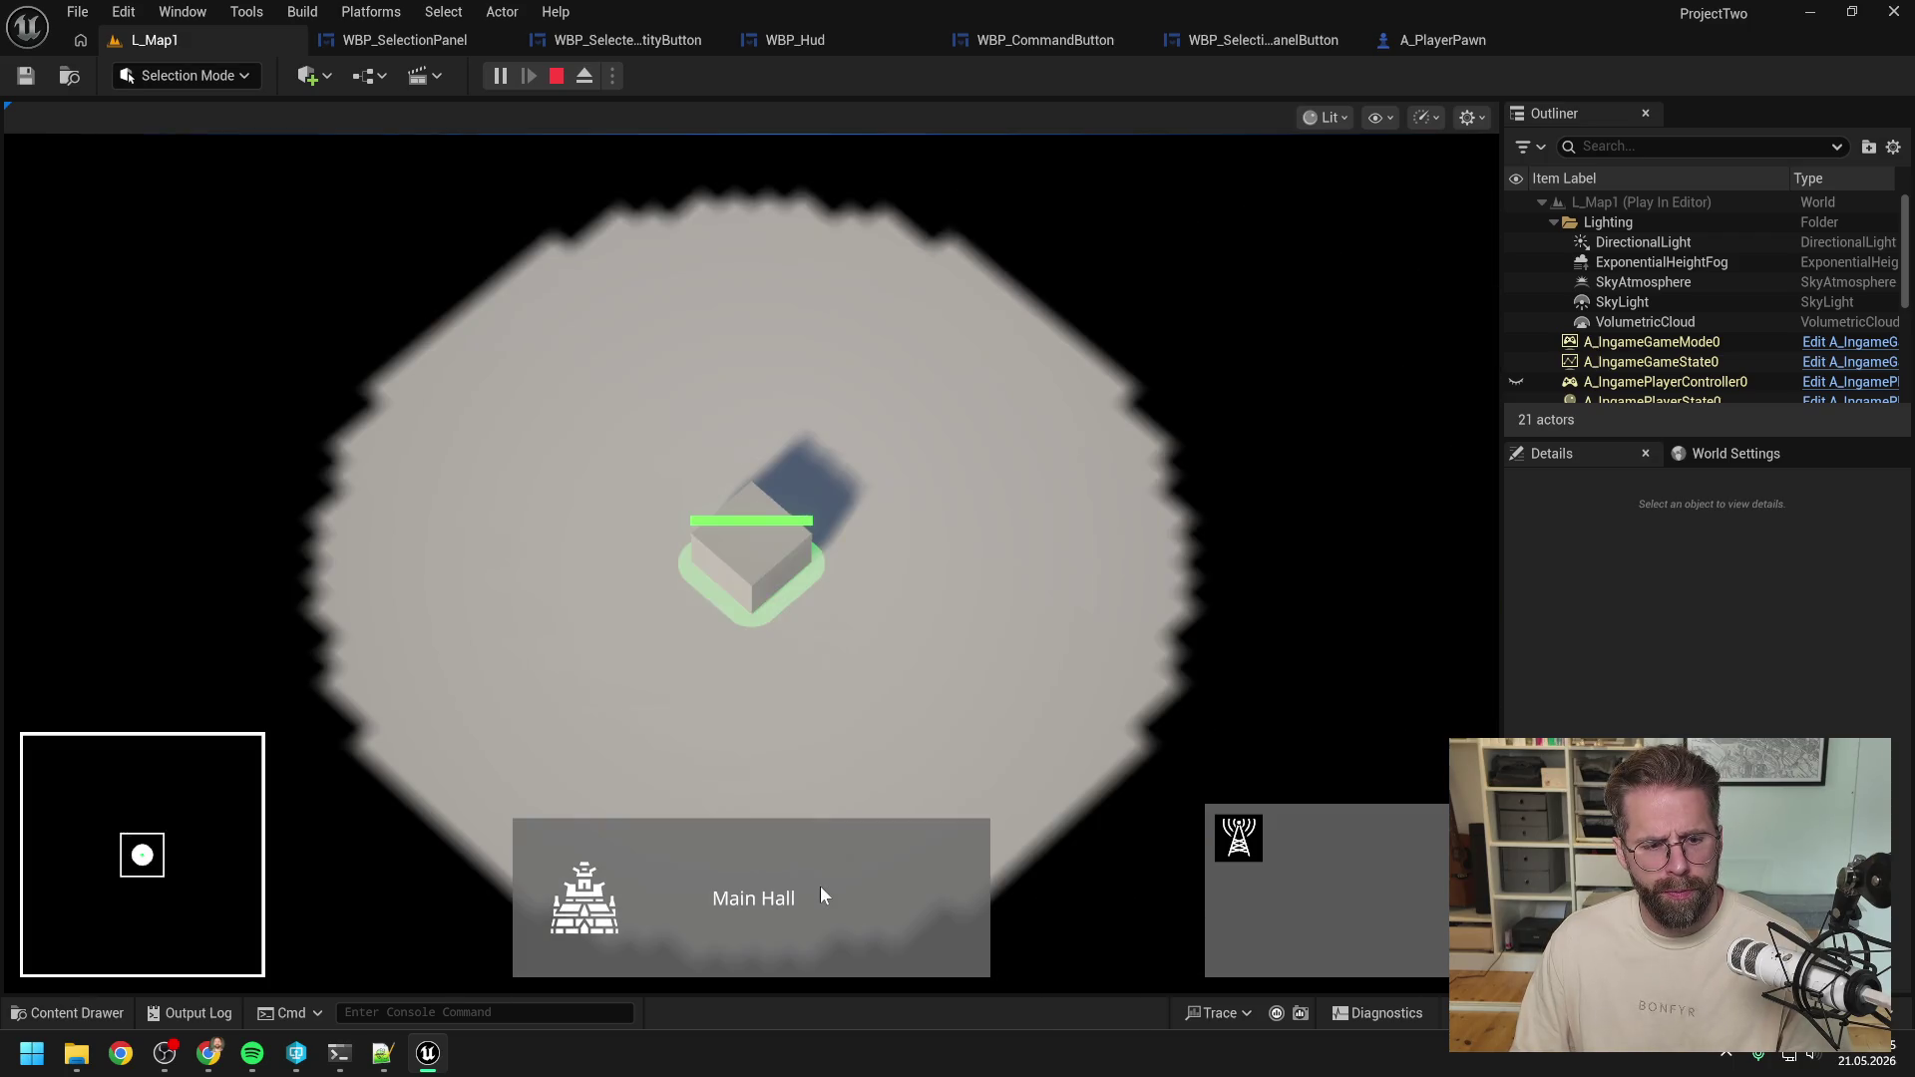
{"action": "left_click", "coordinate": [820, 883]}
{"action": "left_click", "coordinate": [820, 883]}
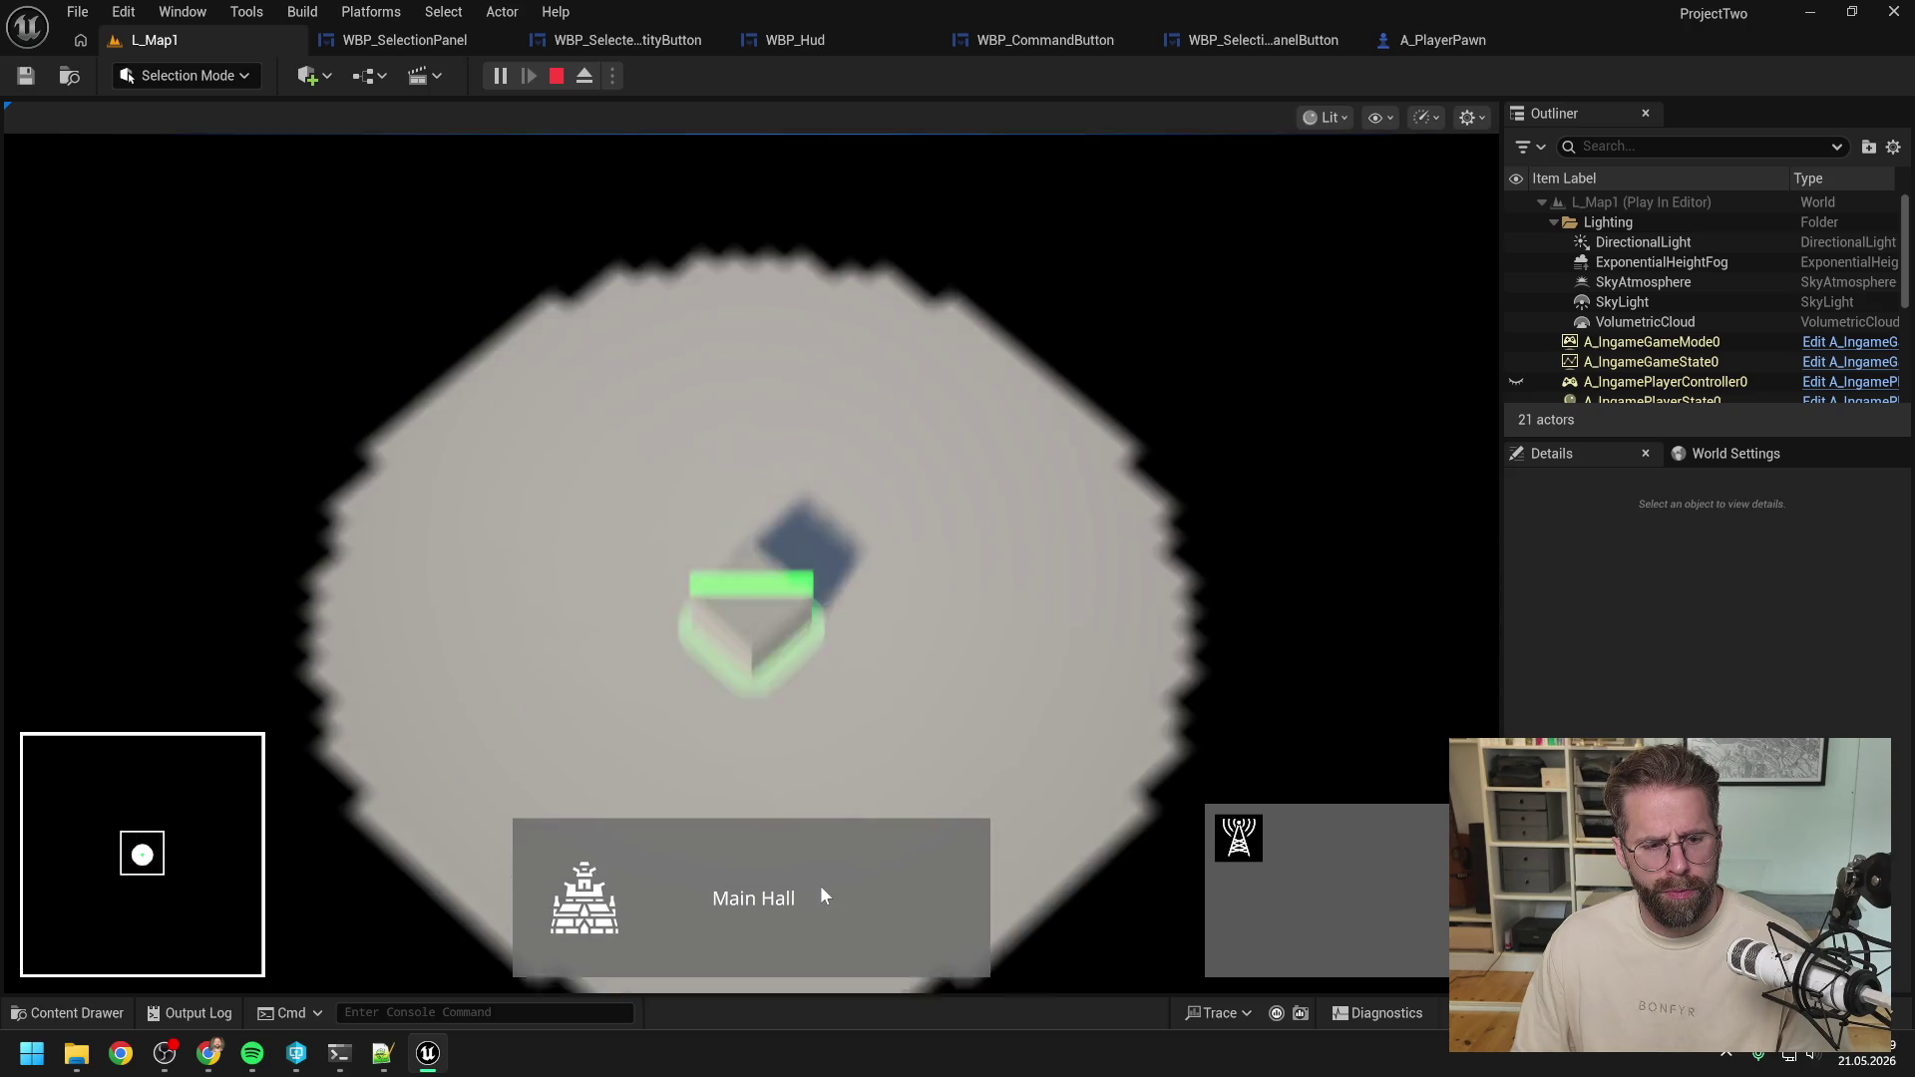
{"action": "left_click", "coordinate": [820, 883]}
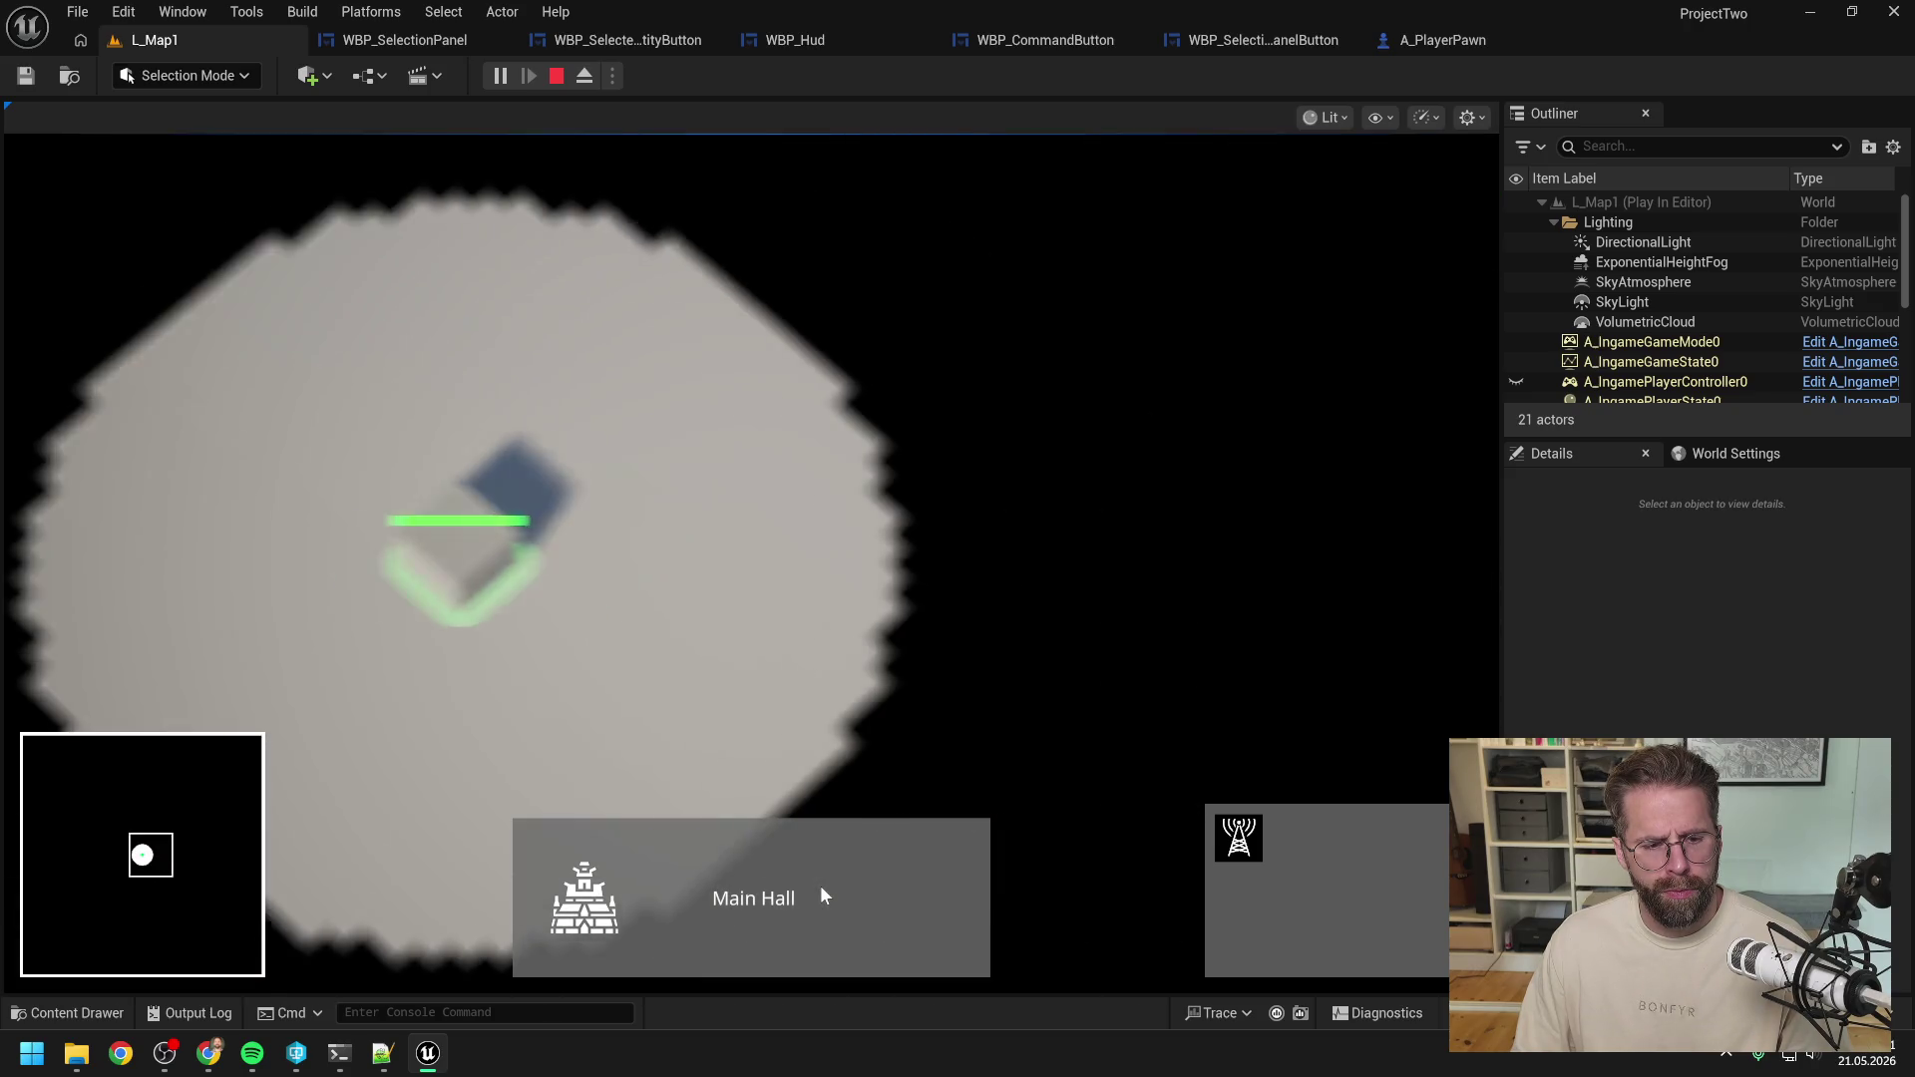
{"action": "left_click", "coordinate": [820, 883]}
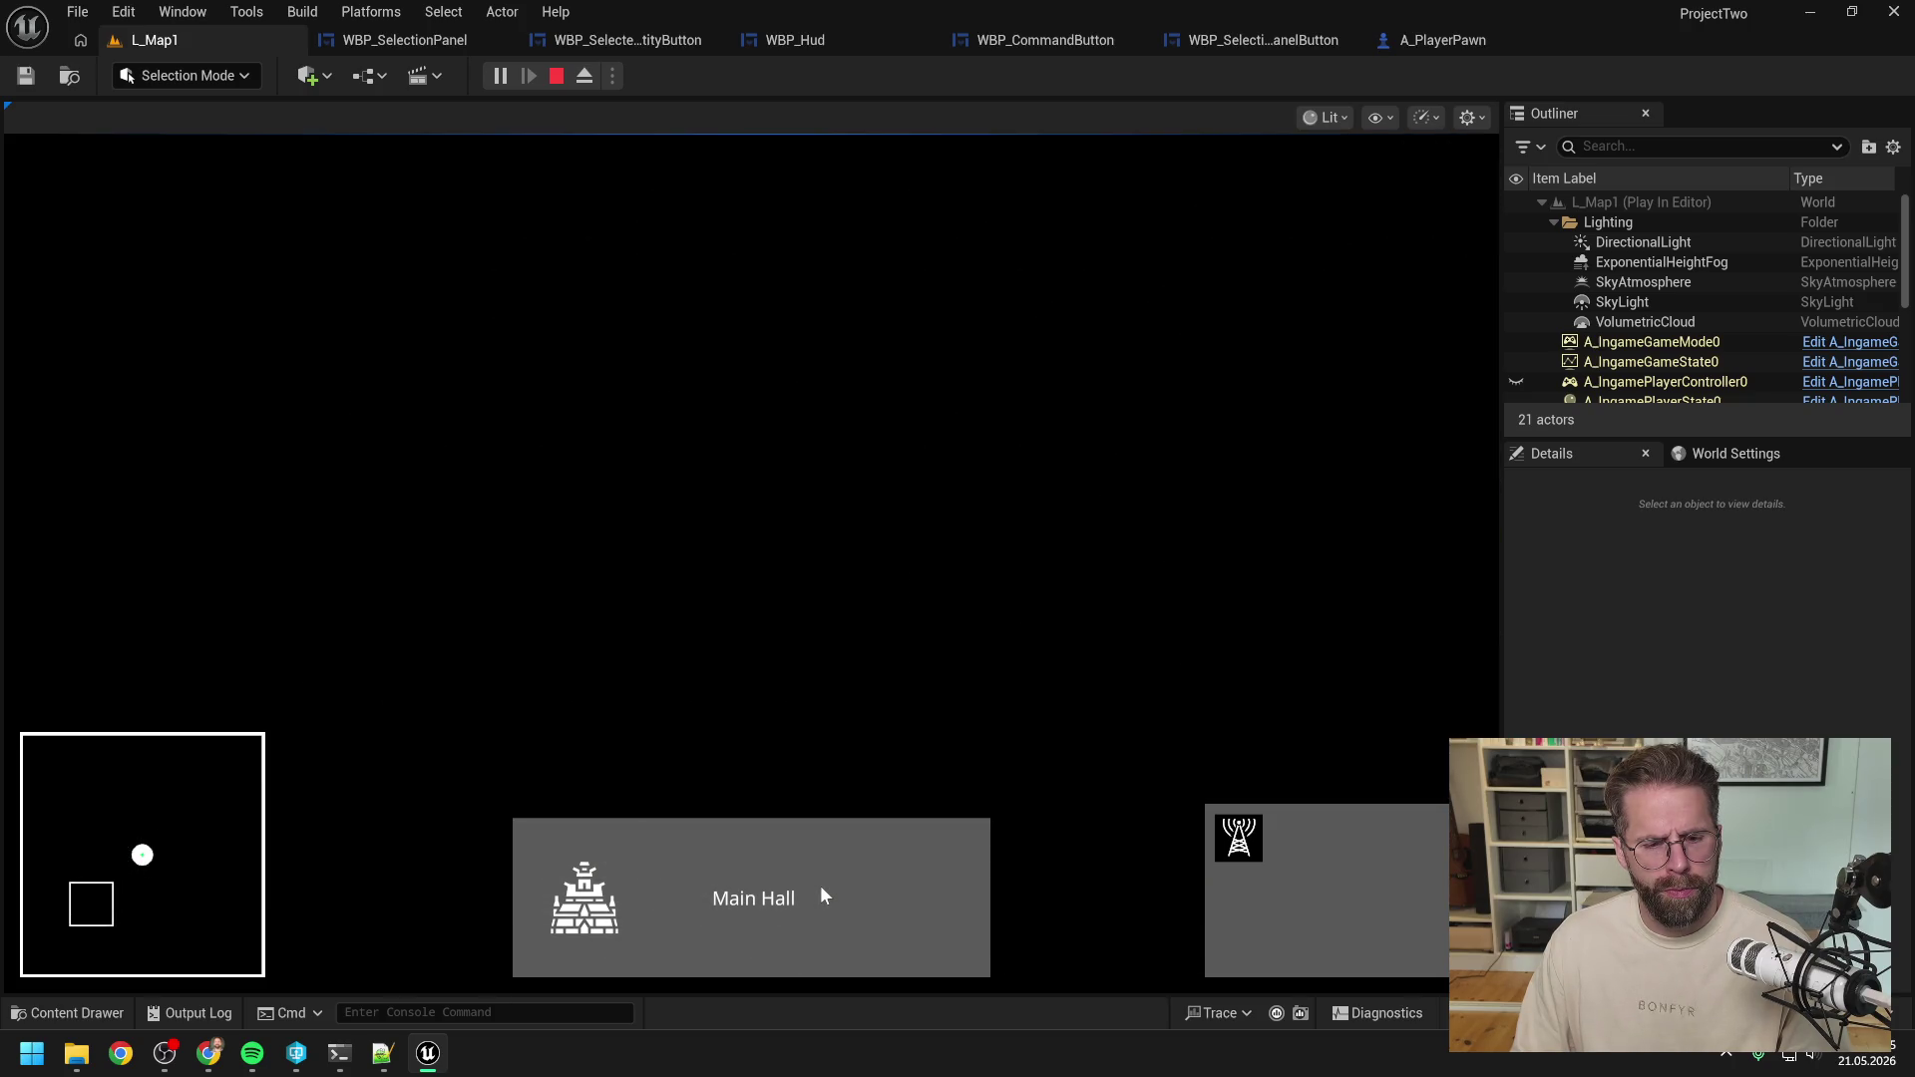
{"action": "left_click", "coordinate": [820, 884]}
{"action": "left_click", "coordinate": [821, 888]}
{"action": "left_click", "coordinate": [822, 888]}
{"action": "left_click", "coordinate": [822, 888]}
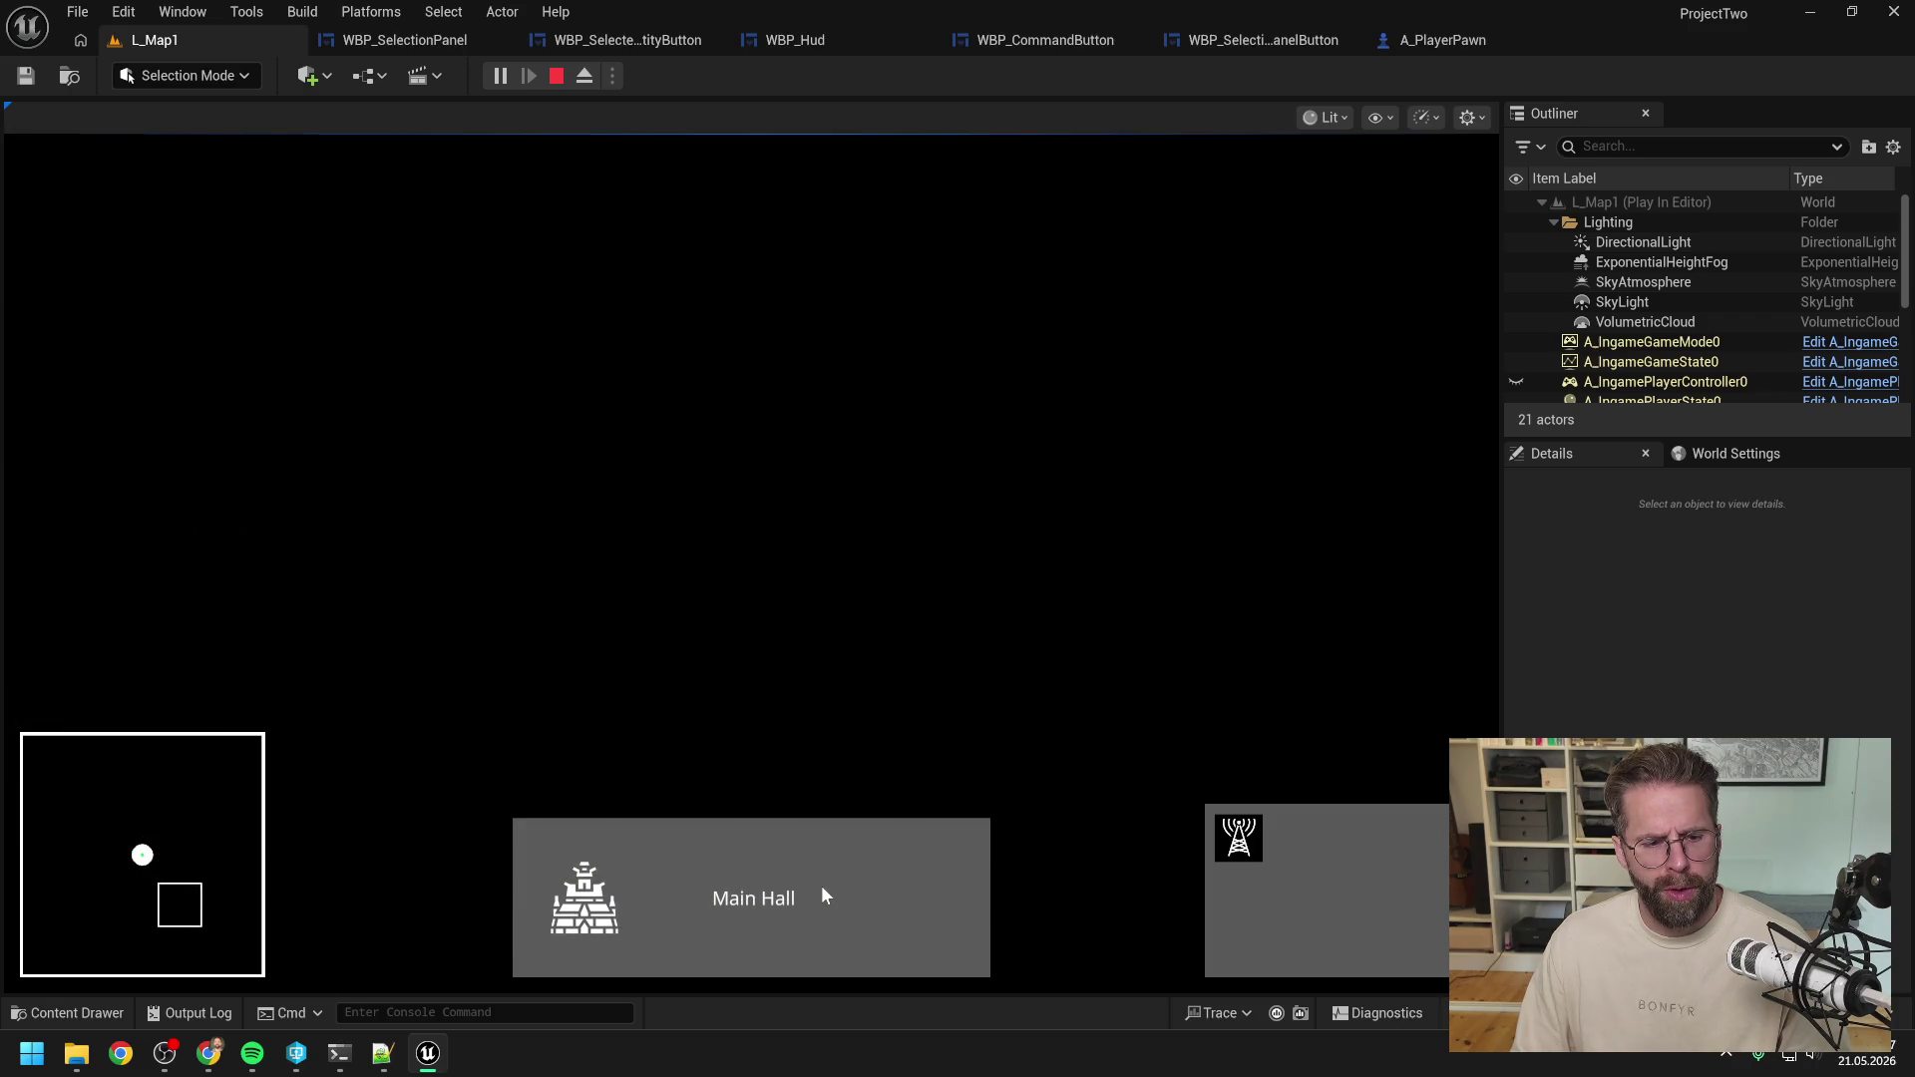
{"action": "left_click", "coordinate": [822, 886]}
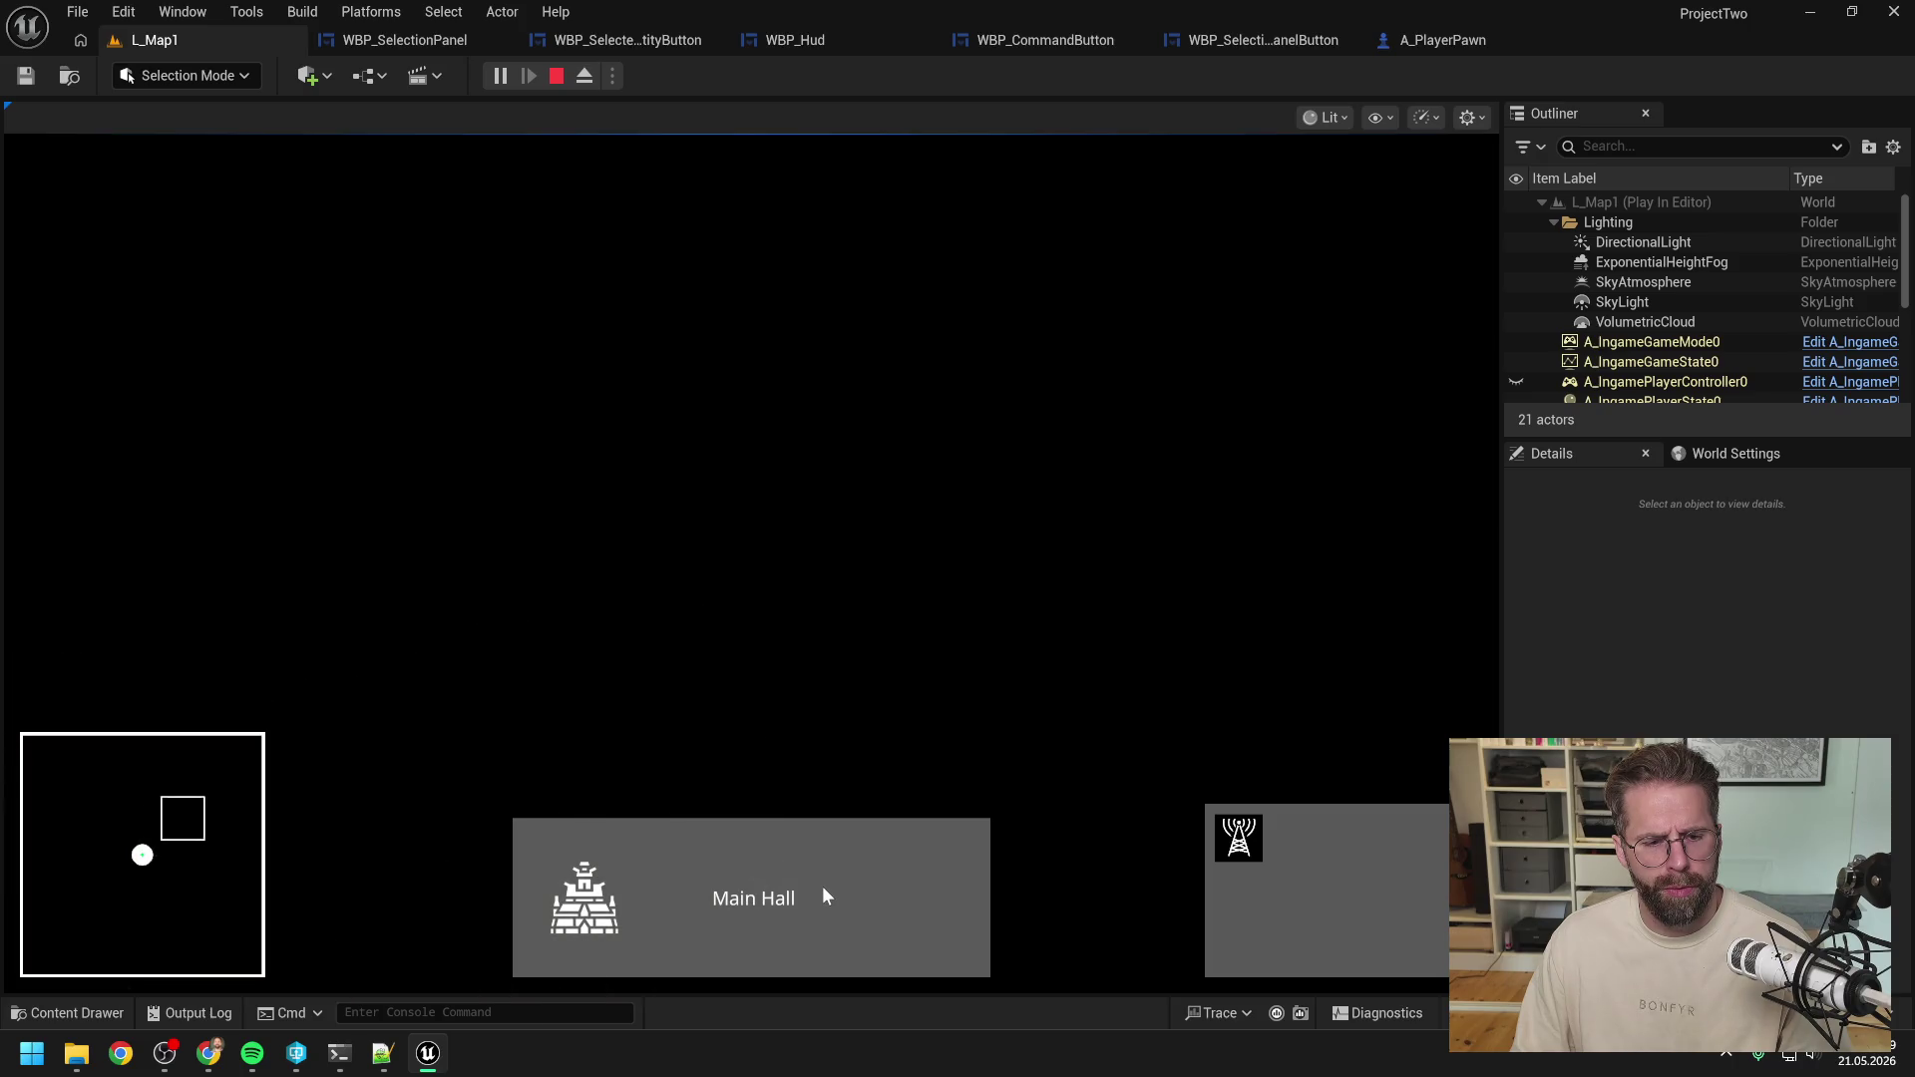
{"action": "left_click", "coordinate": [822, 886]}
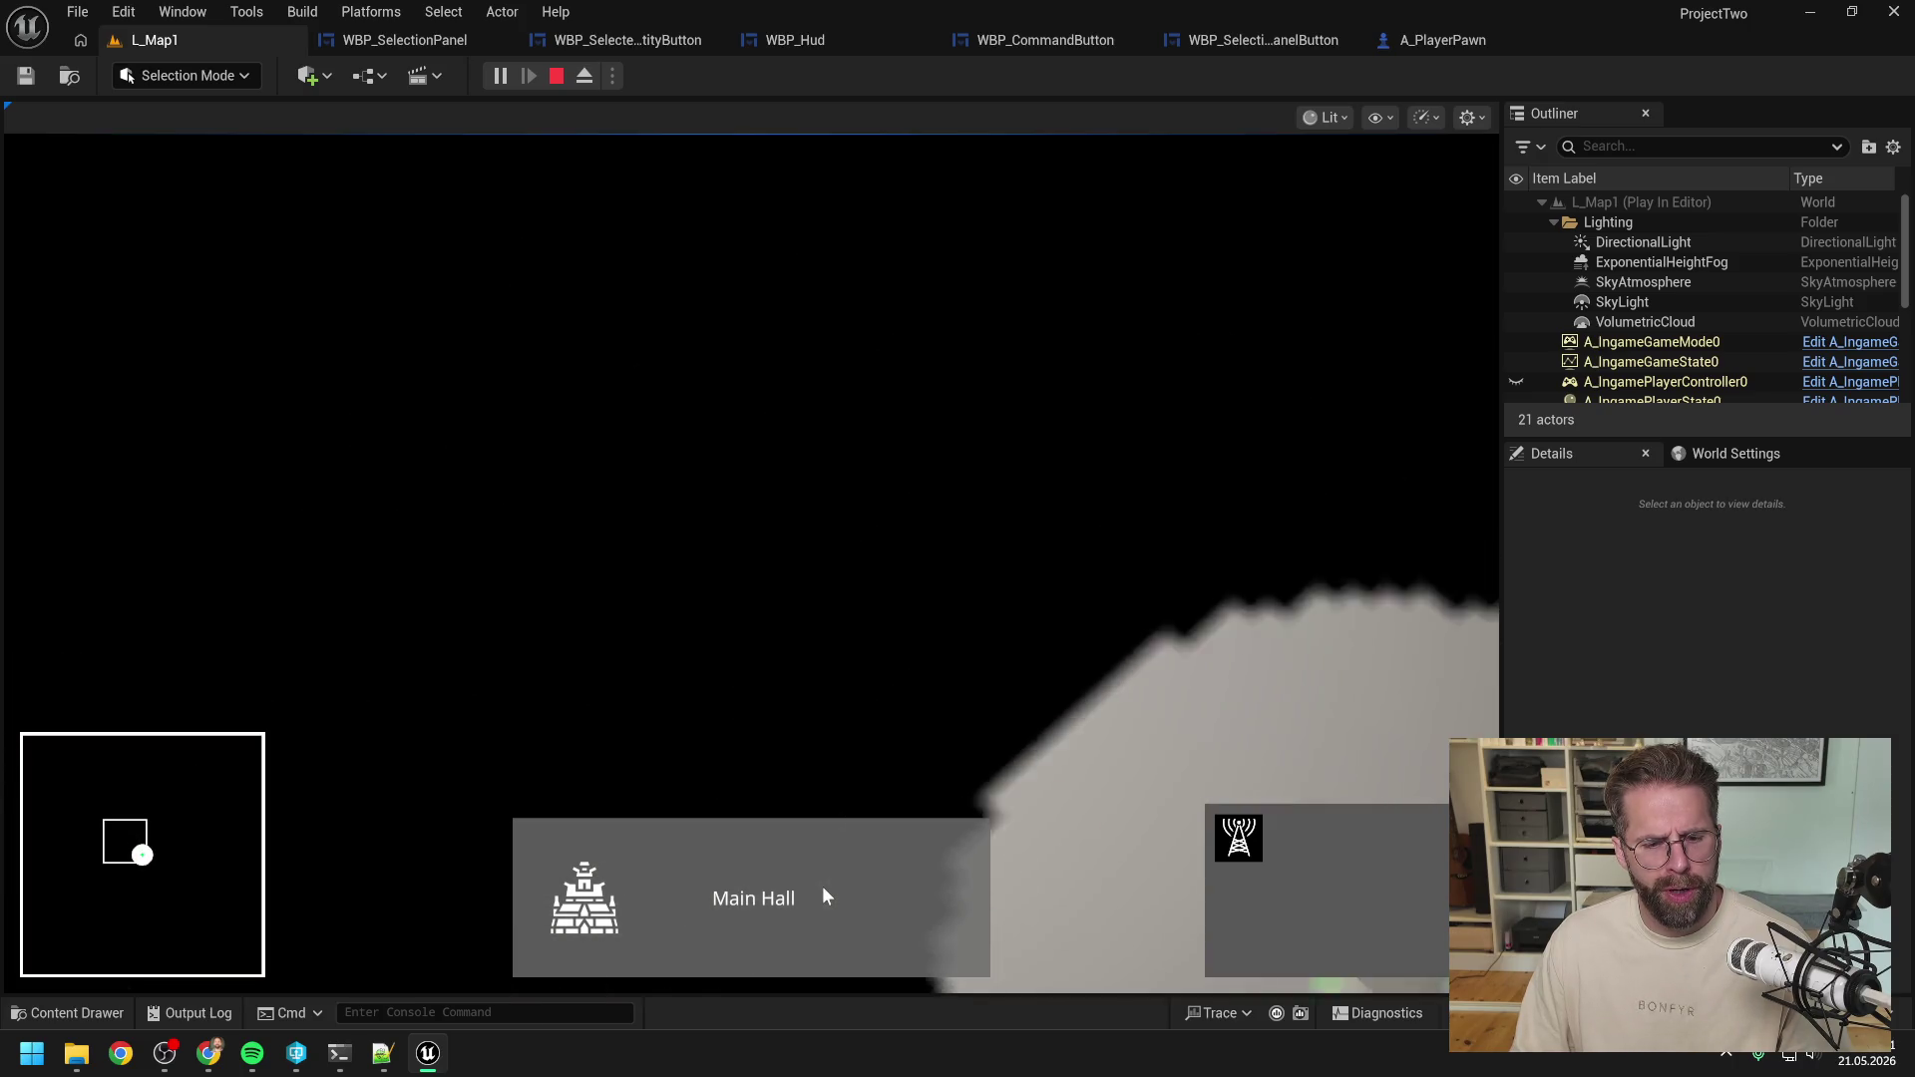
{"action": "left_click", "coordinate": [822, 886]}
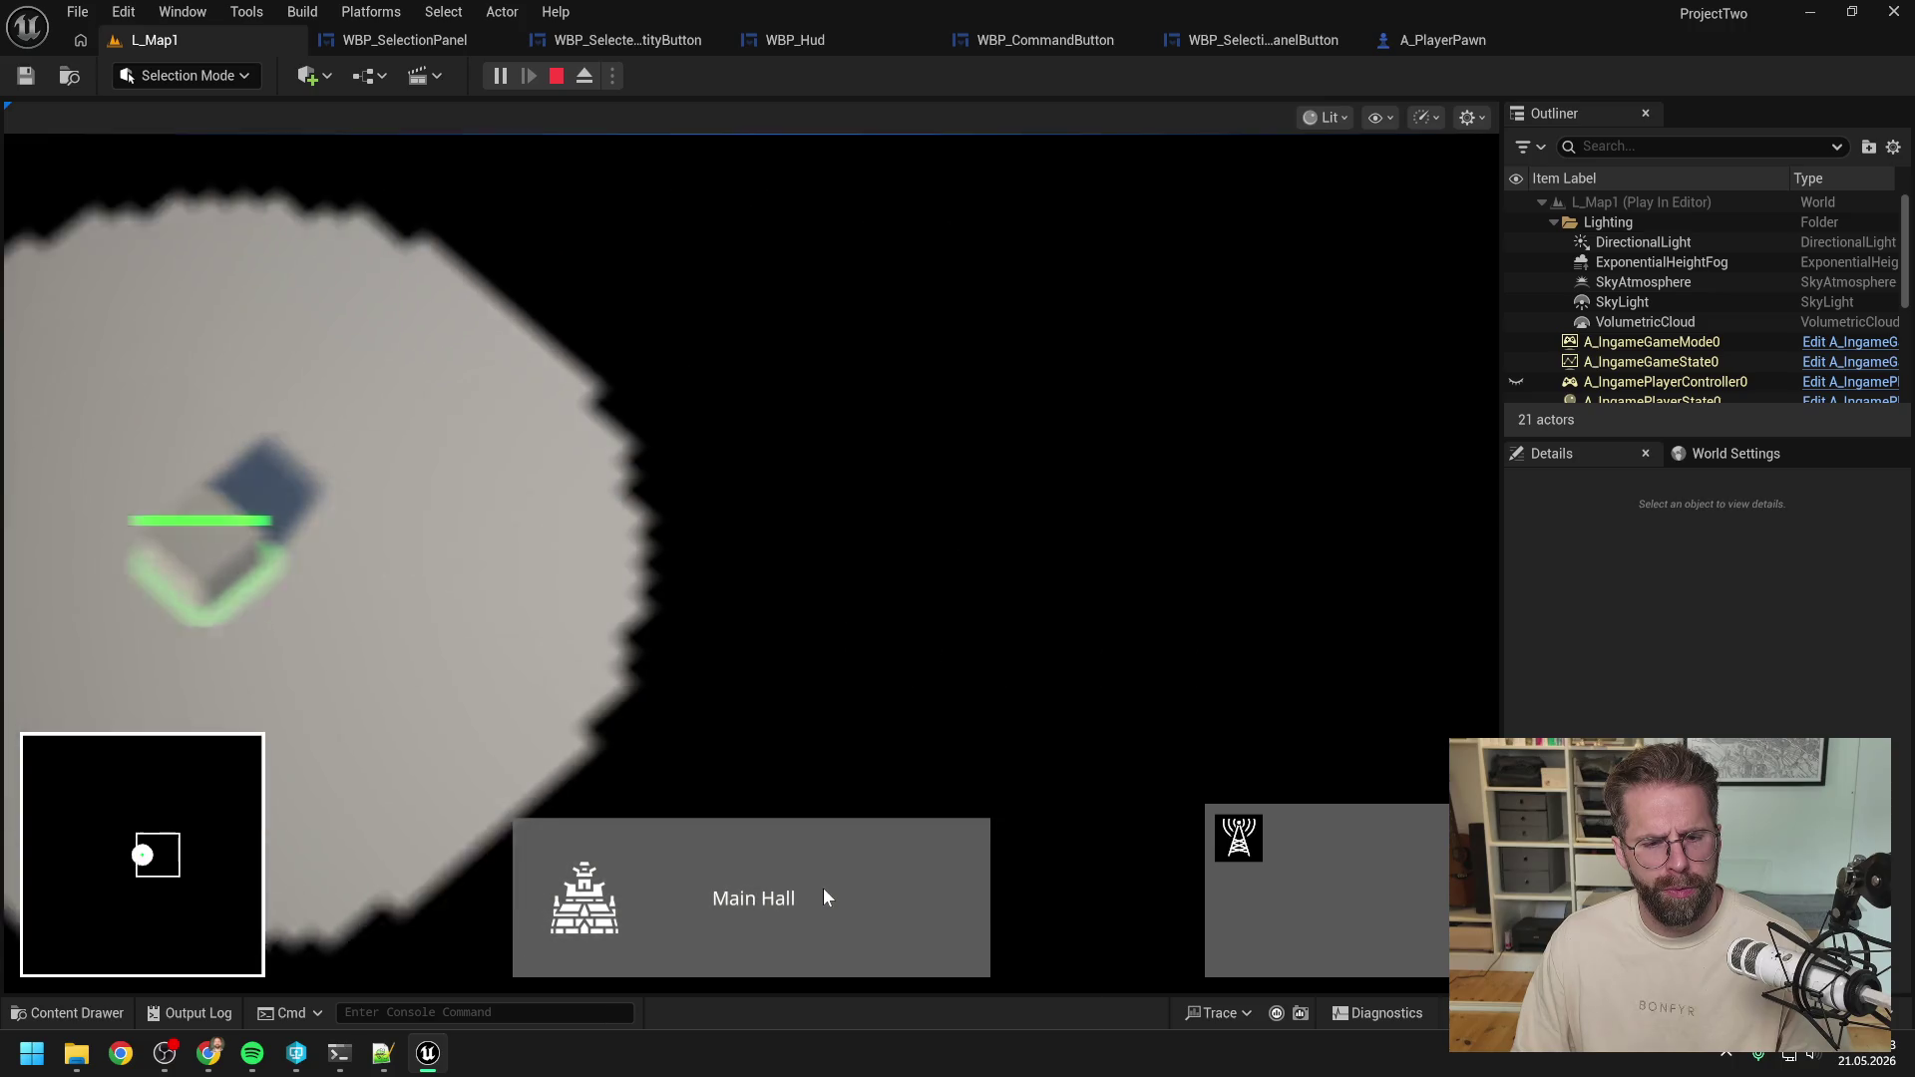
{"action": "left_click", "coordinate": [823, 888]}
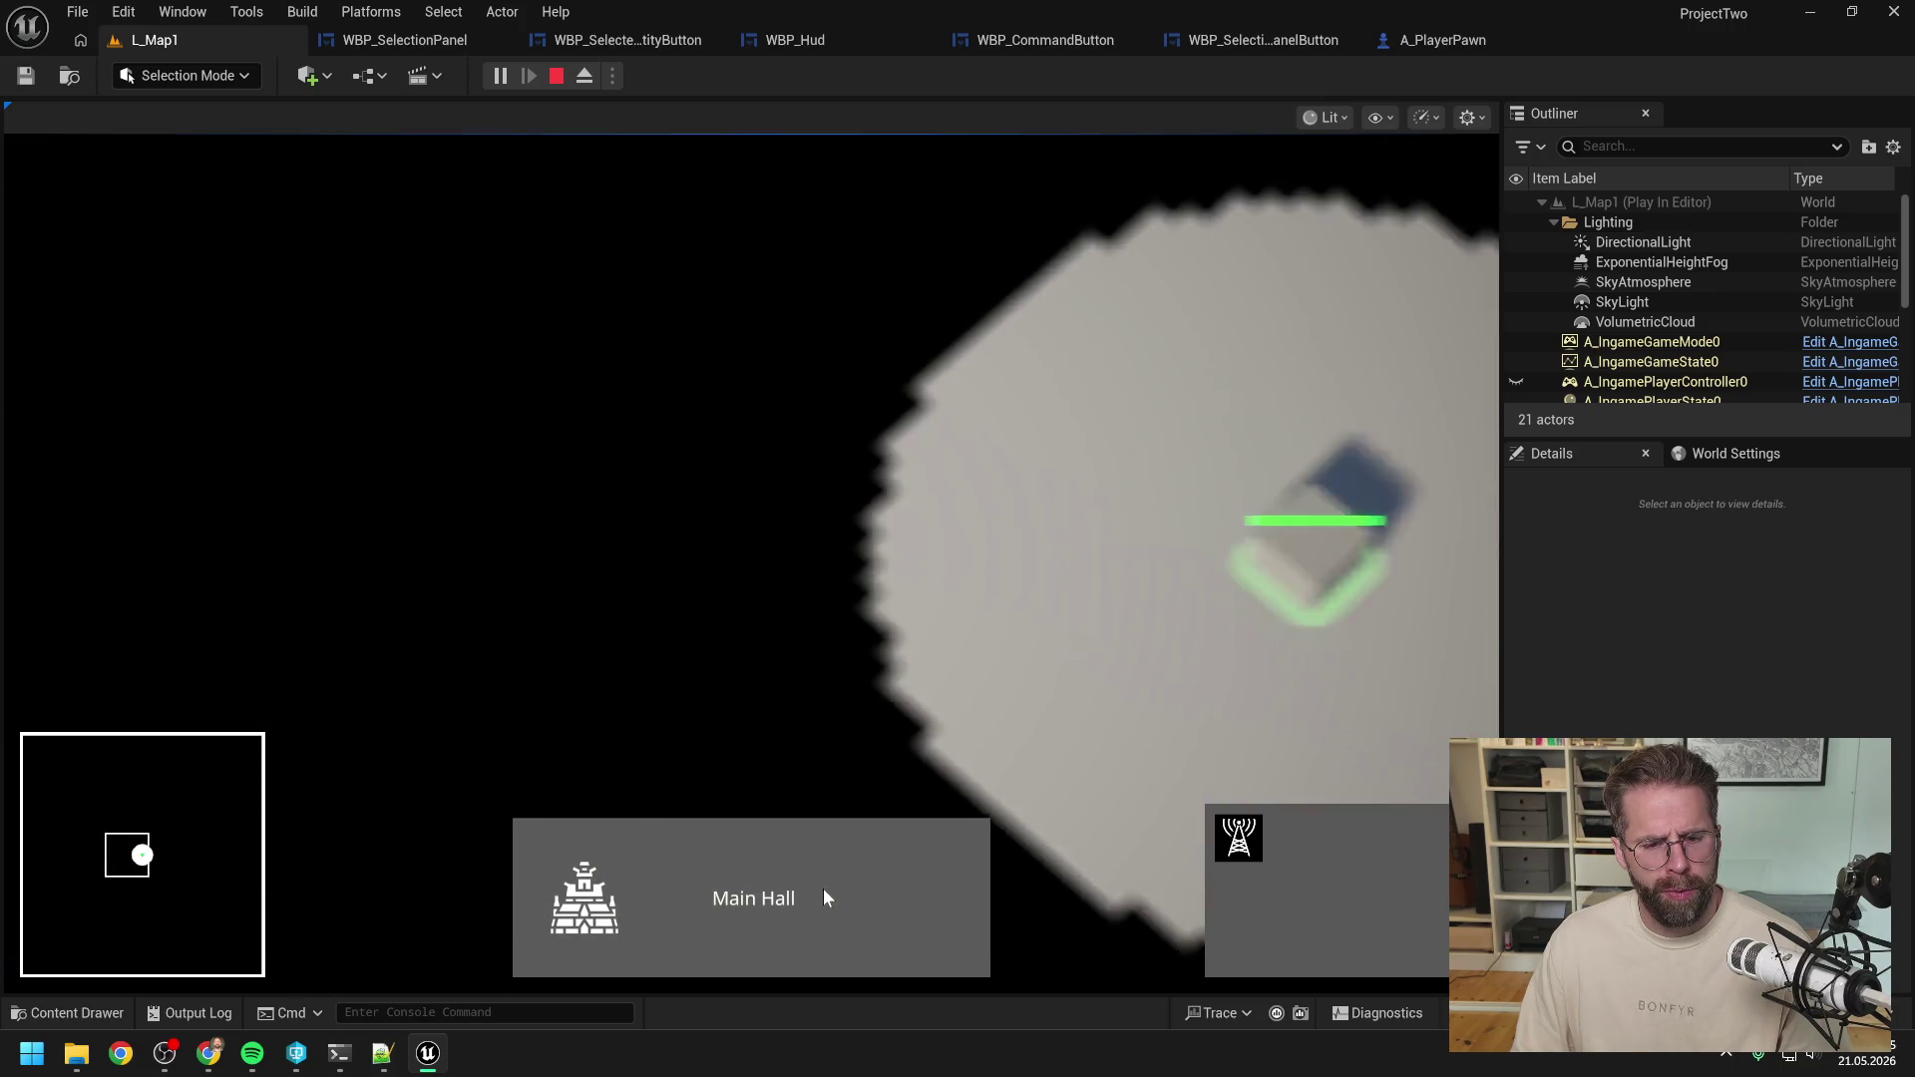
{"action": "left_click", "coordinate": [823, 888]}
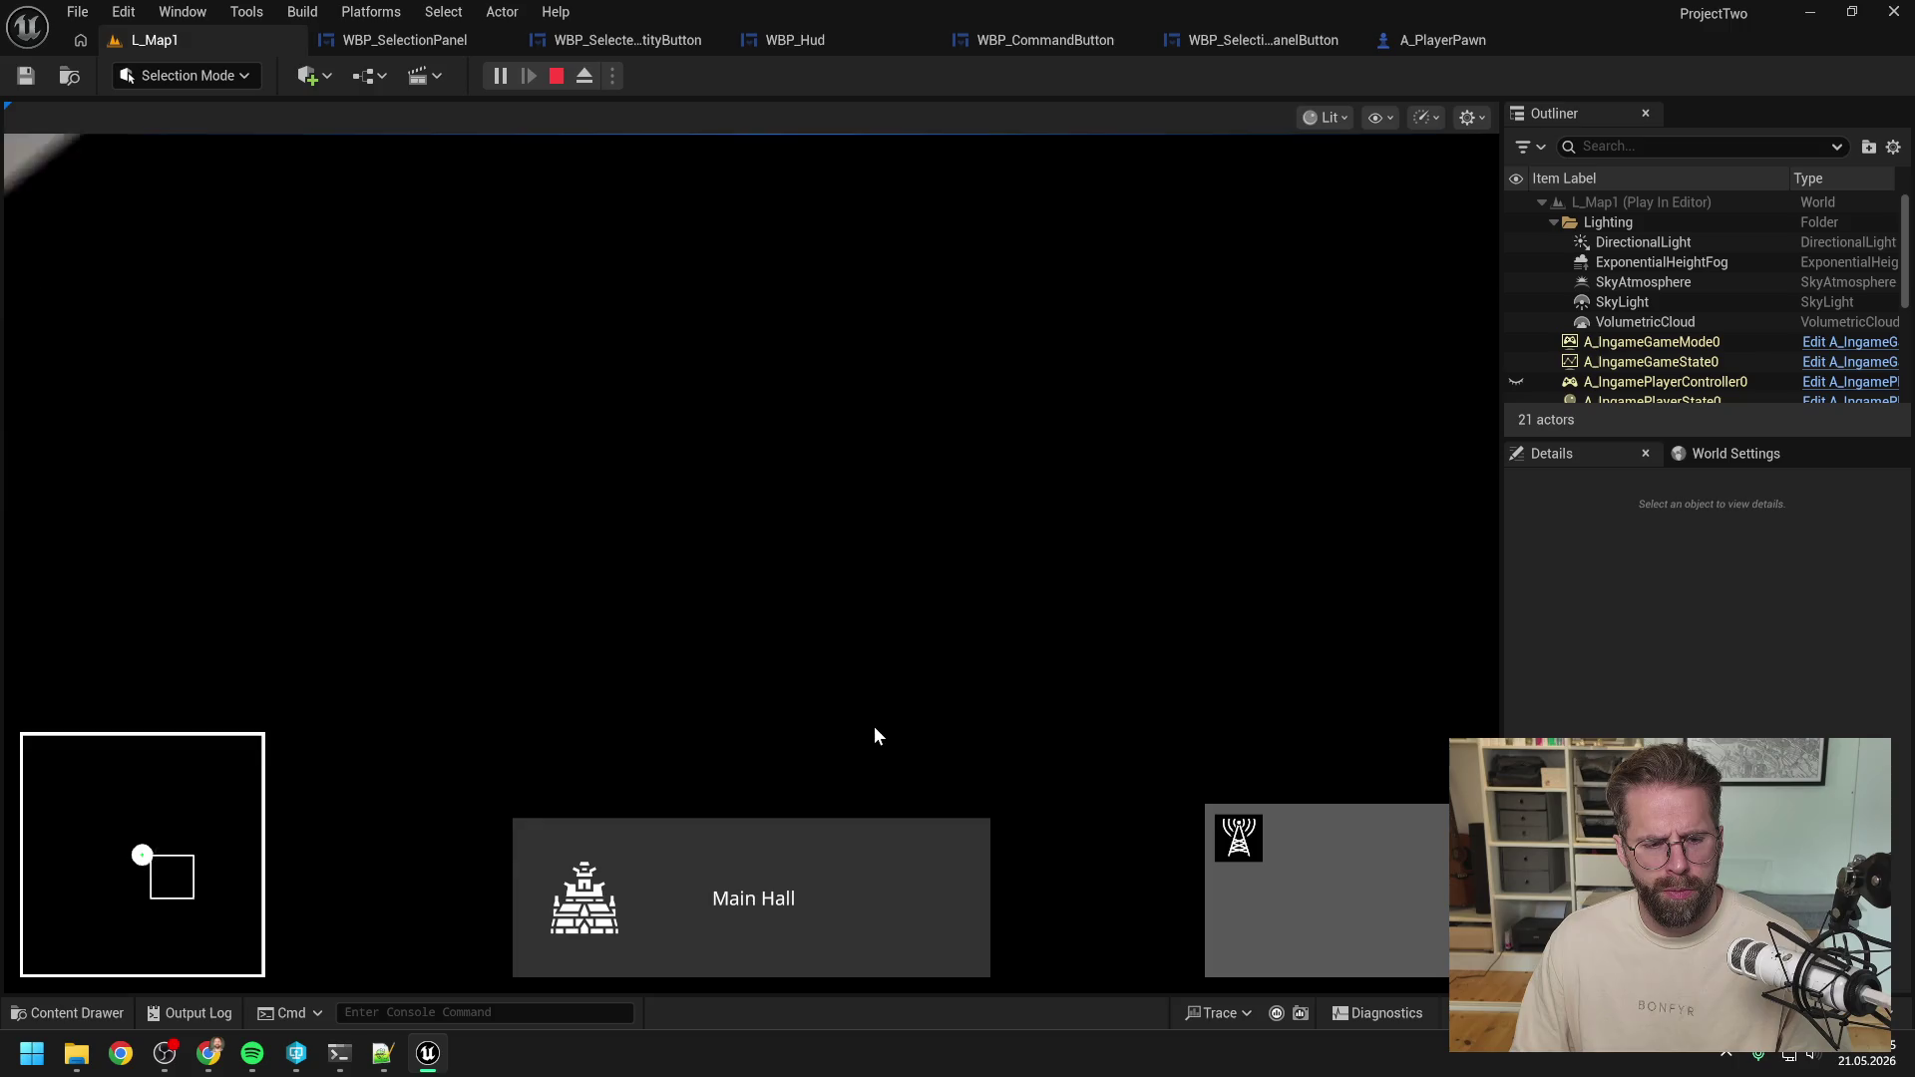
{"action": "left_click", "coordinate": [853, 887]}
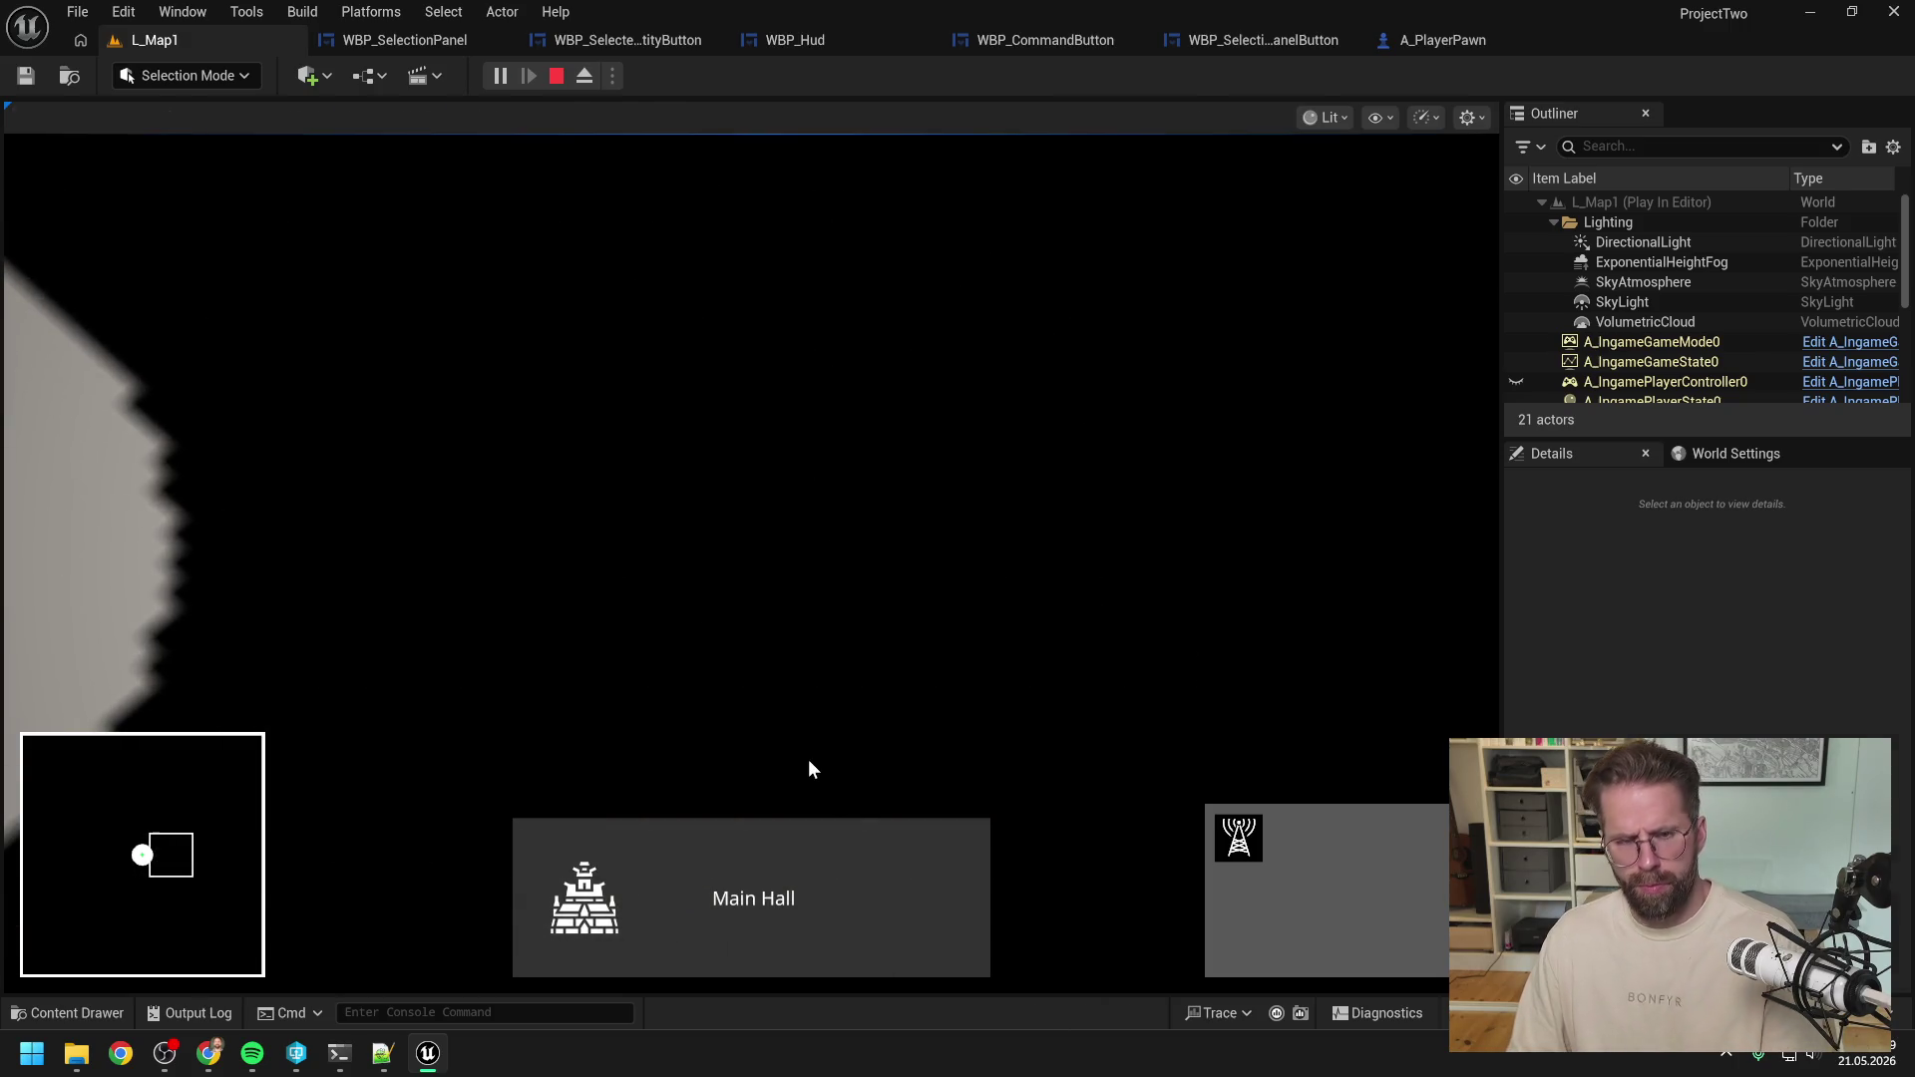
{"action": "key", "text": "Escape"}
{"action": "key", "text": "ctrl+space"}
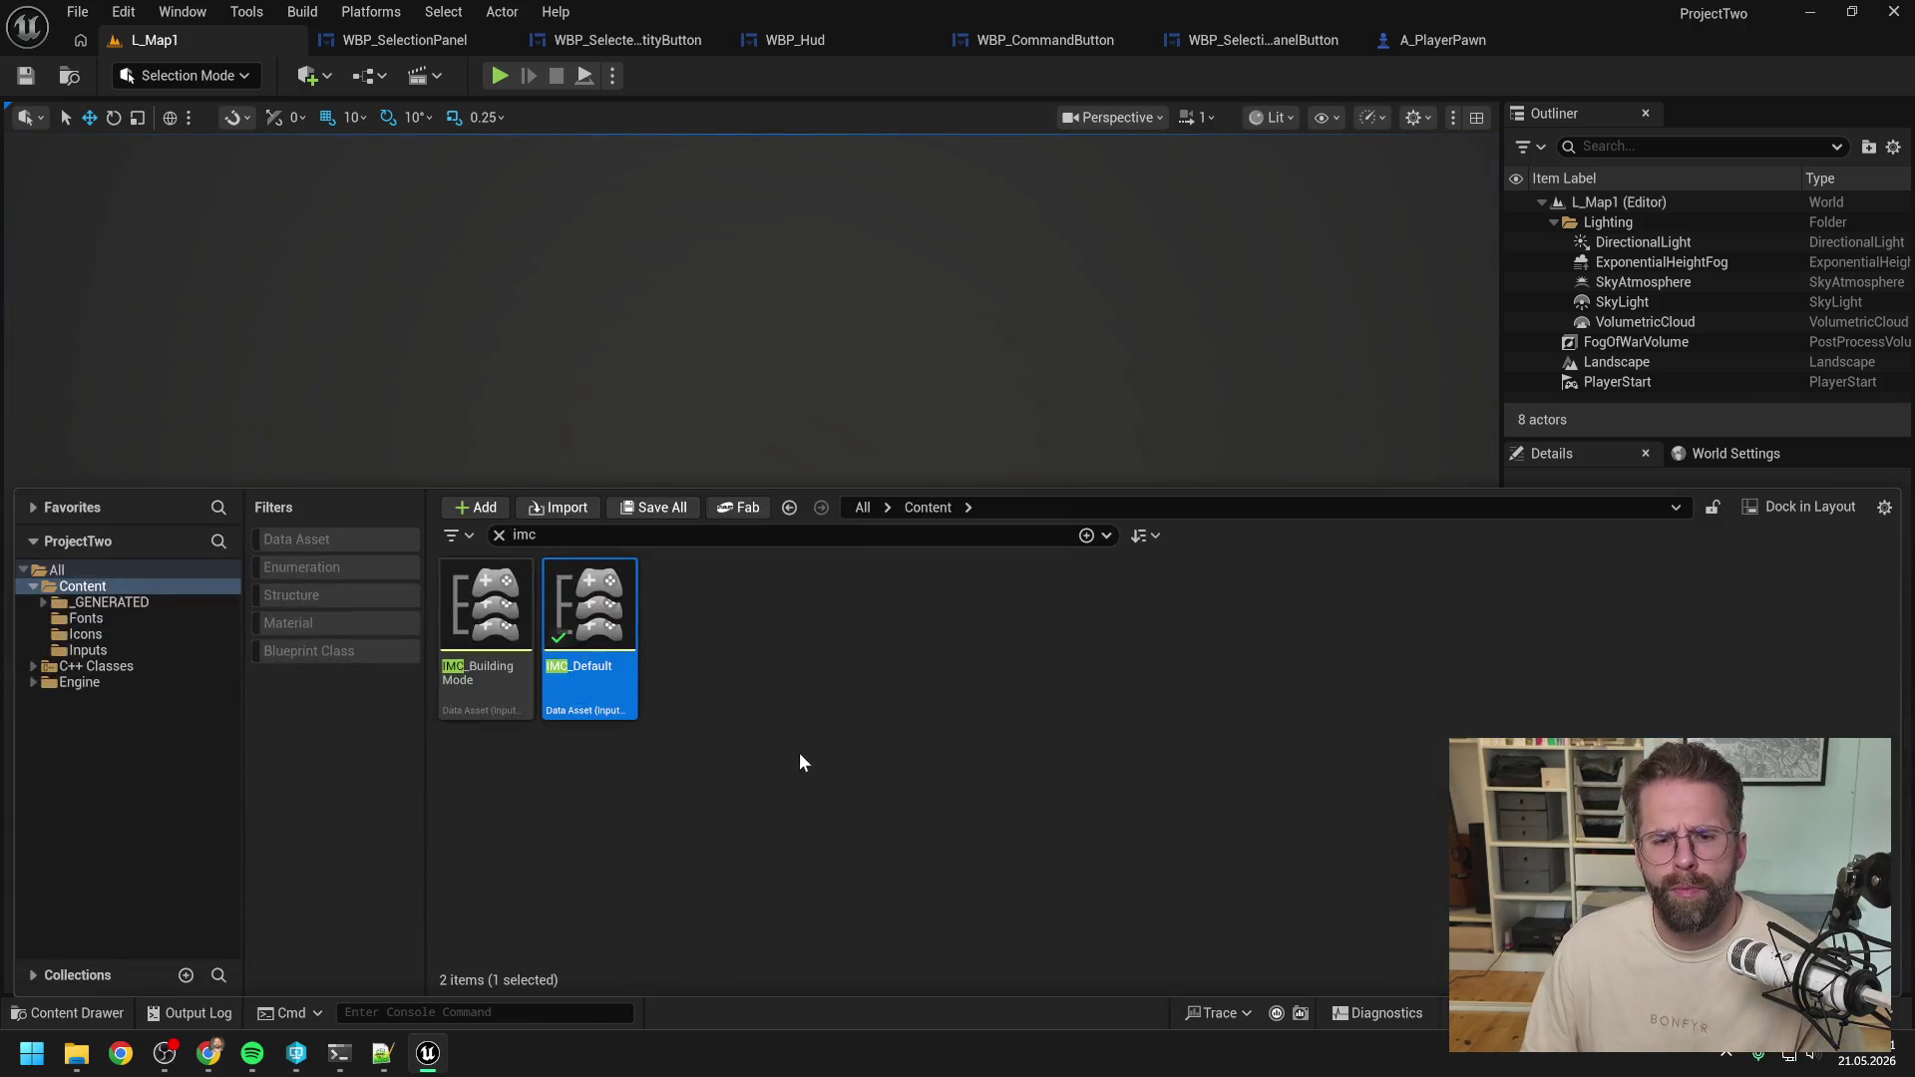
Search the Content Drawer for 'minimap' and open WBP_Minimap's EventGraph.
{"action": "type", "text": "minimap"}
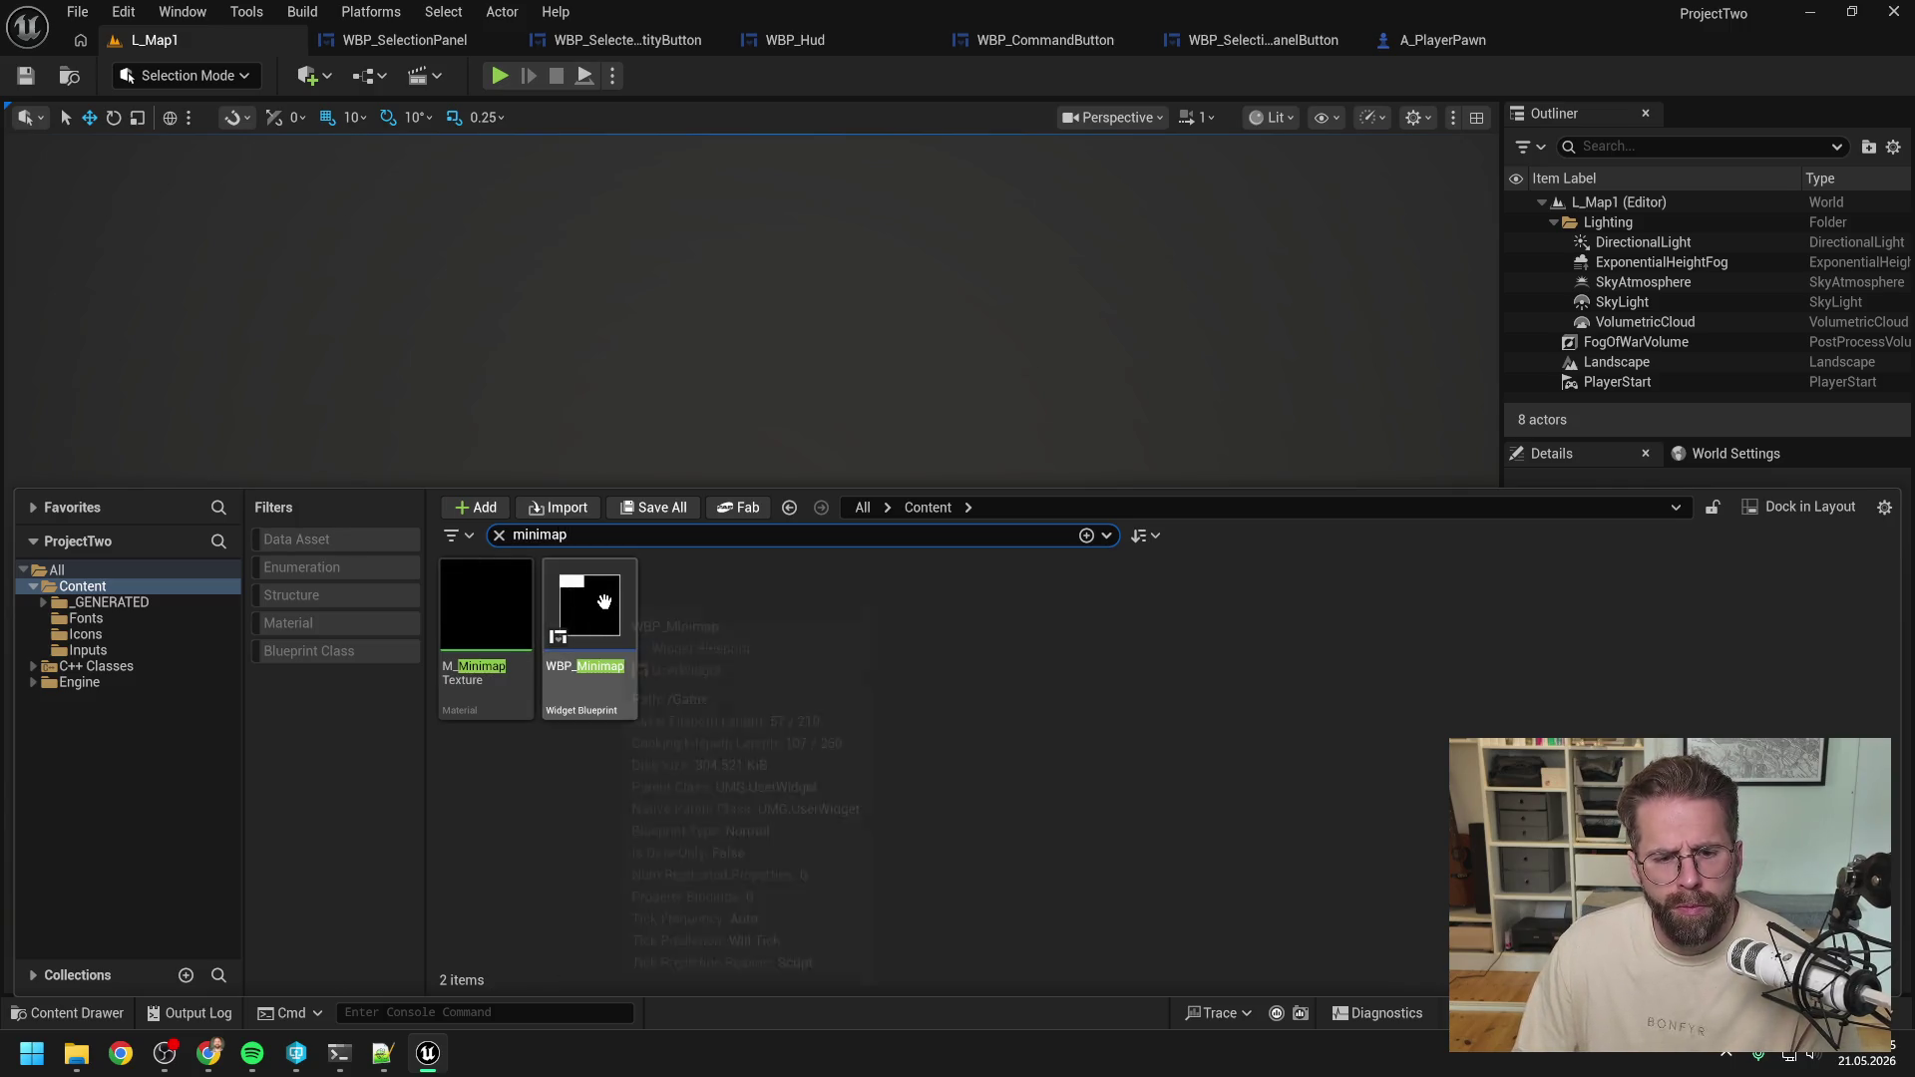
{"action": "double_click", "coordinate": [605, 601]}
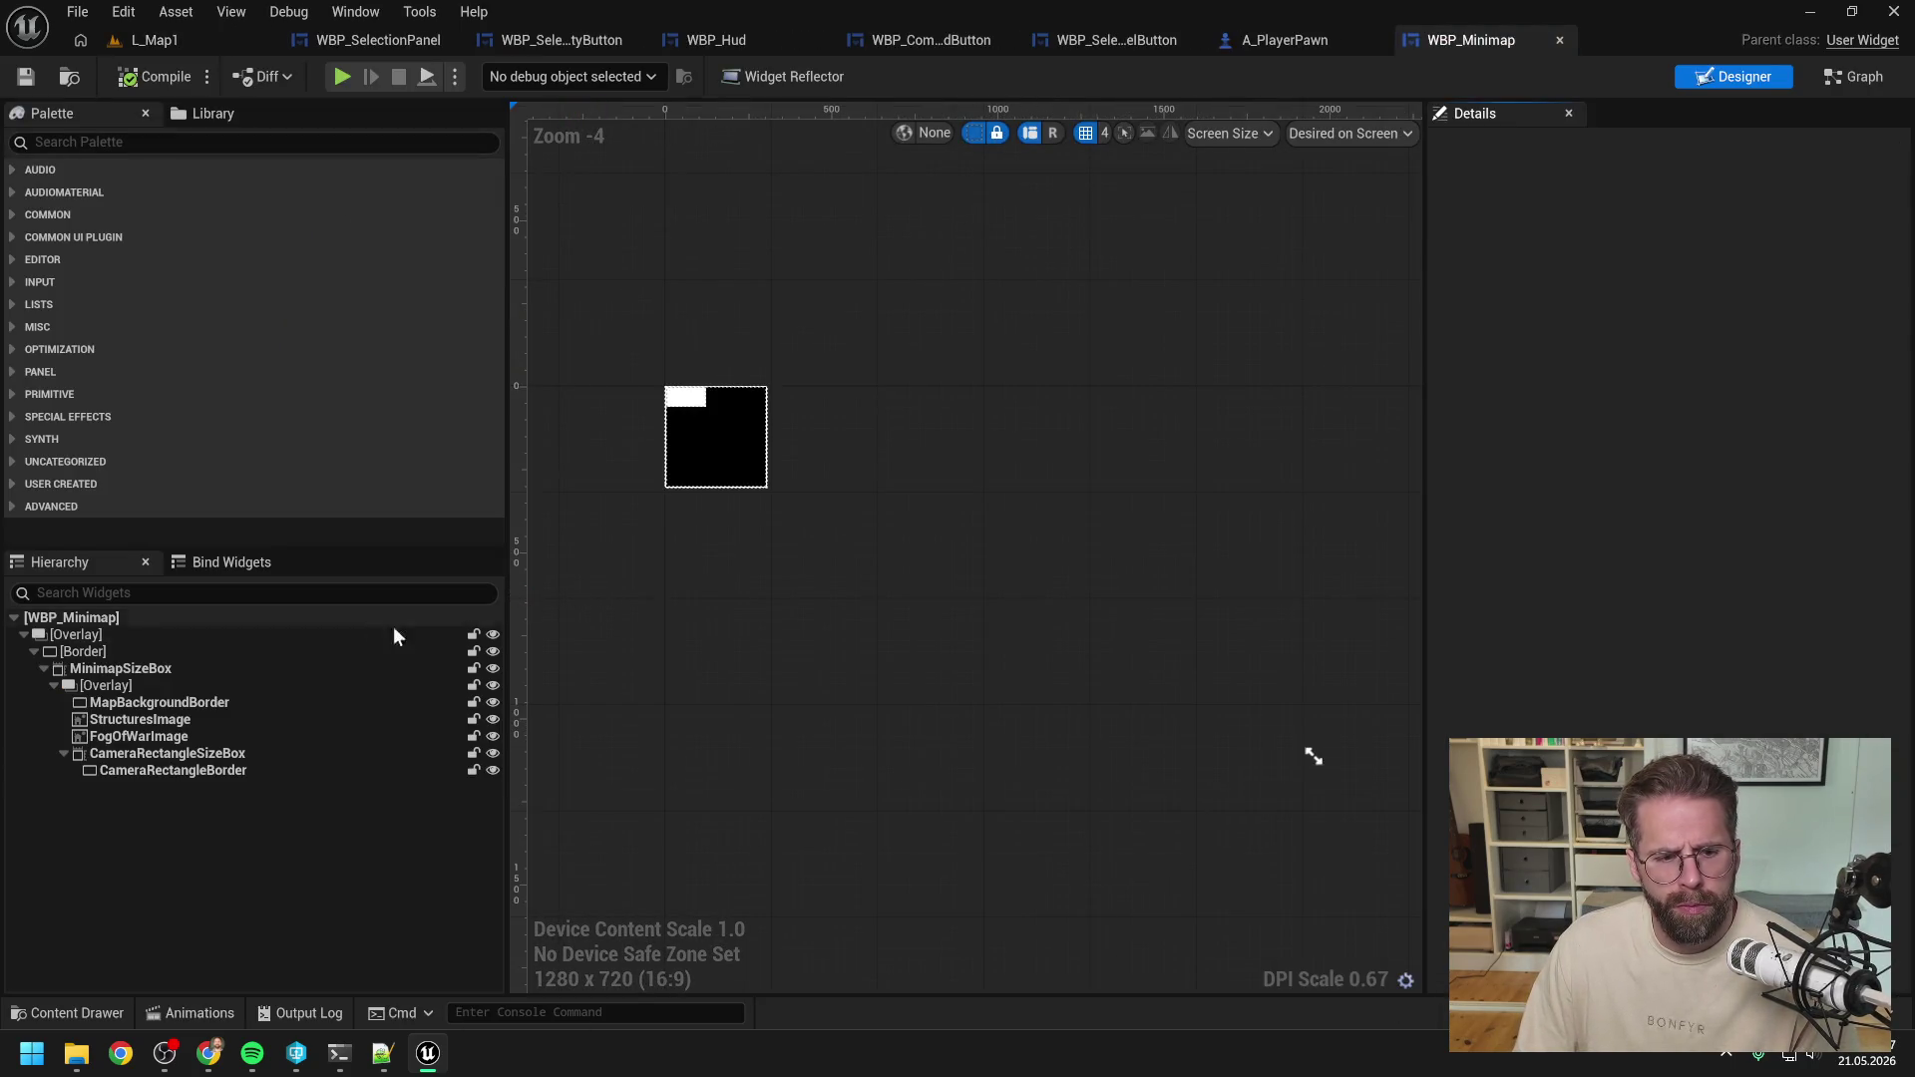
{"action": "left_click", "coordinate": [257, 753]}
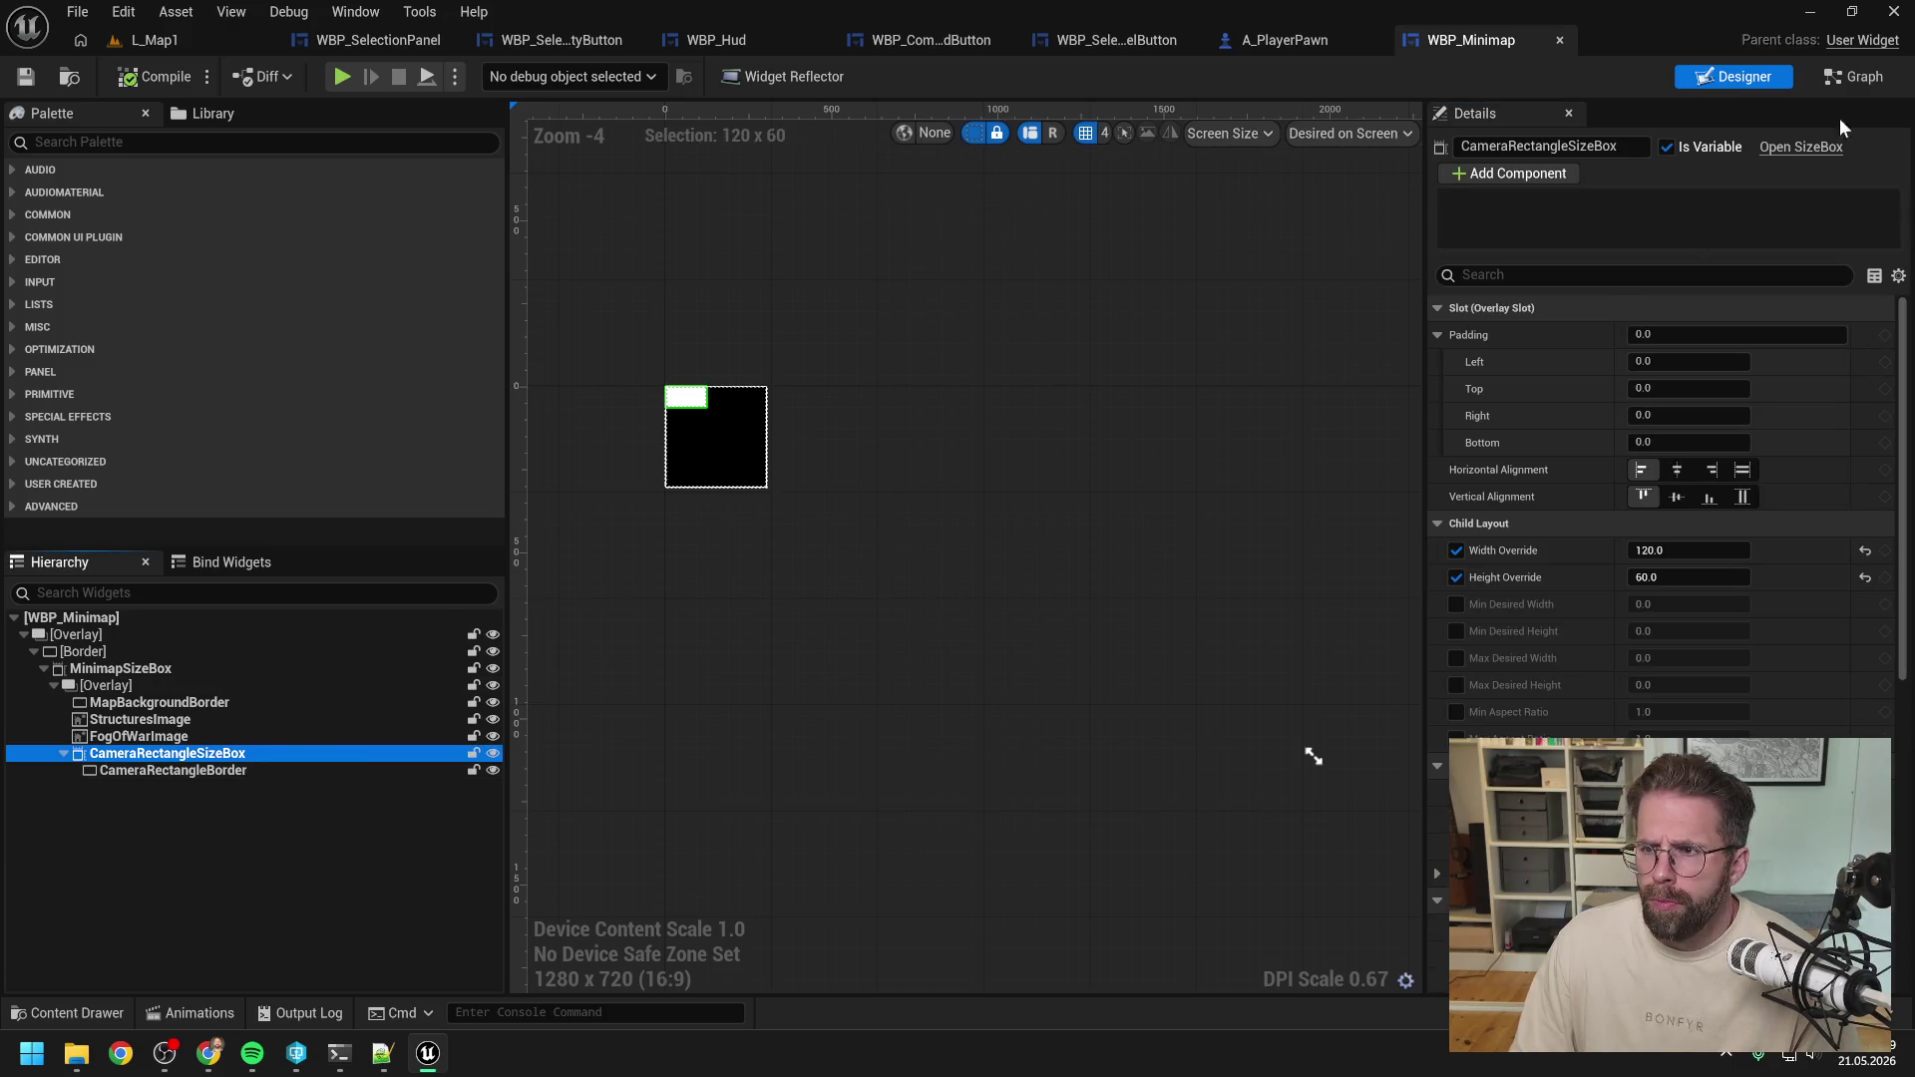
{"action": "left_click", "coordinate": [1854, 76]}
{"action": "left_click", "coordinate": [910, 113]}
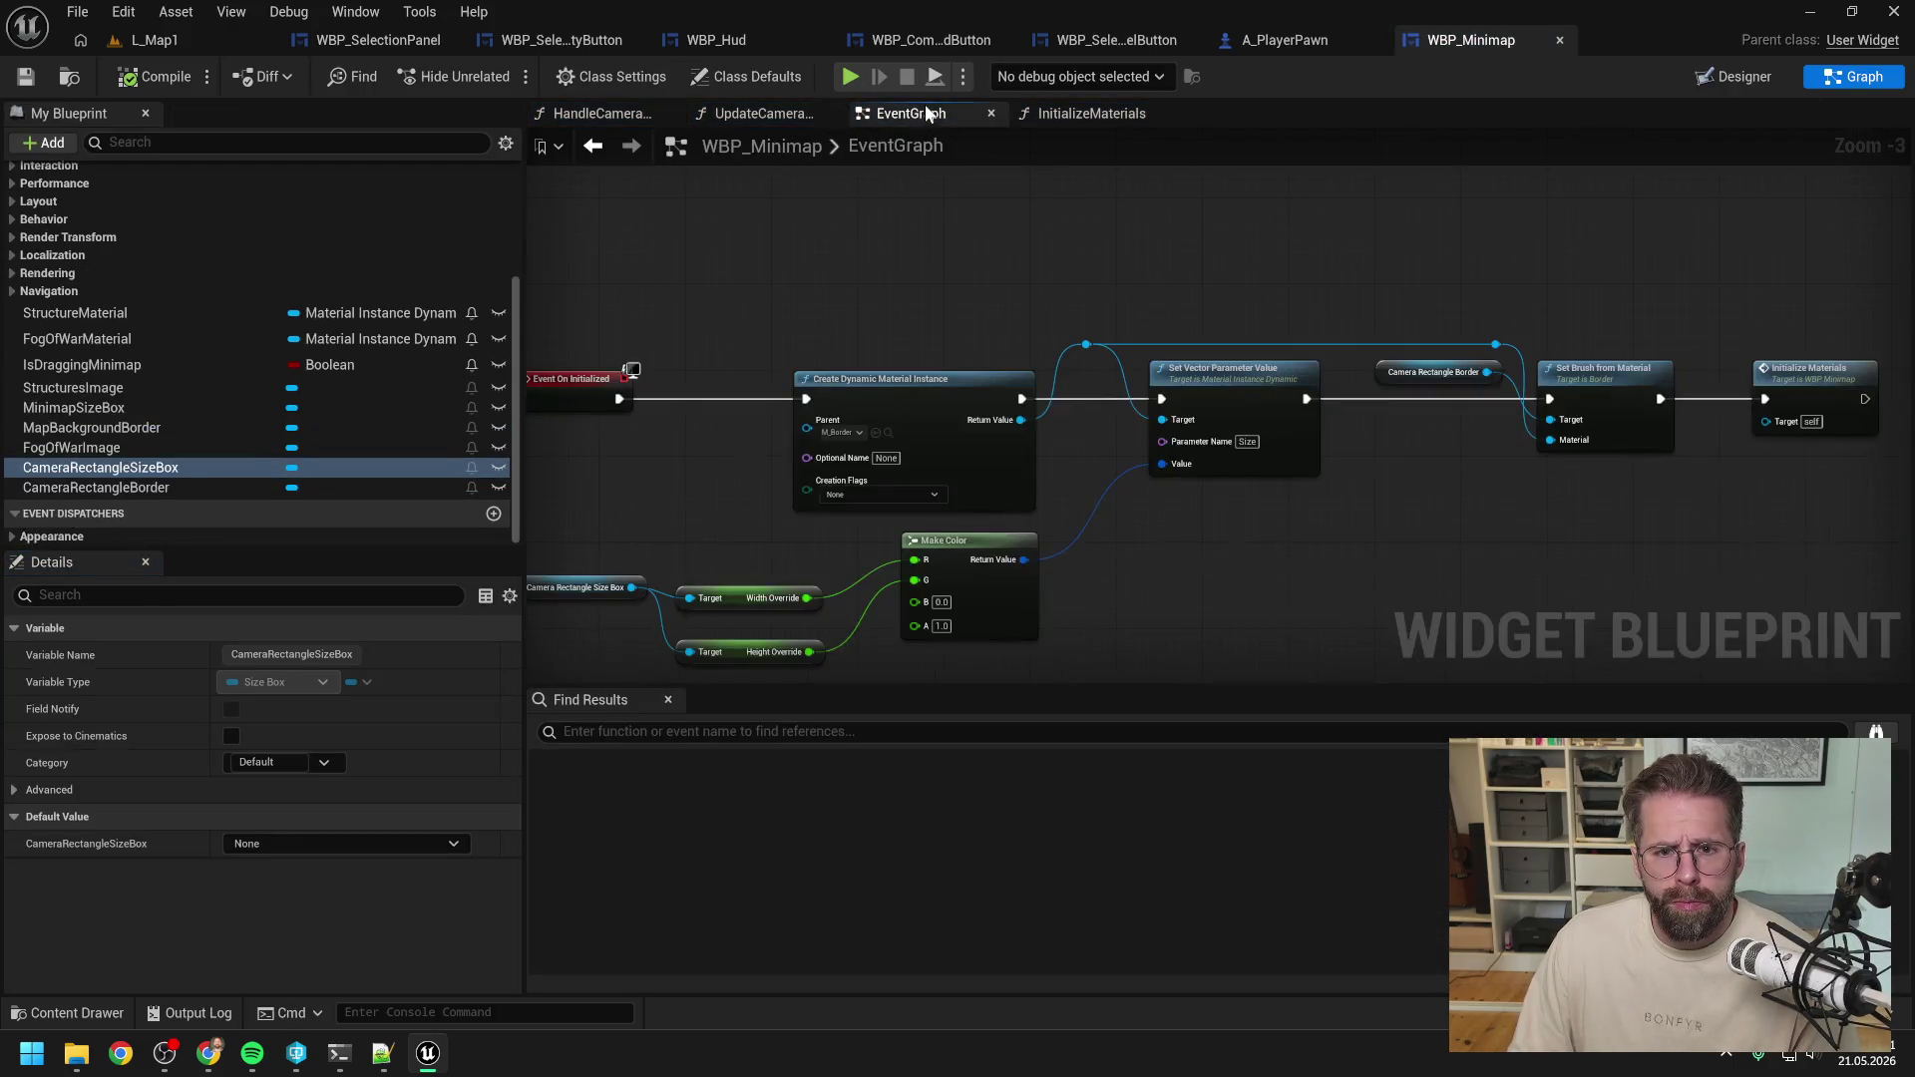
Follow the Event Tick drag logic and open the Set Camera Location function graph.
{"action": "scroll", "coordinate": [889, 285], "scroll_direction": "down", "scroll_amount": 3}
{"action": "scroll", "coordinate": [986, 452], "scroll_direction": "up", "scroll_amount": 2}
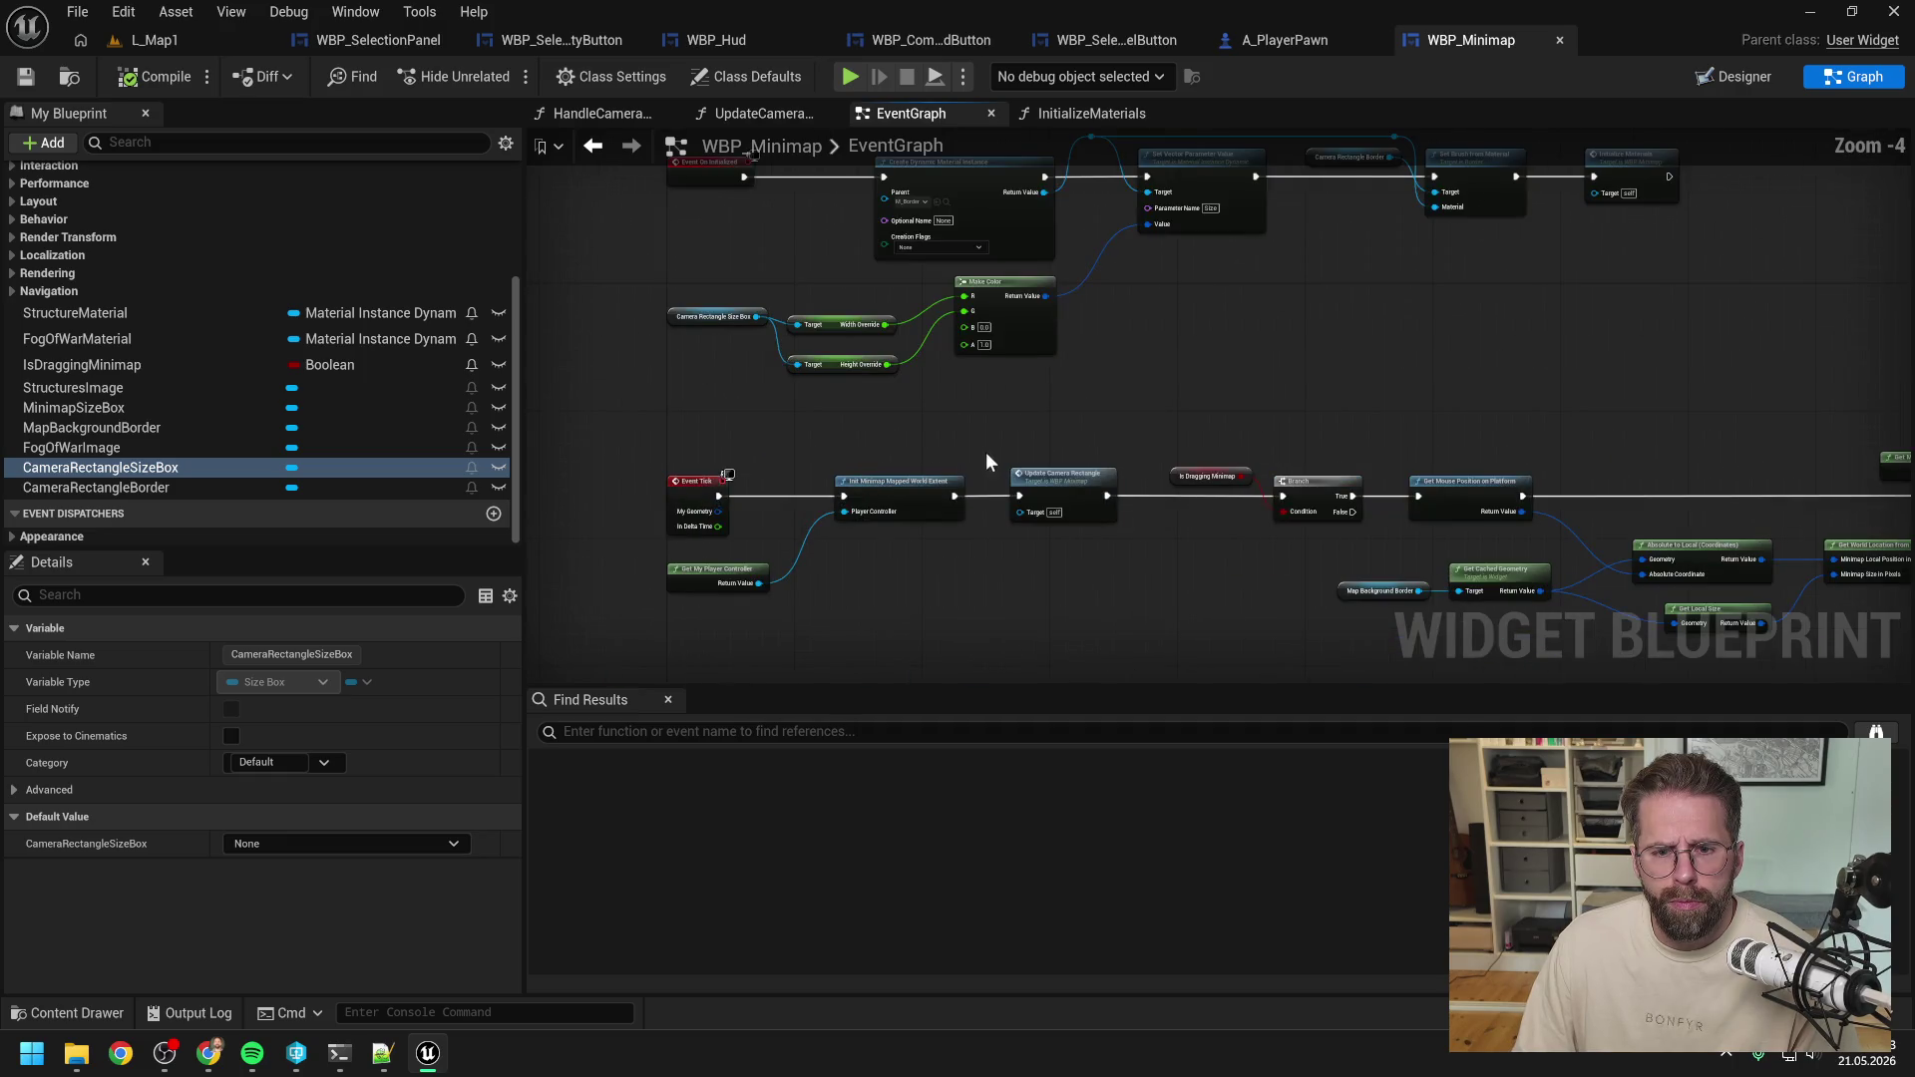
{"action": "scroll", "coordinate": [958, 475], "scroll_direction": "up", "scroll_amount": 2}
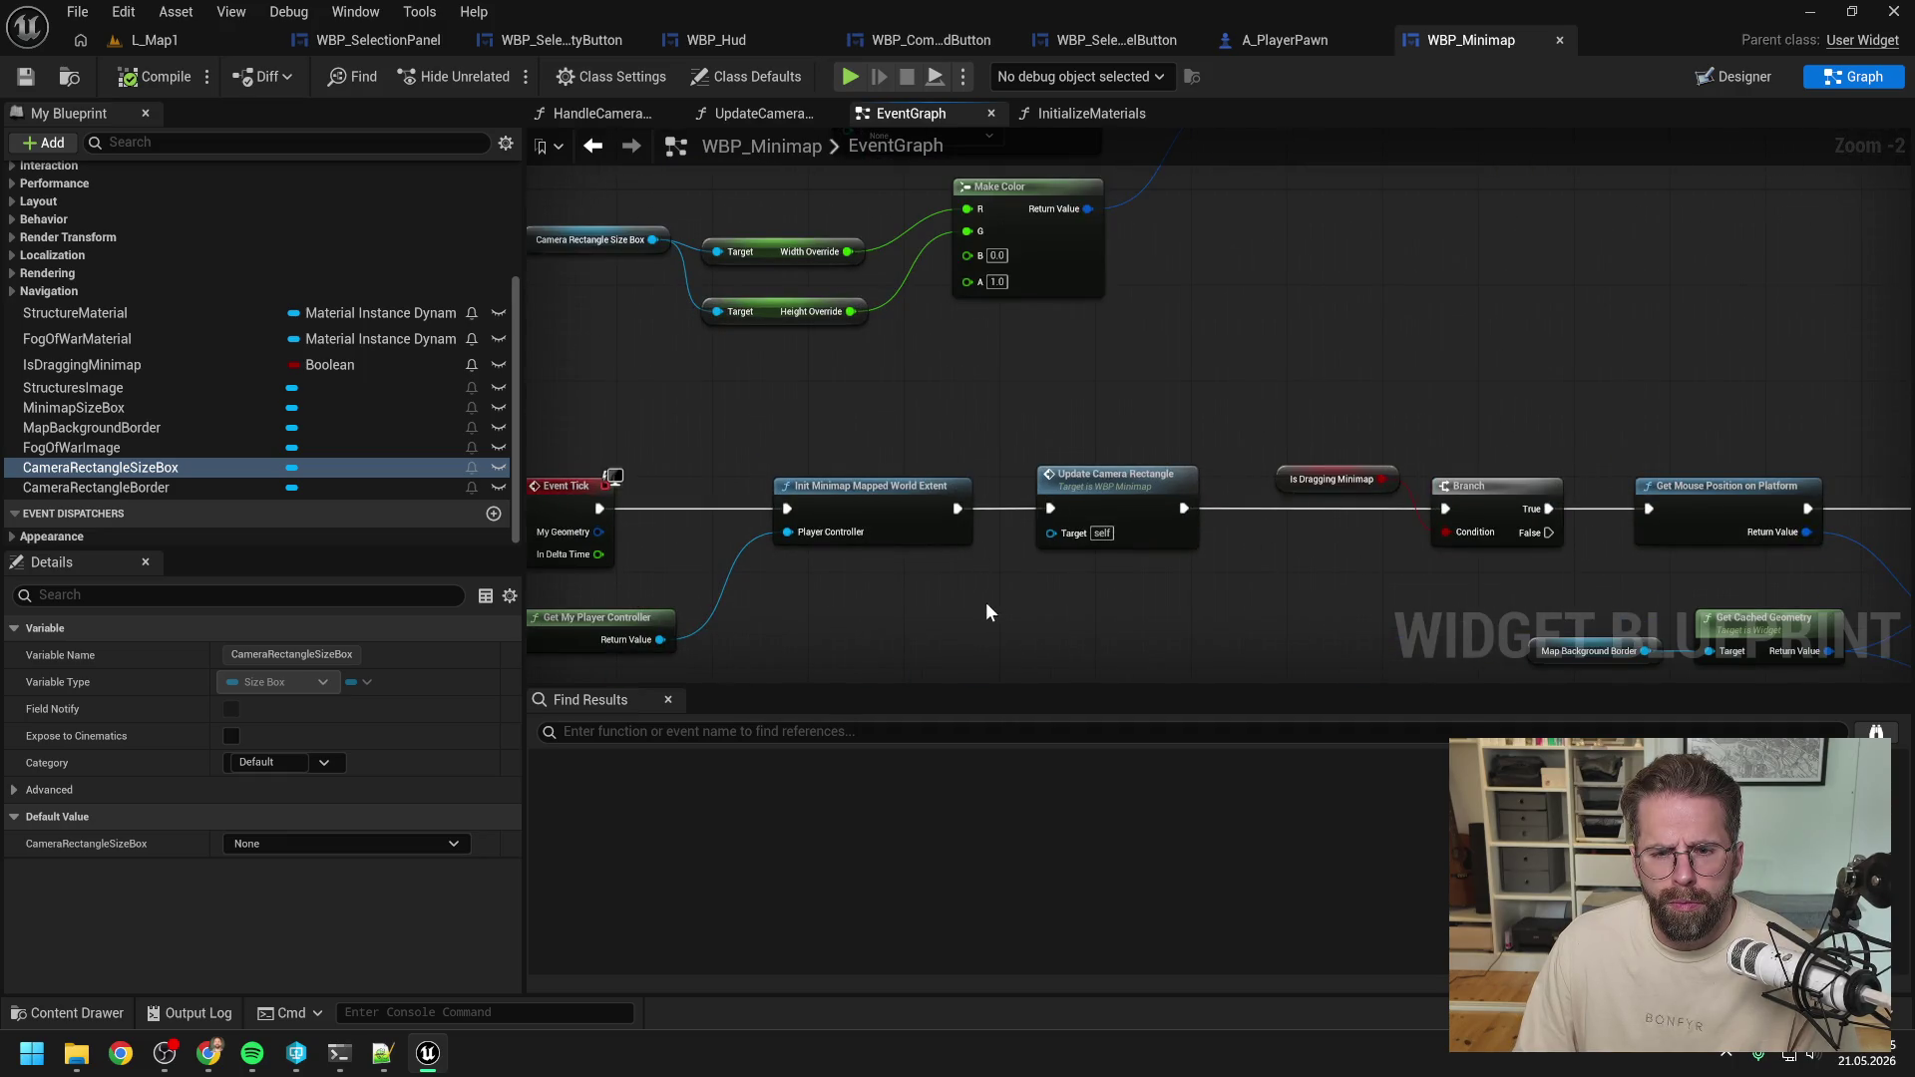
{"action": "left_click_drag", "start_coordinate": [986, 602], "coordinate": [1101, 537]}
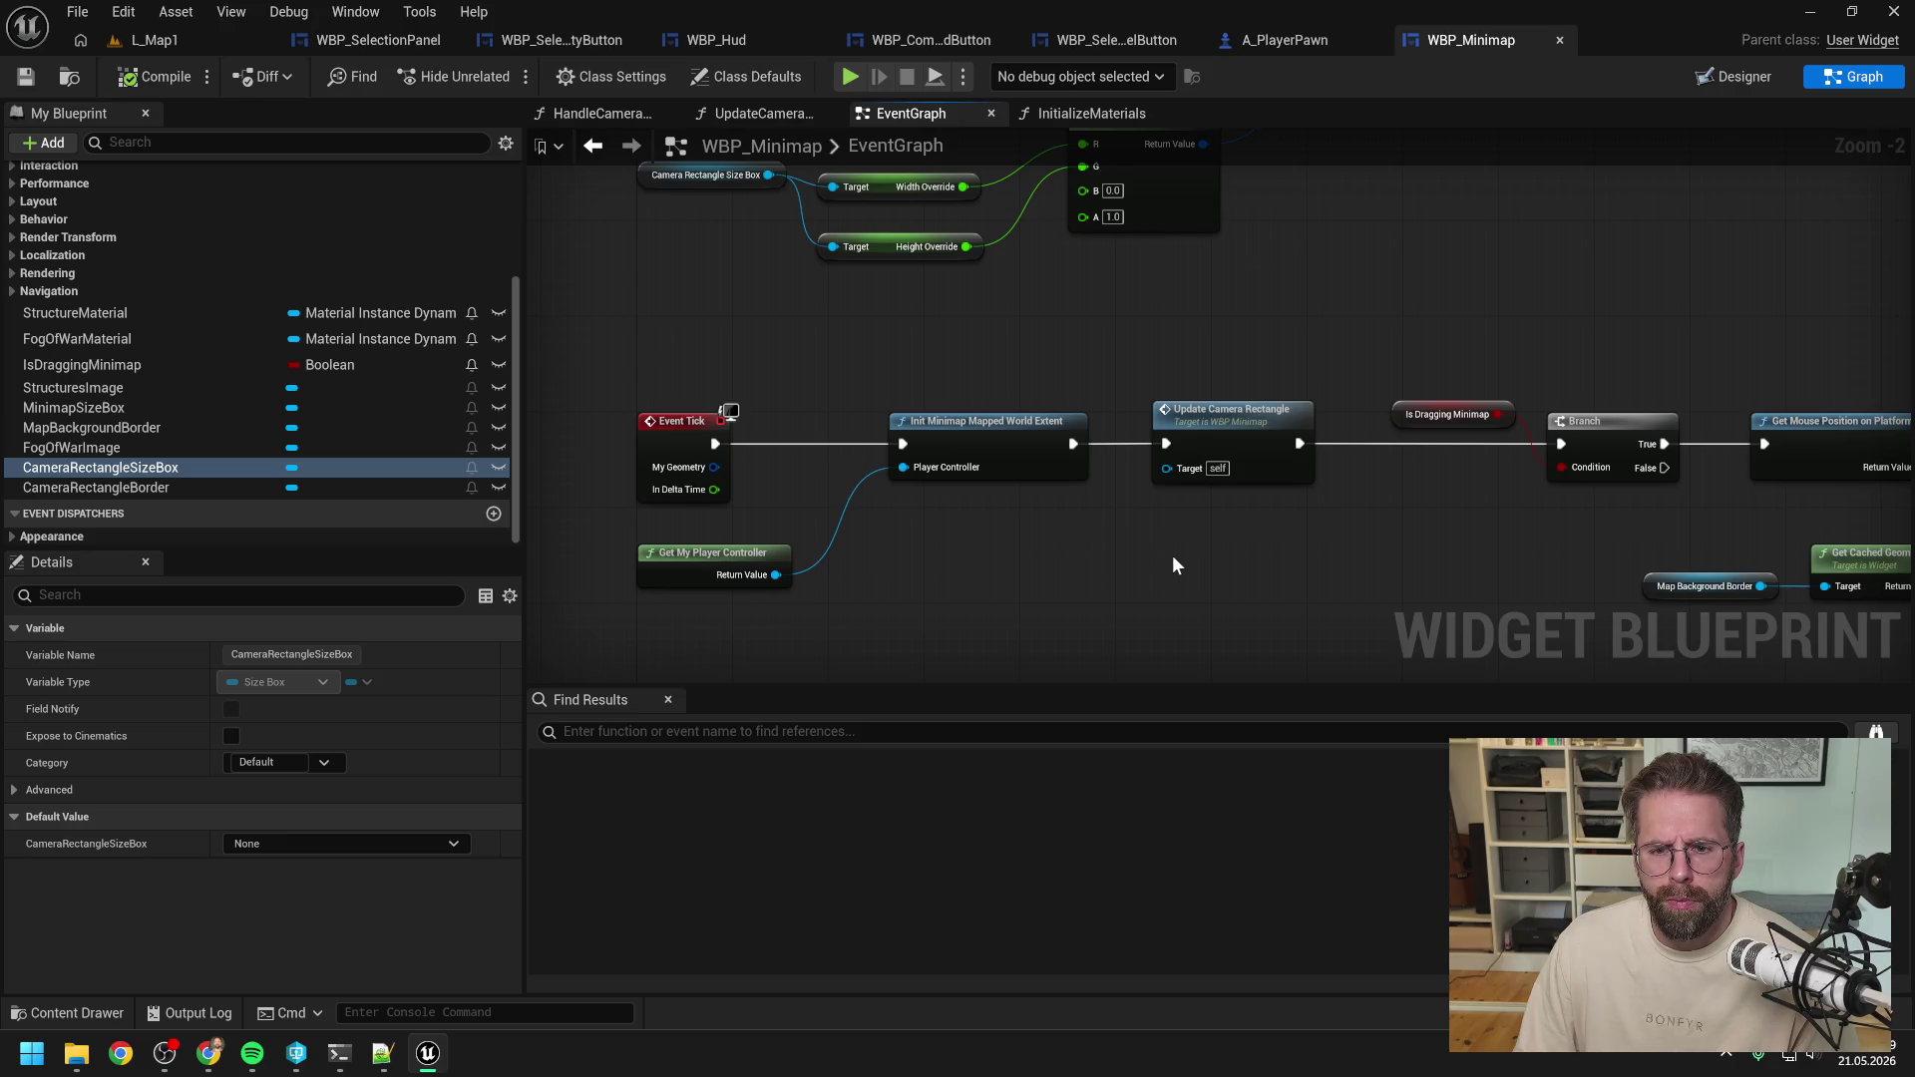
{"action": "left_click_drag", "start_coordinate": [1195, 560], "coordinate": [1159, 565]}
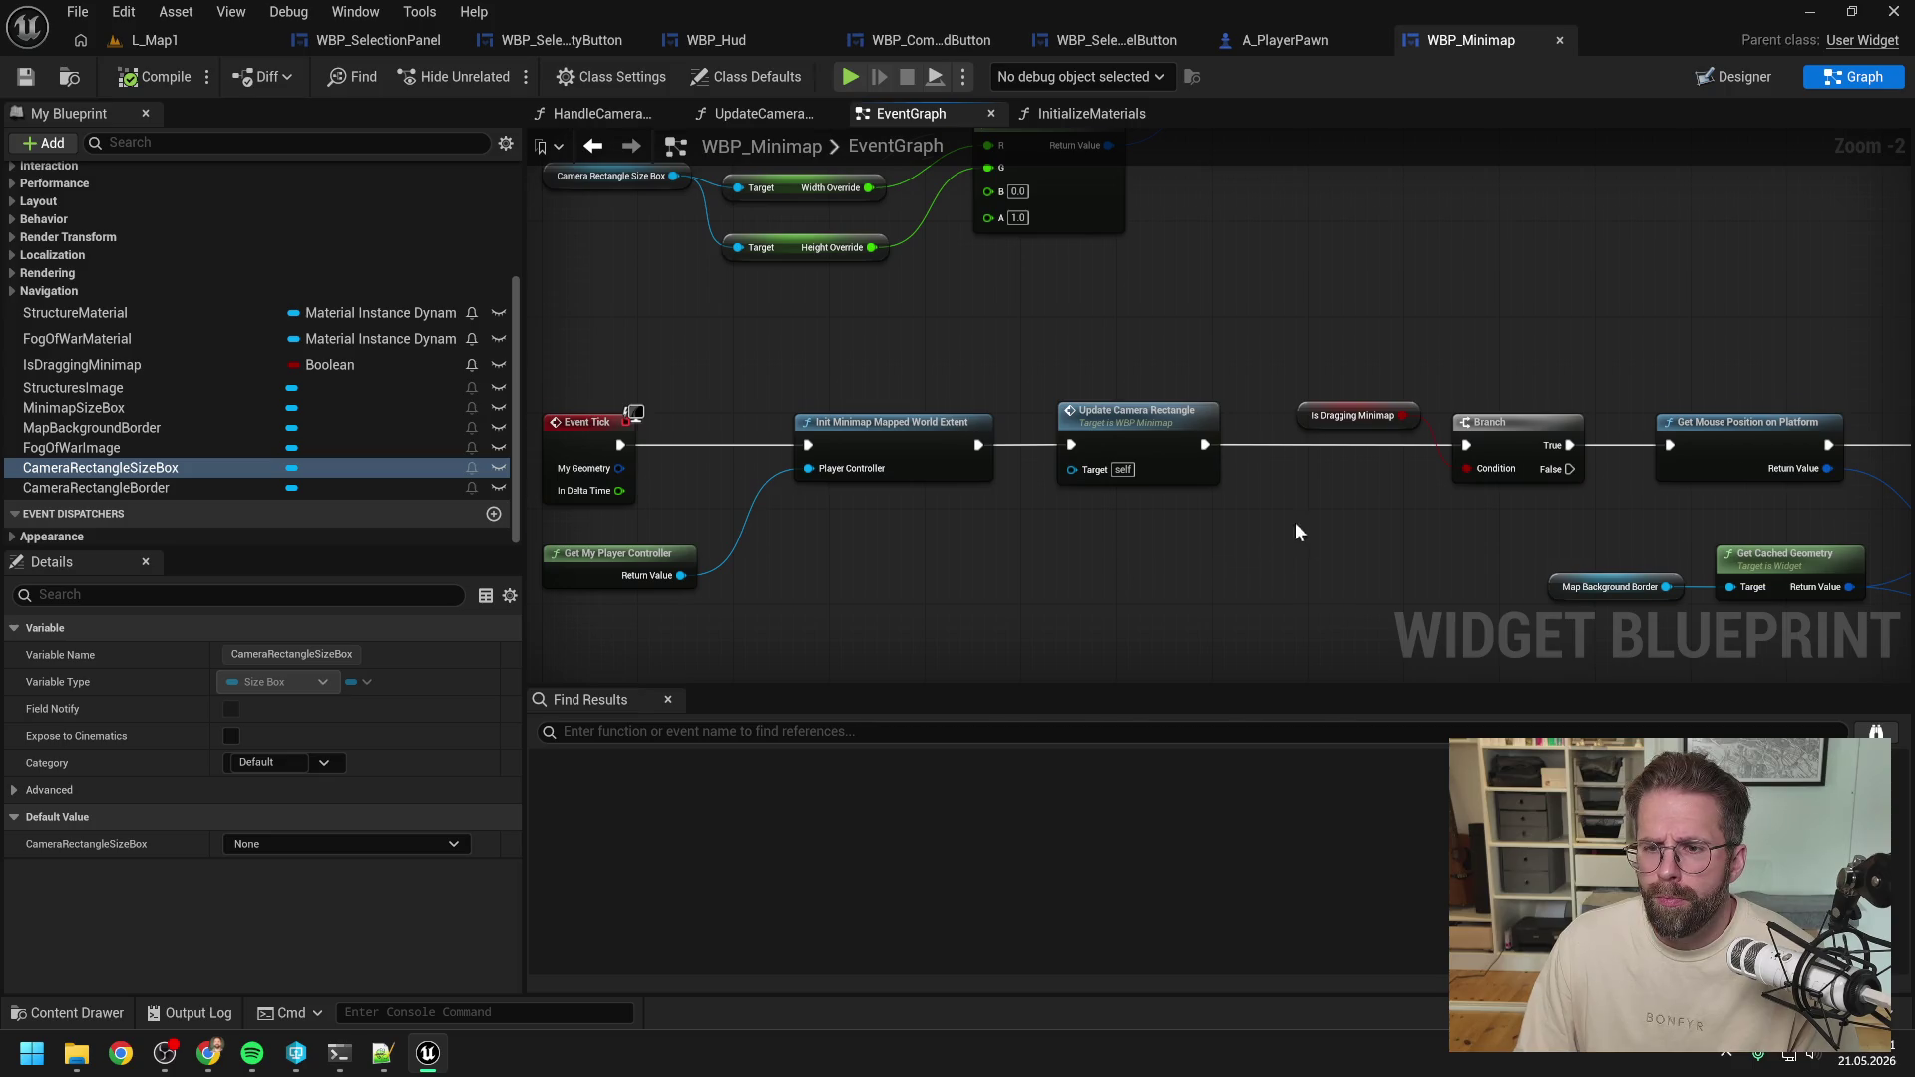
{"action": "left_click_drag", "start_coordinate": [1295, 523], "coordinate": [943, 482]}
{"action": "scroll", "coordinate": [943, 484], "scroll_direction": "down", "scroll_amount": 1}
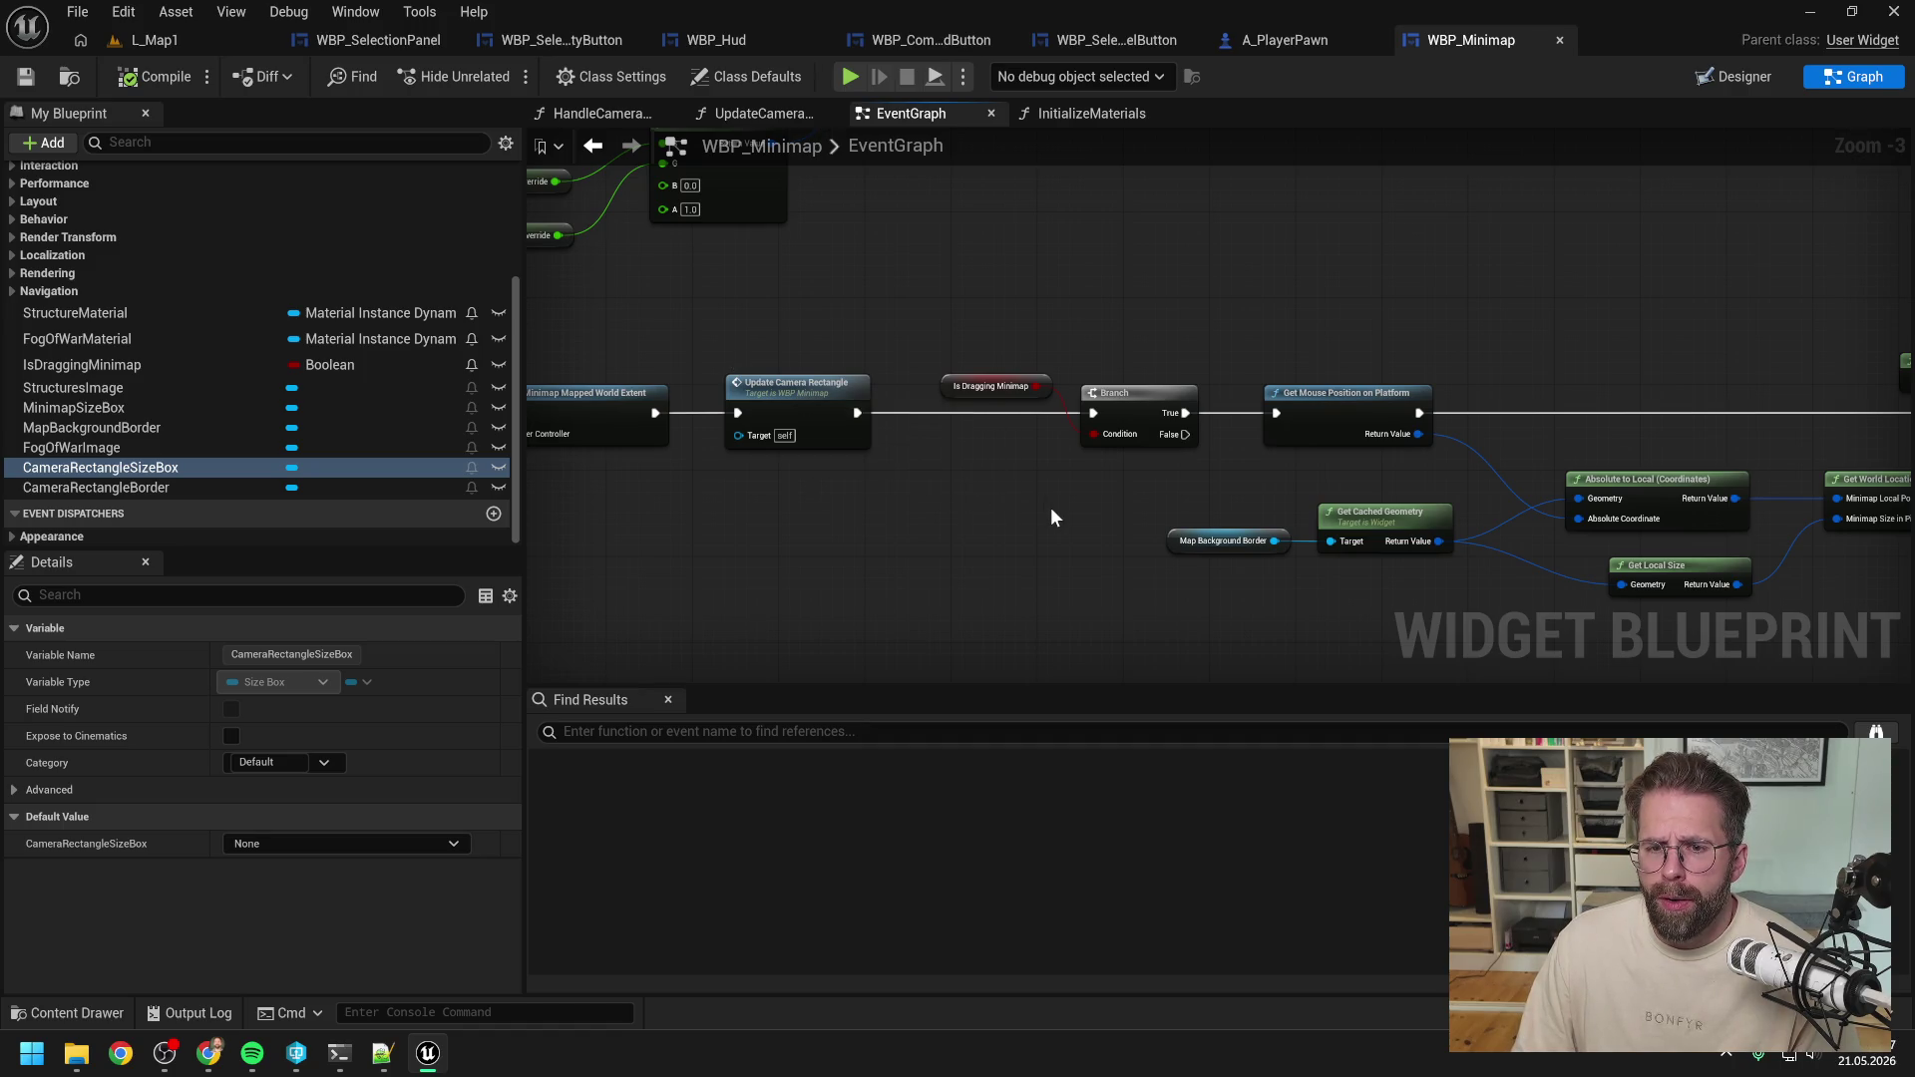
{"action": "left_click_drag", "start_coordinate": [1050, 517], "coordinate": [539, 514]}
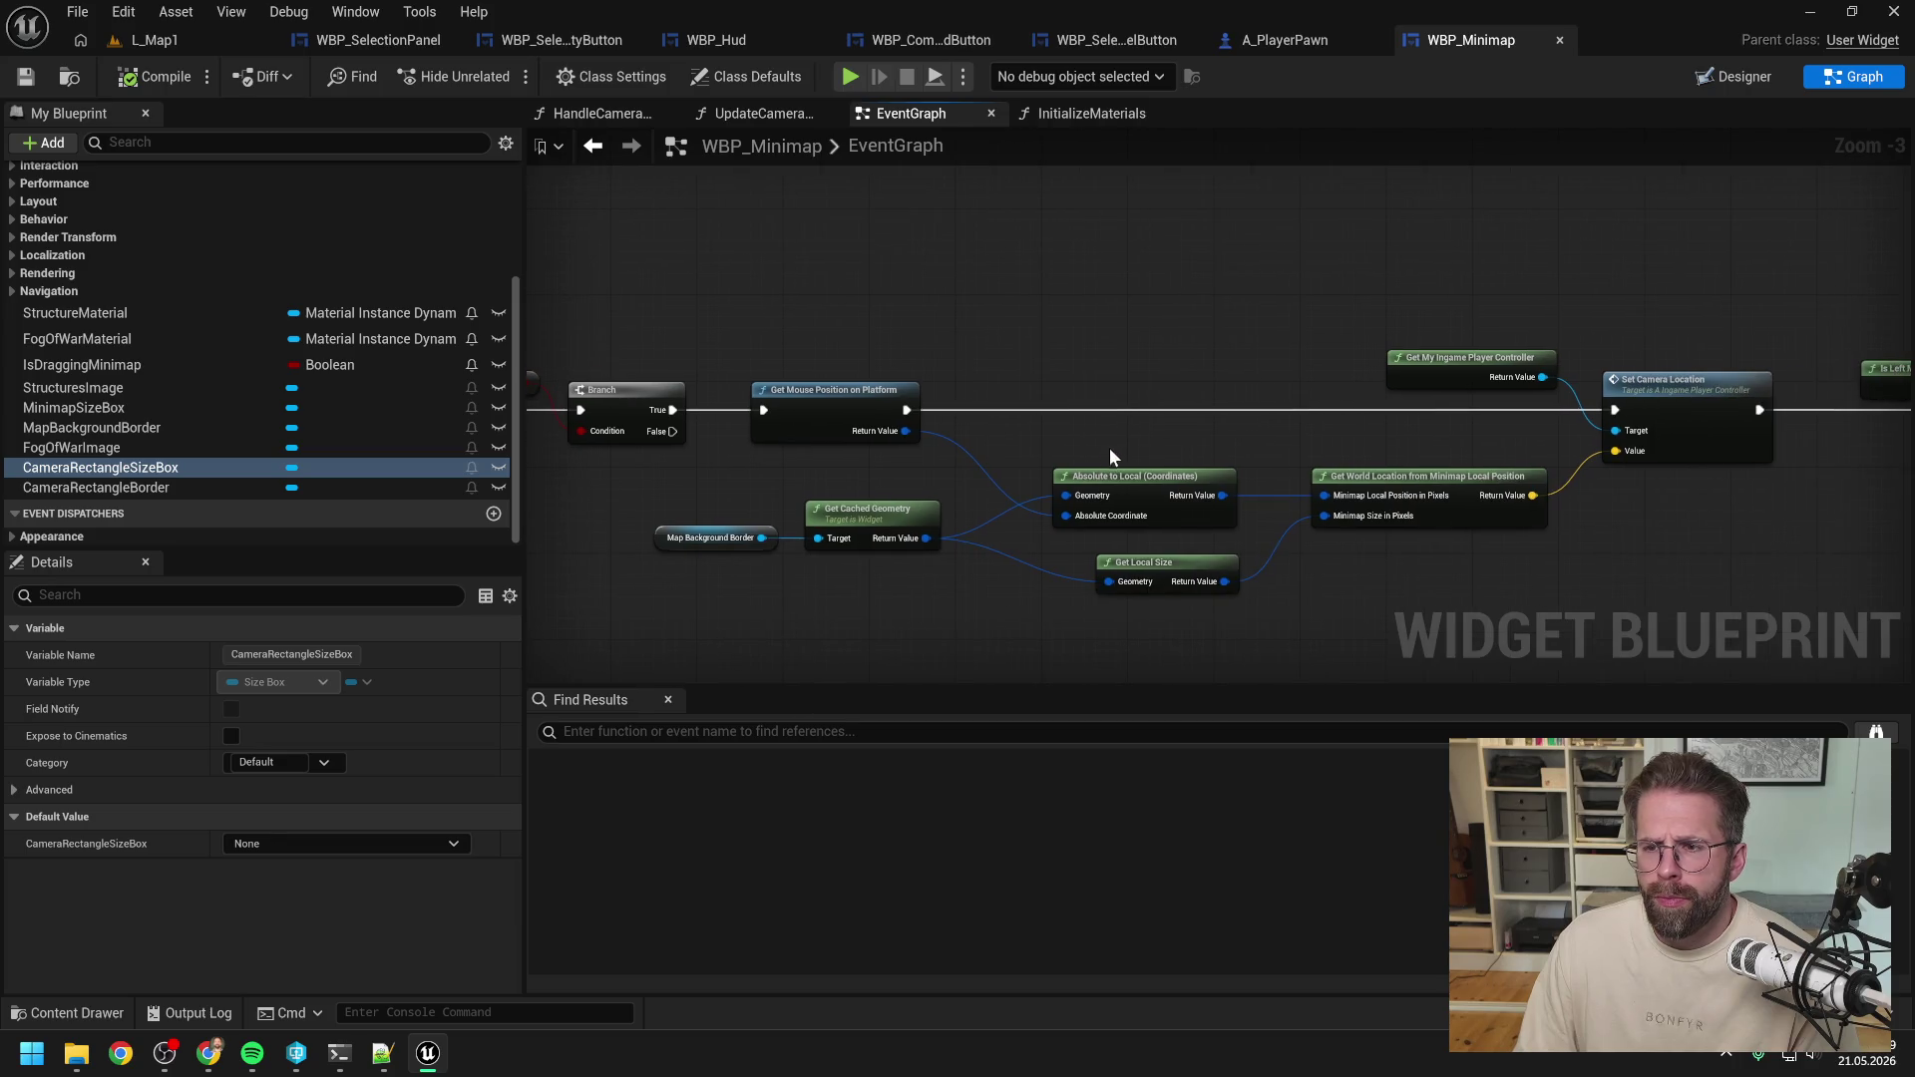
{"action": "left_click_drag", "start_coordinate": [1321, 453], "coordinate": [1221, 453]}
{"action": "left_click_drag", "start_coordinate": [1514, 523], "coordinate": [1293, 493]}
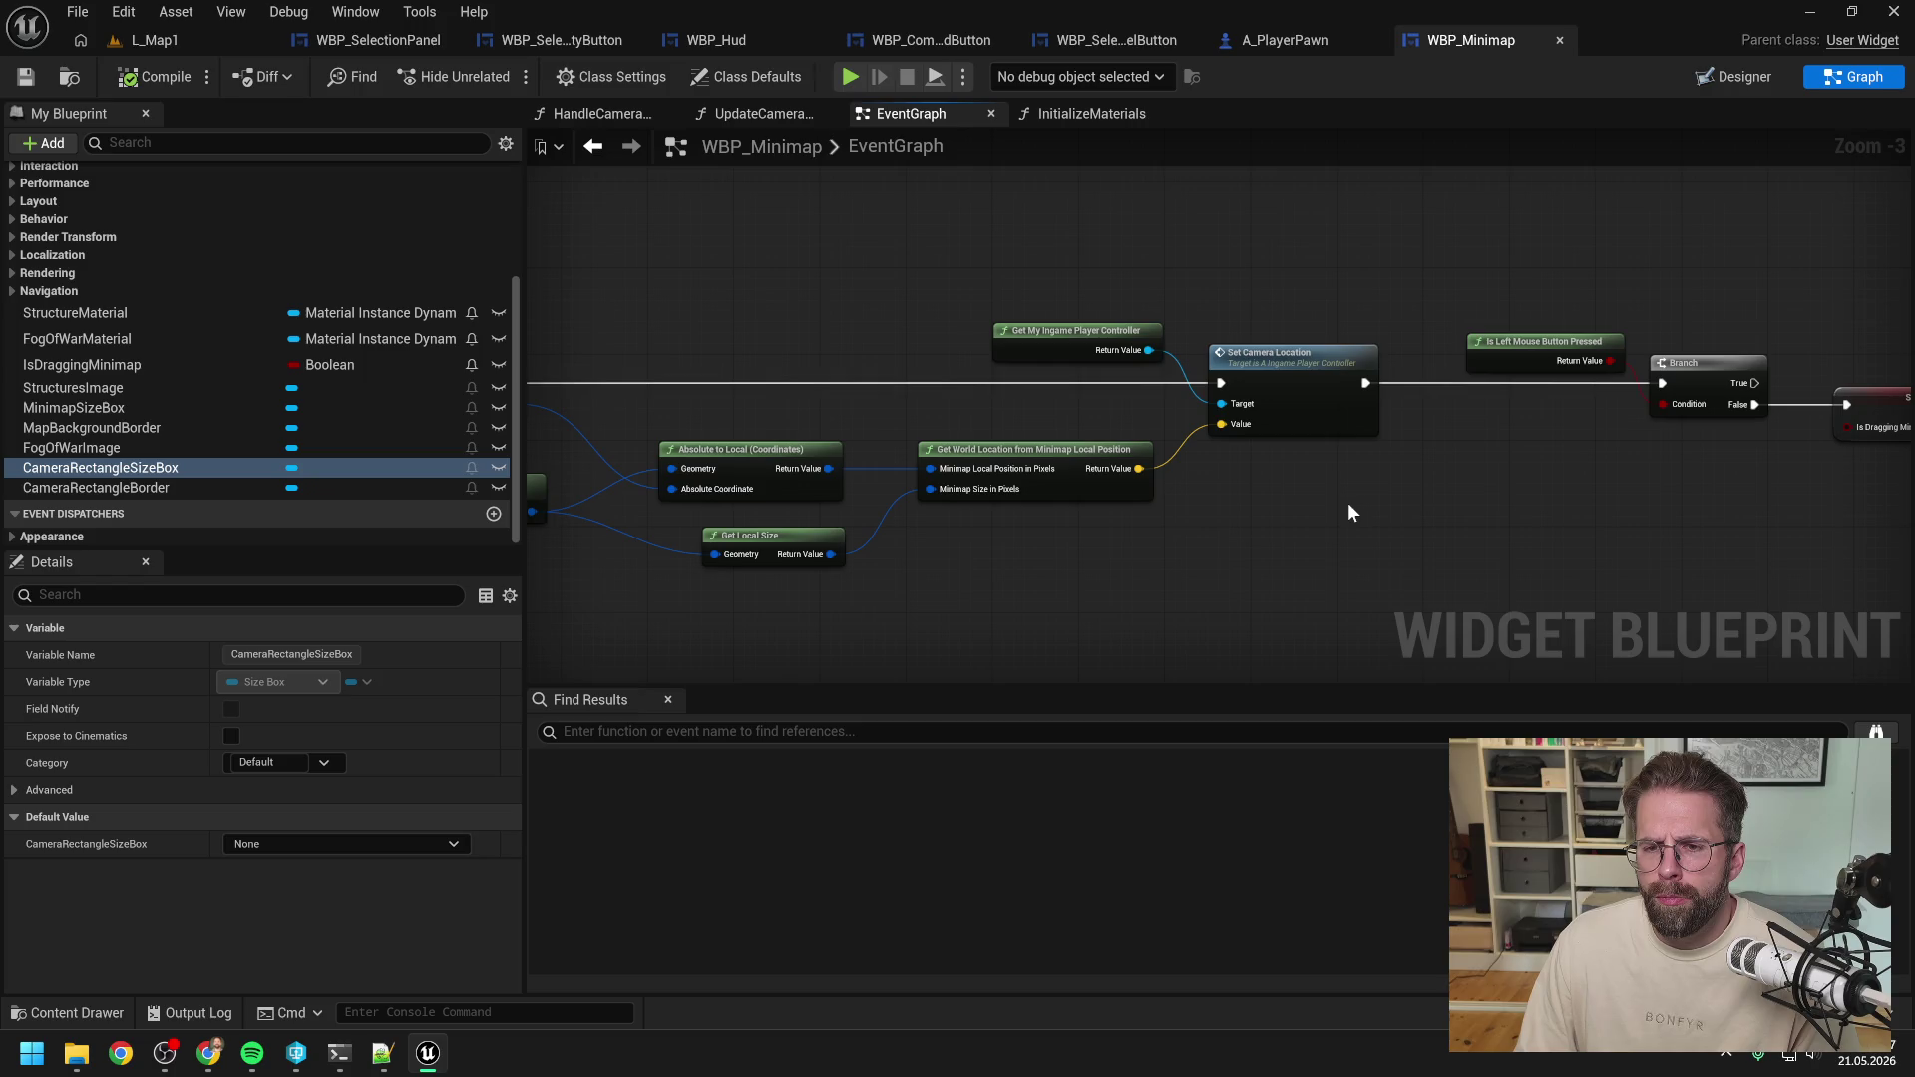
{"action": "mouse_move", "coordinate": [1350, 505]}
{"action": "left_mouse_down"}
{"action": "mouse_move", "coordinate": [1193, 504]}
{"action": "mouse_move", "coordinate": [1242, 505]}
{"action": "left_mouse_up"}
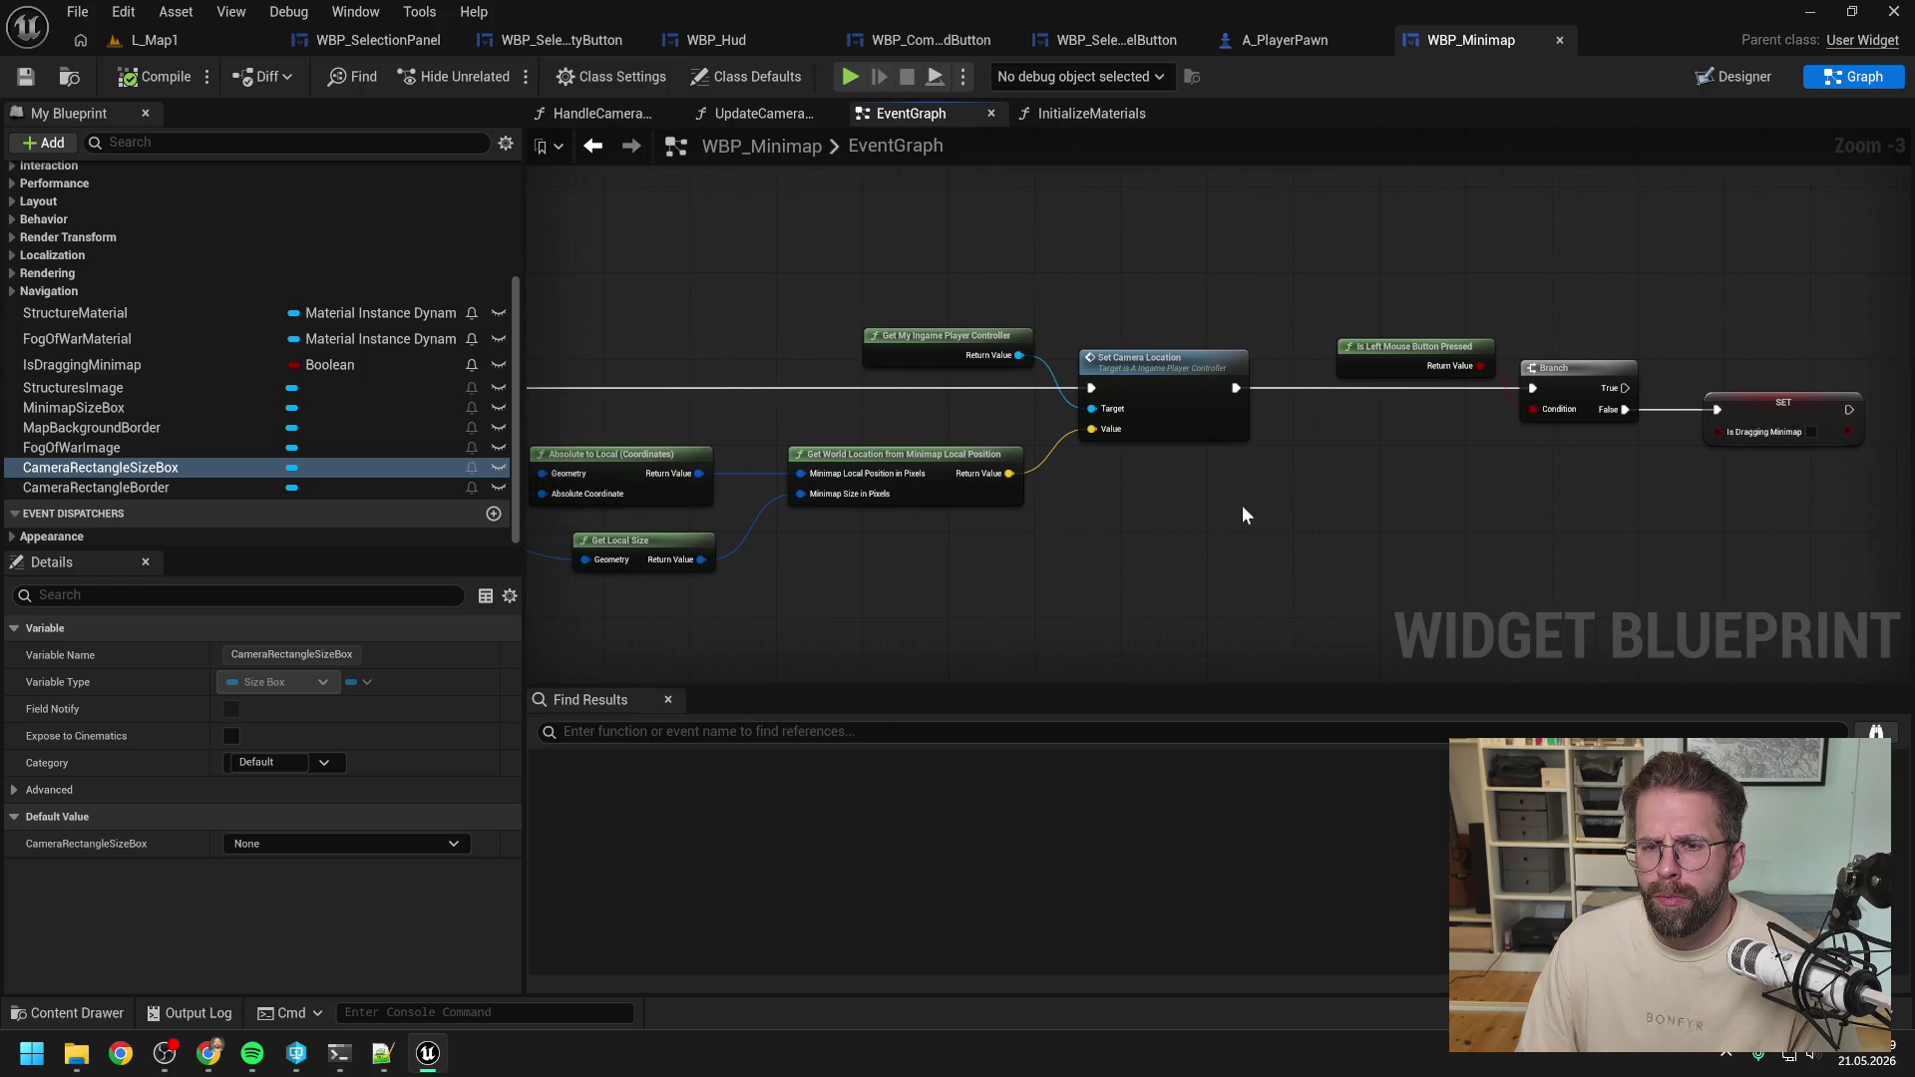
{"action": "double_click", "coordinate": [1191, 385]}
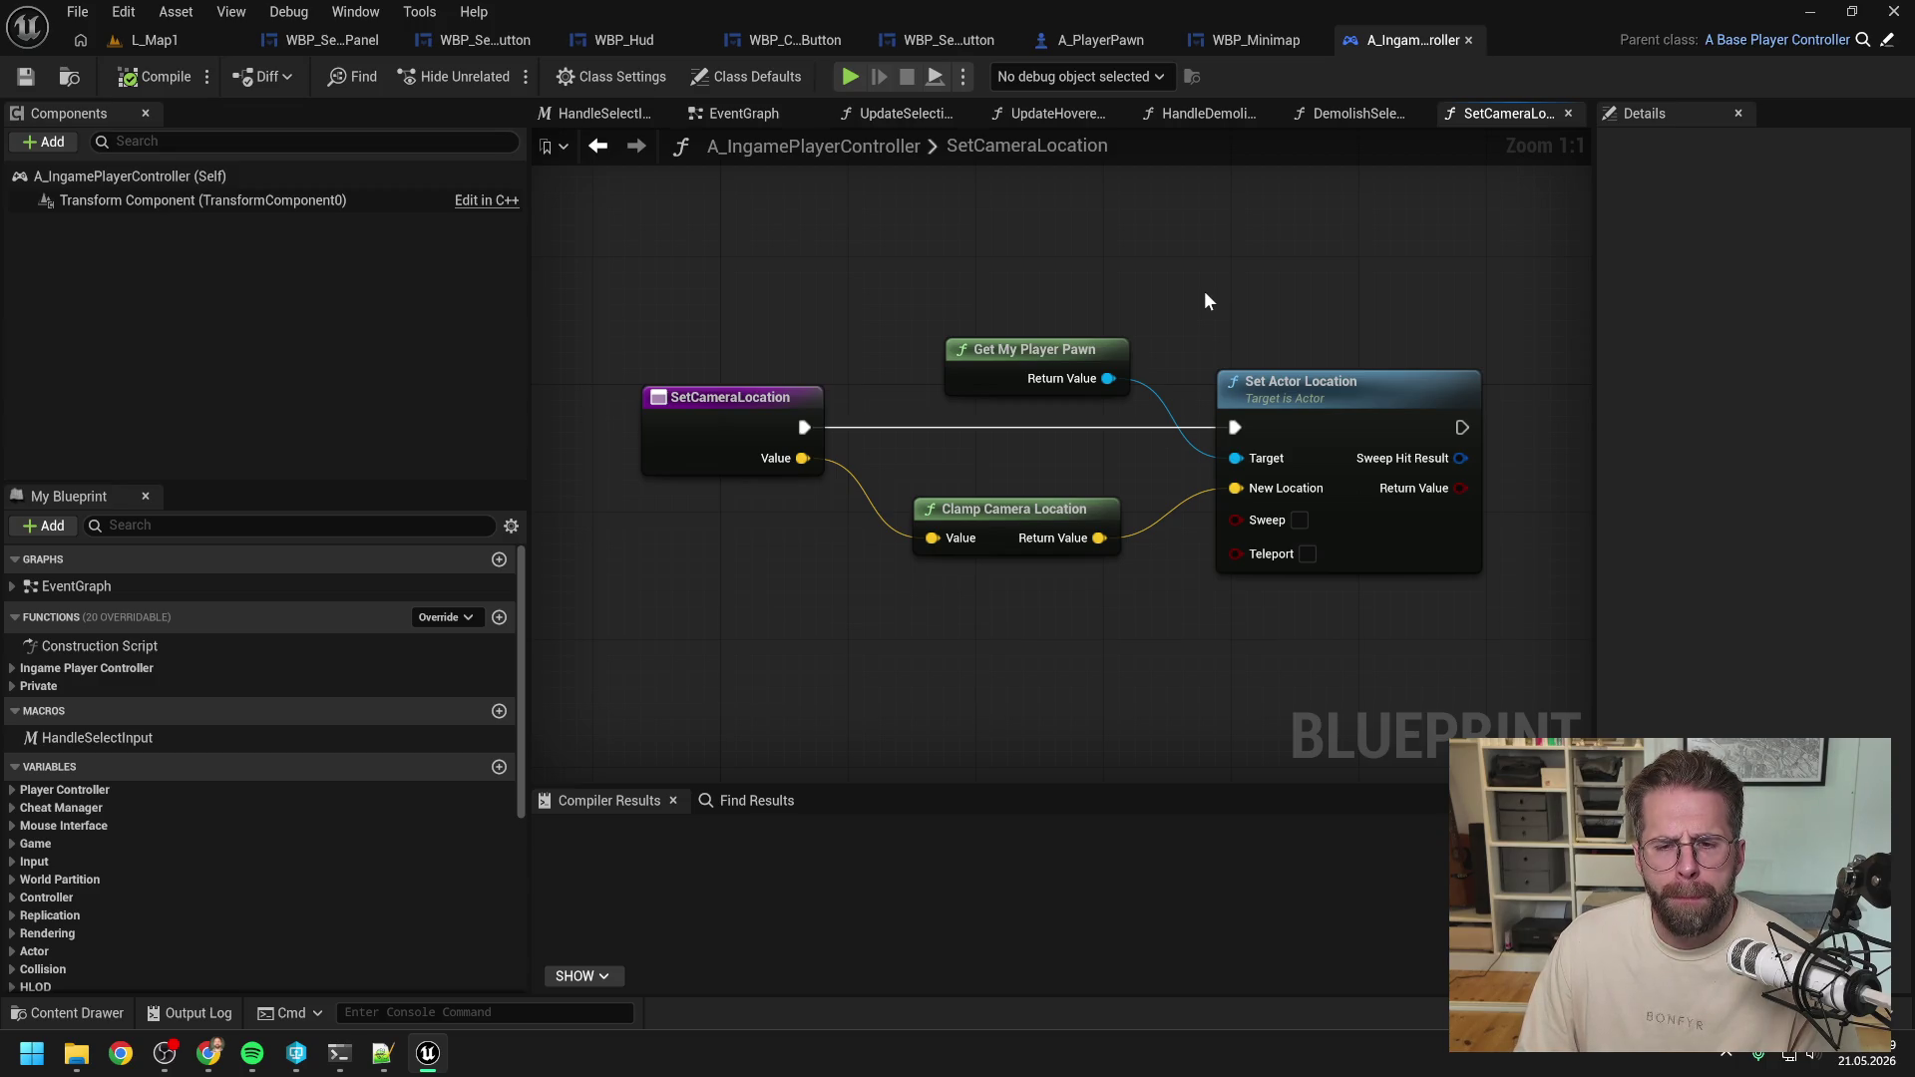
Zoom out in SetCameraLocation and open the ClampCameraLocation function graph.
{"action": "scroll", "coordinate": [1205, 293], "scroll_direction": "down", "scroll_amount": 2}
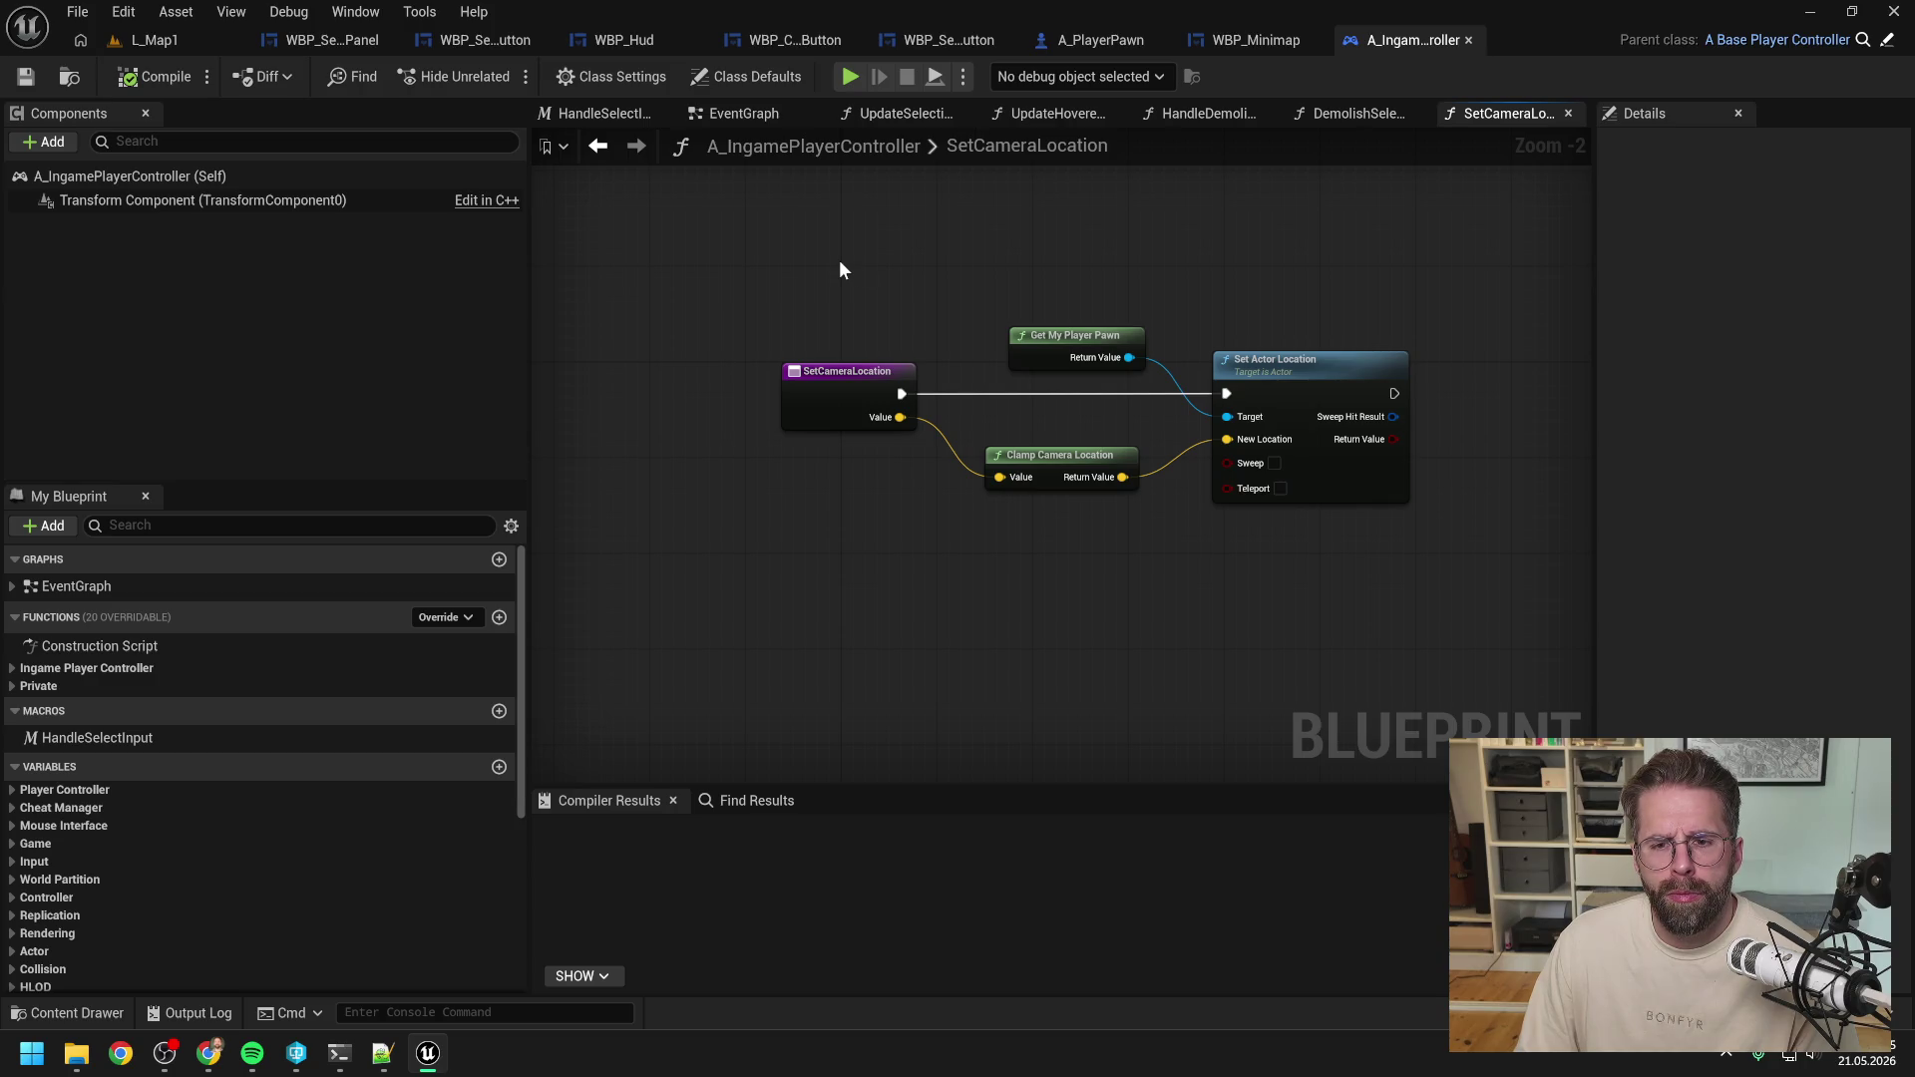
{"action": "double_click", "coordinate": [1056, 461]}
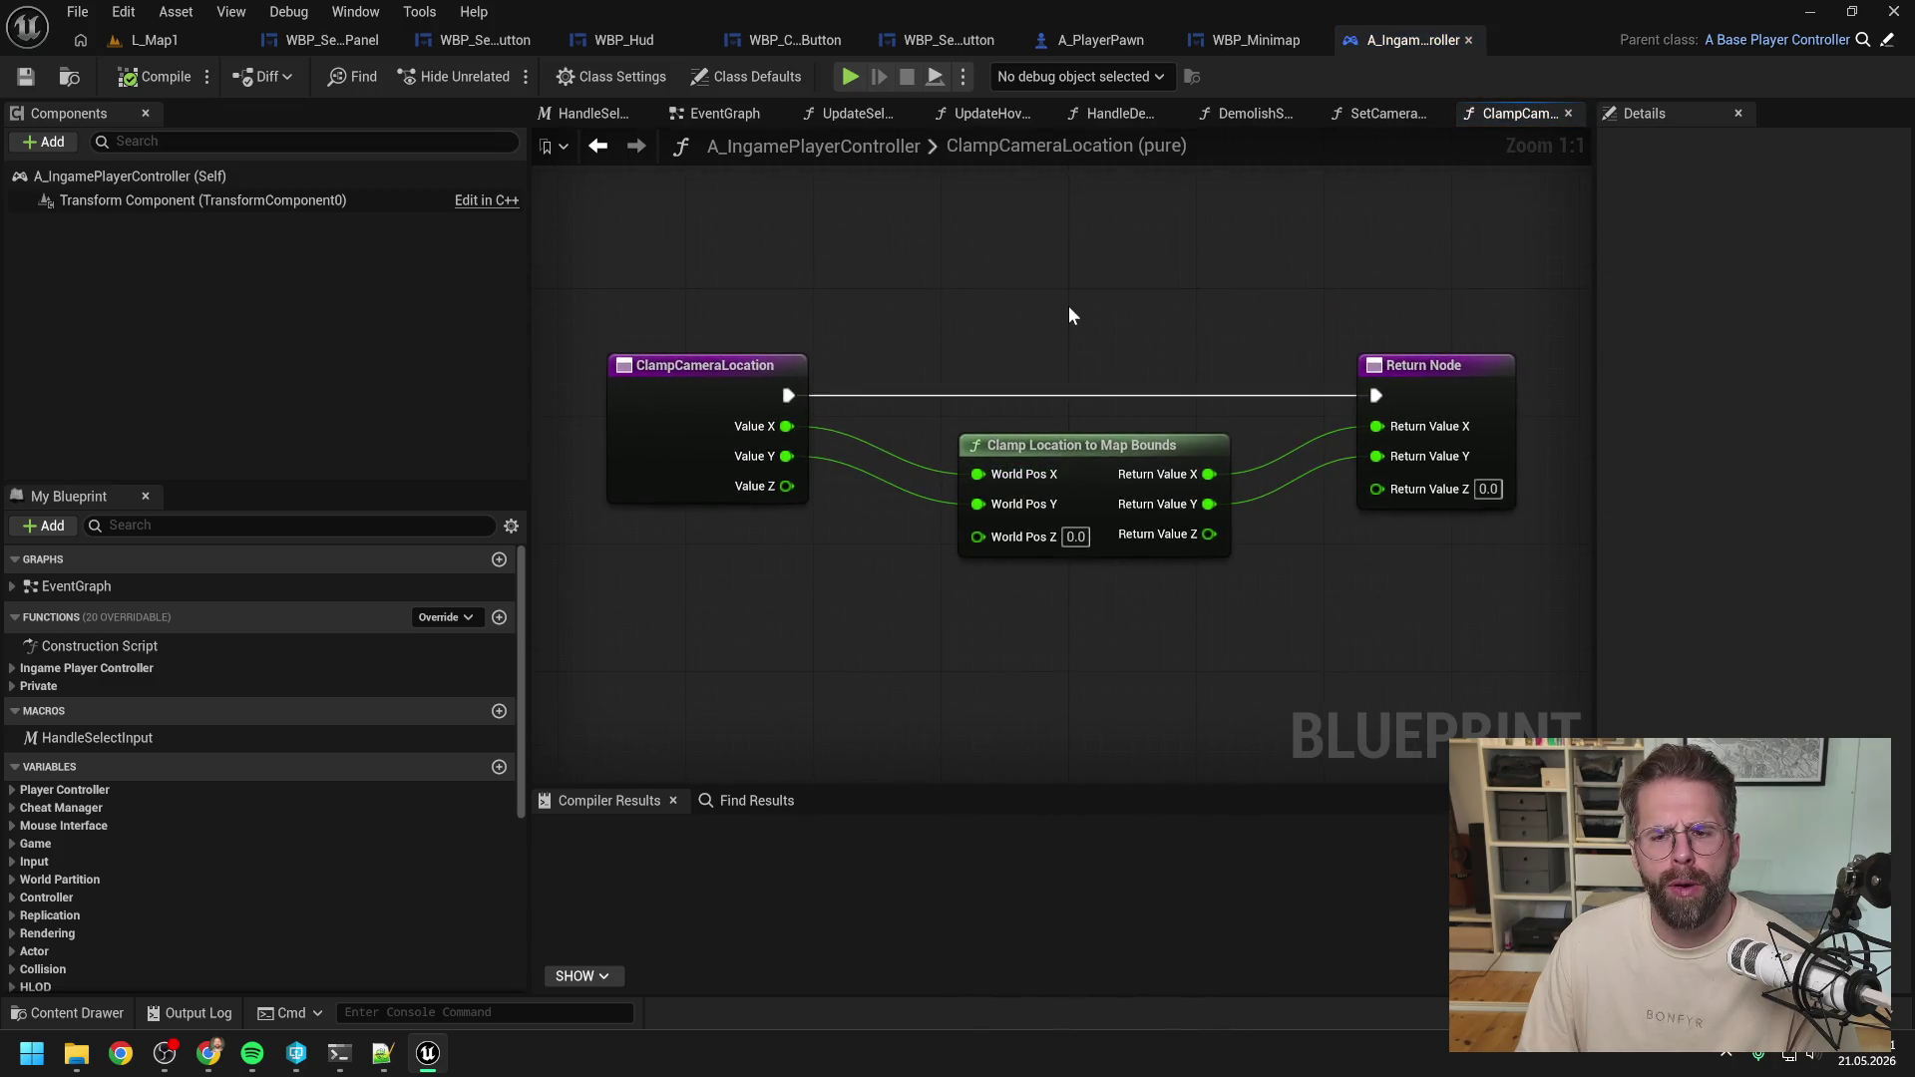
{"action": "left_click", "coordinate": [332, 40]}
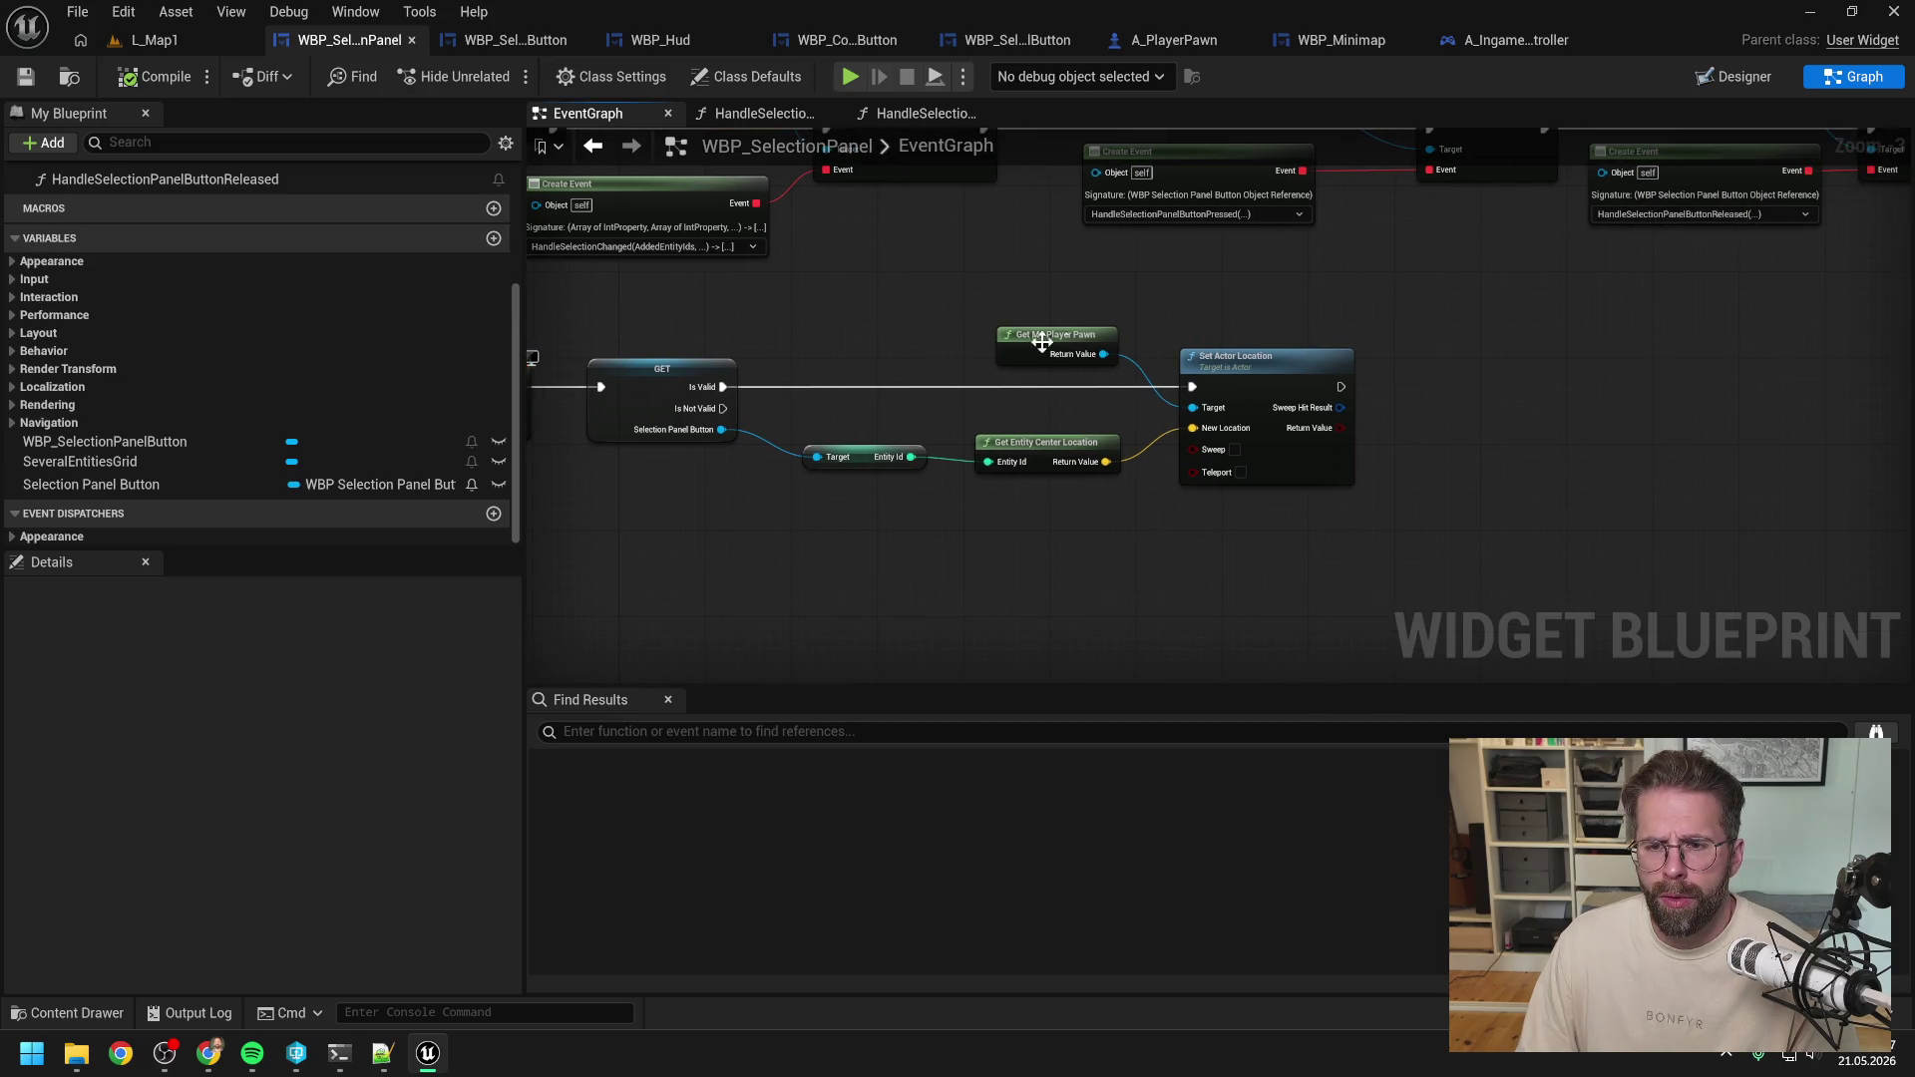
Add Get My Ingame Player Controller and Set Camera Location, wired from Is Valid and the entity centre.
{"action": "right_click", "coordinate": [1165, 317]}
{"action": "type", "text": "get ingame play"}
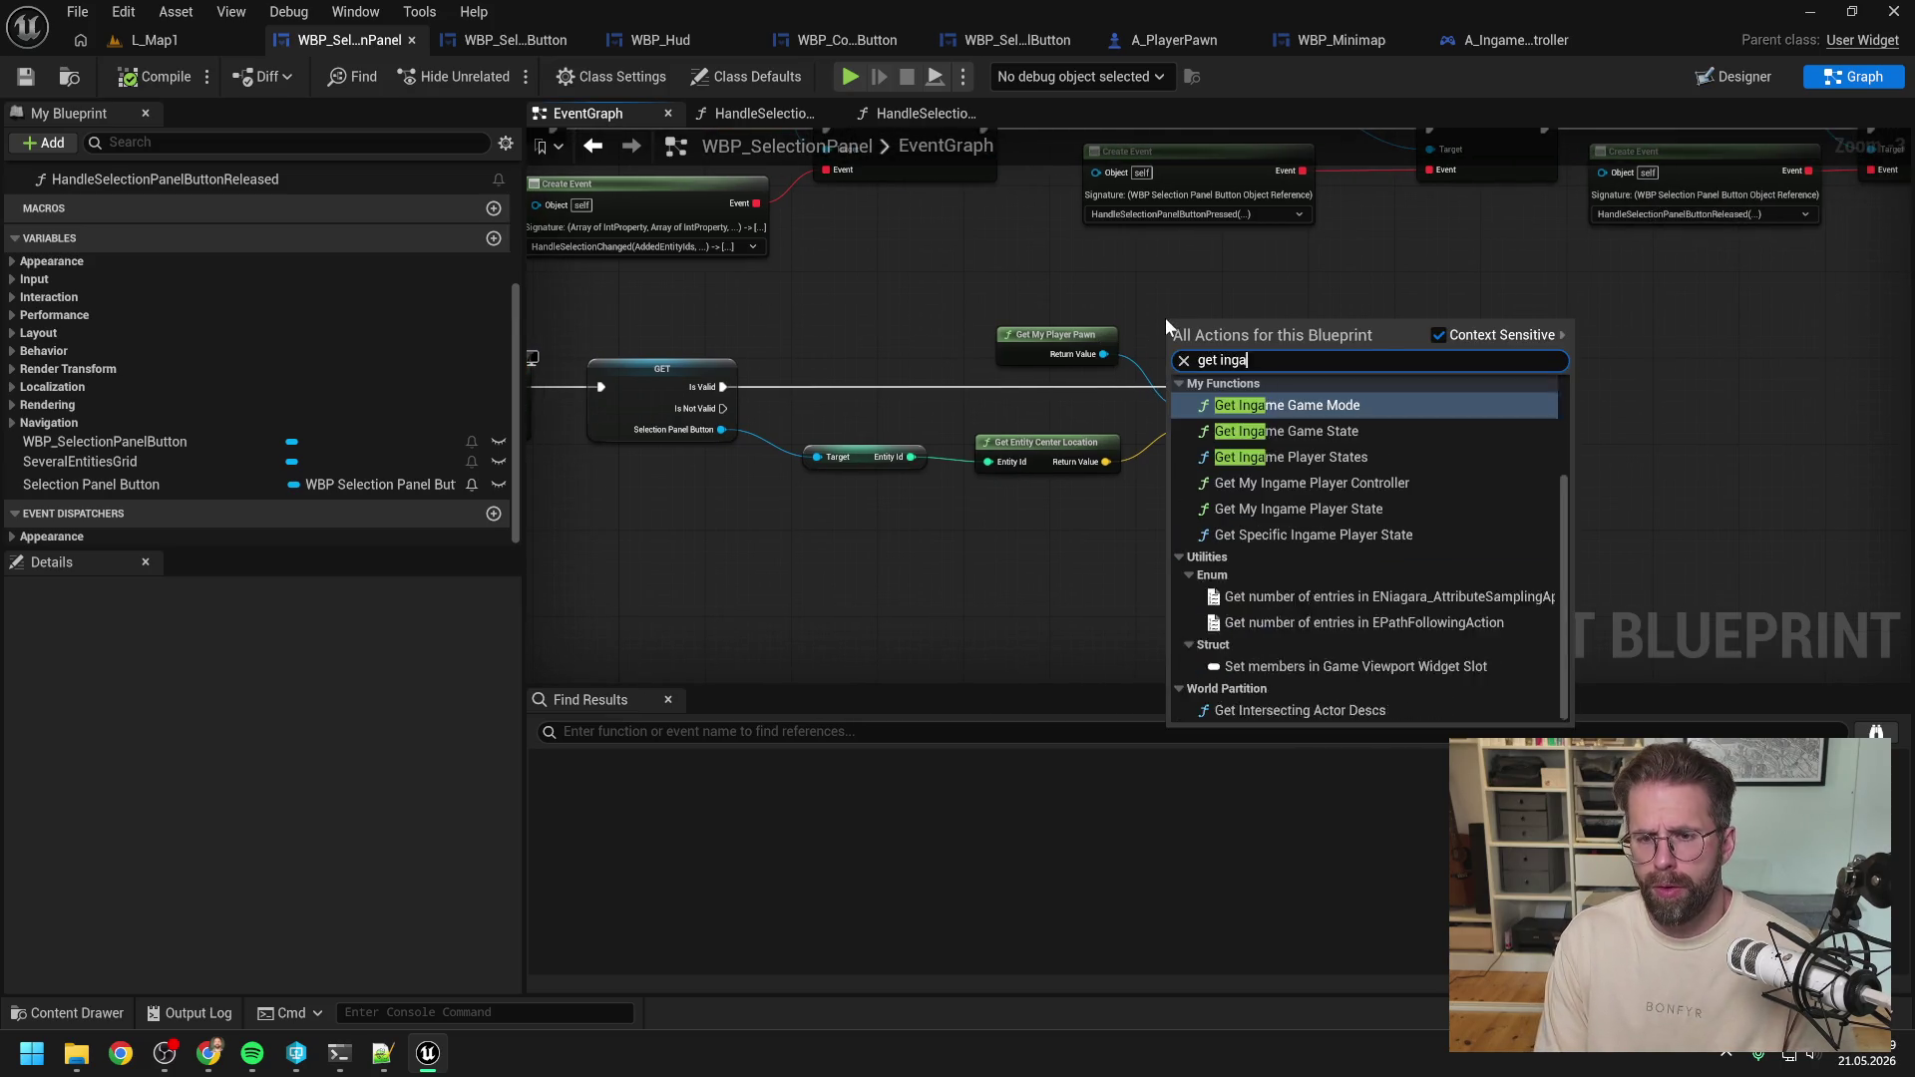
{"action": "key", "text": "Down"}
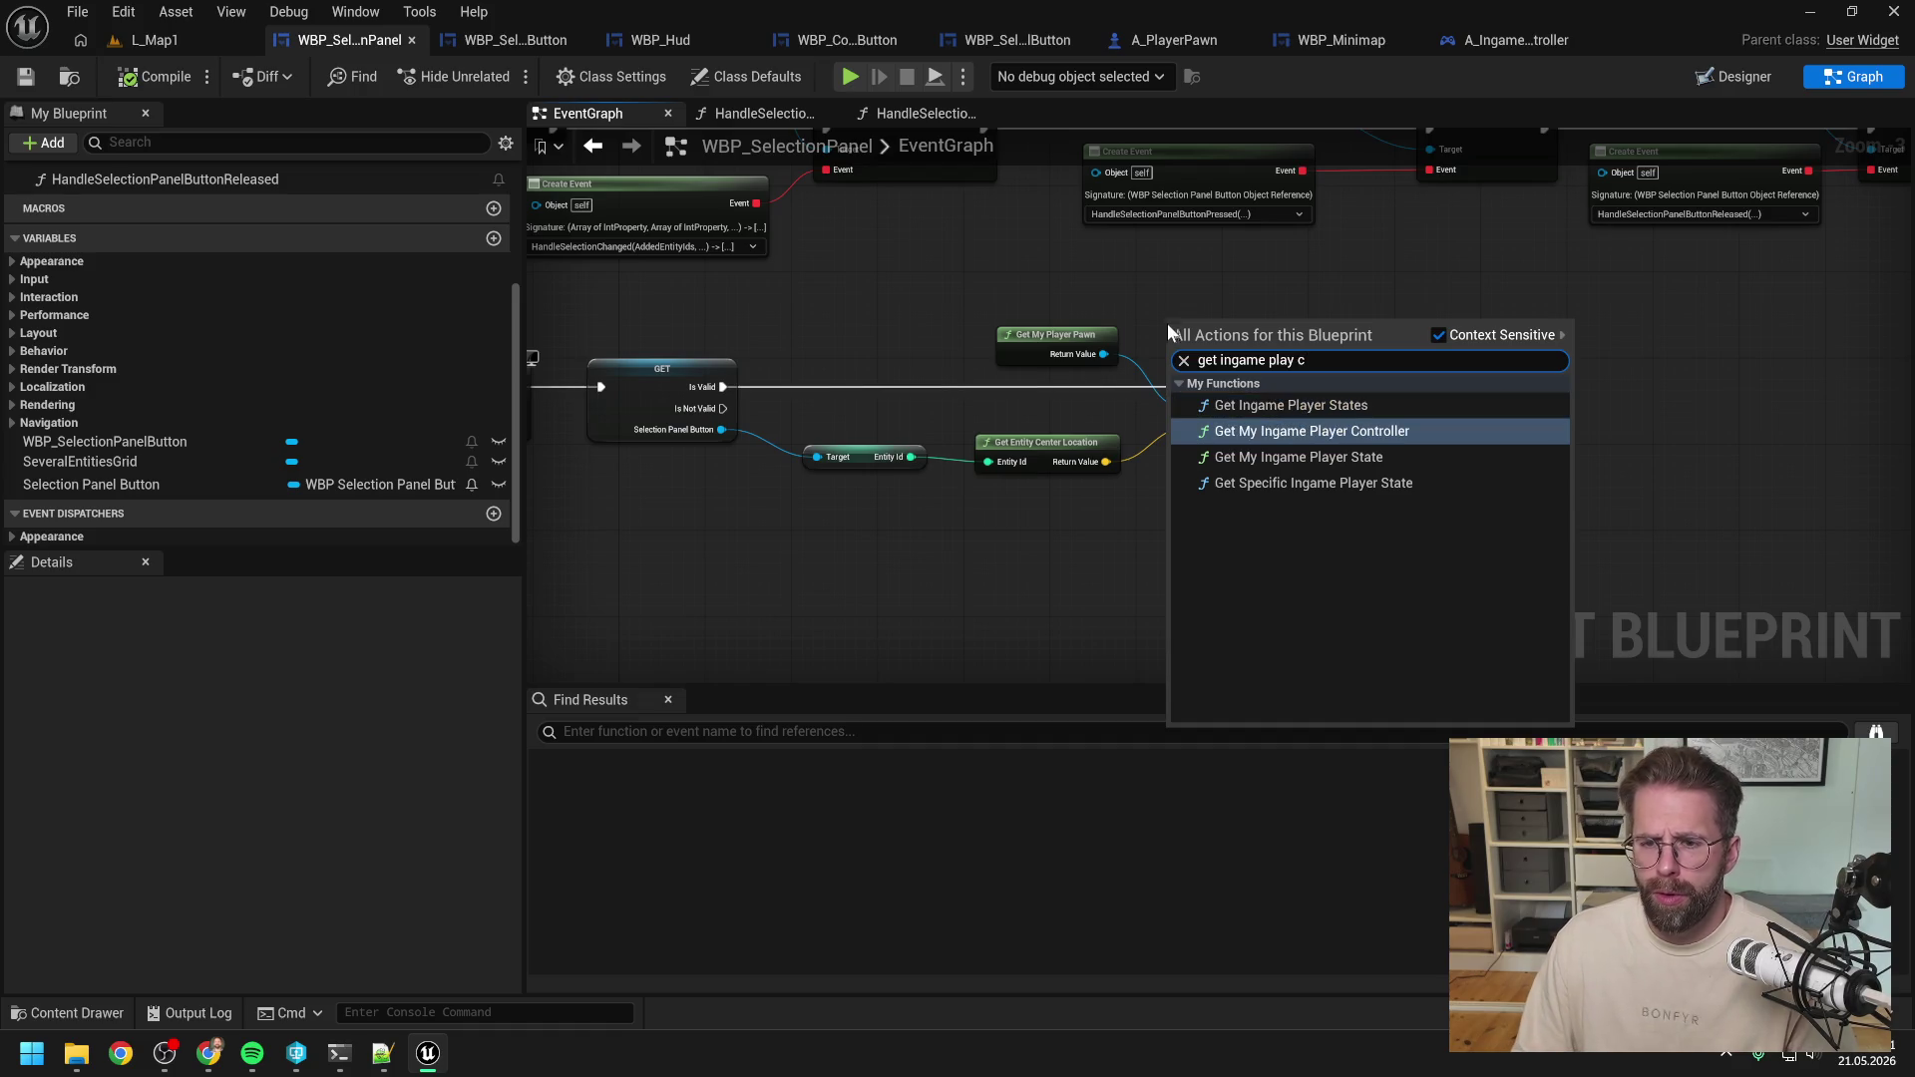
{"action": "key", "text": "Return"}
{"action": "left_click_drag", "start_coordinate": [1315, 311], "coordinate": [1387, 340]}
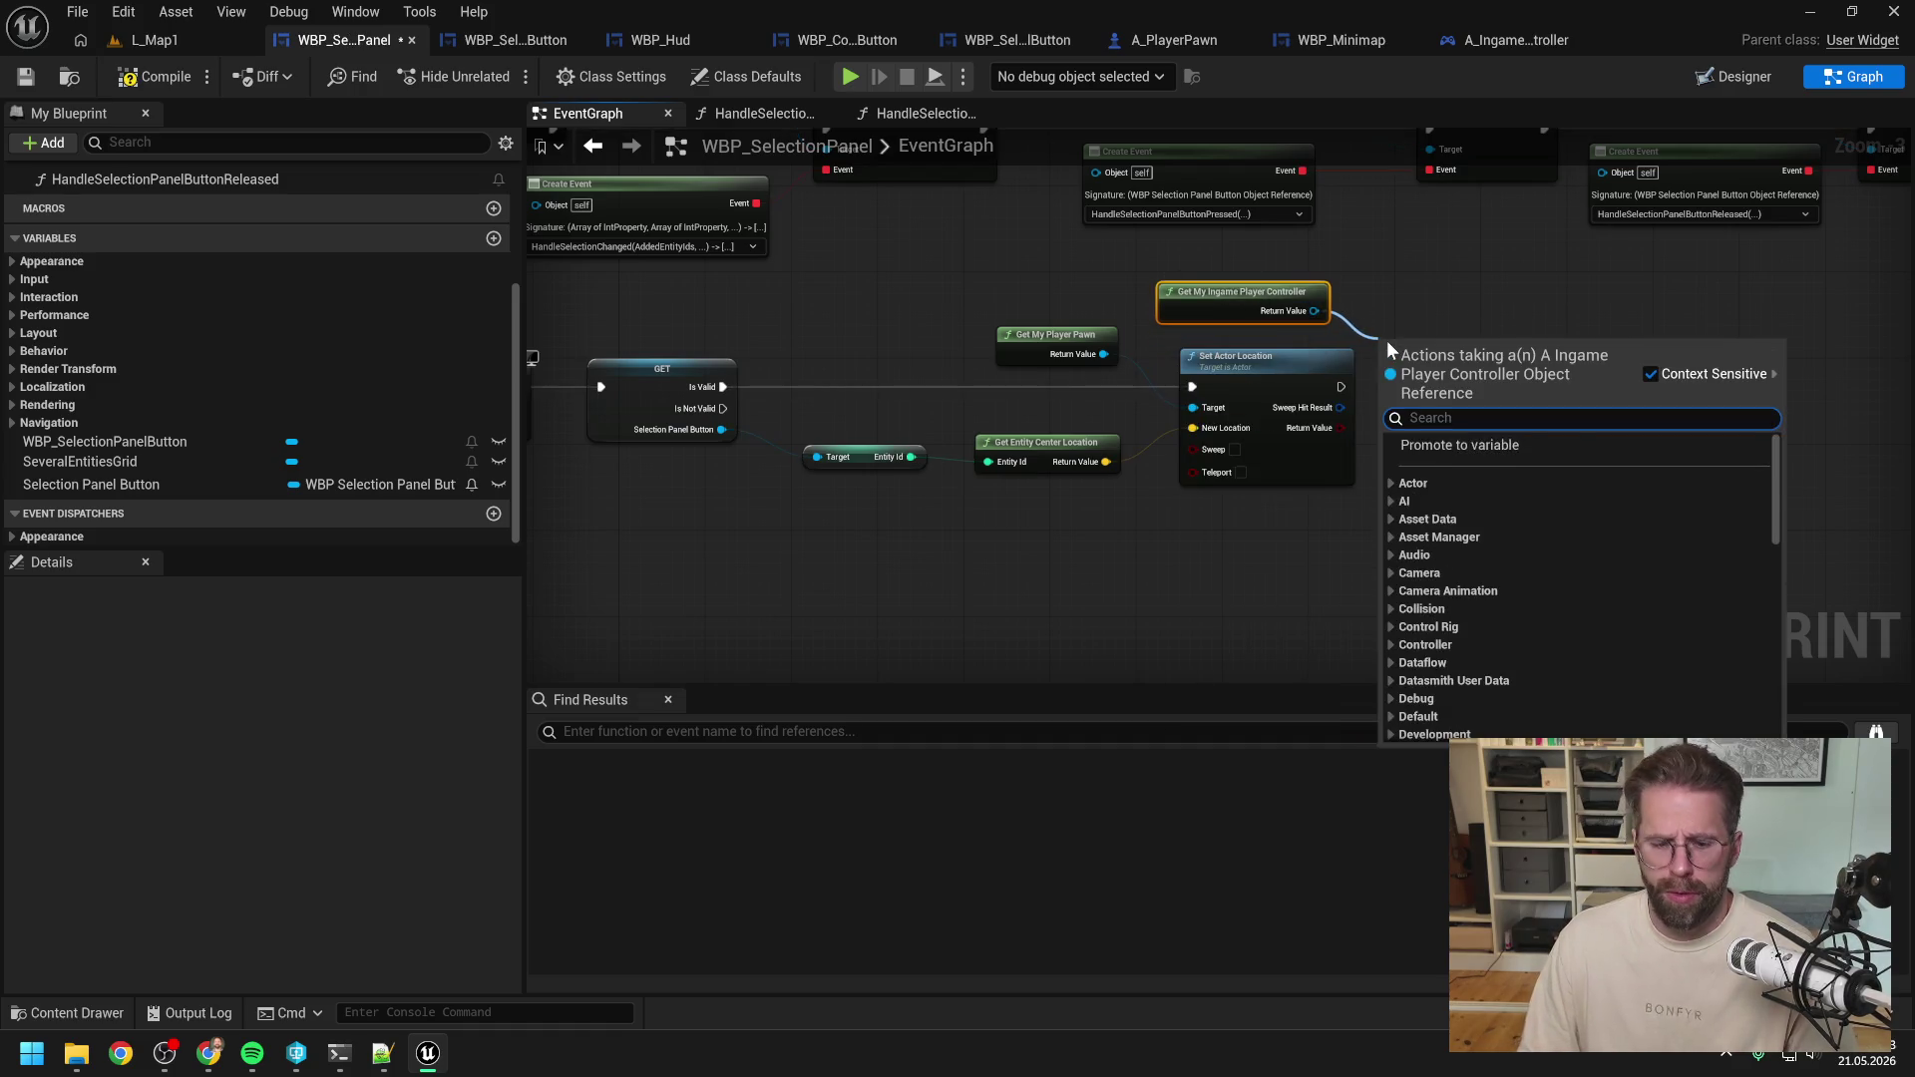
{"action": "type", "text": "set cam loc"}
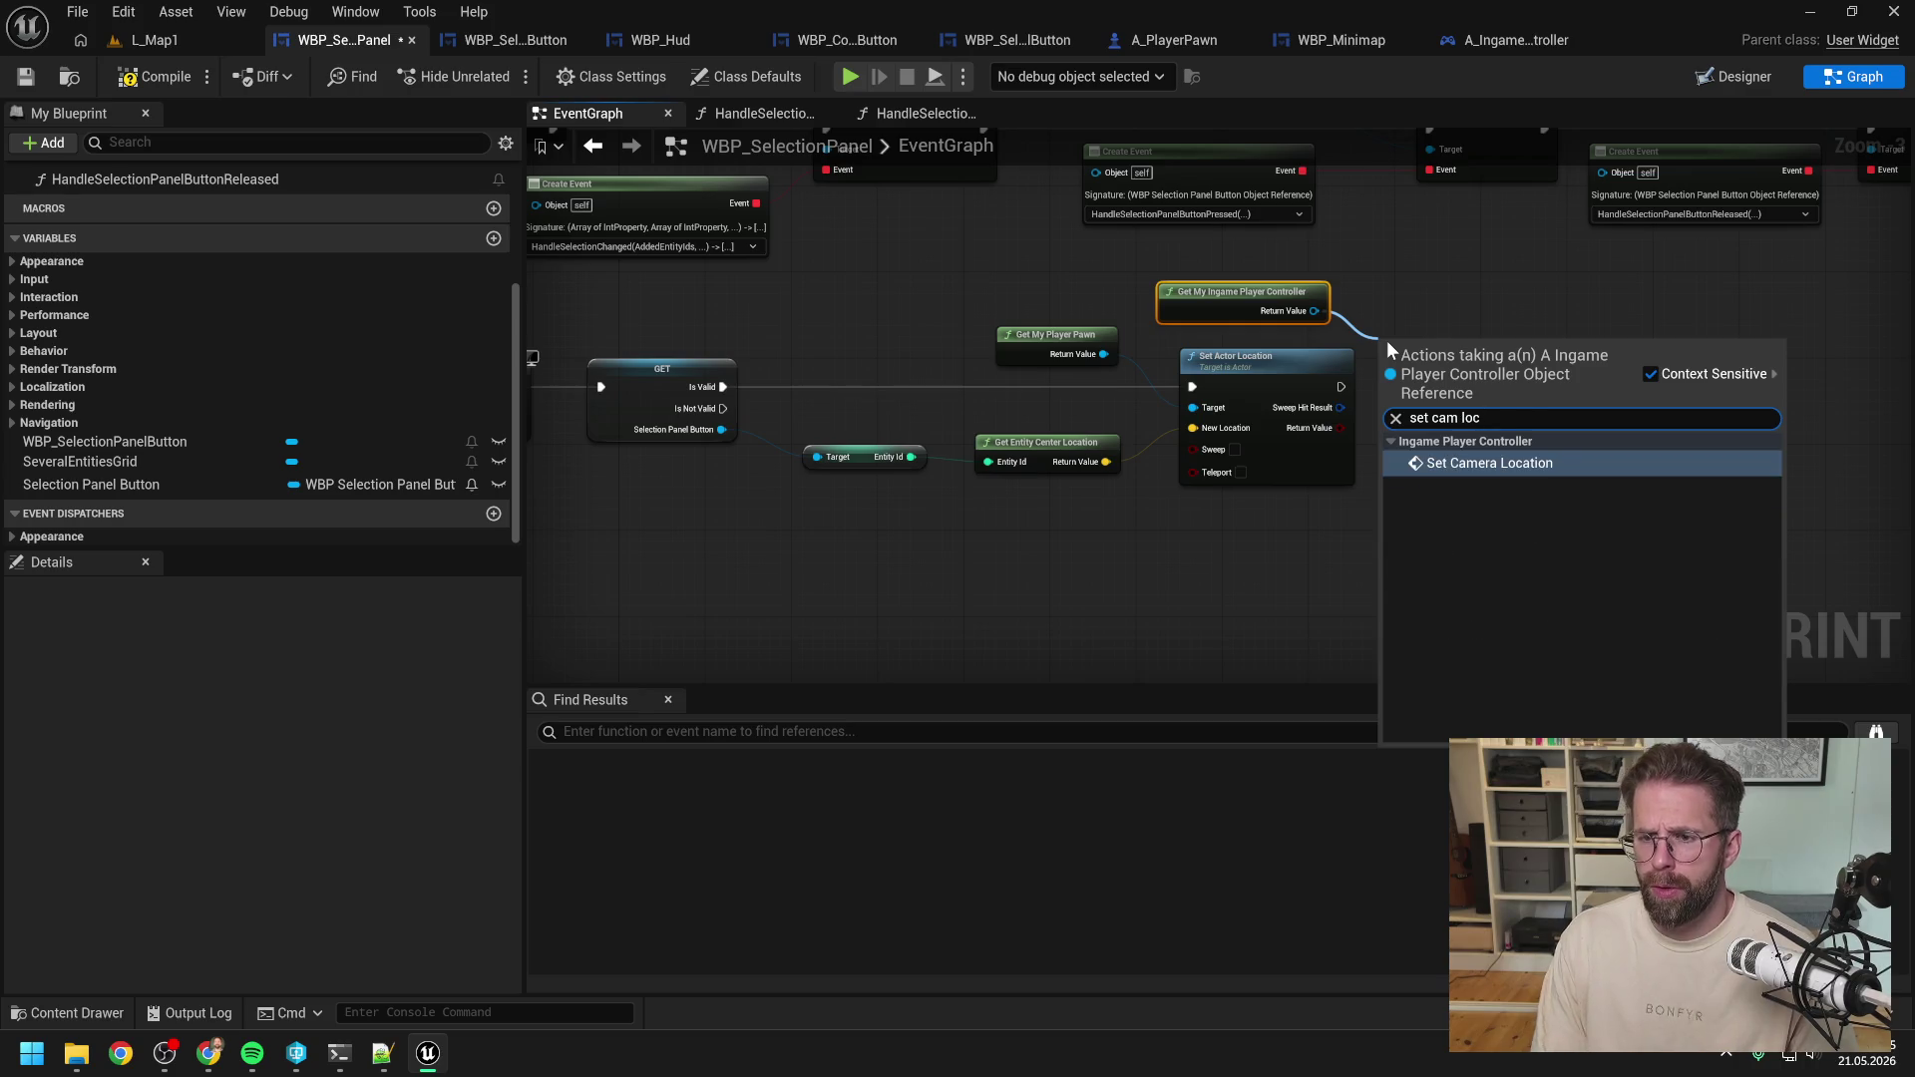
{"action": "left_click", "coordinate": [1478, 465]}
{"action": "left_click_drag", "start_coordinate": [724, 386], "coordinate": [1389, 376]}
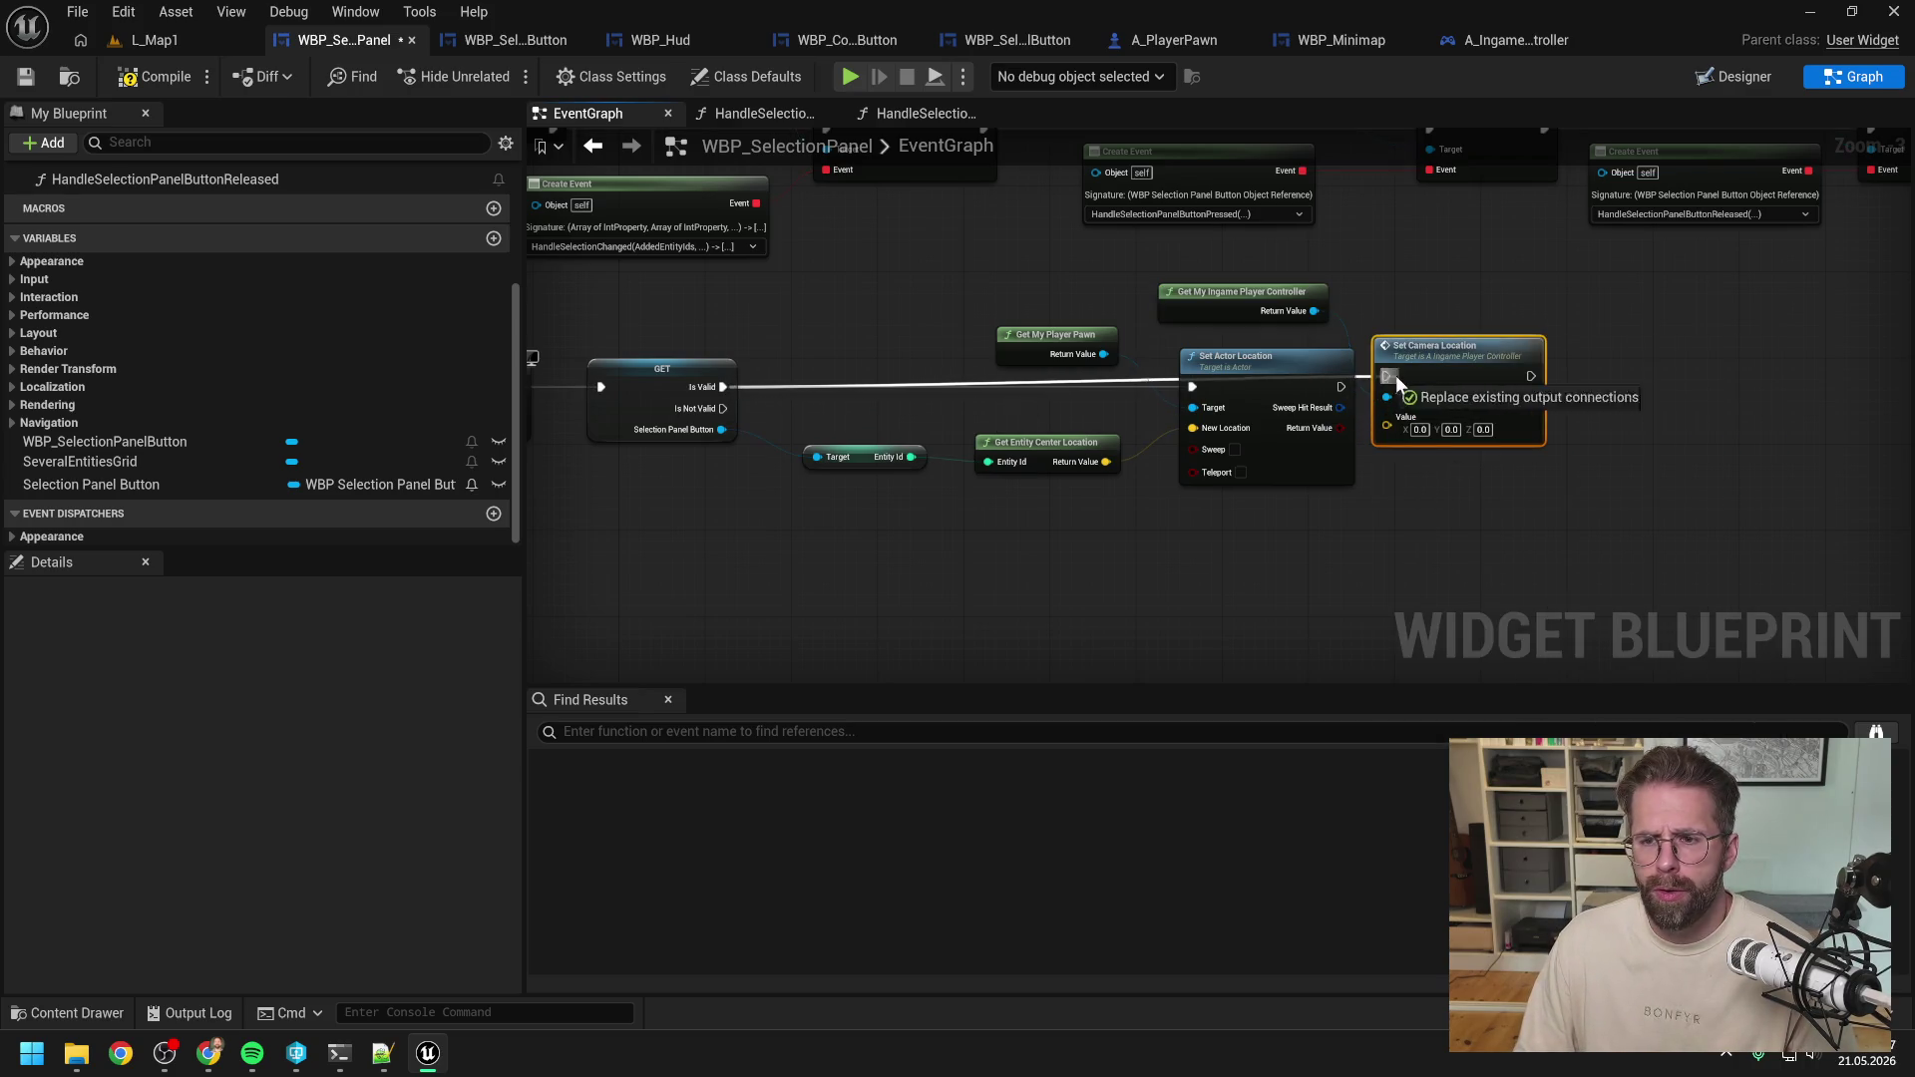
{"action": "left_click_drag", "start_coordinate": [1106, 462], "coordinate": [1387, 424]}
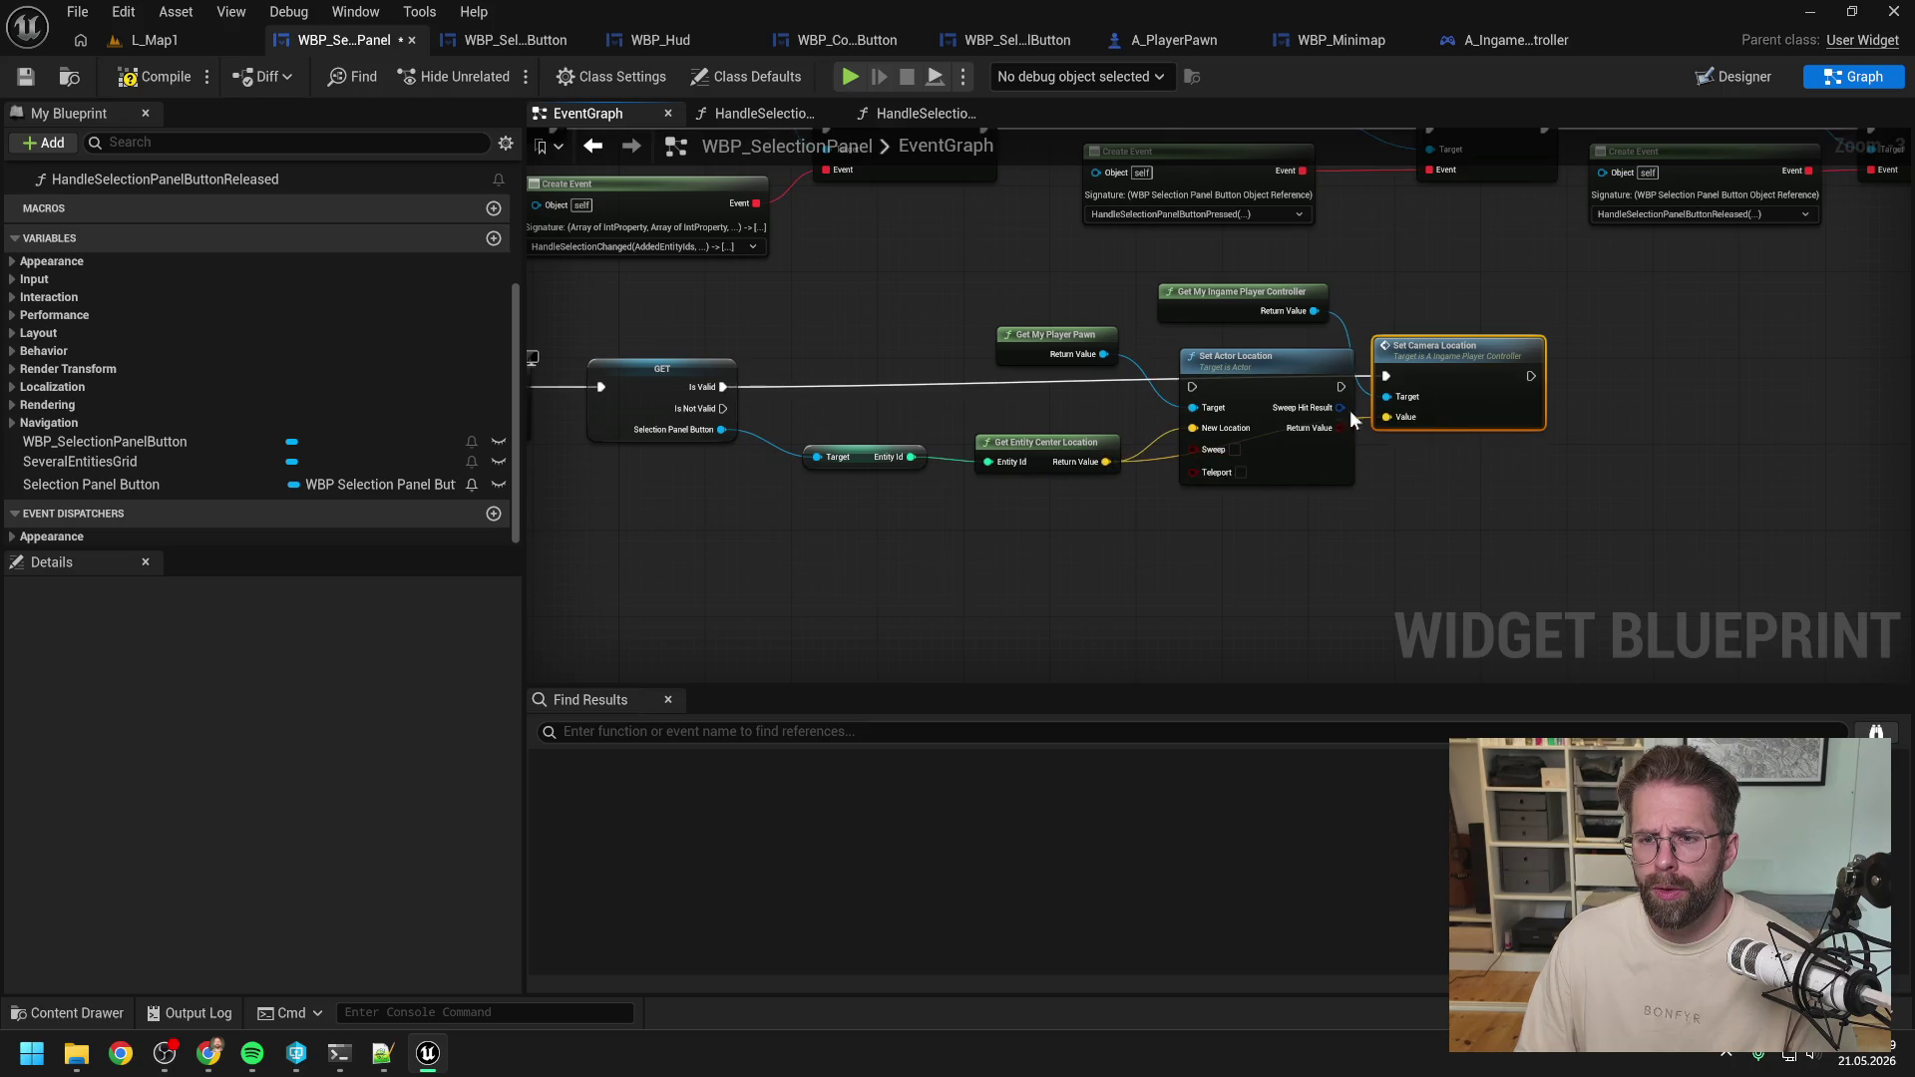
Delete the old Get My Player Pawn and Set Actor Location nodes, tidy up, and save.
{"action": "left_click", "coordinate": [1057, 335]}
{"action": "left_click", "coordinate": [1219, 380], "text": "ctrl"}
{"action": "key", "text": "Delete"}
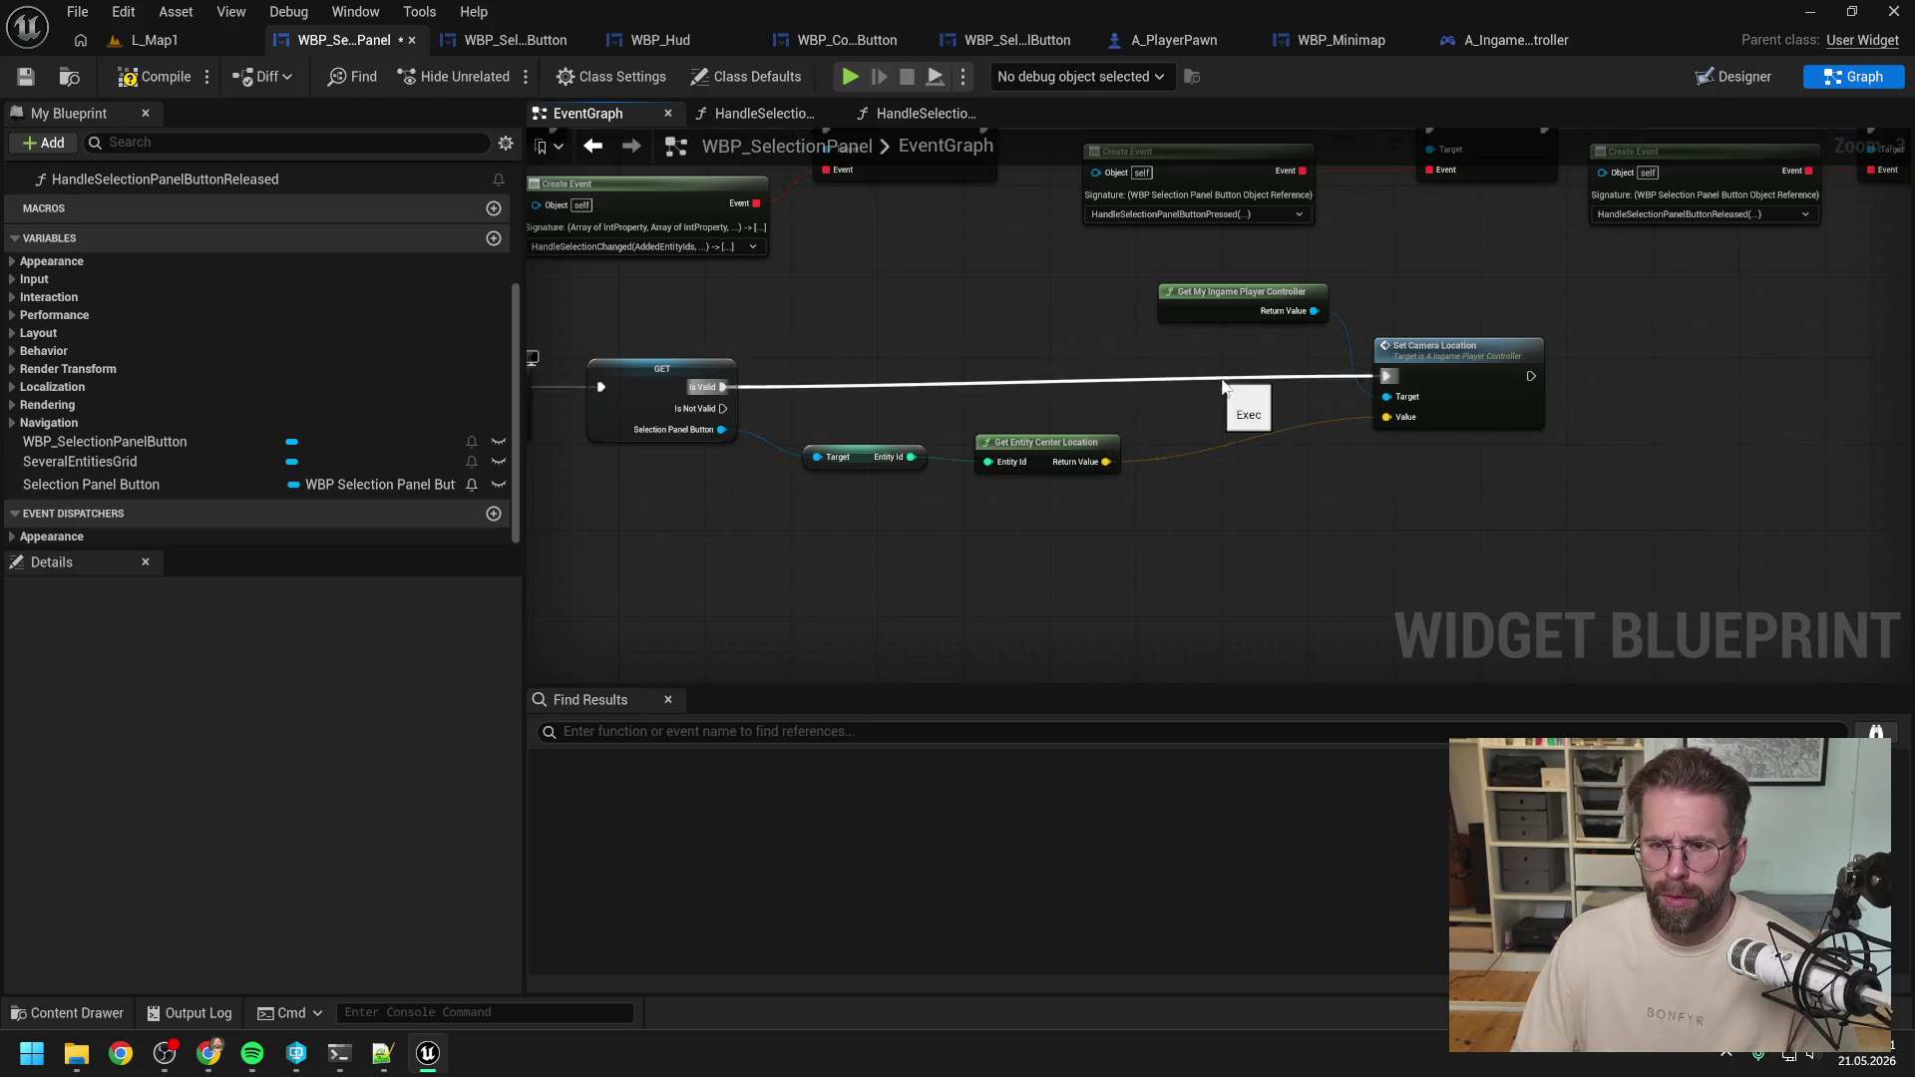
{"action": "left_click_drag", "start_coordinate": [1439, 339], "coordinate": [1407, 347]}
{"action": "left_click_drag", "start_coordinate": [1279, 293], "coordinate": [1094, 342]}
{"action": "left_click_drag", "start_coordinate": [1407, 357], "coordinate": [1267, 360]}
{"action": "left_click", "coordinate": [1013, 299]}
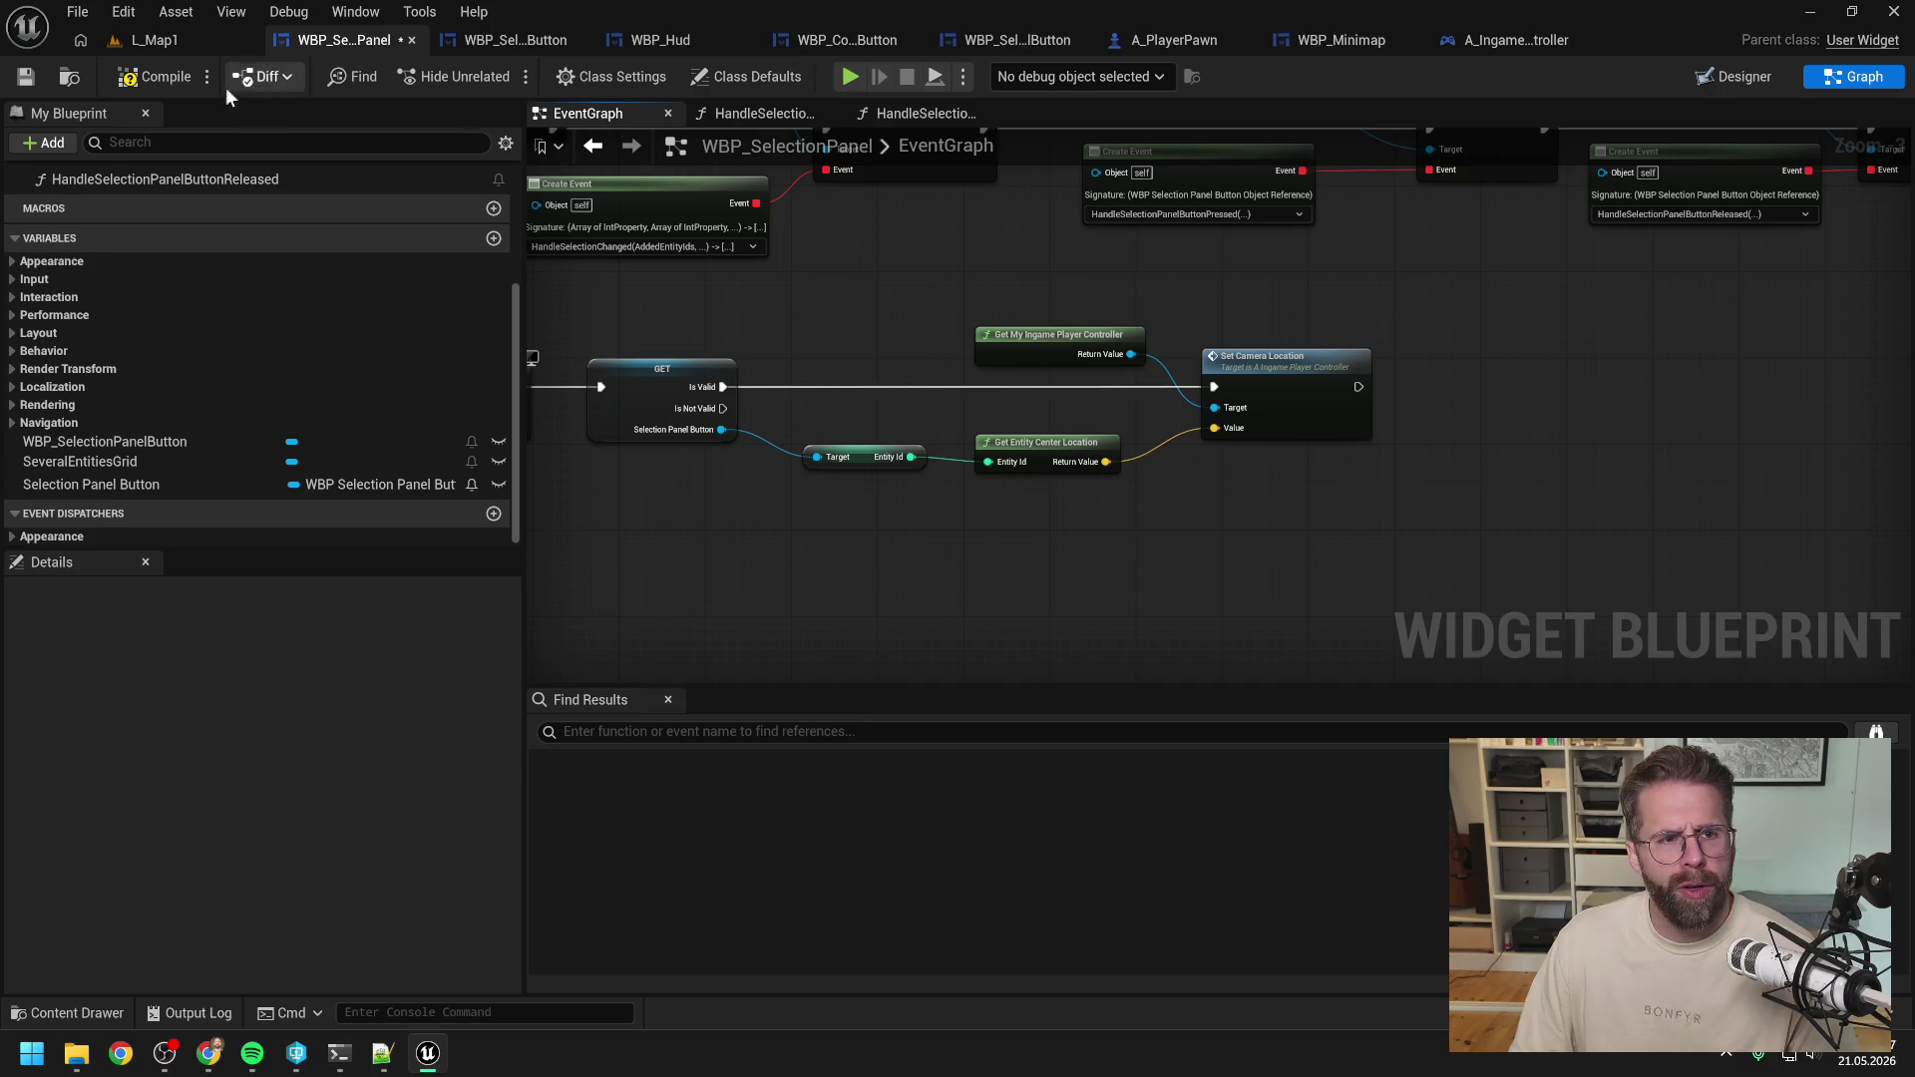
{"action": "key", "text": "ctrl+s"}
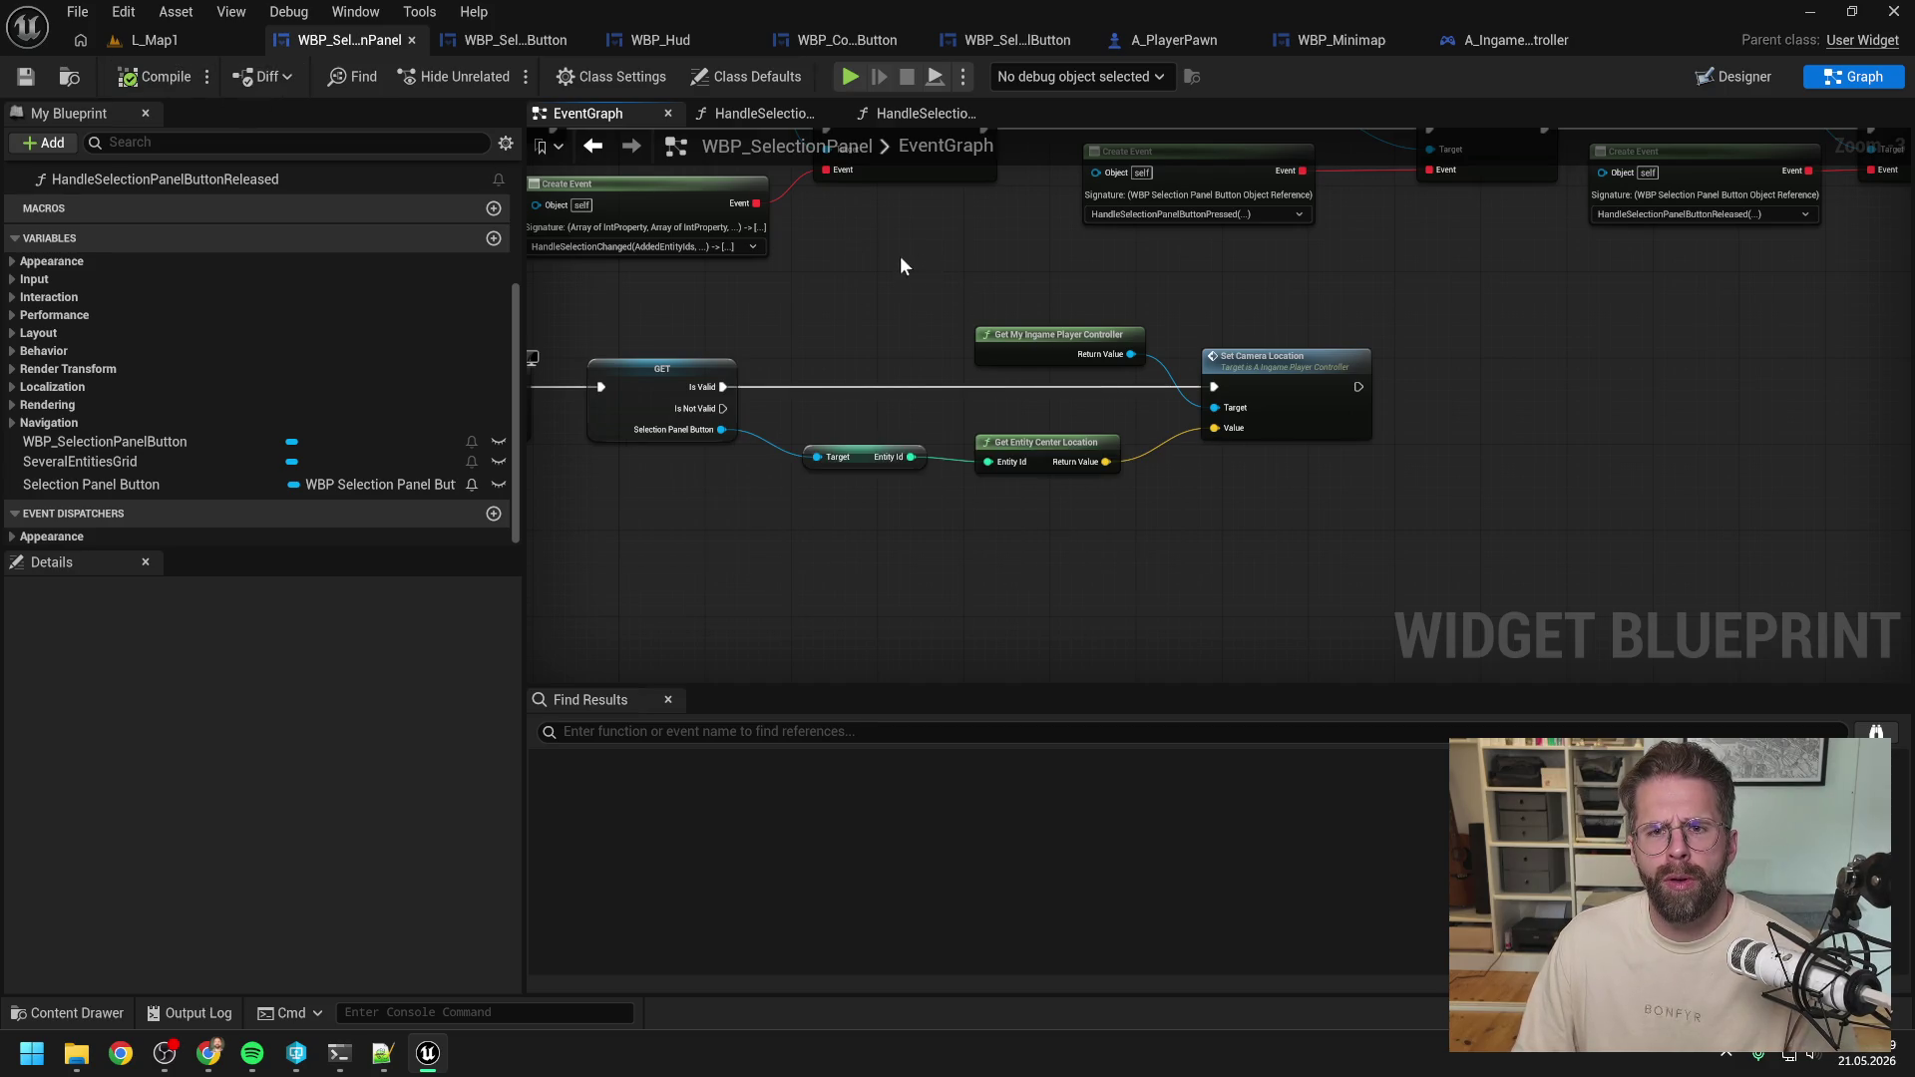
{"action": "left_click", "coordinate": [1337, 40]}
{"action": "left_click", "coordinate": [1093, 259]}
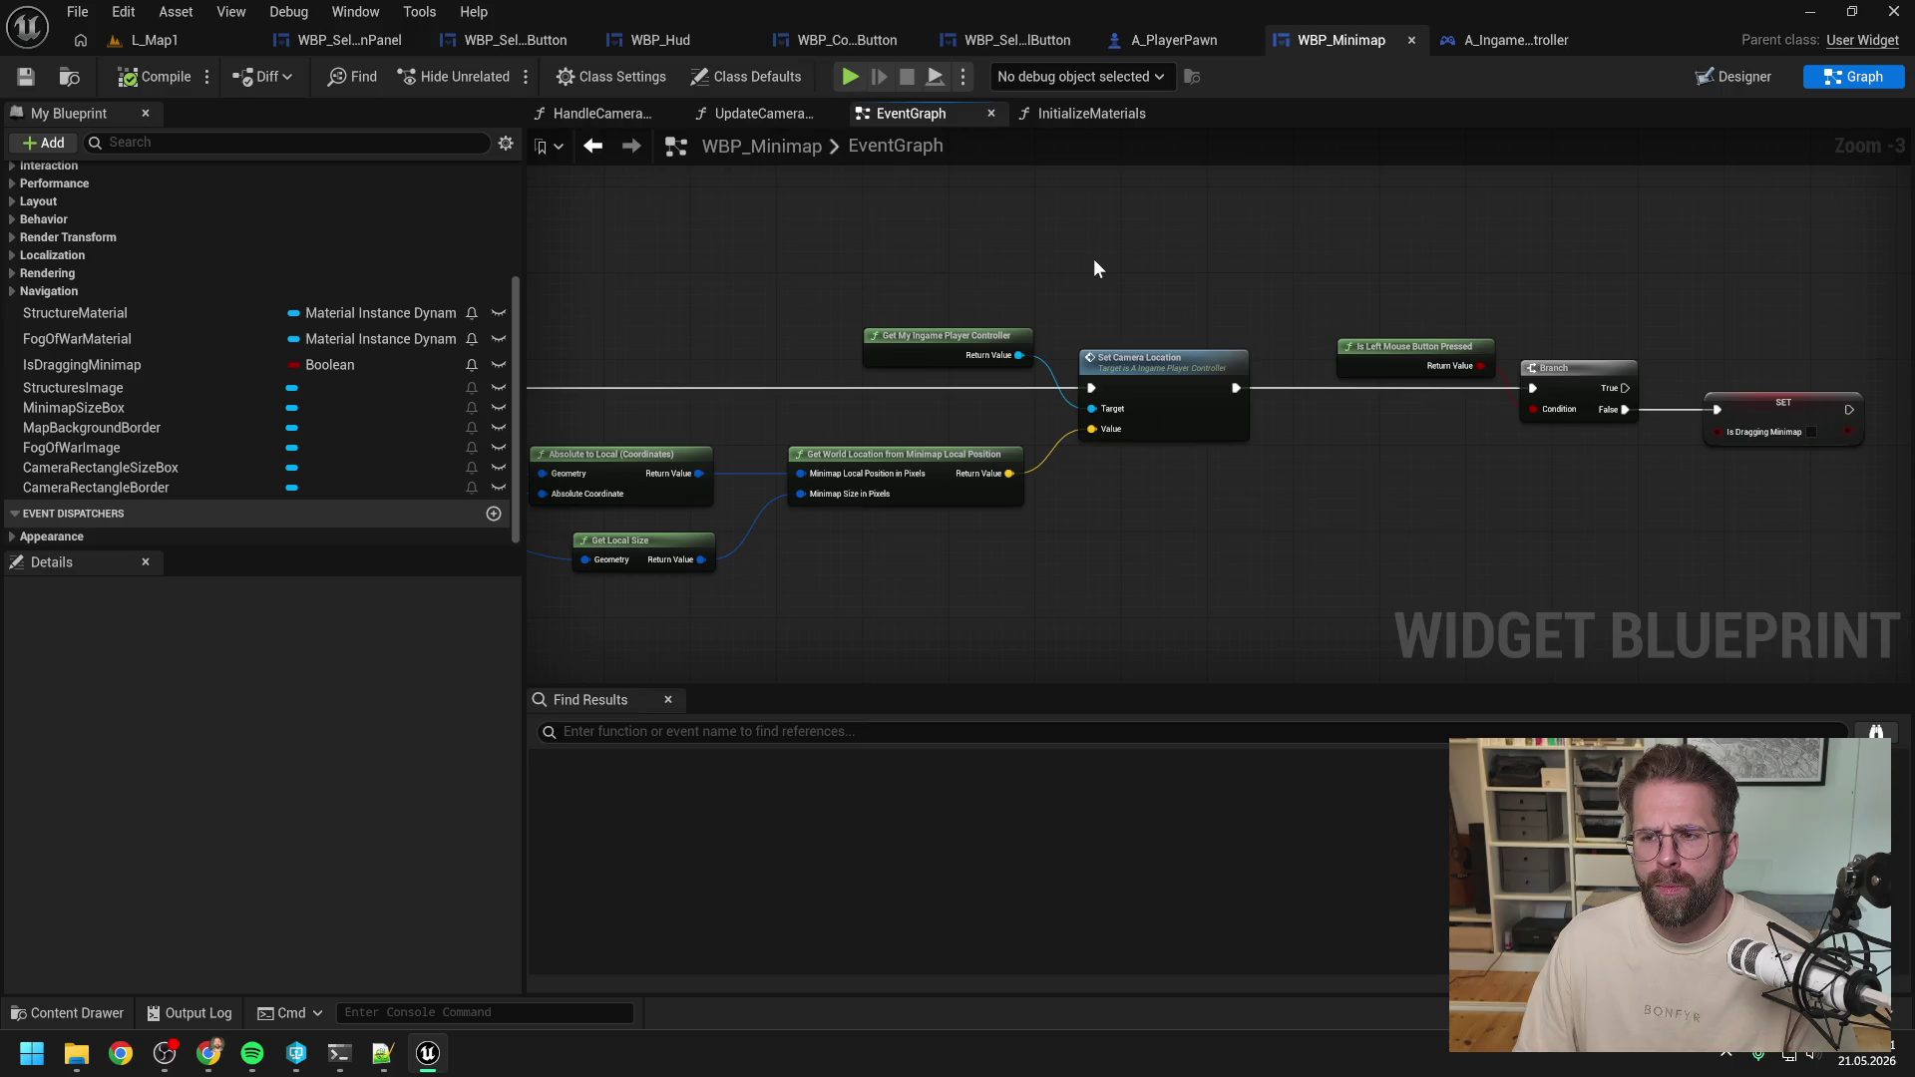
Open WBP_Minimap's UpdateCameraRectangle graph and inspect its width and height override nodes.
{"action": "scroll", "coordinate": [1093, 260], "scroll_direction": "down", "scroll_amount": 1}
{"action": "mouse_move", "coordinate": [1094, 259]}
{"action": "left_mouse_down"}
{"action": "mouse_move", "coordinate": [1321, 267]}
{"action": "mouse_move", "coordinate": [1144, 271]}
{"action": "mouse_move", "coordinate": [1408, 297]}
{"action": "left_mouse_up"}
{"action": "double_click", "coordinate": [1039, 378]}
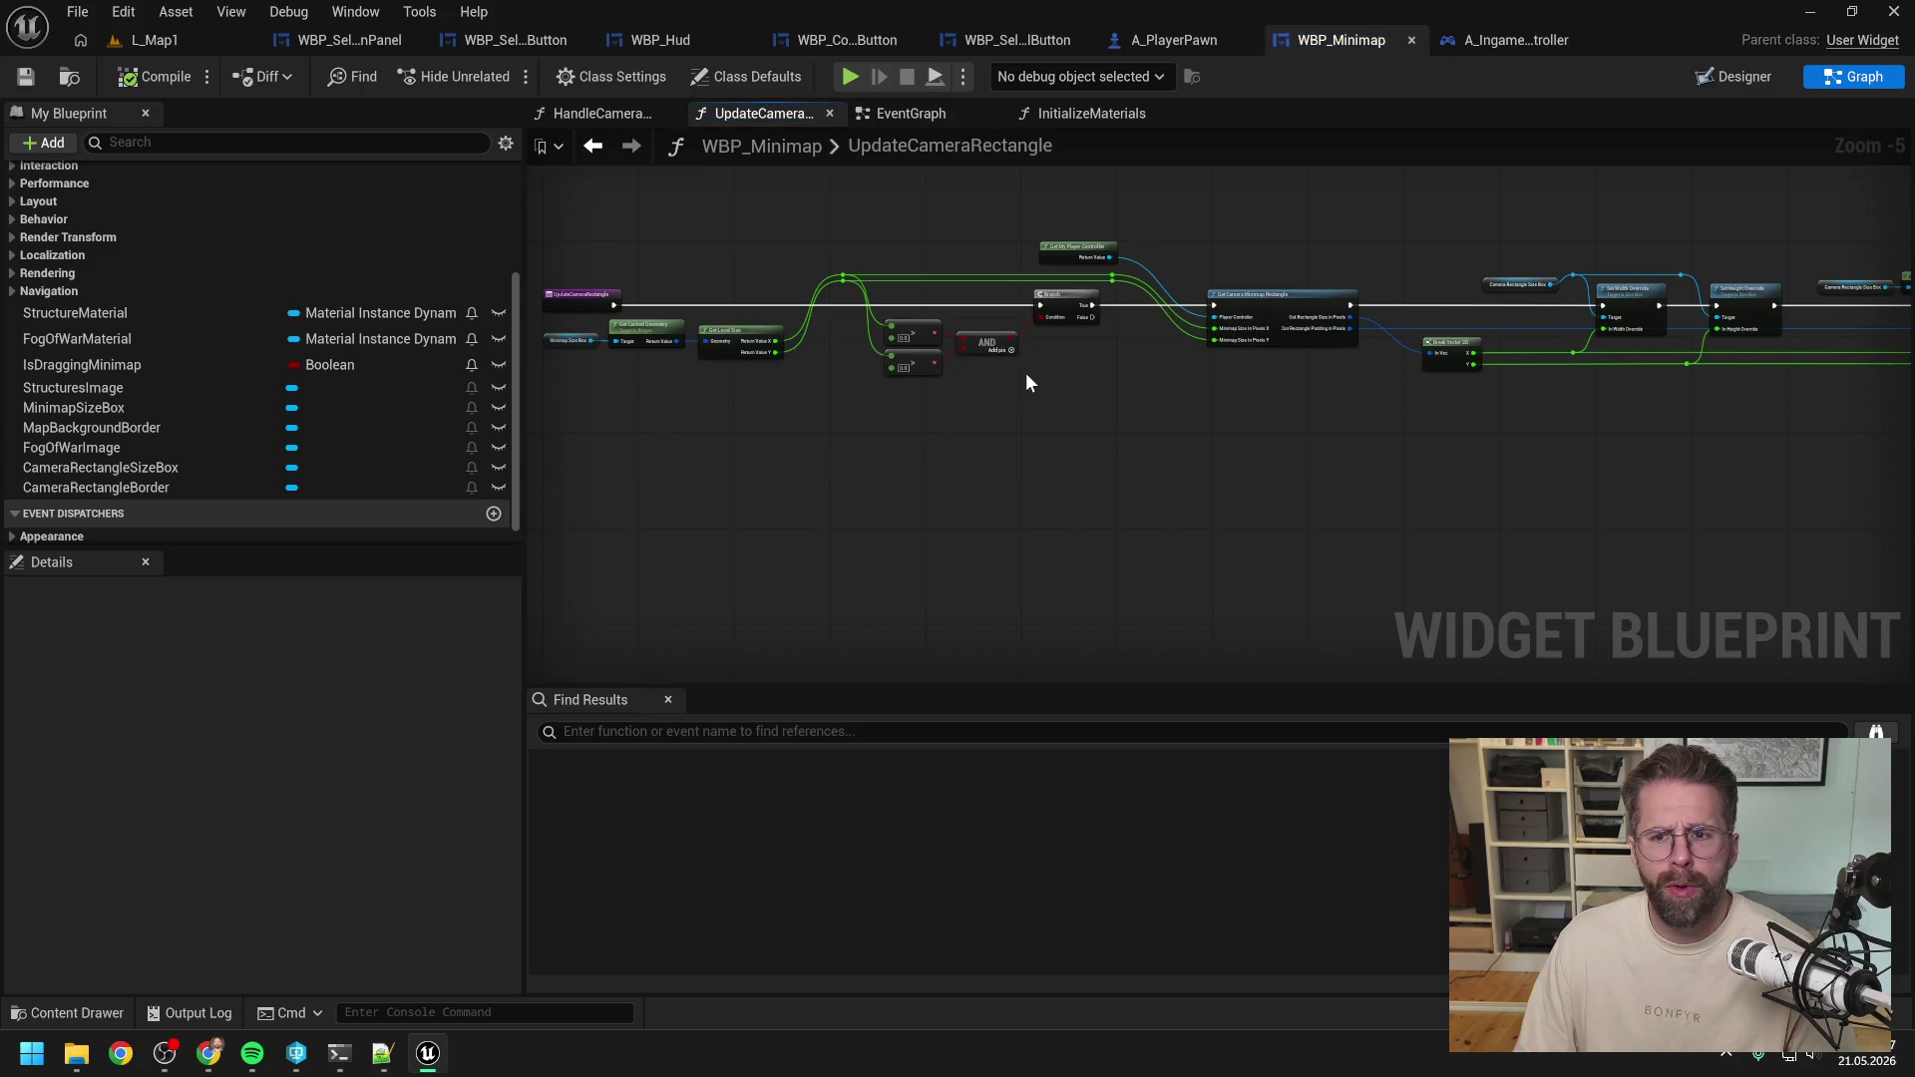
{"action": "mouse_move", "coordinate": [1153, 387]}
{"action": "left_mouse_down"}
{"action": "mouse_move", "coordinate": [1067, 416]}
{"action": "mouse_move", "coordinate": [835, 419]}
{"action": "left_mouse_up"}
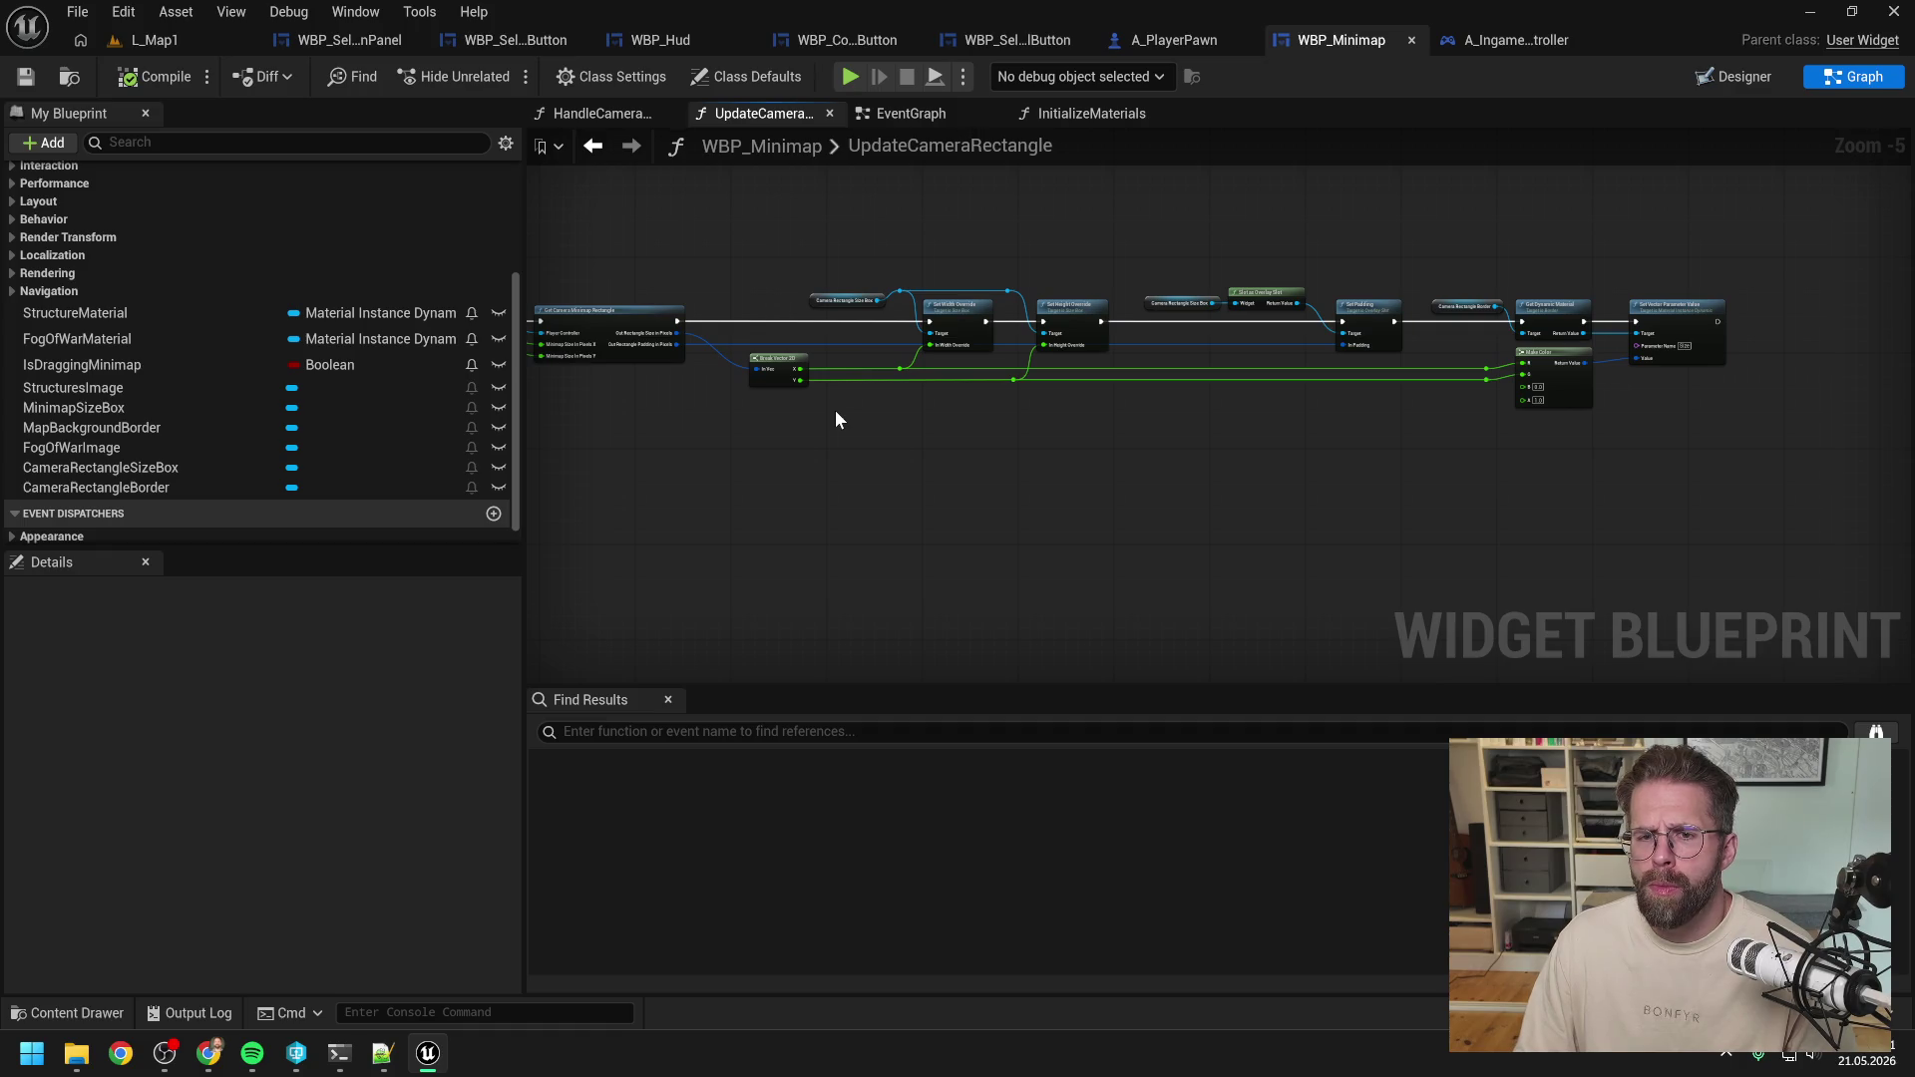
{"action": "scroll", "coordinate": [1311, 434], "scroll_direction": "up", "scroll_amount": 1}
{"action": "scroll", "coordinate": [952, 342], "scroll_direction": "up", "scroll_amount": 1}
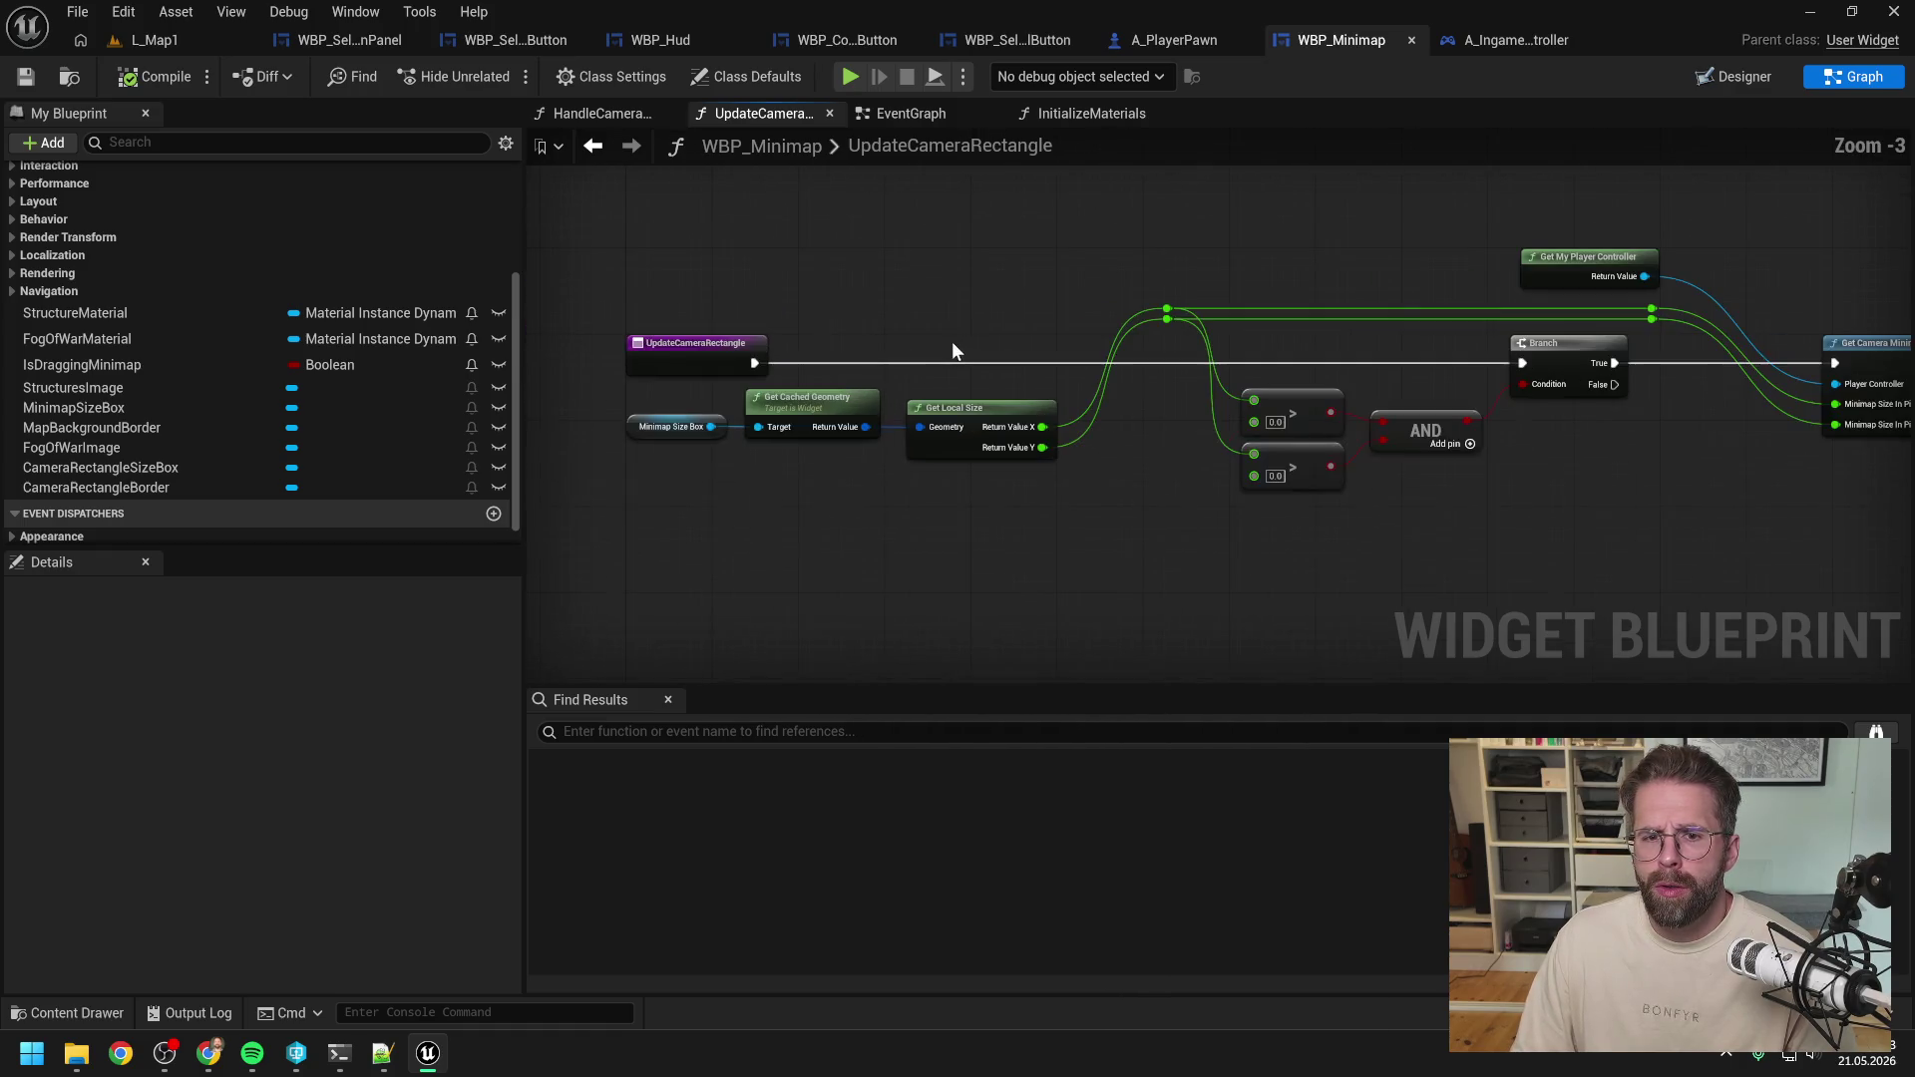
From the EventGraph, open the controller's SetCameraLocation function.
{"action": "left_click", "coordinate": [922, 112]}
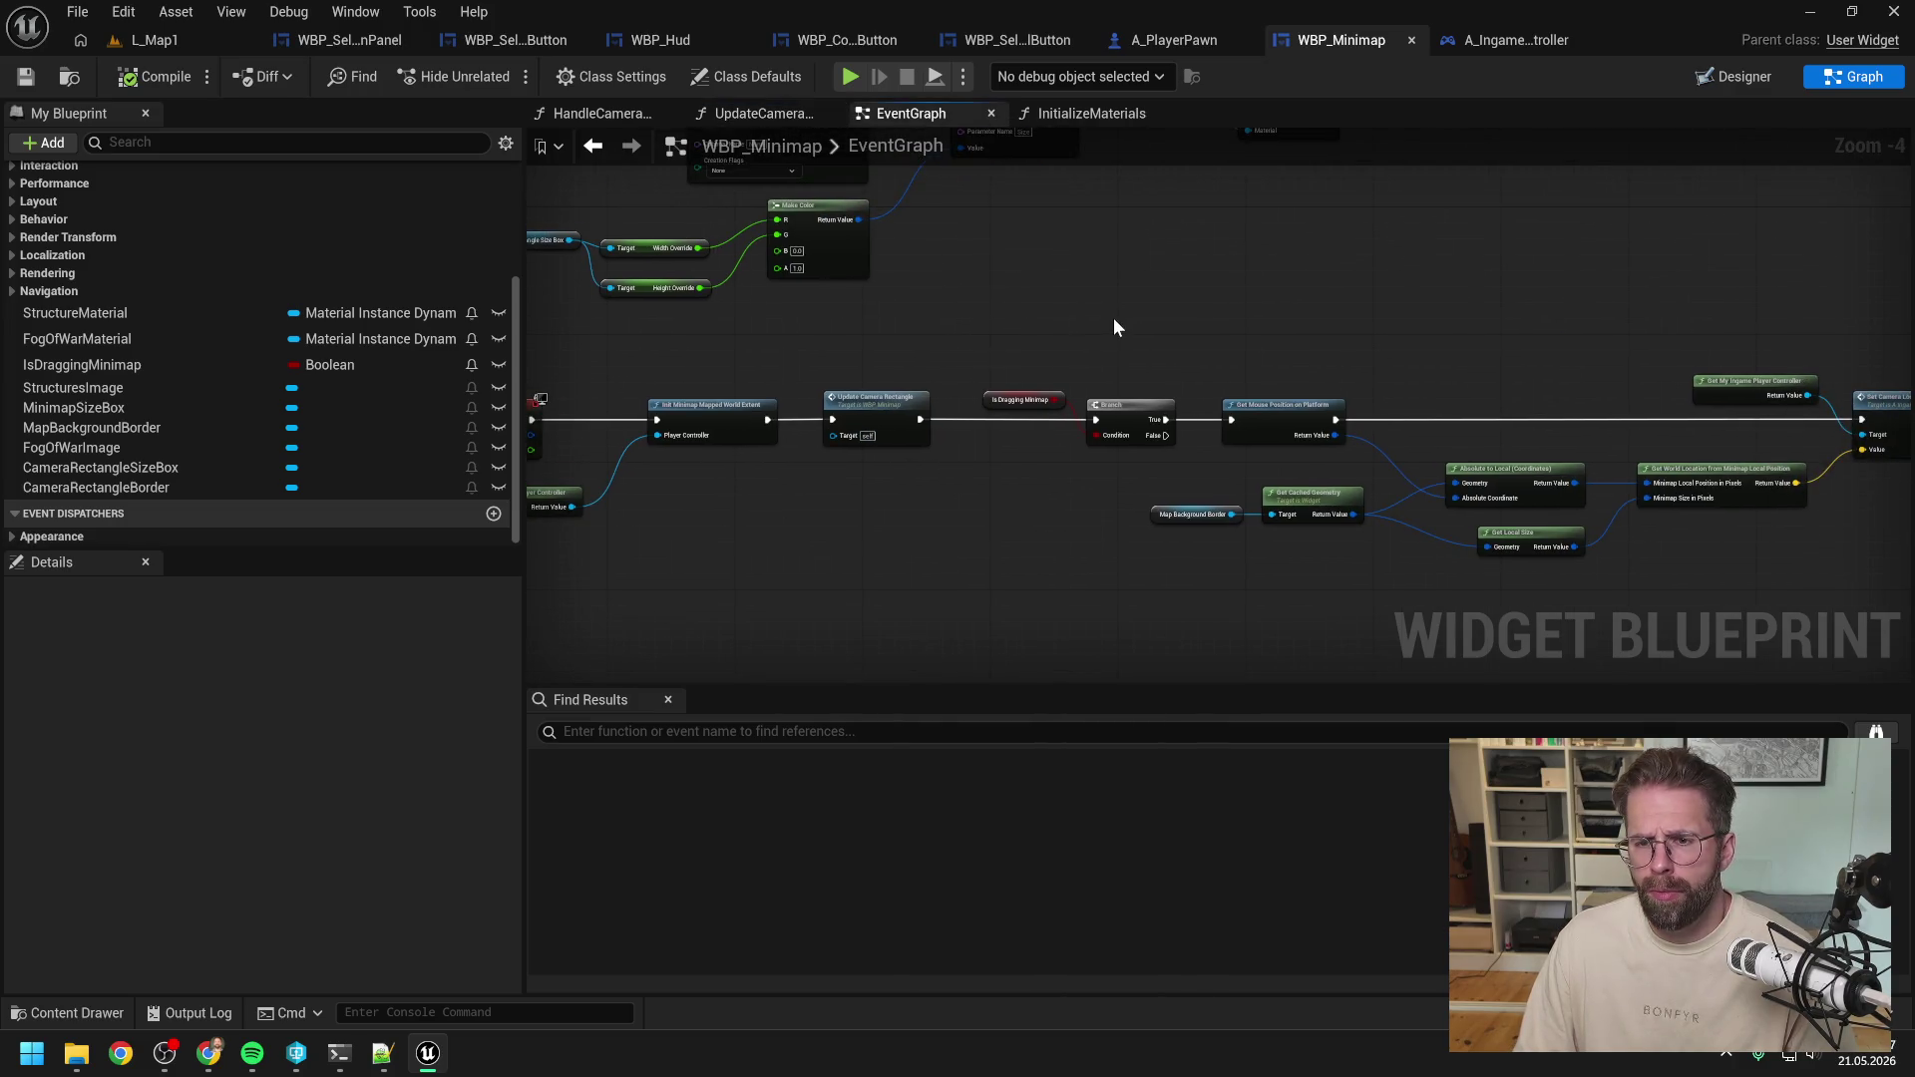
{"action": "scroll", "coordinate": [1113, 317], "scroll_direction": "down", "scroll_amount": 1}
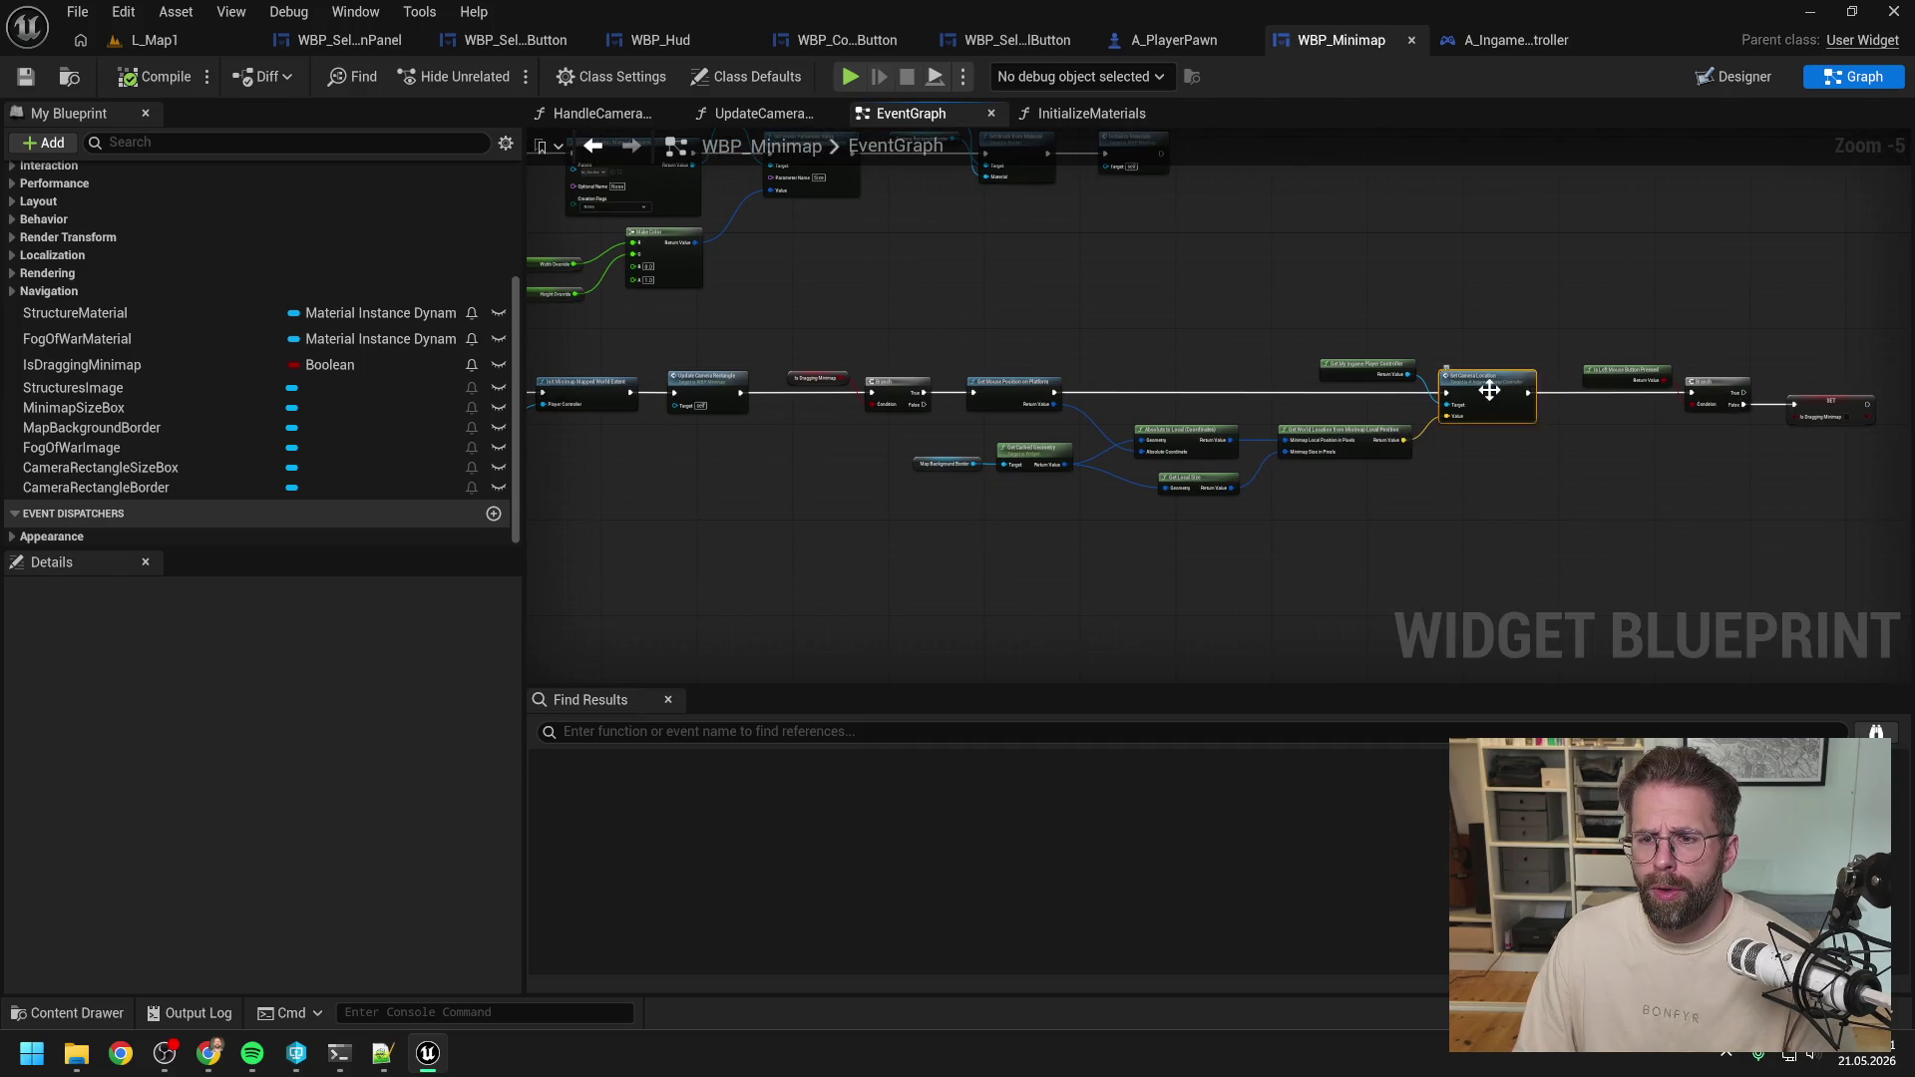
{"action": "double_click", "coordinate": [1489, 391]}
{"action": "scroll", "coordinate": [429, 748], "scroll_direction": "down", "scroll_amount": 1}
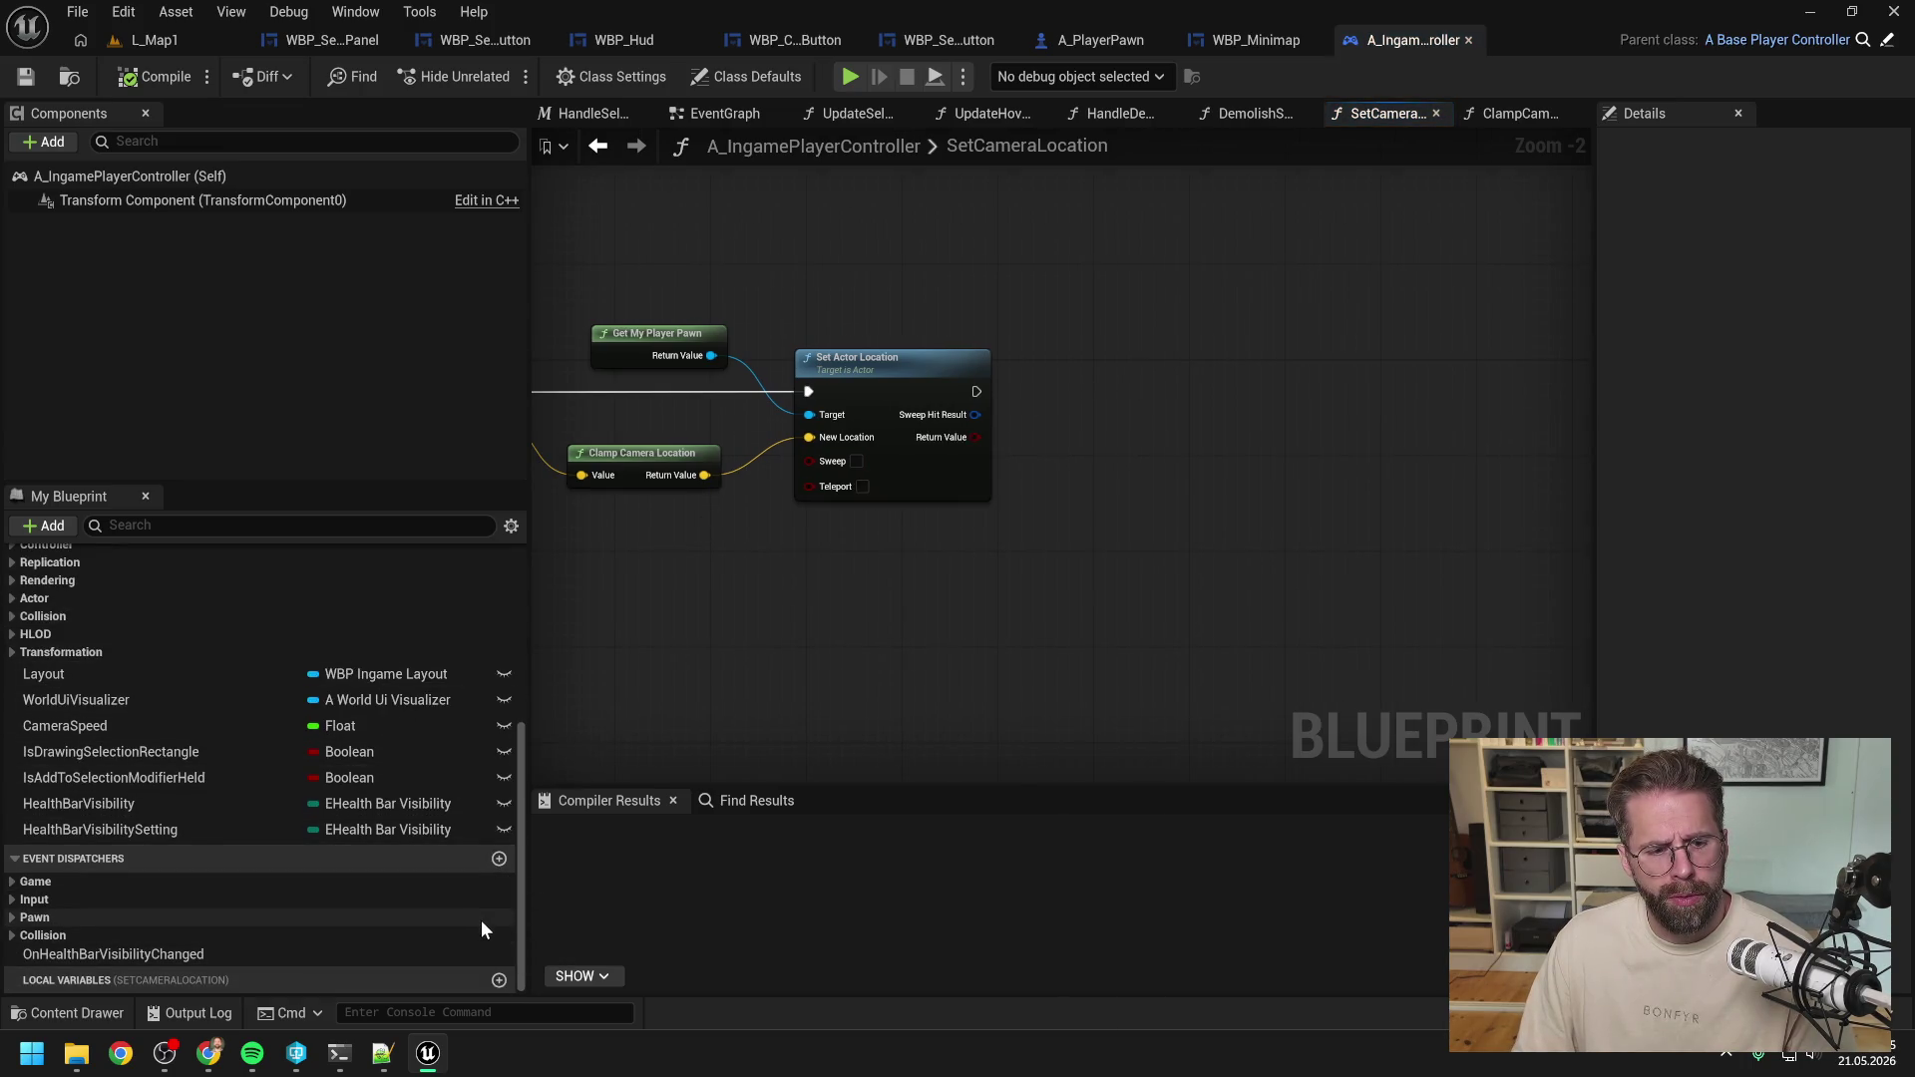
Add an OnCameraMoved event dispatcher to A_IngamePlayerController, checking out the asset.
{"action": "left_click", "coordinate": [499, 859]}
{"action": "type", "text": "OnCXa"}
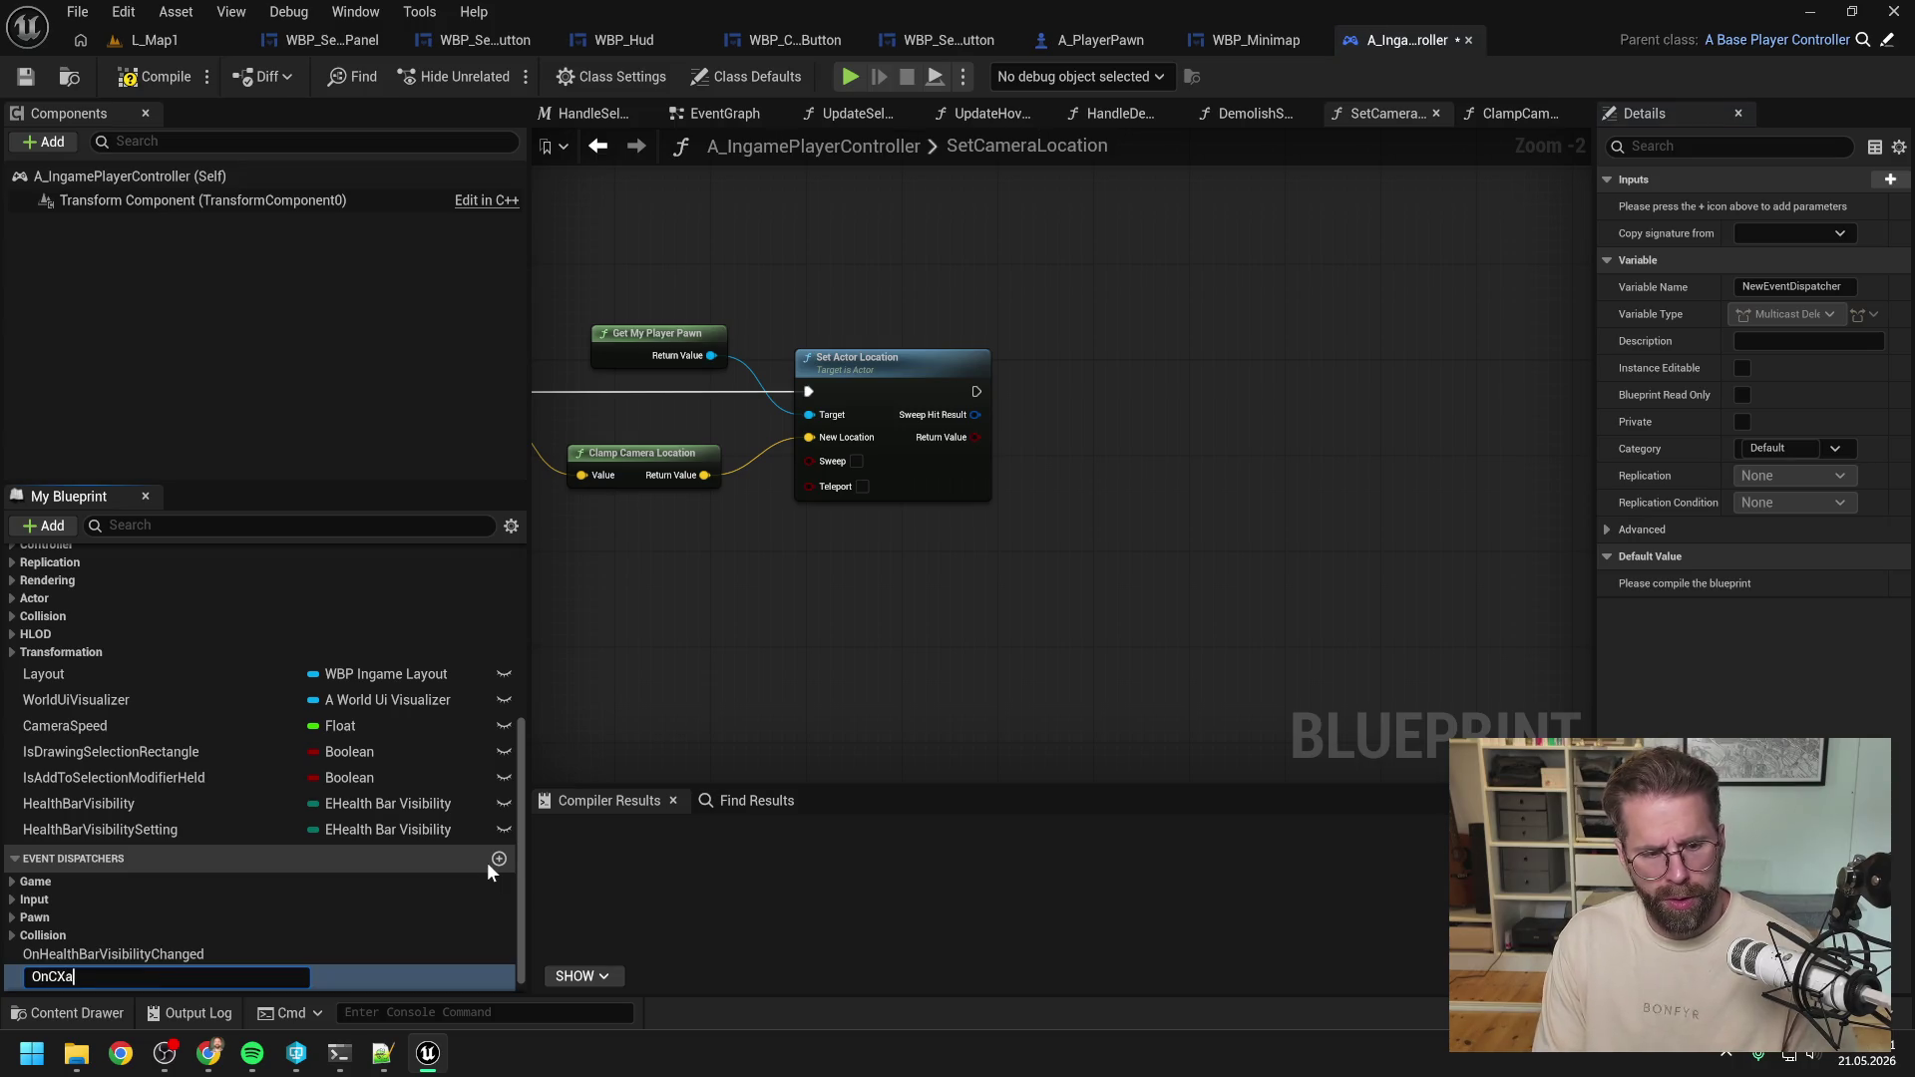
{"action": "key", "text": "BackSpace"}
{"action": "key", "text": "BackSpace"}
{"action": "type", "text": "amera"}
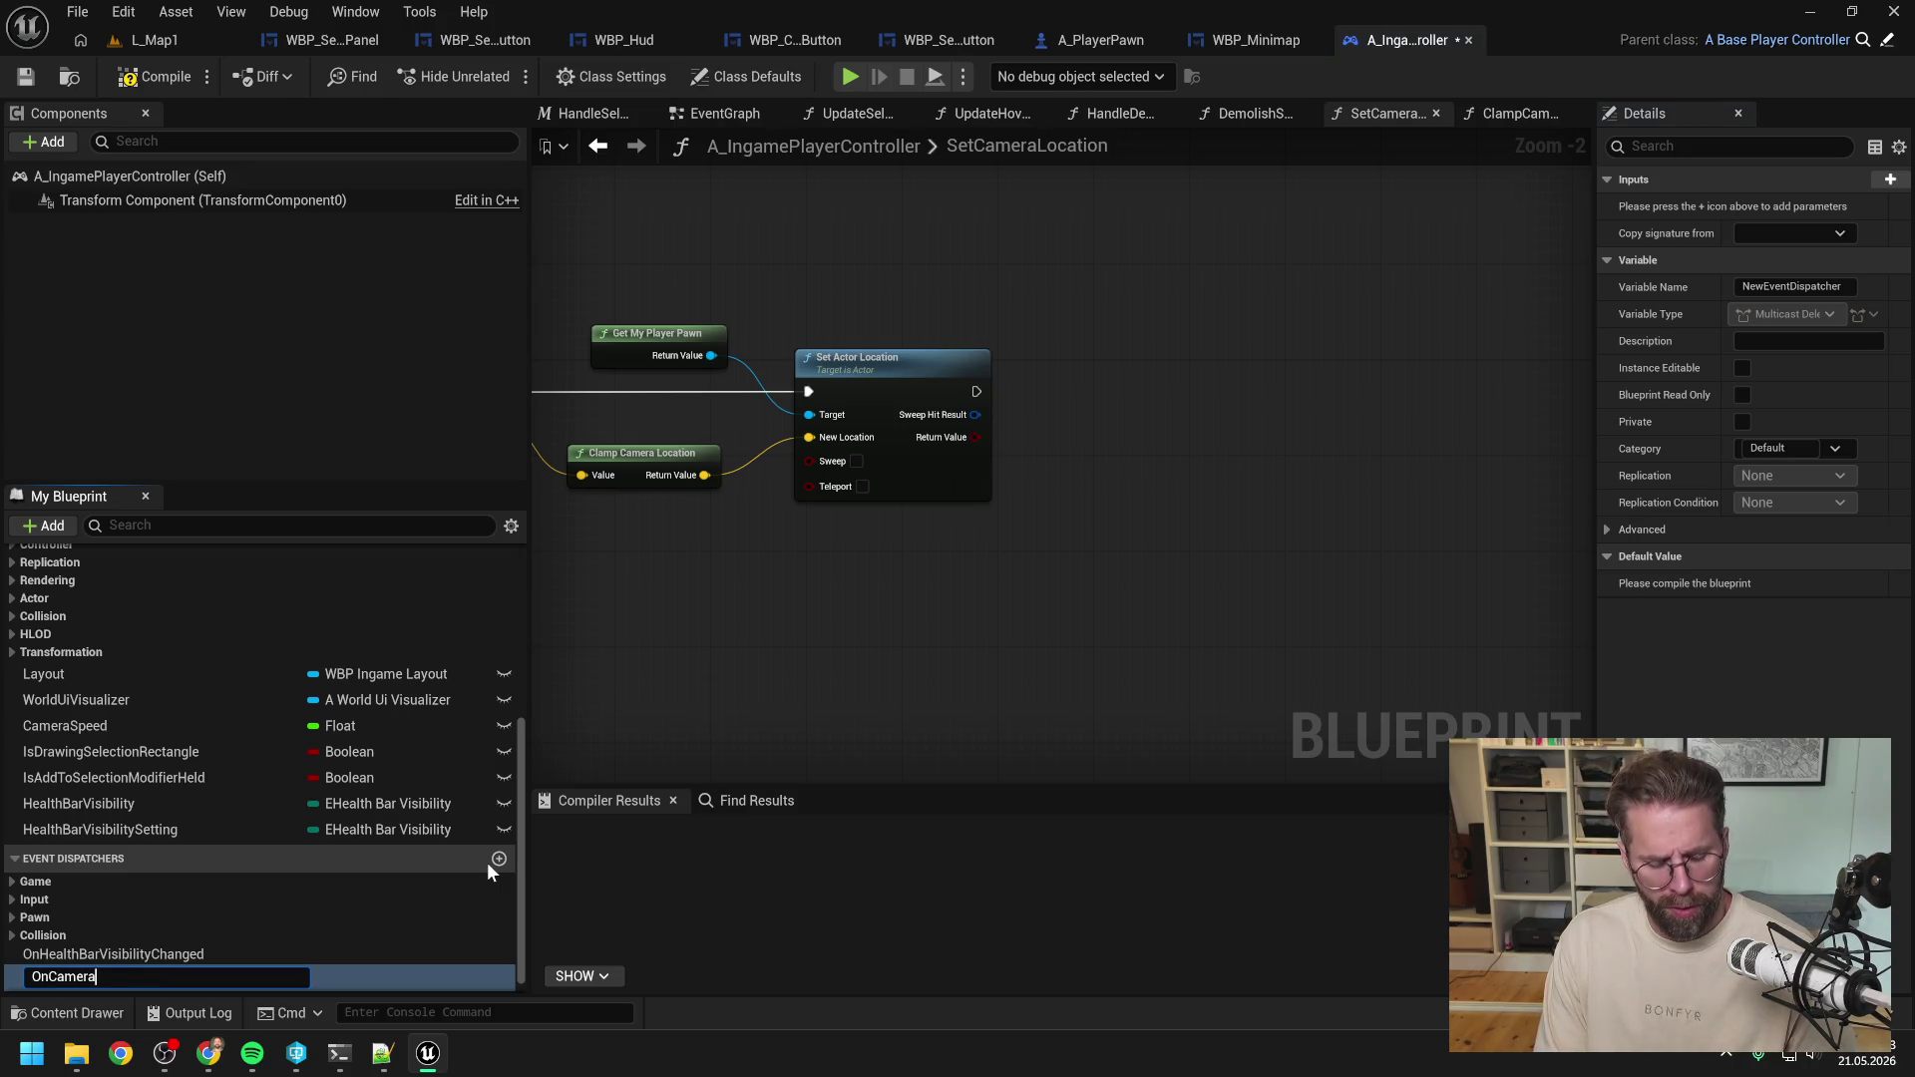
{"action": "type", "text": "Moved"}
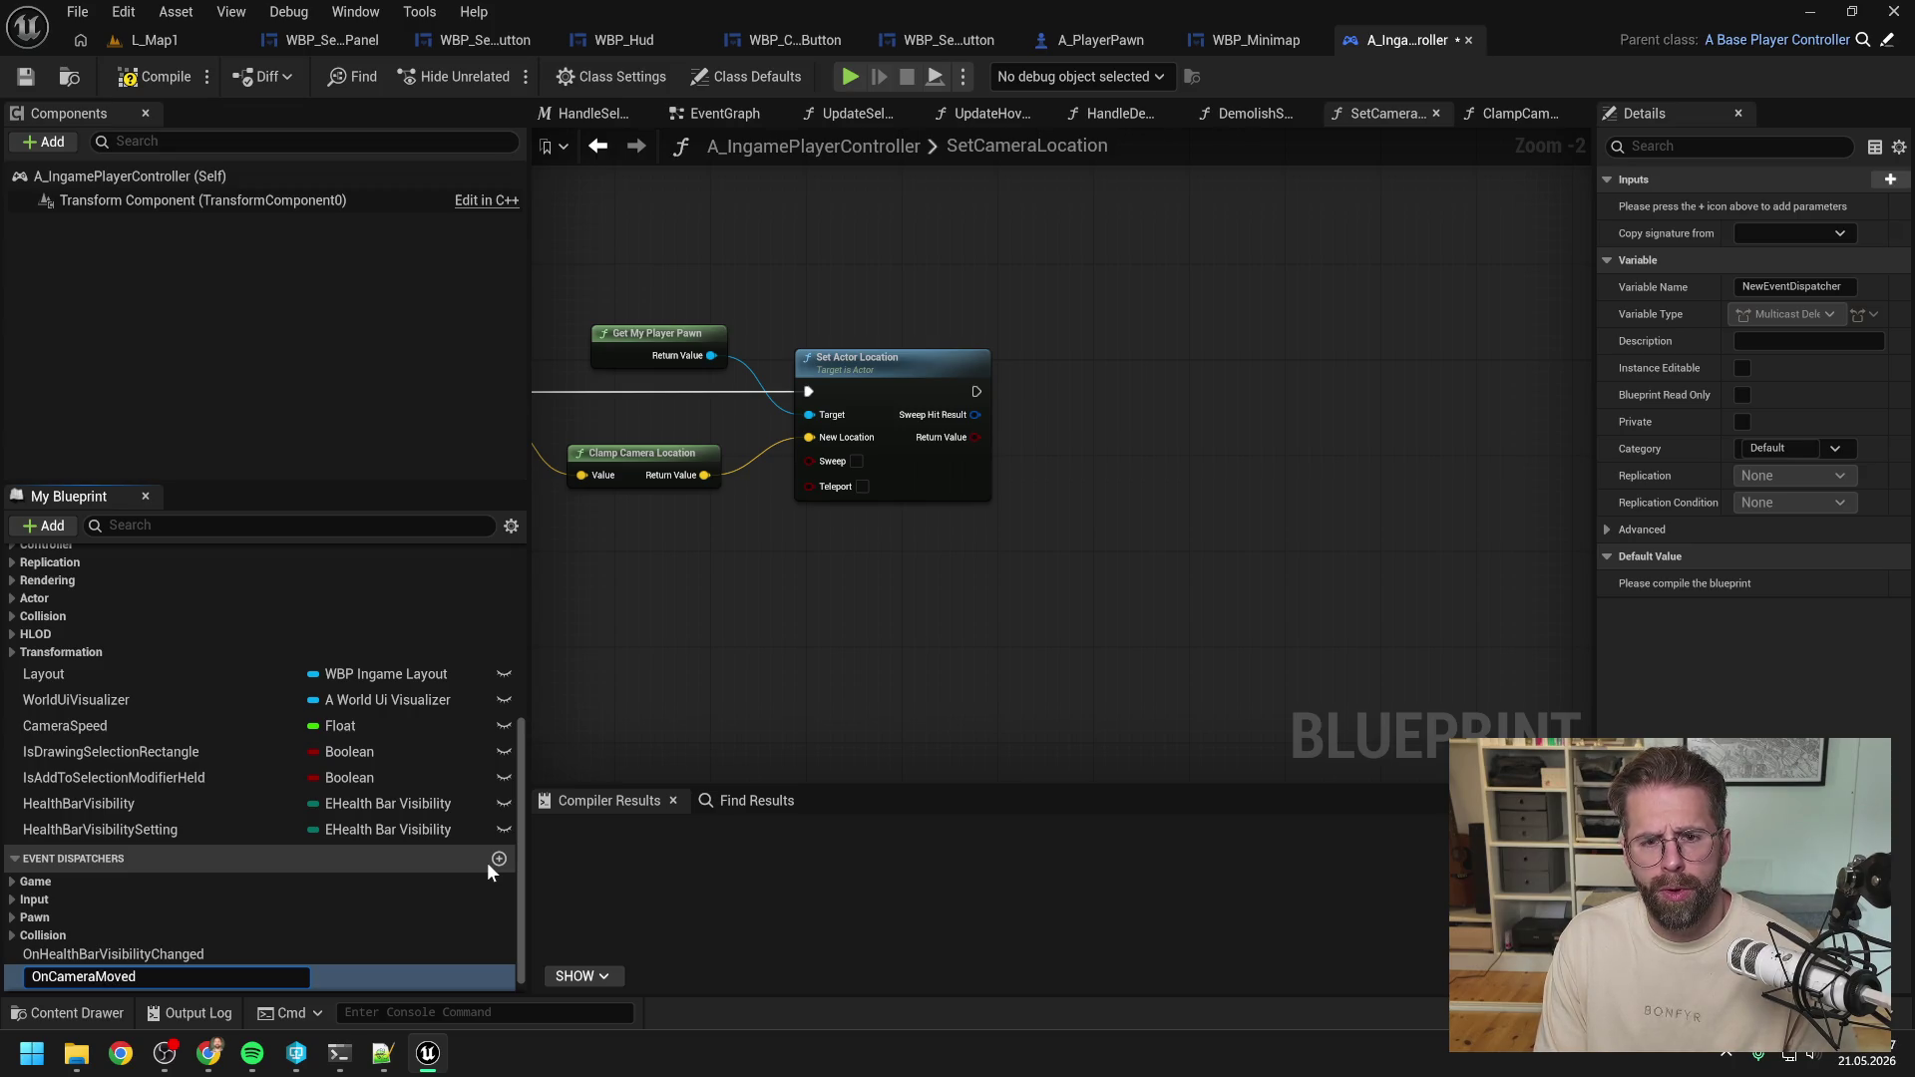
{"action": "key", "text": "Return"}
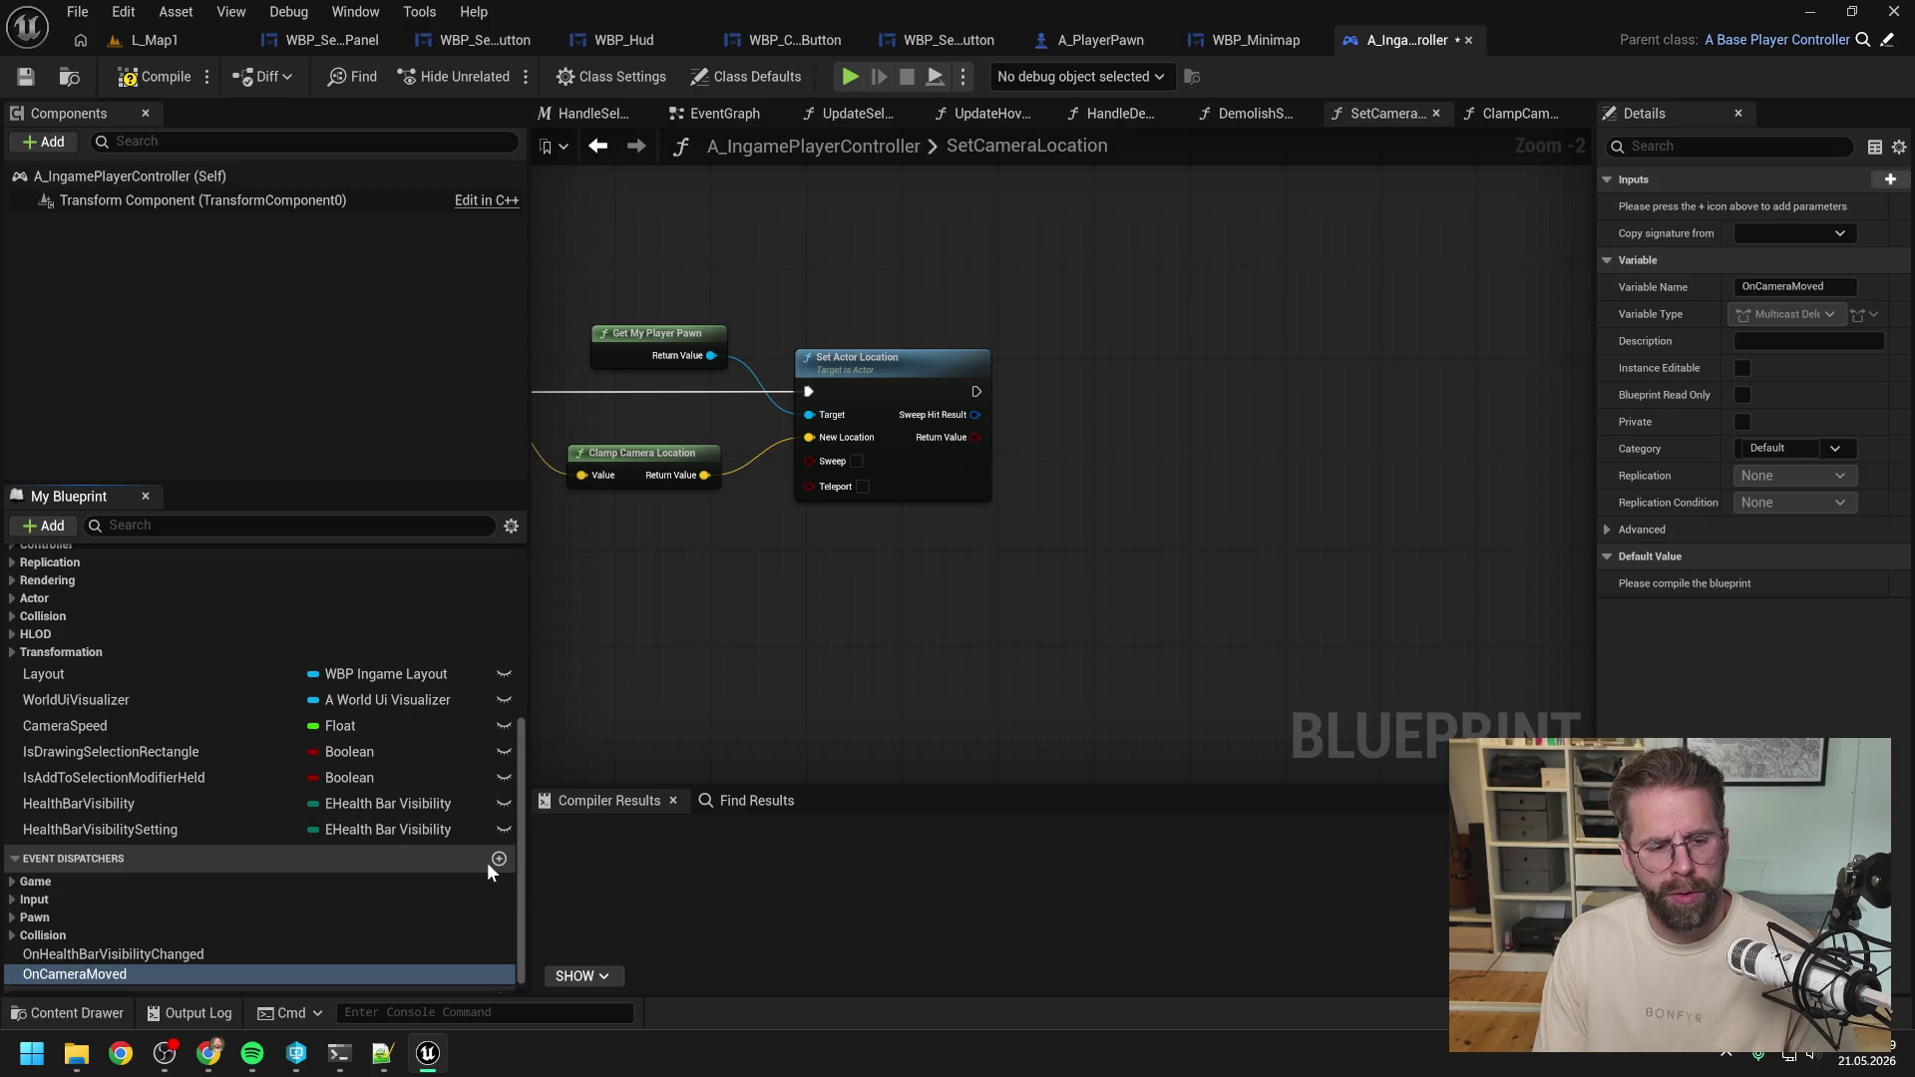
{"action": "key", "text": "Return"}
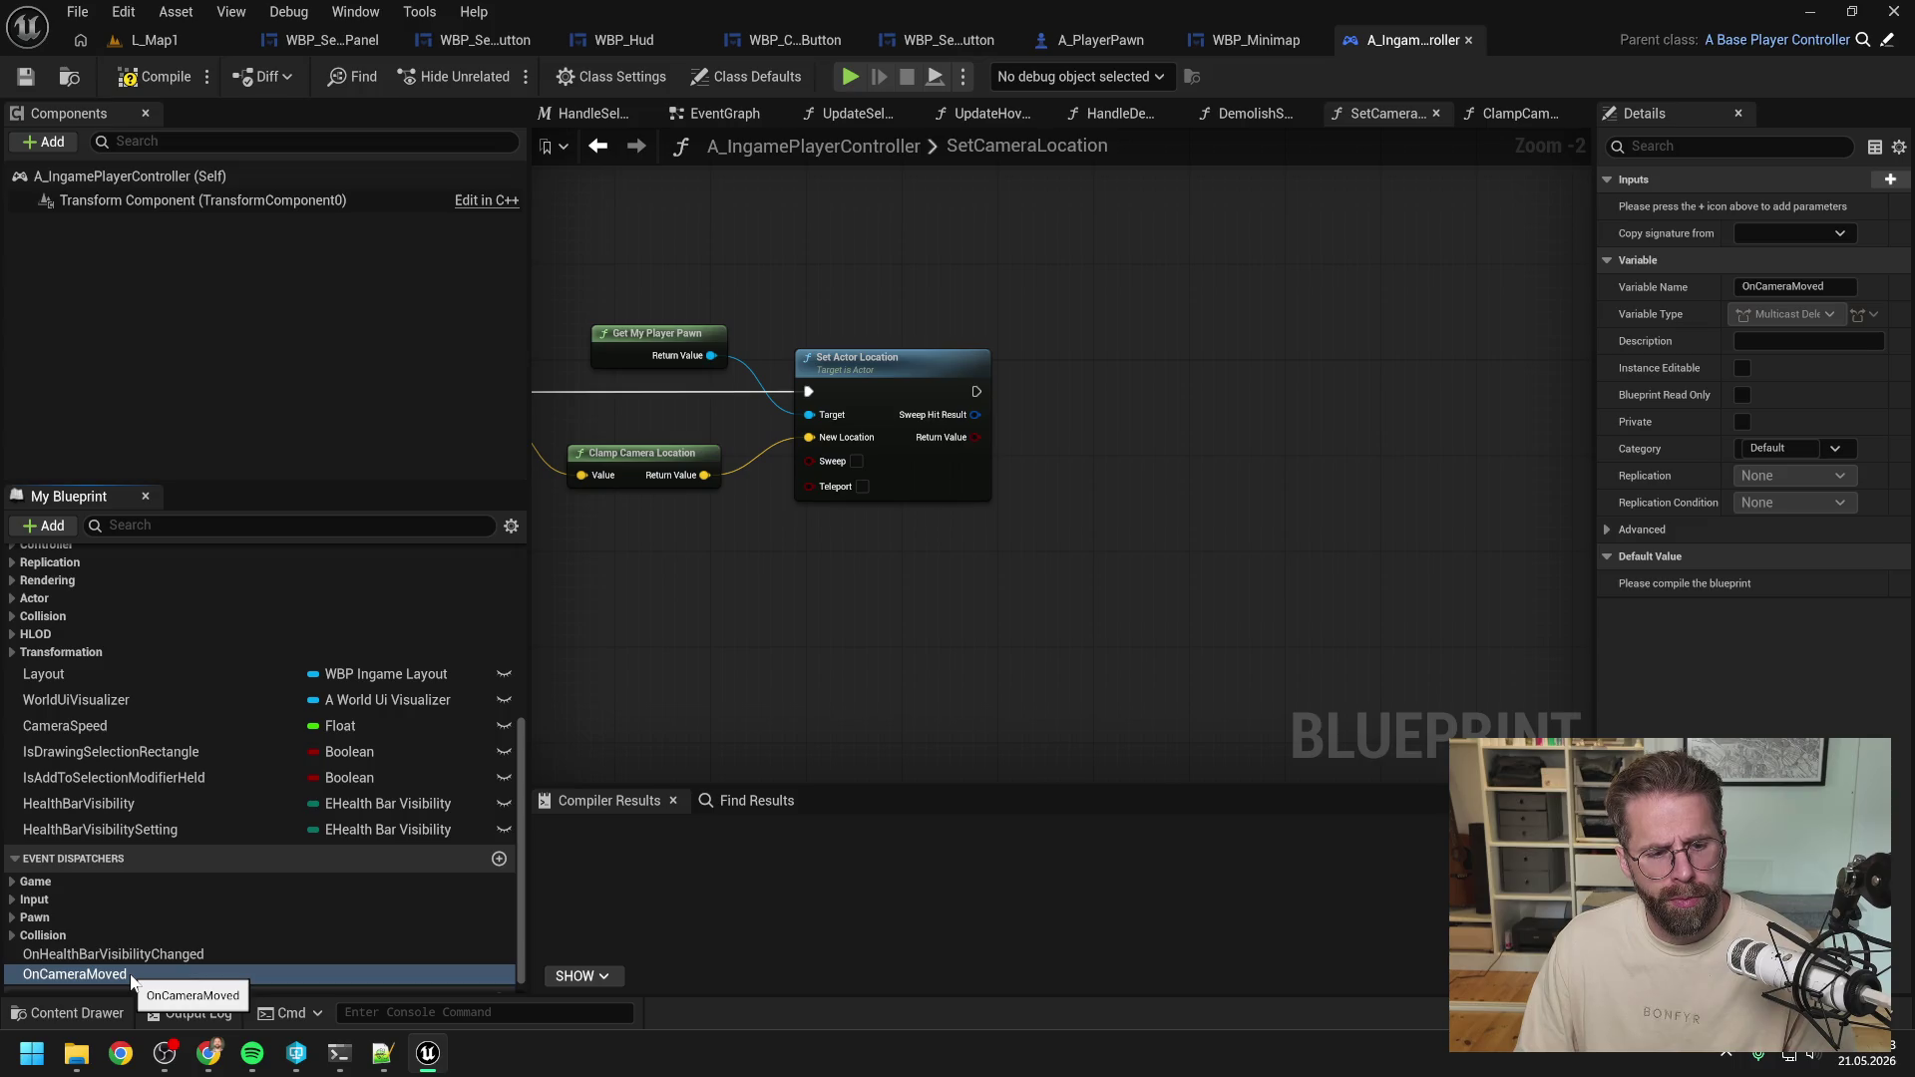
Place a Call On Camera Moved node in the SetCameraLocation graph.
{"action": "mouse_move", "coordinate": [130, 978]}
{"action": "left_mouse_down"}
{"action": "mouse_move", "coordinate": [1077, 355]}
{"action": "mouse_move", "coordinate": [1185, 398]}
{"action": "left_mouse_up"}
{"action": "left_click", "coordinate": [1146, 398]}
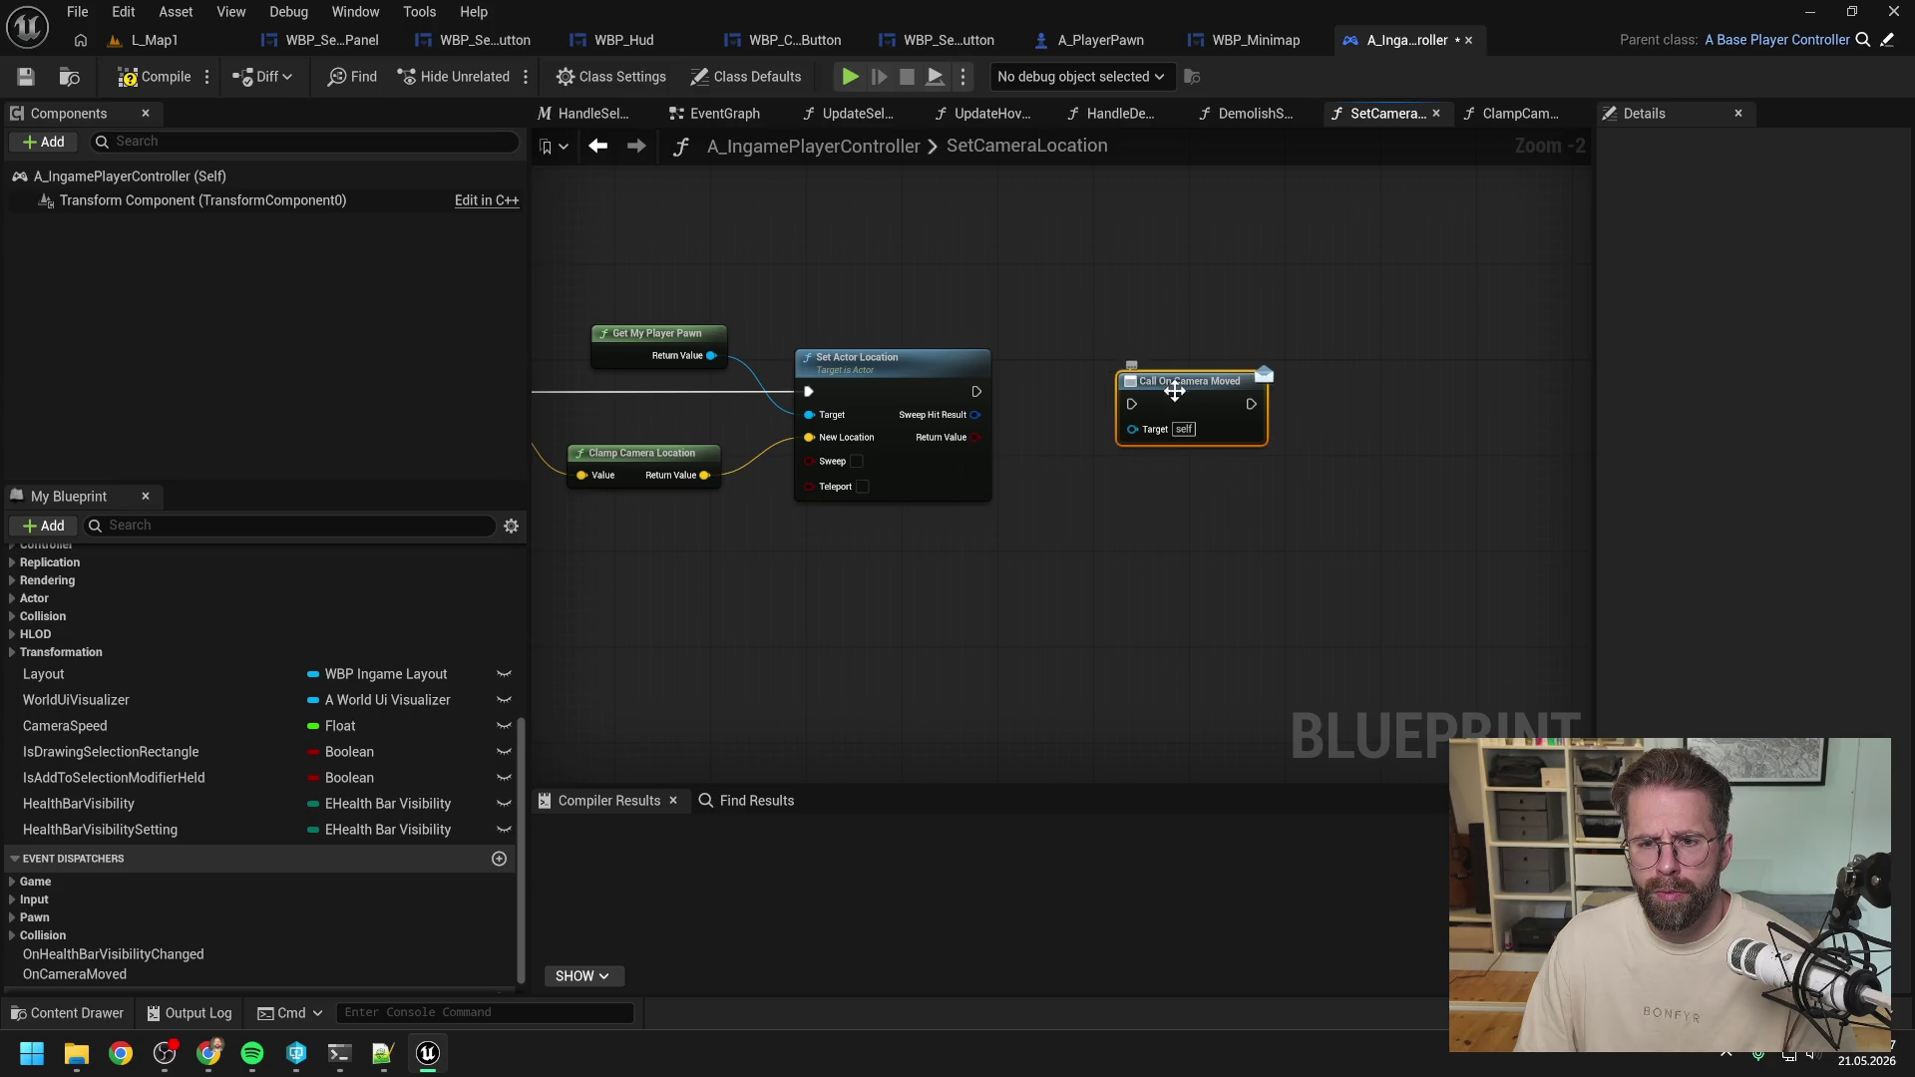
{"action": "scroll", "coordinate": [1057, 405], "scroll_direction": "down", "scroll_amount": 1}
{"action": "left_click_drag", "start_coordinate": [1054, 409], "coordinate": [1225, 409]}
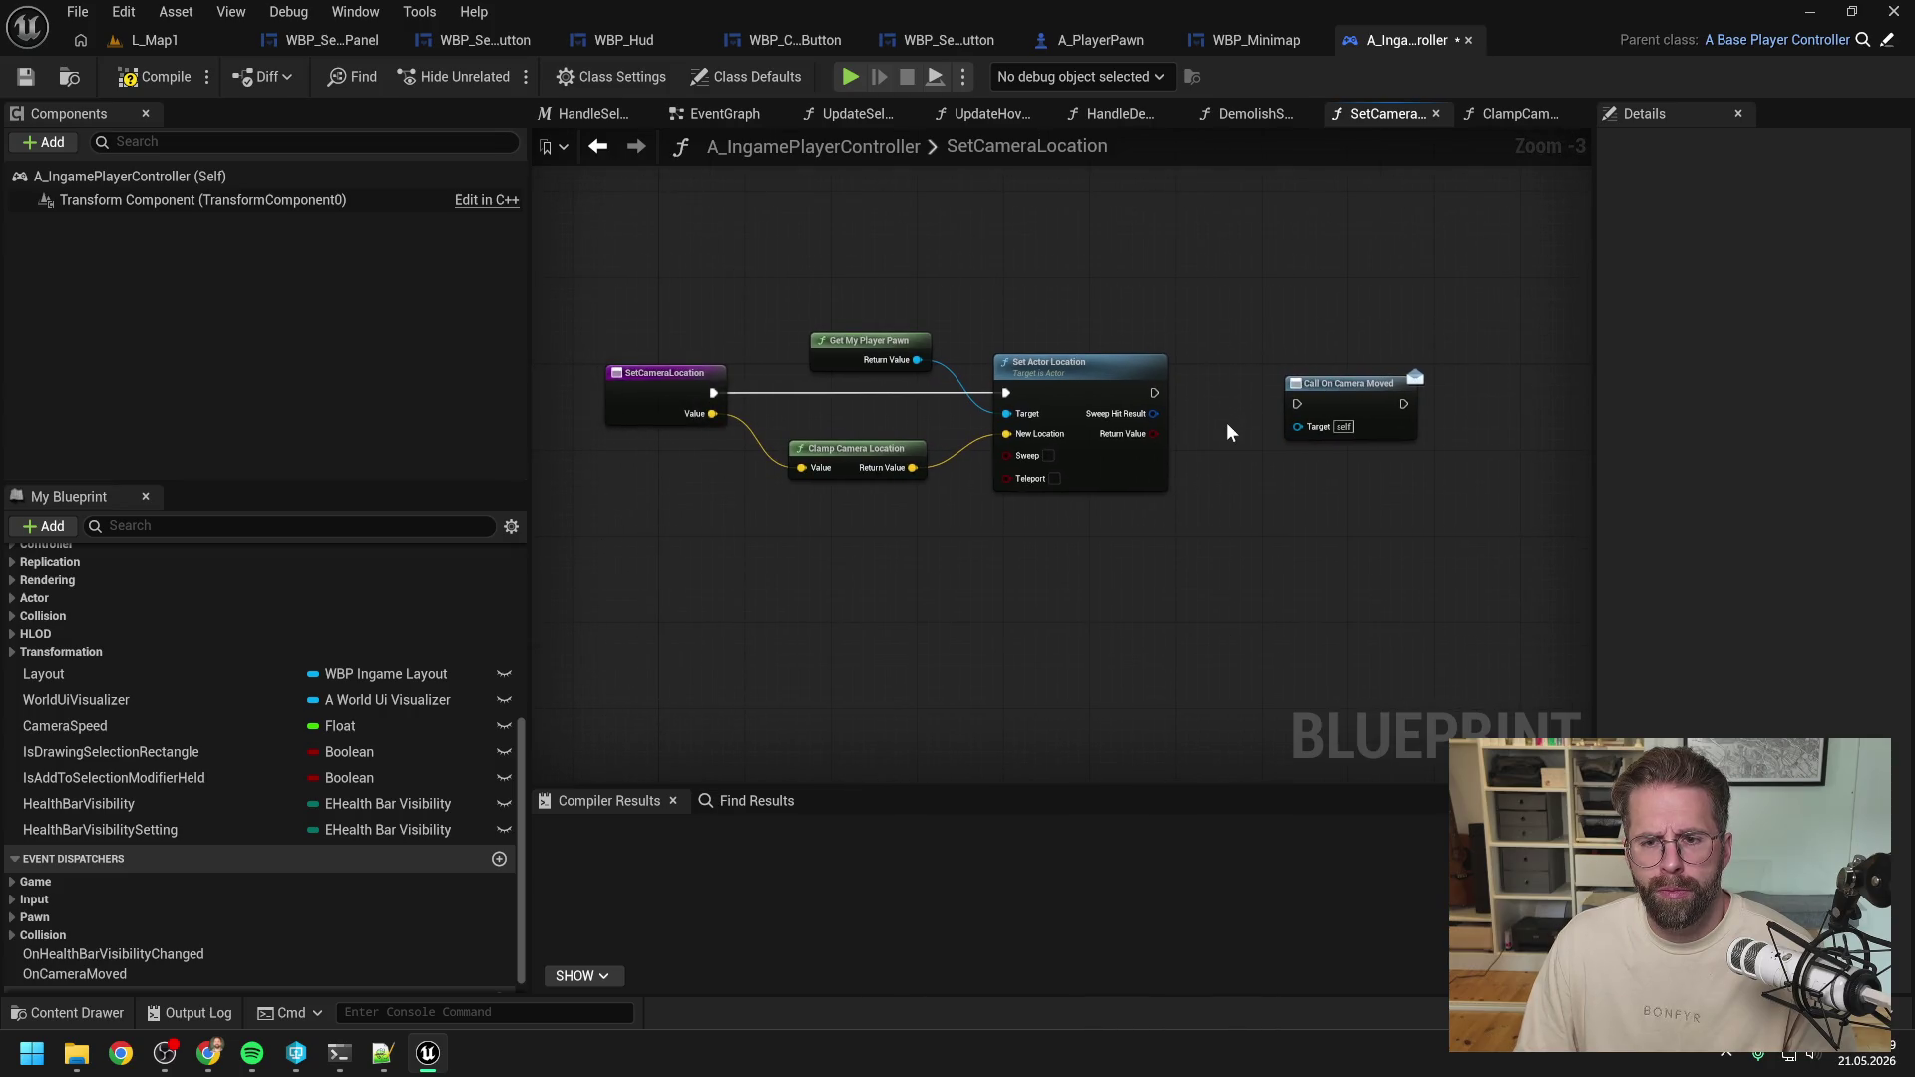
{"action": "left_click", "coordinate": [1350, 406]}
{"action": "scroll", "coordinate": [390, 915], "scroll_direction": "down", "scroll_amount": 1}
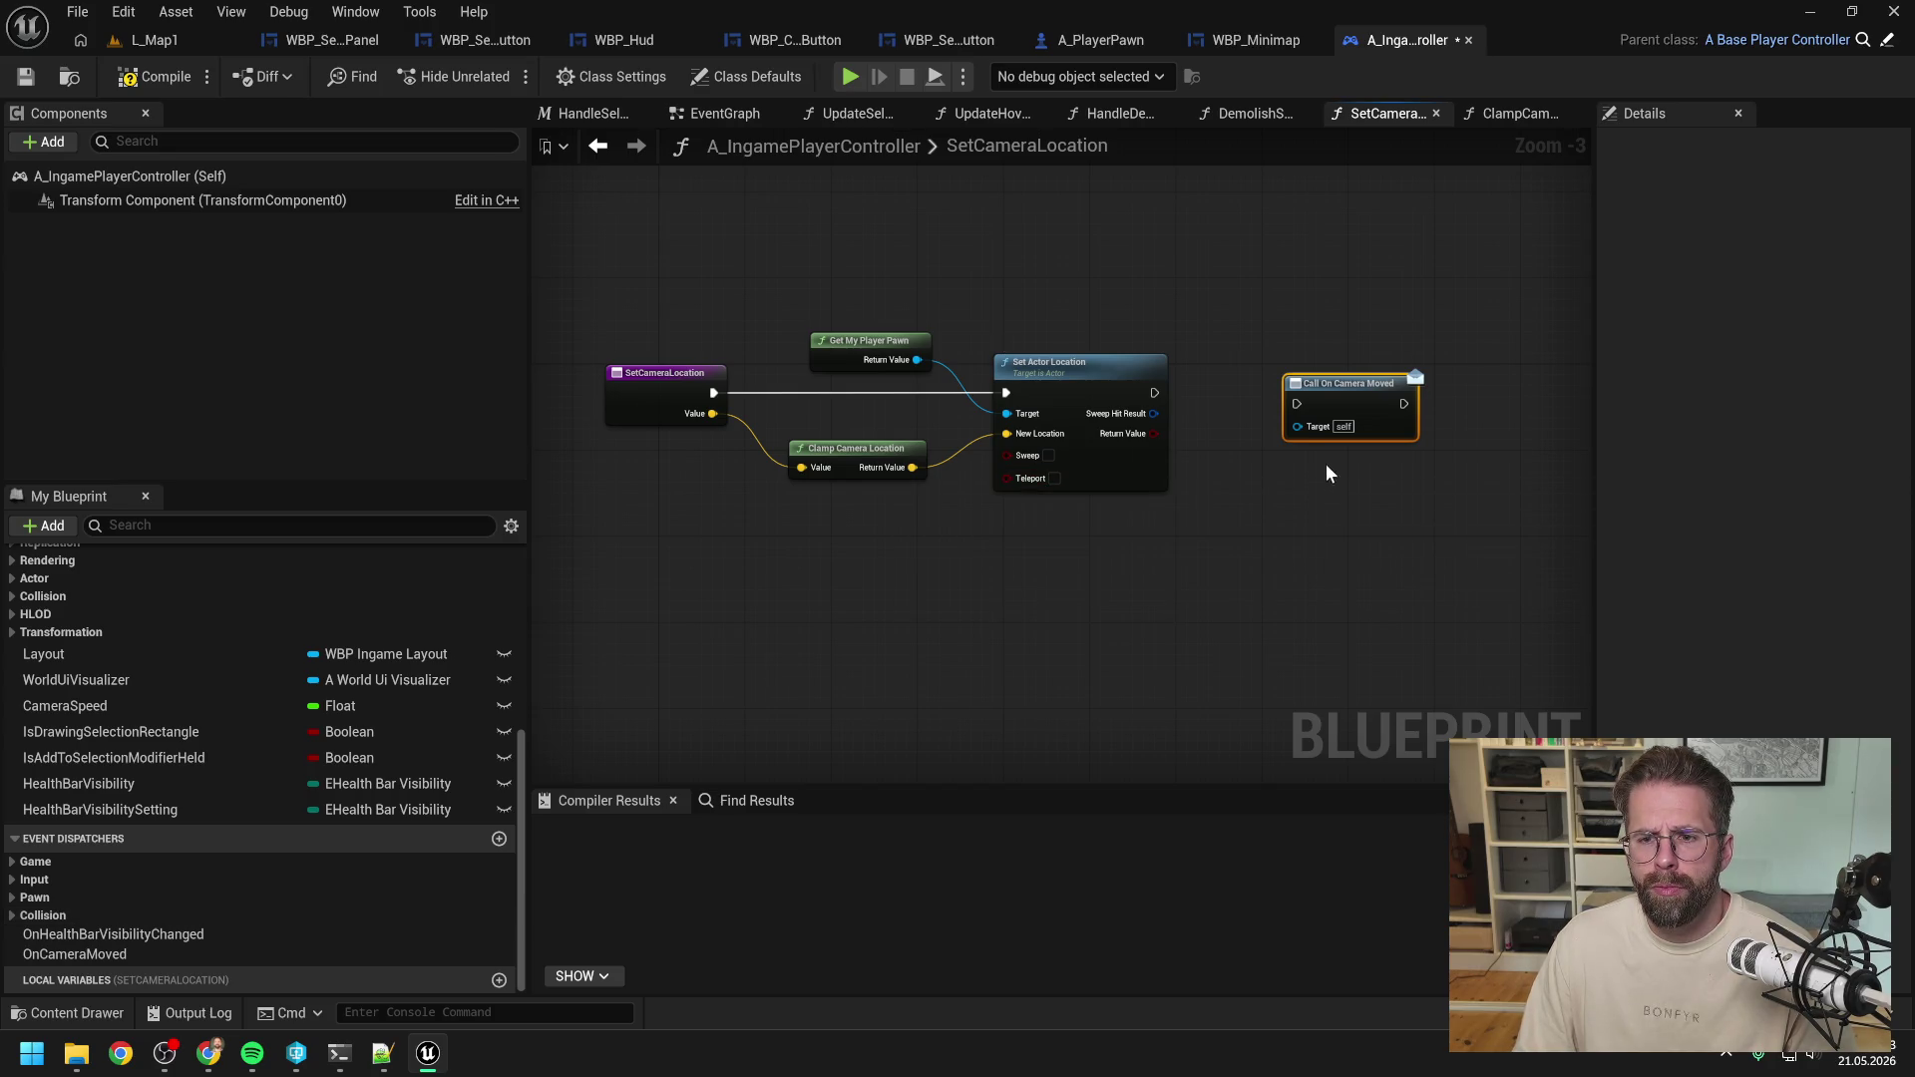
{"action": "left_click", "coordinate": [1253, 42]}
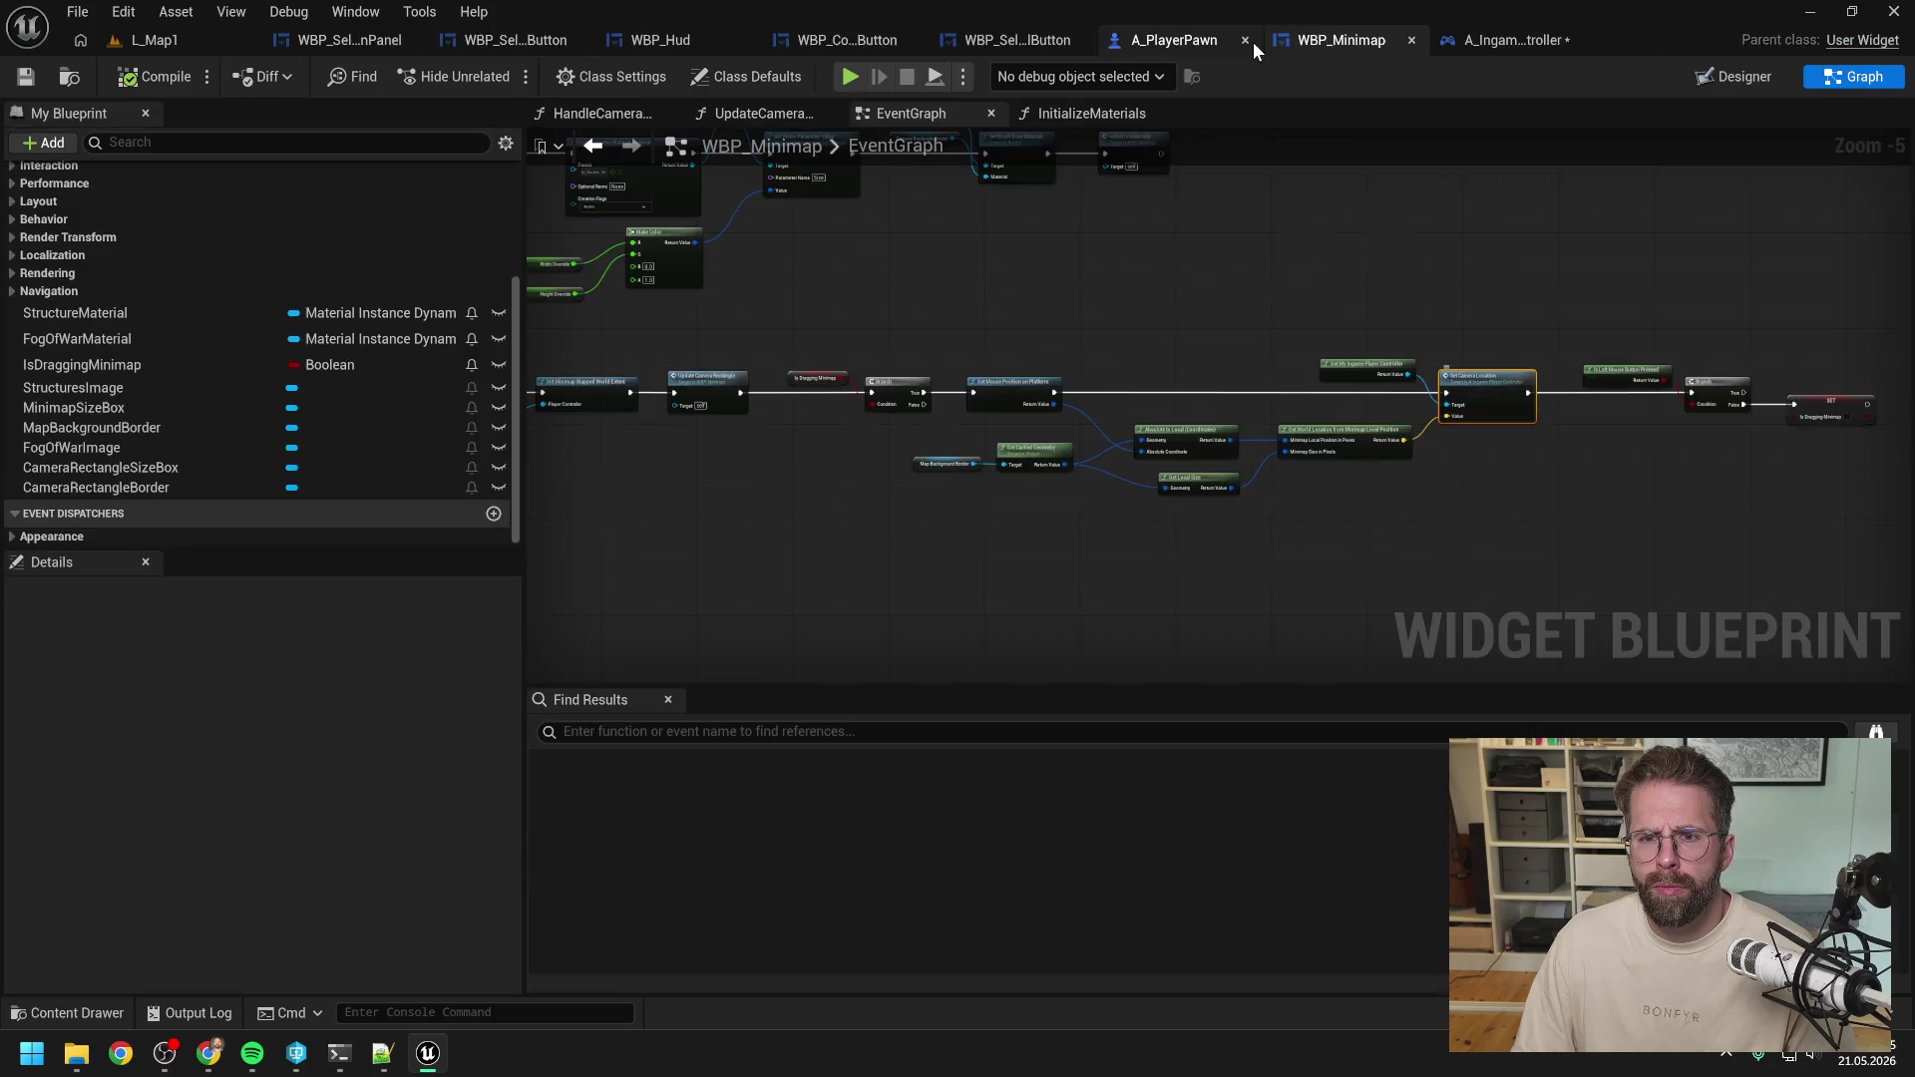
Open UpdateCameraRectangle and pan past Get Camera Minimap Rectangle and the width/height overrides.
{"action": "scroll", "coordinate": [1064, 397], "scroll_direction": "up", "scroll_amount": 1}
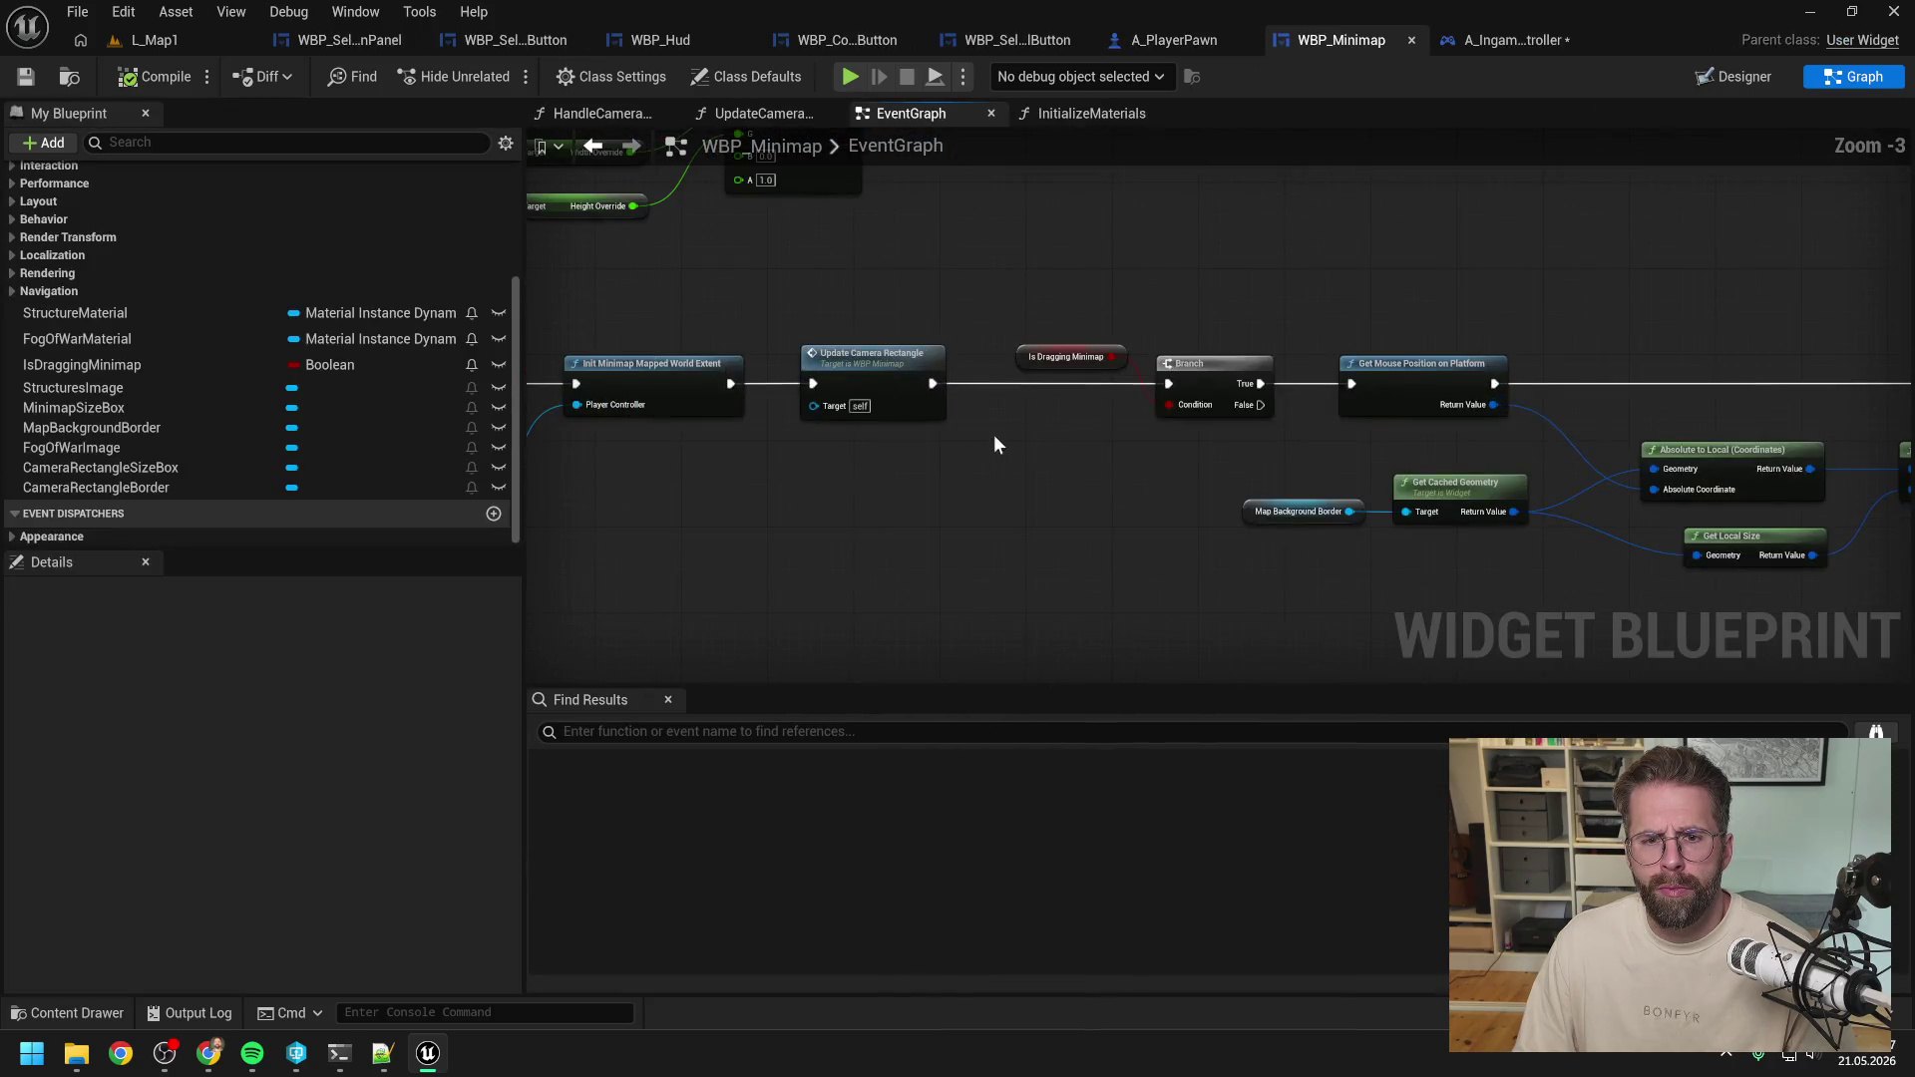
{"action": "double_click", "coordinate": [887, 367]}
{"action": "left_click_drag", "start_coordinate": [1342, 272], "coordinate": [1013, 281]}
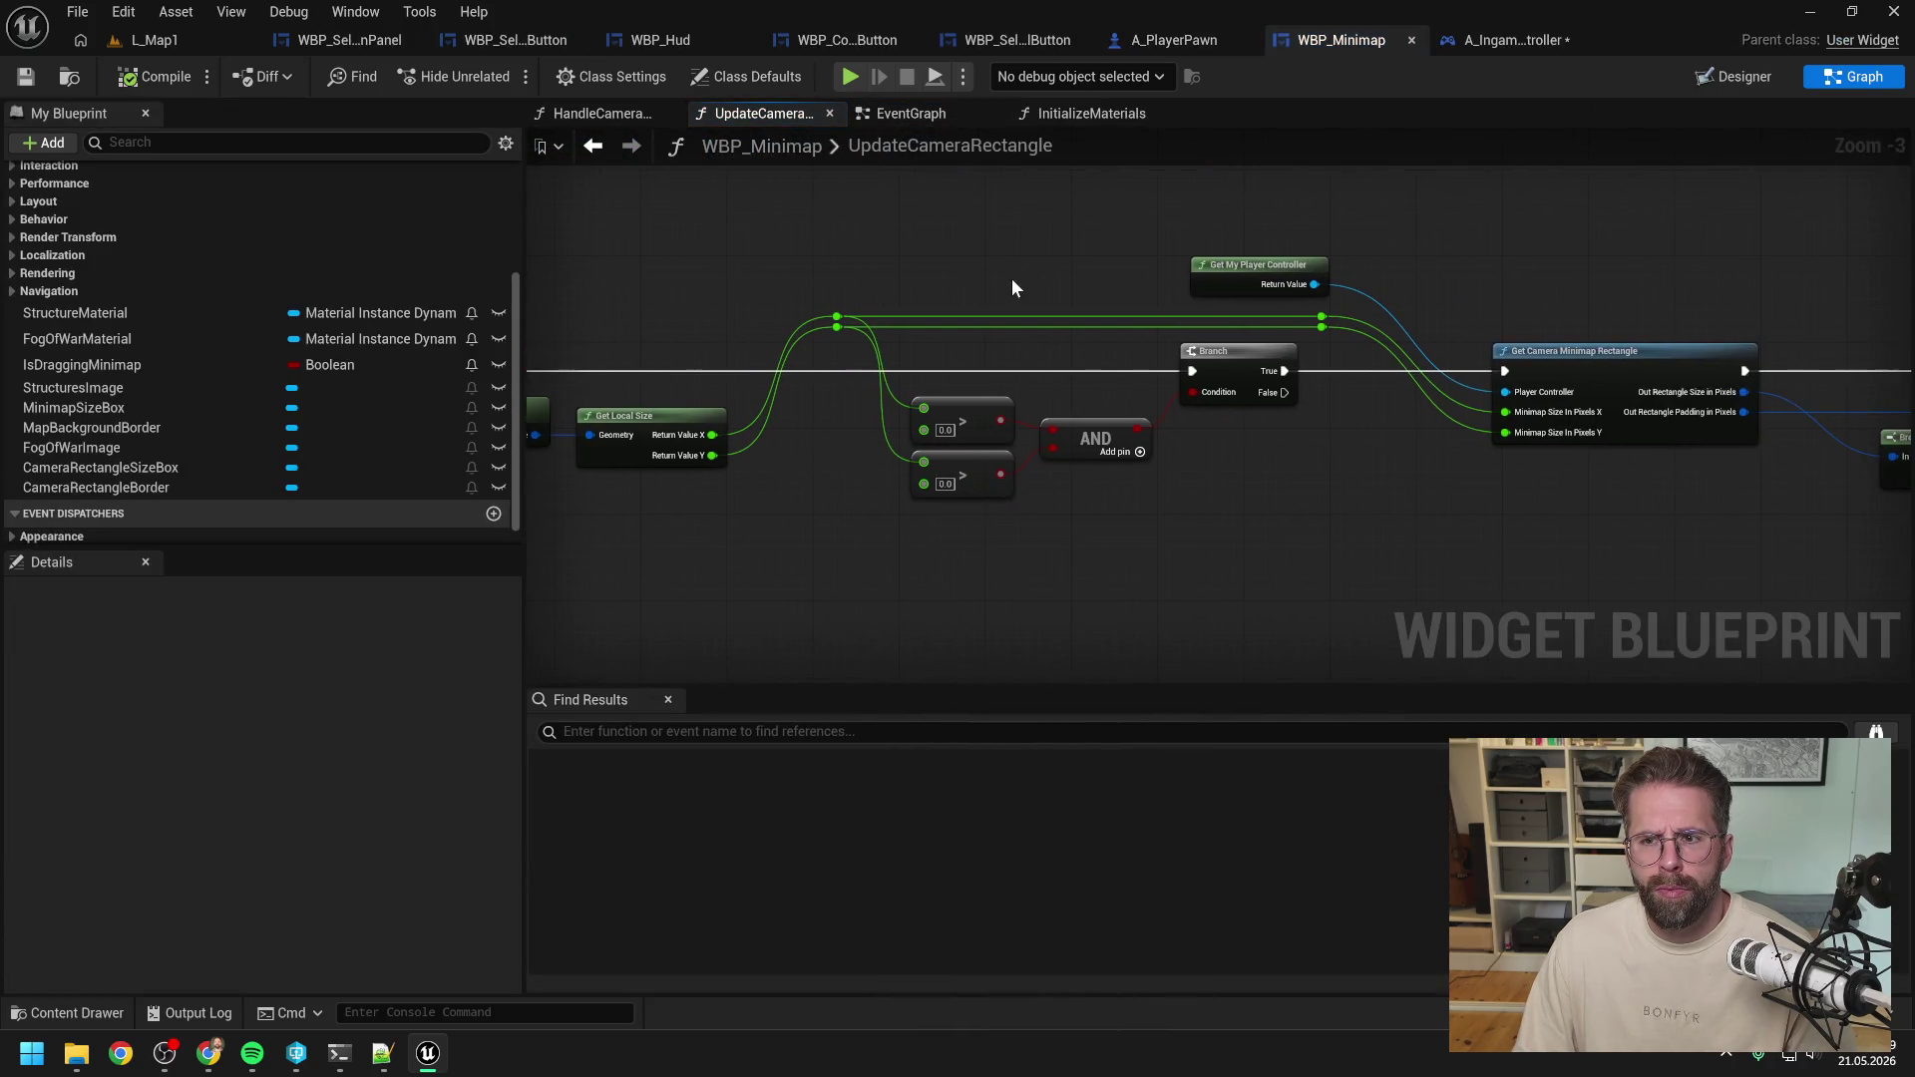
{"action": "left_click_drag", "start_coordinate": [1422, 286], "coordinate": [1146, 279]}
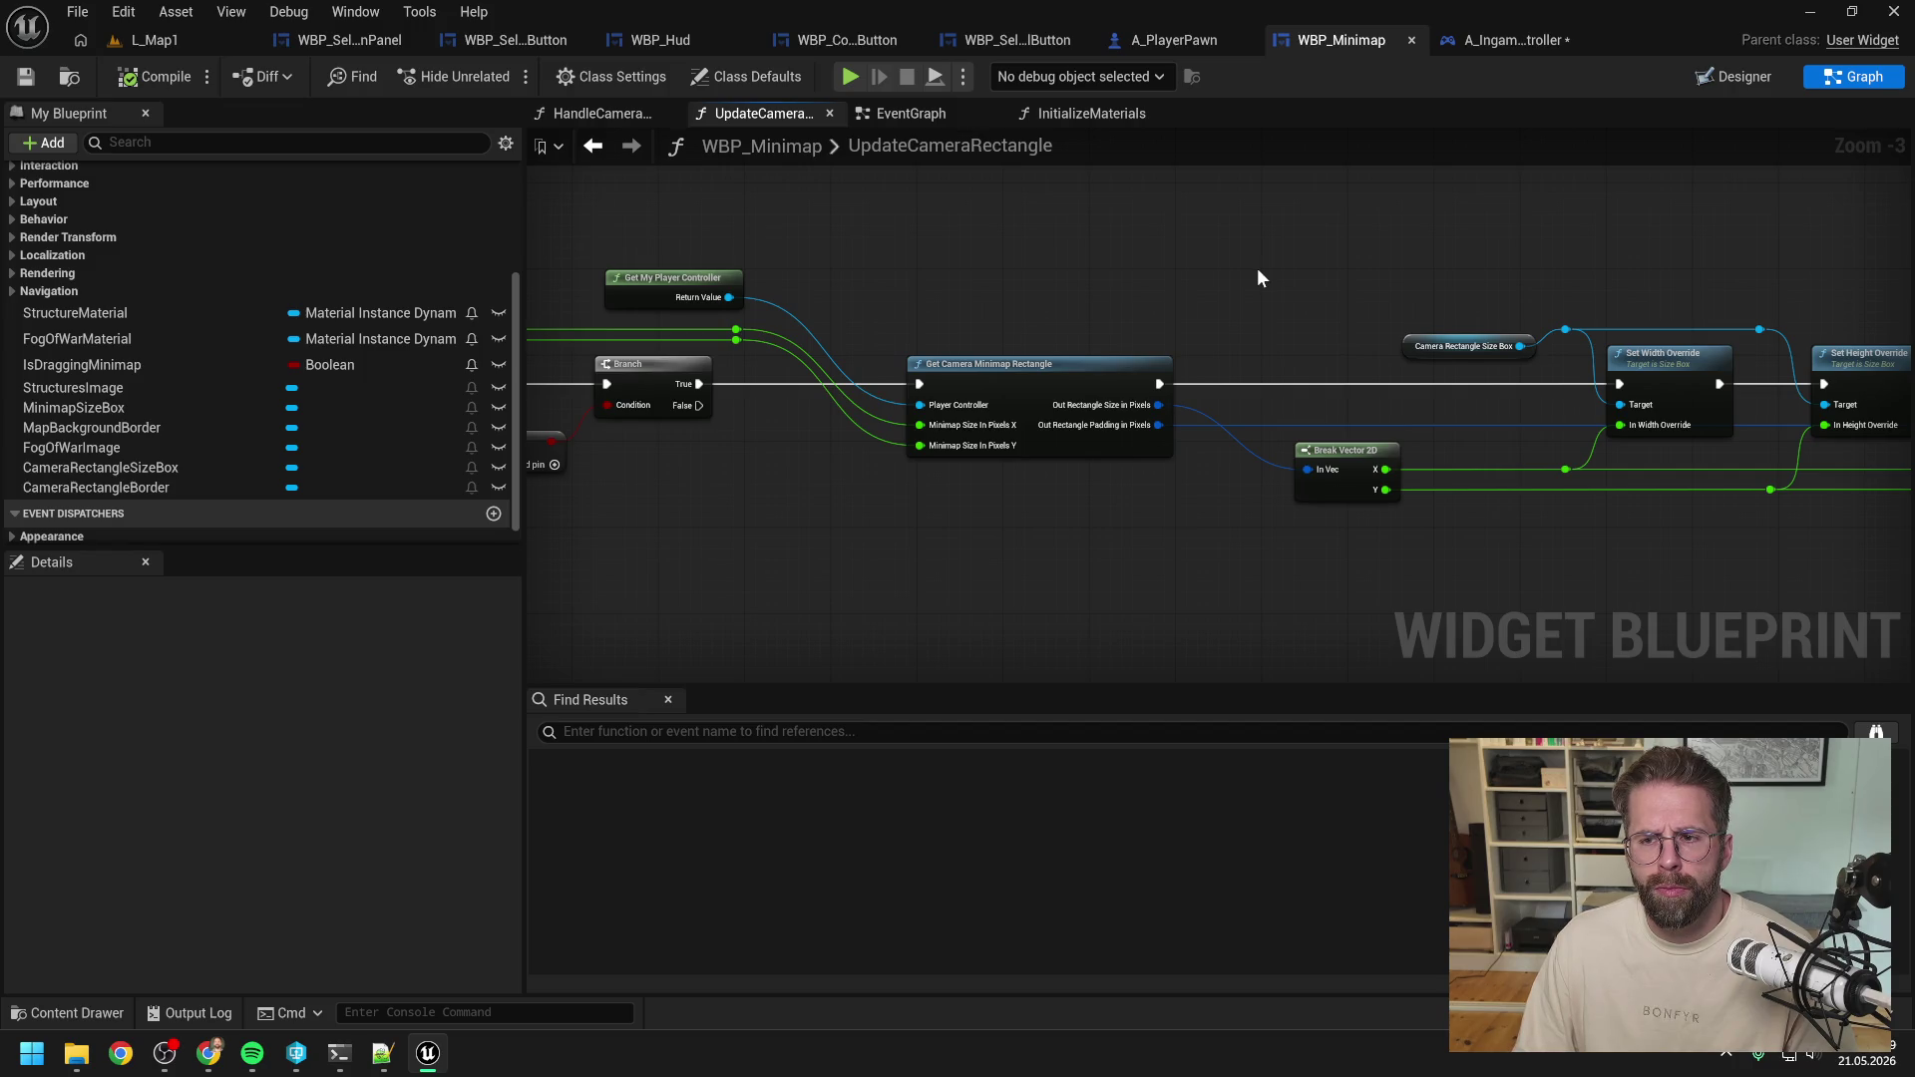
{"action": "left_click_drag", "start_coordinate": [1258, 268], "coordinate": [1012, 299]}
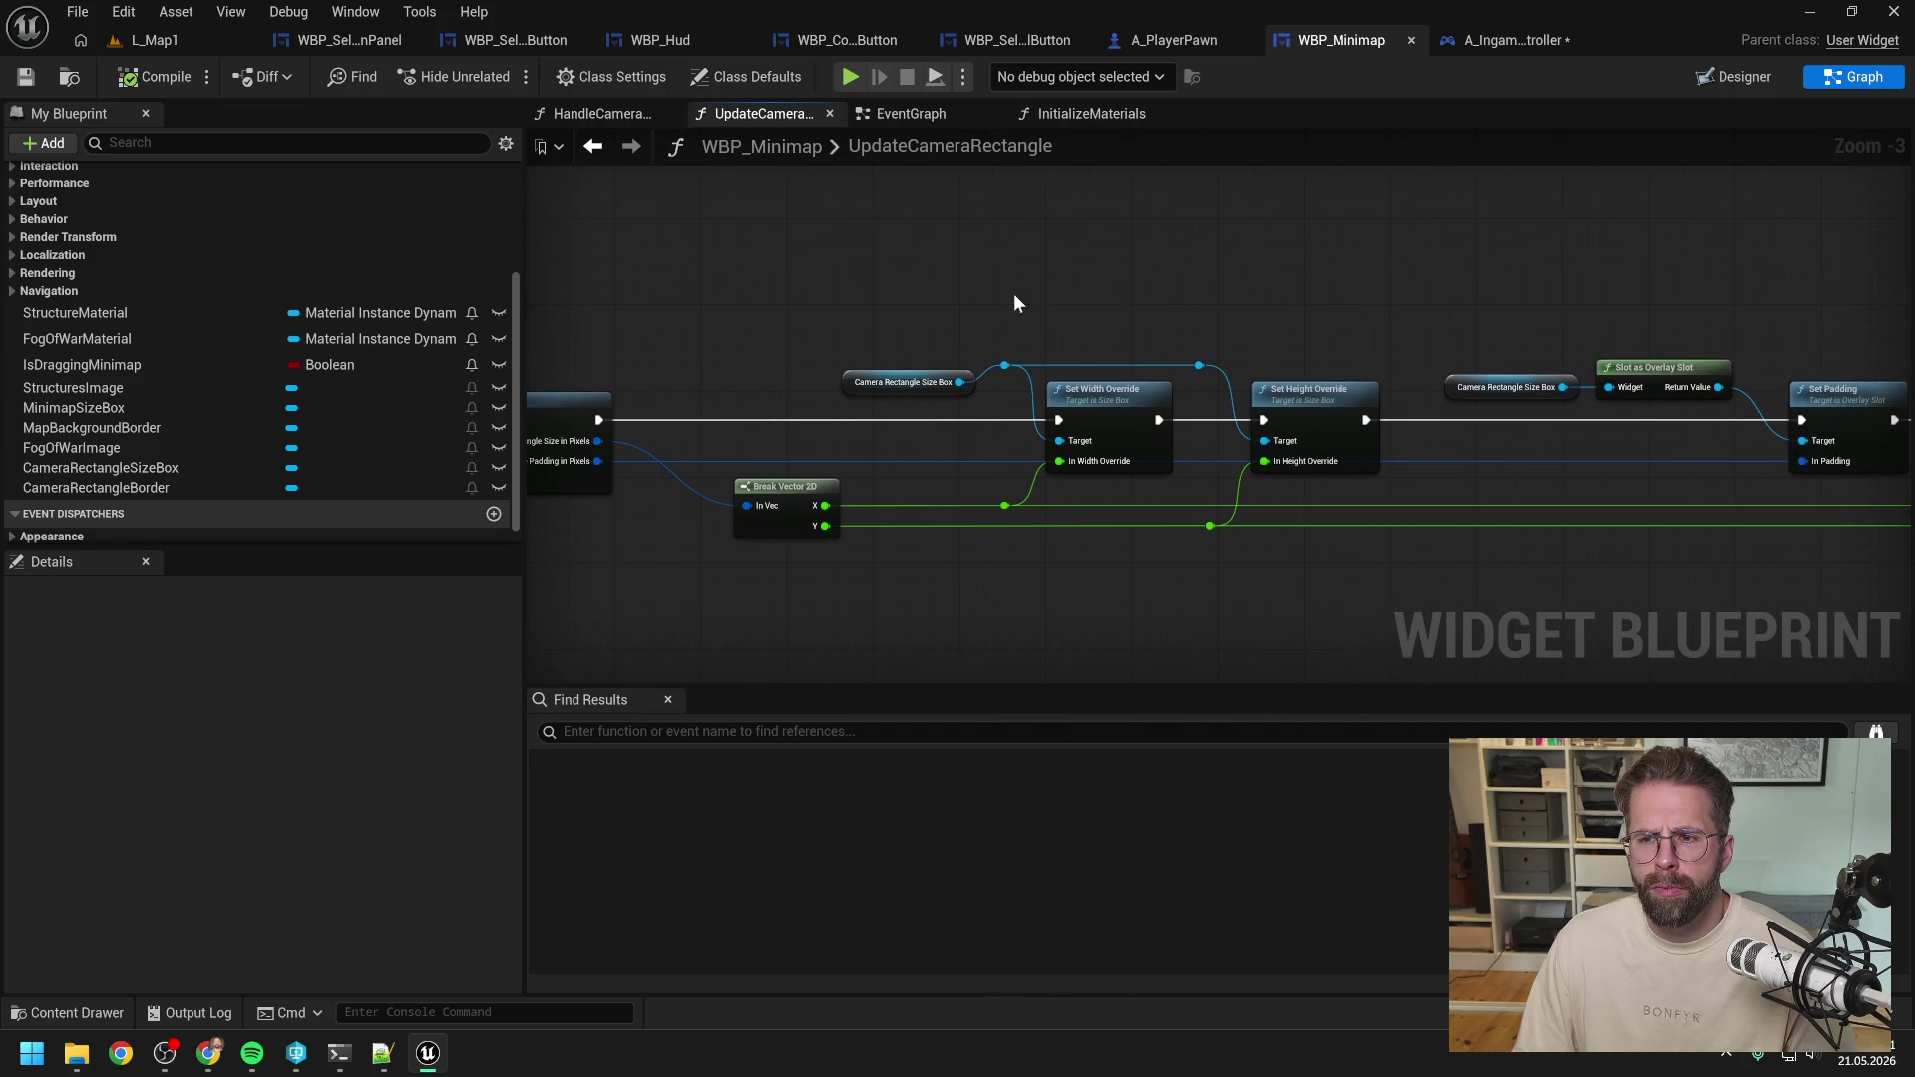
{"action": "scroll", "coordinate": [1154, 265], "scroll_direction": "down", "scroll_amount": 1}
{"action": "mouse_move", "coordinate": [1153, 264]}
{"action": "left_mouse_down"}
{"action": "mouse_move", "coordinate": [1038, 254]}
{"action": "mouse_move", "coordinate": [1133, 265]}
{"action": "mouse_move", "coordinate": [1045, 273]}
{"action": "left_mouse_up"}
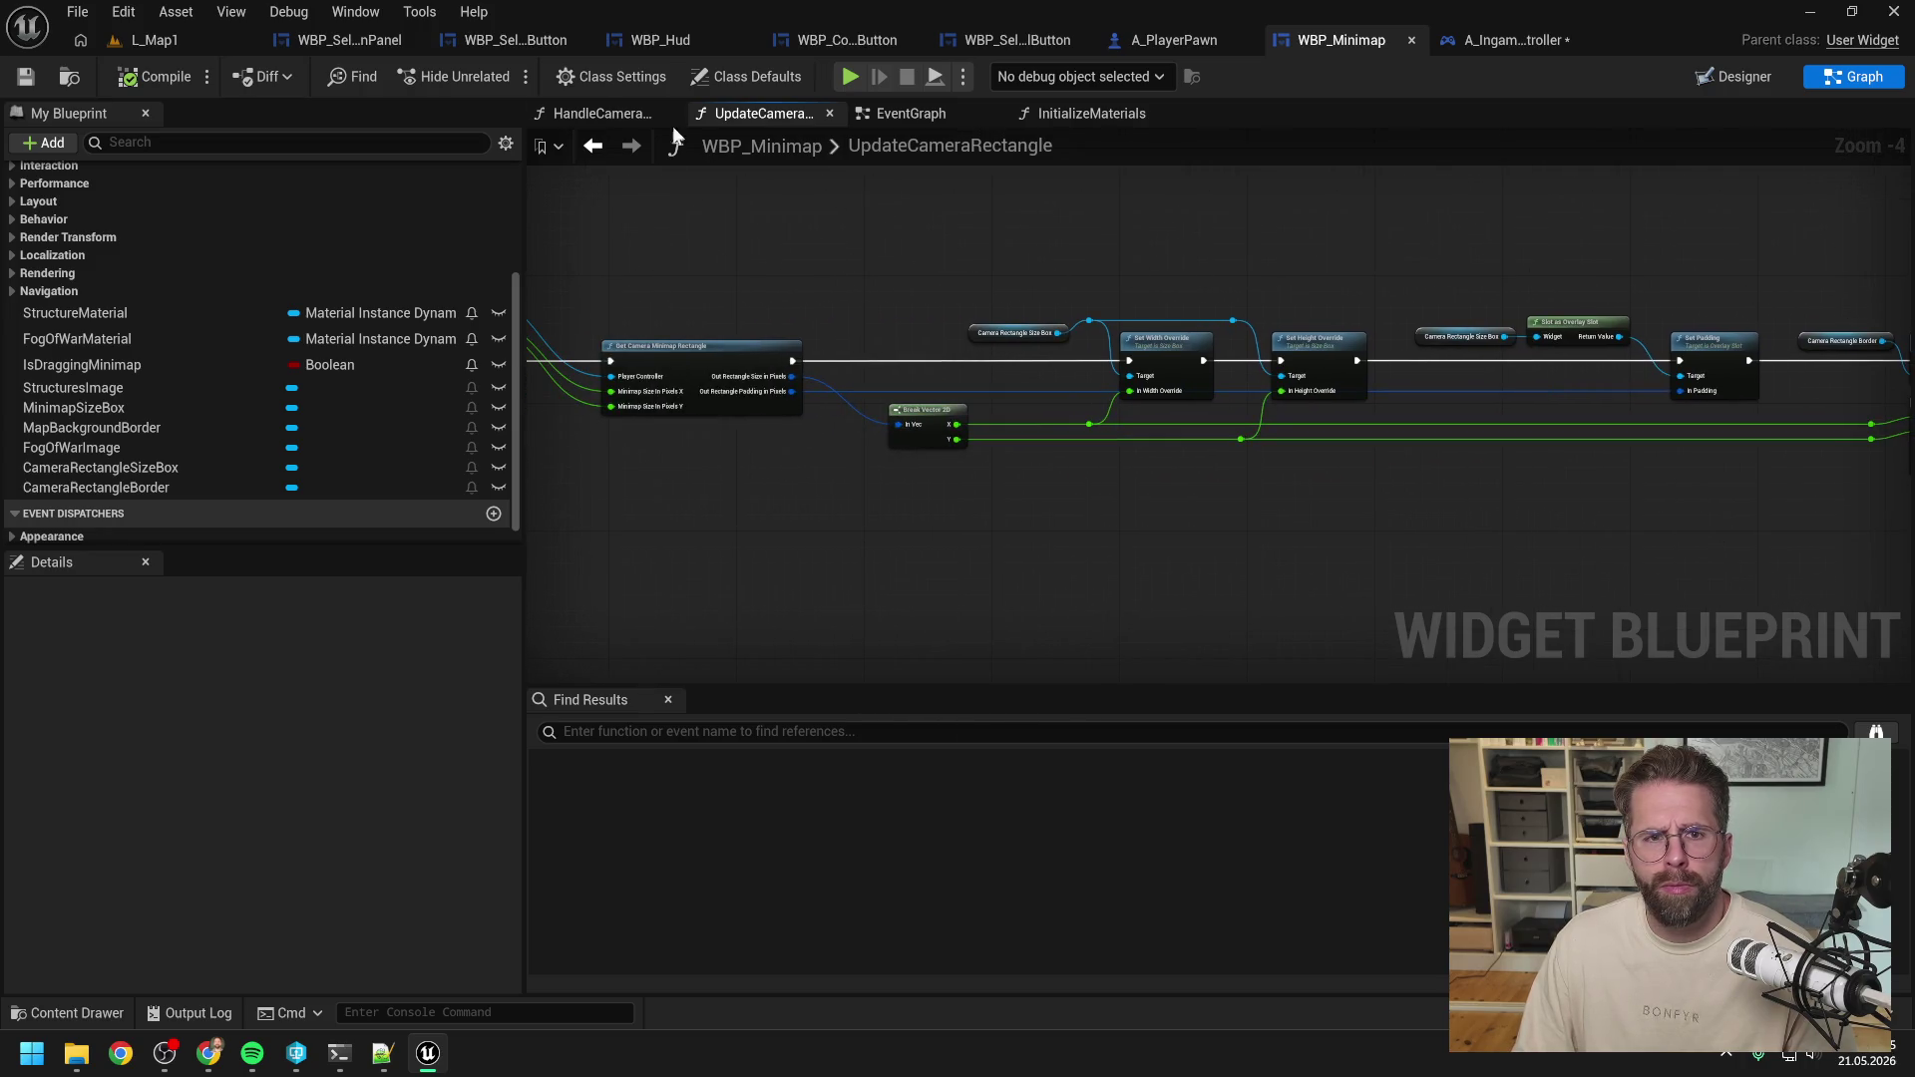
{"action": "left_click", "coordinate": [1526, 42]}
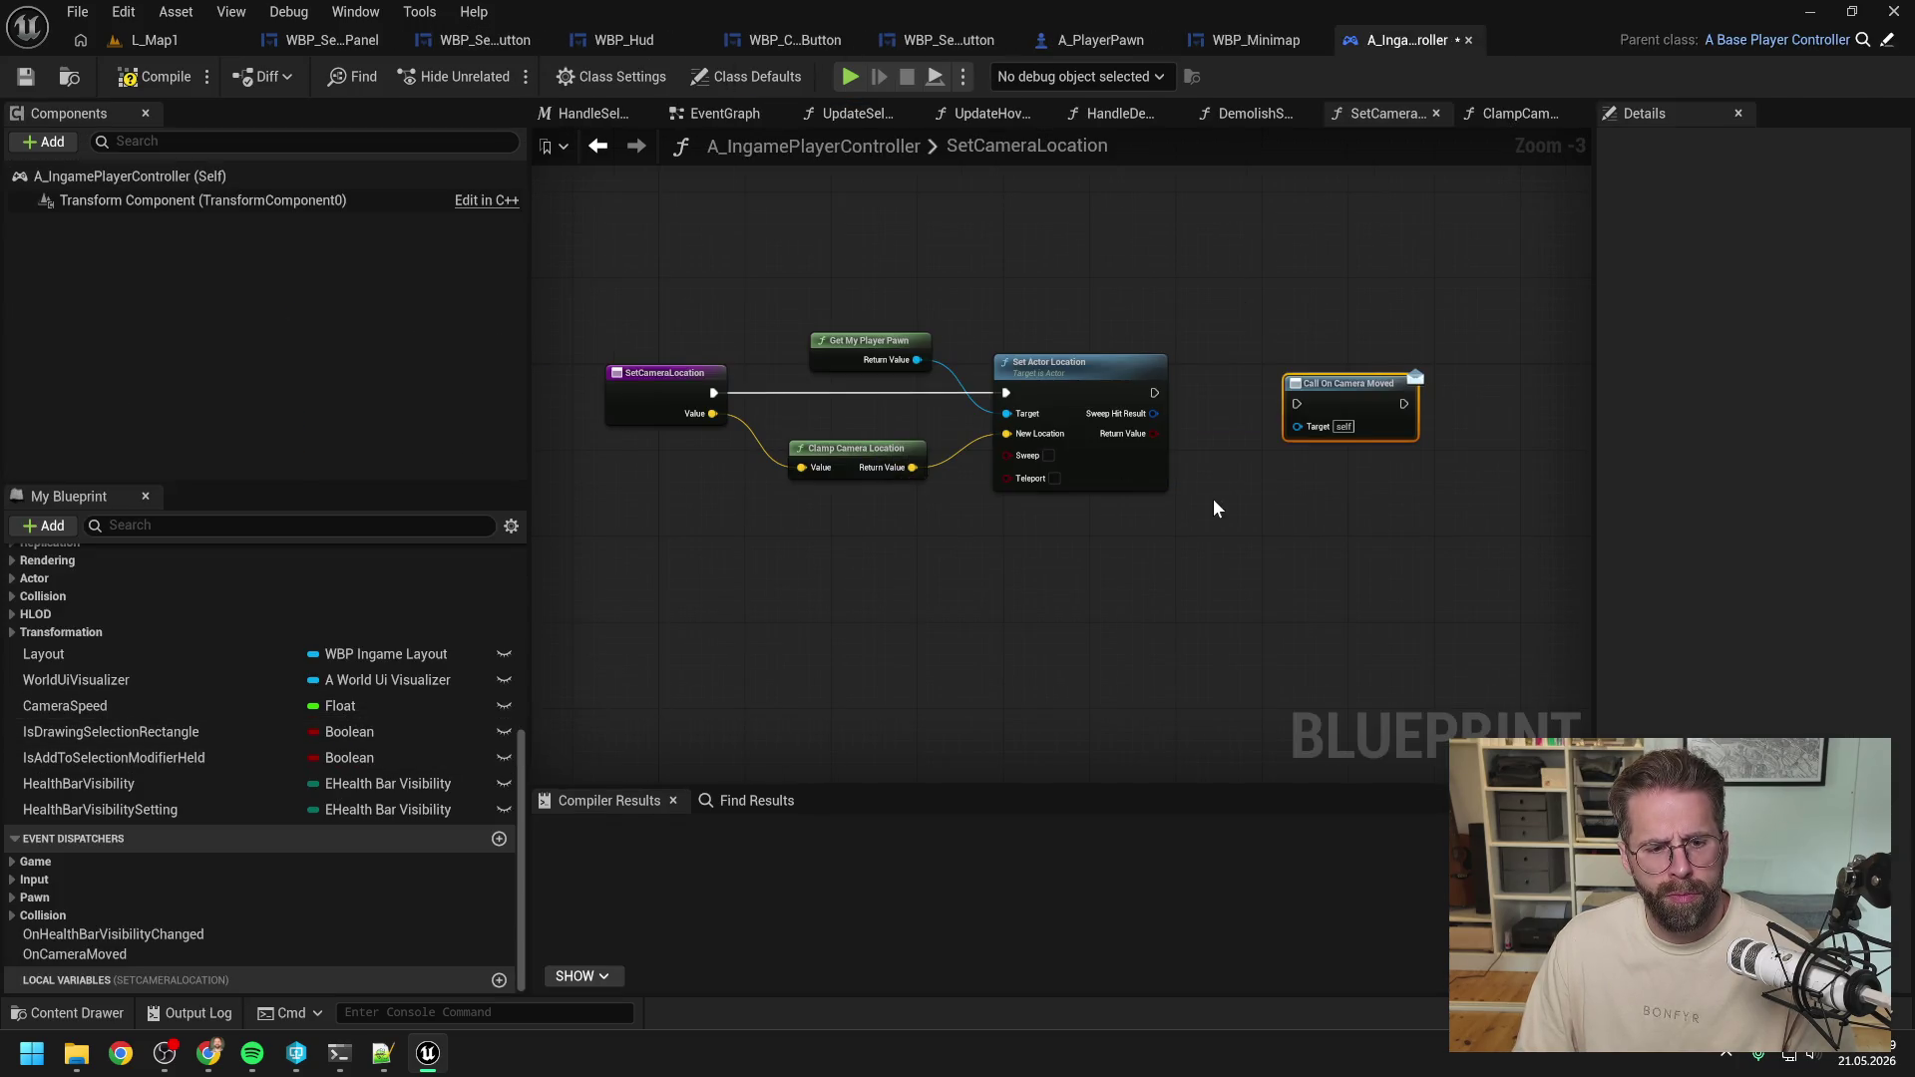
Chain Call On Camera Moved after Set Actor Location, then compile and save A_IngamePlayerController.
{"action": "left_click_drag", "start_coordinate": [1347, 403], "coordinate": [1325, 392]}
{"action": "left_click_drag", "start_coordinate": [1154, 392], "coordinate": [1275, 392]}
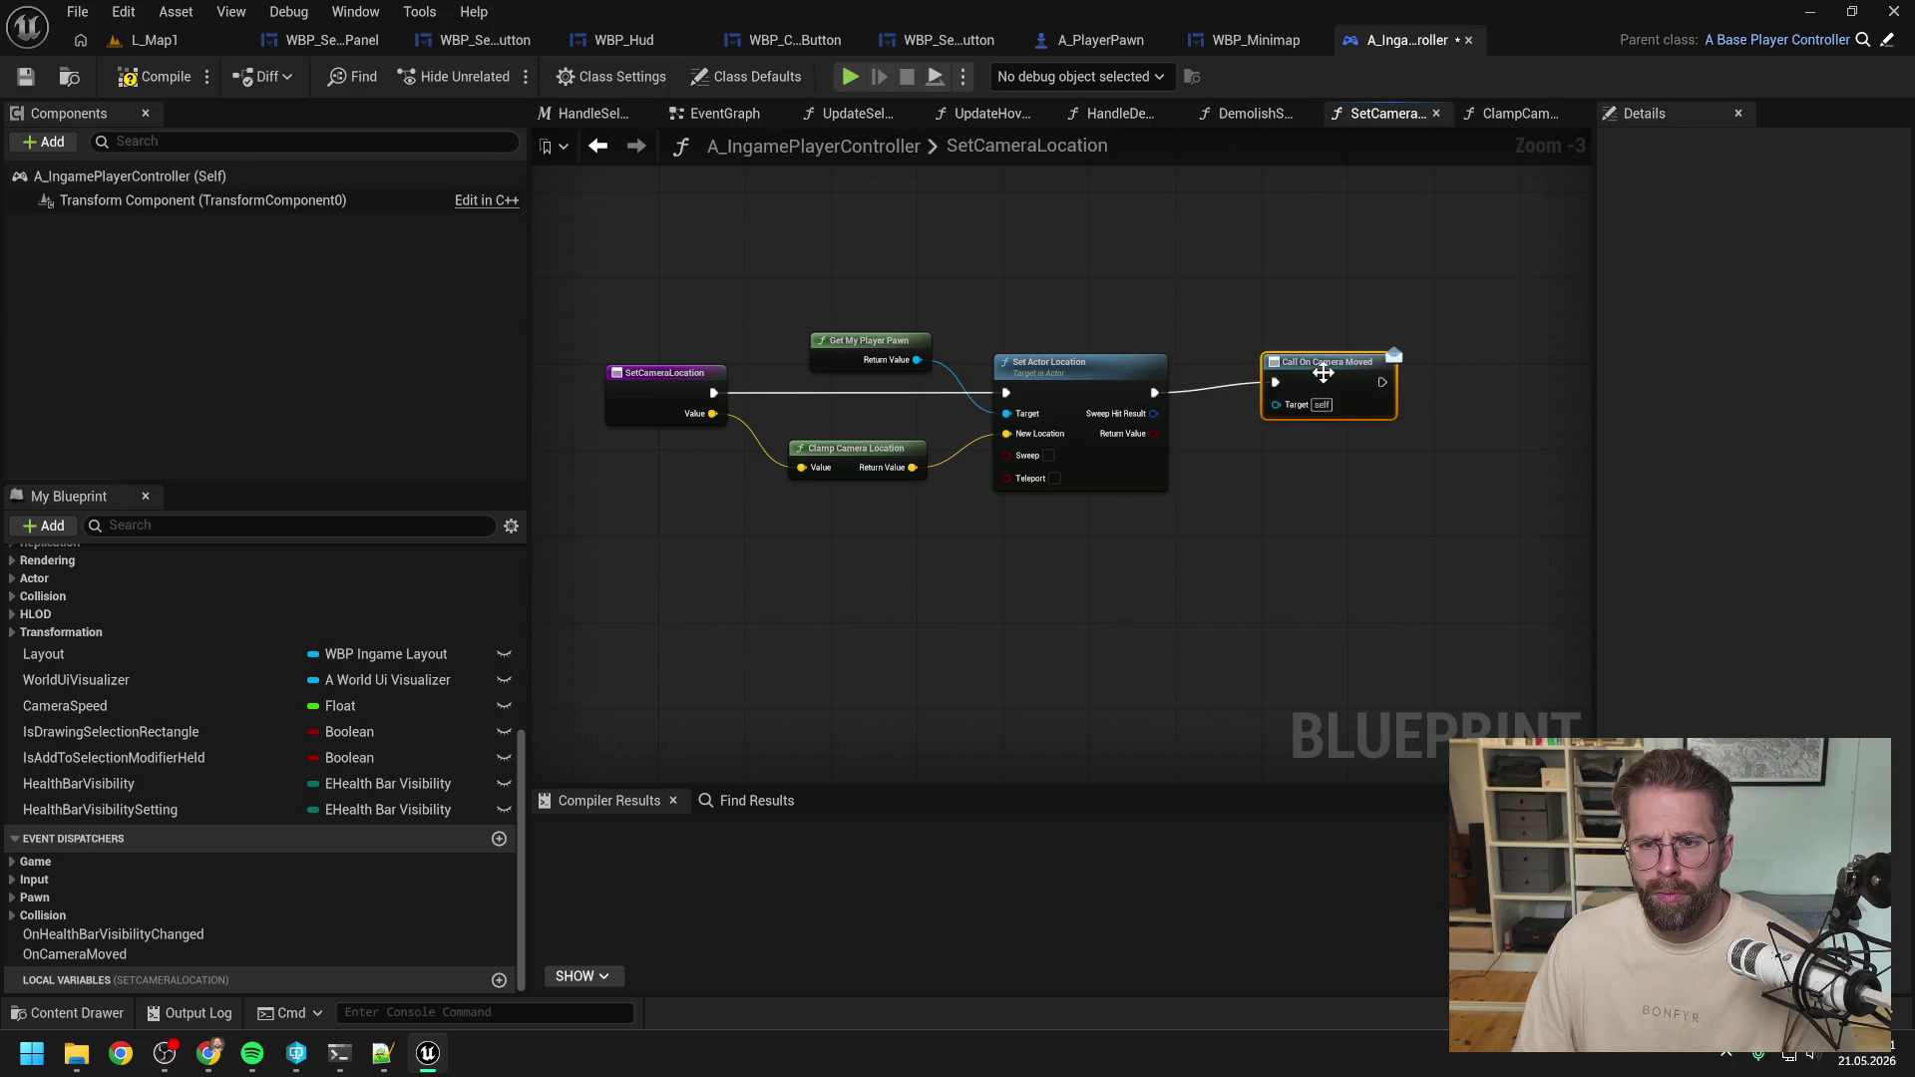
{"action": "left_click", "coordinate": [1196, 350]}
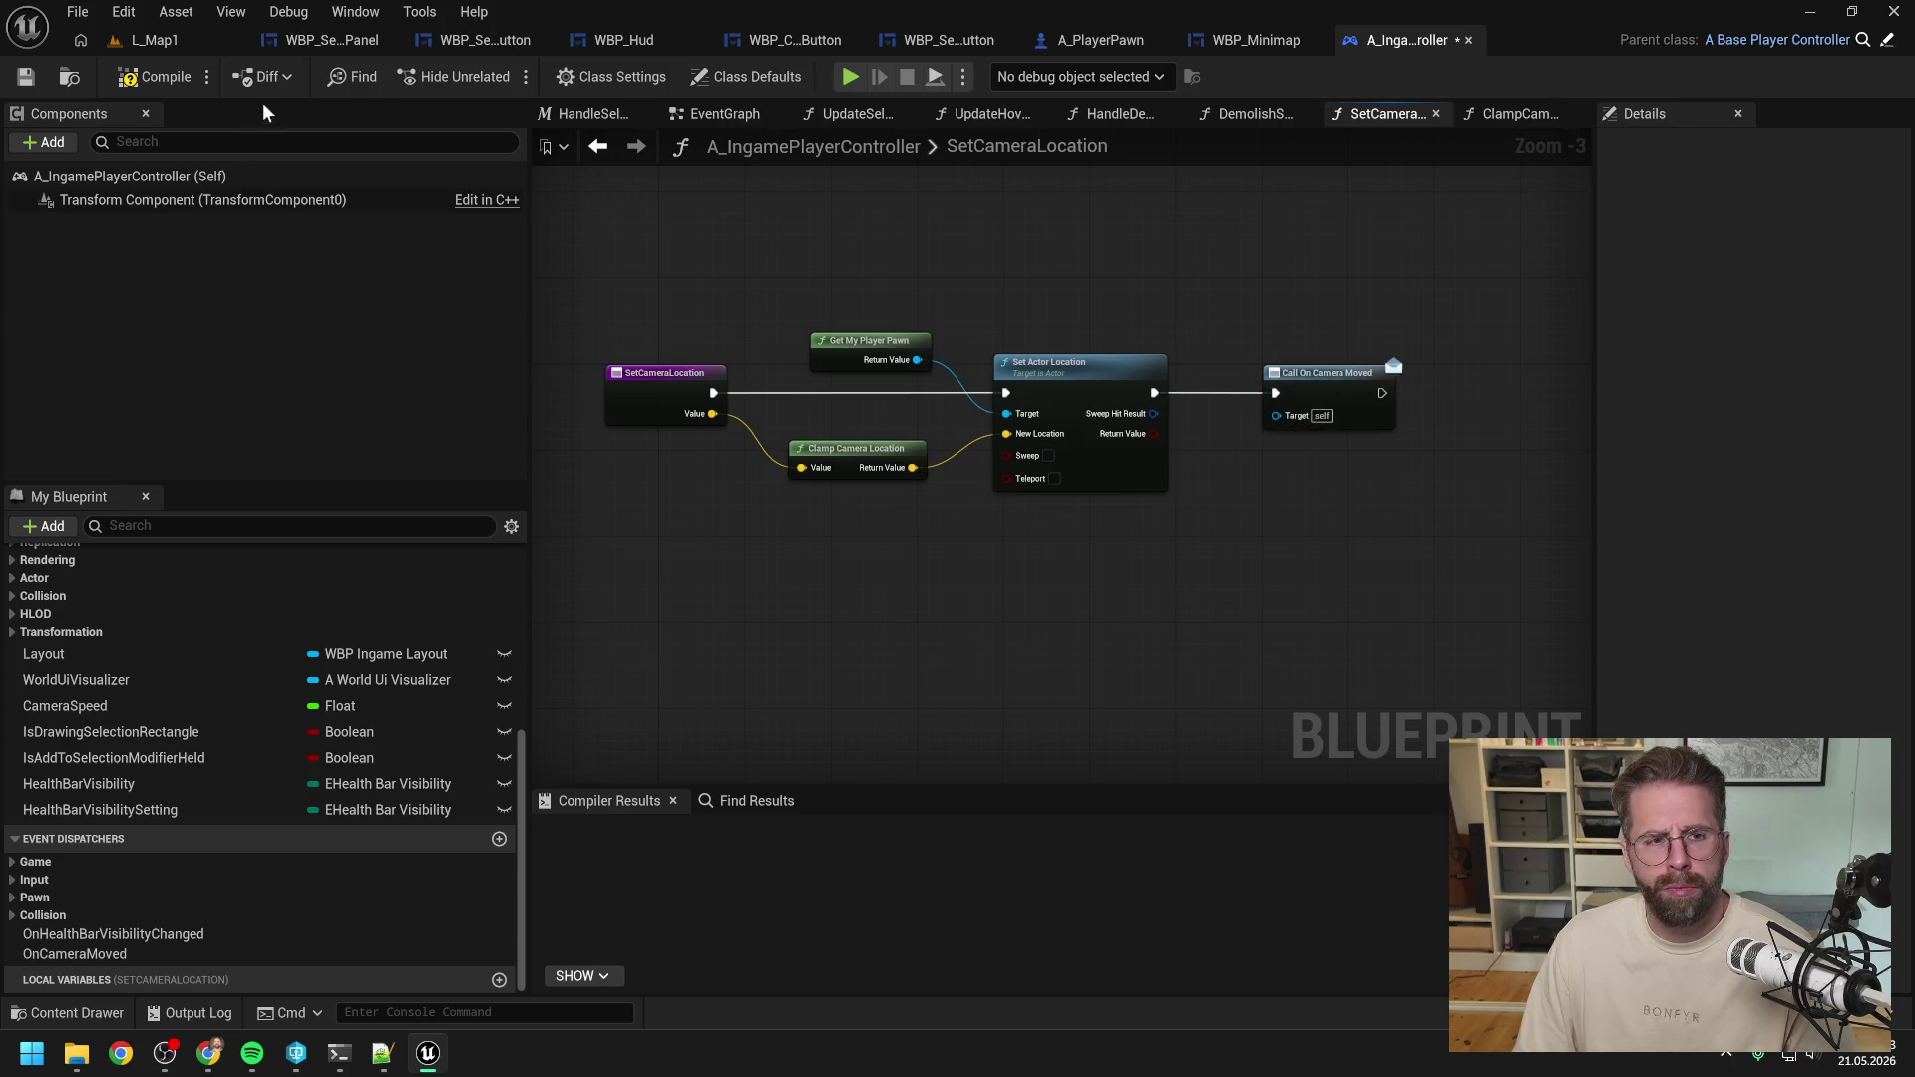
{"action": "left_click", "coordinate": [155, 76]}
{"action": "key", "text": "ctrl+s"}
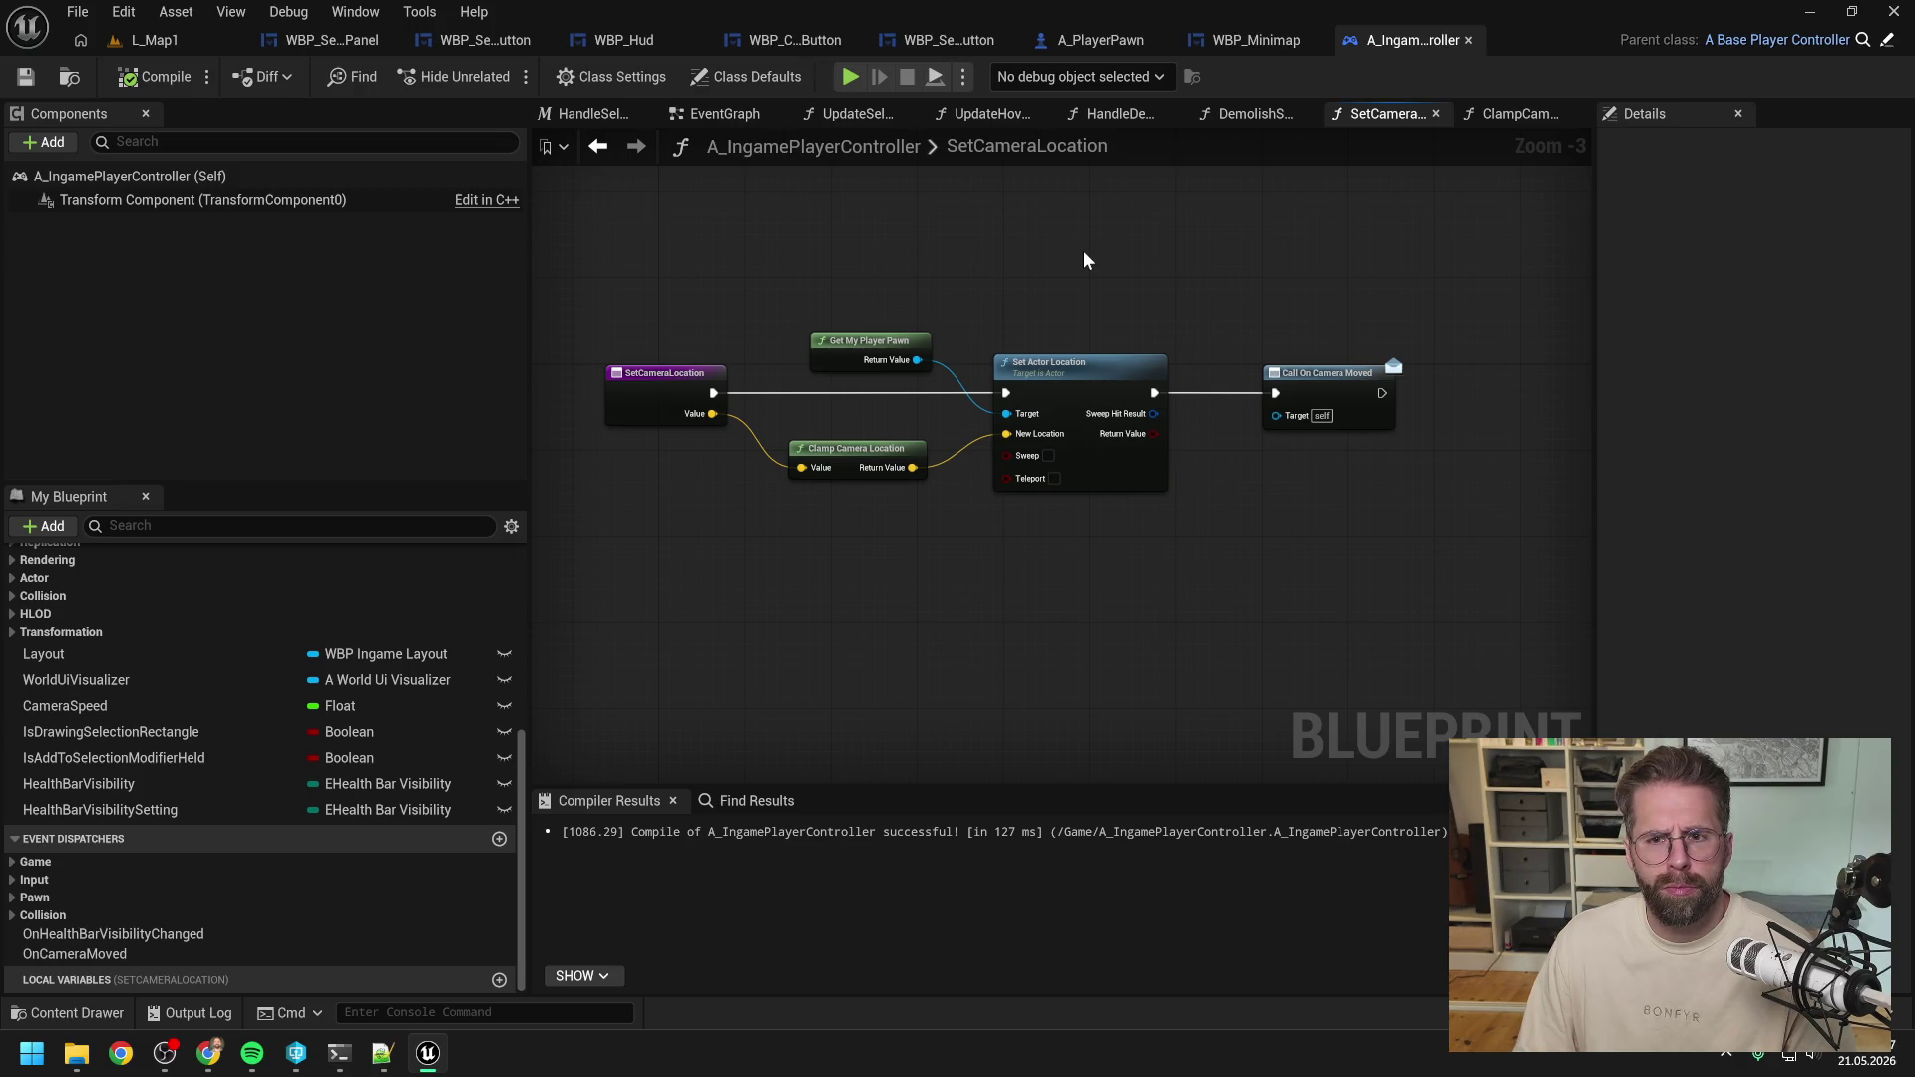
{"action": "left_click", "coordinate": [1254, 40]}
{"action": "left_click", "coordinate": [939, 116]}
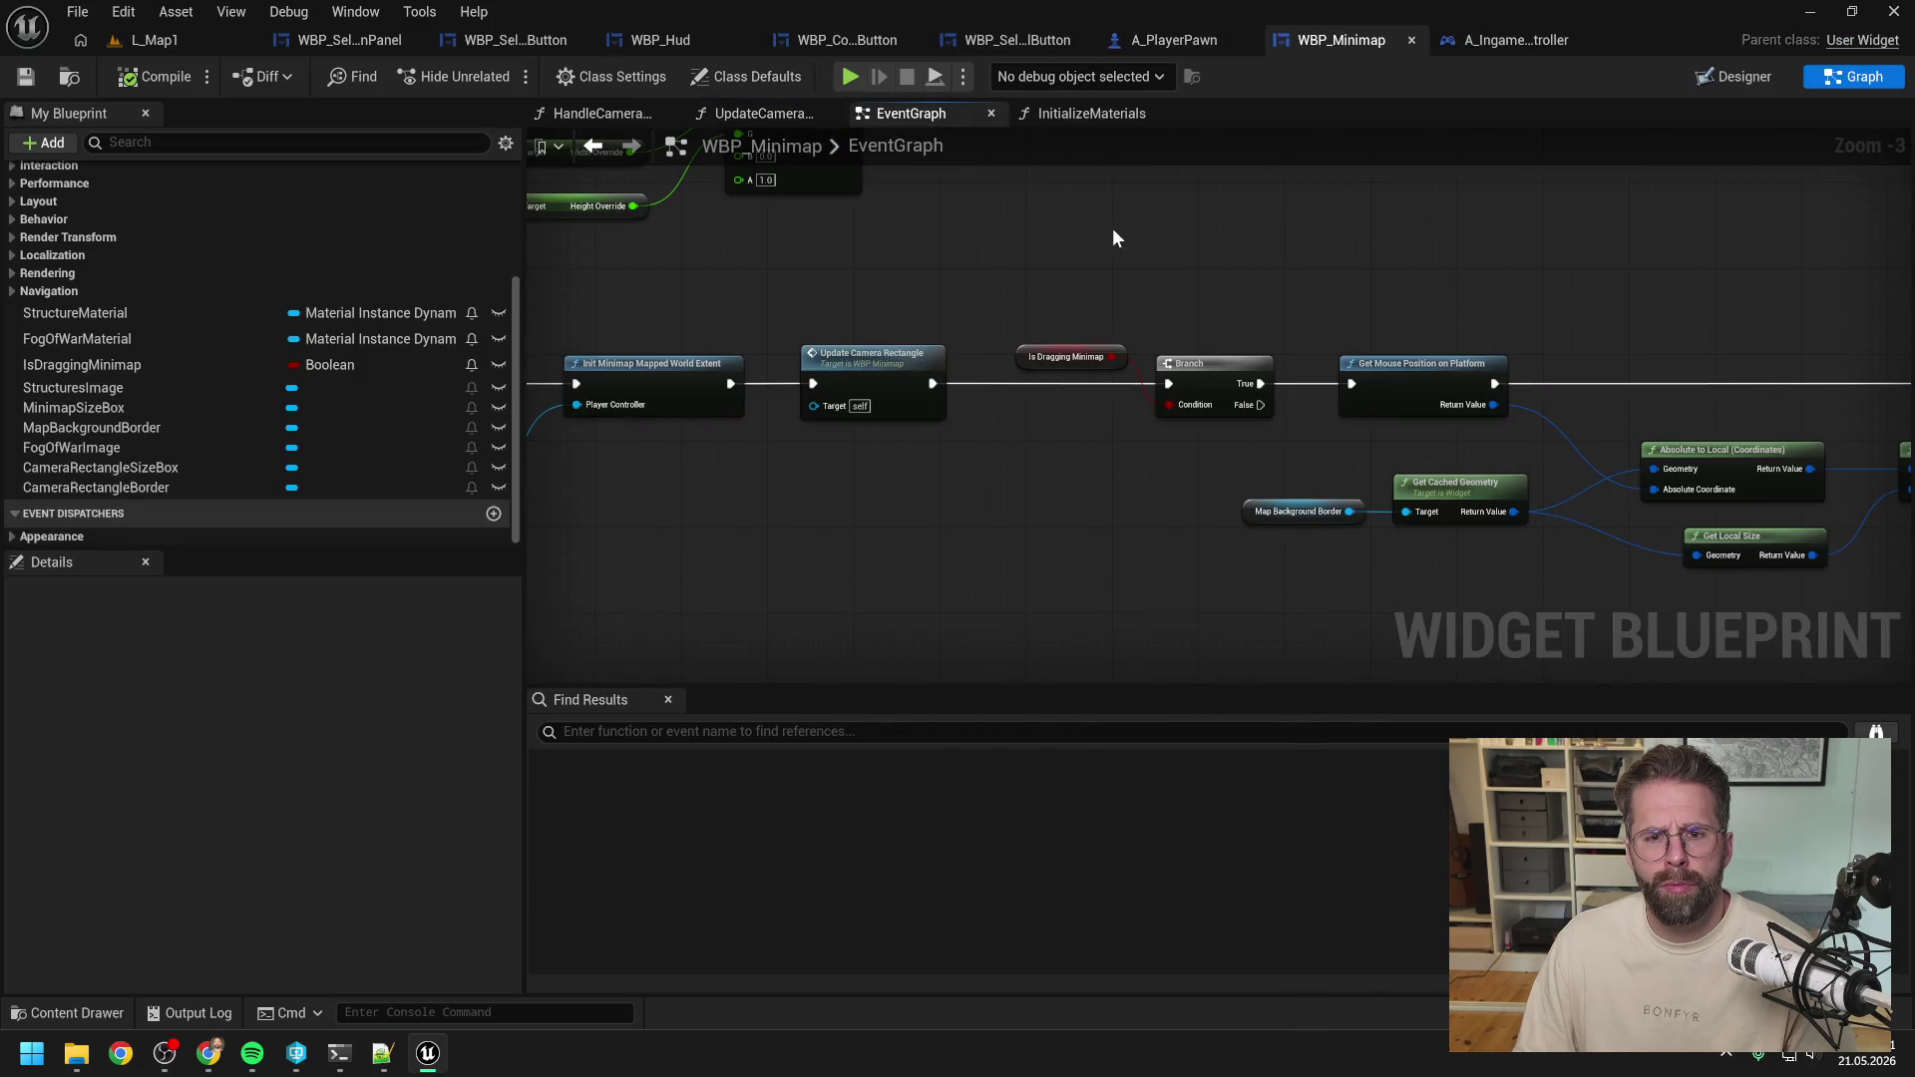
At the end of the initialization chain, add Get My Ingame Player Controller and Bind Event to On Camera Moved.
{"action": "scroll", "coordinate": [1145, 522], "scroll_direction": "down", "scroll_amount": 4}
{"action": "scroll", "coordinate": [1145, 414], "scroll_direction": "up", "scroll_amount": 5}
{"action": "scroll", "coordinate": [949, 483], "scroll_direction": "down", "scroll_amount": 1}
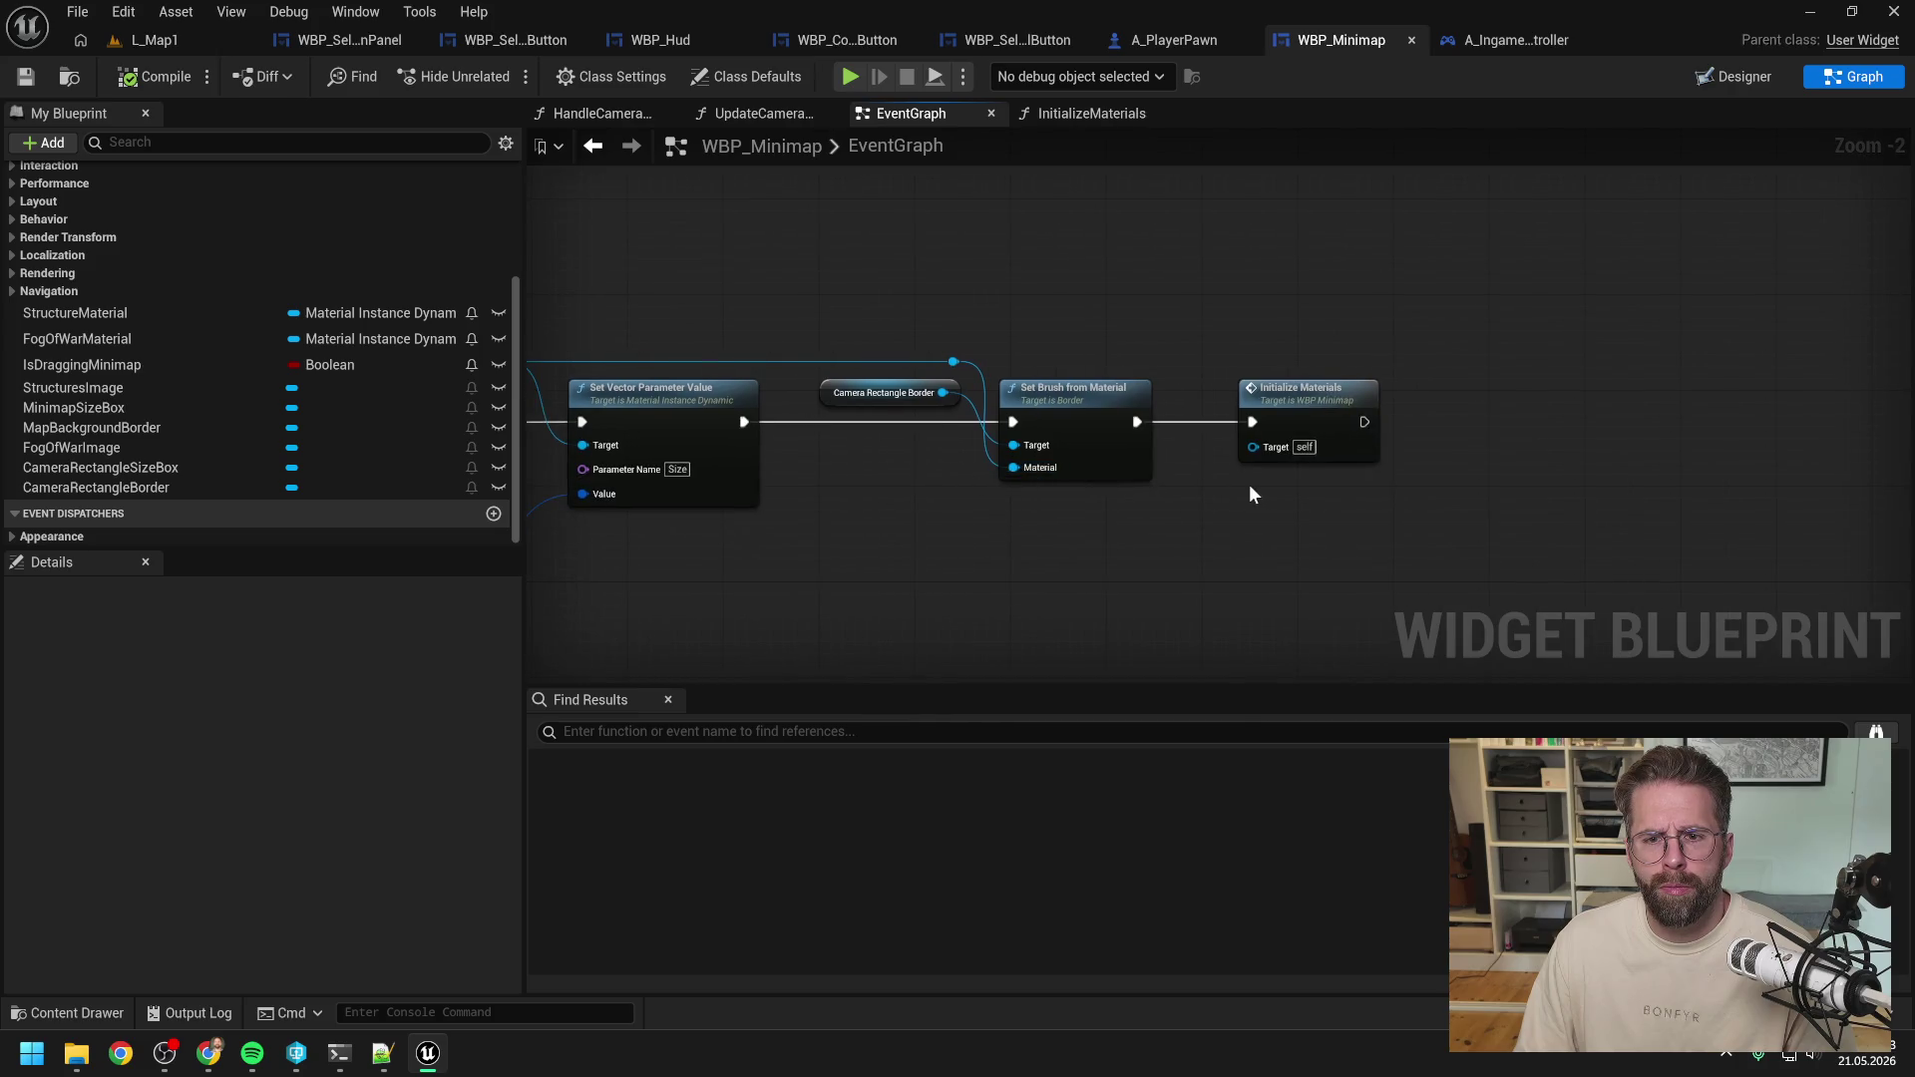
{"action": "mouse_move", "coordinate": [1250, 483]}
{"action": "left_mouse_down"}
{"action": "mouse_move", "coordinate": [1211, 467]}
{"action": "mouse_move", "coordinate": [1183, 381]}
{"action": "left_mouse_up"}
{"action": "scroll", "coordinate": [1183, 381], "scroll_direction": "down", "scroll_amount": 1}
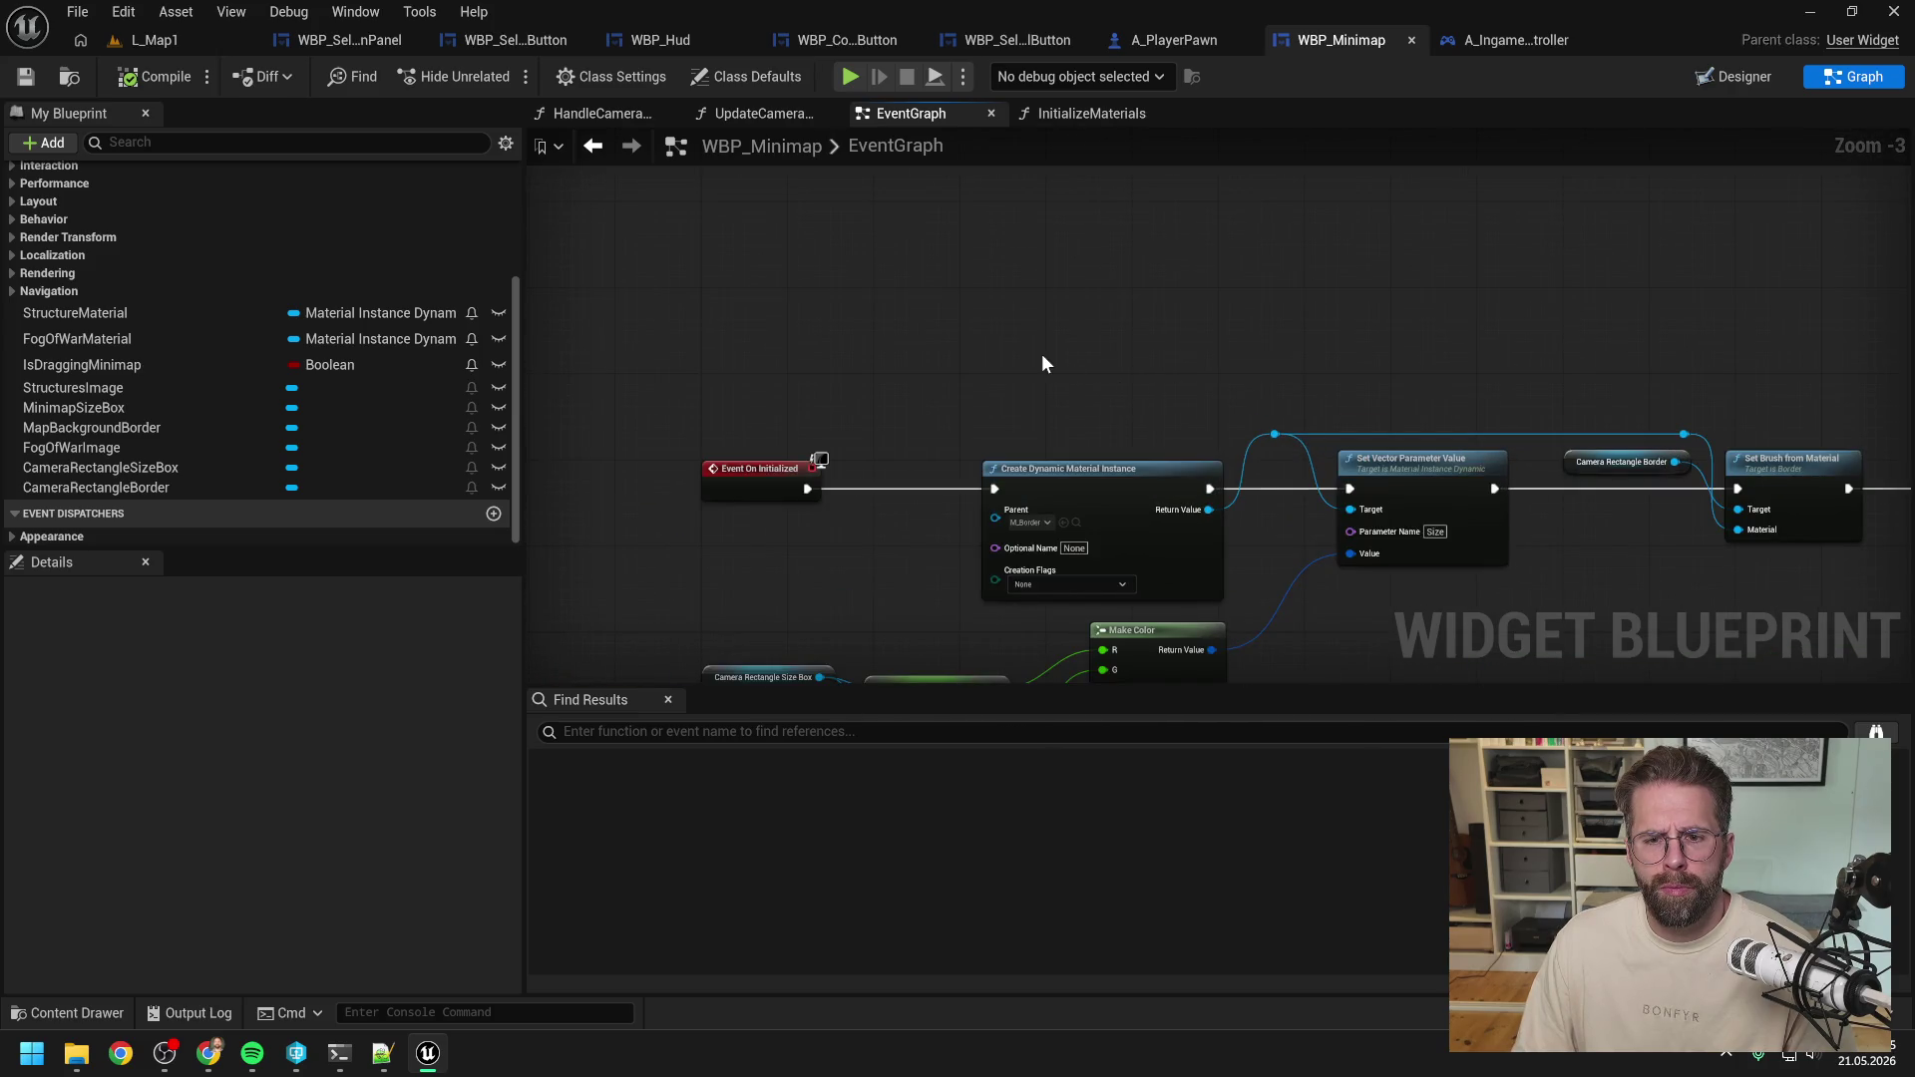
{"action": "left_click_drag", "start_coordinate": [1437, 334], "coordinate": [1133, 316]}
{"action": "right_click", "coordinate": [1376, 446]}
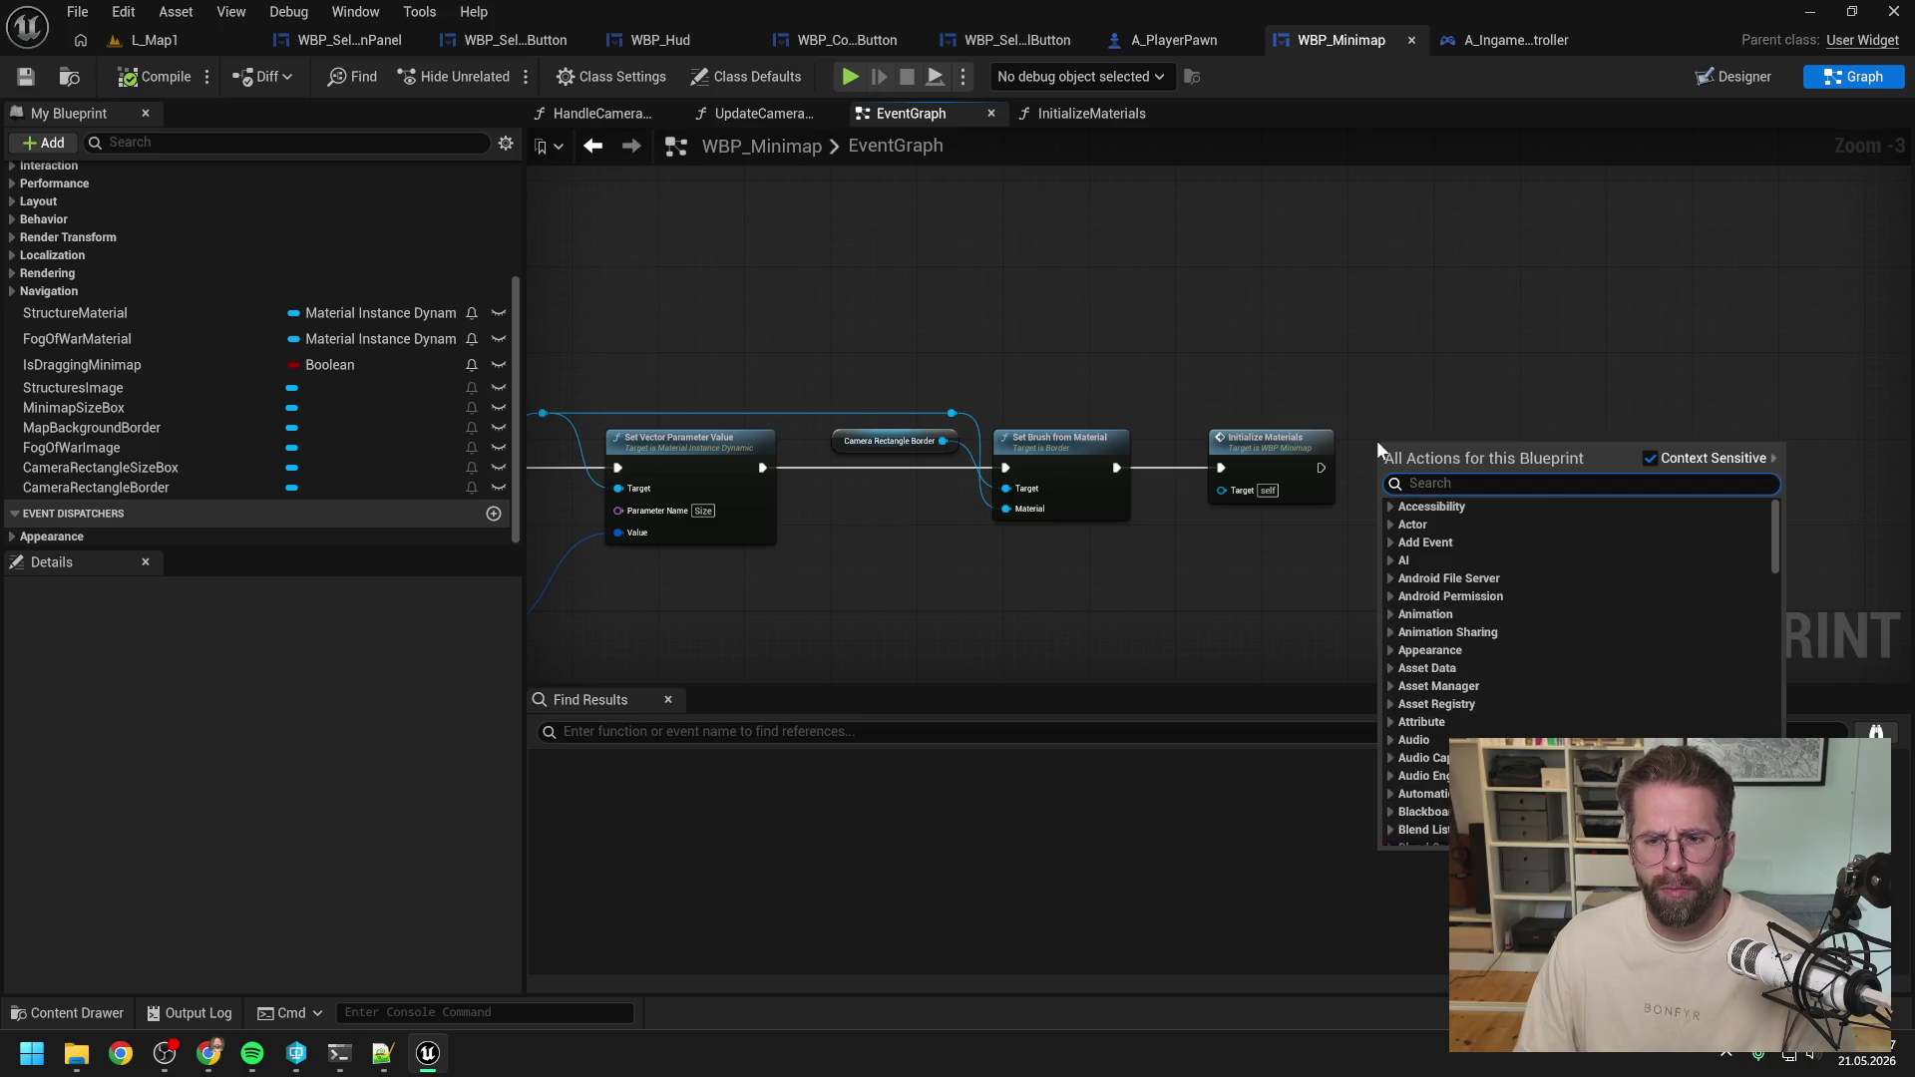
{"action": "type", "text": "get ingame playe"}
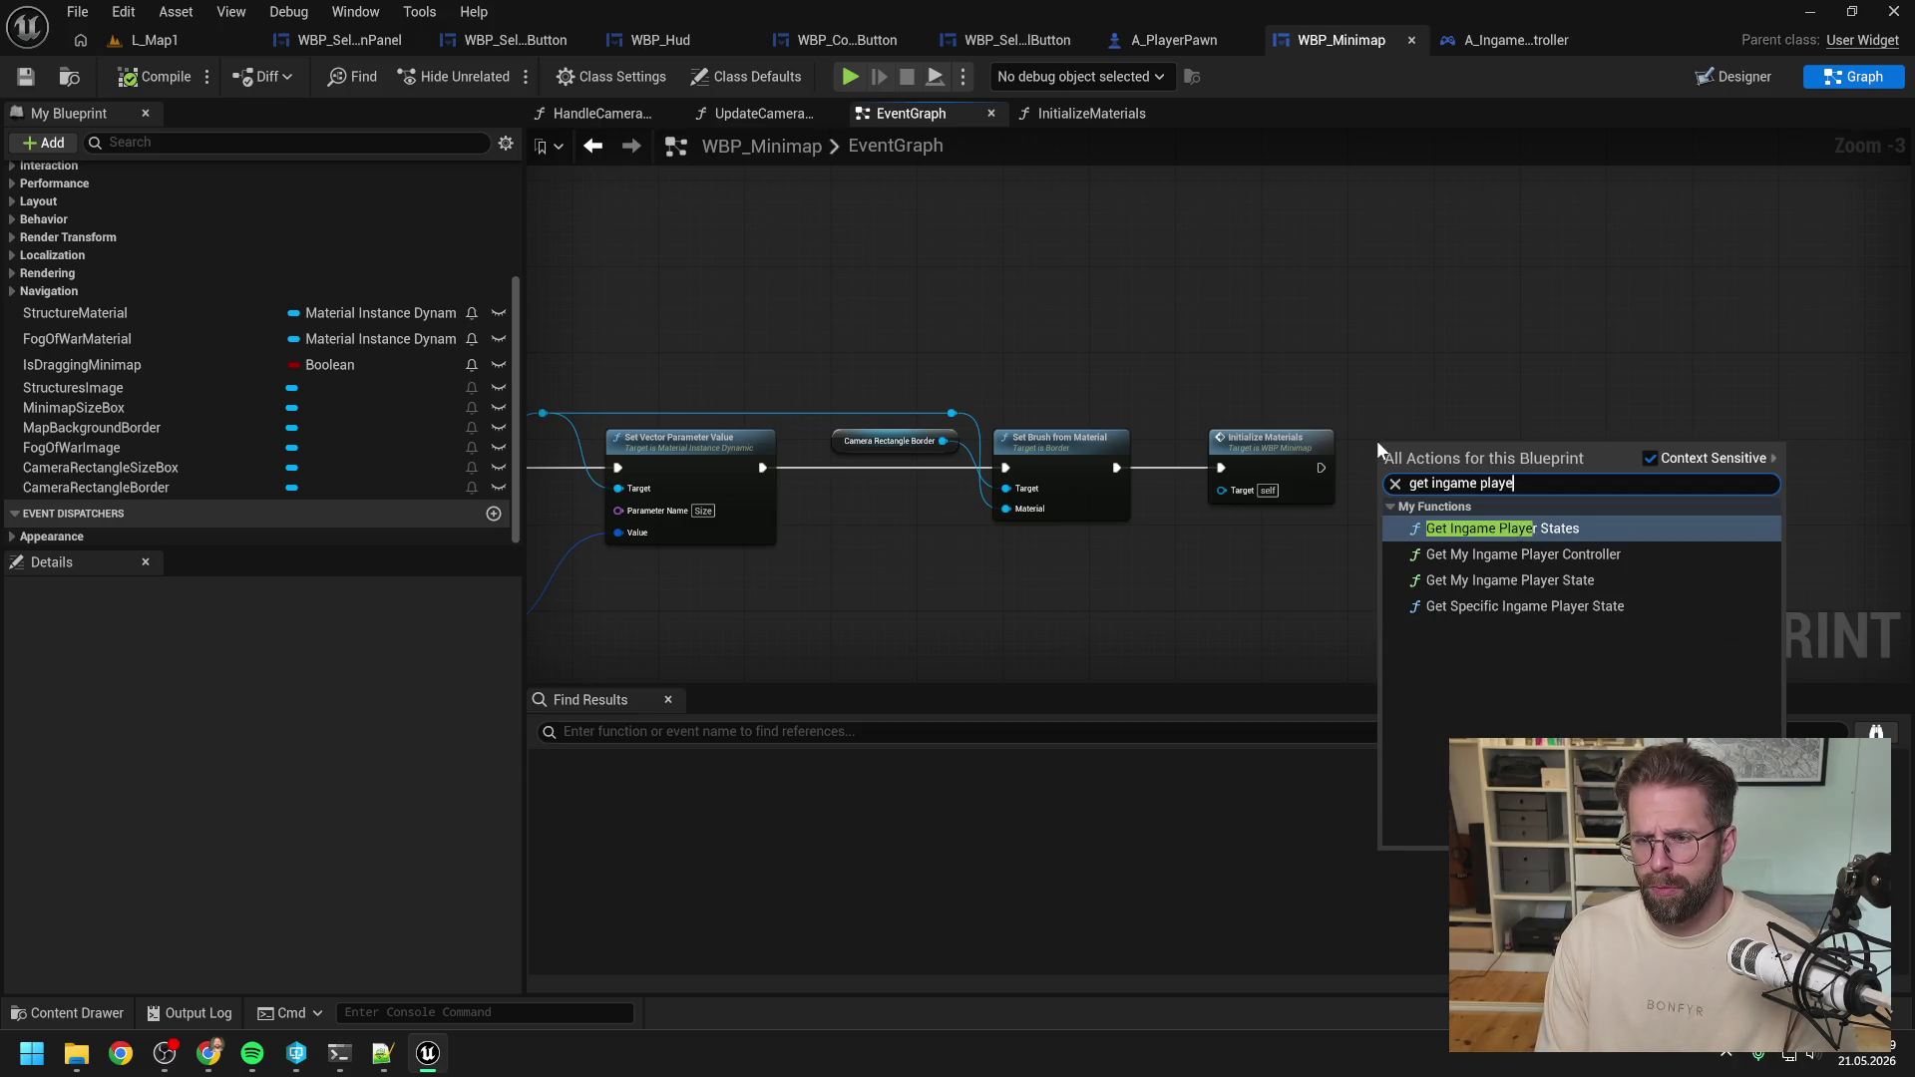
{"action": "type", "text": "r con"}
{"action": "key", "text": "Return"}
{"action": "mouse_move", "coordinate": [1581, 424]}
{"action": "left_mouse_down"}
{"action": "mouse_move", "coordinate": [1342, 427]}
{"action": "mouse_move", "coordinate": [1350, 453]}
{"action": "left_mouse_up"}
{"action": "type", "text": "bin"}
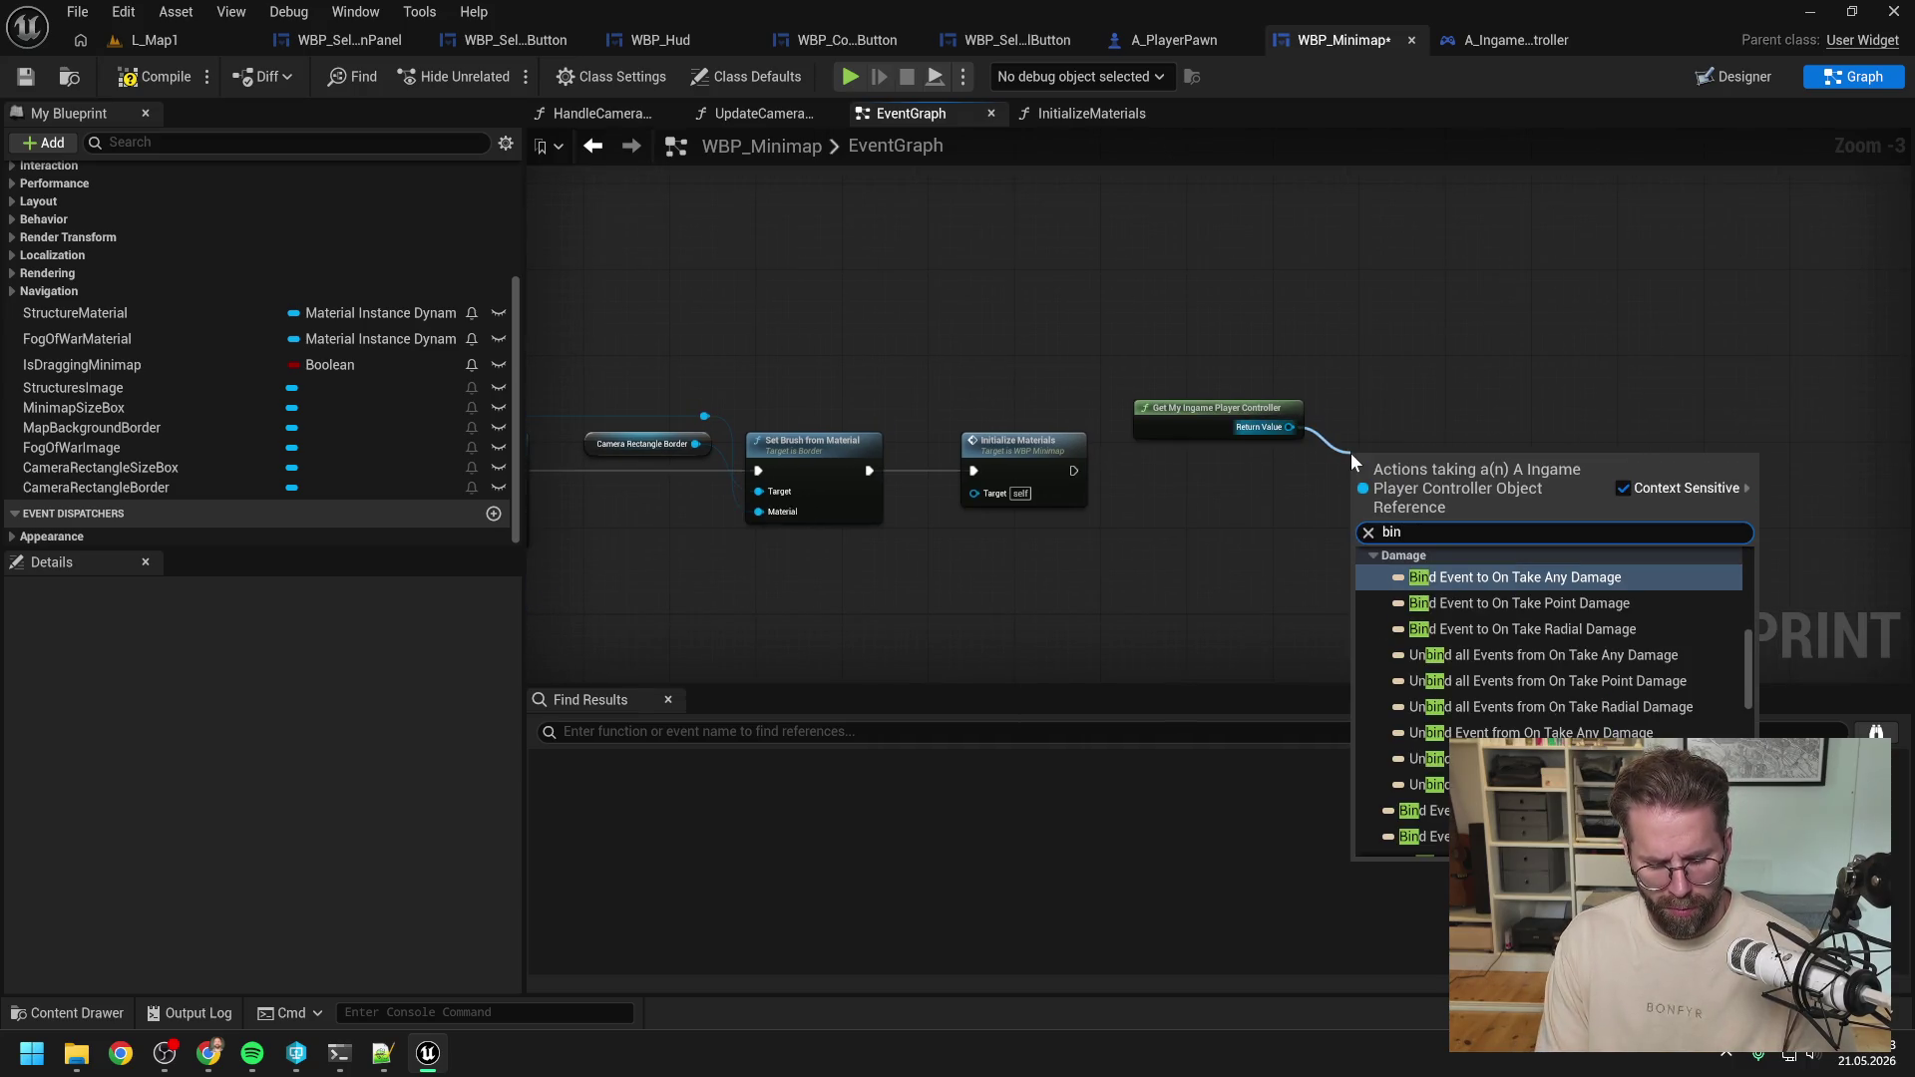
{"action": "type", "text": "d cam"}
{"action": "key", "text": "Return"}
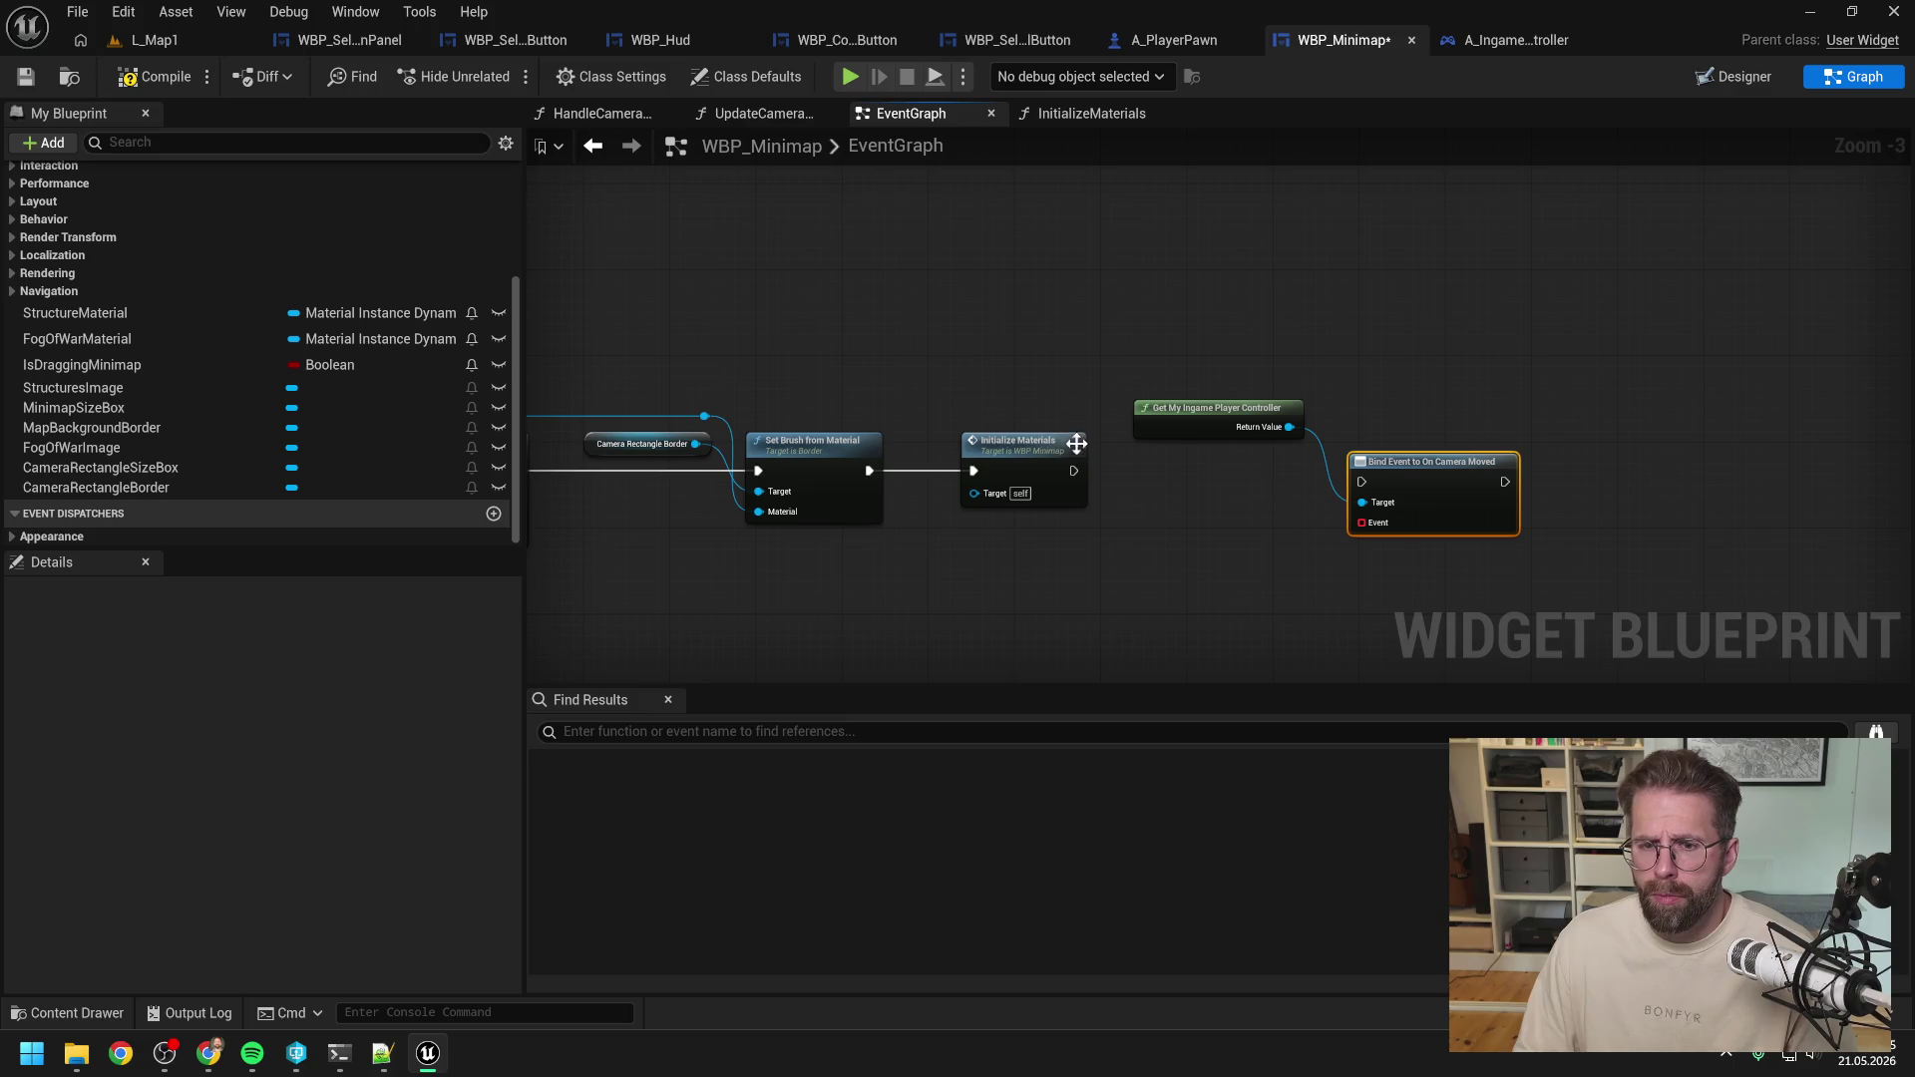
Run the bind after Initialize Materials and give it a Create Event with a matching function.
{"action": "mouse_move", "coordinate": [1073, 471]}
{"action": "left_mouse_down"}
{"action": "mouse_move", "coordinate": [1316, 492]}
{"action": "mouse_move", "coordinate": [1411, 458]}
{"action": "left_mouse_up"}
{"action": "left_click_drag", "start_coordinate": [1242, 417], "coordinate": [1262, 426]}
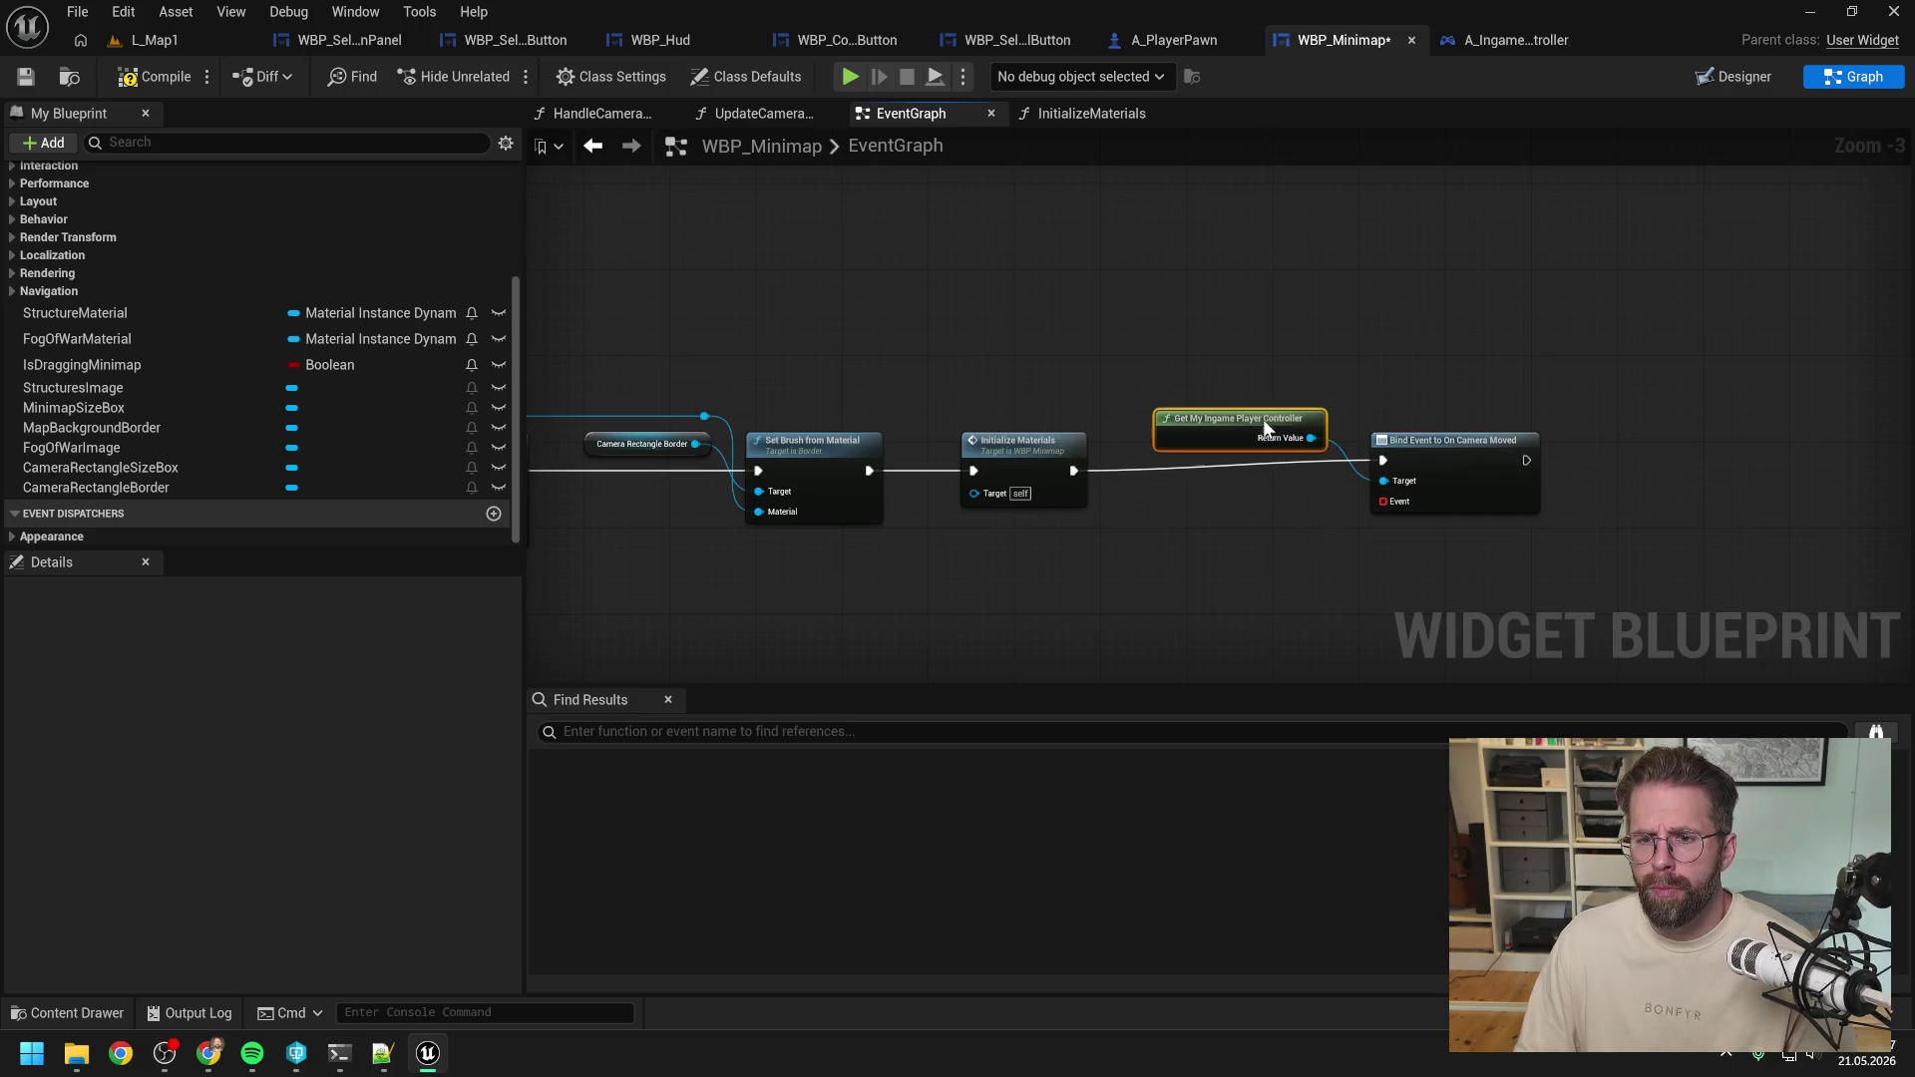
{"action": "left_click_drag", "start_coordinate": [1438, 456], "coordinate": [1233, 580]}
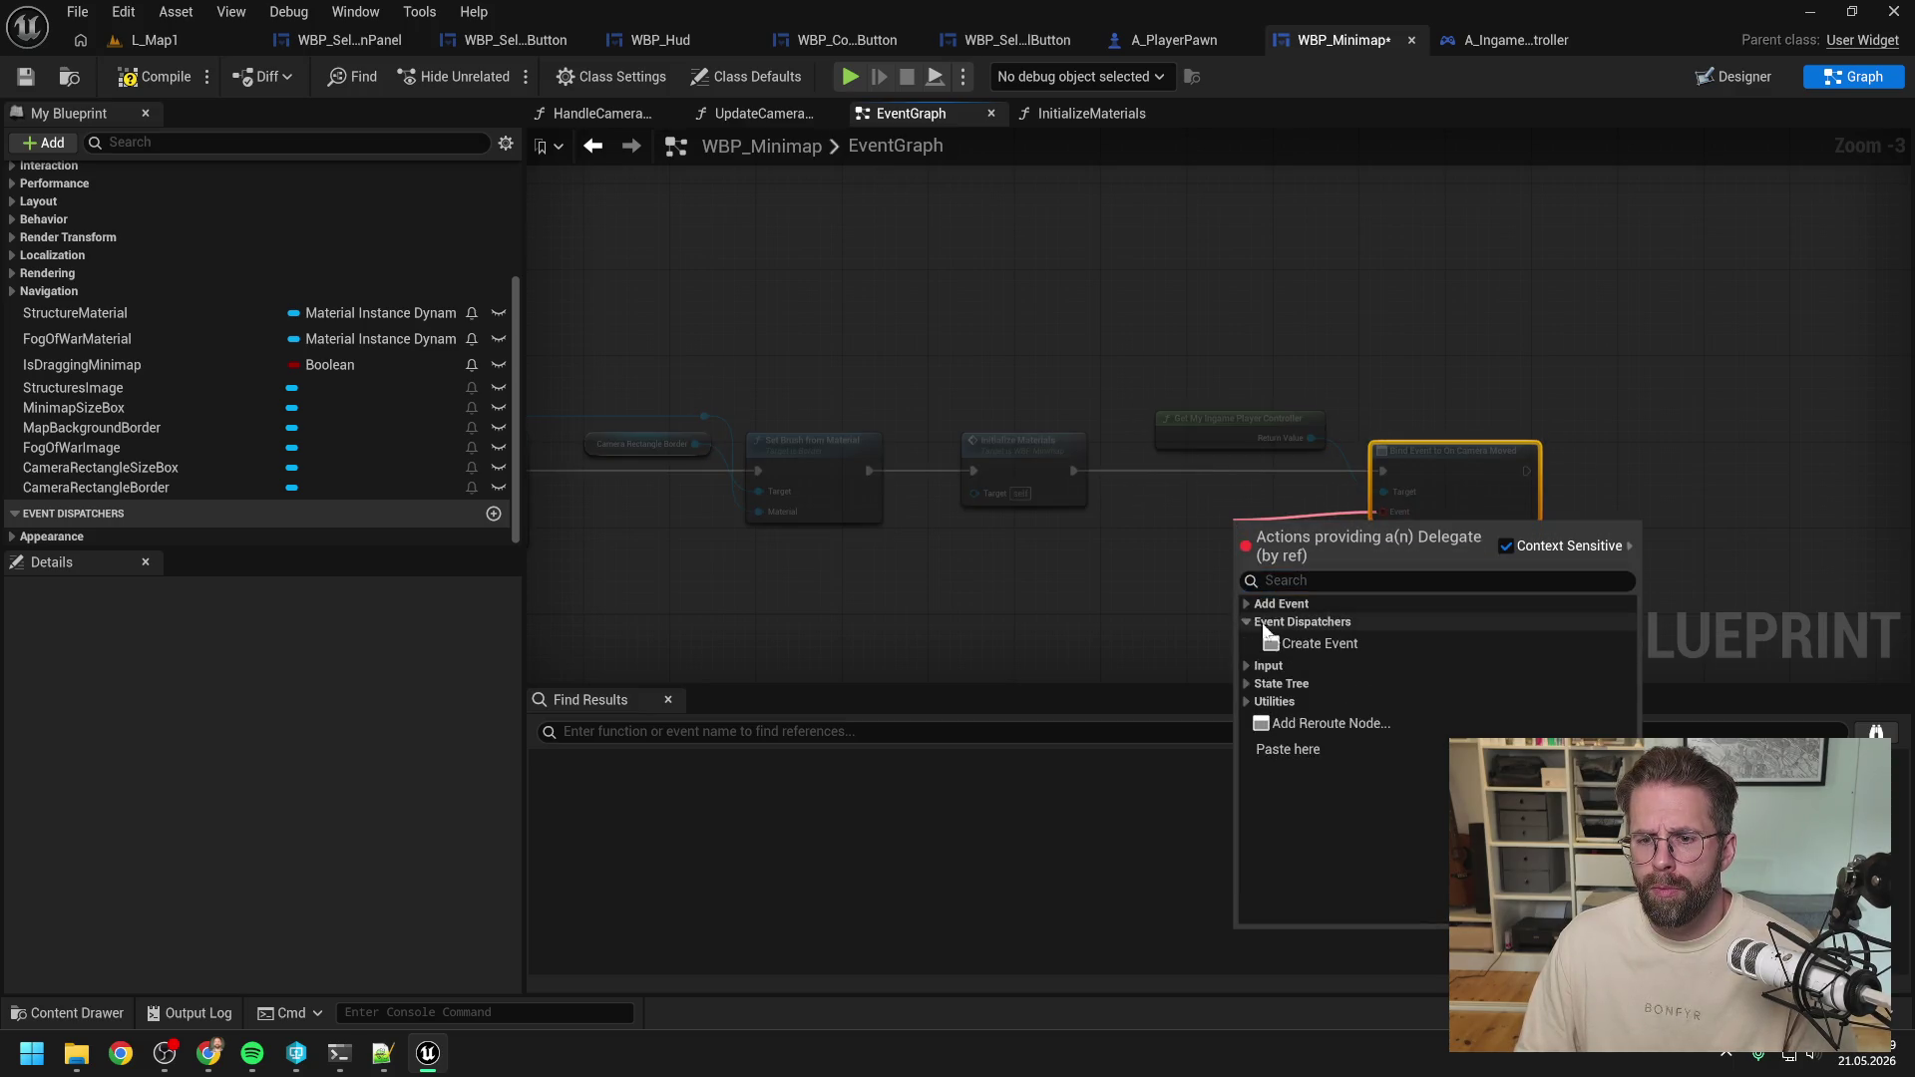
{"action": "left_click", "coordinate": [1297, 637]}
{"action": "left_click", "coordinate": [1283, 589]}
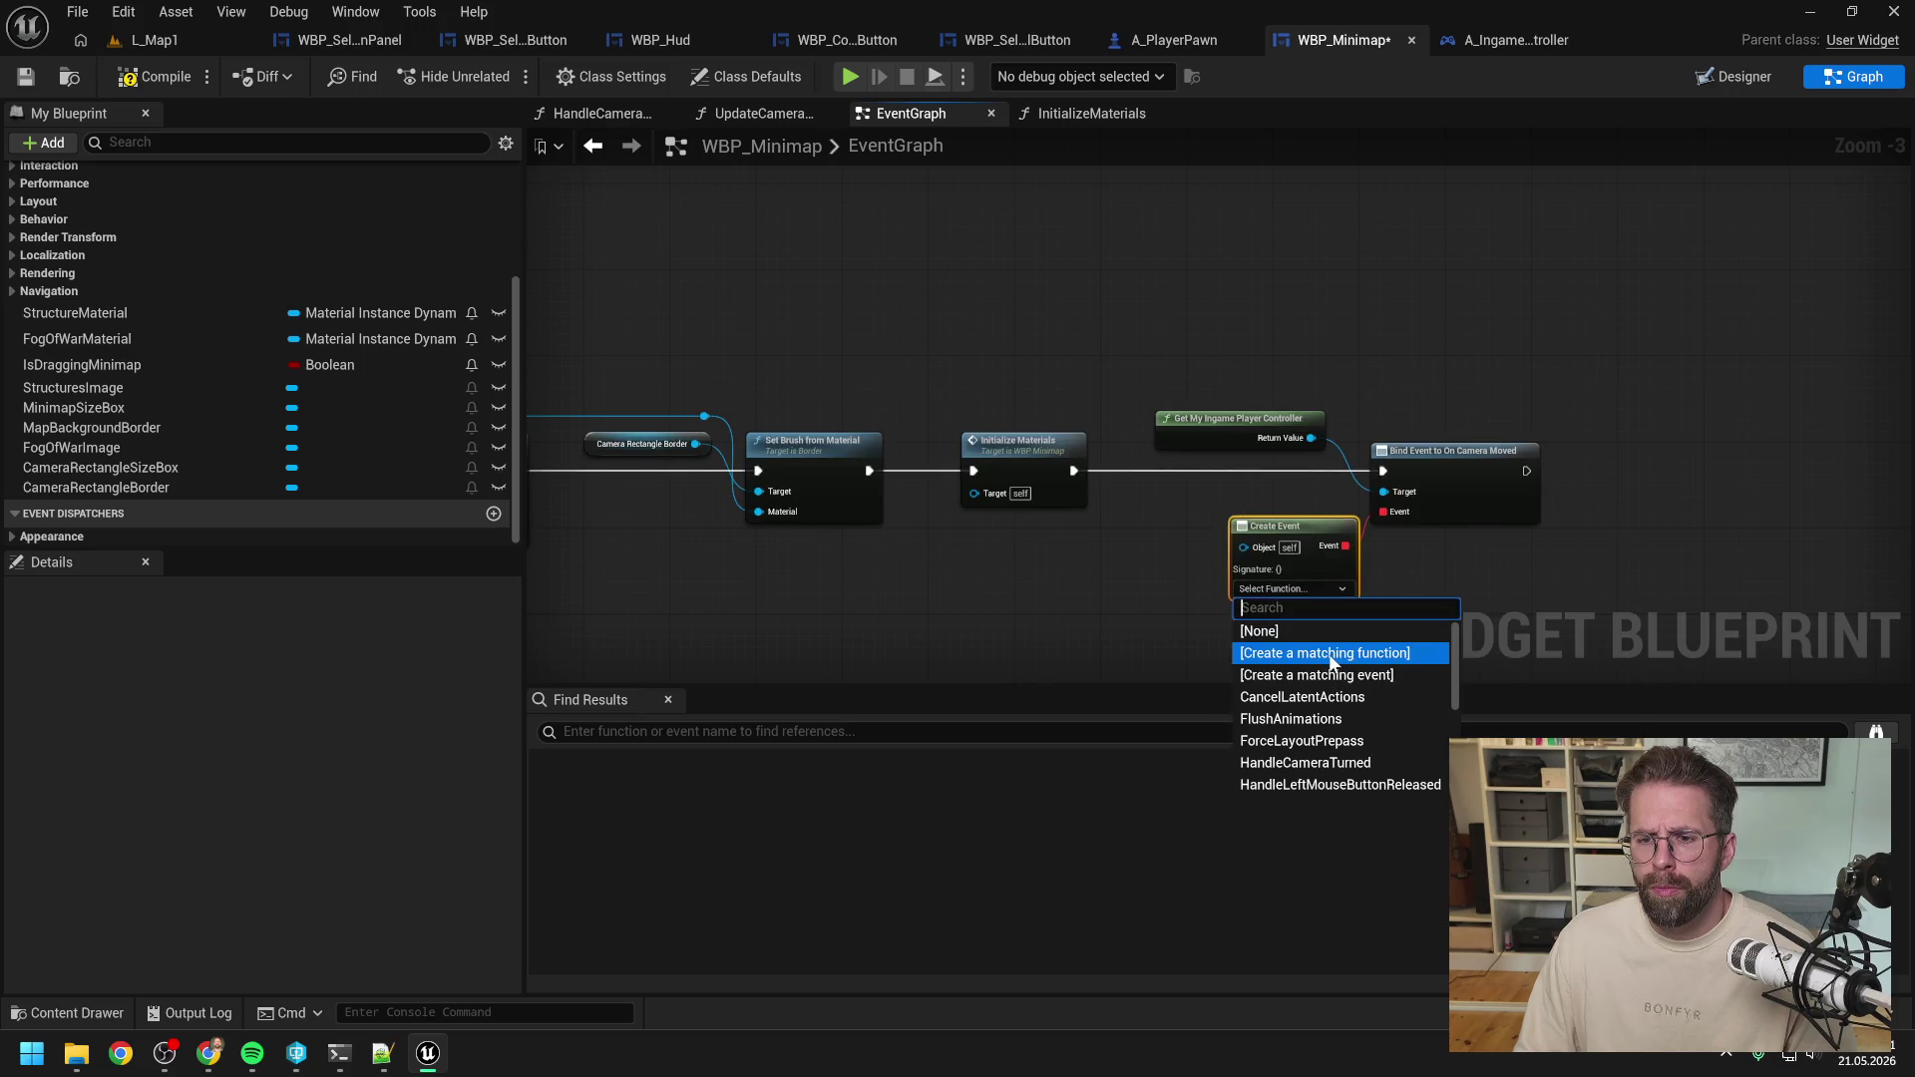
{"action": "left_click", "coordinate": [1290, 649]}
{"action": "left_click", "coordinate": [145, 290]}
{"action": "key", "text": "F2"}
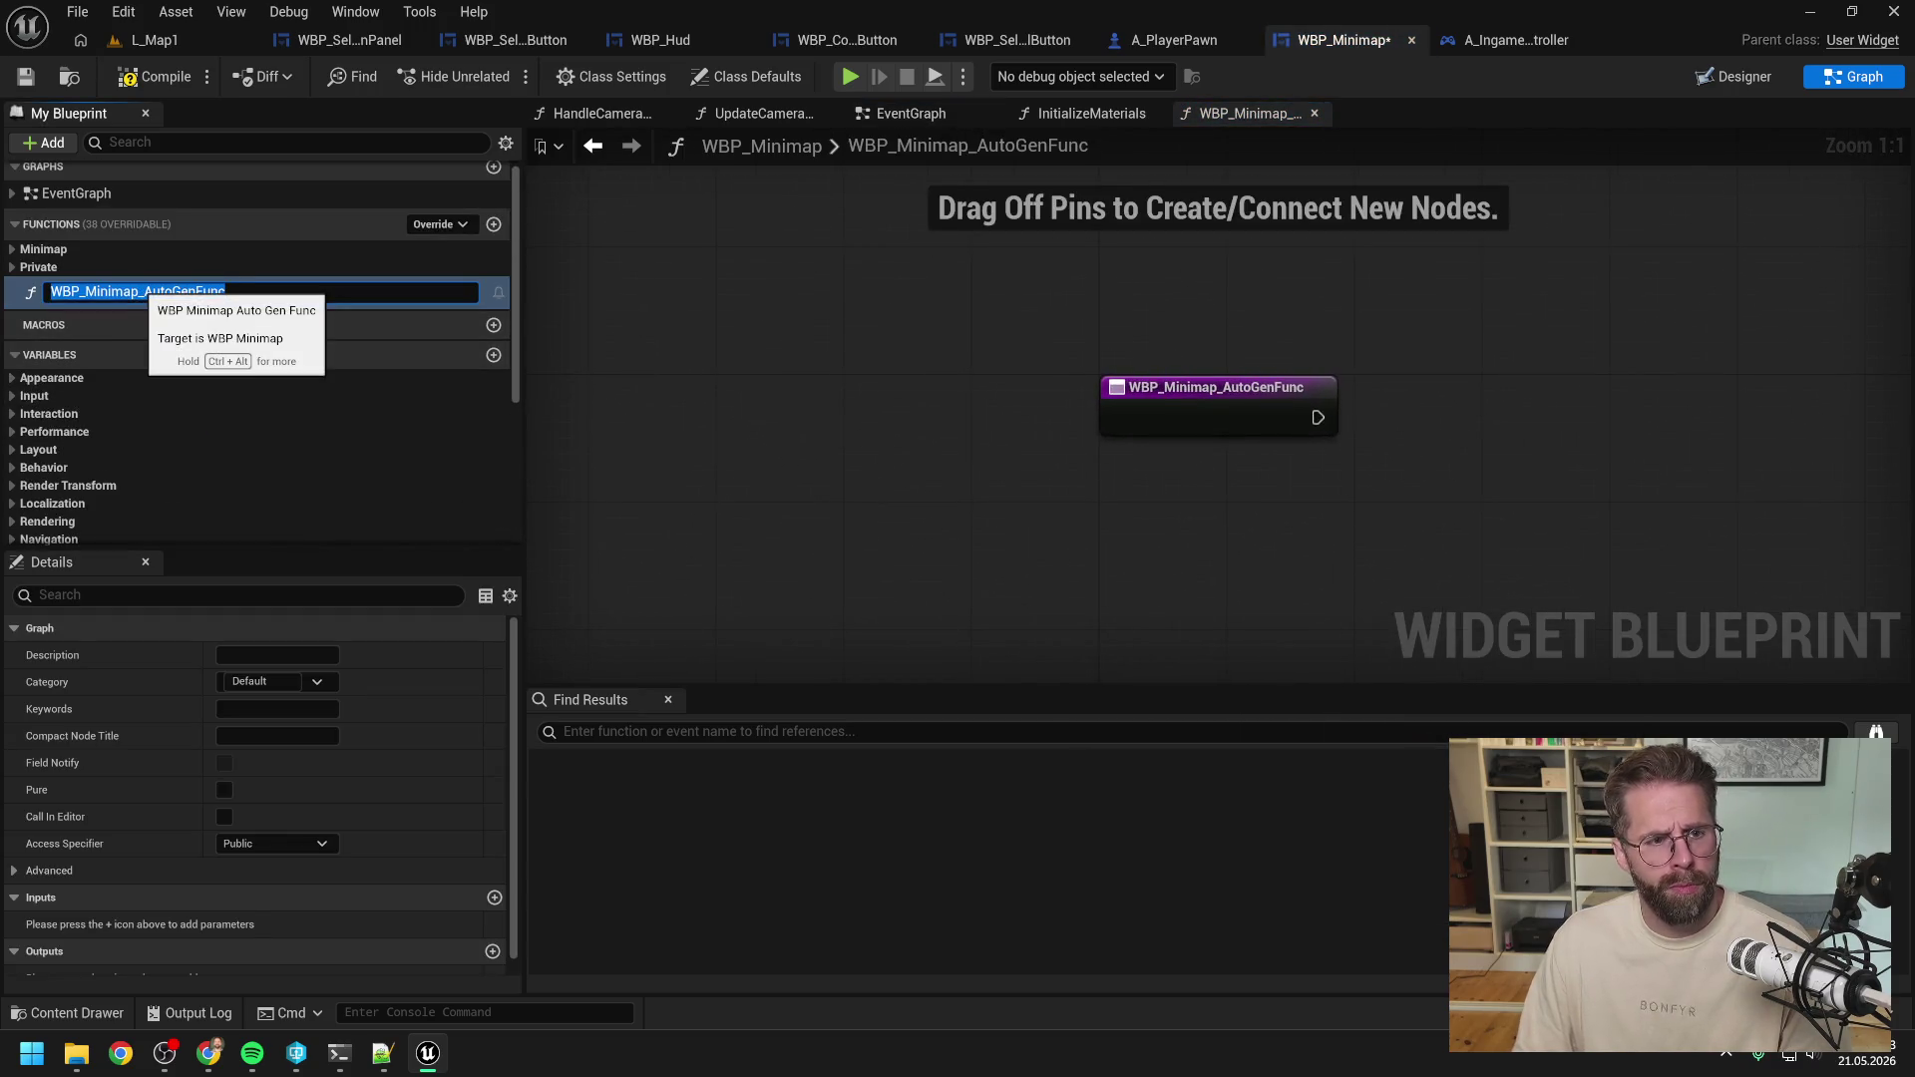
Rename the function HandleCameraMoved, check out the asset, and make it Private in the Private category.
{"action": "type", "text": "HandleCamer"}
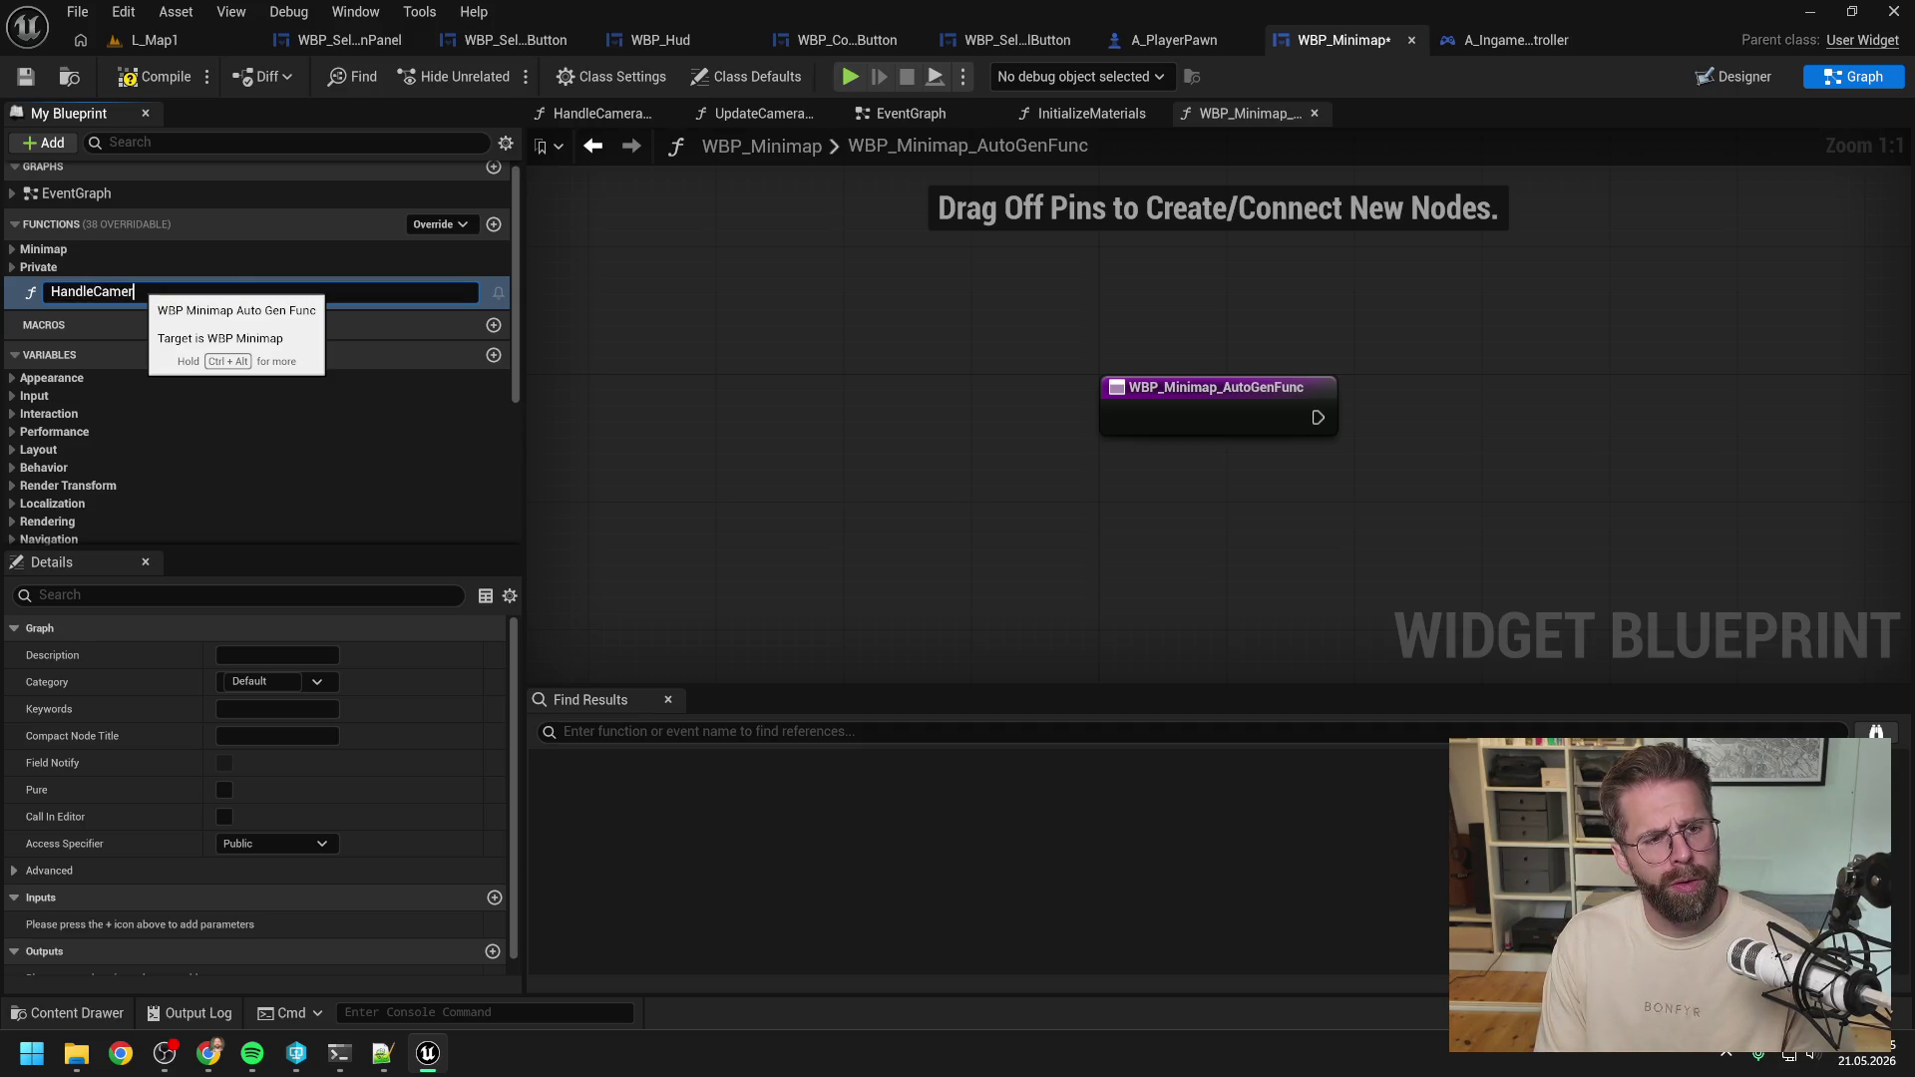
{"action": "type", "text": "aMoved"}
{"action": "key", "text": "Return"}
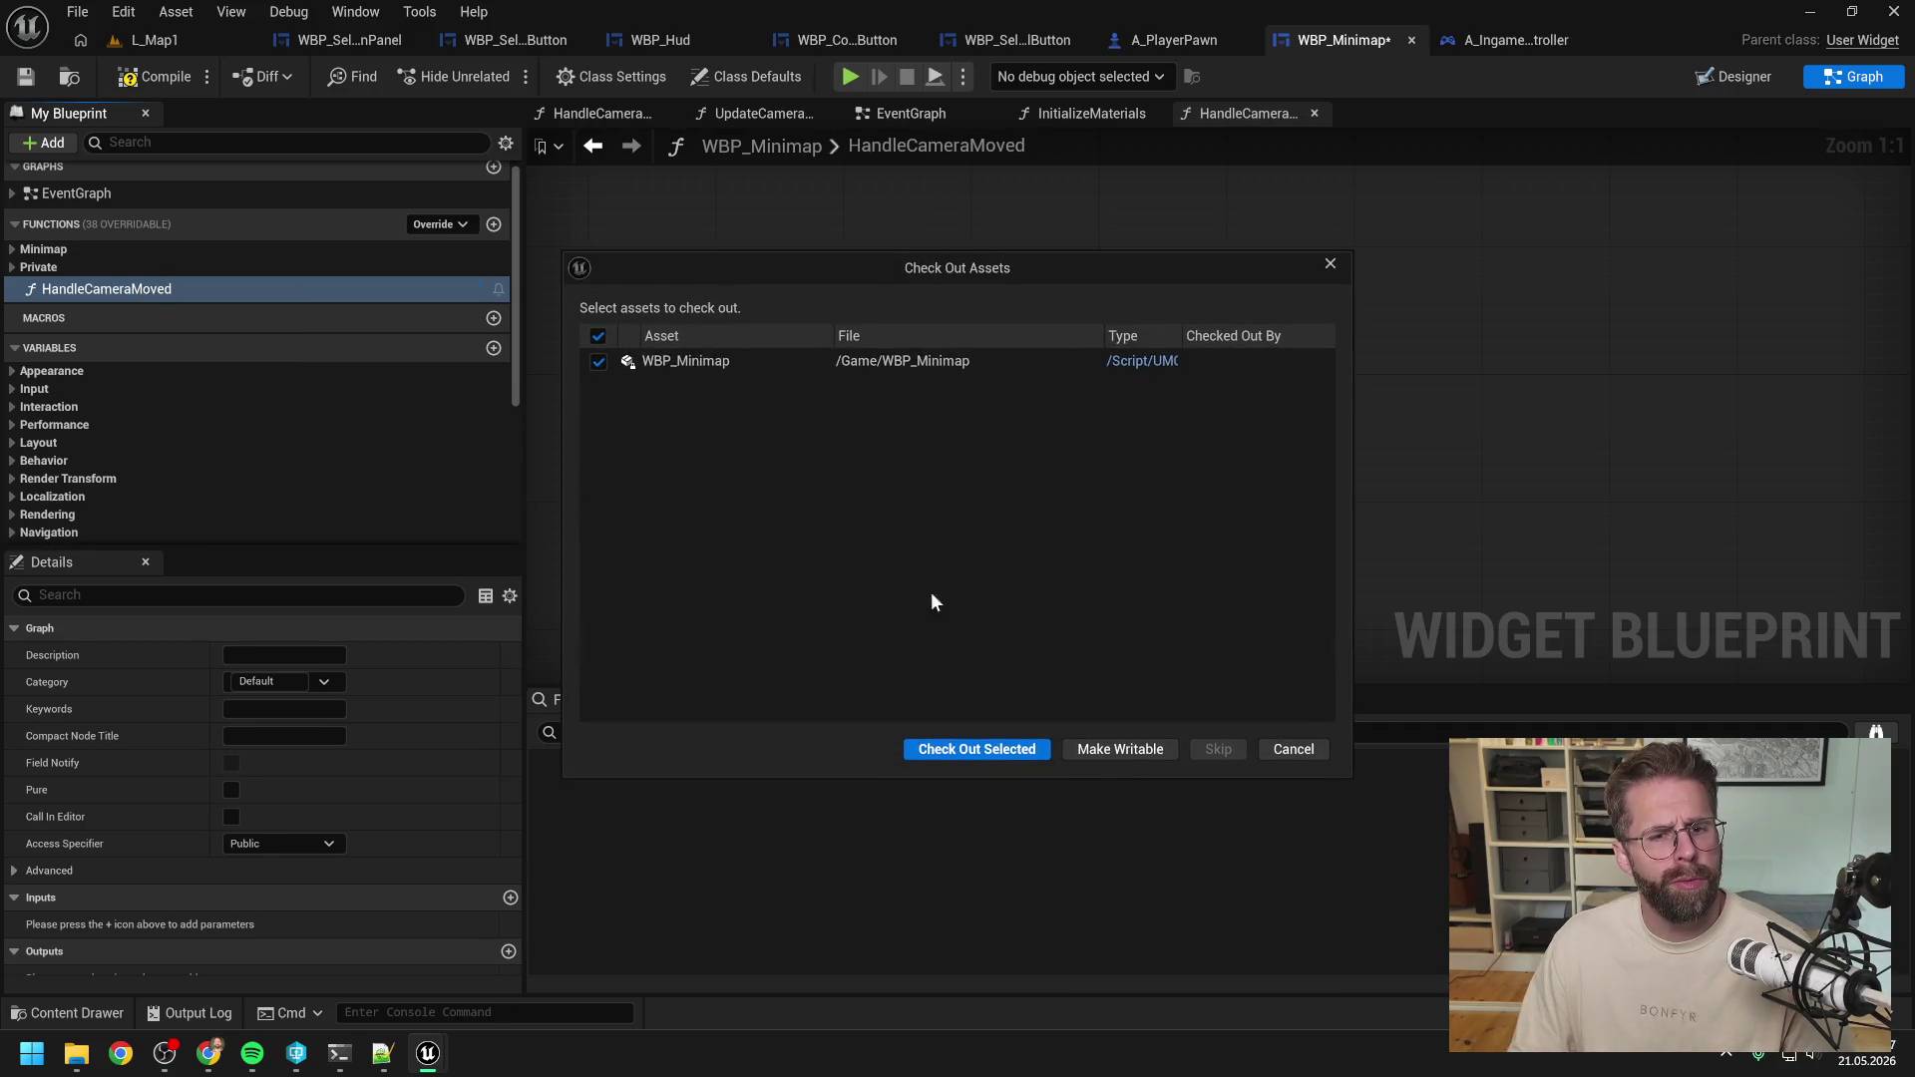
{"action": "left_click", "coordinate": [1018, 751]}
{"action": "left_click_drag", "start_coordinate": [149, 289], "coordinate": [74, 265]}
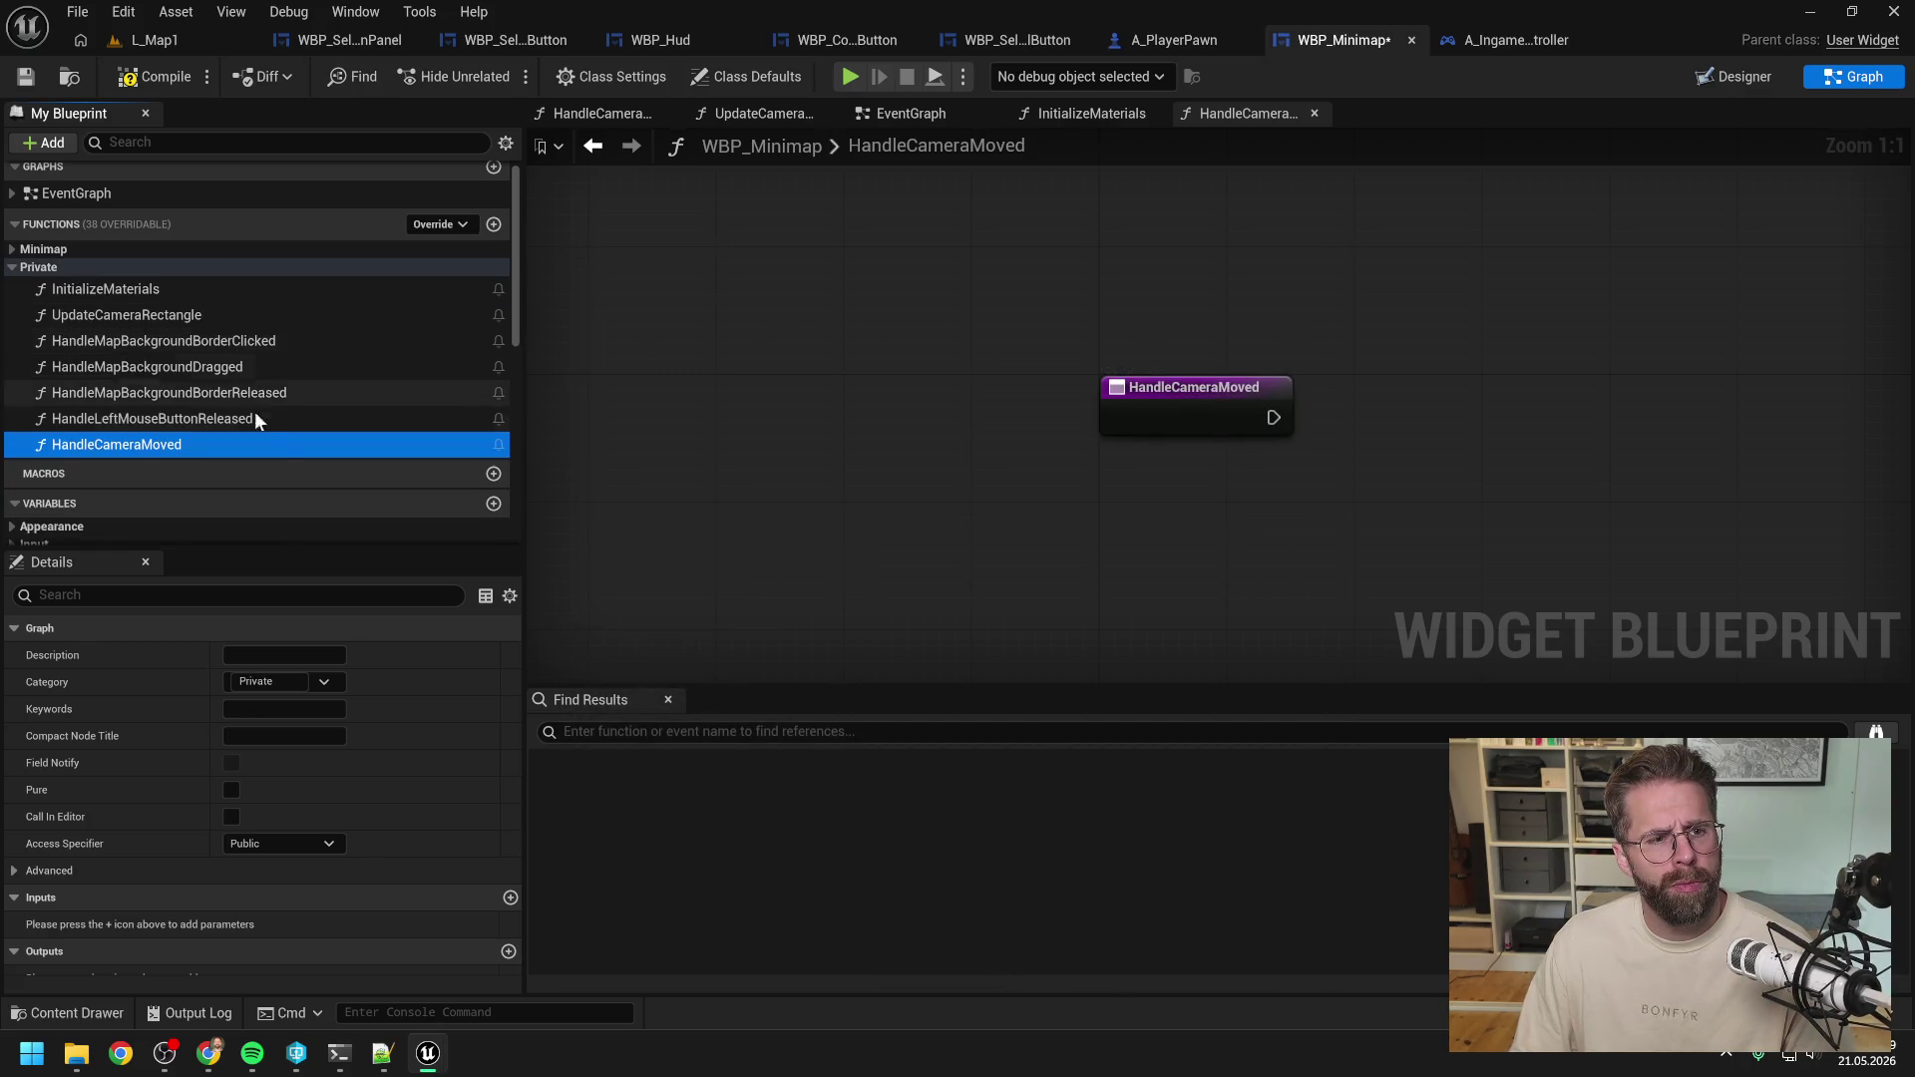
{"action": "left_click", "coordinate": [322, 844]}
{"action": "left_click", "coordinate": [279, 888]}
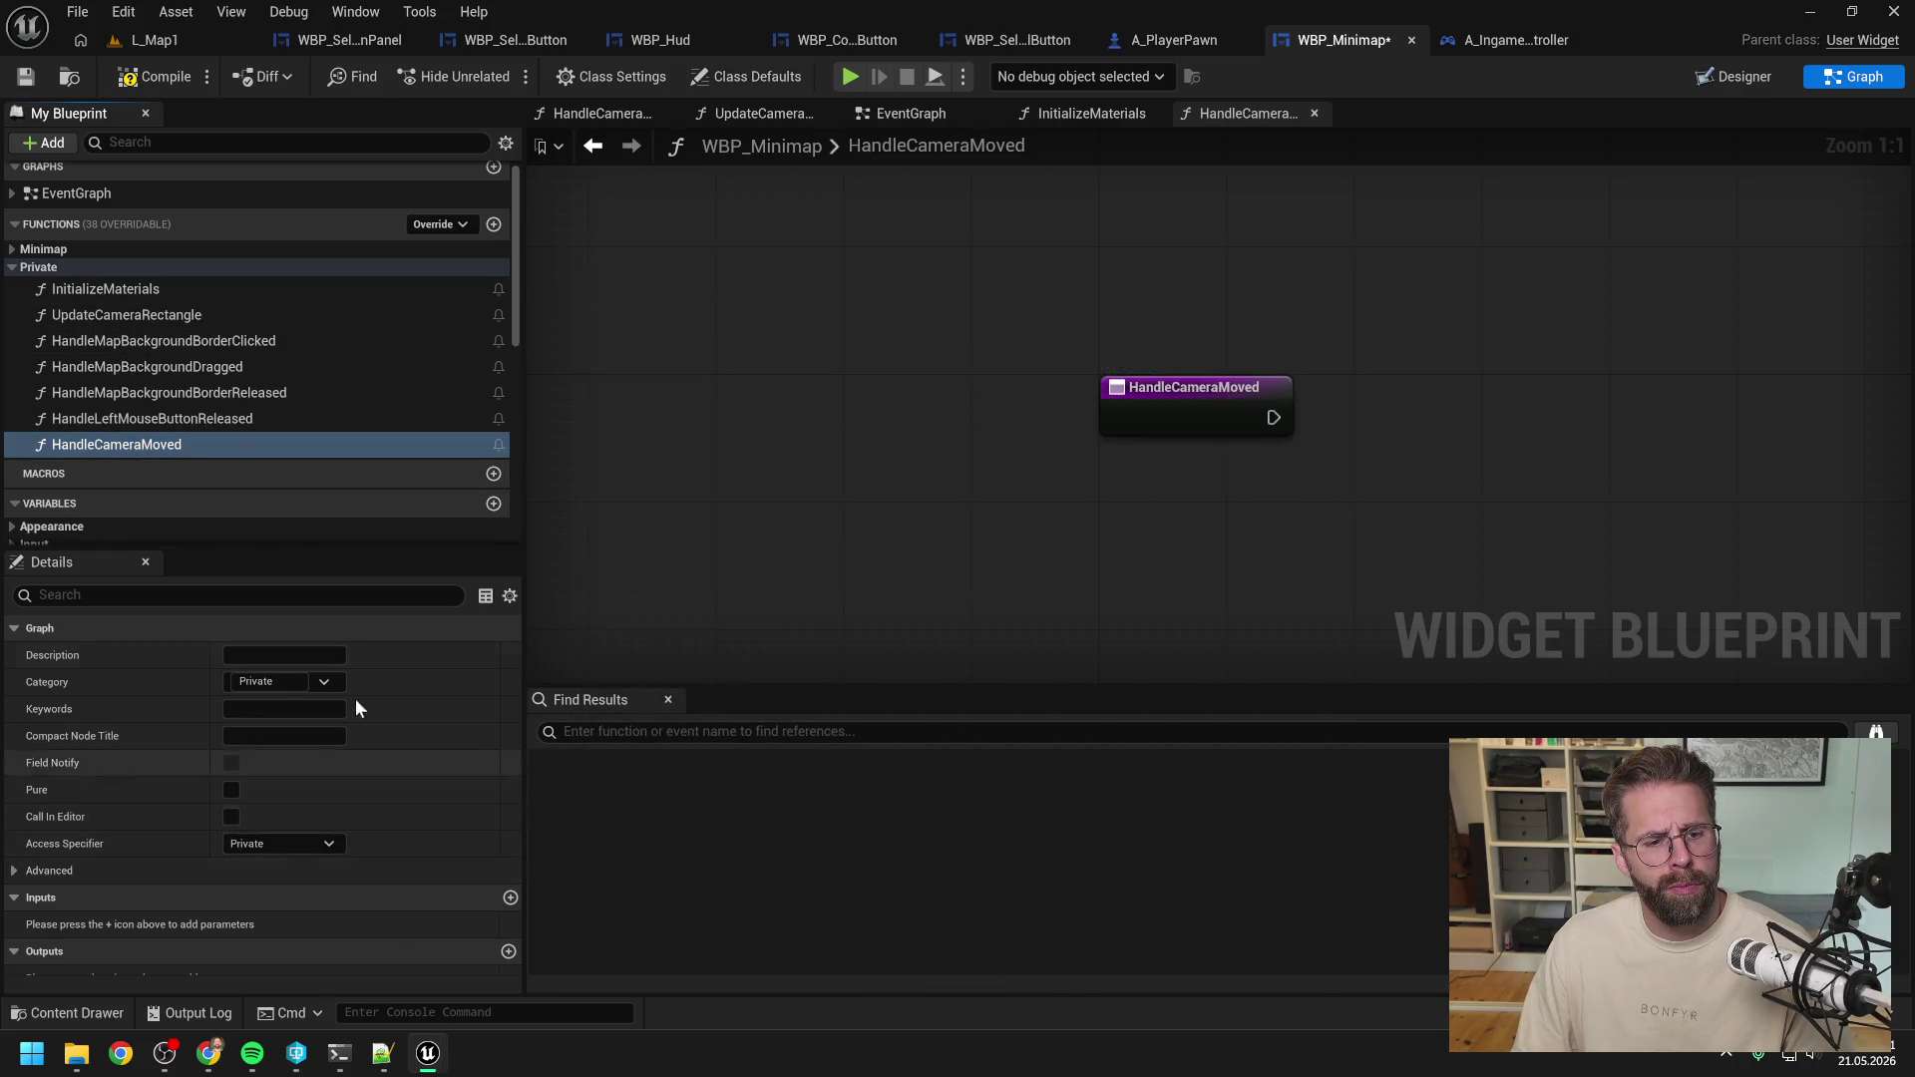
In the minimap event graph, place the Create Event node beside the bind node.
{"action": "left_click", "coordinate": [923, 118]}
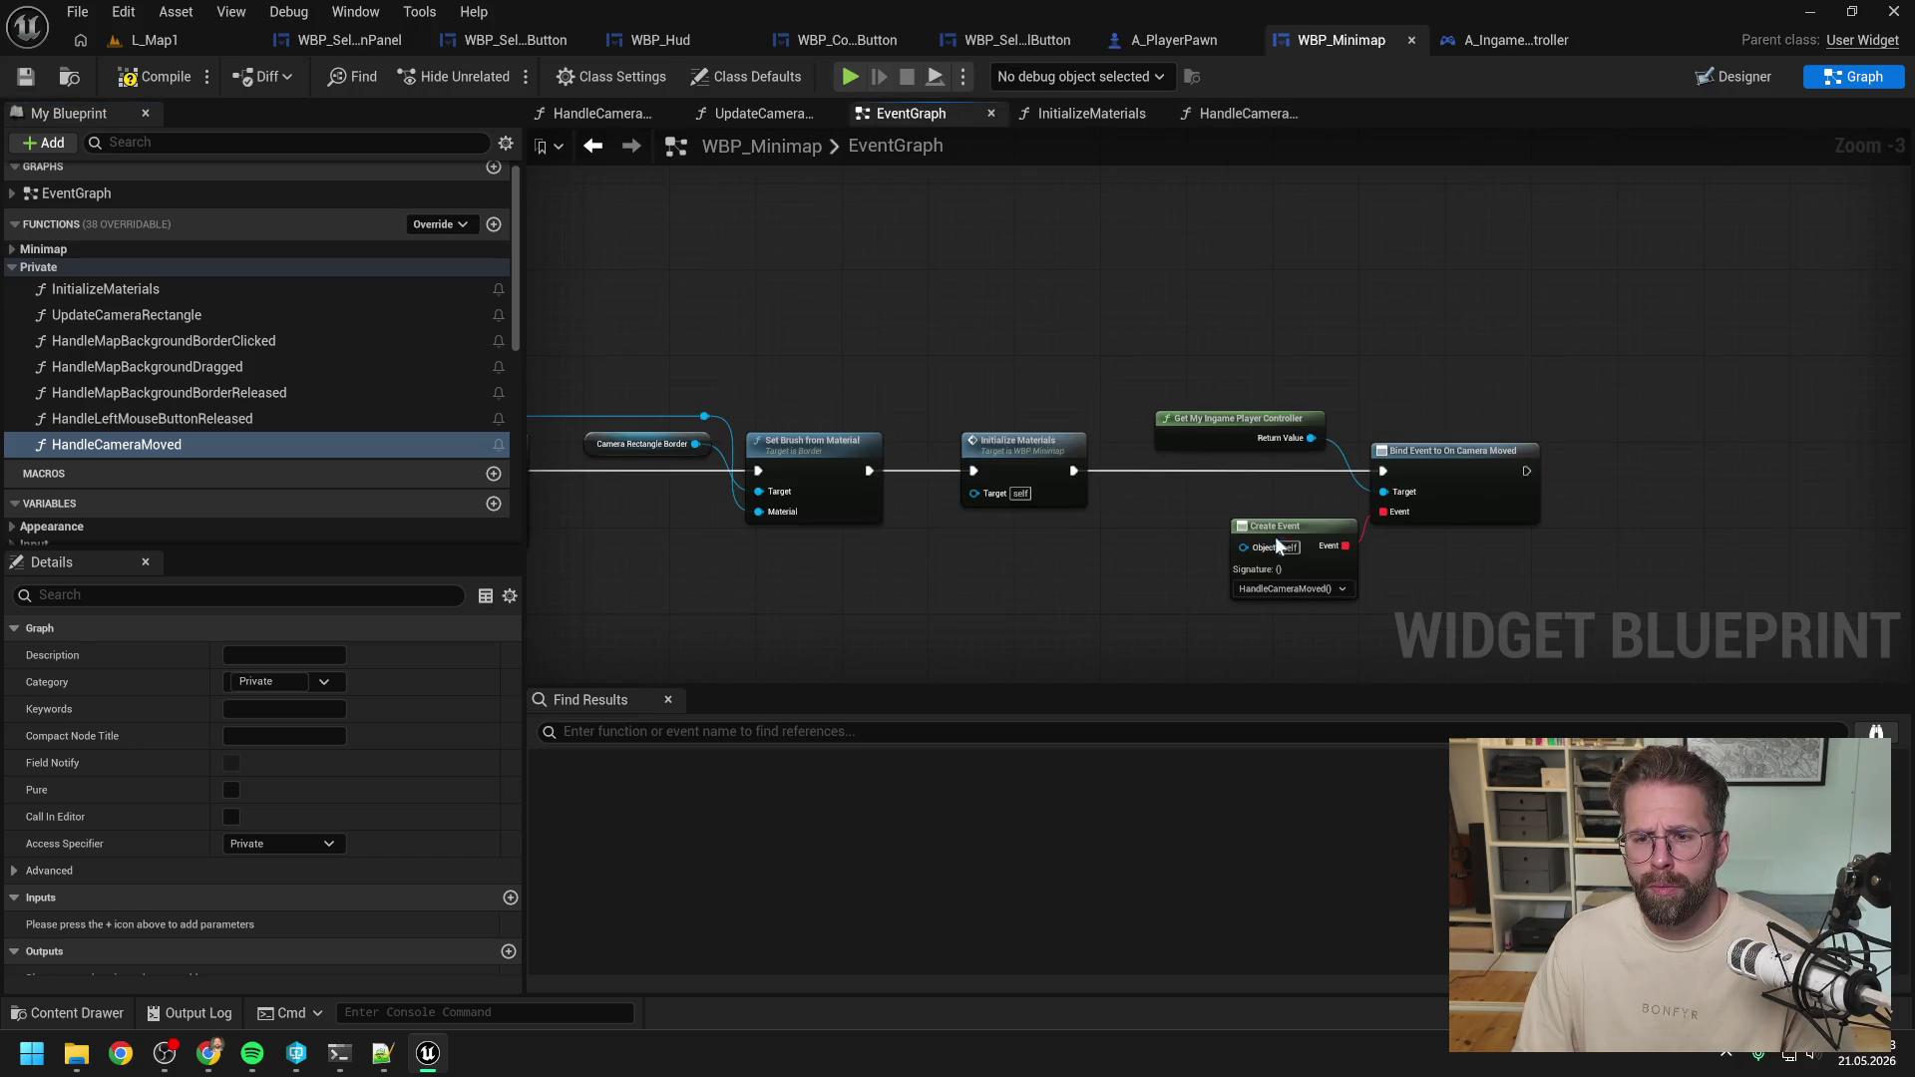
{"action": "left_click_drag", "start_coordinate": [1276, 539], "coordinate": [1216, 510]}
{"action": "left_click", "coordinate": [1336, 371]}
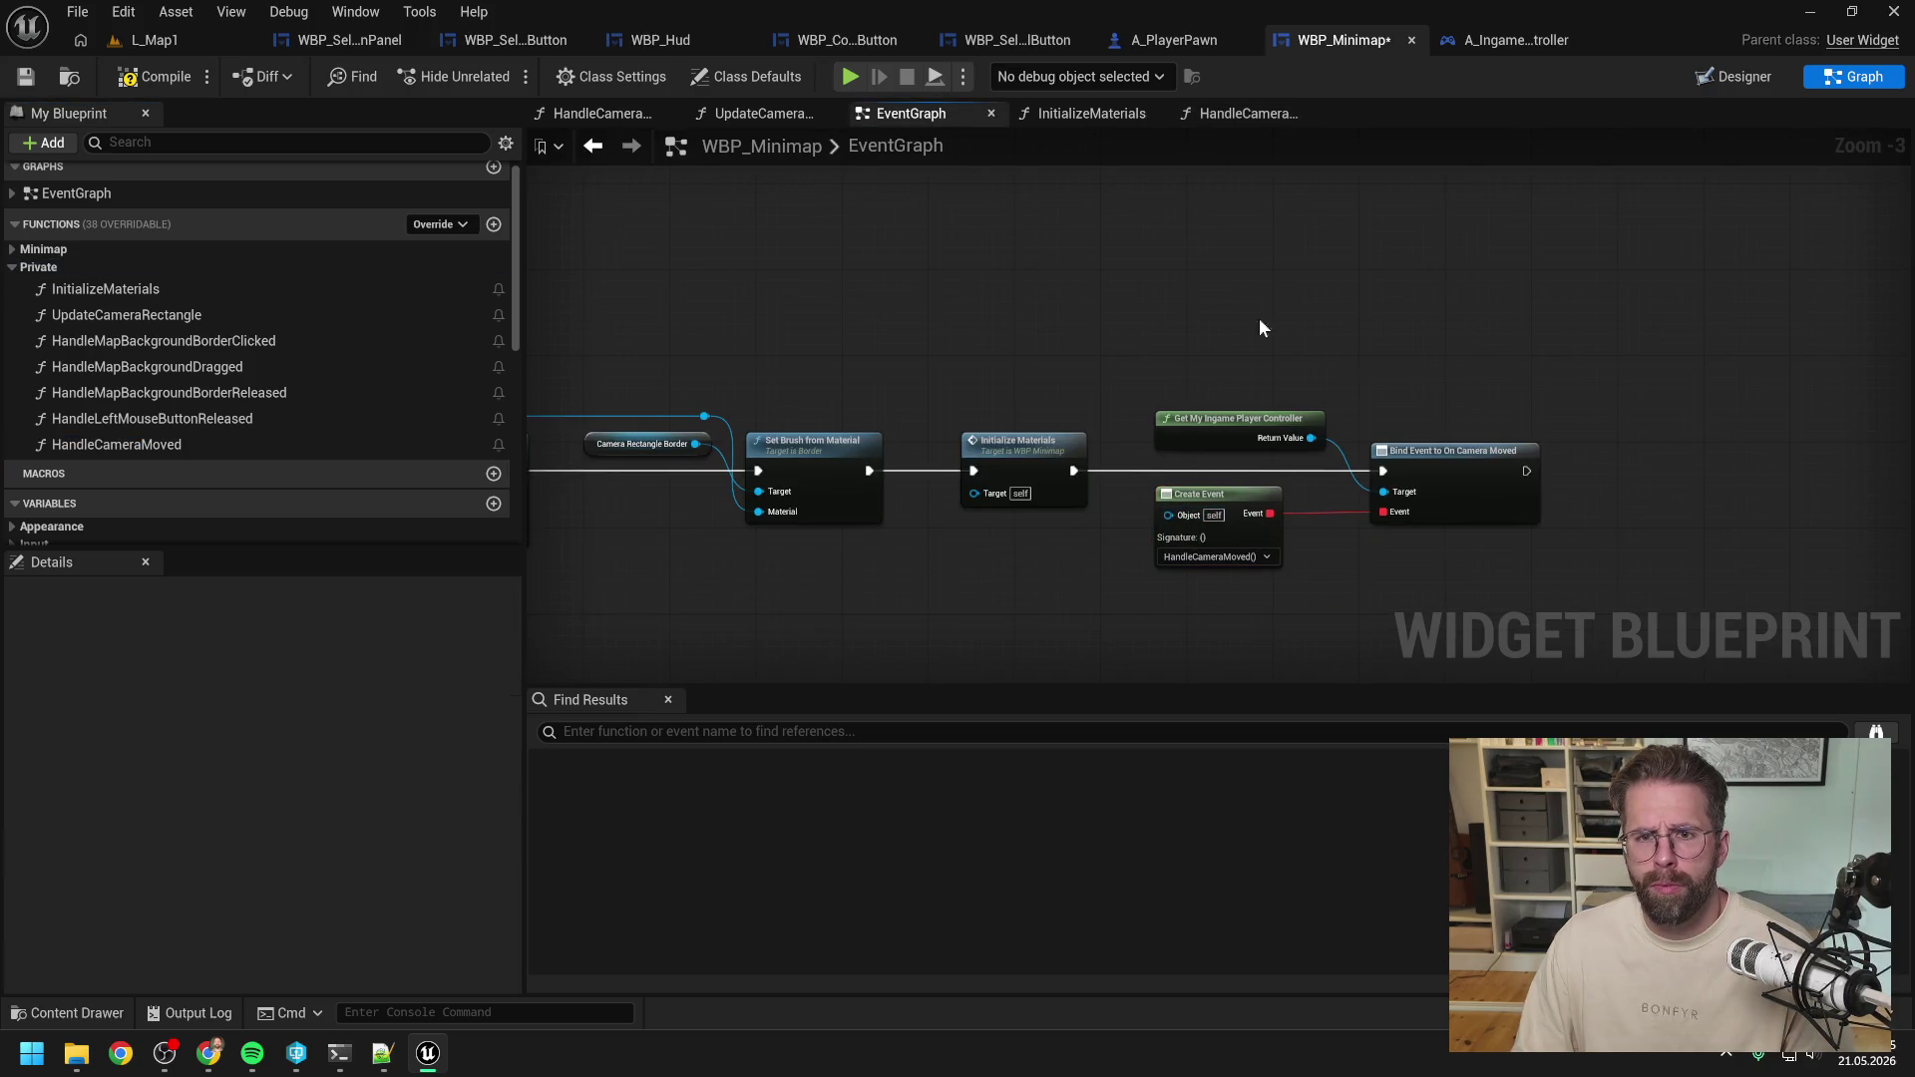
Make HandleCameraMoved call Update Camera Rectangle.
{"action": "left_click", "coordinate": [1247, 114]}
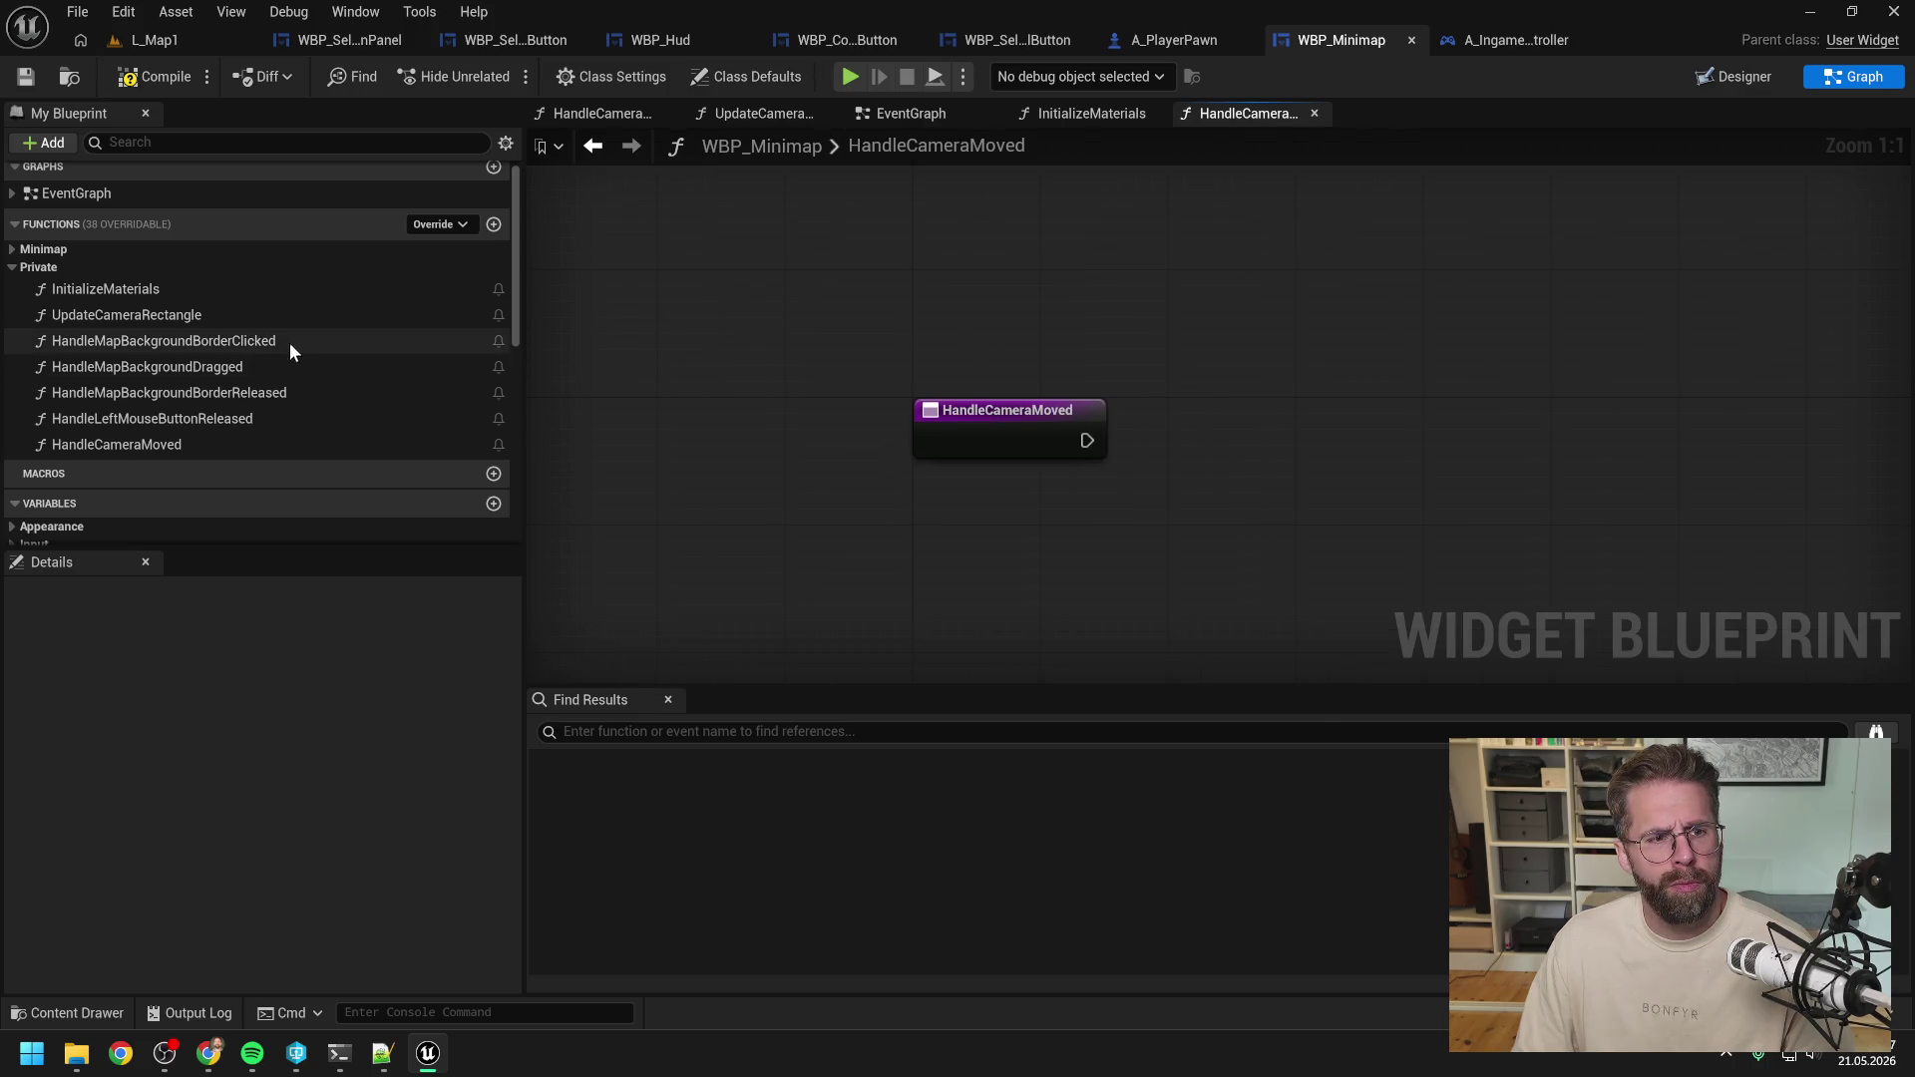
{"action": "scroll", "coordinate": [160, 399], "scroll_direction": "up", "scroll_amount": 1}
{"action": "left_click_drag", "start_coordinate": [130, 325], "coordinate": [1259, 399]}
{"action": "left_click_drag", "start_coordinate": [1087, 440], "coordinate": [1267, 440]}
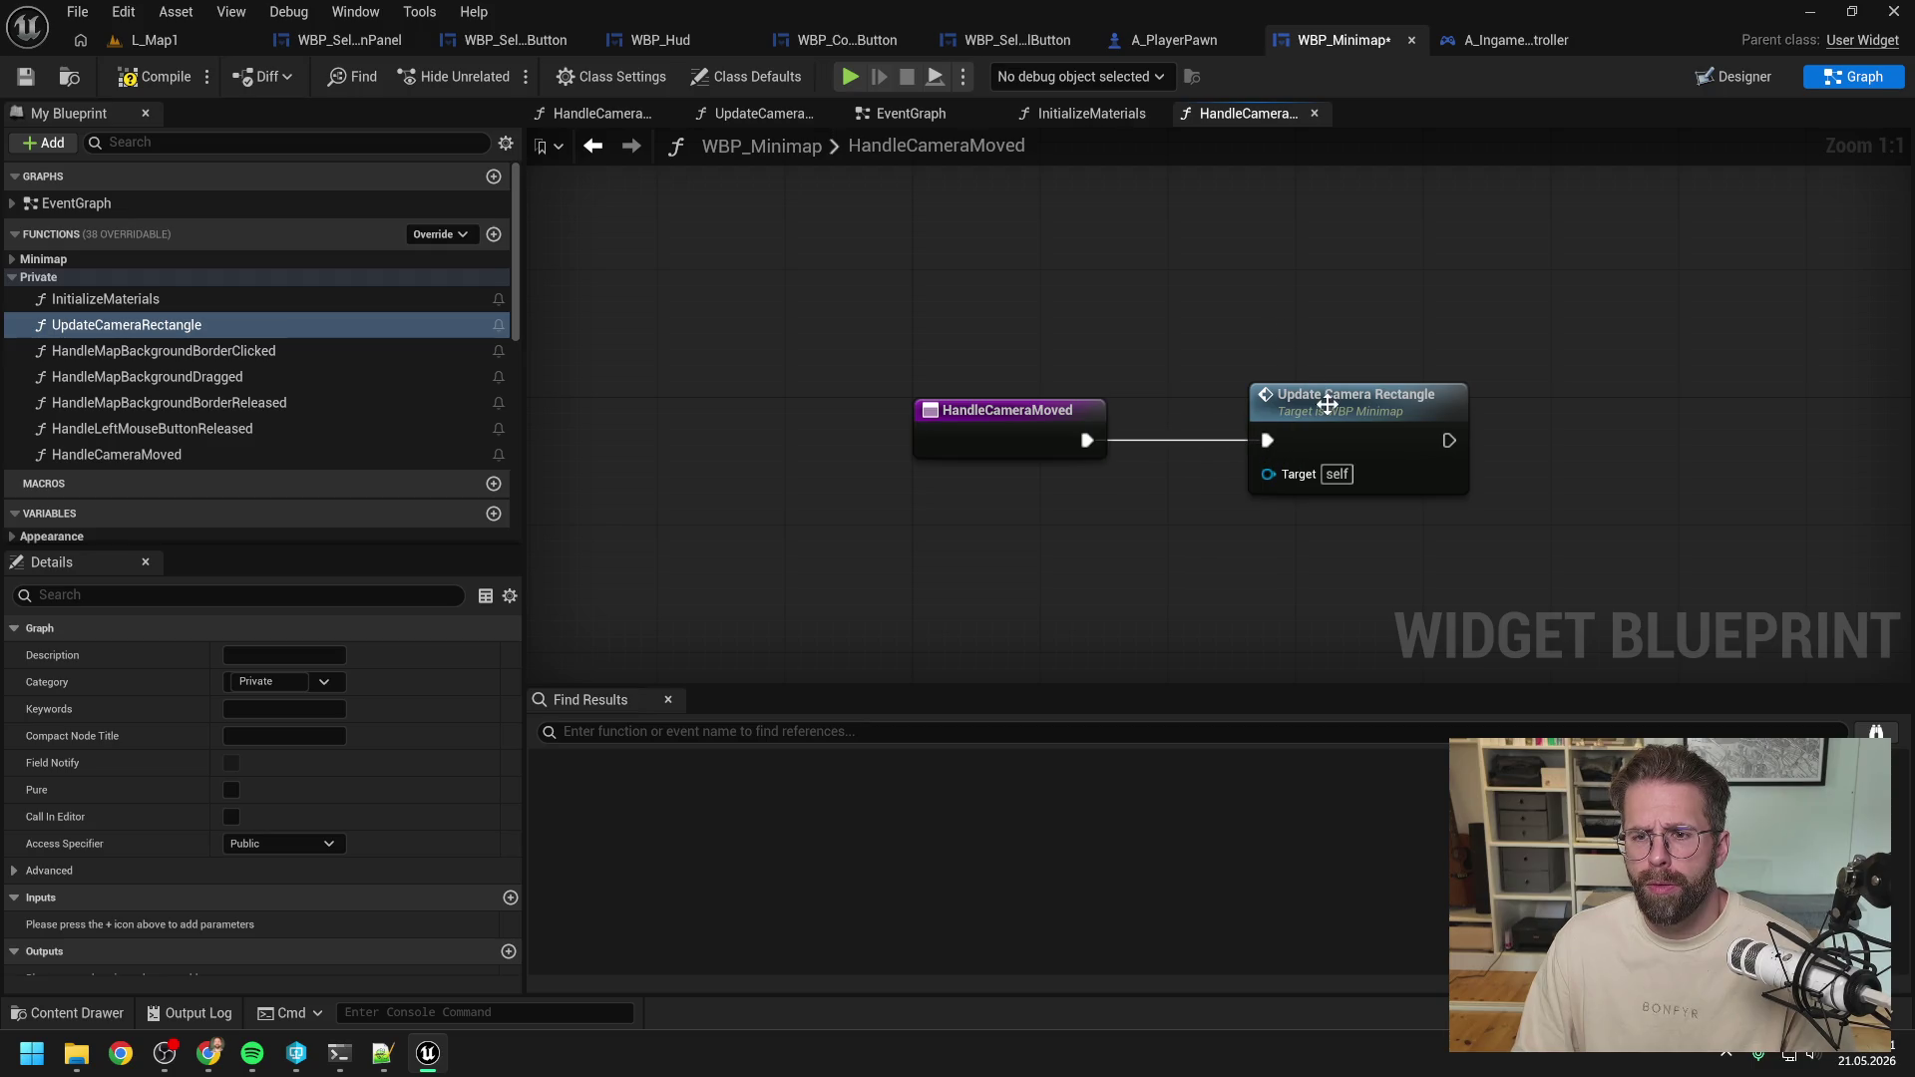
{"action": "left_click", "coordinate": [910, 112]}
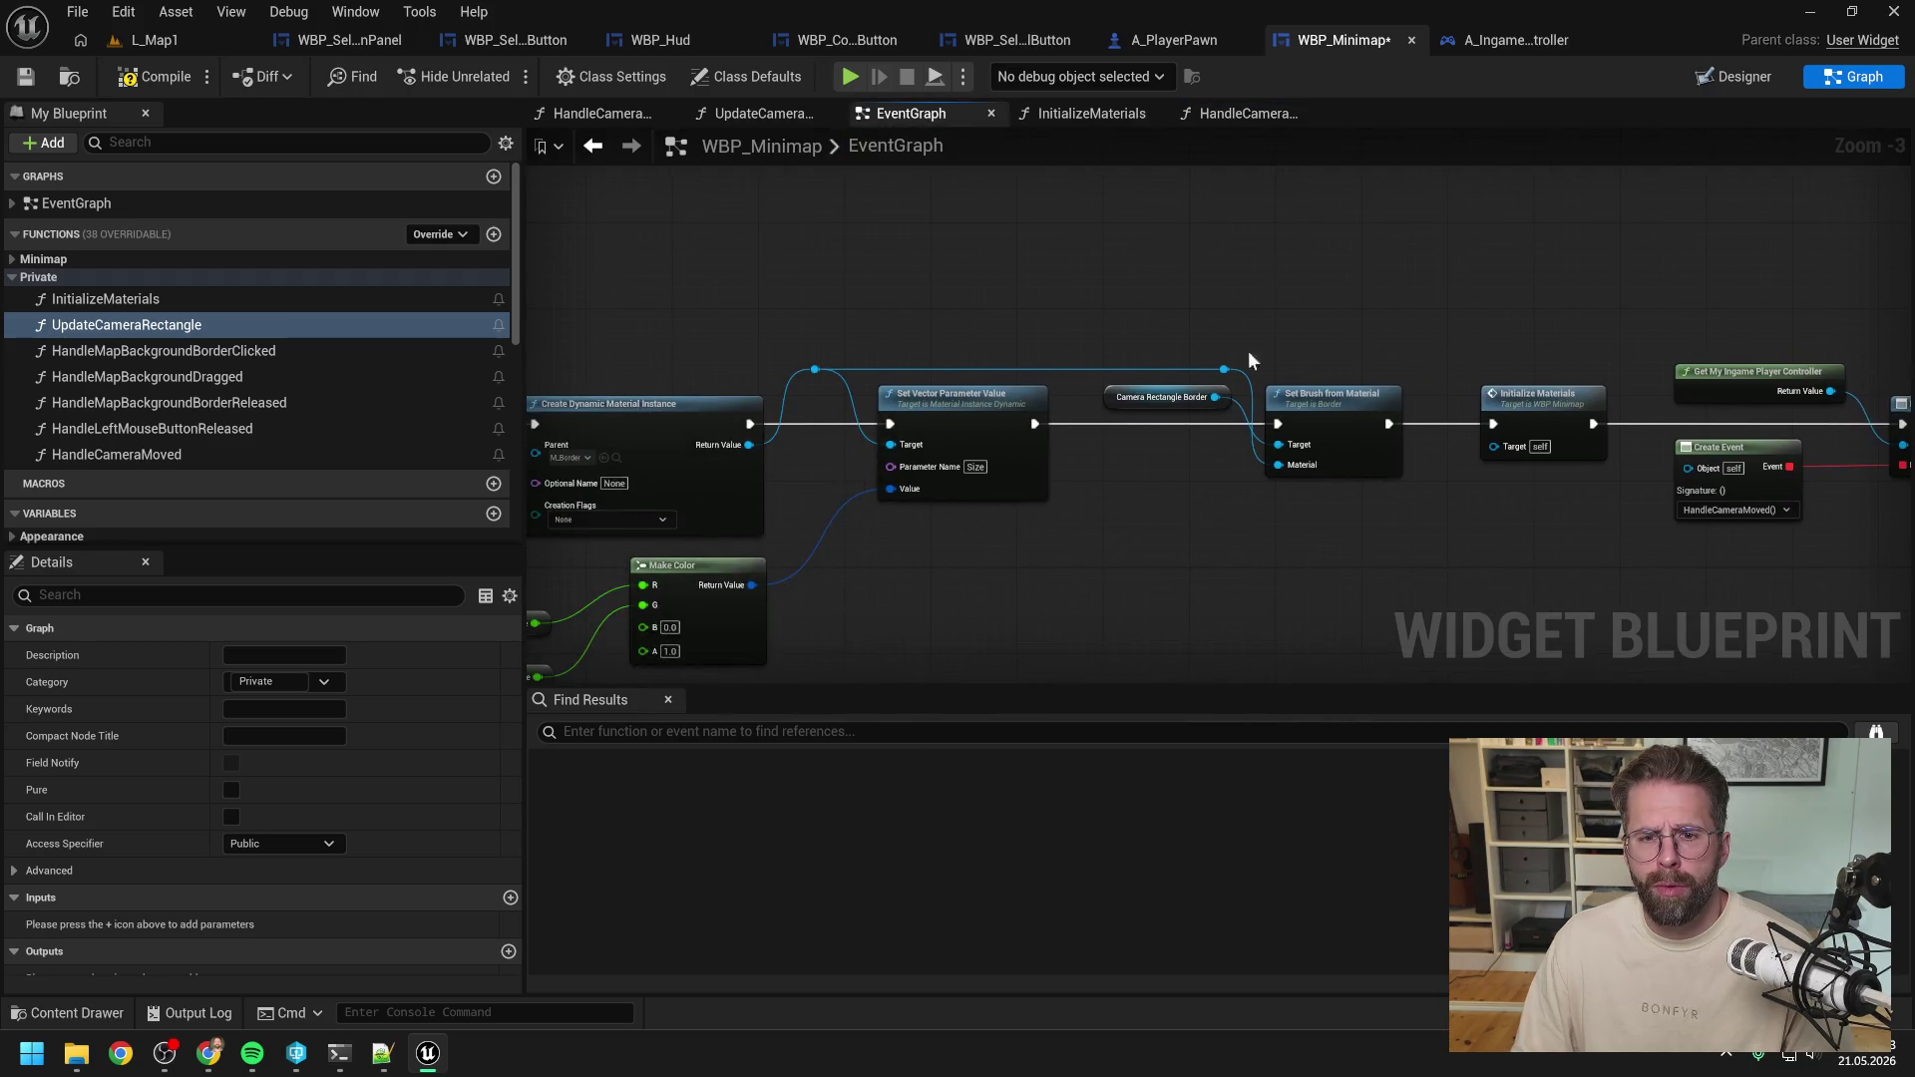
Delete the Update Camera Rectangle call from the Event Tick chain.
{"action": "left_click", "coordinate": [1127, 421]}
{"action": "key", "text": "Delete"}
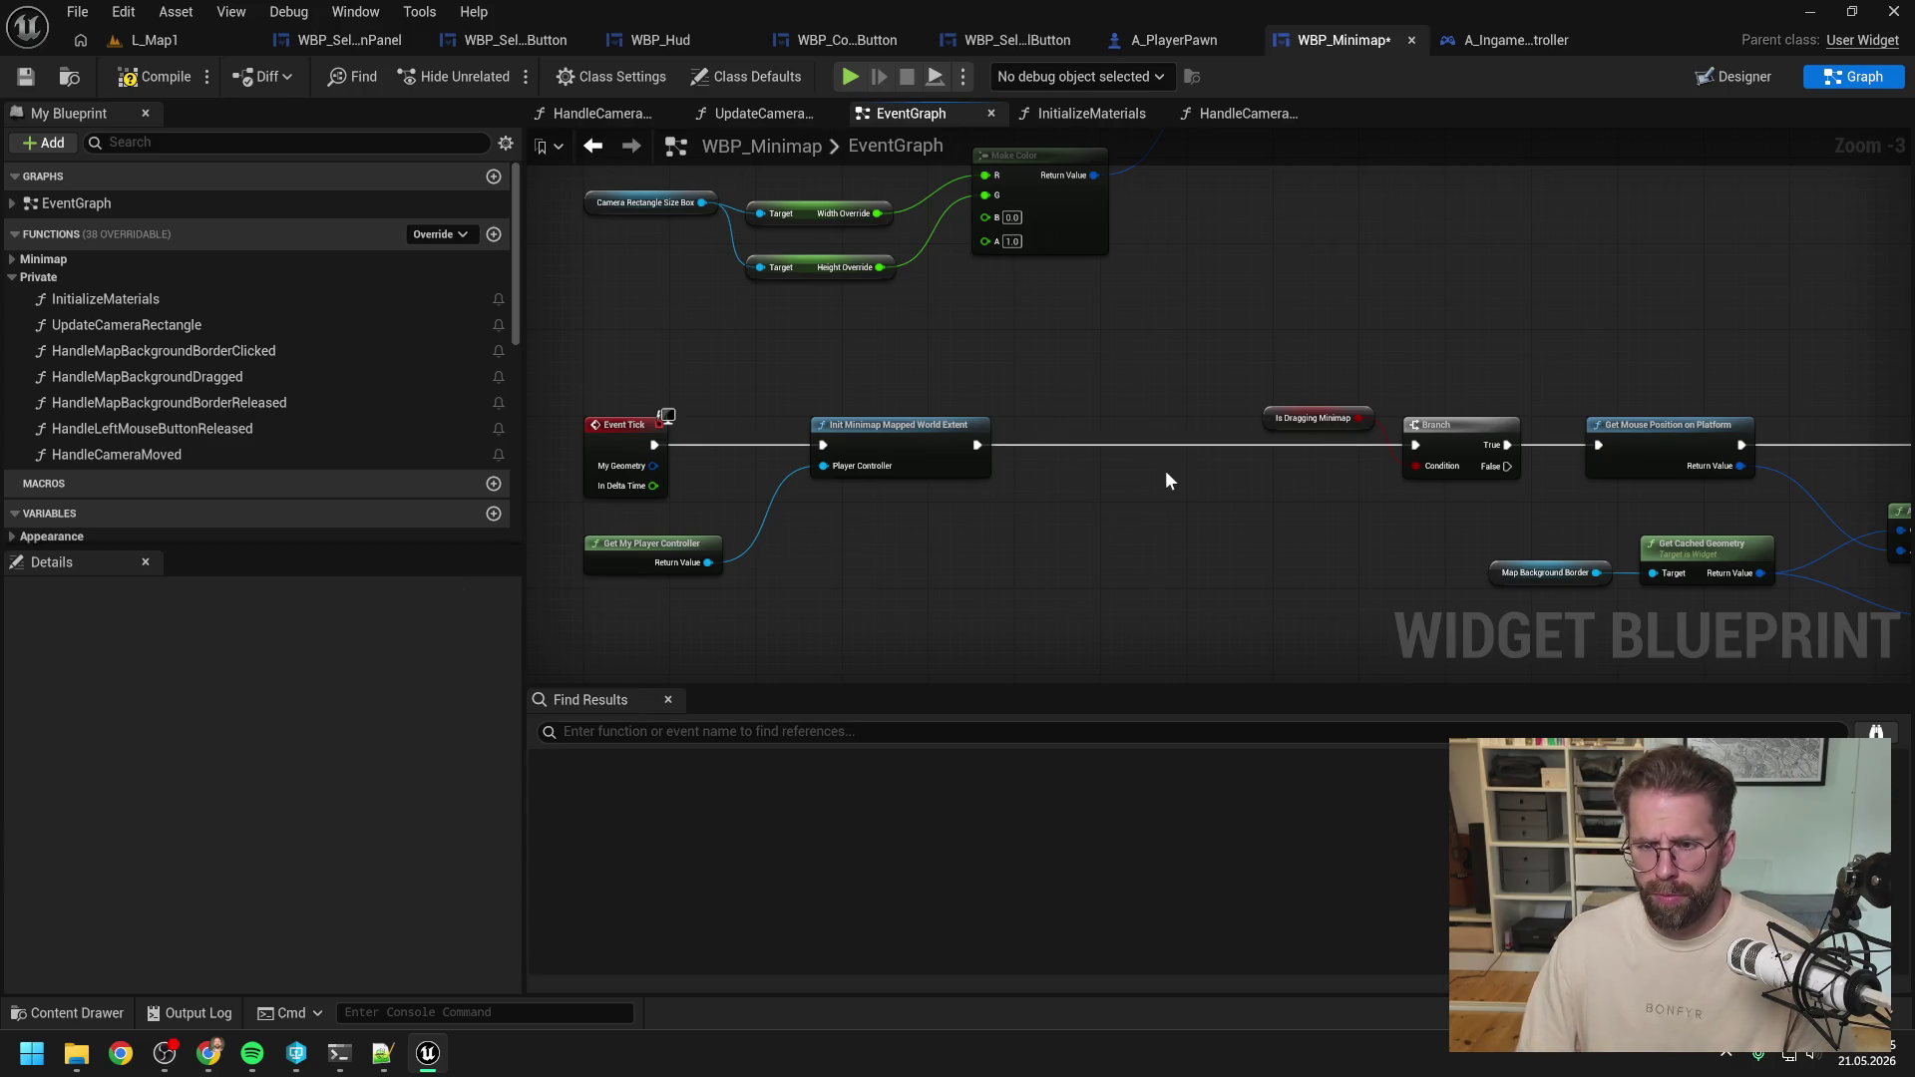
{"action": "scroll", "coordinate": [1194, 285], "scroll_direction": "down", "scroll_amount": 5}
{"action": "scroll", "coordinate": [1187, 274], "scroll_direction": "up", "scroll_amount": 5}
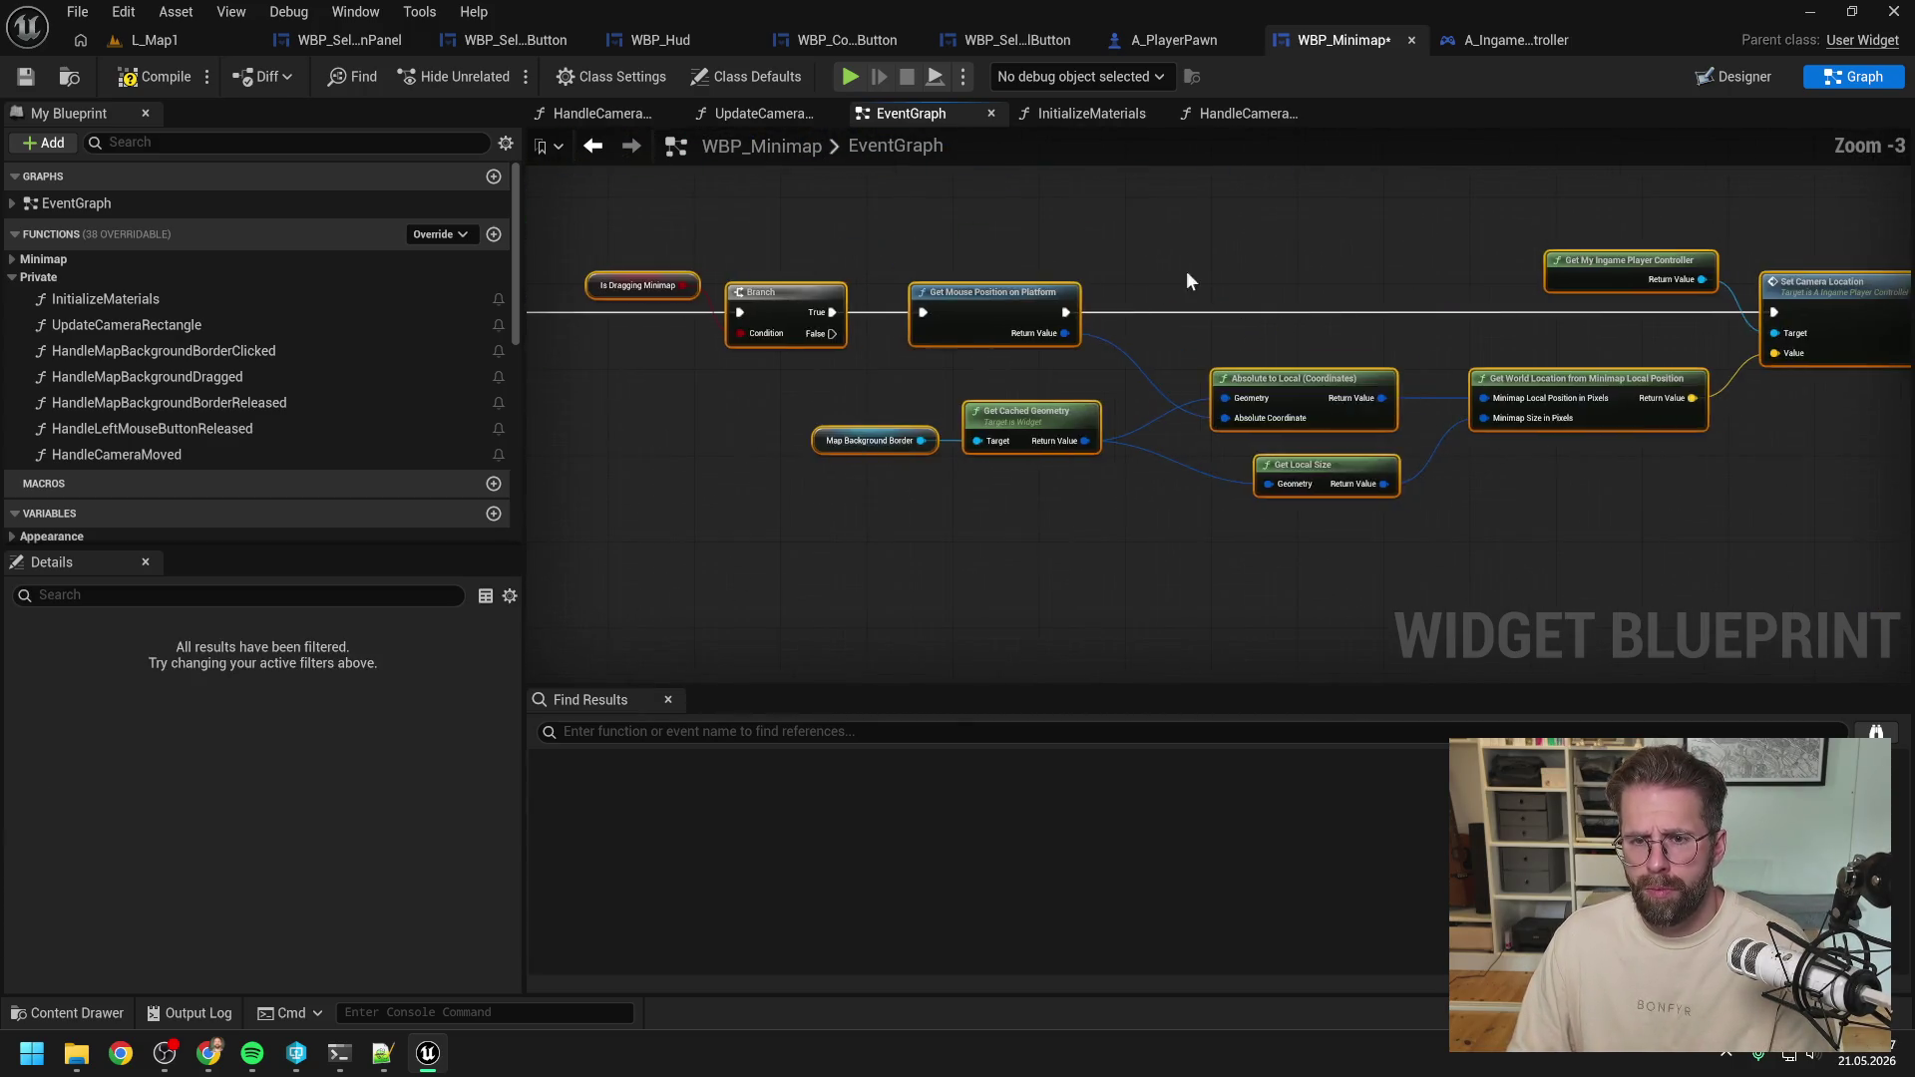
Run a Play-In-Editor test of the minimap in L_Map1, then stop it with Esc.
{"action": "left_click", "coordinate": [178, 40]}
{"action": "left_click", "coordinate": [500, 77]}
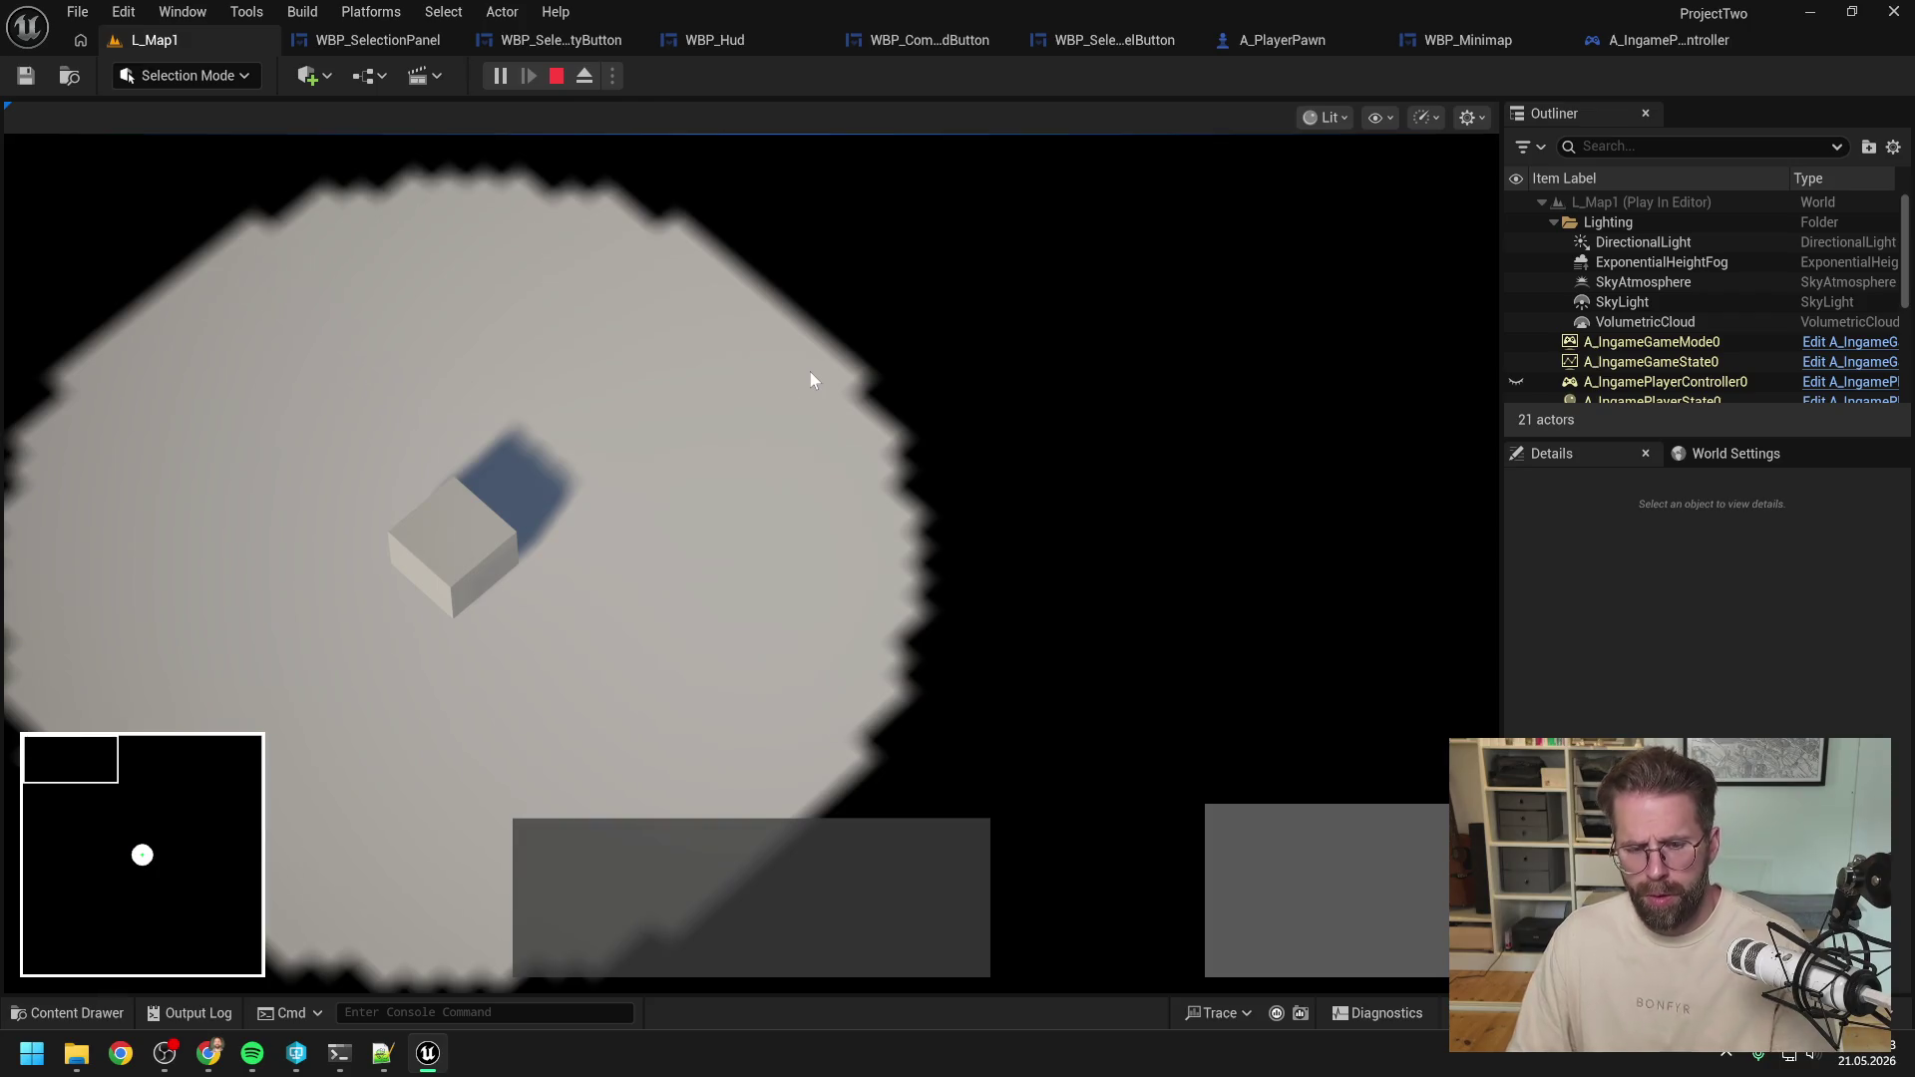
{"action": "key", "text": "Escape"}
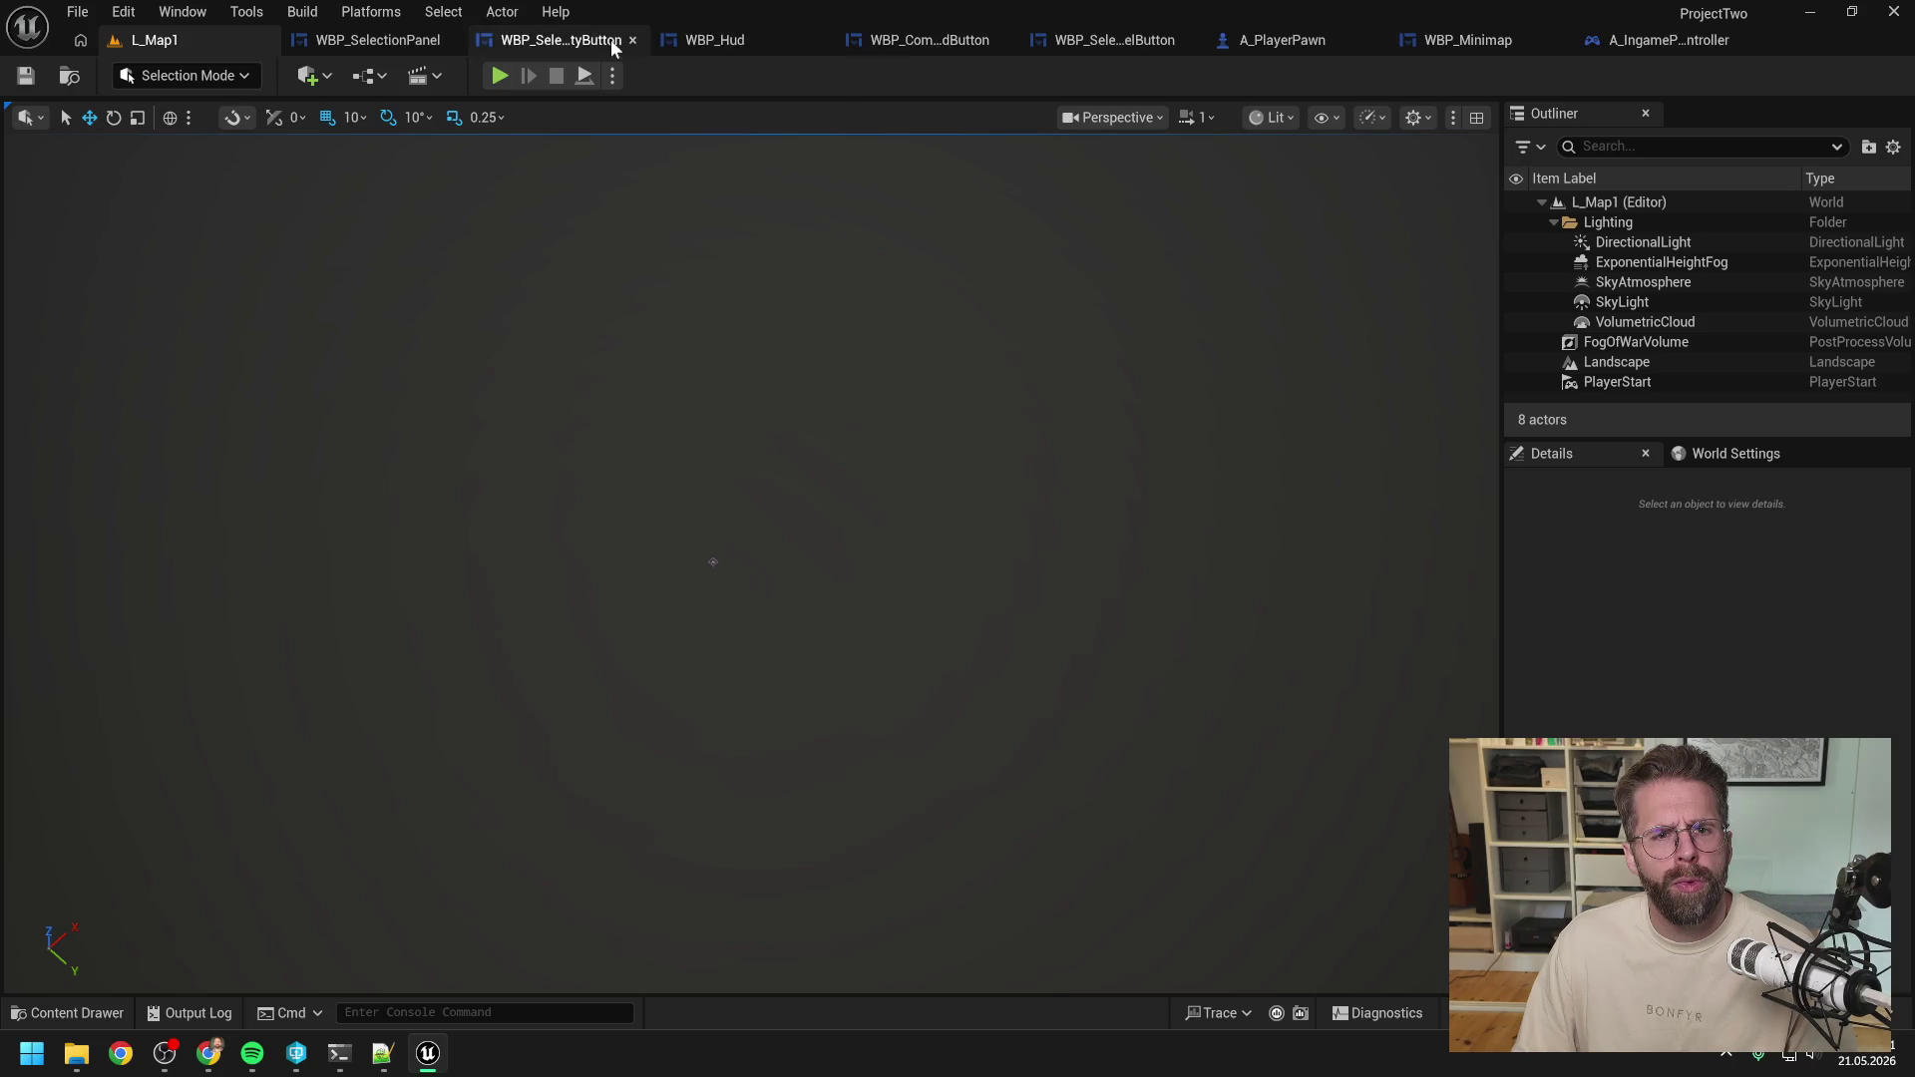
{"action": "left_click", "coordinate": [415, 40]}
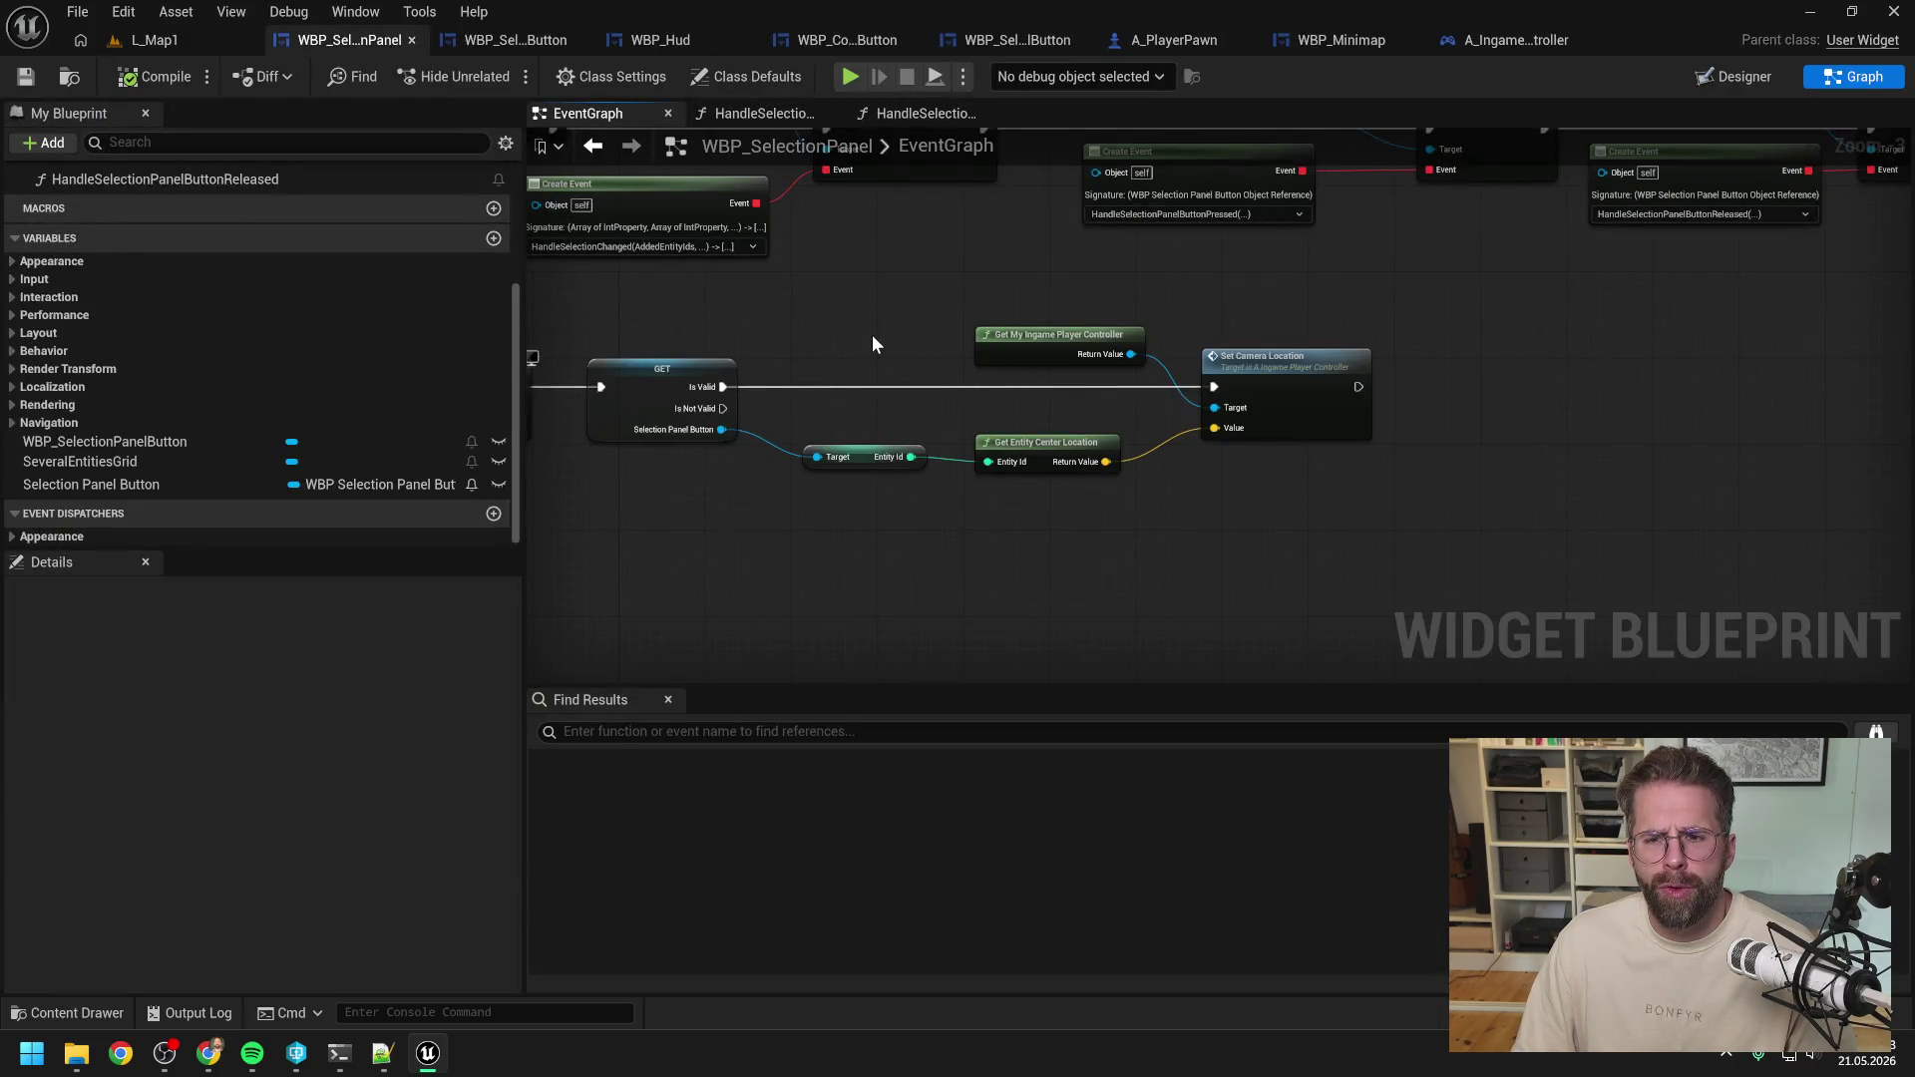
Review WBP_Minimap's Set Camera Location and Event On Initialized nodes, then view UpdateCameraRectangle.
{"action": "scroll", "coordinate": [872, 333], "scroll_direction": "down", "scroll_amount": 2}
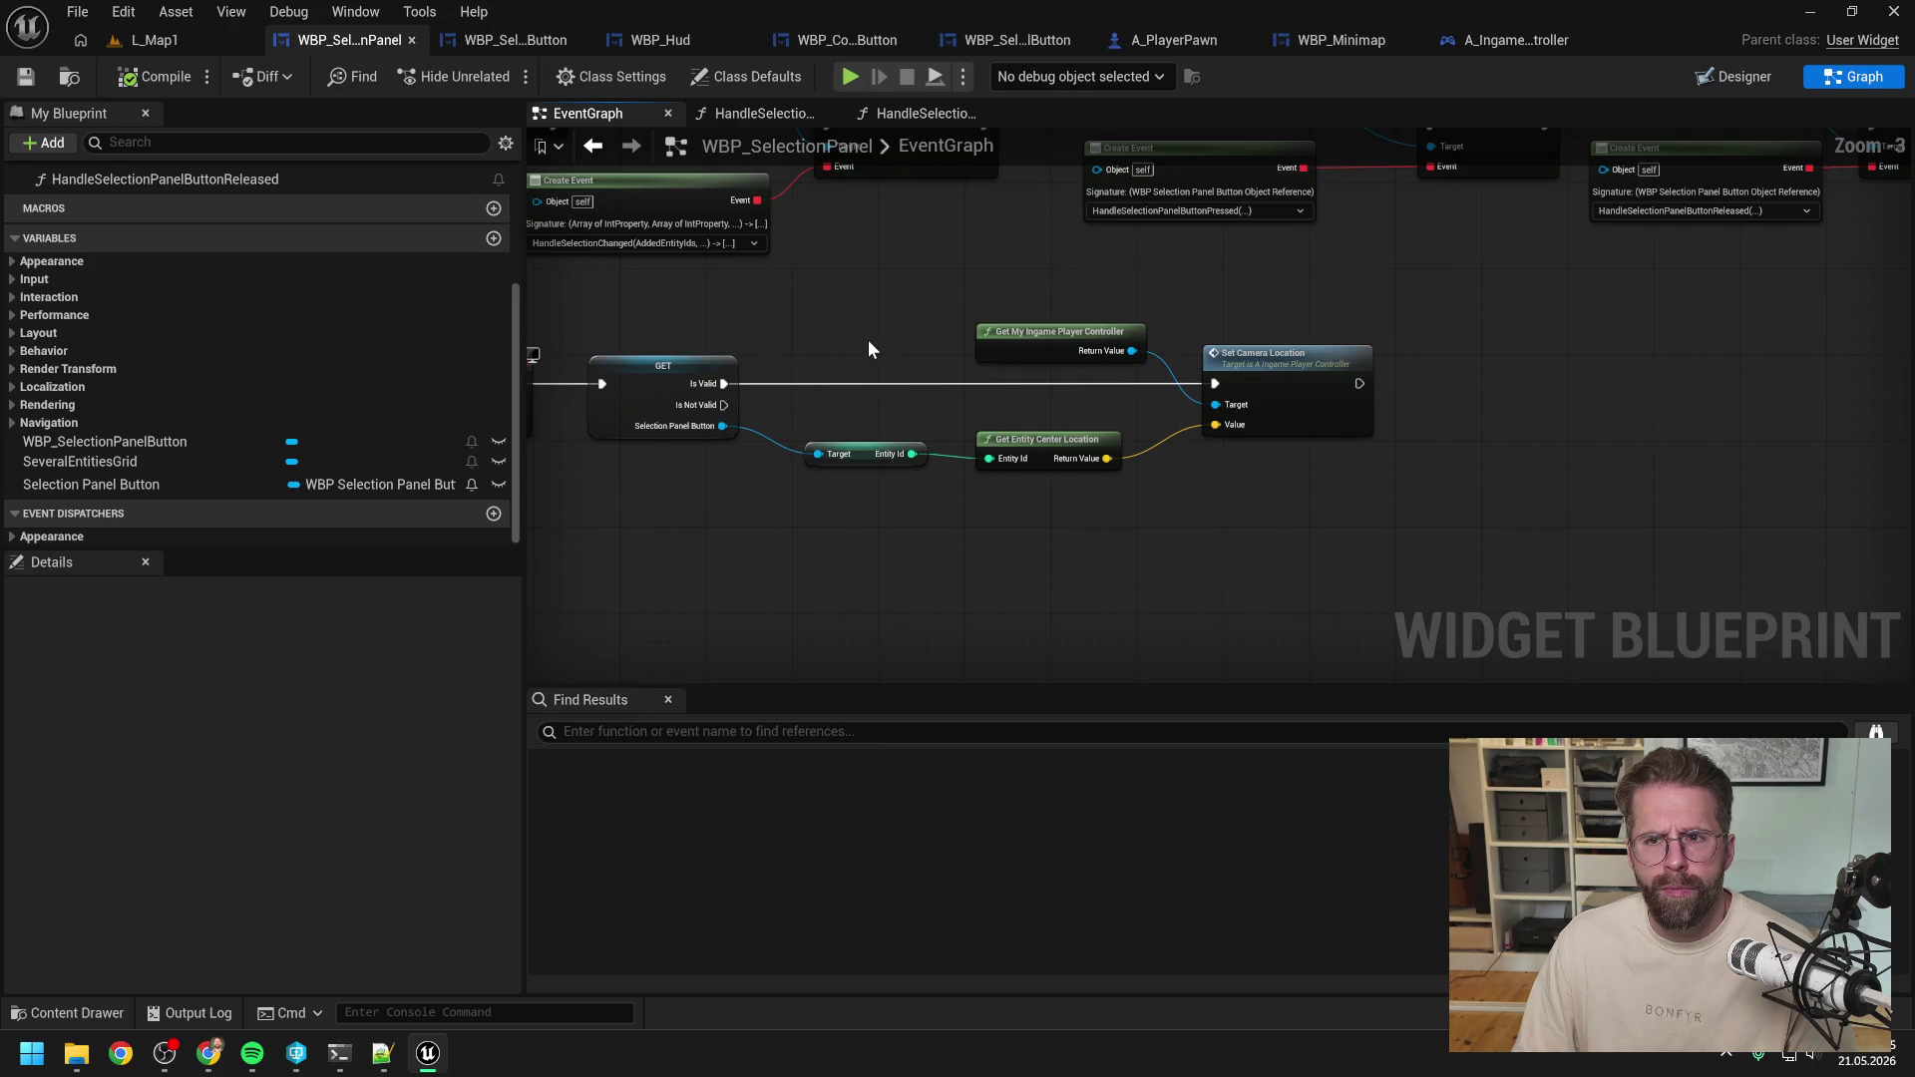
{"action": "left_click", "coordinate": [1387, 38]}
{"action": "mouse_move", "coordinate": [988, 296]}
{"action": "left_mouse_down"}
{"action": "mouse_move", "coordinate": [1356, 313]}
{"action": "mouse_move", "coordinate": [950, 332]}
{"action": "left_mouse_up"}
{"action": "left_click", "coordinate": [1342, 309]}
{"action": "scroll", "coordinate": [956, 331], "scroll_direction": "down", "scroll_amount": 1}
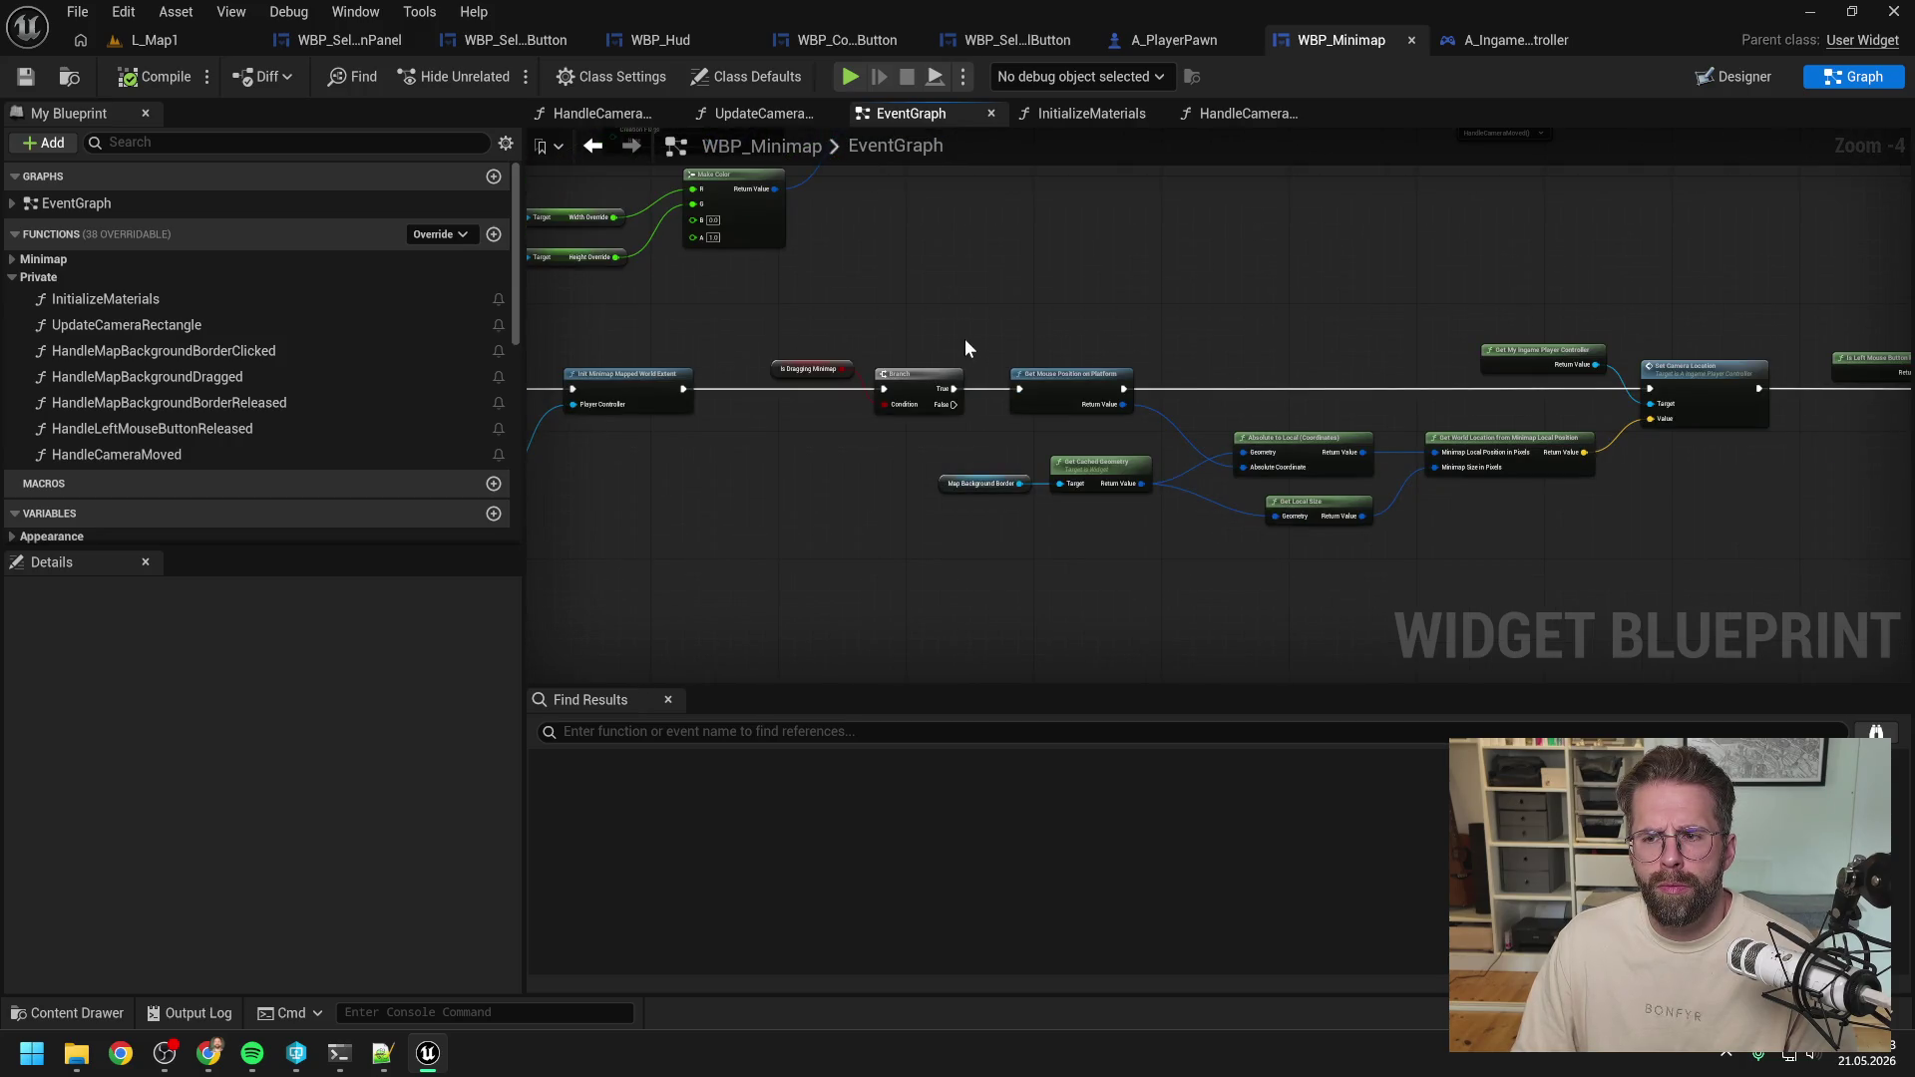
{"action": "mouse_move", "coordinate": [1135, 312]}
{"action": "left_mouse_down"}
{"action": "mouse_move", "coordinate": [876, 314]}
{"action": "mouse_move", "coordinate": [1227, 319]}
{"action": "left_mouse_up"}
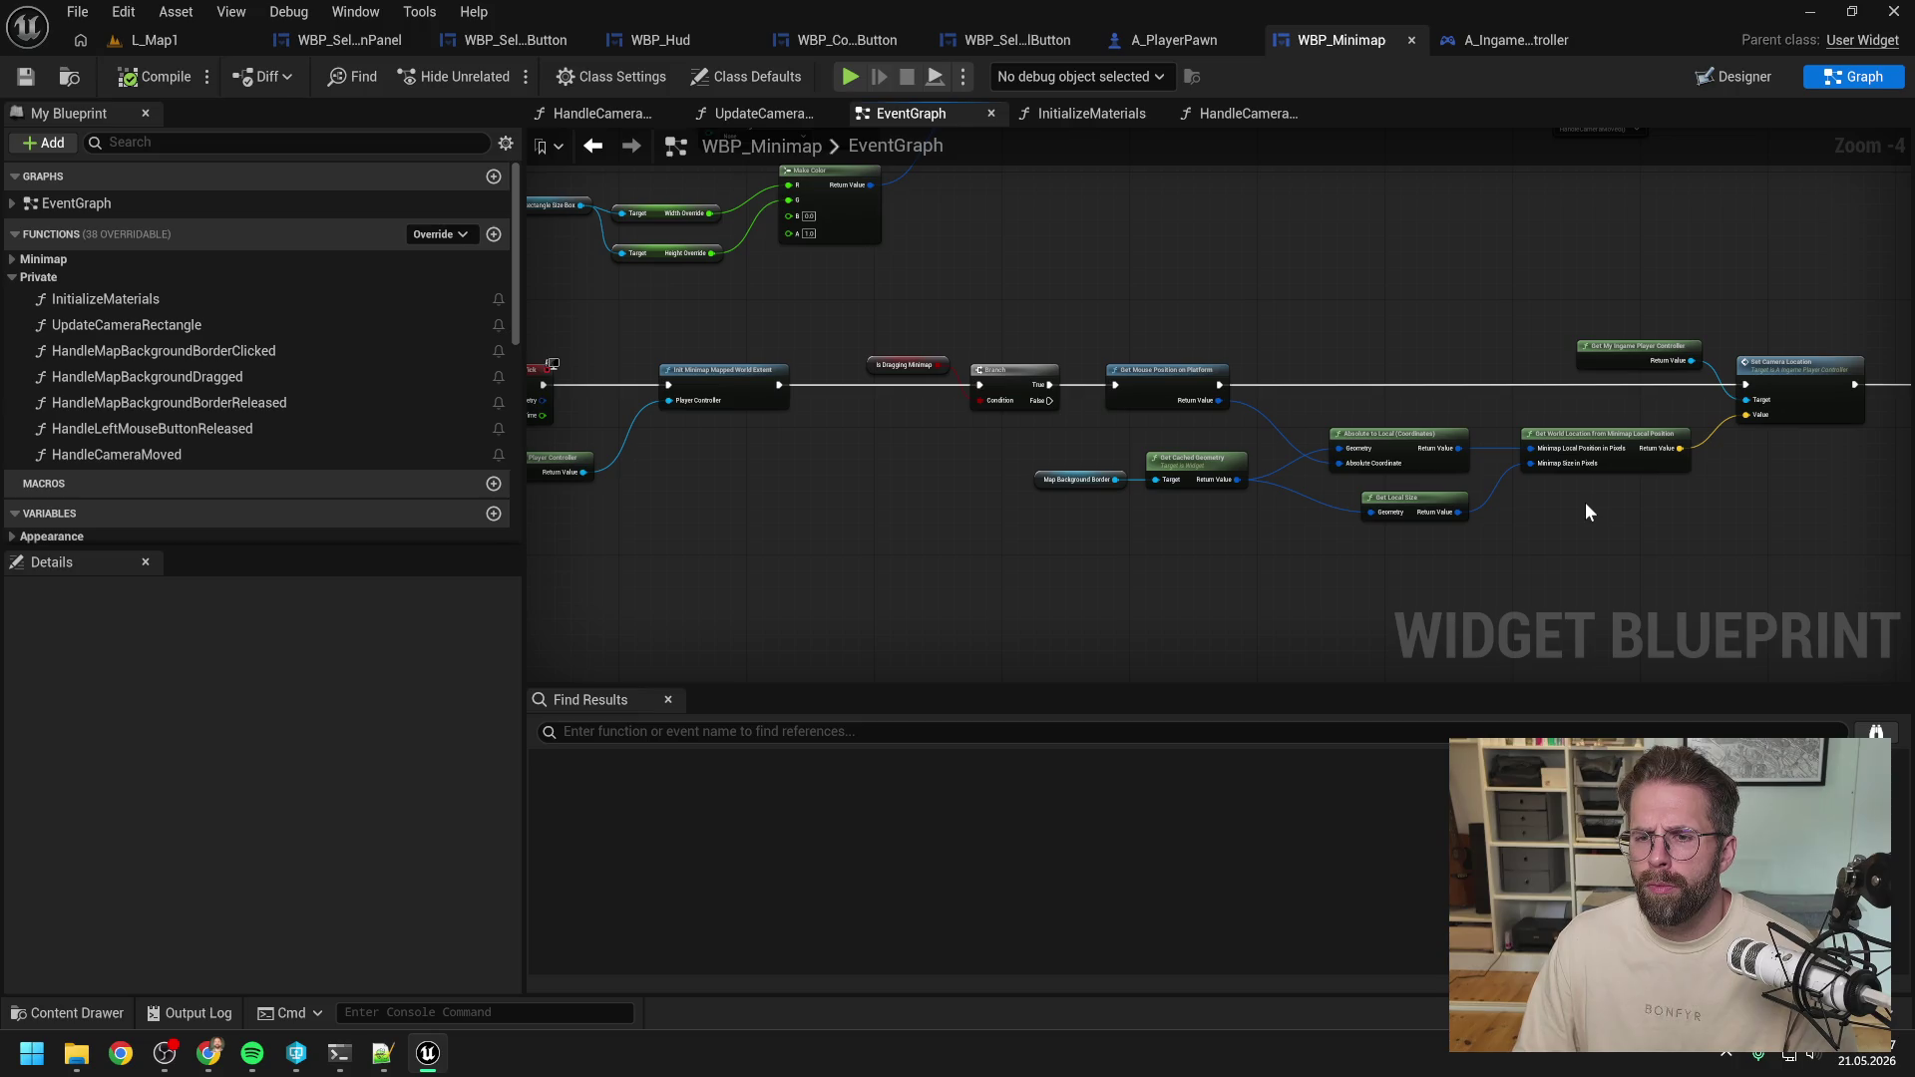
{"action": "mouse_move", "coordinate": [1599, 518]}
{"action": "left_mouse_down"}
{"action": "mouse_move", "coordinate": [1180, 513]}
{"action": "mouse_move", "coordinate": [1453, 500]}
{"action": "mouse_move", "coordinate": [1327, 452]}
{"action": "left_mouse_up"}
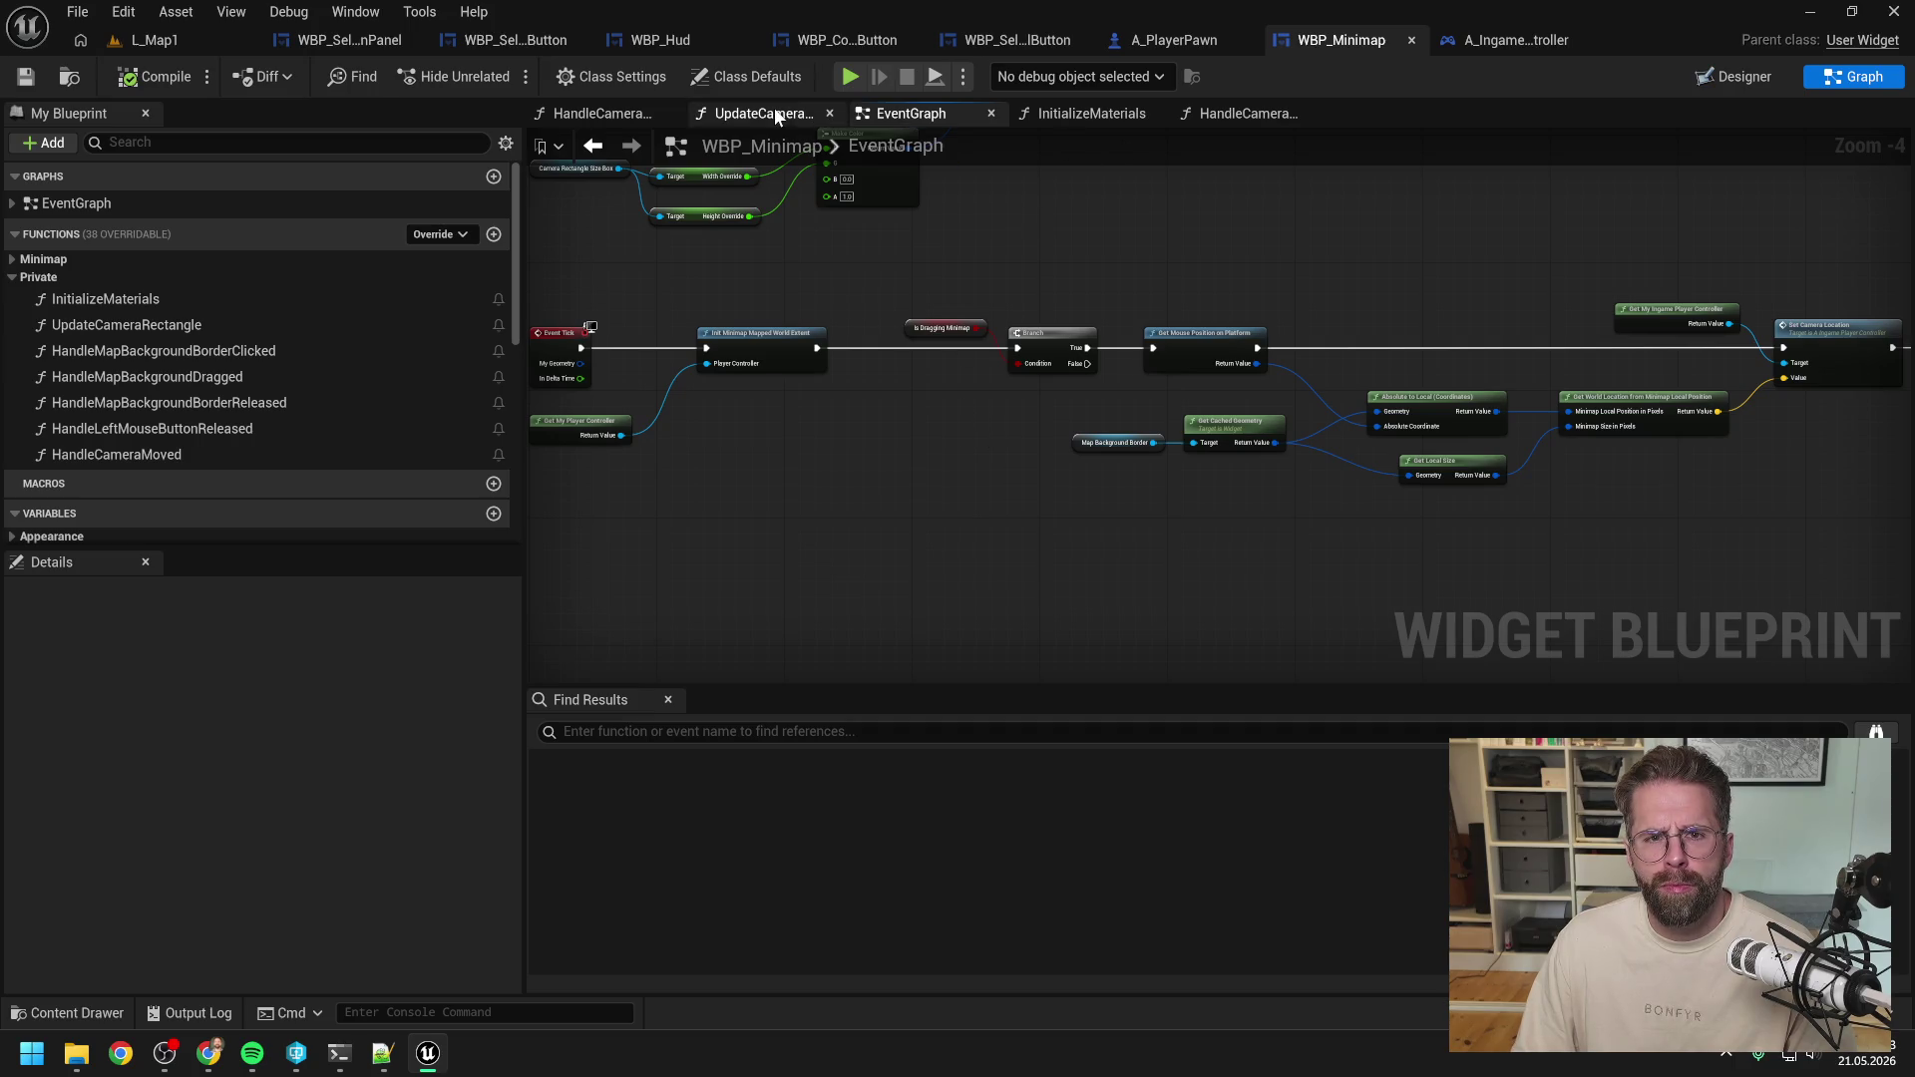
{"action": "left_click_drag", "start_coordinate": [1155, 265], "coordinate": [1174, 499]}
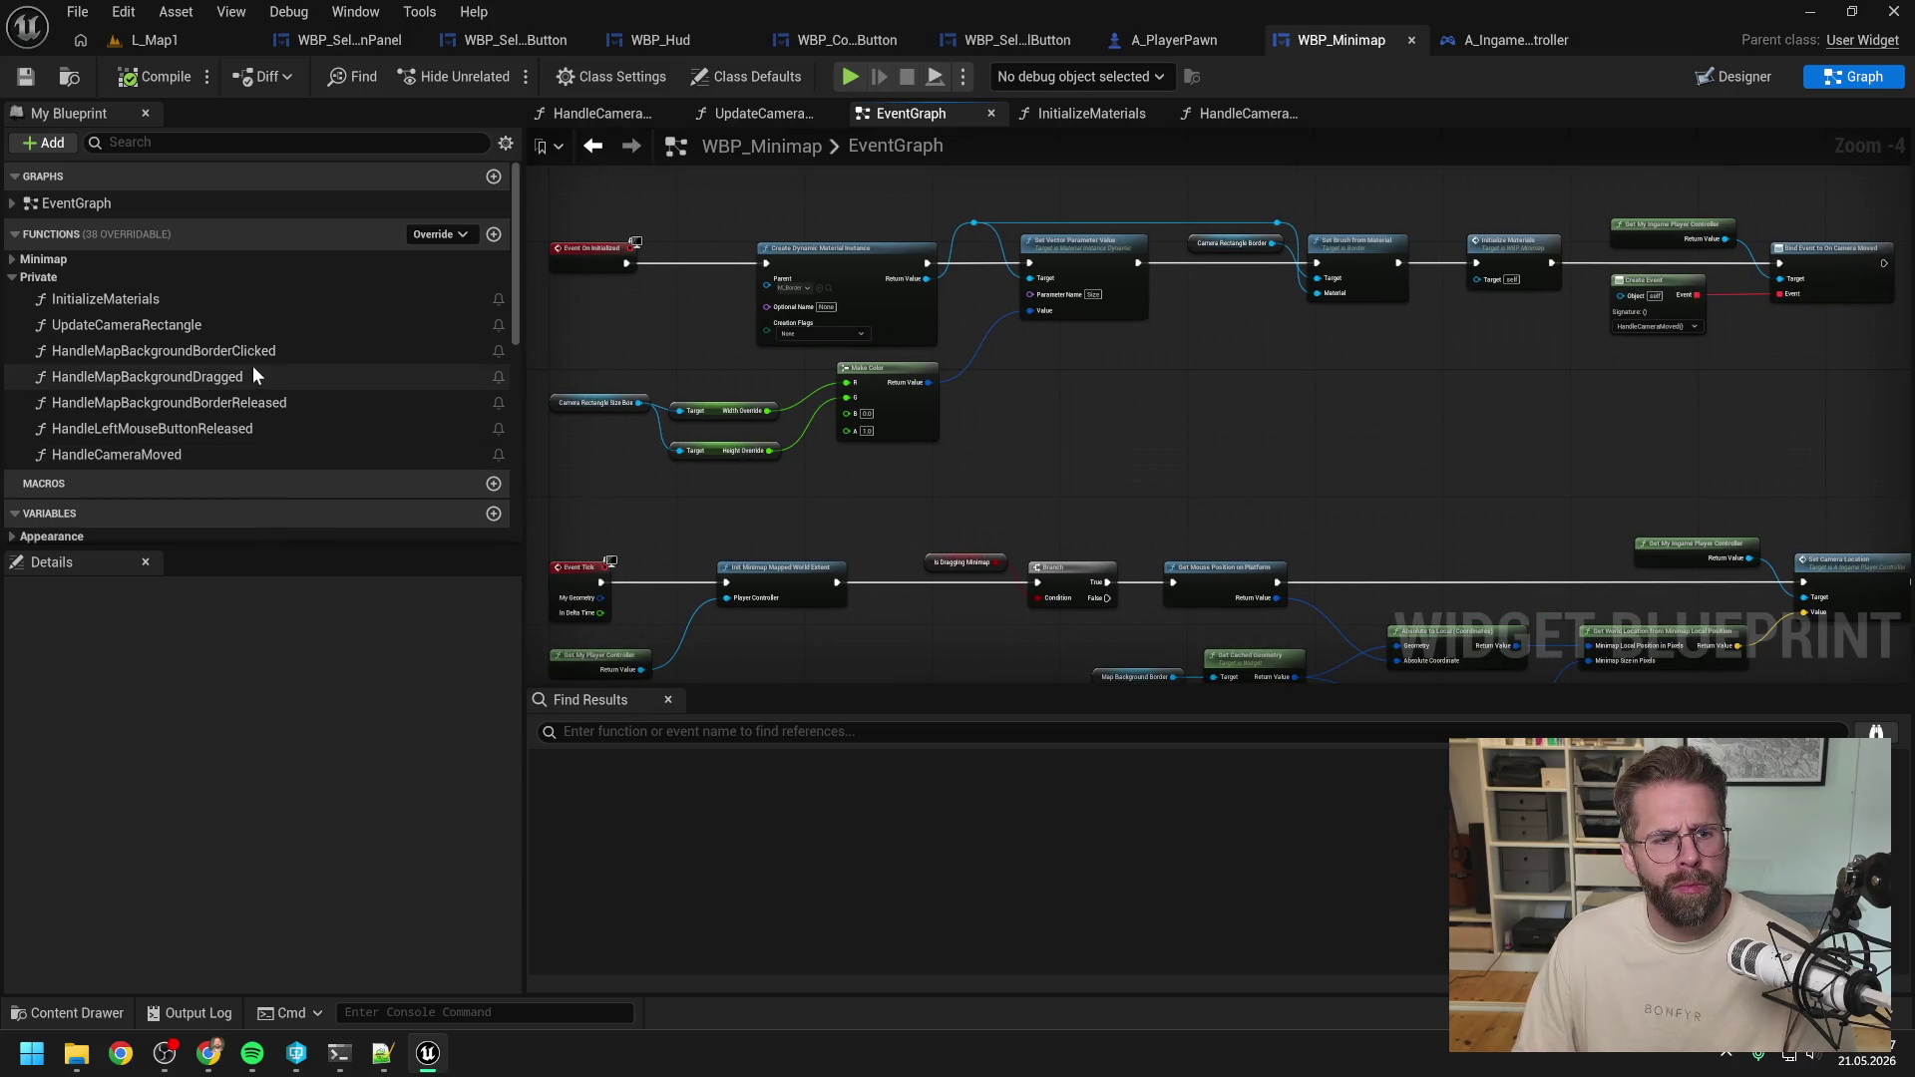
{"action": "left_click", "coordinate": [752, 112]}
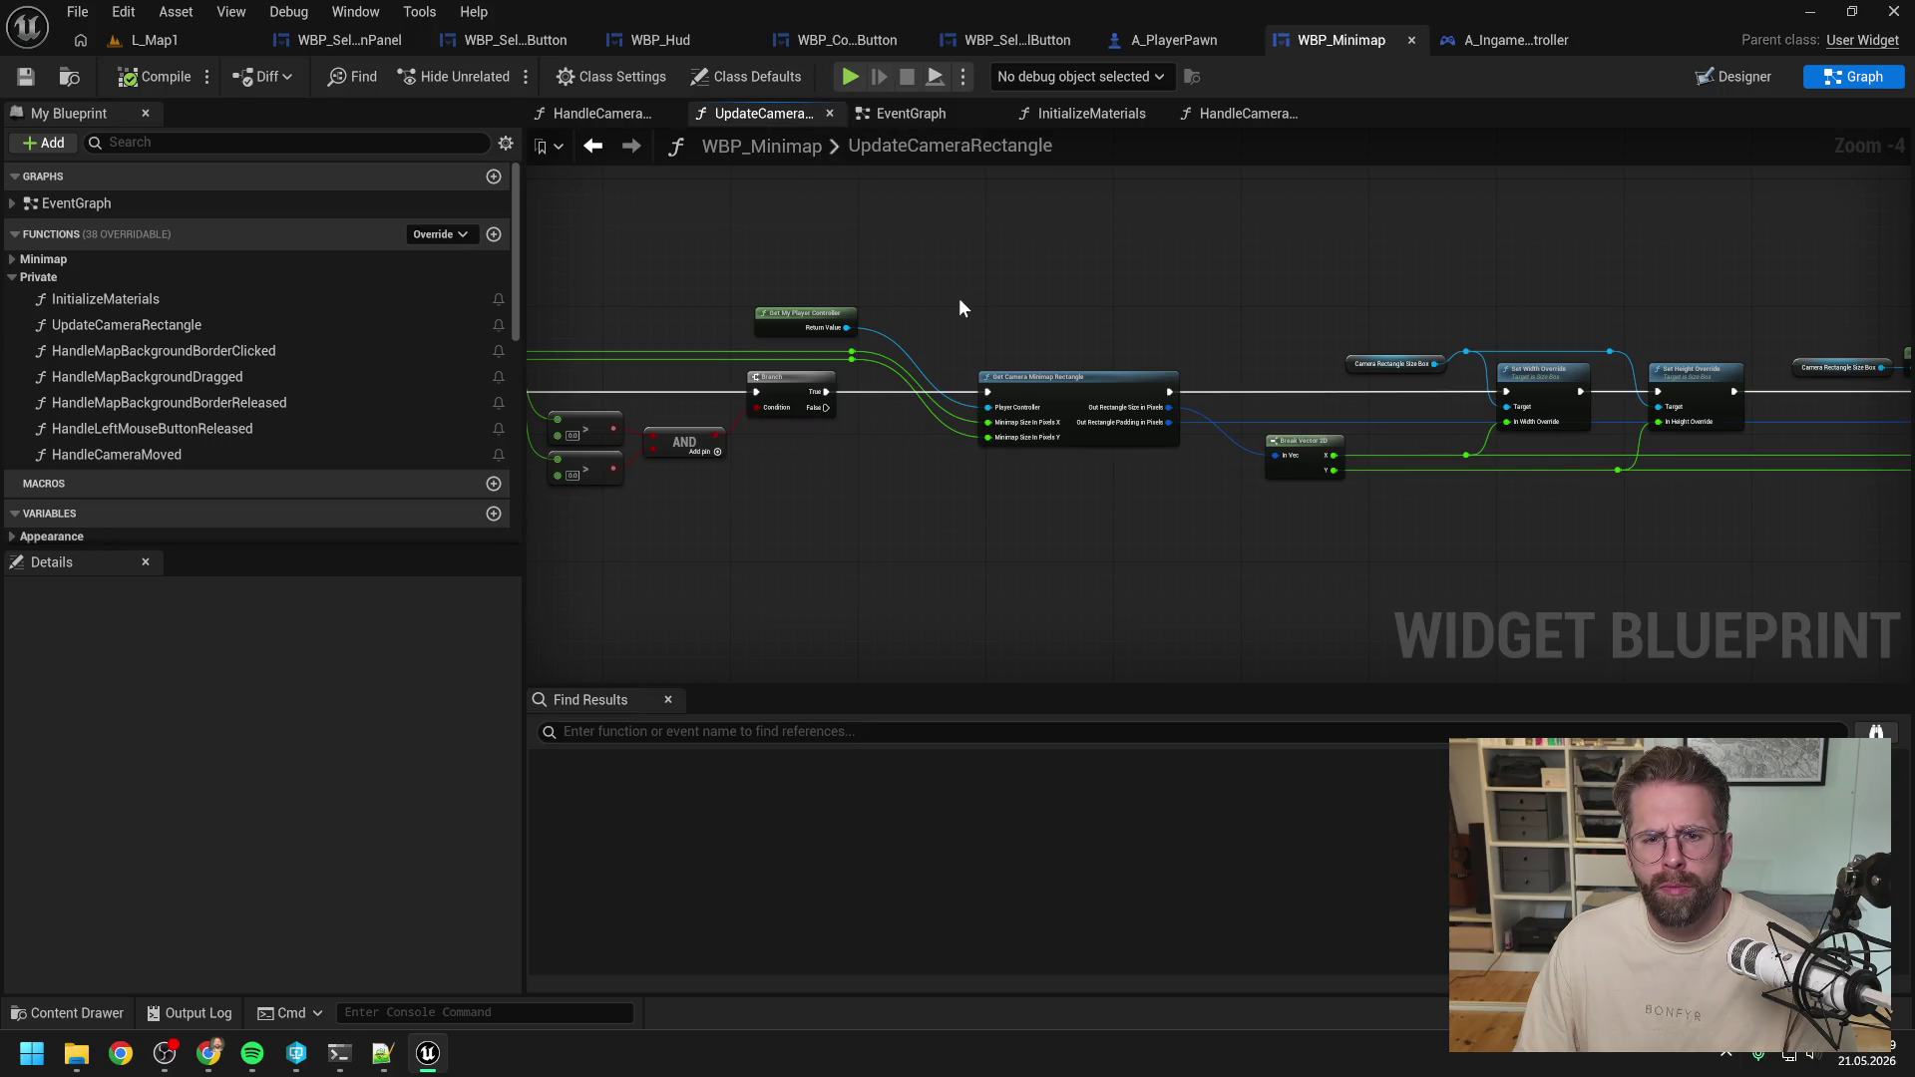
Reroute UpdateCameraRectangle's padding wire below the other nodes using two reroute points.
{"action": "left_click_drag", "start_coordinate": [1453, 303], "coordinate": [1125, 317]}
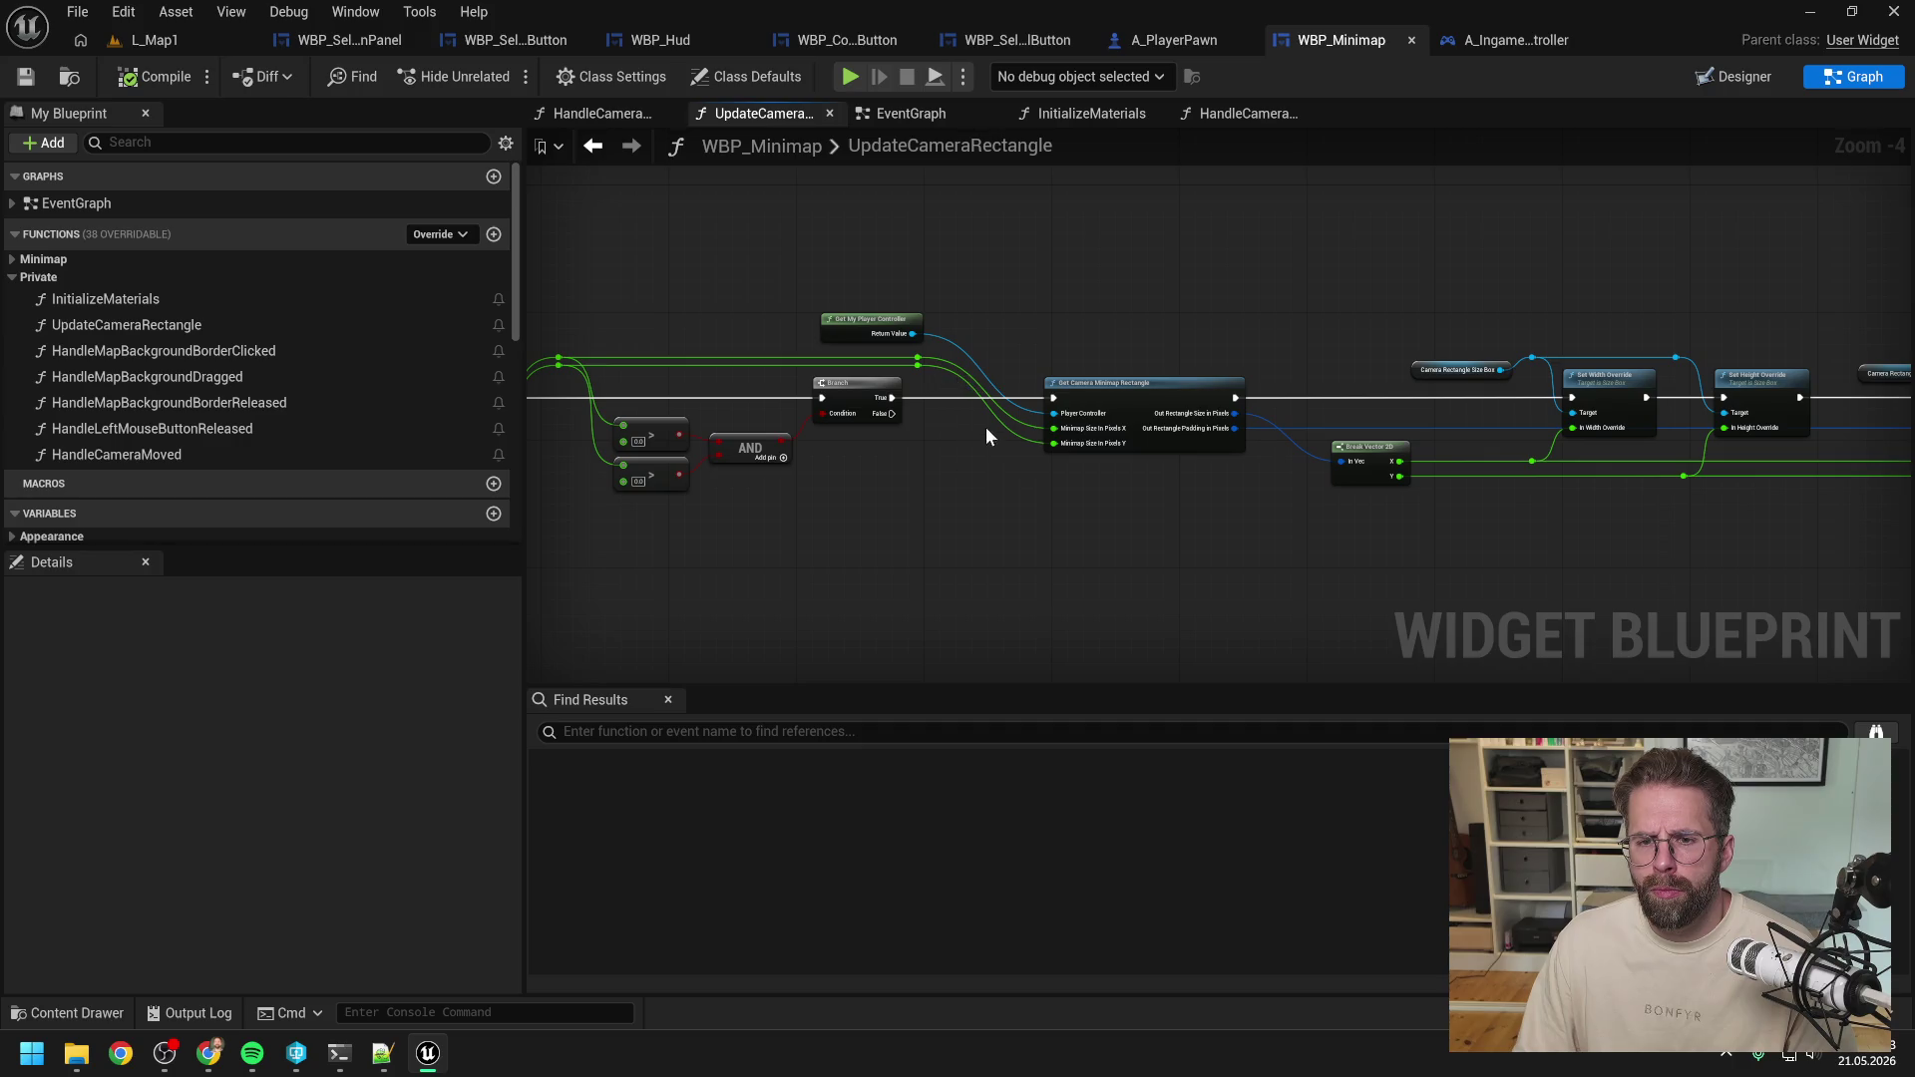
{"action": "left_click_drag", "start_coordinate": [1259, 342], "coordinate": [1020, 331]}
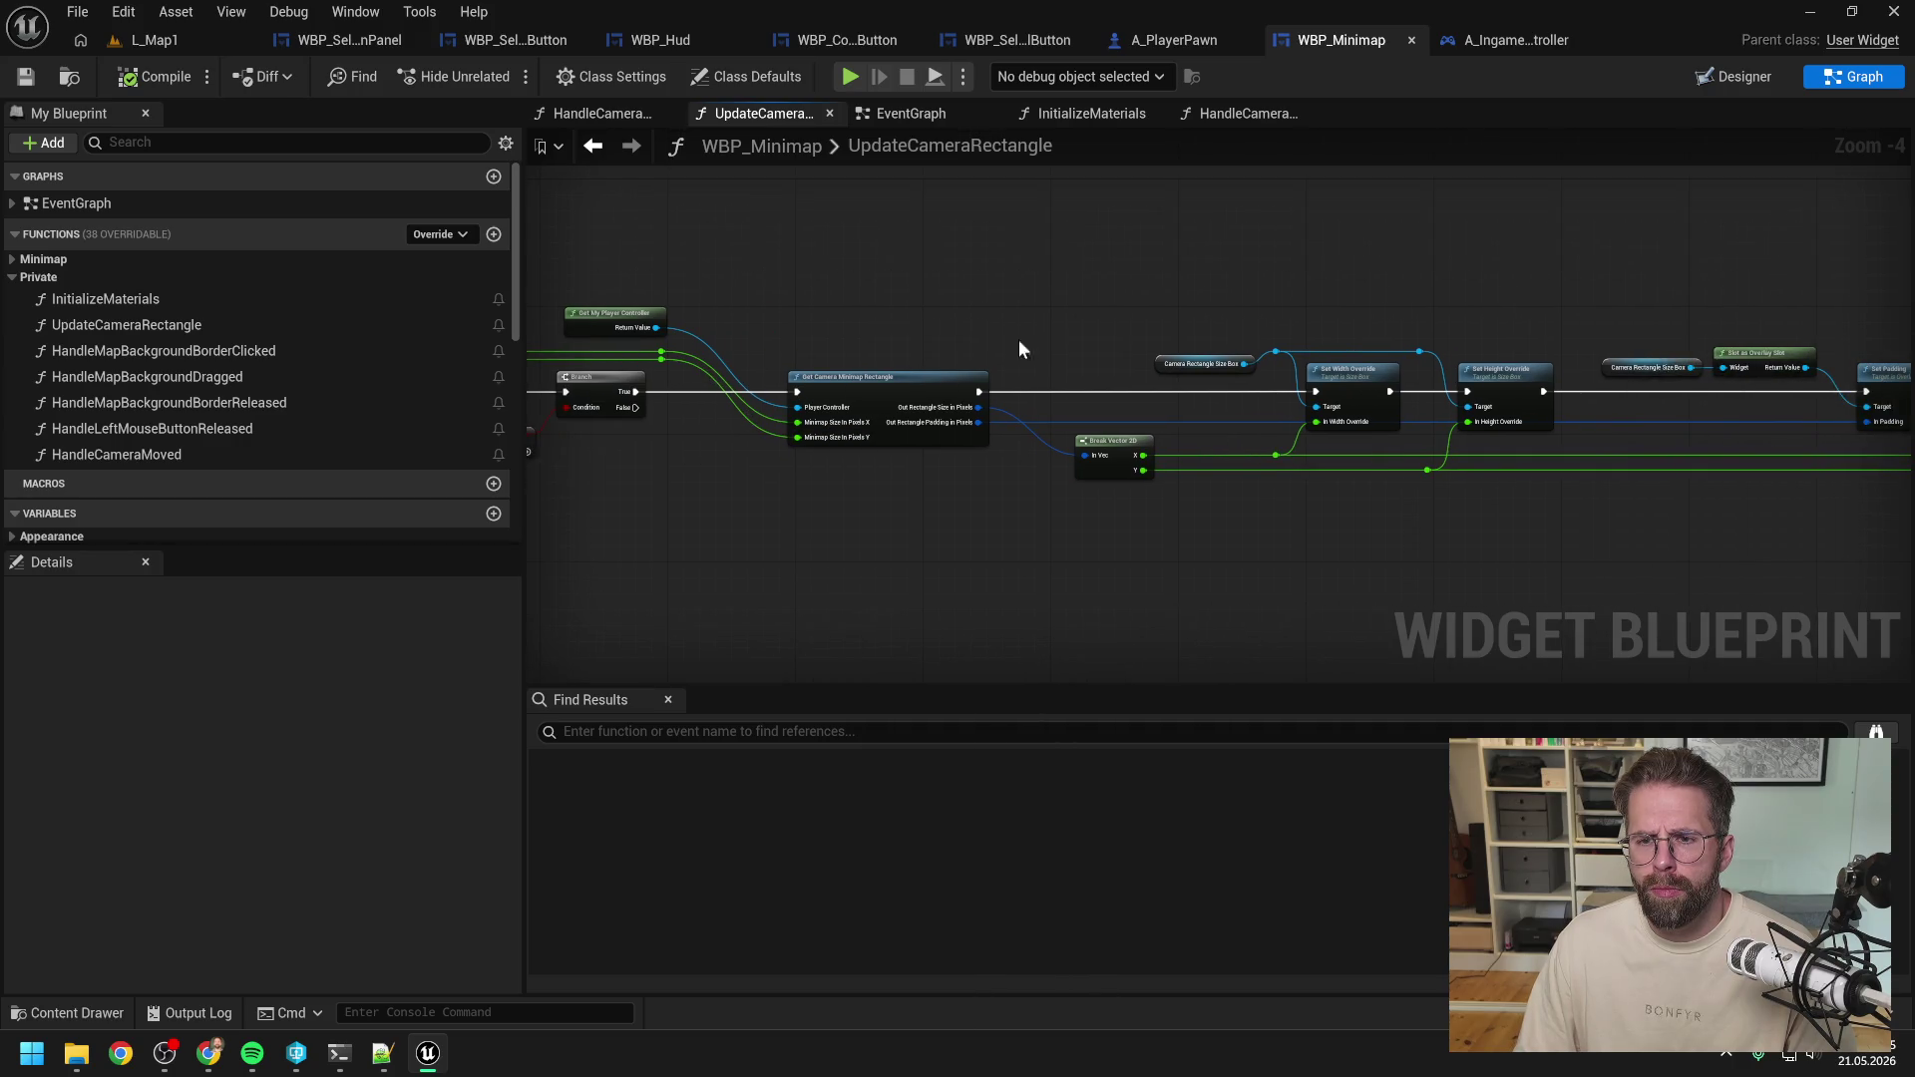
{"action": "left_click_drag", "start_coordinate": [1355, 297], "coordinate": [1019, 279]}
{"action": "left_click_drag", "start_coordinate": [1306, 268], "coordinate": [1057, 274]}
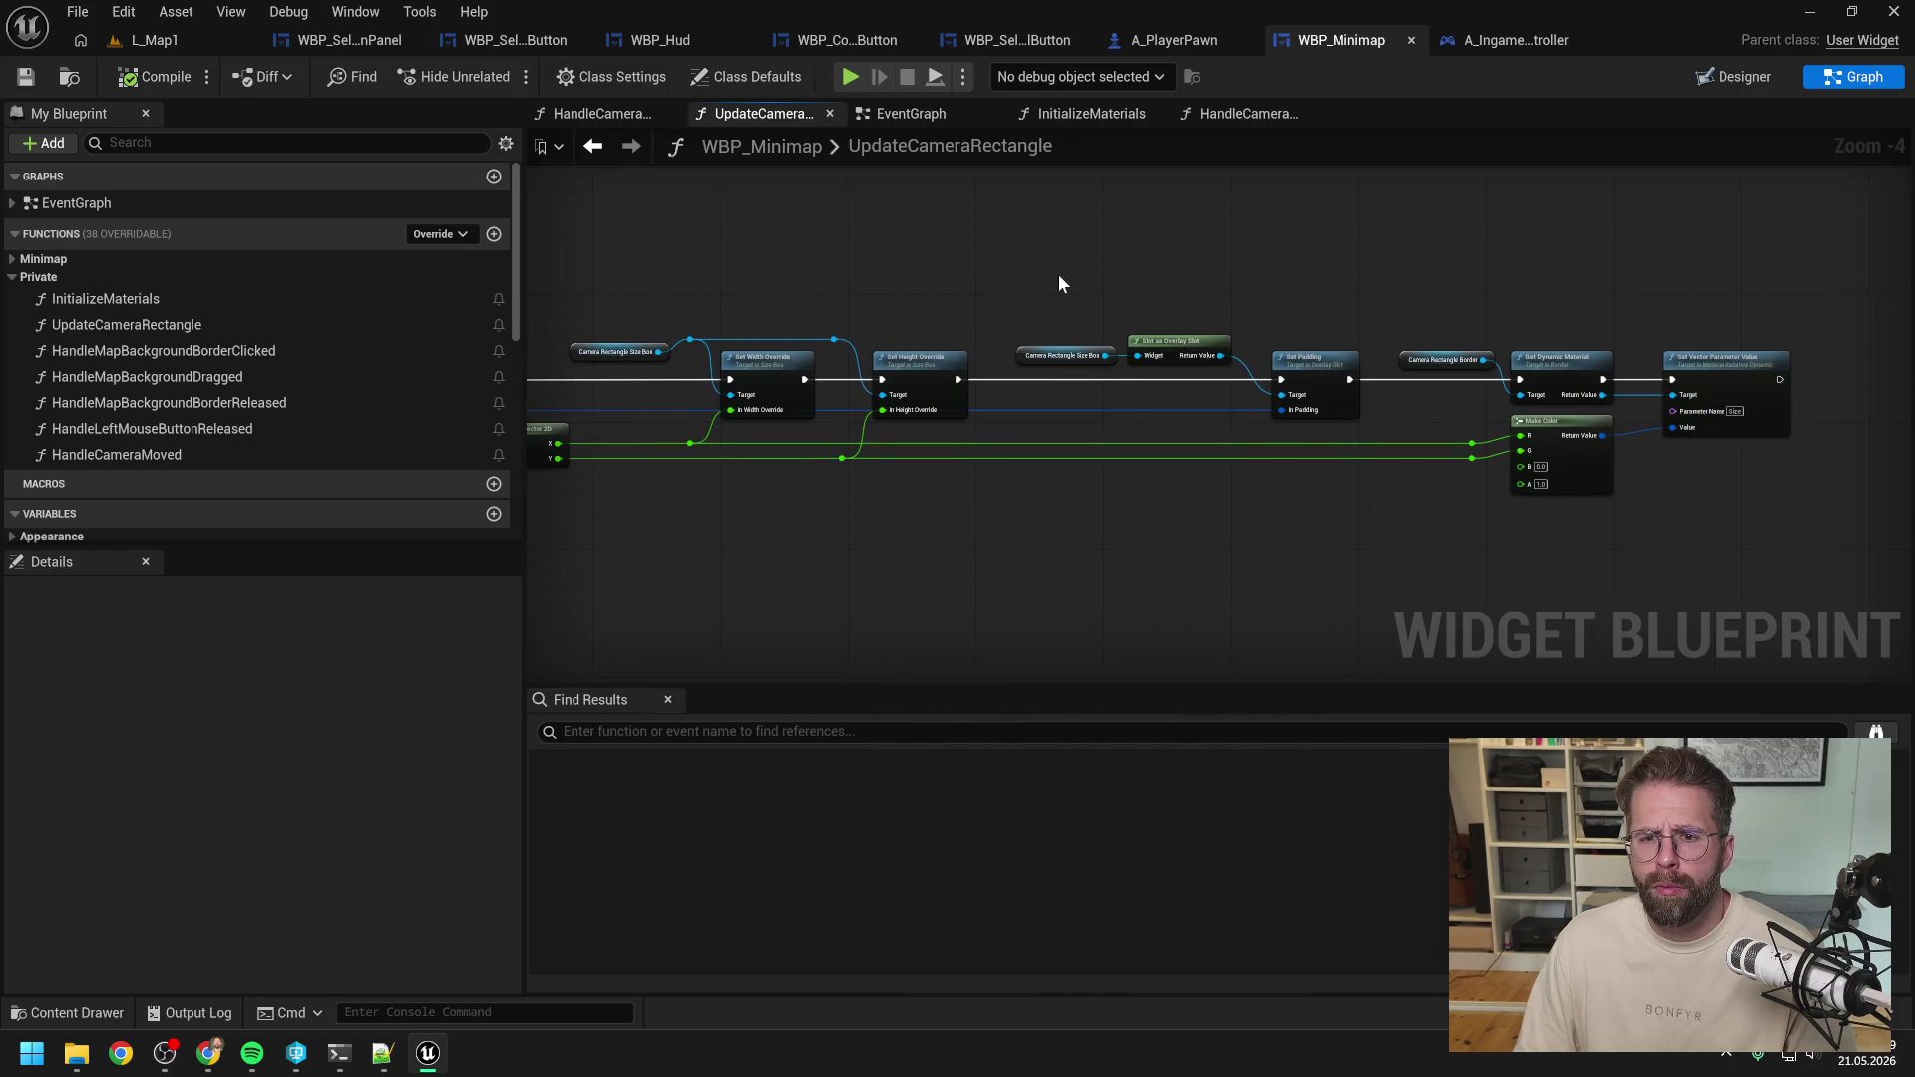
{"action": "left_click_drag", "start_coordinate": [1207, 308], "coordinate": [1321, 279]}
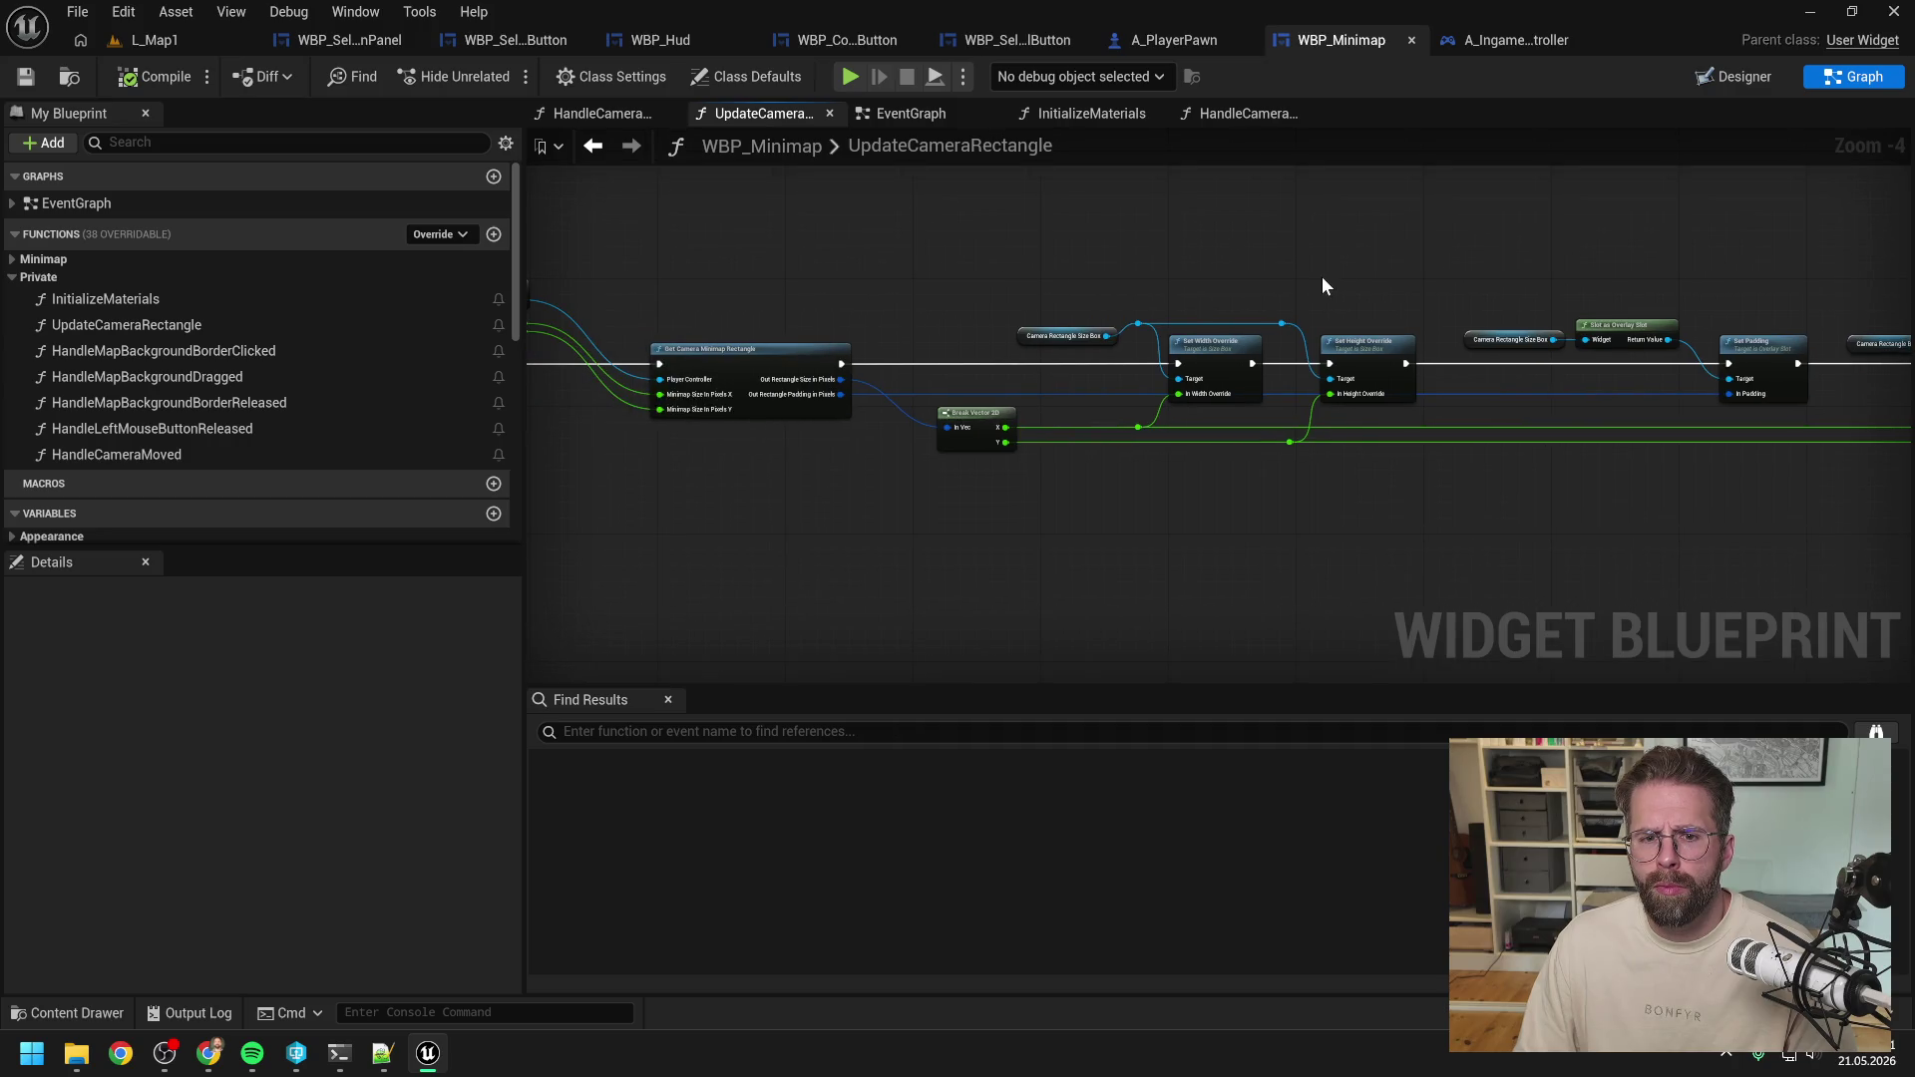
{"action": "double_click", "coordinate": [1031, 390]}
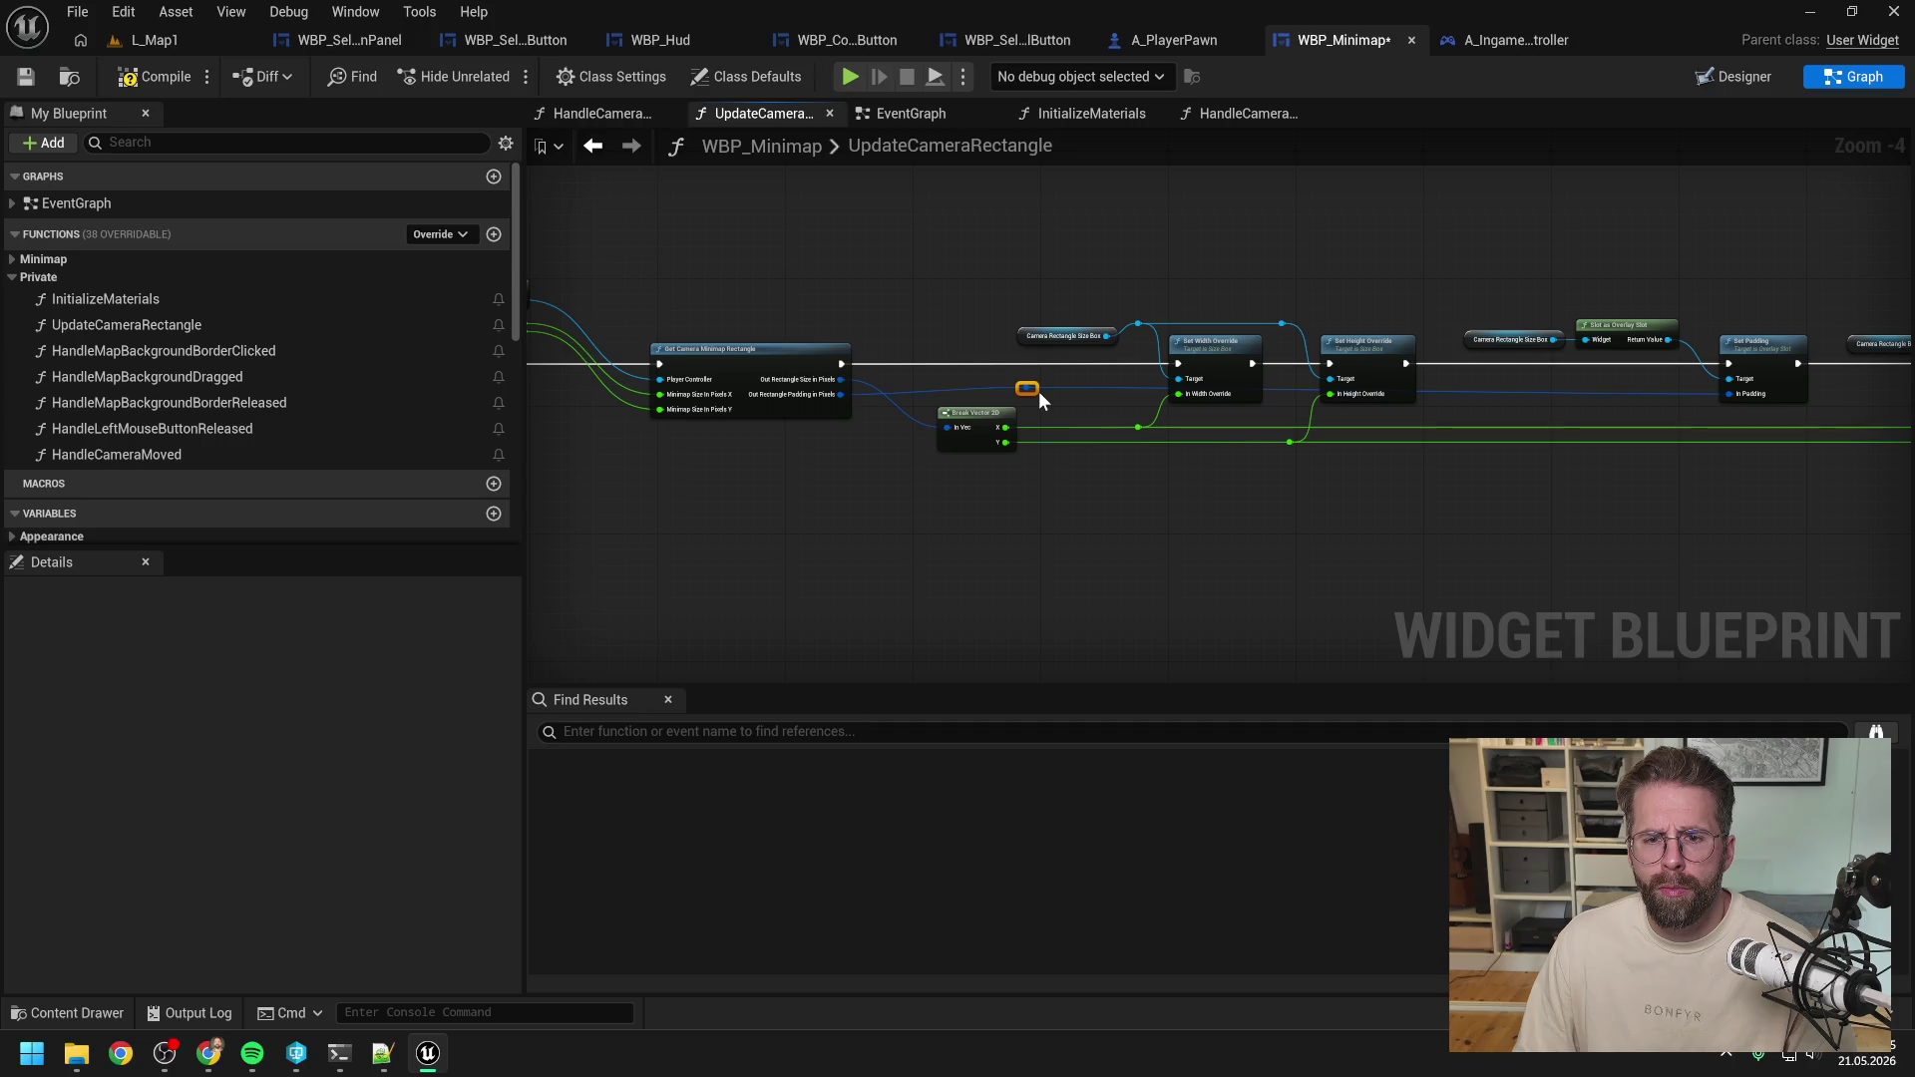
{"action": "left_click", "coordinate": [1037, 394]}
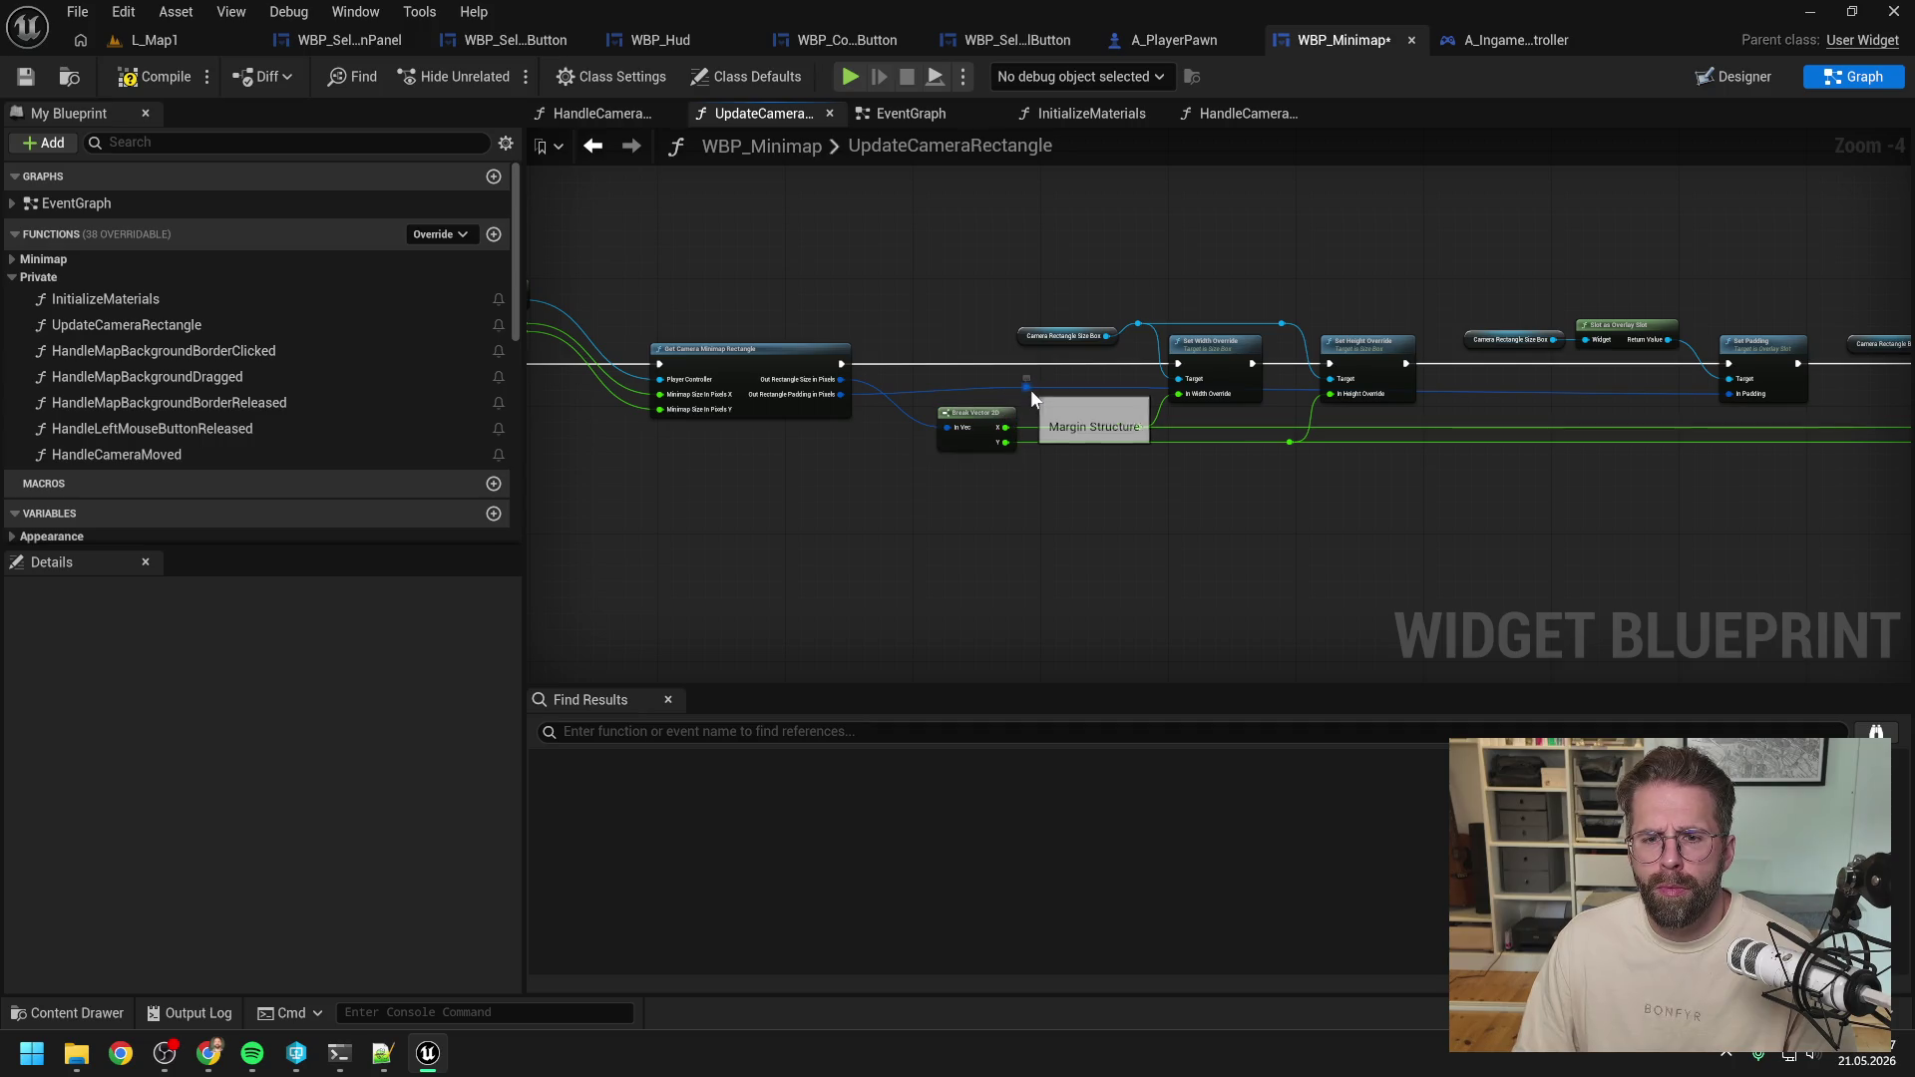
{"action": "mouse_move", "coordinate": [1032, 389]}
{"action": "left_mouse_down"}
{"action": "mouse_move", "coordinate": [930, 481]}
{"action": "mouse_move", "coordinate": [1431, 498]}
{"action": "mouse_move", "coordinate": [1607, 478]}
{"action": "left_mouse_up"}
{"action": "double_click", "coordinate": [996, 469]}
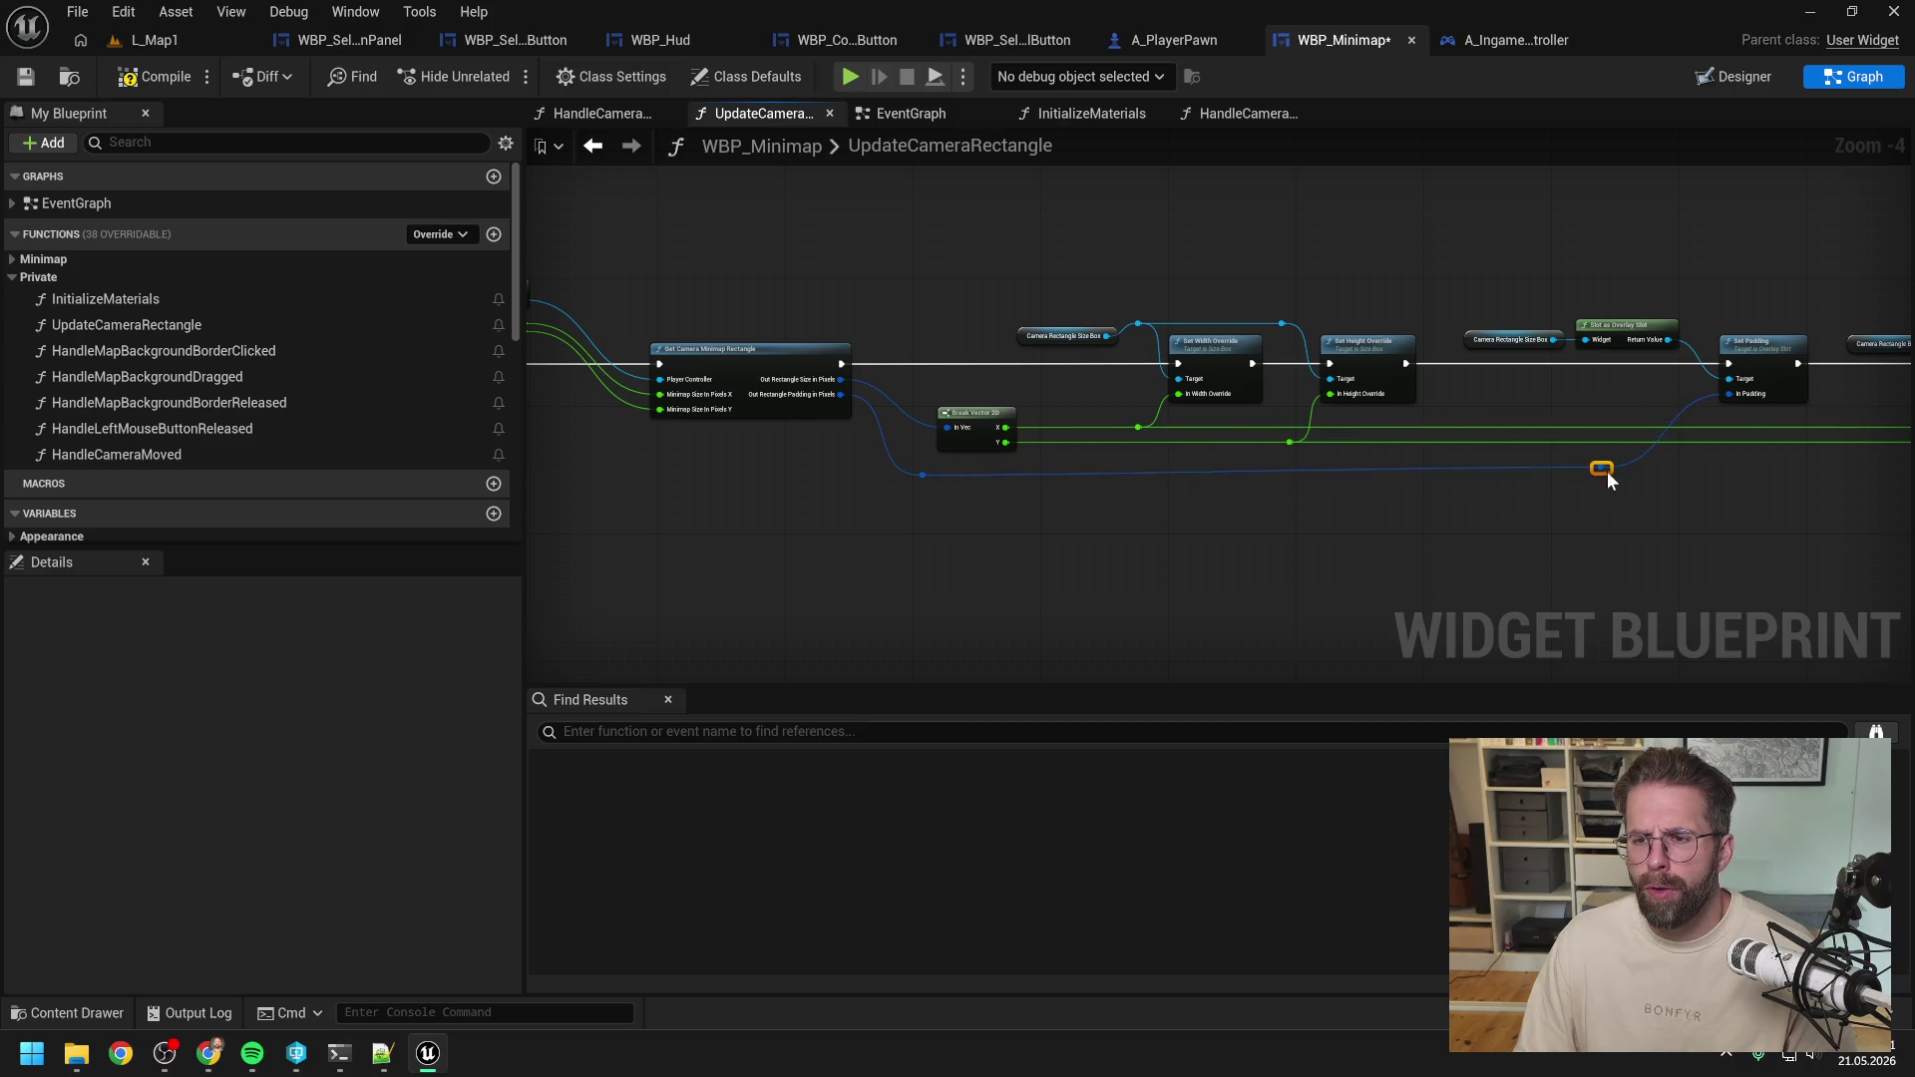
{"action": "left_click", "coordinate": [1575, 501]}
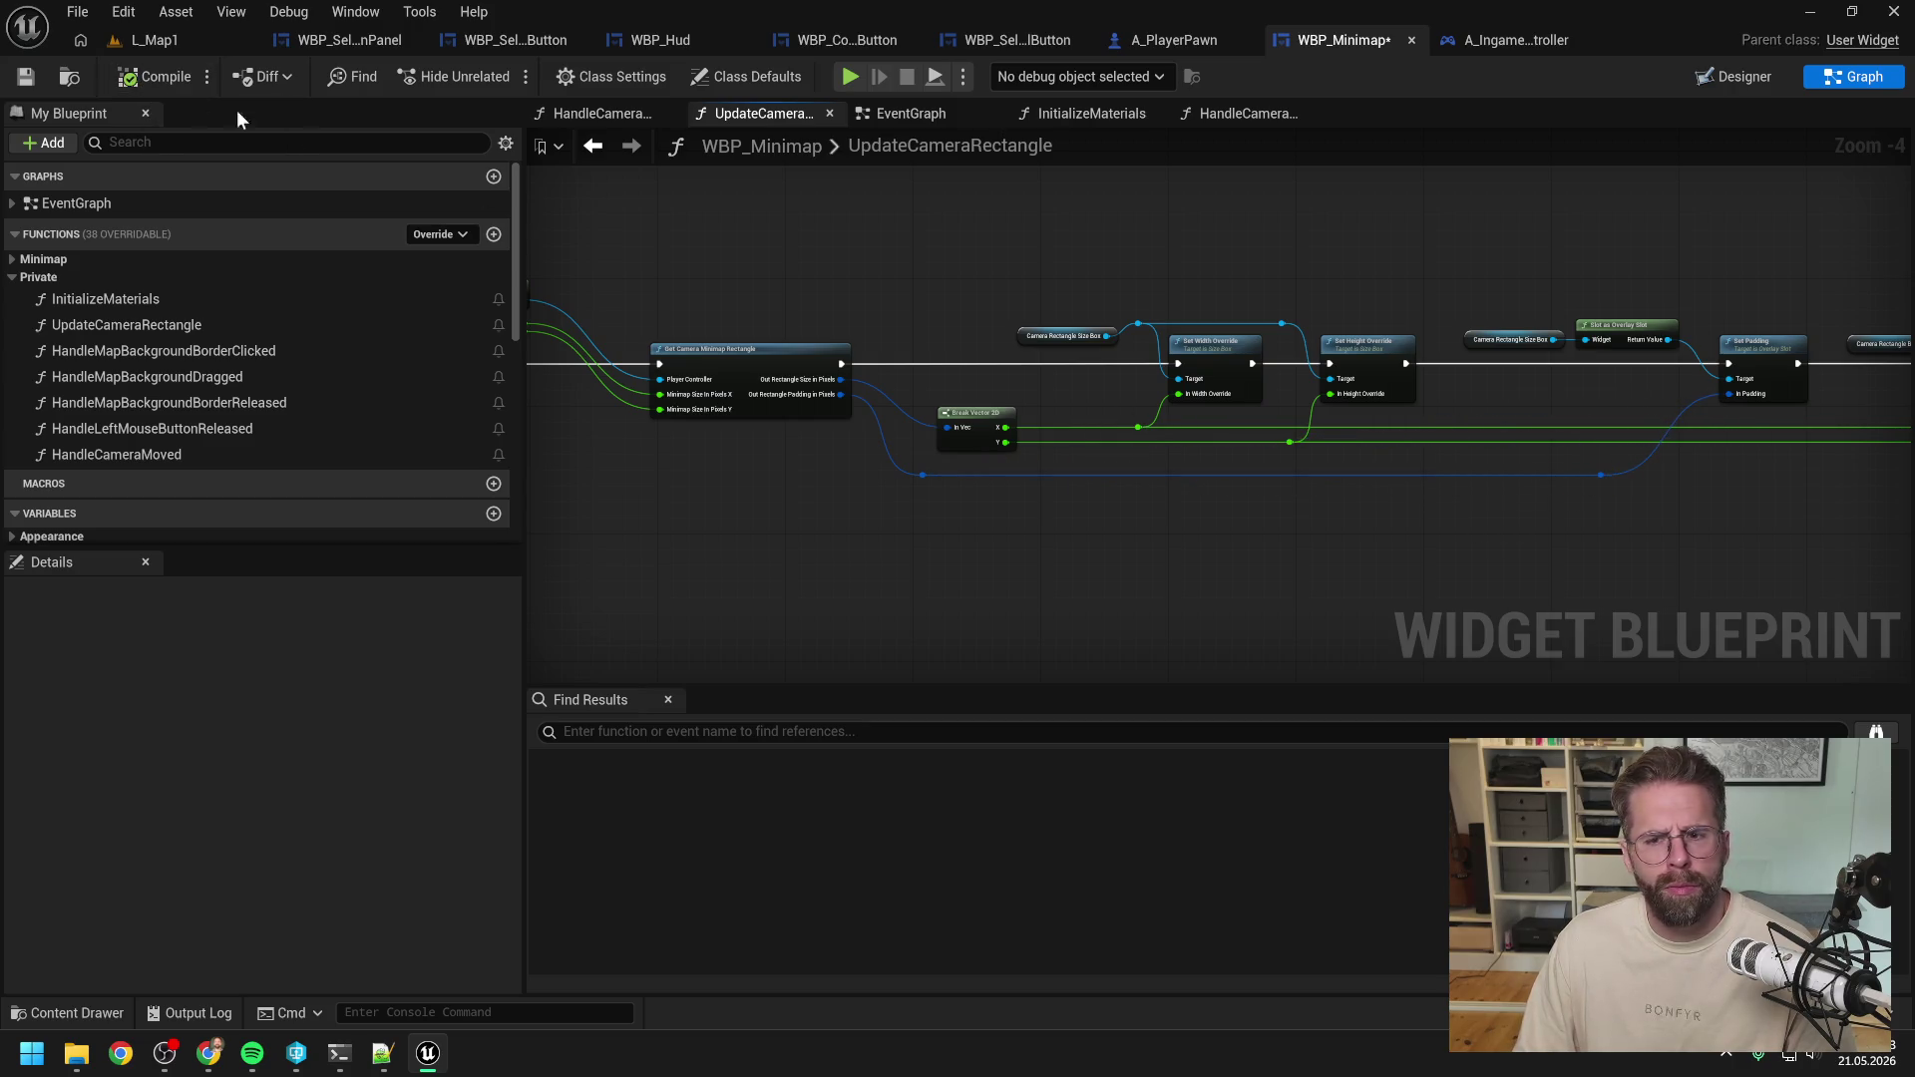
Play-test L_Map1: pan the camera, select Main Hall, zoom, then stop.
{"action": "left_click", "coordinate": [202, 38]}
{"action": "left_click", "coordinate": [502, 77]}
{"action": "key", "text": "d"}
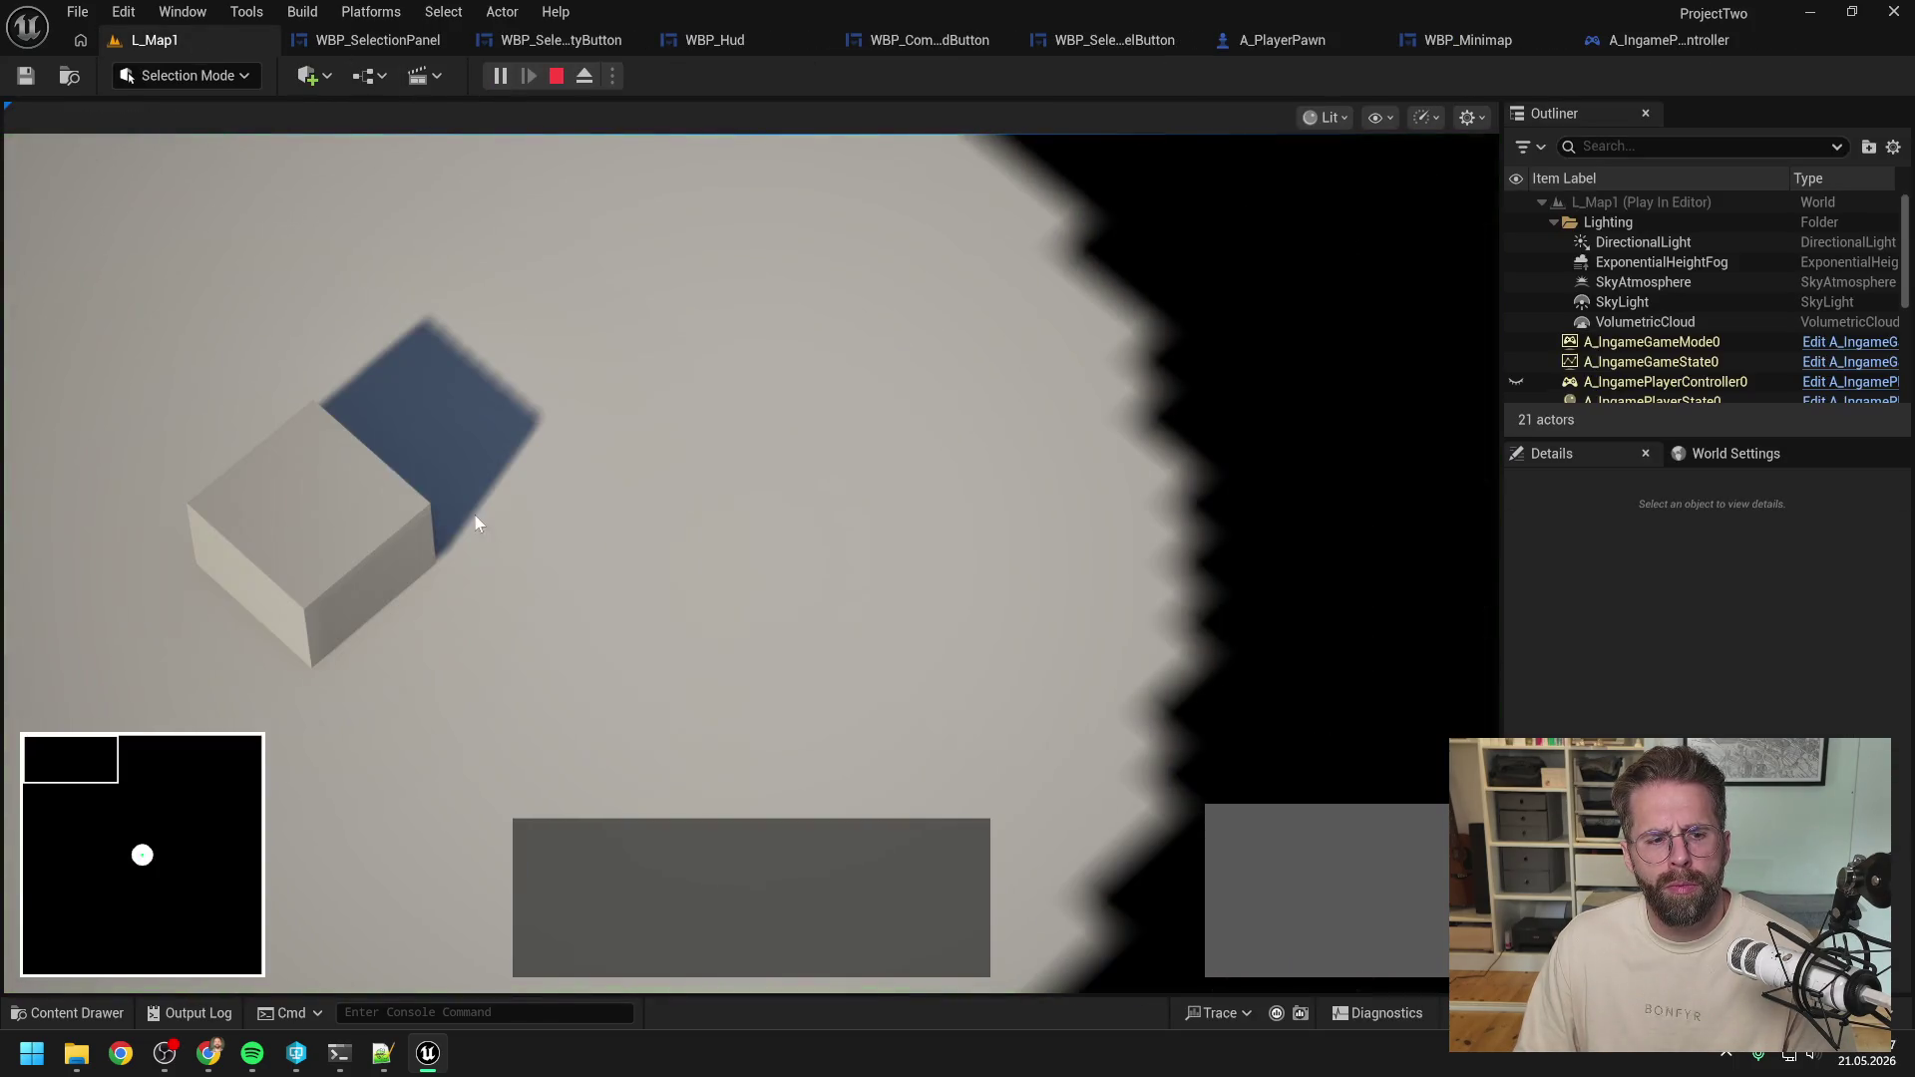
{"action": "left_click", "coordinate": [98, 541]}
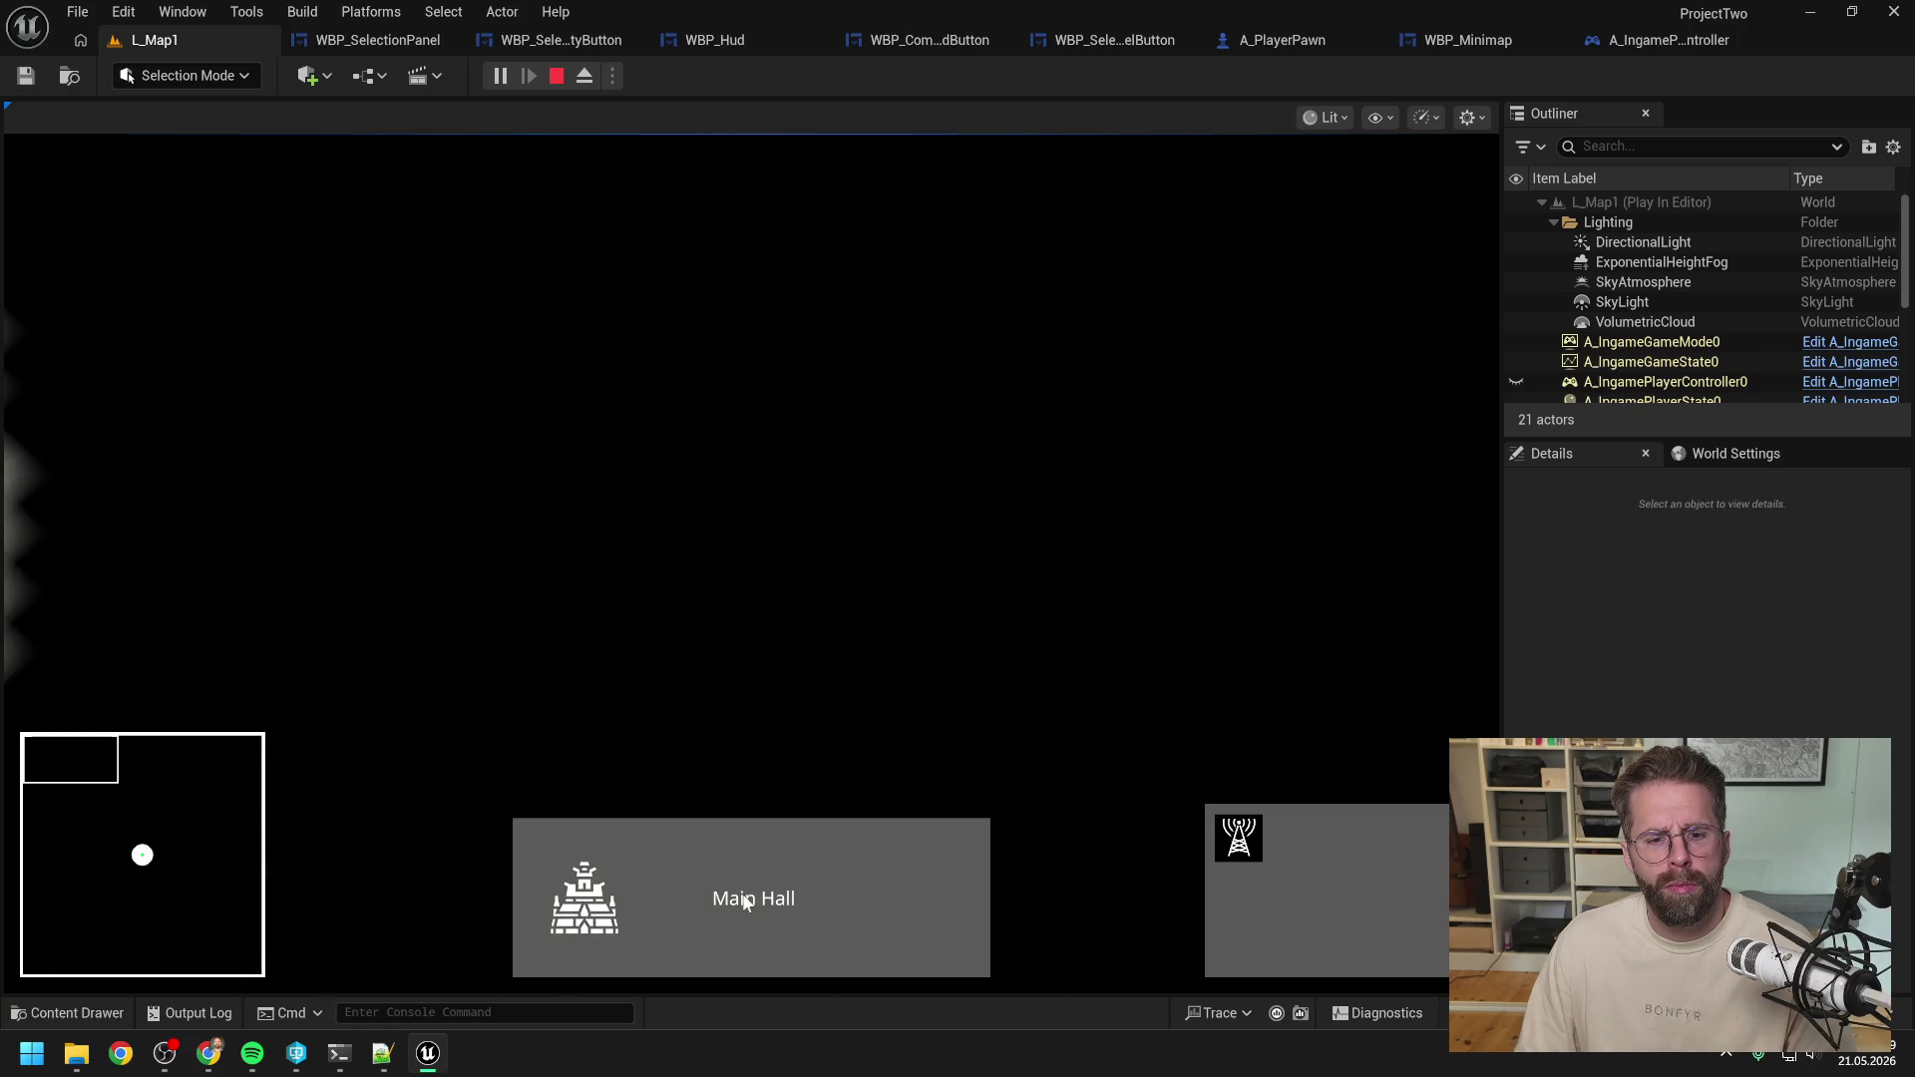
{"action": "scroll", "coordinate": [907, 649], "scroll_direction": "up", "scroll_amount": 5}
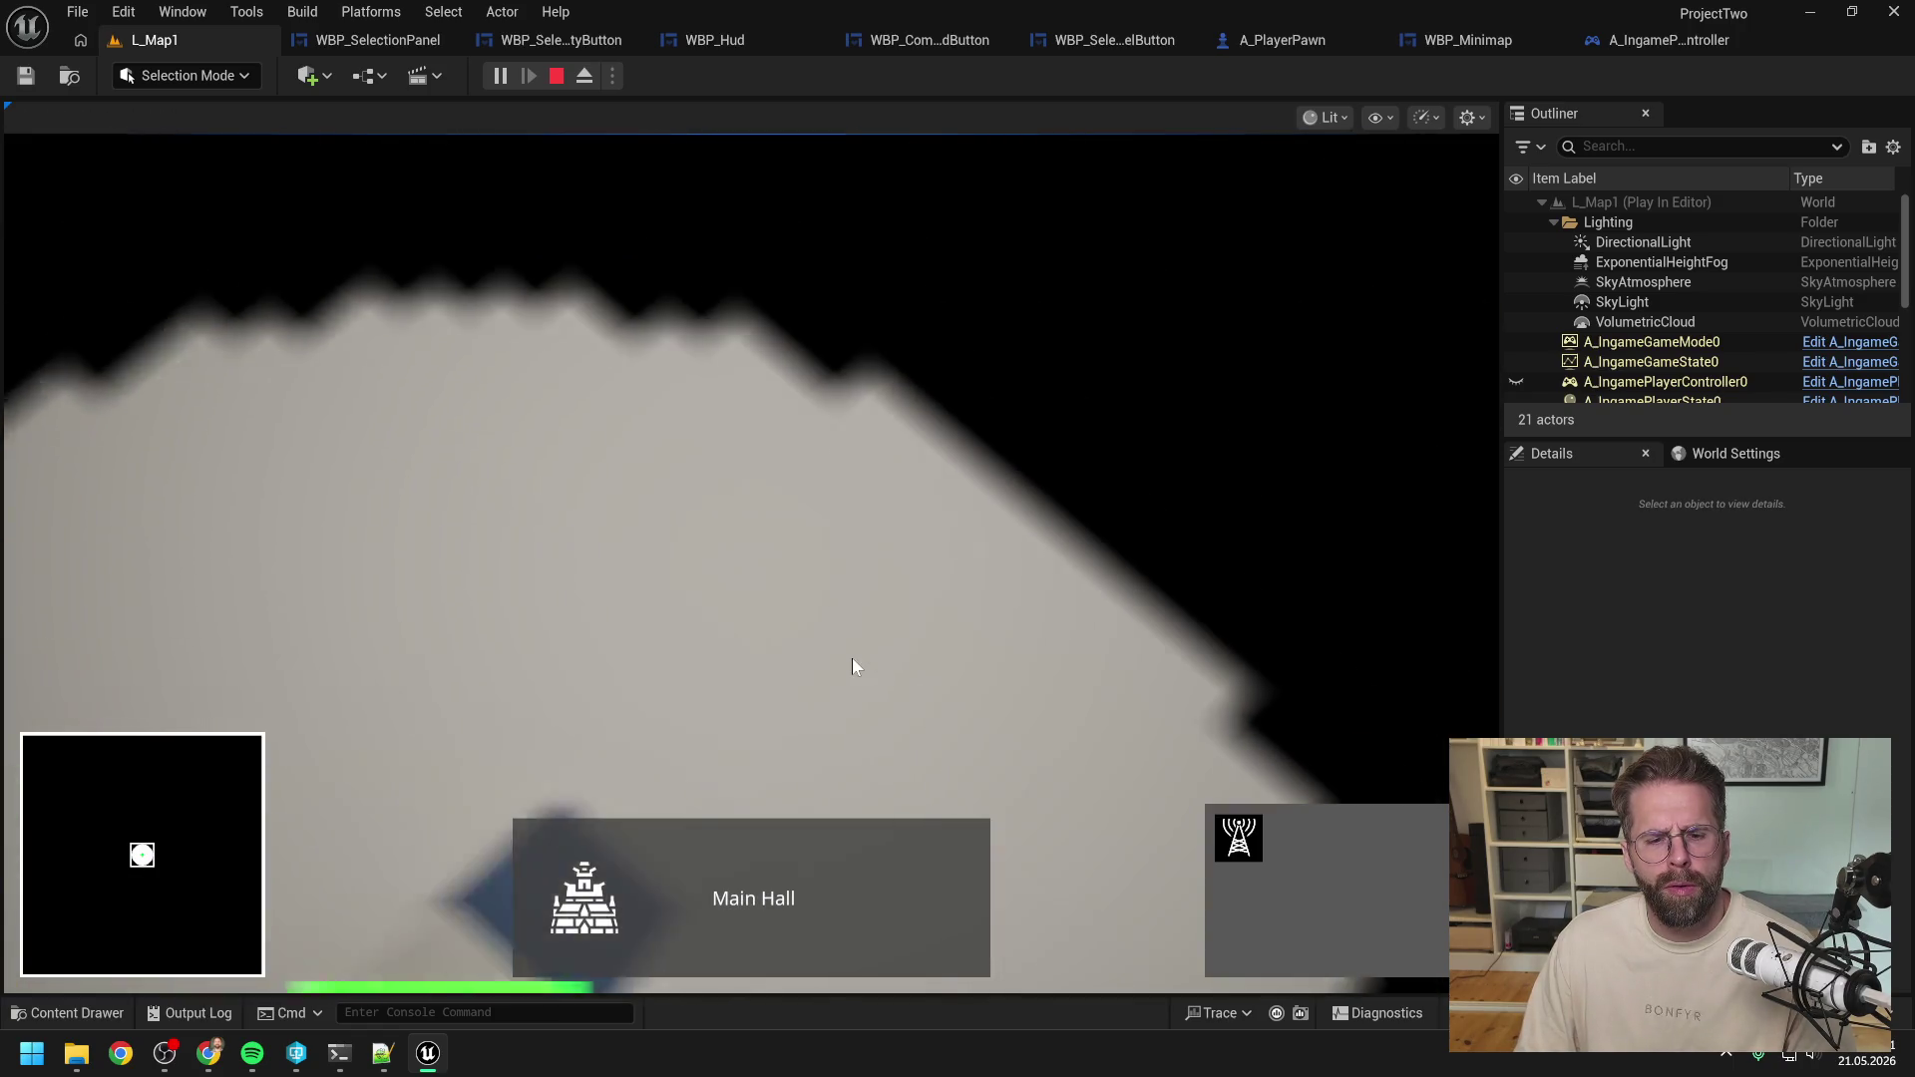
{"action": "left_click", "coordinate": [852, 656]}
{"action": "key", "text": "Escape"}
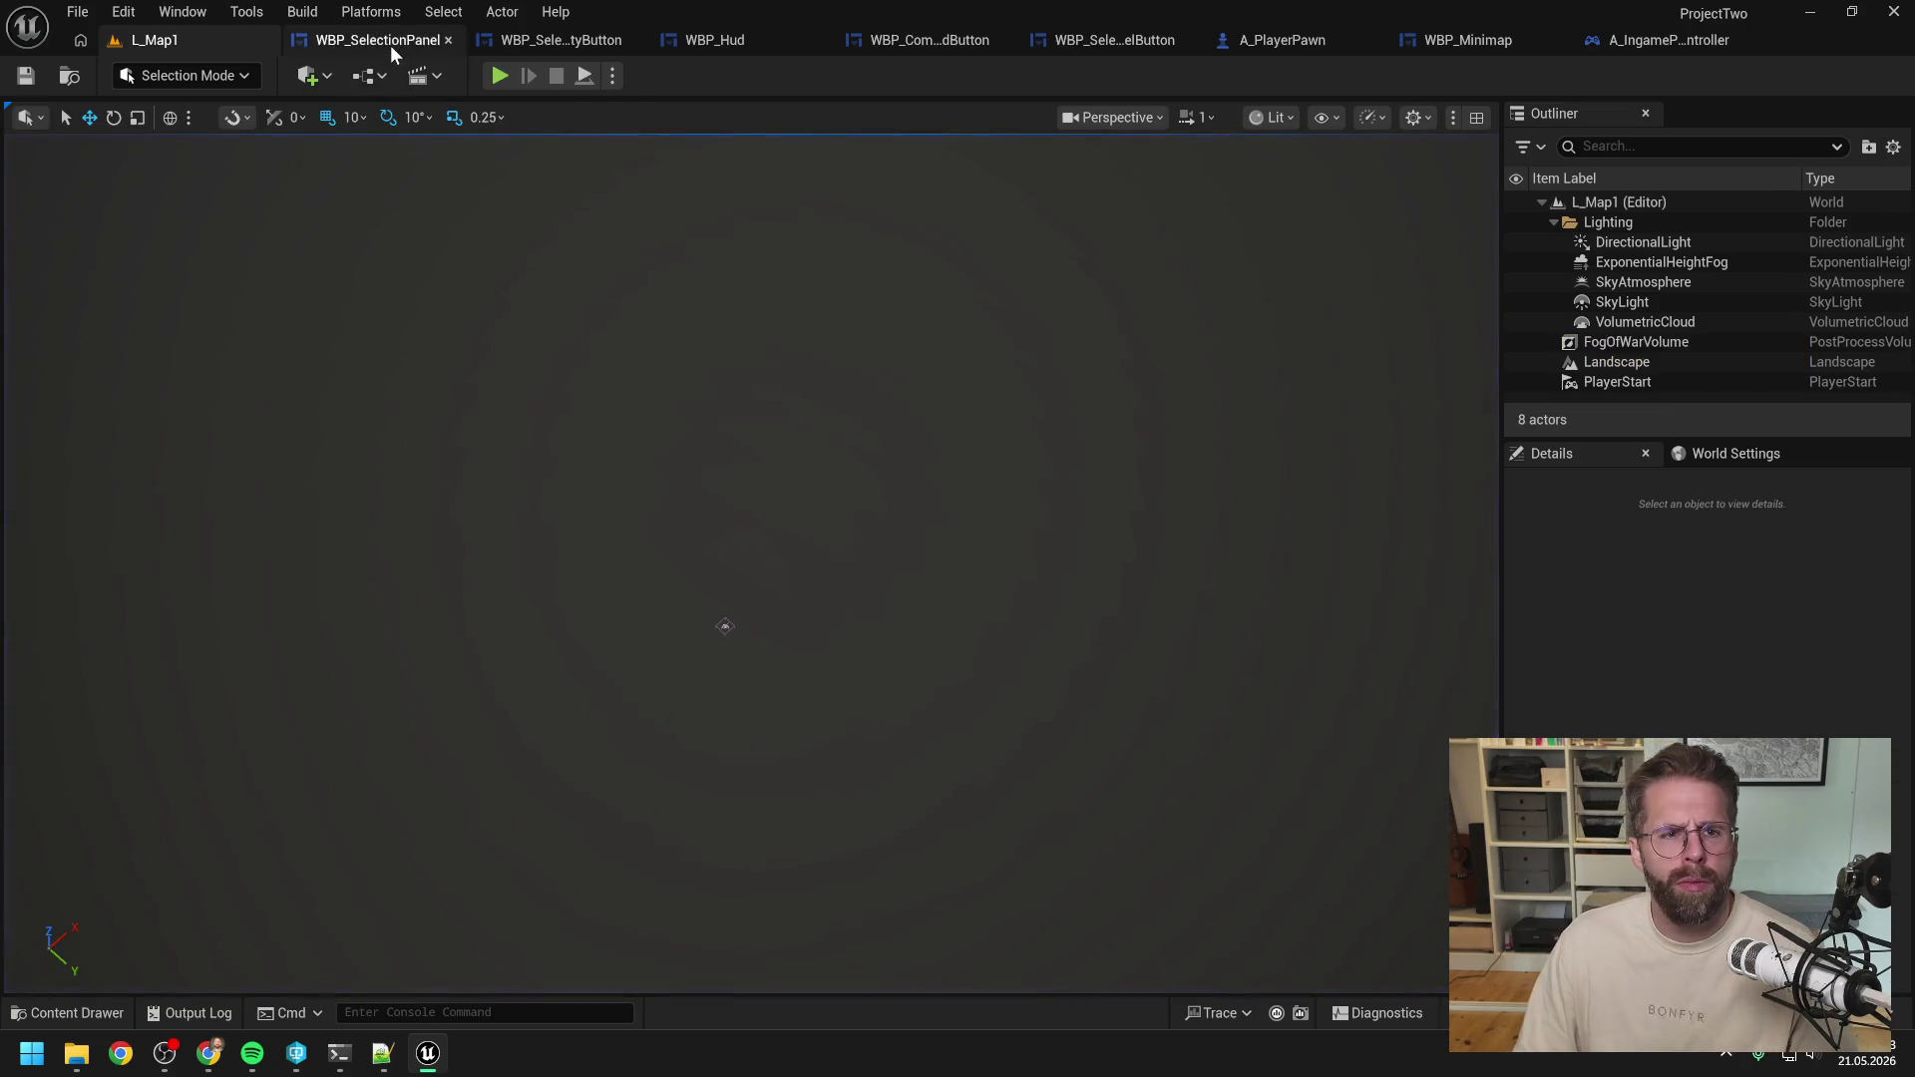
Inspect WBP_SelectionPanel's Event Tick camera-location logic, briefly comparing it with WBP_Hud.
{"action": "left_click", "coordinate": [391, 45]}
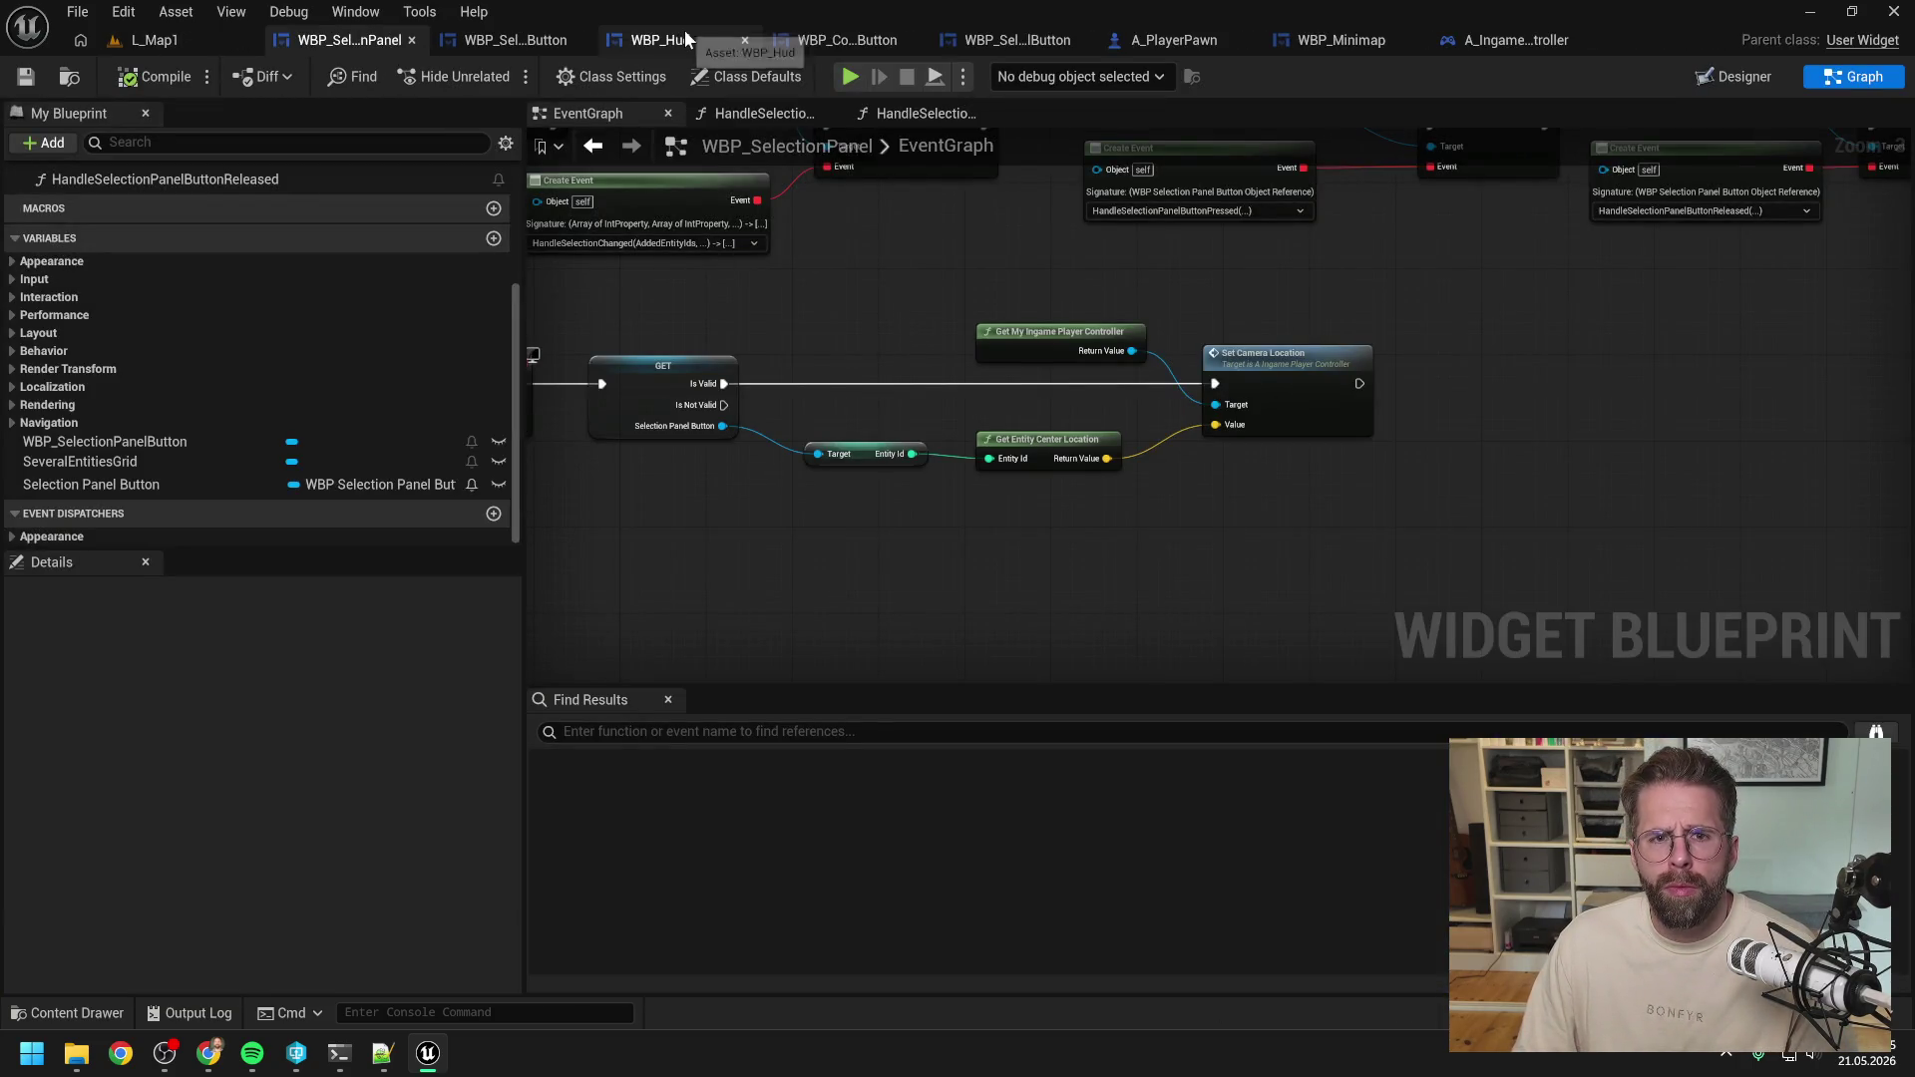
{"action": "scroll", "coordinate": [971, 297], "scroll_direction": "down", "scroll_amount": 1}
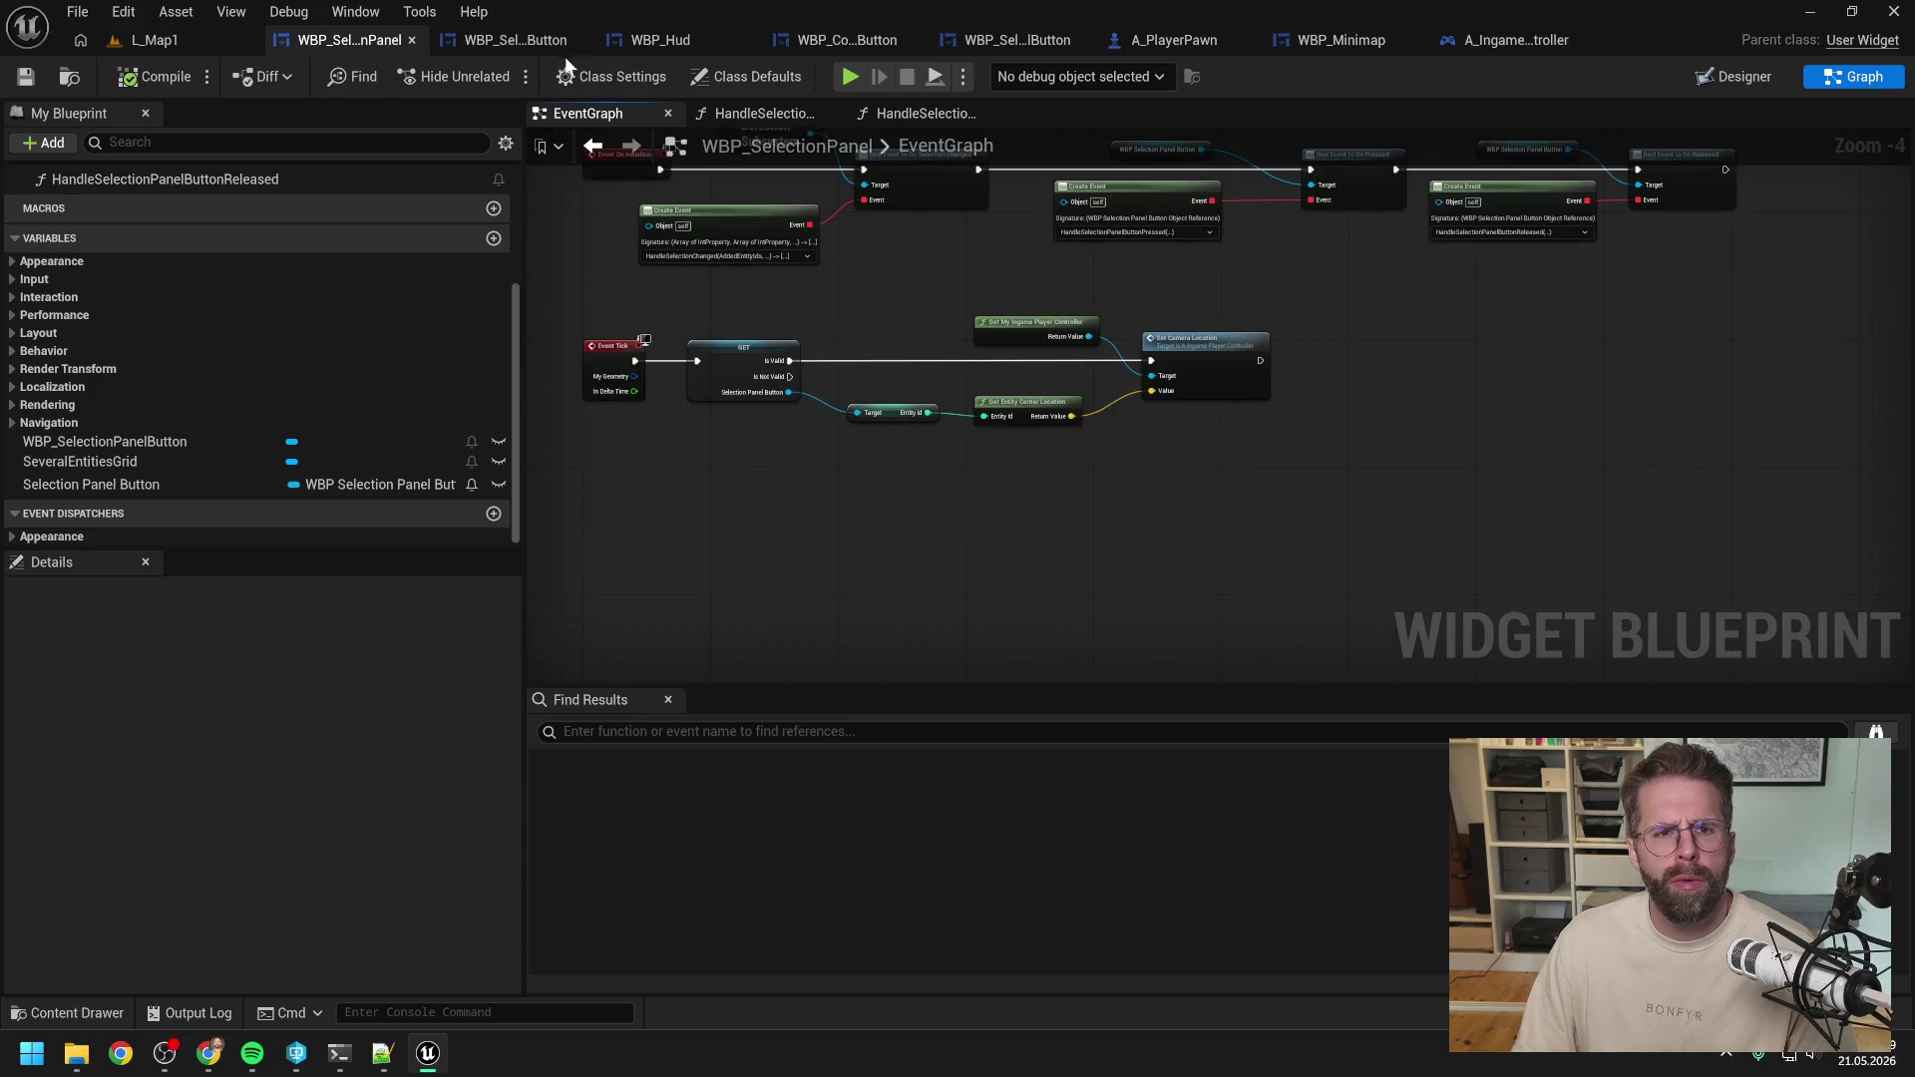
{"action": "scroll", "coordinate": [955, 270], "scroll_direction": "down", "scroll_amount": 1}
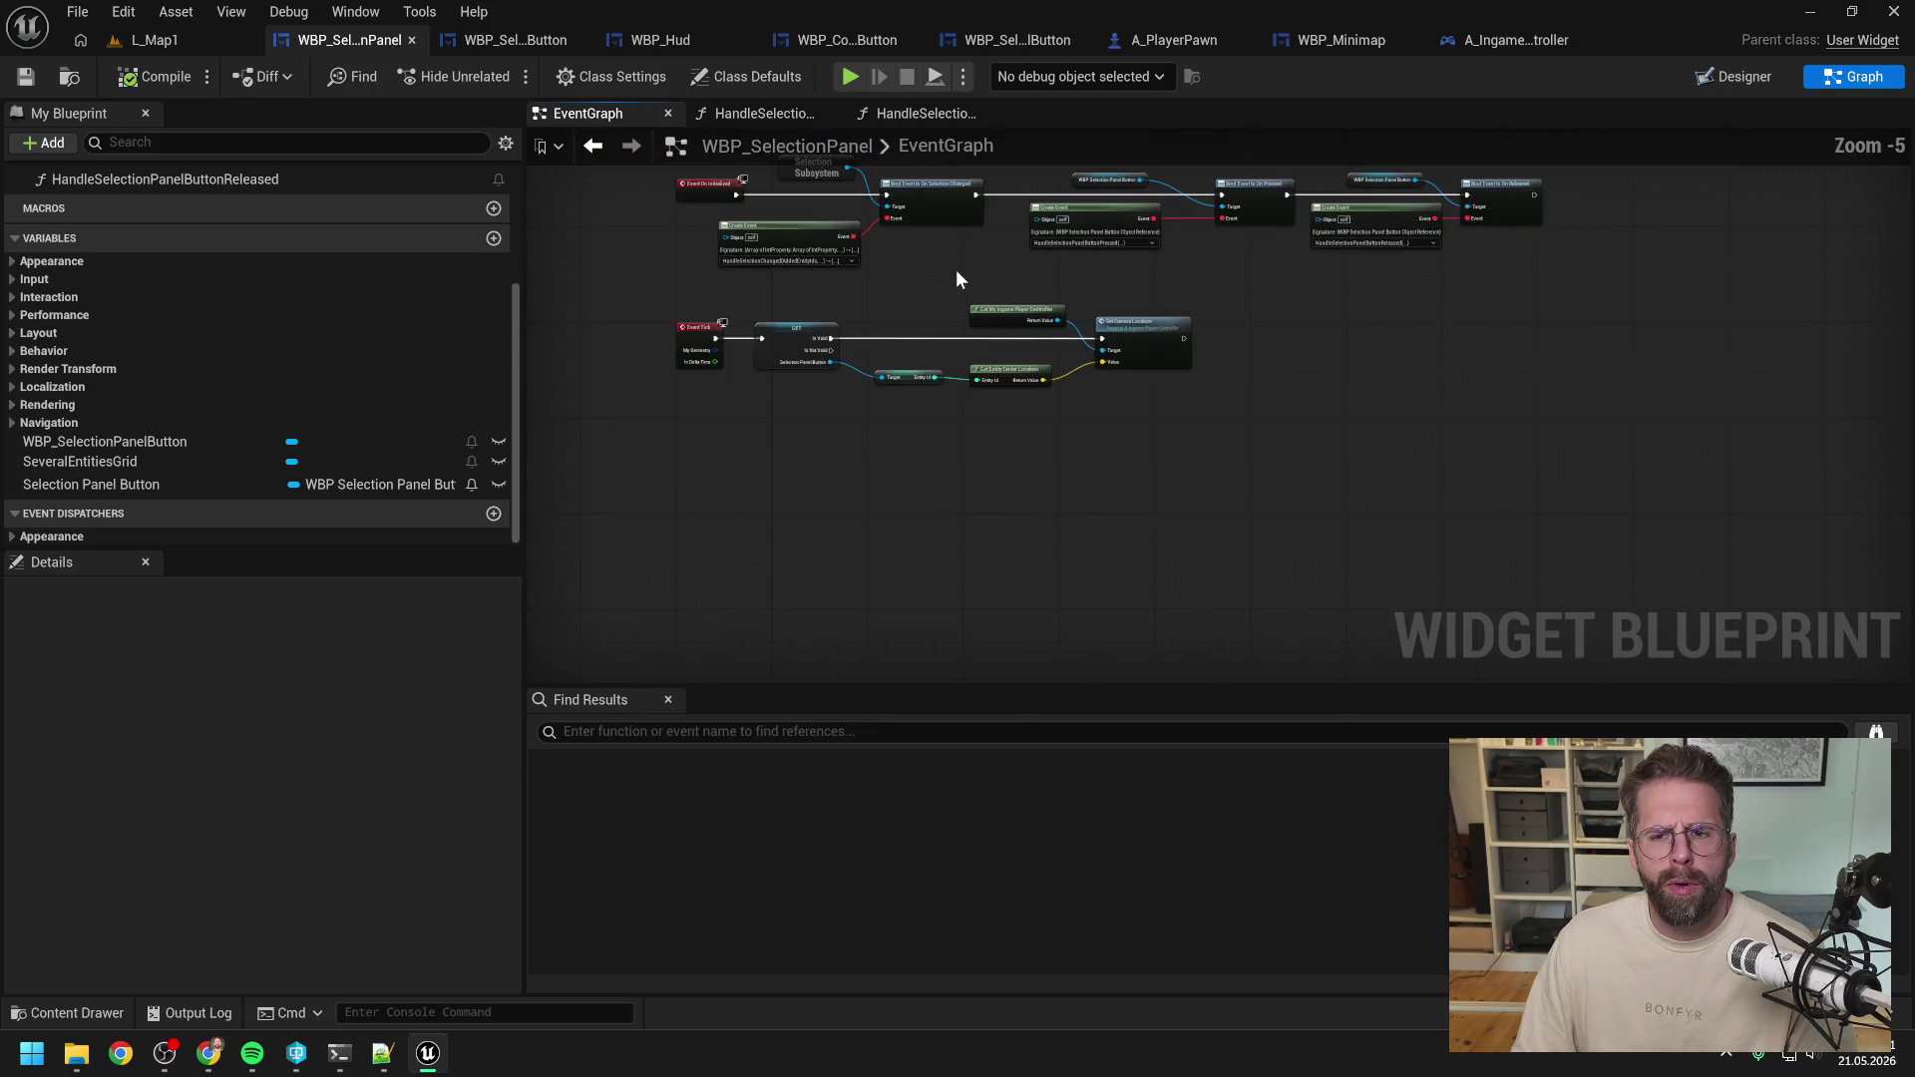
{"action": "scroll", "coordinate": [956, 269], "scroll_direction": "up", "scroll_amount": 1}
{"action": "left_click_drag", "start_coordinate": [989, 271], "coordinate": [1016, 511]}
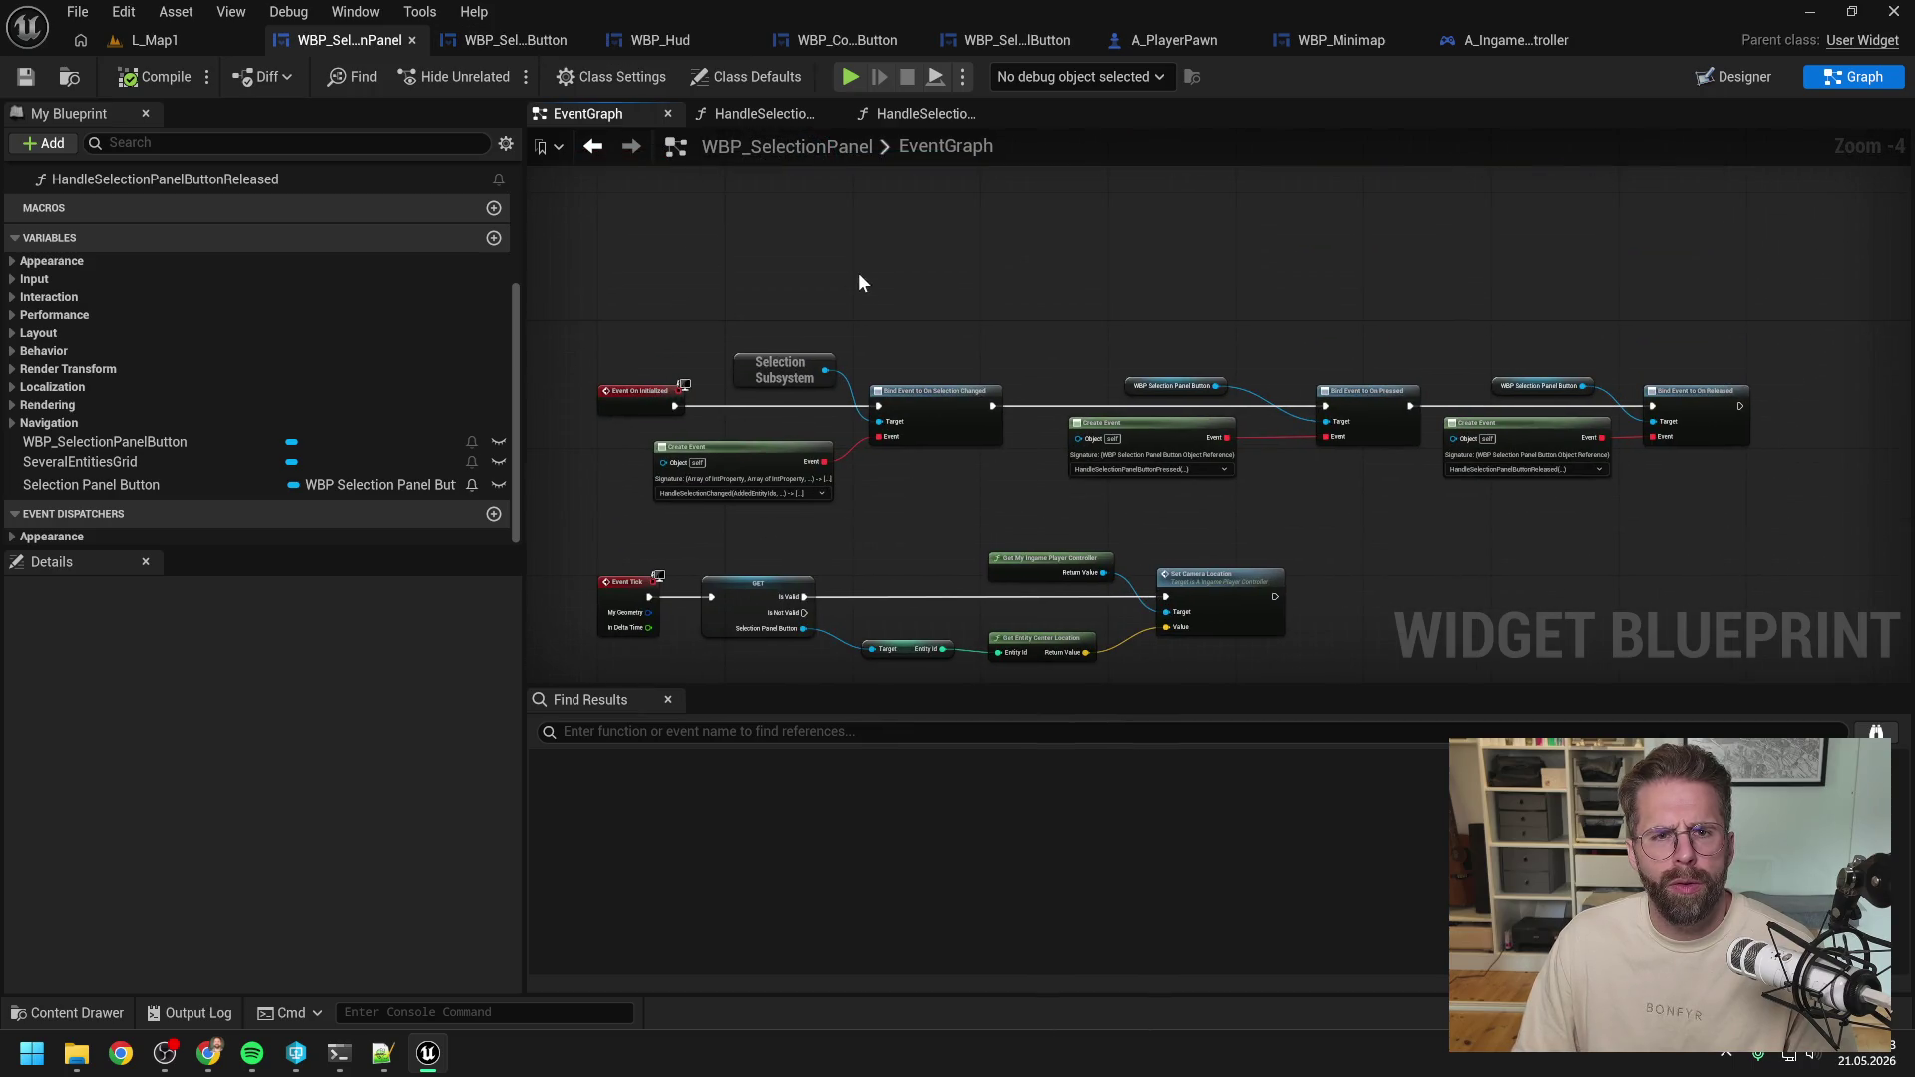
{"action": "left_click", "coordinate": [673, 38]}
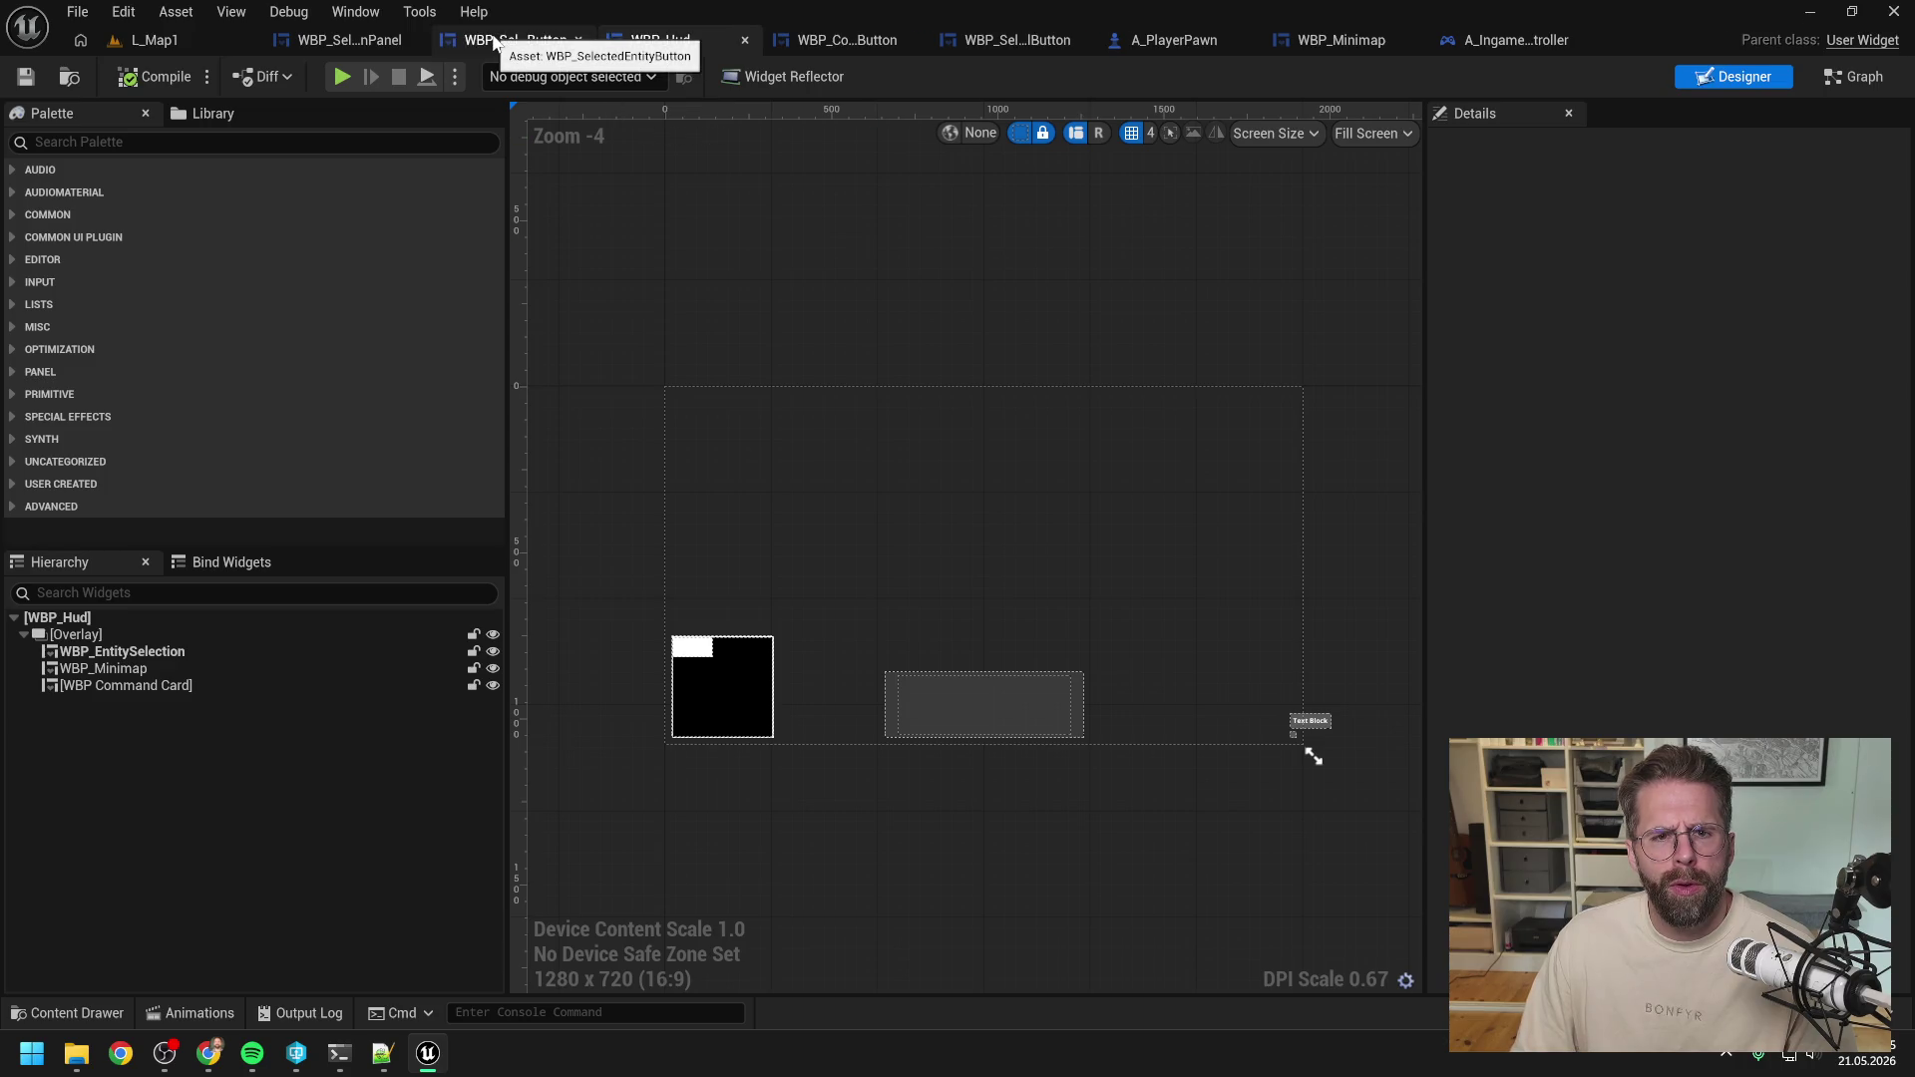
{"action": "left_click", "coordinate": [349, 40]}
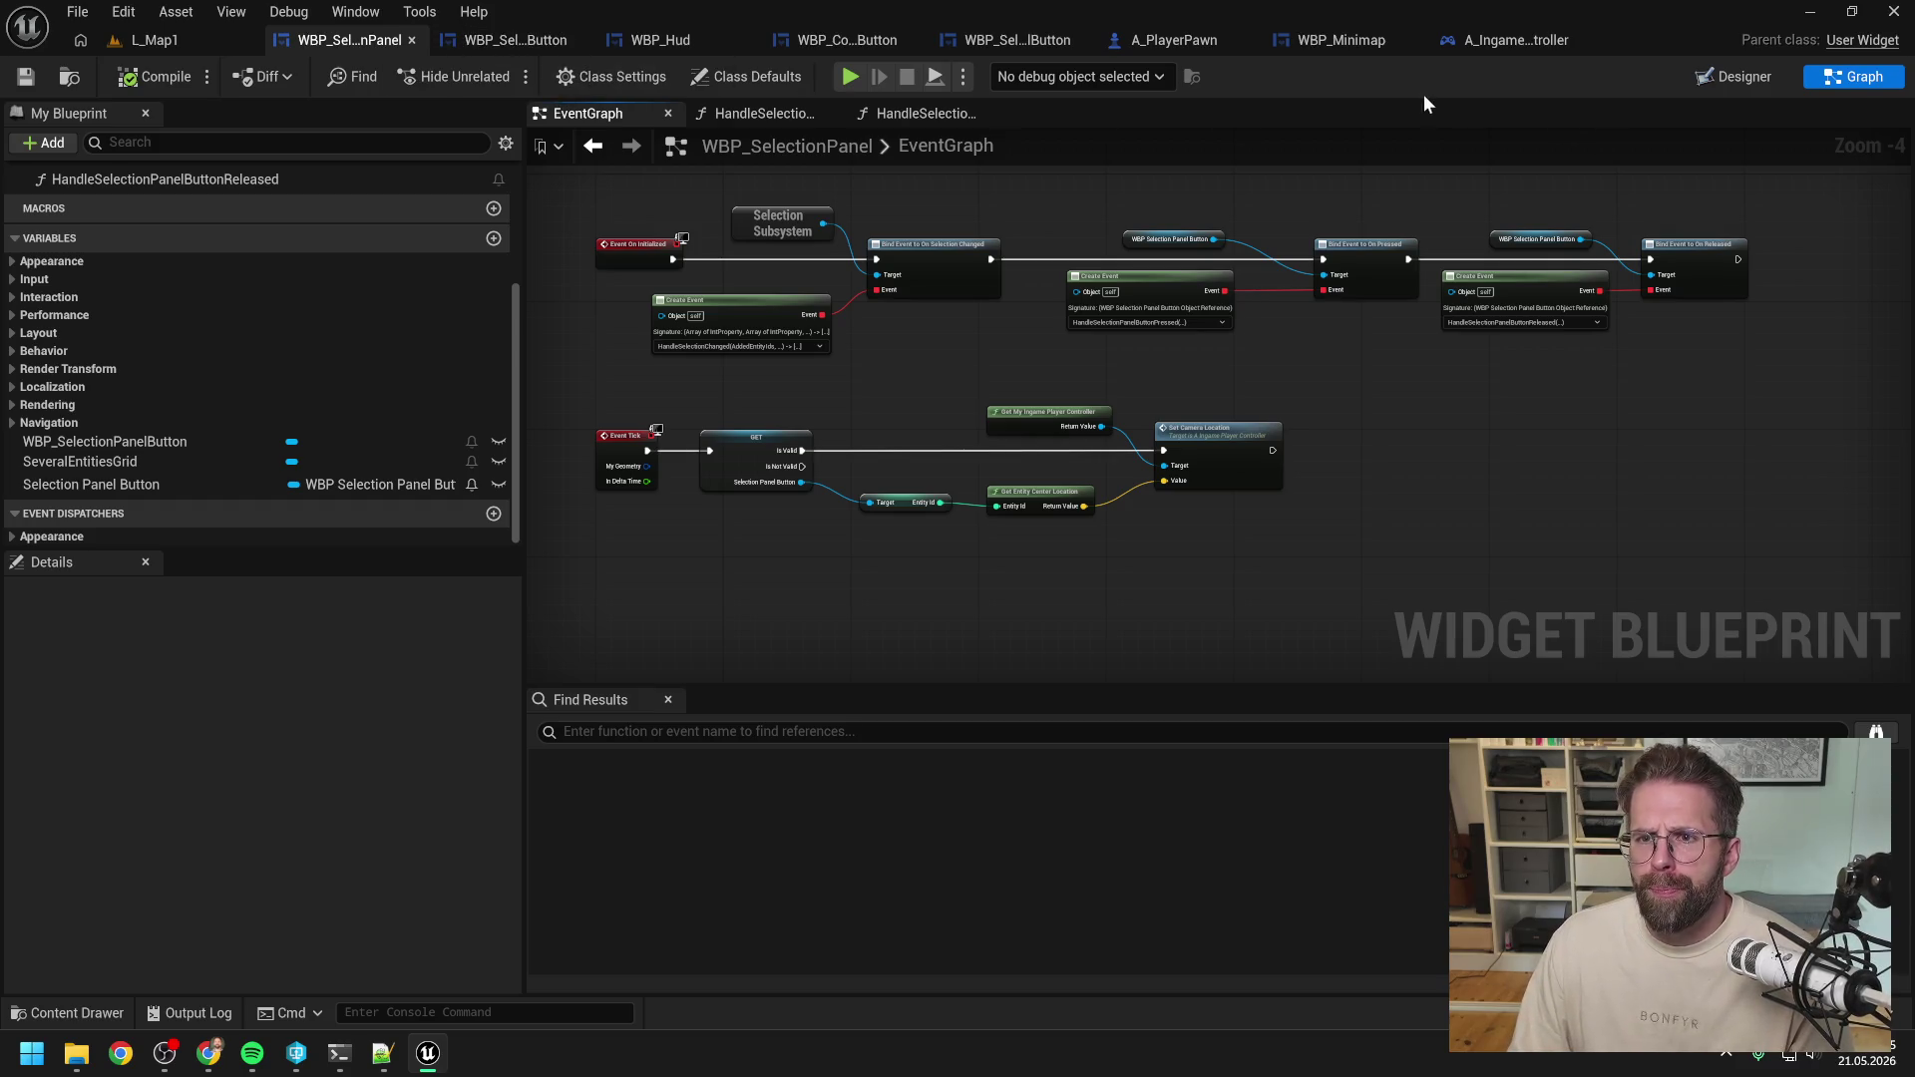
{"action": "left_click", "coordinate": [1347, 40]}
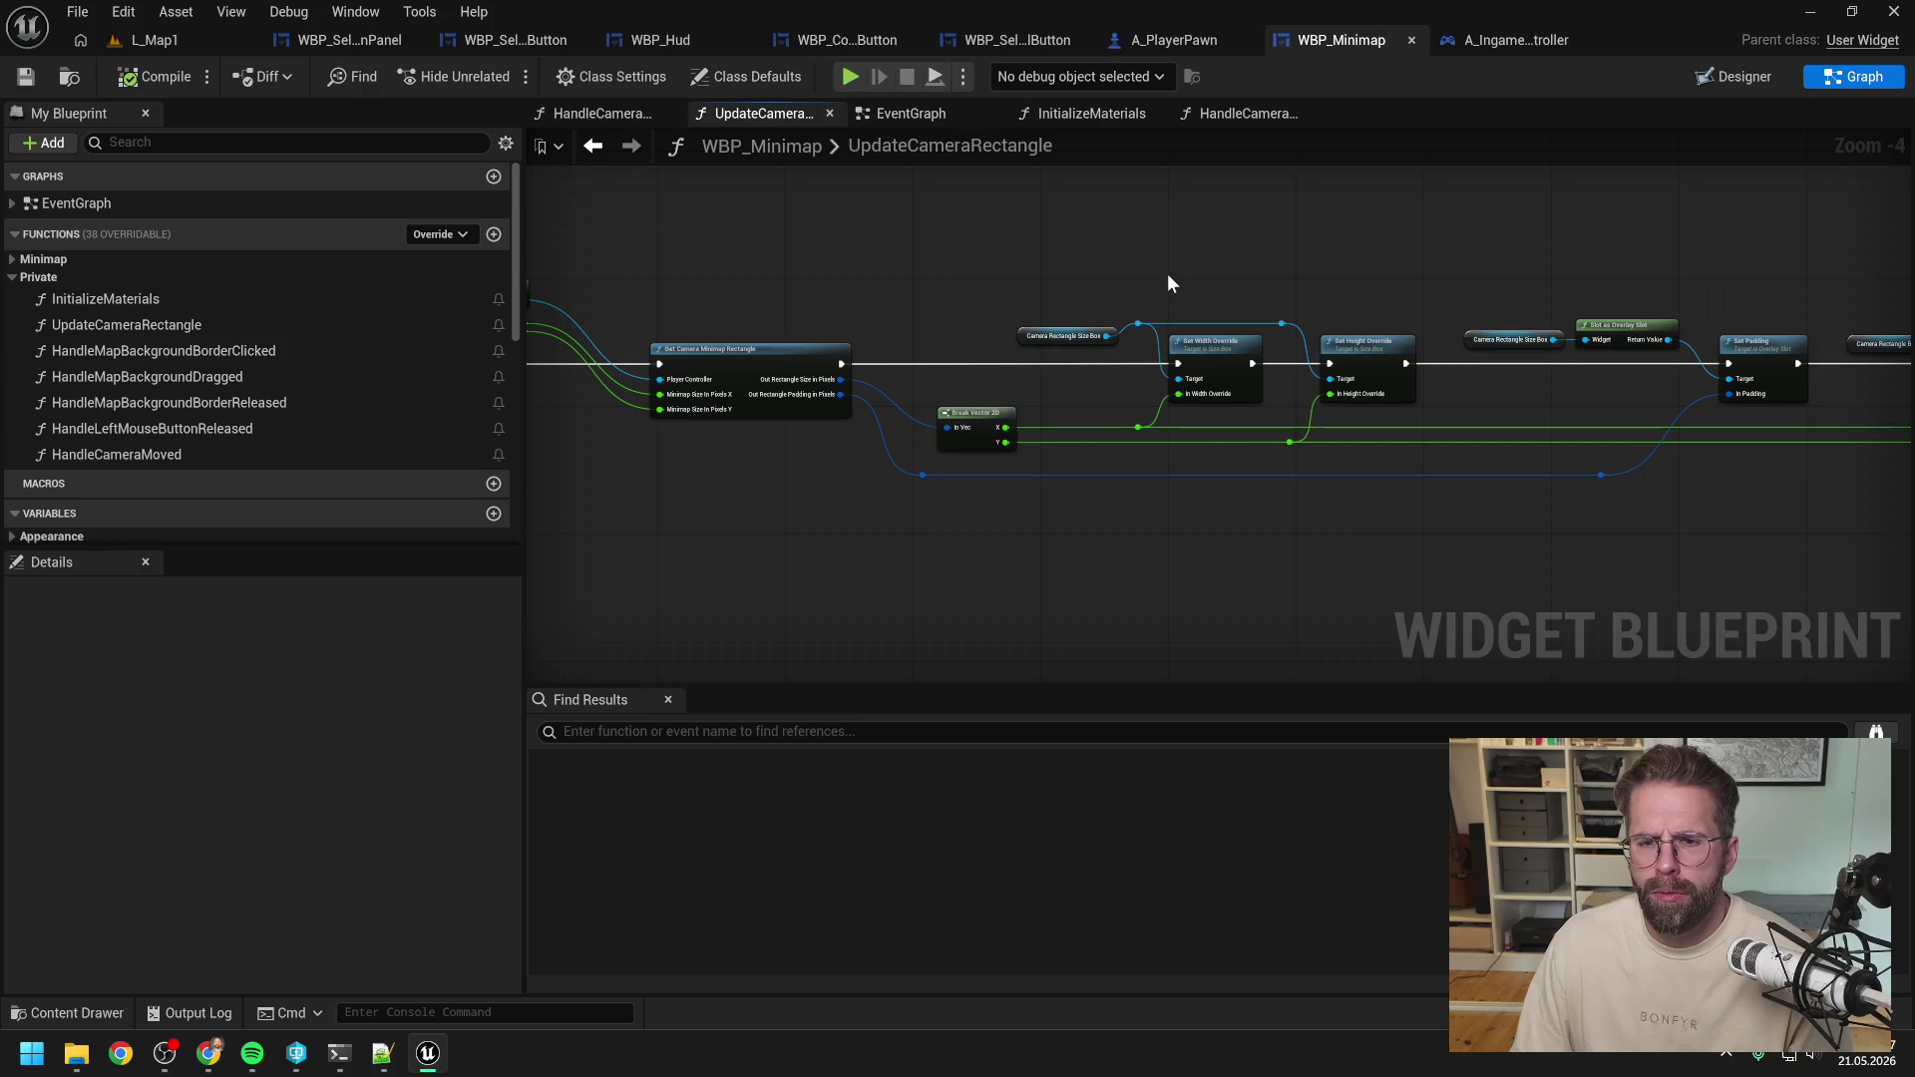
Call Handle Camera Moved right after binding On Camera Moved, then compile WBP_Minimap.
{"action": "scroll", "coordinate": [1167, 284], "scroll_direction": "right", "scroll_amount": 5}
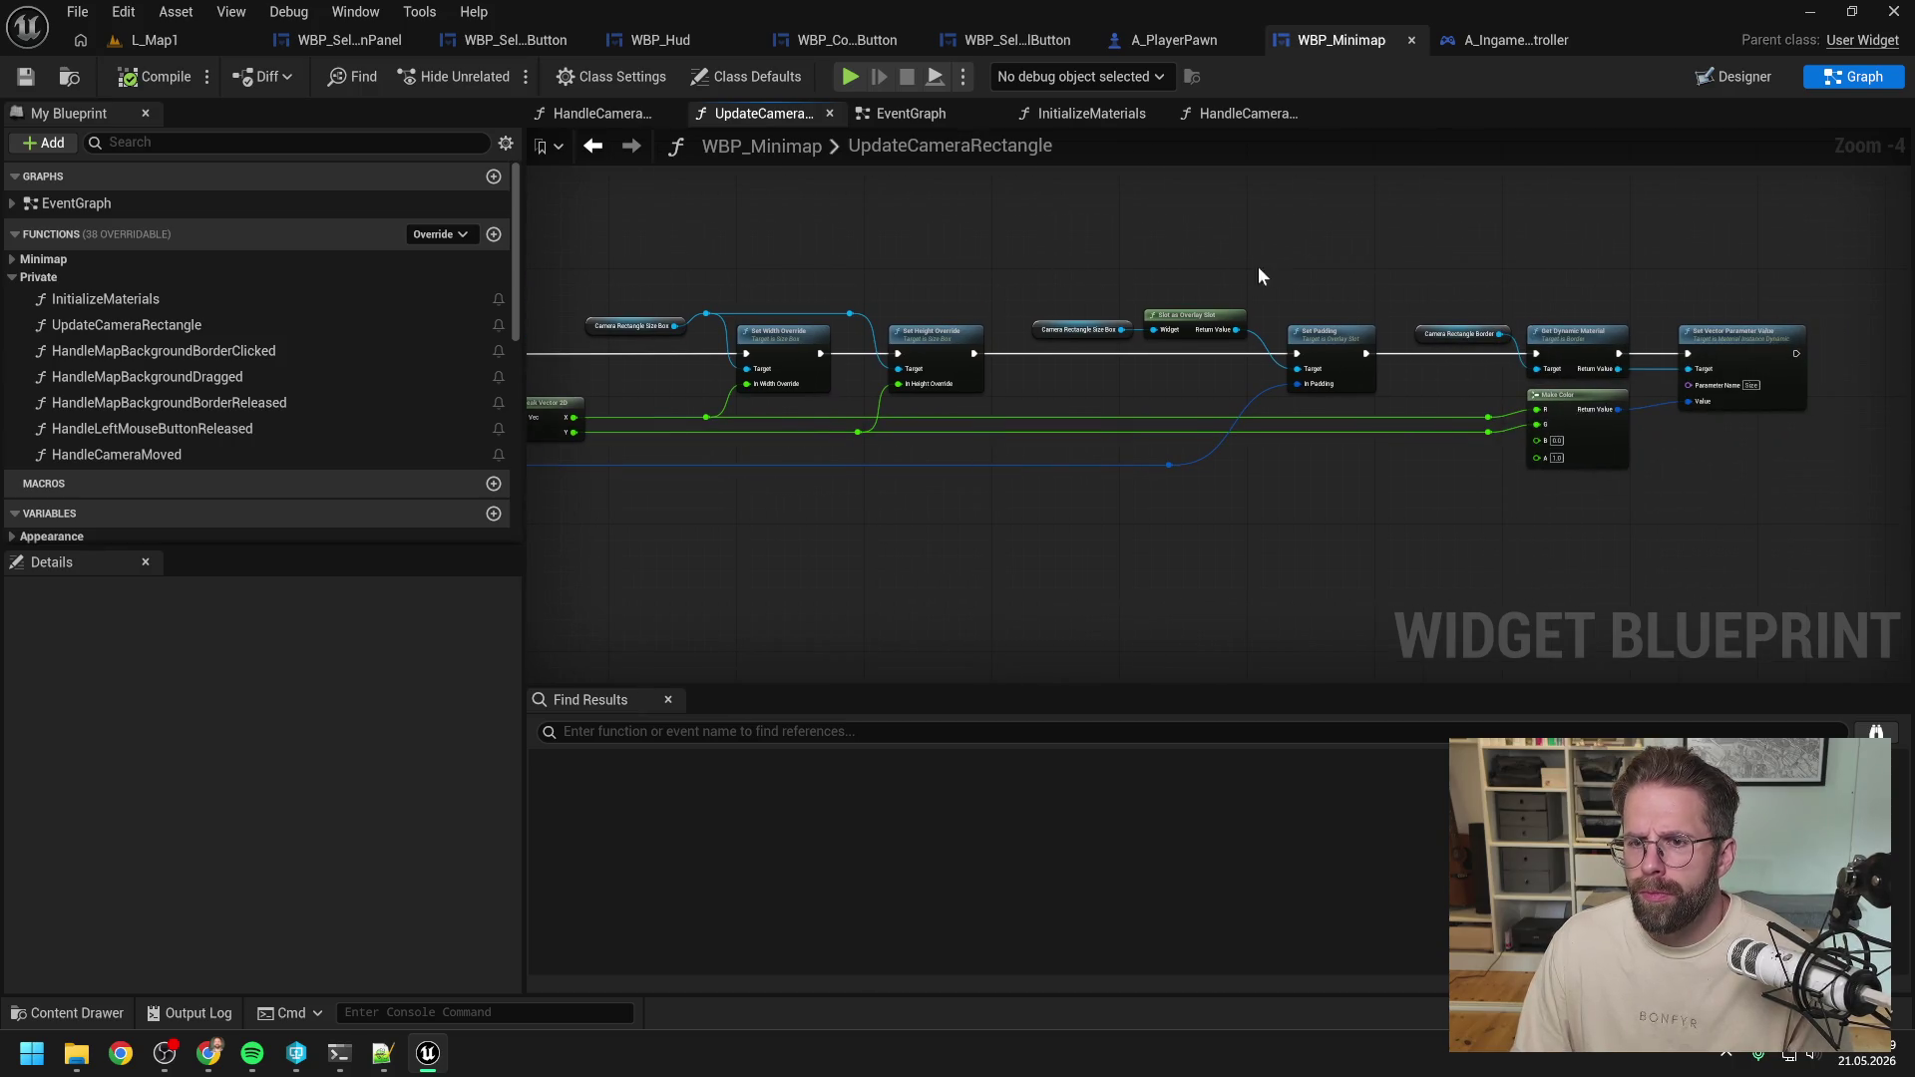
{"action": "scroll", "coordinate": [1258, 266], "scroll_direction": "left", "scroll_amount": 10}
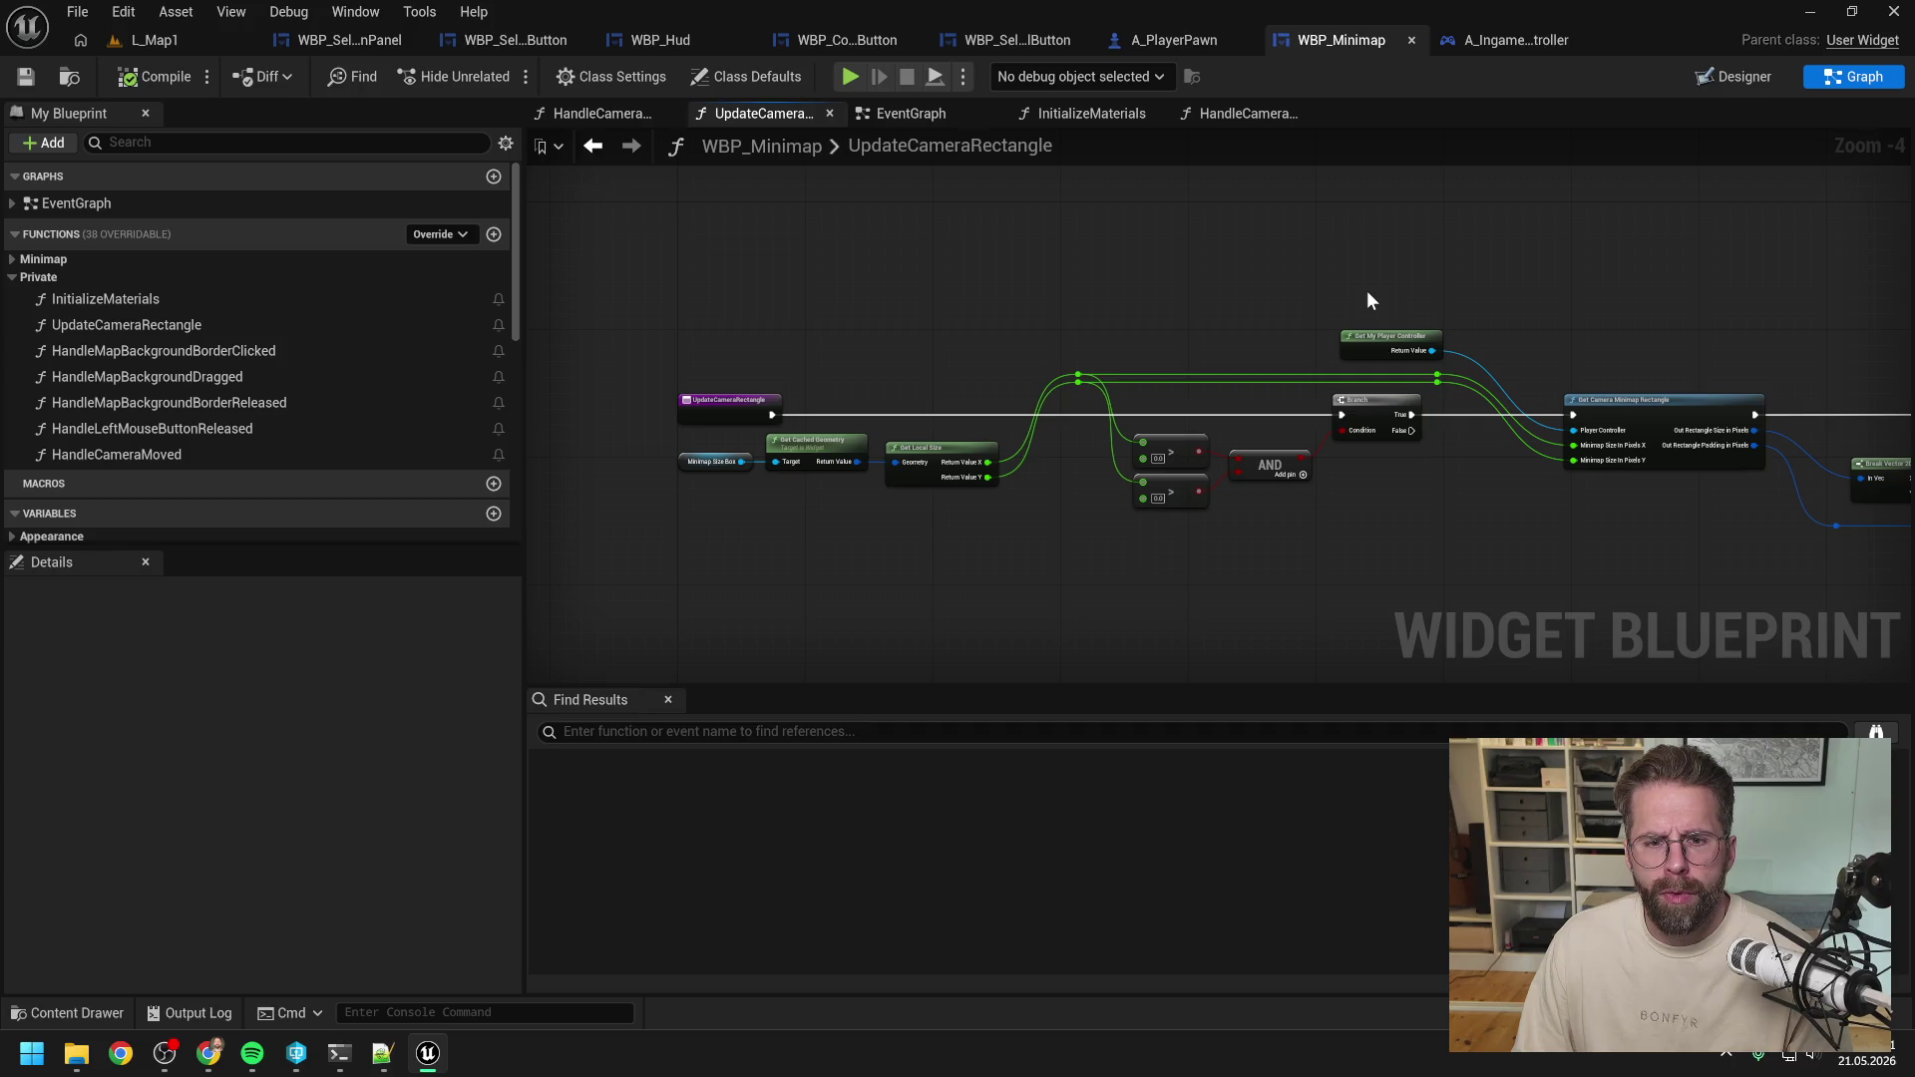
{"action": "left_click", "coordinate": [911, 113]}
{"action": "scroll", "coordinate": [1256, 419], "scroll_direction": "down", "scroll_amount": 4}
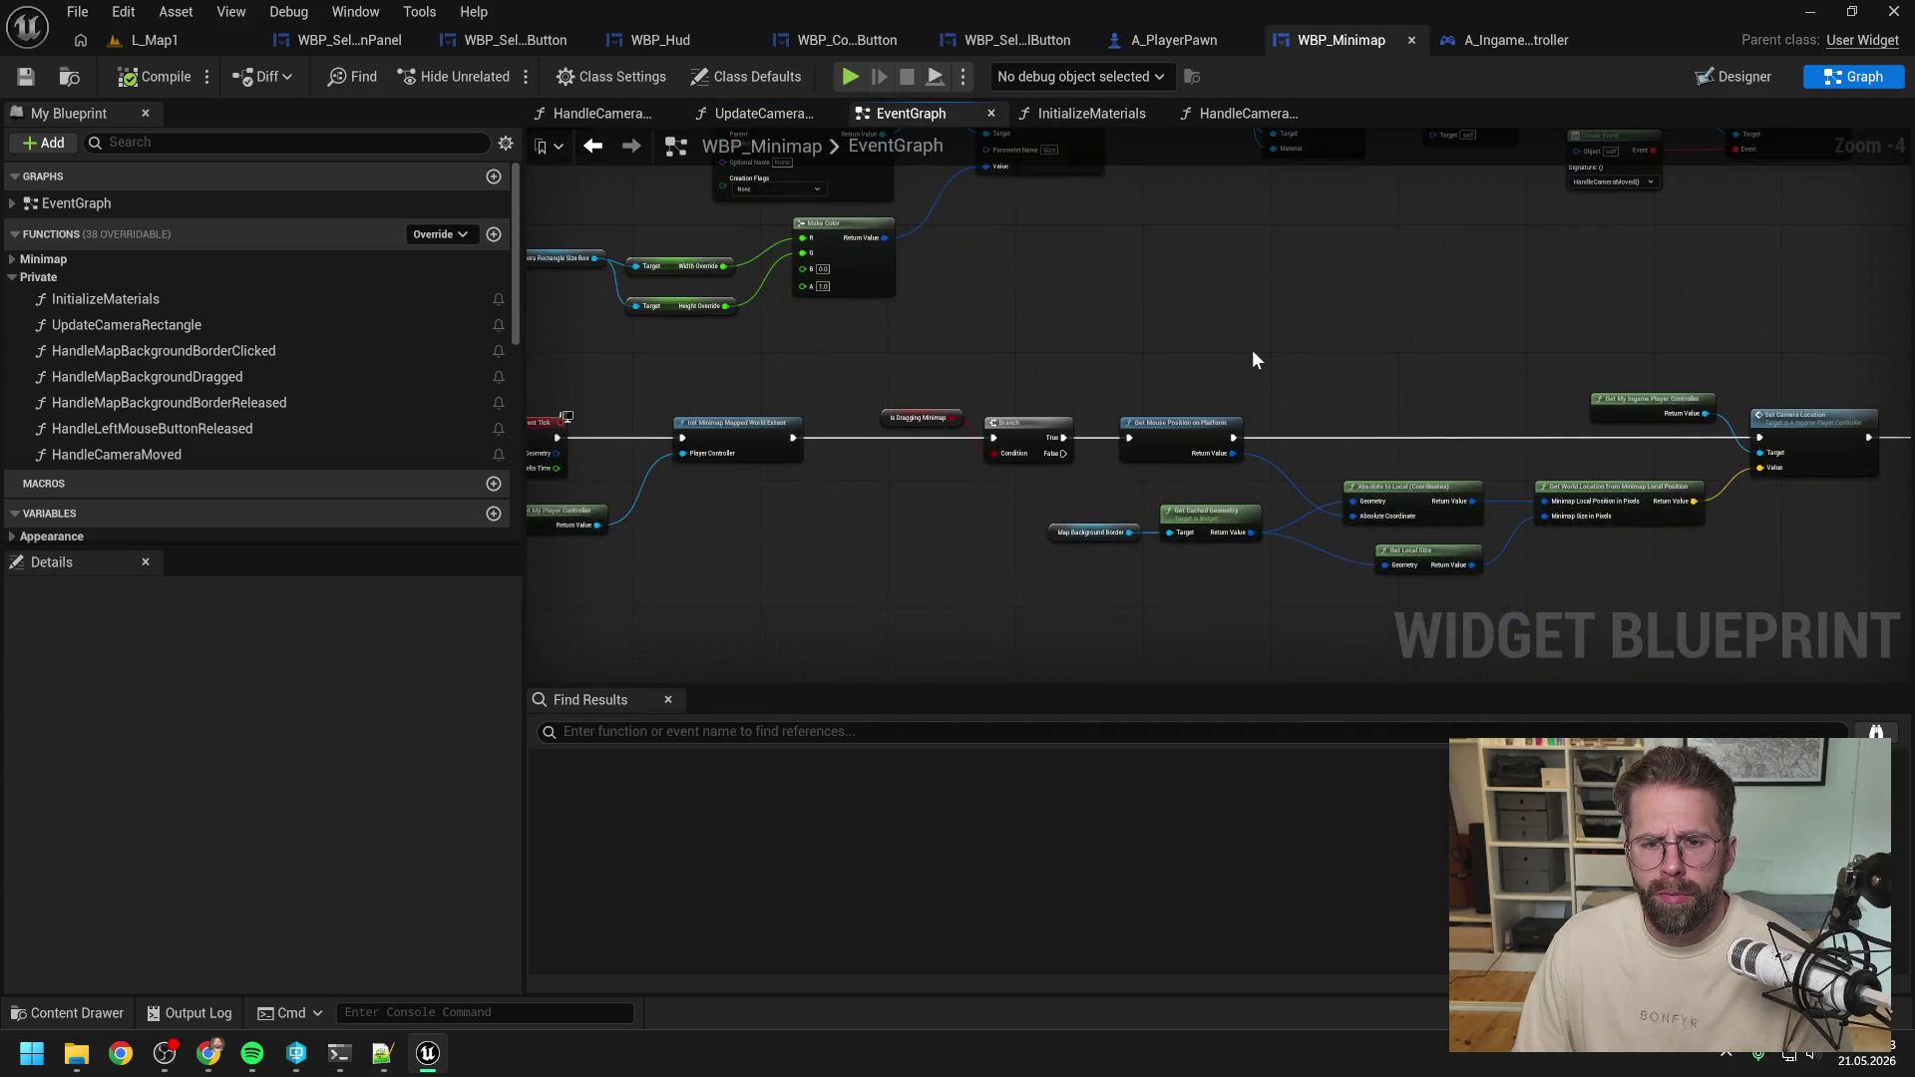
{"action": "scroll", "coordinate": [1253, 359], "scroll_direction": "right", "scroll_amount": 4}
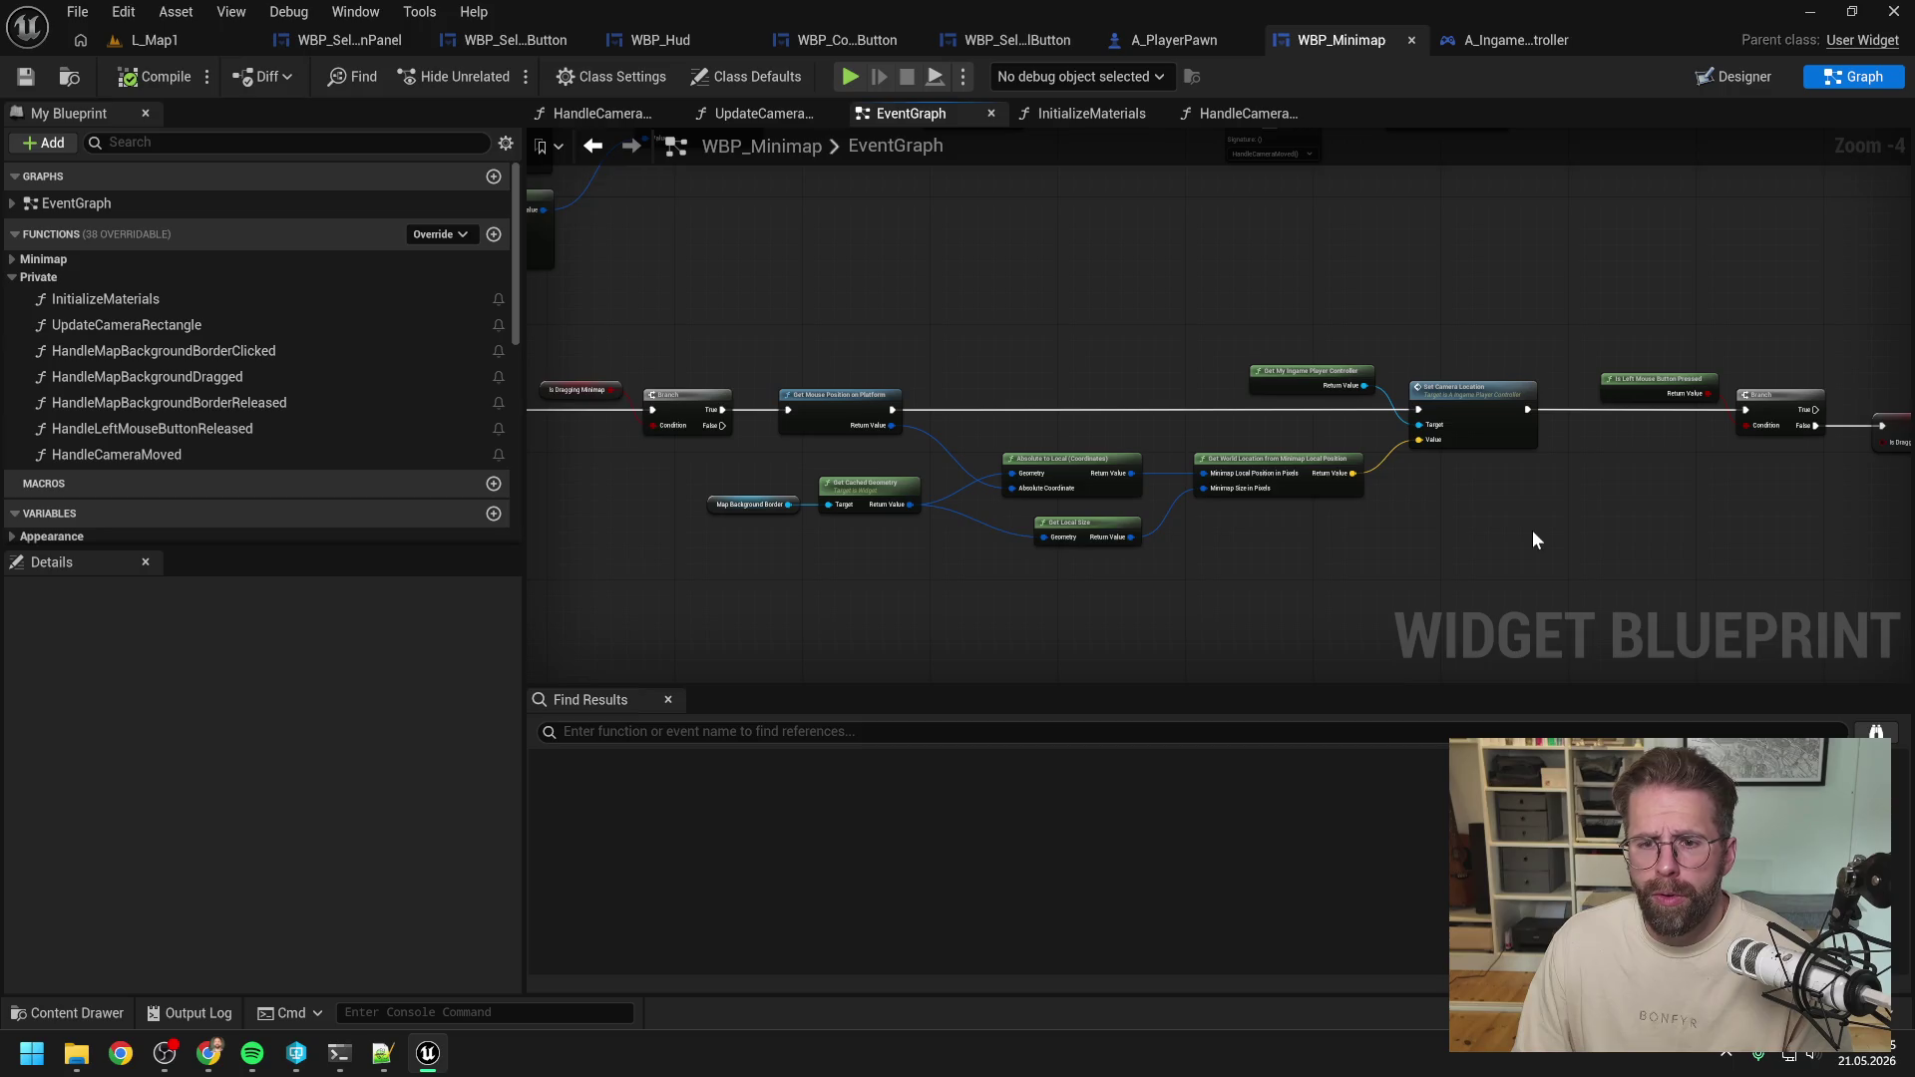
{"action": "scroll", "coordinate": [1446, 514], "scroll_direction": "right", "scroll_amount": 2}
{"action": "scroll", "coordinate": [1297, 399], "scroll_direction": "left", "scroll_amount": 4}
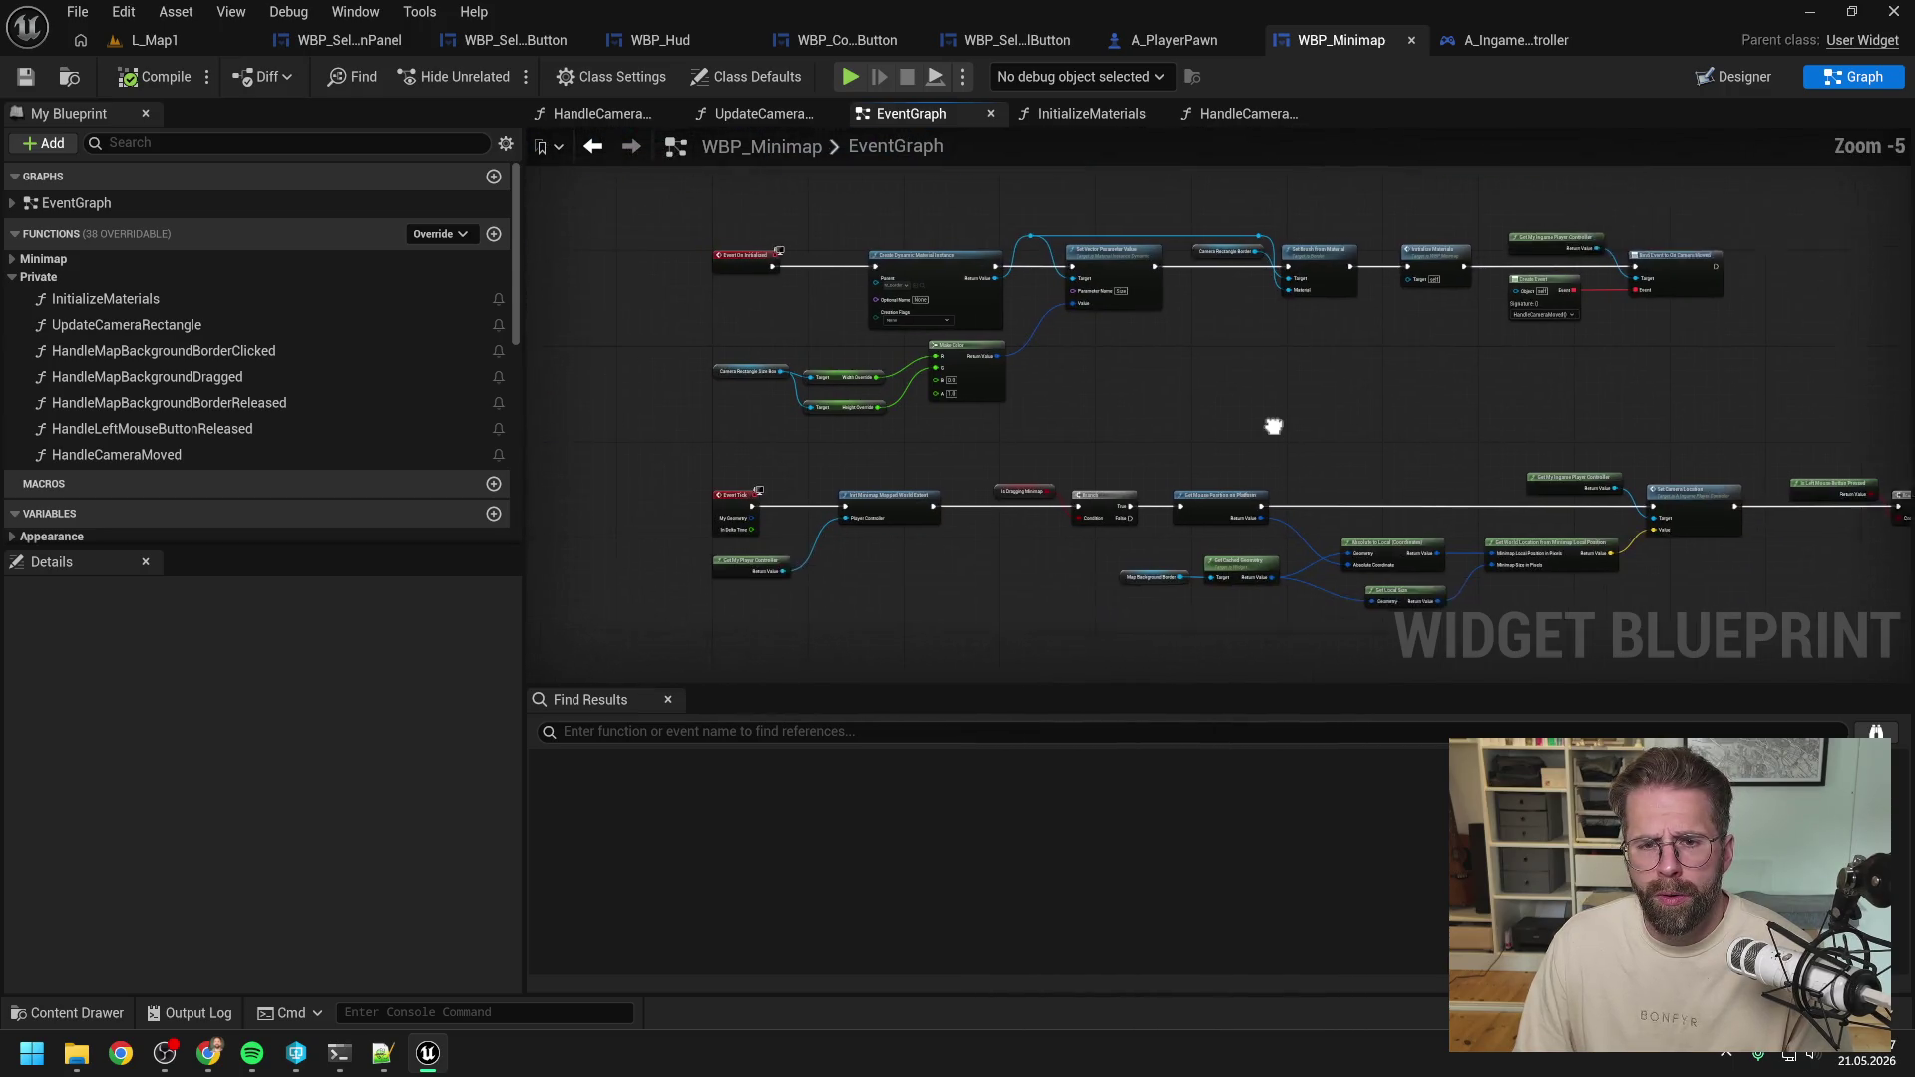
{"action": "scroll", "coordinate": [1342, 421], "scroll_direction": "down", "scroll_amount": 1}
{"action": "scroll", "coordinate": [1534, 415], "scroll_direction": "right", "scroll_amount": 3}
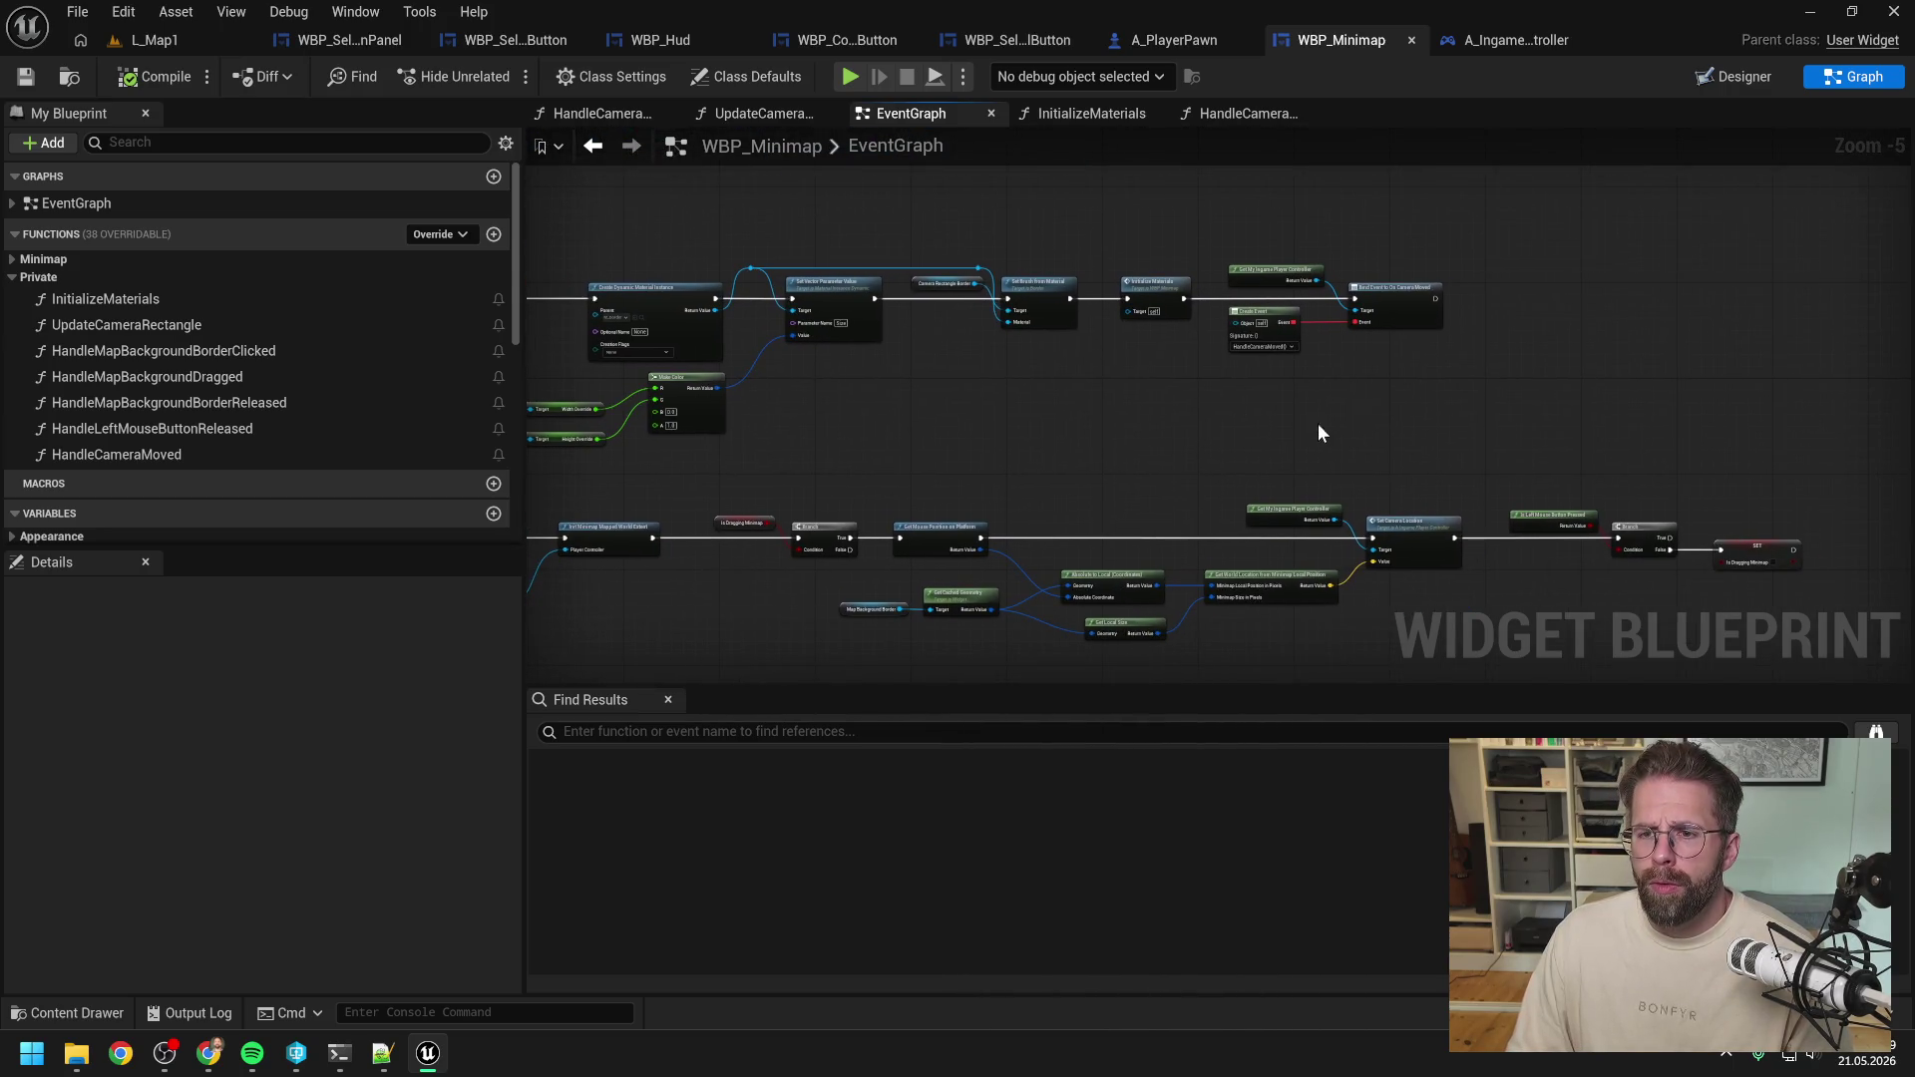
{"action": "scroll", "coordinate": [1516, 305], "scroll_direction": "up", "scroll_amount": 2}
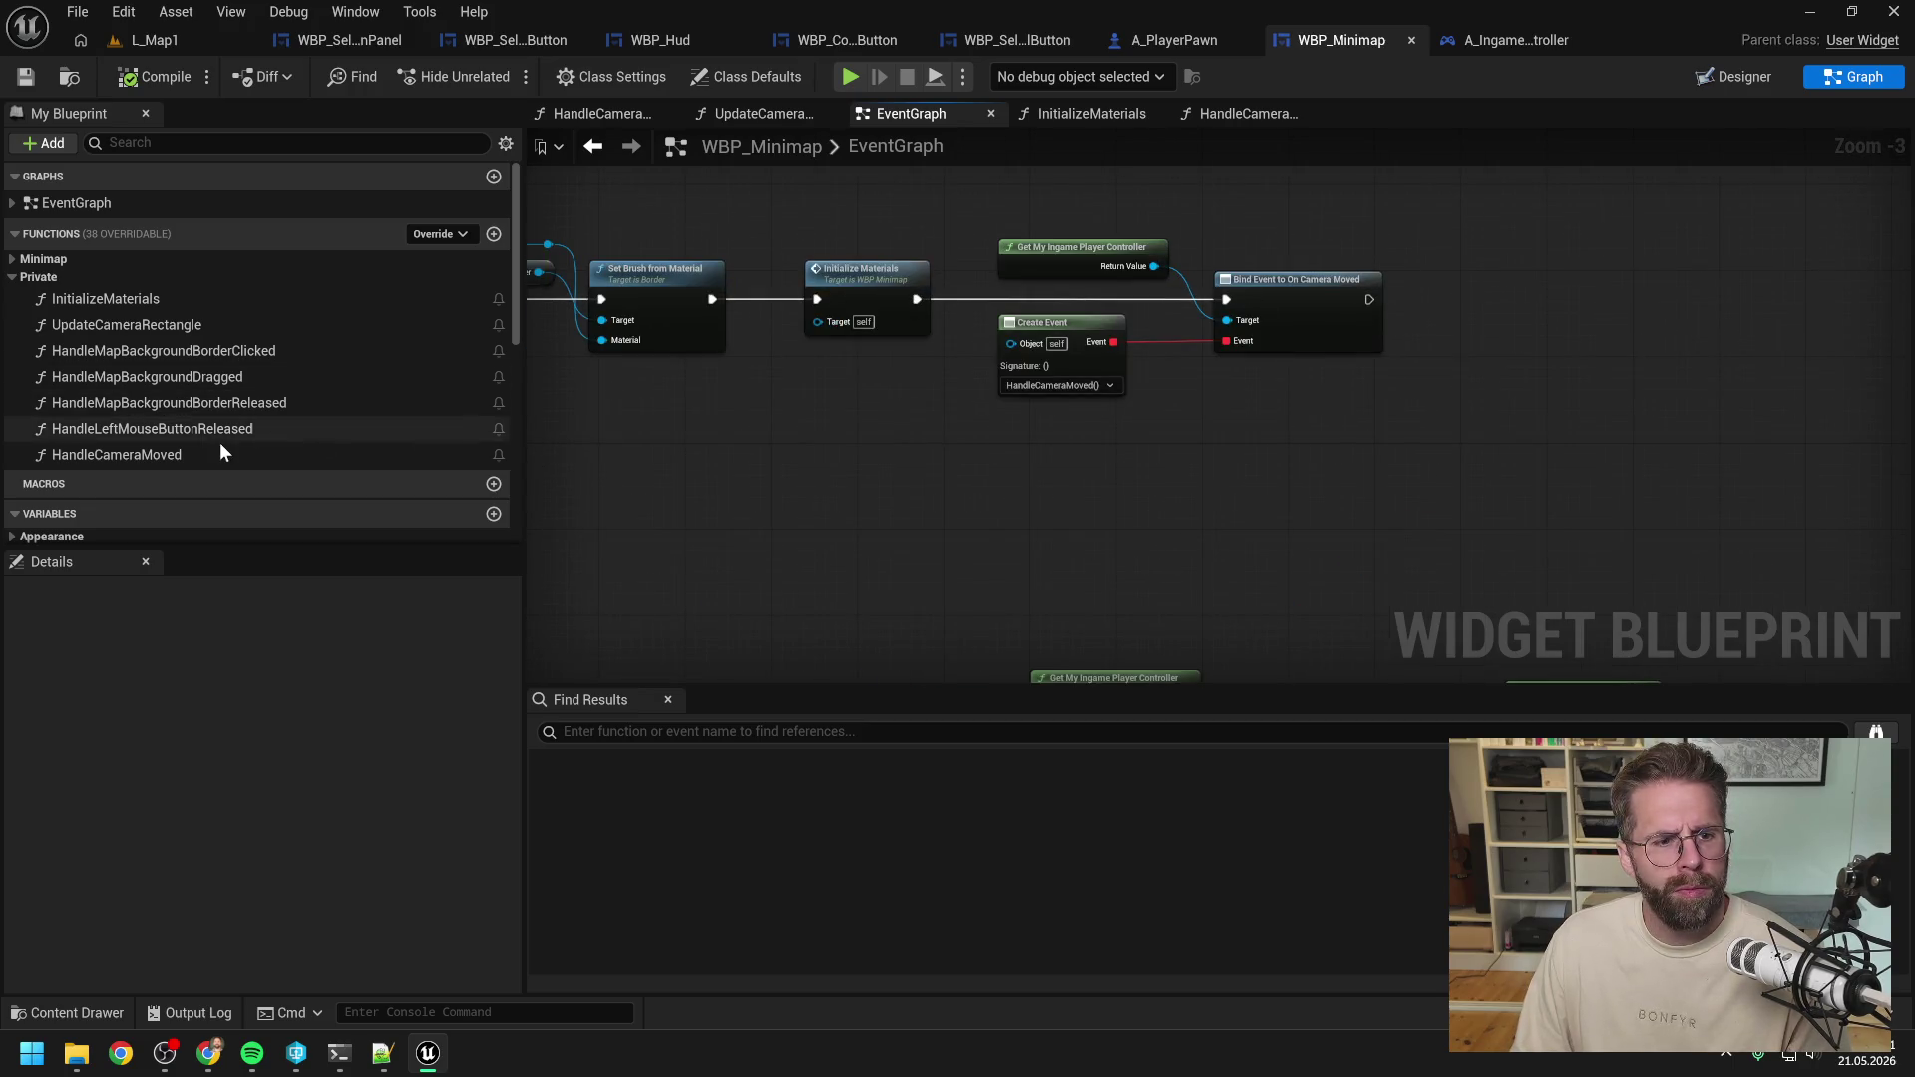
{"action": "mouse_move", "coordinate": [116, 454]}
{"action": "left_mouse_down"}
{"action": "mouse_move", "coordinate": [1133, 397]}
{"action": "mouse_move", "coordinate": [1493, 329]}
{"action": "left_mouse_up"}
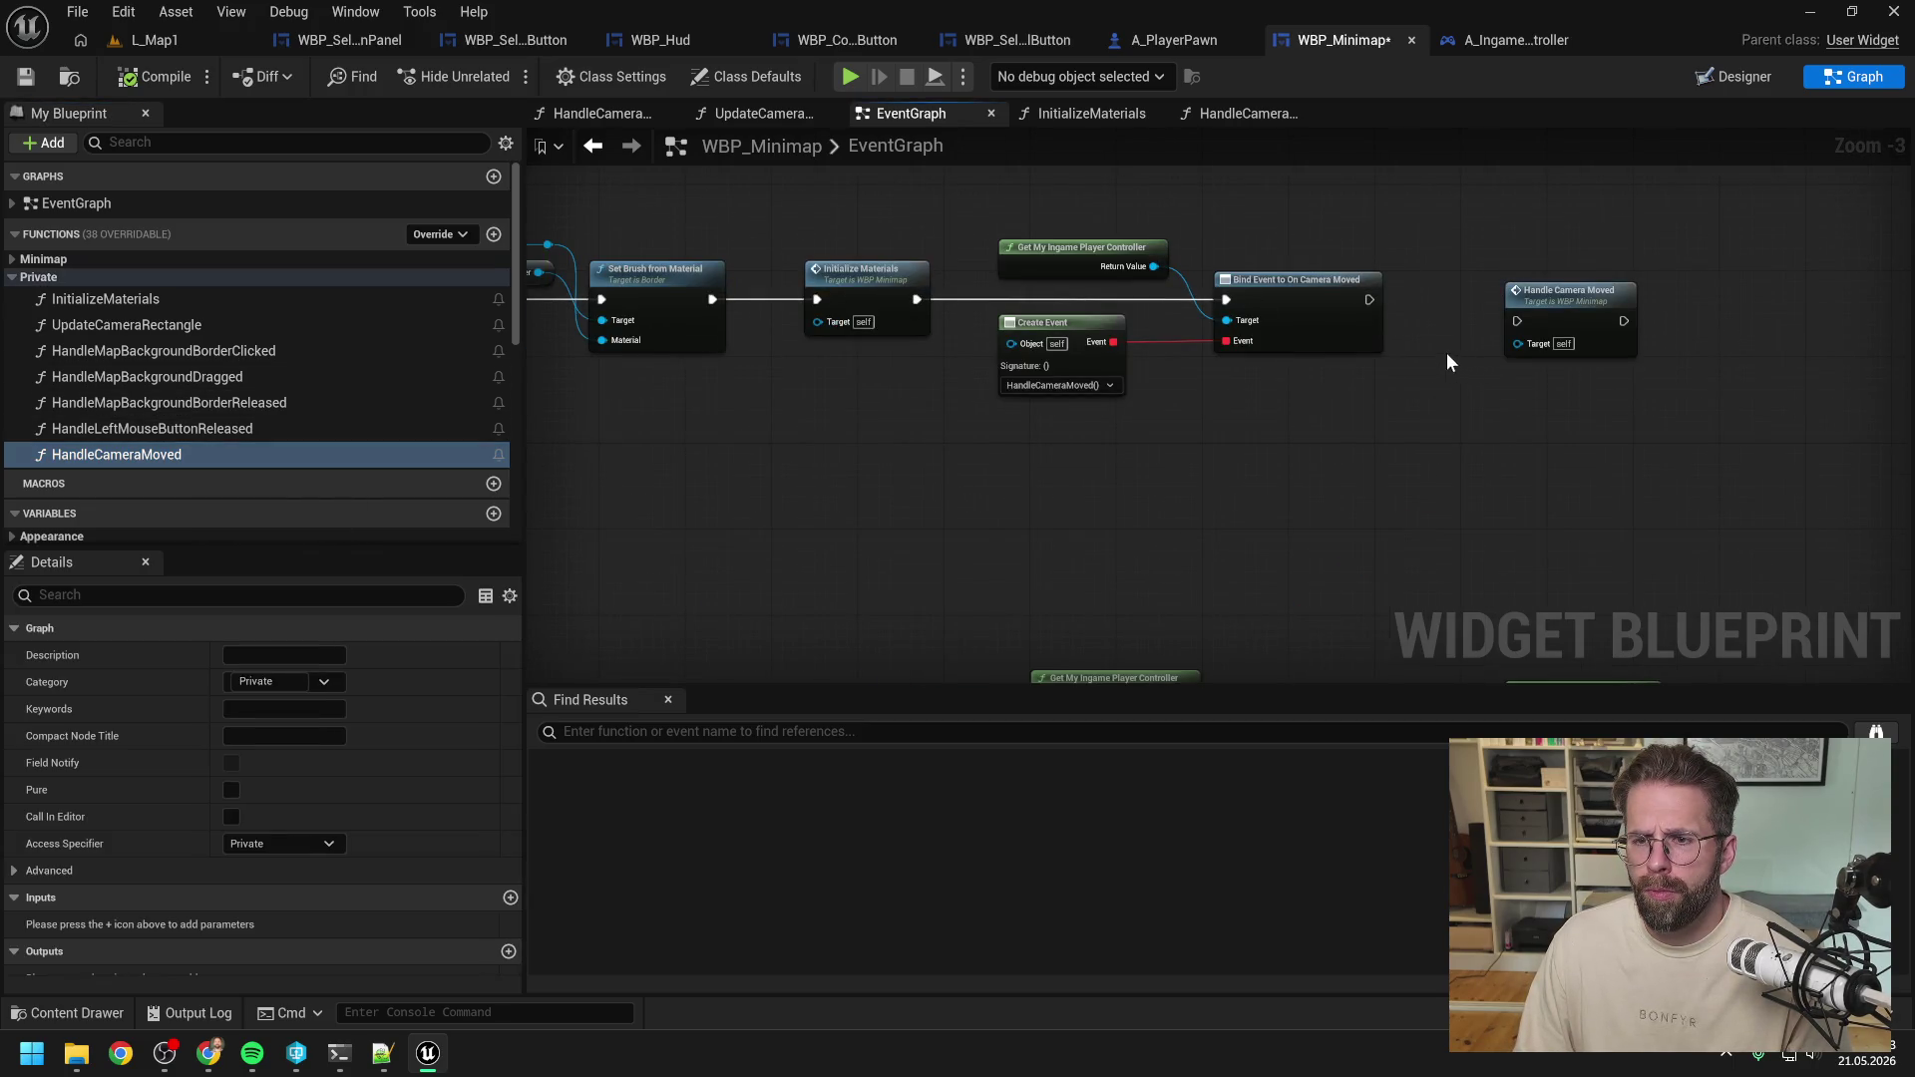
{"action": "mouse_move", "coordinate": [1370, 300]}
{"action": "left_mouse_down"}
{"action": "mouse_move", "coordinate": [1449, 346]}
{"action": "mouse_move", "coordinate": [1517, 320]}
{"action": "mouse_move", "coordinate": [1490, 285]}
{"action": "left_mouse_up"}
{"action": "left_click", "coordinate": [1580, 349]}
{"action": "left_click", "coordinate": [1493, 386]}
{"action": "left_click", "coordinate": [149, 76]}
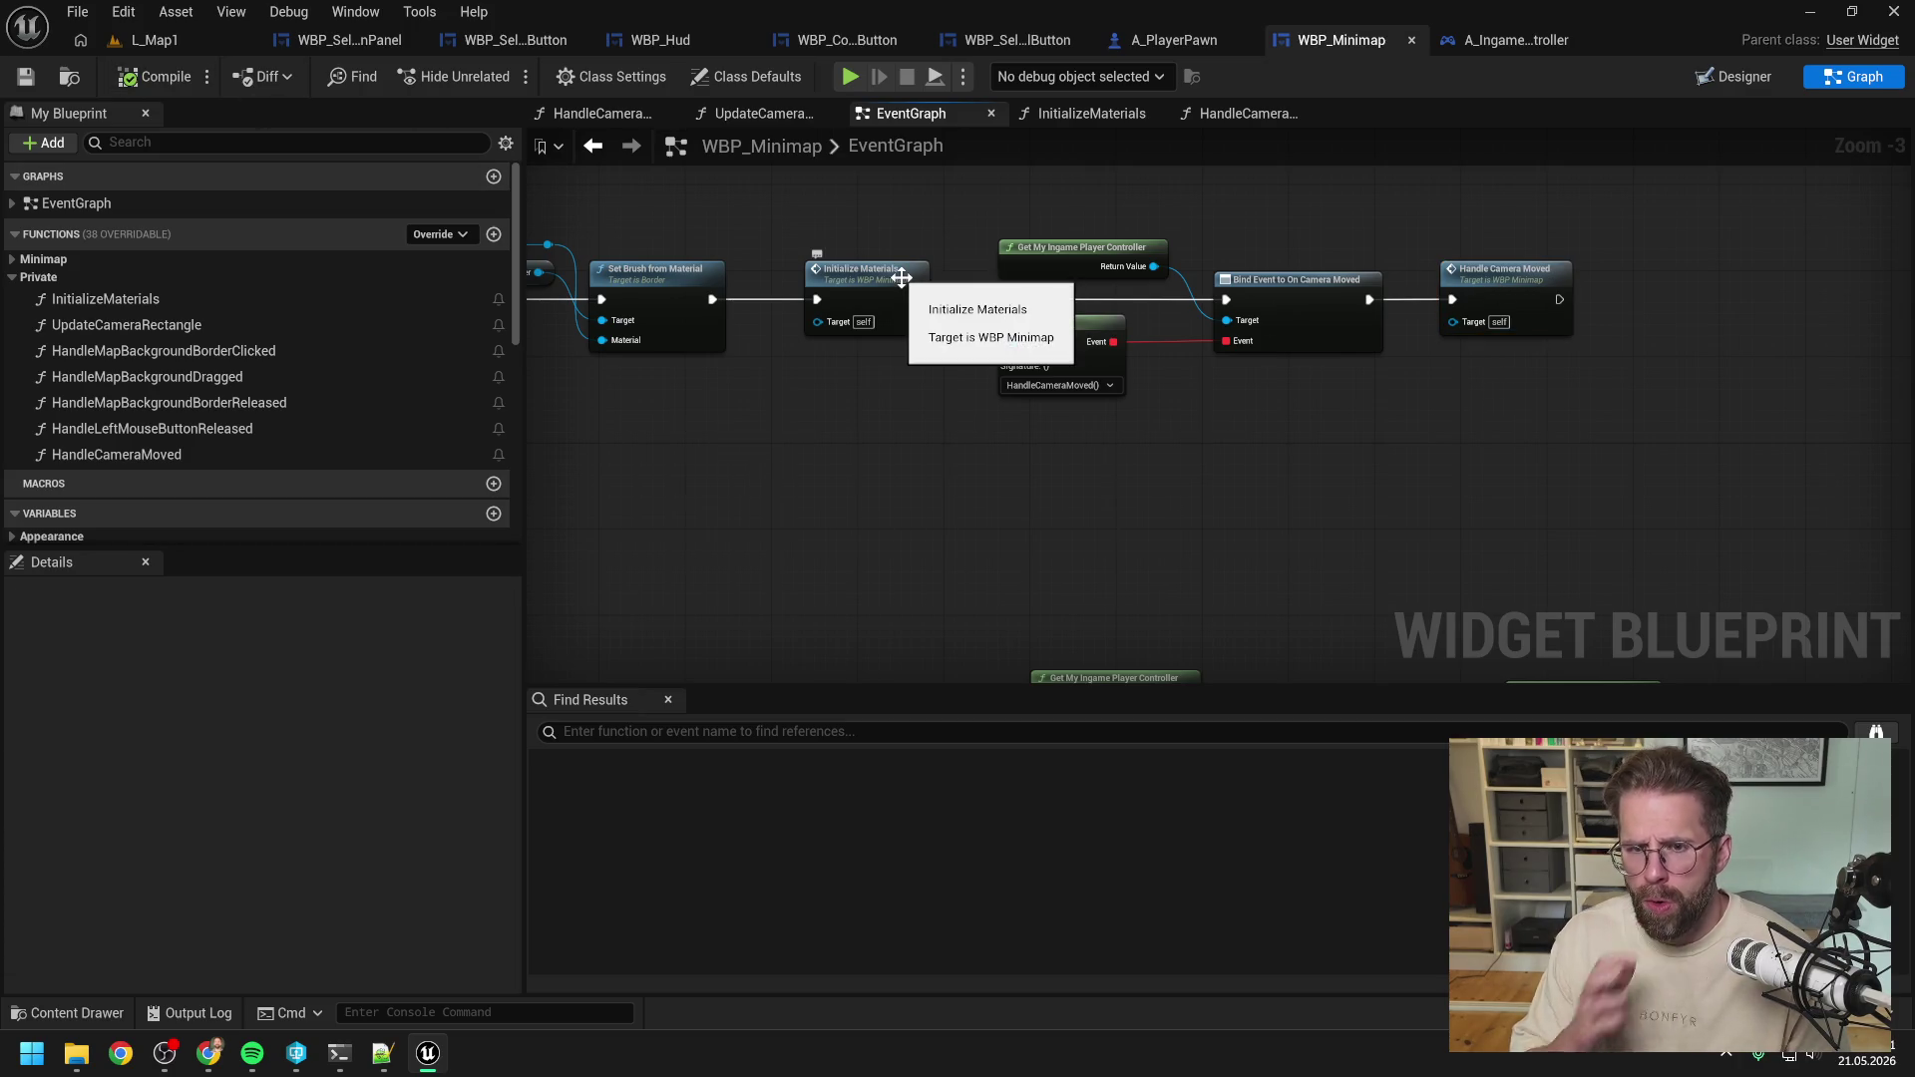
Review the minimap dragging logic around Is Left Mouse Button Pressed and recompile.
{"action": "scroll", "coordinate": [903, 277], "scroll_direction": "down", "scroll_amount": 2}
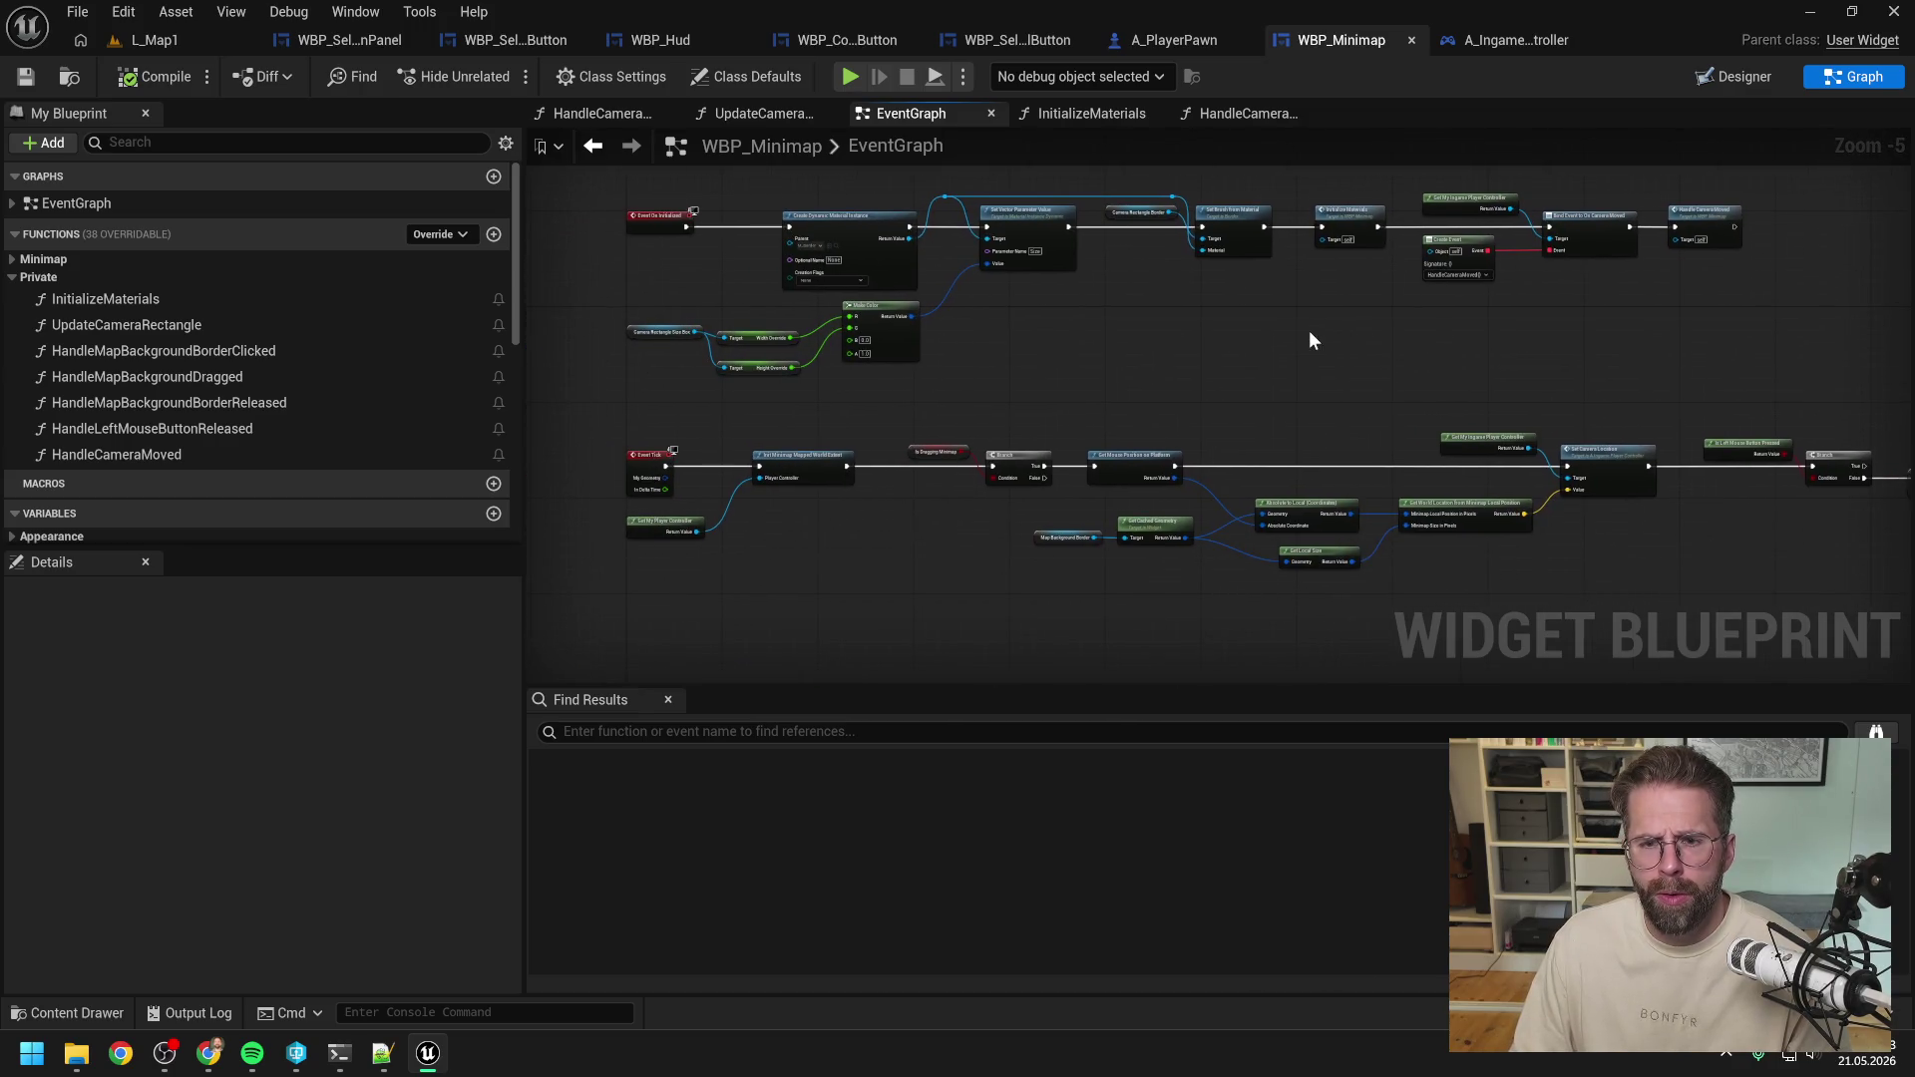
{"action": "left_click_drag", "start_coordinate": [1308, 331], "coordinate": [1200, 331]}
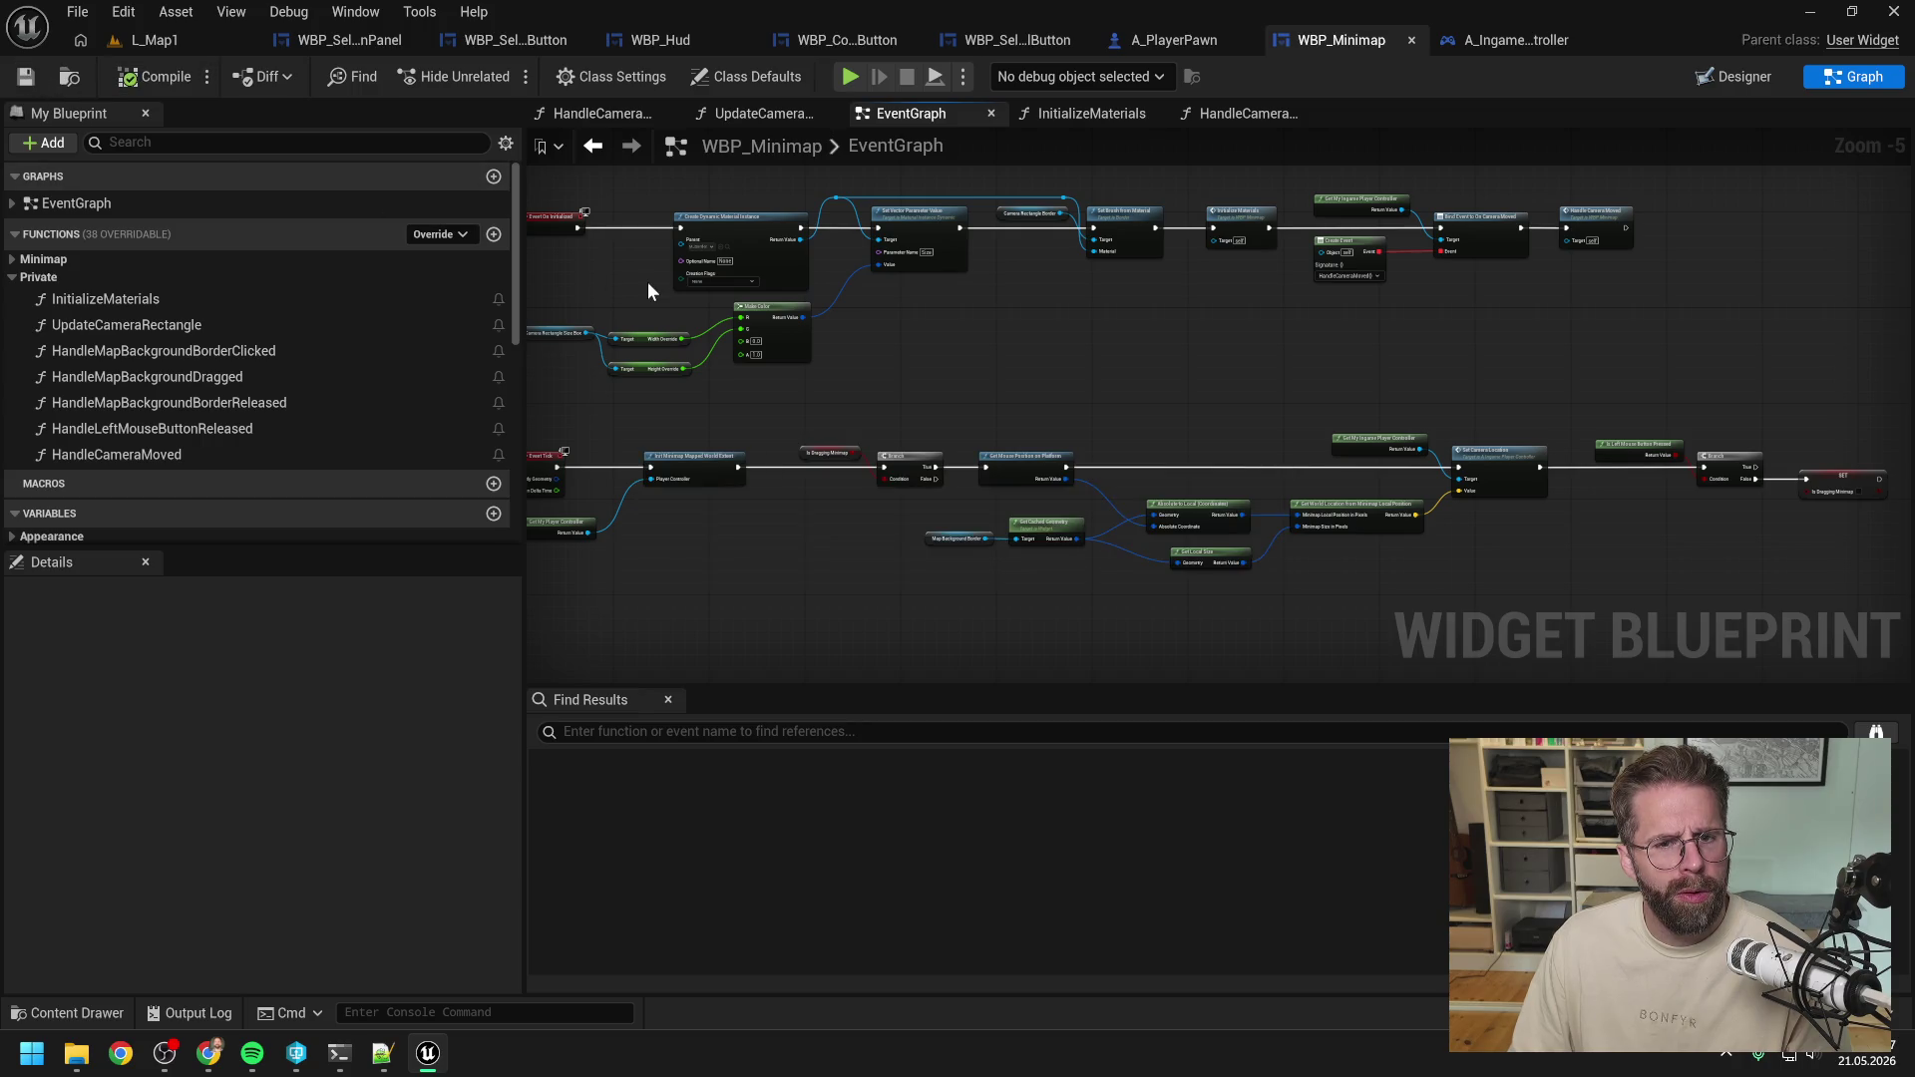
{"action": "mouse_move", "coordinate": [1122, 345]}
{"action": "left_mouse_down"}
{"action": "mouse_move", "coordinate": [1234, 351]}
{"action": "mouse_move", "coordinate": [1021, 313]}
{"action": "left_mouse_up"}
{"action": "left_click_drag", "start_coordinate": [1449, 342], "coordinate": [1306, 321]}
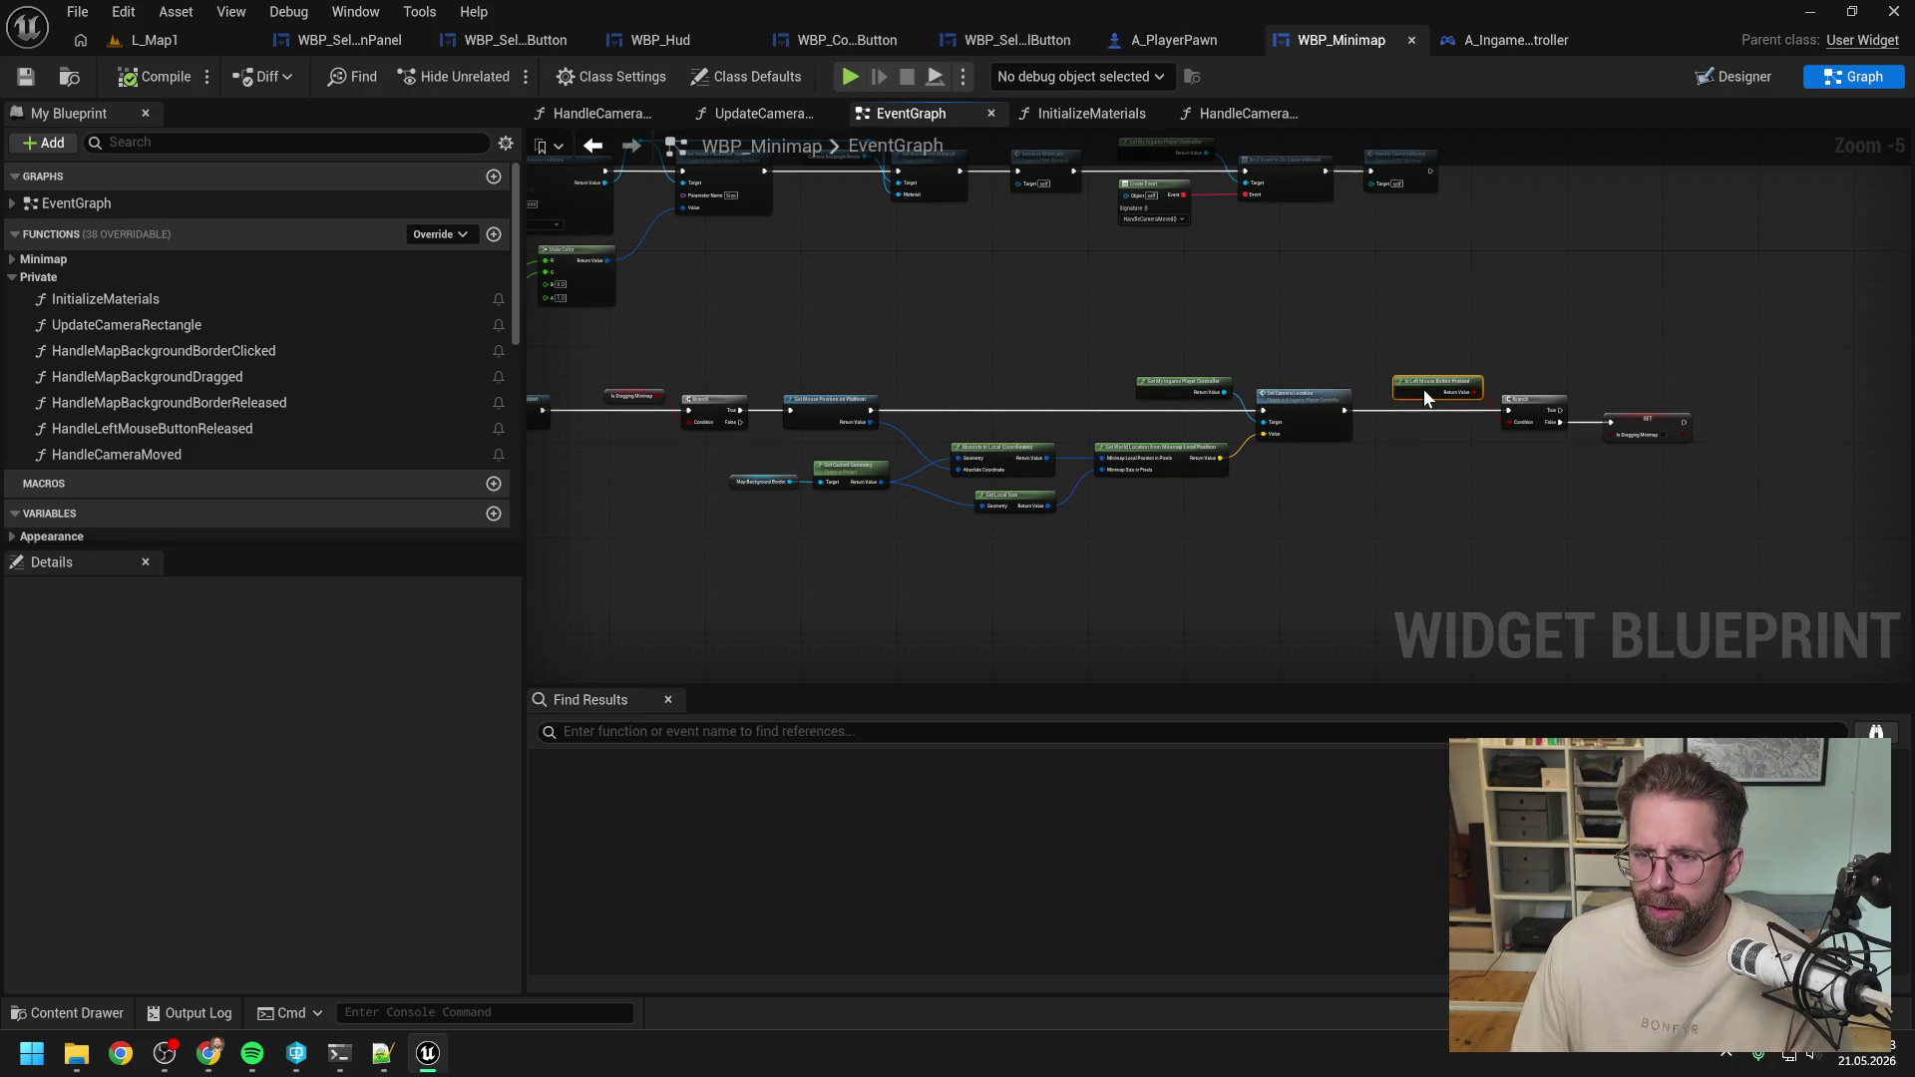
{"action": "left_click_drag", "start_coordinate": [1422, 389], "coordinate": [1421, 391]}
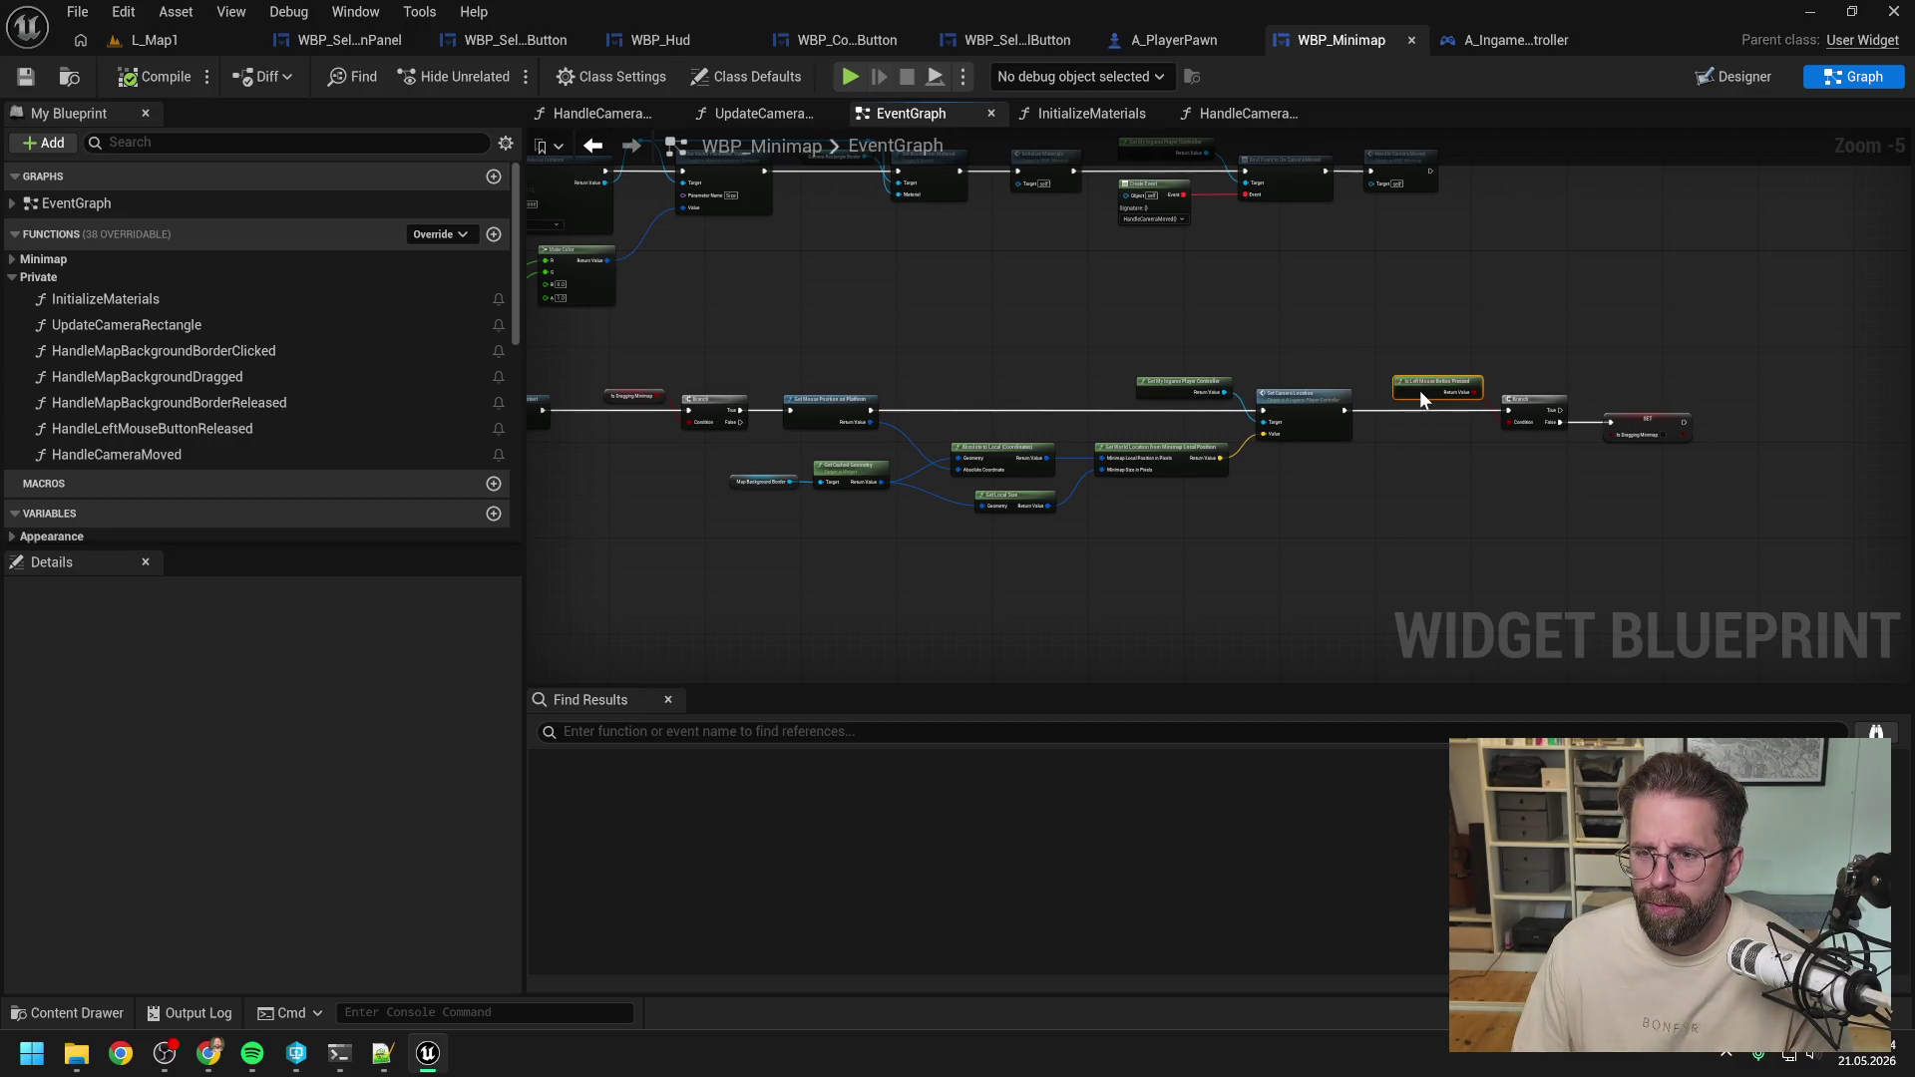
{"action": "left_click", "coordinate": [1513, 356]}
{"action": "left_click", "coordinate": [154, 76]}
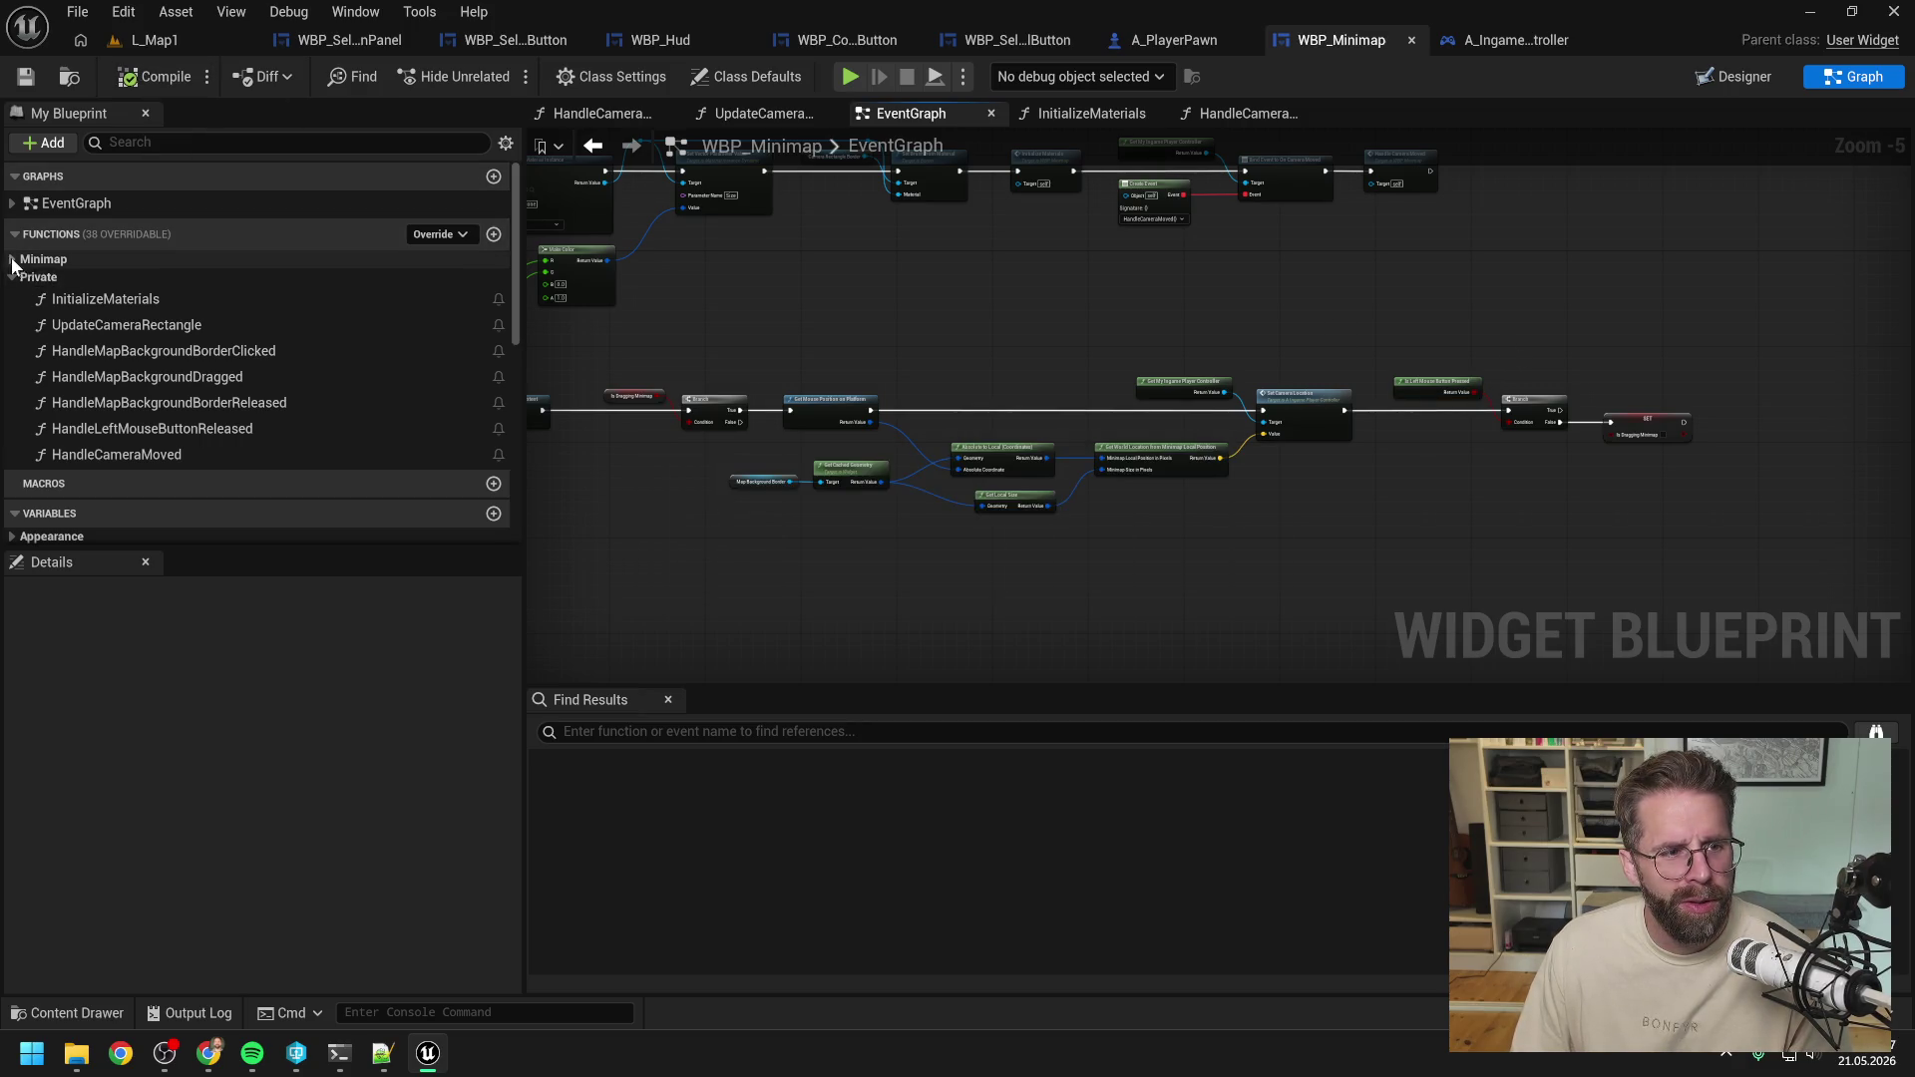
Look over the HandleCameraTurned function in the Minimap category.
{"action": "left_click", "coordinate": [13, 261]}
{"action": "left_click", "coordinate": [169, 288]}
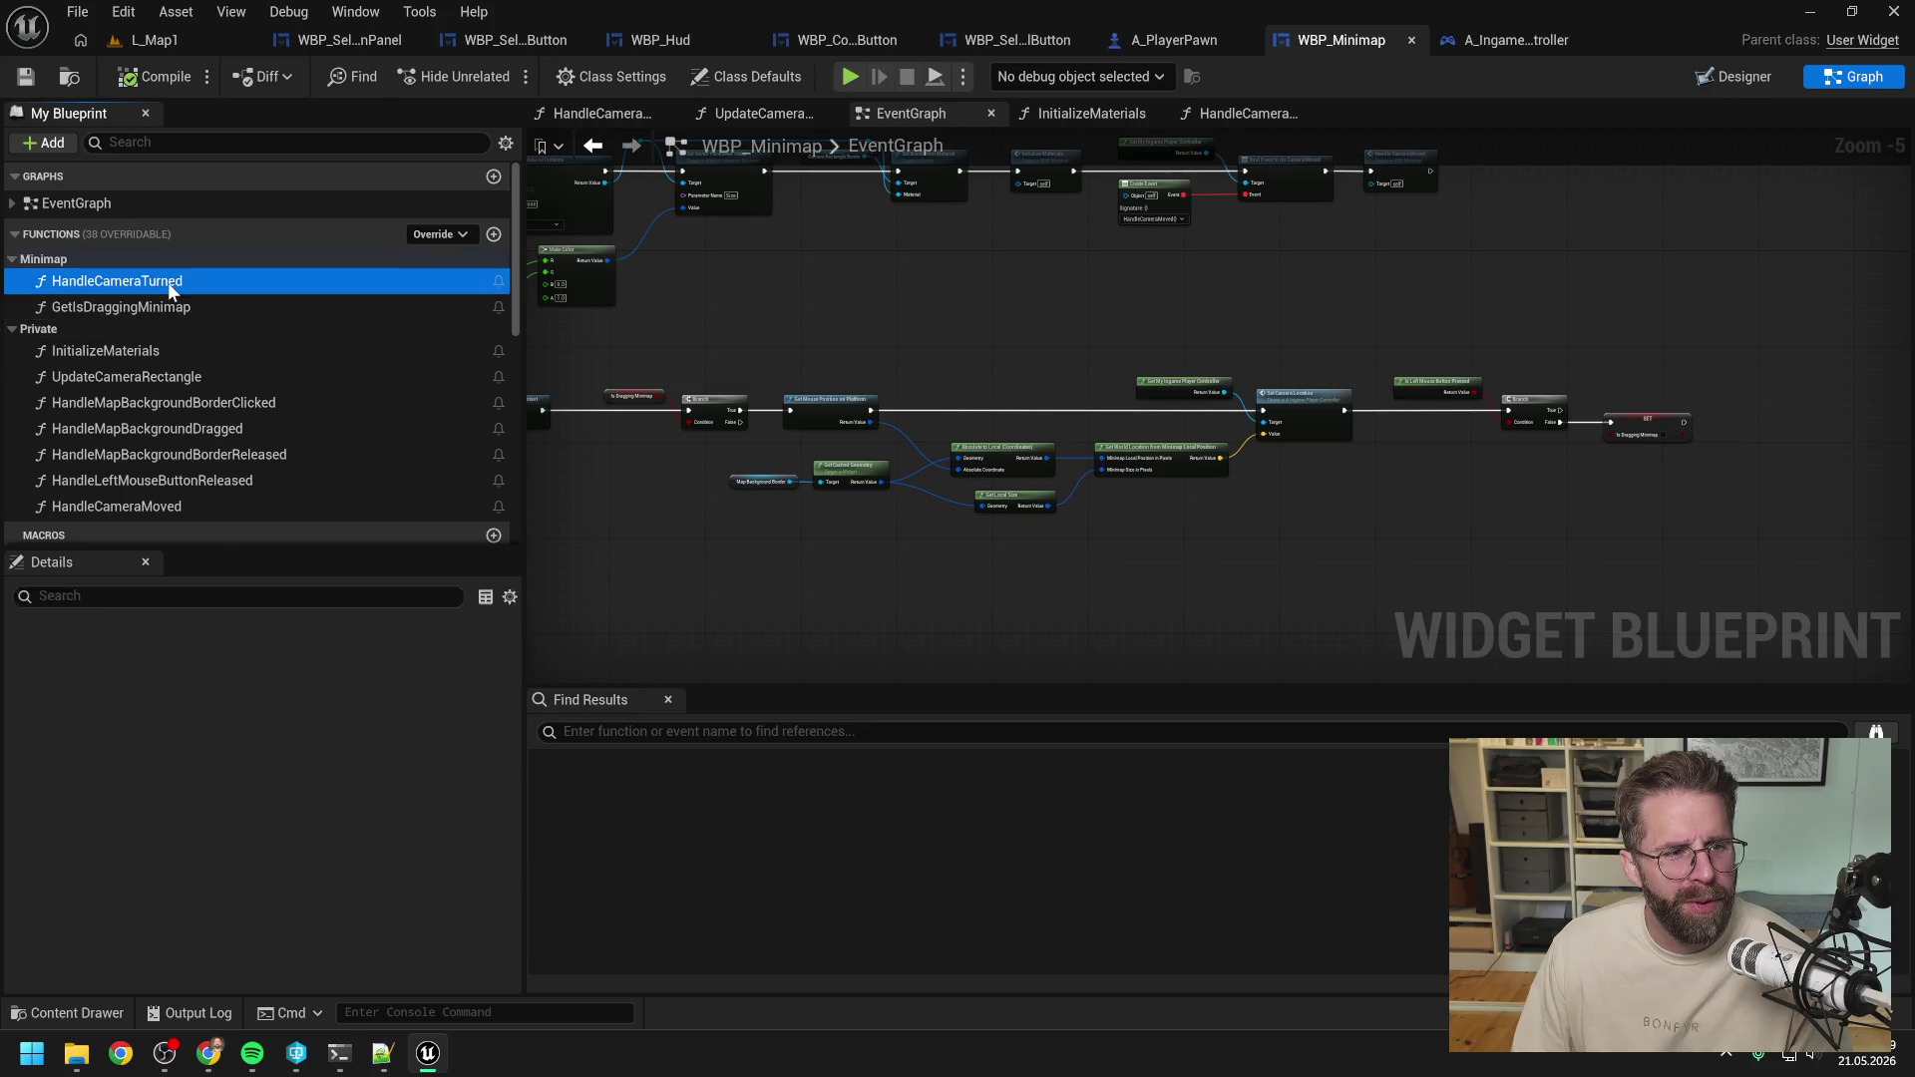
{"action": "double_click", "coordinate": [168, 284]}
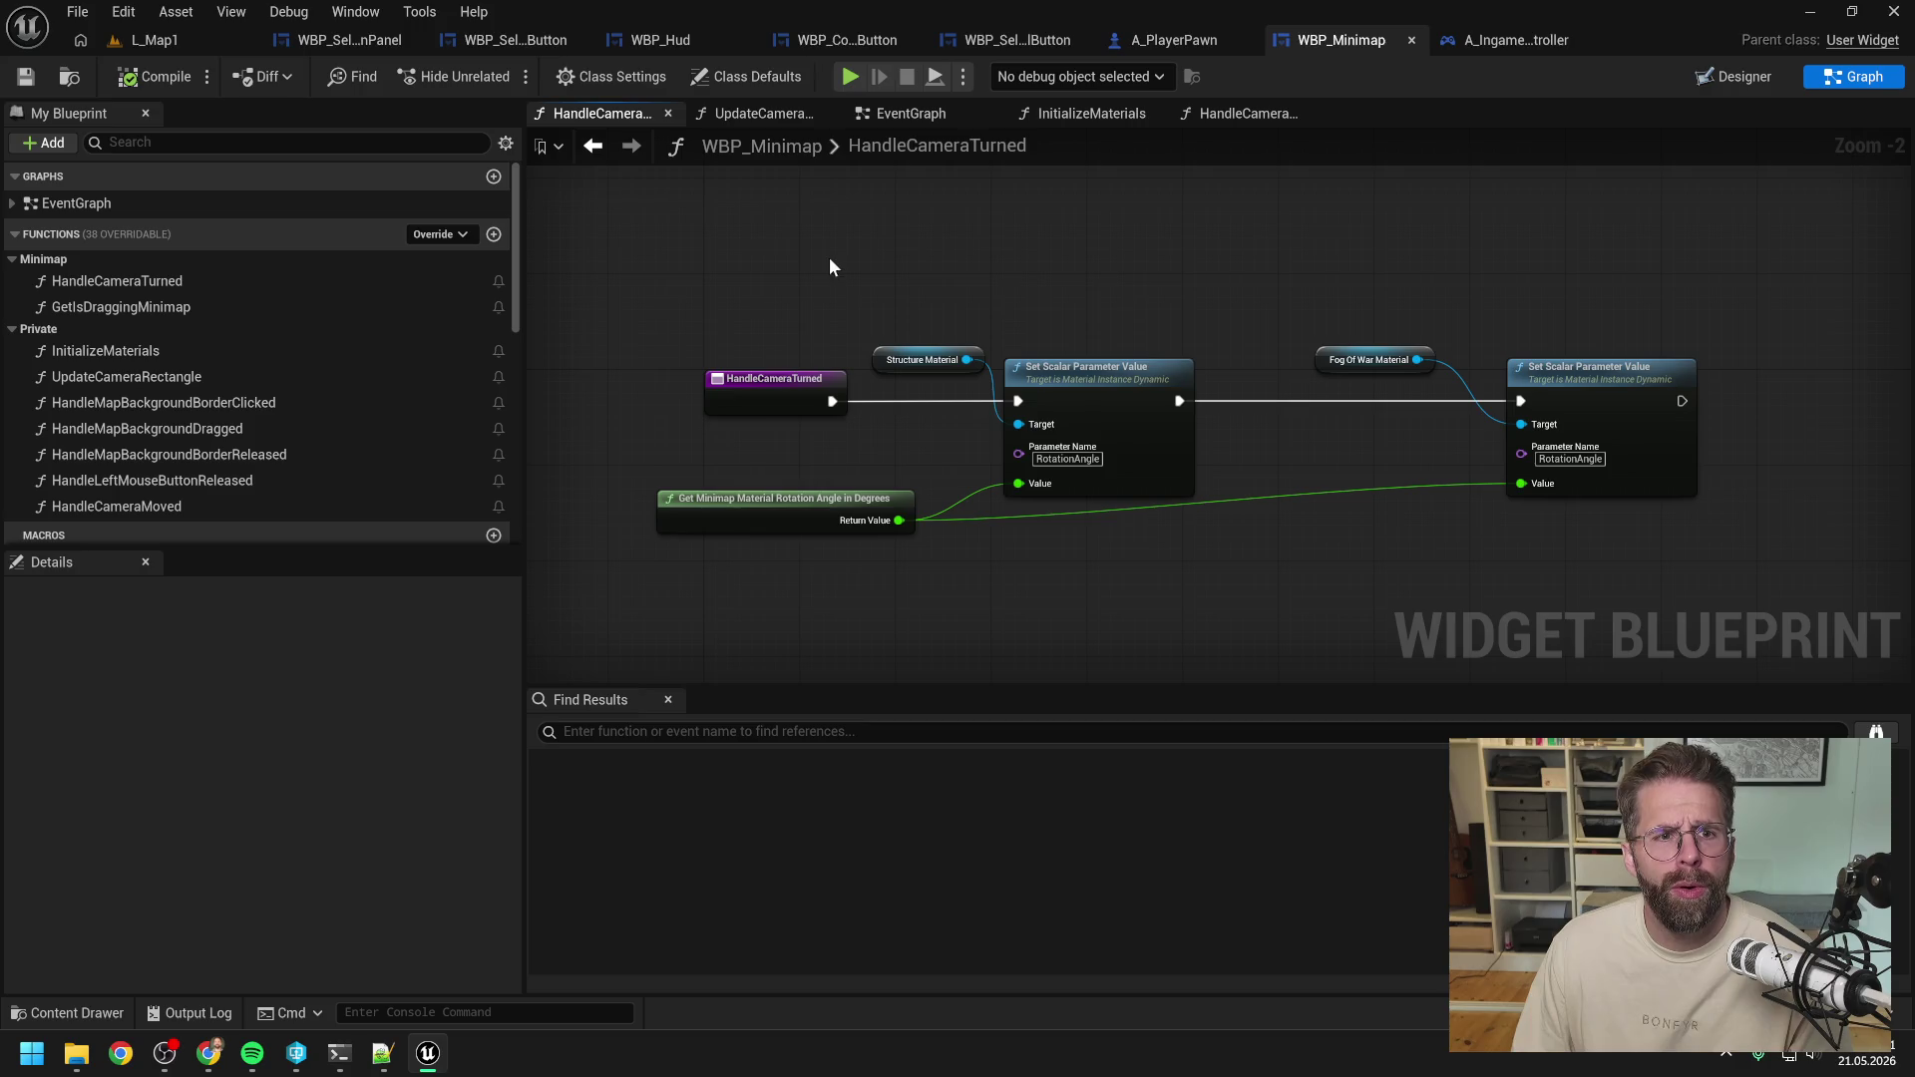
{"action": "left_click", "coordinate": [1495, 38]}
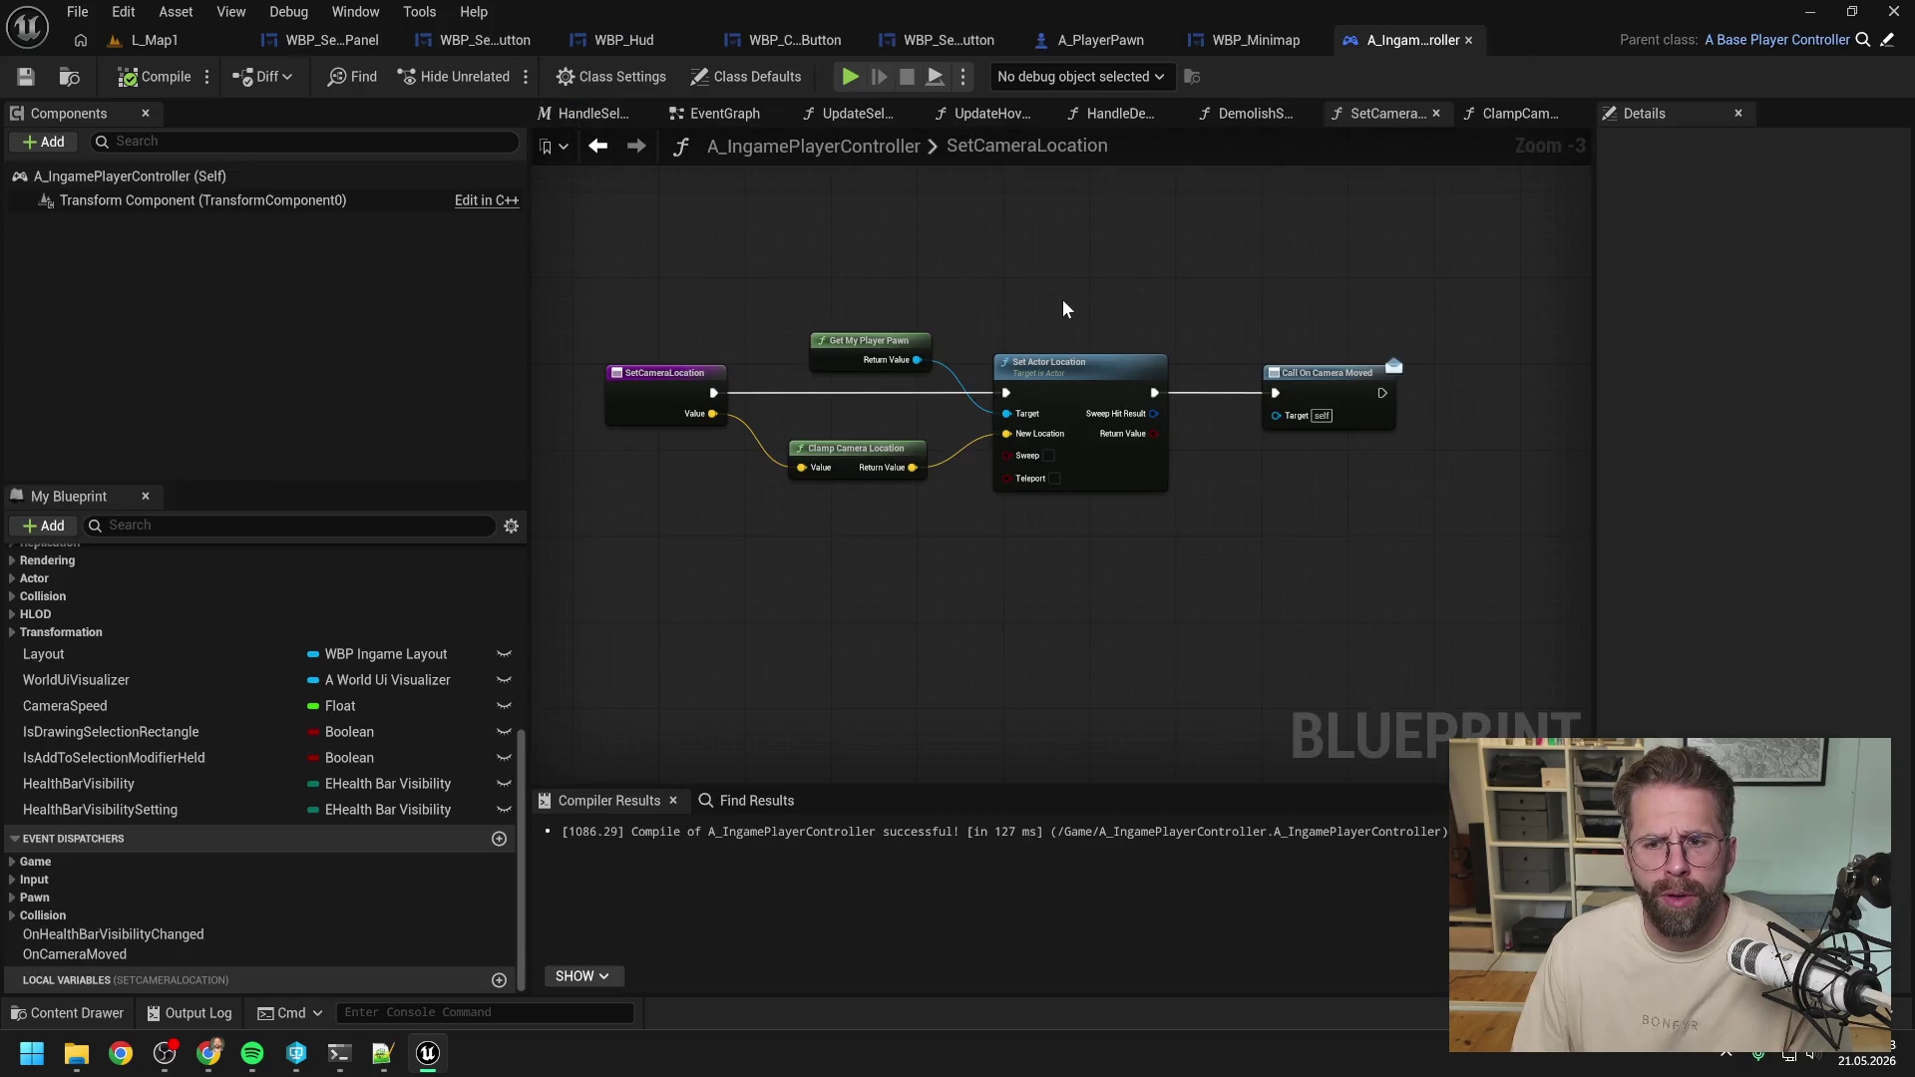
Open ScrollCamera from the player controller's EventGraph and view its Clamp Camera Location and Set Actor Location ending.
{"action": "left_click", "coordinate": [710, 110]}
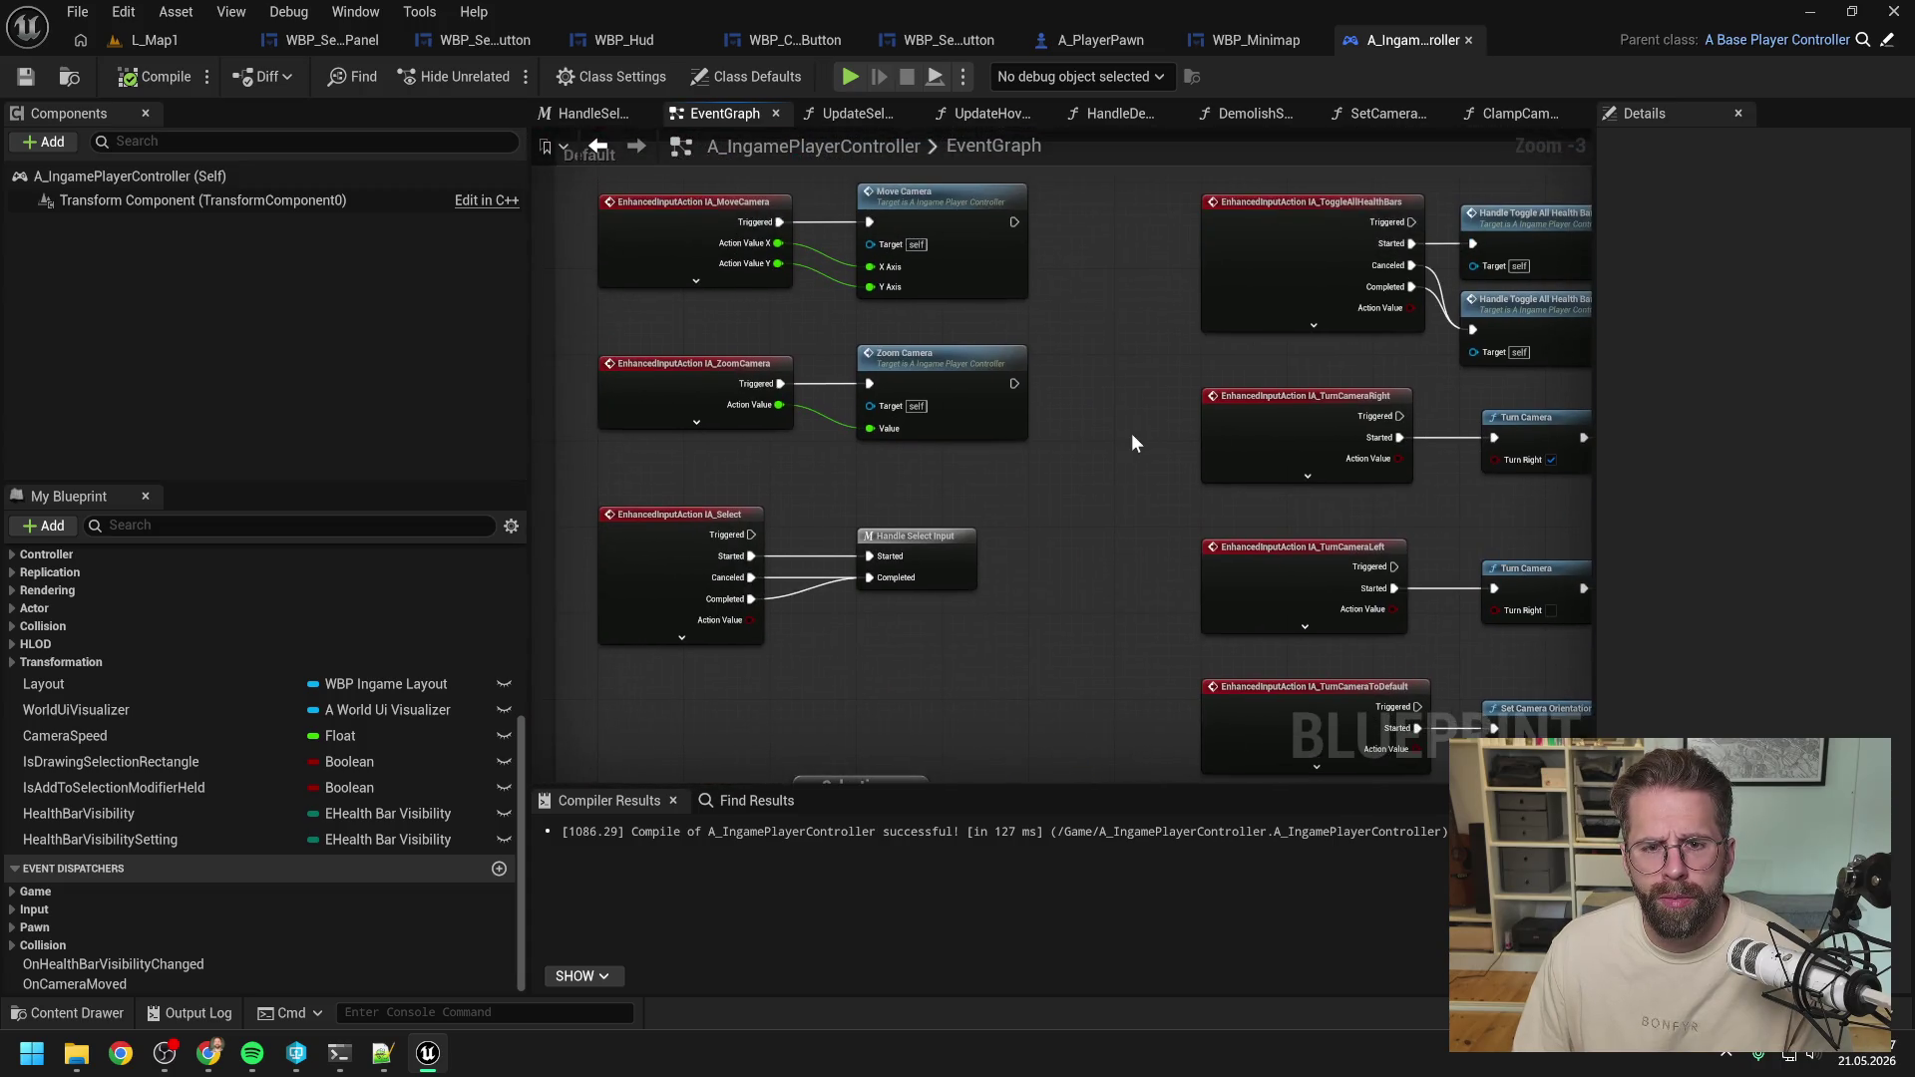
{"action": "scroll", "coordinate": [1087, 441], "scroll_direction": "down", "scroll_amount": 1}
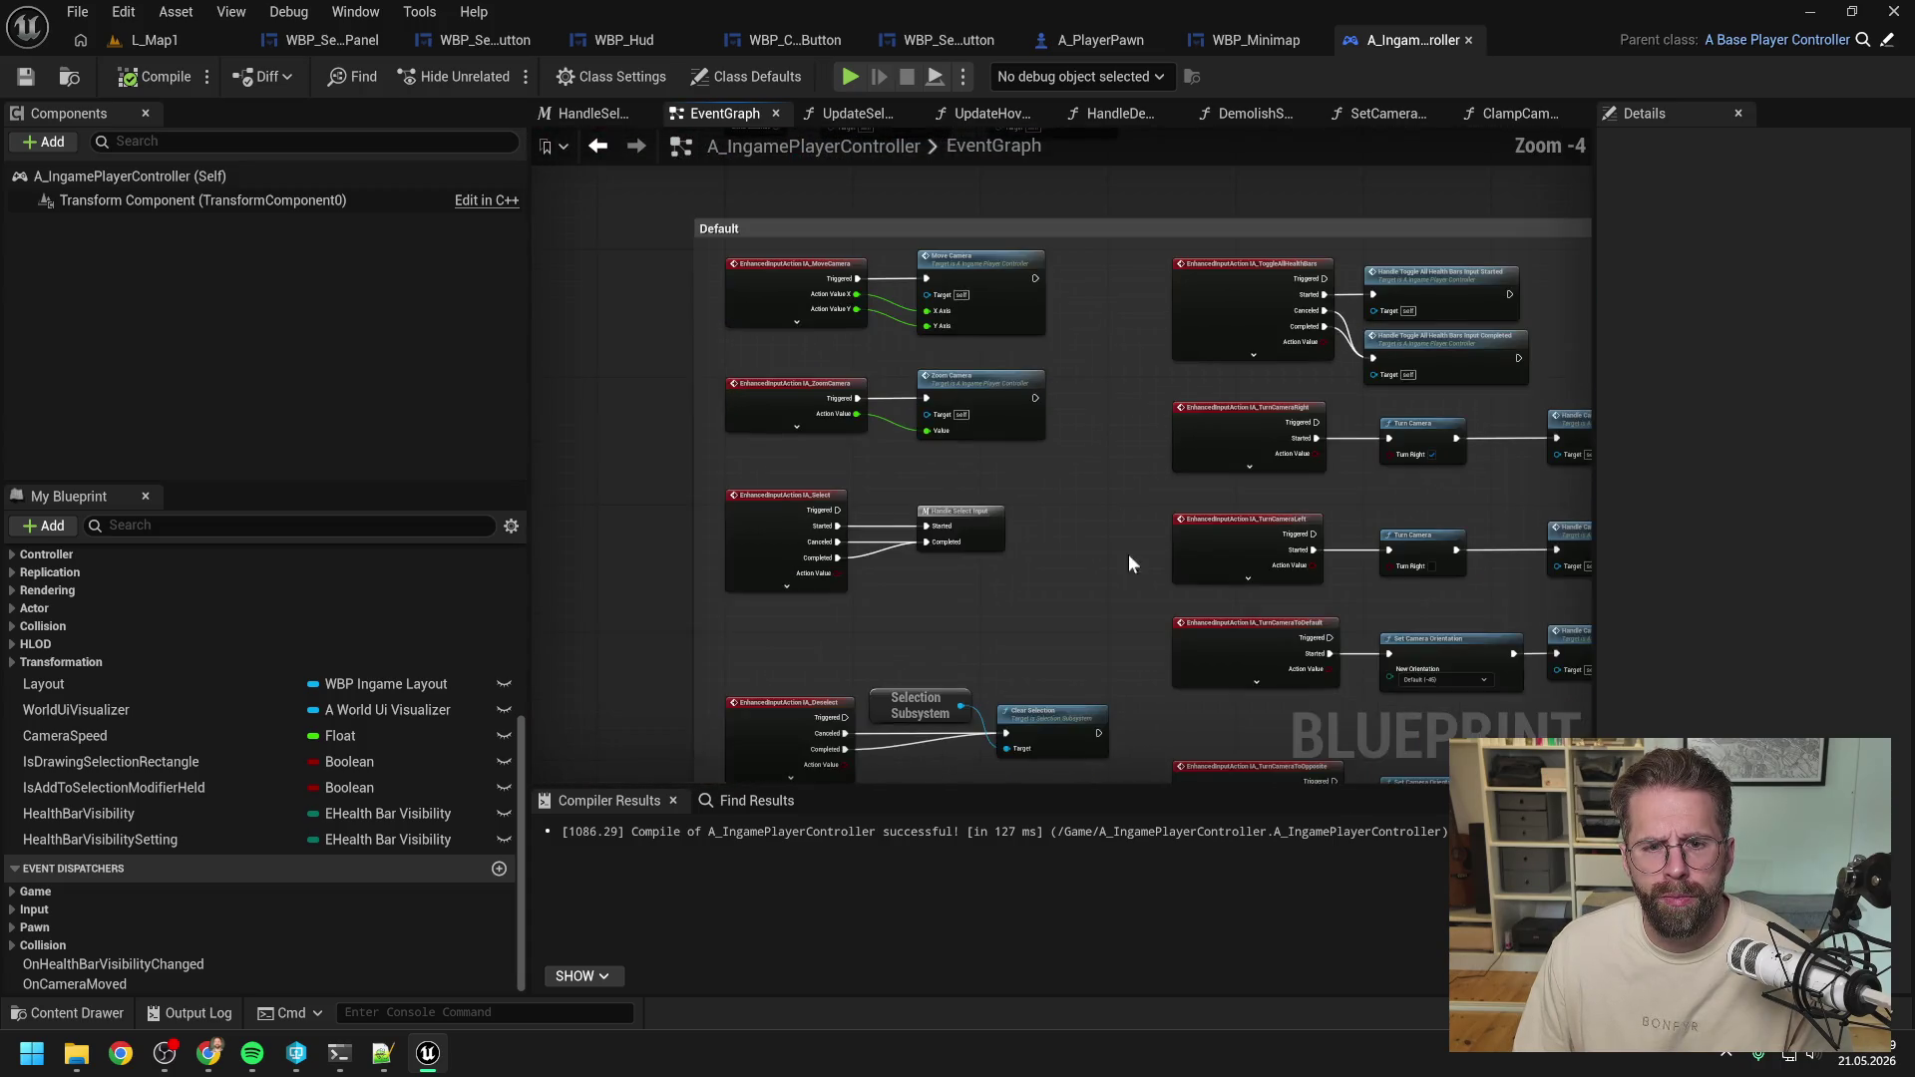
{"action": "left_click_drag", "start_coordinate": [1128, 553], "coordinate": [1063, 433]}
{"action": "scroll", "coordinate": [952, 529], "scroll_direction": "down", "scroll_amount": 3}
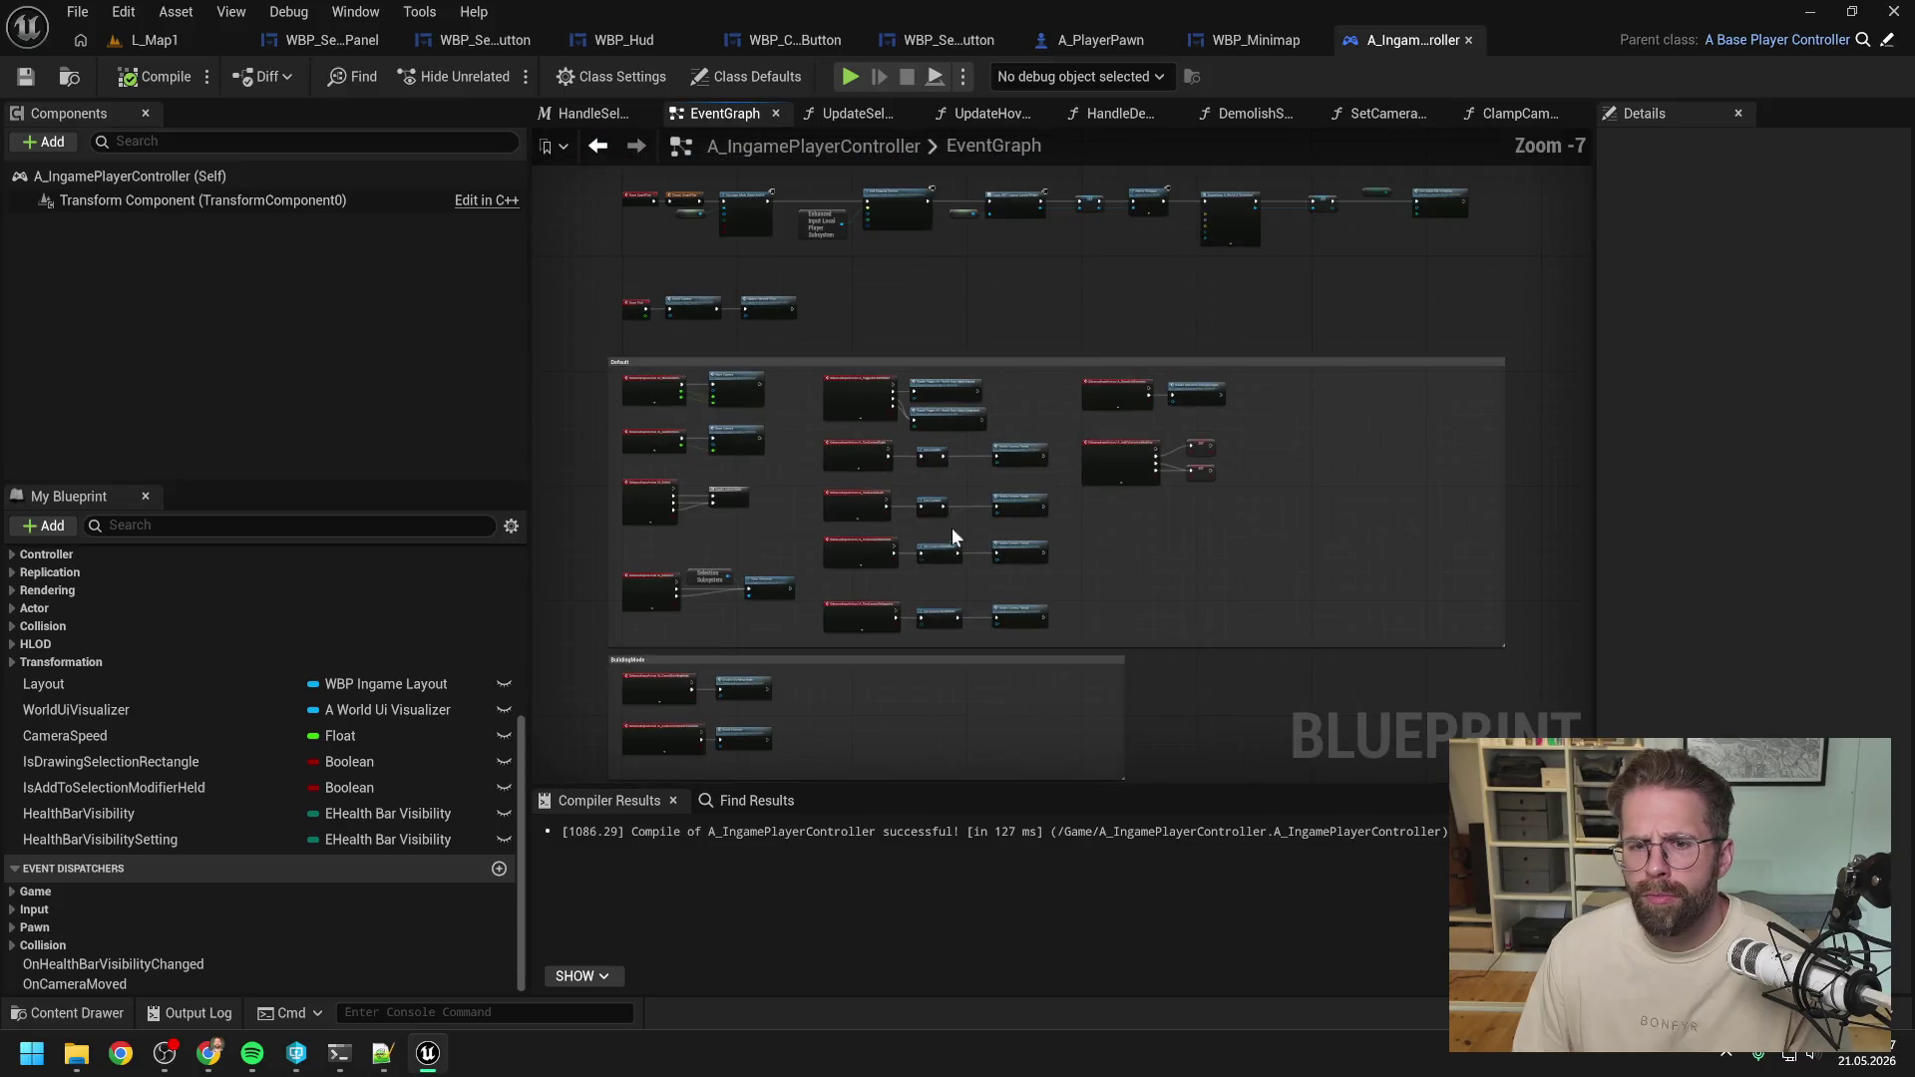
{"action": "scroll", "coordinate": [752, 344], "scroll_direction": "up", "scroll_amount": 4}
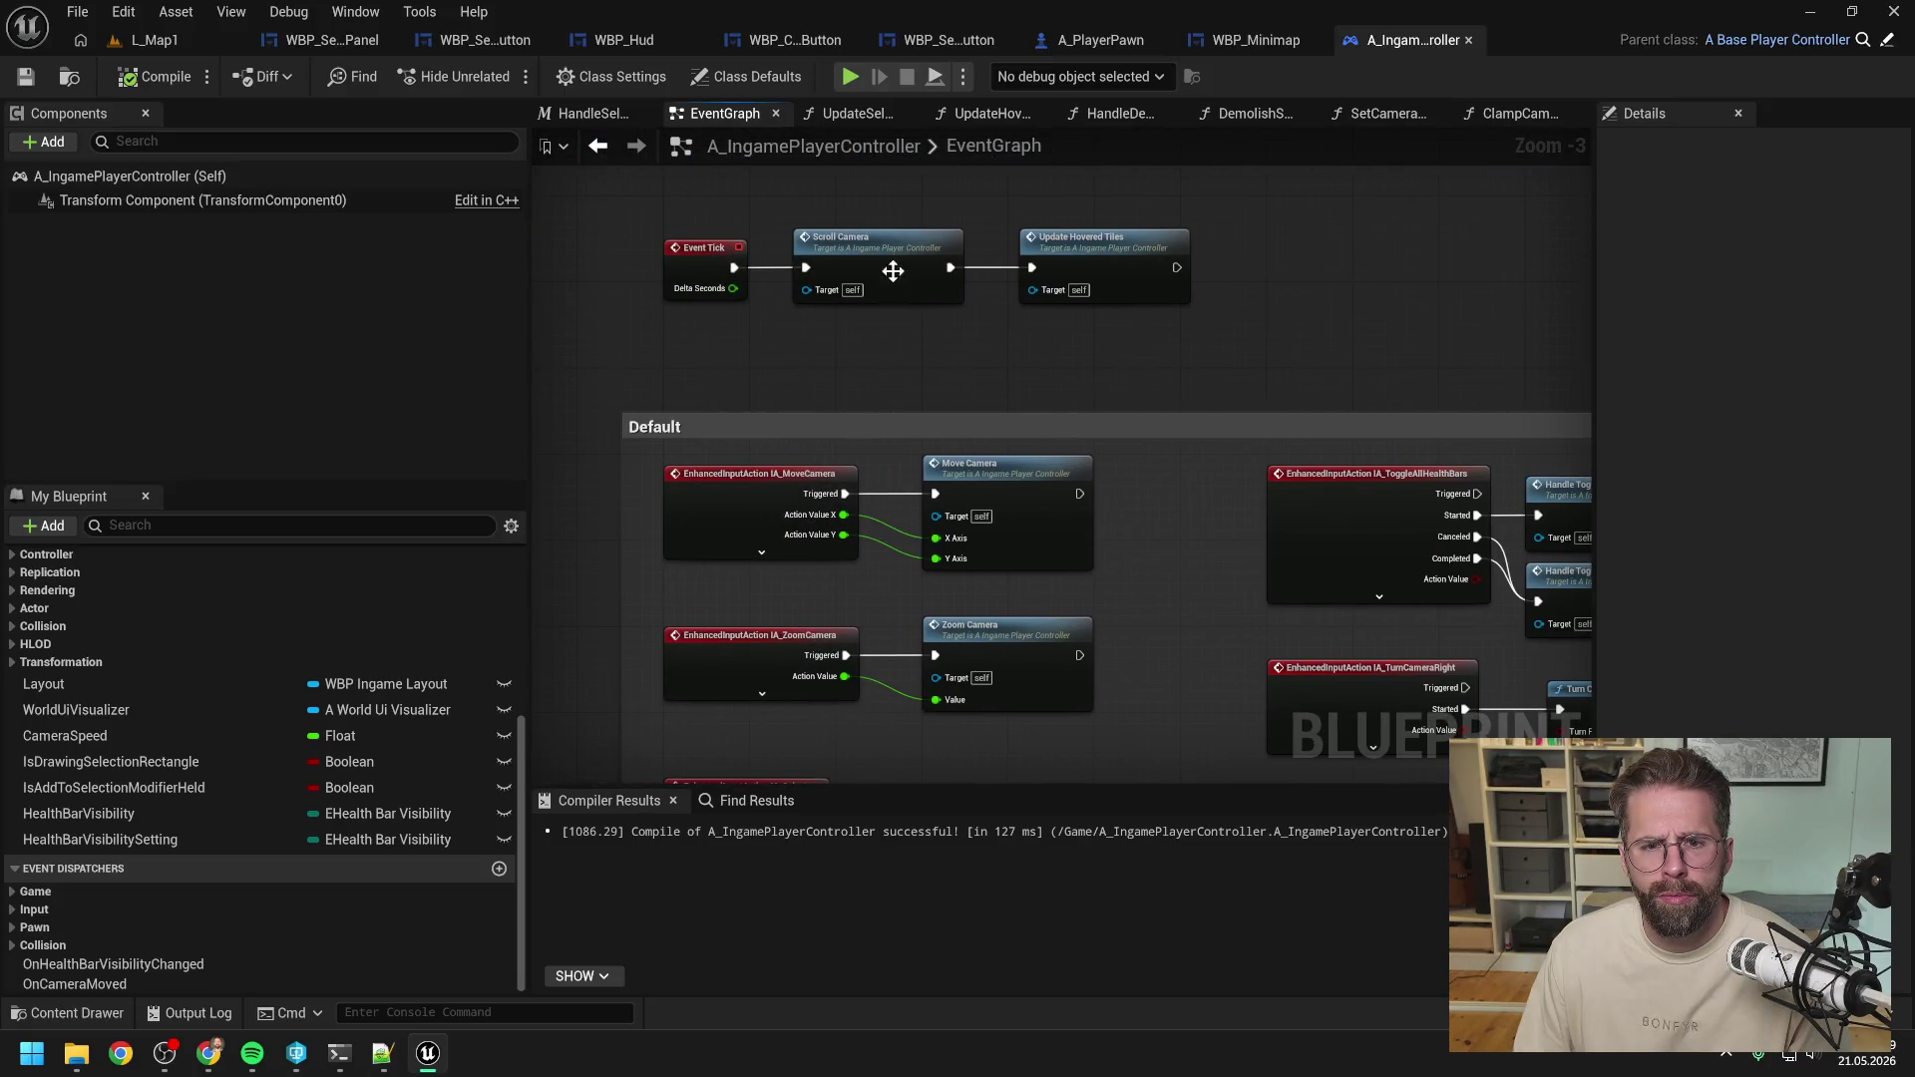
{"action": "double_click", "coordinate": [886, 258]}
{"action": "scroll", "coordinate": [814, 386], "scroll_direction": "up", "scroll_amount": 2}
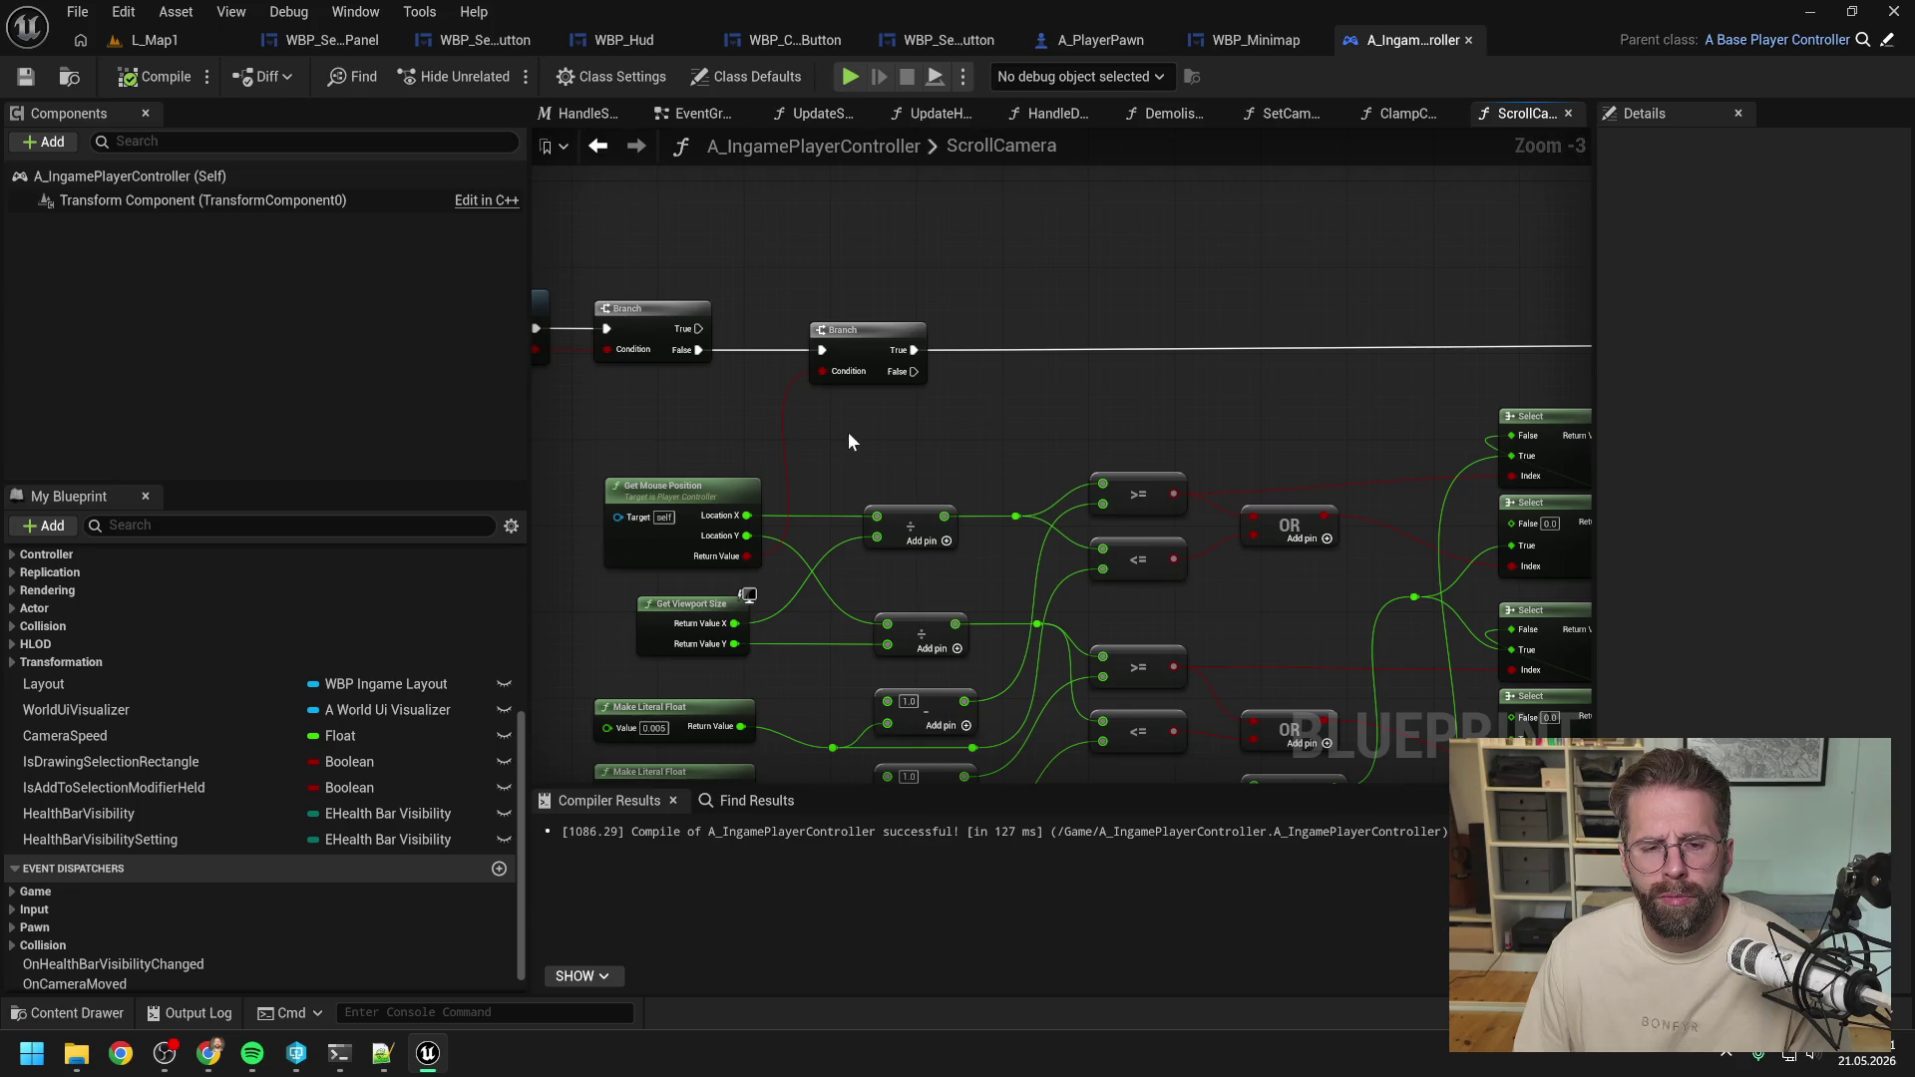
{"action": "mouse_move", "coordinate": [848, 433]}
{"action": "left_mouse_down"}
{"action": "mouse_move", "coordinate": [1113, 325]}
{"action": "mouse_move", "coordinate": [1071, 320]}
{"action": "mouse_move", "coordinate": [1121, 446]}
{"action": "mouse_move", "coordinate": [1014, 453]}
{"action": "mouse_move", "coordinate": [982, 480]}
{"action": "left_mouse_up"}
{"action": "scroll", "coordinate": [1113, 371], "scroll_direction": "down", "scroll_amount": 1}
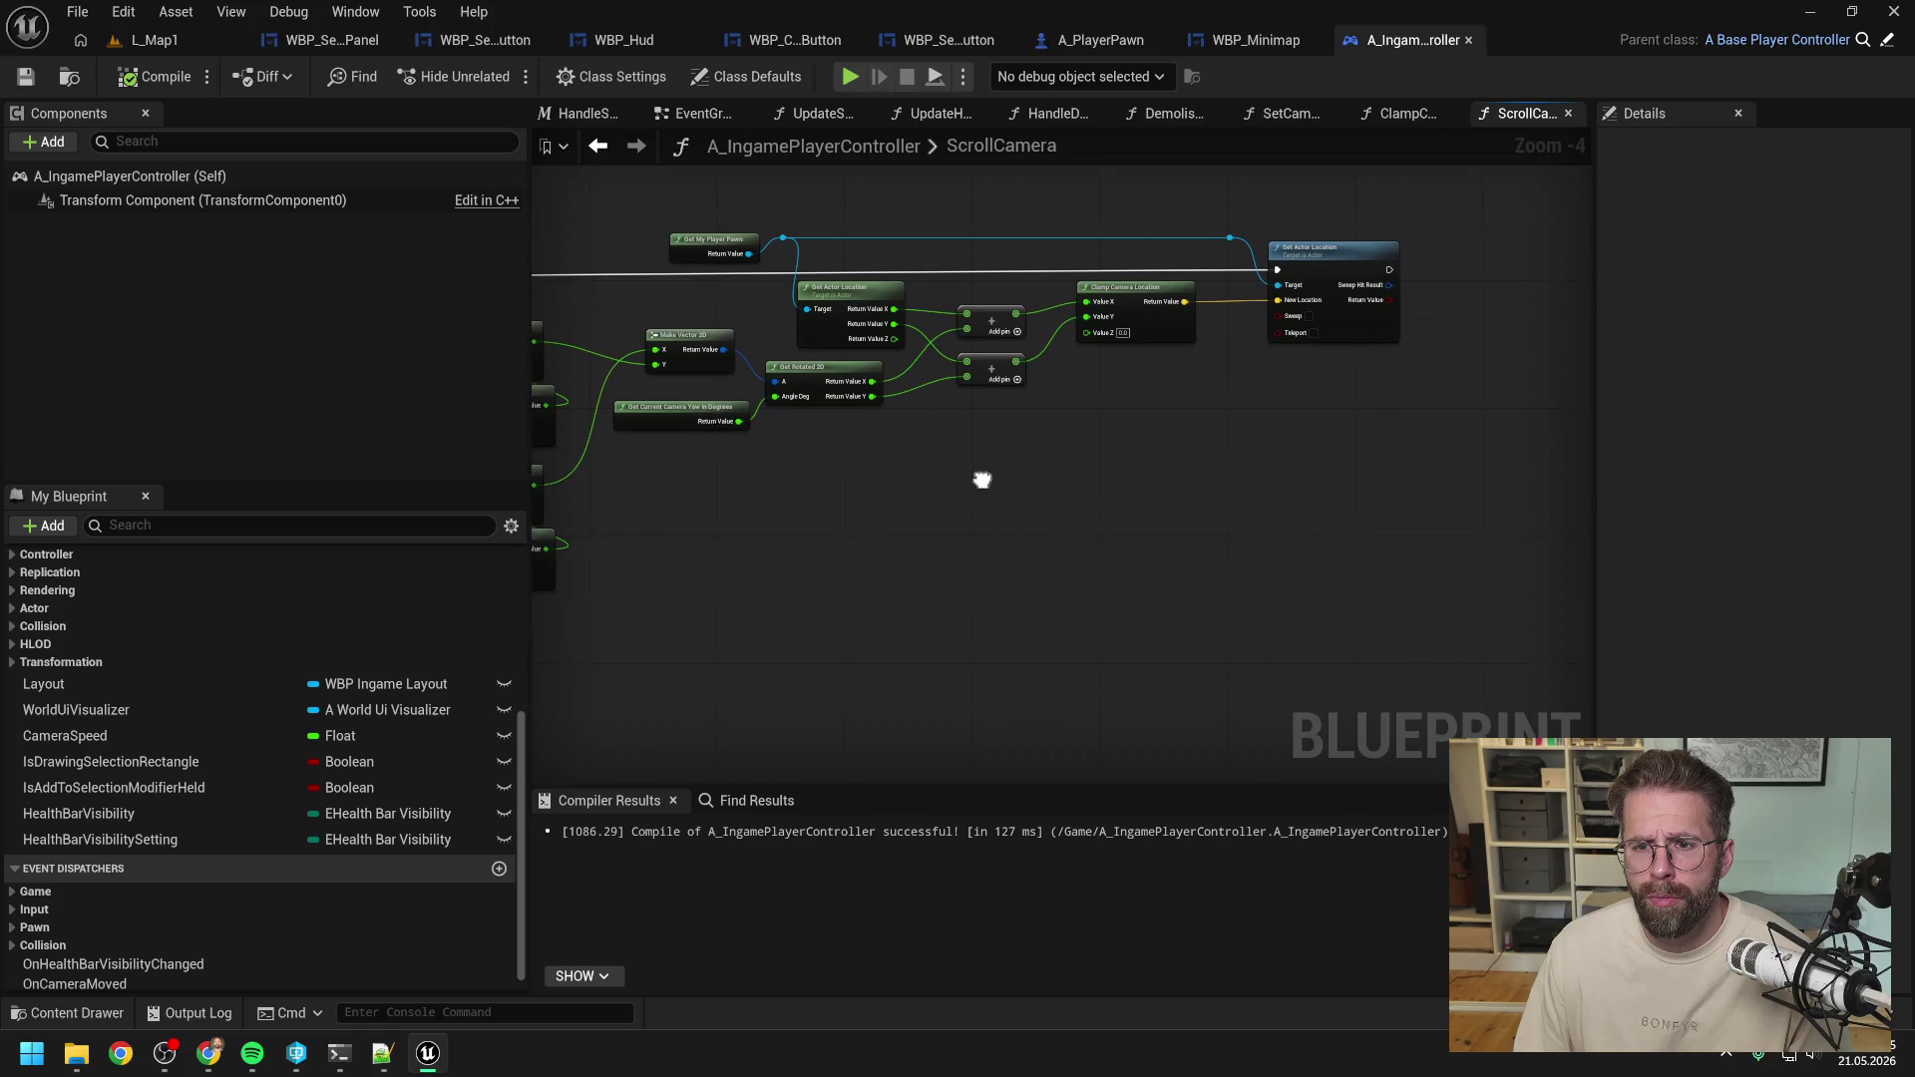
Add a Set Camera Location node driven by the Branch's True output.
{"action": "right_click", "coordinate": [1163, 474]}
{"action": "type", "text": "set "}
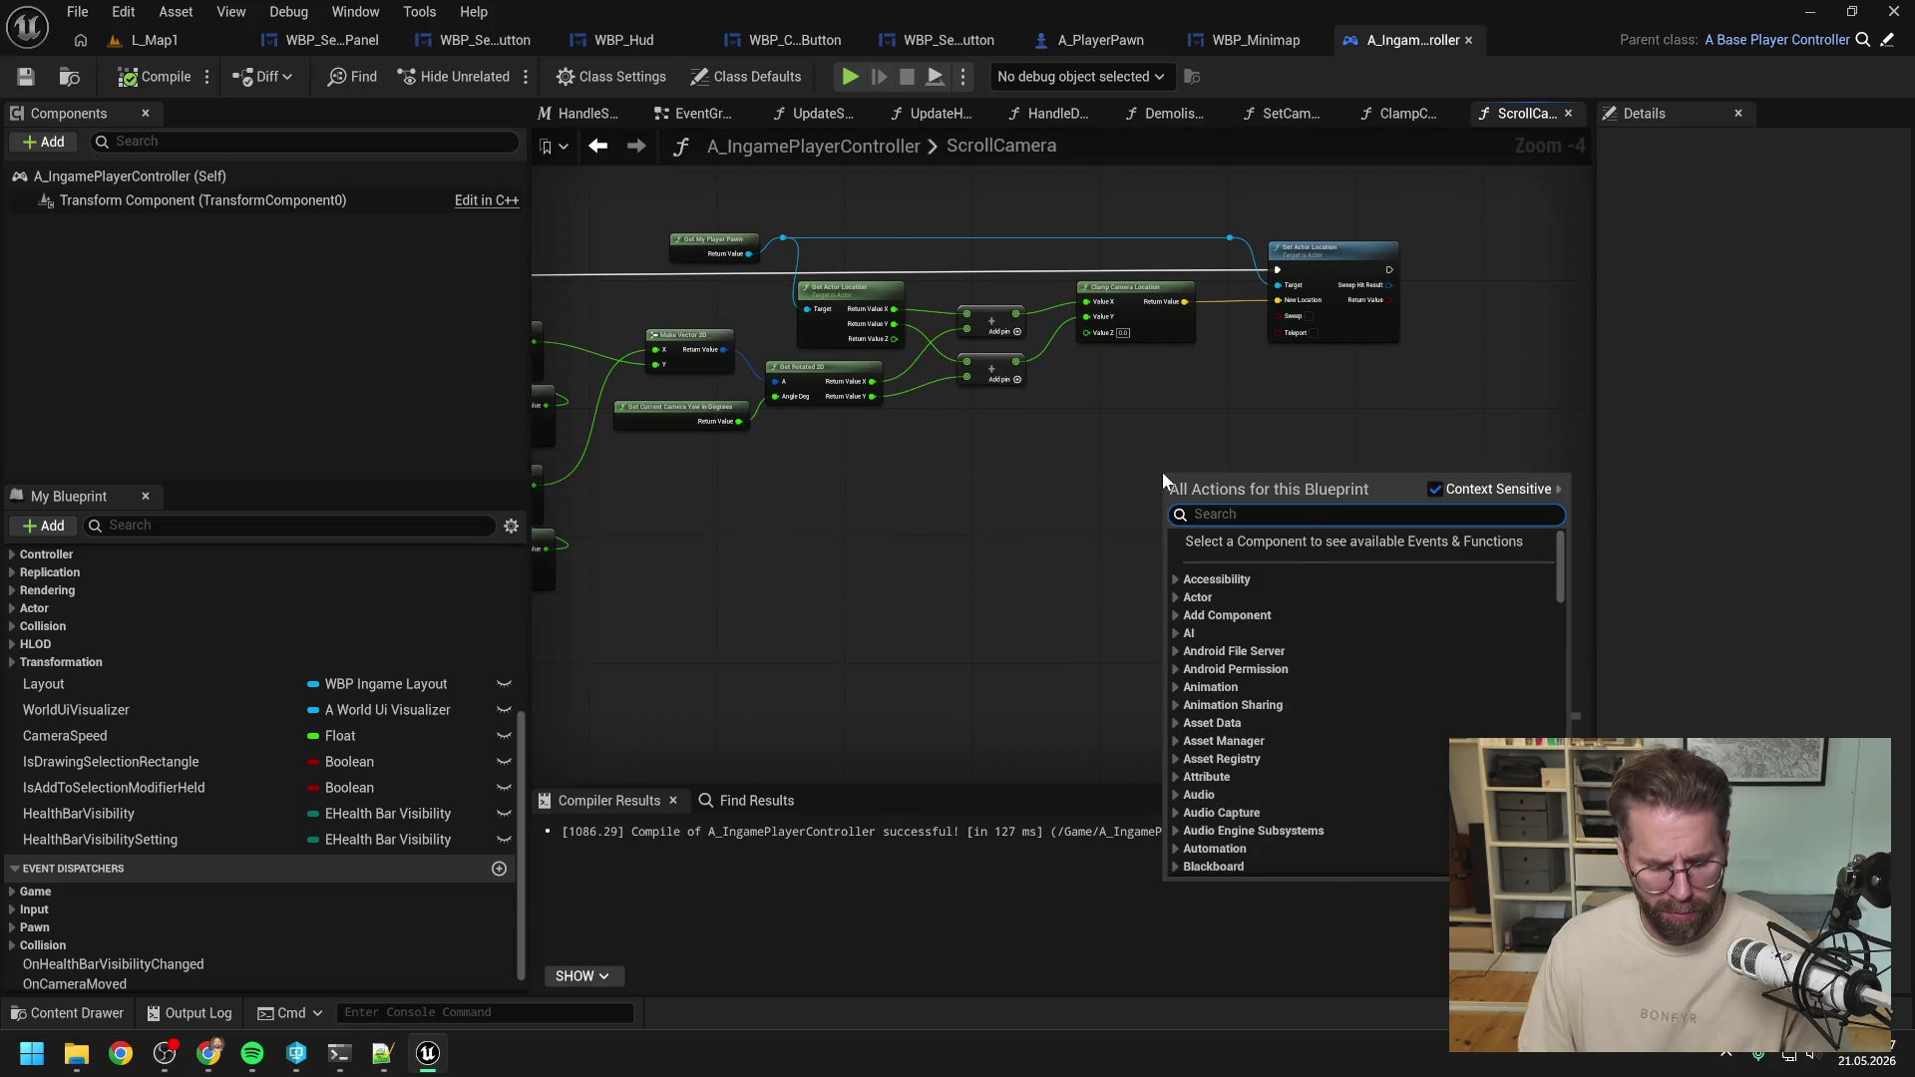
{"action": "type", "text": "cam loc"}
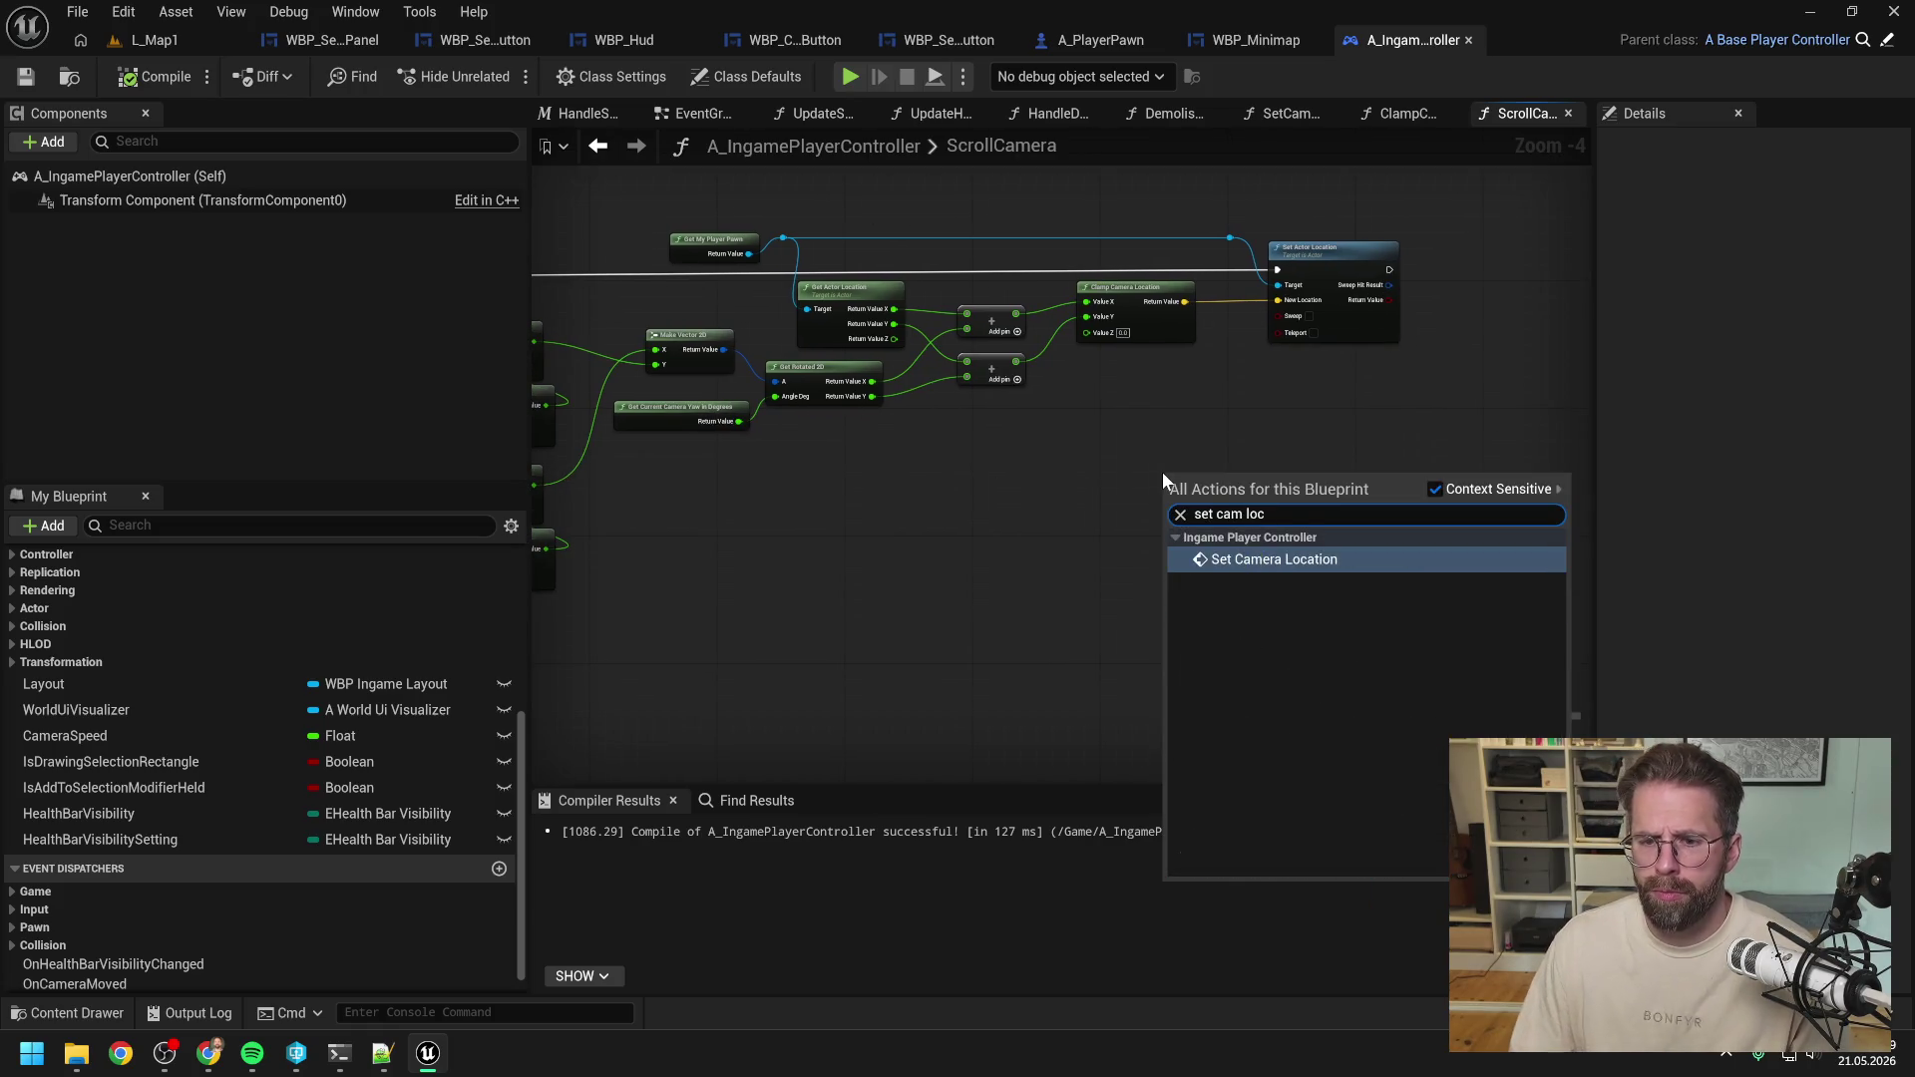
{"action": "left_click", "coordinate": [1254, 559]}
{"action": "mouse_move", "coordinate": [1250, 501]}
{"action": "left_mouse_down"}
{"action": "mouse_move", "coordinate": [1349, 379]}
{"action": "mouse_move", "coordinate": [1206, 401]}
{"action": "left_mouse_up"}
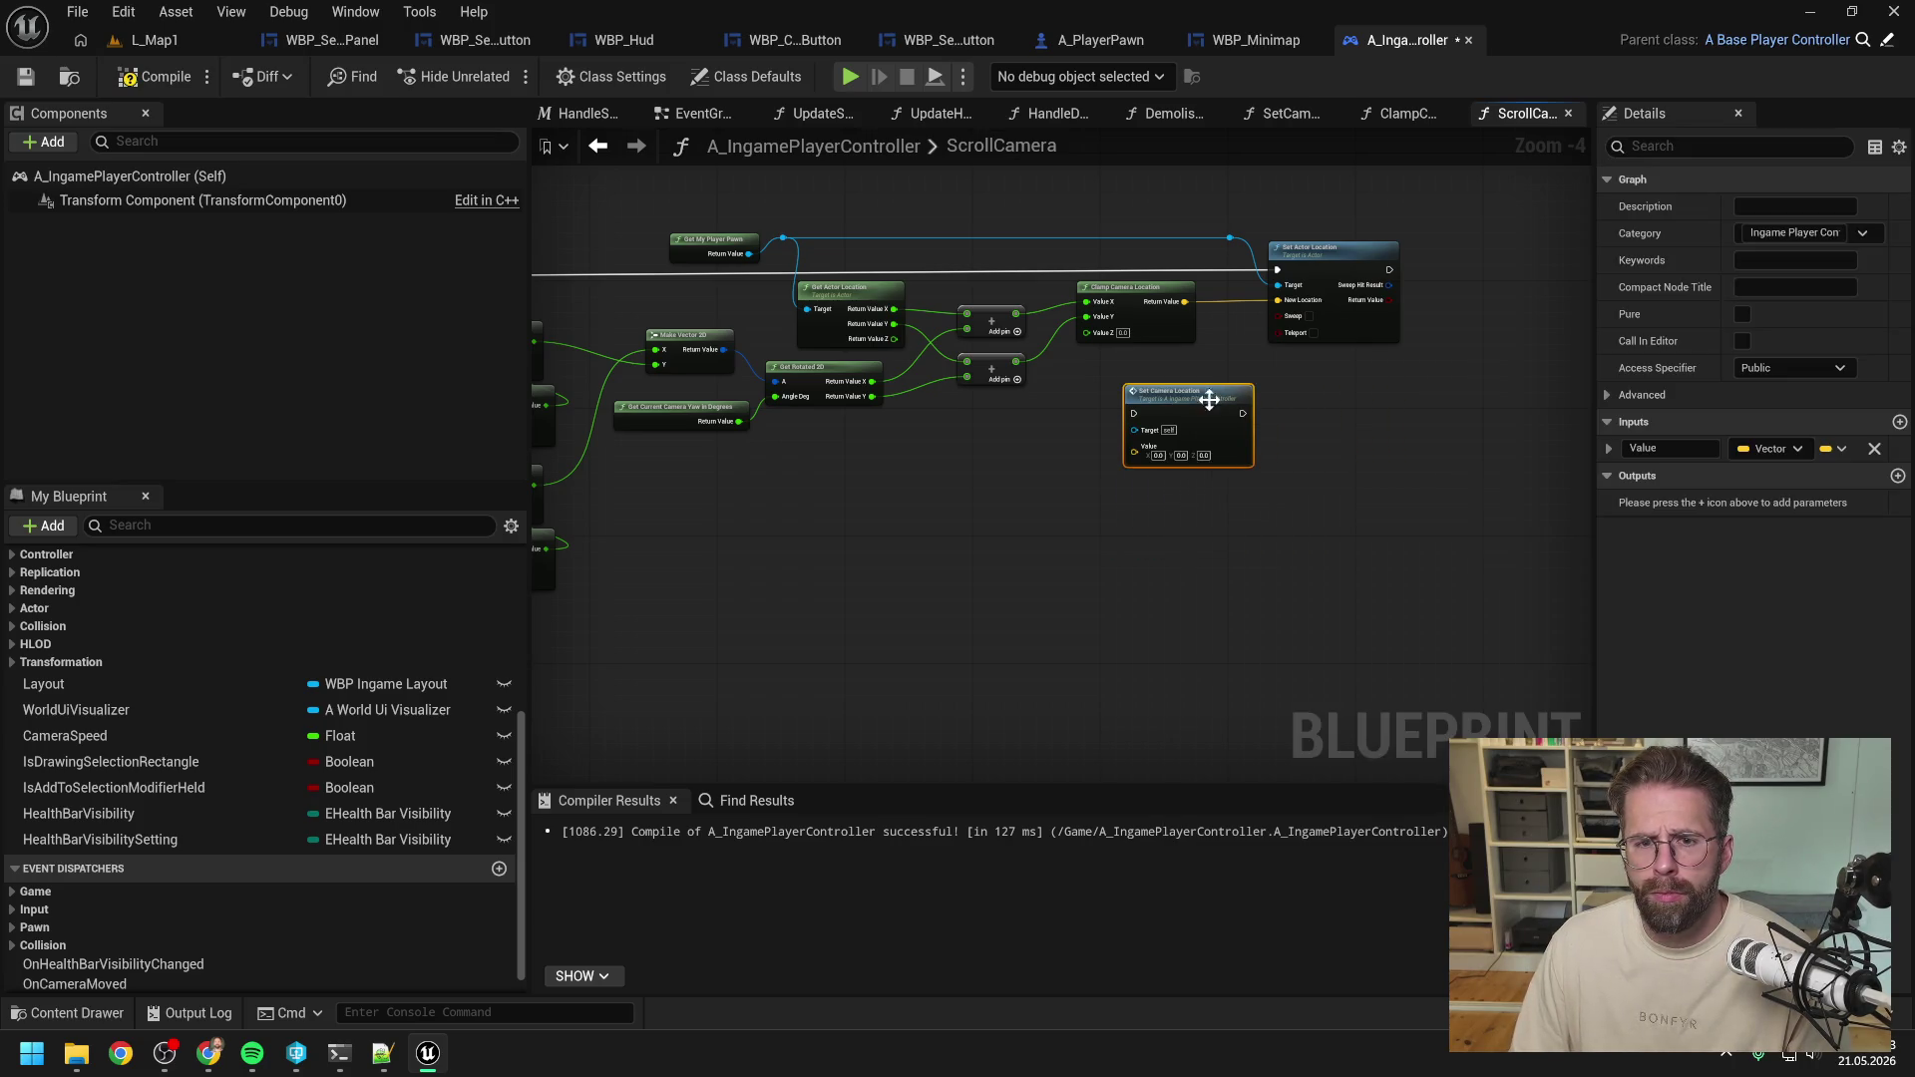
{"action": "scroll", "coordinate": [888, 387], "scroll_direction": "down", "scroll_amount": 1}
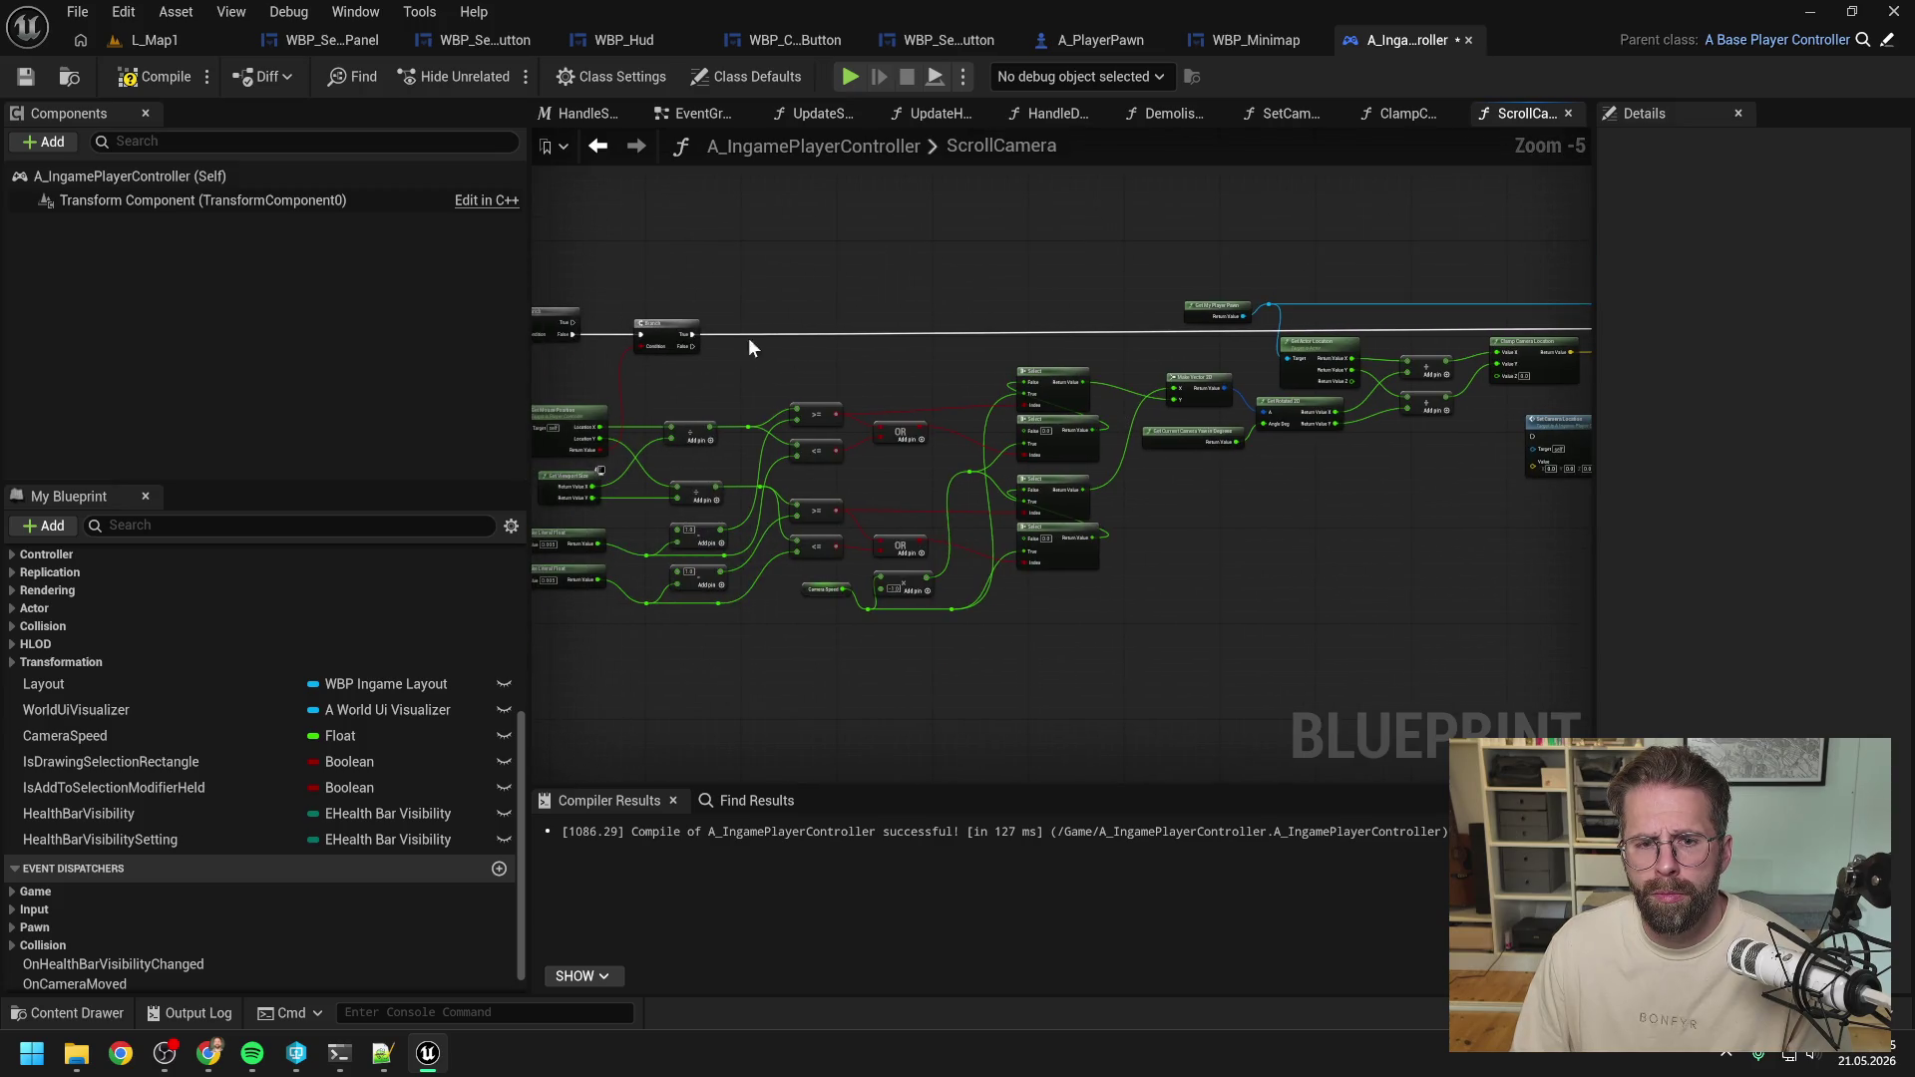
{"action": "mouse_move", "coordinate": [692, 335]}
{"action": "left_mouse_down"}
{"action": "mouse_move", "coordinate": [1107, 373]}
{"action": "mouse_move", "coordinate": [1330, 440]}
{"action": "mouse_move", "coordinate": [1533, 446]}
{"action": "left_mouse_up"}
{"action": "scroll", "coordinate": [1169, 449], "scroll_direction": "up", "scroll_amount": 3}
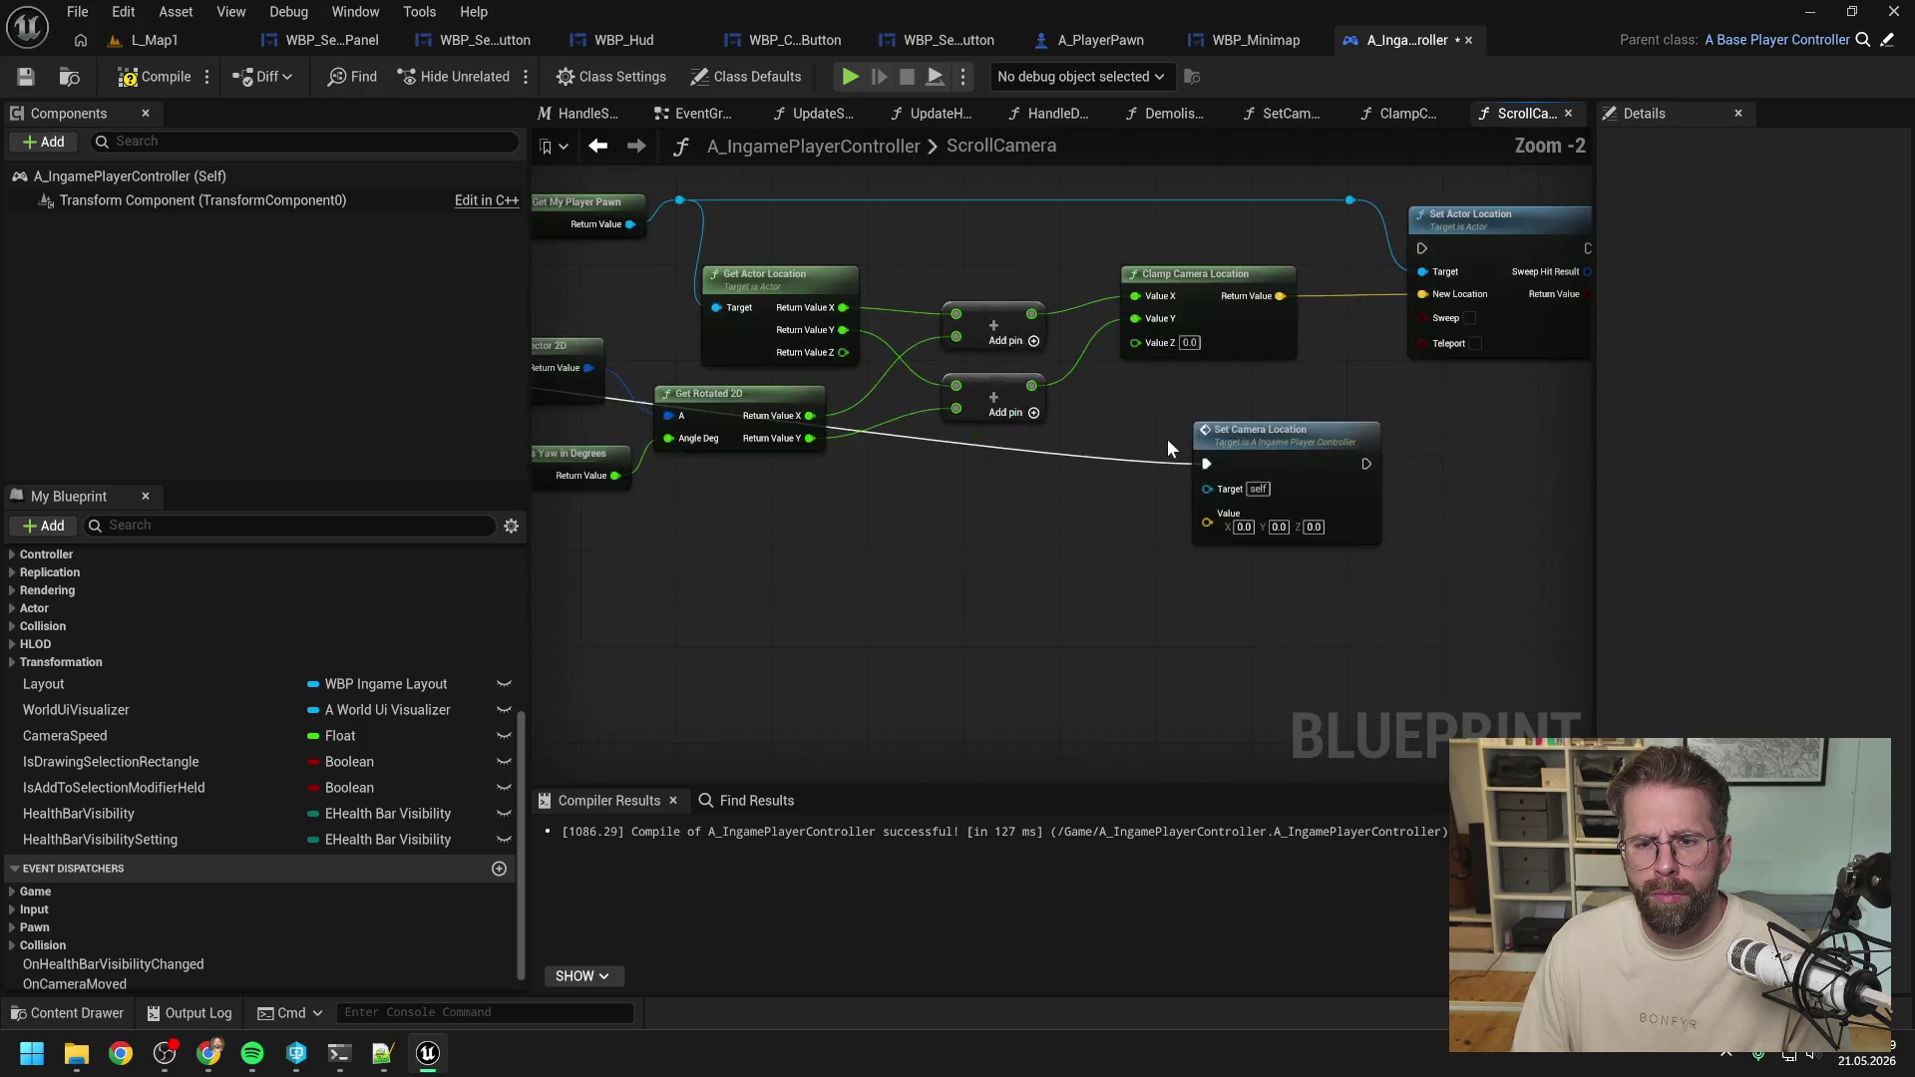
{"action": "left_click_drag", "start_coordinate": [1127, 417], "coordinate": [1015, 423]}
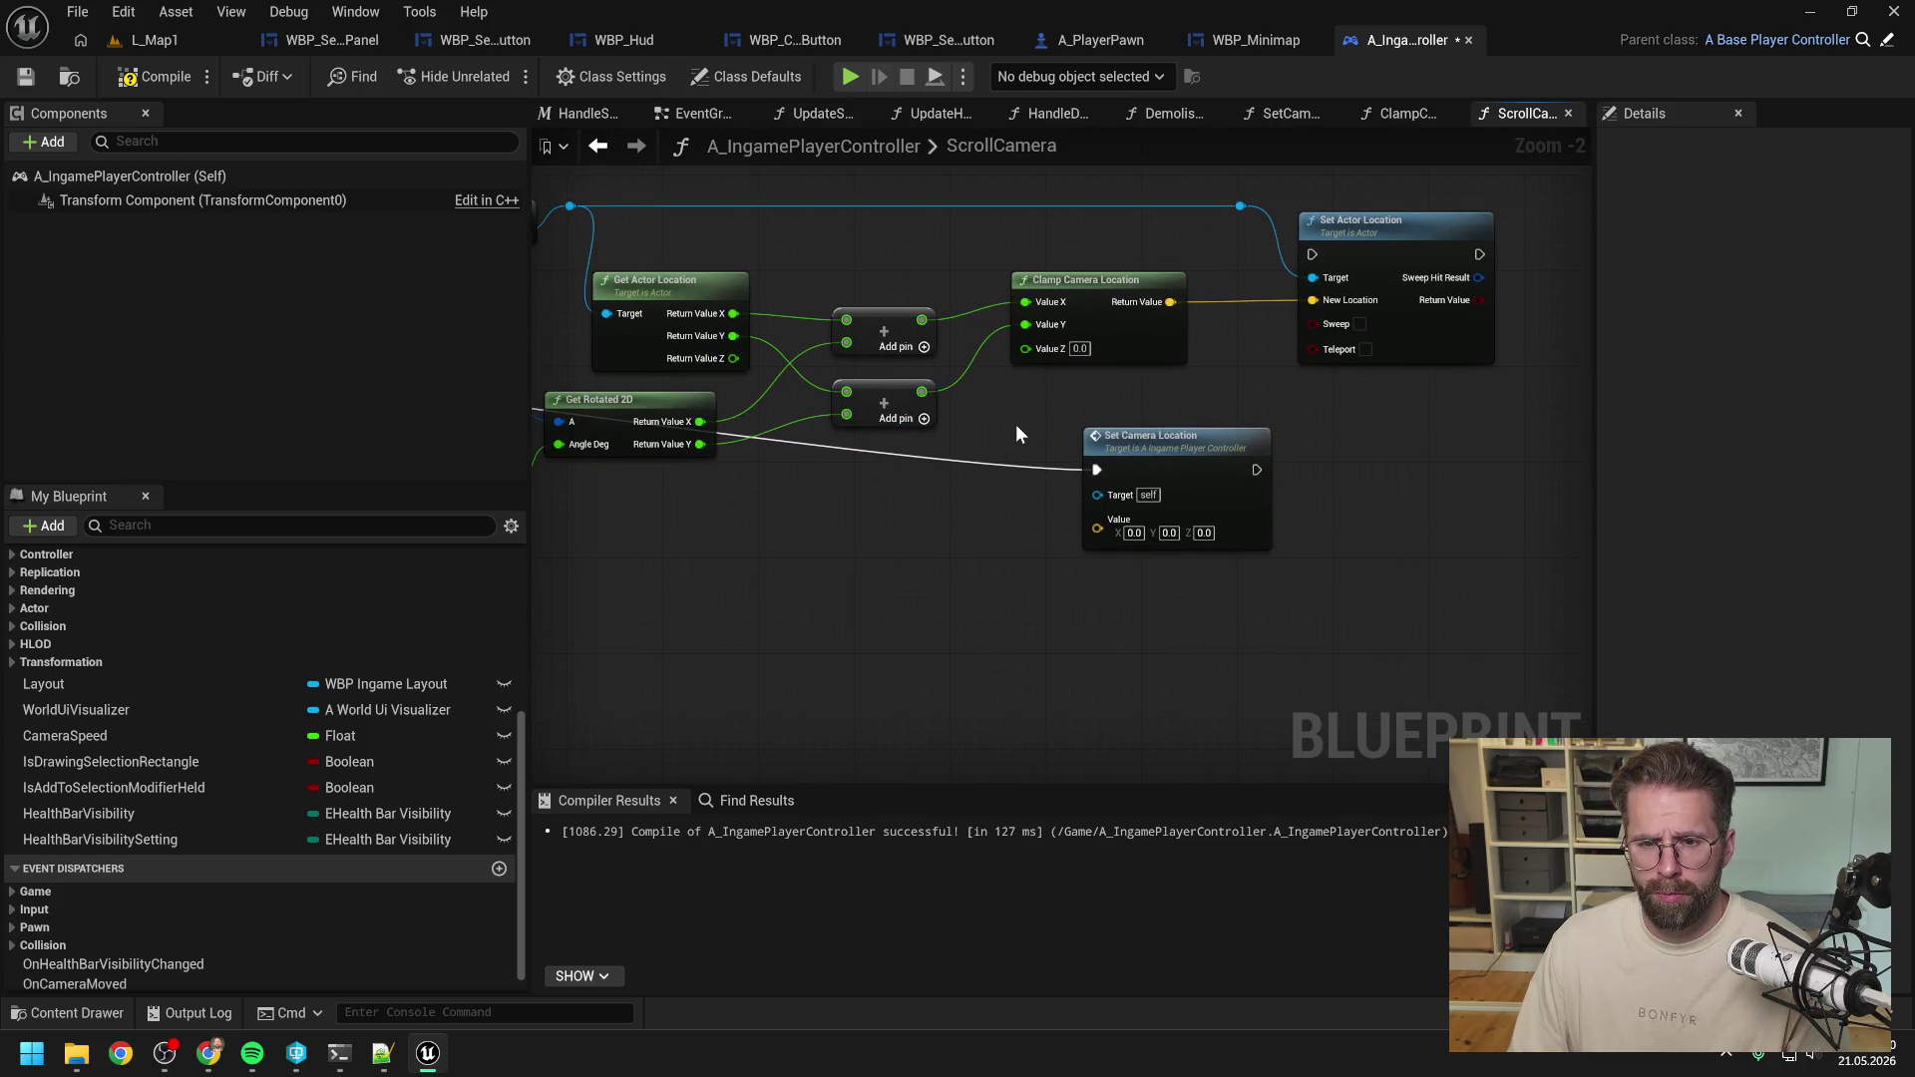
Inspect the SetCameraLocation function, then return to ScrollCamera and reposition the new node.
{"action": "double_click", "coordinate": [1170, 448]}
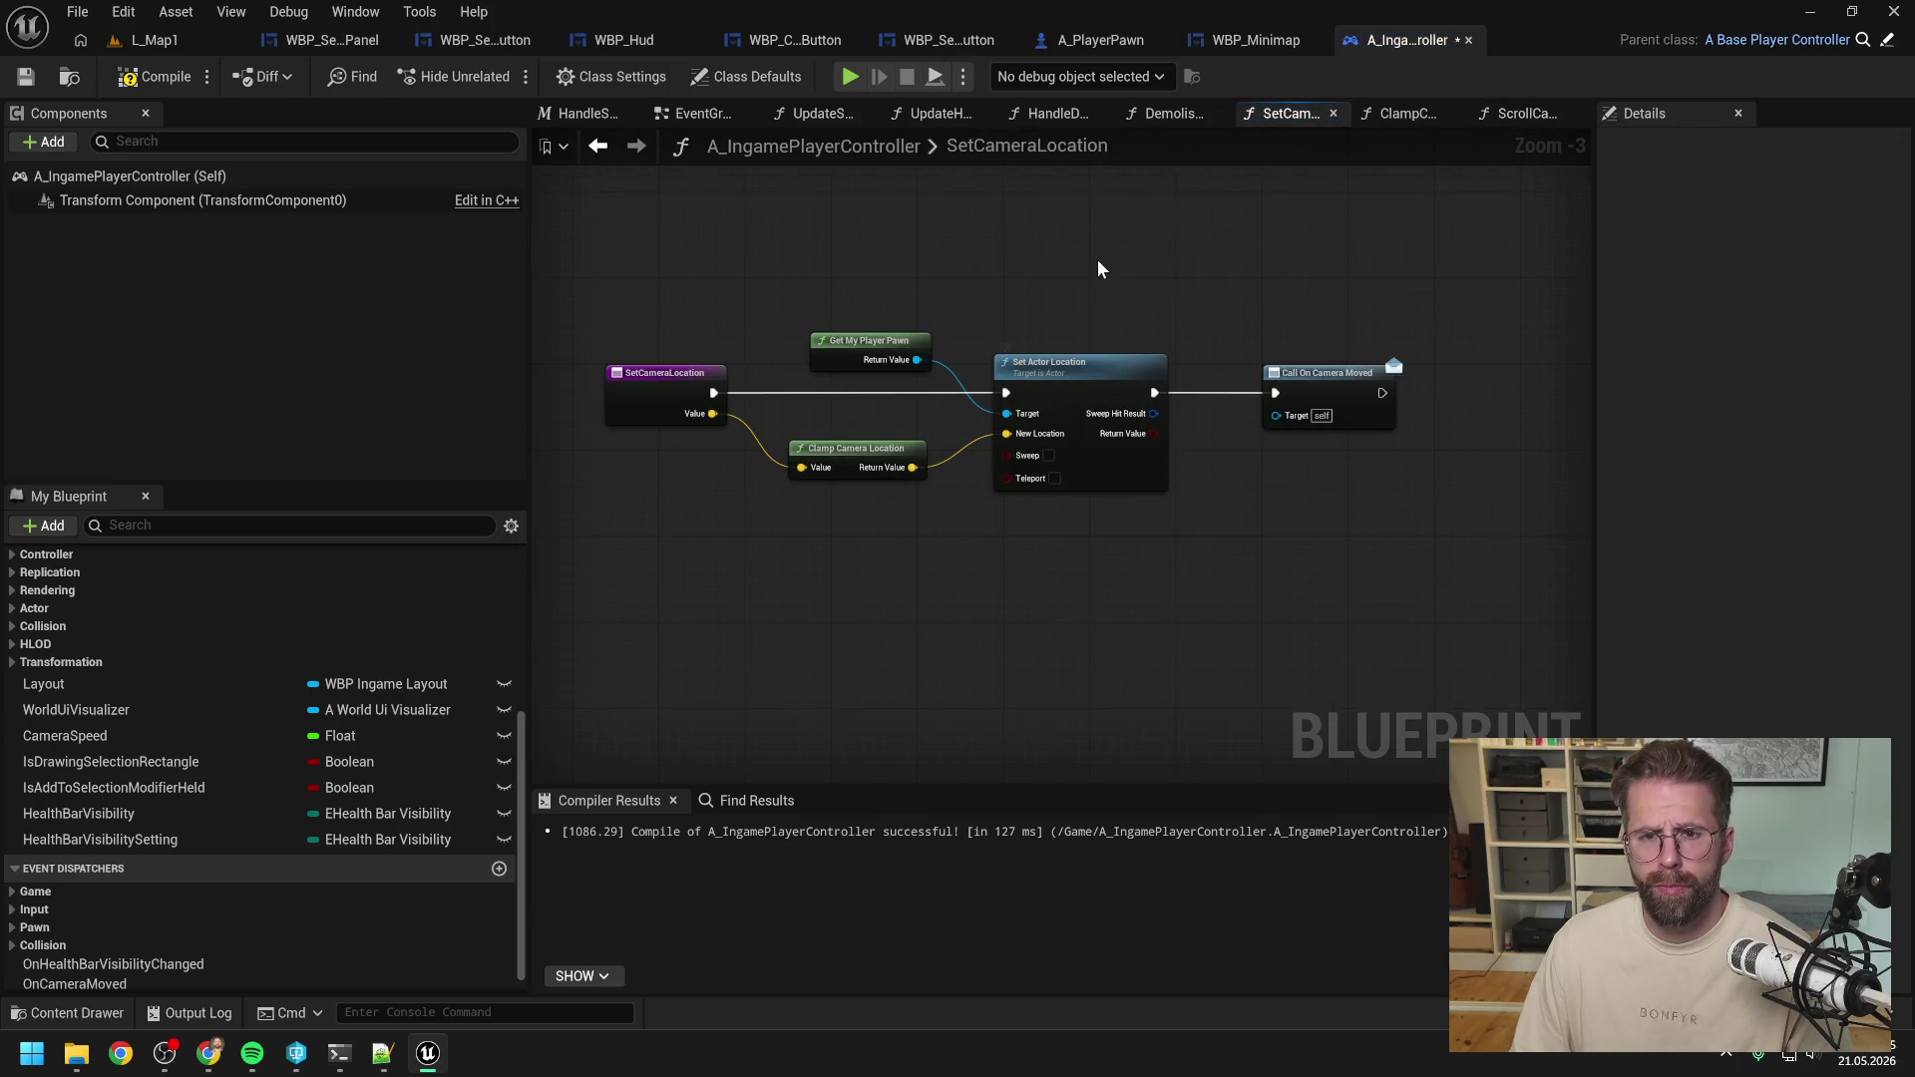
{"action": "left_click", "coordinate": [701, 115]}
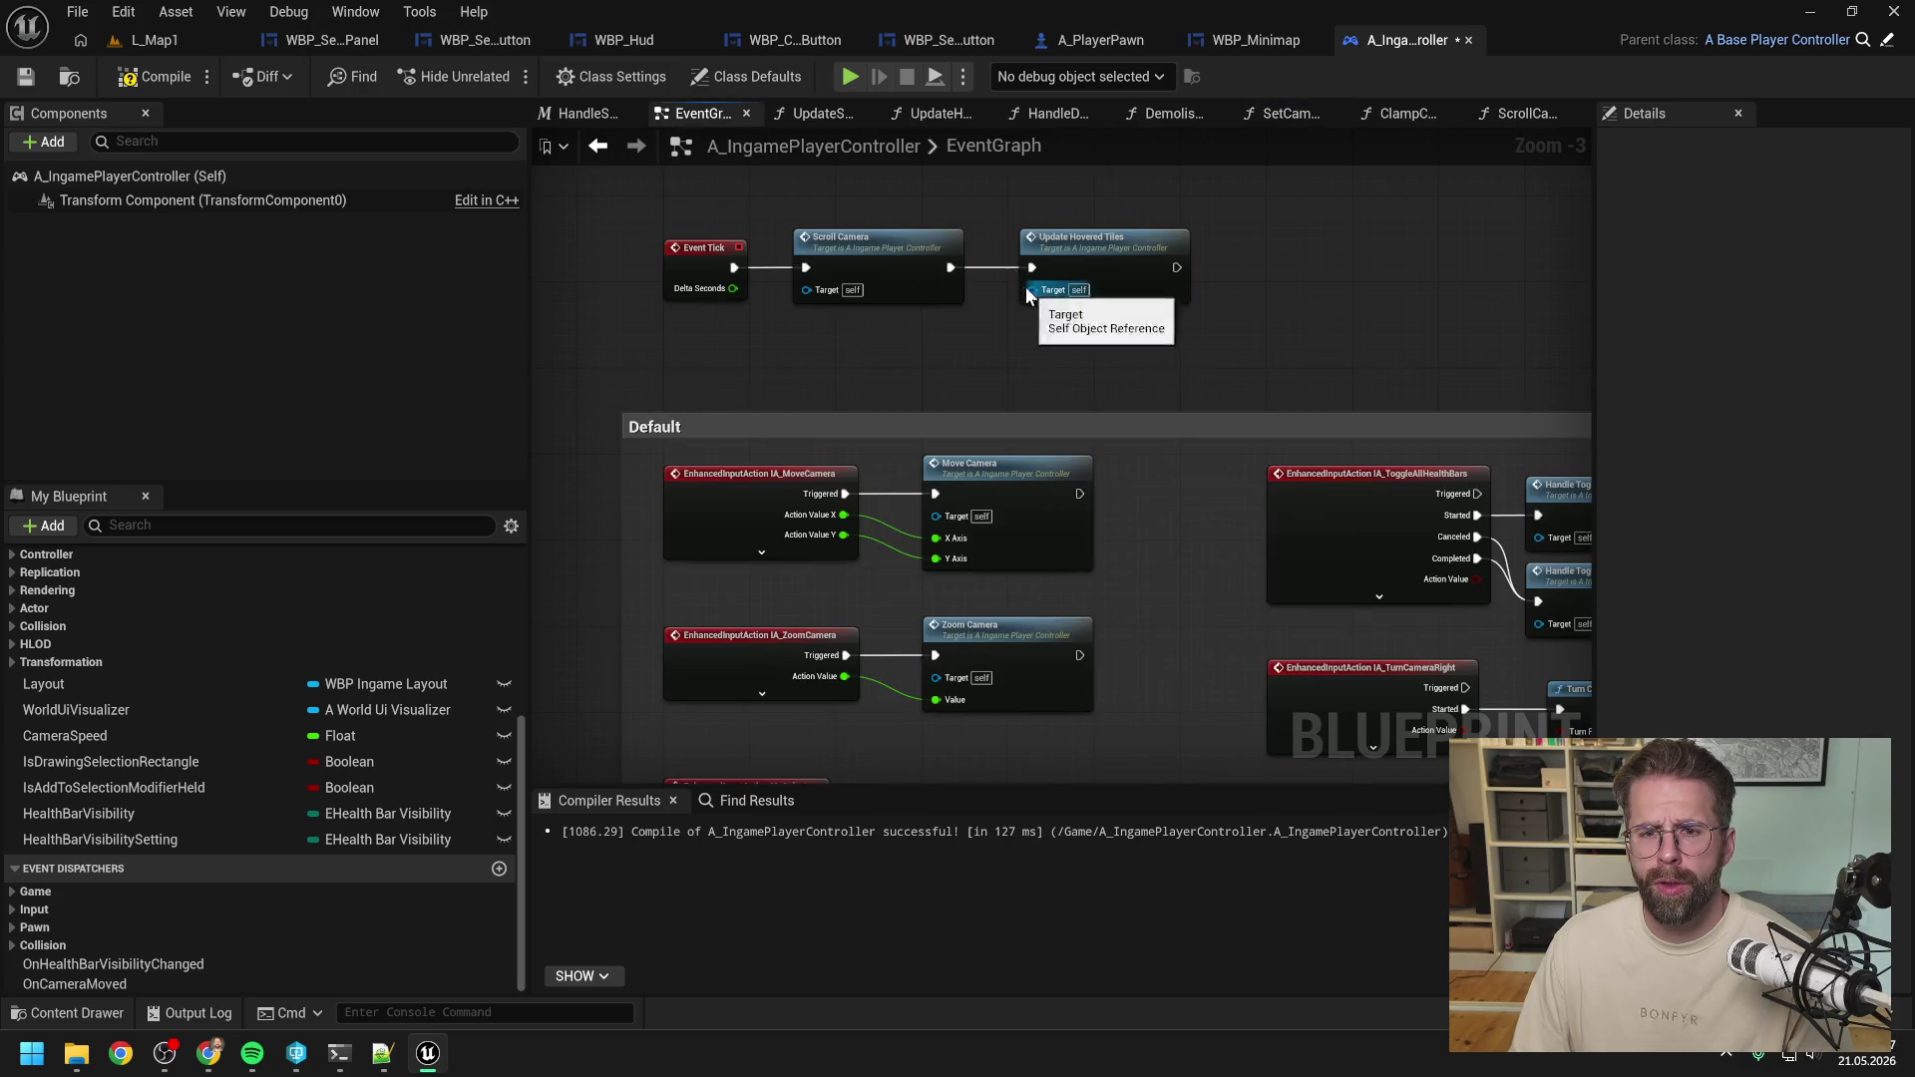
{"action": "double_click", "coordinate": [879, 245]}
{"action": "scroll", "coordinate": [1152, 374], "scroll_direction": "down", "scroll_amount": 1}
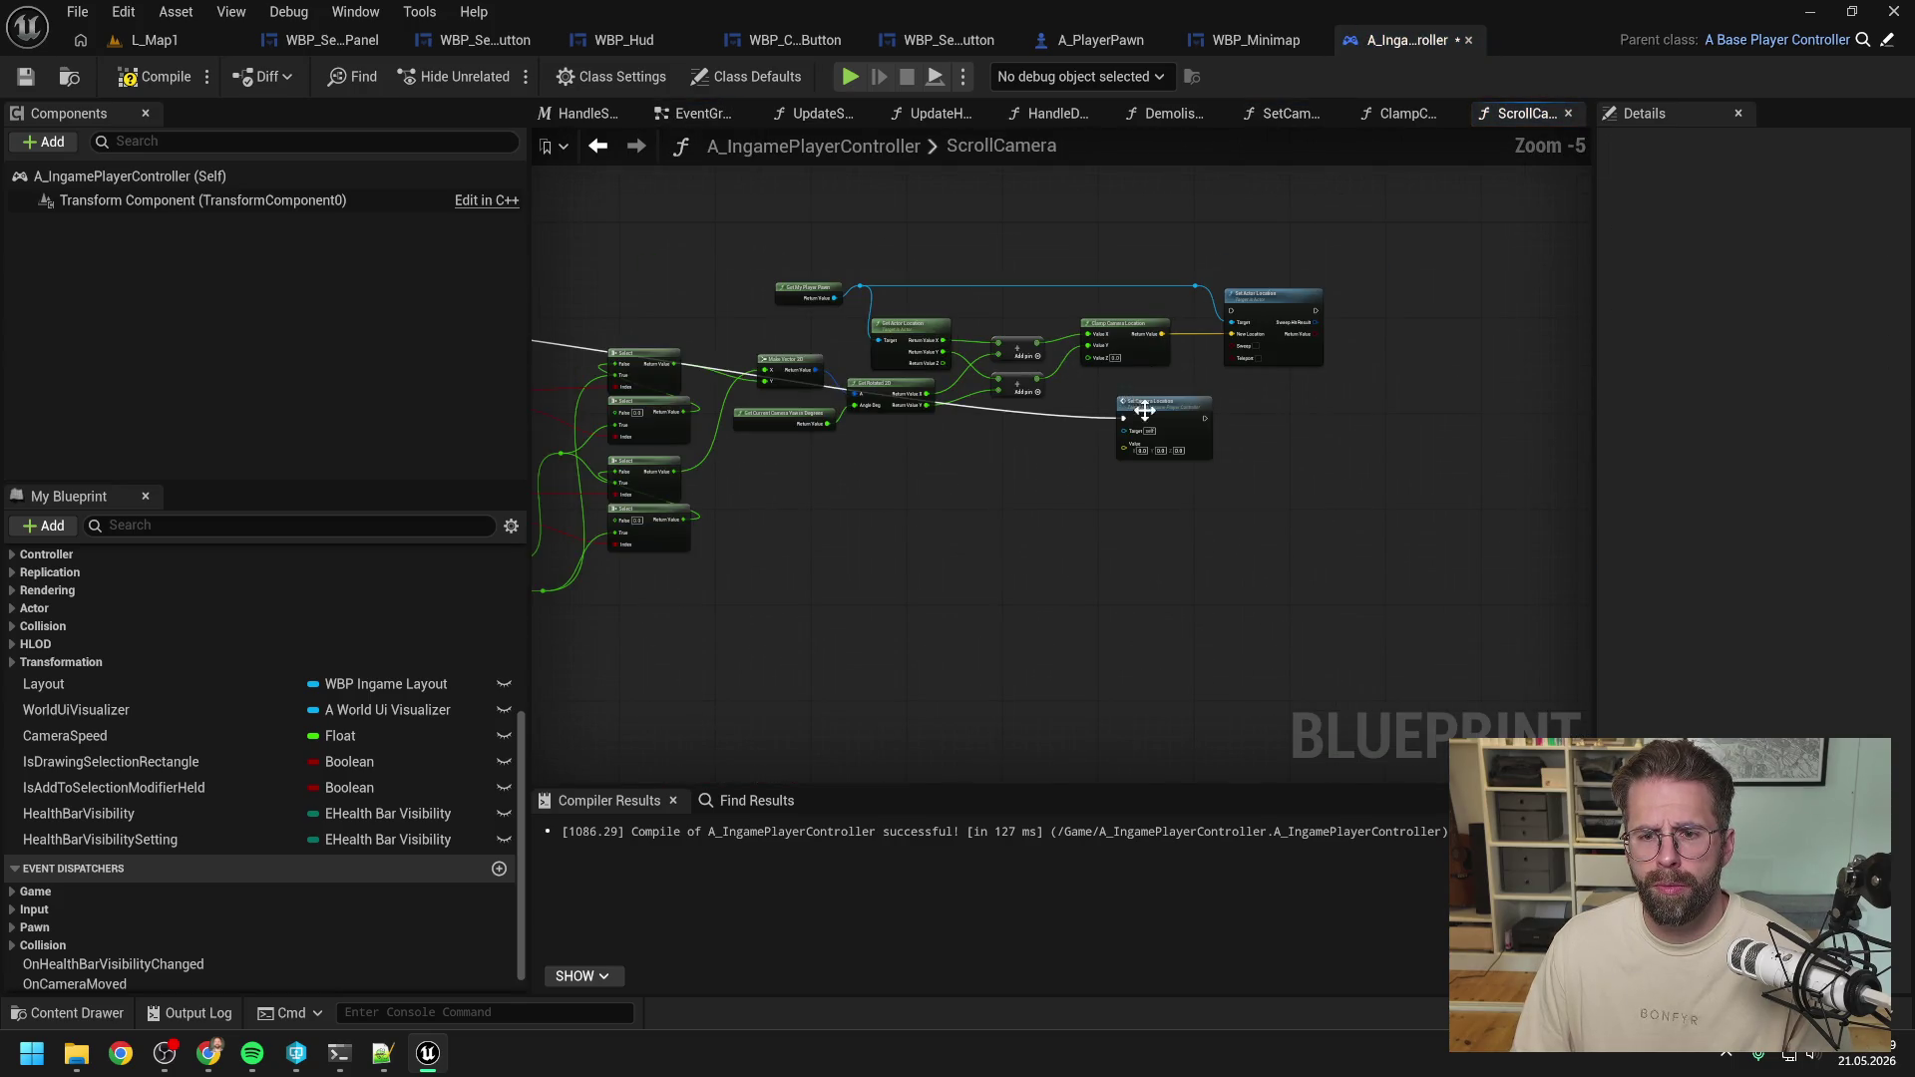
{"action": "mouse_move", "coordinate": [1144, 410]}
{"action": "left_mouse_down"}
{"action": "mouse_move", "coordinate": [1281, 404]}
{"action": "mouse_move", "coordinate": [1330, 434]}
{"action": "mouse_move", "coordinate": [1274, 454]}
{"action": "left_mouse_up"}
{"action": "scroll", "coordinate": [1130, 394], "scroll_direction": "up", "scroll_amount": 1}
{"action": "scroll", "coordinate": [1193, 413], "scroll_direction": "up", "scroll_amount": 1}
Split the Value pin, wire the two Add results into X and Y, and connect Get My Player Pawn to Get Actor Location.
{"action": "right_click", "coordinate": [1202, 523]}
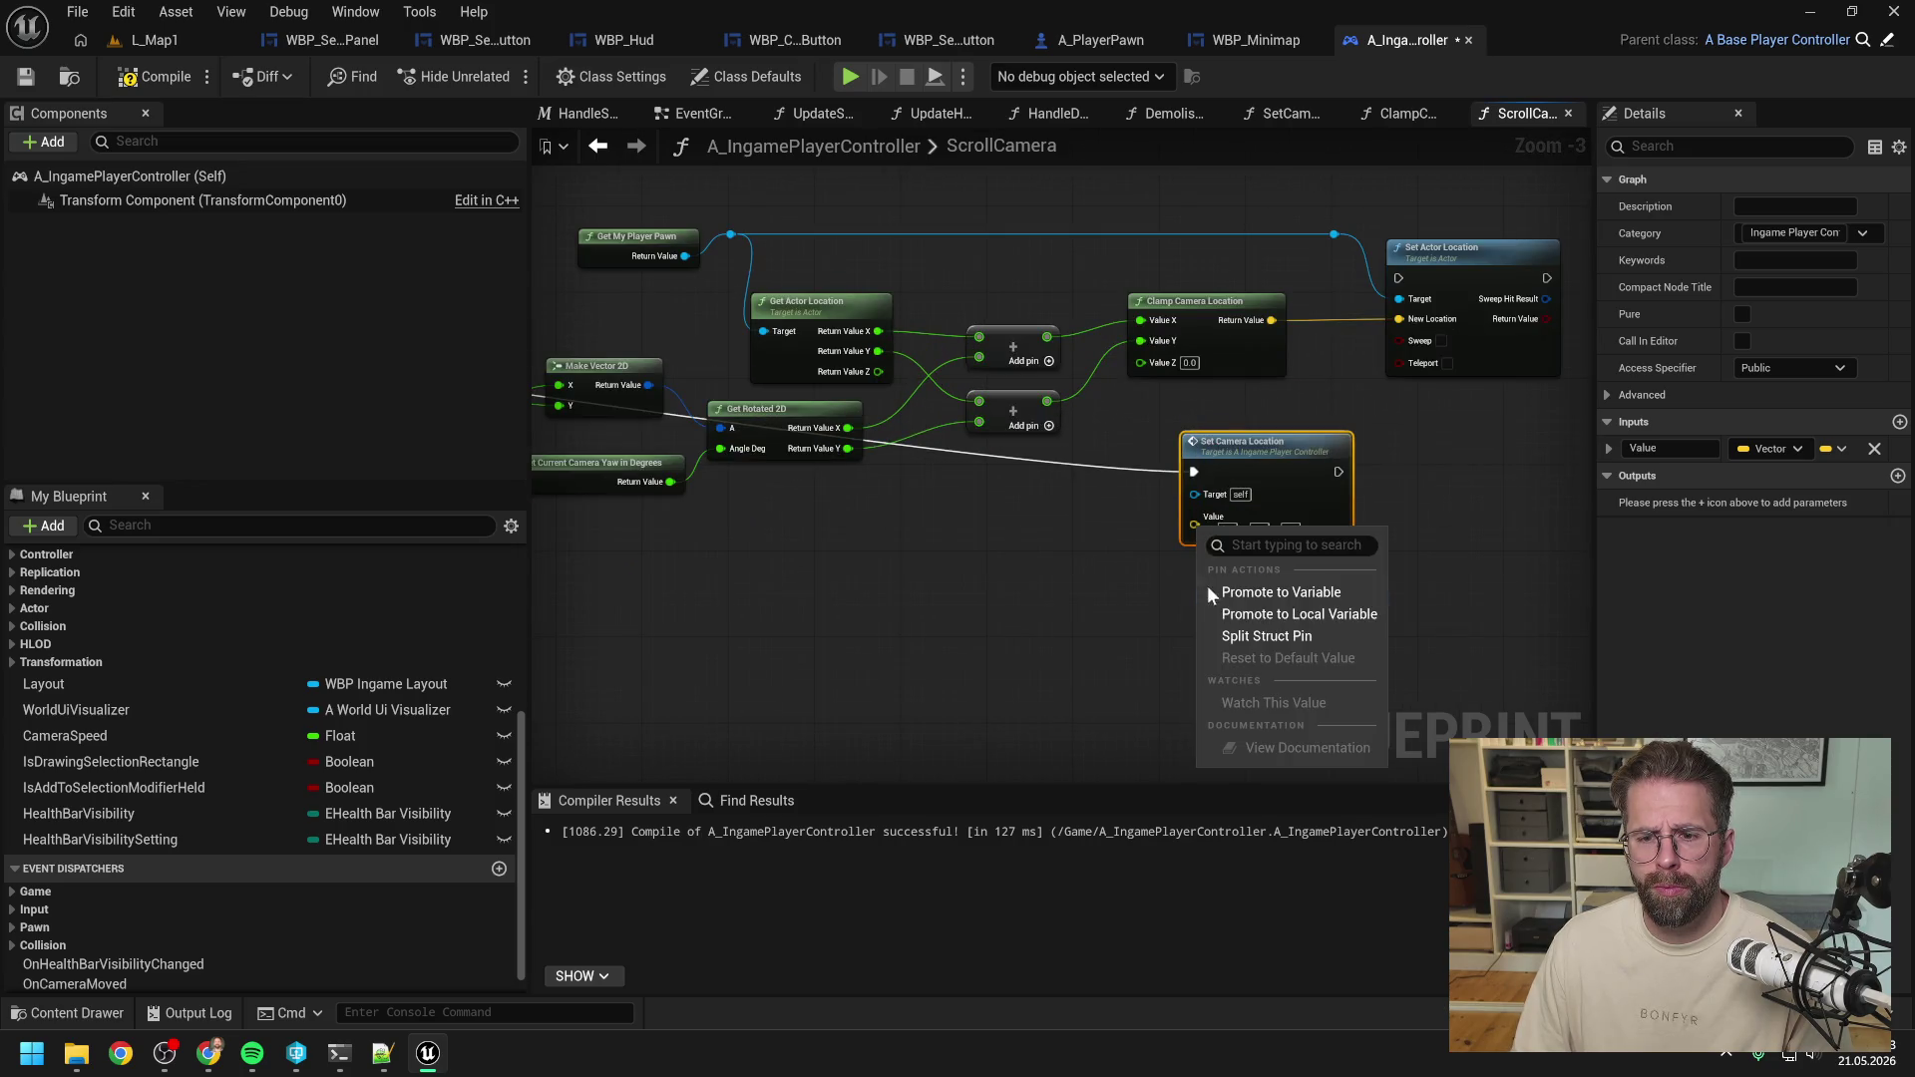
{"action": "left_click", "coordinate": [1247, 637]}
{"action": "mouse_move", "coordinate": [1046, 337]}
{"action": "left_mouse_down"}
{"action": "mouse_move", "coordinate": [1197, 489]}
{"action": "mouse_move", "coordinate": [1195, 518]}
{"action": "left_mouse_up"}
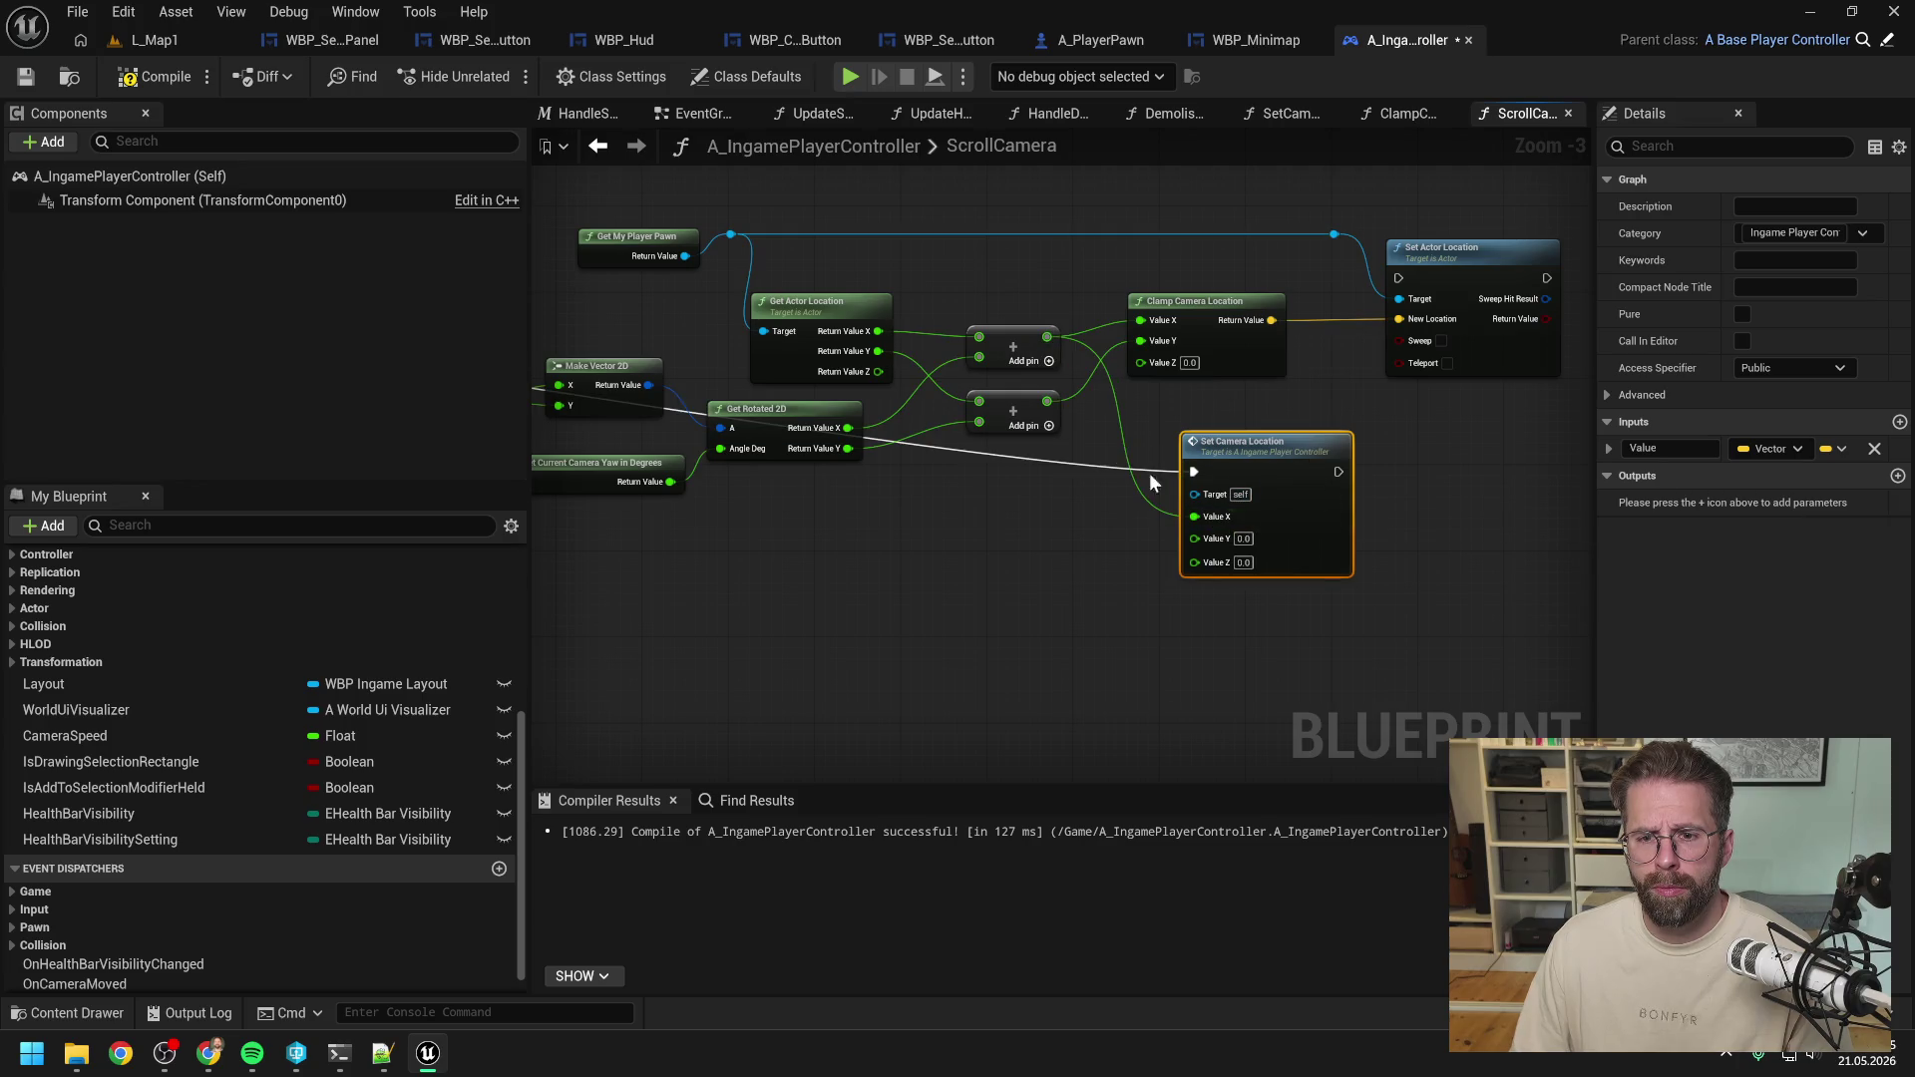
{"action": "left_click_drag", "start_coordinate": [1046, 401], "coordinate": [1195, 539]}
{"action": "left_click_drag", "start_coordinate": [1445, 483], "coordinate": [1328, 518]}
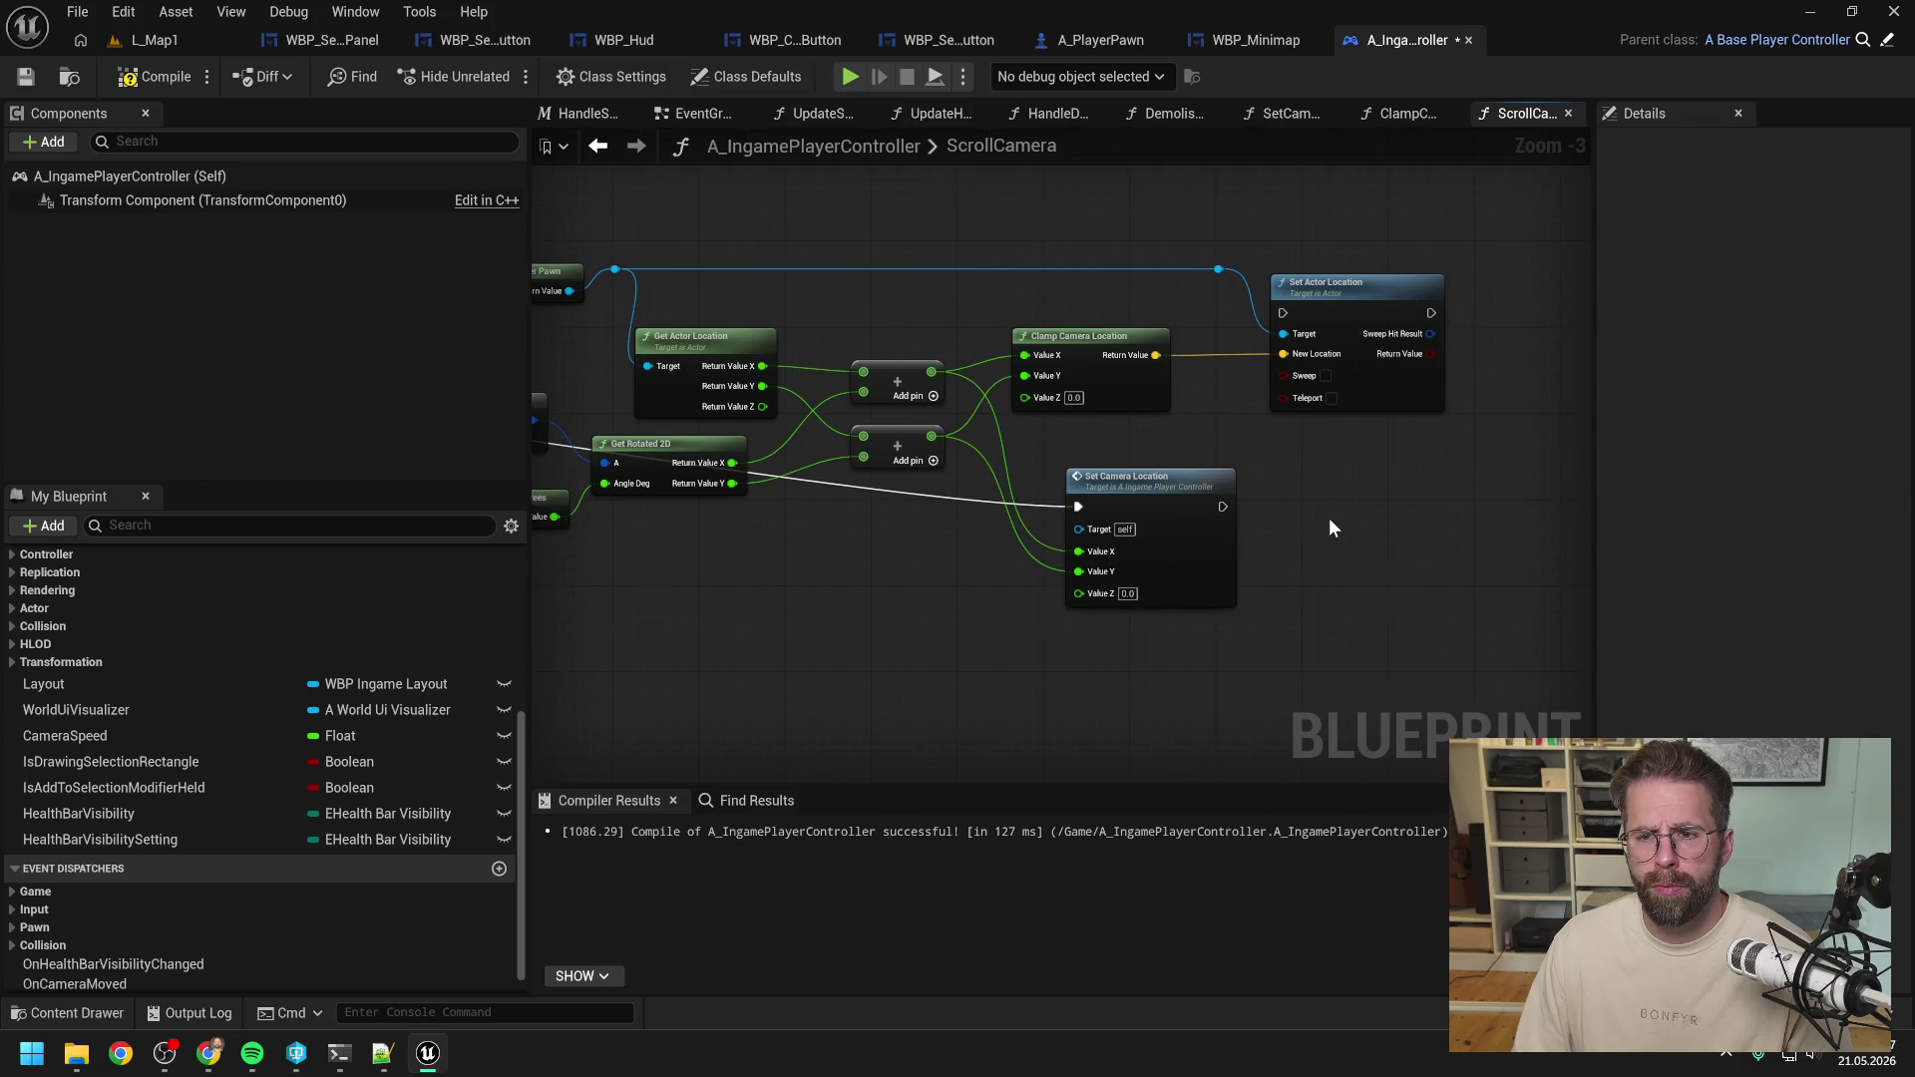
{"action": "scroll", "coordinate": [1331, 518], "scroll_direction": "down", "scroll_amount": 1}
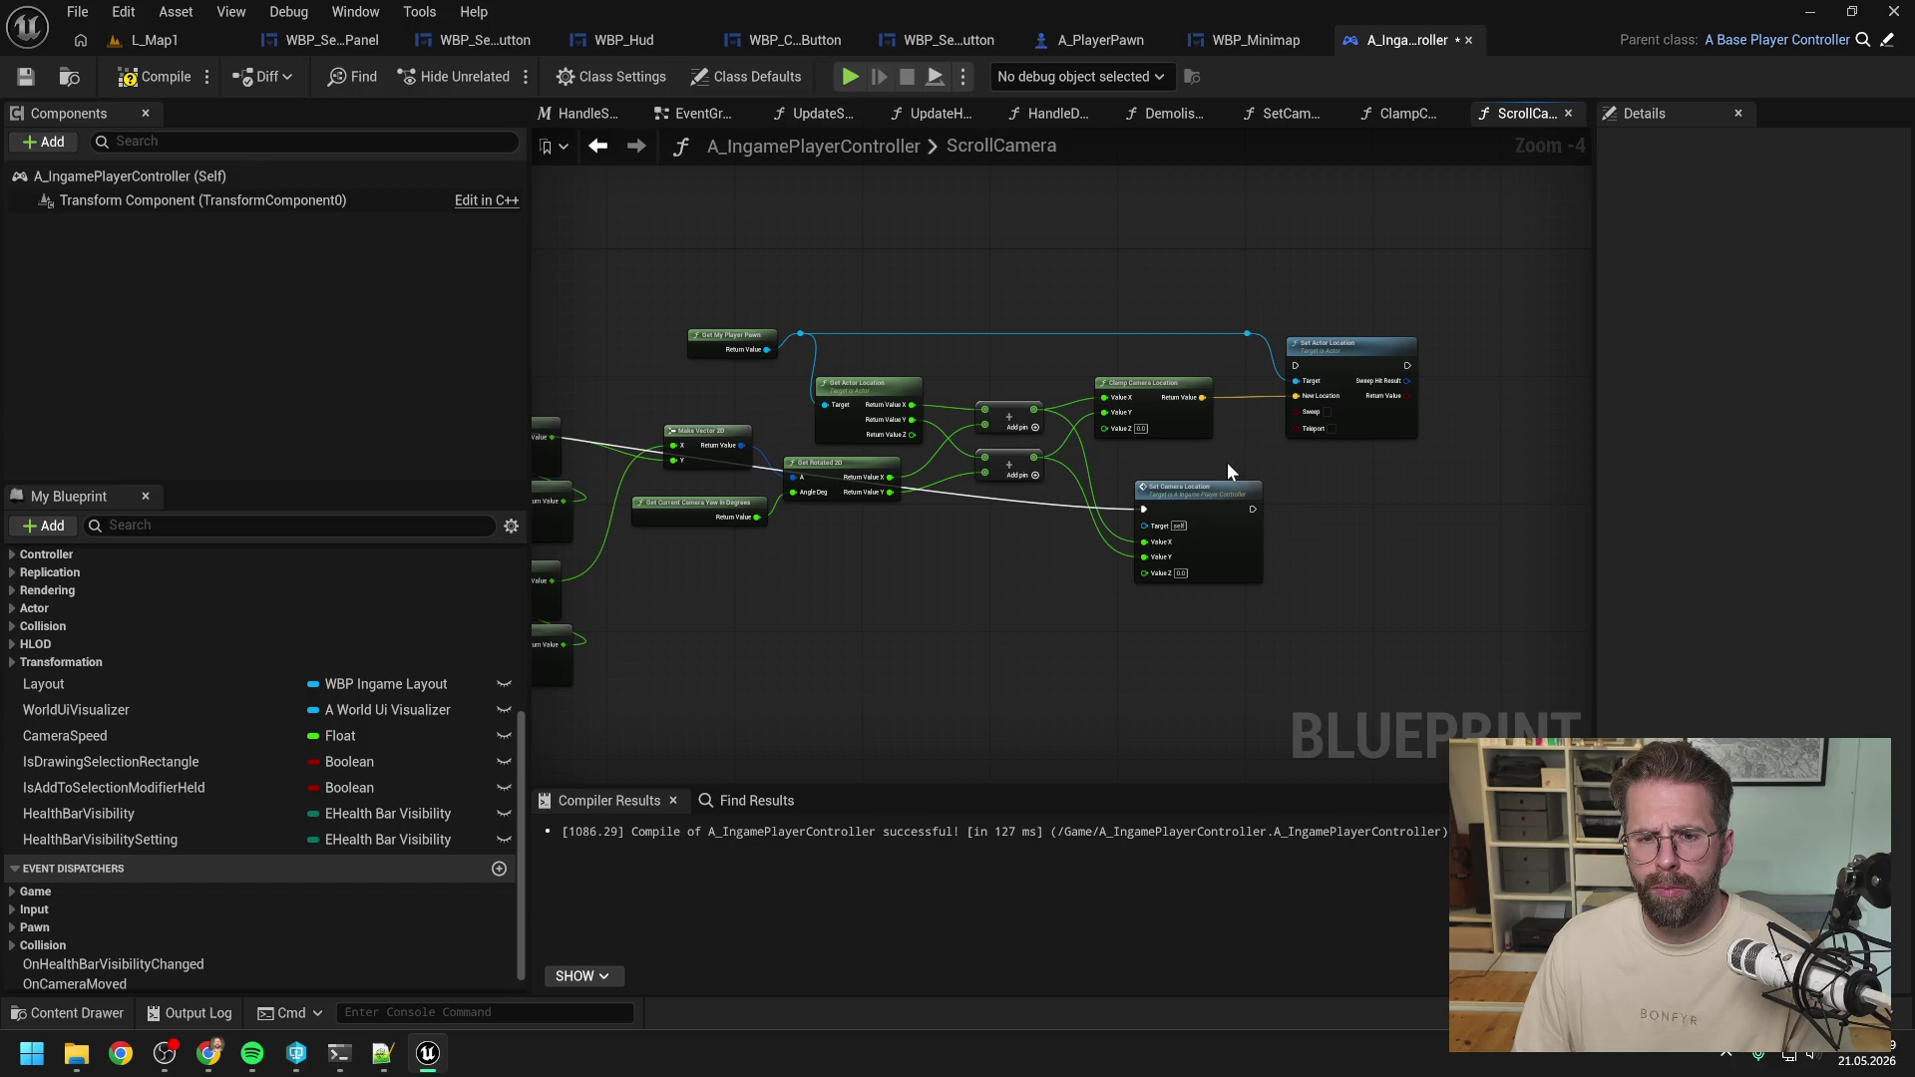
{"action": "left_click_drag", "start_coordinate": [766, 349], "coordinate": [821, 404]}
Delete the old Set Actor Location and Clamp Camera Location nodes, then start a play test in L_Map1.
{"action": "left_click_drag", "start_coordinate": [1291, 314], "coordinate": [1354, 371]}
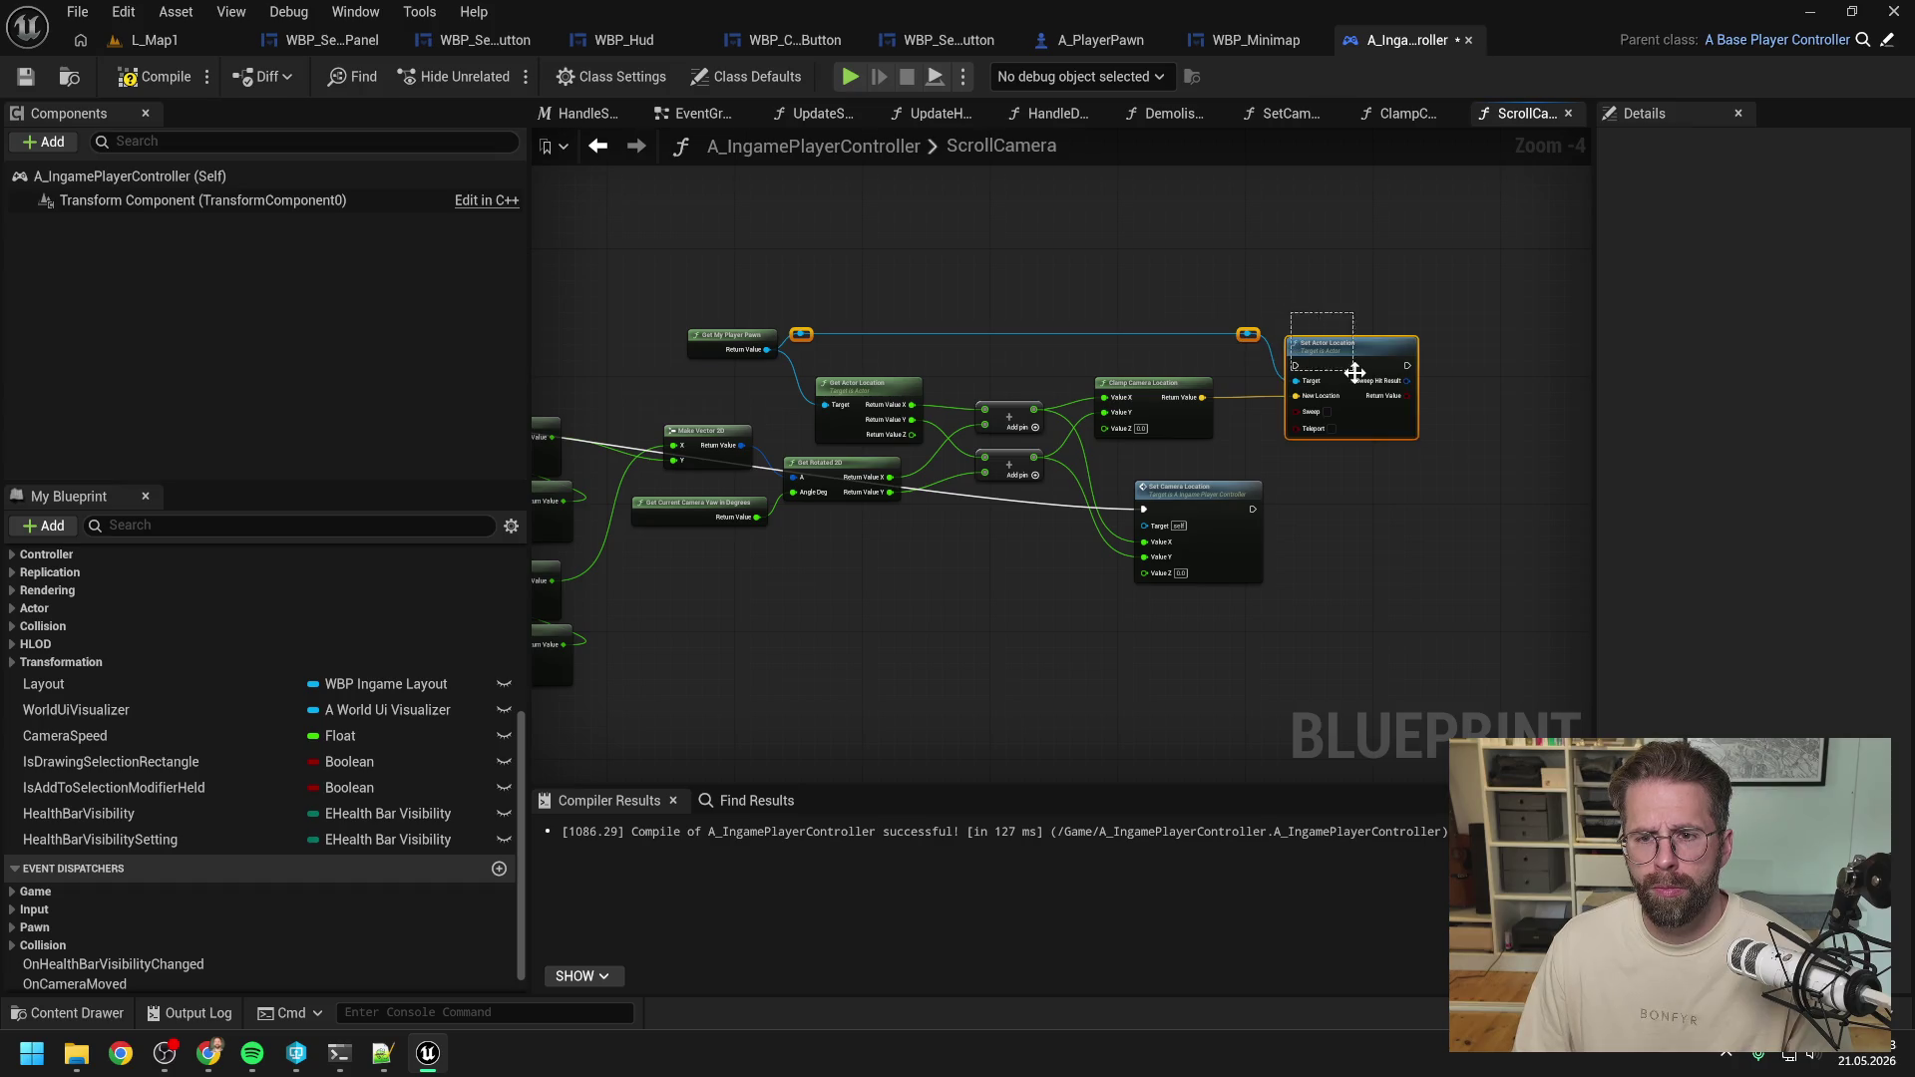
{"action": "left_click", "coordinate": [1142, 386], "text": "ctrl"}
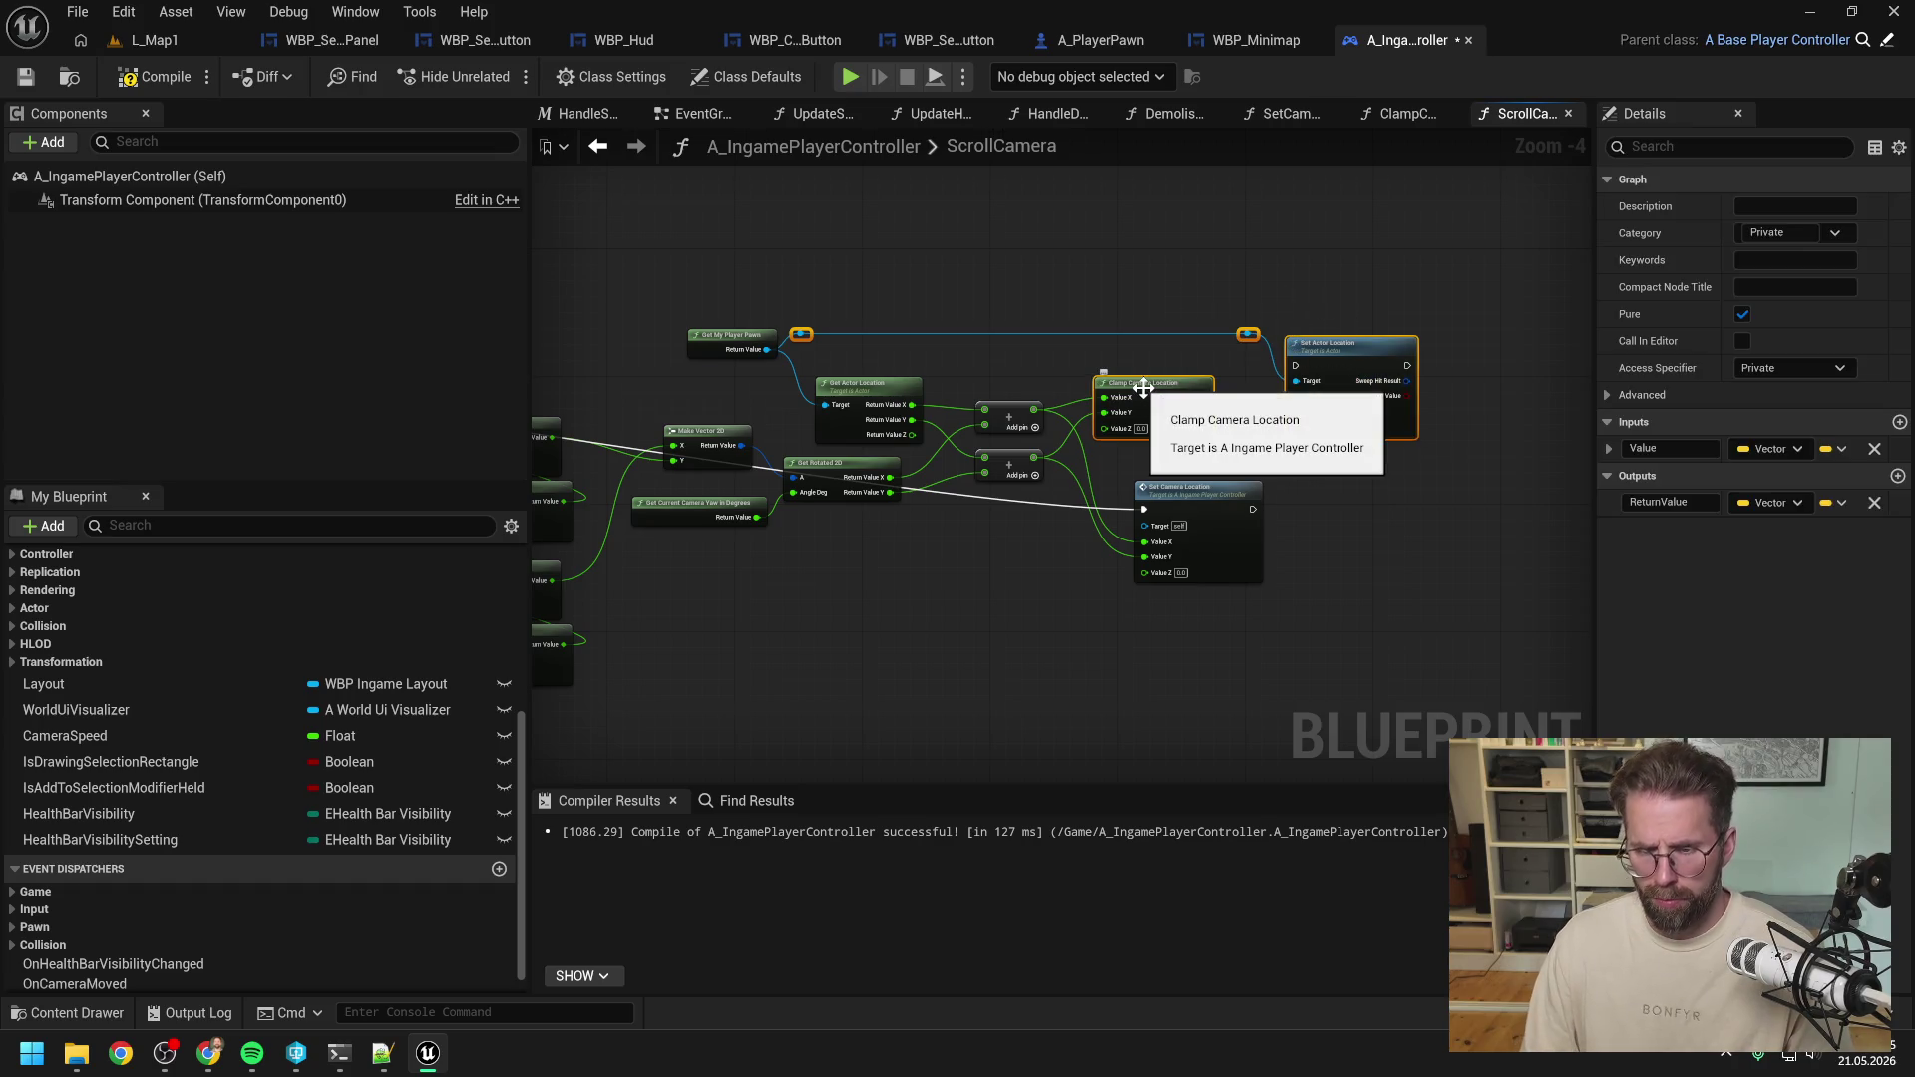
{"action": "key", "text": "Delete"}
{"action": "left_click_drag", "start_coordinate": [1204, 485], "coordinate": [1207, 377]}
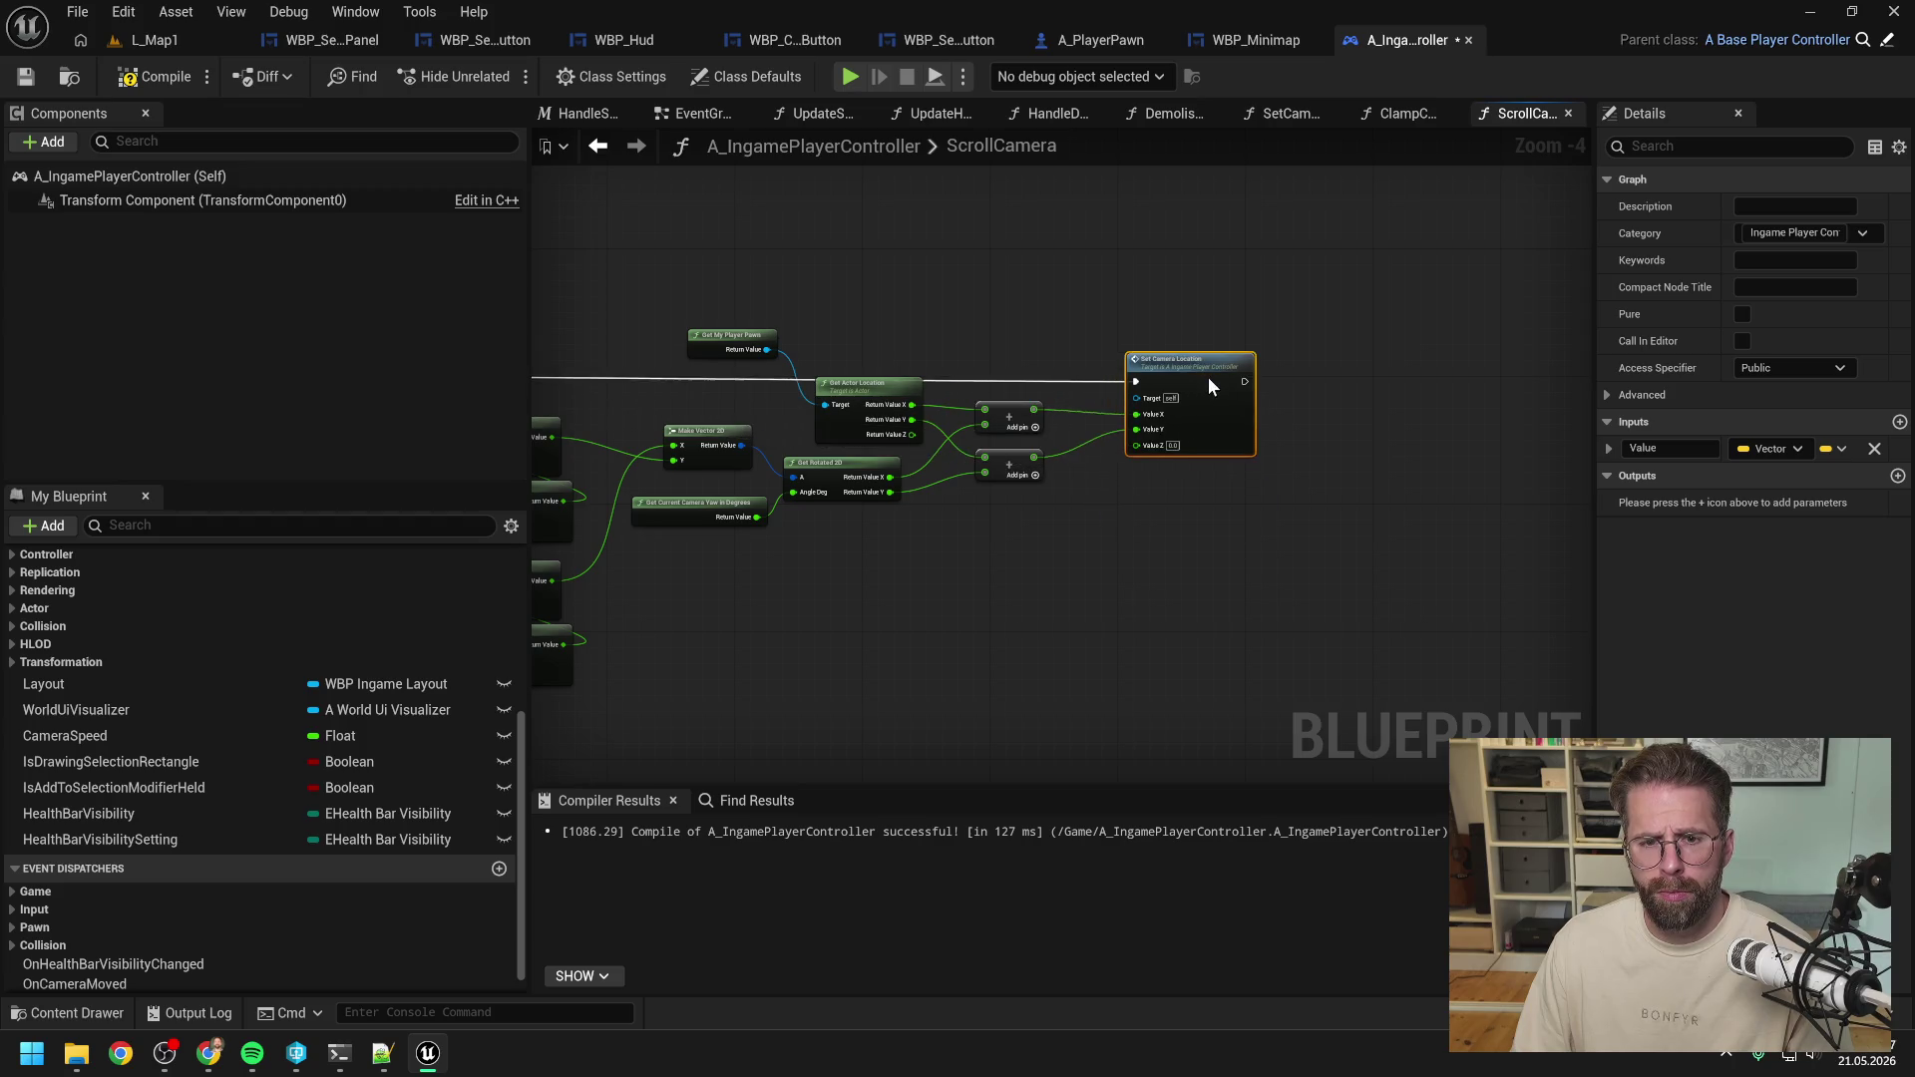
{"action": "scroll", "coordinate": [1474, 326], "scroll_direction": "down", "scroll_amount": 1}
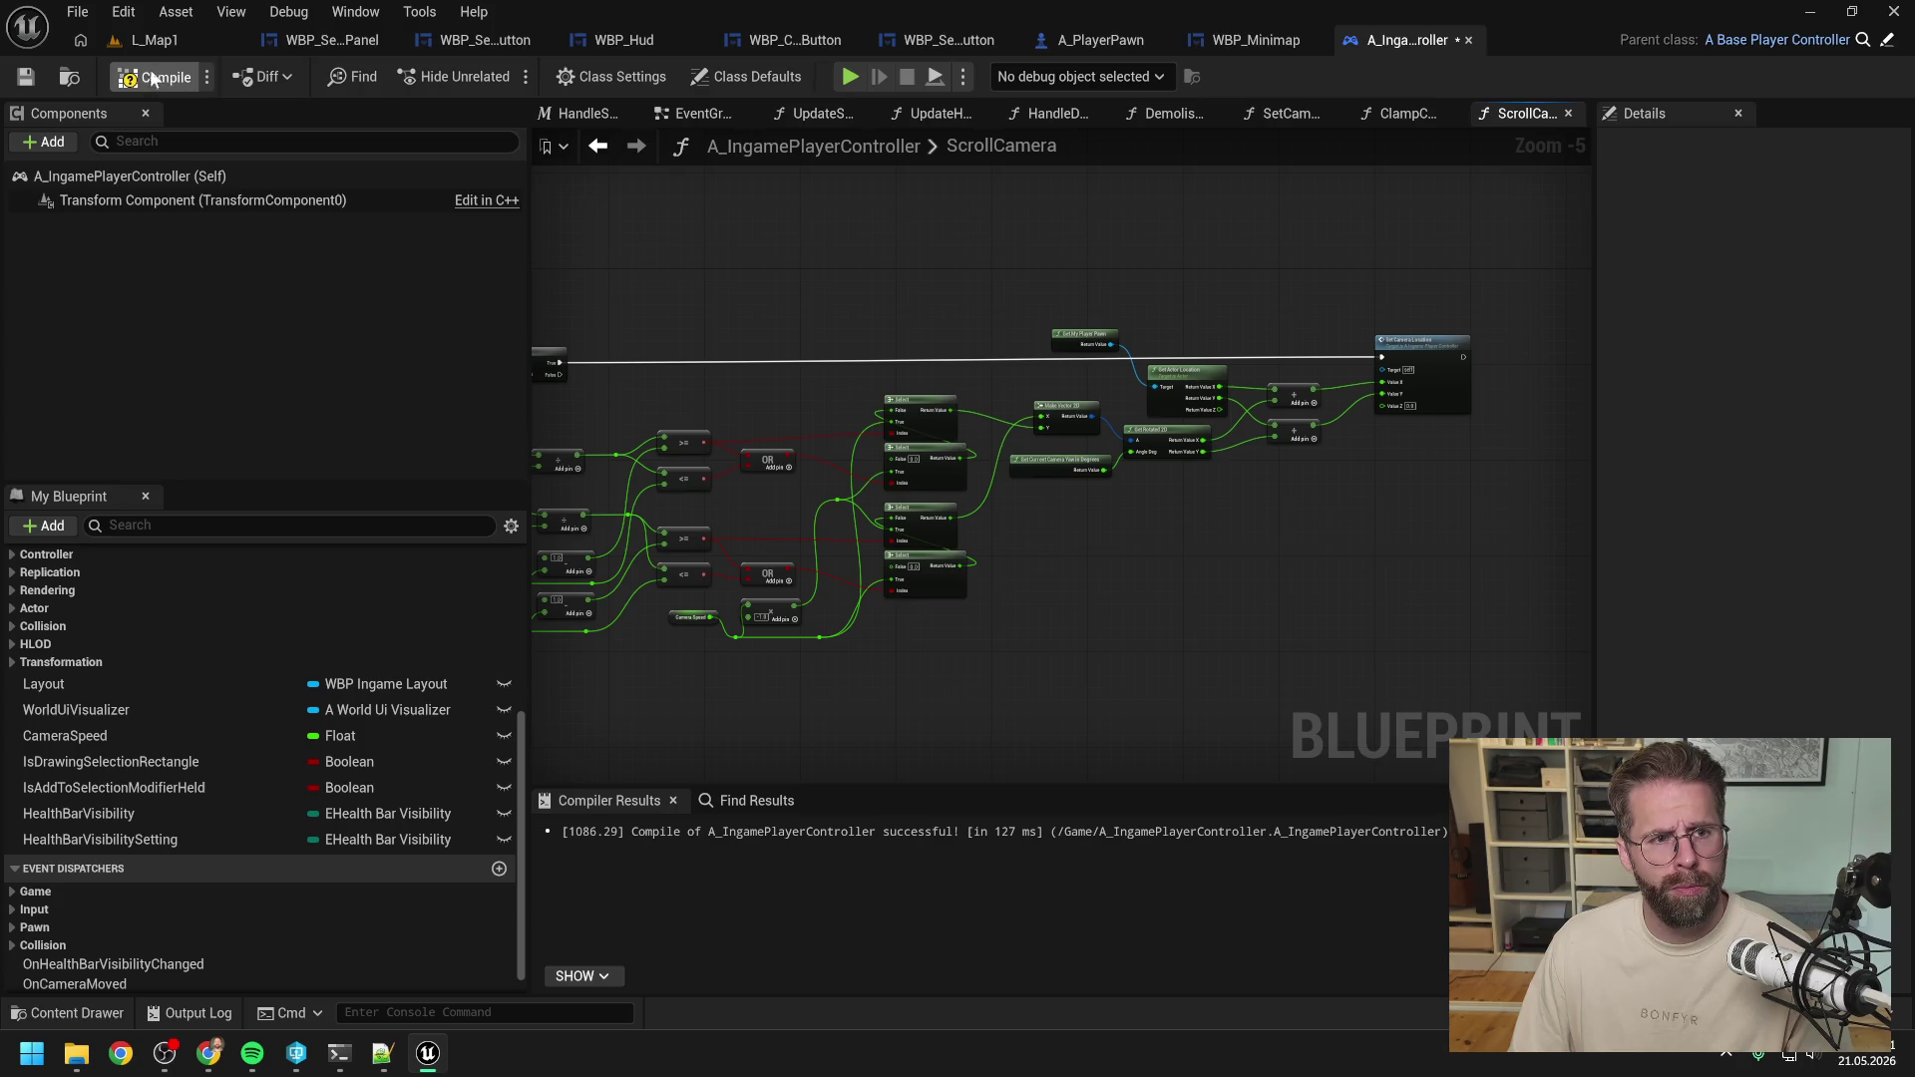
{"action": "left_click", "coordinate": [159, 38]}
{"action": "left_click", "coordinate": [499, 76]}
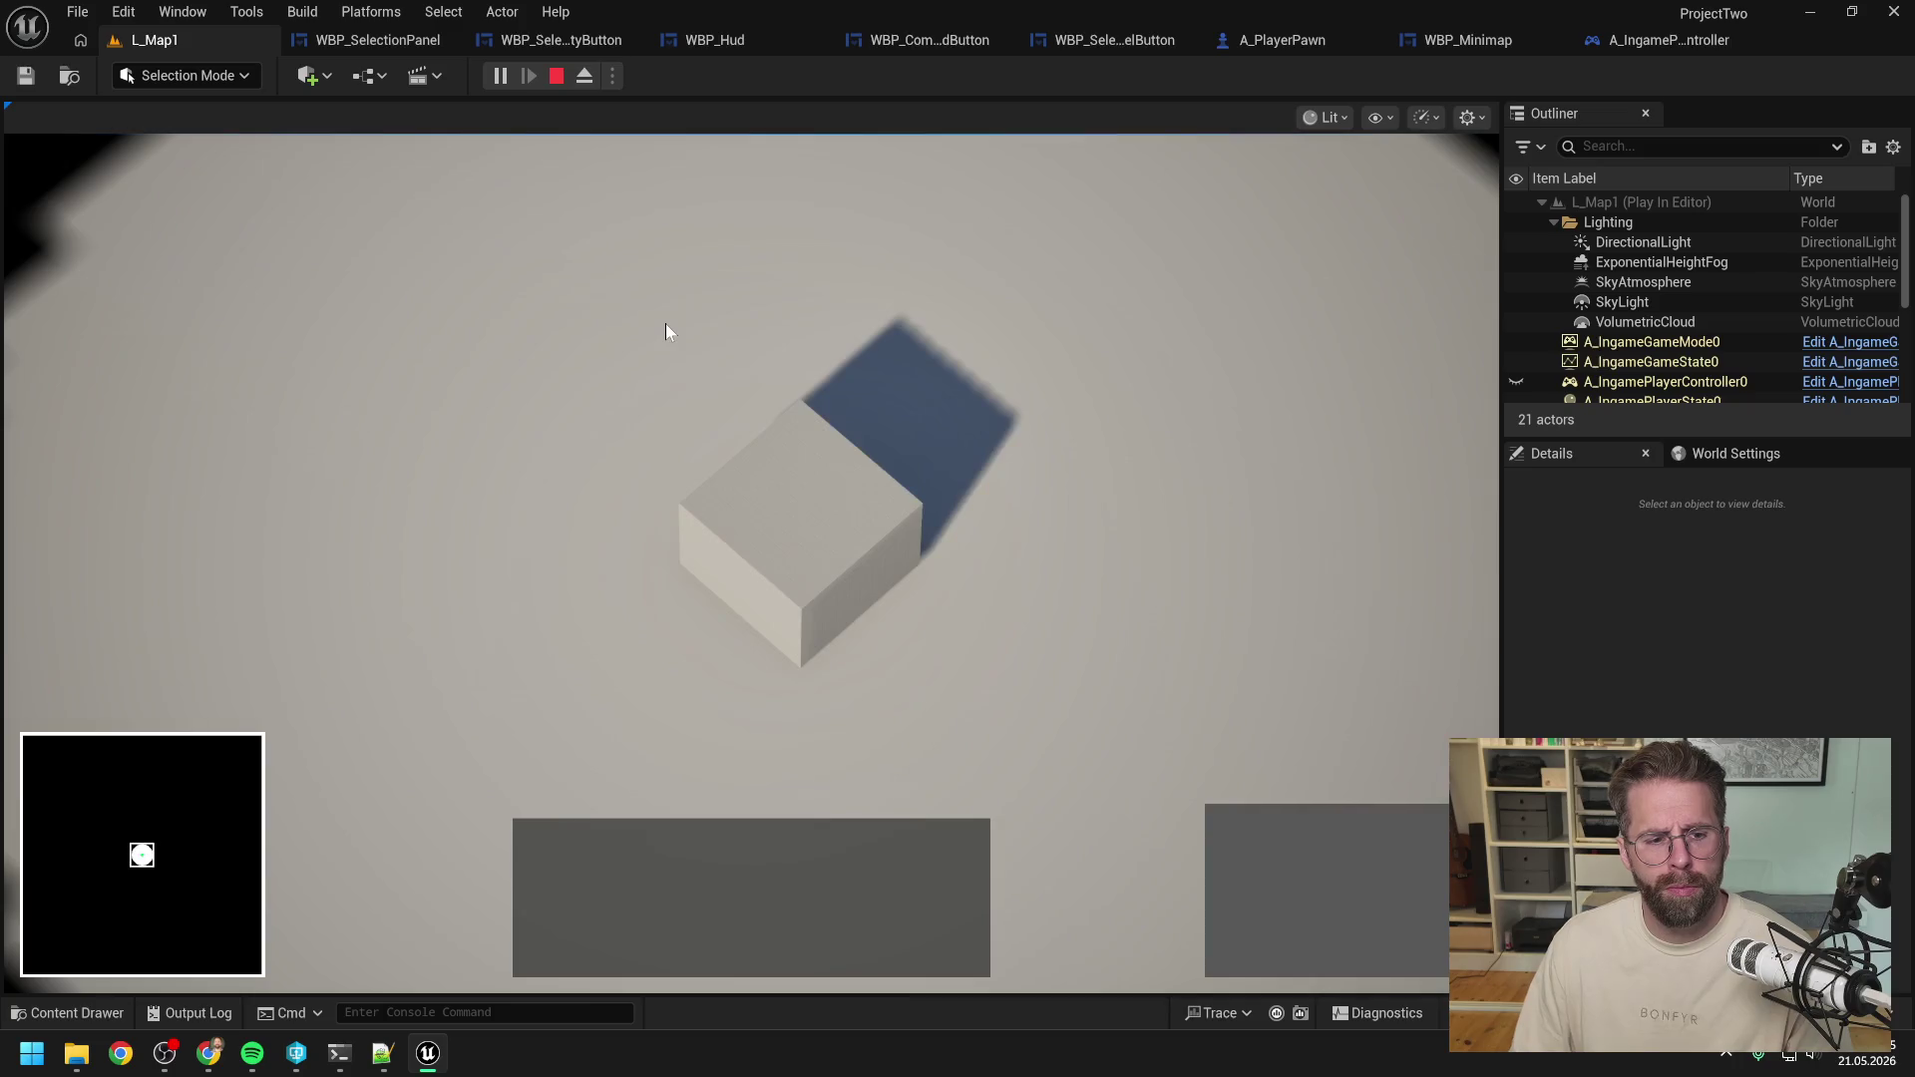
Stop and restart the Play-In-Editor session.
{"action": "scroll", "coordinate": [678, 343], "scroll_direction": "up", "scroll_amount": 2}
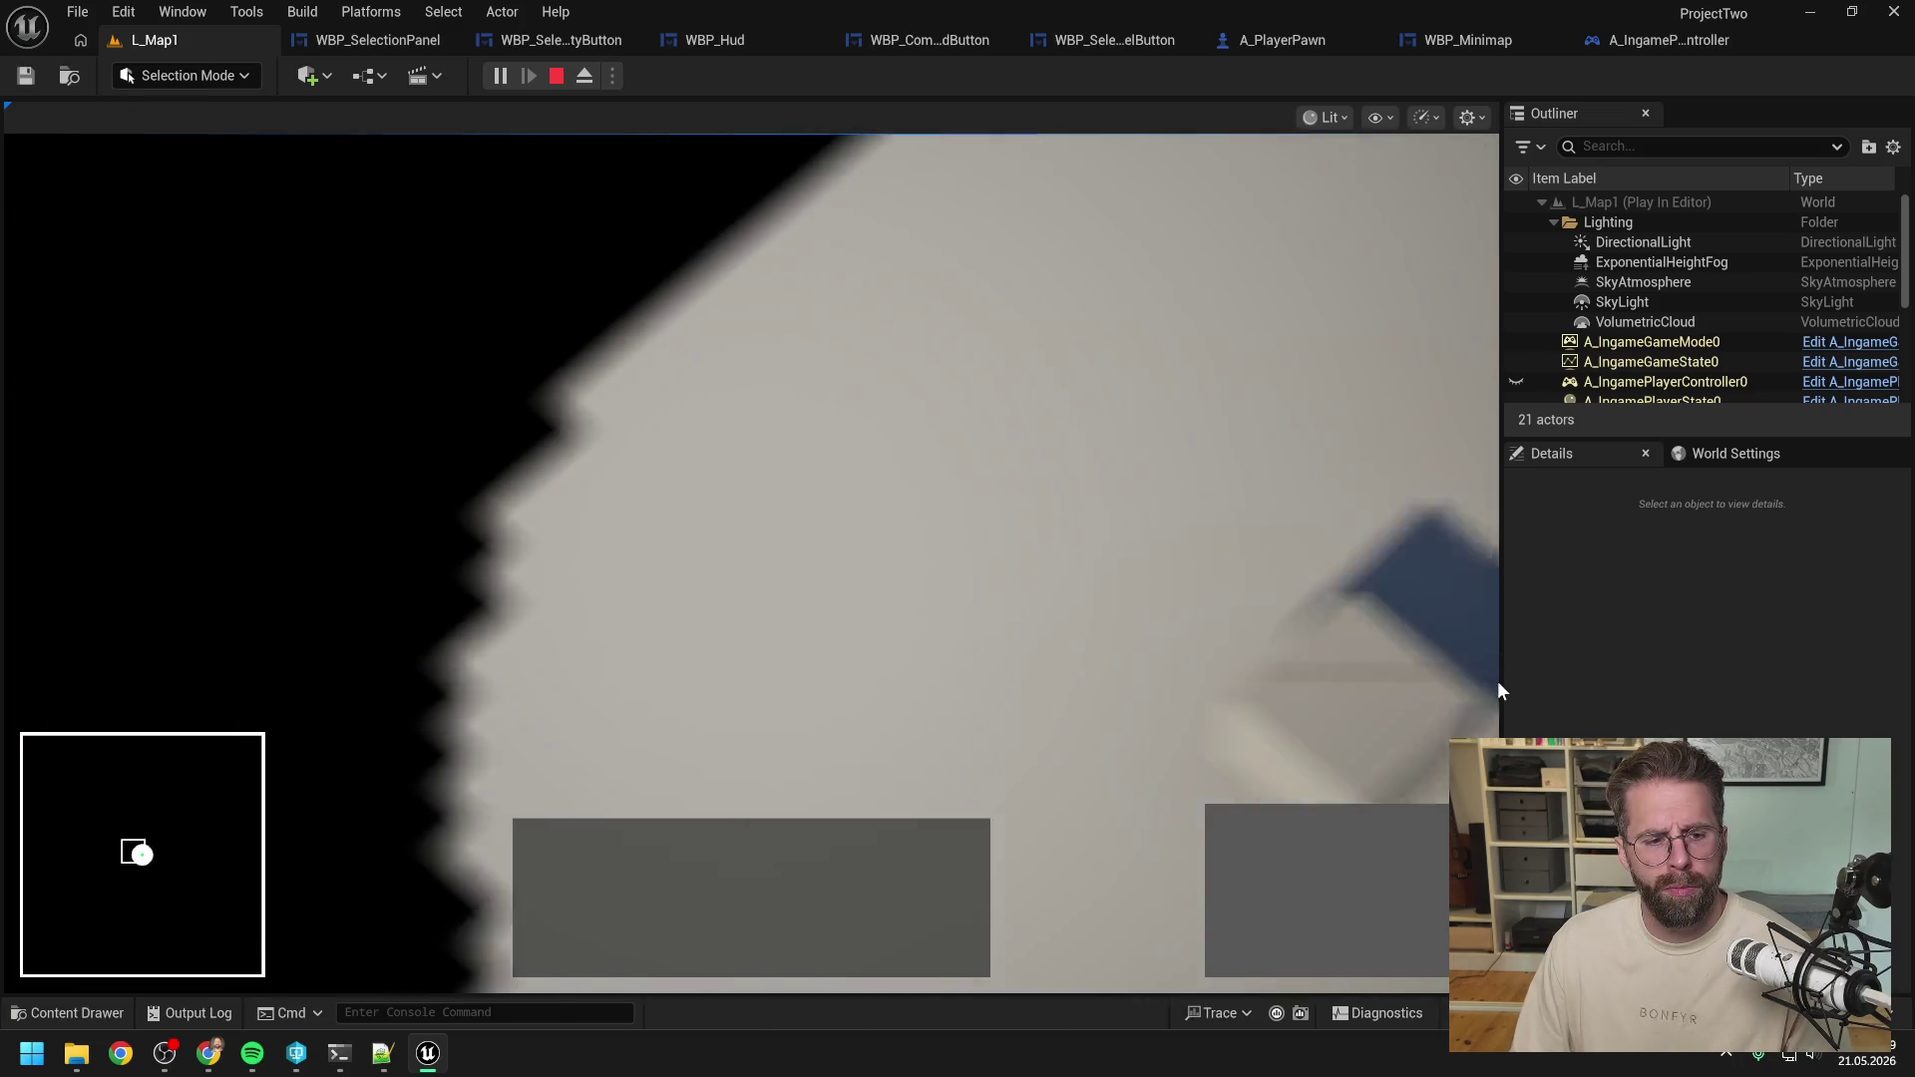
{"action": "key", "text": "Escape"}
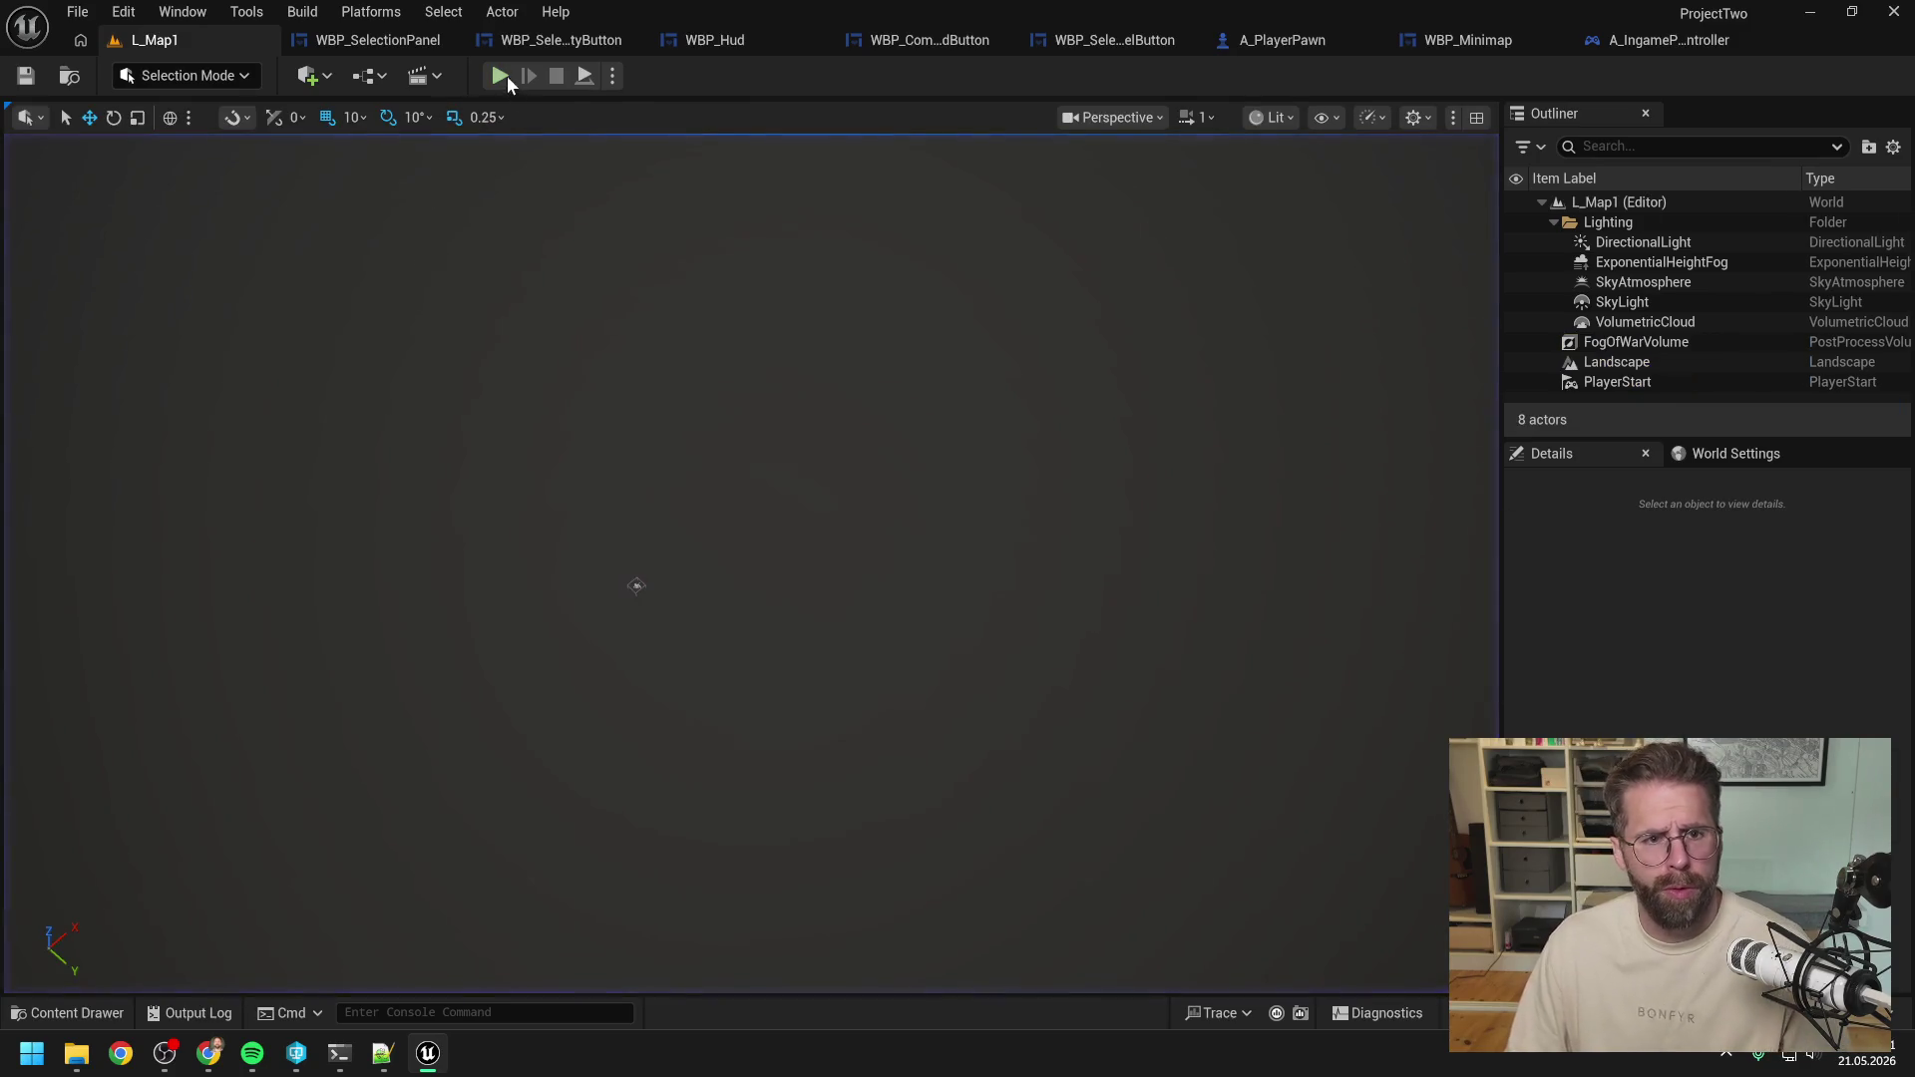
{"action": "left_click", "coordinate": [499, 76]}
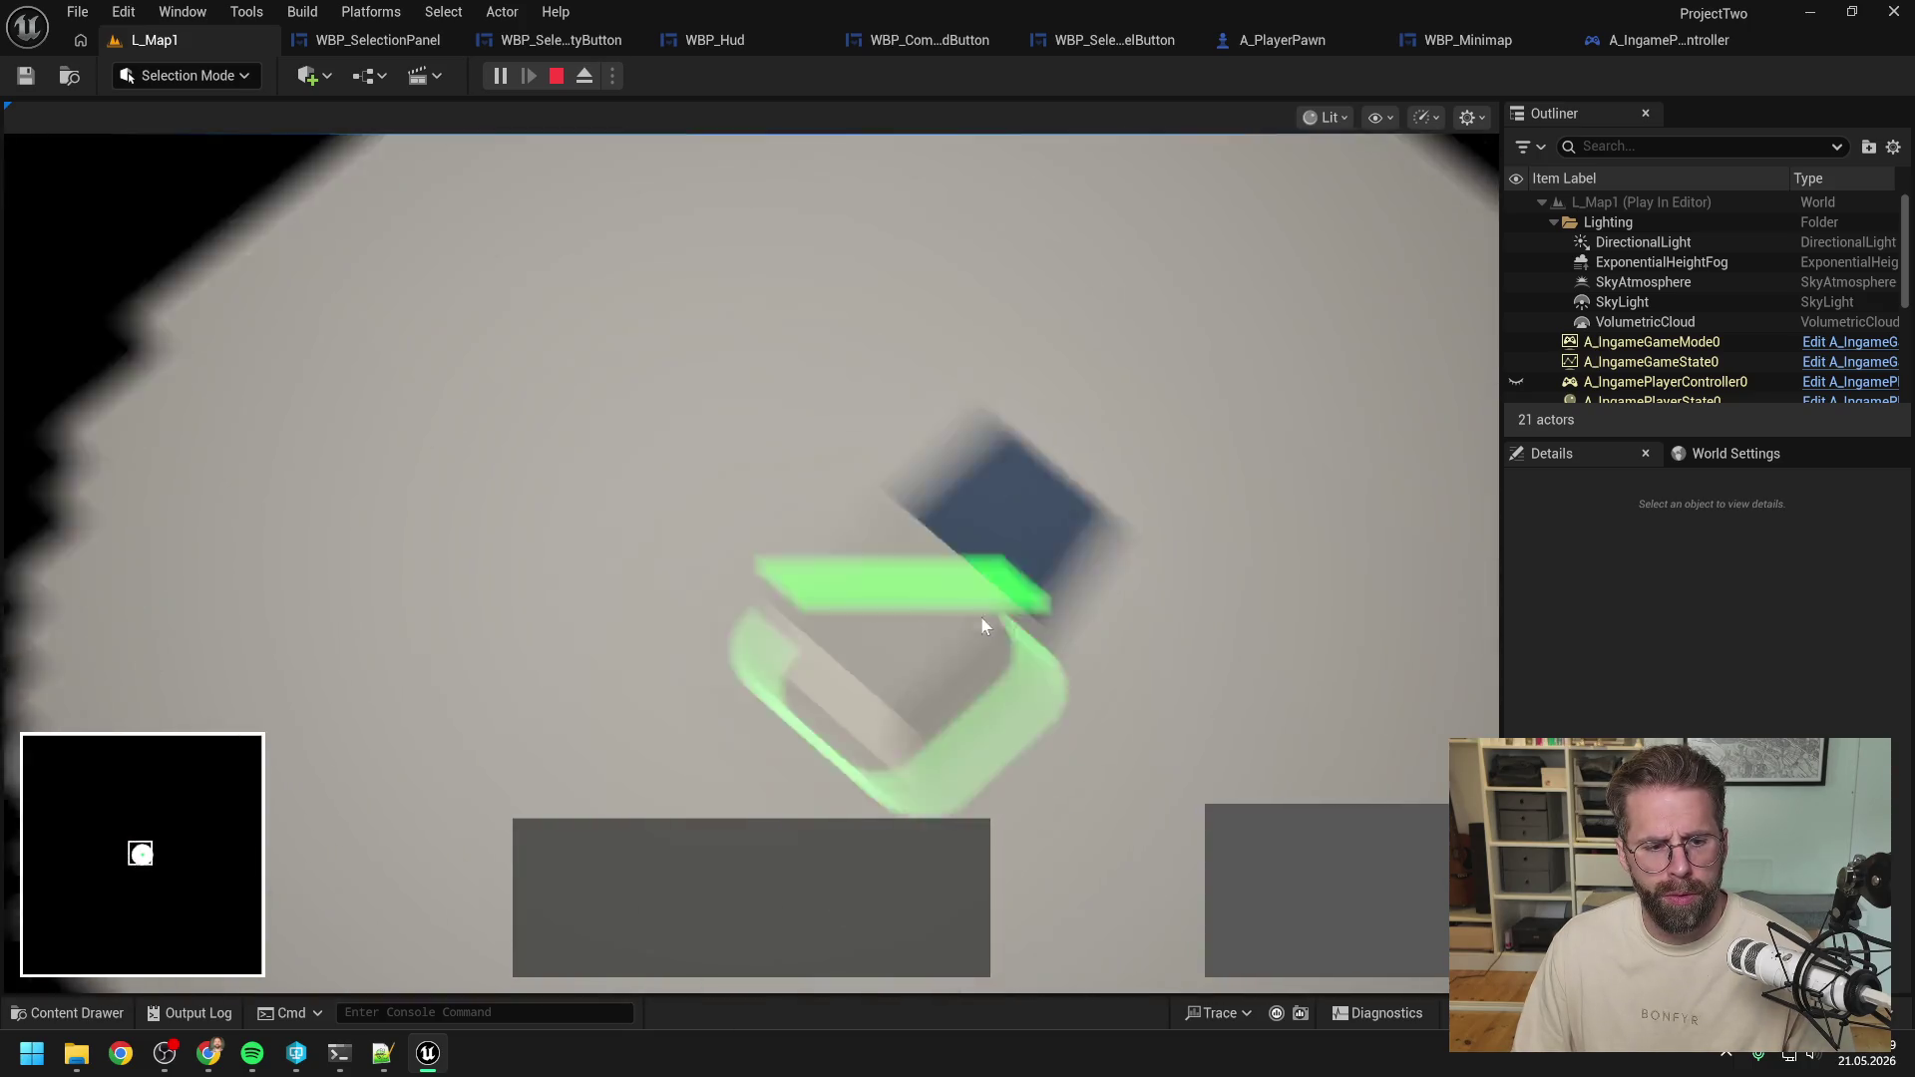
Select the Main Hall and place two power generators near it.
{"action": "left_click", "coordinate": [376, 419]}
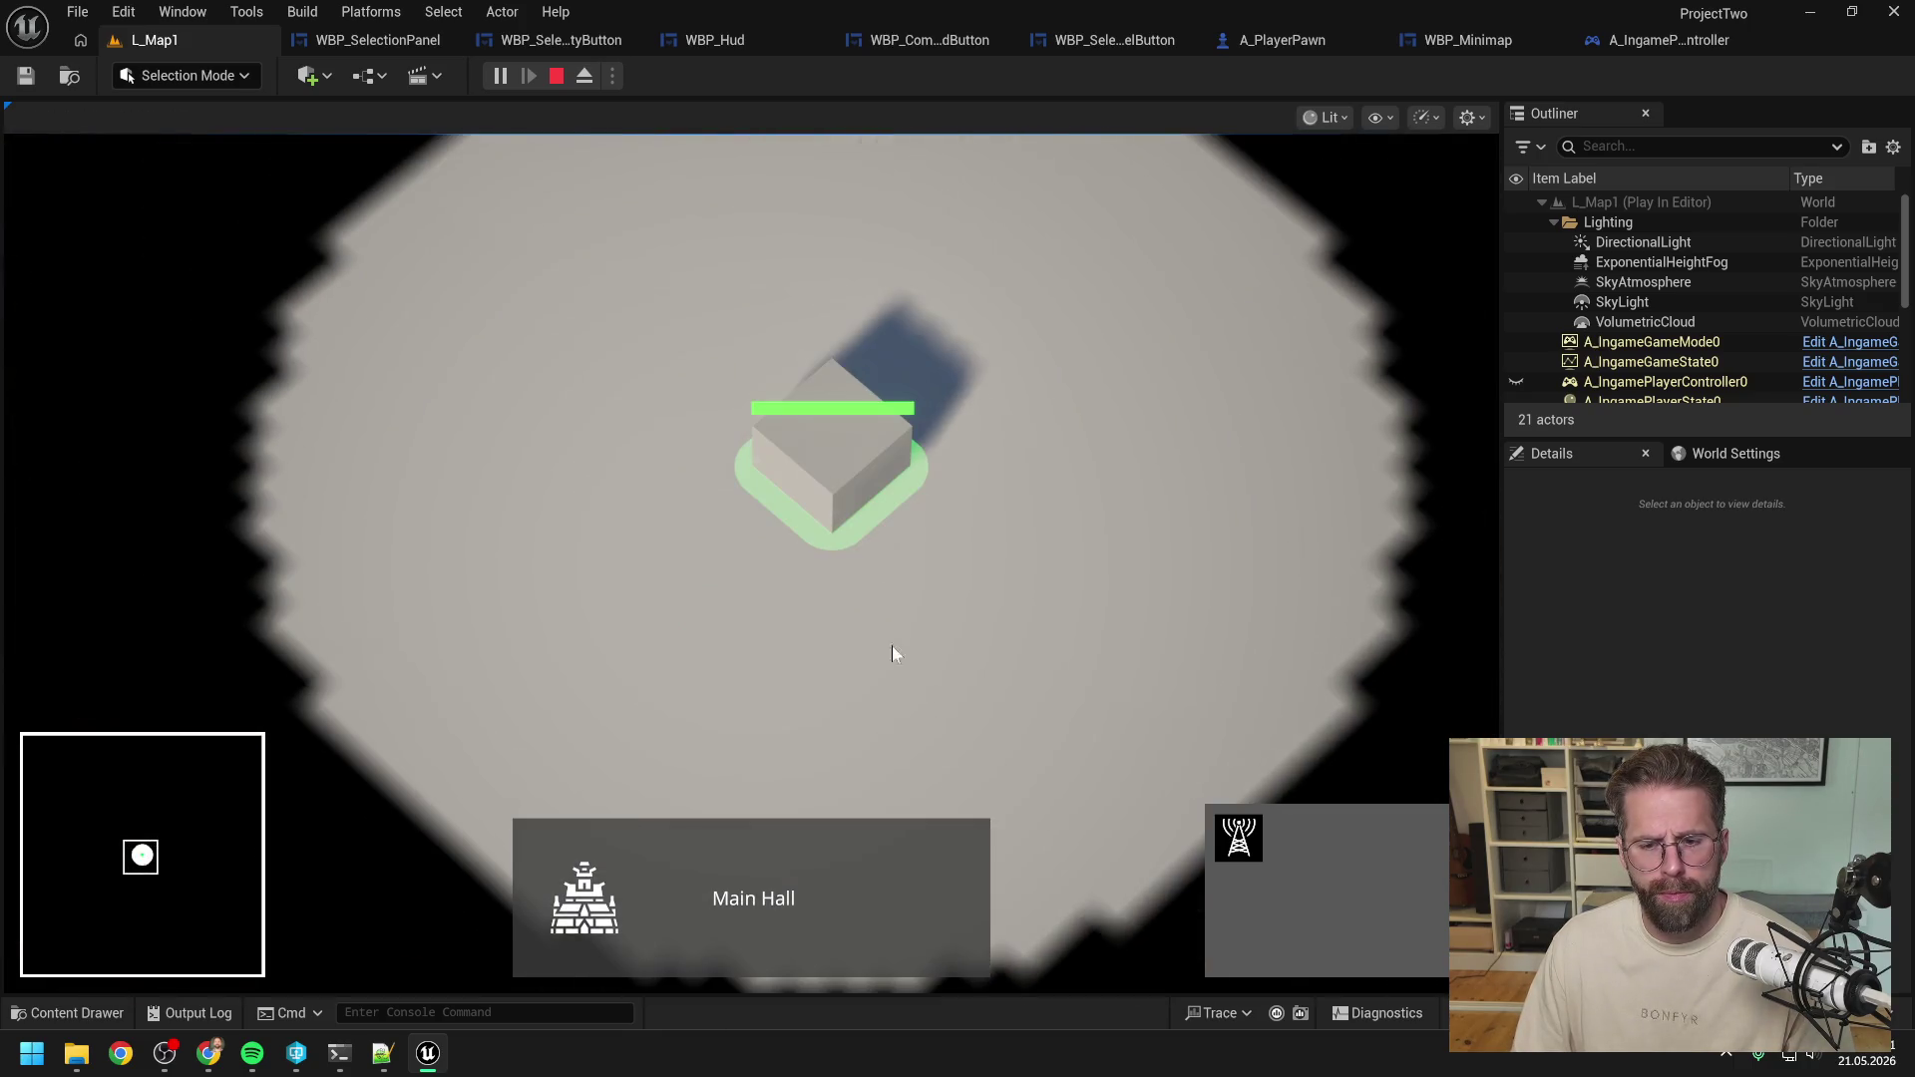
{"action": "left_click", "coordinate": [1236, 840]}
{"action": "left_click", "coordinate": [1101, 620]}
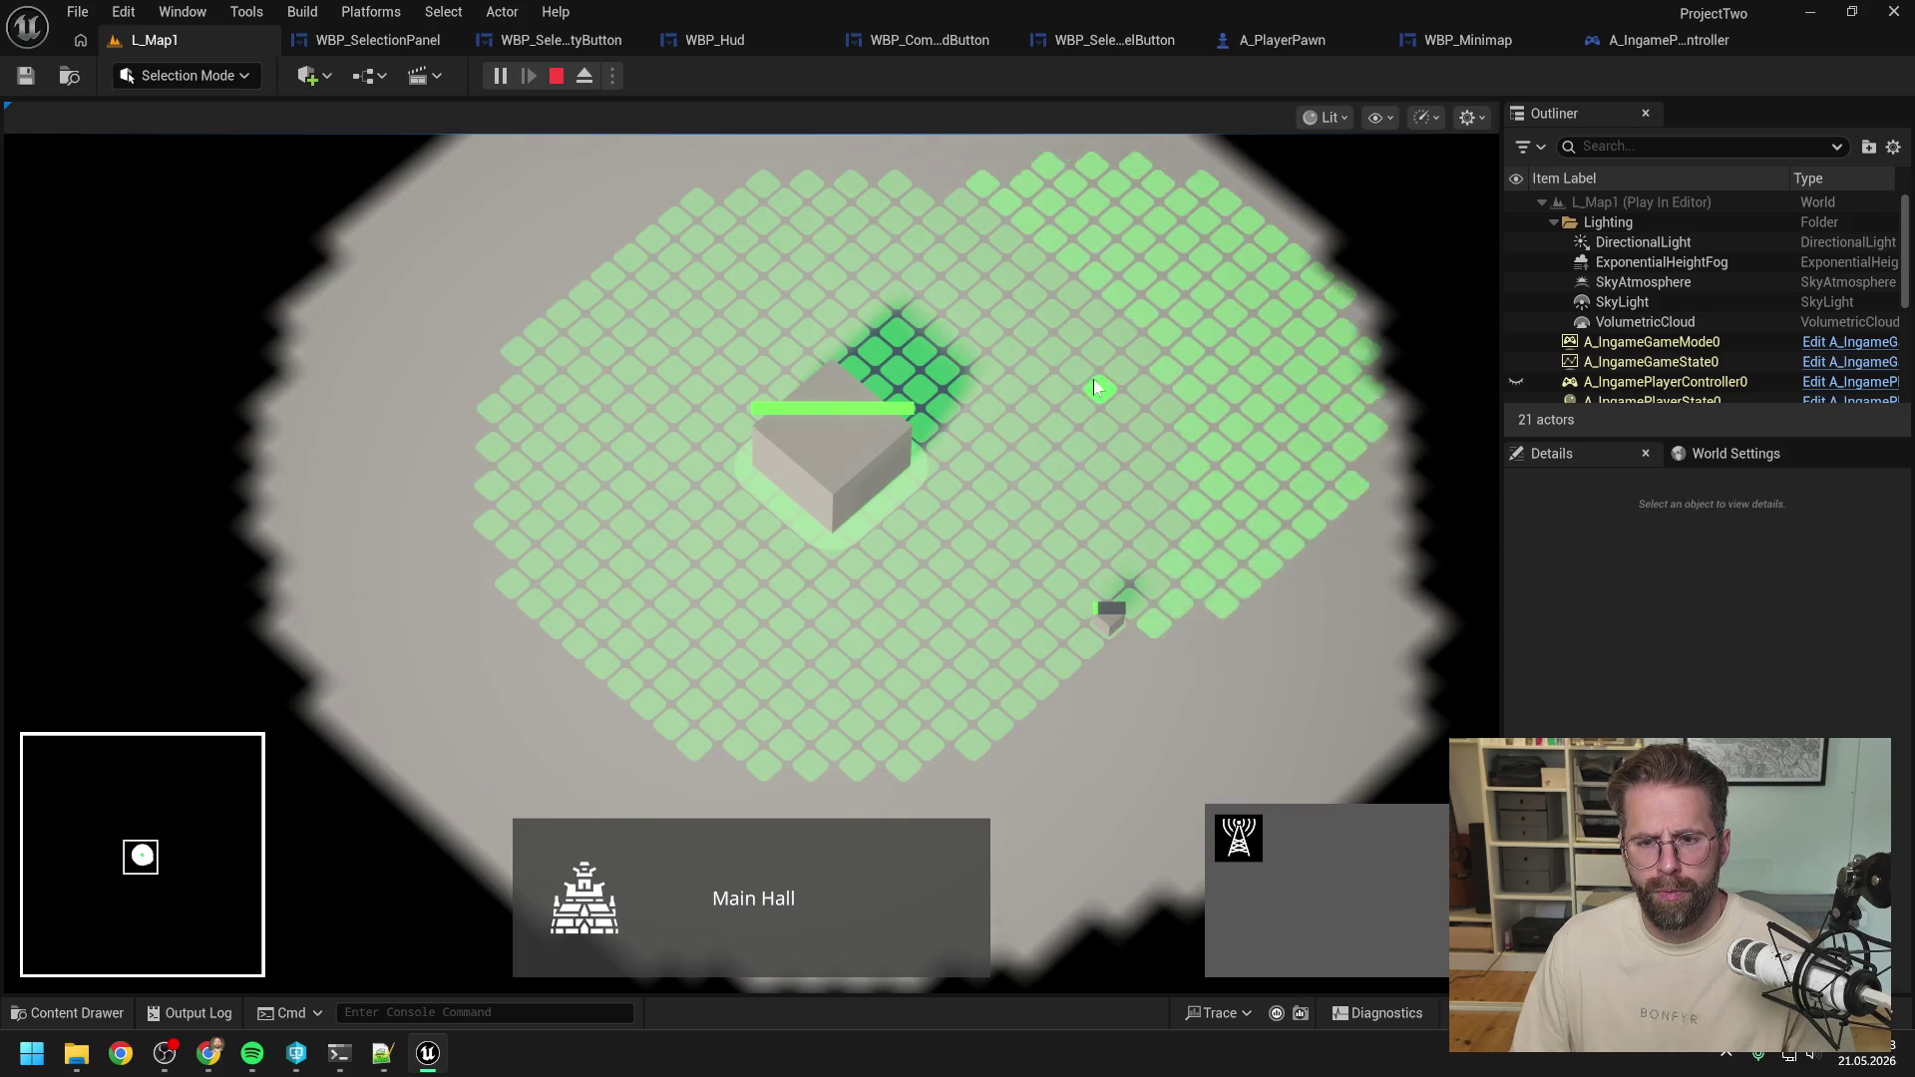
{"action": "left_click", "coordinate": [1088, 313]}
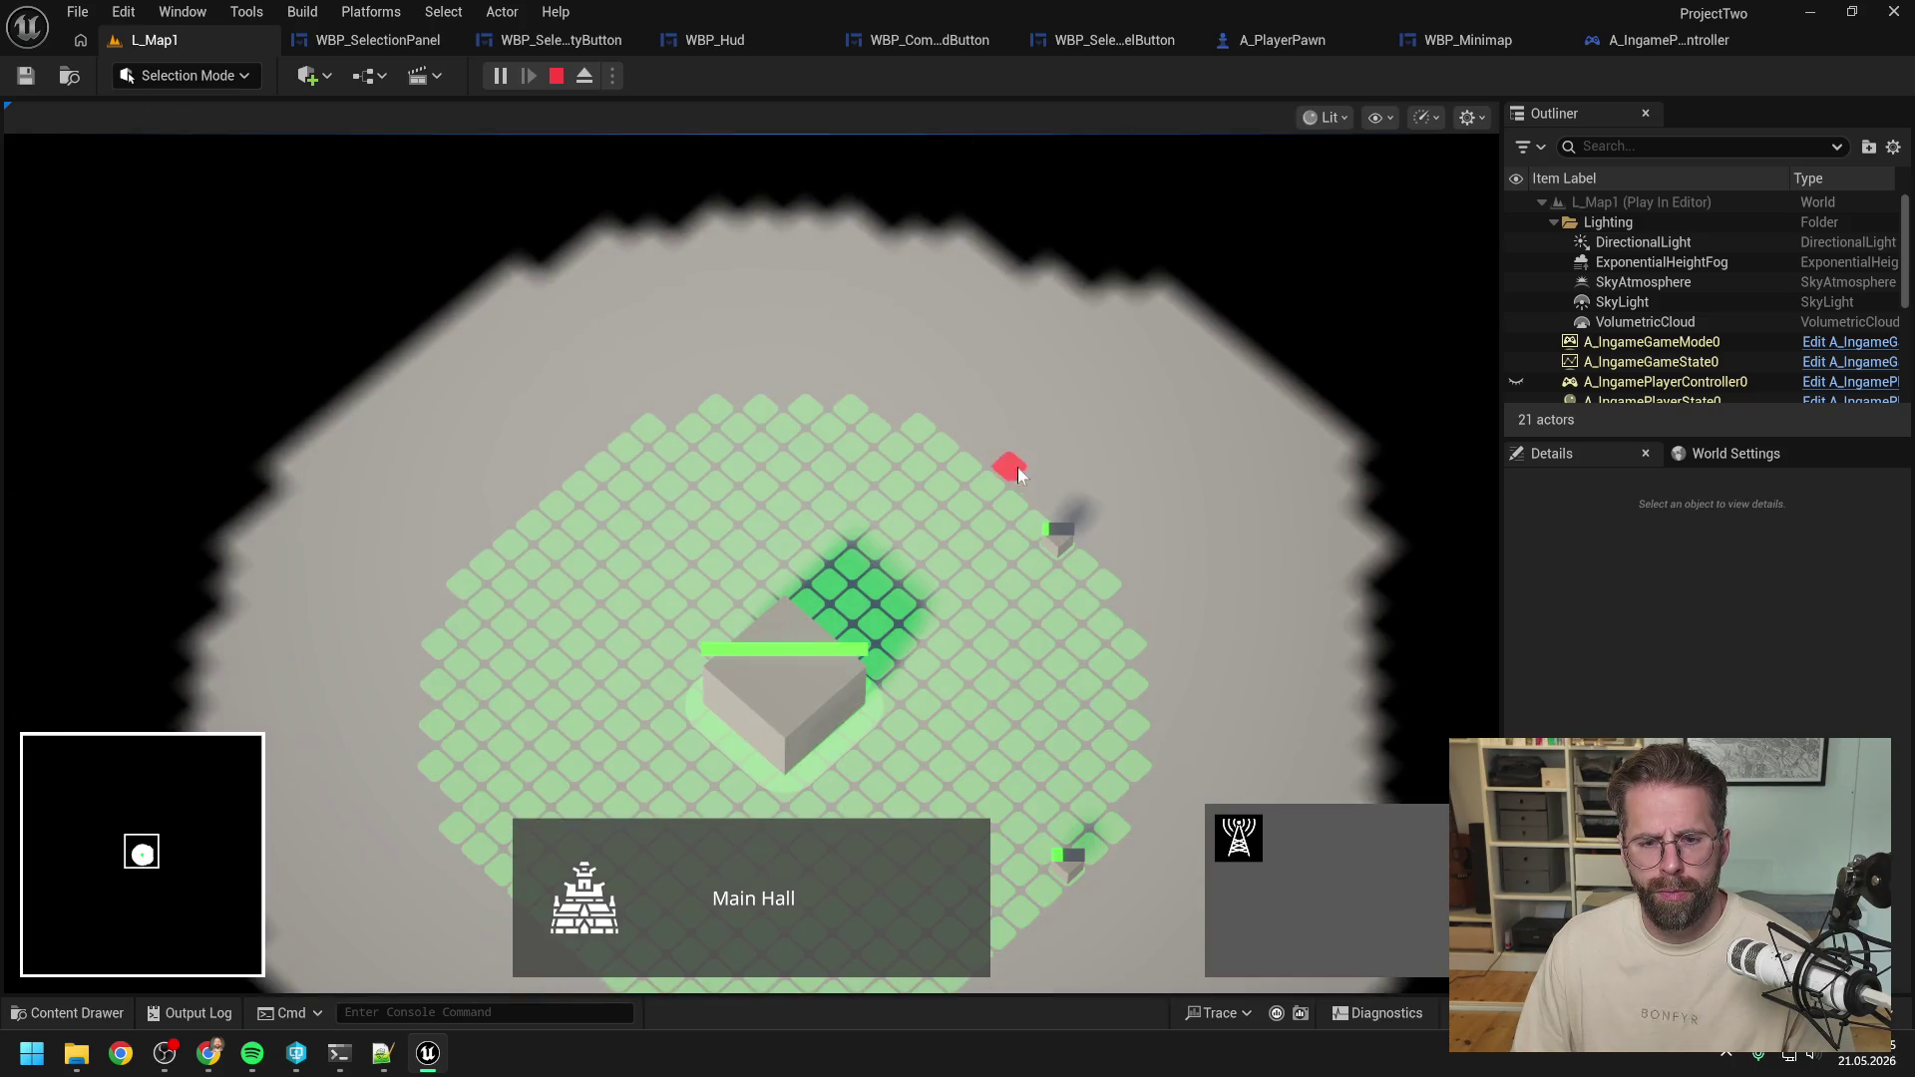
{"action": "right_click", "coordinate": [1018, 467]}
Reselect the Main Hall and place another building on the grid.
{"action": "left_click", "coordinate": [945, 508]}
{"action": "left_click", "coordinate": [828, 649]}
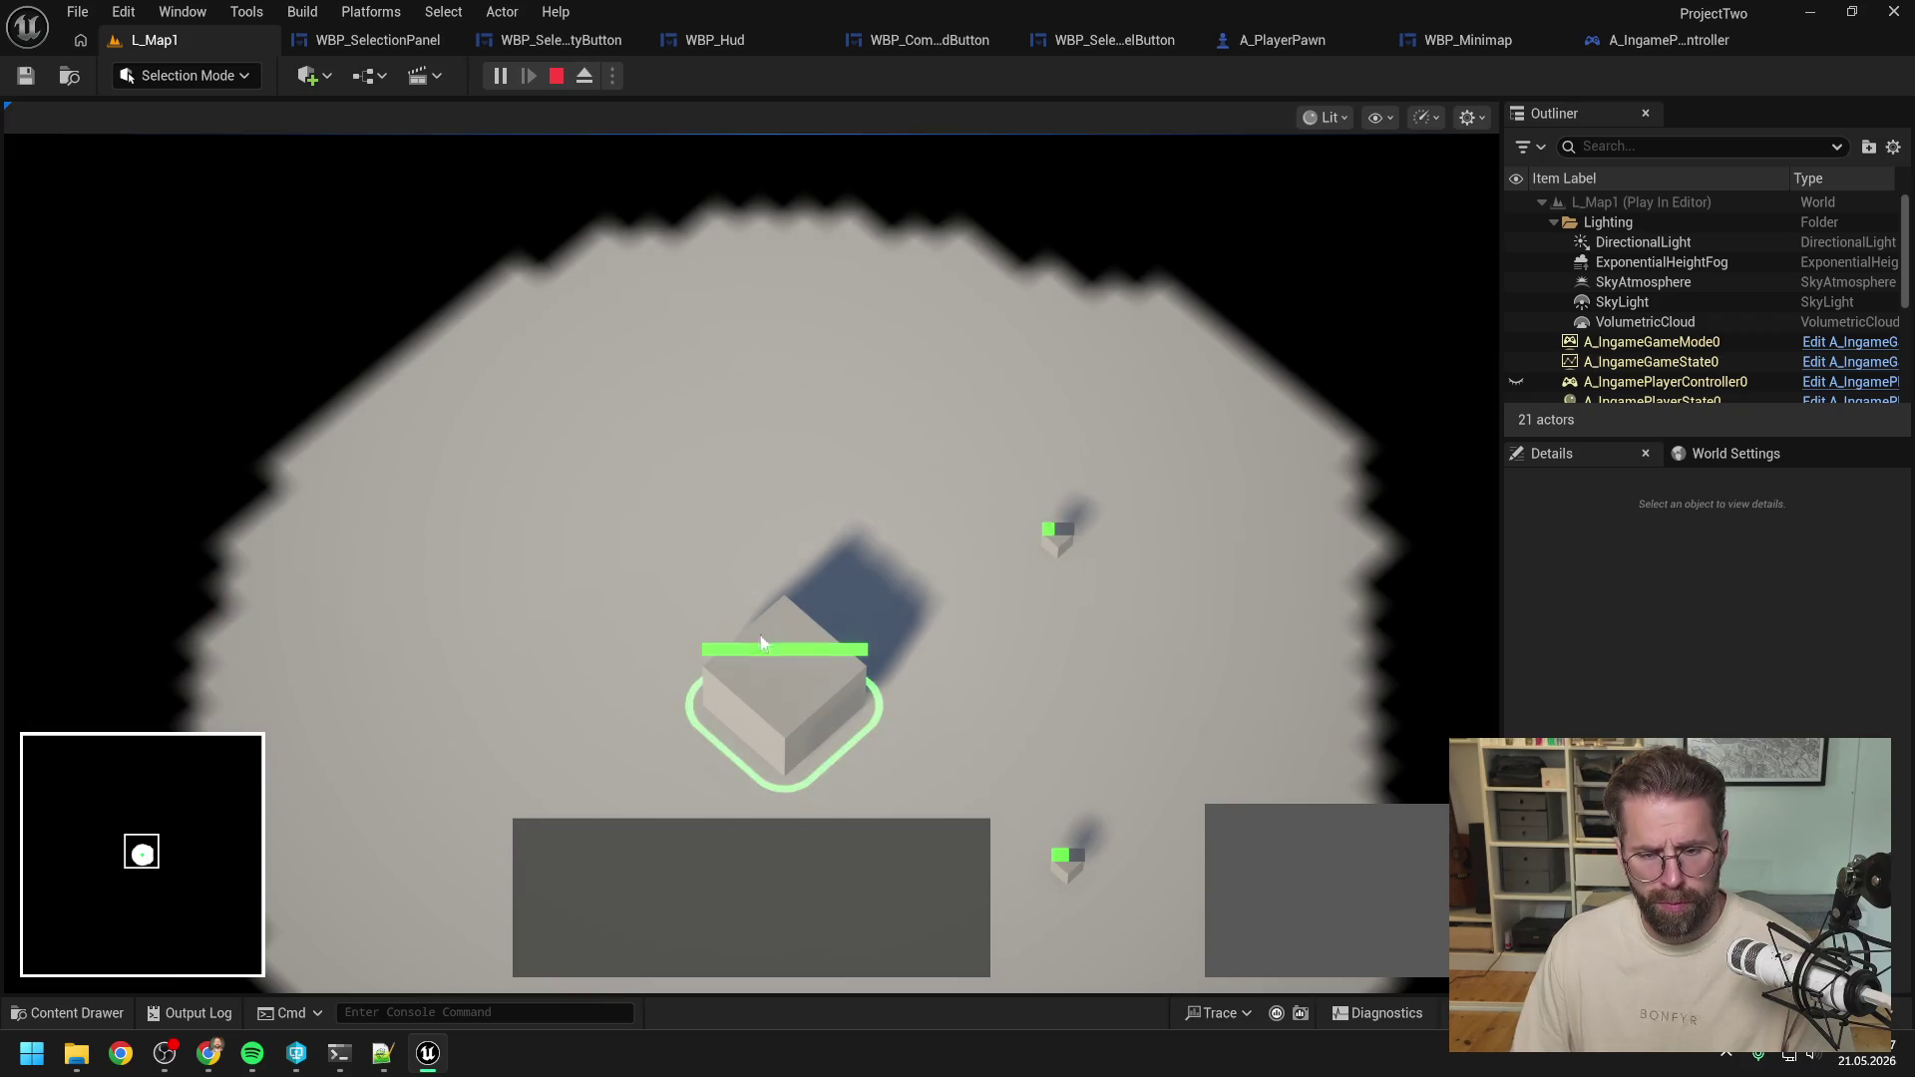
{"action": "key", "text": "s"}
{"action": "left_click", "coordinate": [1209, 845]}
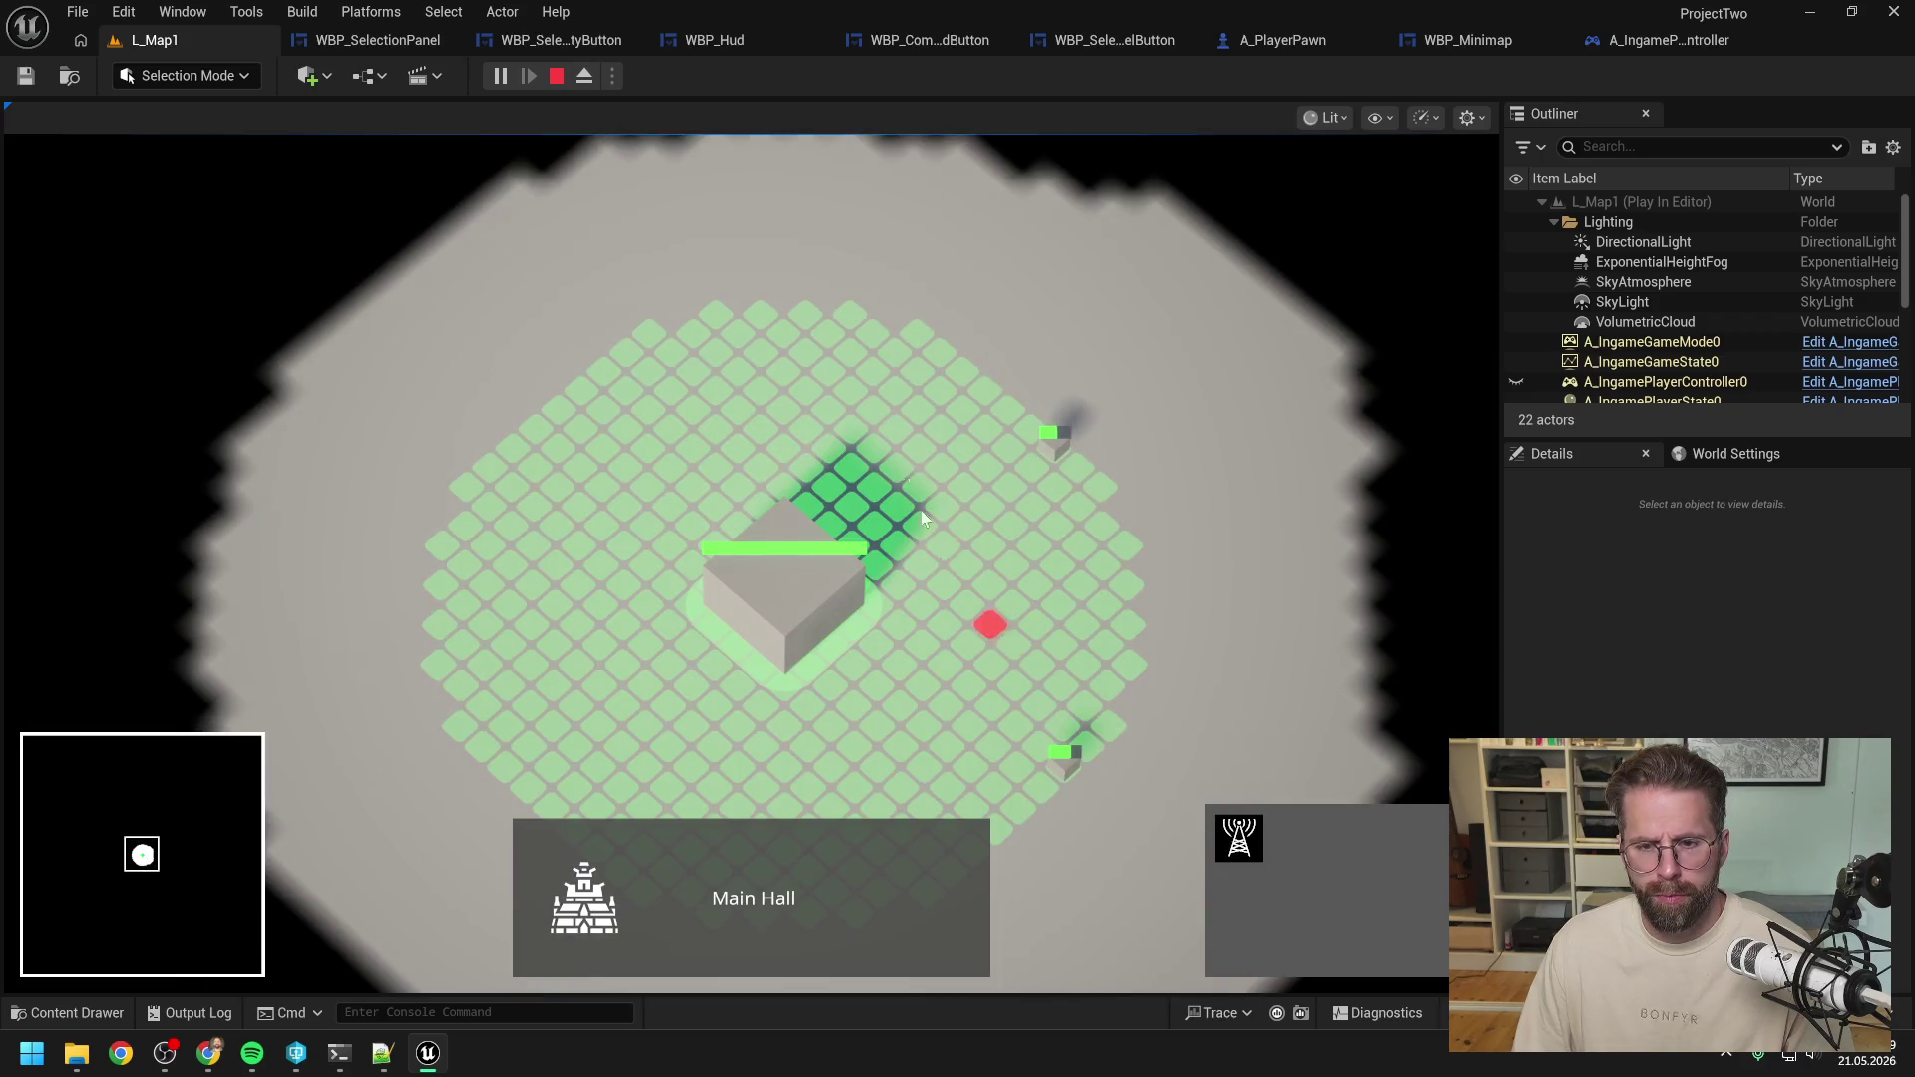
{"action": "left_click", "coordinate": [848, 340]}
{"action": "right_click", "coordinate": [924, 504]}
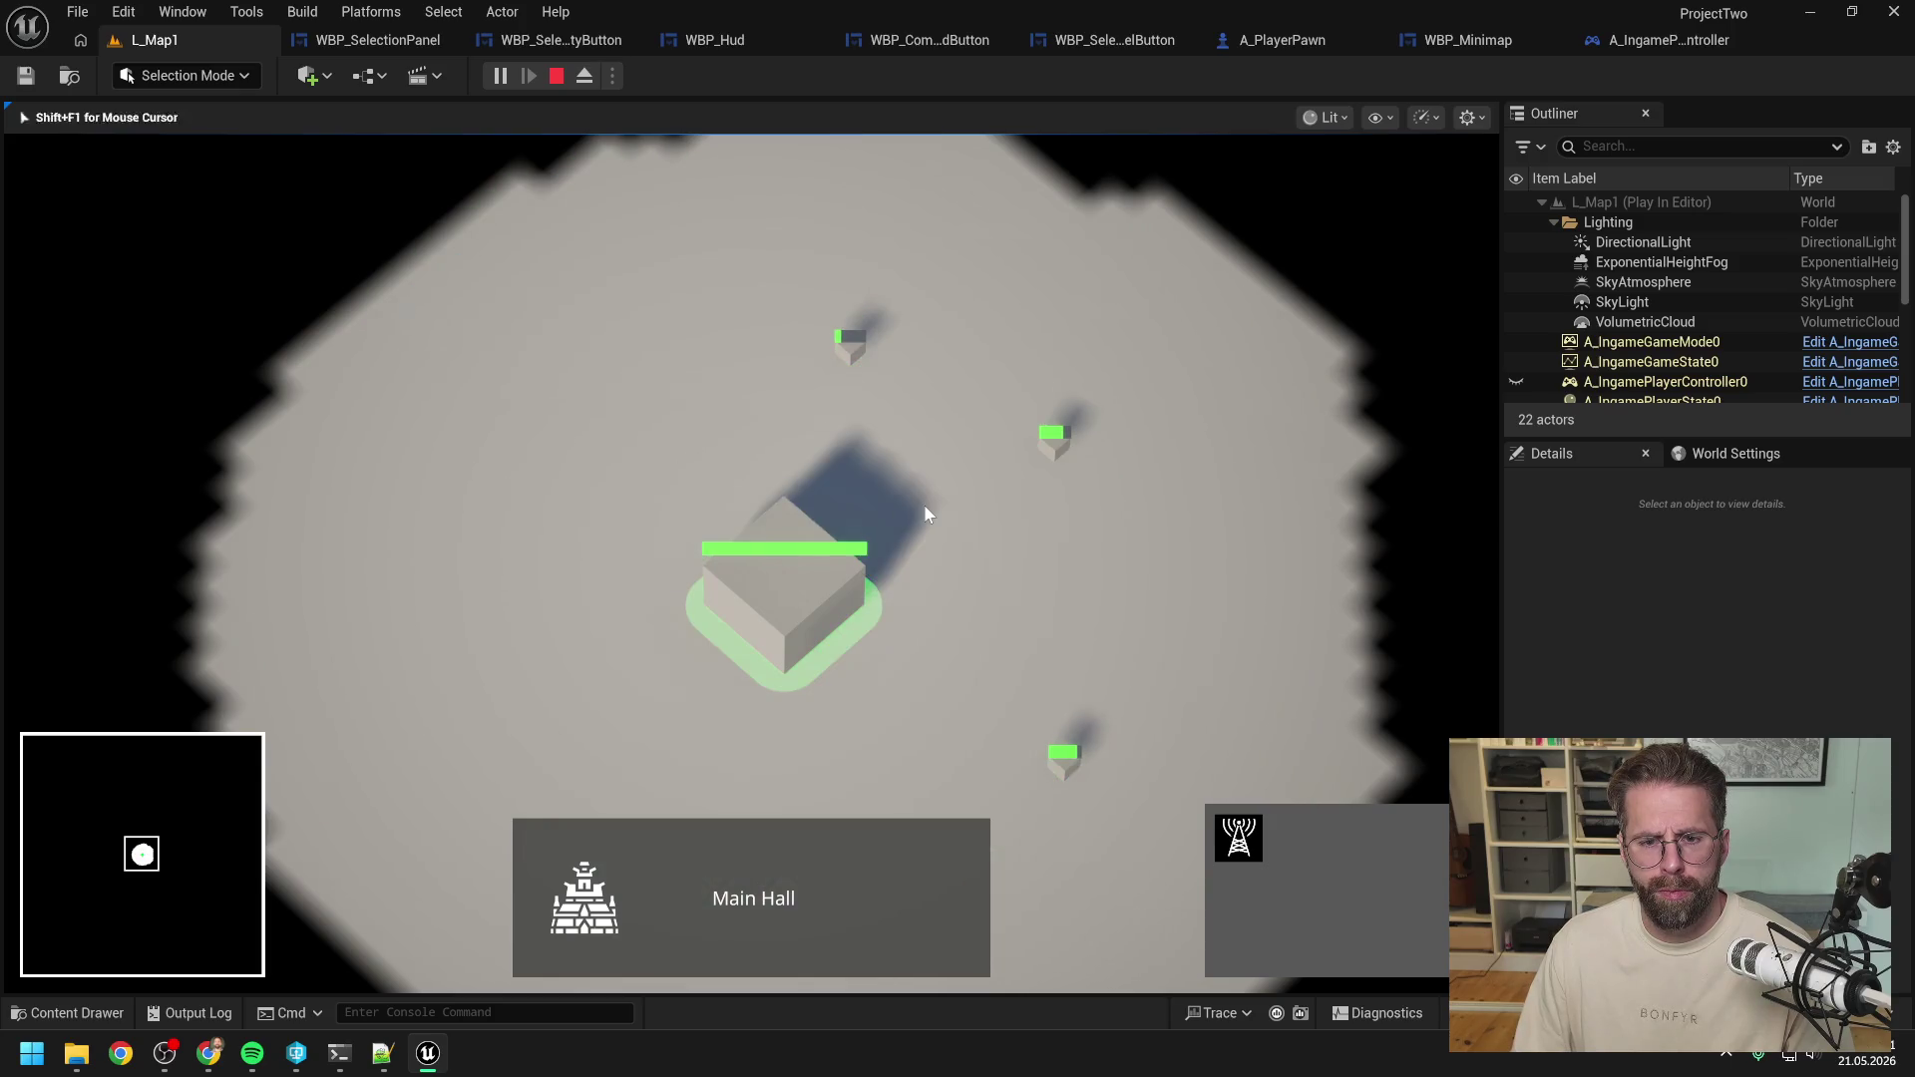
Select the Power Grid Generator, then deselect it and select the Main Hall instead.
{"action": "left_click", "coordinate": [924, 506]}
{"action": "scroll", "coordinate": [925, 506], "scroll_direction": "down", "scroll_amount": 3}
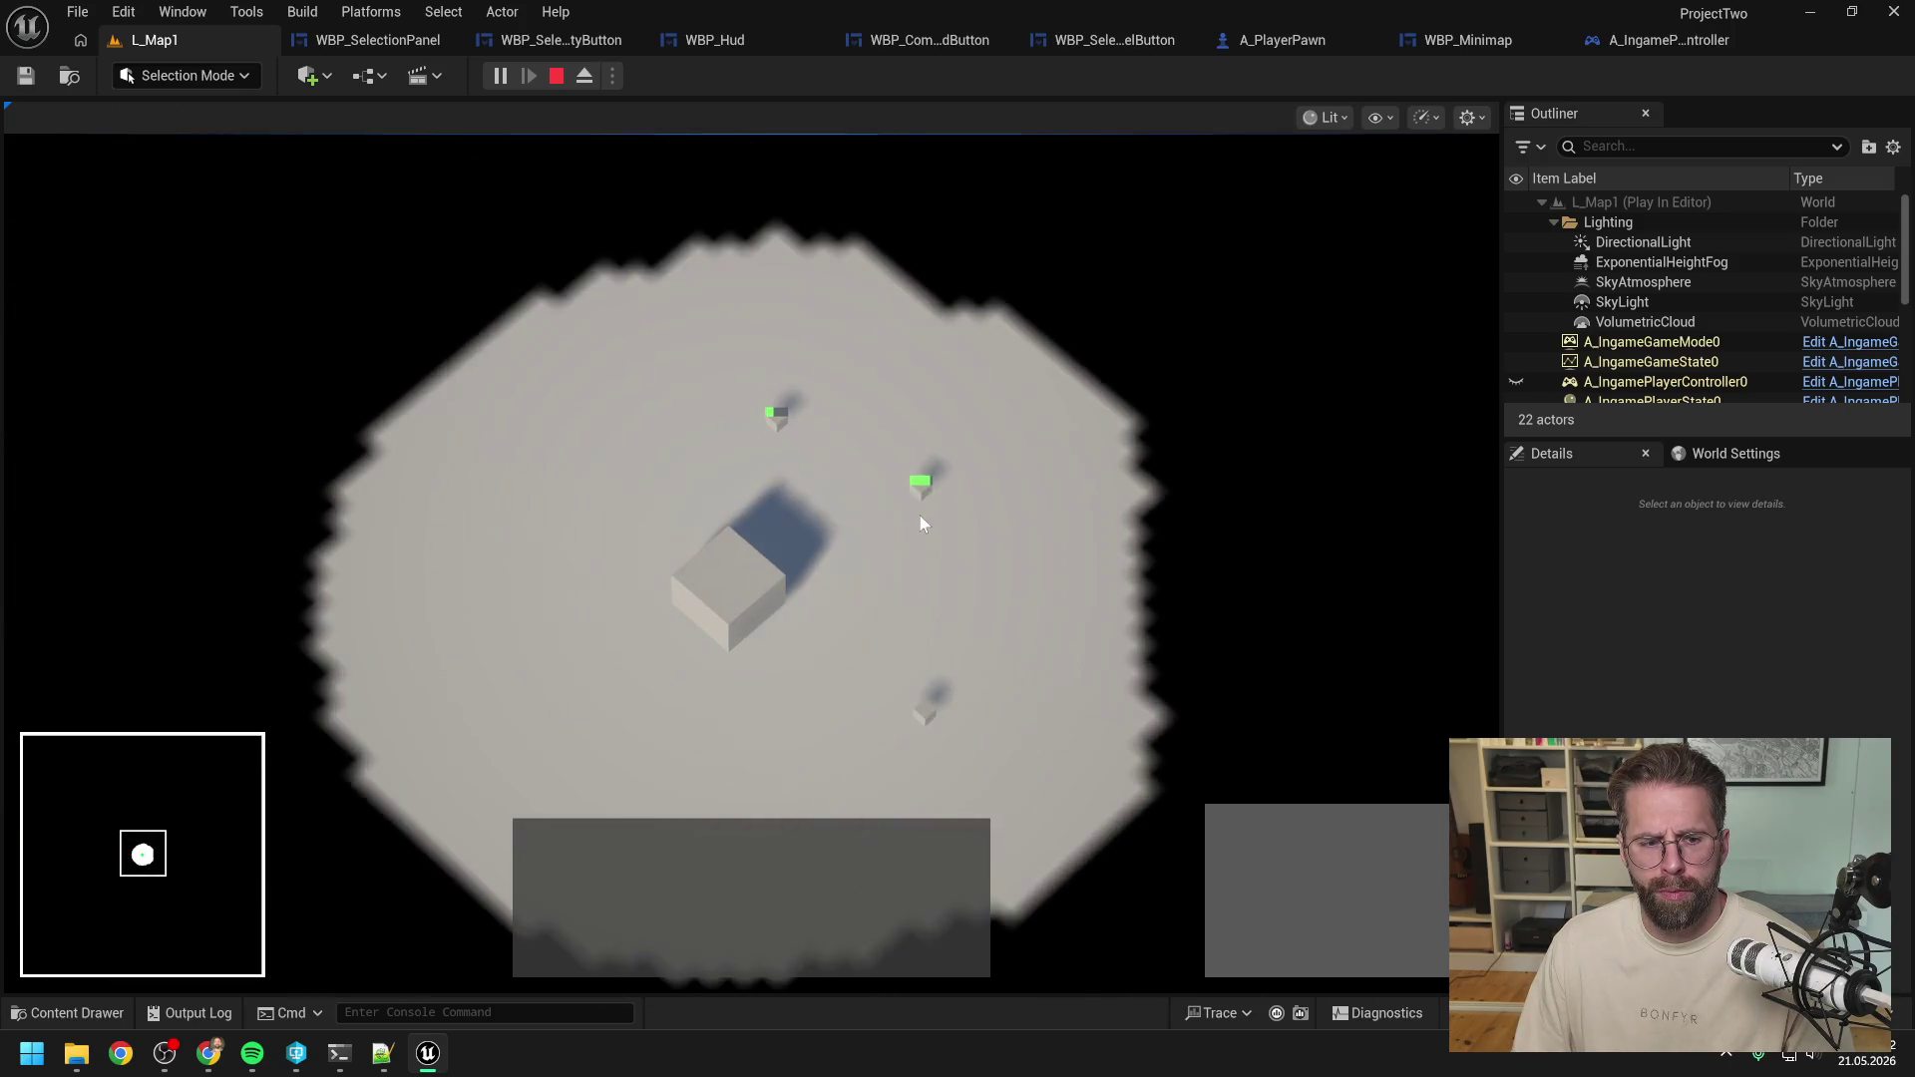
{"action": "left_click", "coordinate": [918, 515]}
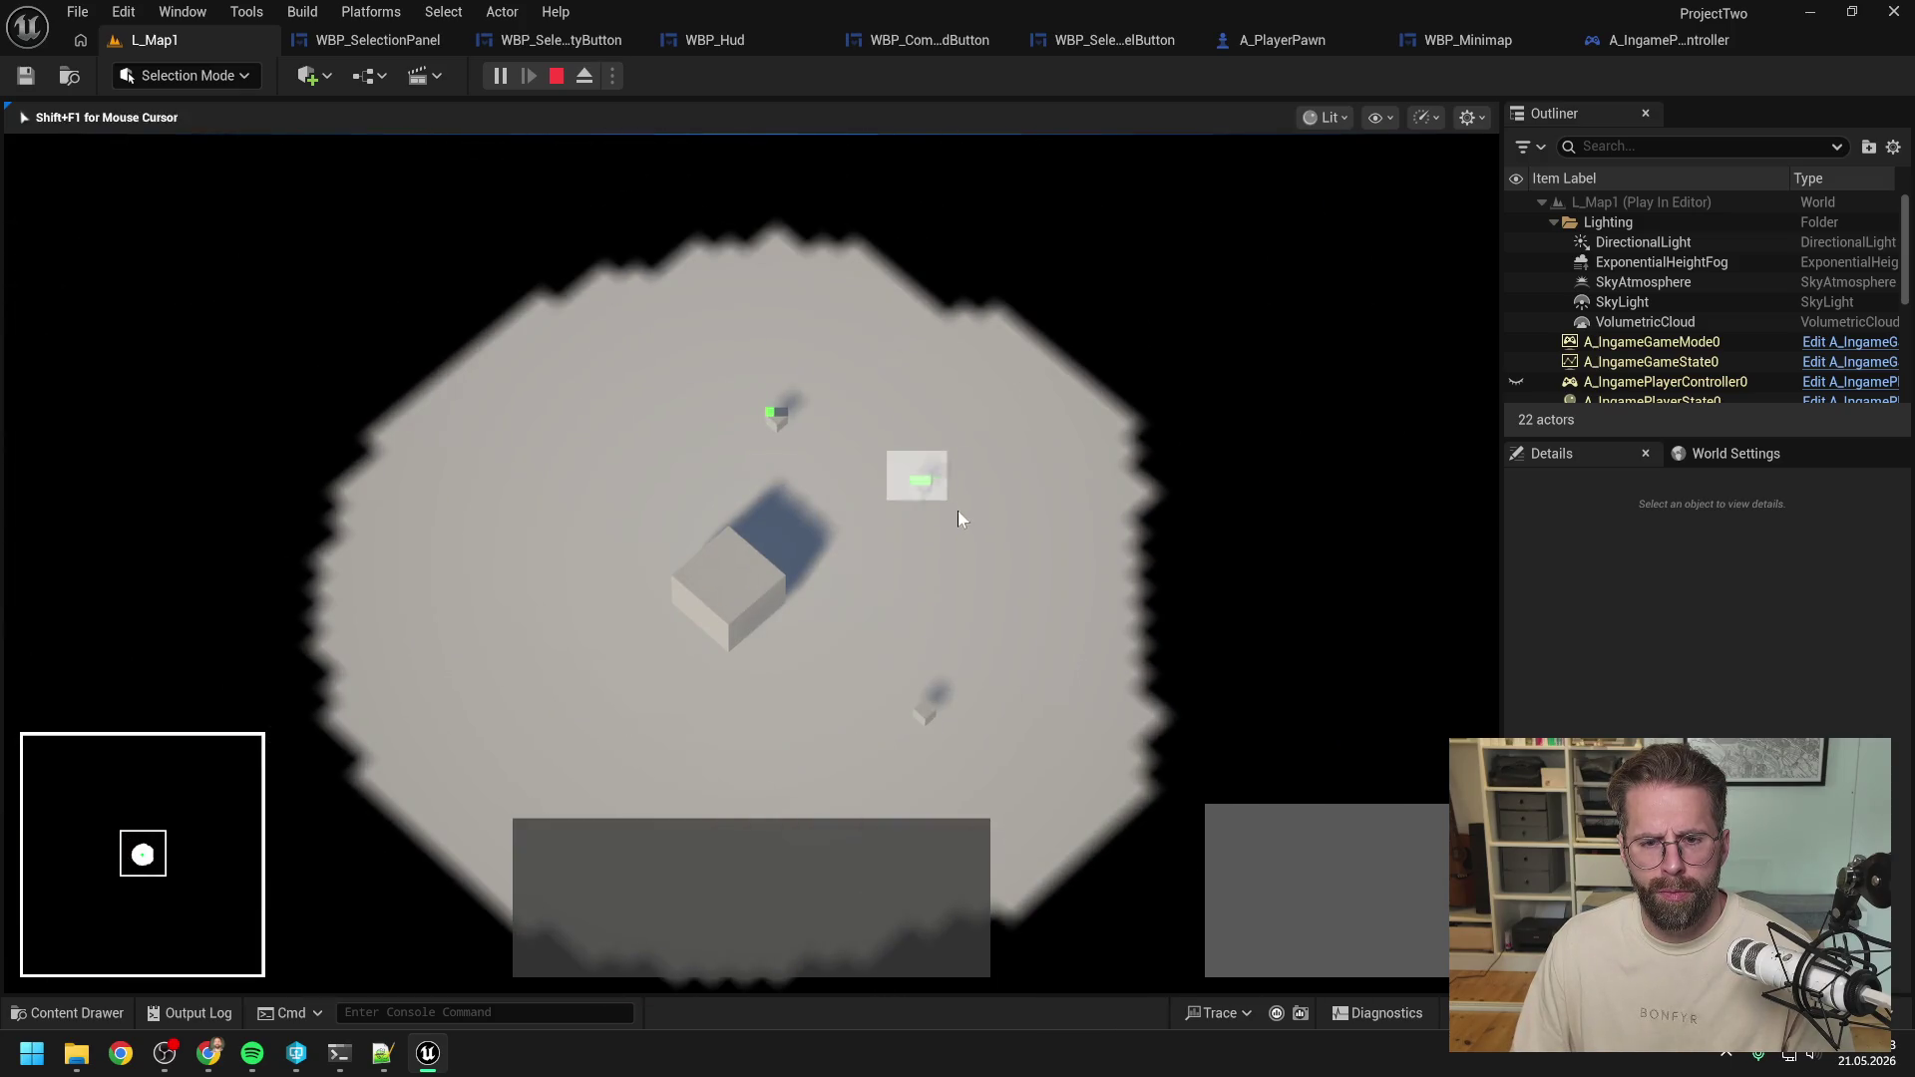
{"action": "key", "text": "s"}
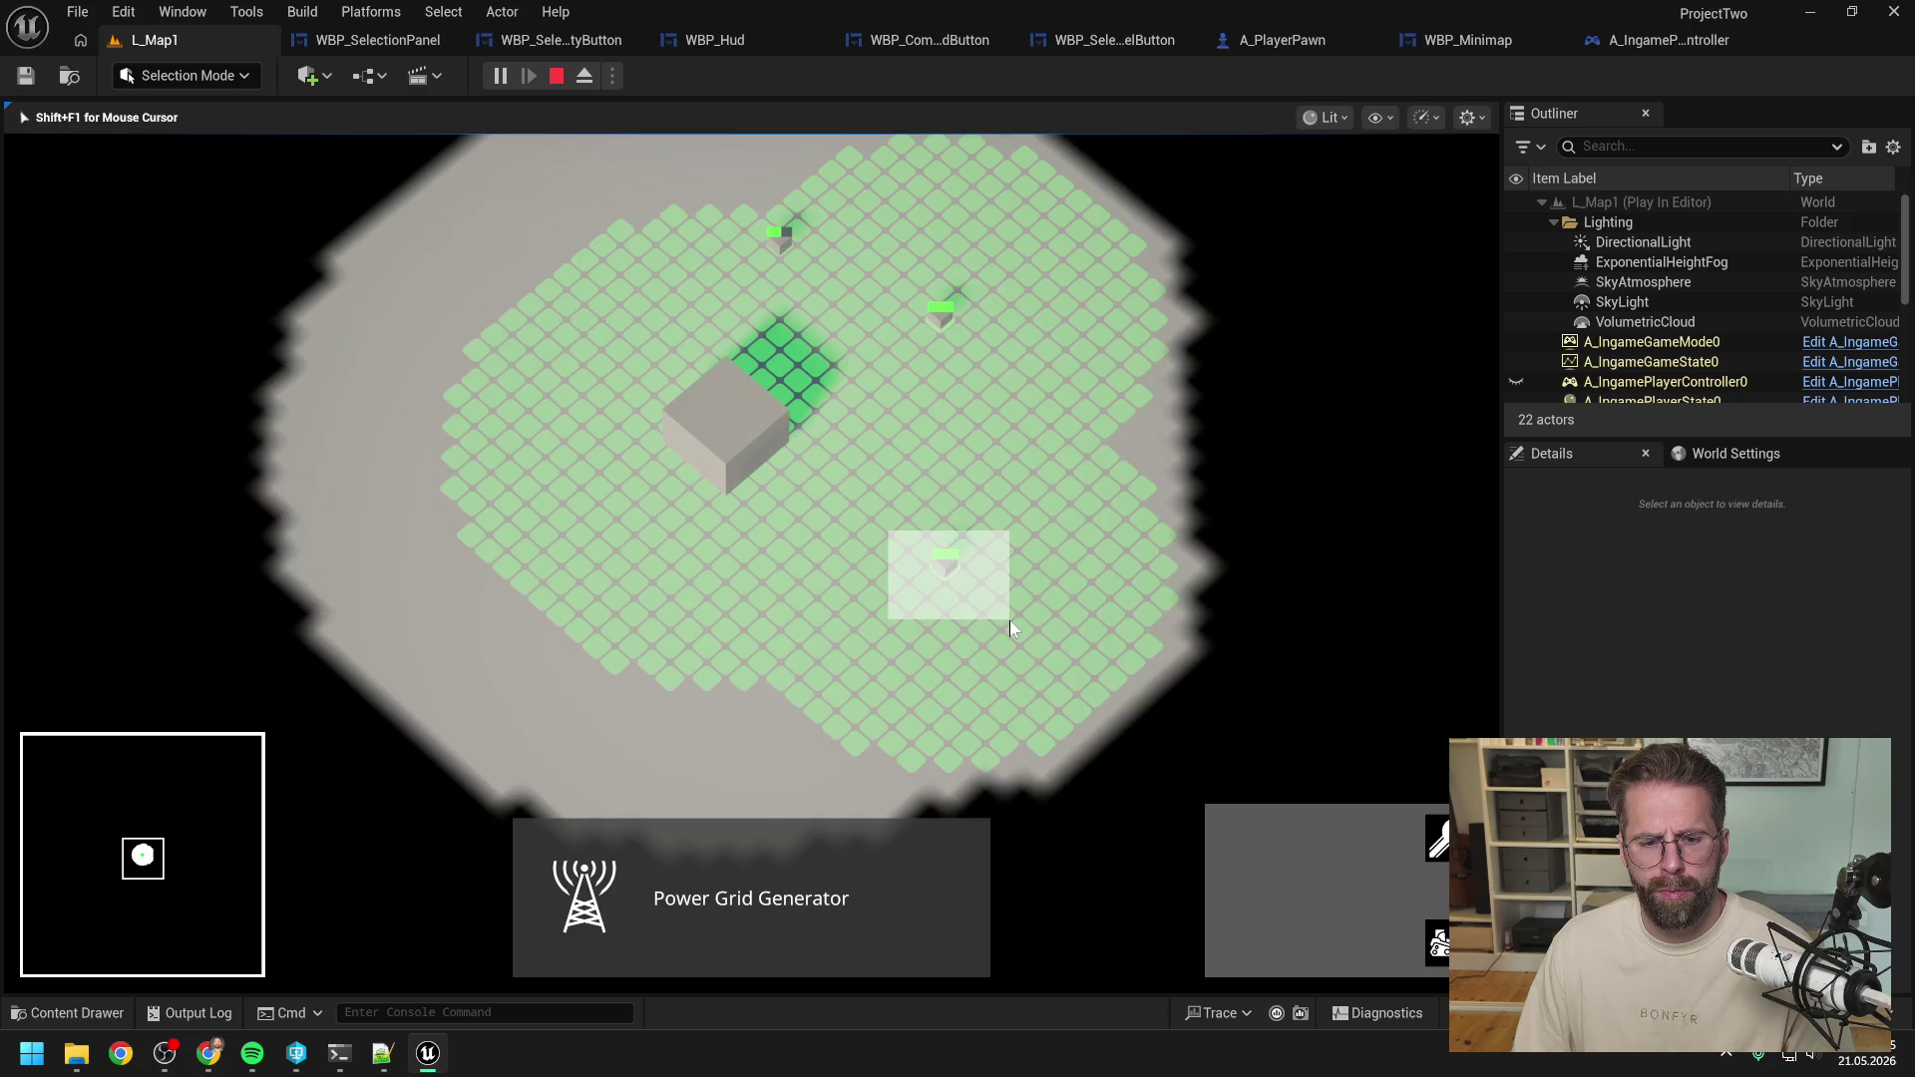
{"action": "left_click_drag", "start_coordinate": [1010, 620], "coordinate": [1009, 621]}
{"action": "left_click", "coordinate": [962, 415]}
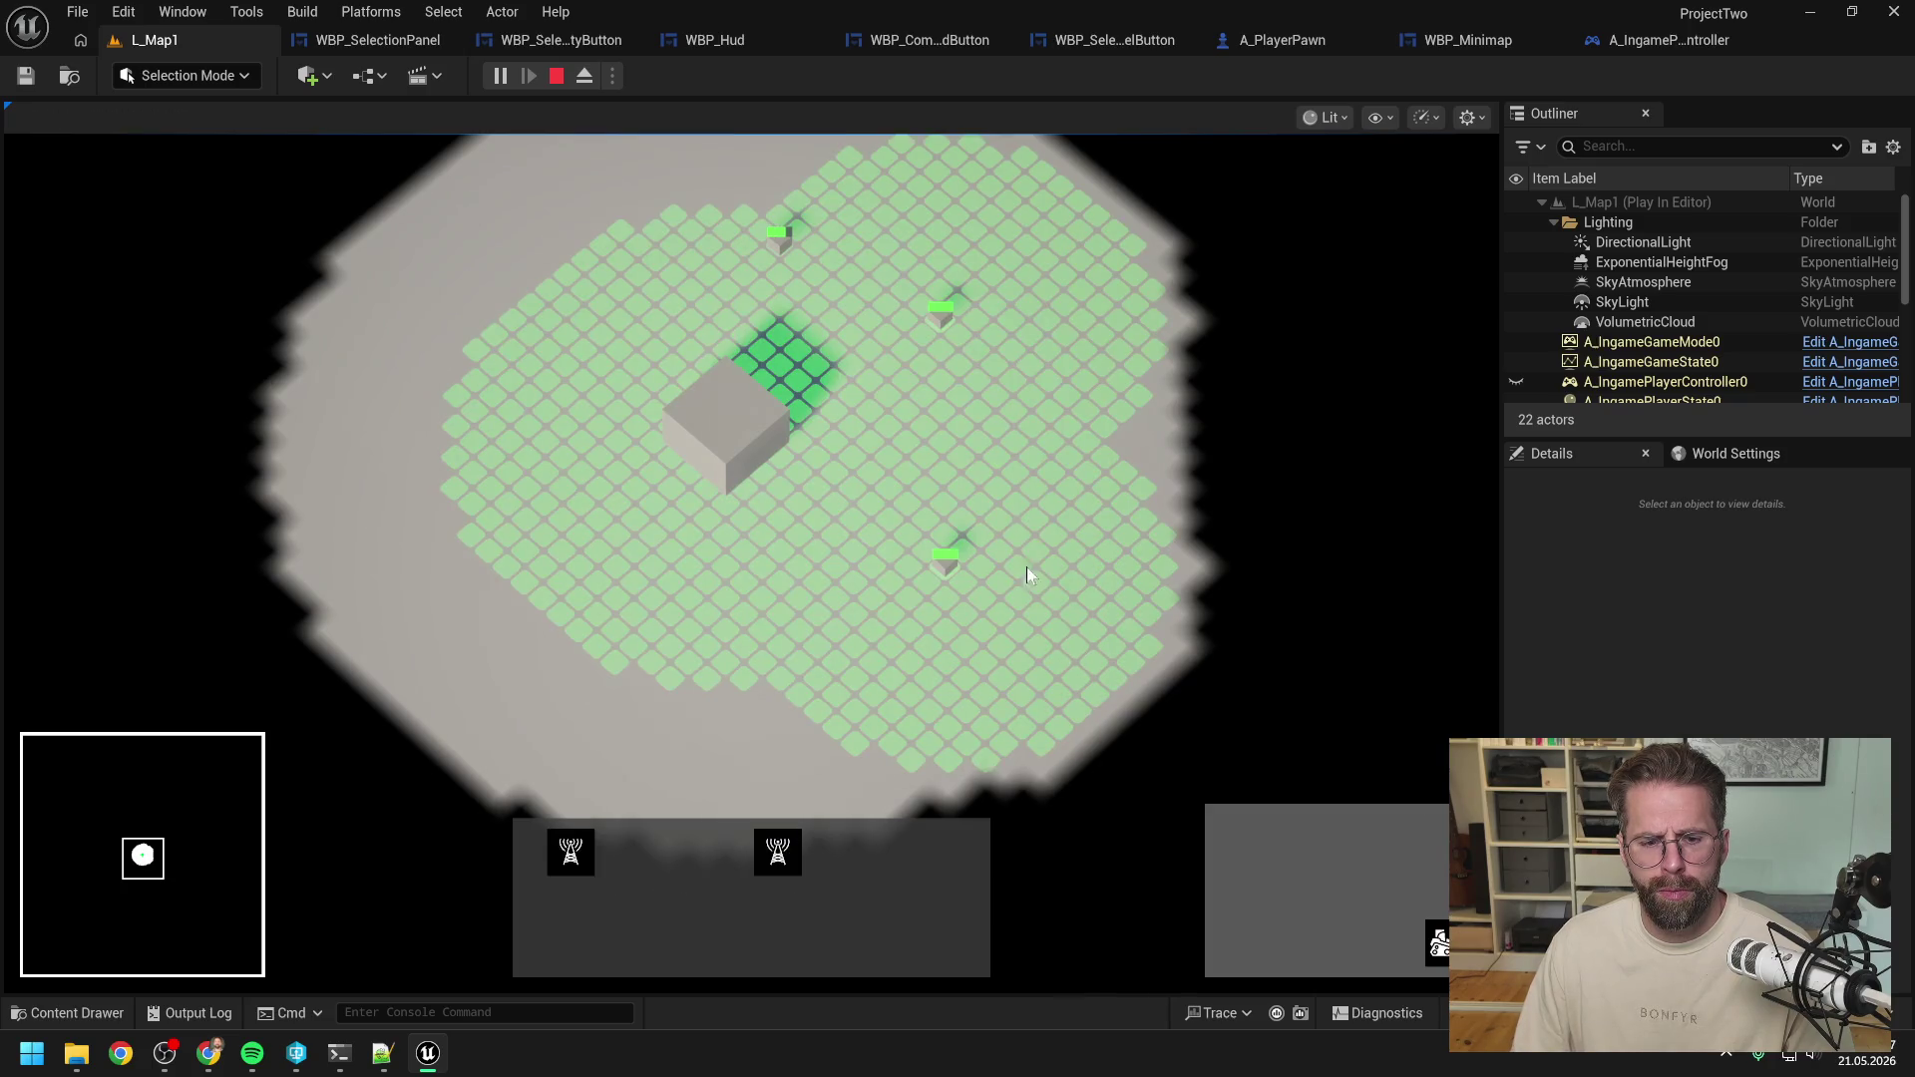
{"action": "left_click", "coordinate": [728, 439]}
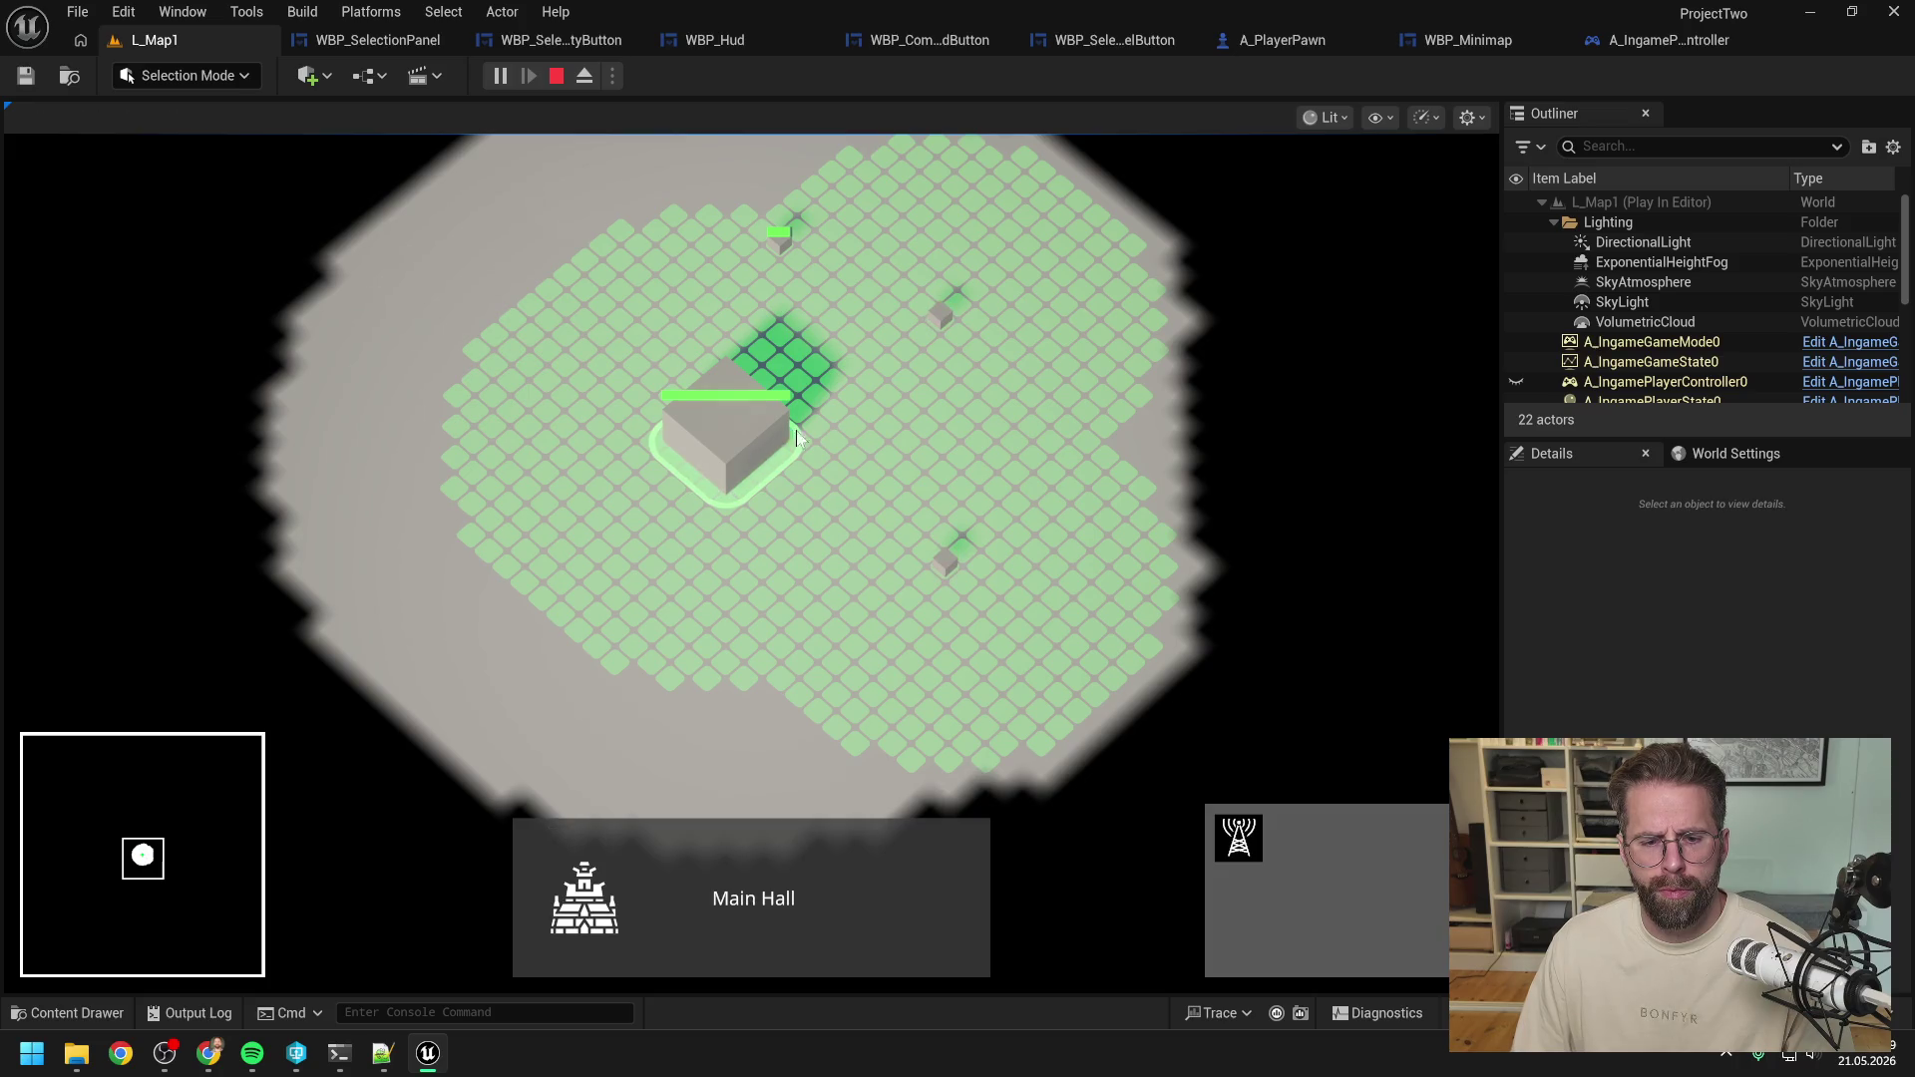
{"action": "left_click", "coordinate": [882, 445]}
{"action": "left_click", "coordinate": [733, 457]}
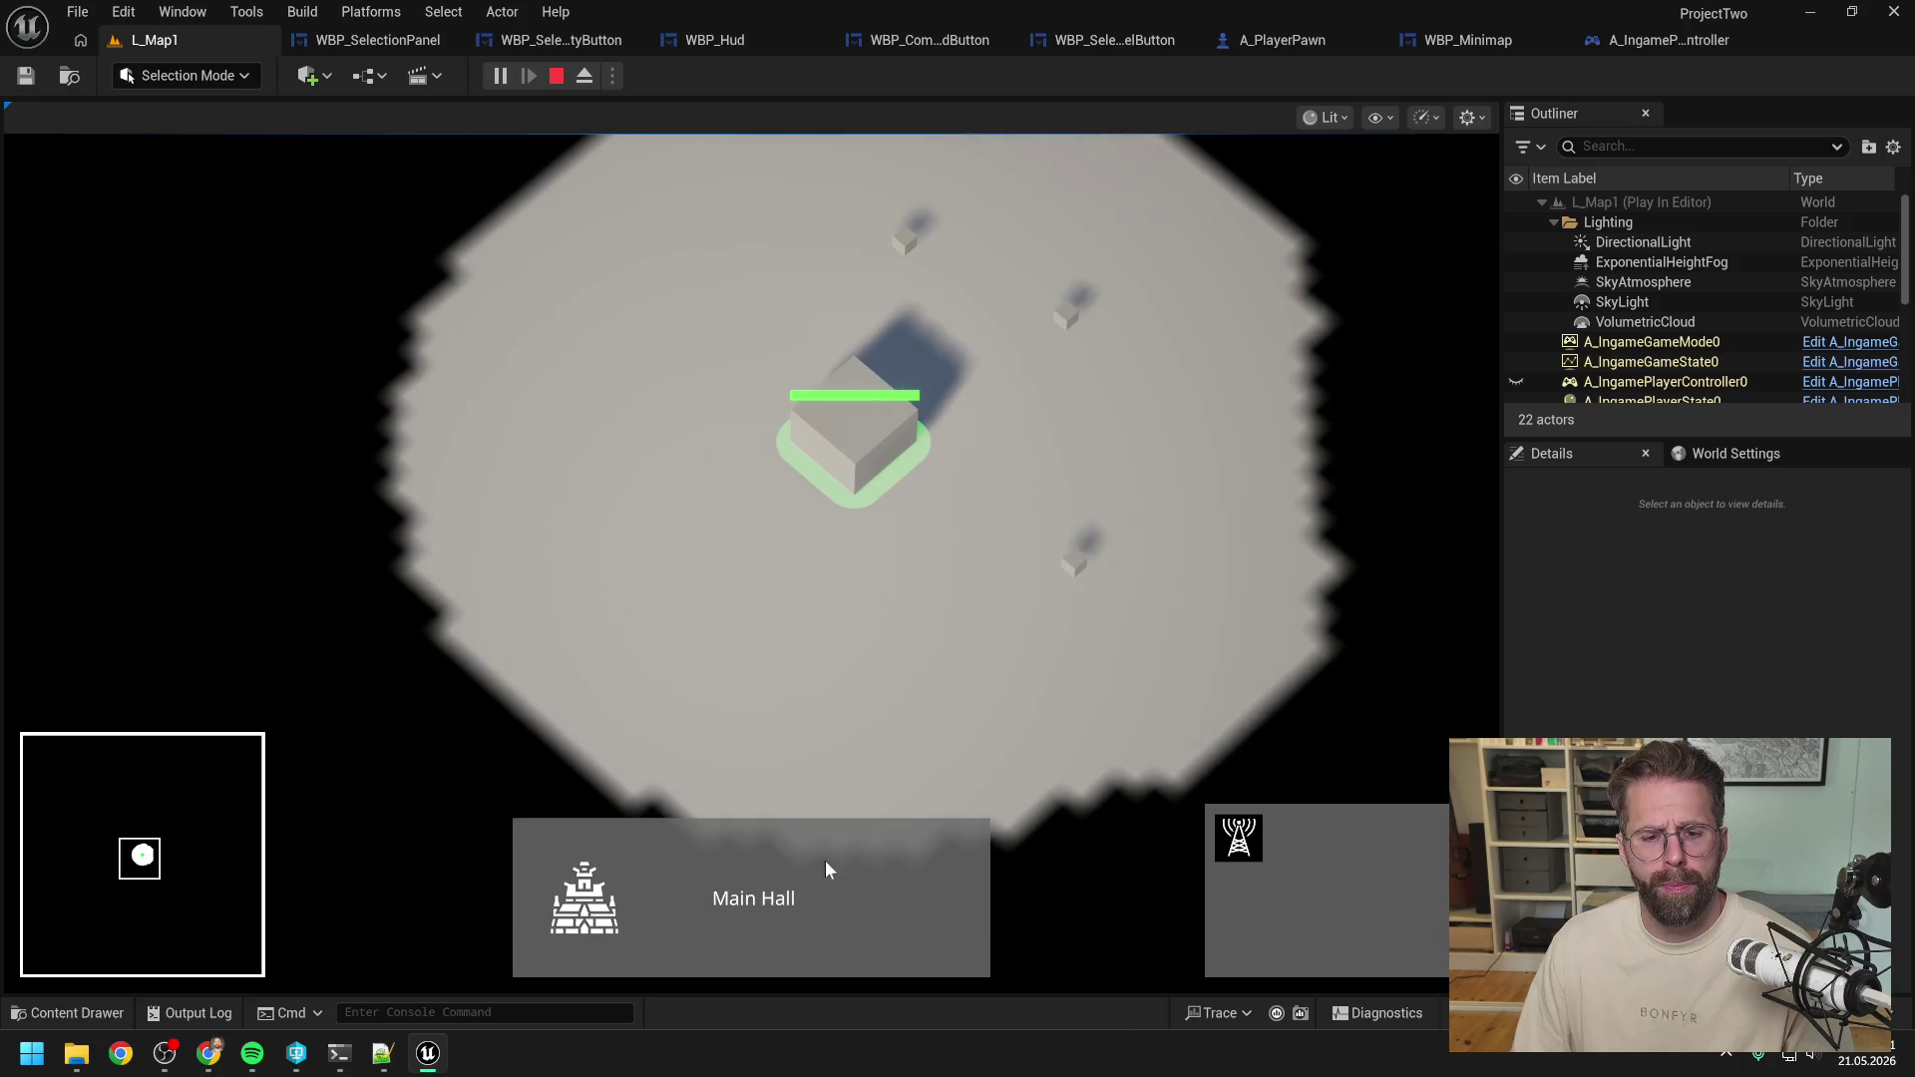
Pan the camera right, up-left, left, up and up-right while the minimap rectangle follows.
{"action": "key", "text": "d"}
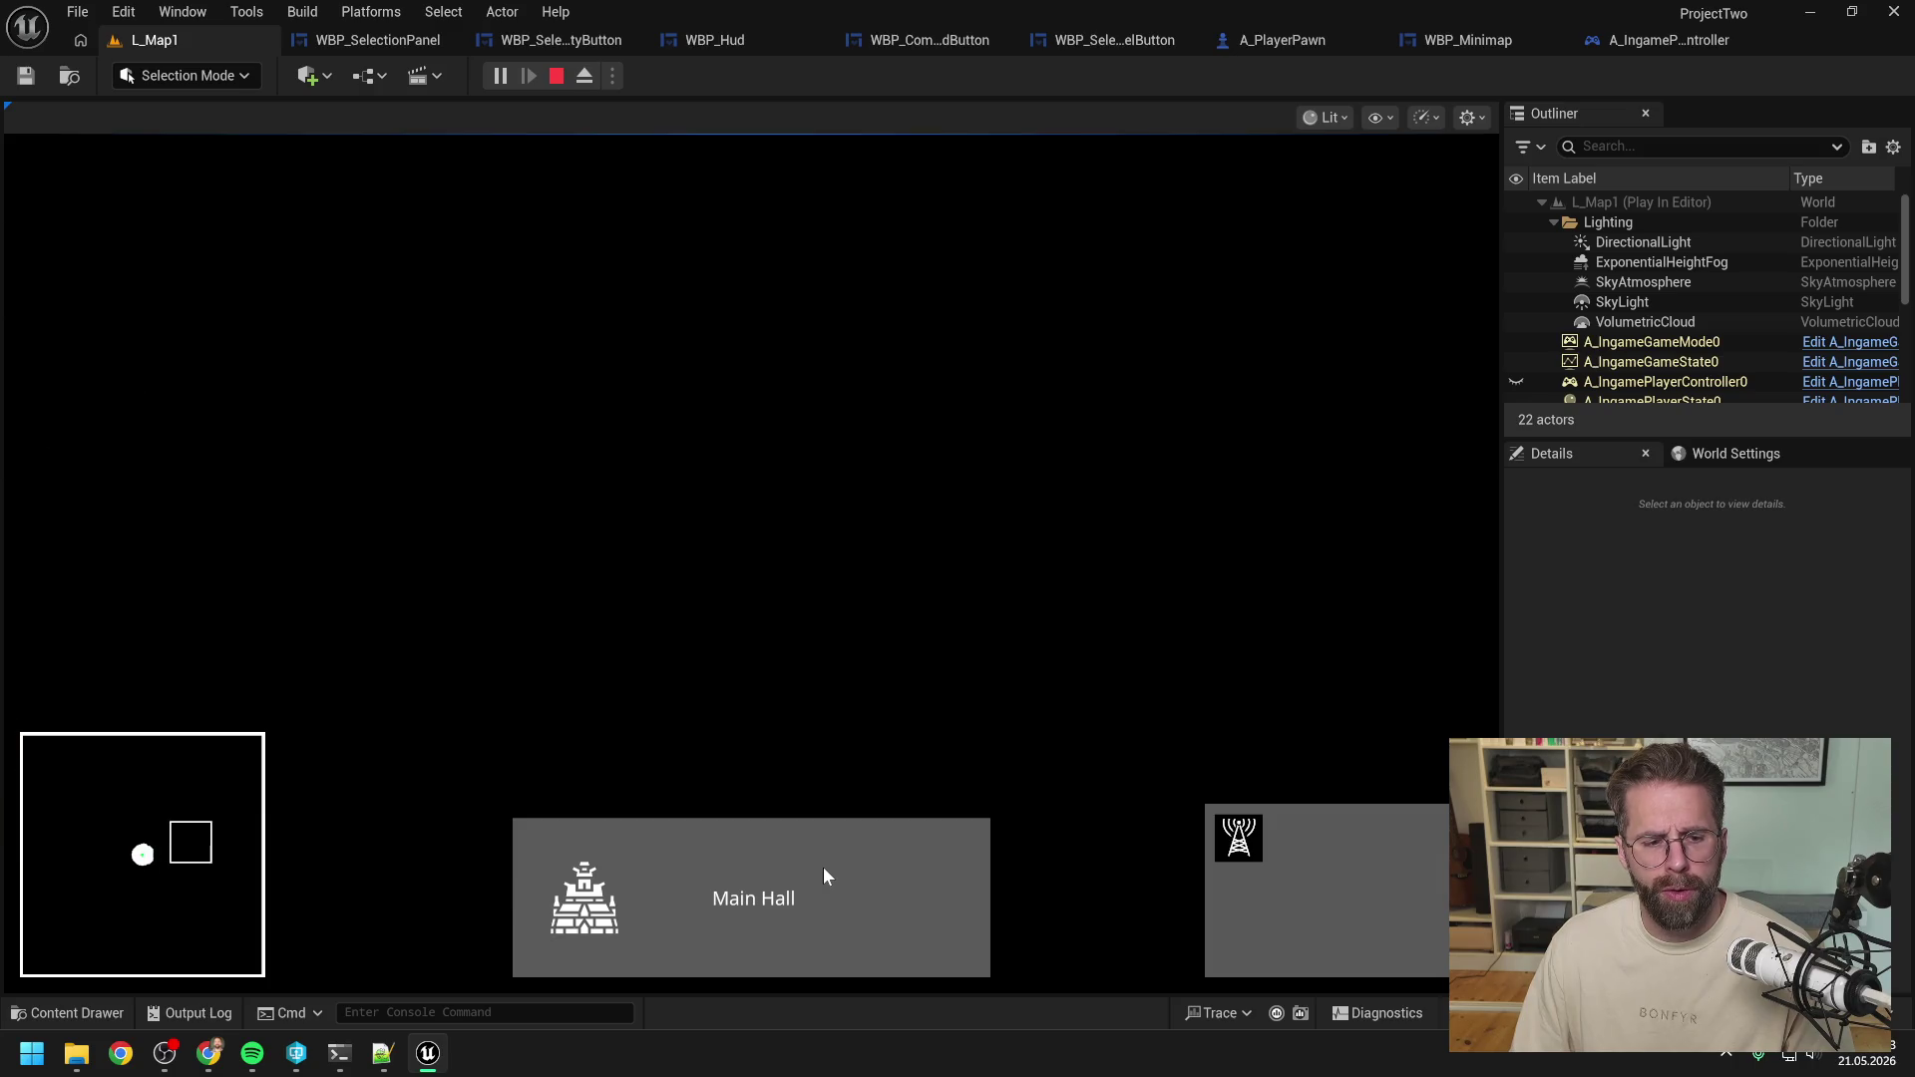
{"action": "key", "text": "space"}
{"action": "key", "text": "w"}
{"action": "key", "text": "a"}
{"action": "key", "text": "space"}
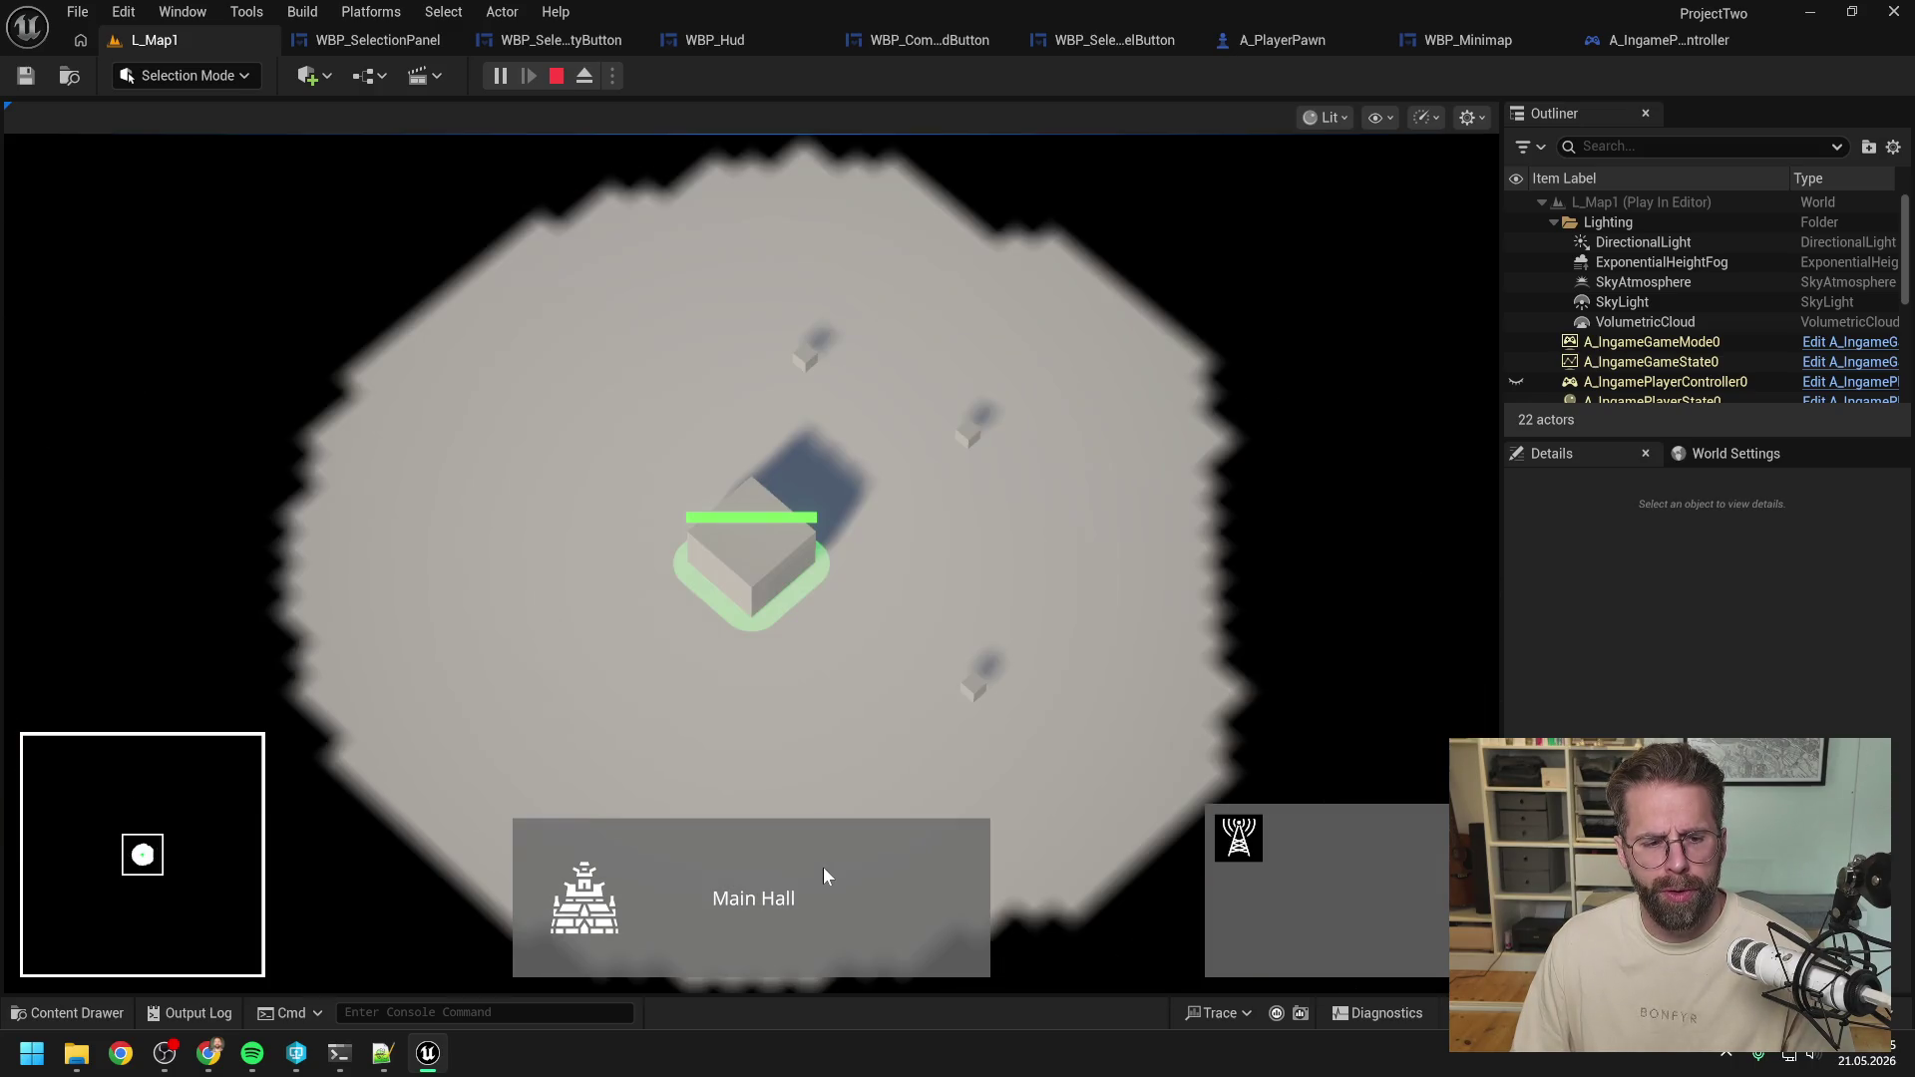
{"action": "key", "text": "a"}
{"action": "key", "text": "s"}
{"action": "key", "text": "space"}
{"action": "key", "text": "w"}
{"action": "key", "text": "d"}
{"action": "key", "text": "space"}
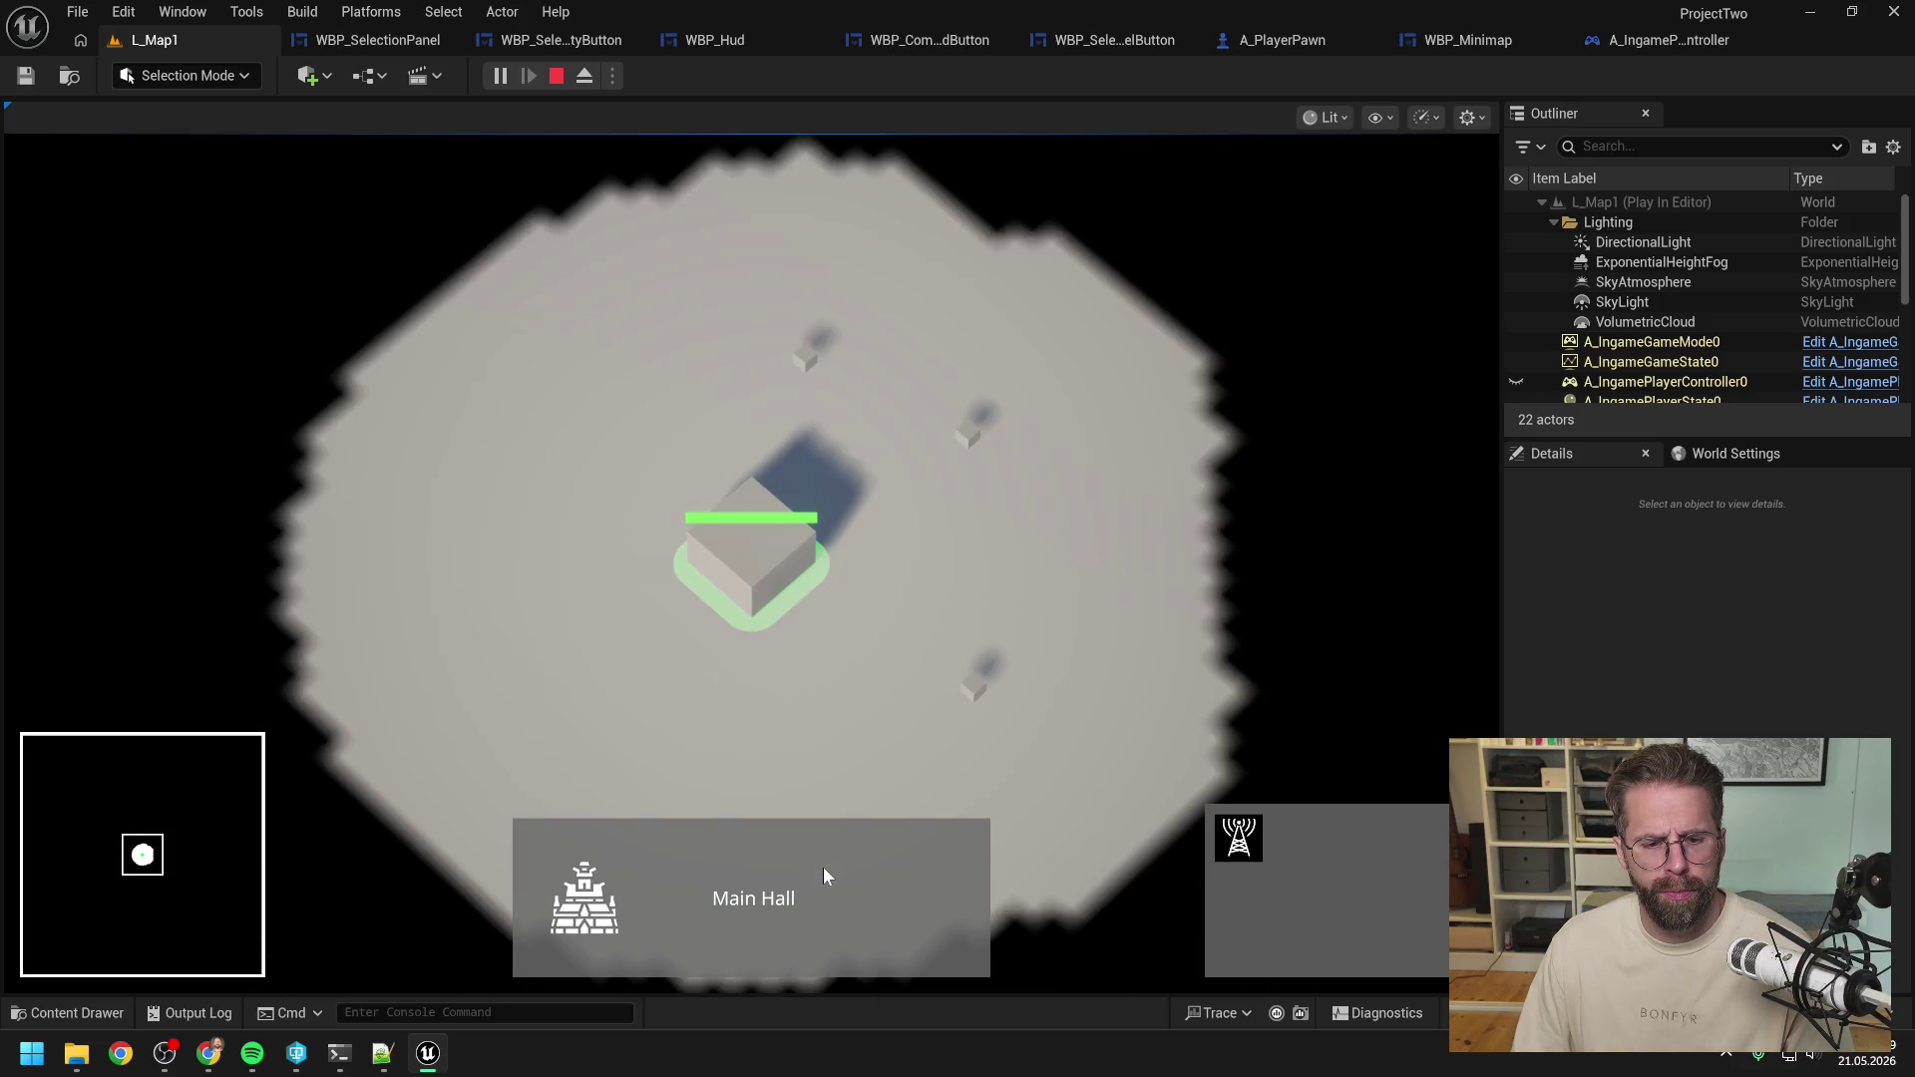
Pan the camera down-right, down-left, left and down, watching the minimap rectangle track it.
{"action": "key", "text": "s"}
{"action": "key", "text": "d"}
{"action": "key", "text": "space"}
{"action": "key", "text": "s"}
{"action": "key", "text": "a"}
{"action": "key", "text": "space"}
{"action": "key", "text": "a"}
{"action": "key", "text": "space"}
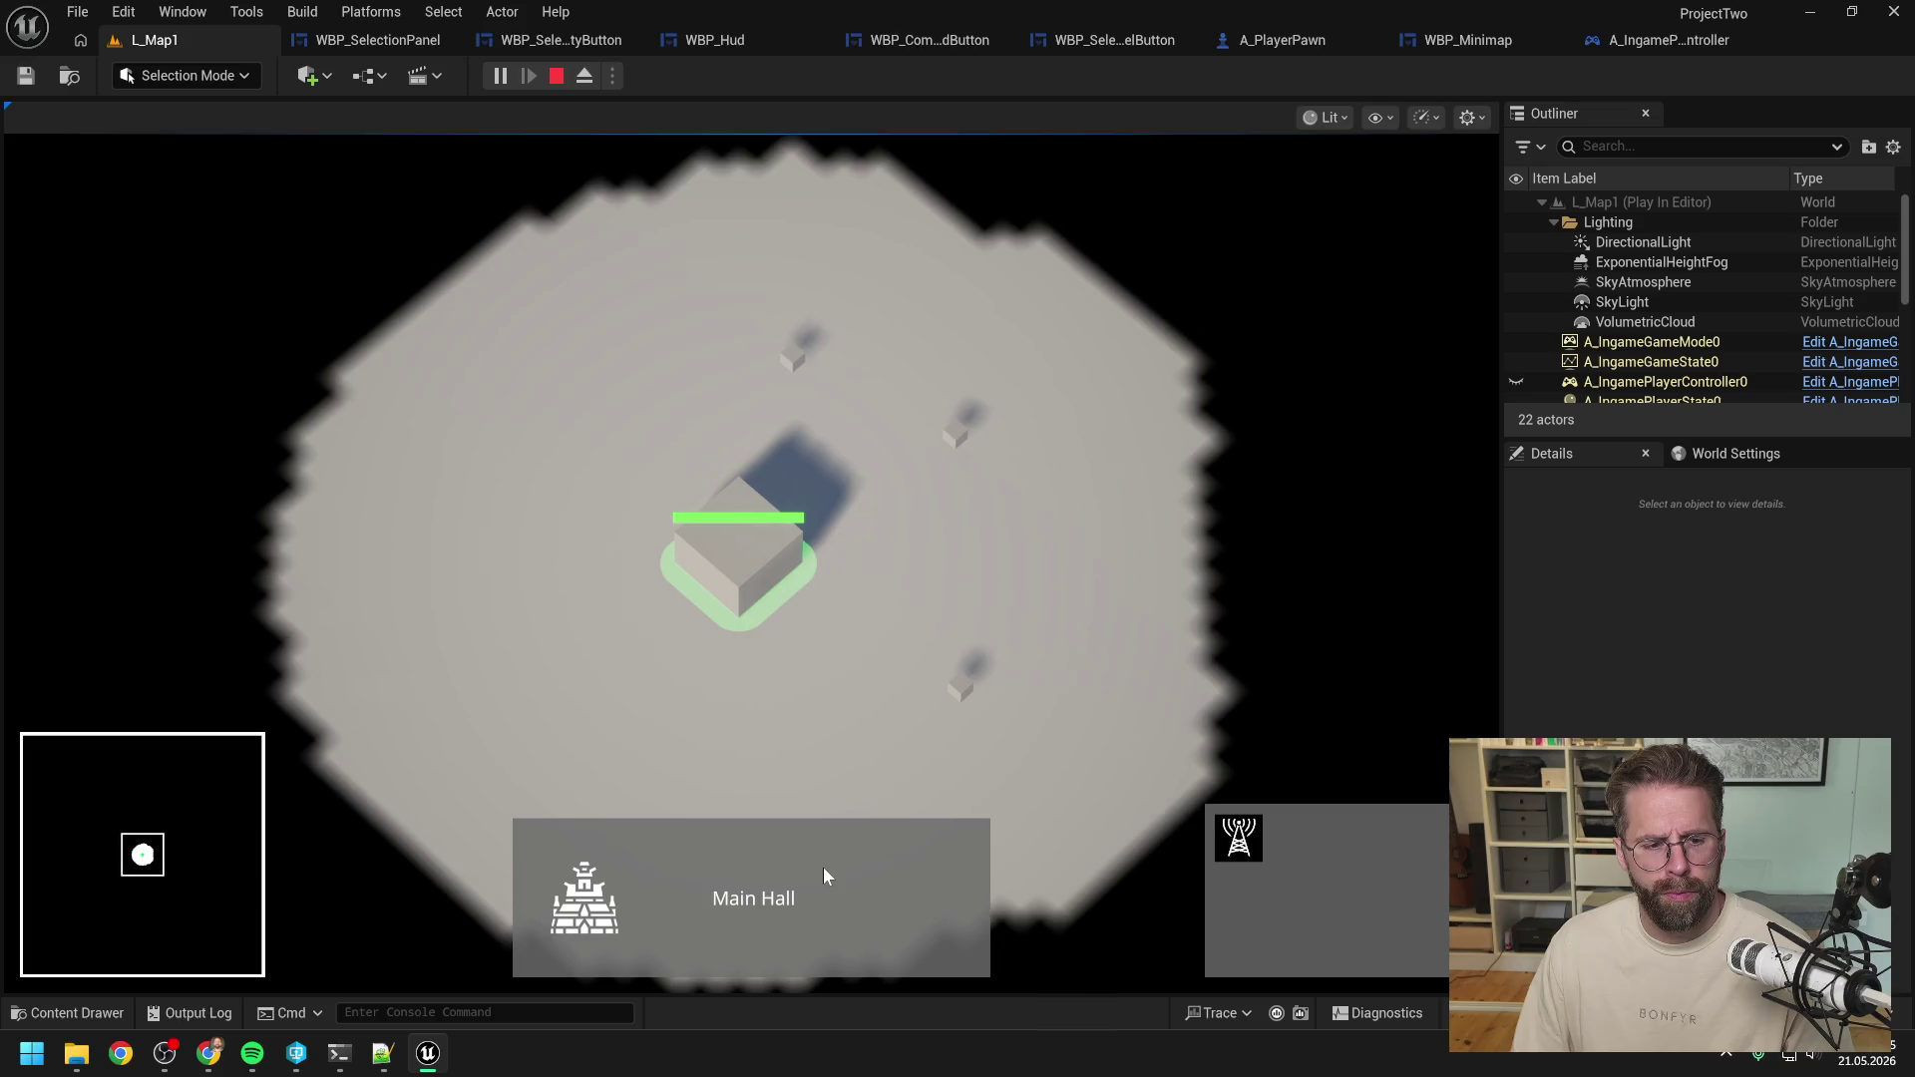
{"action": "key", "text": "s"}
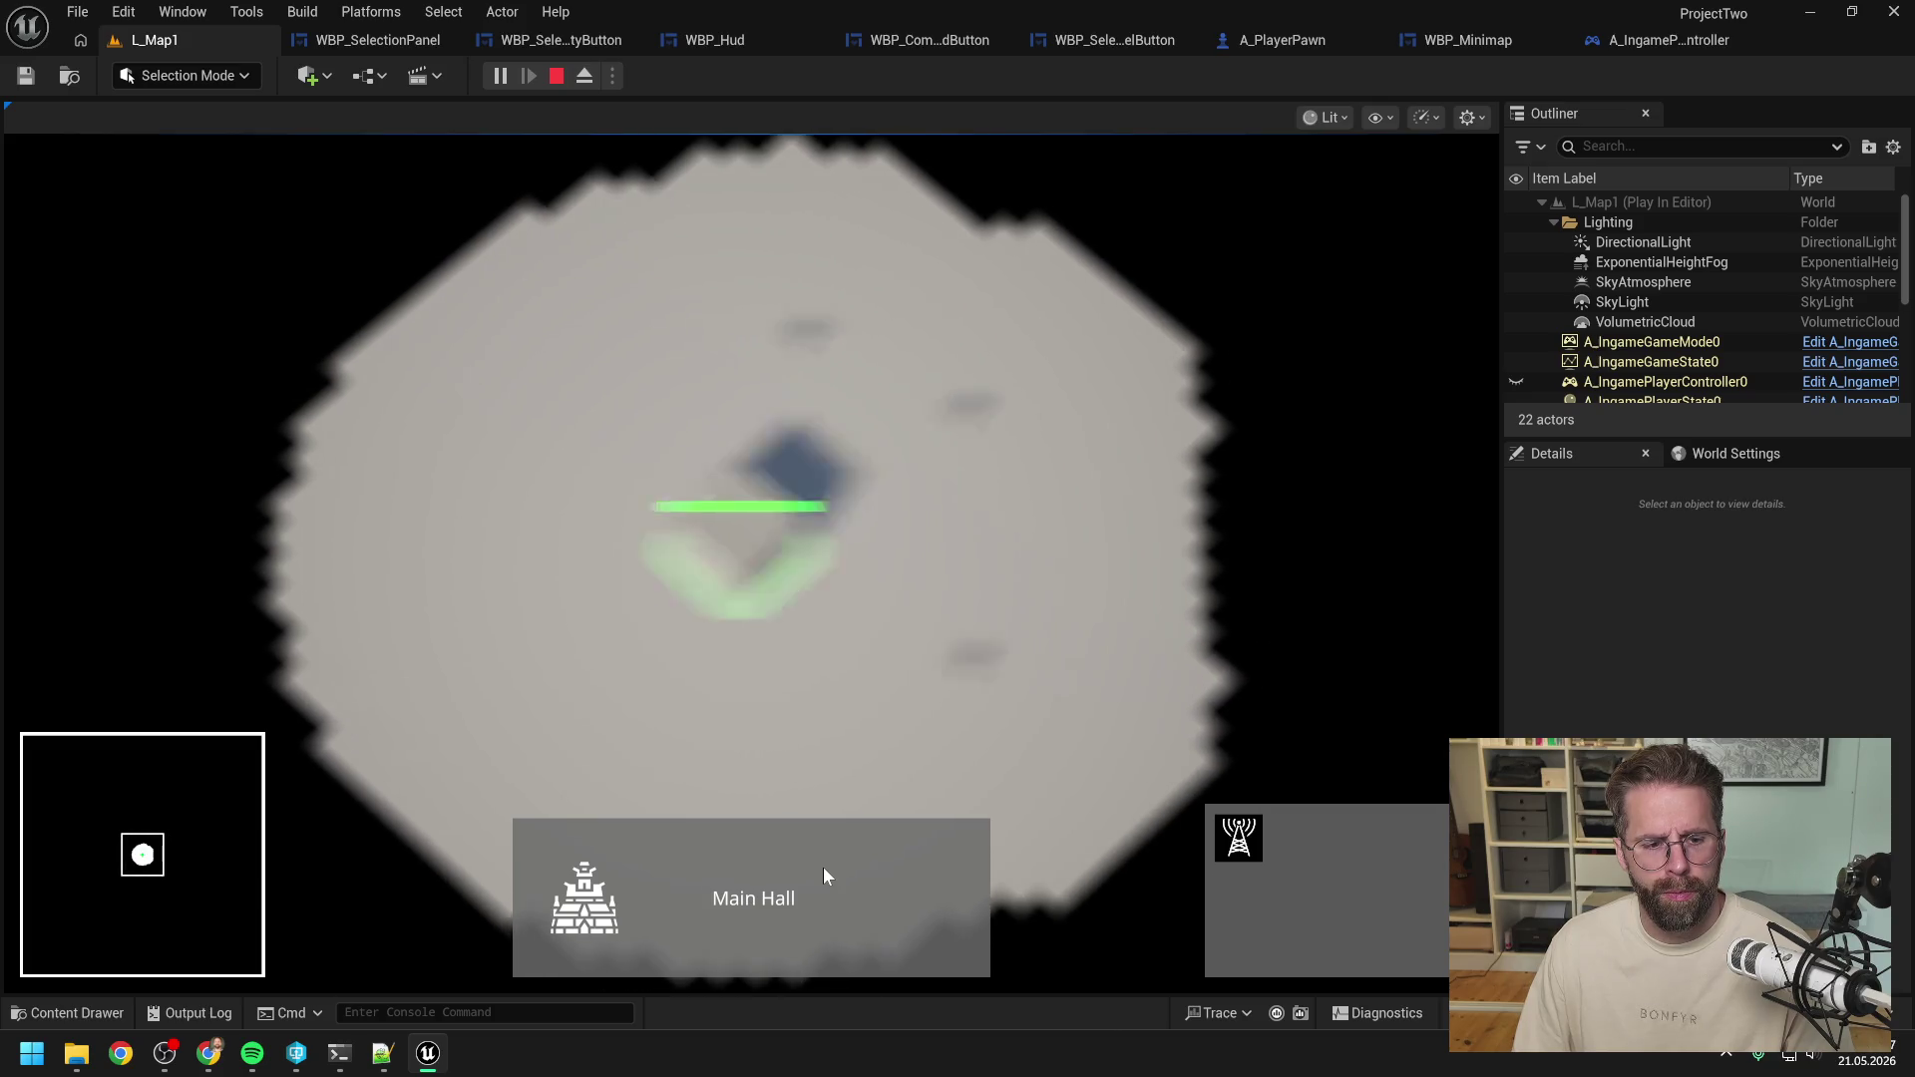
{"action": "key", "text": "space"}
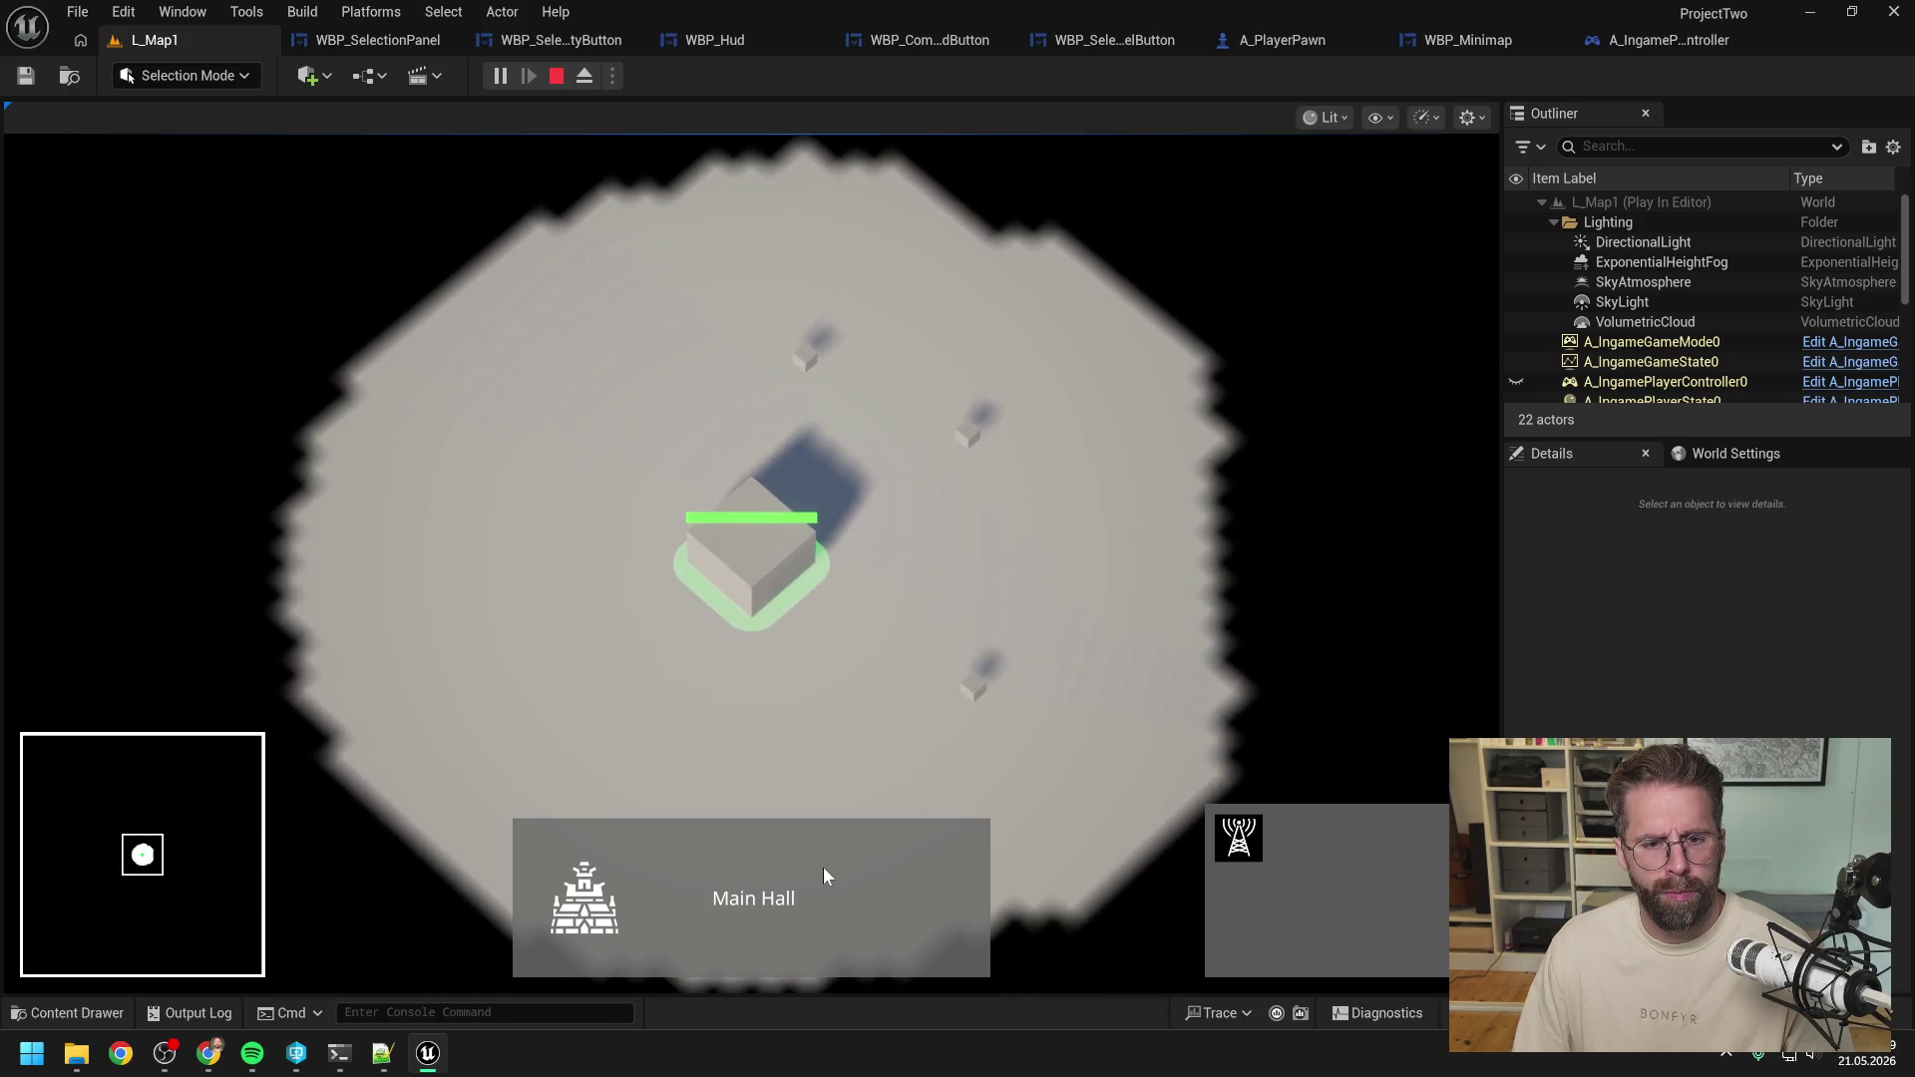
Pan the camera right and down off the map, then recentre on the Main Hall.
{"action": "key", "text": "d"}
{"action": "key", "text": "space"}
{"action": "key", "text": "d"}
{"action": "key", "text": "space"}
{"action": "key", "text": "s"}
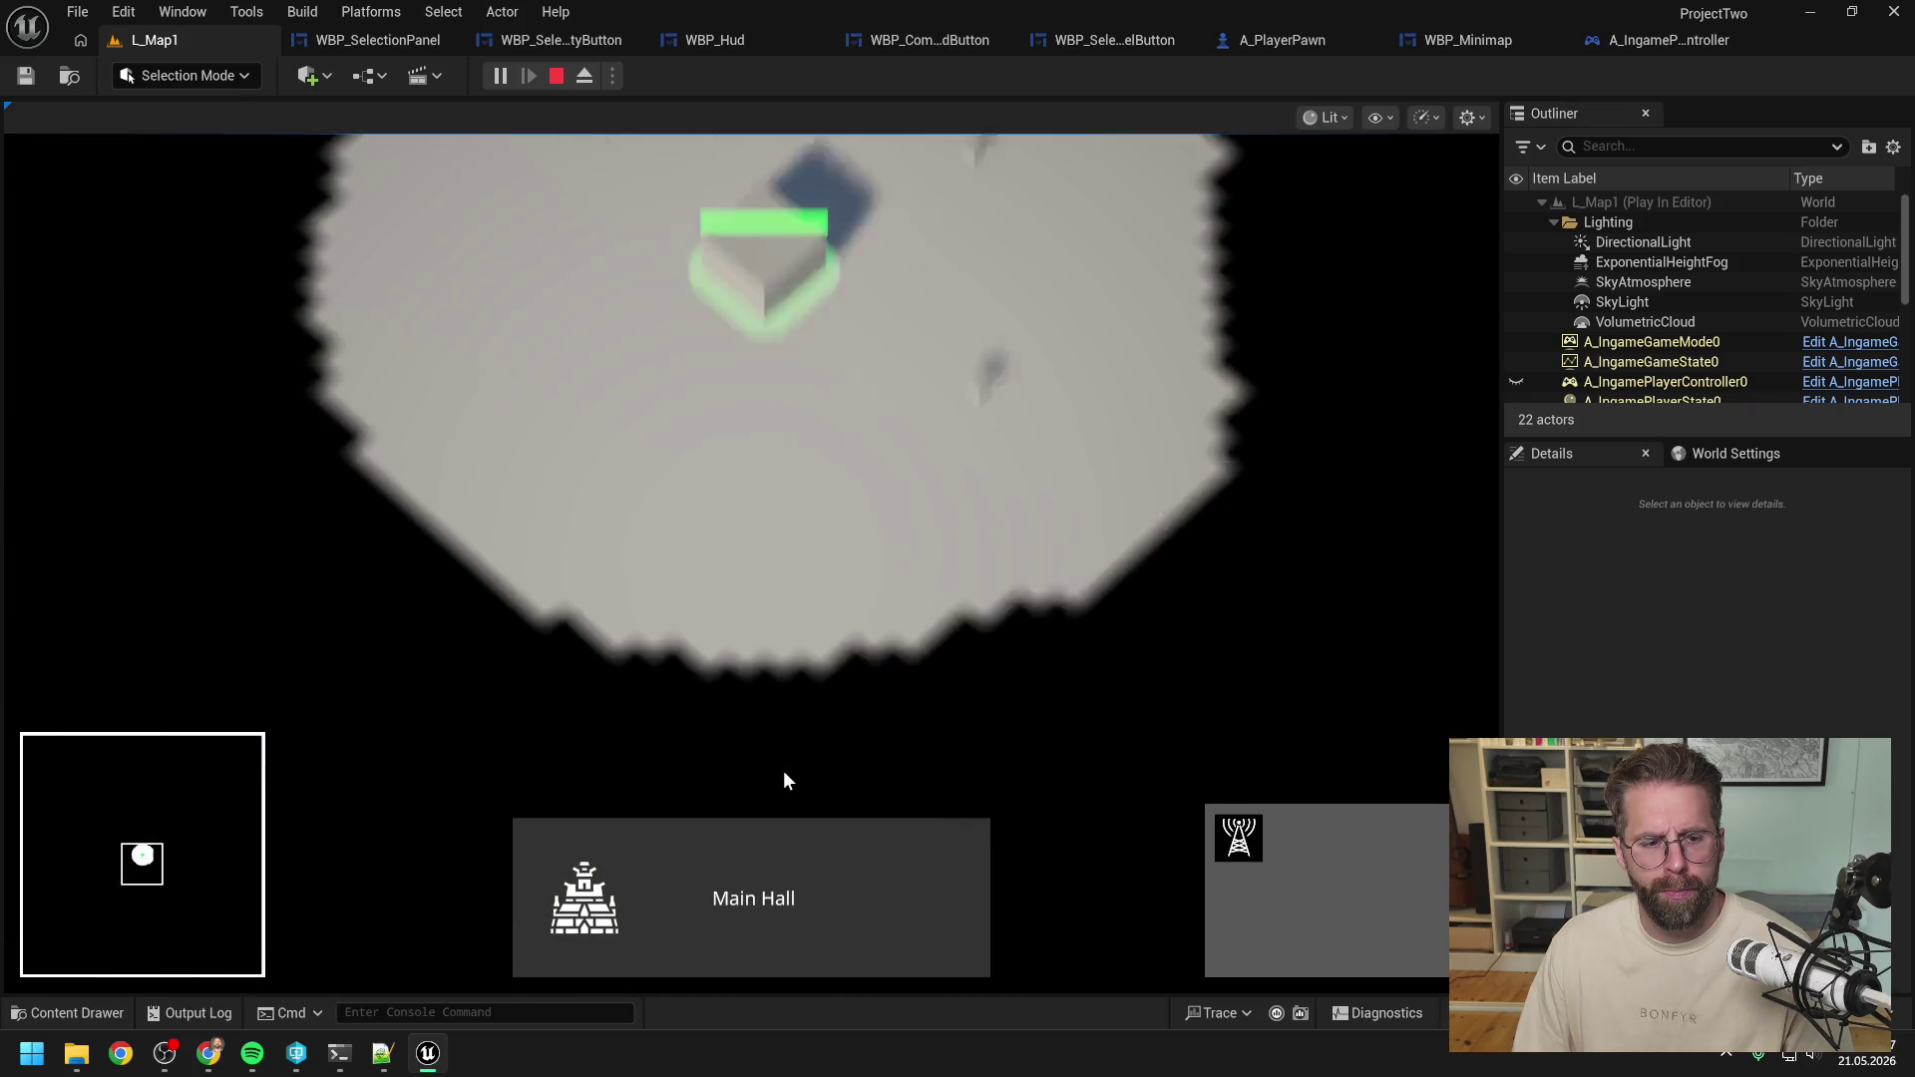
{"action": "key", "text": "d"}
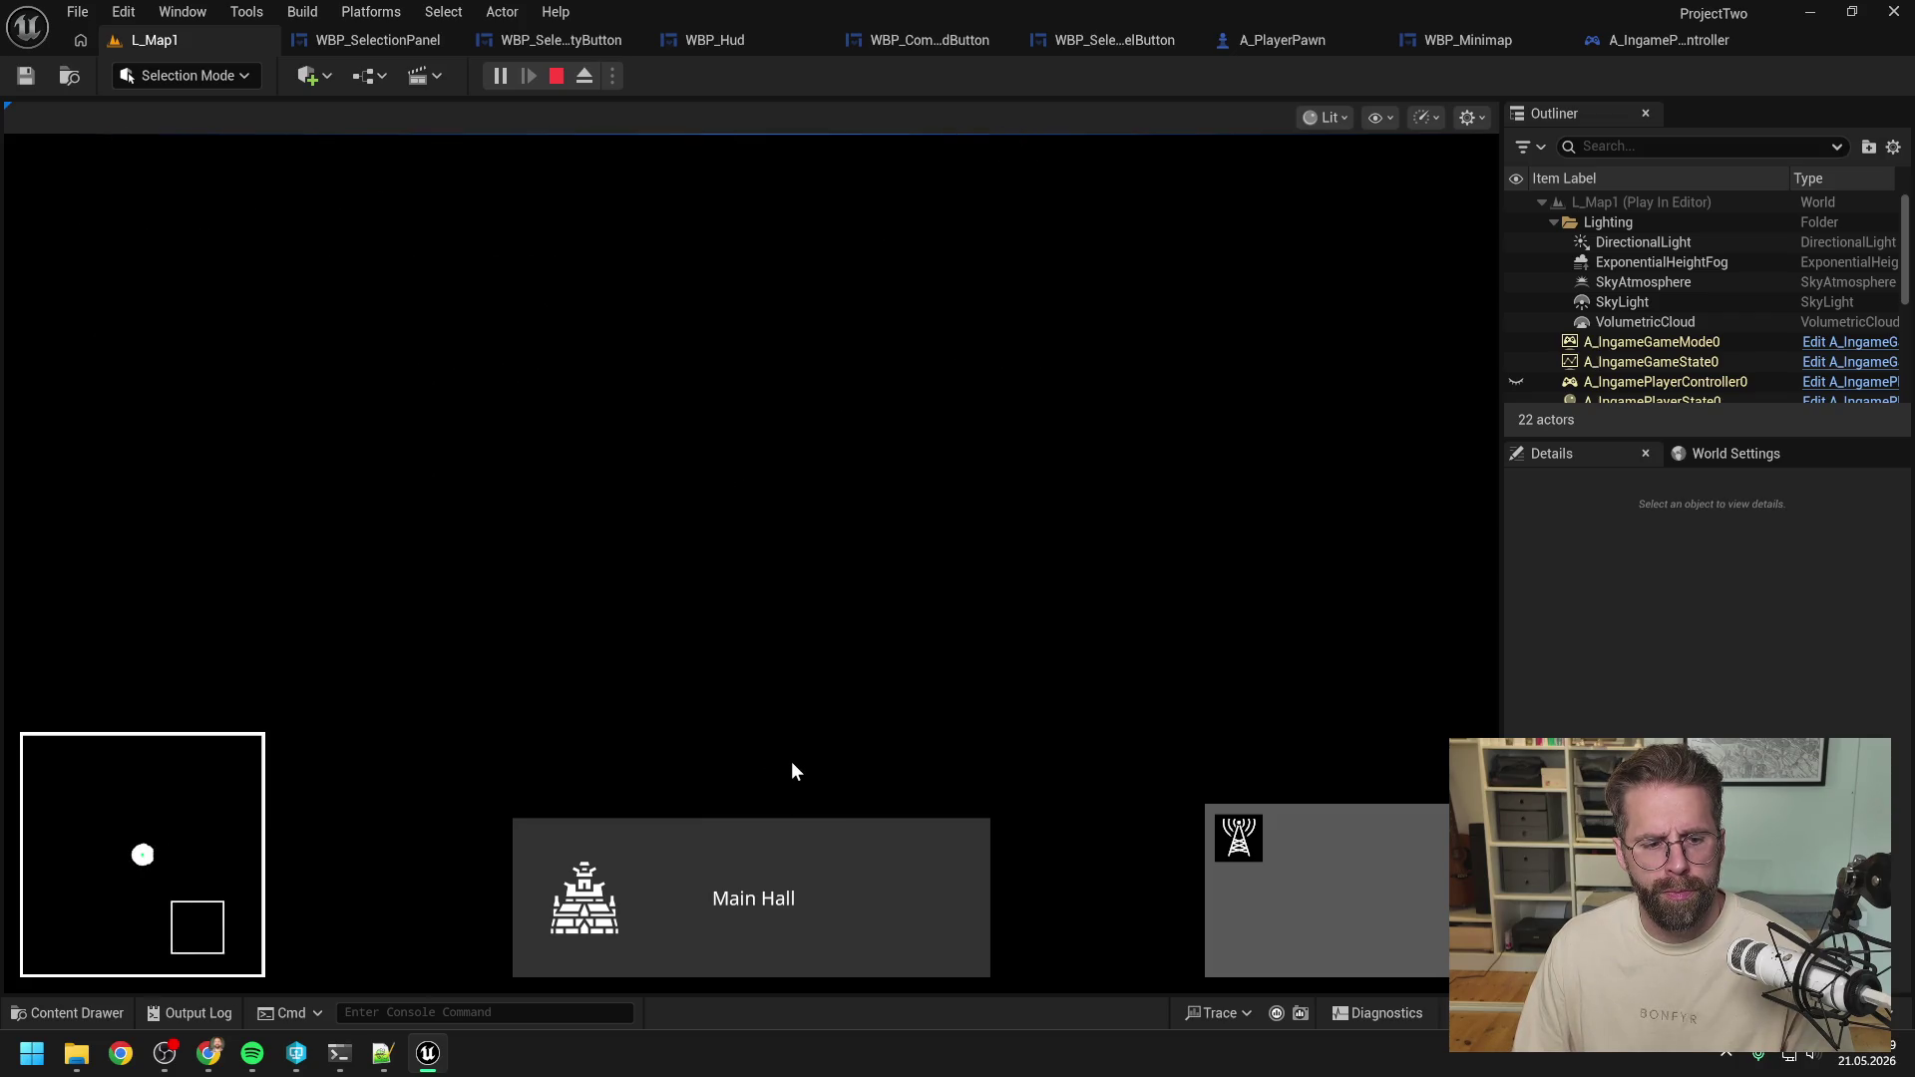
{"action": "left_click", "coordinate": [786, 896]}
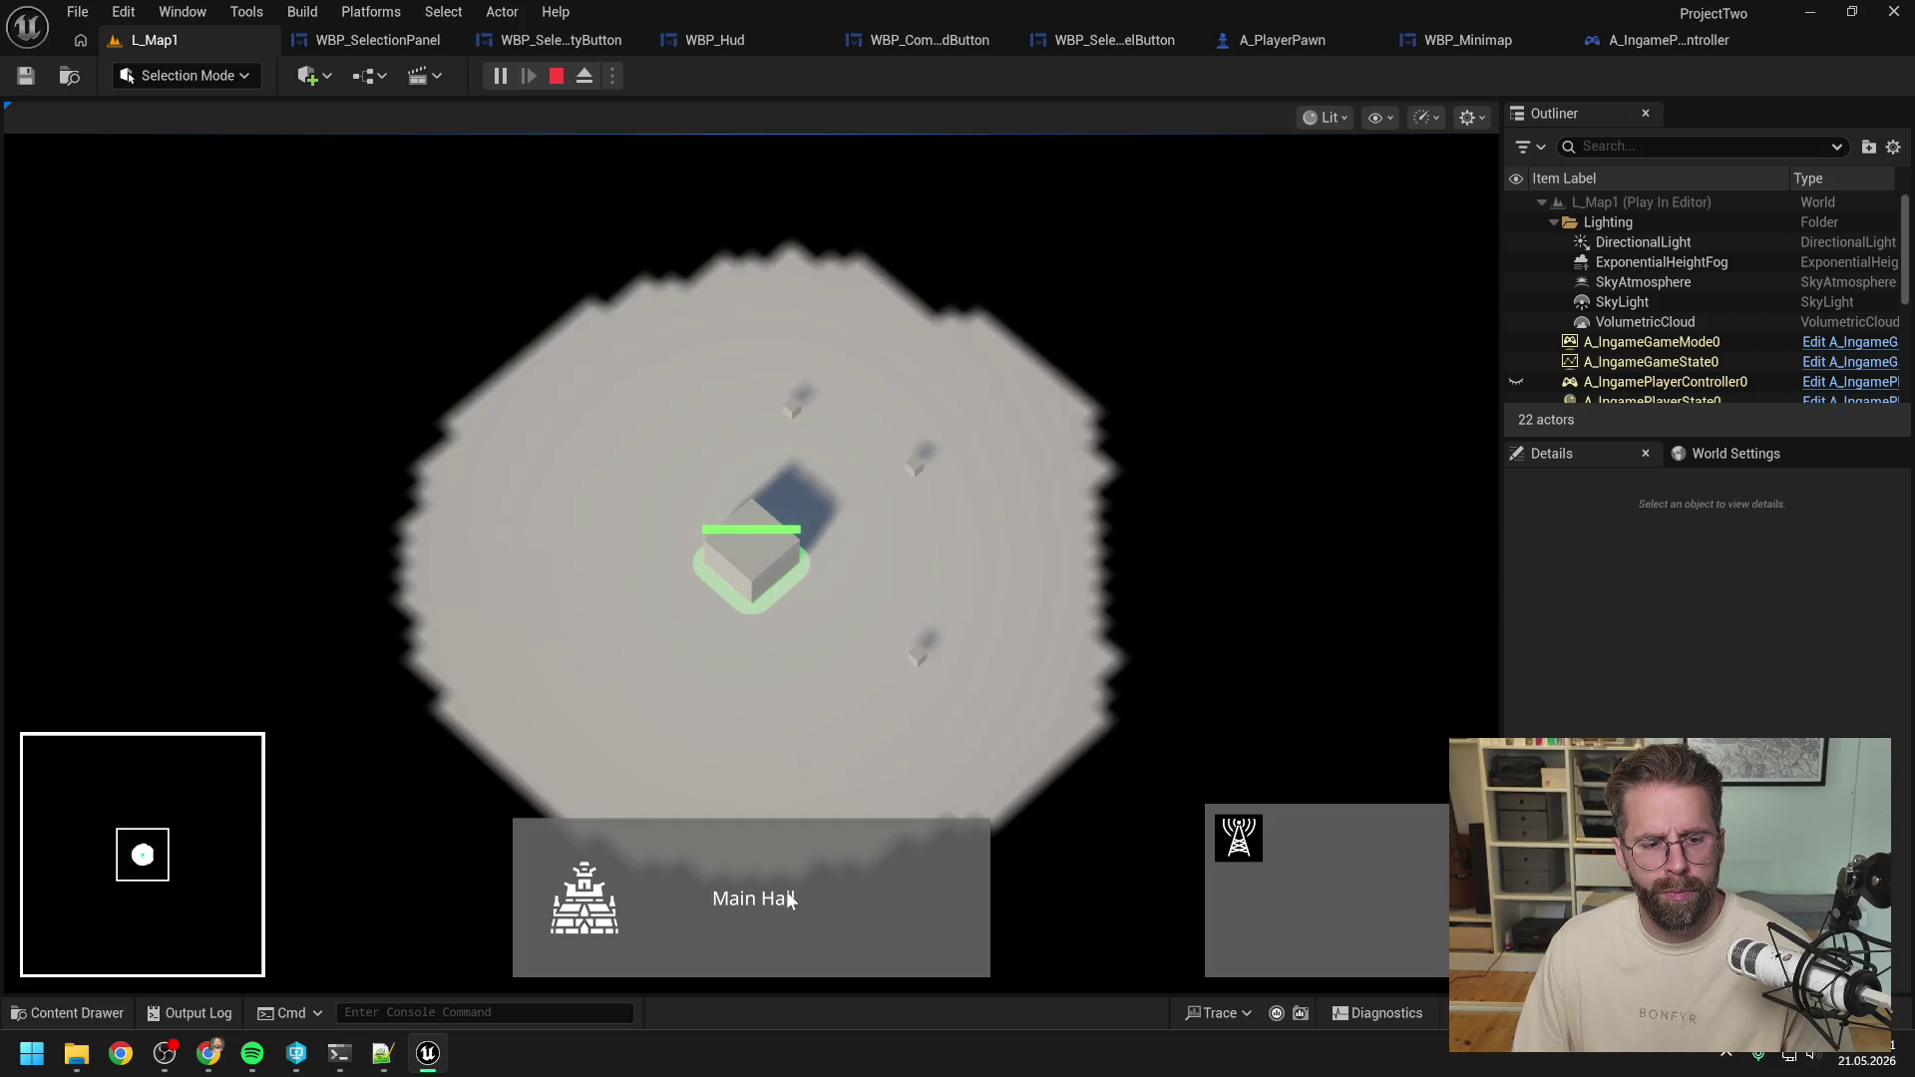
Repeatedly pan off the map's edge and recentre on the Main Hall from its panel.
{"action": "key", "text": "d"}
{"action": "key", "text": "s"}
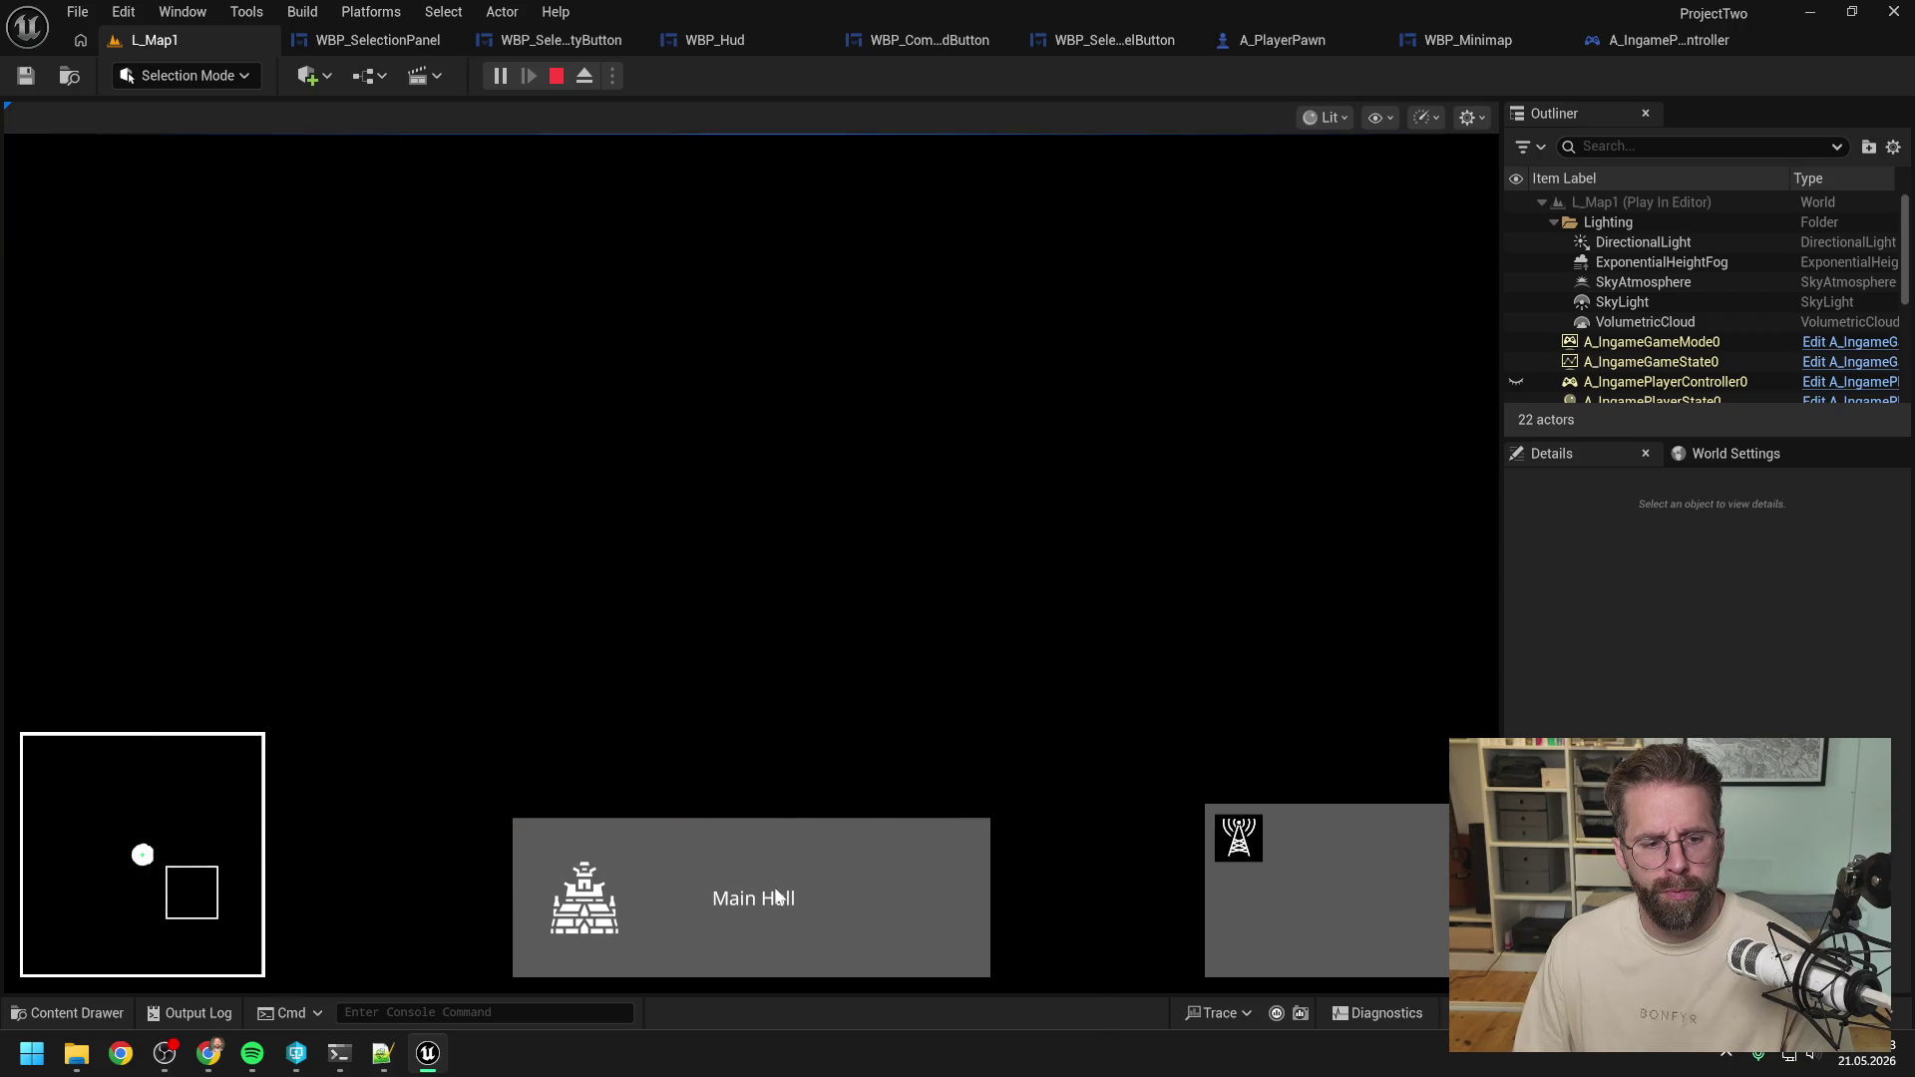
{"action": "left_click", "coordinate": [779, 896]}
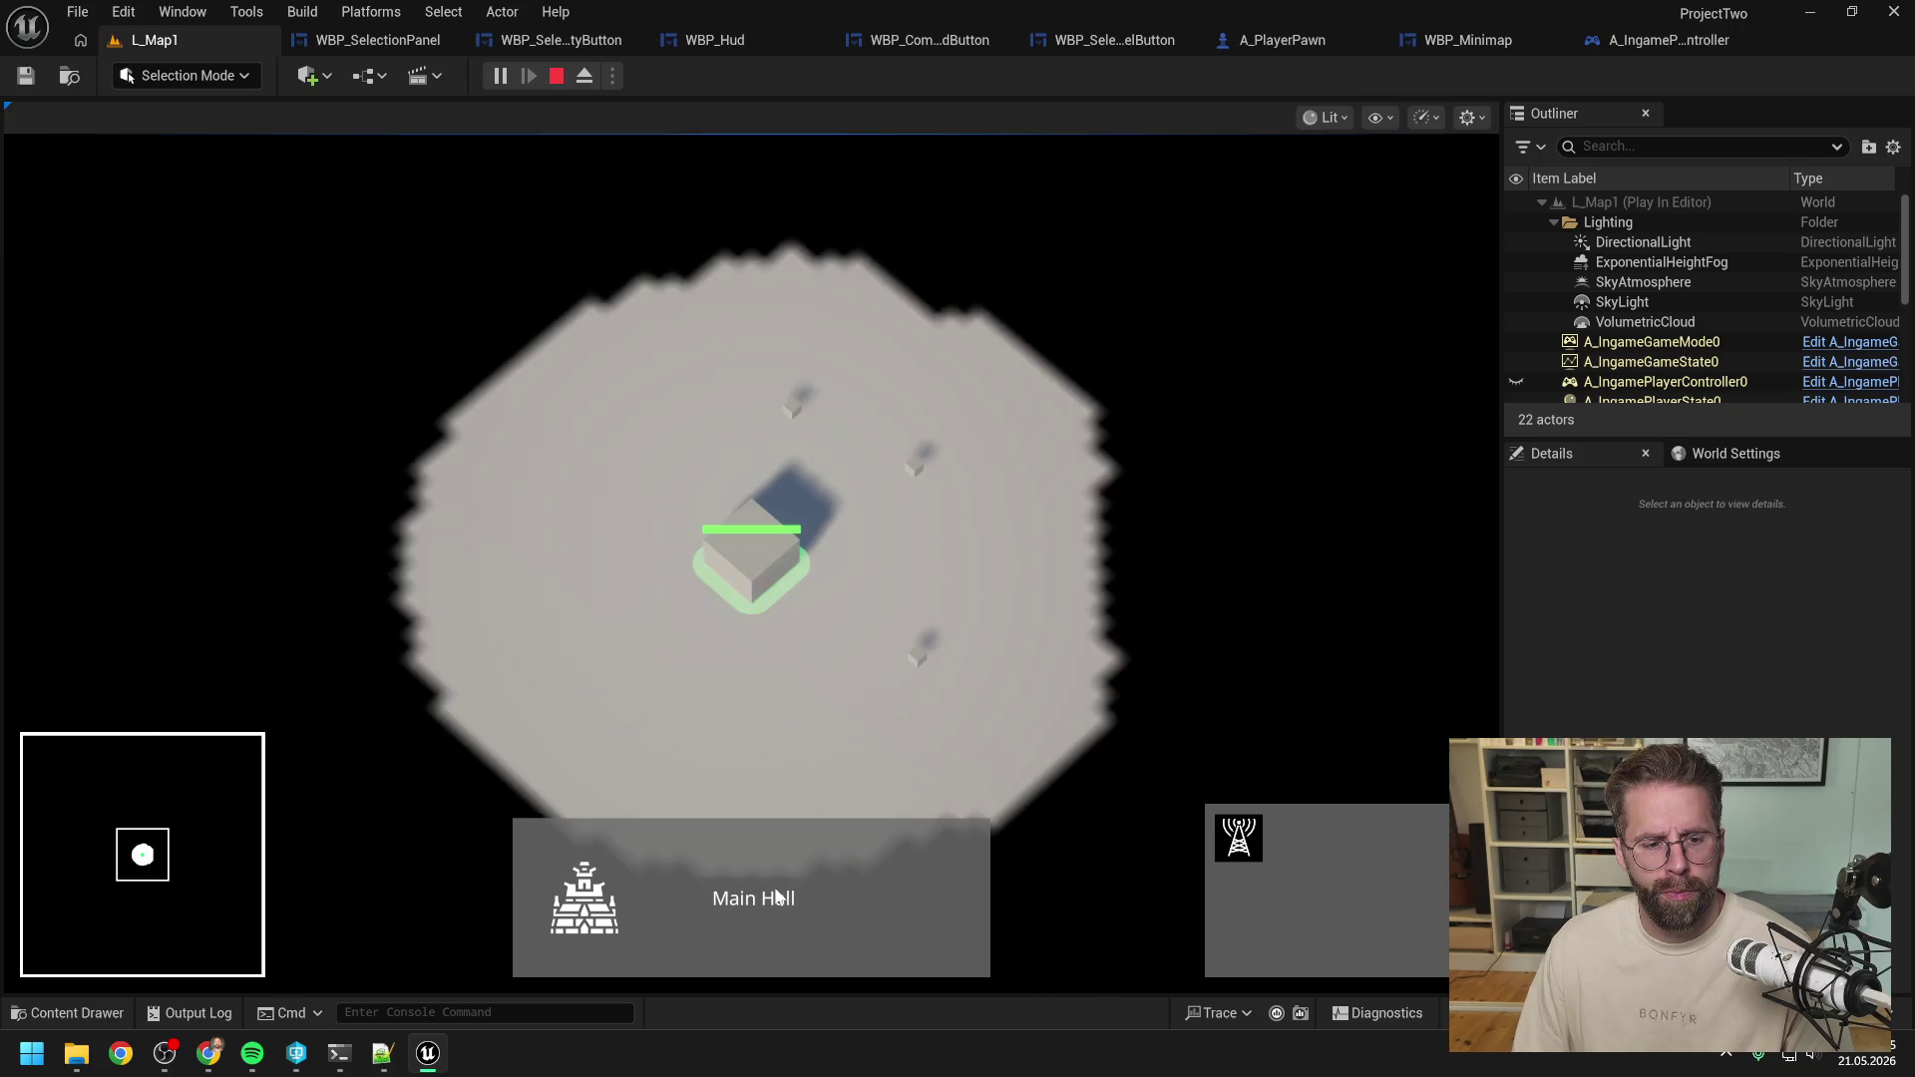
{"action": "key", "text": "d"}
{"action": "key", "text": "s"}
{"action": "left_click", "coordinate": [779, 896]}
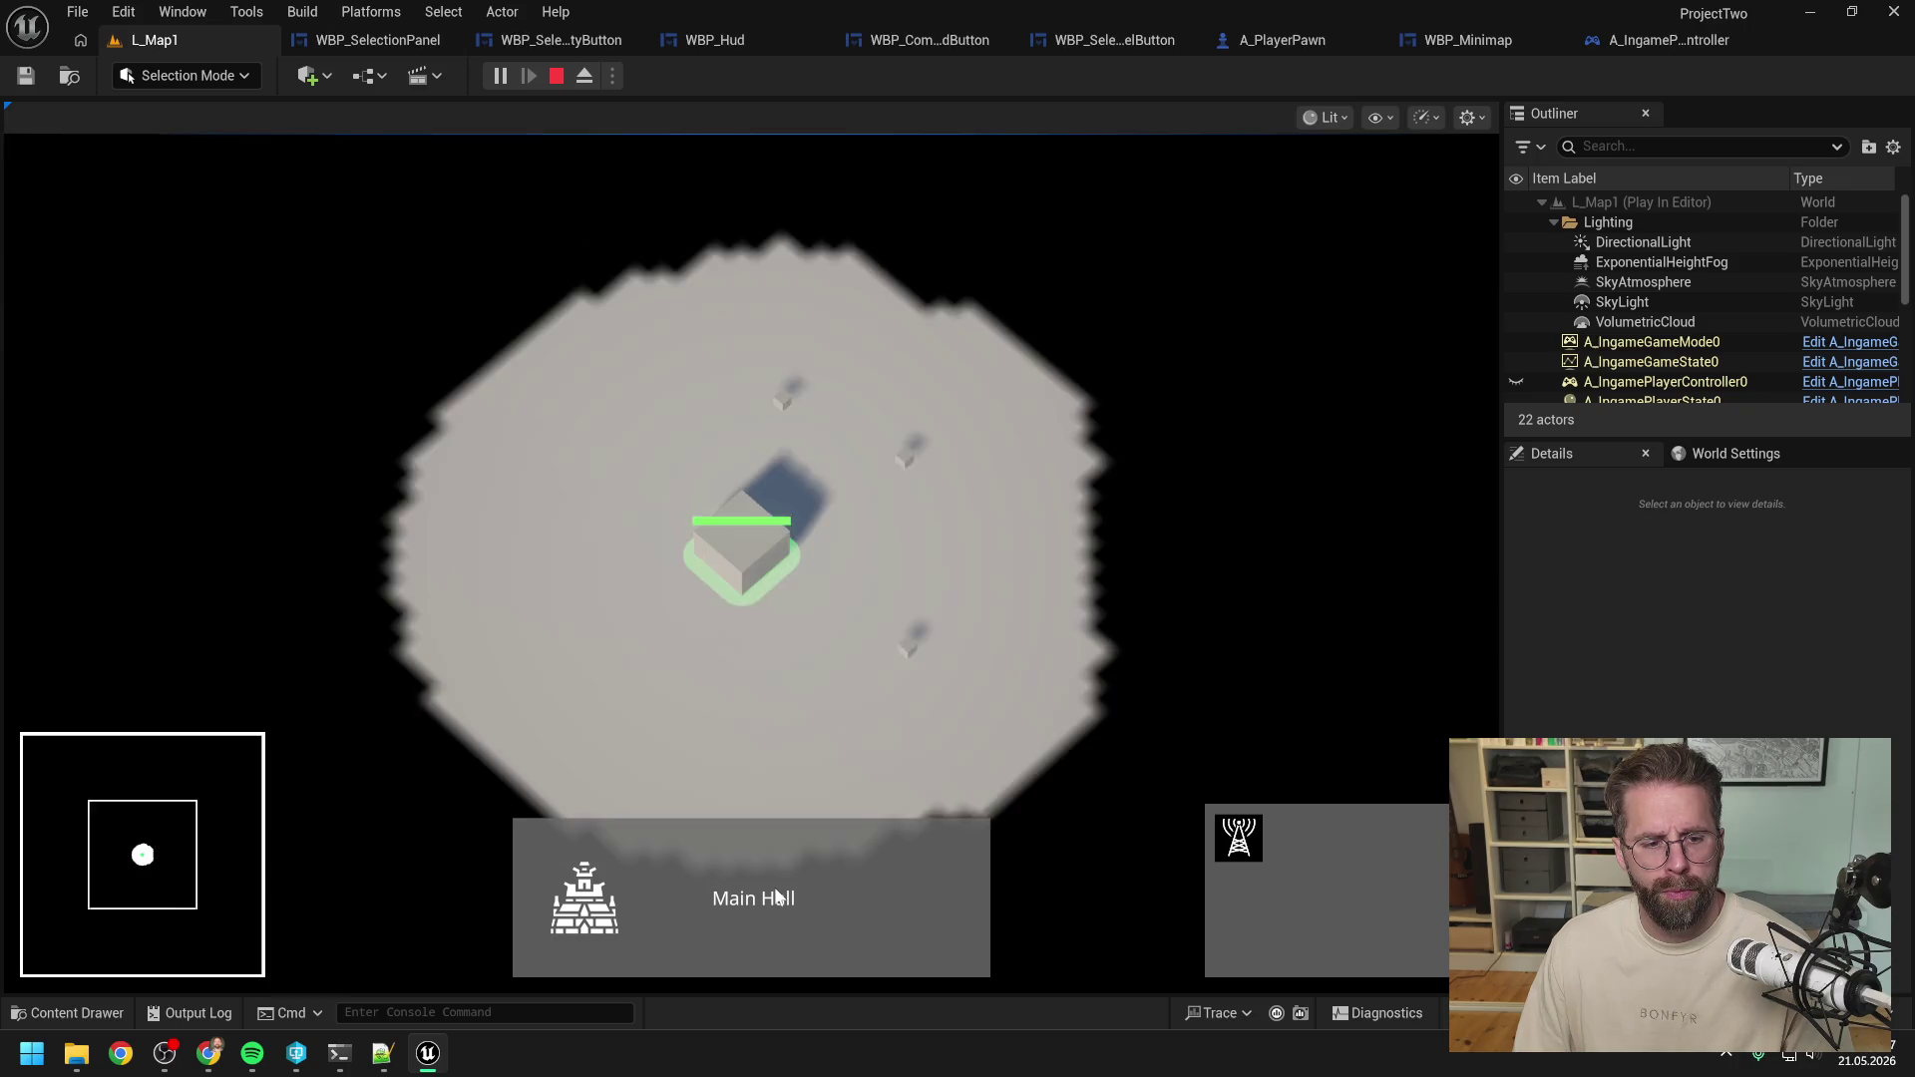
{"action": "key", "text": "d"}
{"action": "key", "text": "s"}
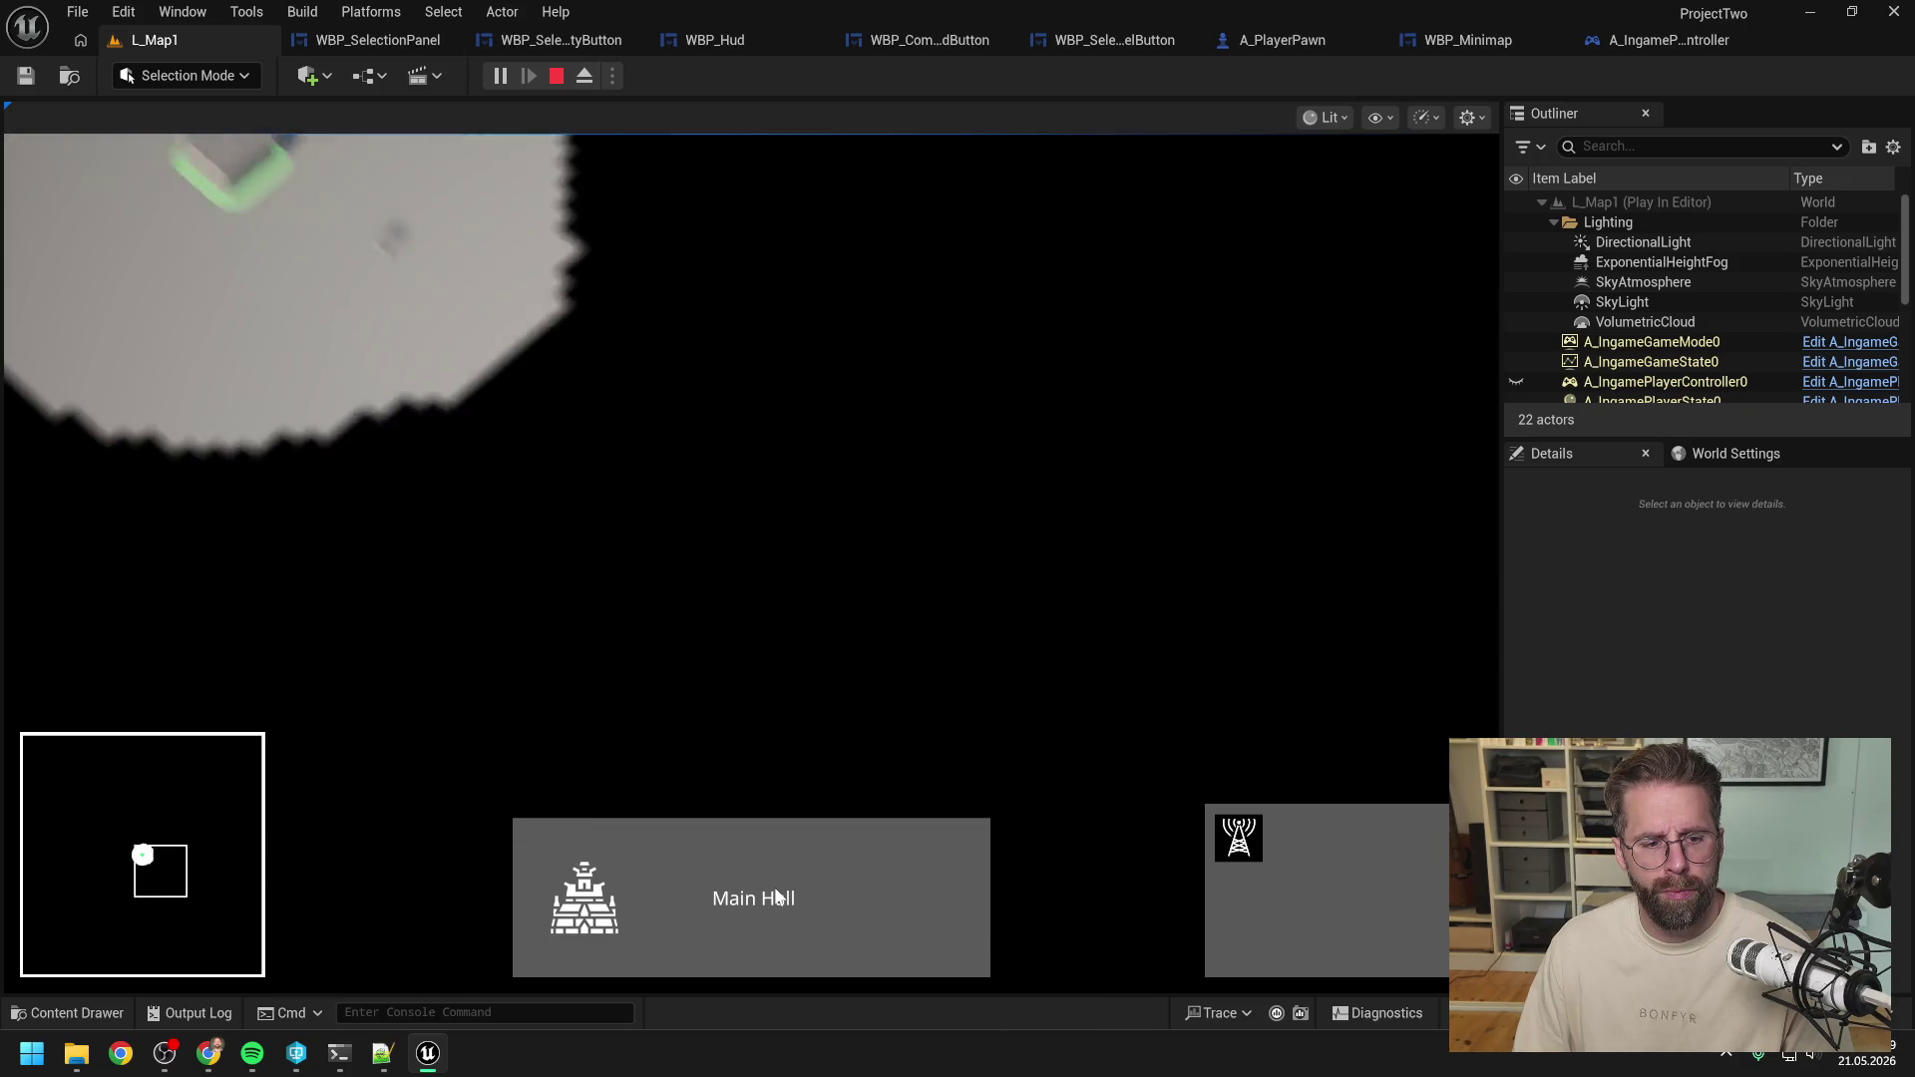
{"action": "left_click", "coordinate": [779, 896]}
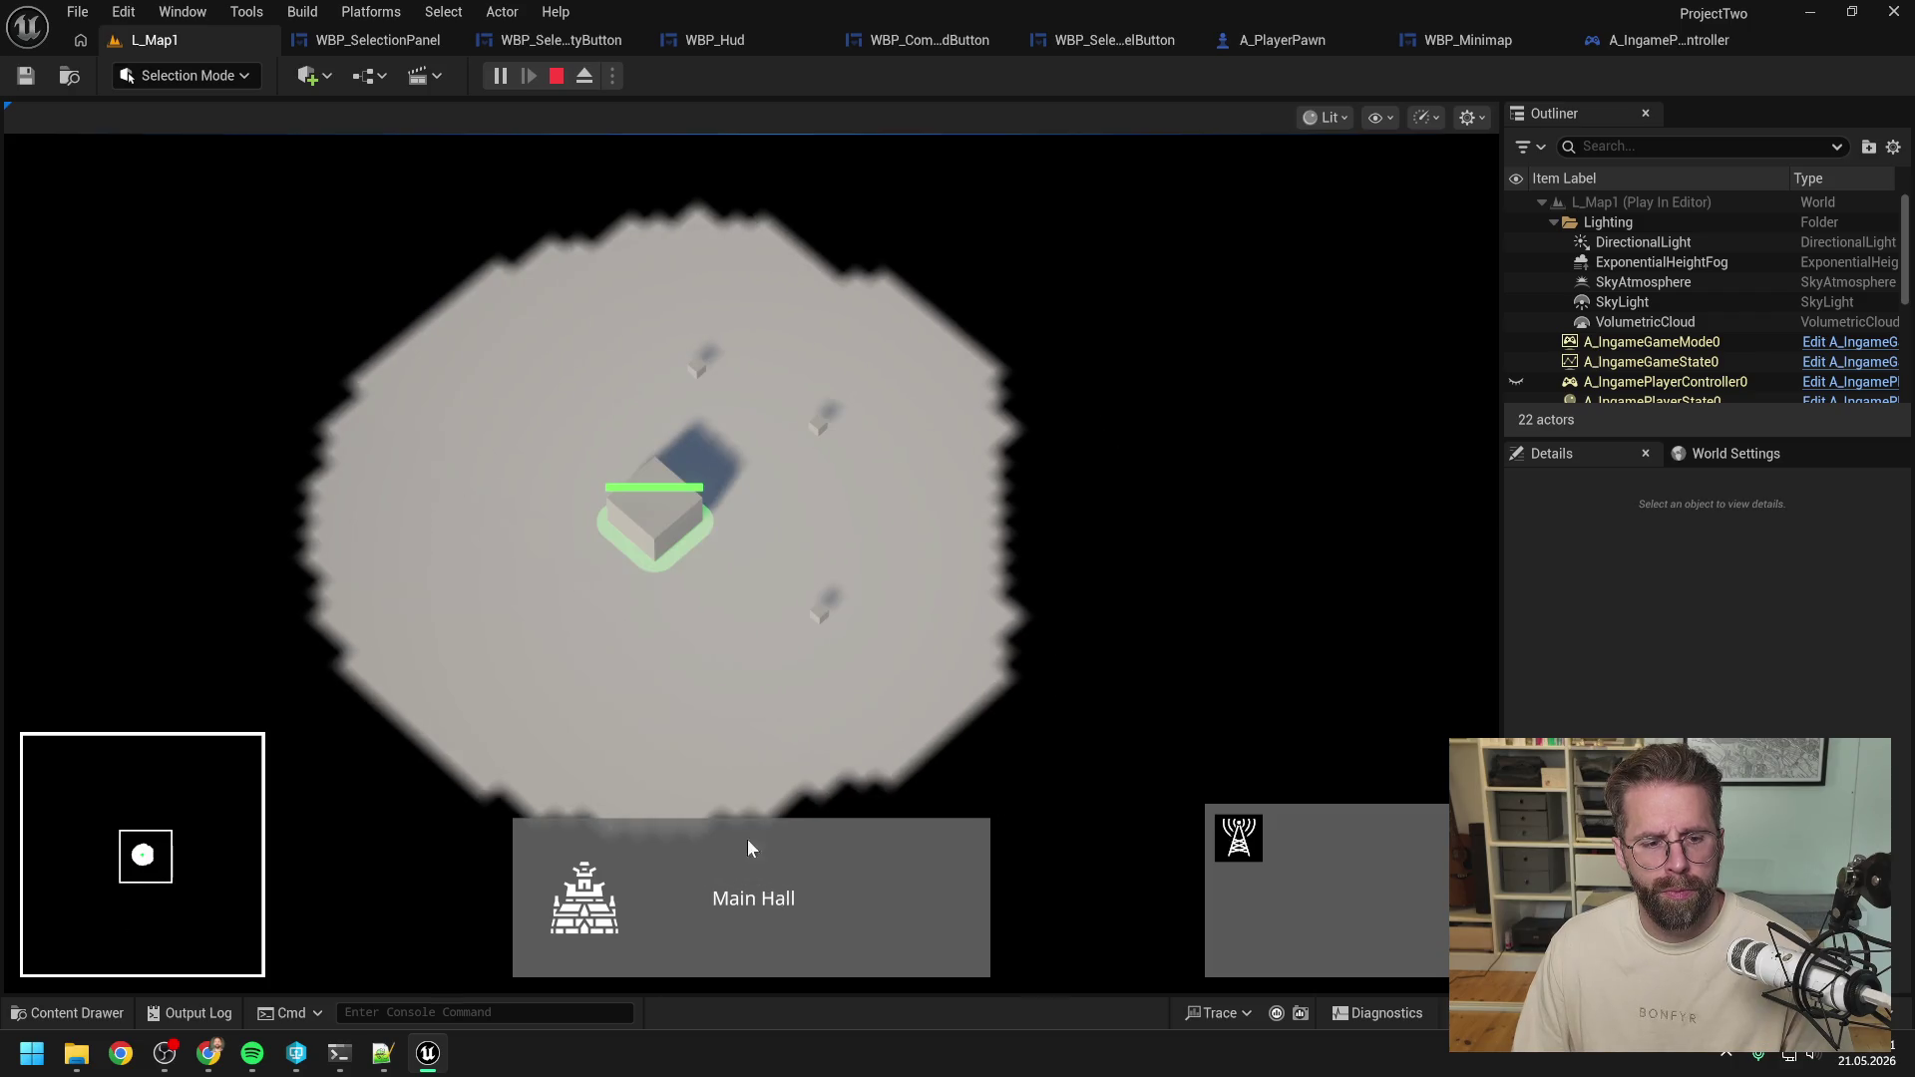
{"action": "key", "text": "w"}
{"action": "key", "text": "d"}
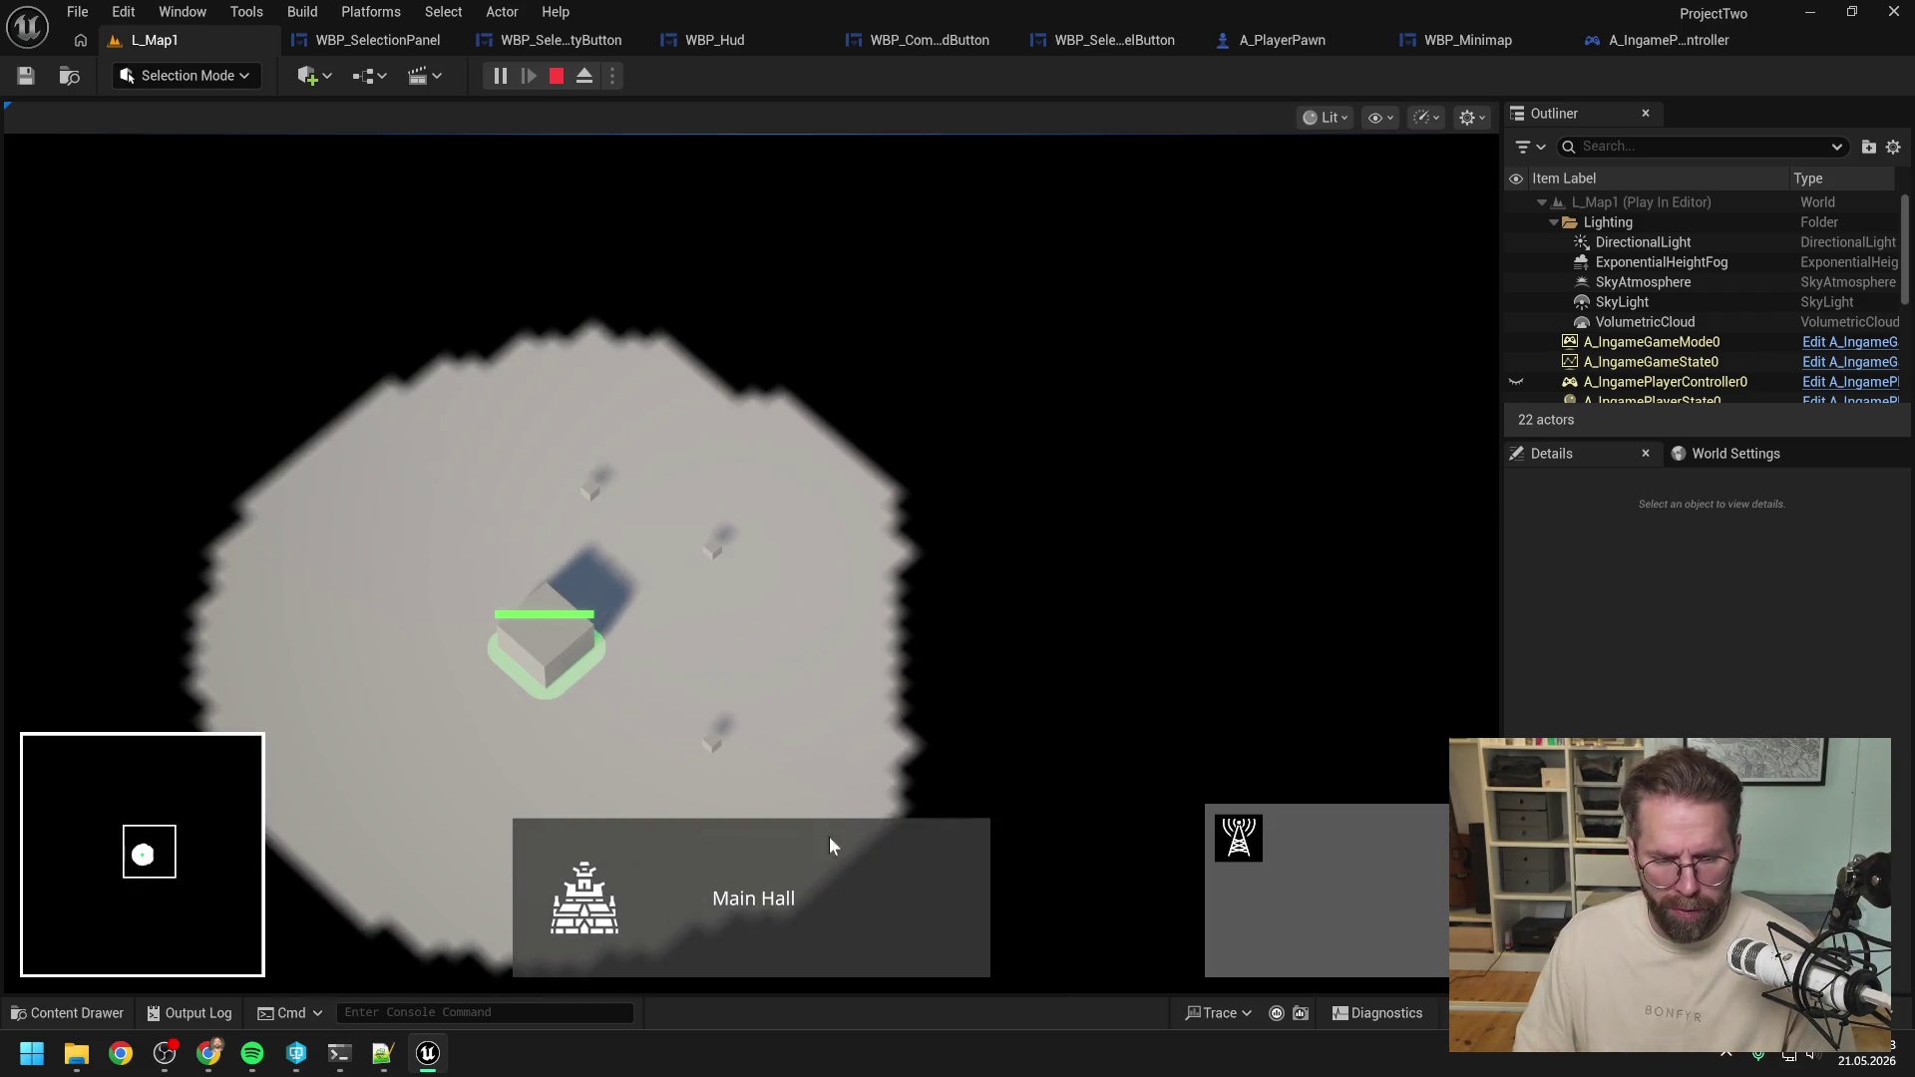
{"action": "left_click", "coordinate": [848, 911]}
Pan the camera, then zoom in and out so the minimap box resizes.
{"action": "key", "text": "d"}
{"action": "key", "text": "s"}
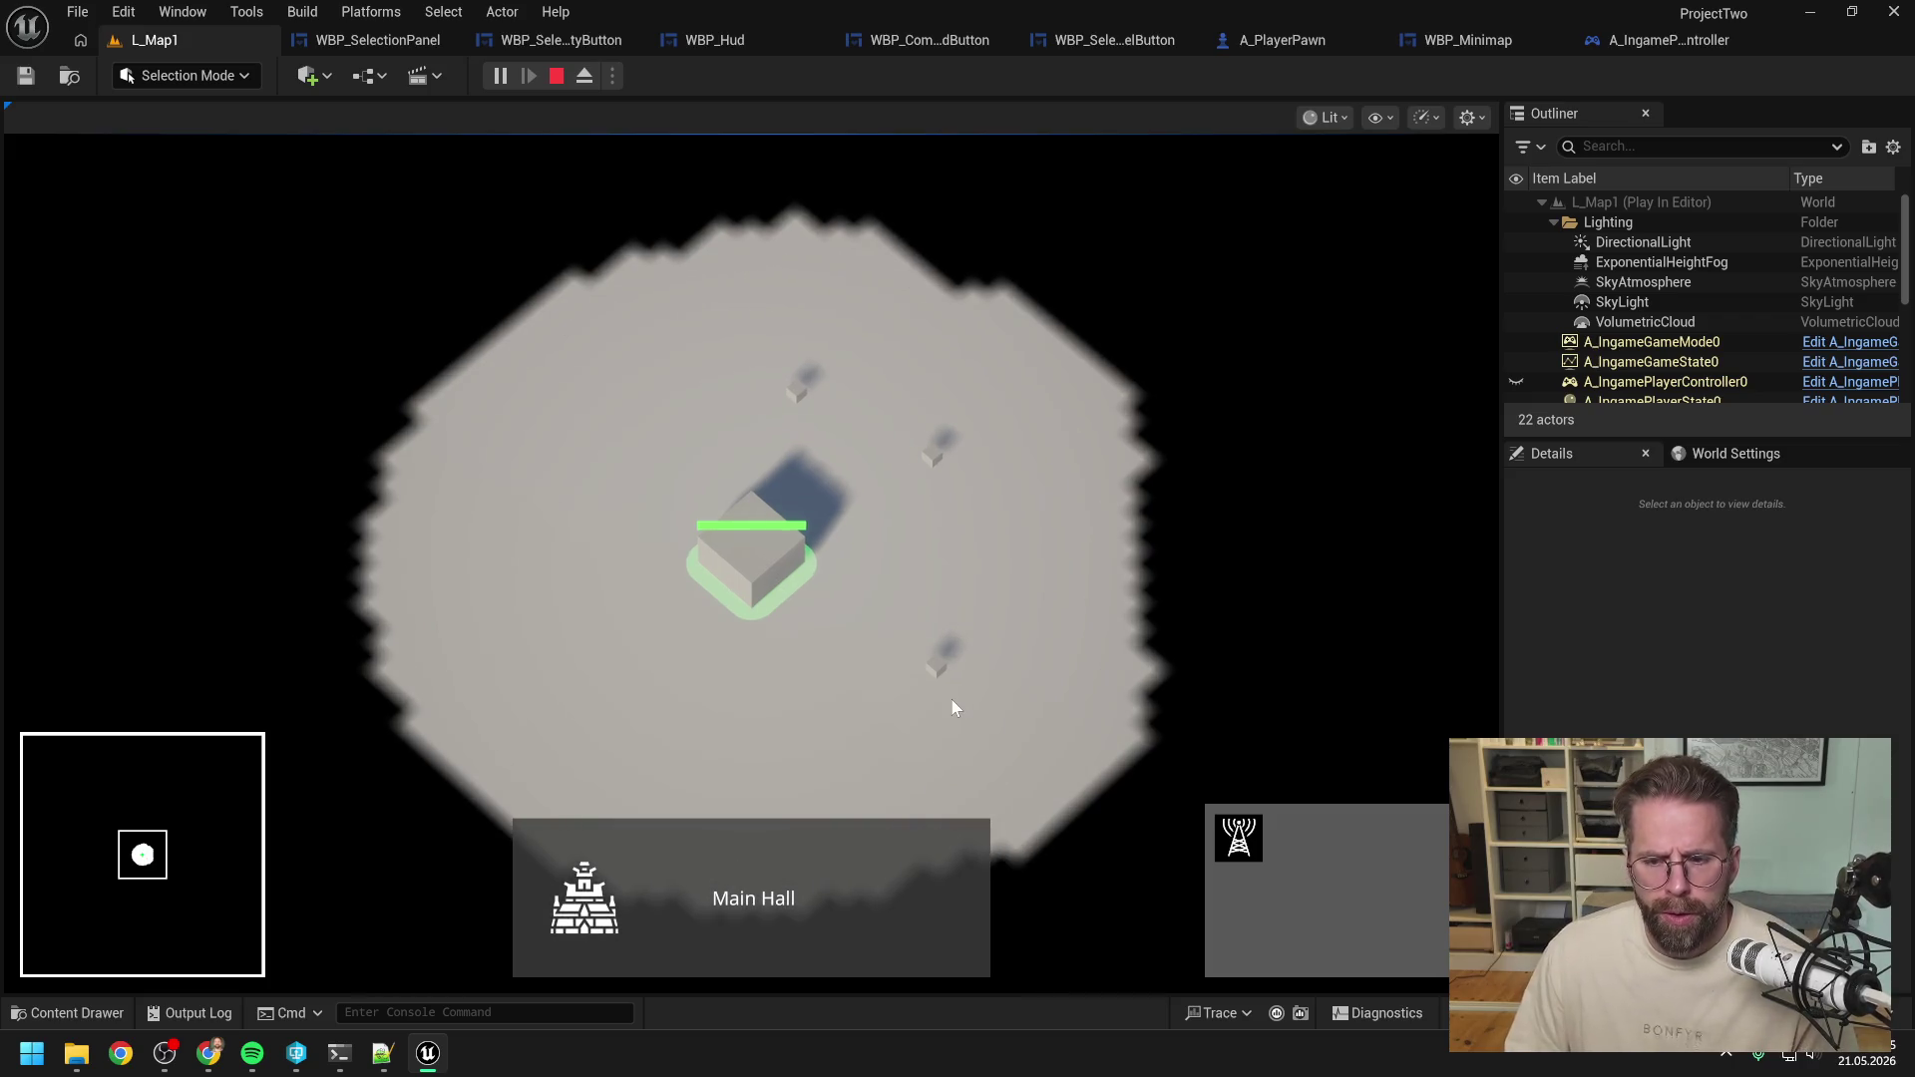
{"action": "key", "text": "a"}
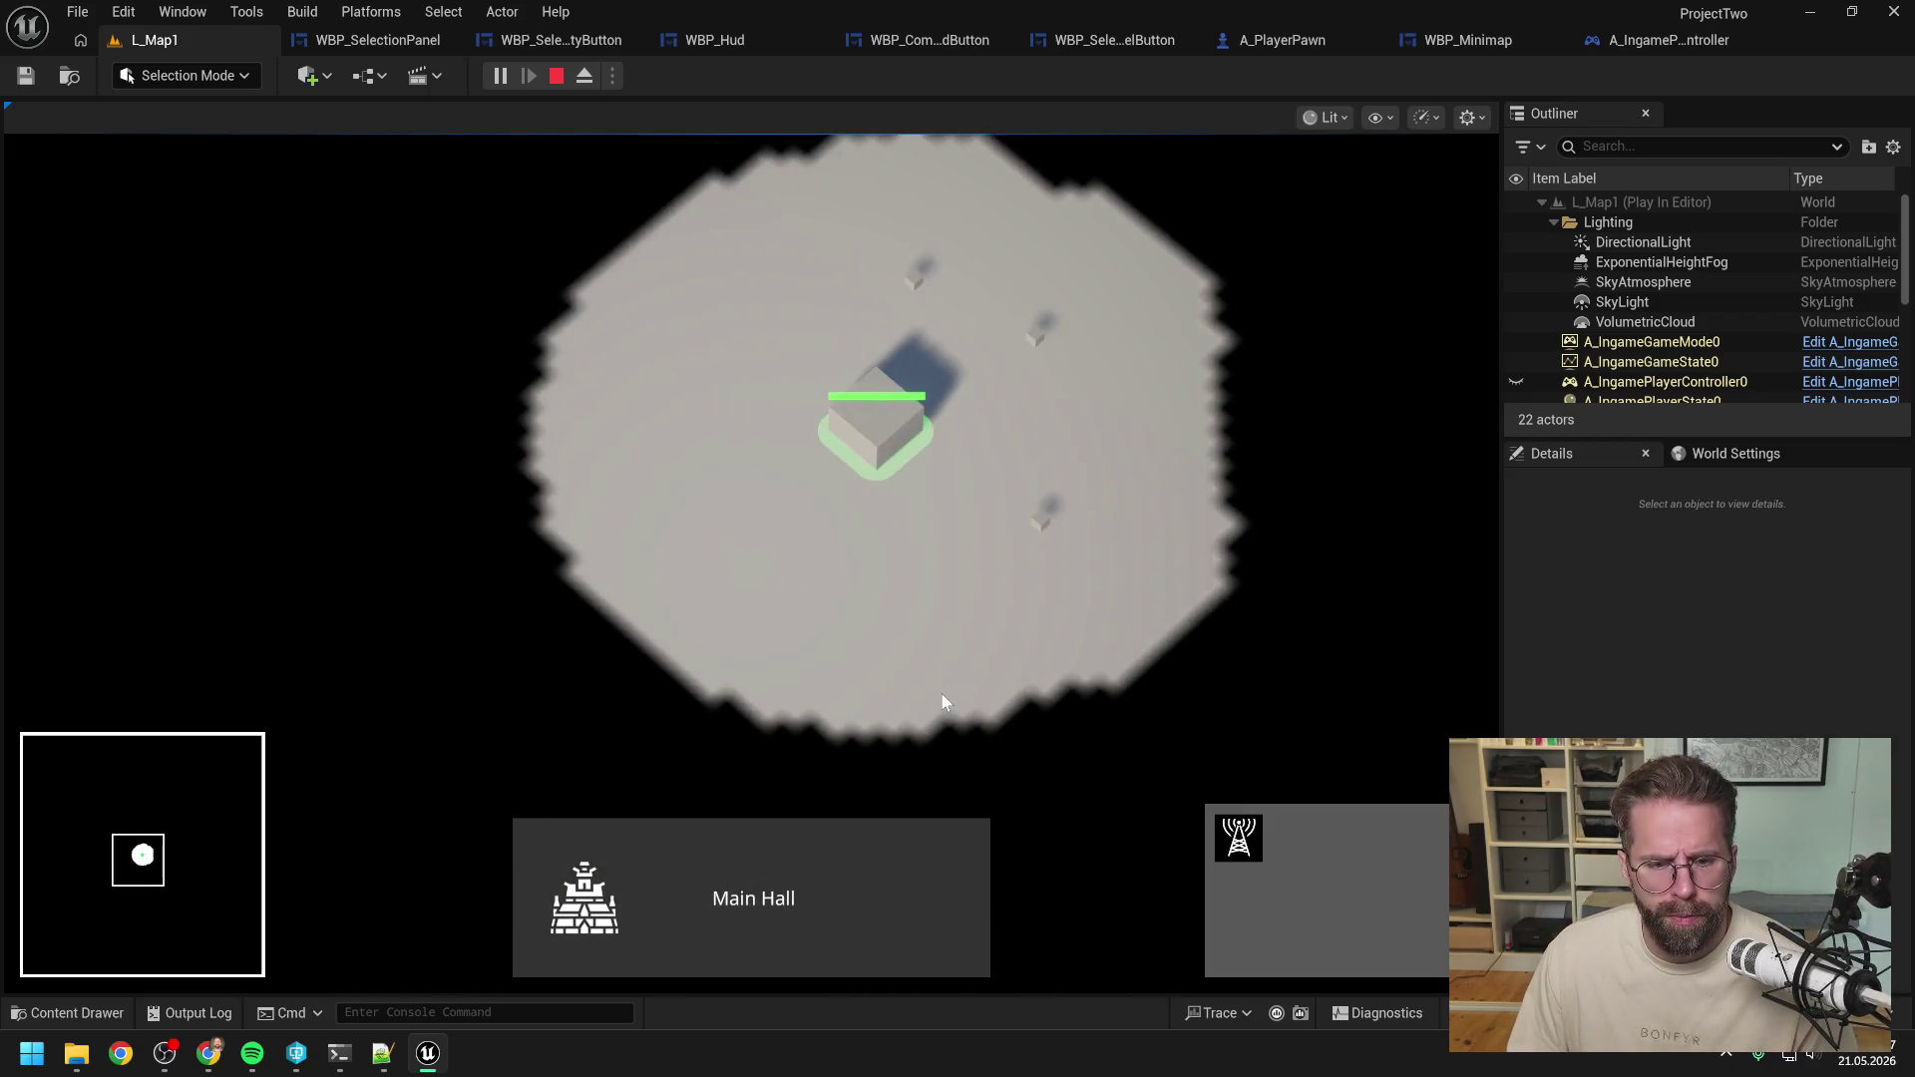
{"action": "scroll", "coordinate": [946, 701], "scroll_direction": "up", "scroll_amount": 2}
{"action": "scroll", "coordinate": [941, 701], "scroll_direction": "up", "scroll_amount": 2}
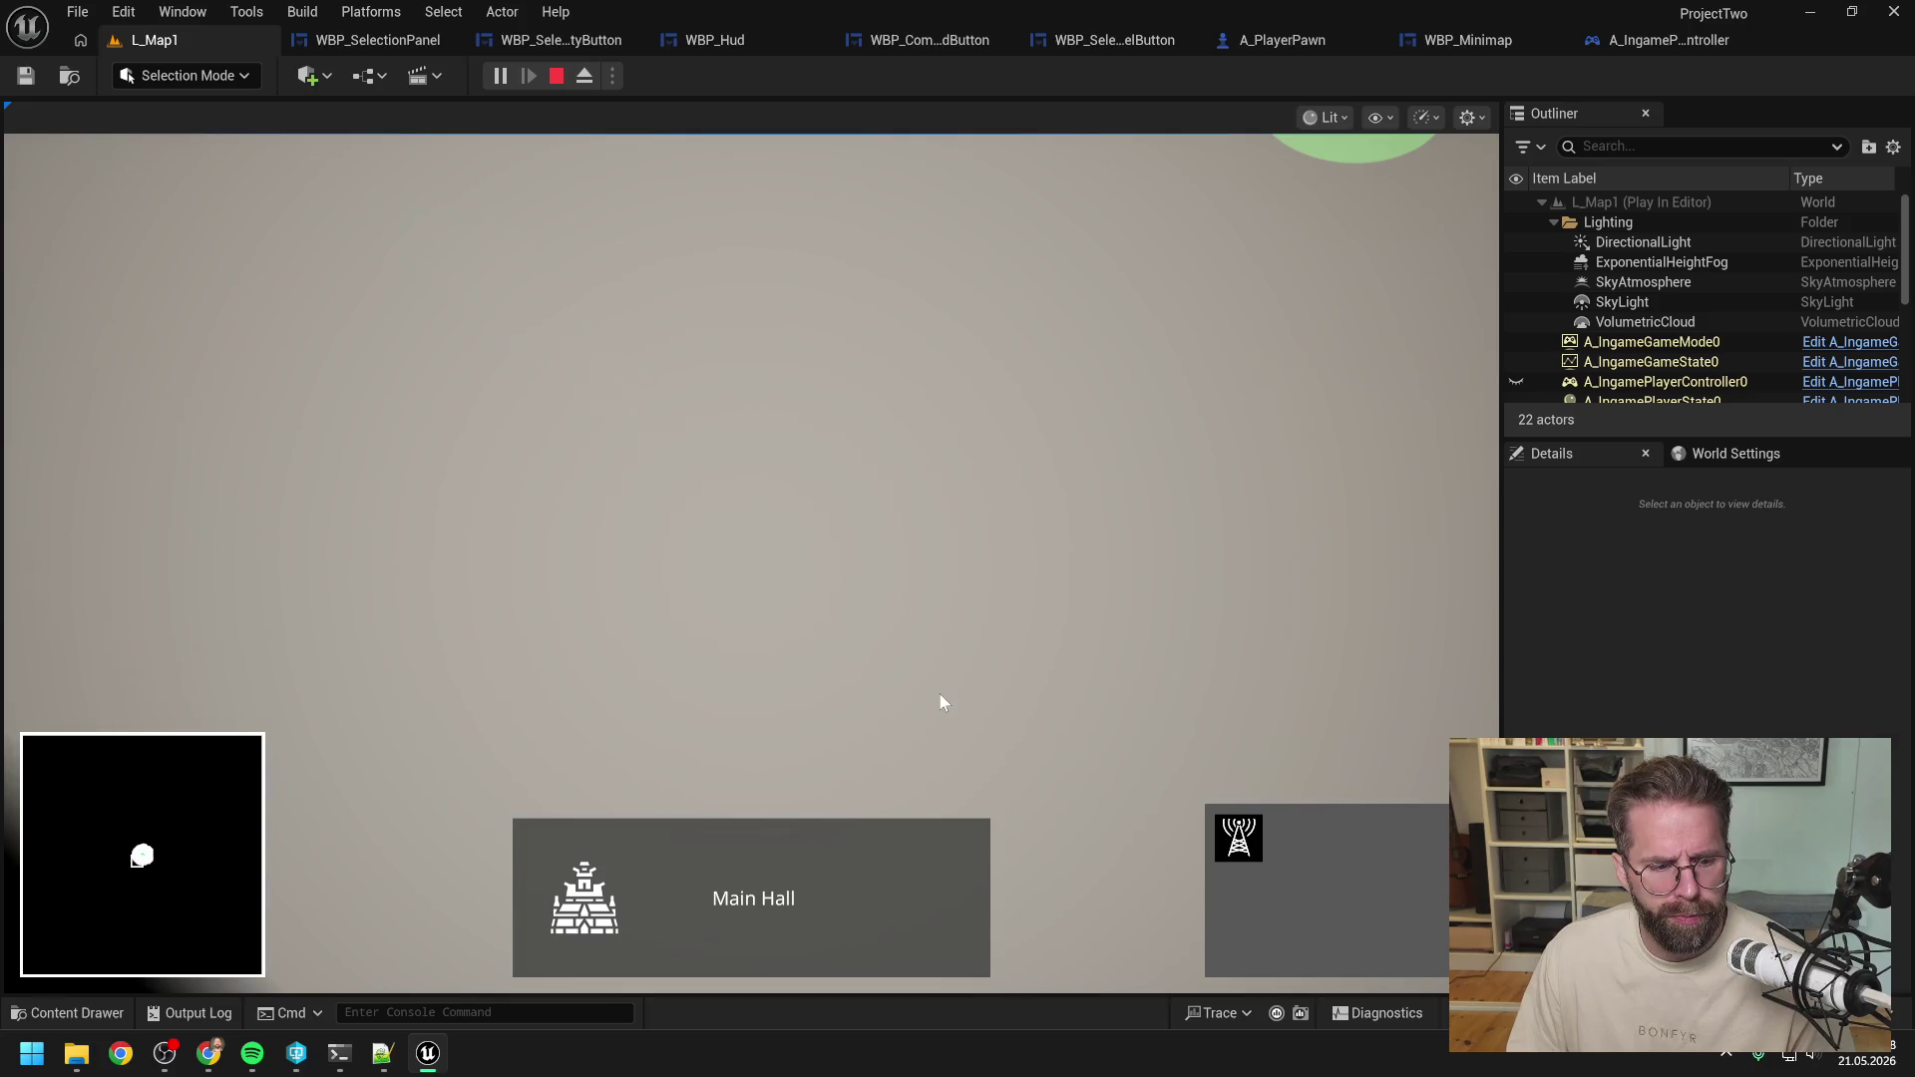
{"action": "scroll", "coordinate": [939, 702], "scroll_direction": "down", "scroll_amount": 3}
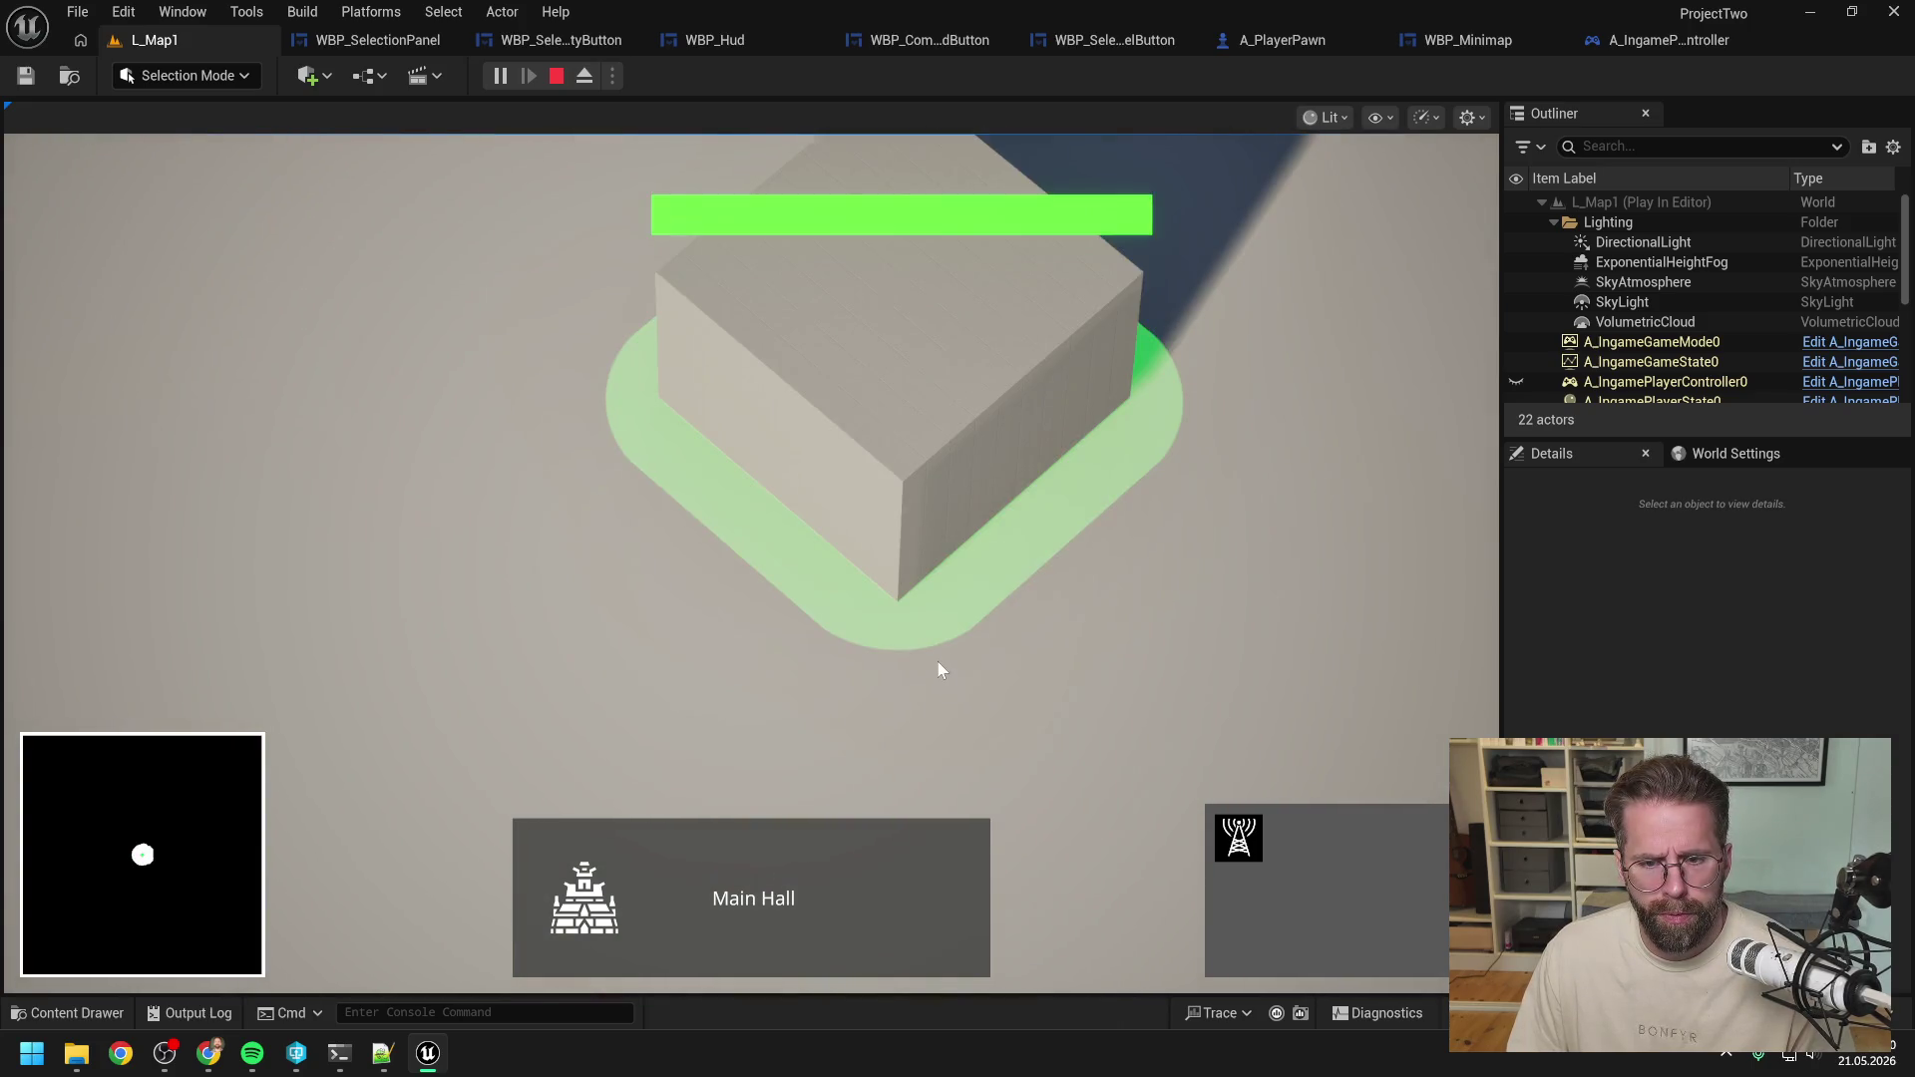
{"action": "scroll", "coordinate": [938, 669], "scroll_direction": "down", "scroll_amount": 3}
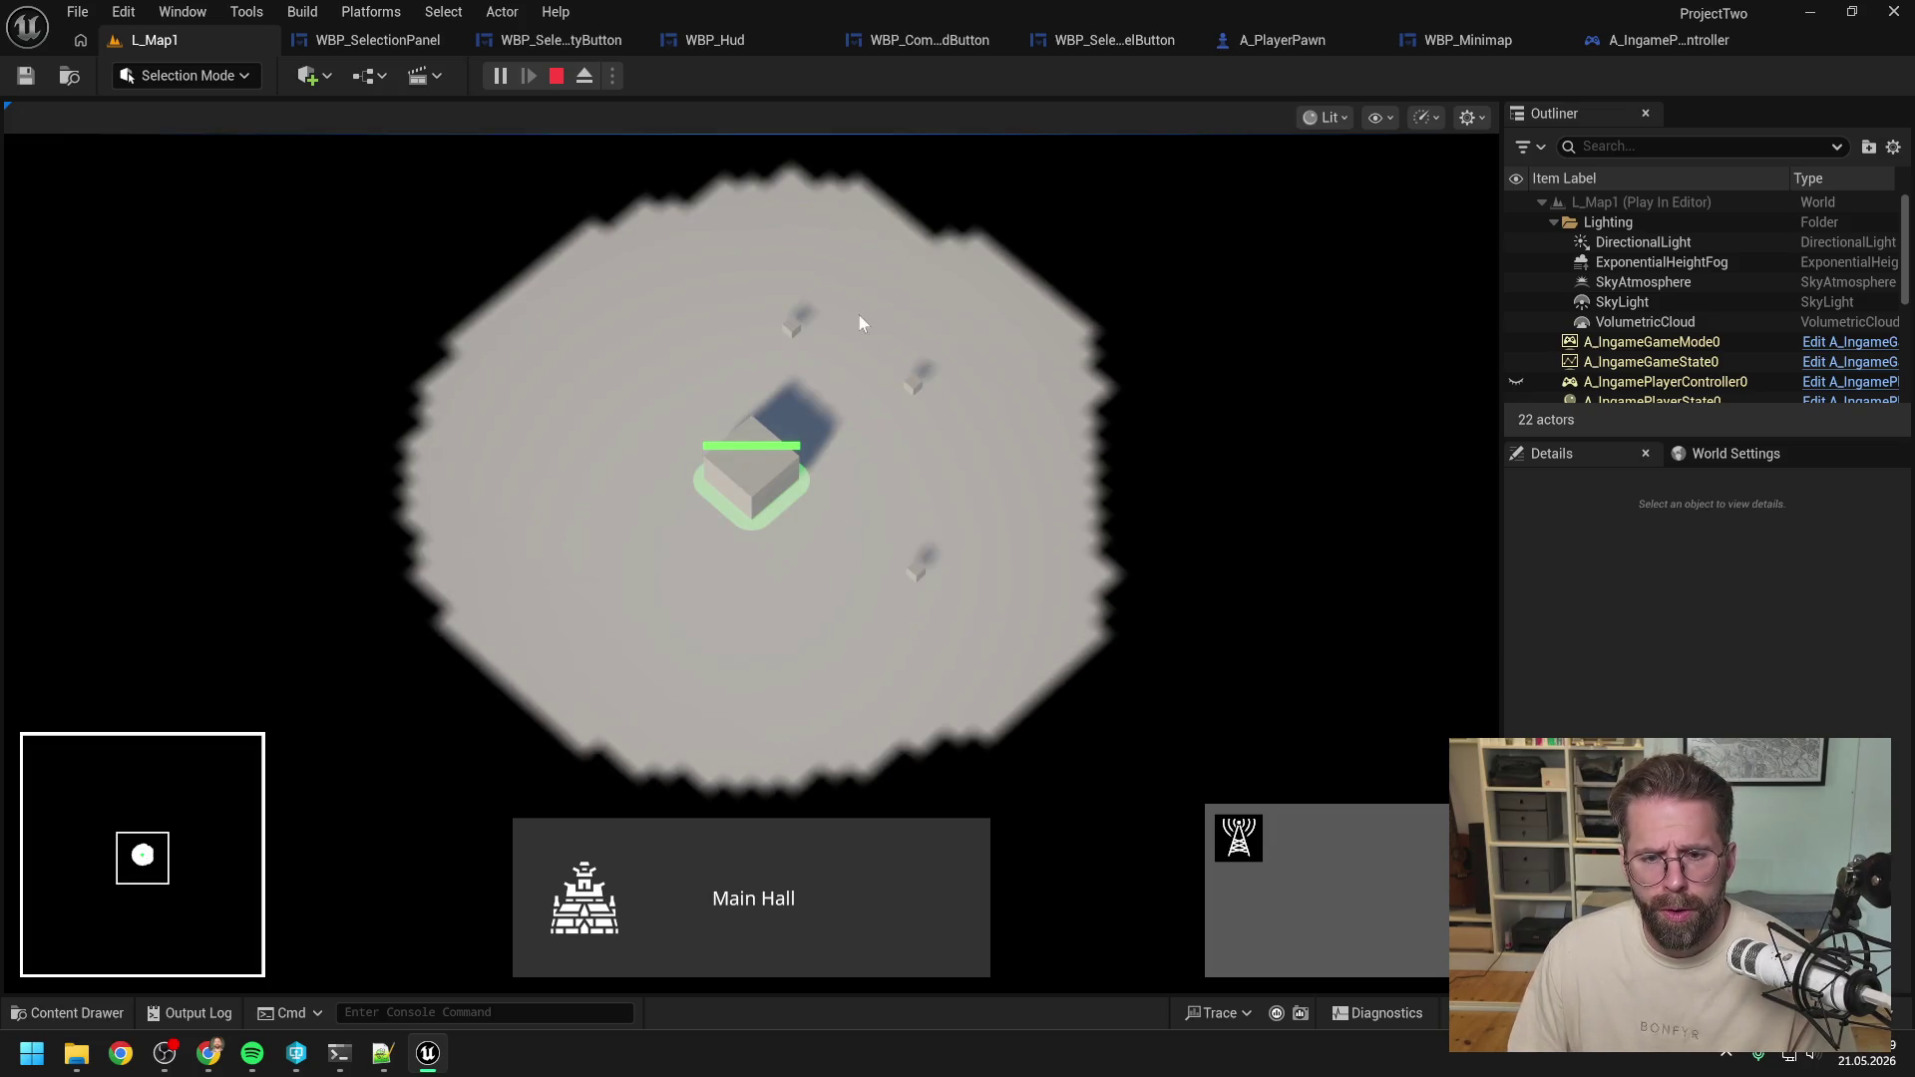
Box-select the two towers, select the Main Hall and Power Grid Generator, then end PIE.
{"action": "left_click_drag", "start_coordinate": [858, 313], "coordinate": [1099, 692]}
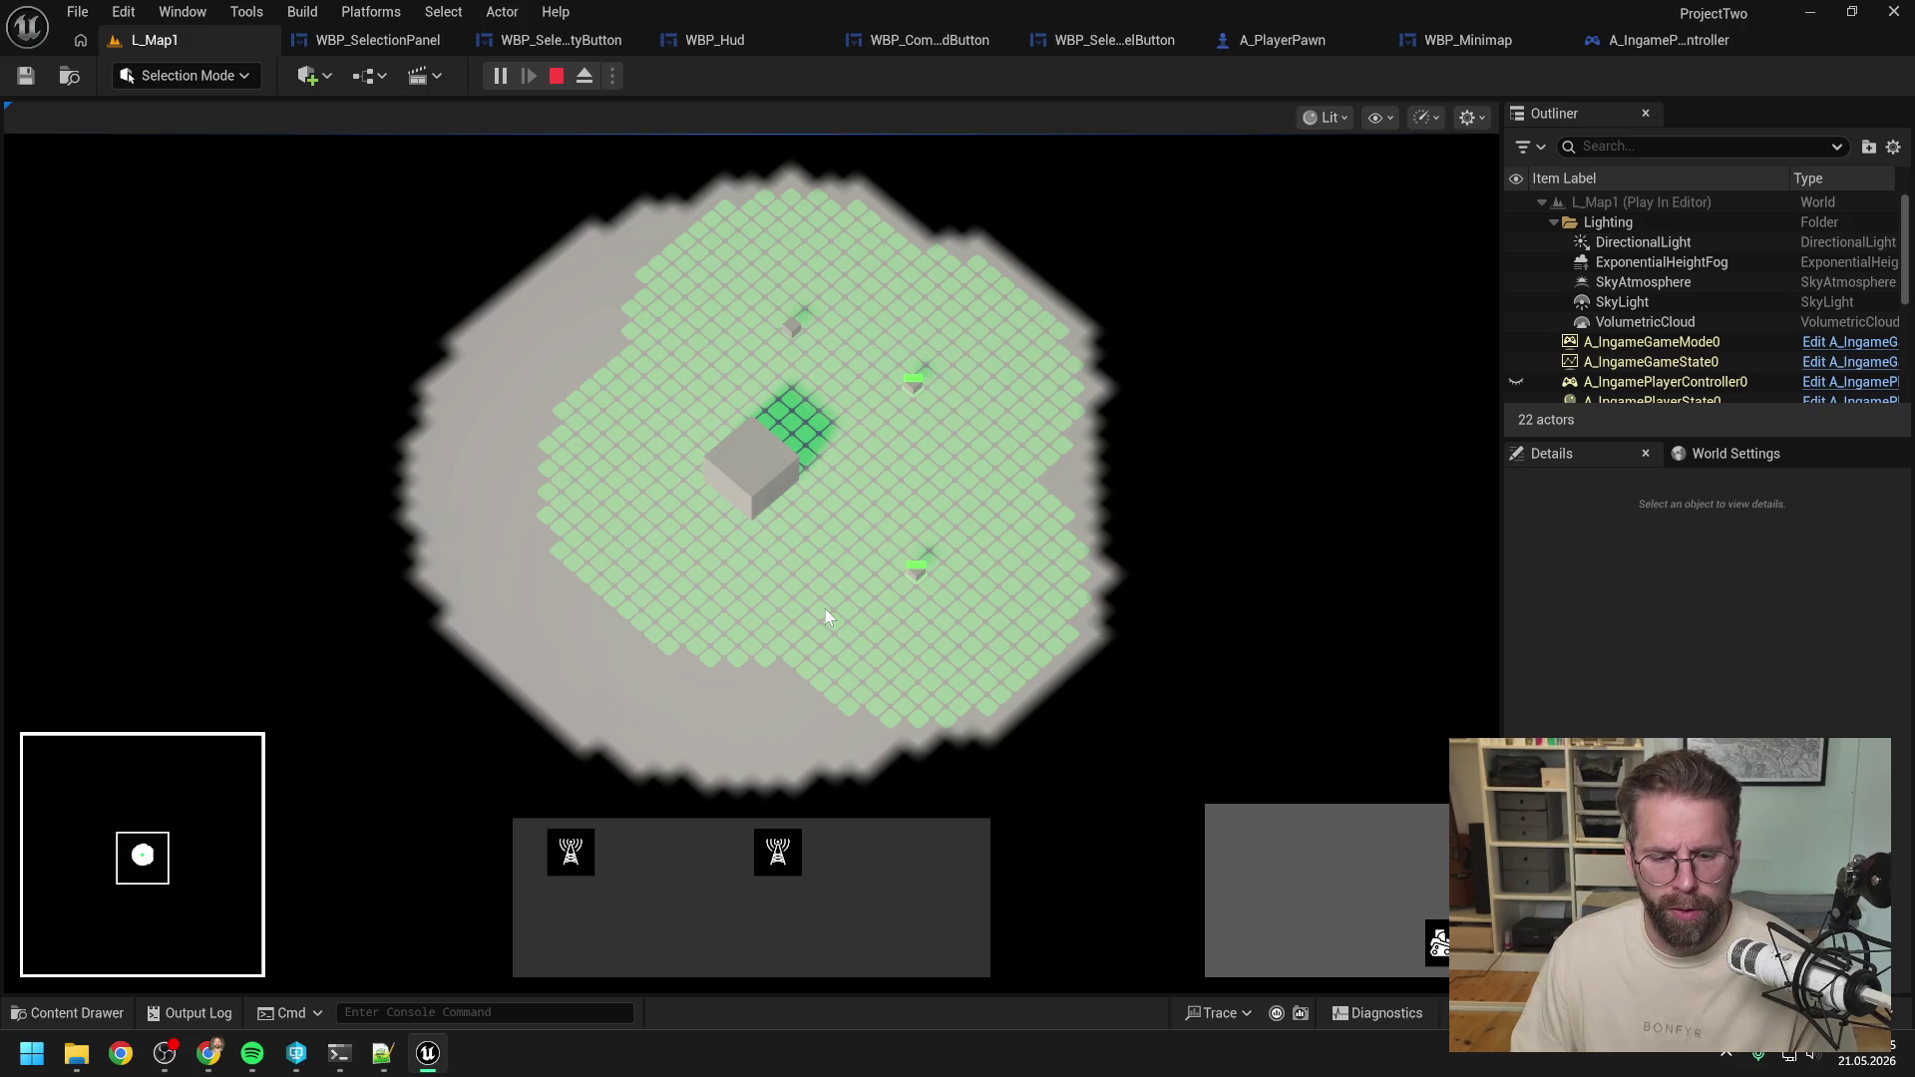
{"action": "left_click", "coordinate": [742, 471]}
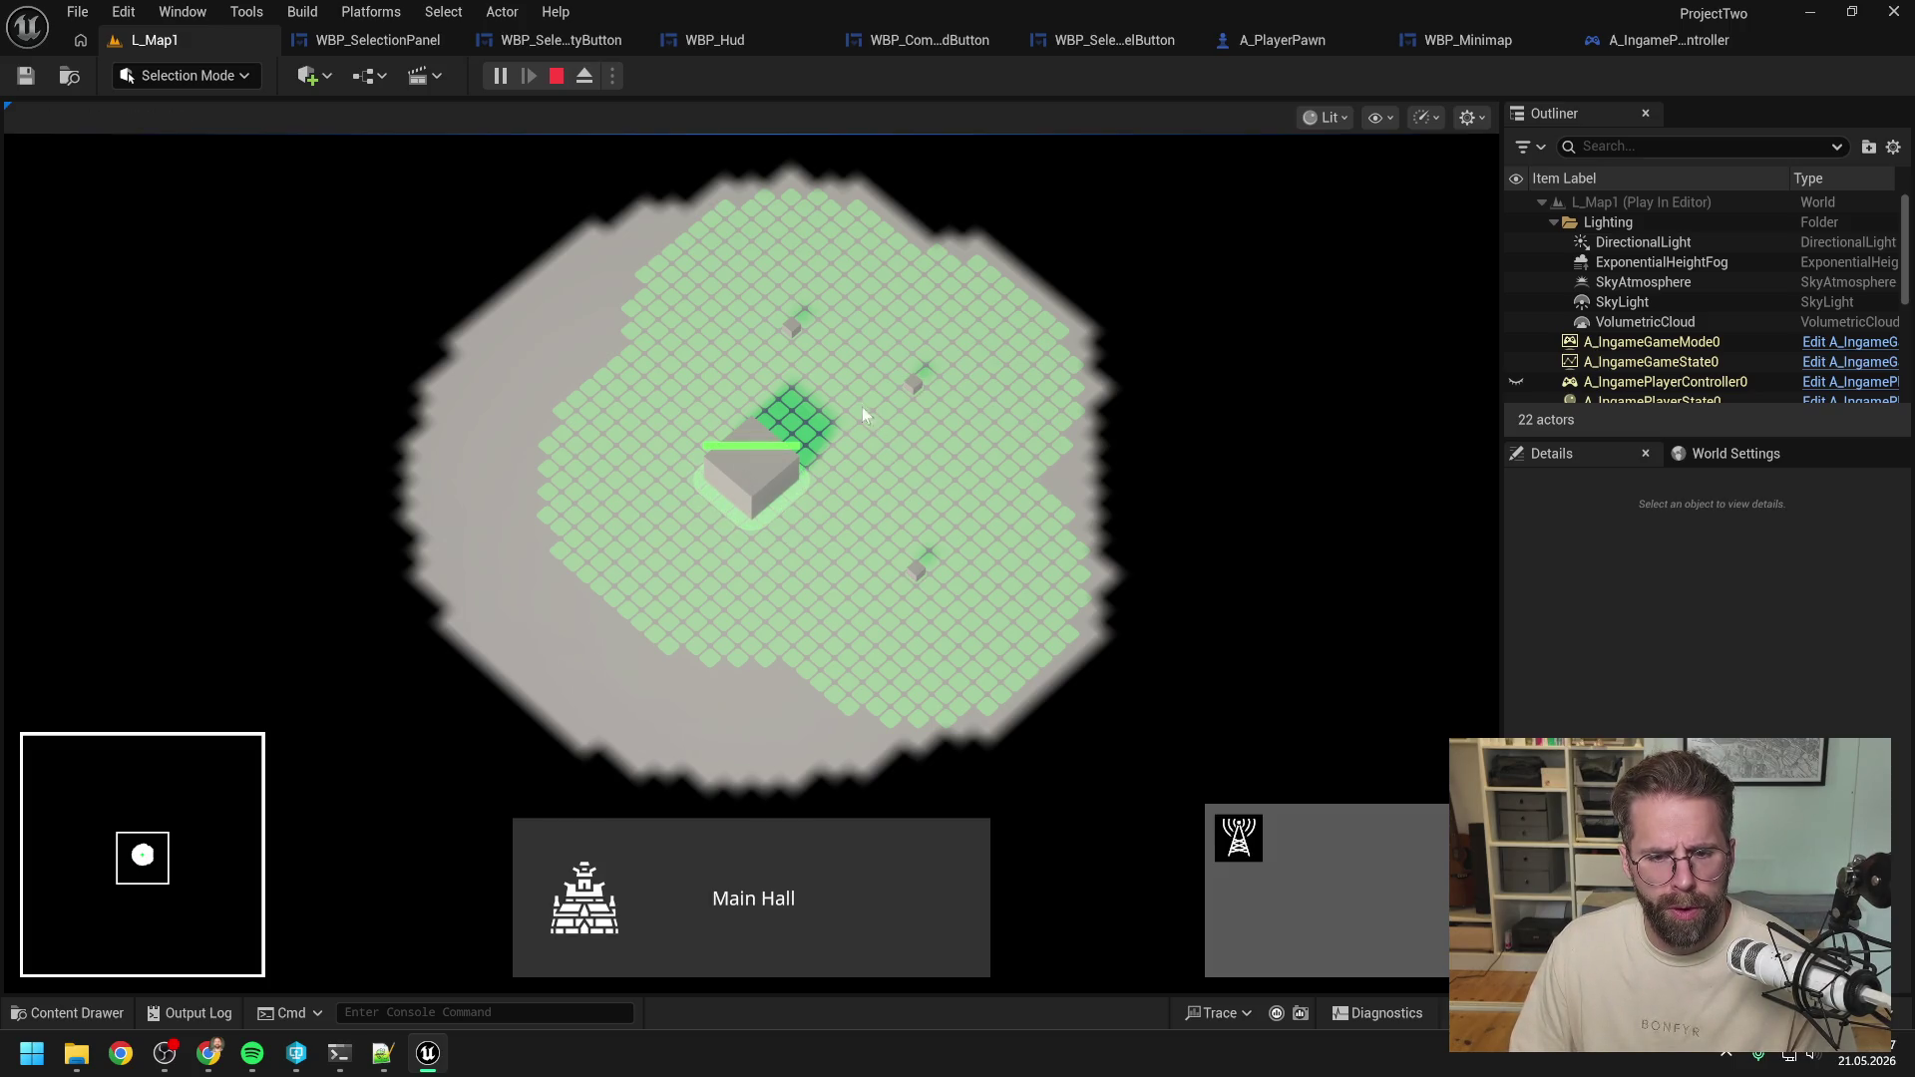
{"action": "left_click_drag", "start_coordinate": [865, 351], "coordinate": [976, 586]}
{"action": "left_click", "coordinate": [791, 322]}
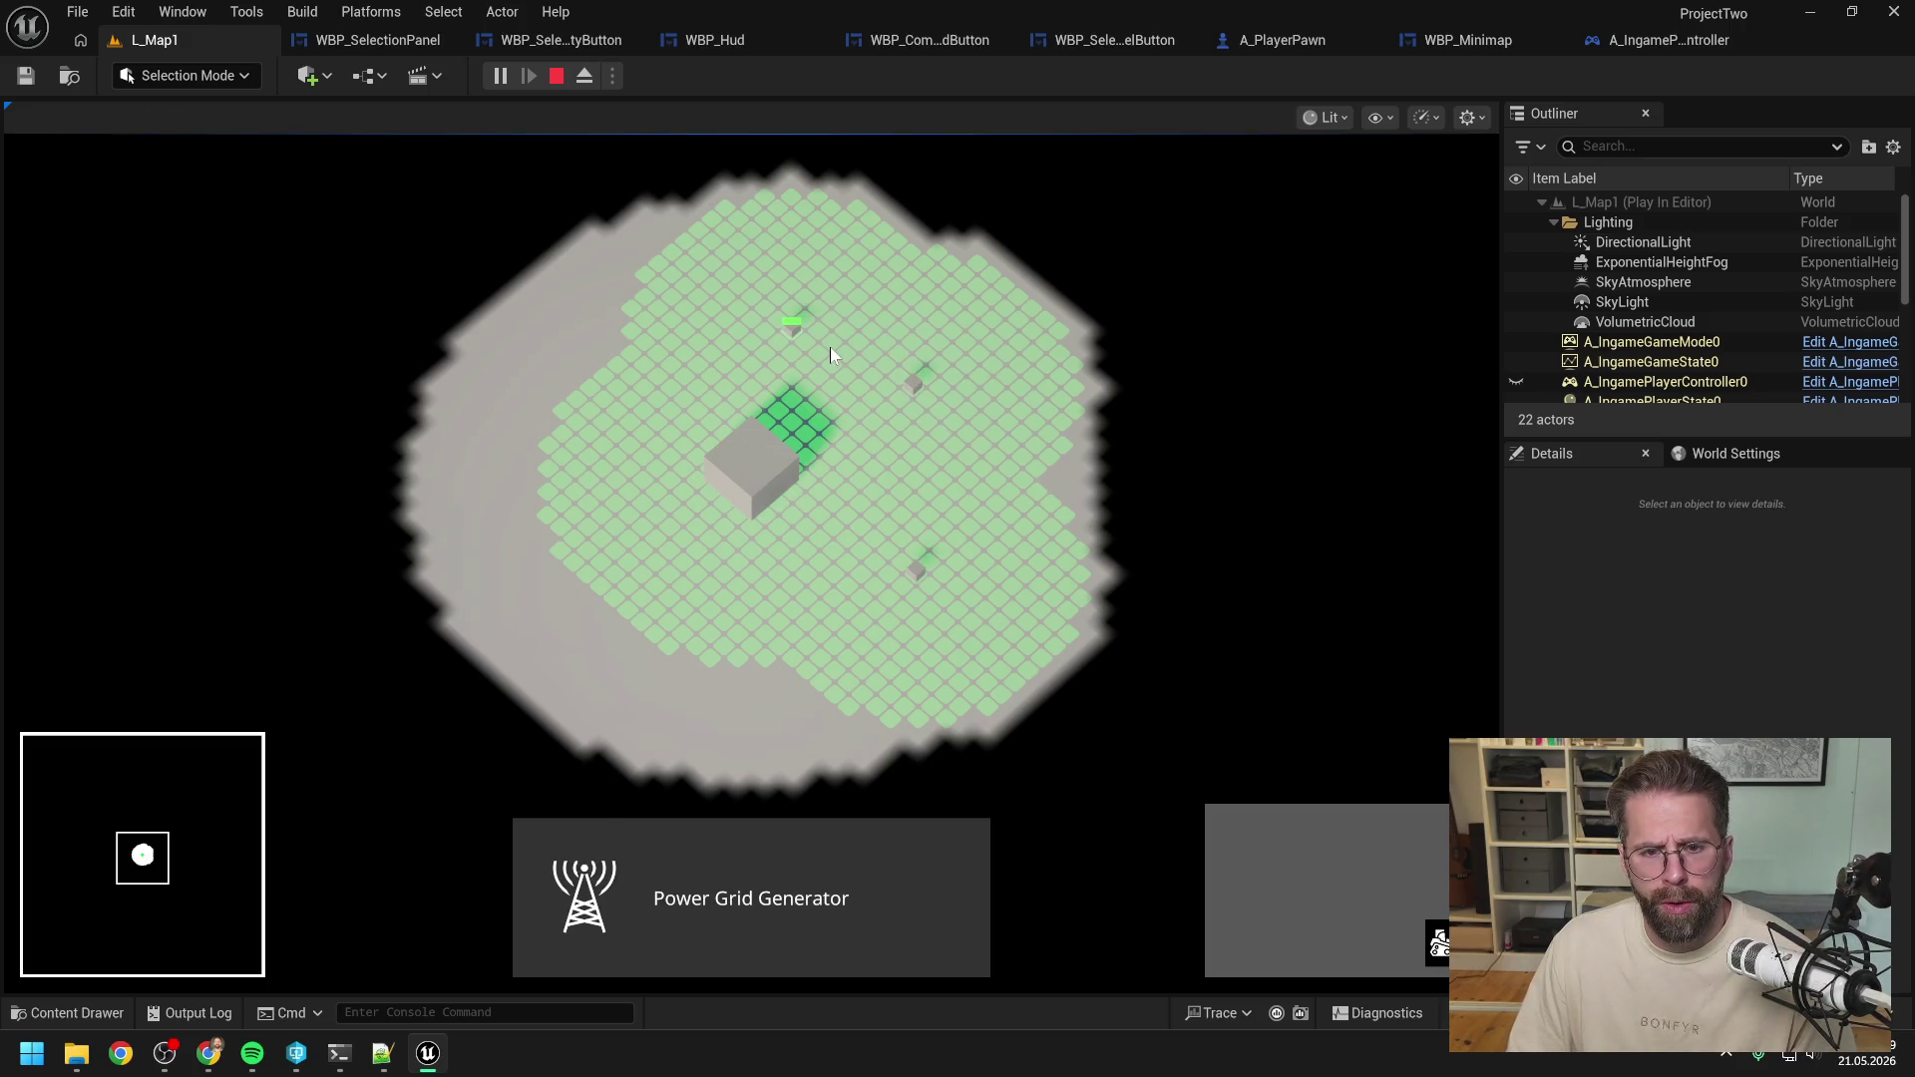
{"action": "left_click", "coordinate": [898, 508]}
{"action": "key", "text": "Escape"}
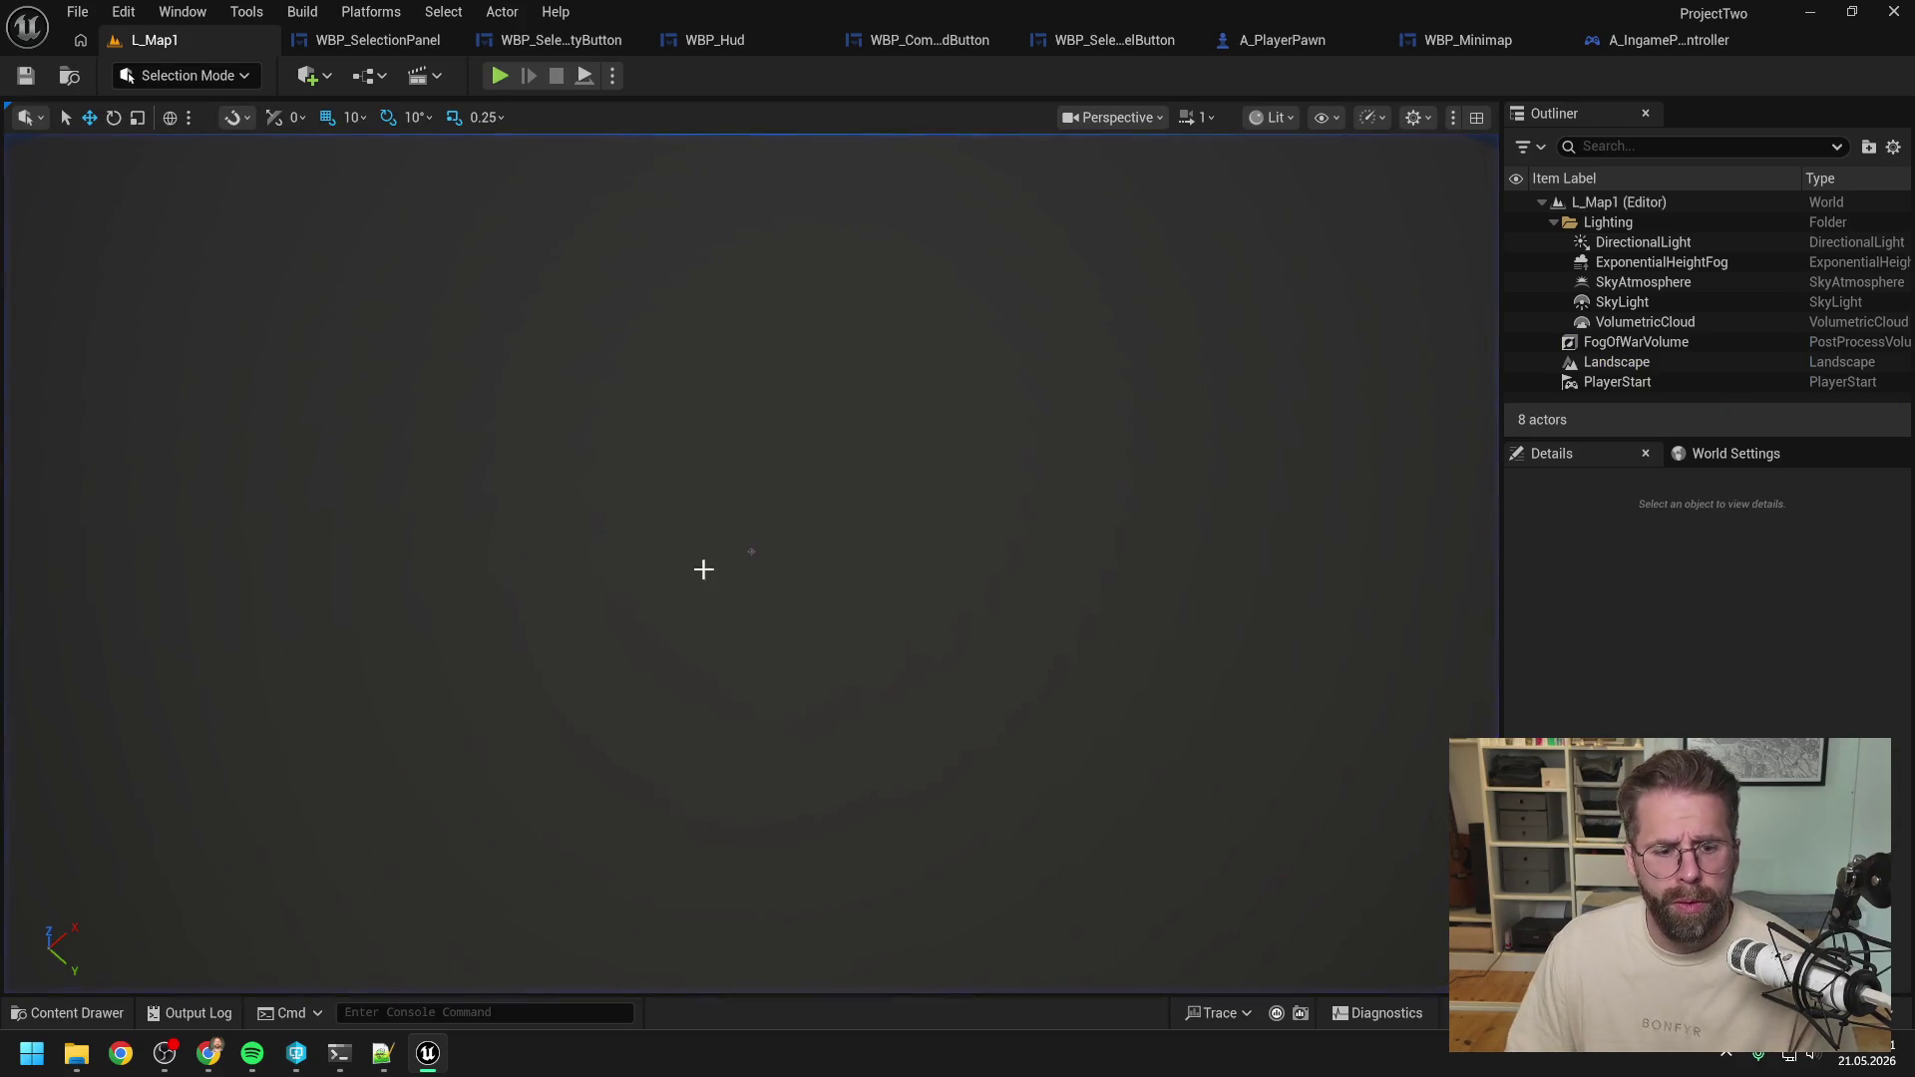
Send 'ok, A ist fertig' to Claude Code in Windows Terminal.
{"action": "left_click", "coordinate": [339, 1059]}
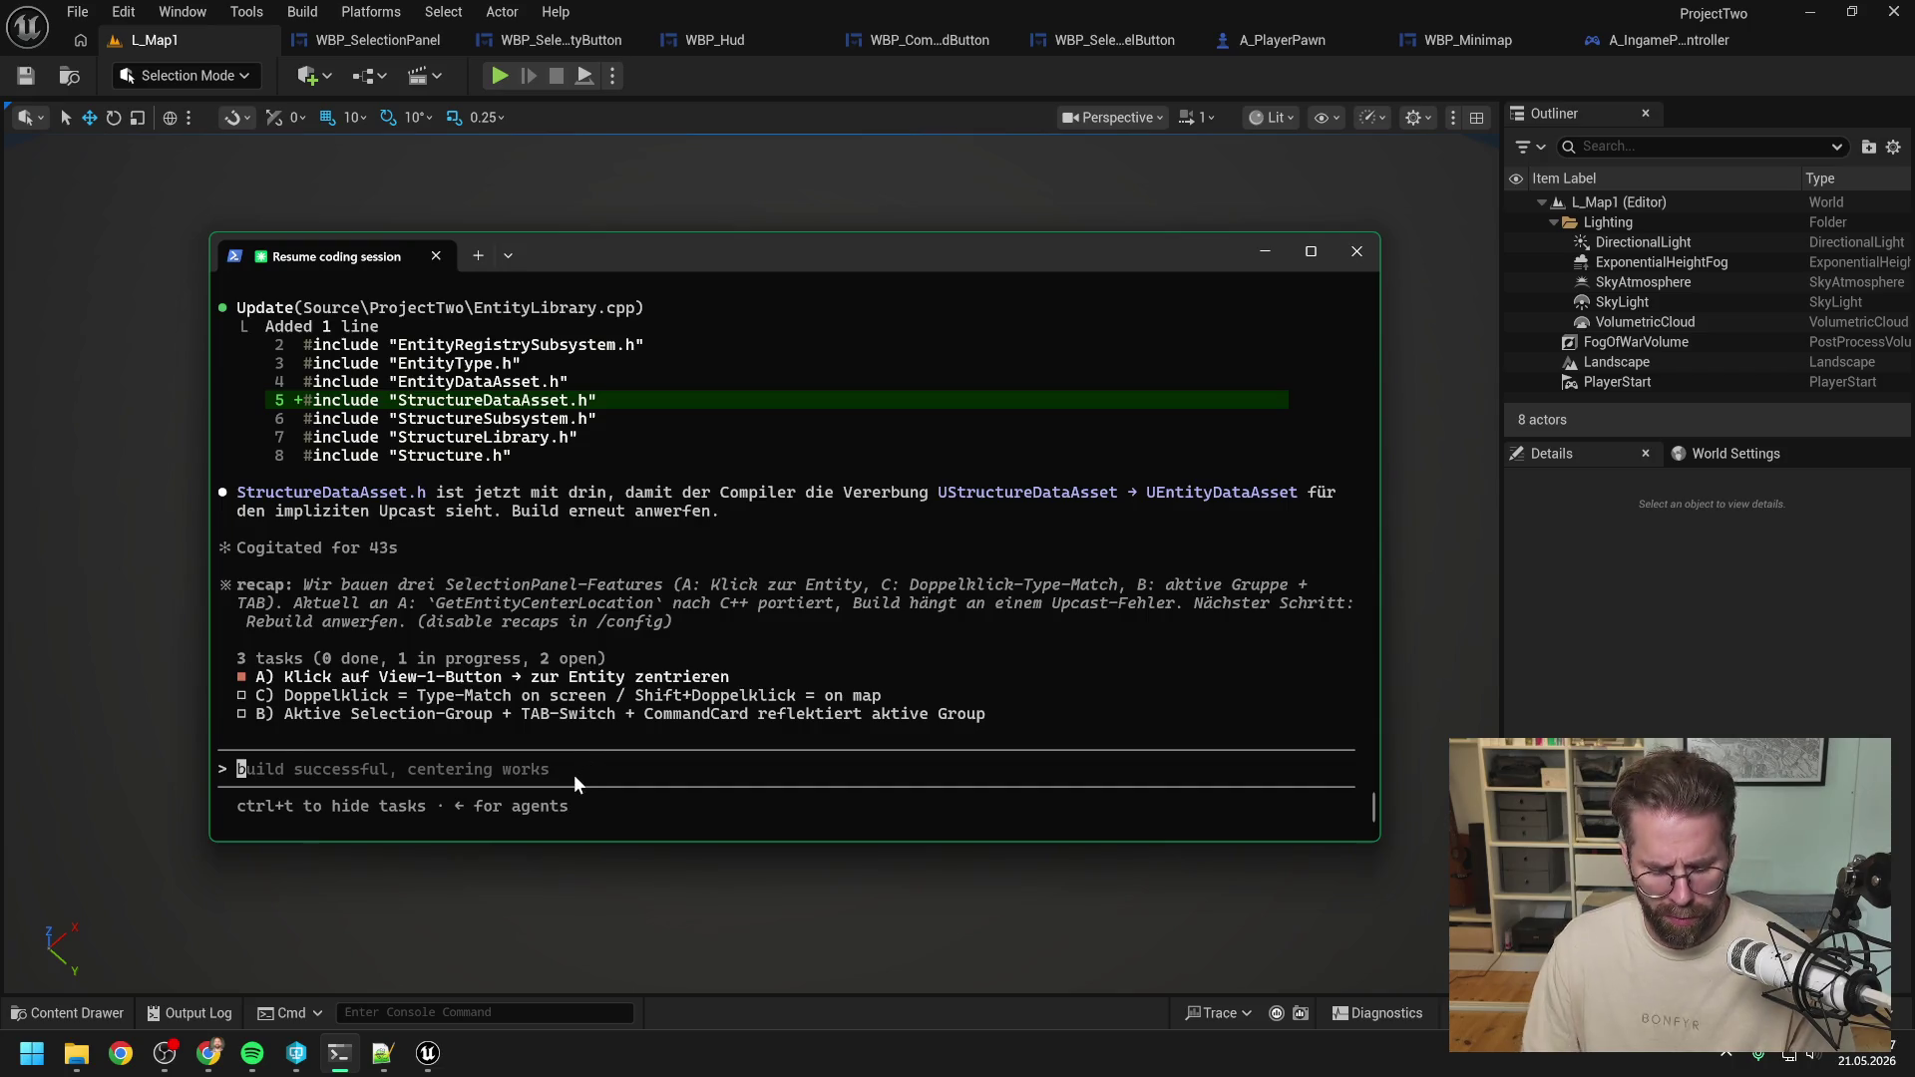
{"action": "type", "text": "ok, A ist fertig"}
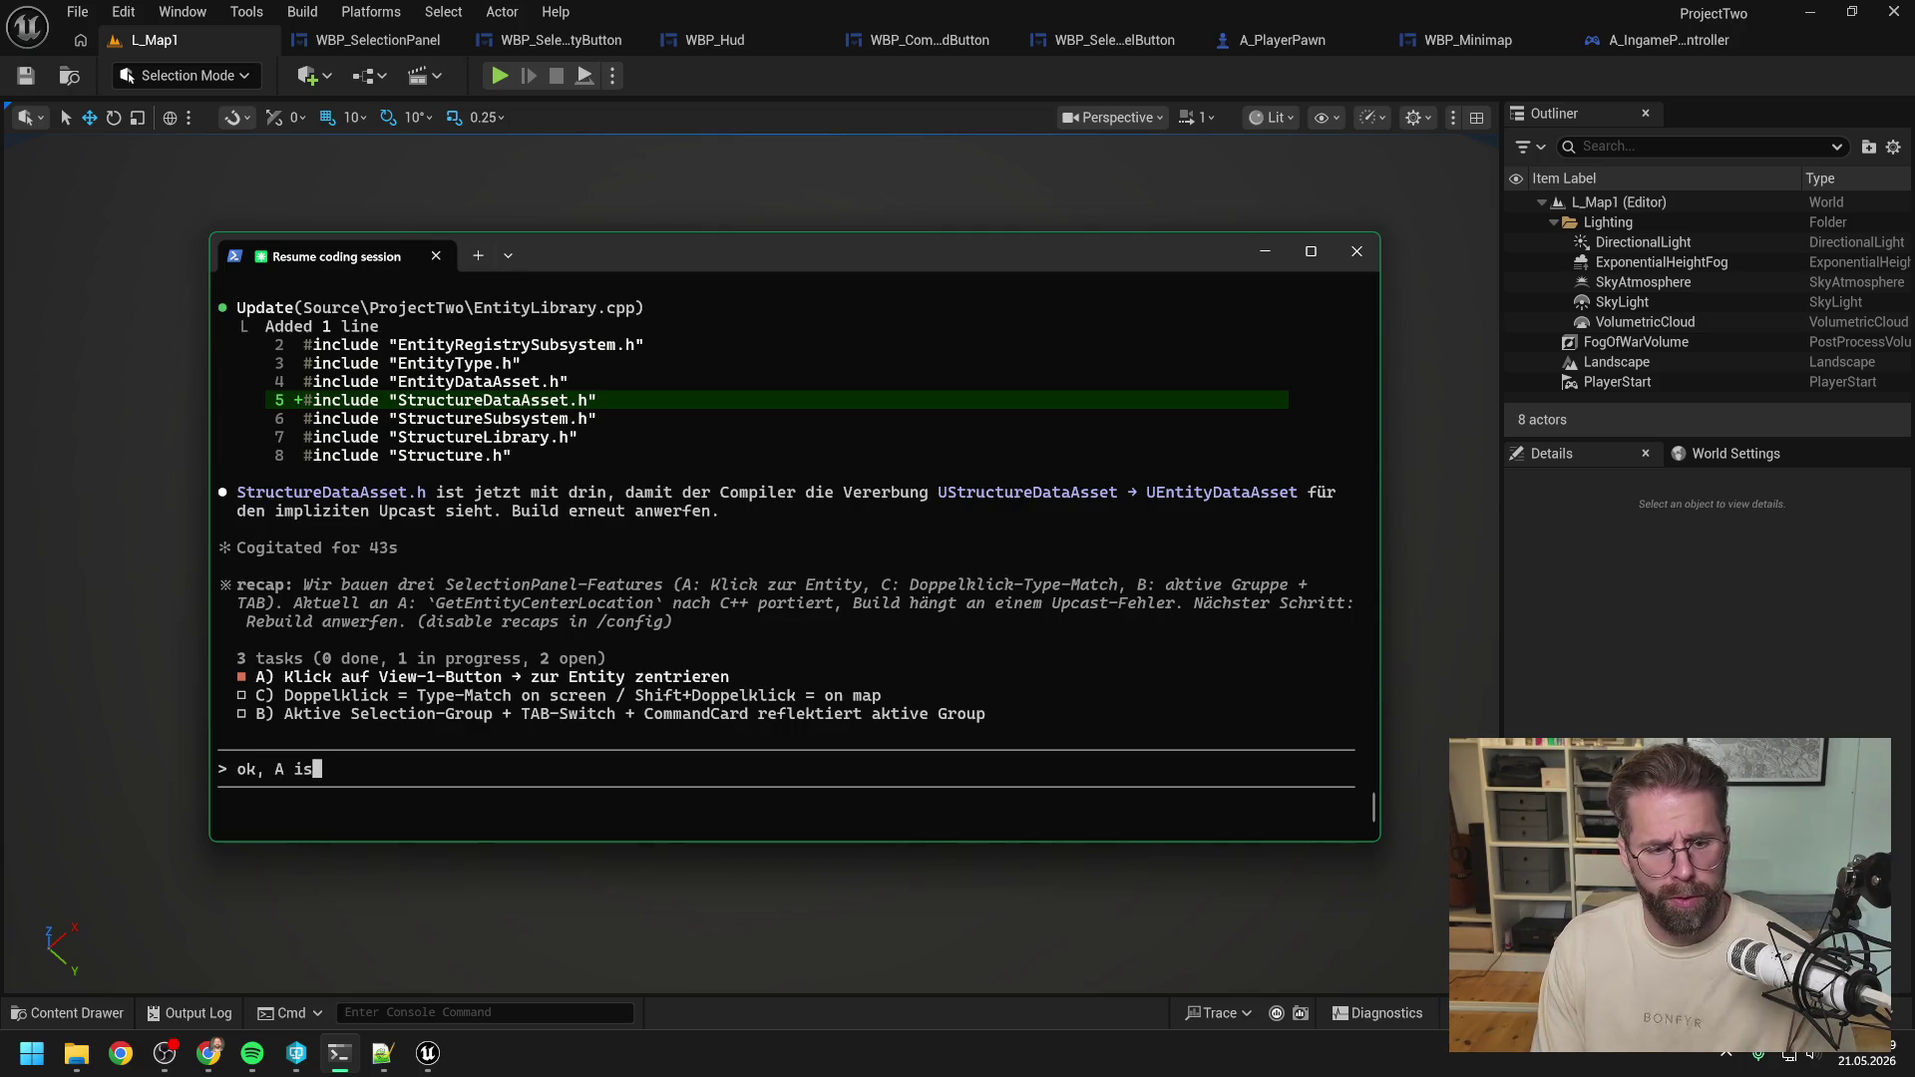
{"action": "key", "text": "Return"}
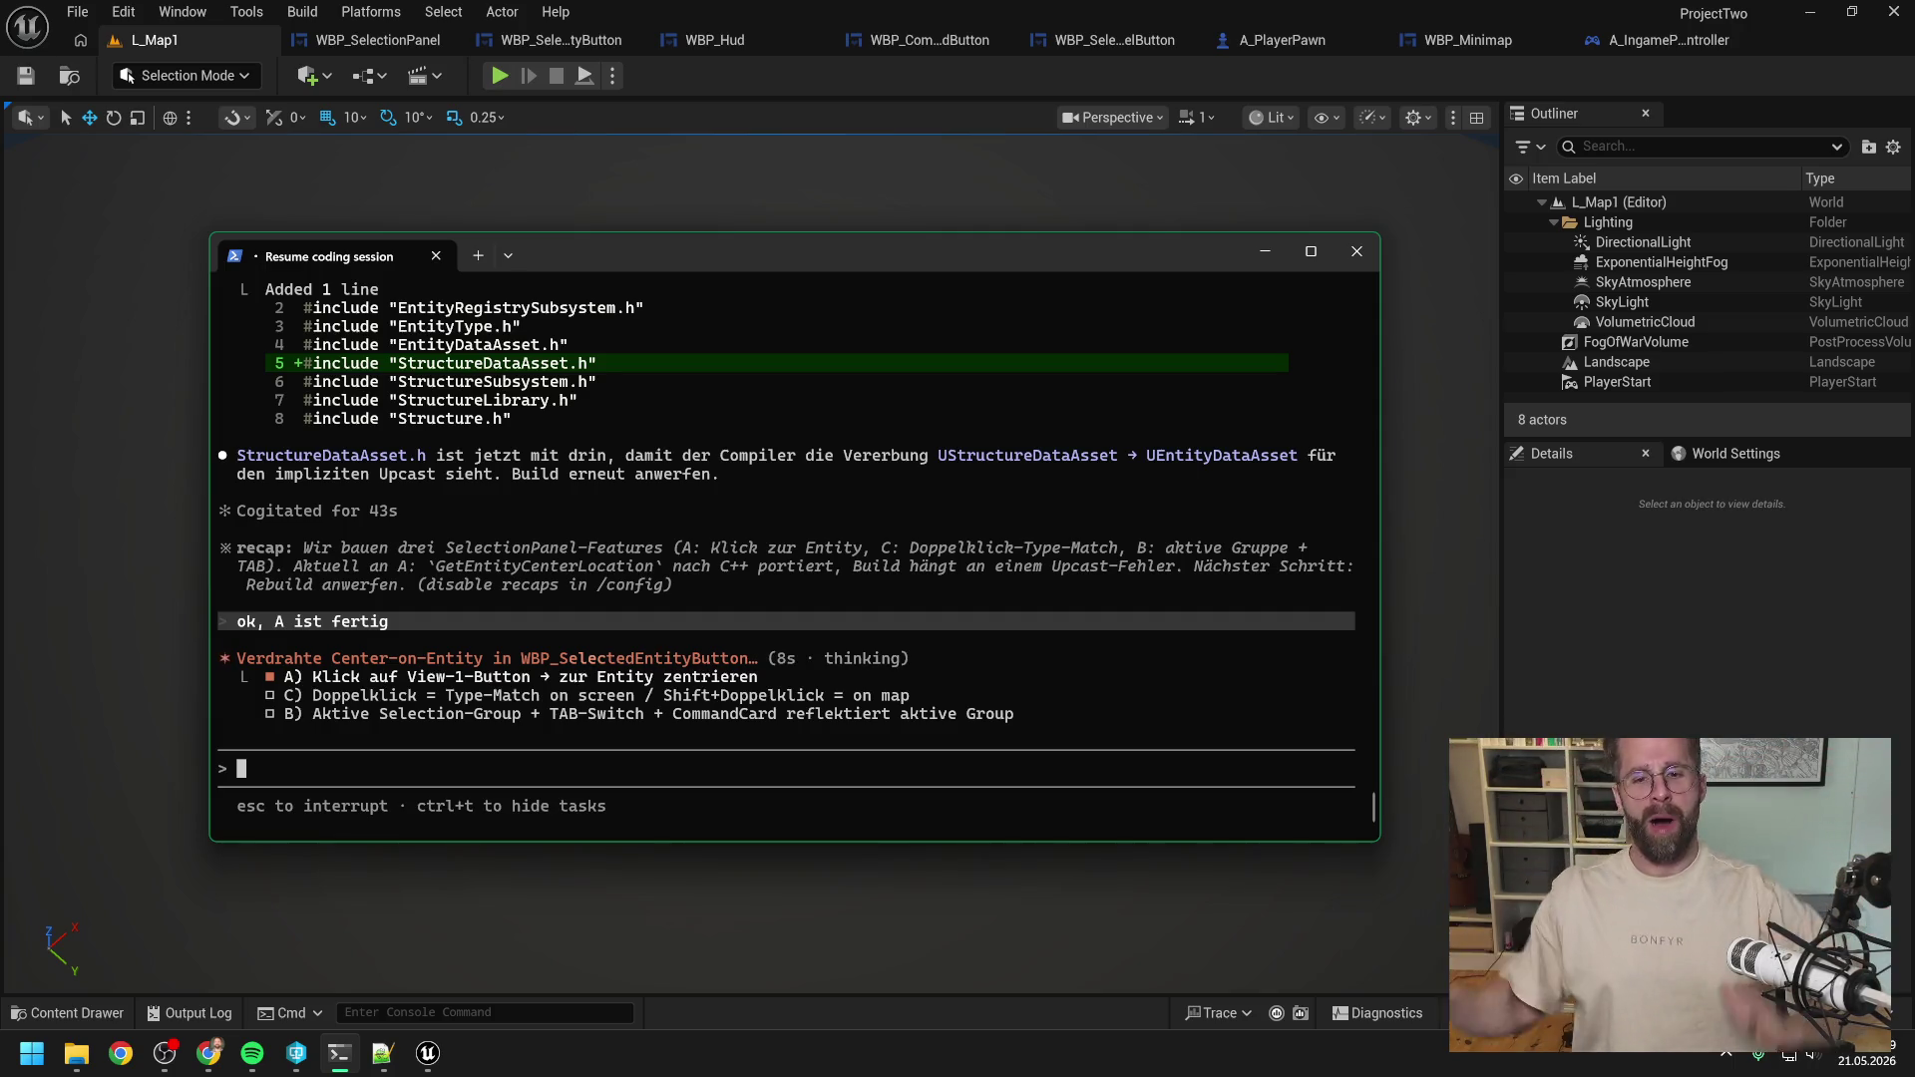
{"action": "key", "text": "alt+Tab"}
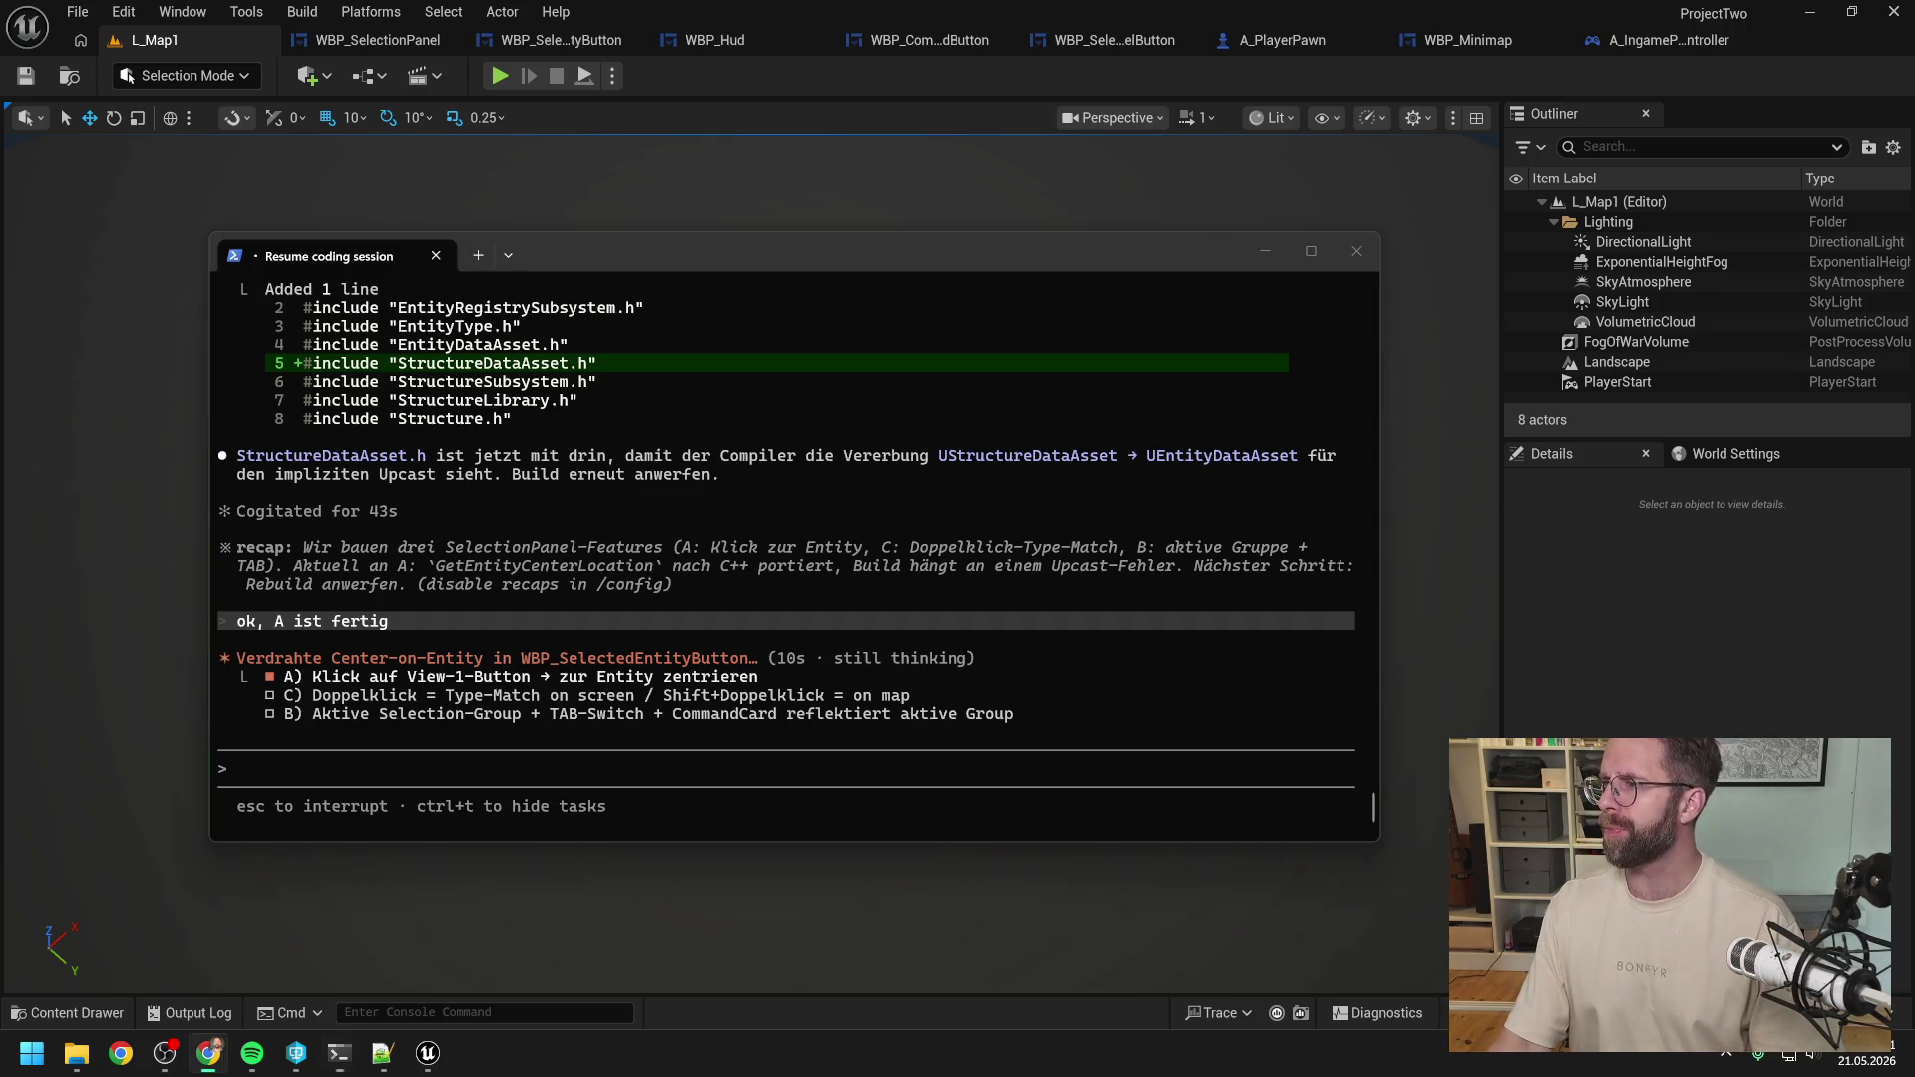
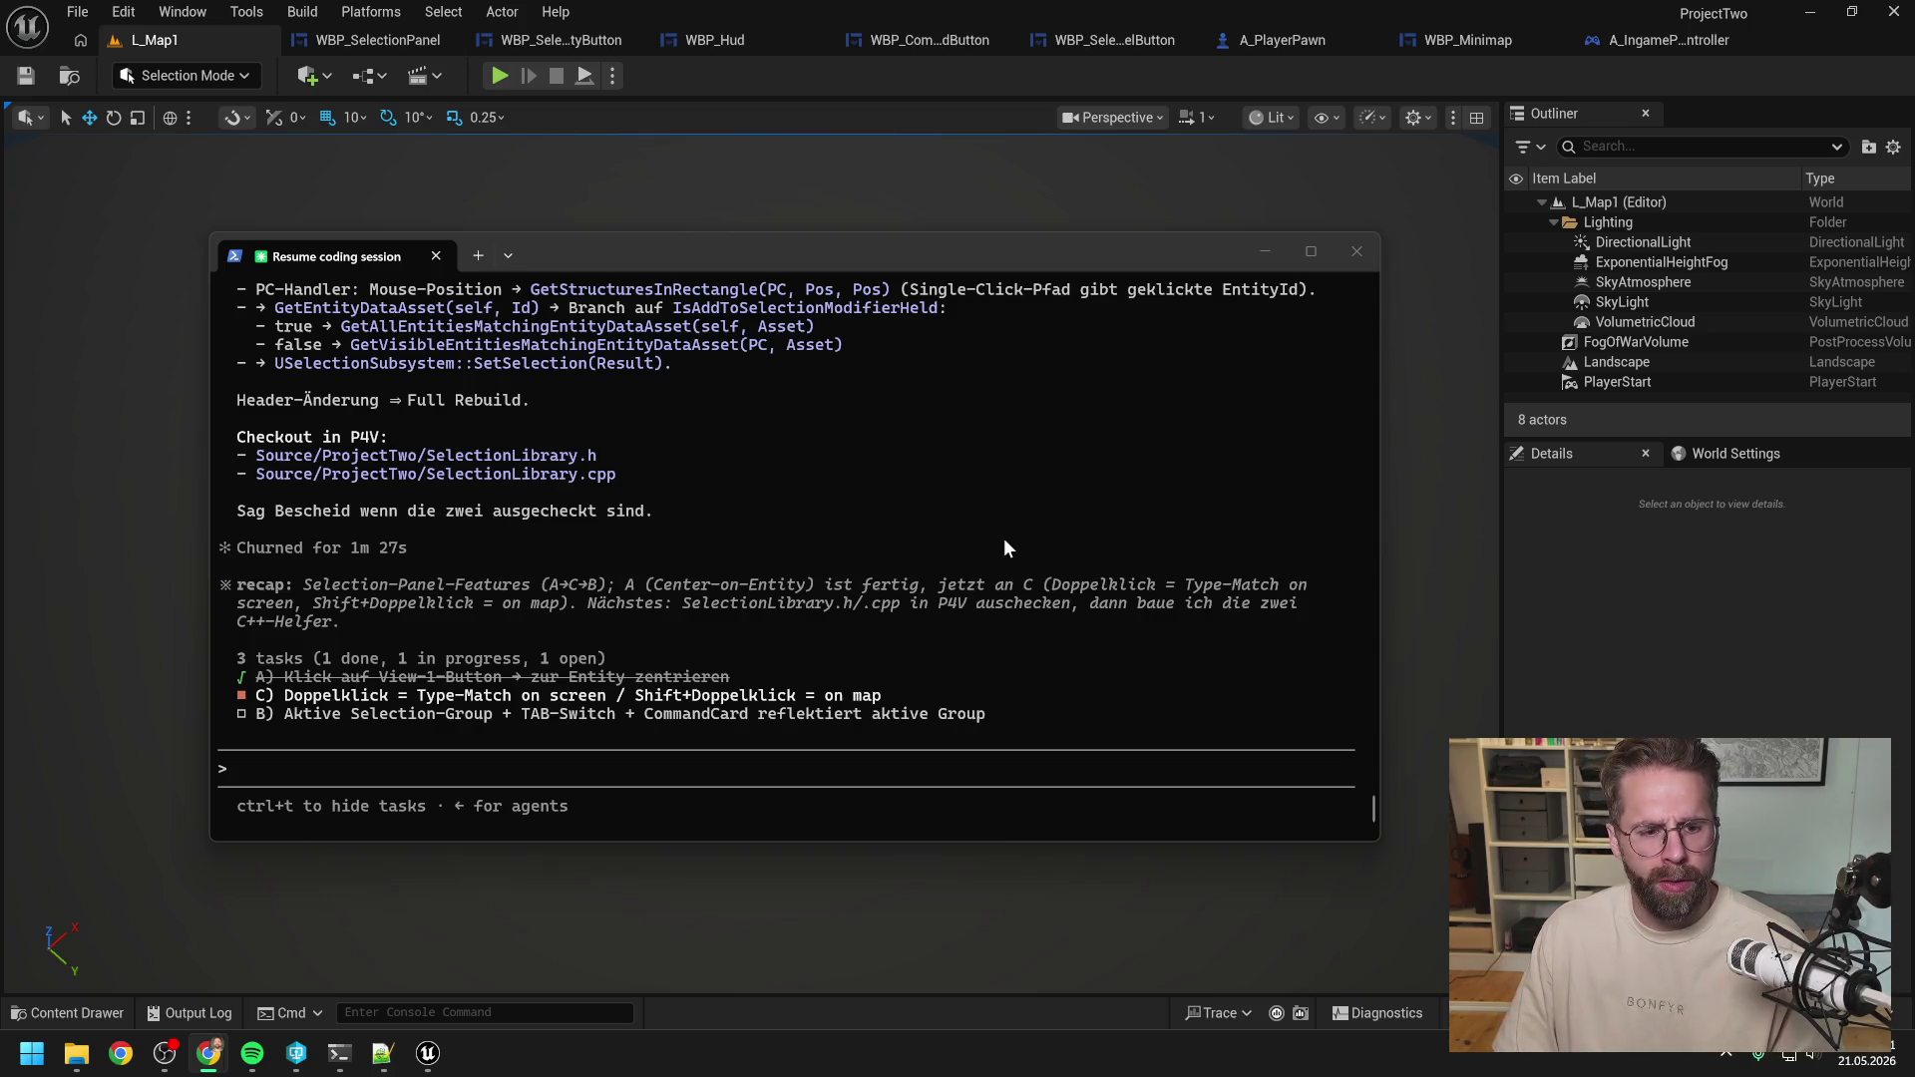
Draft a prompt asking how to redo C with its own input IA_MassSelect and a Modifier IA_.
{"action": "left_click", "coordinate": [888, 768]}
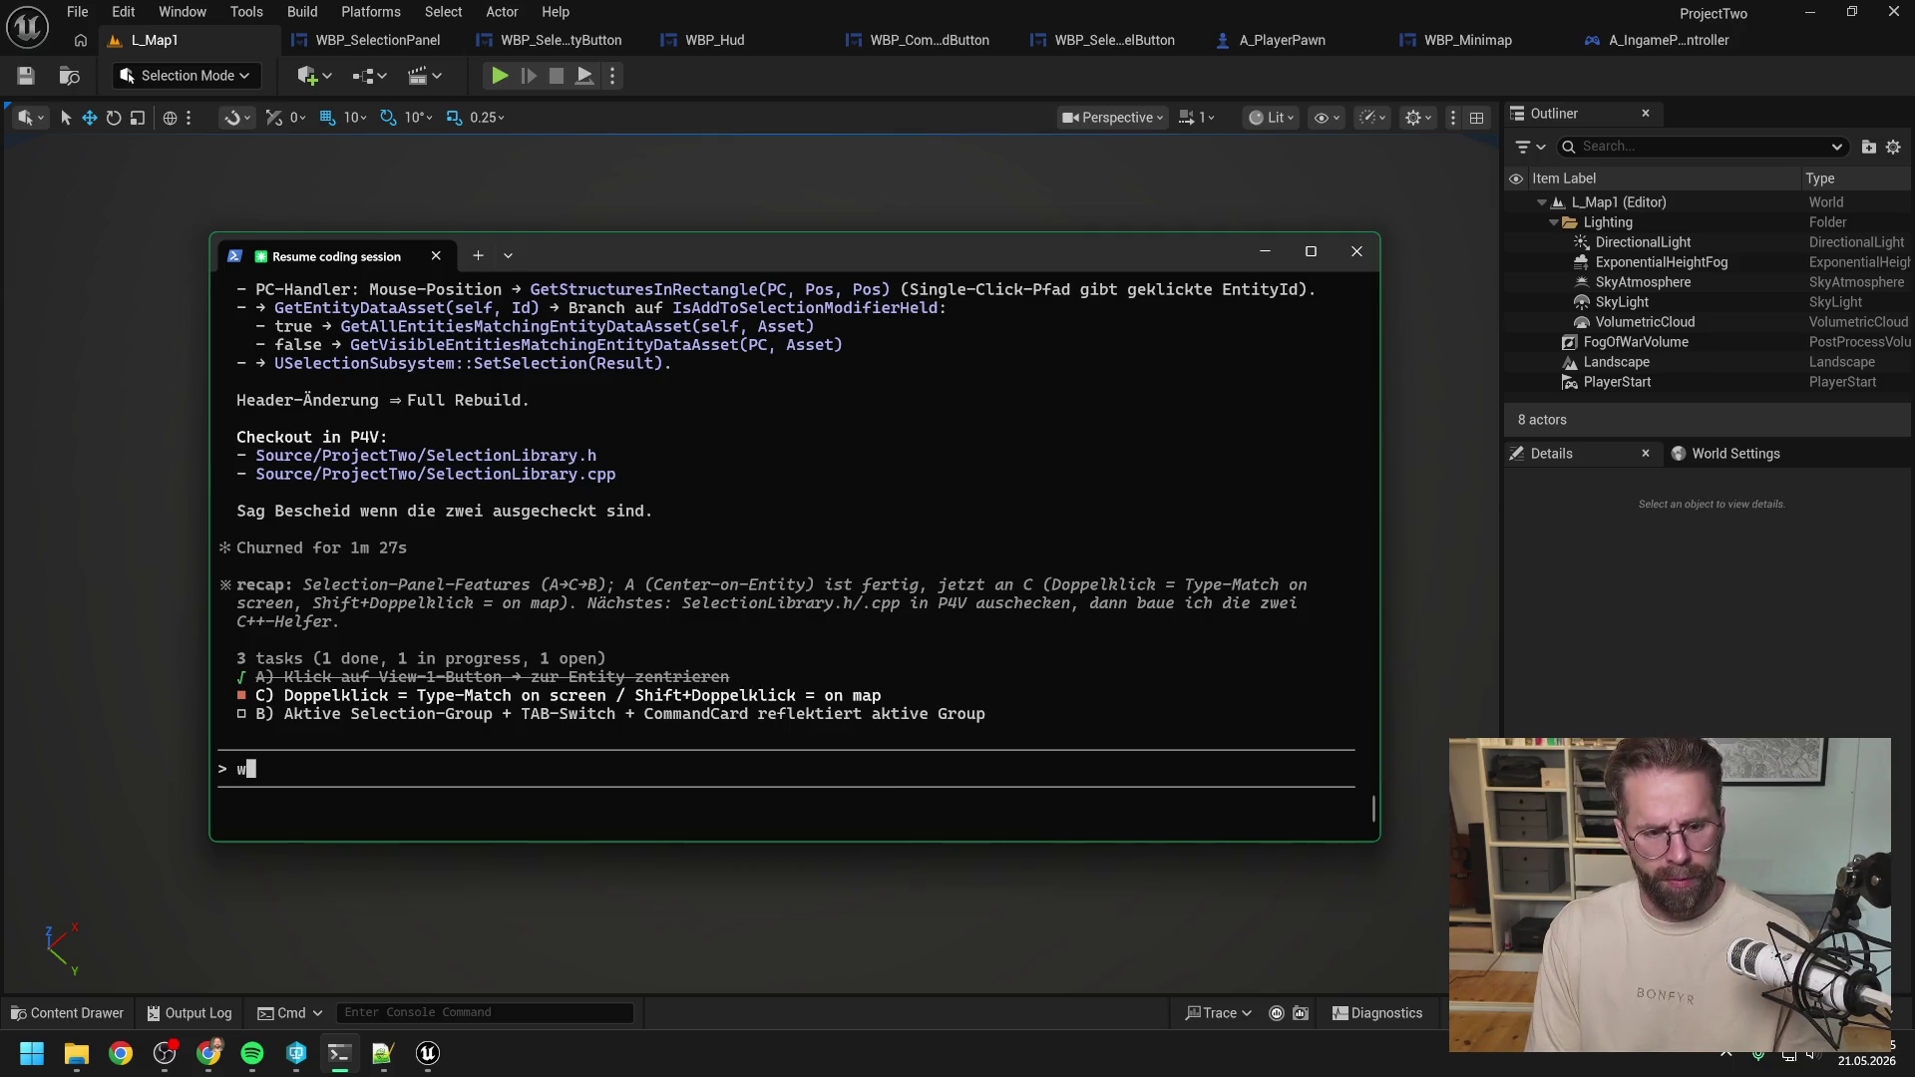
{"action": "type", "text": "wie würd"}
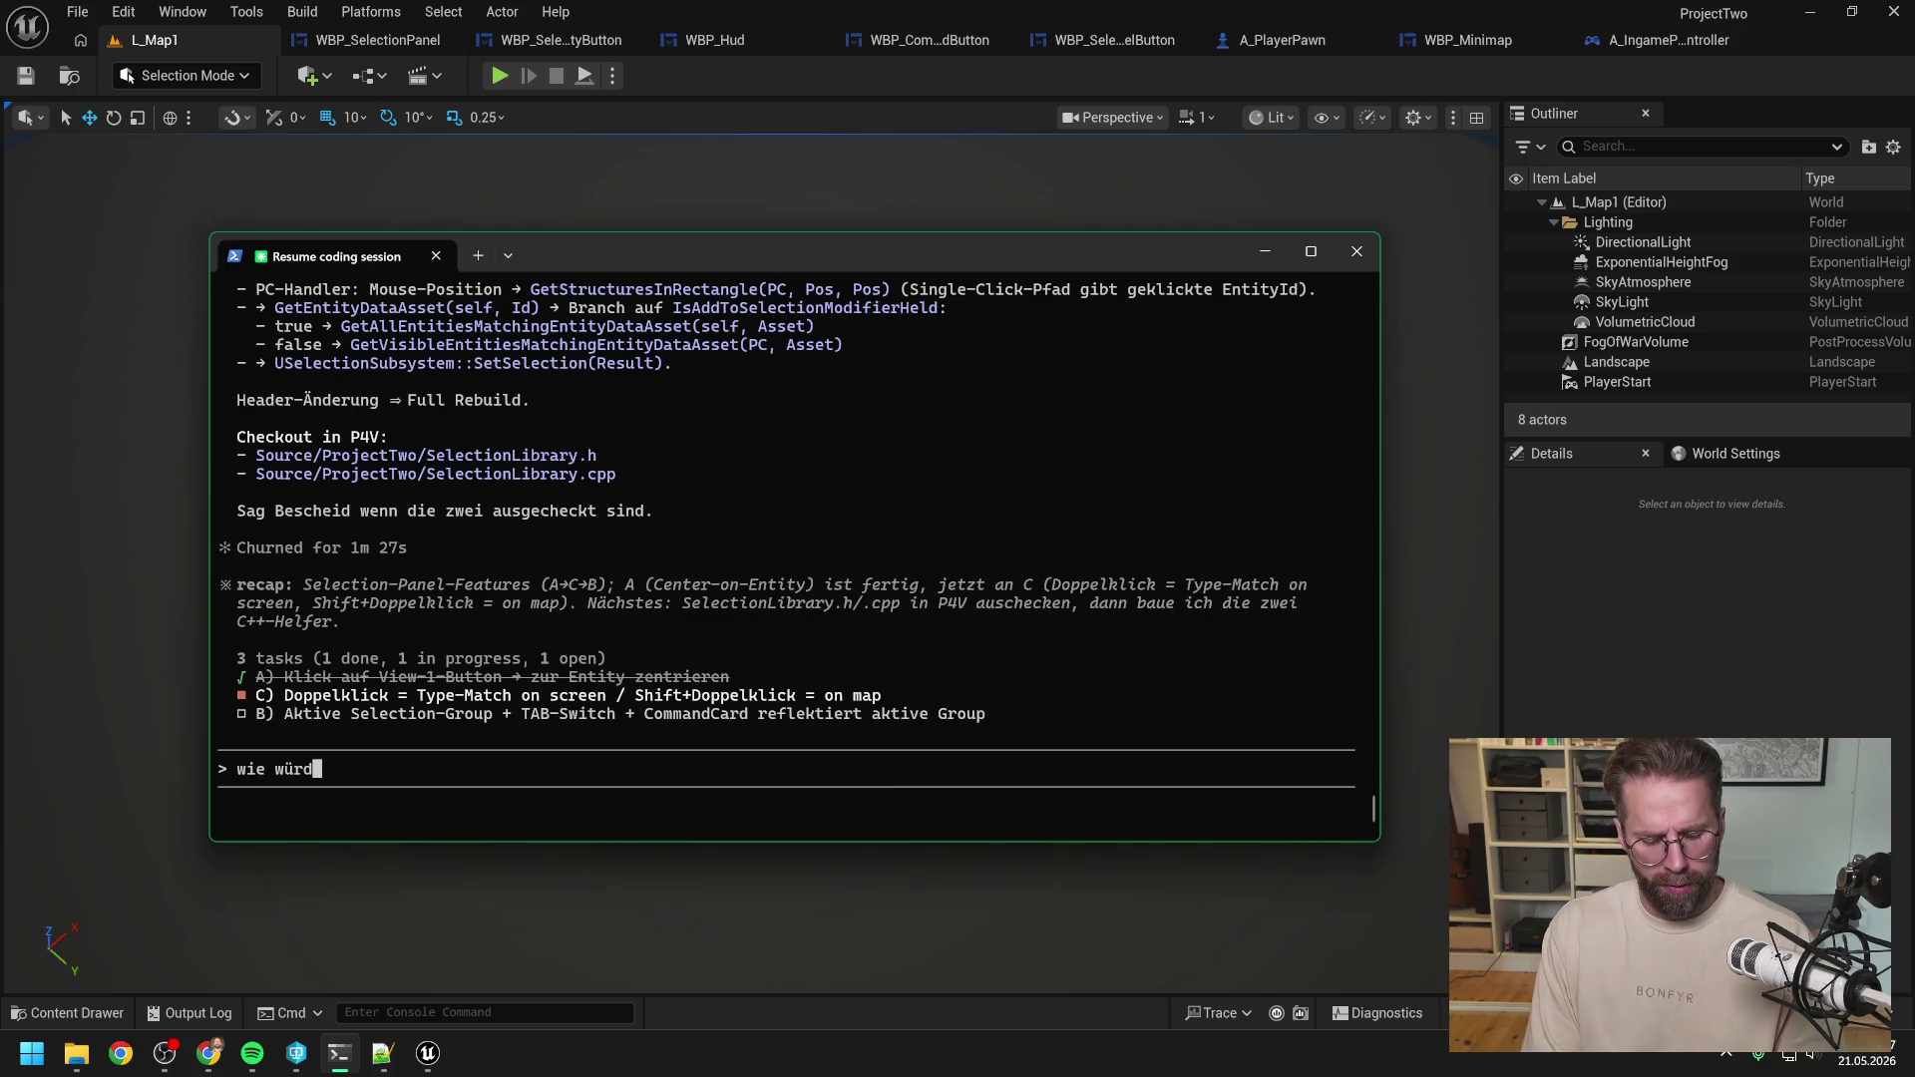
{"action": "type", "text": "est du C"}
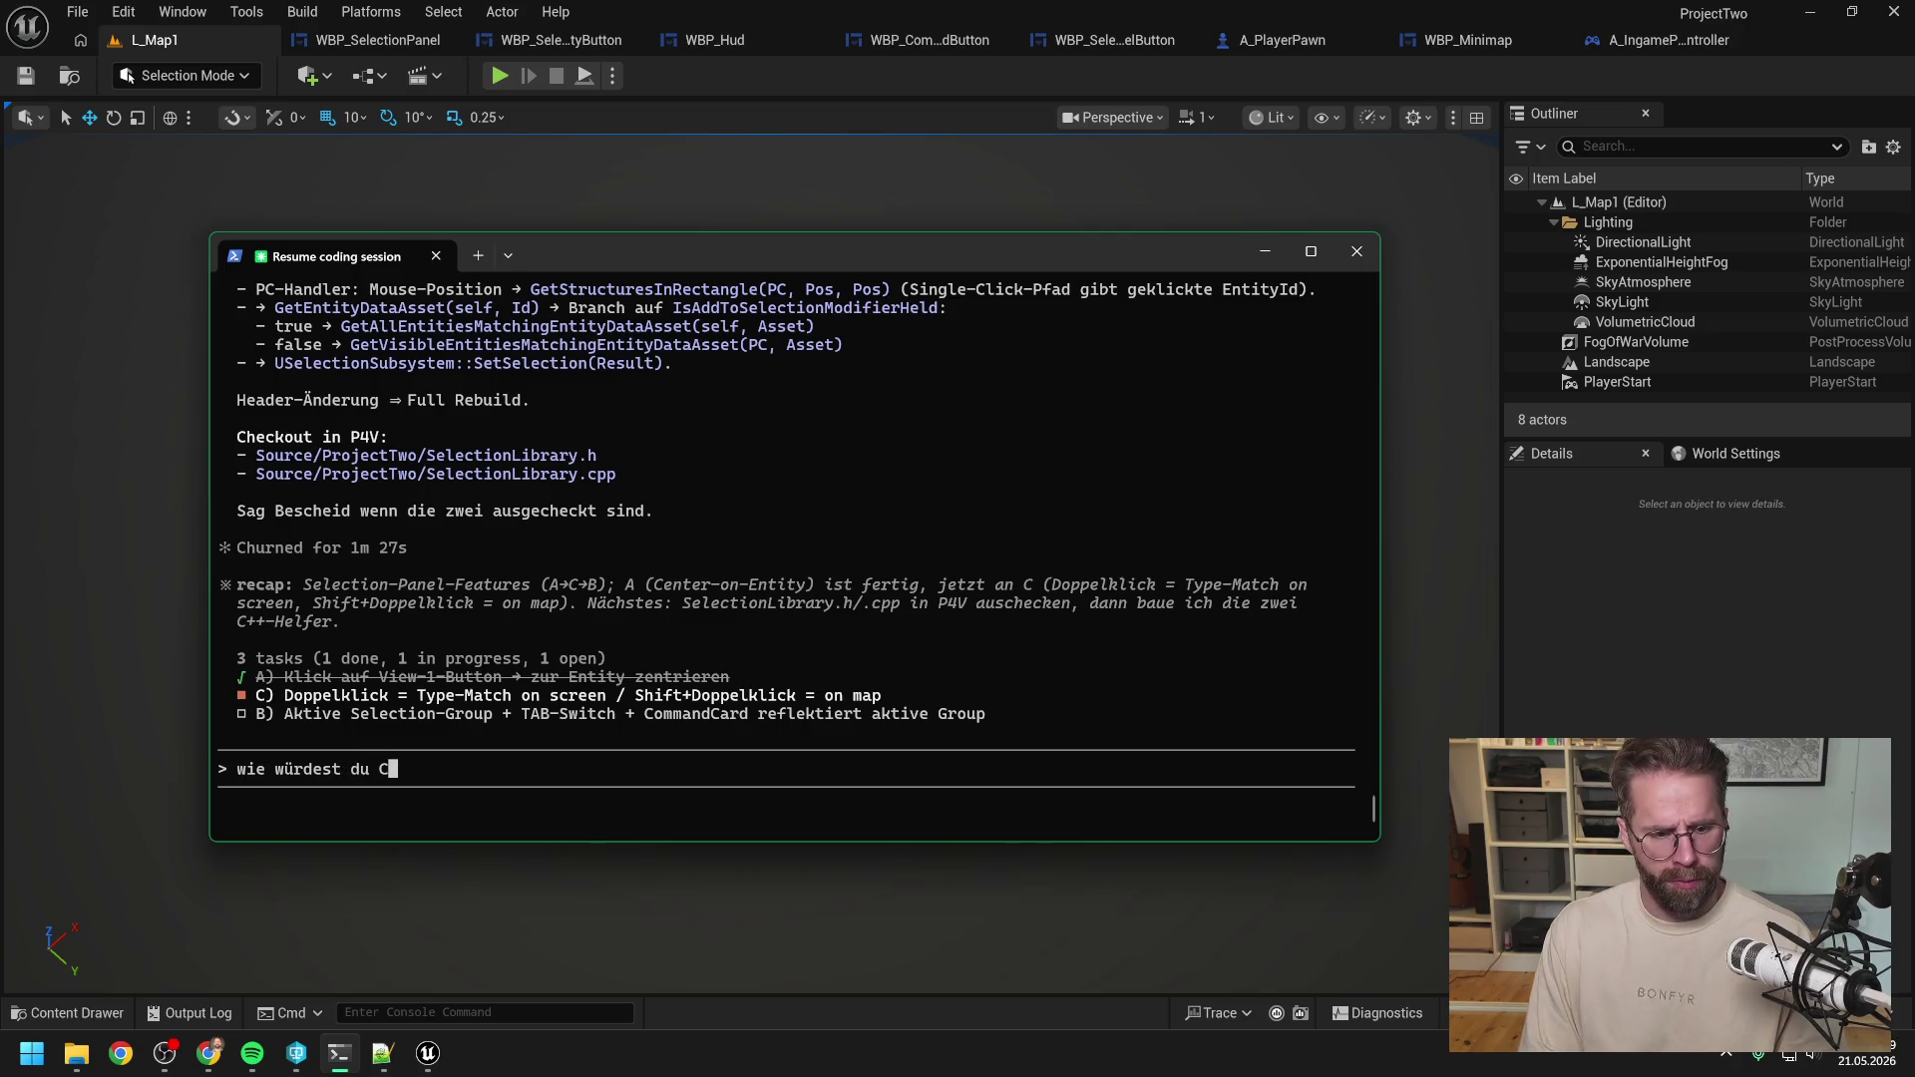
{"action": "type", "text": " noch vorhab"}
{"action": "key", "text": "BackSpace"}
{"action": "key", "text": "BackSpace"}
{"action": "key", "text": "BackSpace"}
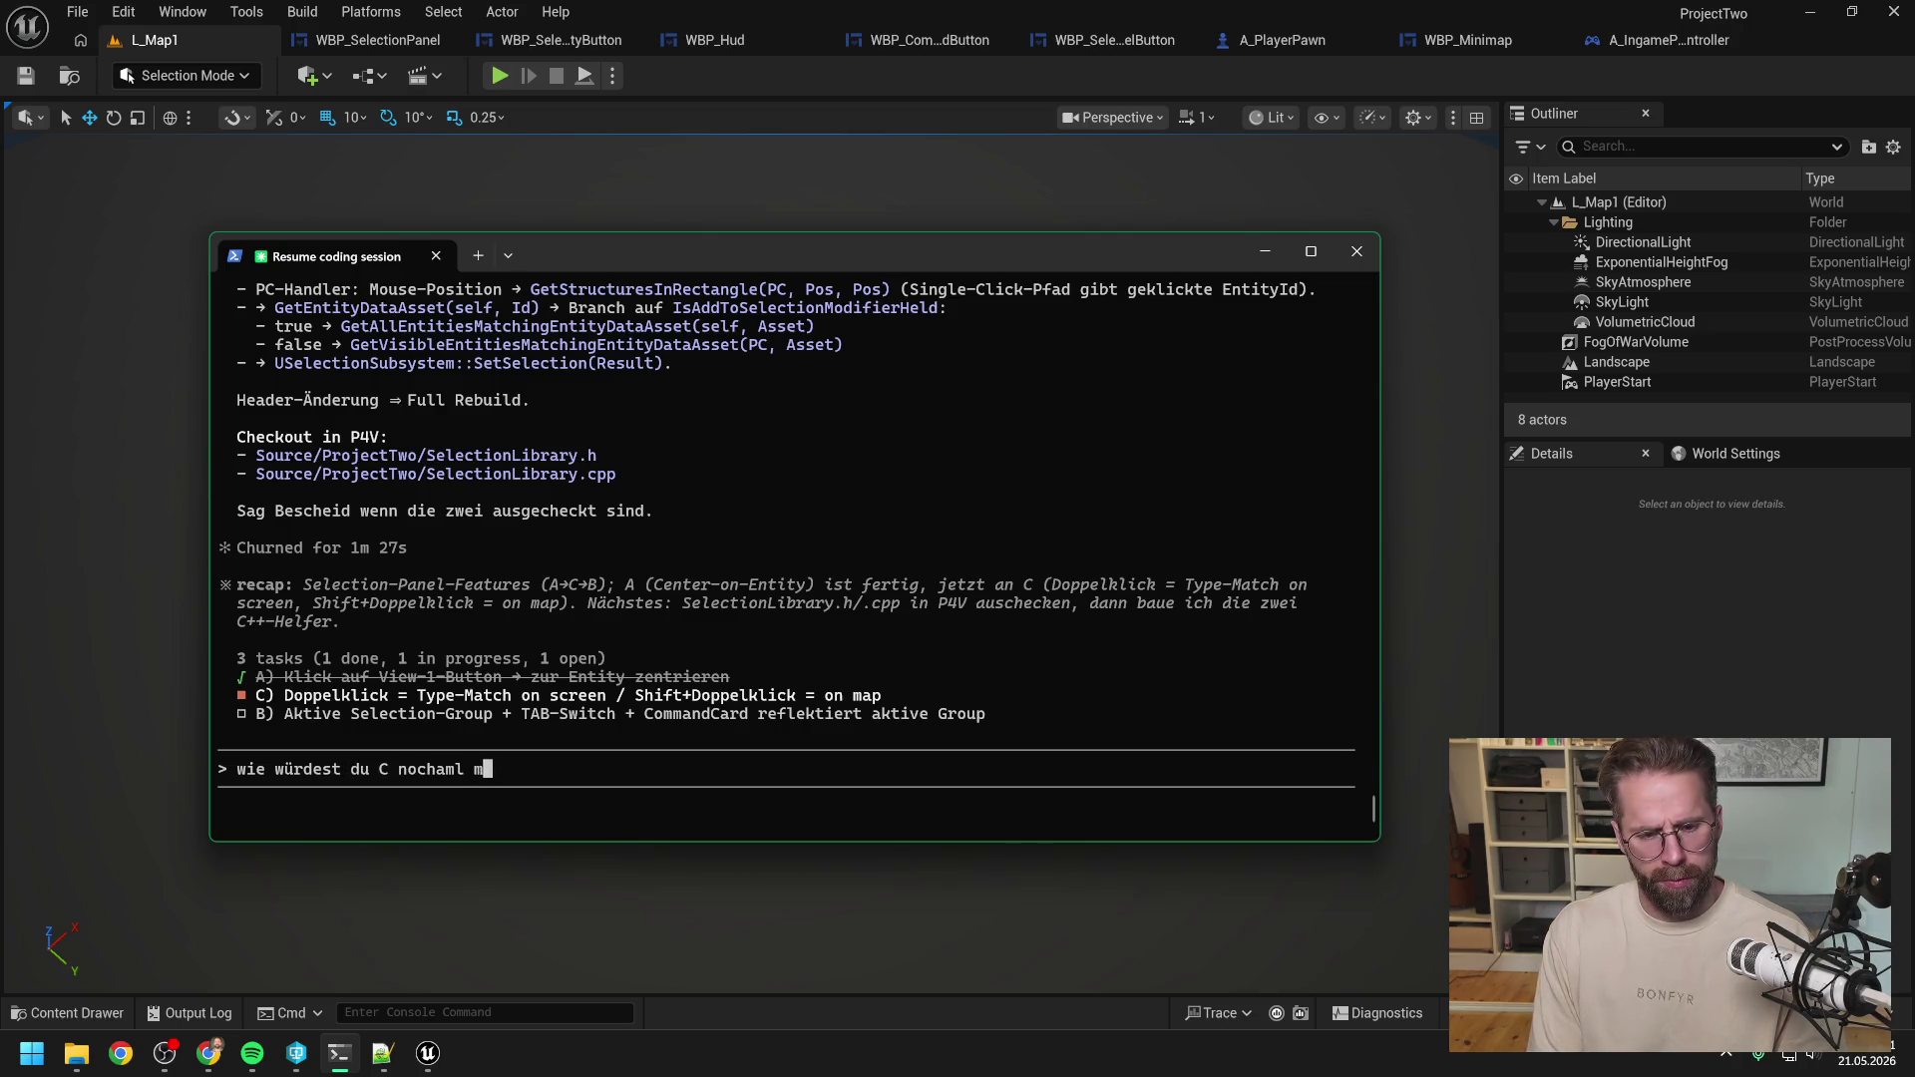
{"action": "type", "text": "mal machen"}
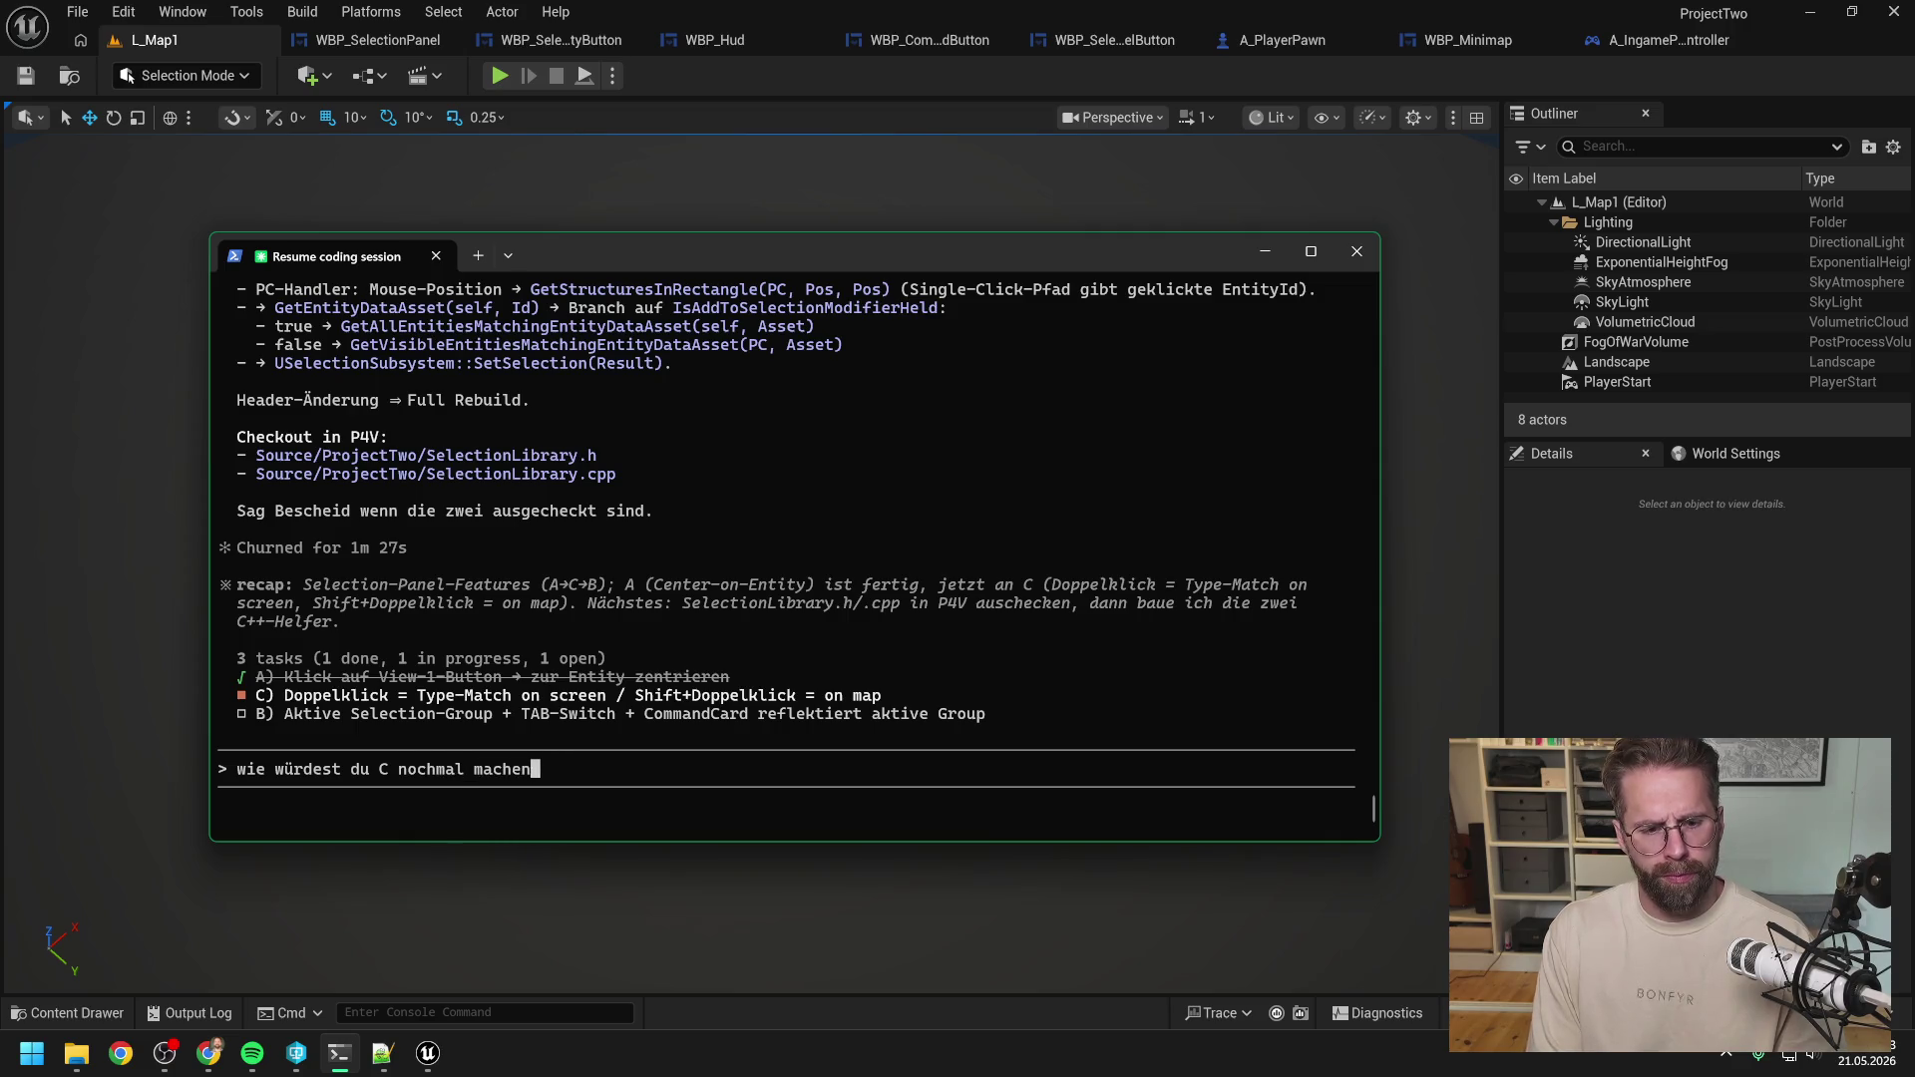
{"action": "type", "text": "? Eigener Input"}
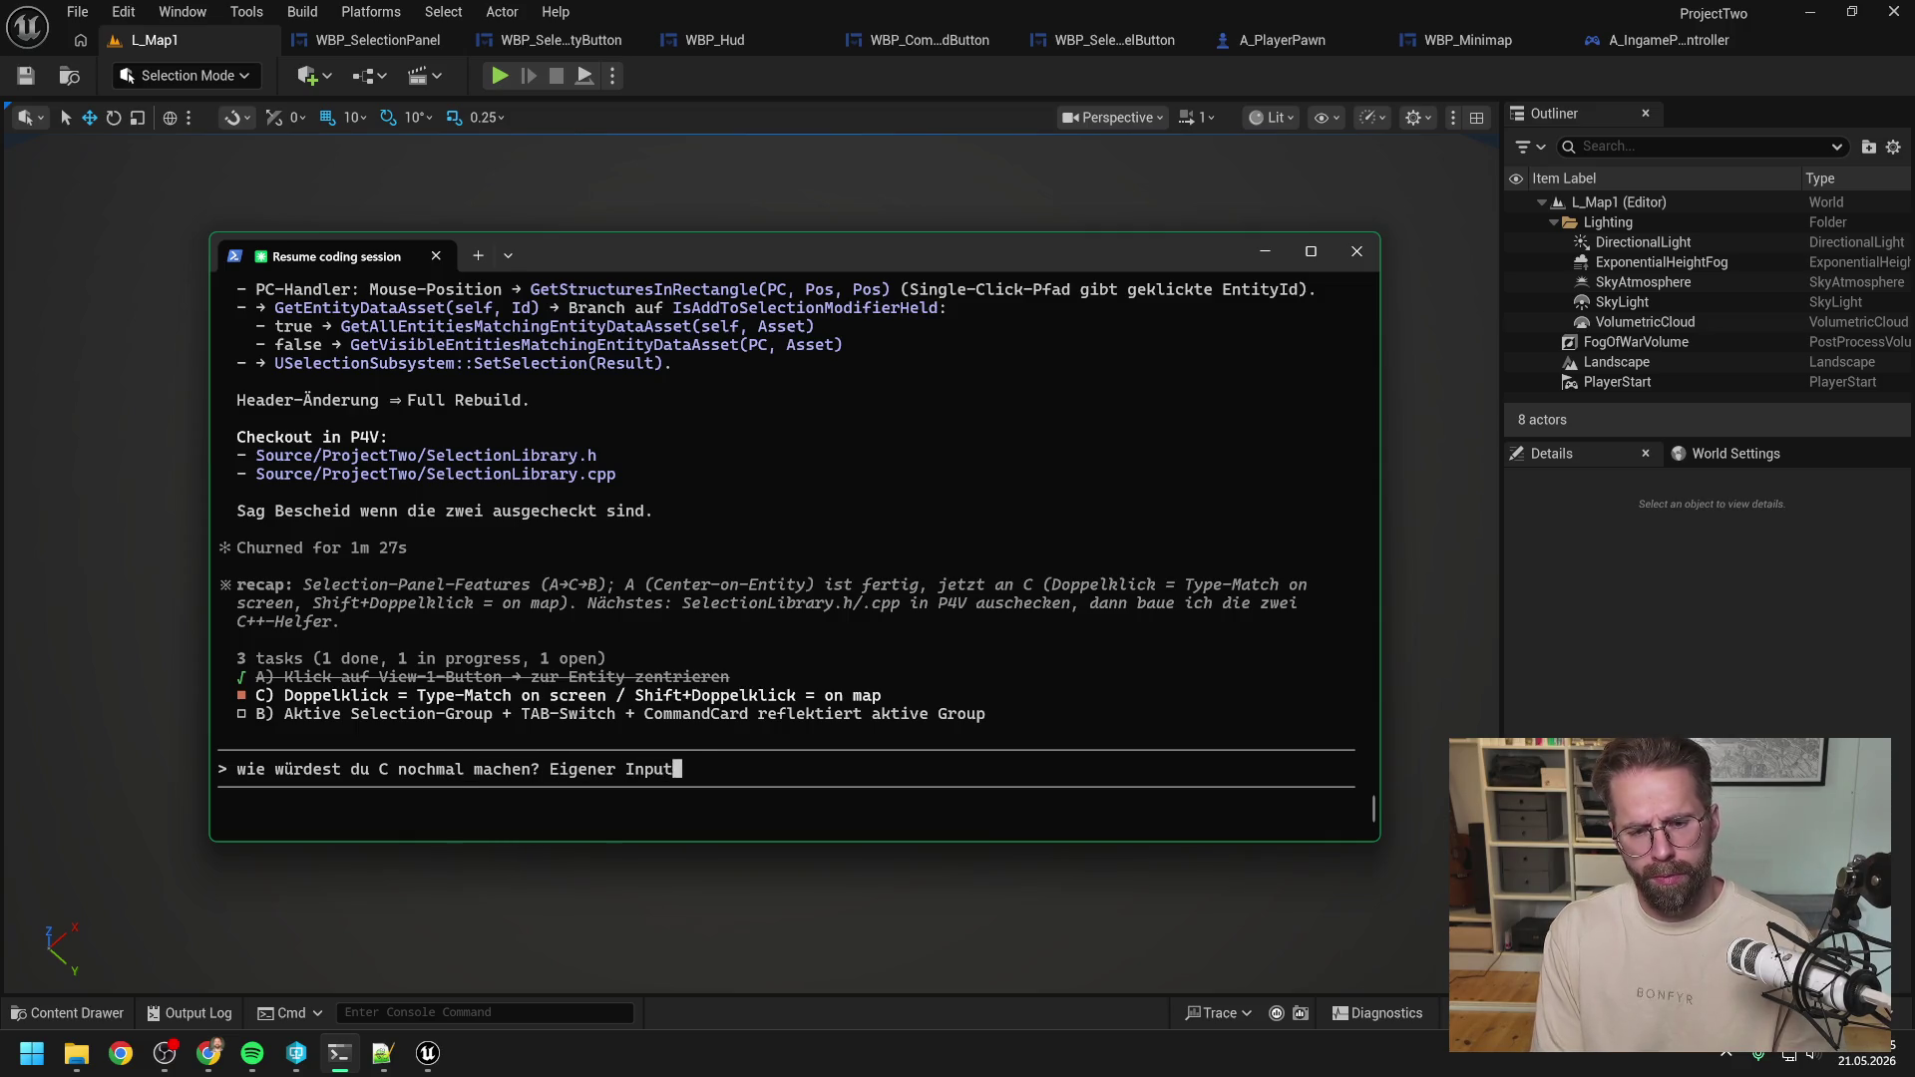
{"action": "type", "text": " IA_"}
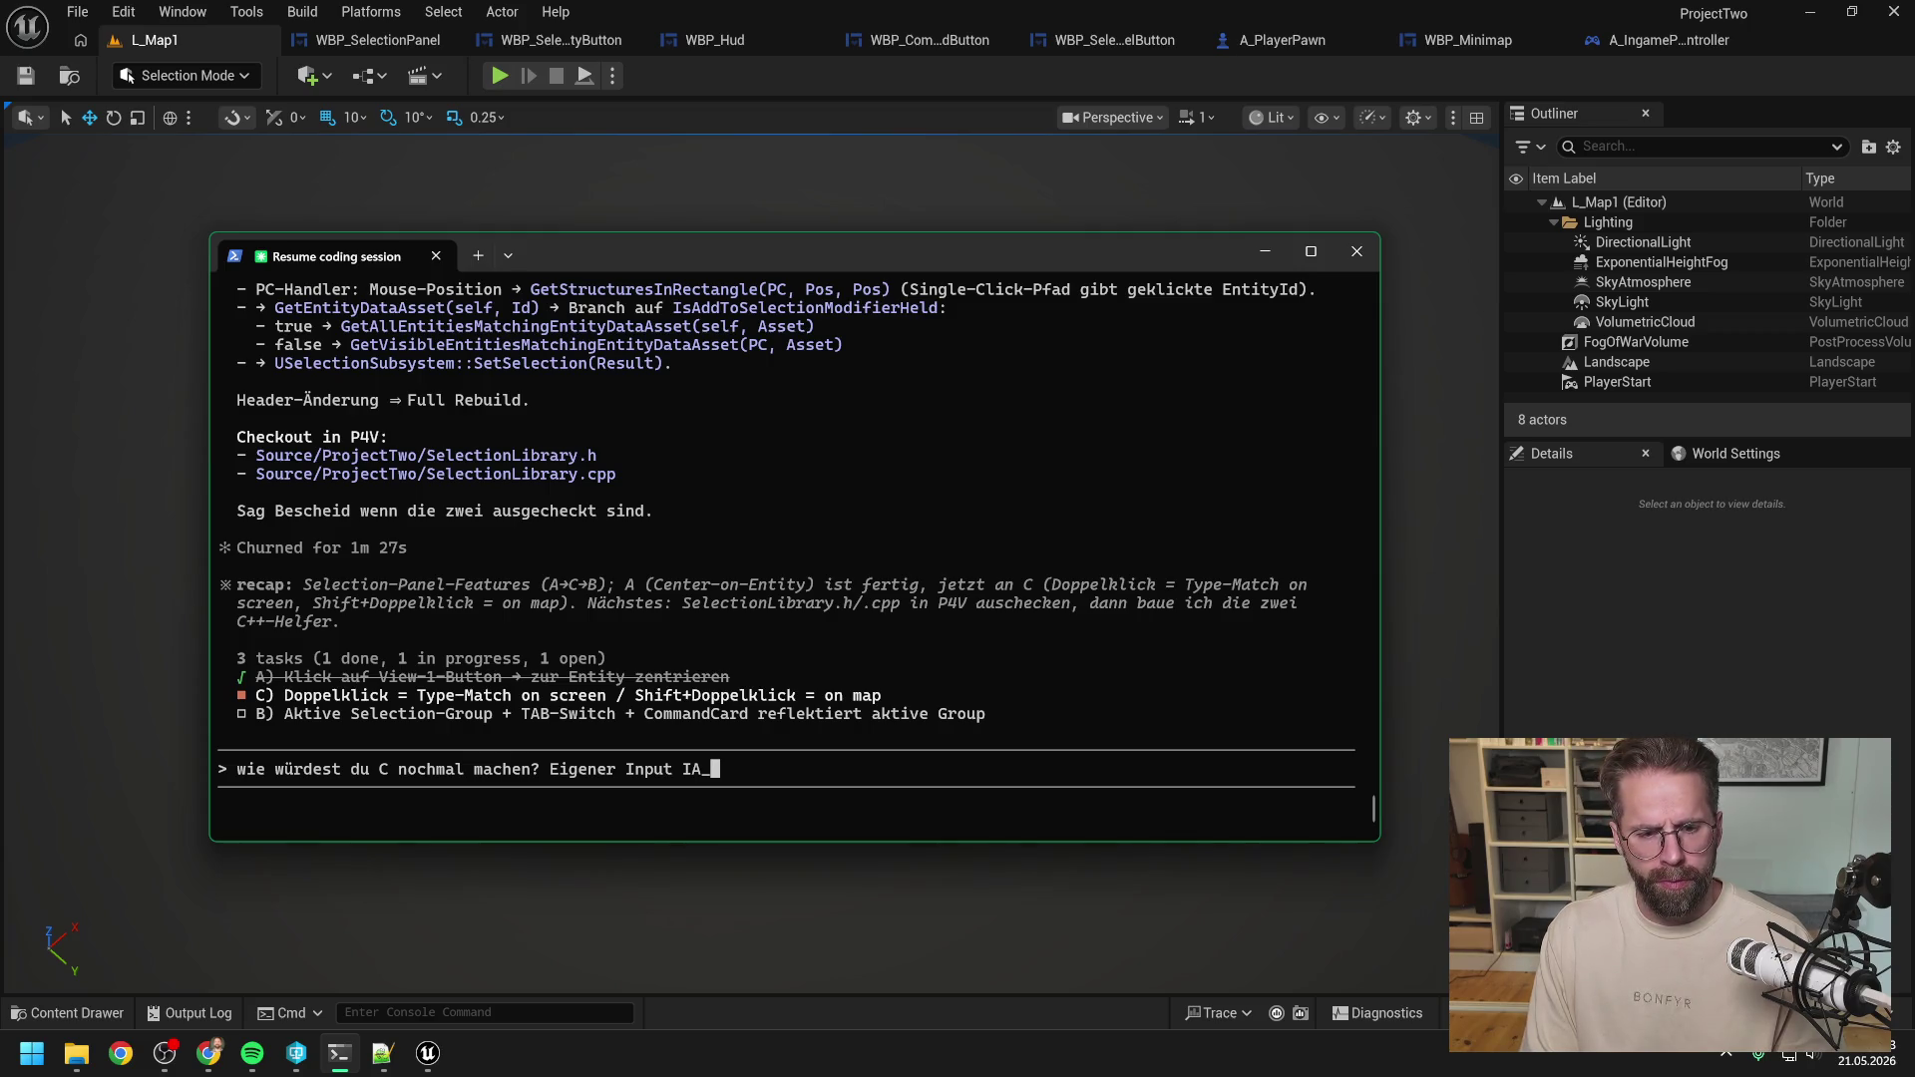
{"action": "type", "text": "M"}
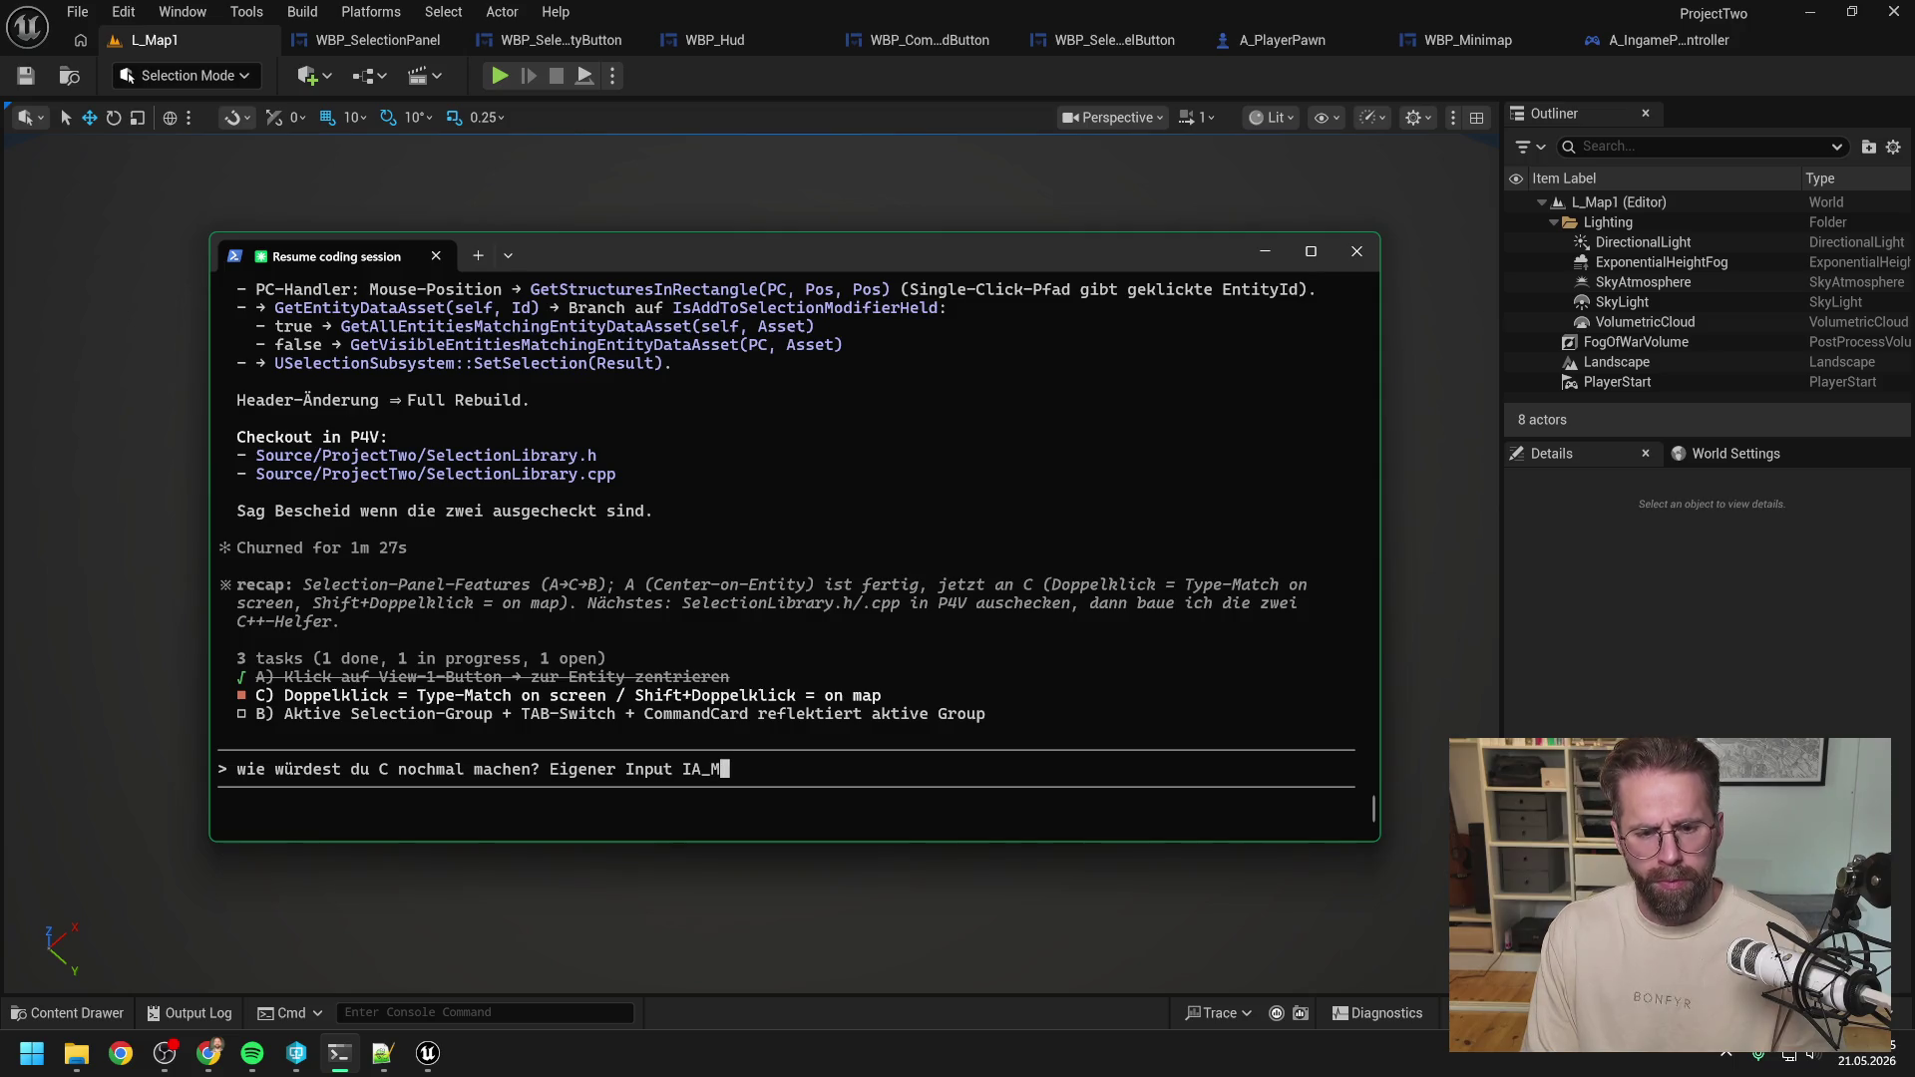
{"action": "type", "text": "assSelect"}
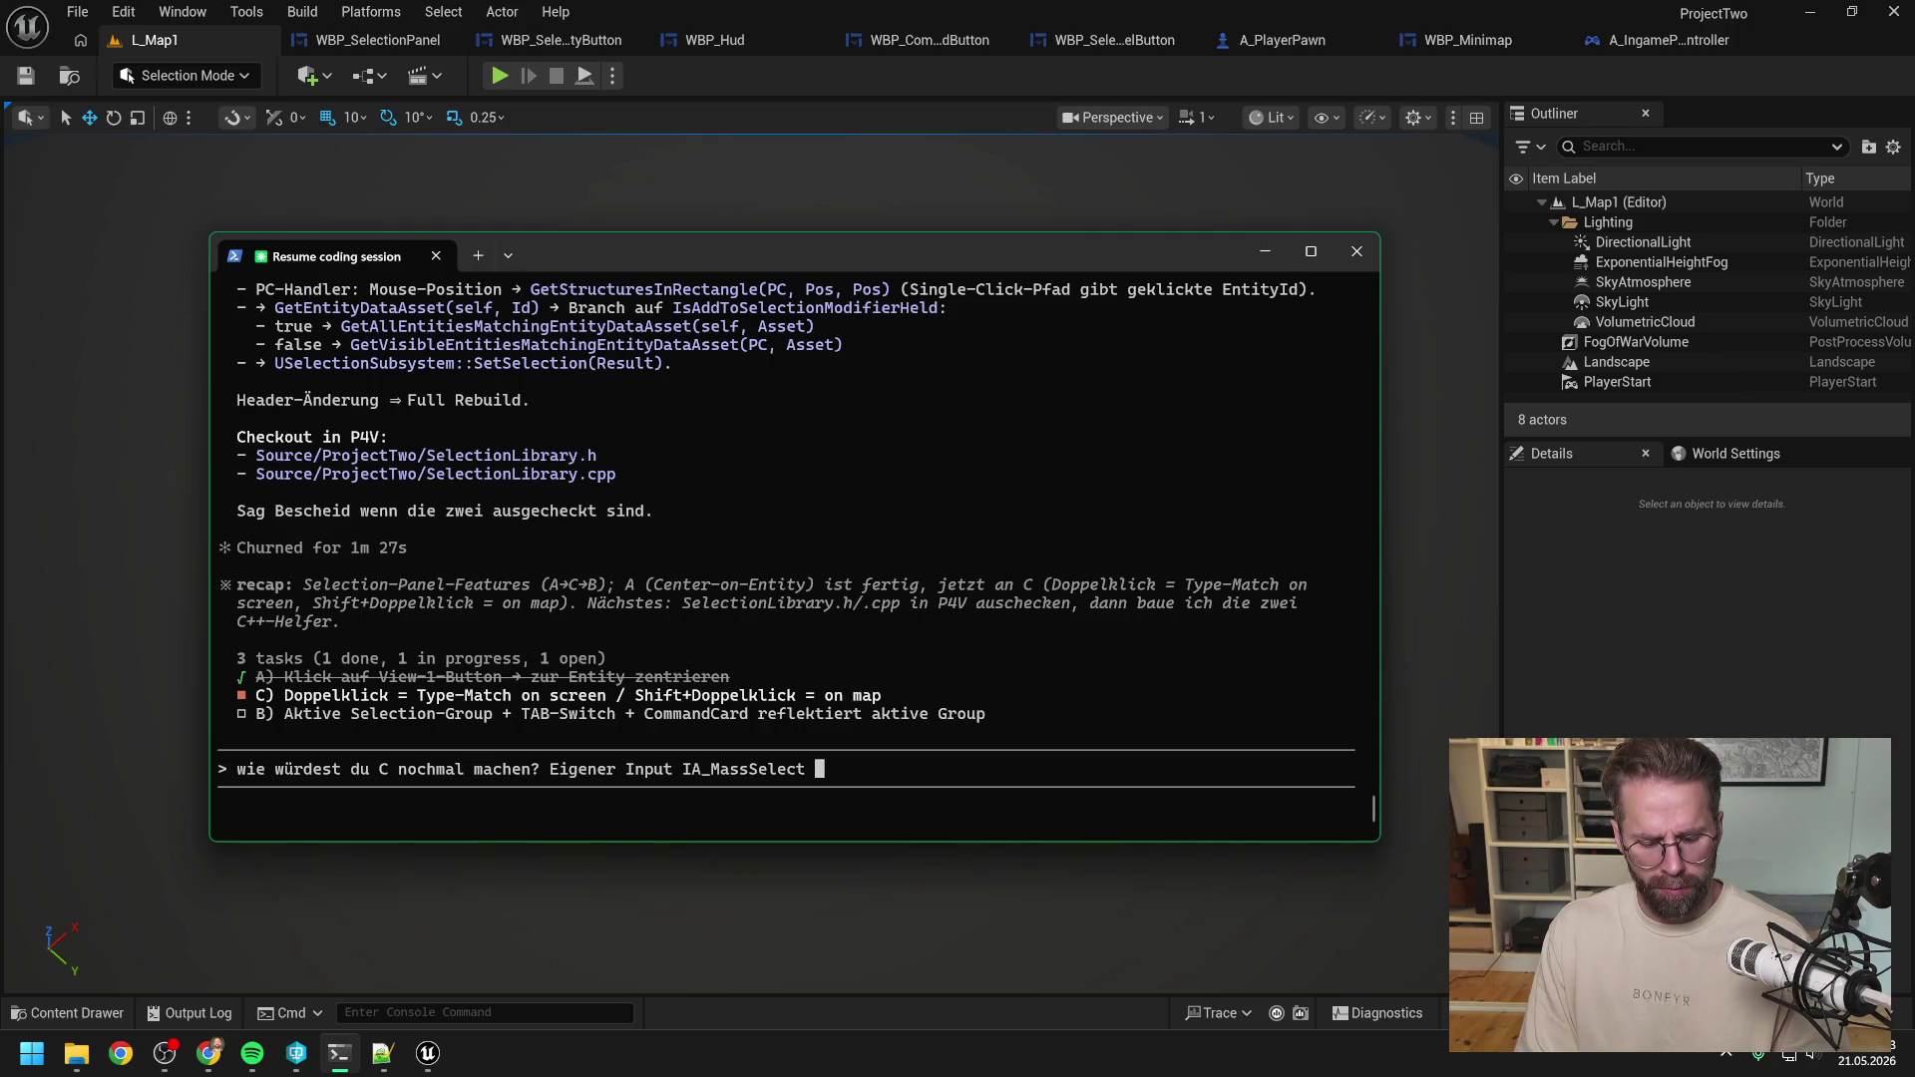
{"action": "type", "text": "Modifi"}
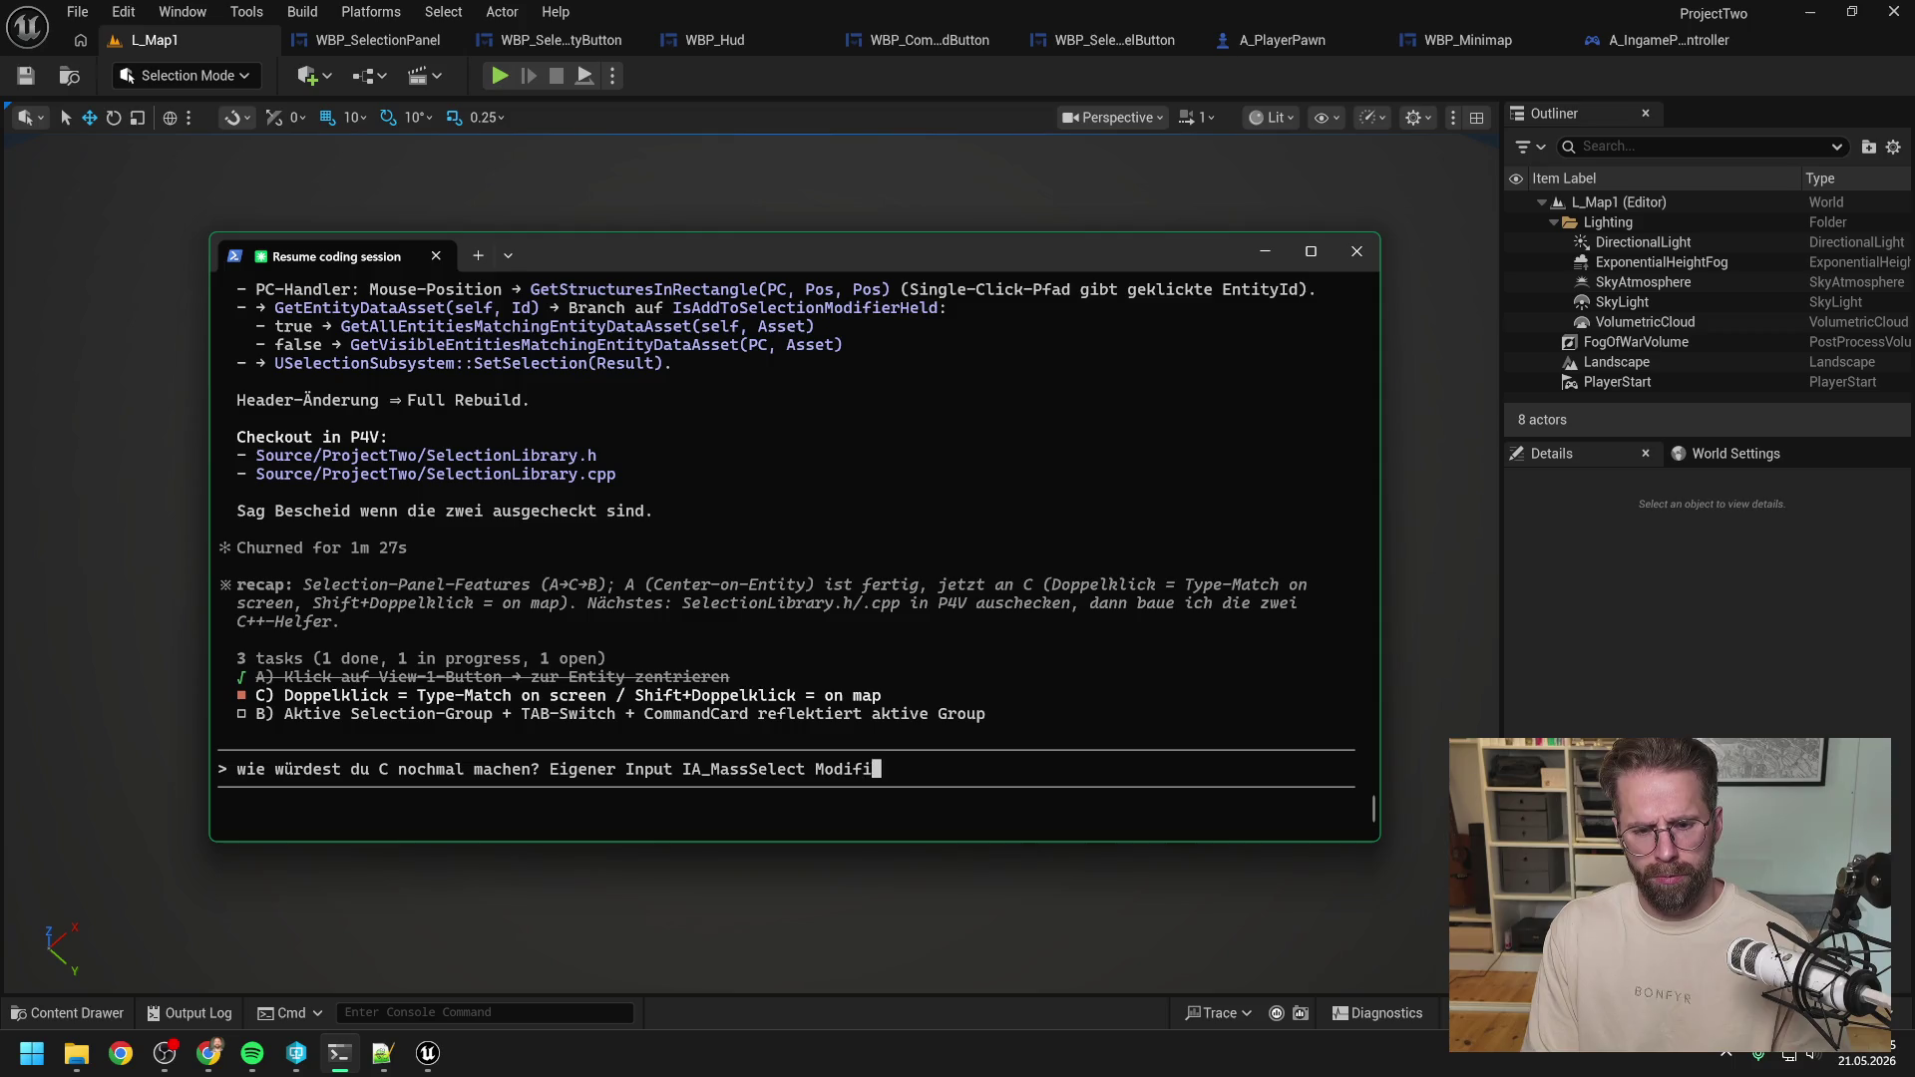
{"action": "type", "text": "er"}
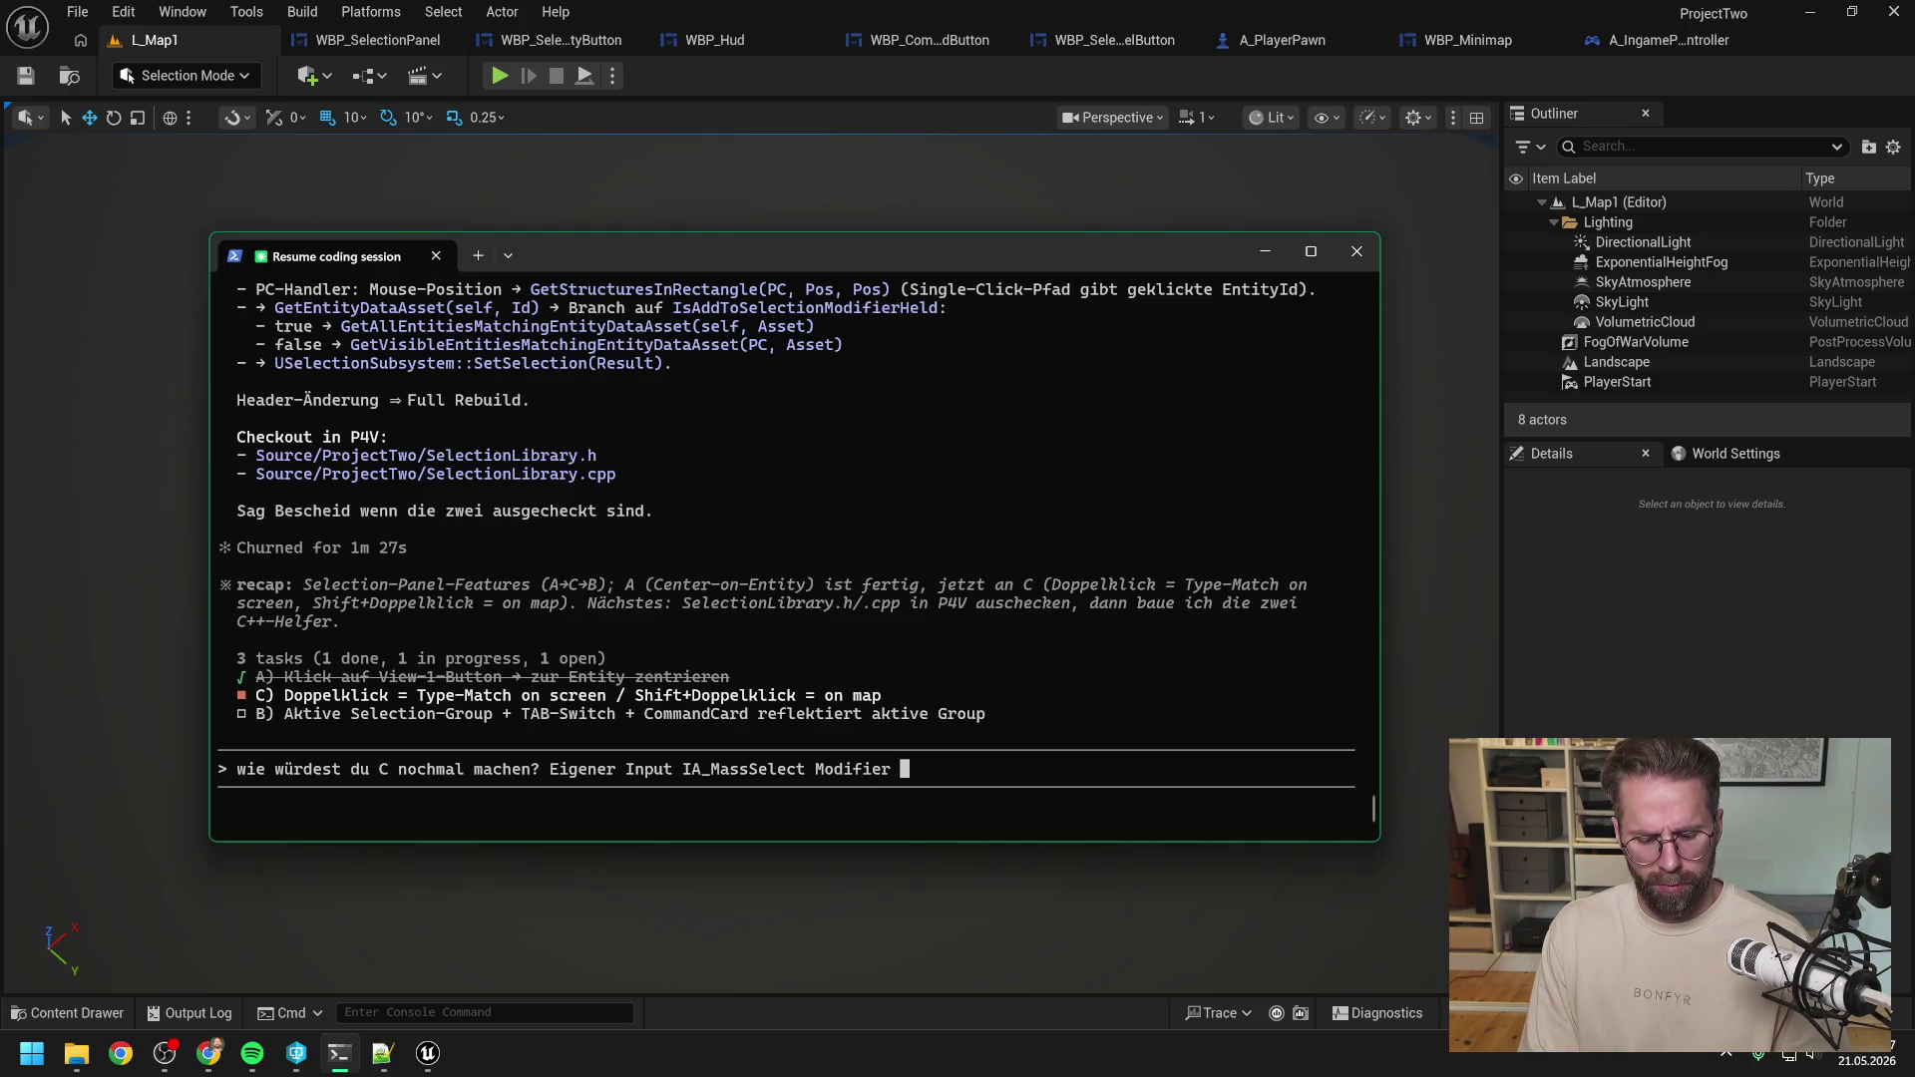
{"action": "type", "text": " IA_"}
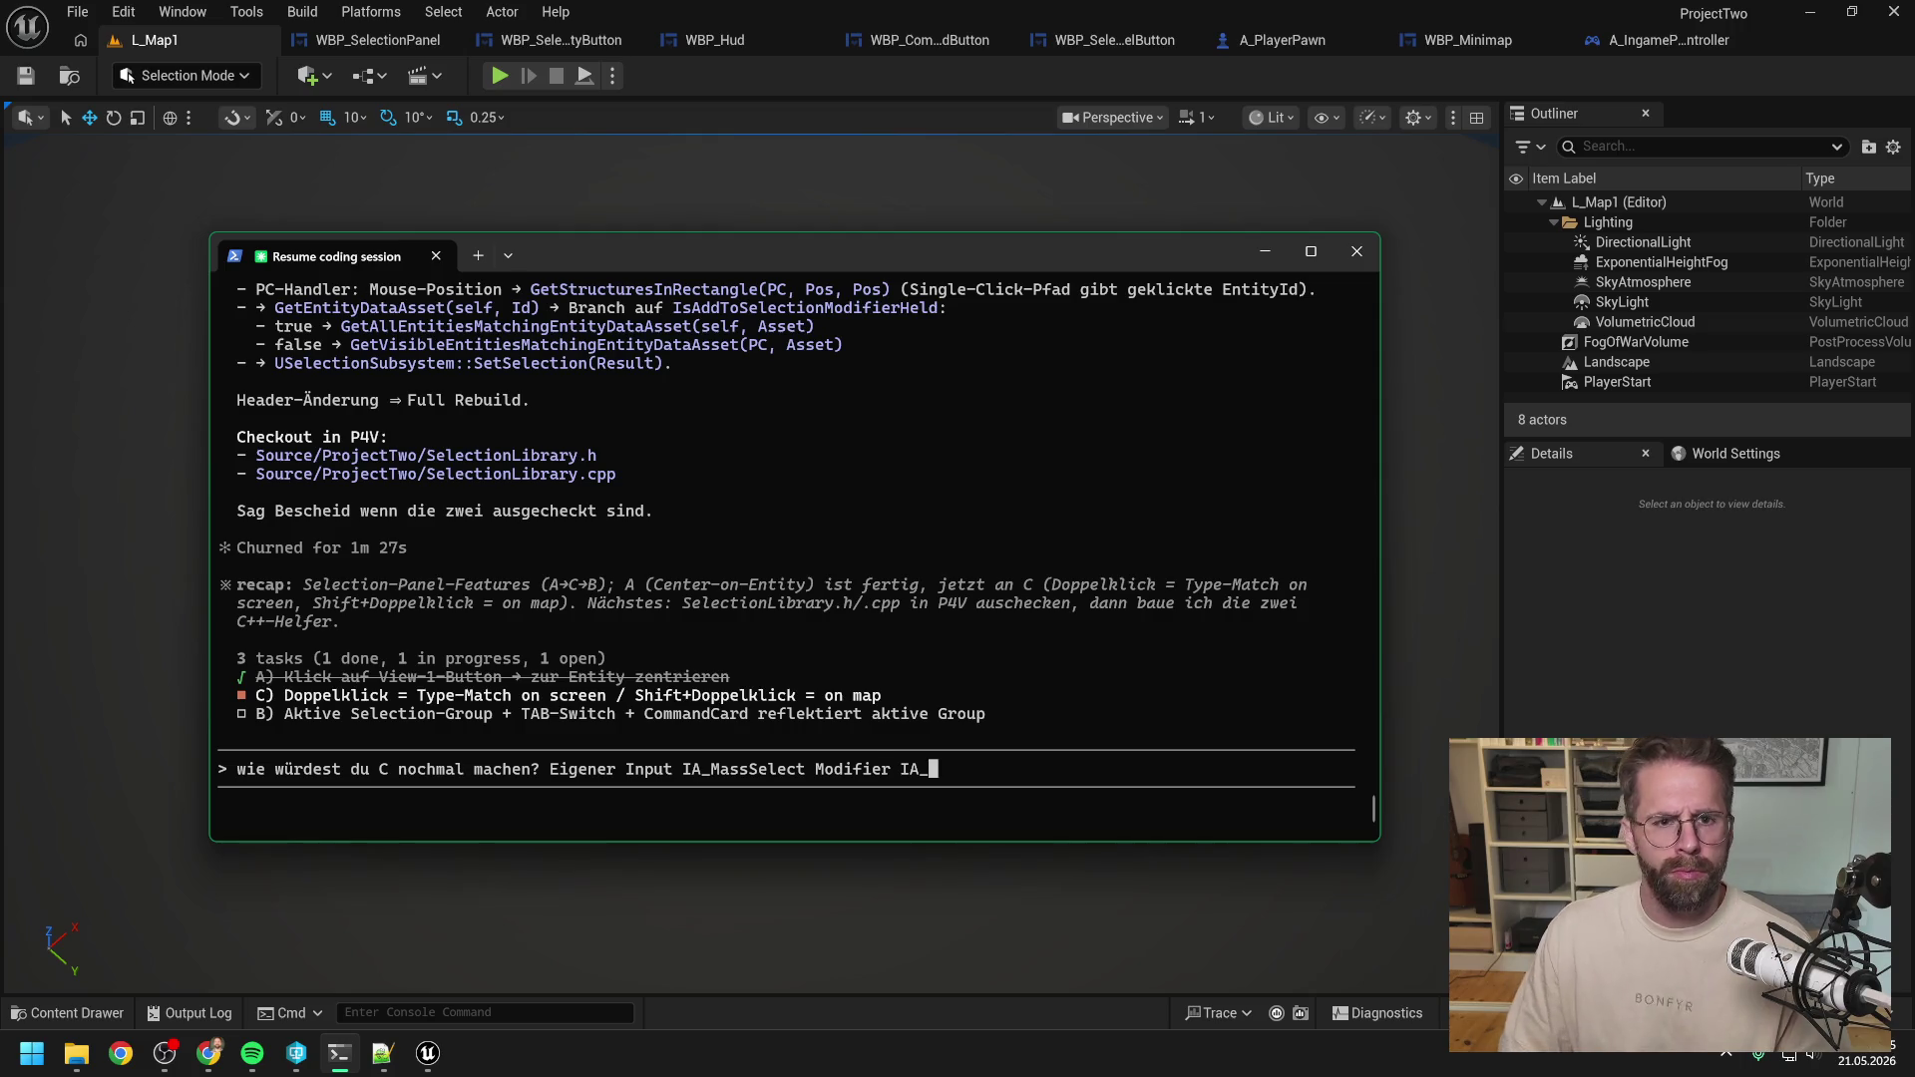
{"action": "left_click", "coordinate": [820, 90]}
Clear the minimap search to list all 15 Inputs assets, then trim the draft back to 'IA'.
{"action": "key", "text": "ctrl+space"}
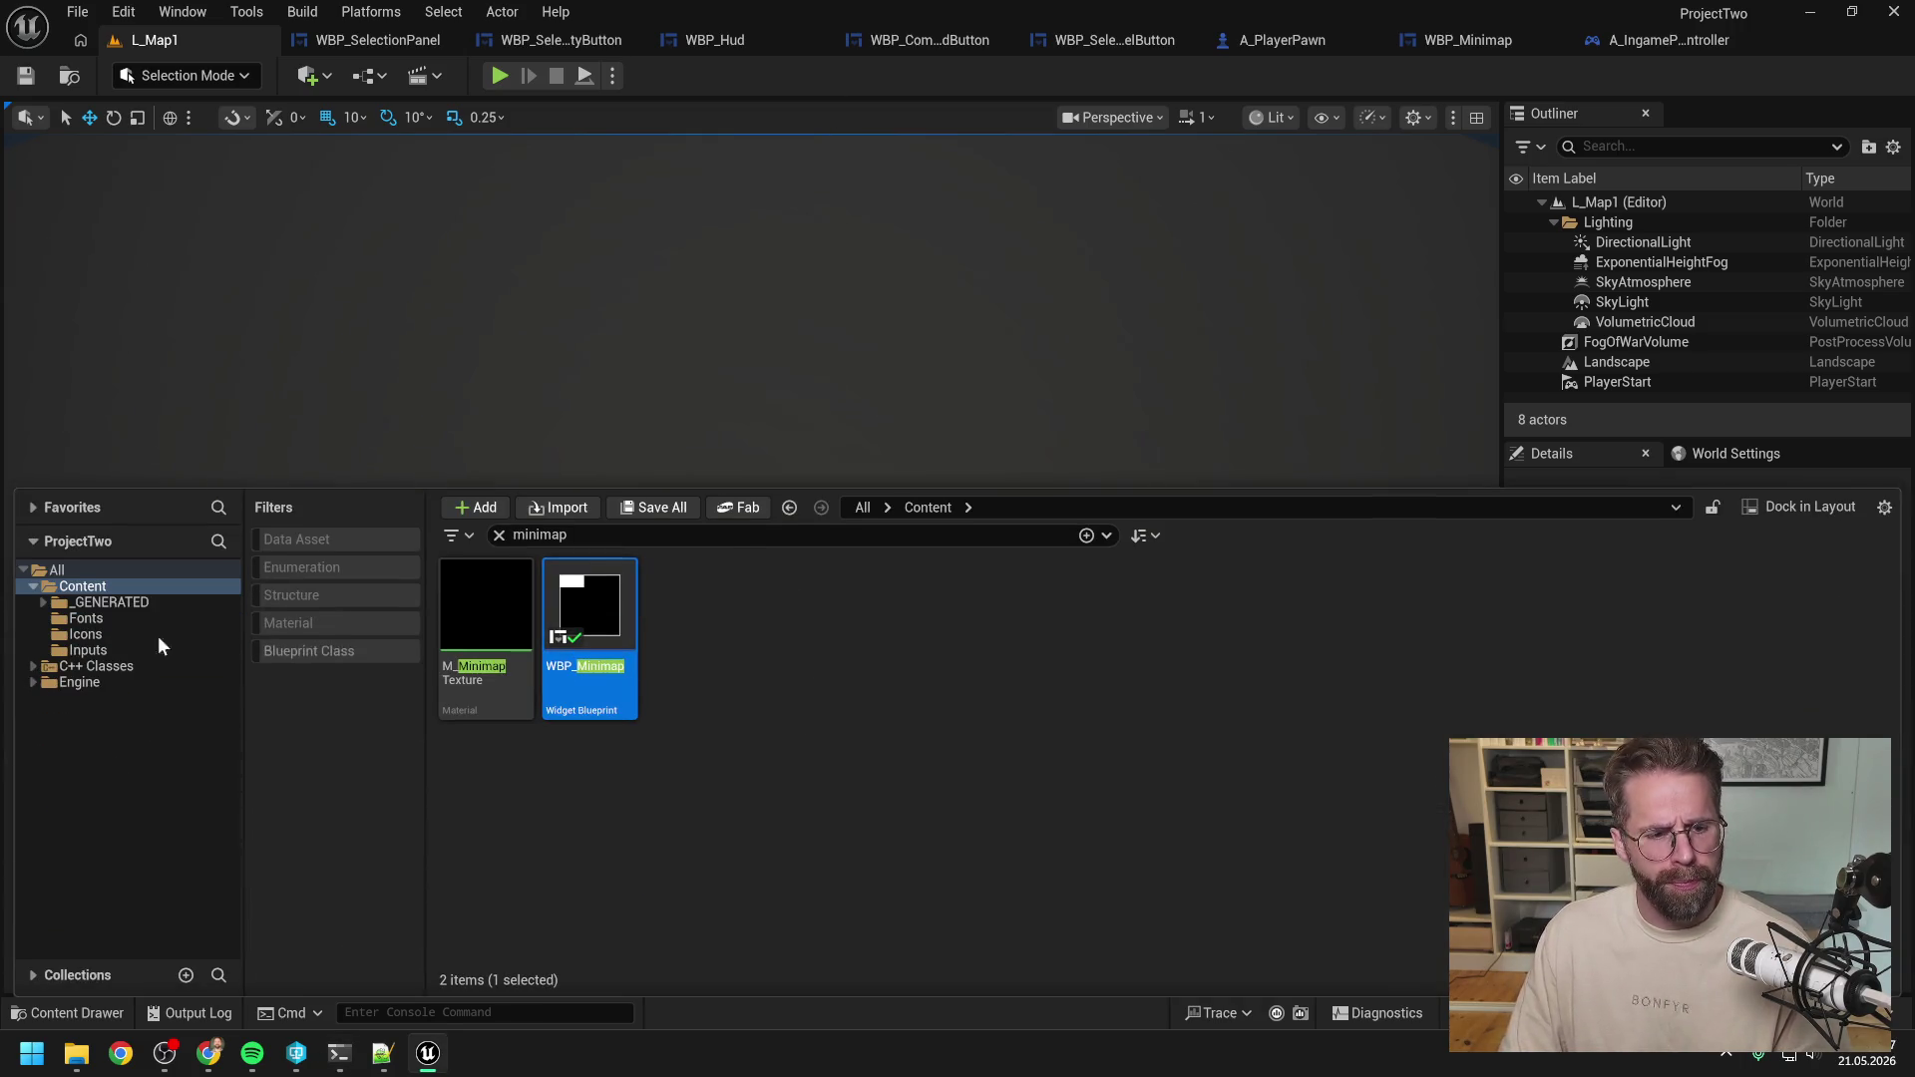
{"action": "left_click", "coordinate": [90, 649]}
{"action": "double_click", "coordinate": [538, 534]}
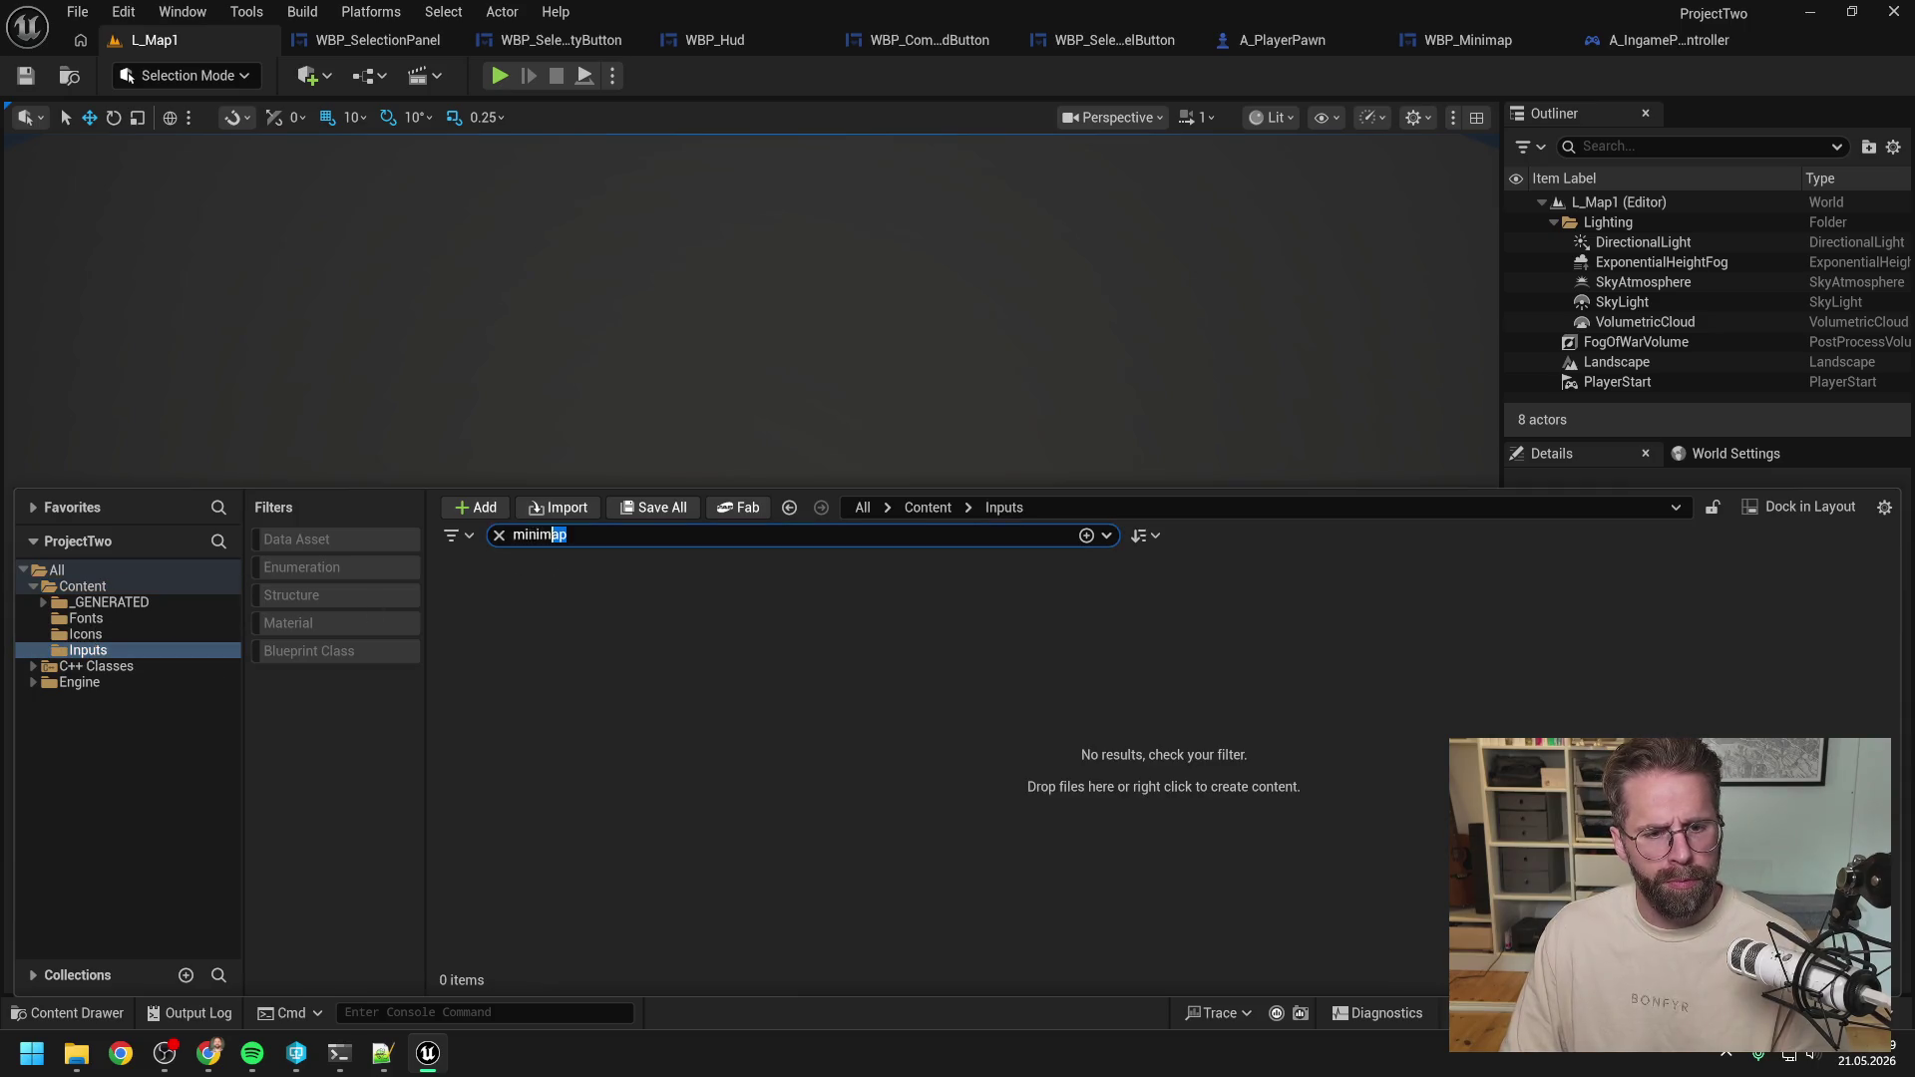
{"action": "key", "text": "BackSpace"}
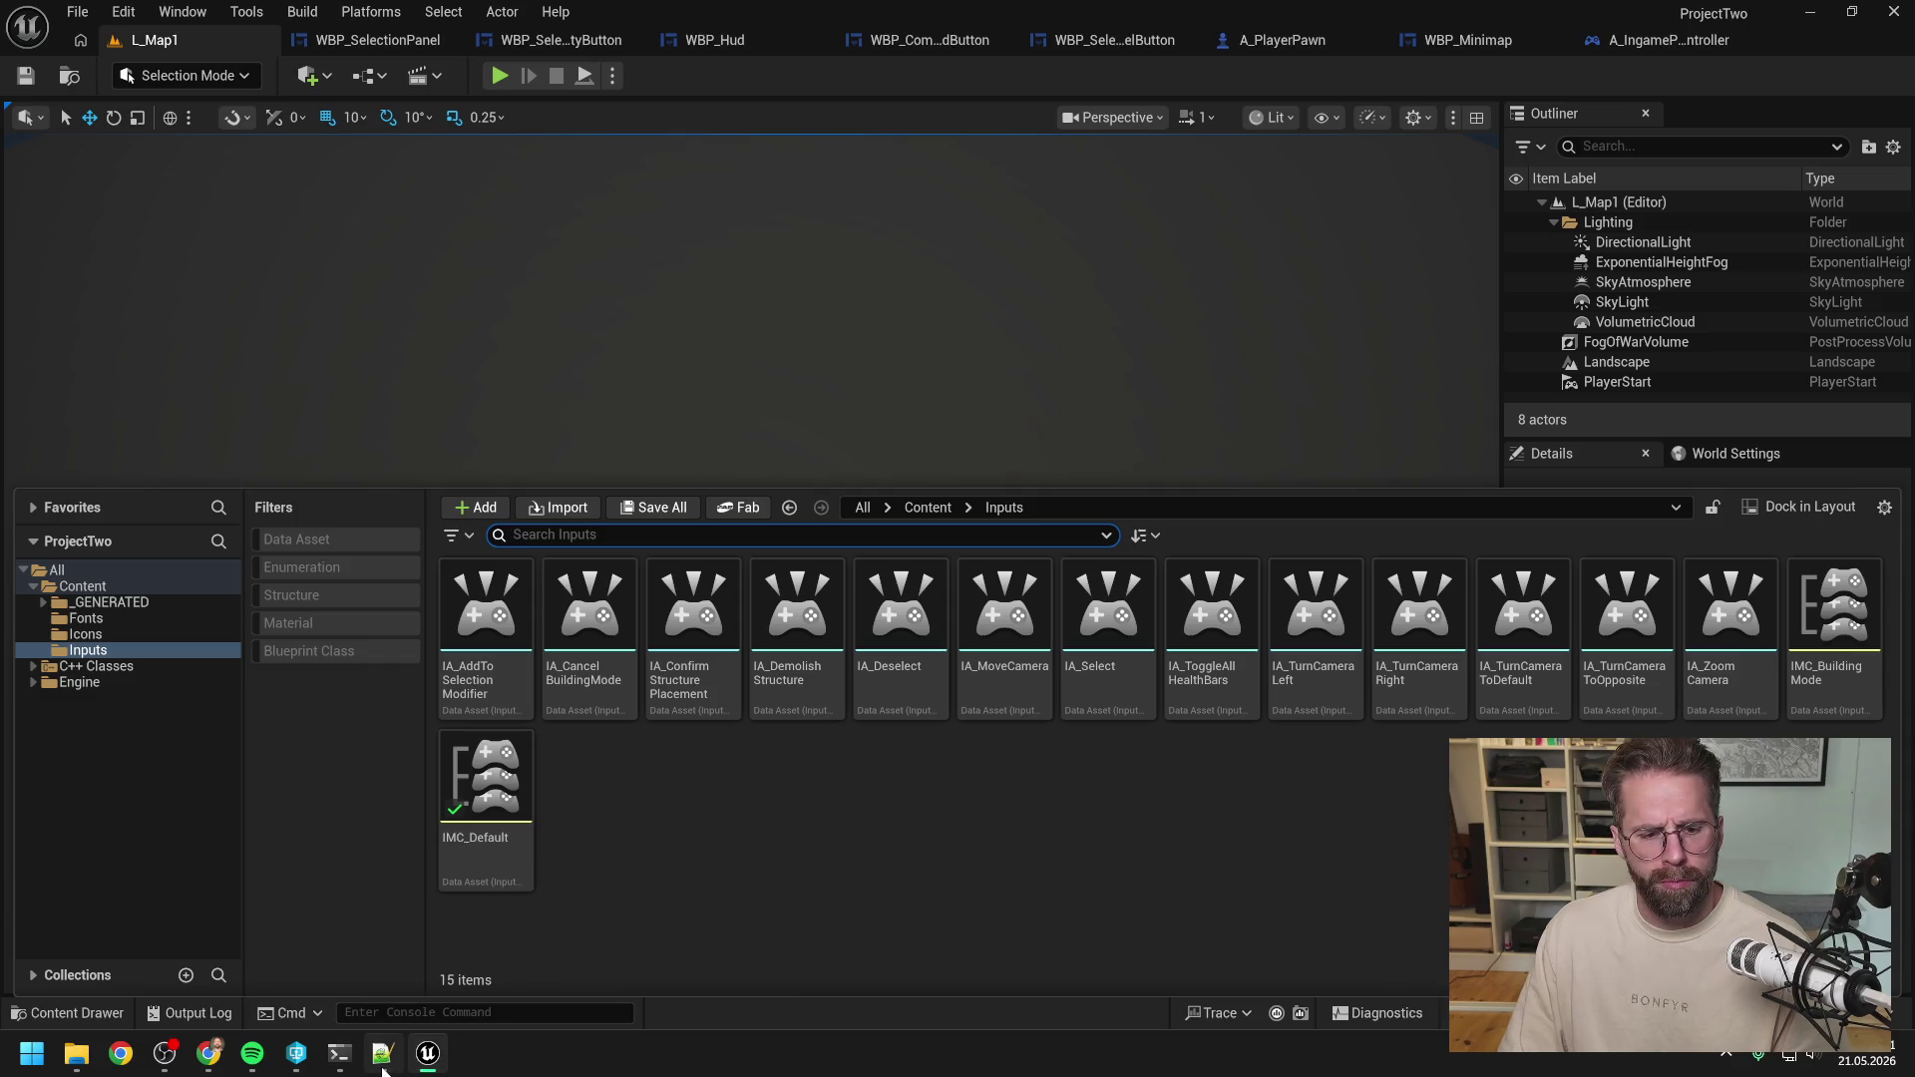
{"action": "left_click", "coordinate": [340, 1053]}
{"action": "key", "text": "BackSpace"}
{"action": "key", "text": "BackSpace"}
{"action": "key", "text": "BackSpace"}
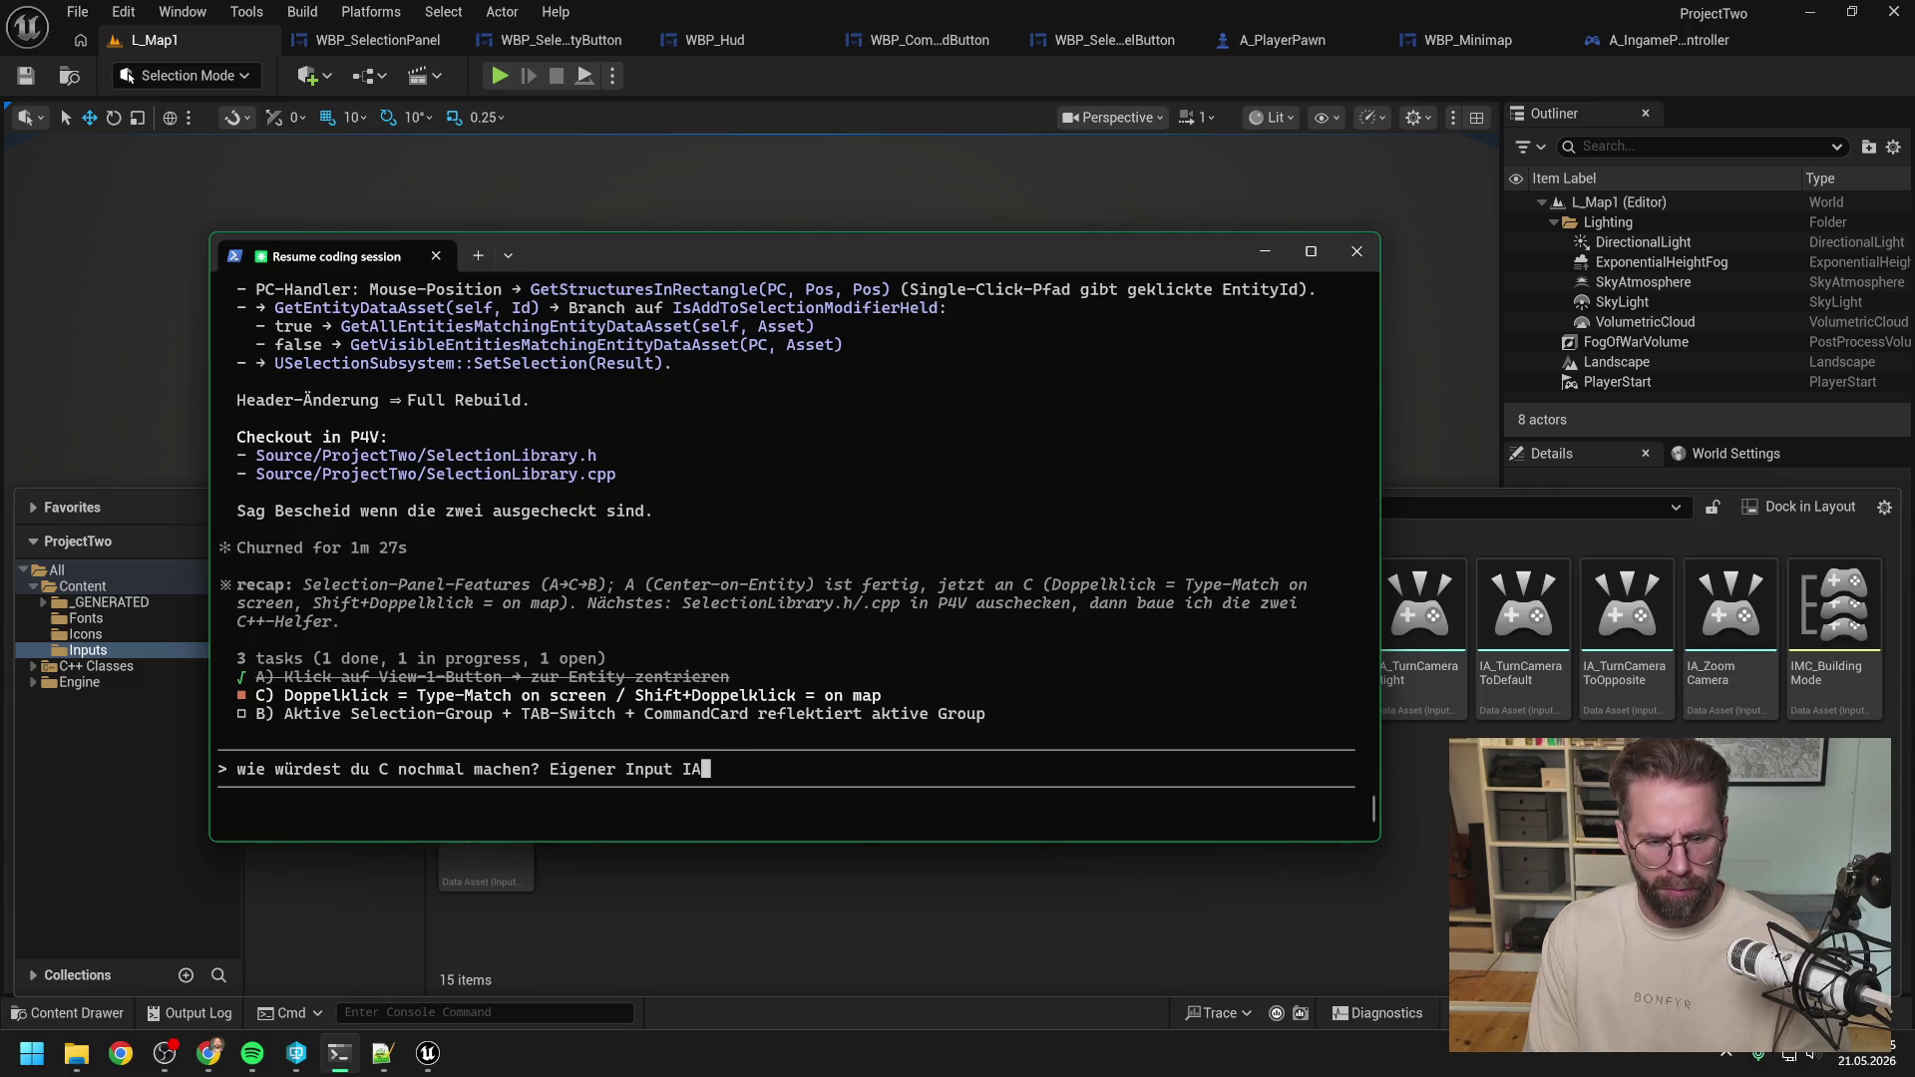
Replace the draft's SelectAllEntities input name with IA_MassSelect after checking the input assets.
{"action": "type", "text": "SelectAllEntities"}
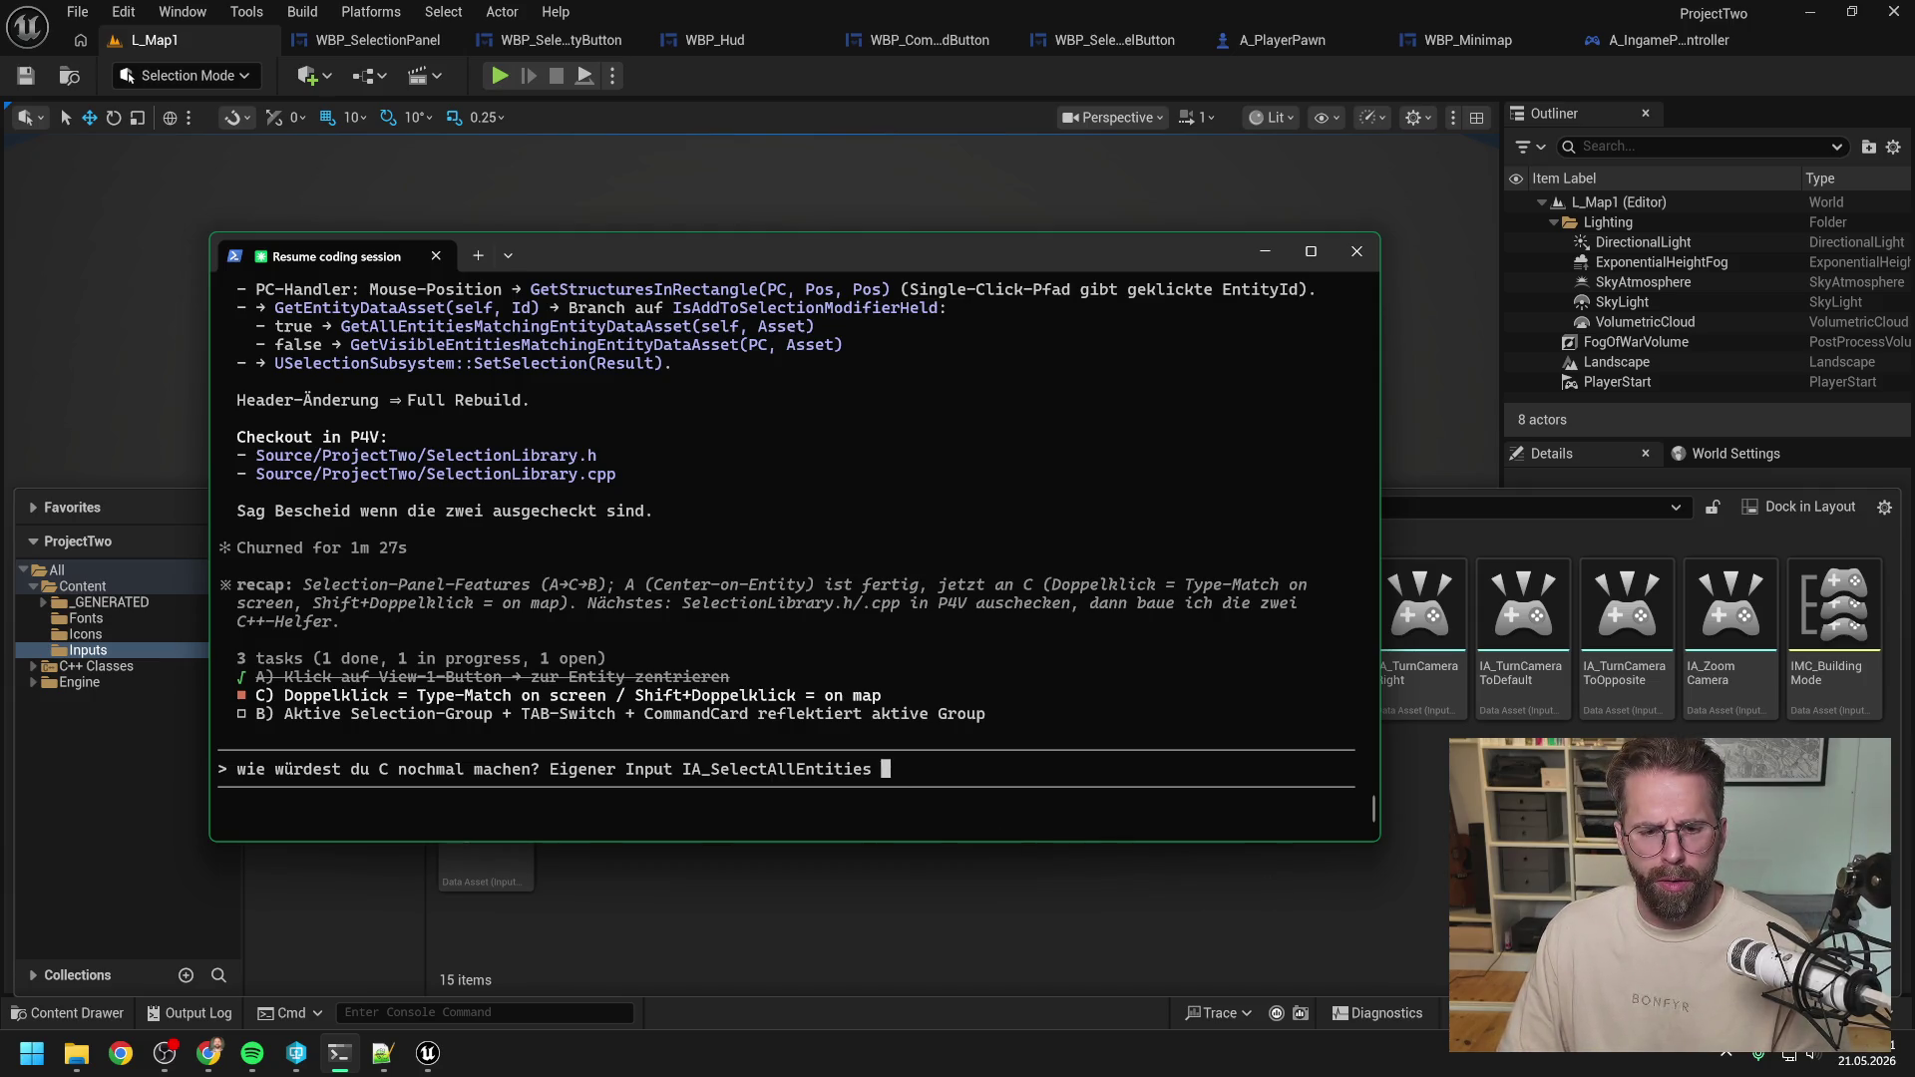
{"action": "key", "text": "alt+Tab"}
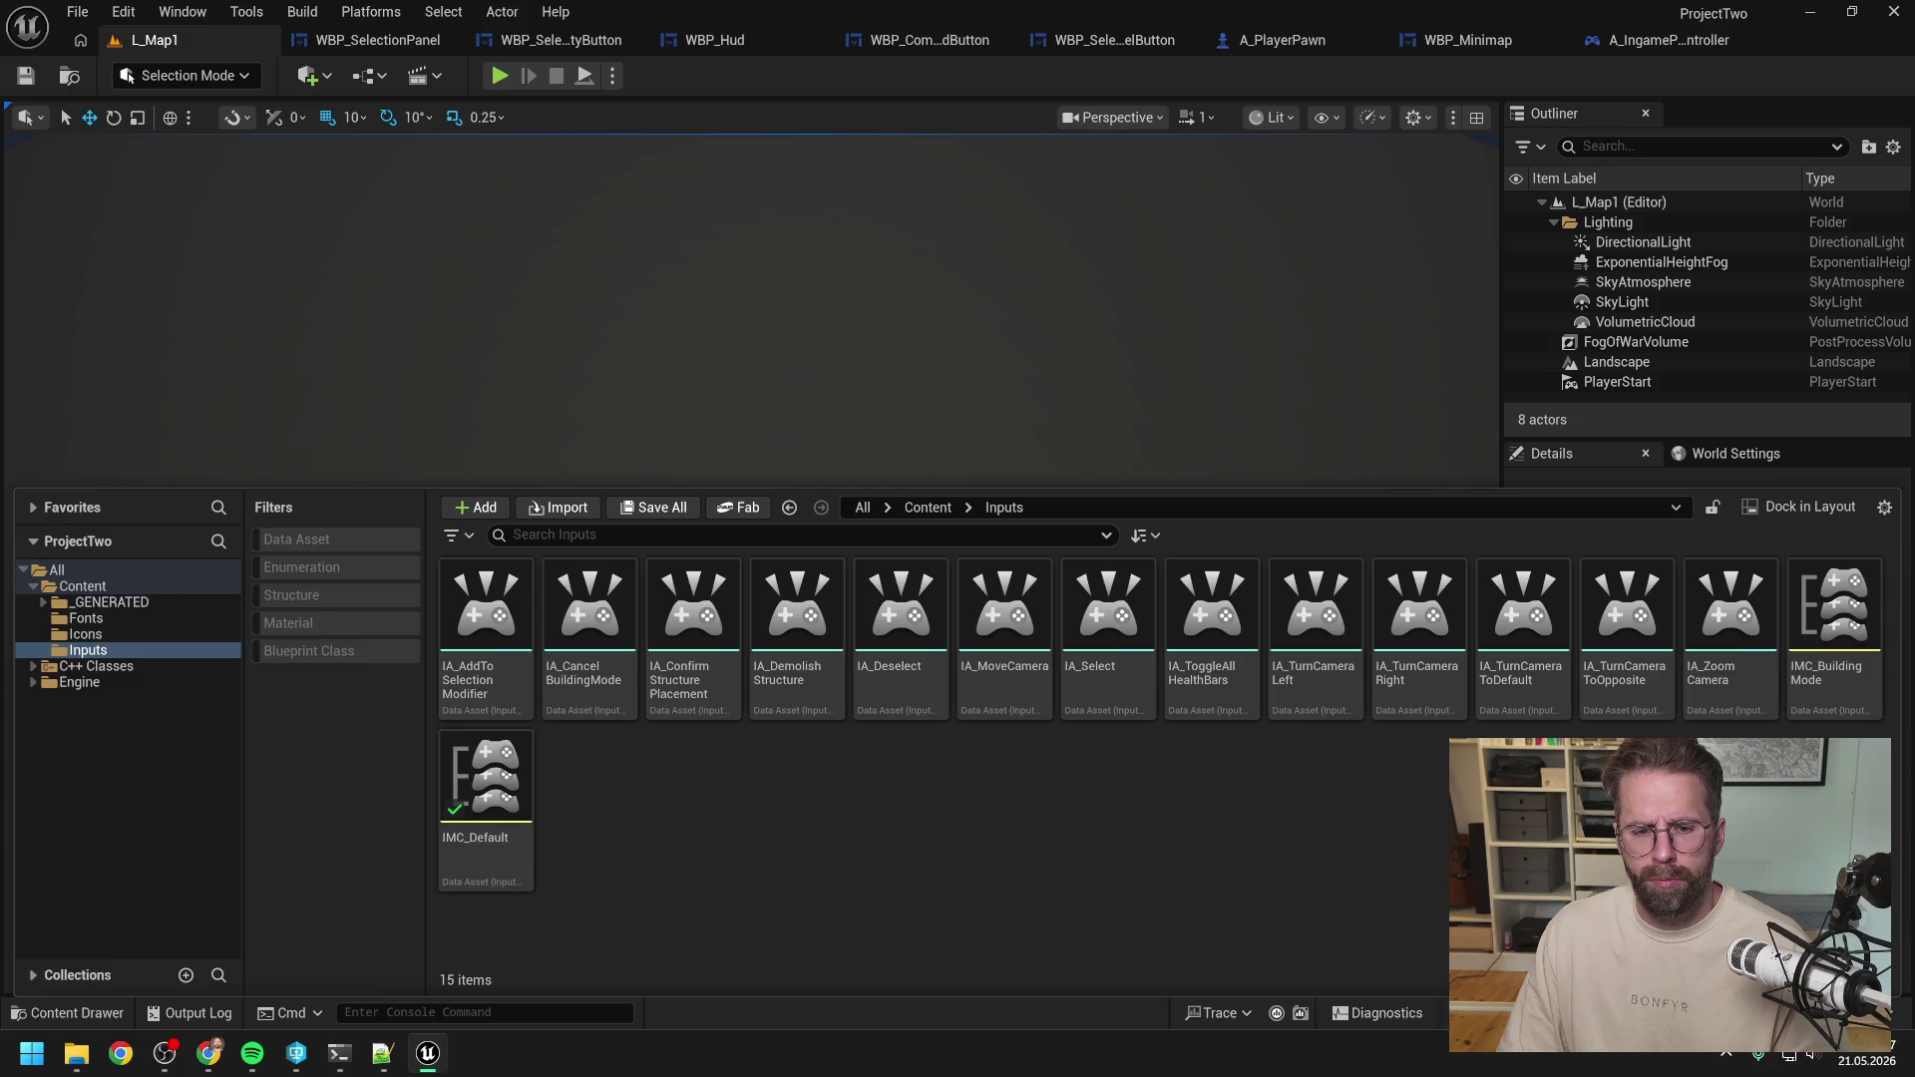
{"action": "left_click", "coordinate": [340, 1065]}
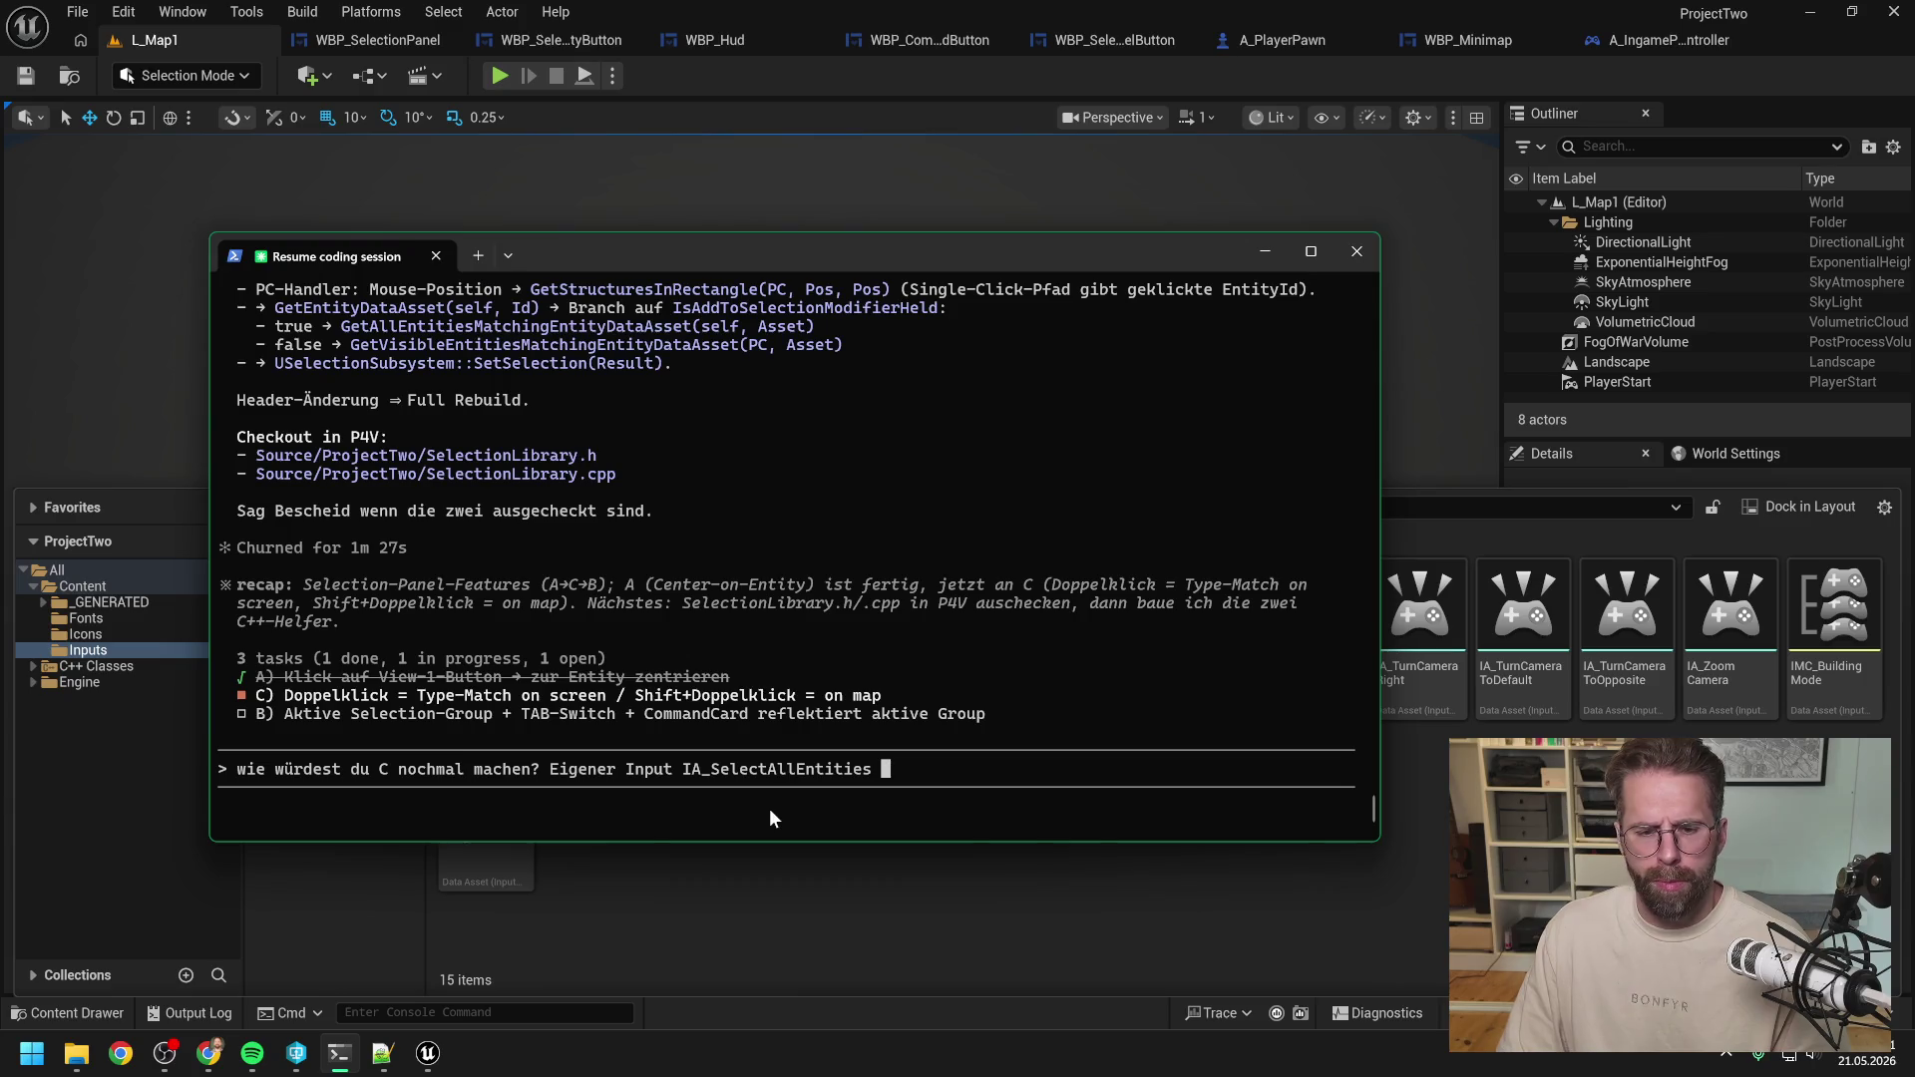
{"action": "key", "text": "BackSpace"}
{"action": "key", "text": "BackSpace"}
{"action": "key", "text": "BackSpace"}
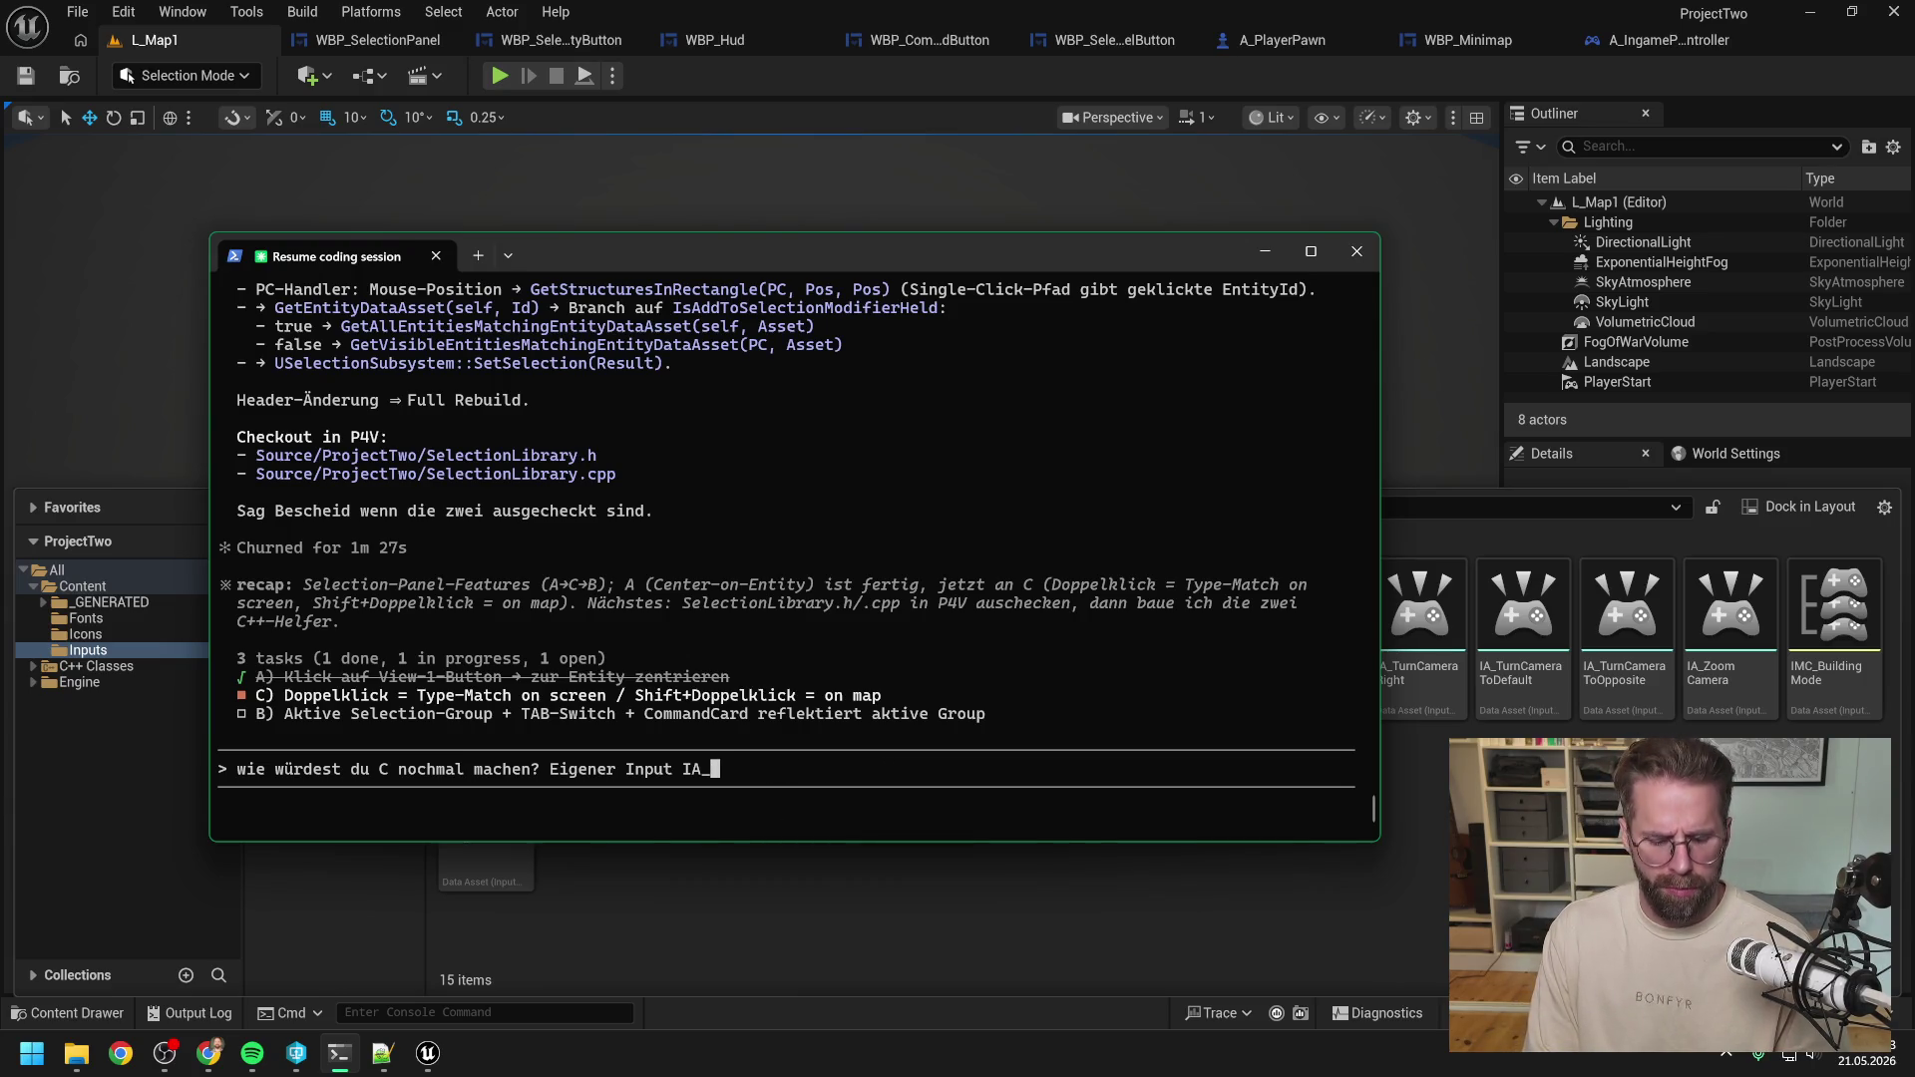
{"action": "type", "text": "MassSelect"}
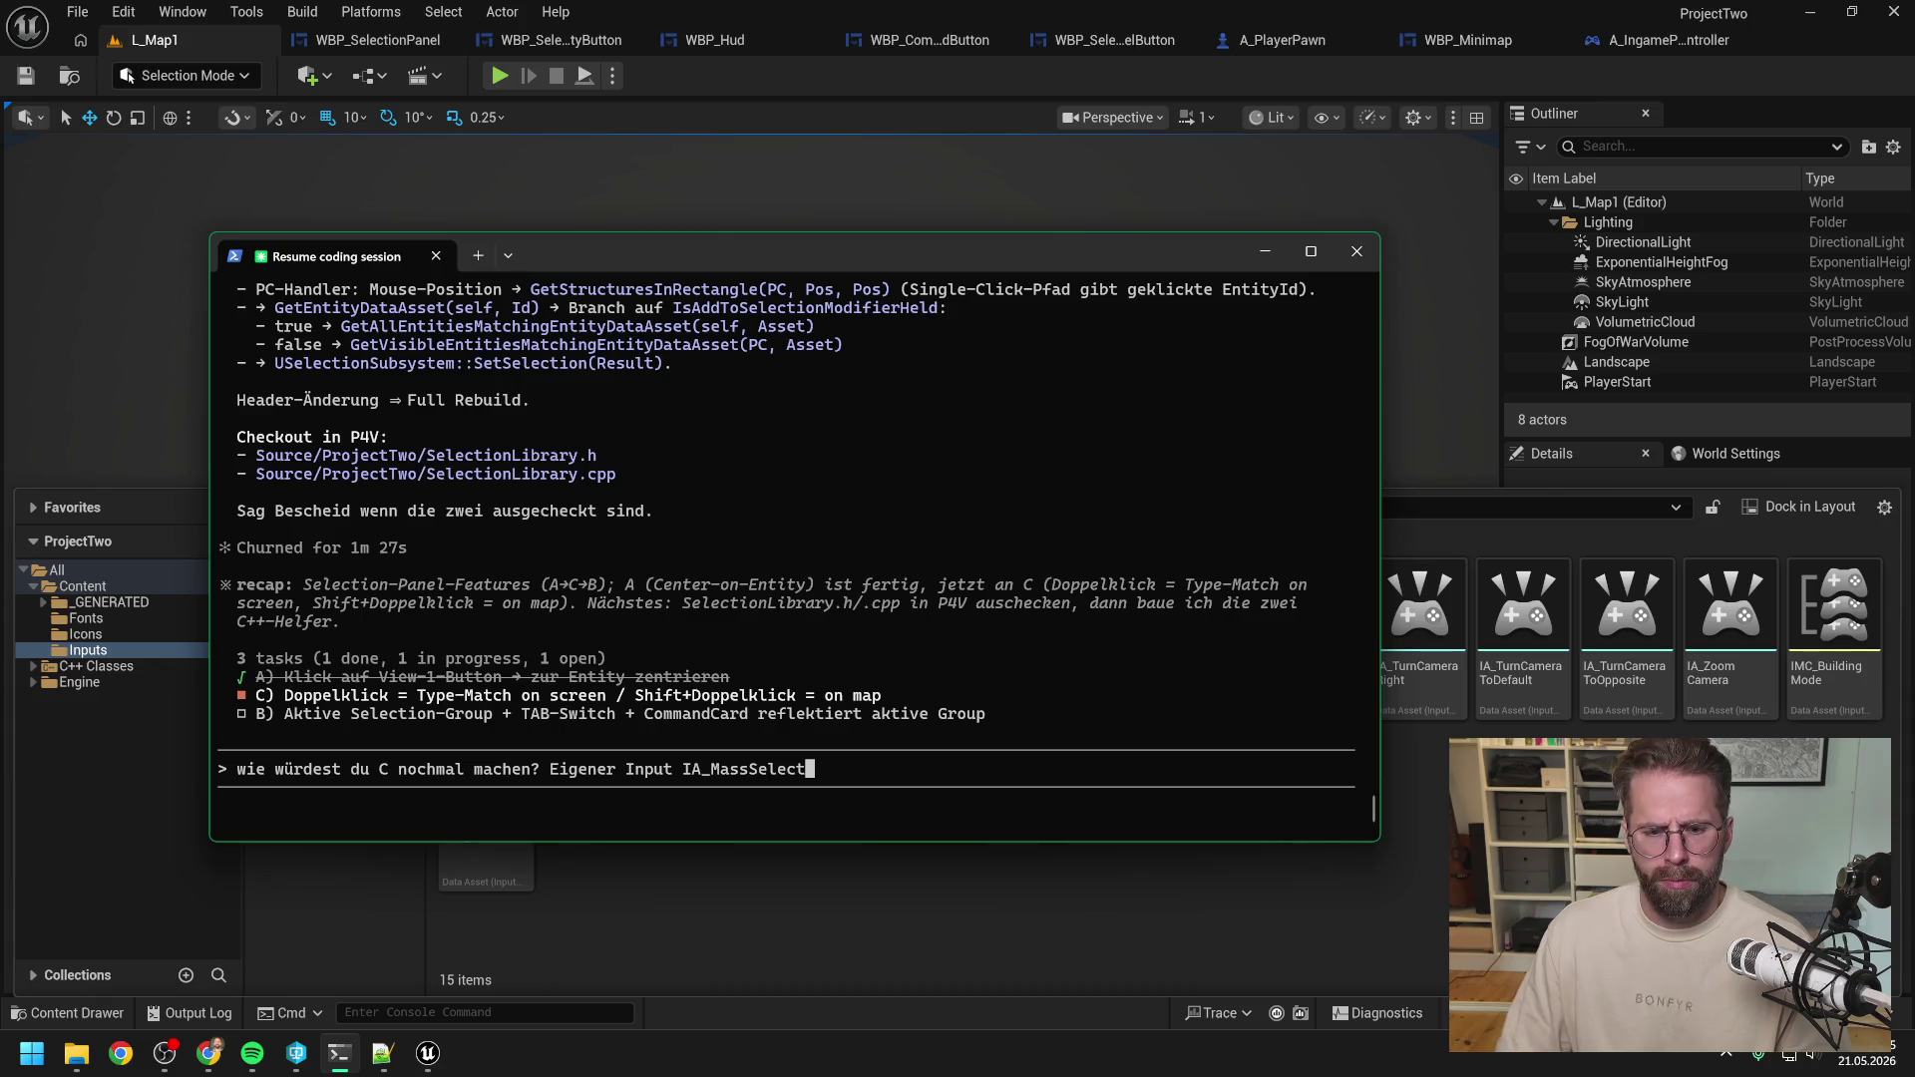
Add a new Shift-modifier input IA_MassSelectionModifier to the draft, starting a note about a possible clash.
{"action": "key", "text": "alt+Tab"}
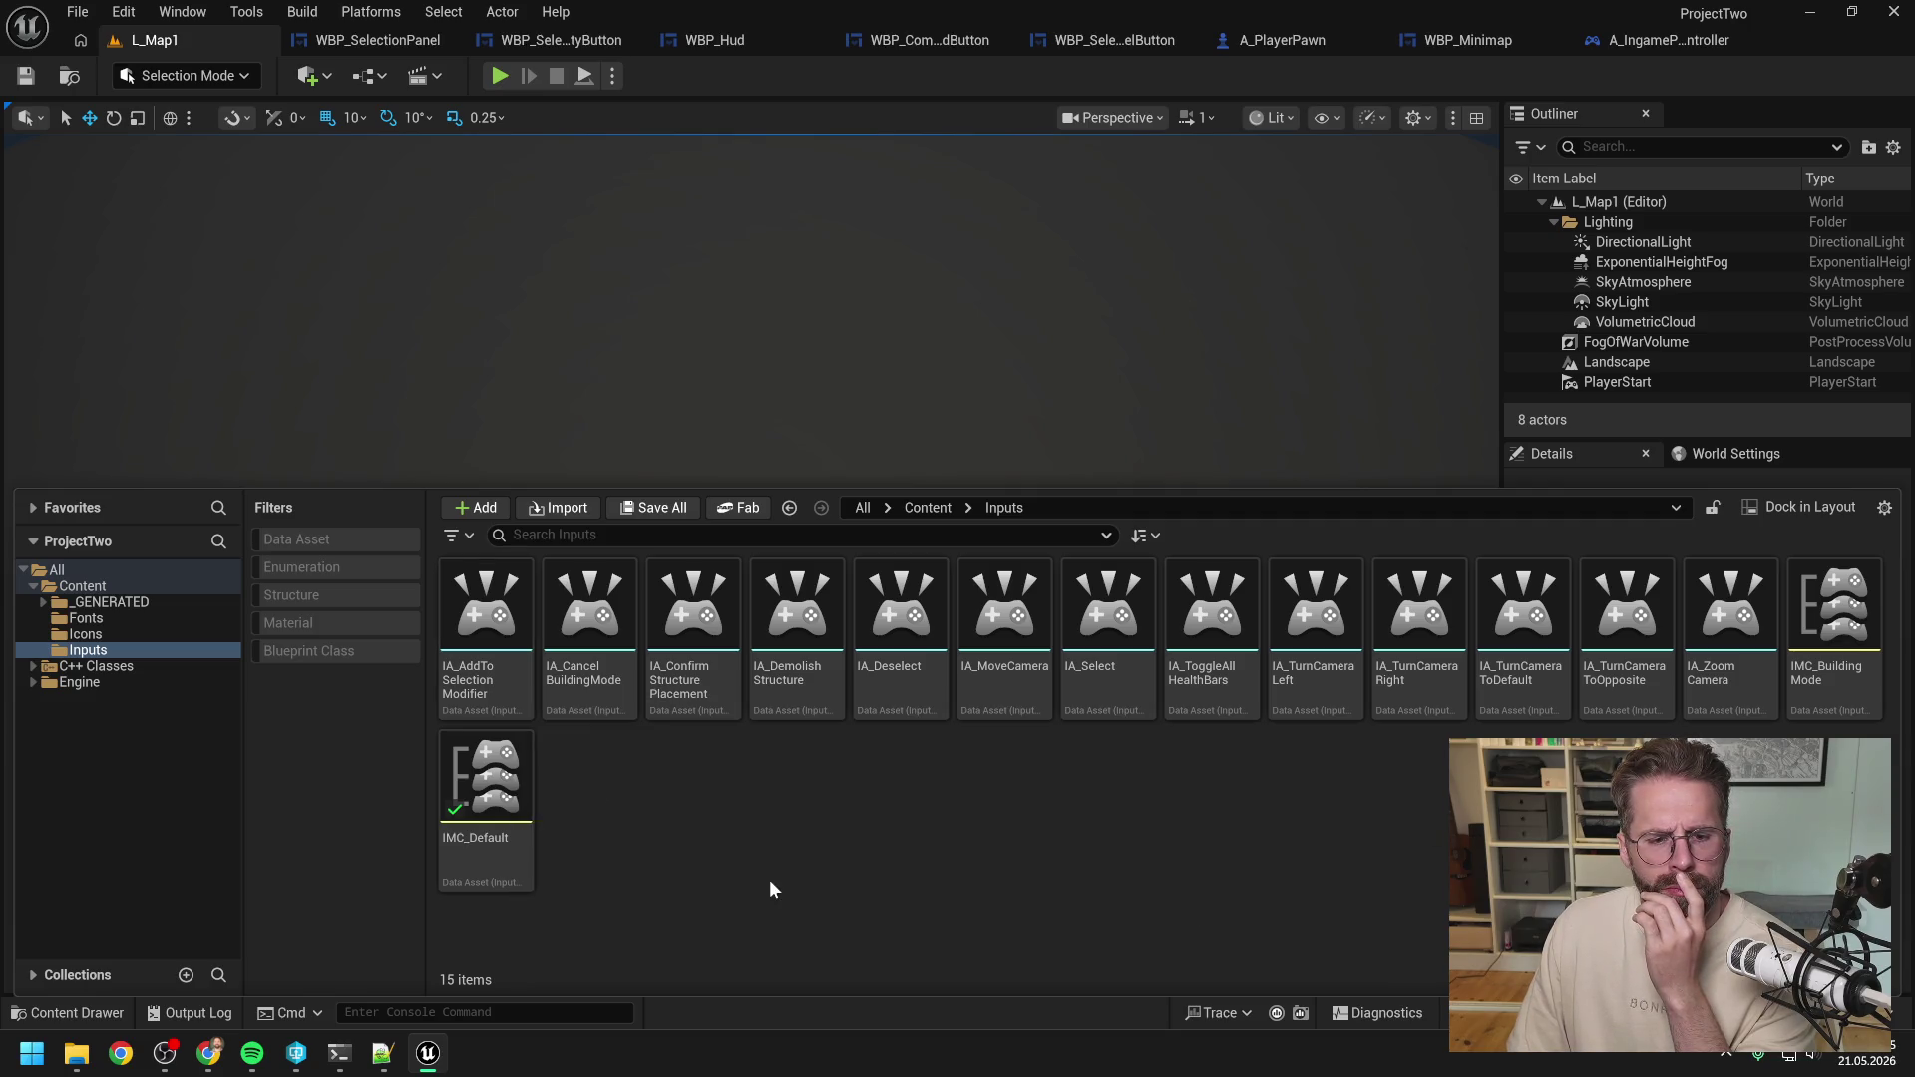
{"action": "left_click", "coordinate": [341, 1055]}
{"action": "type", "text": "+ ne"}
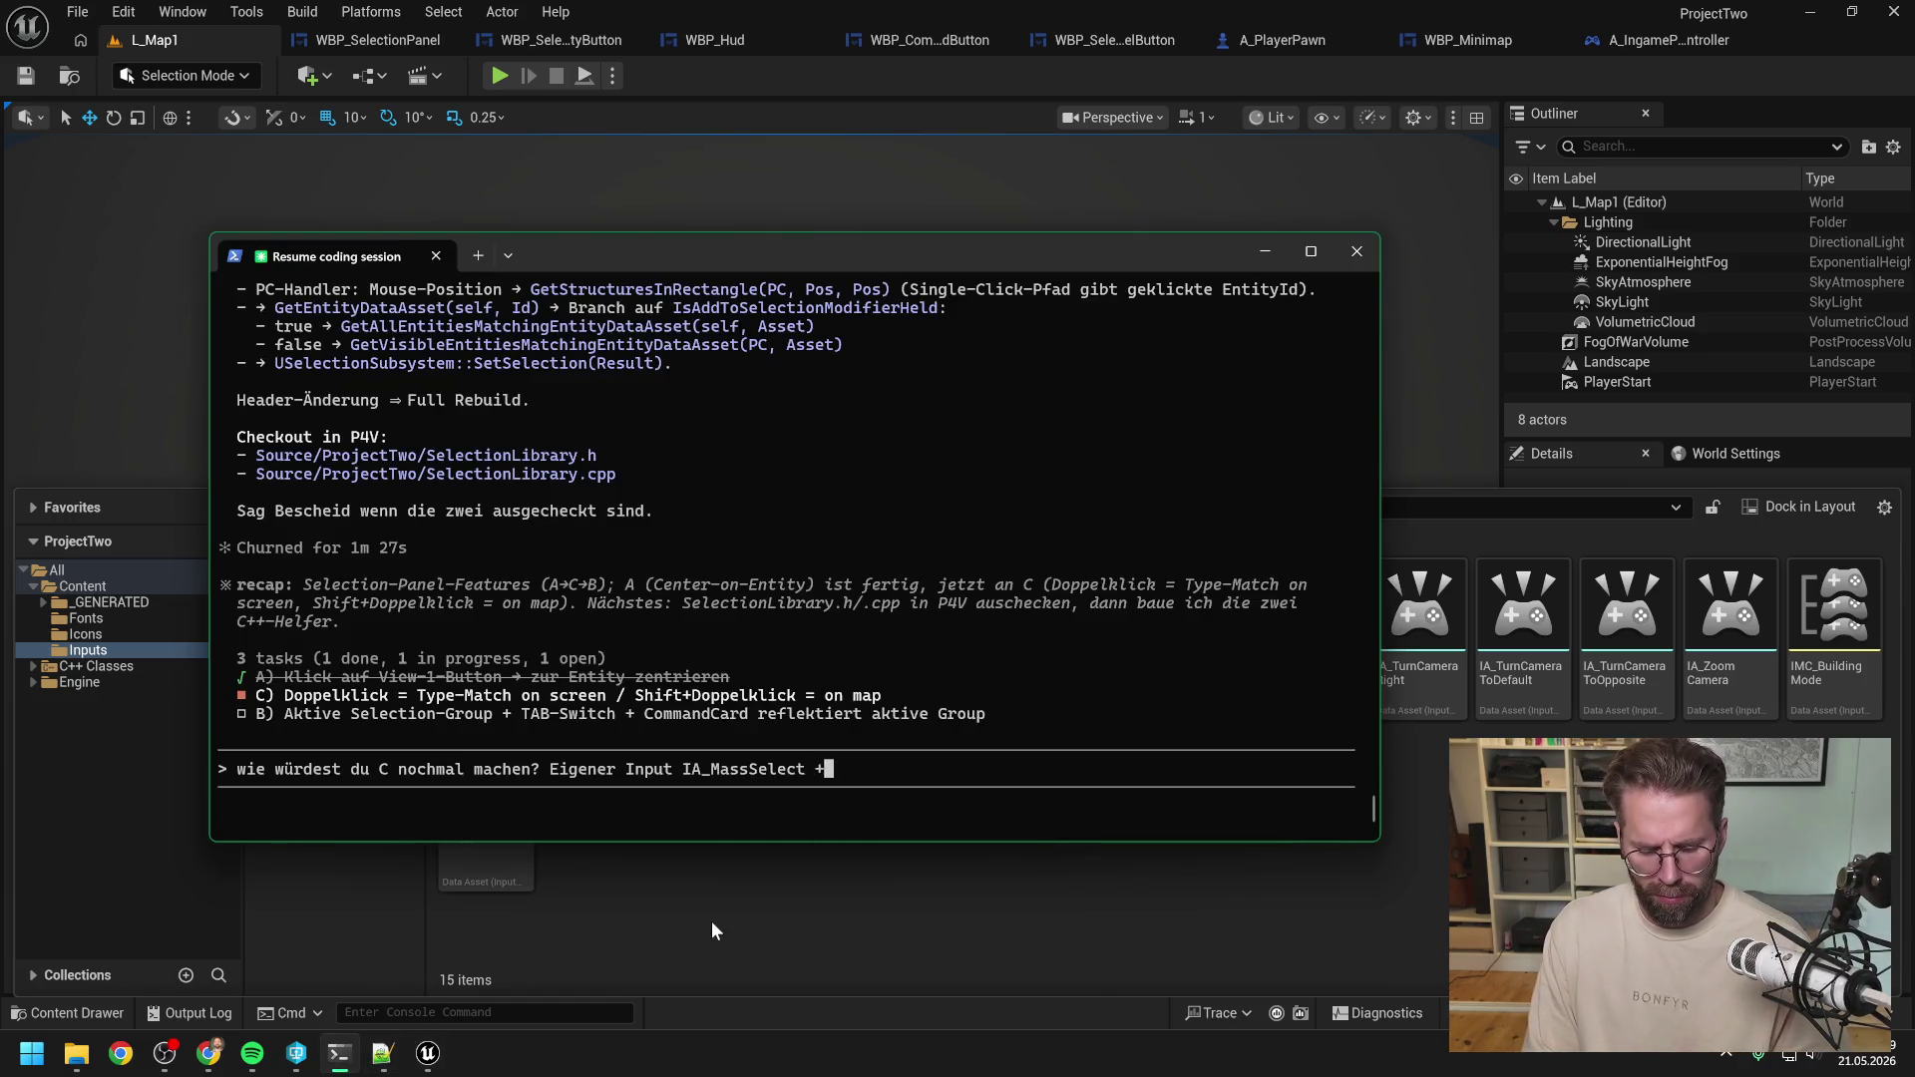
{"action": "type", "text": "uen"}
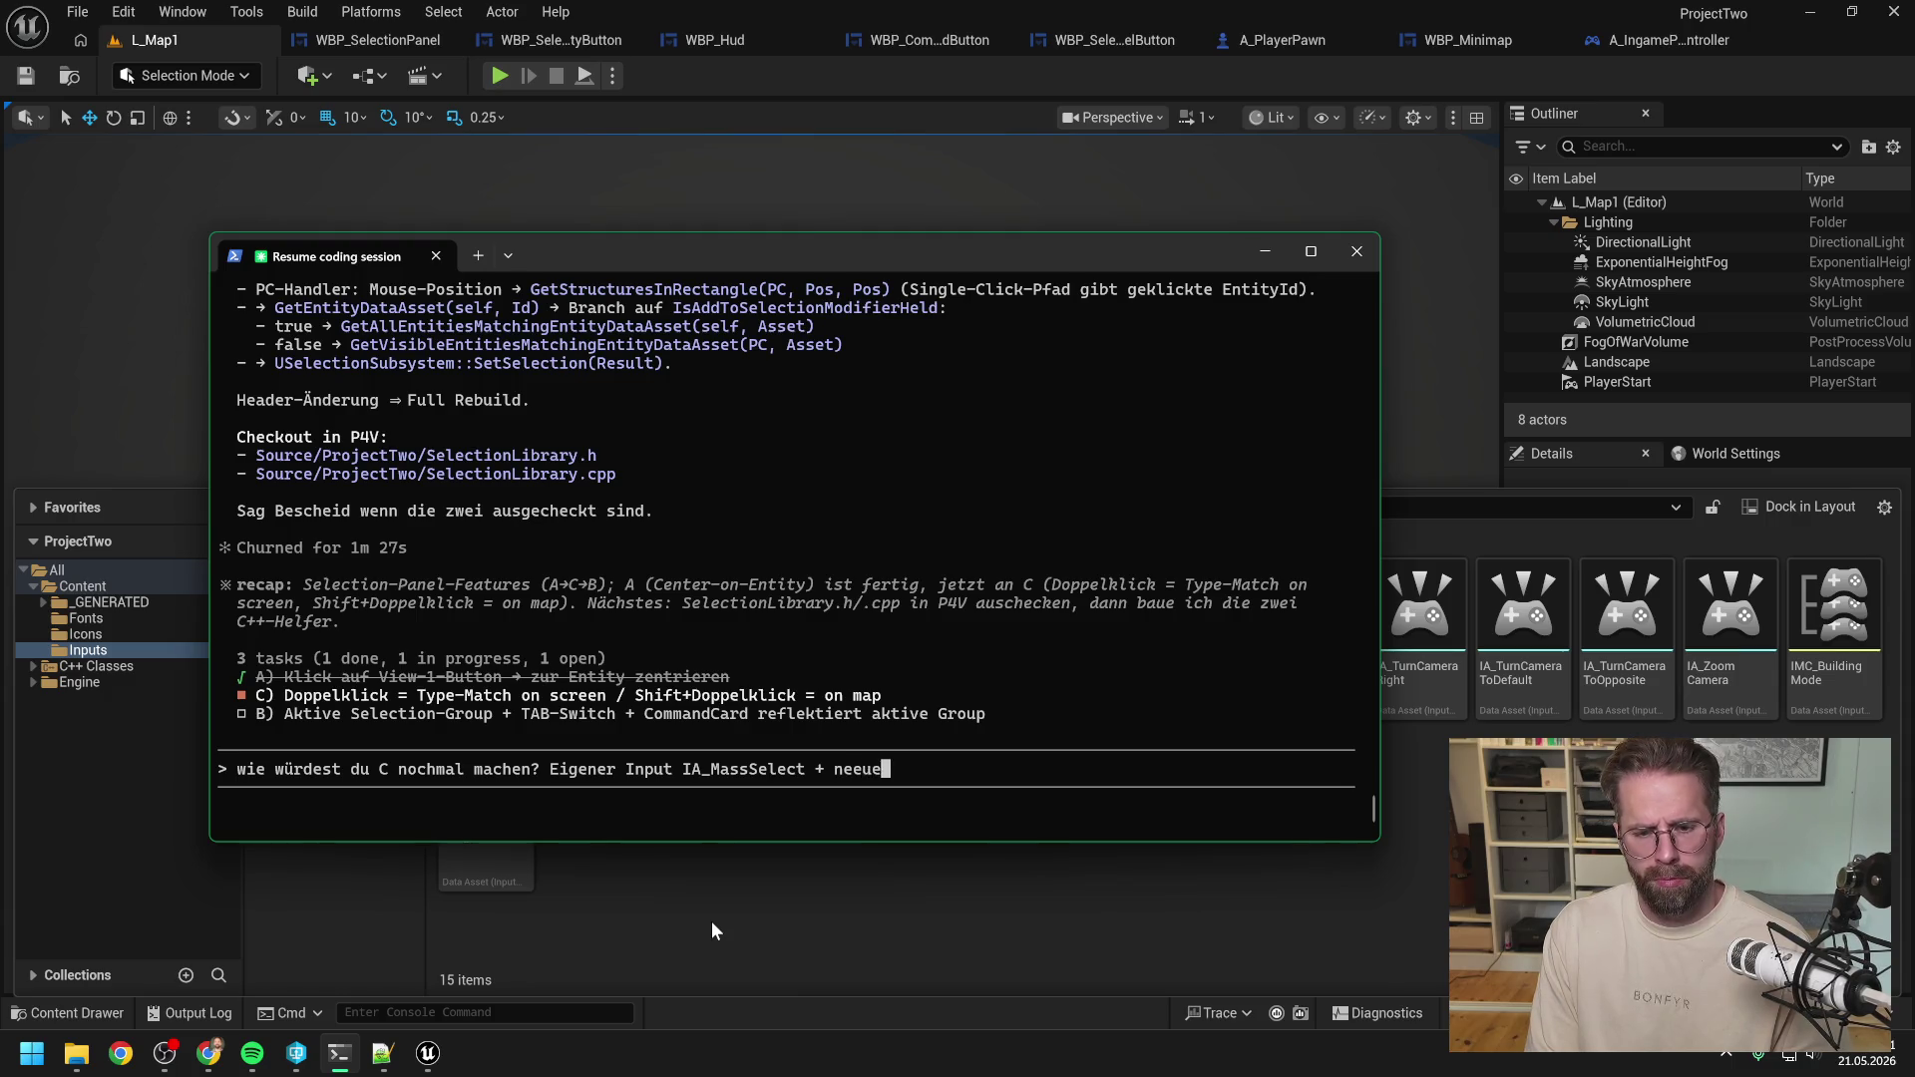
{"action": "key", "text": "BackSpace"}
{"action": "key", "text": "BackSpace"}
{"action": "key", "text": "BackSpace"}
{"action": "type", "text": "uer Inpu"}
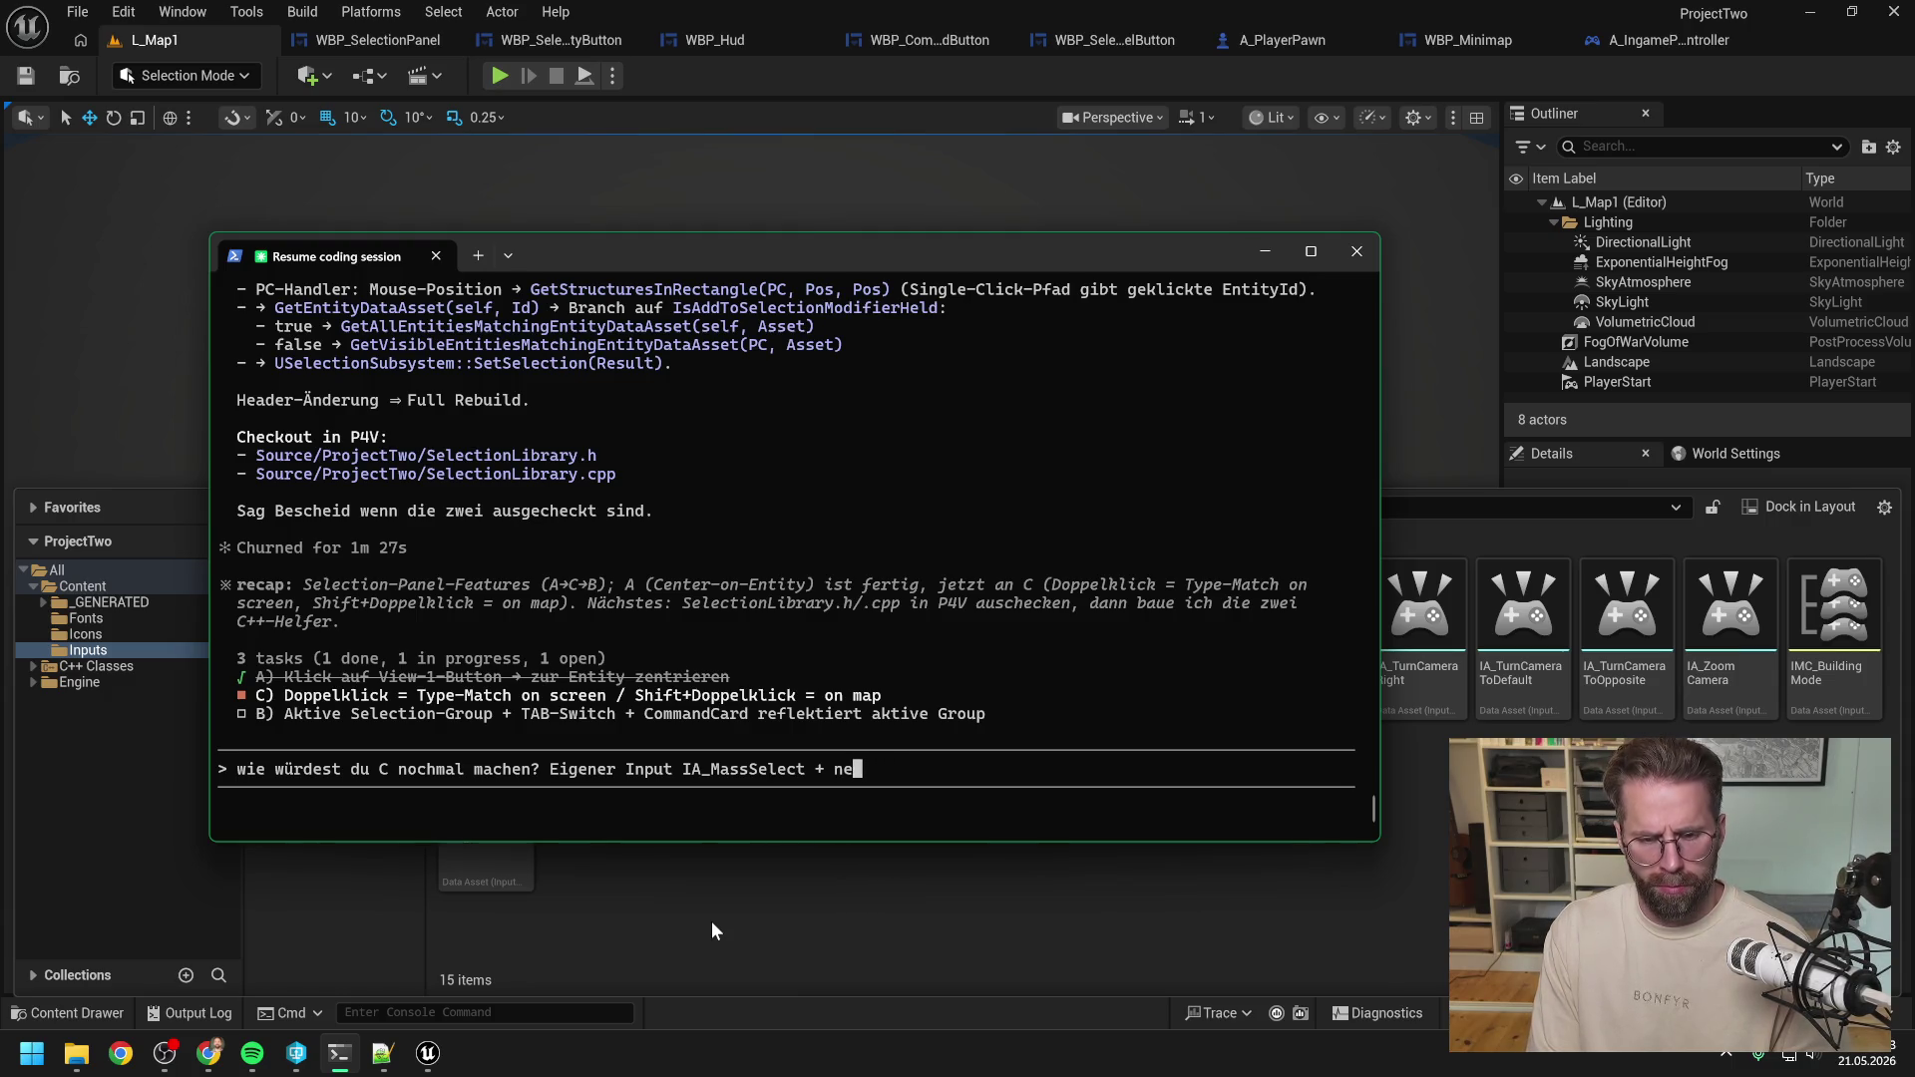
{"action": "type", "text": "t für Shit"}
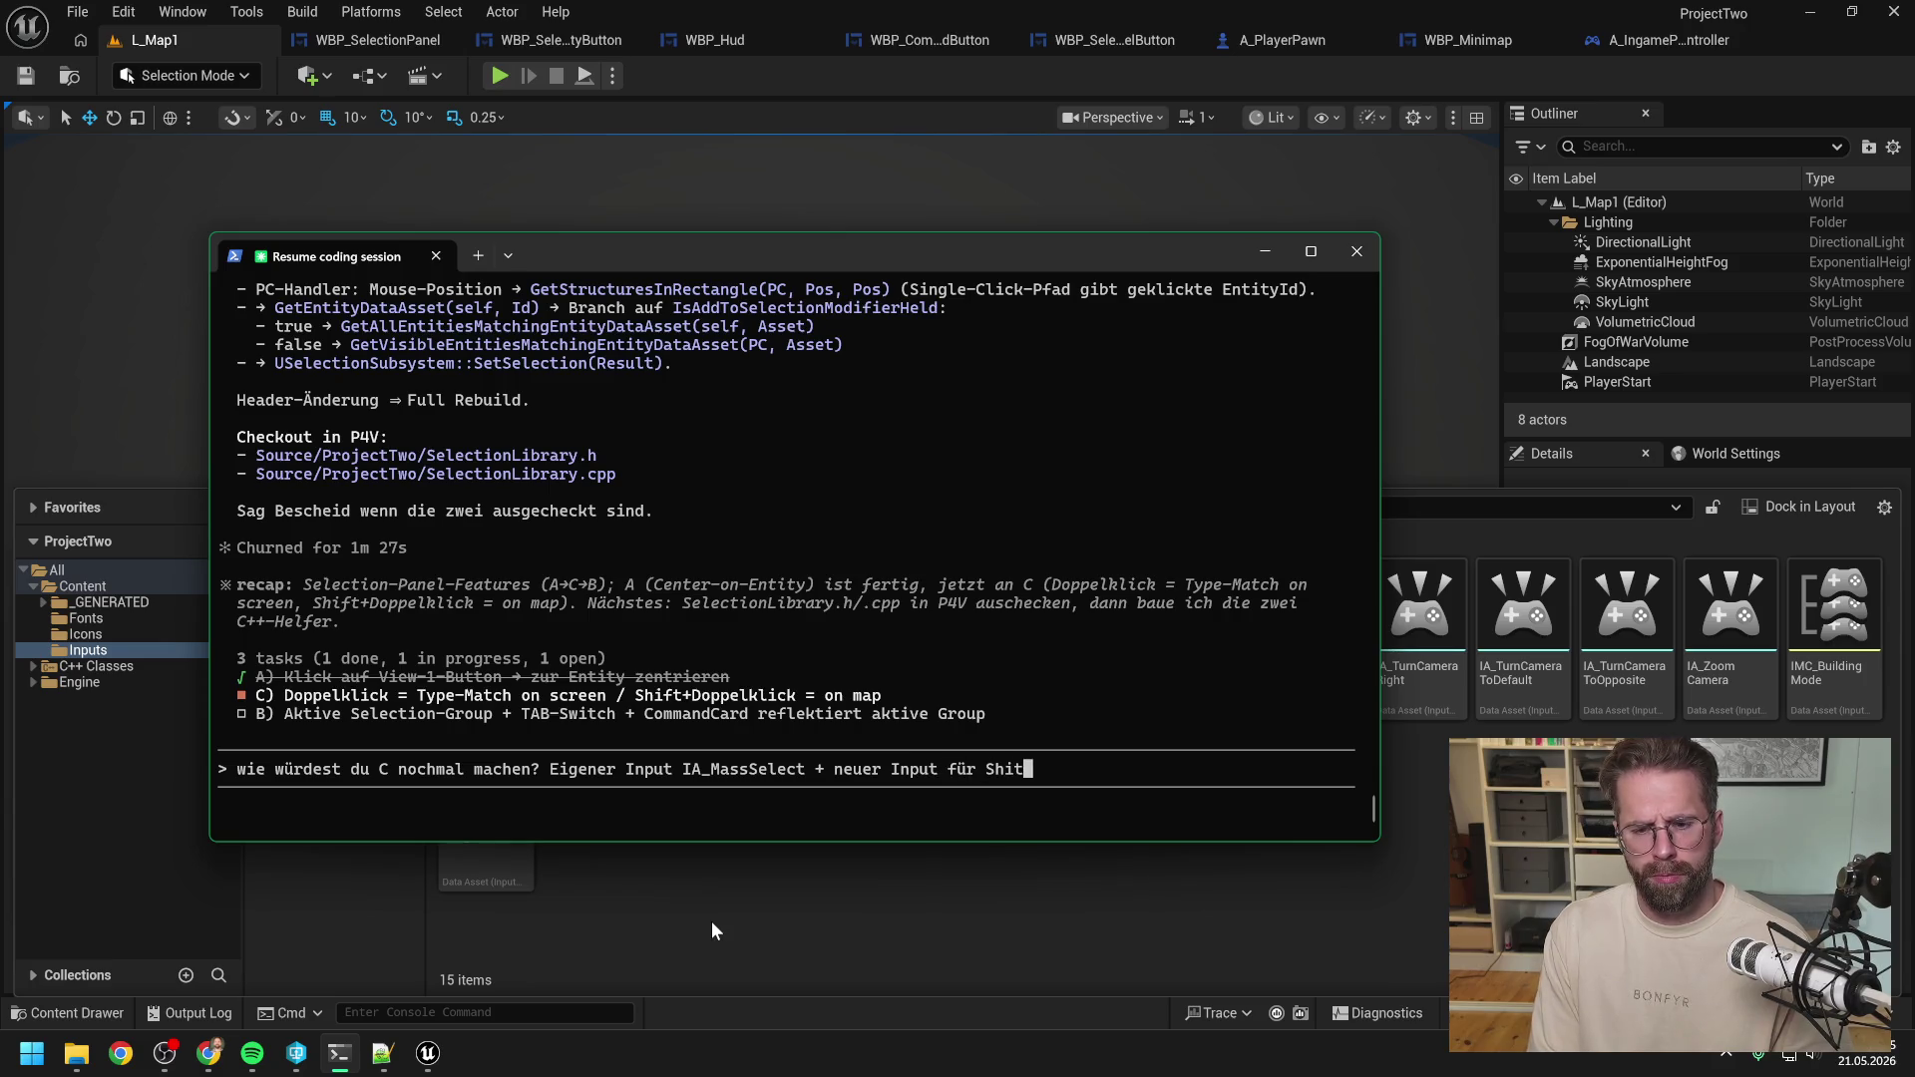
{"action": "key", "text": "BackSpace"}
{"action": "type", "text": "ft-Modifier"}
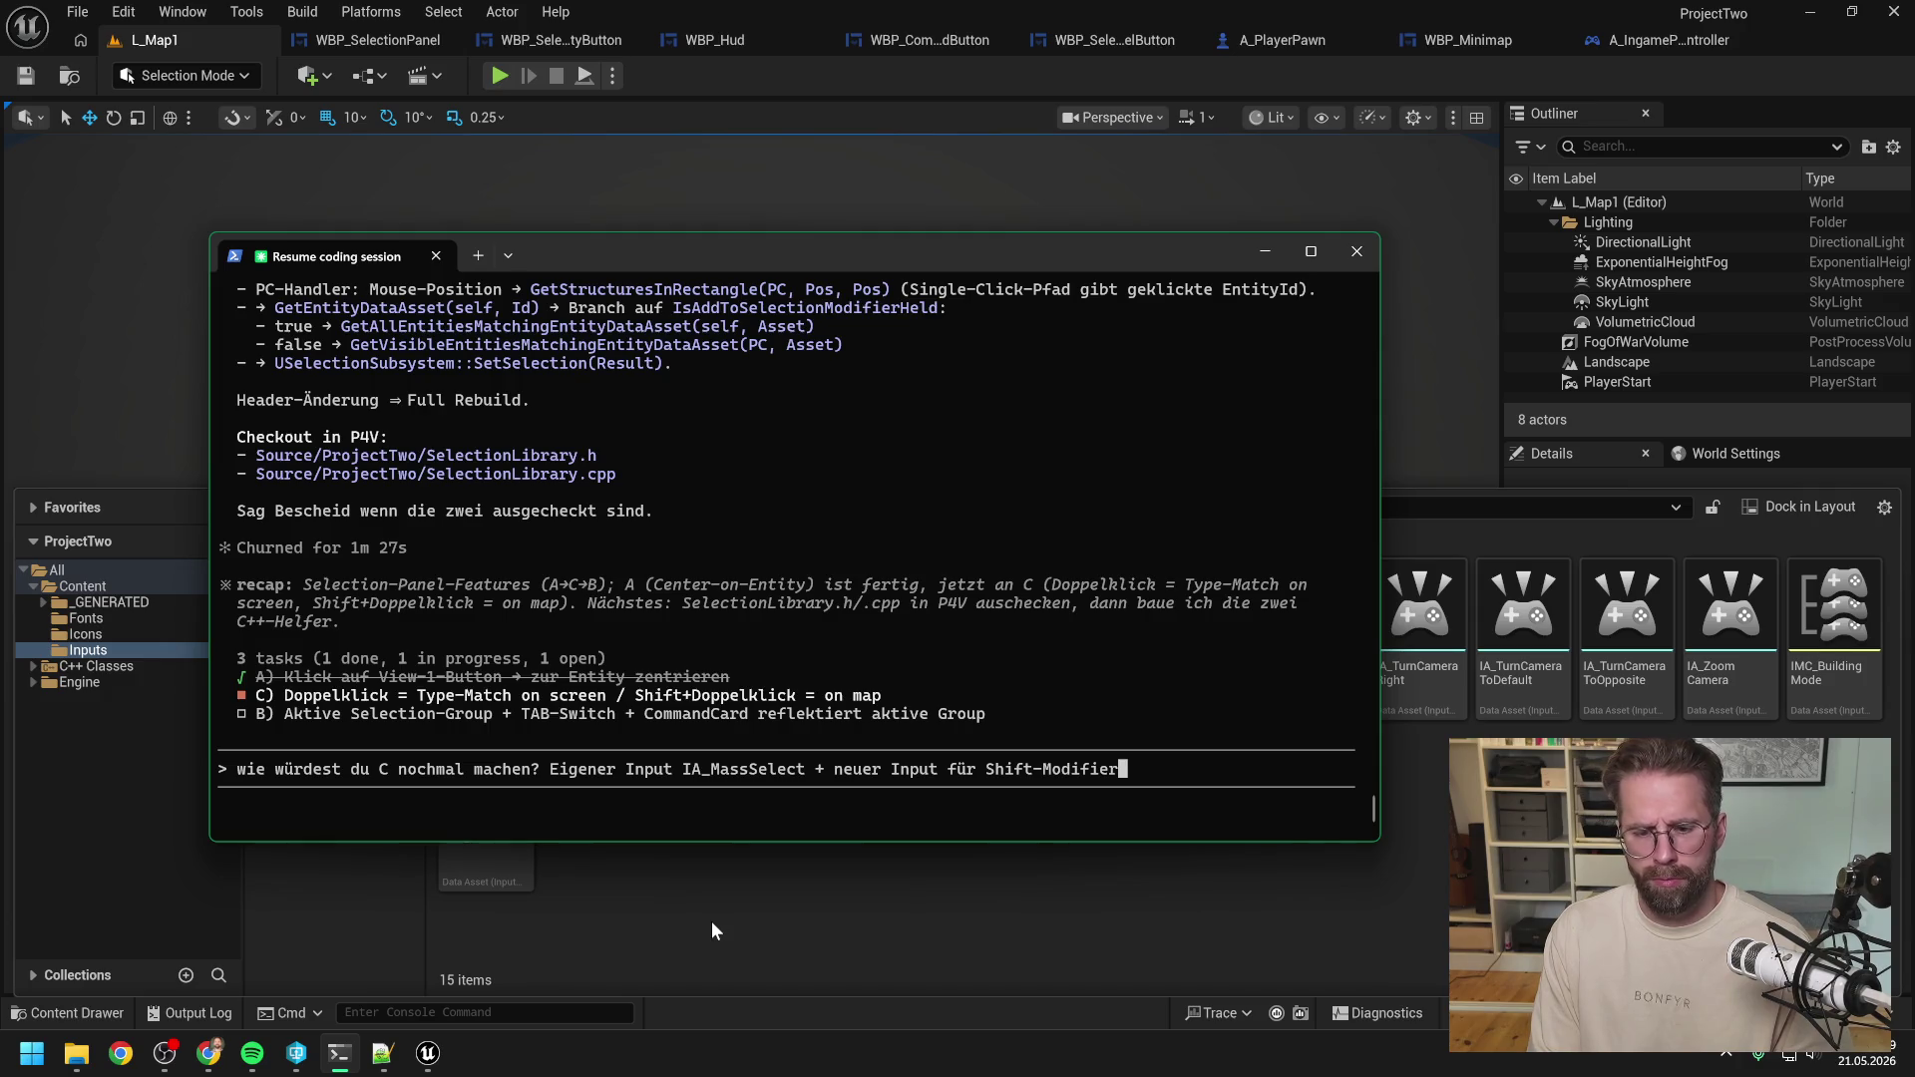
{"action": "type", "text": " also IA_"}
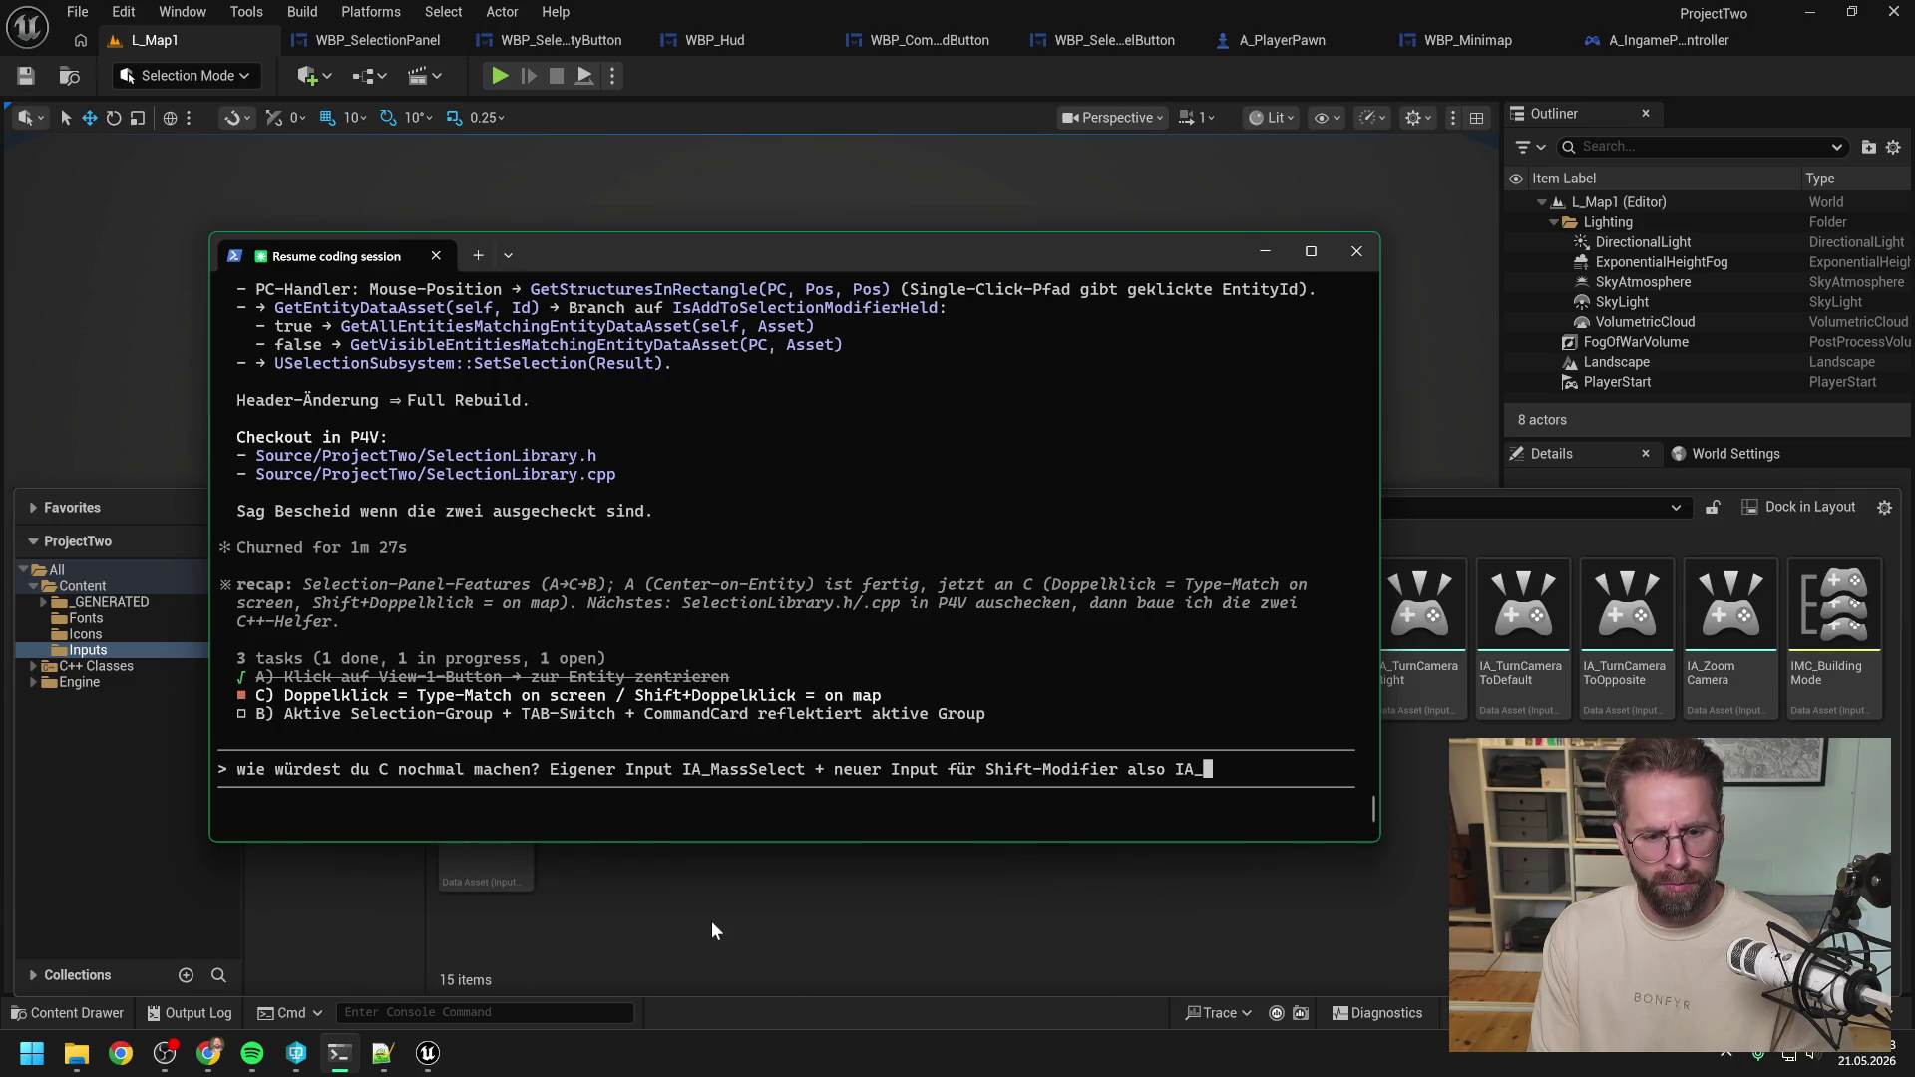
{"action": "type", "text": "MassSelec"}
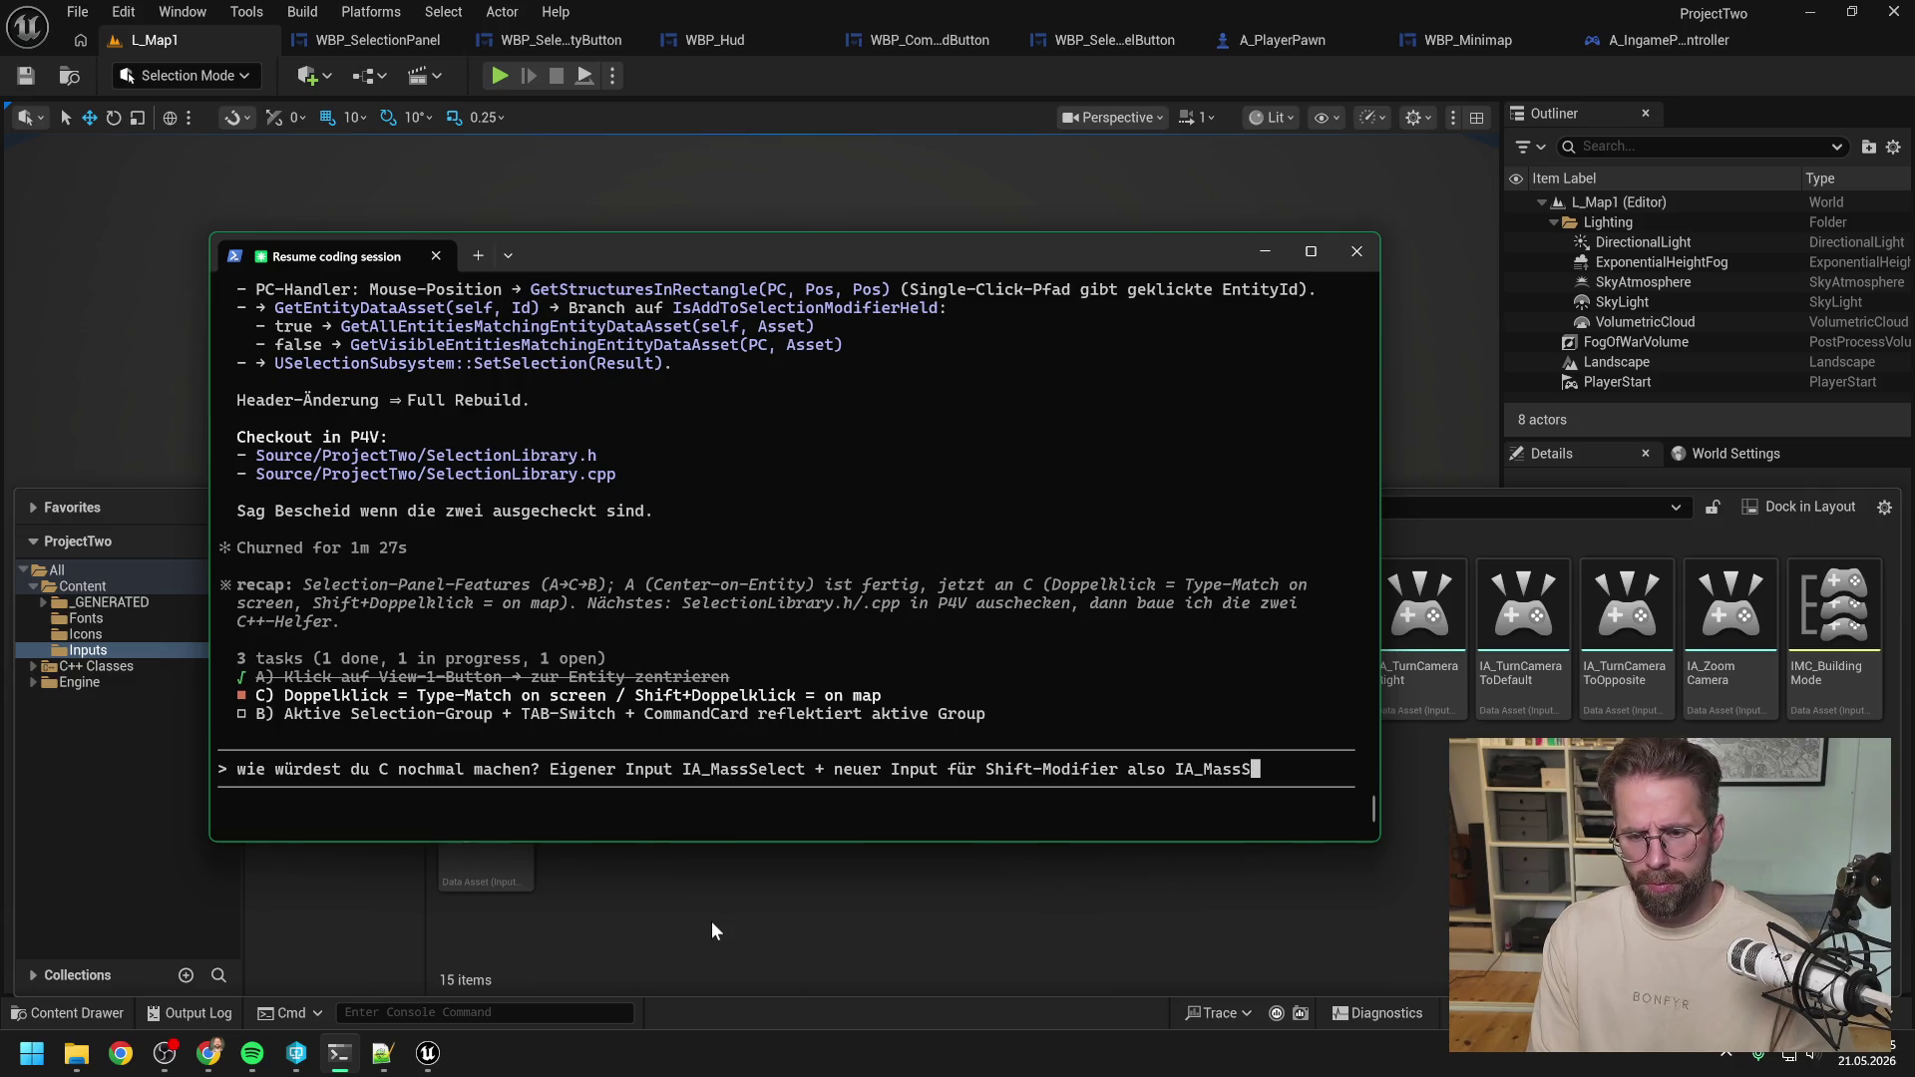
{"action": "type", "text": "tionModifier"}
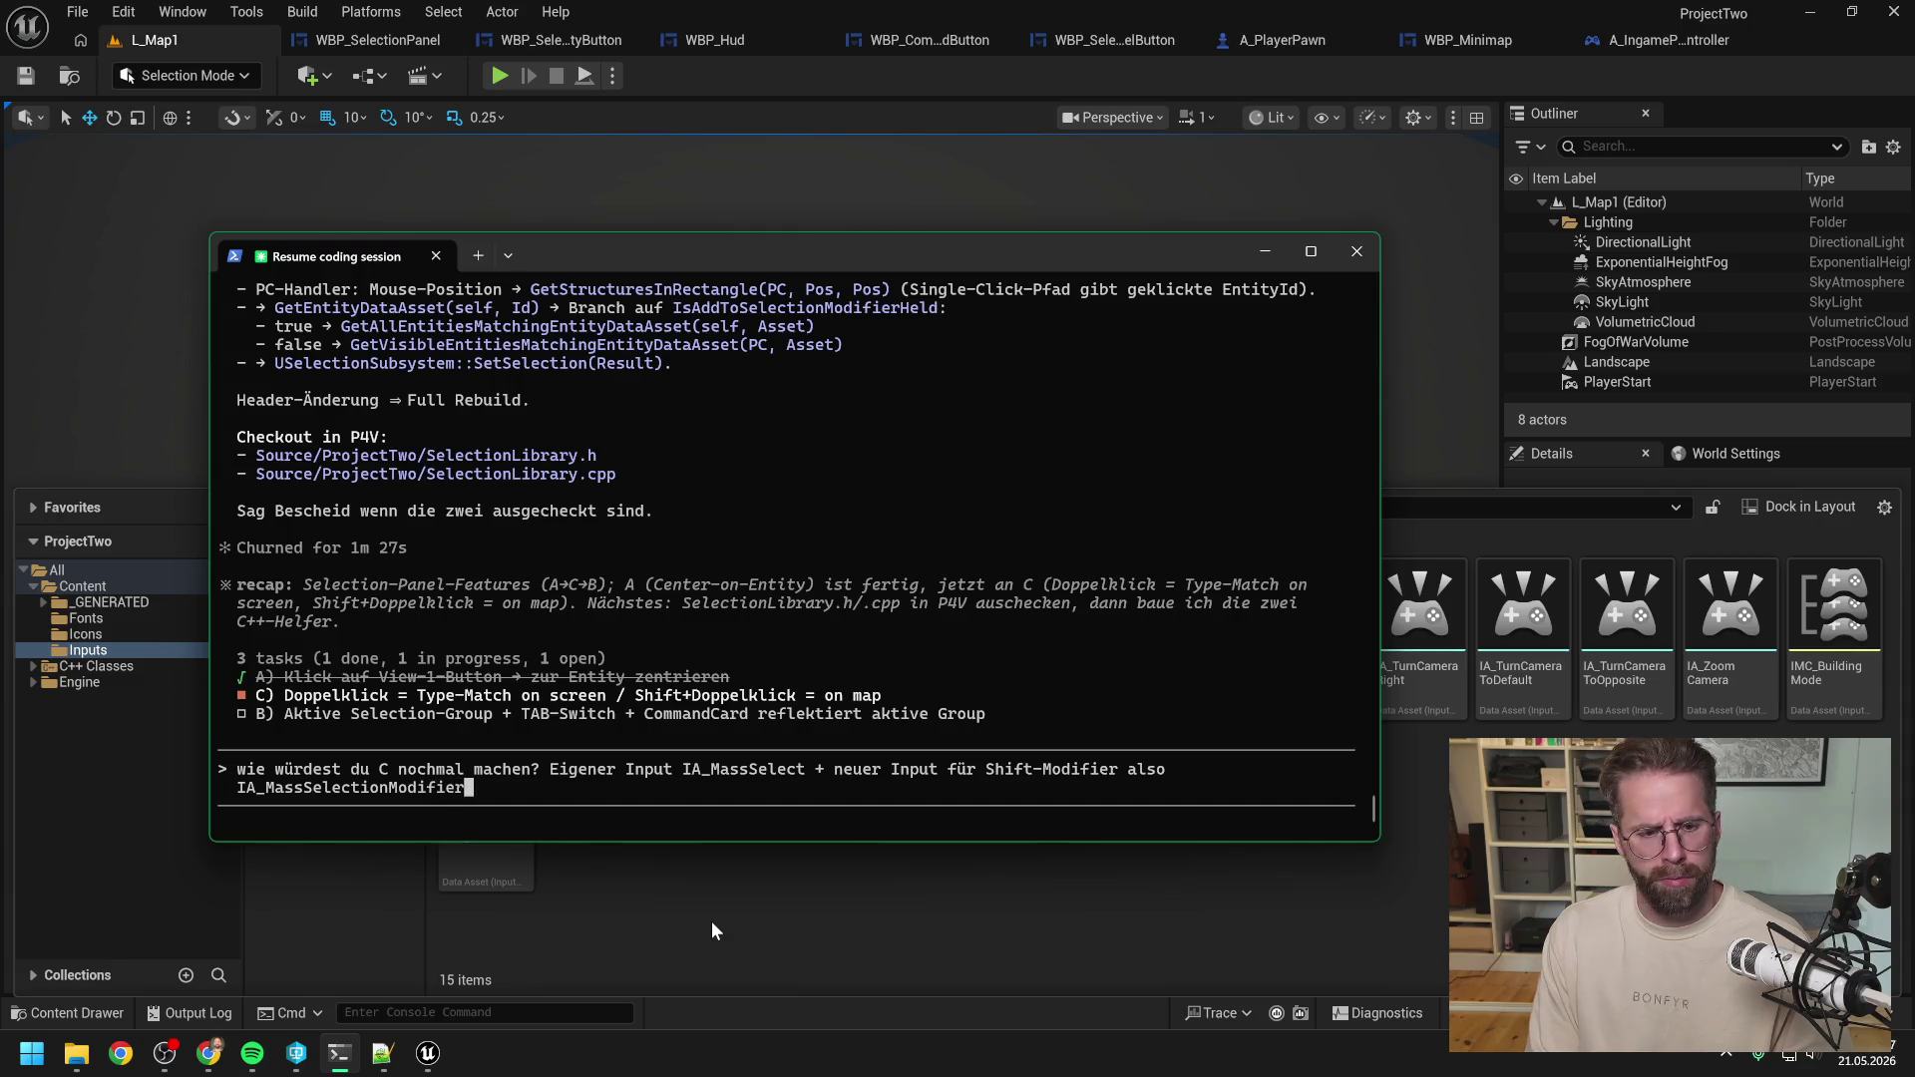
{"action": "type", "text": "? "}
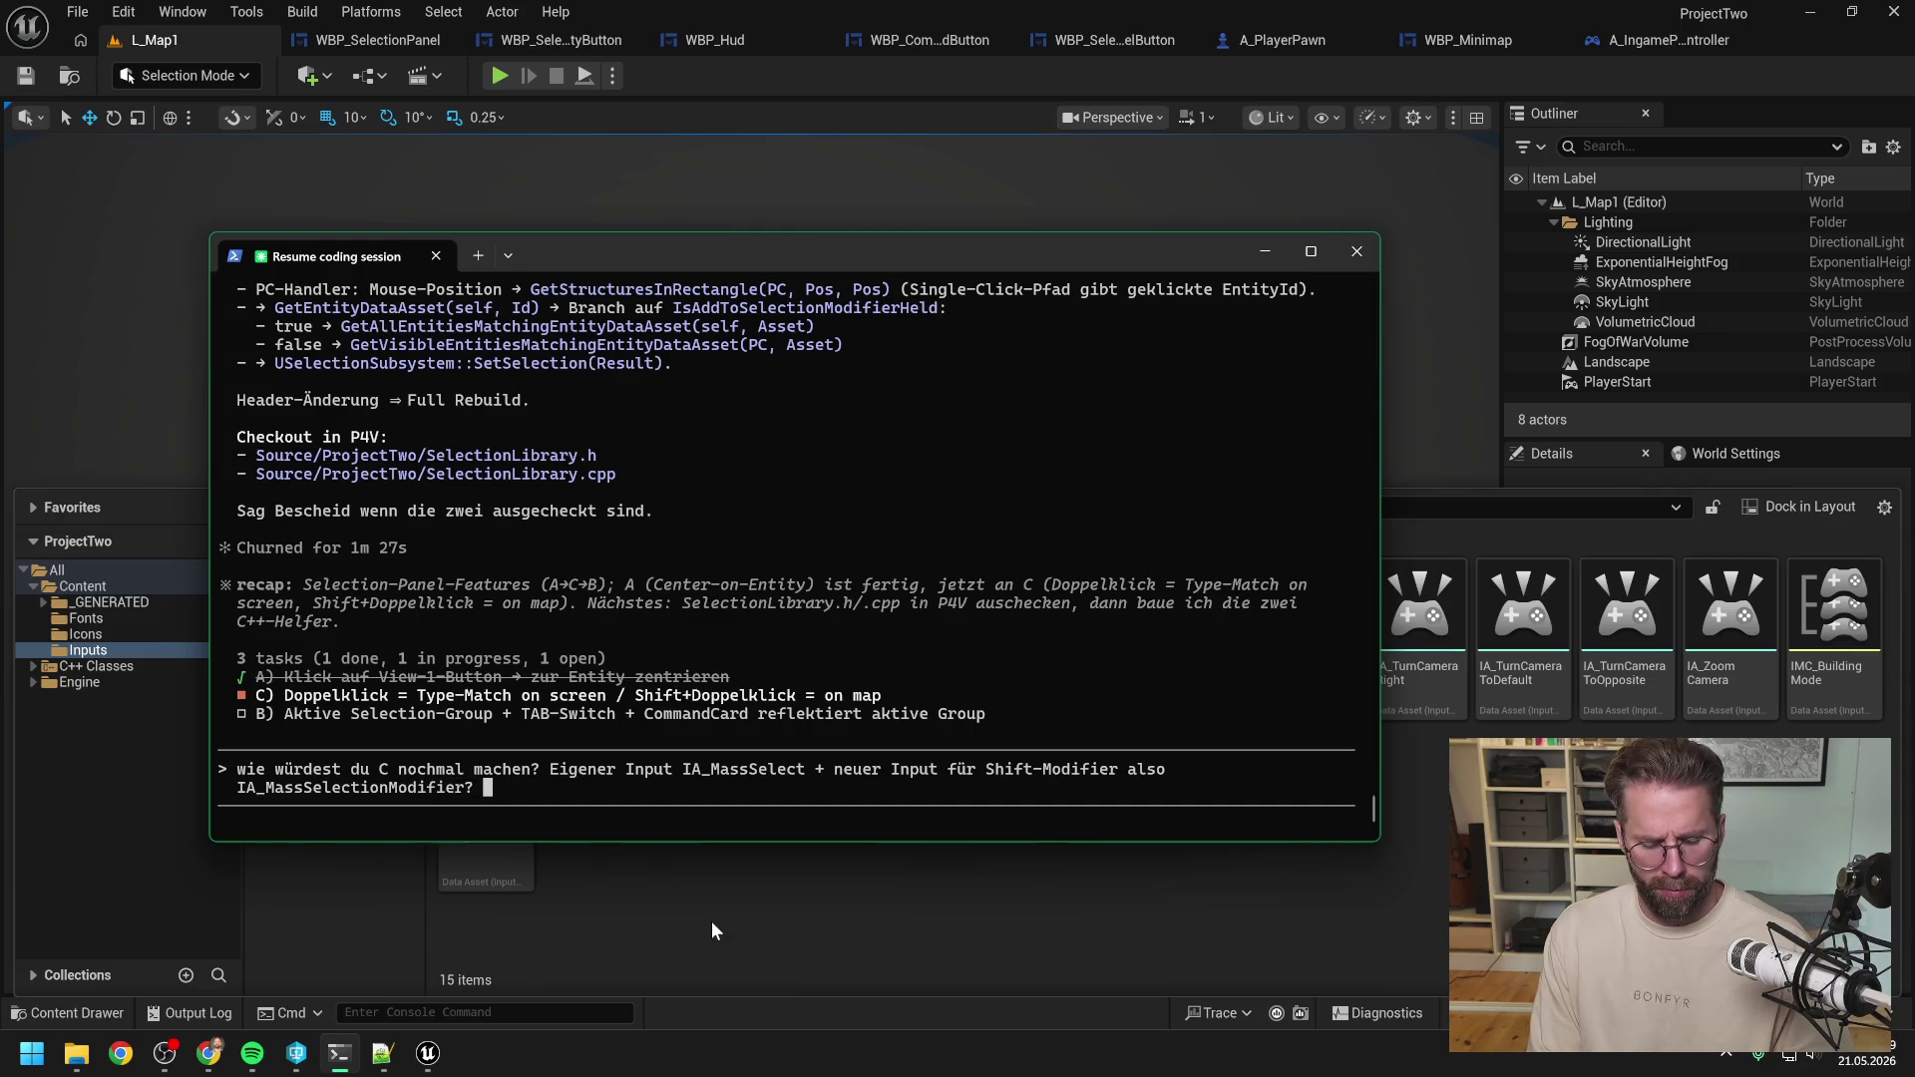
{"action": "type", "text": "hmmm könnte si"}
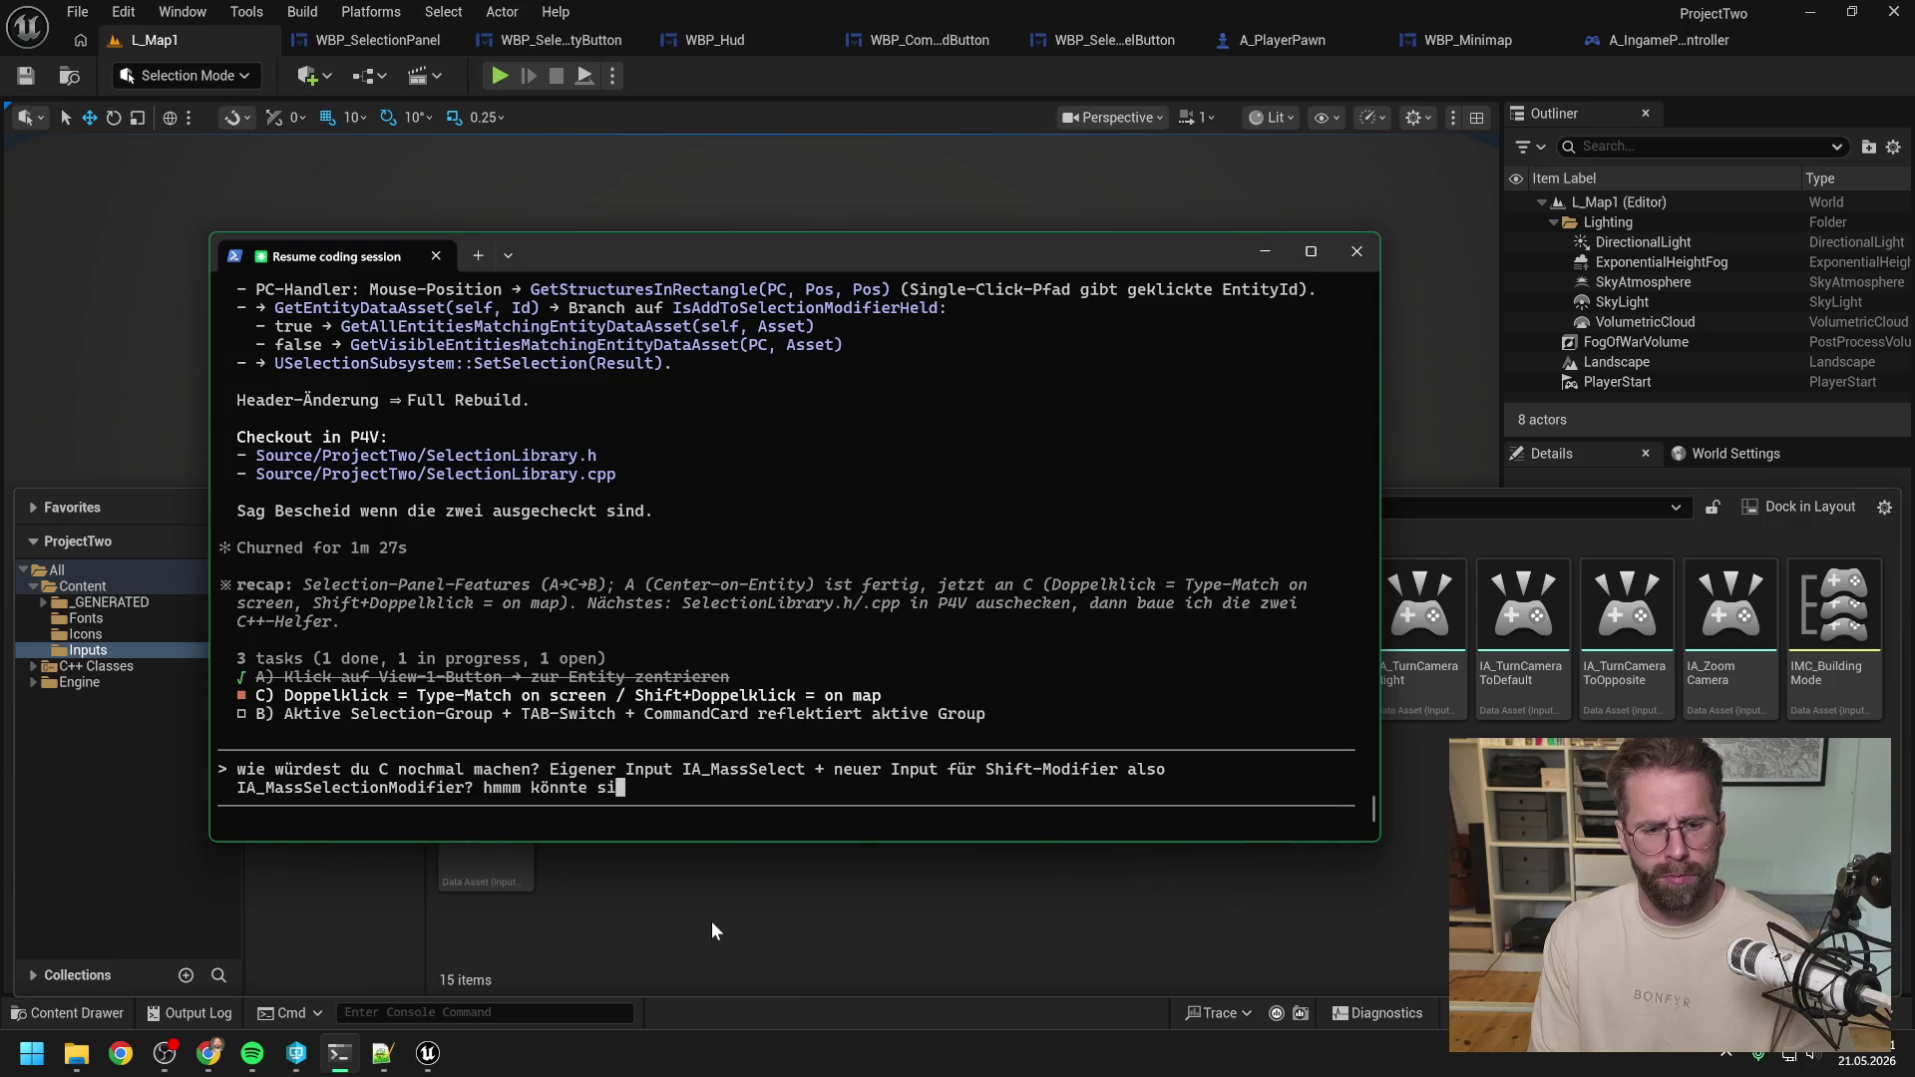
{"action": "type", "text": "ch mit"}
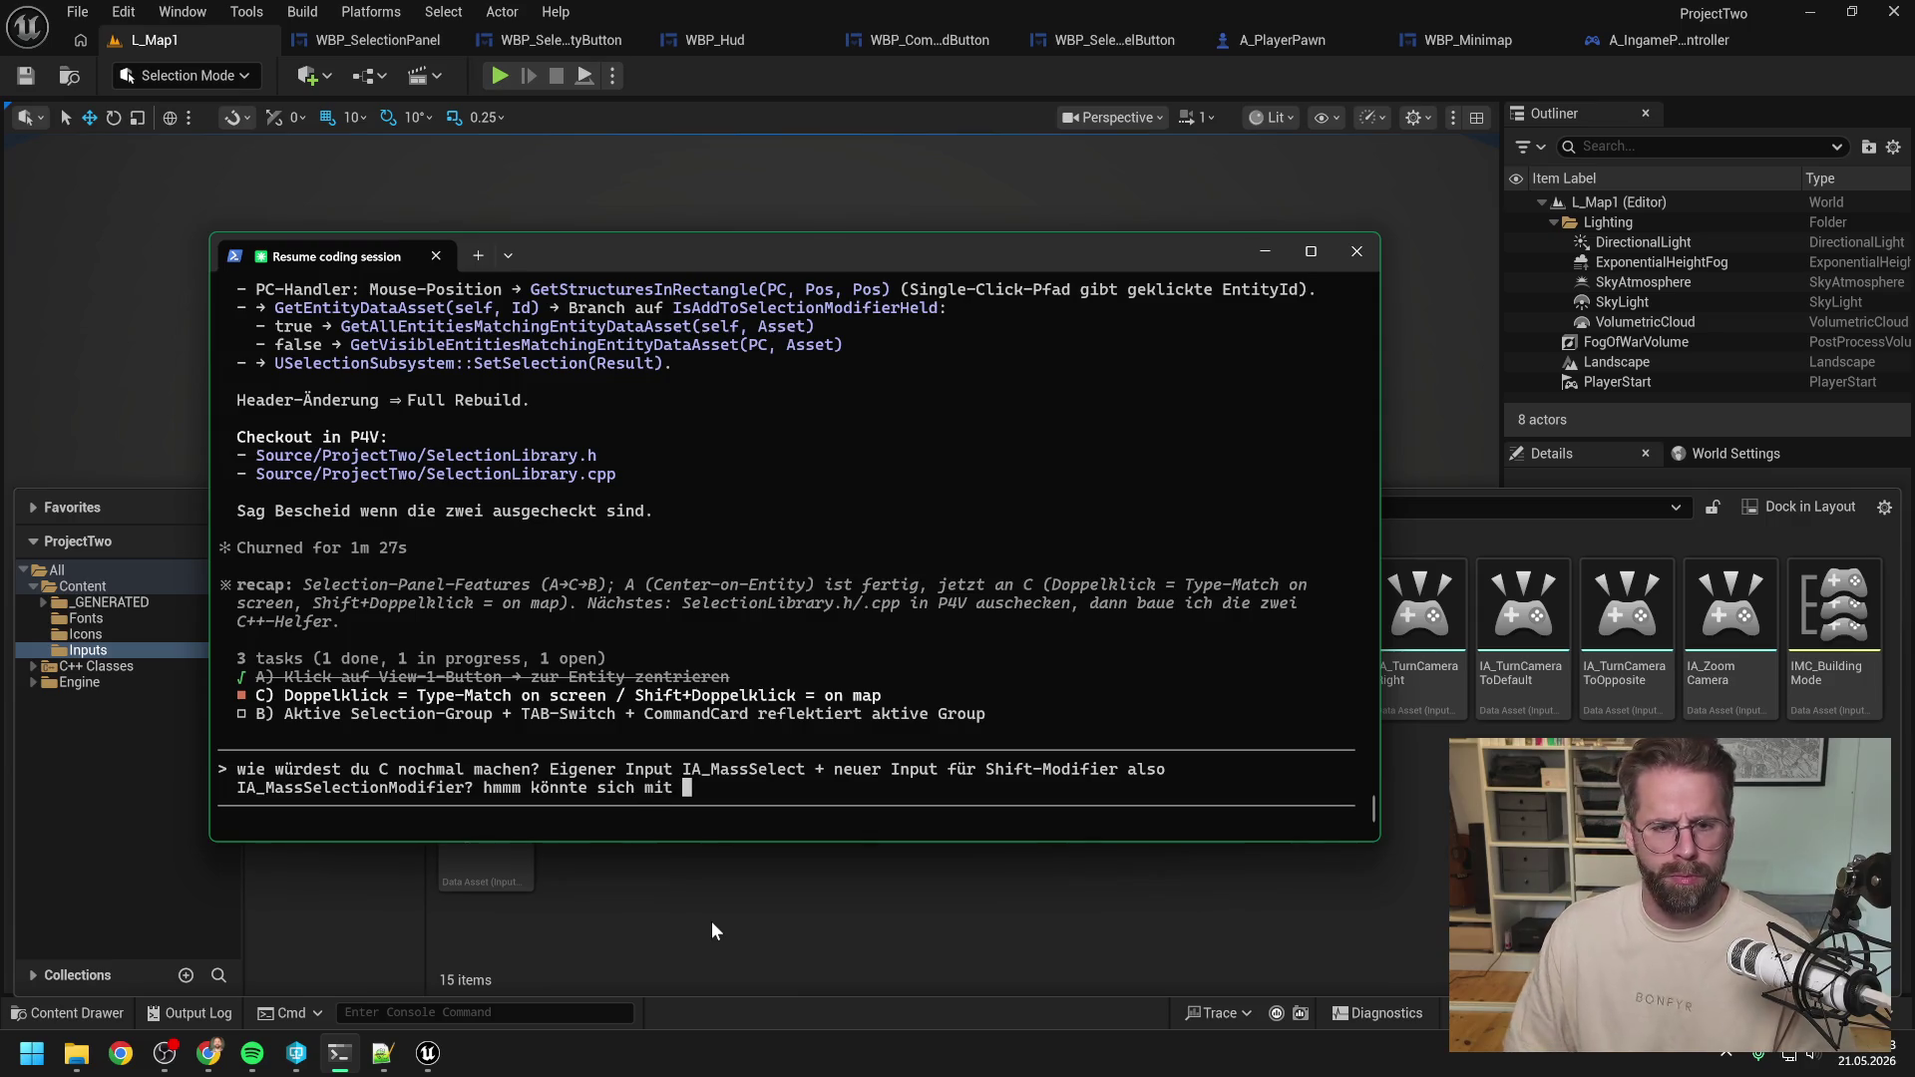
{"action": "mouse_move", "coordinate": [751, 259]}
{"action": "left_mouse_down"}
{"action": "mouse_move", "coordinate": [908, 110]}
{"action": "mouse_move", "coordinate": [1195, 180]}
{"action": "mouse_move", "coordinate": [1191, 211]}
{"action": "left_mouse_up"}
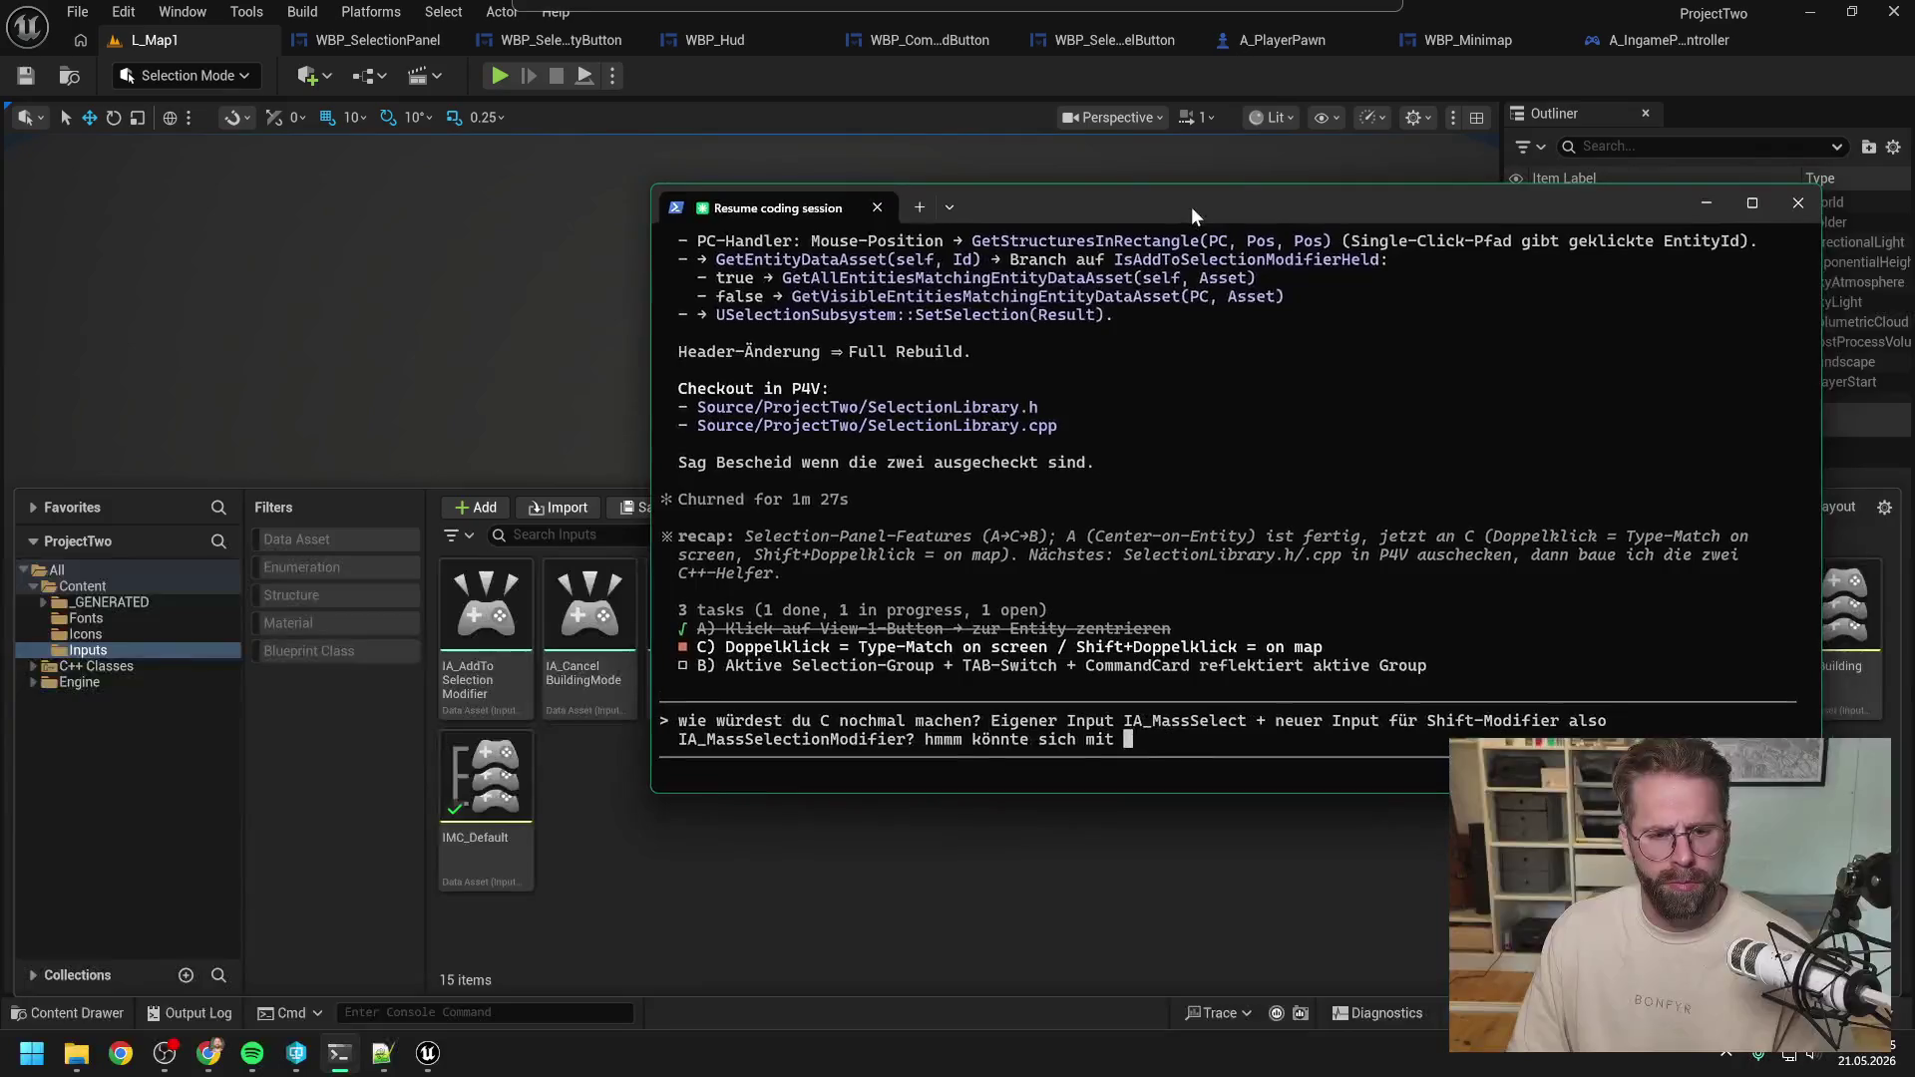
Note in the draft that it could clash with IA_AddToSelectionModifier.
{"action": "type", "text": "IA_Ad"}
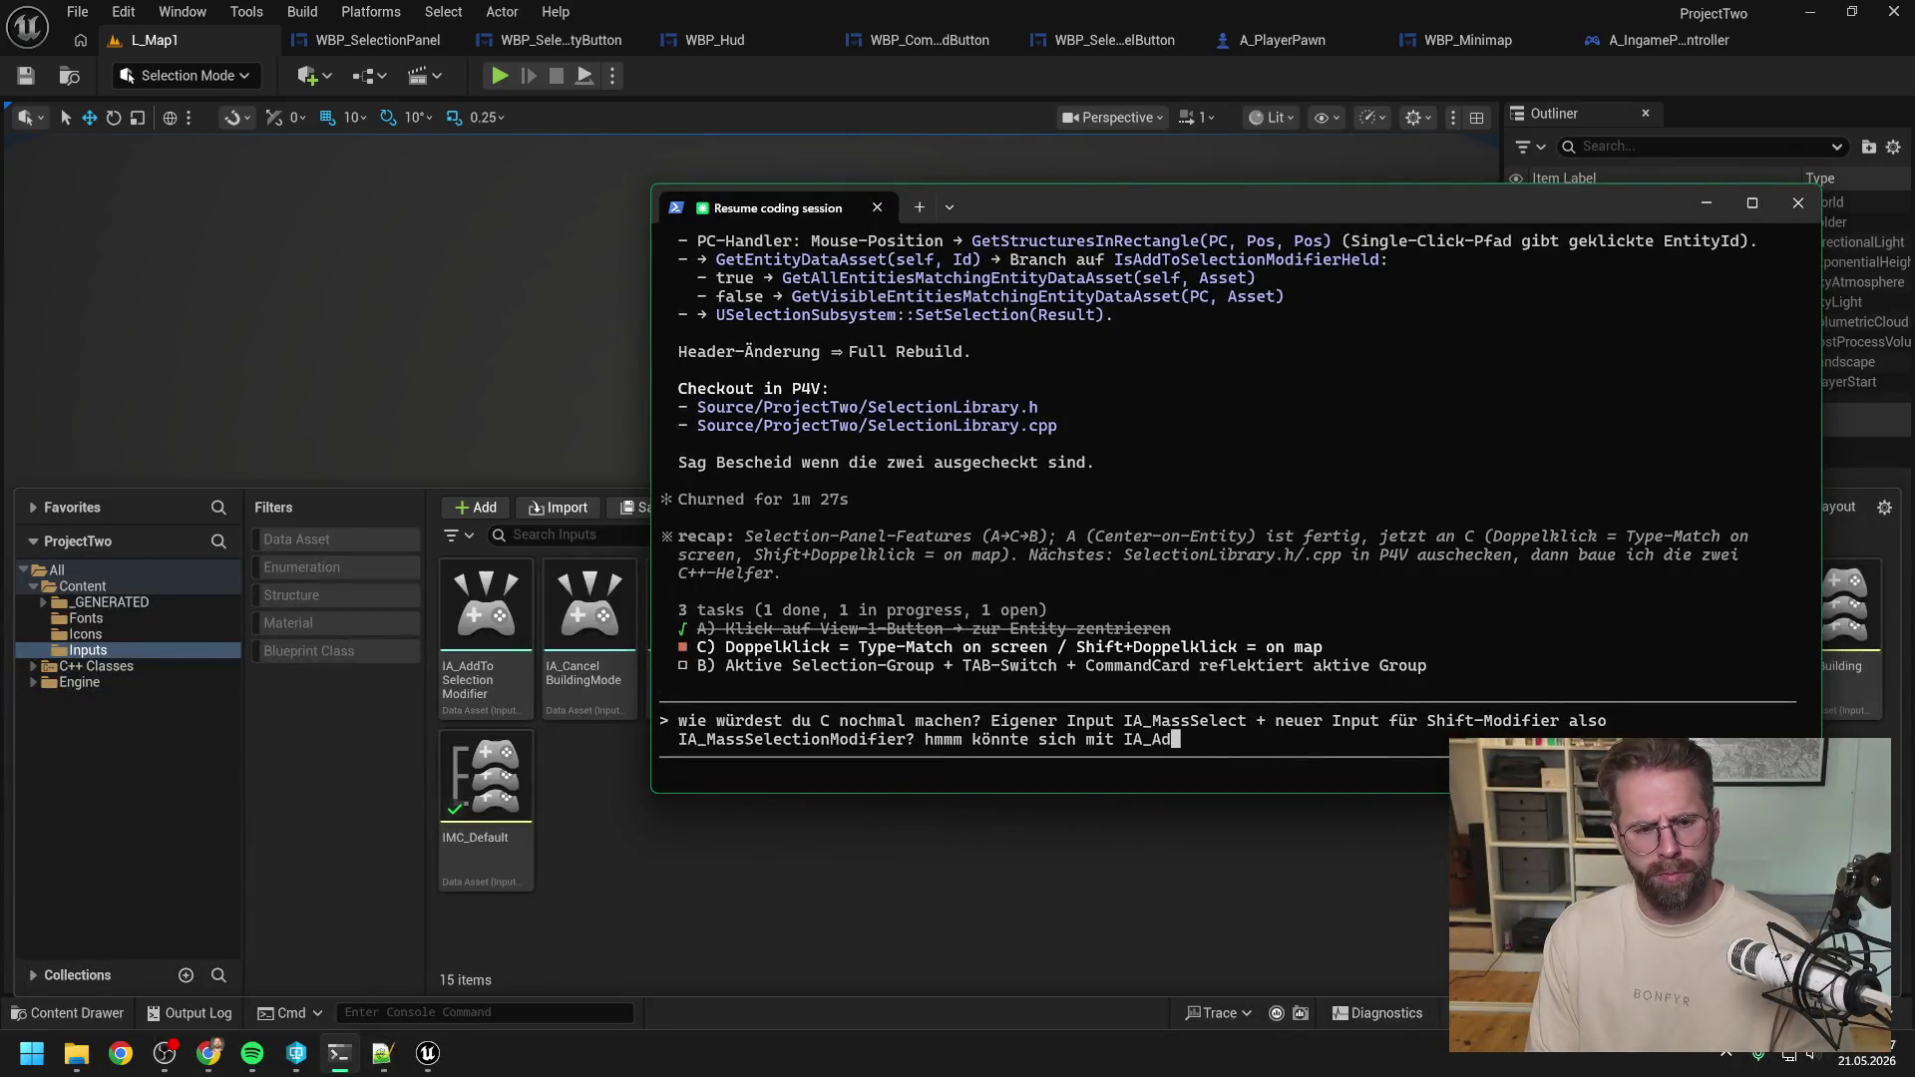
{"action": "type", "text": "dToSelecto"}
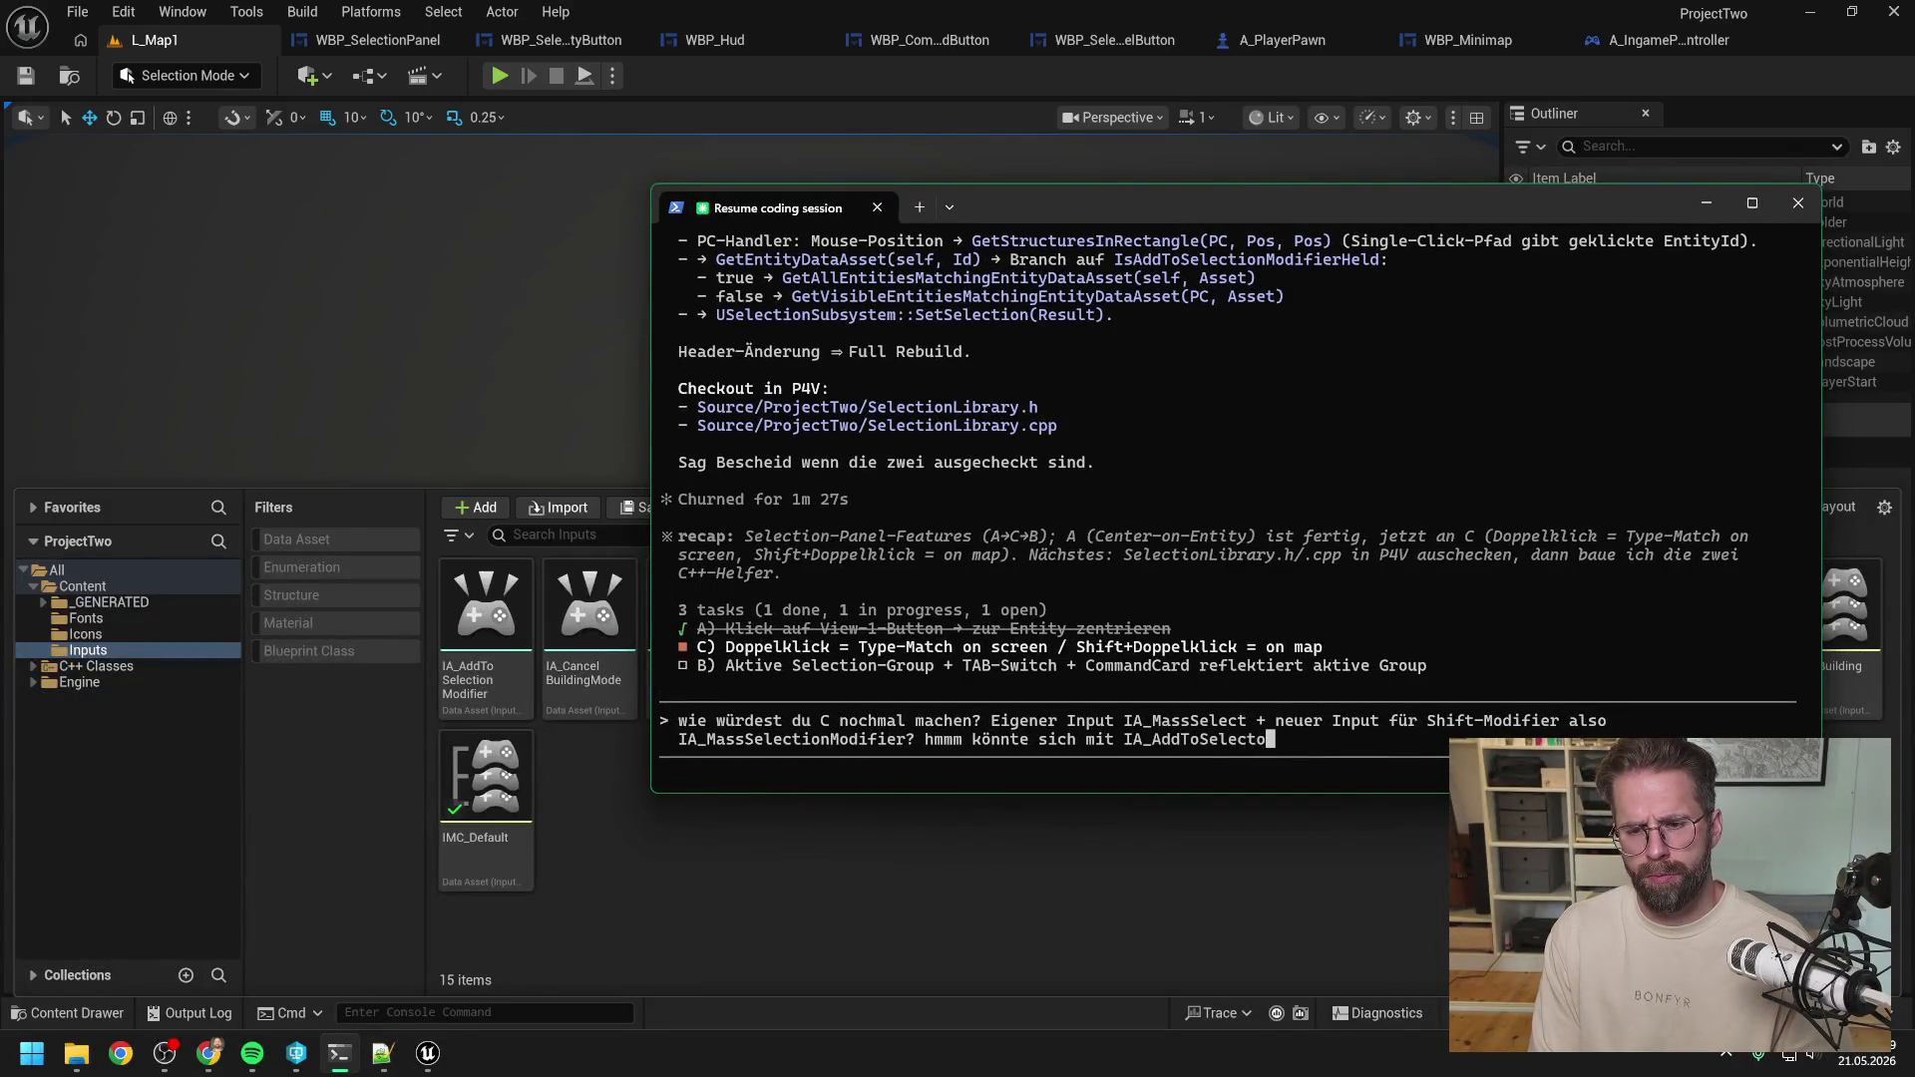
{"action": "key", "text": "BackSpace"}
{"action": "type", "text": "ionModifier in"}
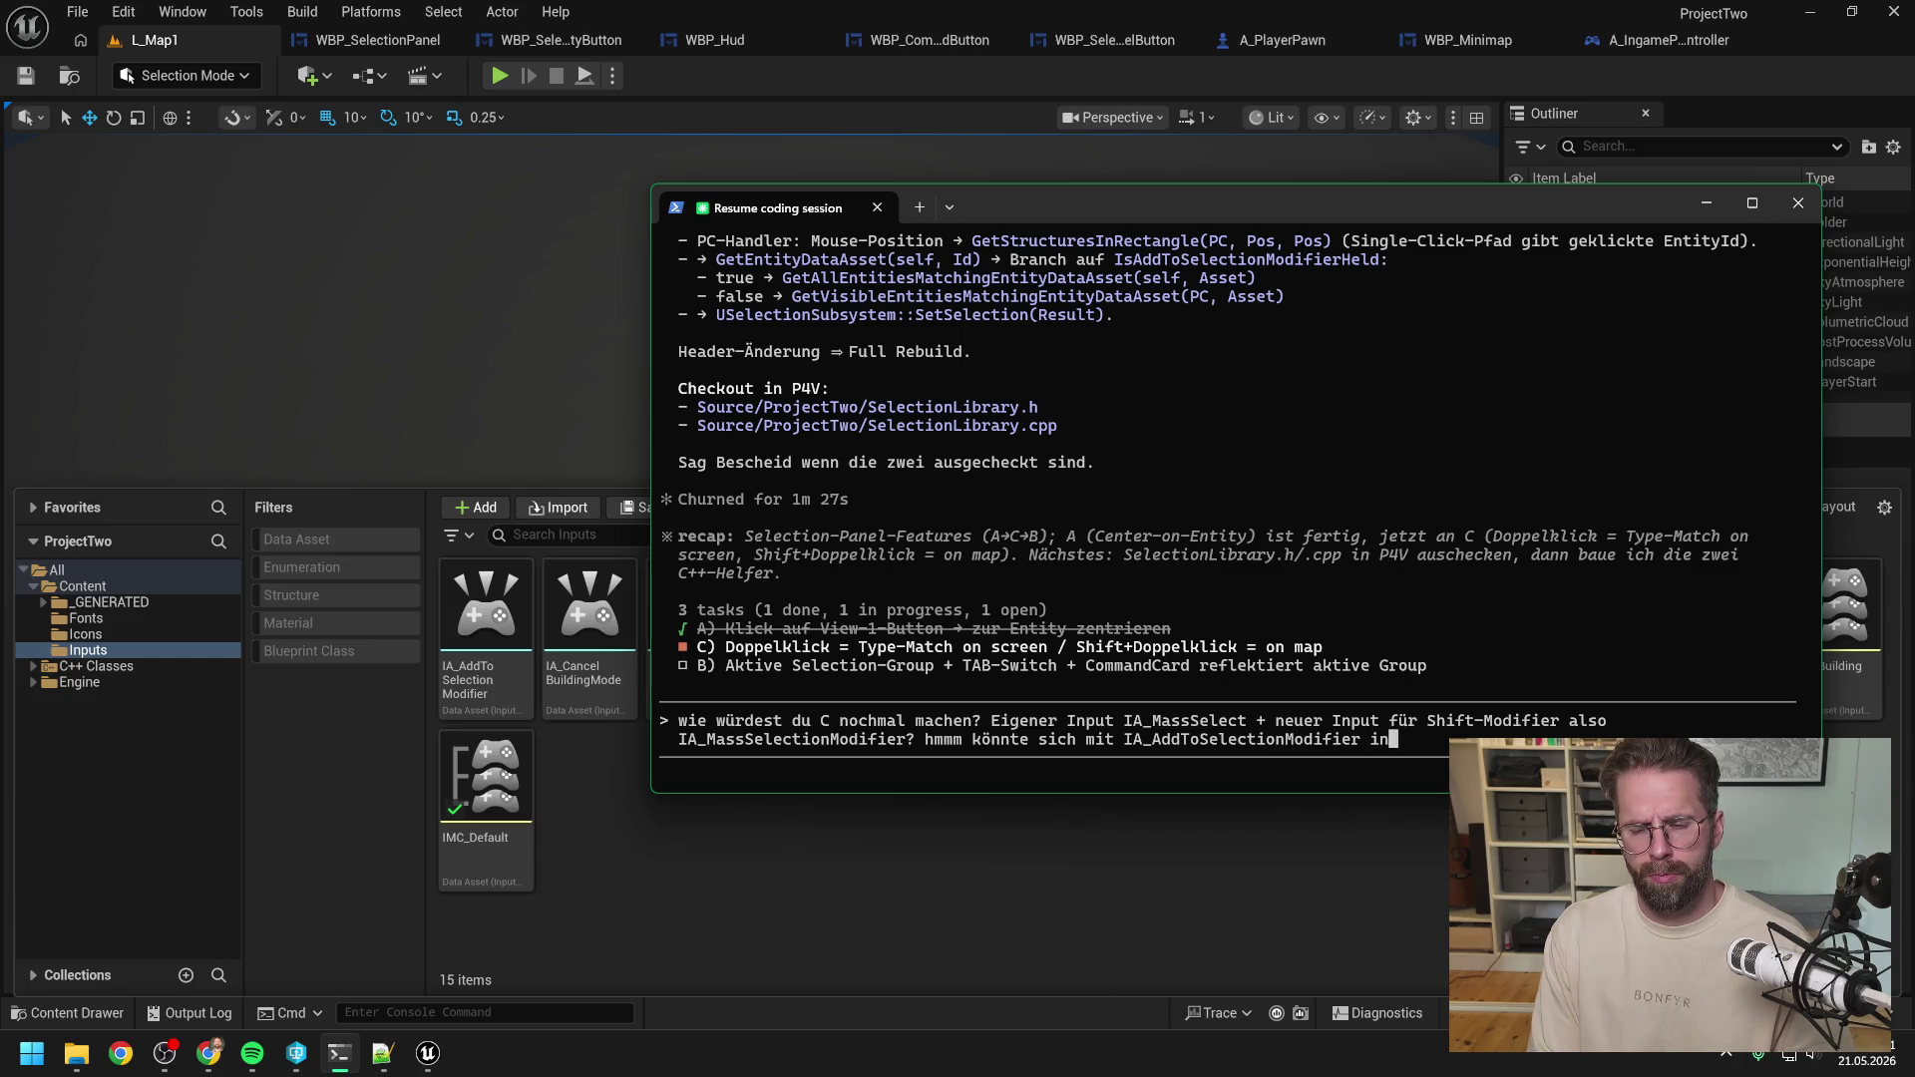
{"action": "type", "text": " die Quere kommen. He"}
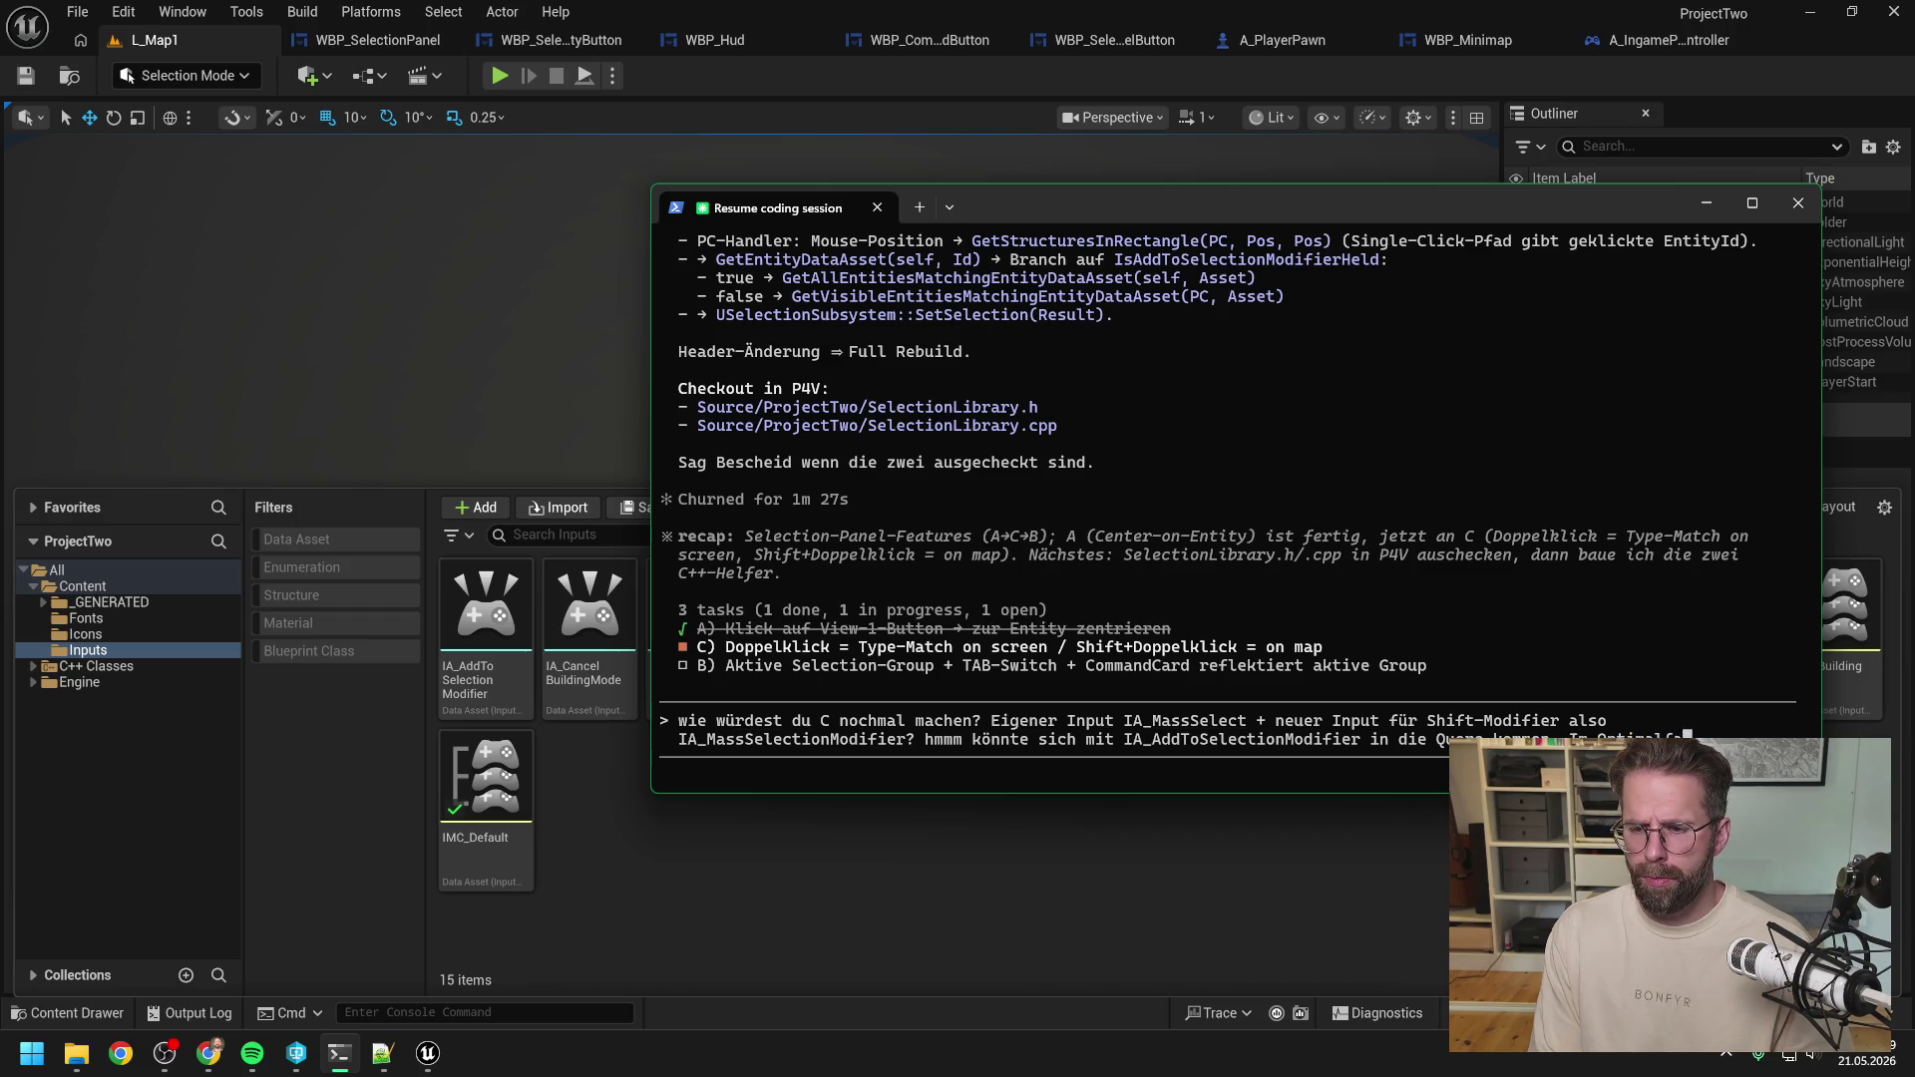
{"action": "type", "text": "en wir die"}
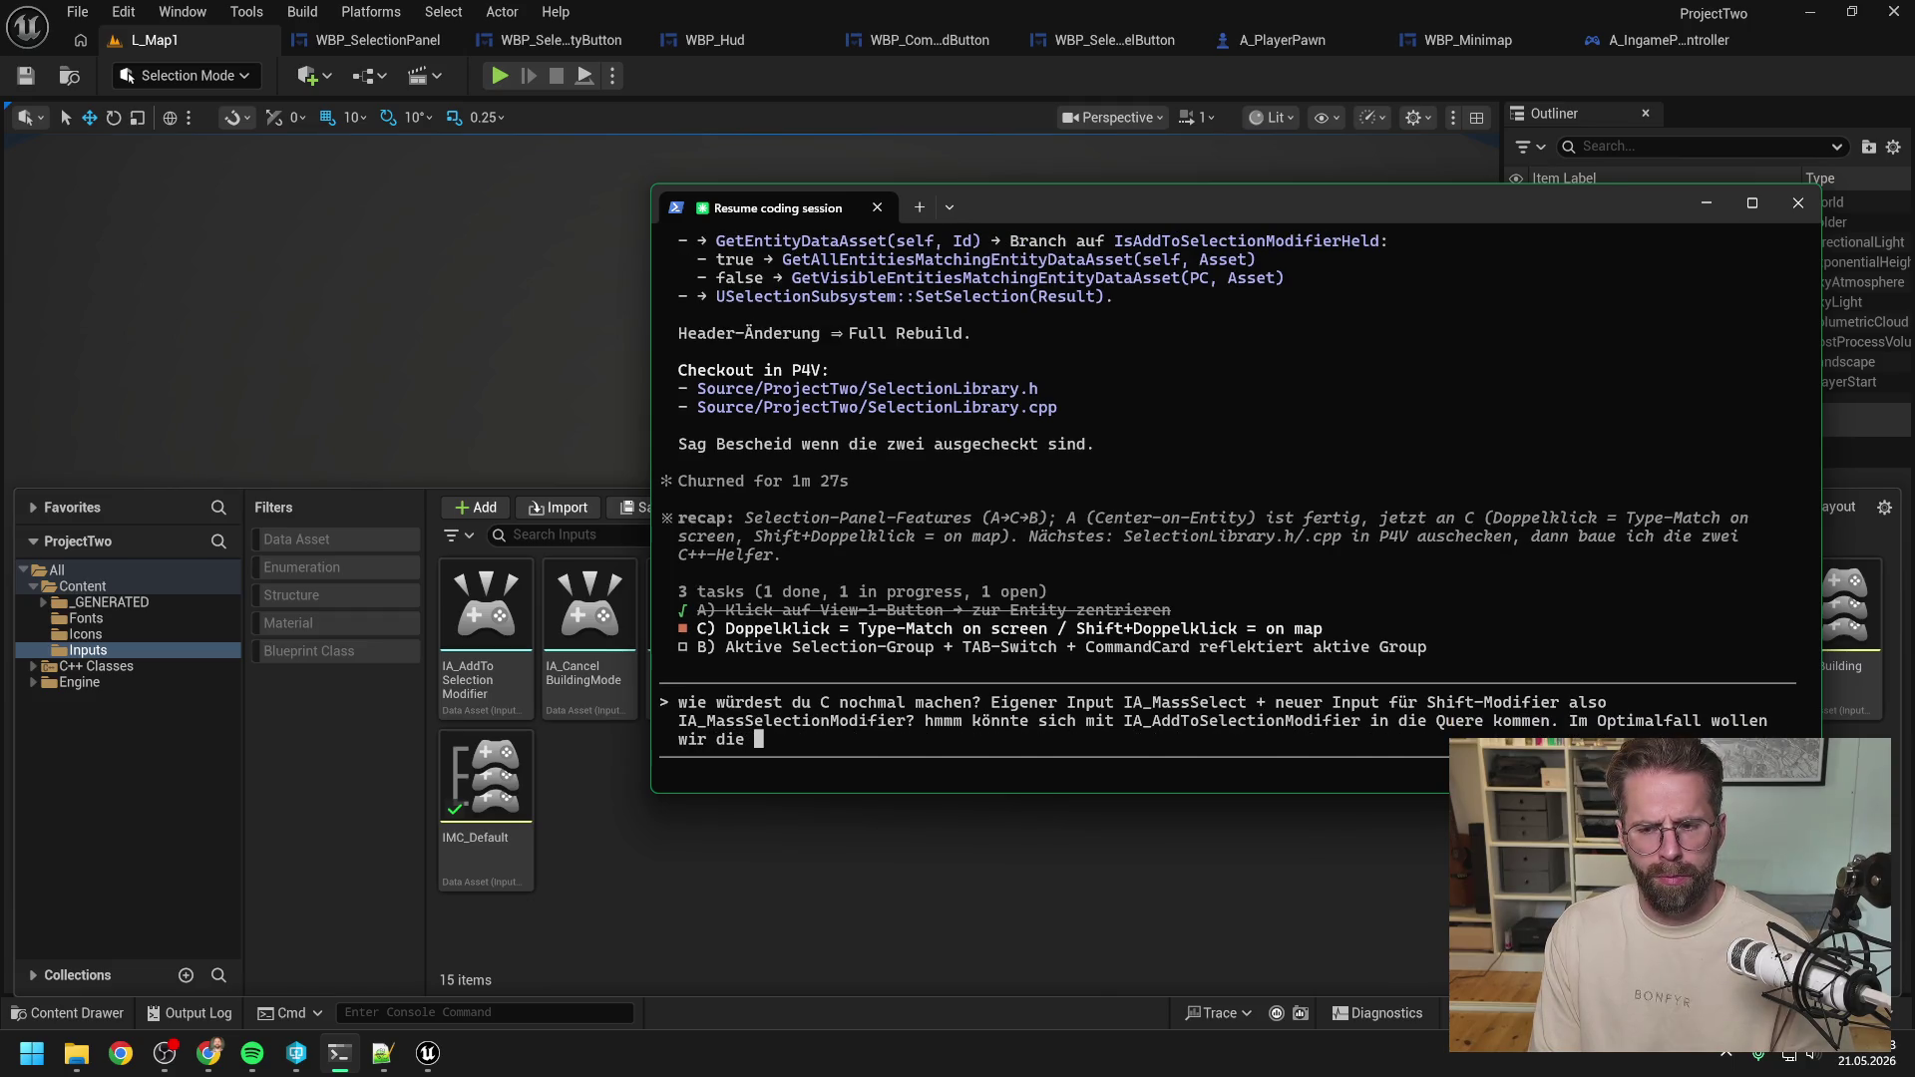
{"action": "key", "text": "BackSpace"}
{"action": "key", "text": "BackSpace"}
{"action": "key", "text": "BackSpace"}
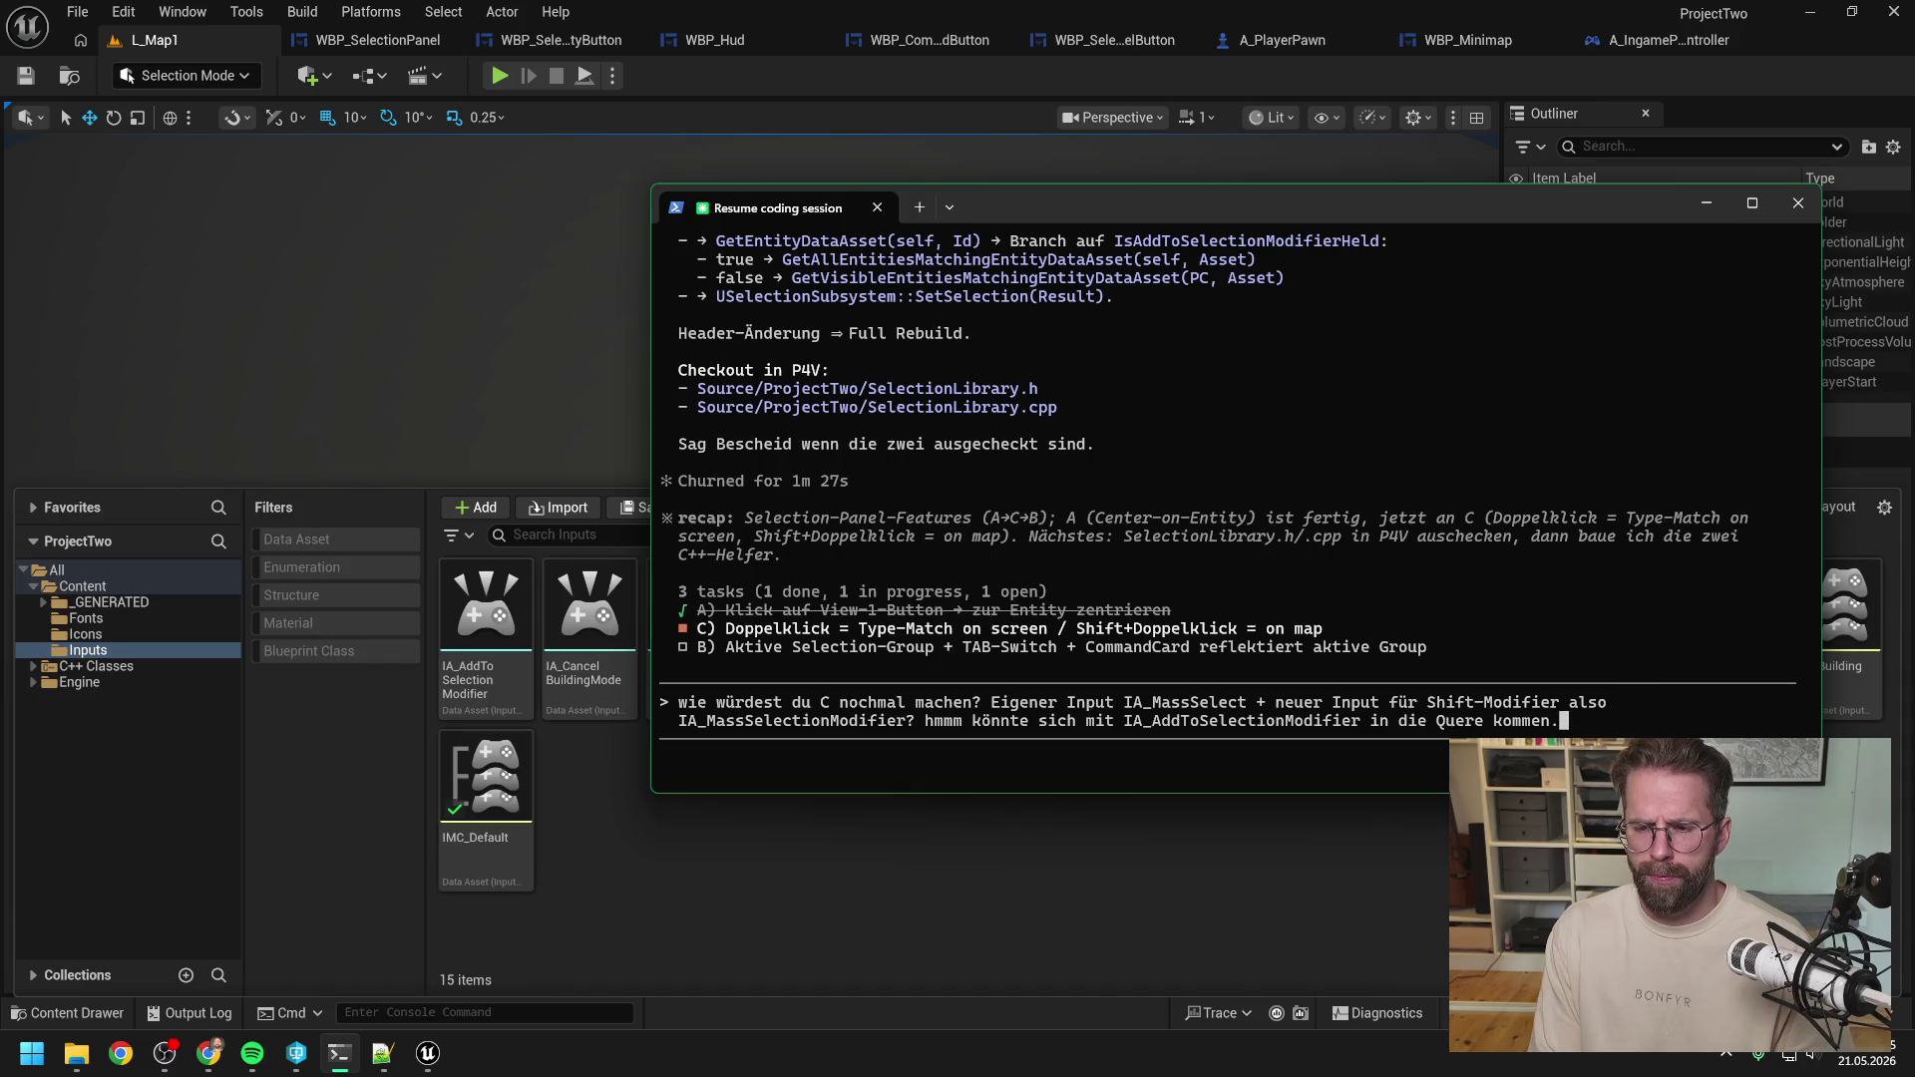
{"action": "type", "text": "Wol"}
{"action": "type", "text": "wir"}
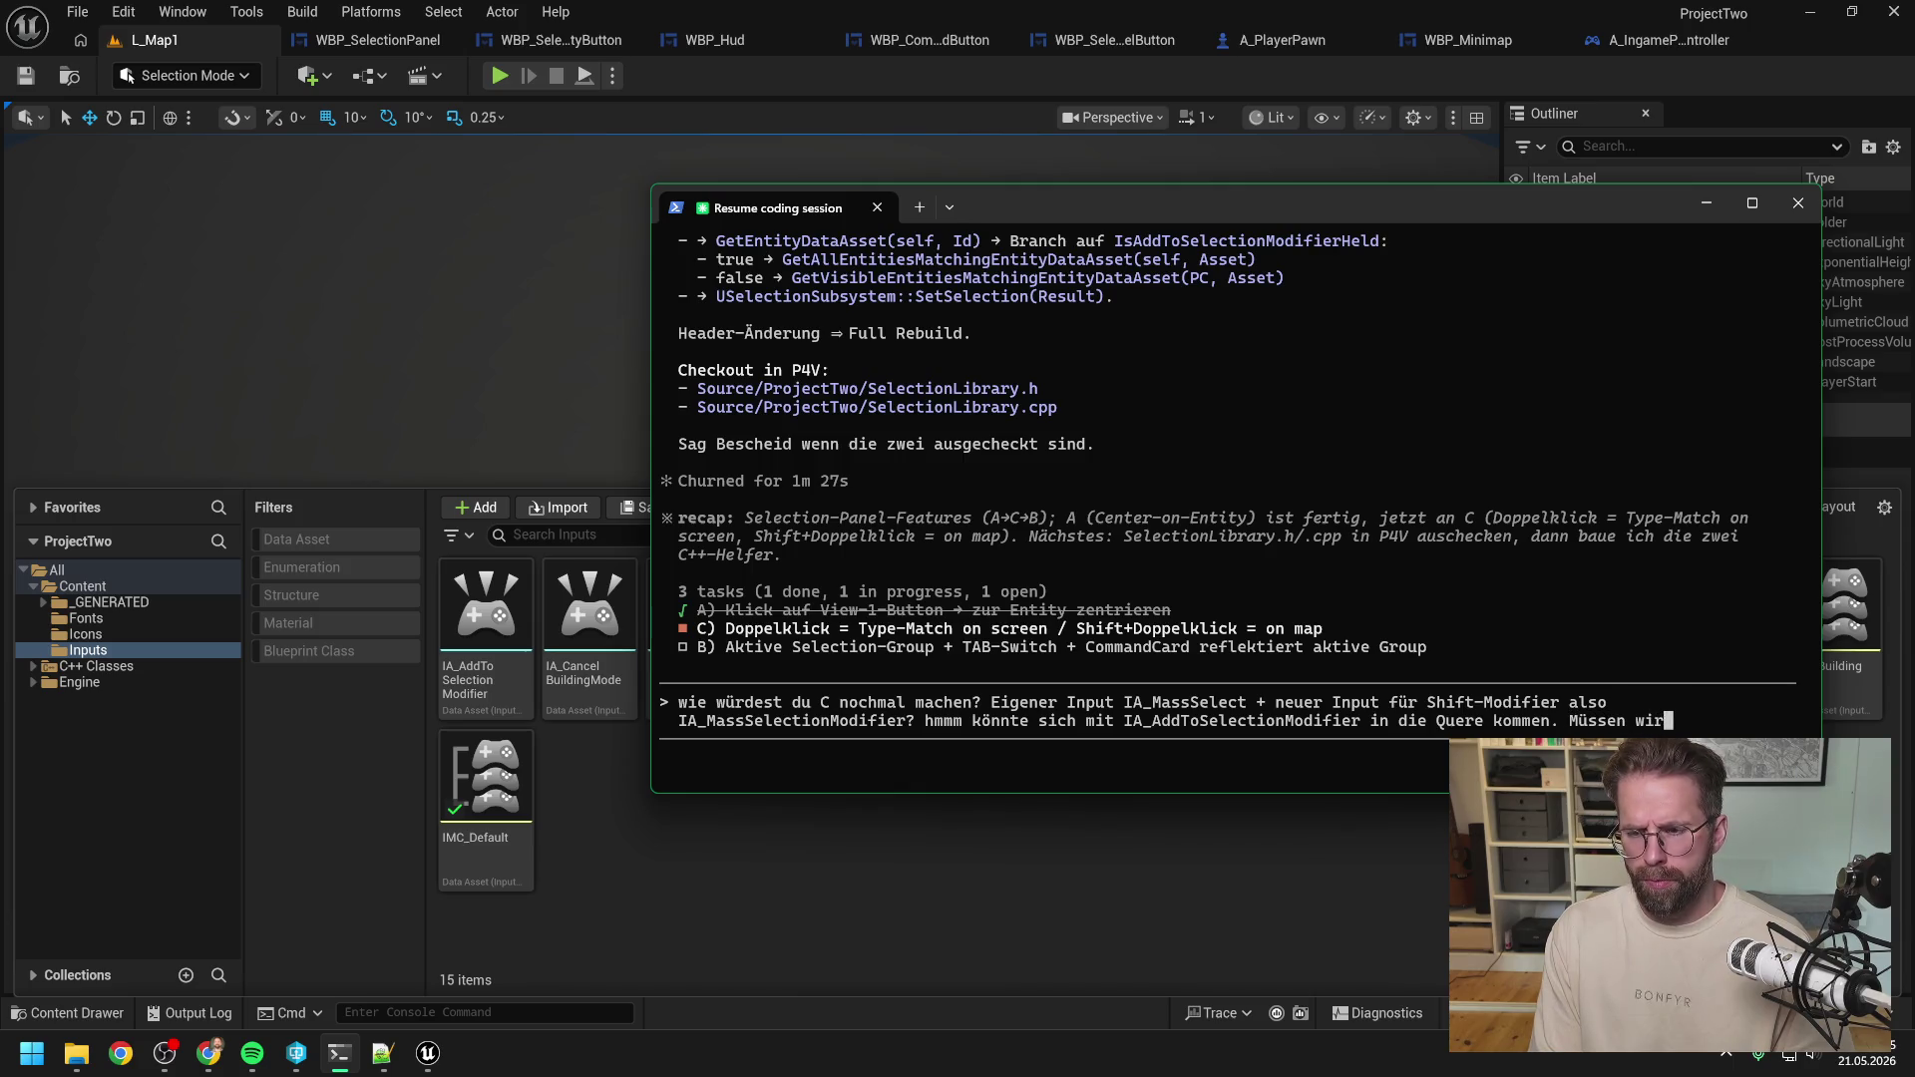
List single-click, rectangle and Shift+rectangle selection, plus new double-click select-all-of-type-on-screen.
{"action": "type", "text": "mal frage"}
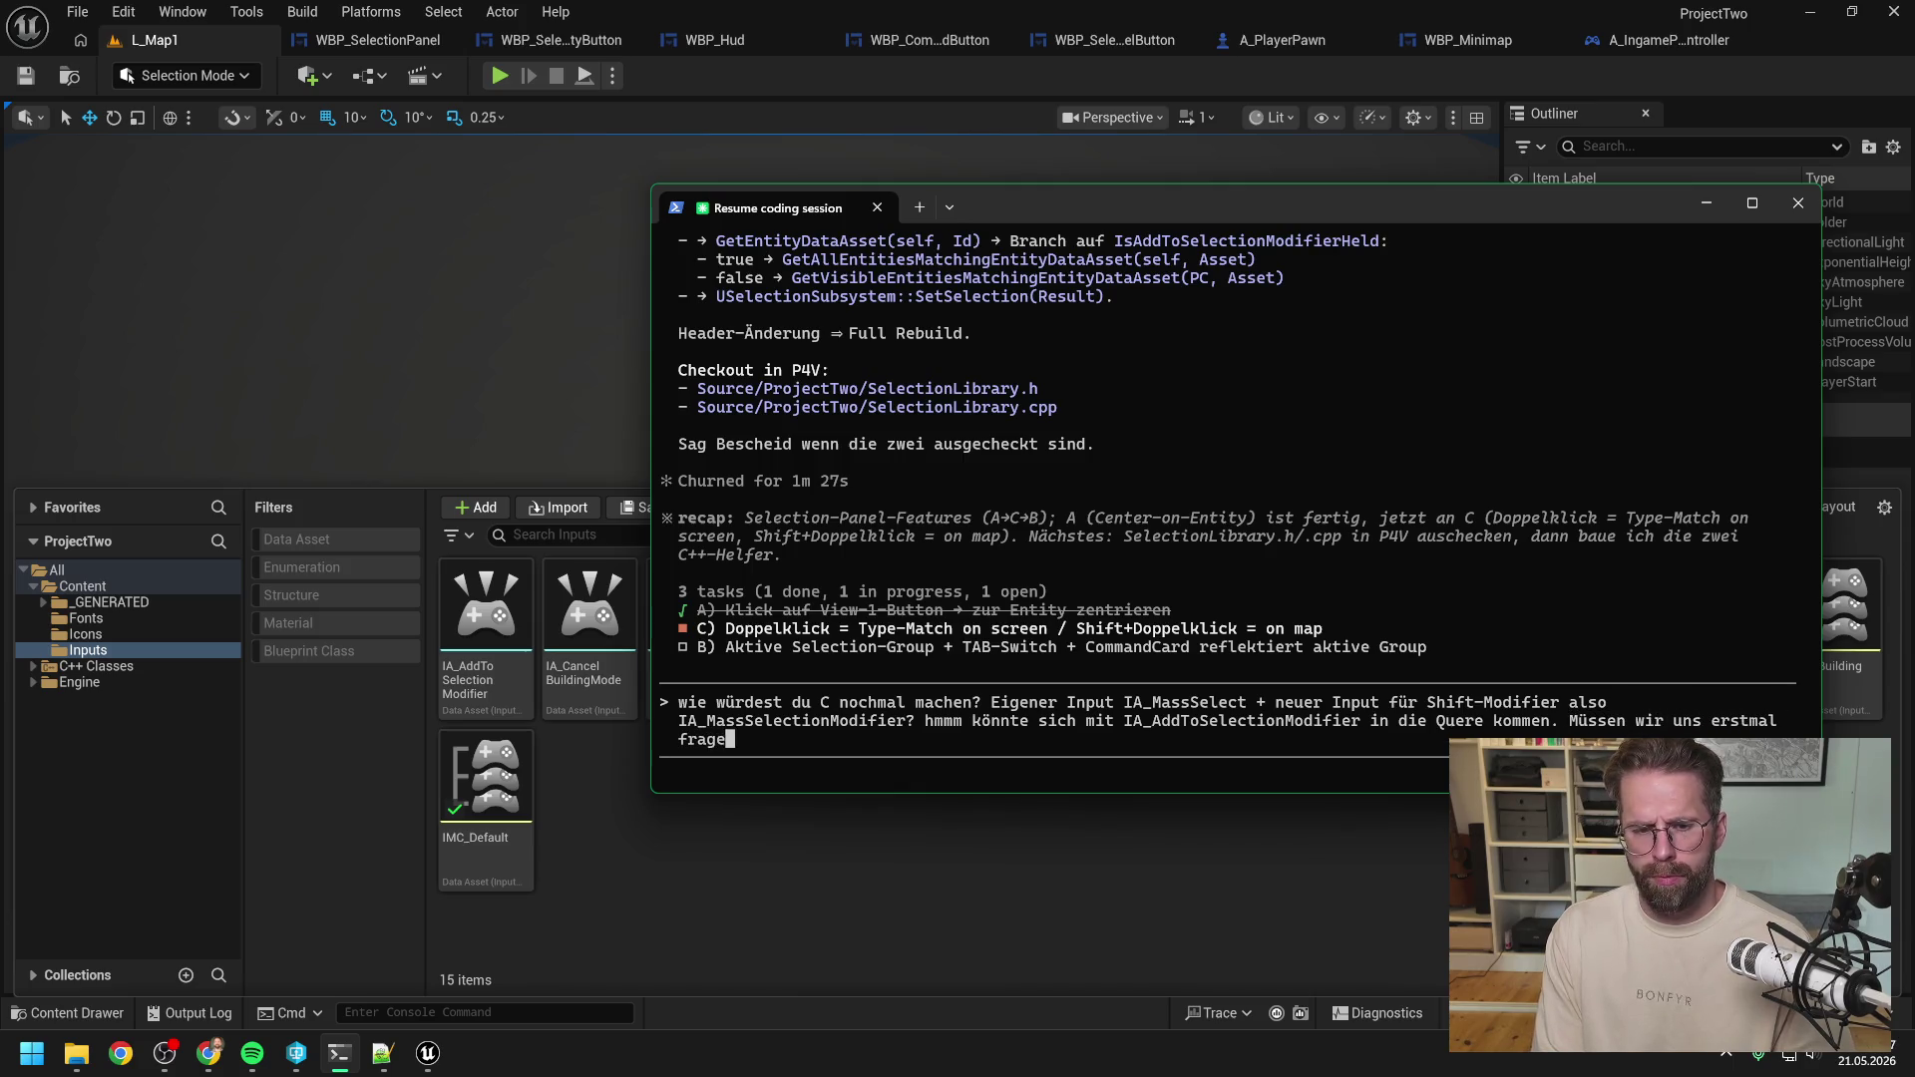
{"action": "type", "text": "n, was wollen wir "}
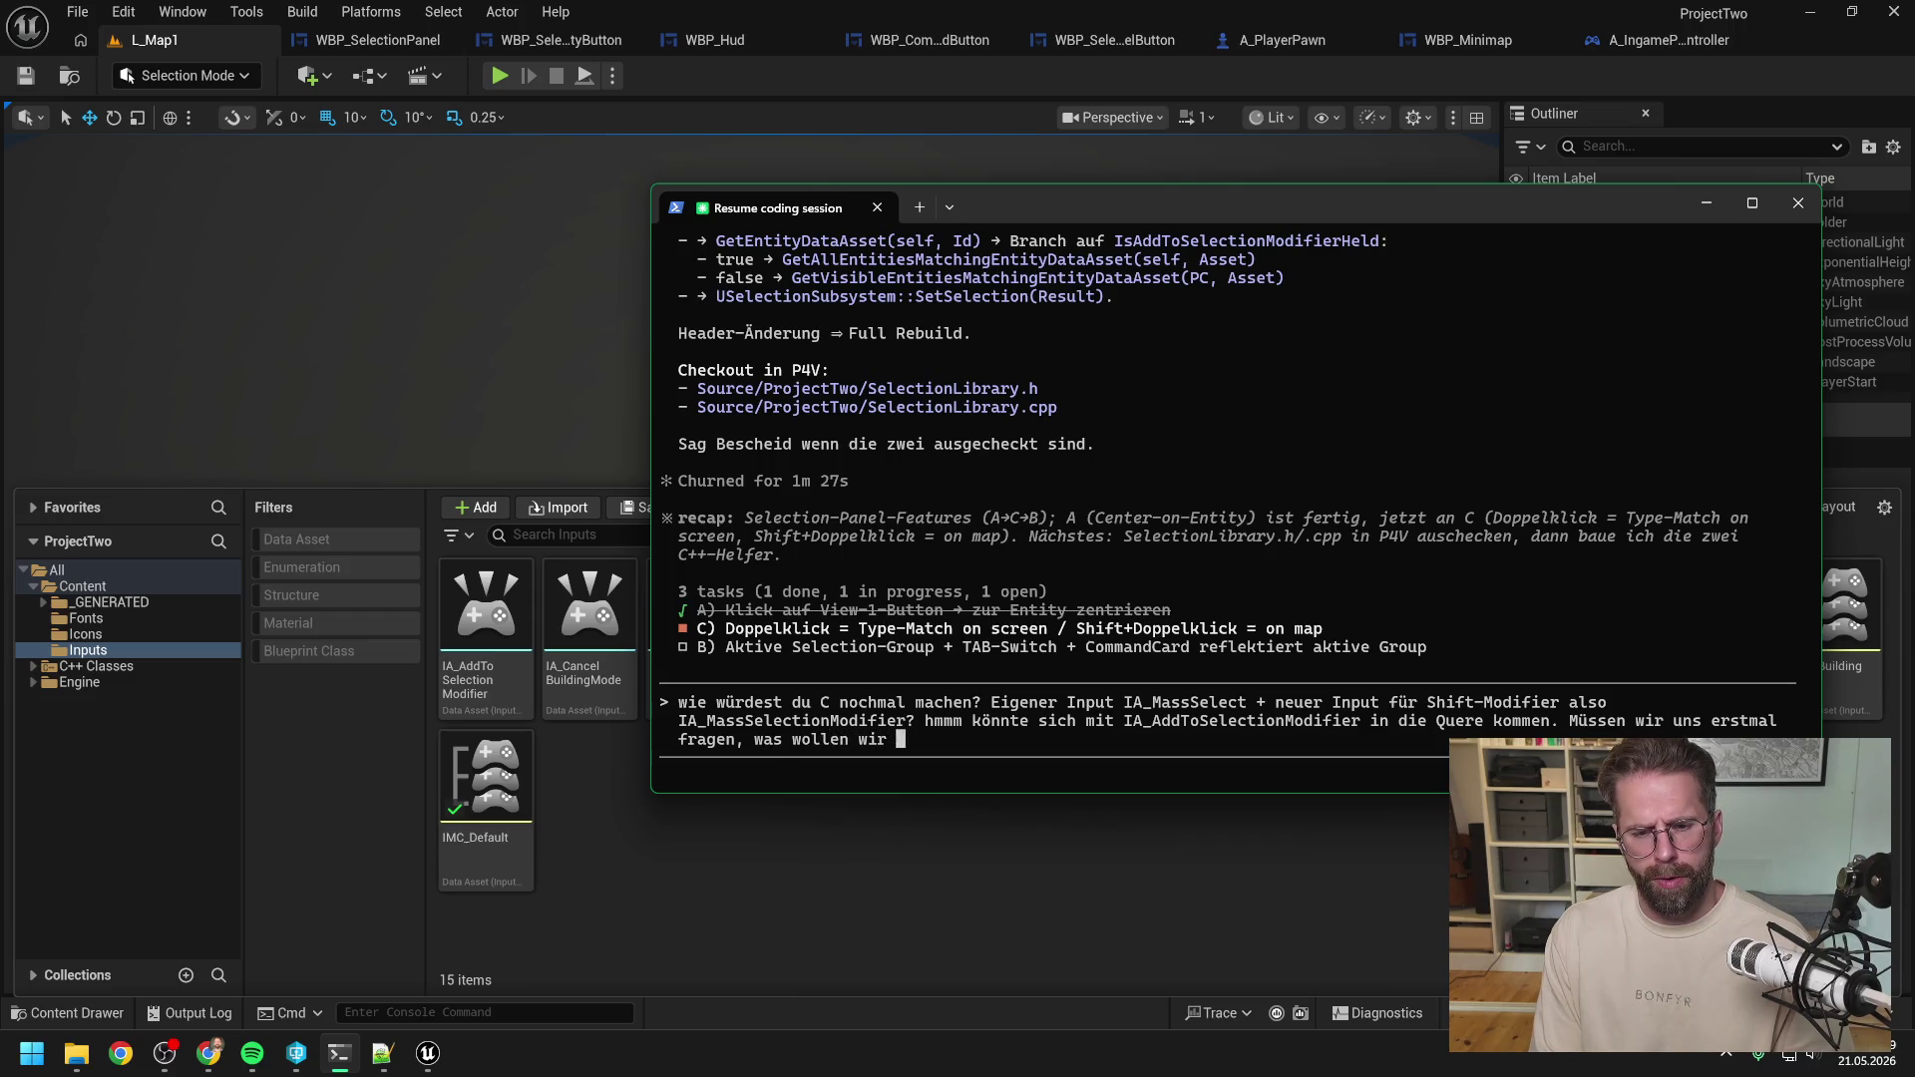
{"action": "type", "text": "alle zulassen. "}
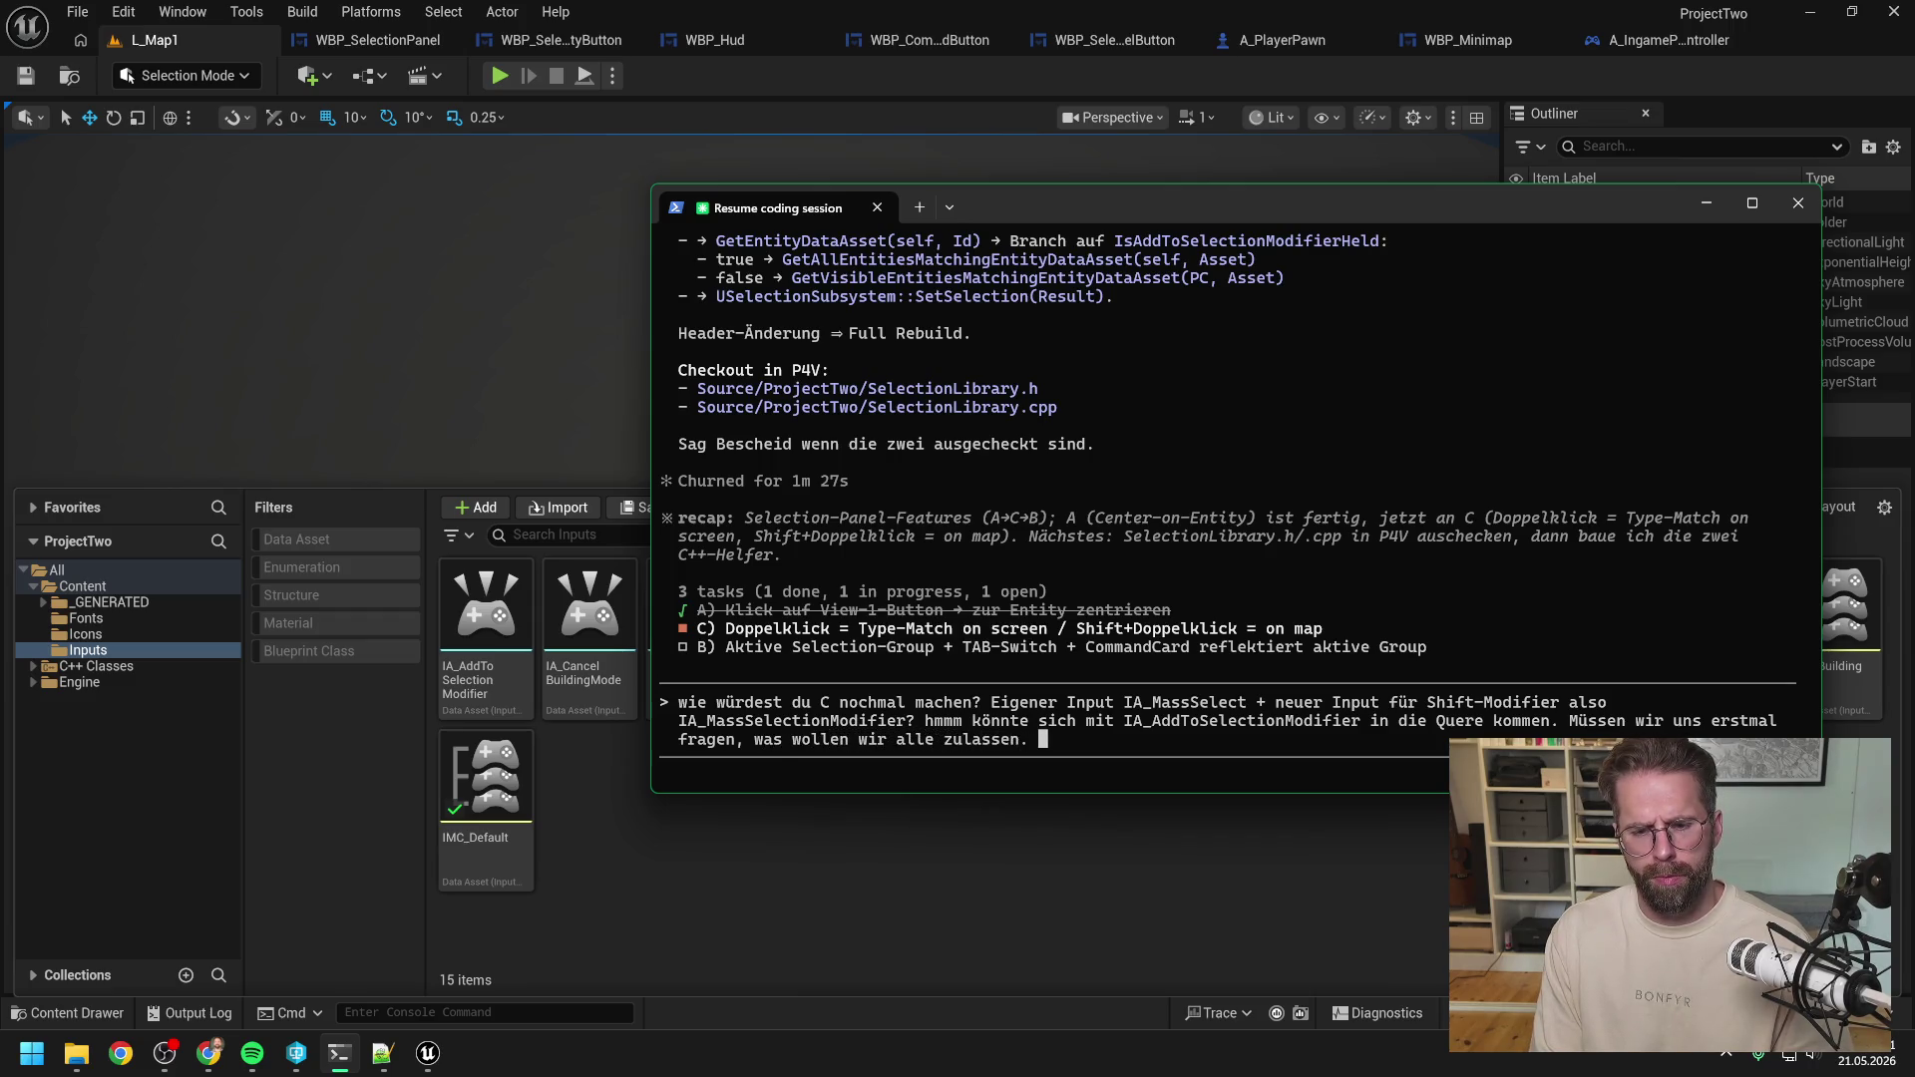
{"action": "type", "text": "Wir "}
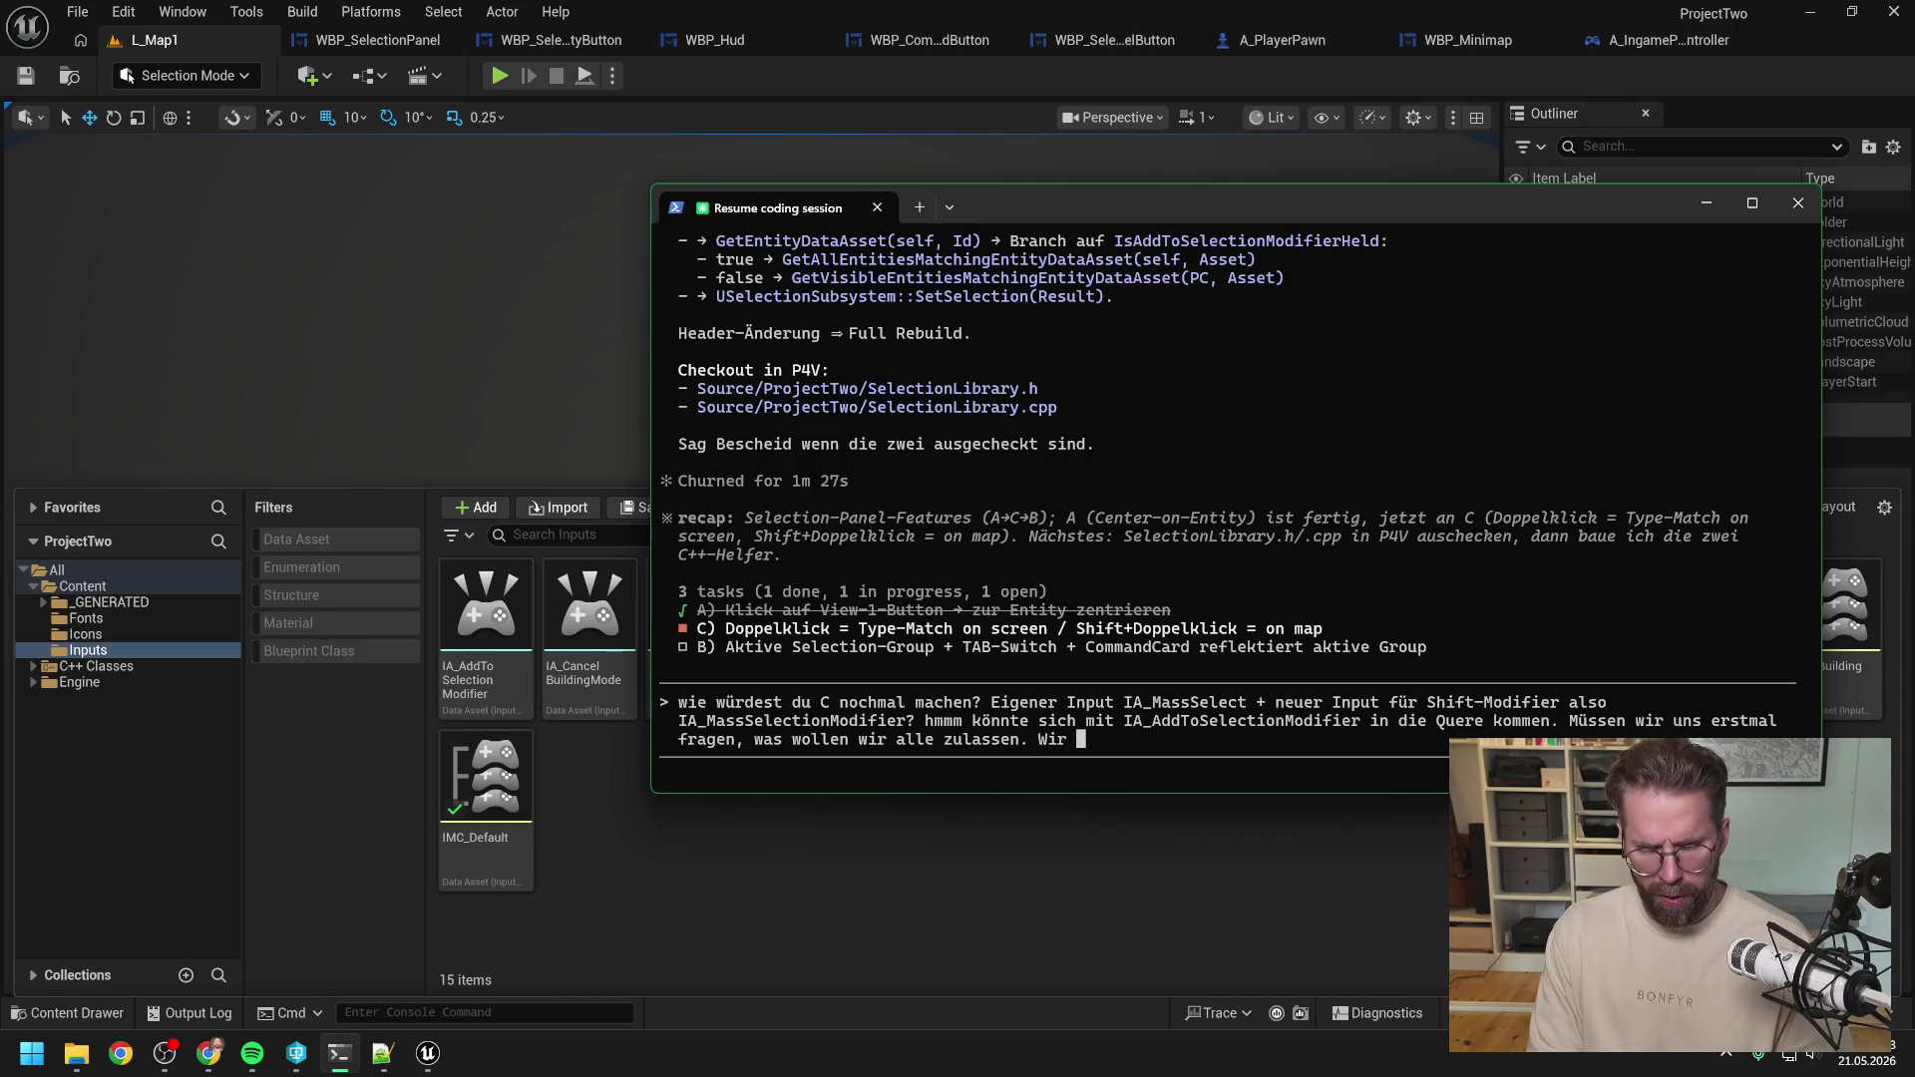
{"action": "type", "text": "haben Single"}
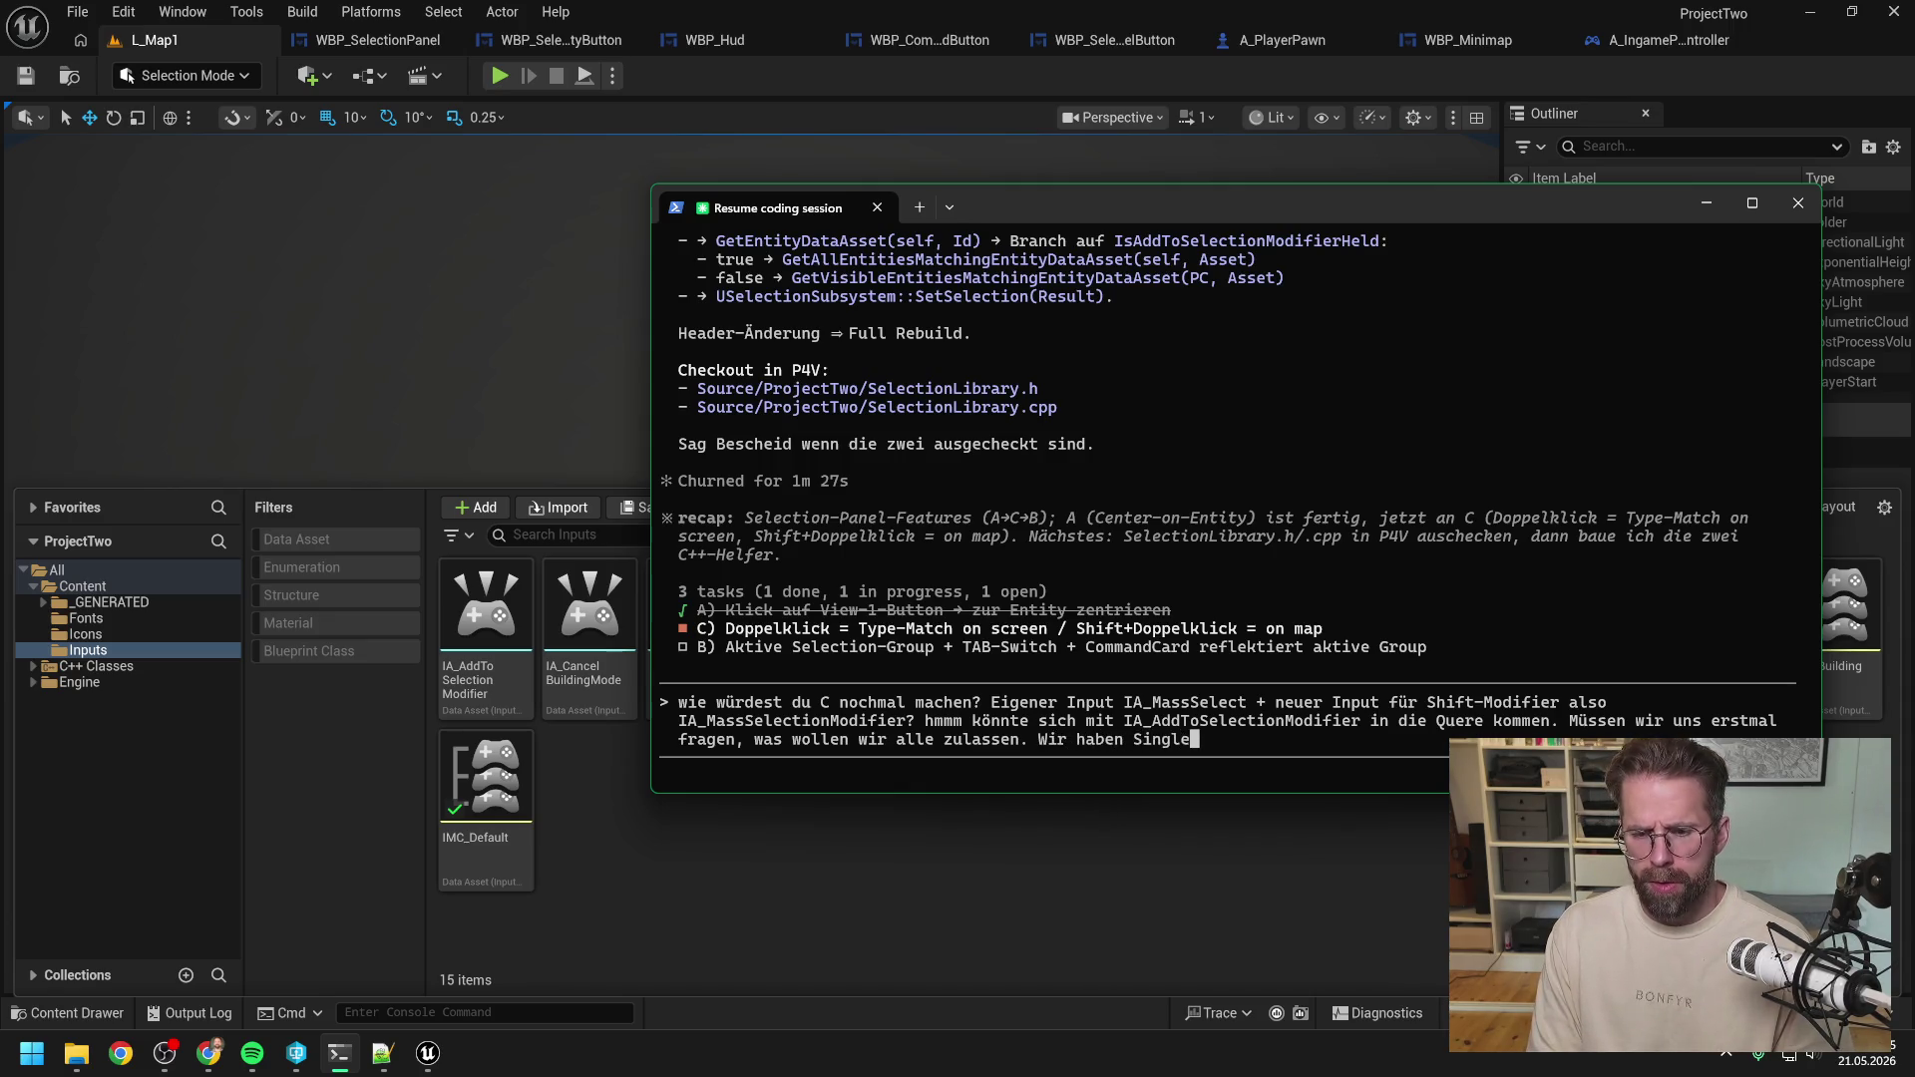
{"action": "type", "text": " Klick Sele"}
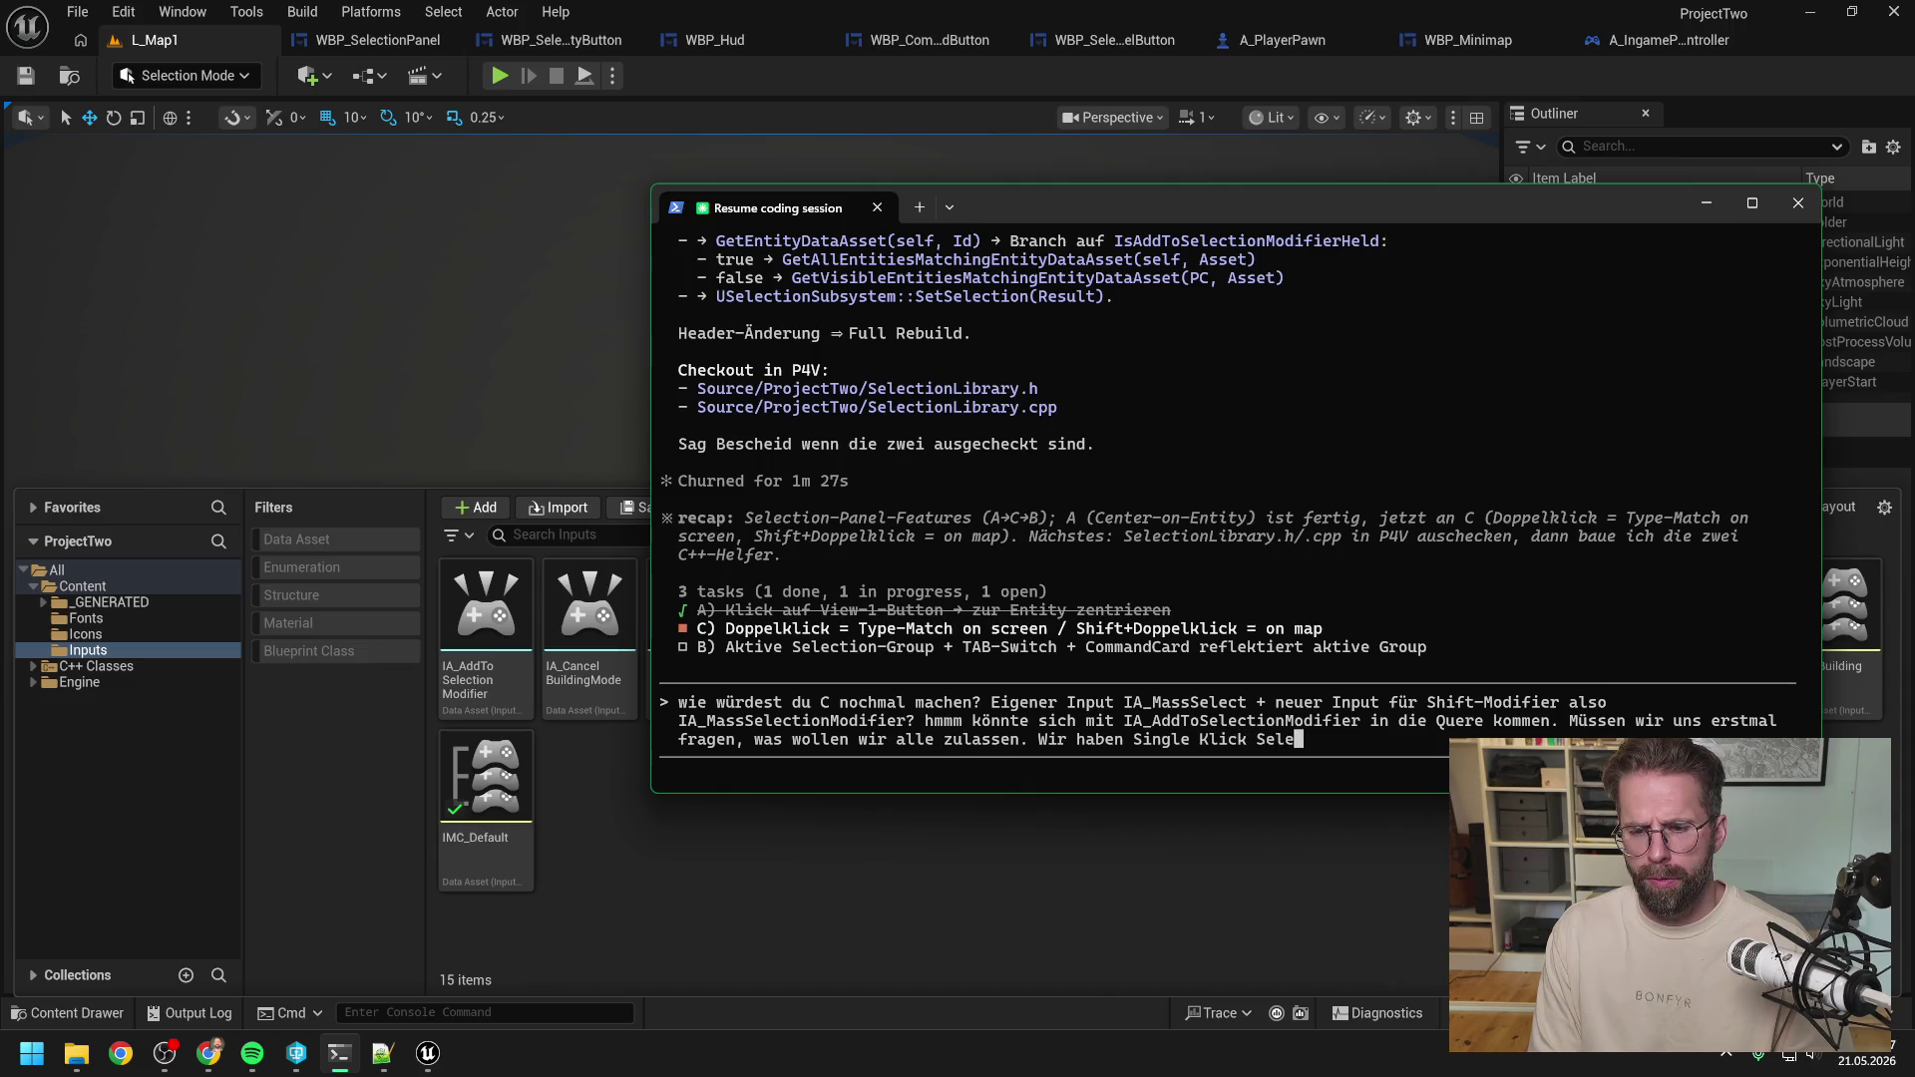
{"action": "type", "text": "ct. S"}
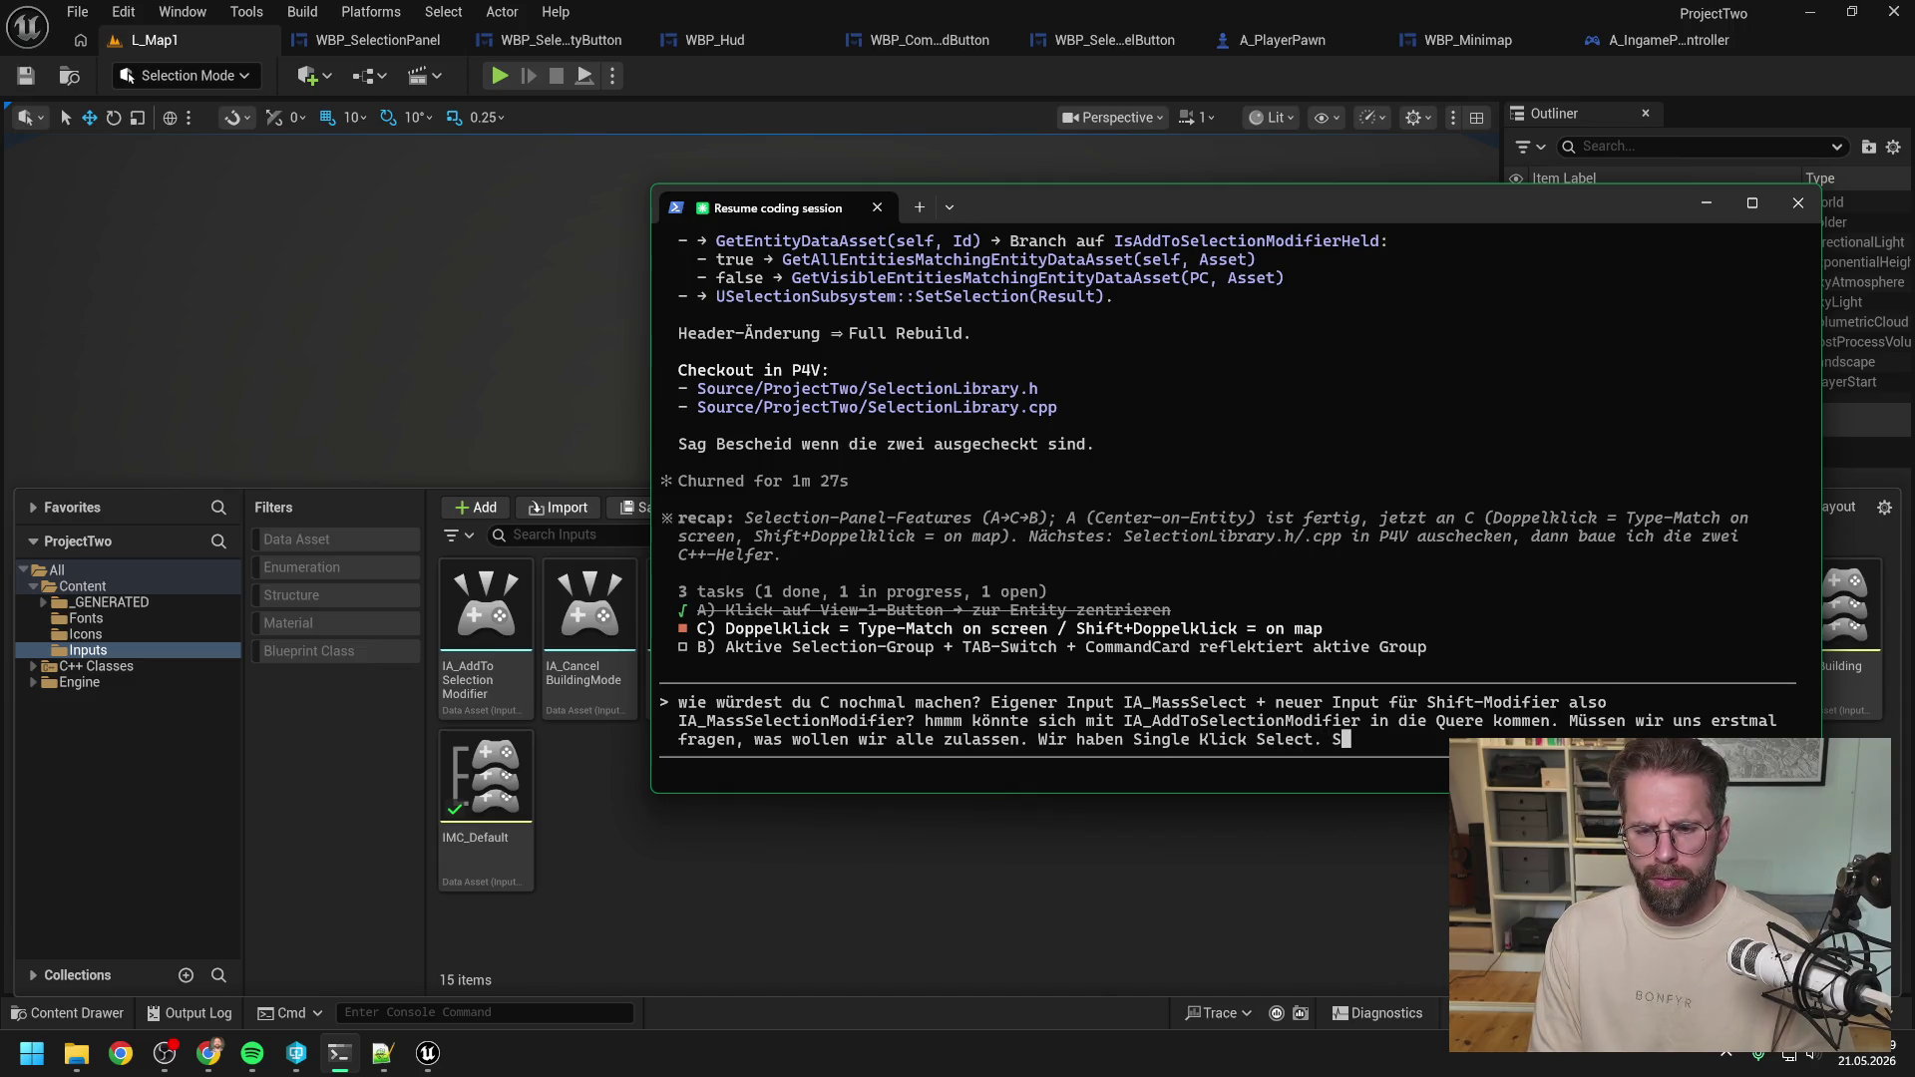
{"action": "key", "text": "BackSpace"}
{"action": "type", "text": "Rectangle"}
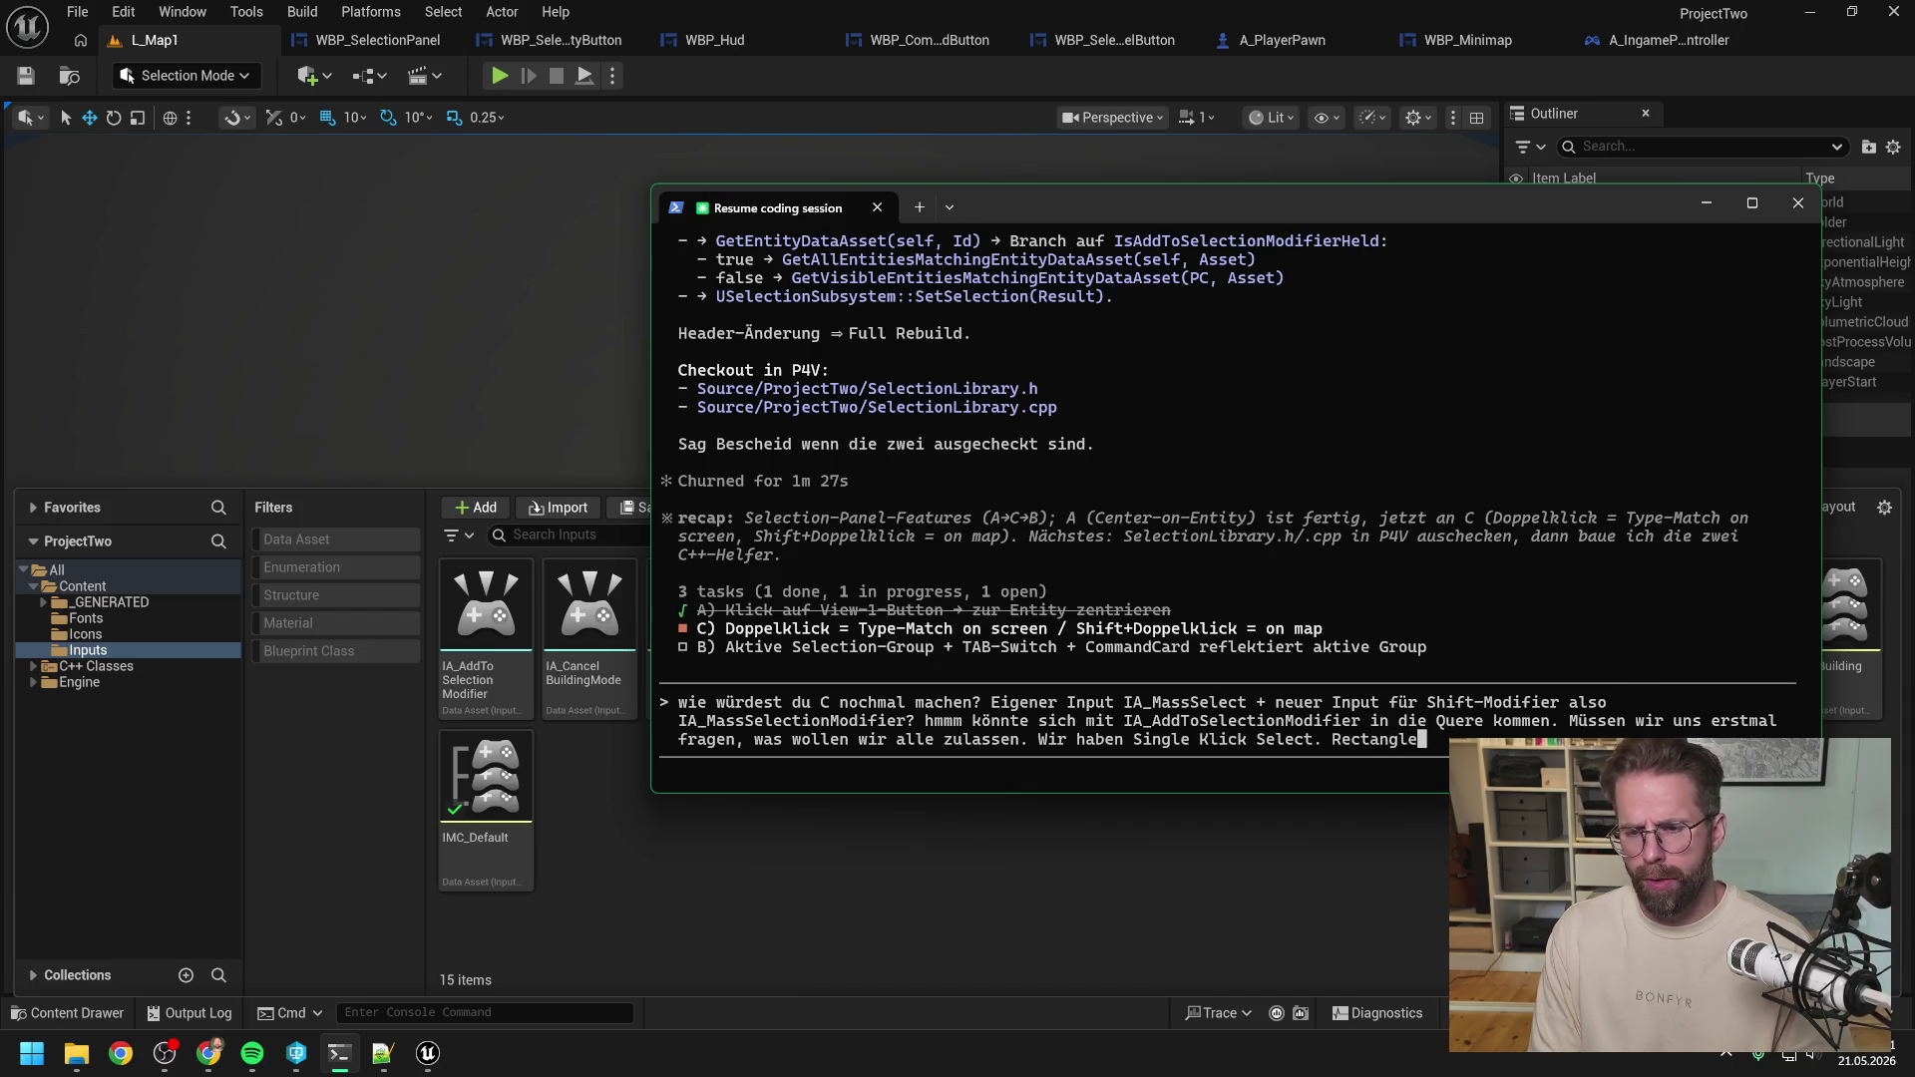
{"action": "type", "text": " Select mit Single Klick gehalten."}
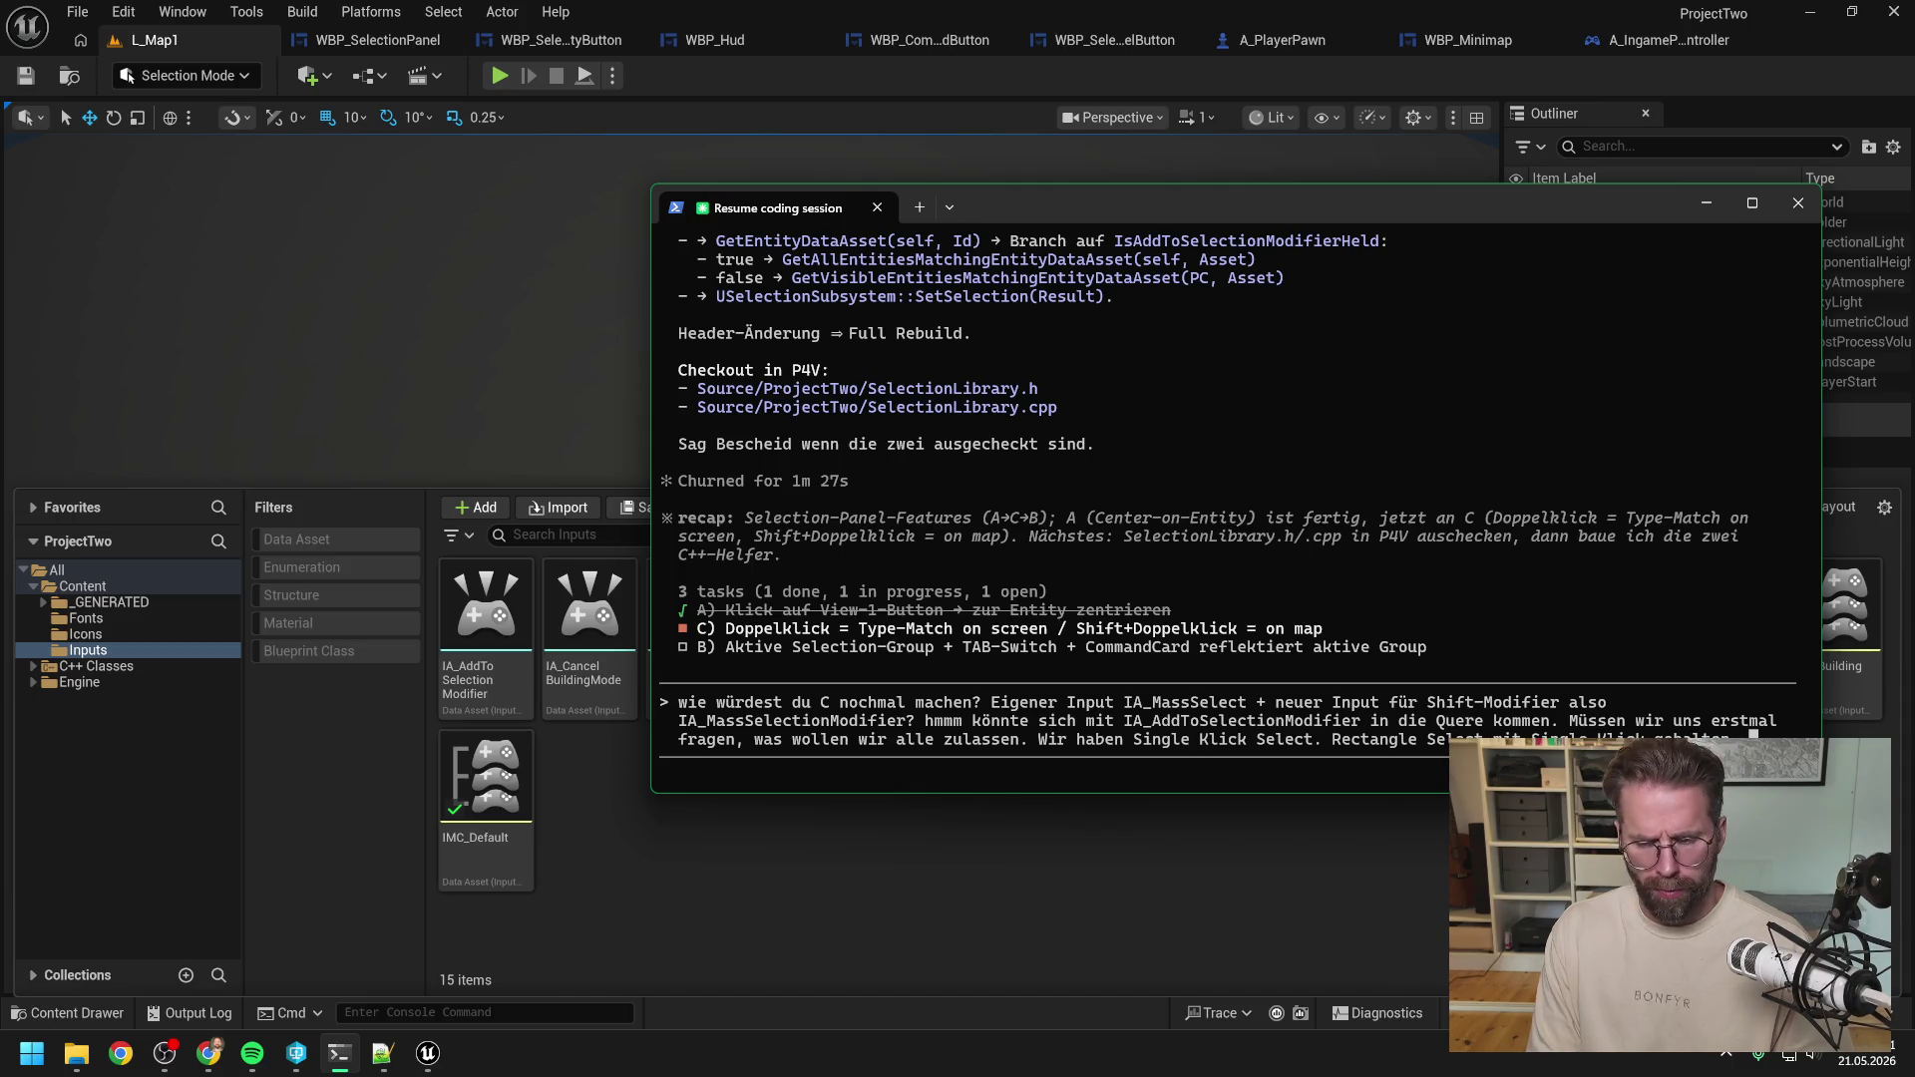
{"action": "type", "text": "S"}
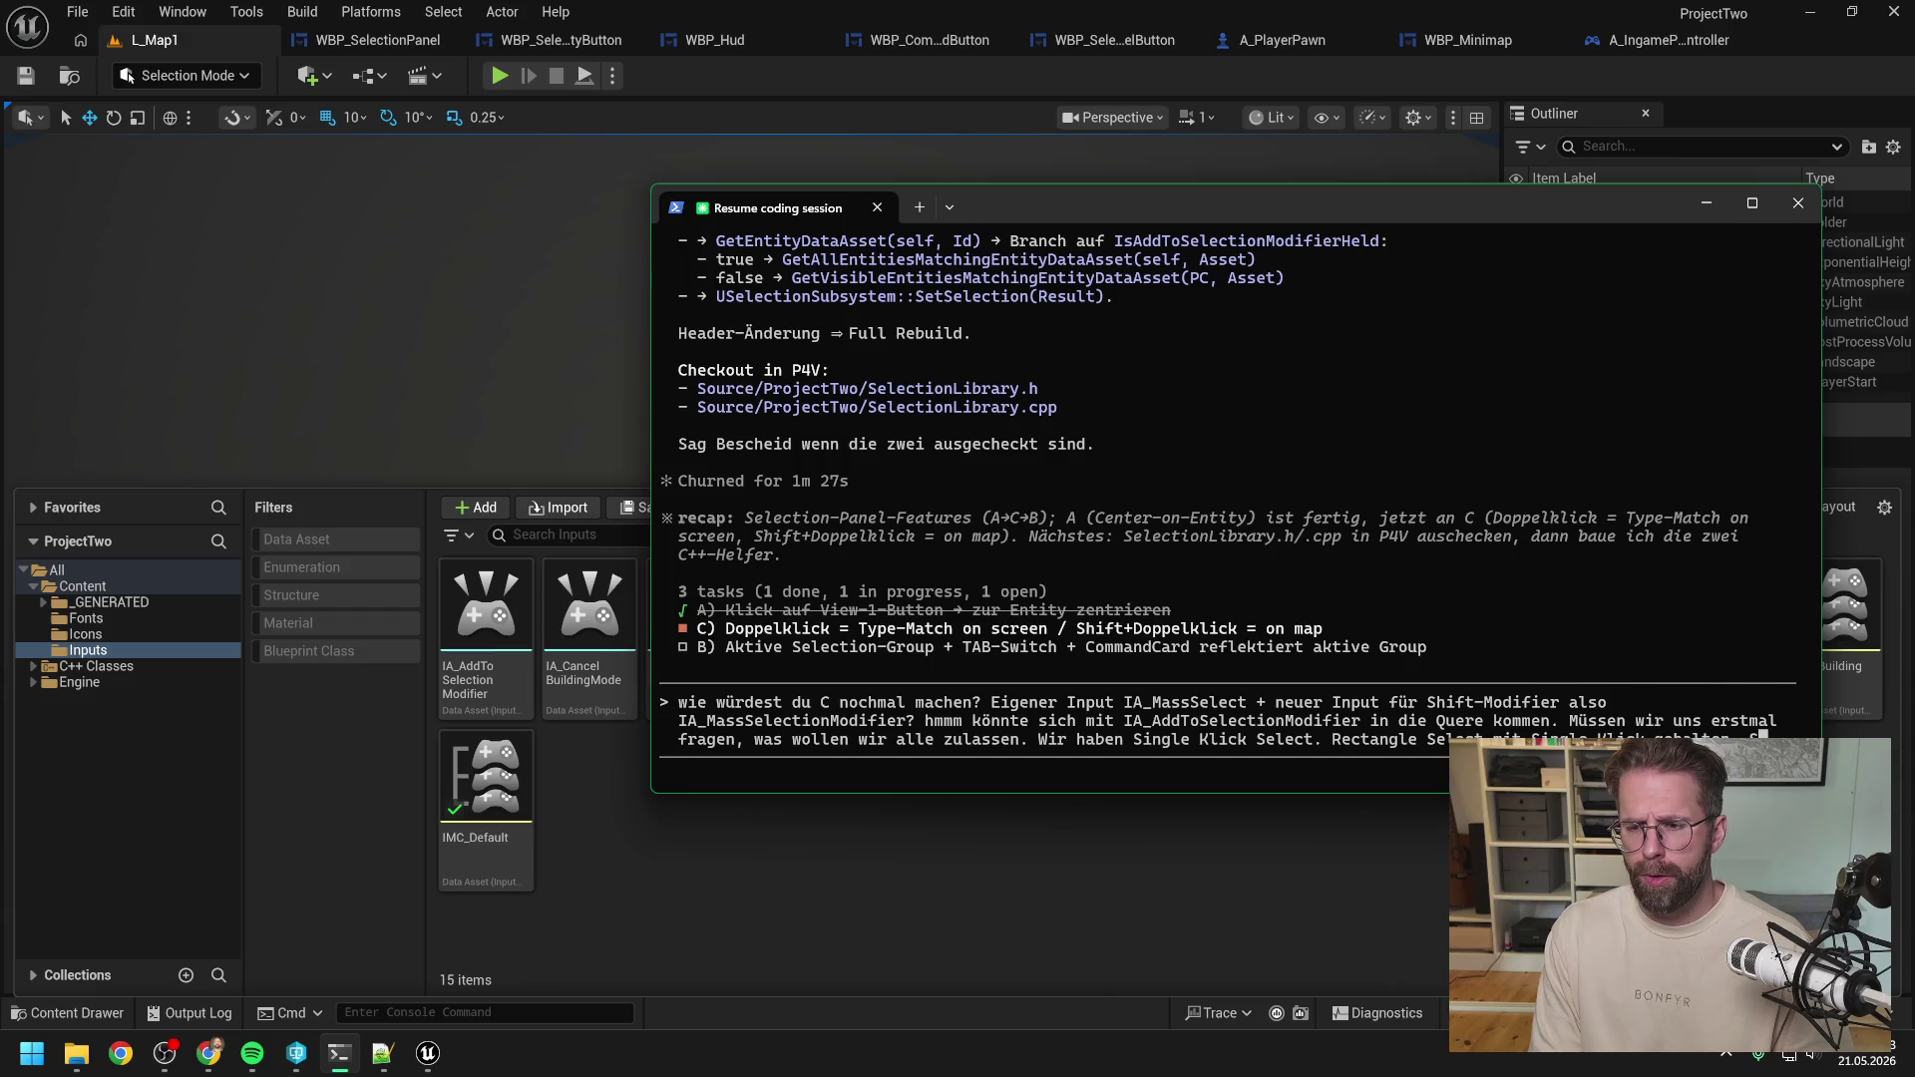
{"action": "type", "text": "hift drücken un"}
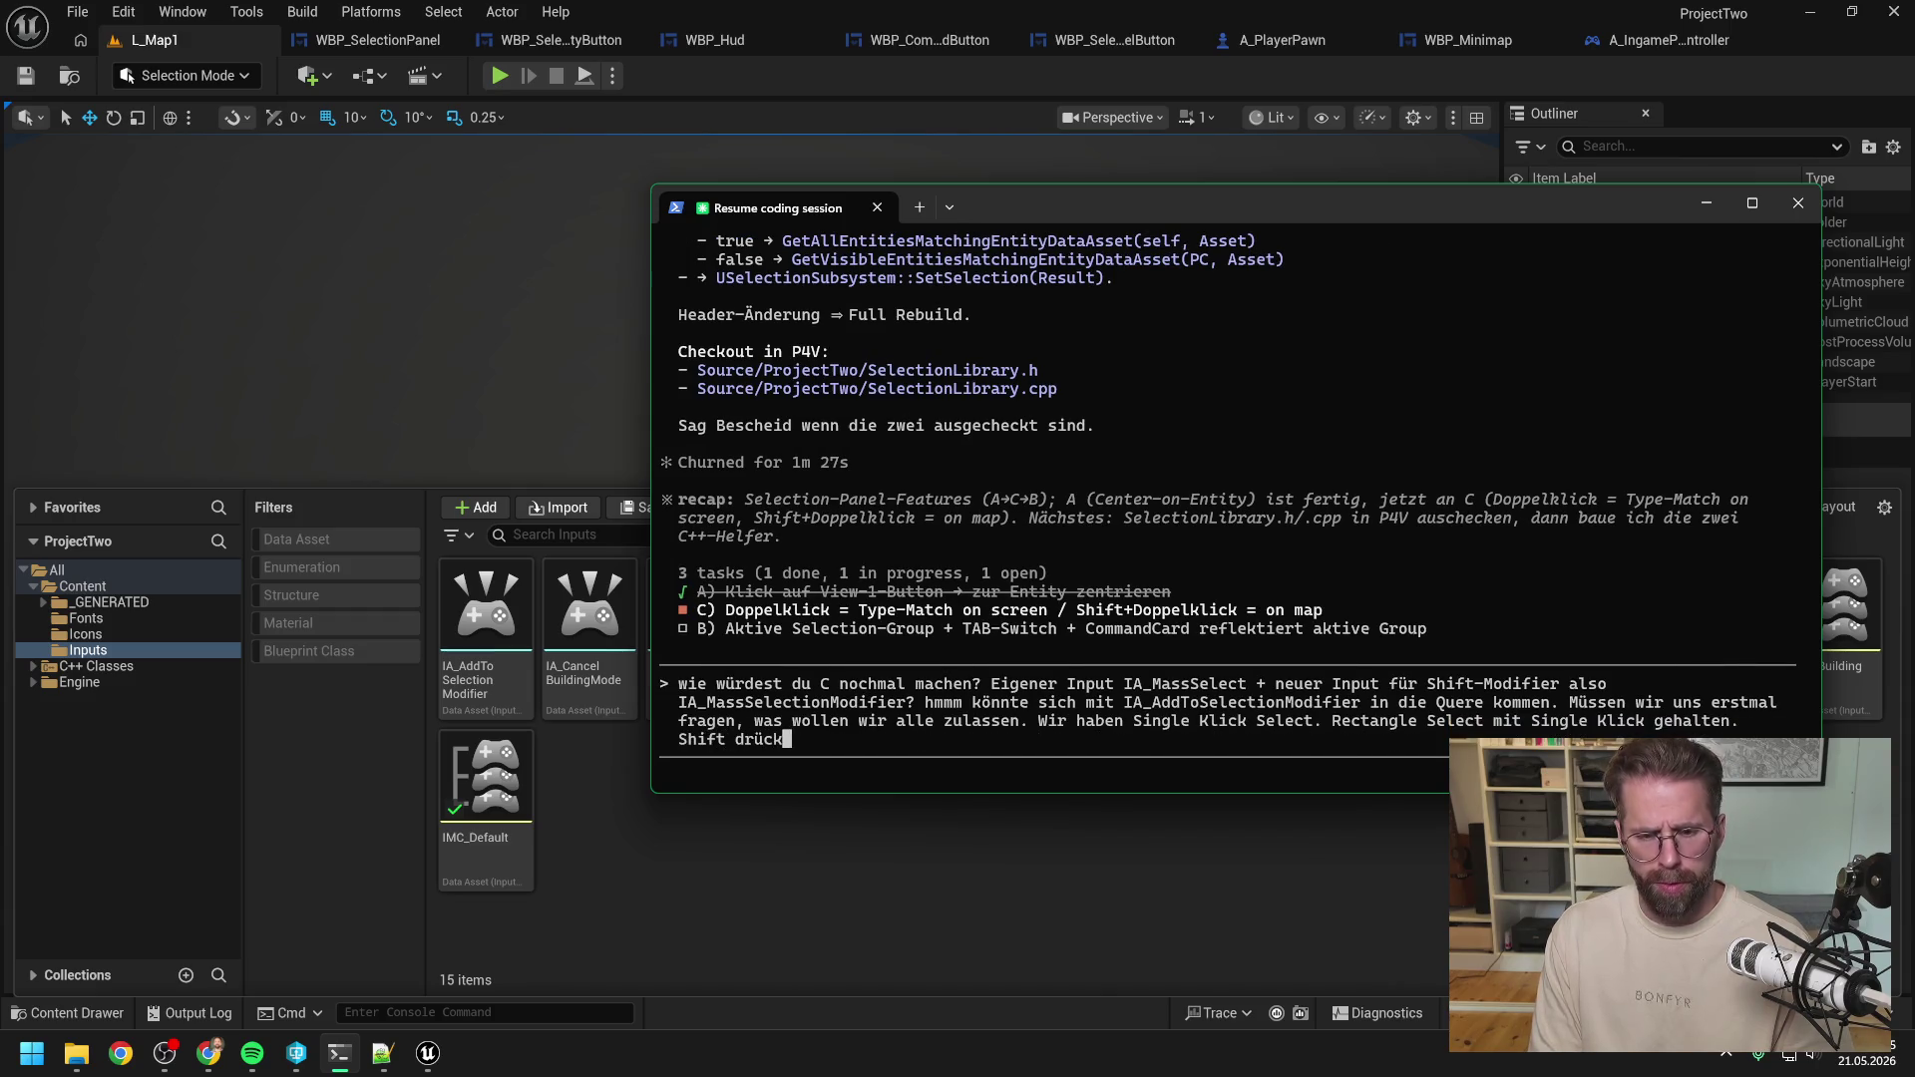
{"action": "type", "text": "d R"}
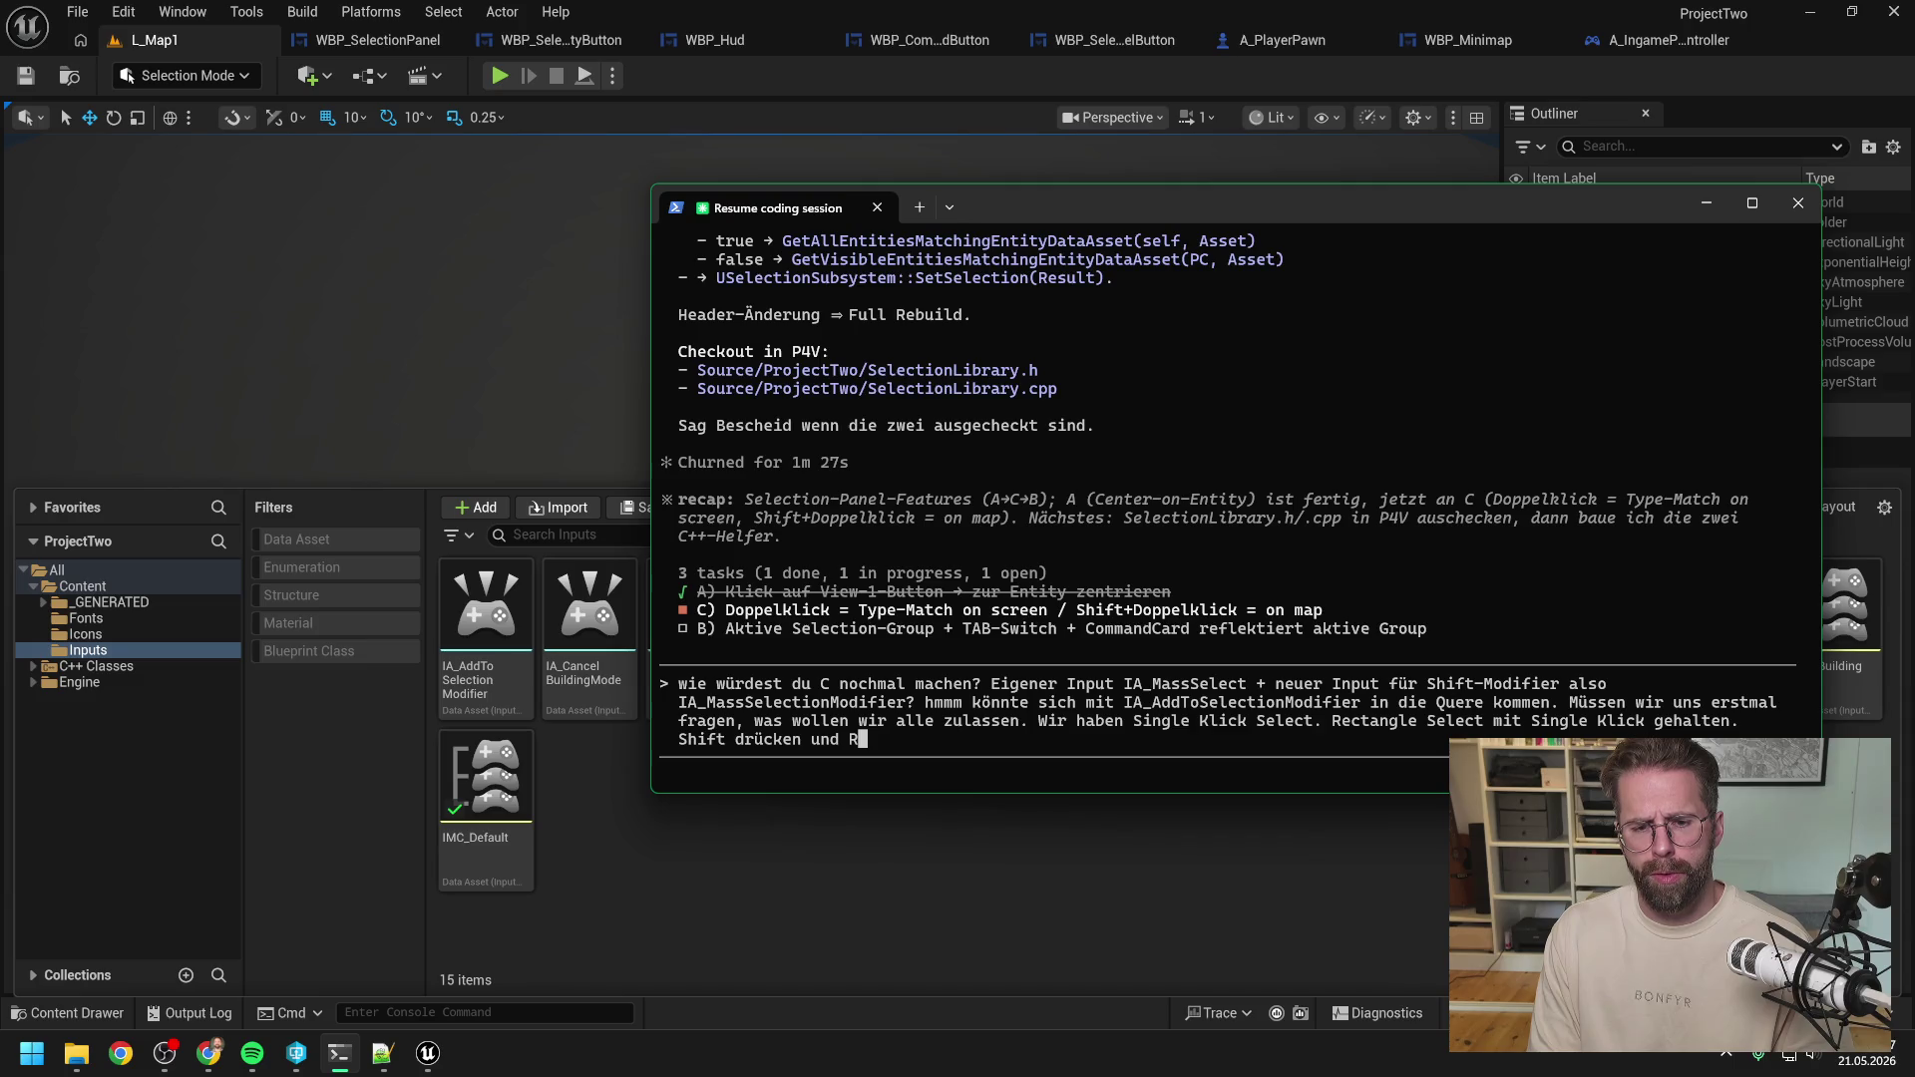
{"action": "type", "text": "ectangle Sele"}
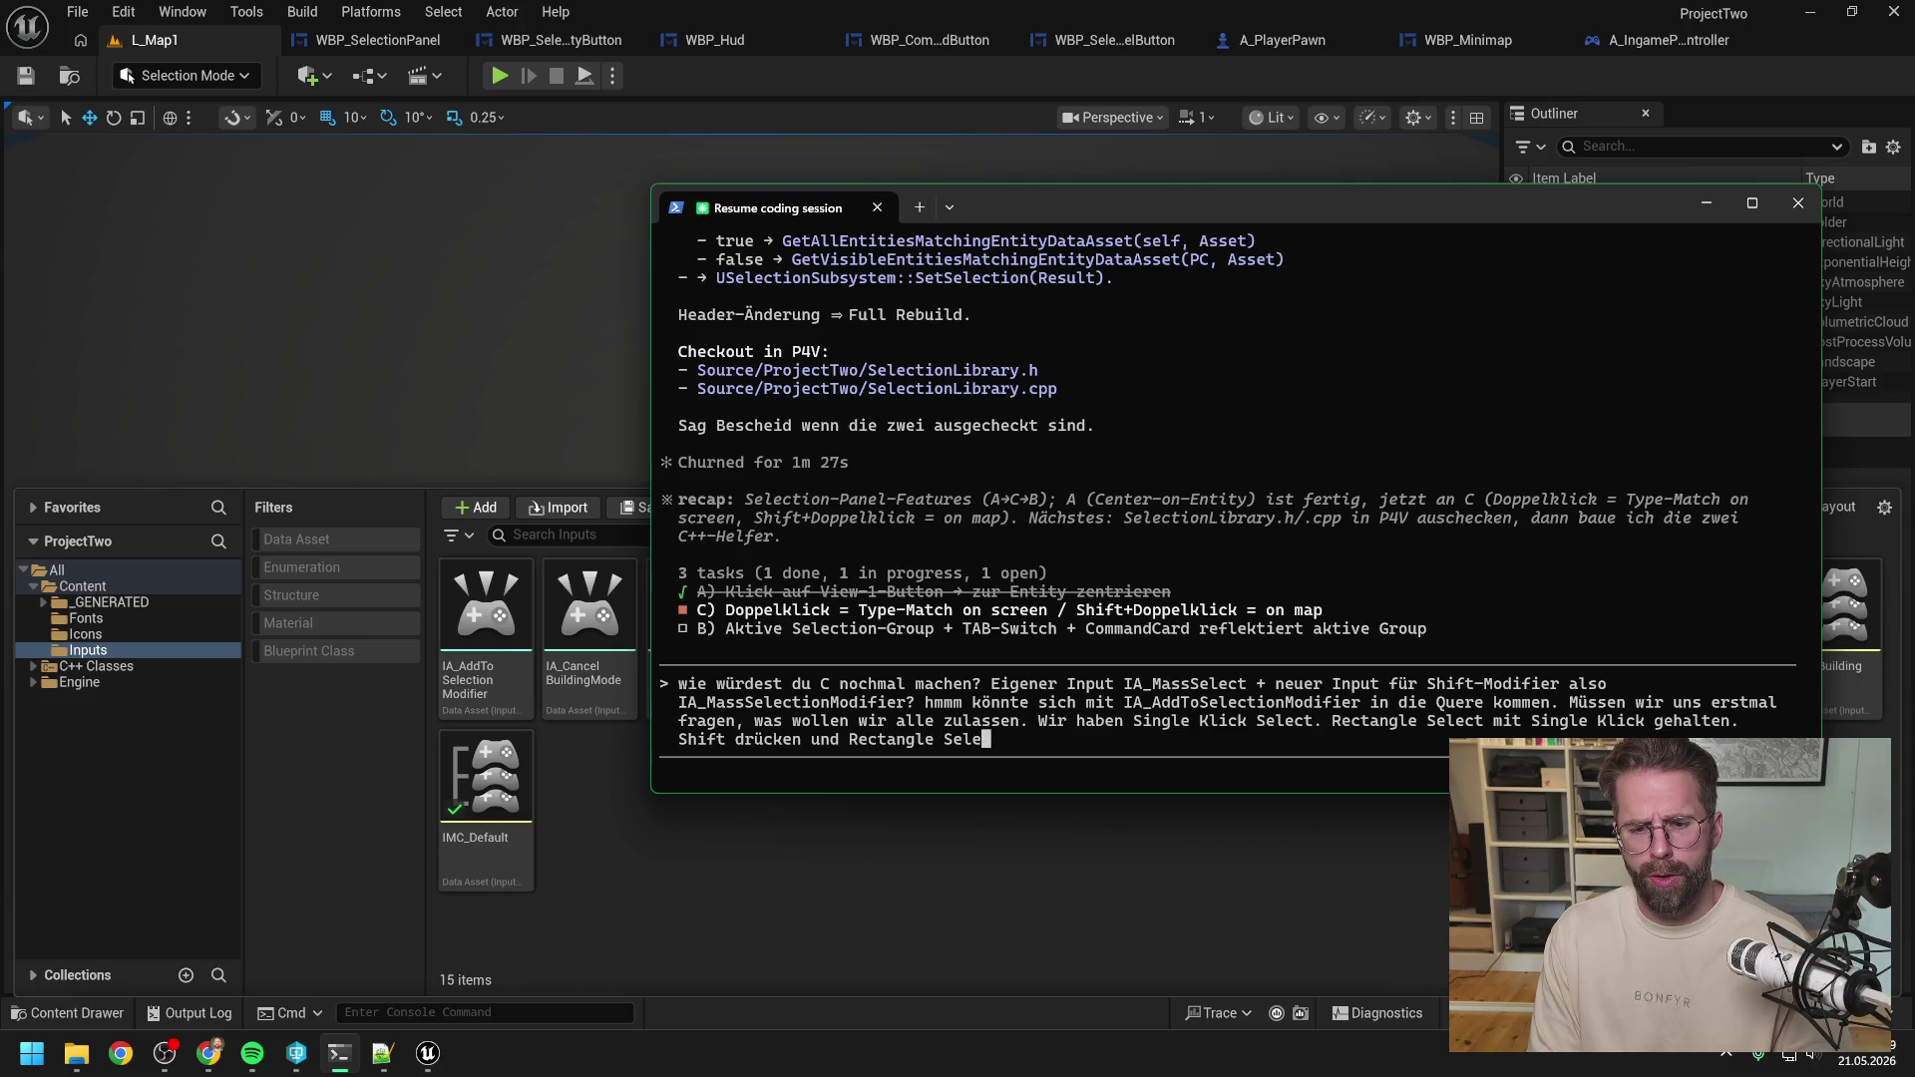
{"action": "type", "text": "ction -> "}
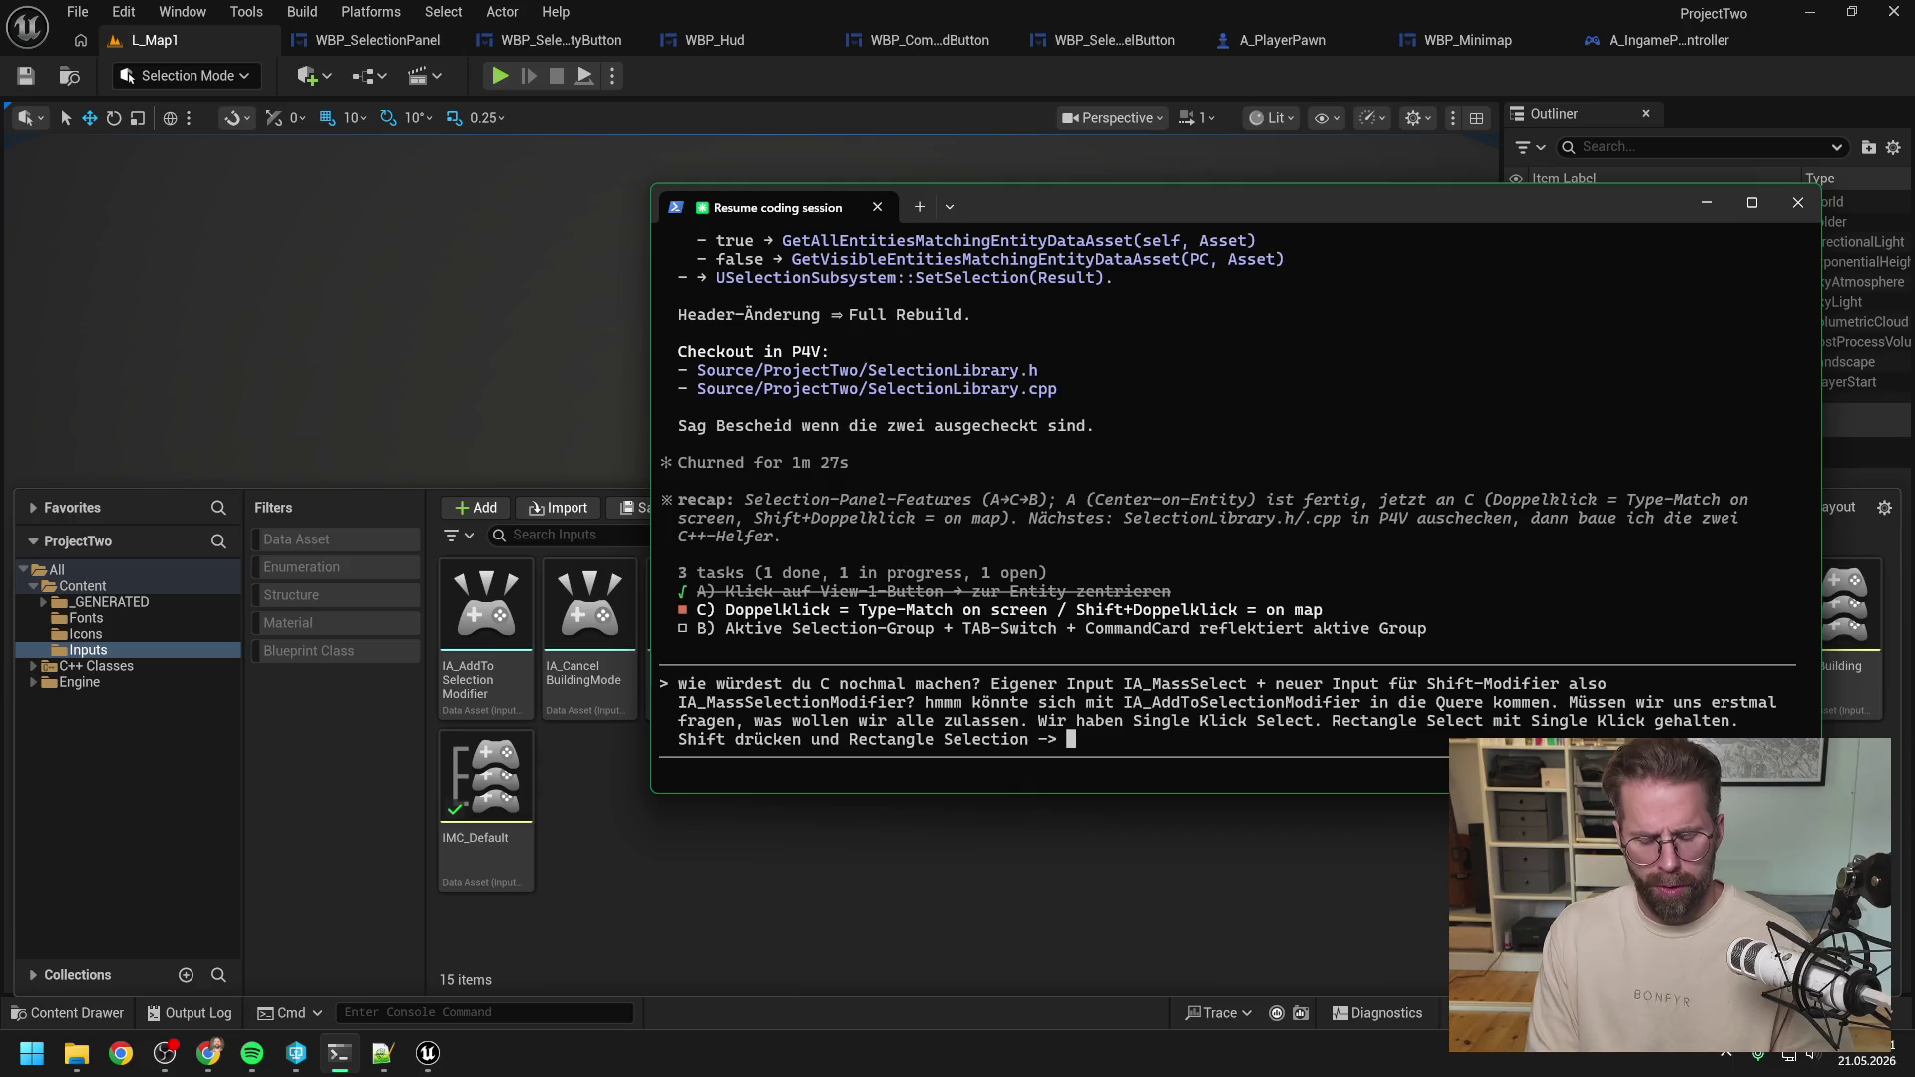
{"action": "type", "text": "Zu Seleci"}
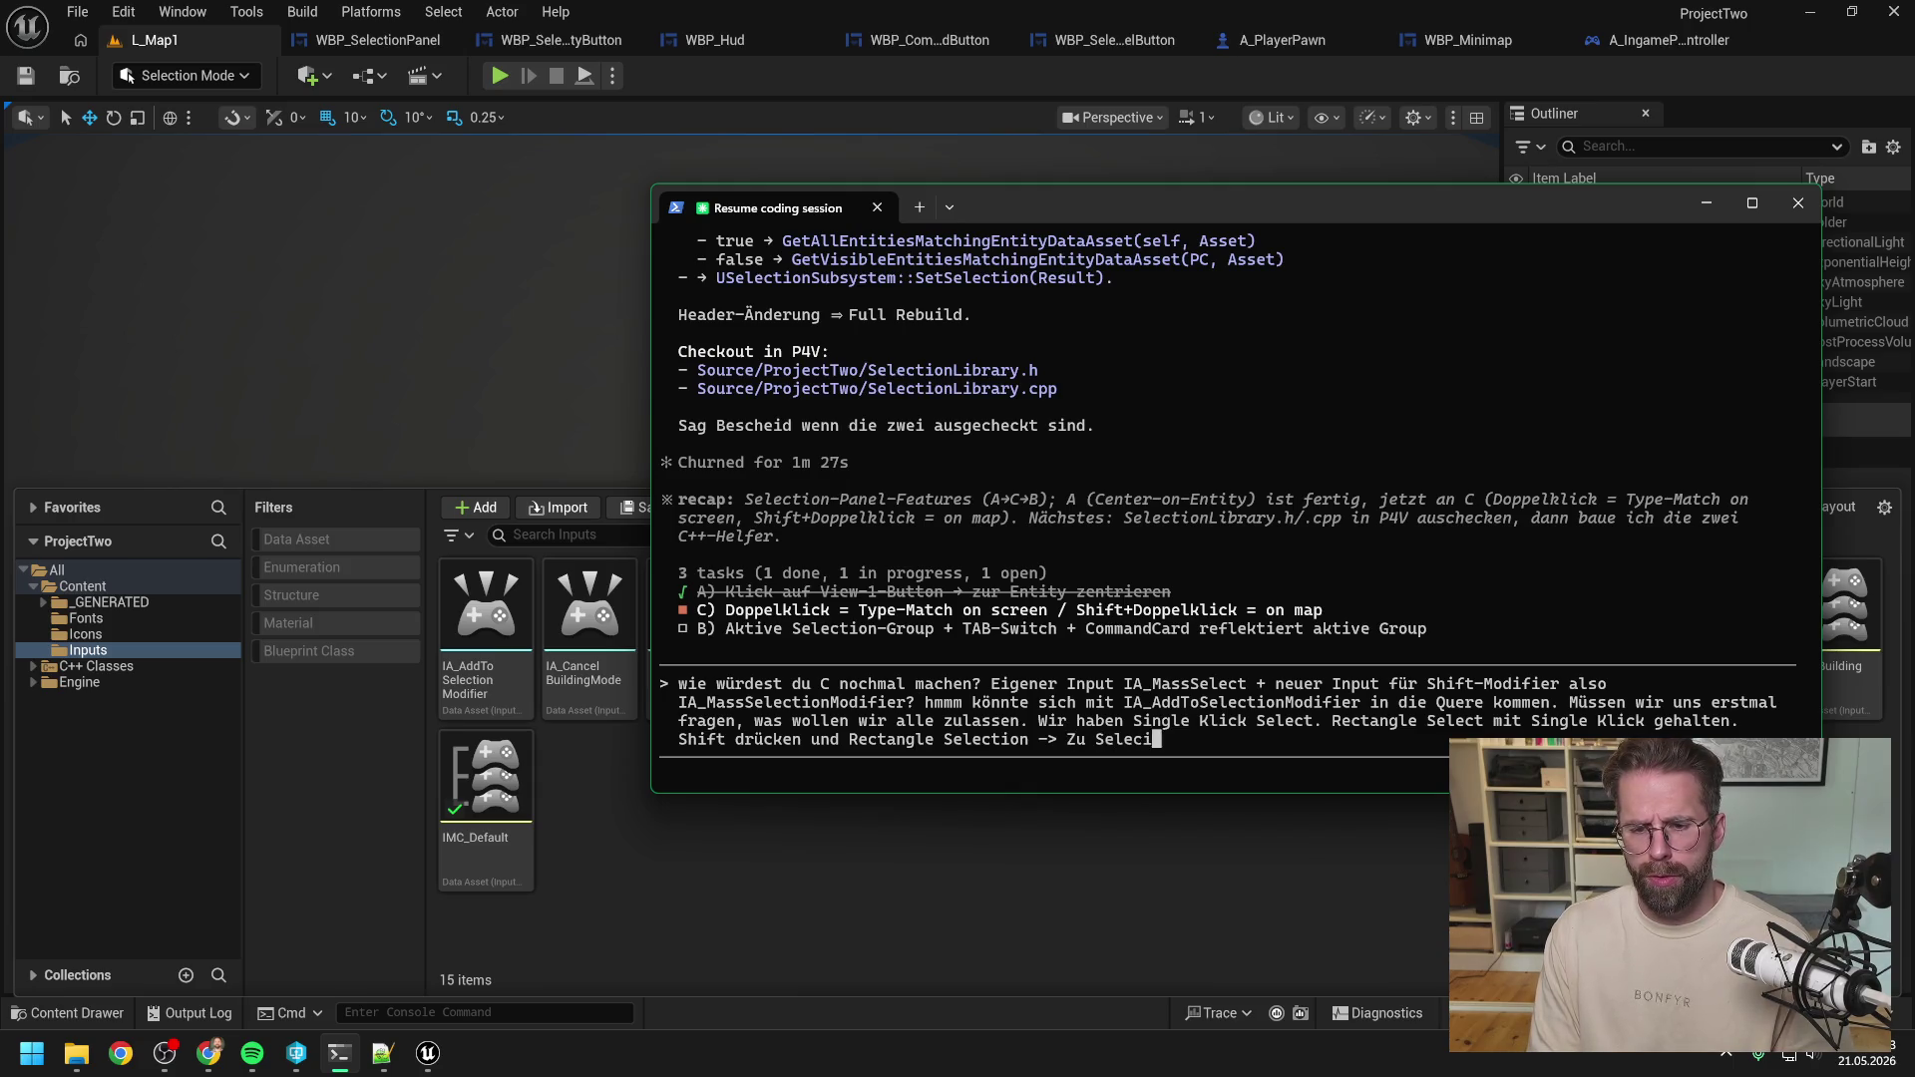
{"action": "key", "text": "BackSpace"}
{"action": "type", "text": "tion hinzufüge"}
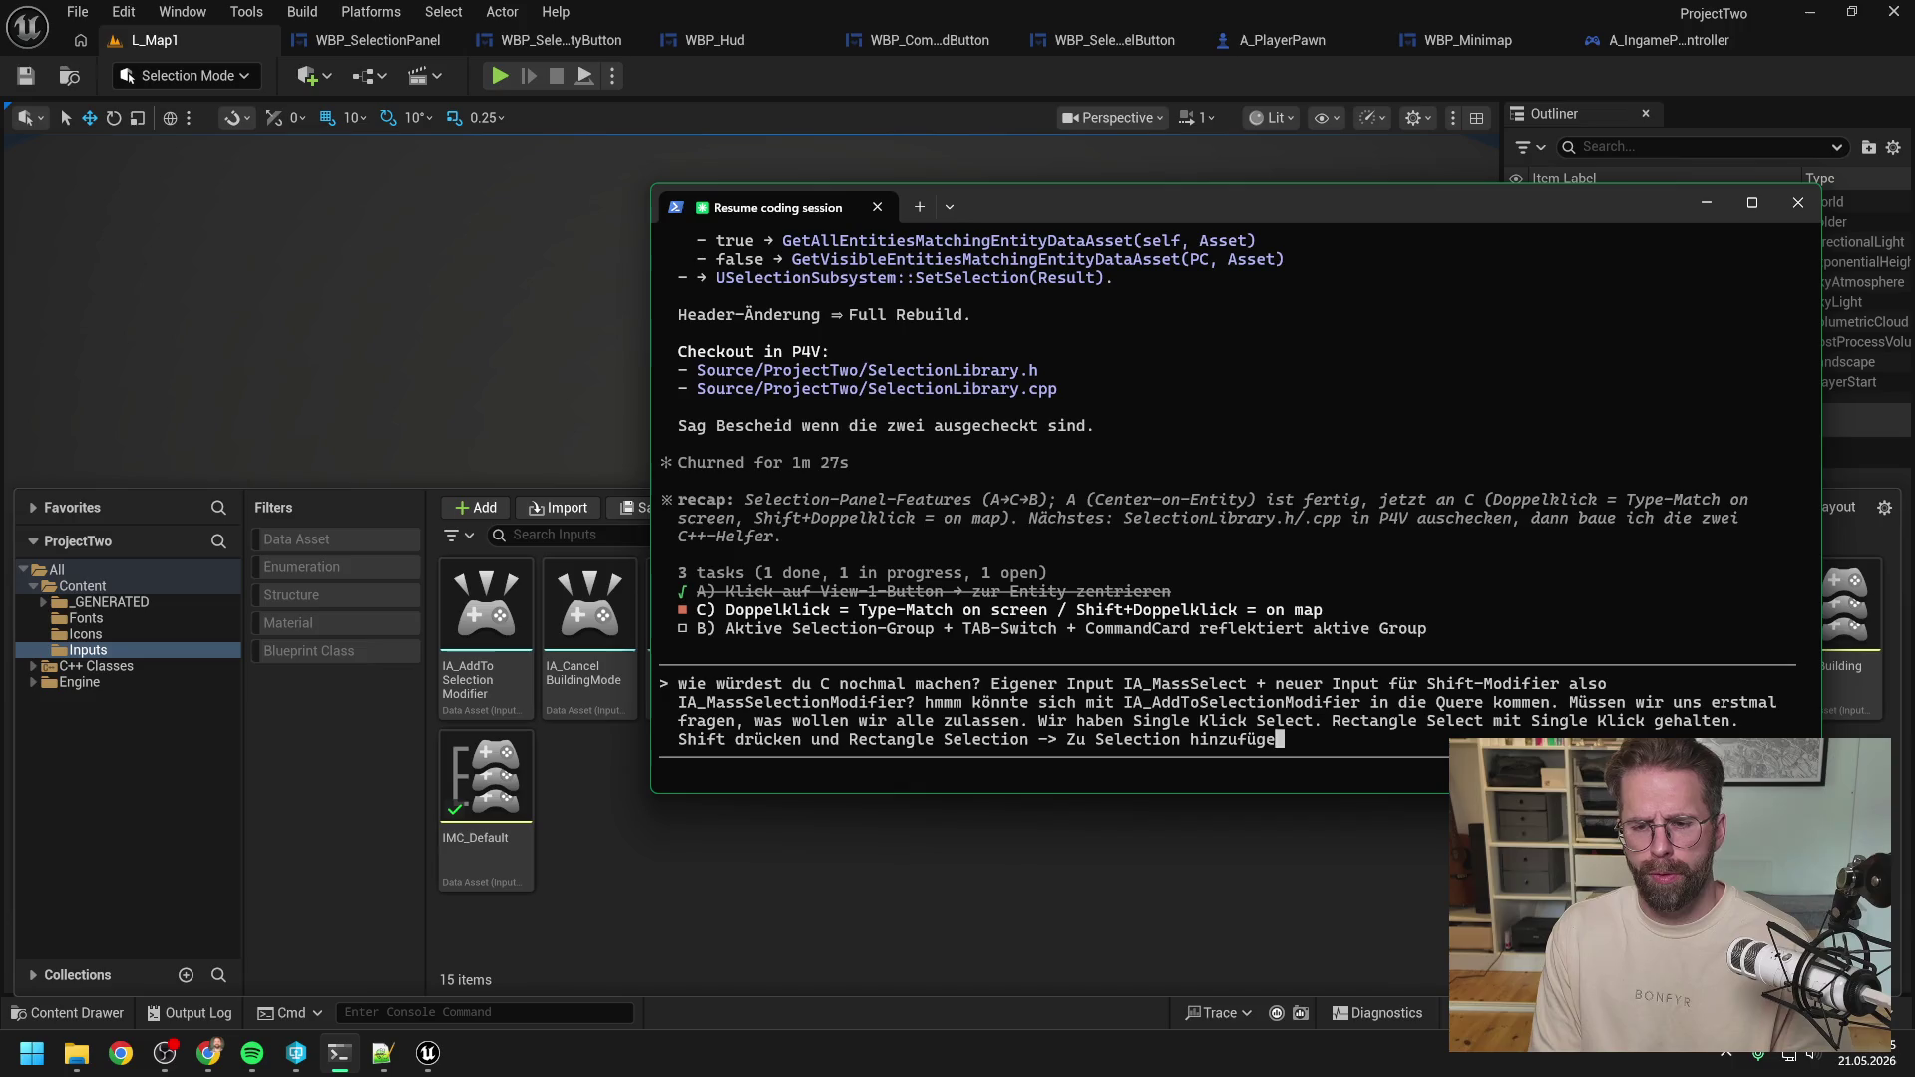
{"action": "type", "text": "n. "}
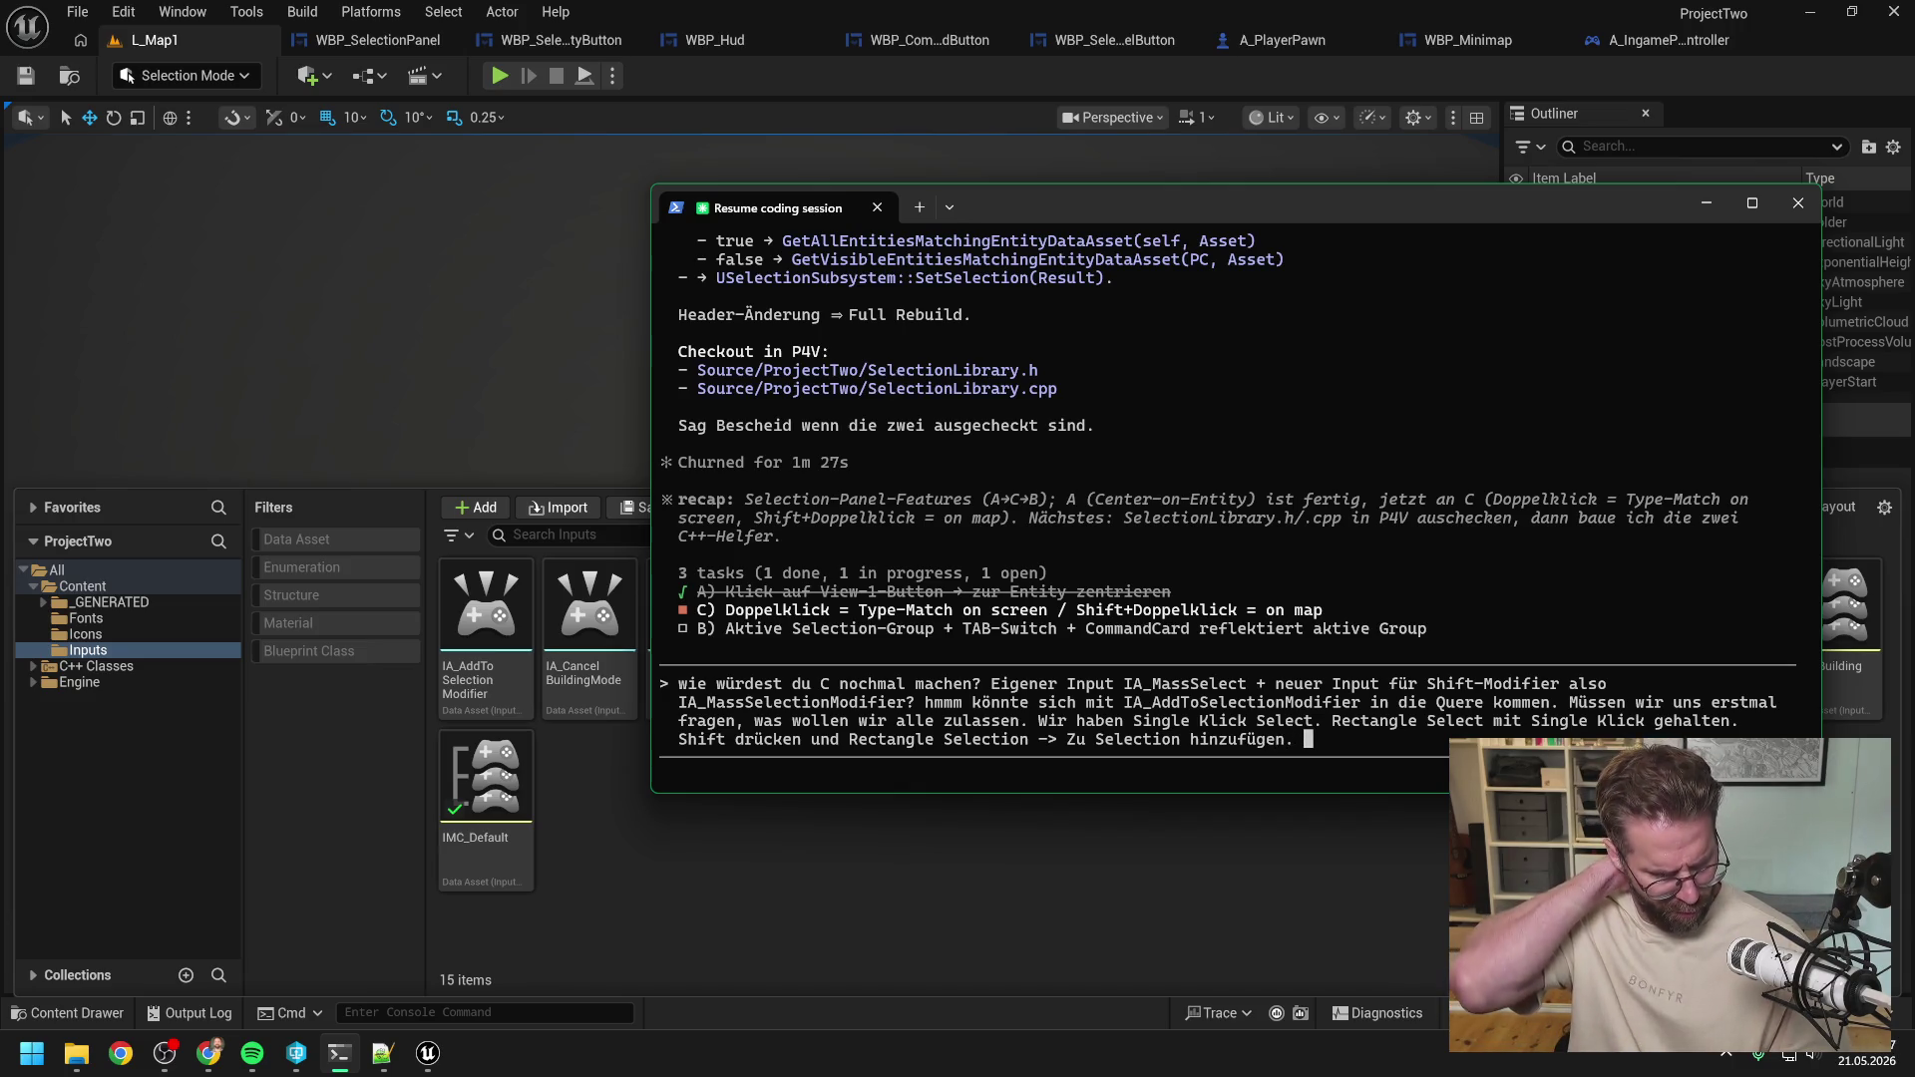
{"action": "type", "text": "J"}
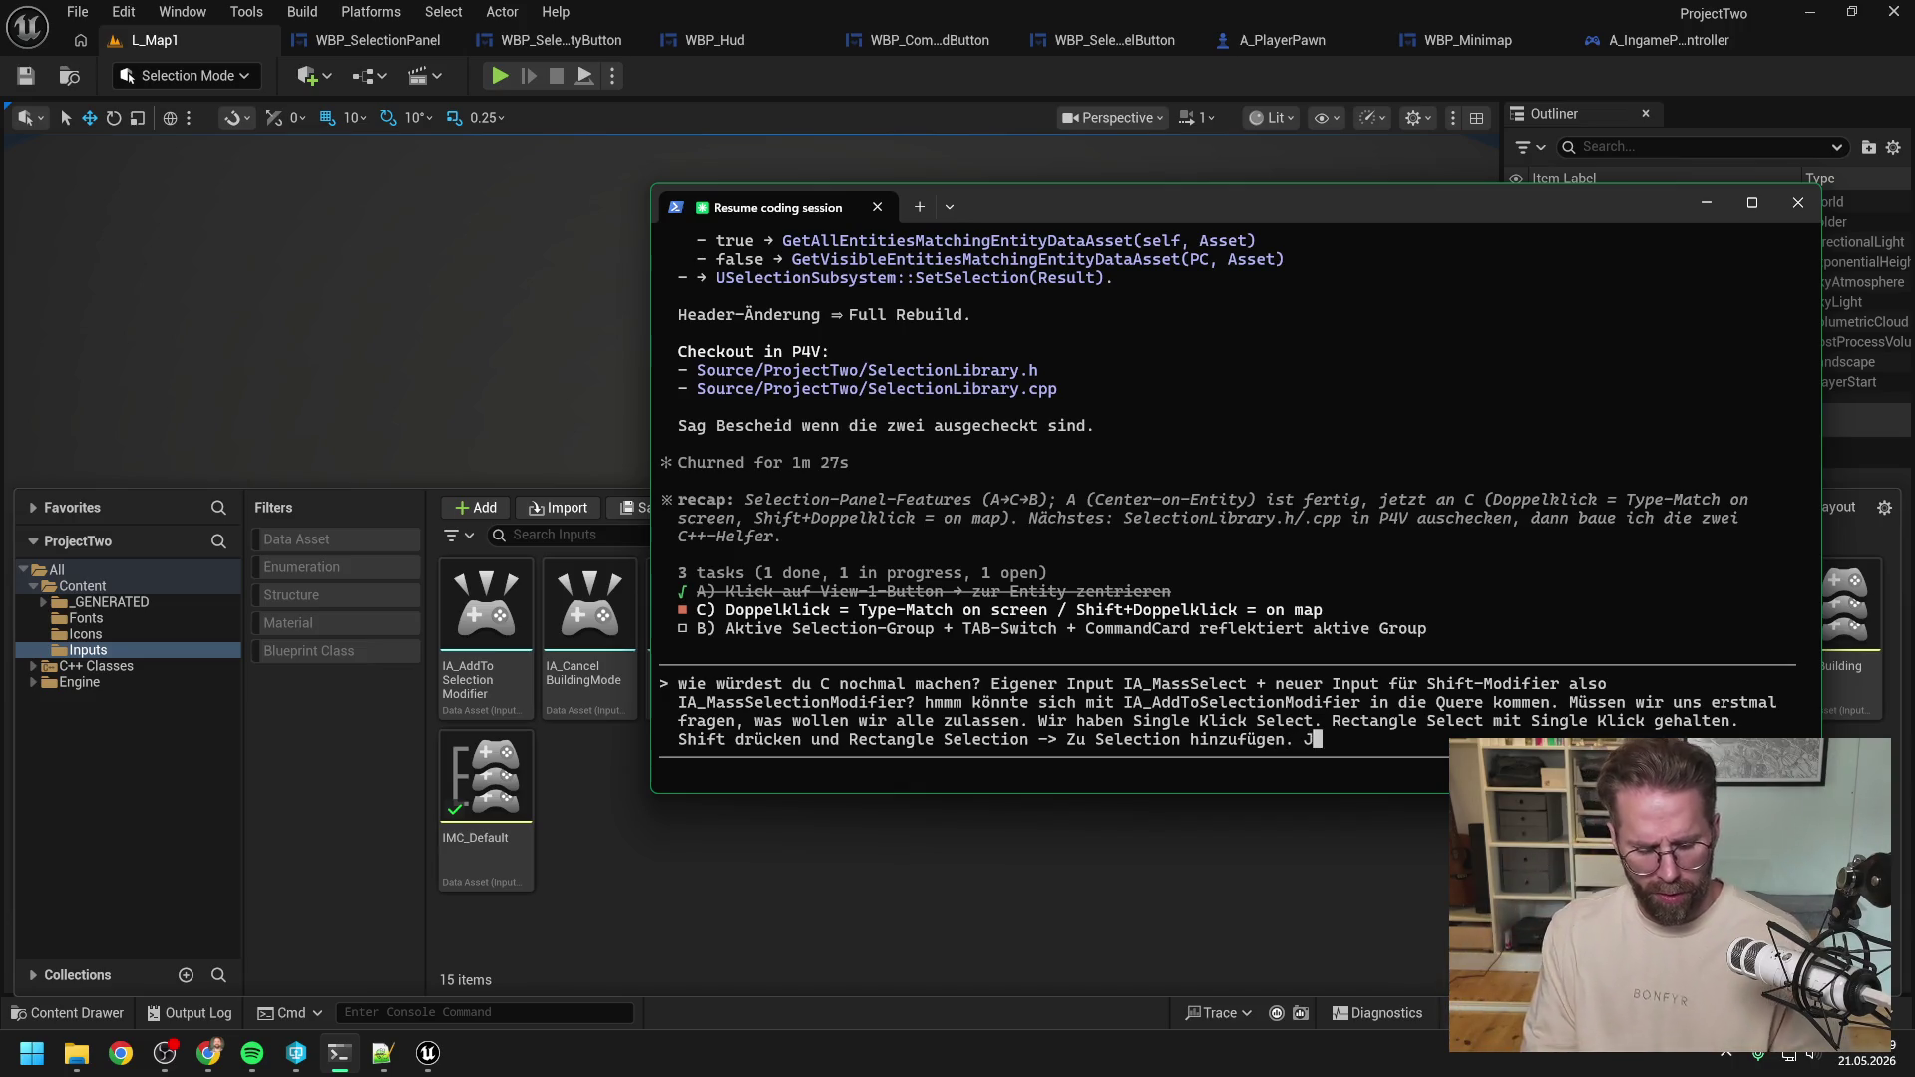
{"action": "type", "text": "etzt neu: "}
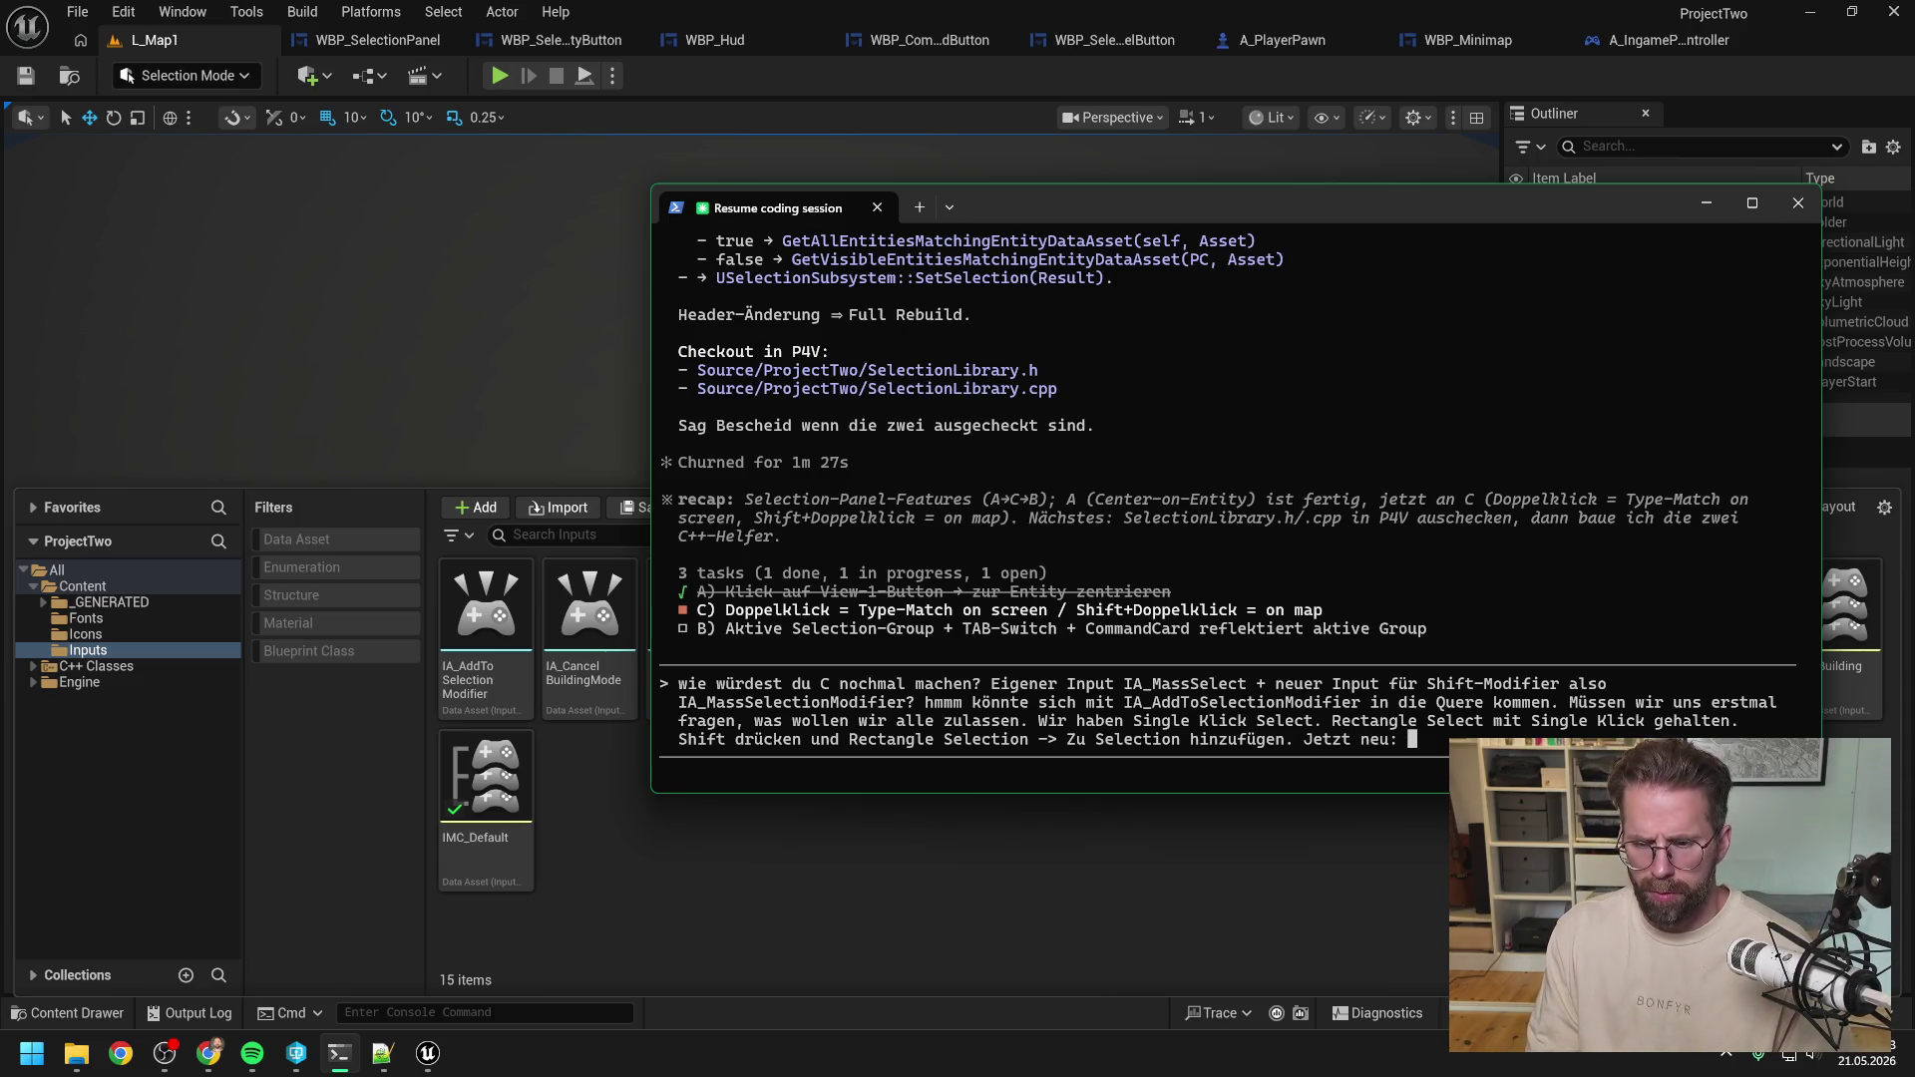
{"action": "type", "text": "Doppel"}
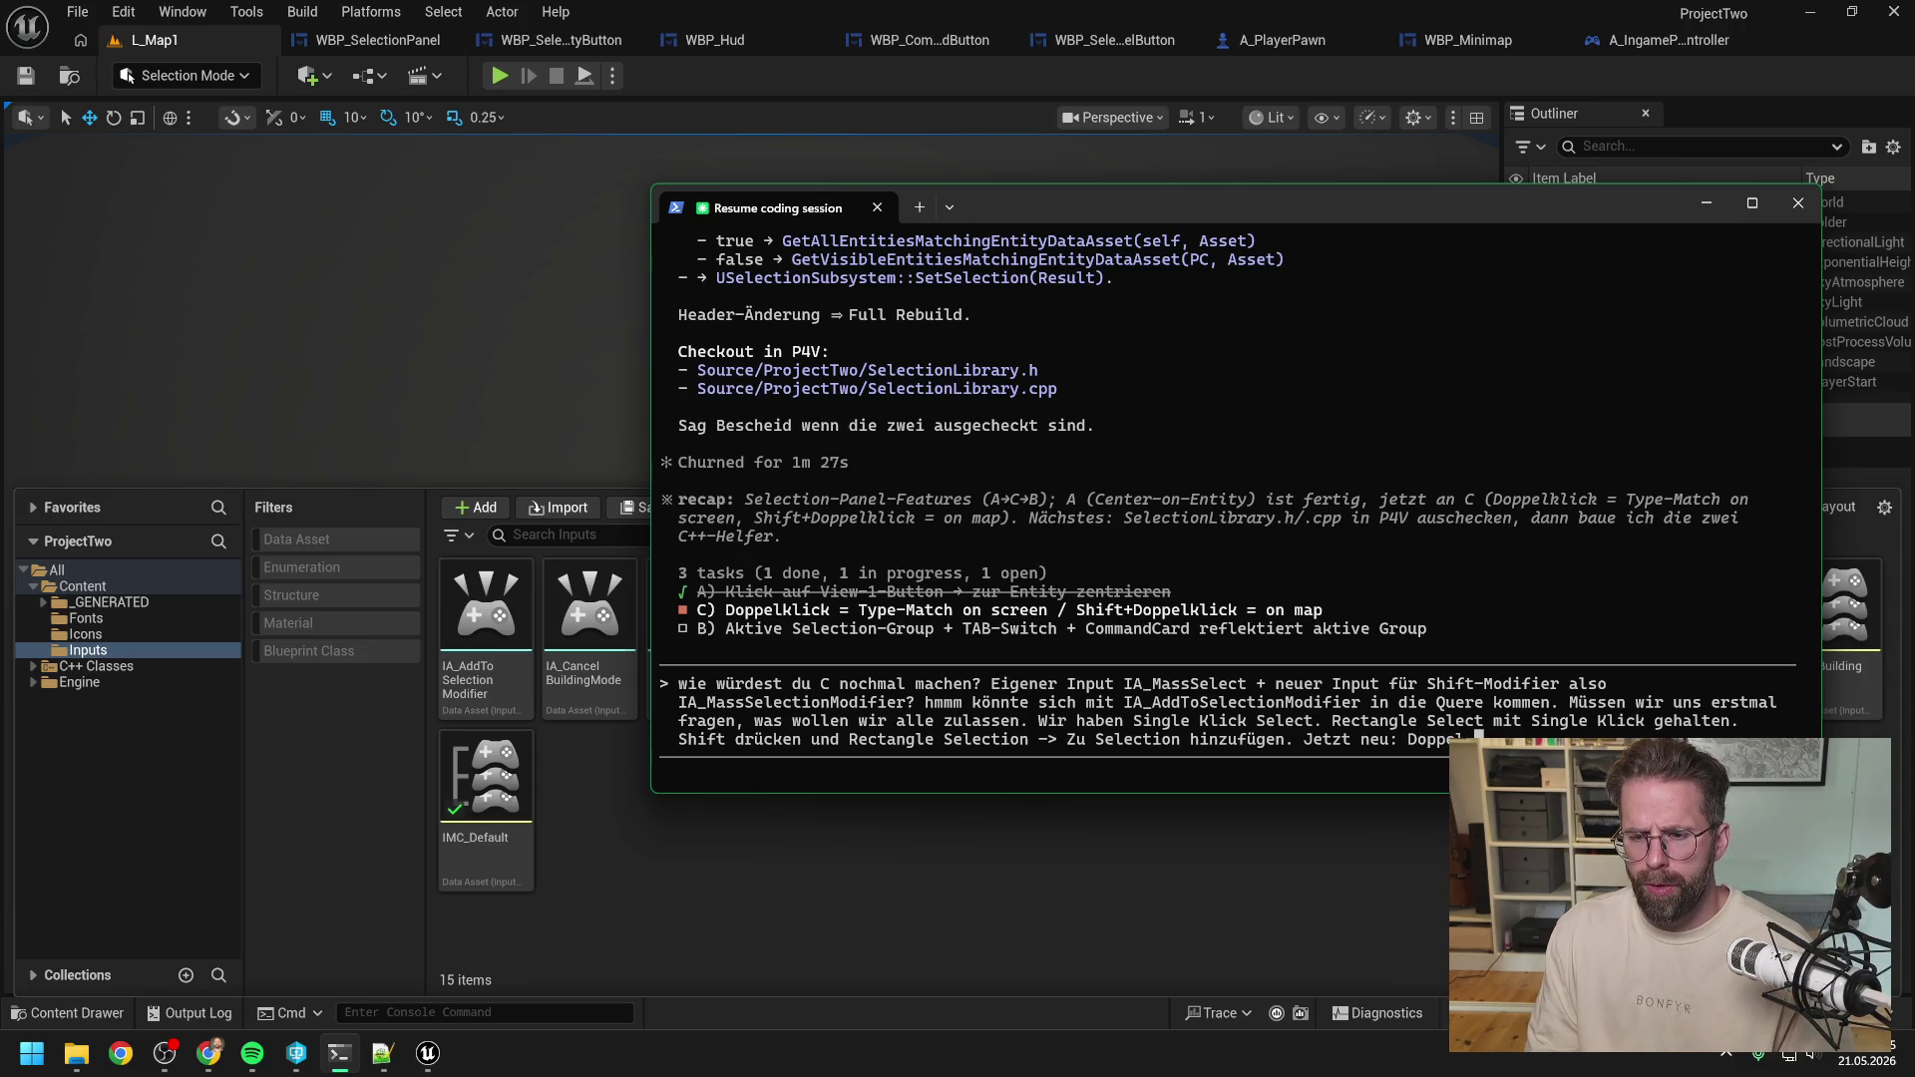
{"action": "type", "text": "klicken"}
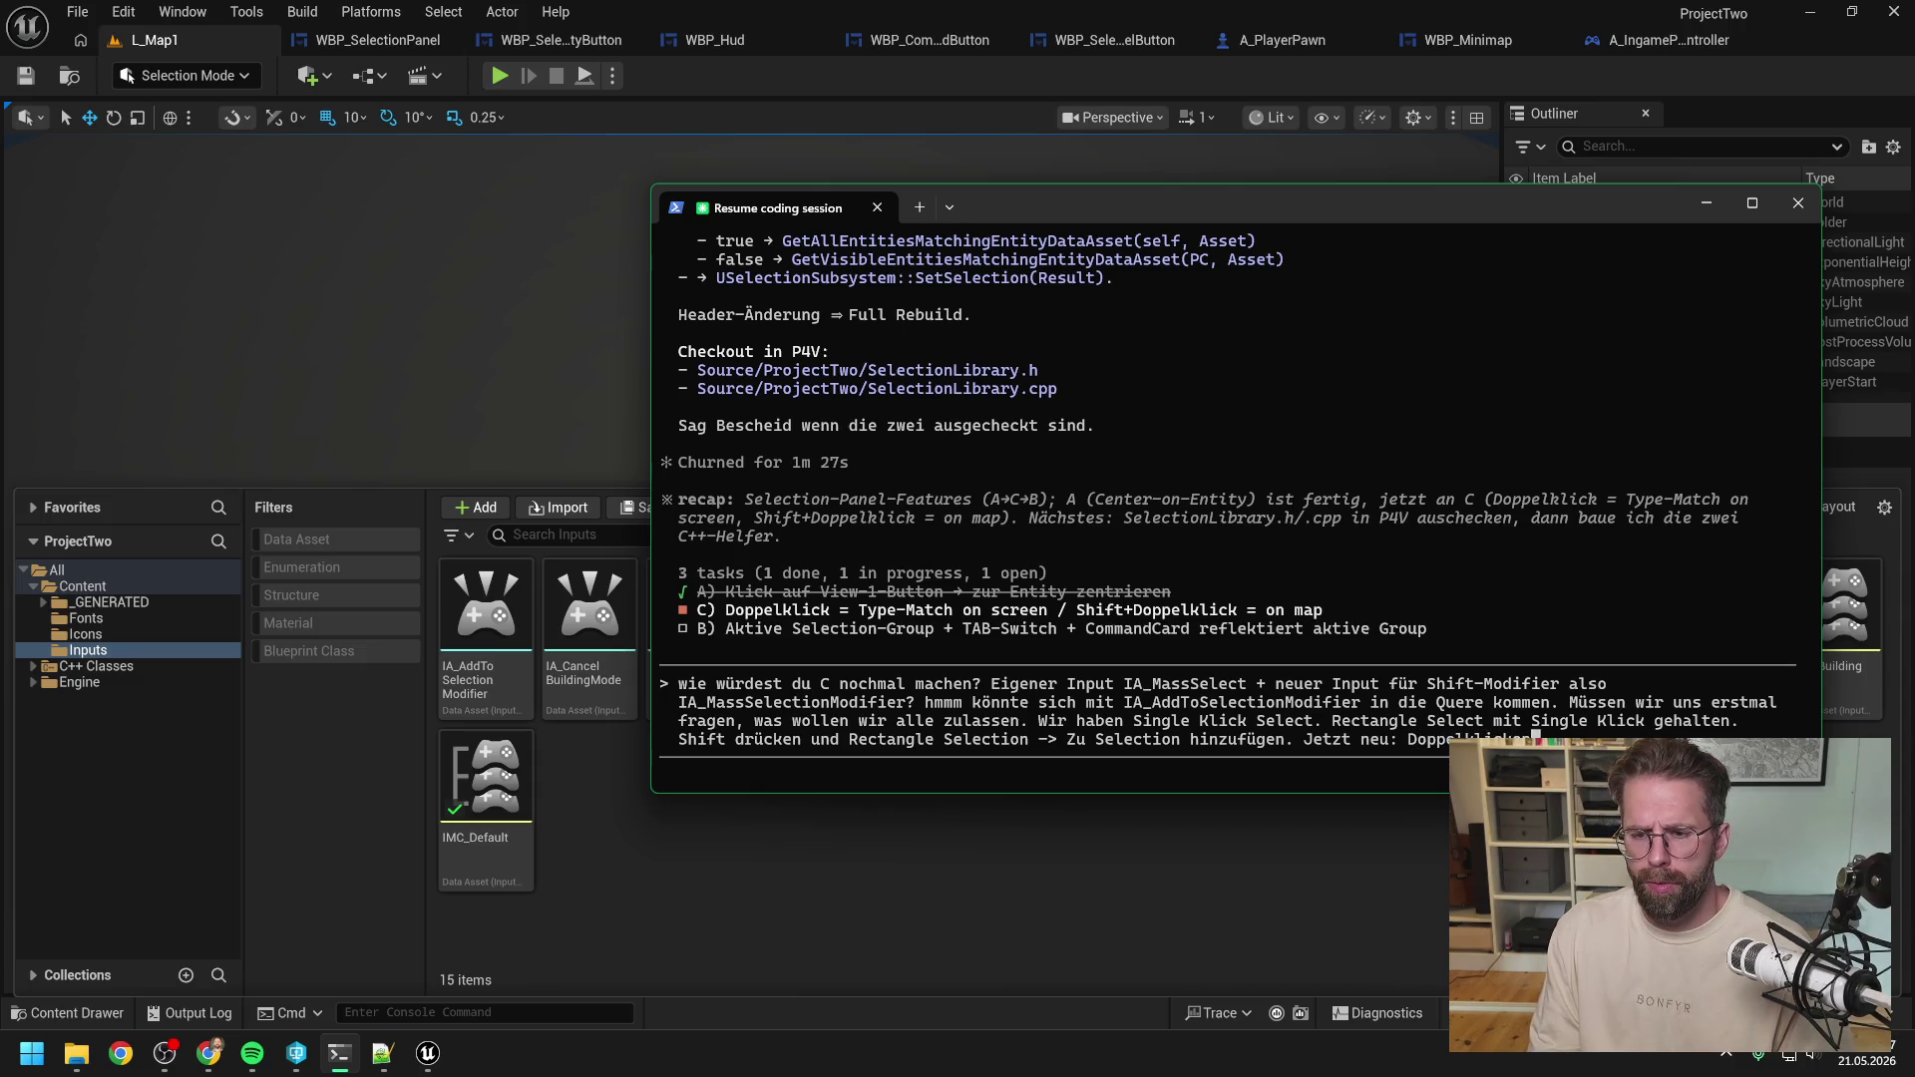
{"action": "type", "text": " und"}
{"action": "key", "text": "BackSpace"}
{"action": "key", "text": "BackSpace"}
{"action": "key", "text": "BackSpace"}
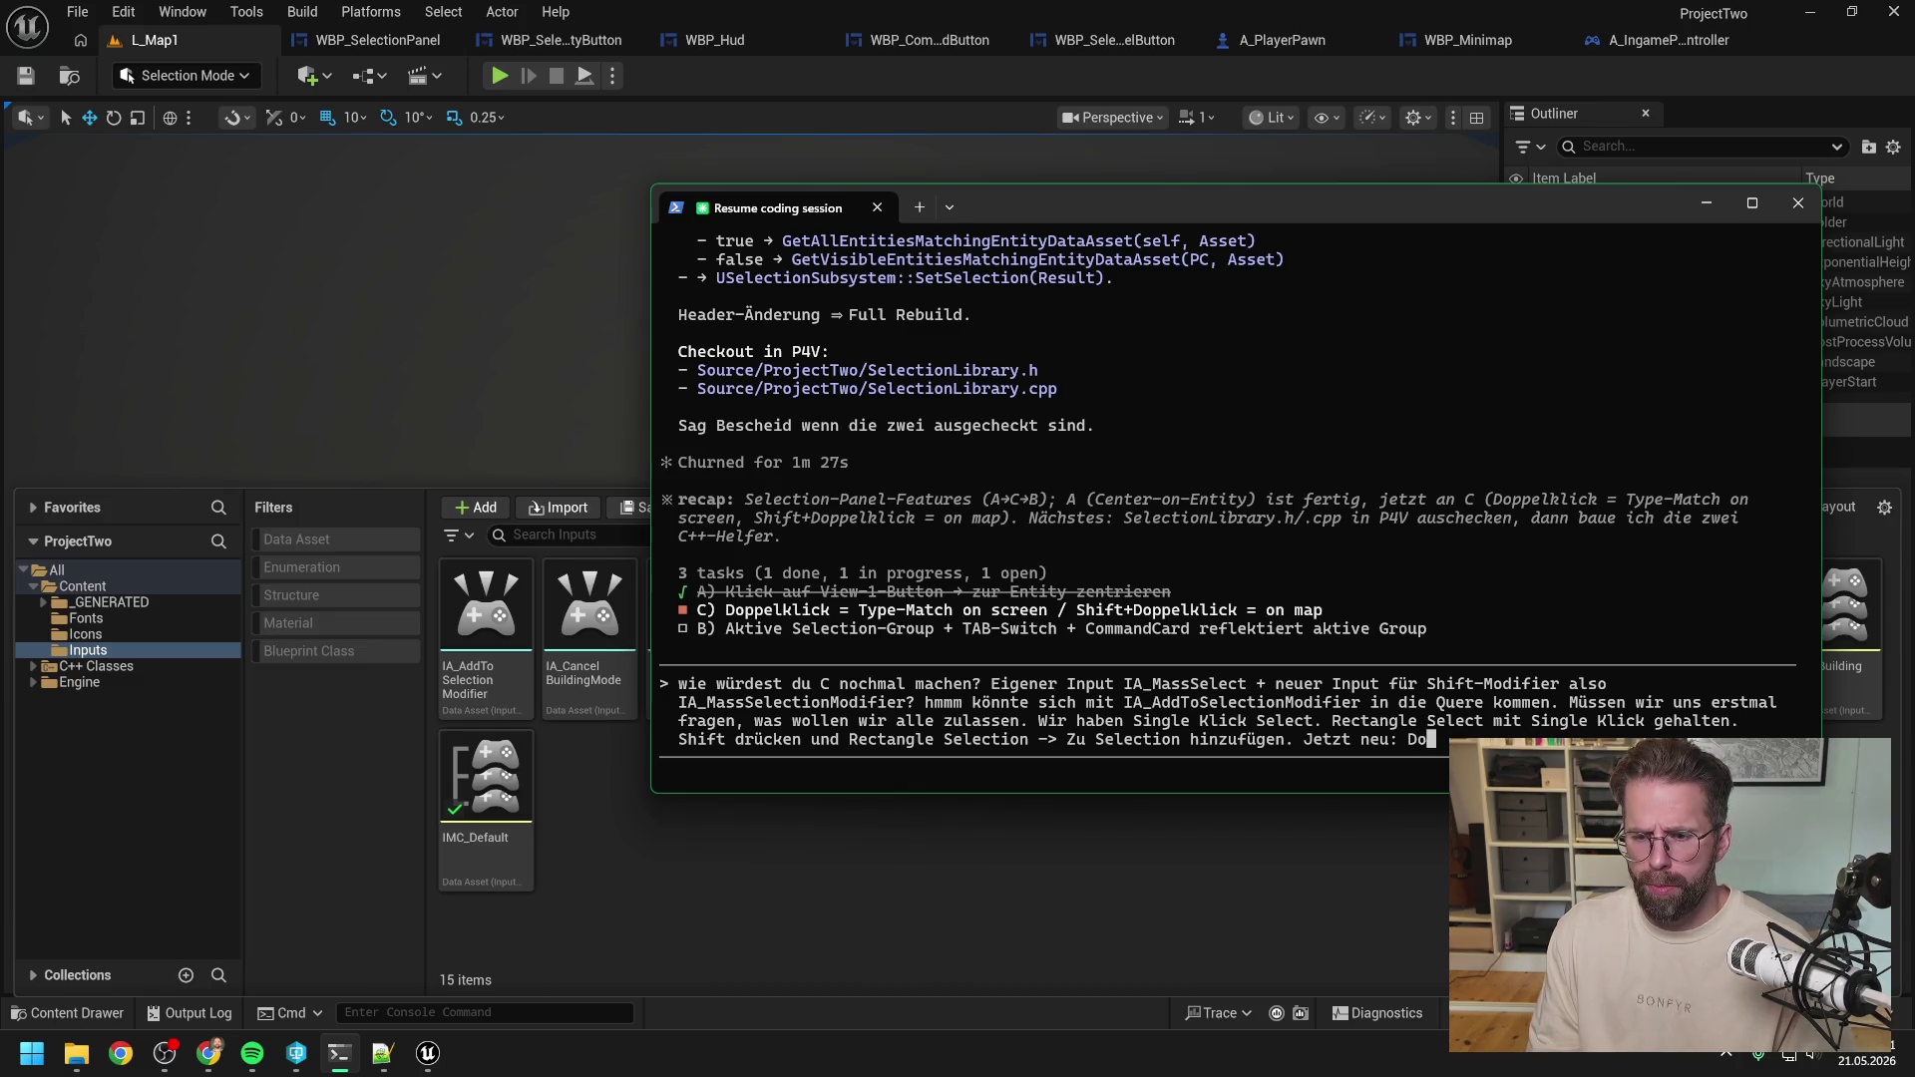
{"action": "type", "text": "Mit Doppelklick alle "}
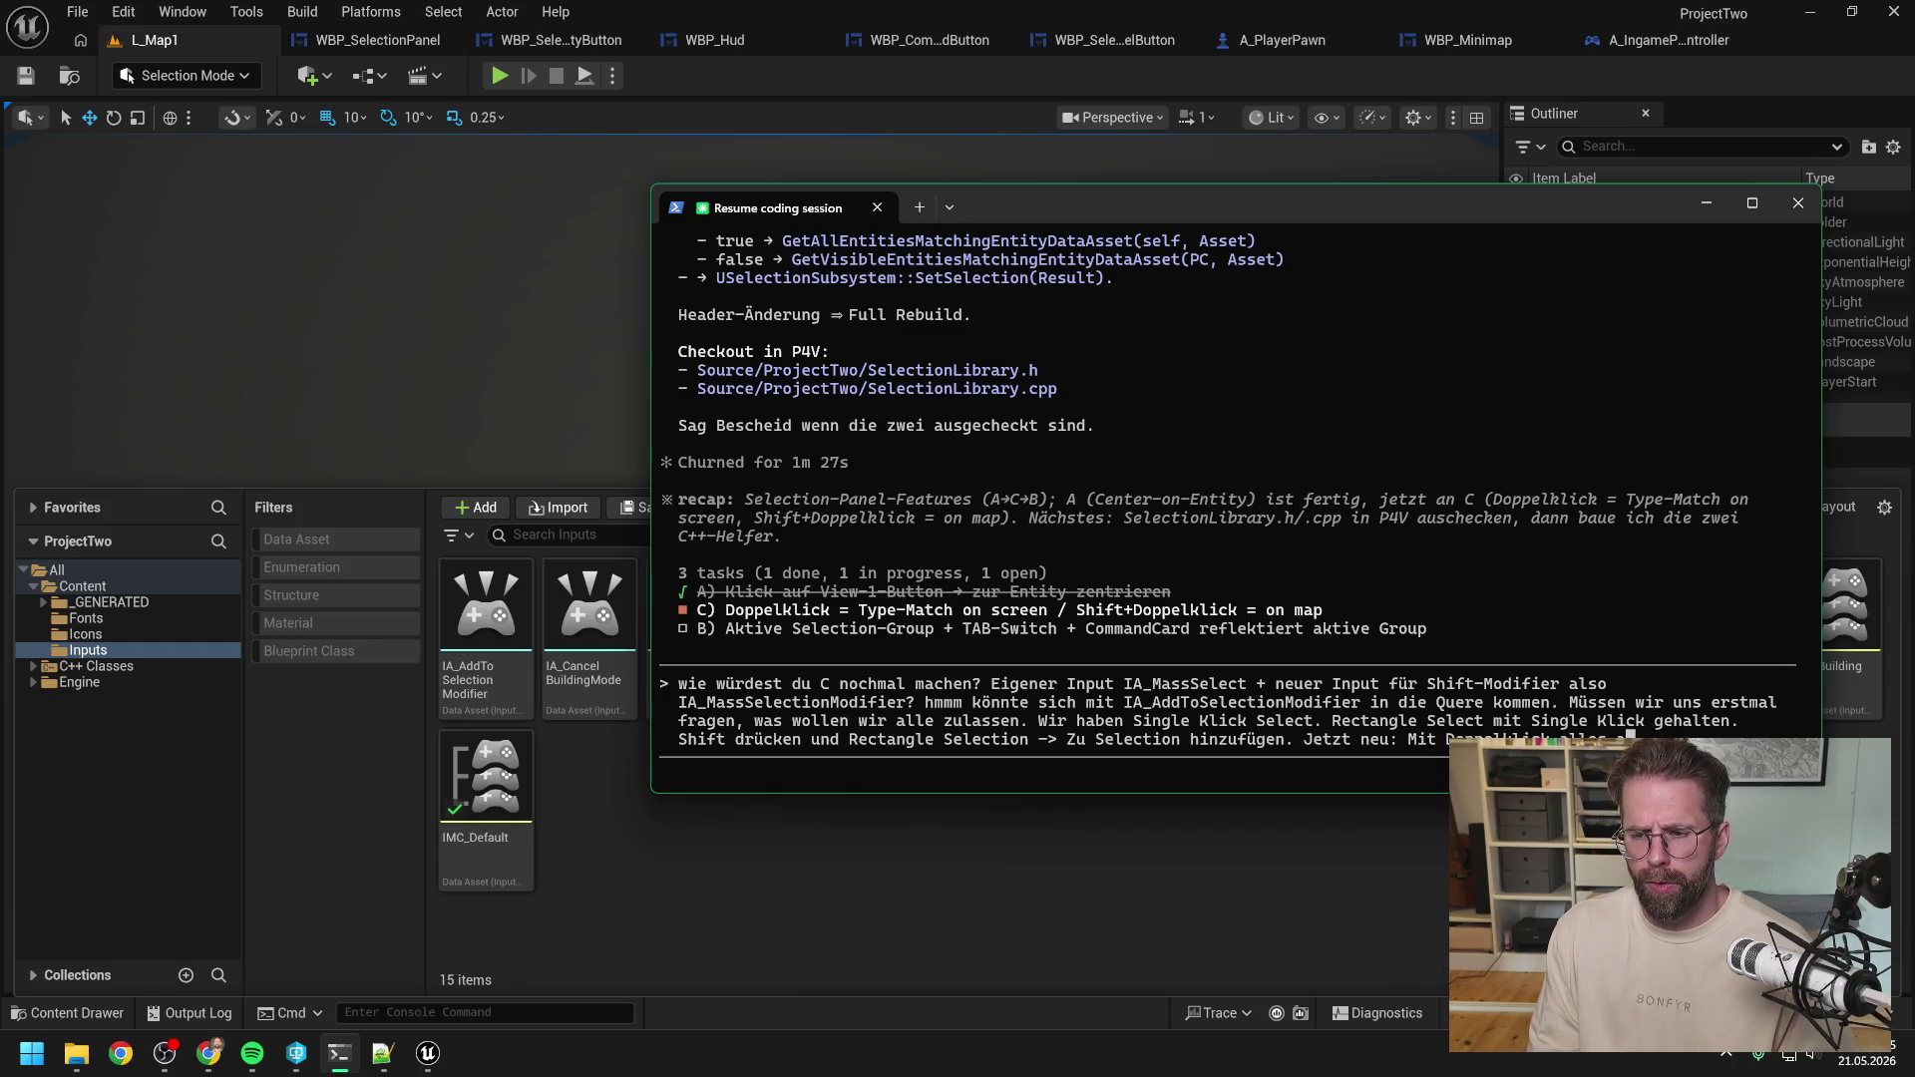
{"action": "type", "text": "Entities eines T"}
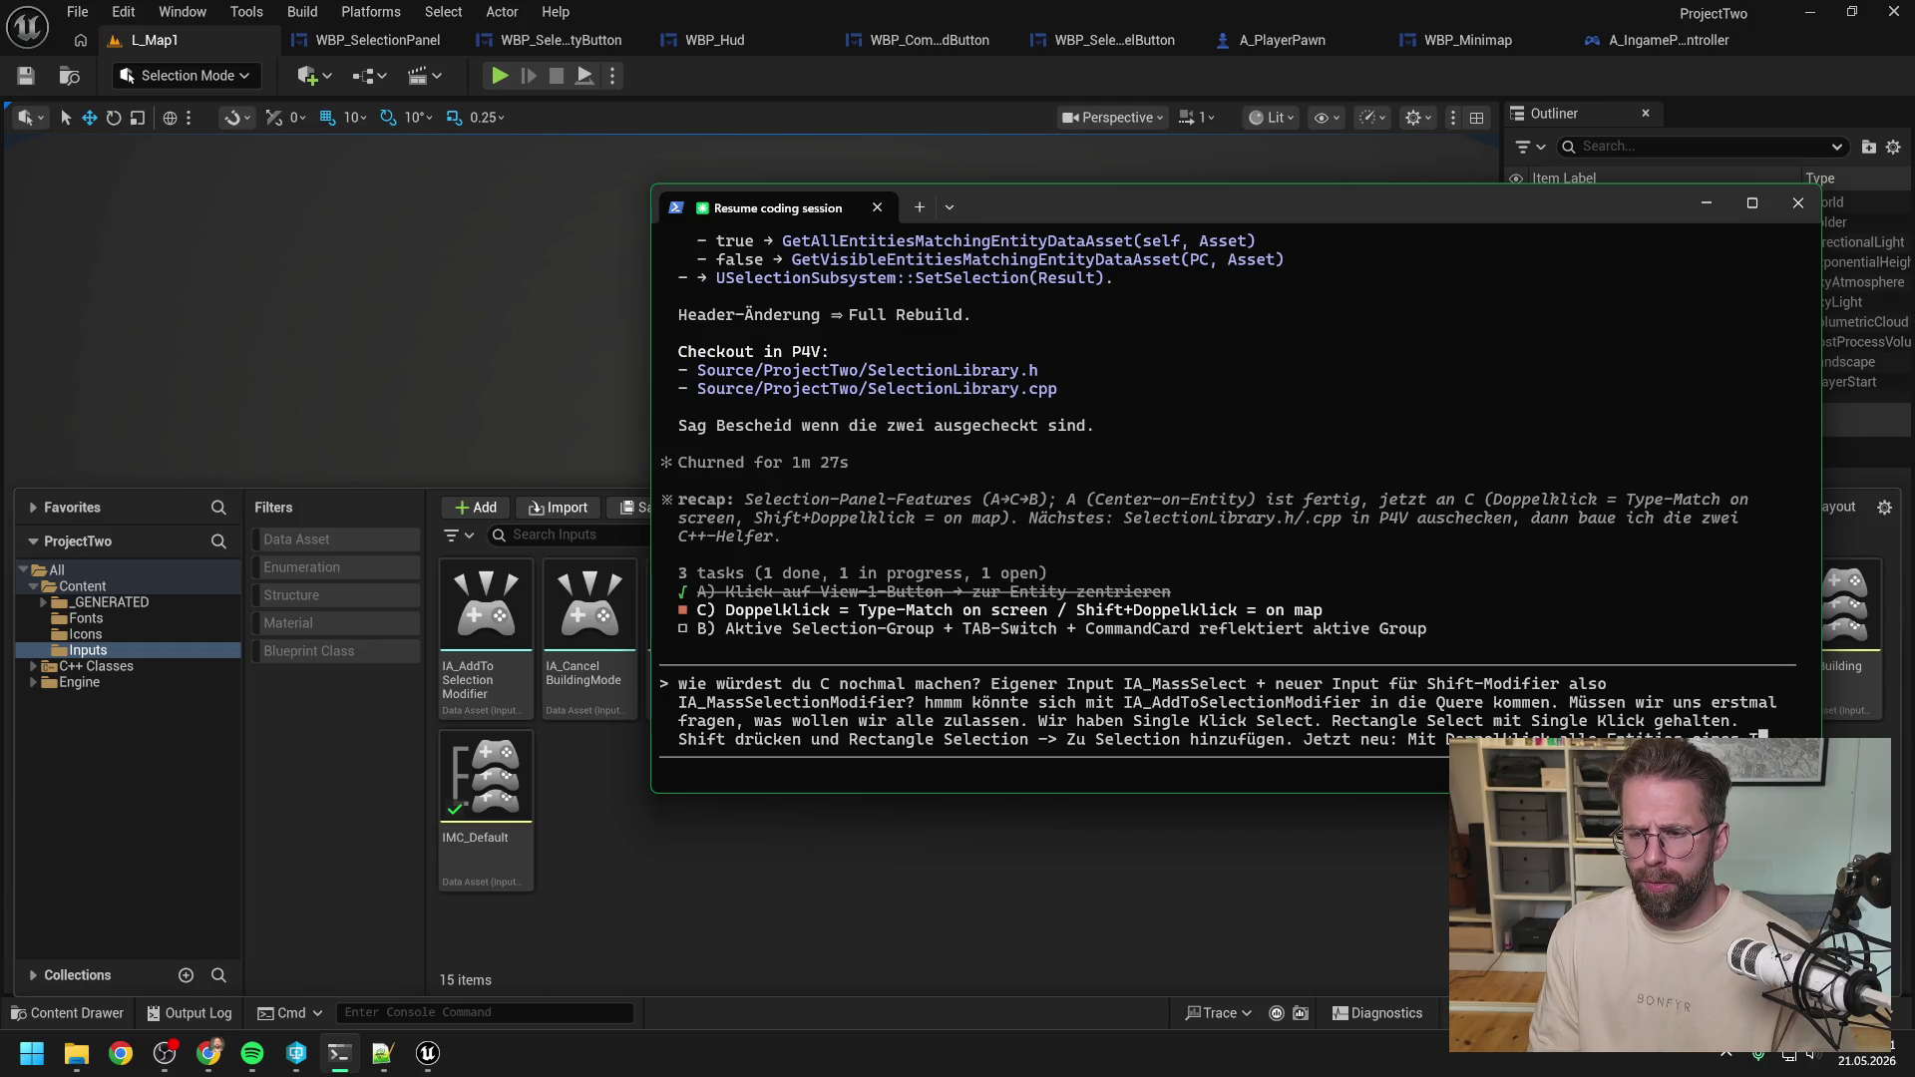
{"action": "type", "text": "ypes auf dem Bilds"}
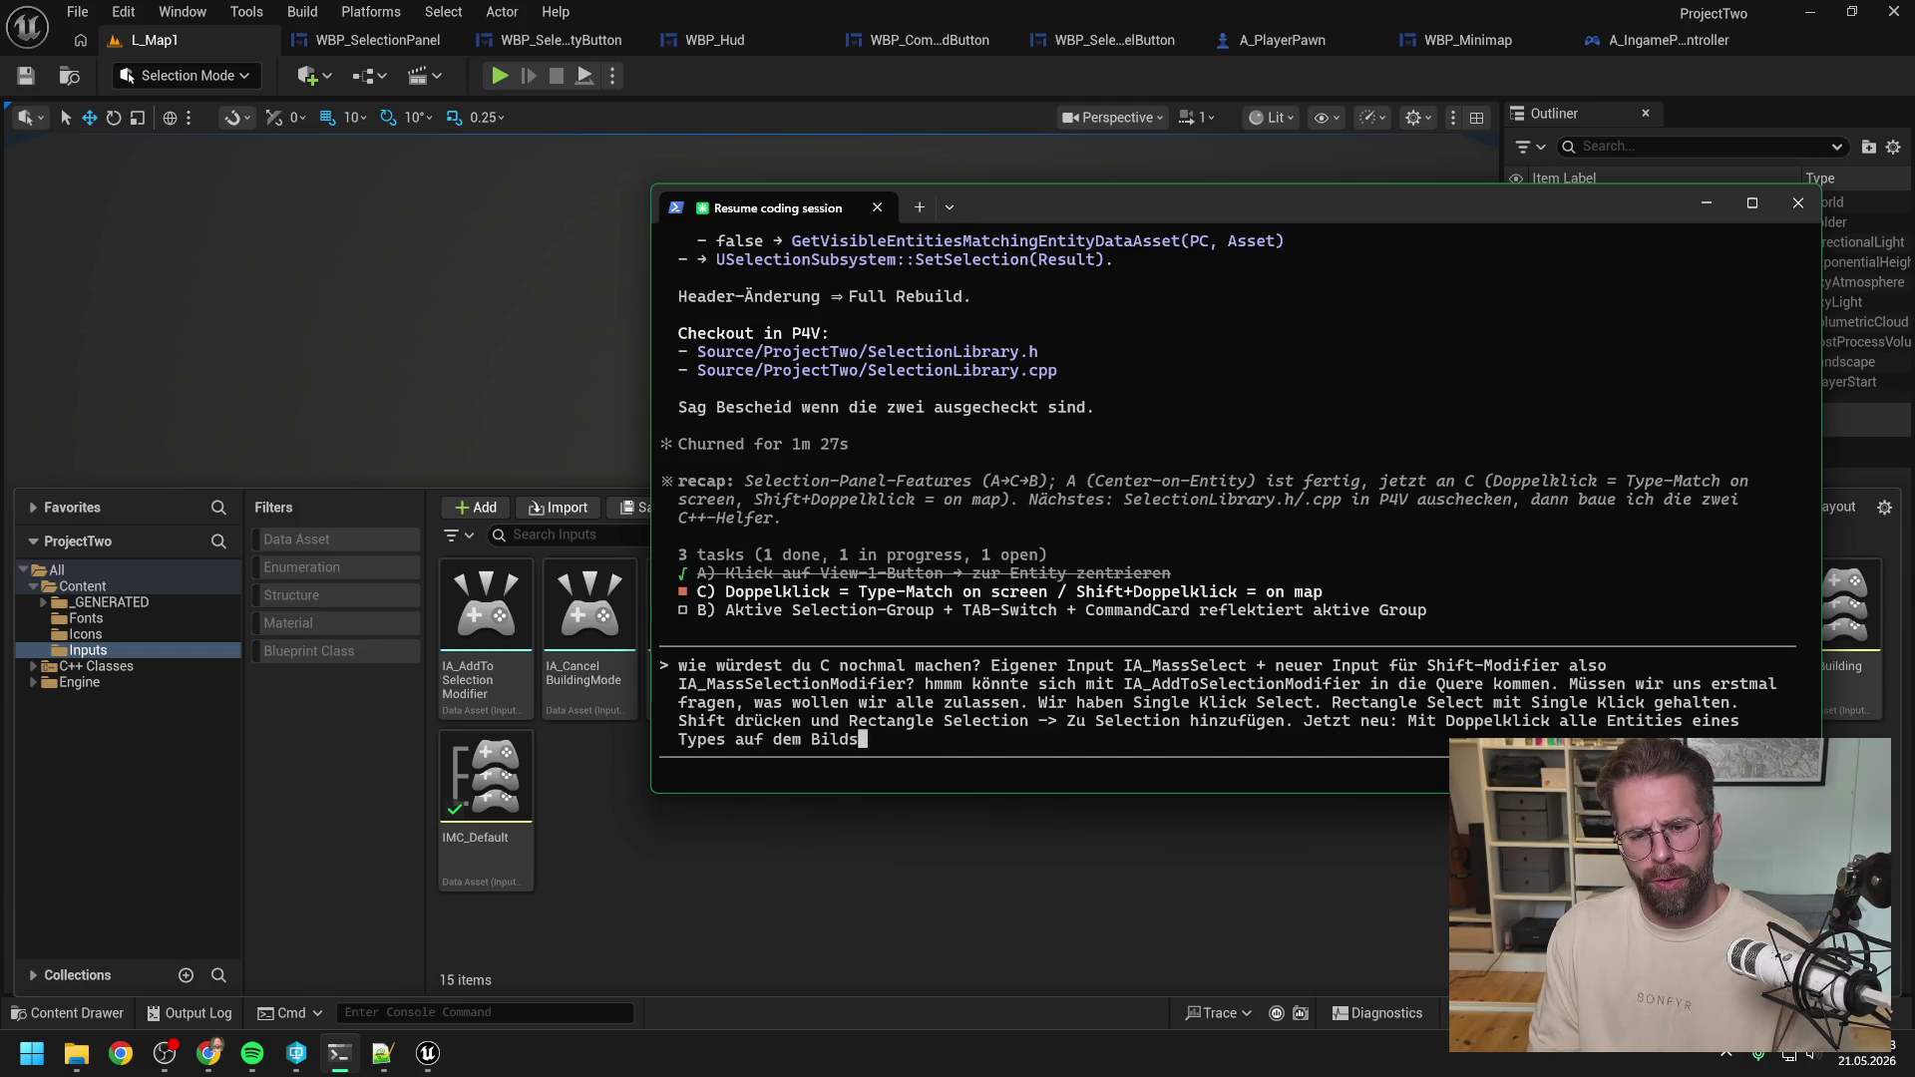
{"action": "type", "text": "chirm selec"}
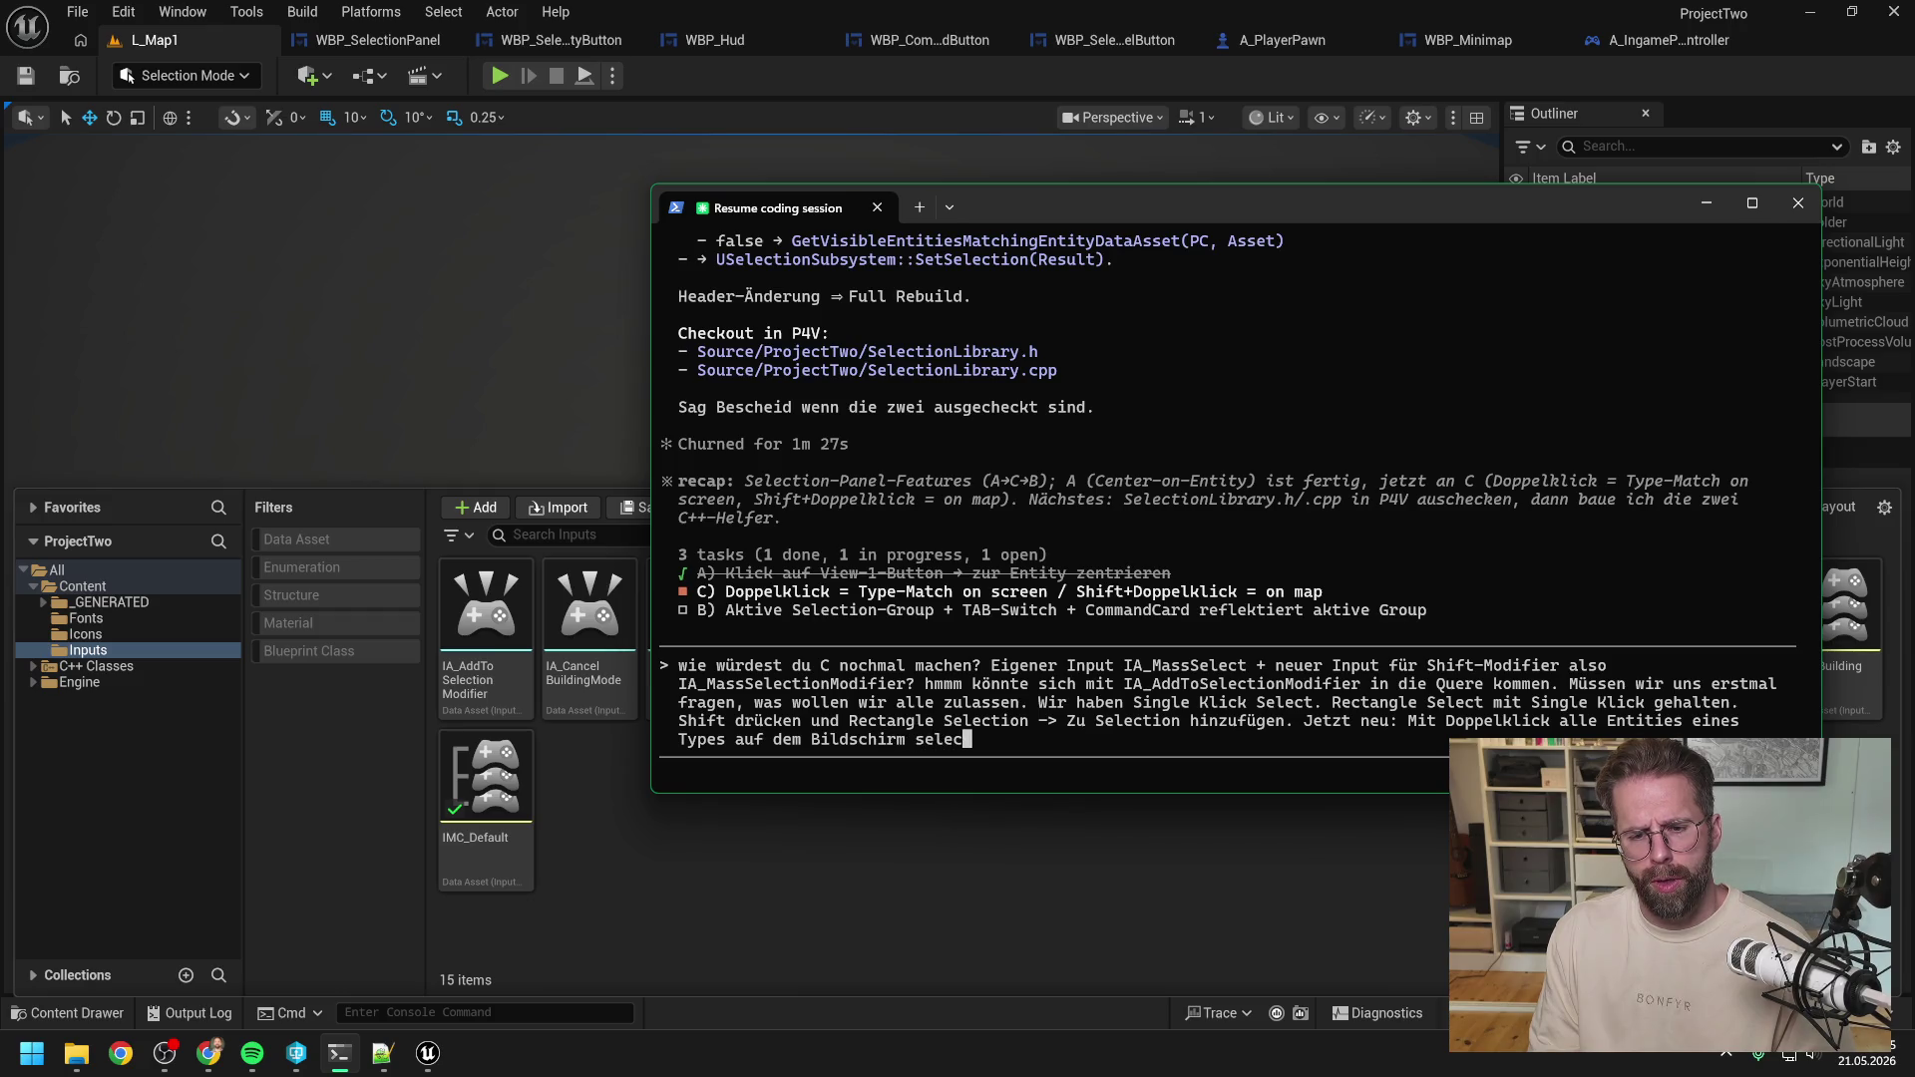
{"action": "type", "text": "ten."}
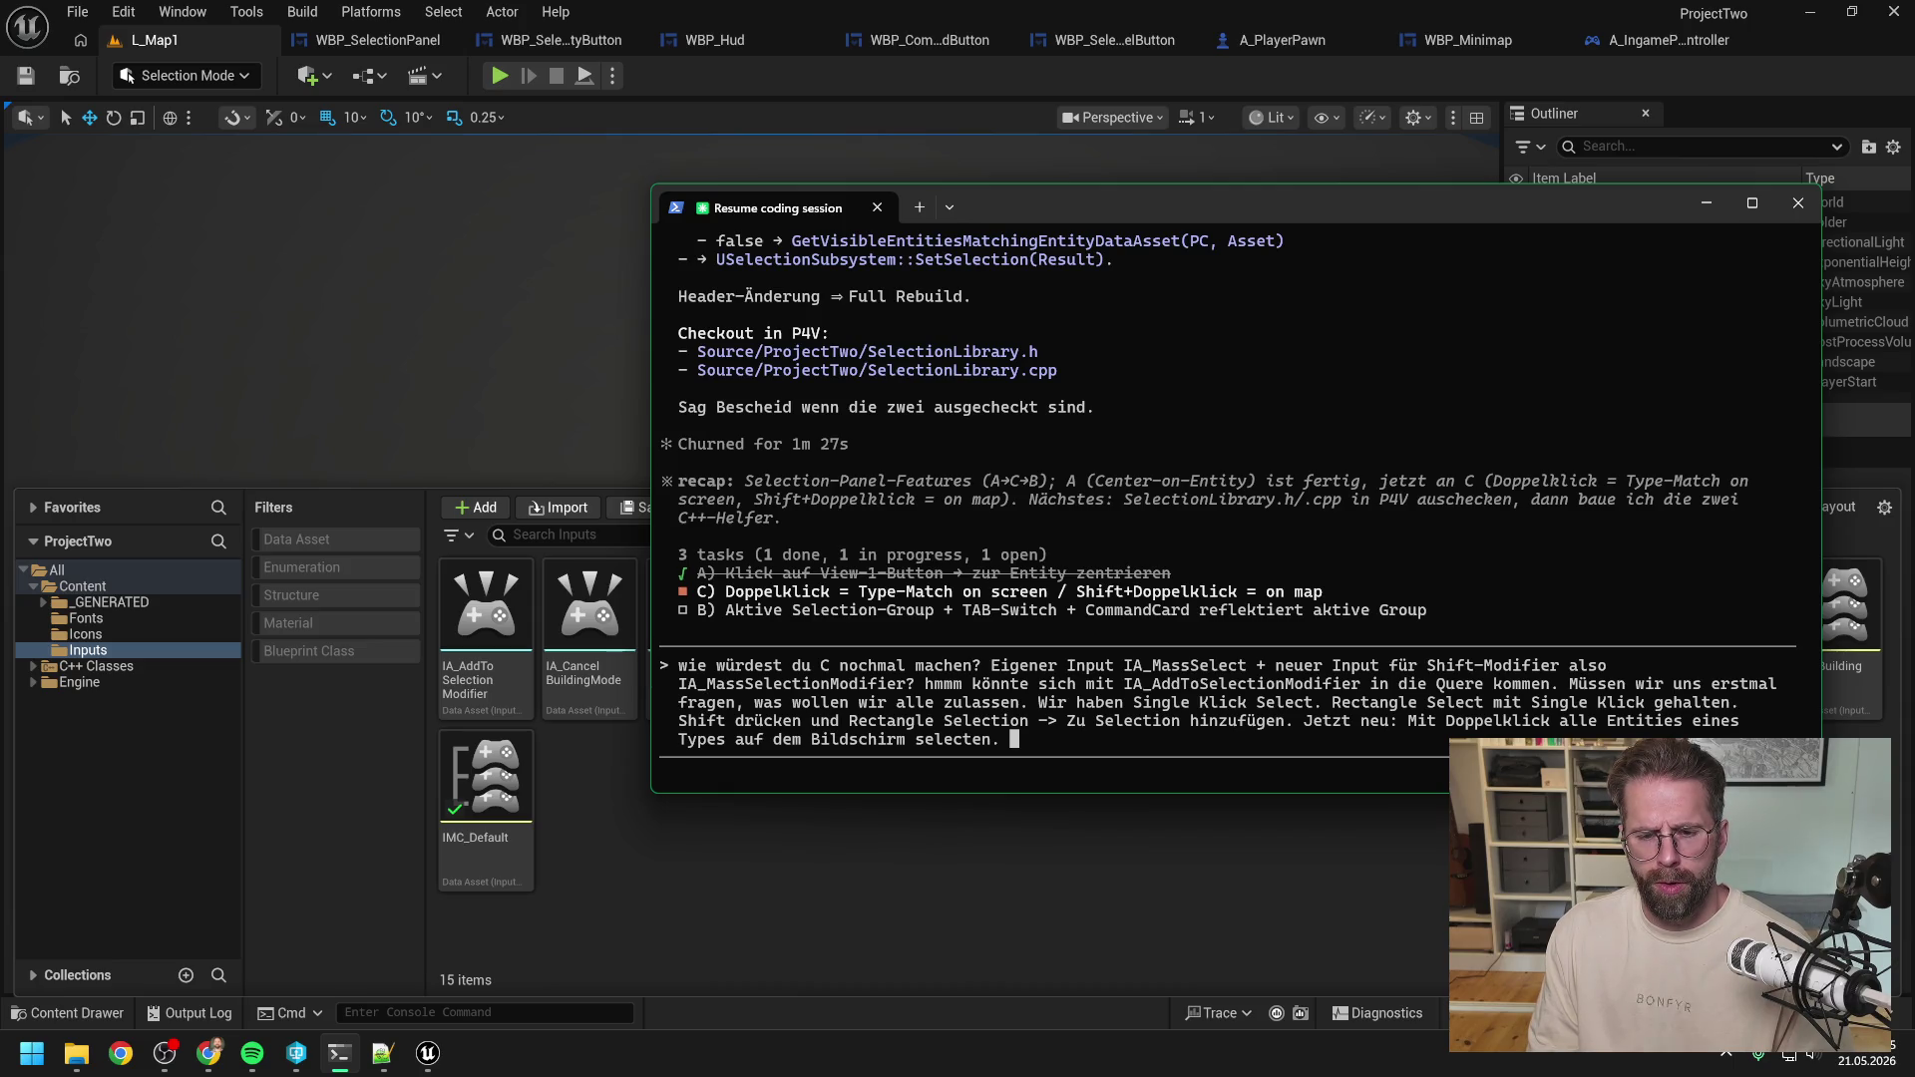
Explain that Shift (IA_AddToSelectionModifier) plus double-click should add entities to the existing selection.
{"action": "type", "text": "Wir h"}
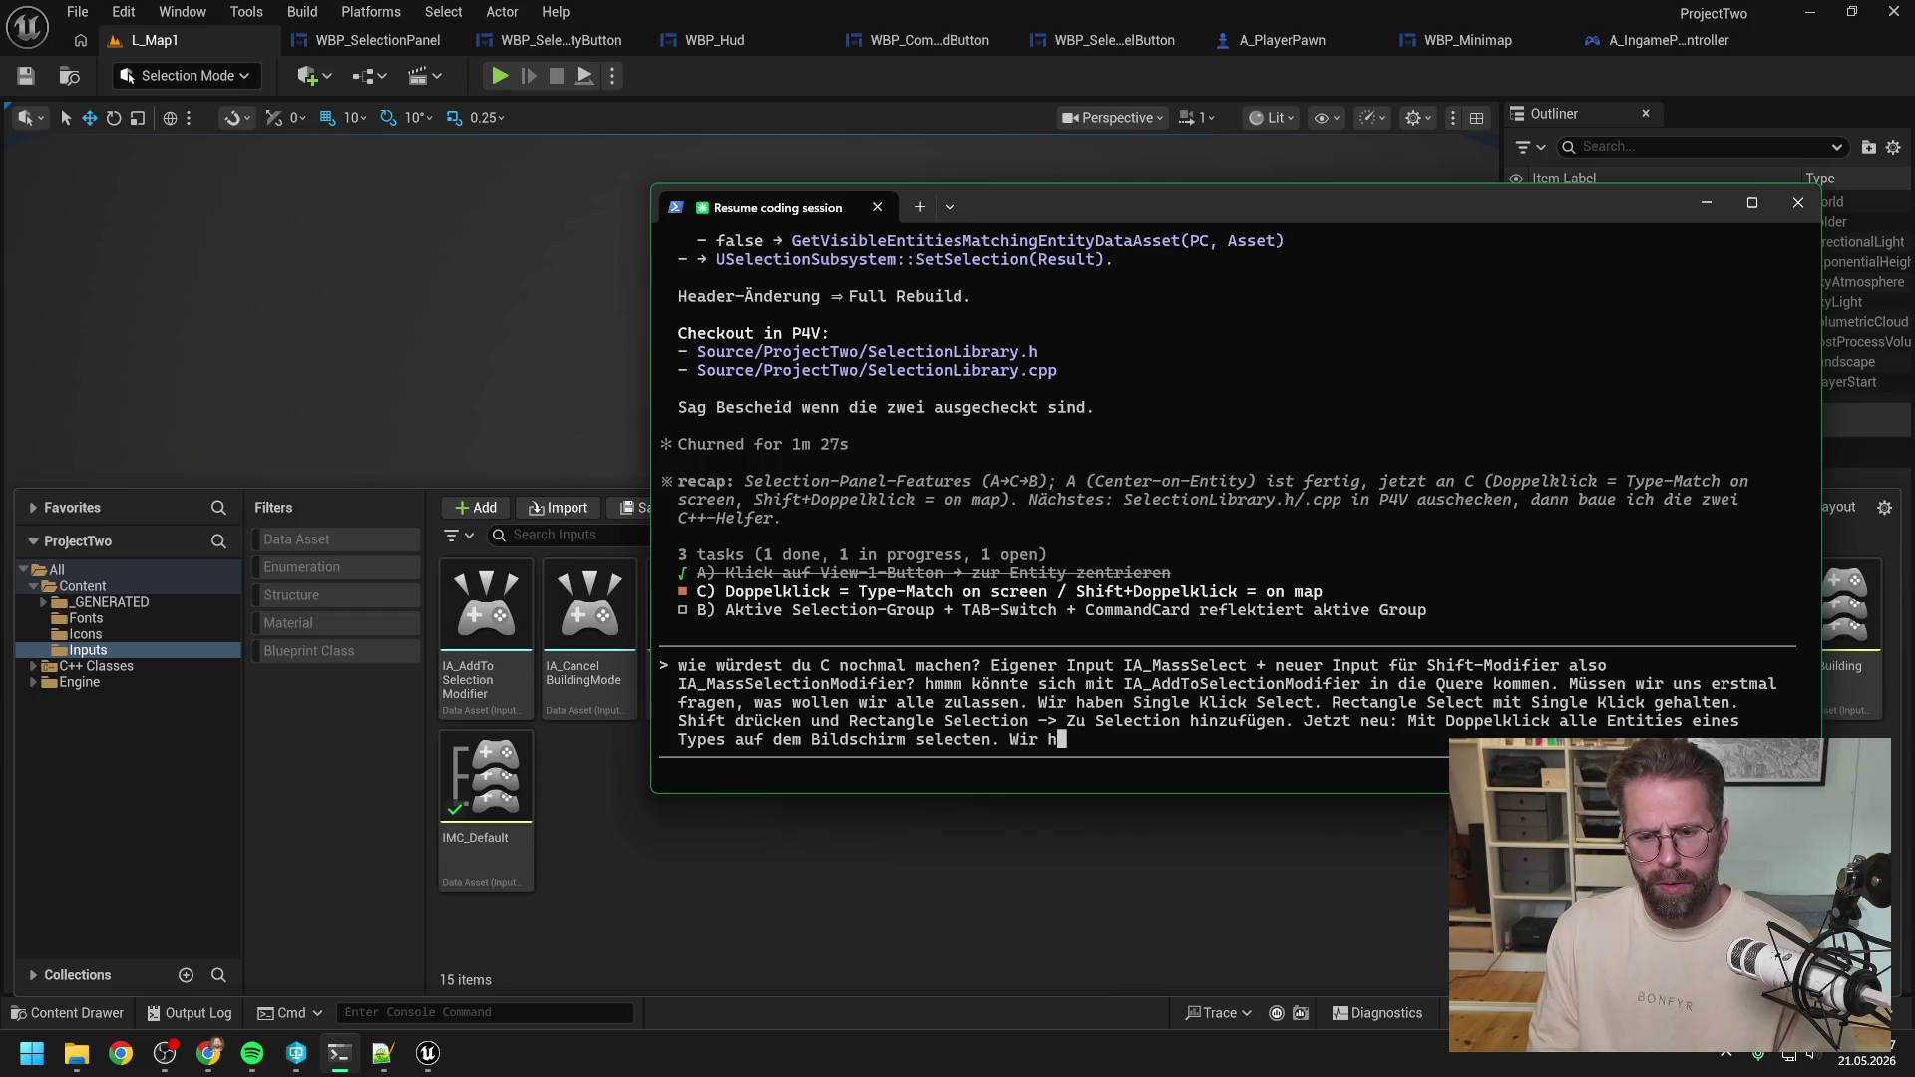
{"action": "type", "text": "aben bereits "}
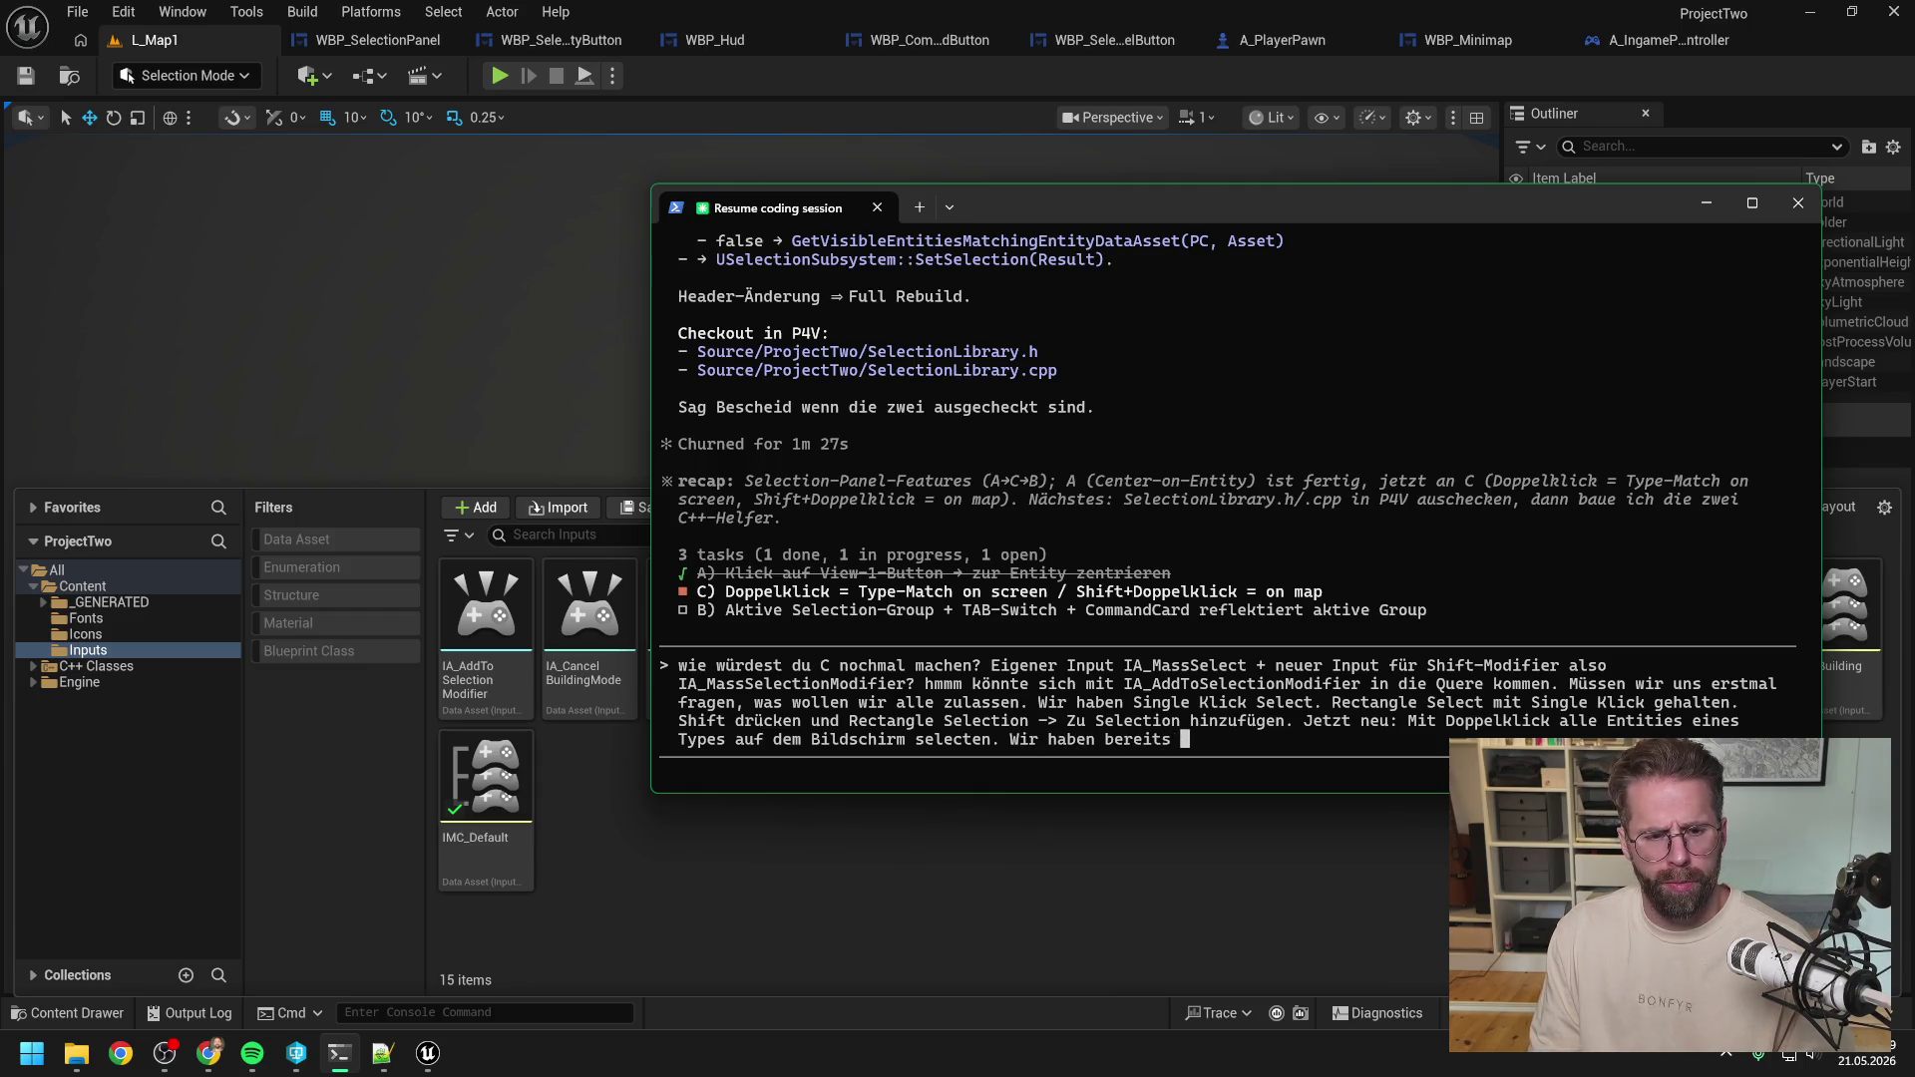
{"action": "type", "text": "IA_Addt"}
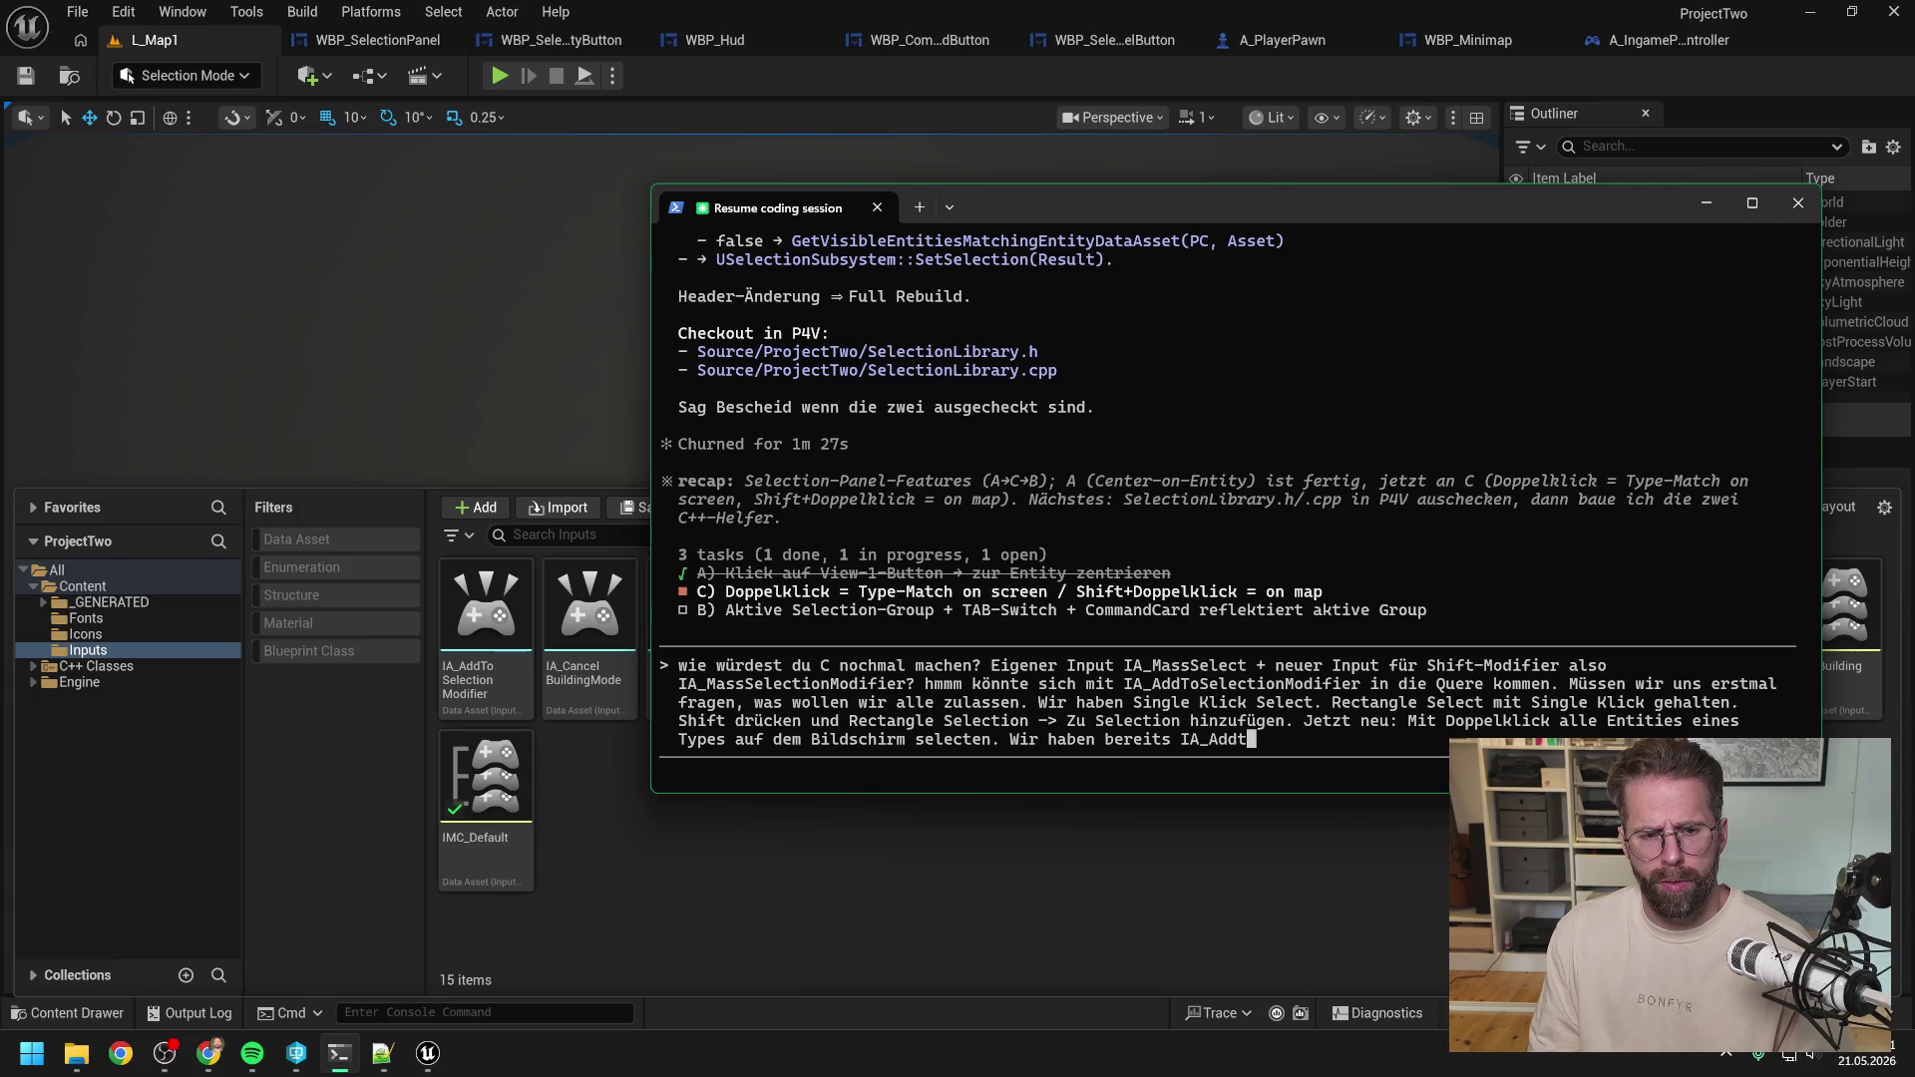
{"action": "key", "text": "BackSpace"}
{"action": "type", "text": "ToSele"}
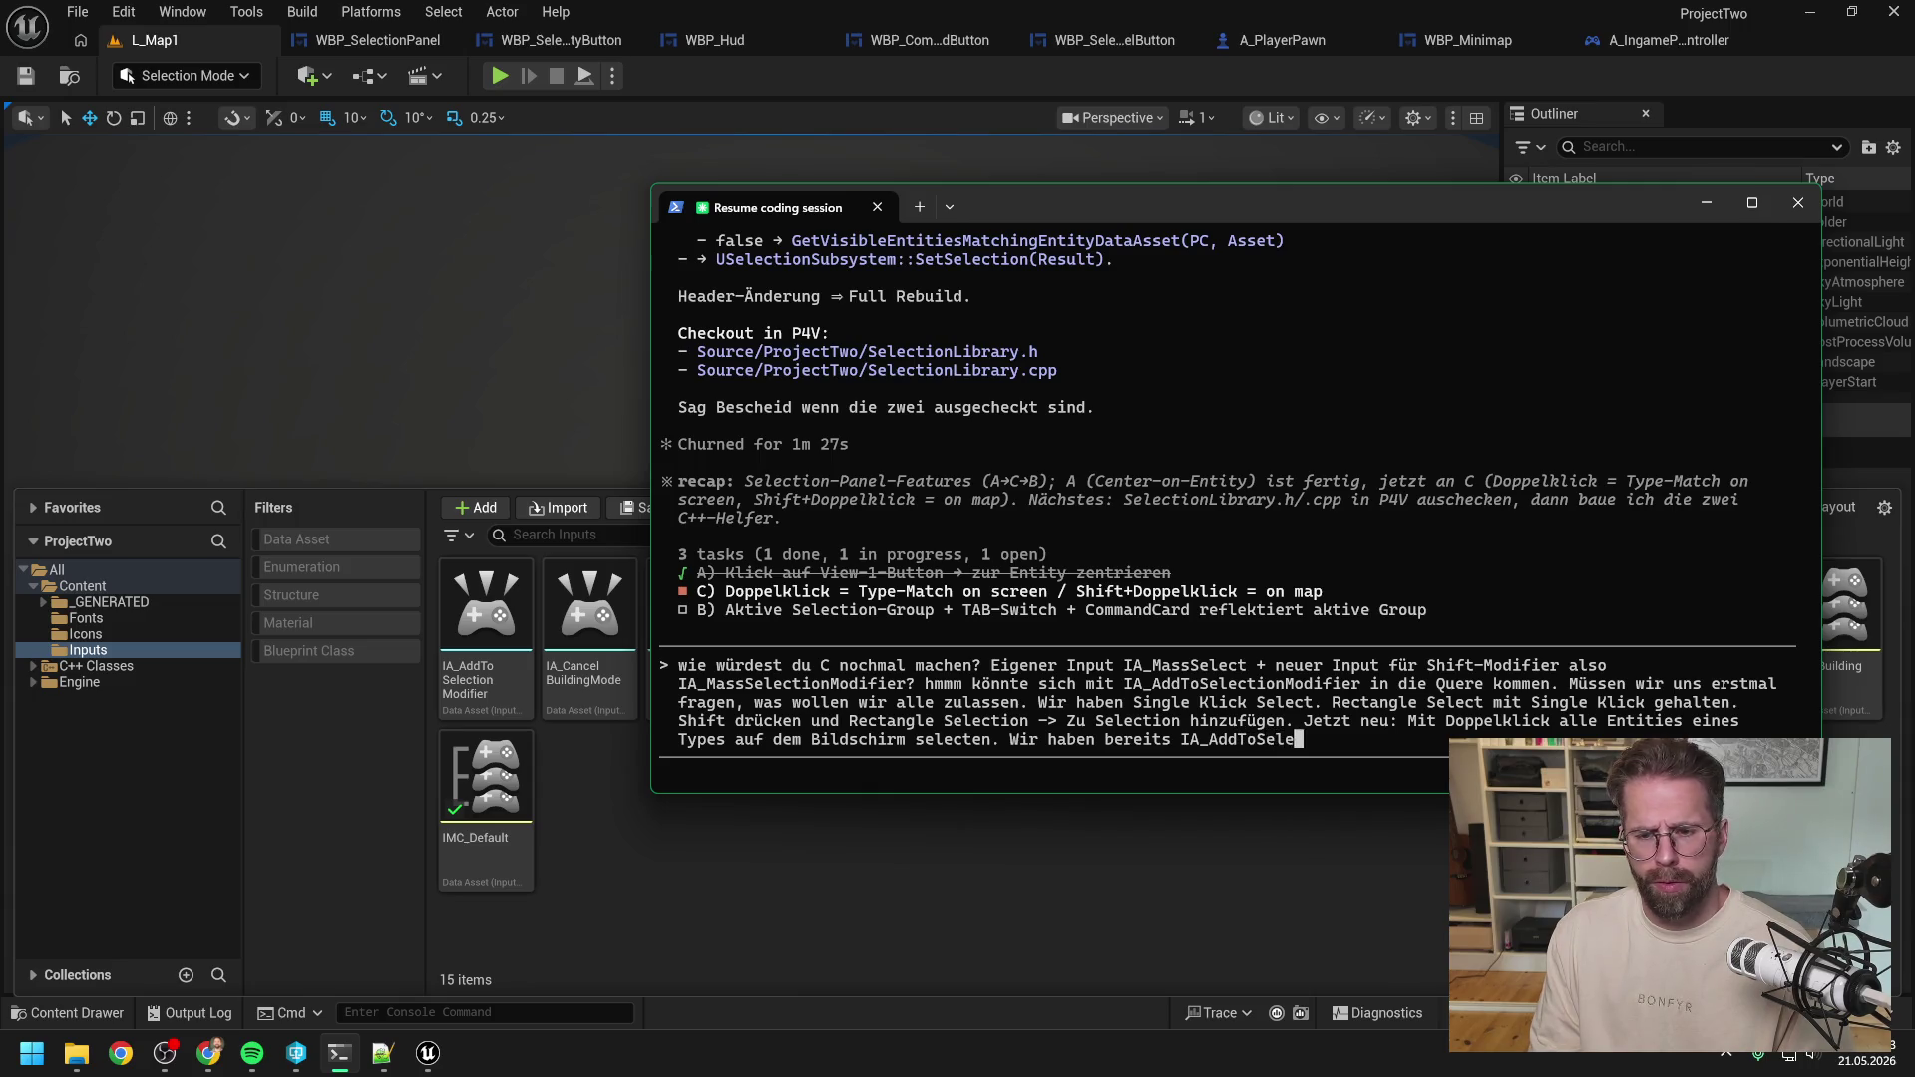
{"action": "type", "text": "ctionModifier "}
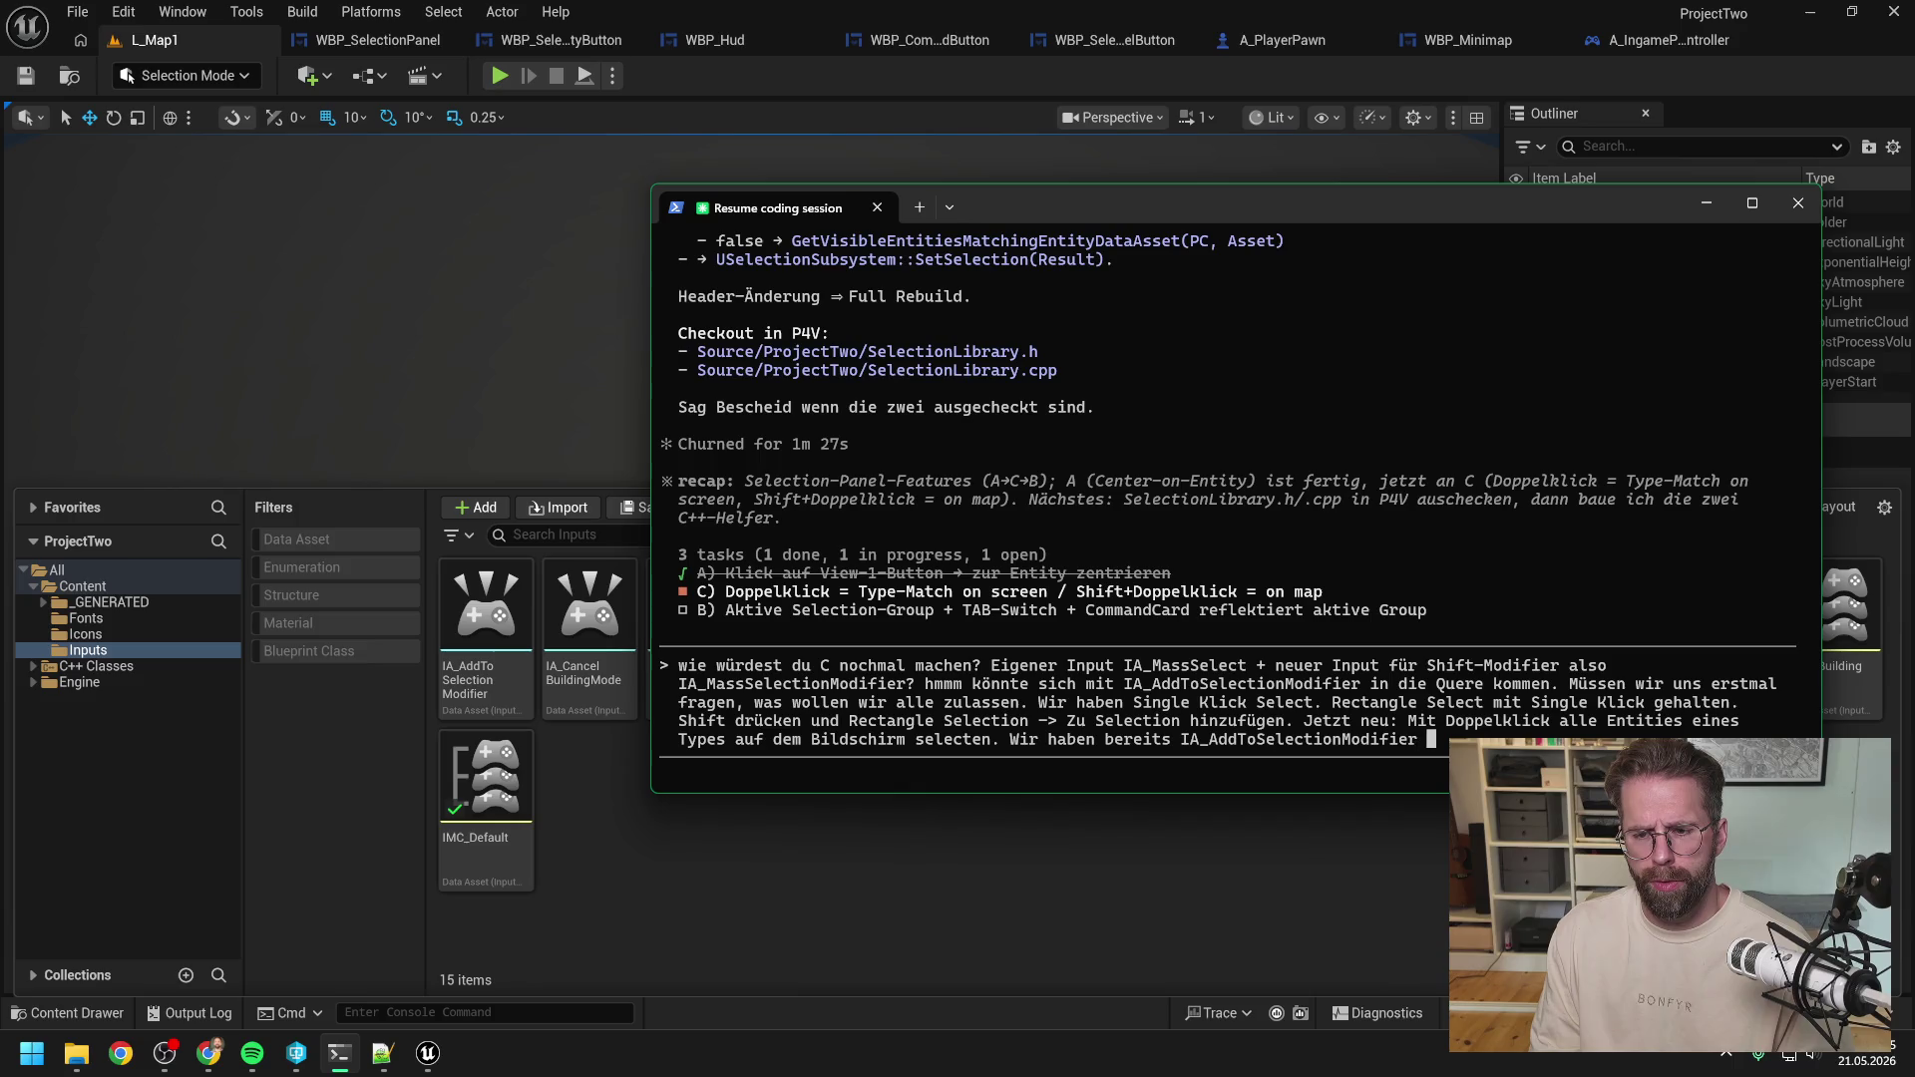
{"action": "type", "text": "auf Shift"}
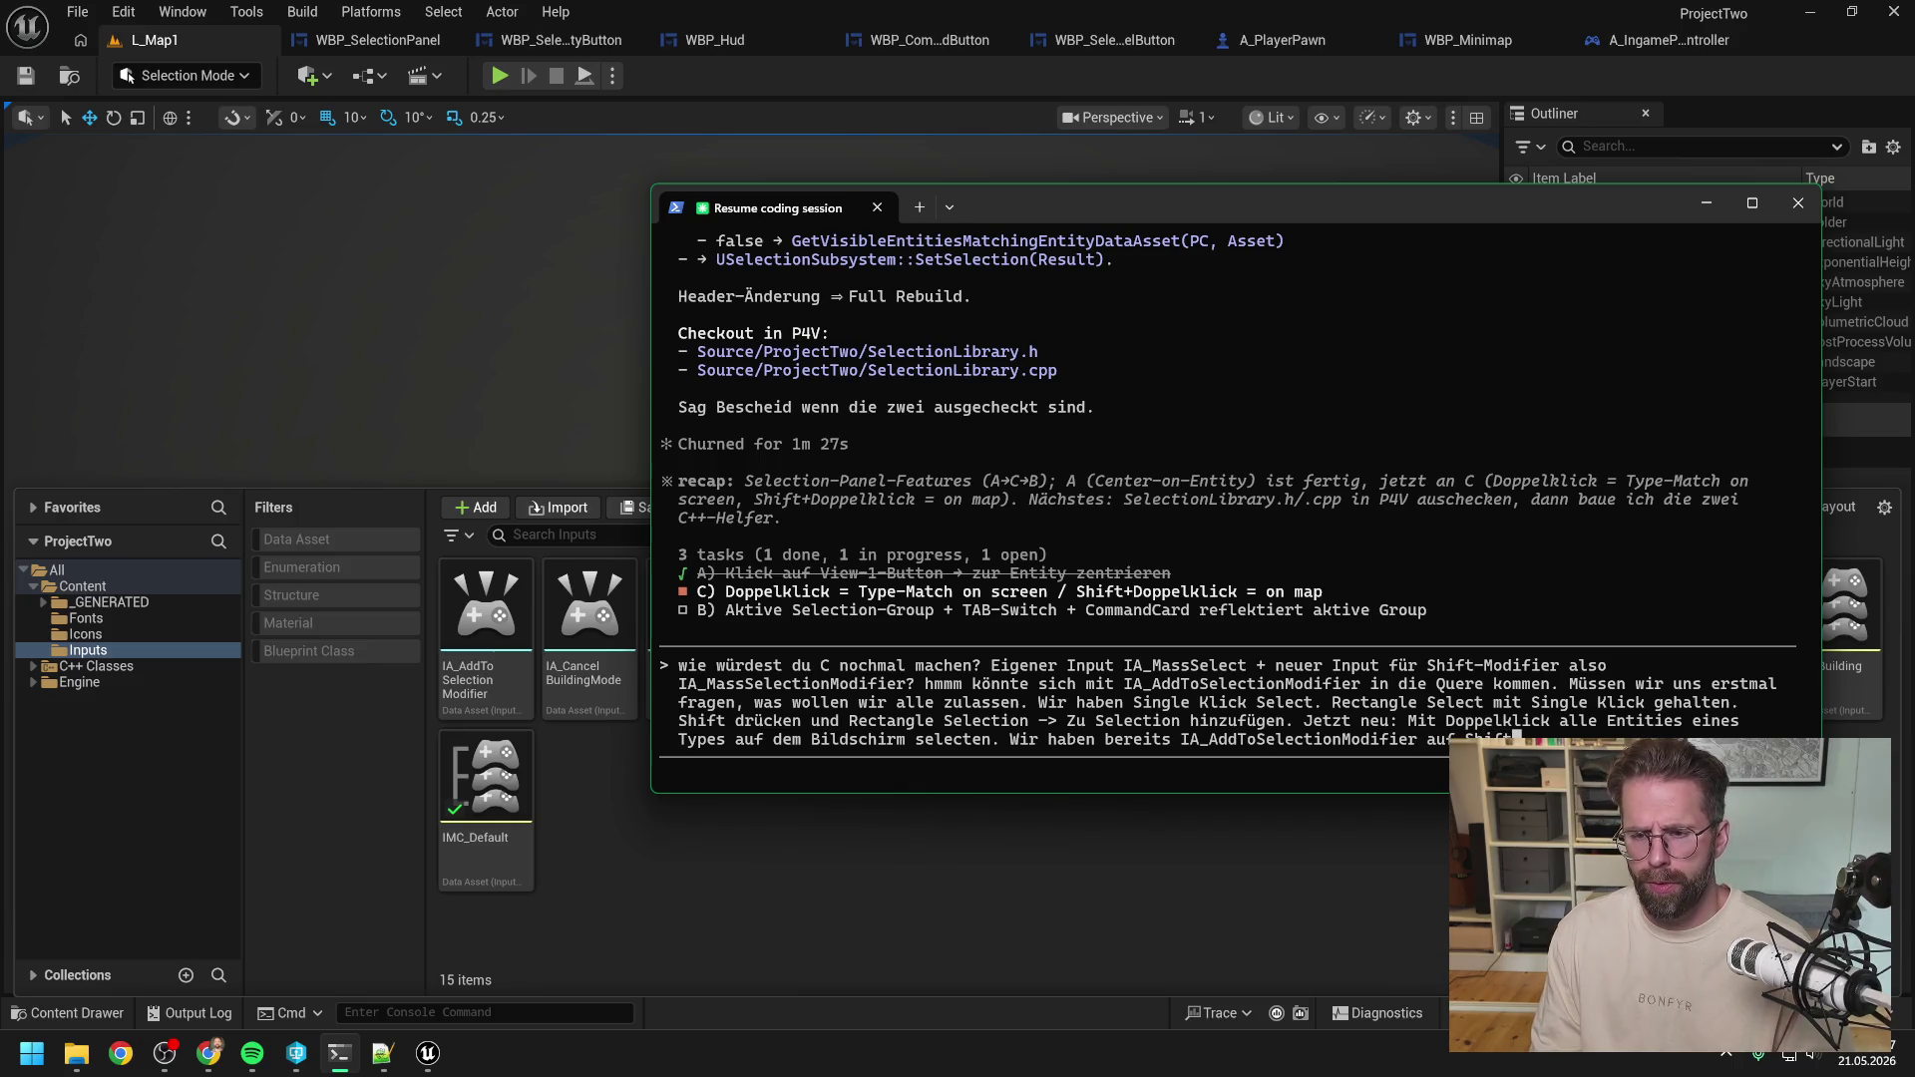
{"action": "type", "text": ". "}
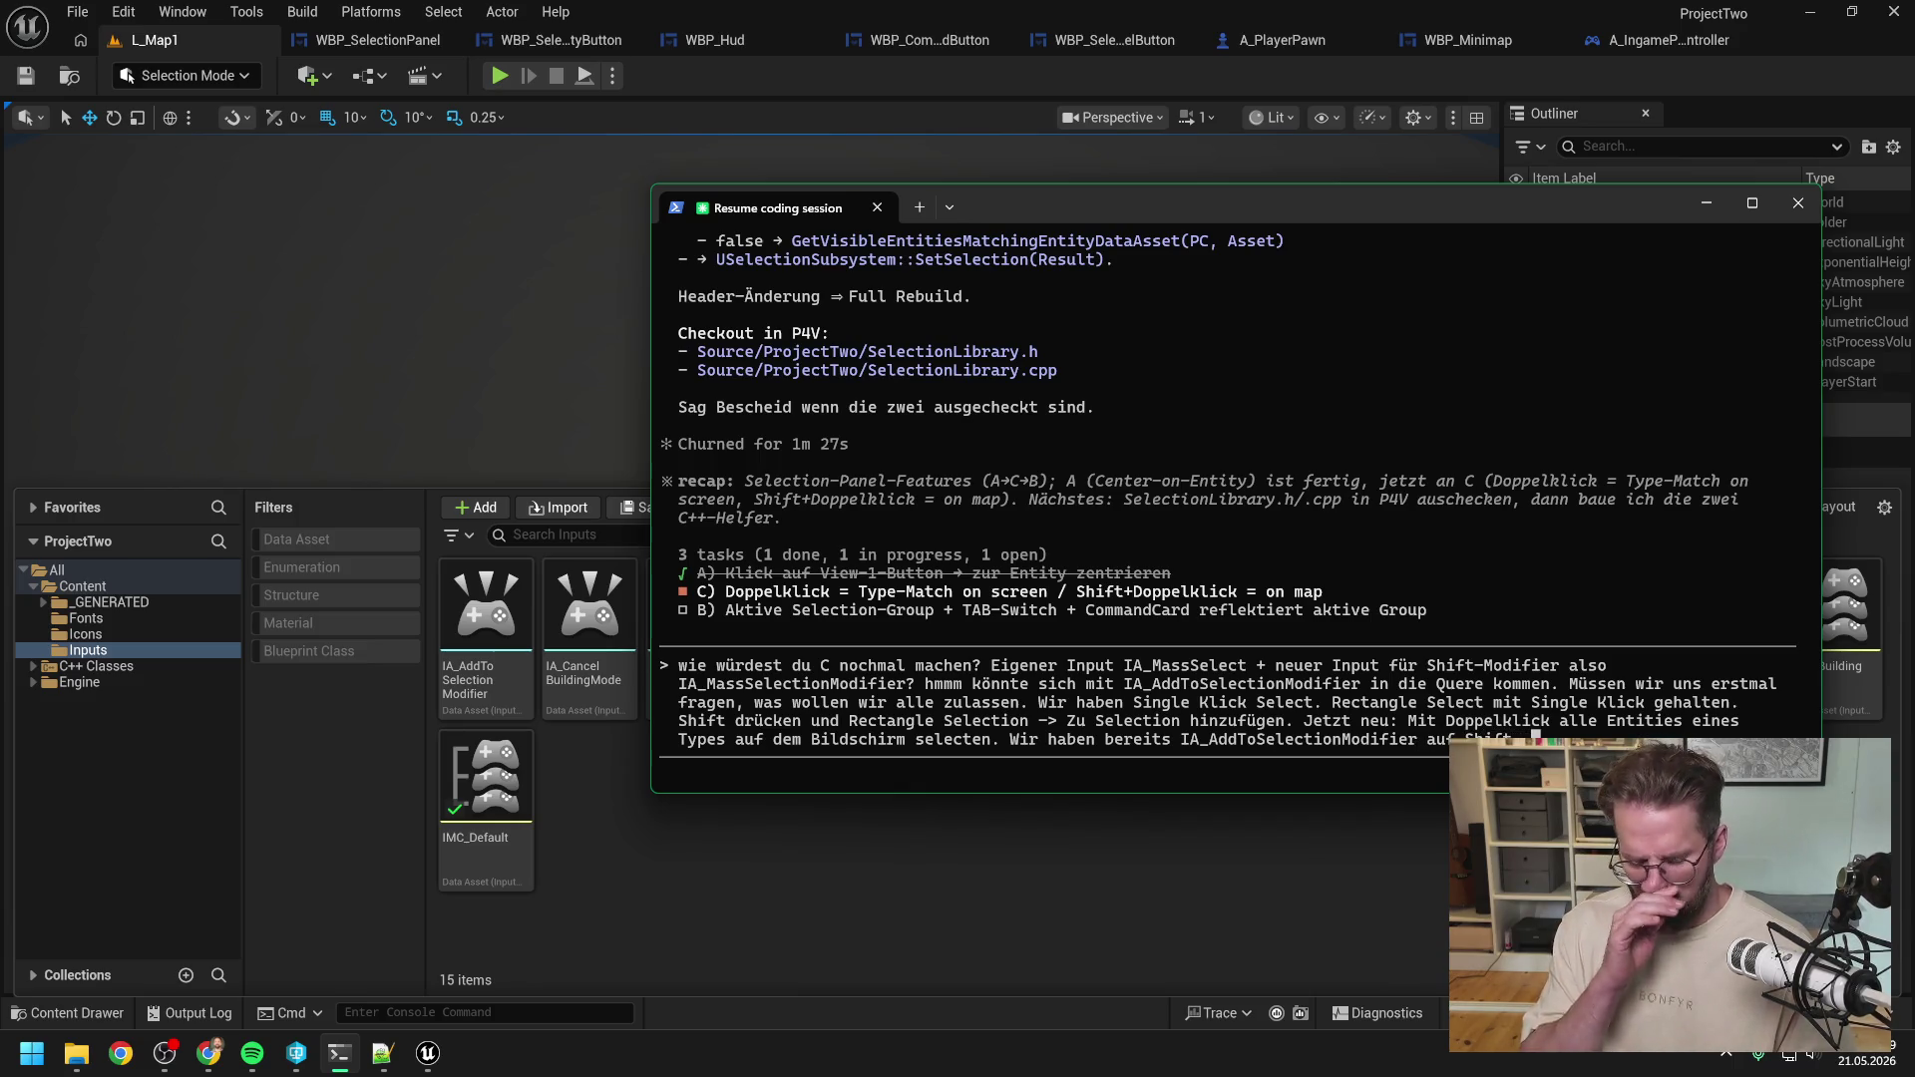
{"action": "type", "text": "Bedeutet"}
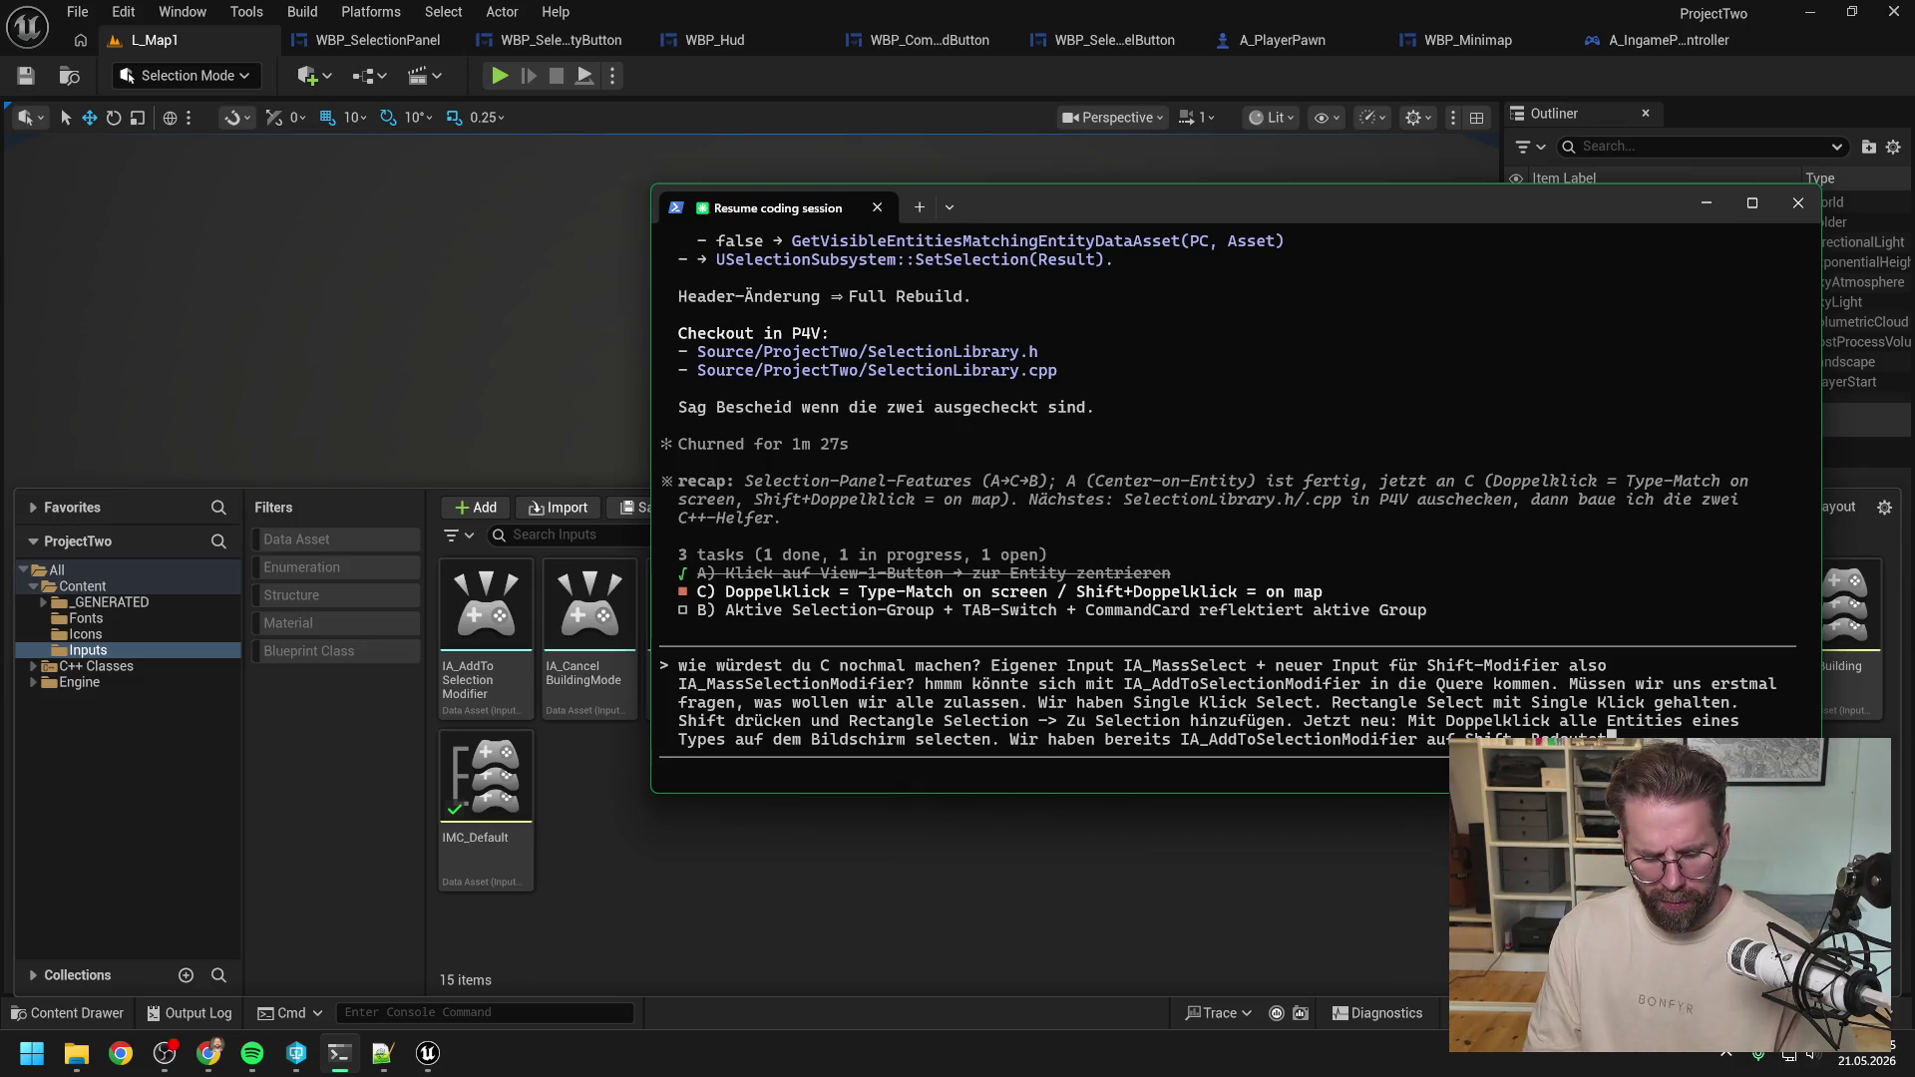
{"action": "type", "text": " Shift "}
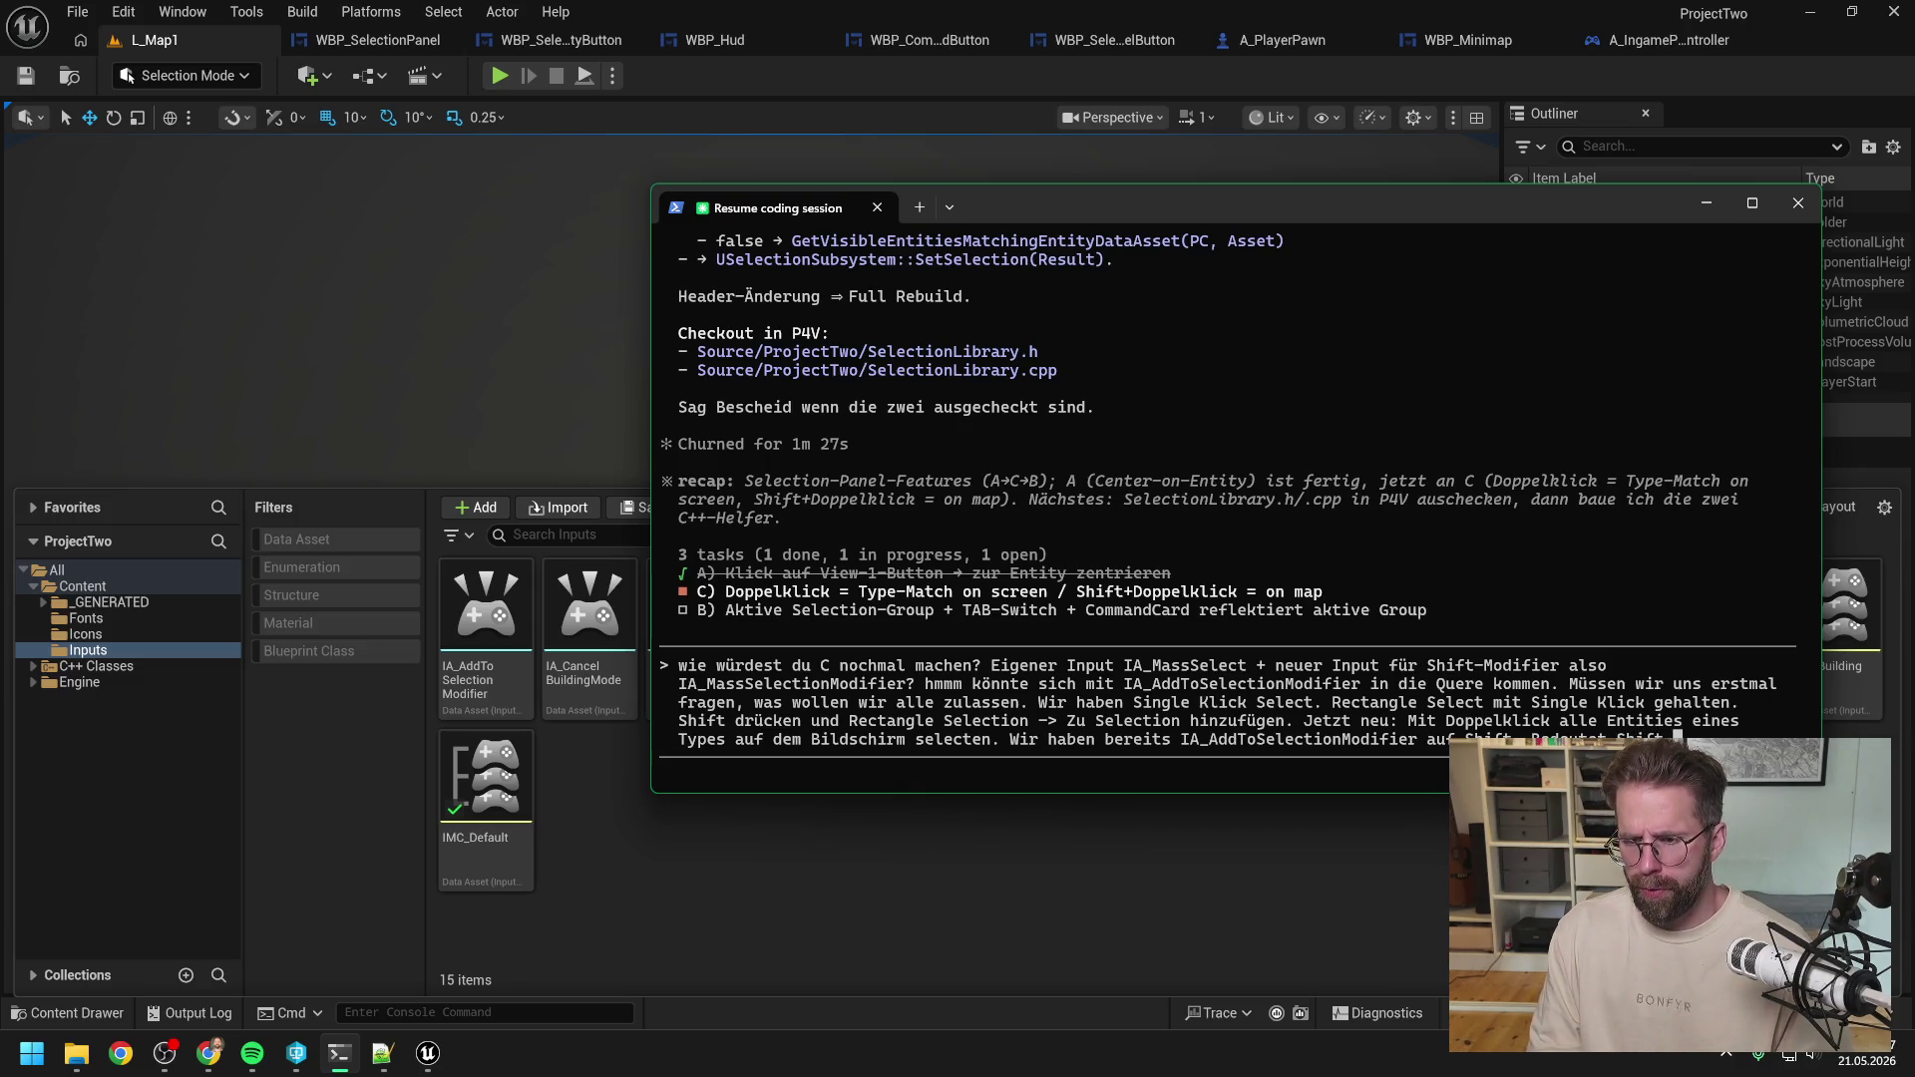
{"action": "type", "text": "gedrückt halten, d"}
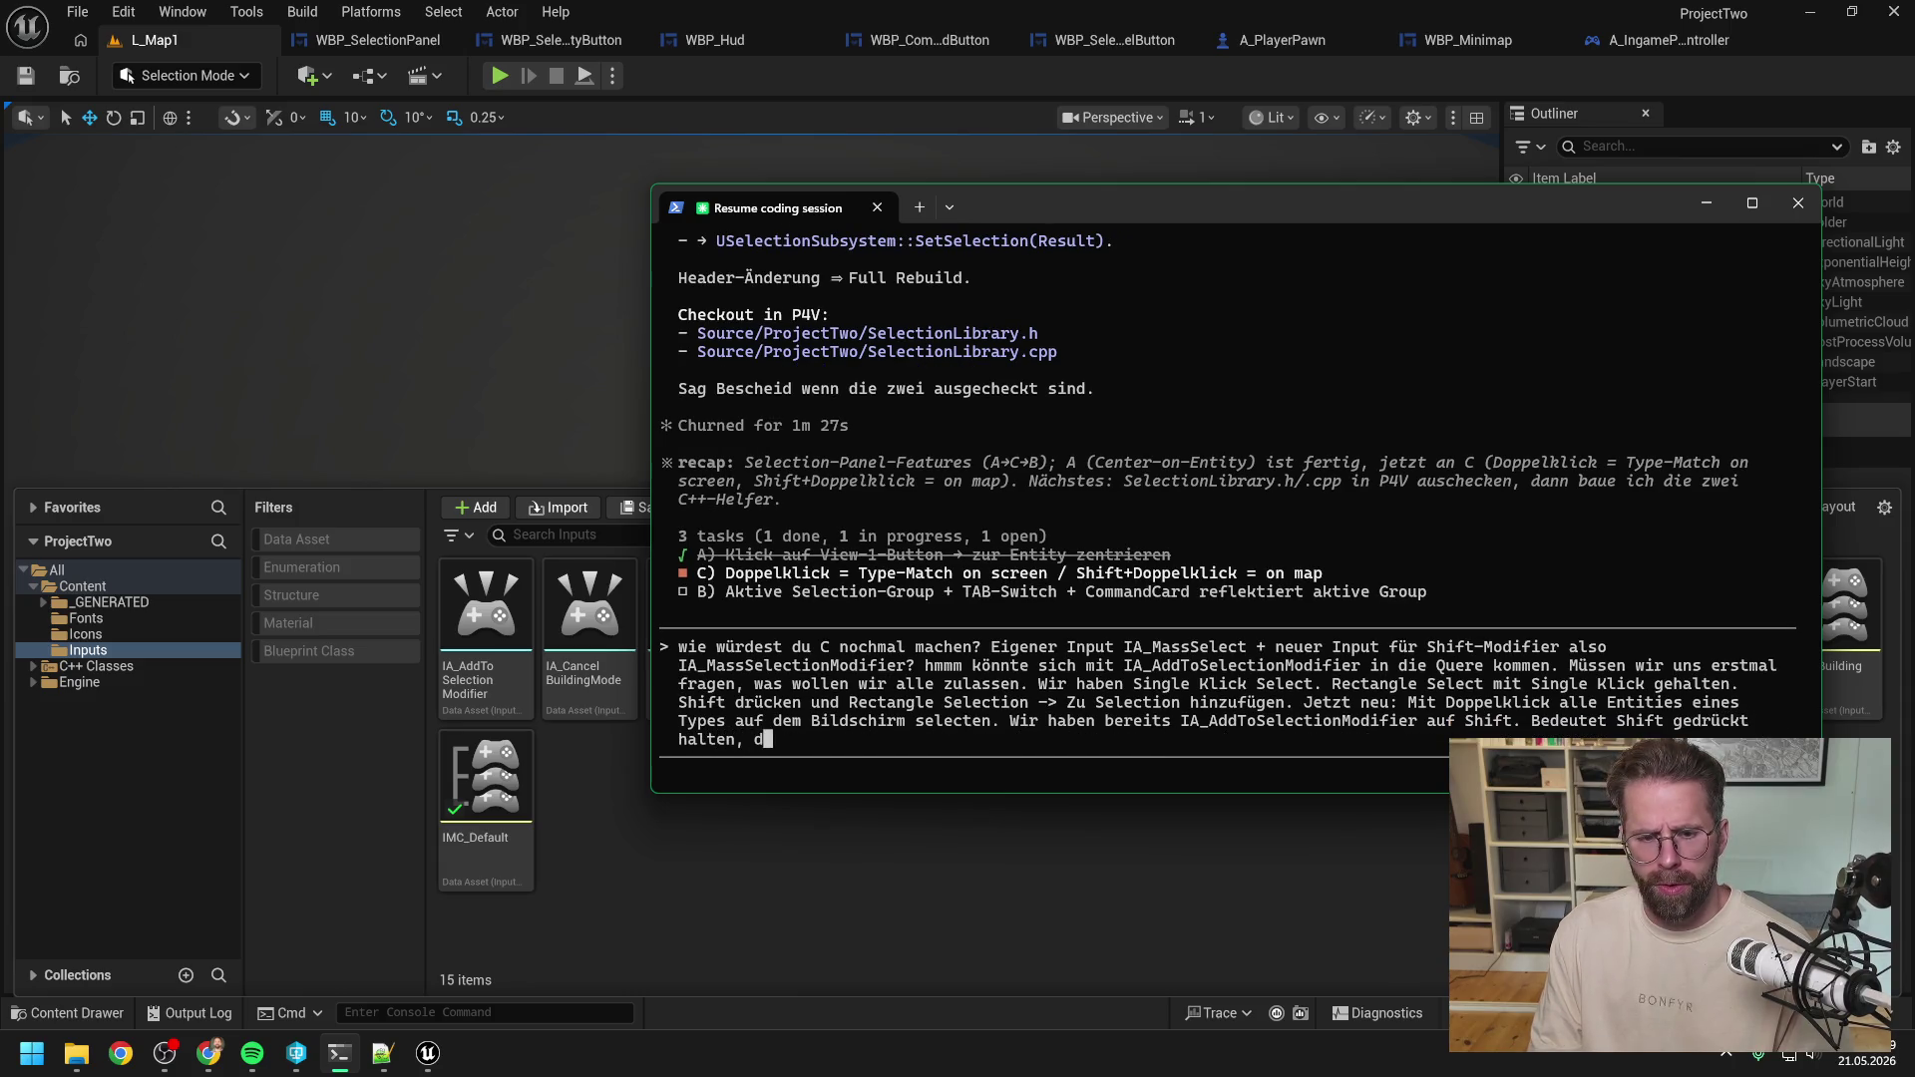
{"action": "type", "text": "ann doppel klic"}
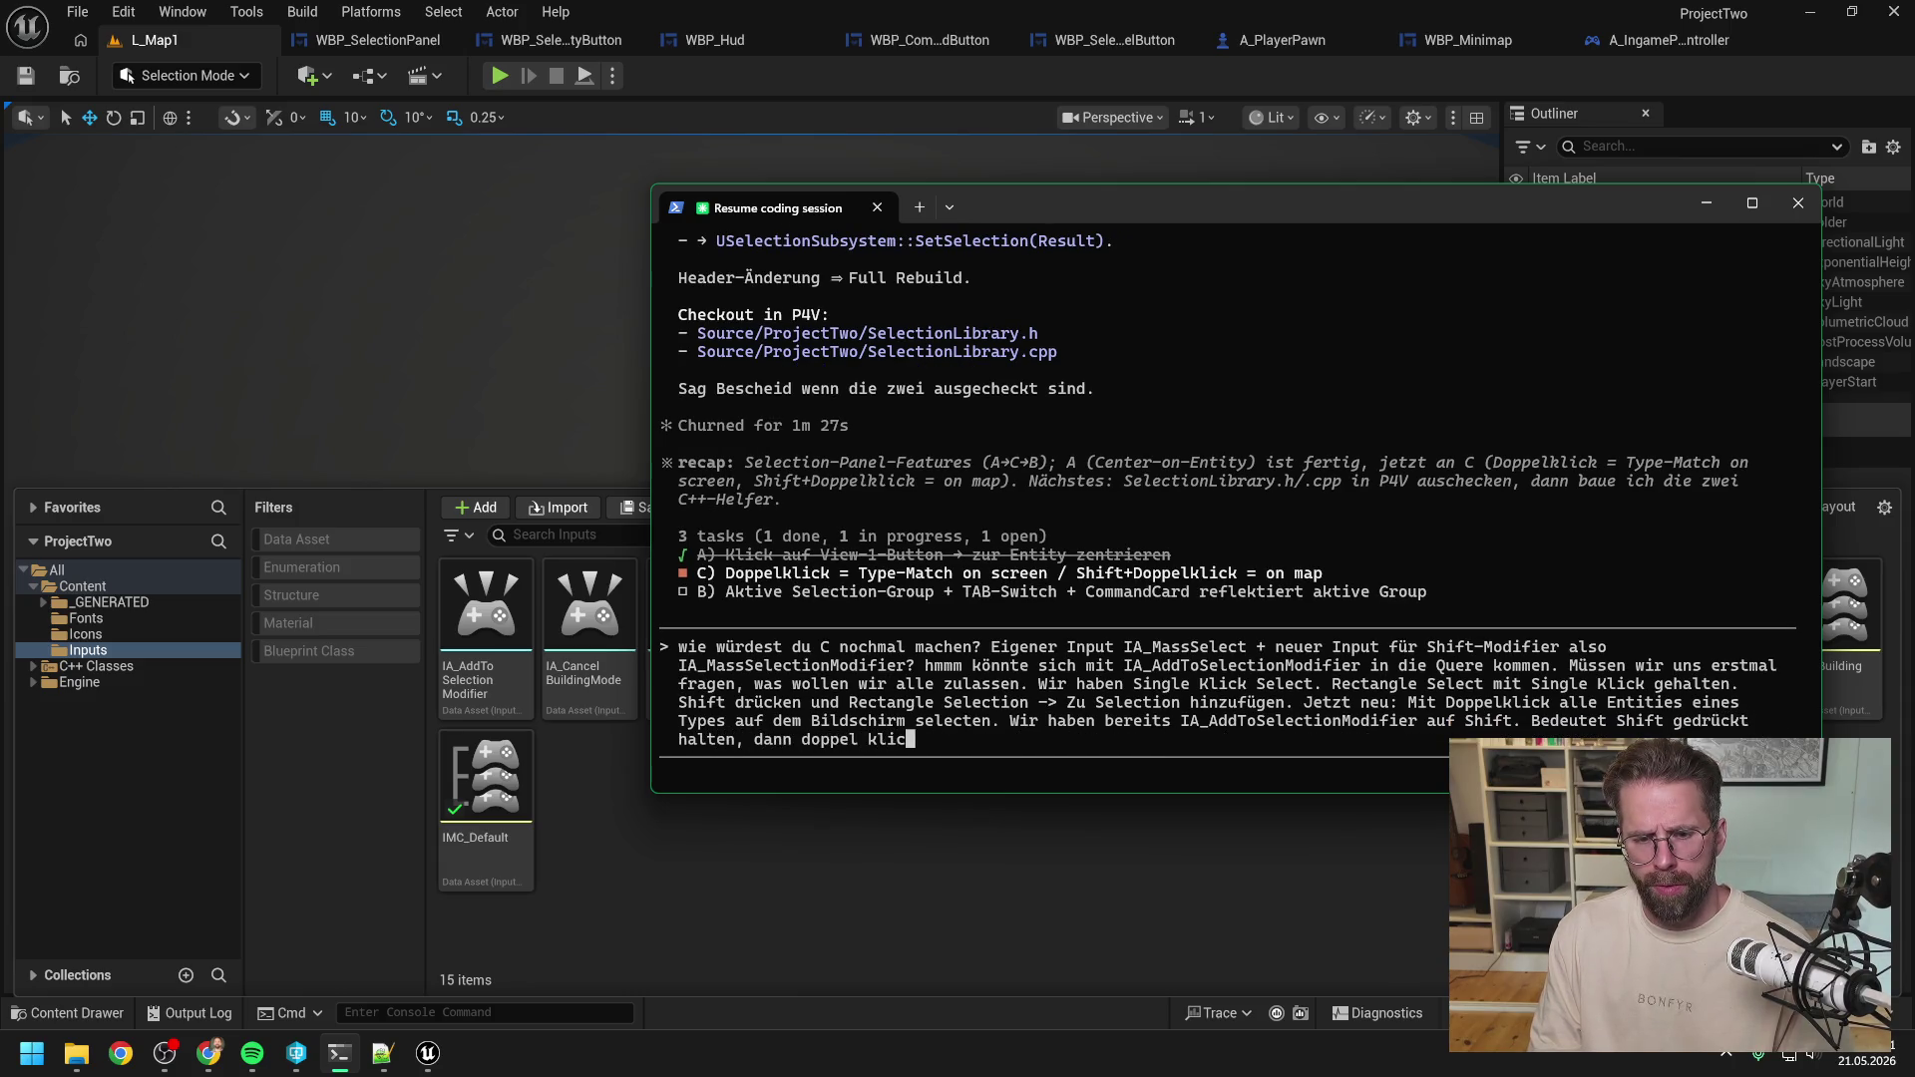
{"action": "type", "text": "k, alle Enti"}
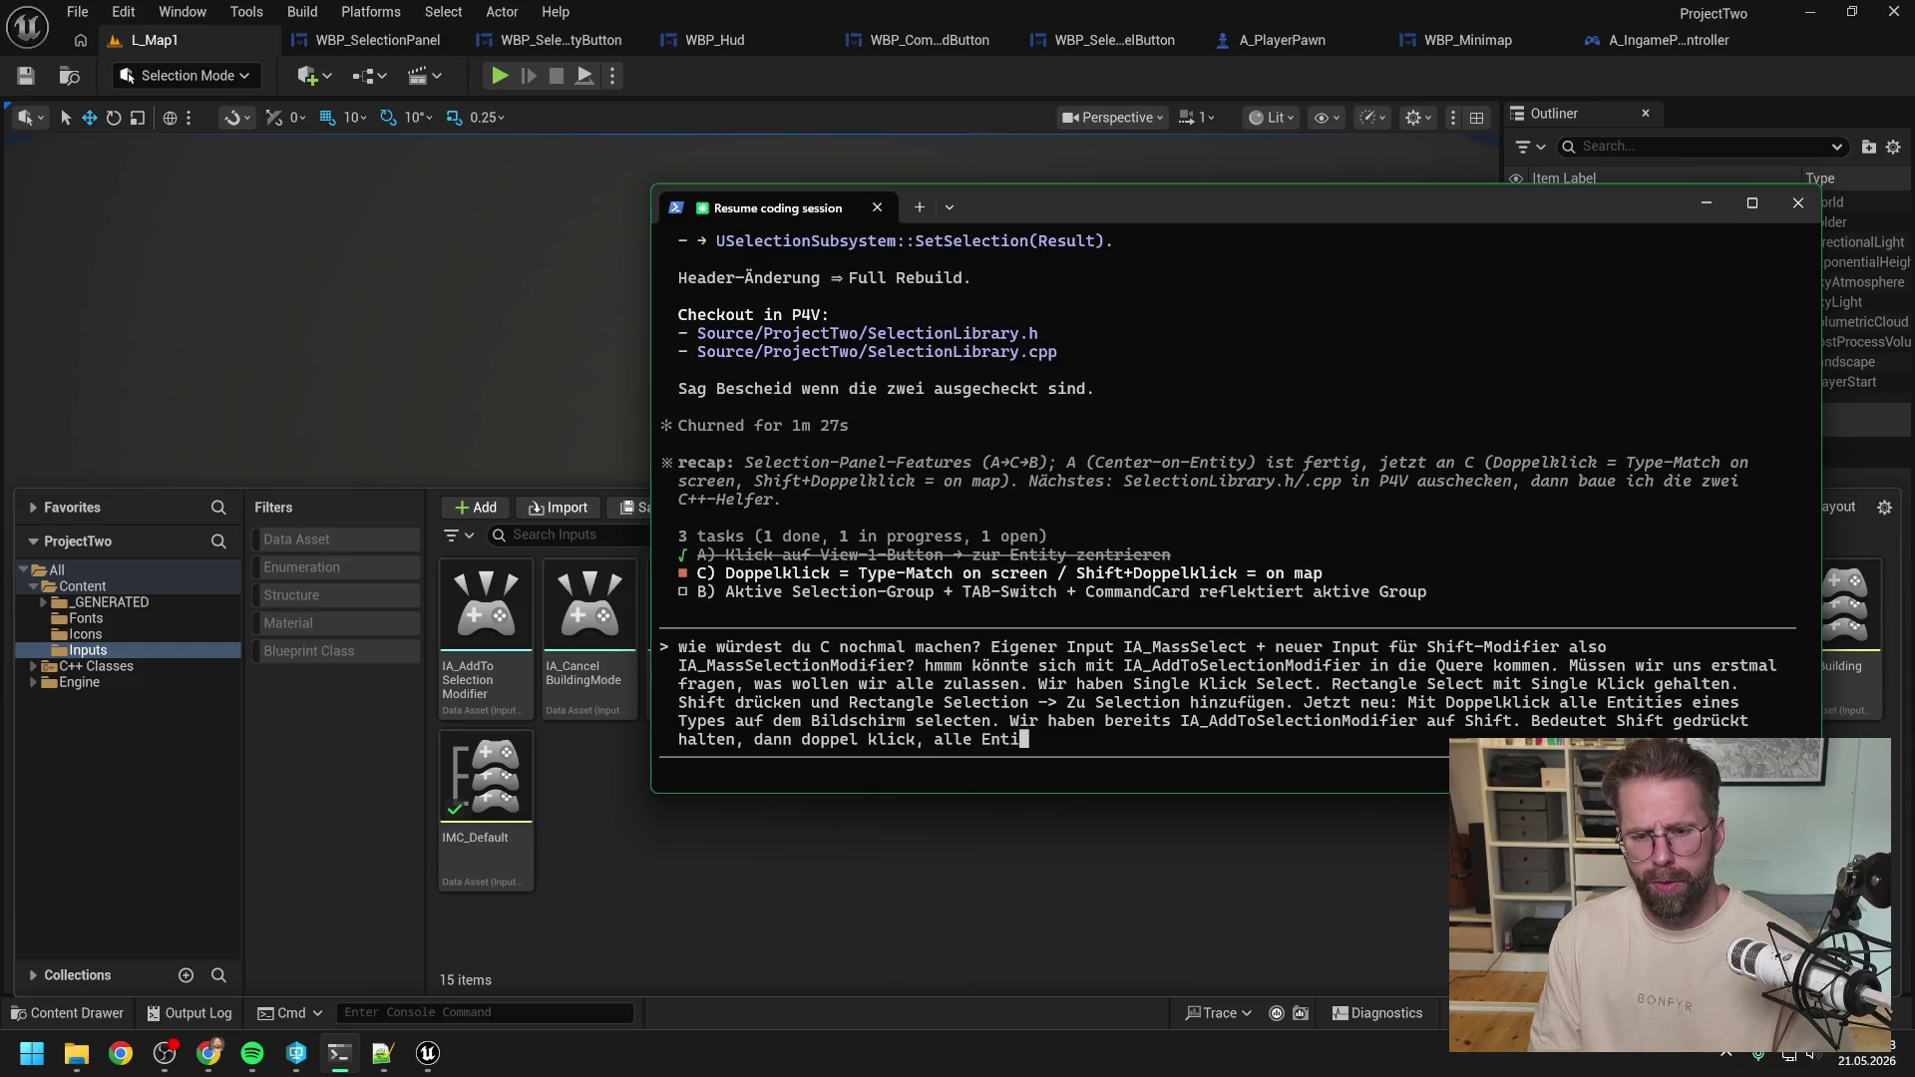
{"action": "type", "text": "ties zu bisherig"}
{"action": "type", "text": "er Selecion"}
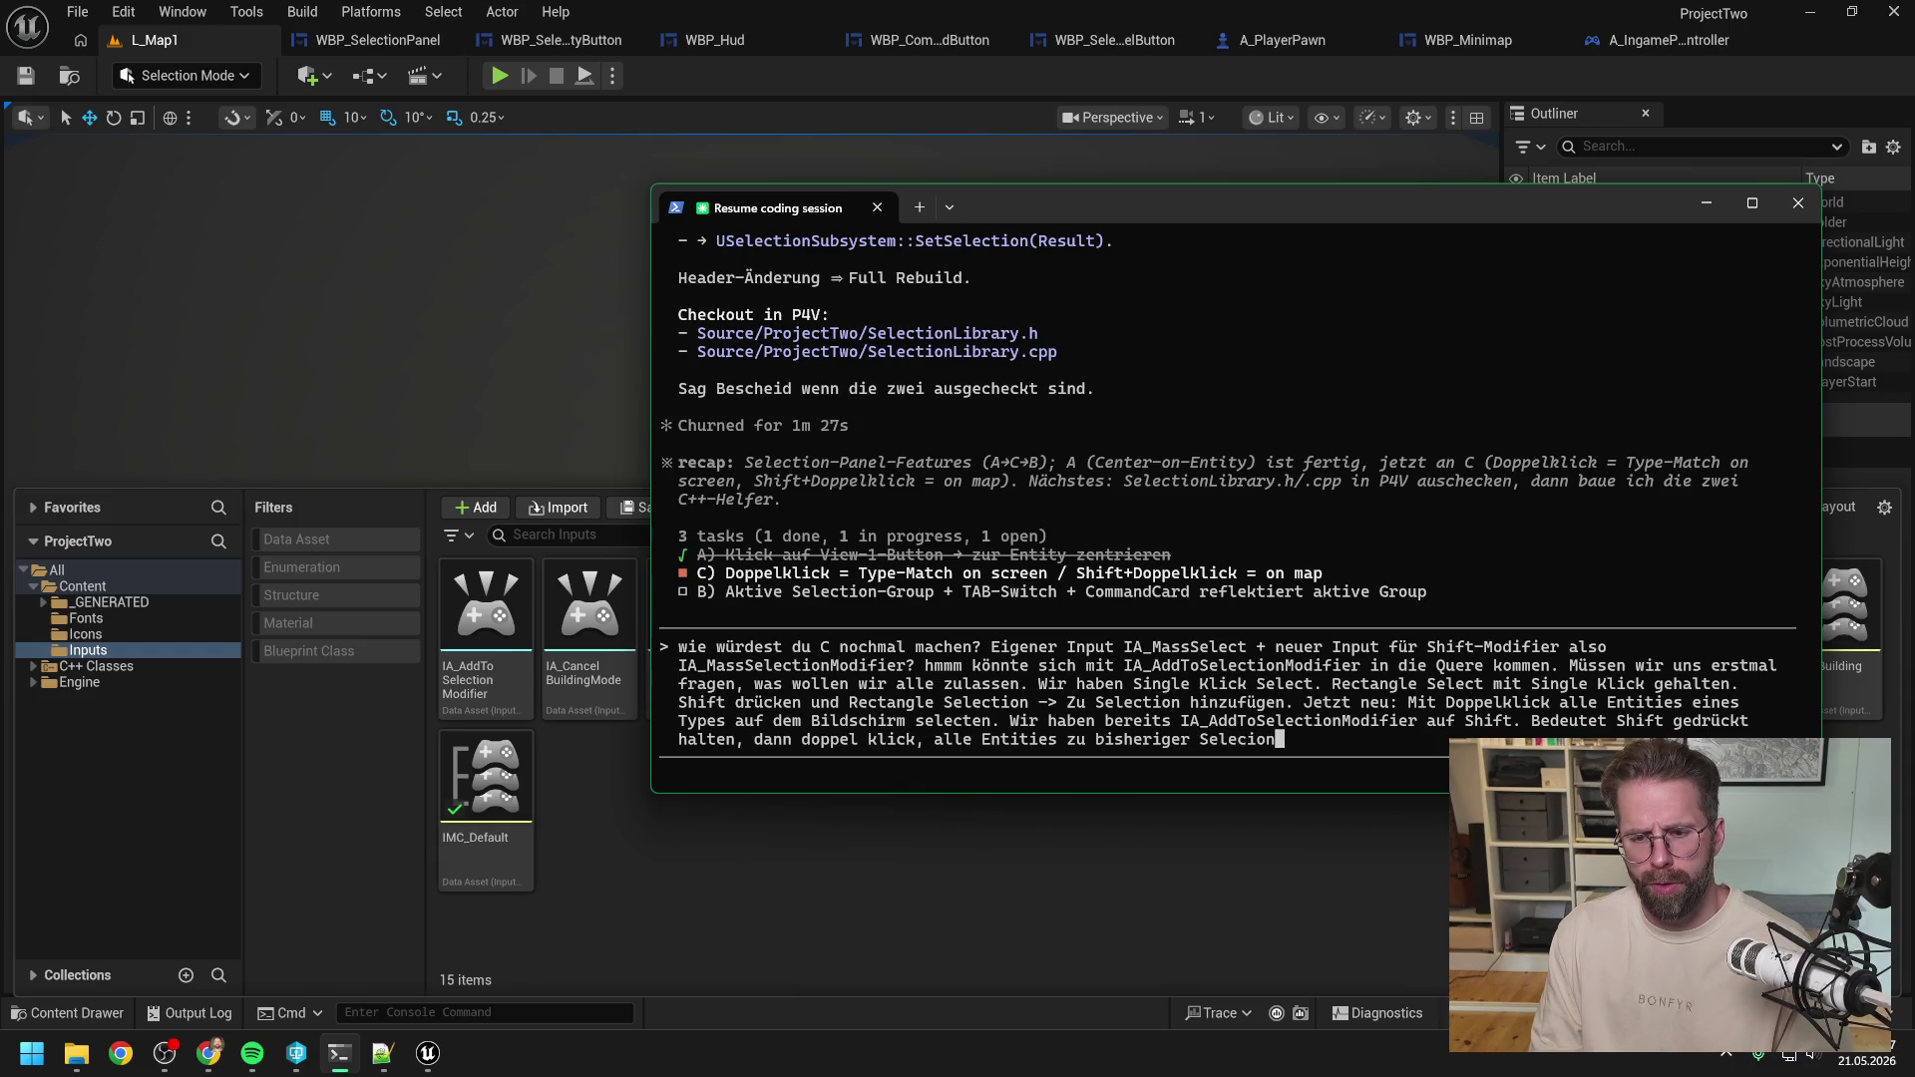
{"action": "key", "text": "BackSpace"}
{"action": "key", "text": "BackSpace"}
{"action": "key", "text": "BackSpace"}
{"action": "type", "text": "tinm"}
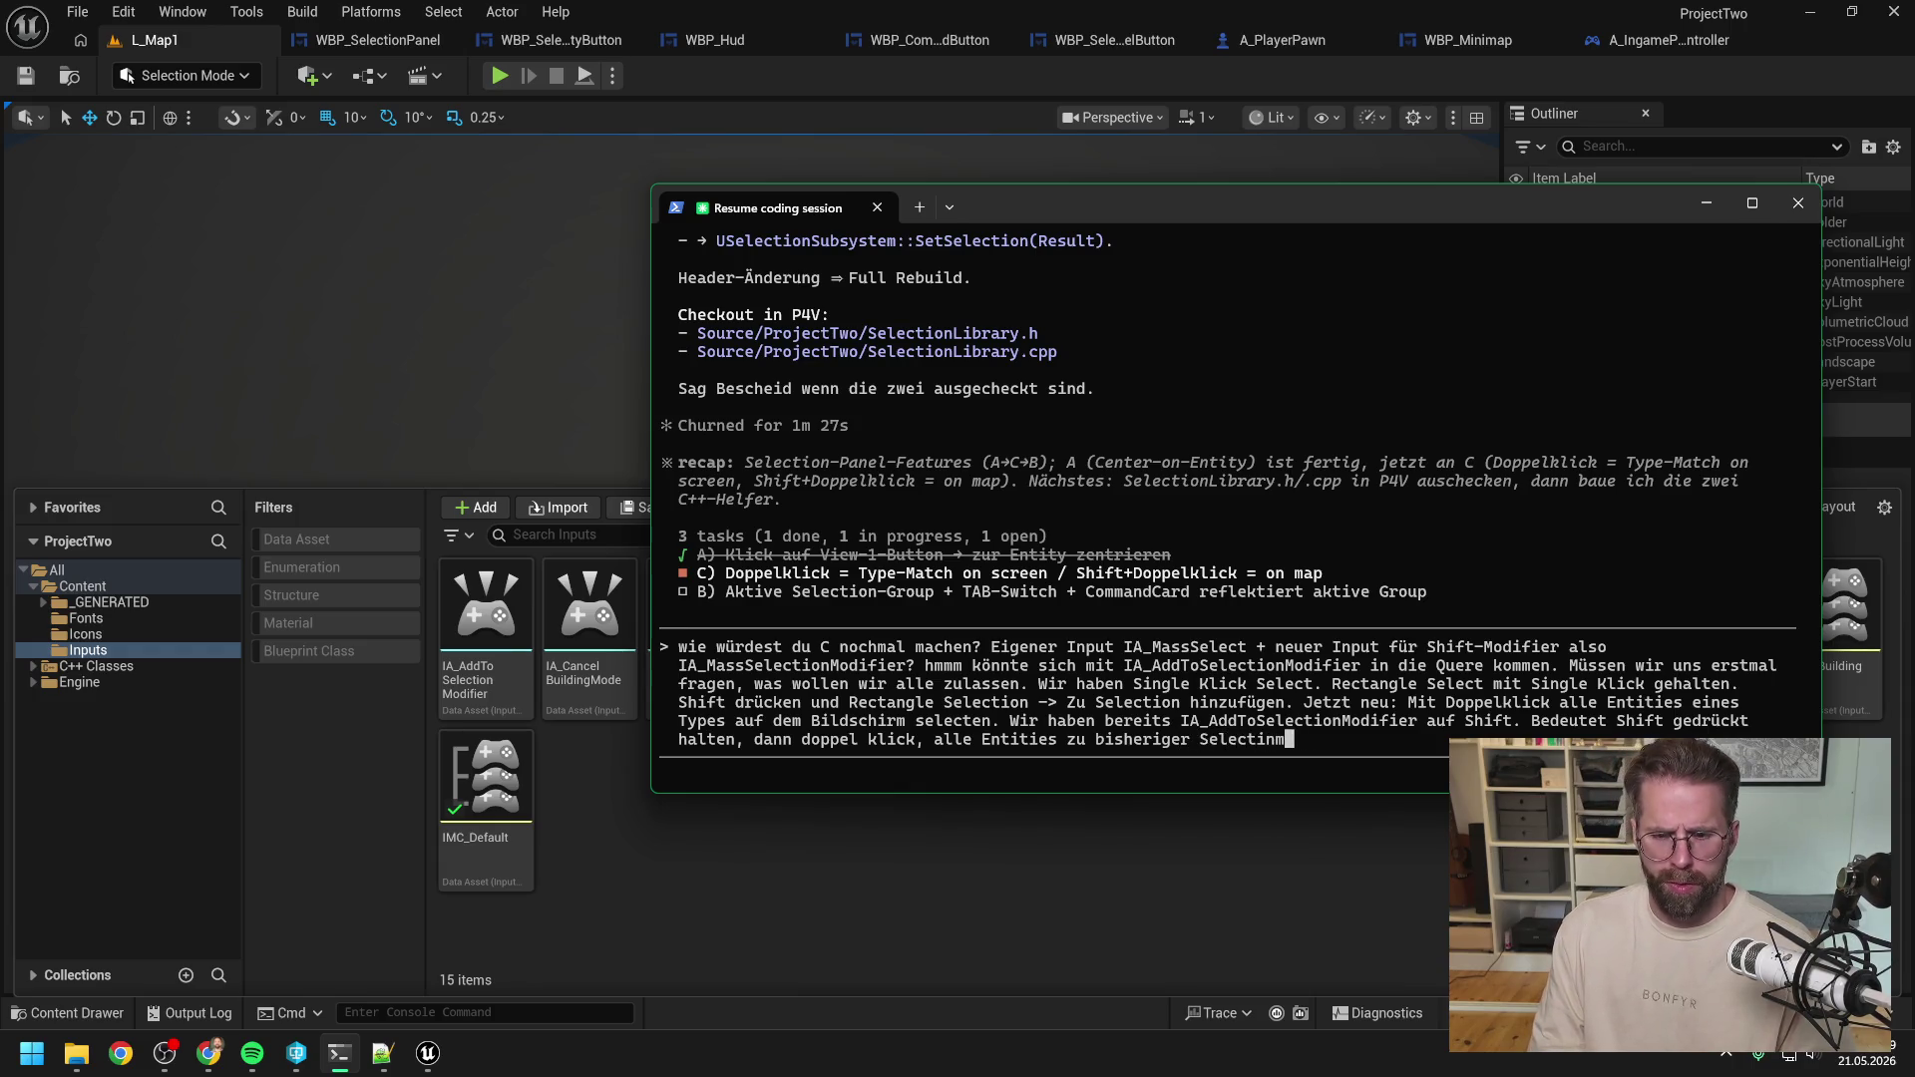
{"action": "key", "text": "BackSpace"}
{"action": "type", "text": "dazu -> s"}
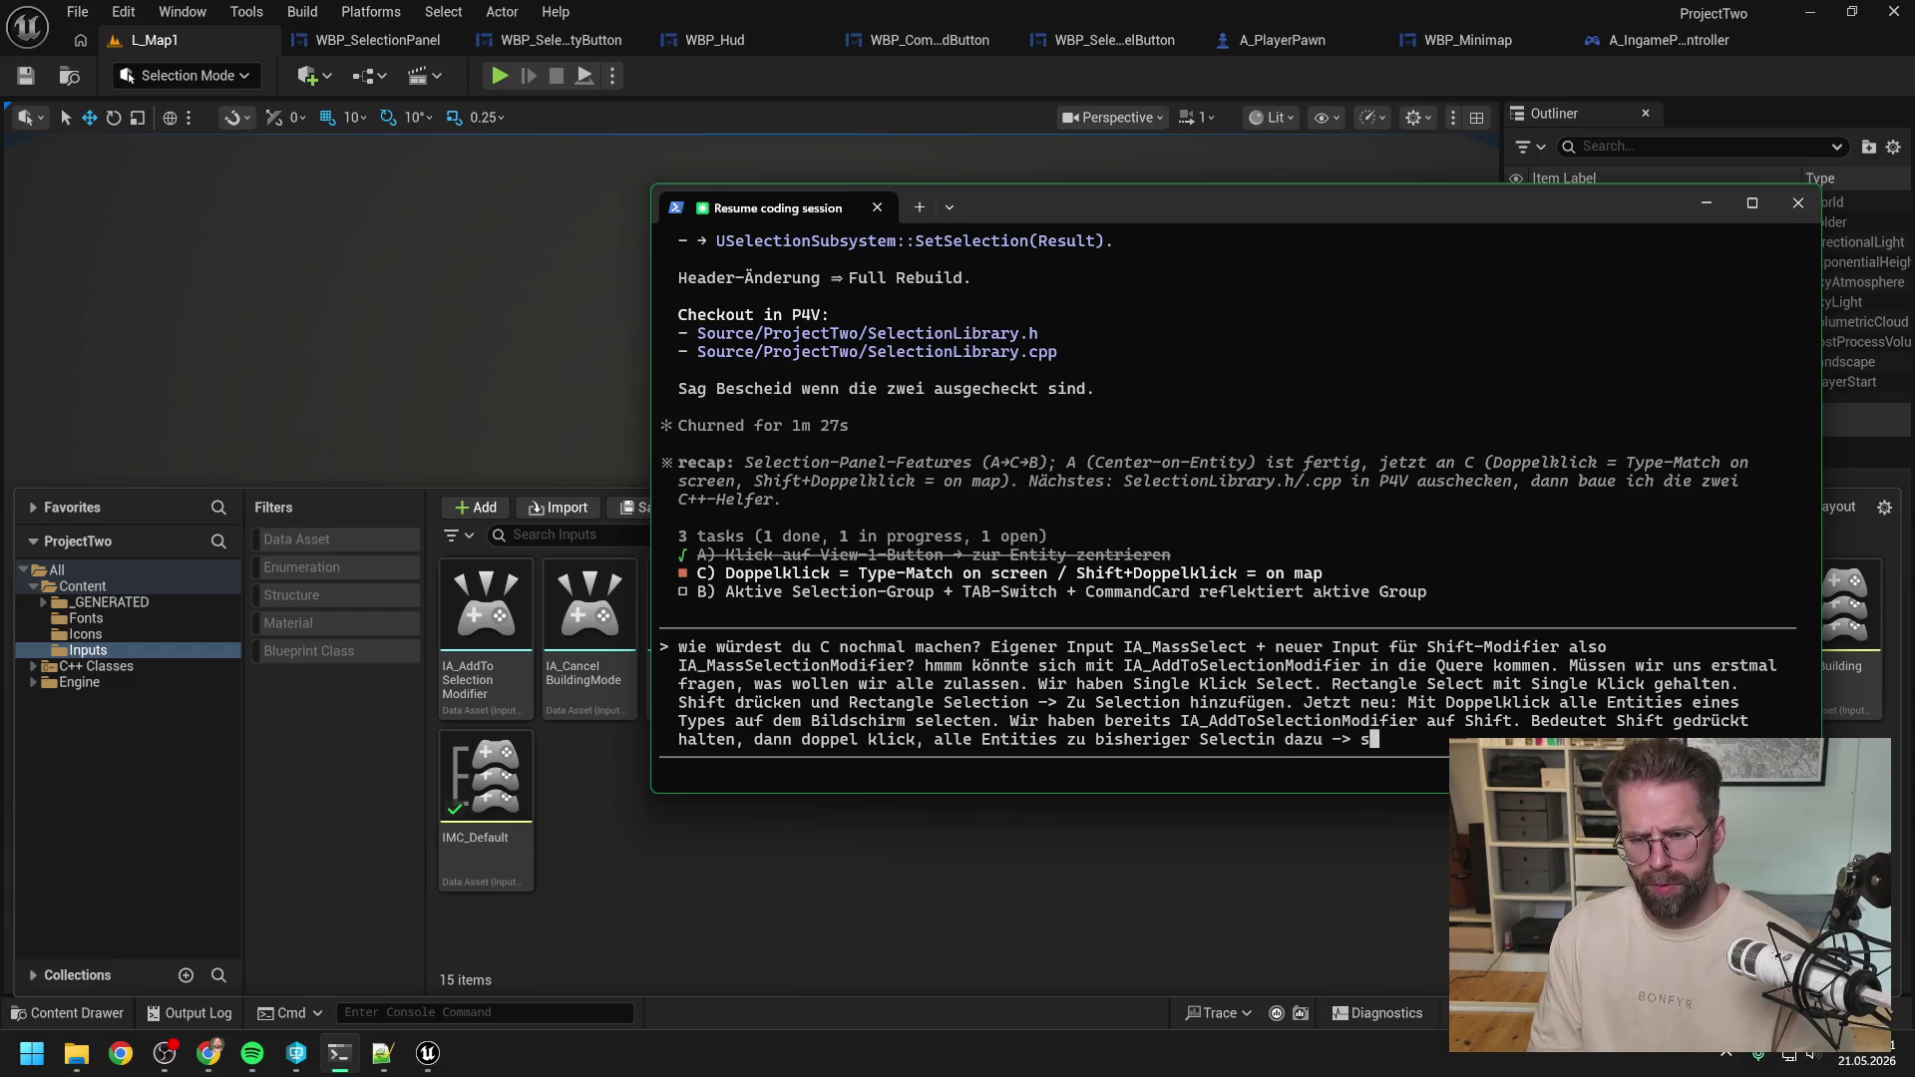
{"action": "type", "text": "ollt funktionieren"}
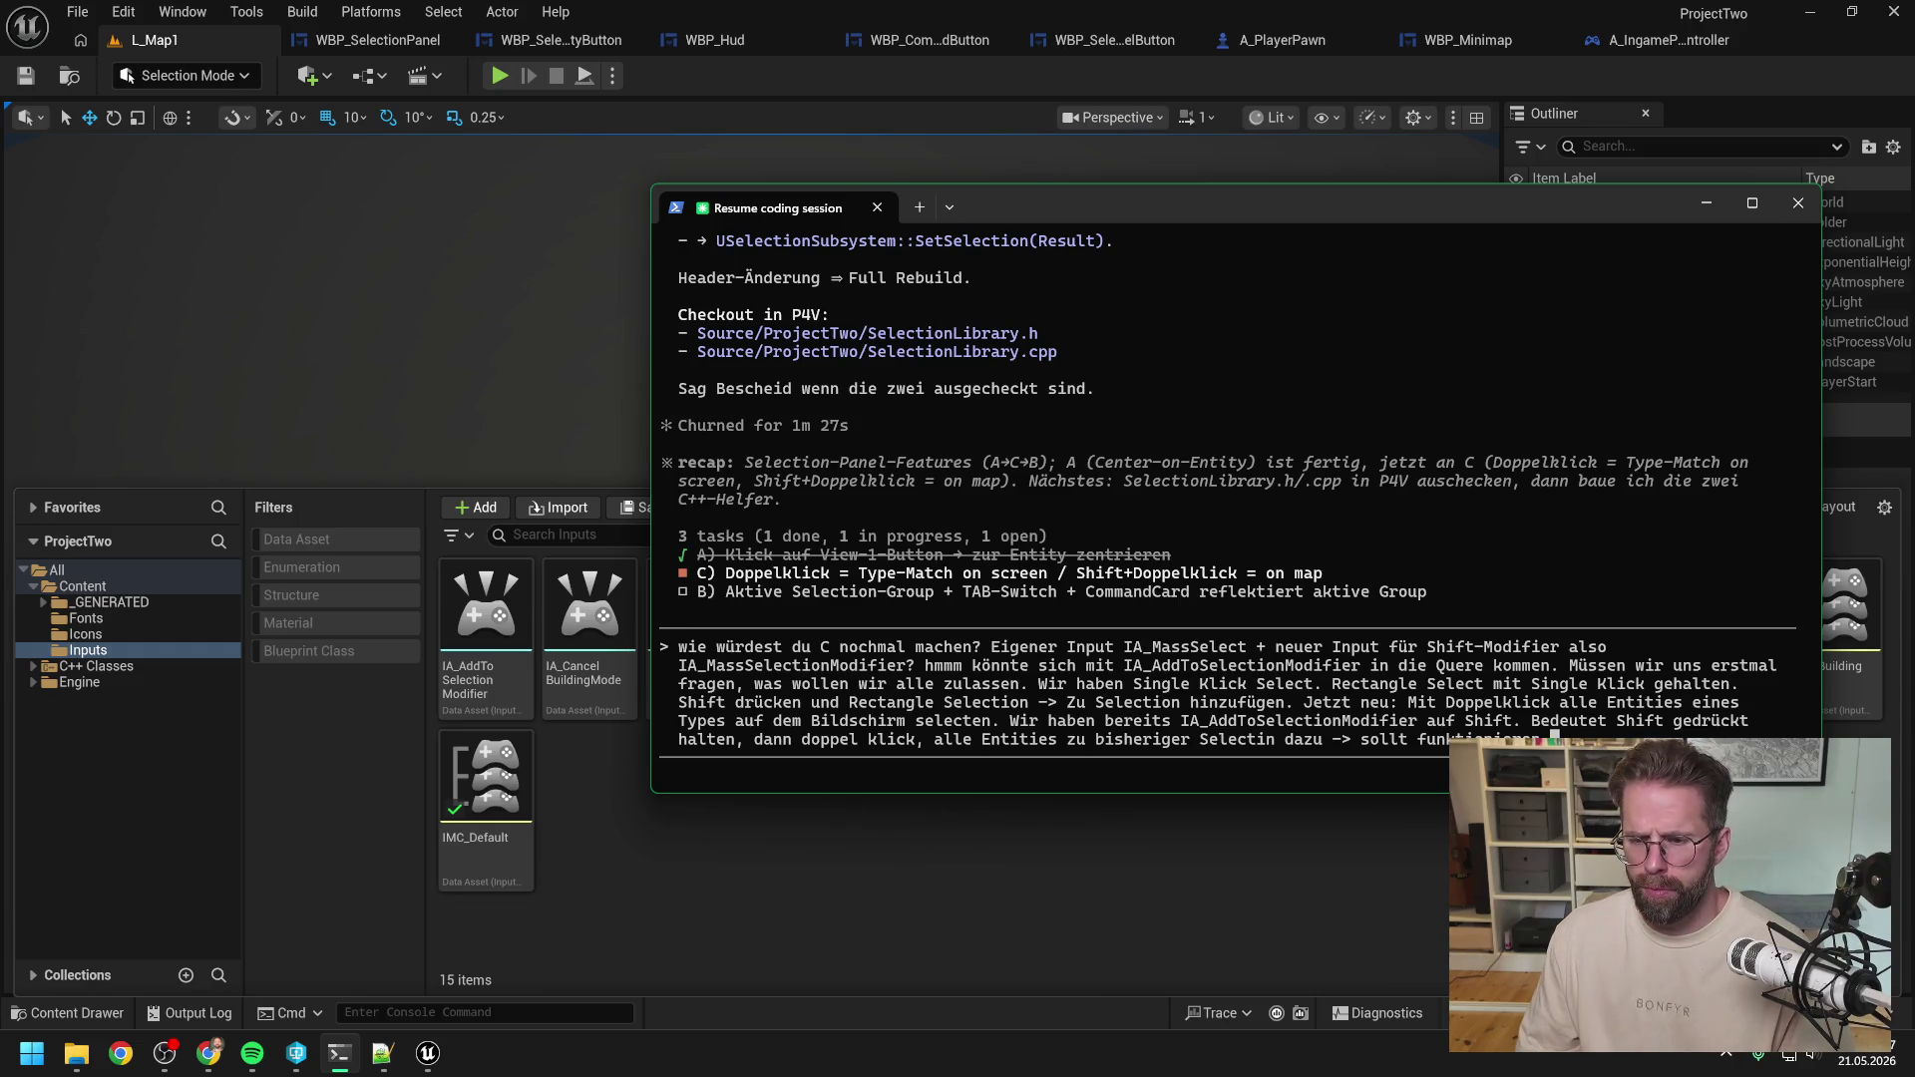
{"action": "key", "text": "Left"}
{"action": "key", "text": "Left"}
{"action": "key", "text": "Left"}
{"action": "type", "text": "e"}
{"action": "key", "text": "Right"}
{"action": "key", "text": "Right"}
{"action": "key", "text": "Right"}
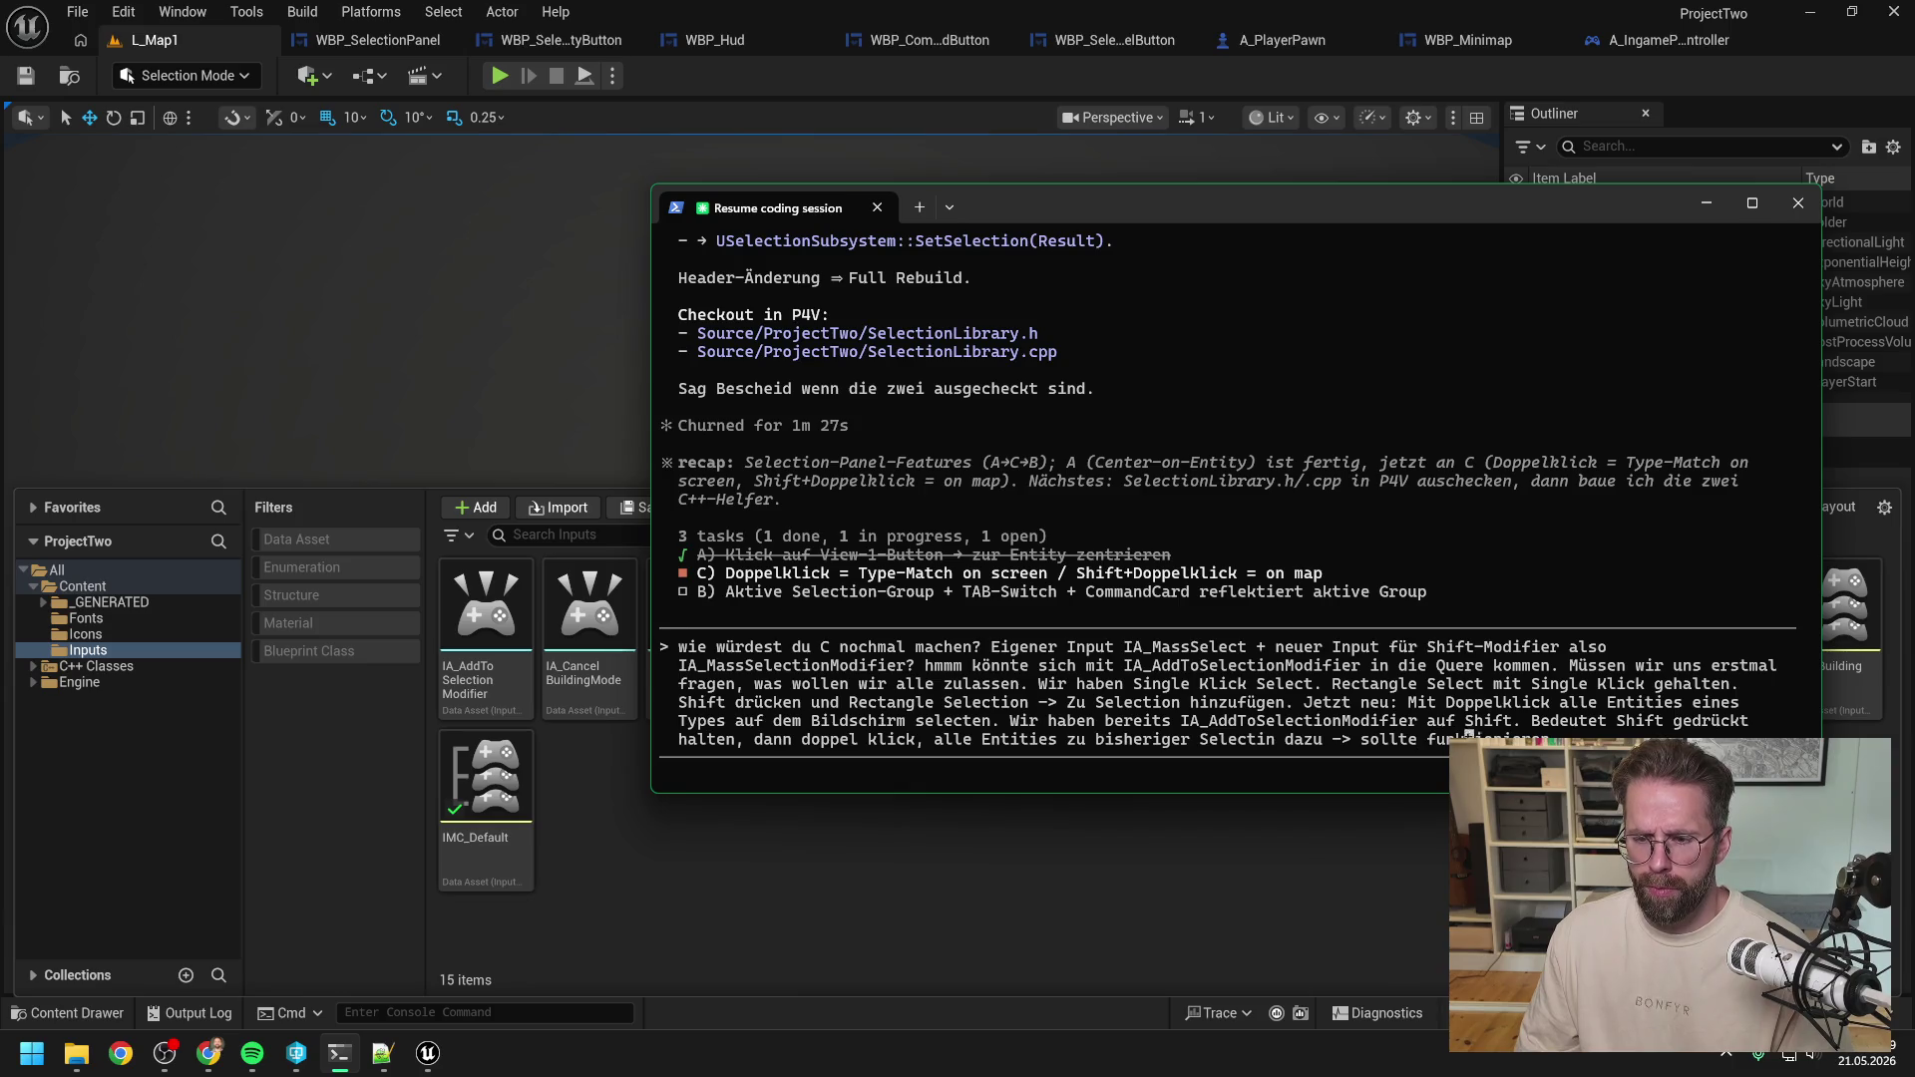
Add that Shift+double-click should also select all entities on the map, flag the conflict, and send.
{"action": "type", "text": "l"}
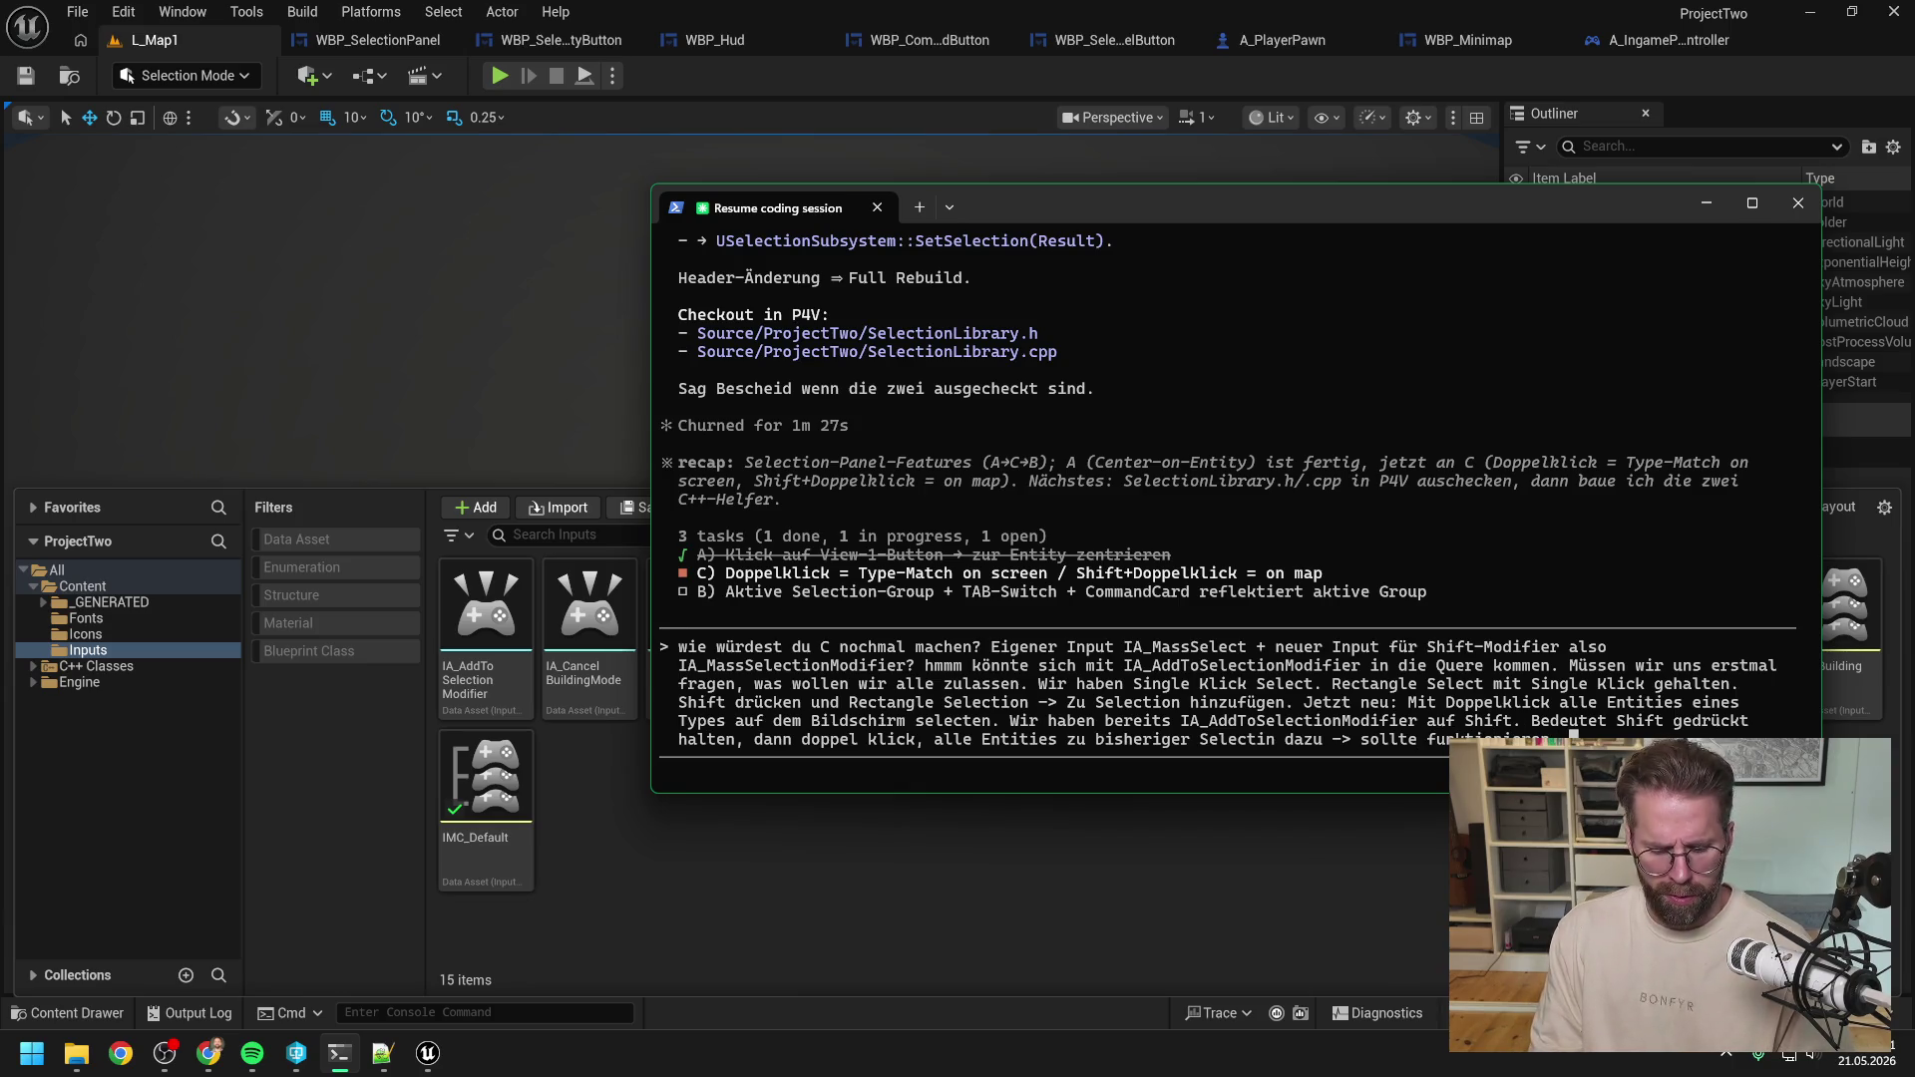
{"action": "type", "text": "tzt ist ne"}
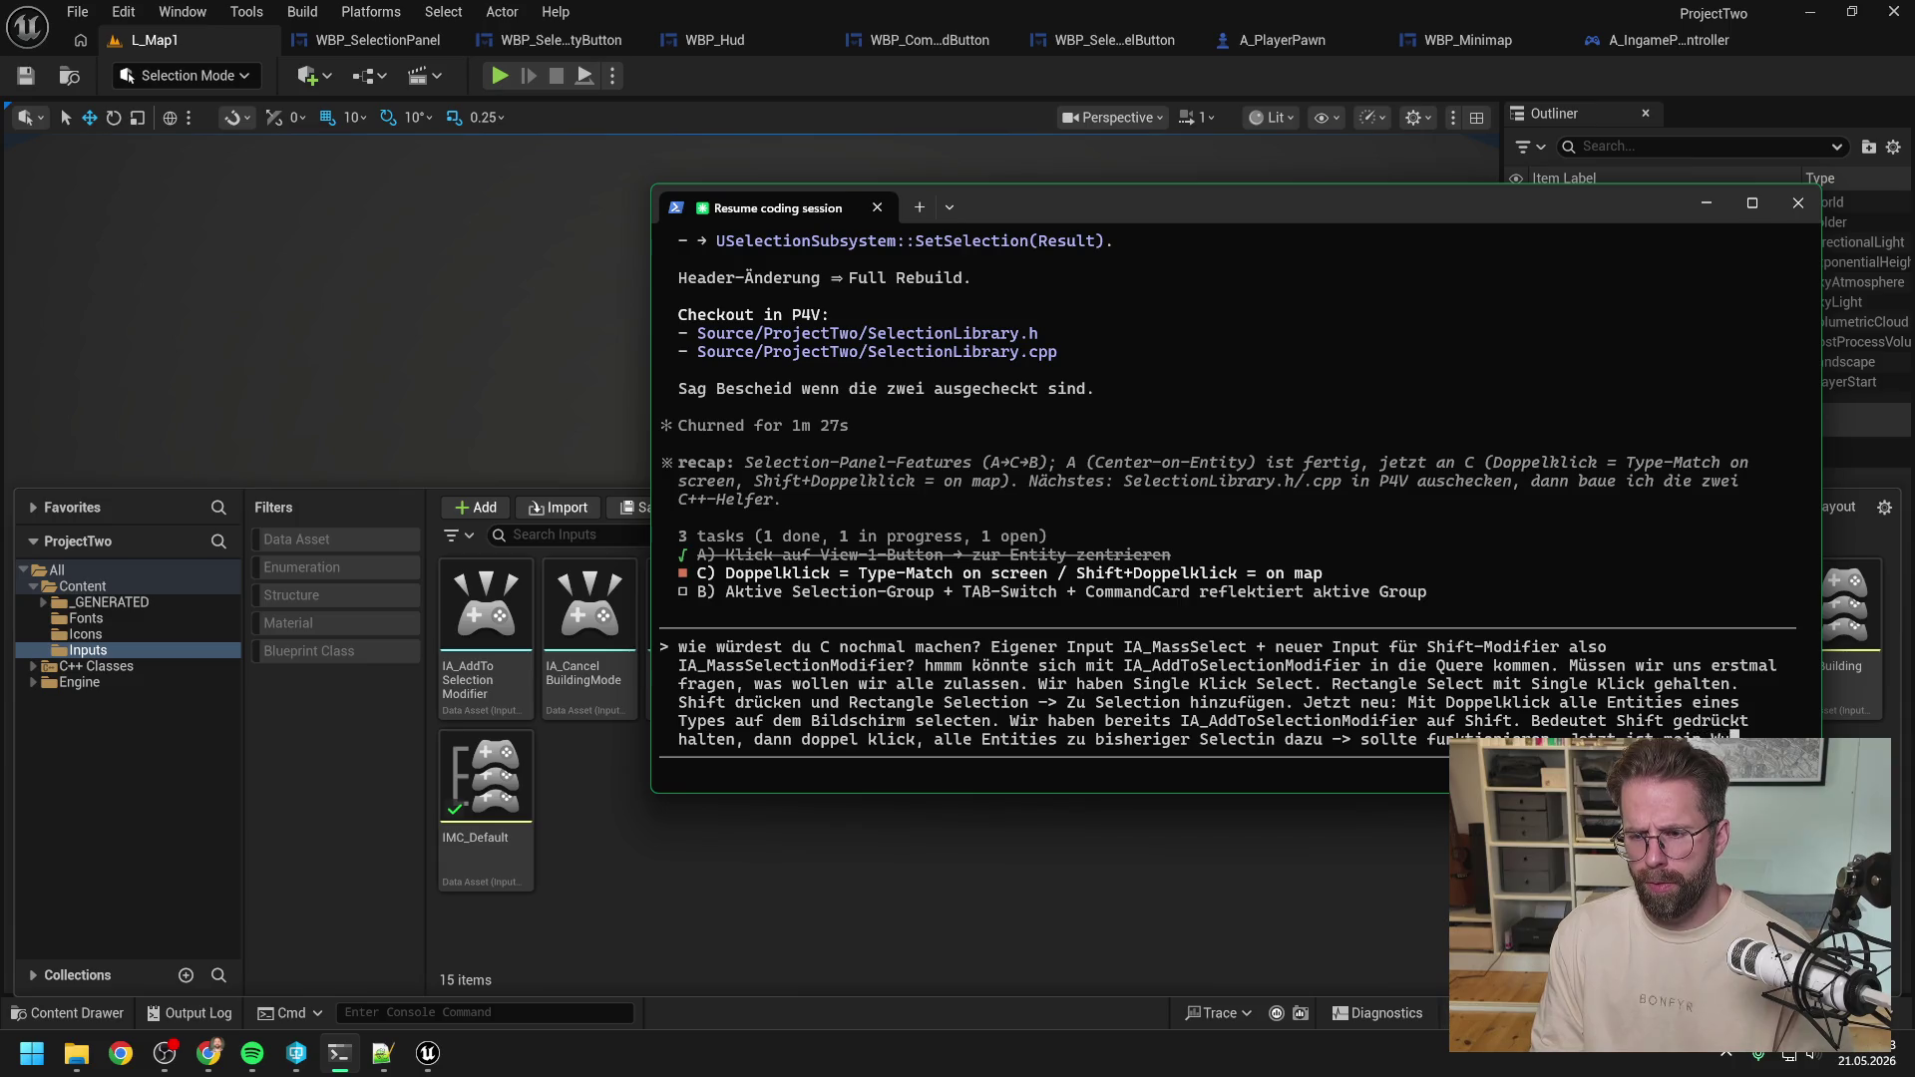
{"action": "type", "text": " jedoch, dass"}
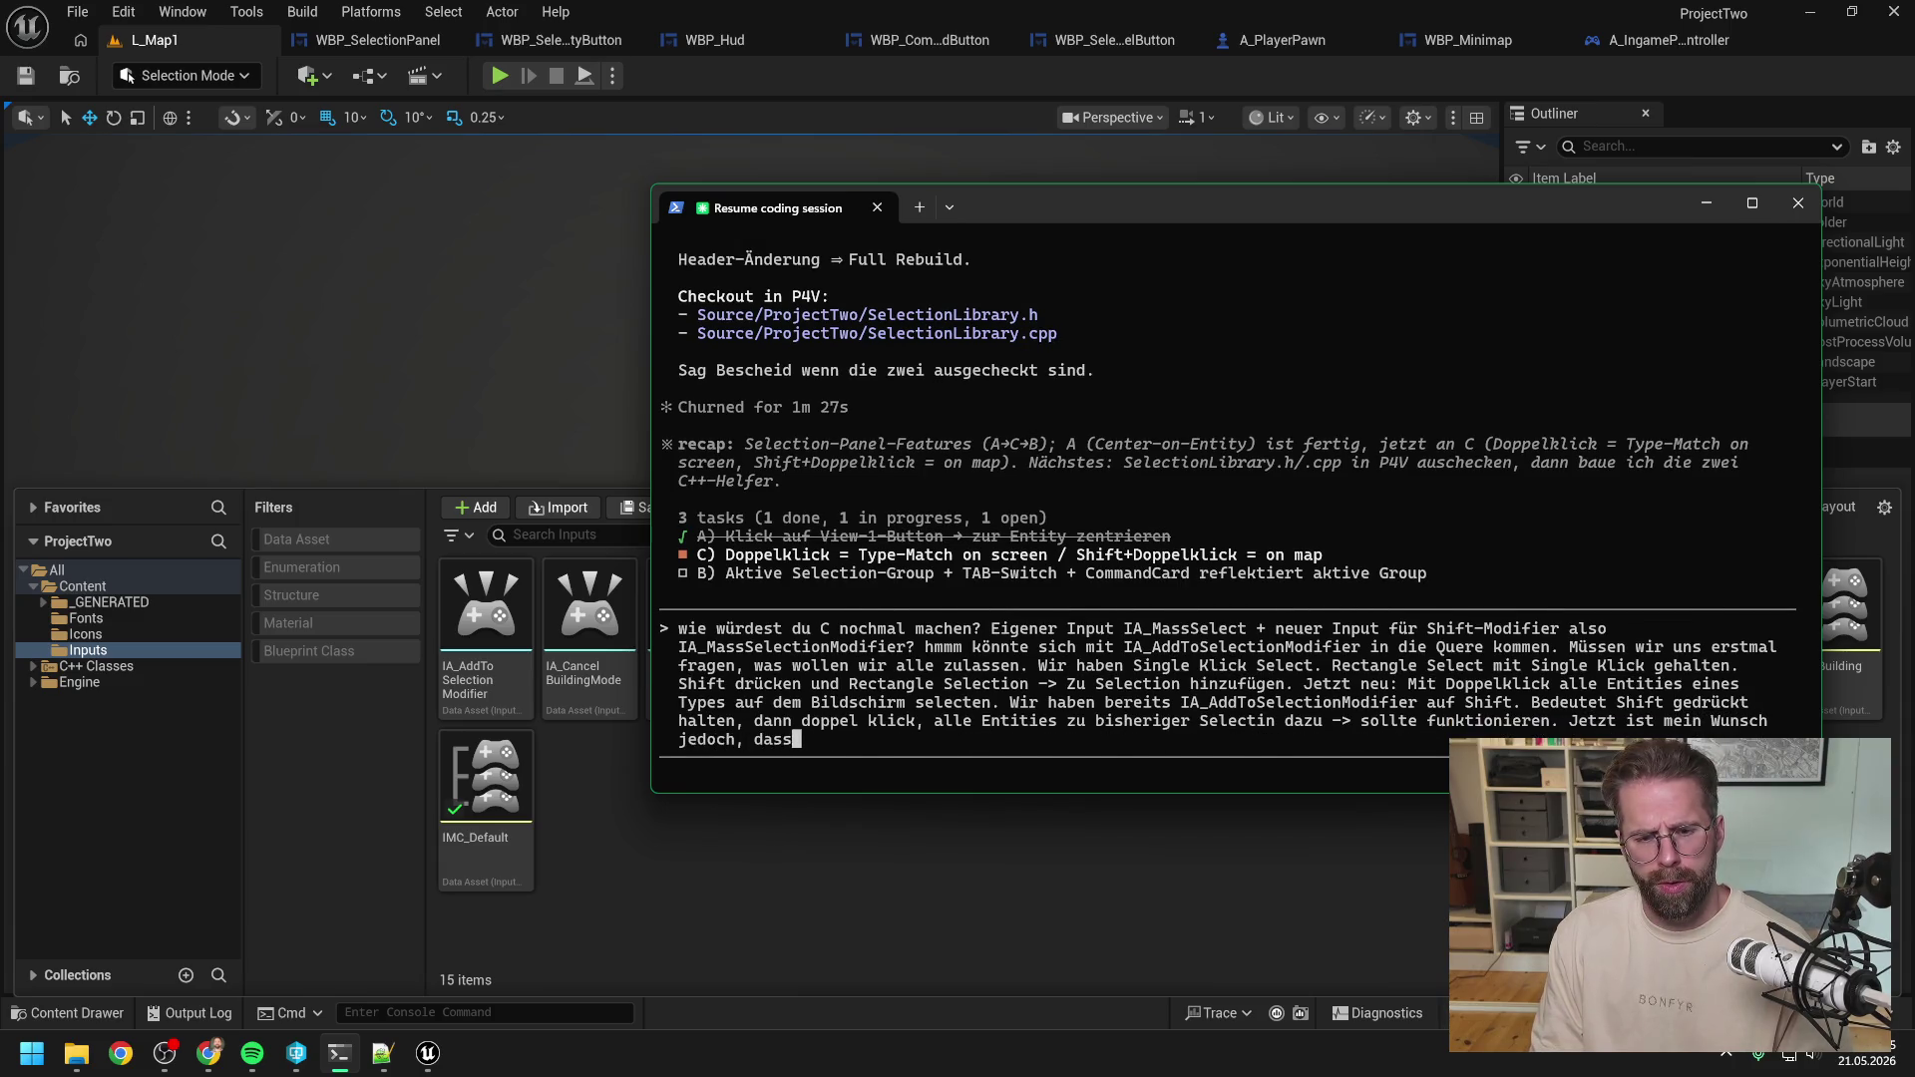
{"action": "type", "text": " wir Shift auch für"}
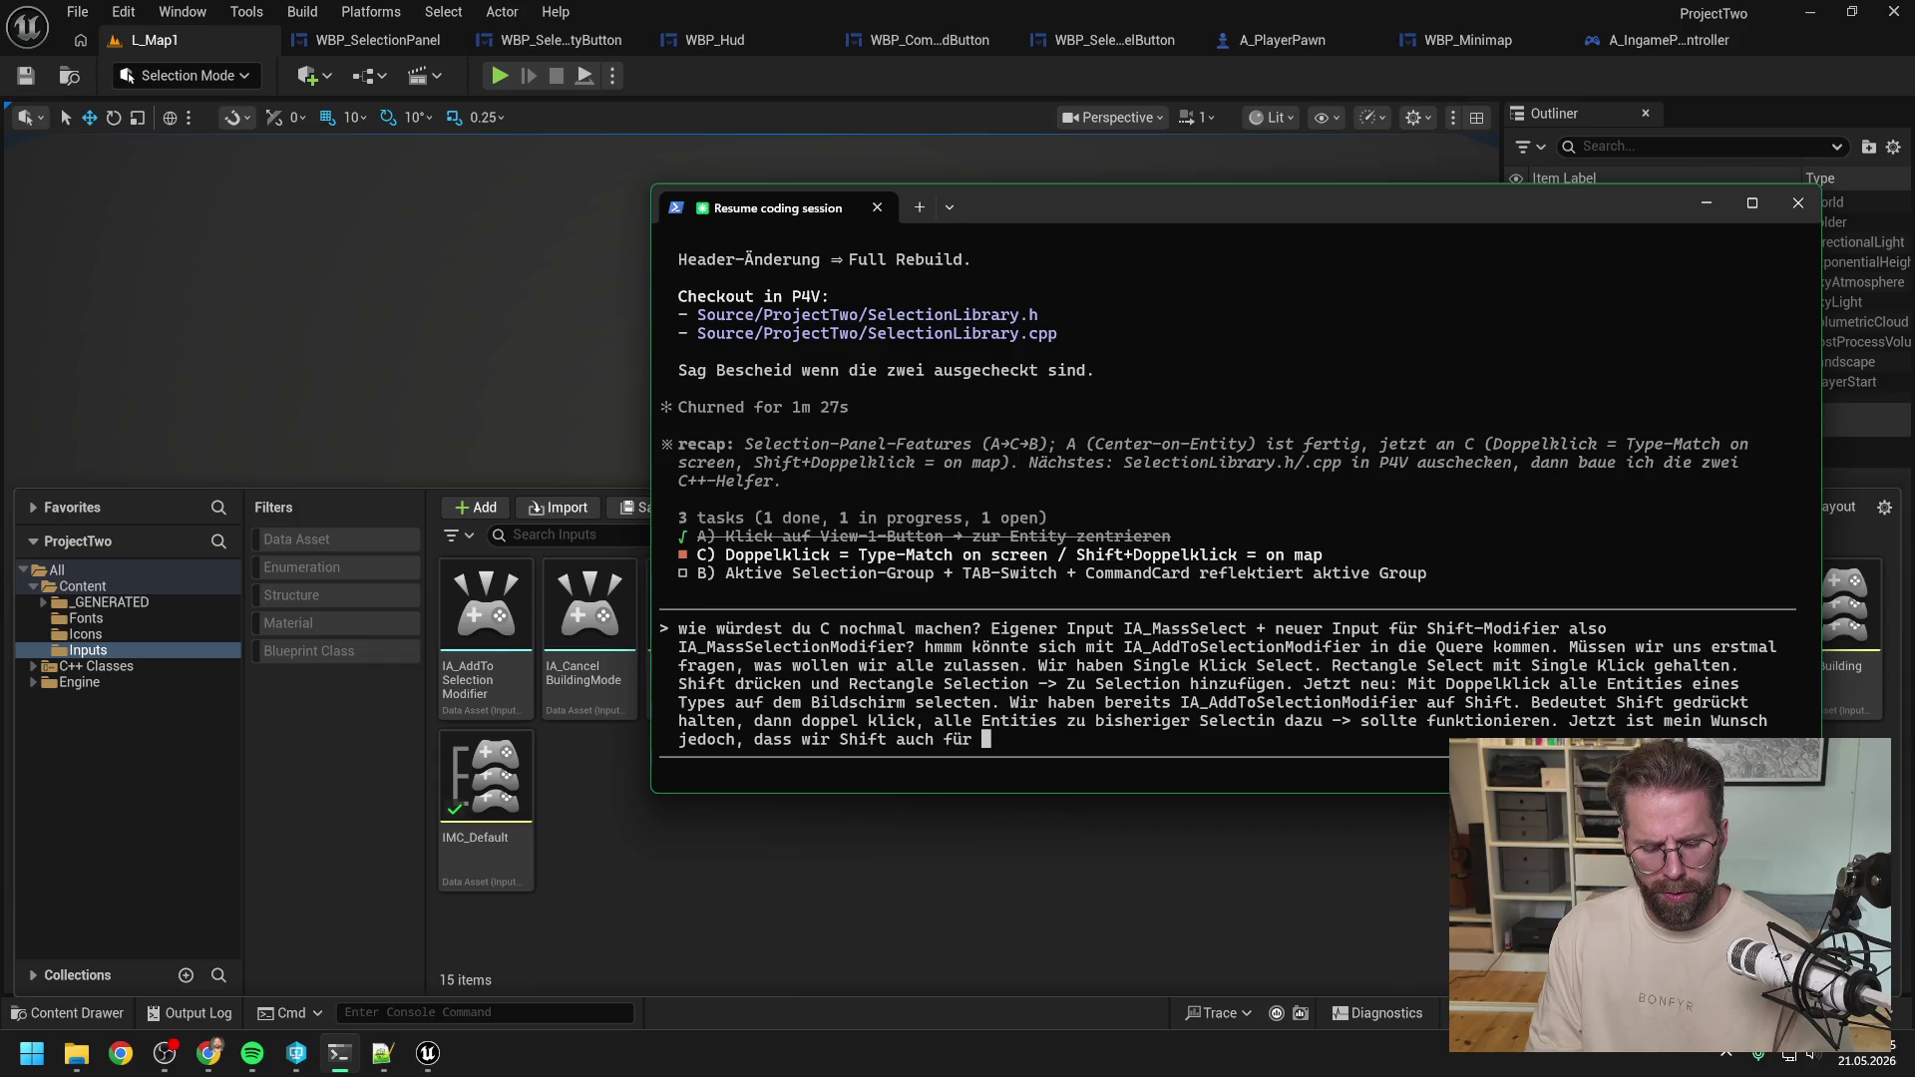
{"action": "type", "text": "Doppe"}
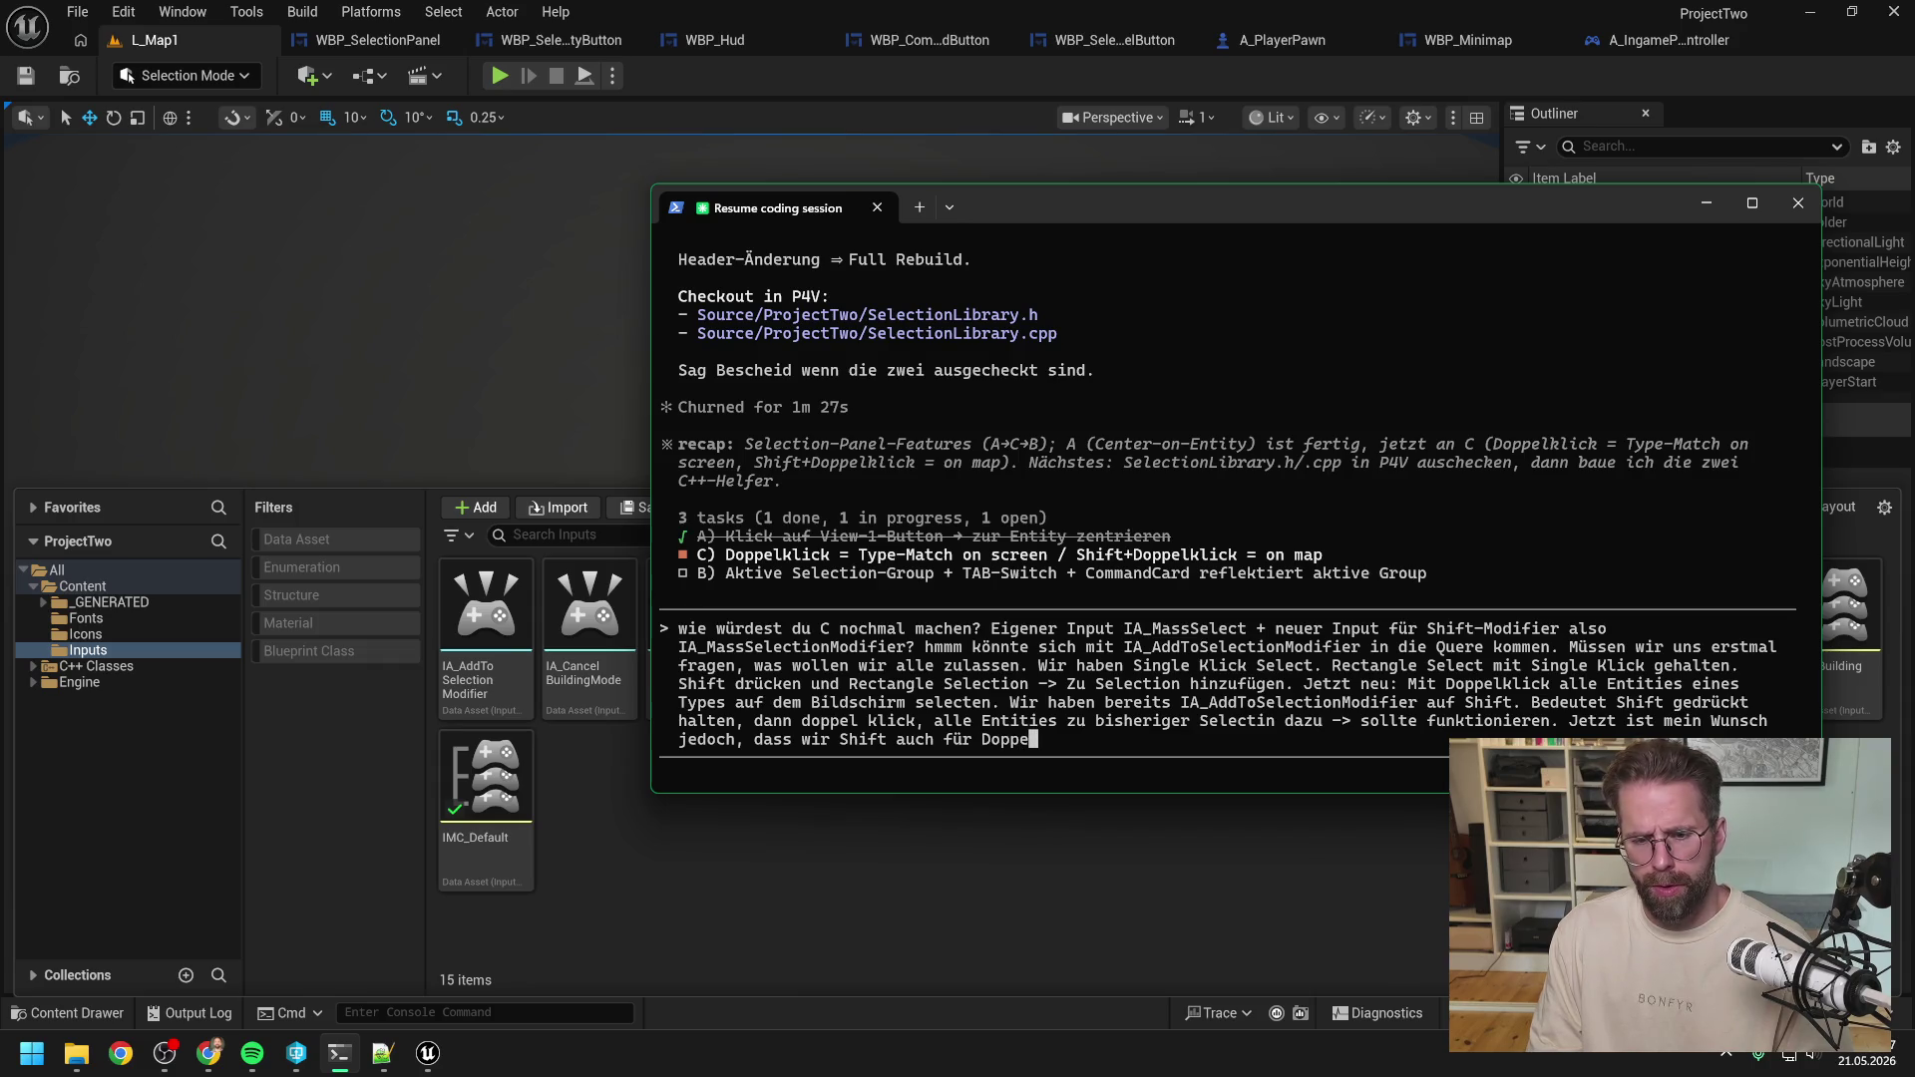
{"action": "type", "text": "lklick Se"}
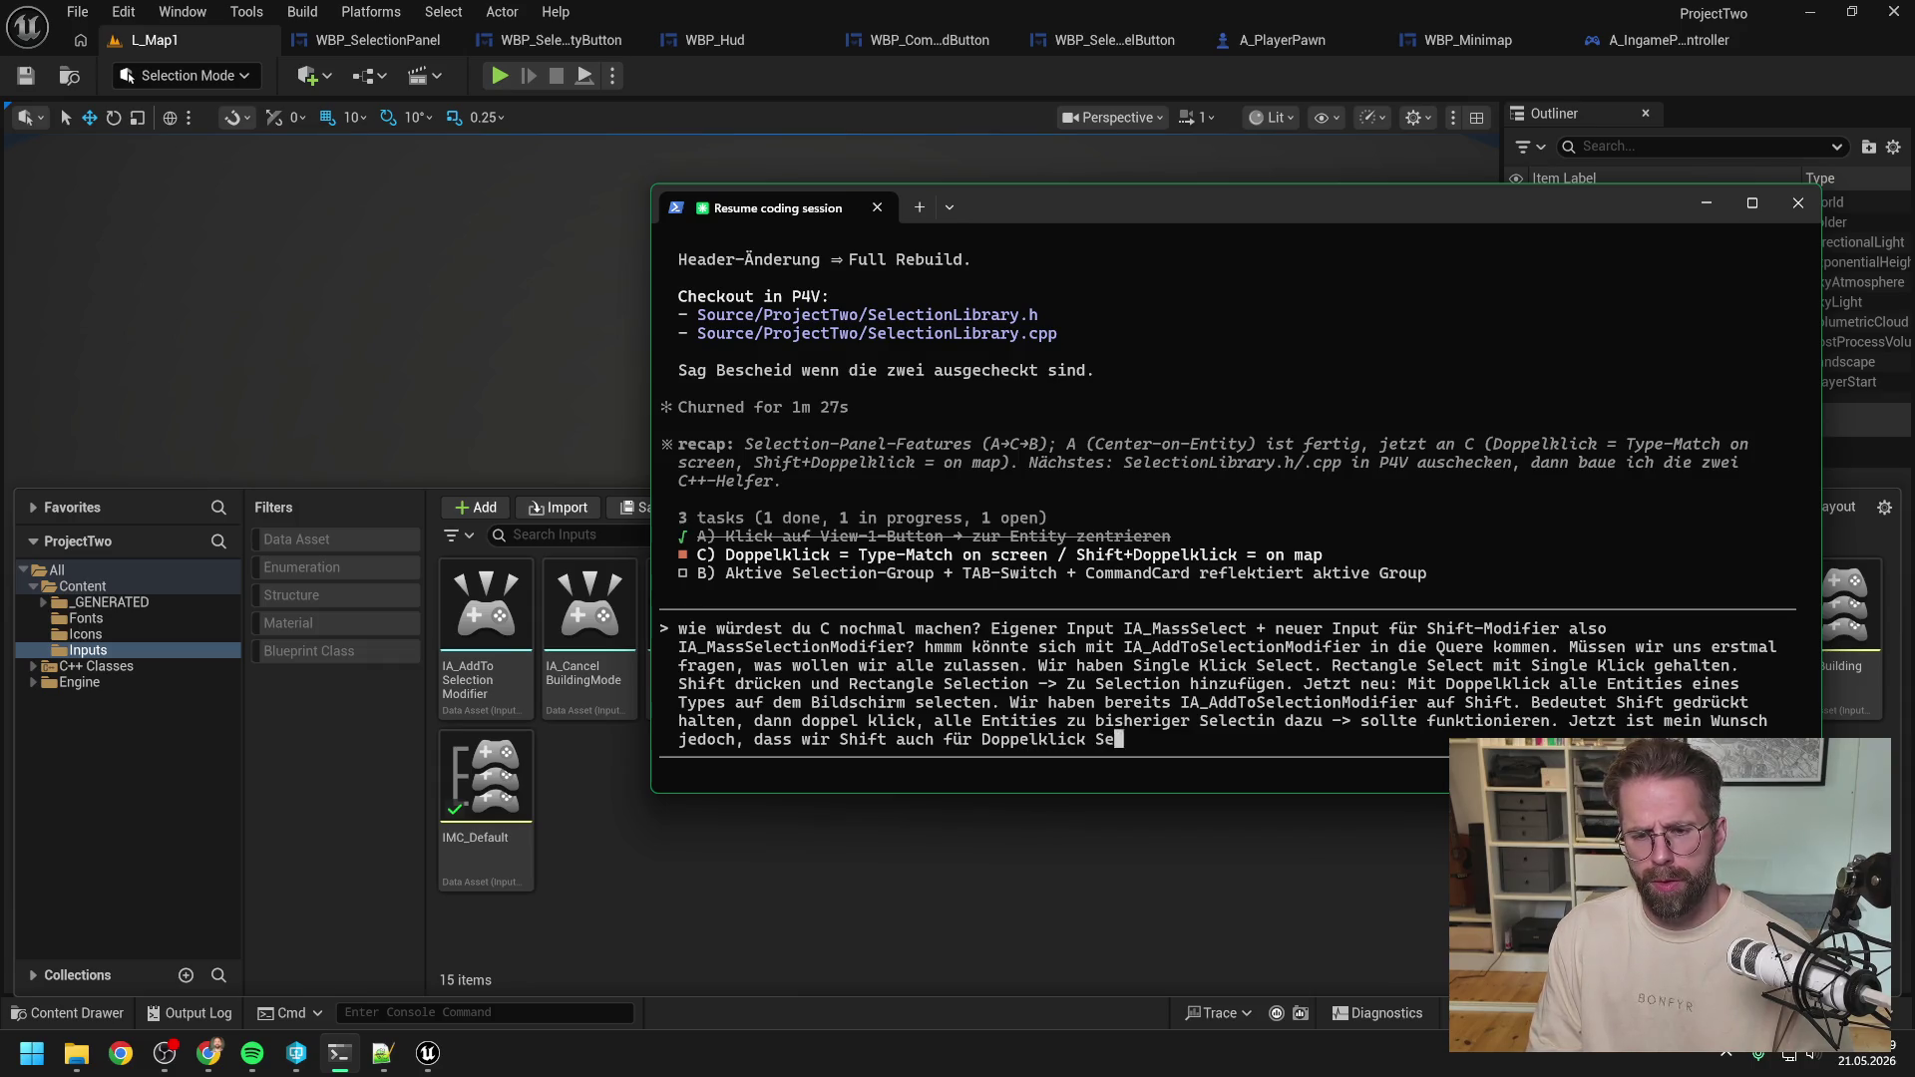
{"action": "type", "text": "lection benu"}
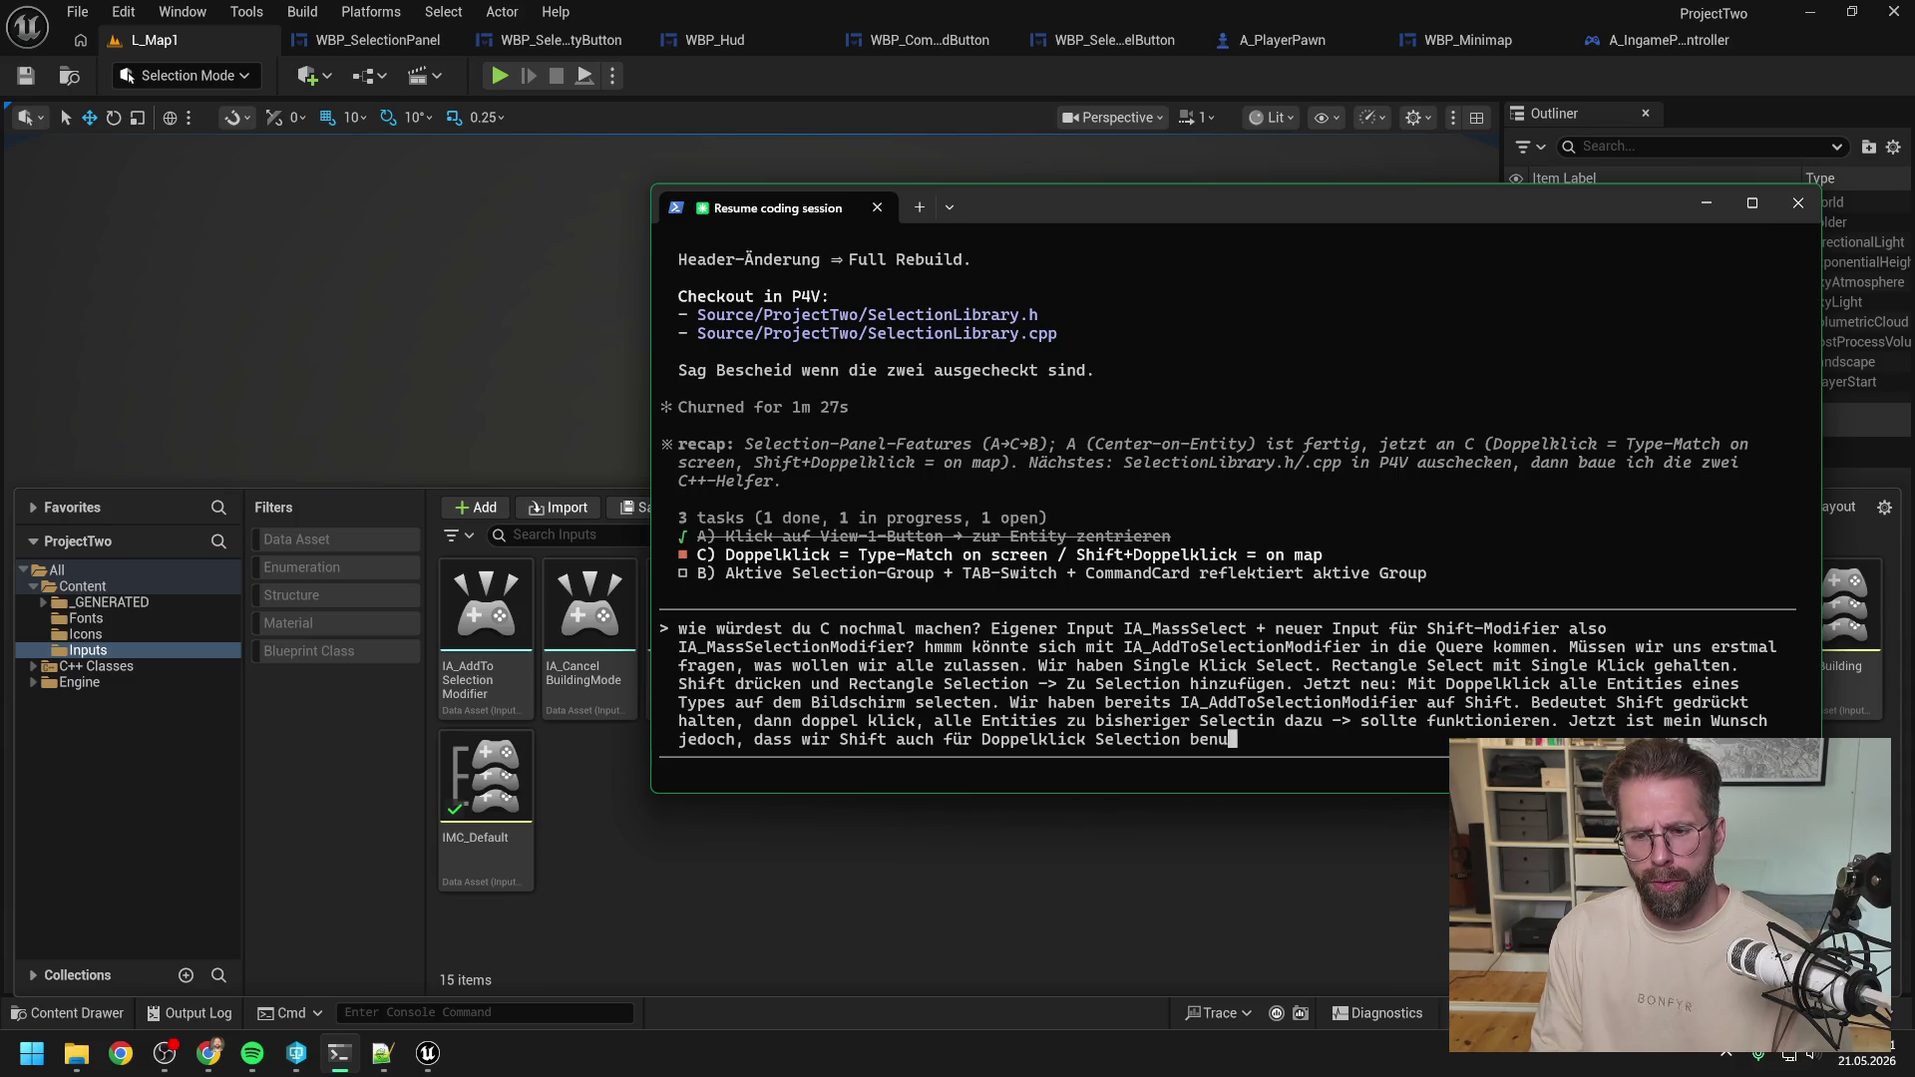
{"action": "type", "text": "tzen um "}
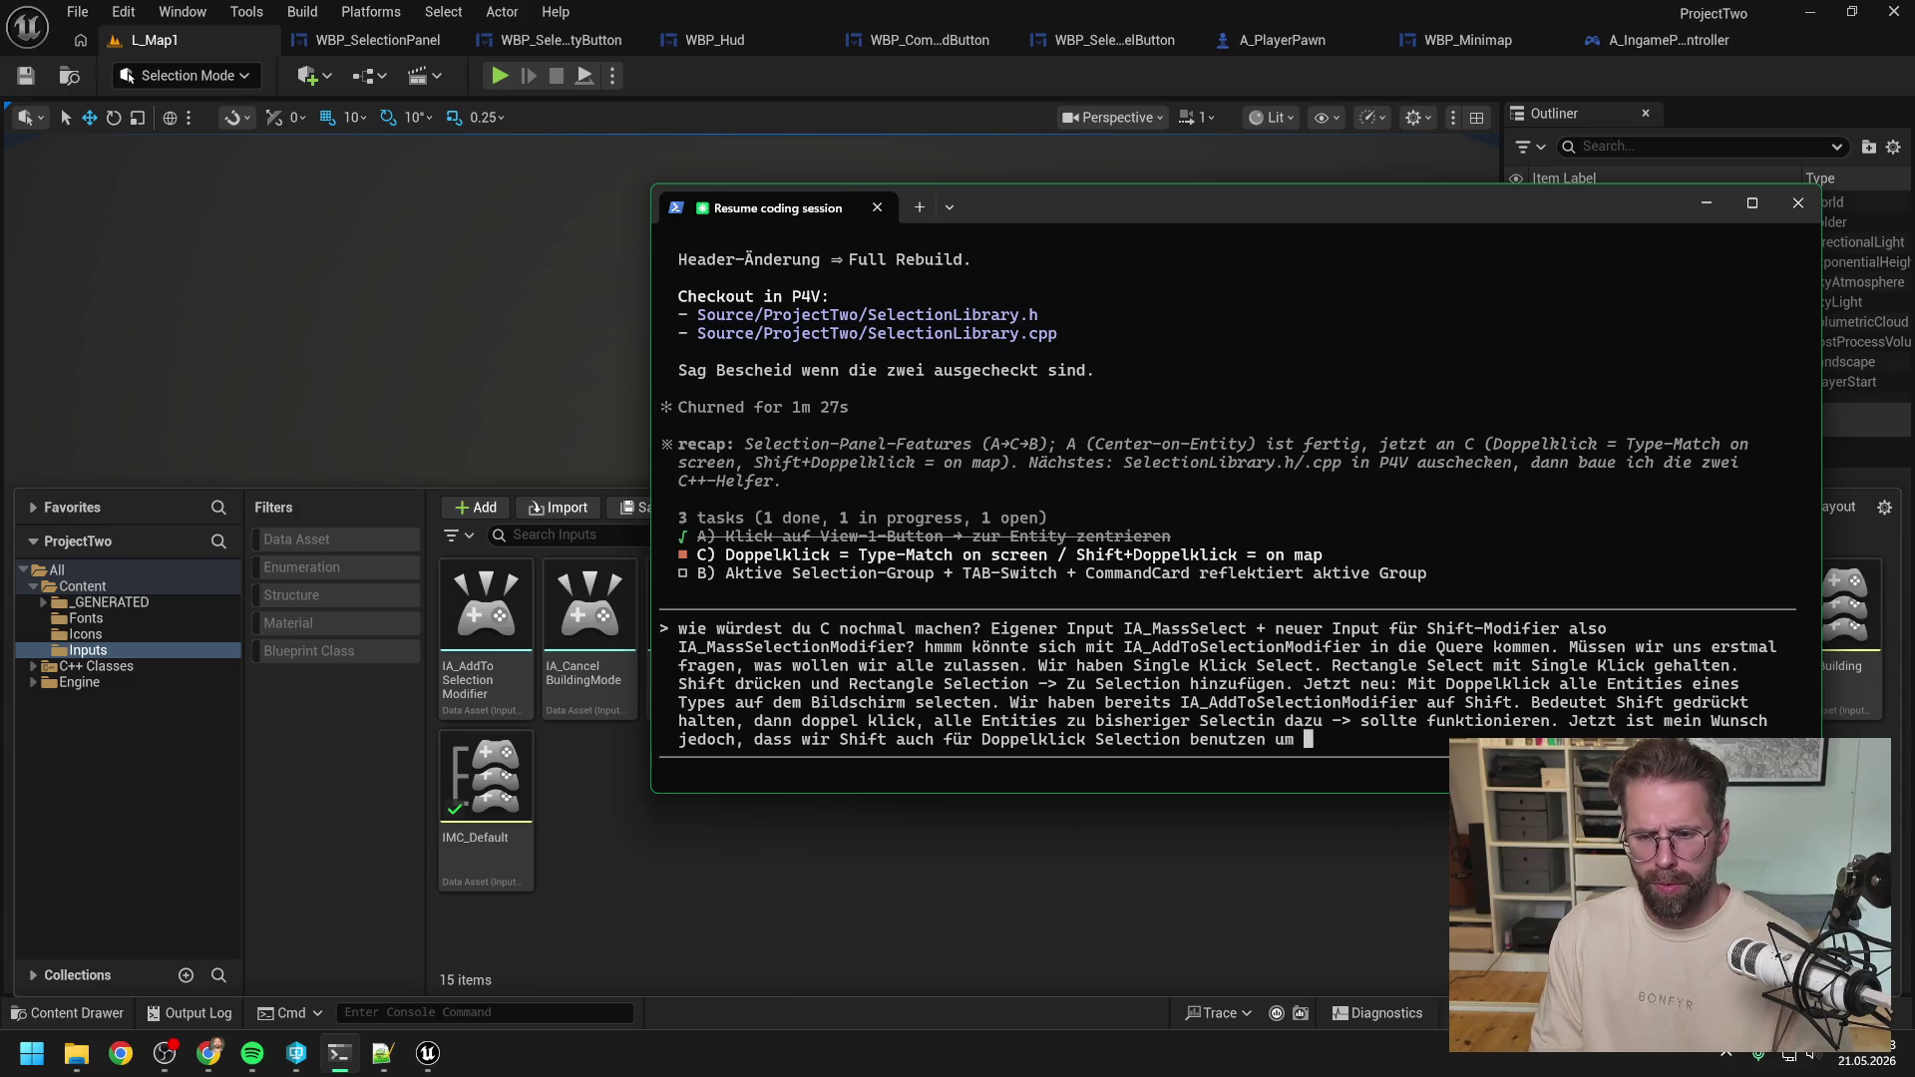
{"action": "type", "text": "alle Entit"}
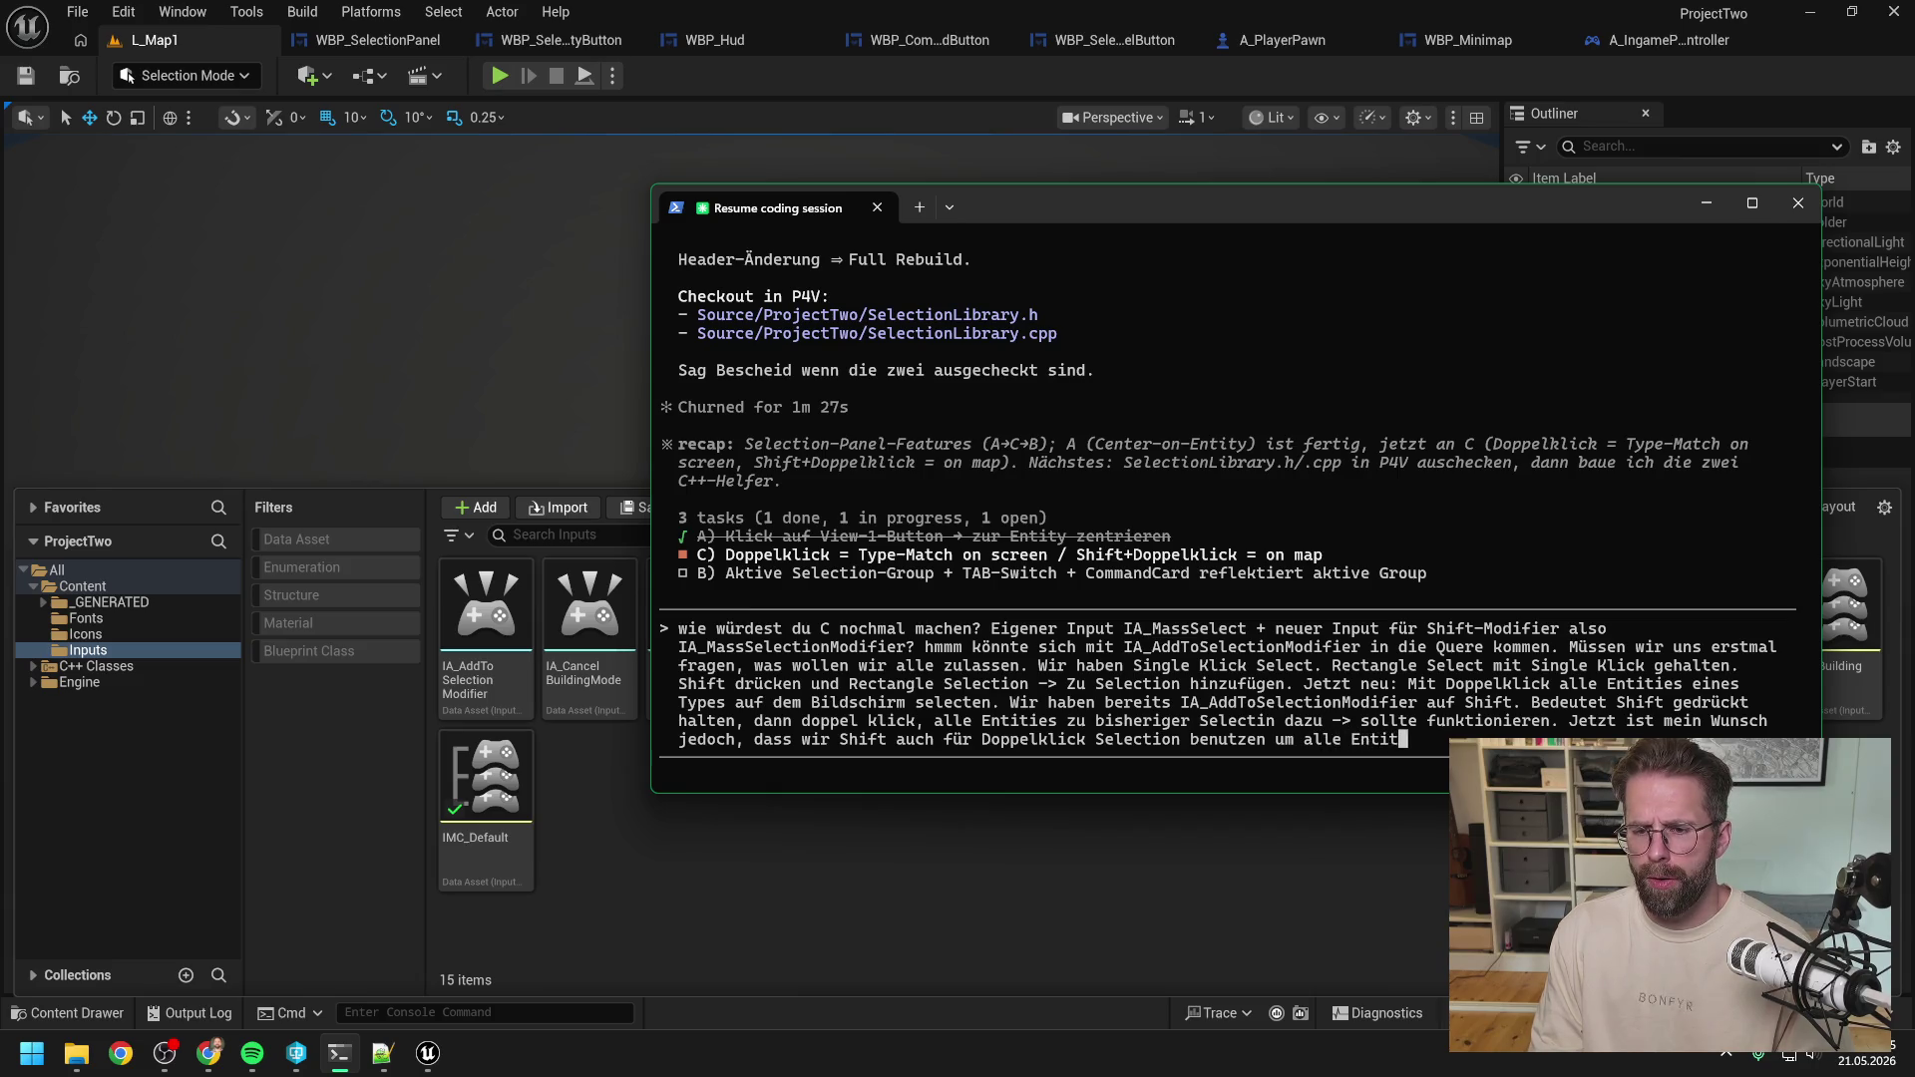
{"action": "type", "text": "ies auf der Map "}
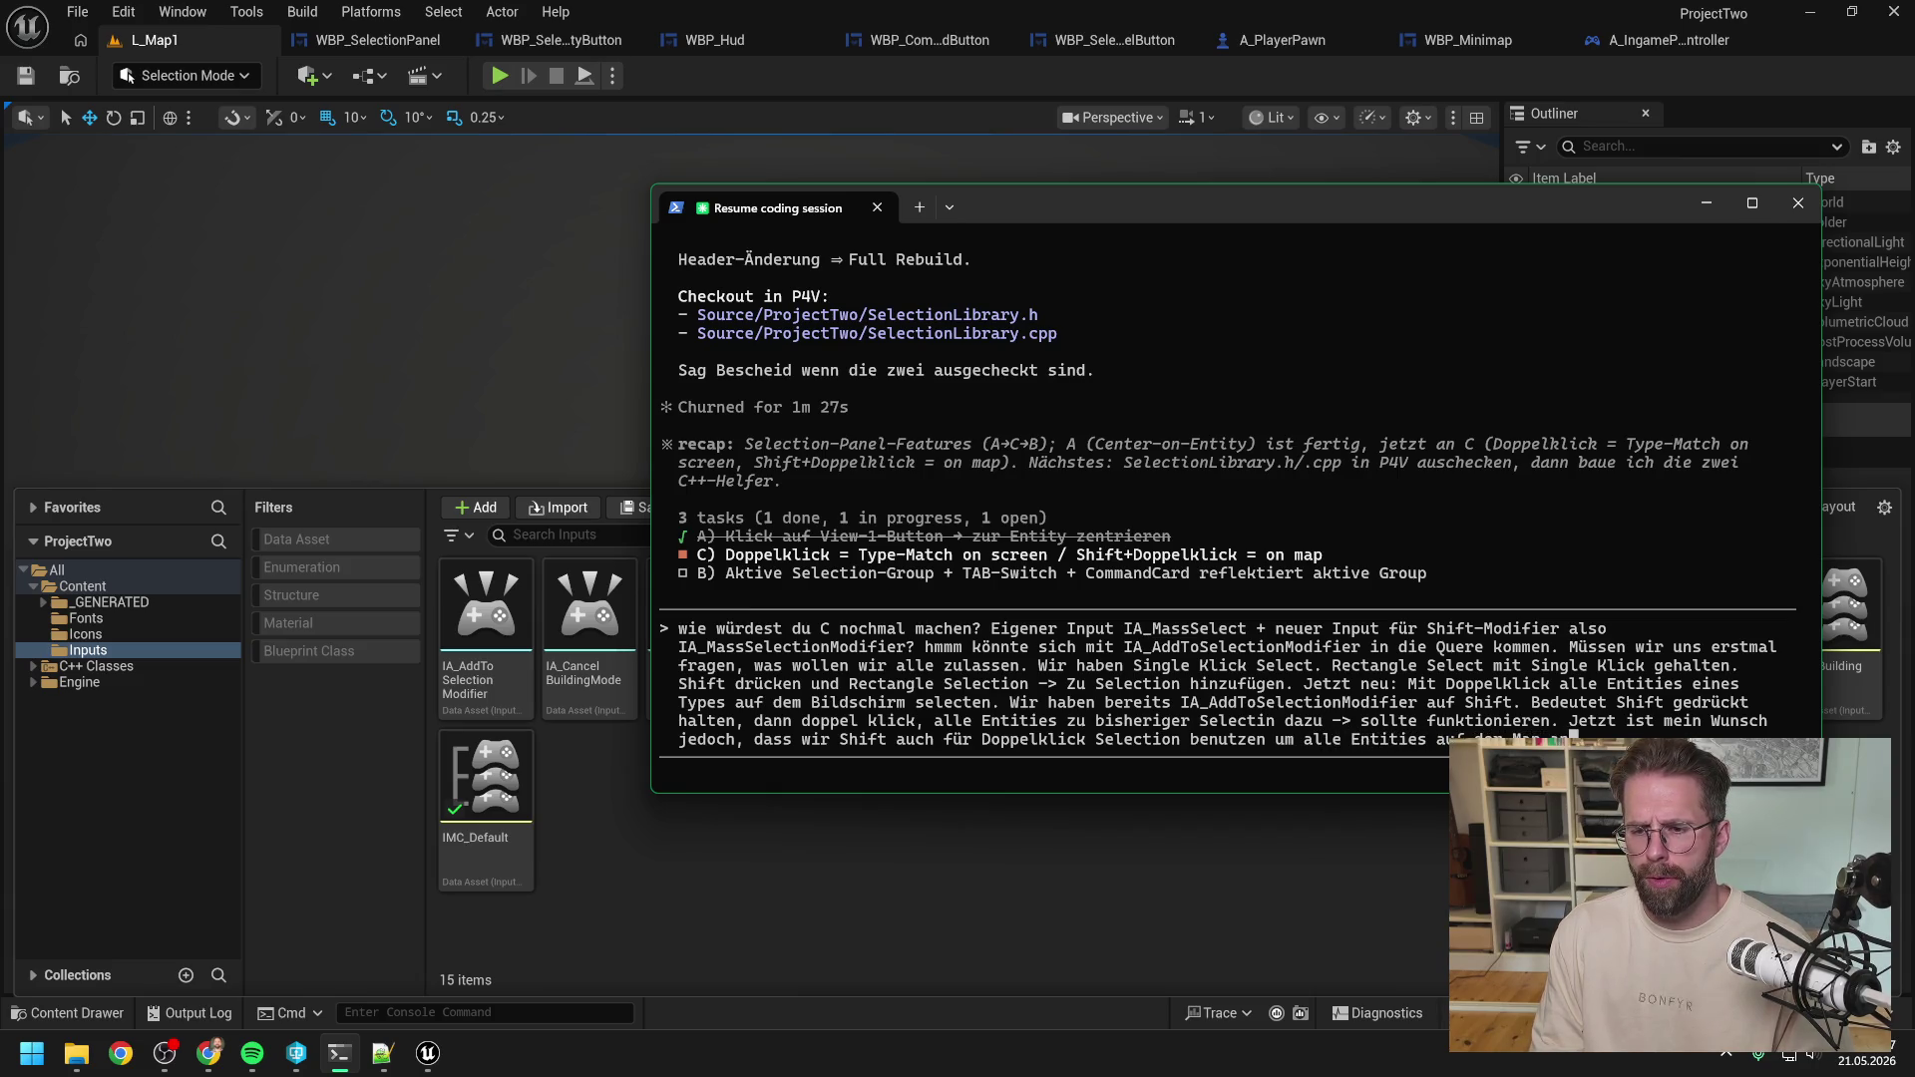
{"action": "type", "text": "zuw"}
{"action": "key", "text": "BackSpace"}
{"action": "key", "text": "BackSpace"}
{"action": "key", "text": "BackSpace"}
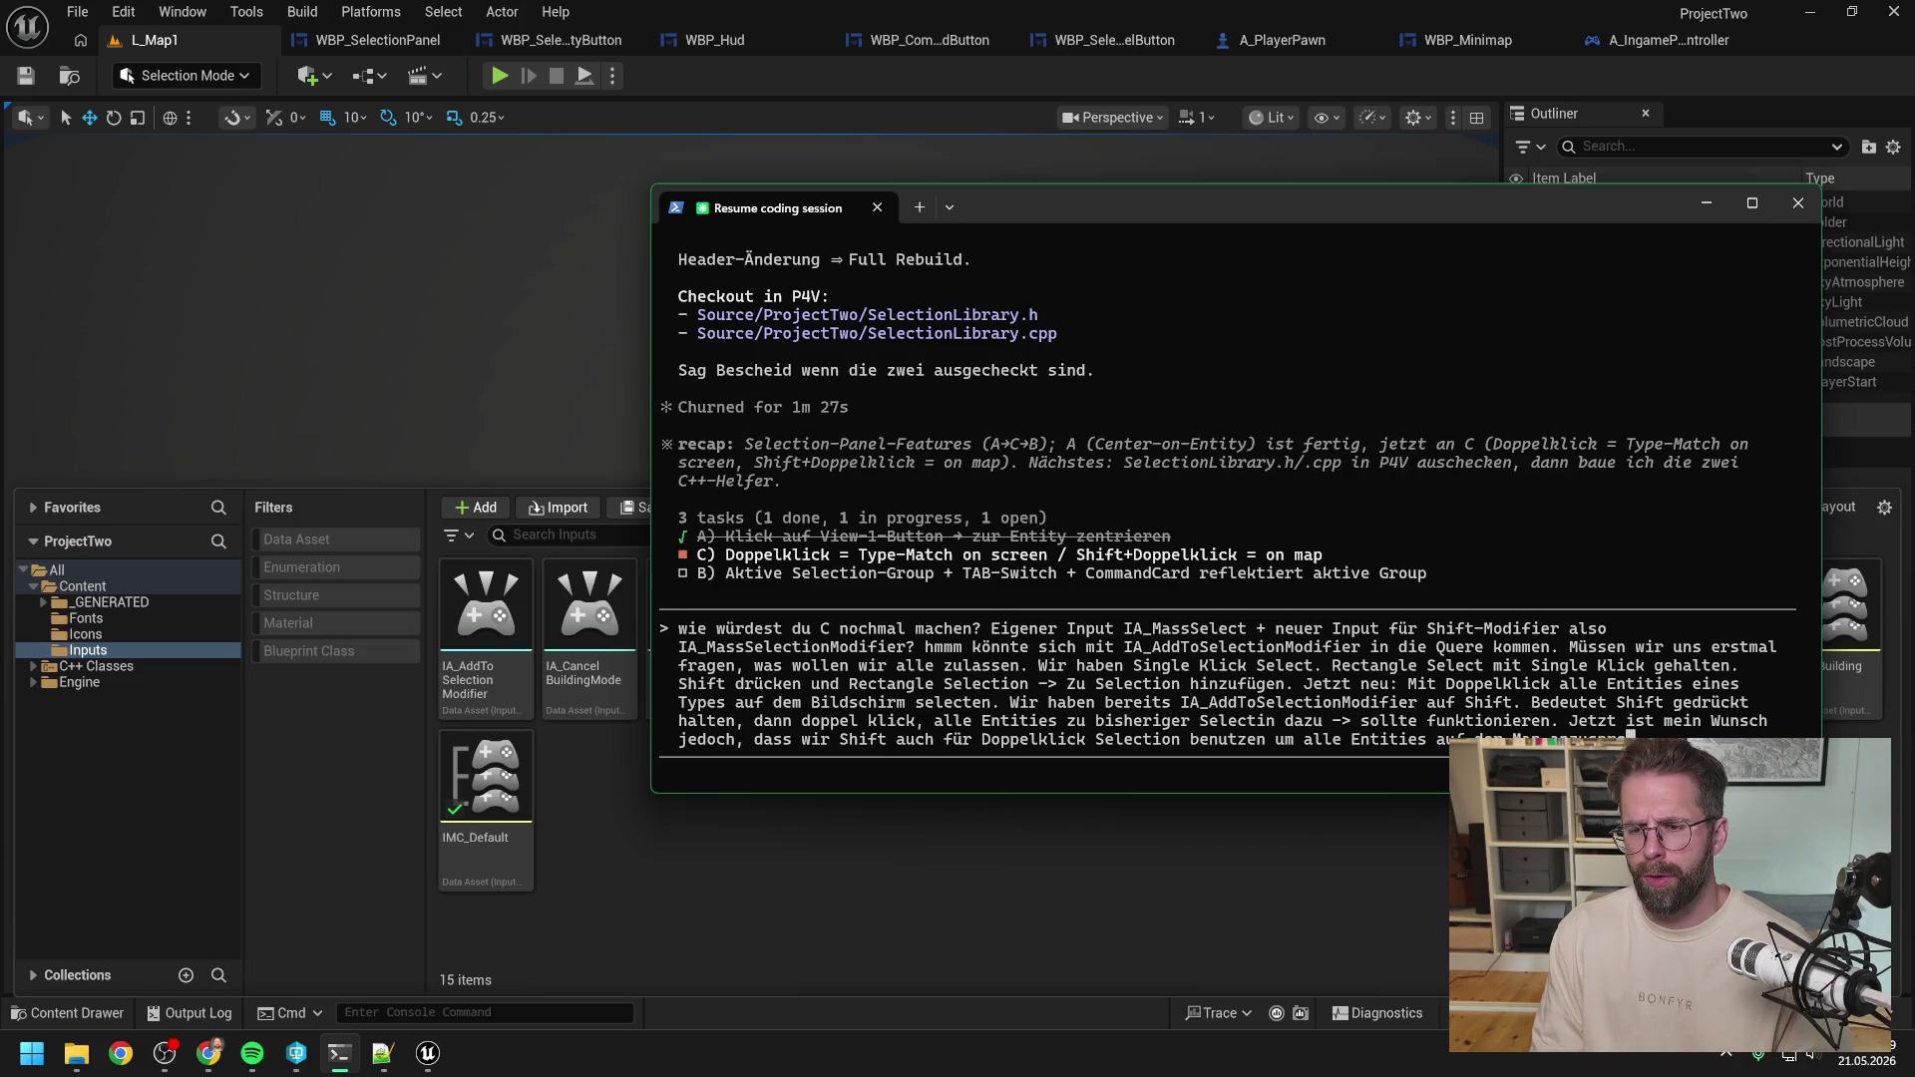
{"action": "type", "text": "sprech"}
{"action": "type", "text": "chen"}
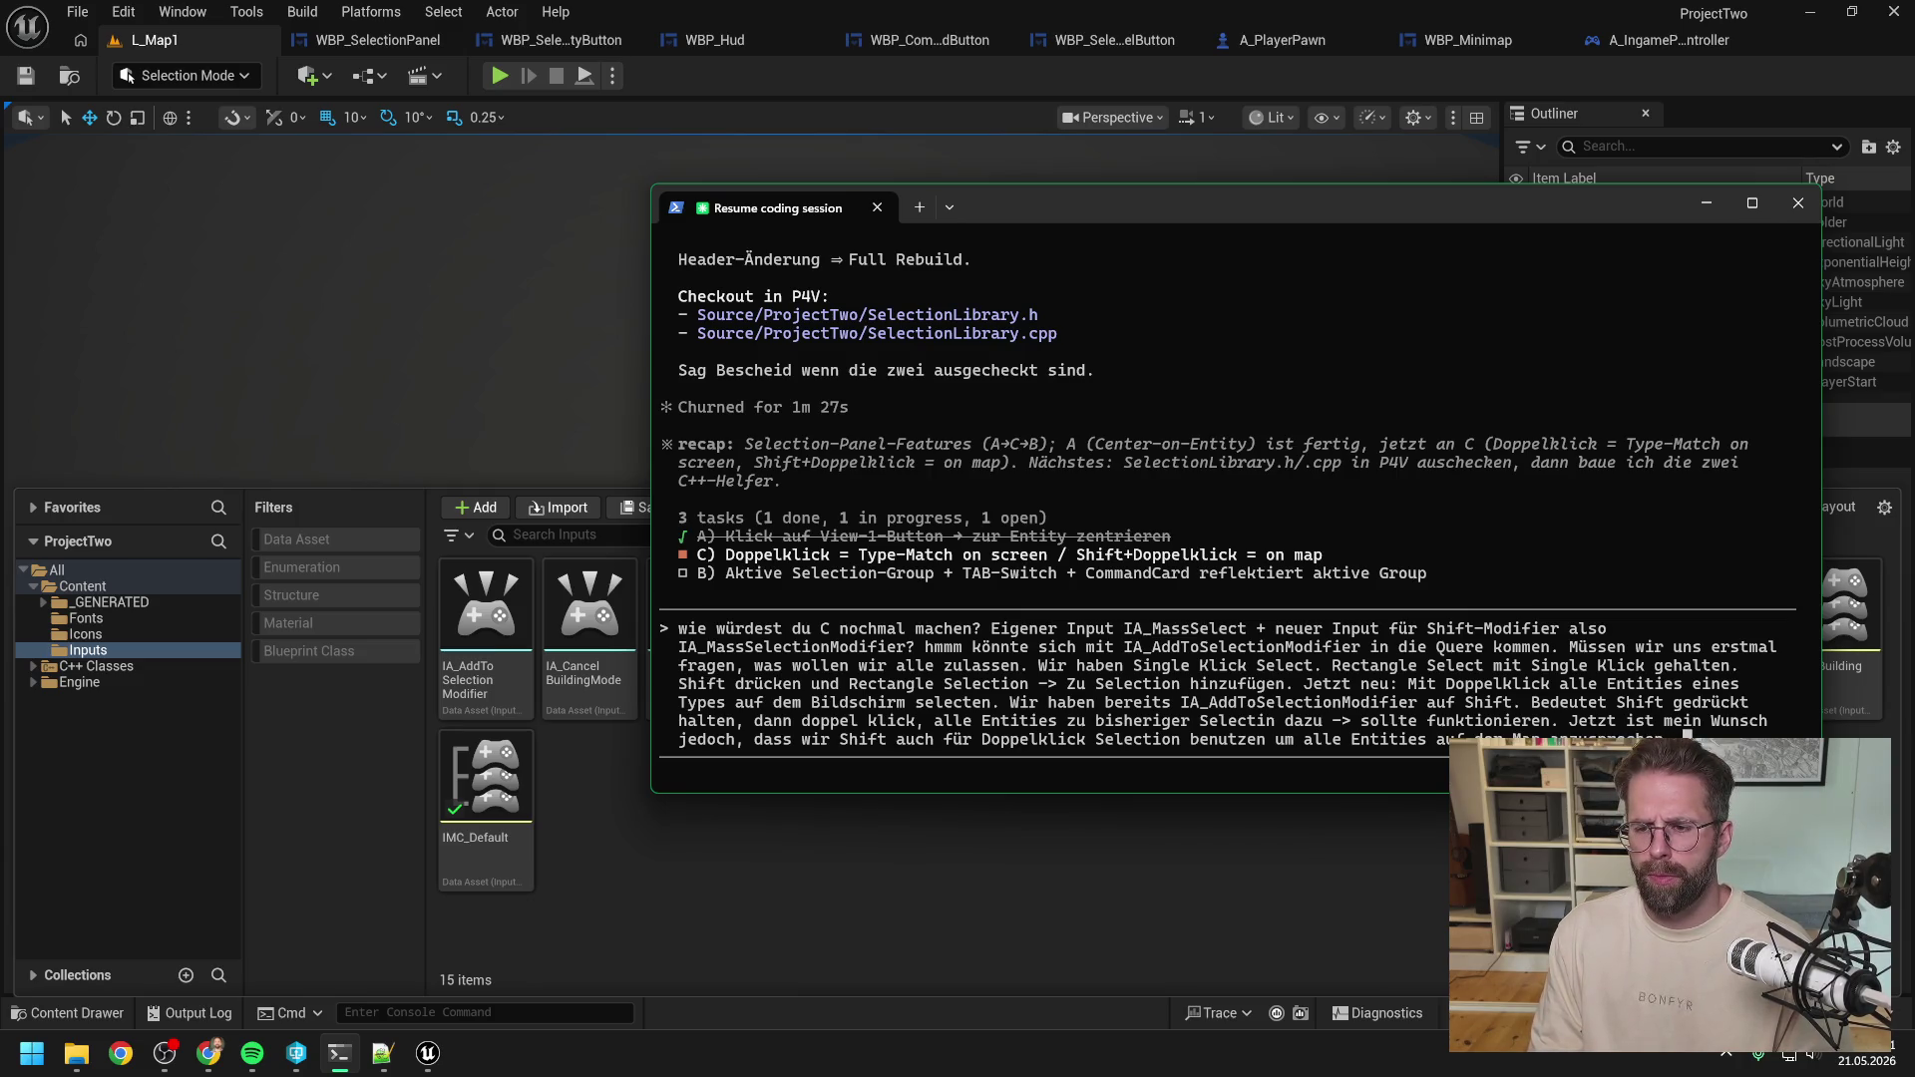
{"action": "type", "text": " Wien wir"}
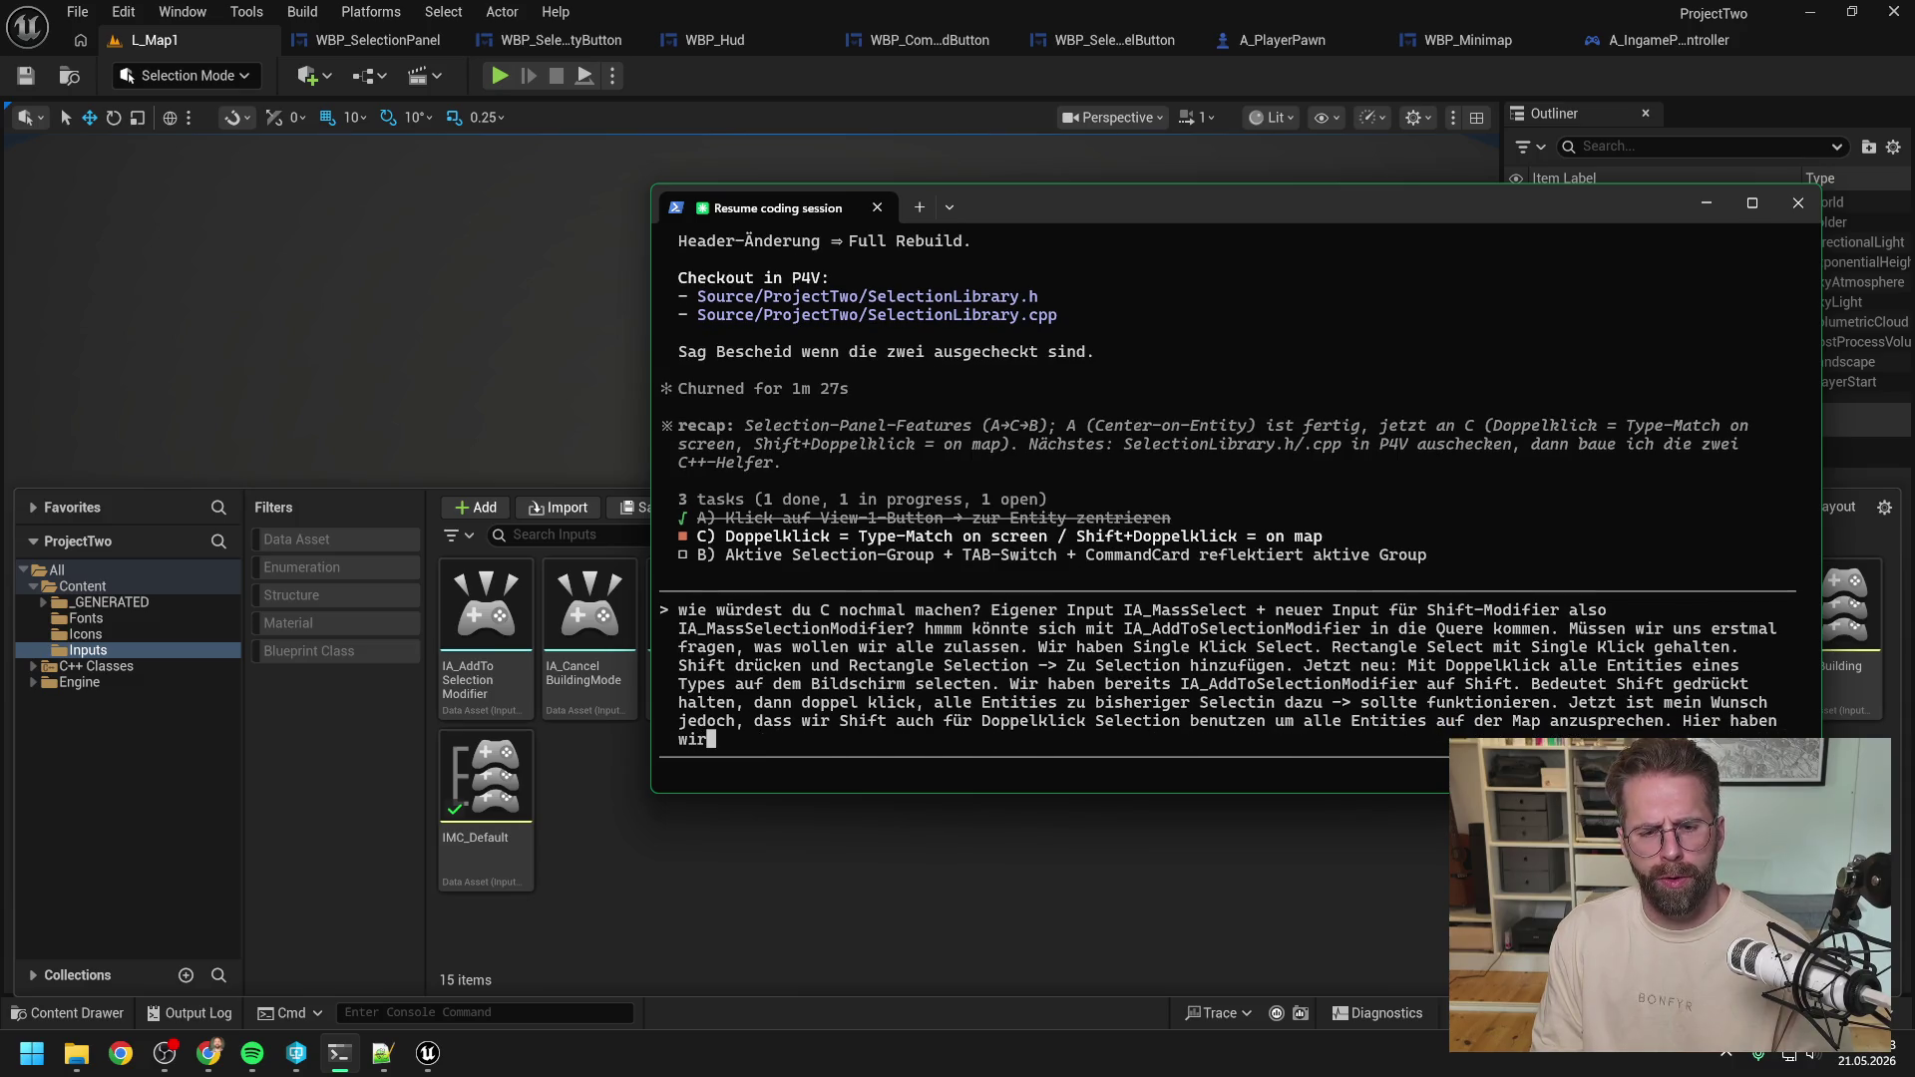
{"action": "type", "text": " einen Konflikt"}
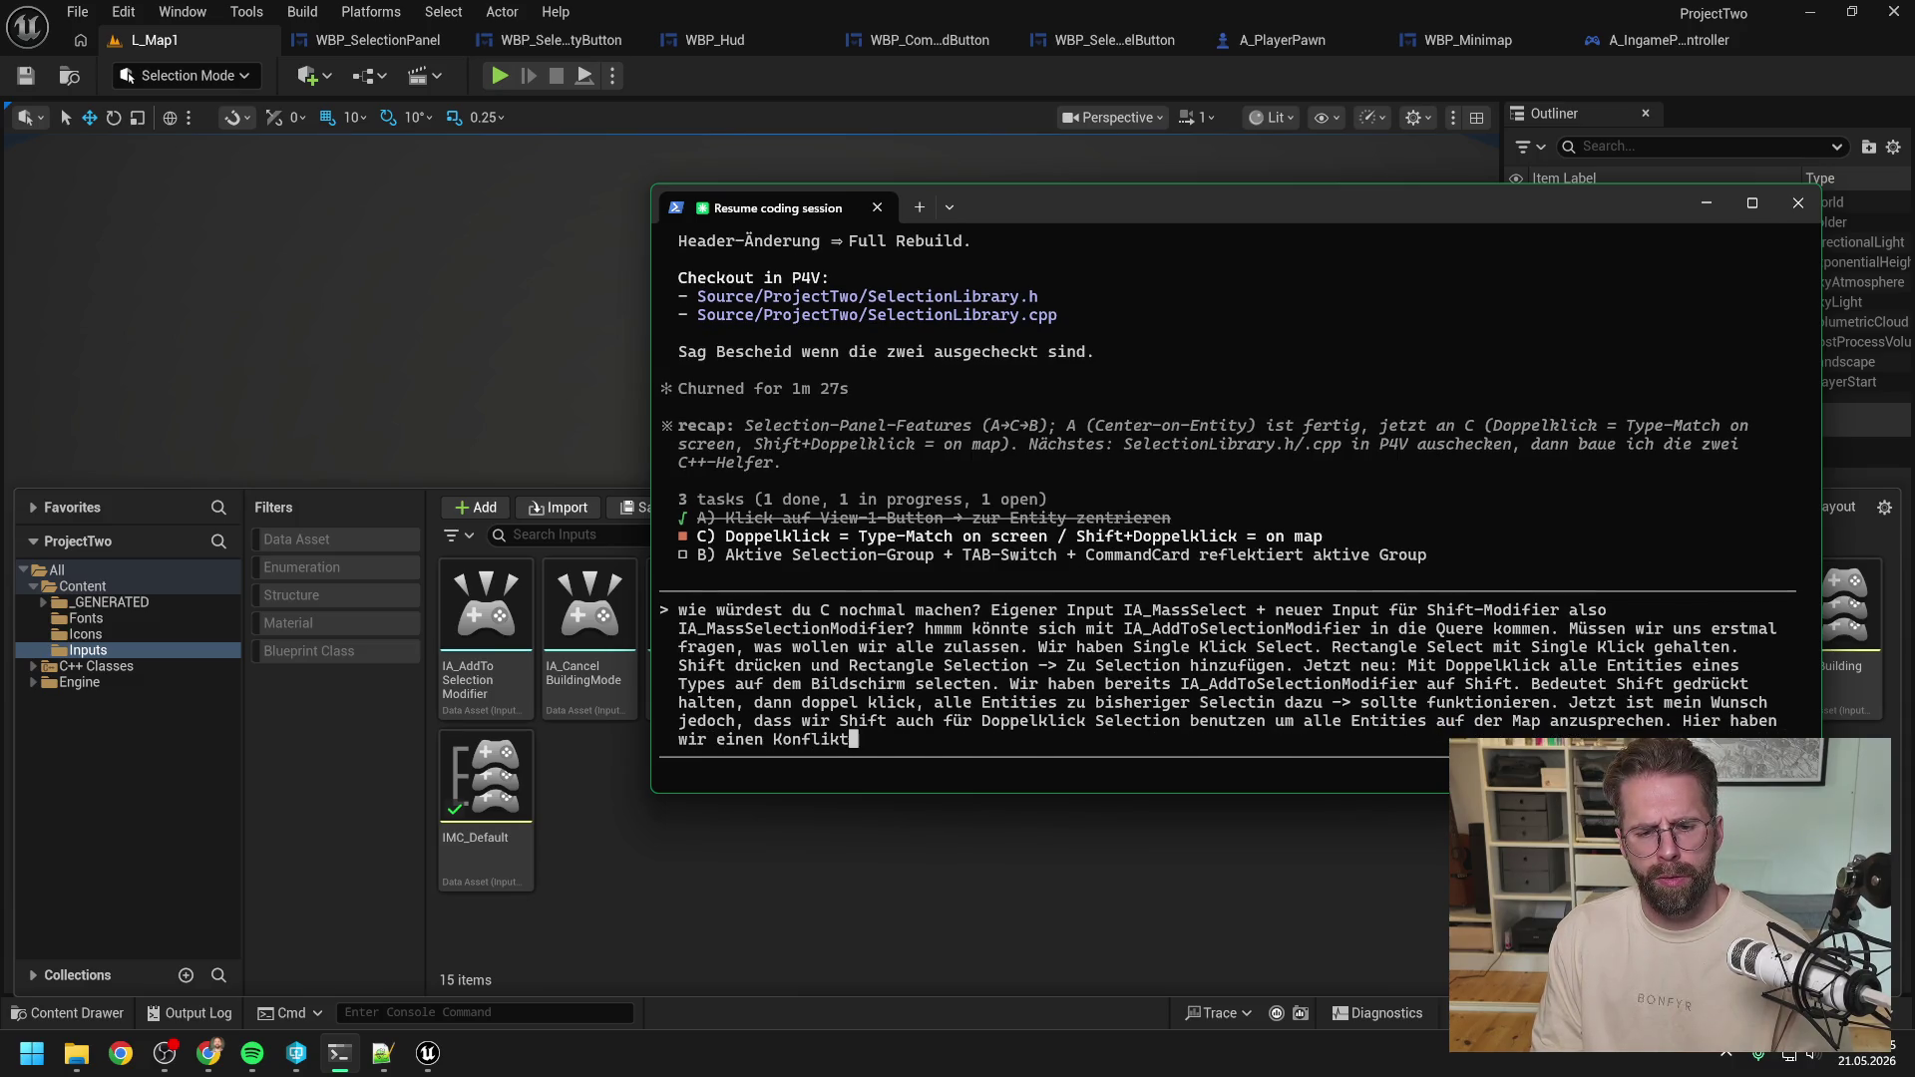
{"action": "key", "text": "Return"}
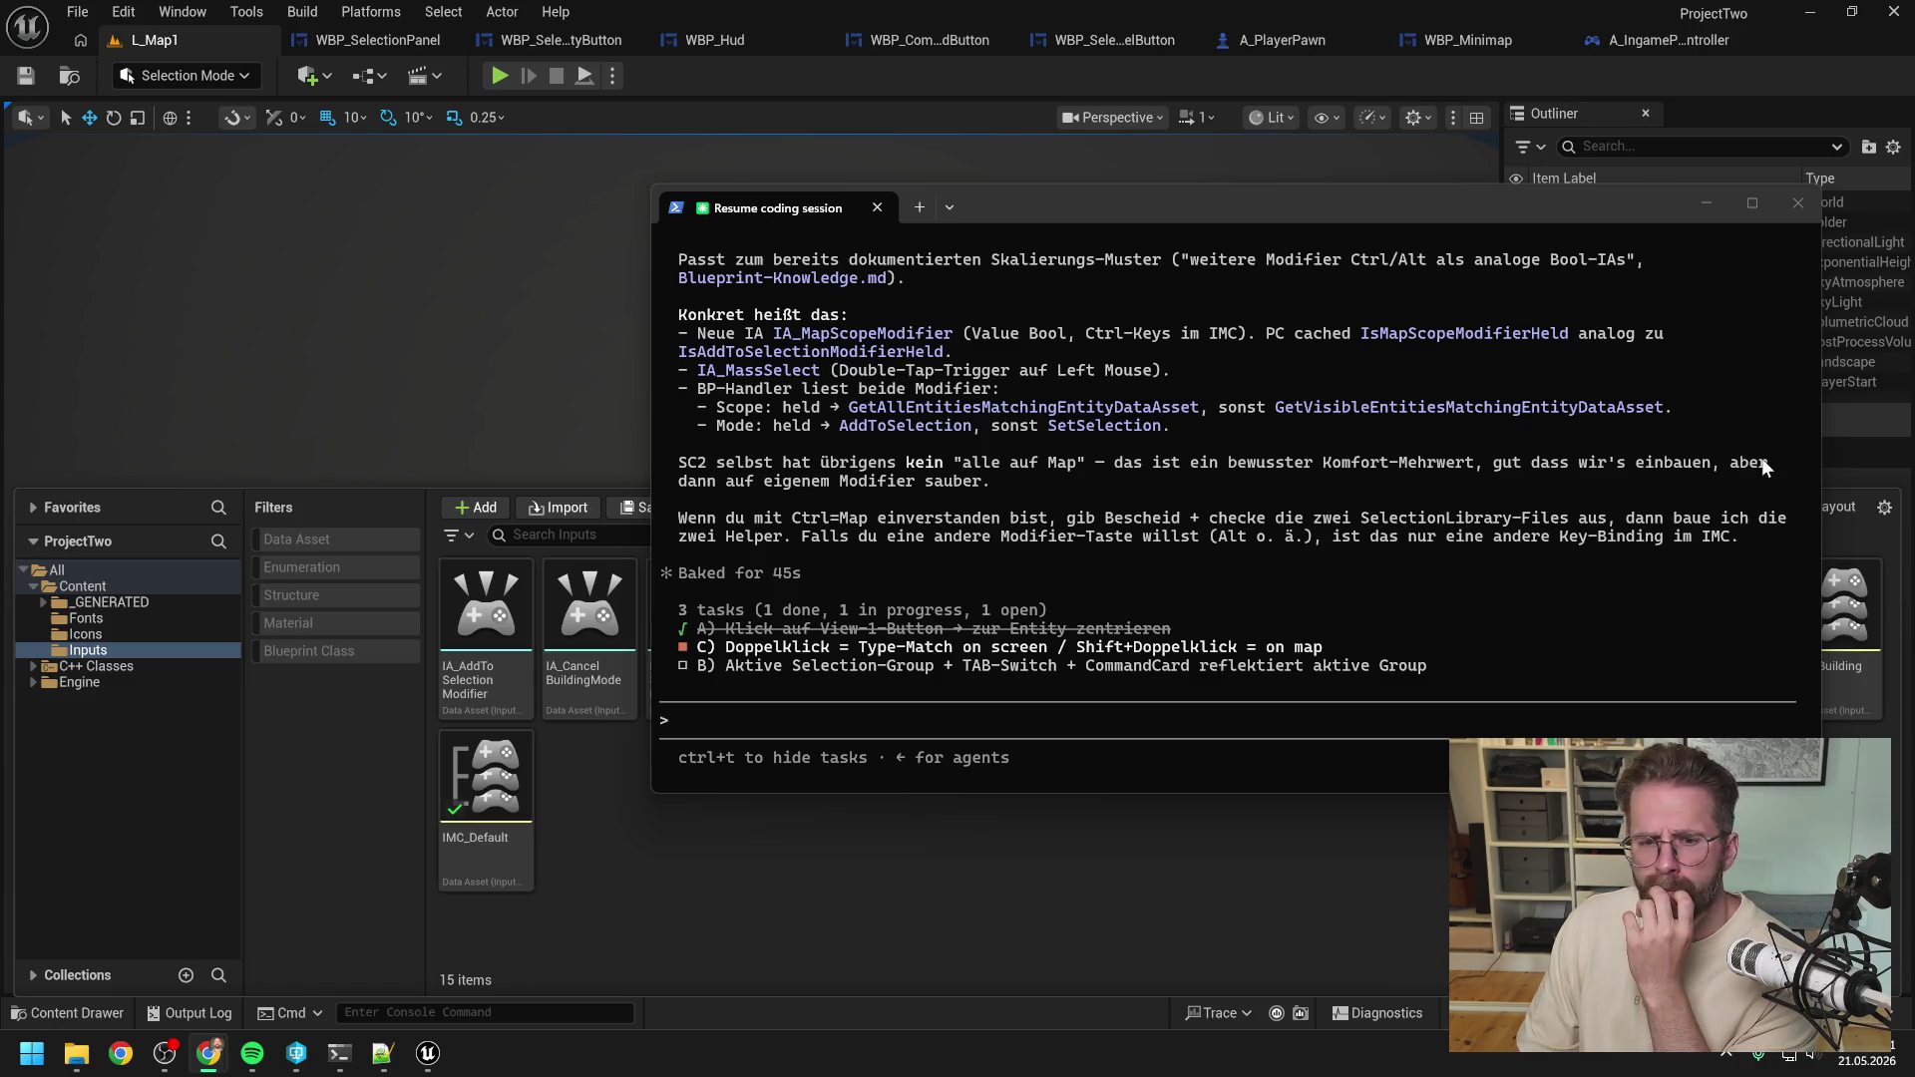
{"action": "left_click", "coordinate": [1212, 658]}
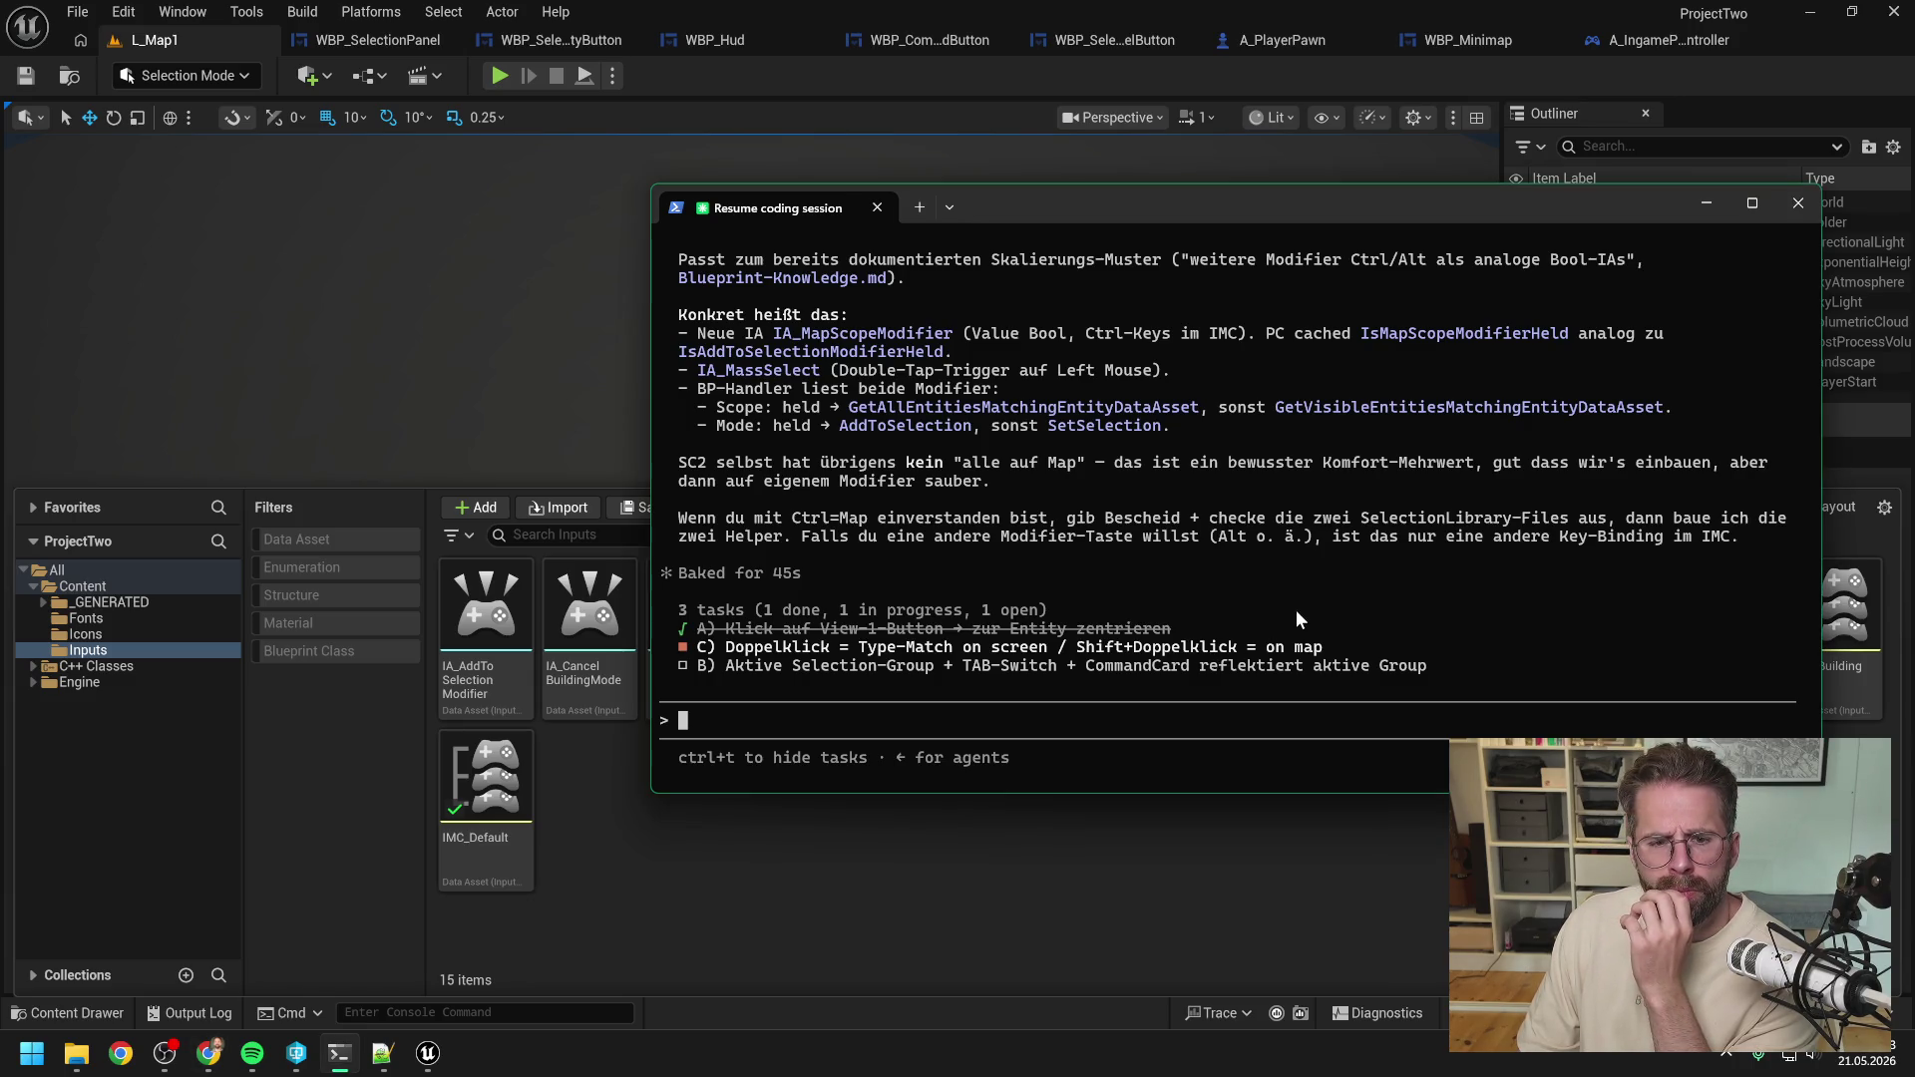
{"action": "scroll", "coordinate": [1295, 600], "scroll_direction": "up", "scroll_amount": 15}
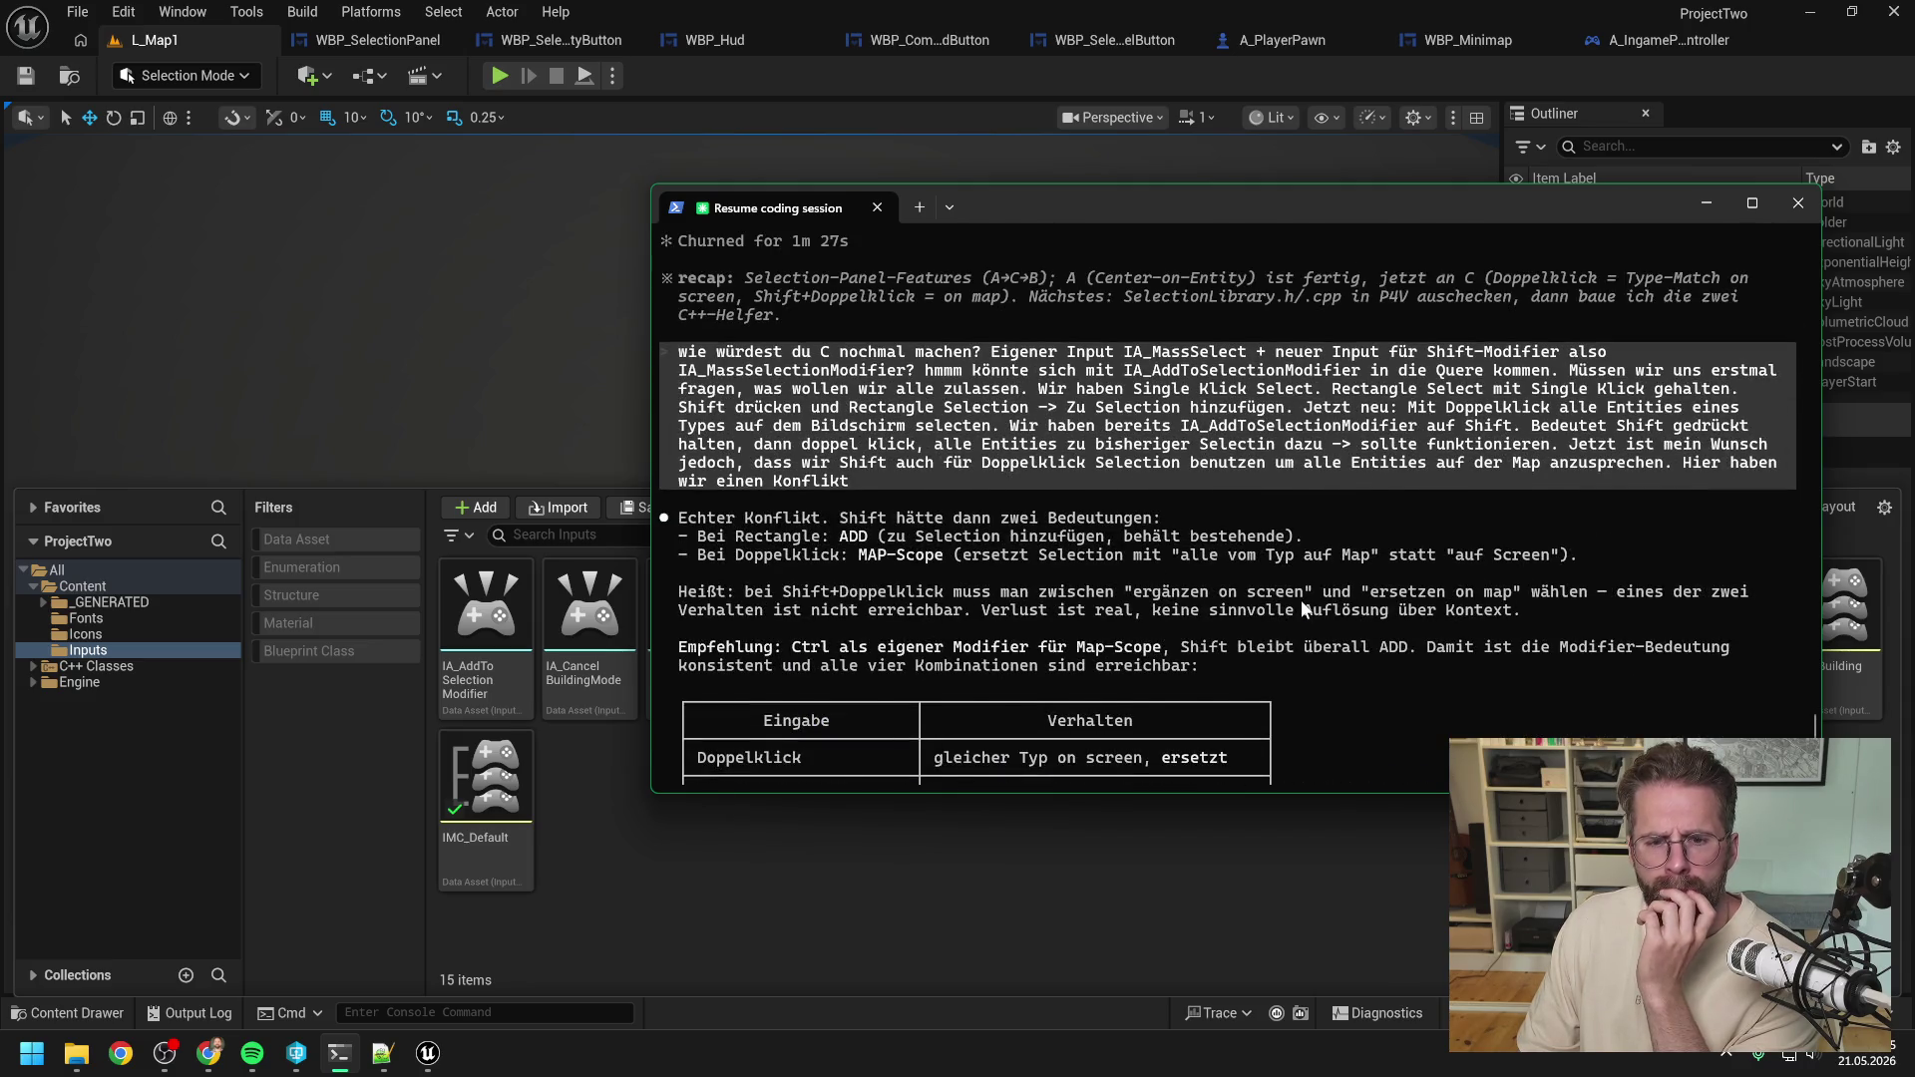
{"action": "scroll", "coordinate": [1300, 602], "scroll_direction": "down", "scroll_amount": 3}
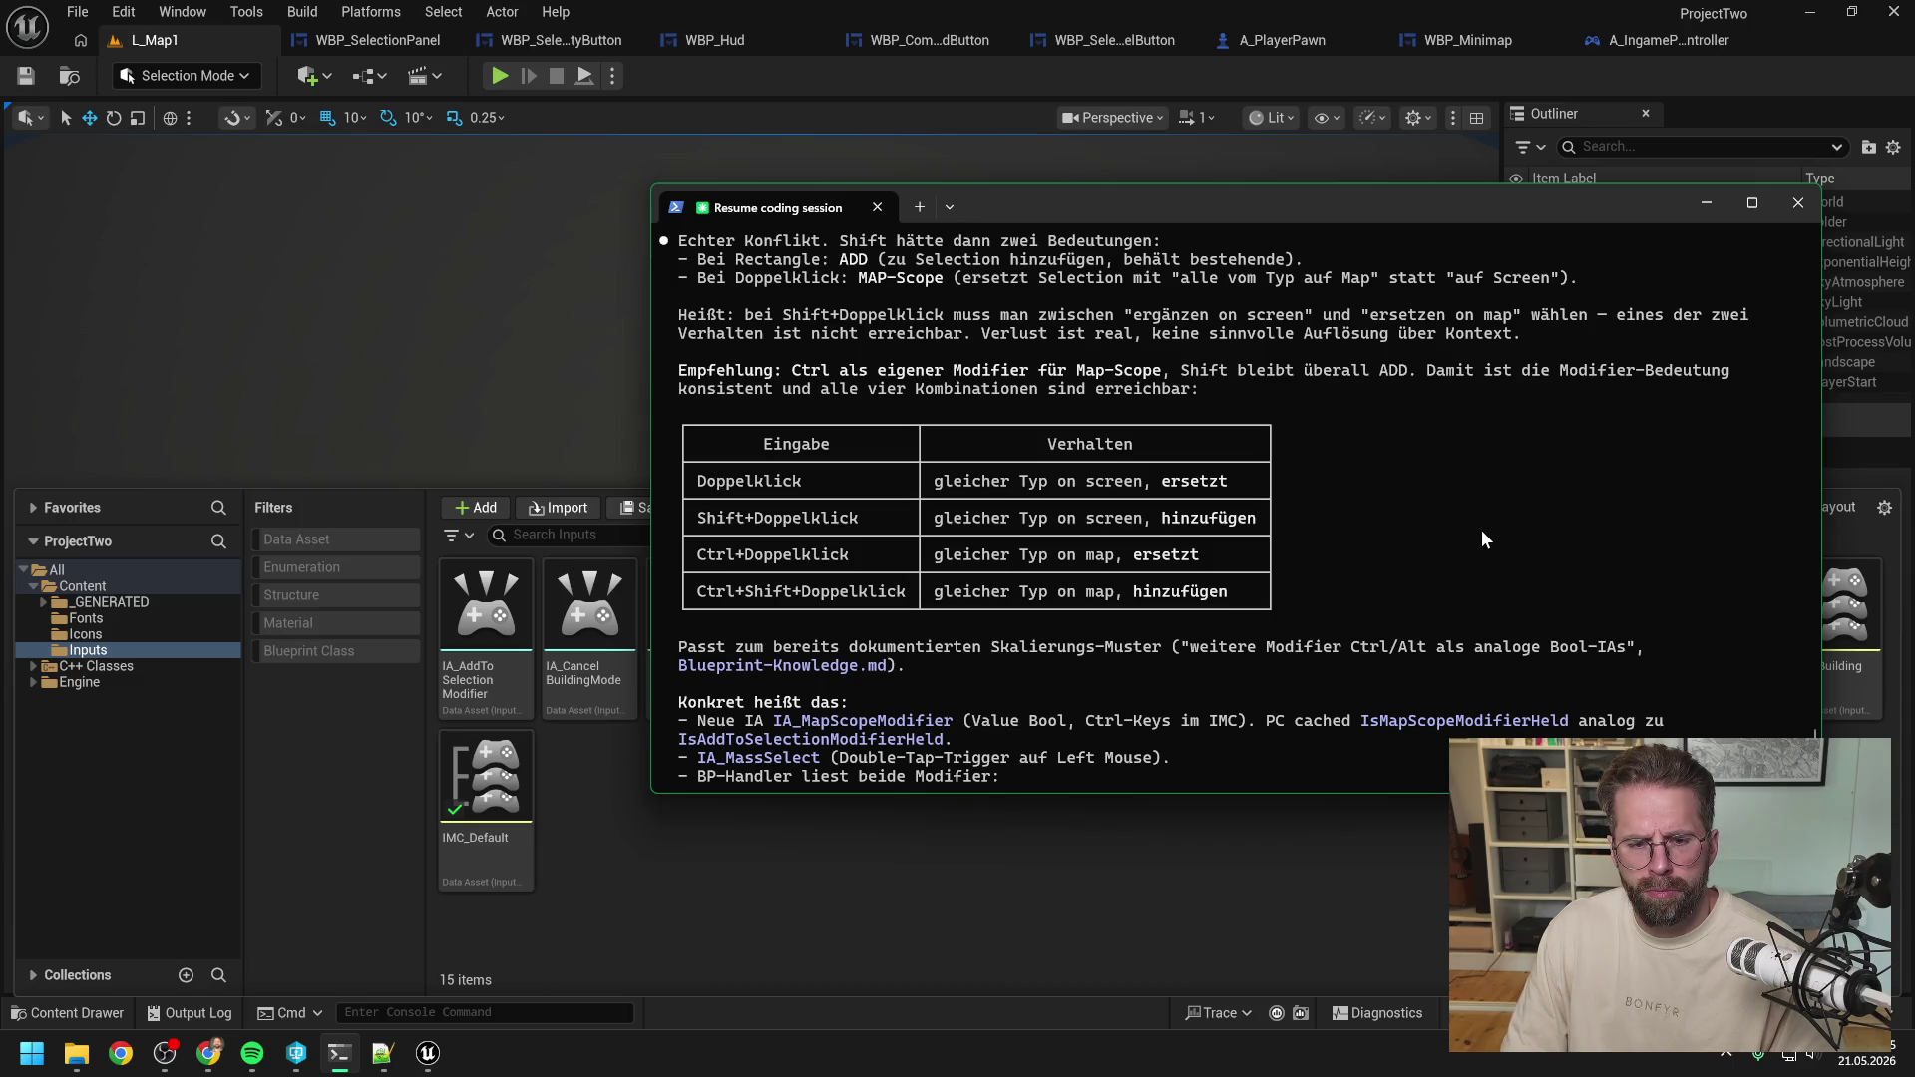
{"action": "scroll", "coordinate": [1475, 527], "scroll_direction": "down", "scroll_amount": 2}
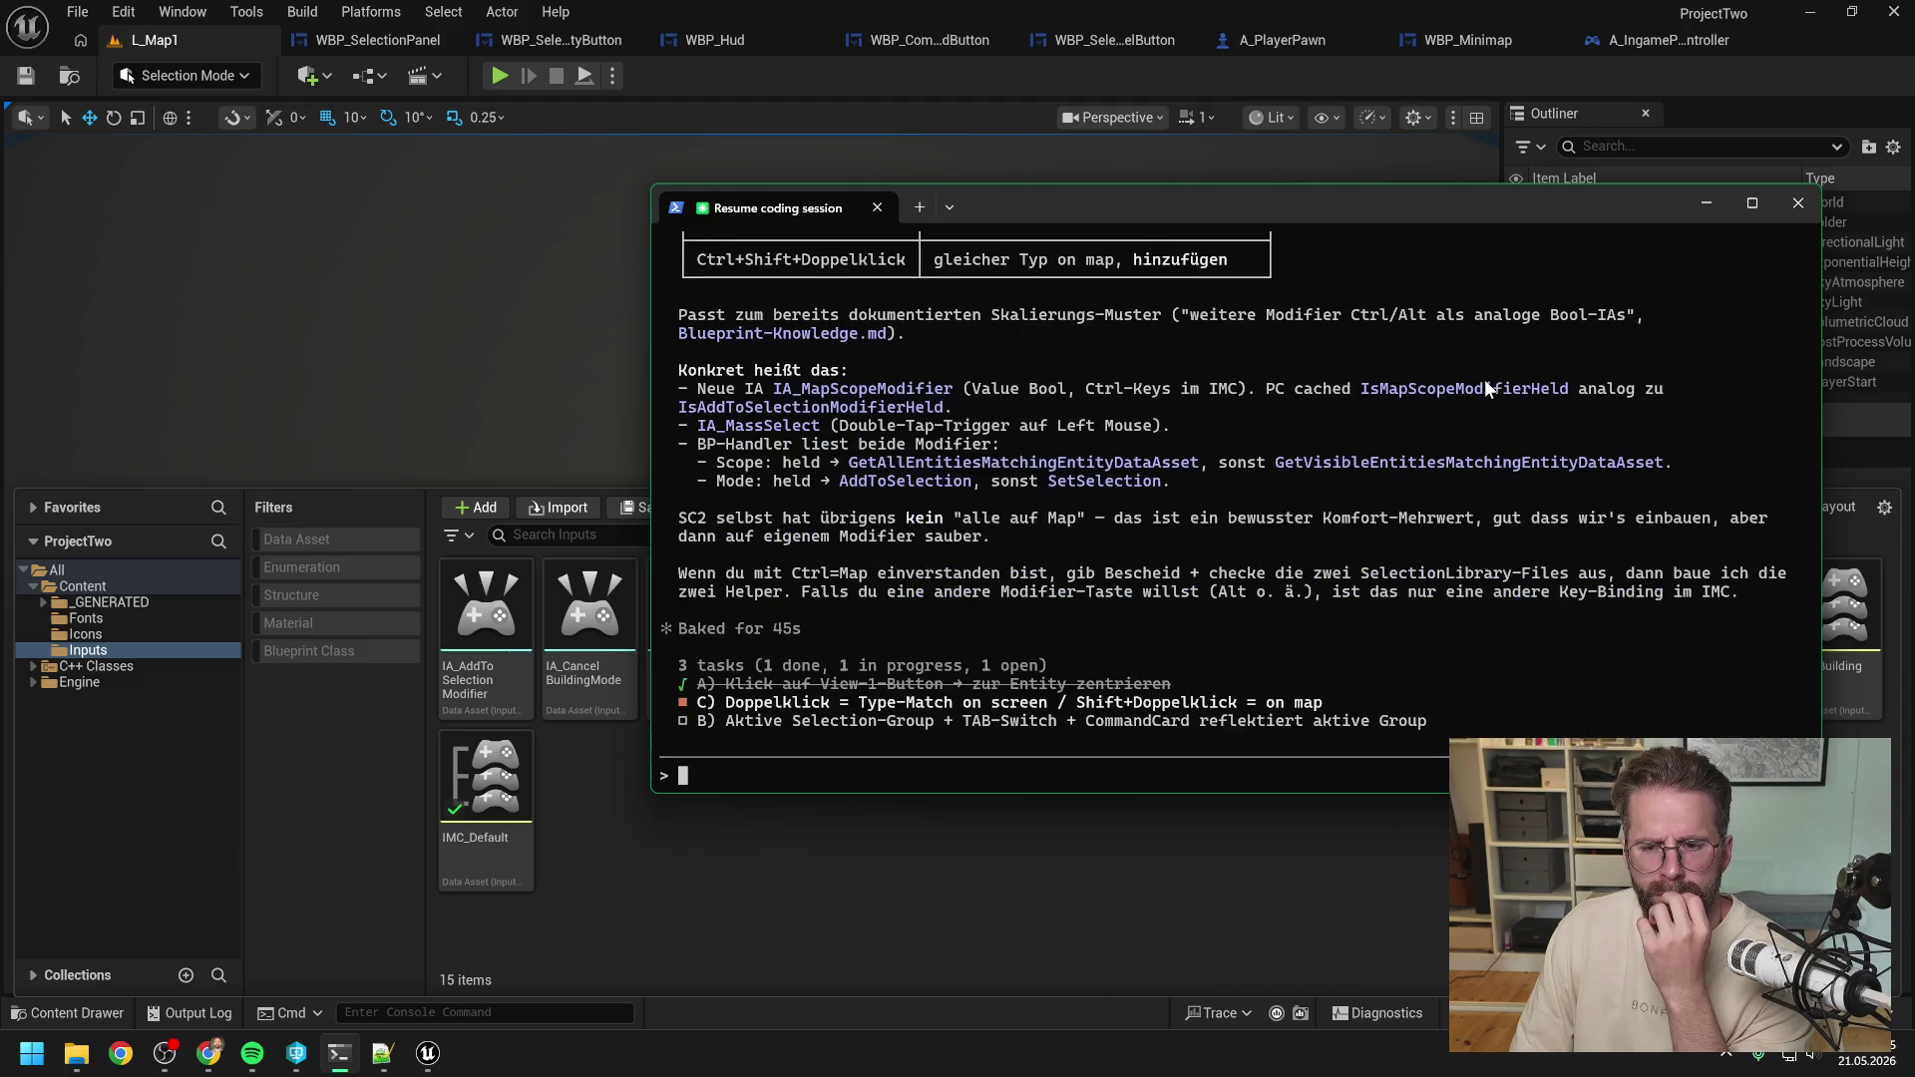
{"action": "scroll", "coordinate": [1485, 379], "scroll_direction": "up", "scroll_amount": 3}
{"action": "scroll", "coordinate": [1484, 379], "scroll_direction": "up", "scroll_amount": 2}
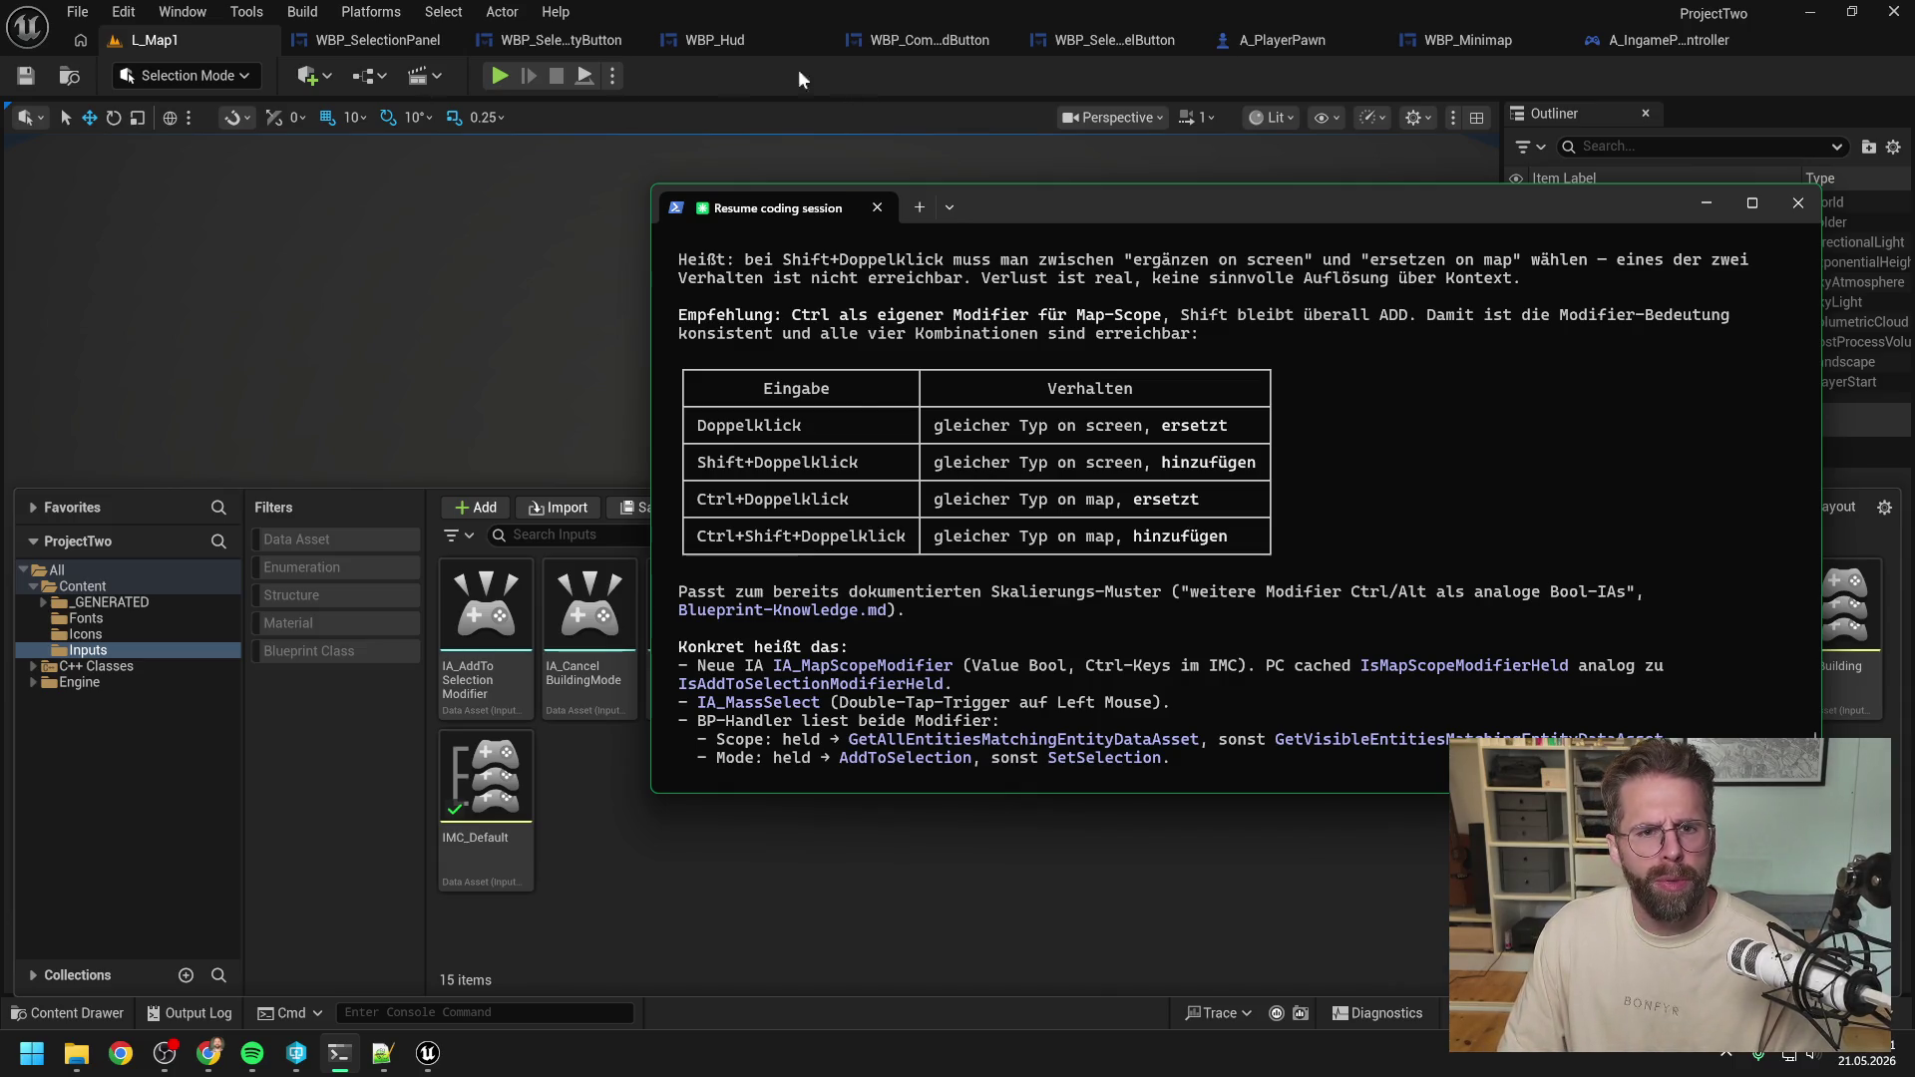
{"action": "left_click", "coordinate": [499, 75]}
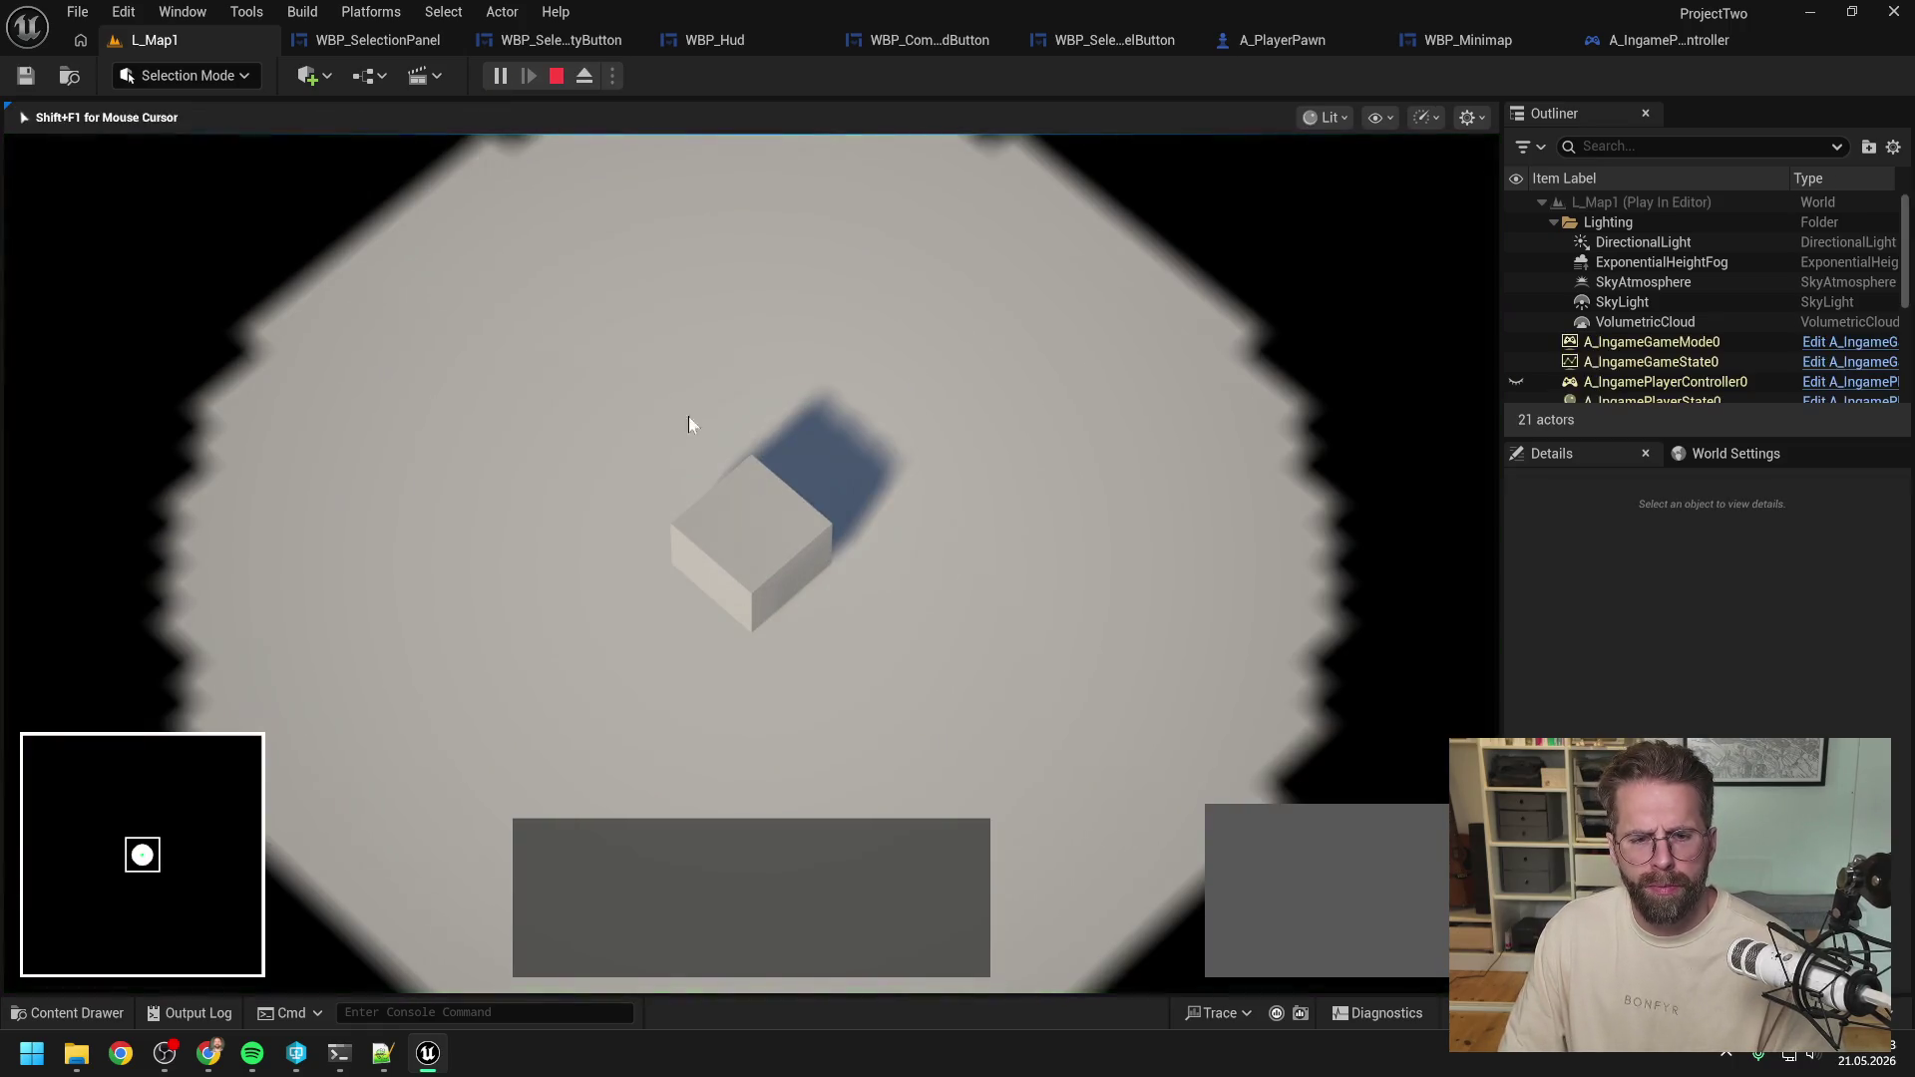
Build two Power Grid Generators beside the Main Hall.
{"action": "left_click", "coordinate": [753, 544]}
{"action": "left_click", "coordinate": [1253, 834]}
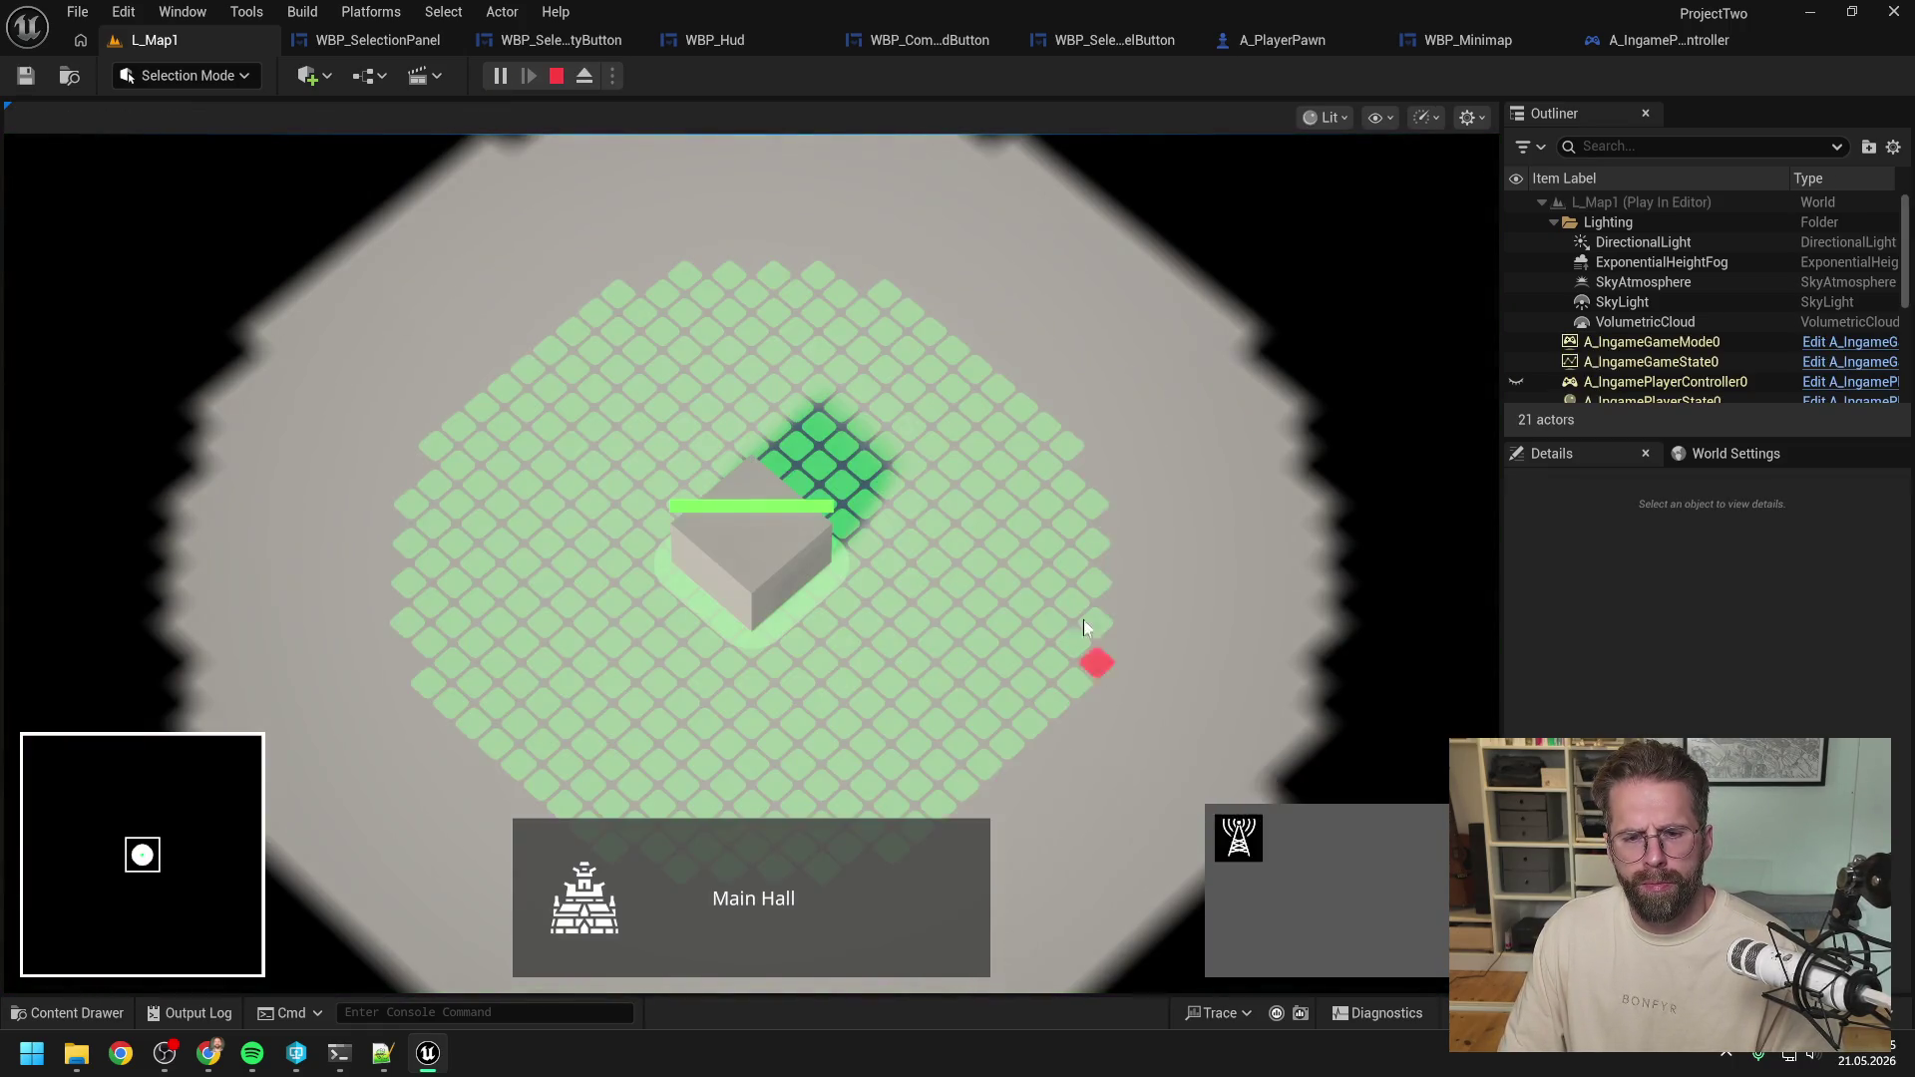
{"action": "left_click", "coordinate": [1065, 548]}
{"action": "left_click", "coordinate": [980, 391]}
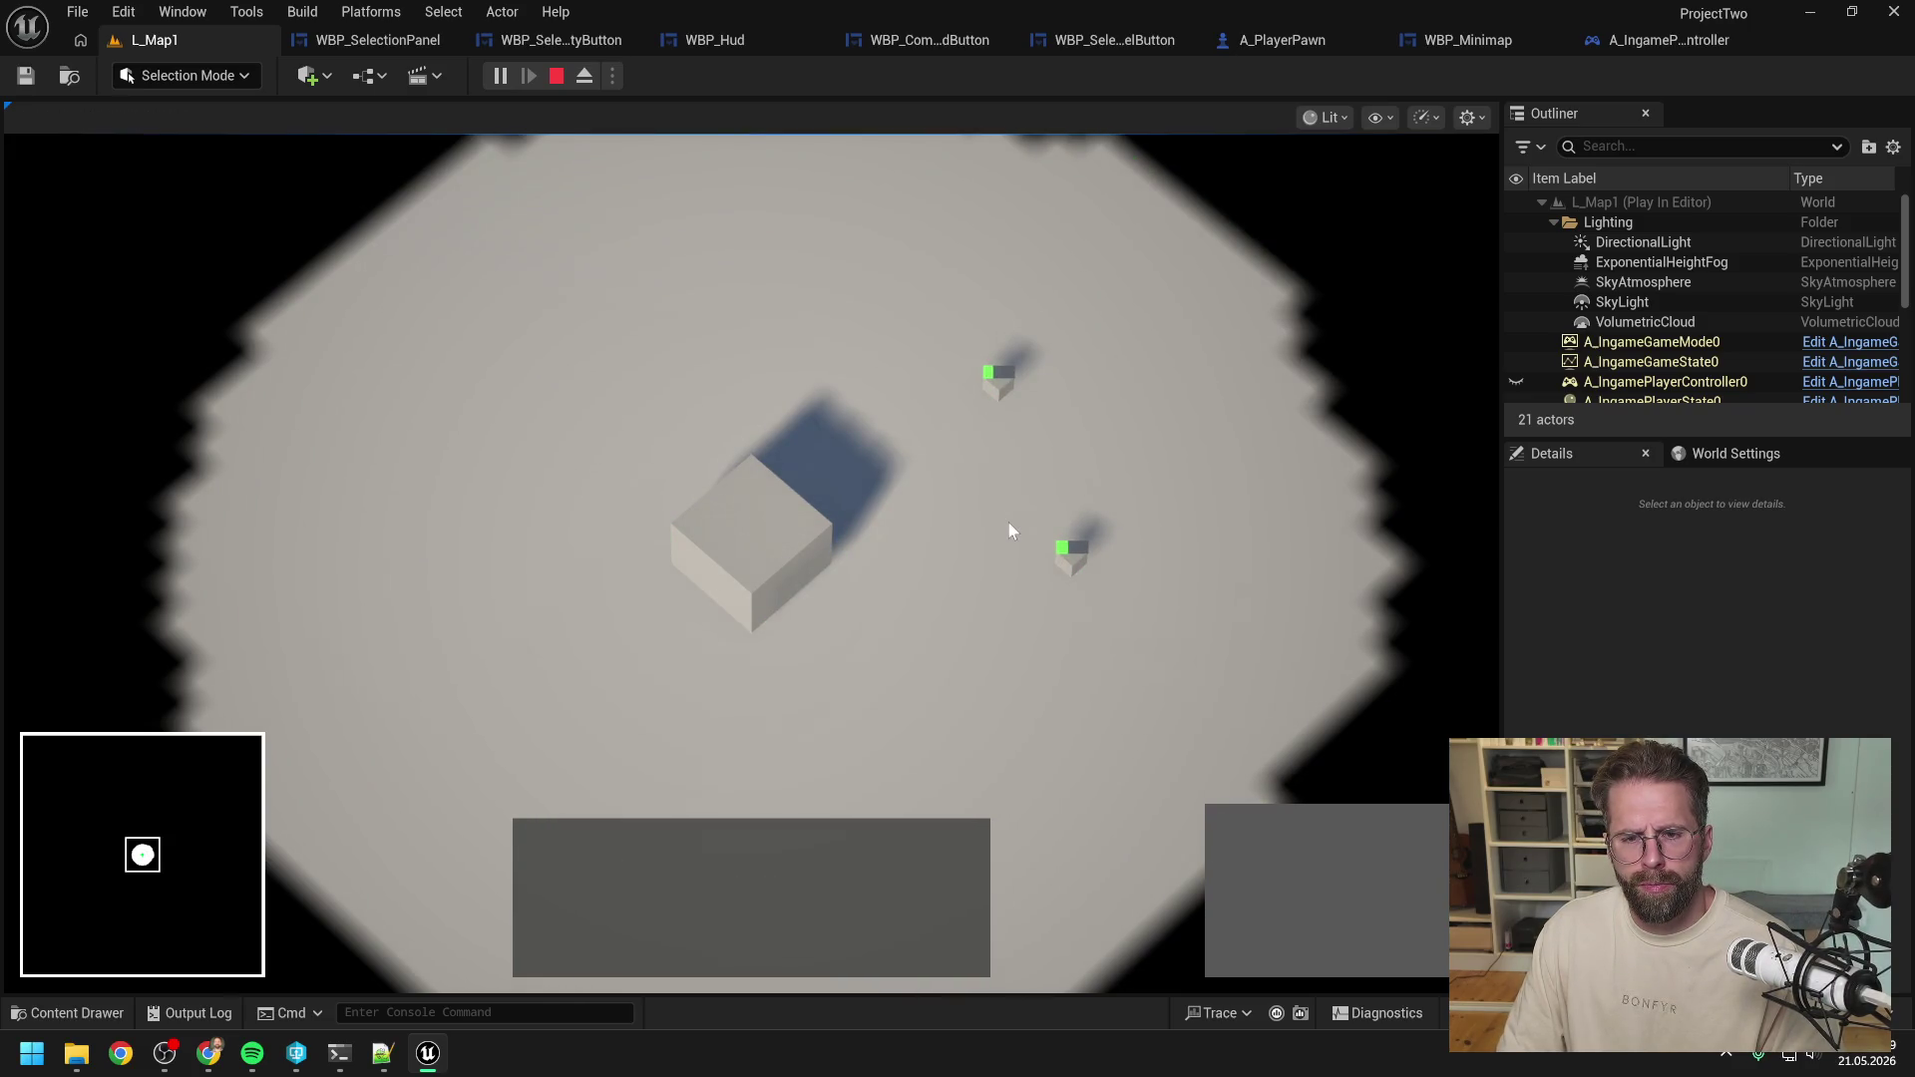
Test click-selecting and deselecting the generators and Main Hall, and box-select both generators.
{"action": "left_click", "coordinate": [1070, 557]}
{"action": "left_click", "coordinate": [824, 638]}
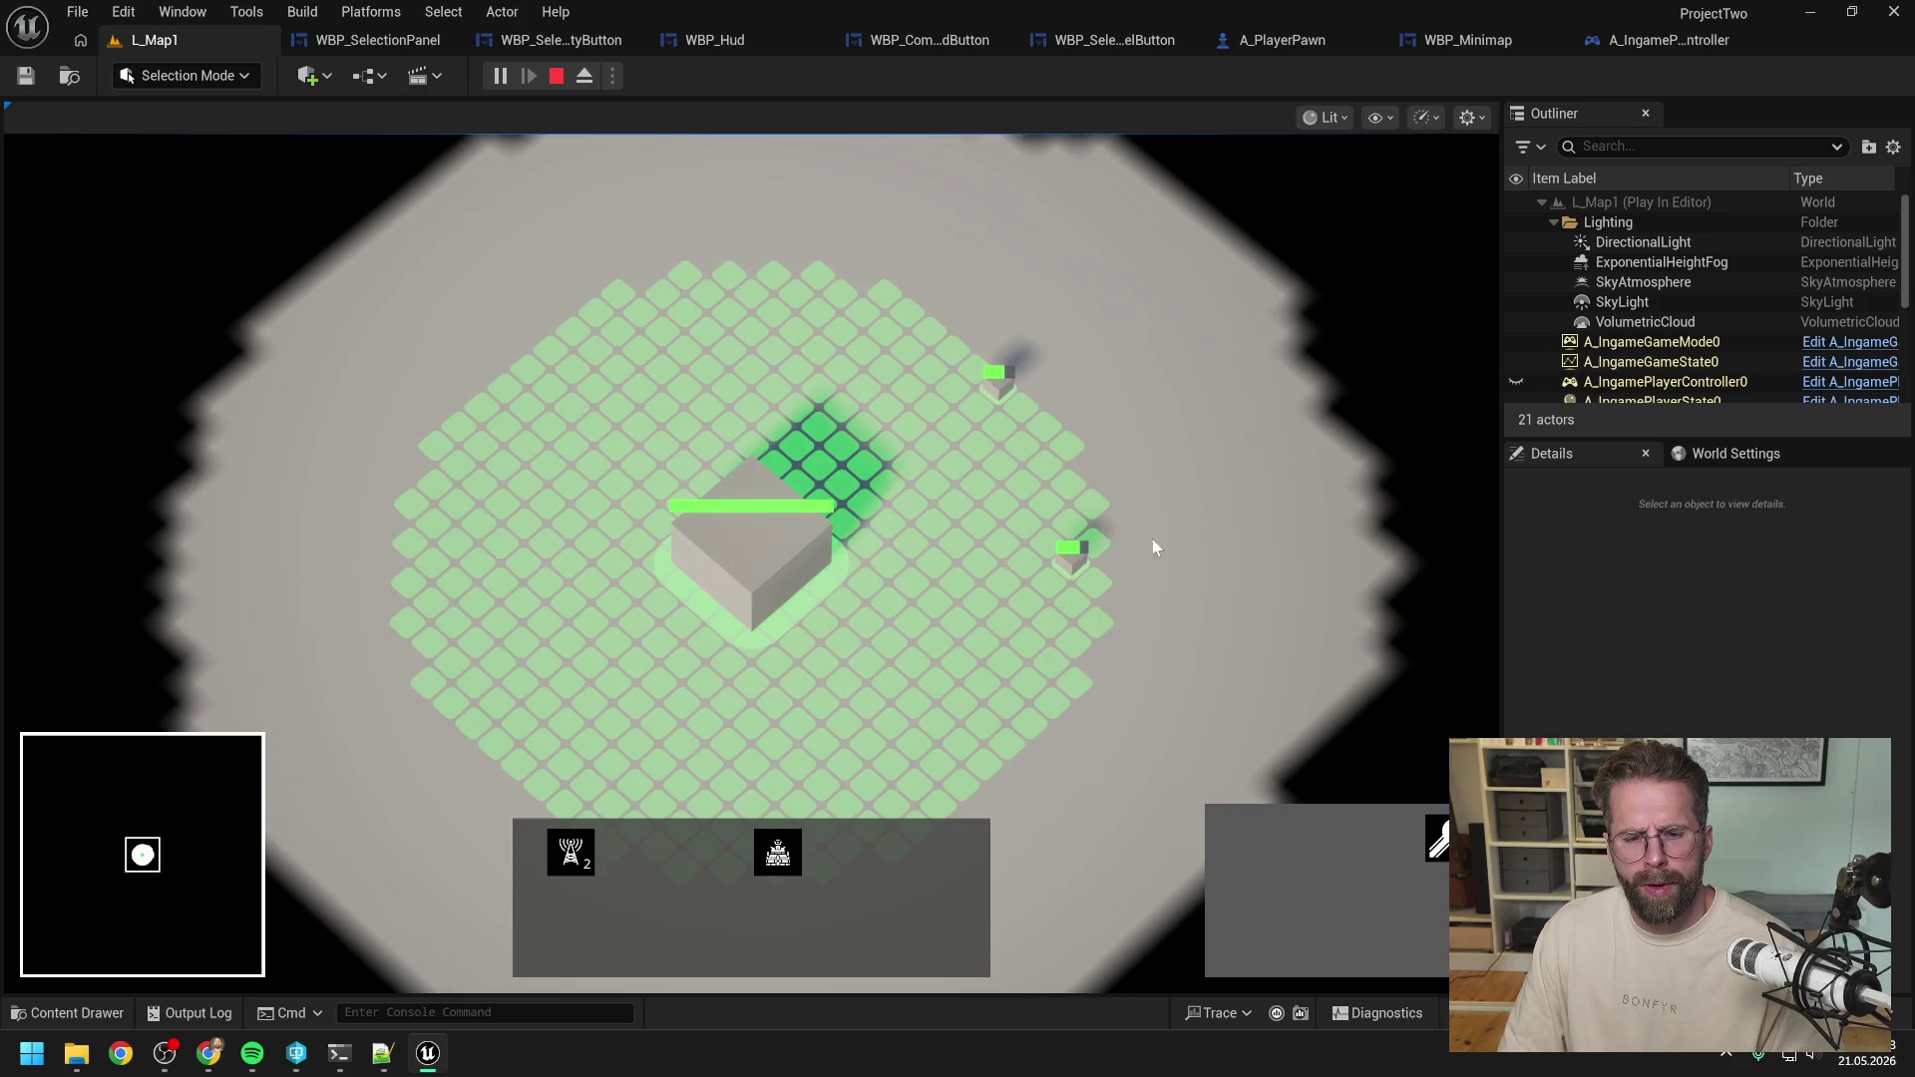
{"action": "left_click", "coordinate": [1146, 441]}
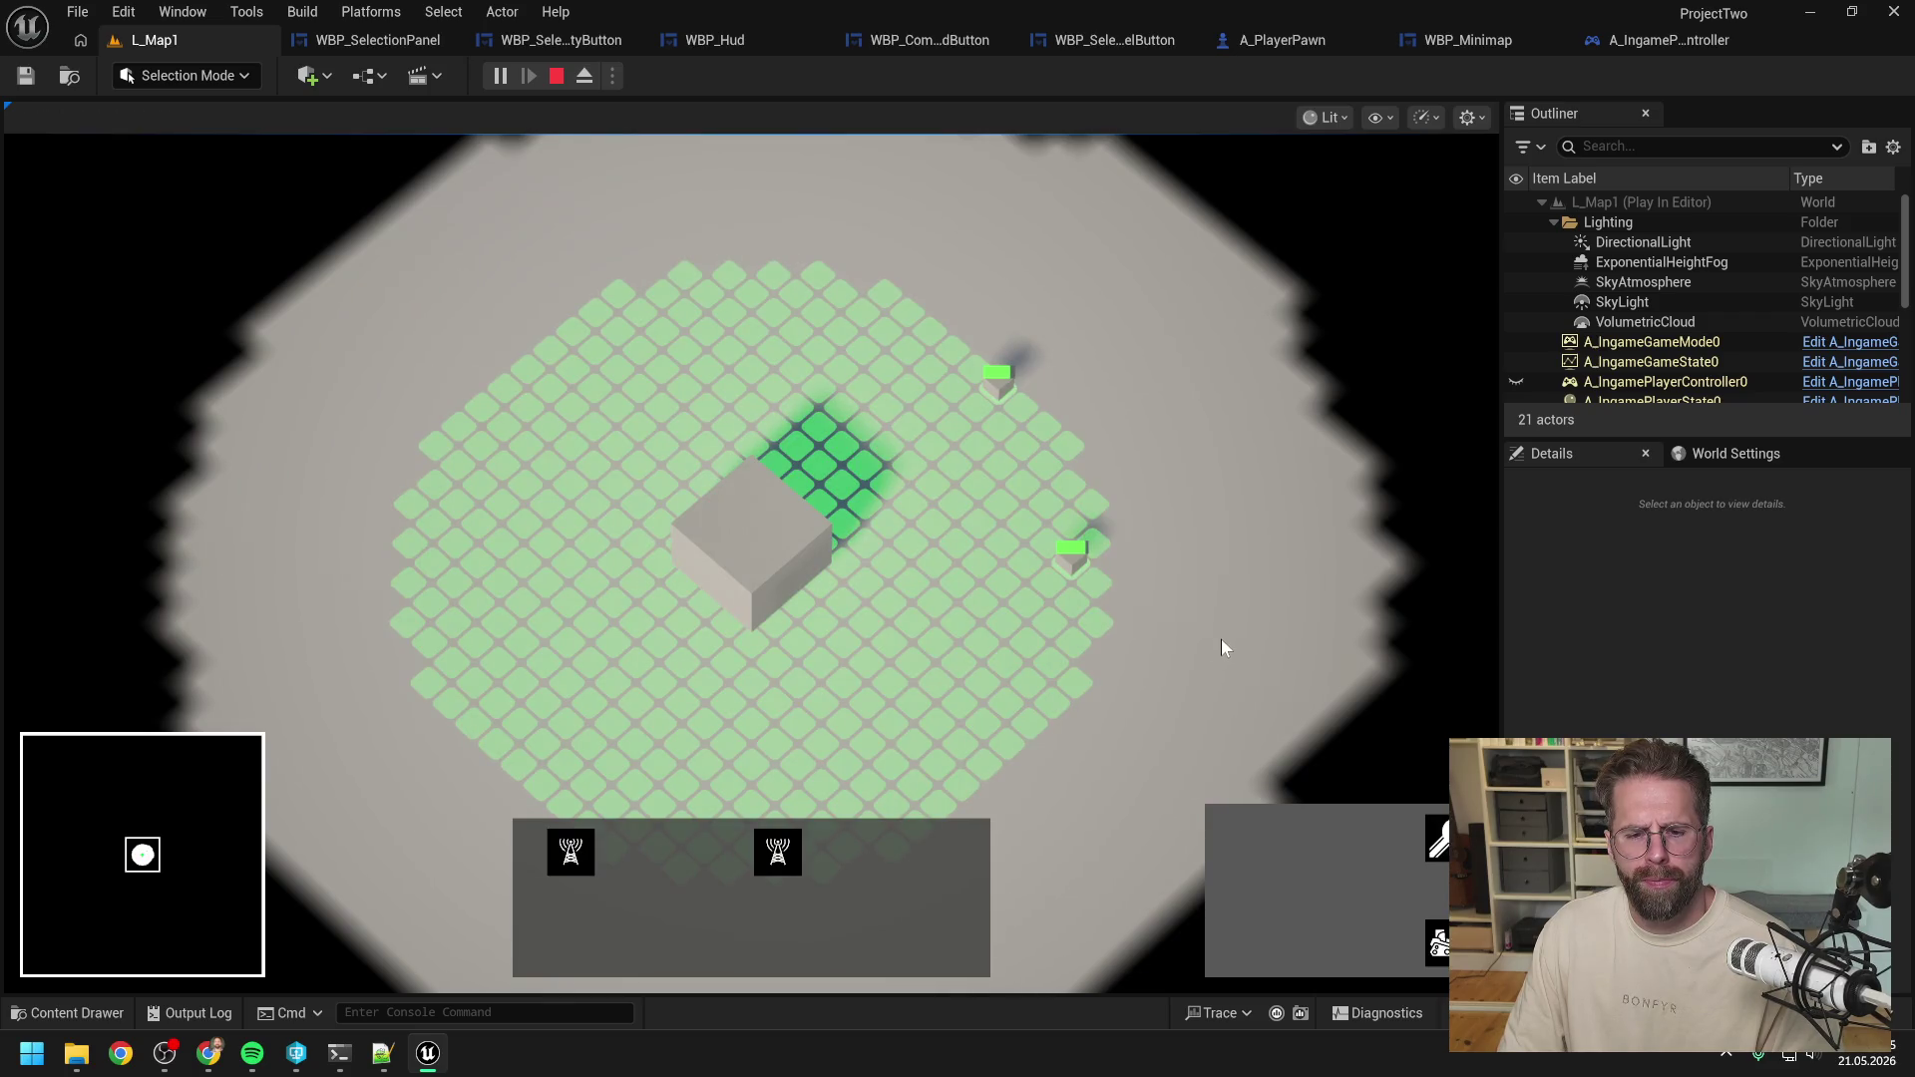
{"action": "left_click", "coordinate": [884, 637]}
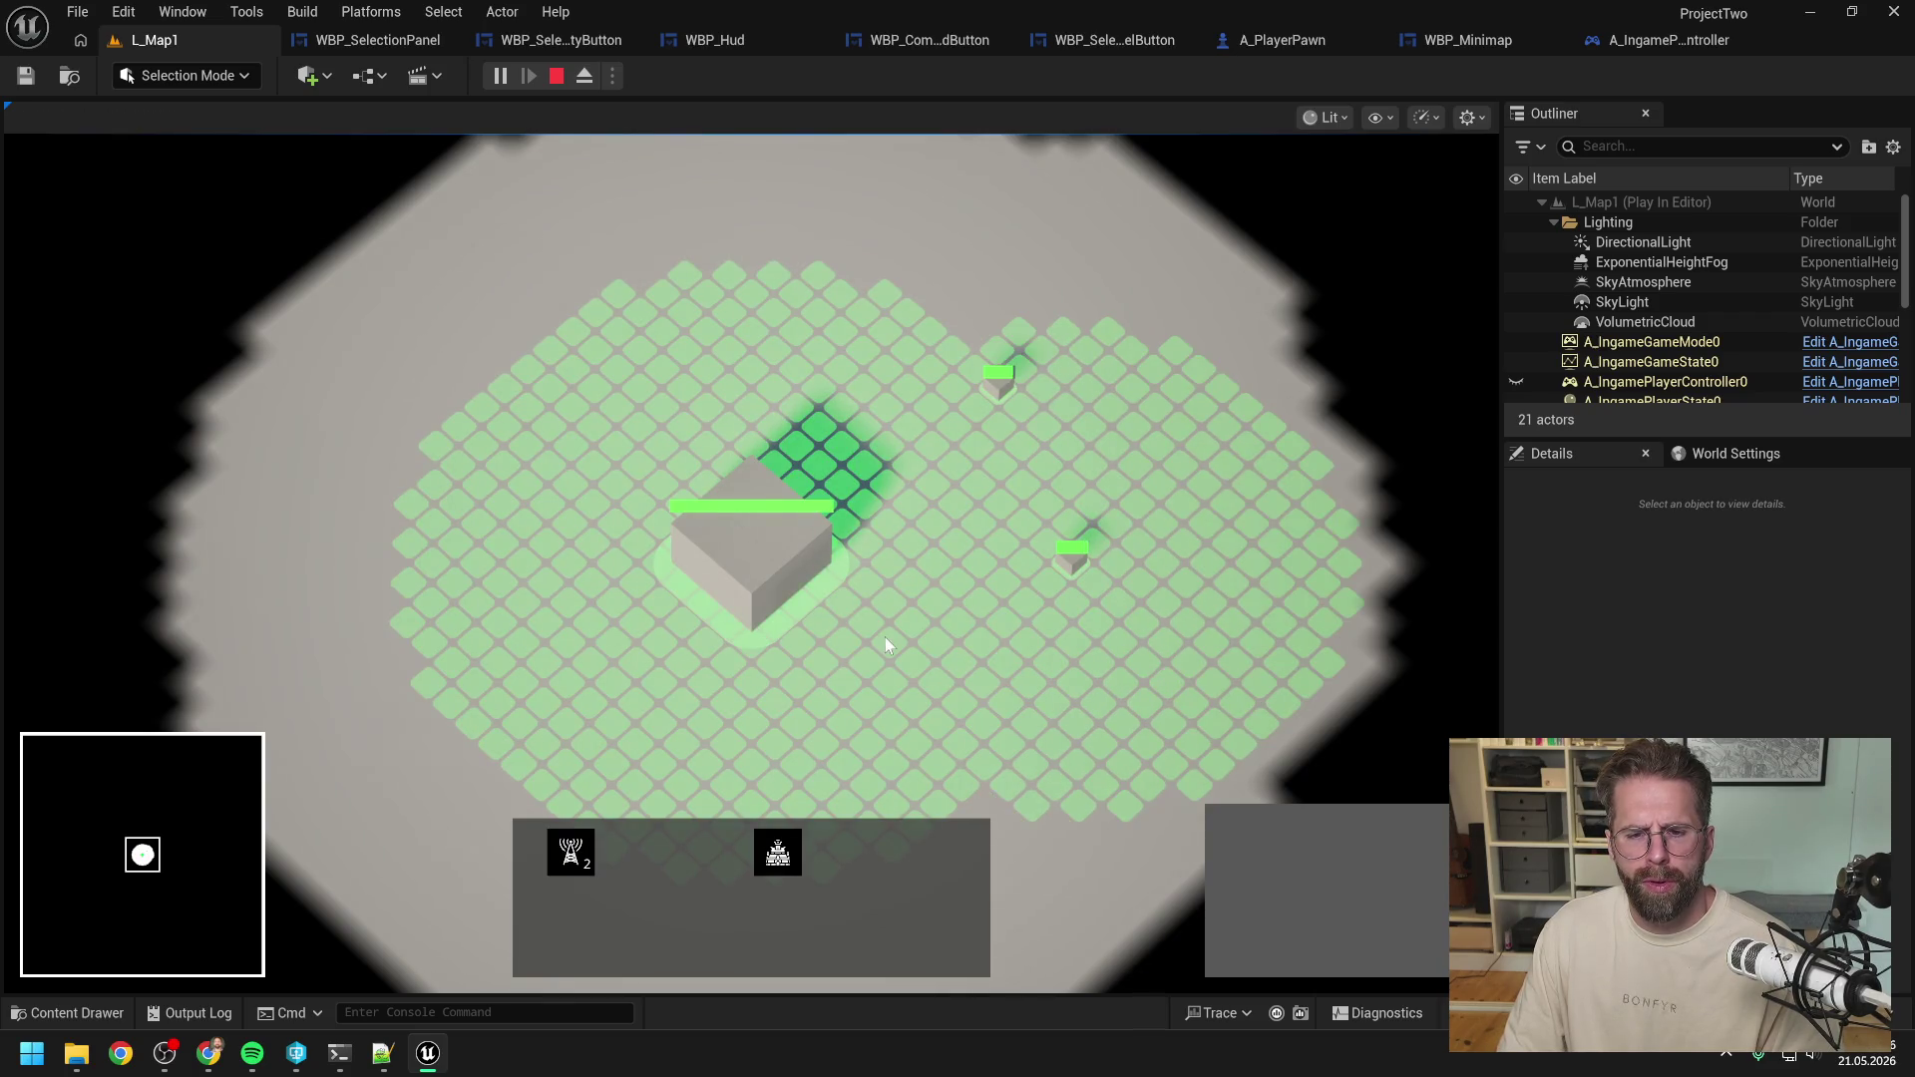
{"action": "left_click", "coordinate": [956, 590]}
{"action": "left_click", "coordinate": [1067, 555]}
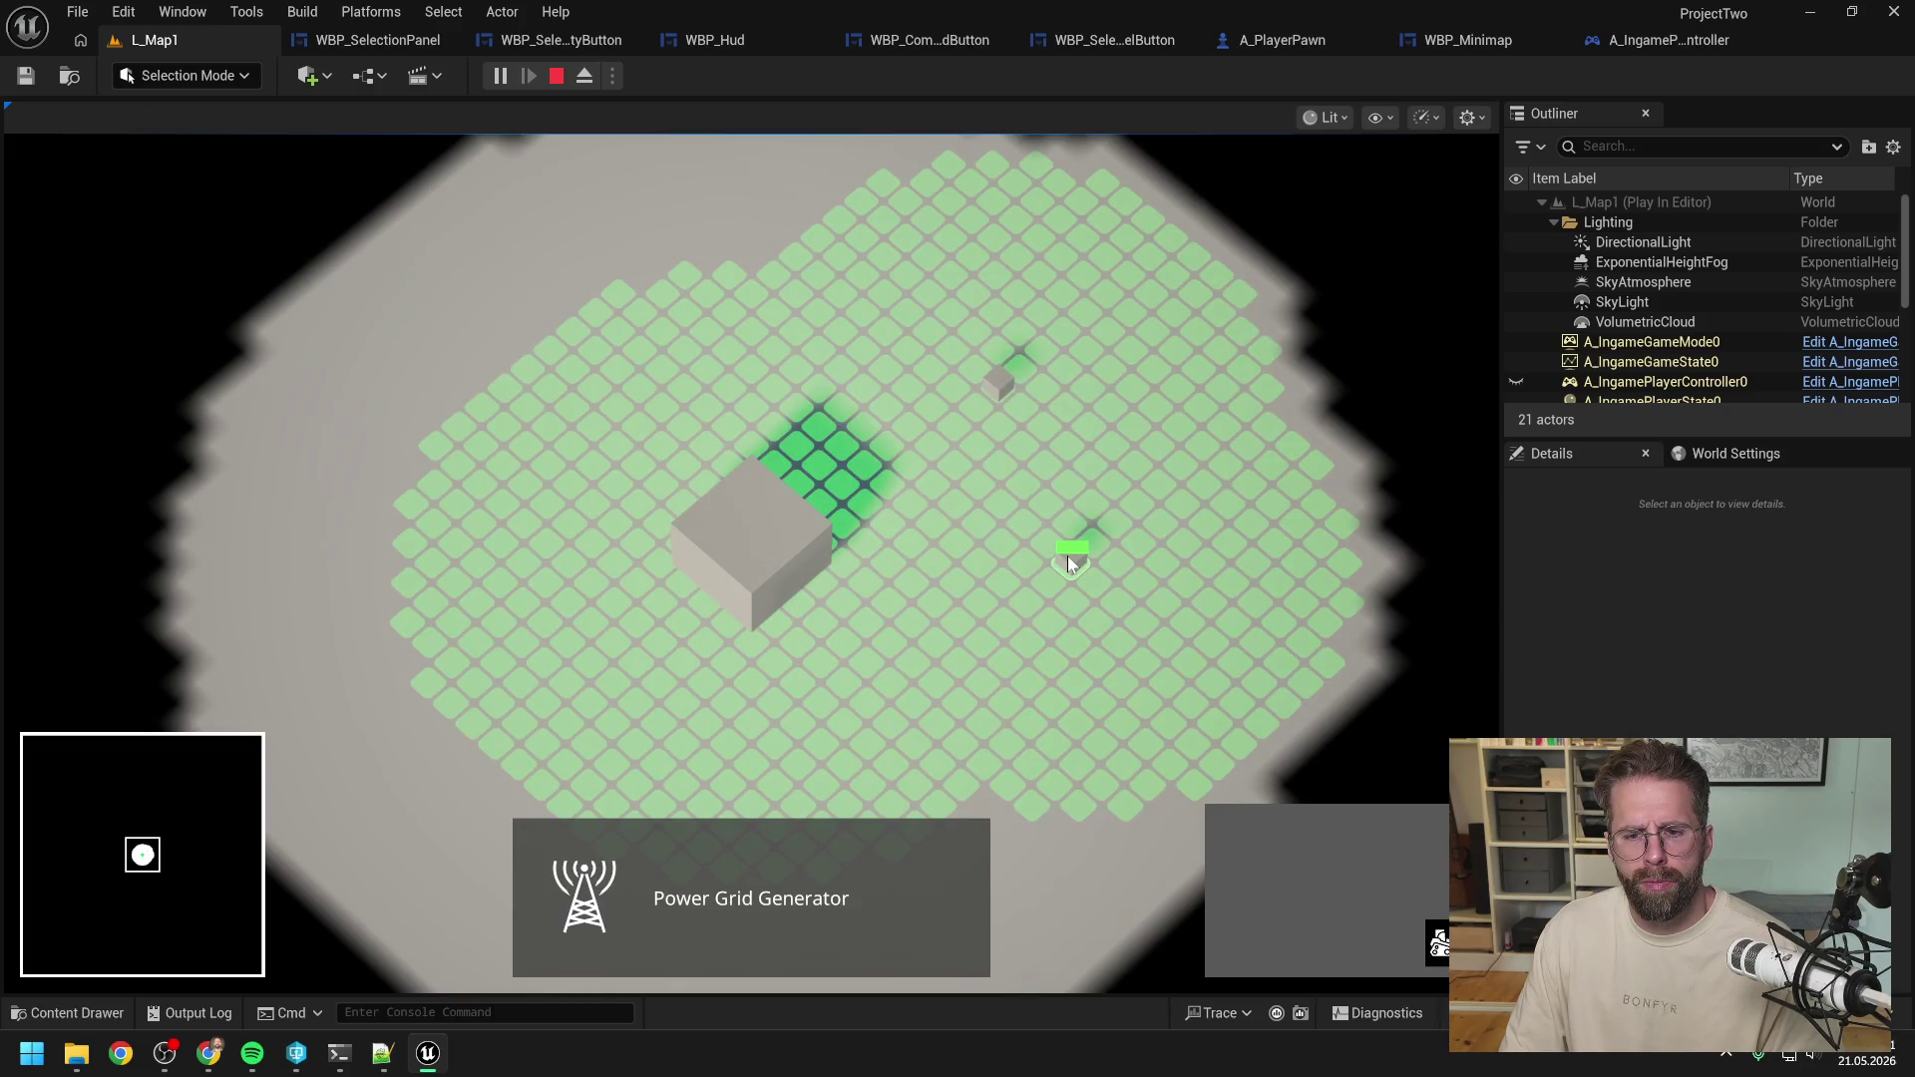
{"action": "left_click", "coordinate": [984, 485]}
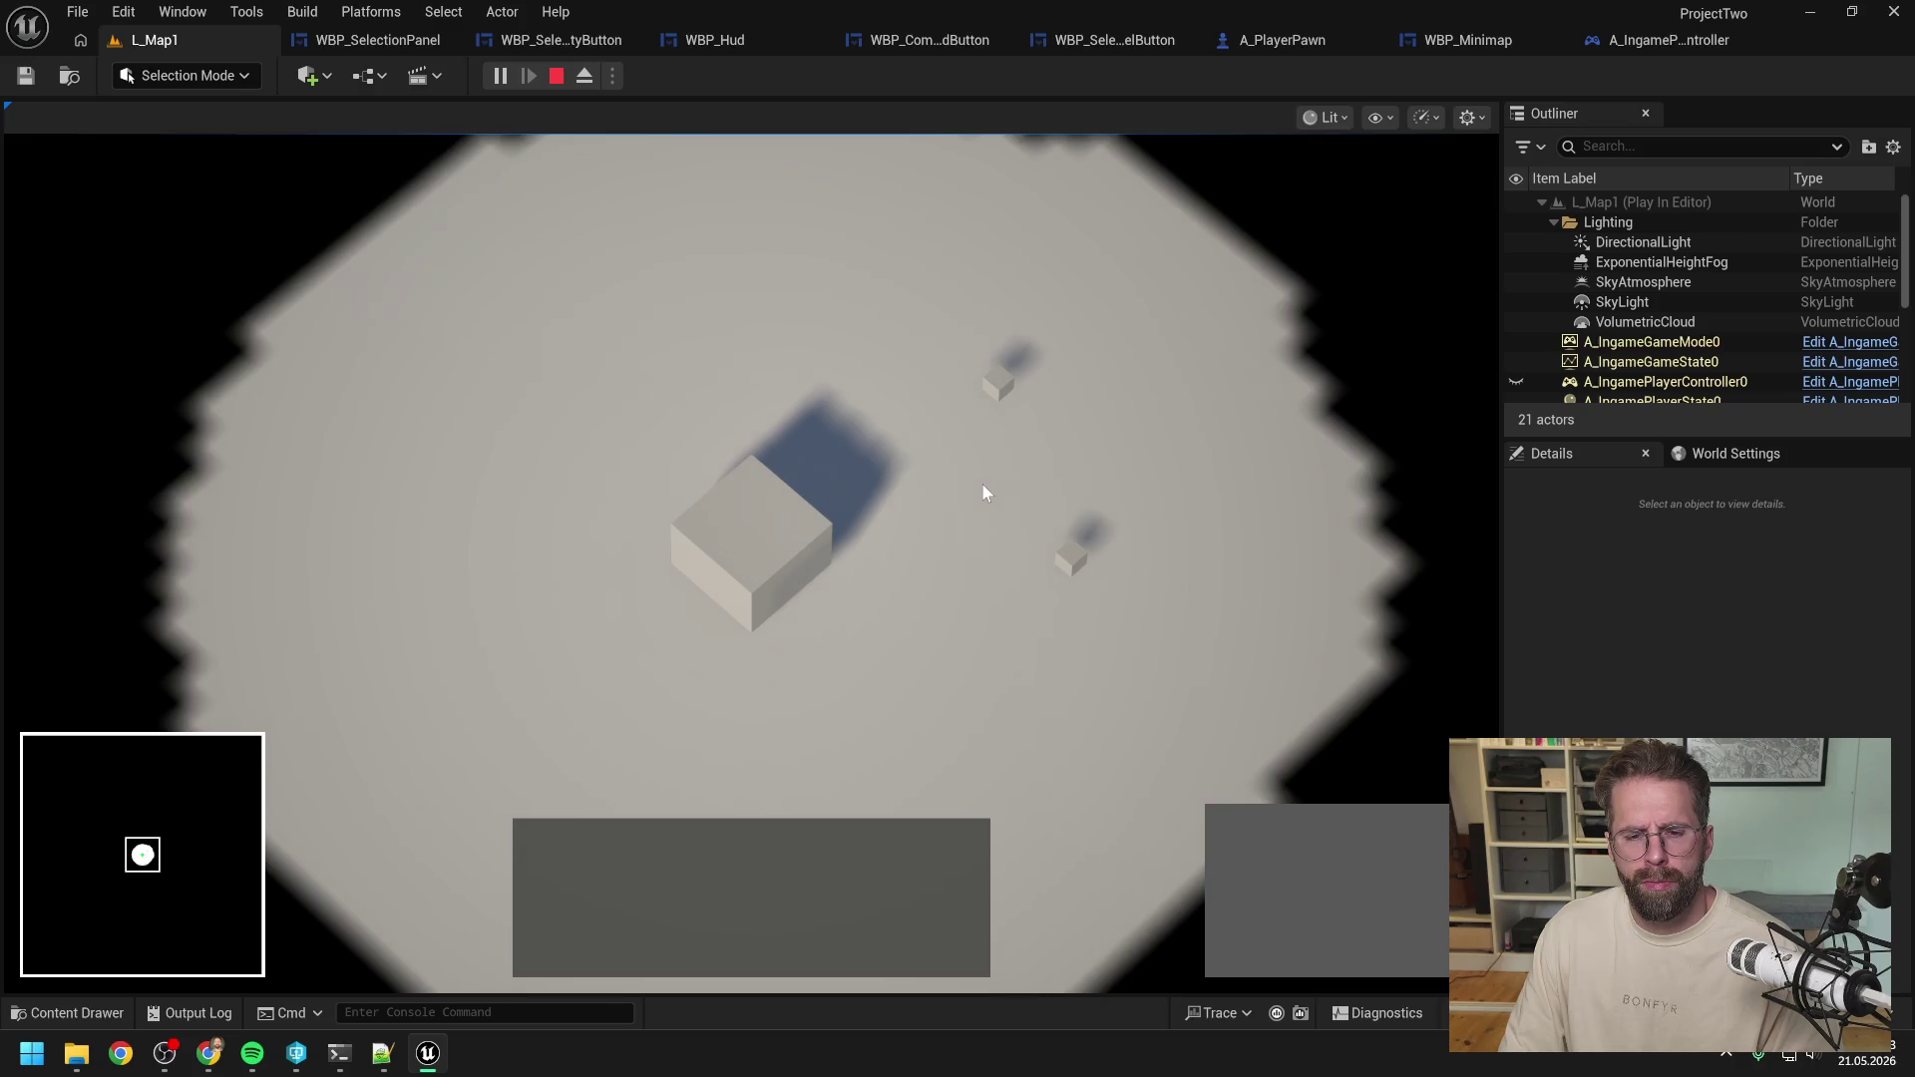
{"action": "left_click_drag", "start_coordinate": [906, 319], "coordinate": [1260, 651]}
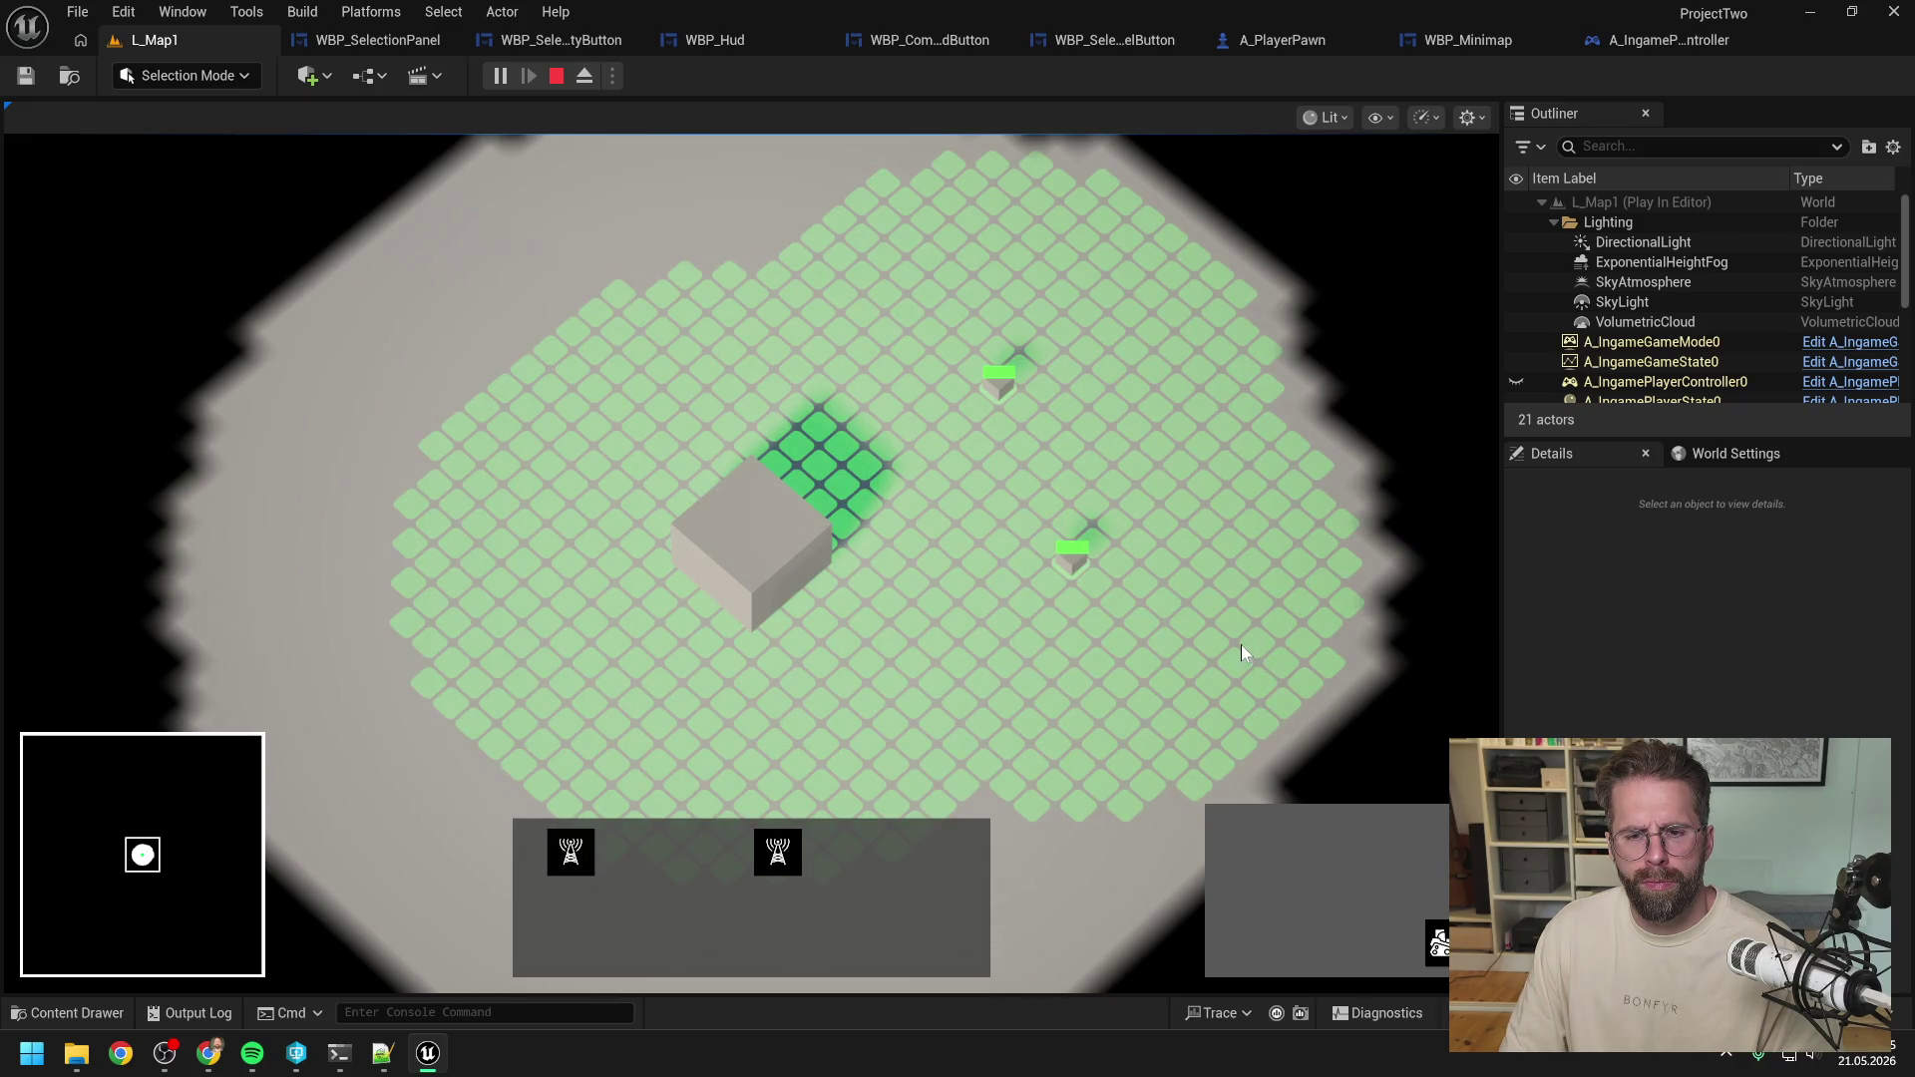
{"action": "left_click", "coordinate": [1241, 644]}
{"action": "left_click", "coordinate": [1073, 558]}
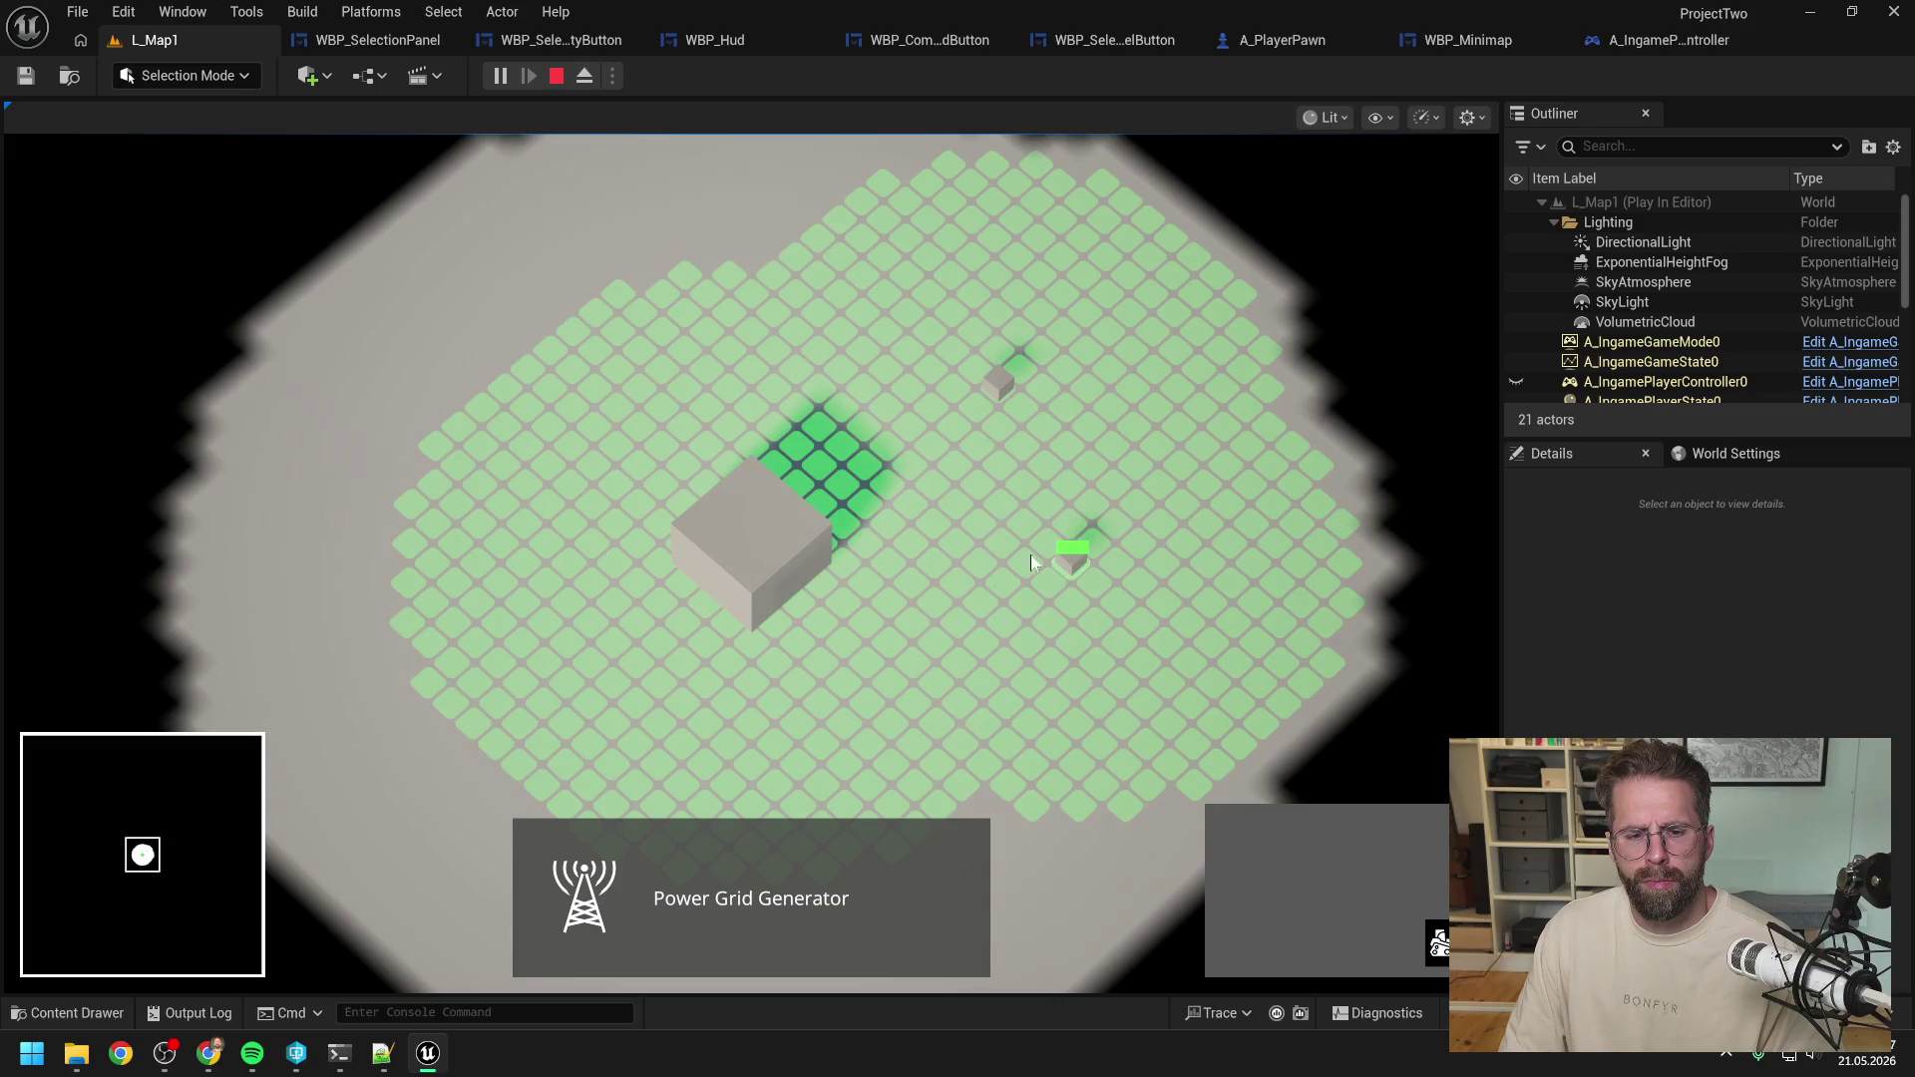
{"action": "left_click", "coordinate": [985, 547]}
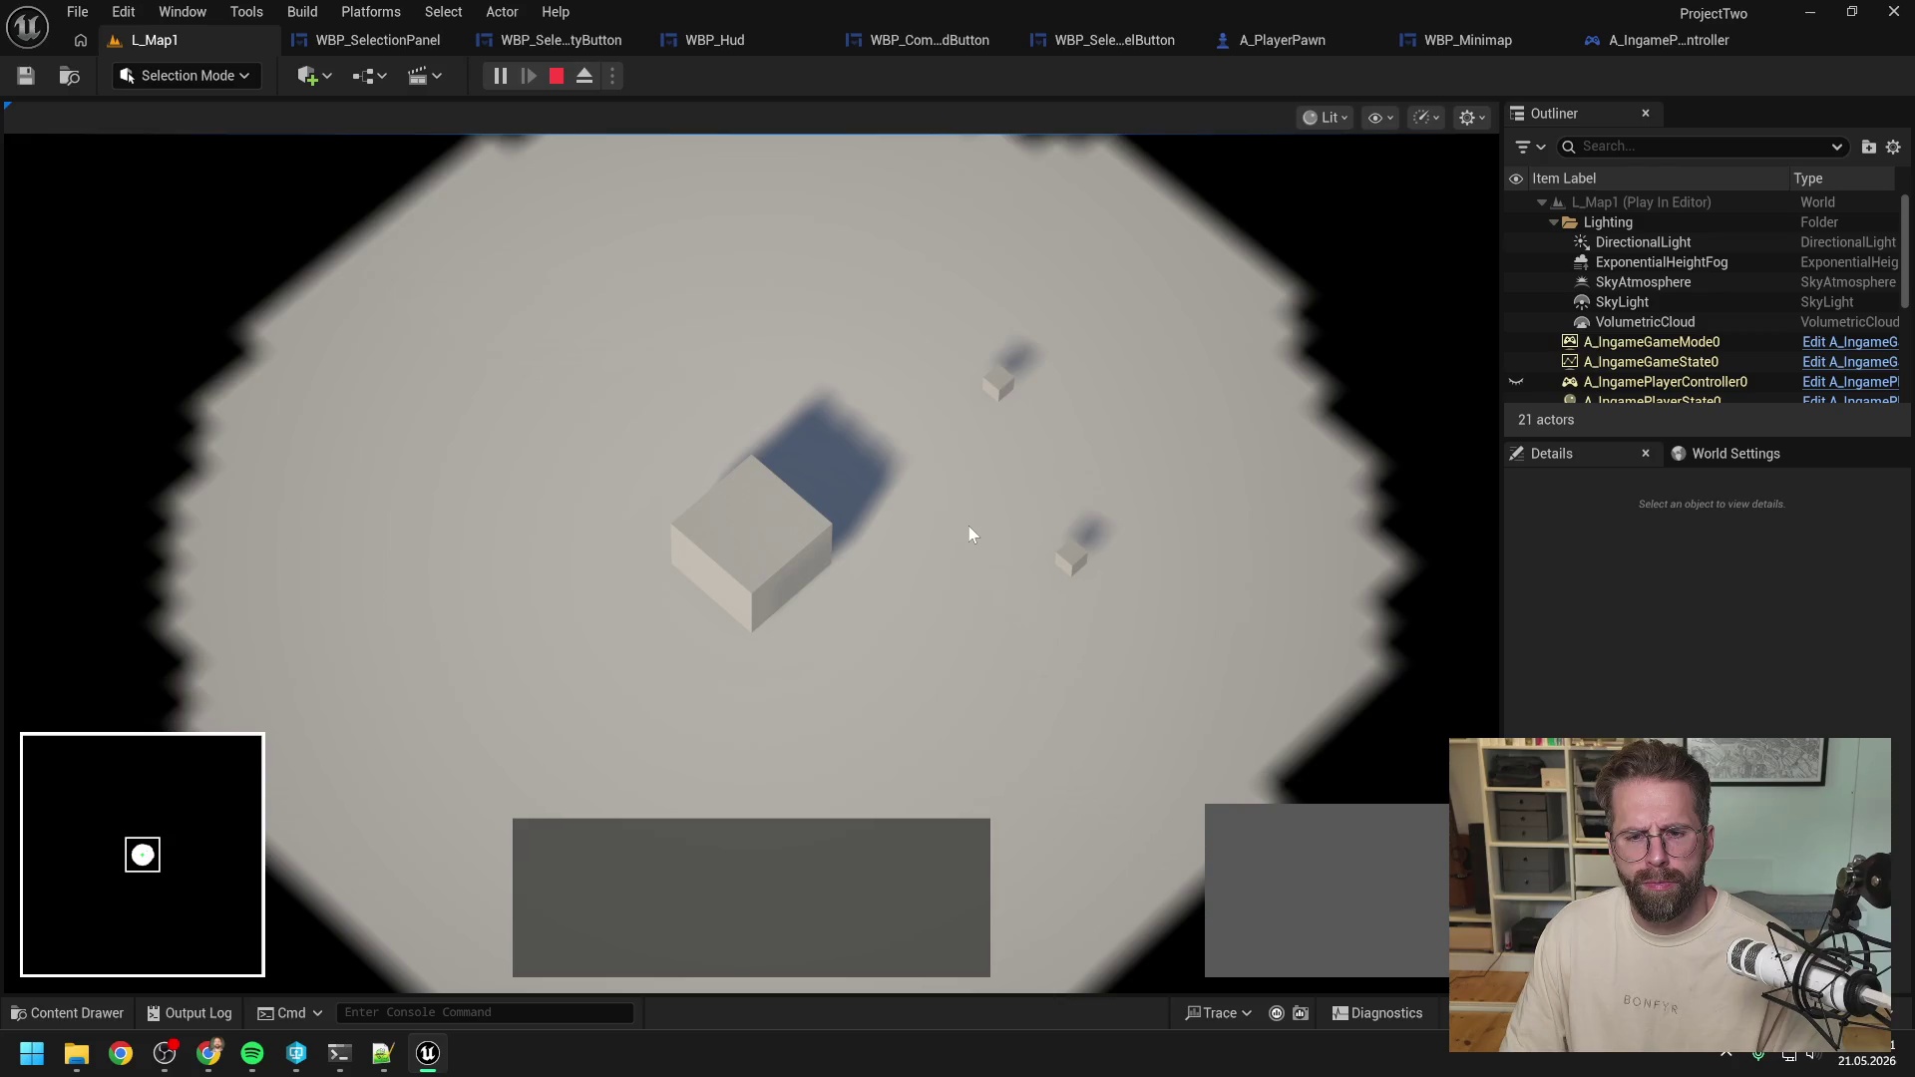
Click-select each generator and the Main Hall once more, then stop the play test.
{"action": "scroll", "coordinate": [967, 525], "scroll_direction": "down", "scroll_amount": 1}
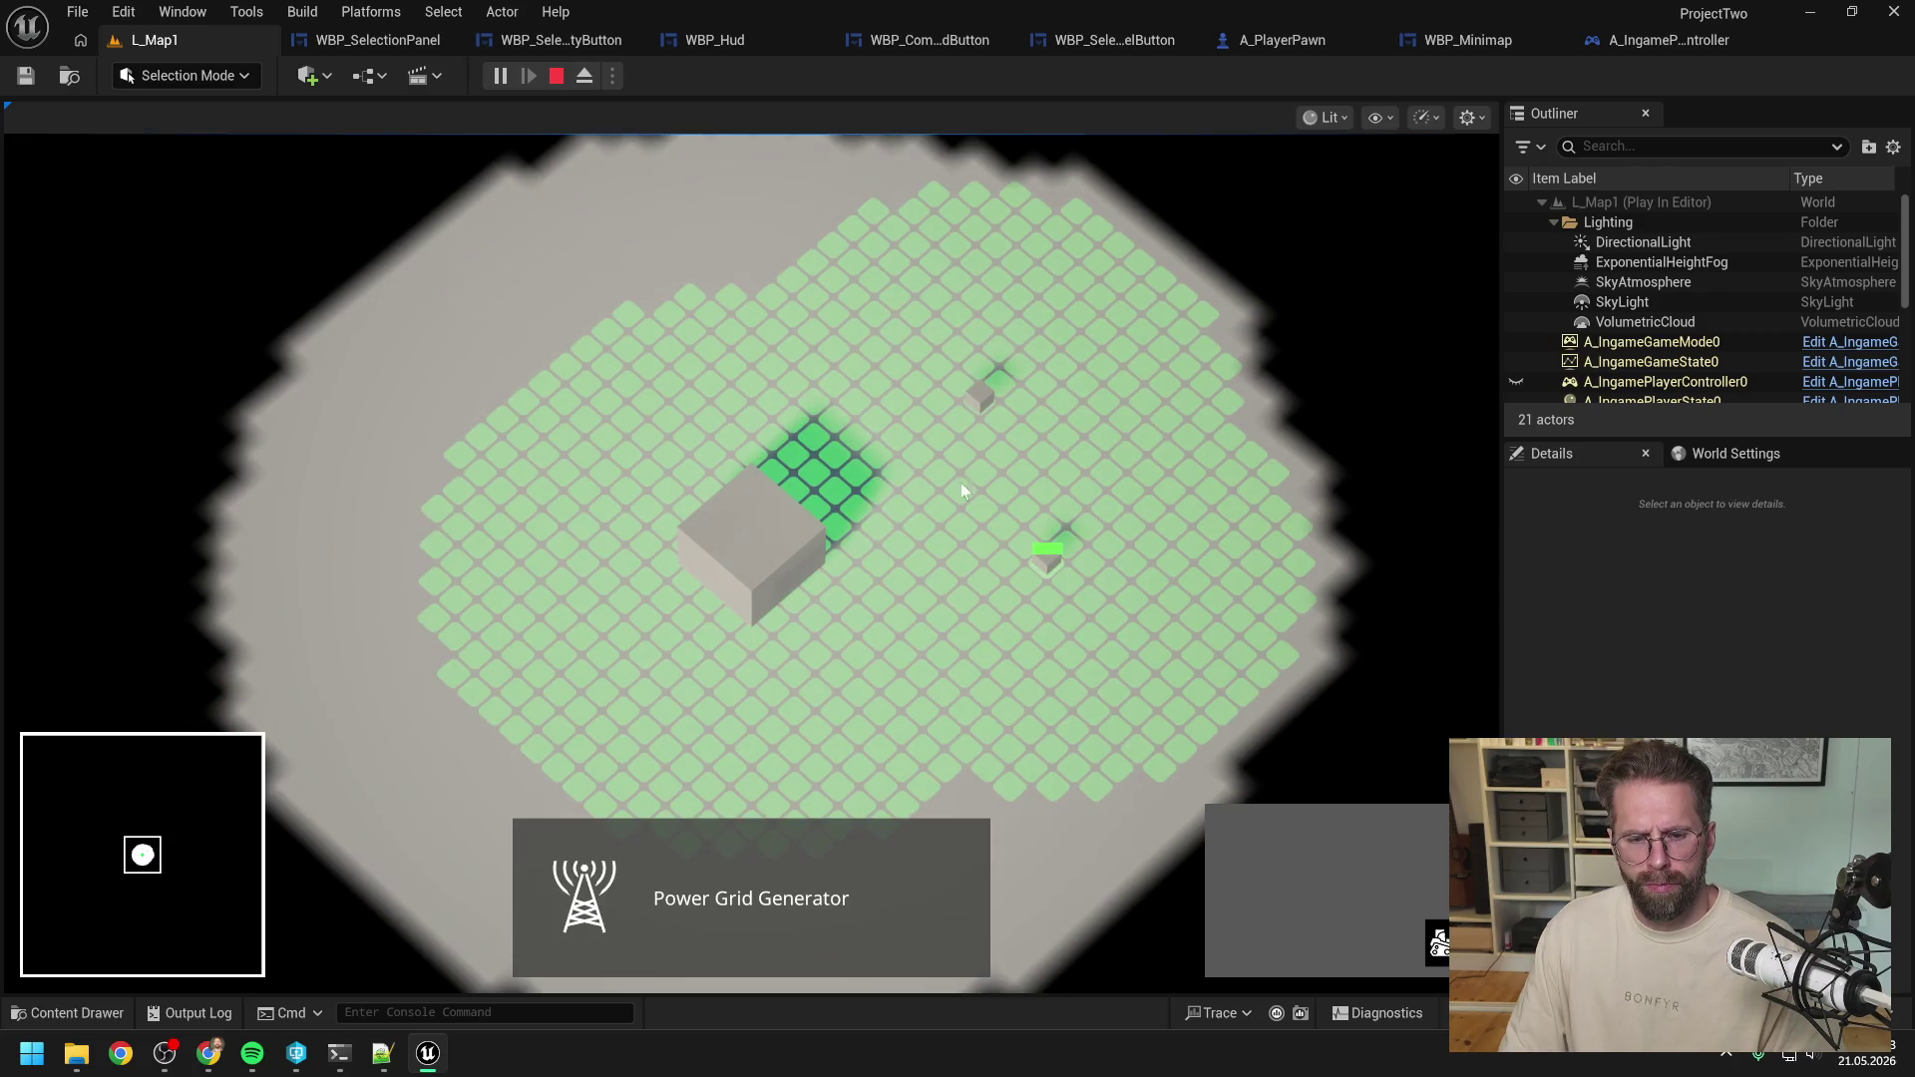
{"action": "left_click", "coordinate": [1045, 457]}
{"action": "left_click", "coordinate": [1022, 482]}
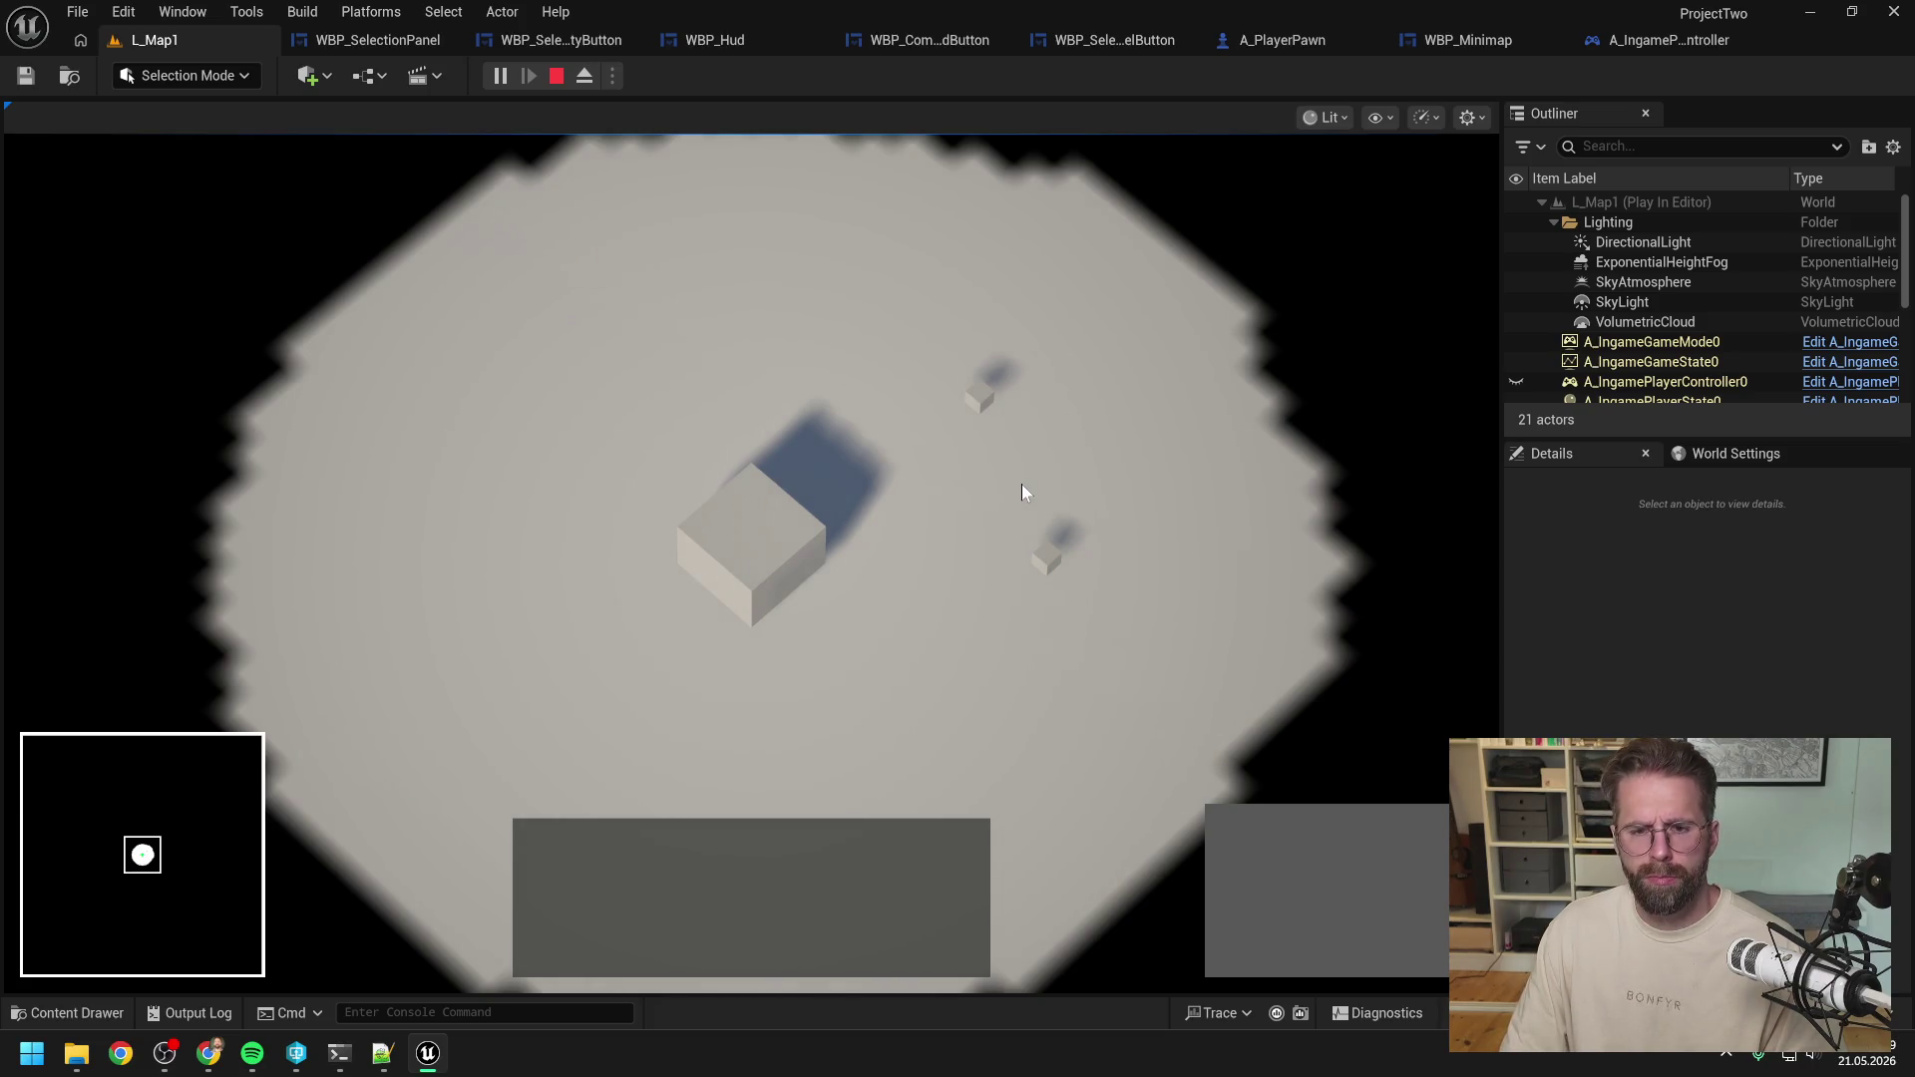
{"action": "left_click", "coordinate": [981, 394]}
{"action": "left_click", "coordinate": [1048, 551]}
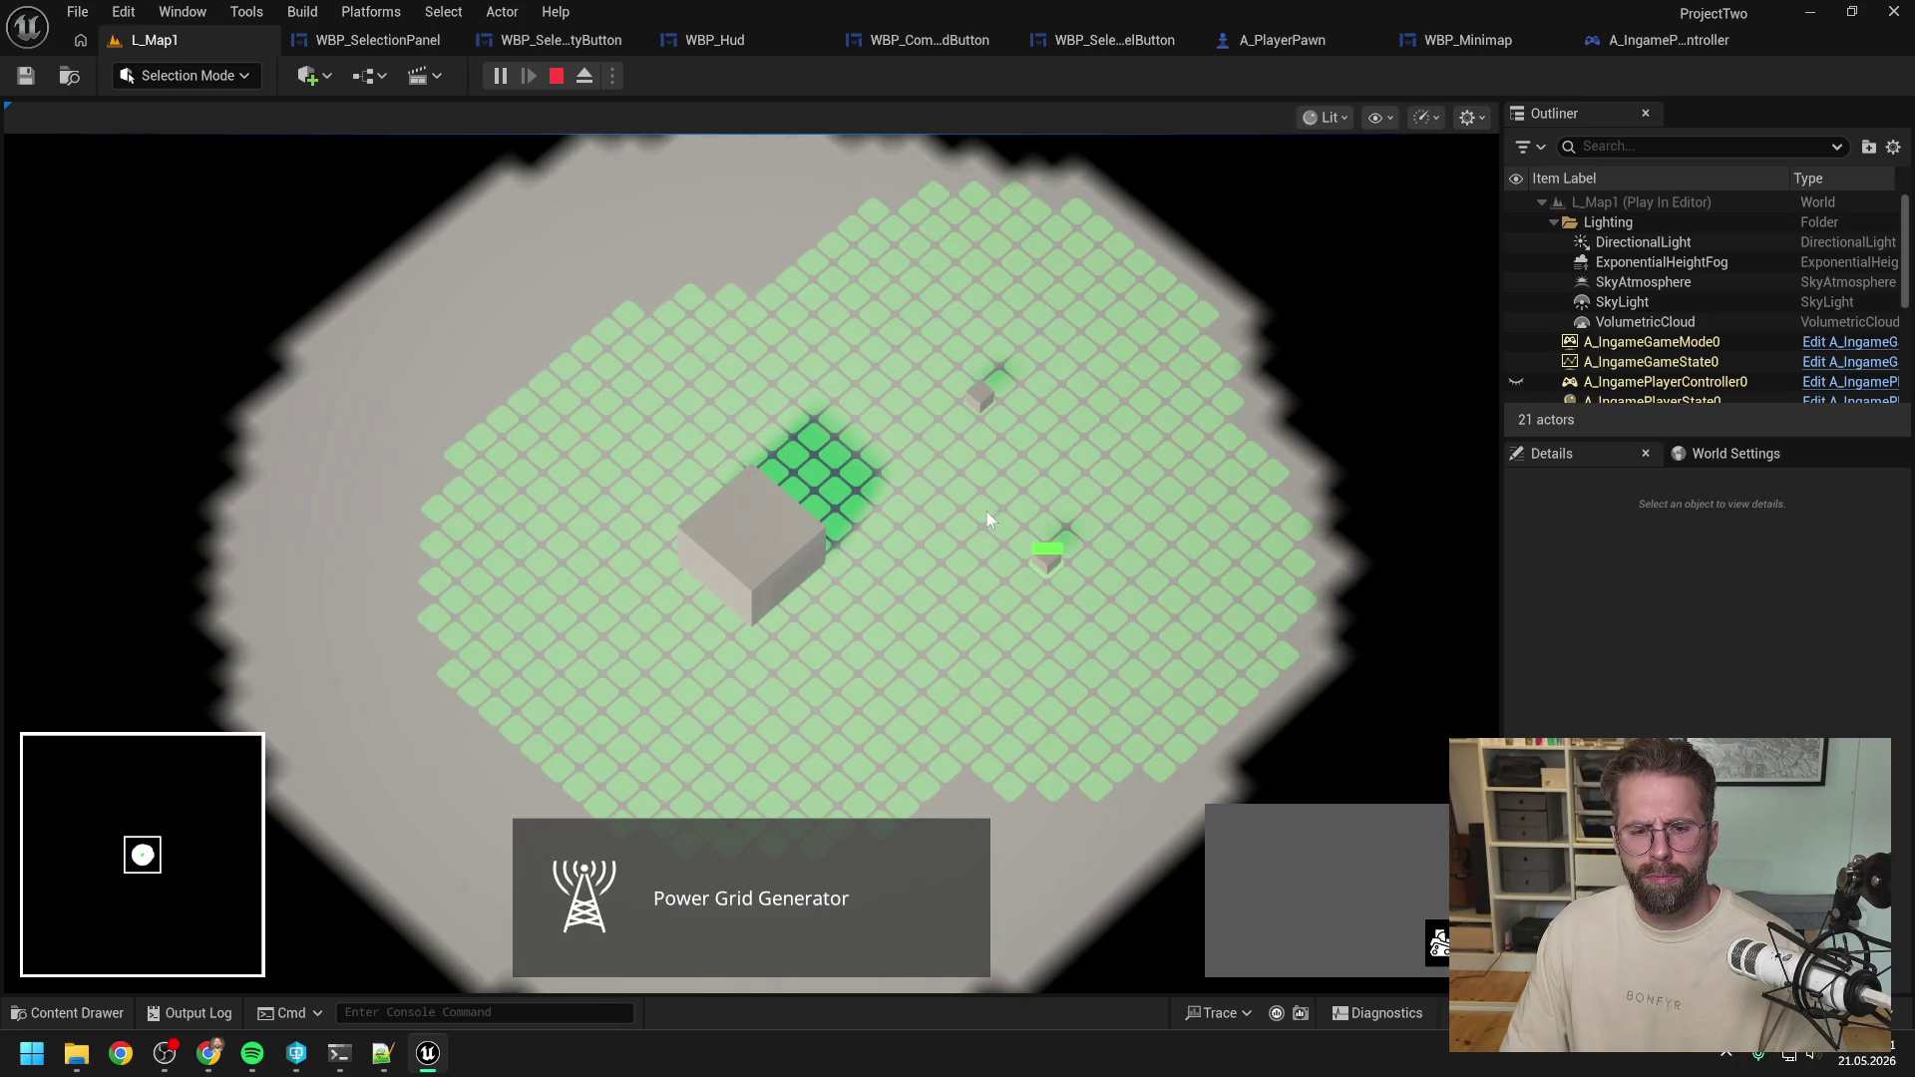
{"action": "left_click", "coordinate": [804, 546]}
{"action": "left_click", "coordinate": [992, 478]}
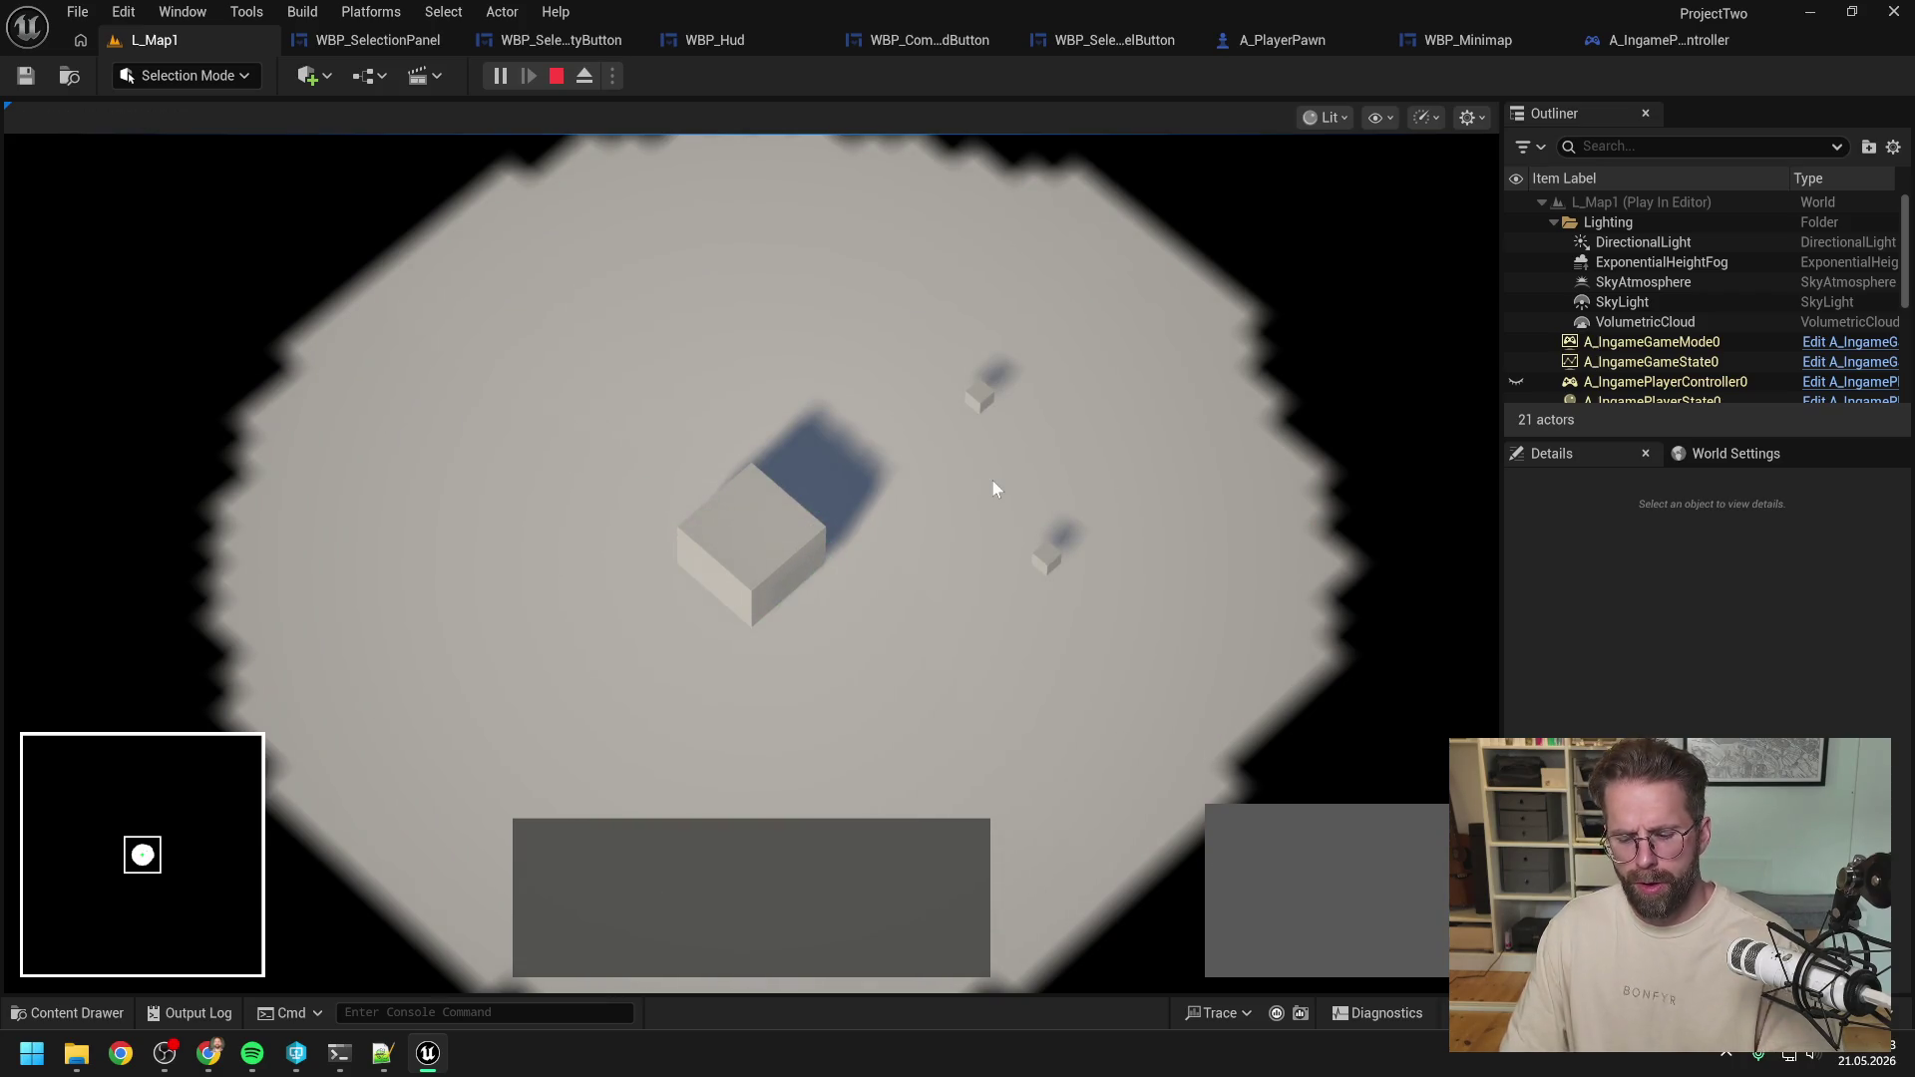
{"action": "key", "text": "Escape"}
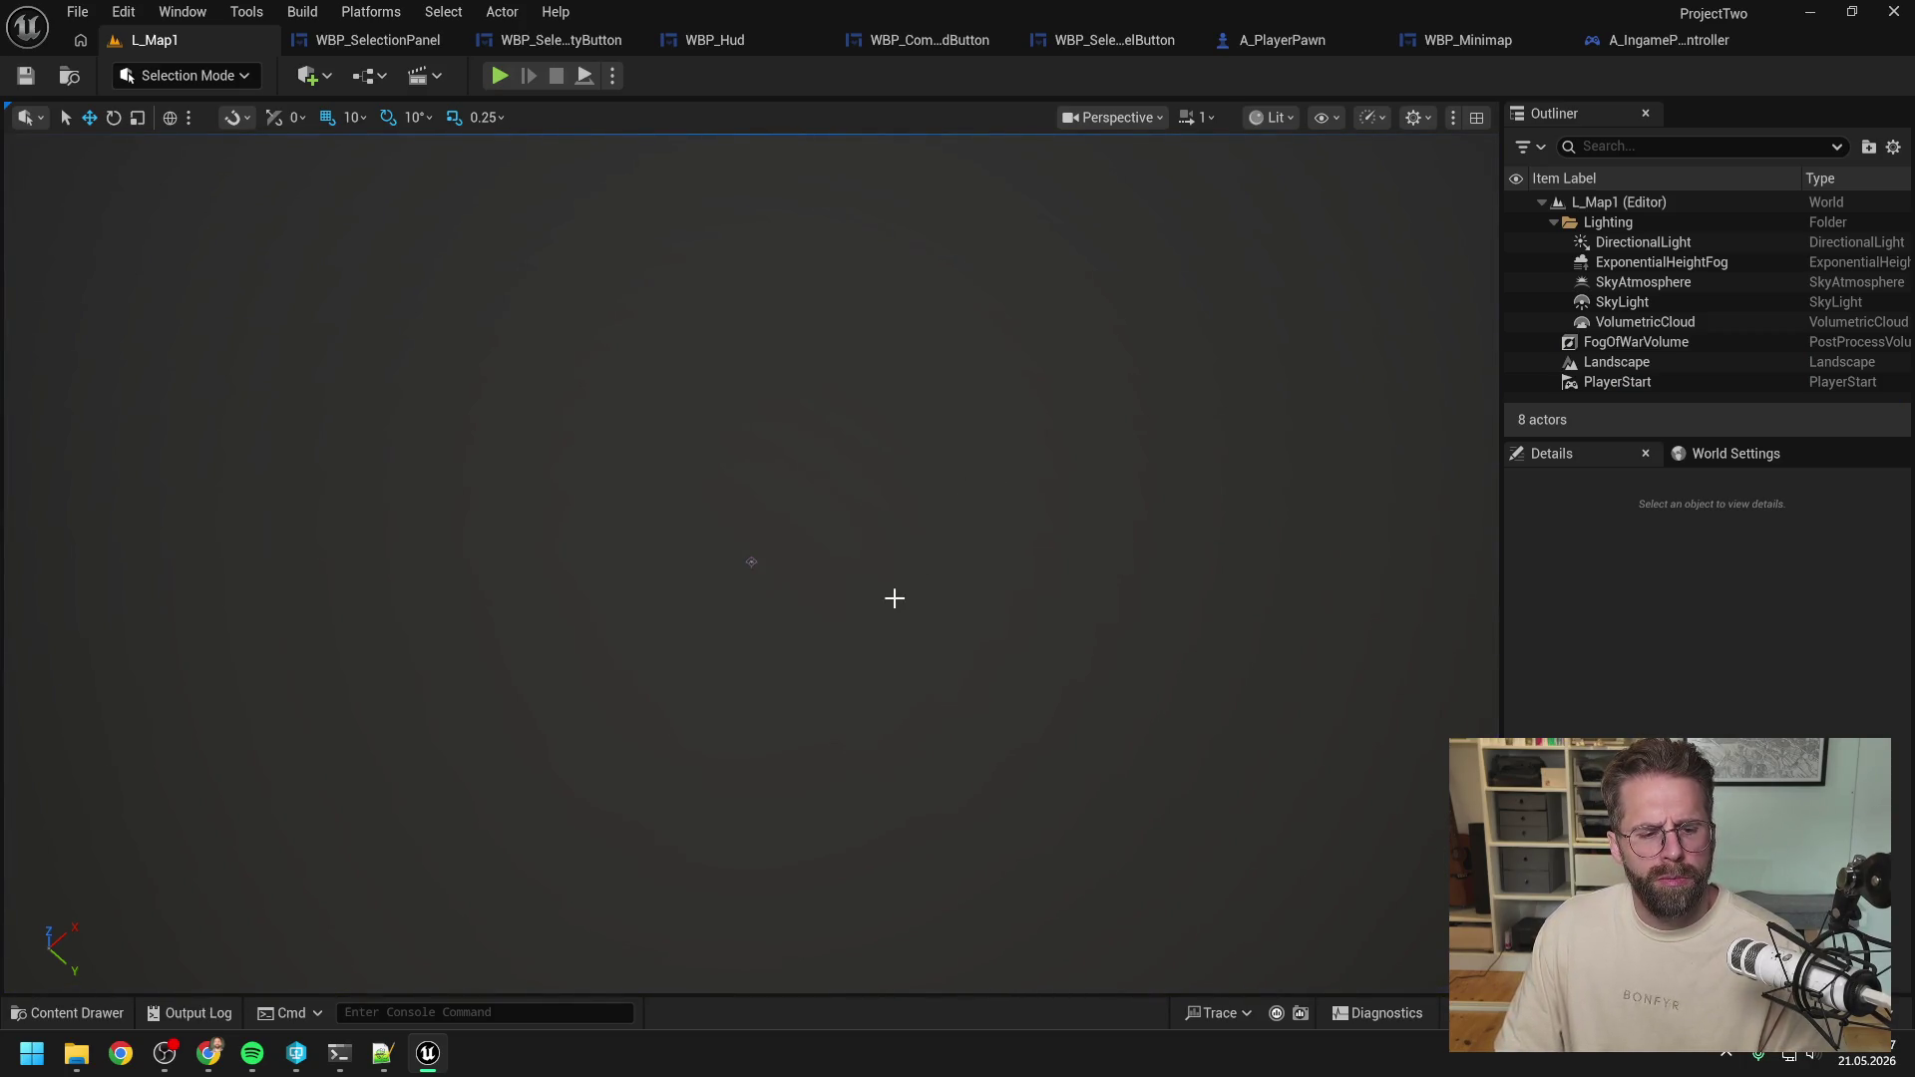
Create a new Input Action in the Inputs folder, beginning its name with IA_.
{"action": "key", "text": "ctrl+space"}
{"action": "left_click", "coordinate": [788, 848]}
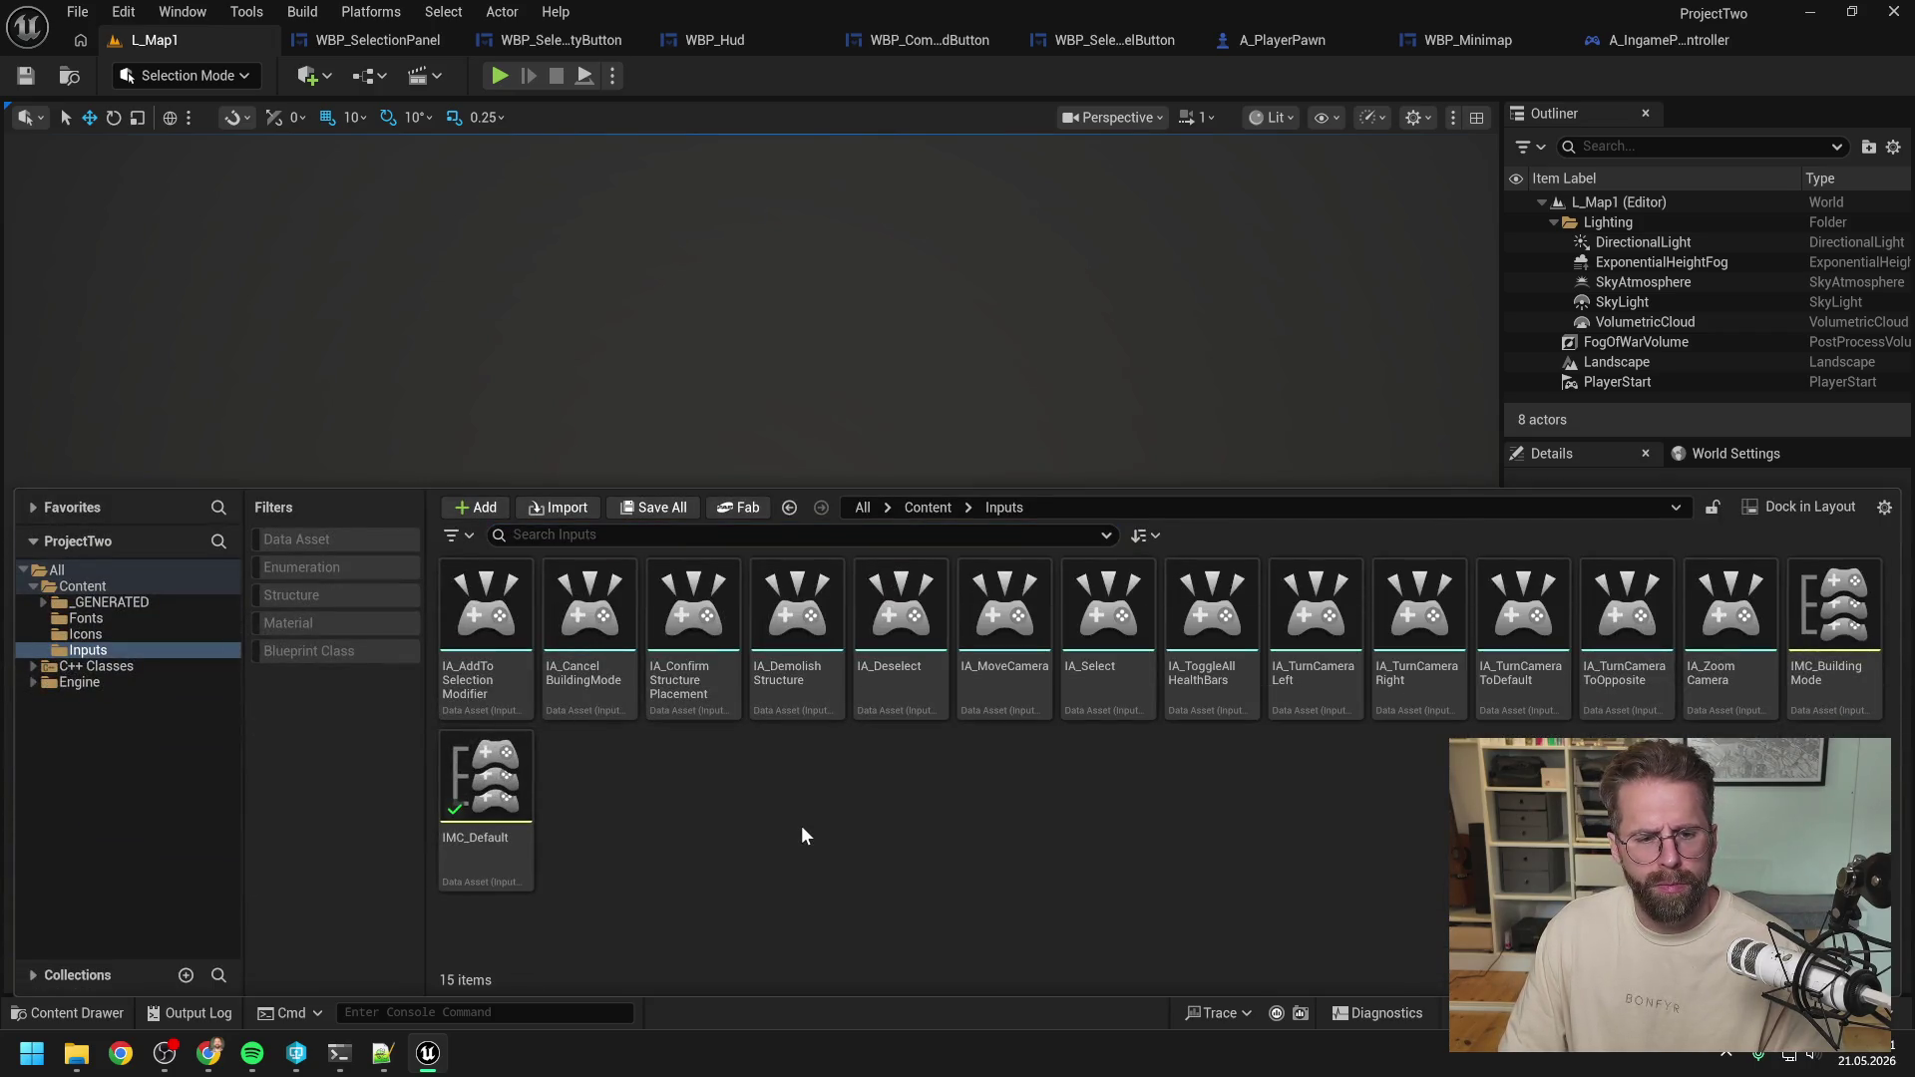
{"action": "right_click", "coordinate": [803, 828]}
{"action": "mouse_move", "coordinate": [940, 643]}
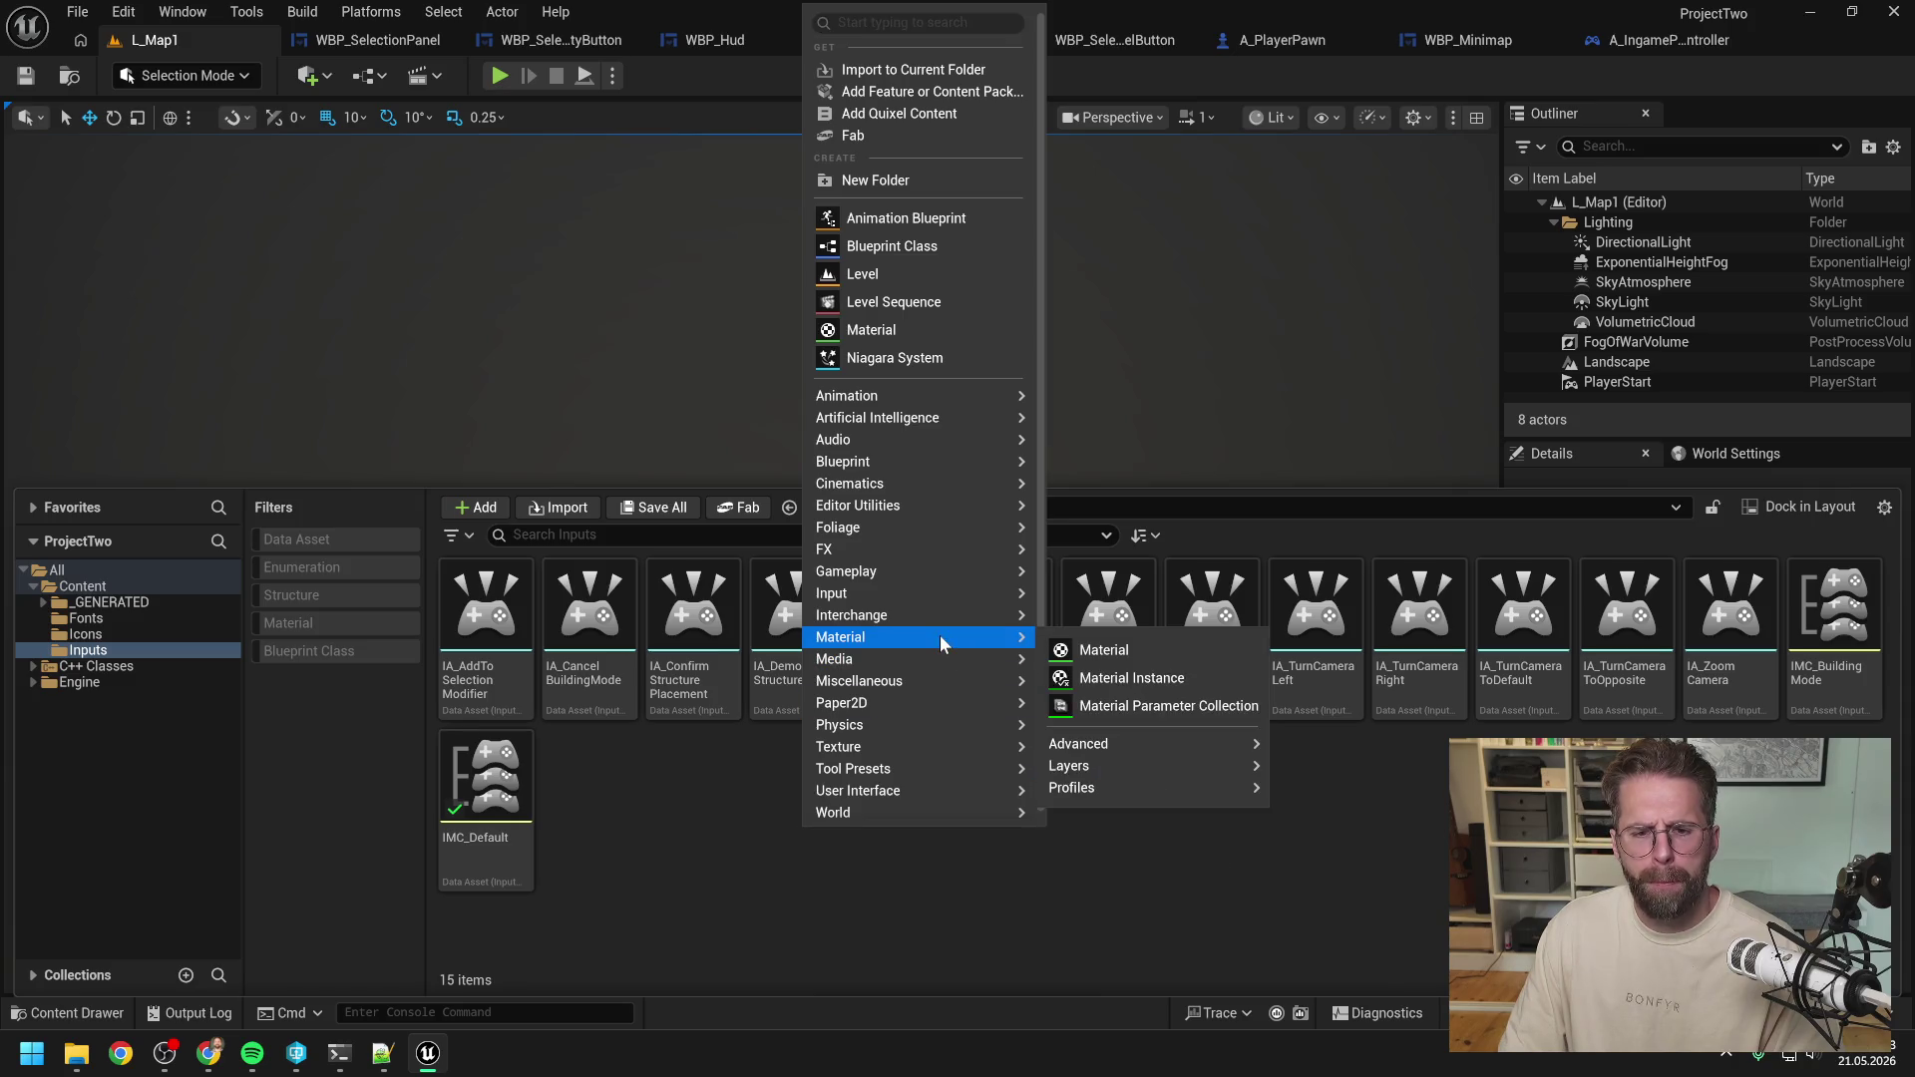
{"action": "mouse_move", "coordinate": [912, 595]}
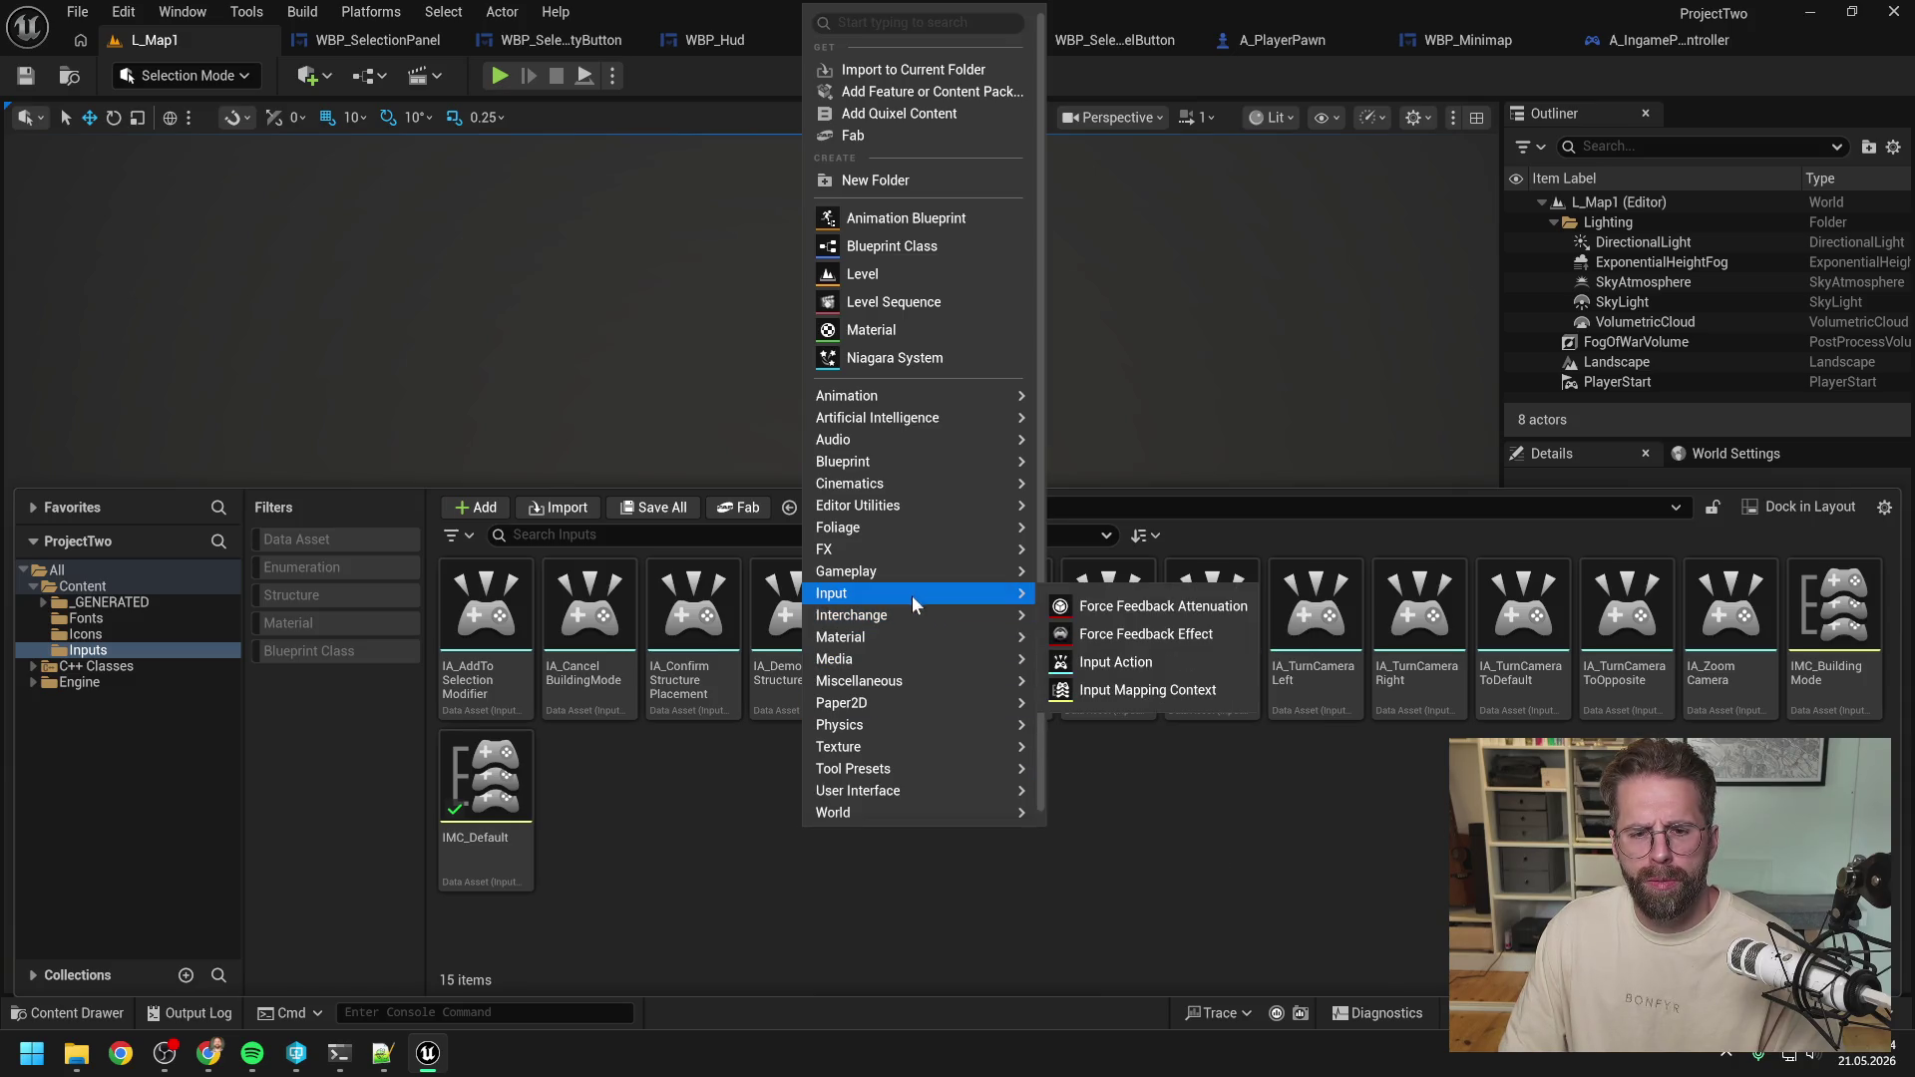
{"action": "left_click", "coordinate": [1105, 663]}
{"action": "type", "text": "IA_"}
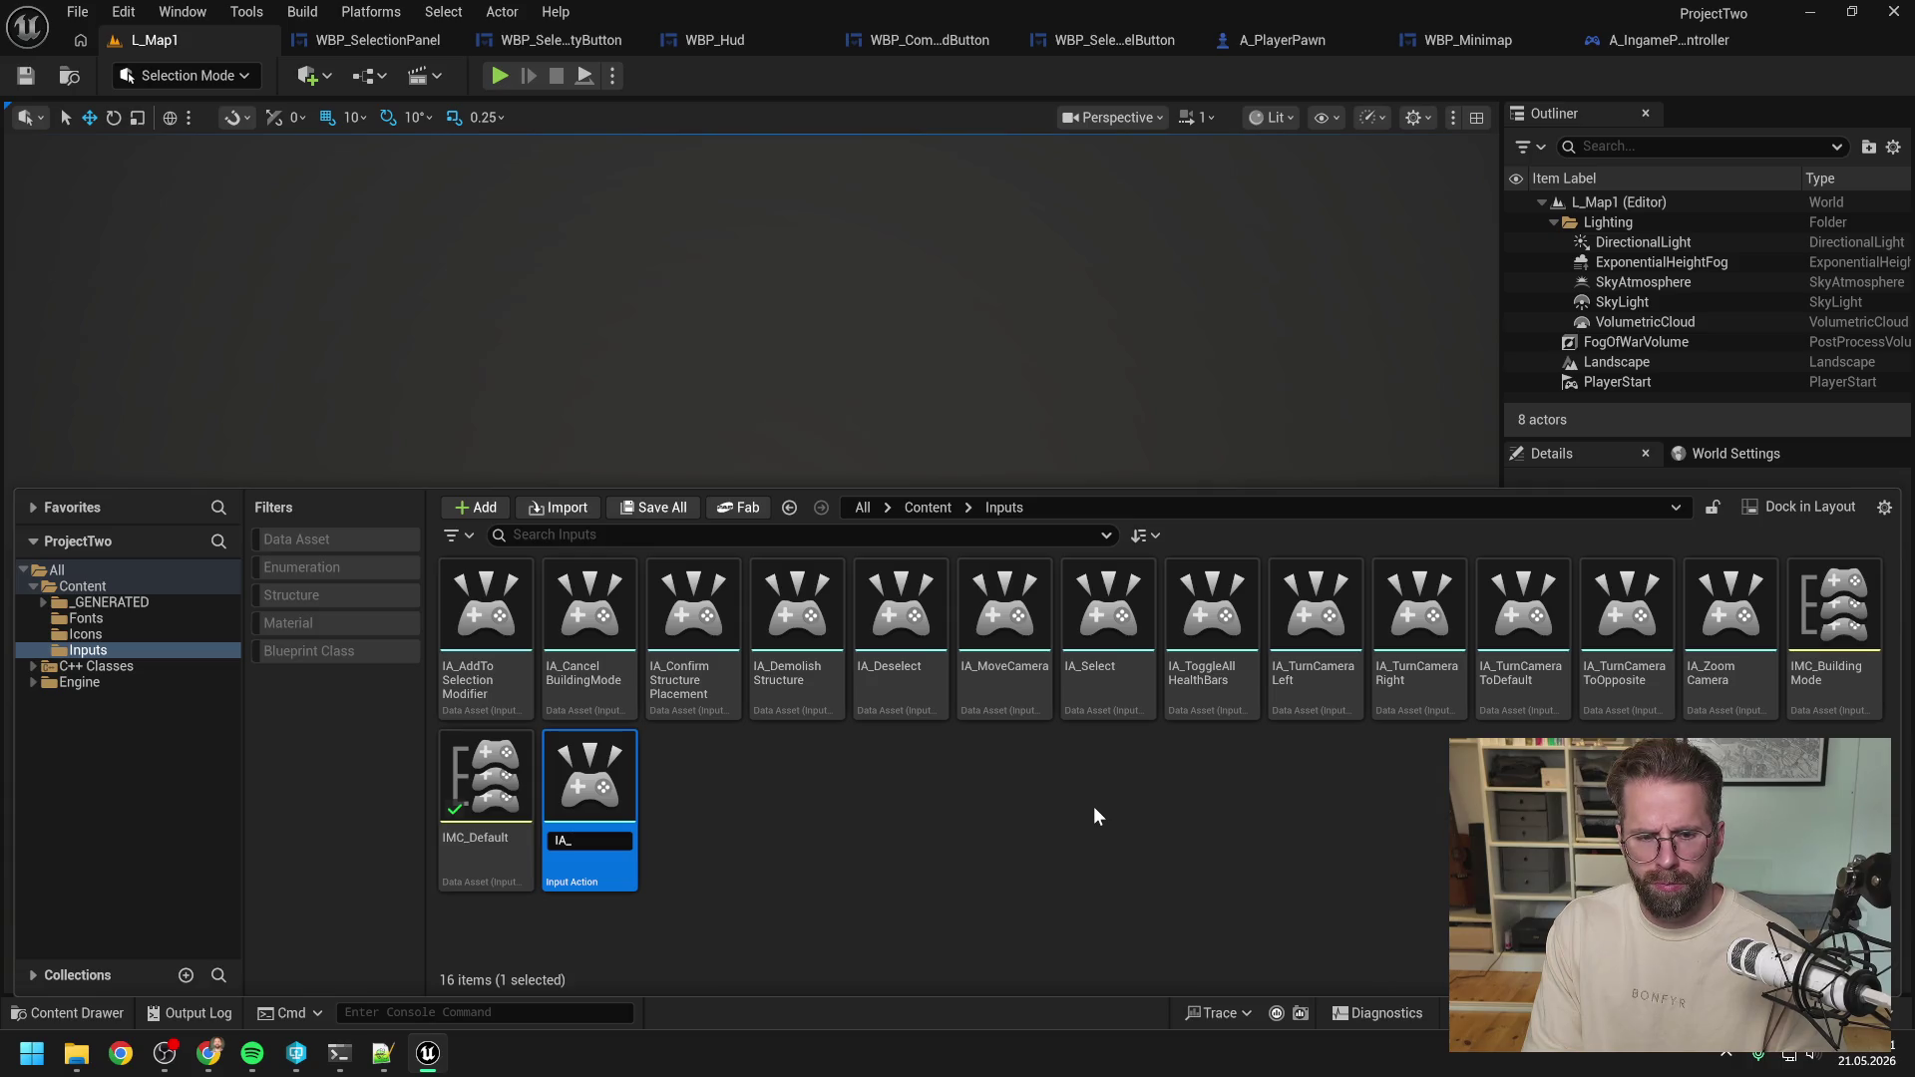
Finish naming the new Input Action IA_MassSelectionModifier and confirm it.
{"action": "left_click", "coordinate": [339, 1052]}
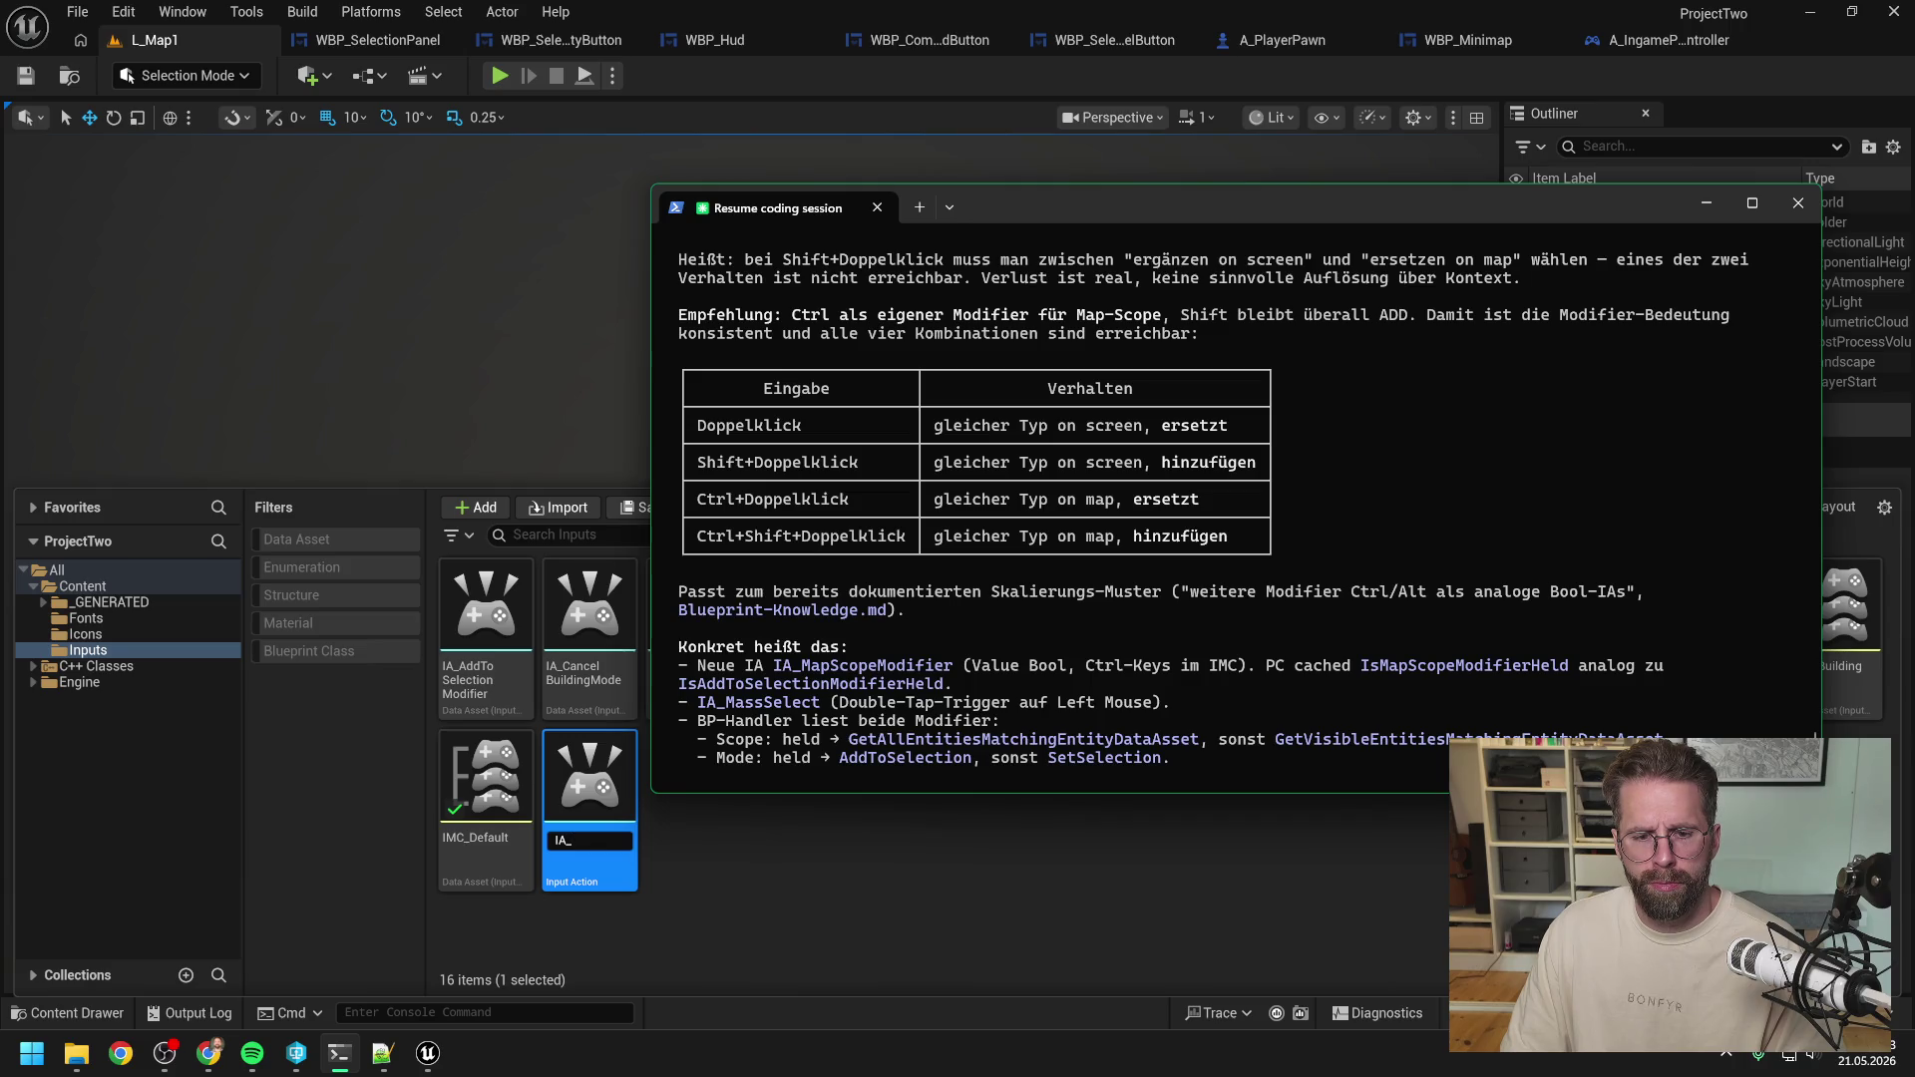
{"action": "key", "text": "alt+Tab"}
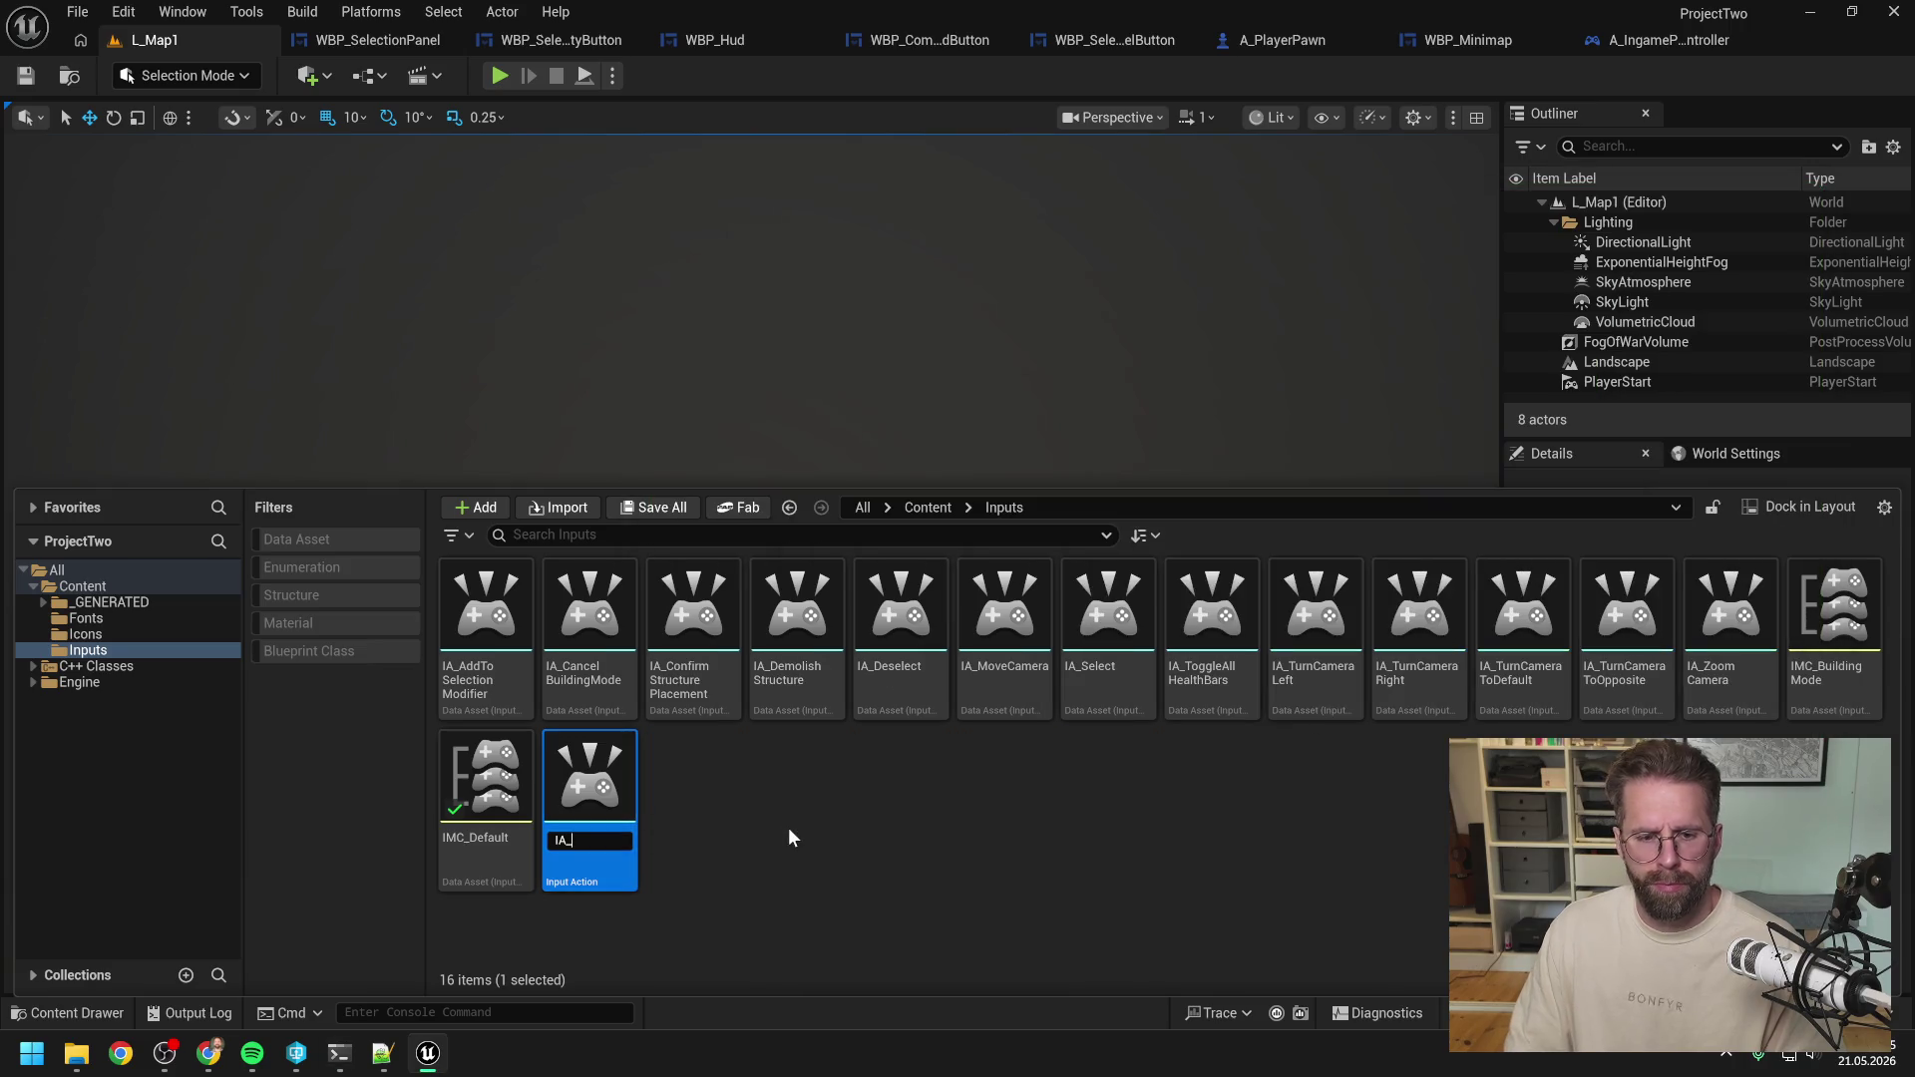
{"action": "type", "text": "MassSelectiomn"}
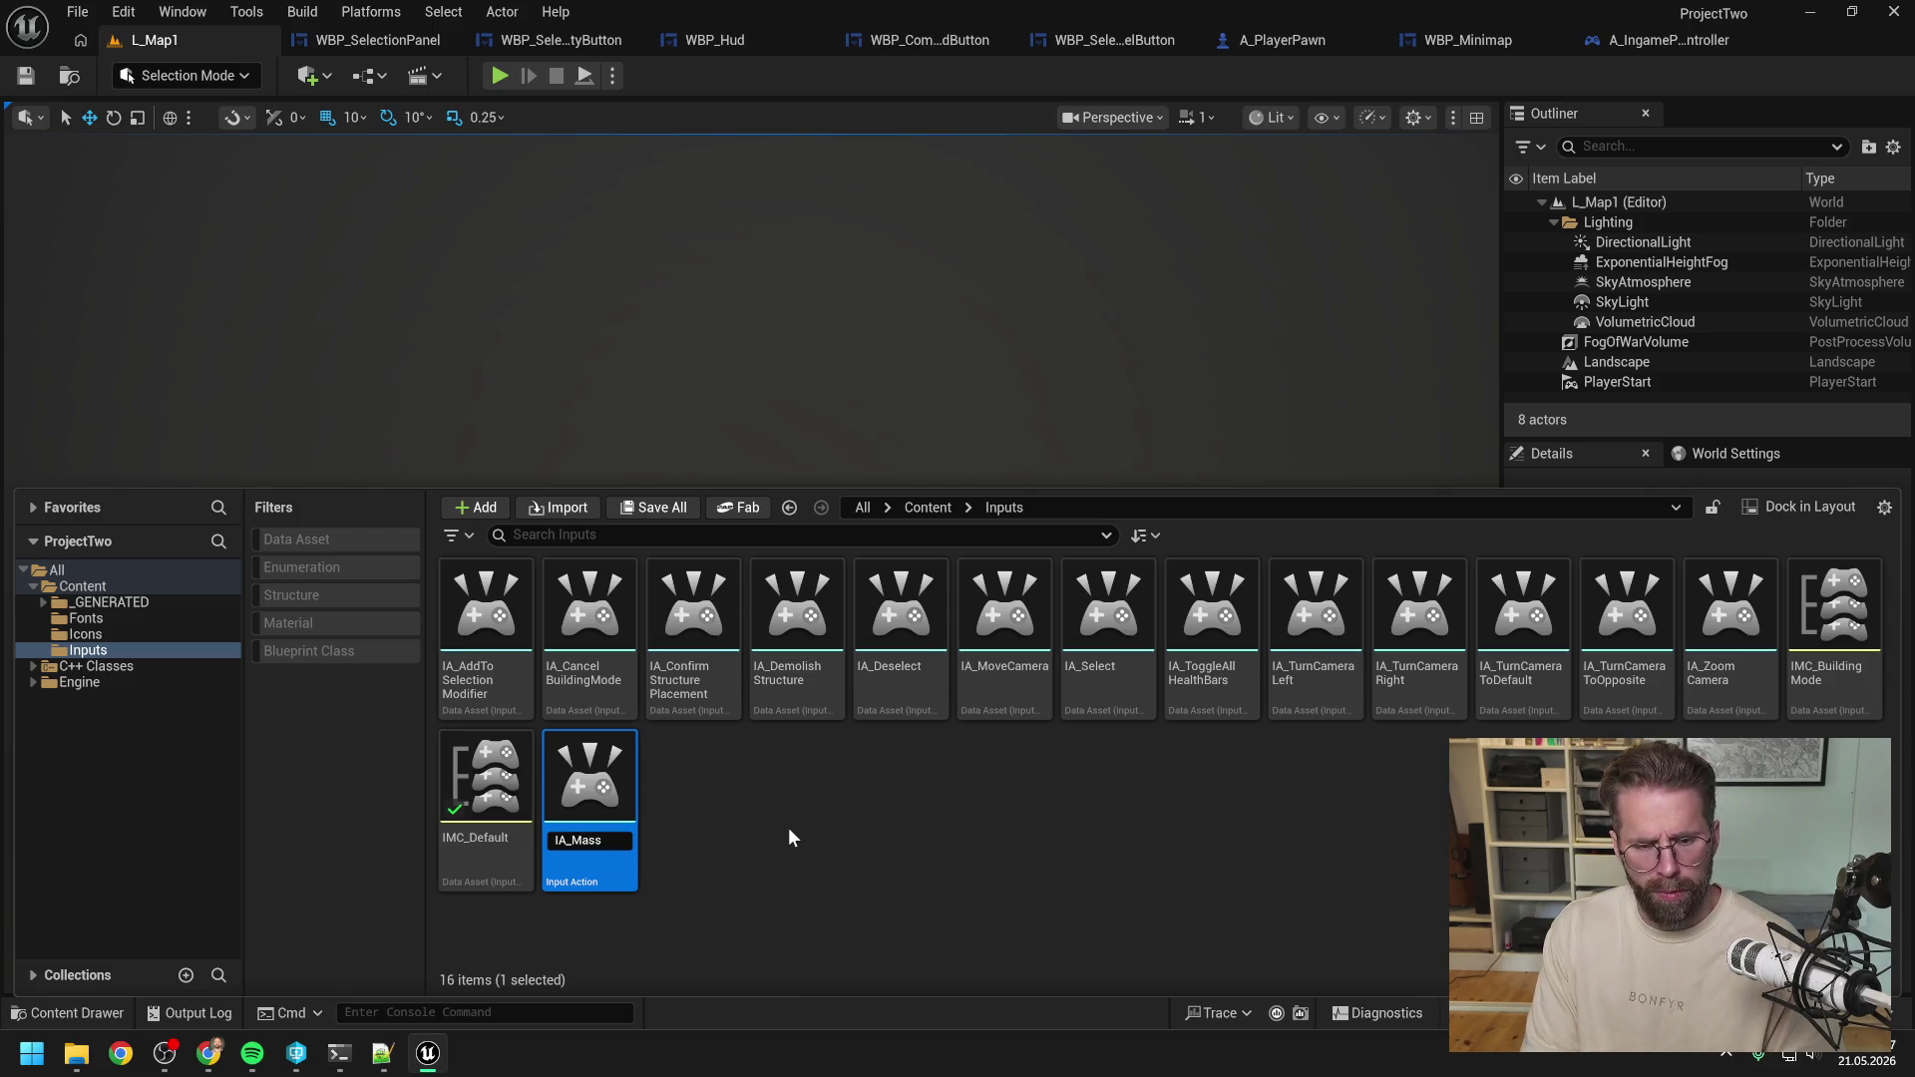
{"action": "key", "text": "BackSpace"}
{"action": "key", "text": "BackSpace"}
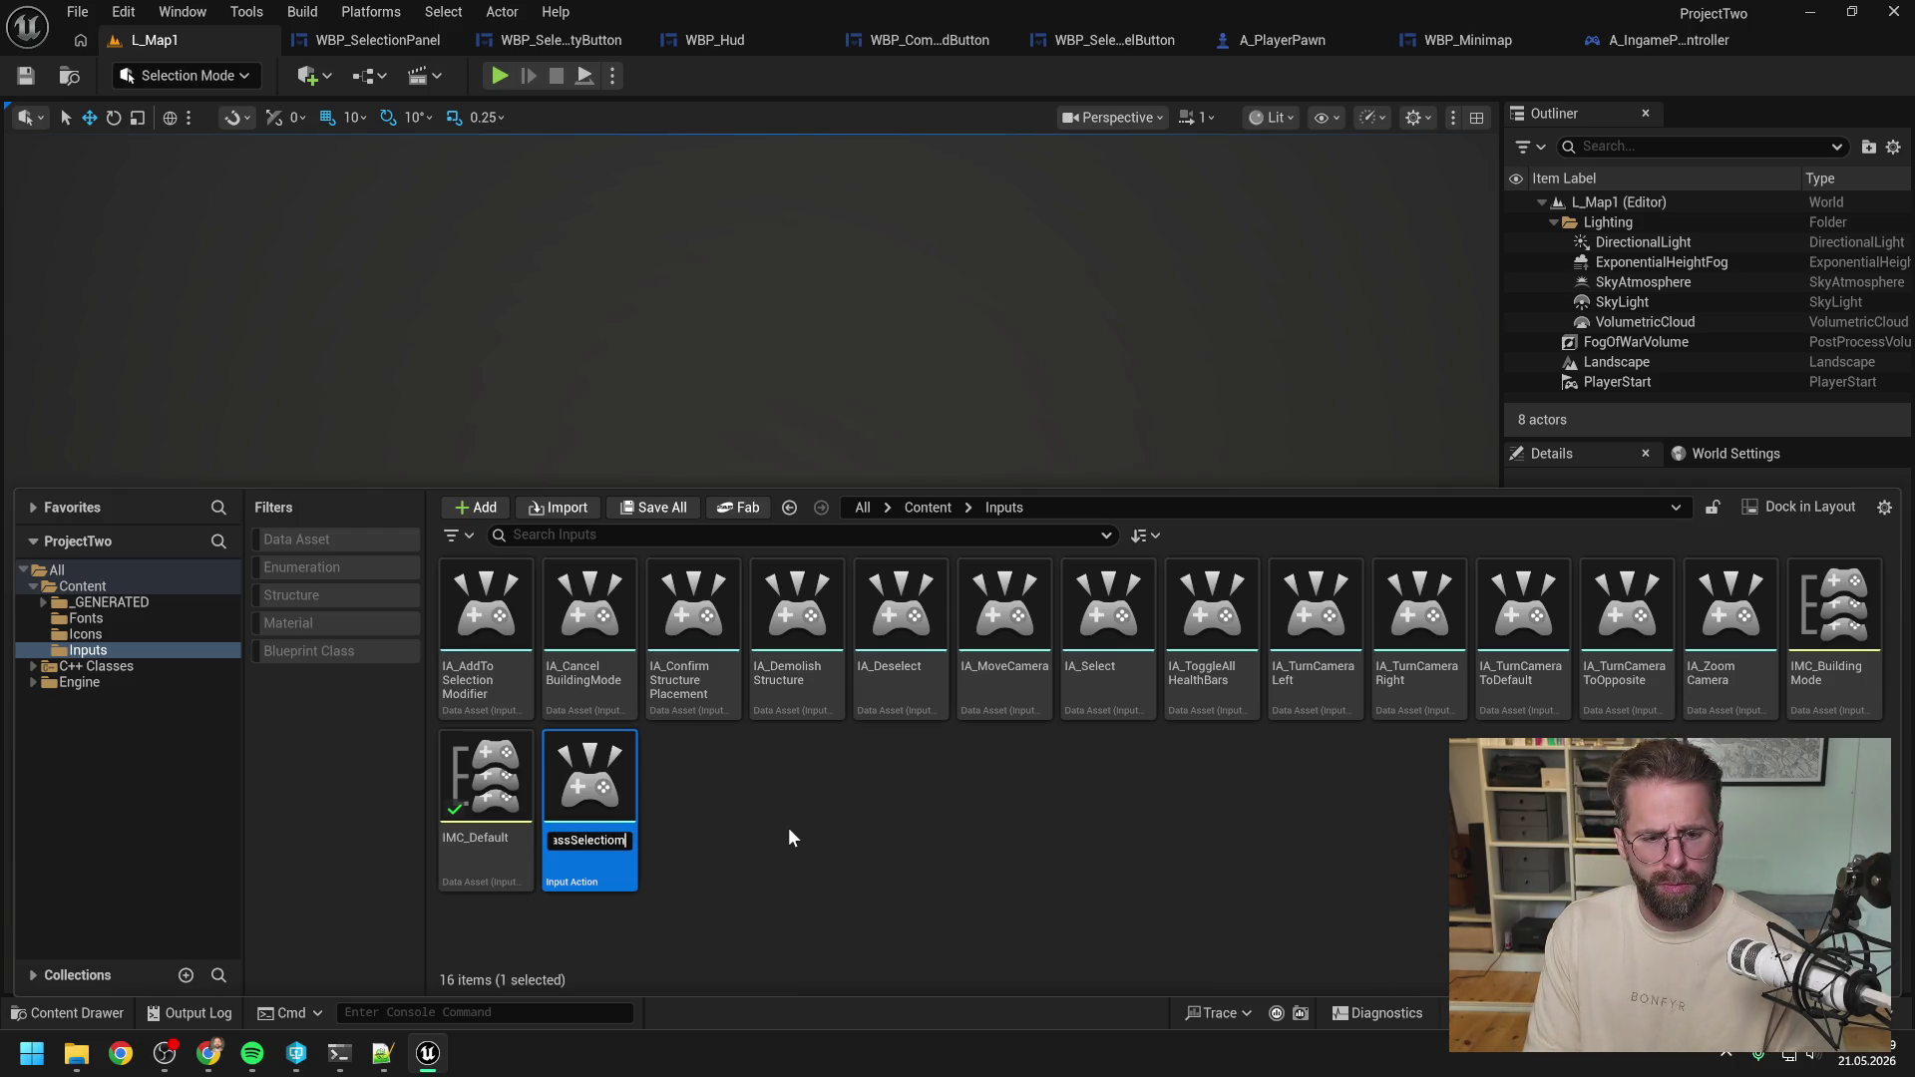
{"action": "type", "text": "nModifier"}
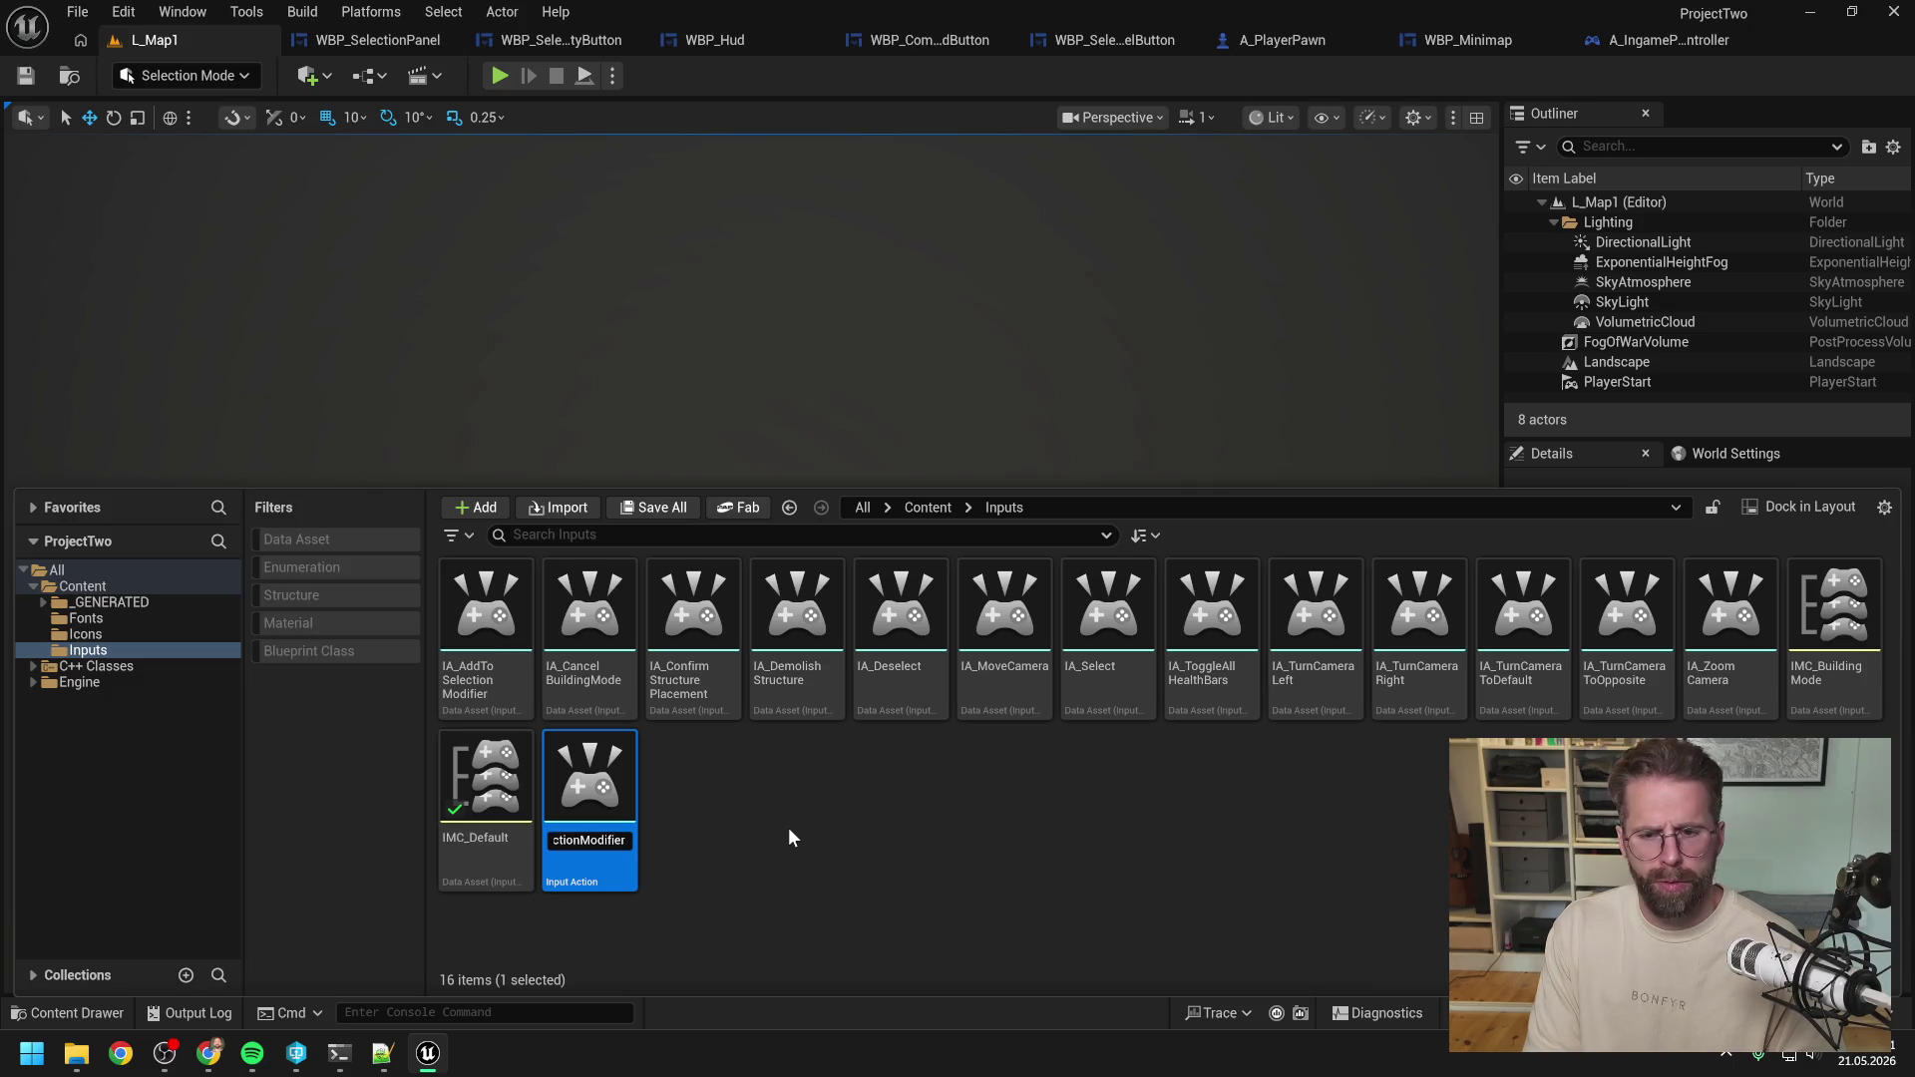
{"action": "key", "text": "Return"}
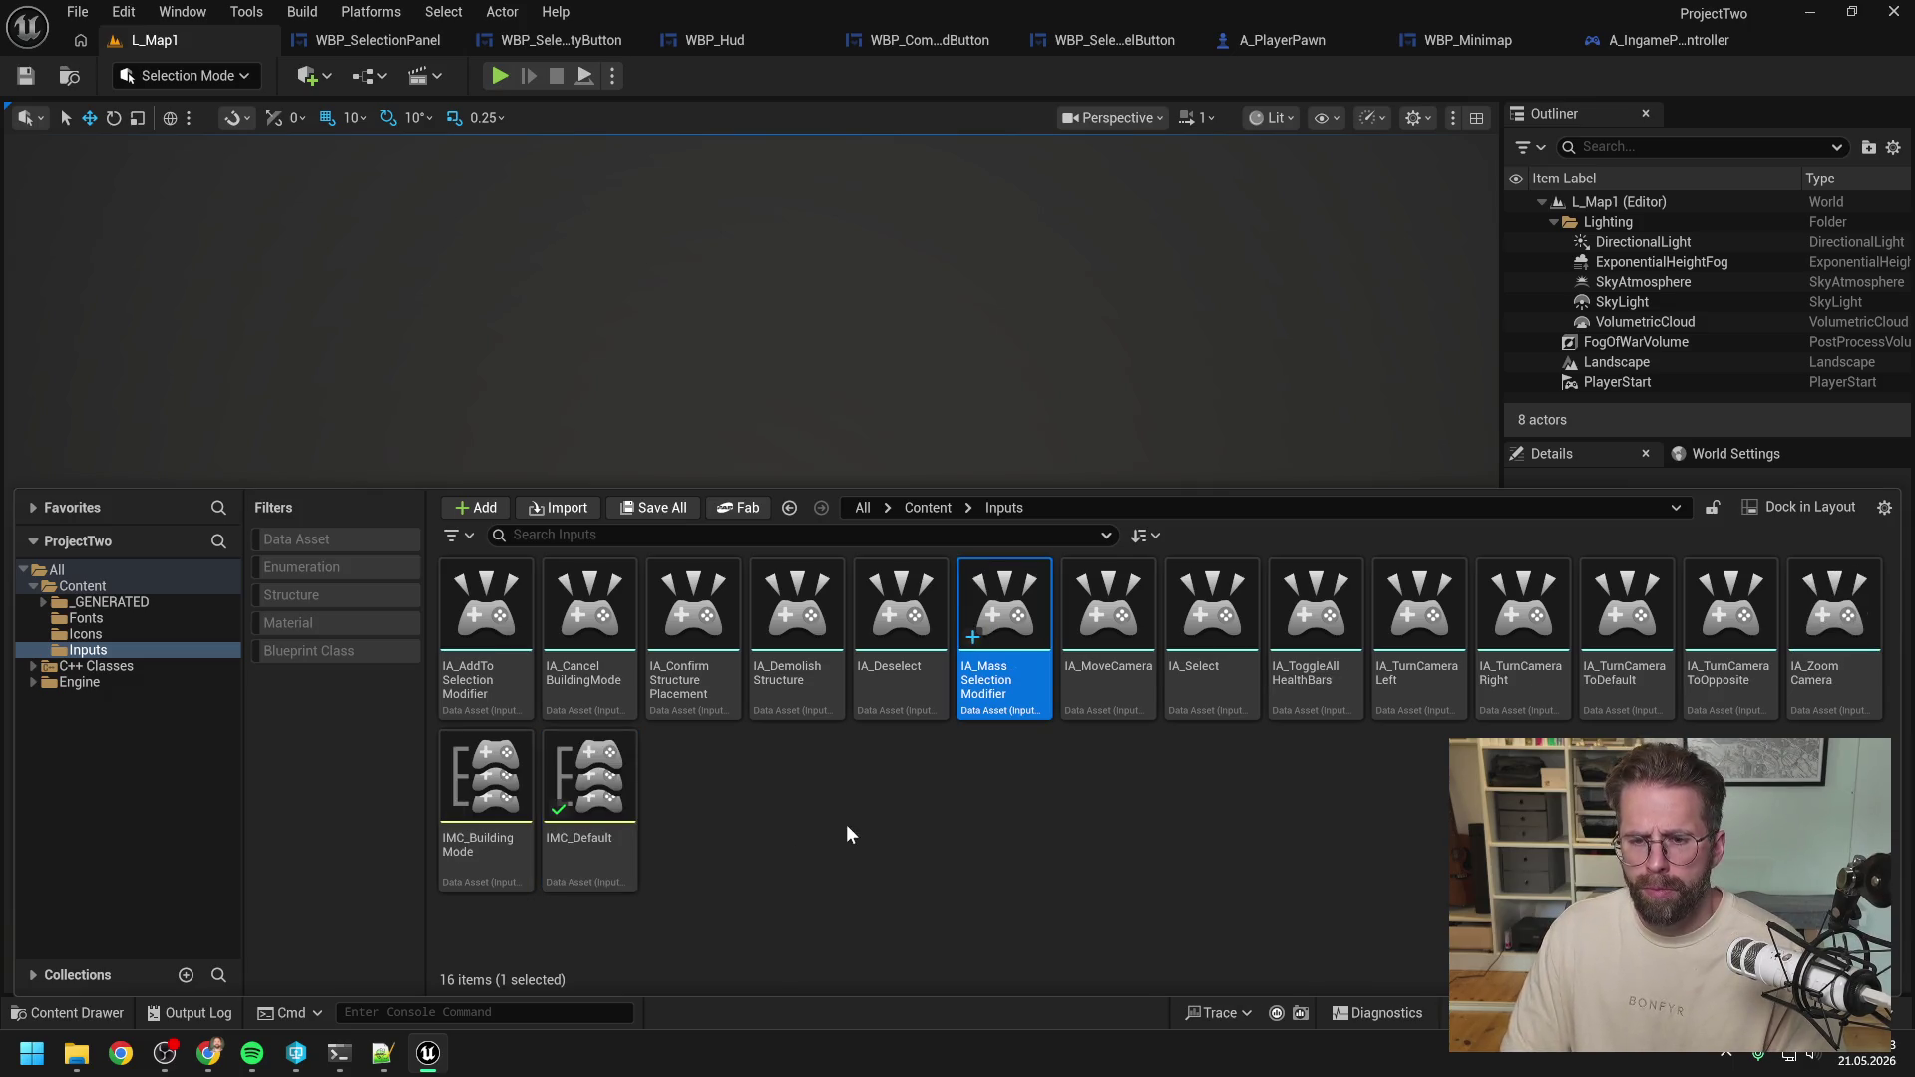
{"action": "left_click", "coordinate": [848, 833]}
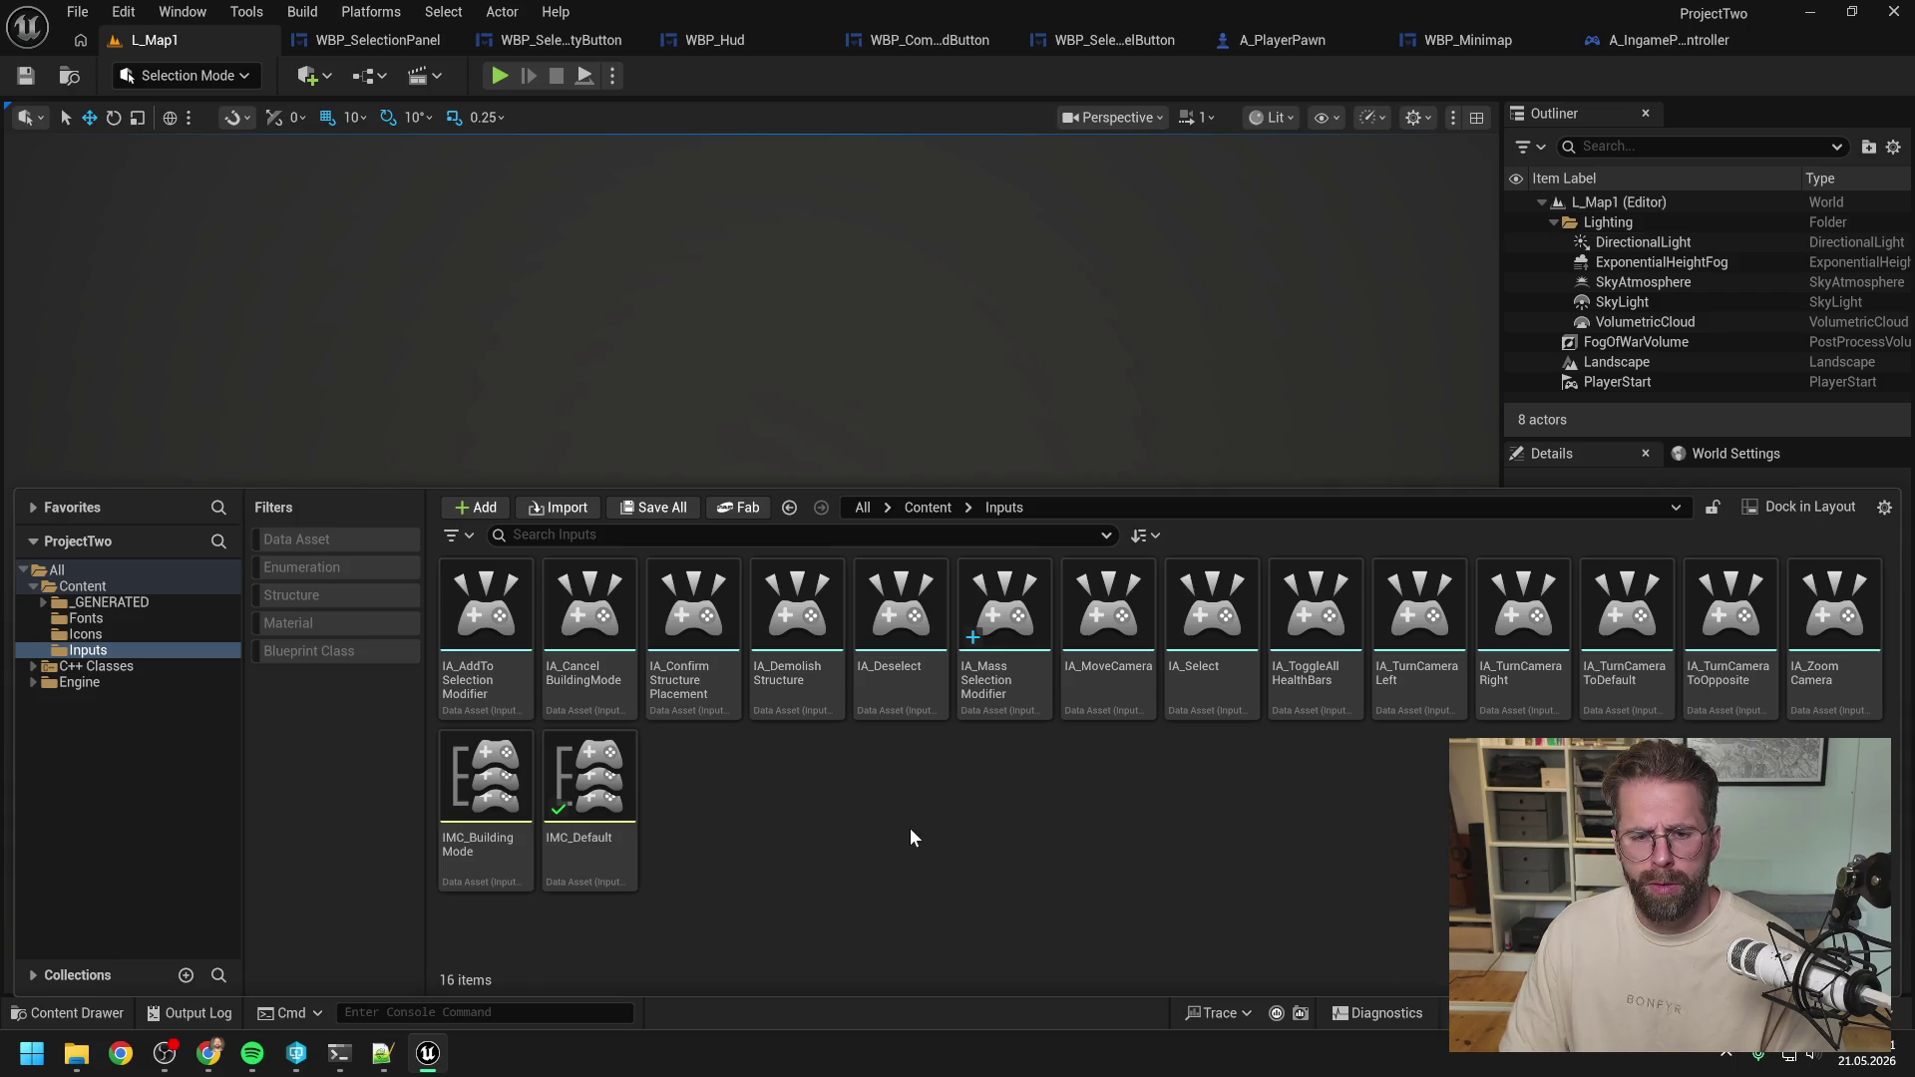
Create another Input Action named IA_MassSelect in the Inputs folder.
{"action": "right_click", "coordinate": [910, 828]}
{"action": "mouse_move", "coordinate": [984, 565]}
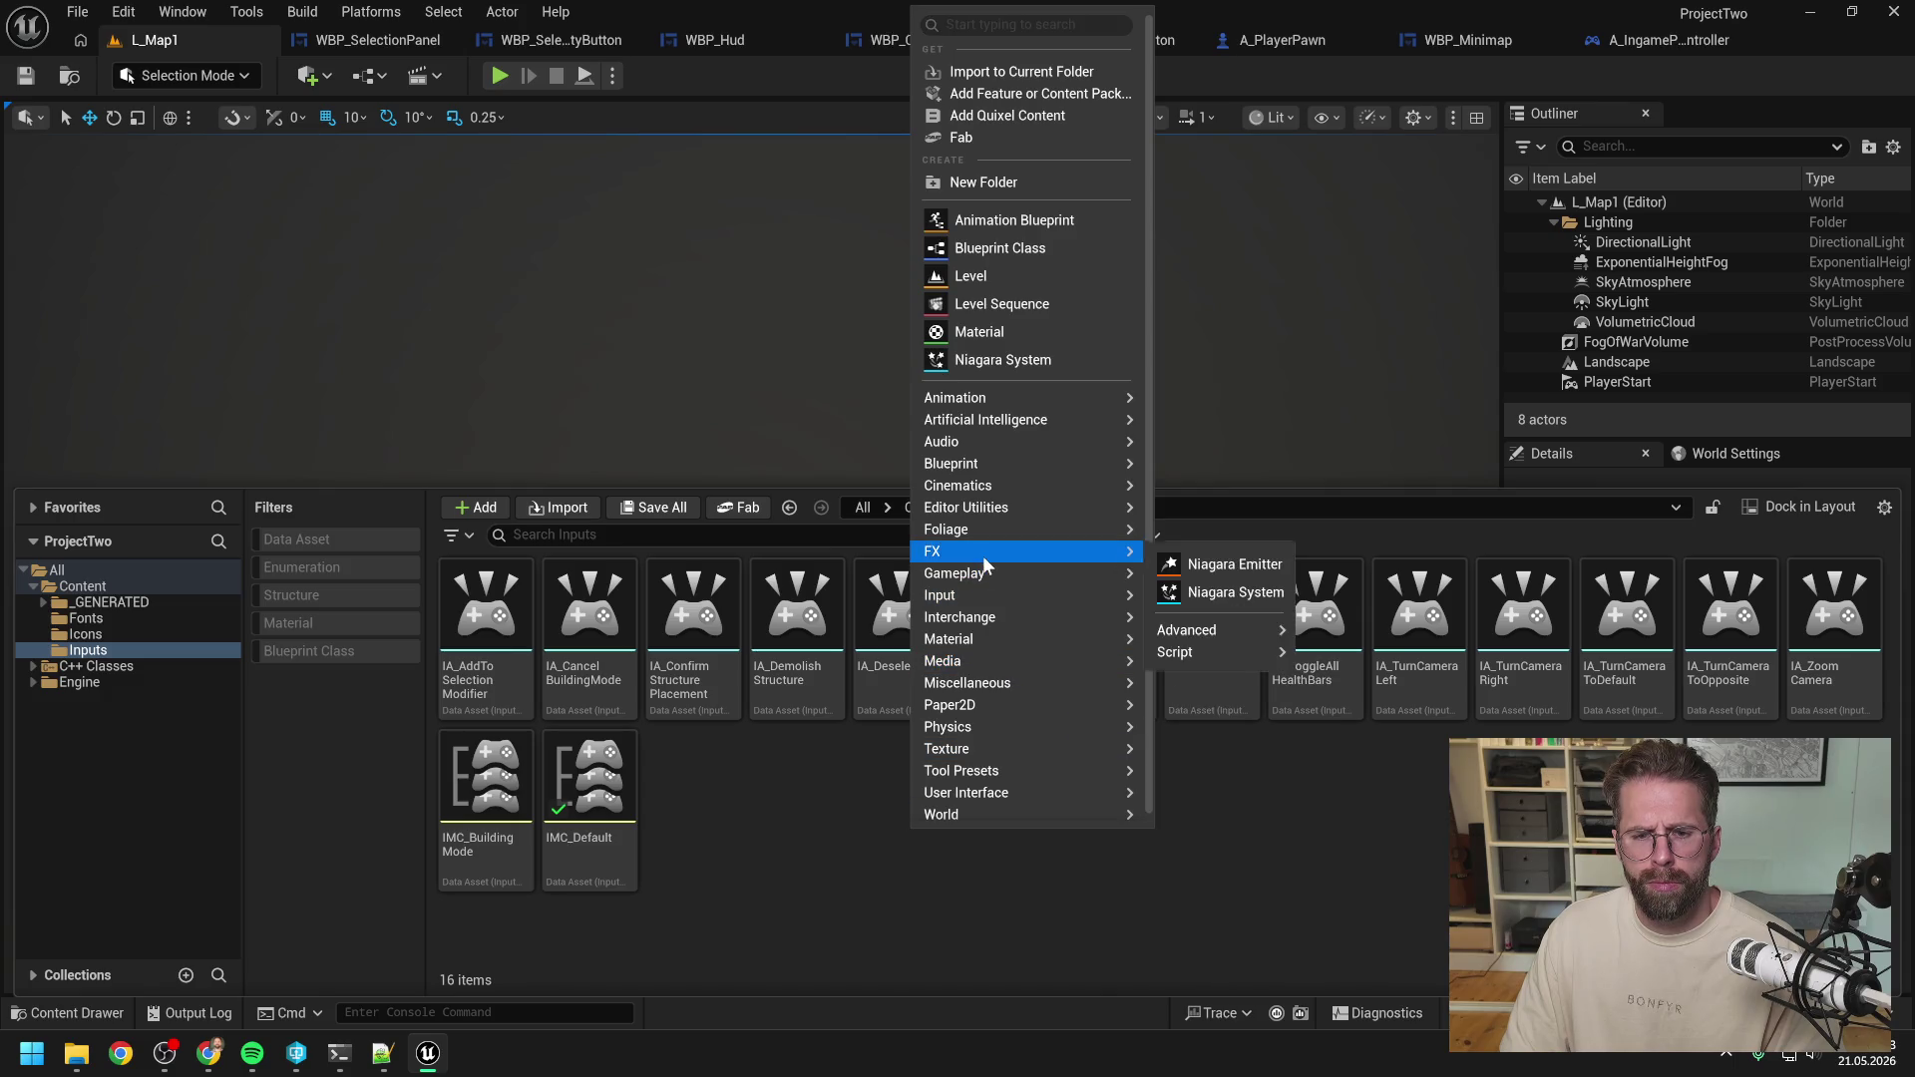
{"action": "mouse_move", "coordinate": [978, 602]}
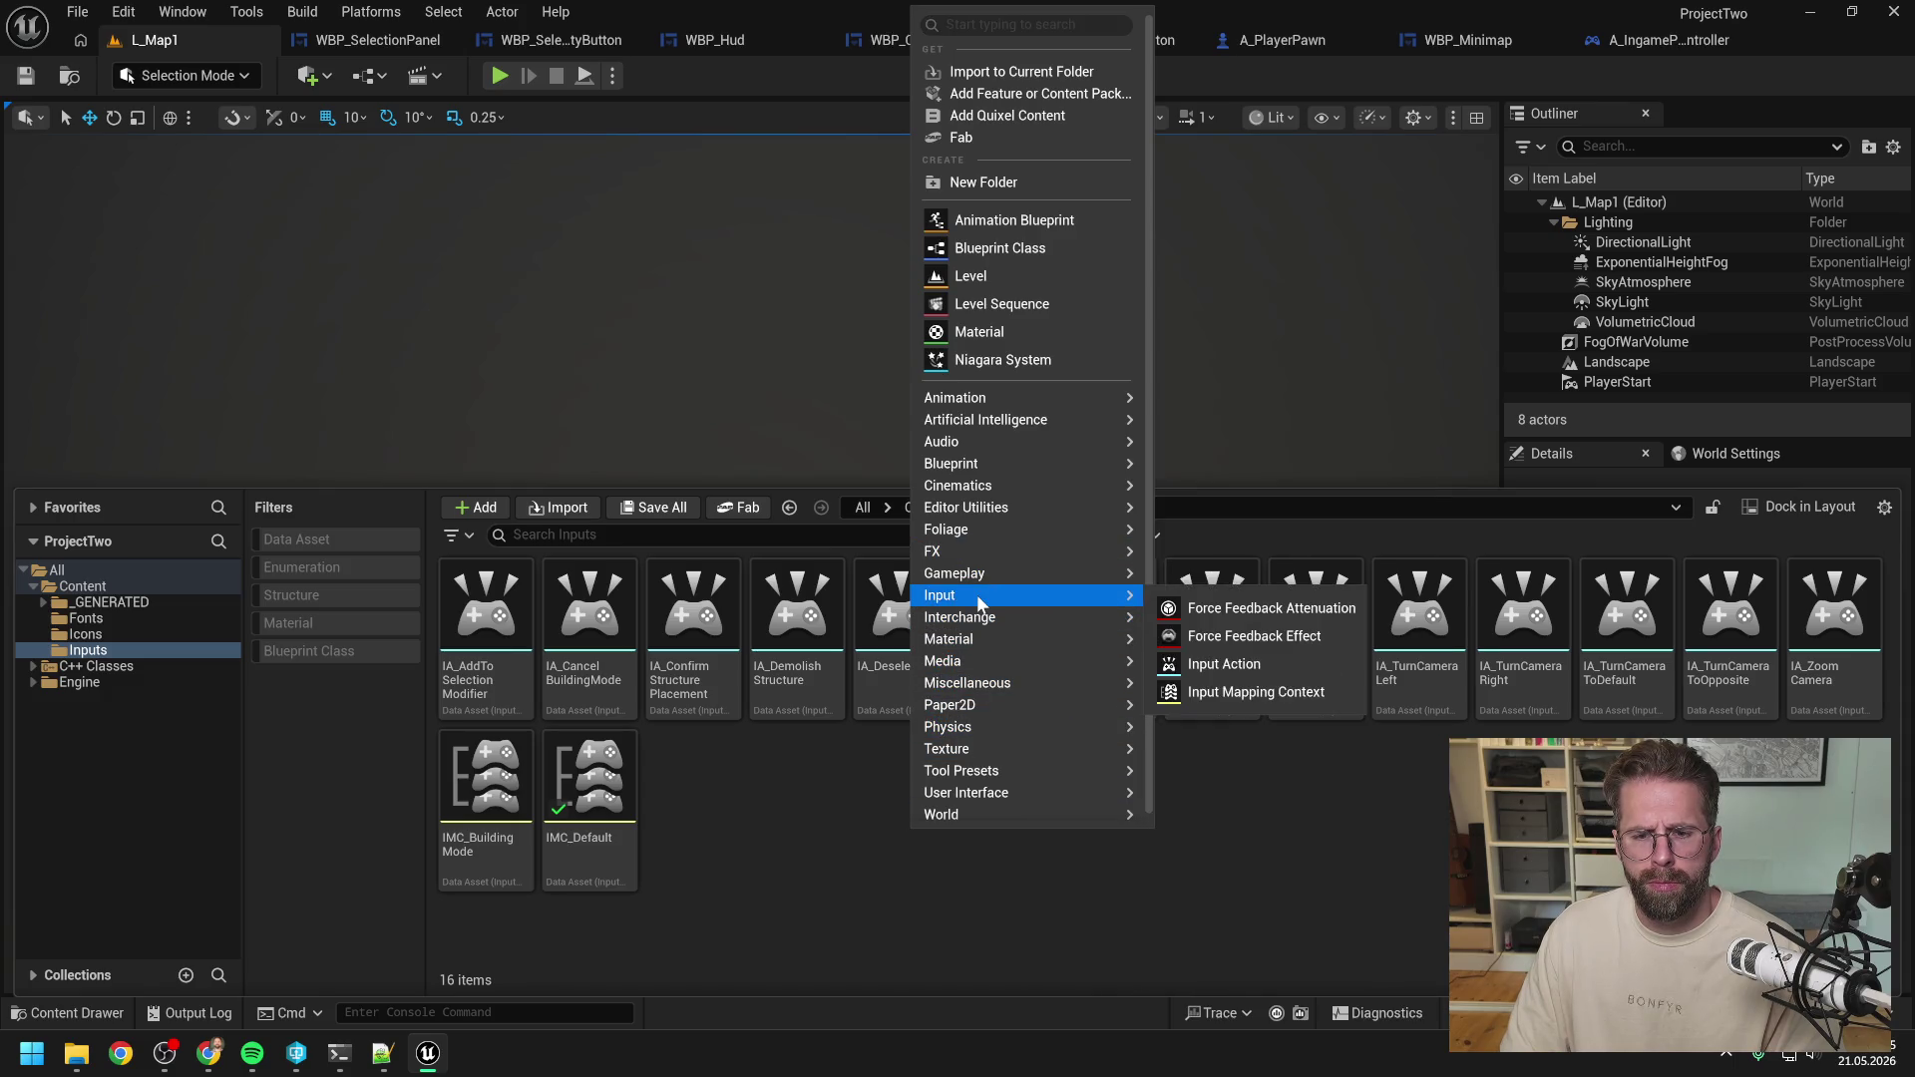
{"action": "left_click", "coordinate": [1247, 665]}
{"action": "type", "text": "IA"}
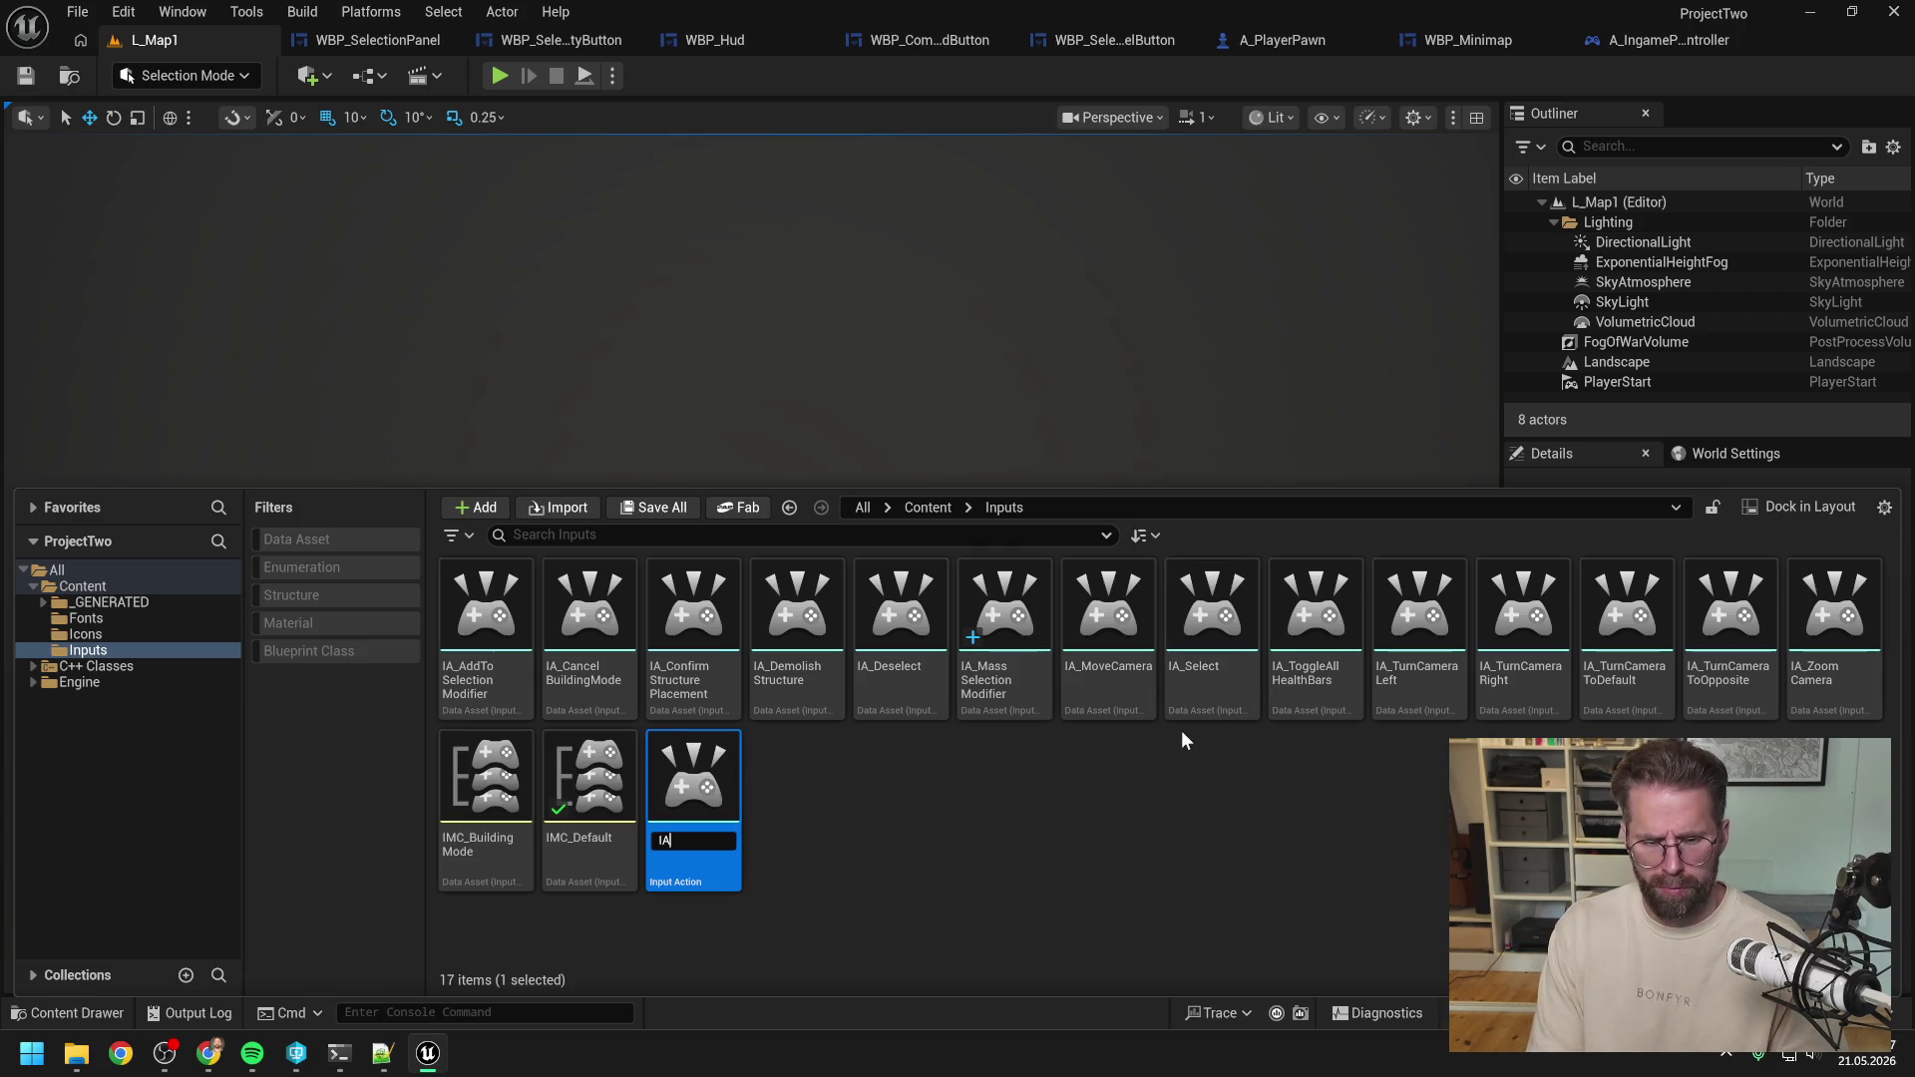
{"action": "type", "text": "_MassS"}
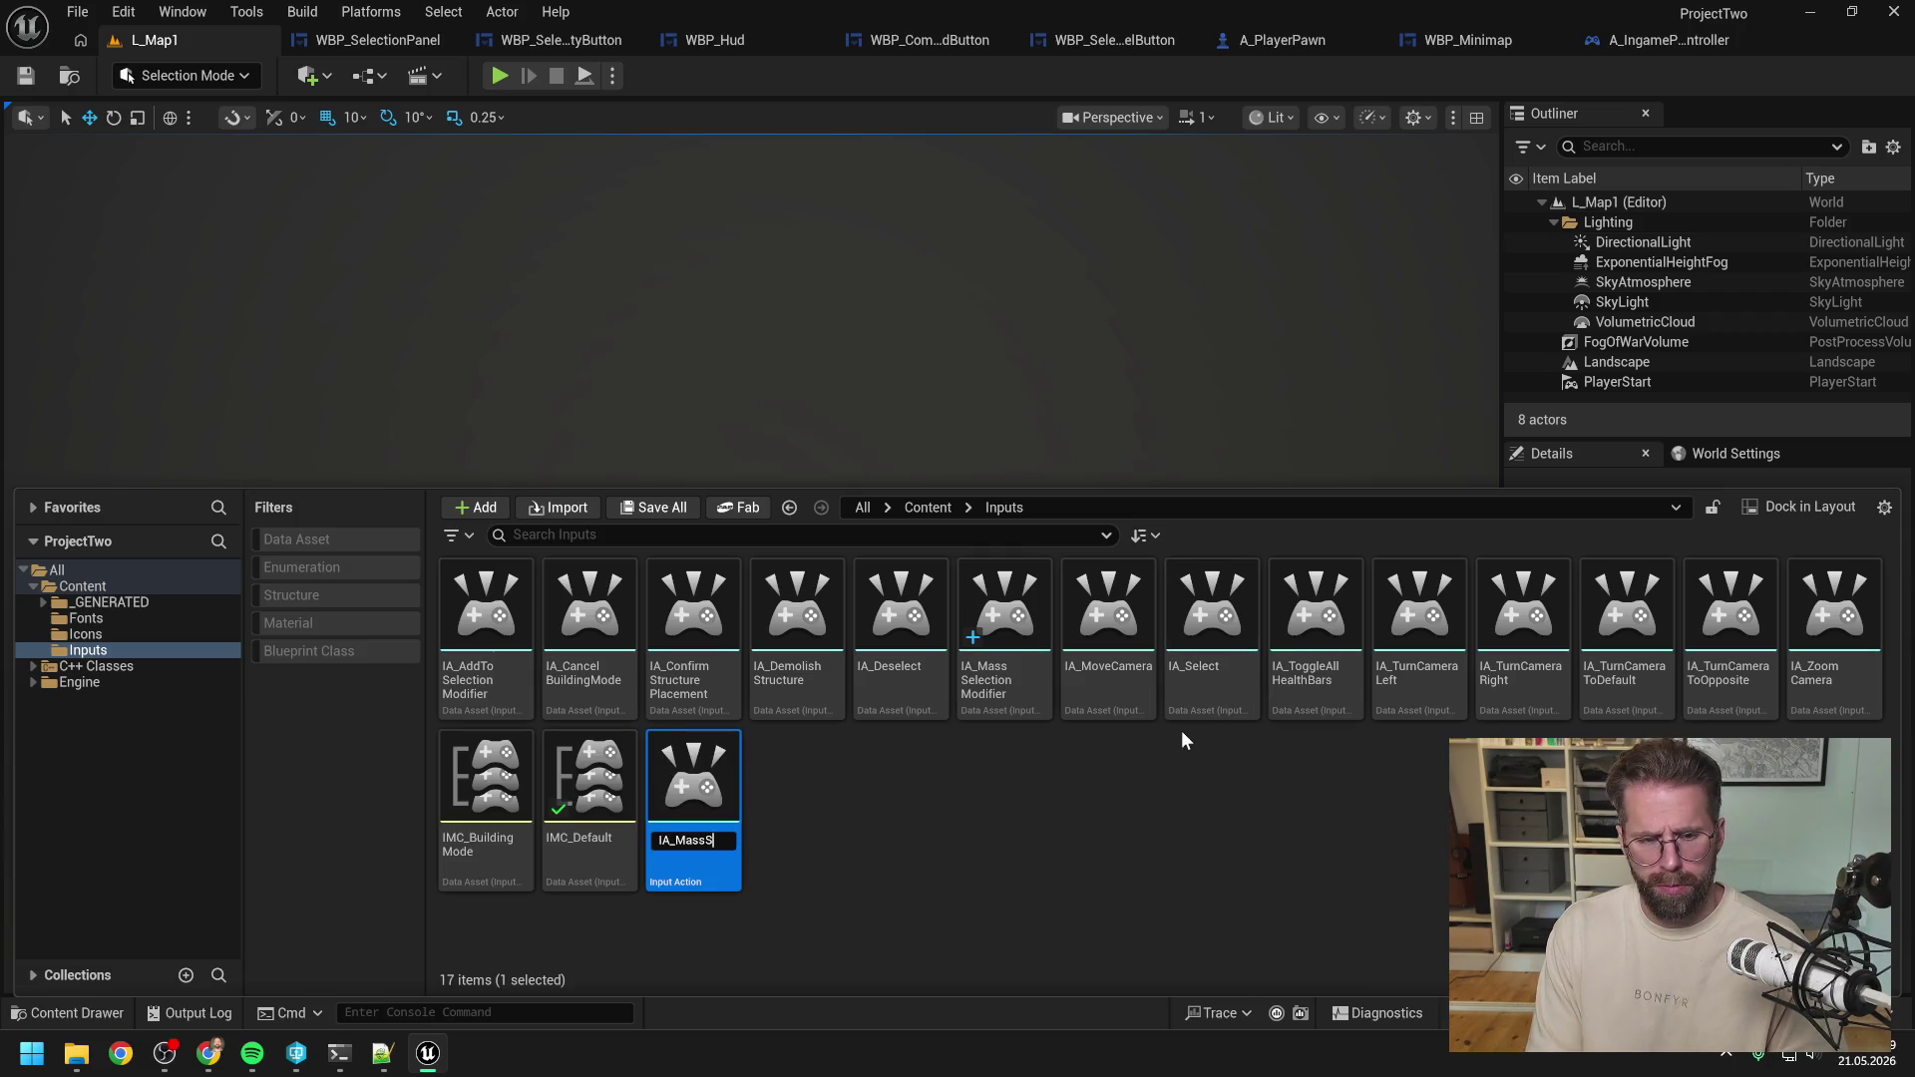
{"action": "type", "text": "elect"}
{"action": "key", "text": "Return"}
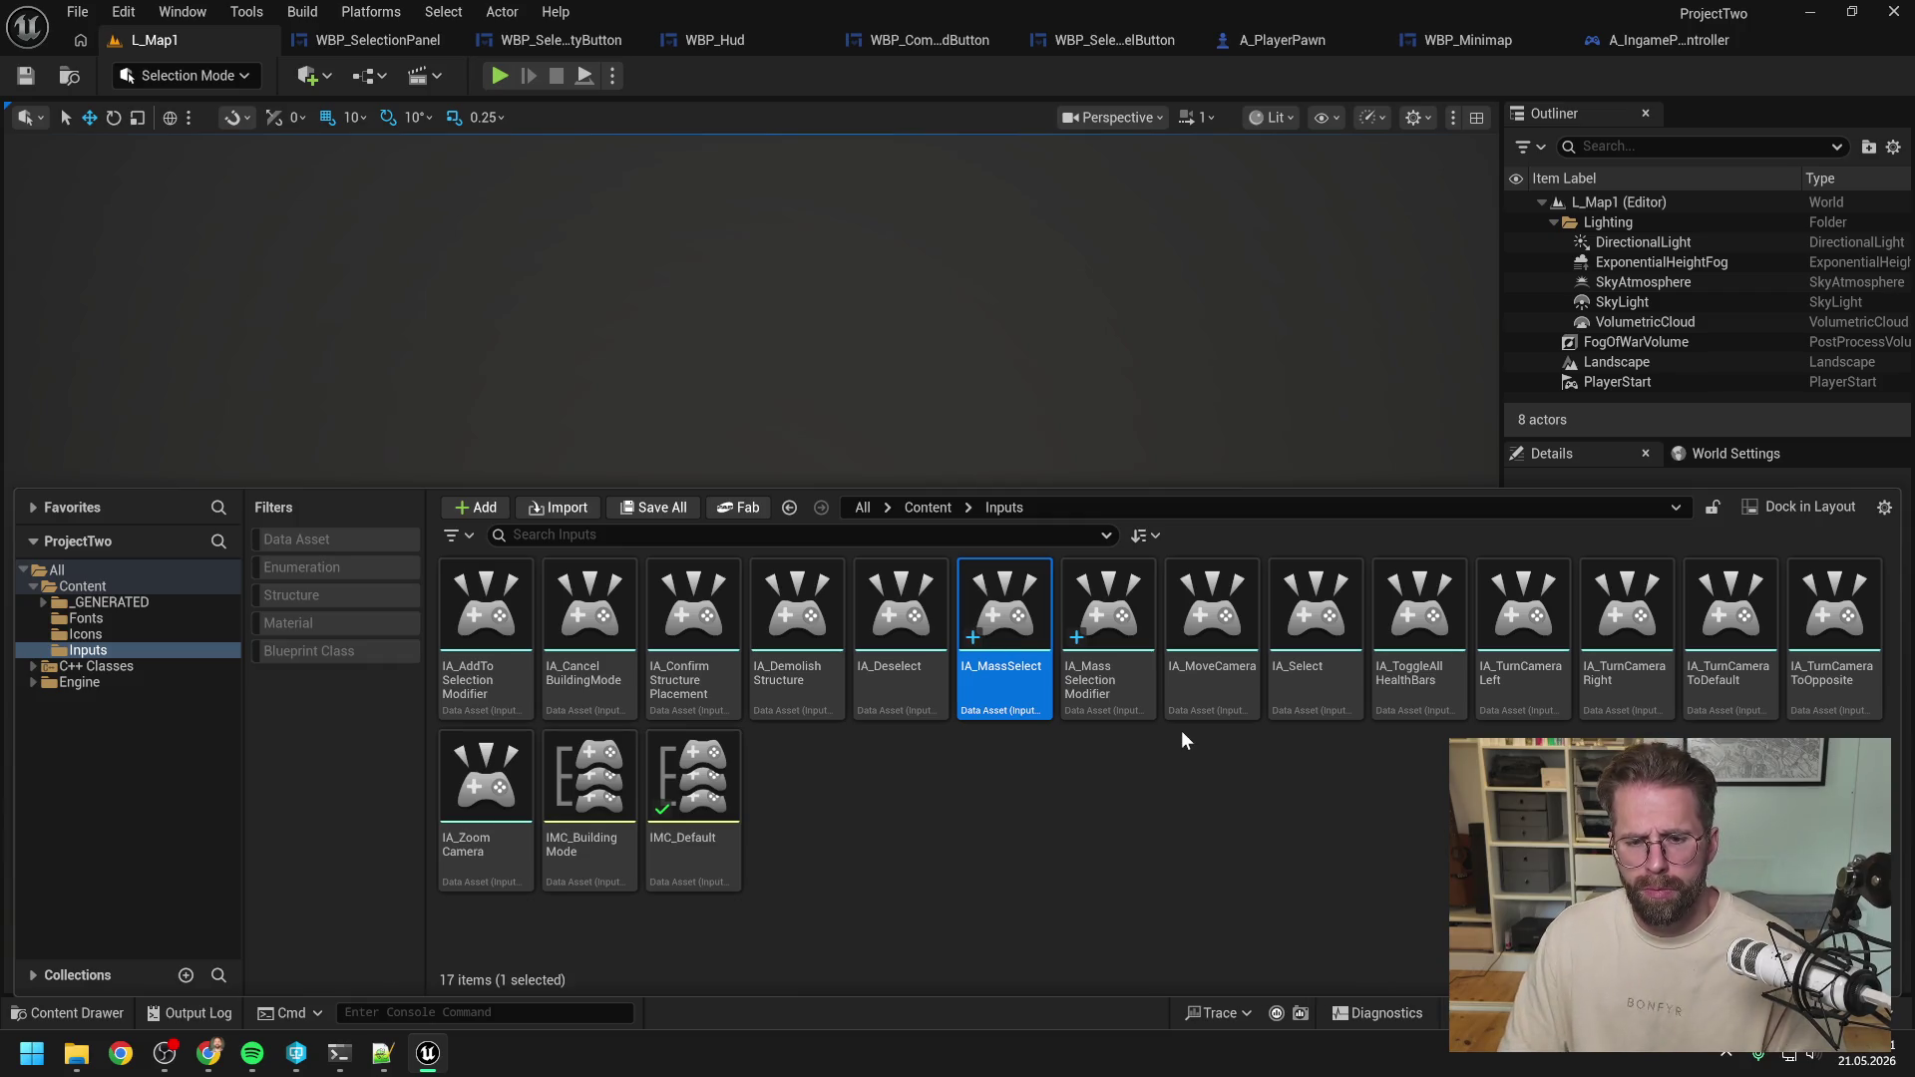
{"action": "left_click", "coordinate": [1066, 806]}
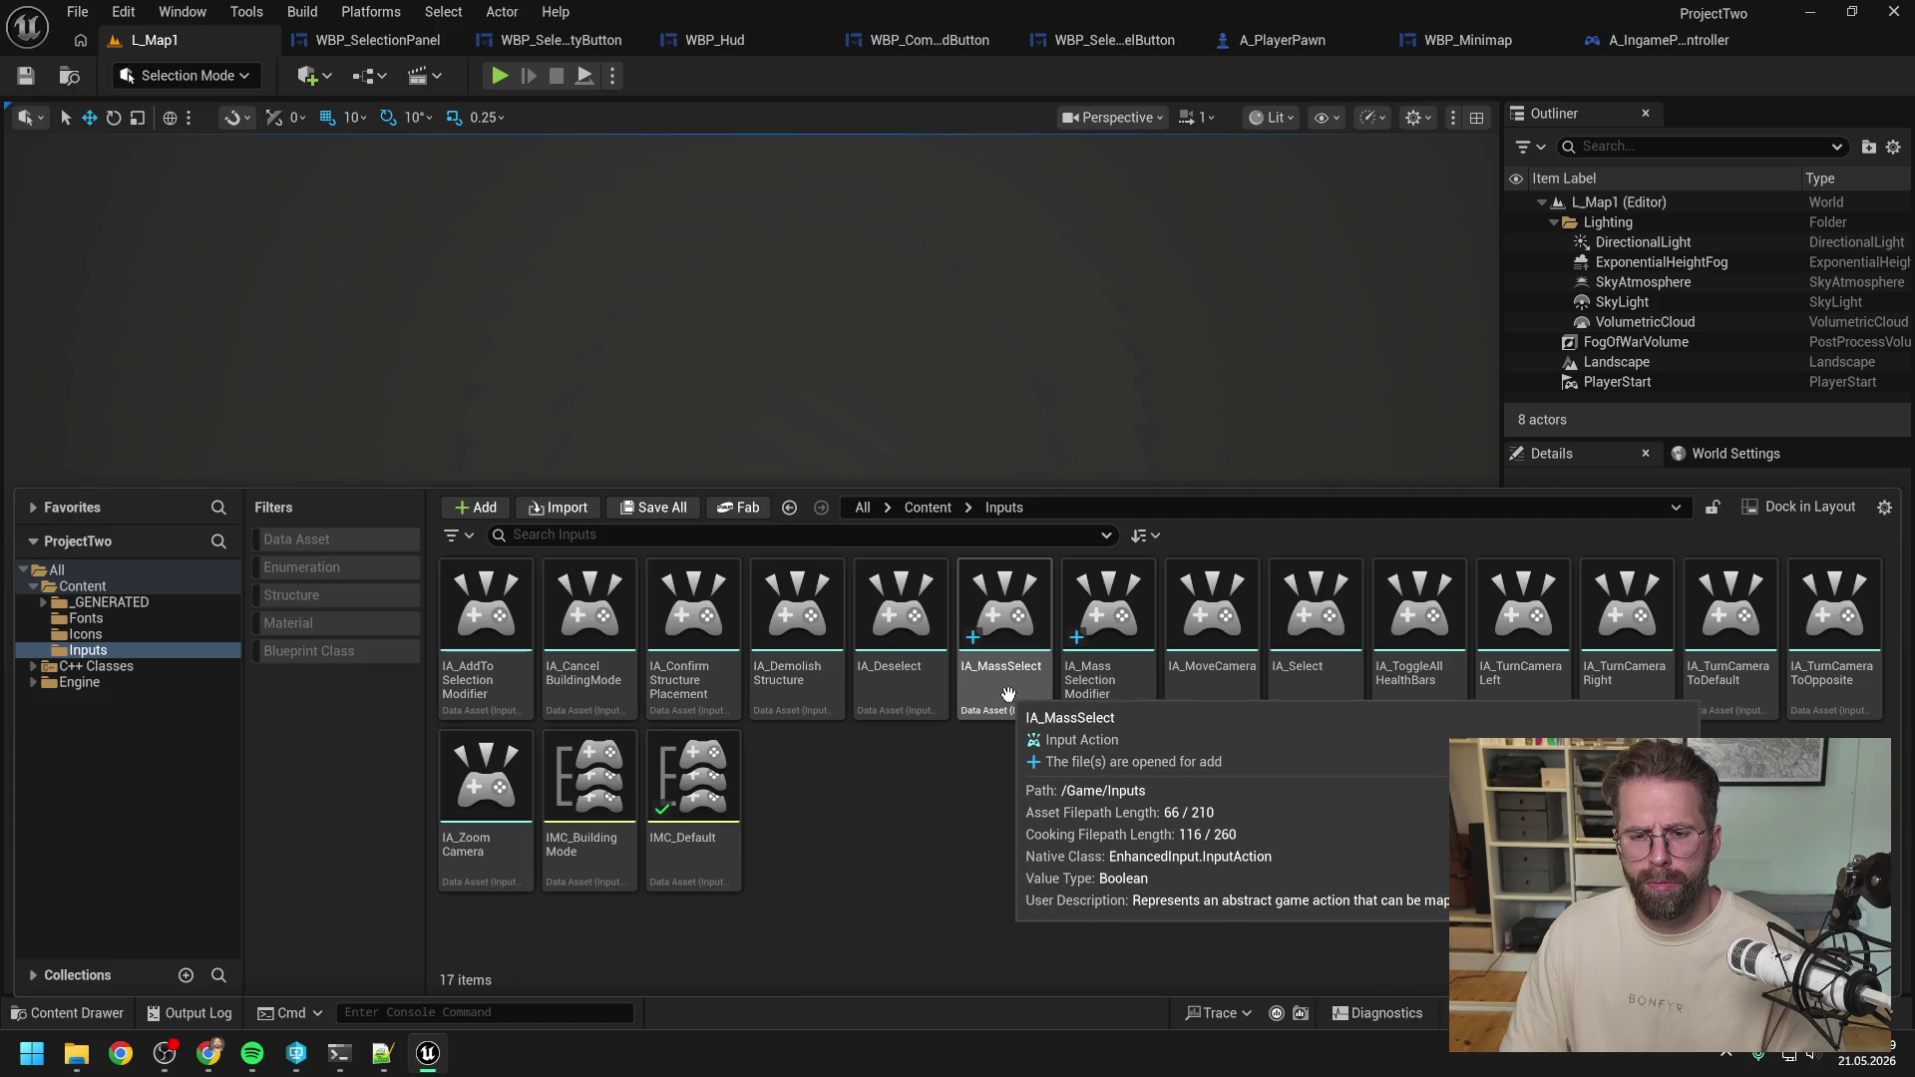
{"action": "left_click", "coordinate": [339, 1052]}
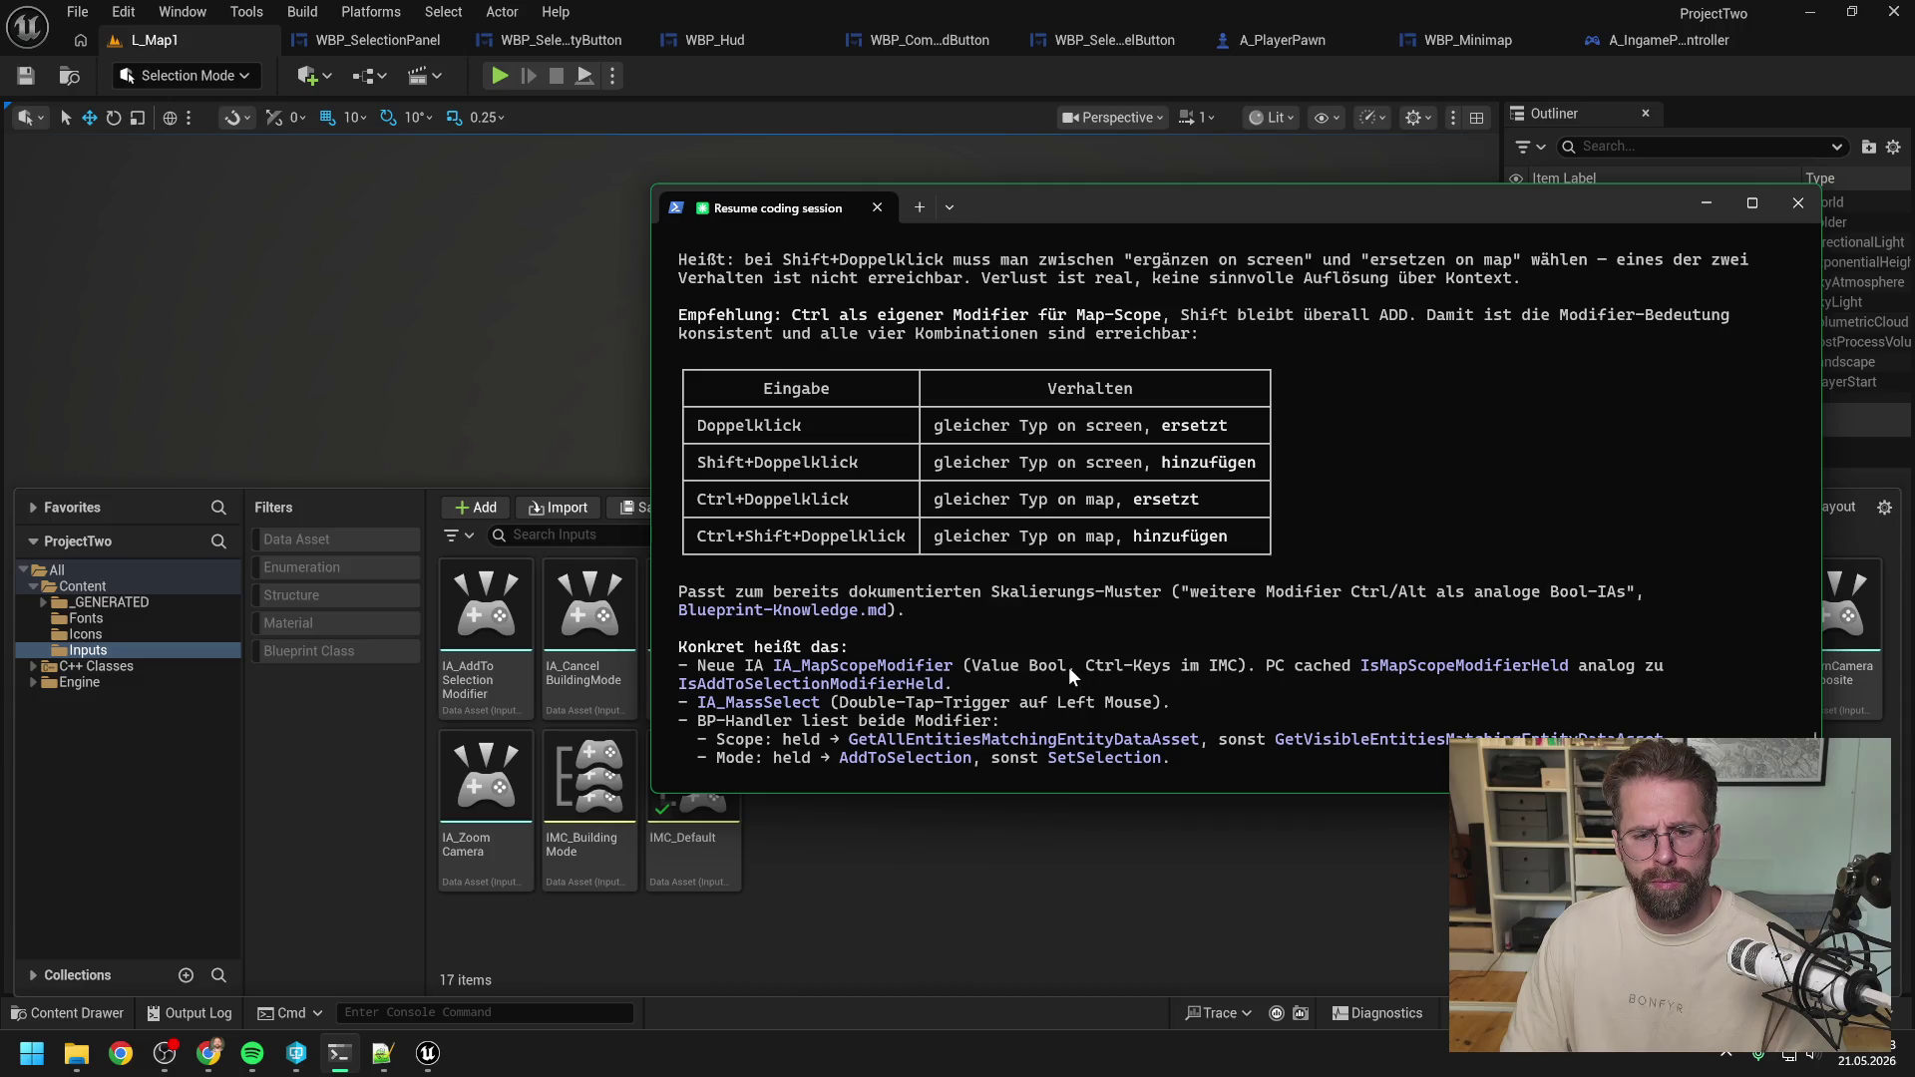
{"action": "scroll", "coordinate": [1069, 666], "scroll_direction": "up", "scroll_amount": 3}
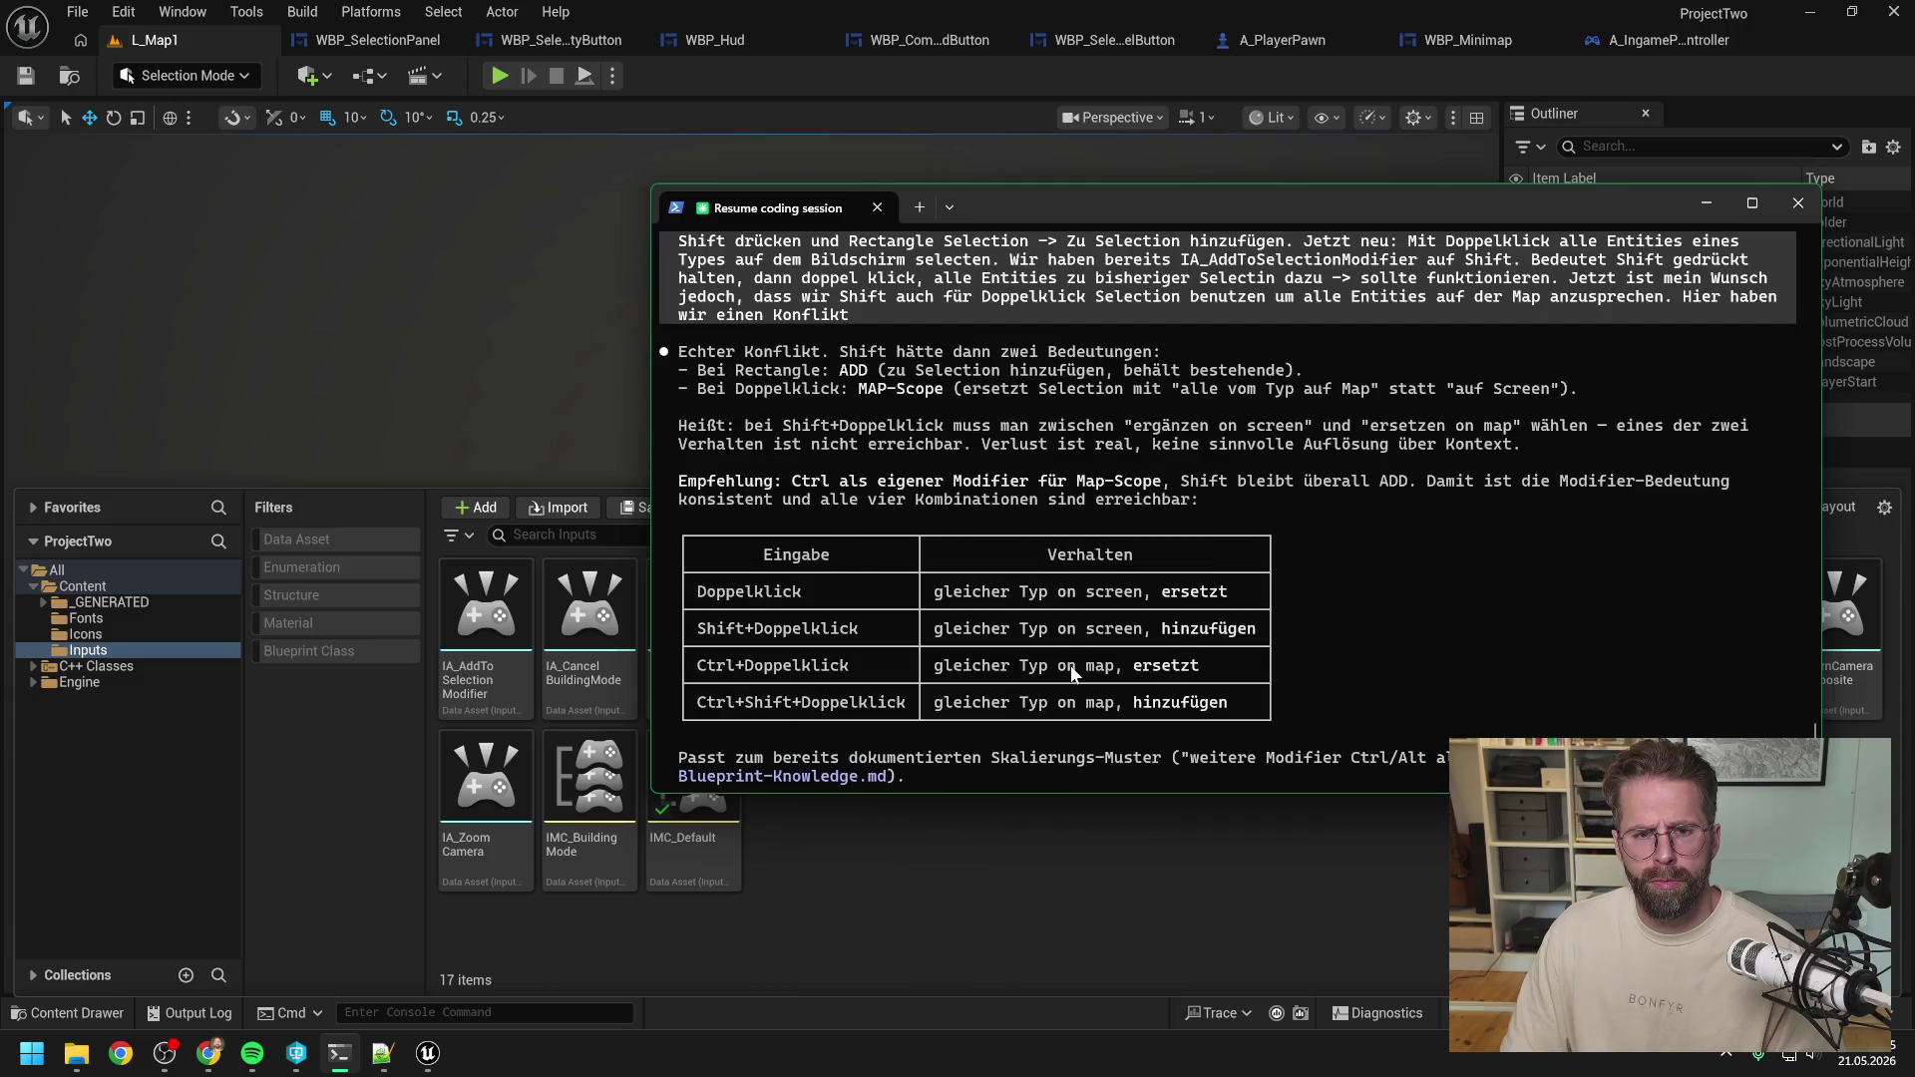
{"action": "scroll", "coordinate": [1398, 629], "scroll_direction": "up", "scroll_amount": 1}
{"action": "scroll", "coordinate": [1394, 639], "scroll_direction": "up", "scroll_amount": 6}
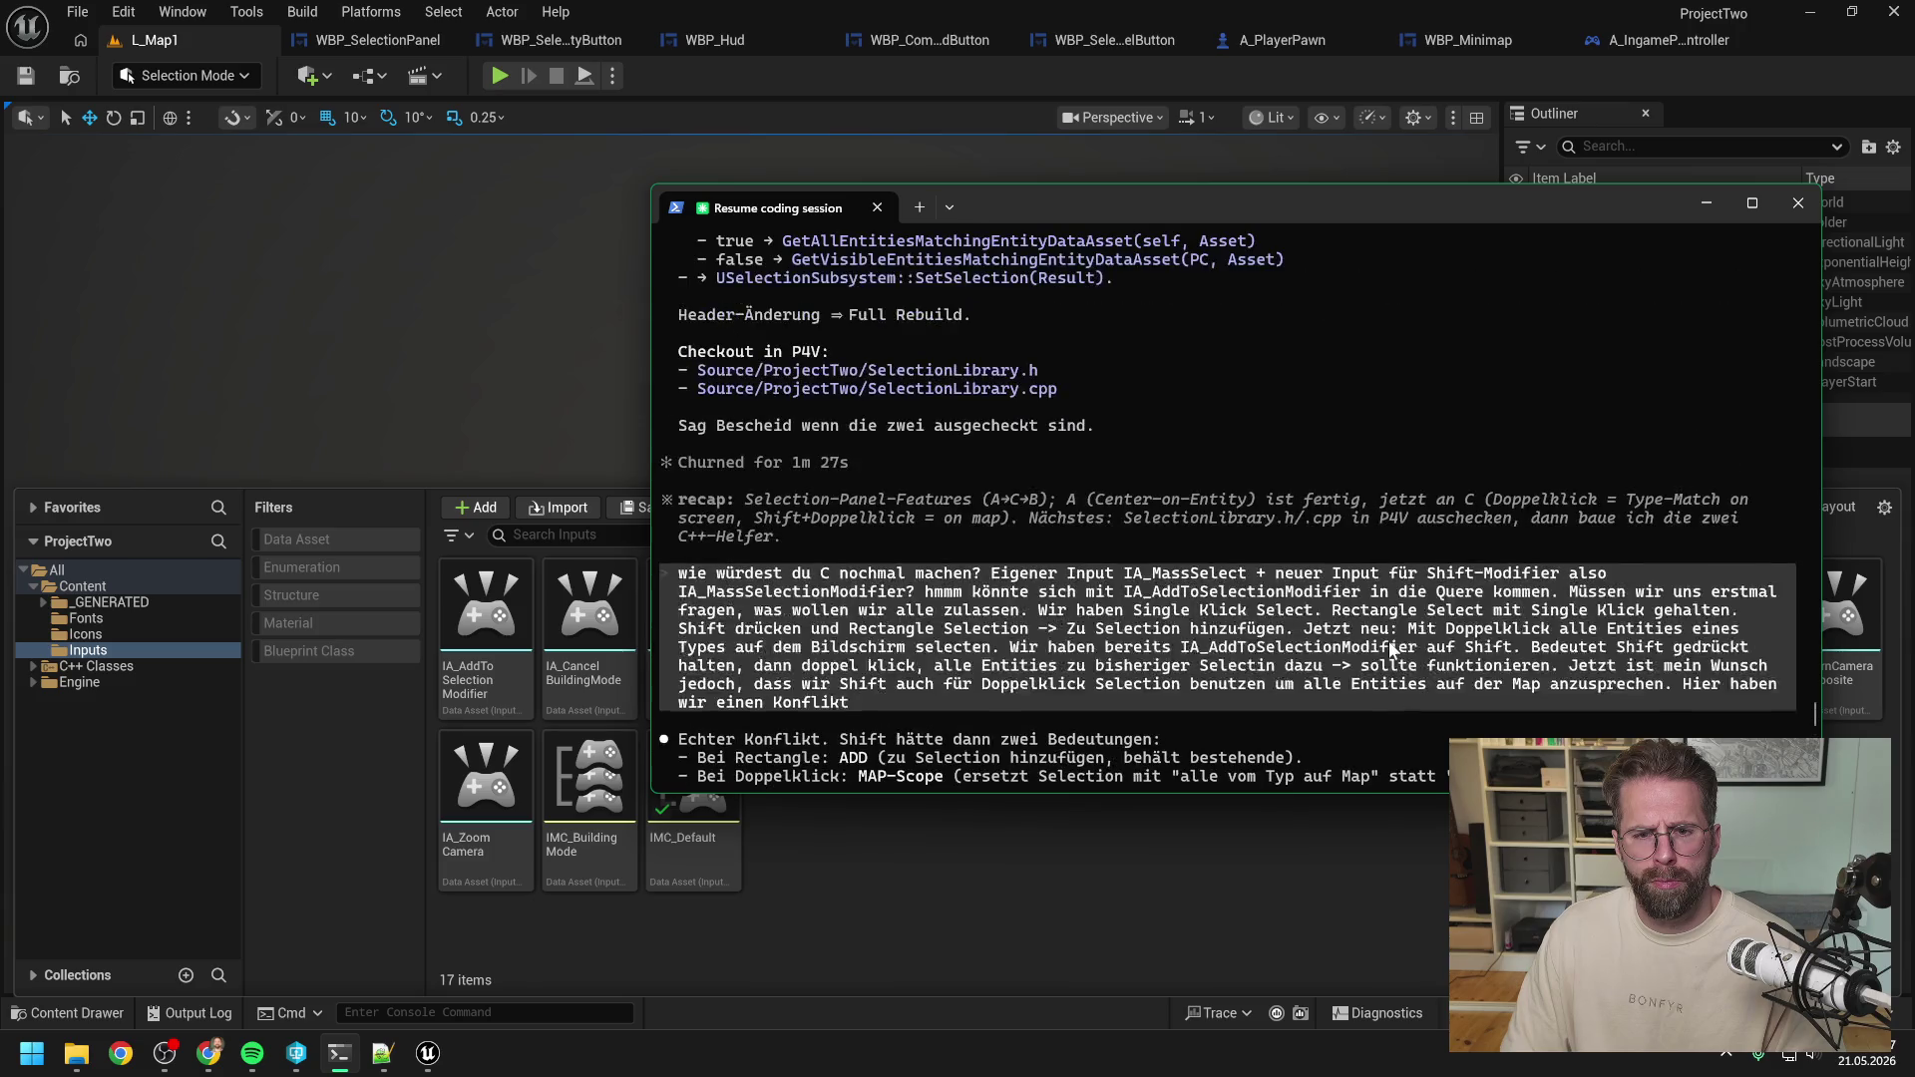
{"action": "scroll", "coordinate": [1341, 635], "scroll_direction": "up", "scroll_amount": 6}
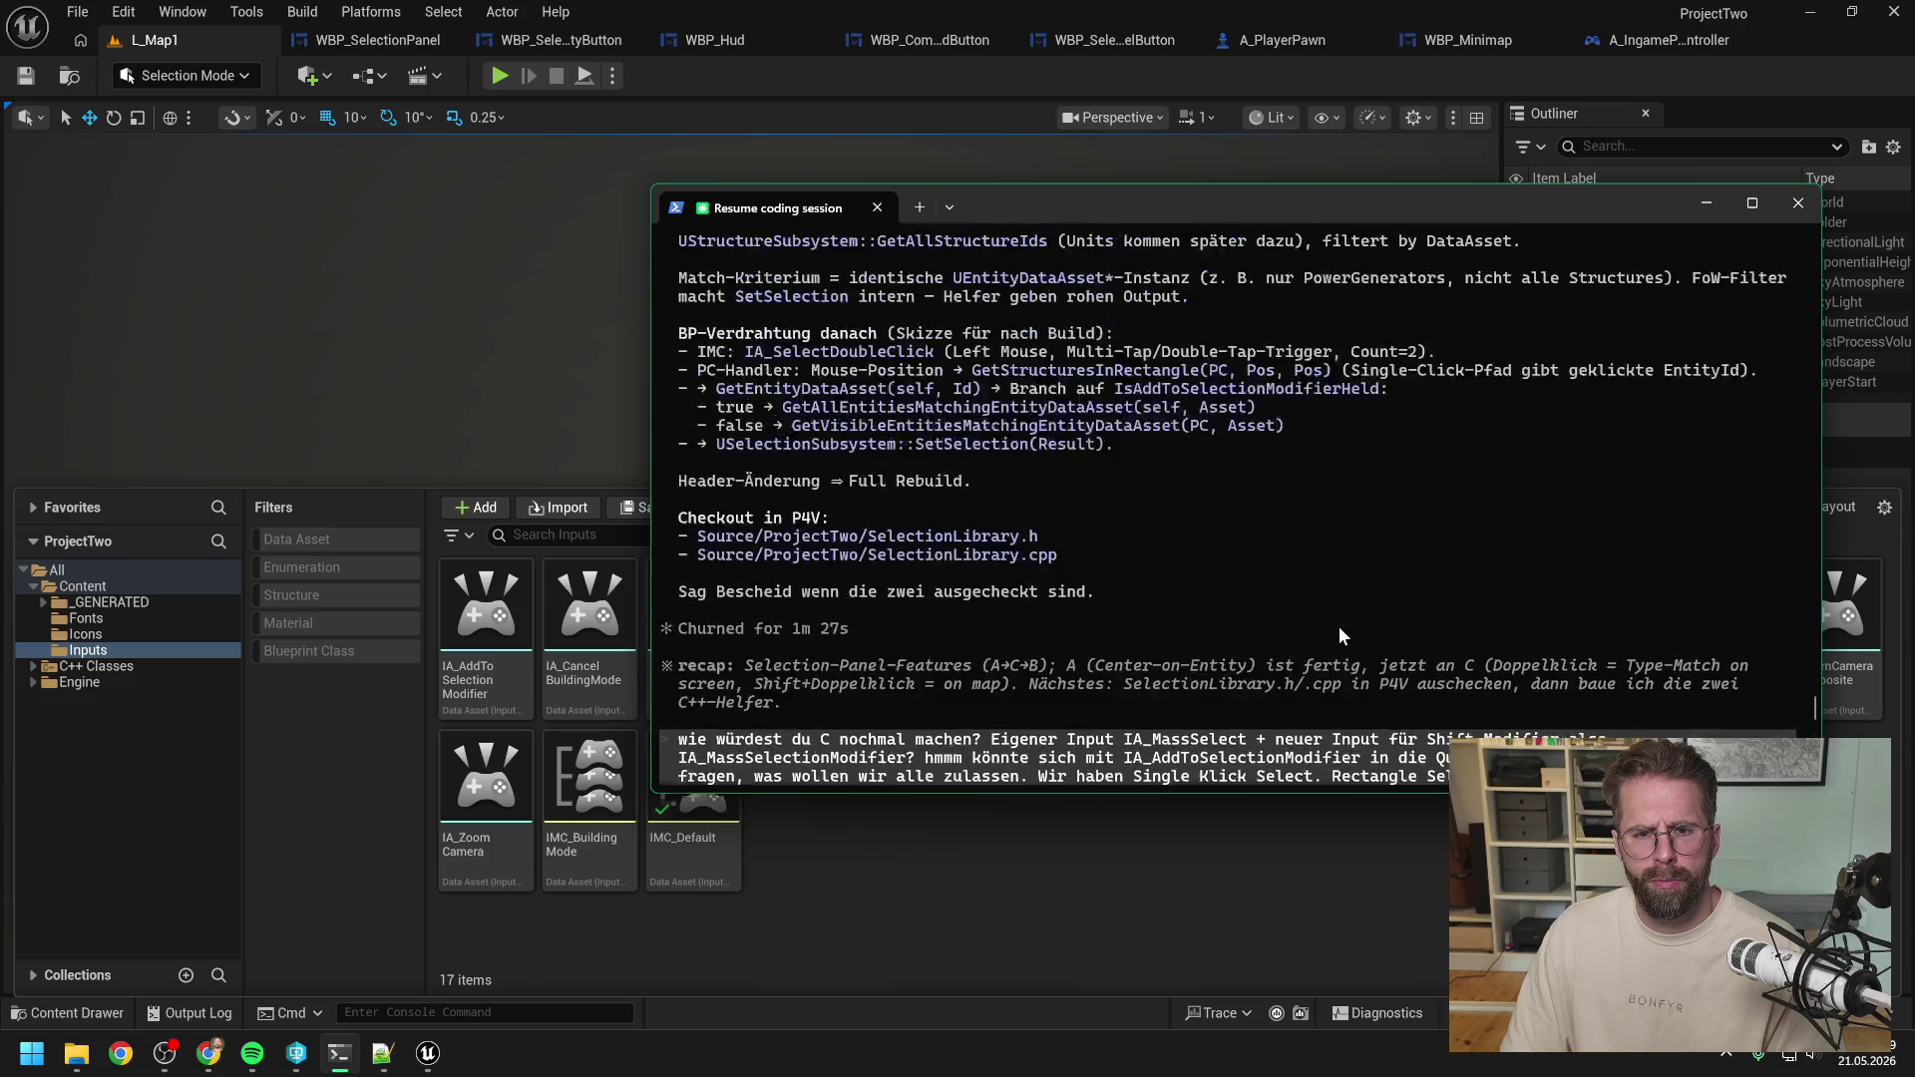
{"action": "scroll", "coordinate": [1337, 626], "scroll_direction": "up", "scroll_amount": 2}
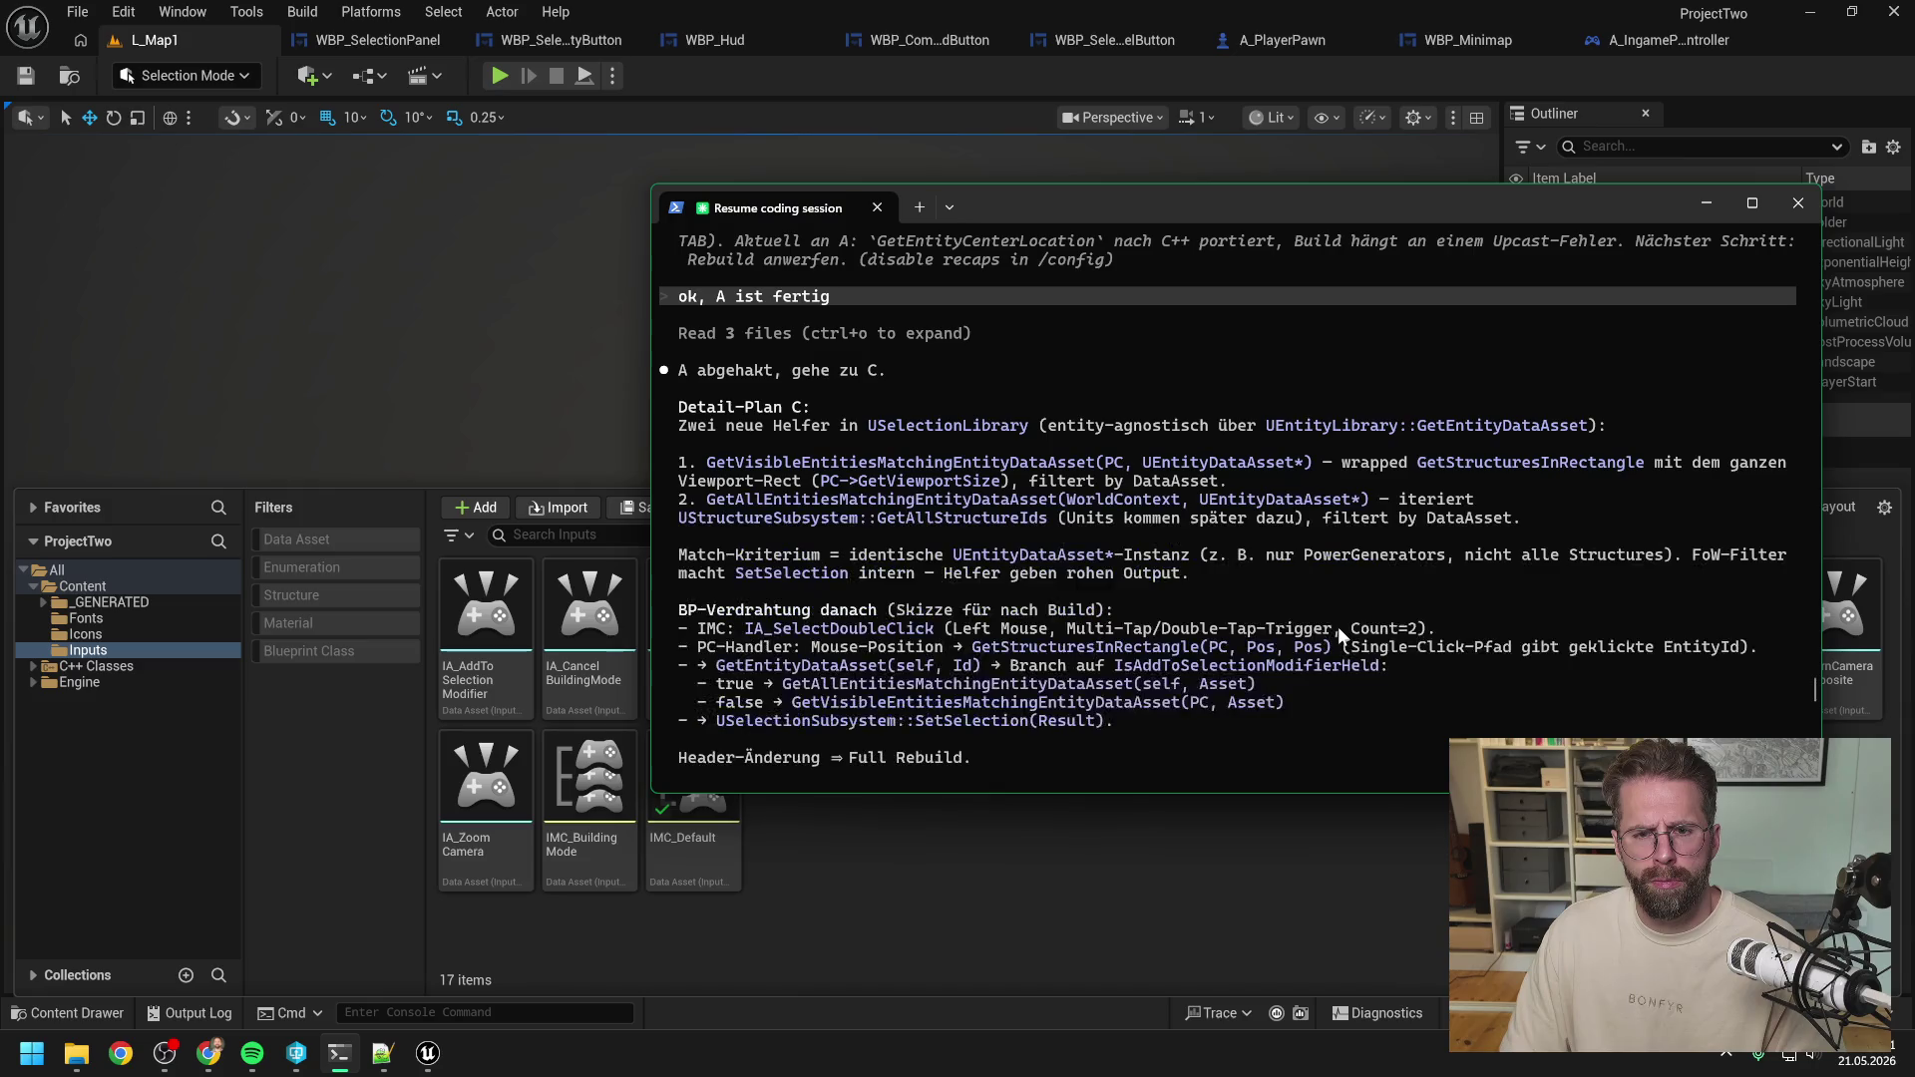
{"action": "scroll", "coordinate": [1337, 627], "scroll_direction": "up", "scroll_amount": 1}
{"action": "scroll", "coordinate": [1337, 627], "scroll_direction": "down", "scroll_amount": 1}
{"action": "scroll", "coordinate": [1408, 600], "scroll_direction": "down", "scroll_amount": 2}
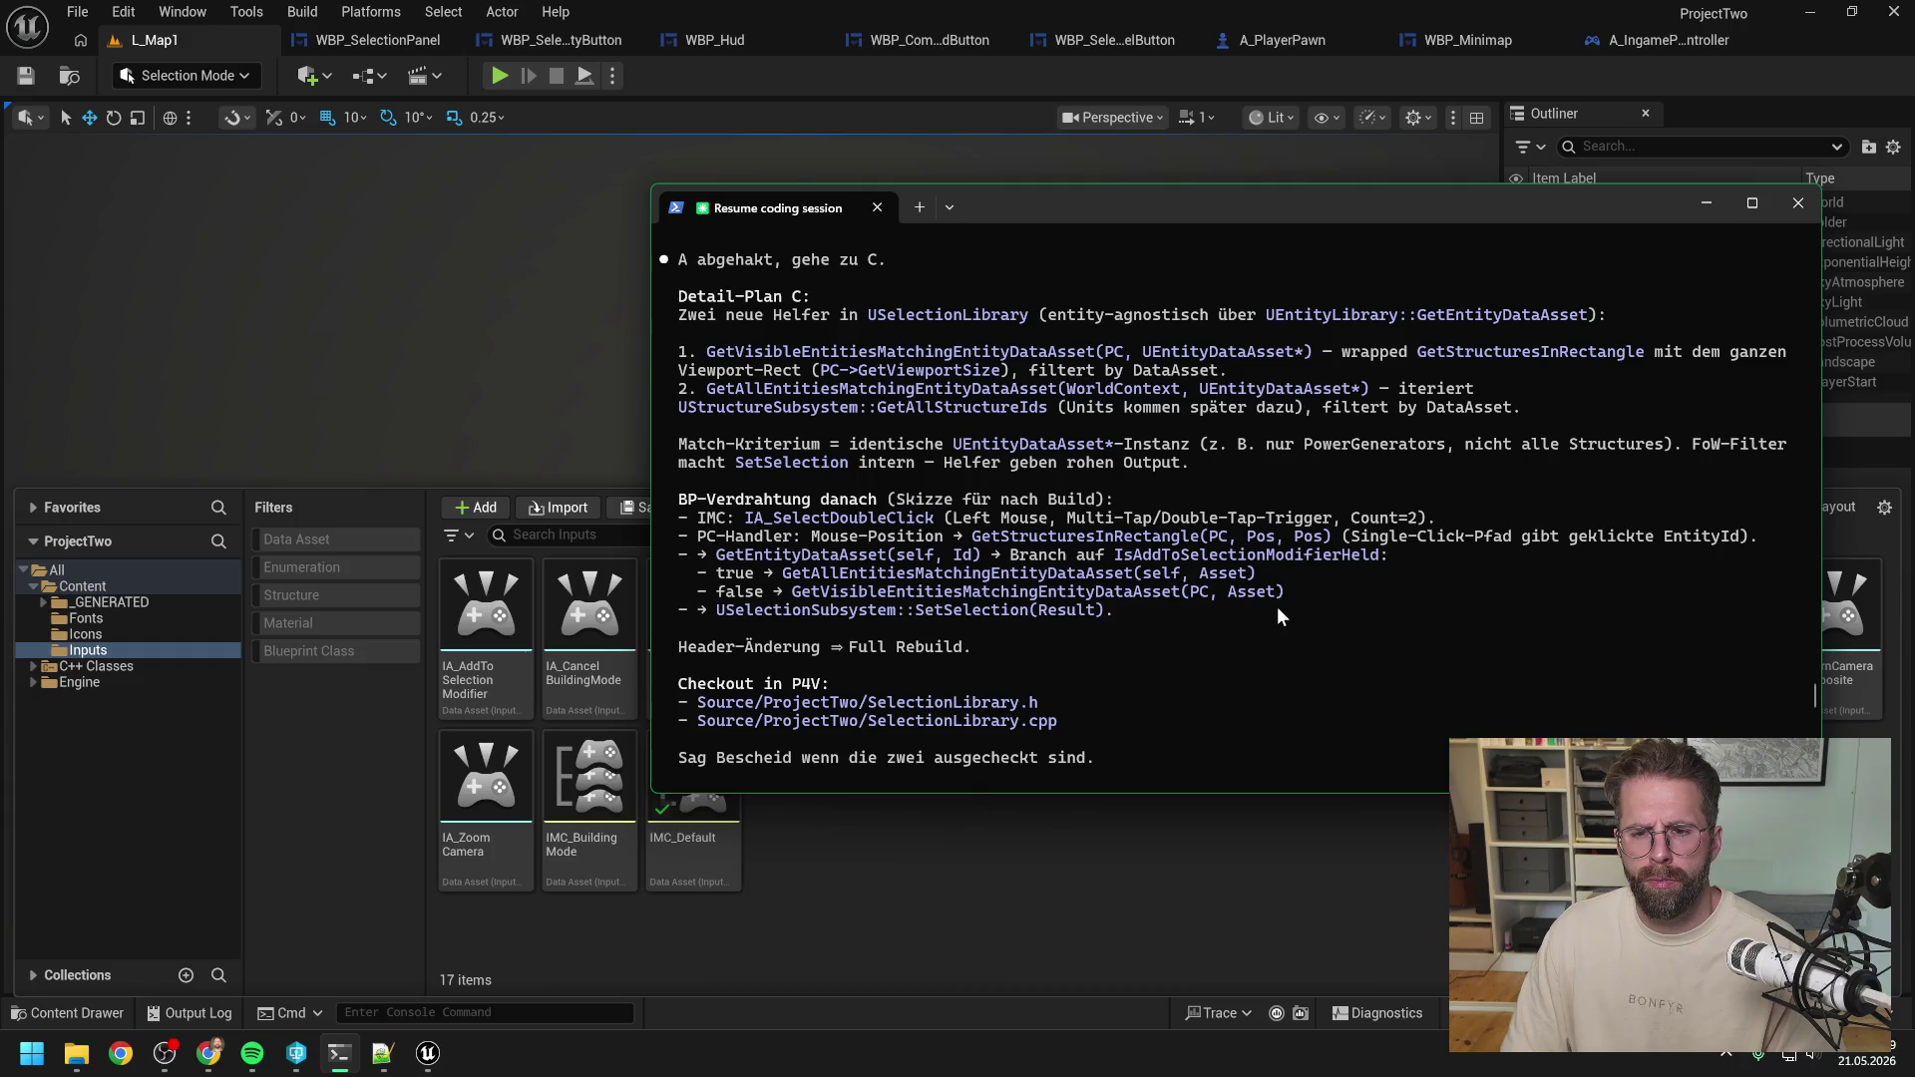
{"action": "left_click", "coordinate": [997, 904]}
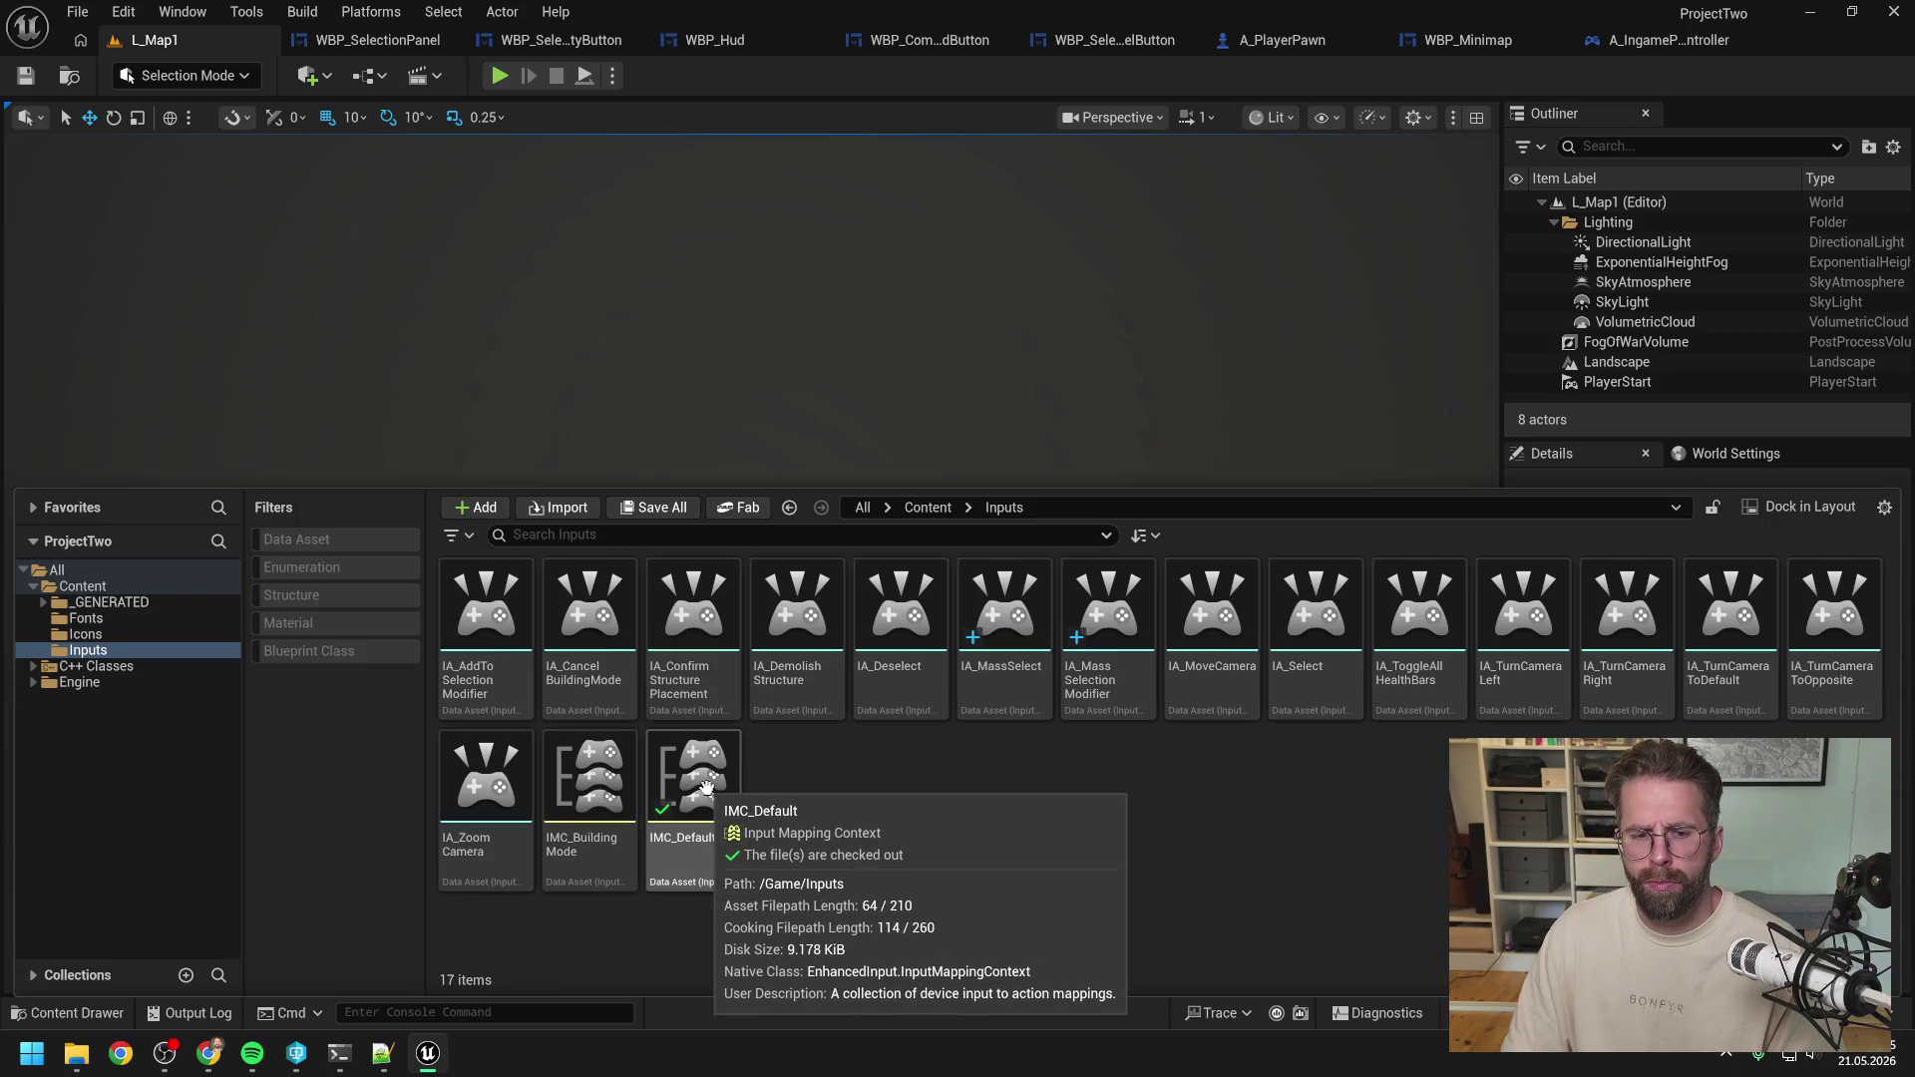
In IMC_Default, add a new mapping that uses IA_MassSelect.
{"action": "double_click", "coordinate": [699, 778]}
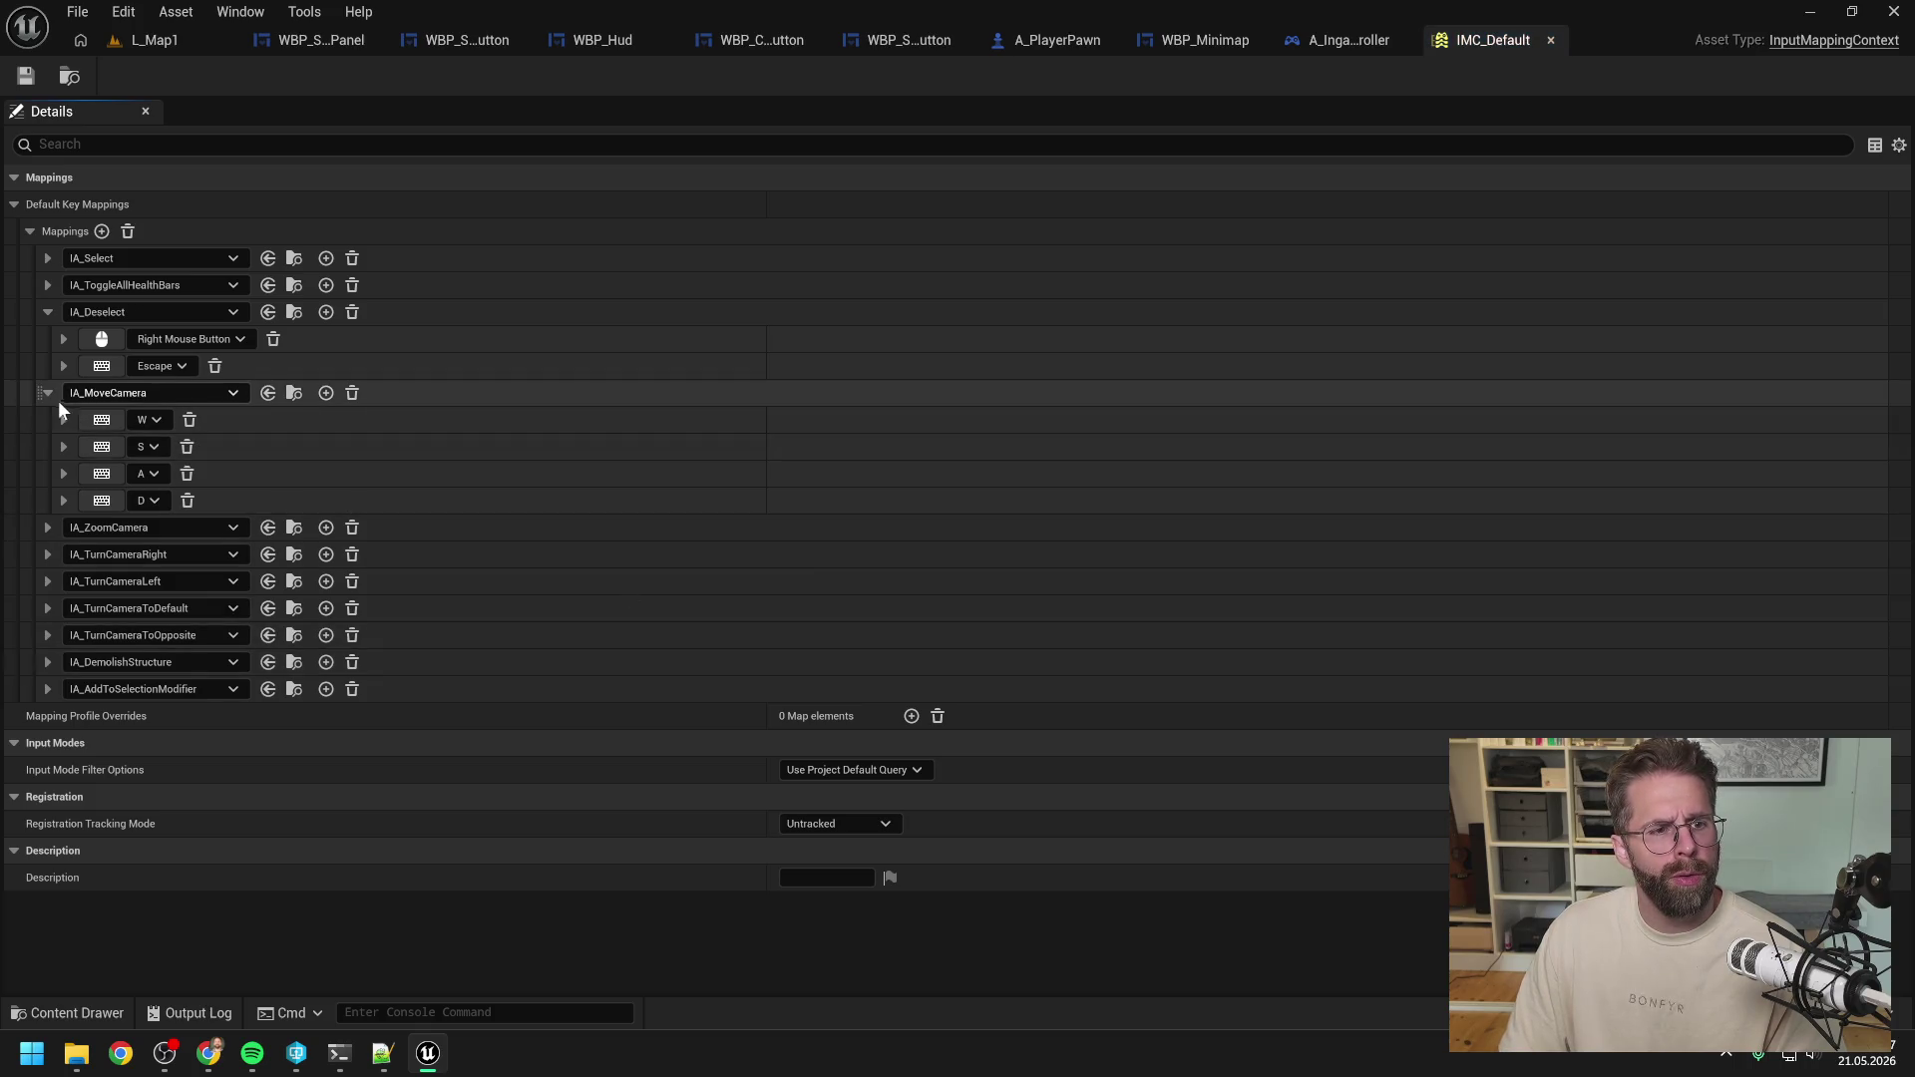
{"action": "left_click", "coordinate": [47, 393]}
{"action": "left_click", "coordinate": [47, 312]}
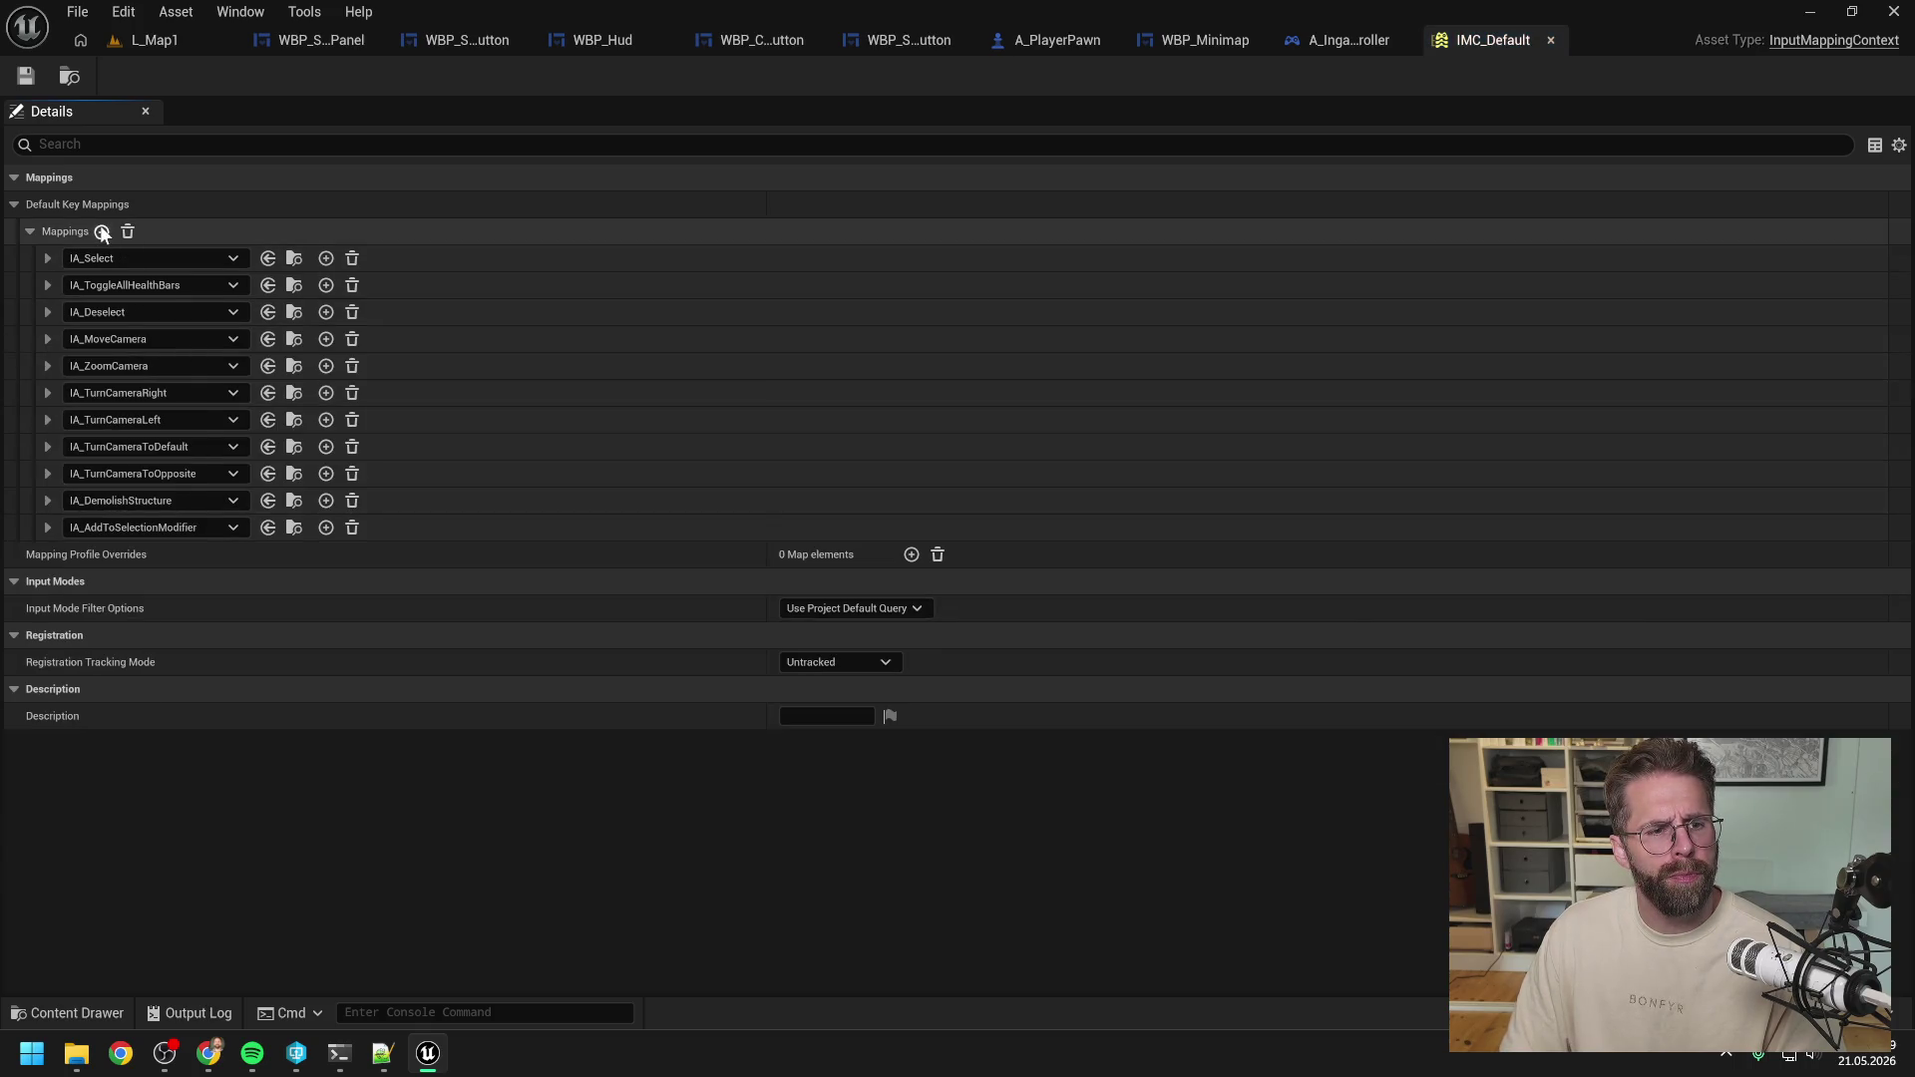
{"action": "left_click", "coordinate": [102, 233]}
{"action": "left_click", "coordinate": [147, 716]}
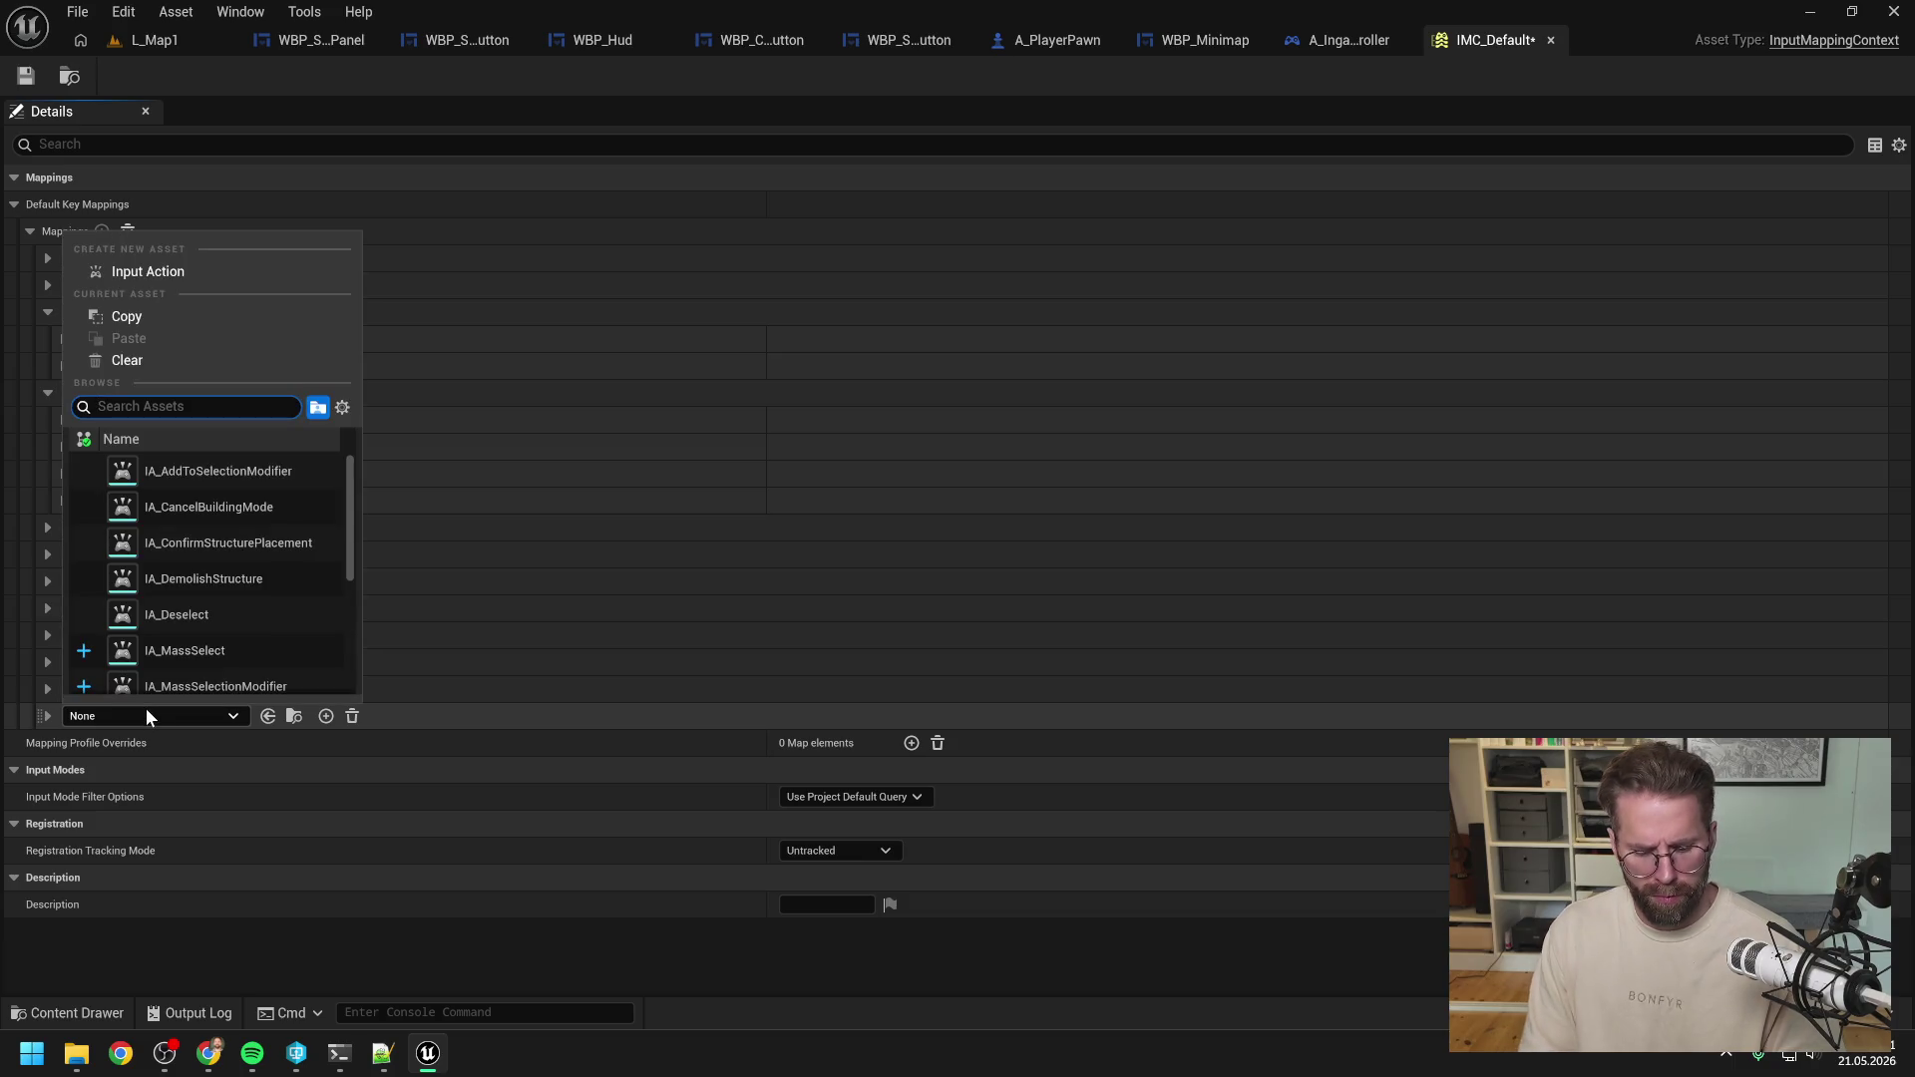
{"action": "type", "text": "mass sel"}
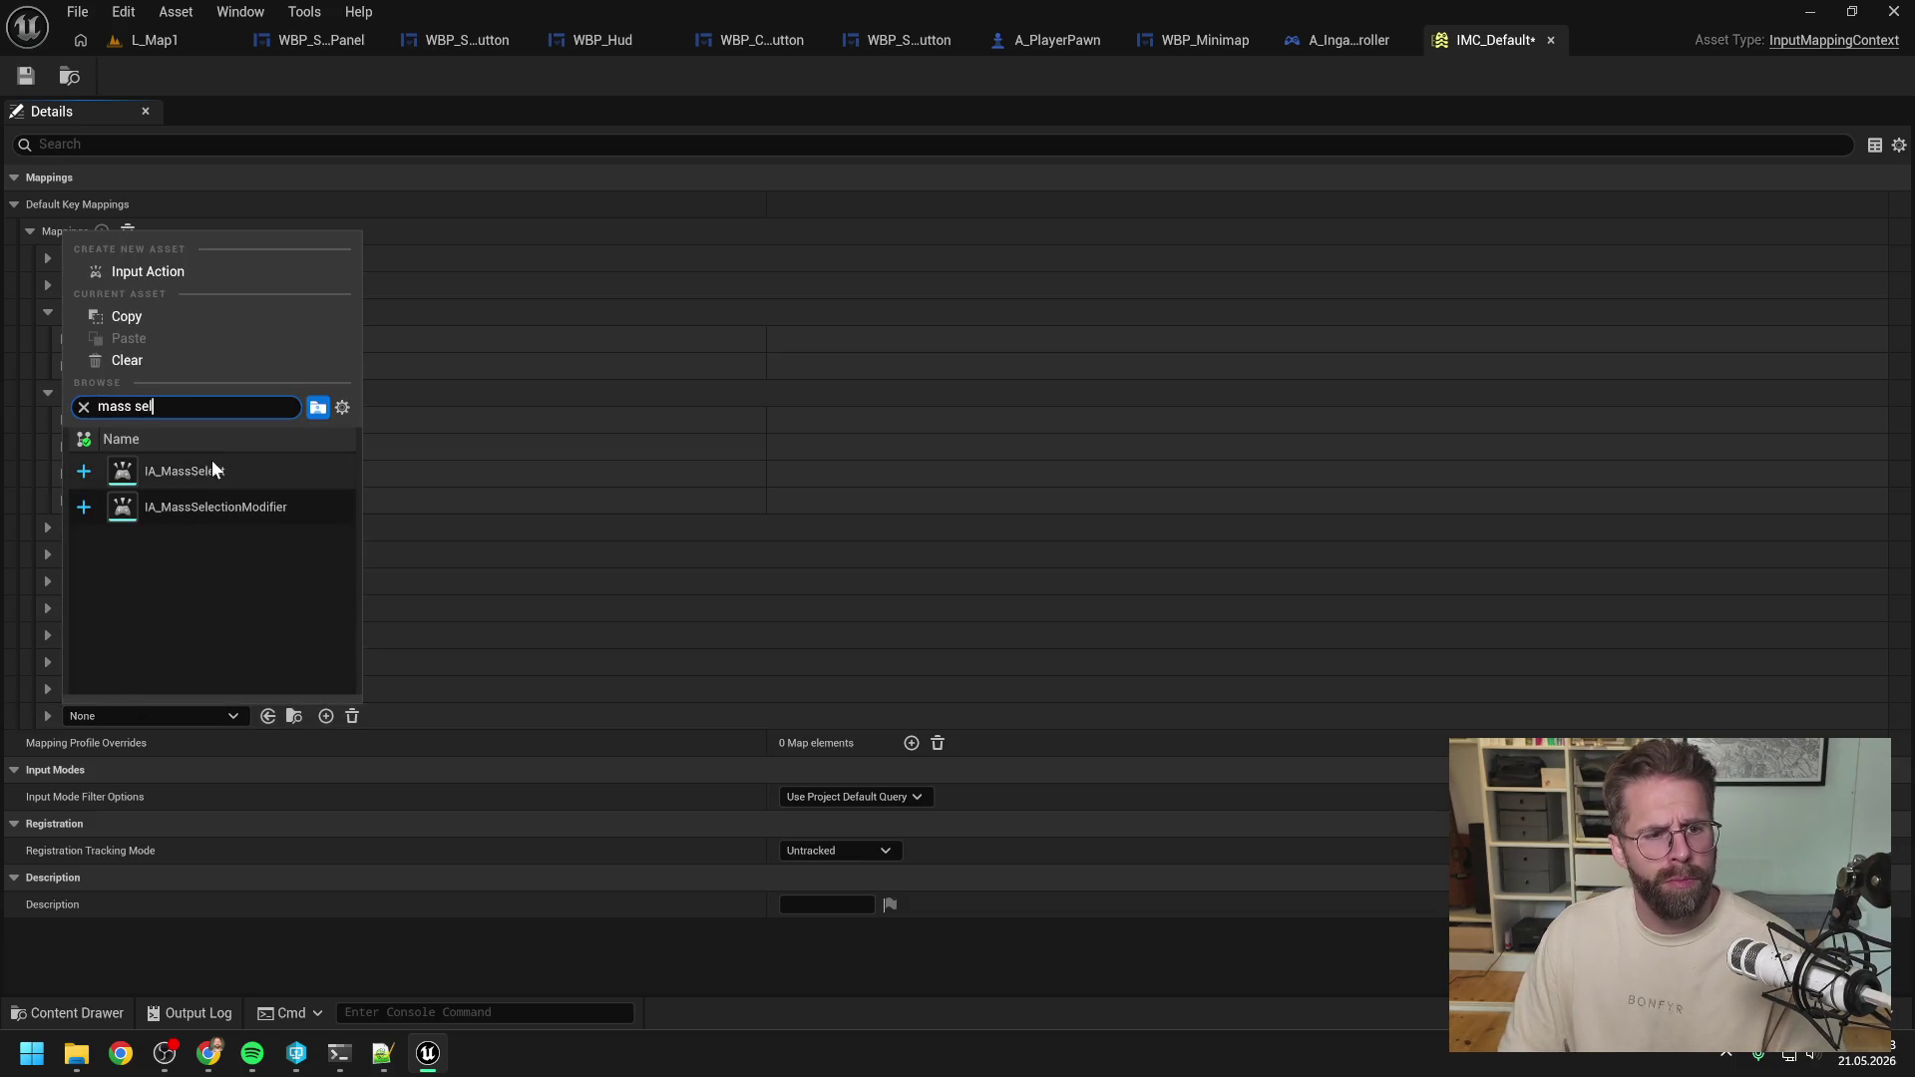
{"action": "left_click", "coordinate": [213, 464]}
Add a second mapping that uses IA_MassSelectionModifier.
{"action": "left_click", "coordinate": [101, 231]}
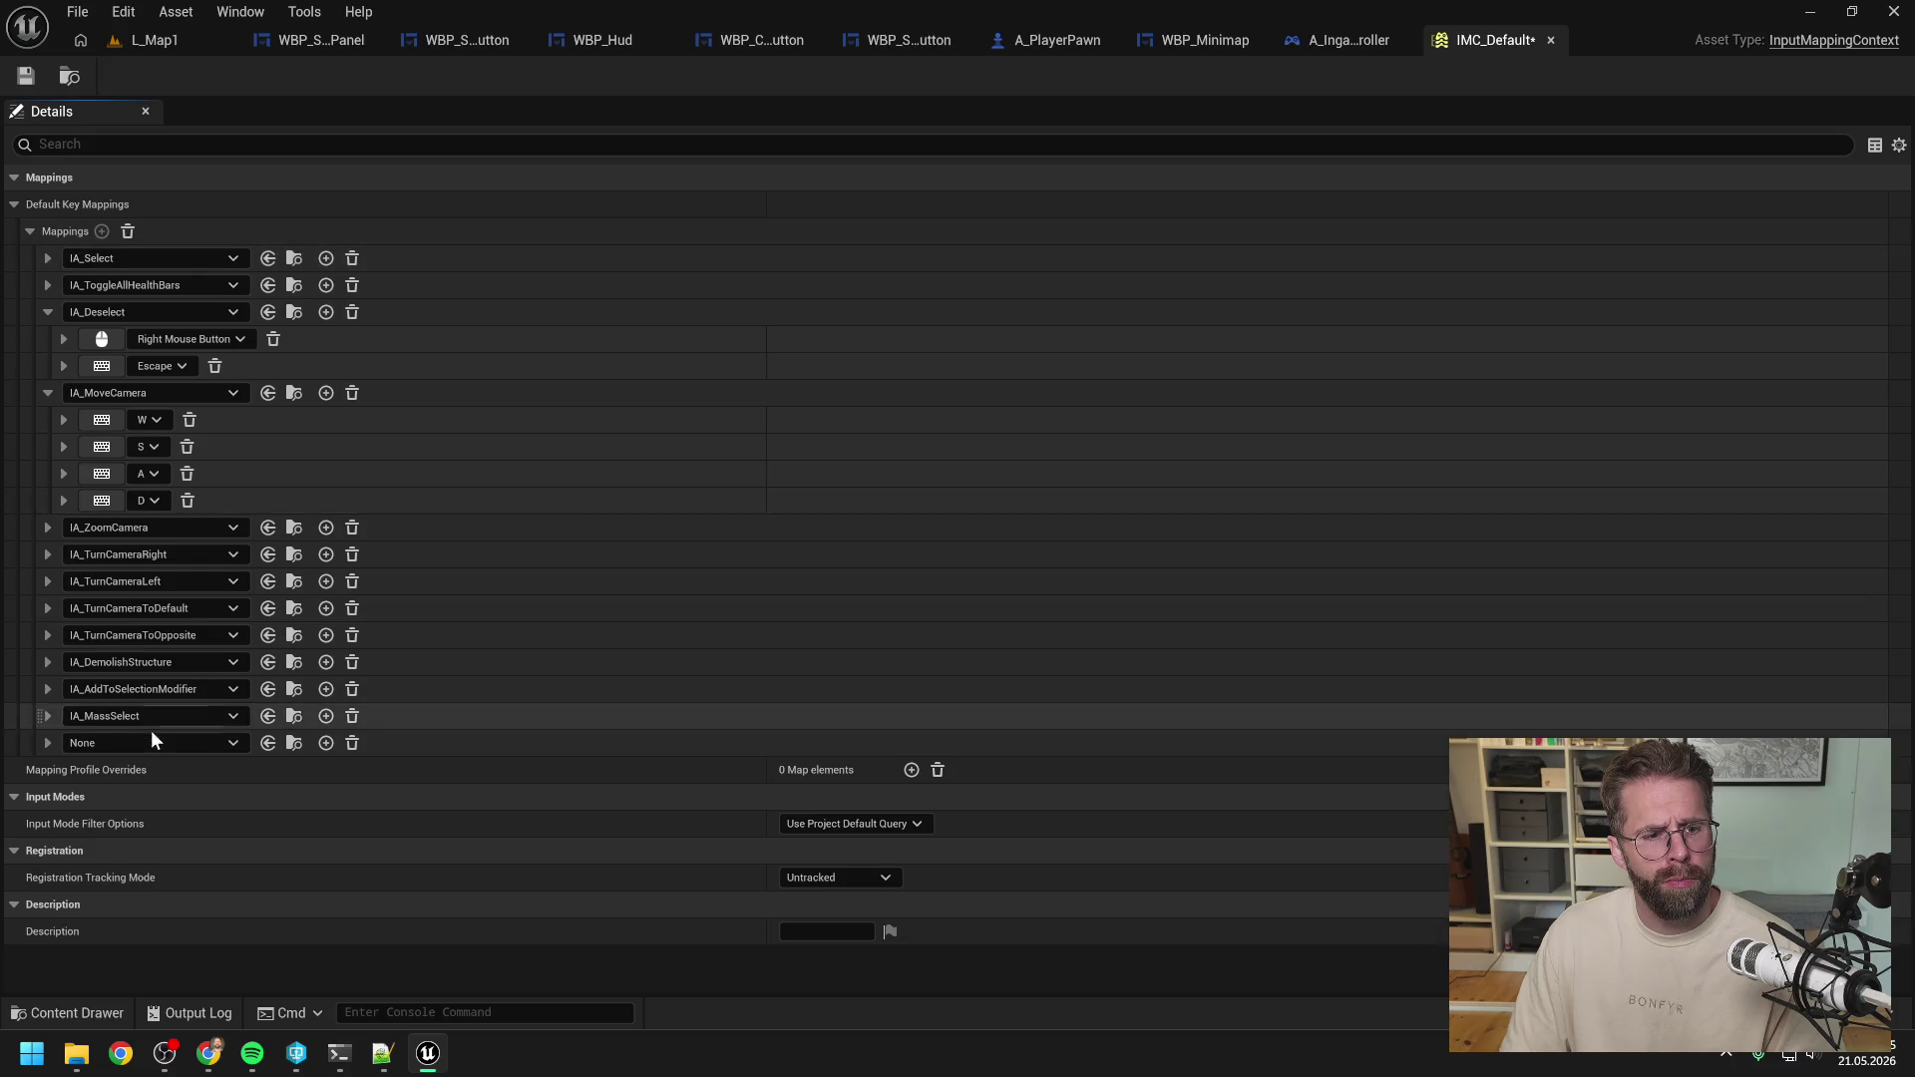
{"action": "left_click", "coordinate": [154, 743]}
{"action": "type", "text": "mass"}
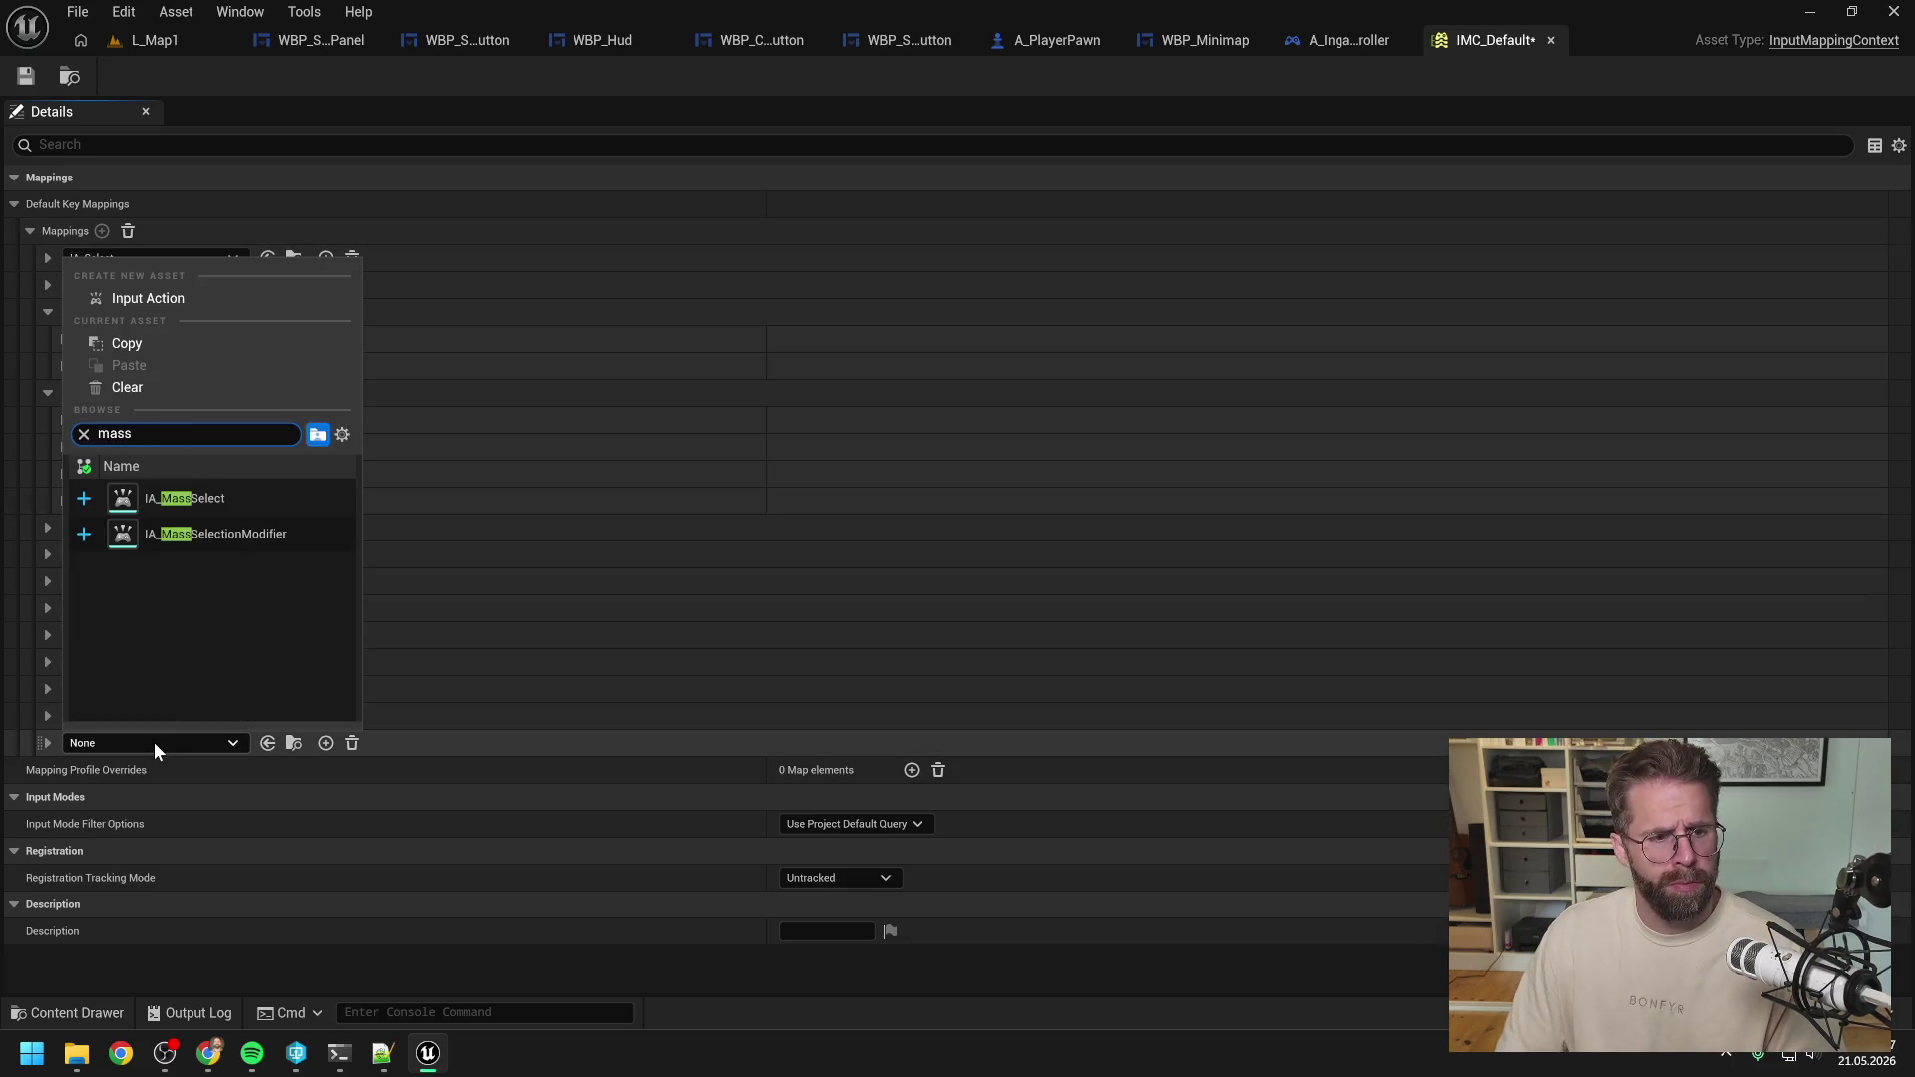
{"action": "left_click", "coordinate": [230, 531]}
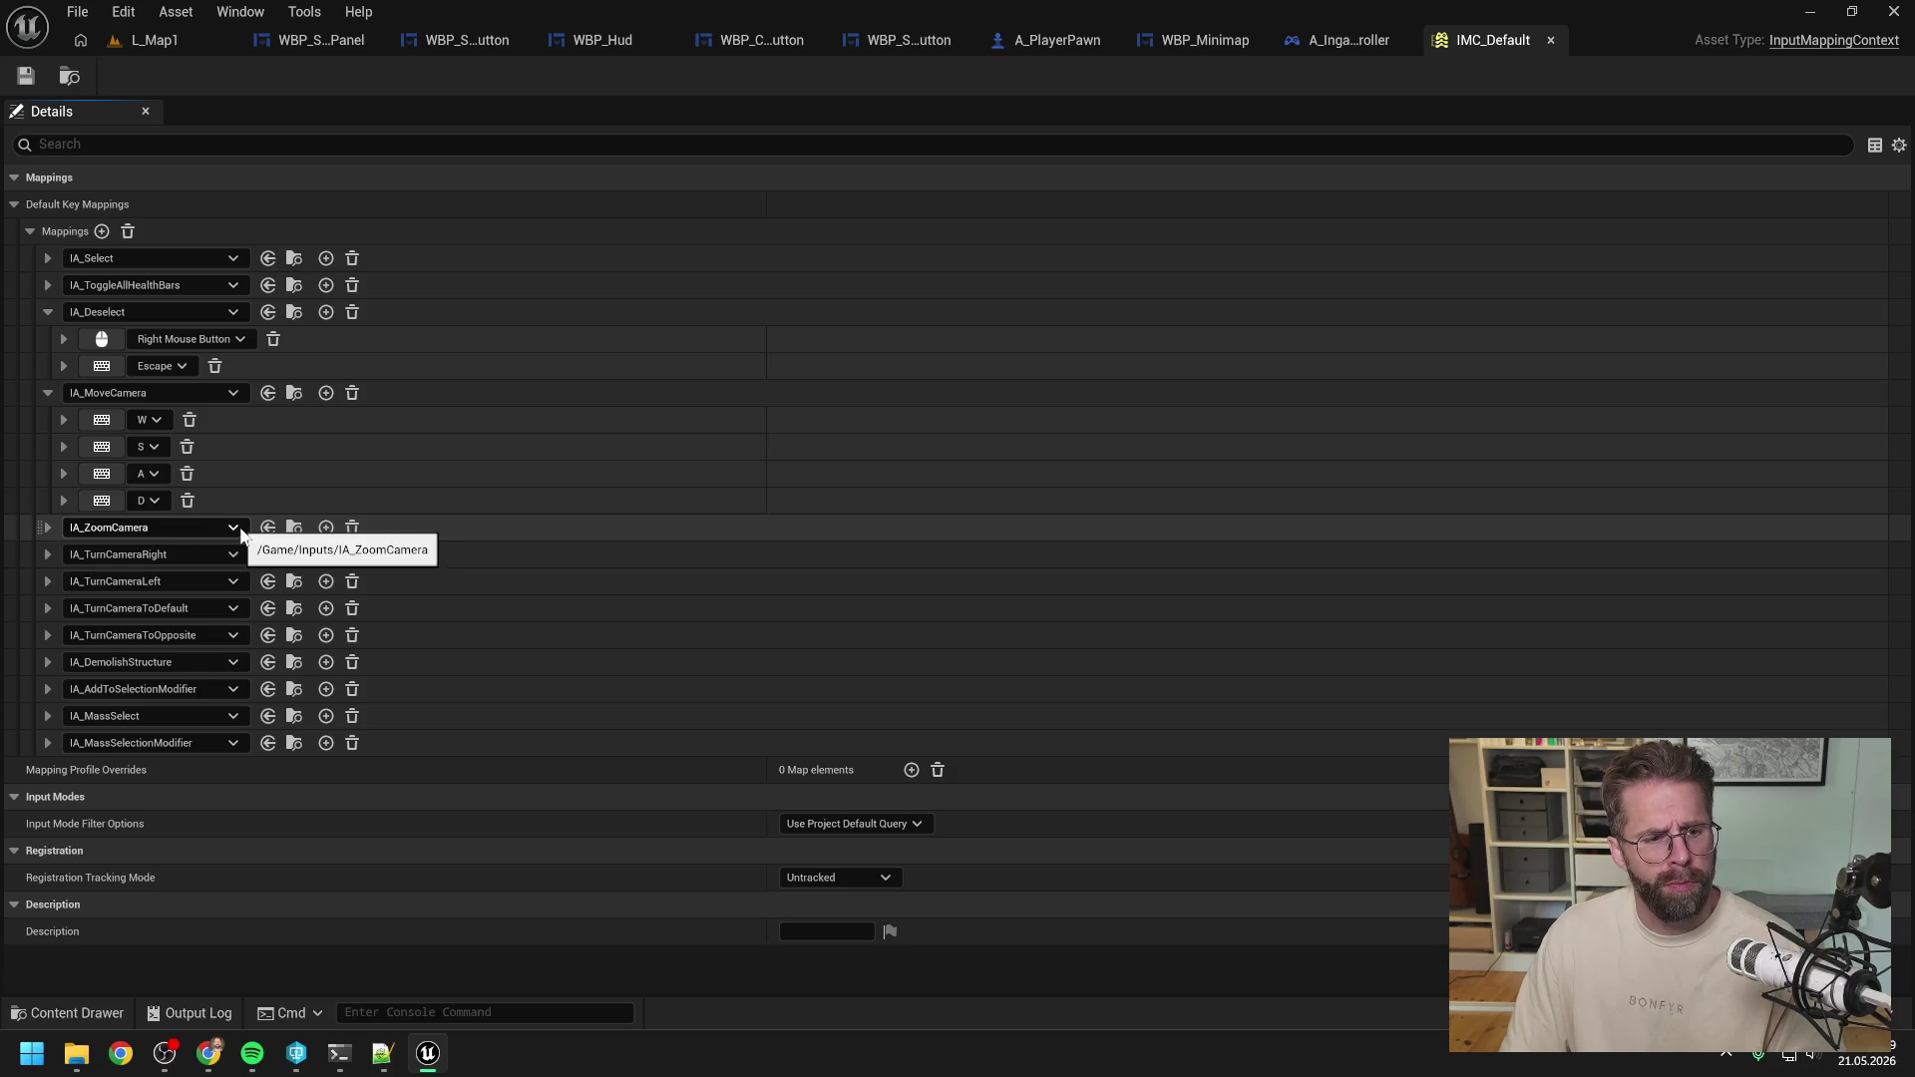
{"action": "left_click", "coordinate": [48, 393]}
{"action": "left_click", "coordinate": [50, 312]}
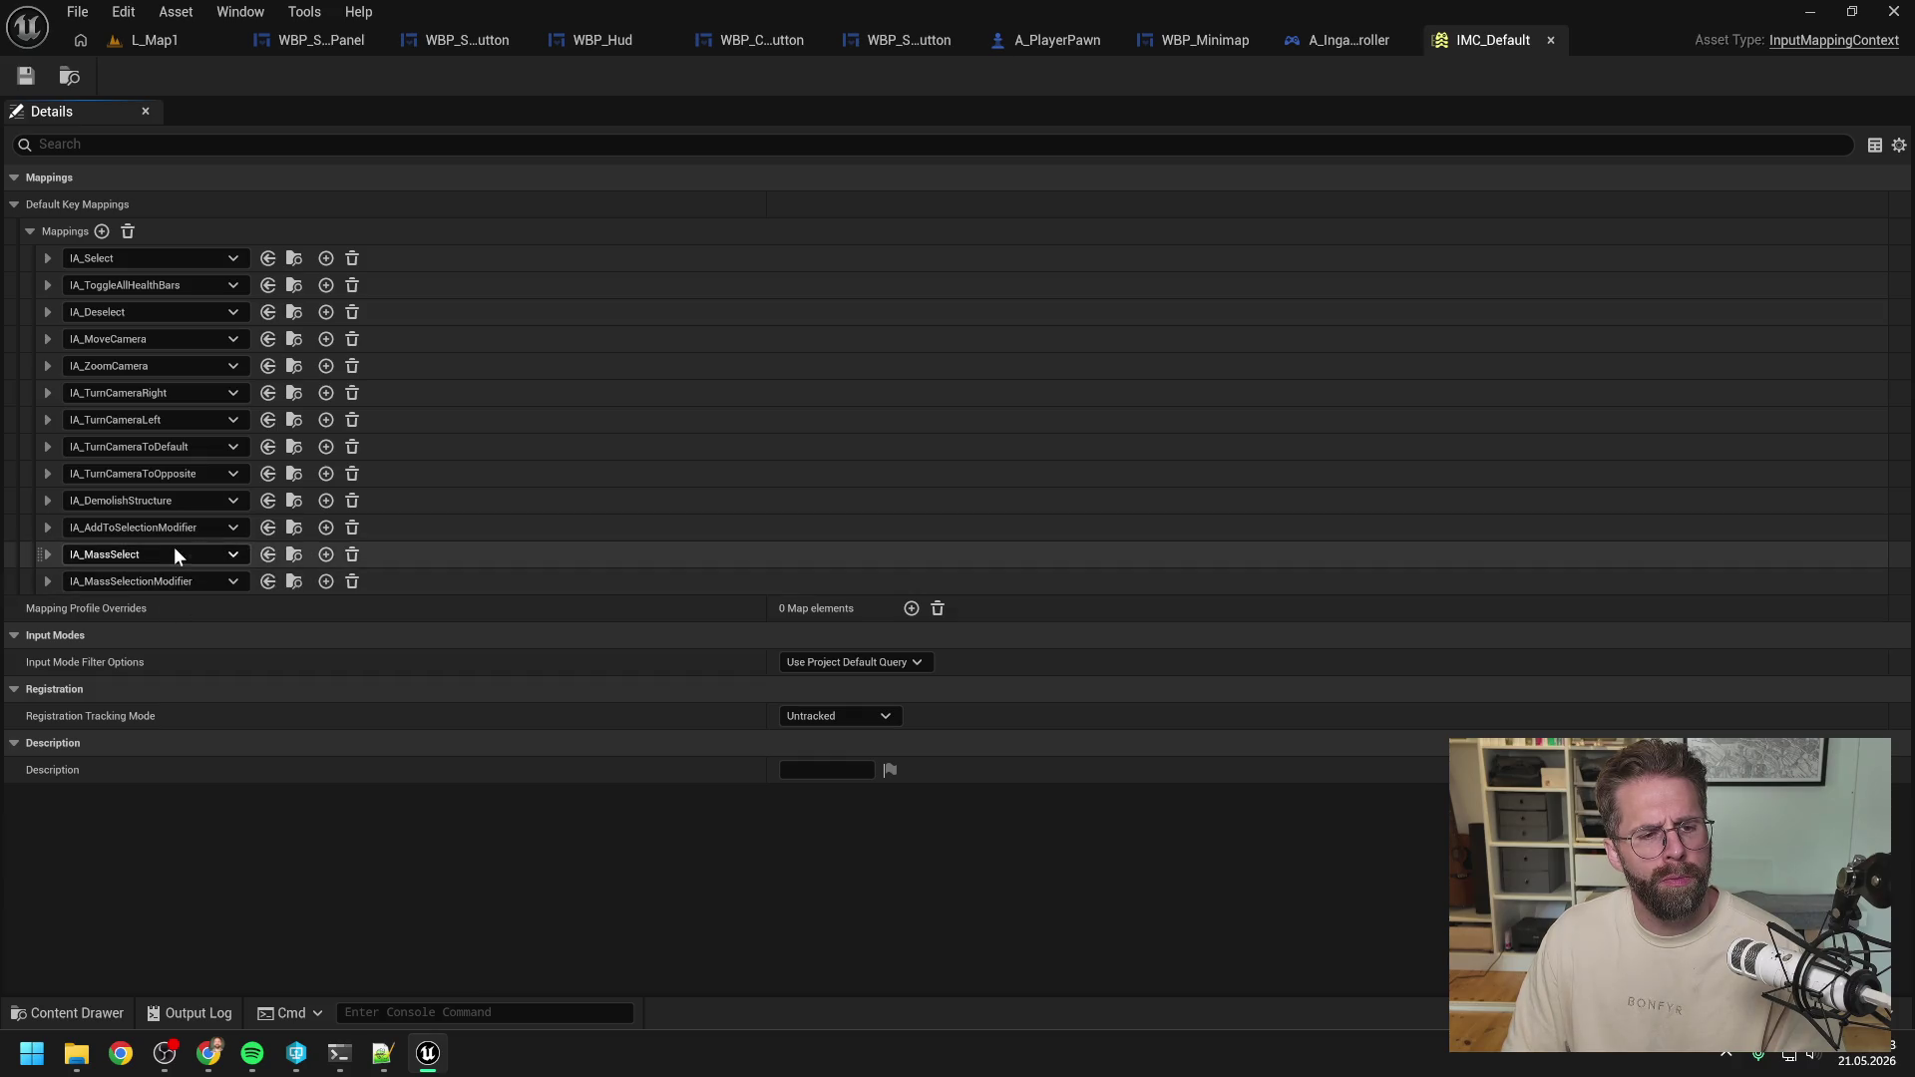
Bind IA_MassSelect to the Left Mouse Button and expand its trigger and modifier settings.
{"action": "left_click", "coordinate": [48, 553]}
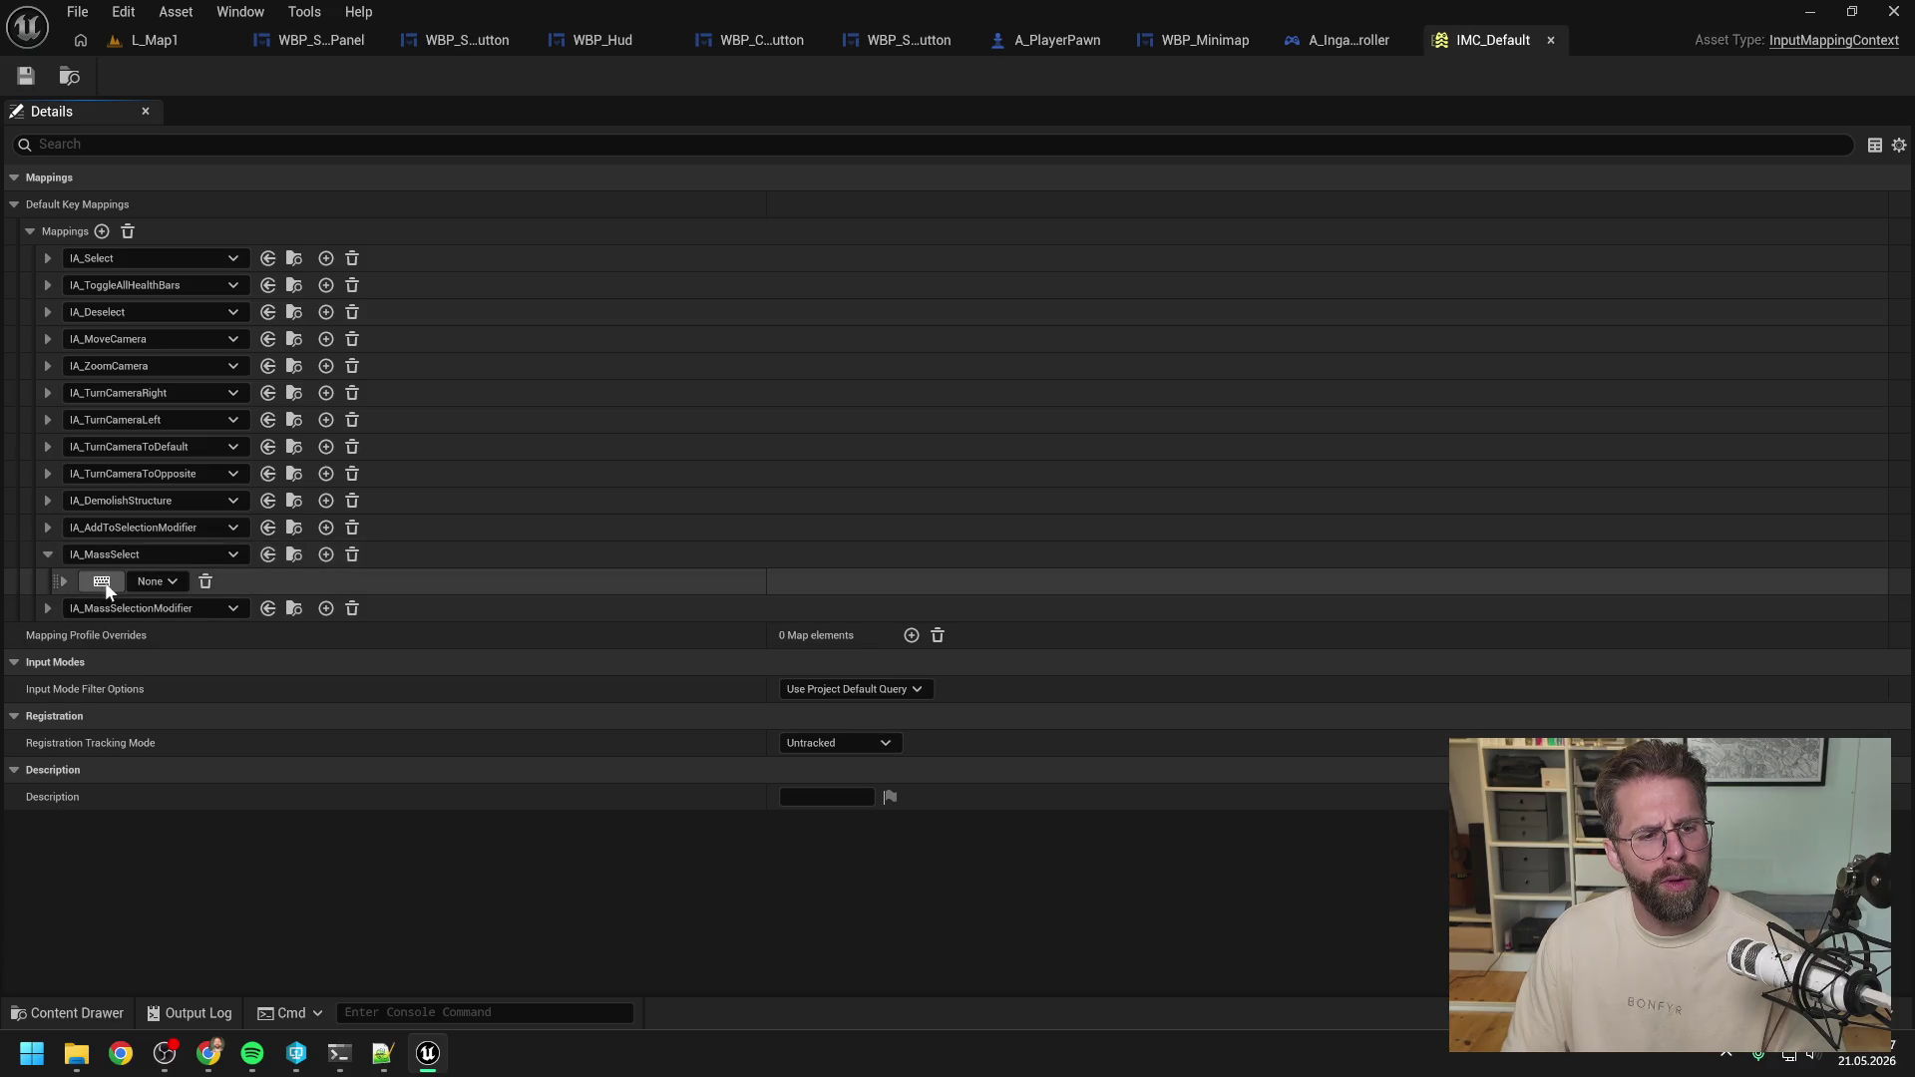
{"action": "left_click", "coordinate": [100, 581]}
{"action": "left_click", "coordinate": [101, 580]}
{"action": "left_click", "coordinate": [63, 581]}
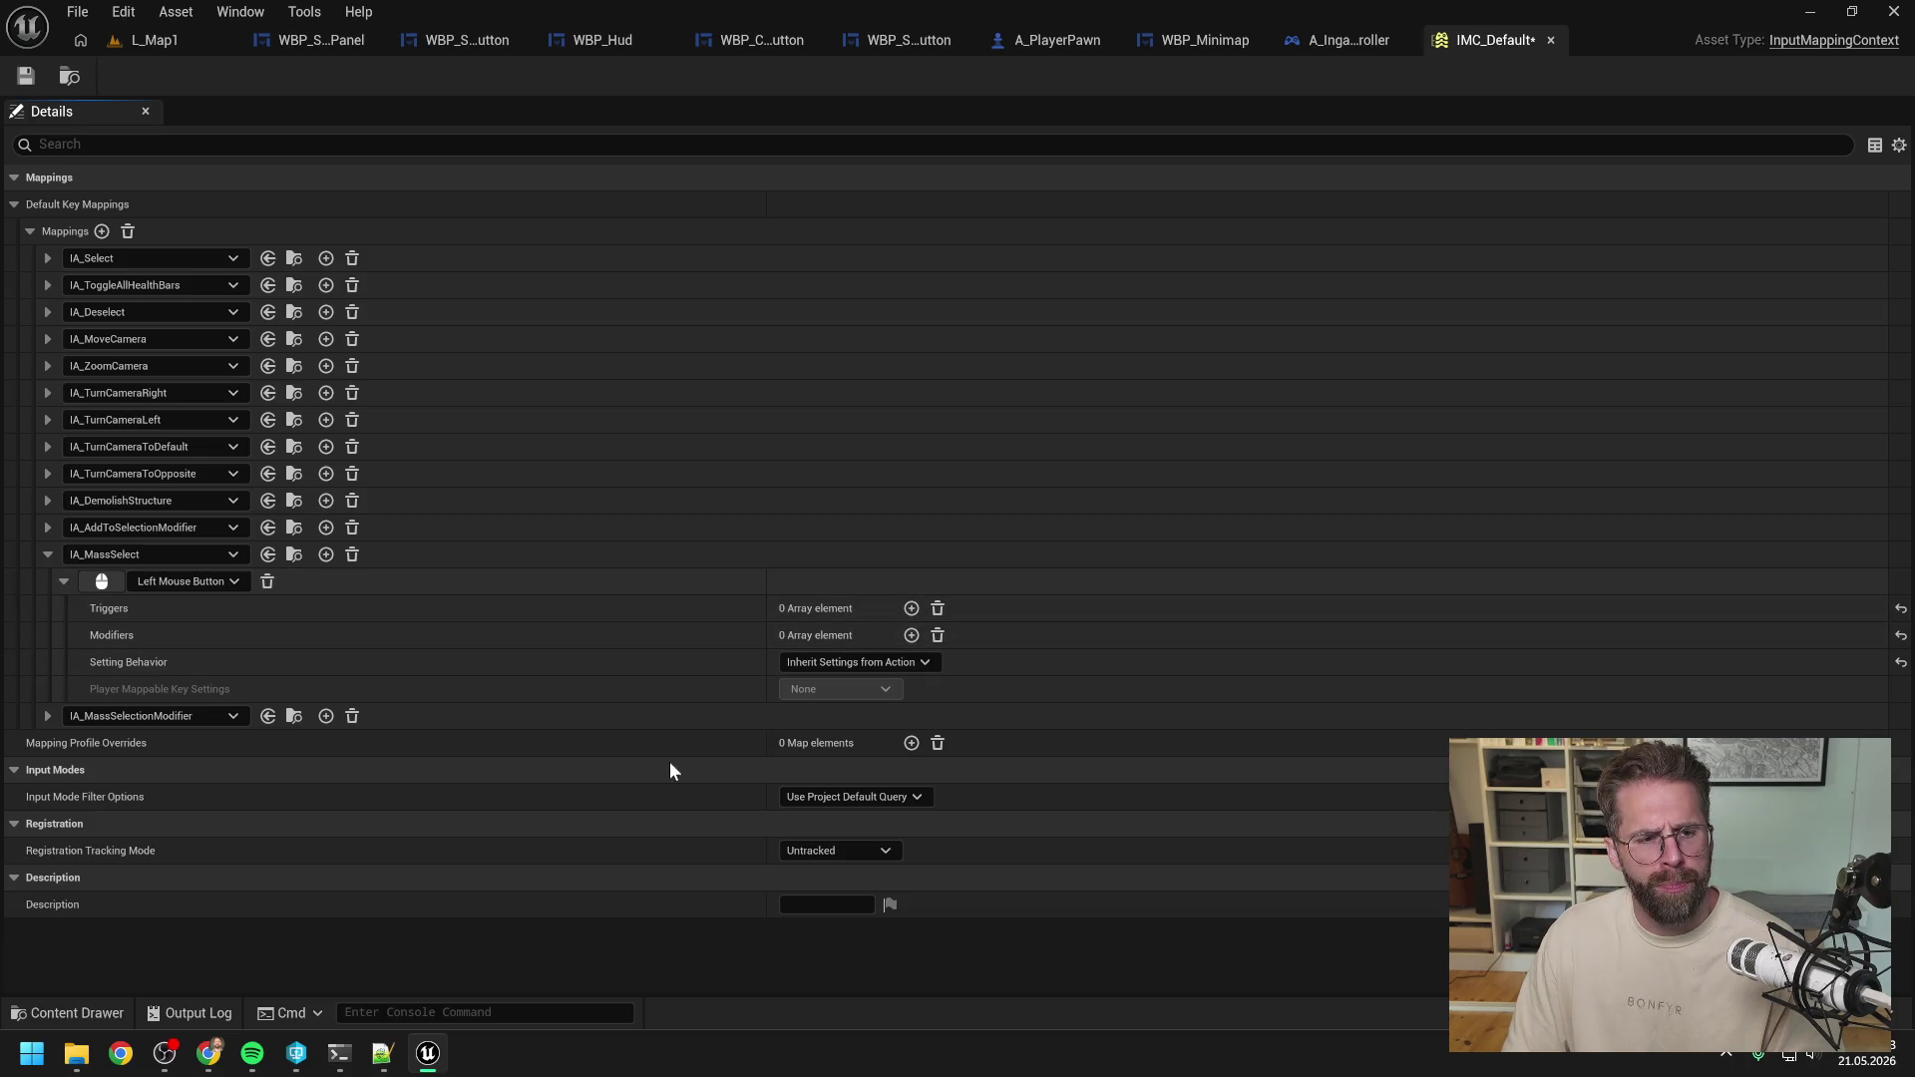
{"action": "mouse_move", "coordinate": [349, 1054]}
Ask Claude Code whether double-tap is a trigger or a modifier, then return to IMC_Default.
{"action": "left_click", "coordinate": [339, 1053]}
{"action": "scroll", "coordinate": [853, 699], "scroll_direction": "down", "scroll_amount": 10}
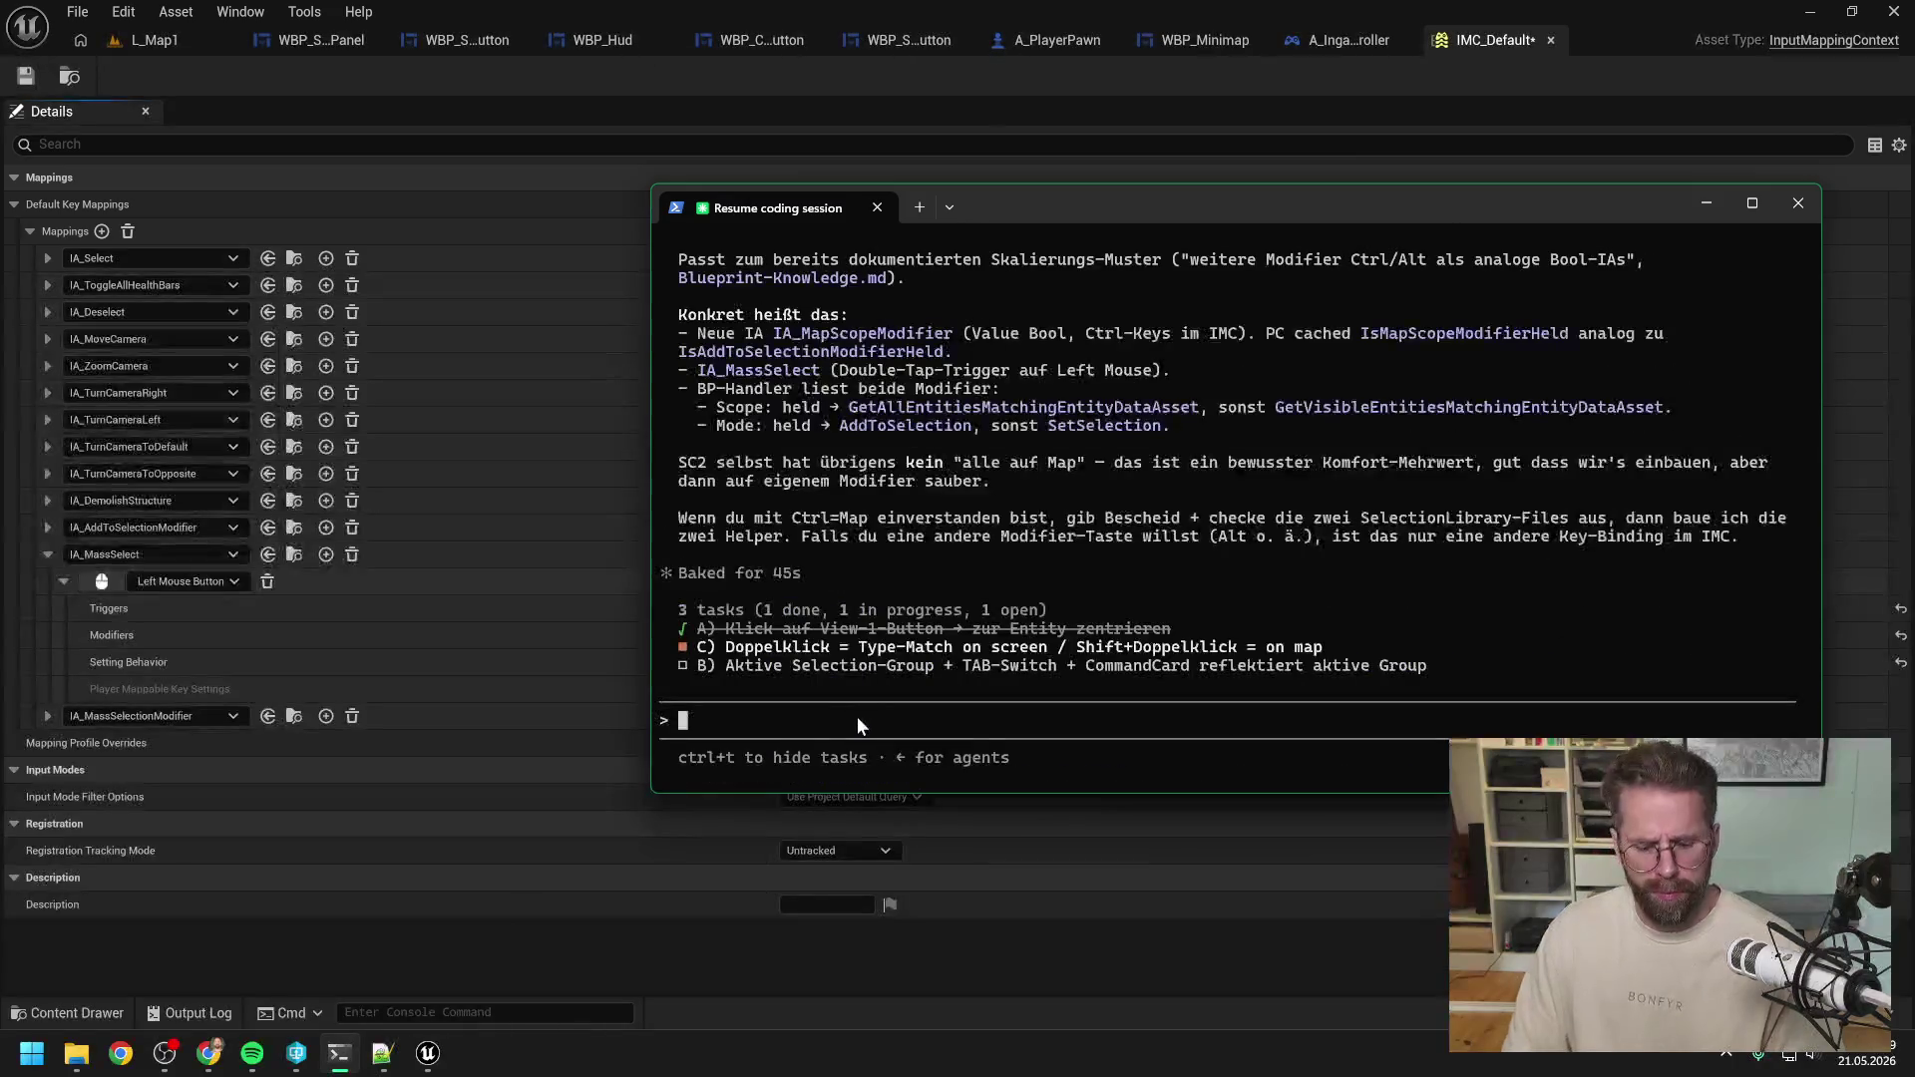
{"action": "type", "text": "ist doppel tab nen trigger"}
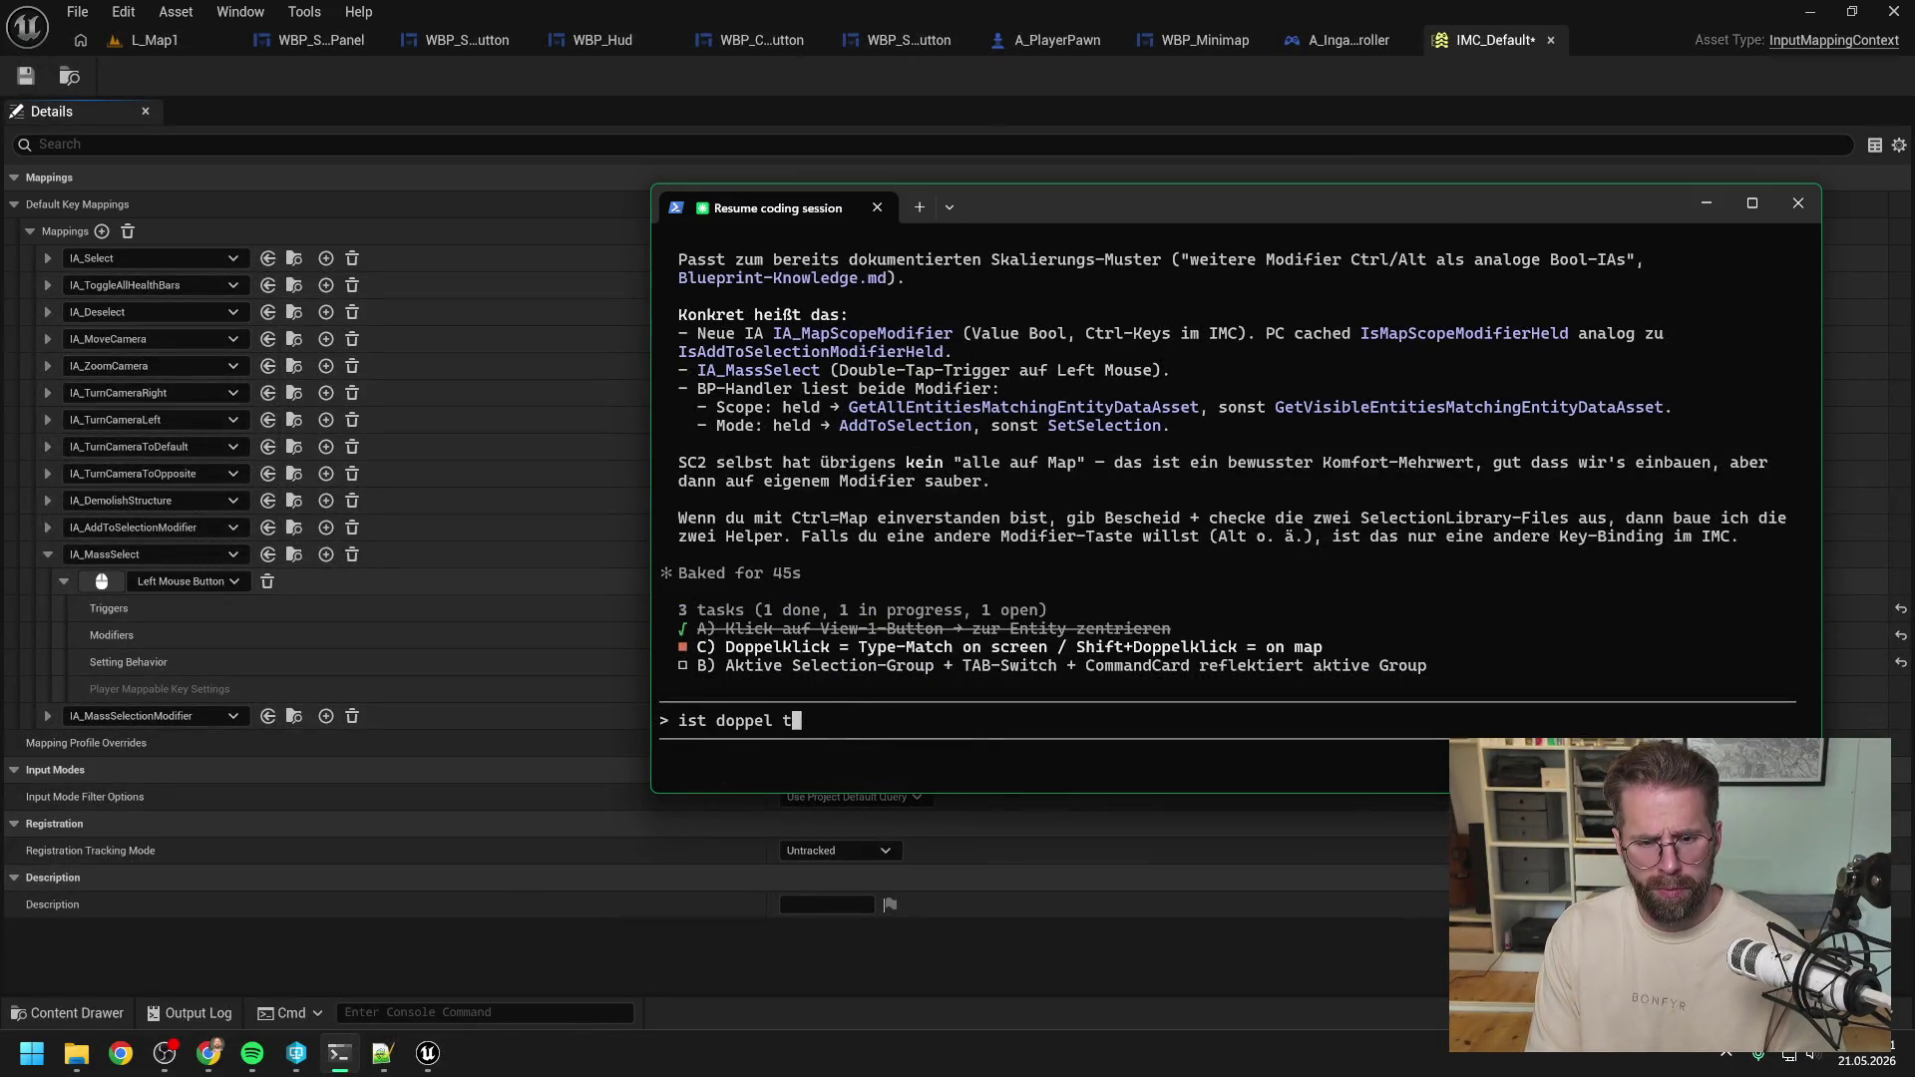
{"action": "type", "text": " ode"}
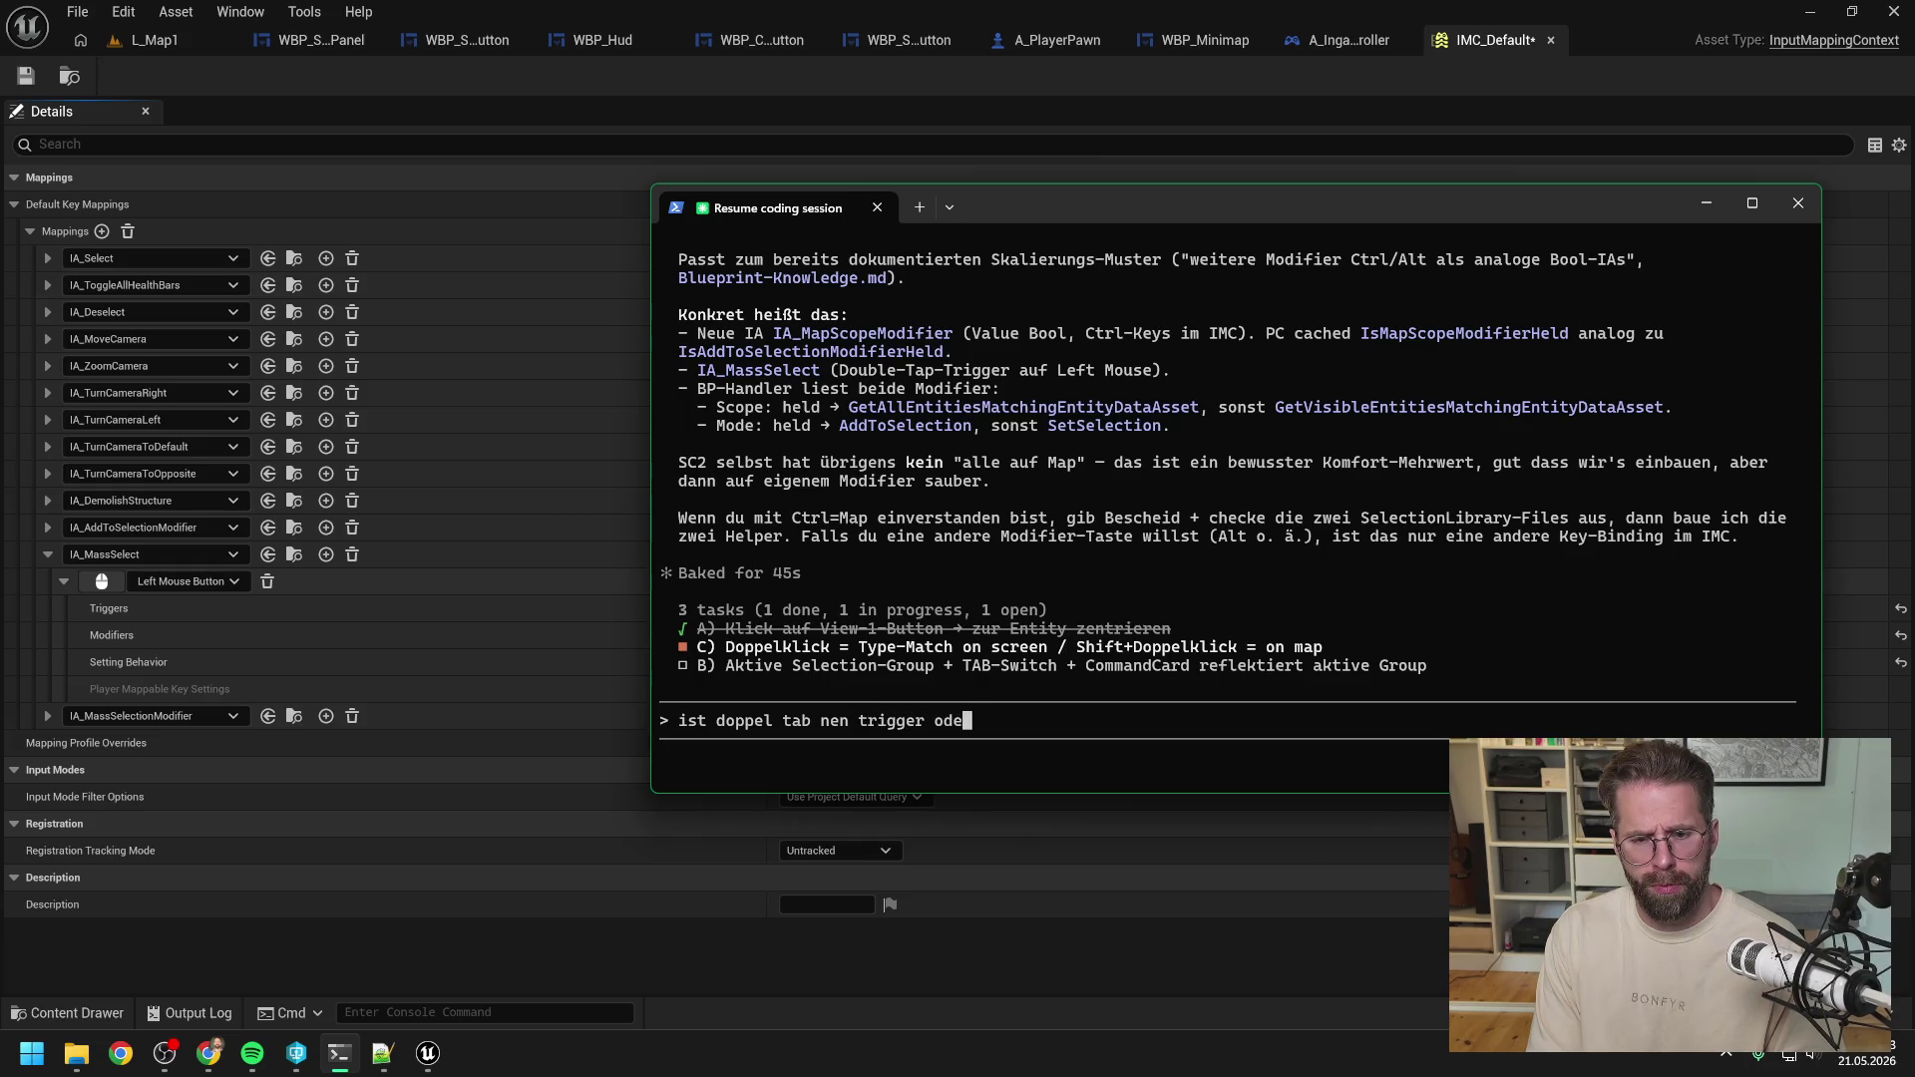
{"action": "type", "text": "r modifier?"}
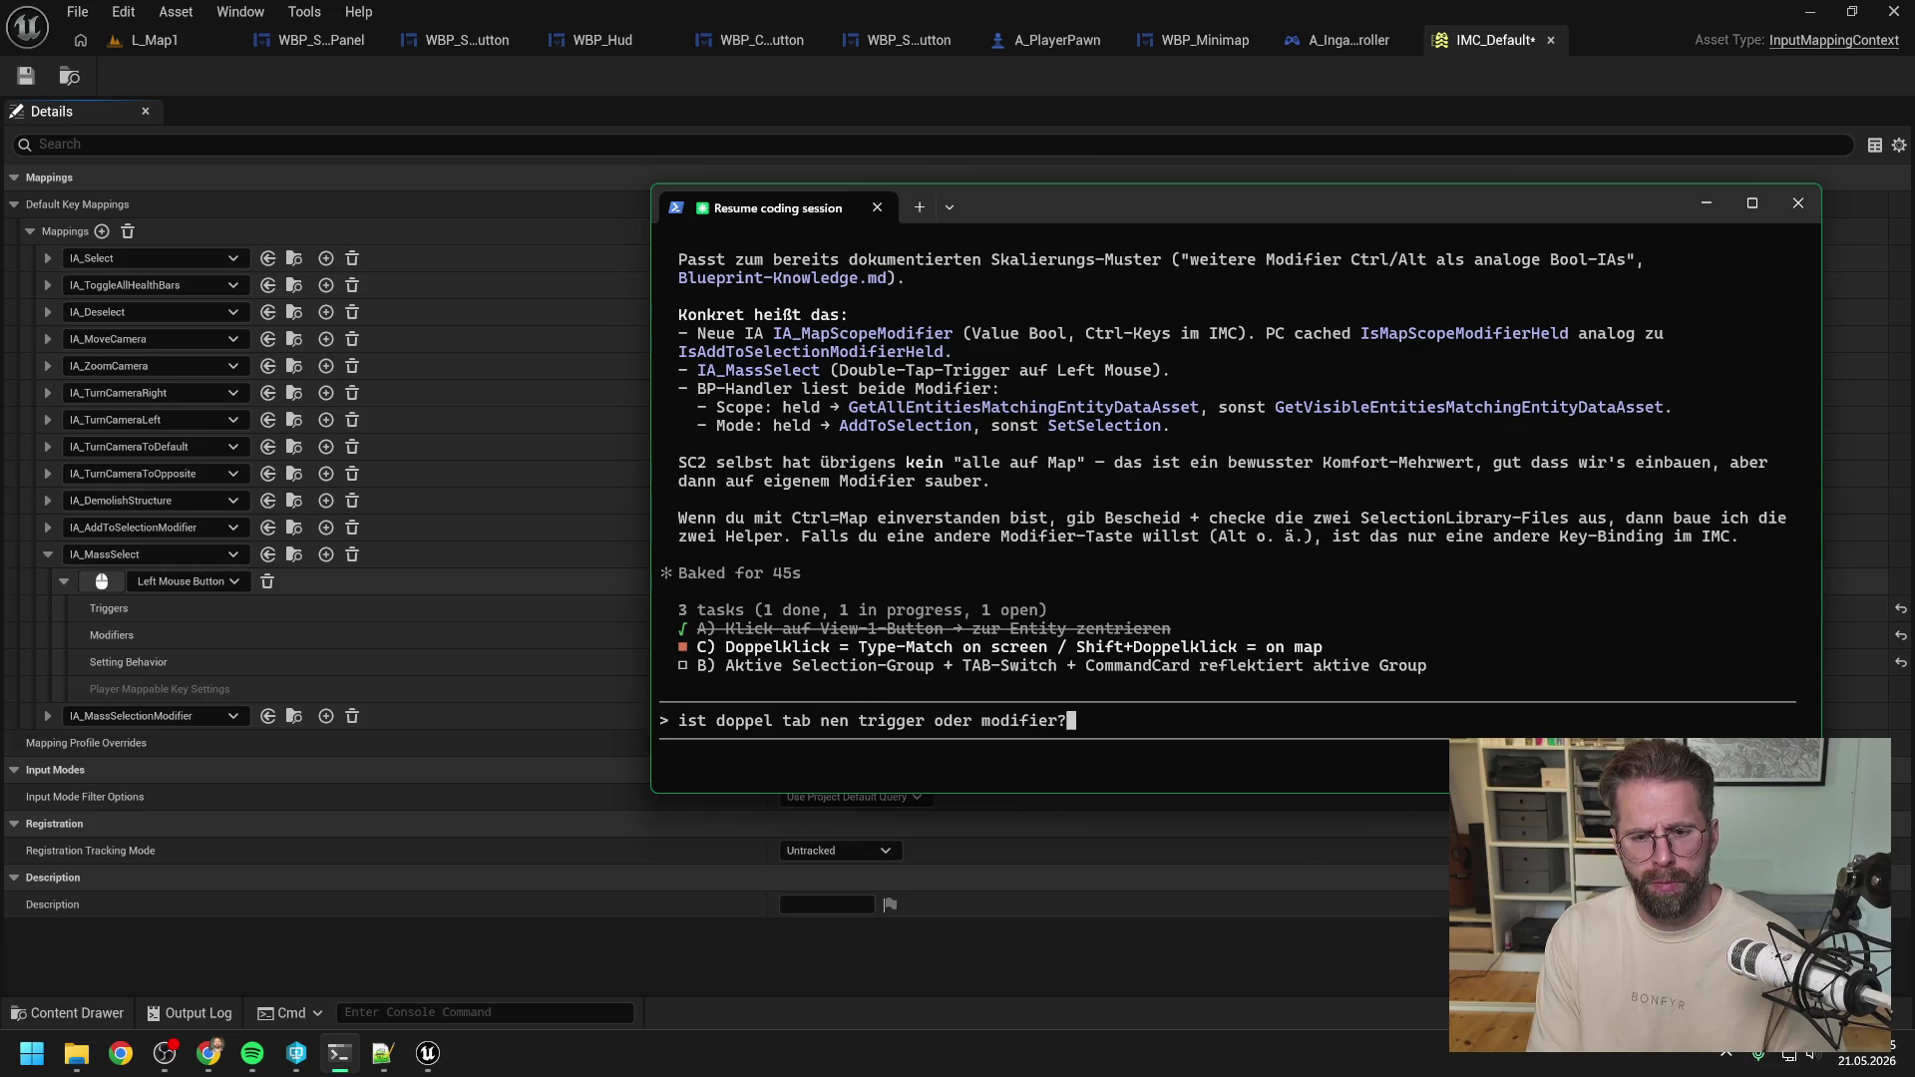
{"action": "key", "text": "Return"}
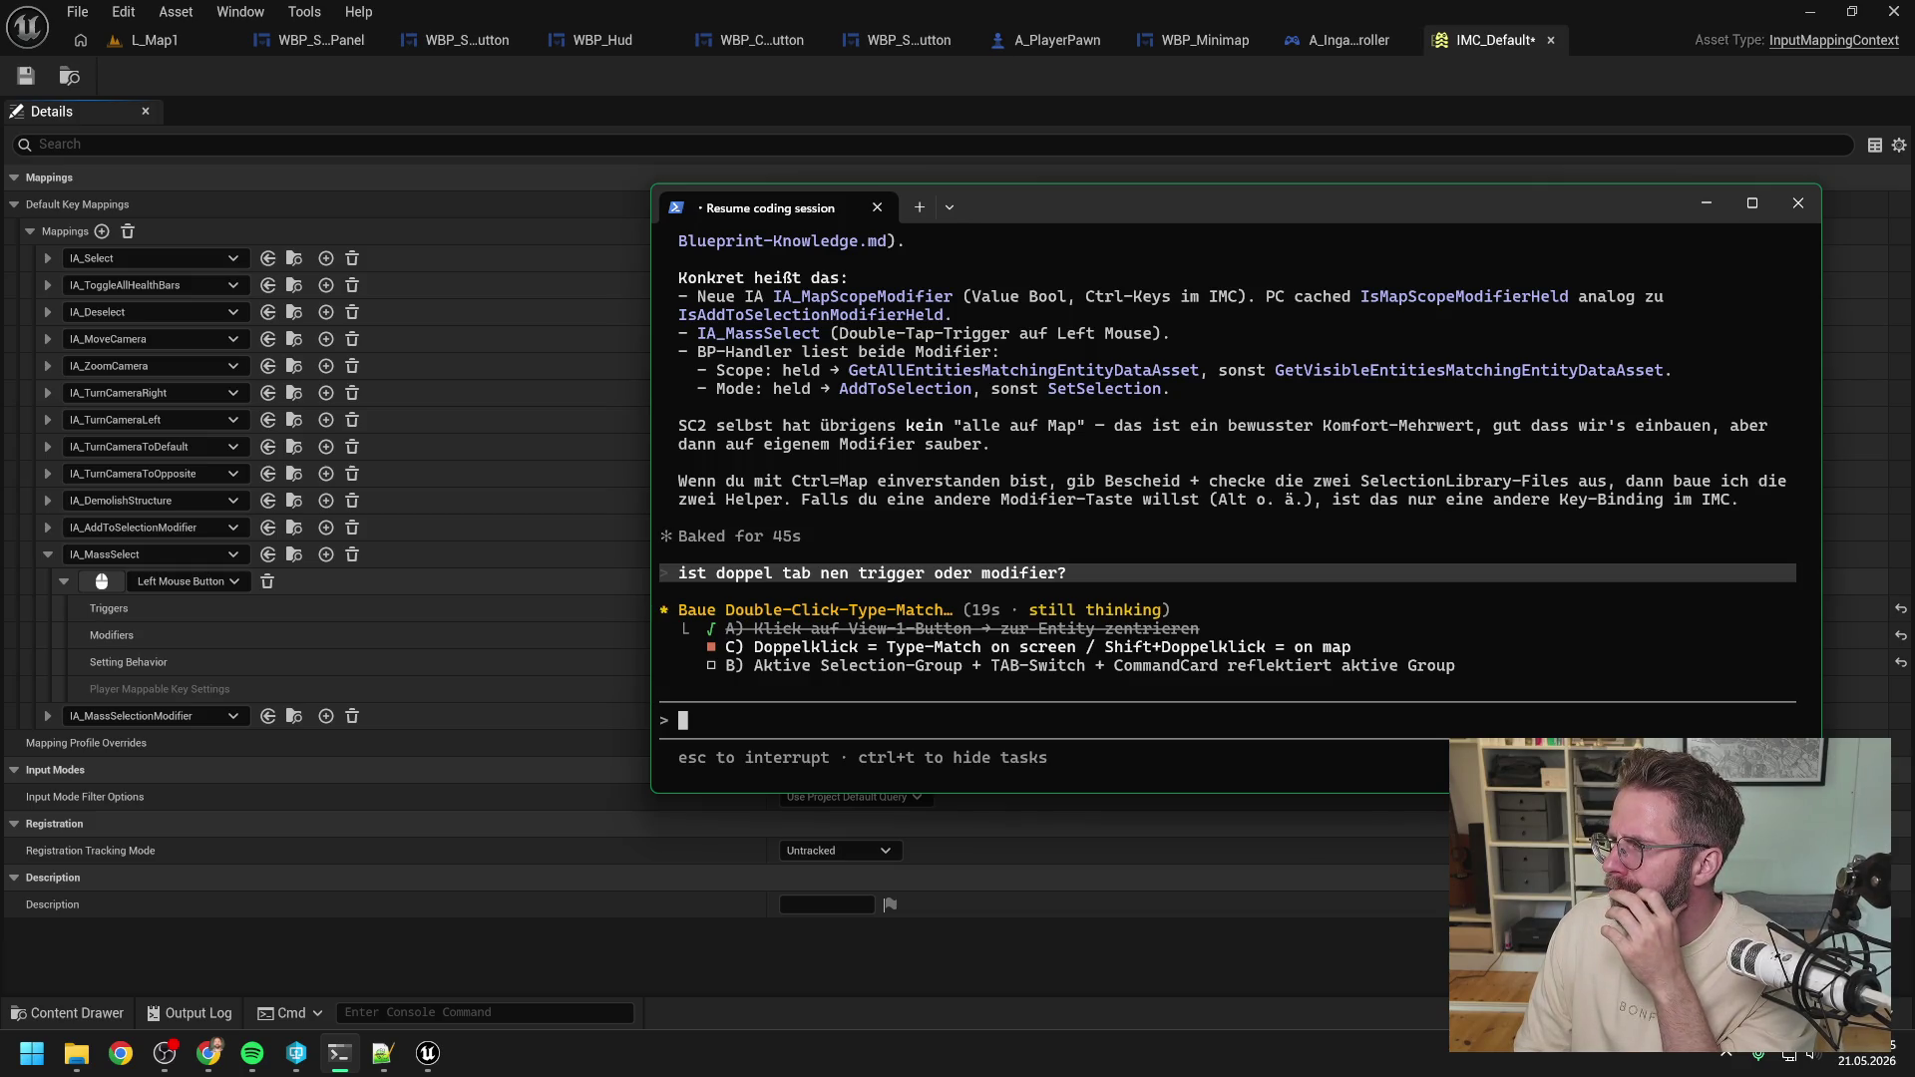
{"action": "key", "text": "alt+Tab"}
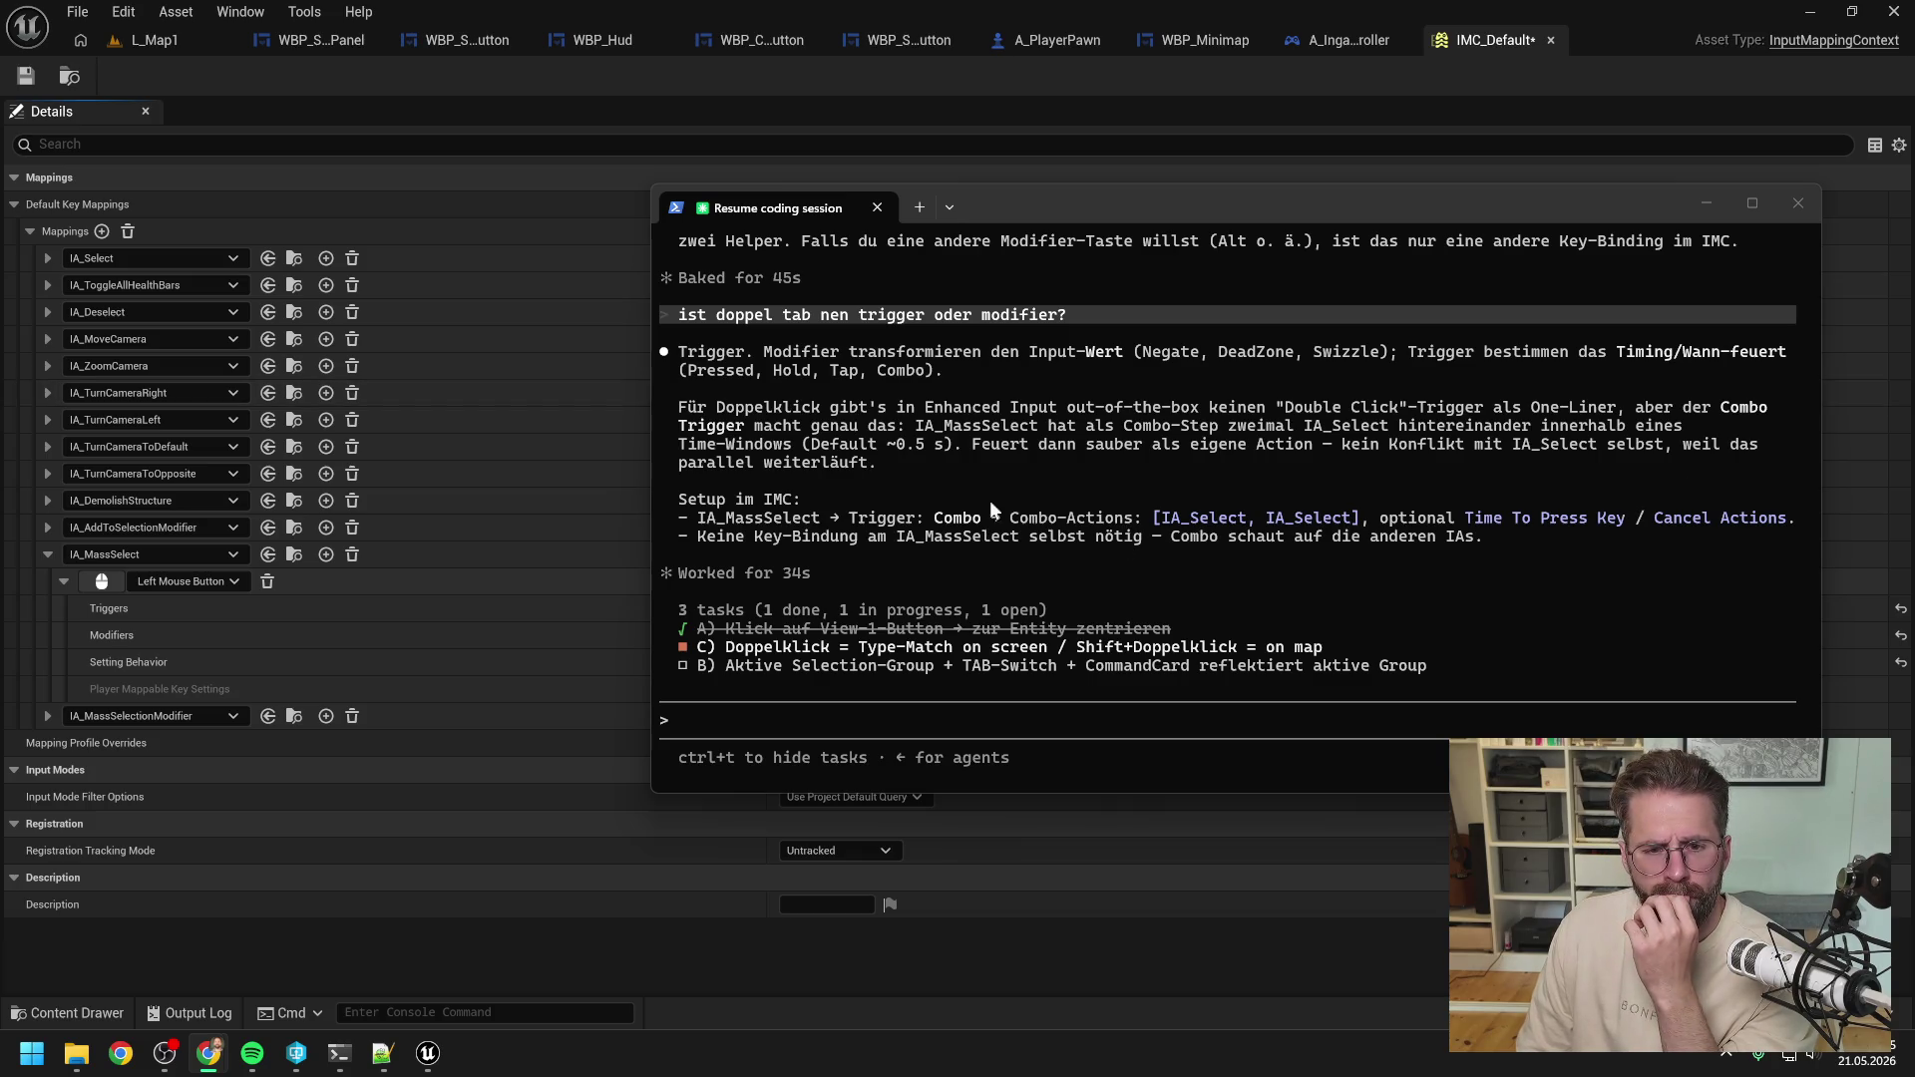
{"action": "left_click", "coordinate": [955, 495]}
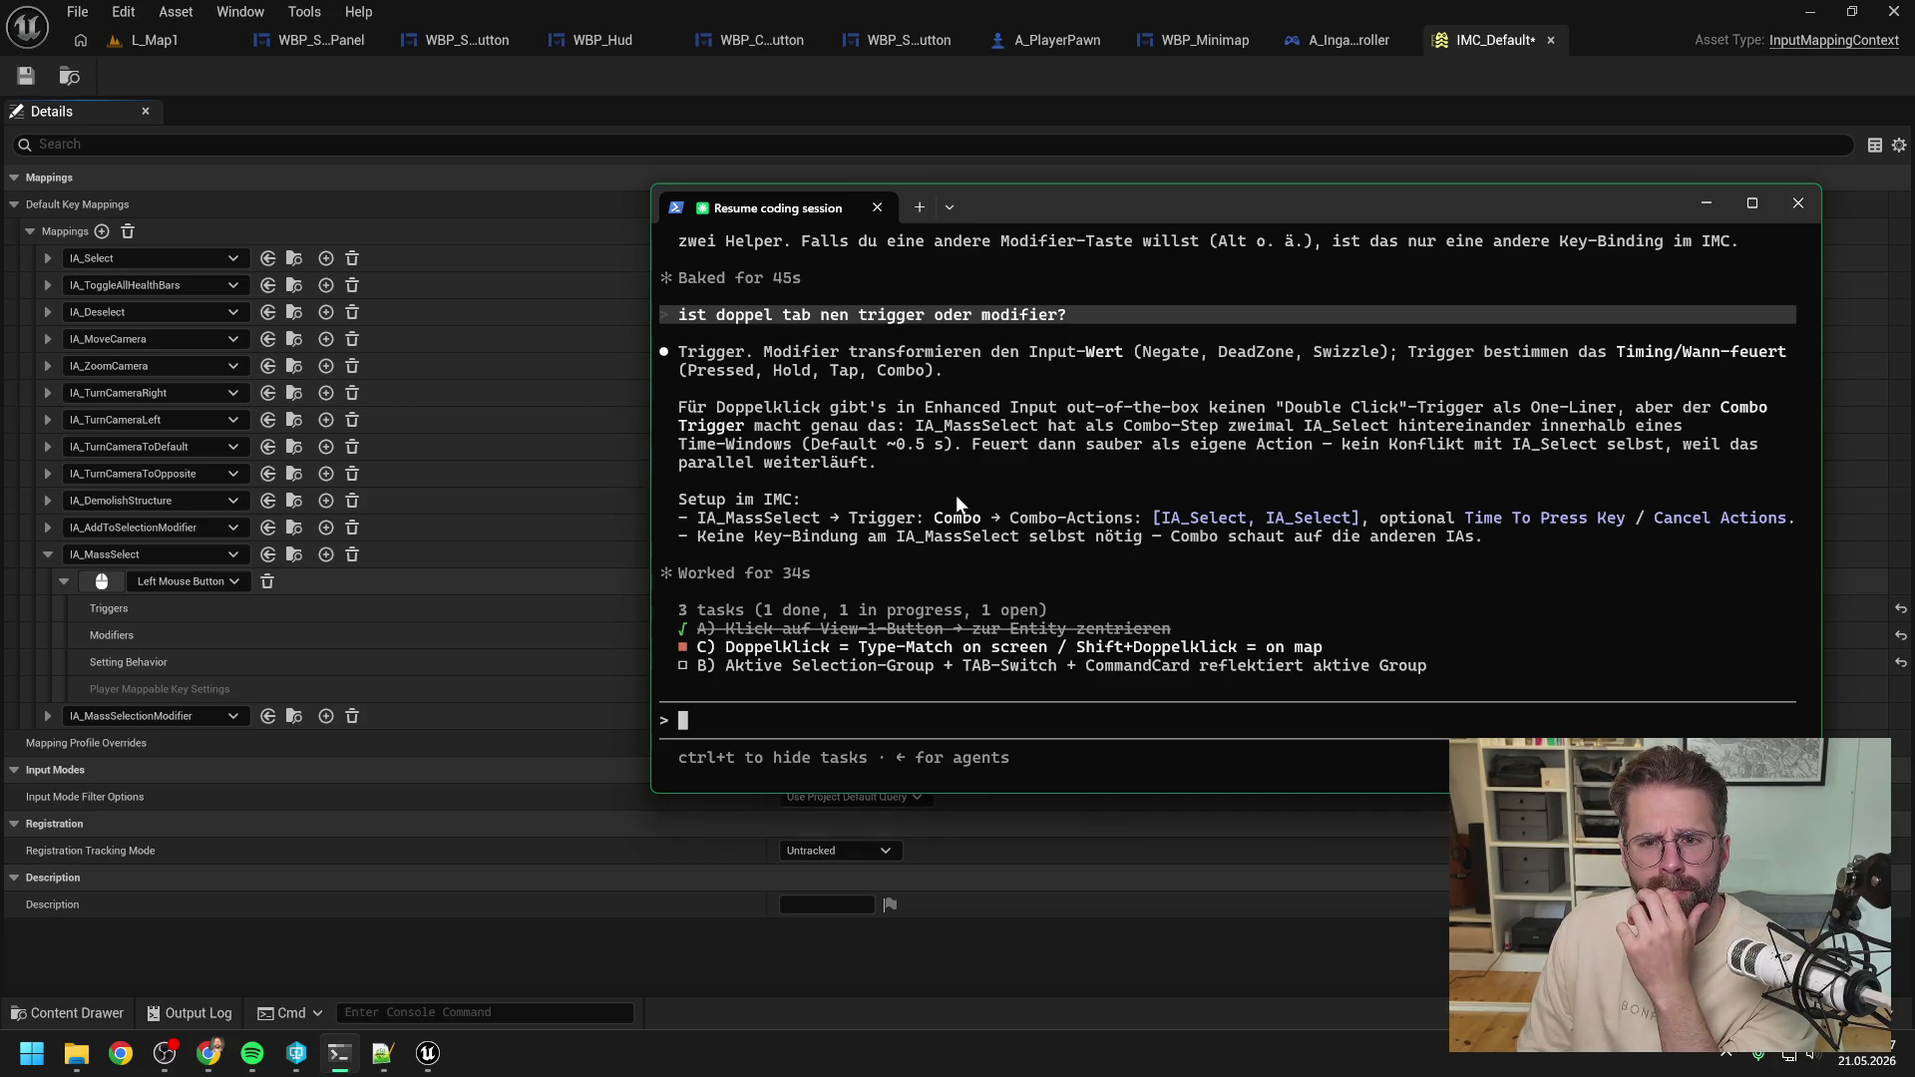
{"action": "left_click", "coordinate": [632, 76]}
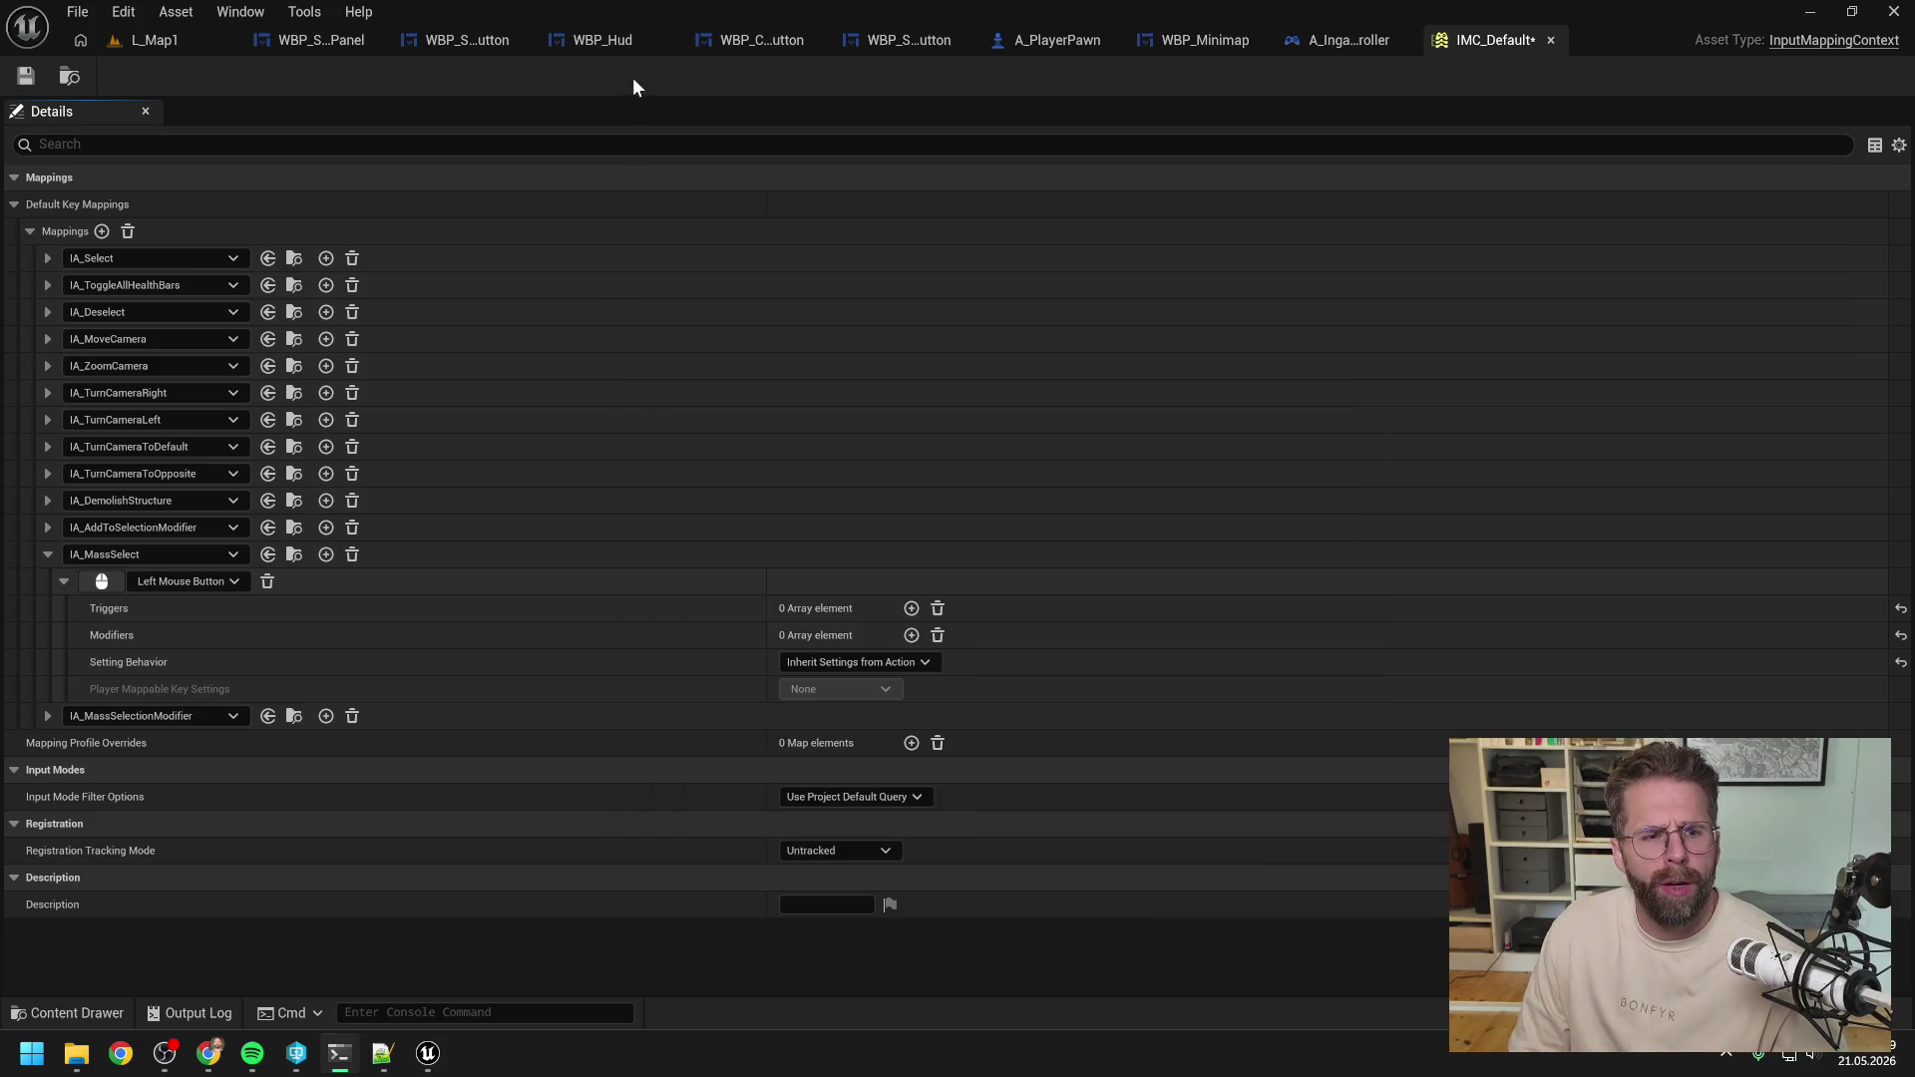
Add a Repeated Tap trigger to the IA_MassSelect mapping and save IMC_Default.
{"action": "left_click", "coordinate": [913, 609]}
{"action": "left_click", "coordinate": [828, 634]}
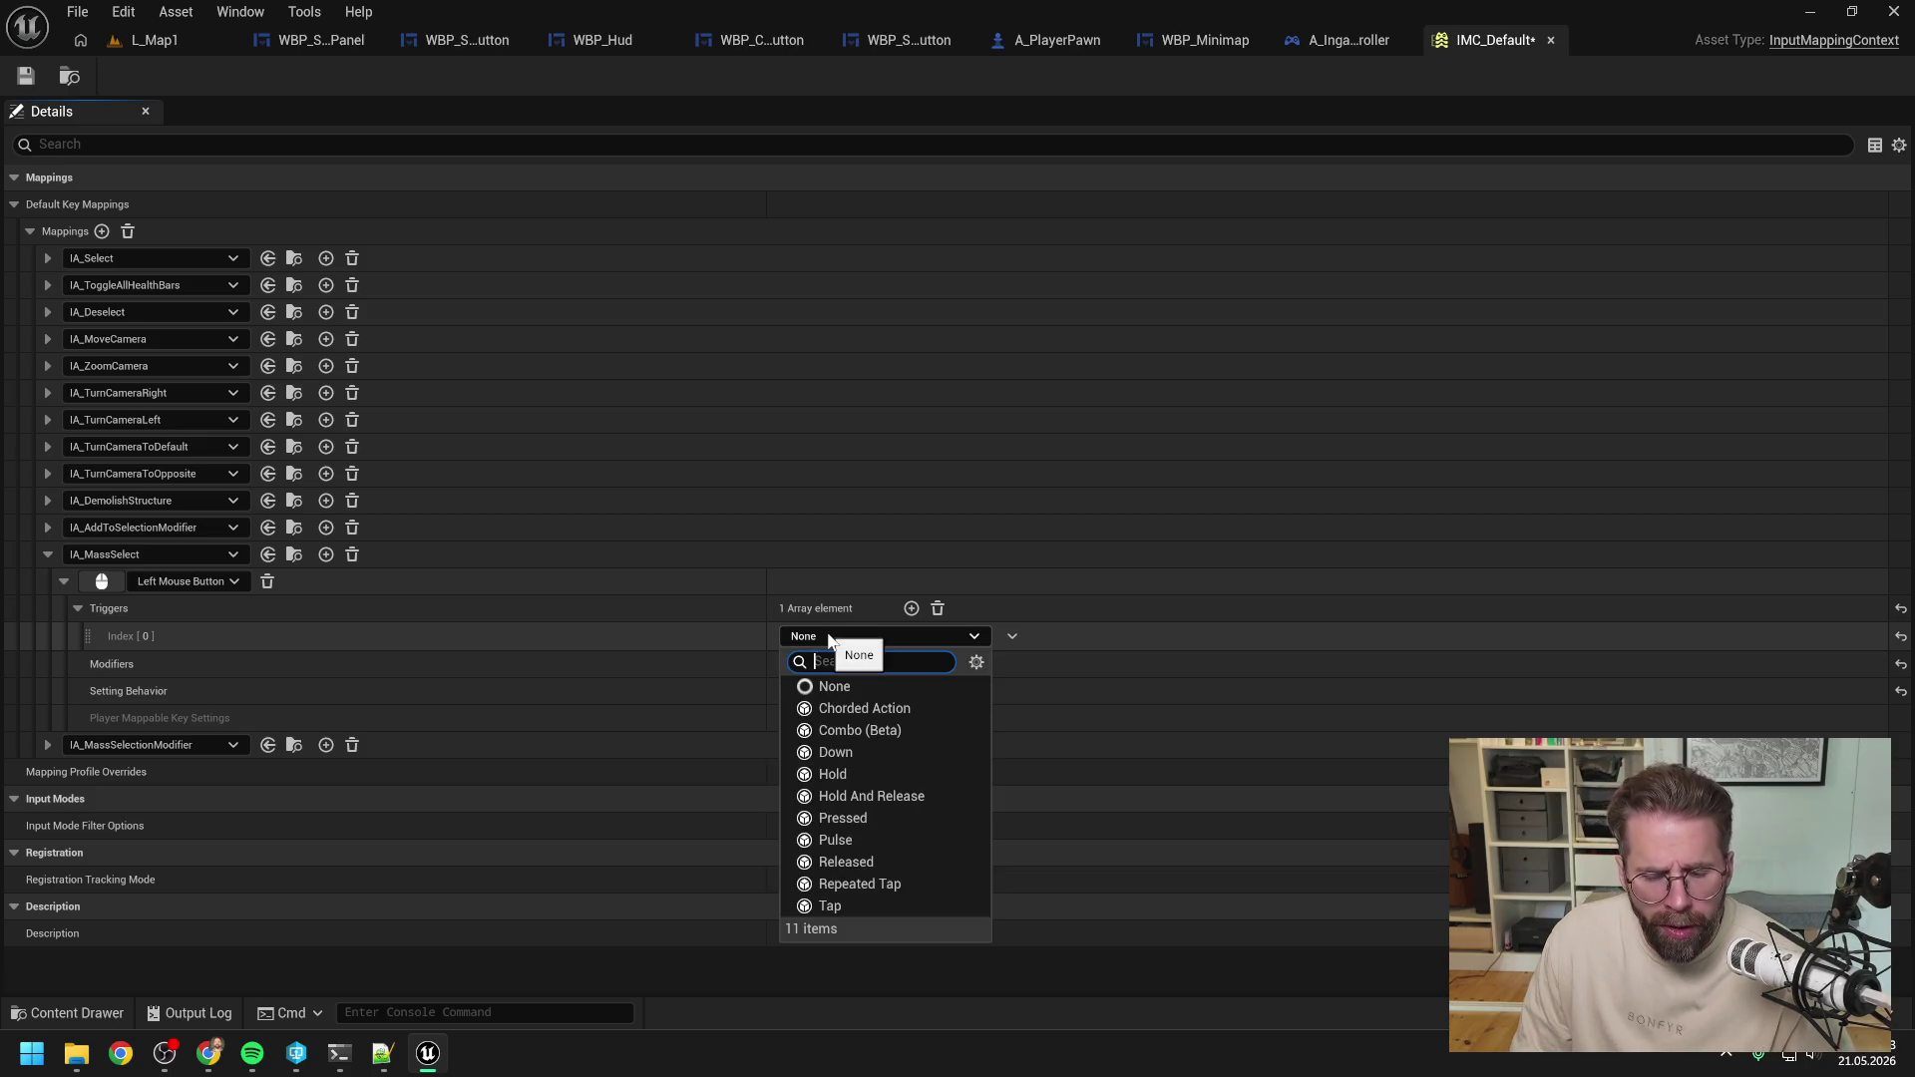
{"action": "left_click", "coordinate": [860, 883]}
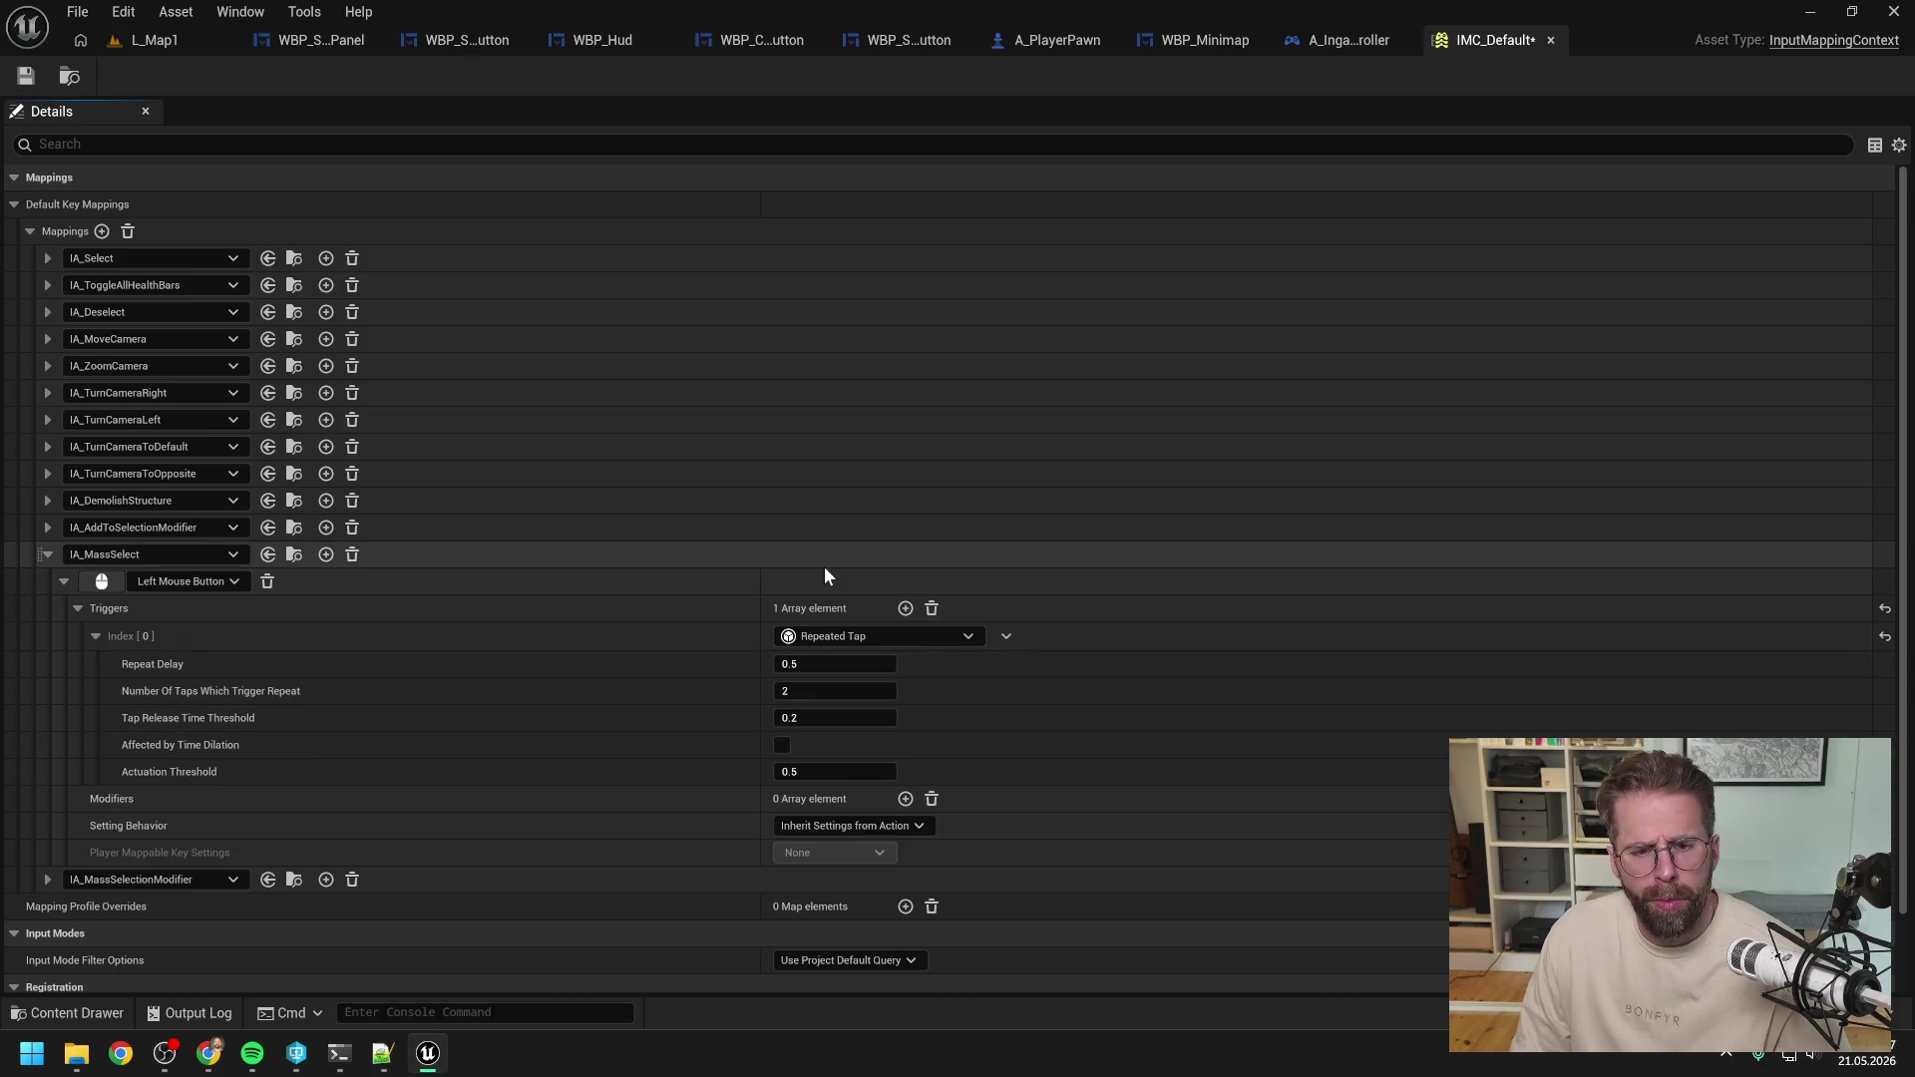
{"action": "left_click", "coordinate": [25, 77]}
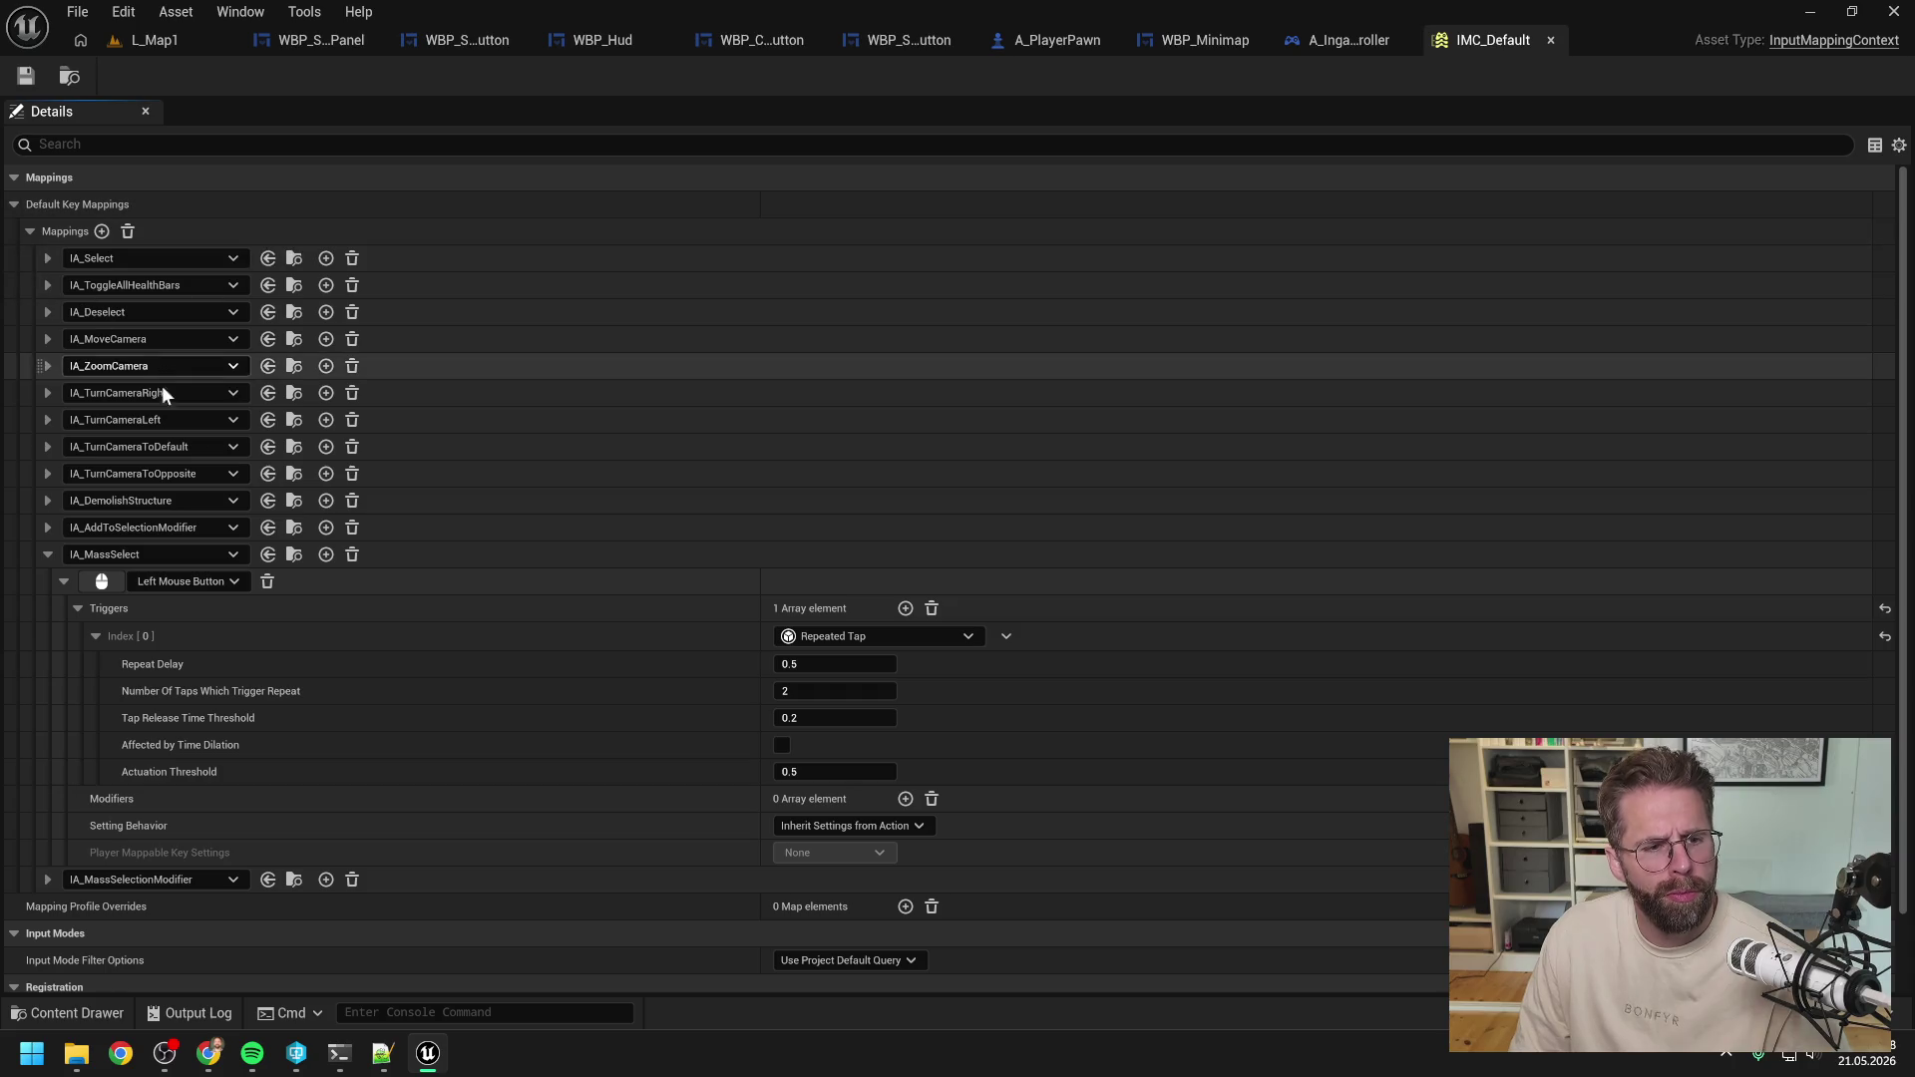
Bind IA_MassSelectionModifier to Left Ctrl, save, and switch to A_IngamePlayerController.
{"action": "left_click", "coordinate": [46, 879]}
{"action": "scroll", "coordinate": [247, 698], "scroll_direction": "down", "scroll_amount": 2}
{"action": "left_click", "coordinate": [101, 790]}
{"action": "key", "text": "ctrl"}
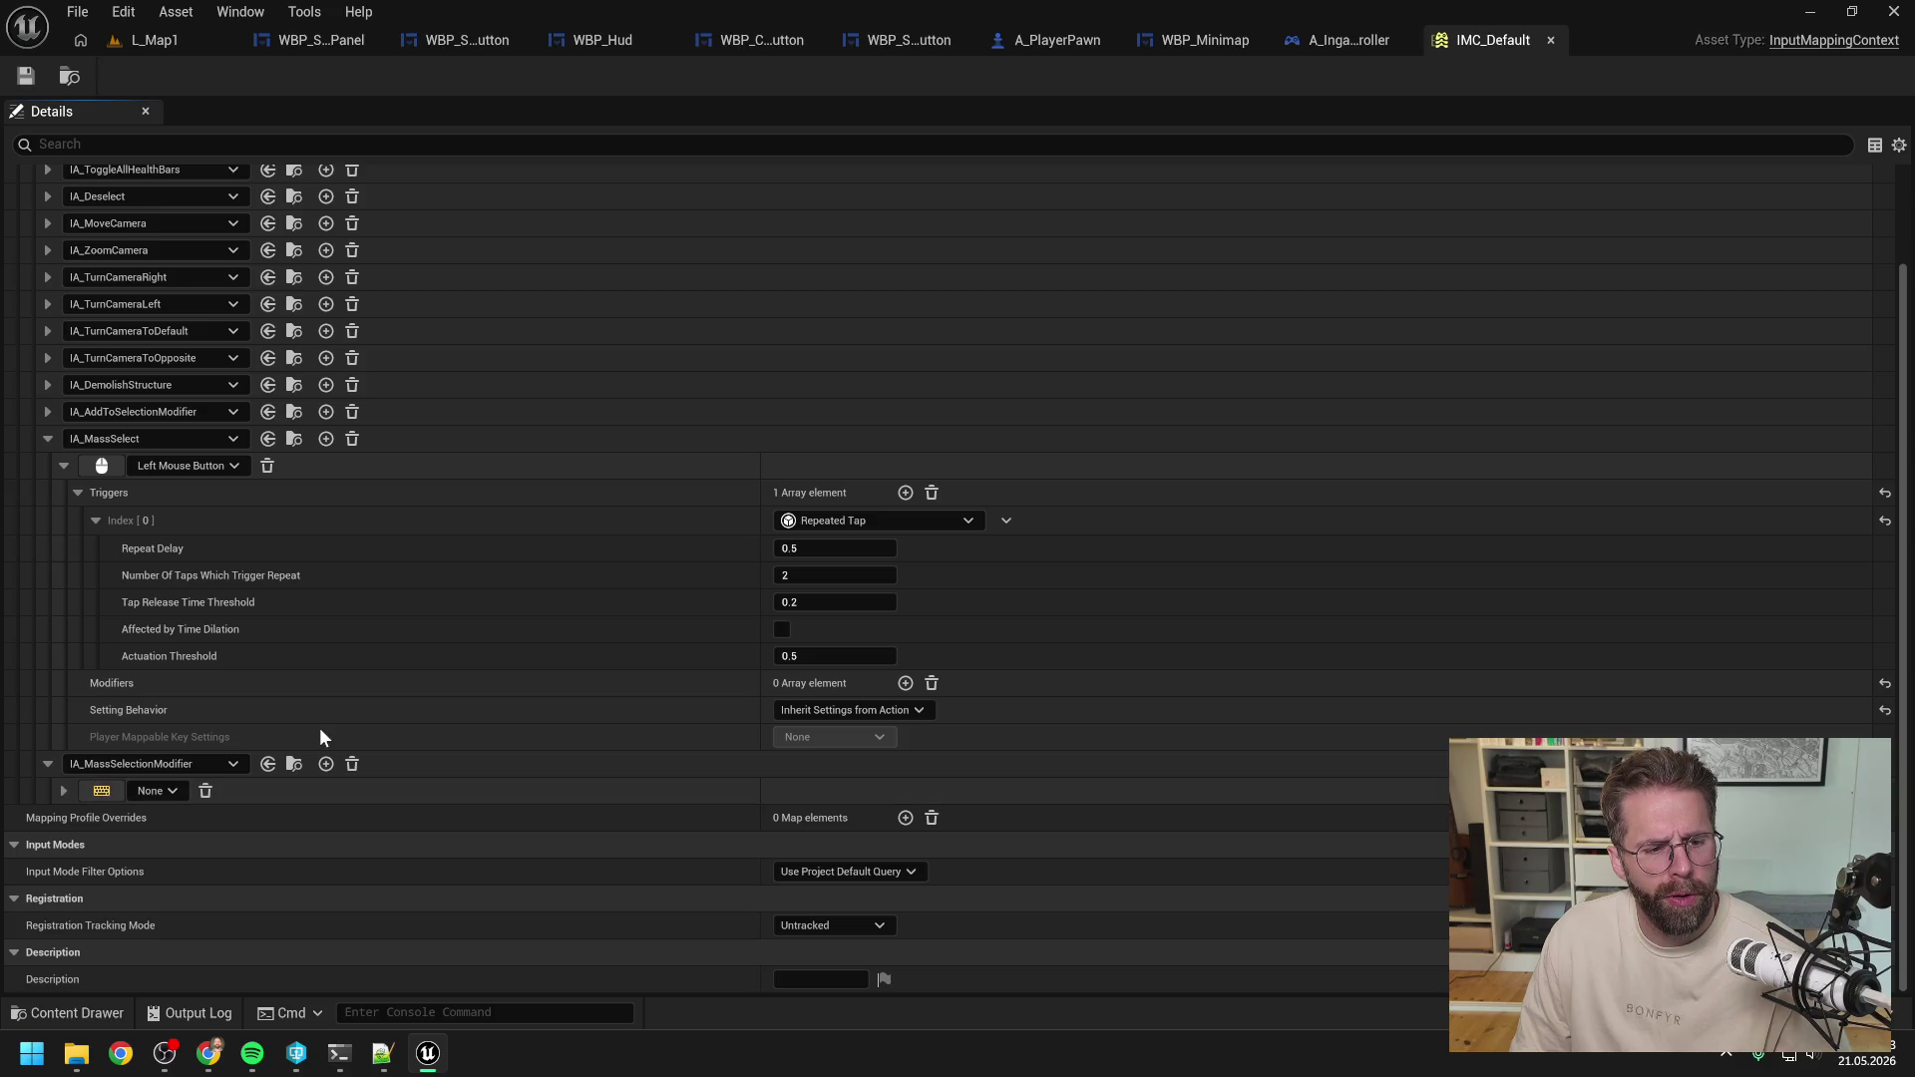
{"action": "key", "text": "ctrl+s"}
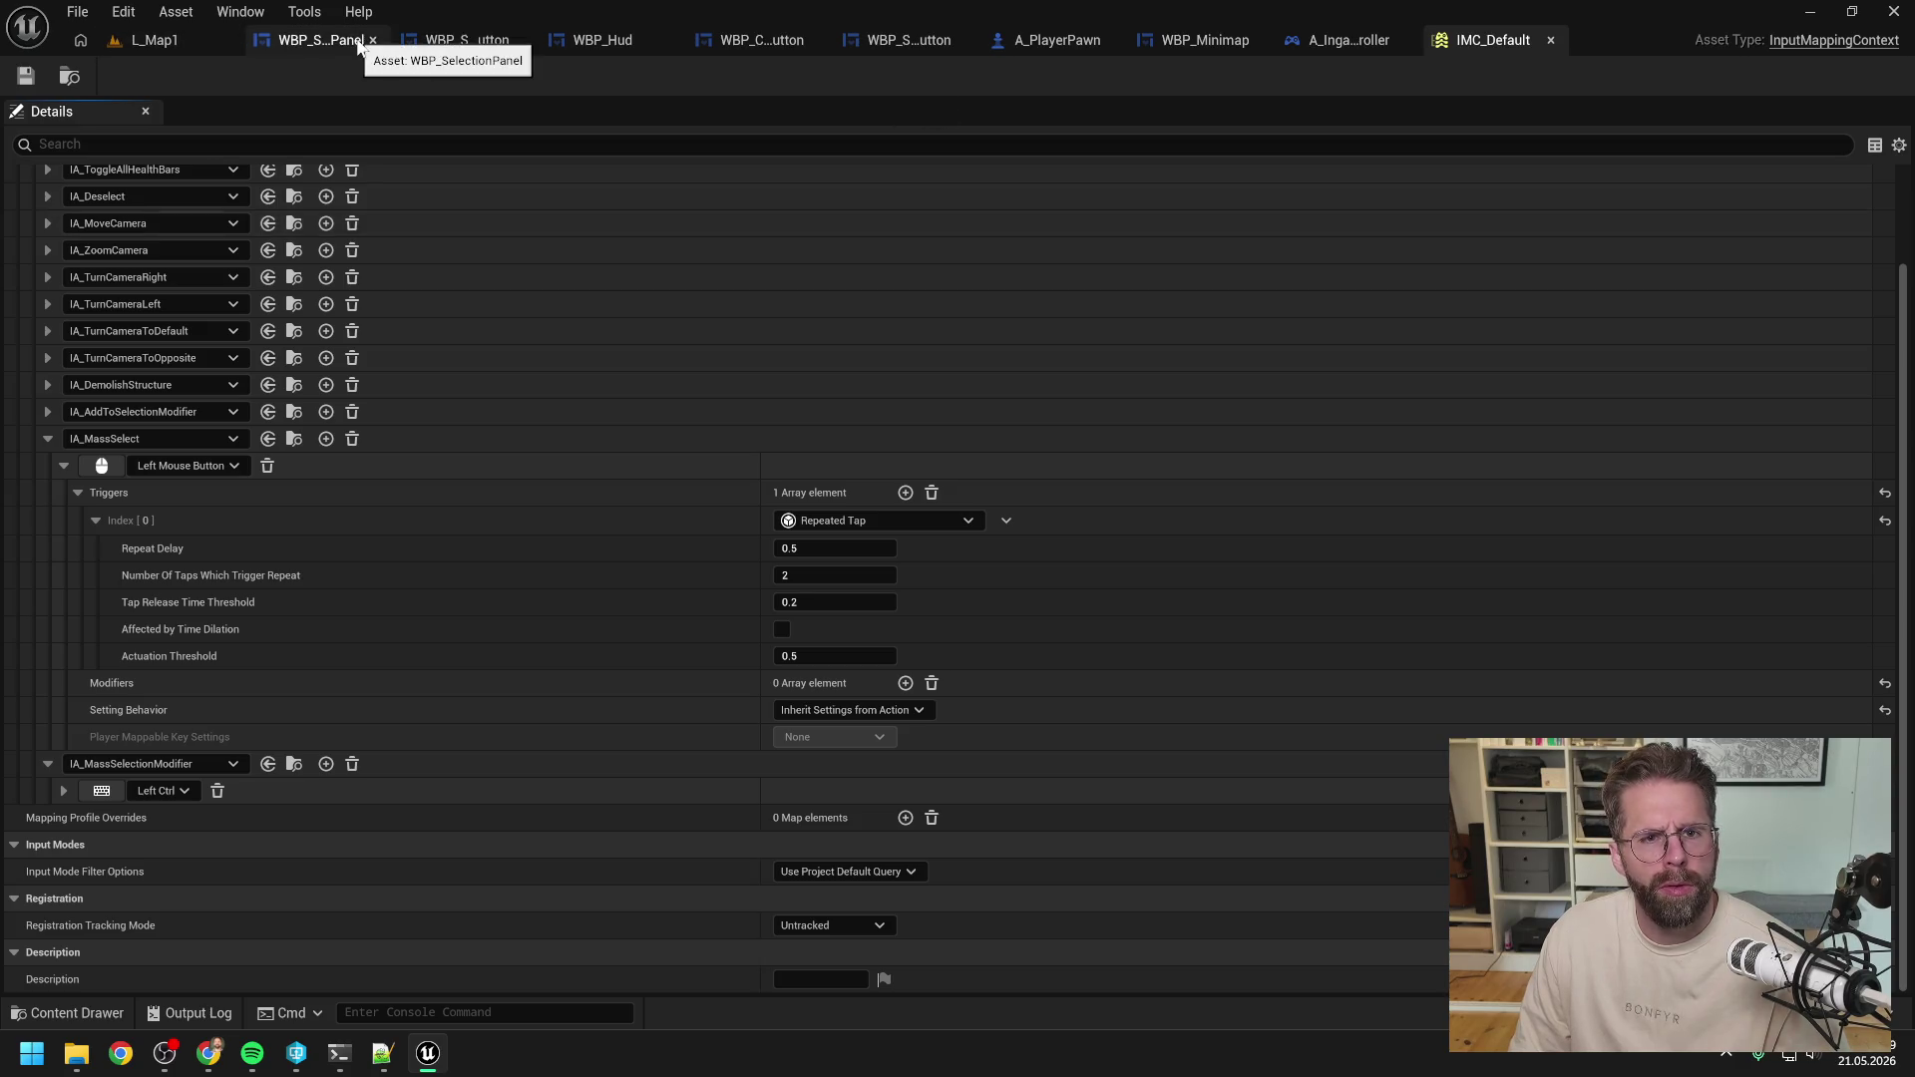
{"action": "left_click", "coordinate": [1332, 42]}
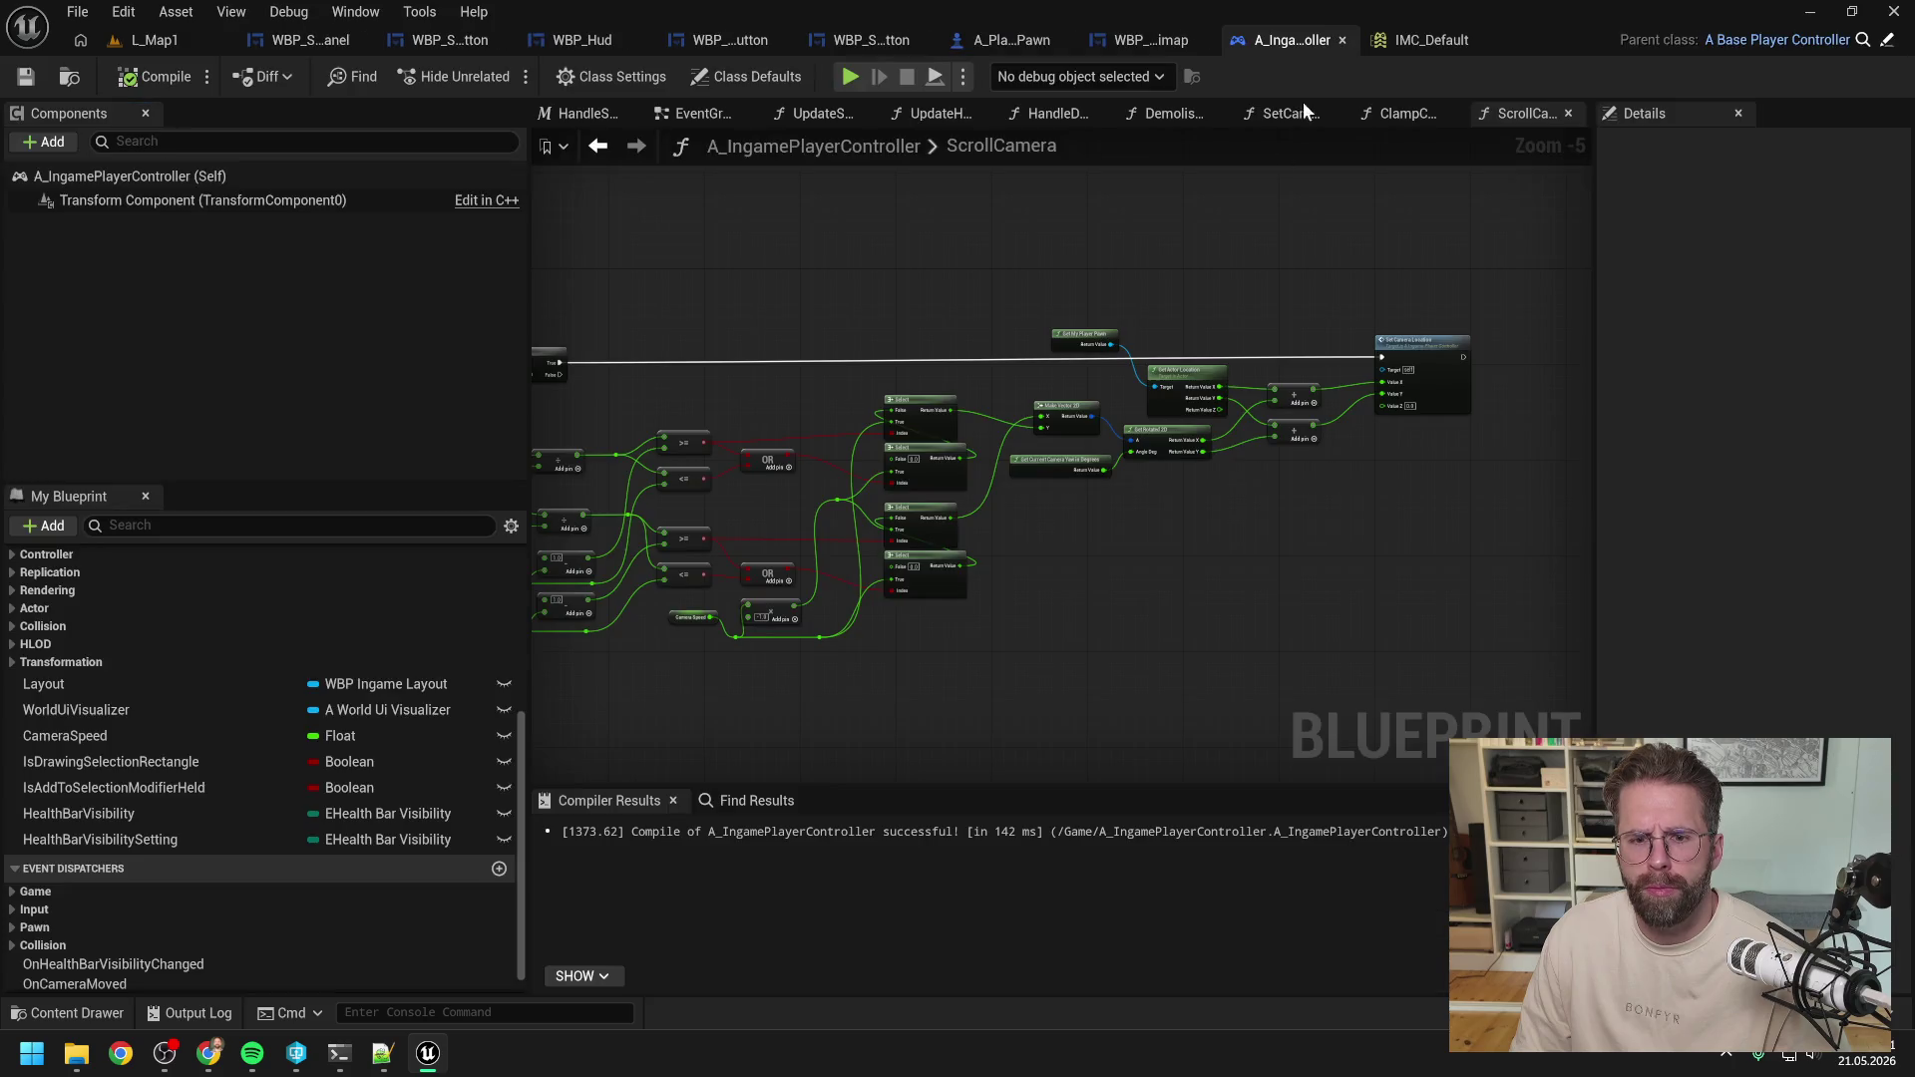
Close all graphs except the EventGraph and bring the Default input block into view.
{"action": "left_click", "coordinate": [698, 113]}
{"action": "right_click", "coordinate": [691, 116]}
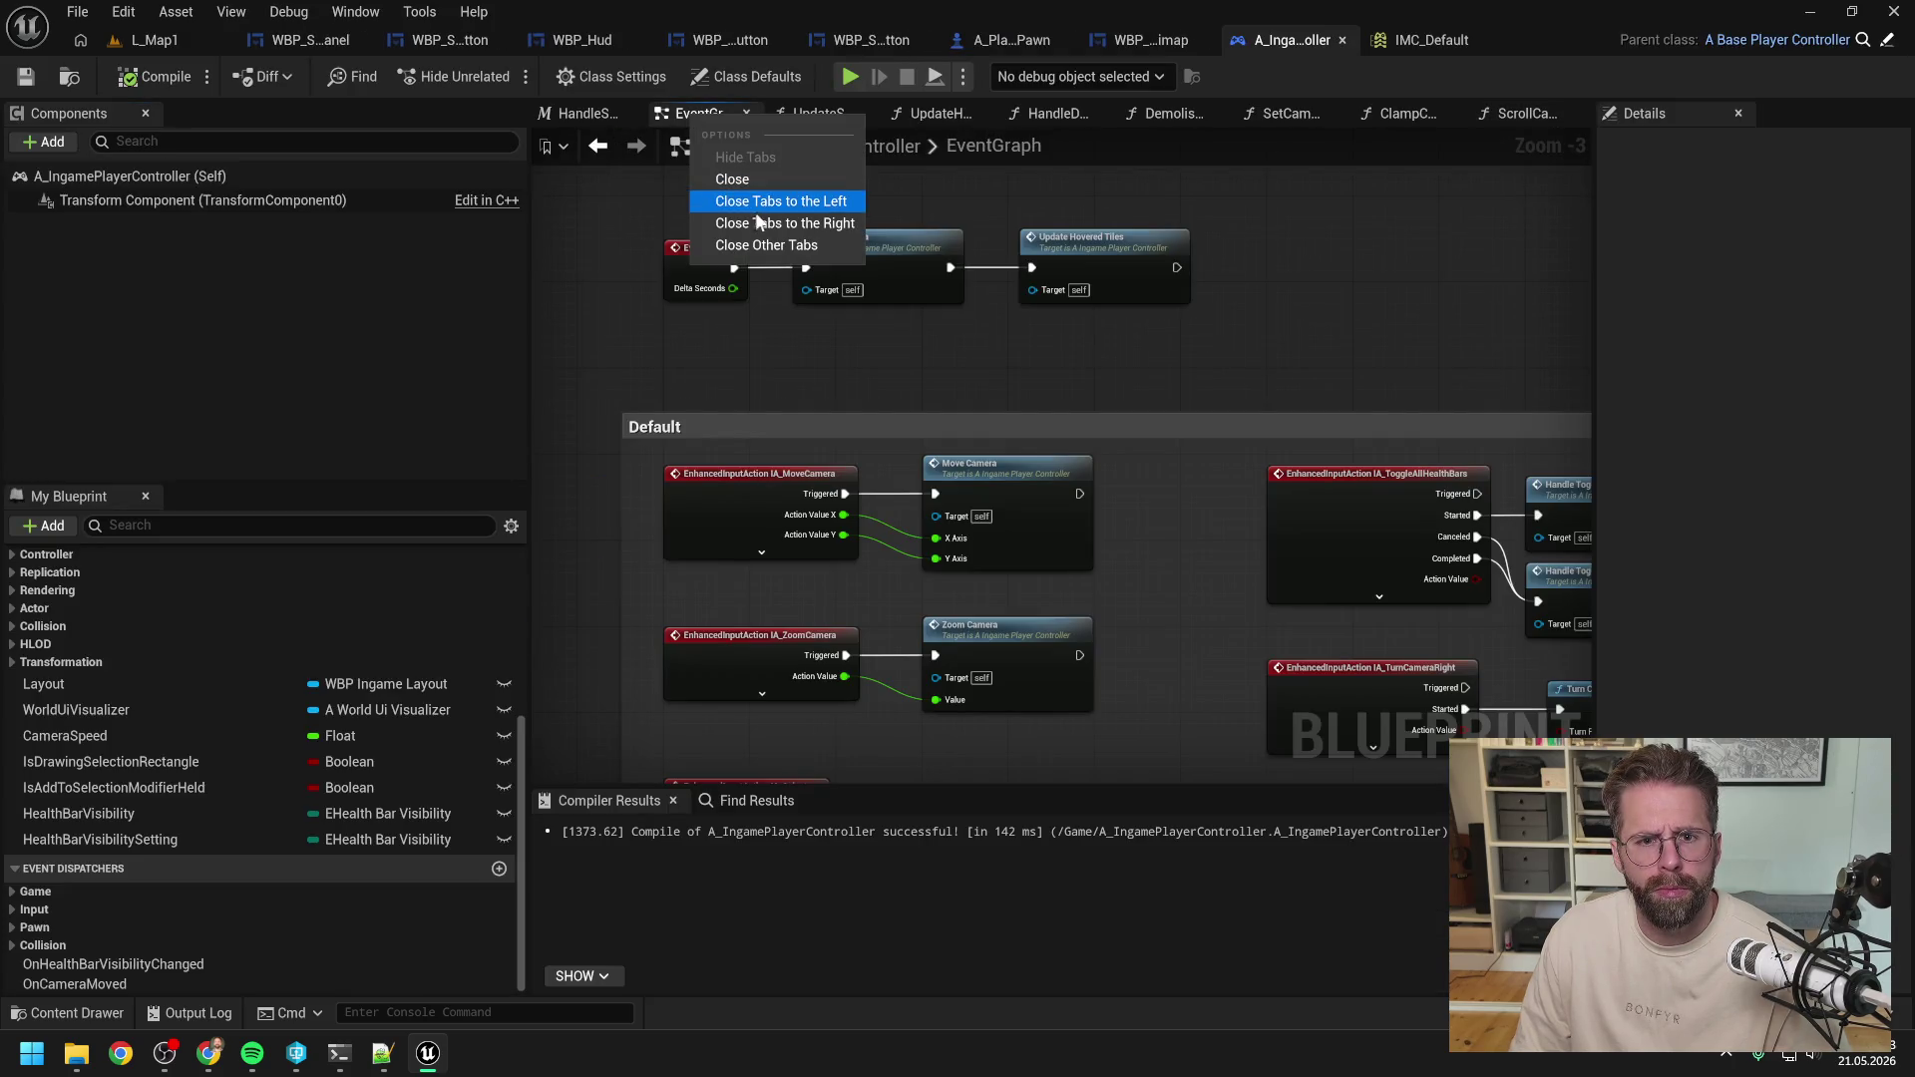
{"action": "left_click", "coordinate": [764, 231]}
{"action": "scroll", "coordinate": [1097, 339], "scroll_direction": "up", "scroll_amount": 2}
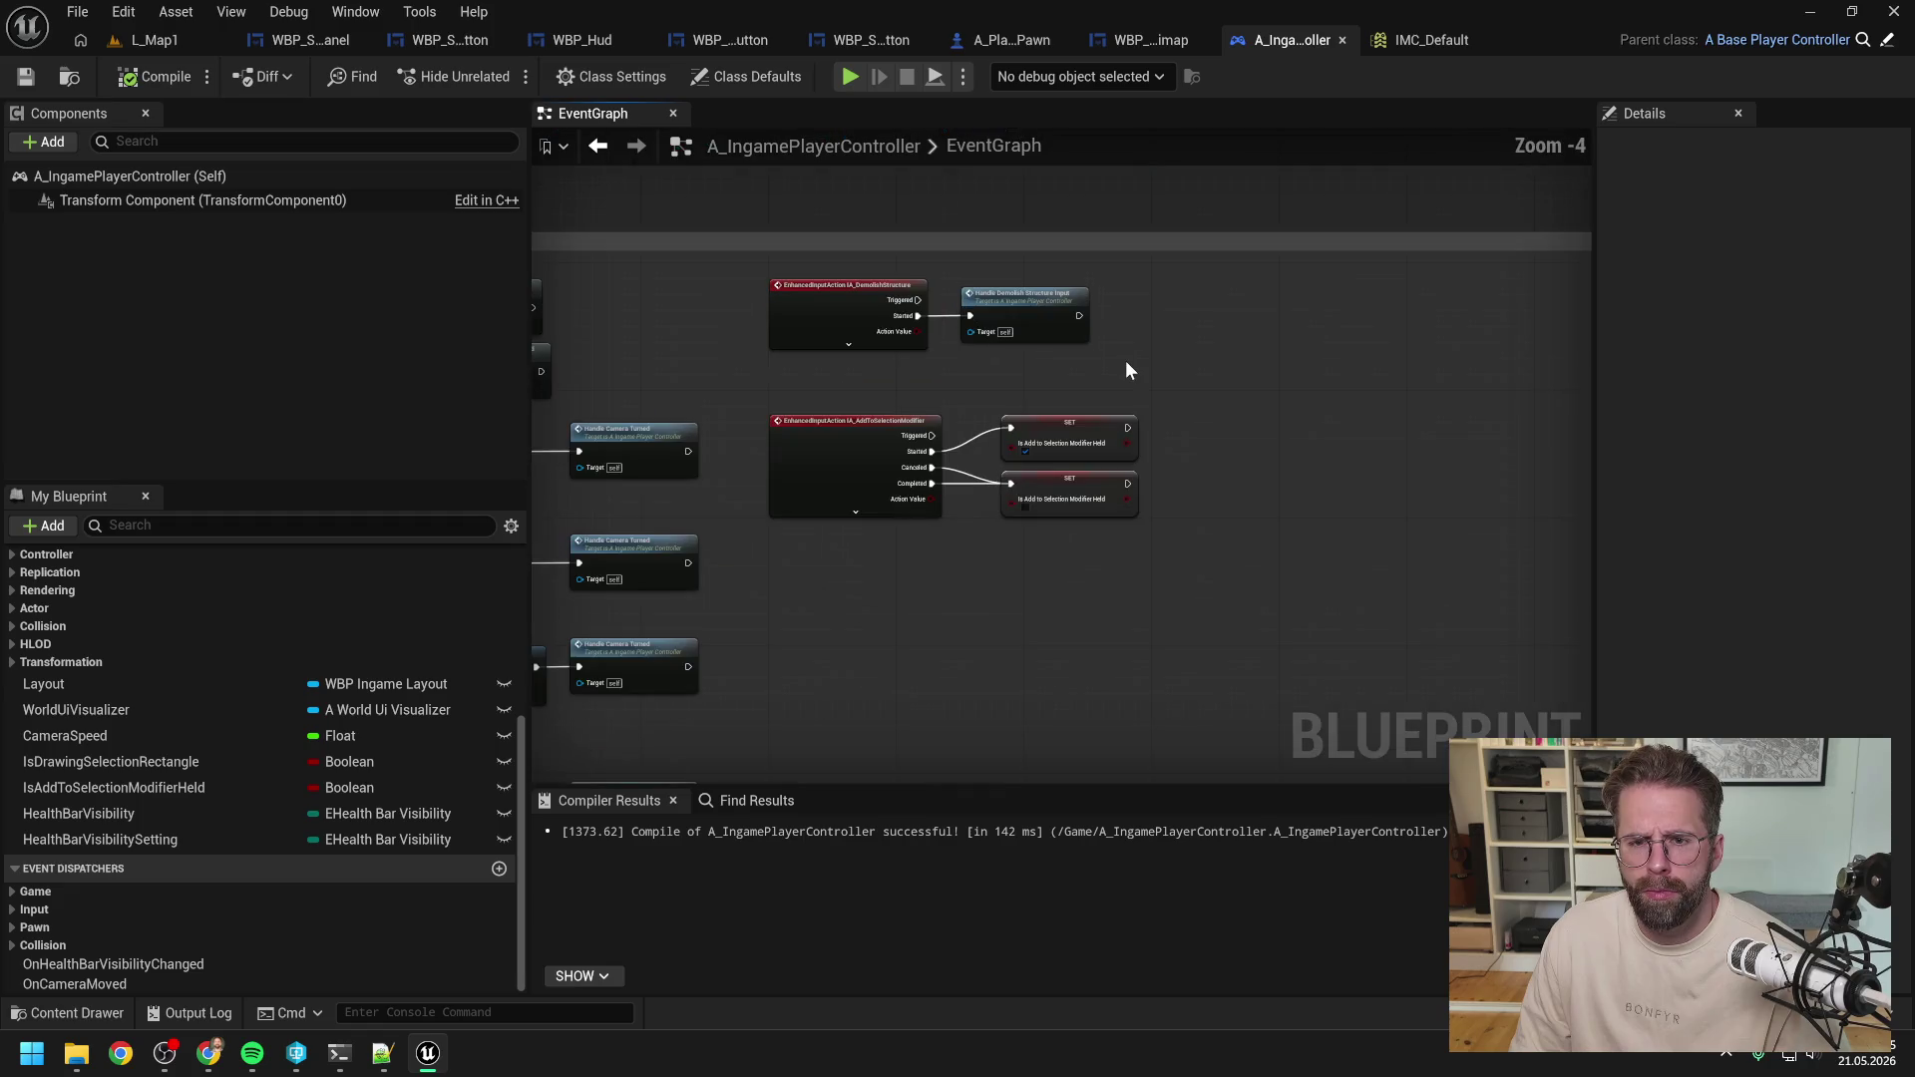
{"action": "scroll", "coordinate": [902, 266], "scroll_direction": "down", "scroll_amount": 1}
{"action": "left_click_drag", "start_coordinate": [902, 266], "coordinate": [1446, 221]}
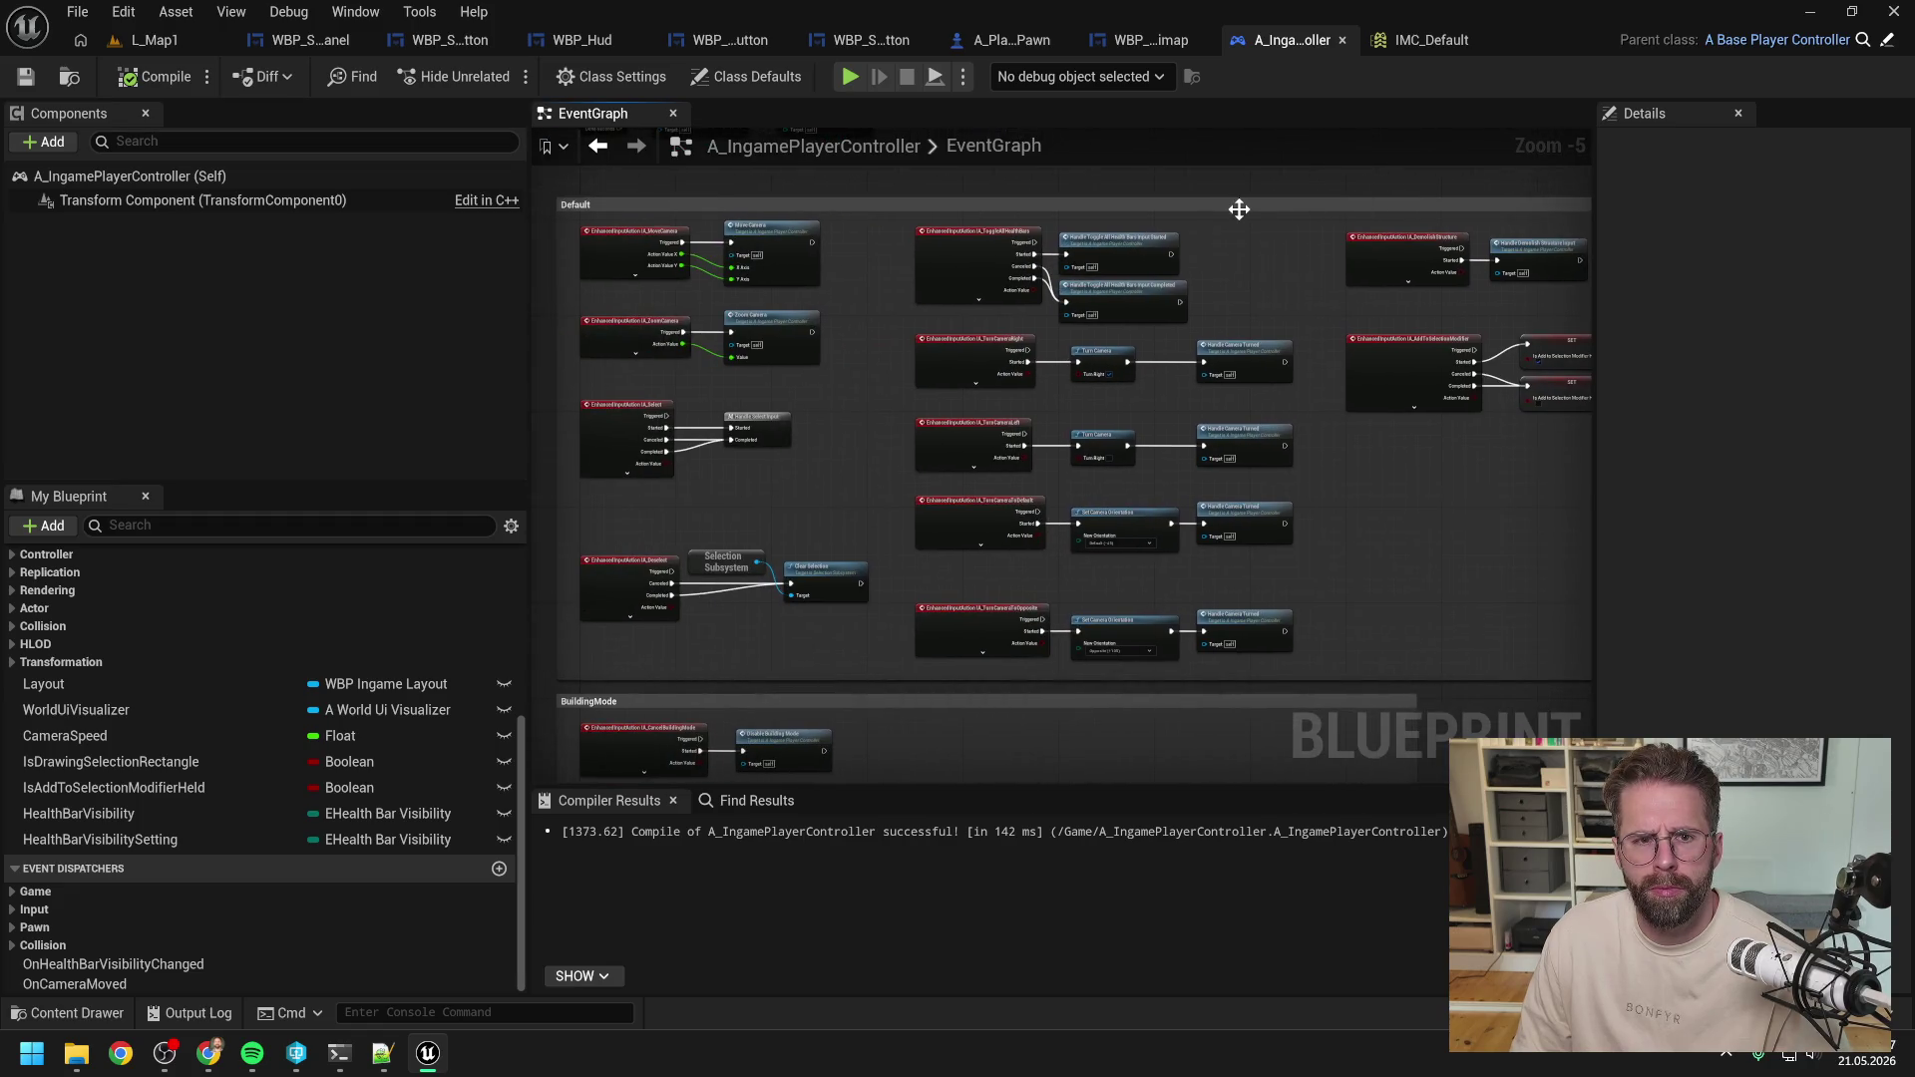
{"action": "scroll", "coordinate": [1308, 662], "scroll_direction": "up", "scroll_amount": 3}
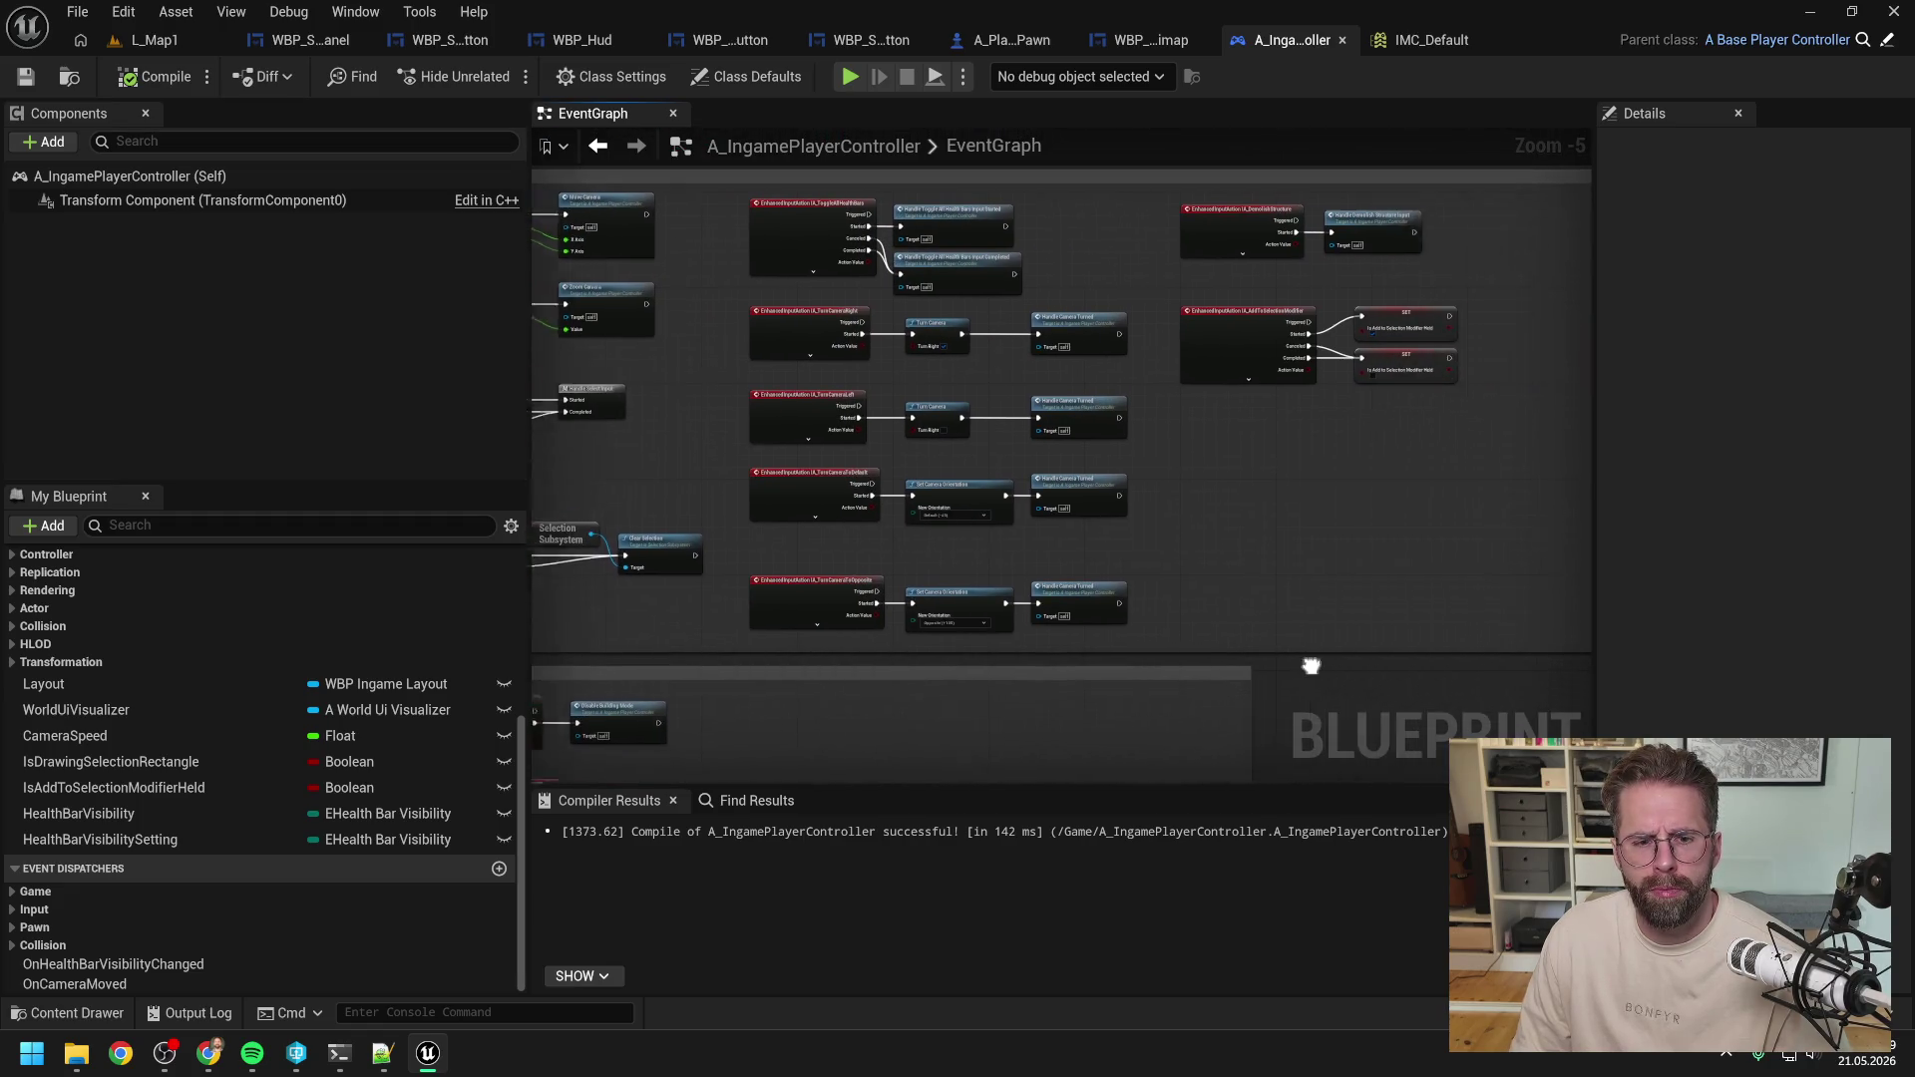
Add an IA_MassSelect event node below the AddToSelectionModifier event.
{"action": "right_click", "coordinate": [1109, 484]}
{"action": "type", "text": "mass selec"}
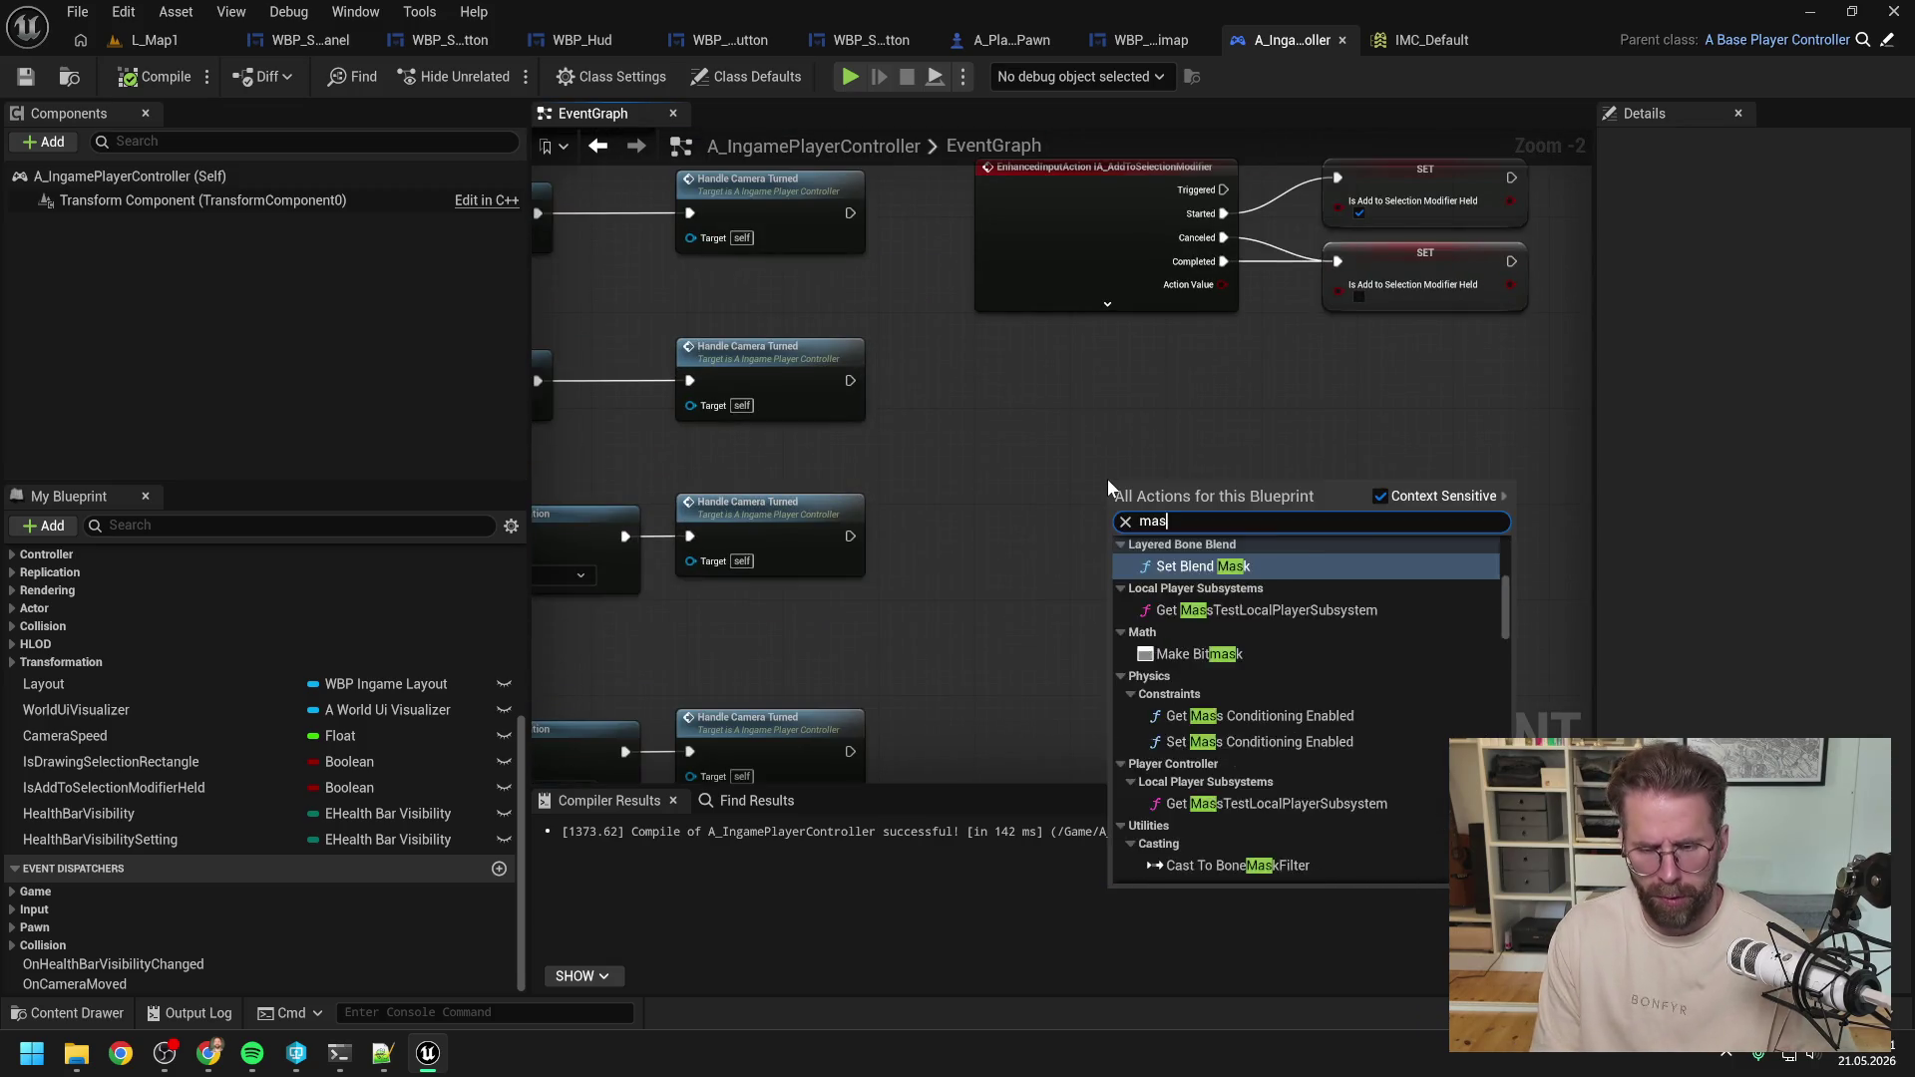
{"action": "left_click", "coordinate": [1235, 585]}
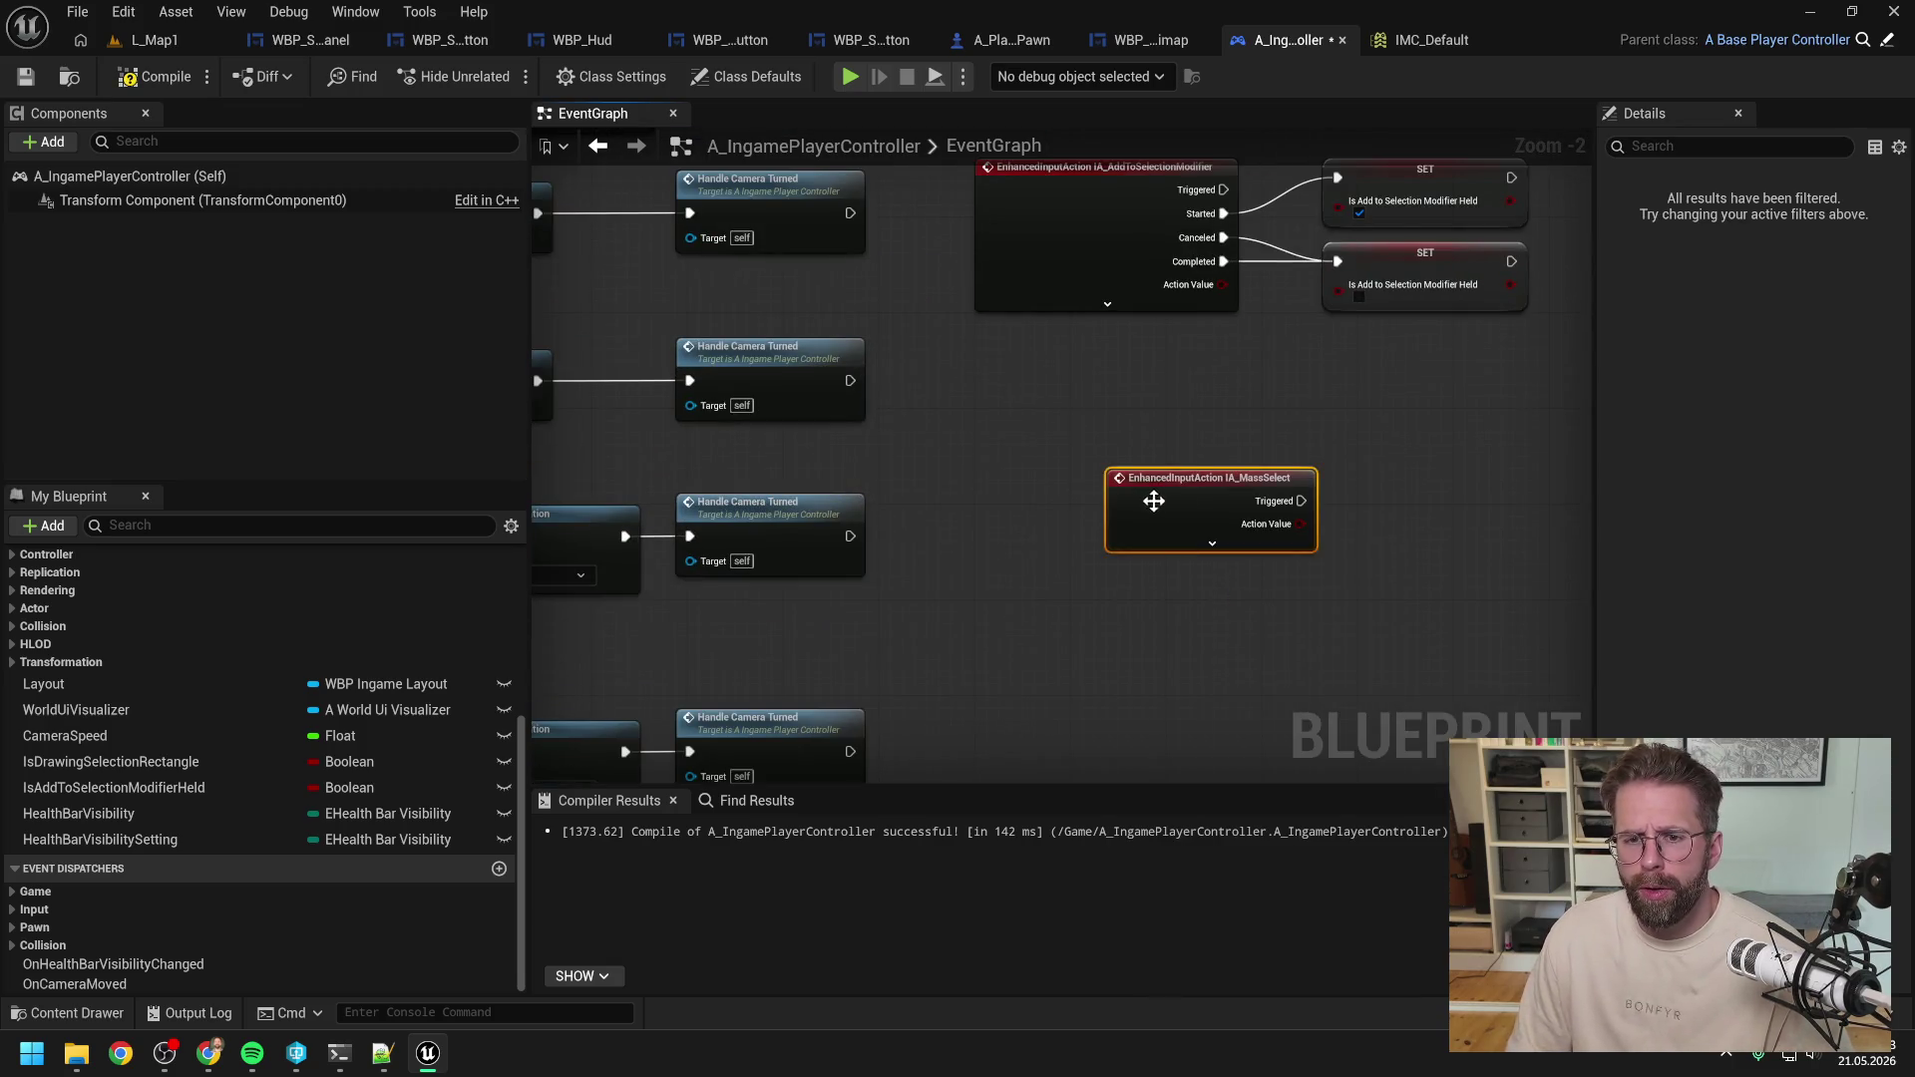
{"action": "left_click_drag", "start_coordinate": [1188, 499], "coordinate": [1059, 455]}
Add an IA_MassSelectionModifier event node below IA_MassSelect and centre both events.
{"action": "right_click", "coordinate": [1057, 580]}
{"action": "type", "text": "mass sel"}
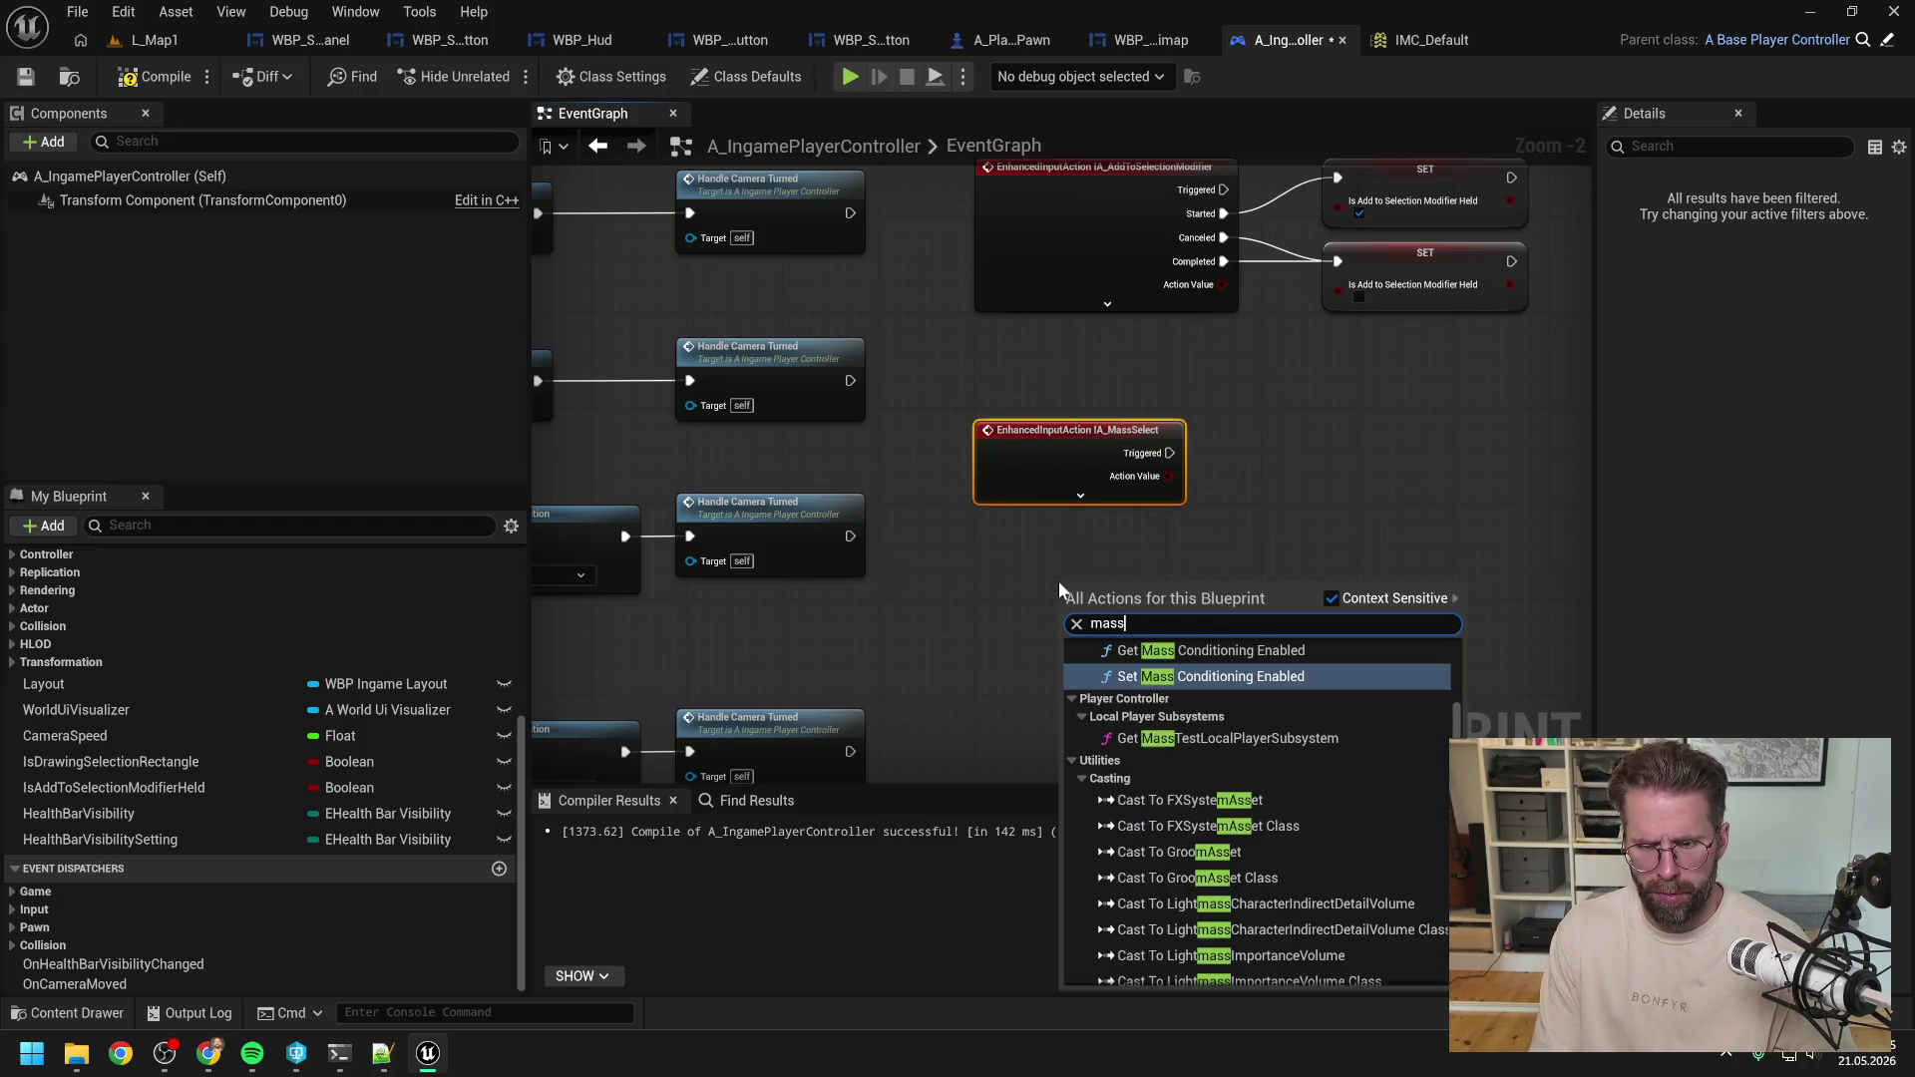
{"action": "left_click", "coordinate": [1171, 710]}
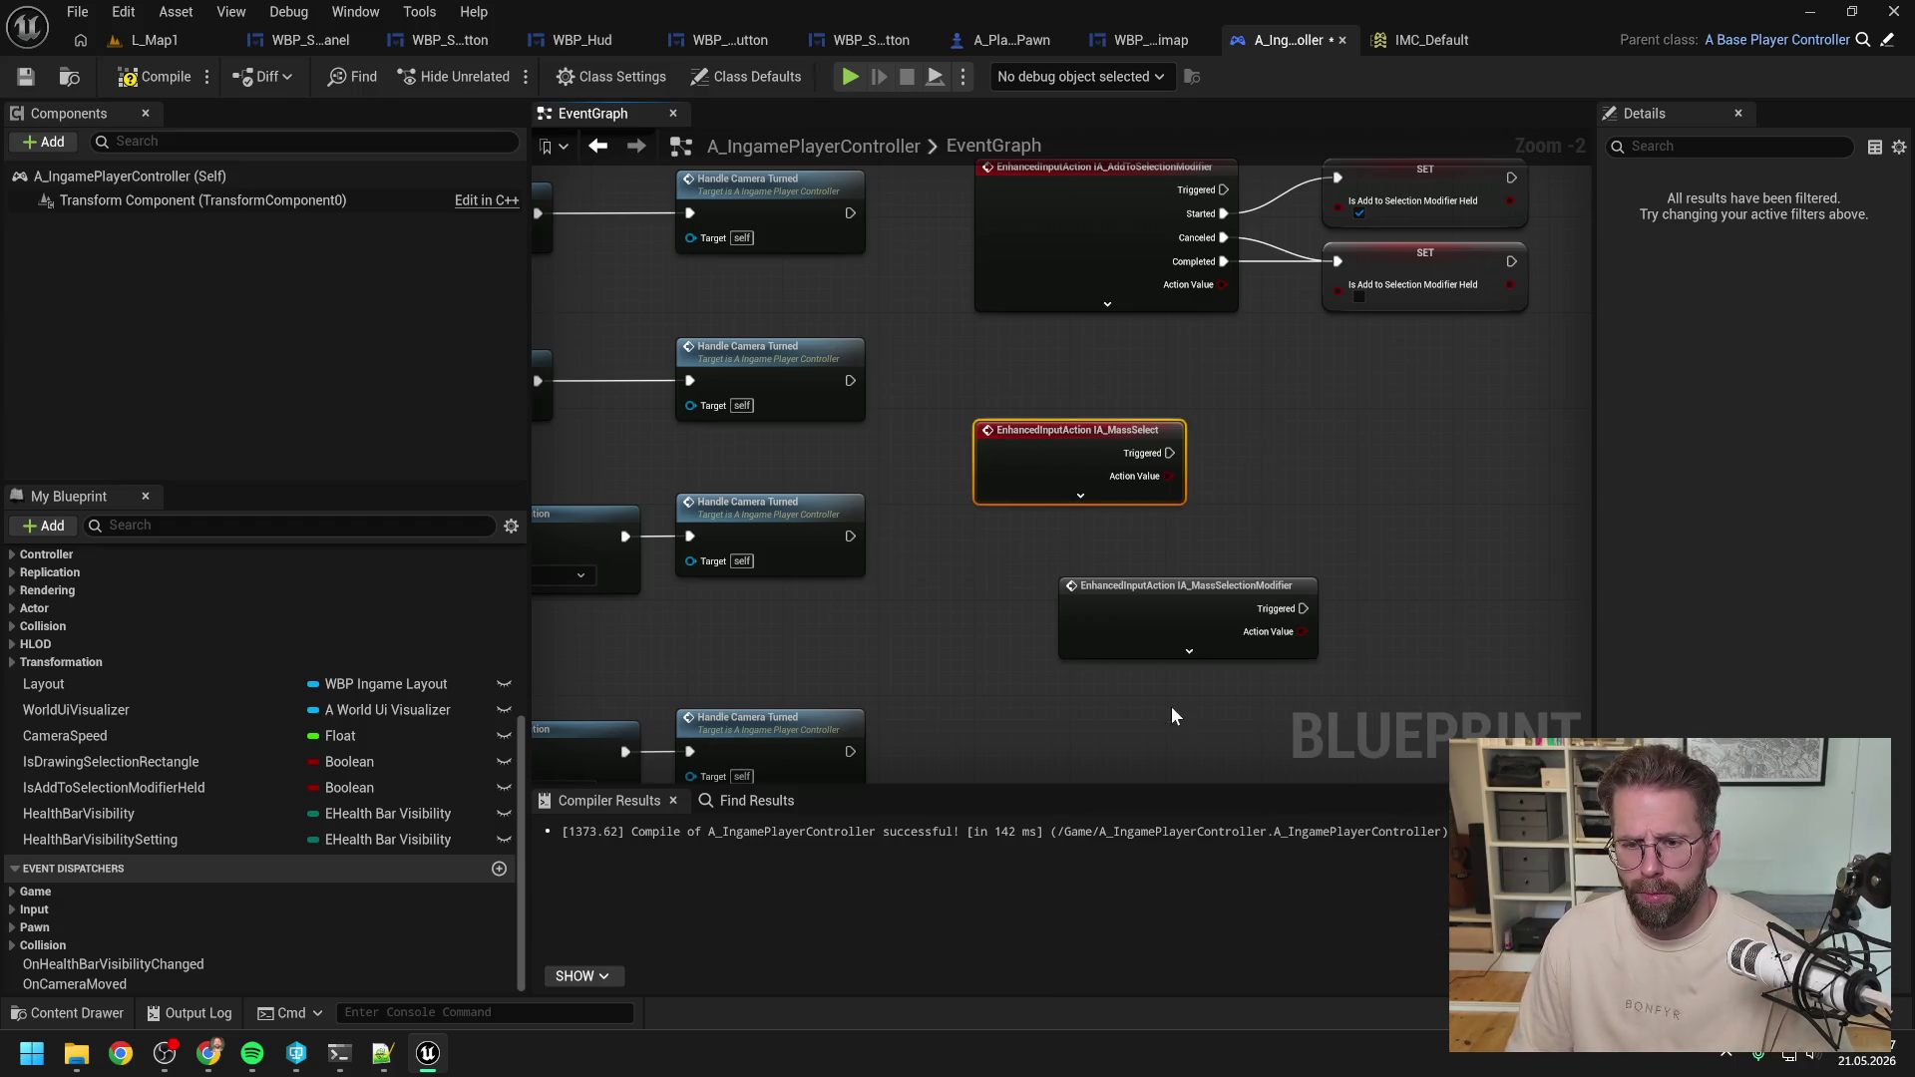
{"action": "left_click_drag", "start_coordinate": [1187, 613], "coordinate": [1115, 636]}
{"action": "left_click", "coordinate": [1133, 674]}
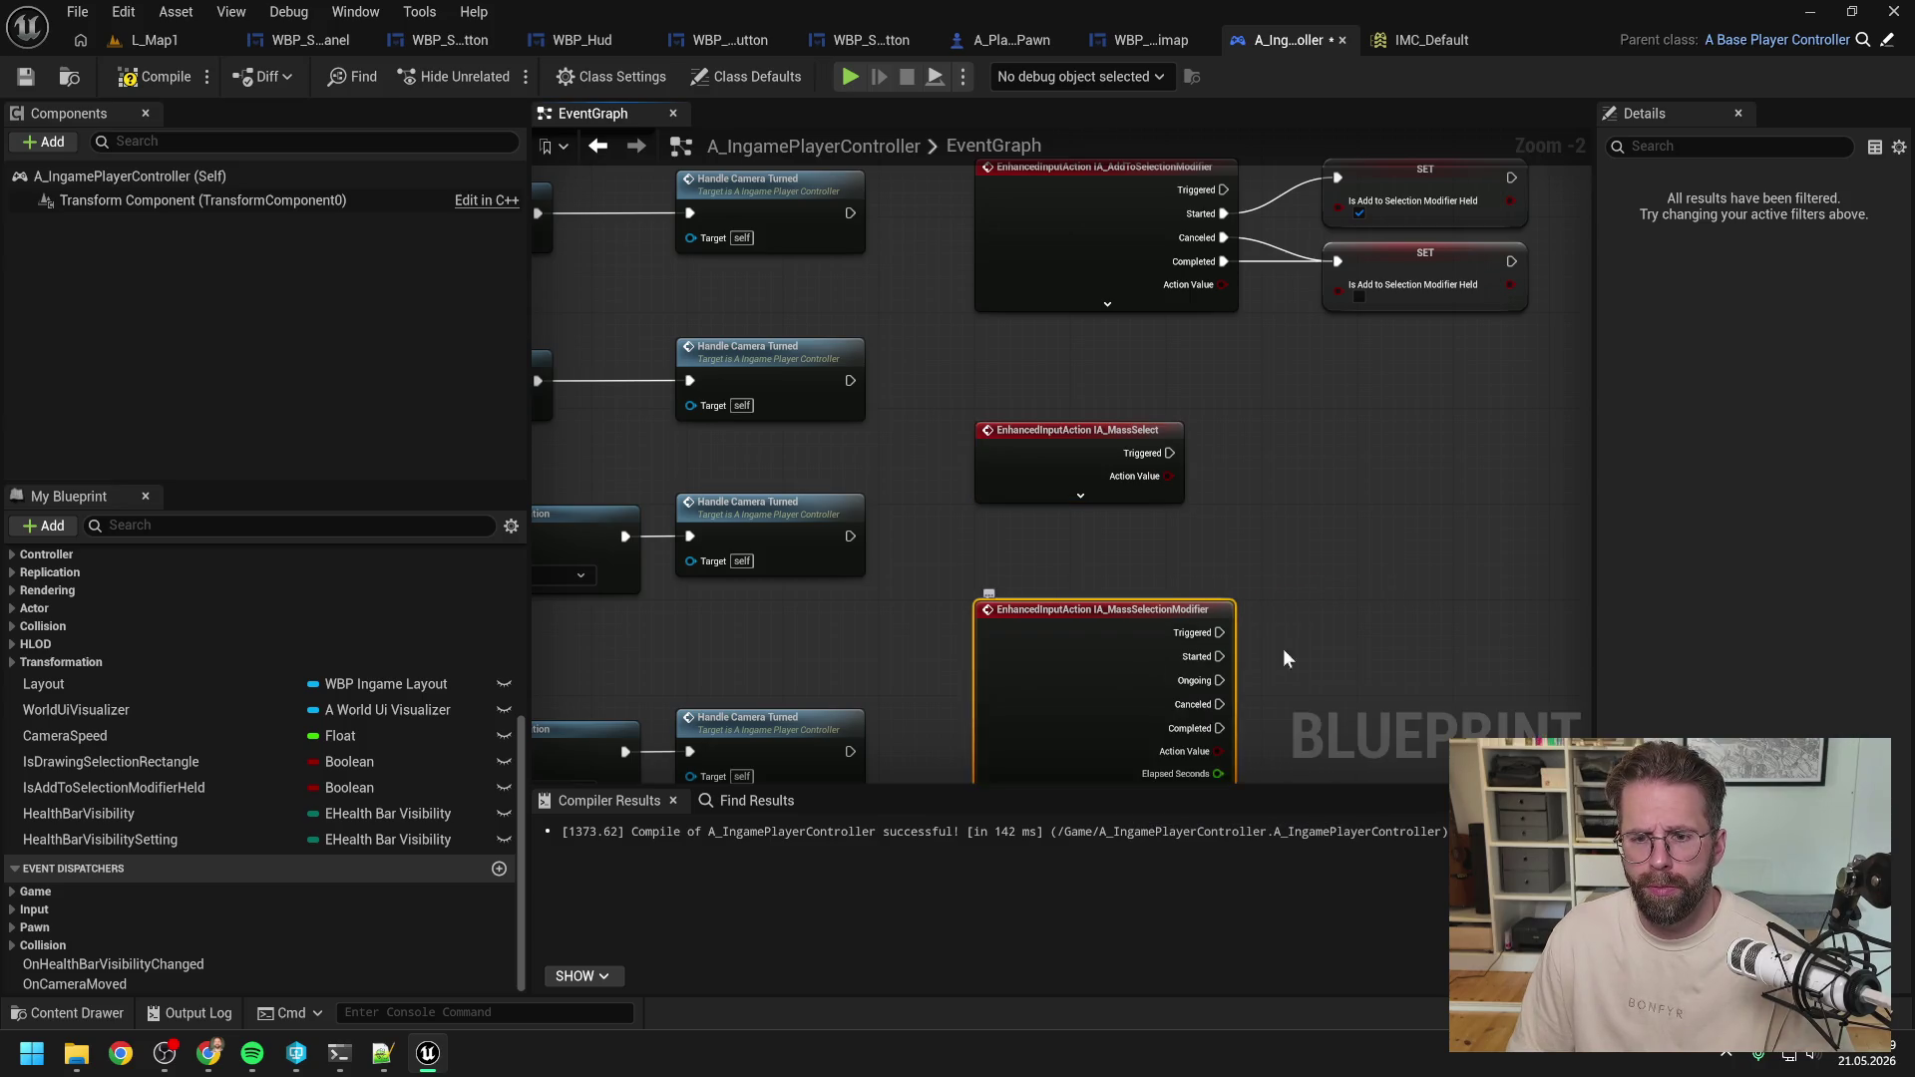
{"action": "scroll", "coordinate": [1283, 649], "scroll_direction": "down", "scroll_amount": 1}
{"action": "left_click", "coordinate": [1177, 601]}
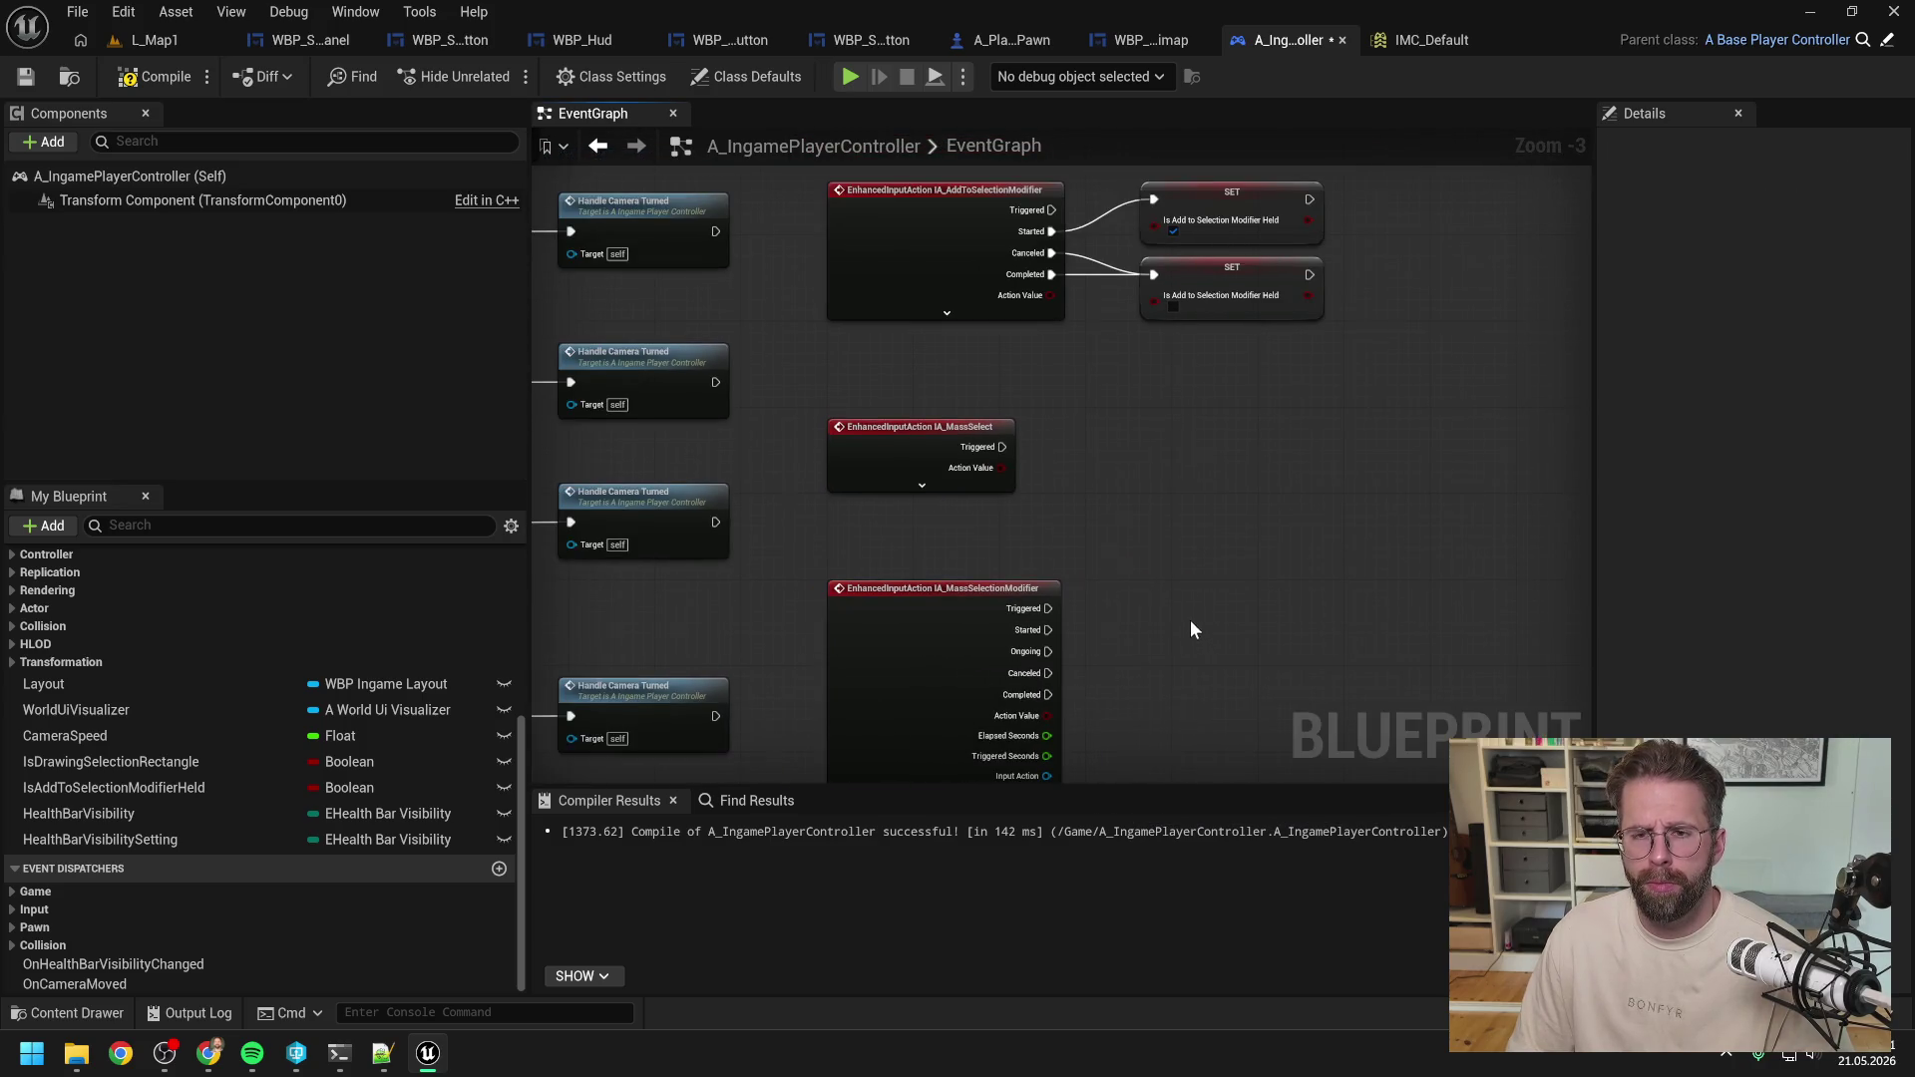
{"action": "mouse_move", "coordinate": [1189, 620]}
{"action": "left_mouse_down"}
{"action": "mouse_move", "coordinate": [1131, 479]}
{"action": "mouse_move", "coordinate": [1173, 534]}
{"action": "left_mouse_up"}
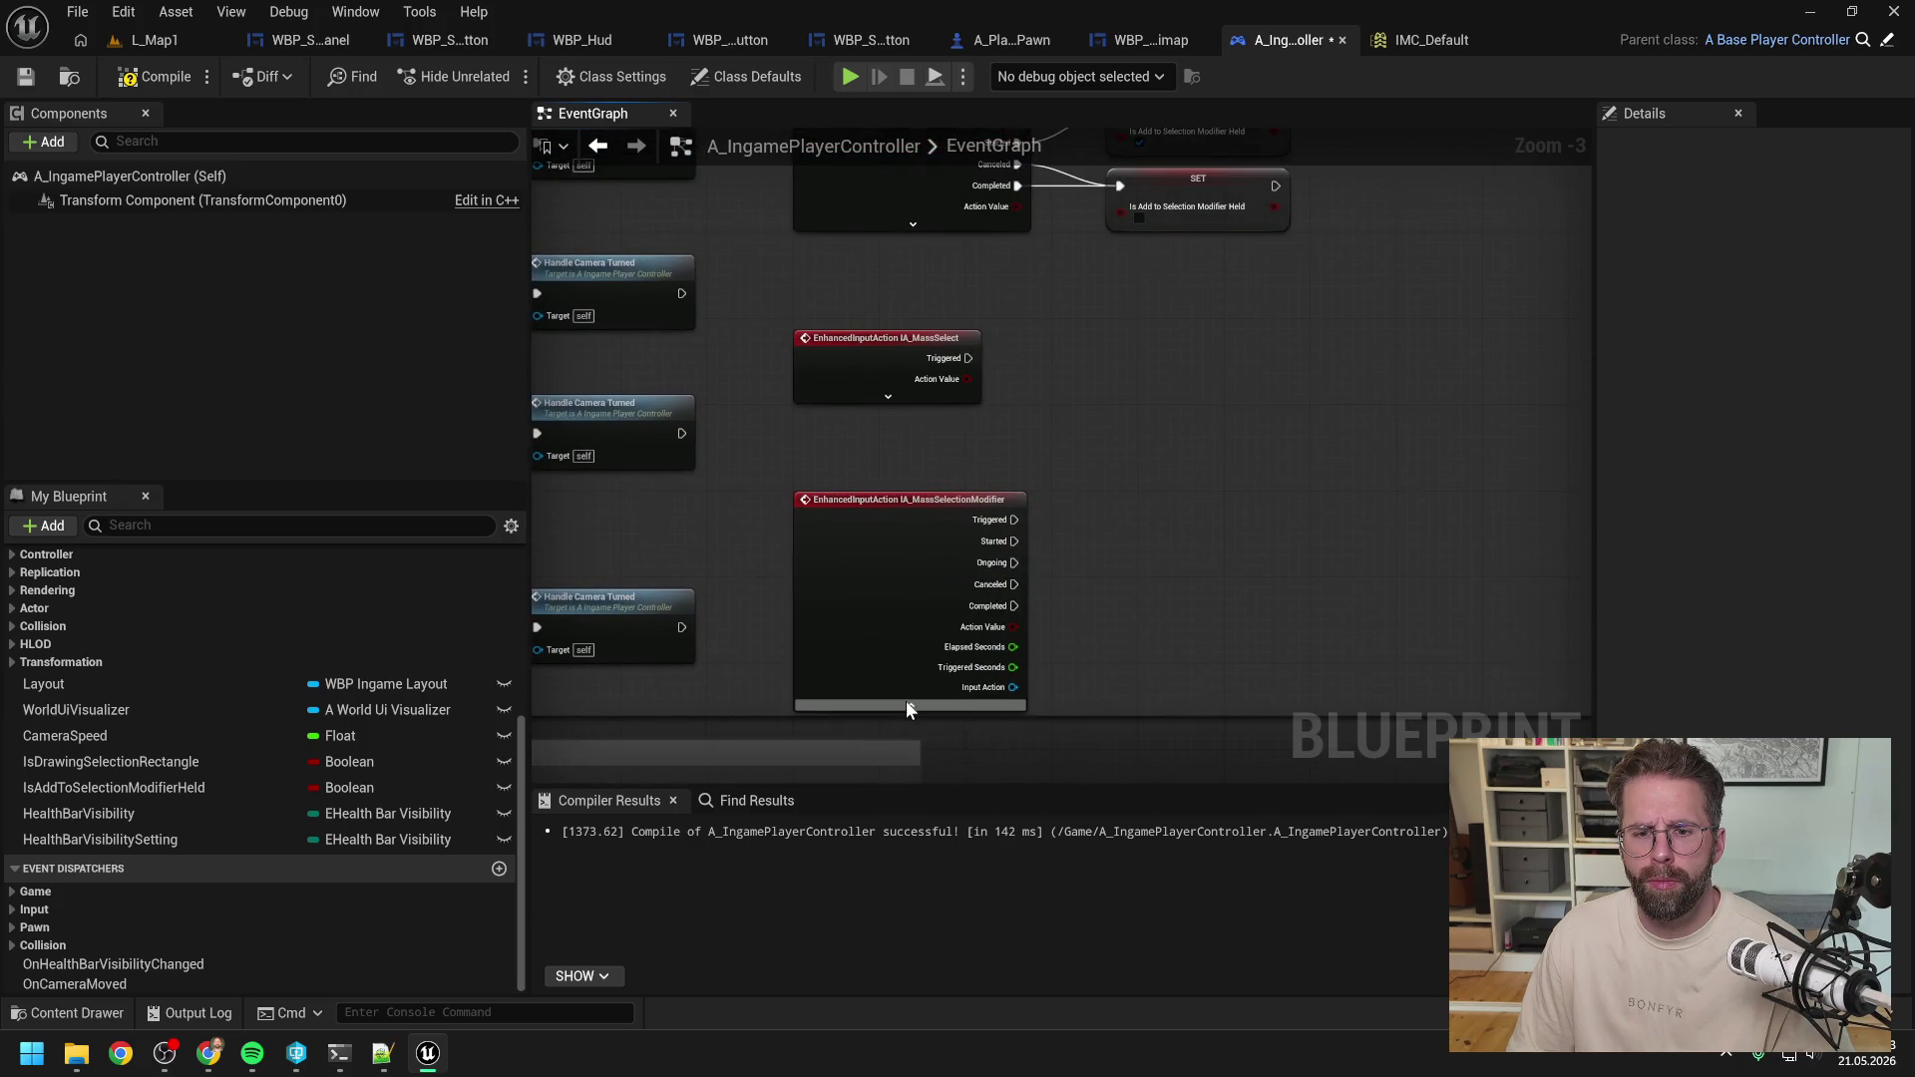
Duplicate IsAddToSelectionModifierHeld as IsMassSelectionModifierHeld, placed above HealthBarVisibility.
{"action": "left_click", "coordinate": [248, 787]}
{"action": "key", "text": "ctrl+d"}
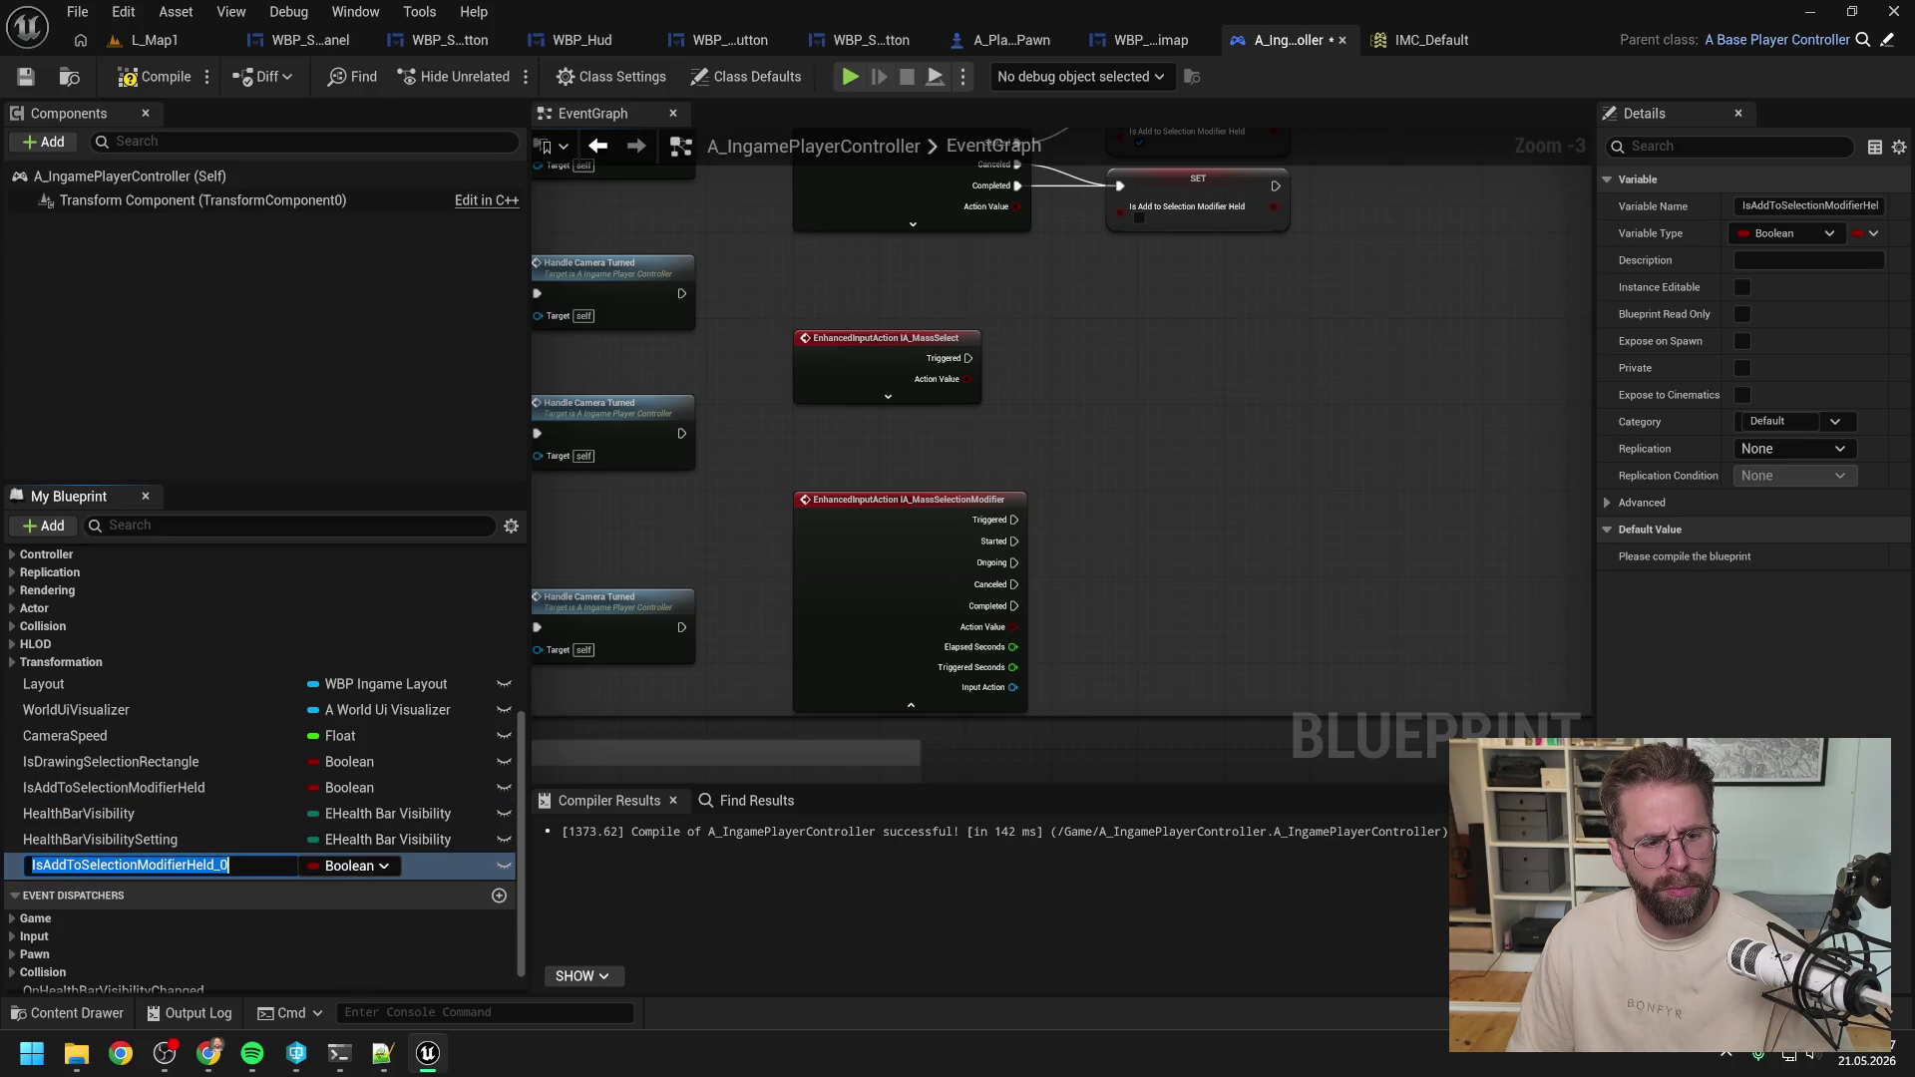
{"action": "mouse_move", "coordinate": [41, 865]}
{"action": "left_mouse_down"}
{"action": "mouse_move", "coordinate": [149, 868]}
{"action": "mouse_move", "coordinate": [140, 897]}
{"action": "left_mouse_up"}
{"action": "type", "text": "MassSelectio"}
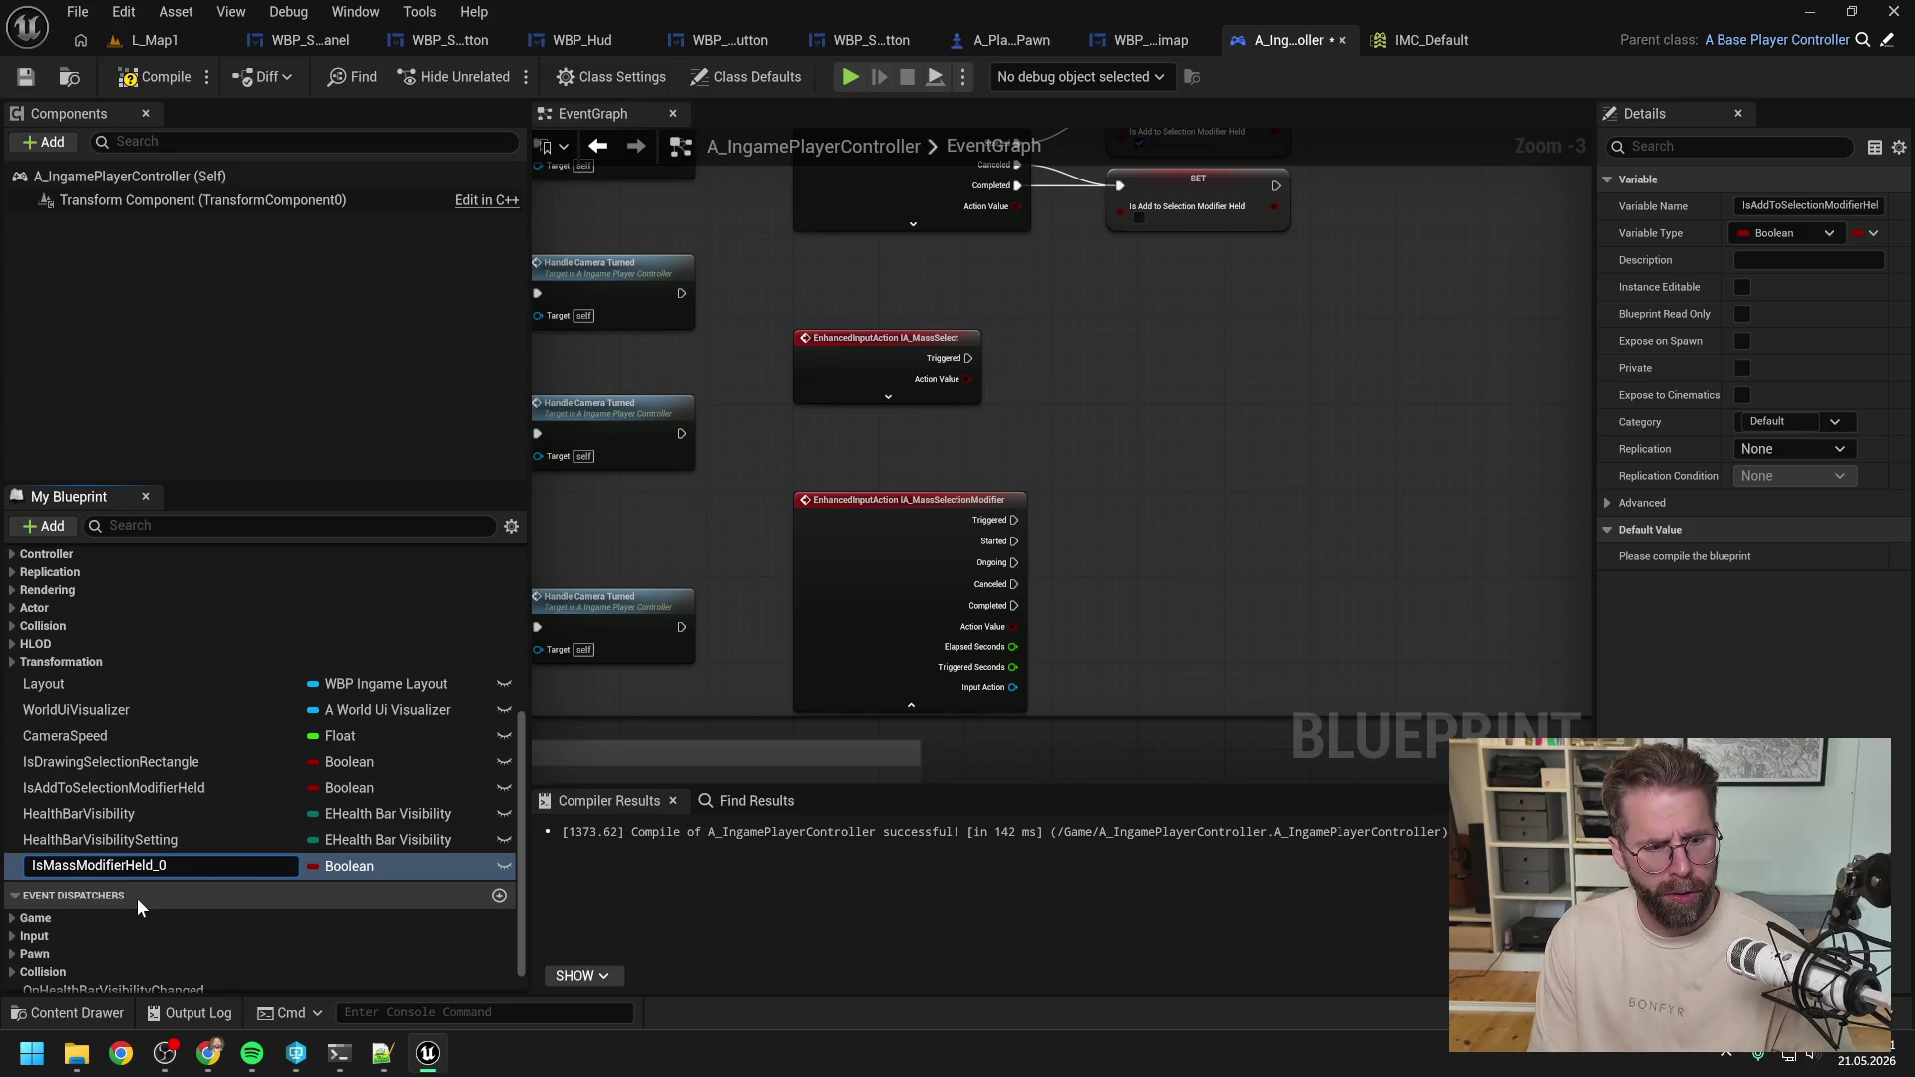
{"action": "type", "text": "n"}
{"action": "key", "text": "Return"}
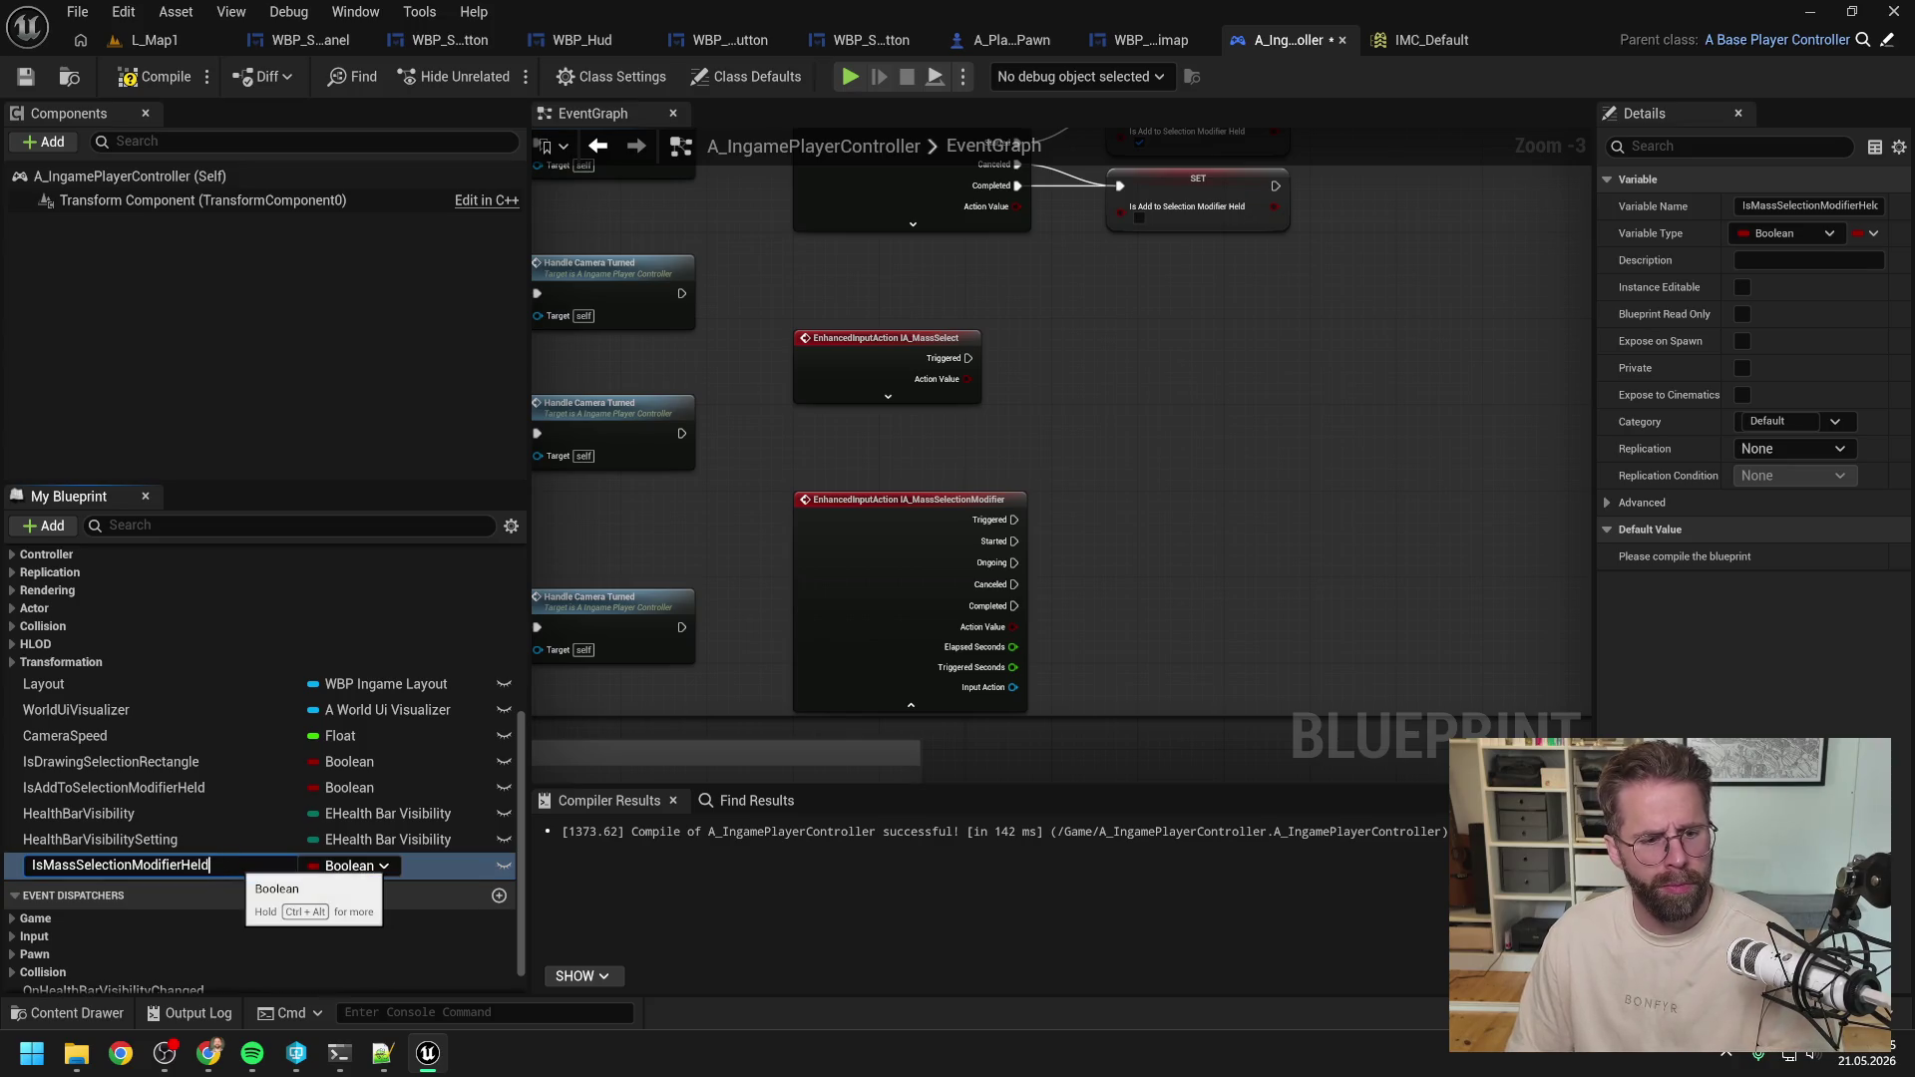
{"action": "left_click_drag", "start_coordinate": [181, 866], "coordinate": [160, 810]}
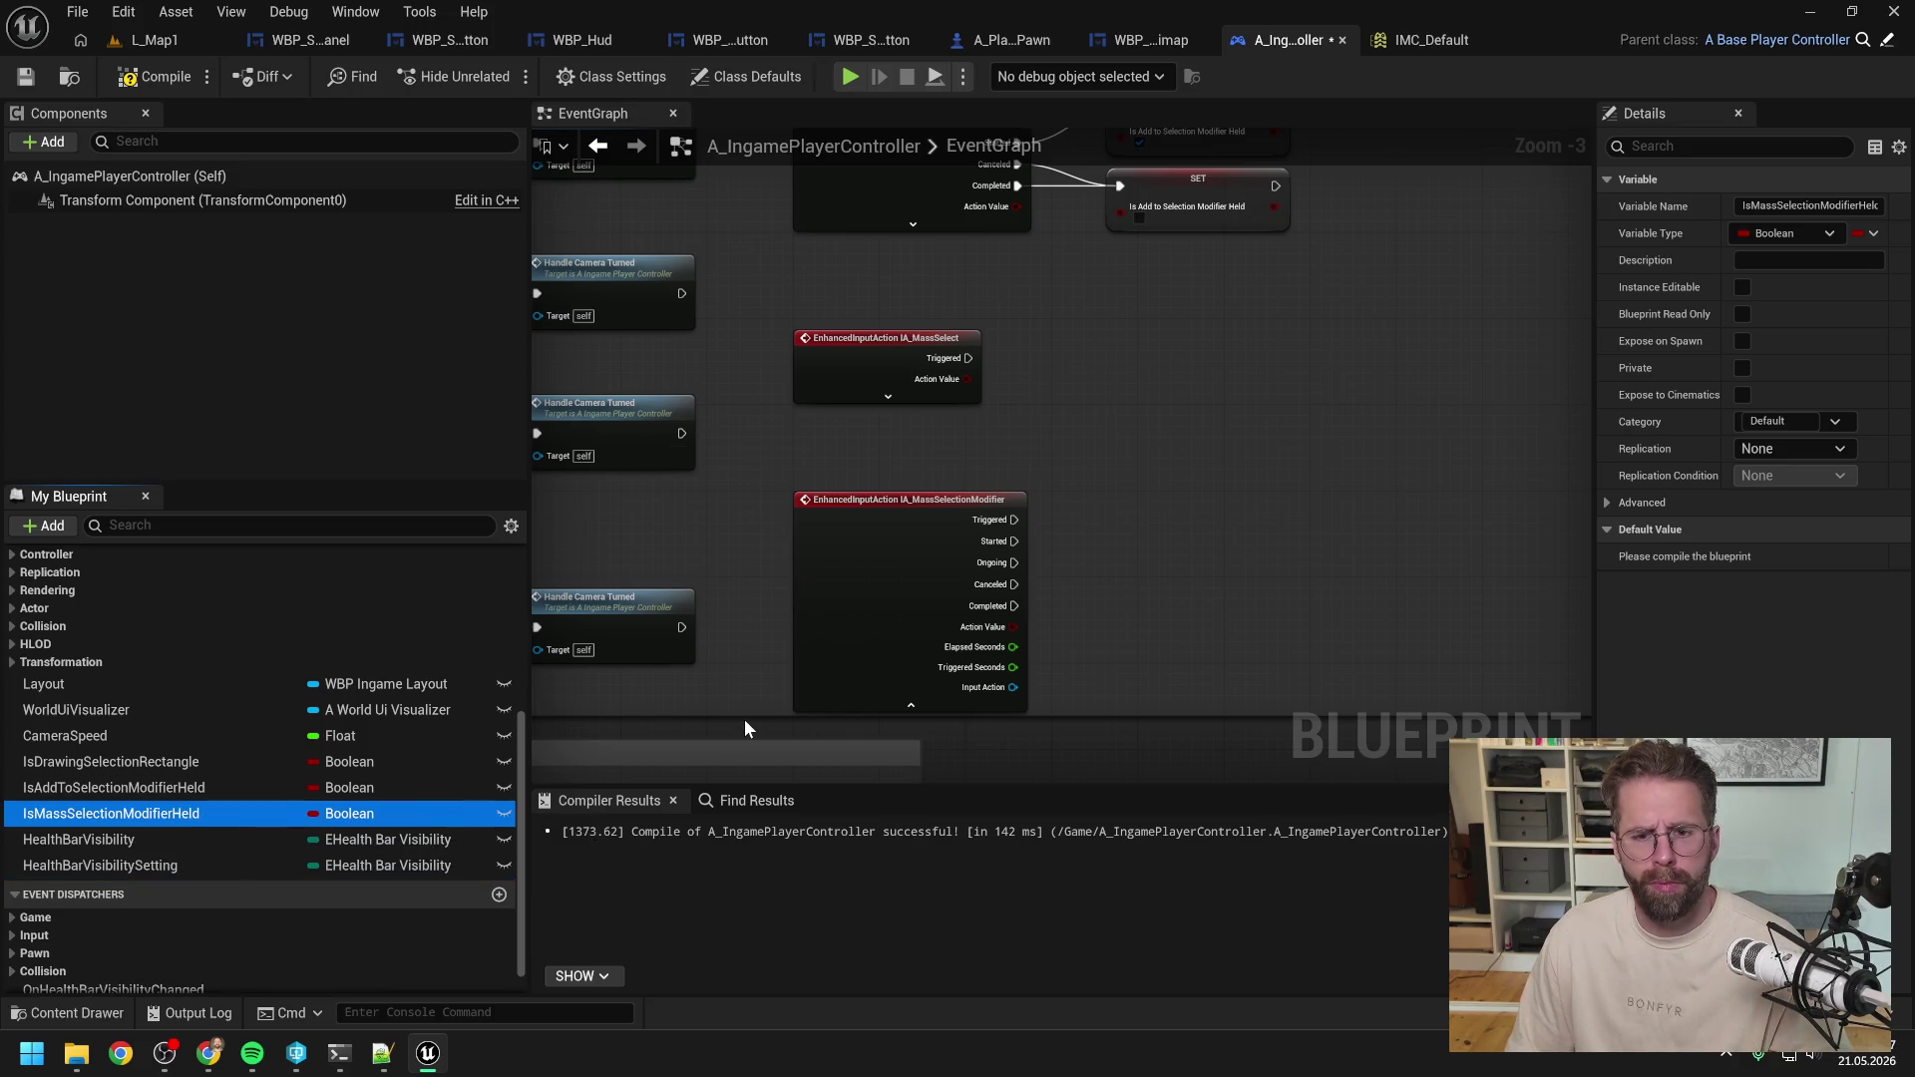
Add a SET IsMassSelectionModifierHeld node storing true, driven by the modifier's Started event.
{"action": "mouse_move", "coordinate": [342, 813]}
{"action": "left_mouse_down"}
{"action": "mouse_move", "coordinate": [985, 519]}
{"action": "mouse_move", "coordinate": [1114, 483]}
{"action": "left_mouse_up"}
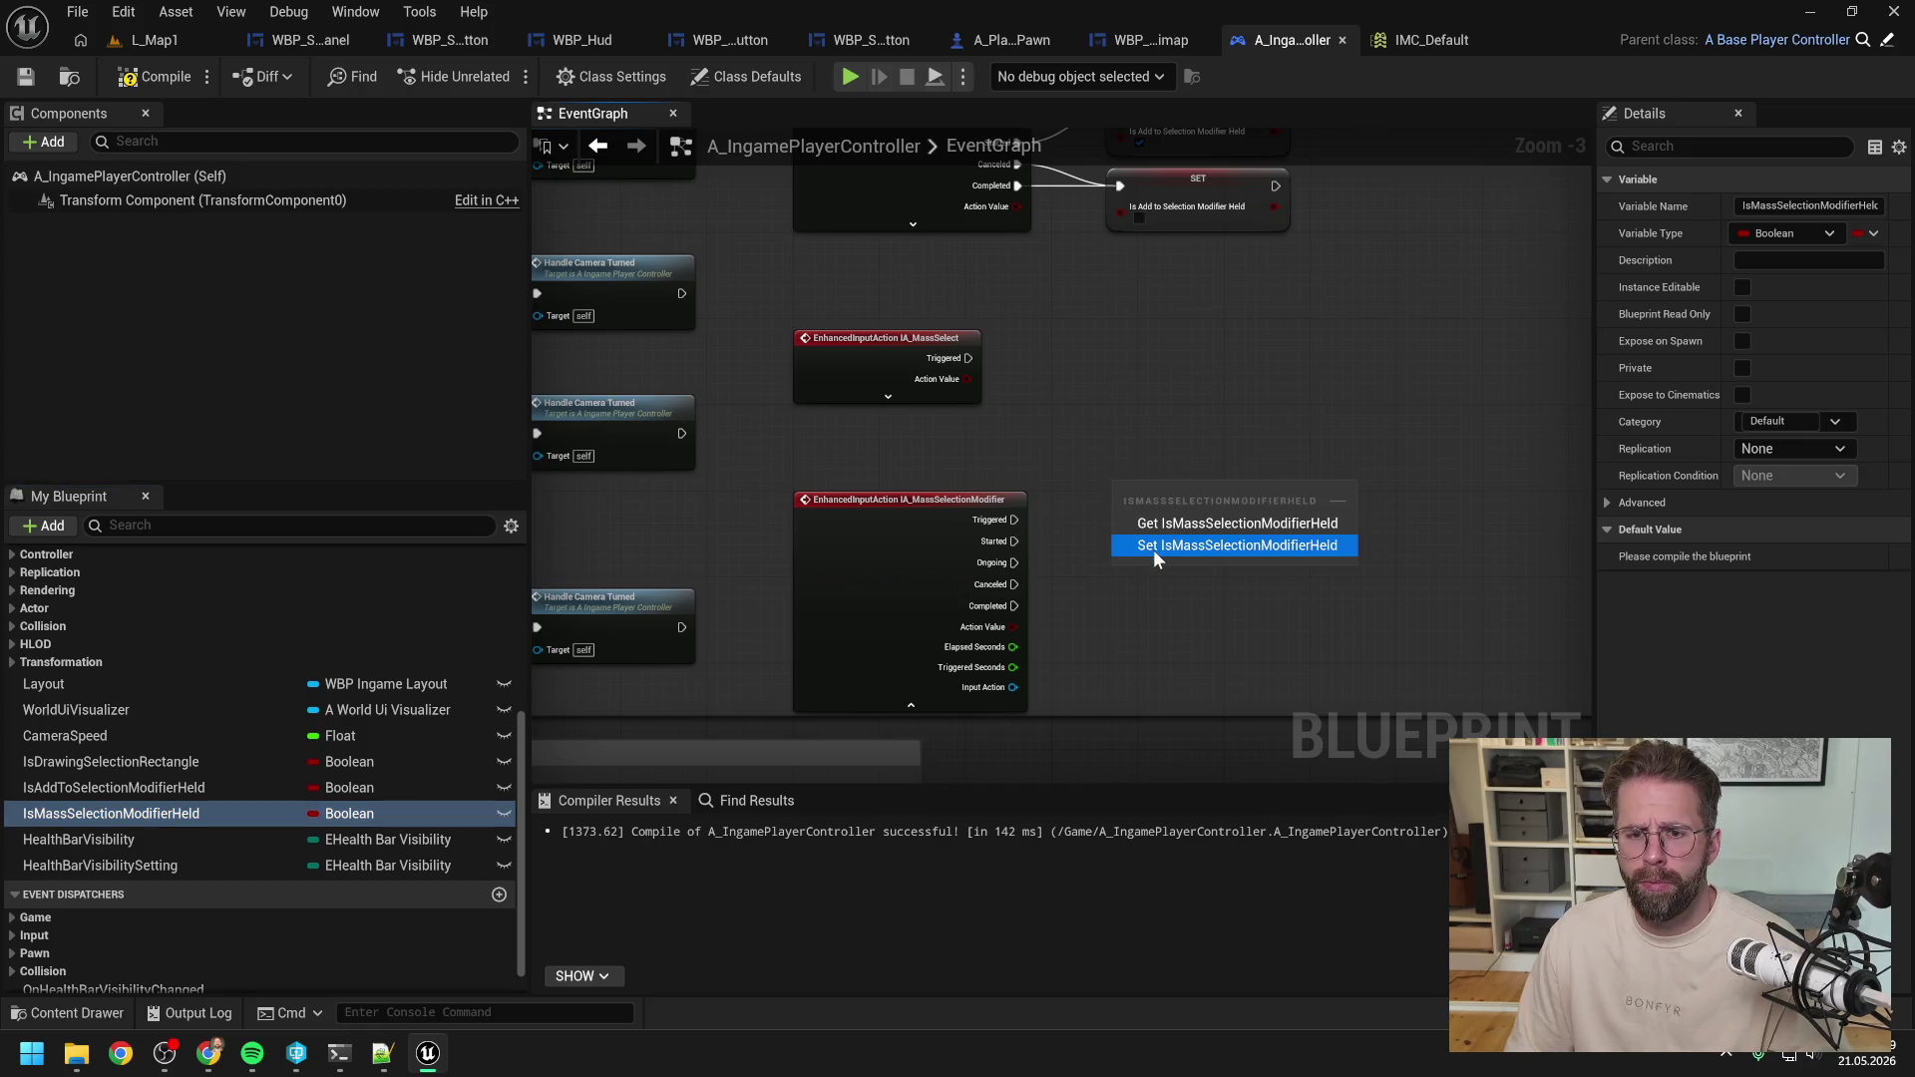
{"action": "left_click", "coordinate": [1153, 549]}
{"action": "mouse_move", "coordinate": [1015, 542]}
{"action": "left_mouse_down"}
{"action": "mouse_move", "coordinate": [1120, 488]}
{"action": "mouse_move", "coordinate": [1175, 538]}
{"action": "left_mouse_up"}
{"action": "left_click", "coordinate": [1139, 518]}
Add a second SET node storing false on Canceled and Completed, and tidy both setters.
{"action": "key", "text": "ctrl+c"}
{"action": "key", "text": "ctrl+v"}
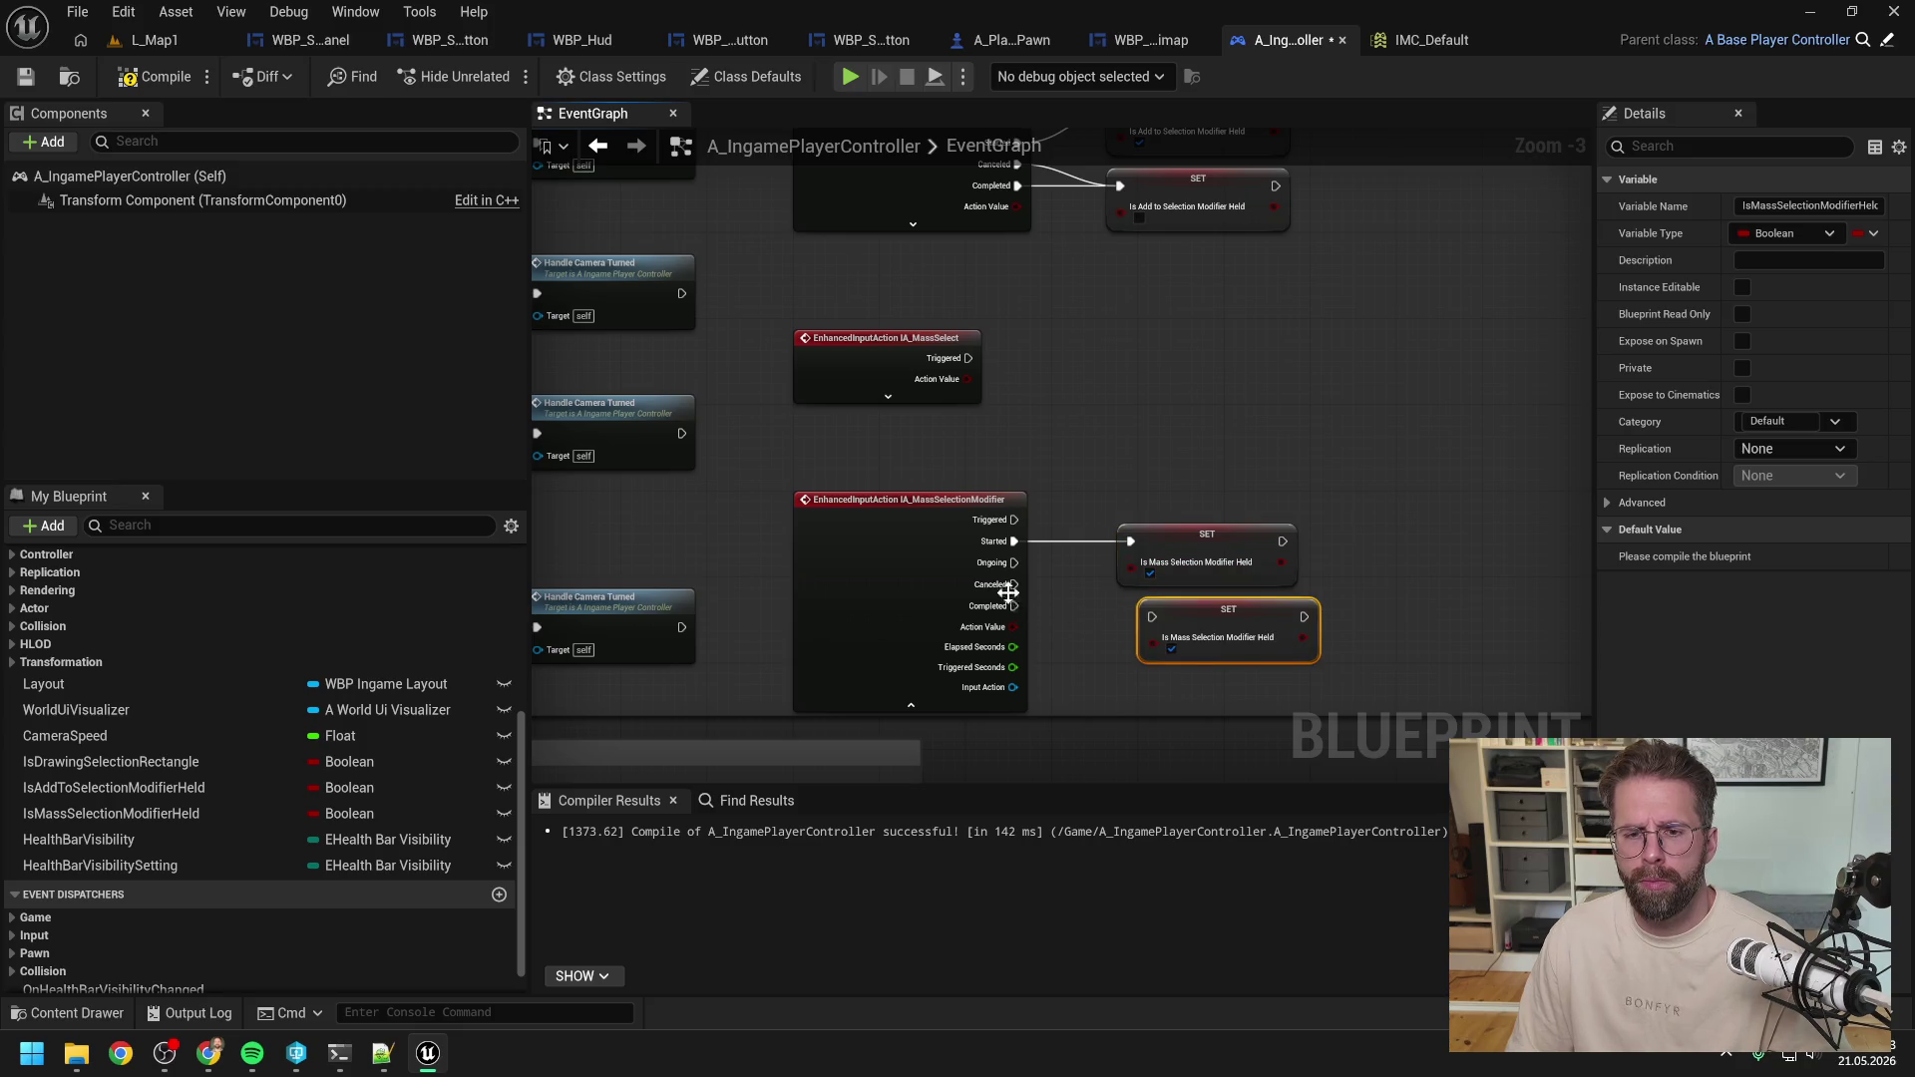
{"action": "left_click_drag", "start_coordinate": [1015, 585], "coordinate": [1177, 648]}
{"action": "mouse_move", "coordinate": [1014, 607]}
{"action": "left_mouse_down"}
{"action": "mouse_move", "coordinate": [1152, 616]}
{"action": "mouse_move", "coordinate": [1047, 553]}
{"action": "mouse_move", "coordinate": [1115, 673]}
{"action": "left_mouse_up"}
{"action": "left_click", "coordinate": [950, 607]}
{"action": "left_click_drag", "start_coordinate": [1185, 539], "coordinate": [1161, 505]}
{"action": "left_click_drag", "start_coordinate": [1209, 616], "coordinate": [1165, 583]}
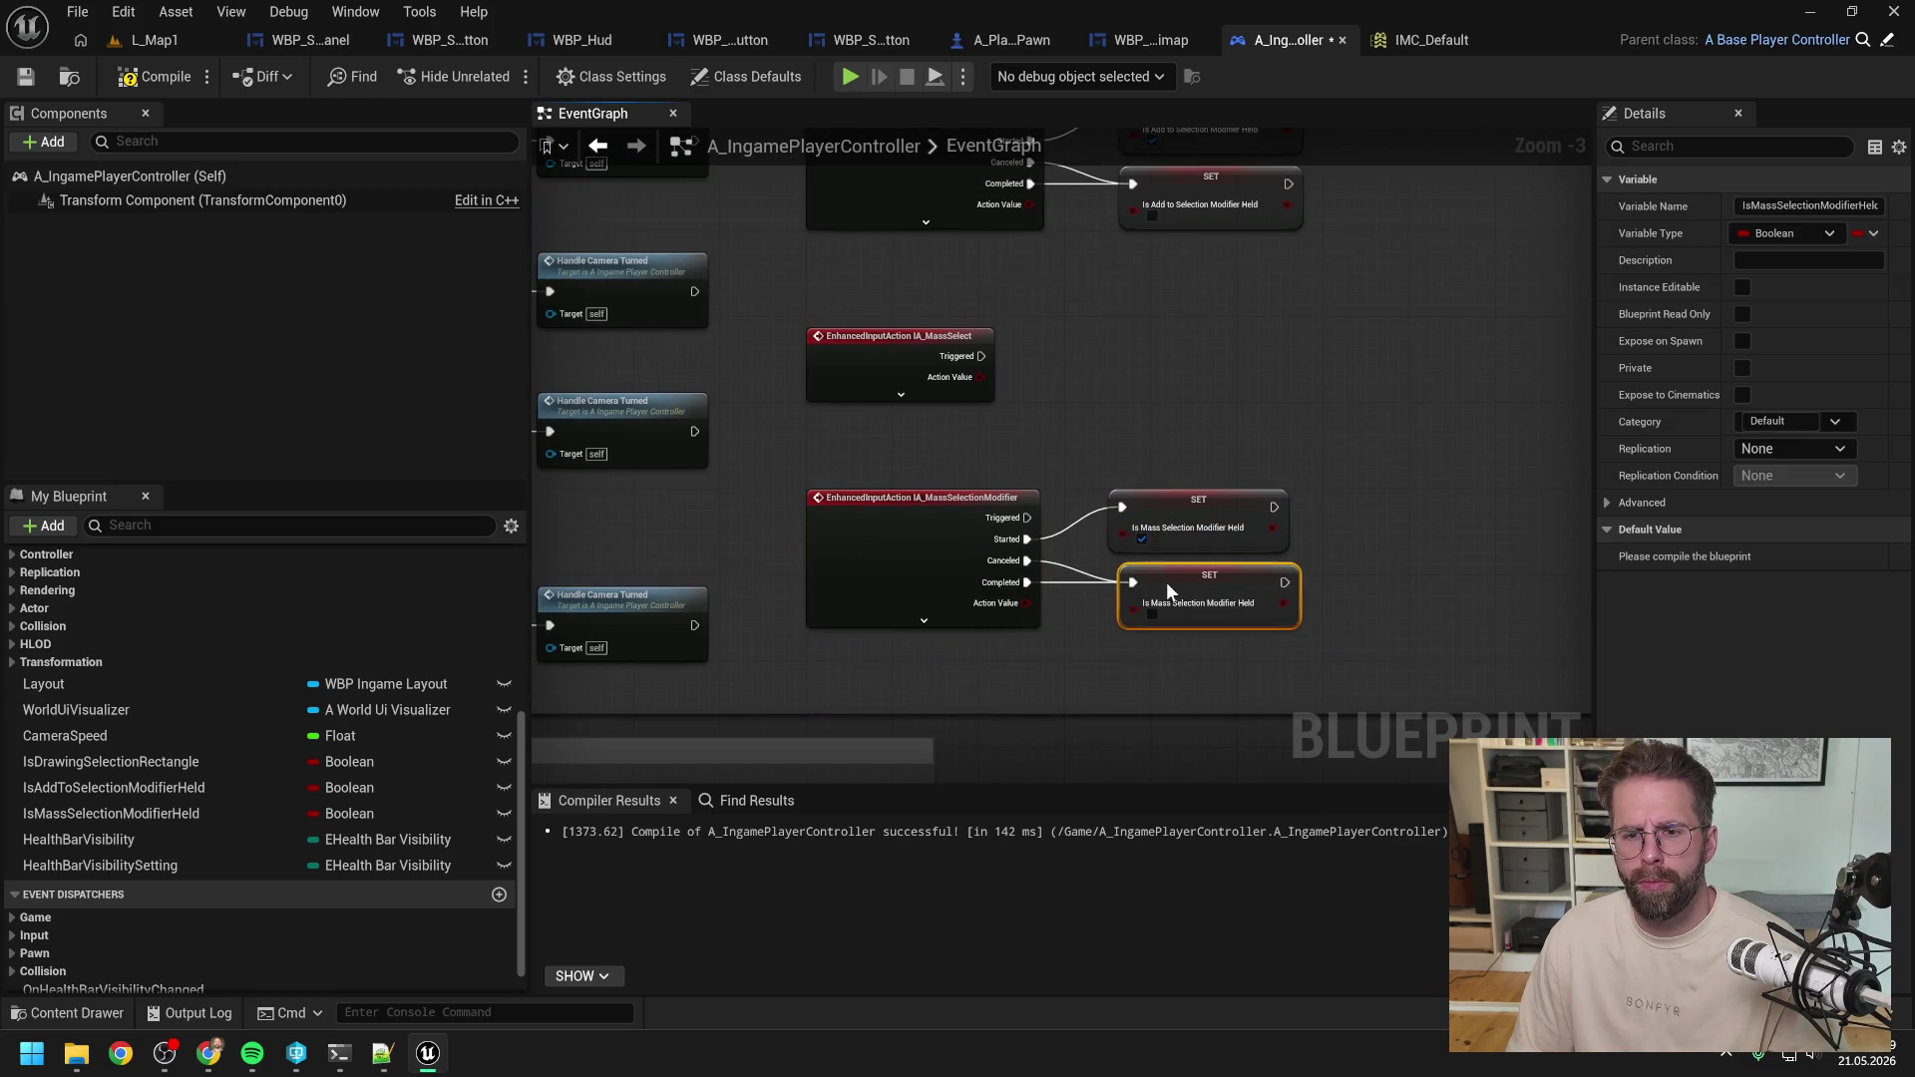
{"action": "left_click_drag", "start_coordinate": [1166, 437], "coordinate": [1145, 541]}
{"action": "scroll", "coordinate": [1145, 539], "scroll_direction": "down", "scroll_amount": 1}
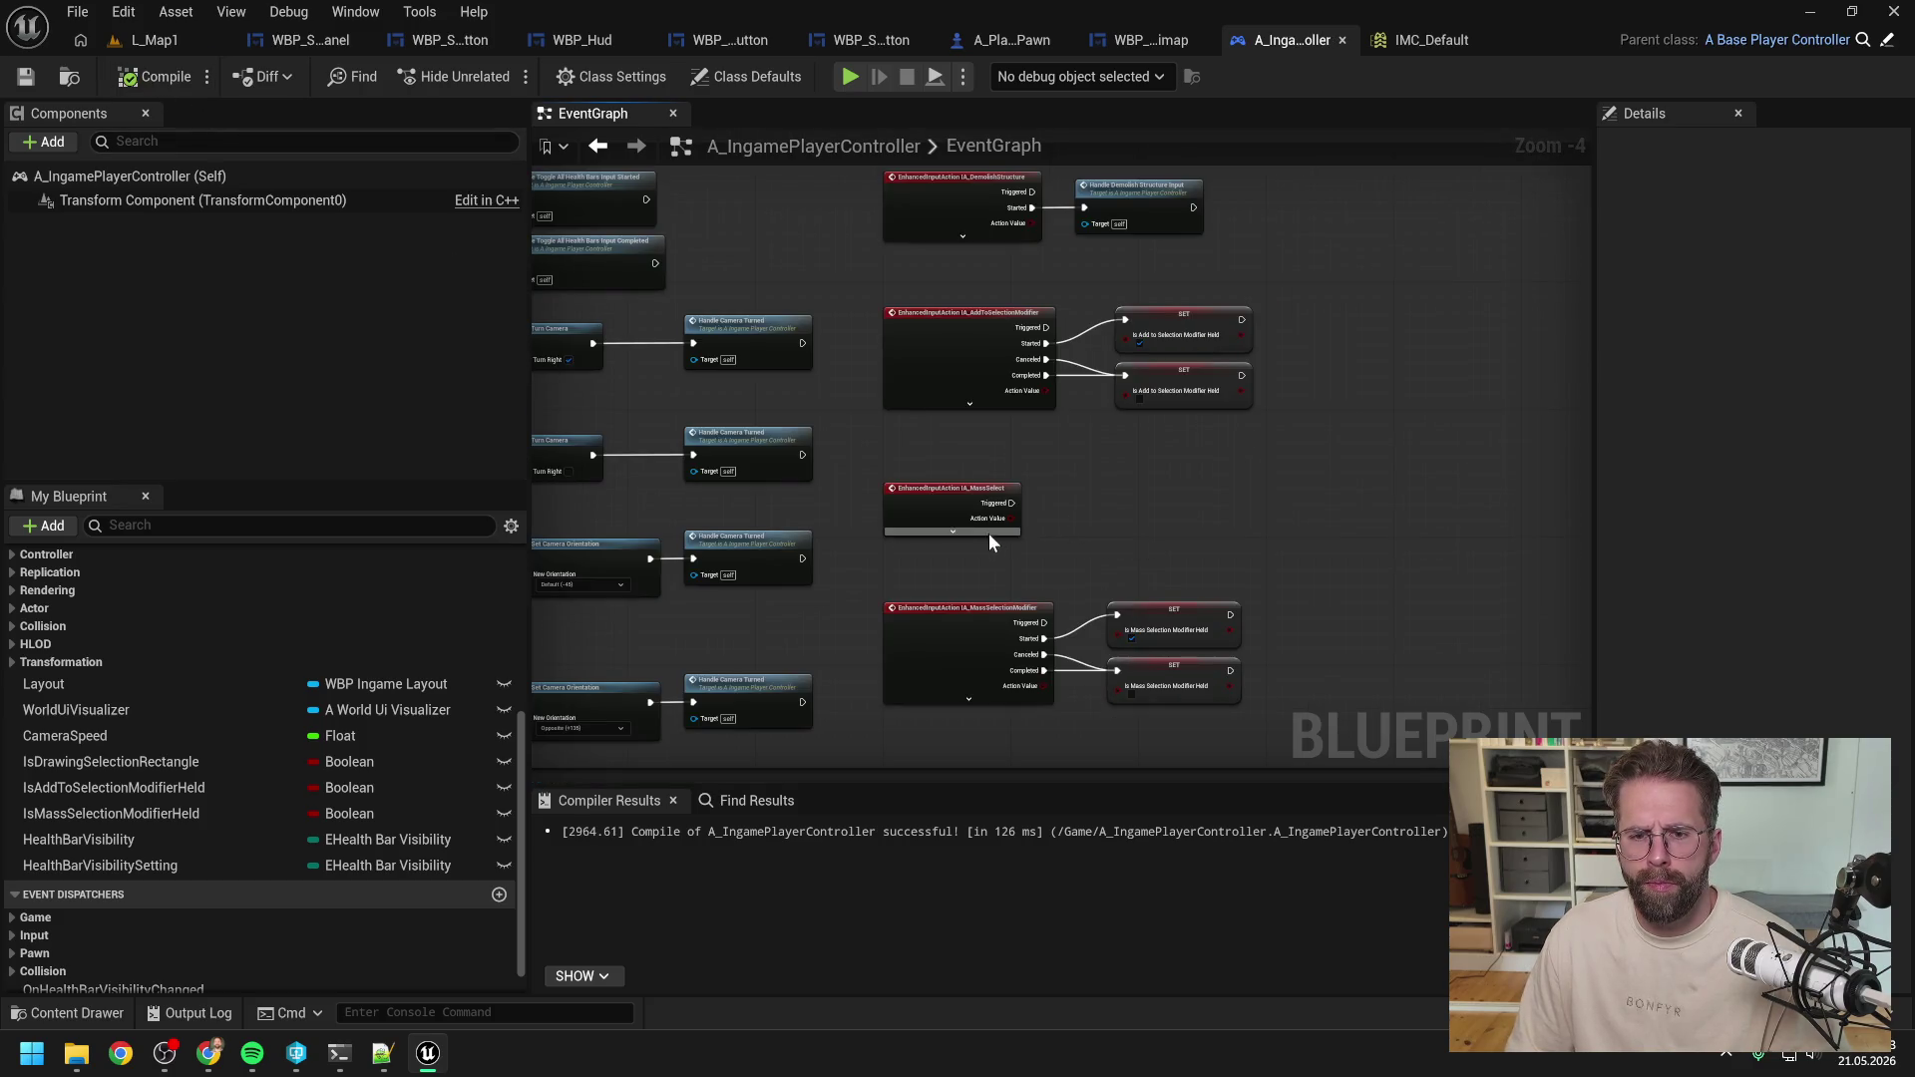
Compile the blueprint, move IA_MassSelect up, and recompile.
{"action": "left_click", "coordinate": [953, 531]}
{"action": "left_click_drag", "start_coordinate": [951, 500], "coordinate": [952, 440]}
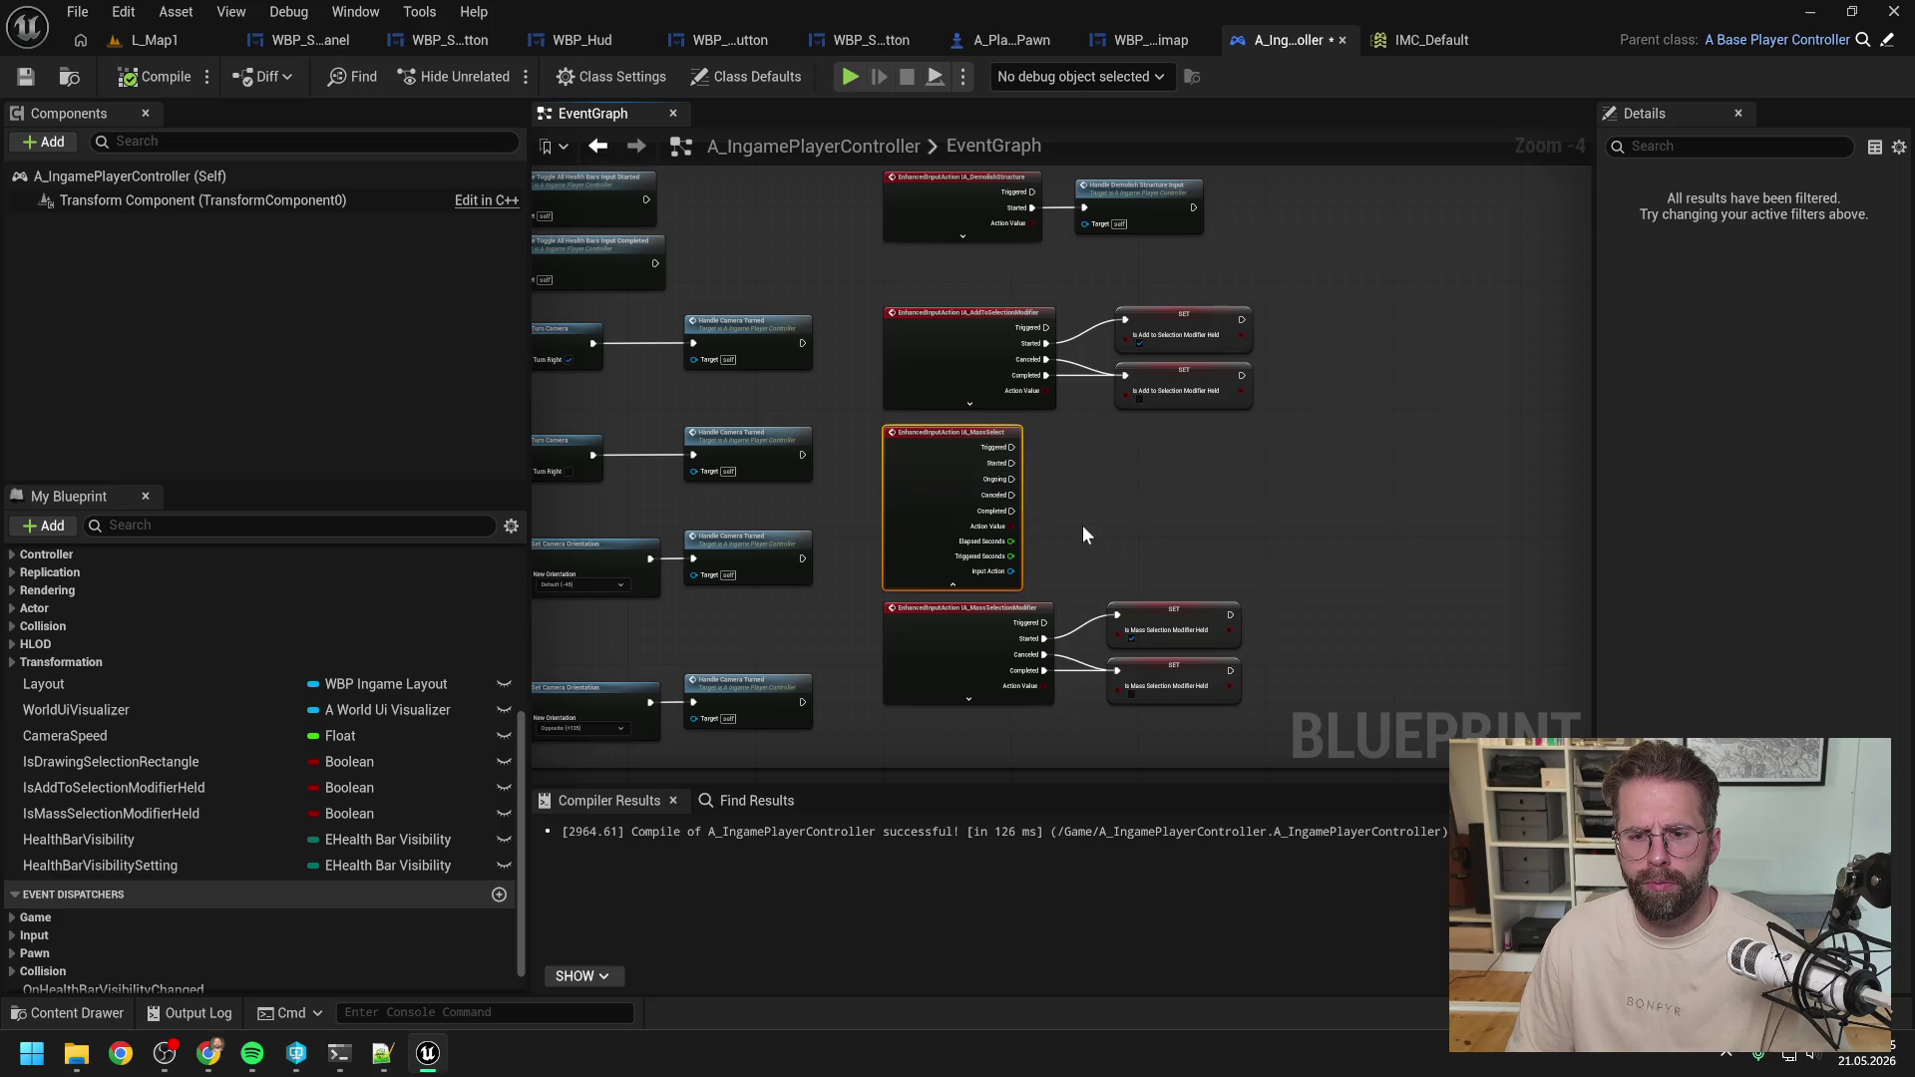
{"action": "scroll", "coordinate": [1097, 484], "scroll_direction": "down", "scroll_amount": 4}
{"action": "scroll", "coordinate": [1062, 476], "scroll_direction": "up", "scroll_amount": 6}
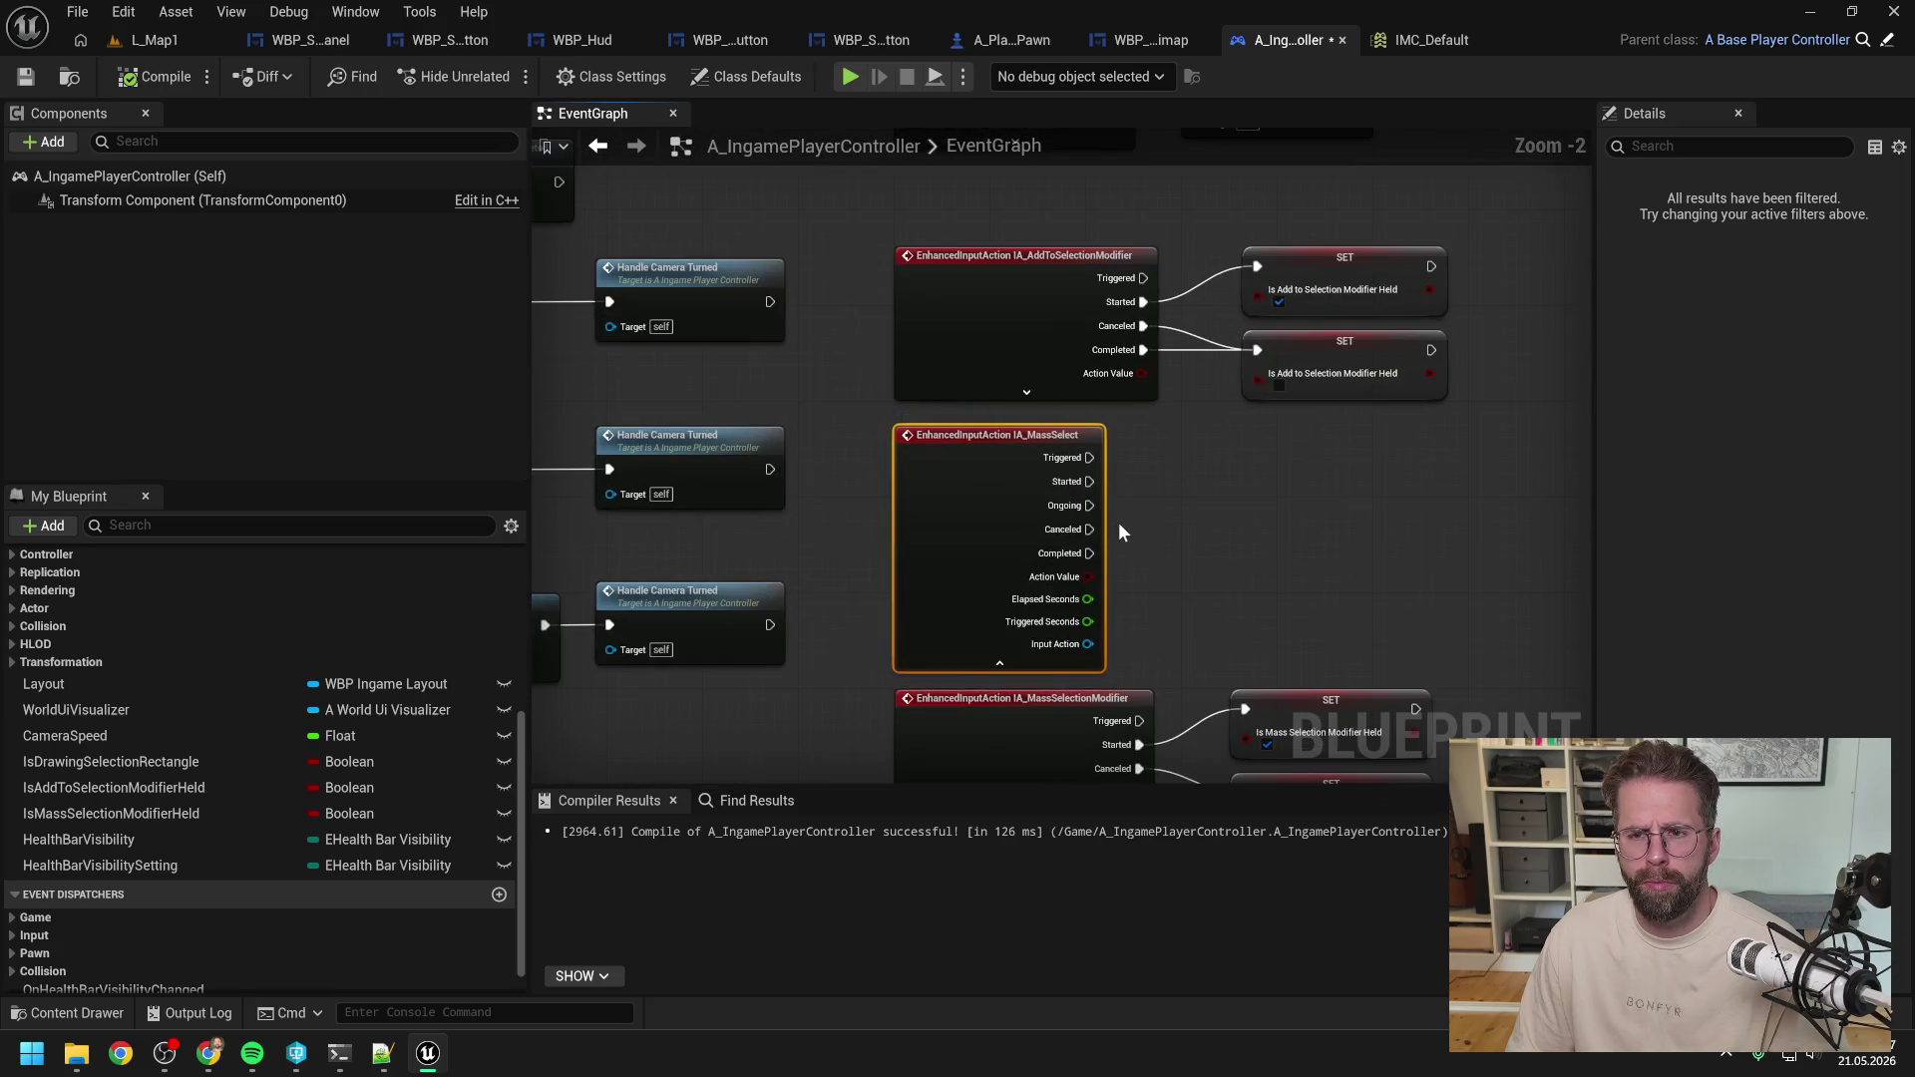
{"action": "left_click_drag", "start_coordinate": [1117, 523], "coordinate": [1020, 495]}
{"action": "left_click", "coordinate": [145, 76]}
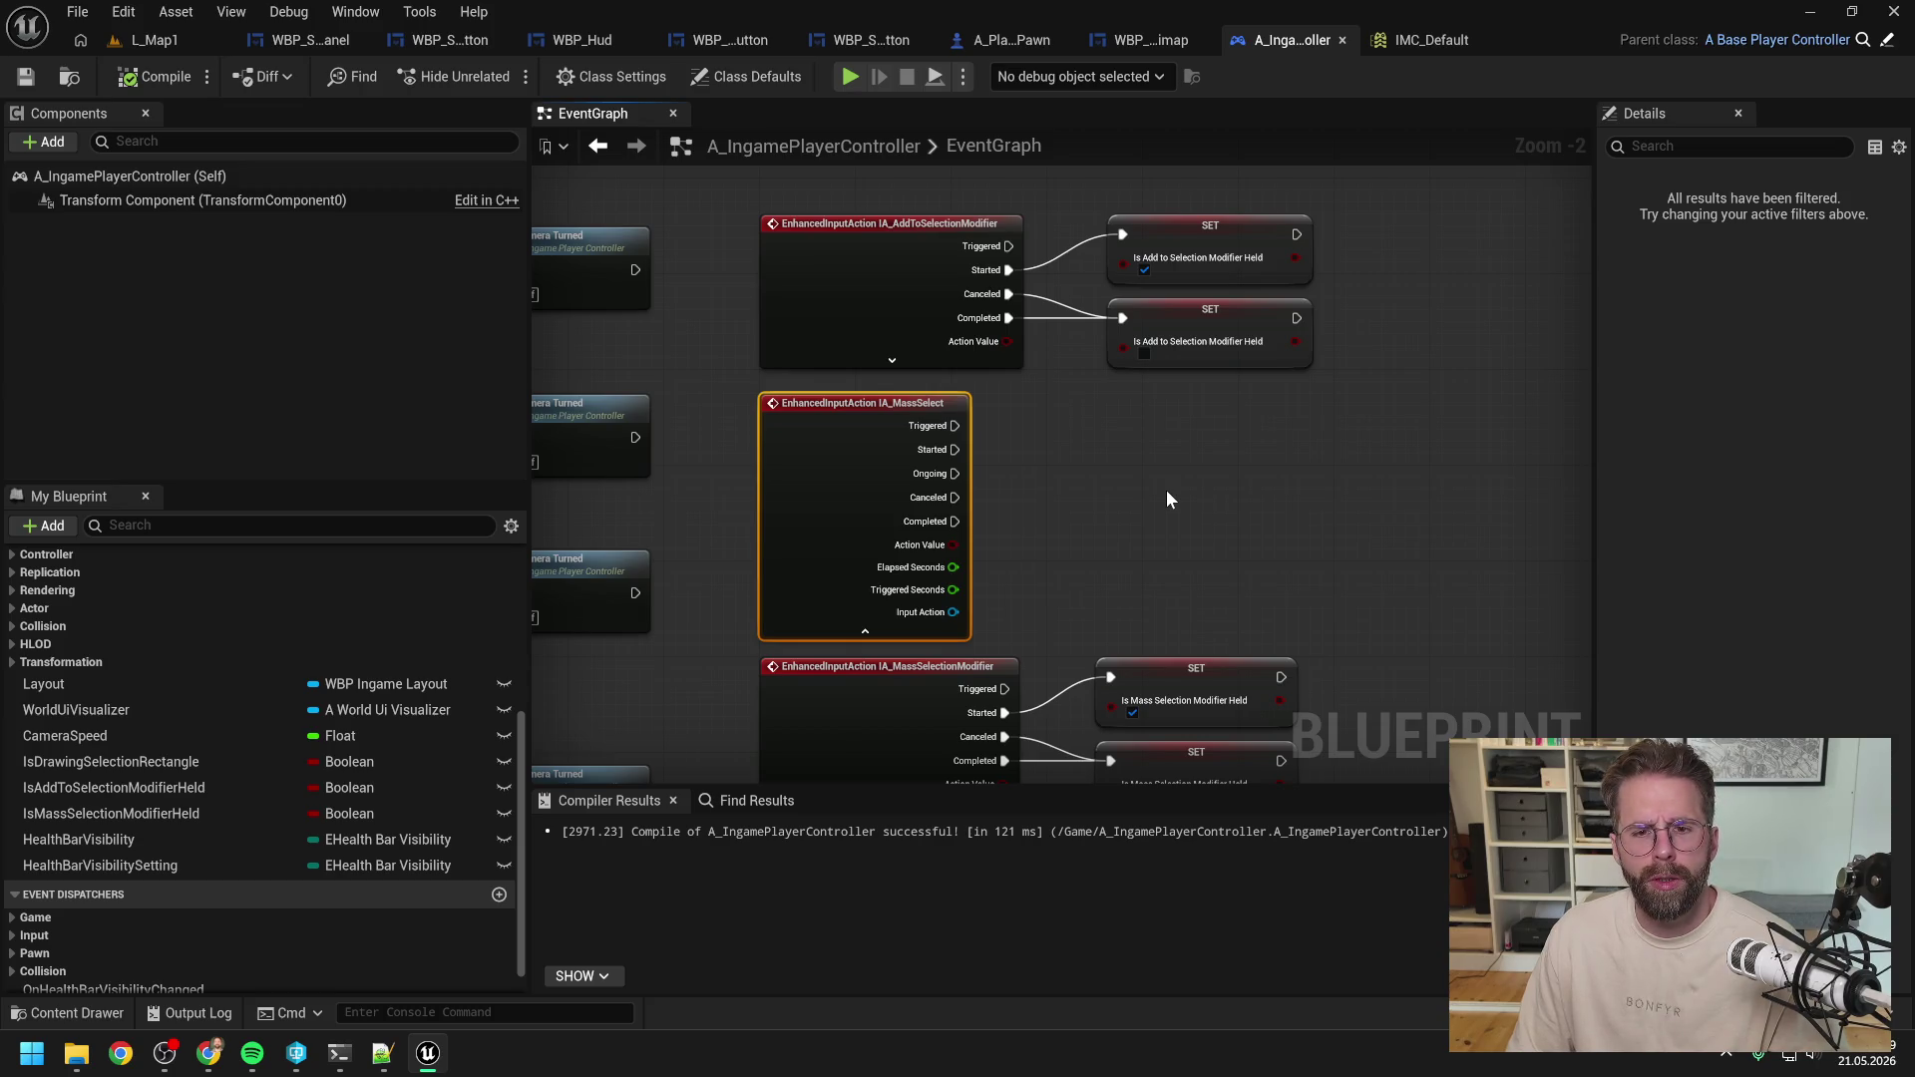
{"action": "scroll", "coordinate": [1167, 499], "scroll_direction": "down", "scroll_amount": 2}
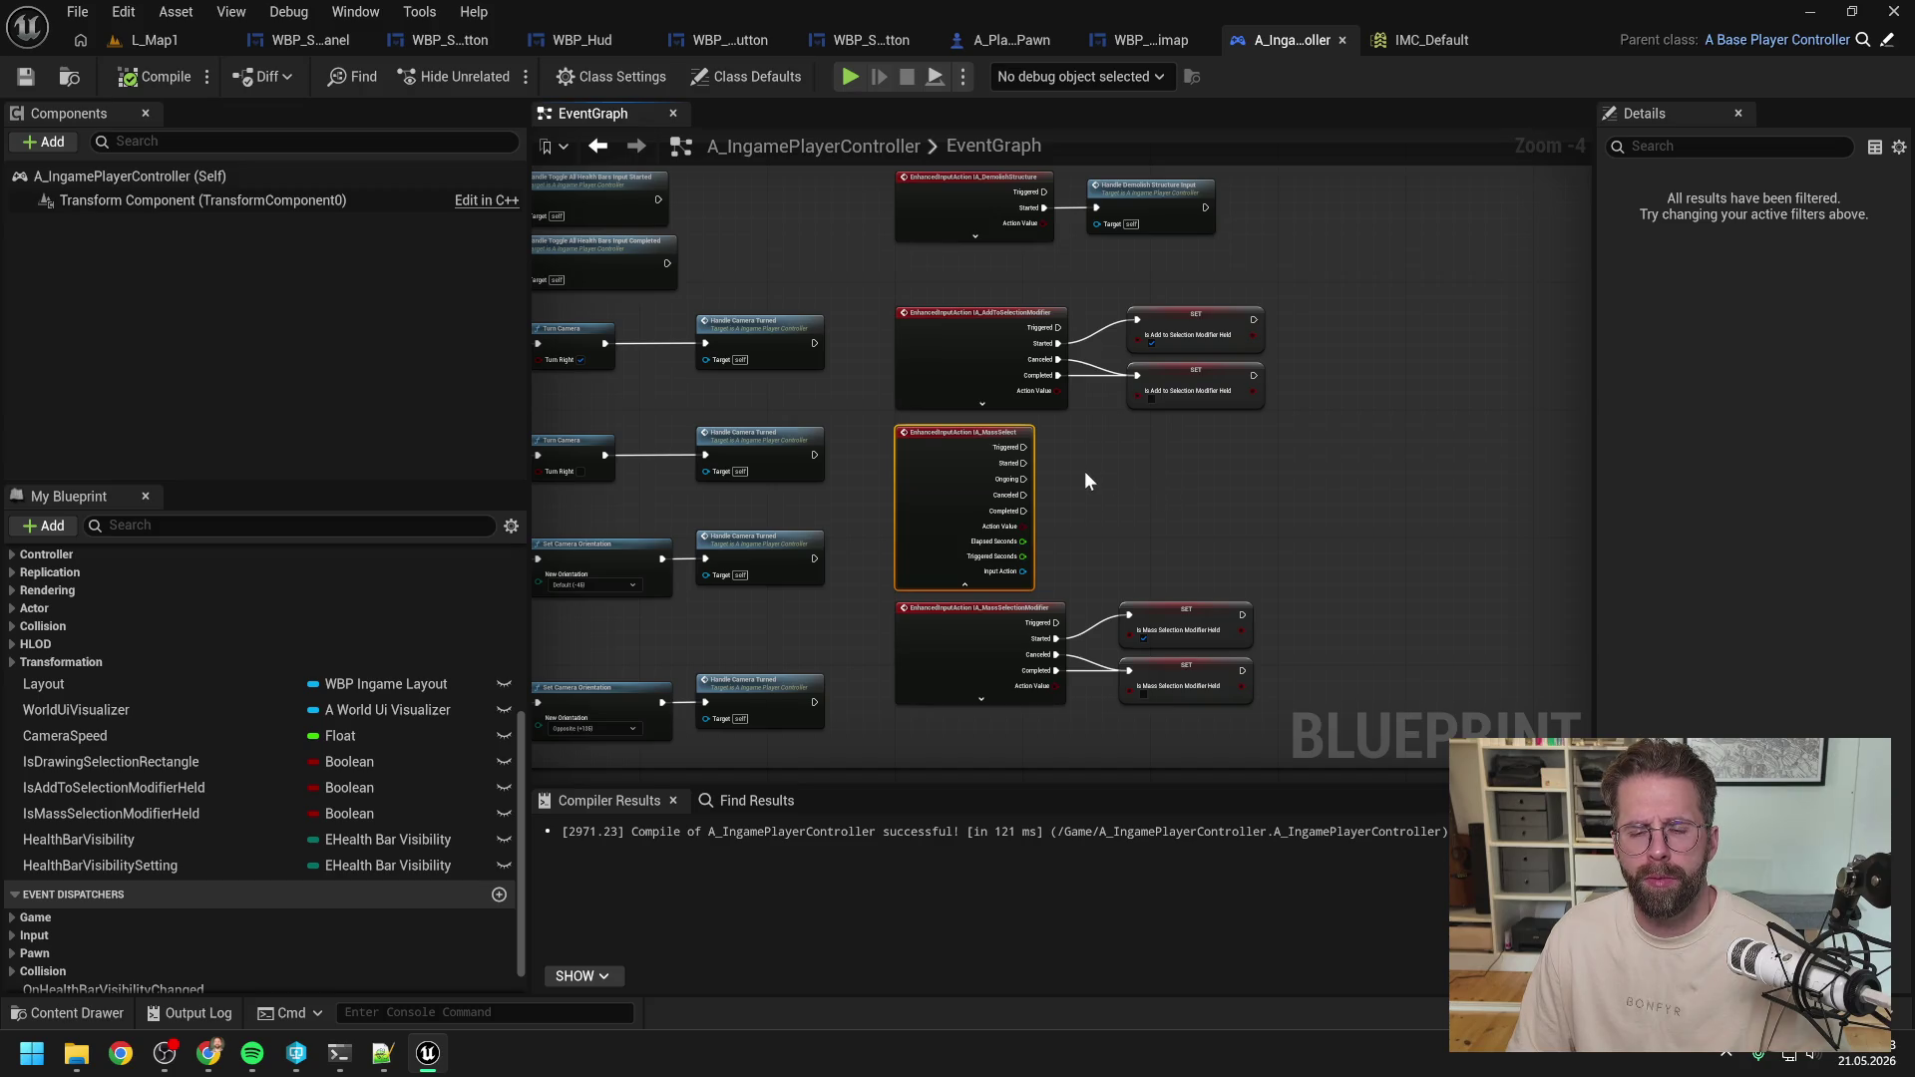
Open the HandleSelectInput macro from the Default comment block and pan across its nodes.
{"action": "scroll", "coordinate": [1147, 494], "scroll_direction": "up", "scroll_amount": 1}
{"action": "left_click", "coordinate": [1146, 494]}
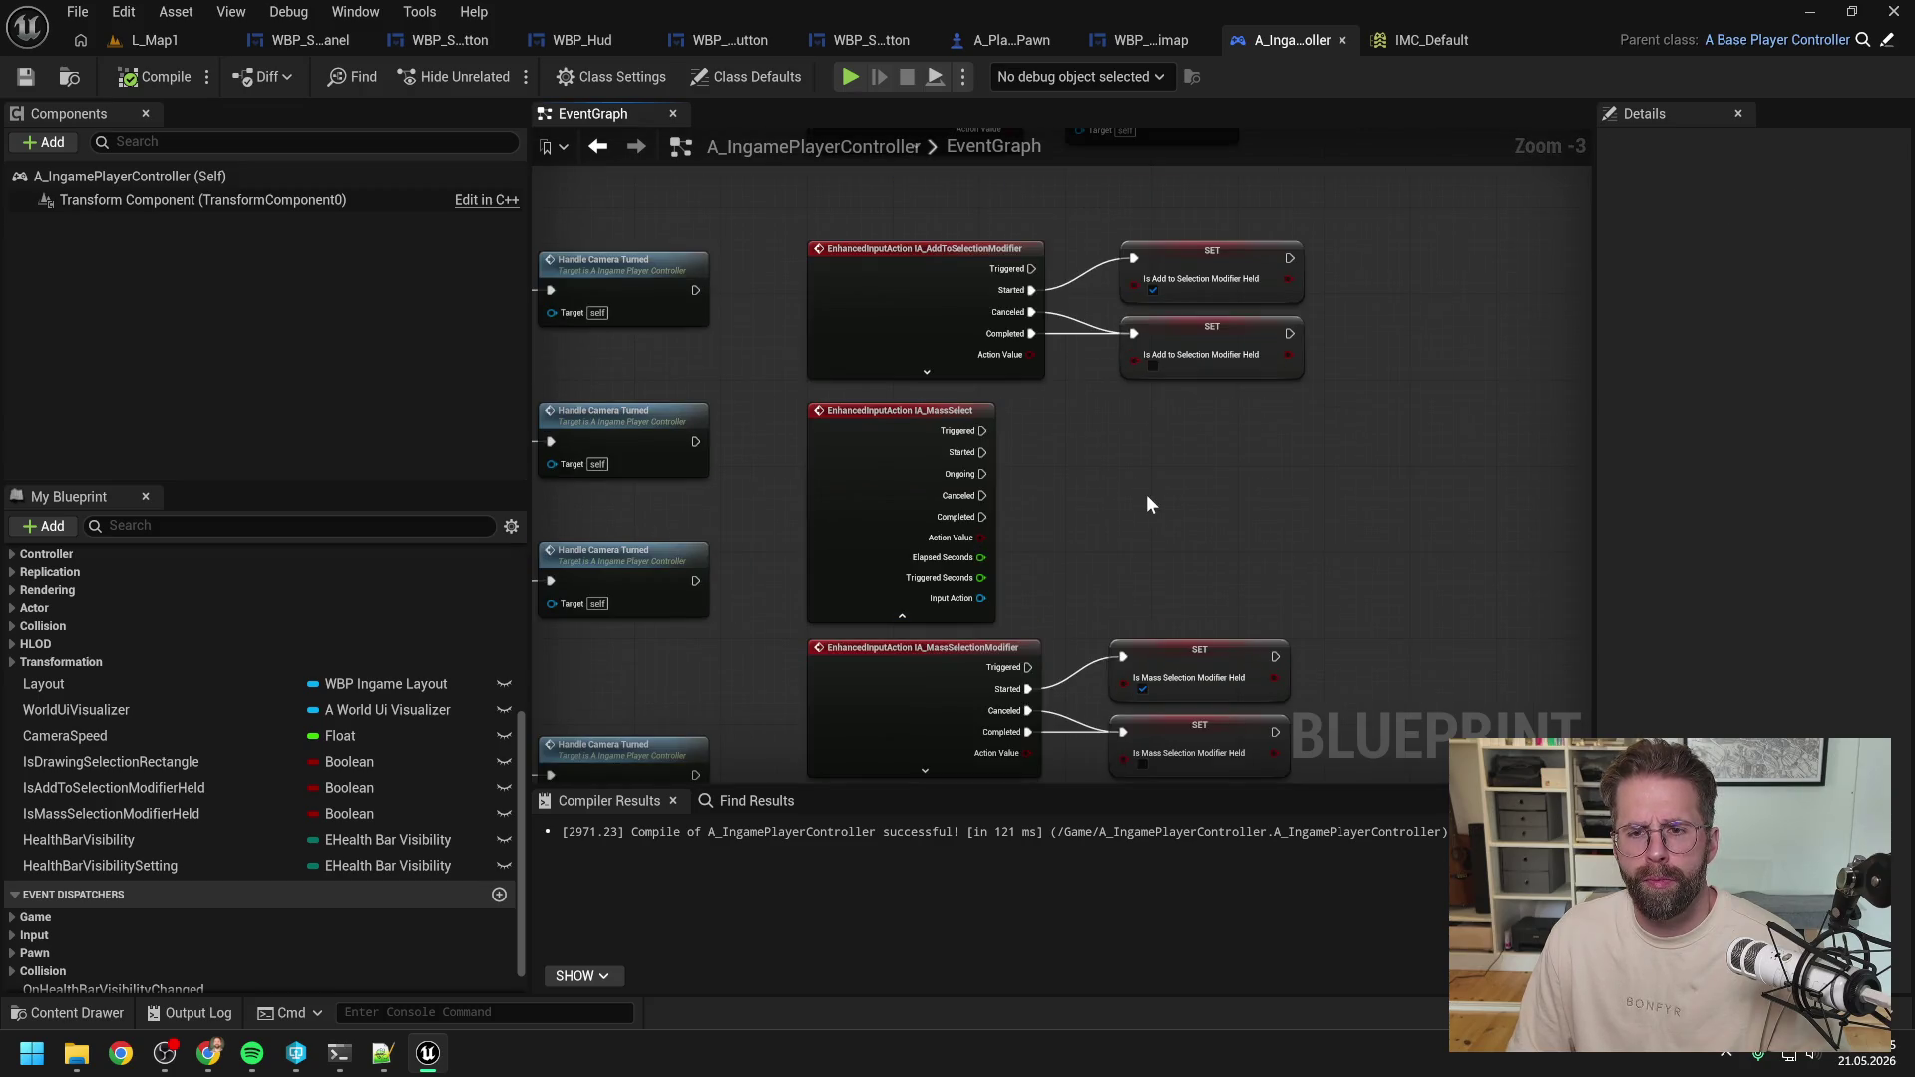
{"action": "scroll", "coordinate": [1121, 502], "scroll_direction": "down", "scroll_amount": 2}
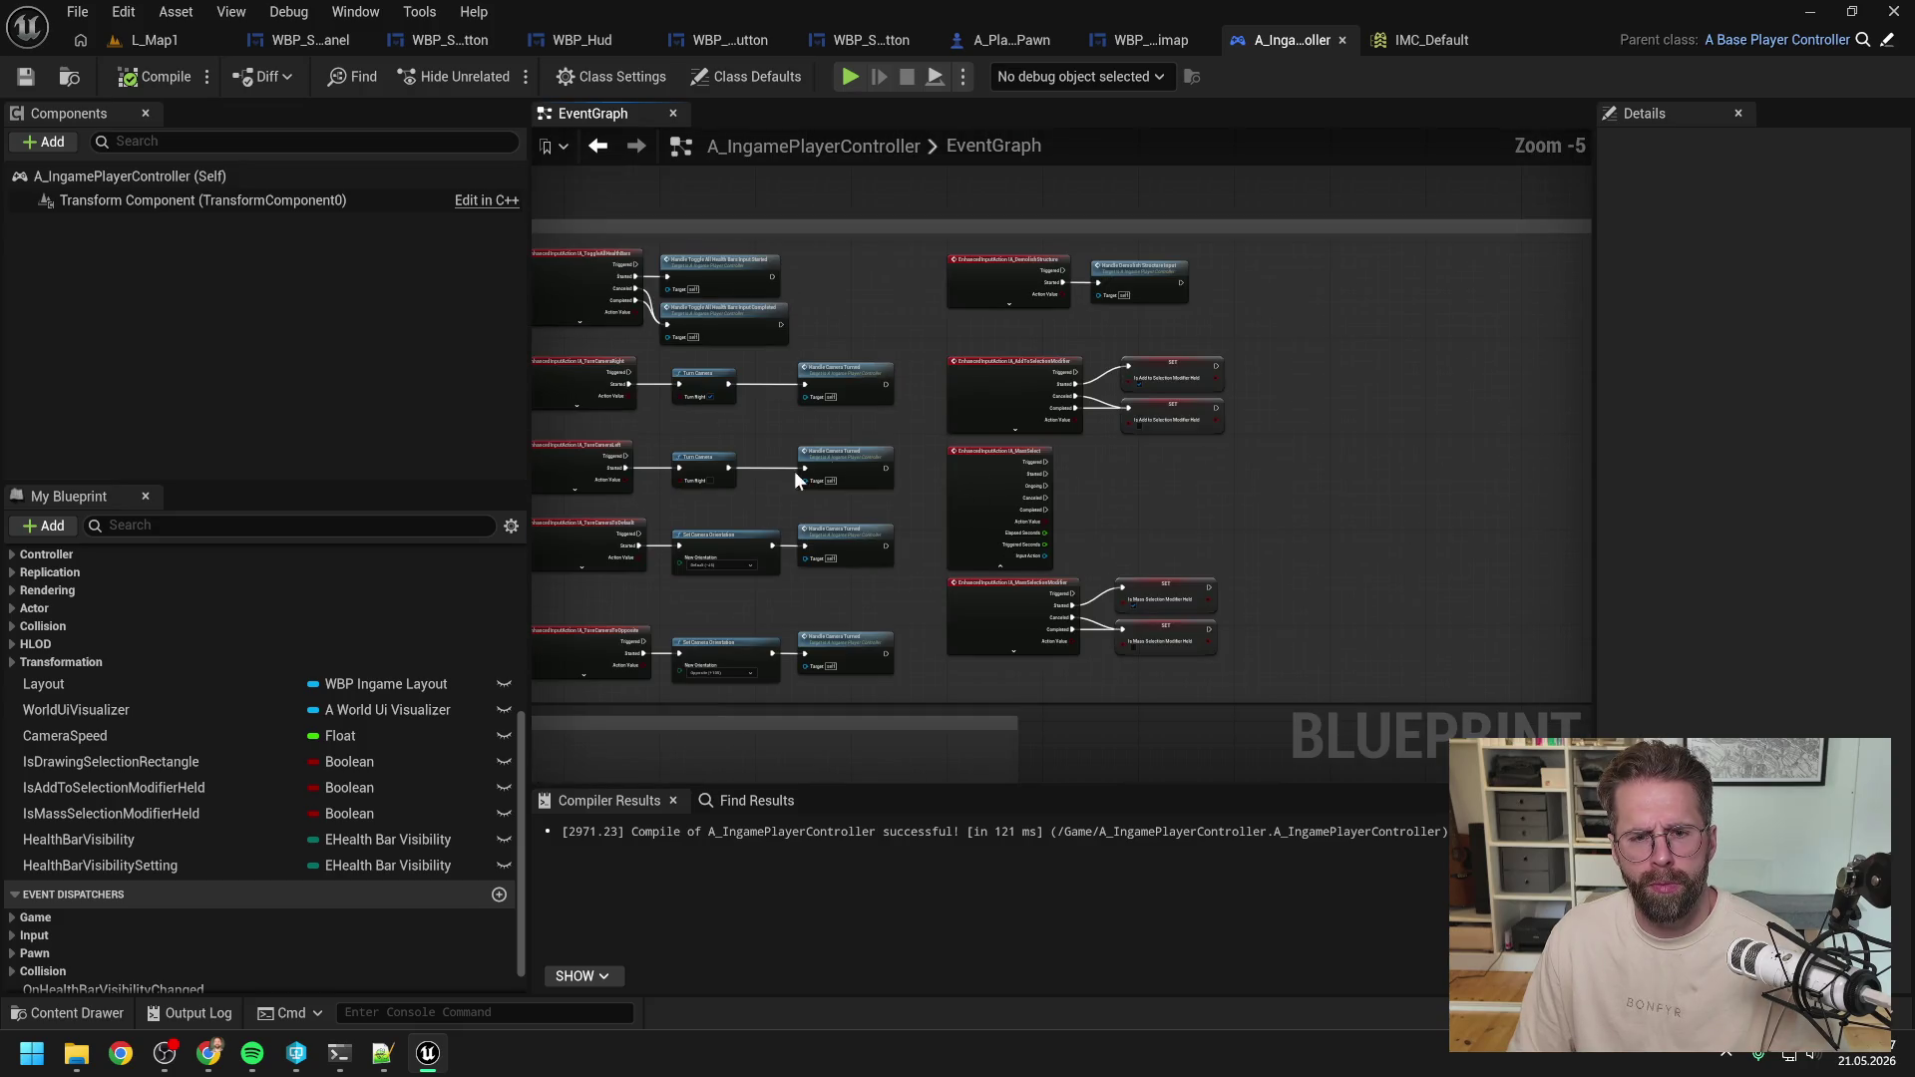
{"action": "left_click_drag", "start_coordinate": [794, 471], "coordinate": [1146, 471]}
{"action": "scroll", "coordinate": [892, 493], "scroll_direction": "up", "scroll_amount": 1}
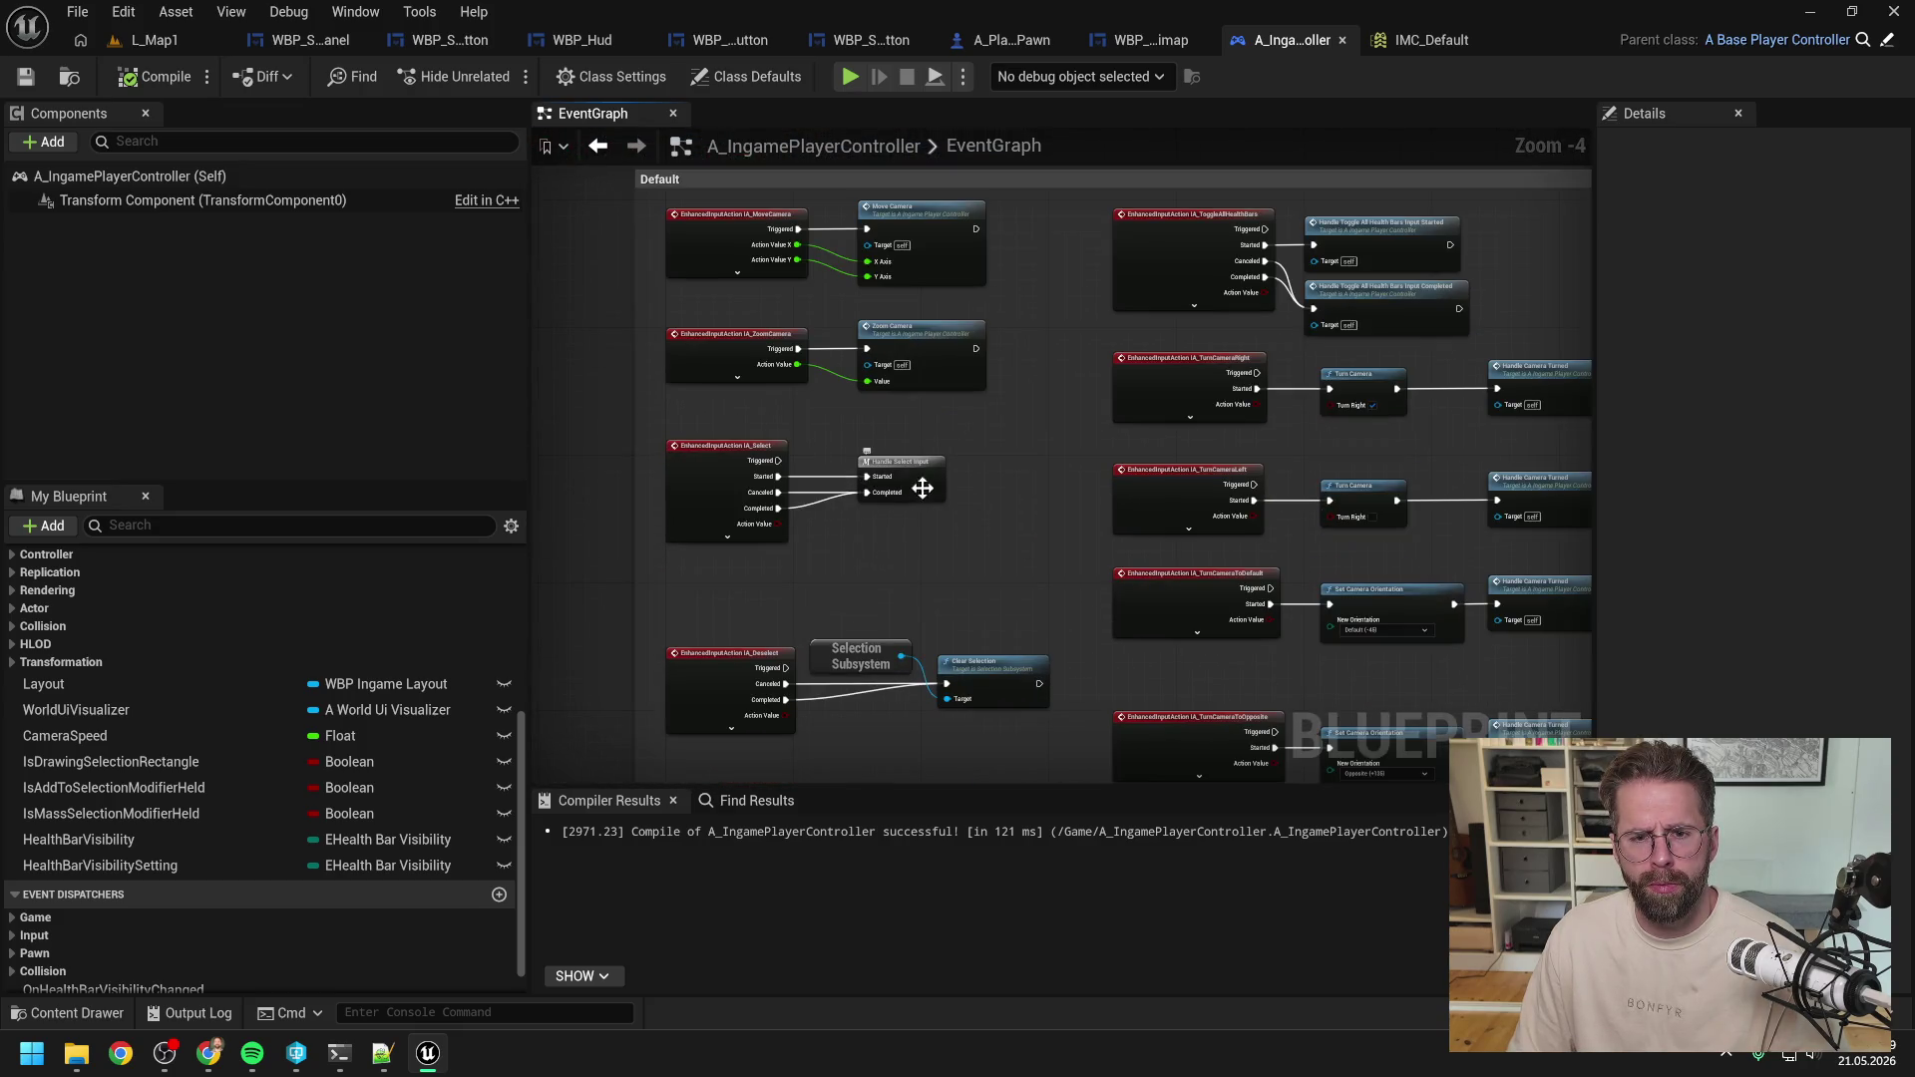
{"action": "double_click", "coordinate": [928, 469]}
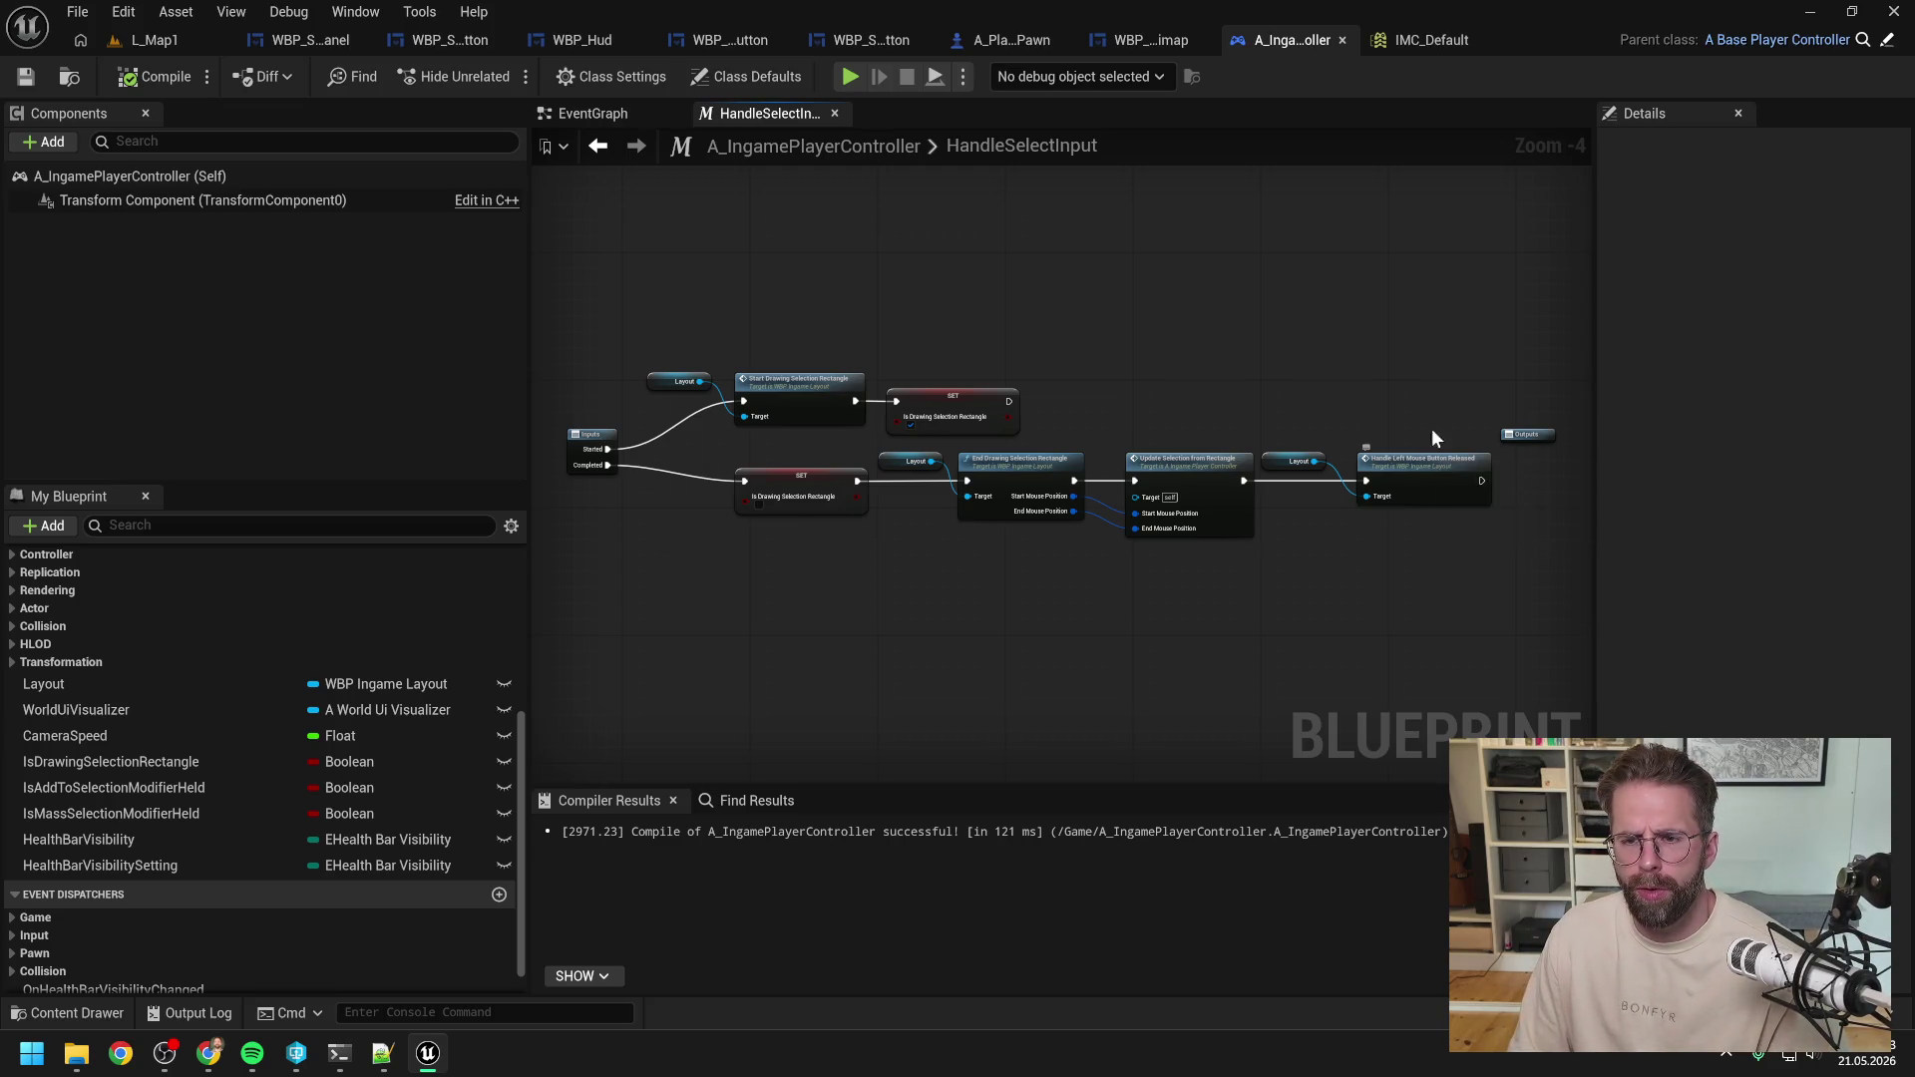
{"action": "mouse_move", "coordinate": [1433, 428]}
{"action": "left_mouse_down"}
{"action": "mouse_move", "coordinate": [1309, 411]}
{"action": "mouse_move", "coordinate": [1308, 516]}
{"action": "mouse_move", "coordinate": [1409, 529]}
{"action": "left_mouse_up"}
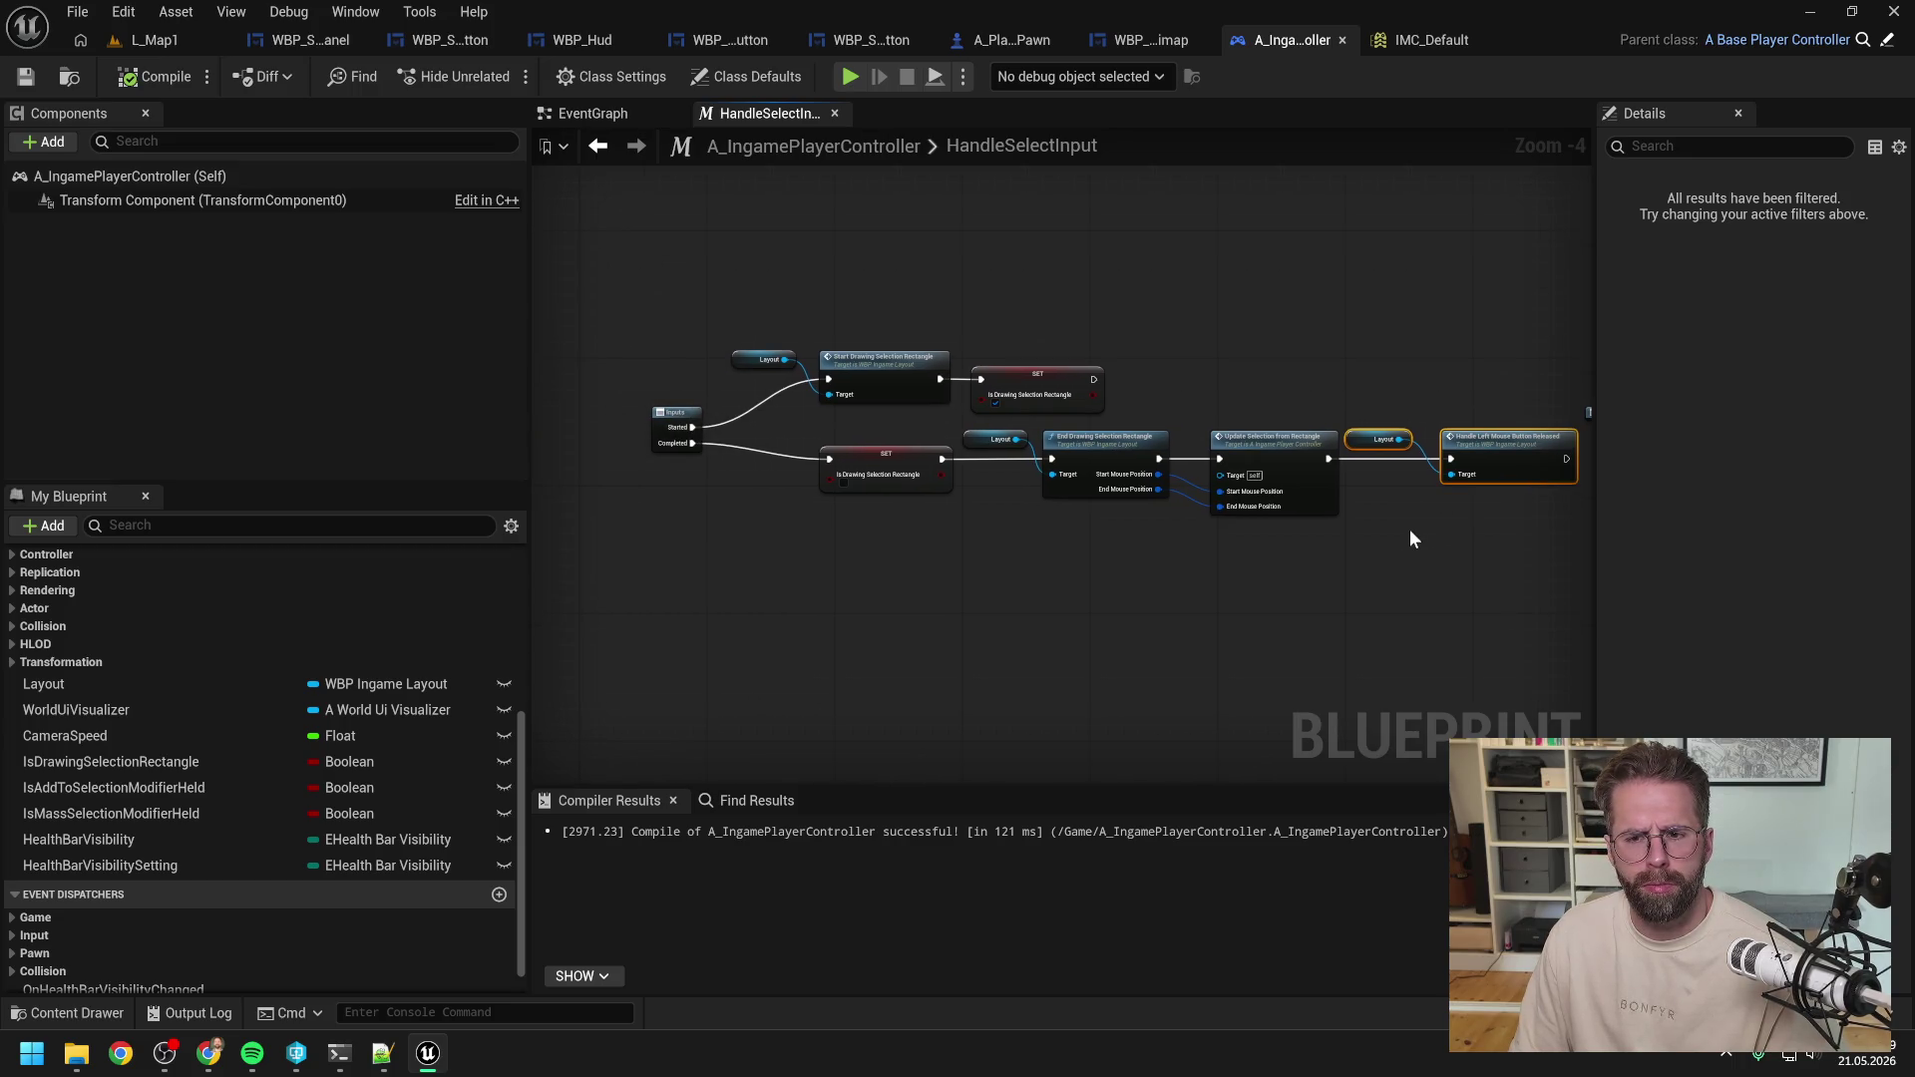
{"action": "left_click", "coordinate": [1409, 528]}
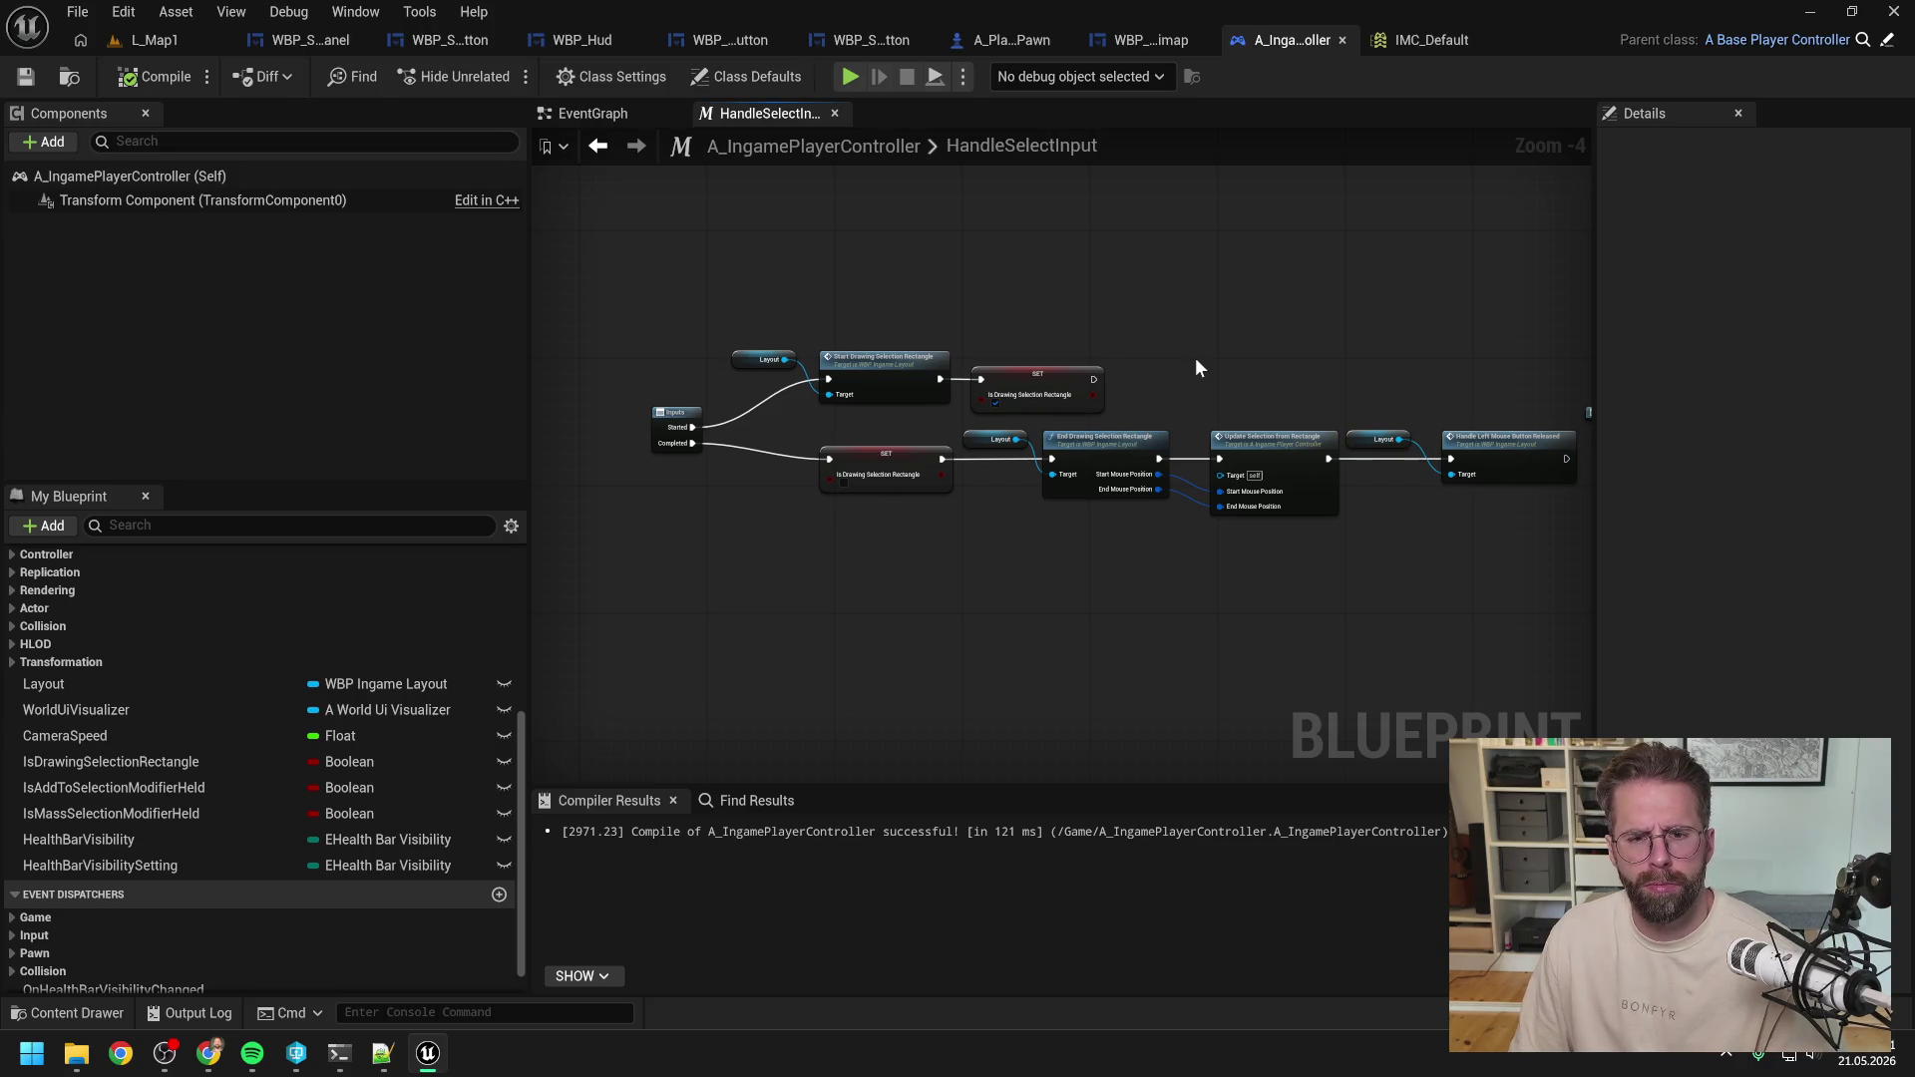
{"action": "left_click_drag", "start_coordinate": [1195, 357], "coordinate": [1121, 345]}
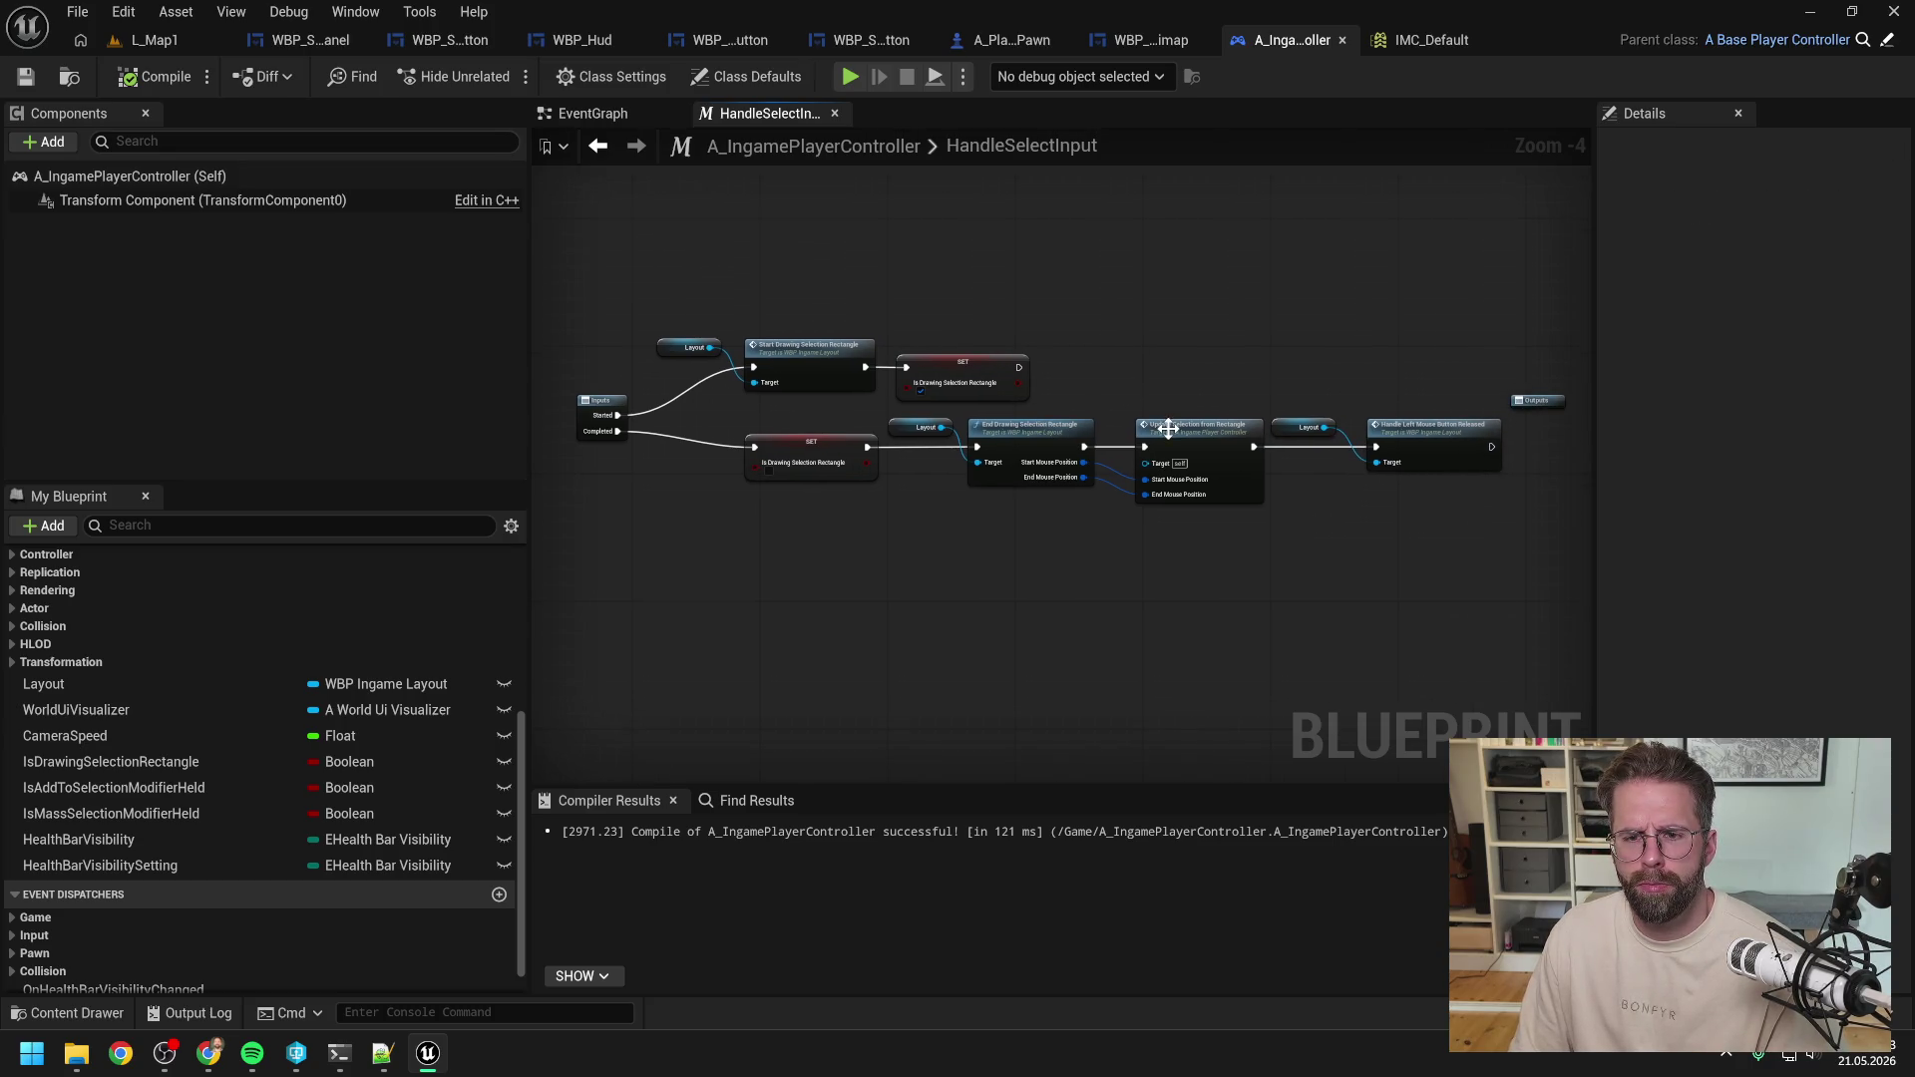
Open UpdateSelectionFromRectangle and select its Self and Get Structures in Rectangle nodes.
{"action": "double_click", "coordinate": [1169, 434]}
{"action": "scroll", "coordinate": [1255, 405], "scroll_direction": "up", "scroll_amount": 1}
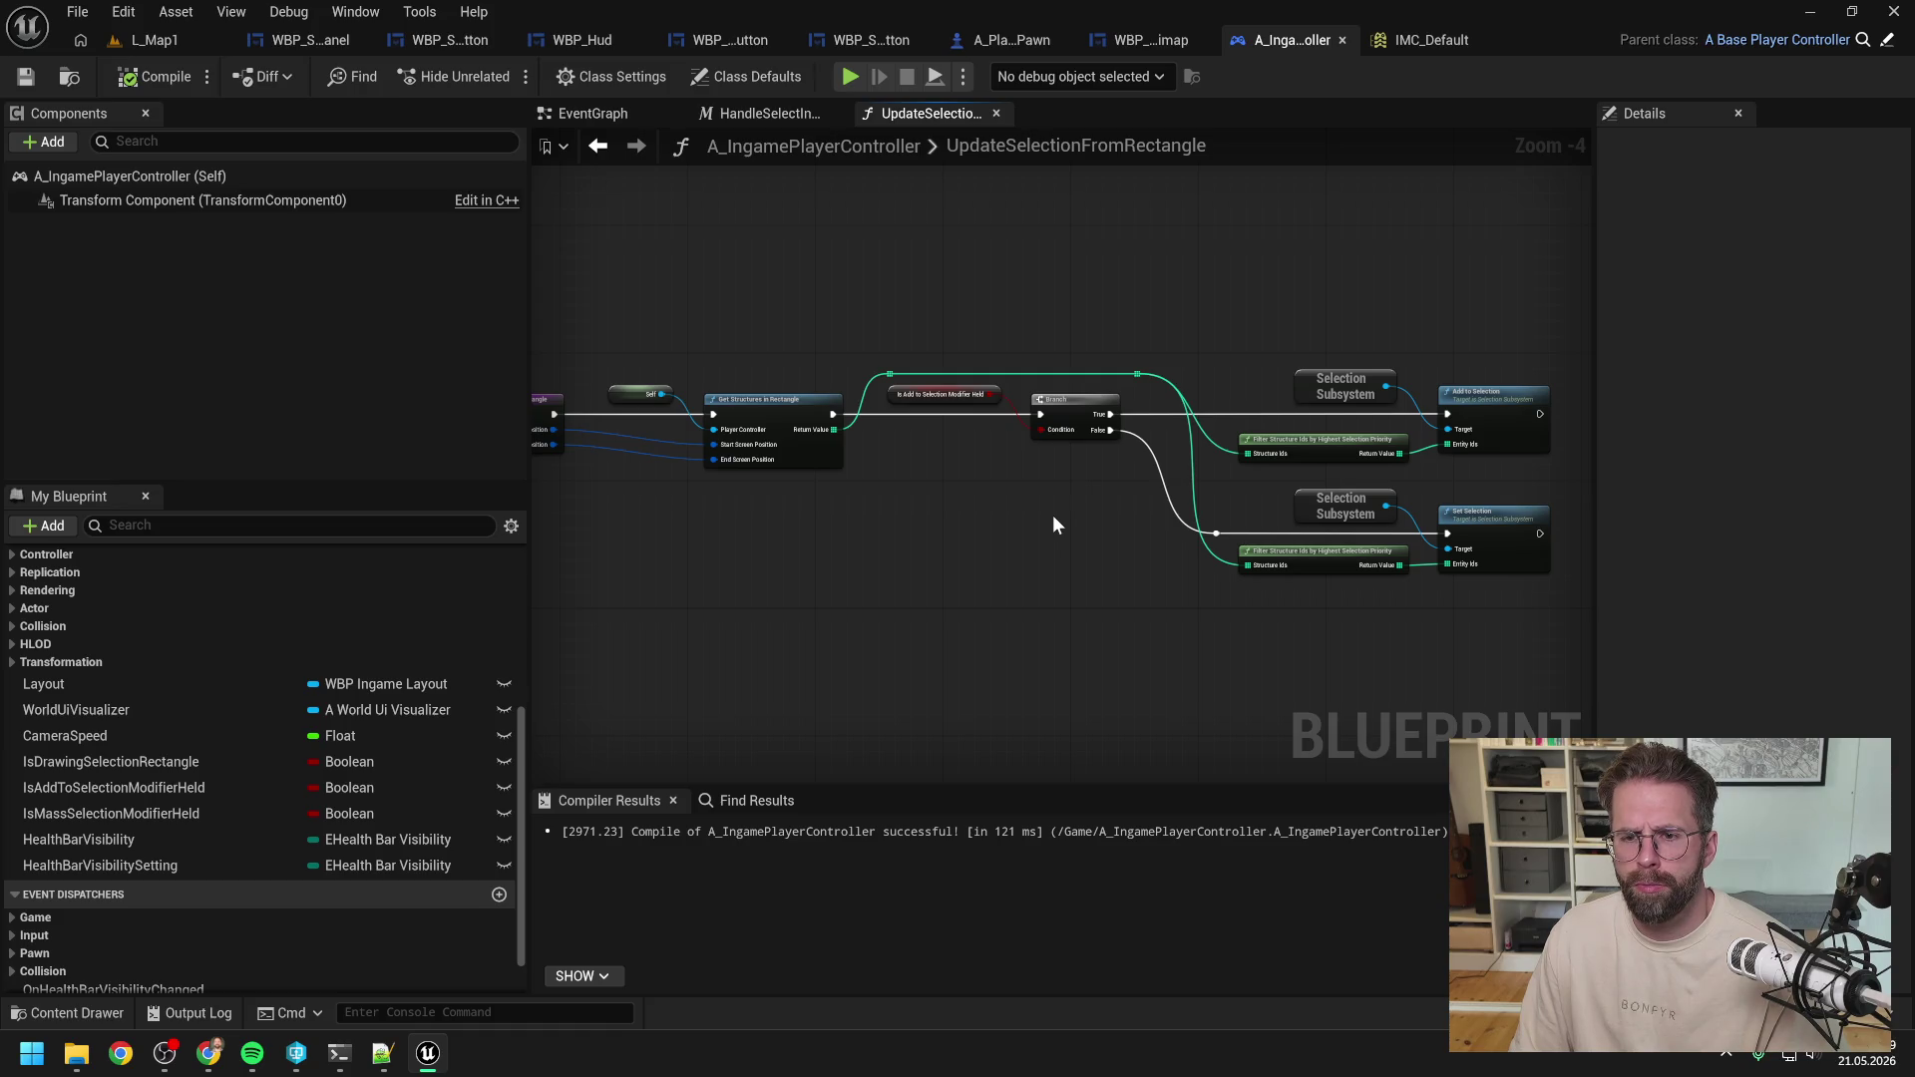
{"action": "left_click_drag", "start_coordinate": [1054, 523], "coordinate": [1070, 529]}
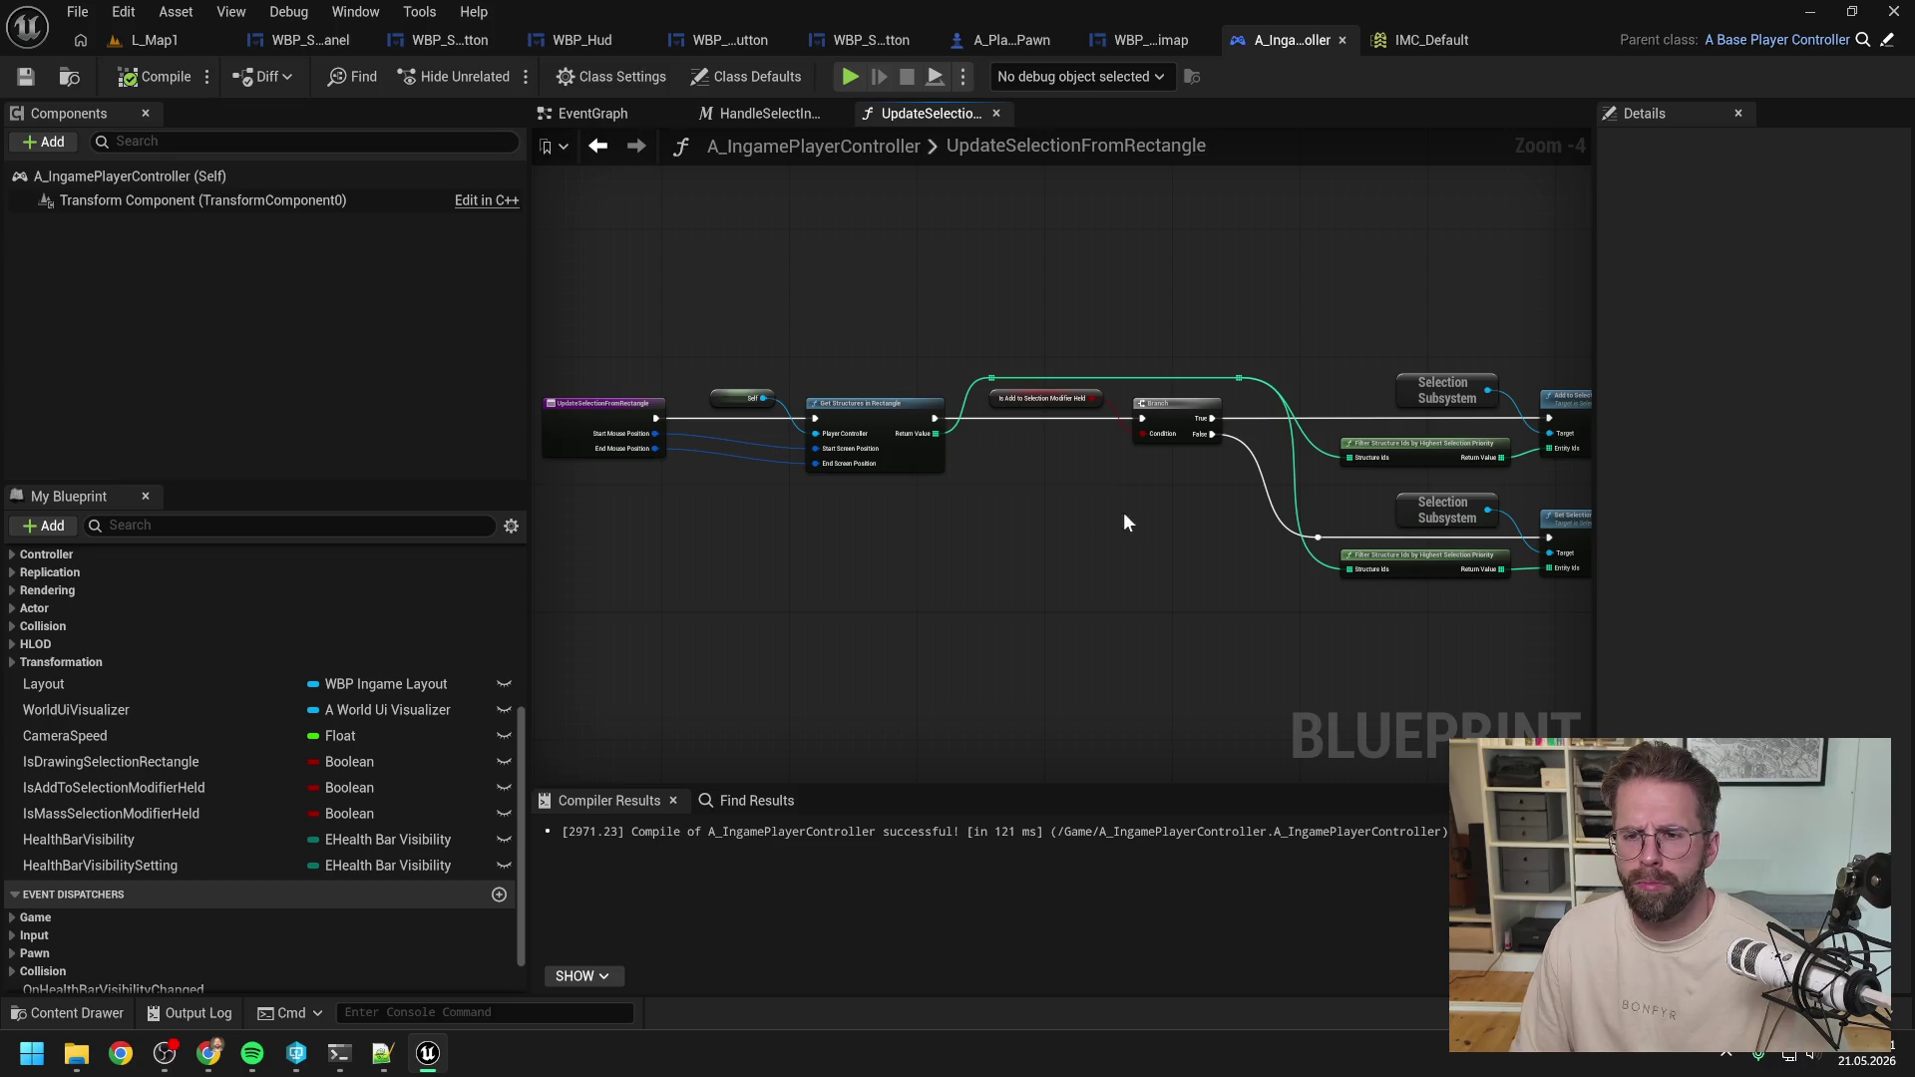
{"action": "left_click_drag", "start_coordinate": [690, 335], "coordinate": [888, 489]}
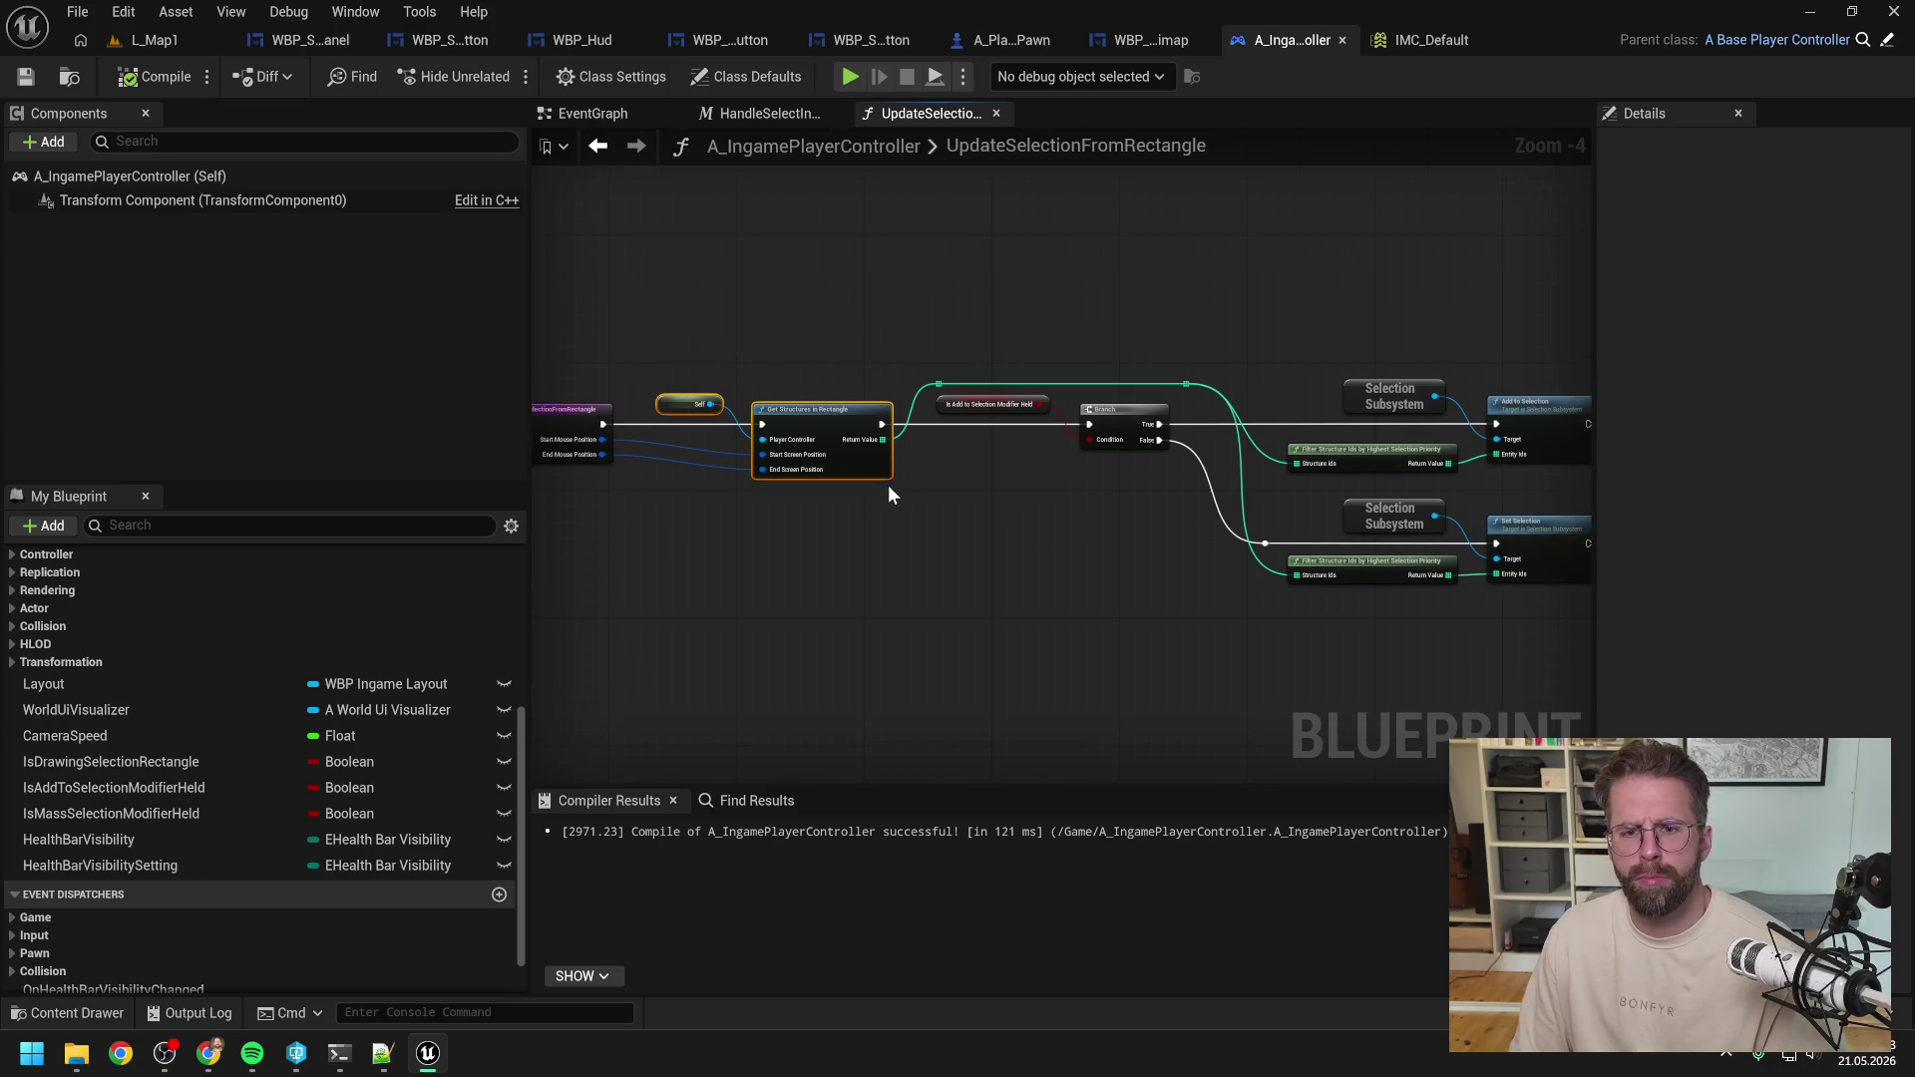
Go back through the HandleSelectInput graph to the EventGraph.
{"action": "left_click", "coordinate": [996, 493]}
{"action": "left_click", "coordinate": [766, 113]}
{"action": "left_click", "coordinate": [659, 119]}
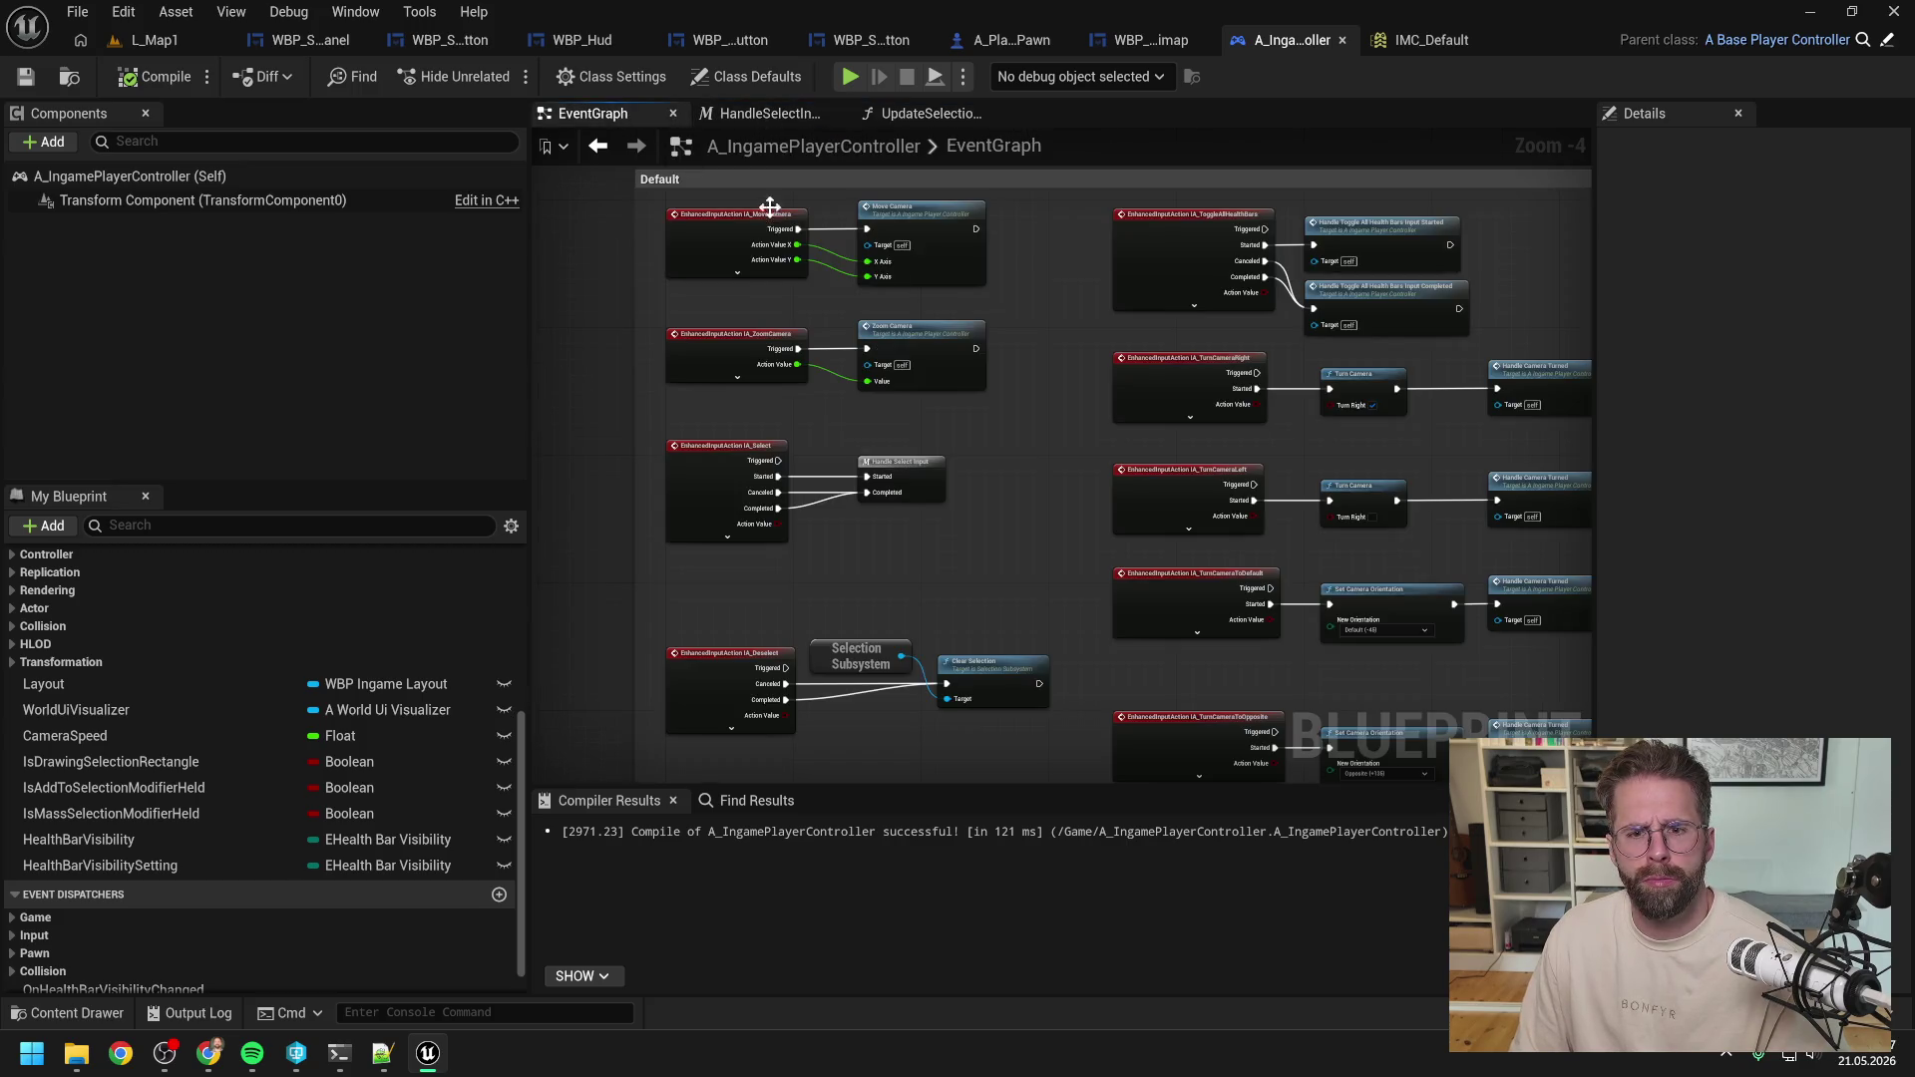
Paste the Self and Get Structures in Rectangle nodes beside the IA_MassSelect event.
{"action": "mouse_move", "coordinate": [1247, 476]}
{"action": "left_mouse_down"}
{"action": "mouse_move", "coordinate": [1176, 426]}
{"action": "mouse_move", "coordinate": [1224, 471]}
{"action": "left_mouse_up"}
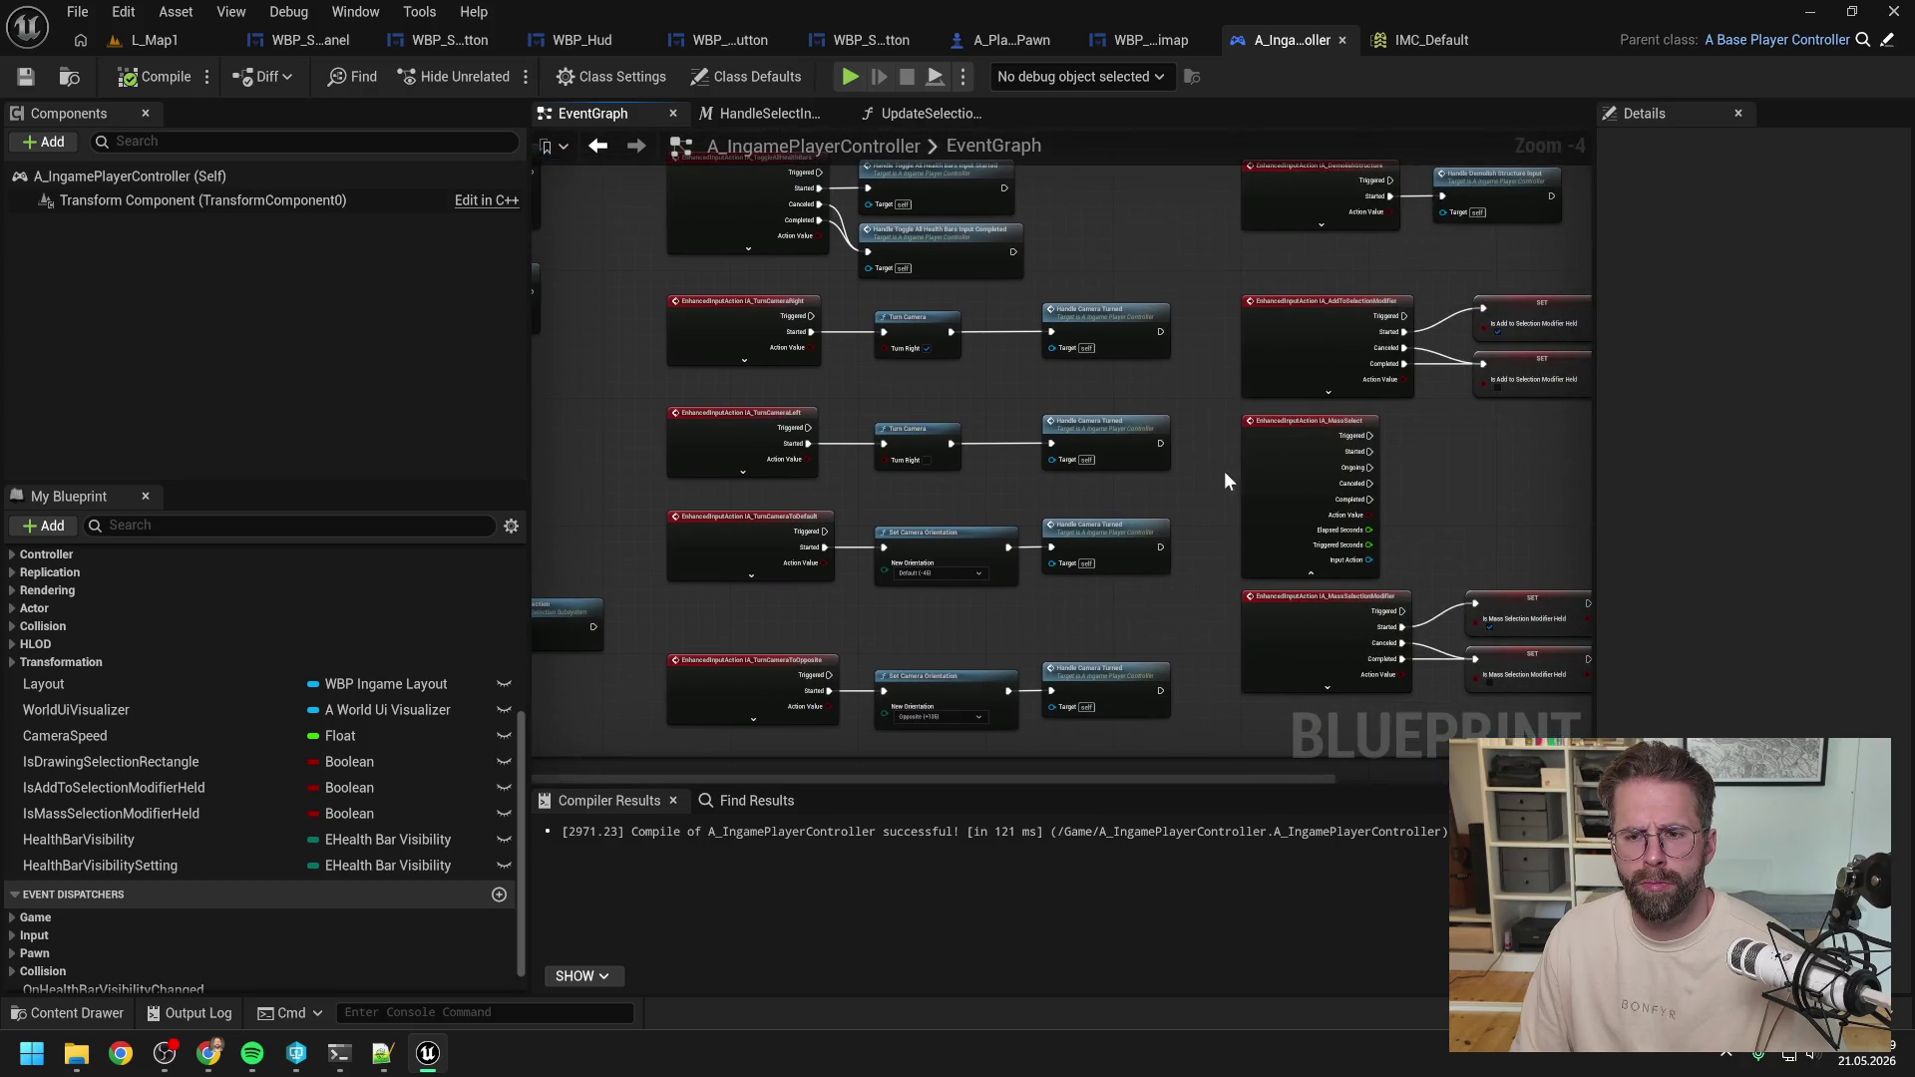
{"action": "scroll", "coordinate": [1187, 454], "scroll_direction": "up", "scroll_amount": 2}
{"action": "key", "text": "ctrl+v"}
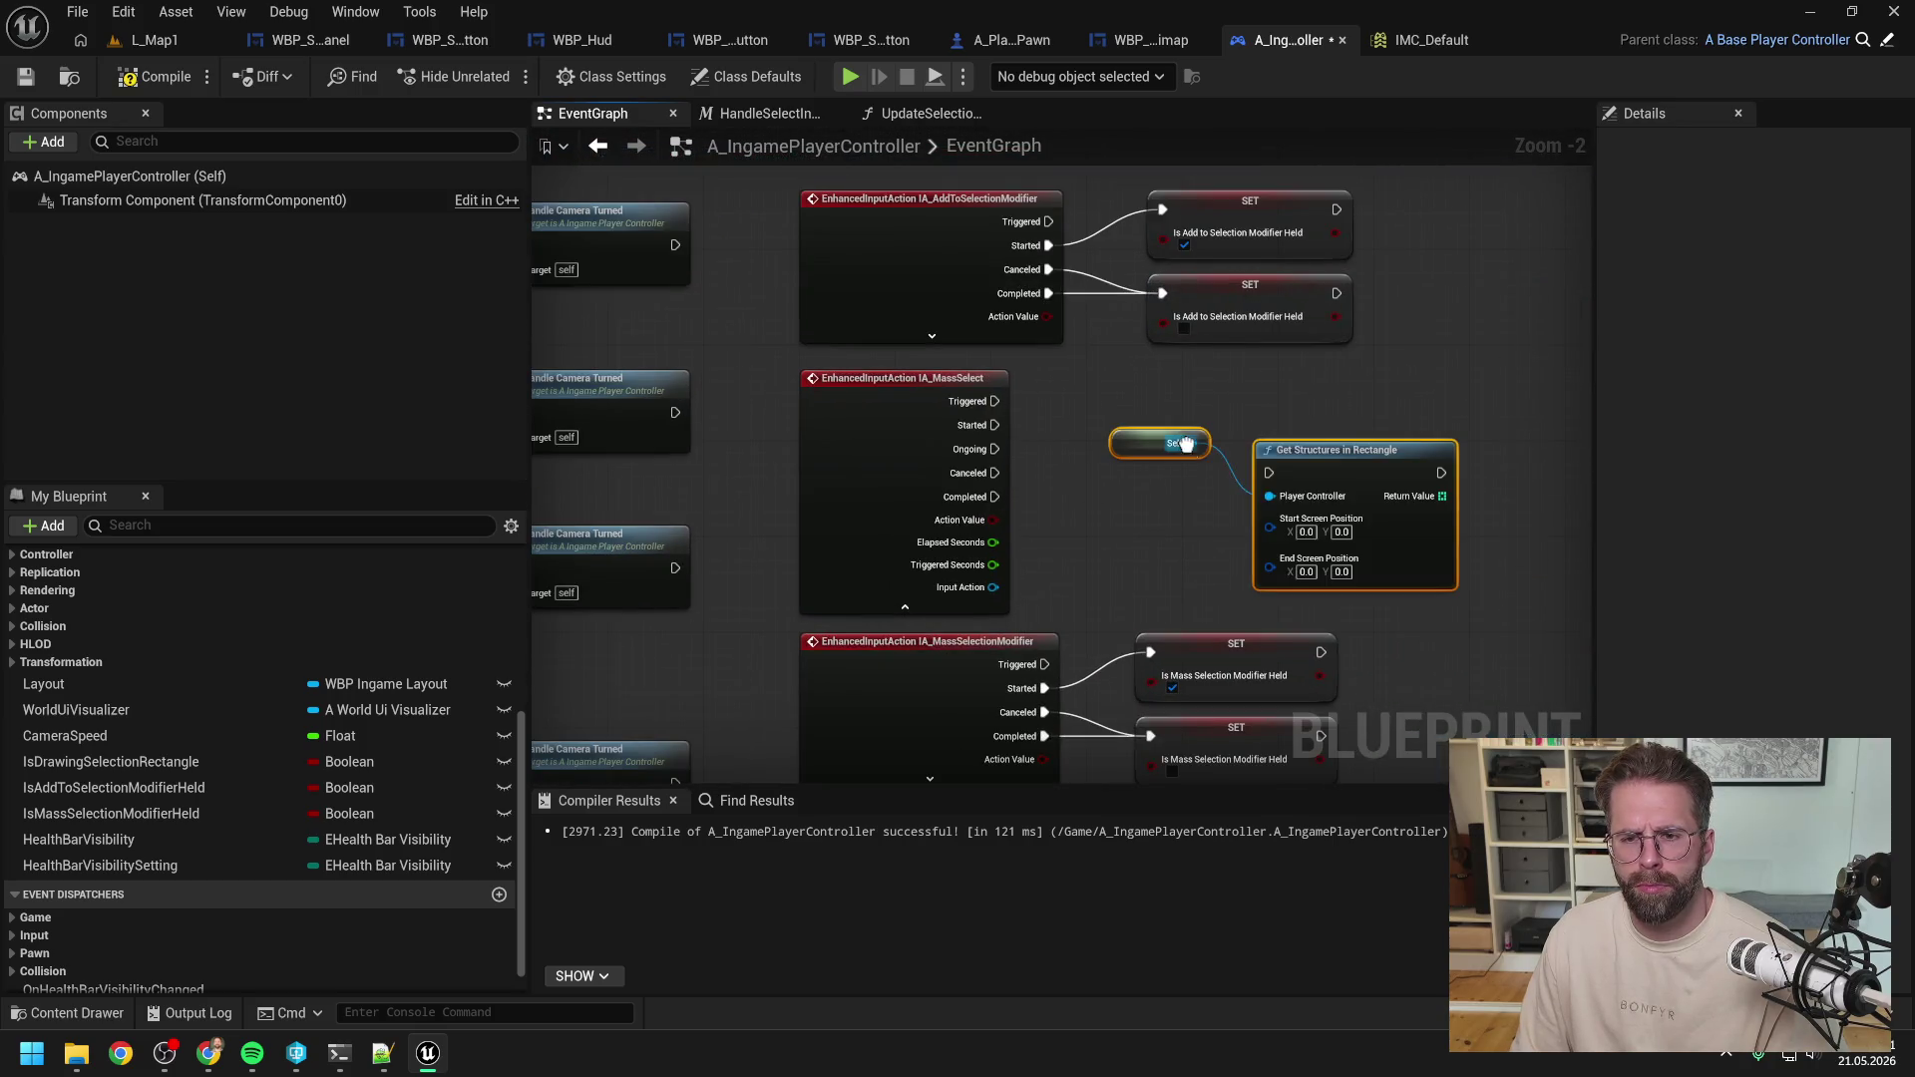
{"action": "left_click_drag", "start_coordinate": [1187, 445], "coordinate": [1177, 400]}
{"action": "left_click", "coordinate": [1118, 483]}
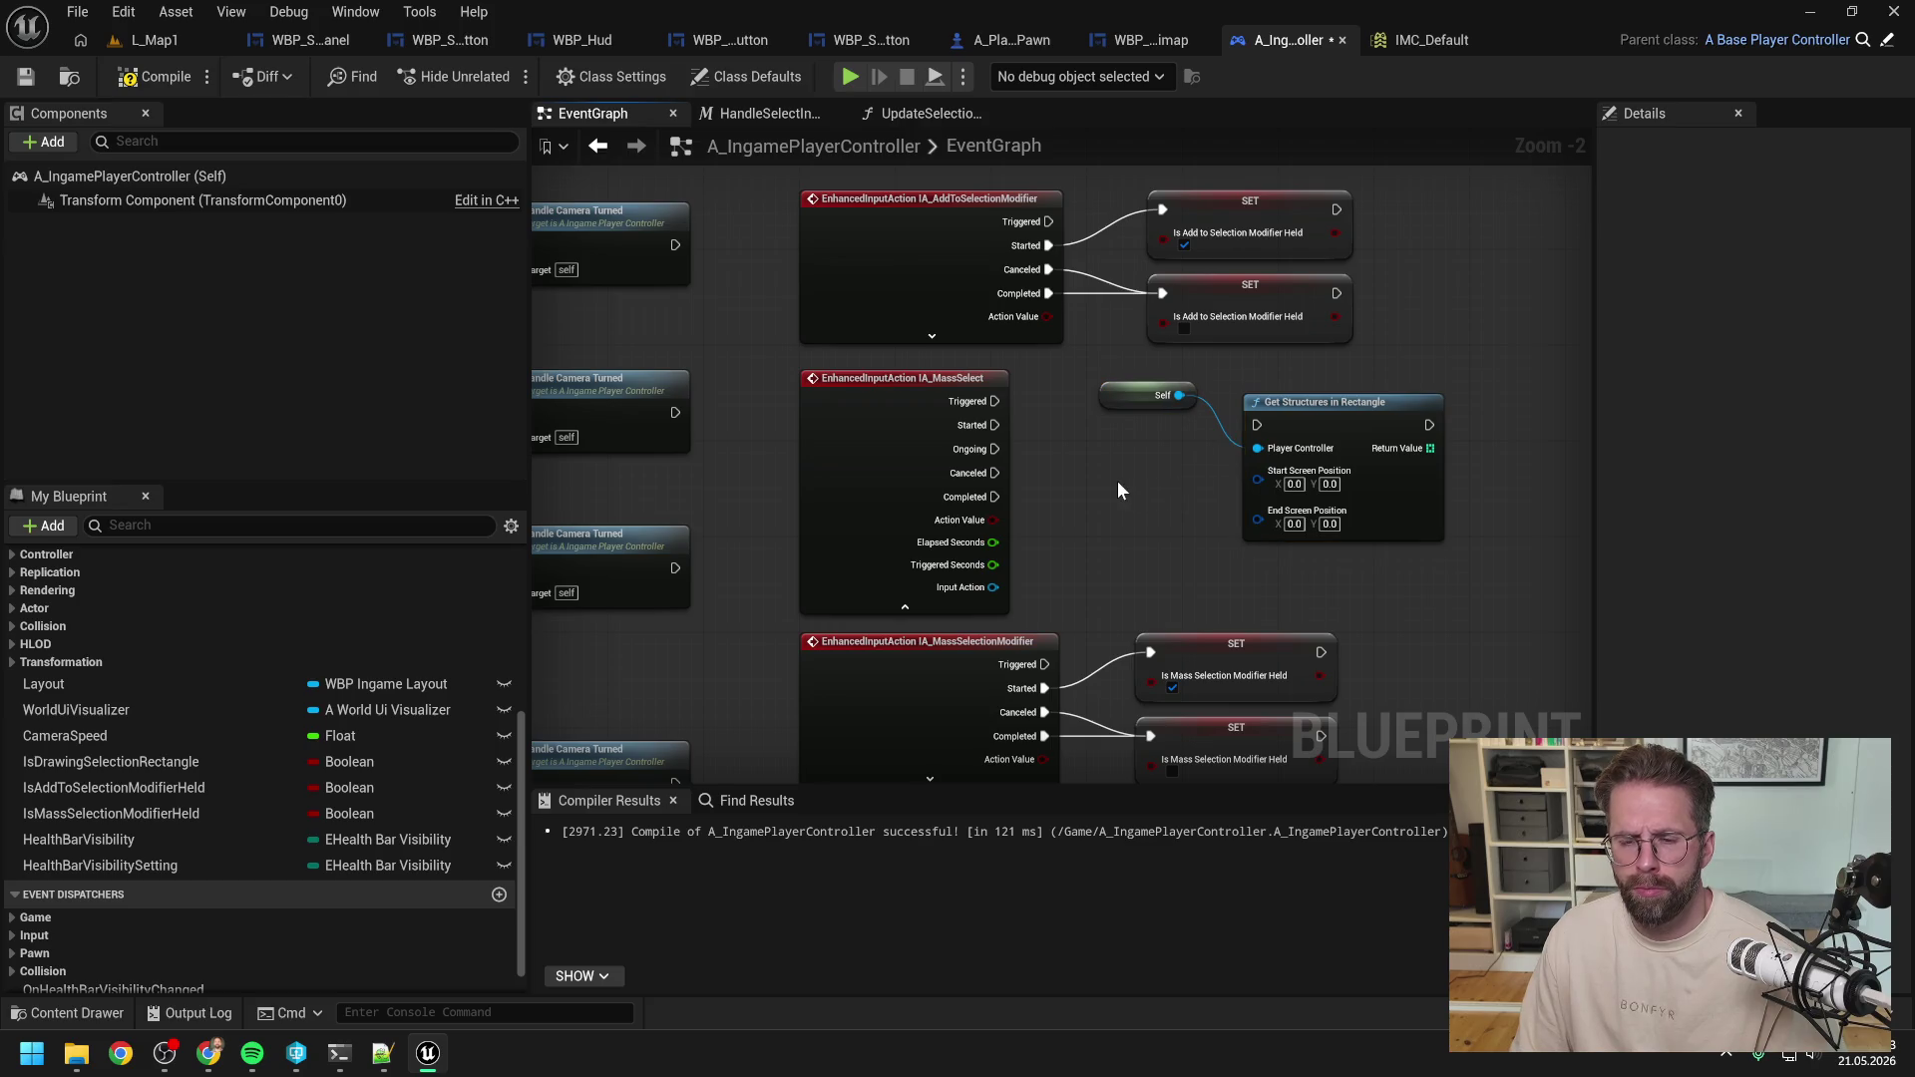
Reopen the HandleSelectInput macro from the IA_Select event area.
{"action": "scroll", "coordinate": [1117, 473], "scroll_direction": "down", "scroll_amount": 2}
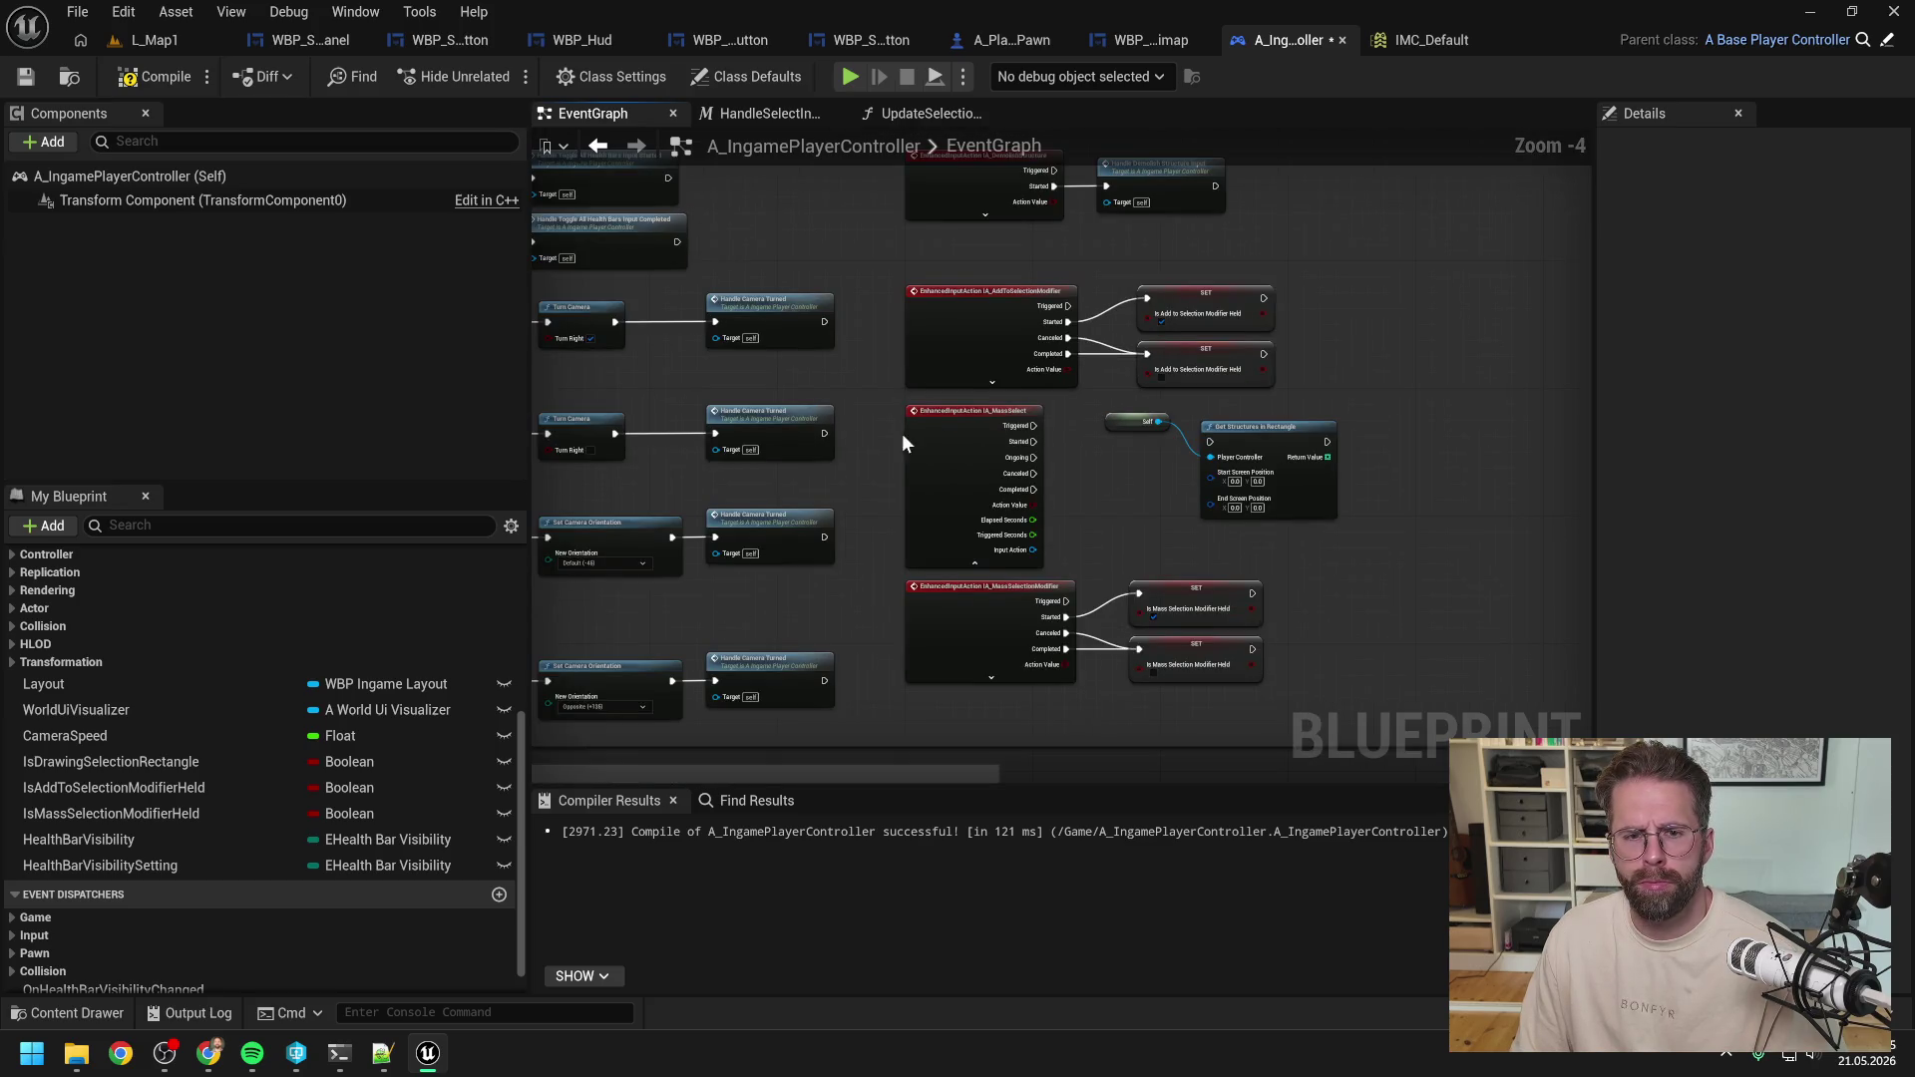
{"action": "left_click_drag", "start_coordinate": [902, 433], "coordinate": [1279, 421]}
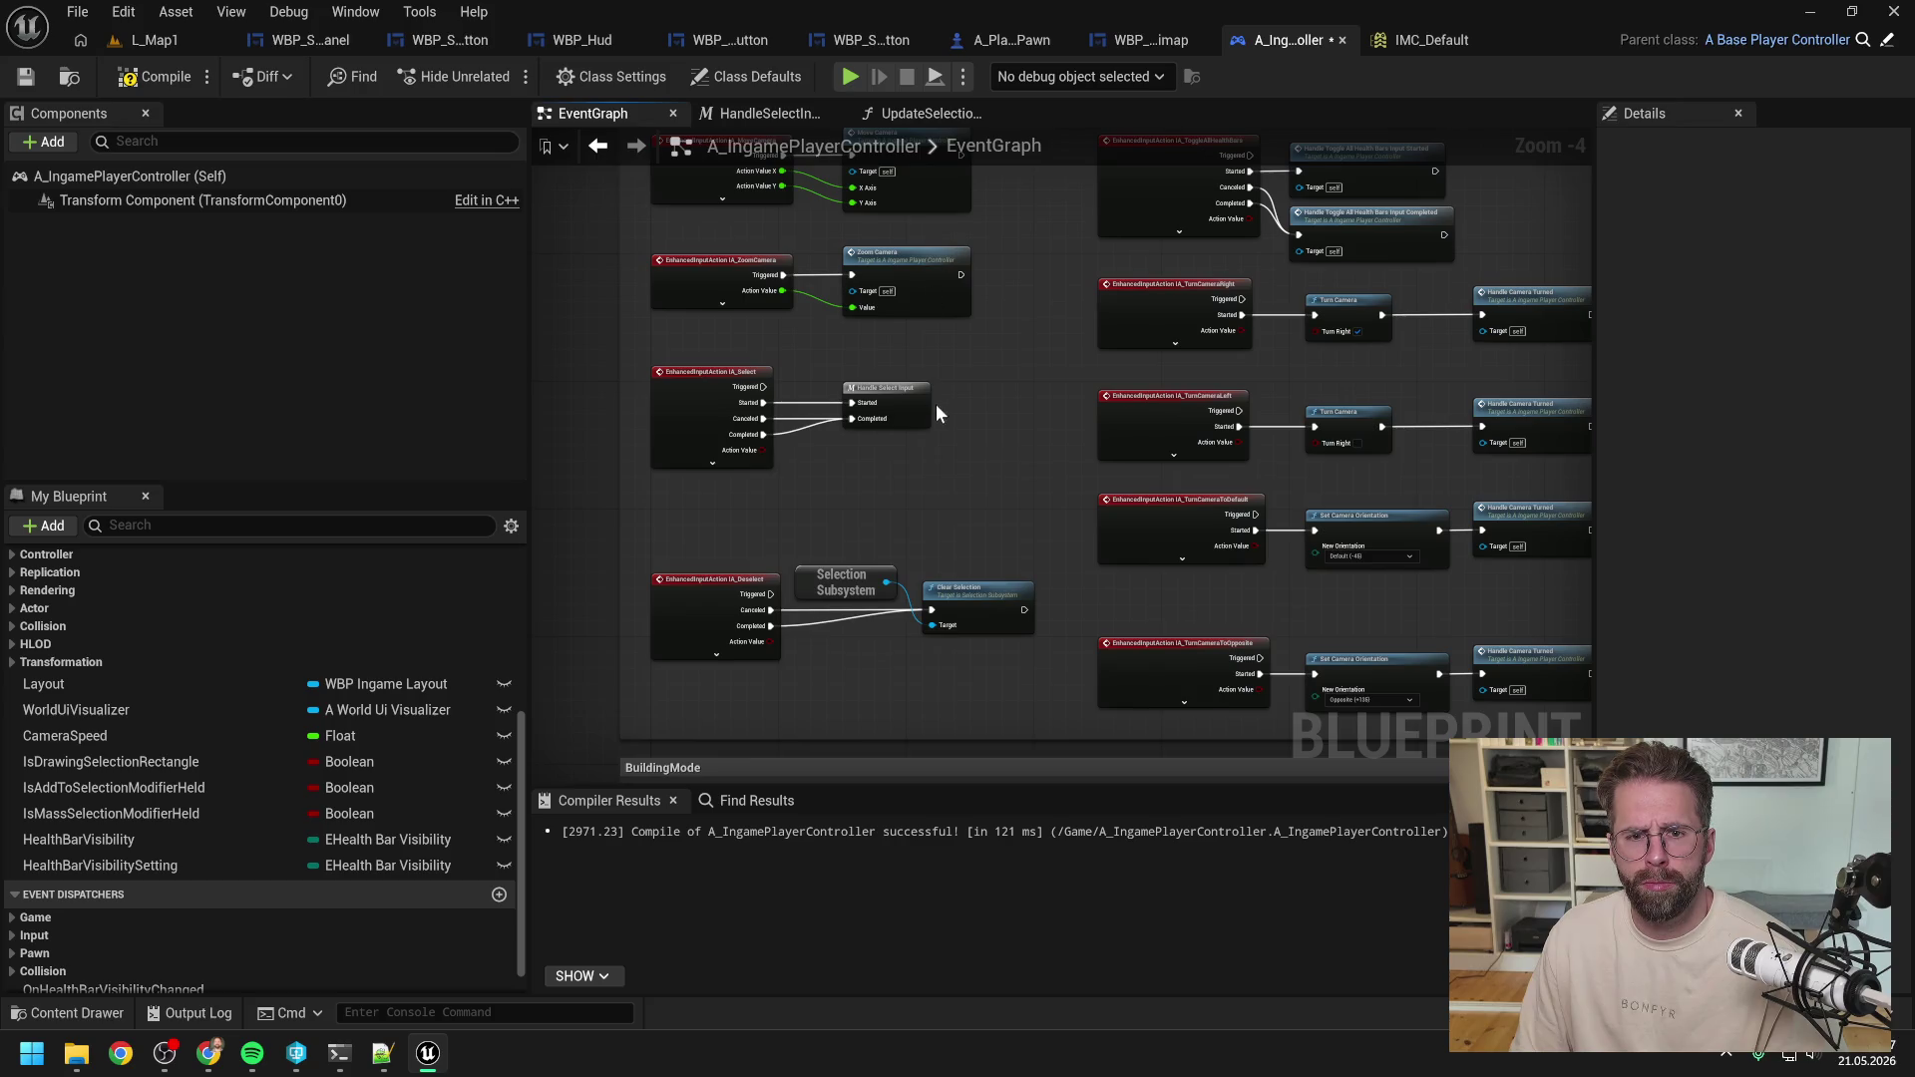
{"action": "double_click", "coordinate": [881, 387]}
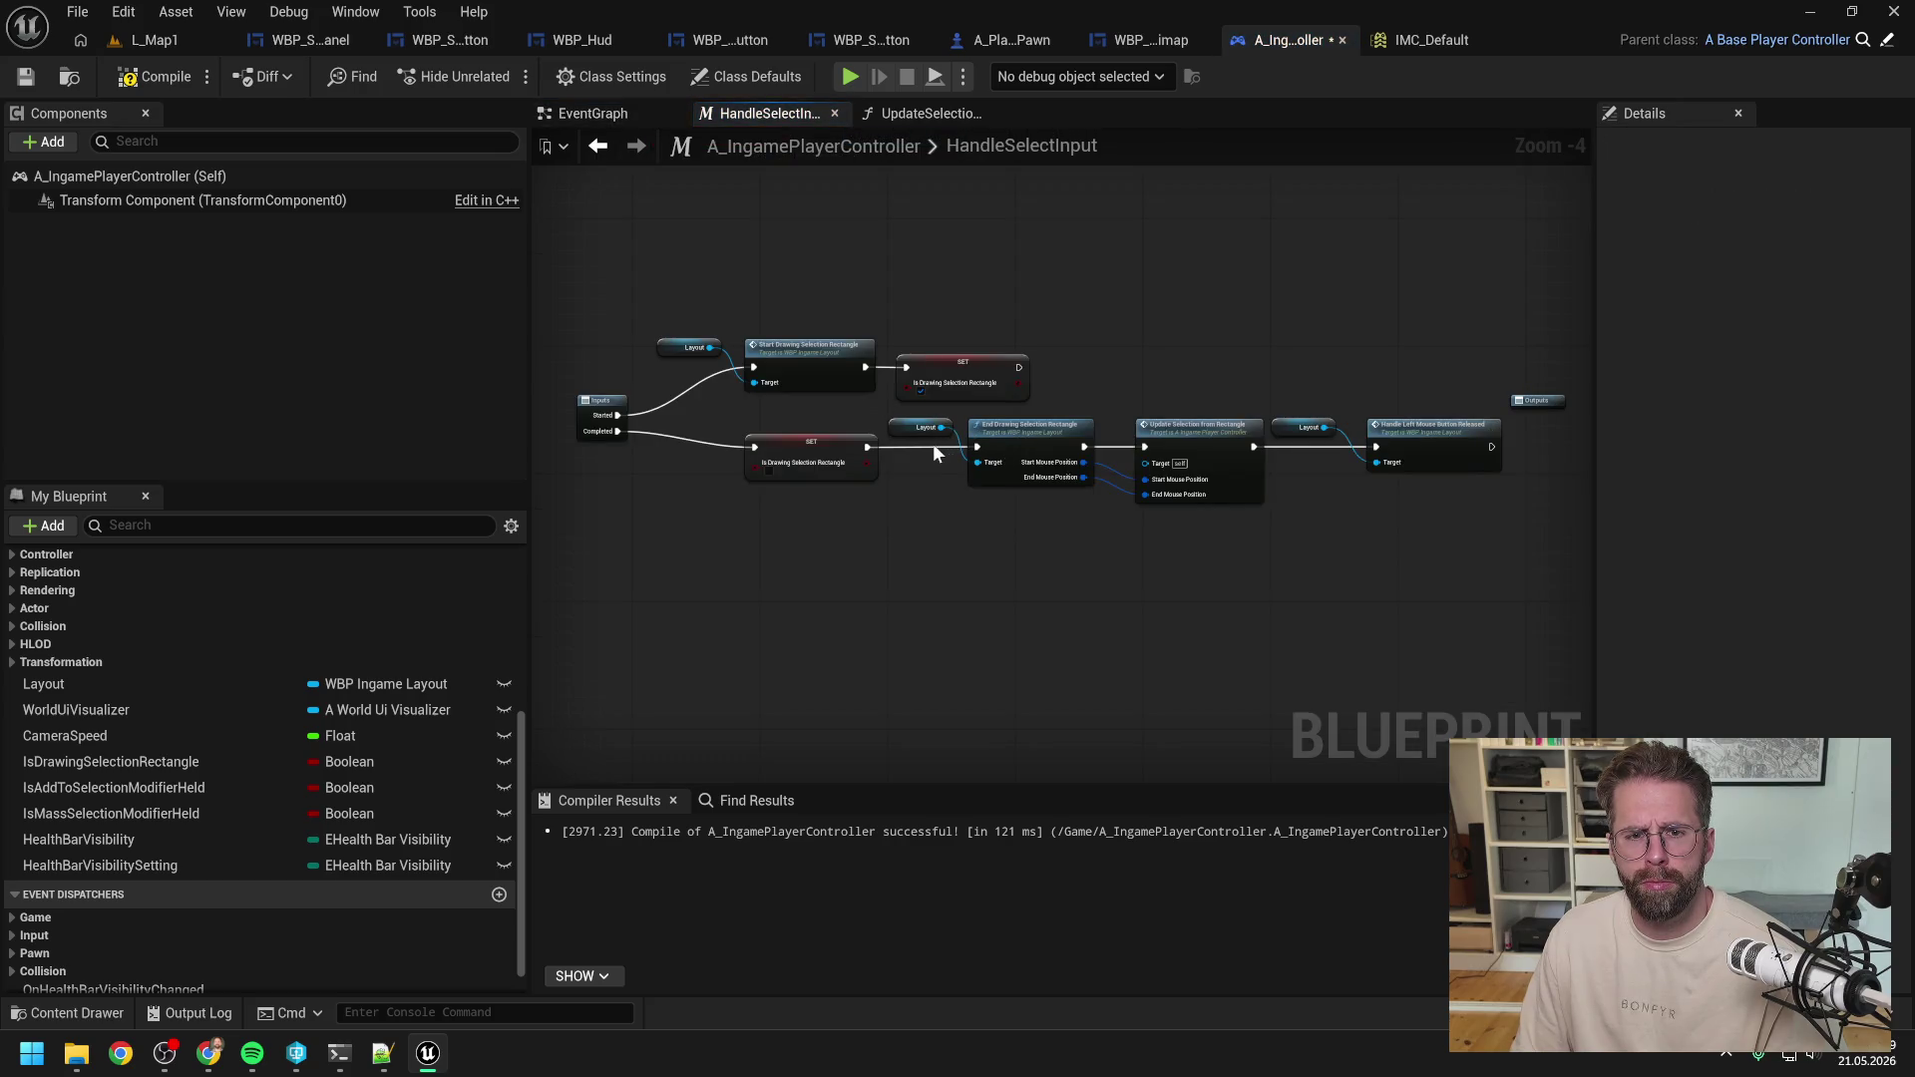
Select Get Mouse Position in WBP_Hud's EndDrawingSelectionRectangle, then return to UpdateSelectionFromRectangle.
{"action": "double_click", "coordinate": [1019, 439]}
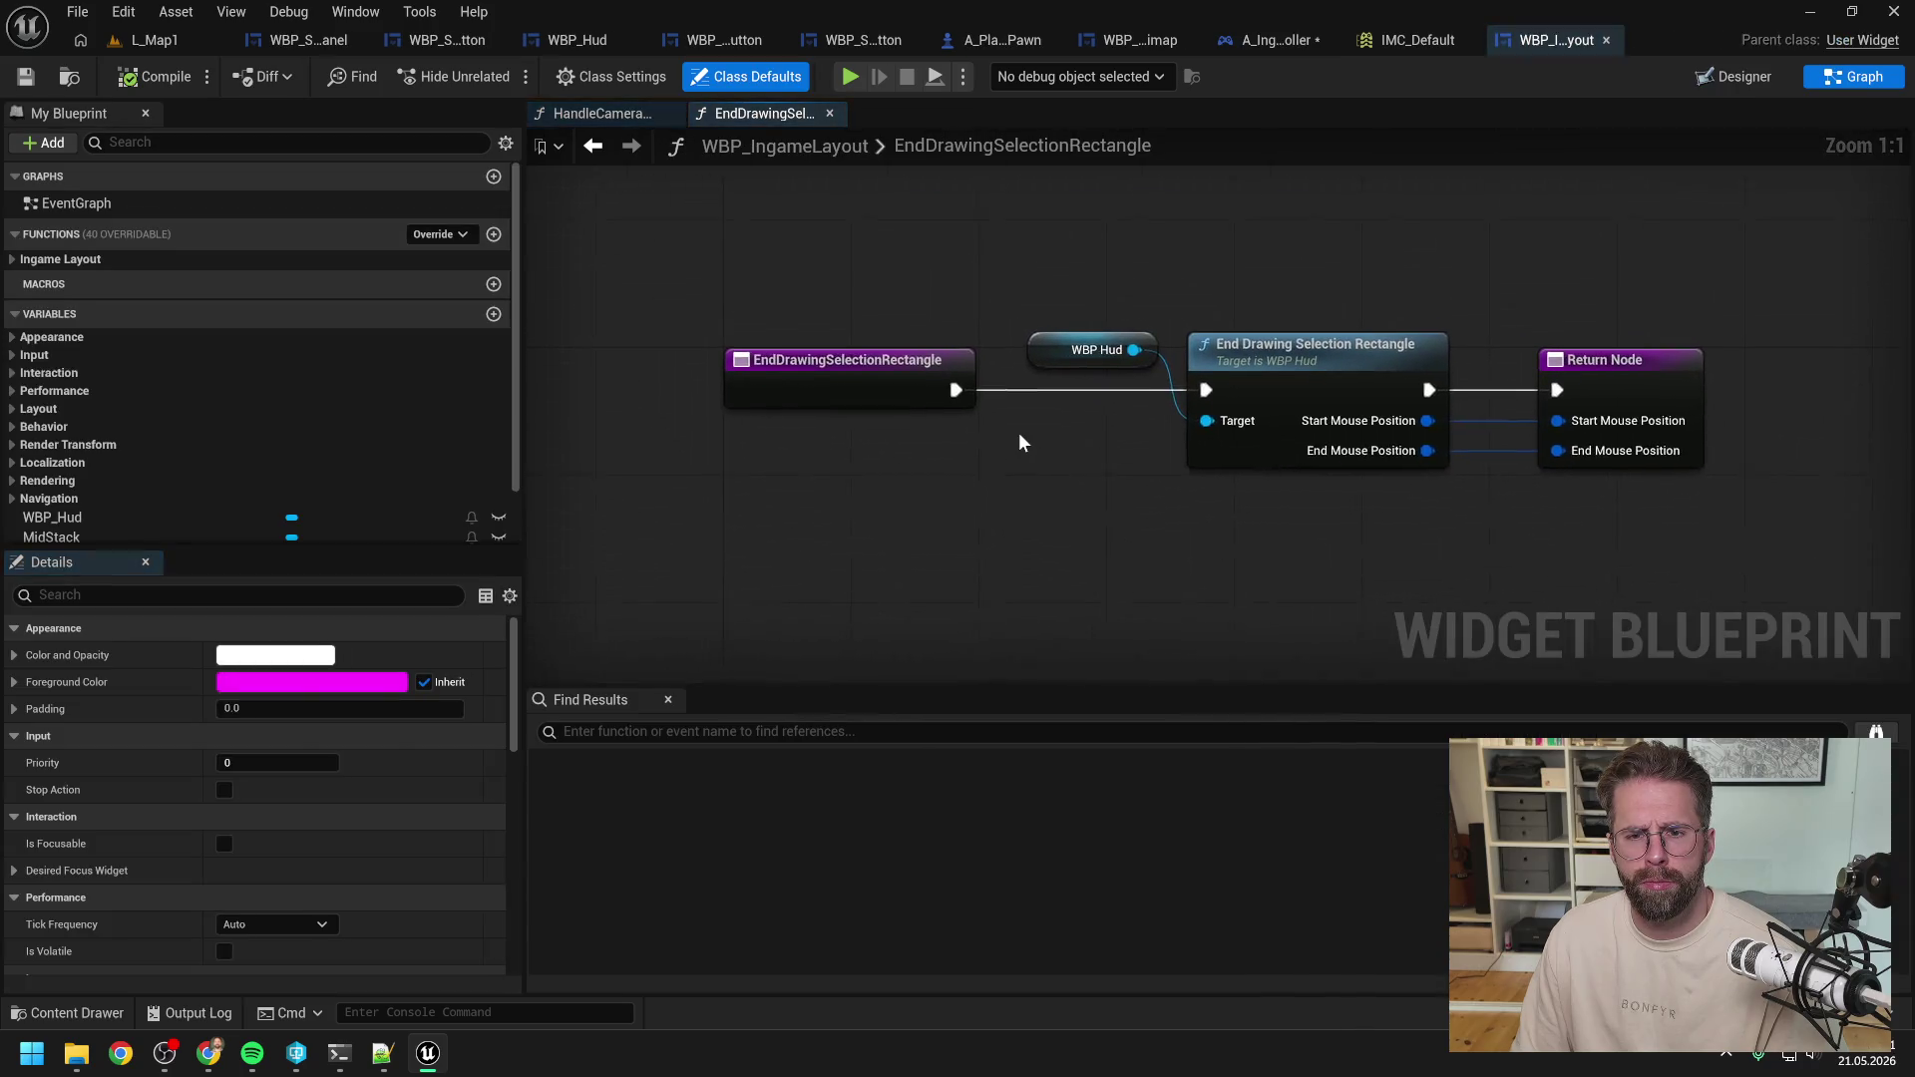
{"action": "left_click", "coordinate": [1353, 360]}
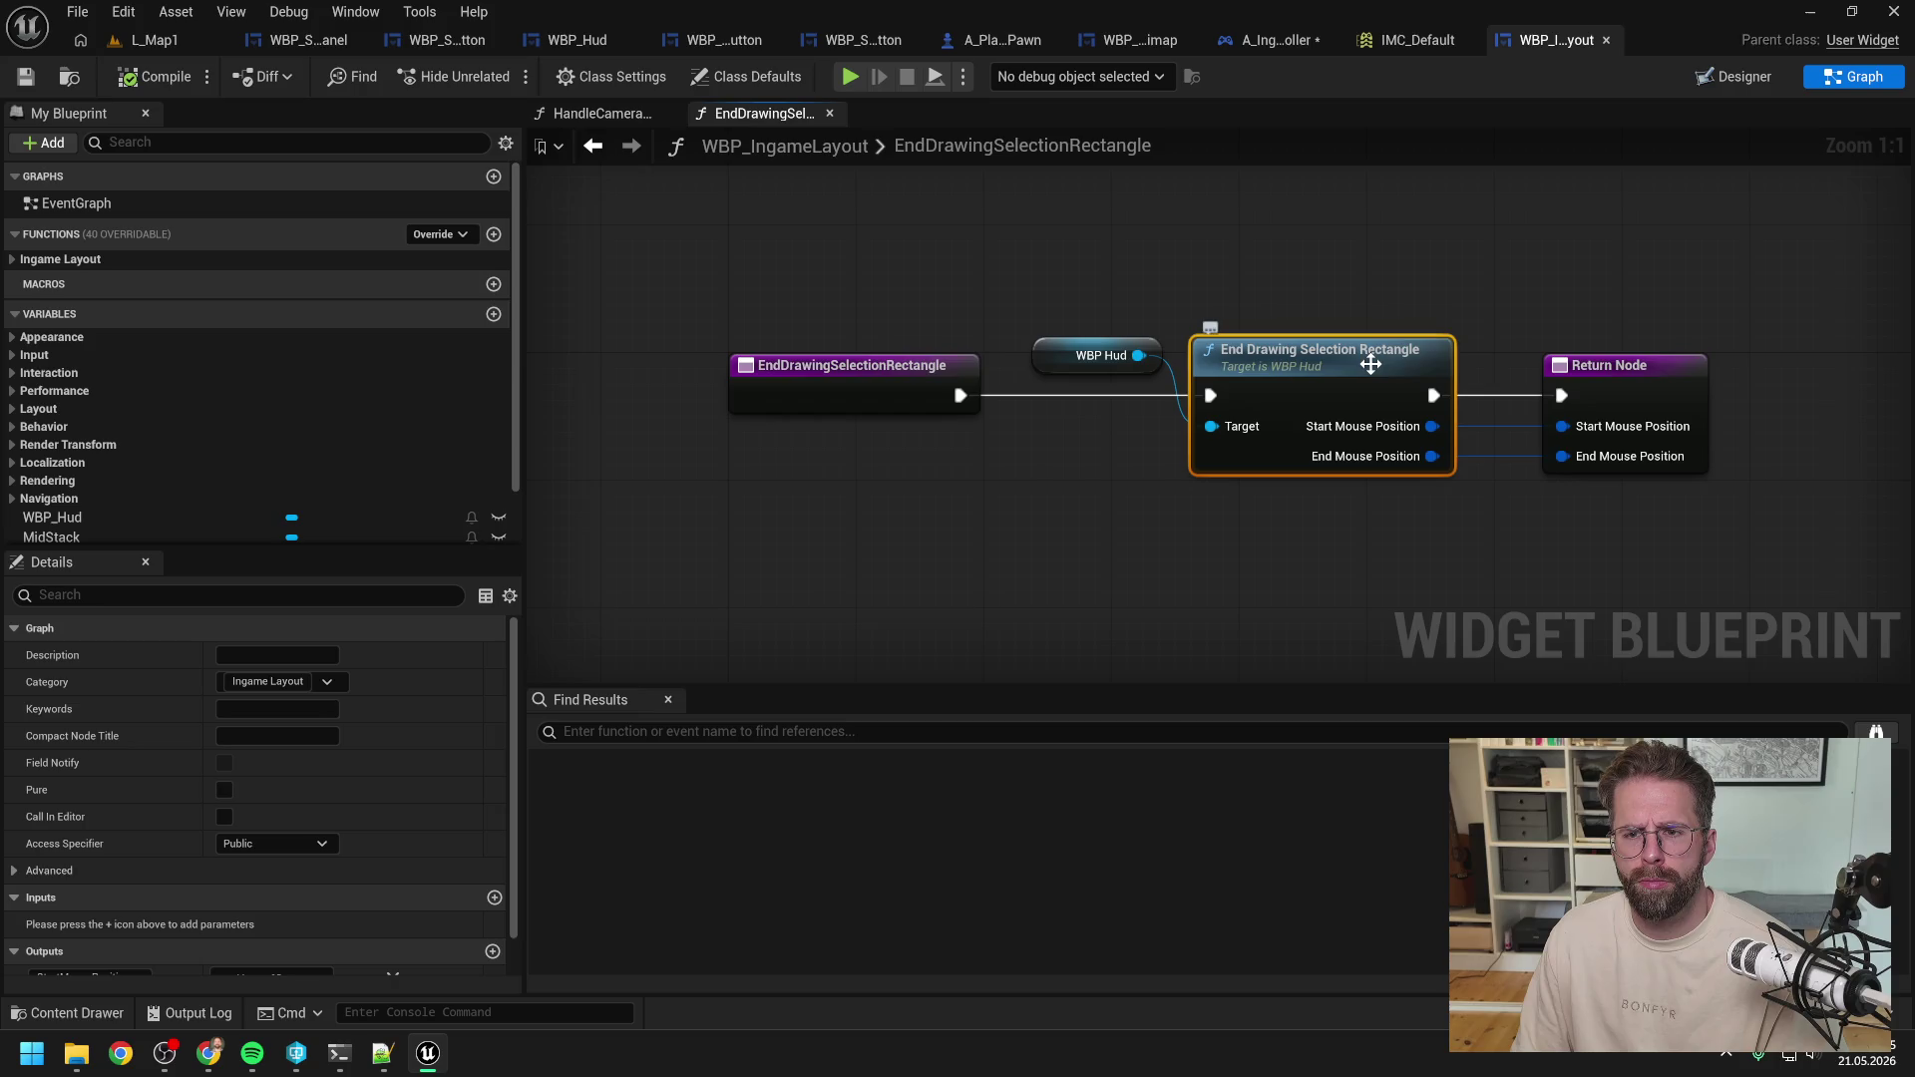
{"action": "double_click", "coordinate": [1371, 364]}
{"action": "scroll", "coordinate": [1422, 399], "scroll_direction": "up", "scroll_amount": 1}
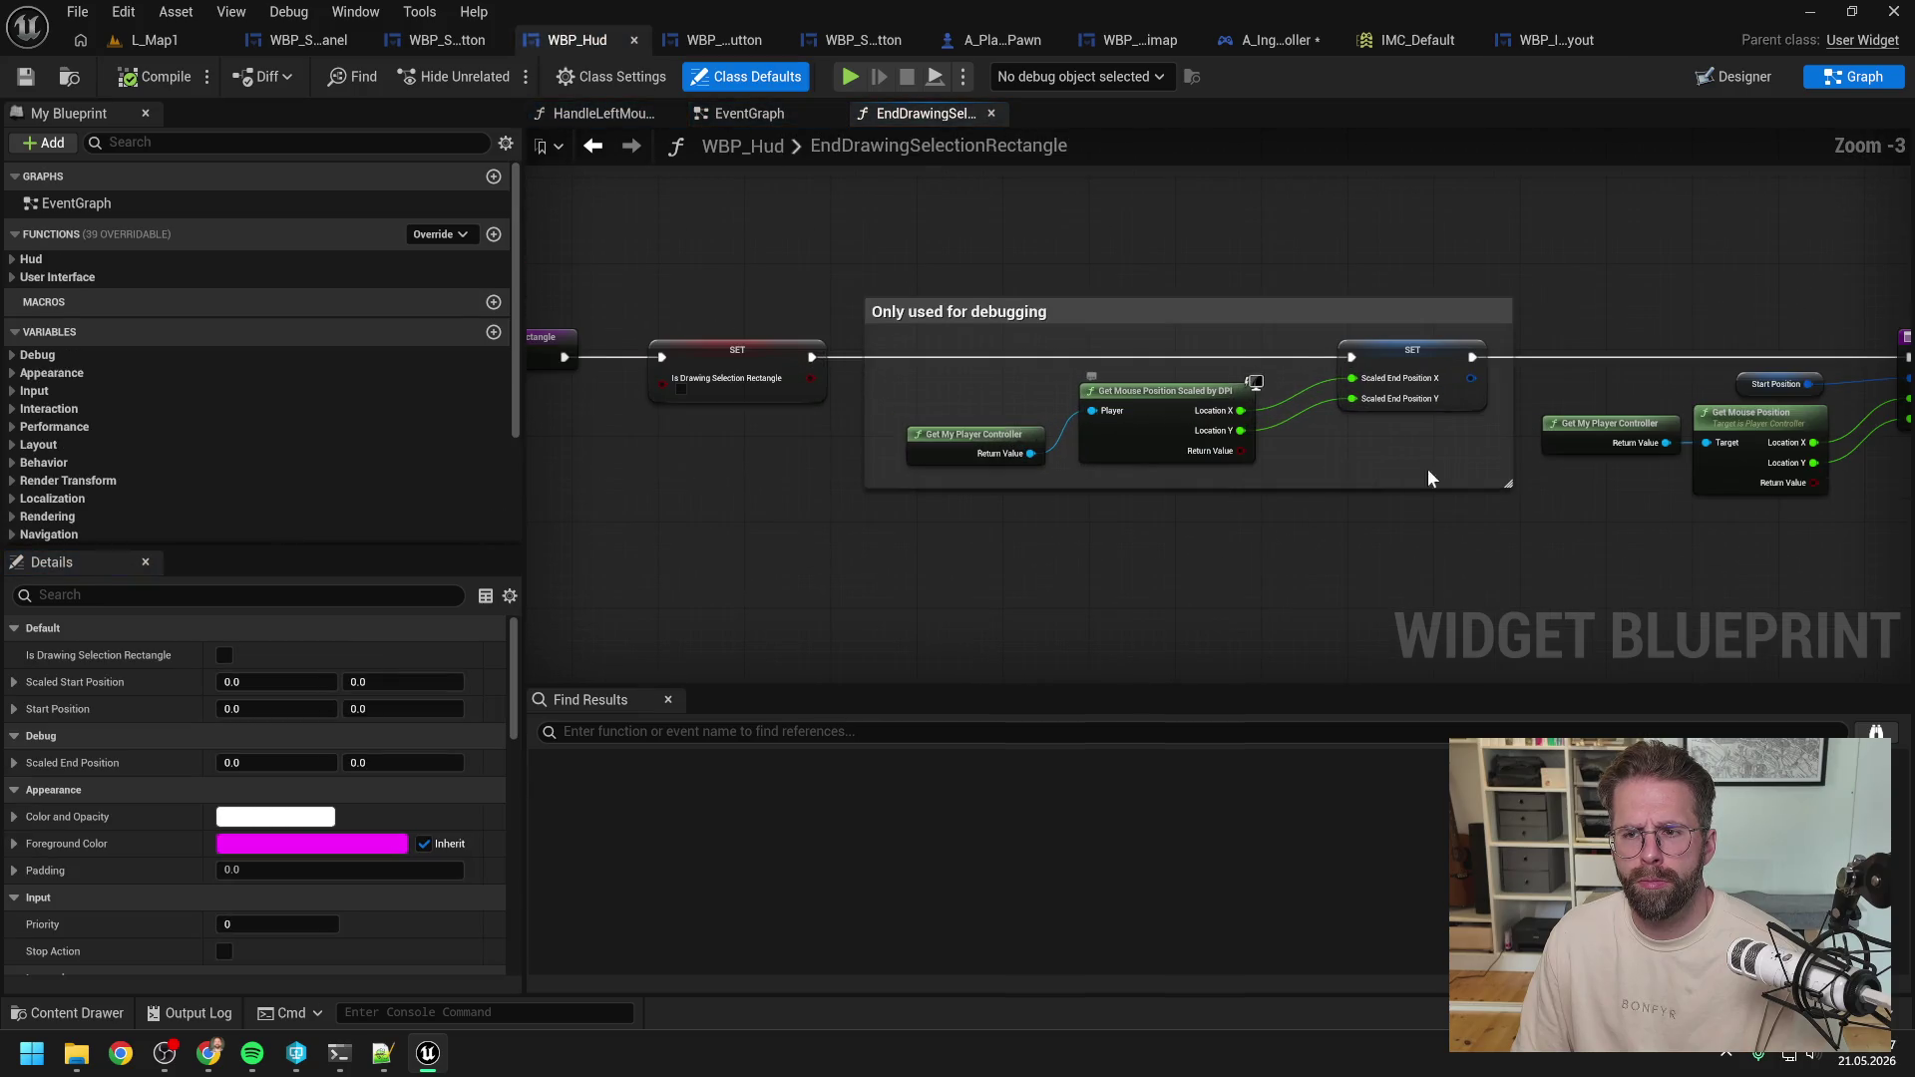
{"action": "left_click_drag", "start_coordinate": [1244, 498], "coordinate": [1452, 405]}
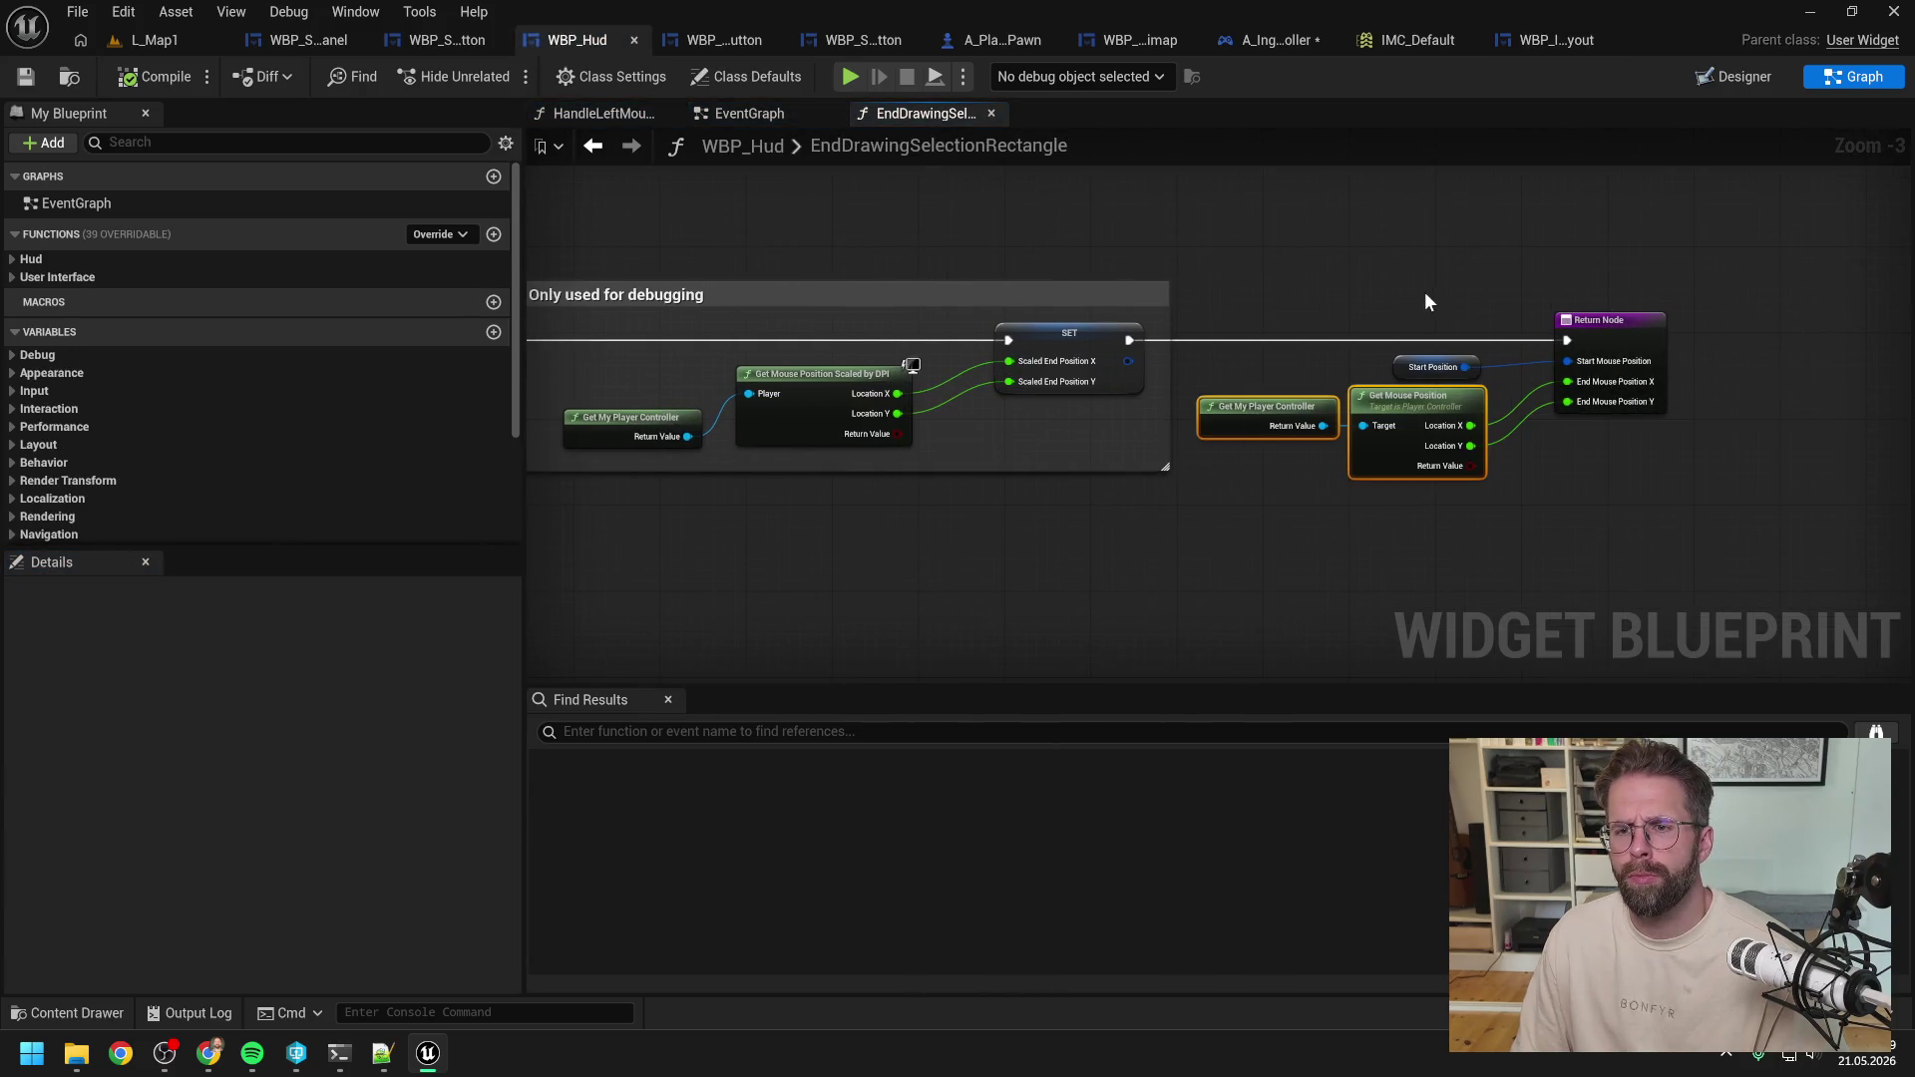
{"action": "left_click", "coordinate": [1394, 392]}
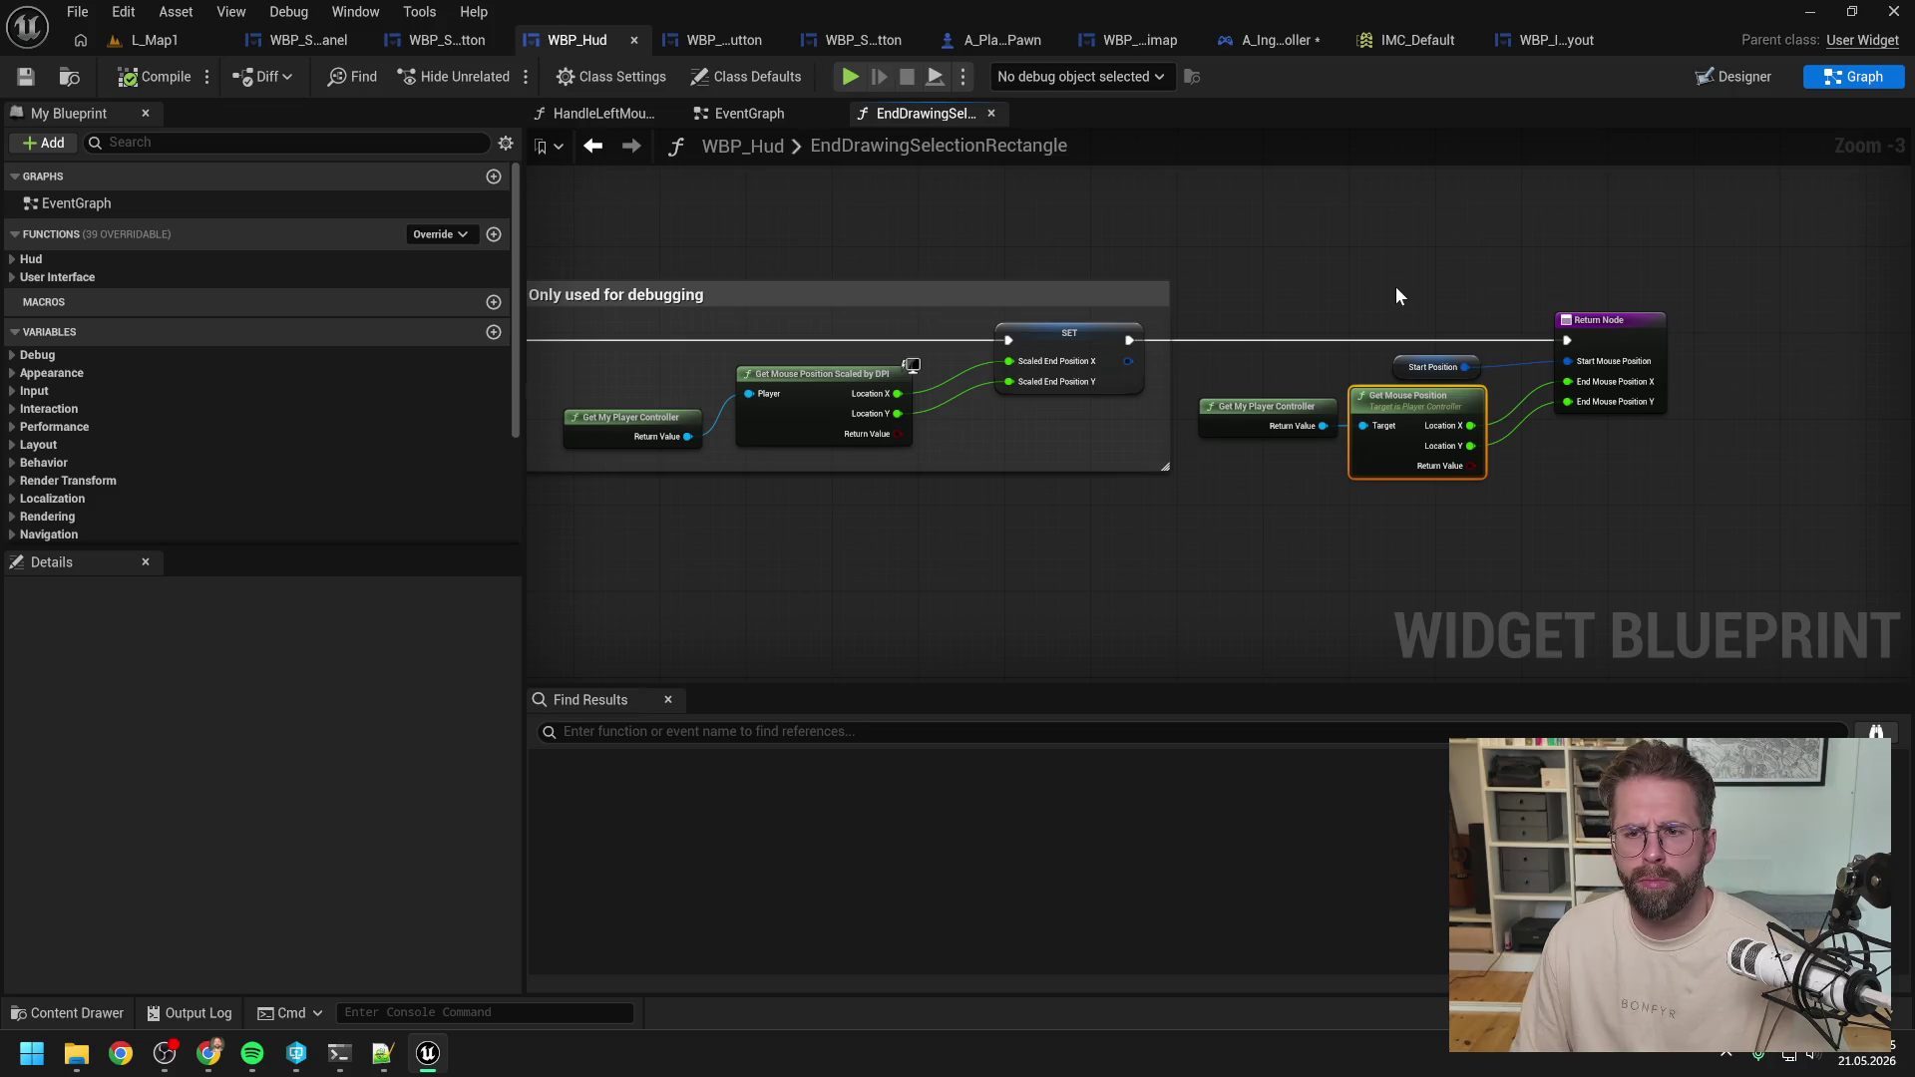
{"action": "left_click", "coordinate": [1315, 38]}
{"action": "left_click", "coordinate": [915, 110]}
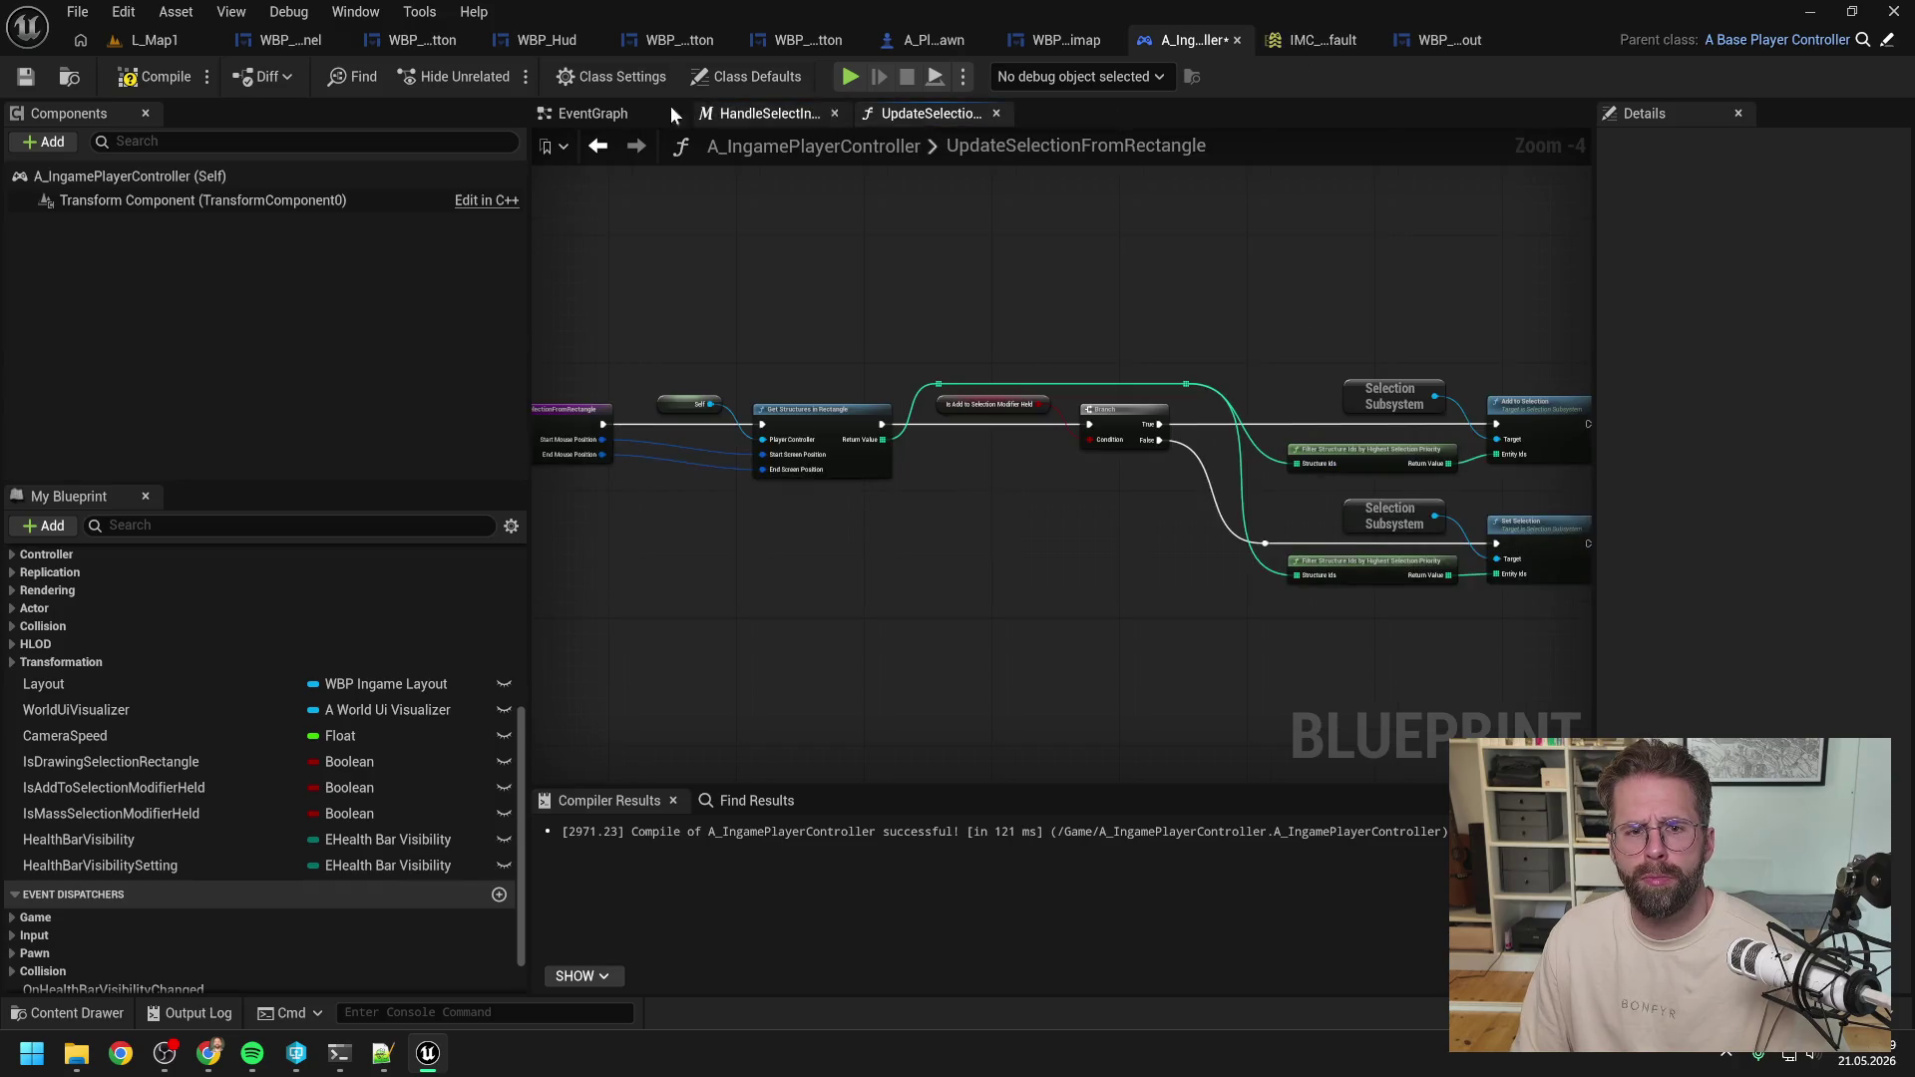
Paste Get Mouse Position into the EventGraph and split the Start and End Screen Position pins.
{"action": "left_click", "coordinate": [596, 120]}
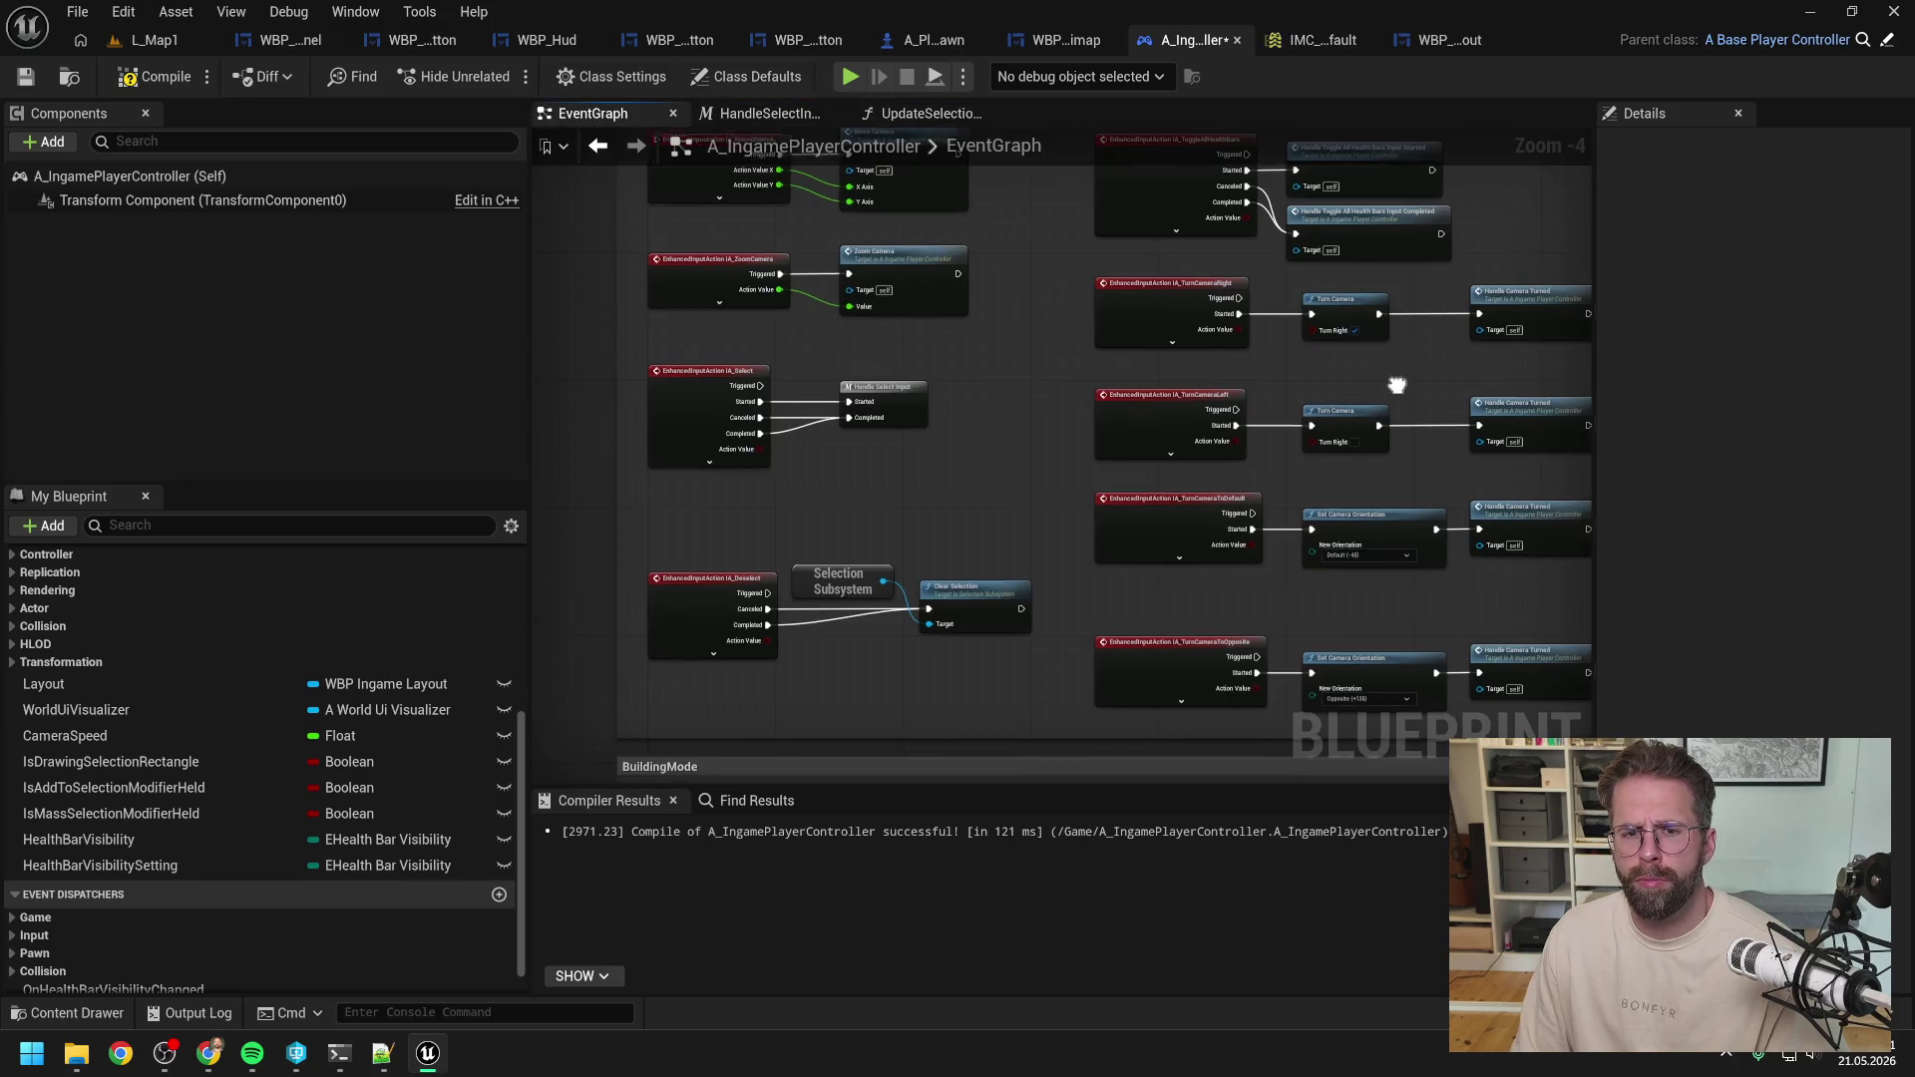
{"action": "scroll", "coordinate": [1061, 427], "scroll_direction": "up", "scroll_amount": 2}
{"action": "key", "text": "ctrl+v"}
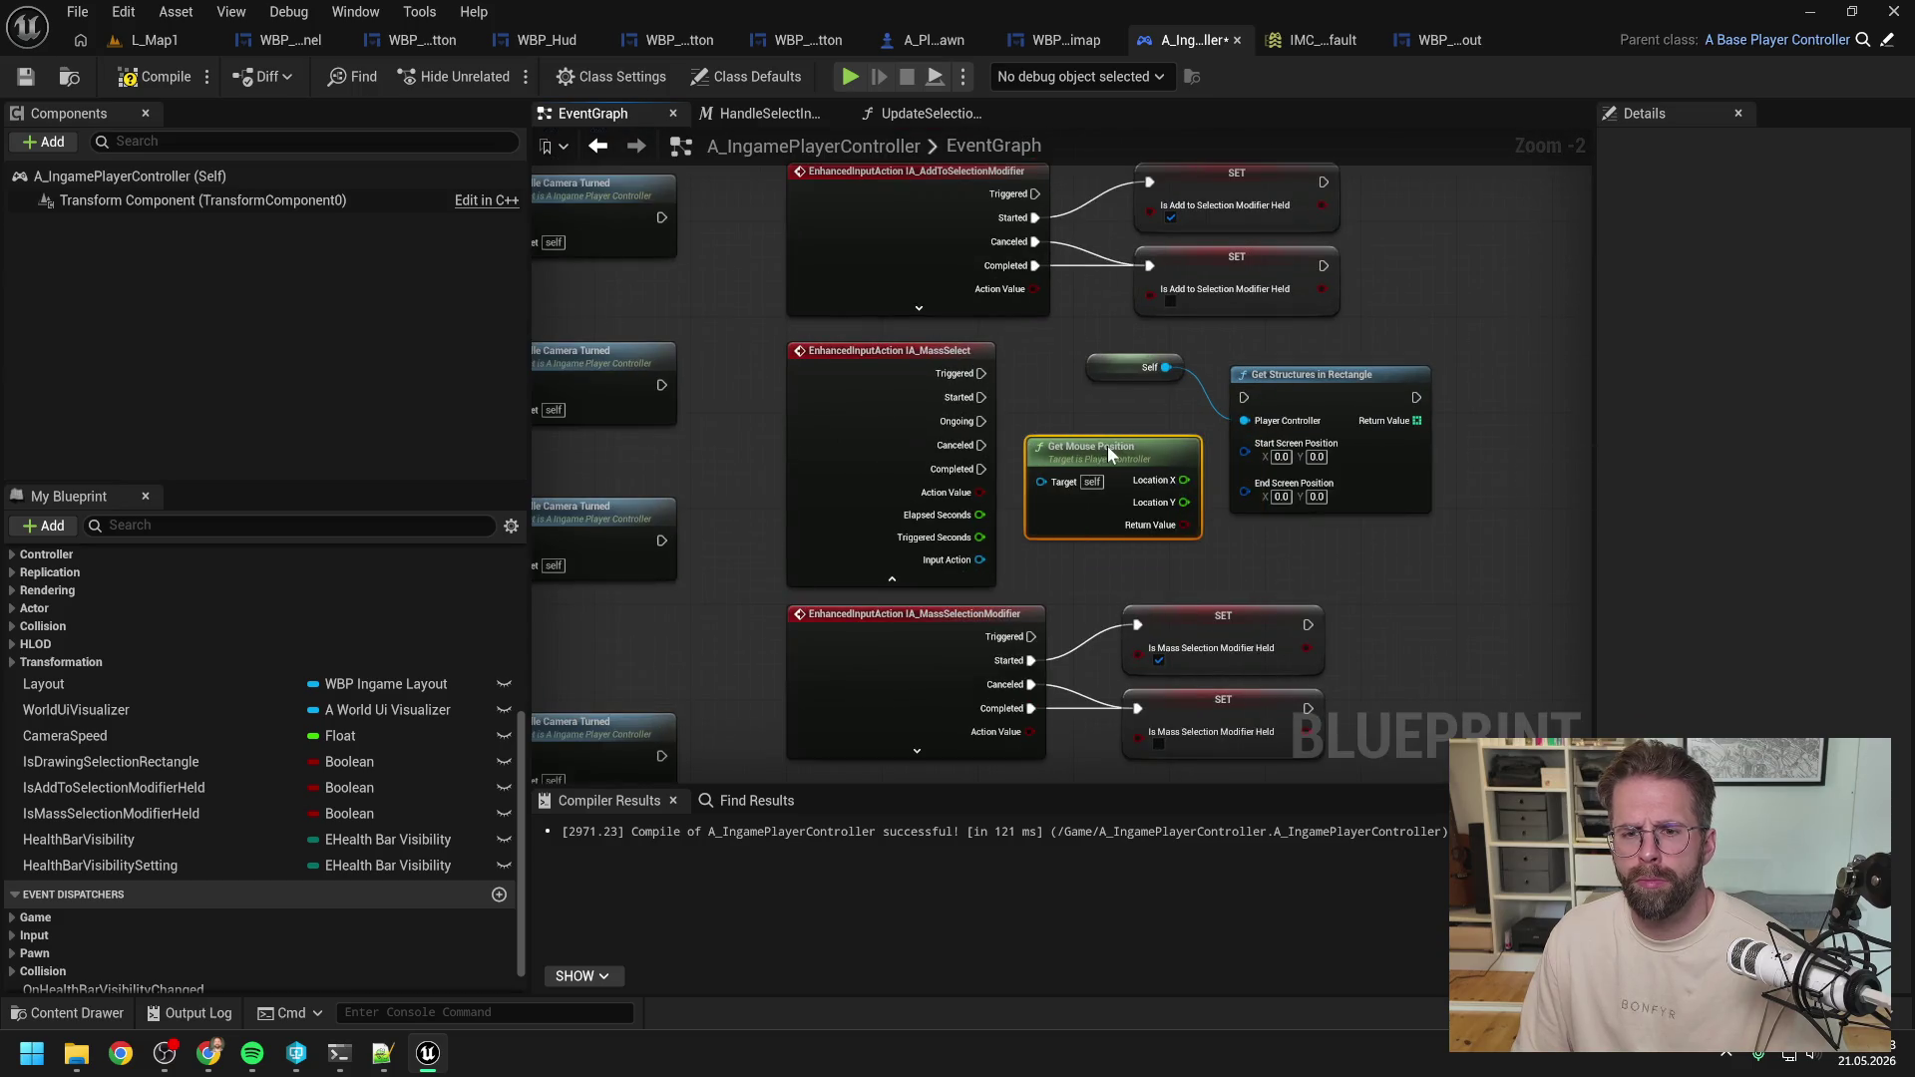
{"action": "right_click", "coordinate": [1184, 482]}
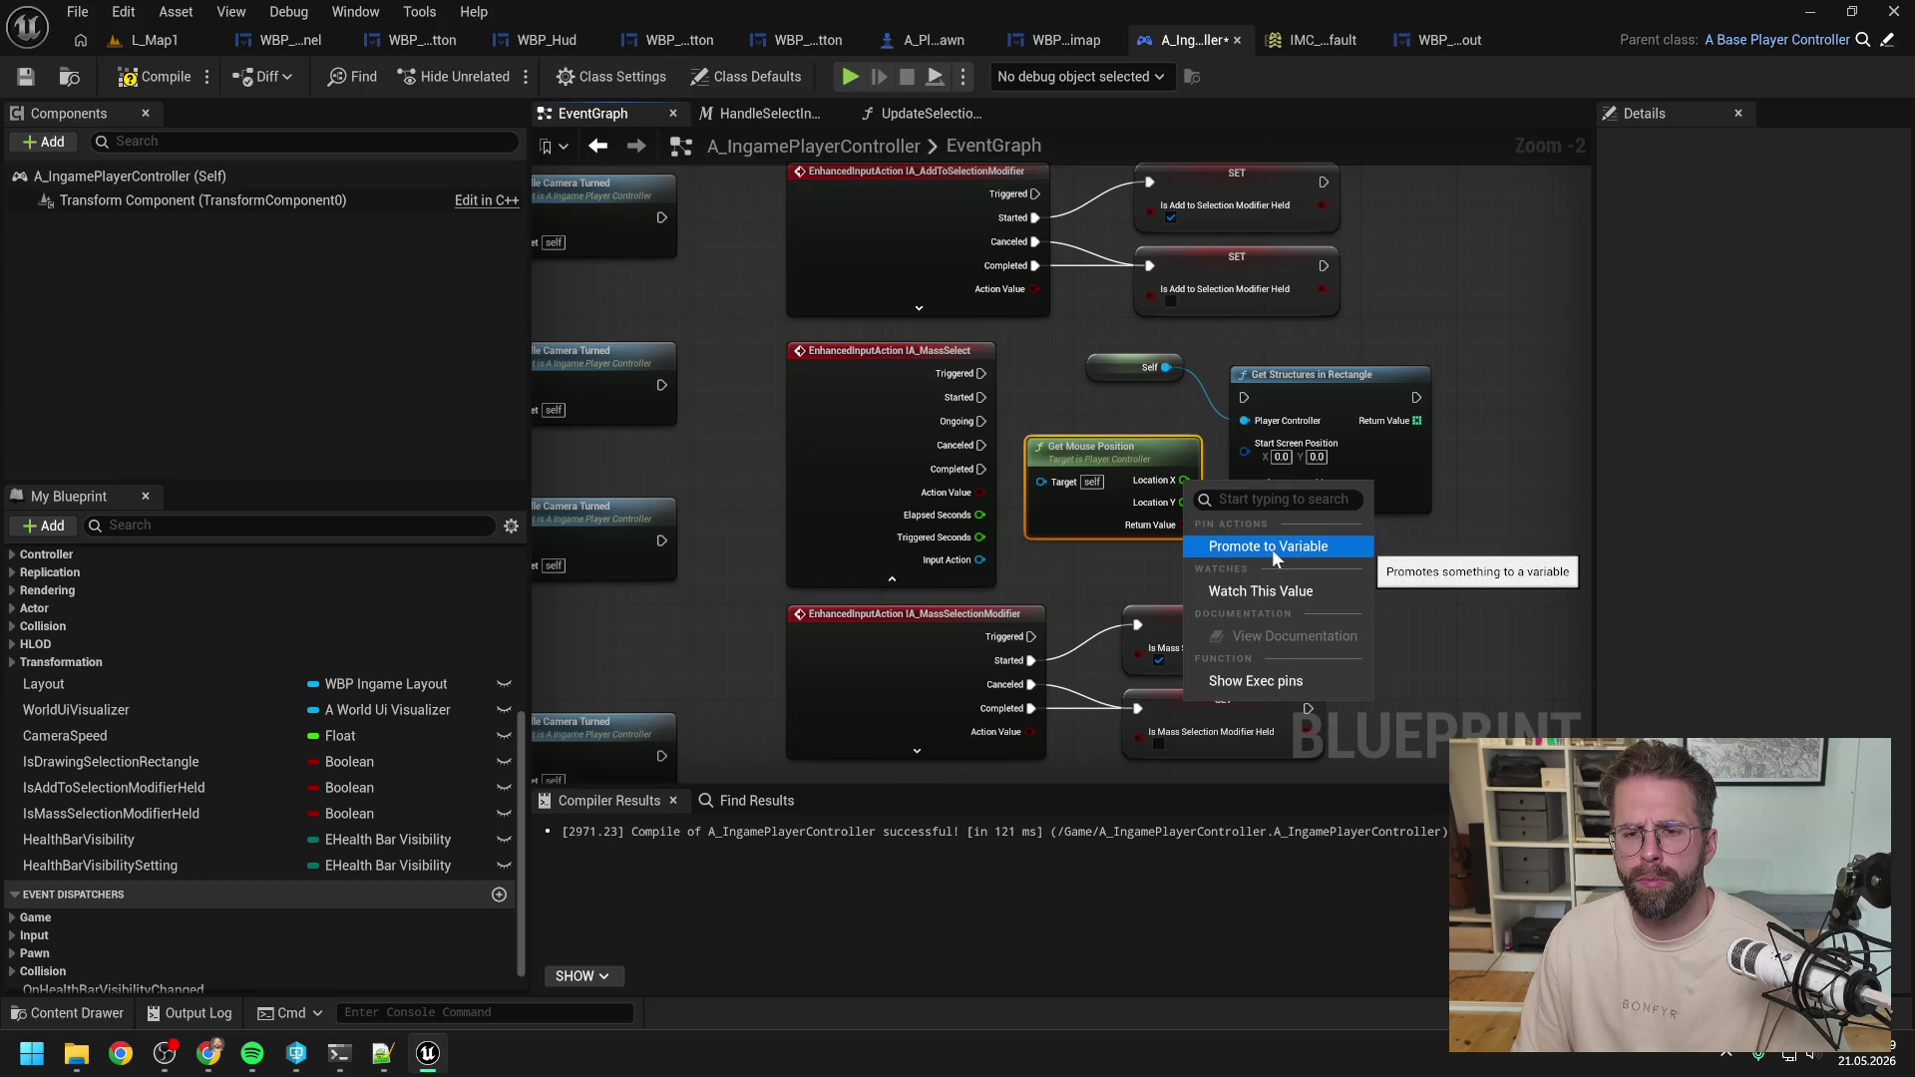
{"action": "left_click", "coordinate": [1207, 447]}
{"action": "right_click", "coordinate": [1242, 451]}
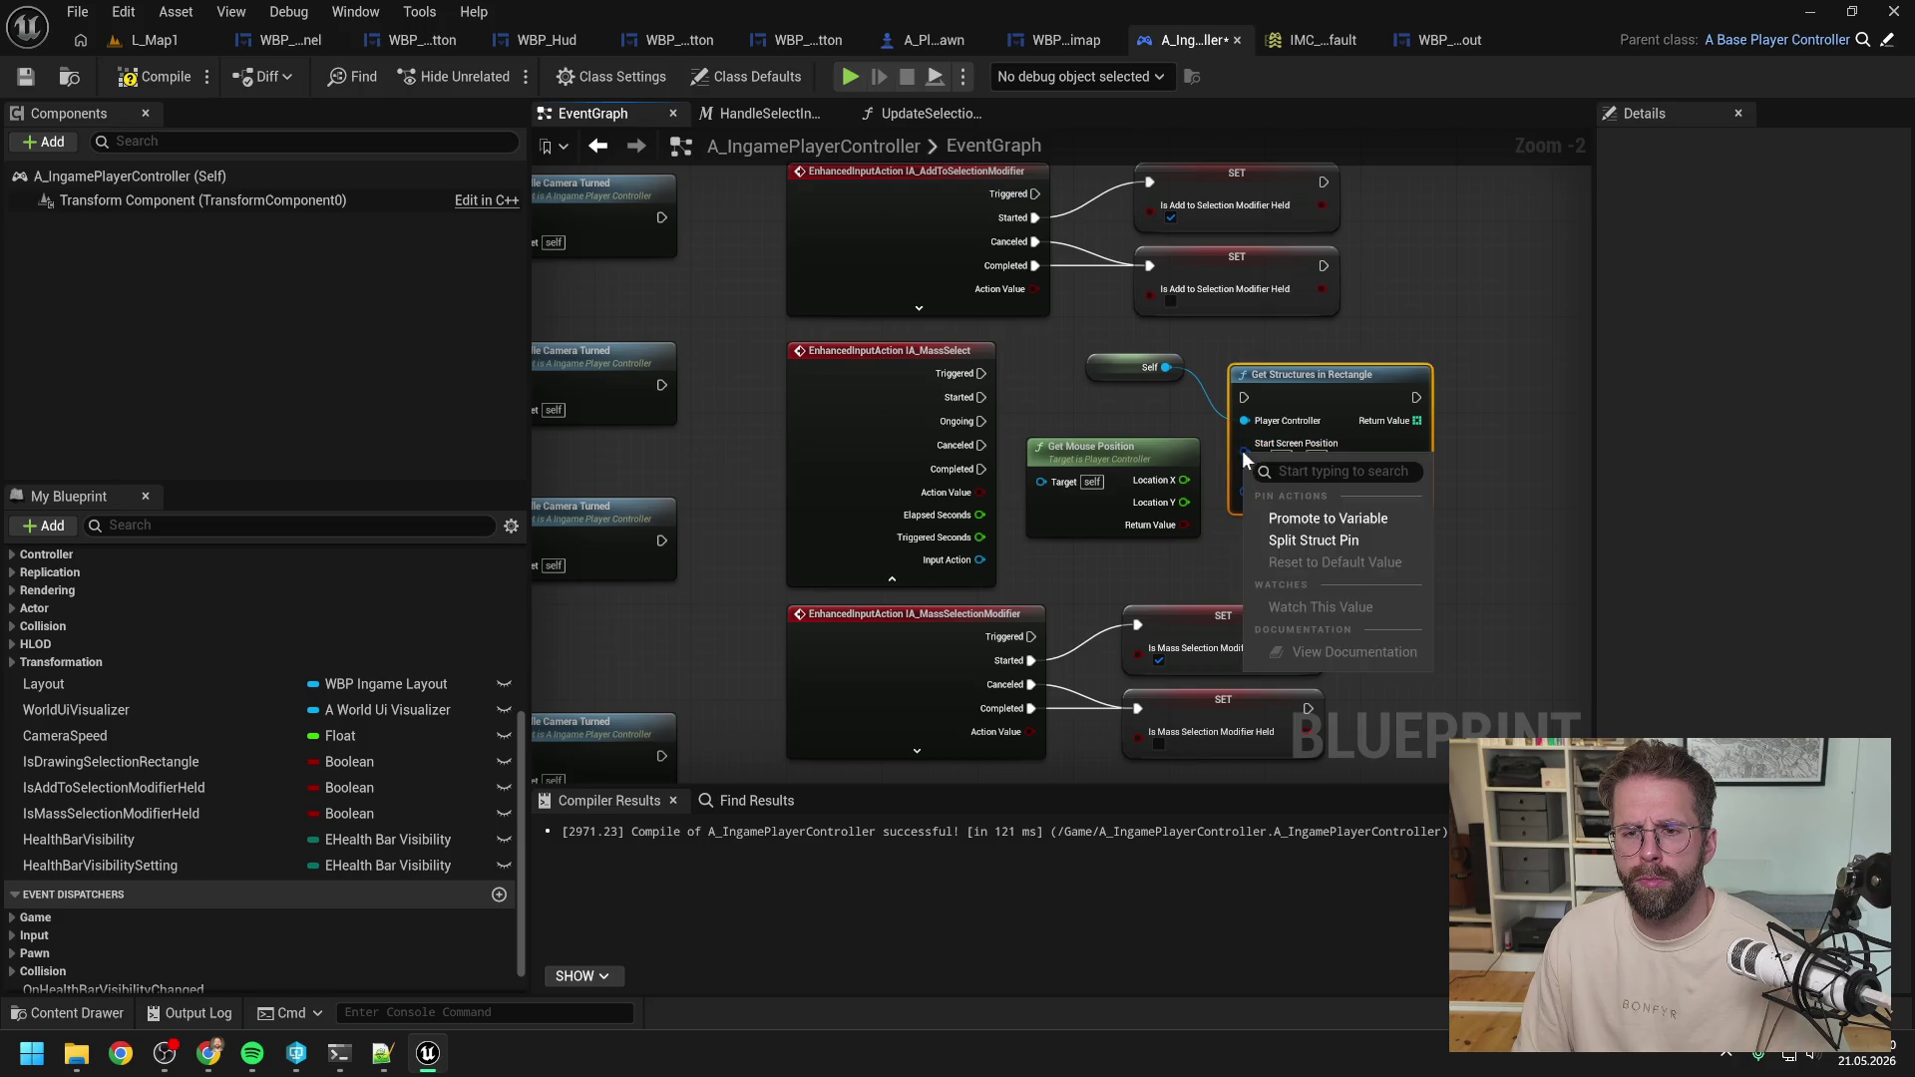
{"action": "left_click", "coordinate": [1293, 541]}
{"action": "right_click", "coordinate": [1249, 523]}
{"action": "left_click", "coordinate": [1319, 612]}
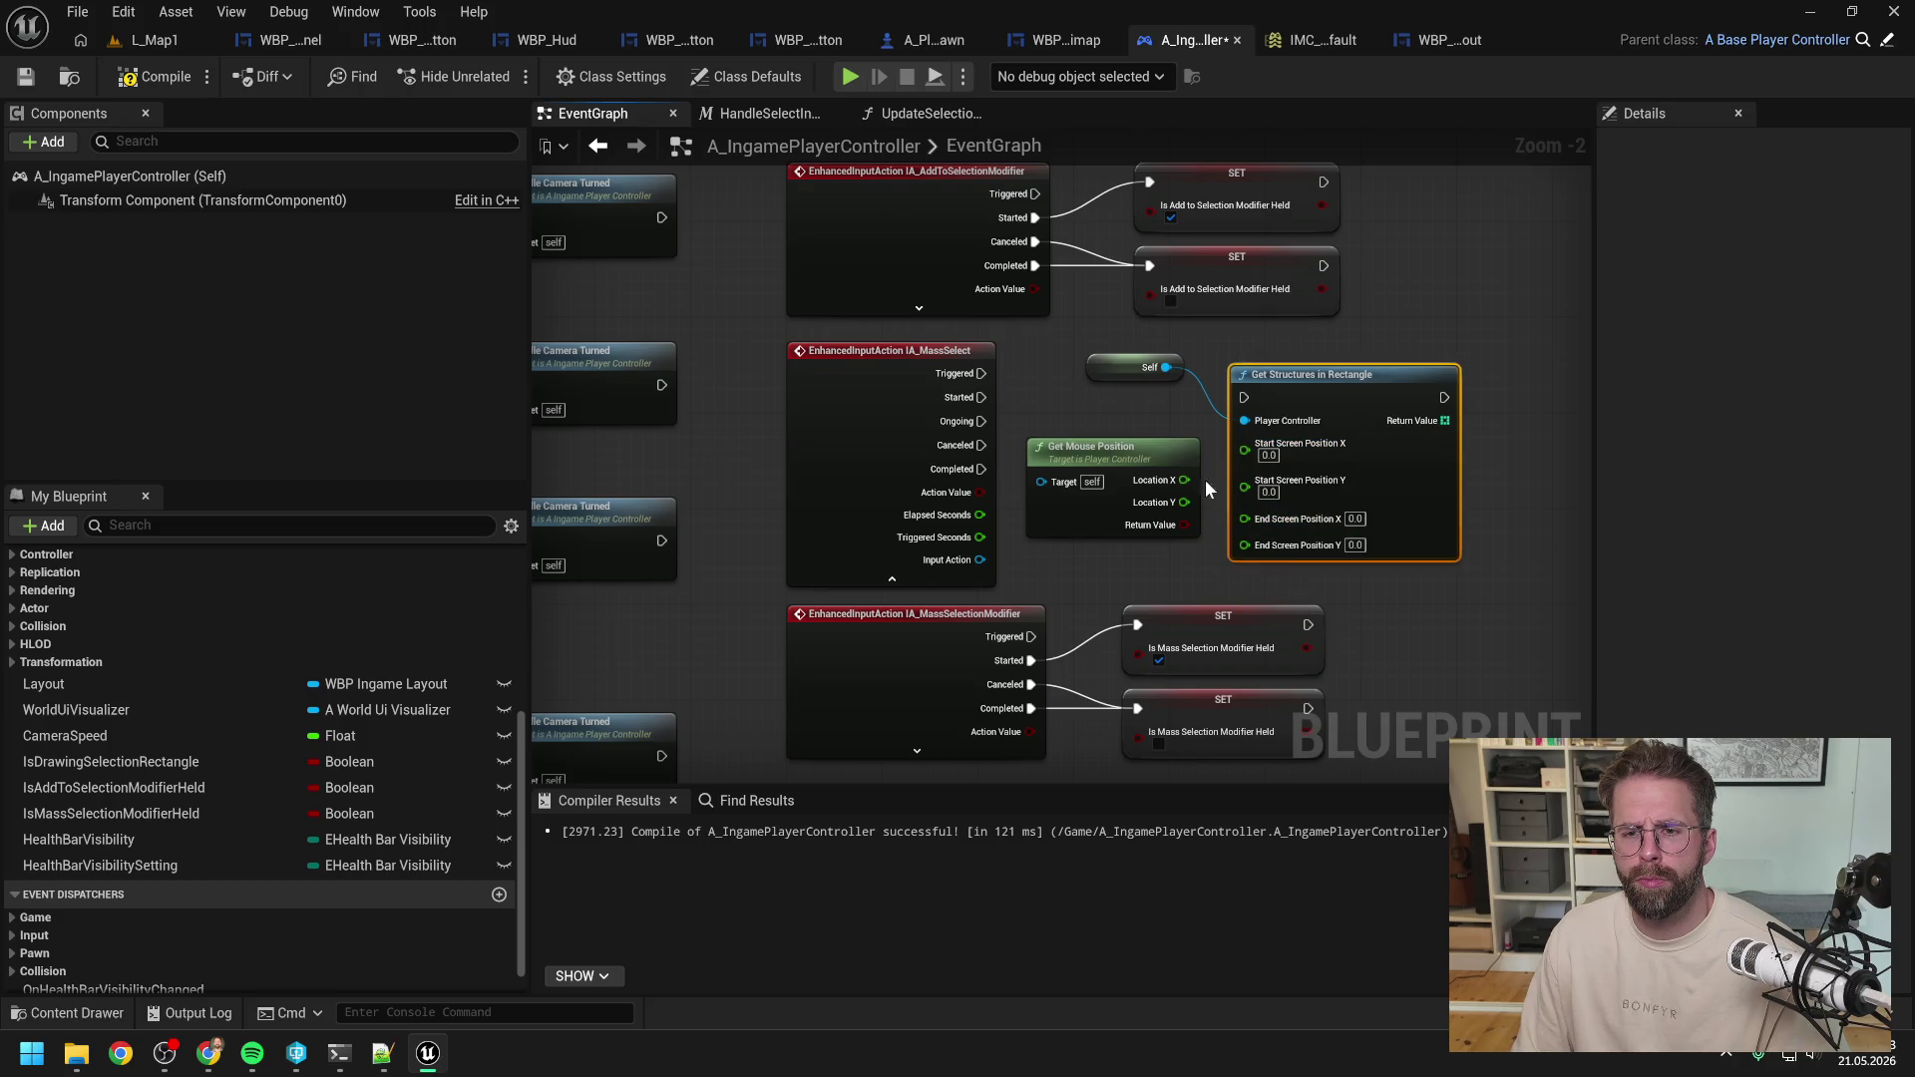
Wire Location X and Y into both Start and End Screen Position X/Y pins.
{"action": "mouse_move", "coordinate": [1184, 480]}
{"action": "left_mouse_down"}
{"action": "mouse_move", "coordinate": [1246, 443]}
{"action": "mouse_move", "coordinate": [1243, 489]}
{"action": "left_mouse_up"}
{"action": "left_click", "coordinate": [1189, 491]}
{"action": "mouse_move", "coordinate": [1196, 502]}
{"action": "left_mouse_down"}
{"action": "mouse_move", "coordinate": [1247, 511]}
{"action": "mouse_move", "coordinate": [1211, 554]}
{"action": "left_mouse_up"}
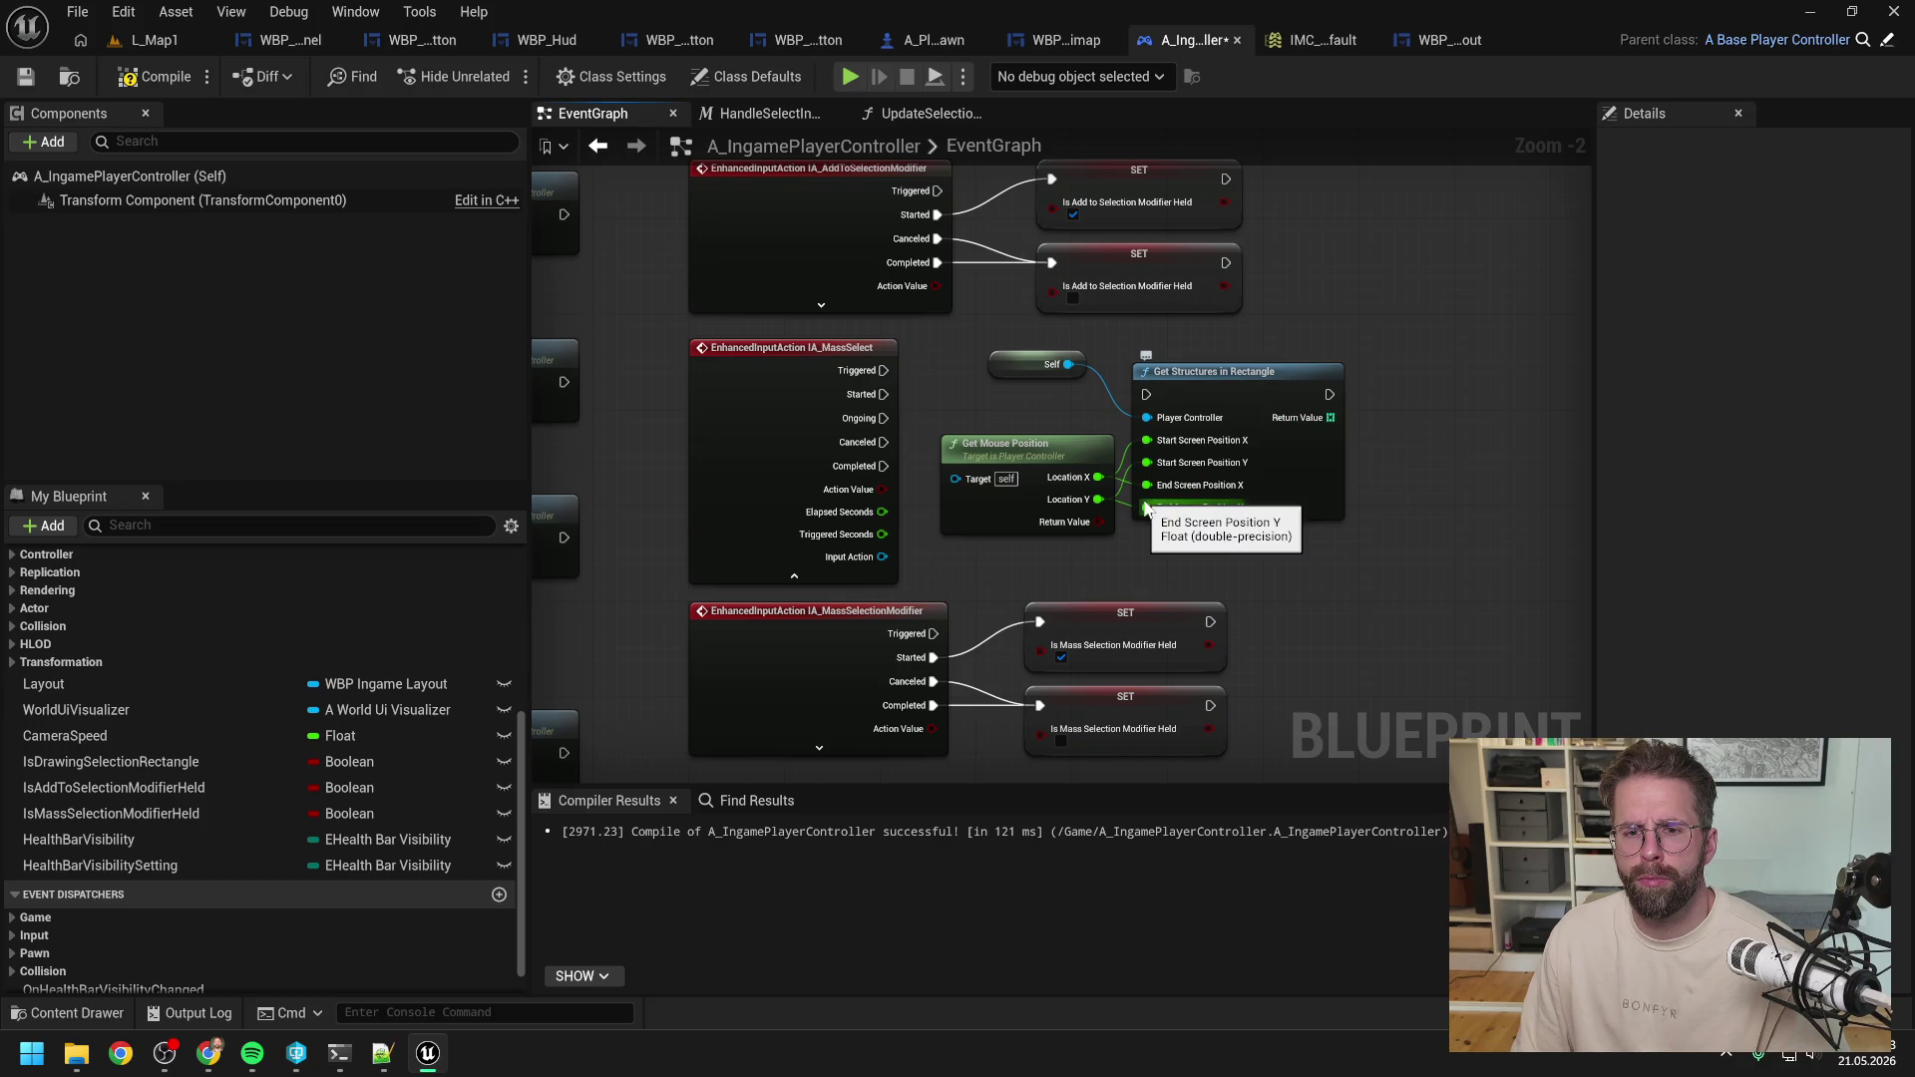
{"action": "scroll", "coordinate": [1158, 481], "scroll_direction": "down", "scroll_amount": 1}
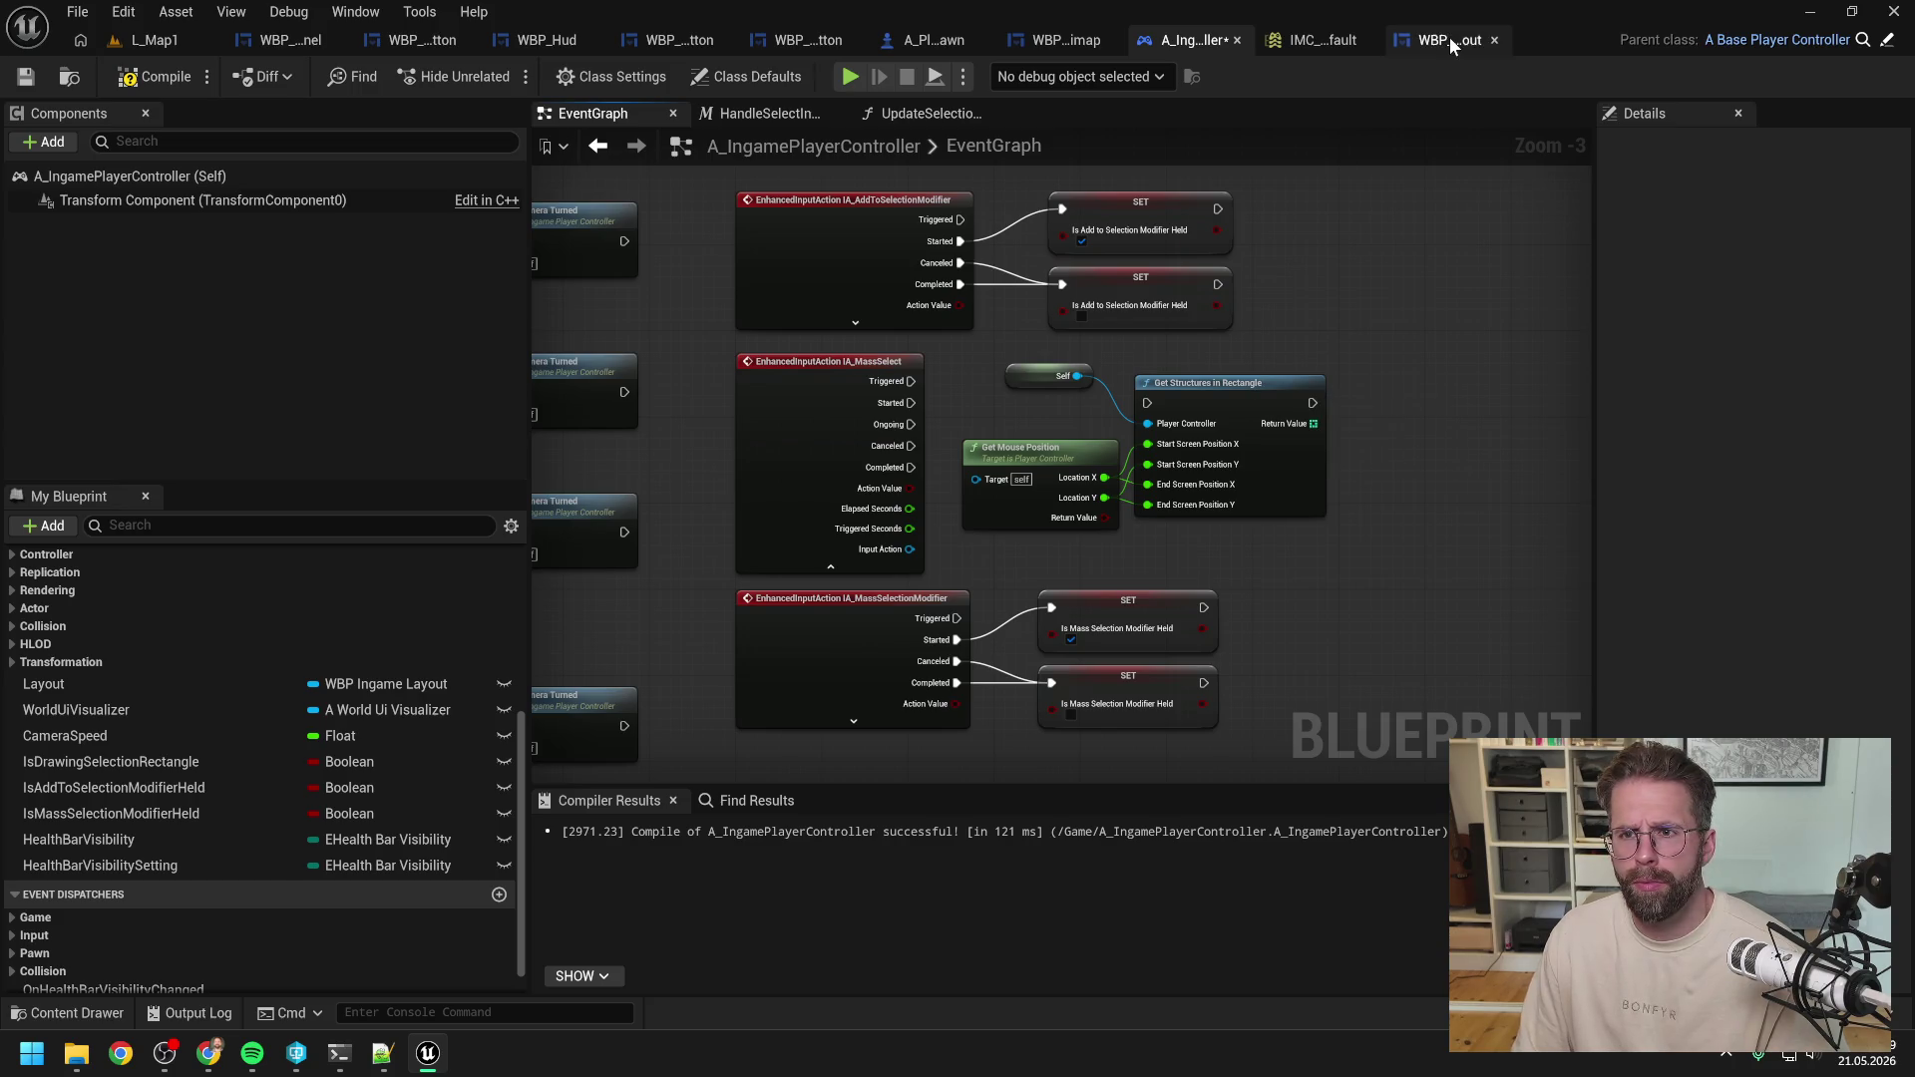
Inspect WBP_IngameLayout's selection-rectangle graph and open WBP_Hud's End Drawing function.
{"action": "left_click", "coordinate": [1061, 46]}
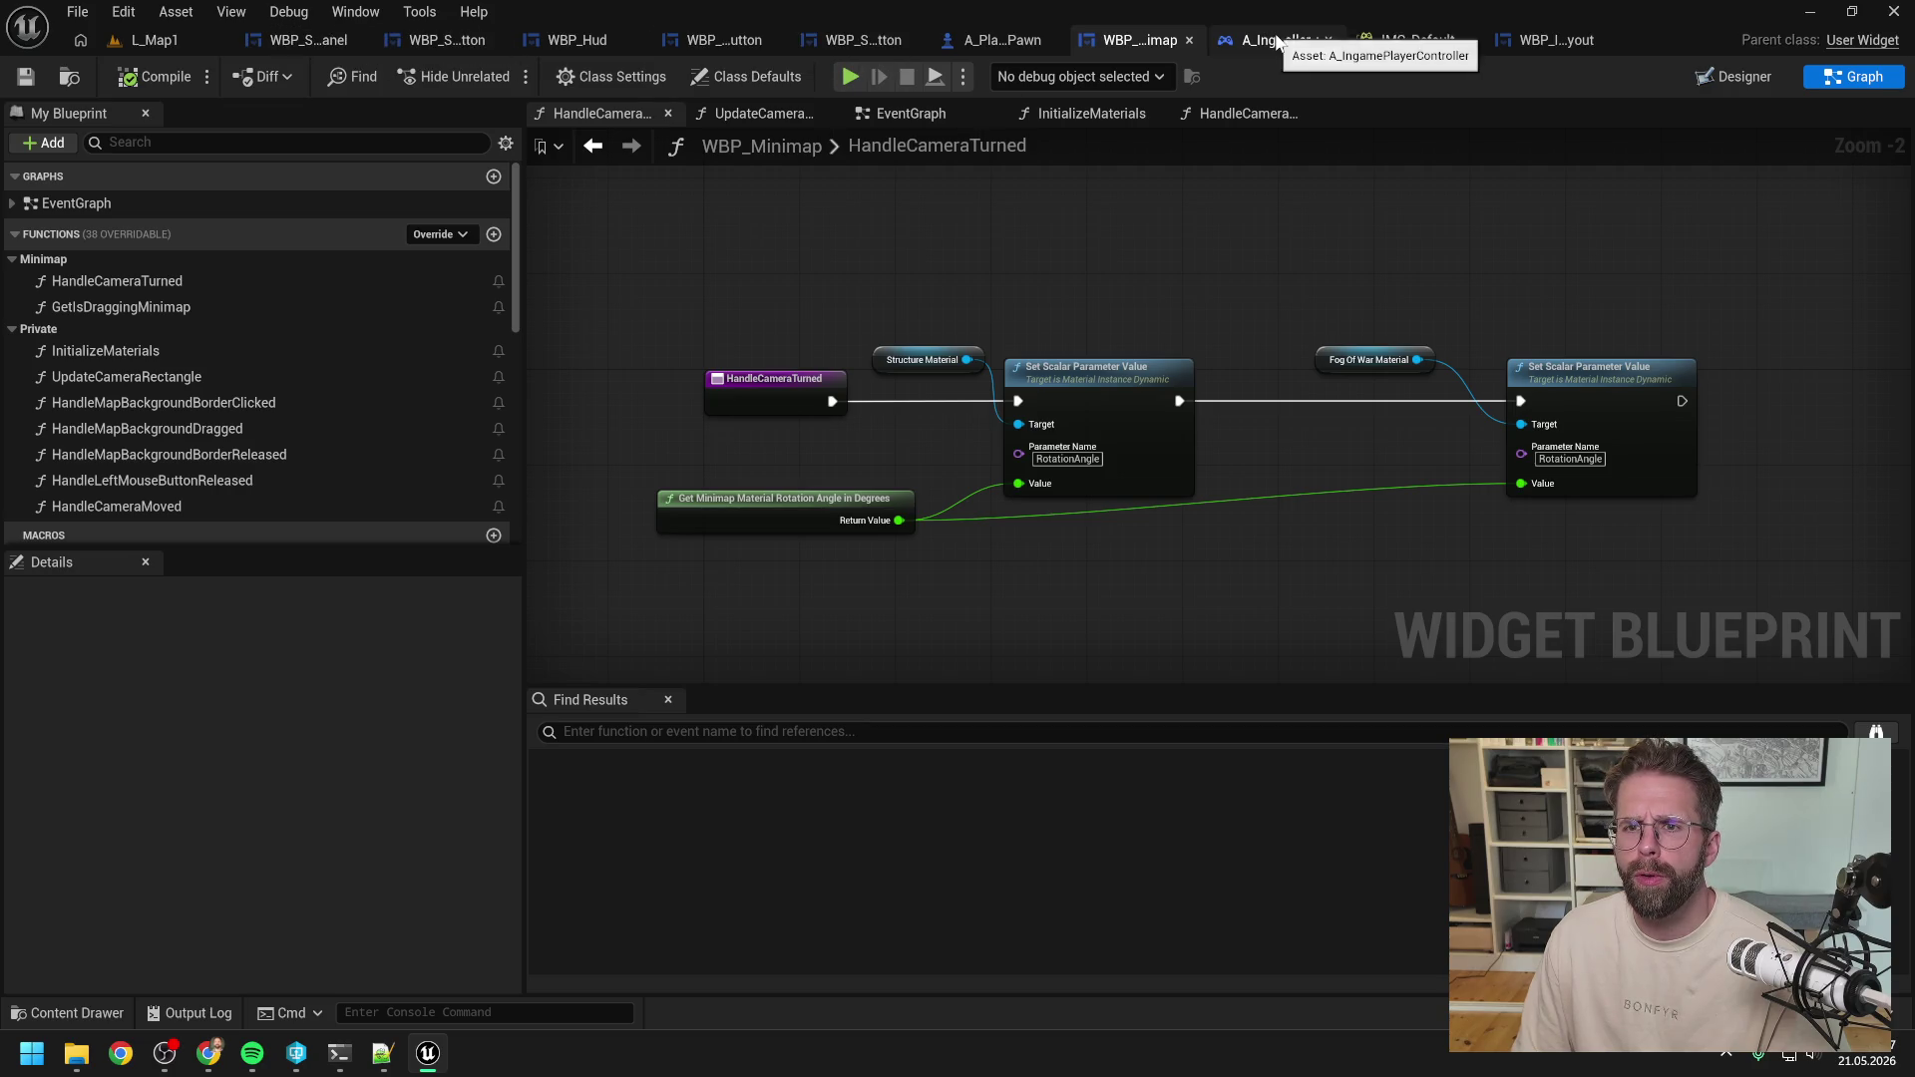
{"action": "left_click", "coordinate": [1556, 40]}
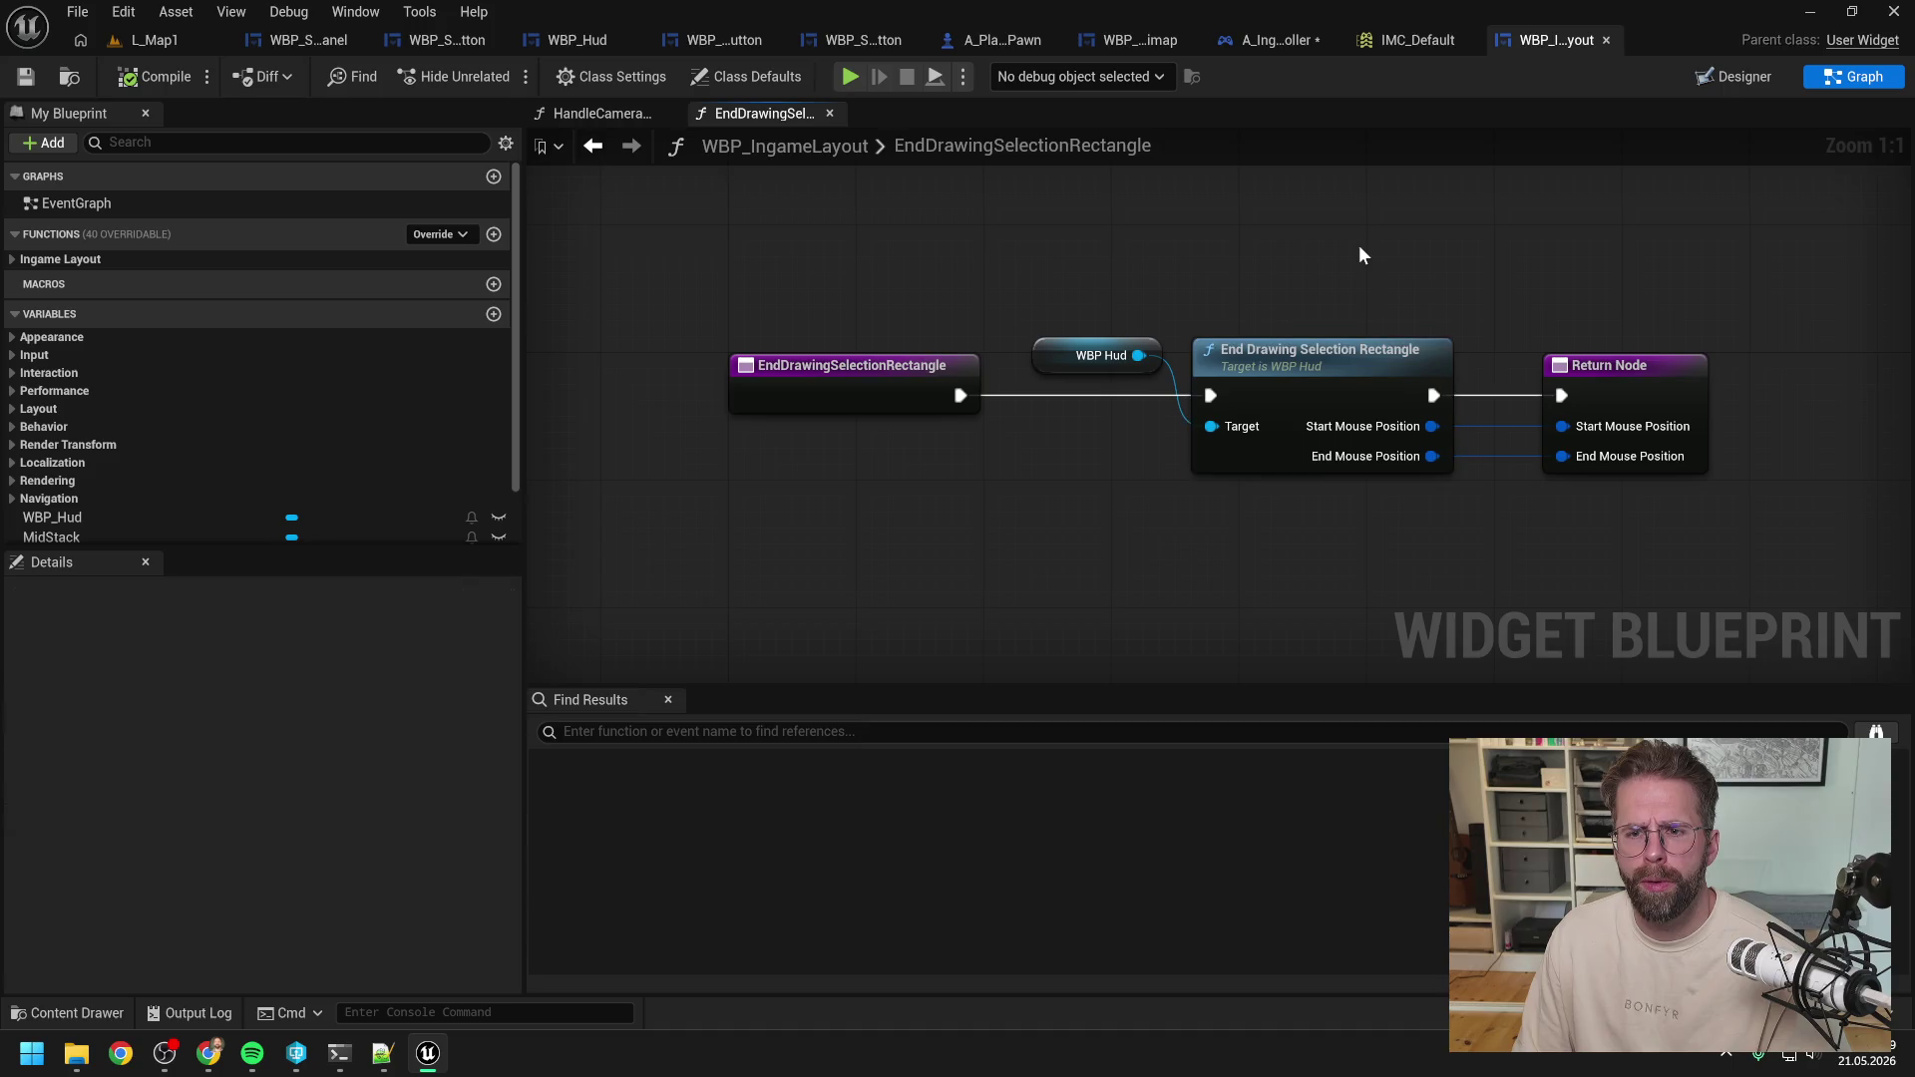
{"action": "left_click_drag", "start_coordinate": [1360, 249], "coordinate": [1216, 253]}
{"action": "left_click", "coordinate": [1180, 385]}
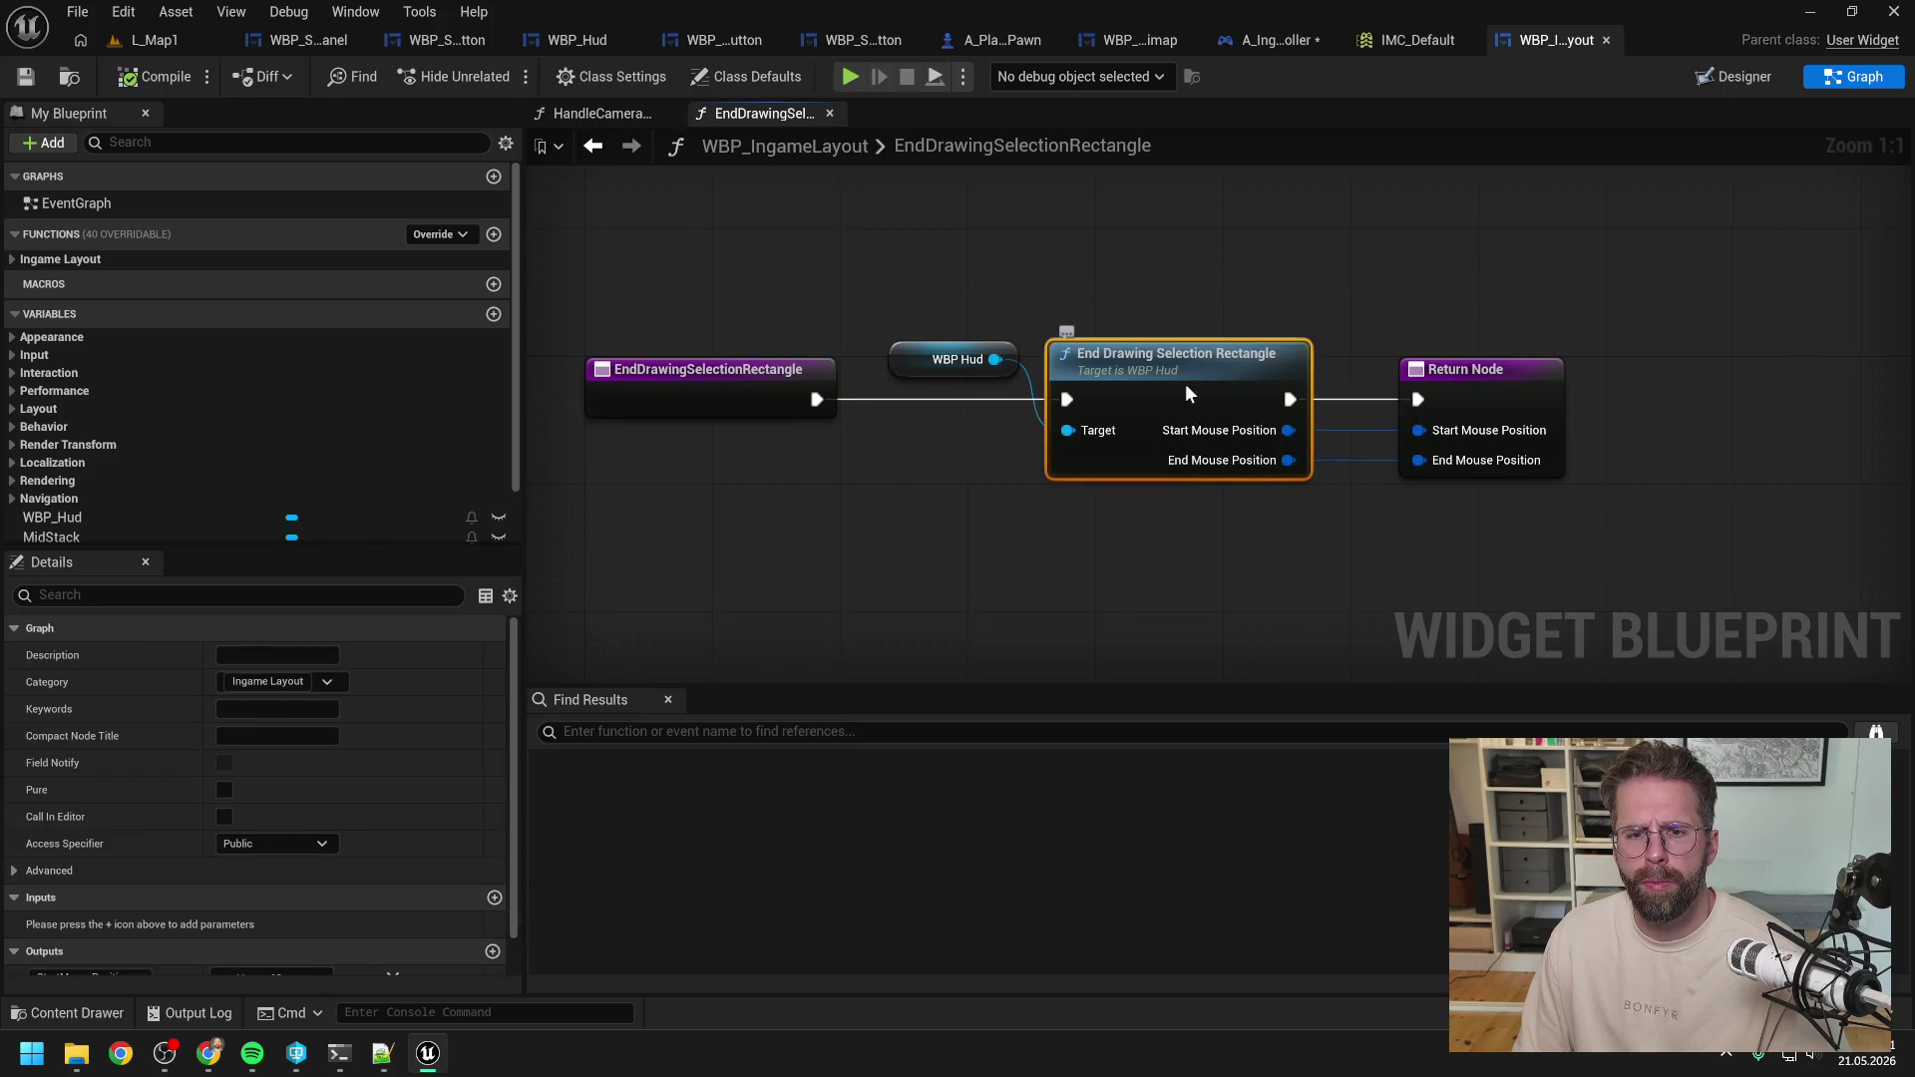
{"action": "double_click", "coordinate": [1185, 386]}
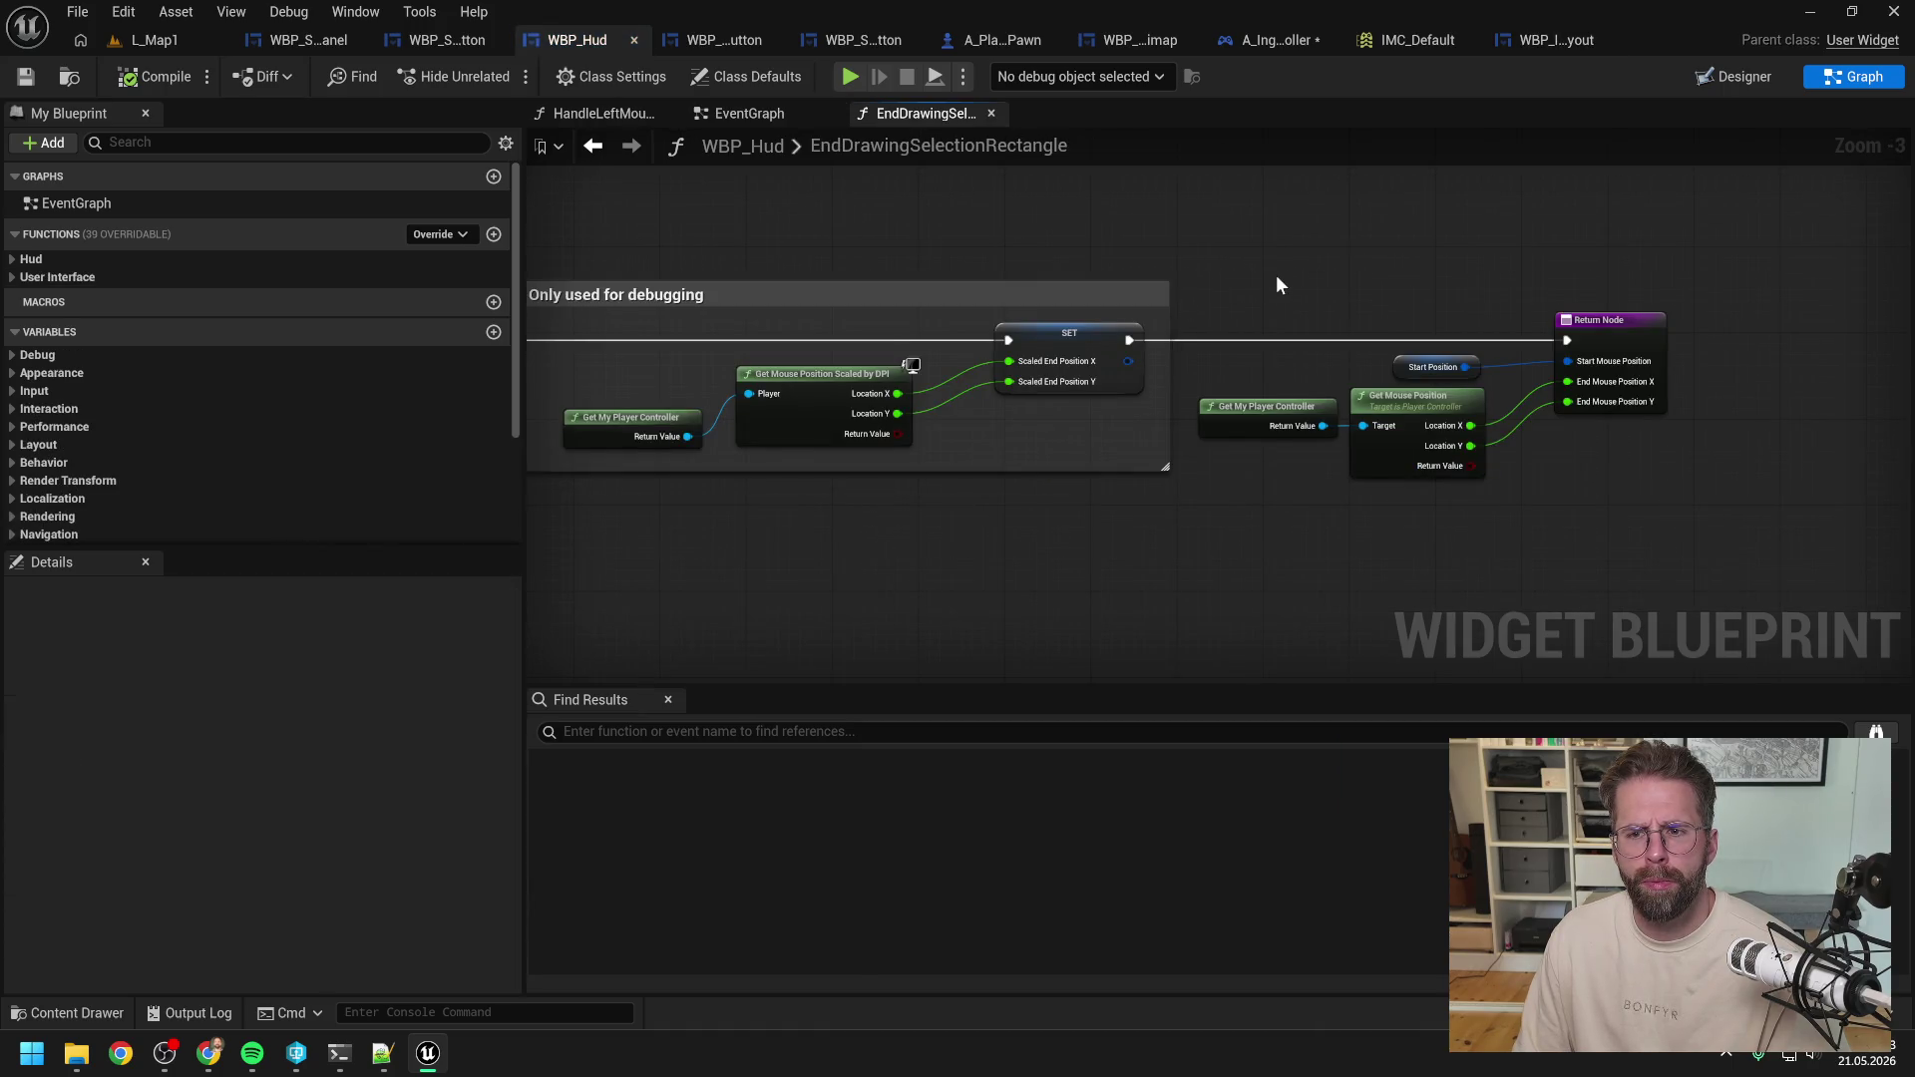
{"action": "scroll", "coordinate": [1277, 274], "scroll_direction": "down", "scroll_amount": 1}
{"action": "left_click_drag", "start_coordinate": [1277, 274], "coordinate": [1559, 269]}
Review WBP_Hud's Start/EndDrawingSelectionRectangle functions, then return to A_IngamePlayerController.
{"action": "left_click", "coordinate": [732, 110]}
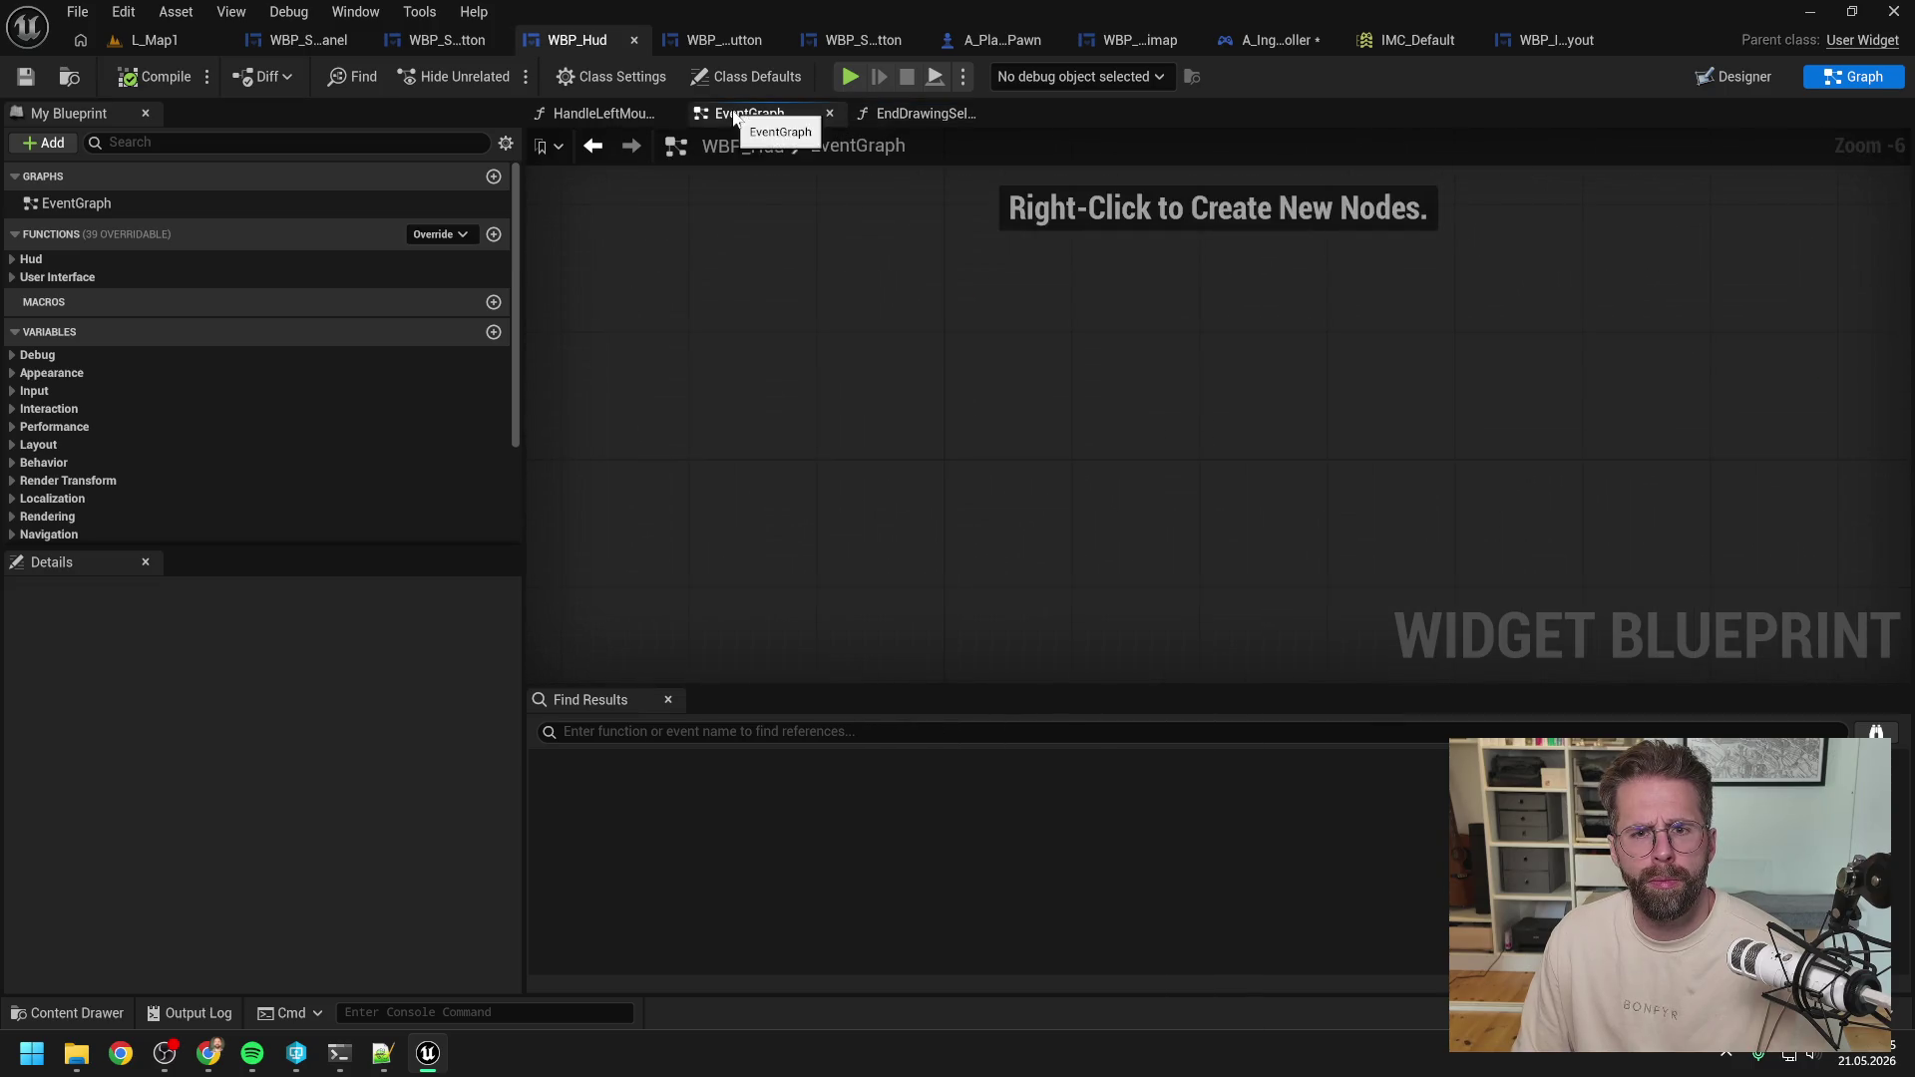
{"action": "left_click", "coordinate": [595, 106]}
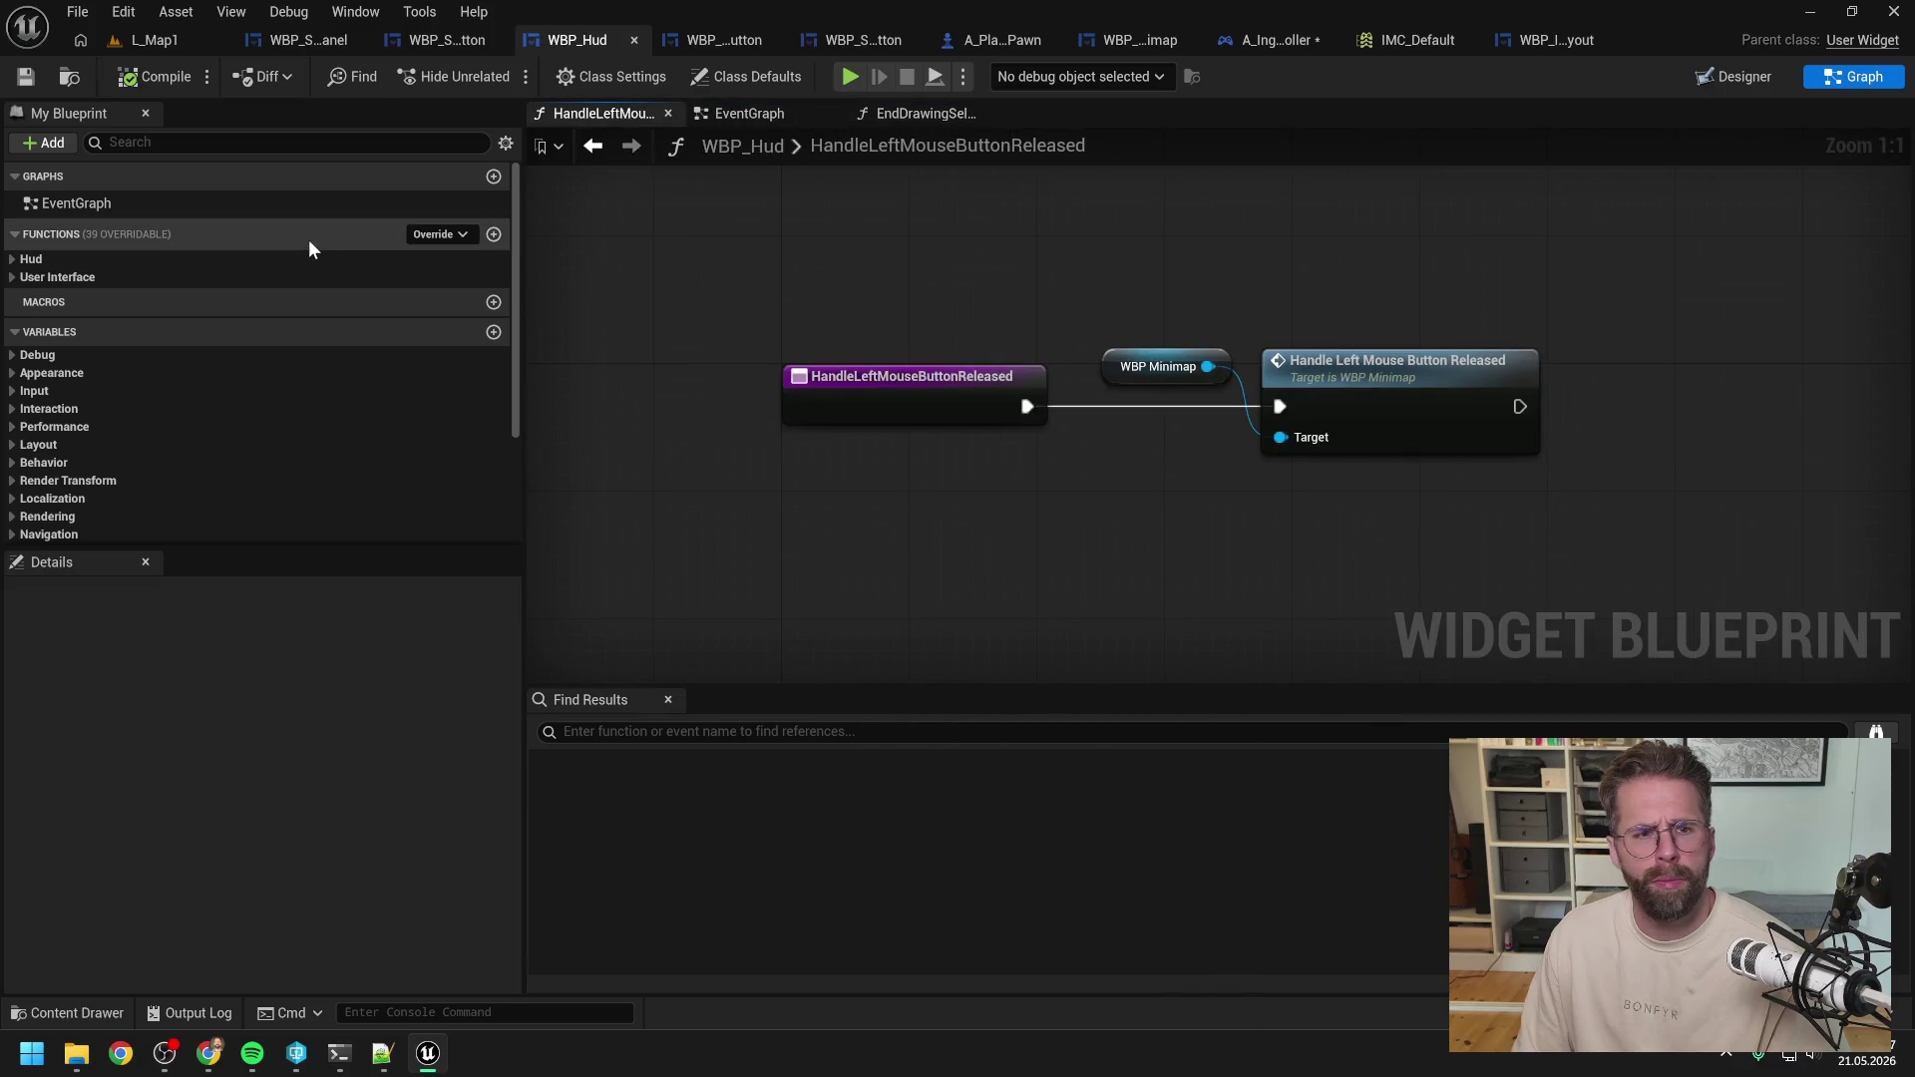
{"action": "left_click", "coordinate": [14, 276]}
{"action": "left_click", "coordinate": [8, 260]}
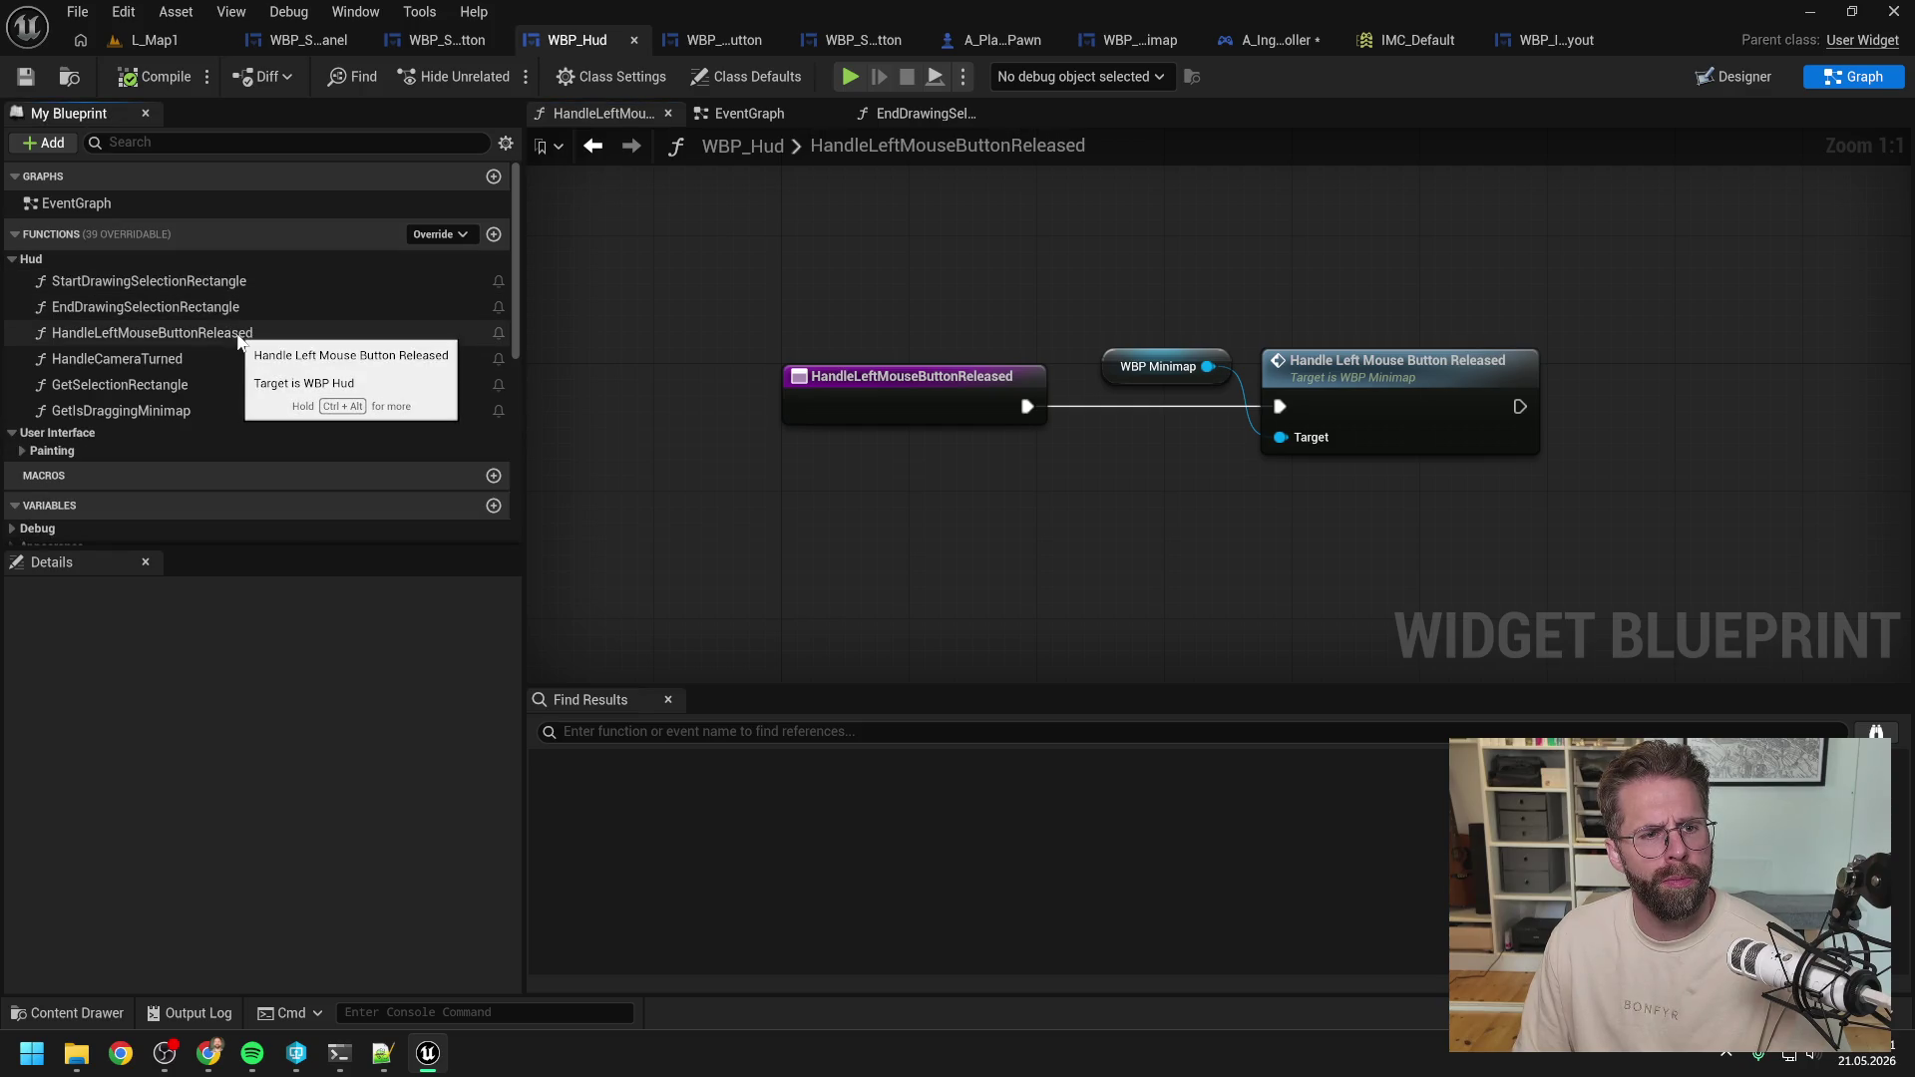
{"action": "double_click", "coordinate": [176, 280]}
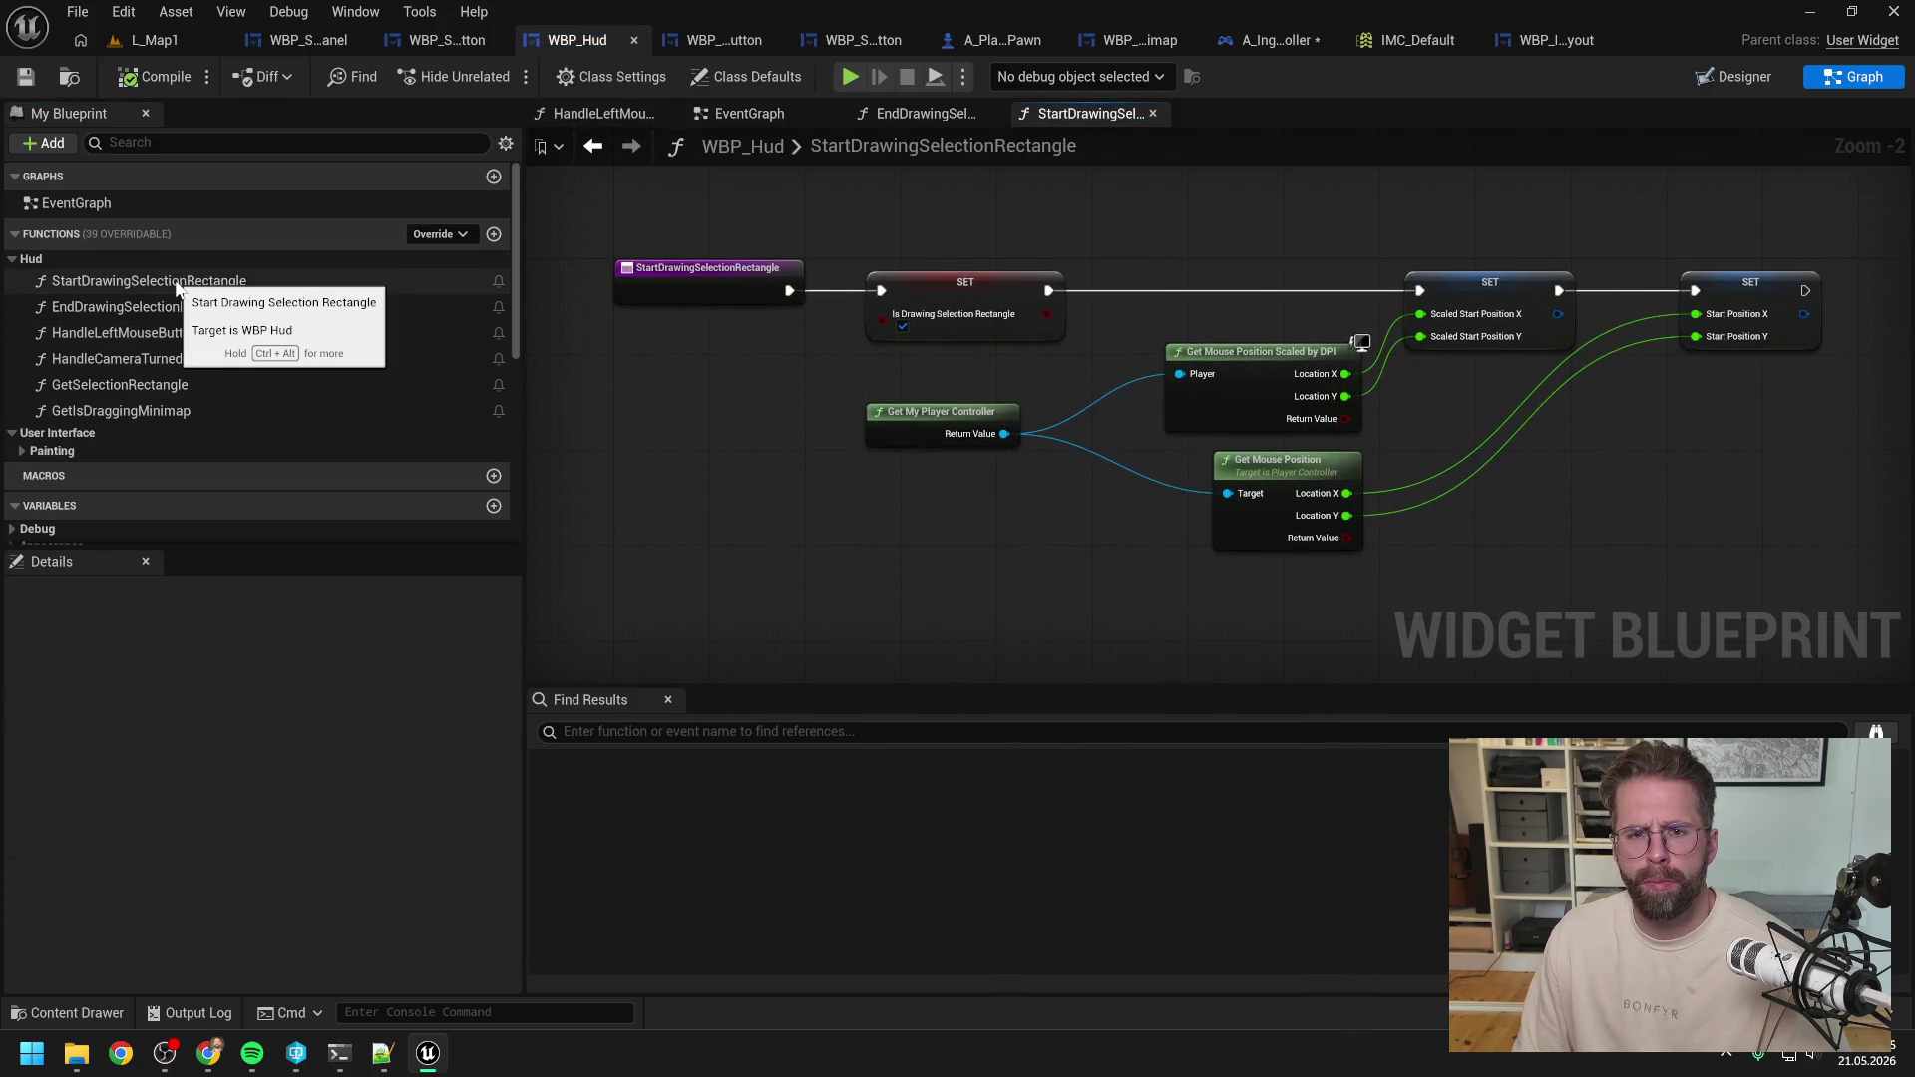
{"action": "double_click", "coordinate": [166, 306]}
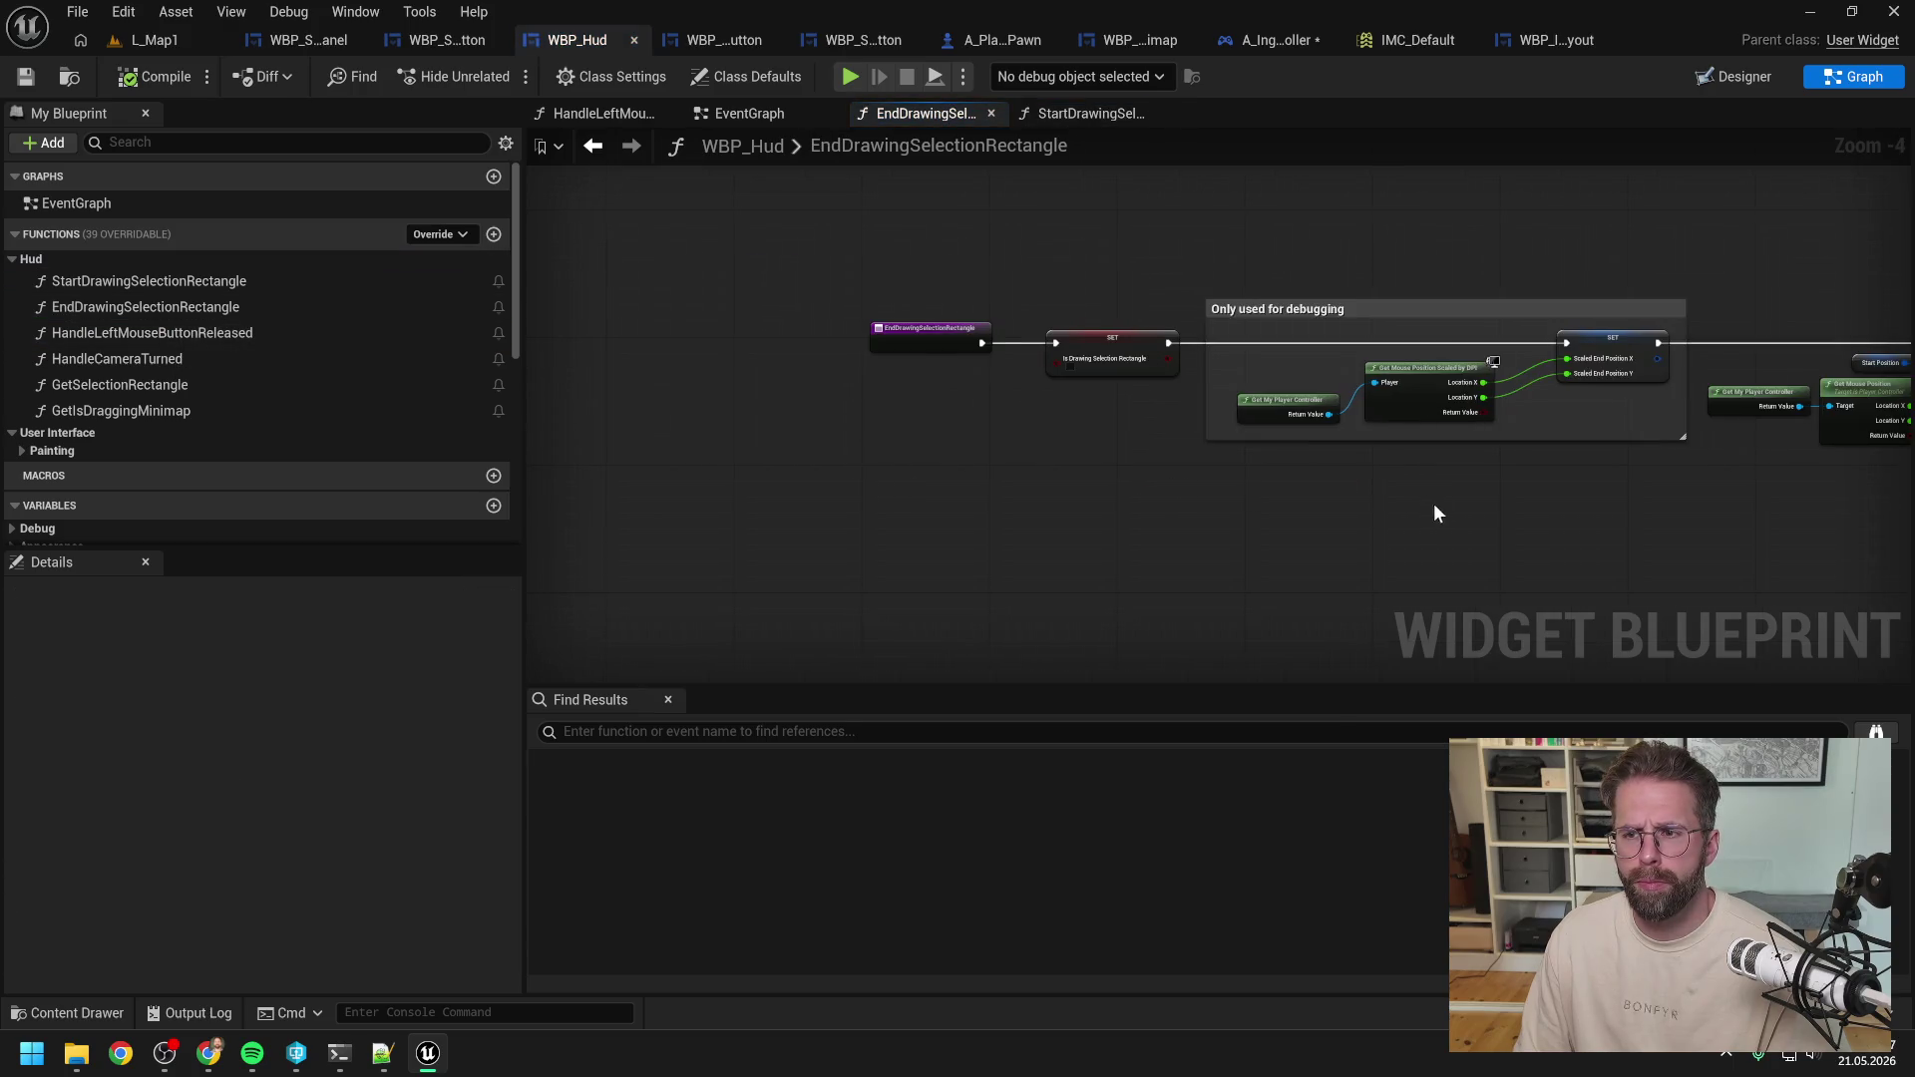
{"action": "mouse_move", "coordinate": [1435, 506]}
{"action": "left_mouse_down"}
{"action": "mouse_move", "coordinate": [978, 491]}
{"action": "mouse_move", "coordinate": [1216, 507]}
{"action": "left_mouse_up"}
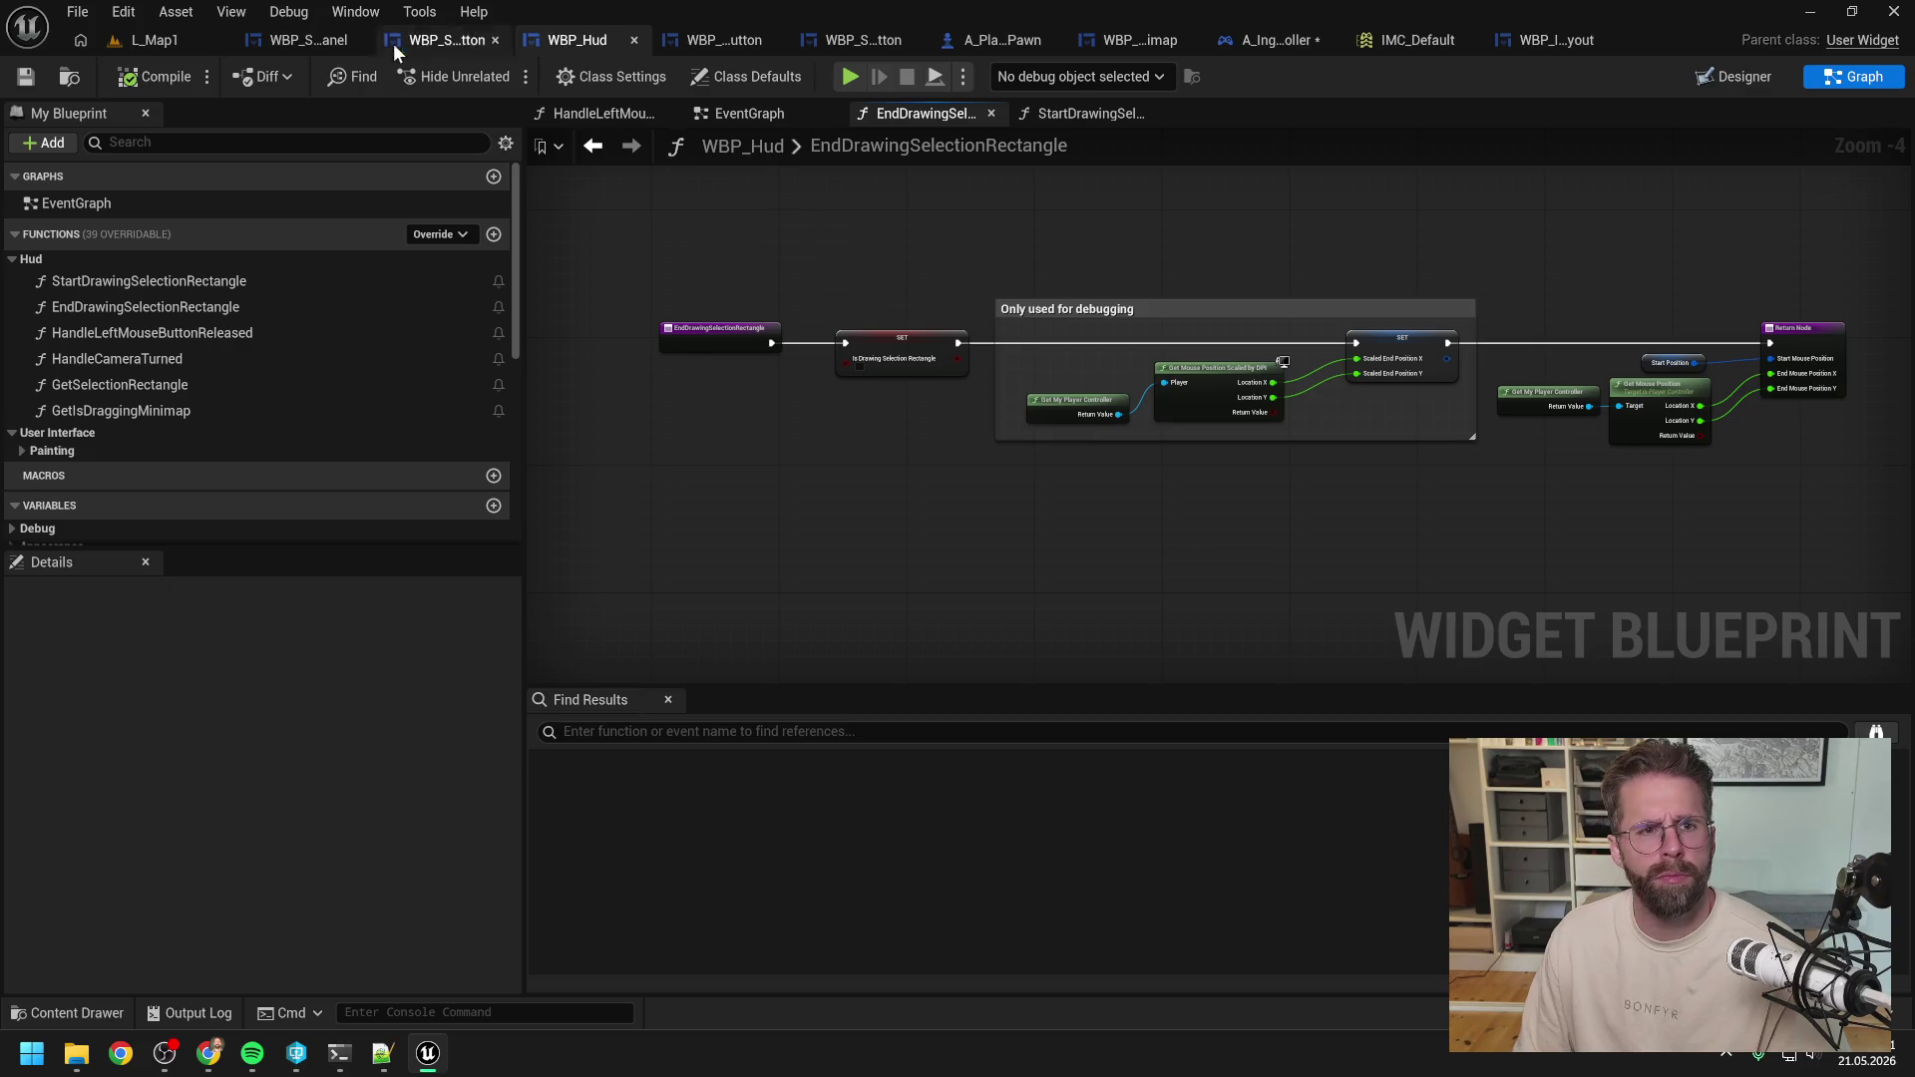
{"action": "left_click", "coordinate": [1254, 36]}
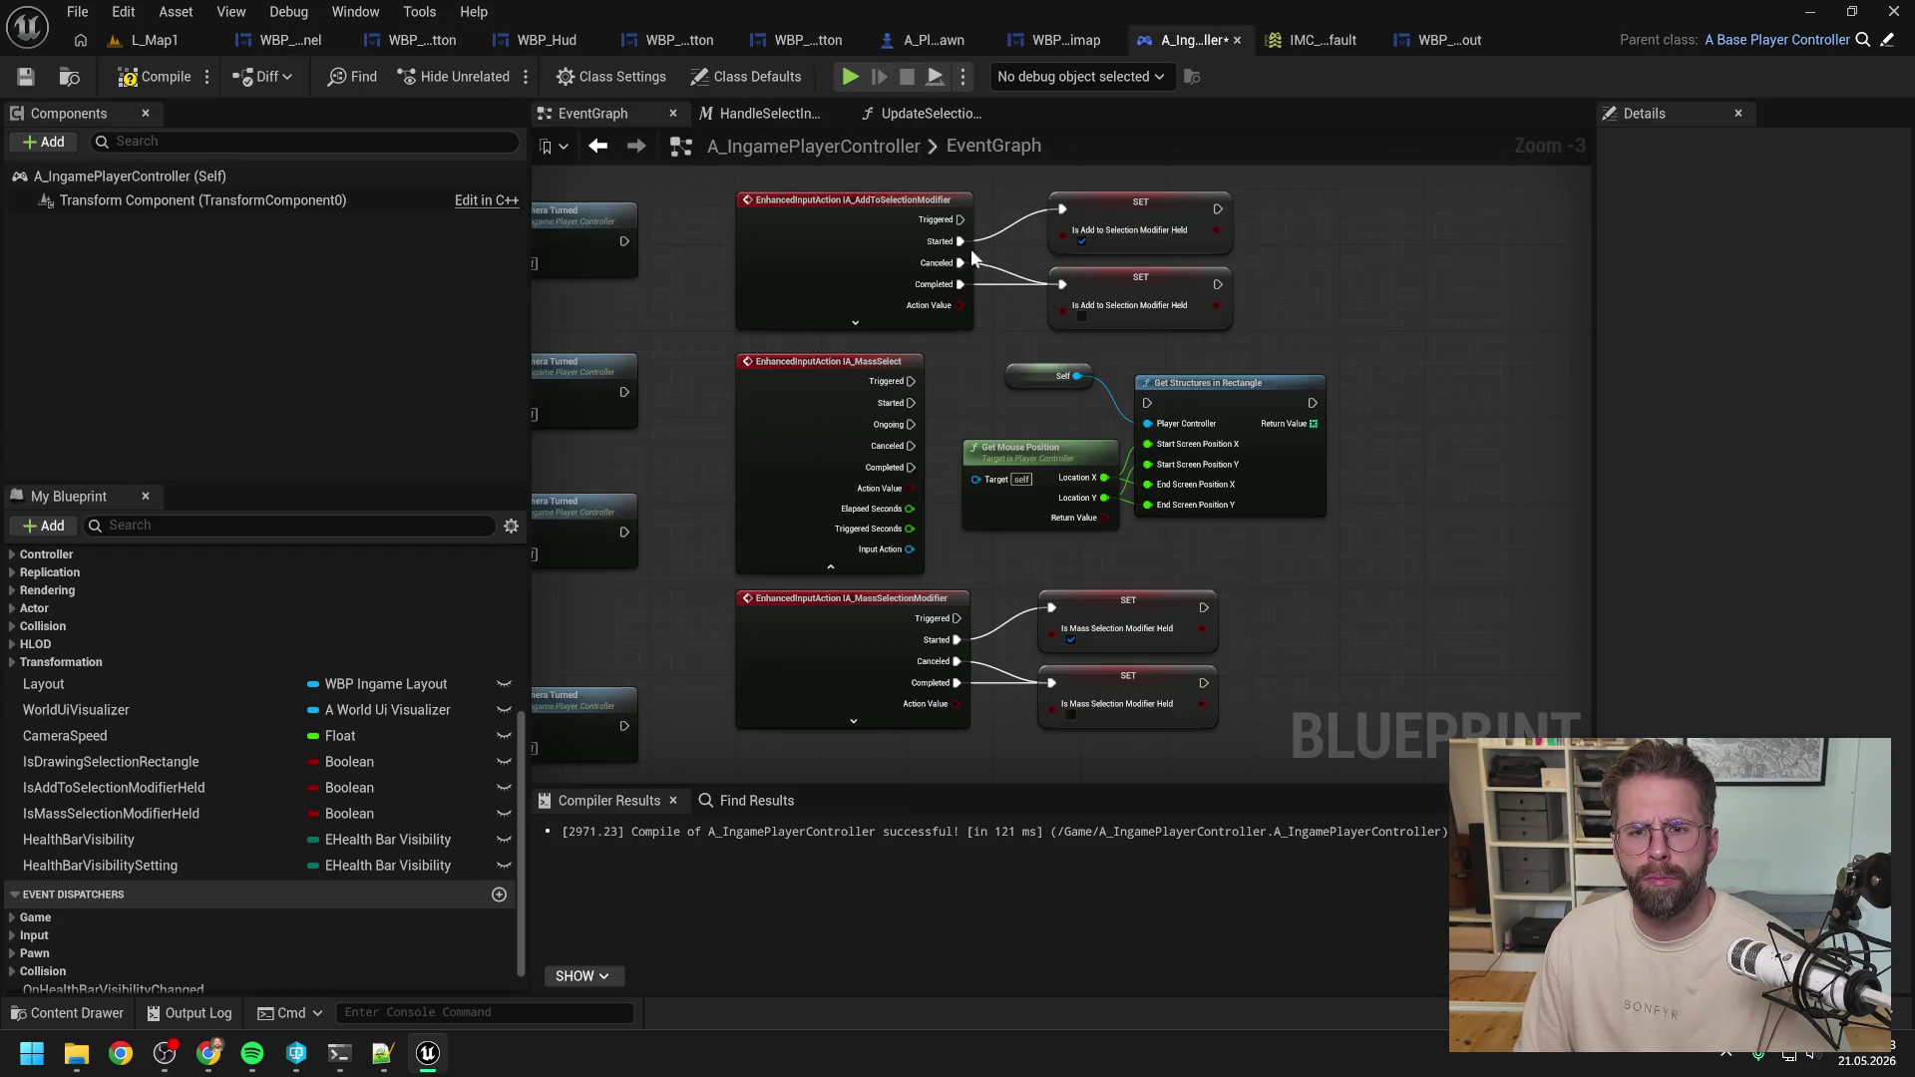
Open HandleSelectInput, then UpdateSelectionFromRectangle, and bring the Claude Code terminal forward.
{"action": "scroll", "coordinate": [1008, 381], "scroll_direction": "down", "scroll_amount": 1}
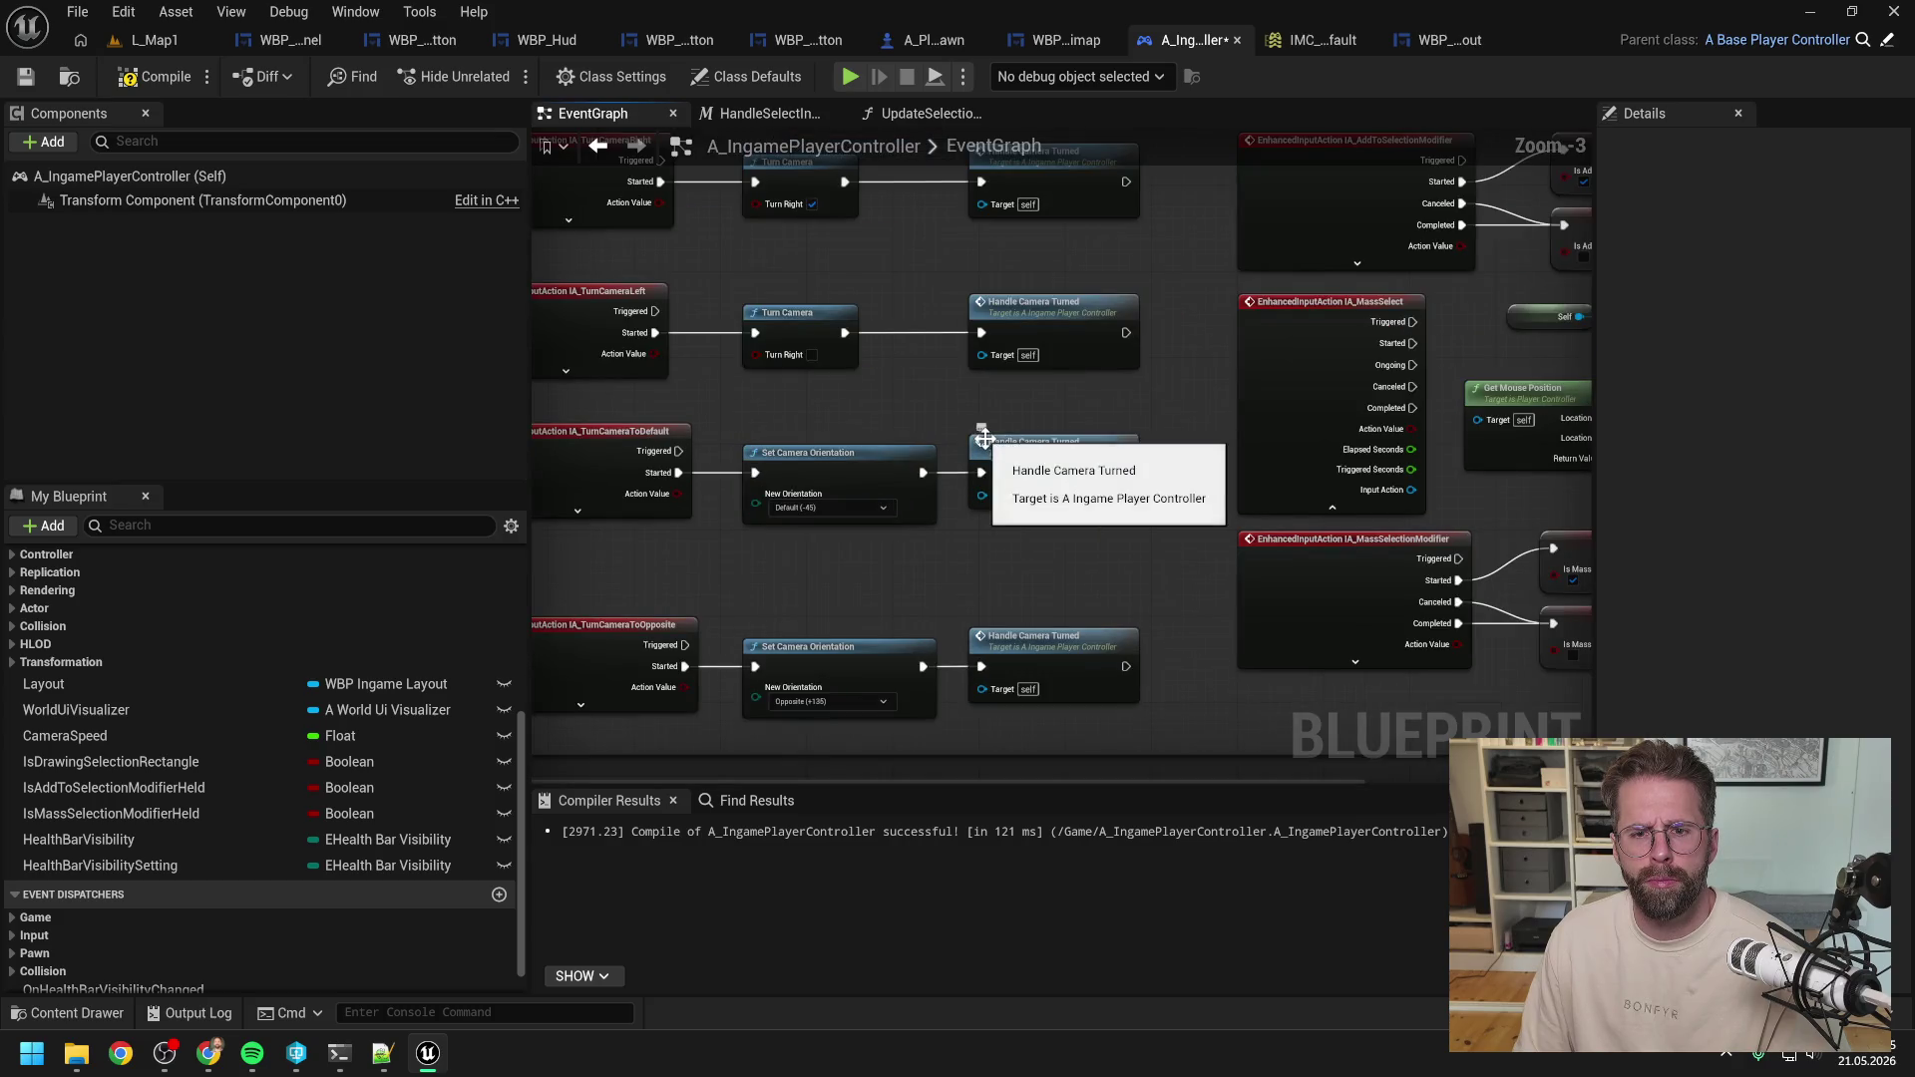
{"action": "scroll", "coordinate": [1197, 385], "scroll_direction": "up", "scroll_amount": 1}
{"action": "scroll", "coordinate": [1098, 390], "scroll_direction": "down", "scroll_amount": 3}
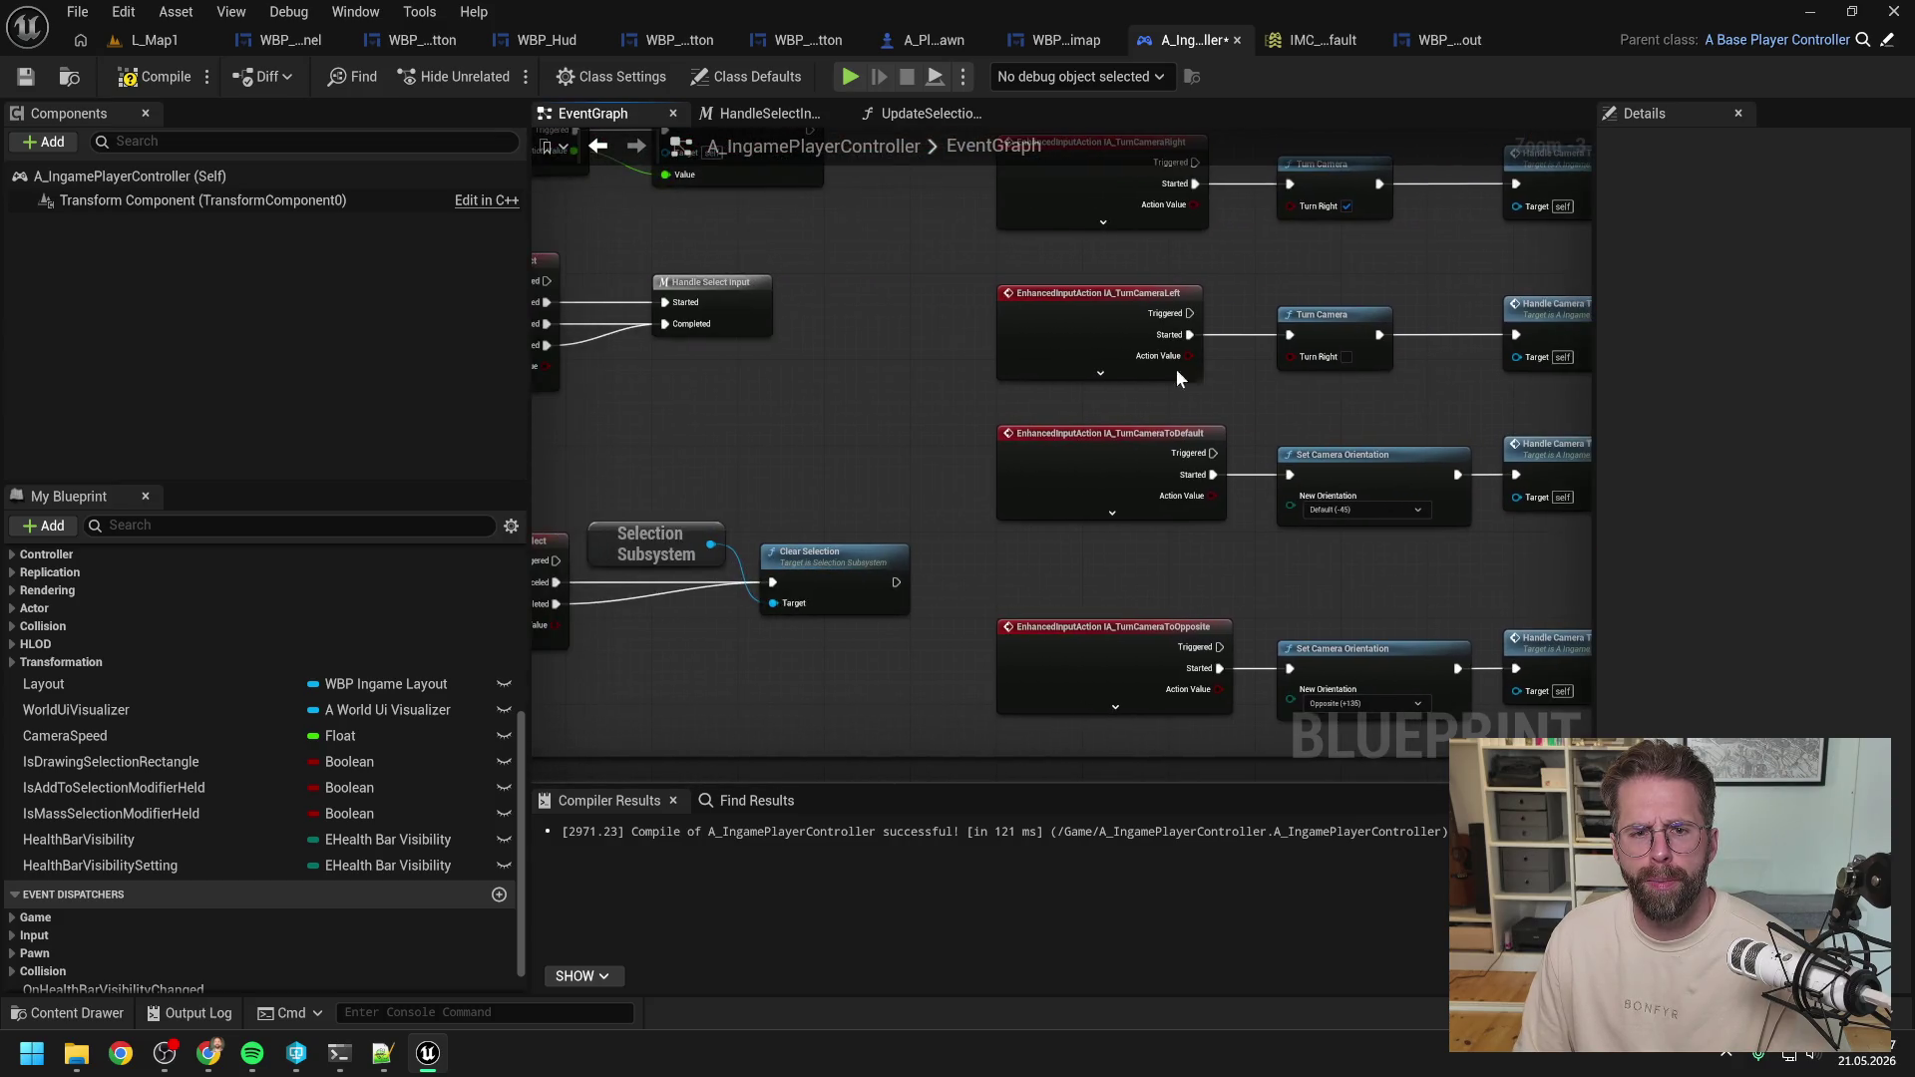
{"action": "double_click", "coordinate": [819, 305]}
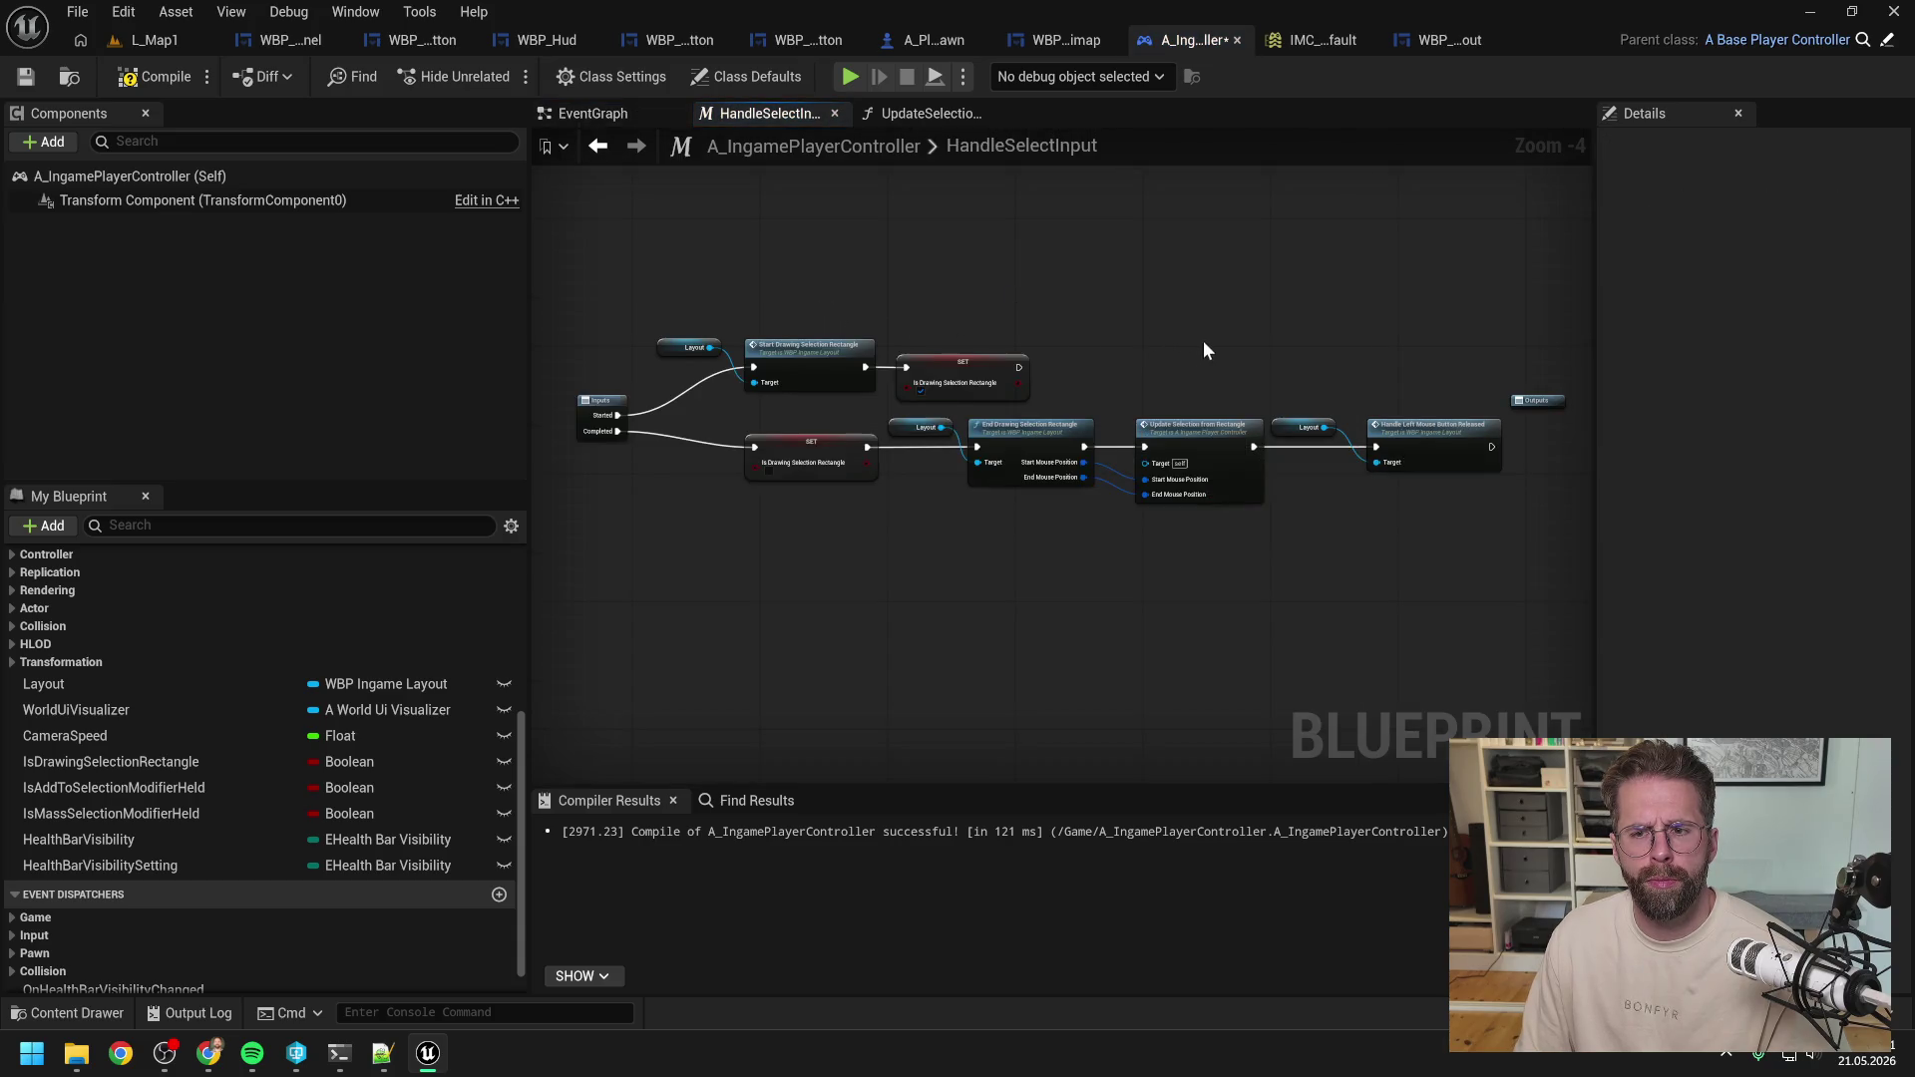
{"action": "left_click_drag", "start_coordinate": [1203, 344], "coordinate": [1061, 360]}
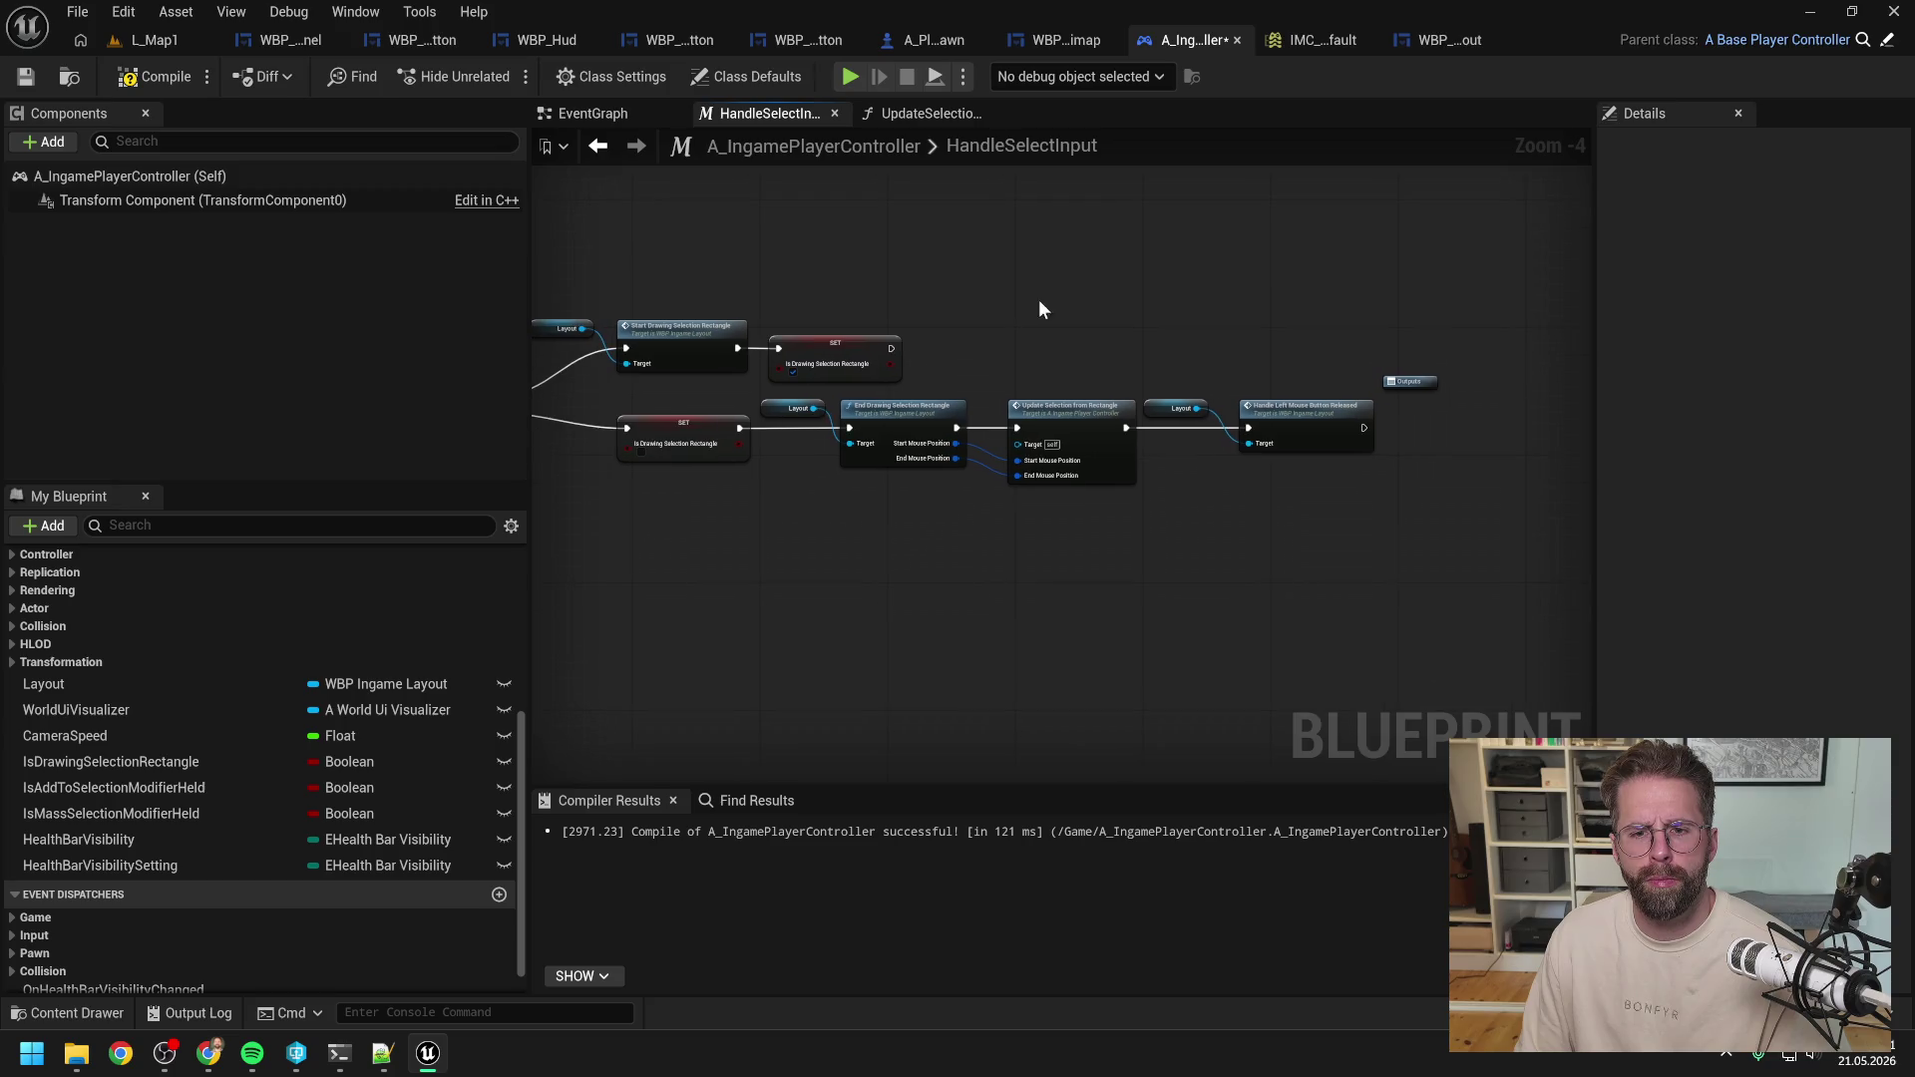
{"action": "scroll", "coordinate": [1049, 368], "scroll_direction": "up", "scroll_amount": 1}
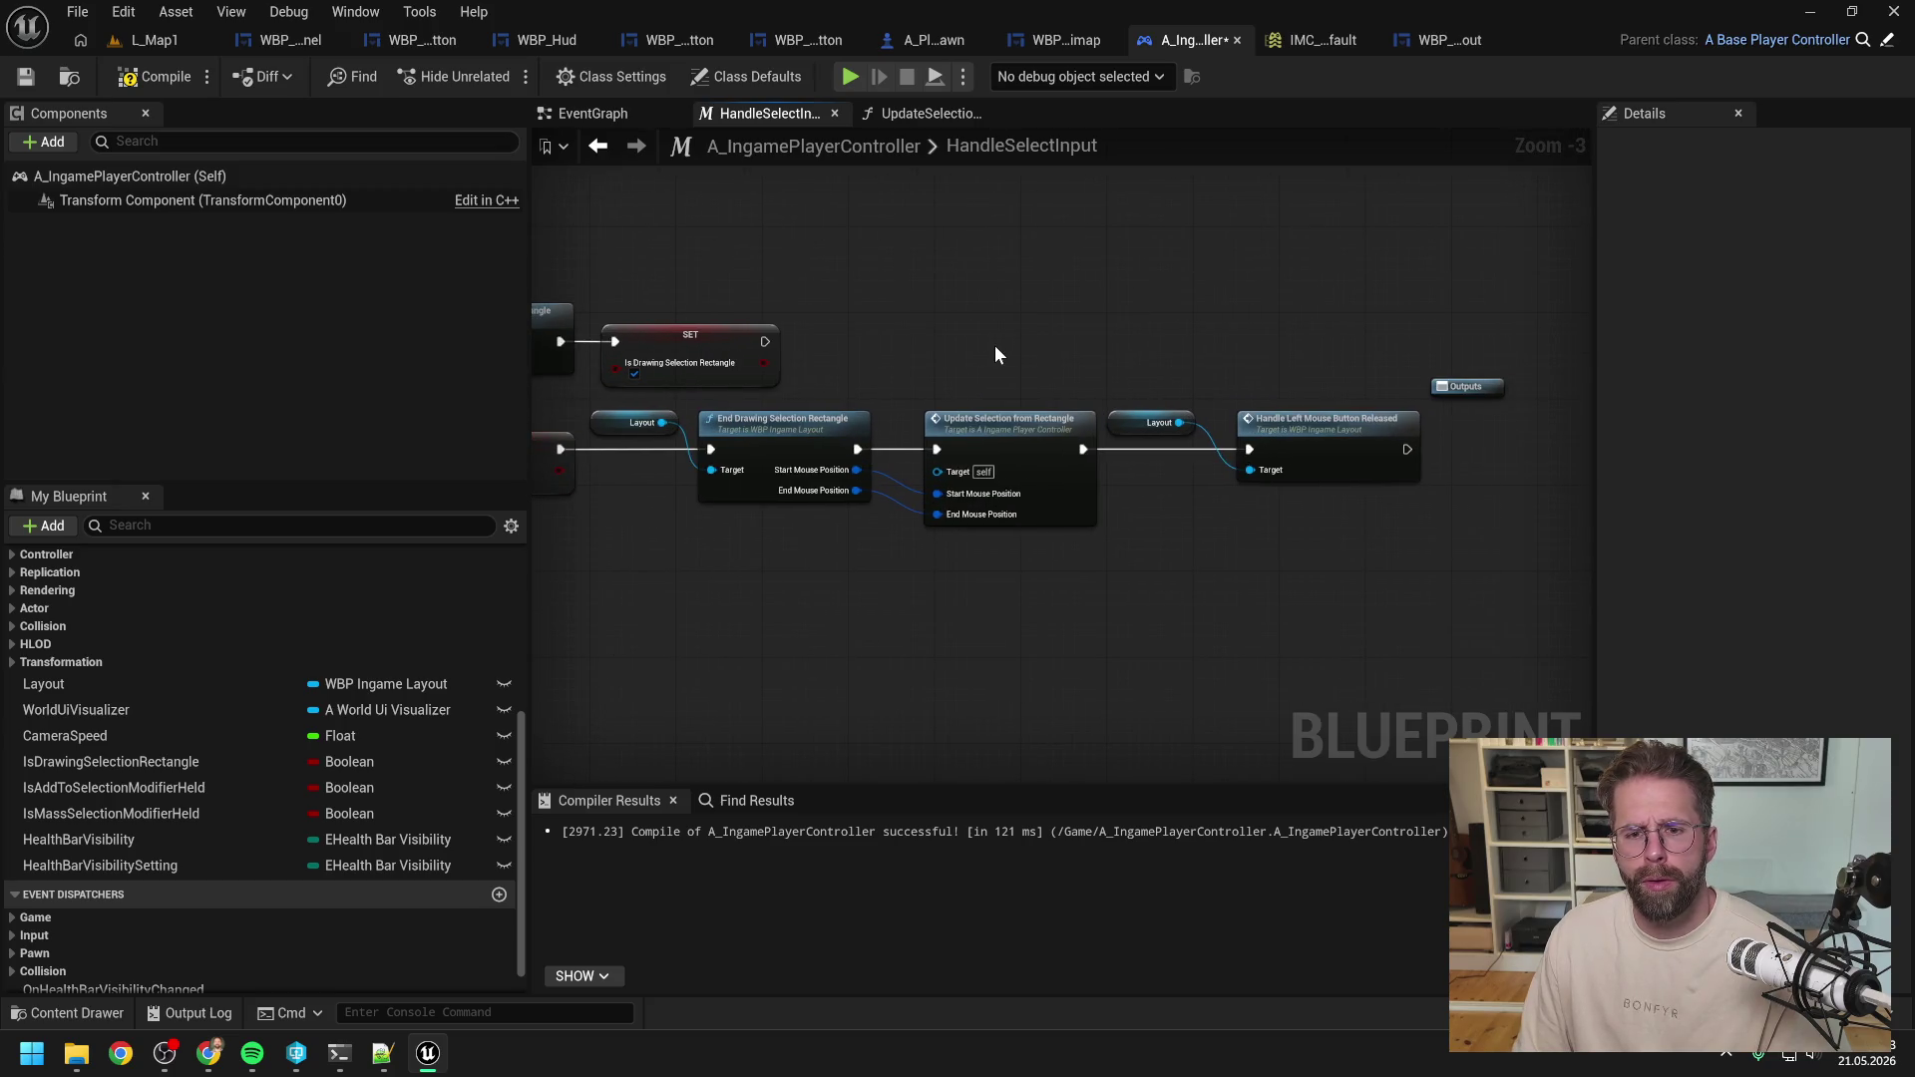
{"action": "double_click", "coordinate": [996, 449]}
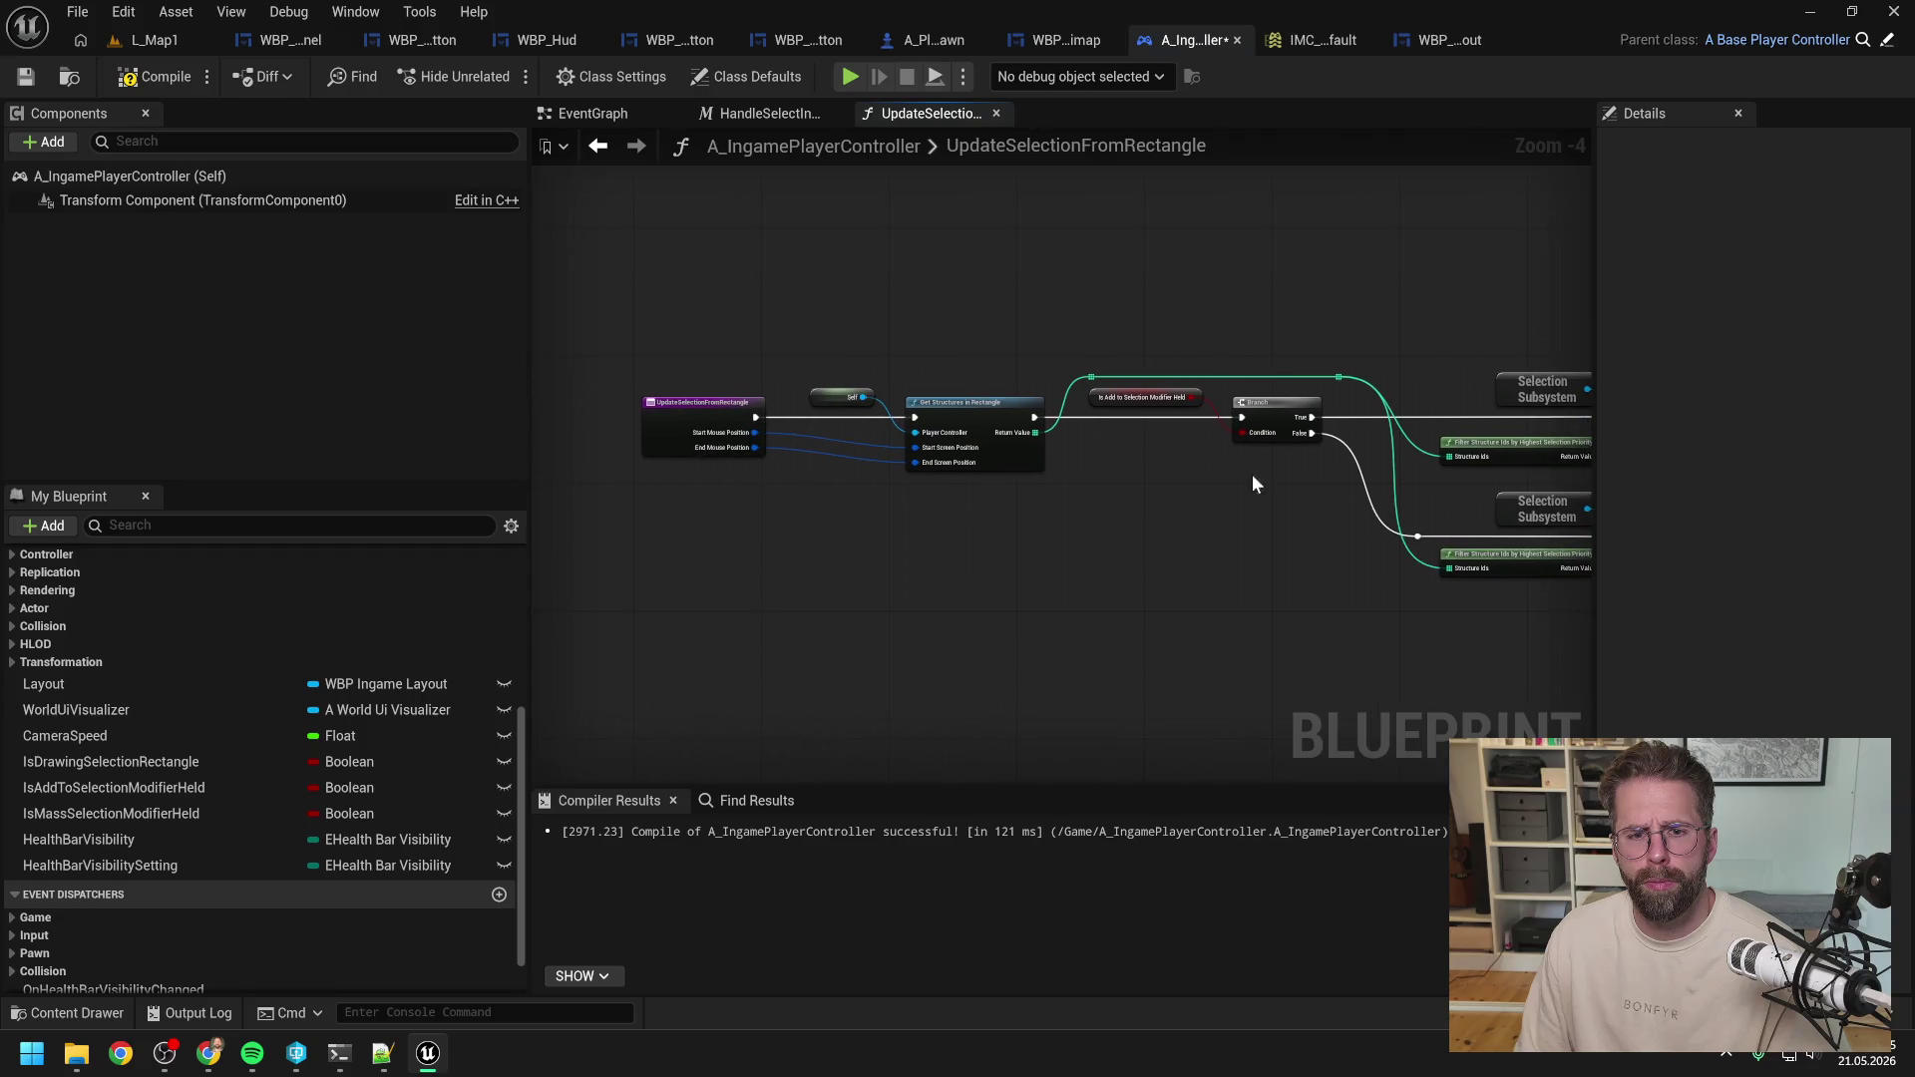
{"action": "left_click", "coordinate": [339, 1053]}
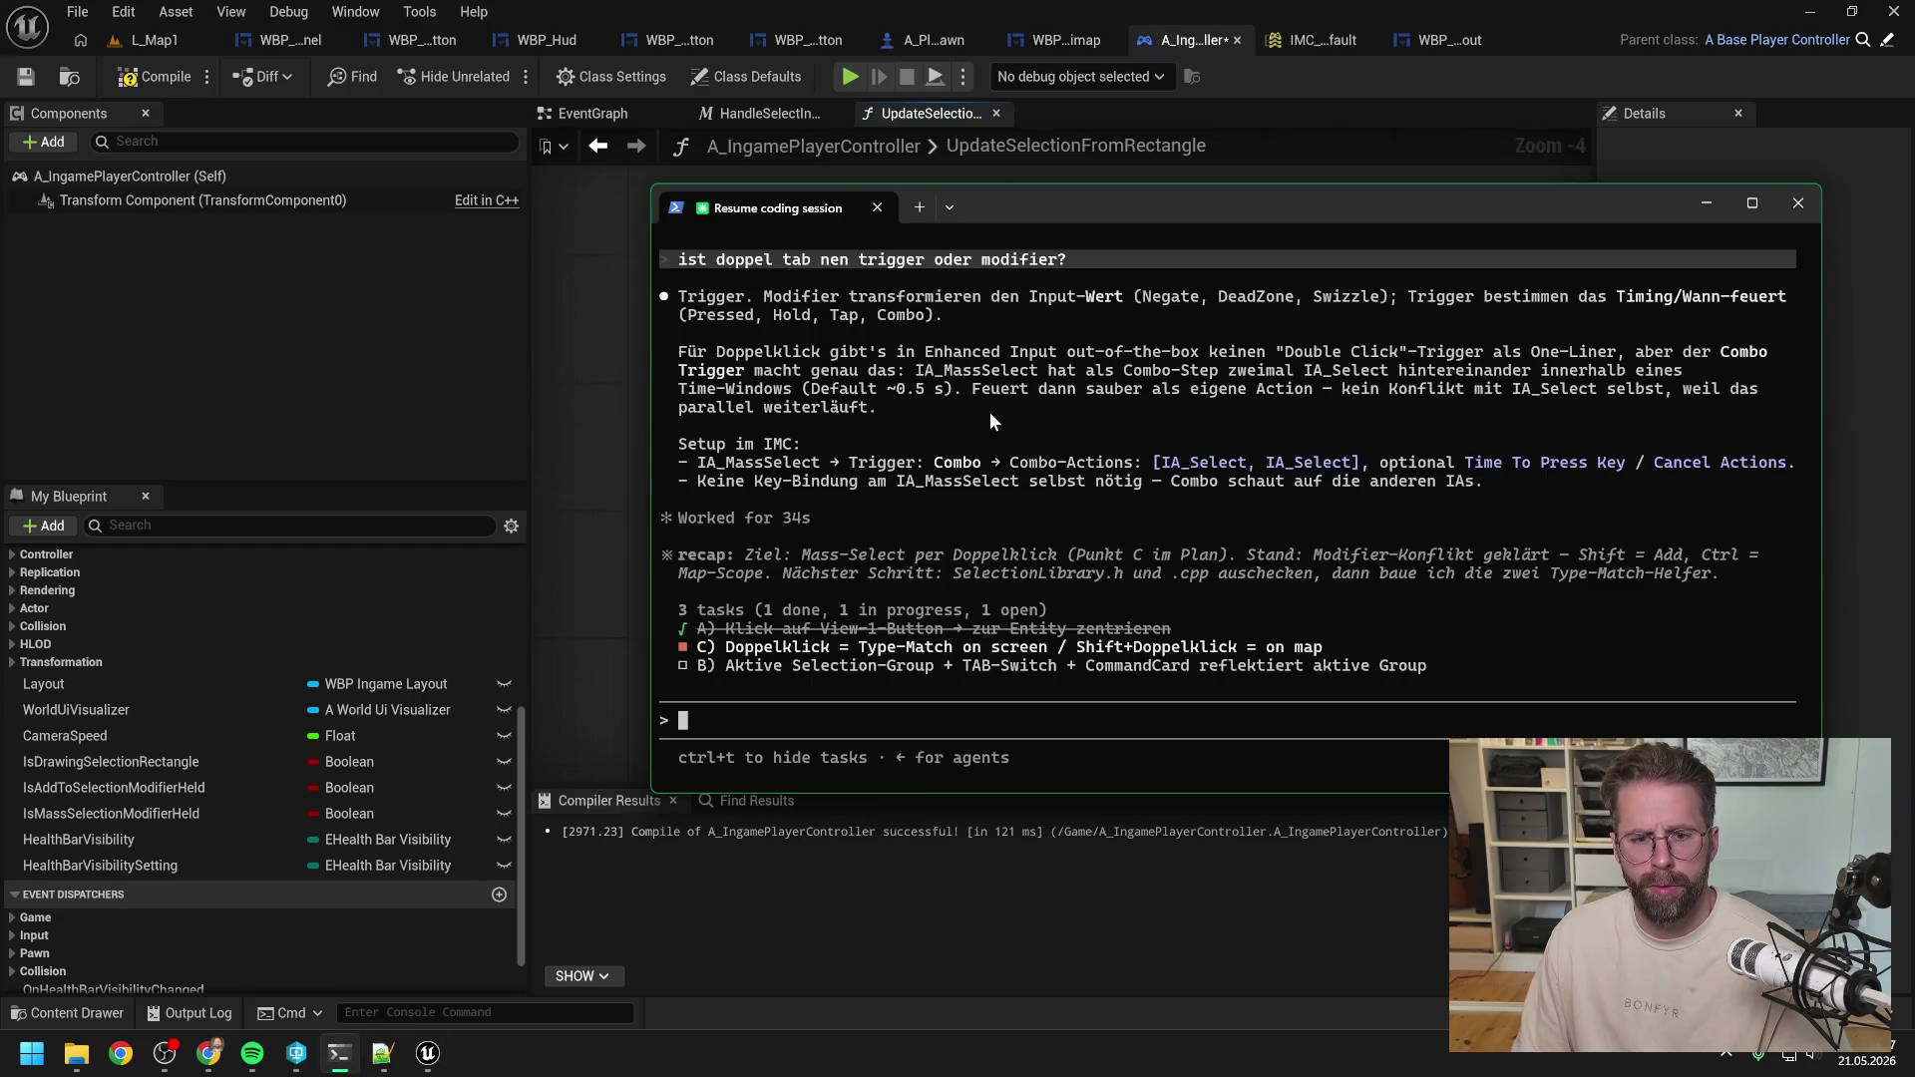
Type 'Ich bräuchte für unser Vorhaben GetEntityUnderMouseCursor' into the prompt, correcting typos.
{"action": "type", "text": "Ich bräcute"}
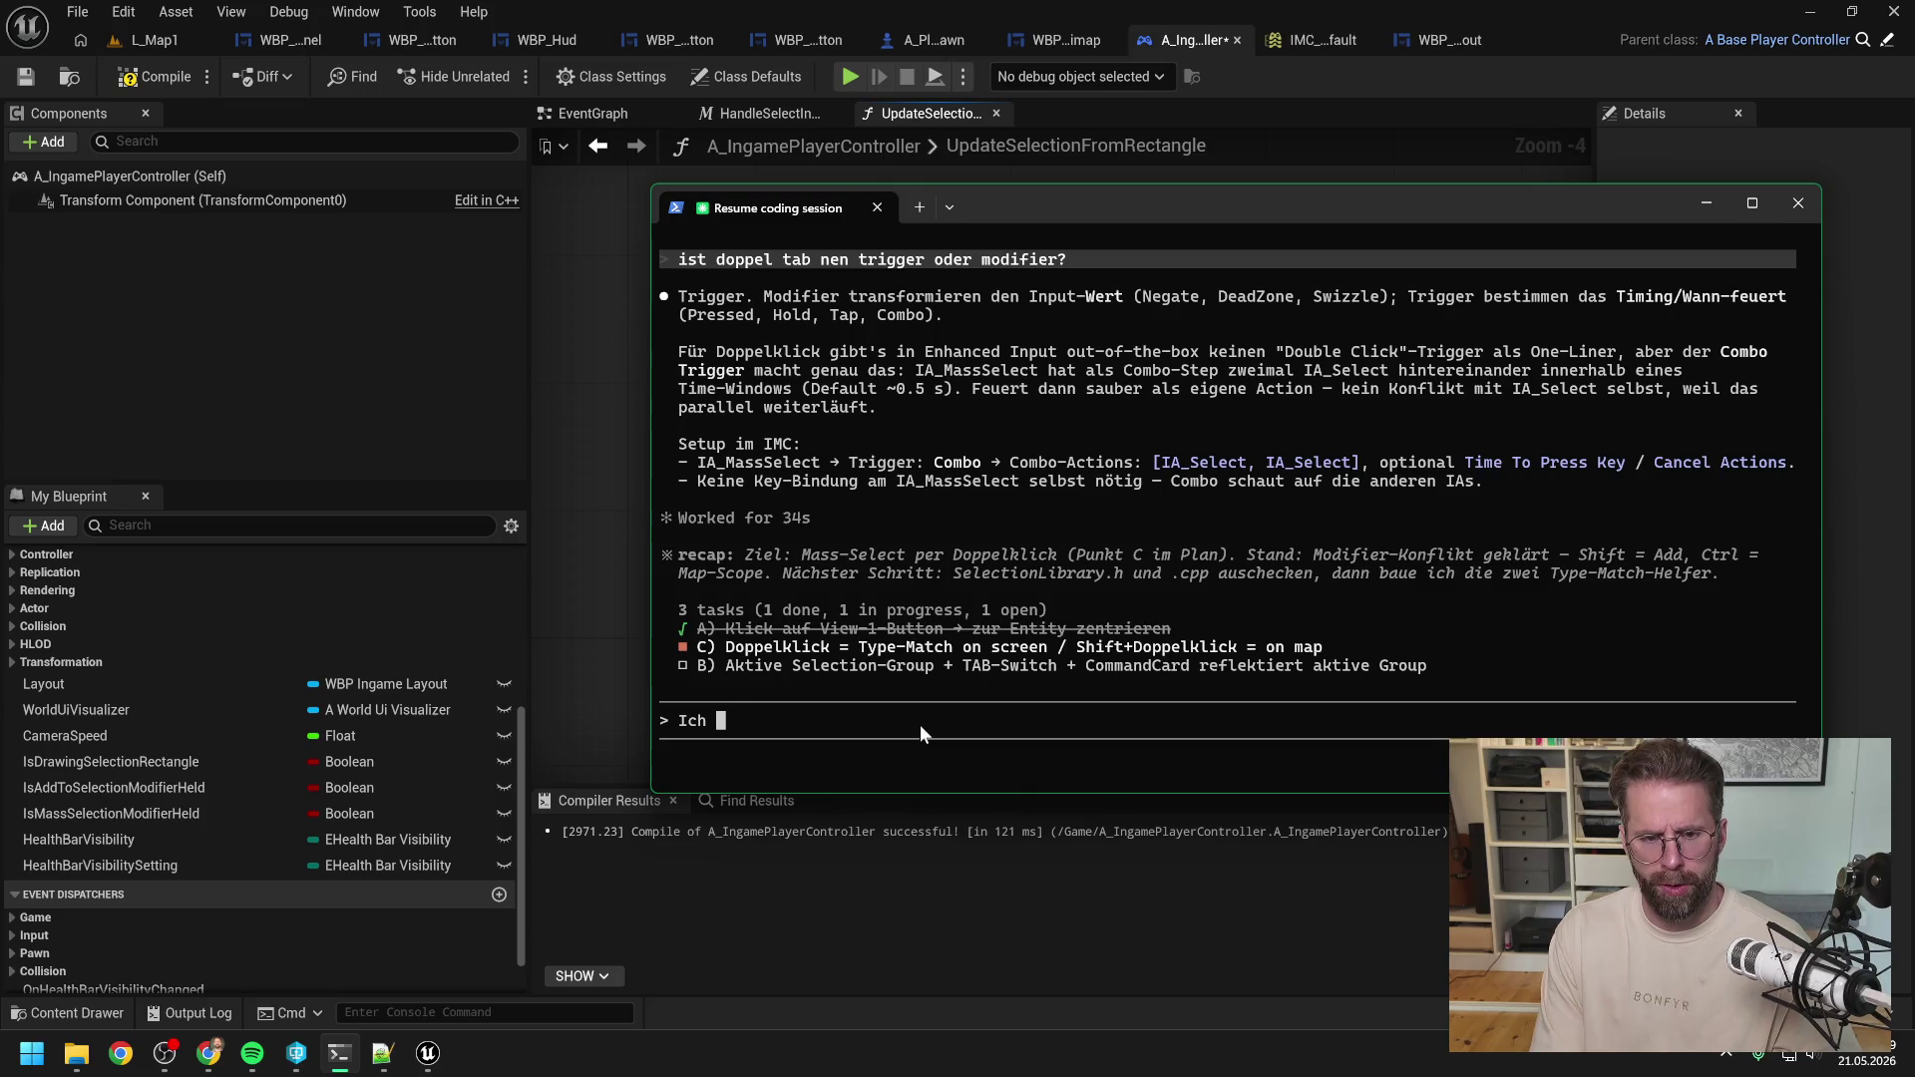
{"action": "key", "text": "BackSpace"}
{"action": "key", "text": "BackSpace"}
{"action": "key", "text": "BackSpace"}
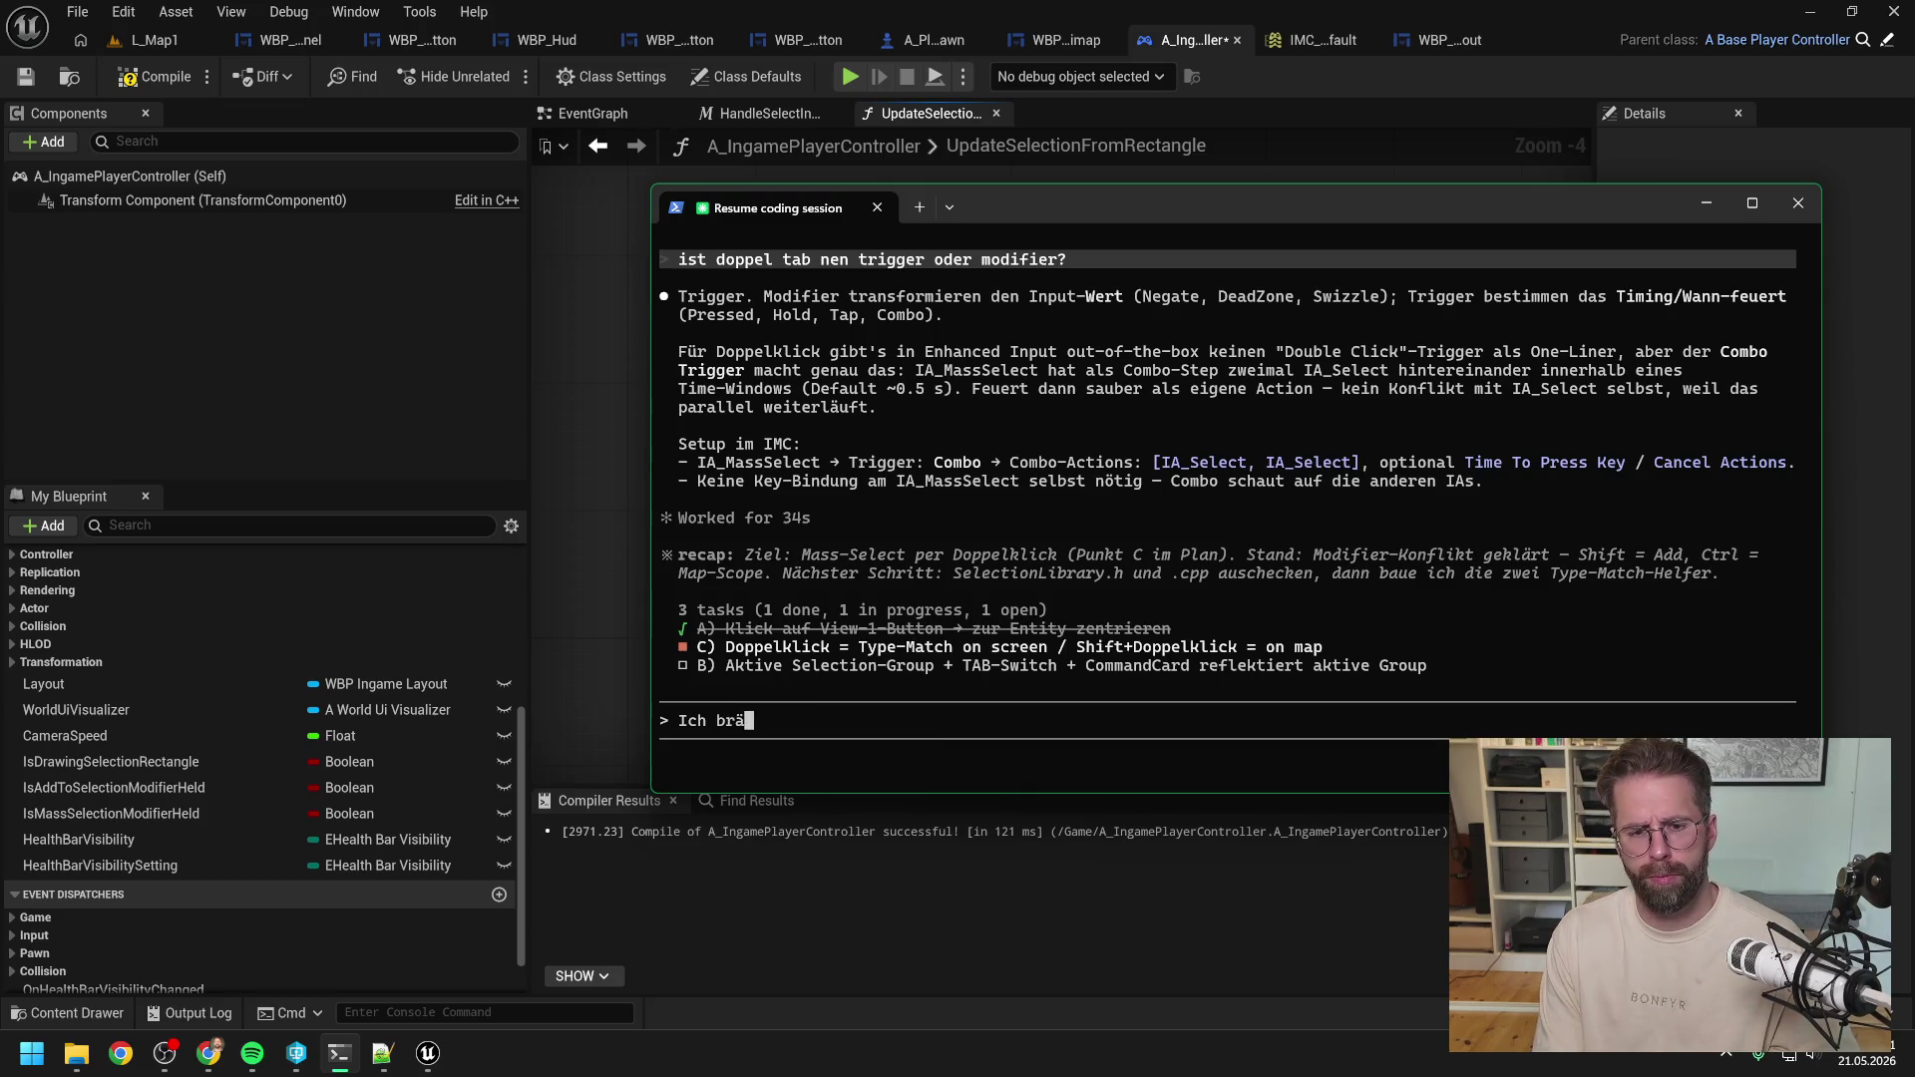
{"action": "type", "text": "uchte für "}
{"action": "type", "text": "unser Visua"}
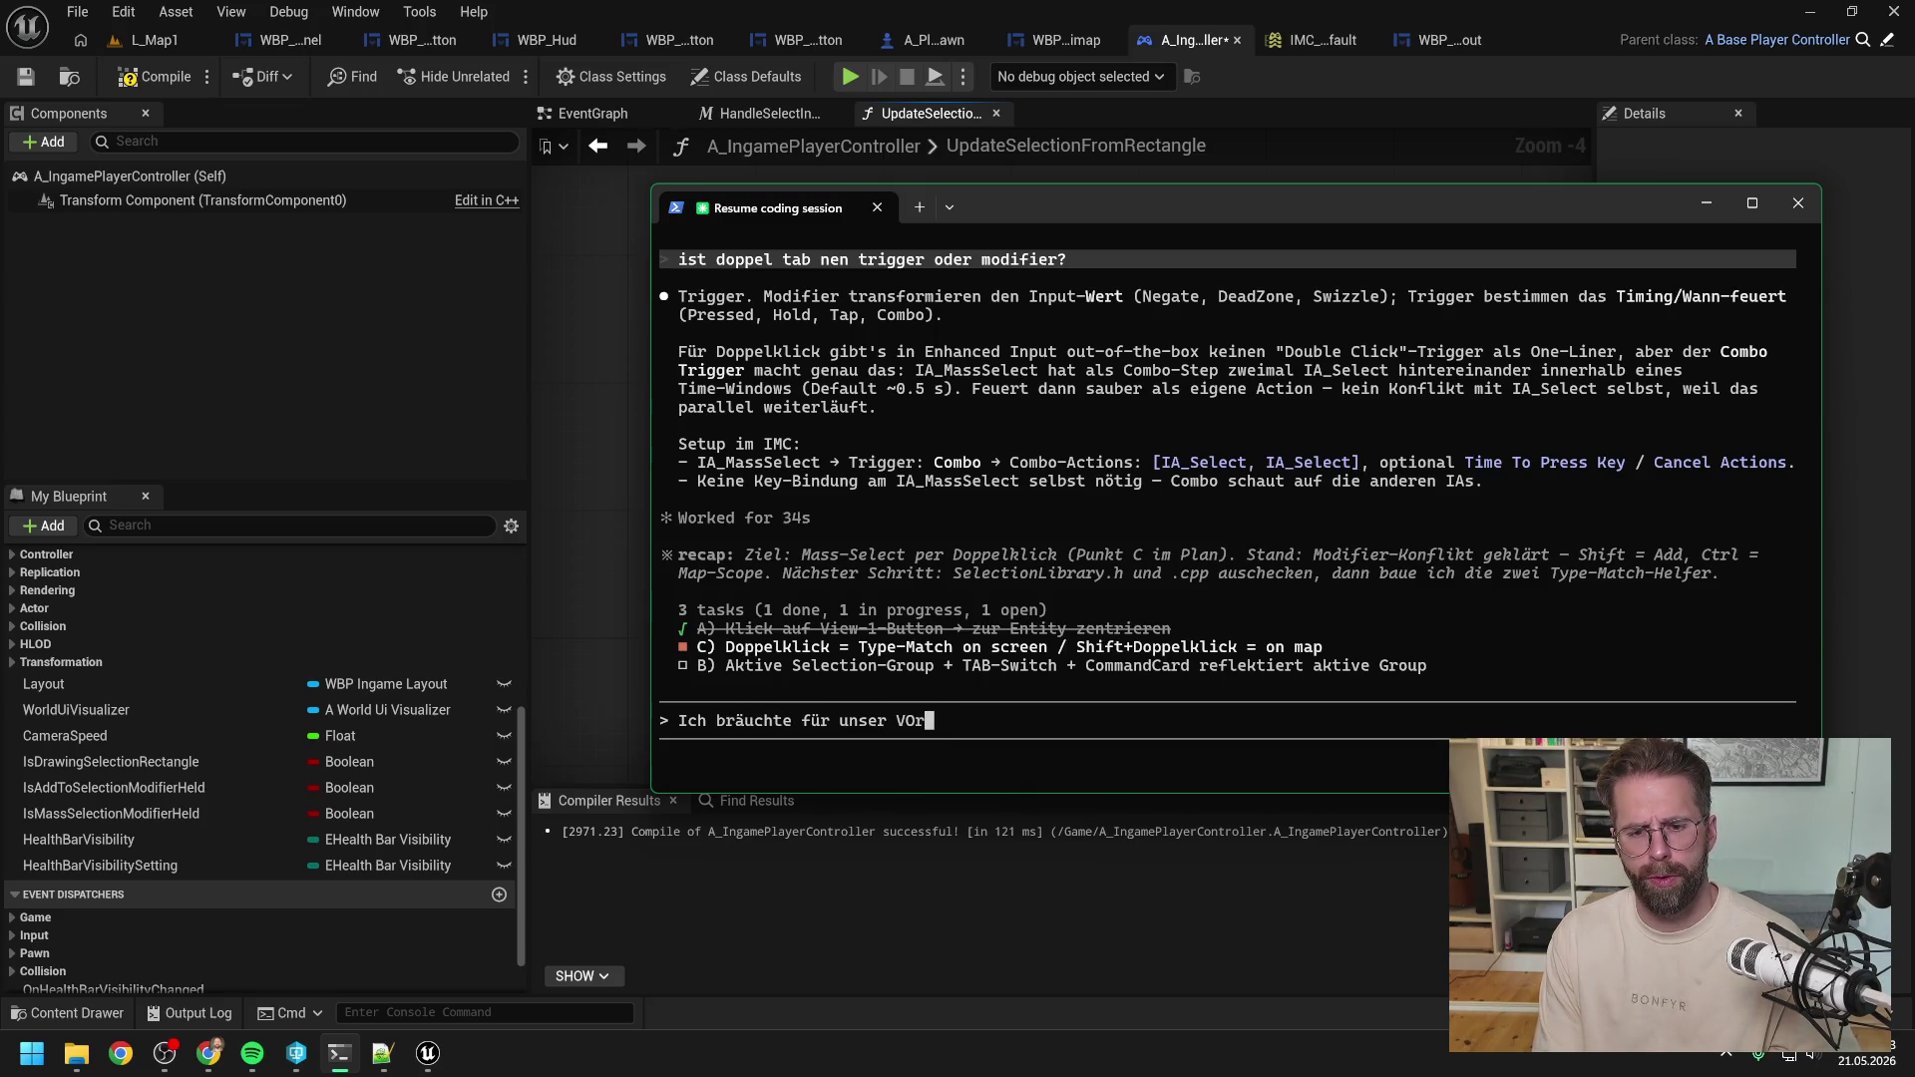
{"action": "key", "text": "BackSpace"}
{"action": "key", "text": "BackSpace"}
{"action": "key", "text": "BackSpace"}
{"action": "type", "text": "orhaben"}
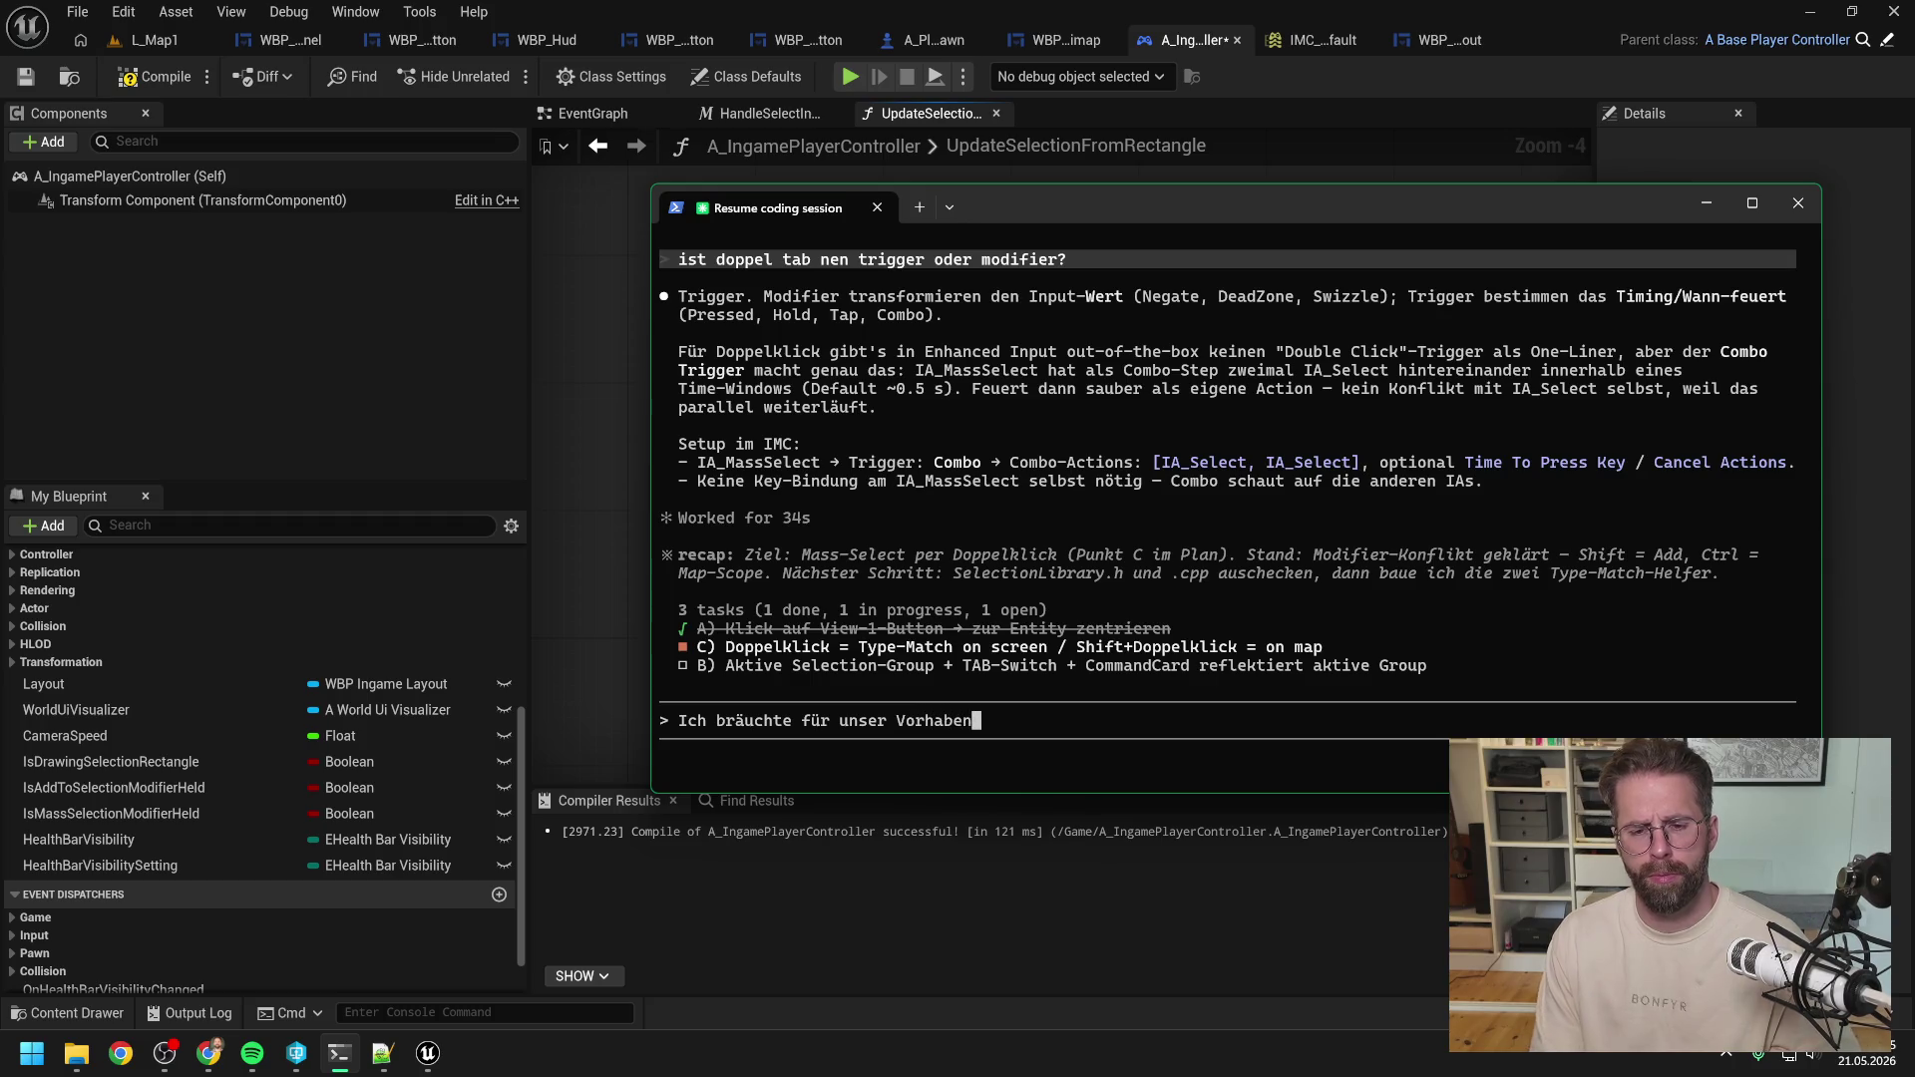
{"action": "type", "text": " GetEntity"}
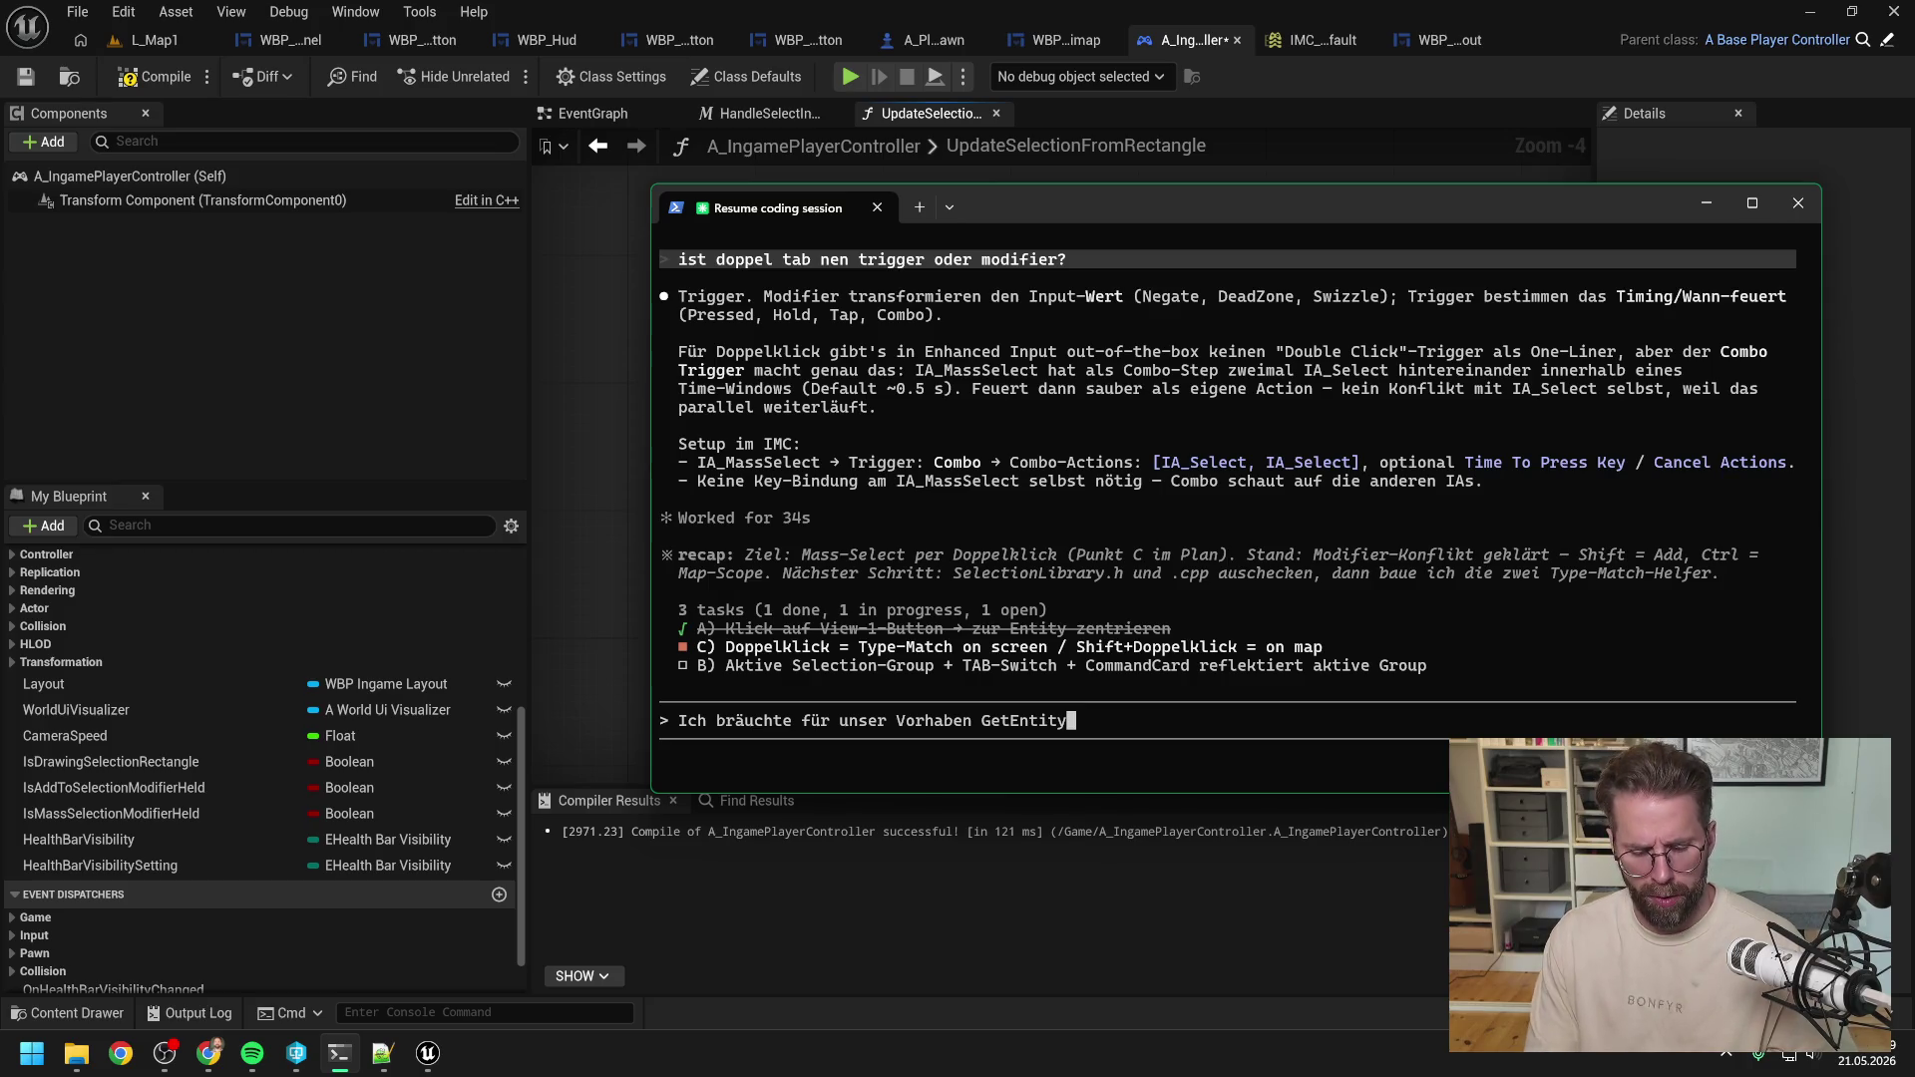
{"action": "type", "text": "UnderMouseCursor"}
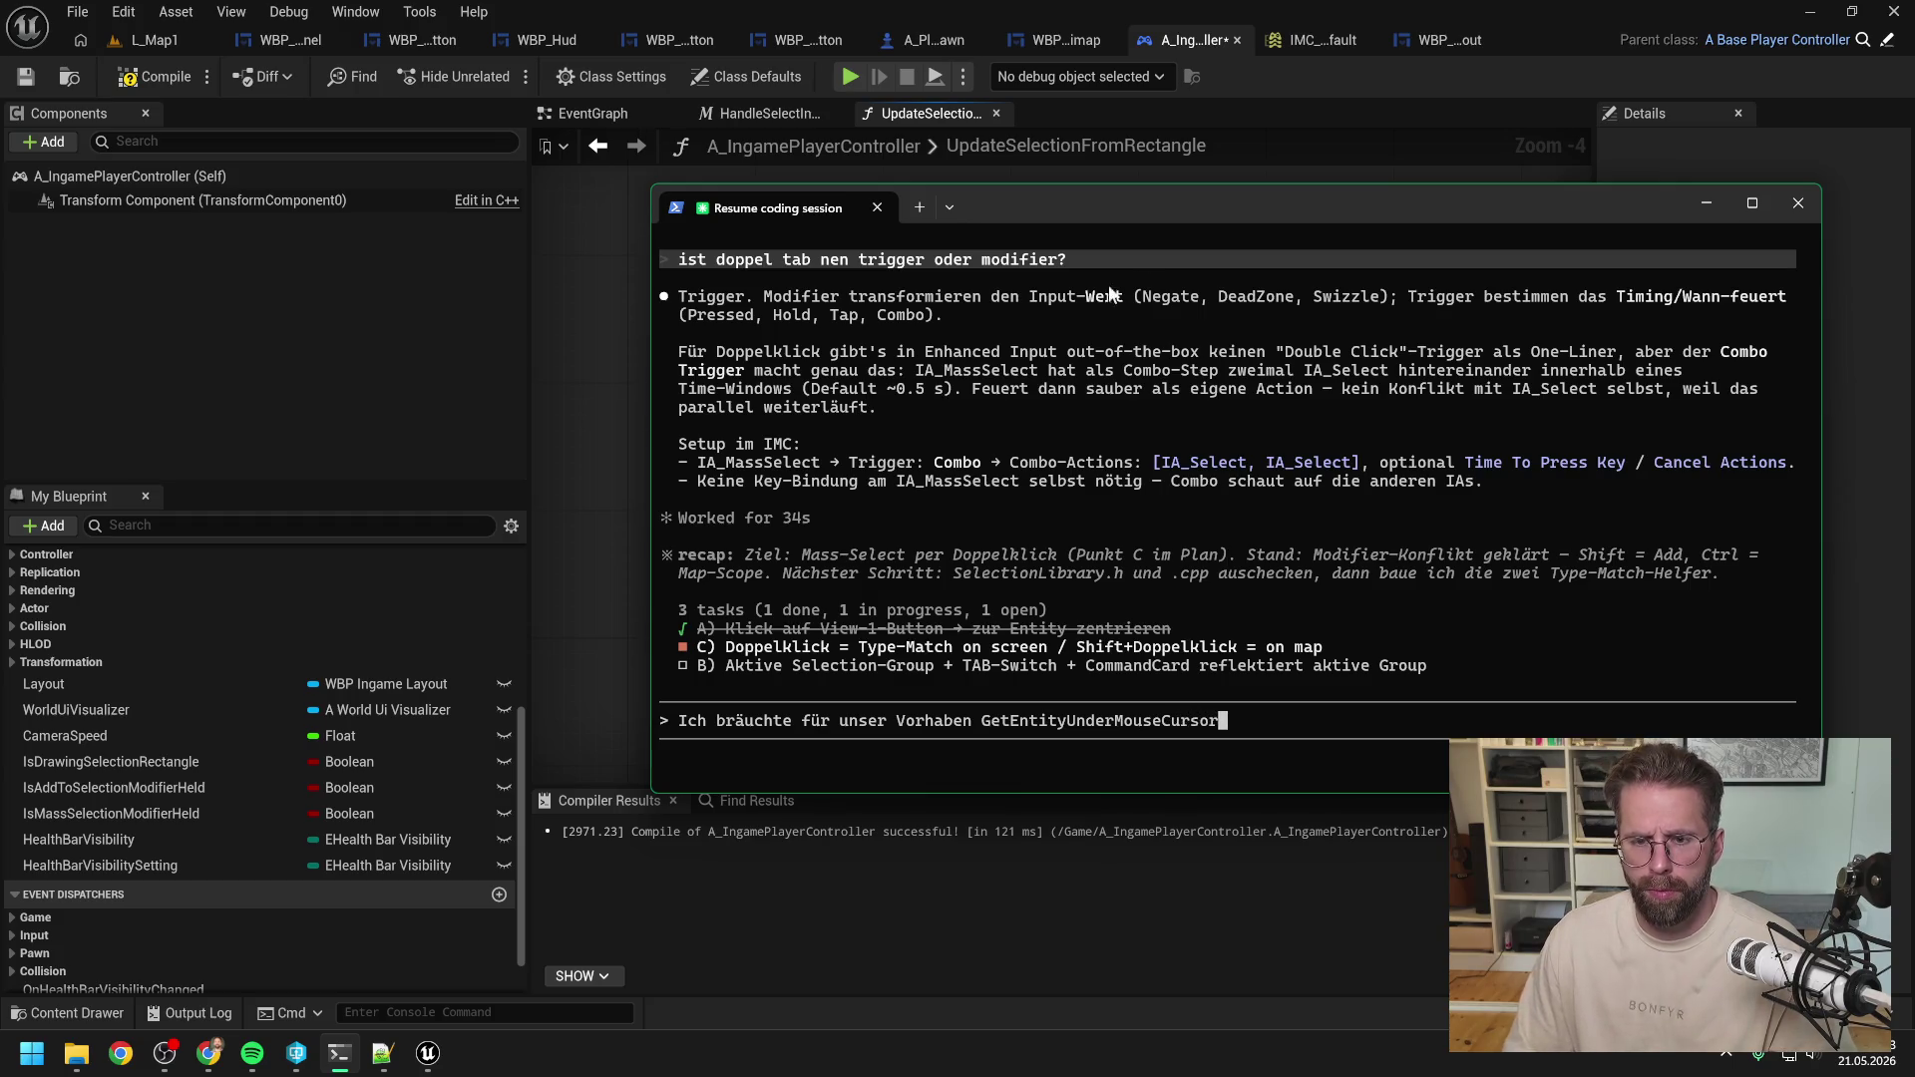
{"action": "mouse_move", "coordinate": [1203, 202]}
{"action": "left_mouse_down"}
{"action": "mouse_move", "coordinate": [794, 536]}
{"action": "mouse_move", "coordinate": [833, 493]}
{"action": "mouse_move", "coordinate": [756, 300]}
{"action": "mouse_move", "coordinate": [1668, 221]}
{"action": "mouse_move", "coordinate": [1774, 177]}
{"action": "left_mouse_up"}
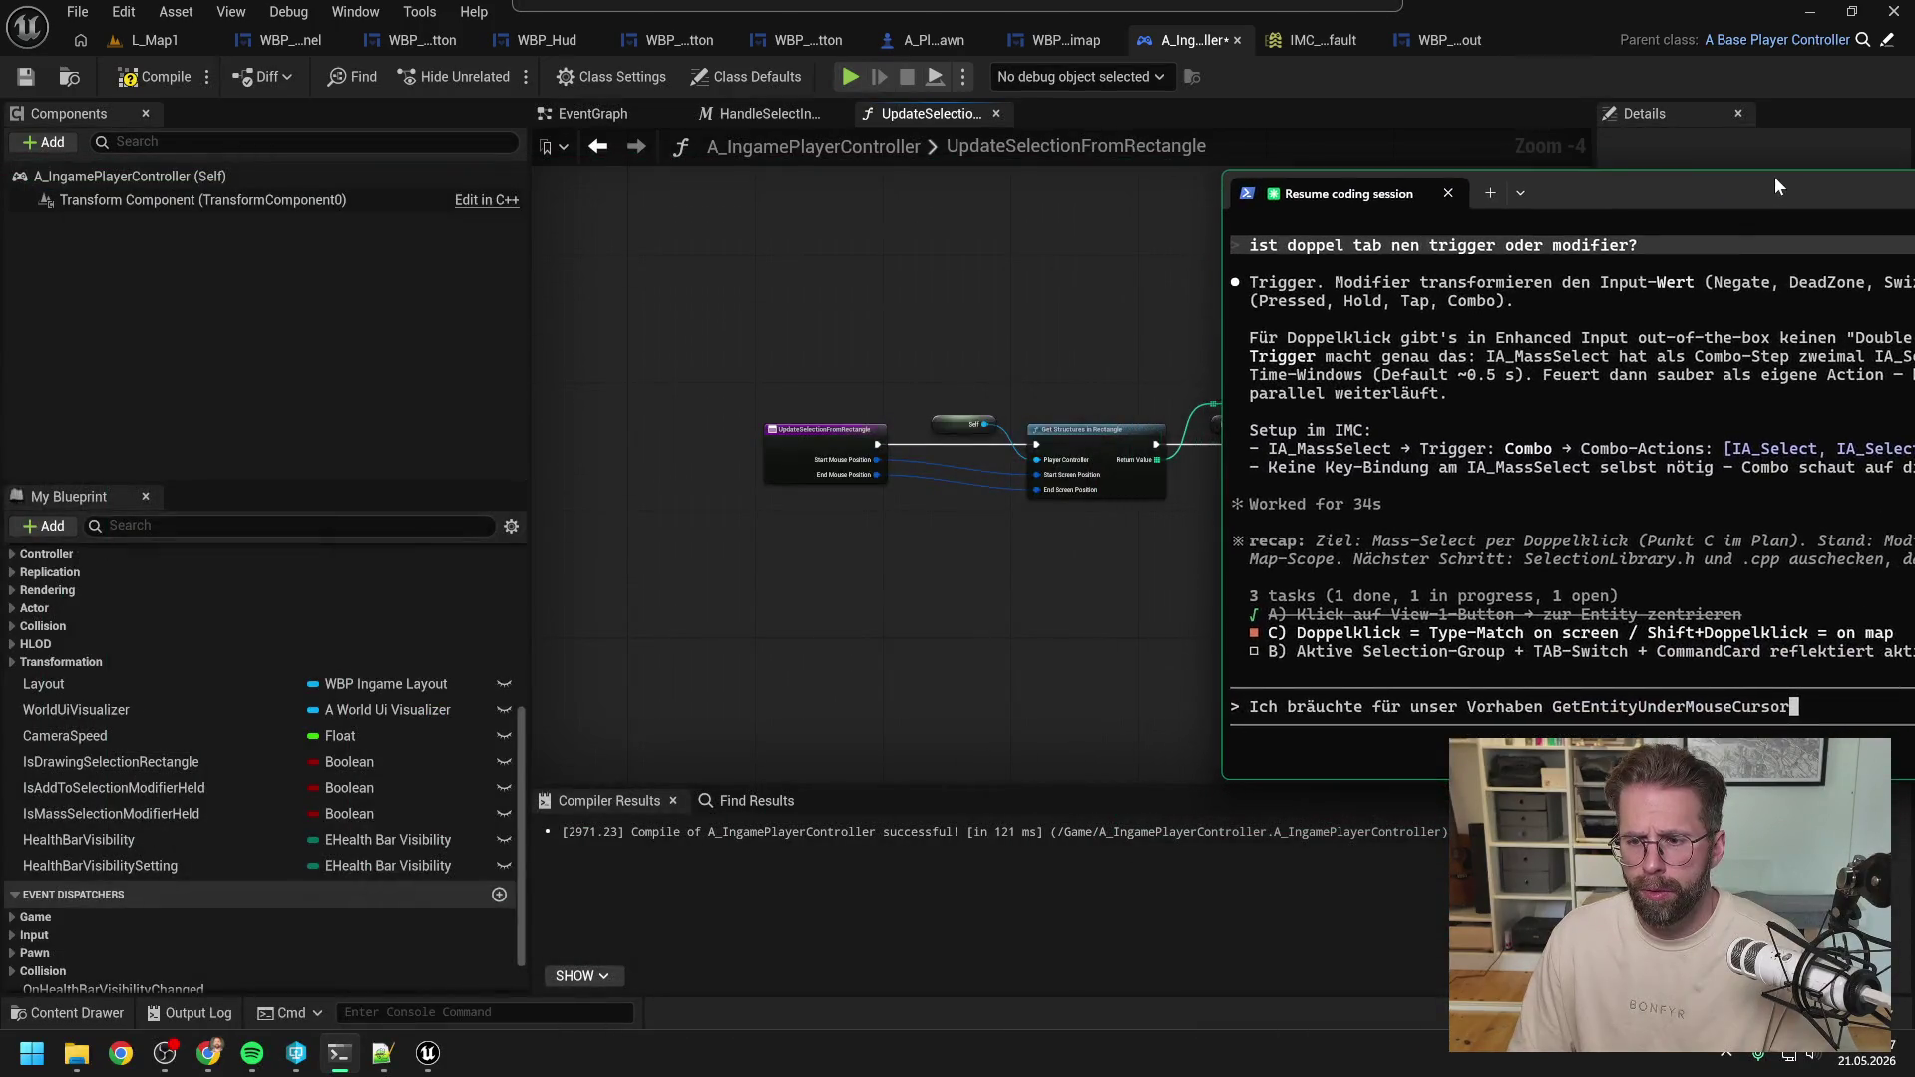
Continue the draft with 'Wir könnten…' after checking Get Structures in the graph, then recentre the terminal.
{"action": "type", "text": ". G"}
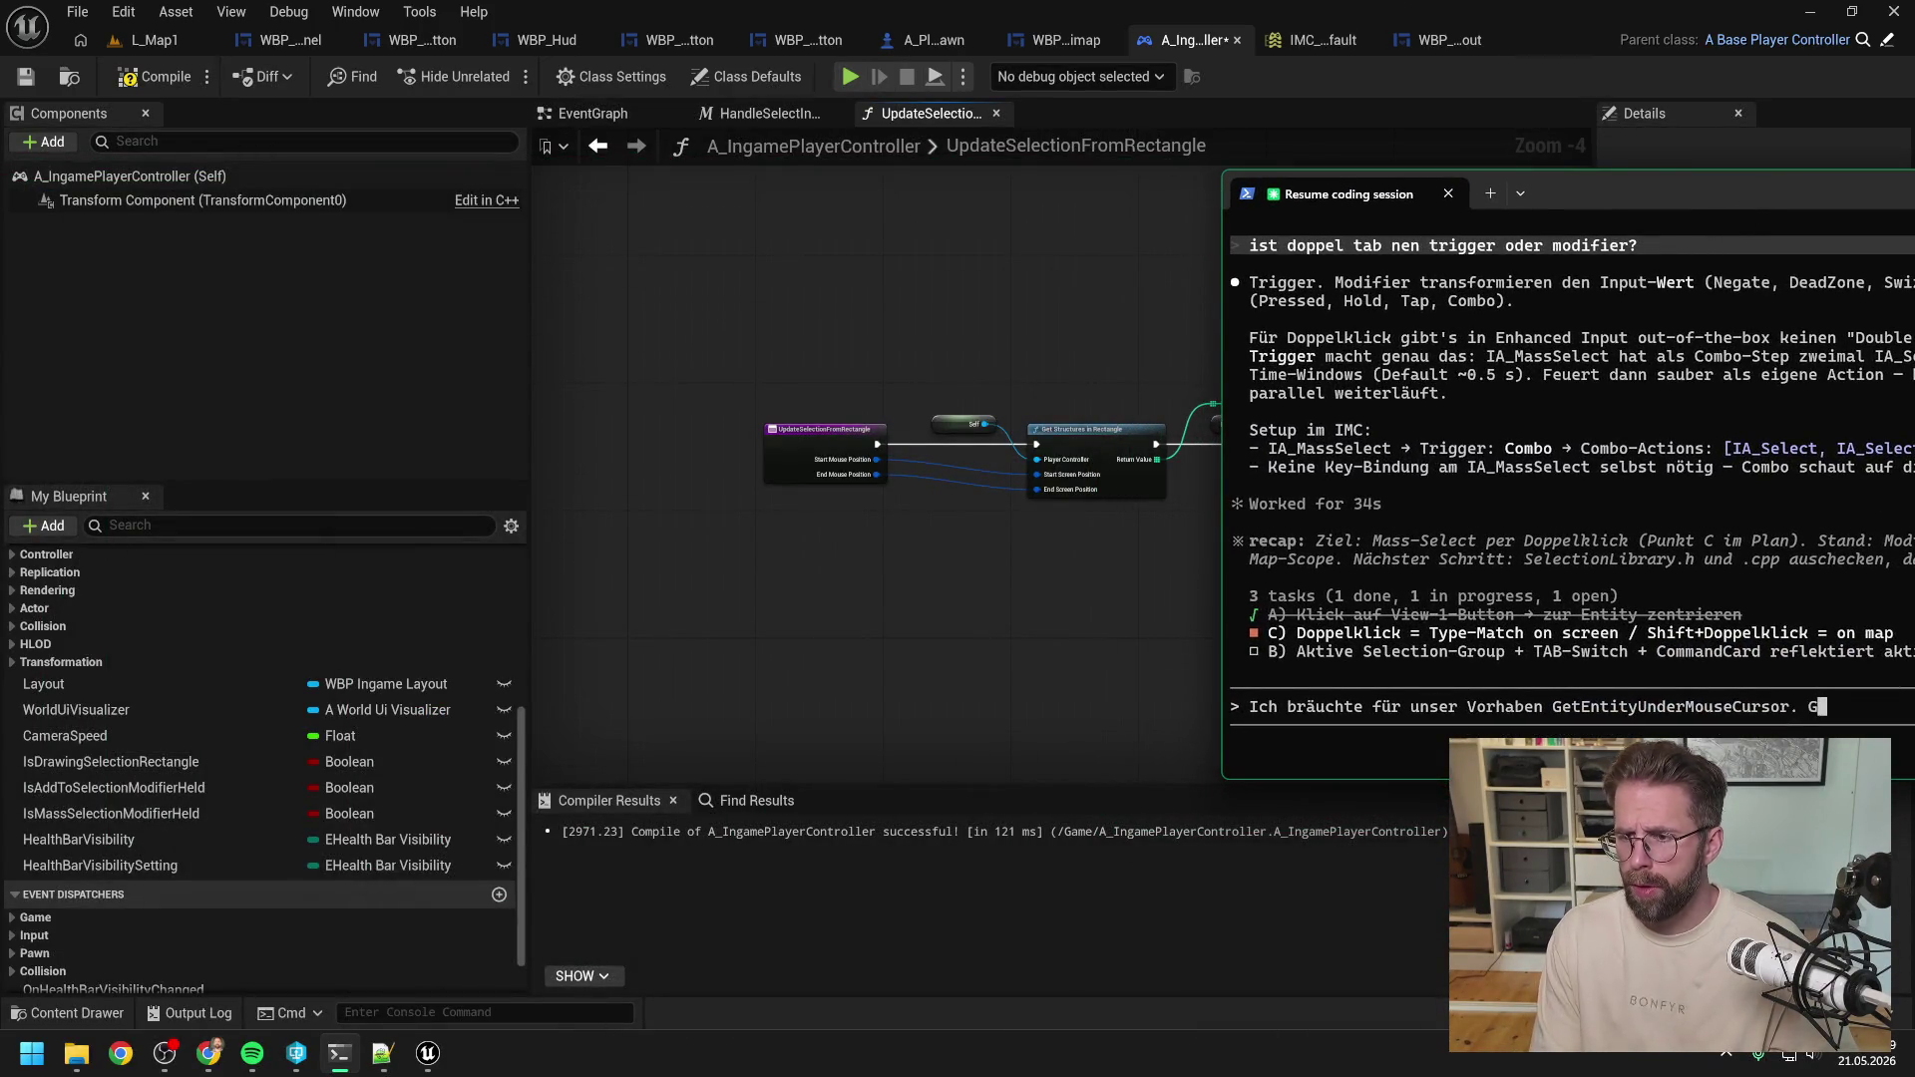
{"action": "key", "text": "BackSpace"}
{"action": "type", "text": "Wir könnten"}
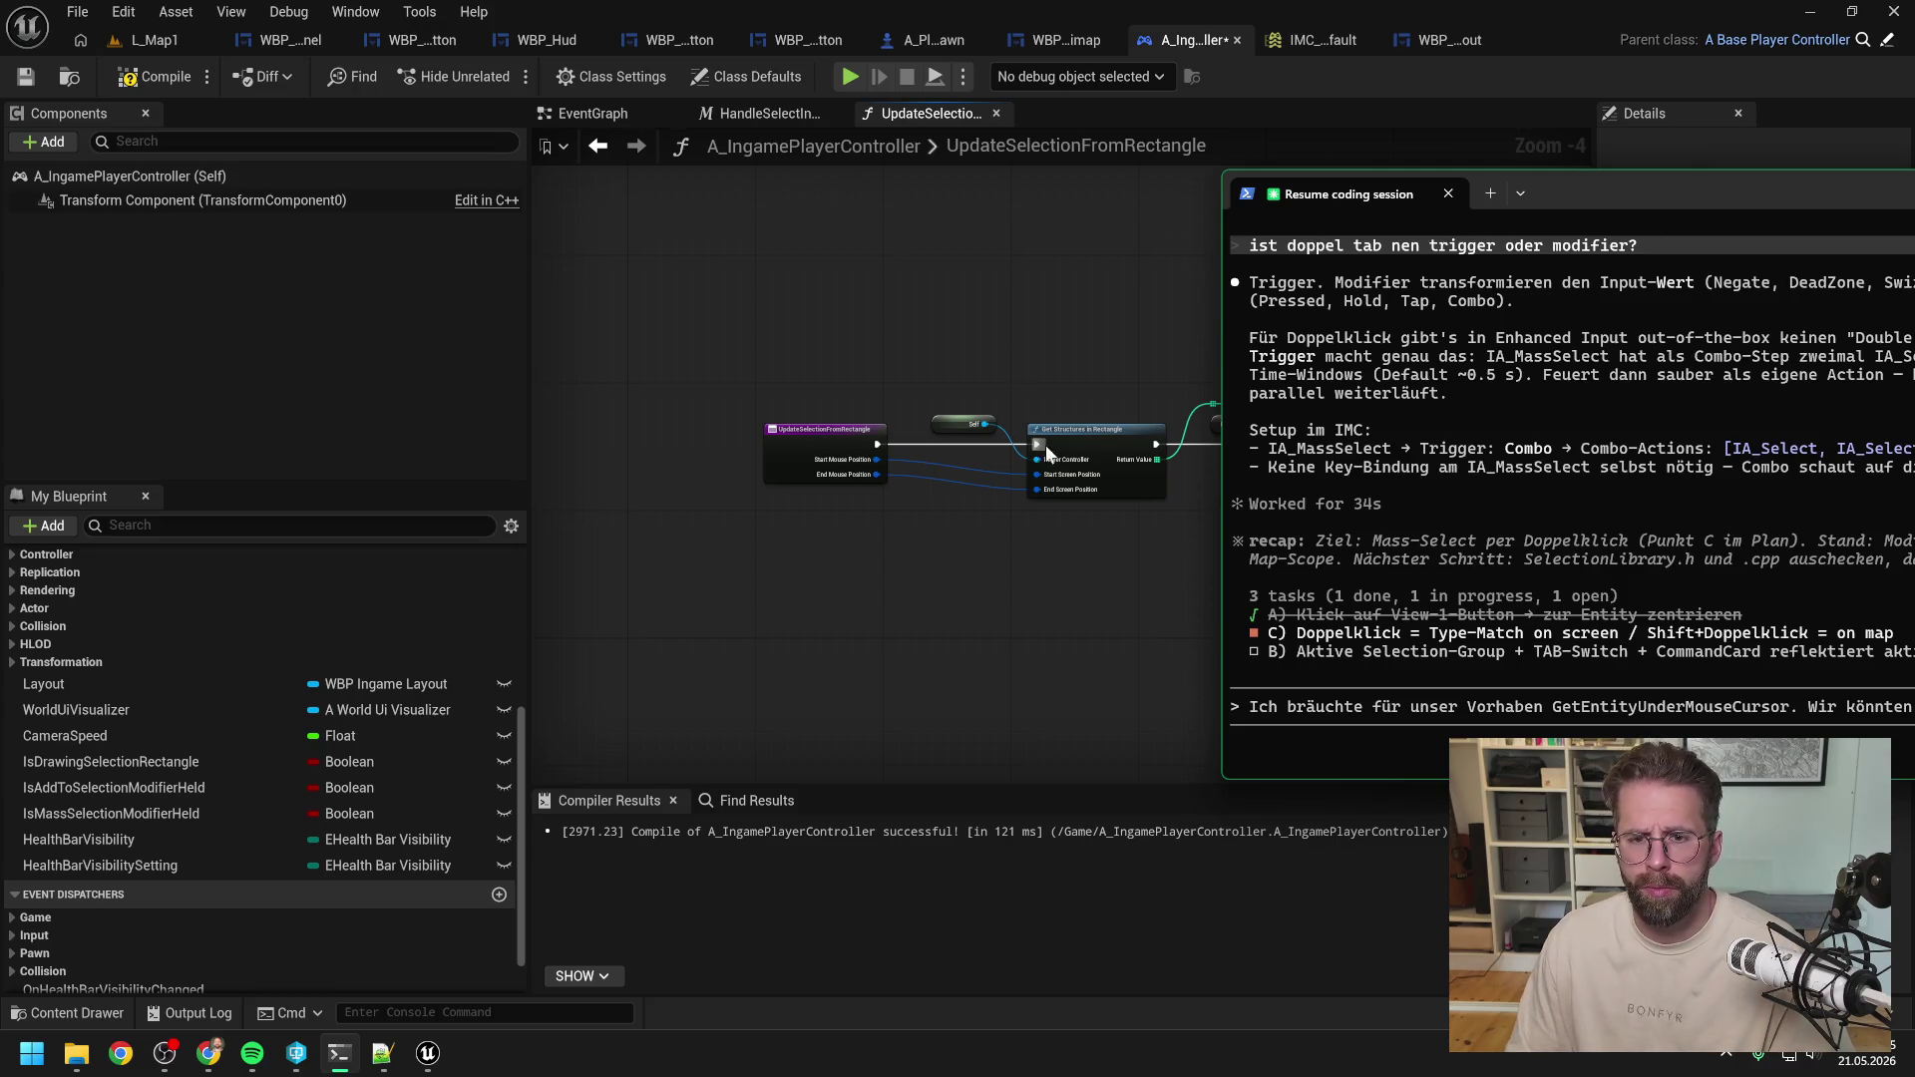
{"action": "left_click", "coordinate": [1082, 431]}
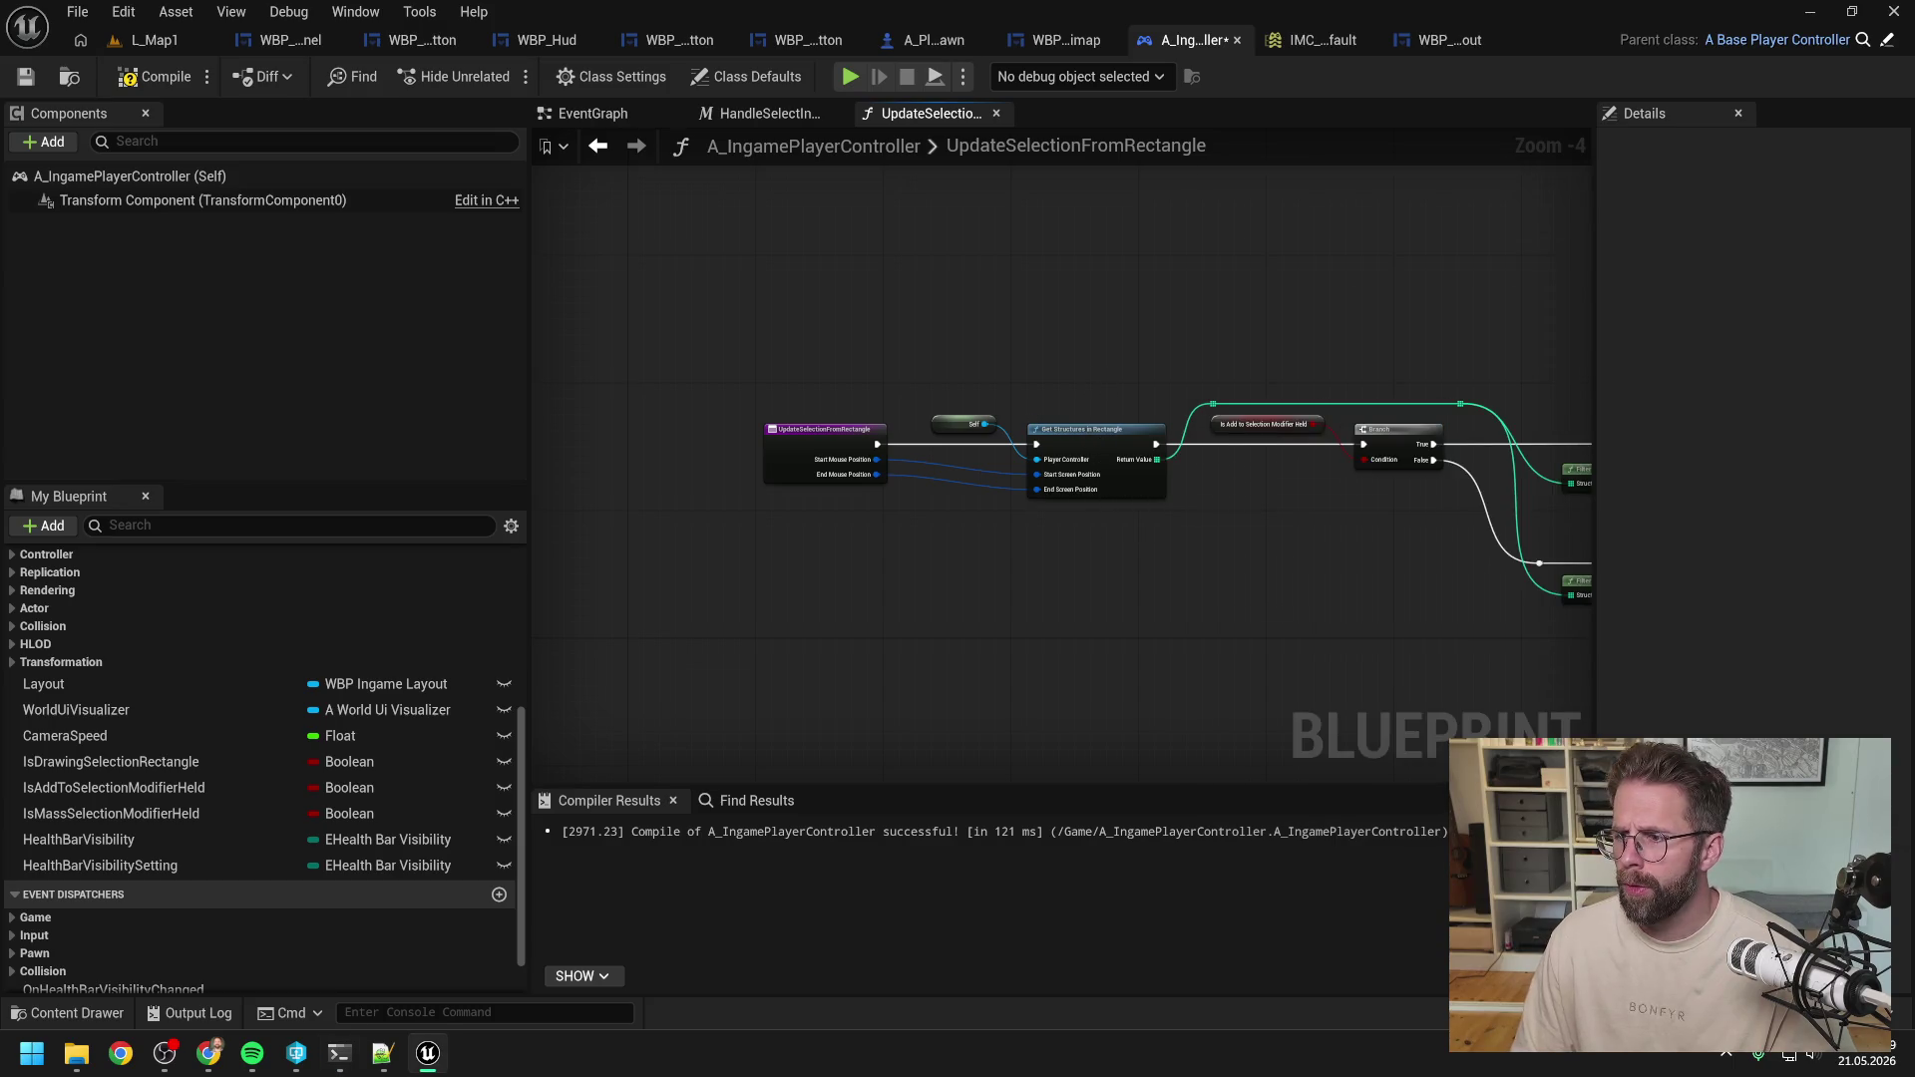
{"action": "key", "text": "alt+Tab"}
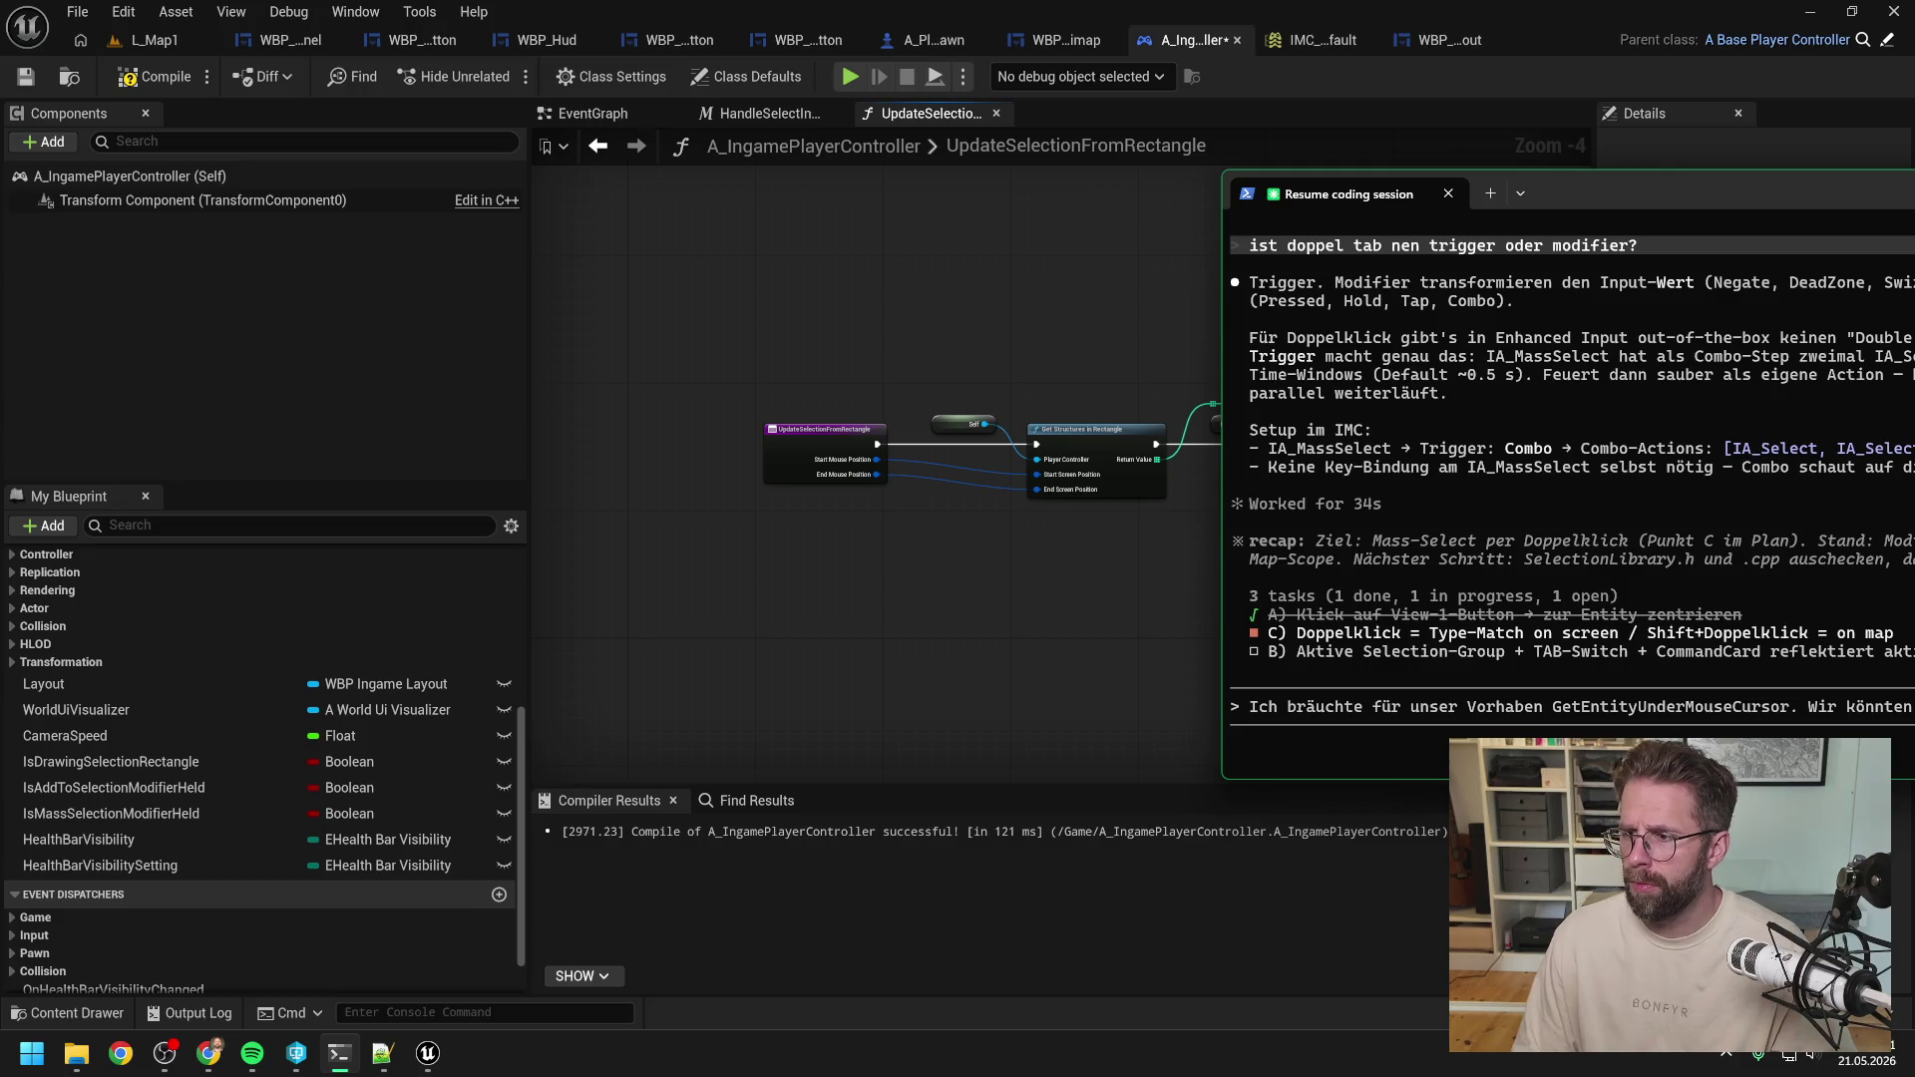
{"action": "left_click_drag", "start_coordinate": [1616, 193], "coordinate": [602, 201]}
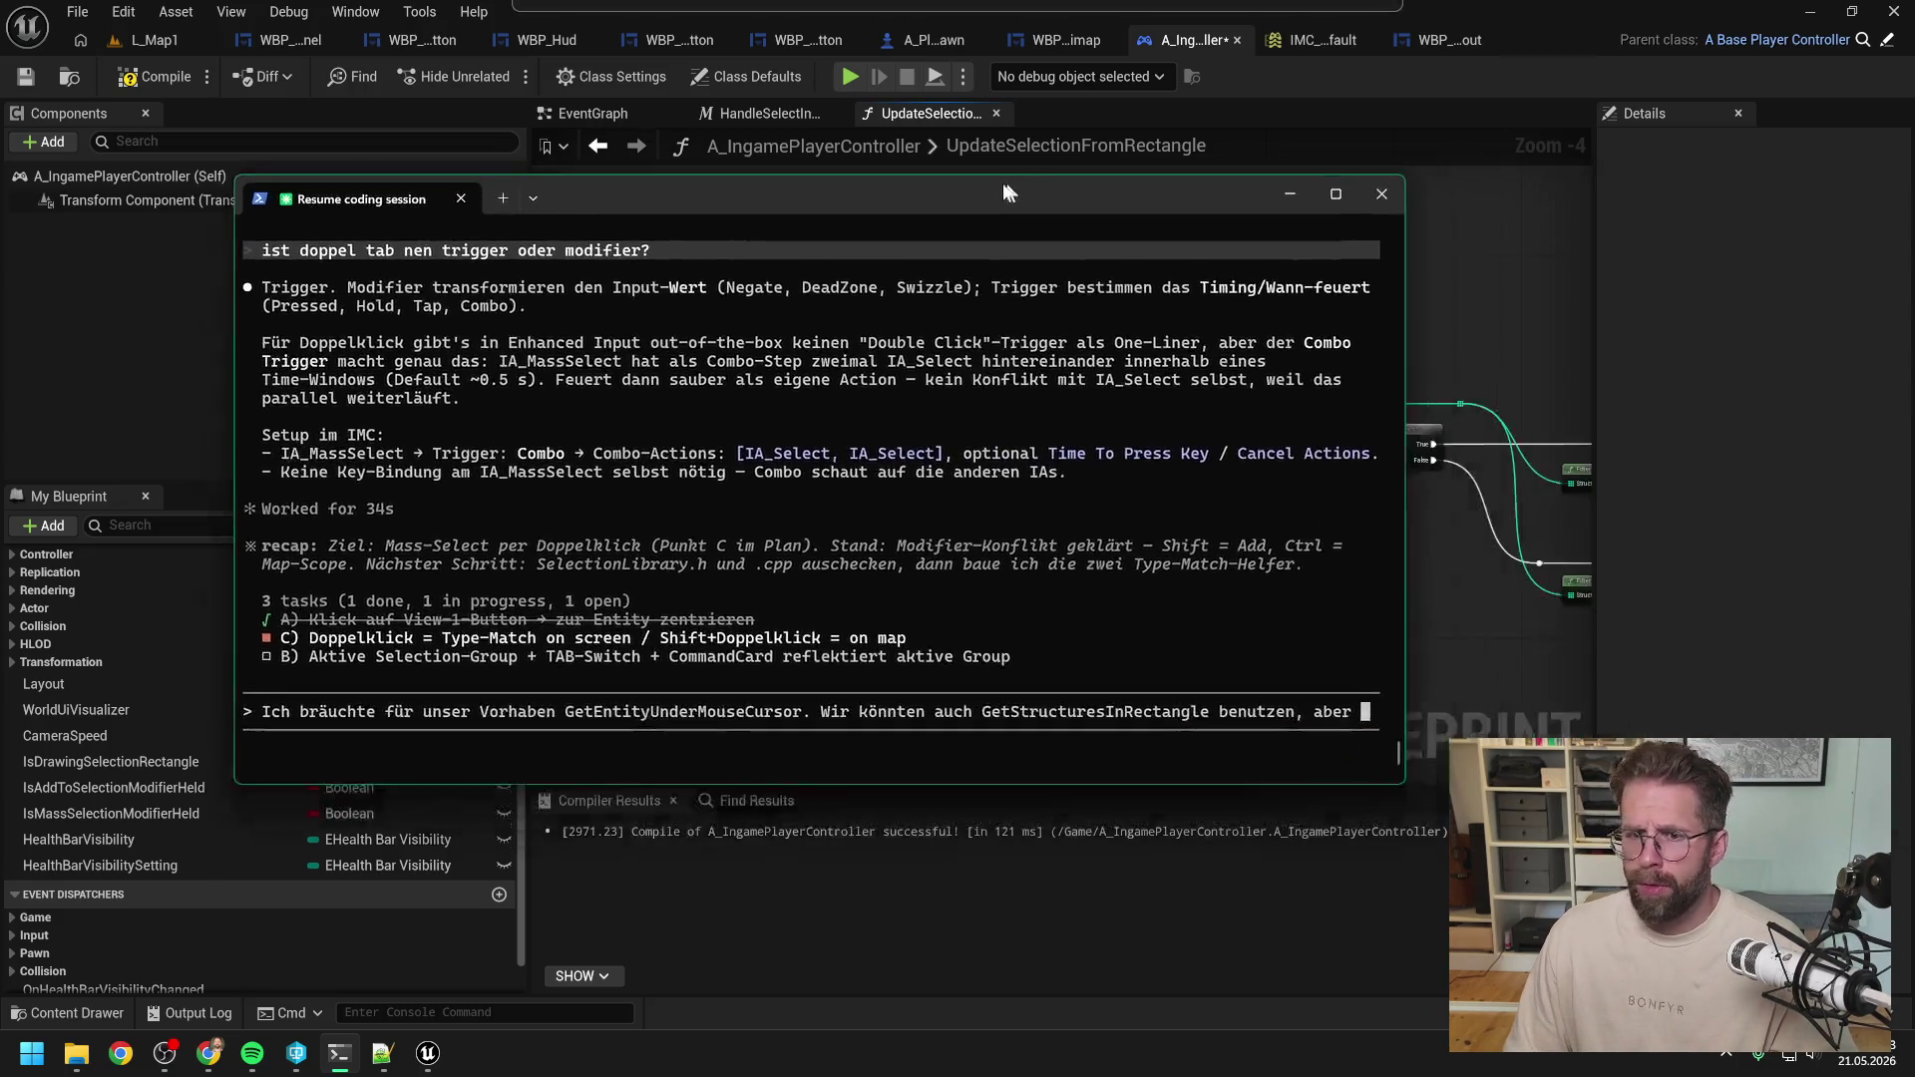
Add that renaming to GetEntitiesInRectangle is overkill and only a SingleChoice is wanted, then send.
{"action": "key", "text": "BackSpace"}
{"action": "key", "text": "BackSpace"}
{"action": "key", "text": "BackSpace"}
{"action": "key", "text": "BackSpace"}
{"action": "key", "text": "BackSpace"}
{"action": "key", "text": "BackSpace"}
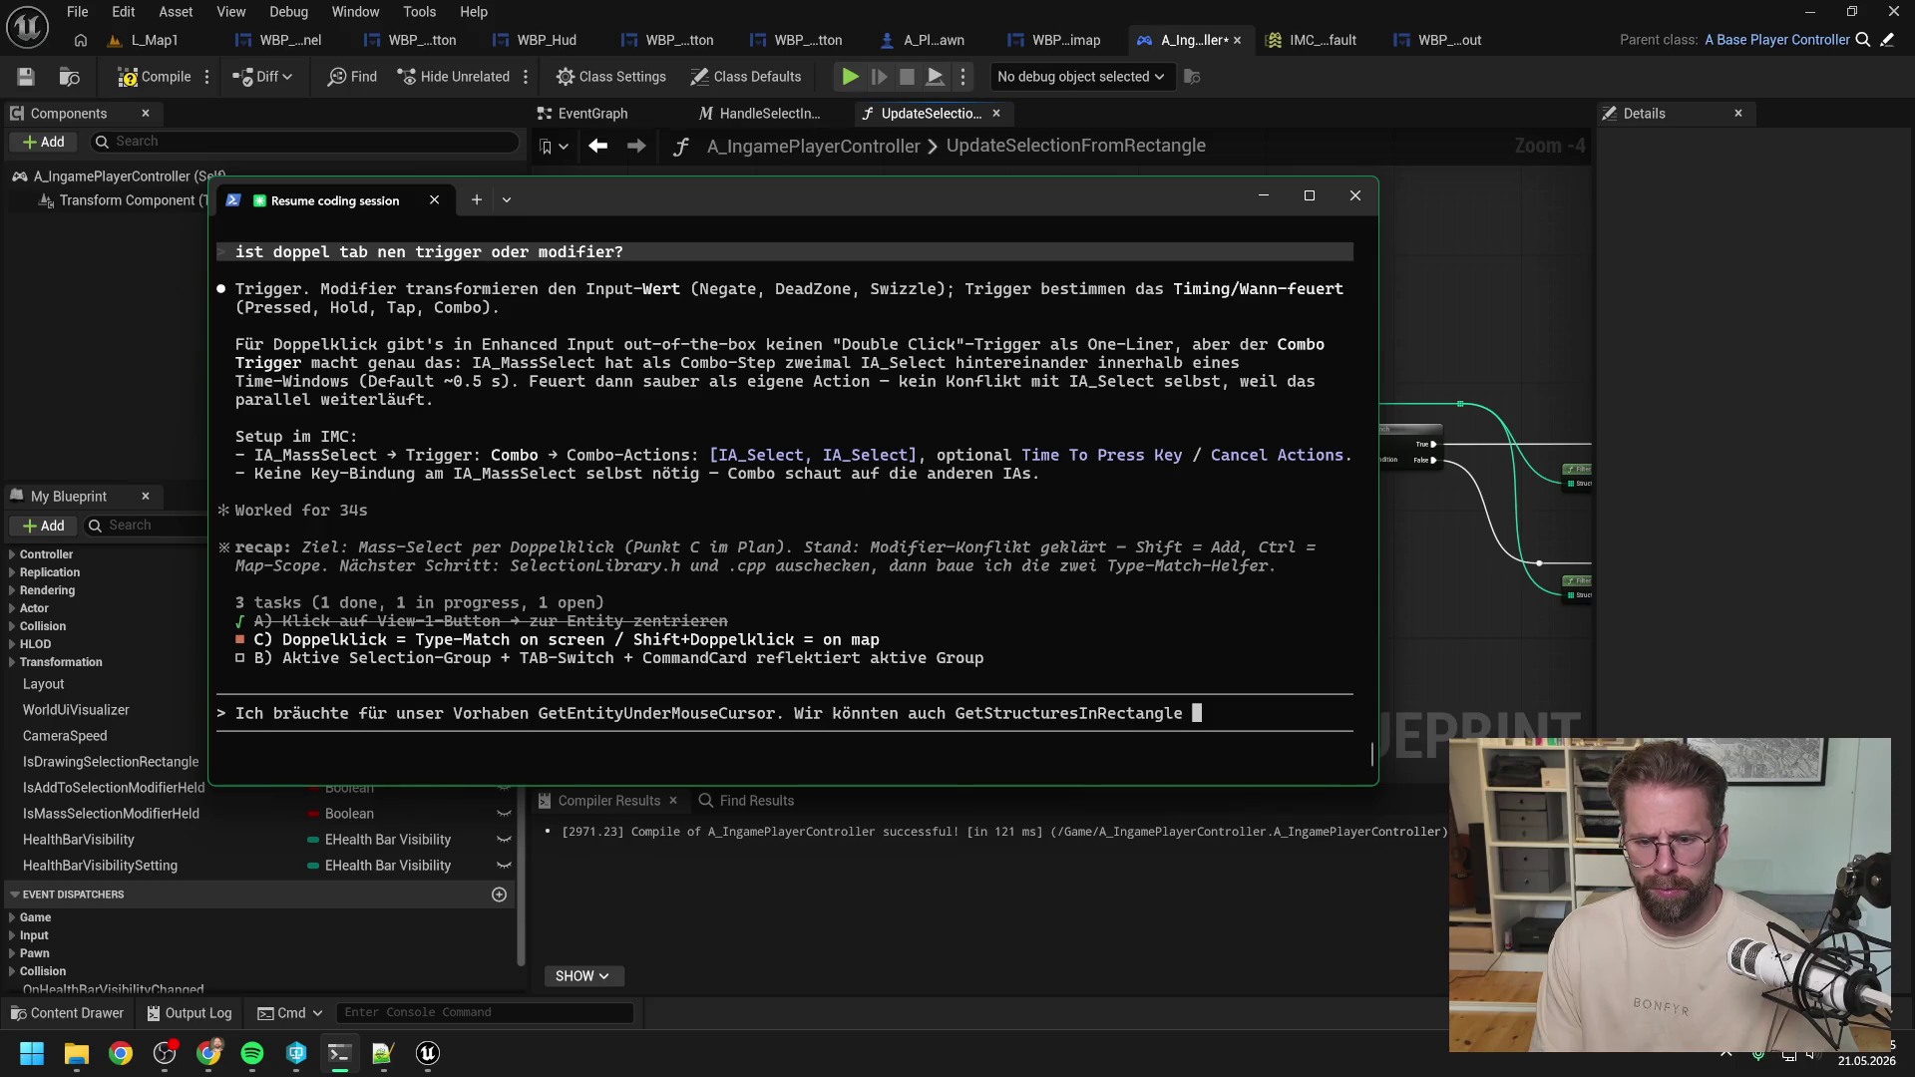
{"action": "type", "text": "(Name muss"}
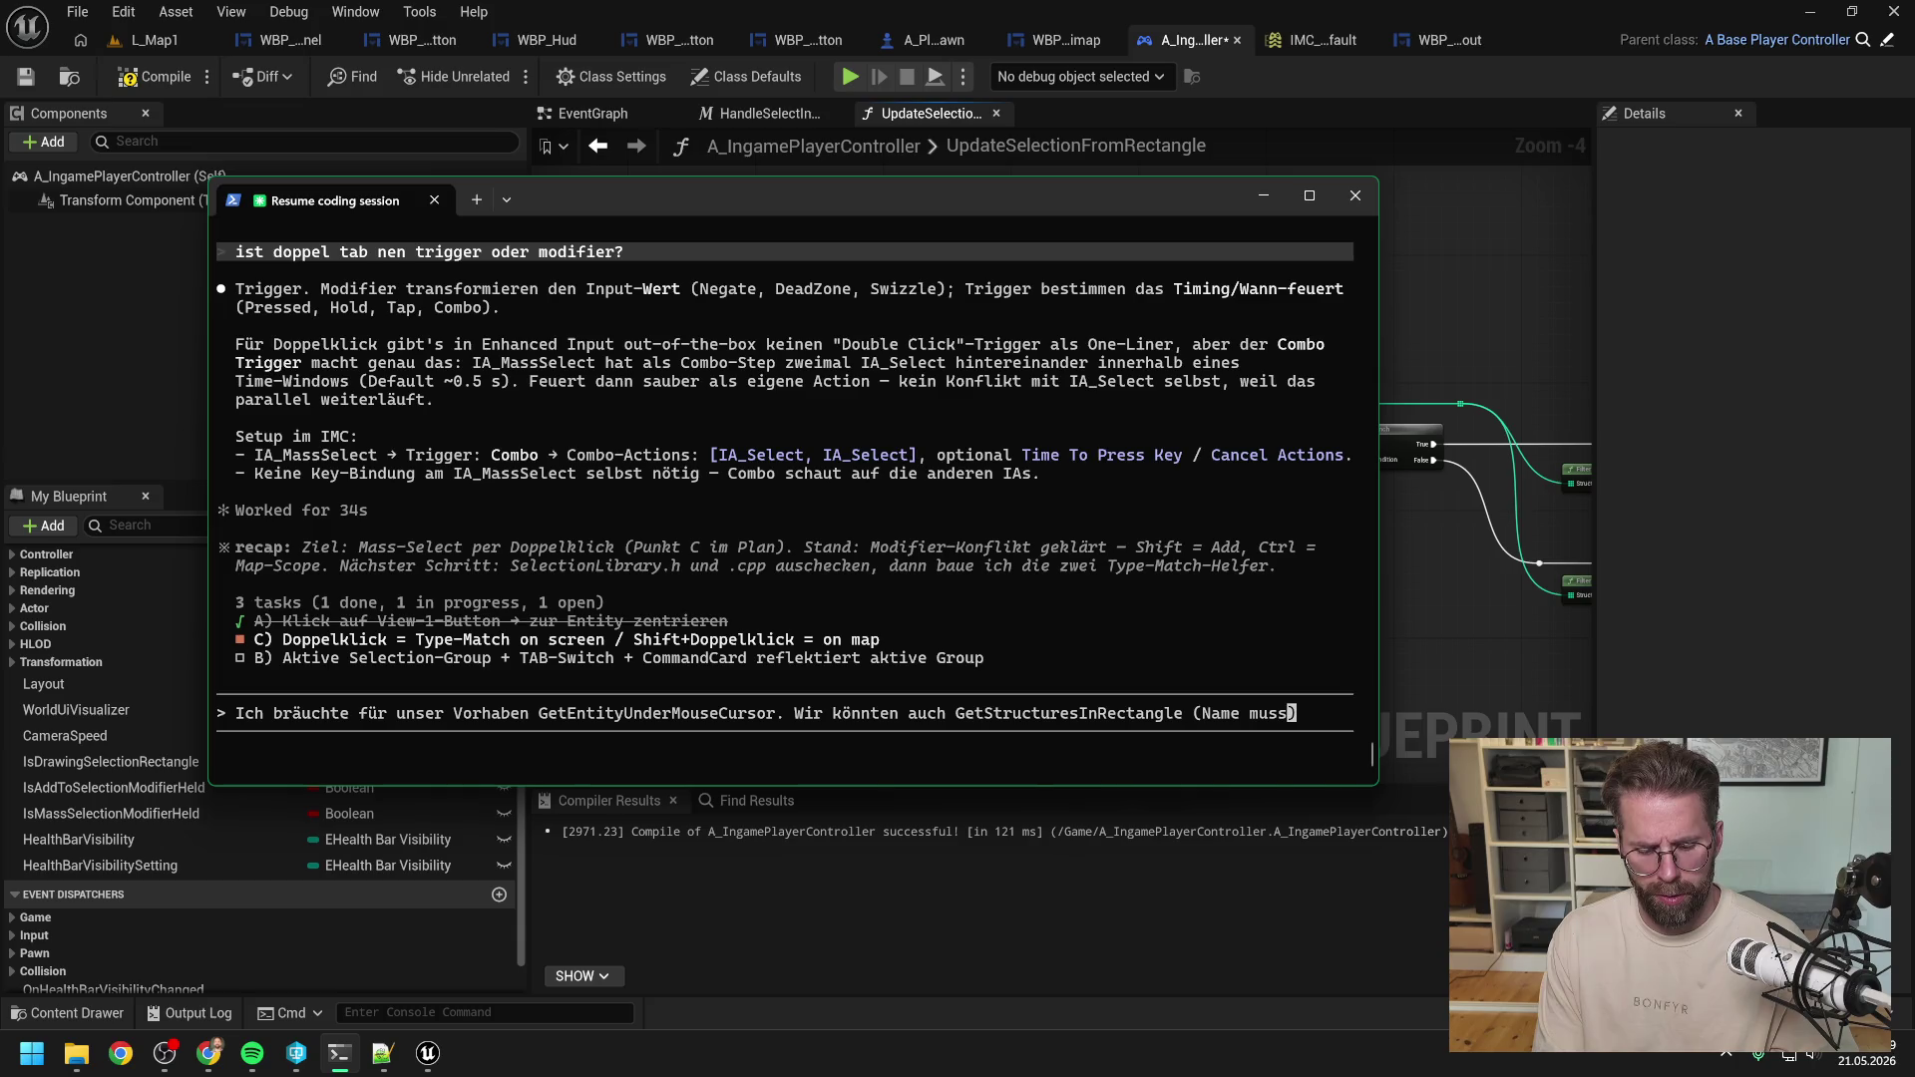
{"action": "type", "text": " übrigens noch"}
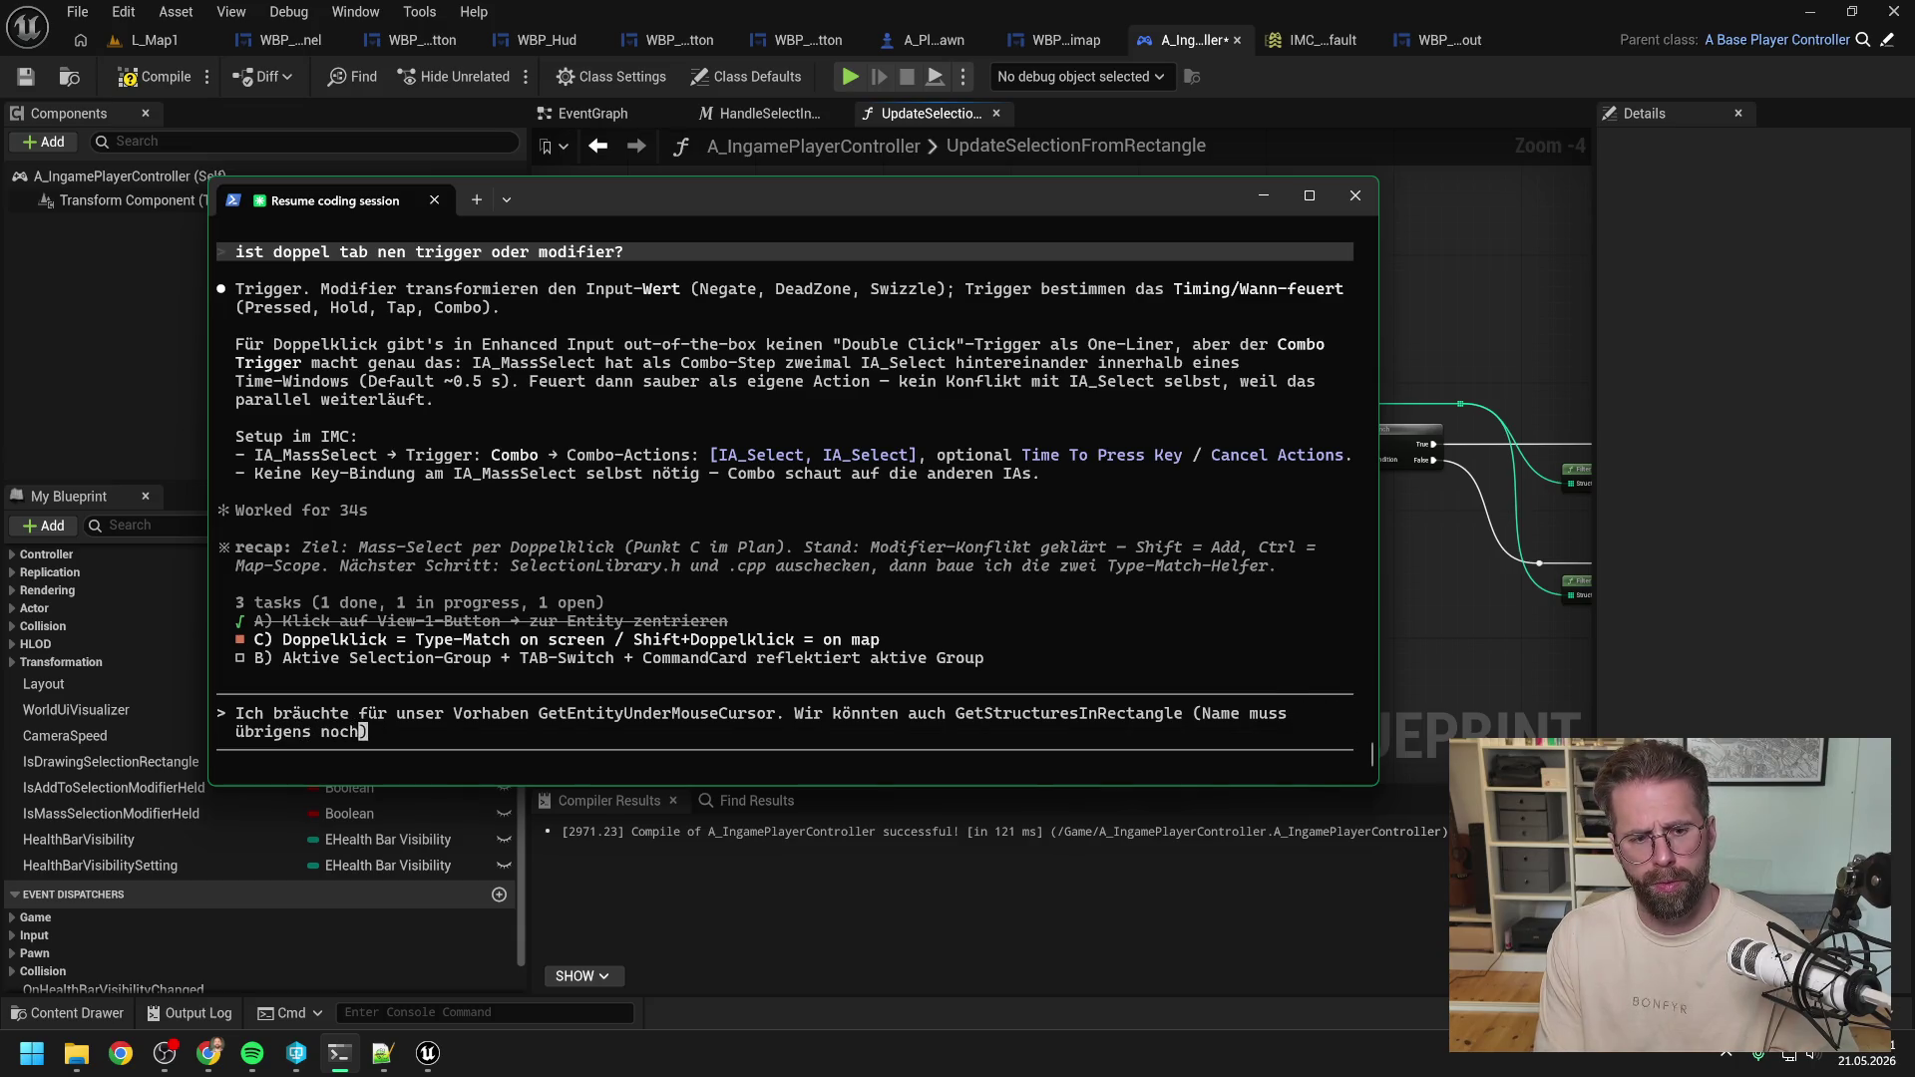
{"action": "type", "text": " auf"}
{"action": "key", "text": "BackSpace"}
{"action": "key", "text": "BackSpace"}
{"action": "key", "text": "BackSpace"}
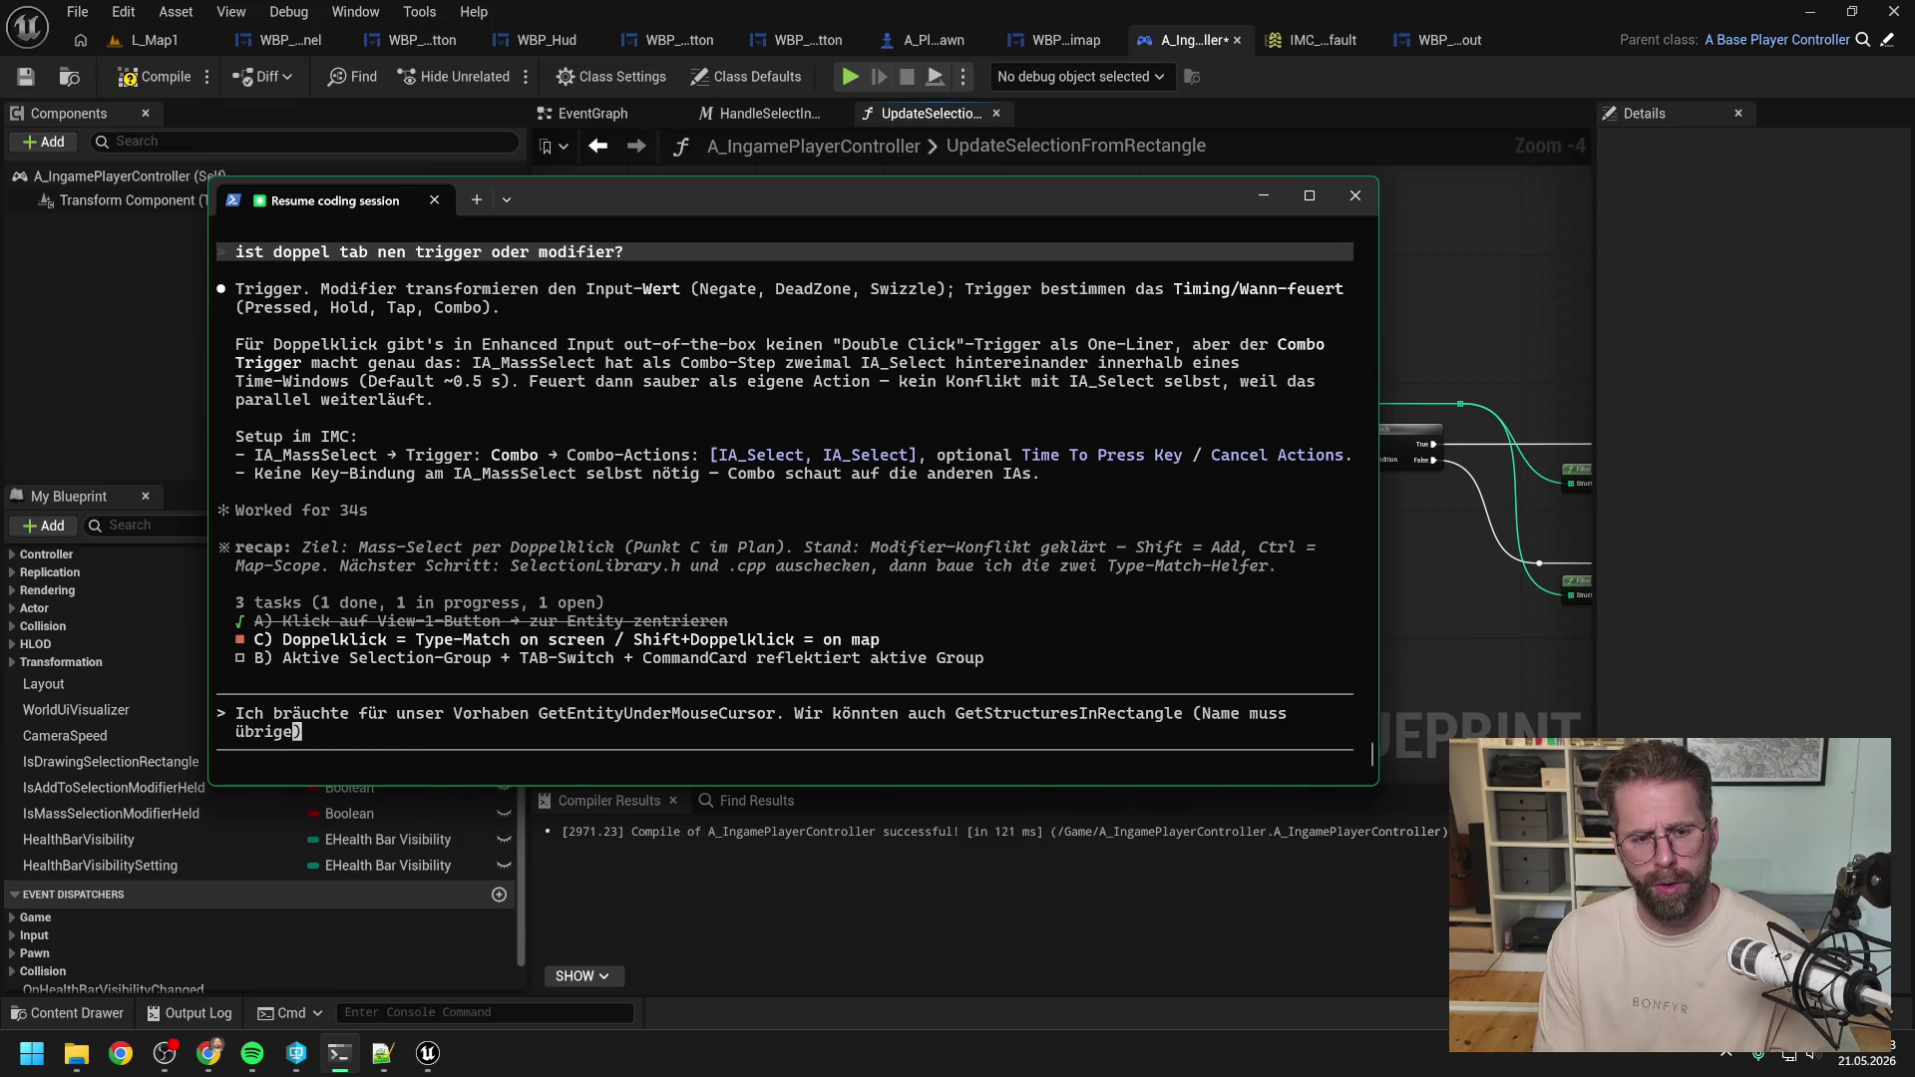
{"action": "key", "text": "BackSpace"}
{"action": "key", "text": "BackSpace"}
{"action": "key", "text": "BackSpace"}
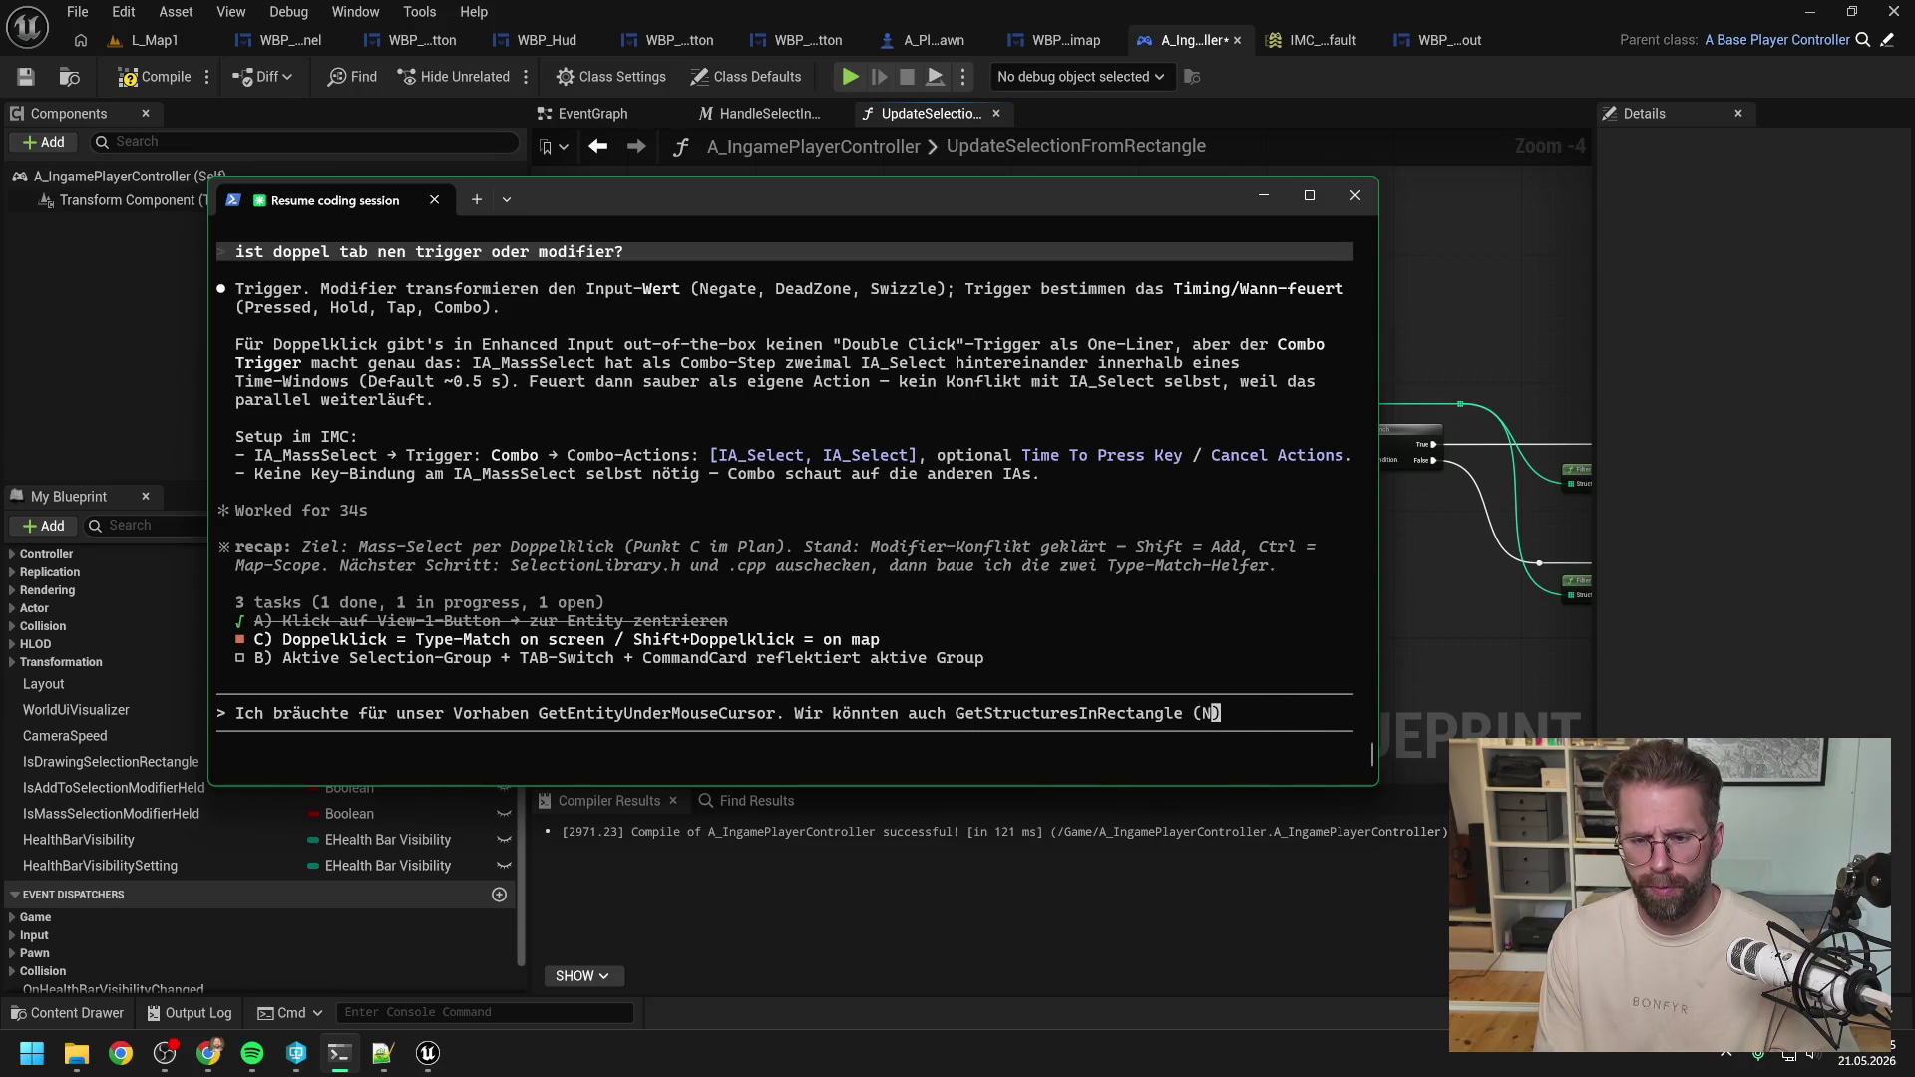
{"action": "type", "text": "Muss "}
{"action": "type", "text": "übrigens ei"}
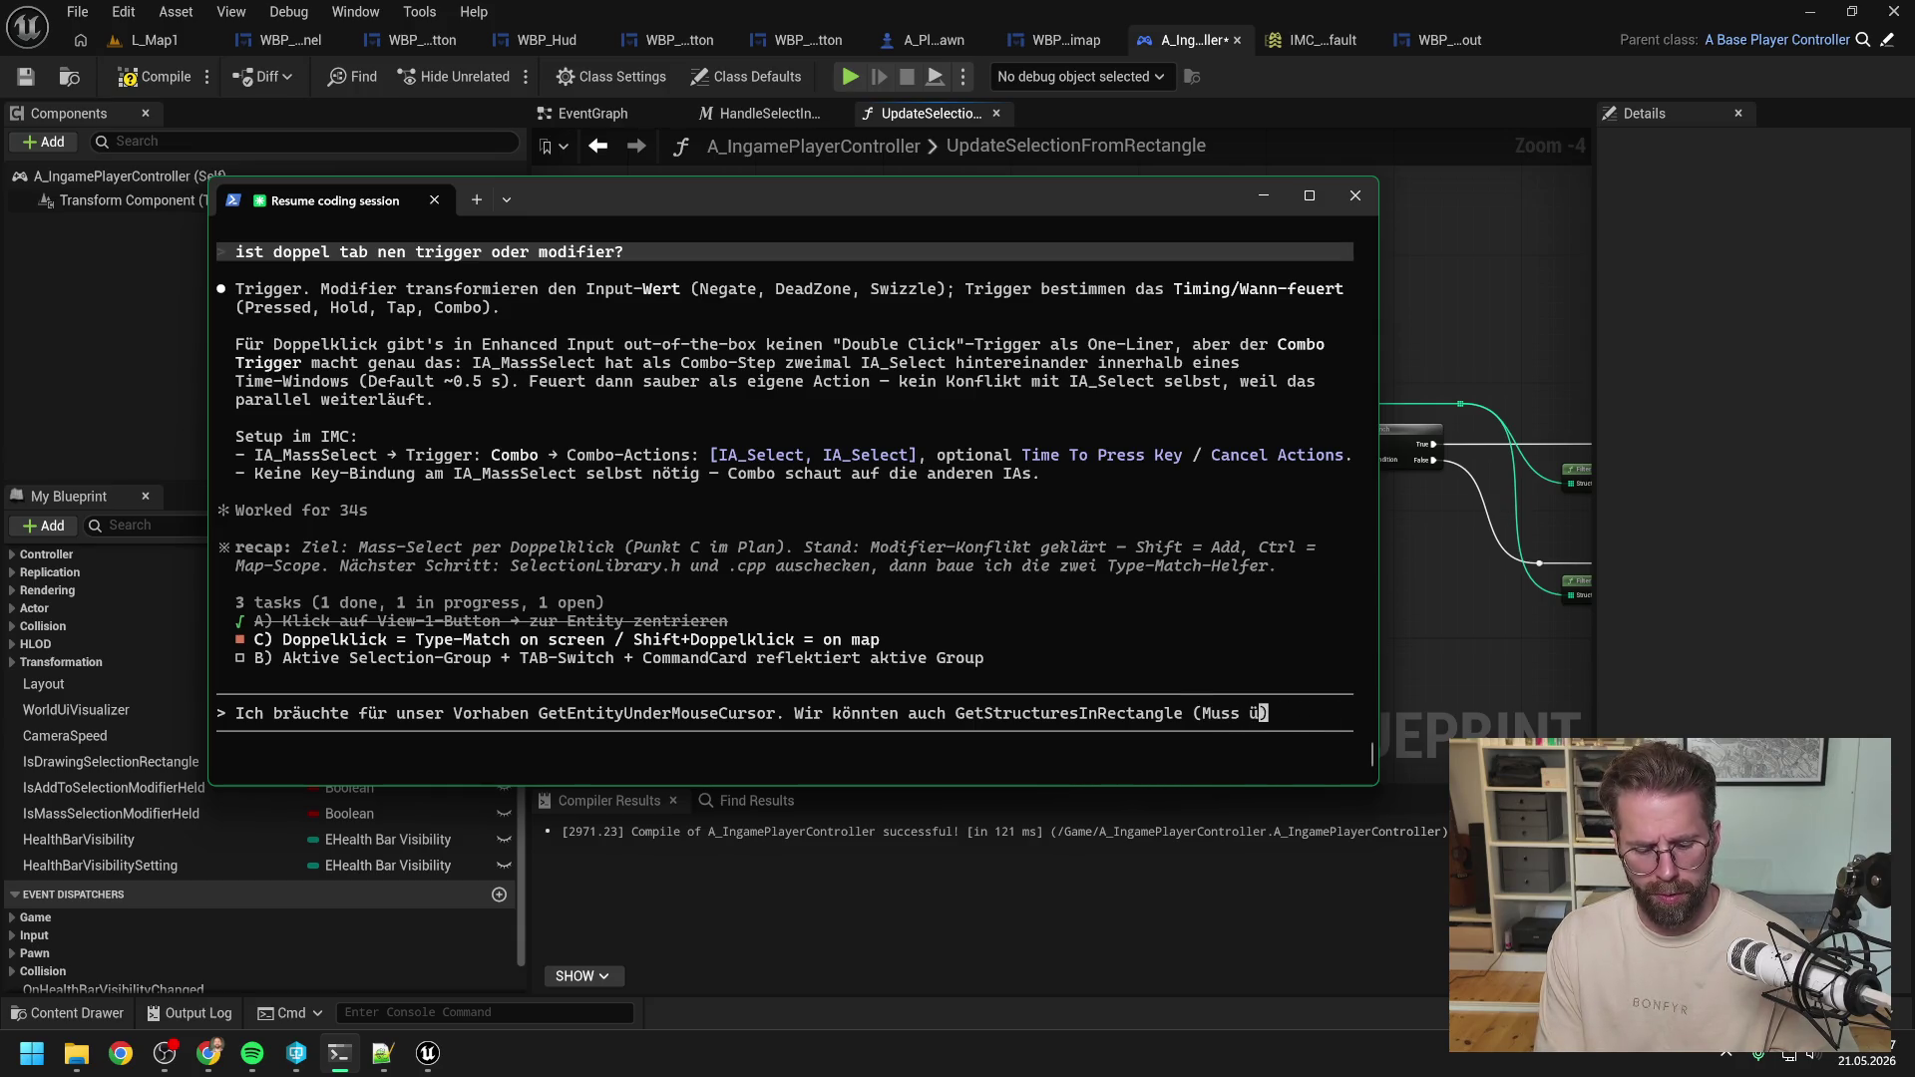
{"action": "type", "text": "gentli"}
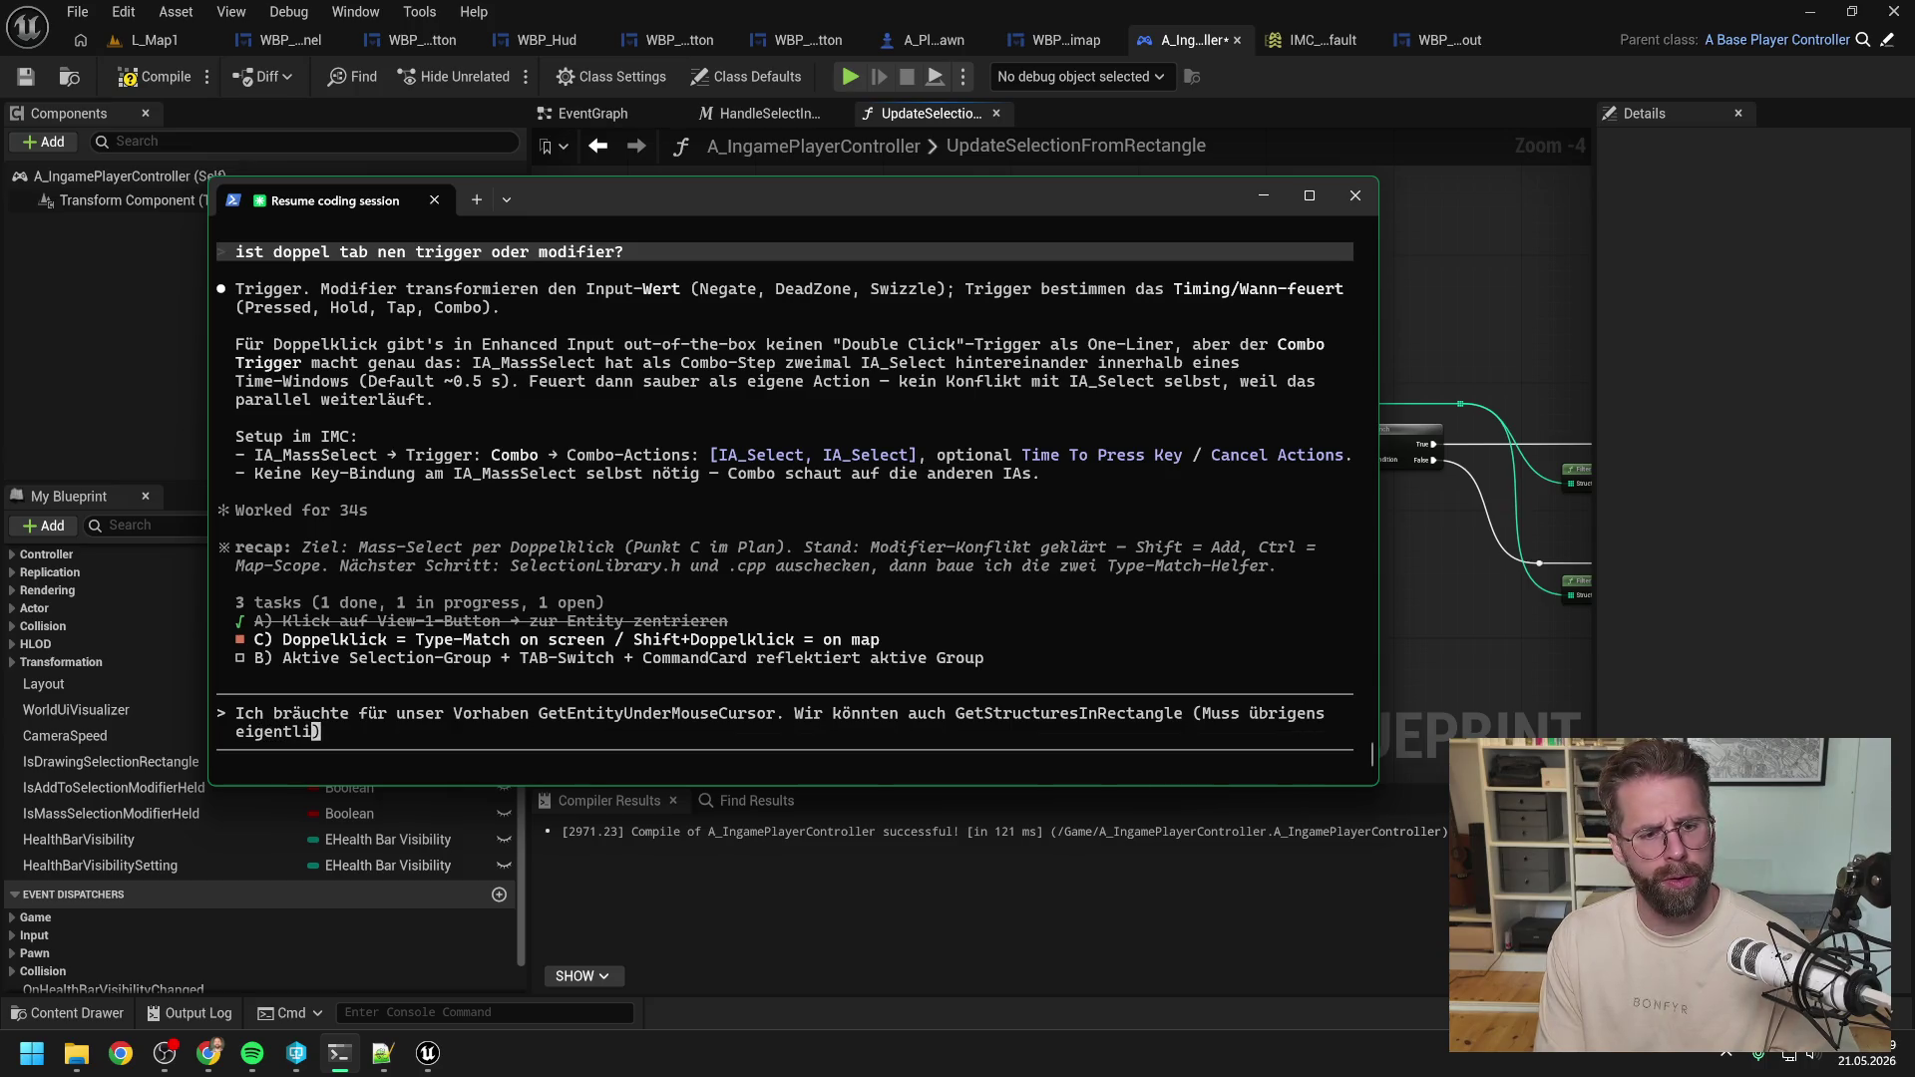
{"action": "type", "text": "ch auch nun auf "}
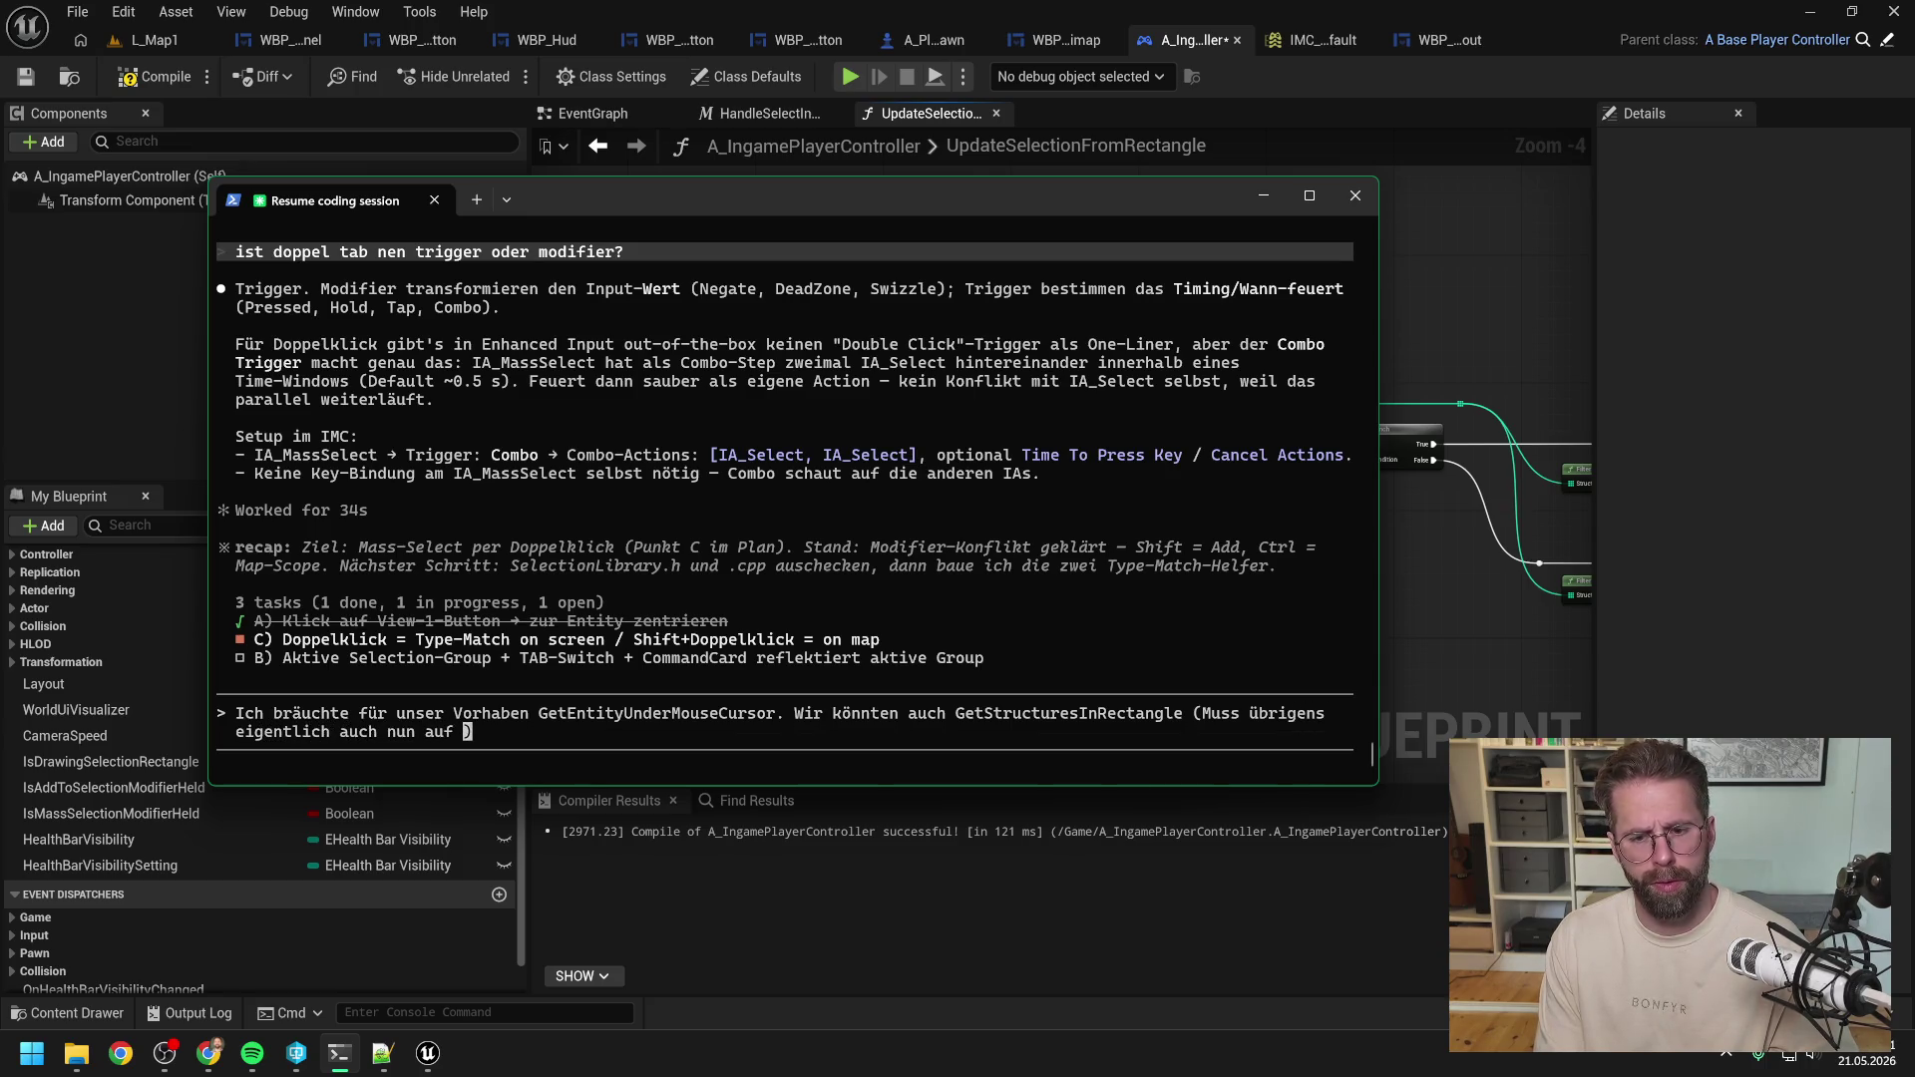
{"action": "type", "text": "GetEntities"}
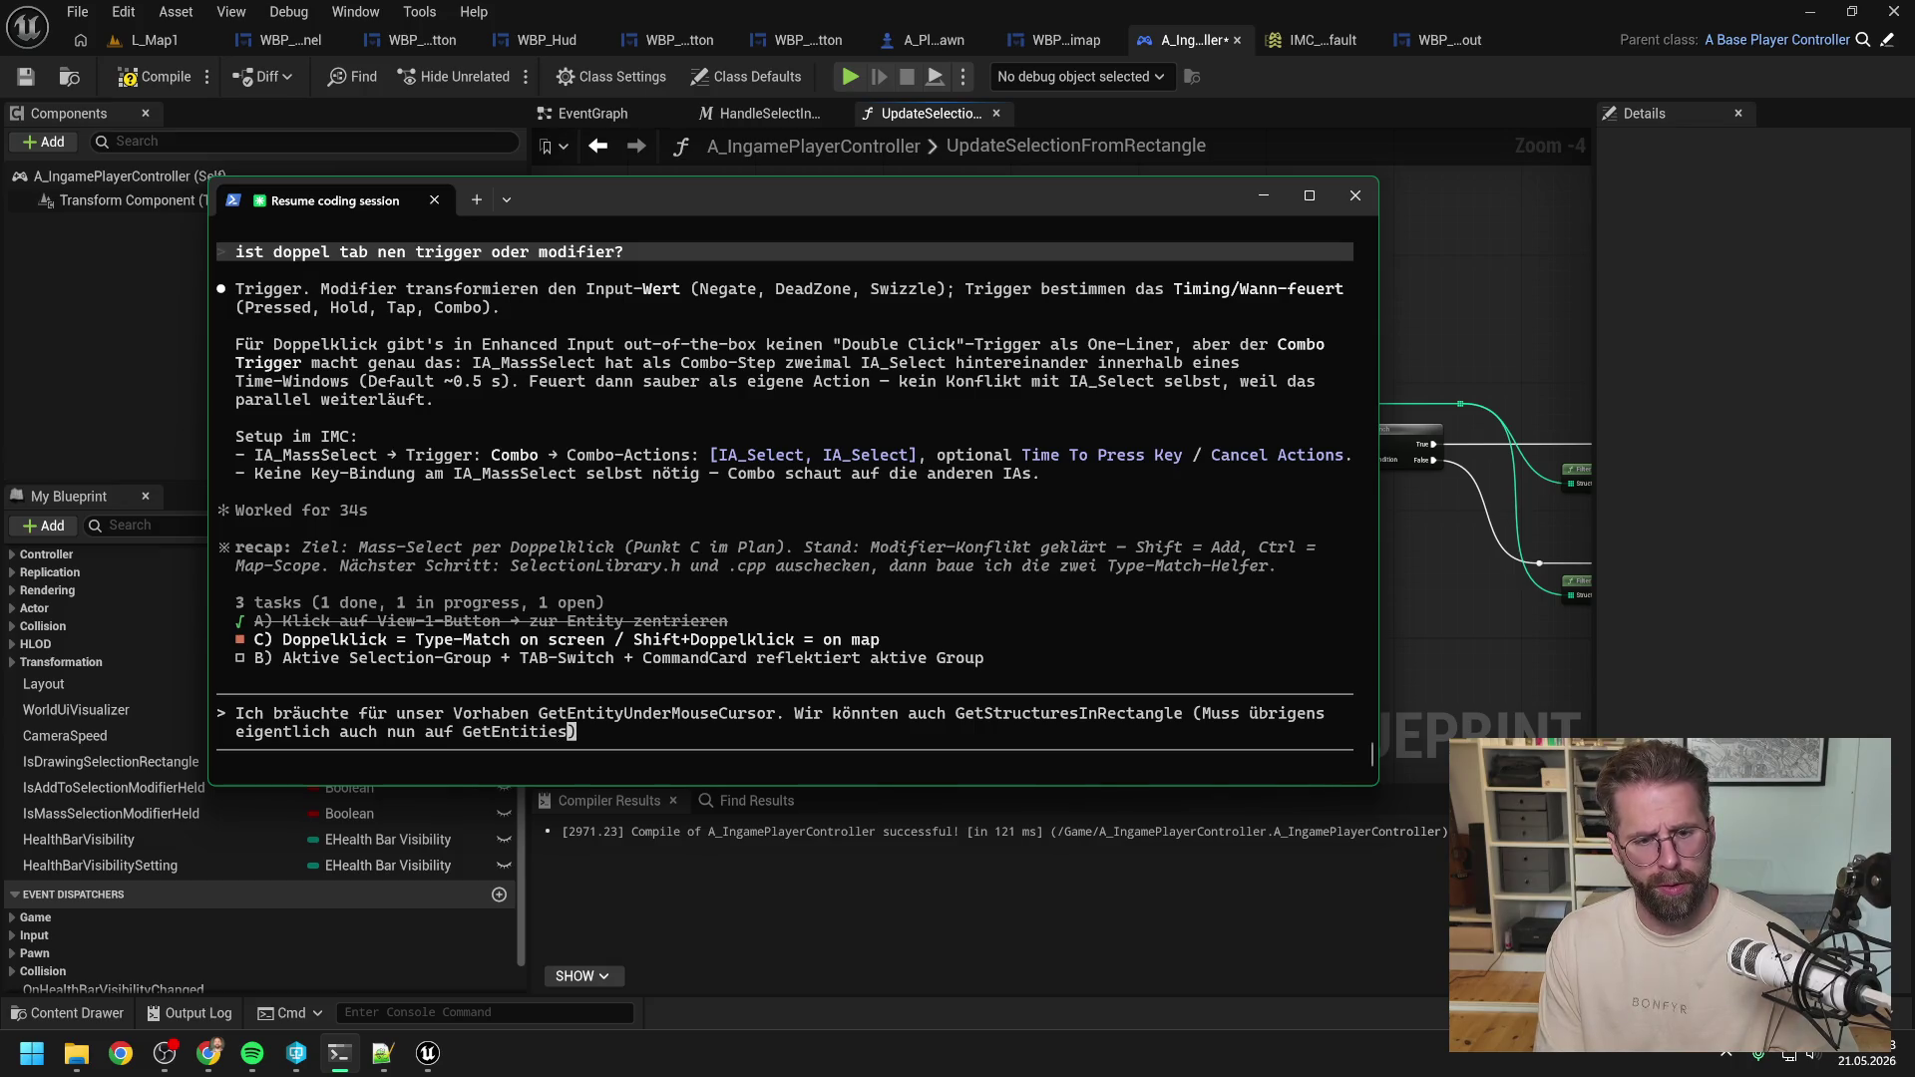
{"action": "type", "text": "InRectangle"}
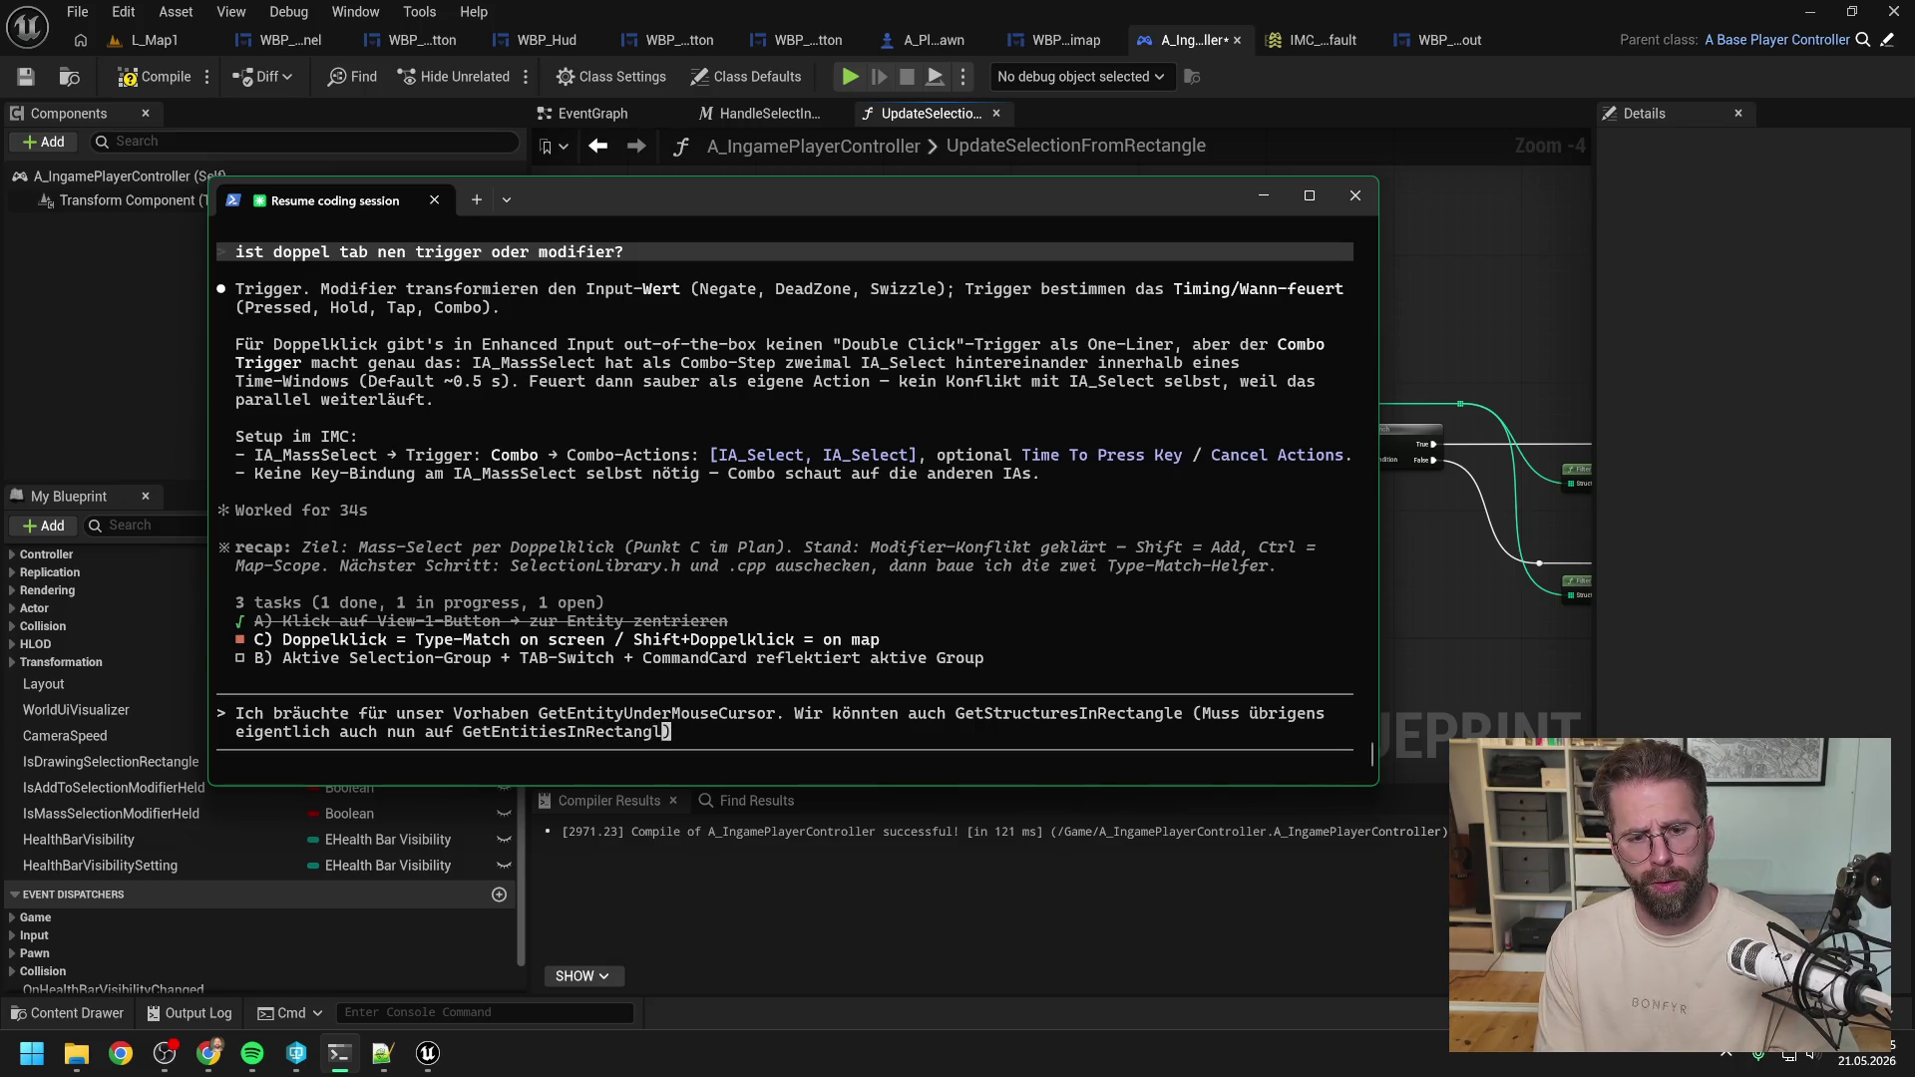
{"action": "type", "text": " geändert wer"}
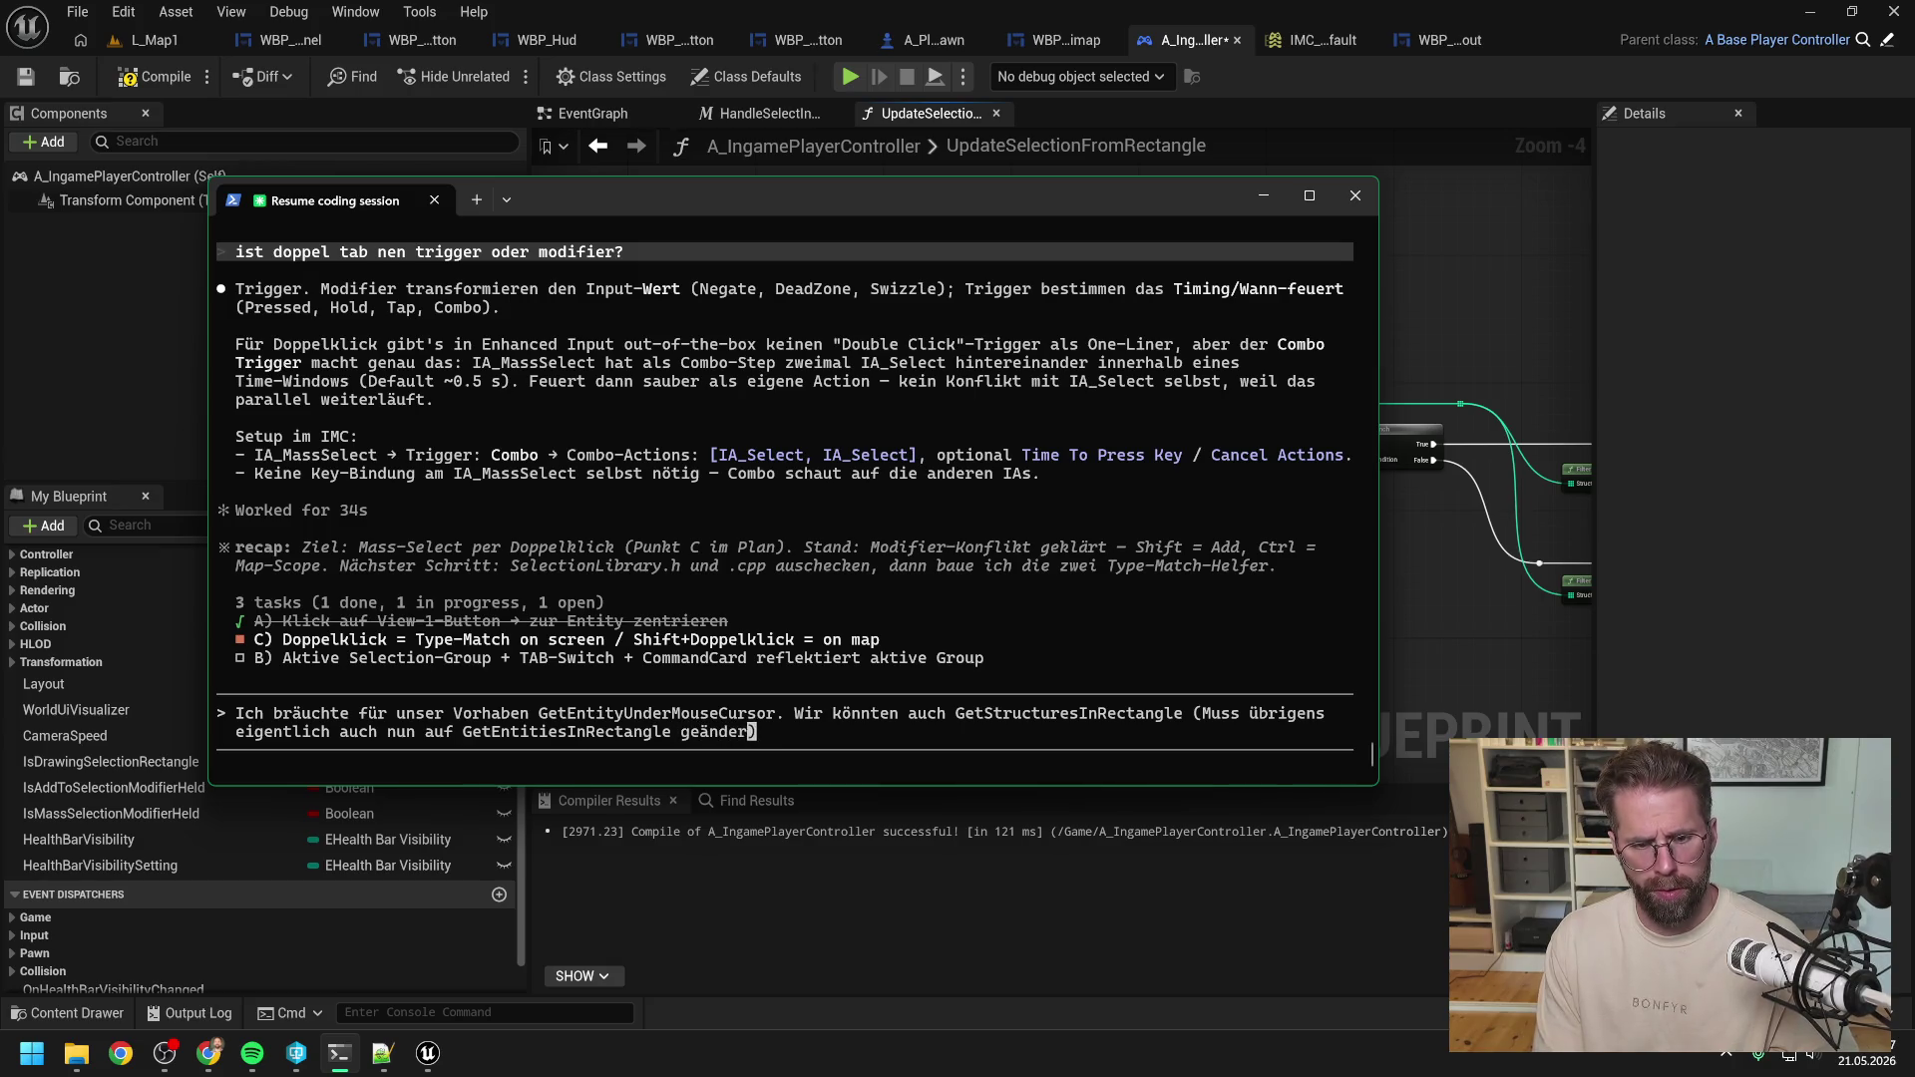
{"action": "type", "text": "den."}
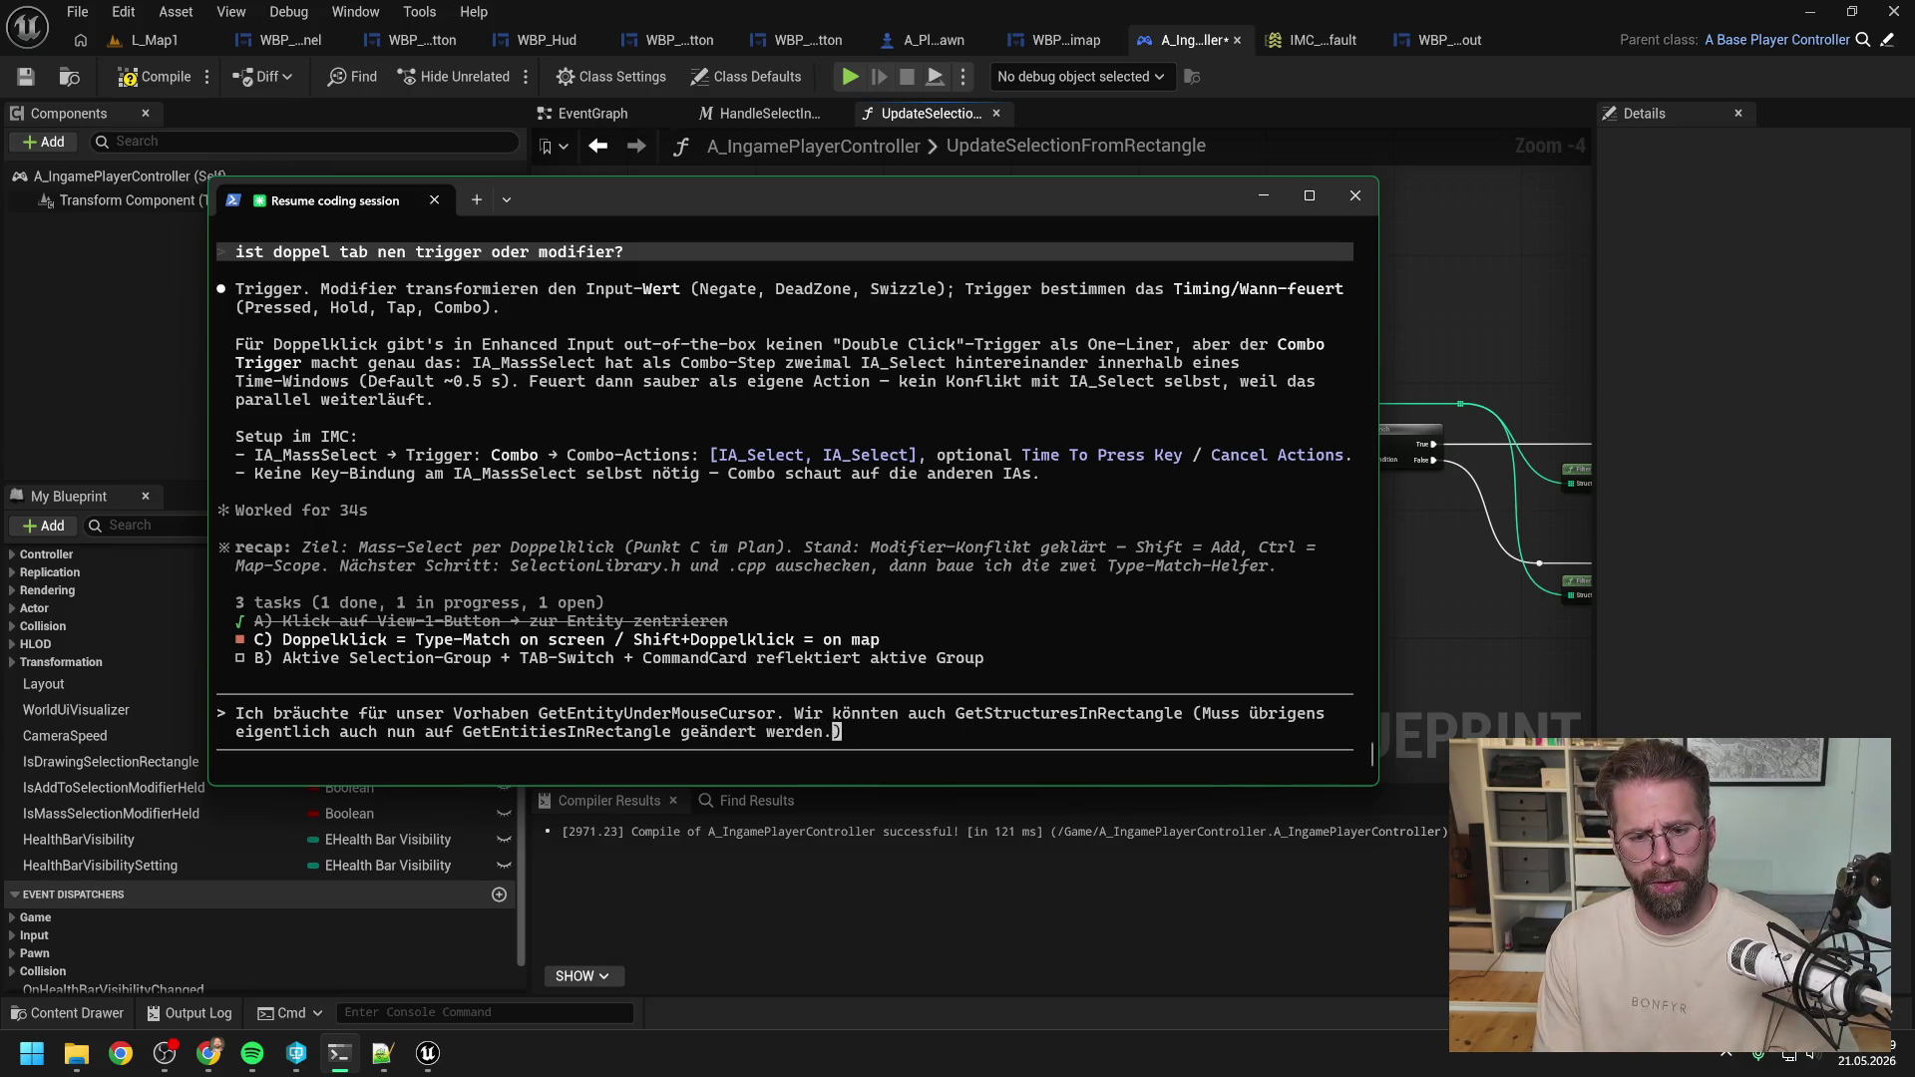
{"action": "key", "text": "BackSpace"}
{"action": "type", "text": "), "}
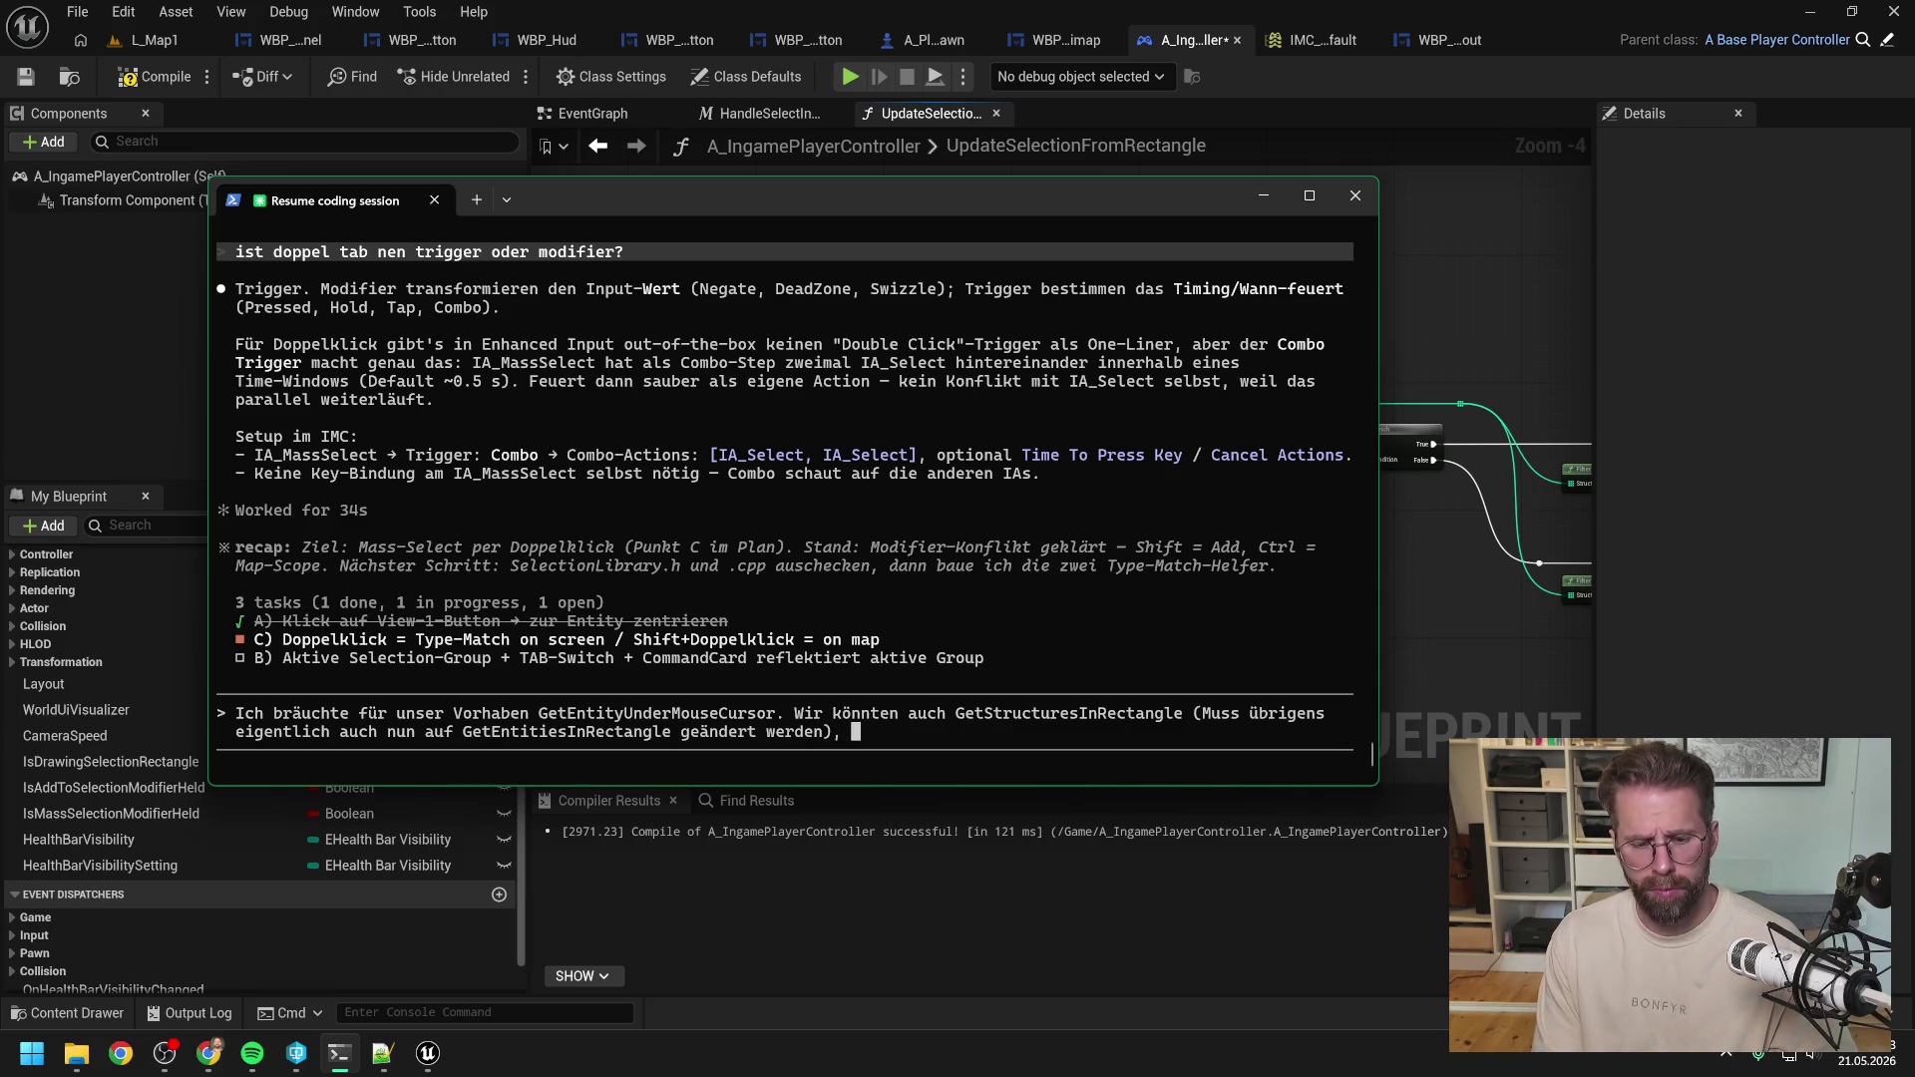
{"action": "type", "text": "das ist aber bisschen overk"}
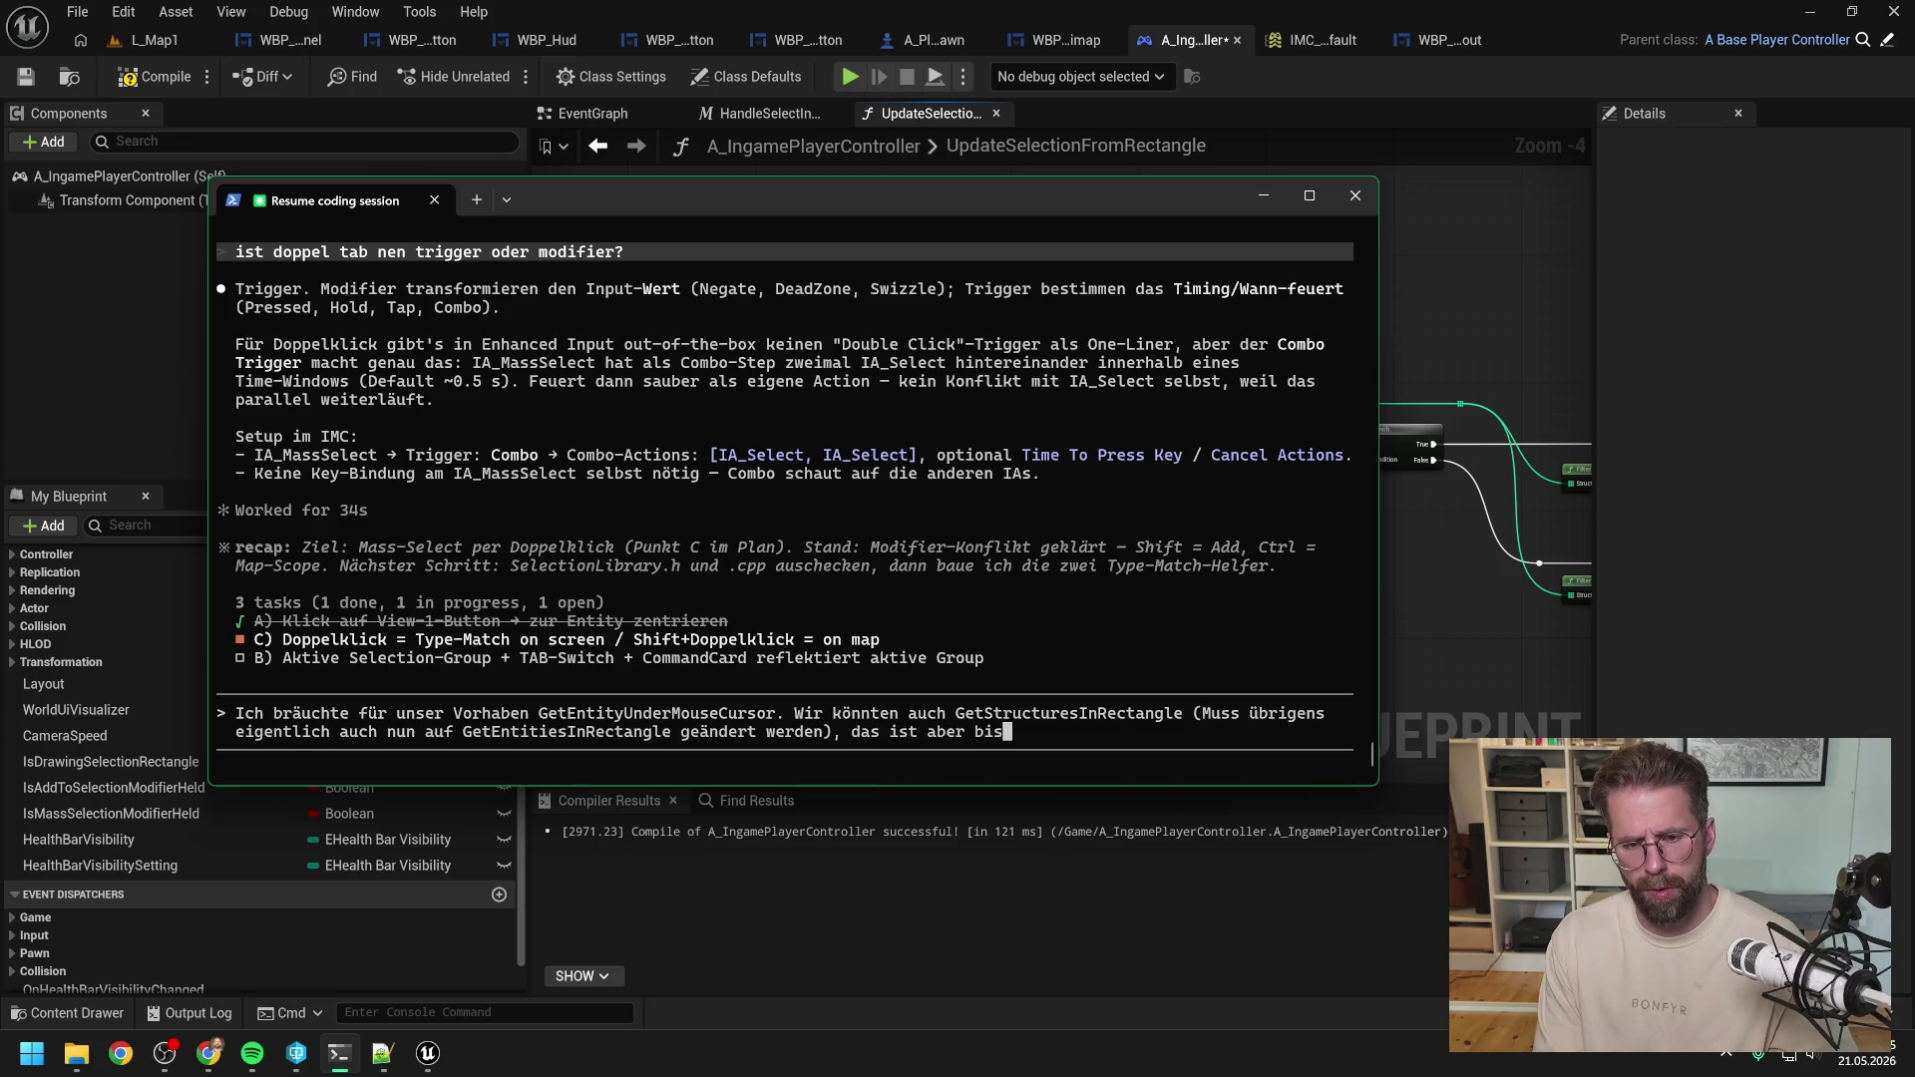
{"action": "type", "text": "ill"}
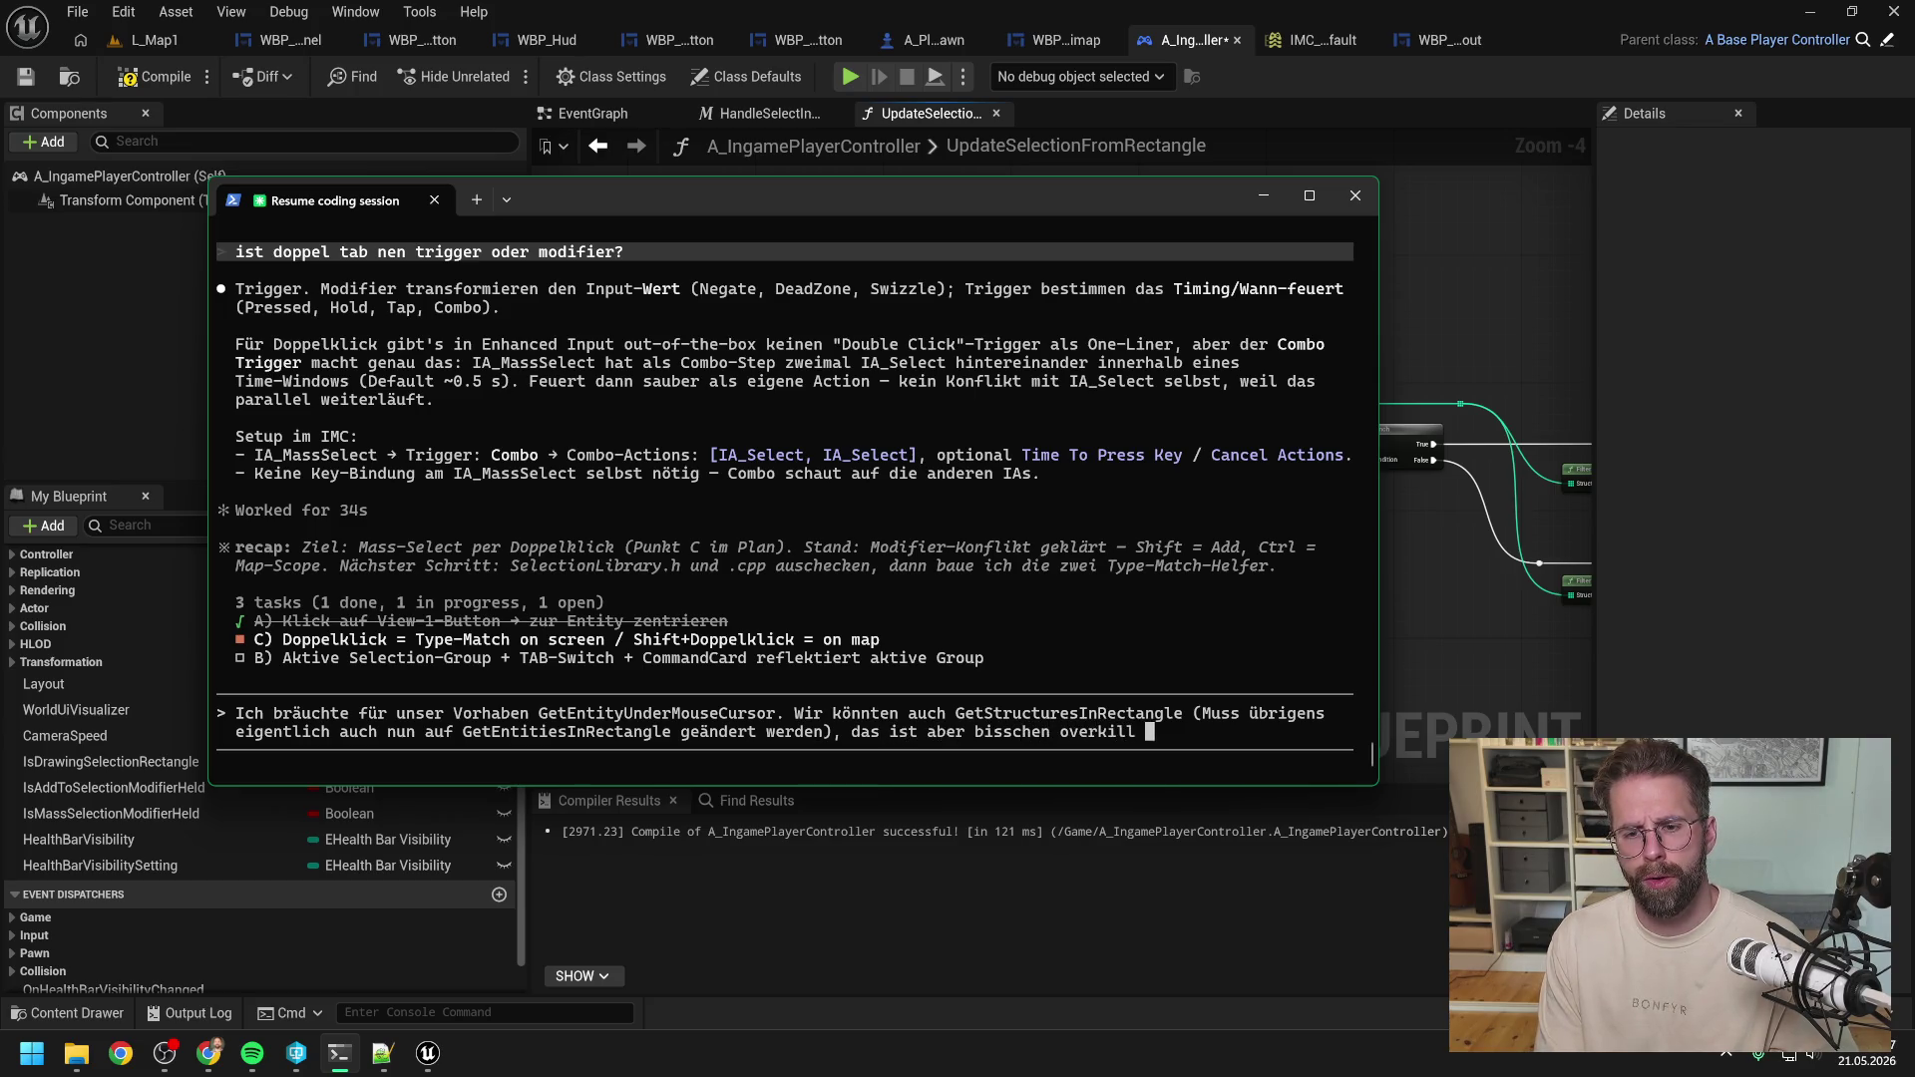
{"action": "type", "text": ". Wi"}
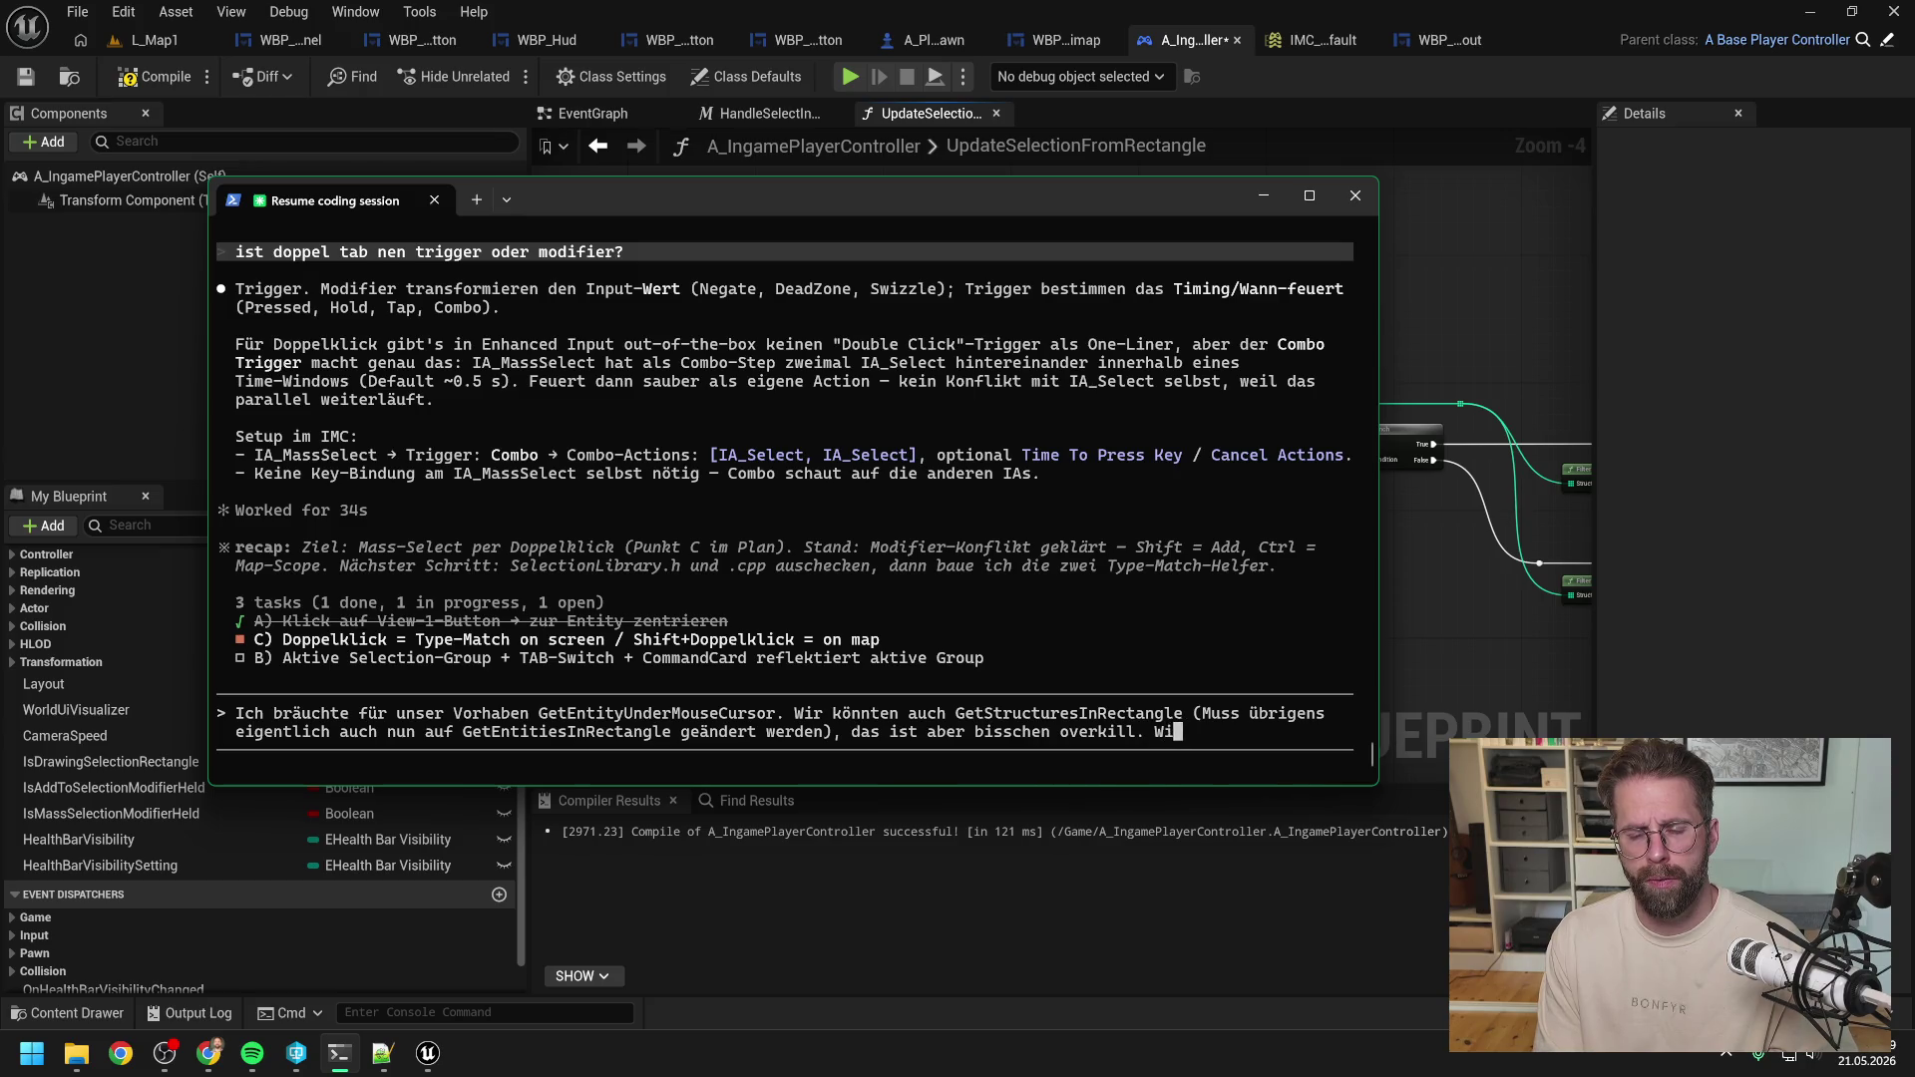
{"action": "type", "text": "r wollen nur eine Single"}
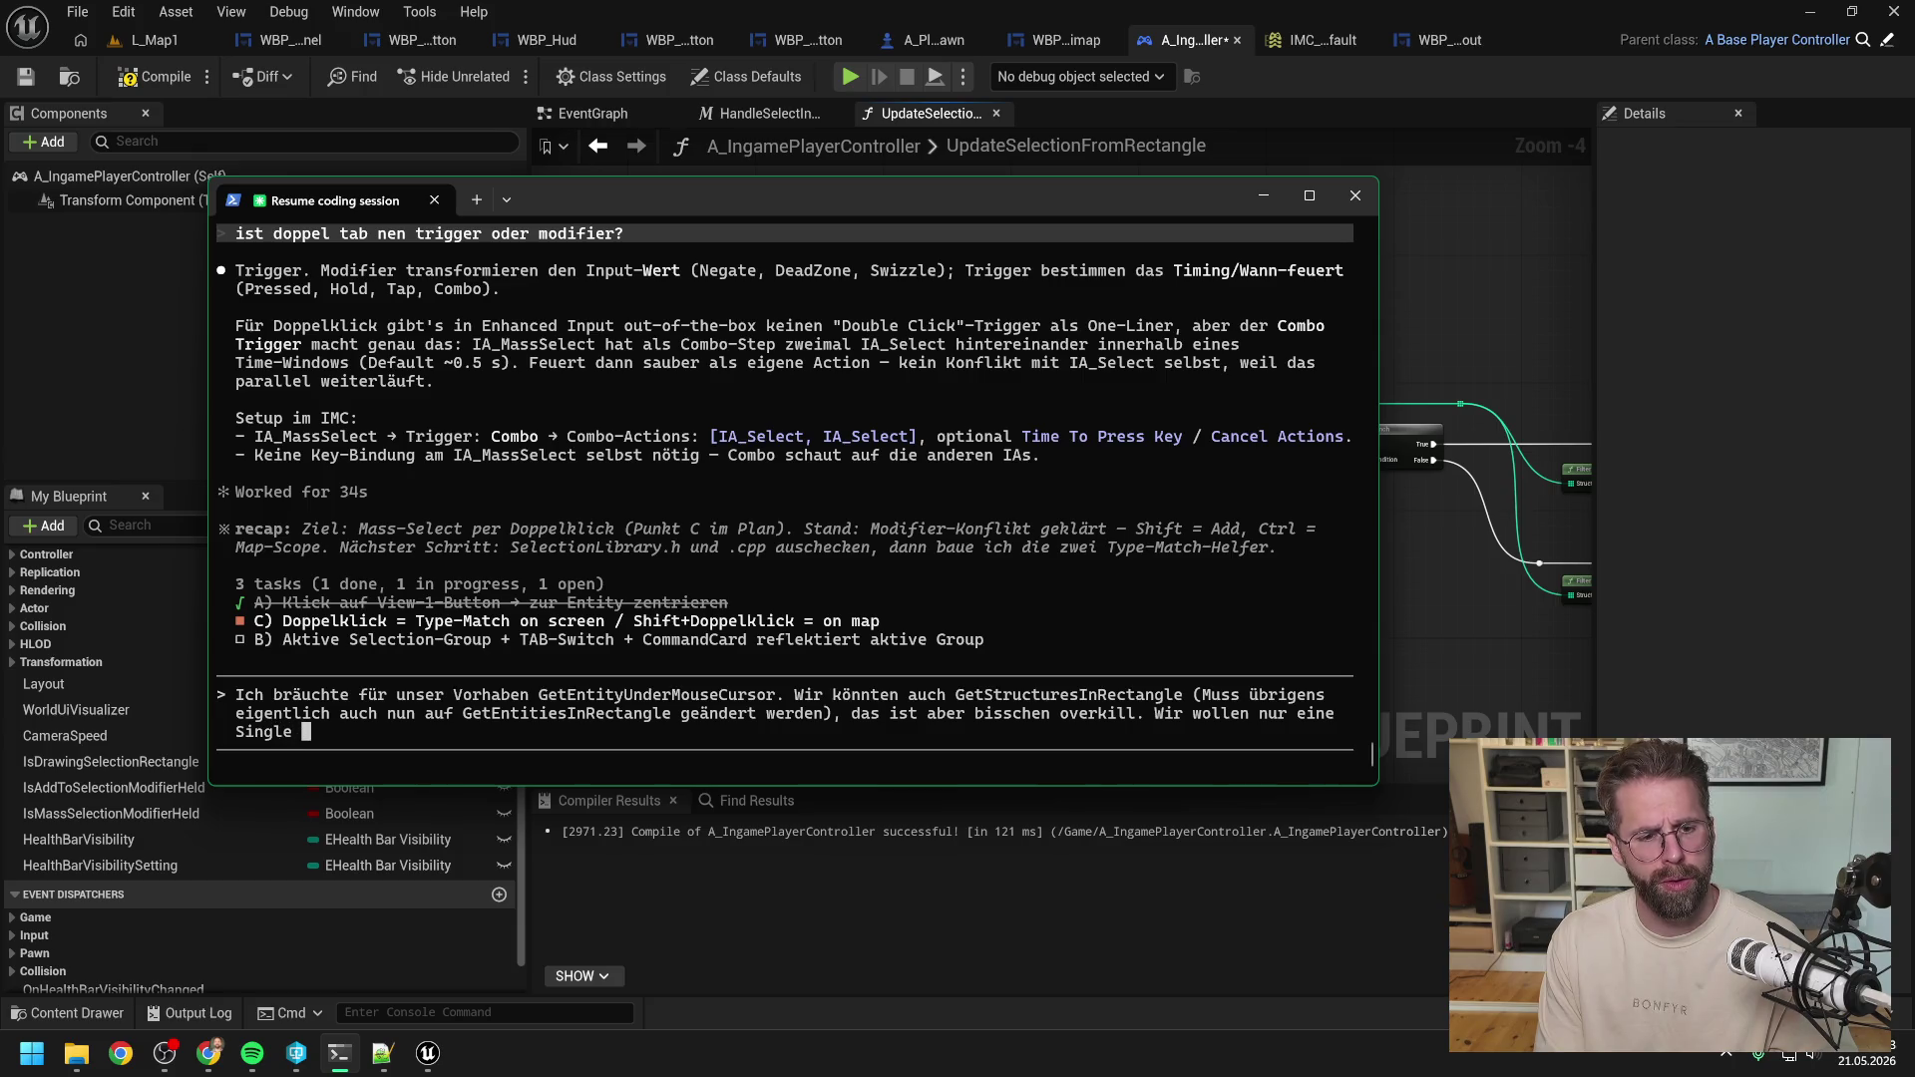
{"action": "type", "text": "Choice zurück in dem"}
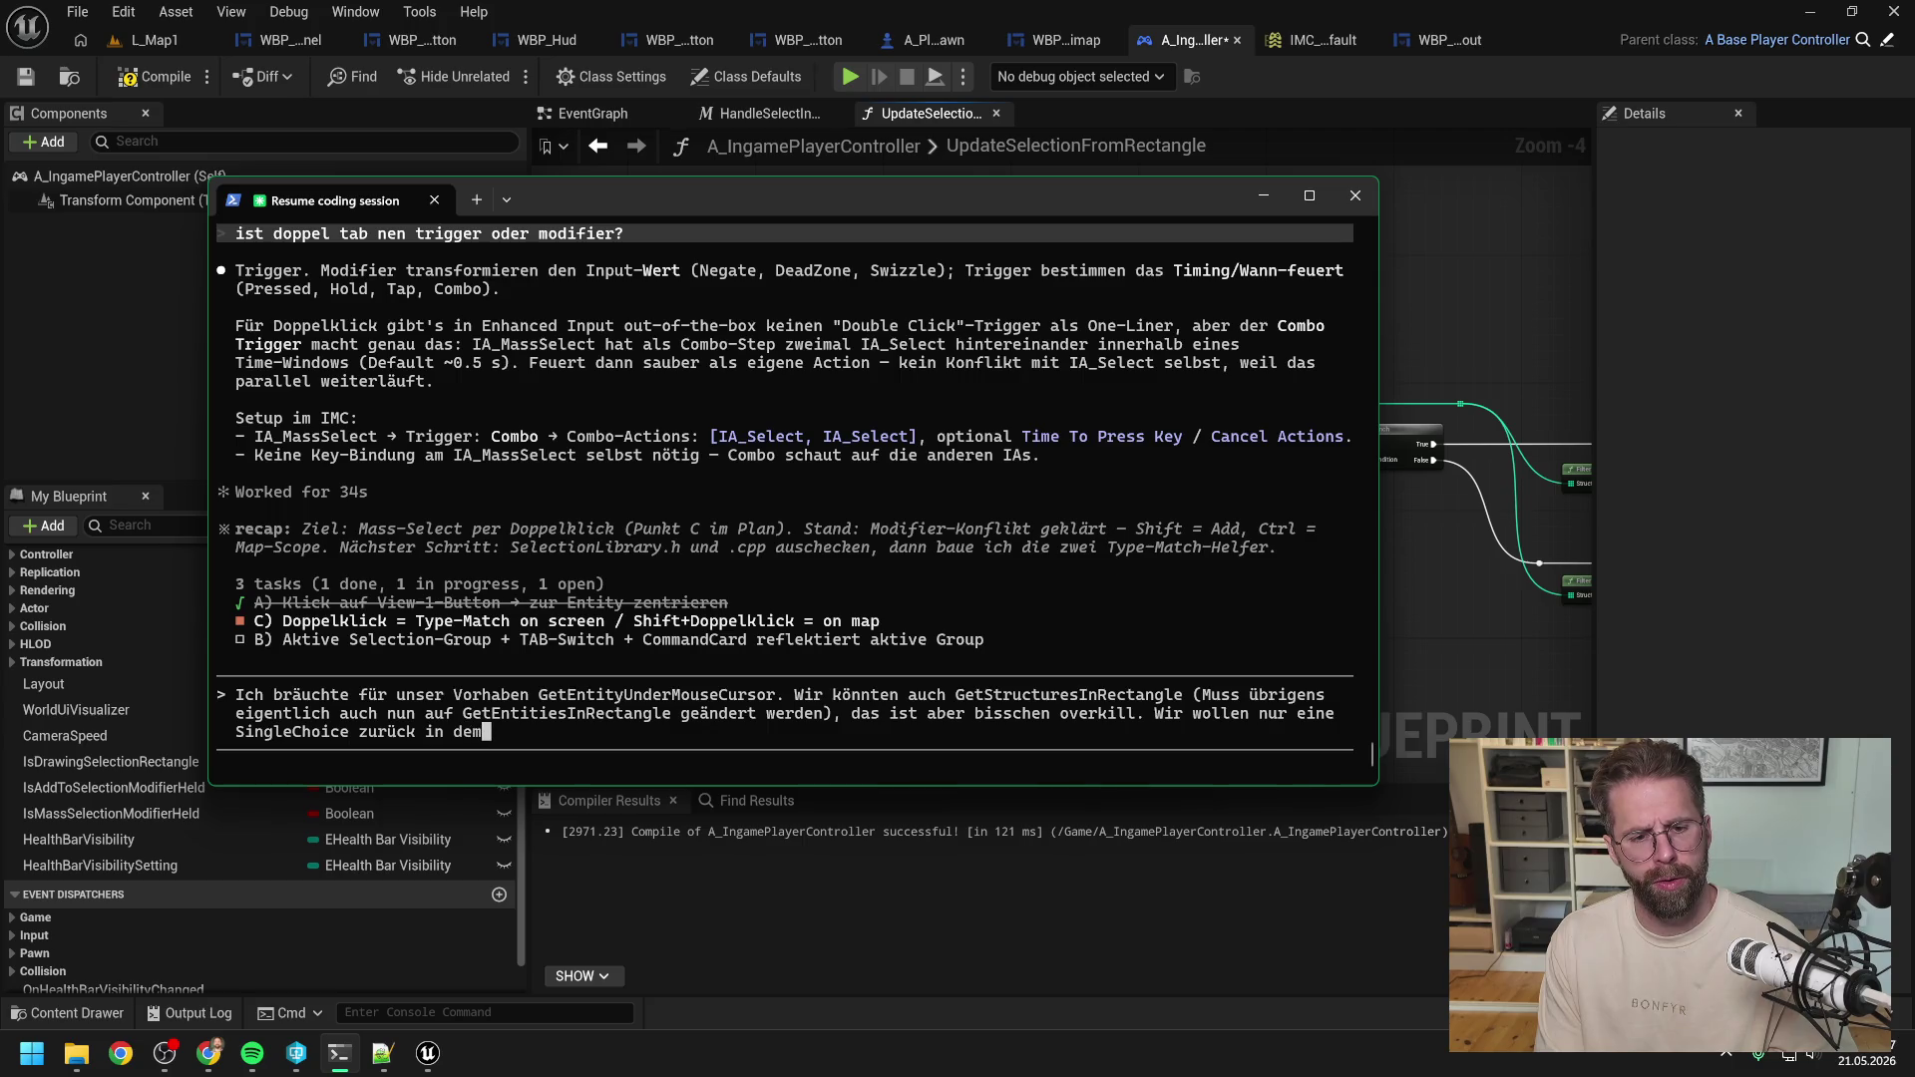
{"action": "type", "text": " Moment."}
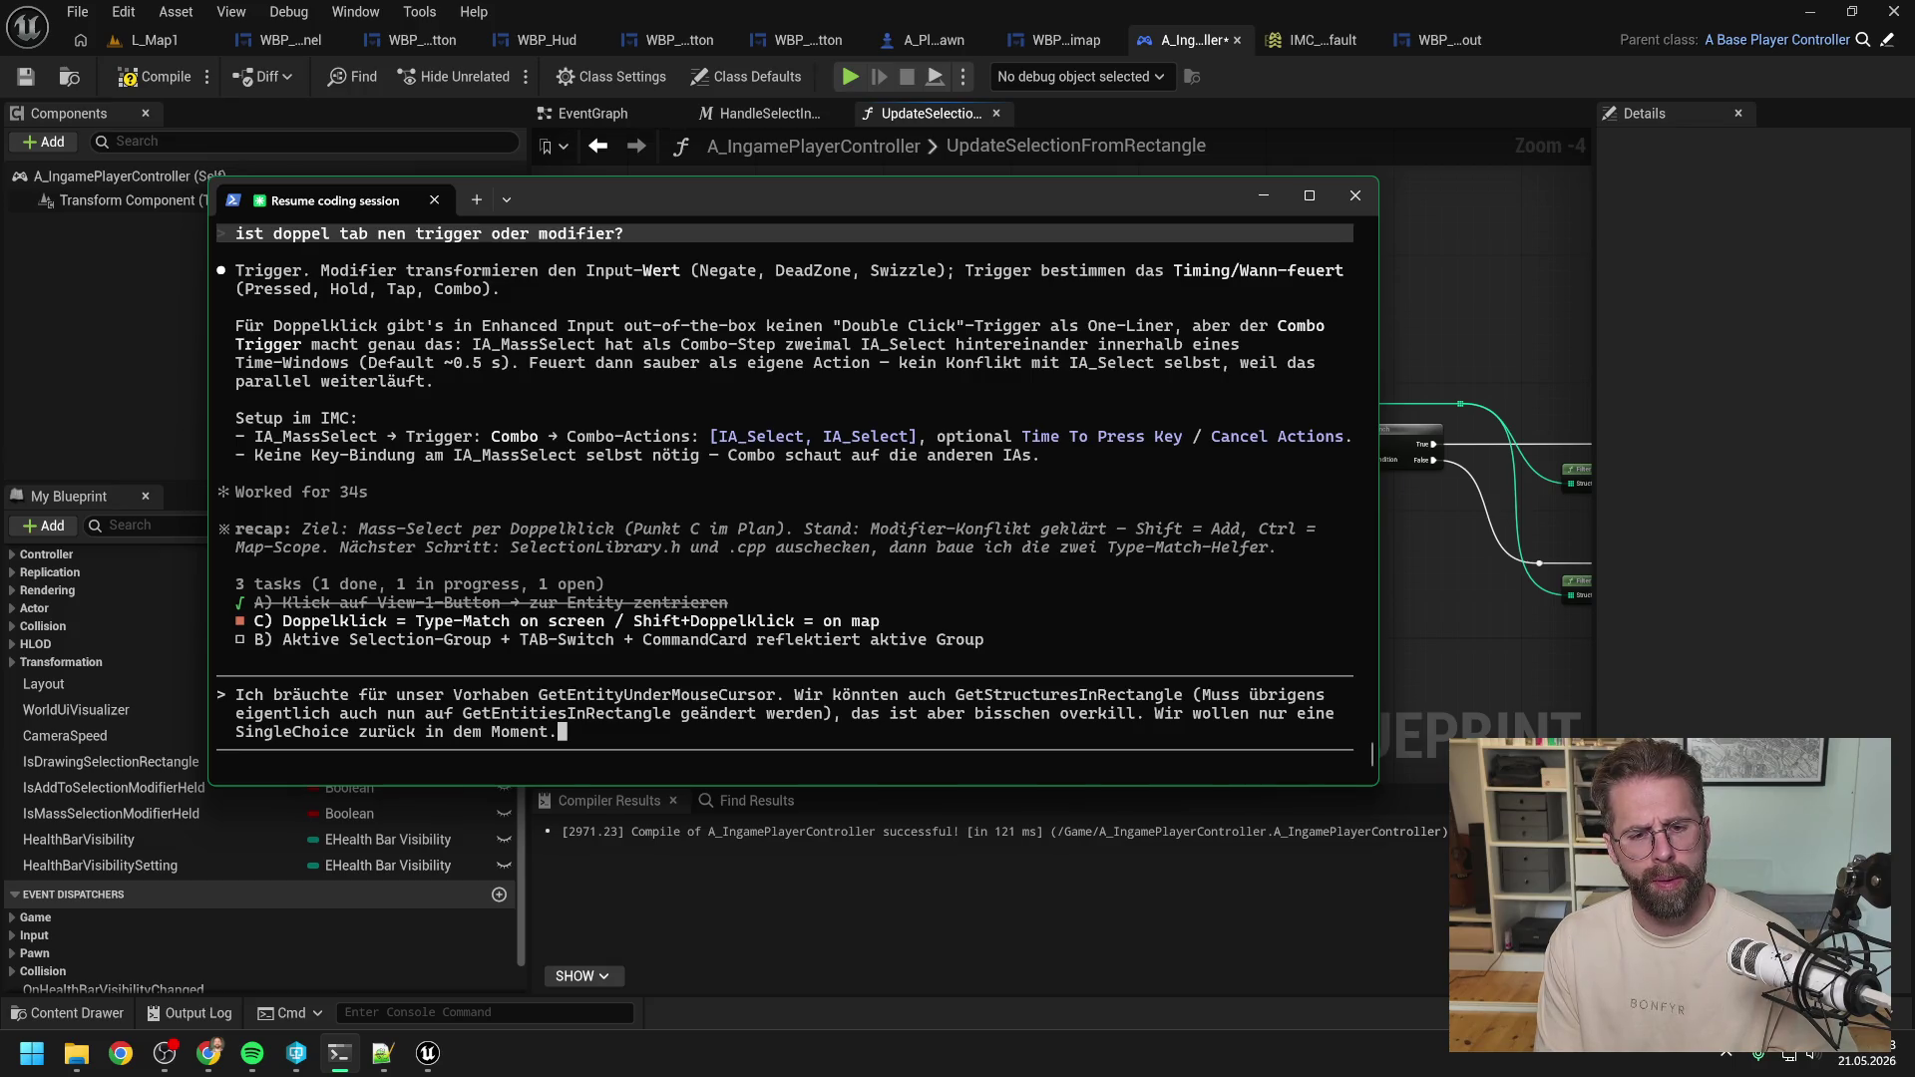
{"action": "key", "text": "Return"}
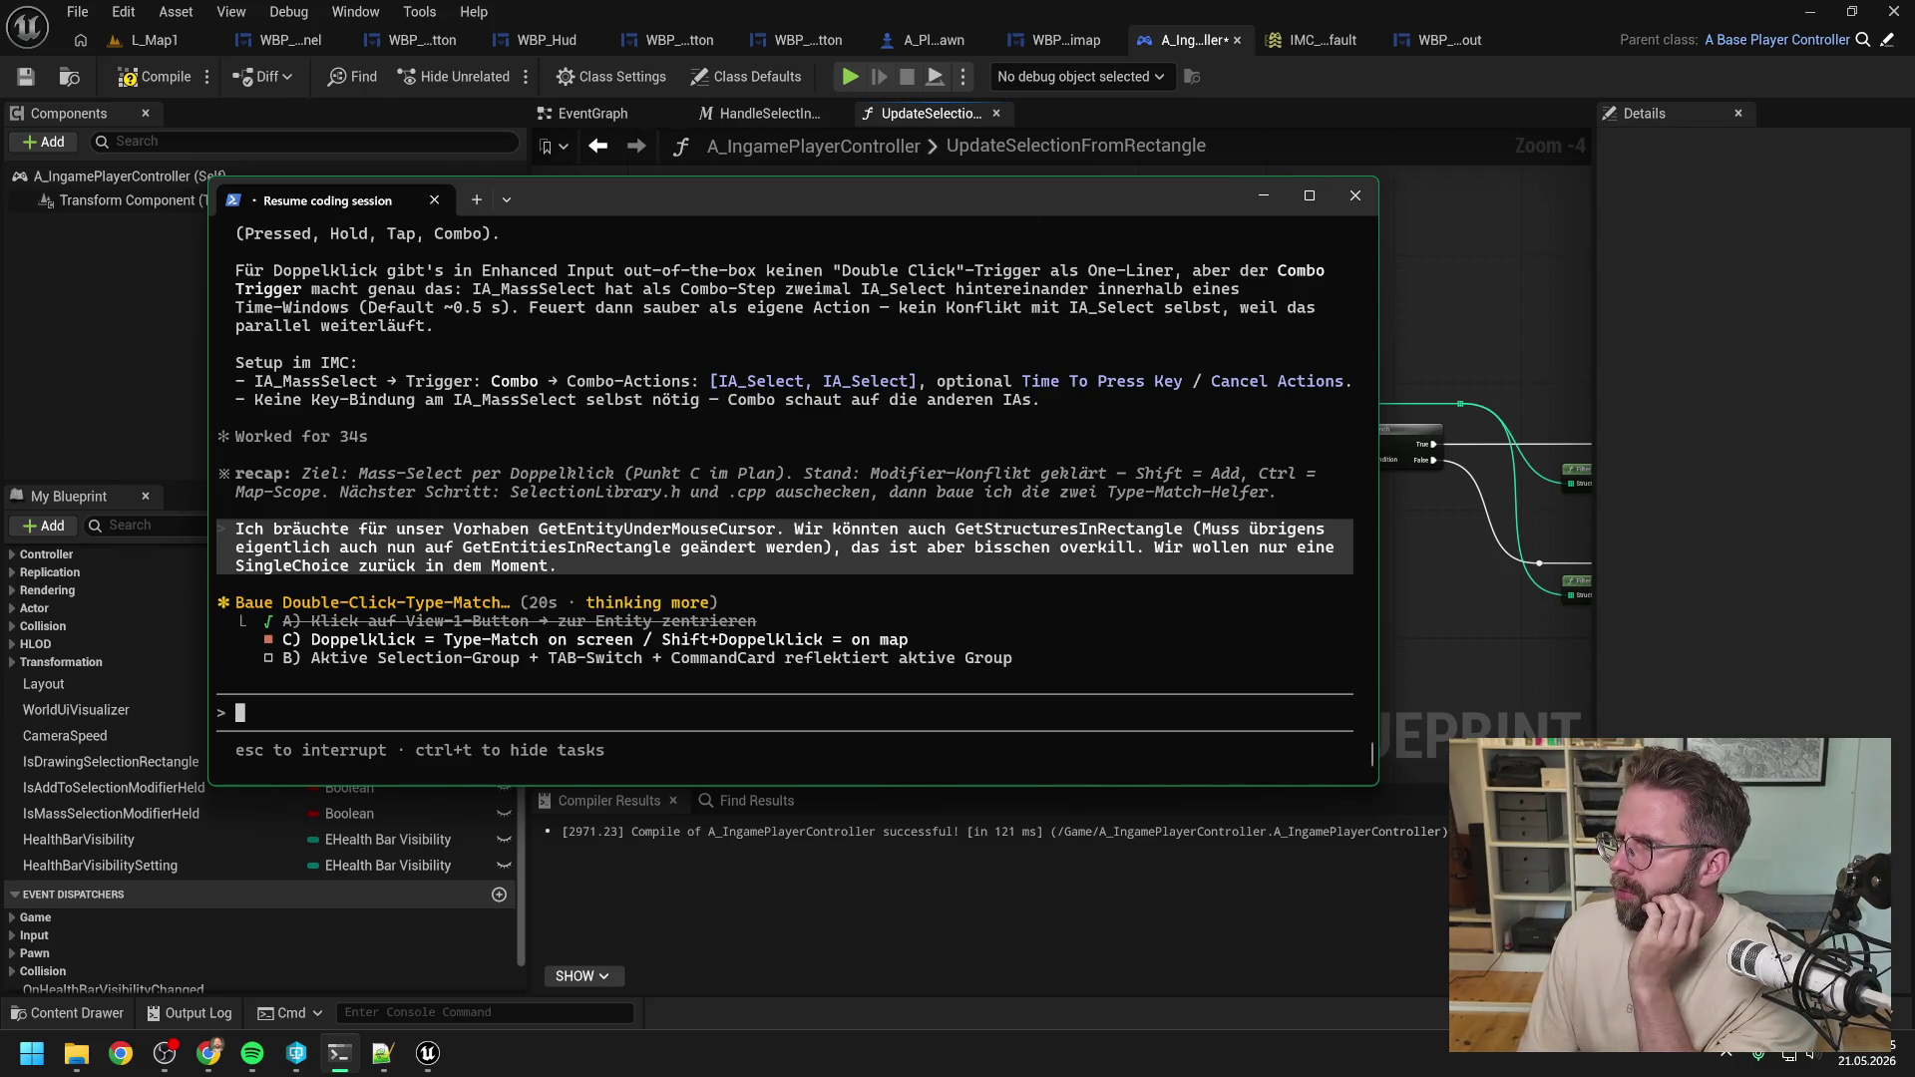
Scroll up to read Claude's three-step plan and its SelectionLibrary checkout request.
{"action": "key", "text": "alt+Tab"}
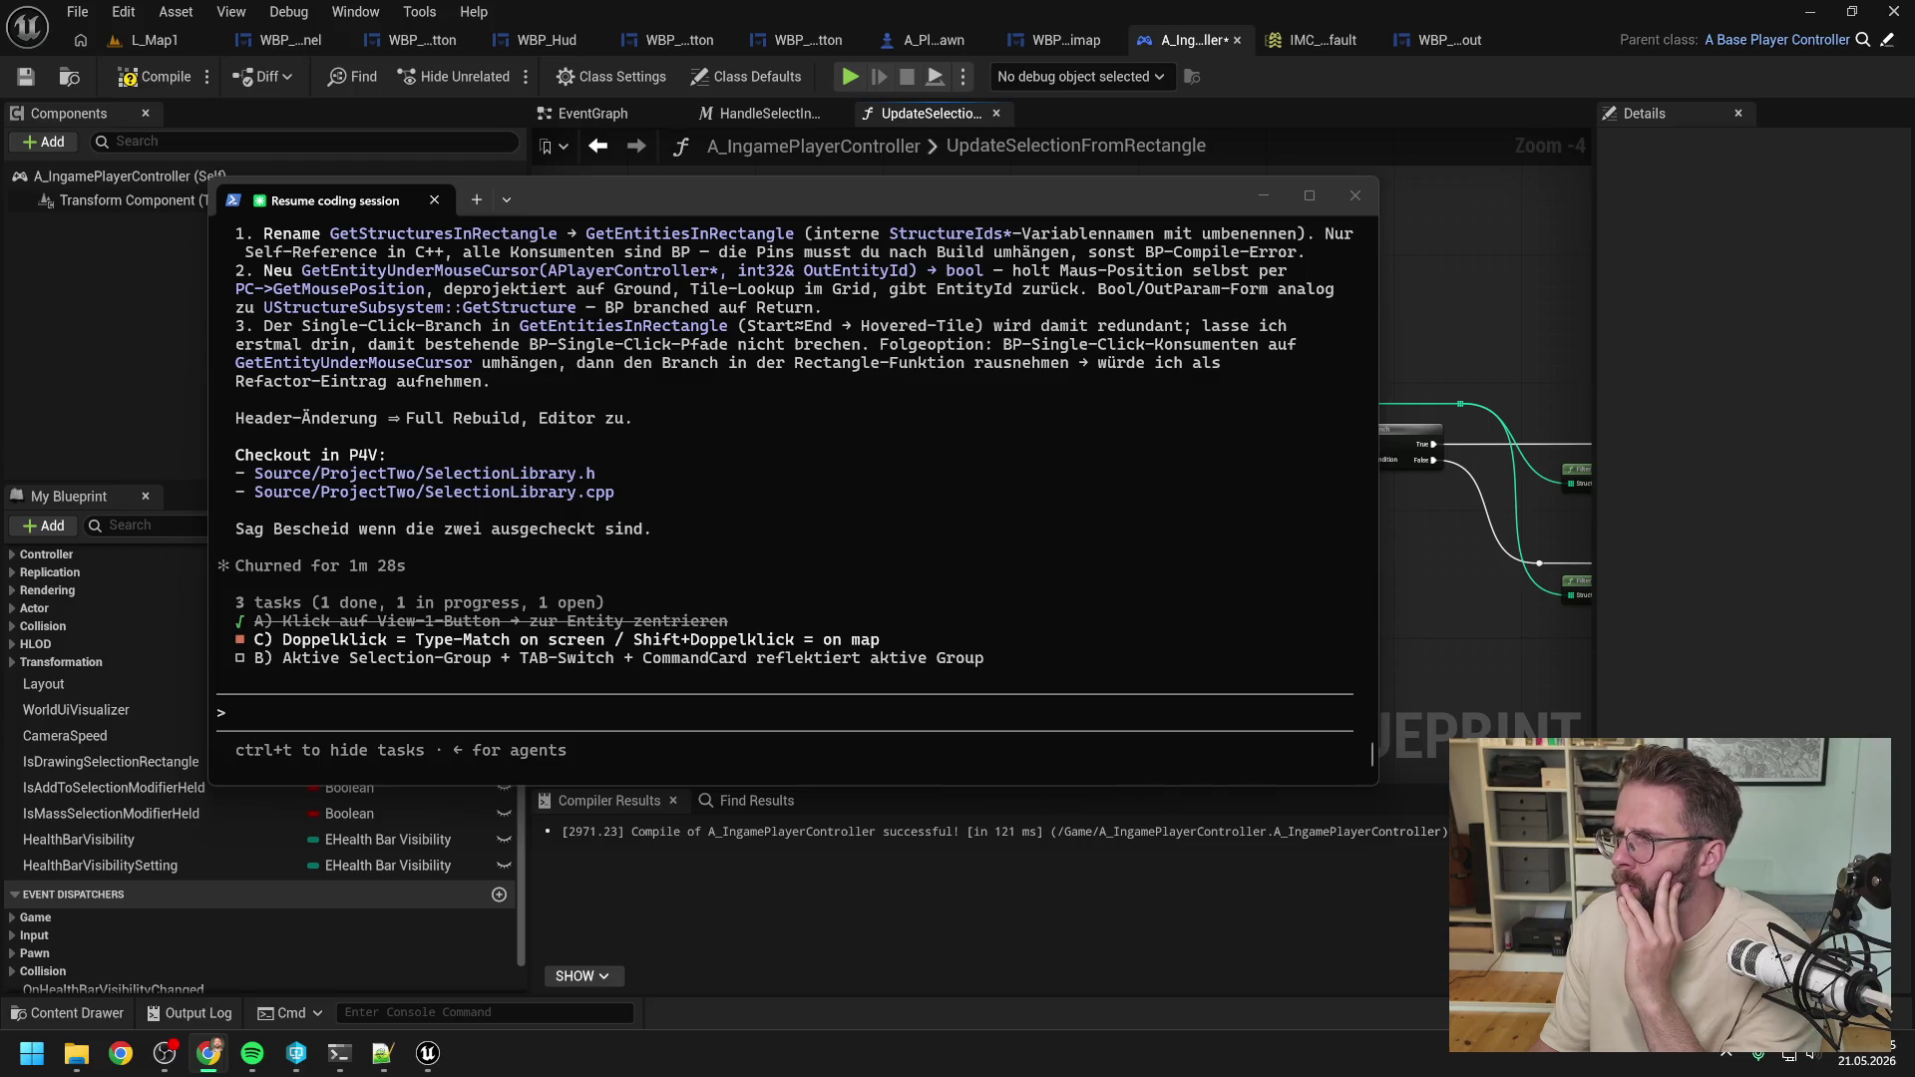
{"action": "left_click", "coordinate": [781, 542]}
{"action": "scroll", "coordinate": [808, 568], "scroll_direction": "up", "scroll_amount": 3}
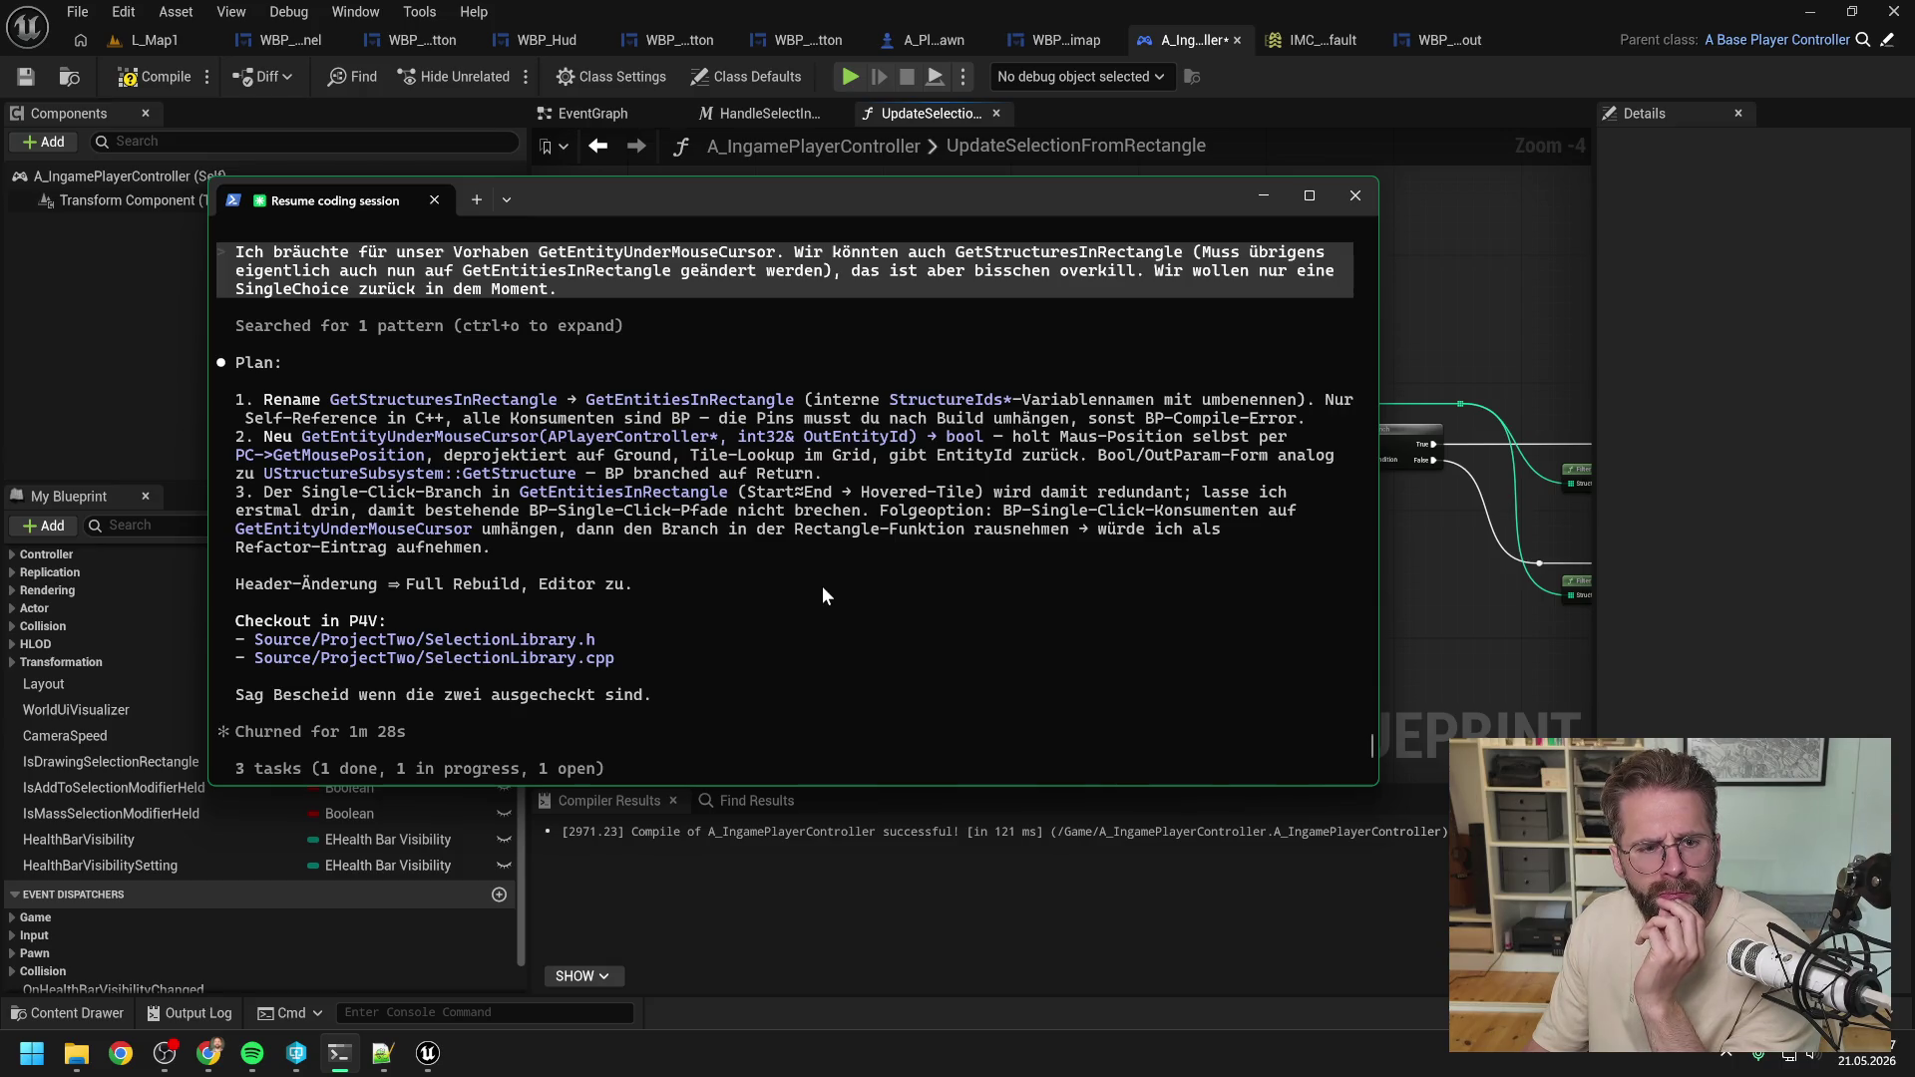
Check out SelectionLibrary.h and SelectionLibrary.cpp for edit in Perforce P4V.
{"action": "left_click", "coordinate": [296, 1054]}
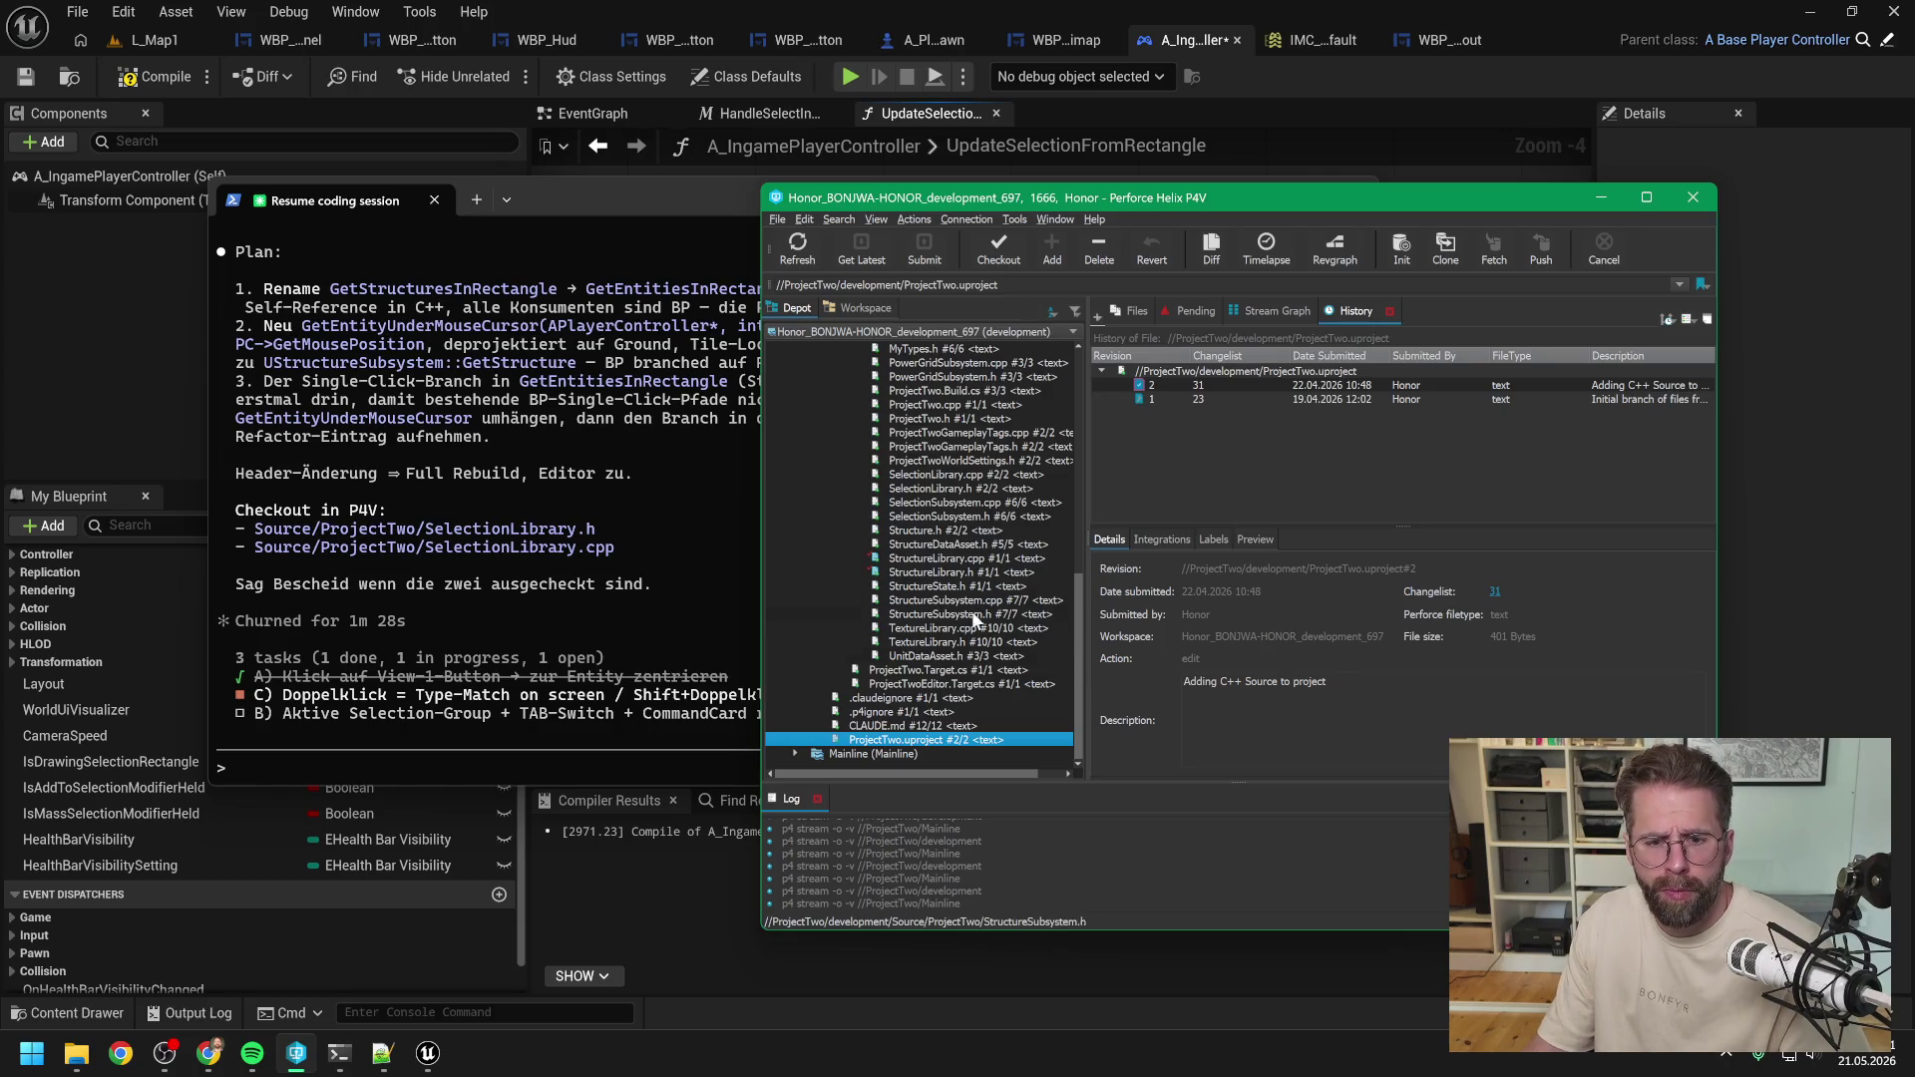
{"action": "left_click", "coordinate": [973, 488]}
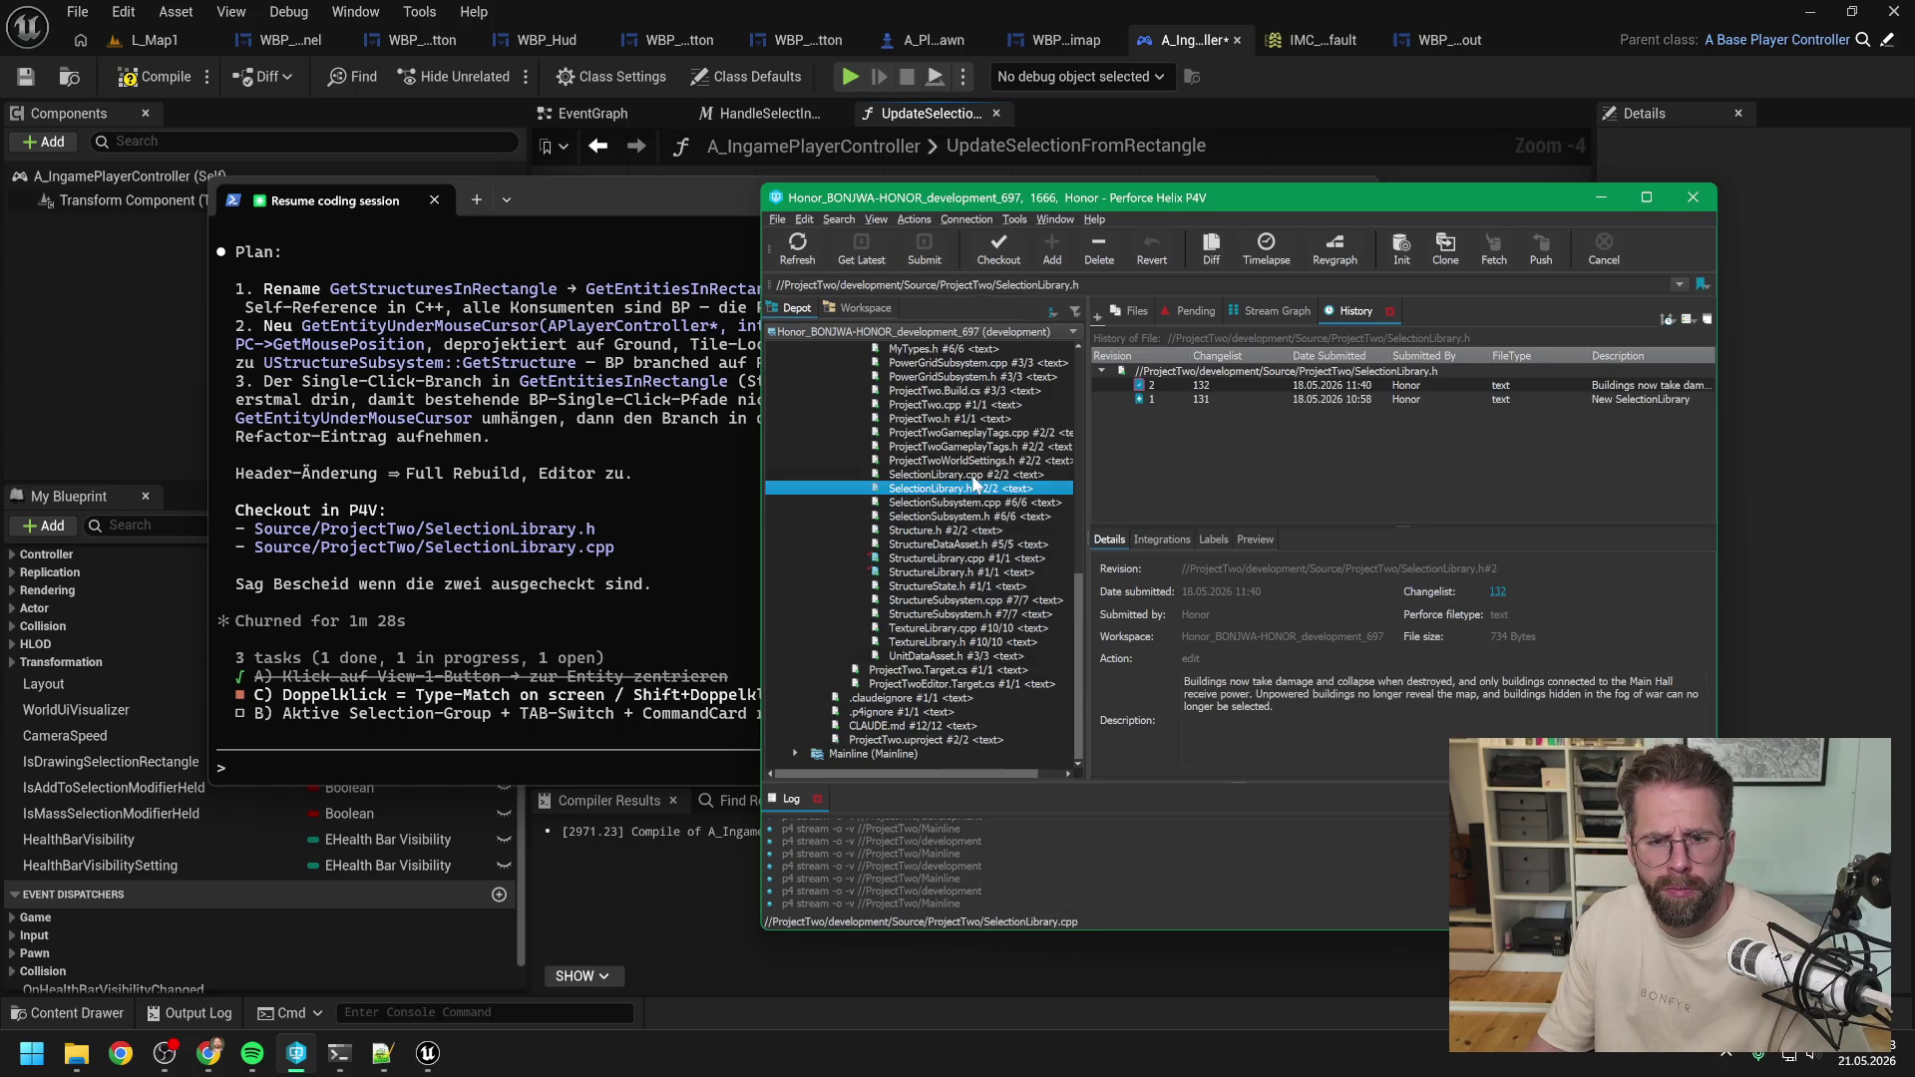
{"action": "left_click", "coordinate": [972, 475], "text": "ctrl"}
{"action": "left_click", "coordinate": [996, 254]}
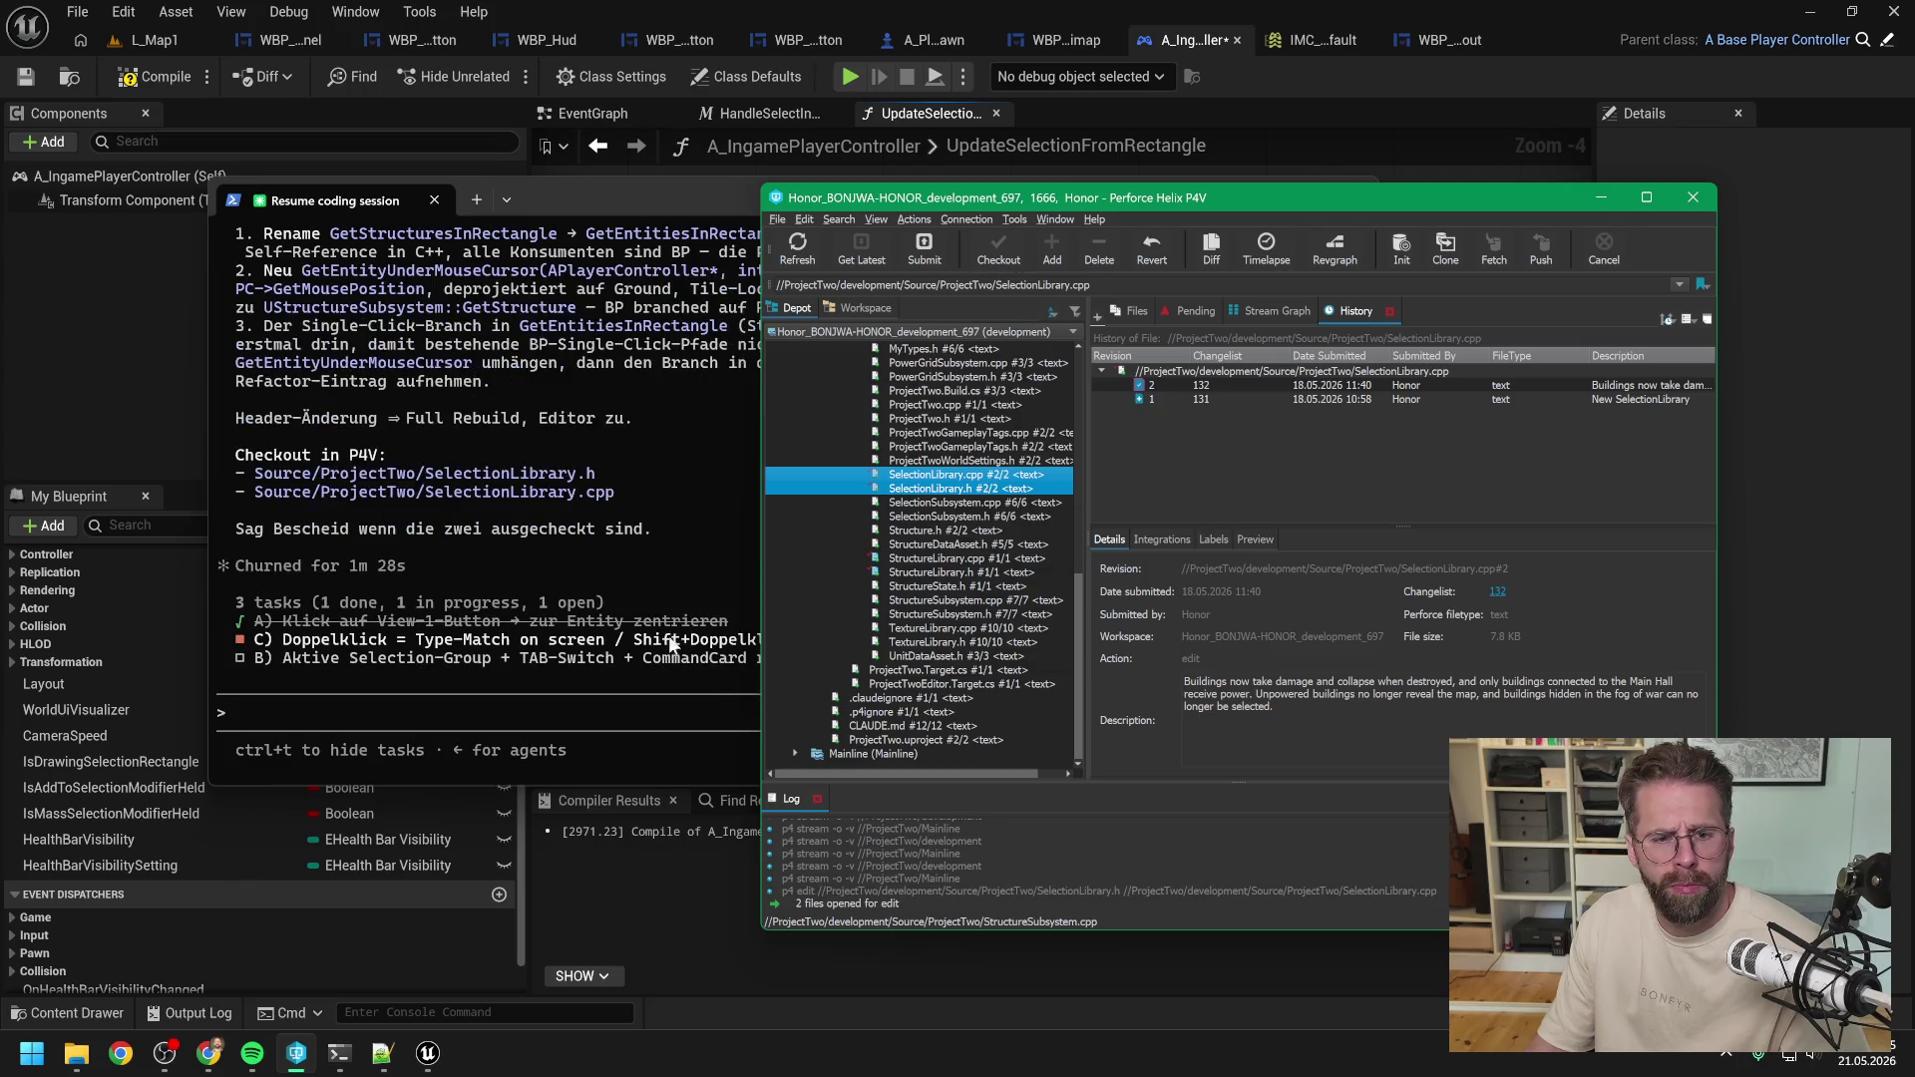
Tell Claude Code 'gogo' to start the edits.
{"action": "left_click", "coordinate": [628, 713]}
{"action": "type", "text": "gogo"}
{"action": "key", "text": "Return"}
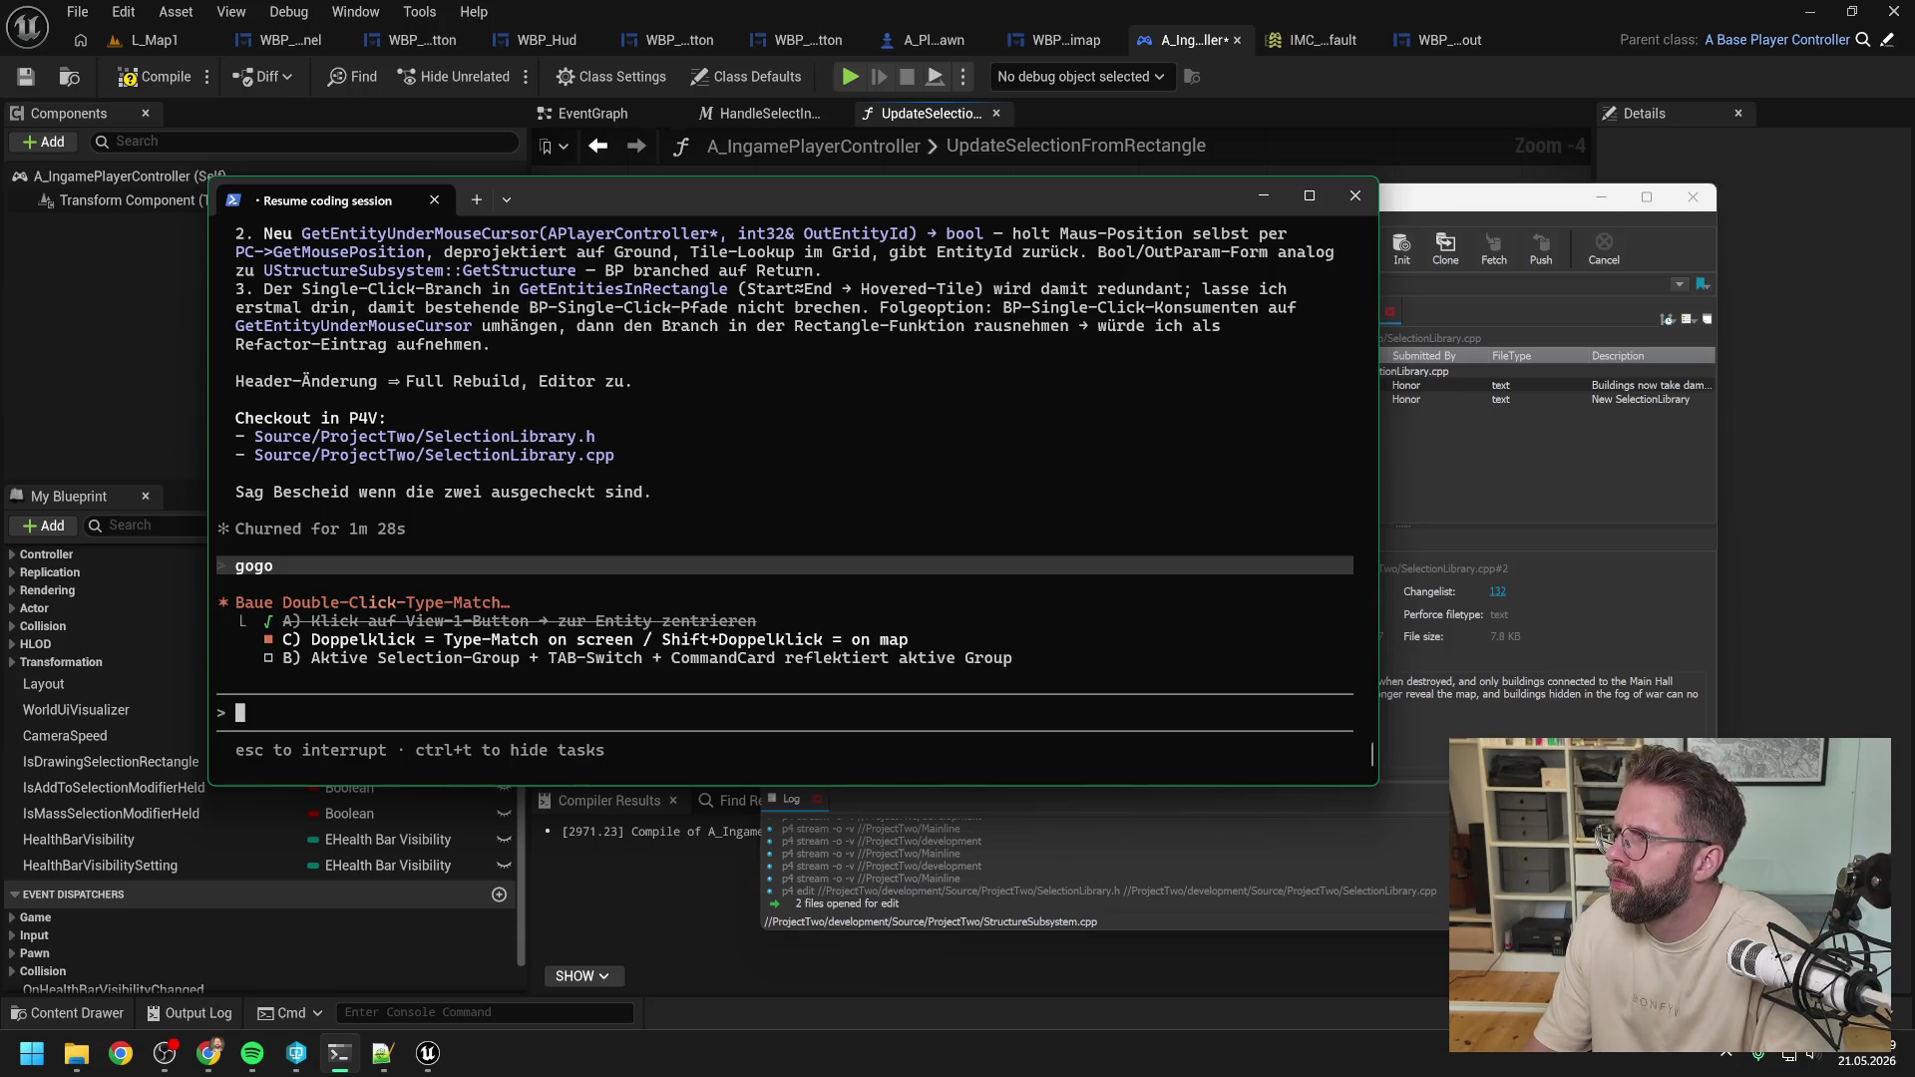
Review the proposed SelectionLibrary.cpp diff implementing GetEntityUnderMouseCursor.
{"action": "key", "text": "alt+Tab"}
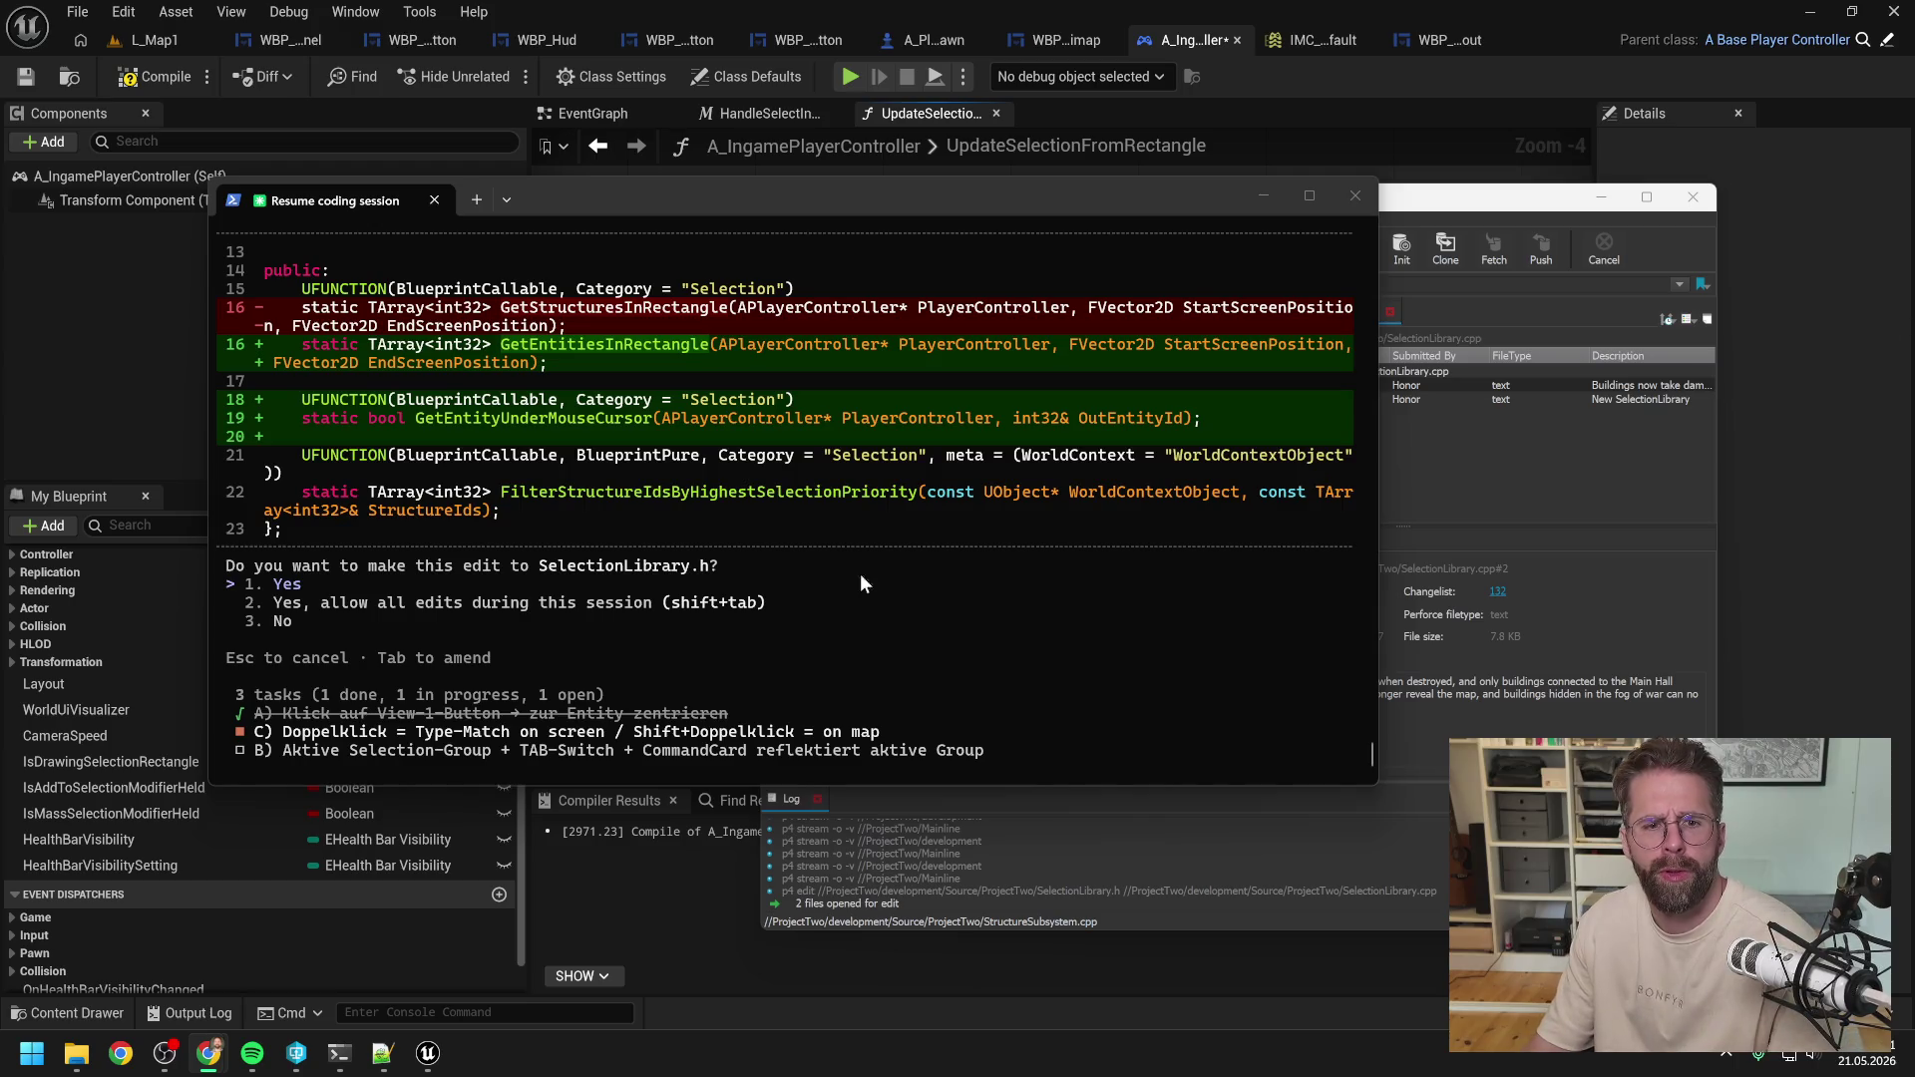
{"action": "left_click", "coordinate": [407, 582]}
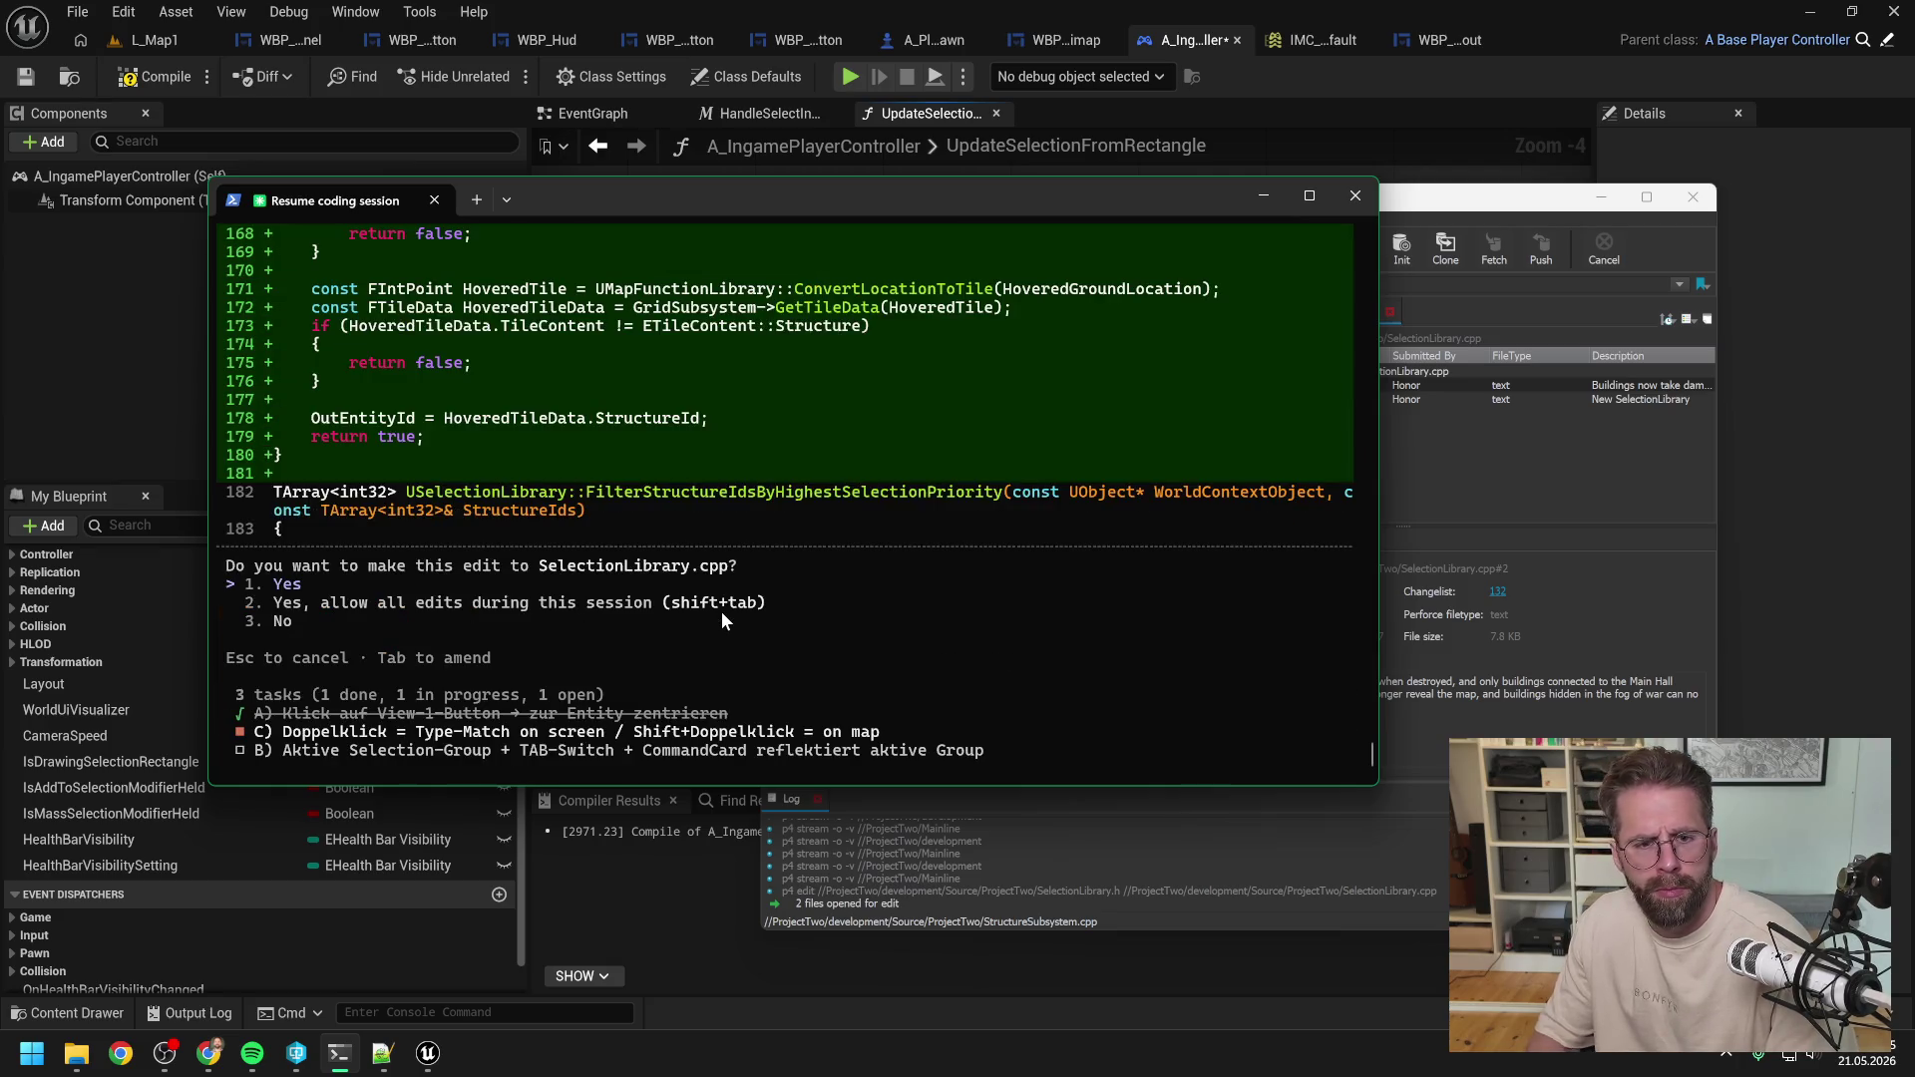
{"action": "scroll", "coordinate": [822, 566], "scroll_direction": "up", "scroll_amount": 10}
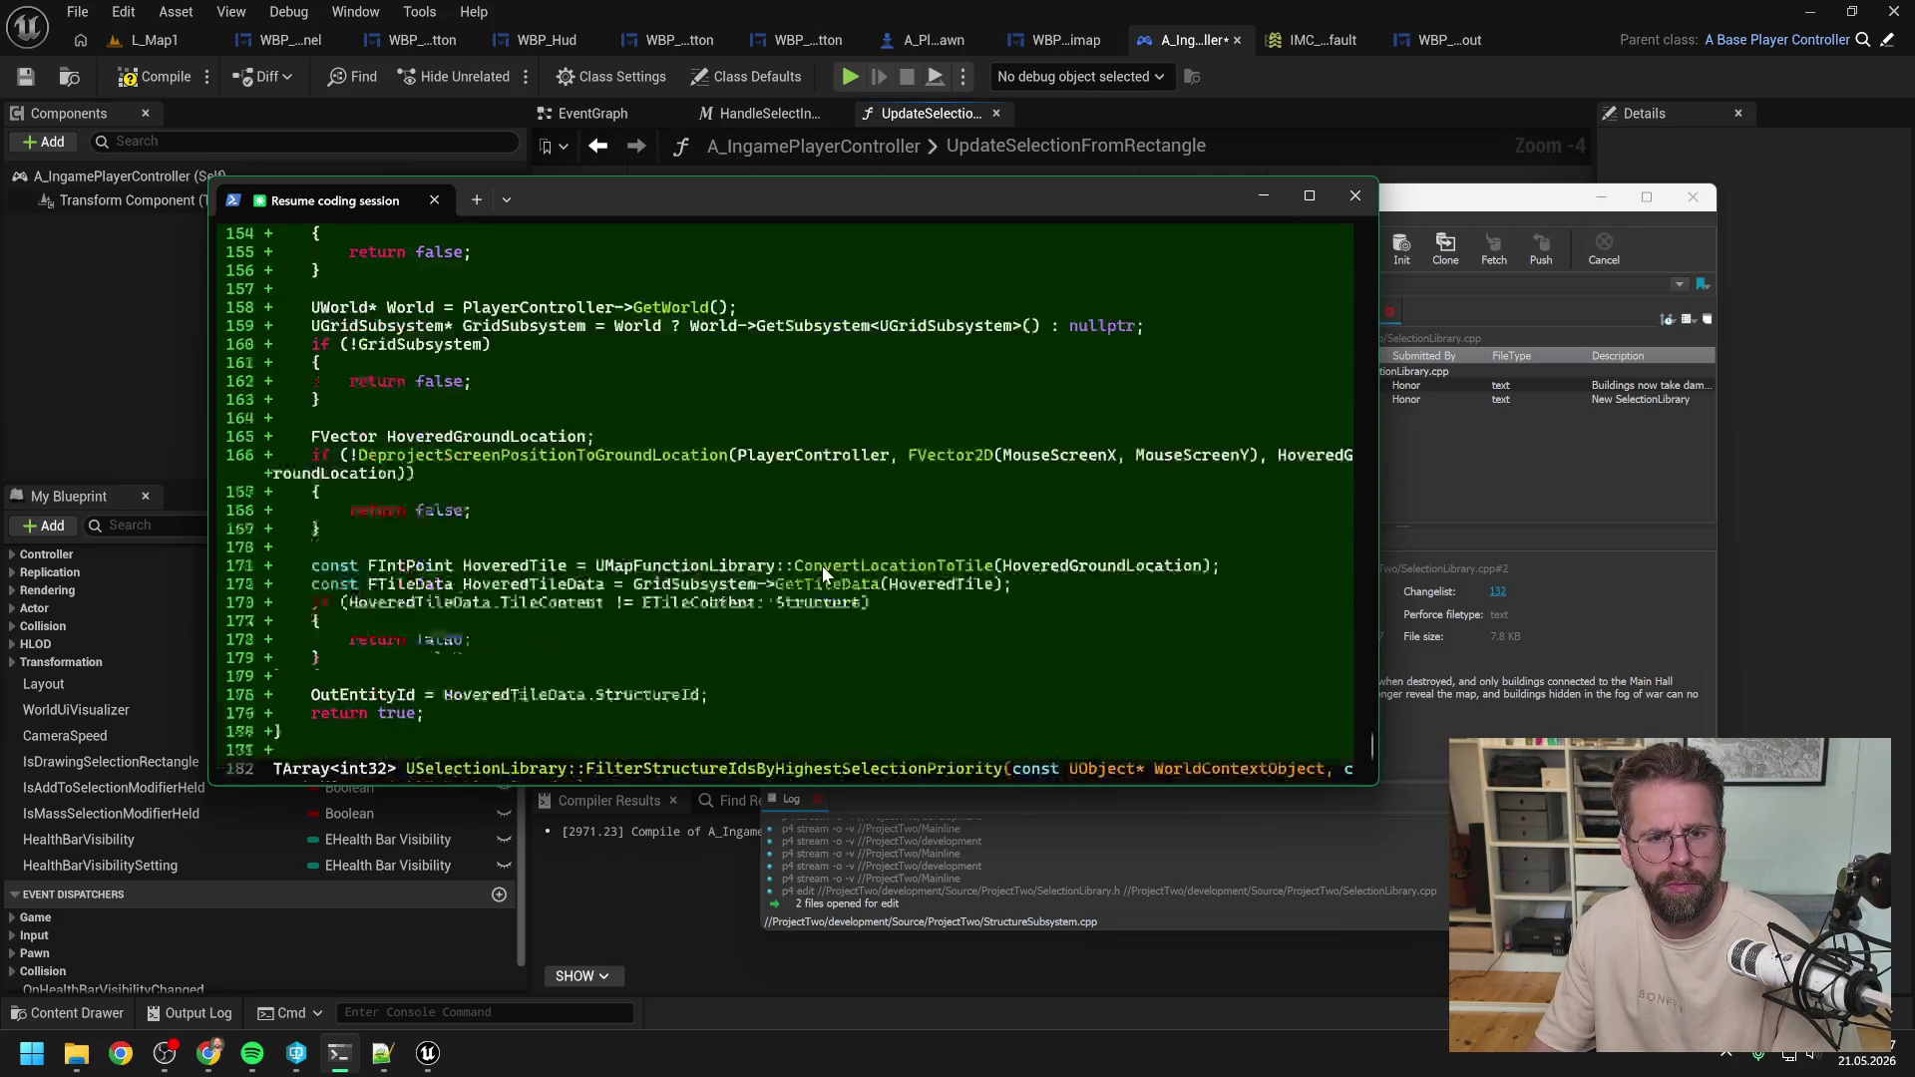
{"action": "scroll", "coordinate": [822, 566], "scroll_direction": "down", "scroll_amount": 10}
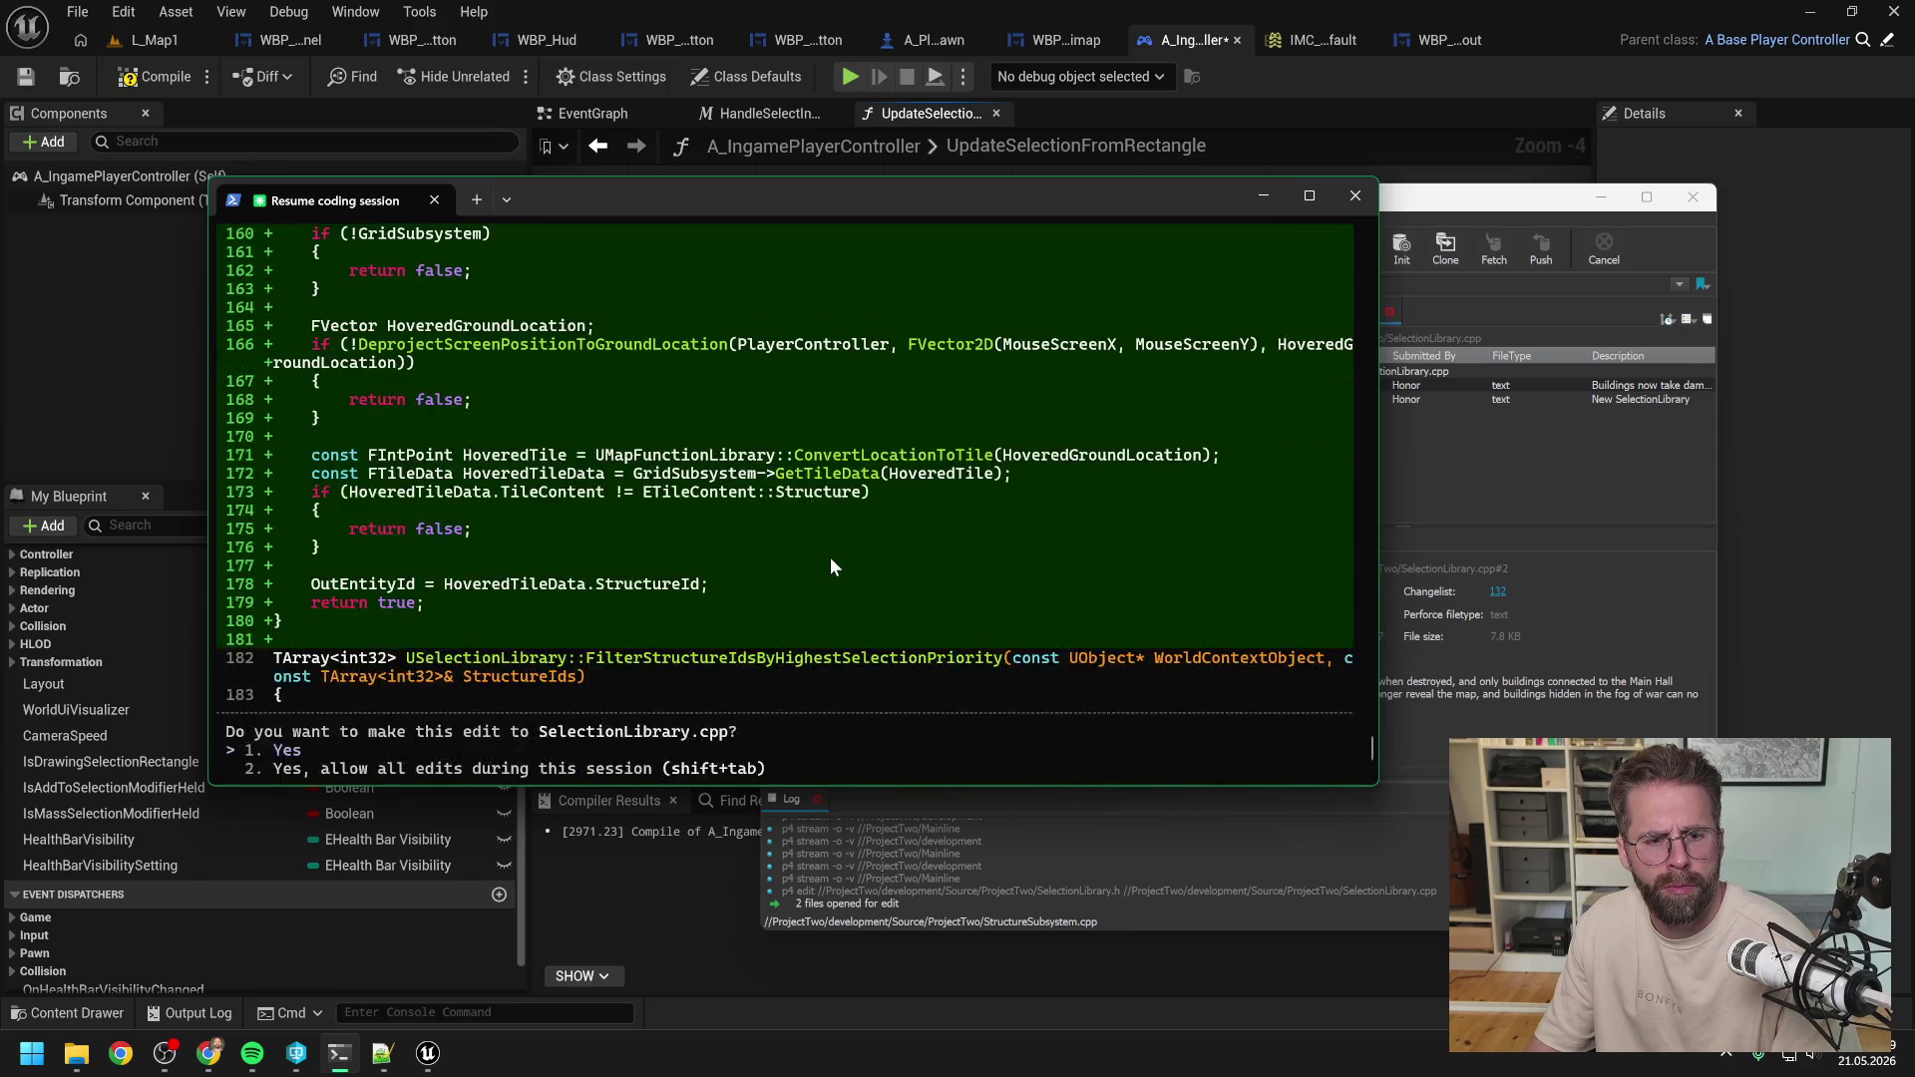